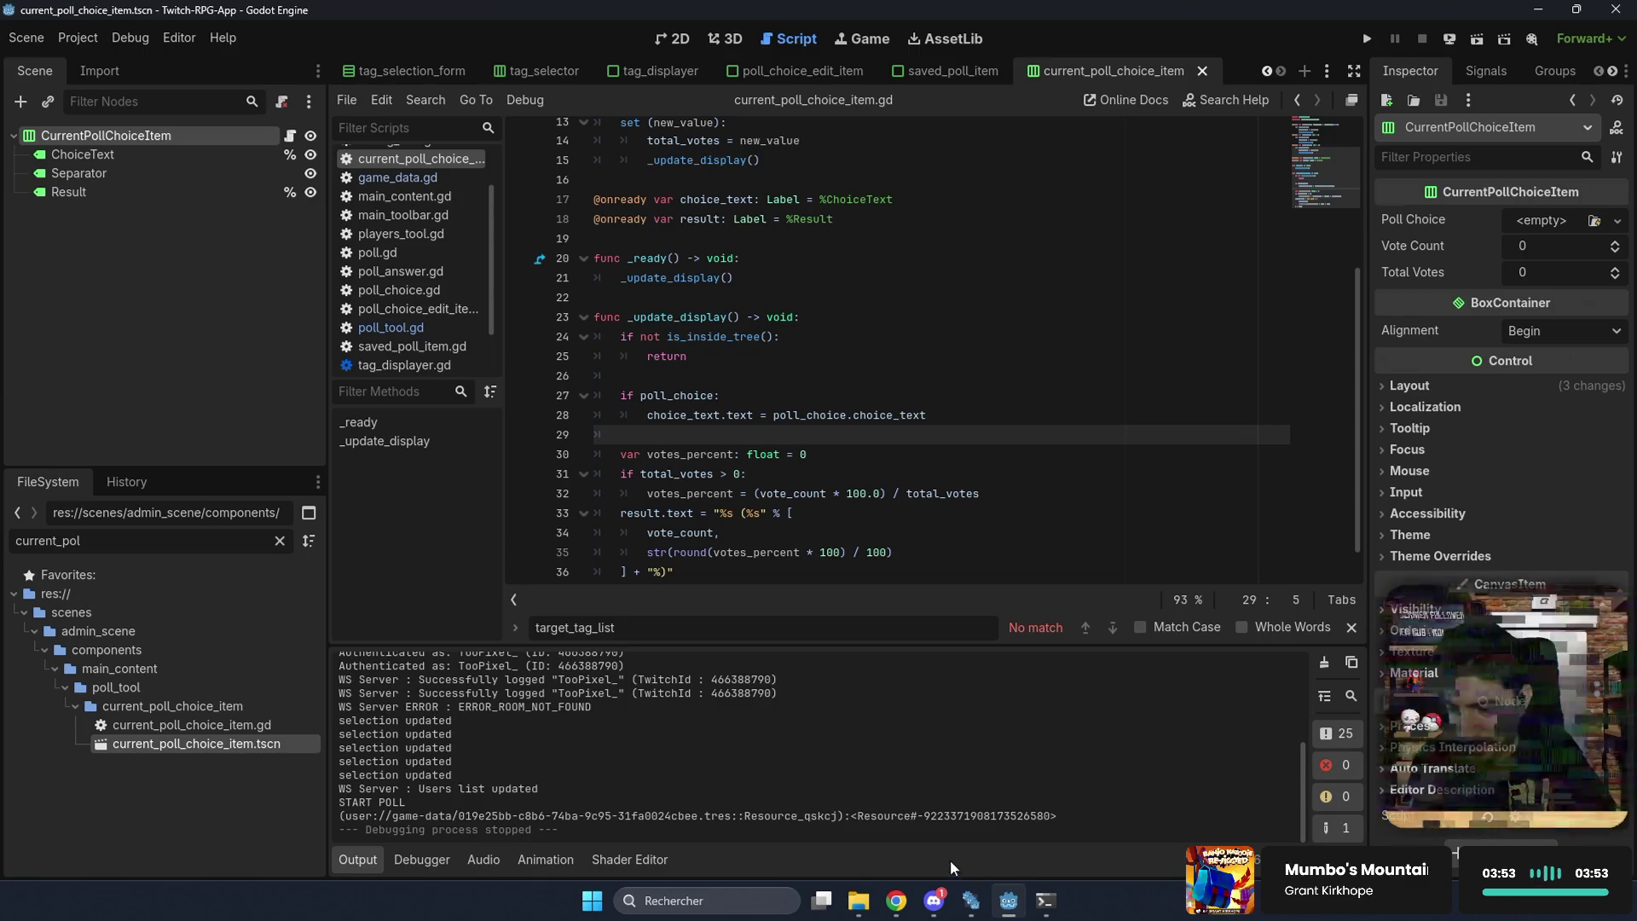
- Load the YouTube home page in a new browser tab
left_click(893, 898)
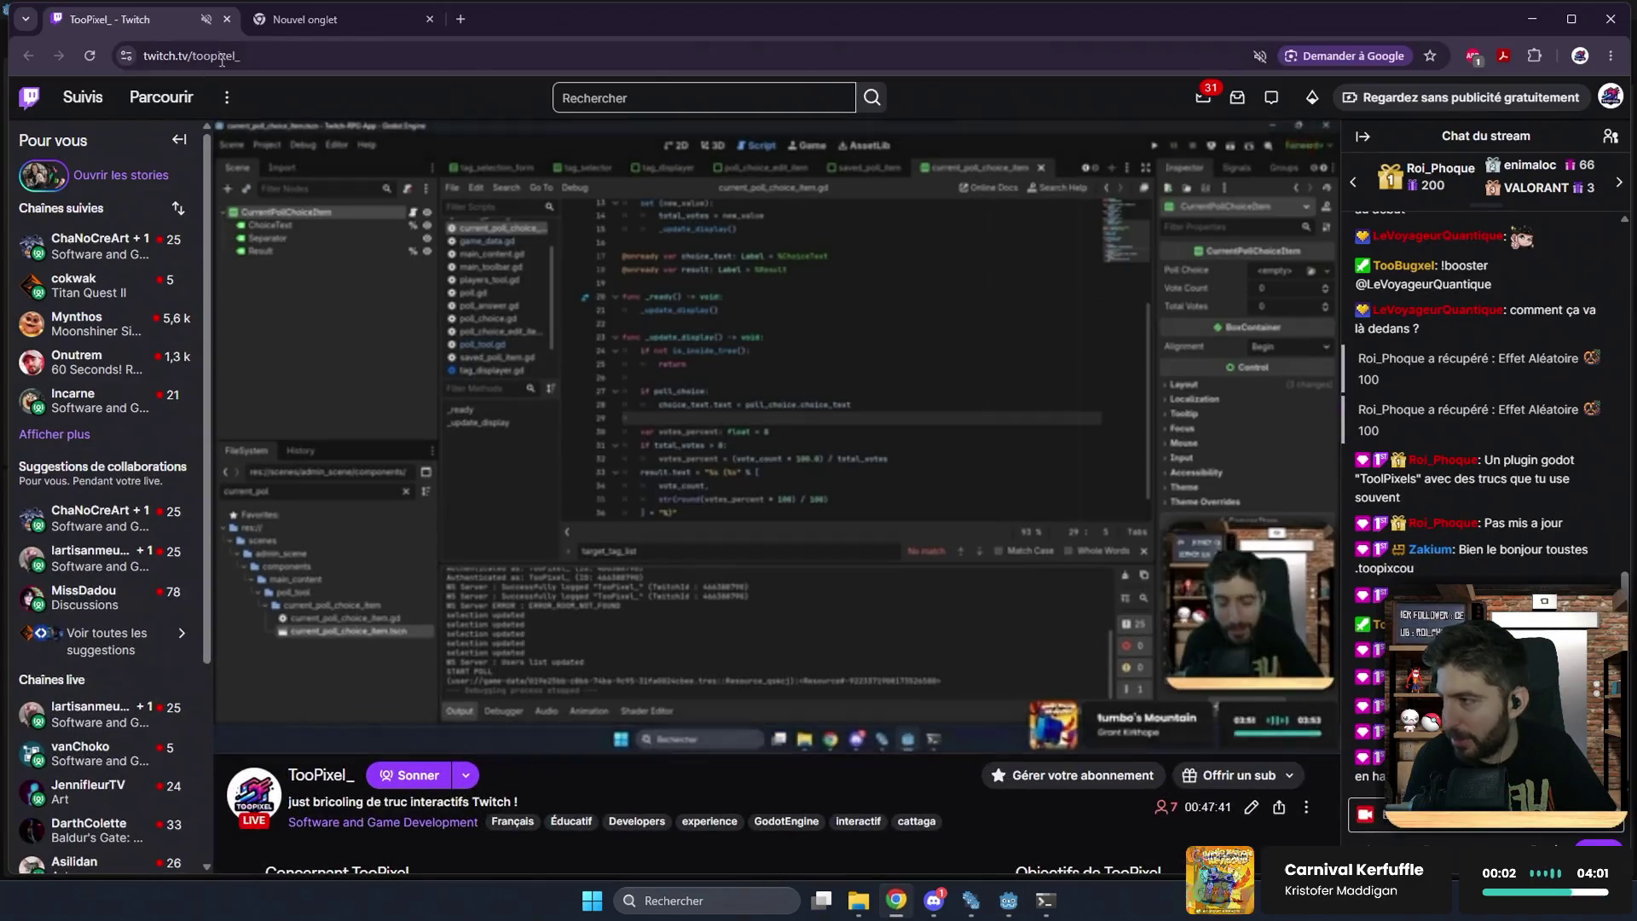
left_click(286, 19)
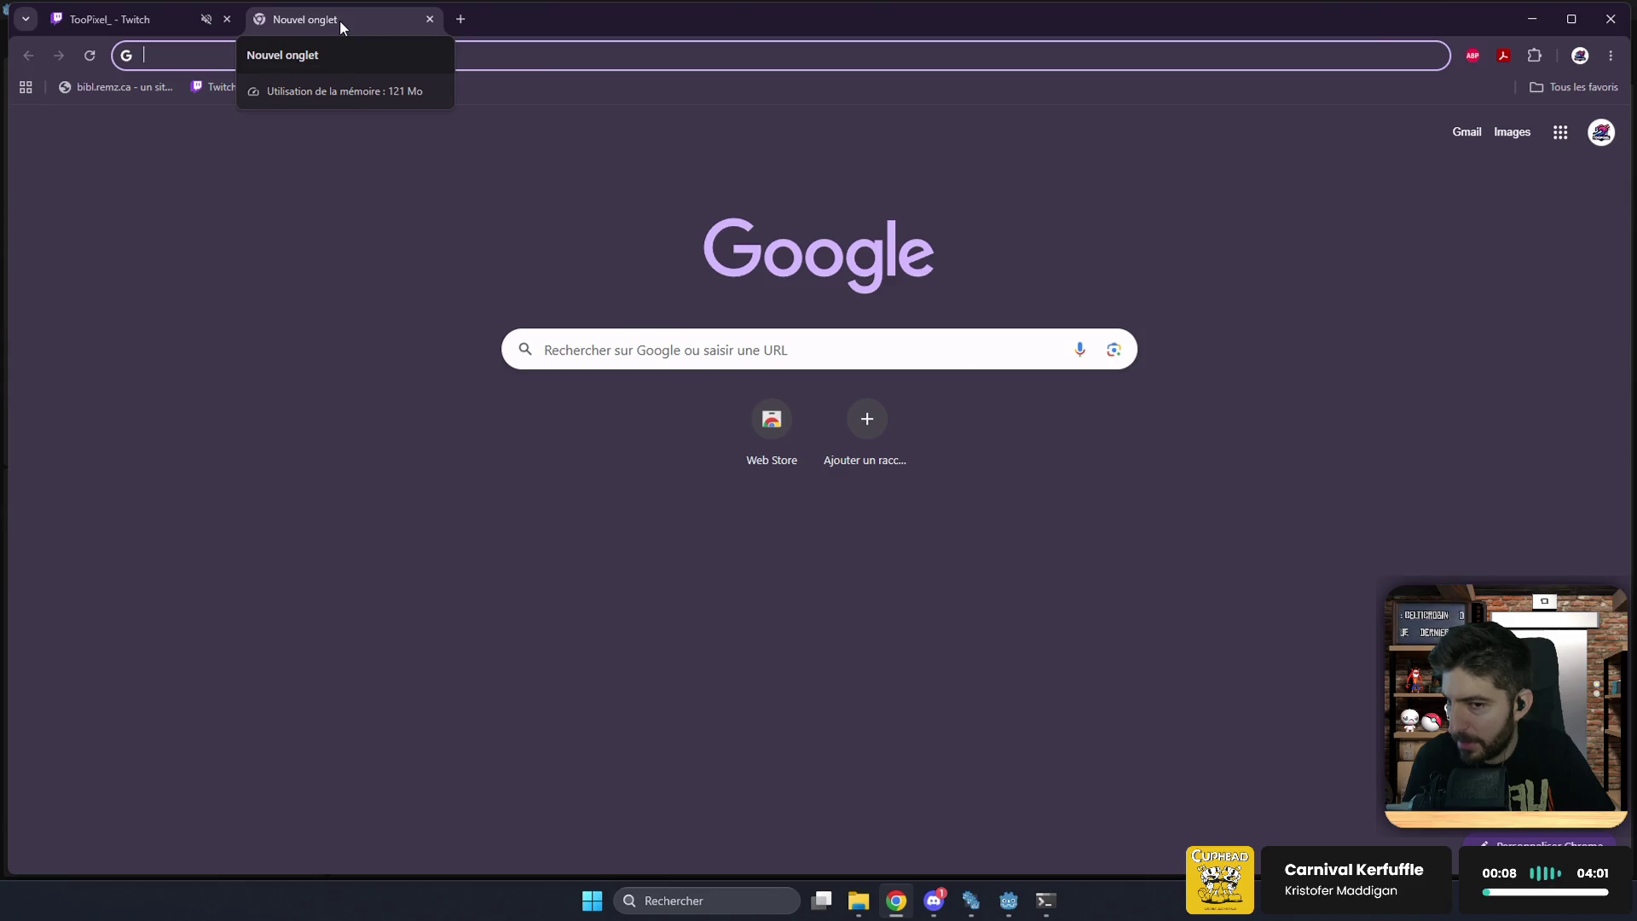
type("yout")
key("Return")
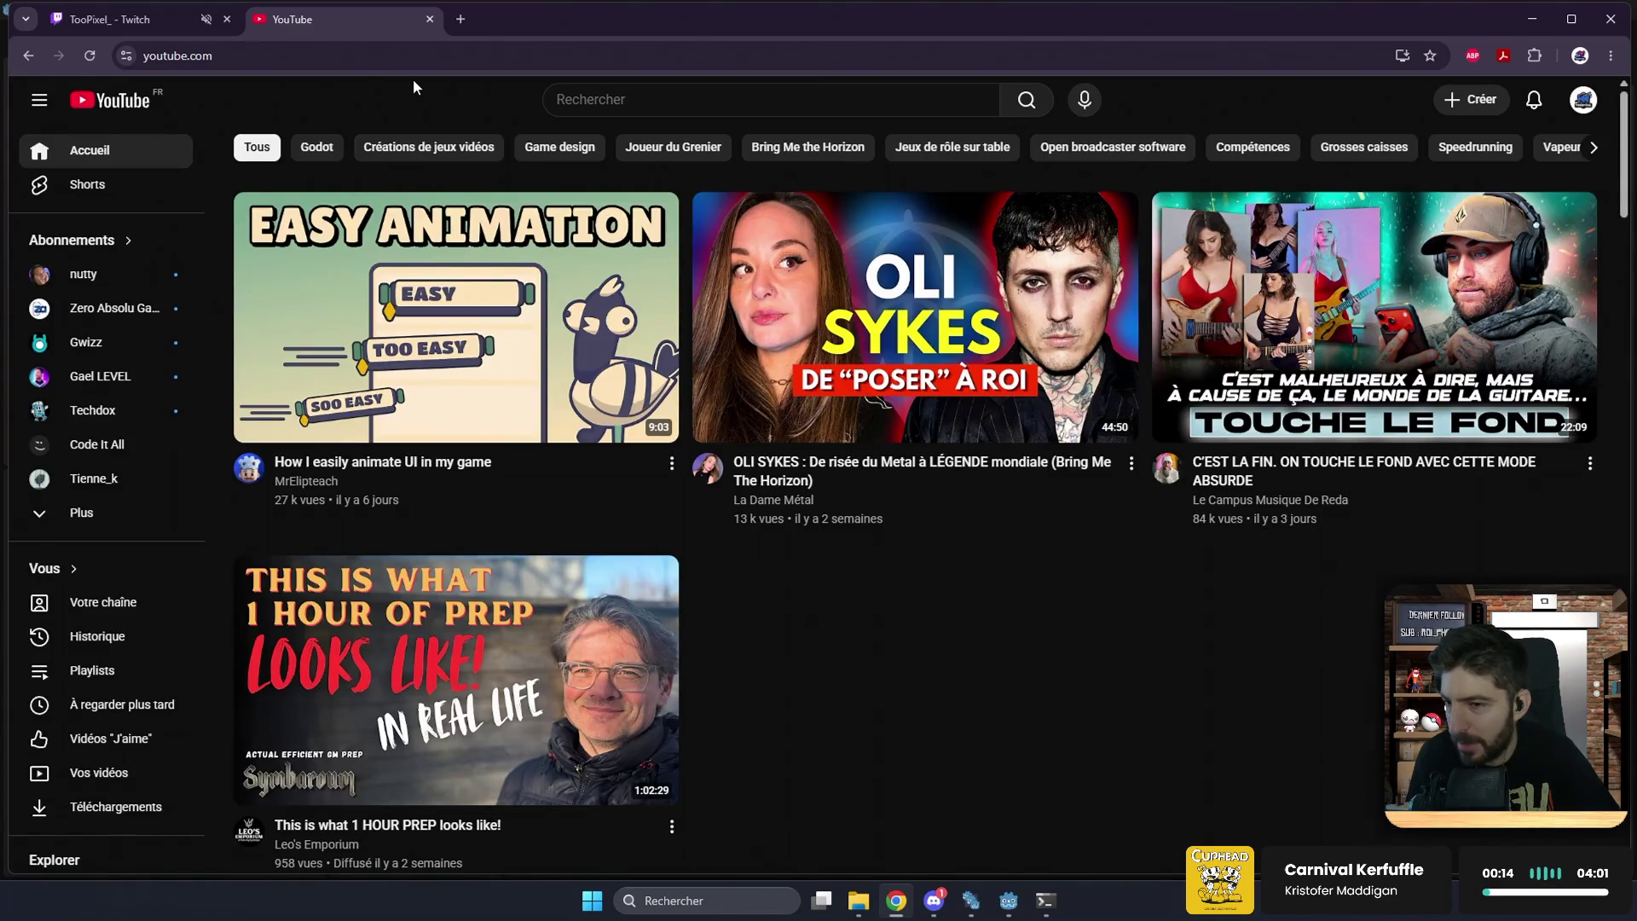
scroll(281, 171, "down", 4)
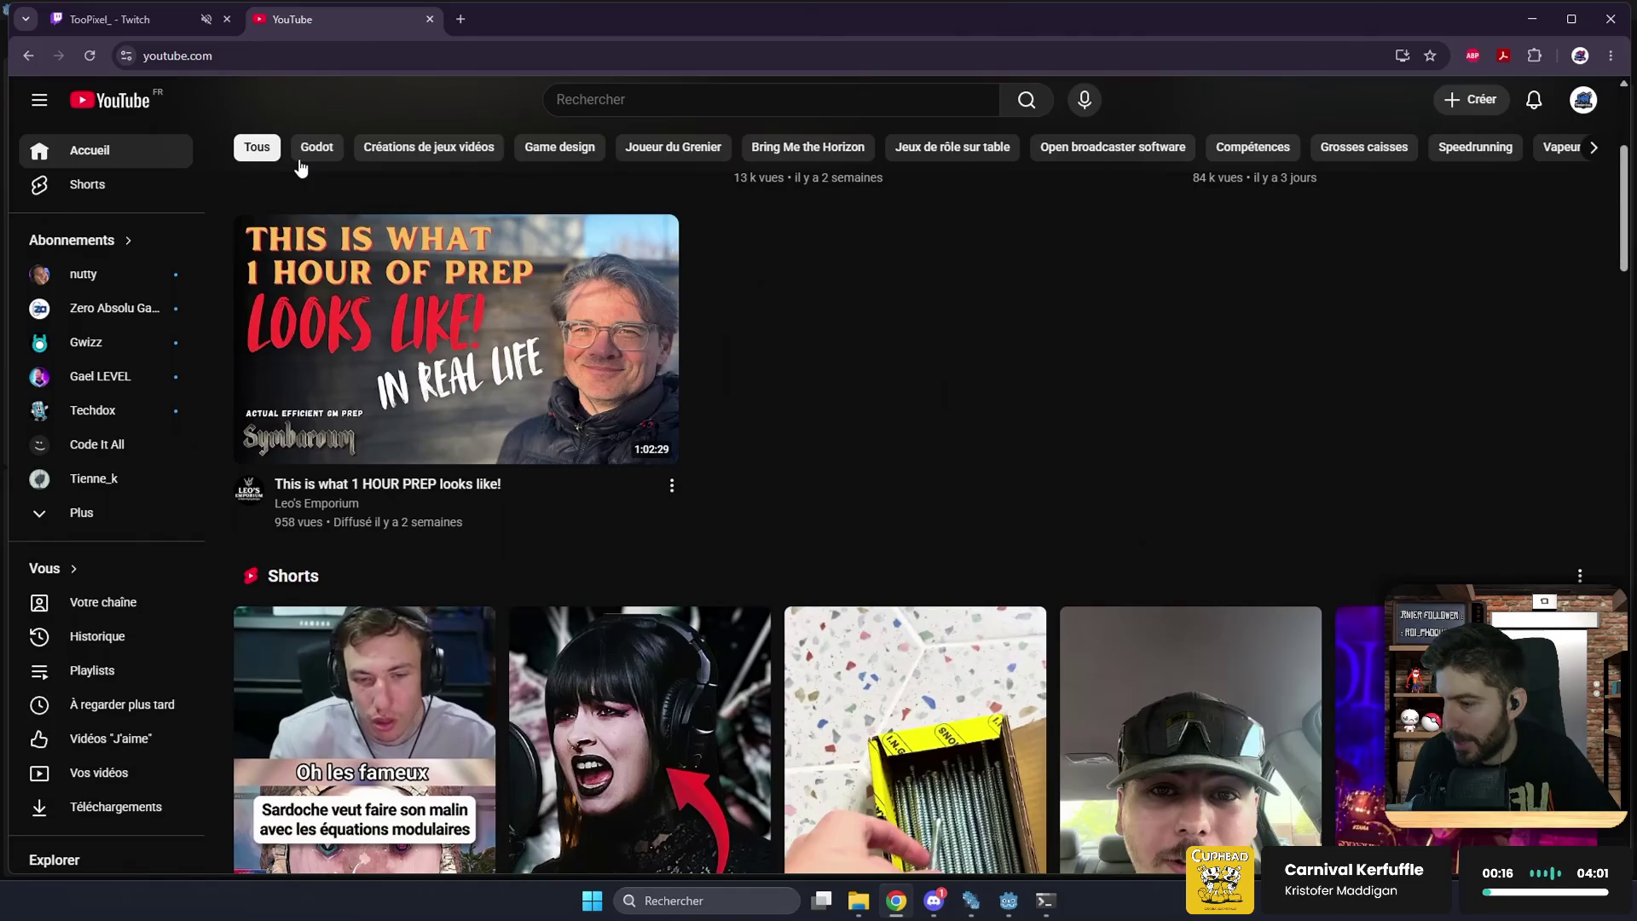
scroll(357, 232, "up", 4)
- Play and pause the 'How I easily animate UI in my game' video
left_click(362, 240)
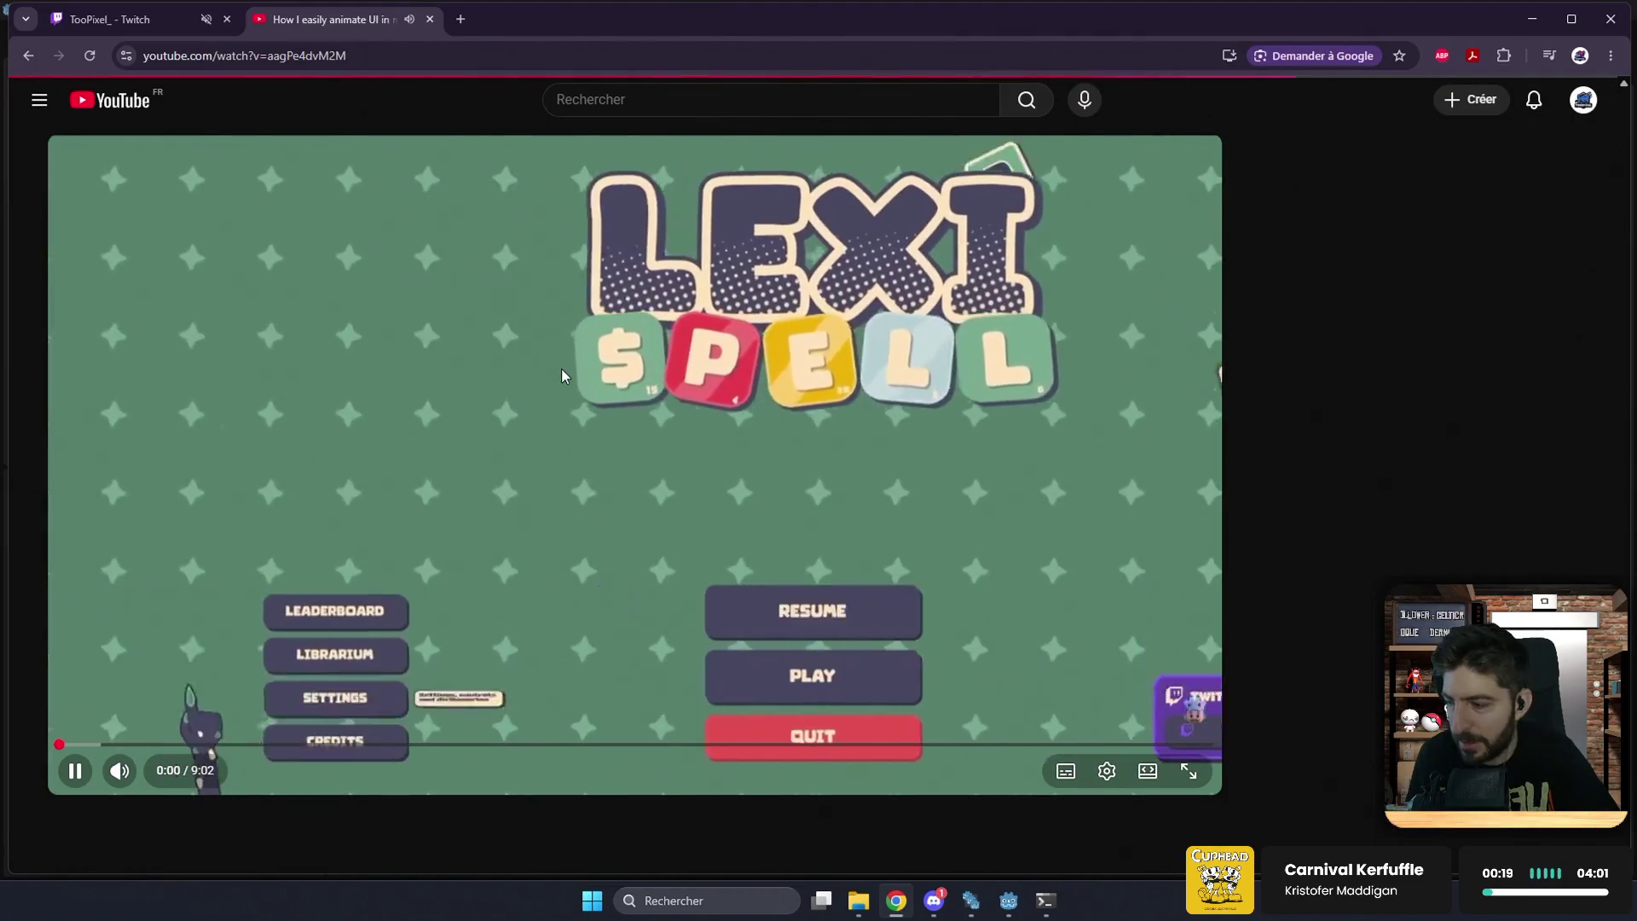
left_click(561, 369)
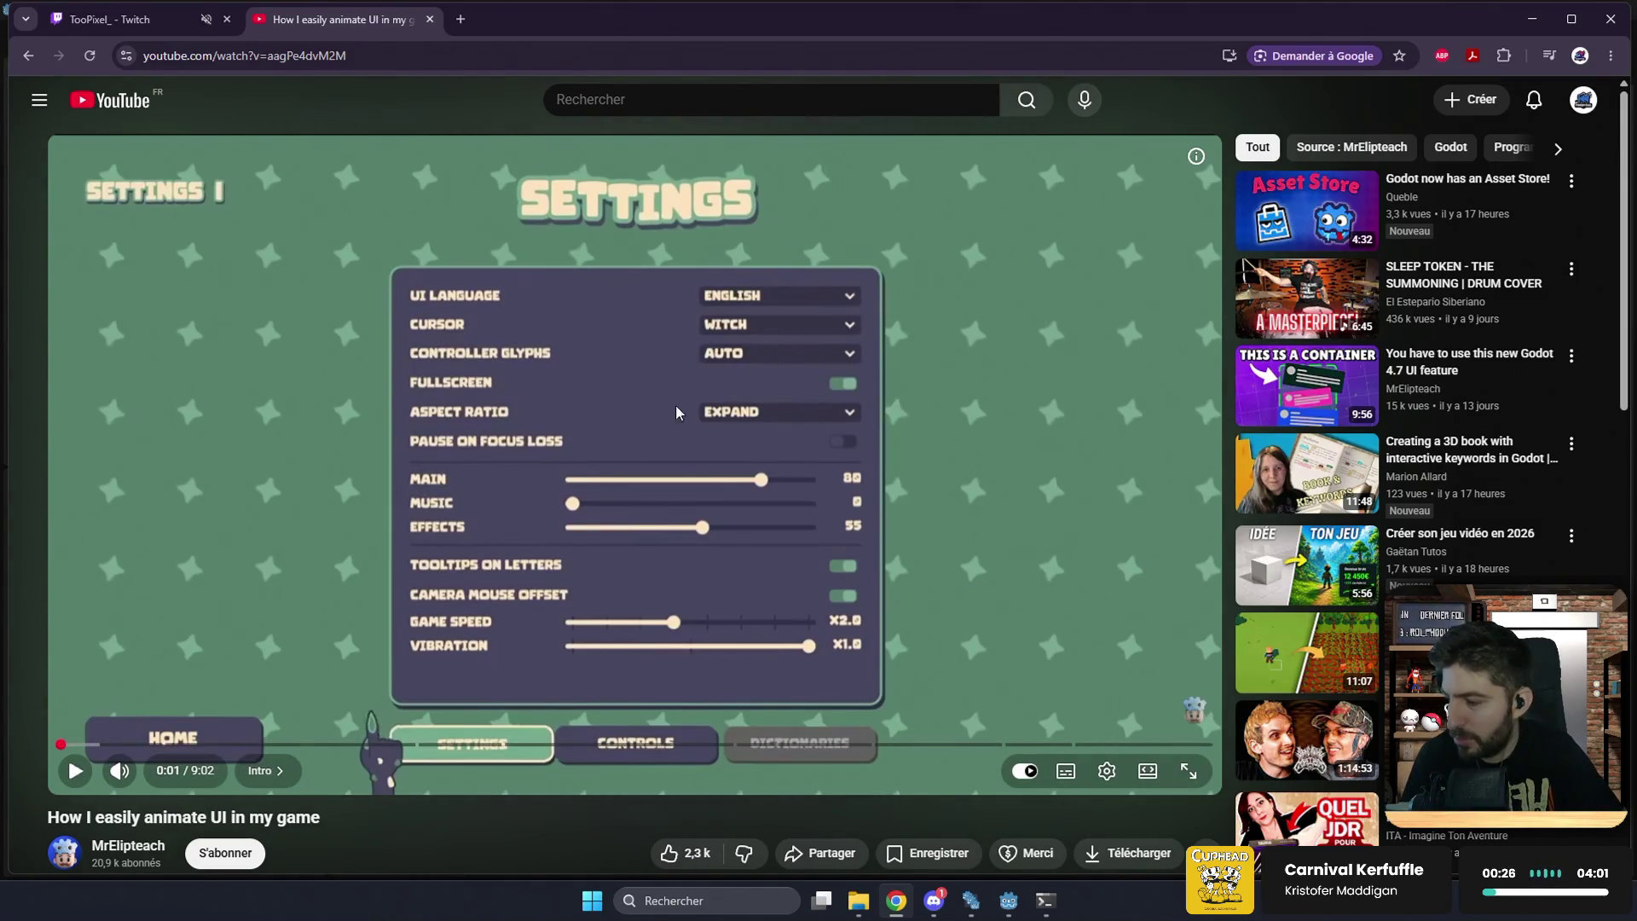
left_click(686, 345)
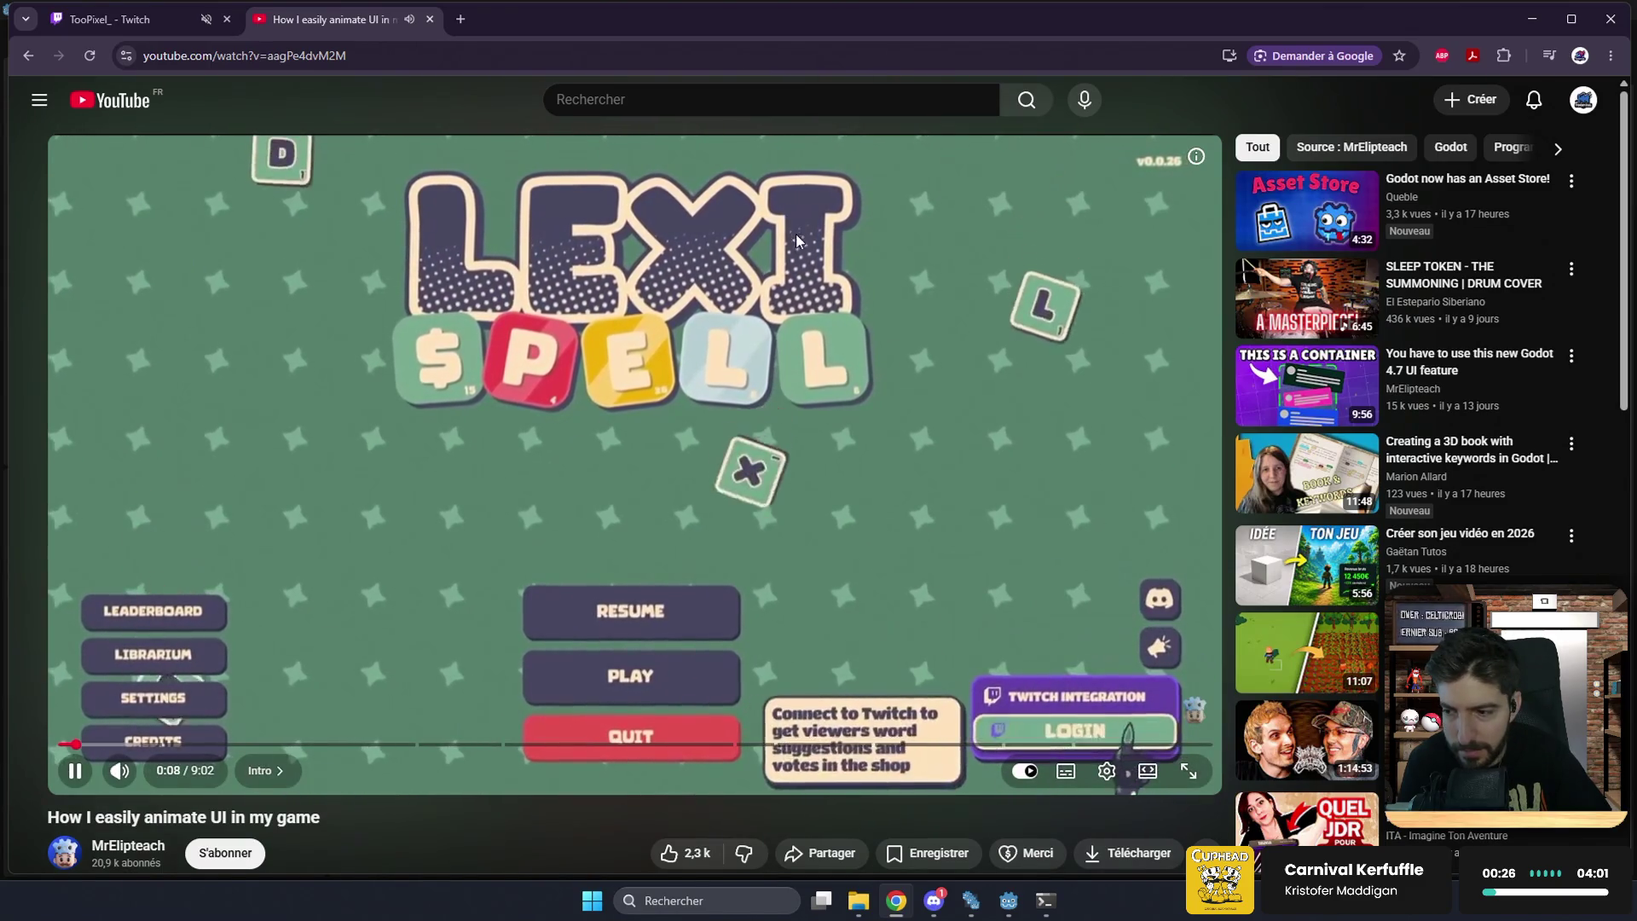
left_click(801, 302)
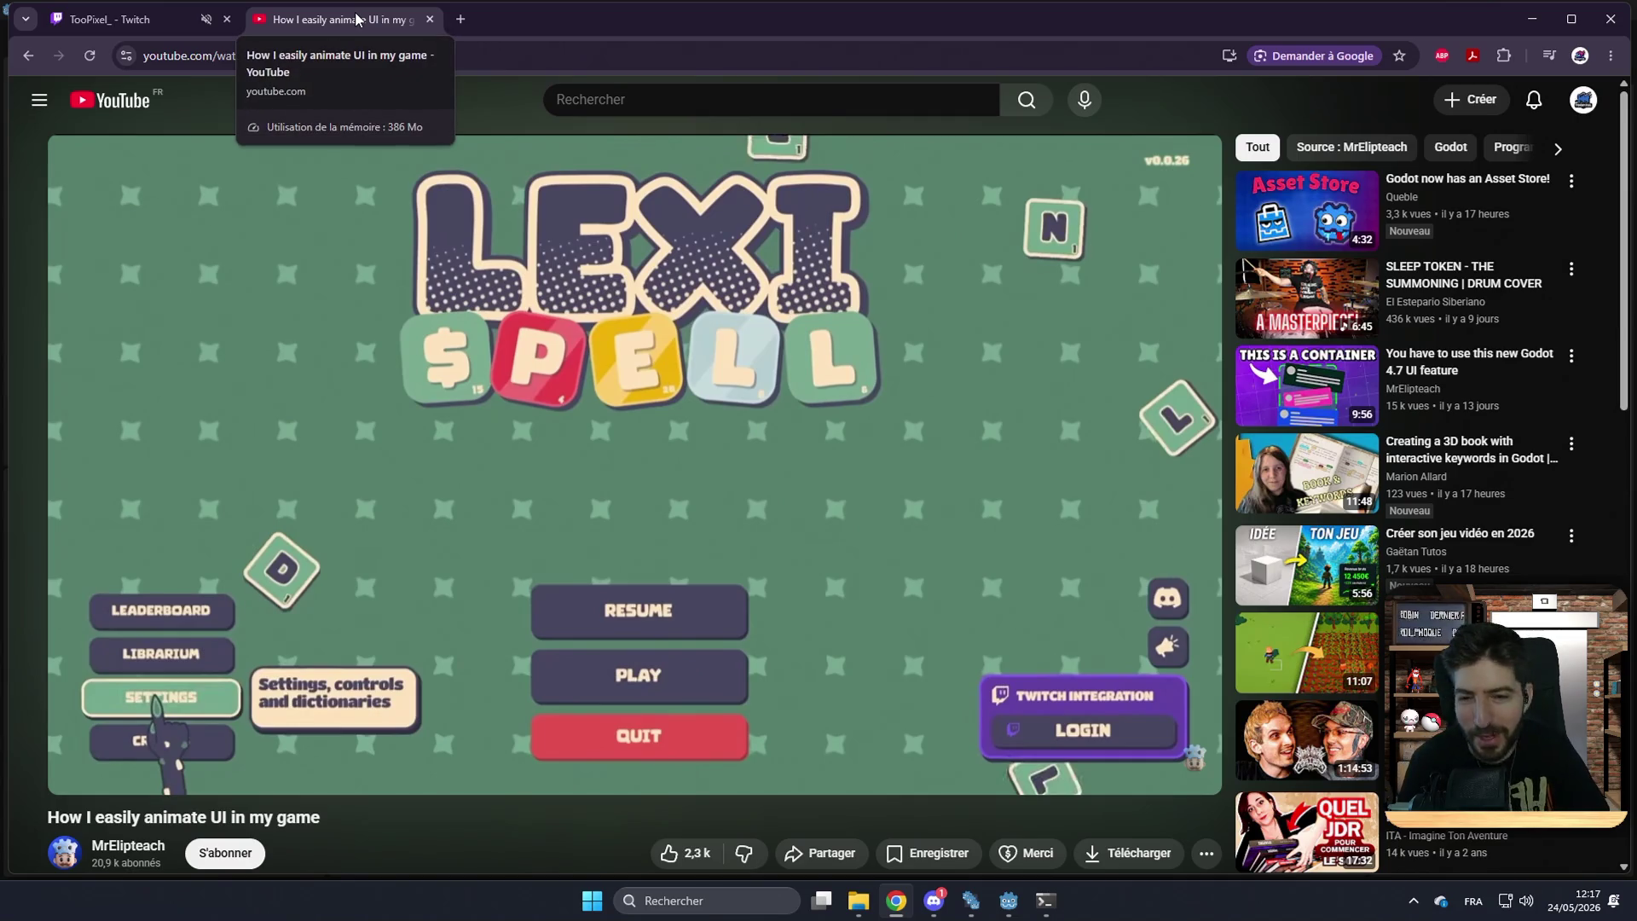
left_click(101, 19)
- Back in Godot, run the project and resume the 'test' saved game
key("alt+Tab")
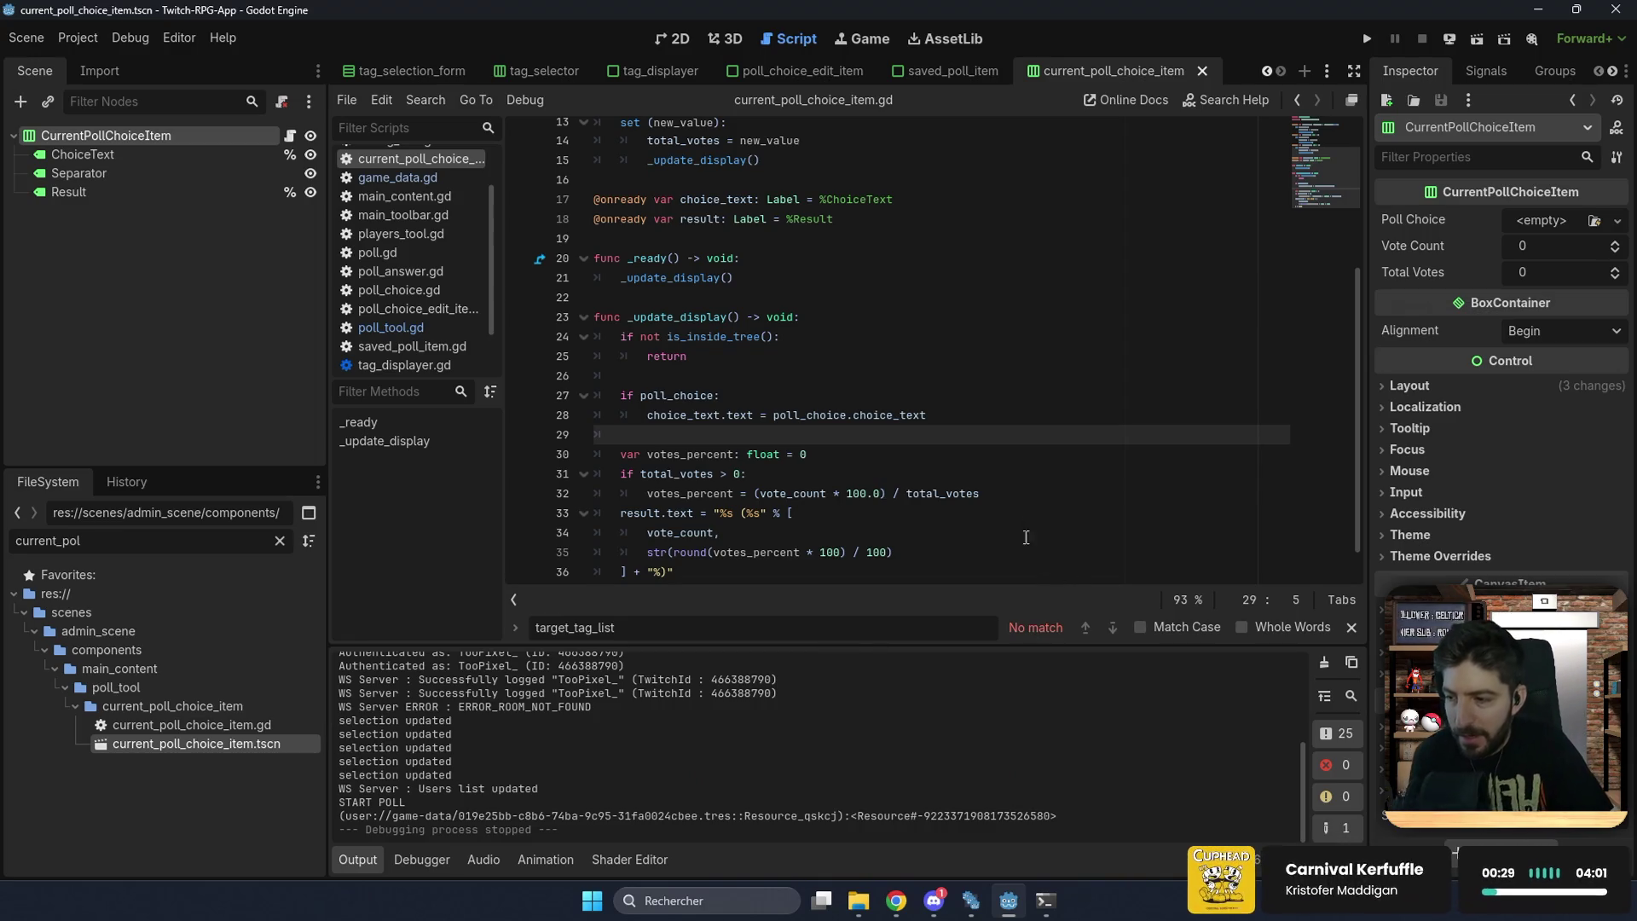
left_click(952, 467)
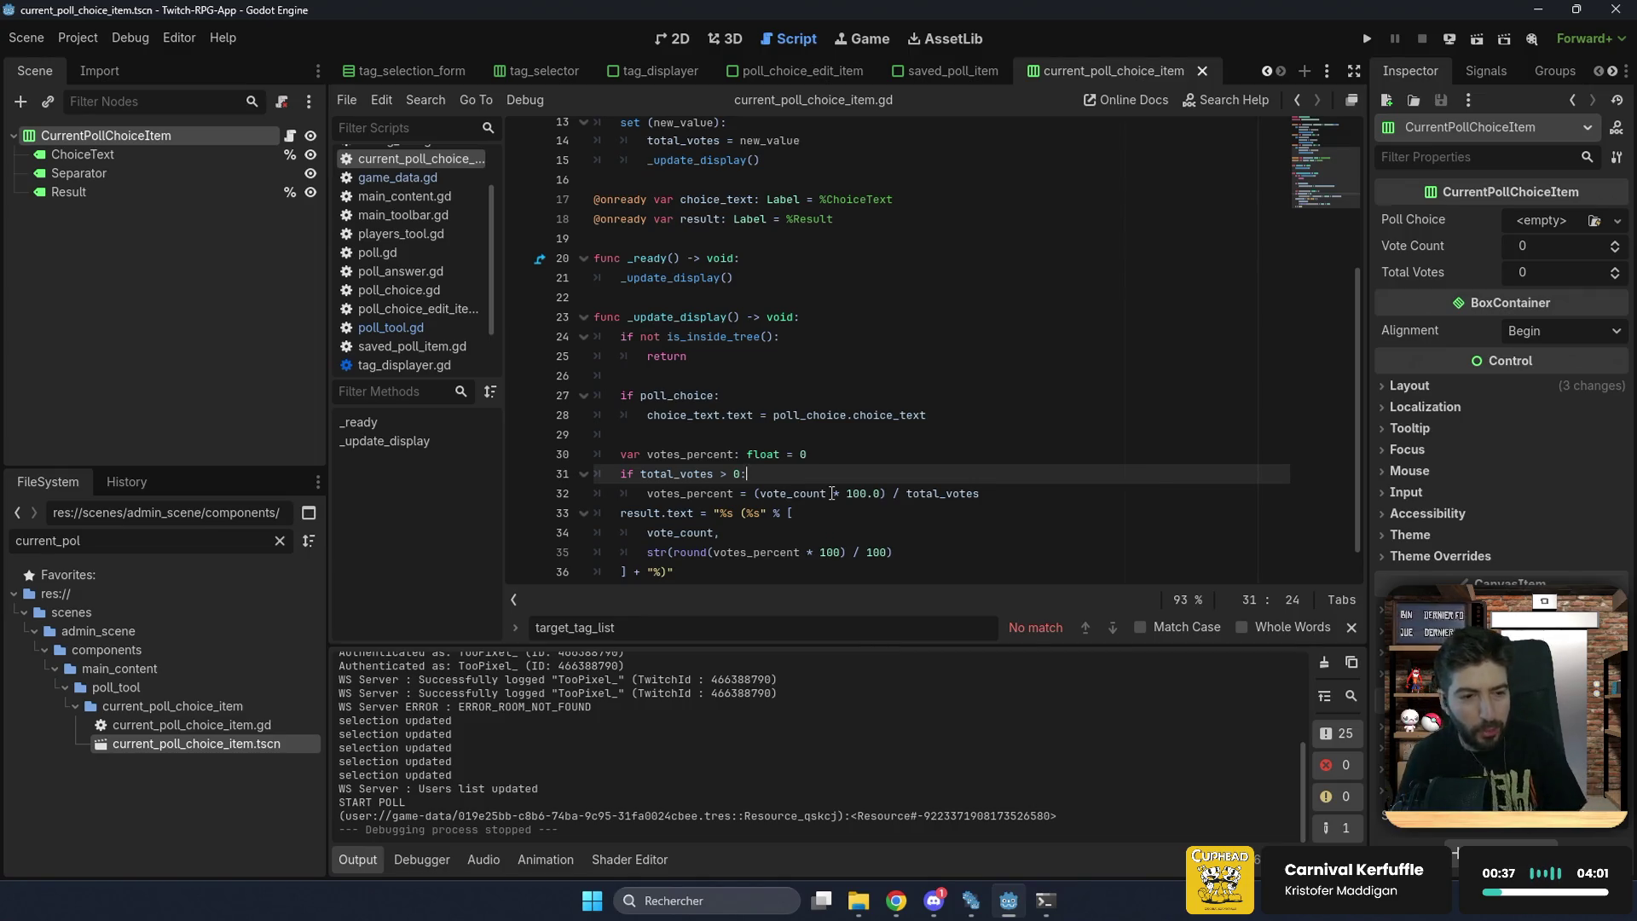
left_click(1367, 39)
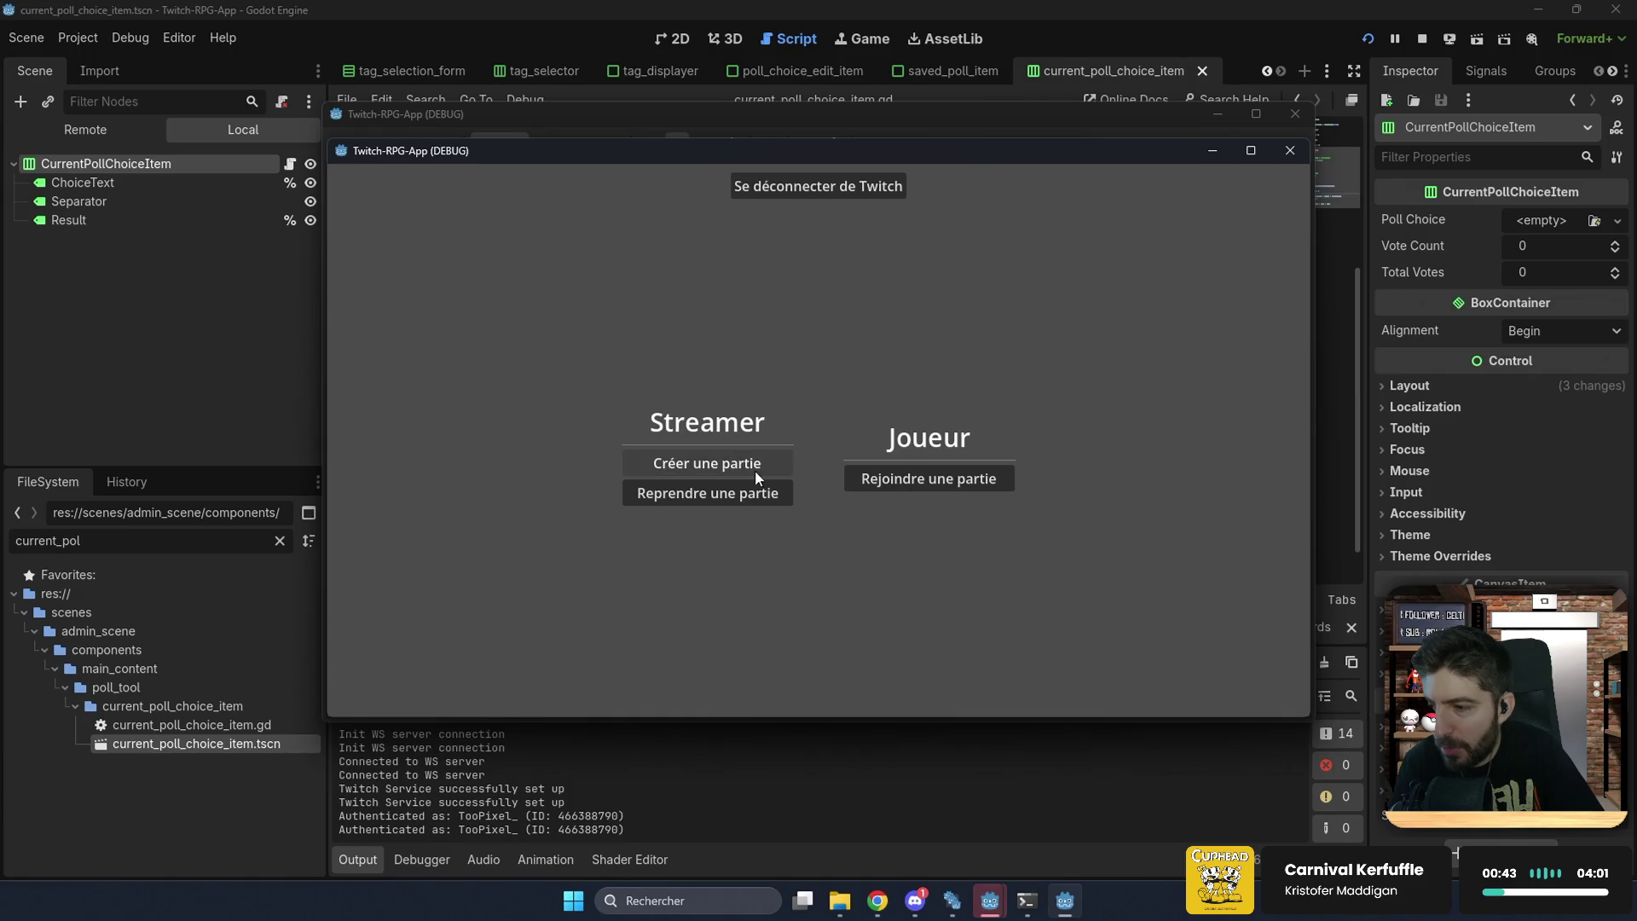
left_click(748, 496)
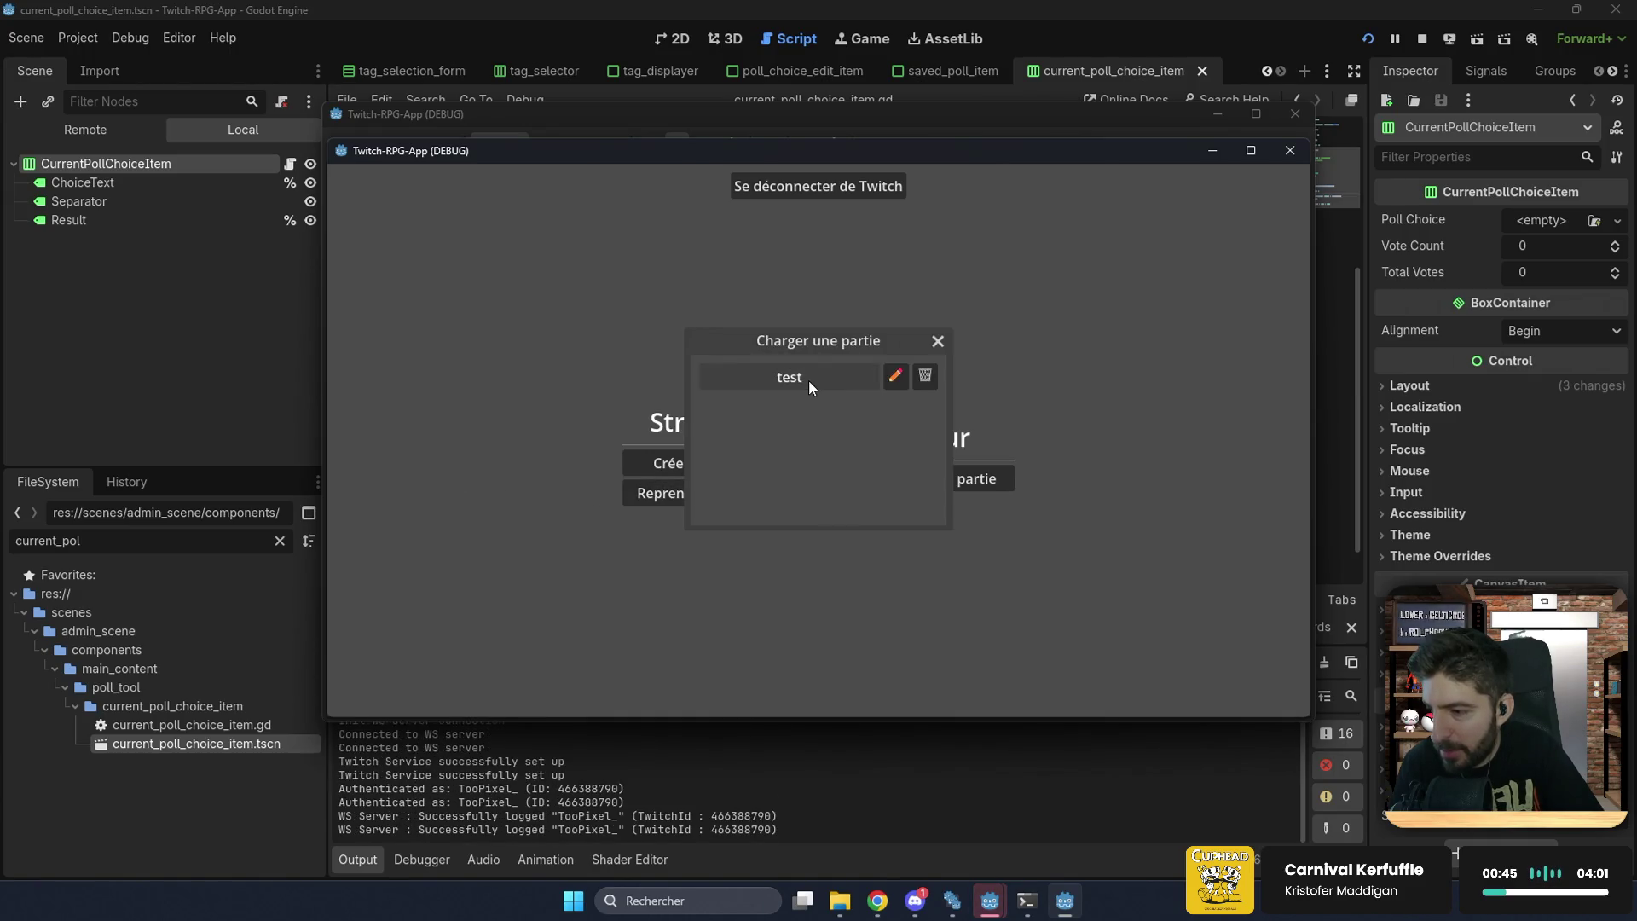
left_click(809, 380)
- Inspect the Guerrier and Mage tags' modifiers on the Tags page
left_click(391, 418)
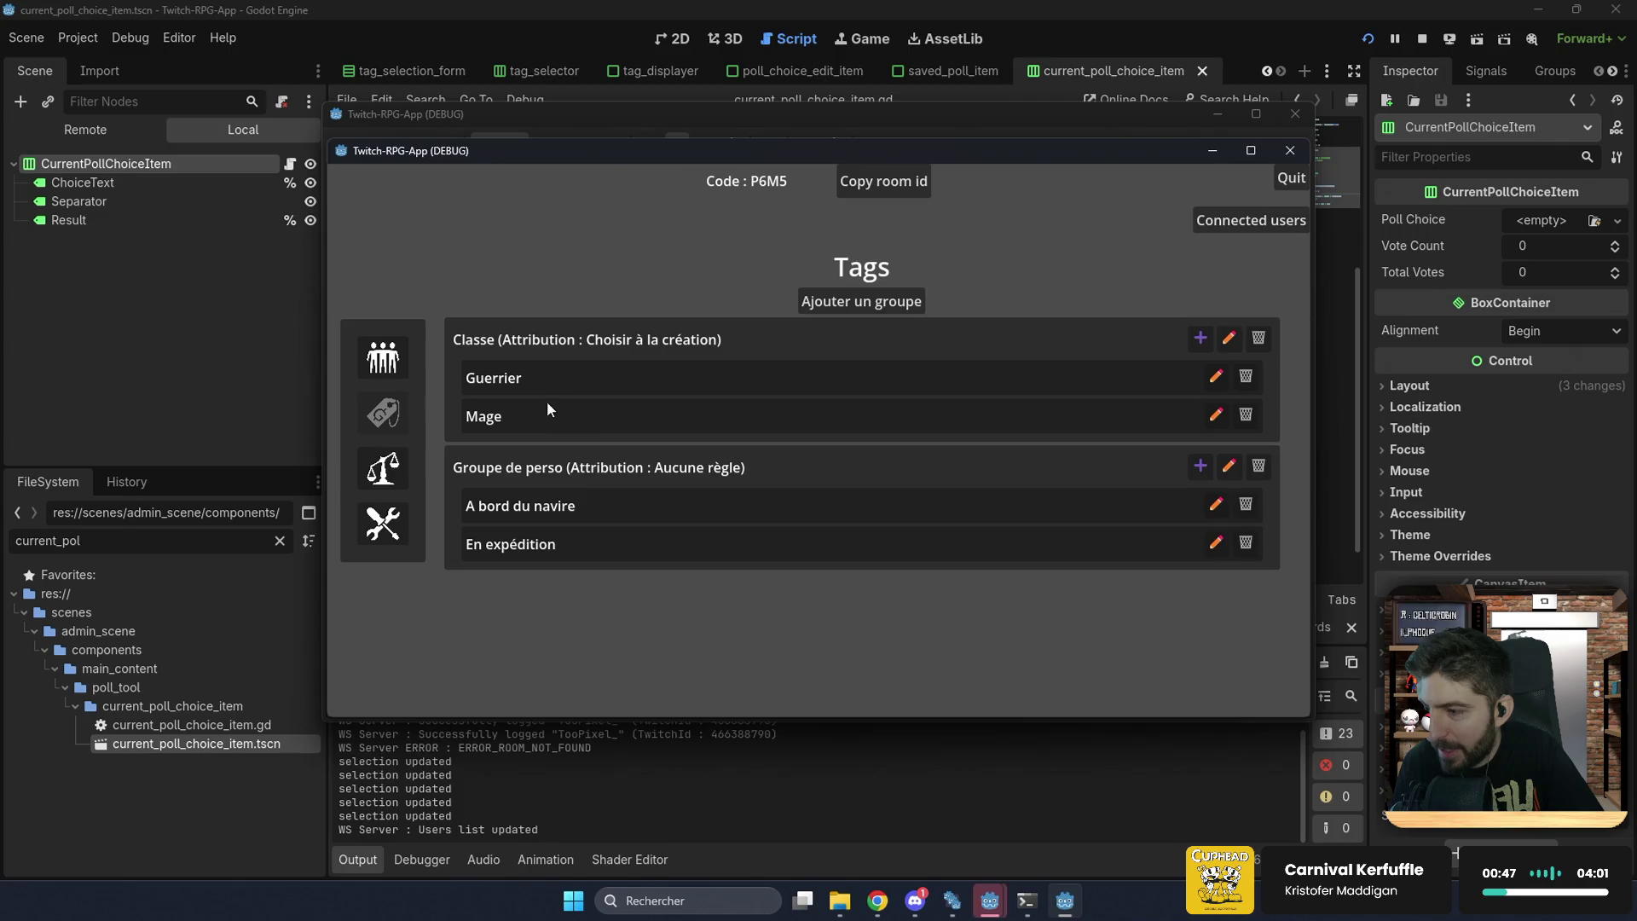
left_click(1216, 376)
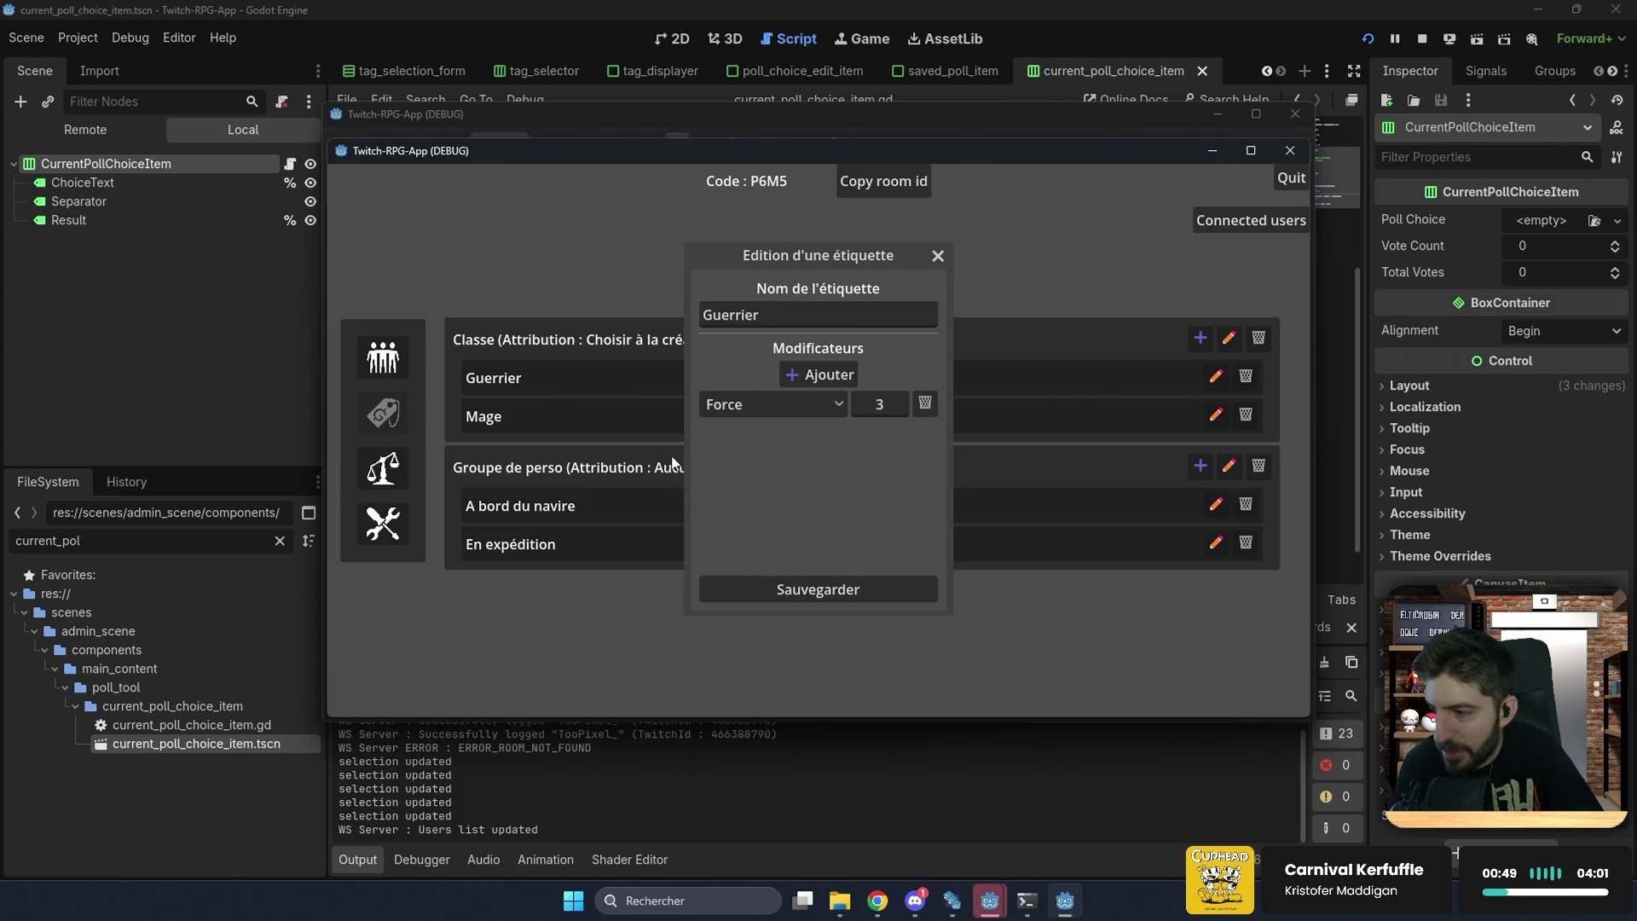
left_click(938, 256)
left_click(1216, 414)
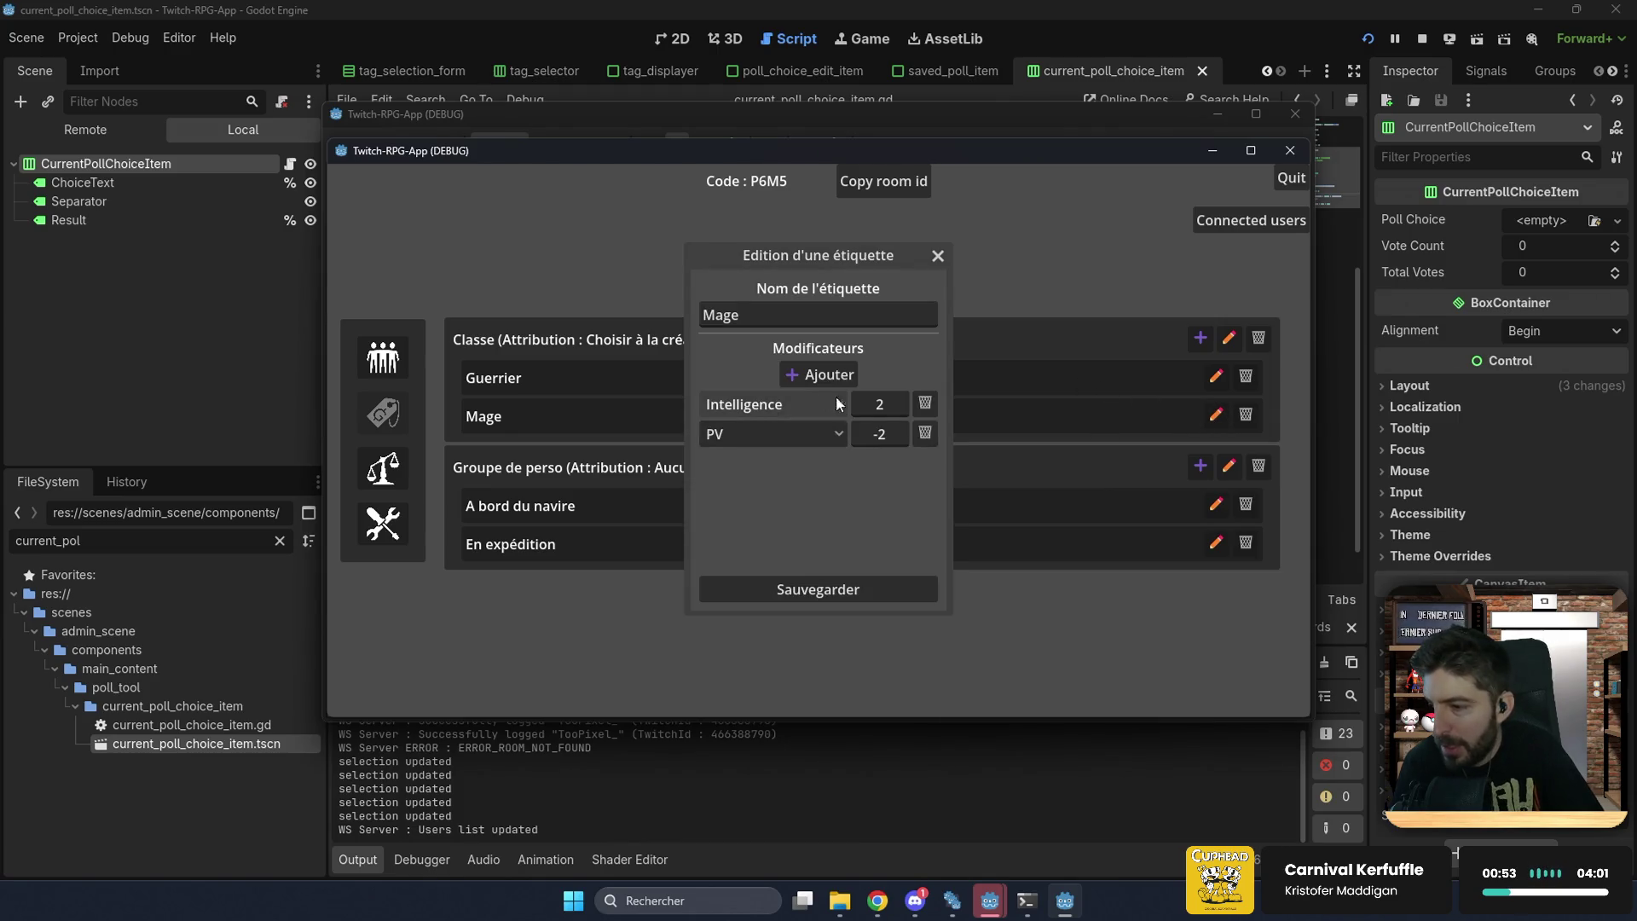
left_click(938, 256)
- View the Joueurs board and the Classe group's attribution rules without changes
left_click(383, 357)
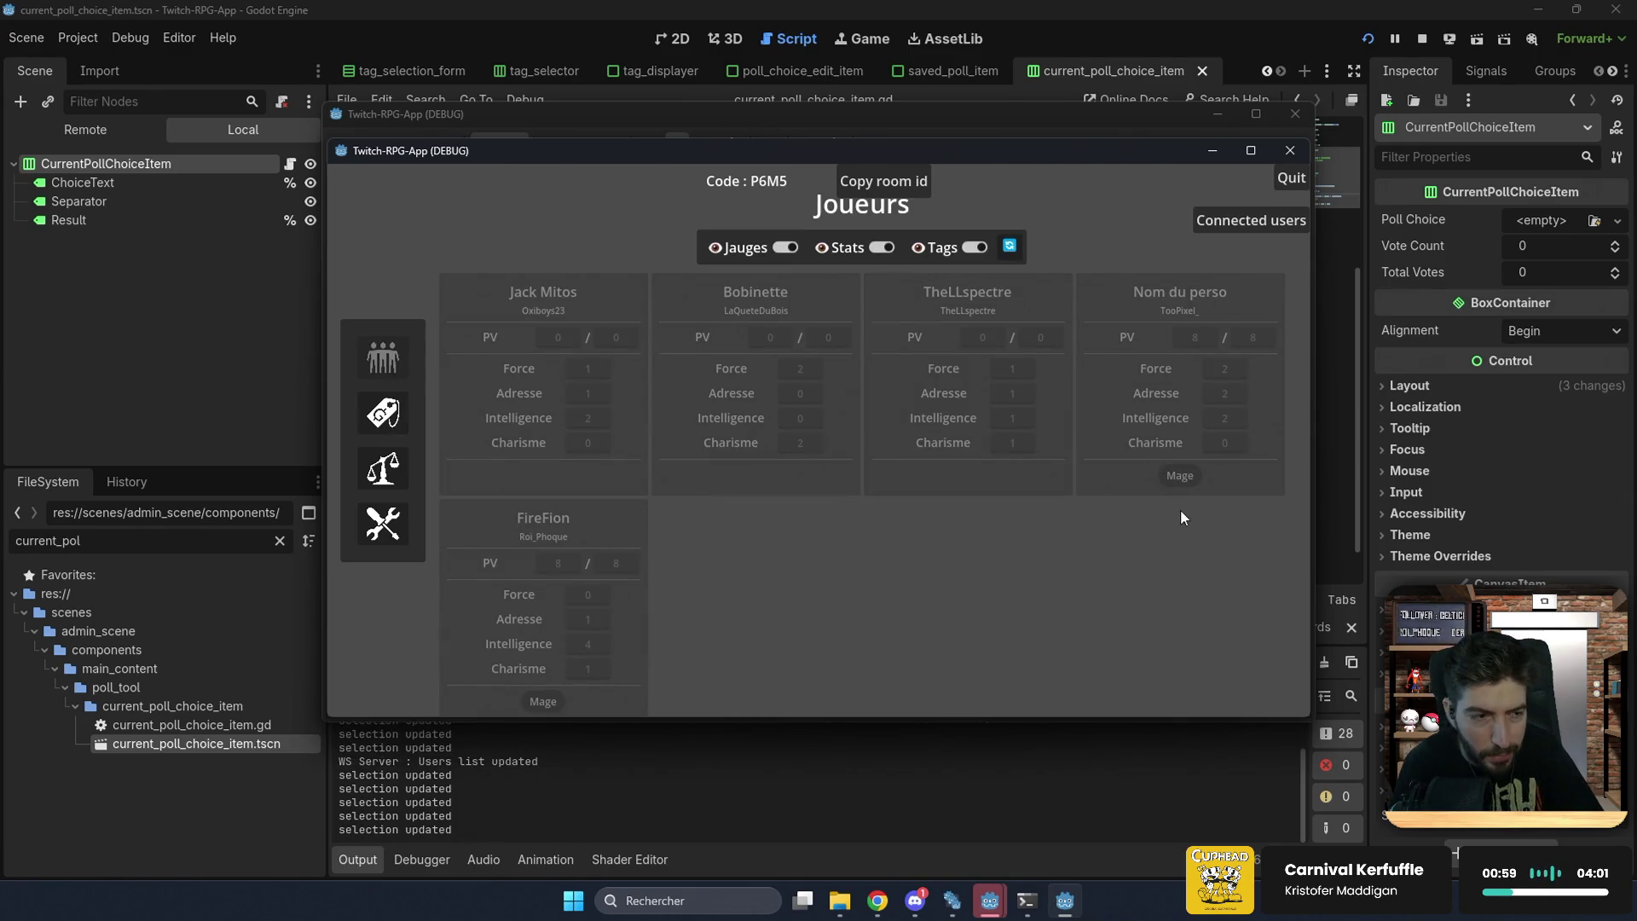
left_click(379, 427)
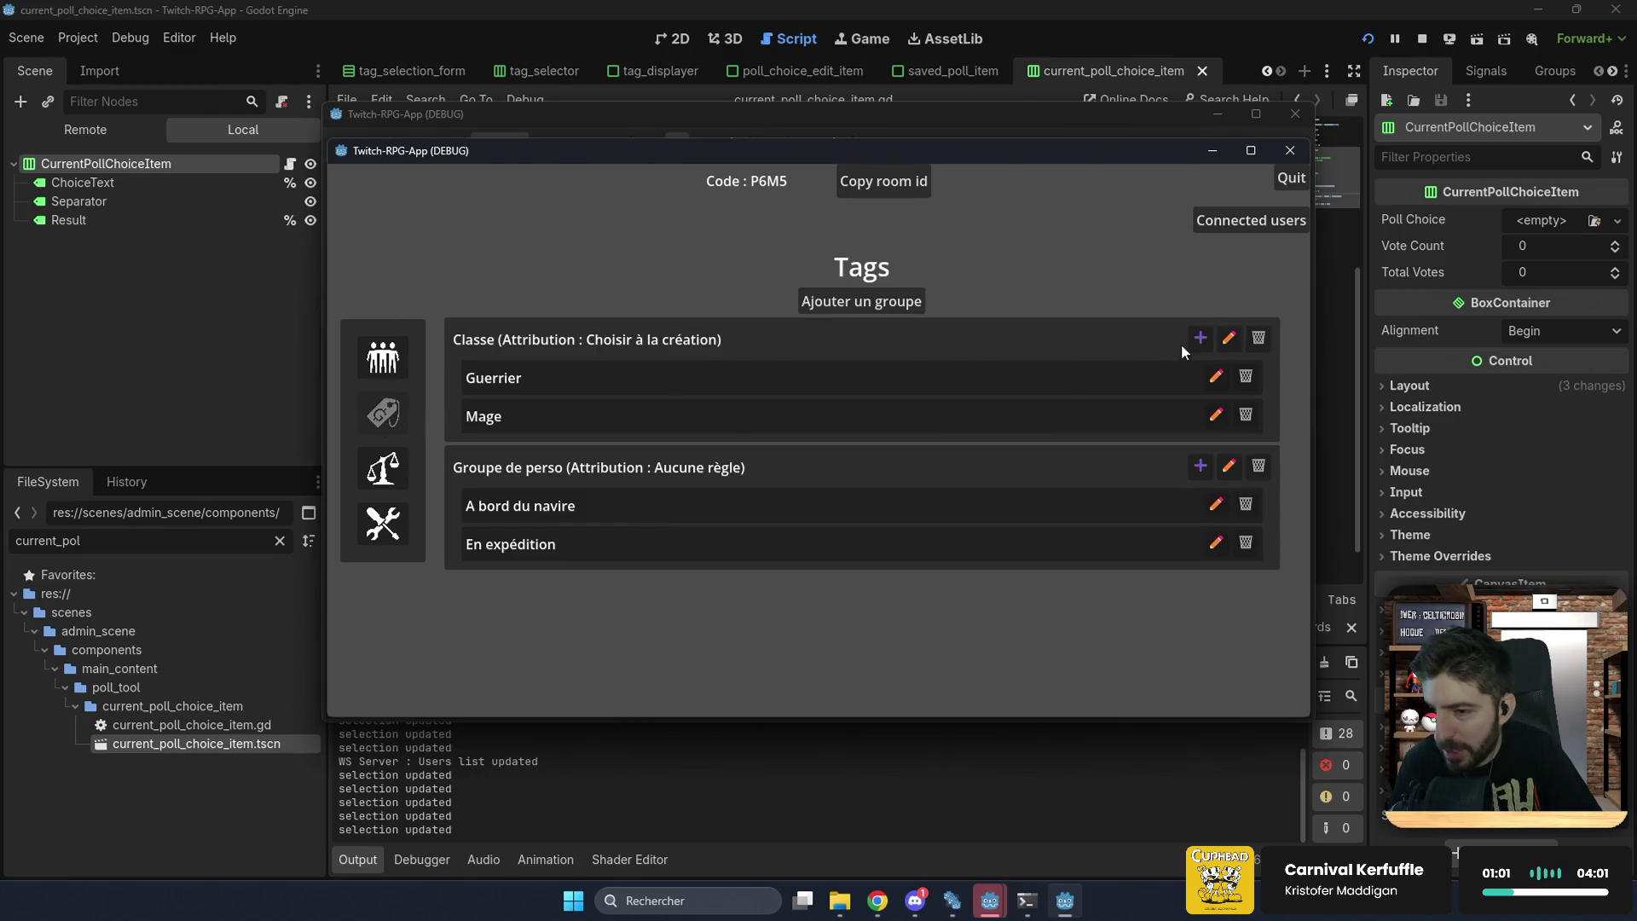
left_click(1229, 338)
left_click(817, 469)
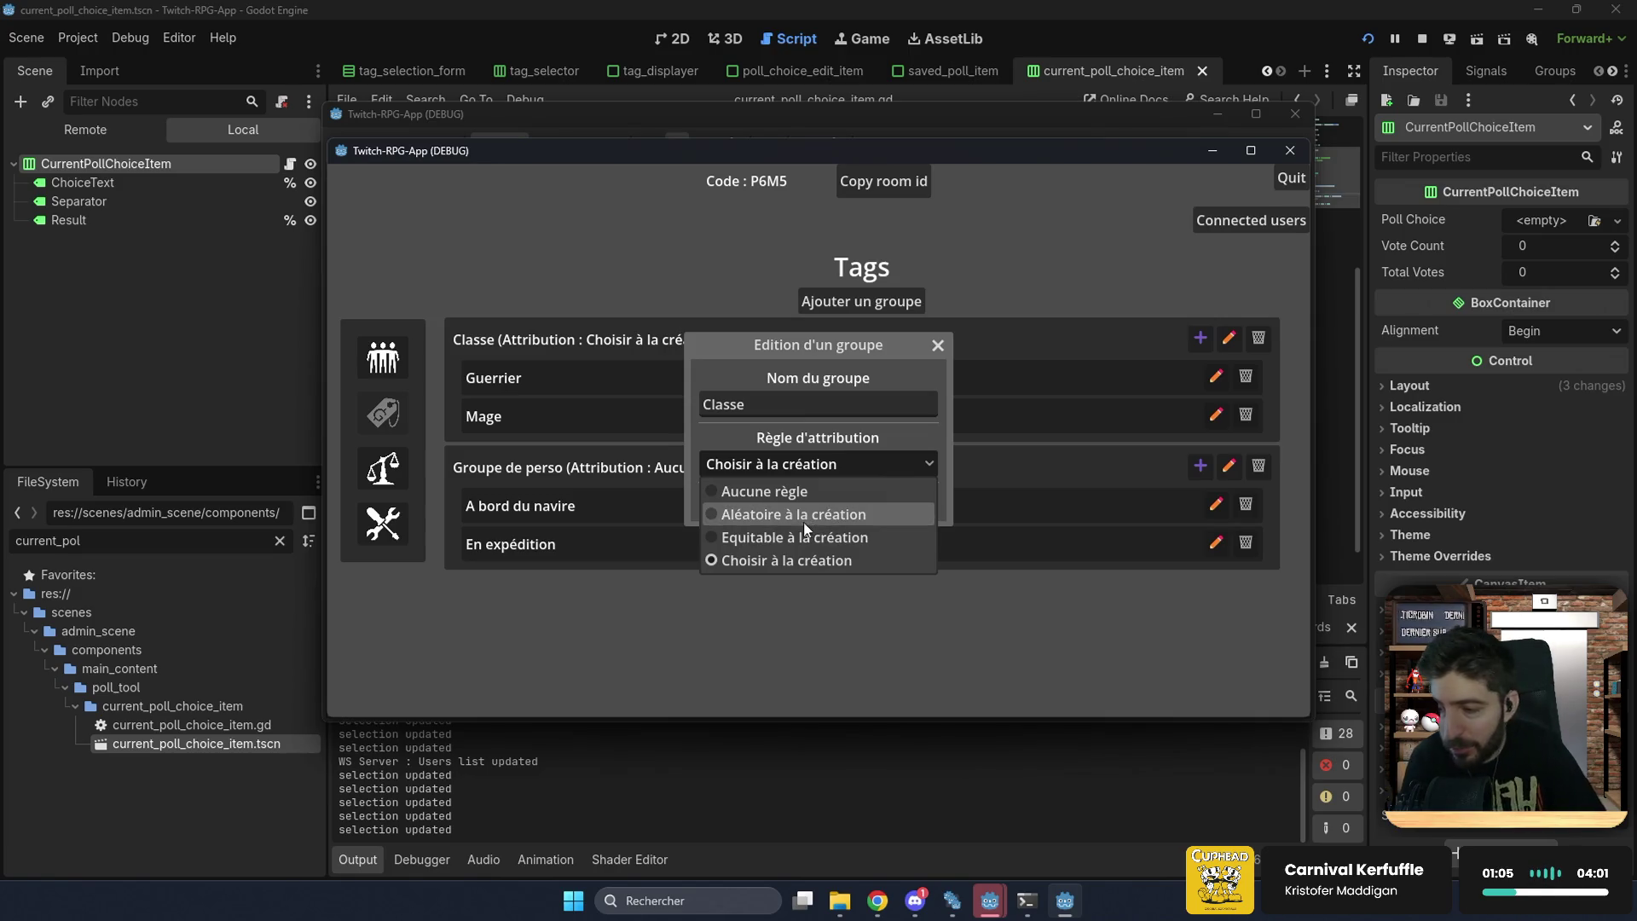
left_click(938, 344)
- Launch the saved Groupe de perso poll and reopen it for editing
left_click(383, 468)
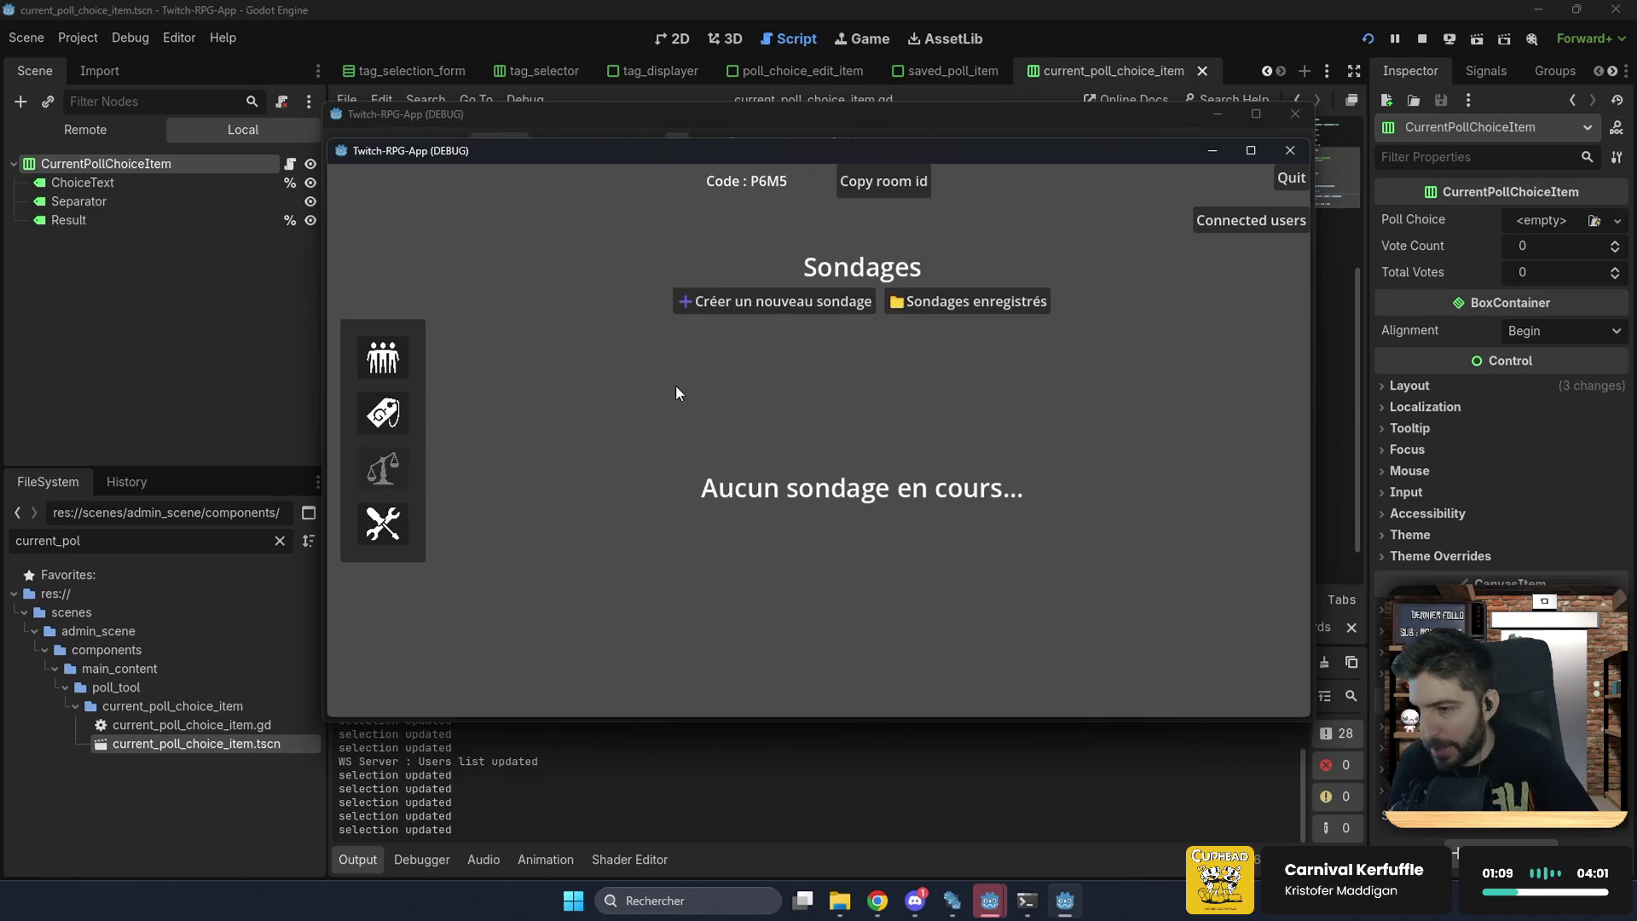
left_click(970, 305)
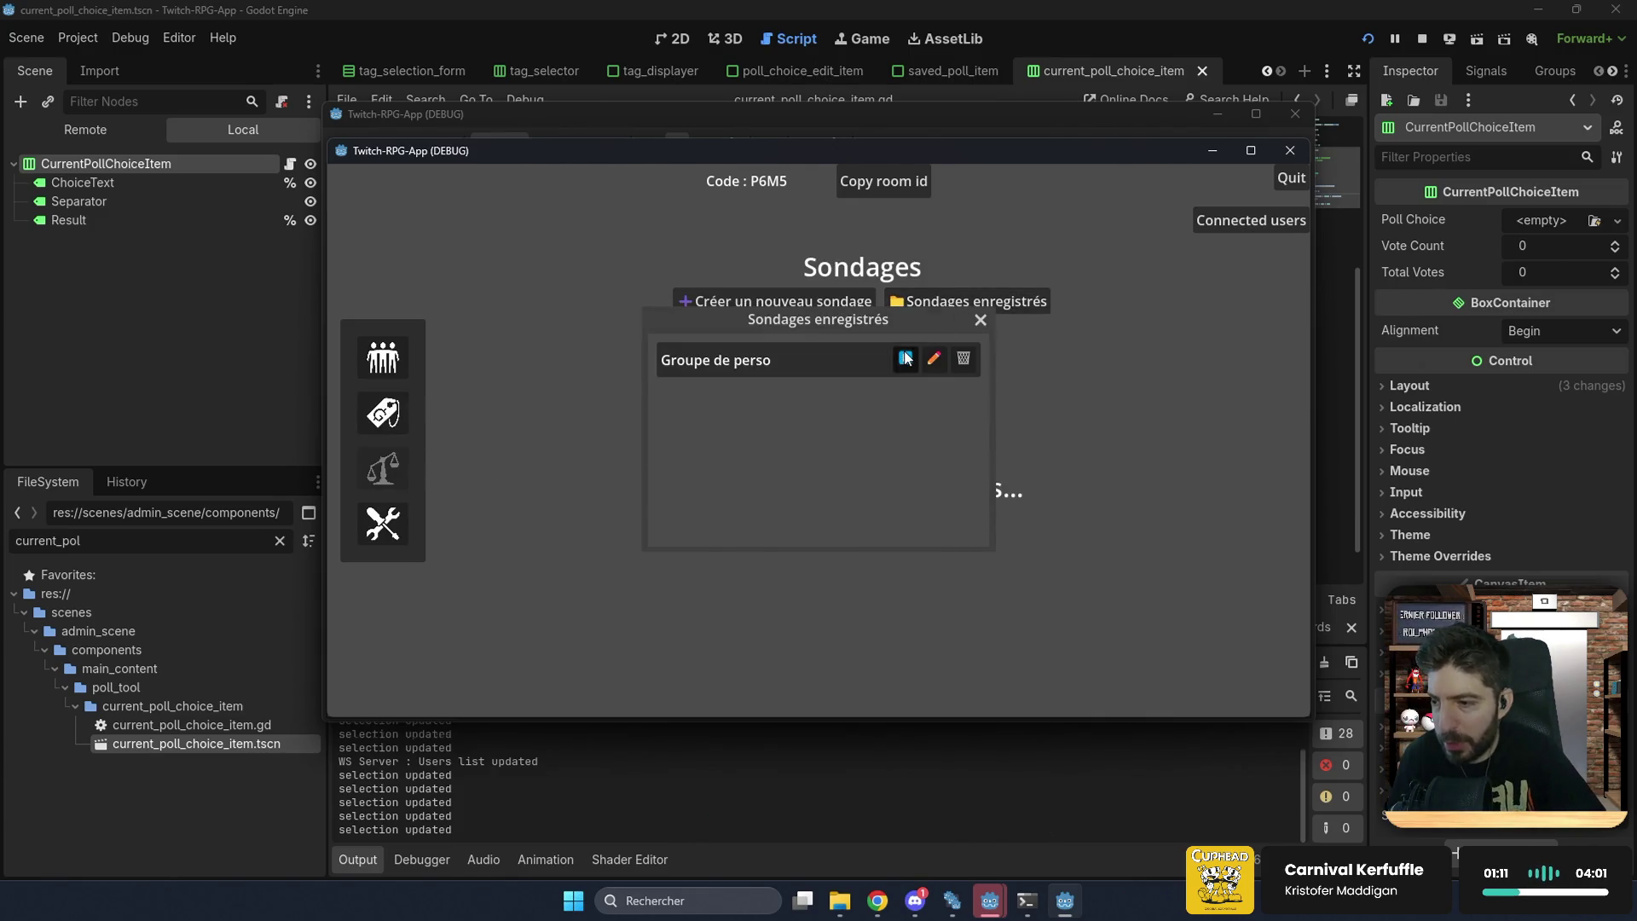
left_click(906, 358)
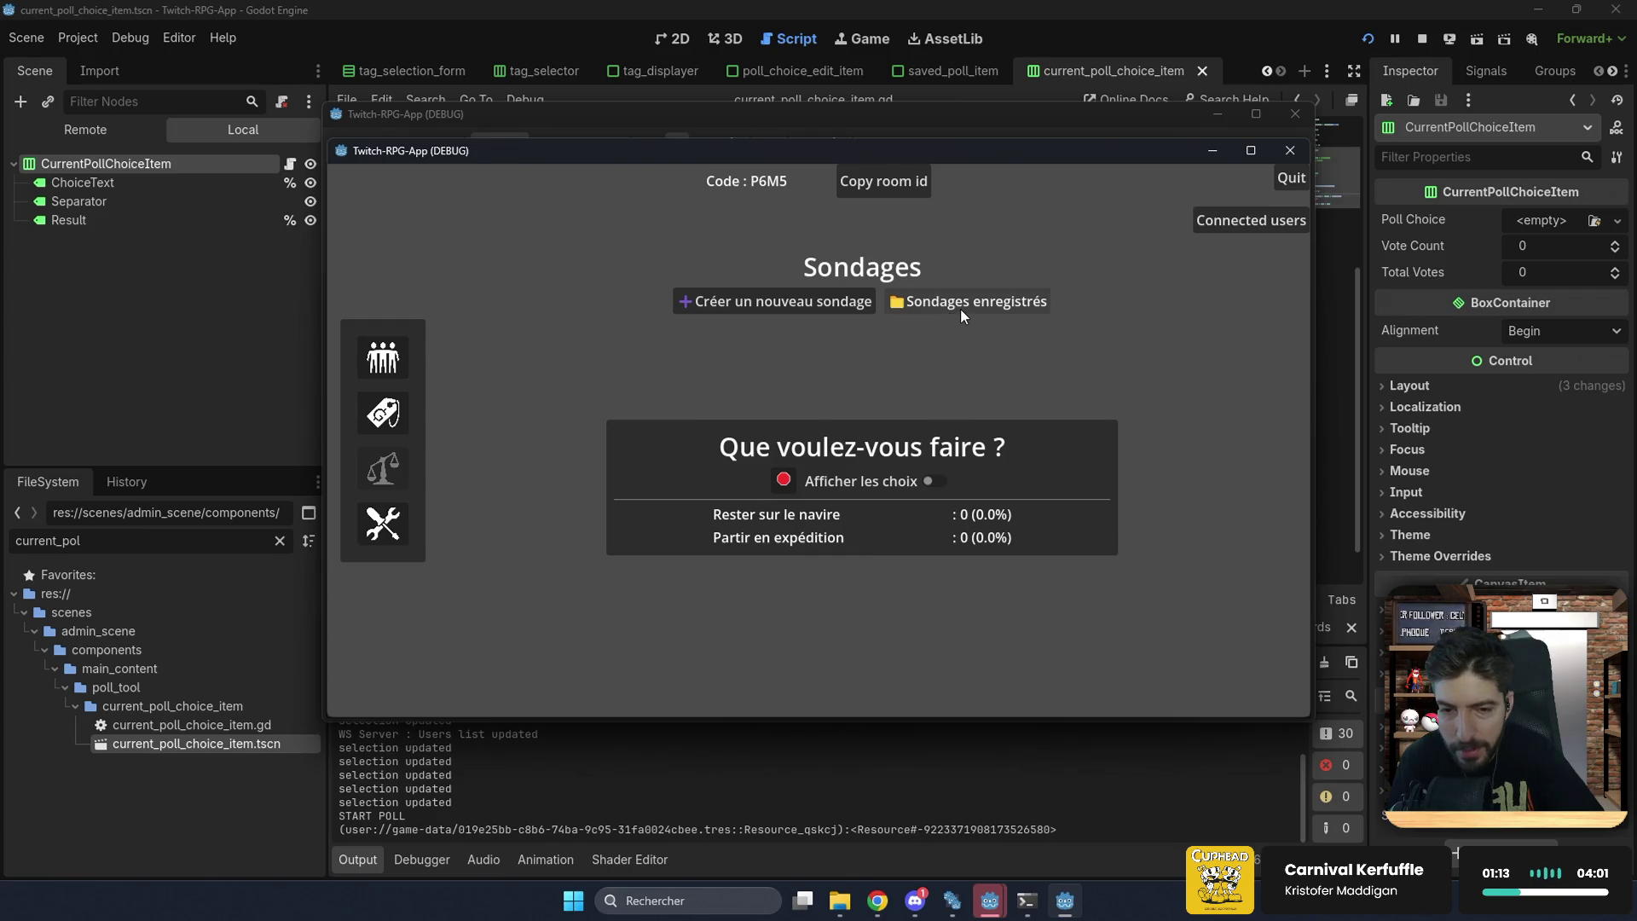
left_click(960, 308)
left_click(933, 359)
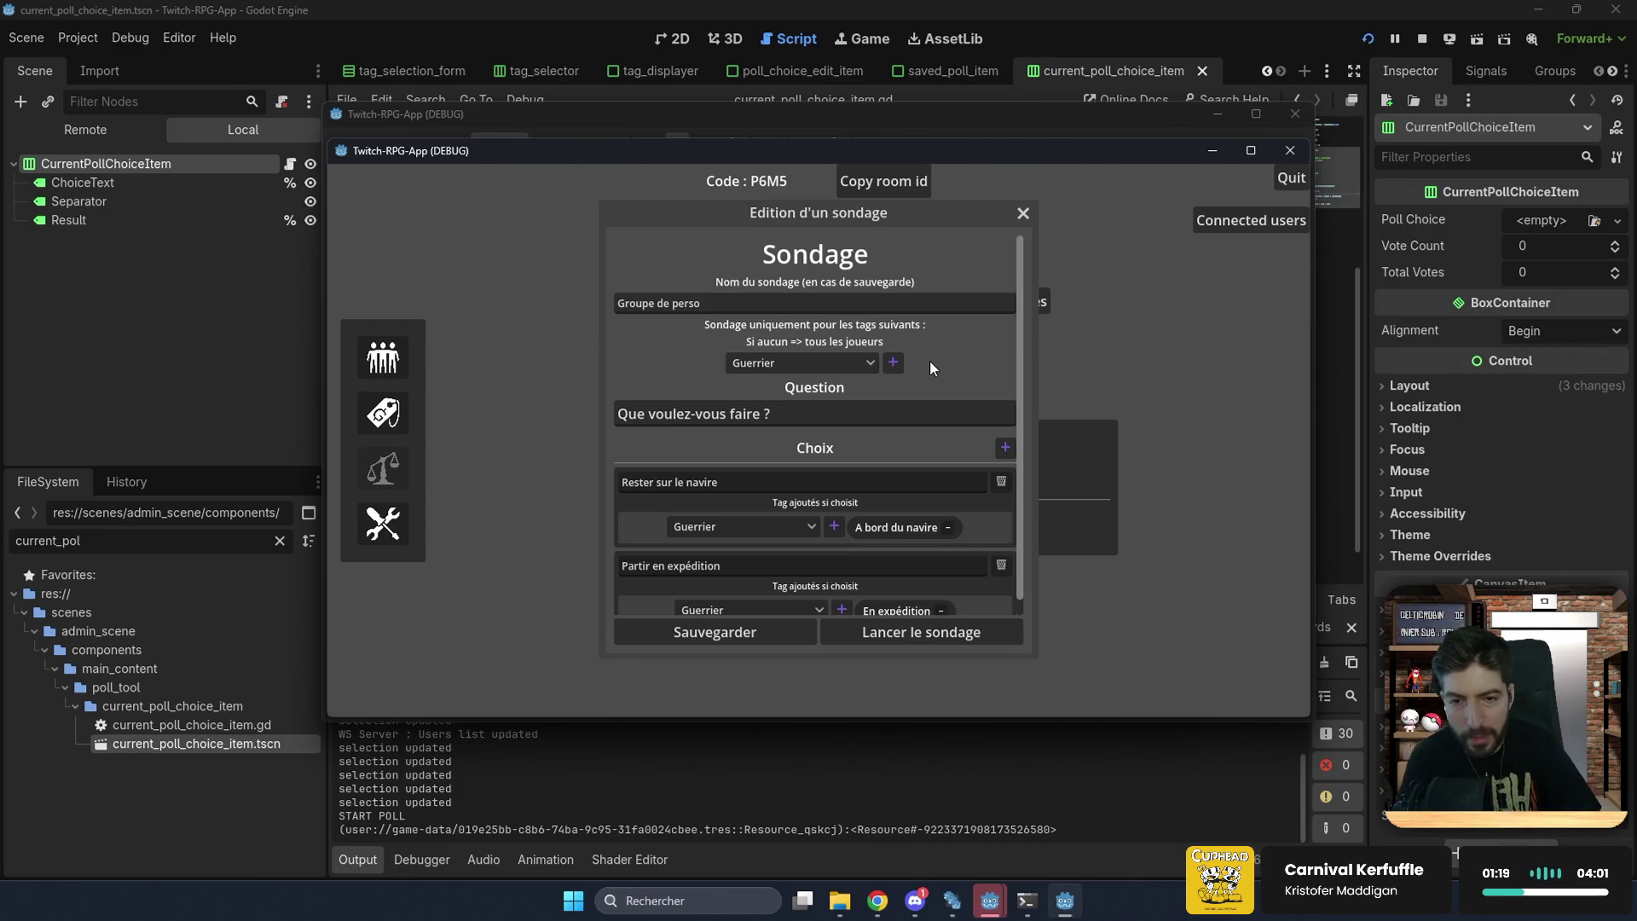
- Review the poll question and its Rester sur le navire and Partir en expédition choices
scroll(901, 433, "down", 1)
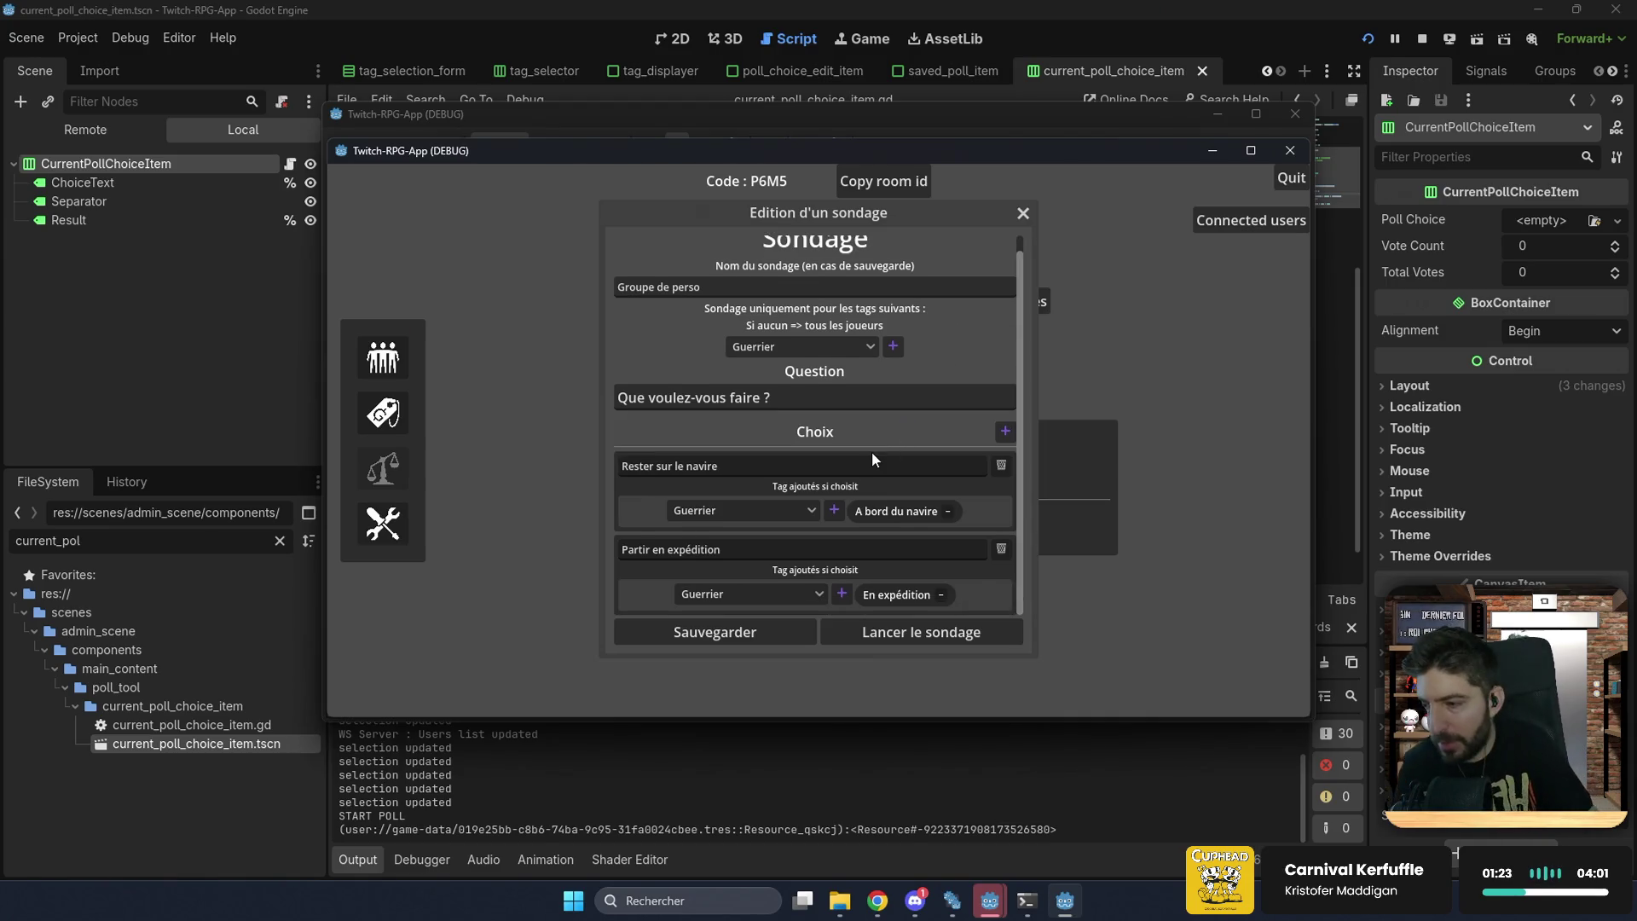
triple_click(740, 397)
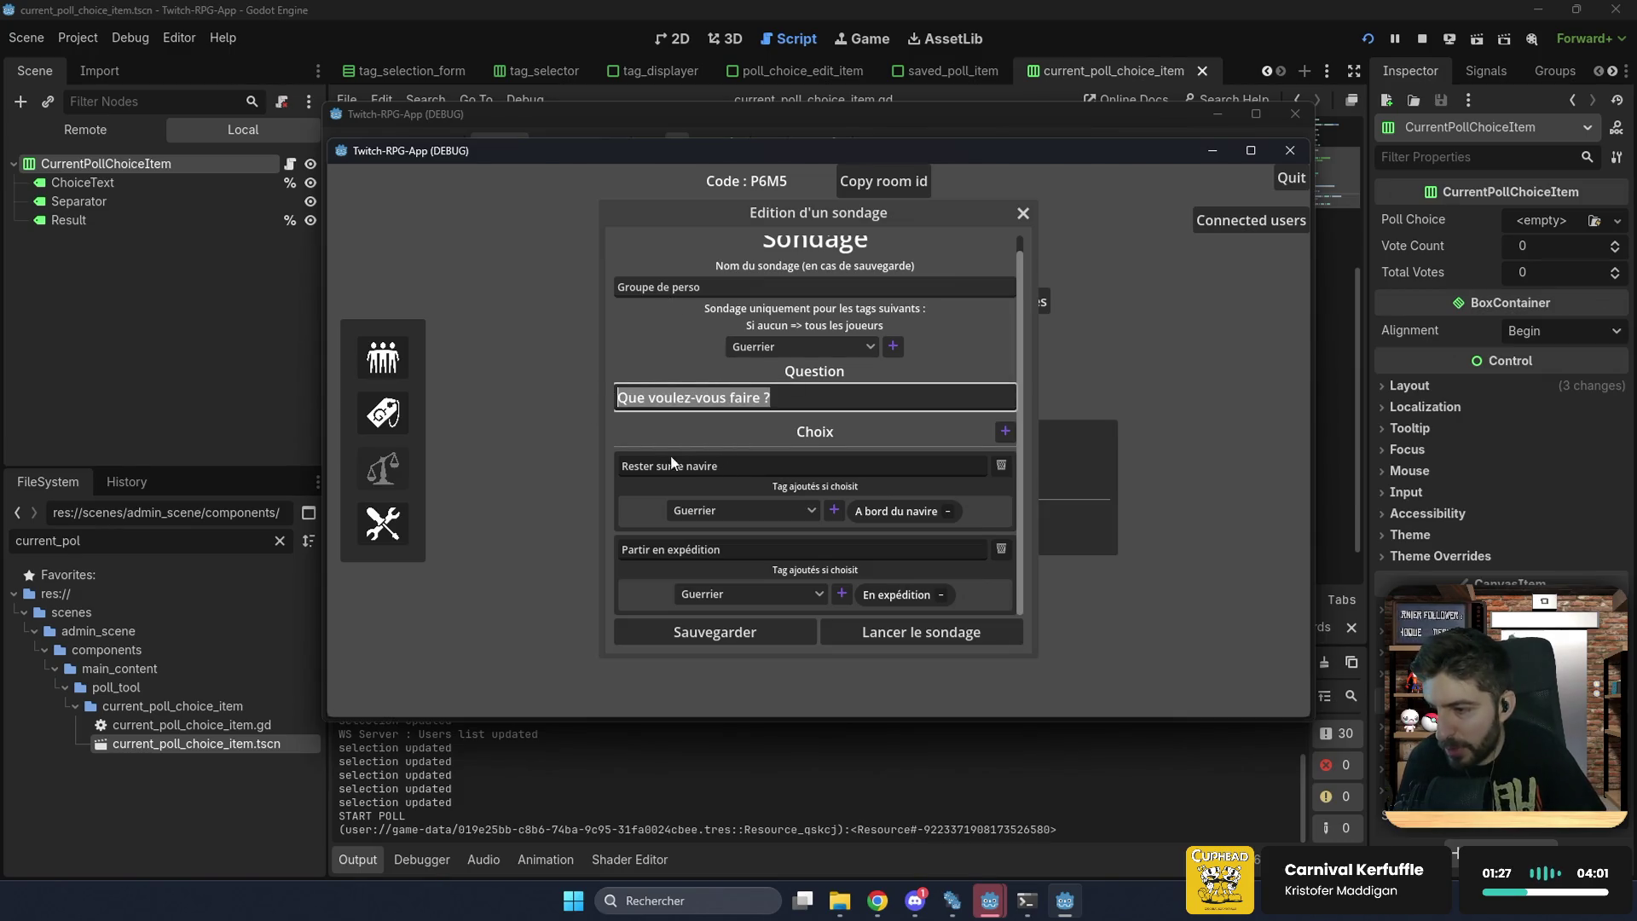
left_click(744, 464)
left_click(734, 551)
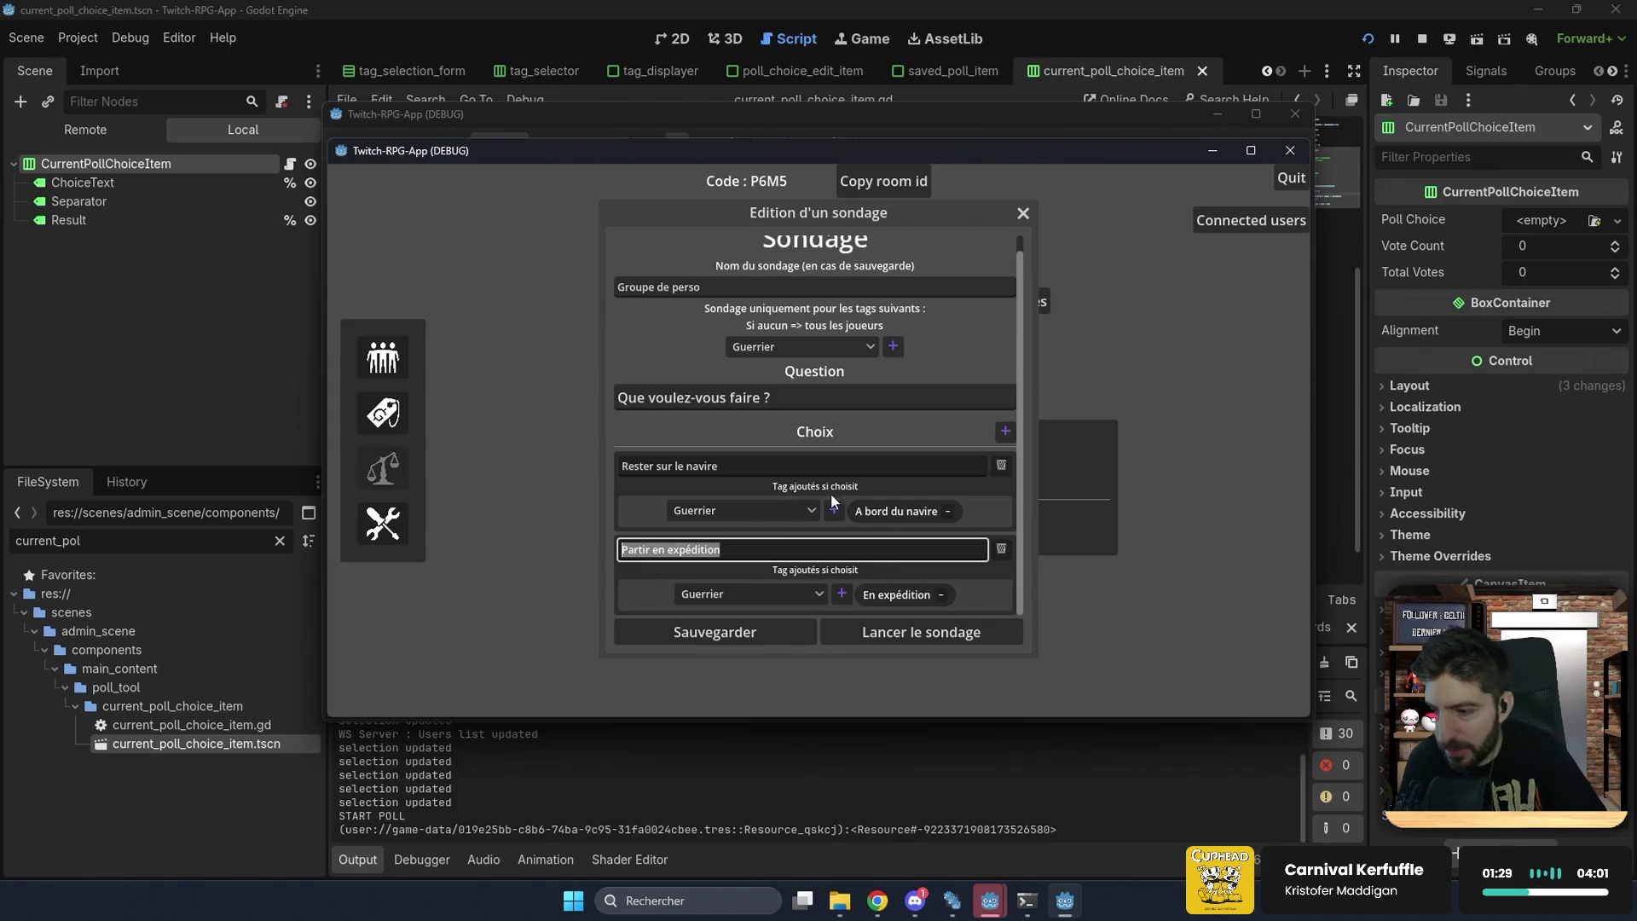
left_click(896, 468)
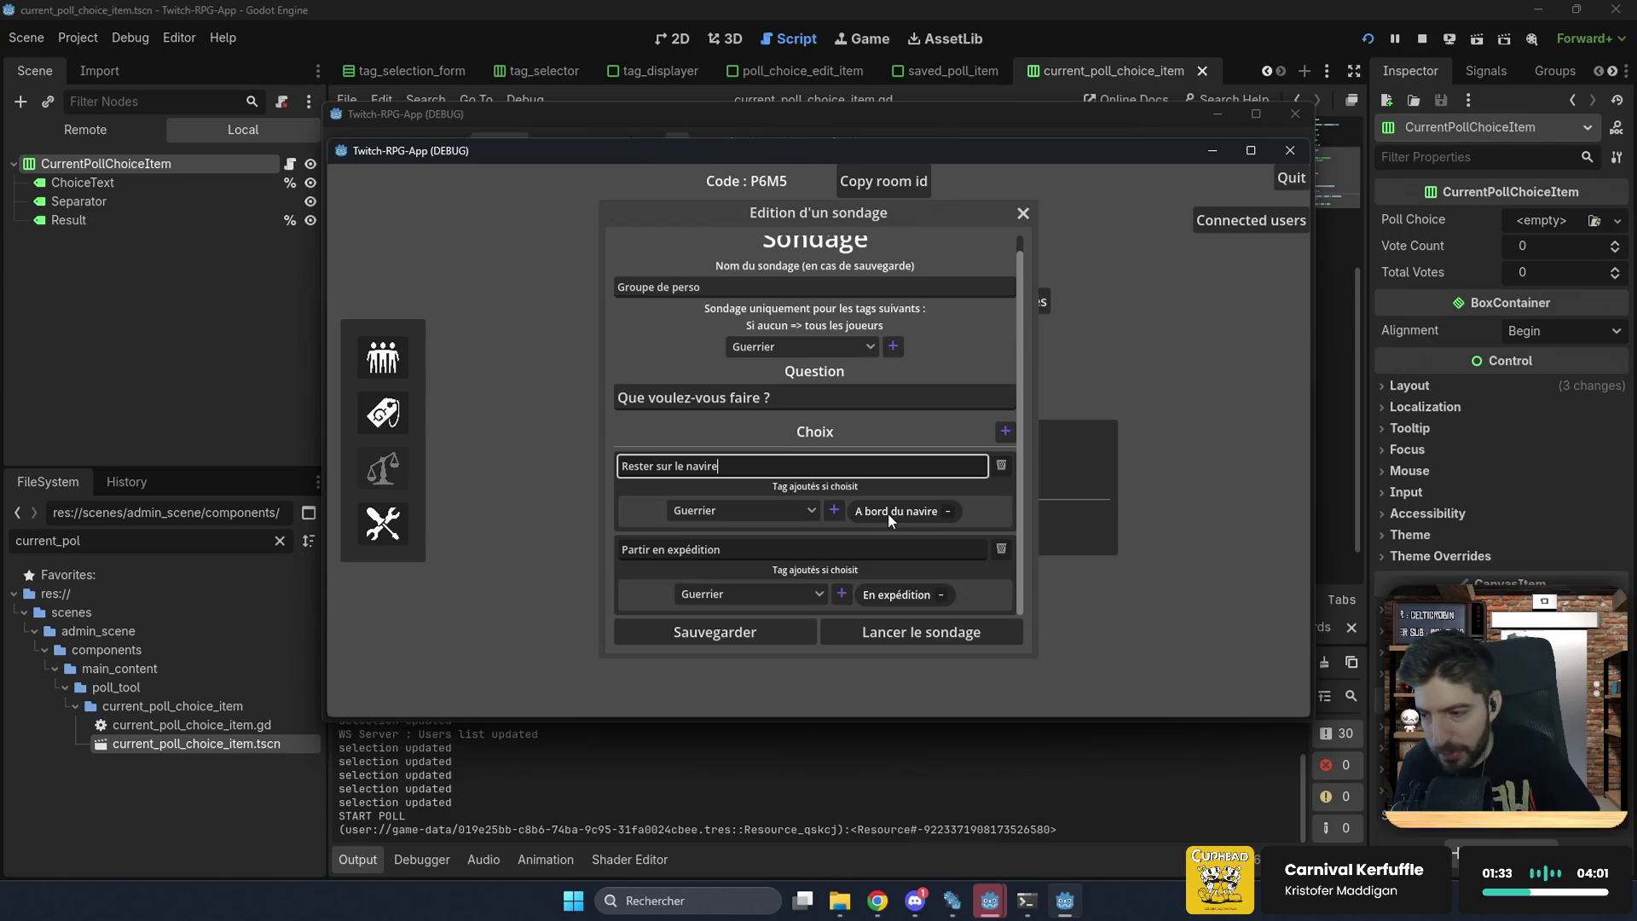
left_click(742, 550)
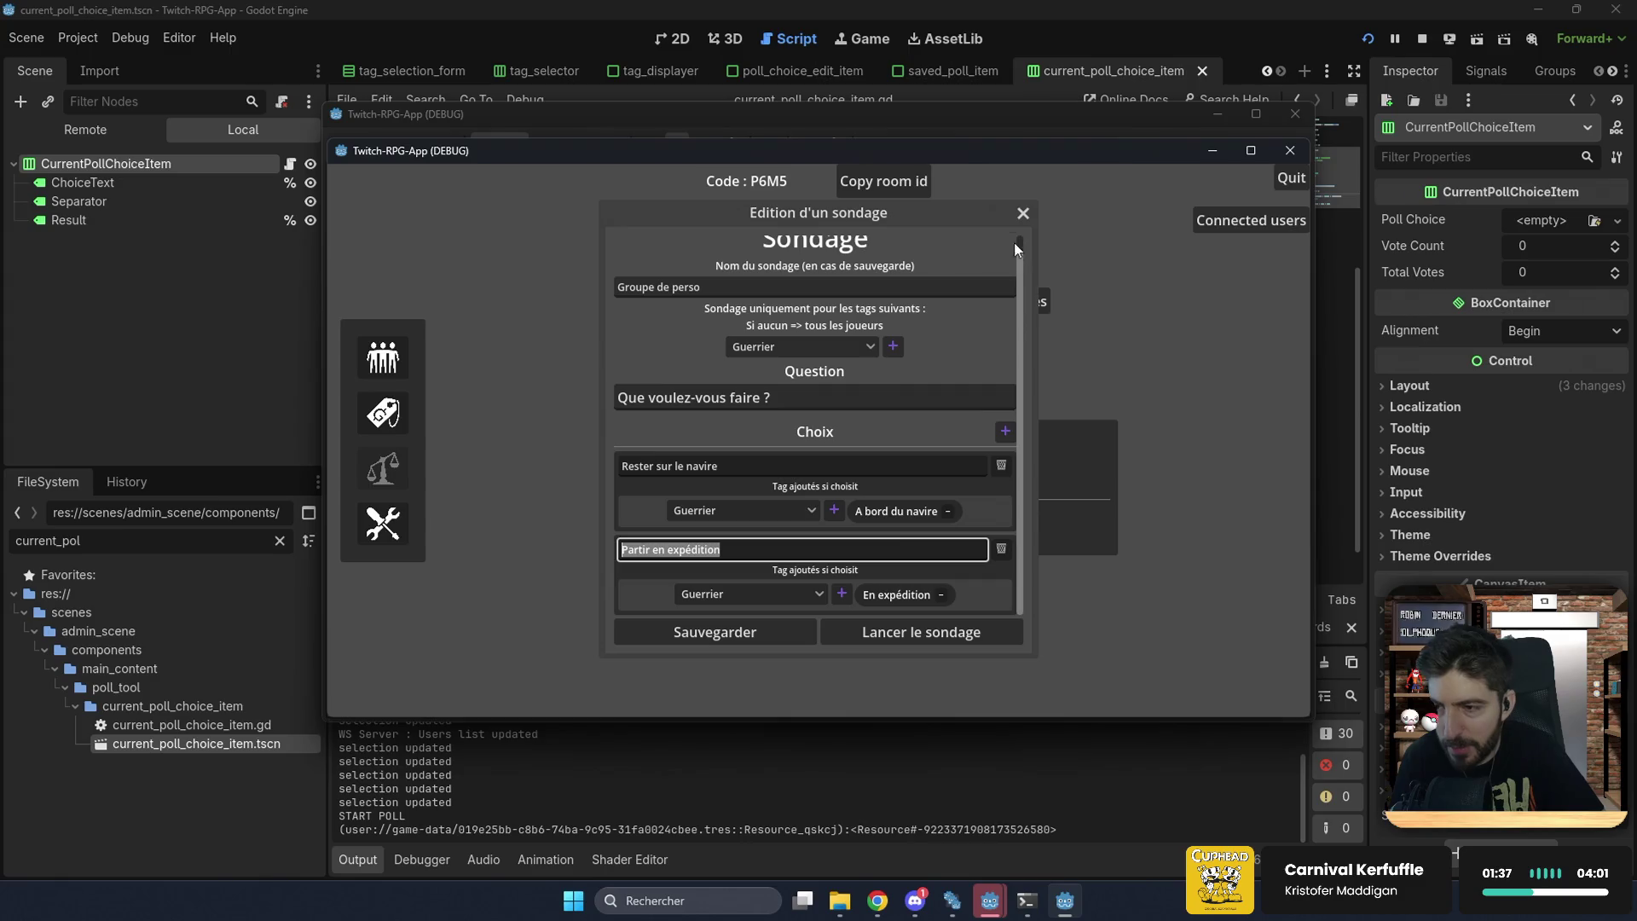
- Try the A bord du navire target tag, then remove it and save the poll
left_click(818, 357)
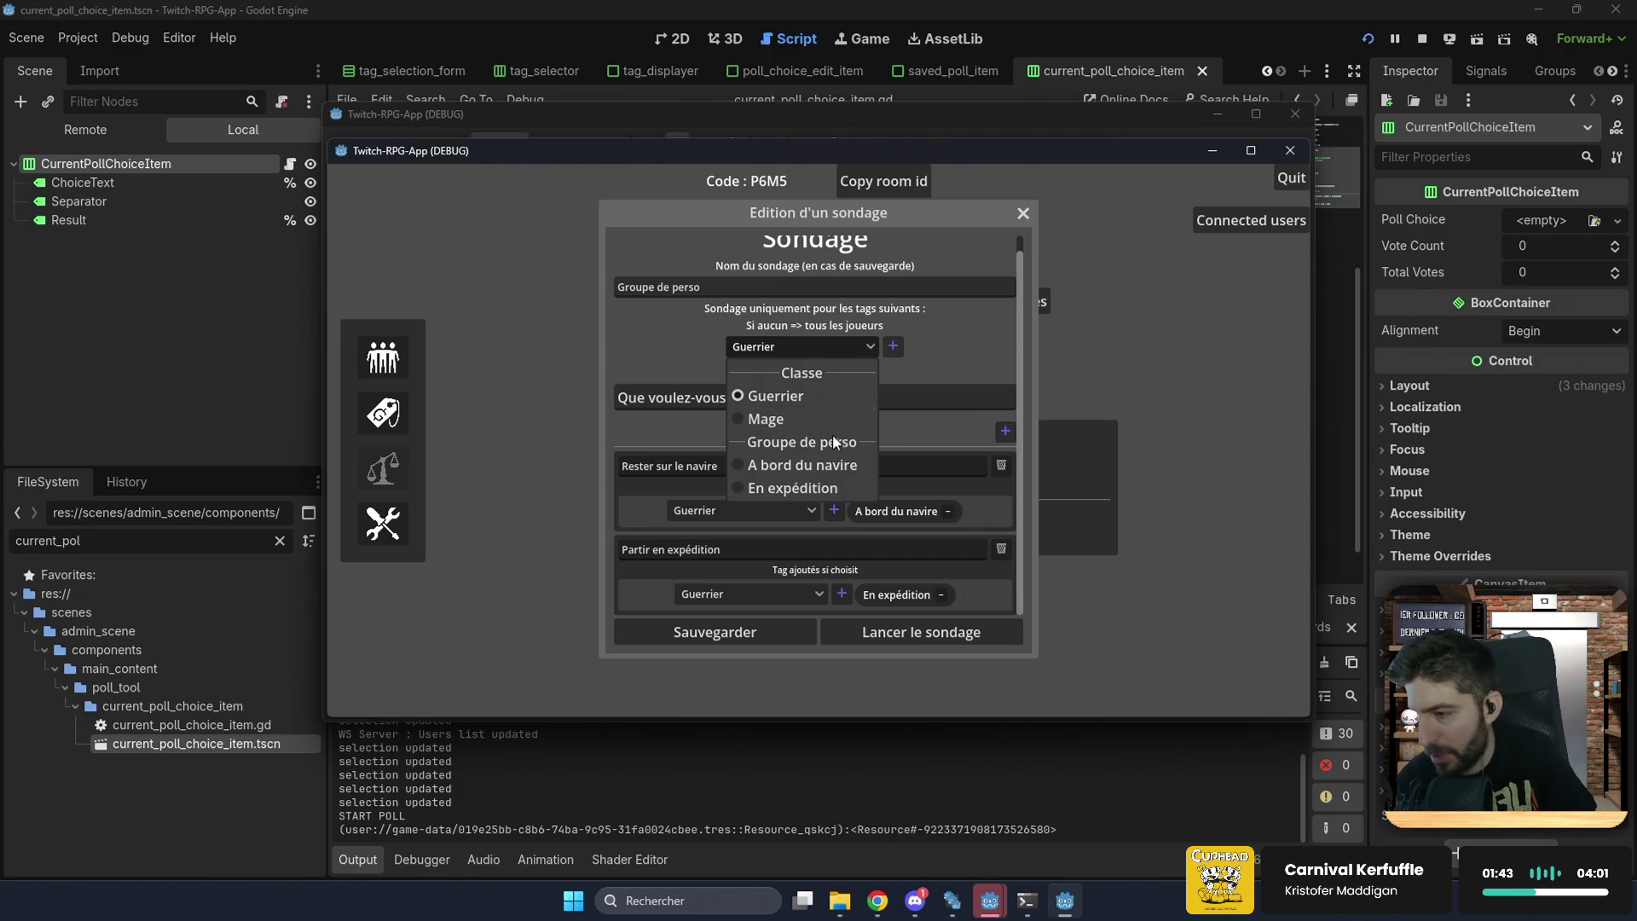
left_click(840, 465)
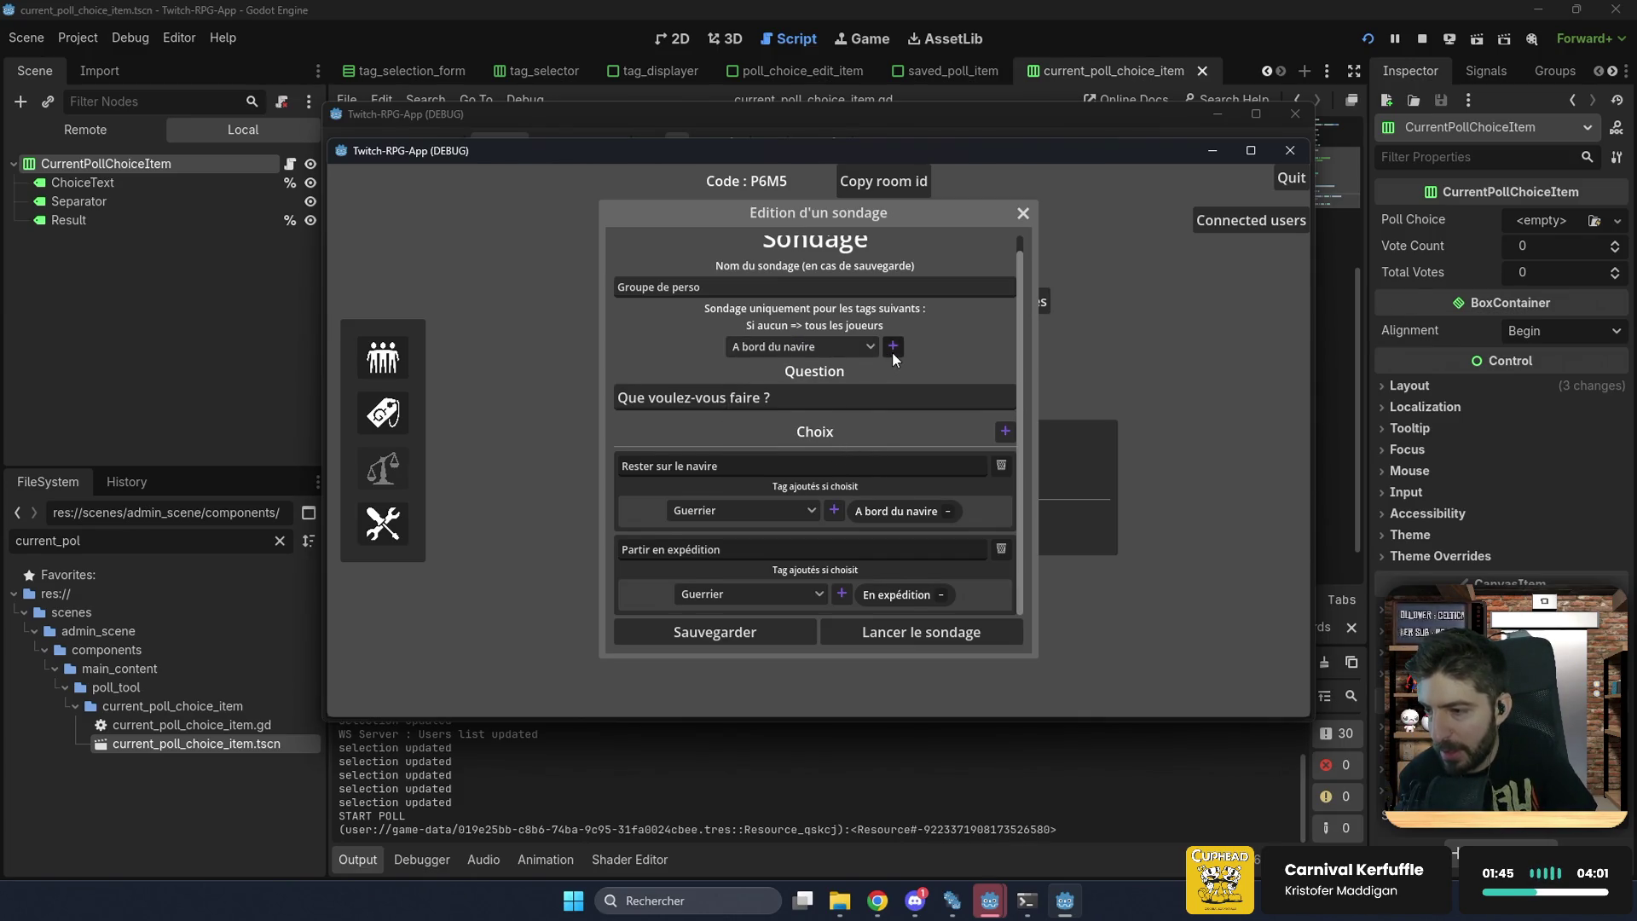
left_click(893, 350)
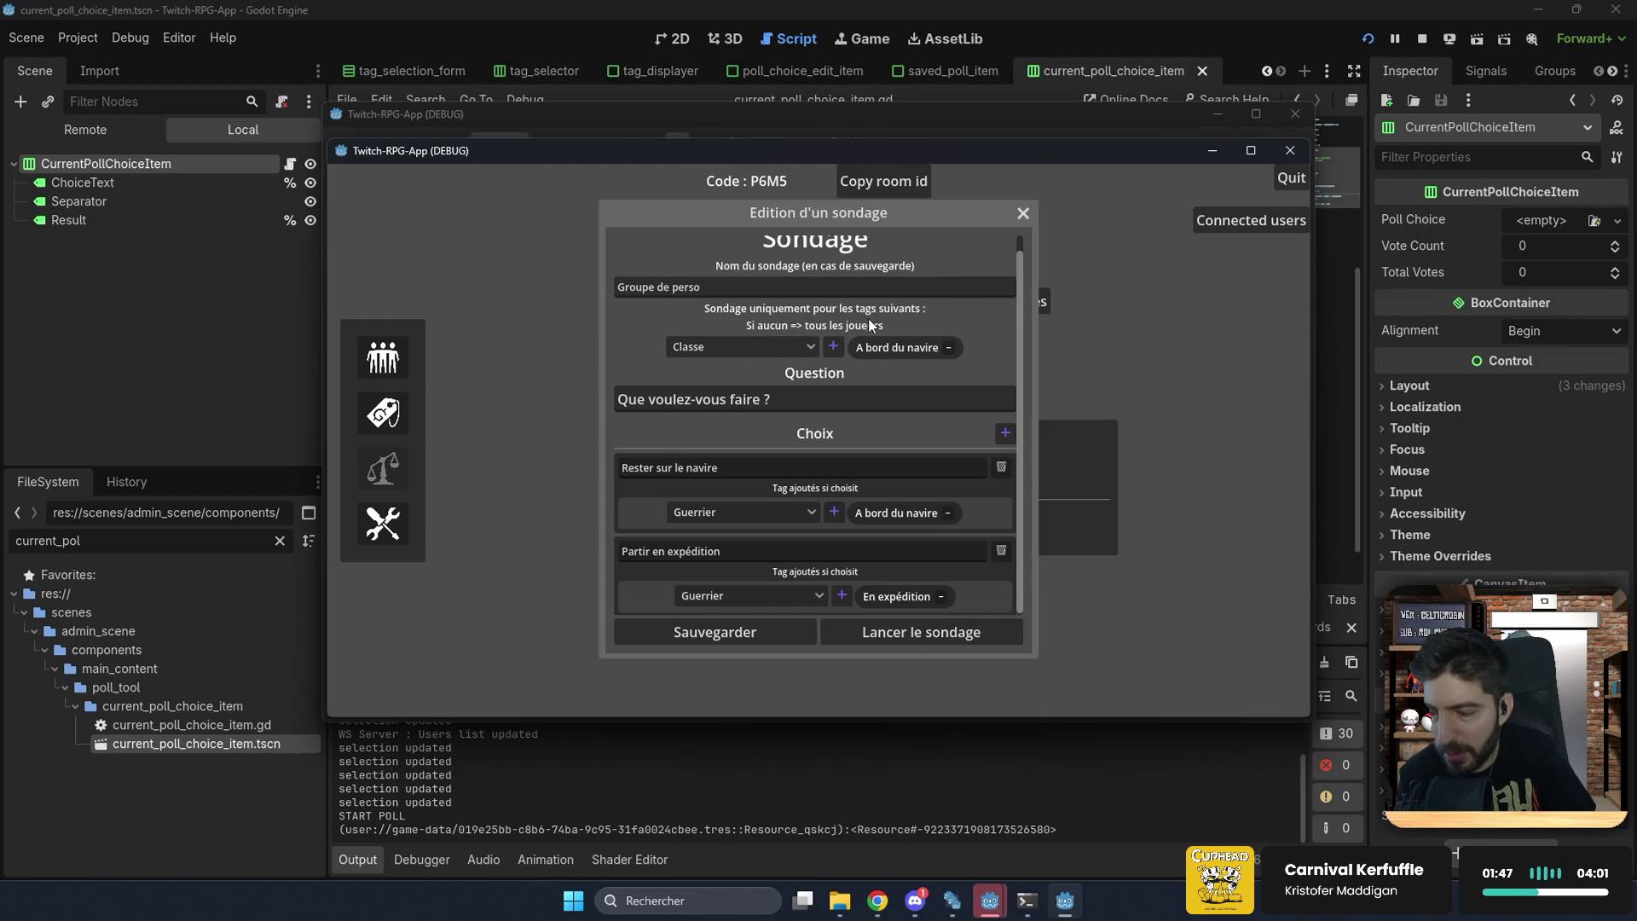
left_click(948, 346)
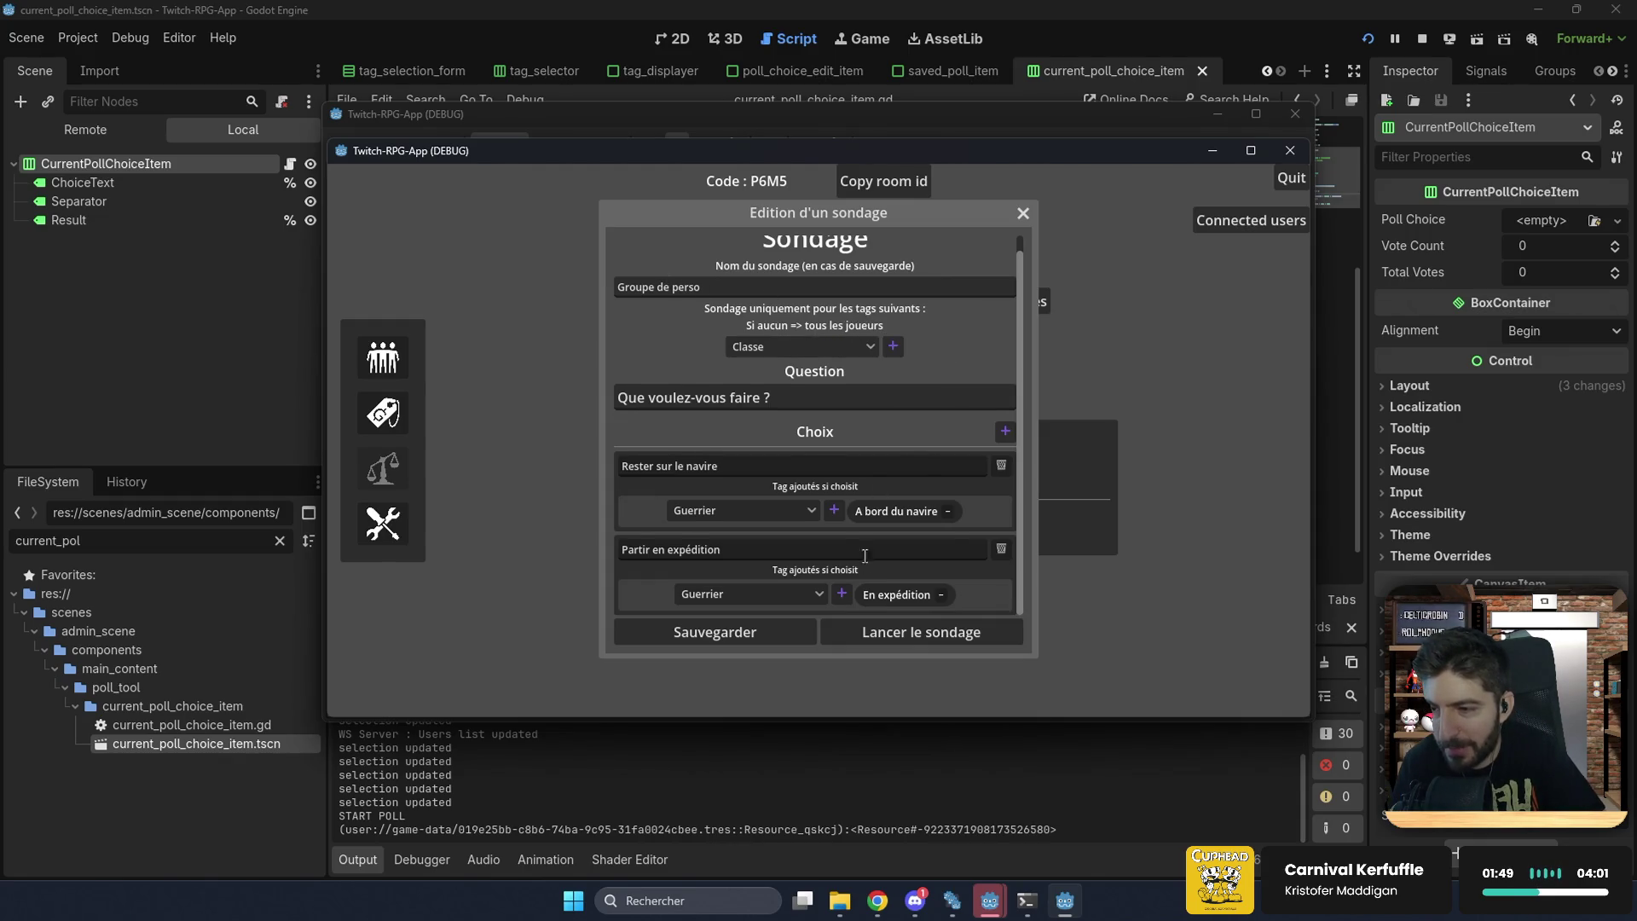
left_click(755, 634)
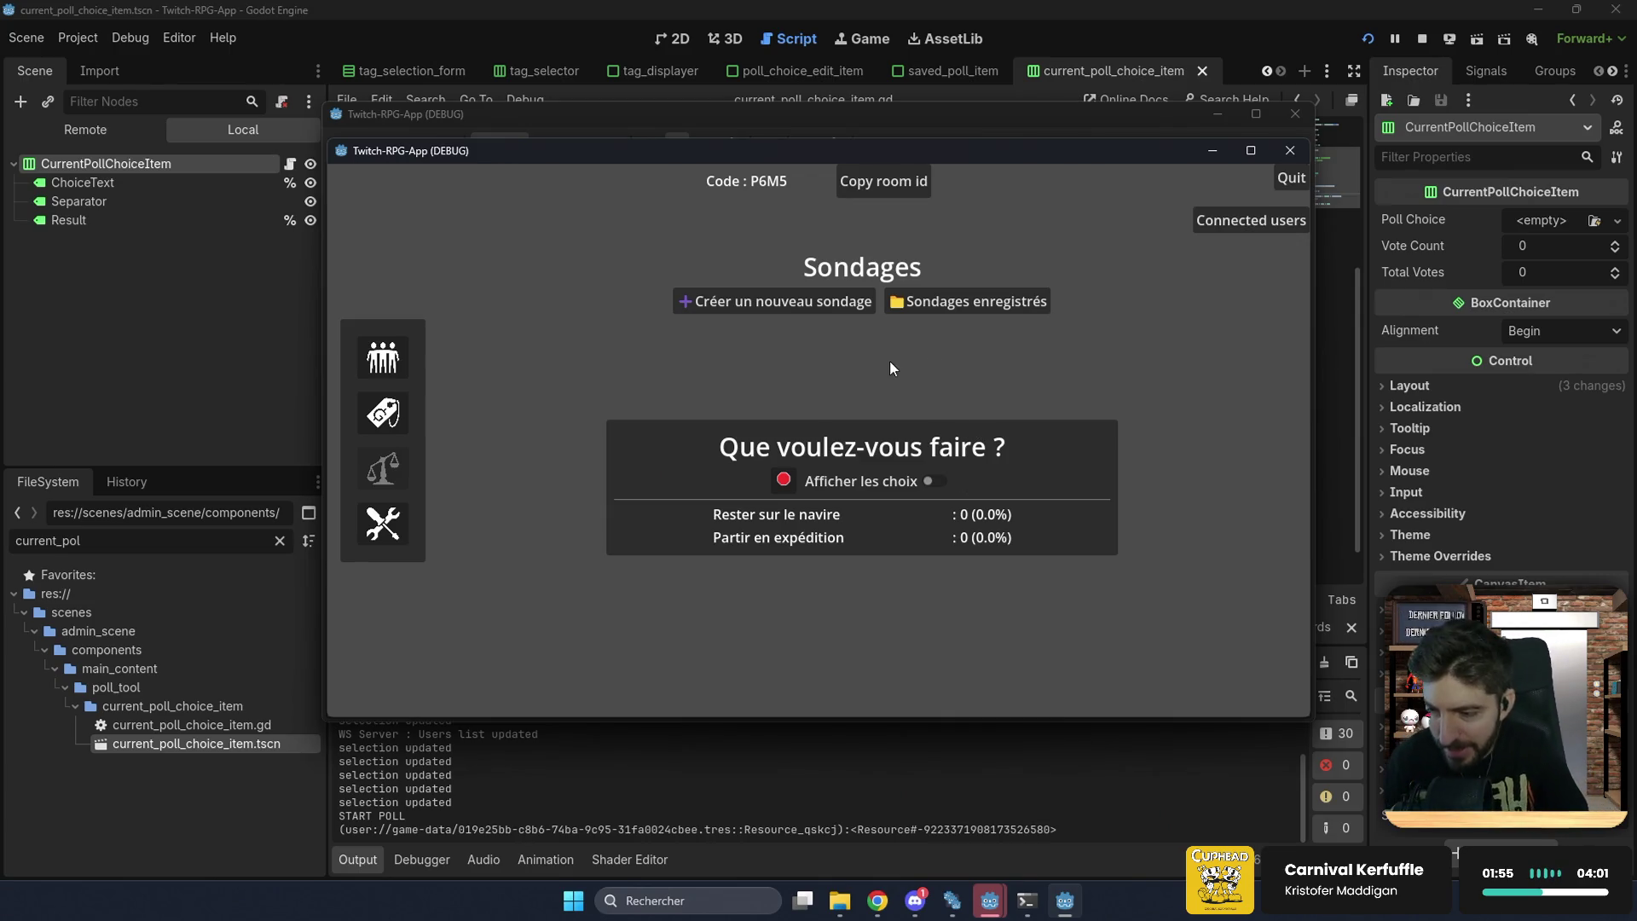
- Toggle Afficher les choix in the running app, then stop the test run
left_click(931, 483)
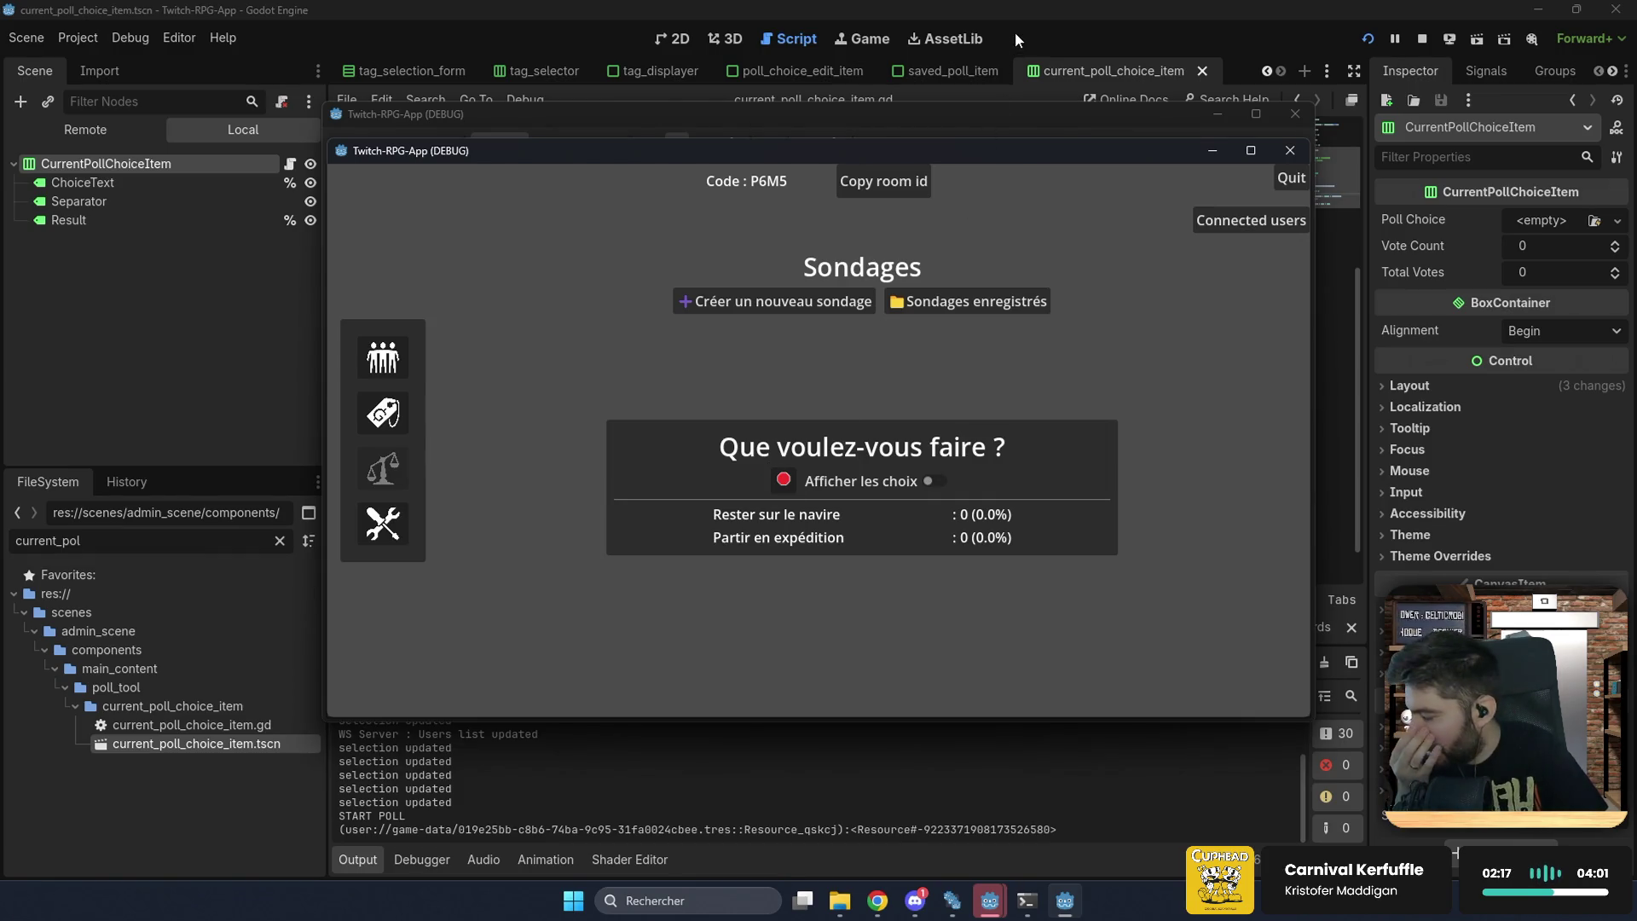
left_click(1430, 34)
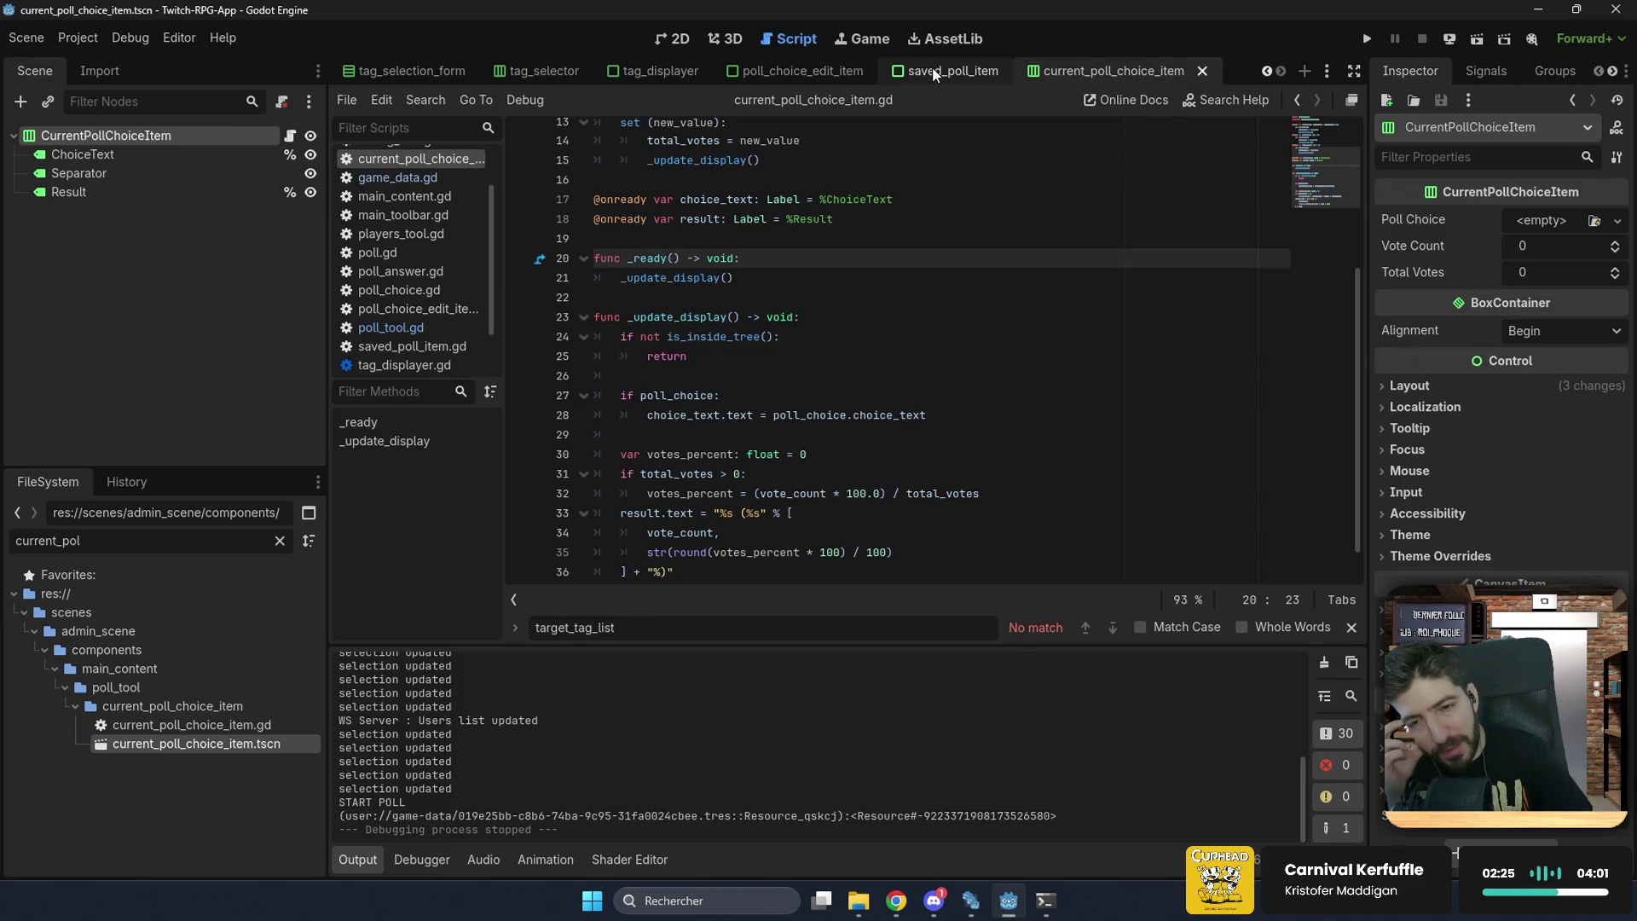
- Open poll_tool.gd and follow the Poll type to poll.gd
scroll(898, 263, "up", 4)
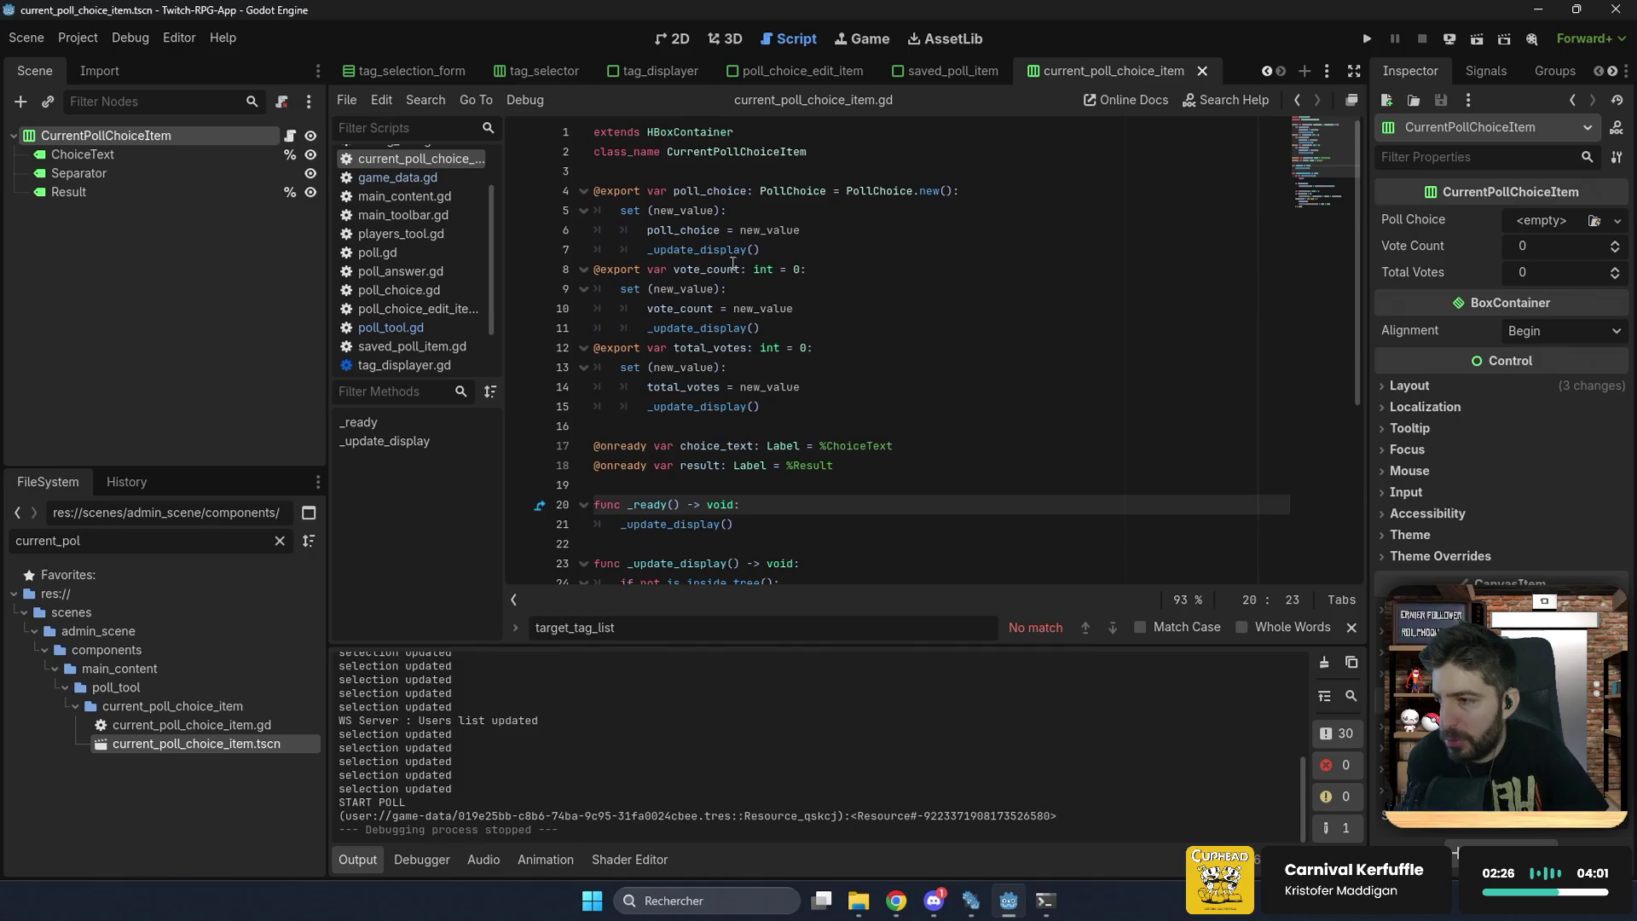
left_click(437, 326)
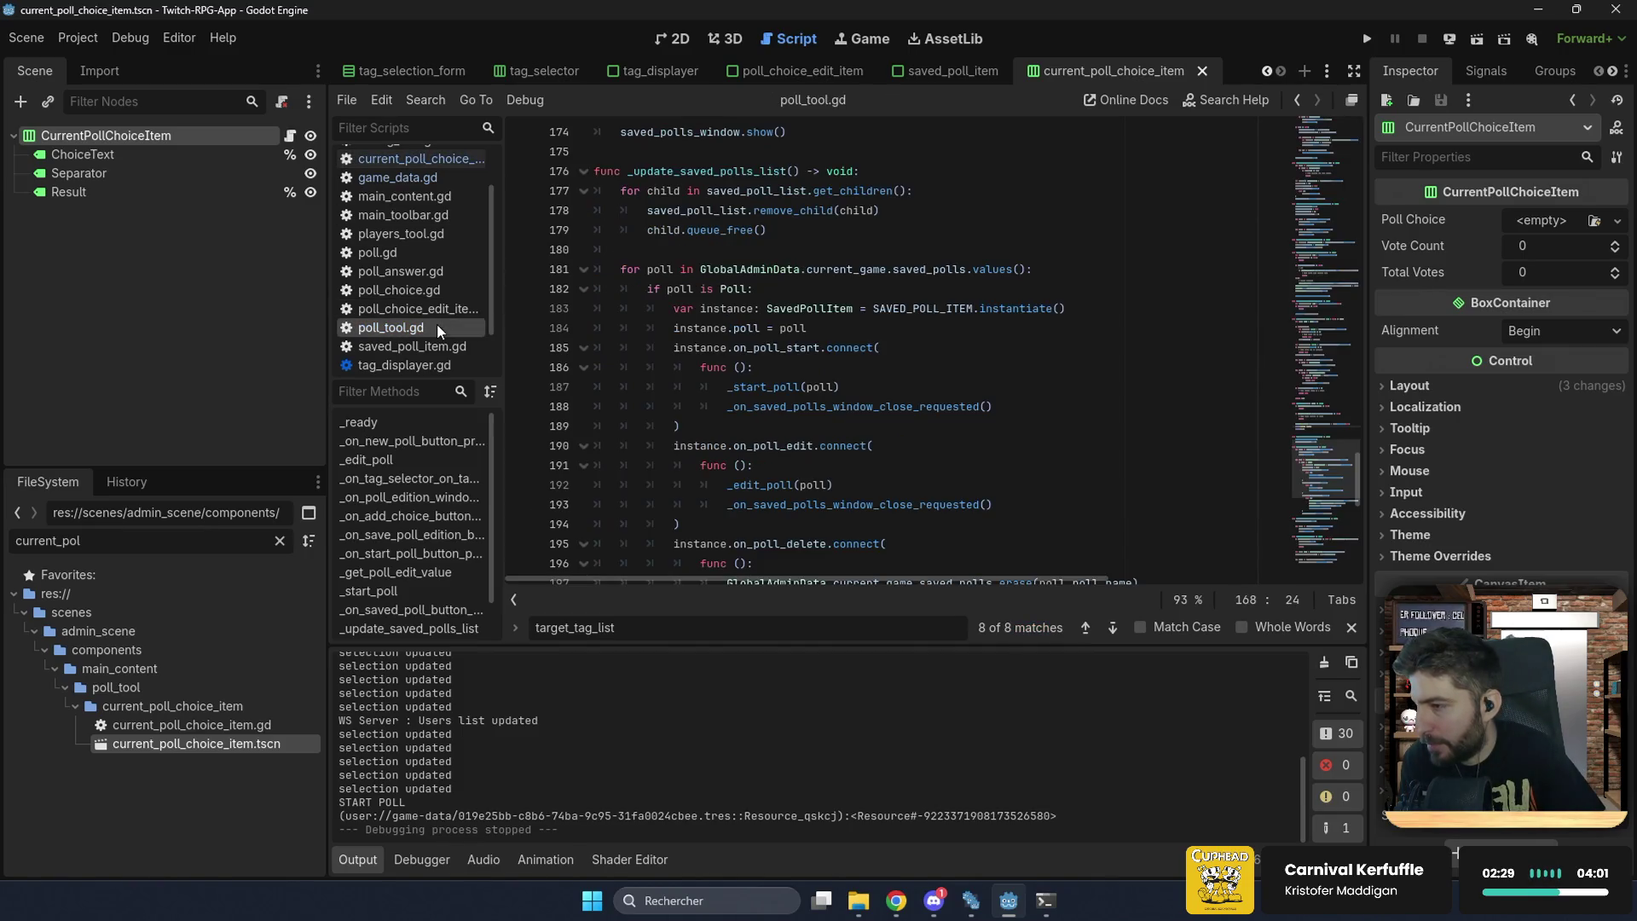
left_click(1306, 425)
mouse_move(1306, 425)
left_mouse_down()
mouse_move(1294, 130)
mouse_move(1301, 188)
mouse_move(1292, 164)
left_mouse_up()
left_click(779, 249, "ctrl")
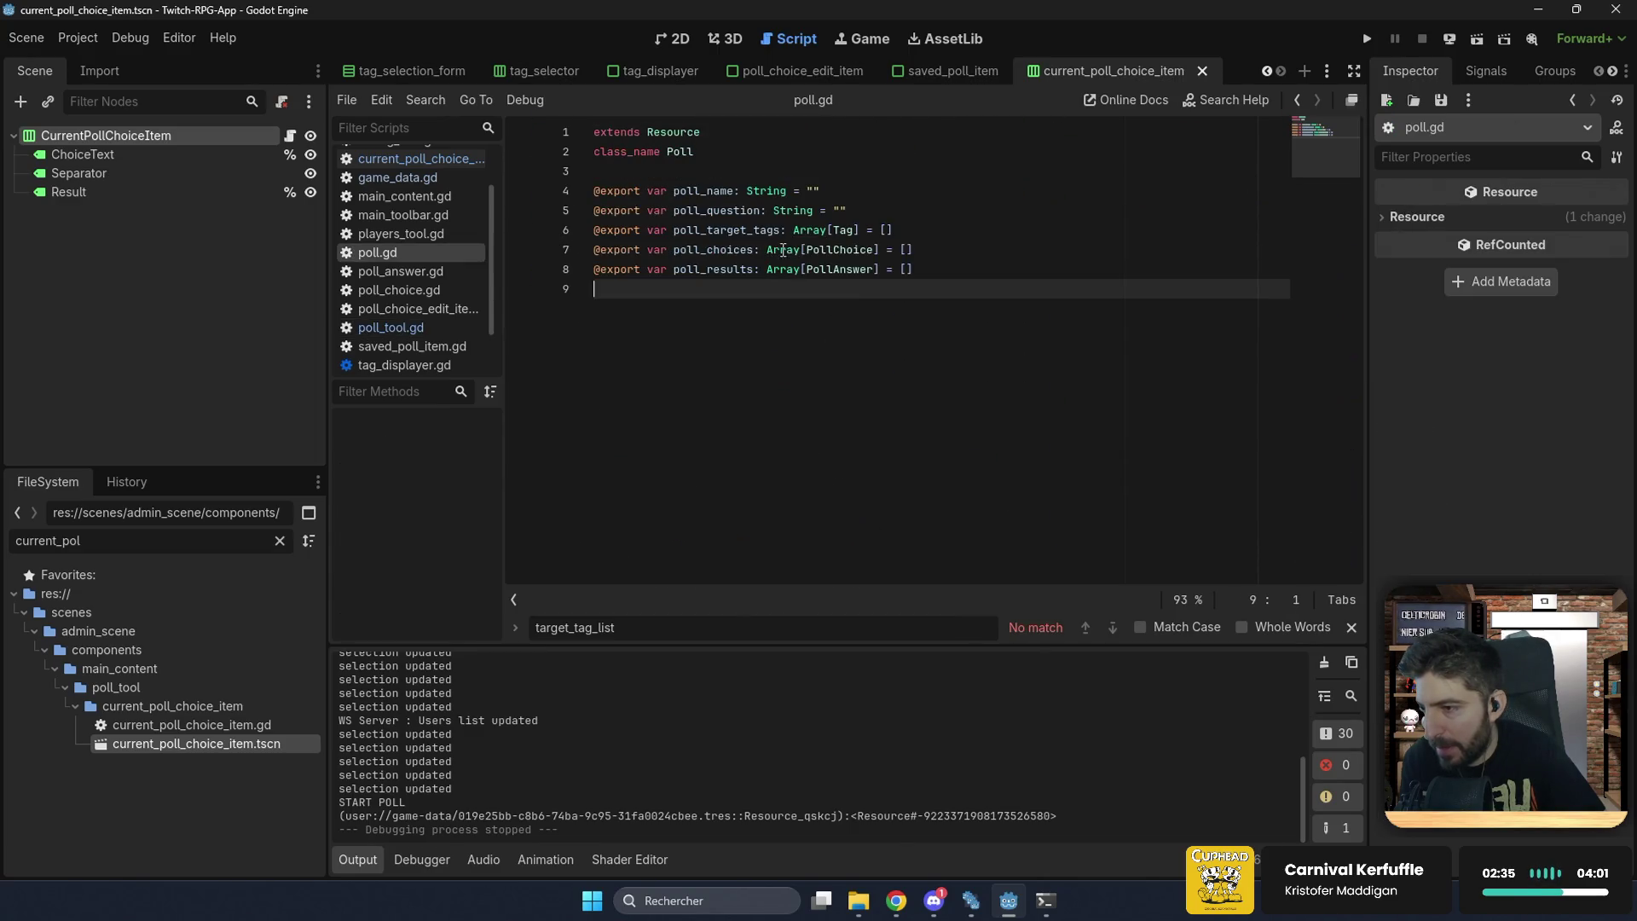
left_click(961, 273)
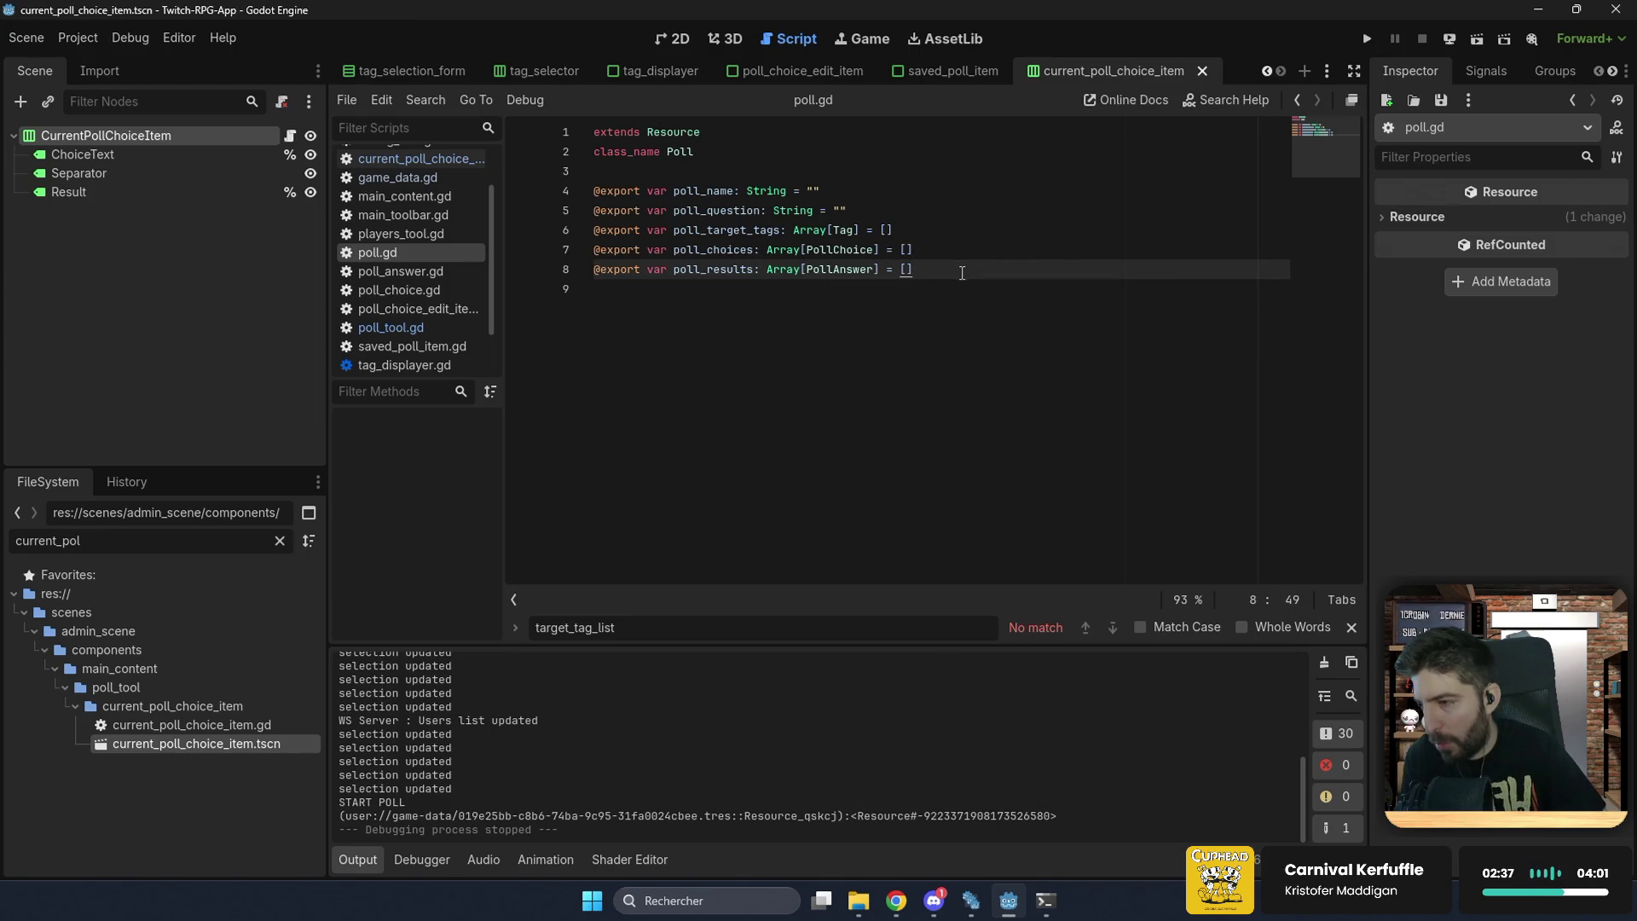
key("Return")
type("@epoxr")
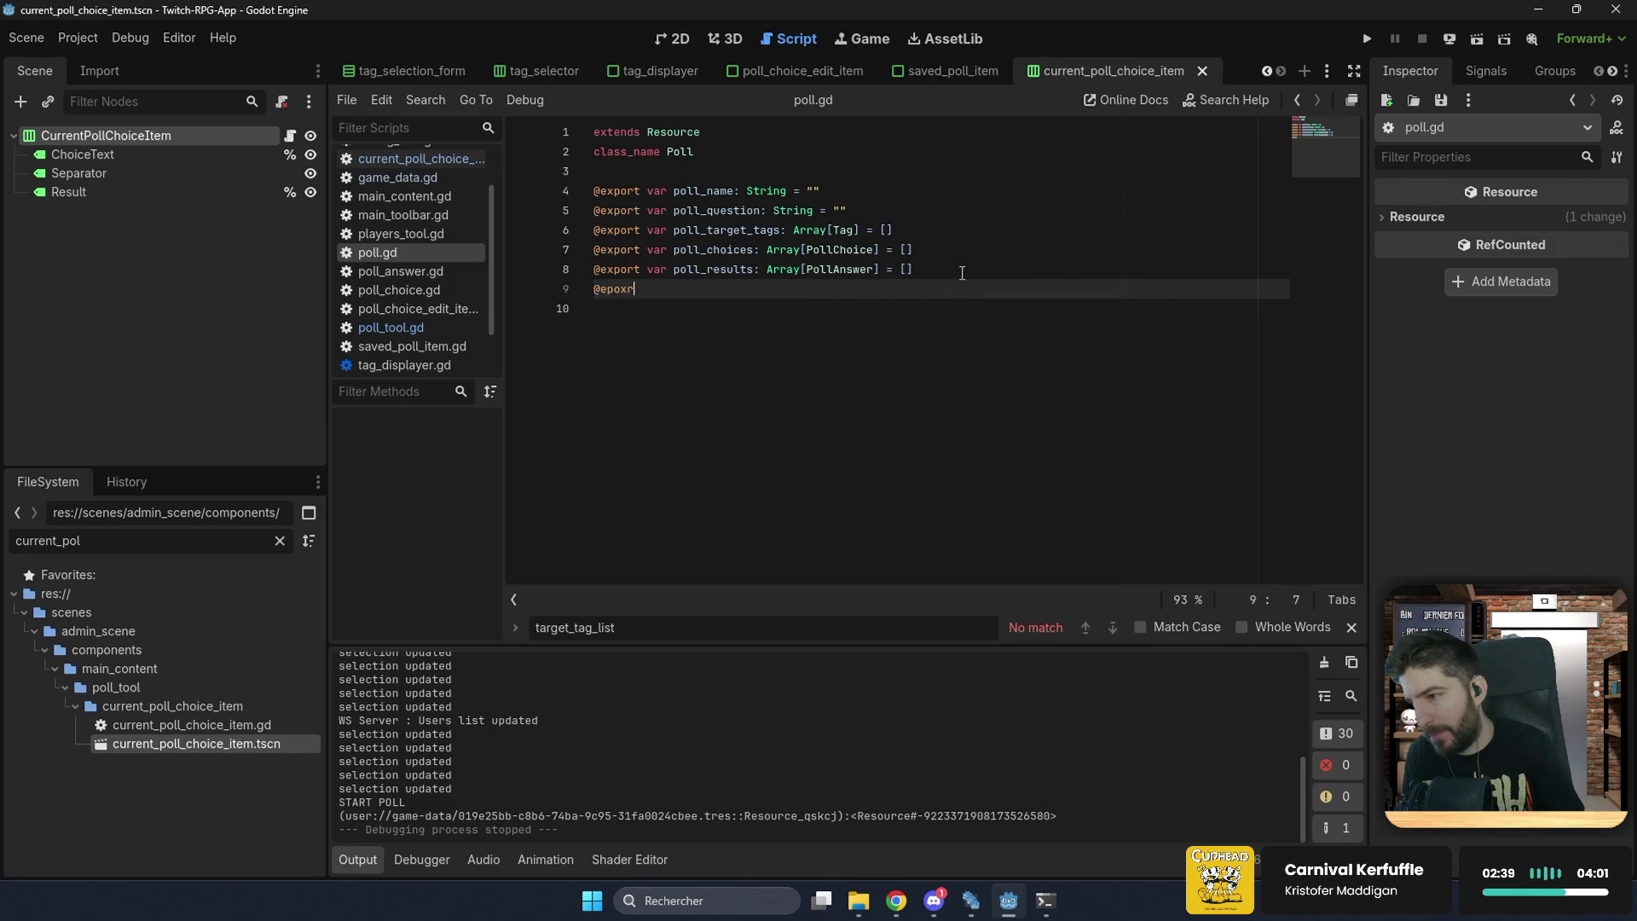
key("BackSpace")
key("BackSpace")
key("BackSpace")
key("Return")
type("var ius_running: bo")
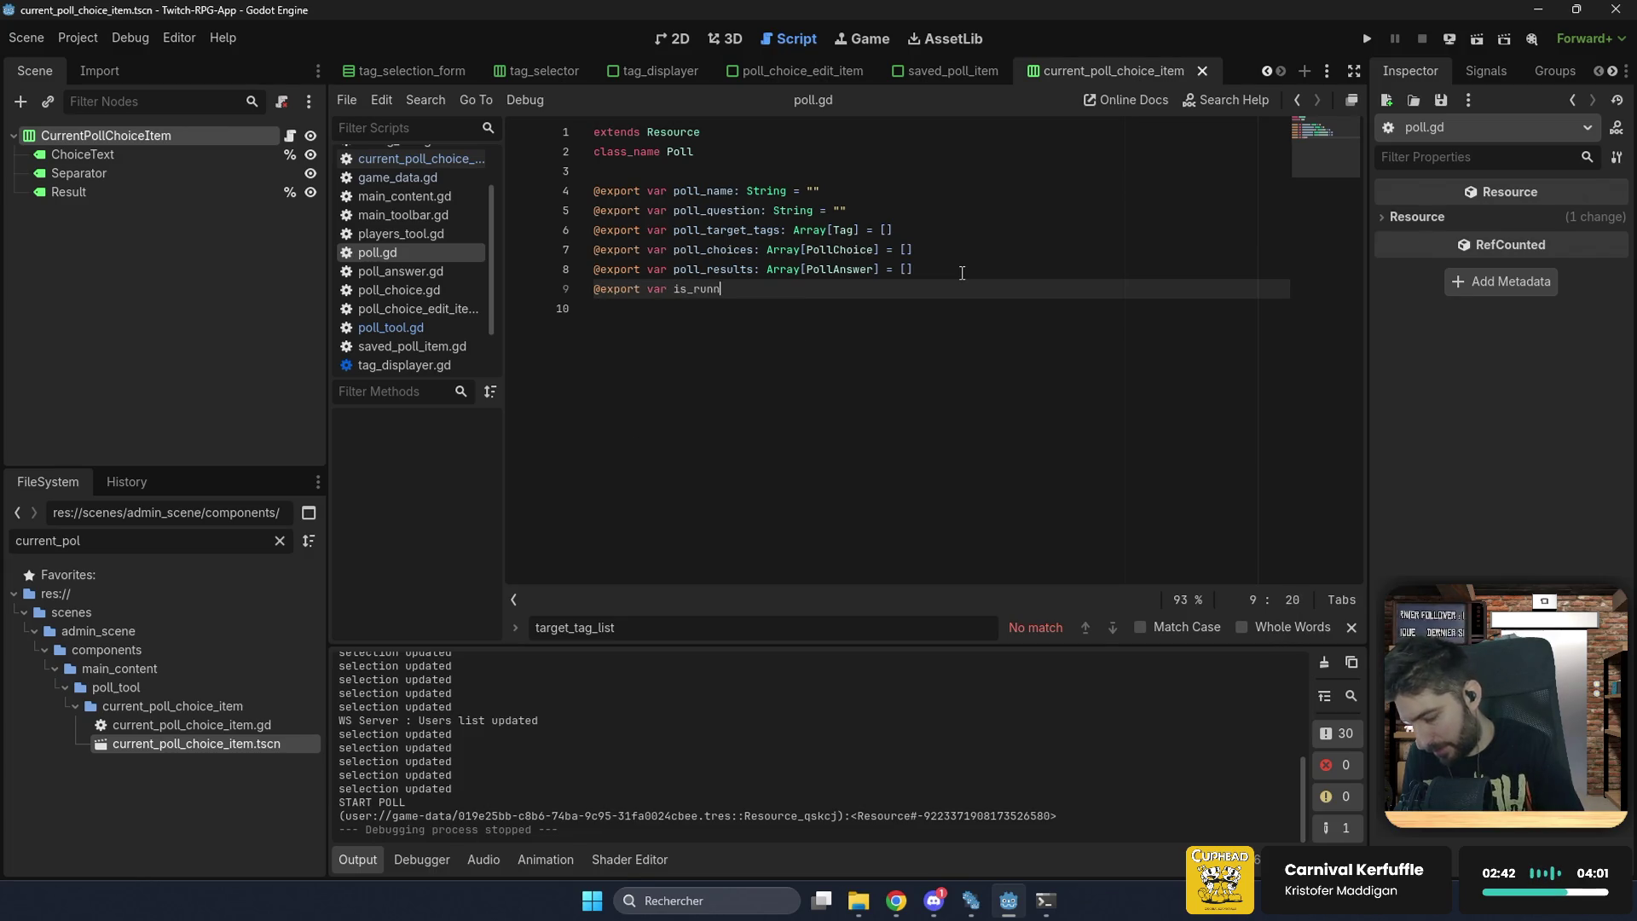
type("ol = ")
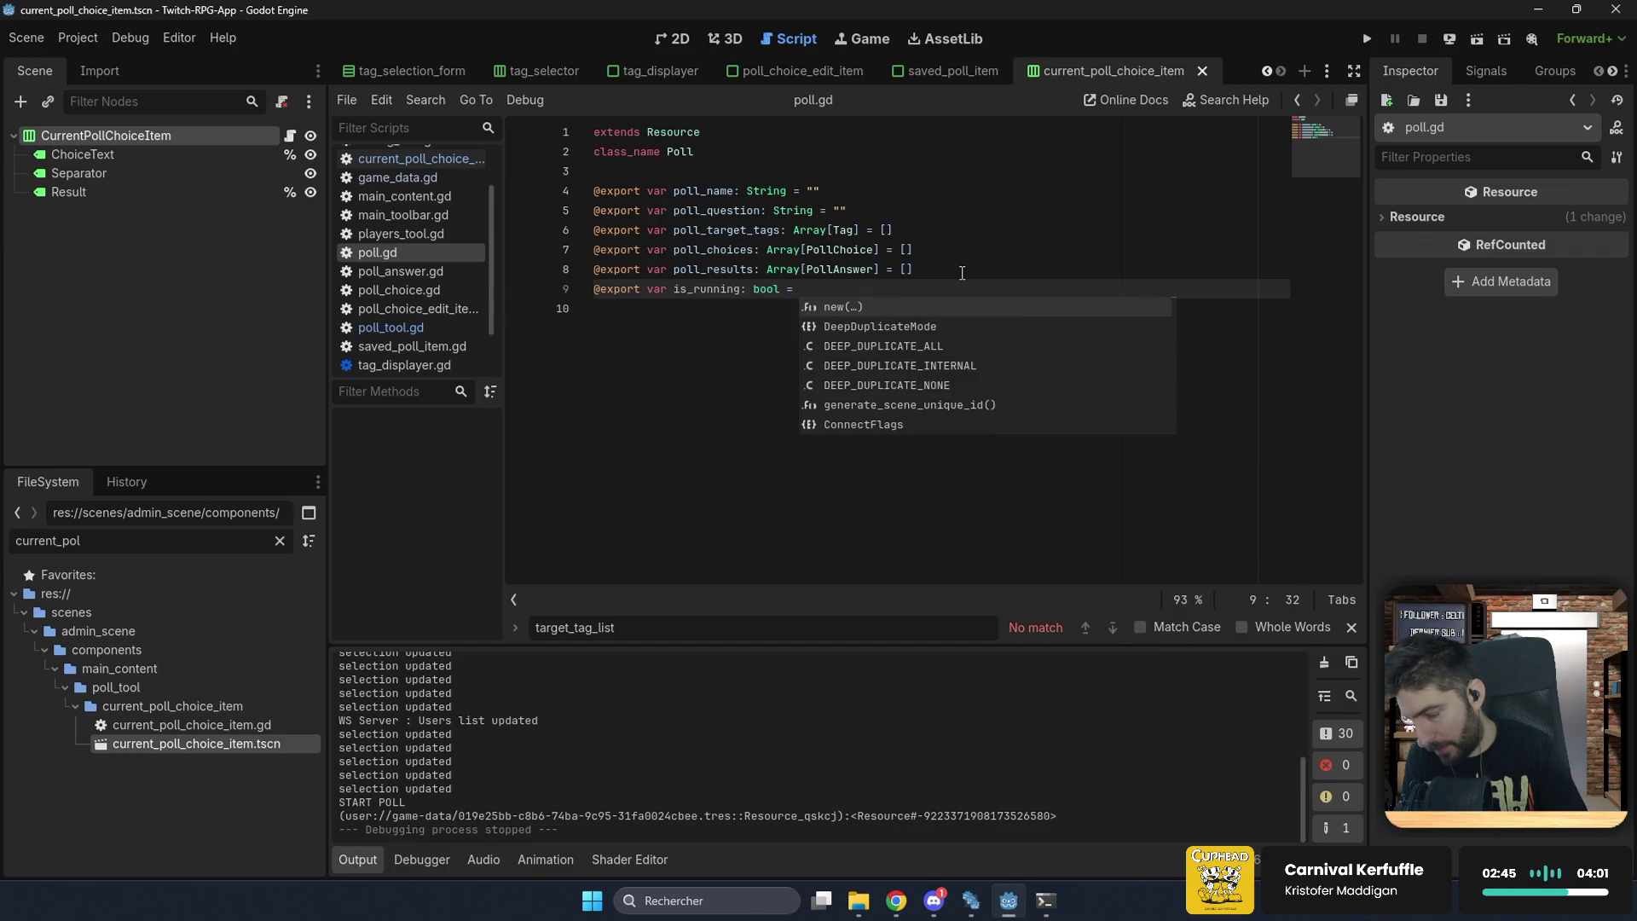
type("false")
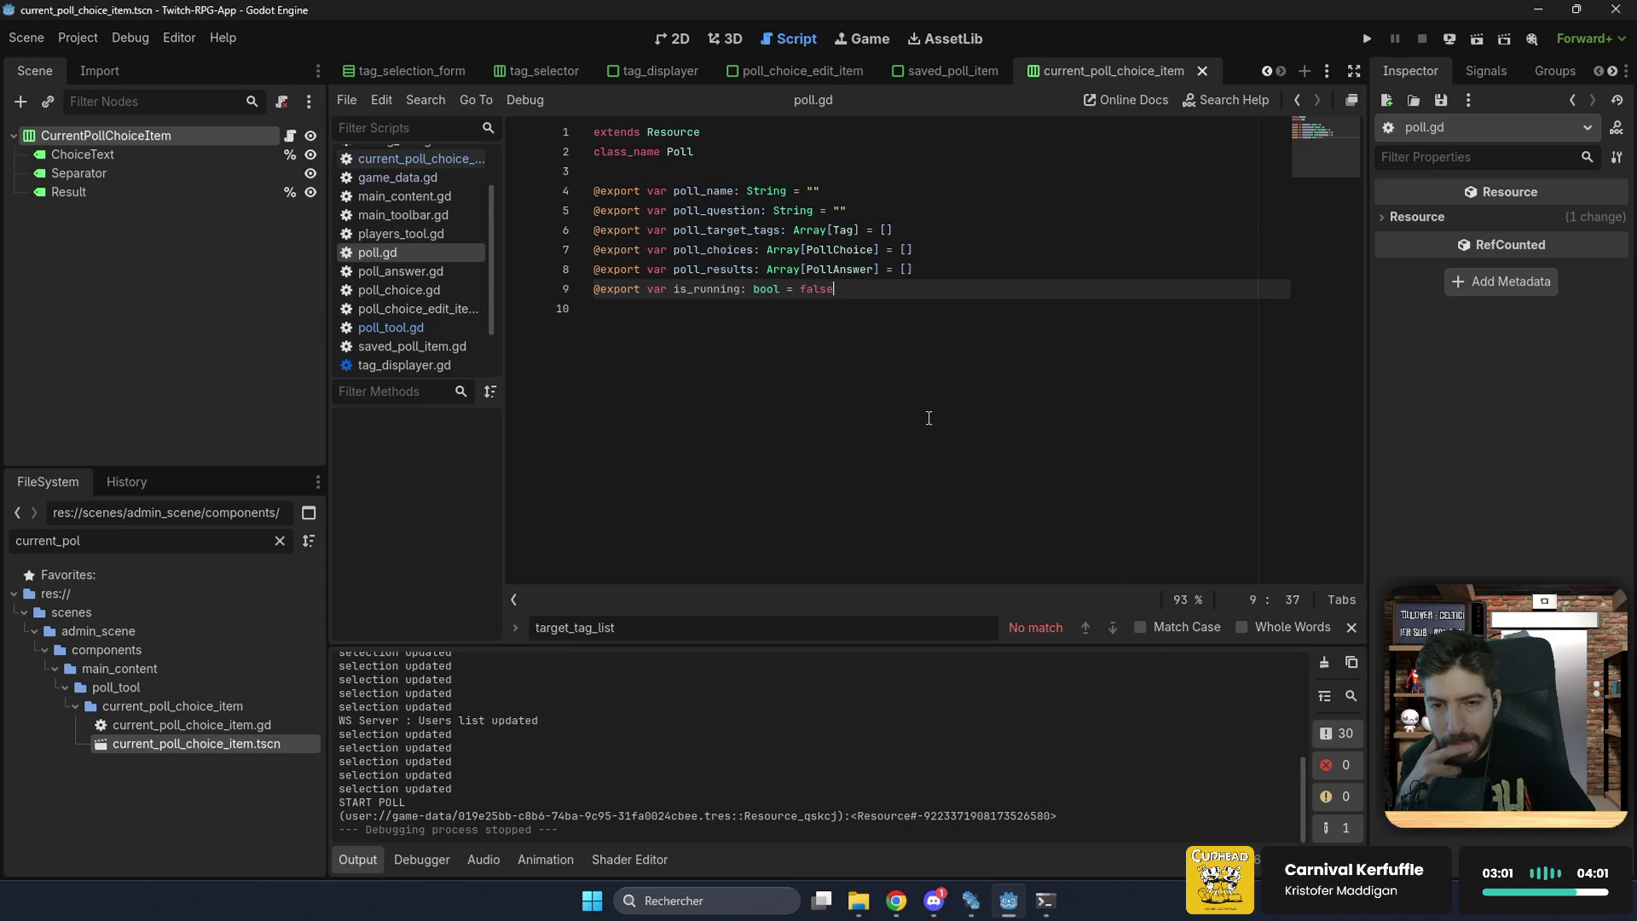
double_click(707, 291)
key("BackSpace")
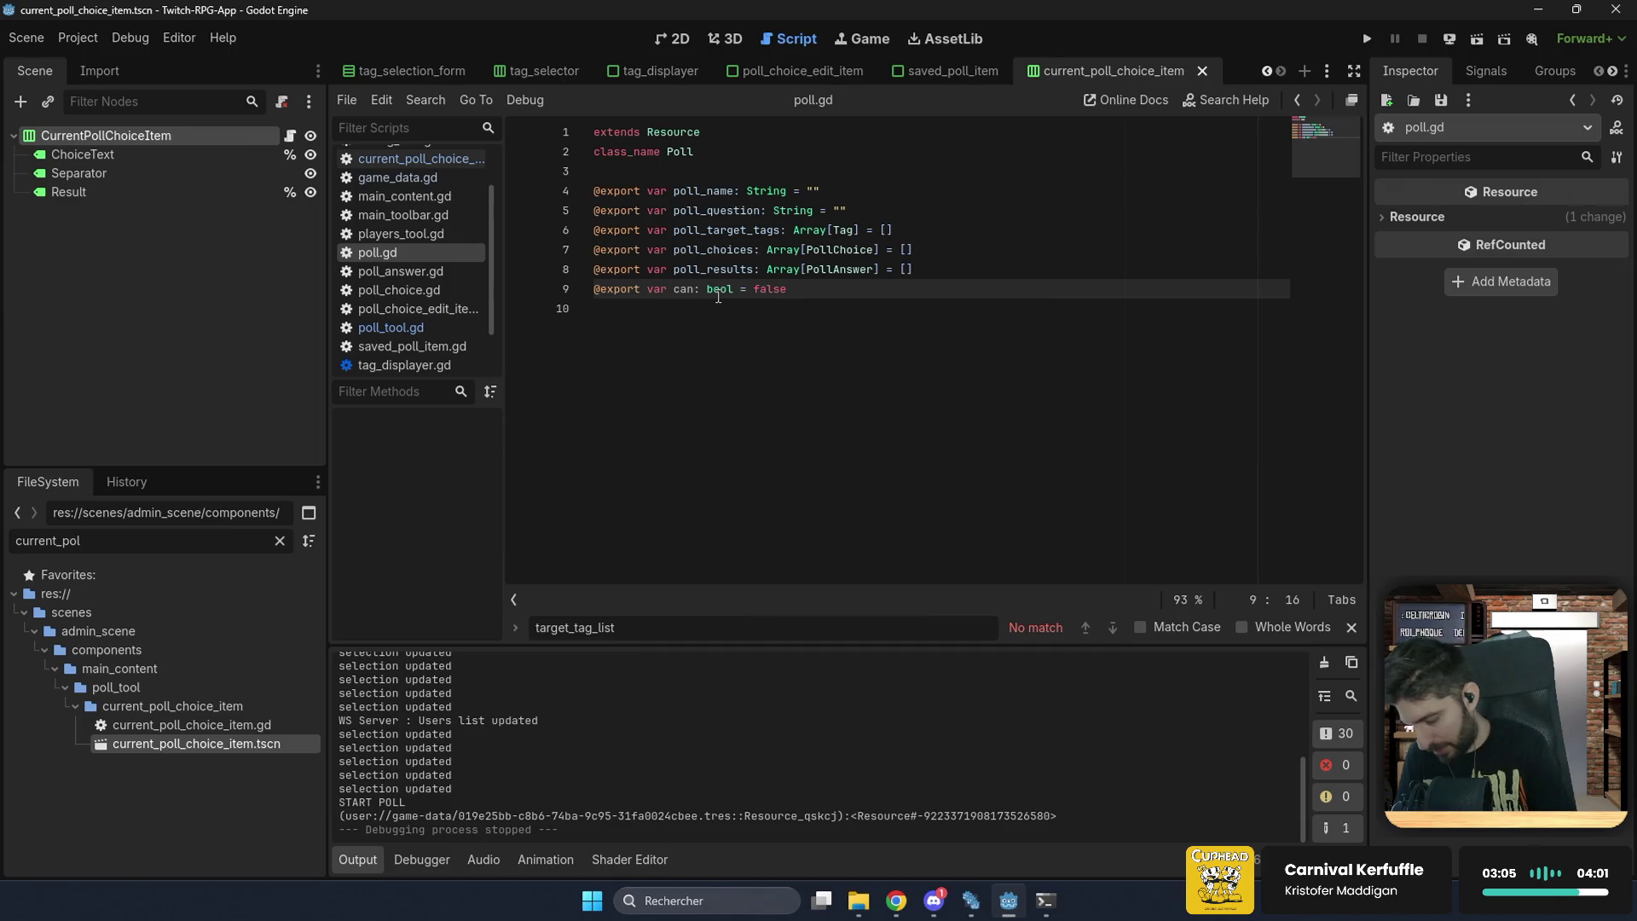
type("vote_open")
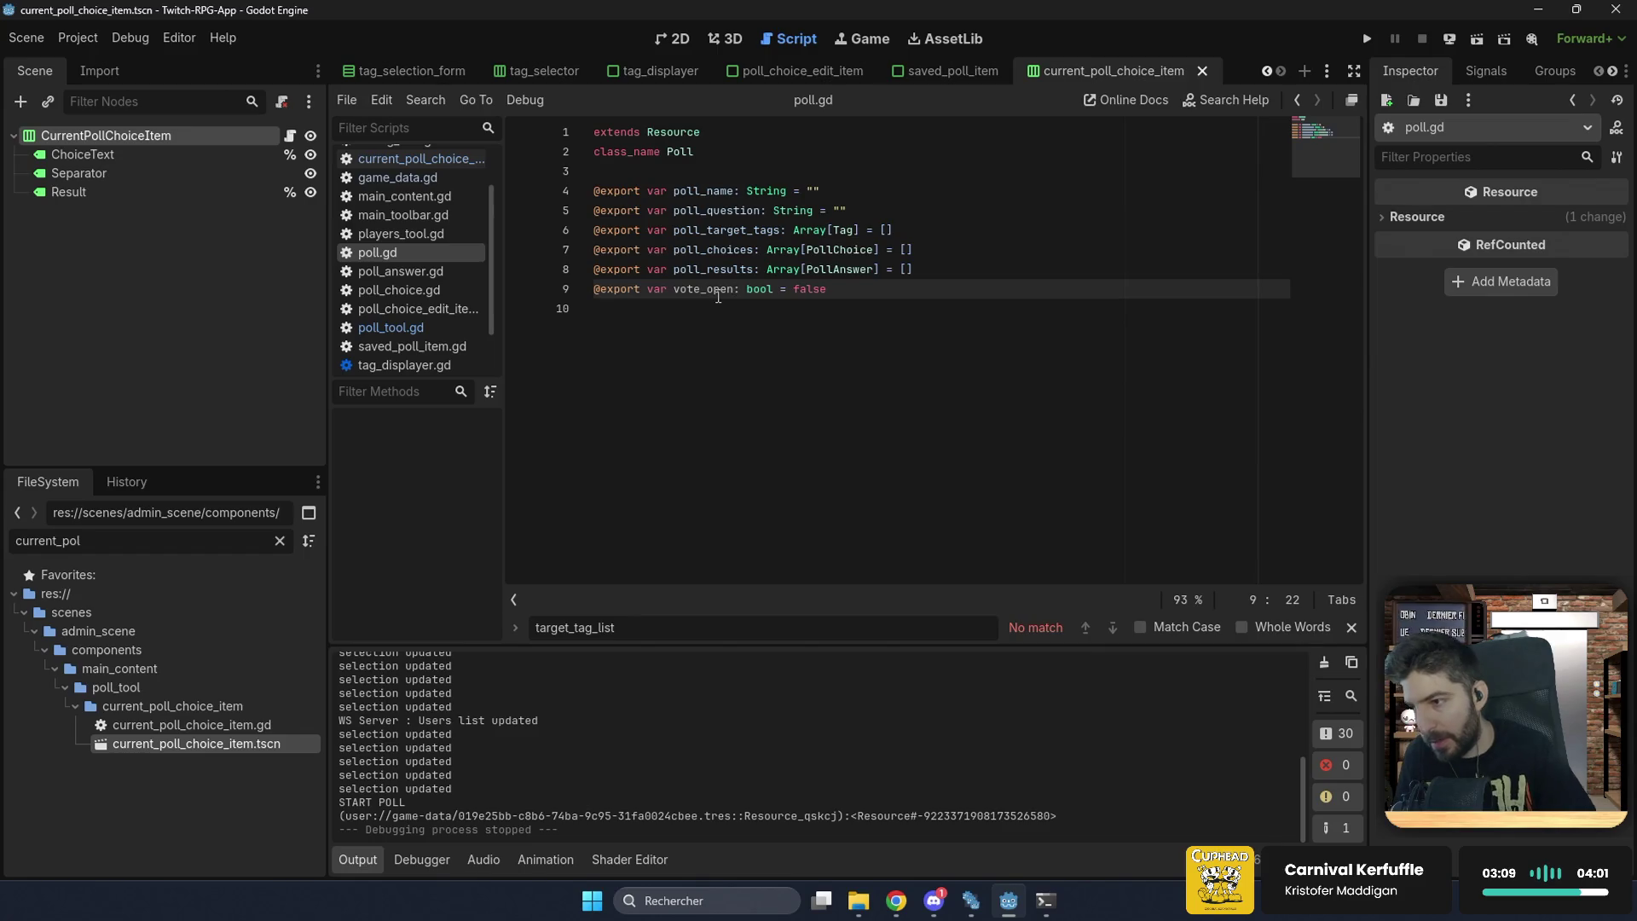
left_click(857, 293)
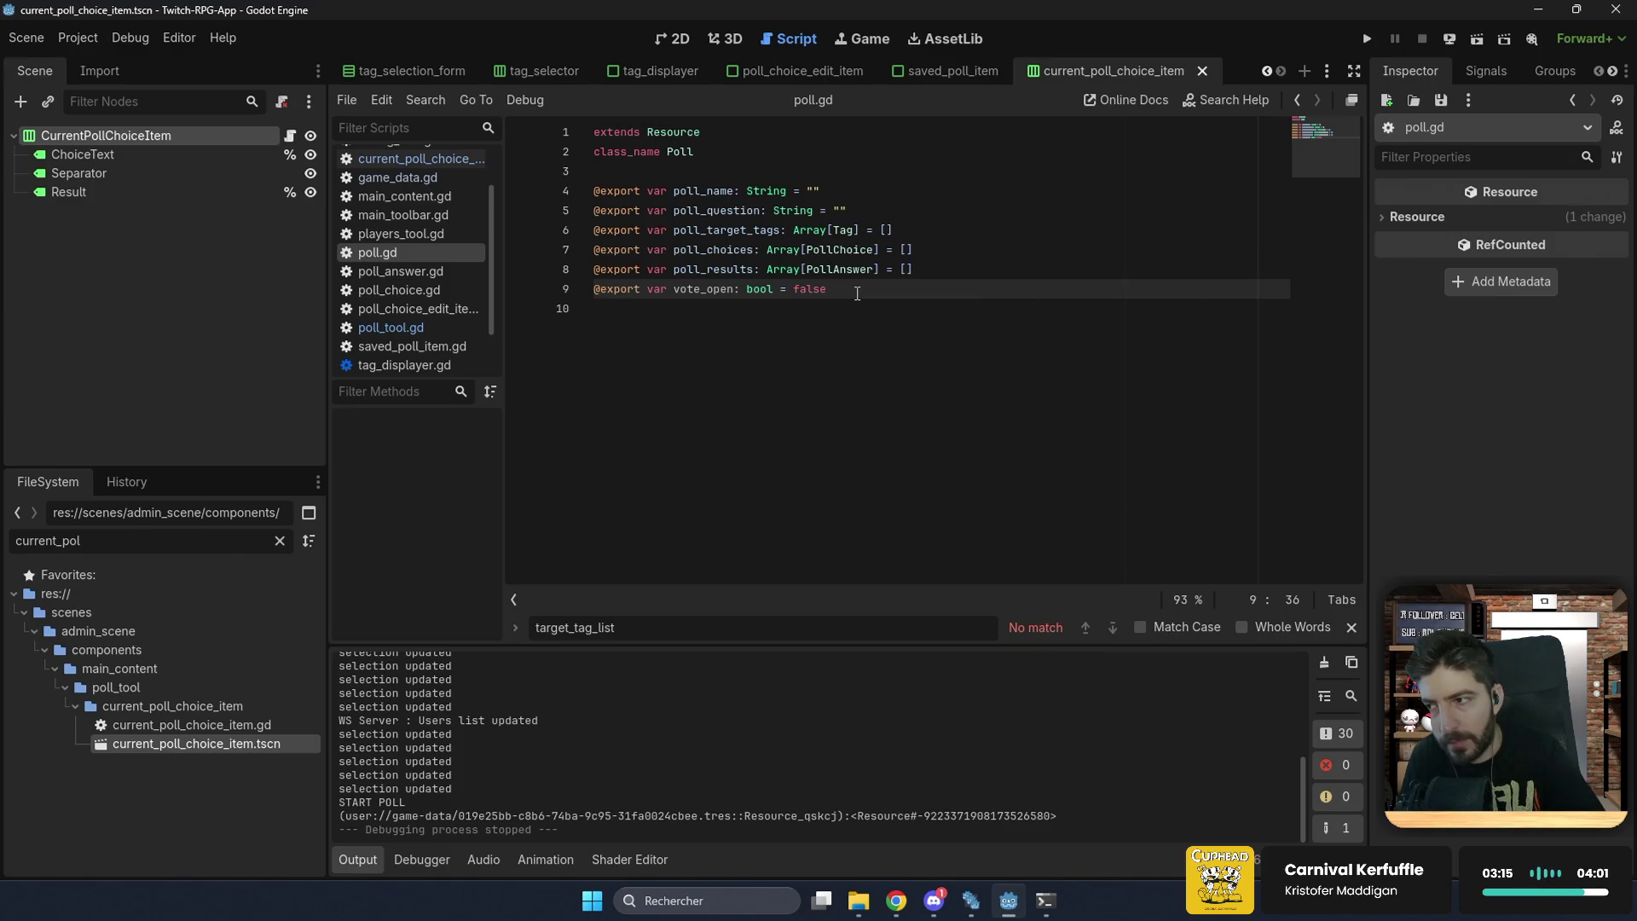
key("Up")
key("Up")
key("Up")
key("Return")
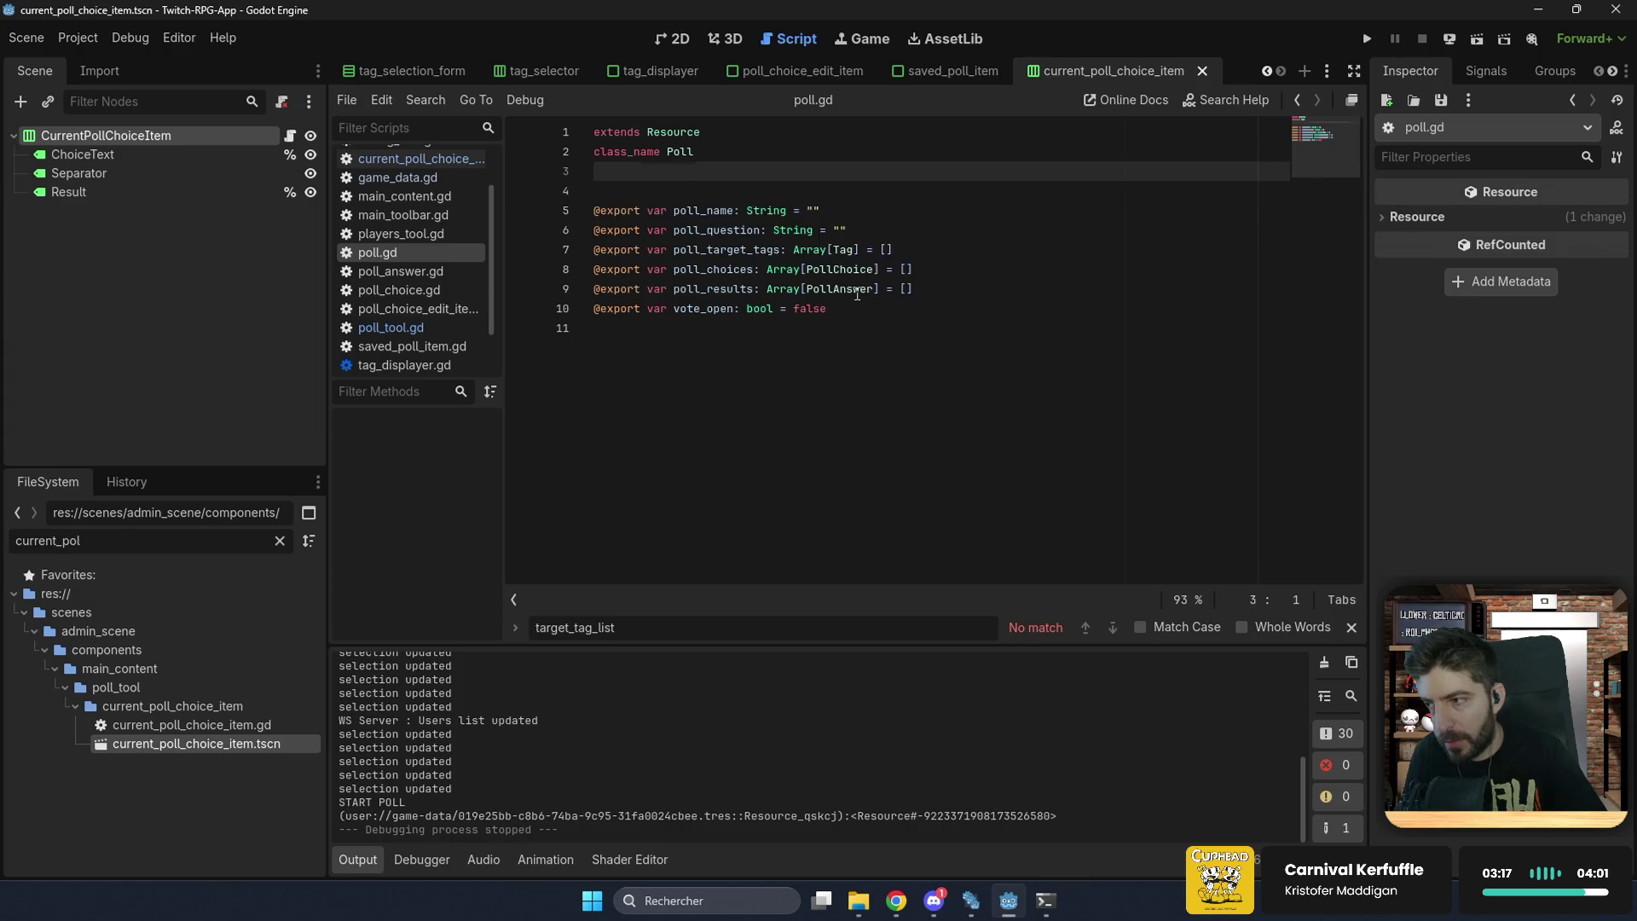
- Declare 'signal vote_open_updated' under class_name Poll
key("Return")
type("signal on_vote")
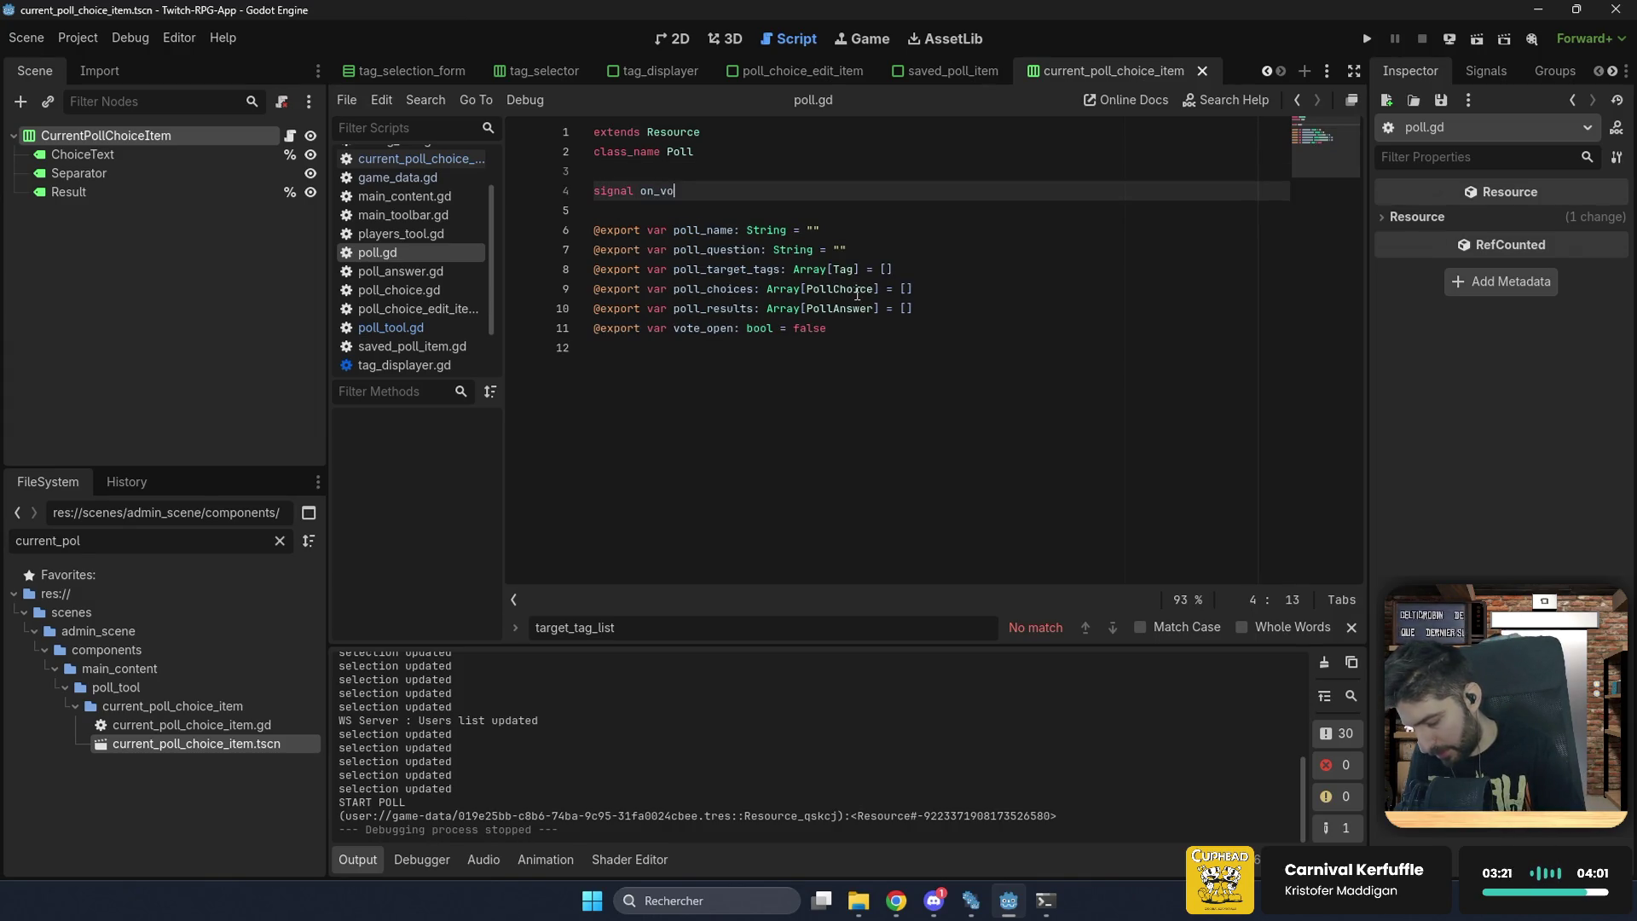
key("BackSpace")
key("BackSpace")
key("BackSpace")
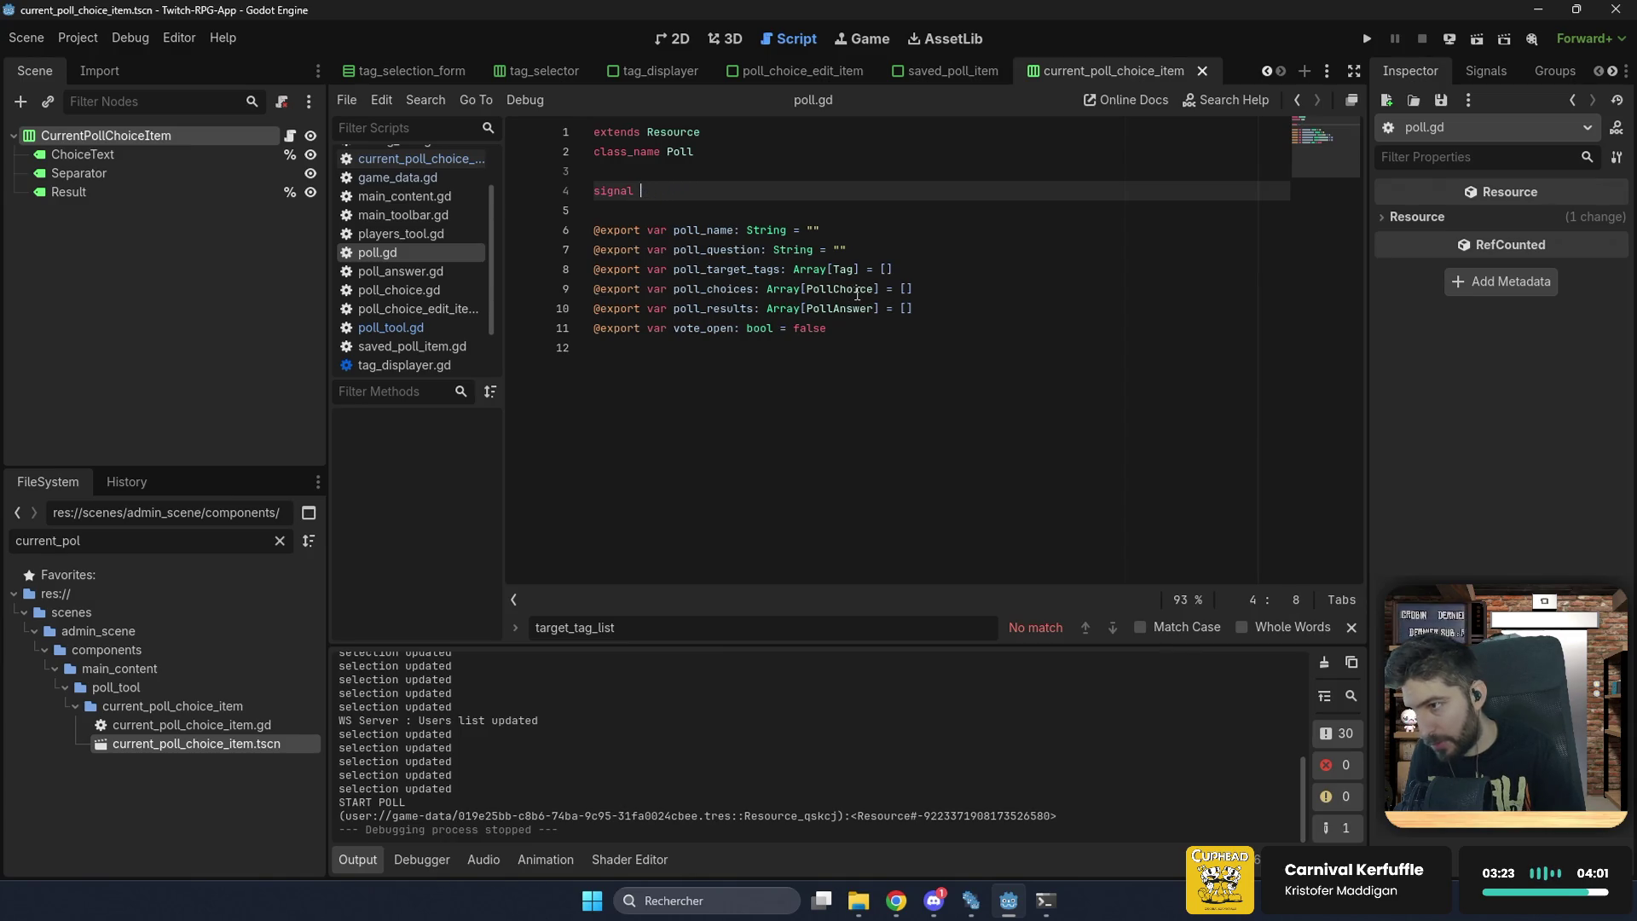
type("ote_open_upda")
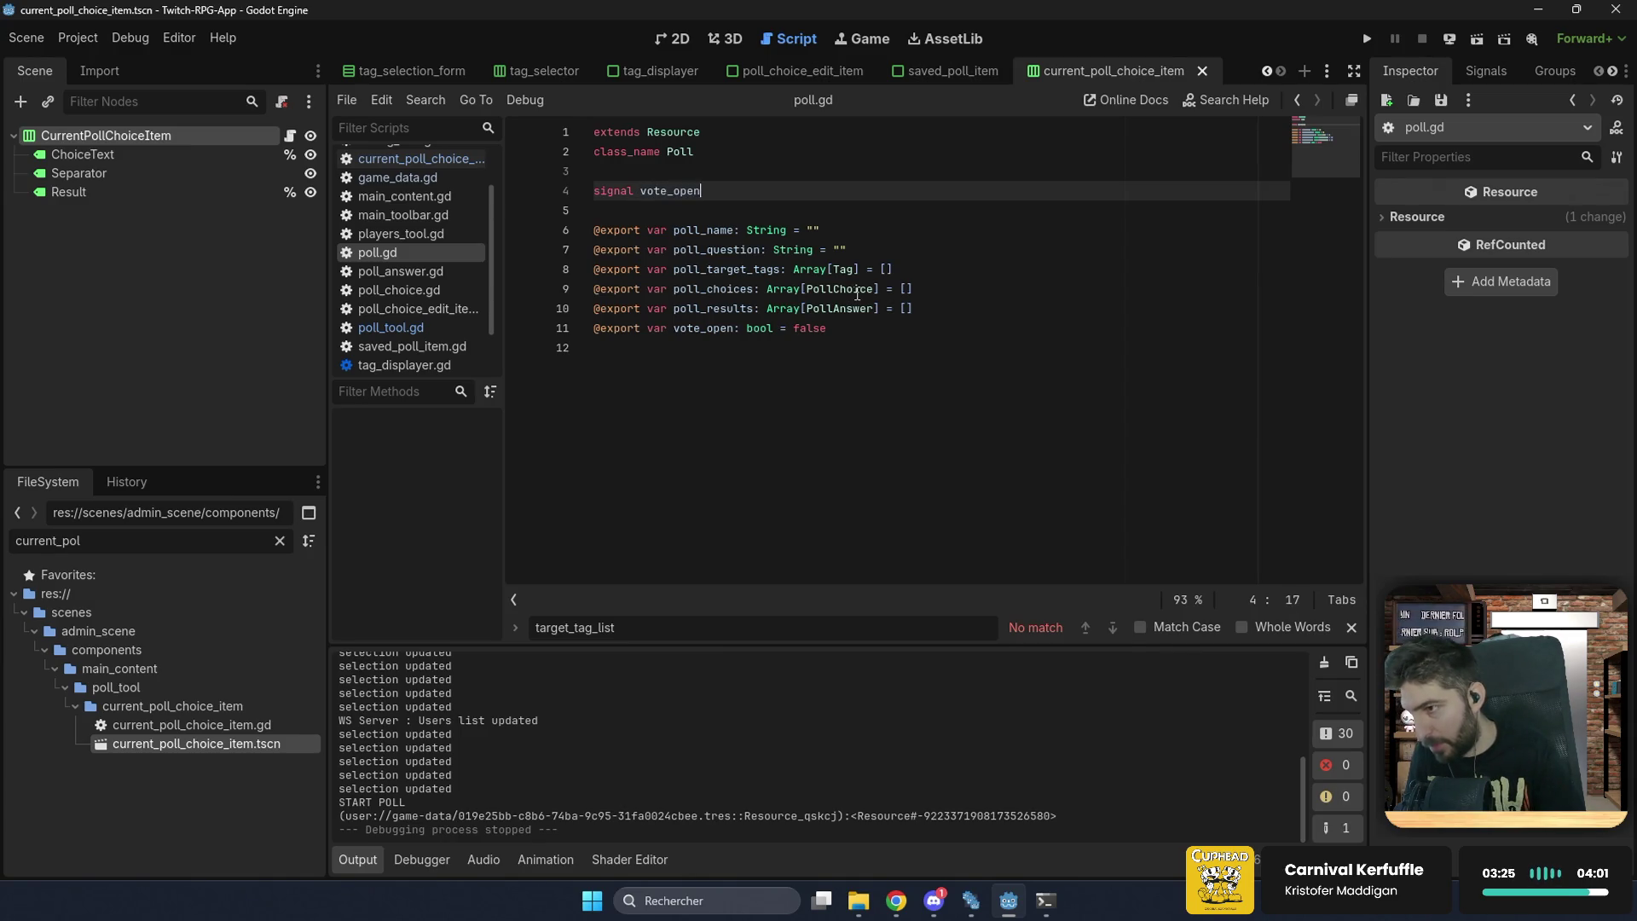
type("ted")
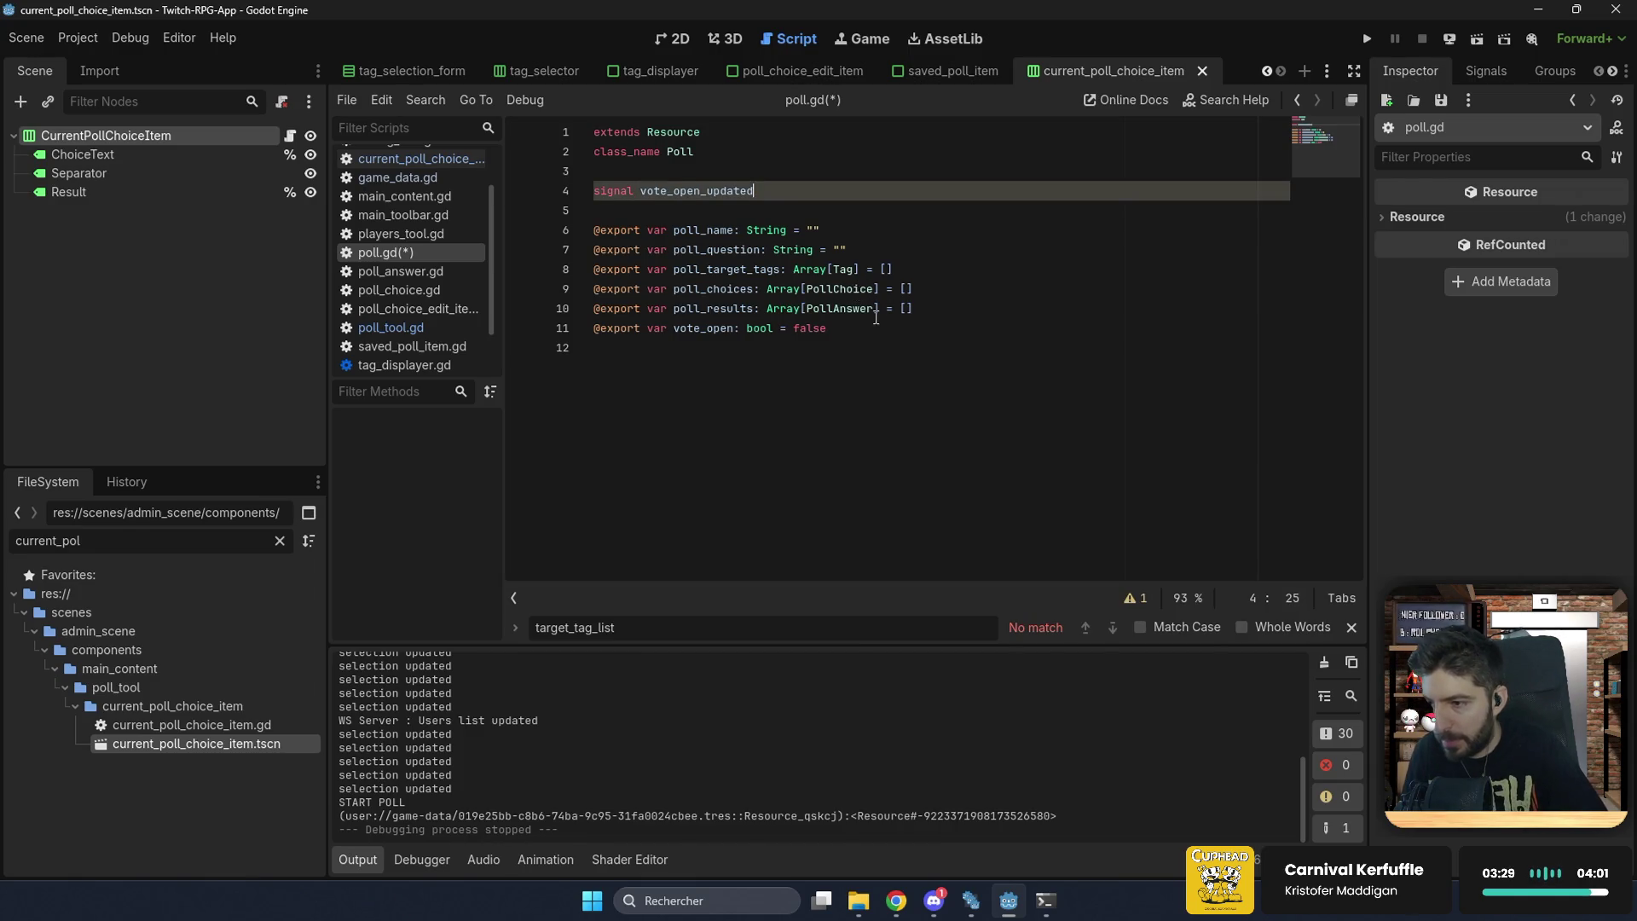
- Give vote_open a set(new_value) setter assigning vote_open = new_value
left_click(876, 319)
type(":")
key("Return")
type("set (new_value):")
key("Return")
type("vote_open = n,")
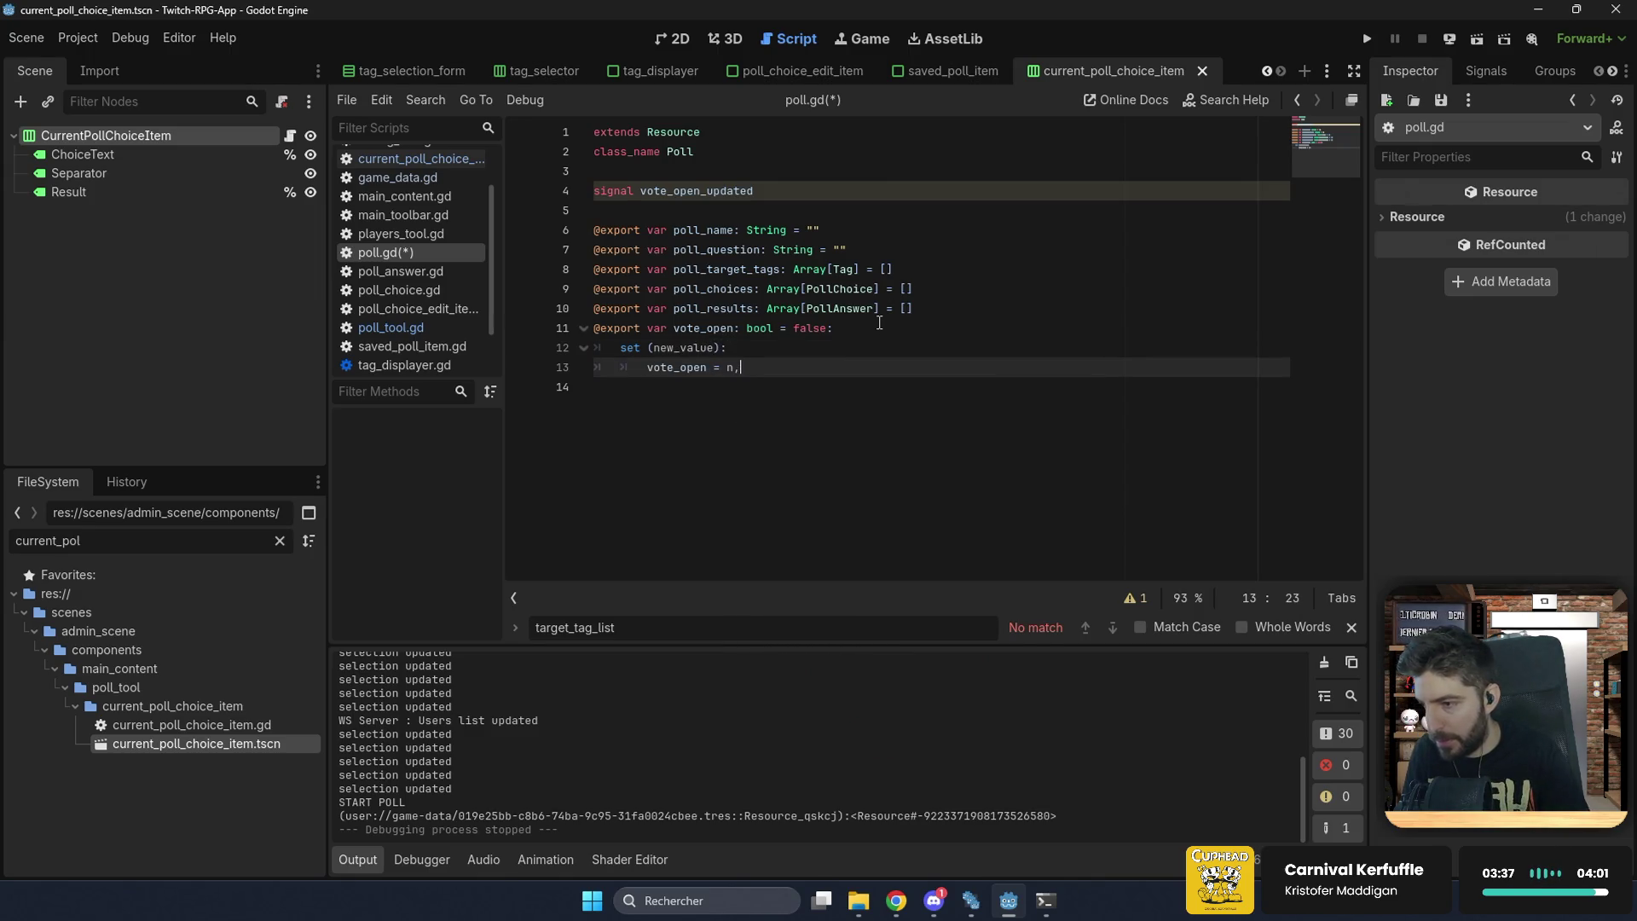
type("w_value")
key("Return")
- Emit vote_open_updated in the setter and save poll.gd
type("vote_open_updated.emiot")
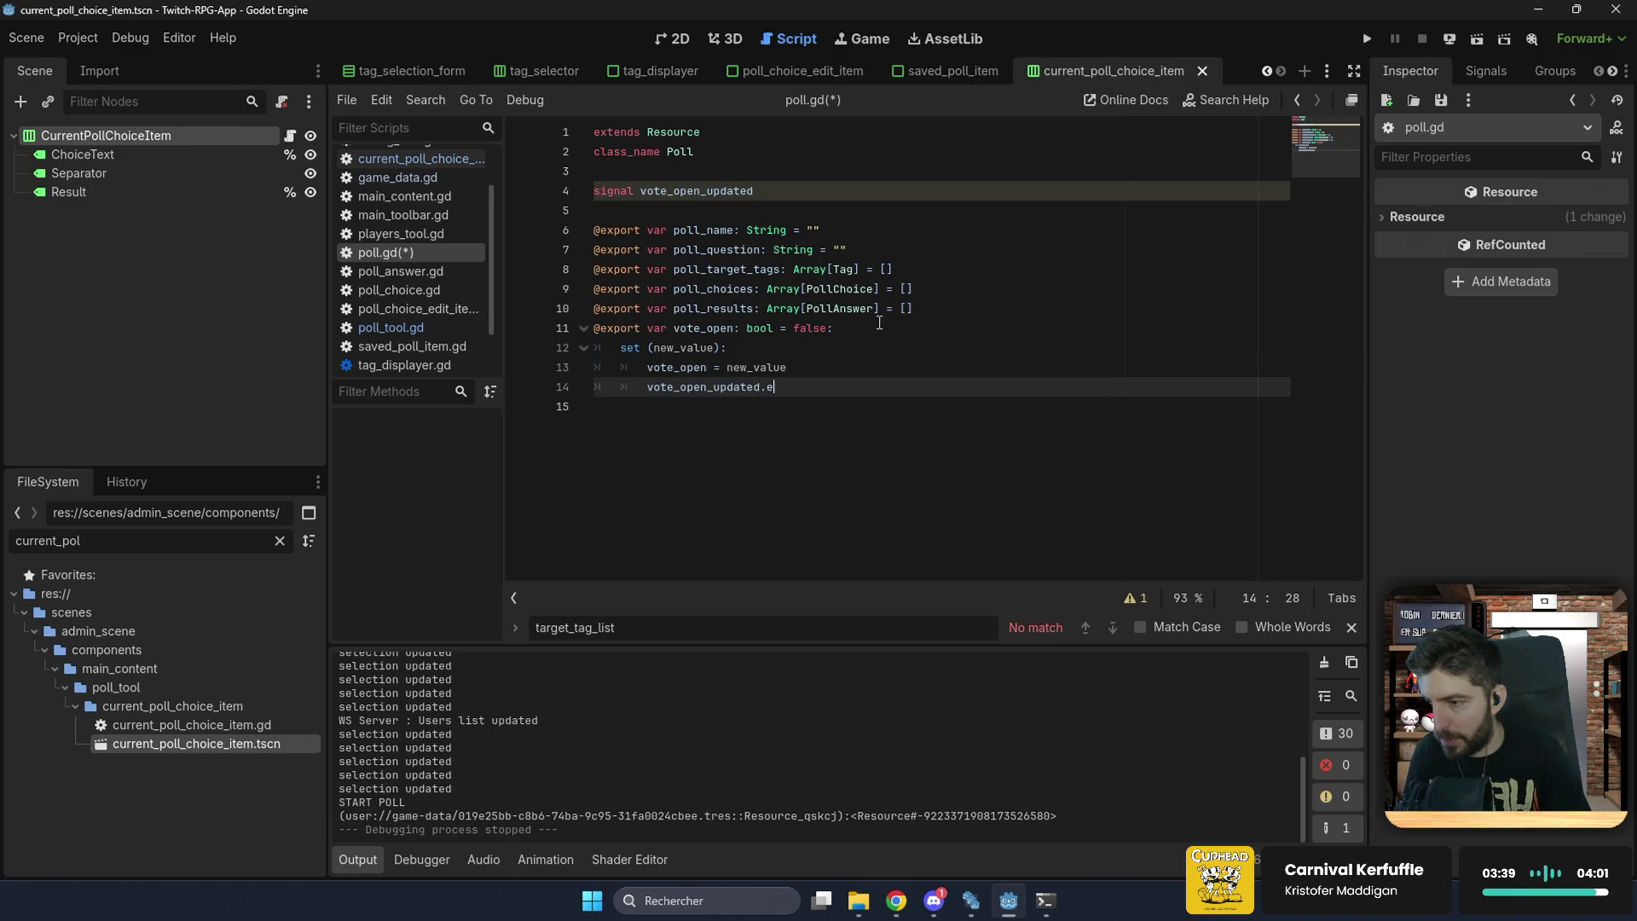
type("(")
key("Left")
key("BackSpace")
key("ctrl+s")
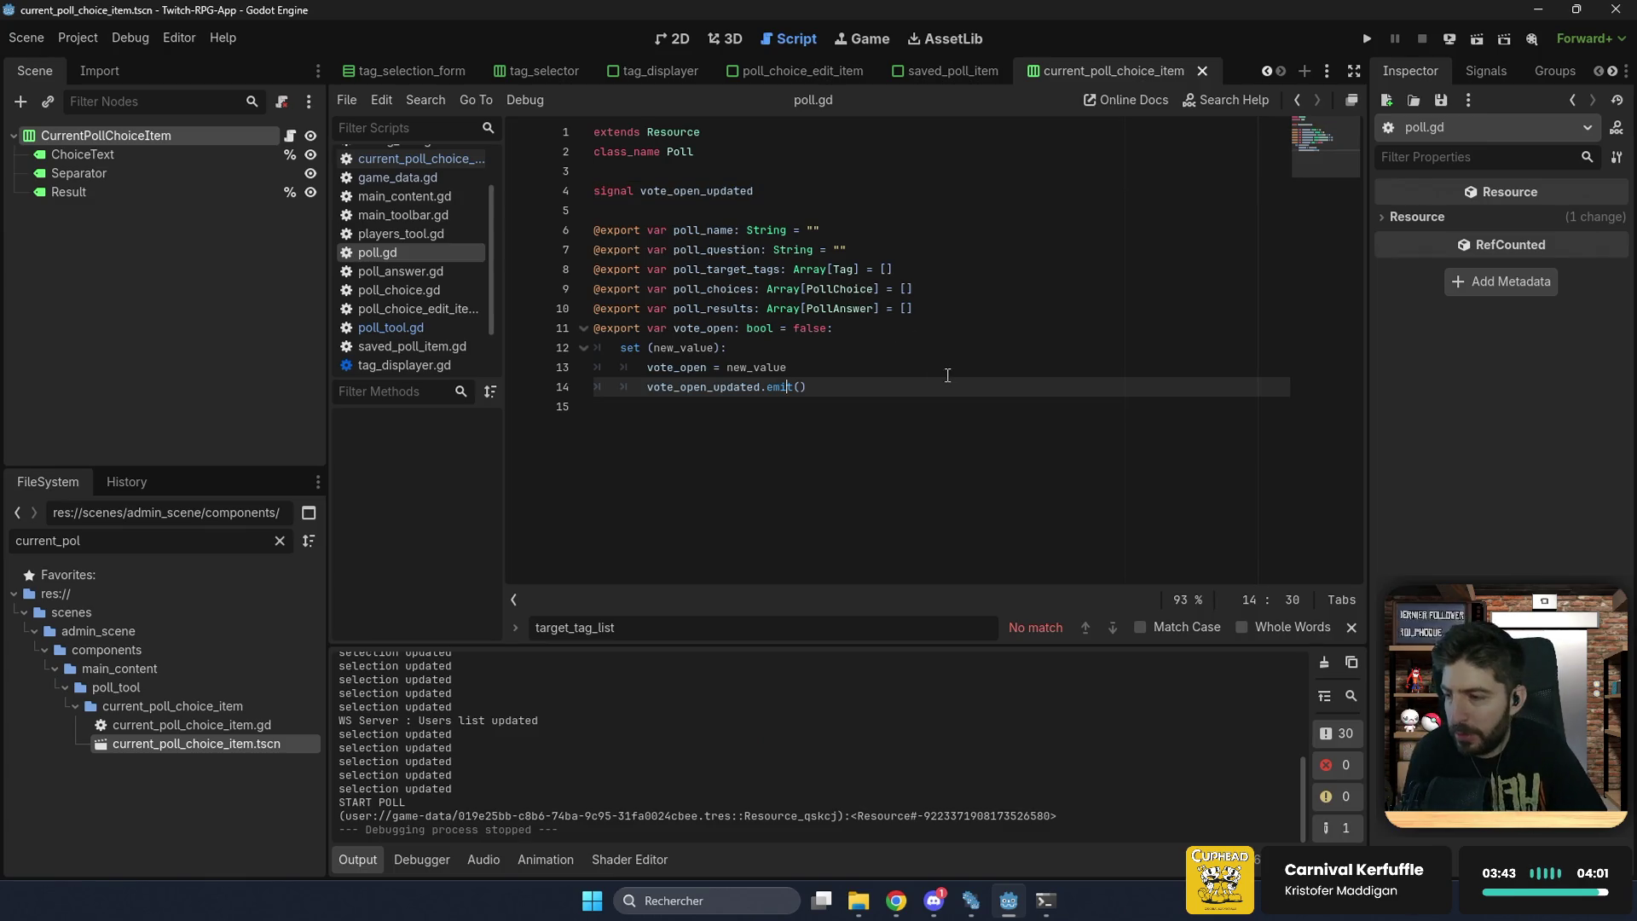
triple_click(944, 380)
left_click(799, 386)
key("ctrl+s")
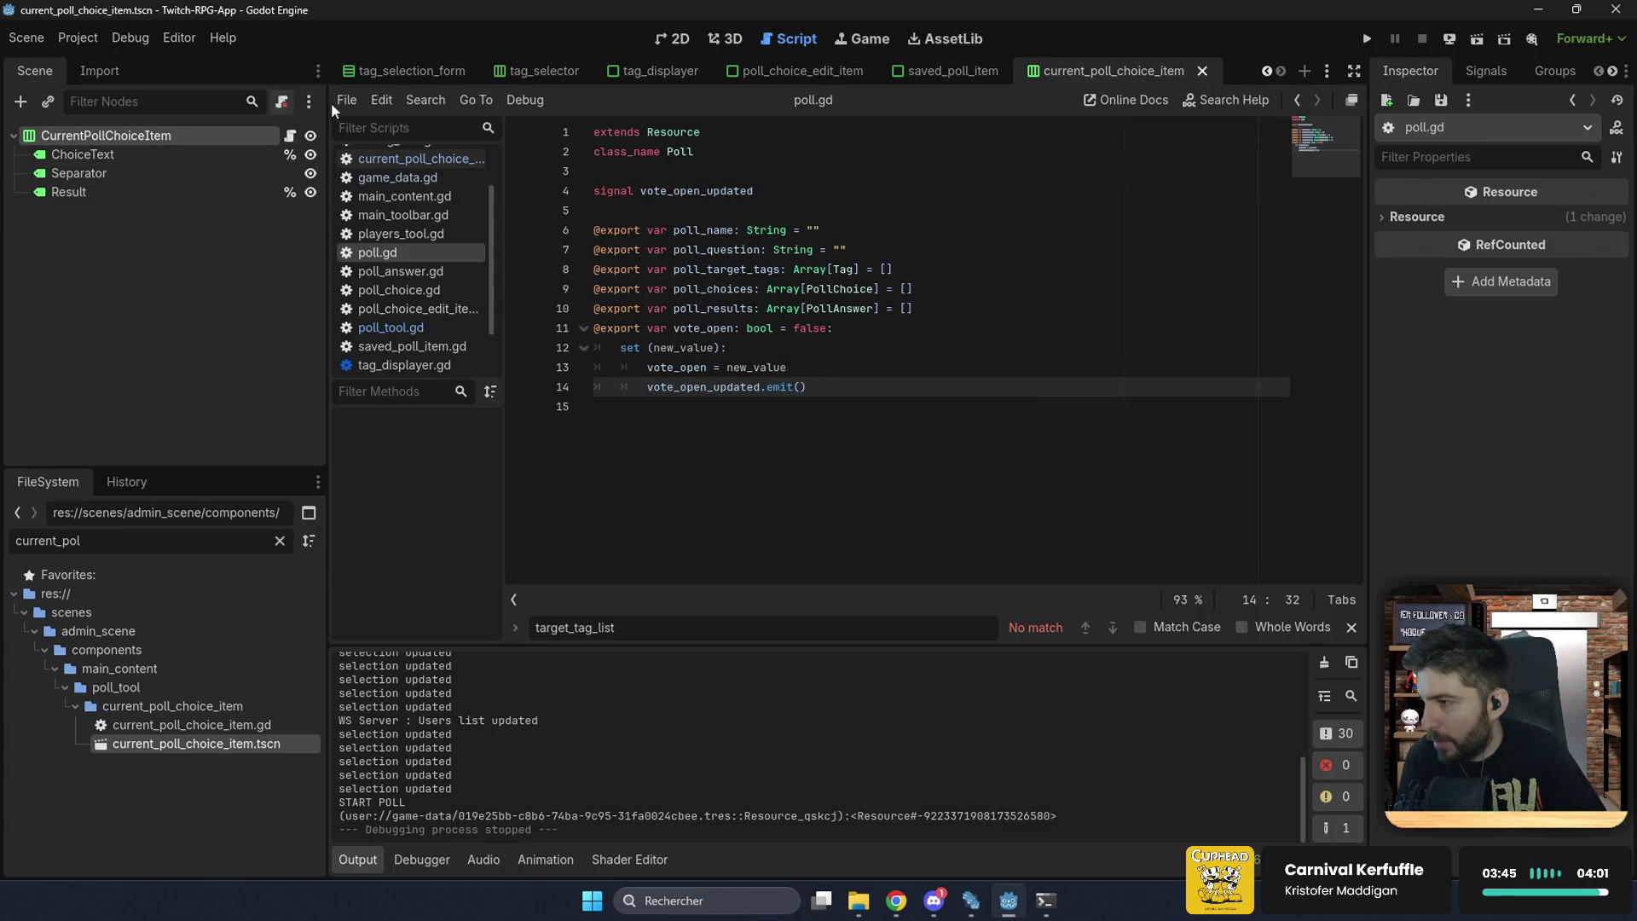
scroll(822, 72, "up", 4)
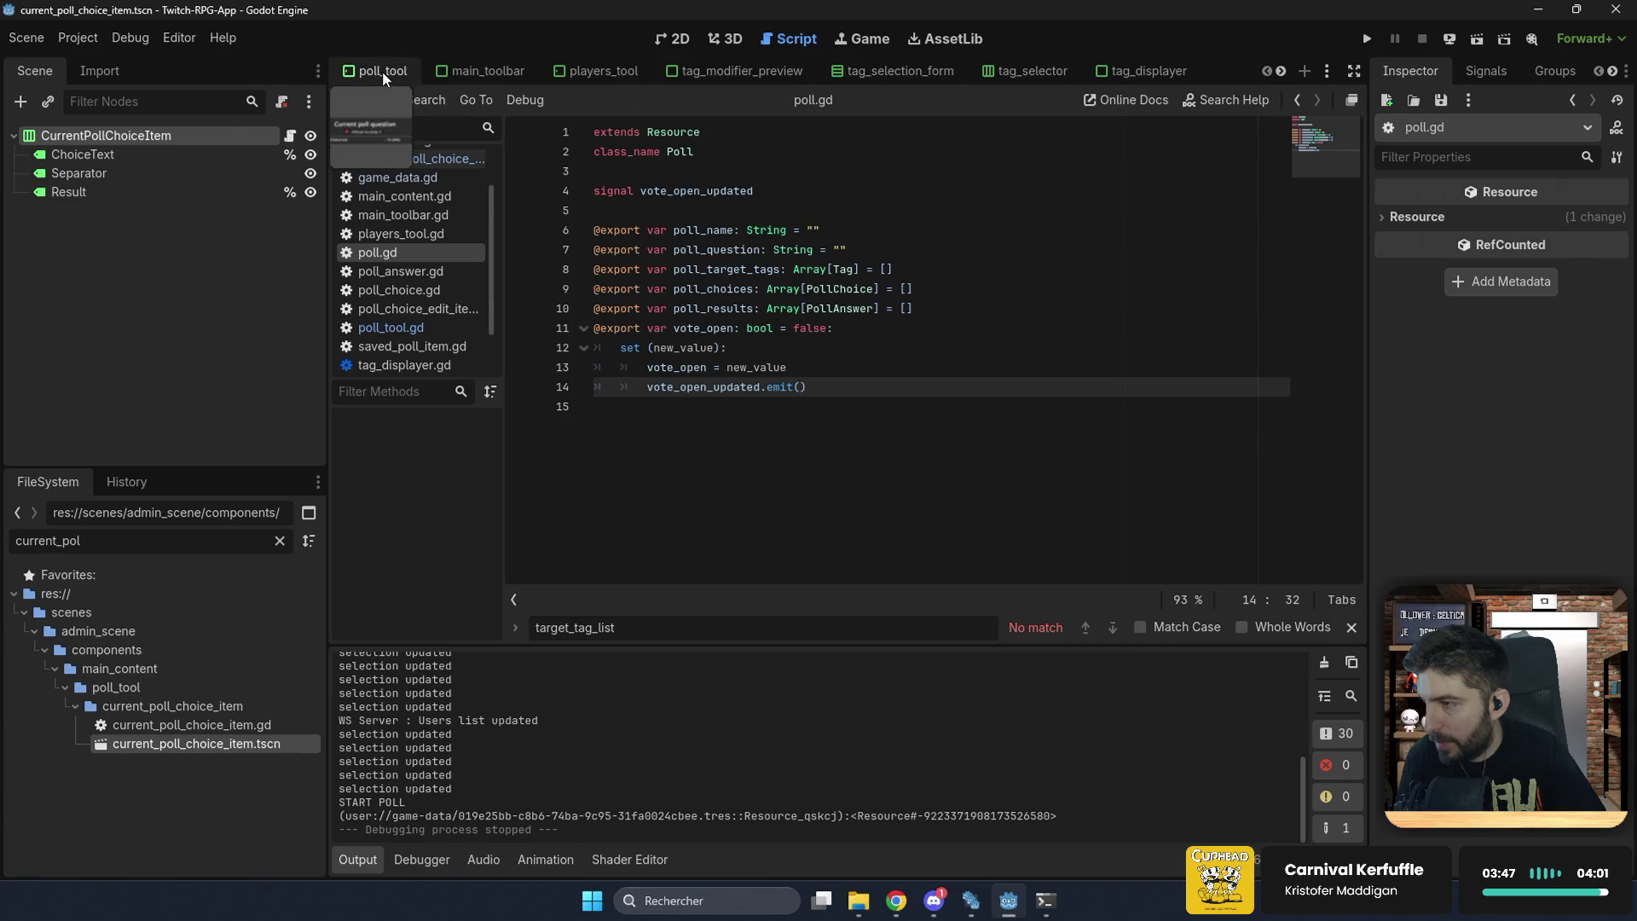
left_click(382, 70)
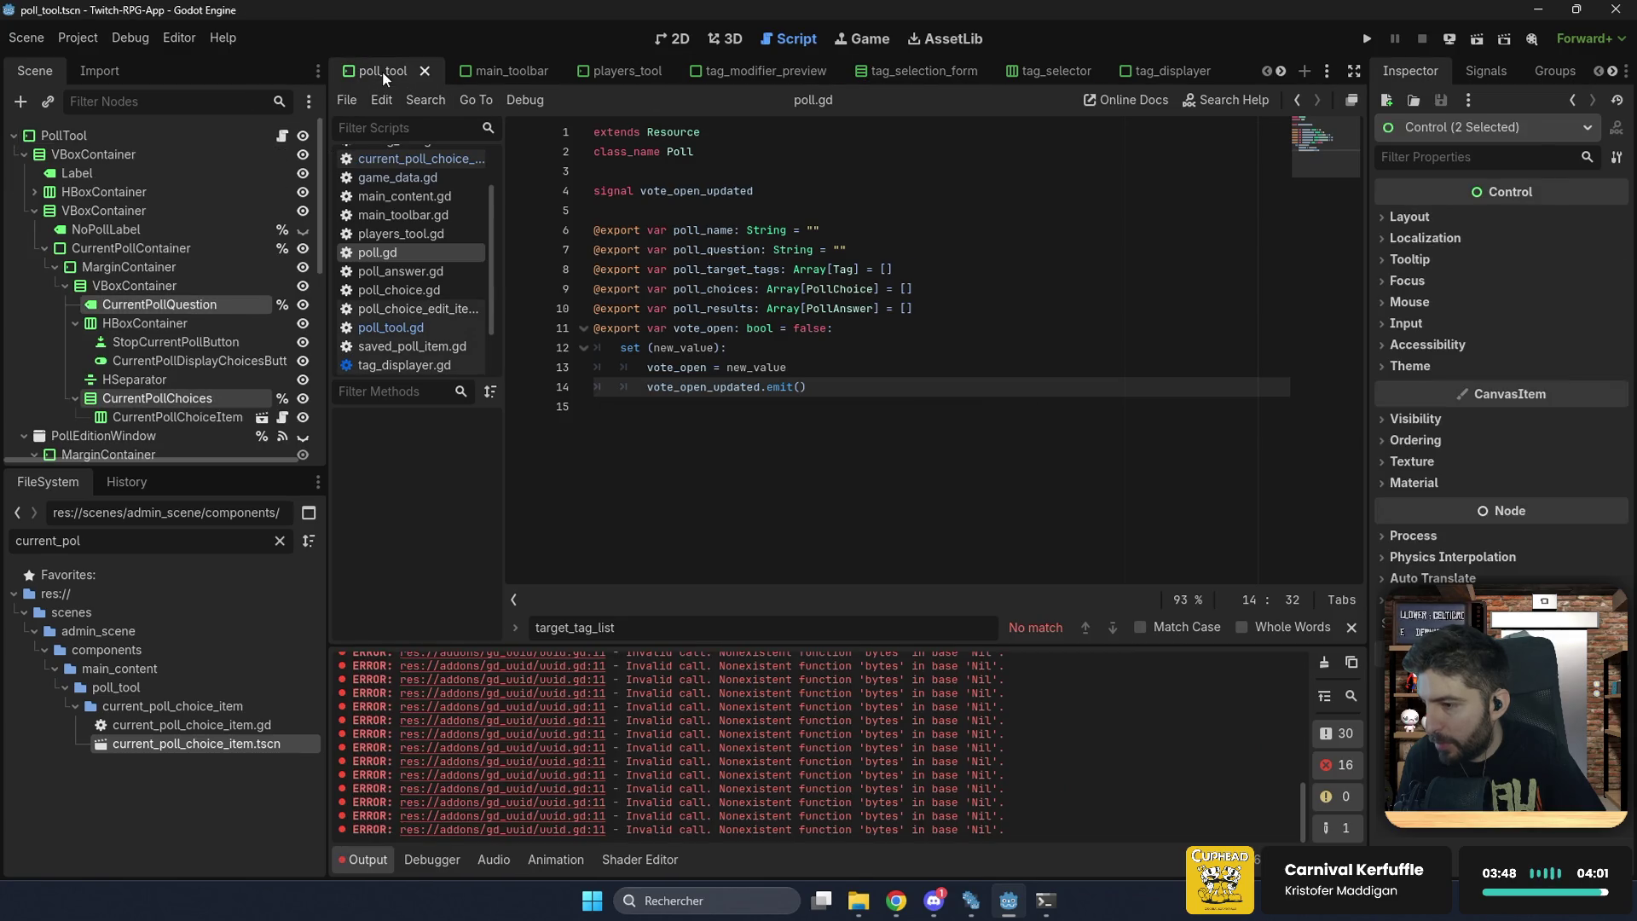
left_click(282, 136)
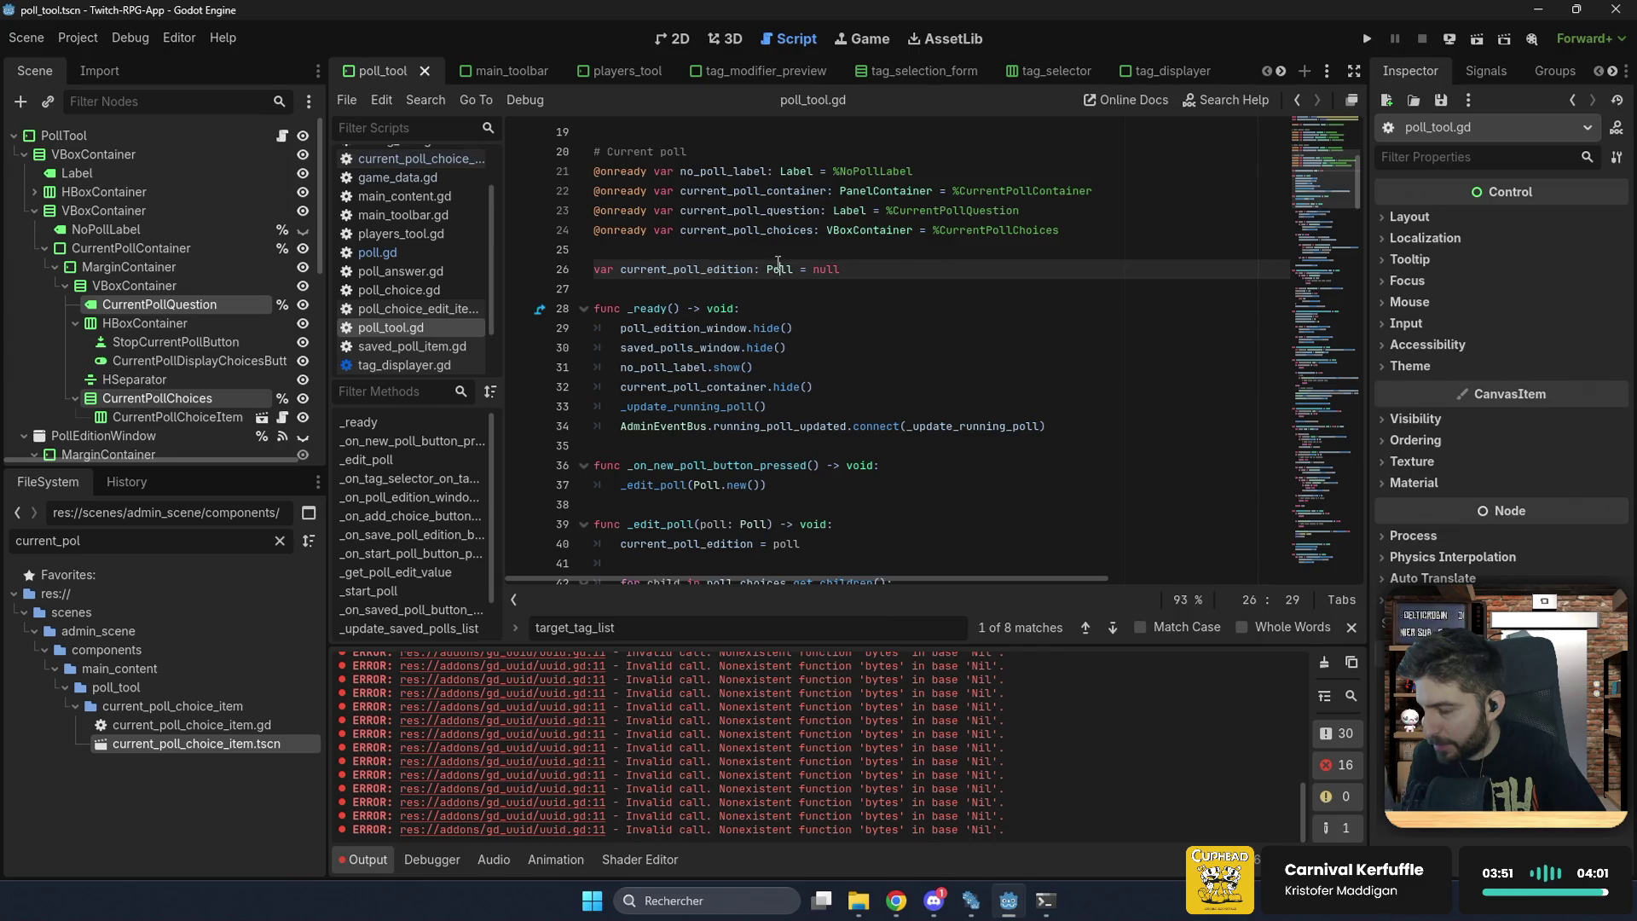
double_click(809, 426)
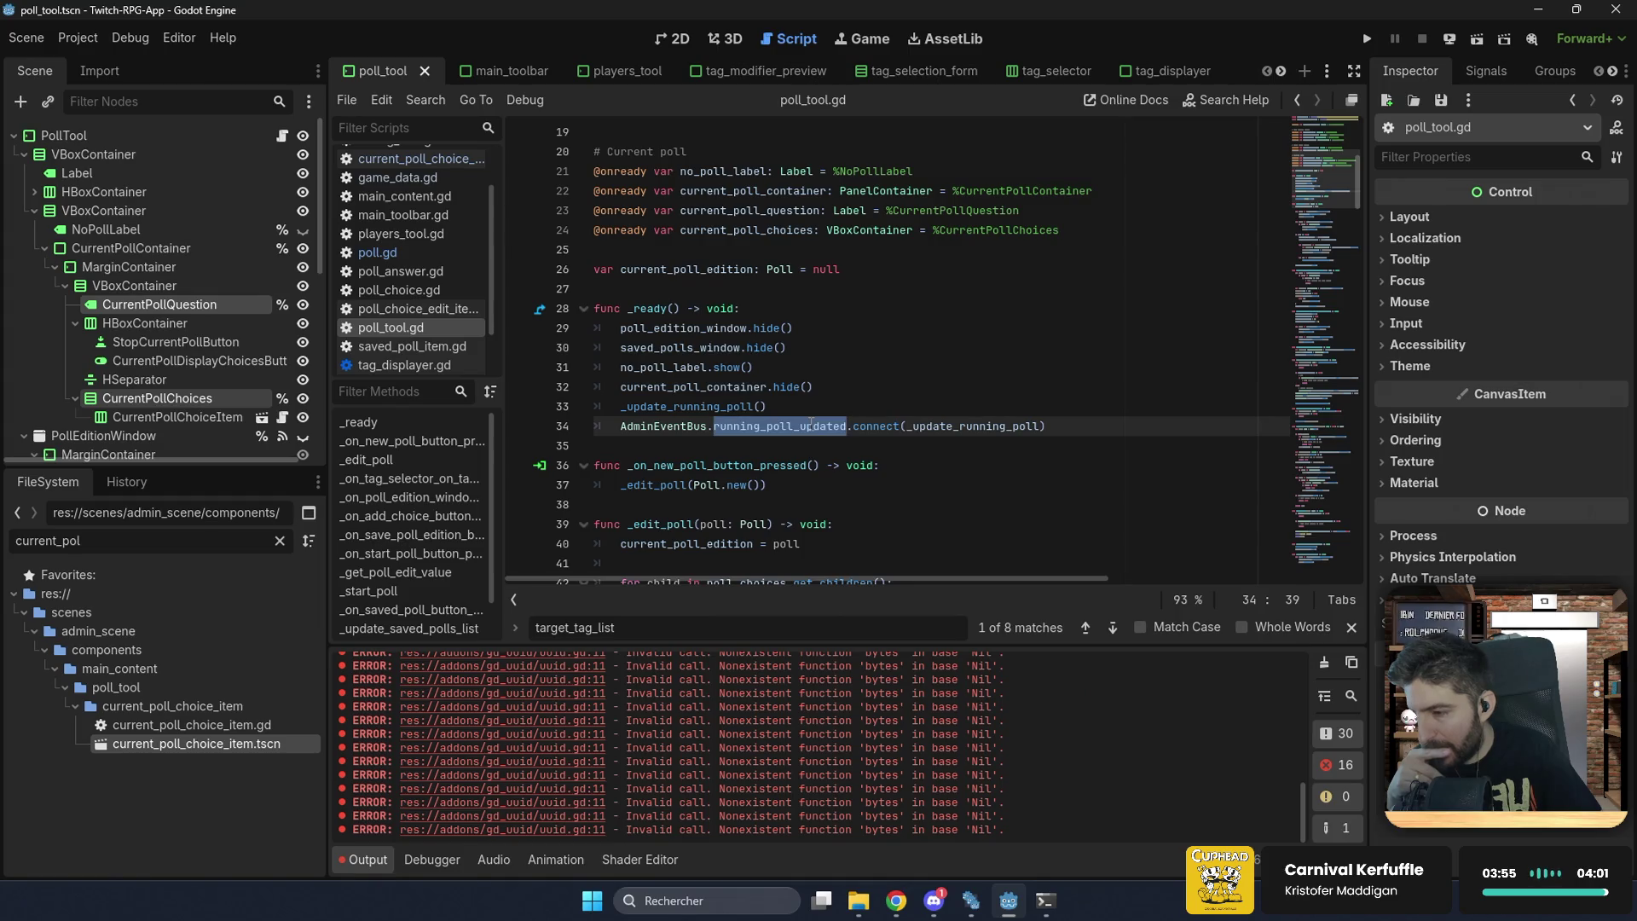
double_click(698, 406)
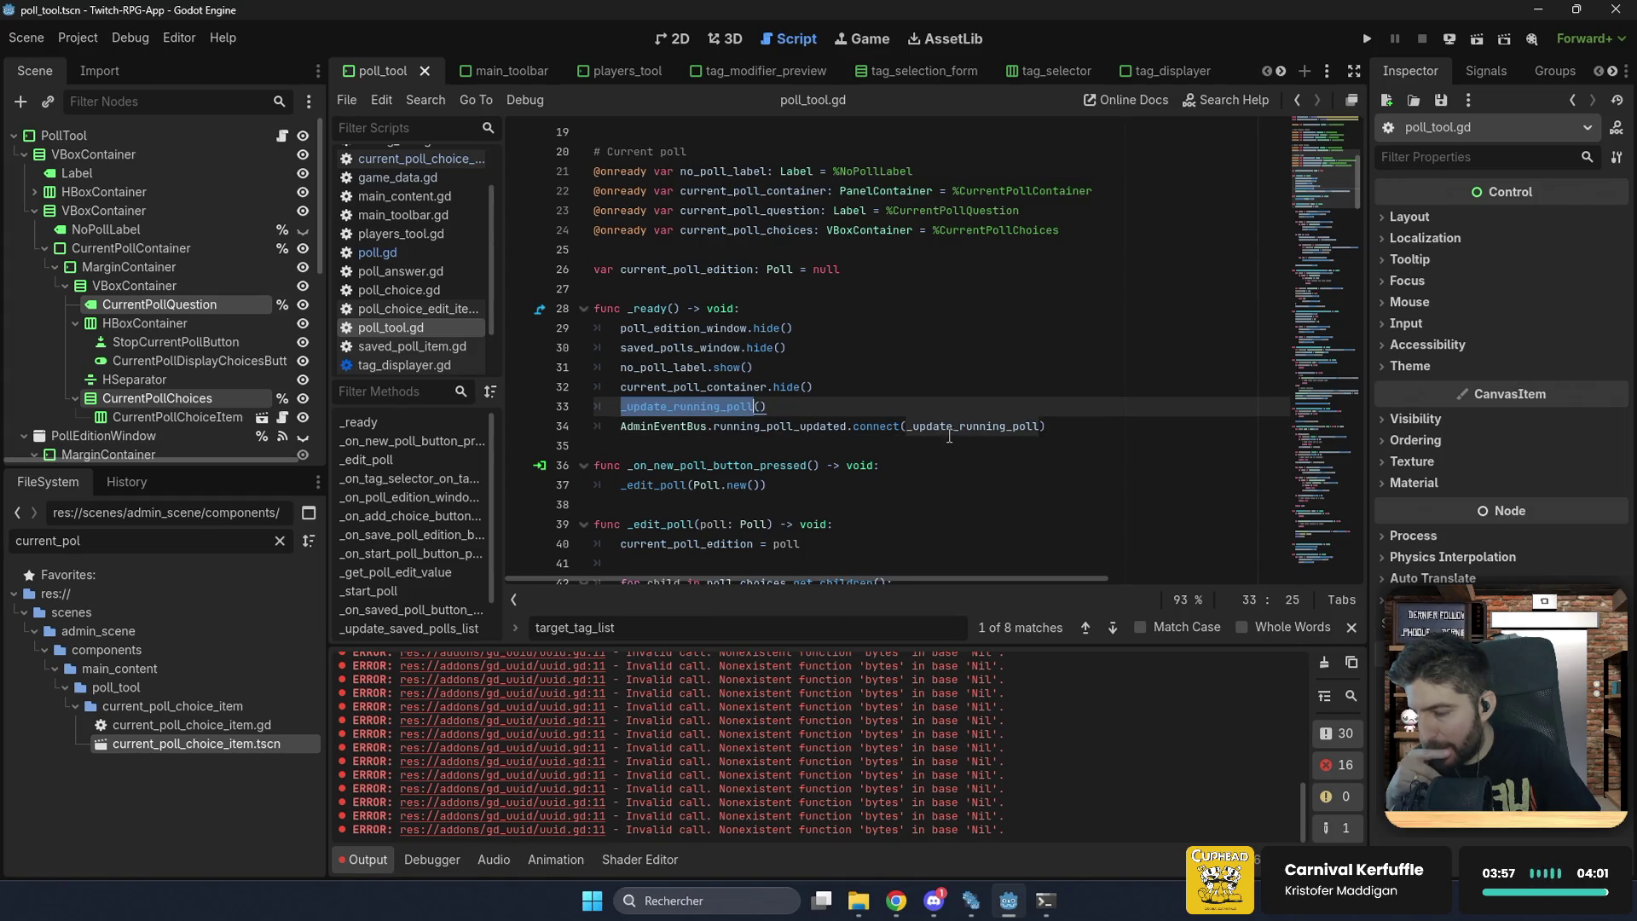
mouse_move(964, 426)
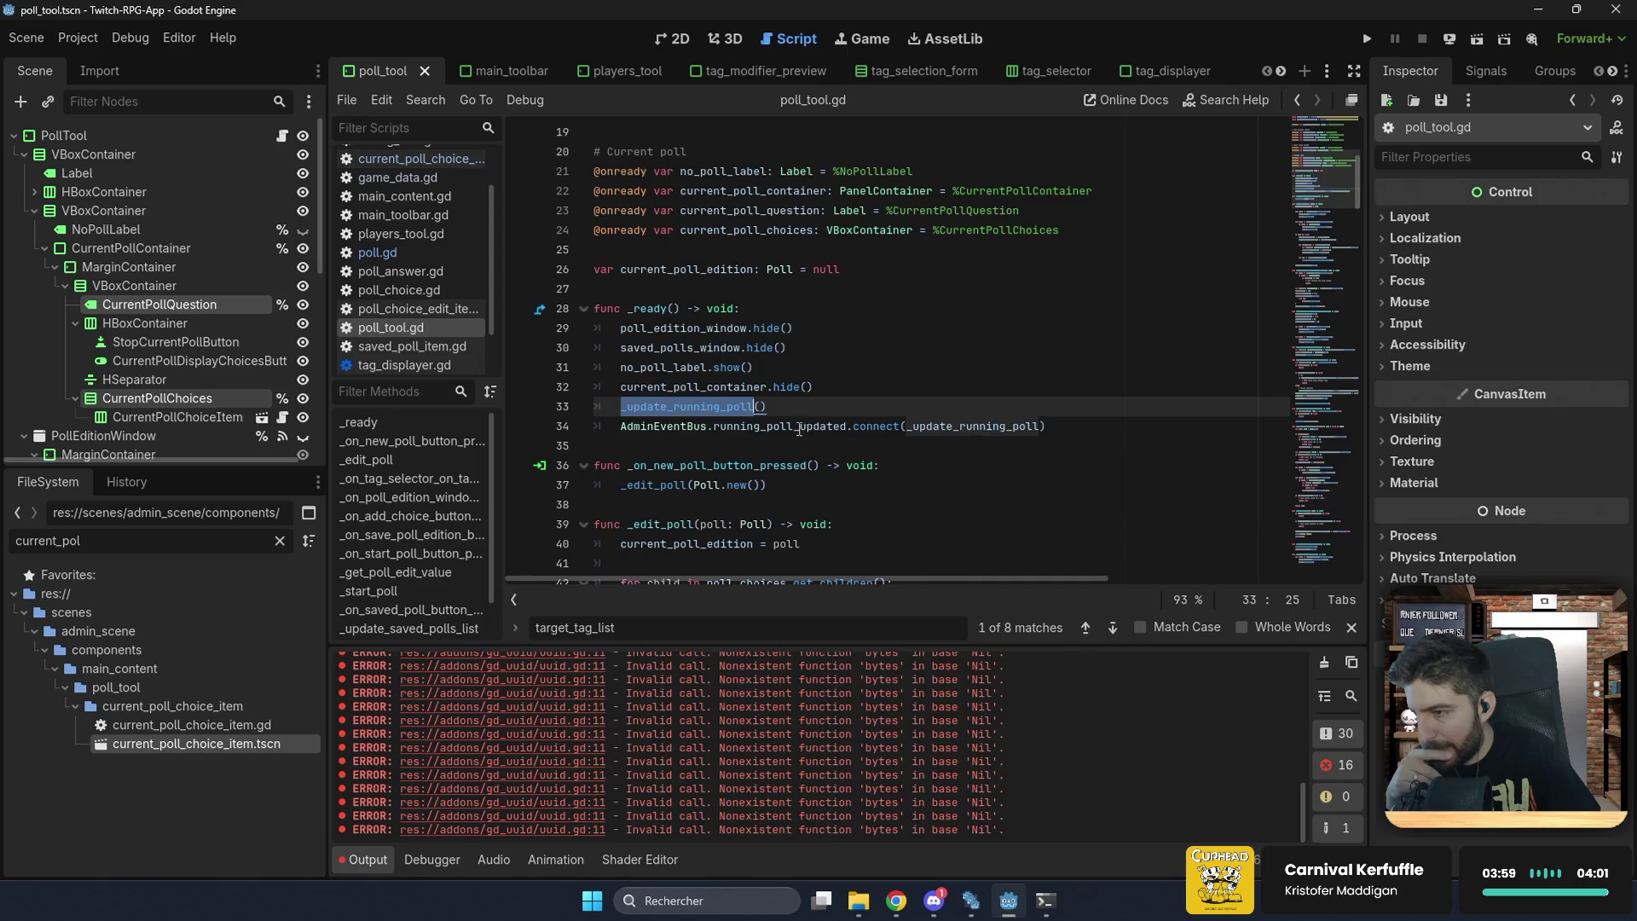
left_click(781, 269, "ctrl")
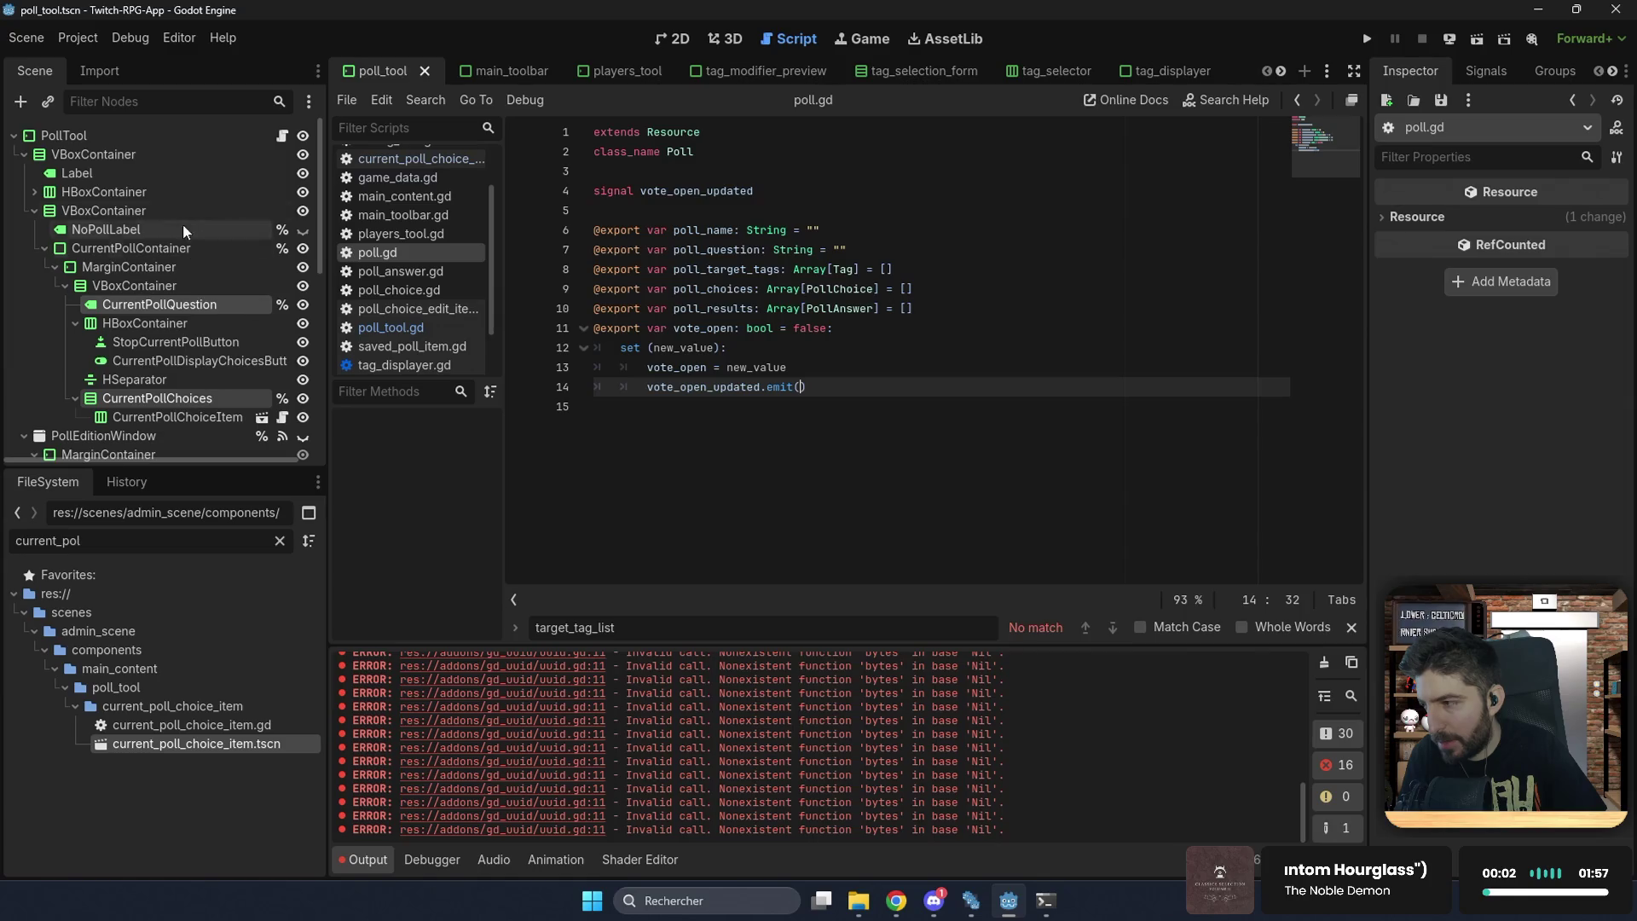
key("alt+Left")
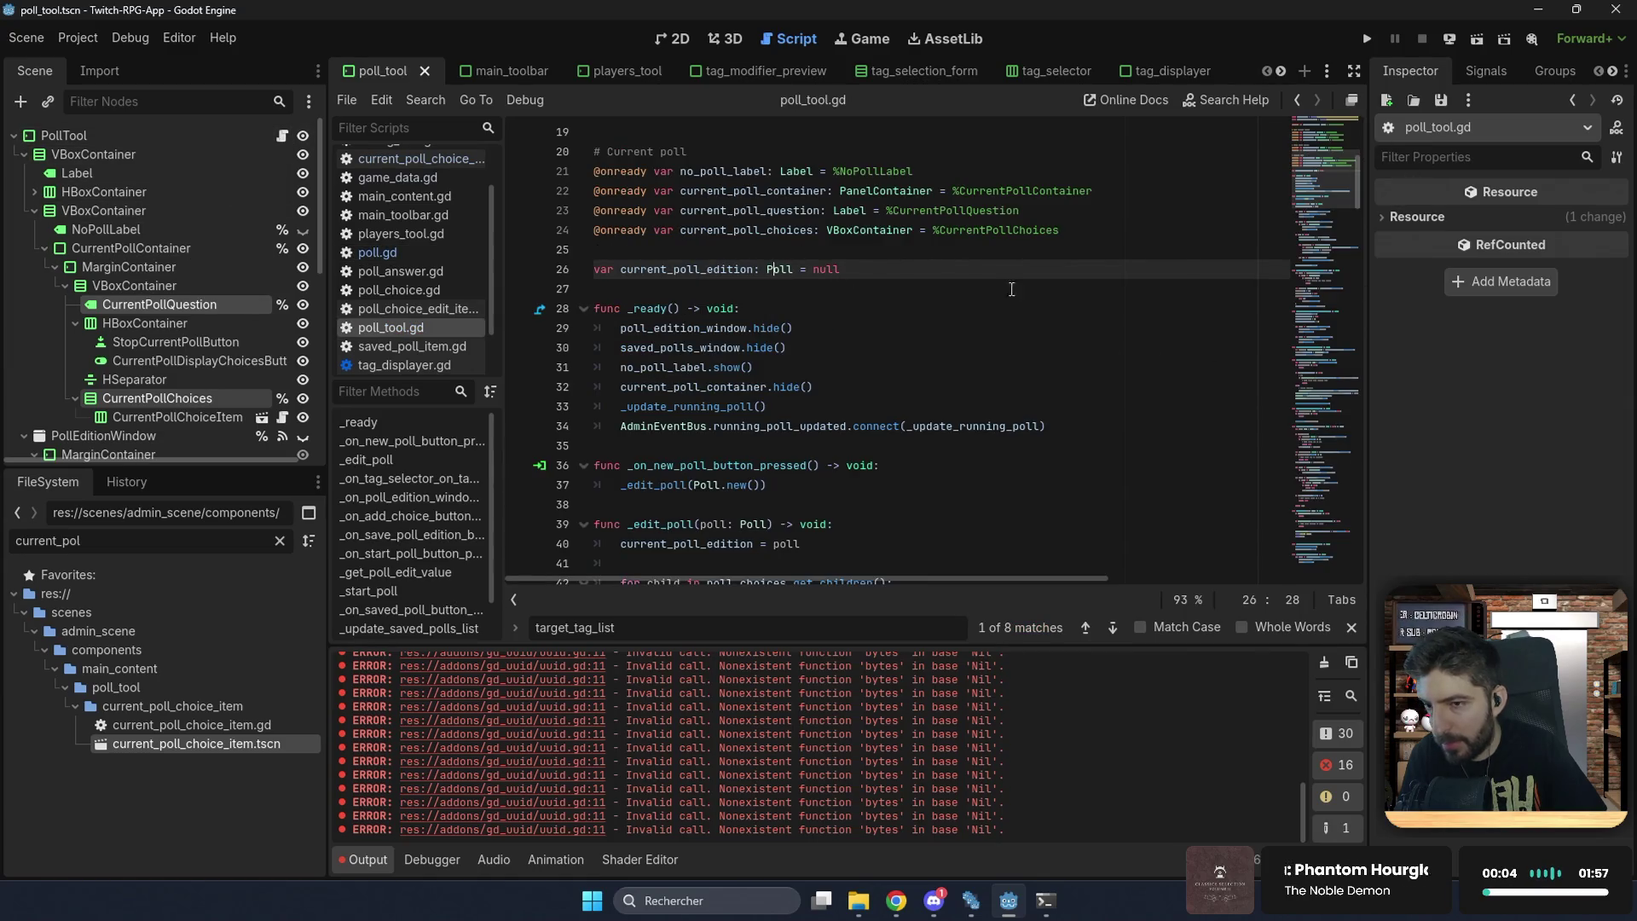
scroll(409, 469, "down", 1)
- In _start_poll, move poll.duplicate(true) into a new 'var poll: Poll' line
left_click(391, 563)
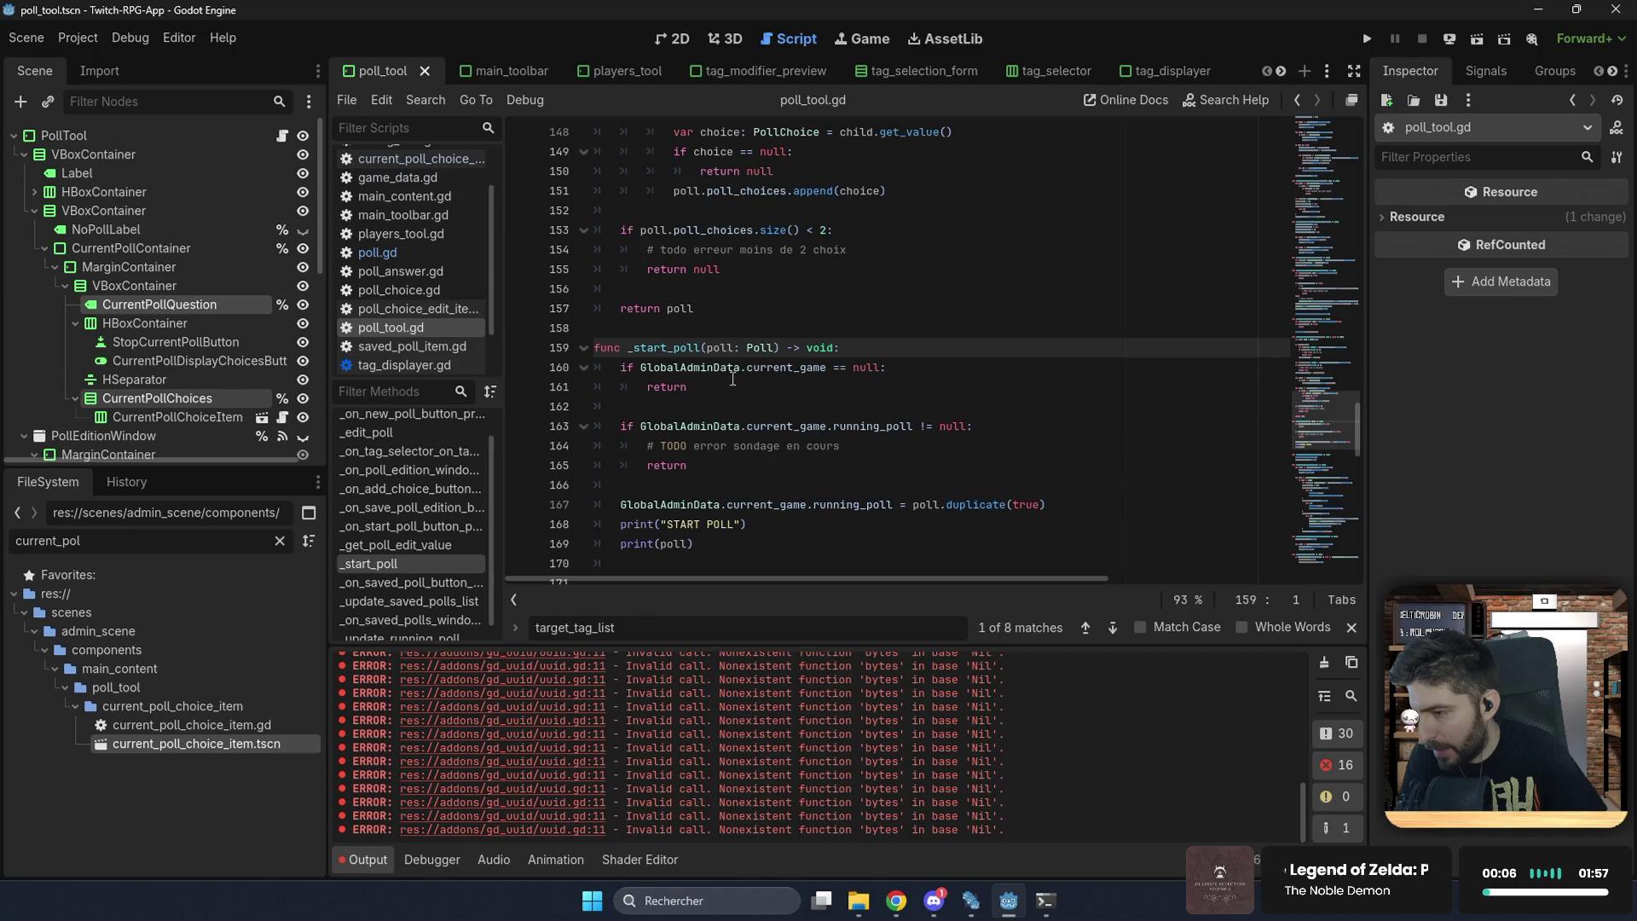
scroll(662, 314, "up", 3)
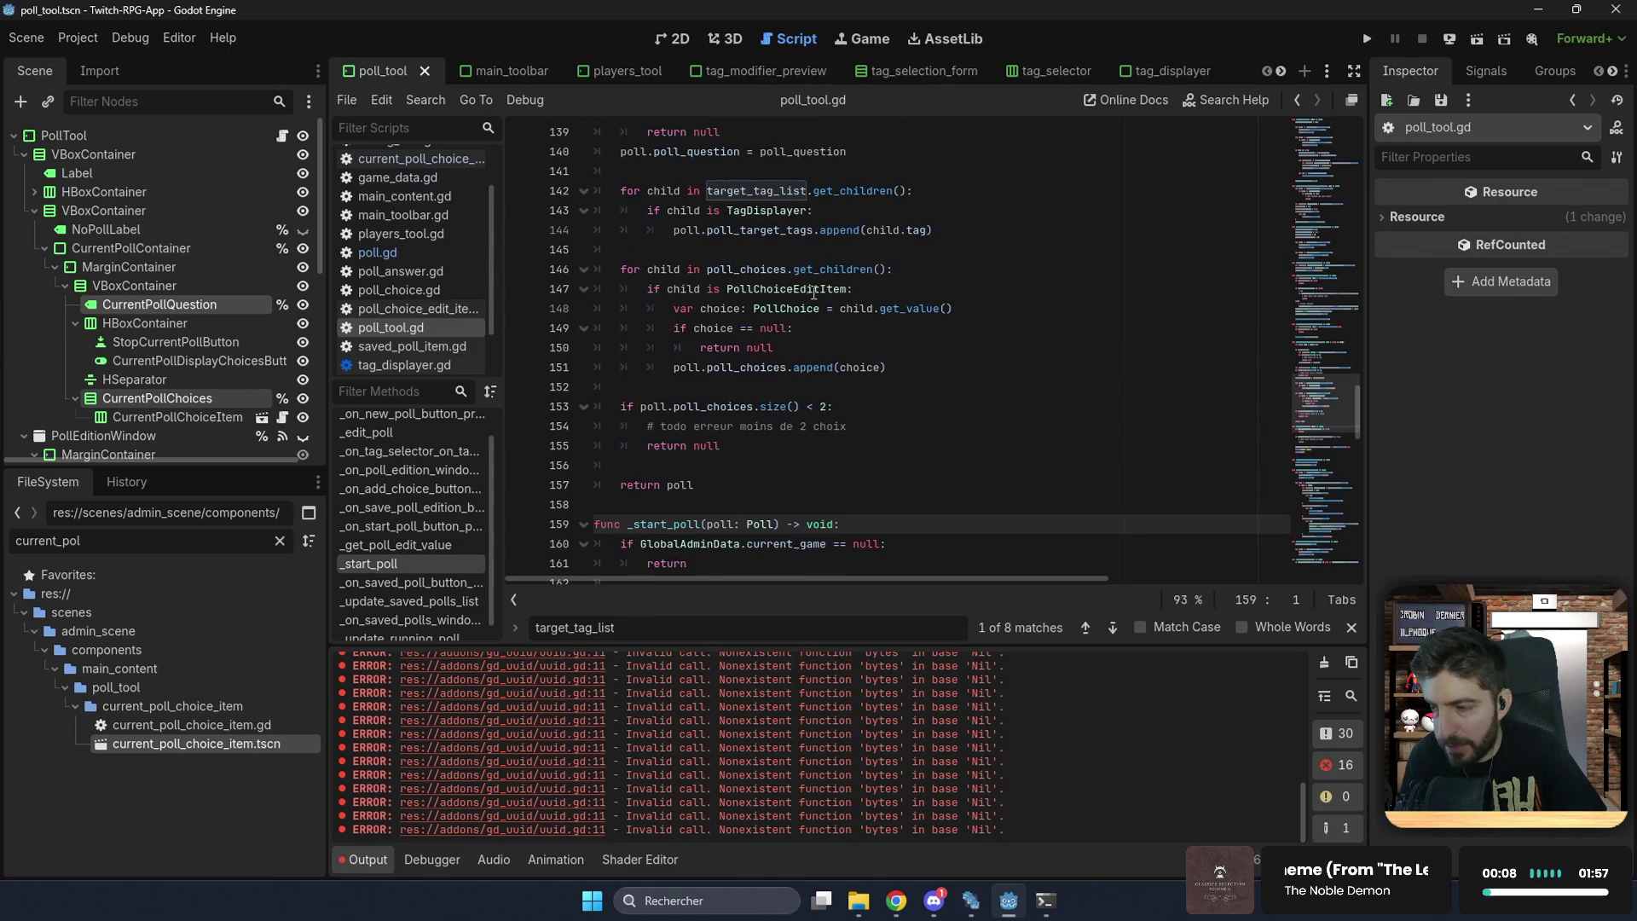
scroll(792, 299, "up", 4)
scroll(792, 299, "down", 8)
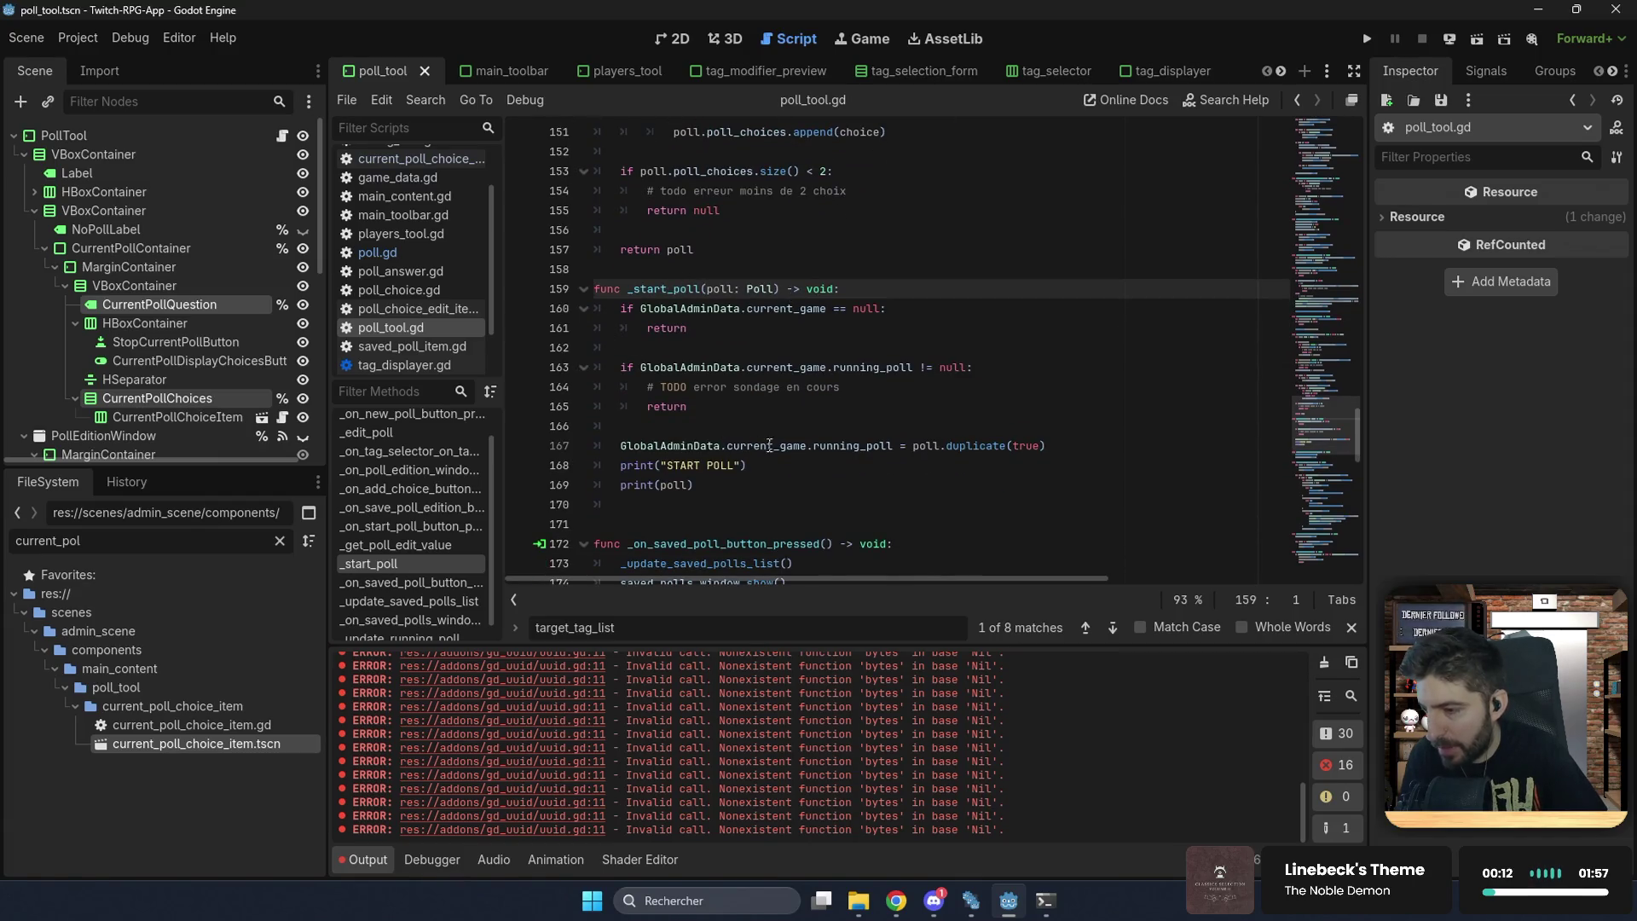
left_click(1045, 445)
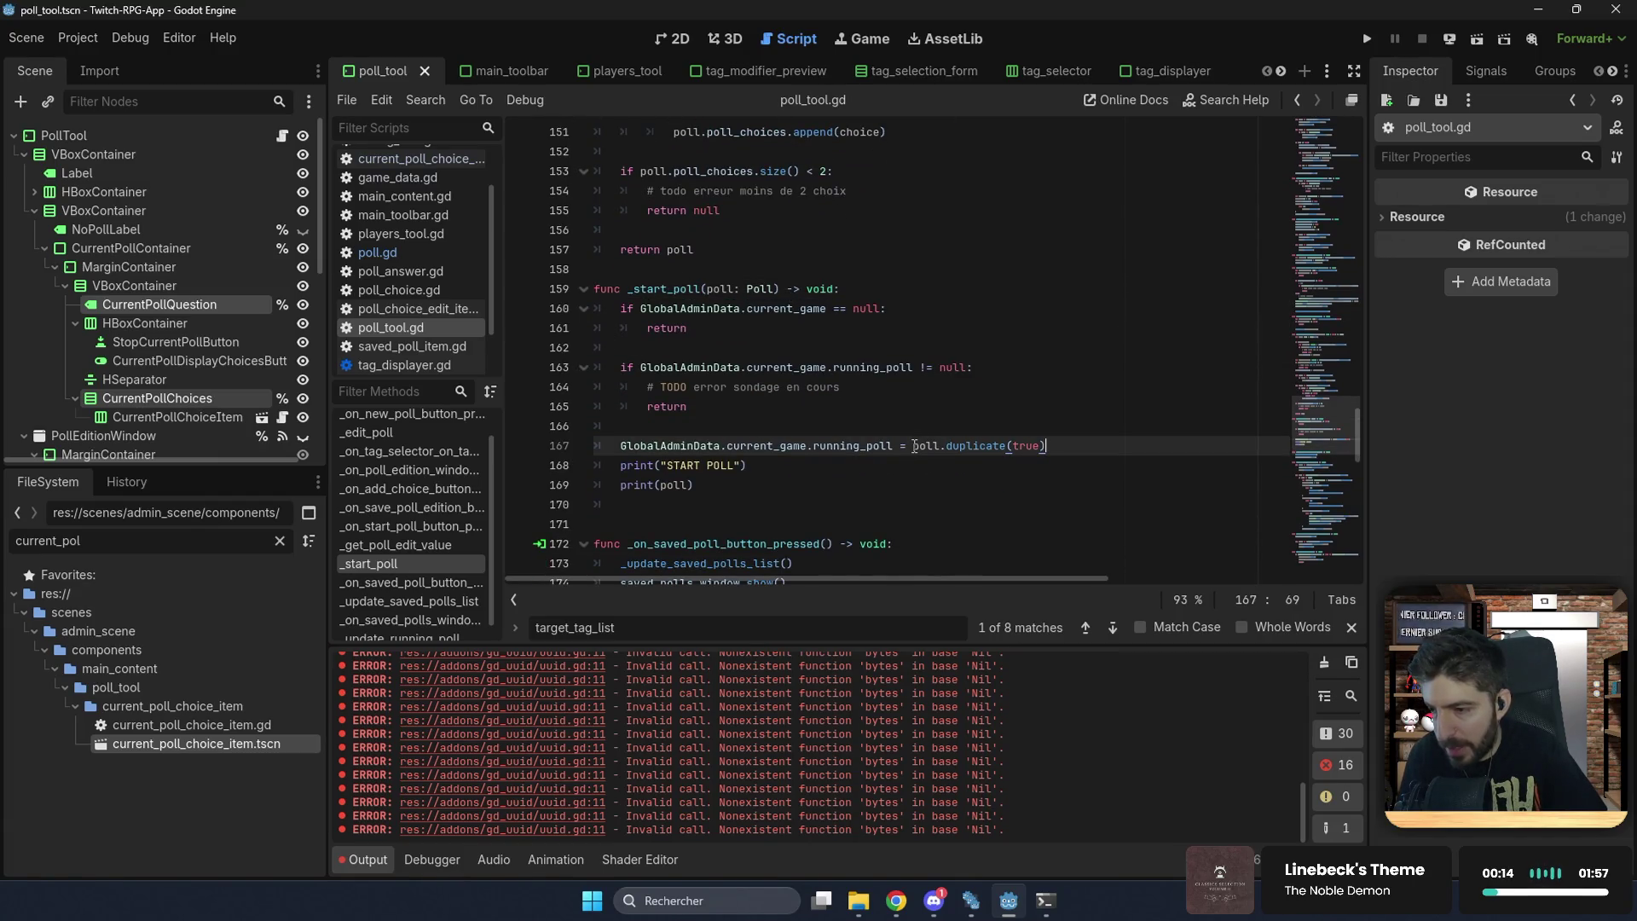
left_click_drag(913, 446, 1061, 447)
key("ctrl+x")
key("ctrl+shift+Return")
type("var ")
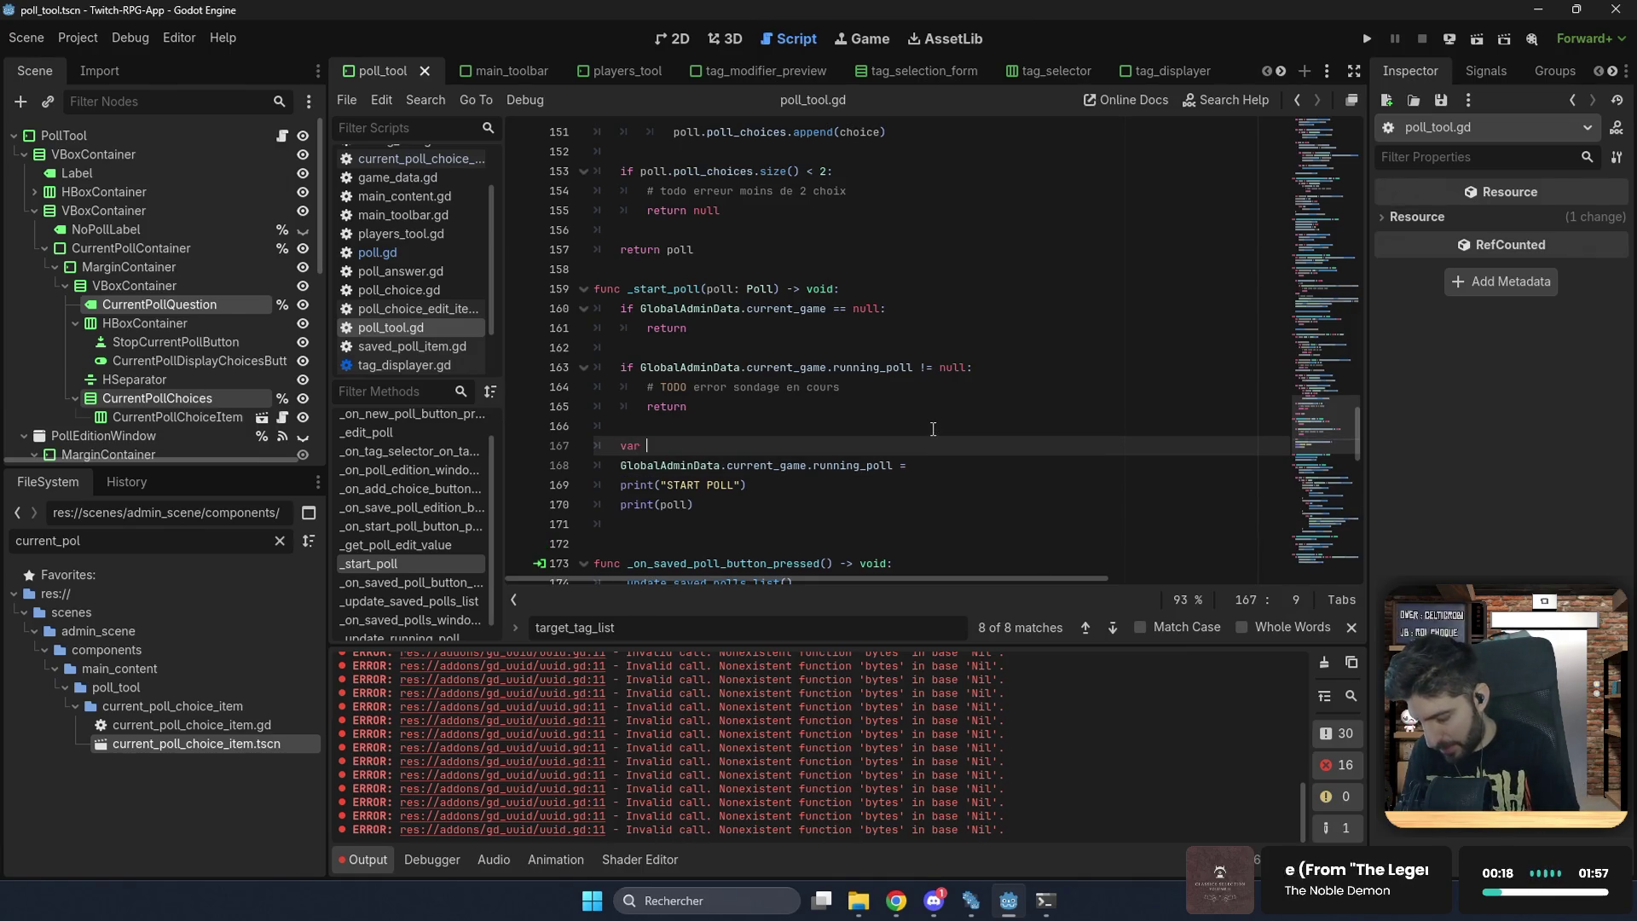
type("poll: ")
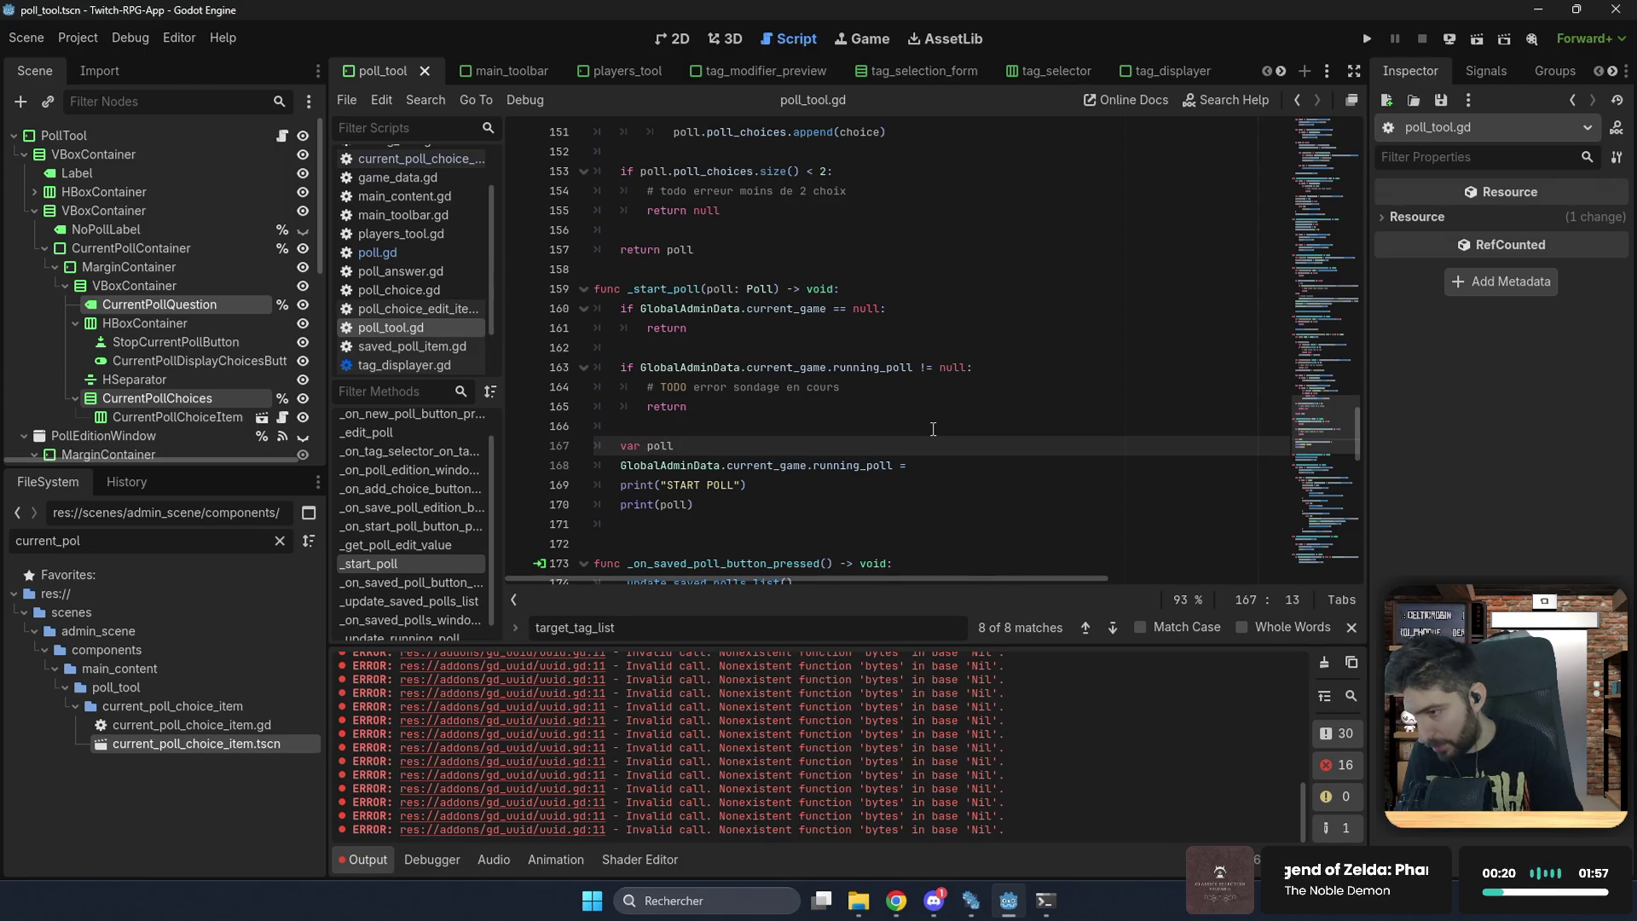
type("Poll = ")
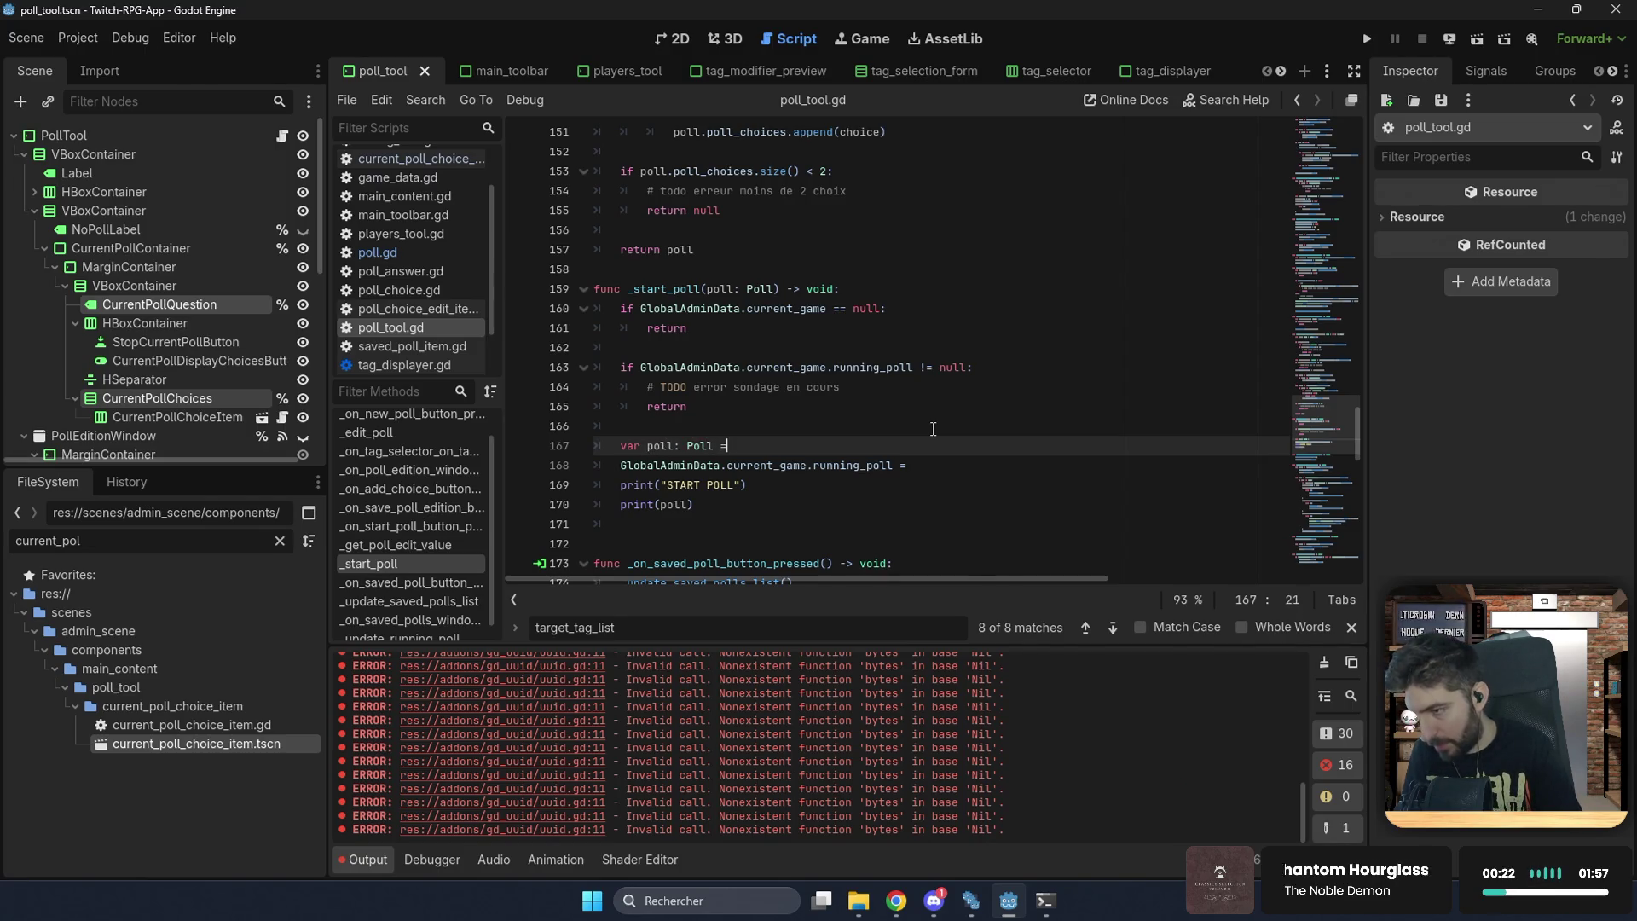
type("poll.duplicate(true)")
key("Return")
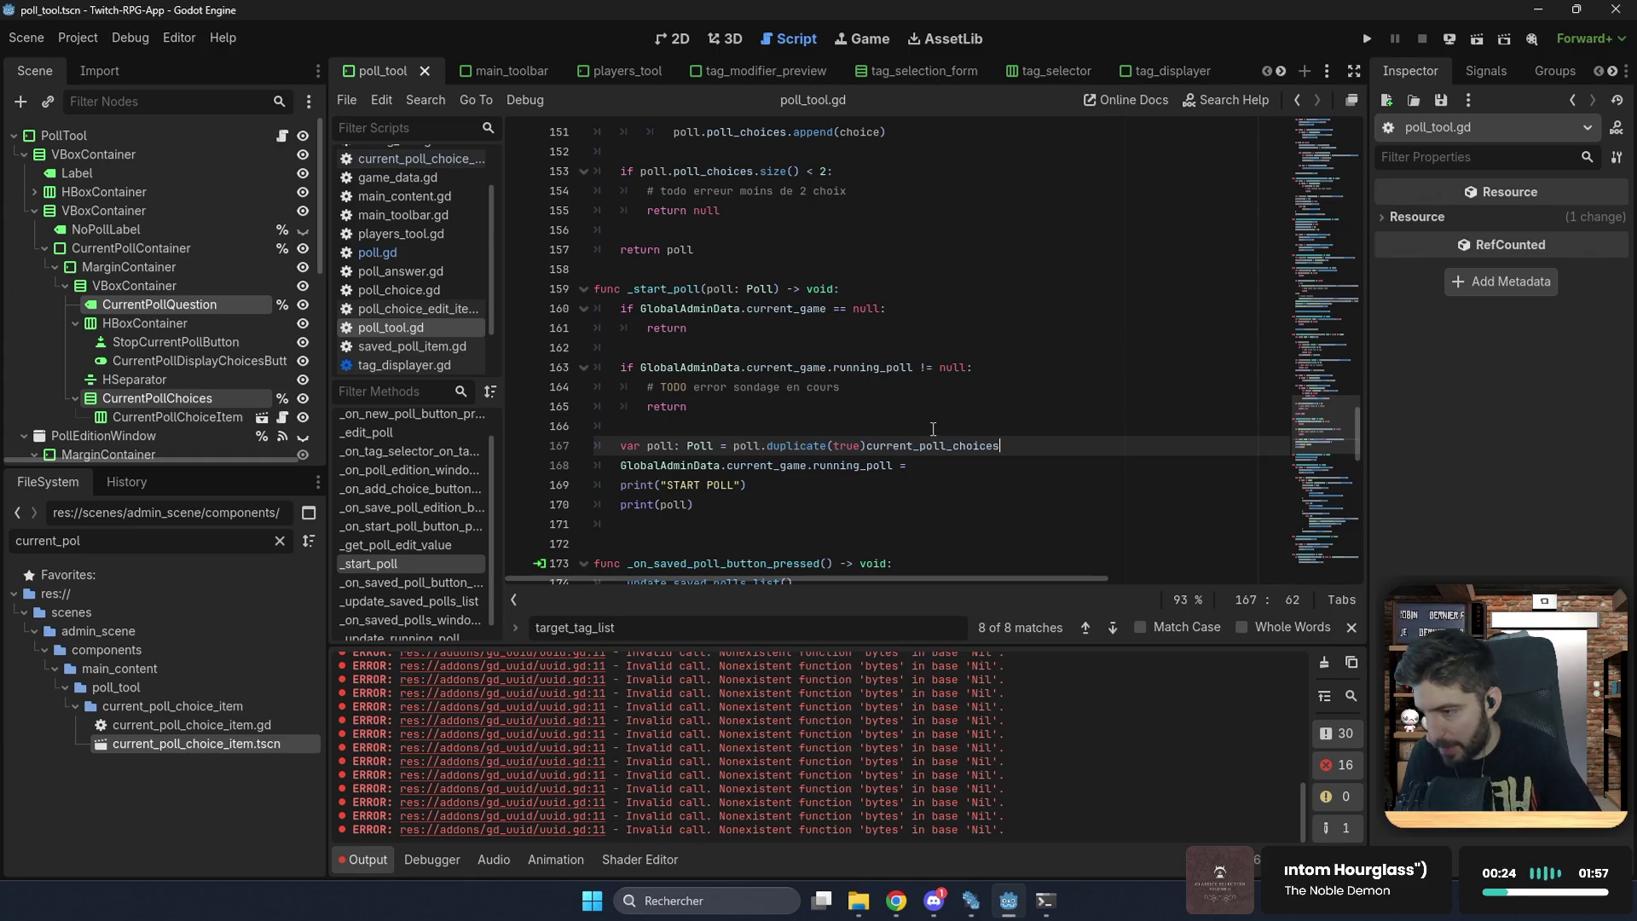
- Set vote_open = true on the duplicated poll and assign it to running_poll
key("ctrl+BackSpace")
key("Return")
type("poll.v")
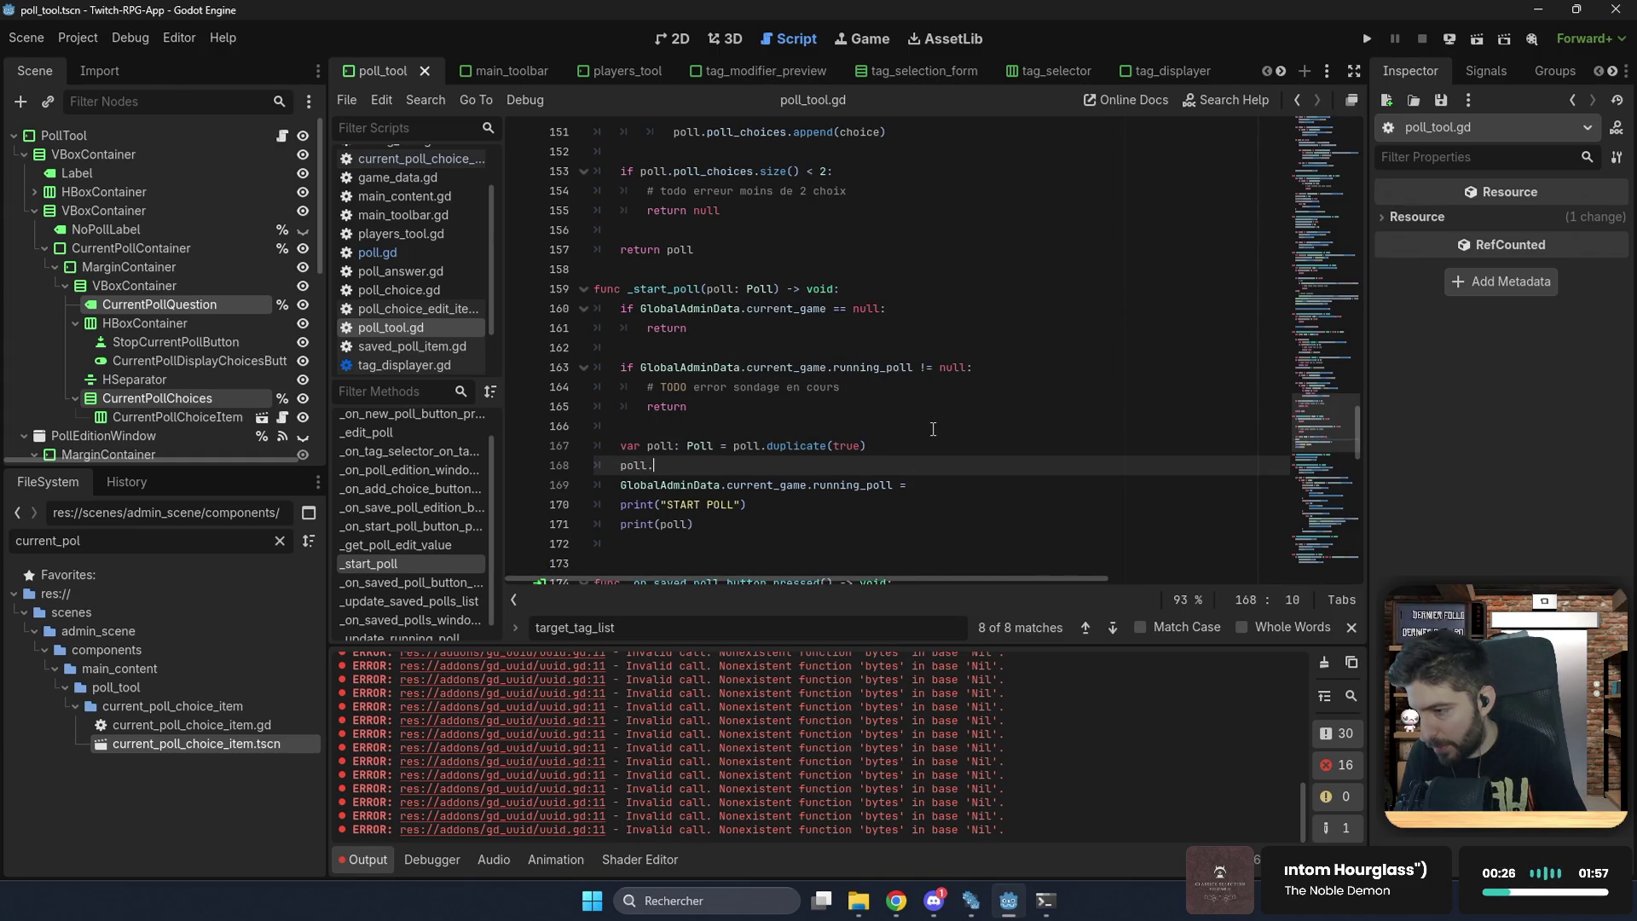
type("o")
key("Return")
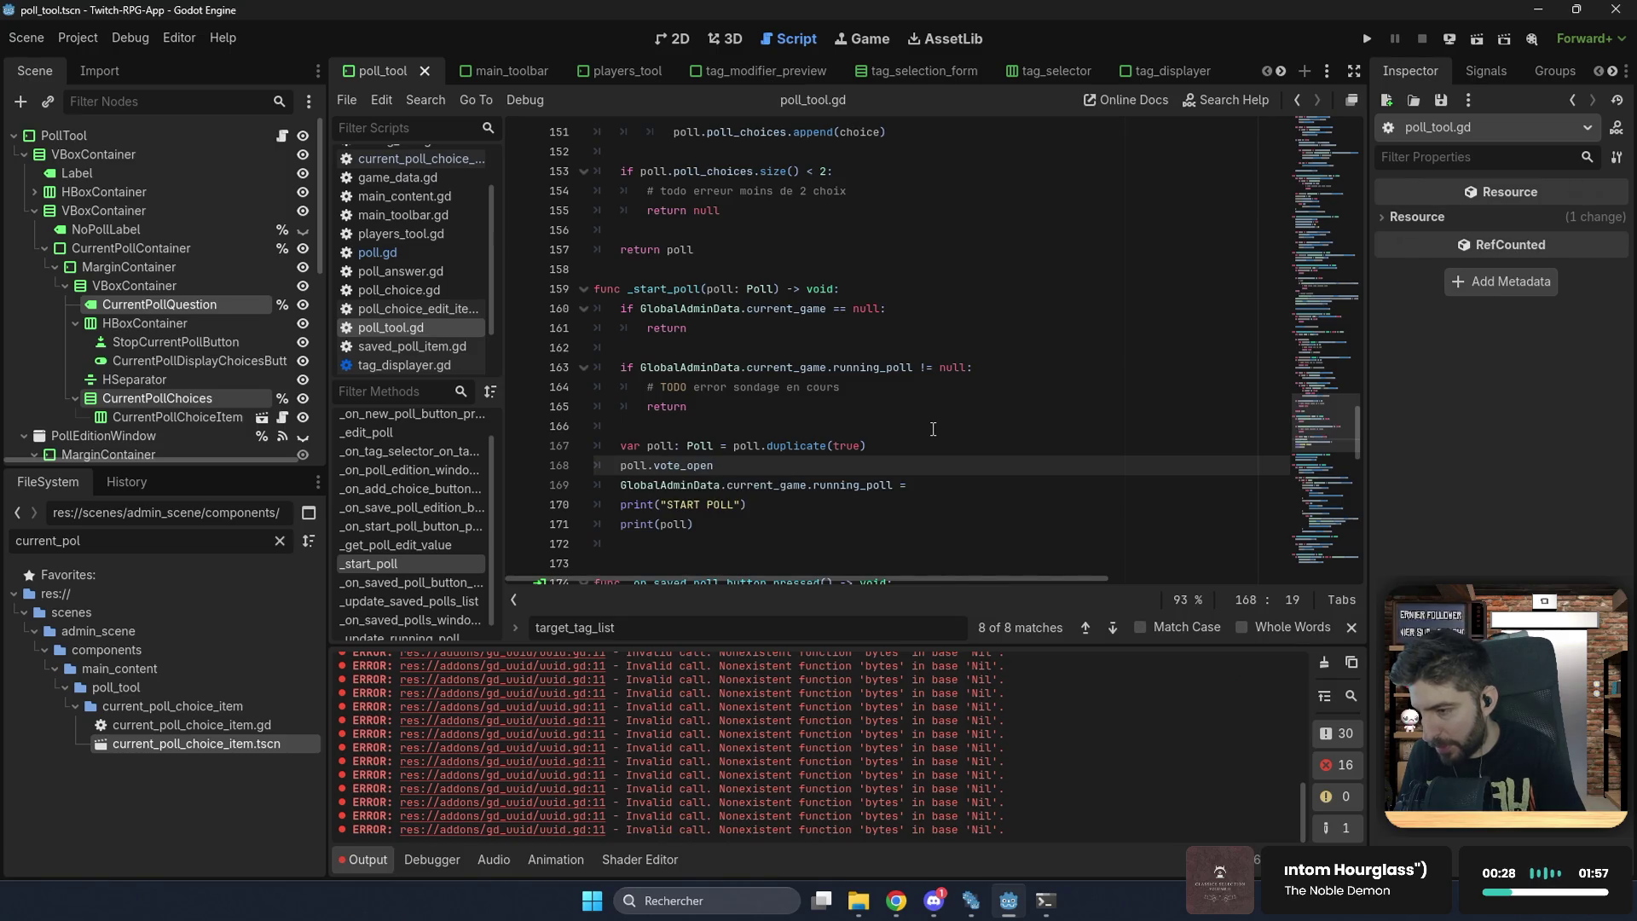
type("= true")
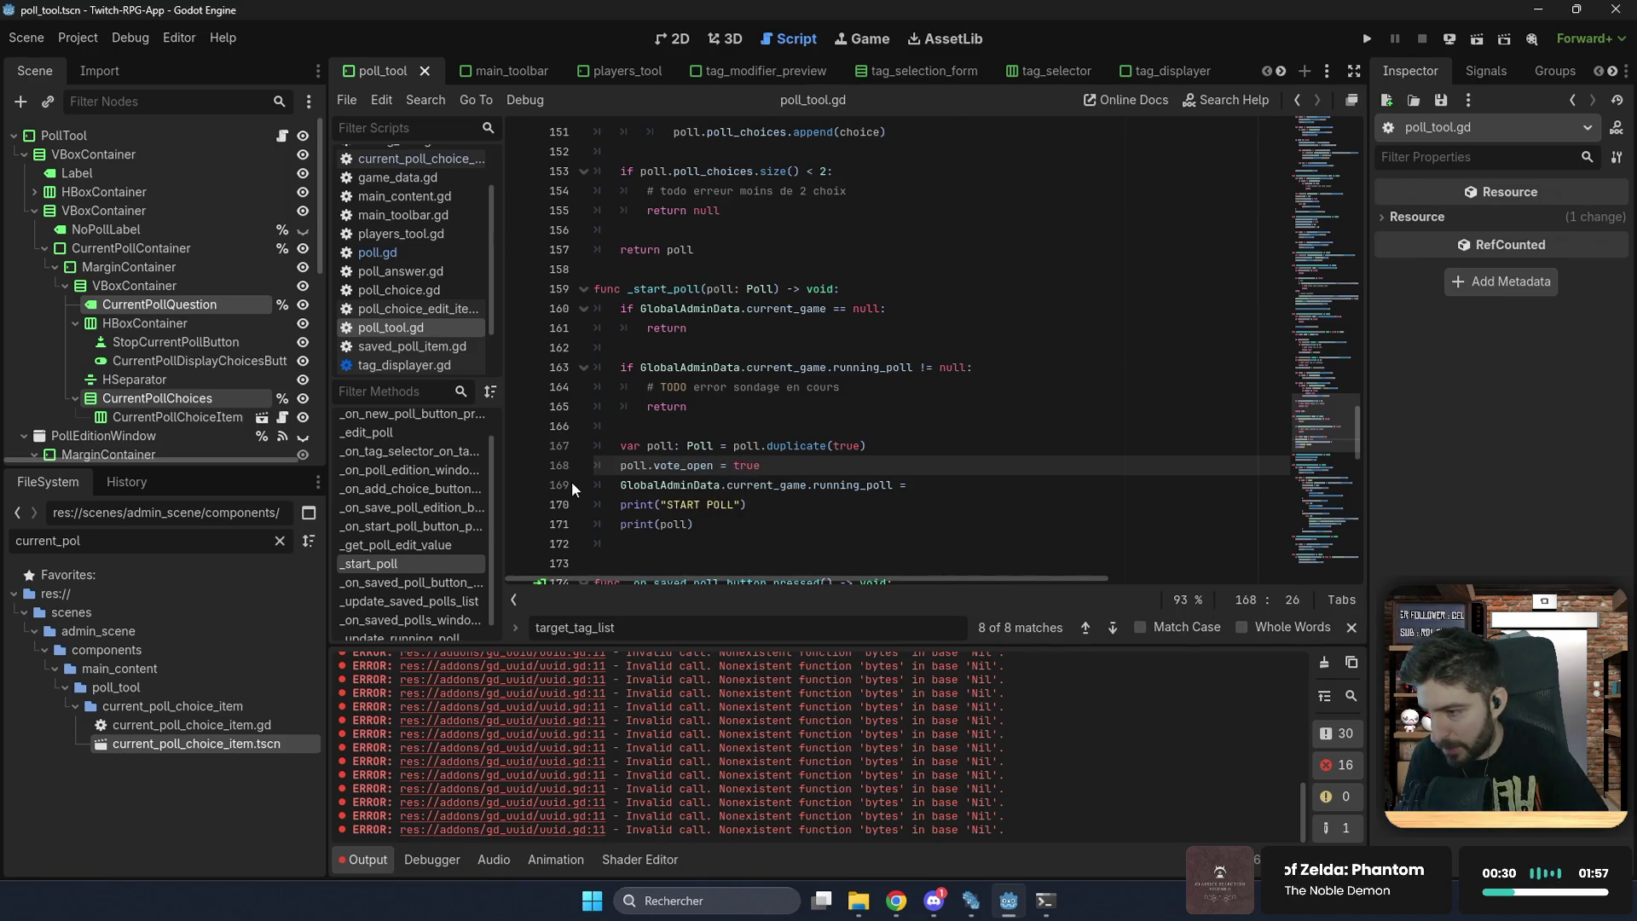
left_click(973, 486)
type("poll")
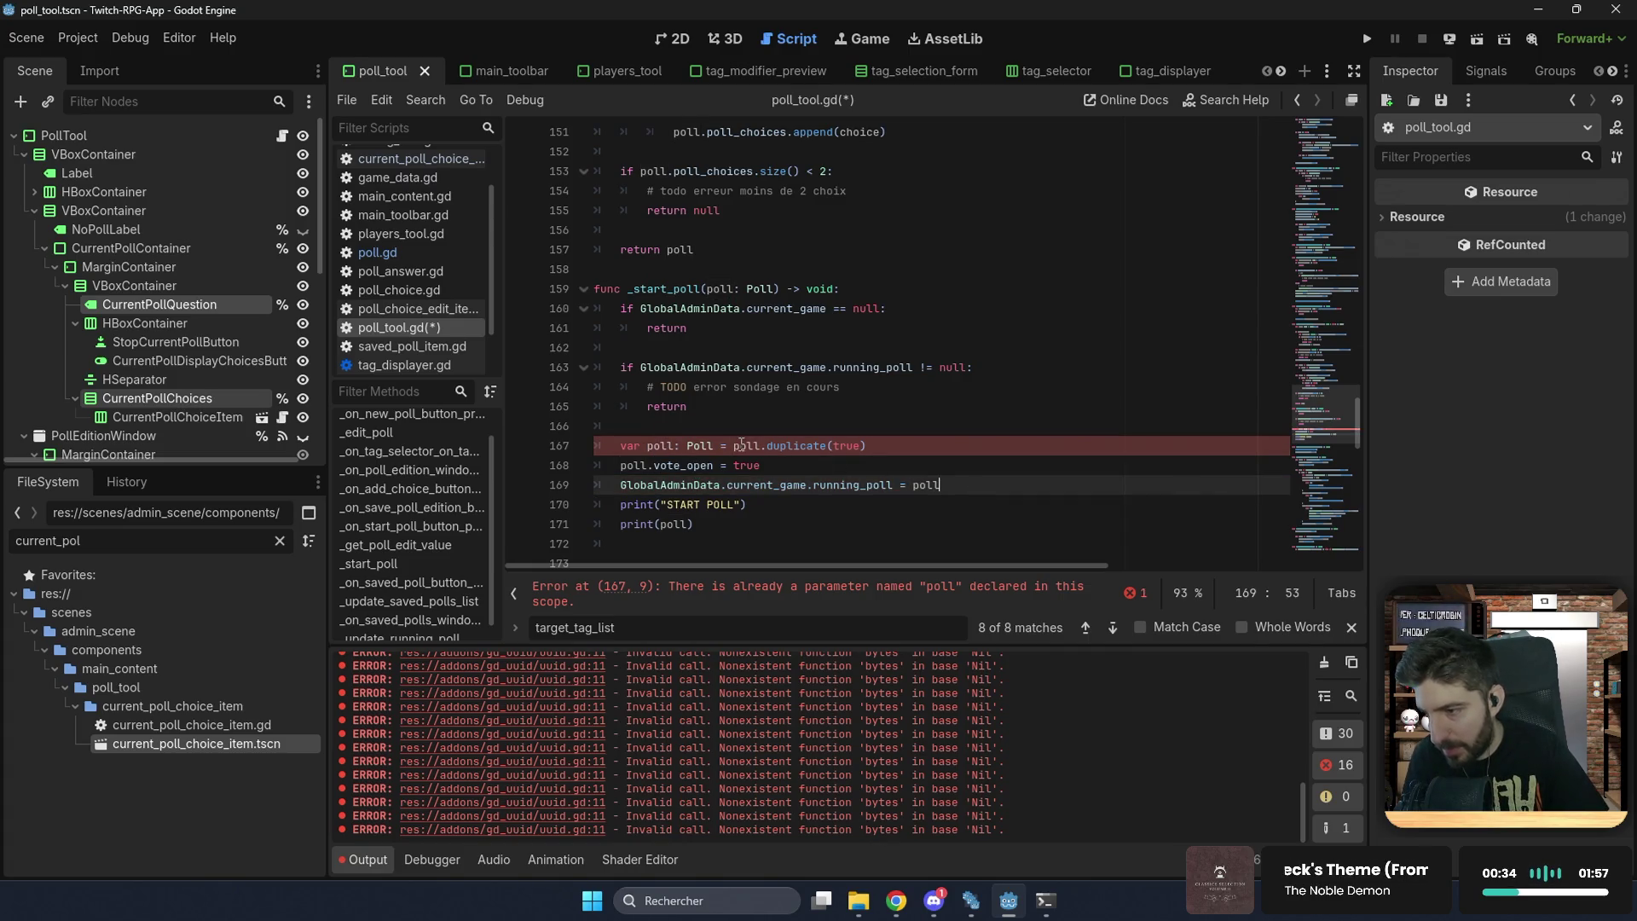
mouse_move(796, 442)
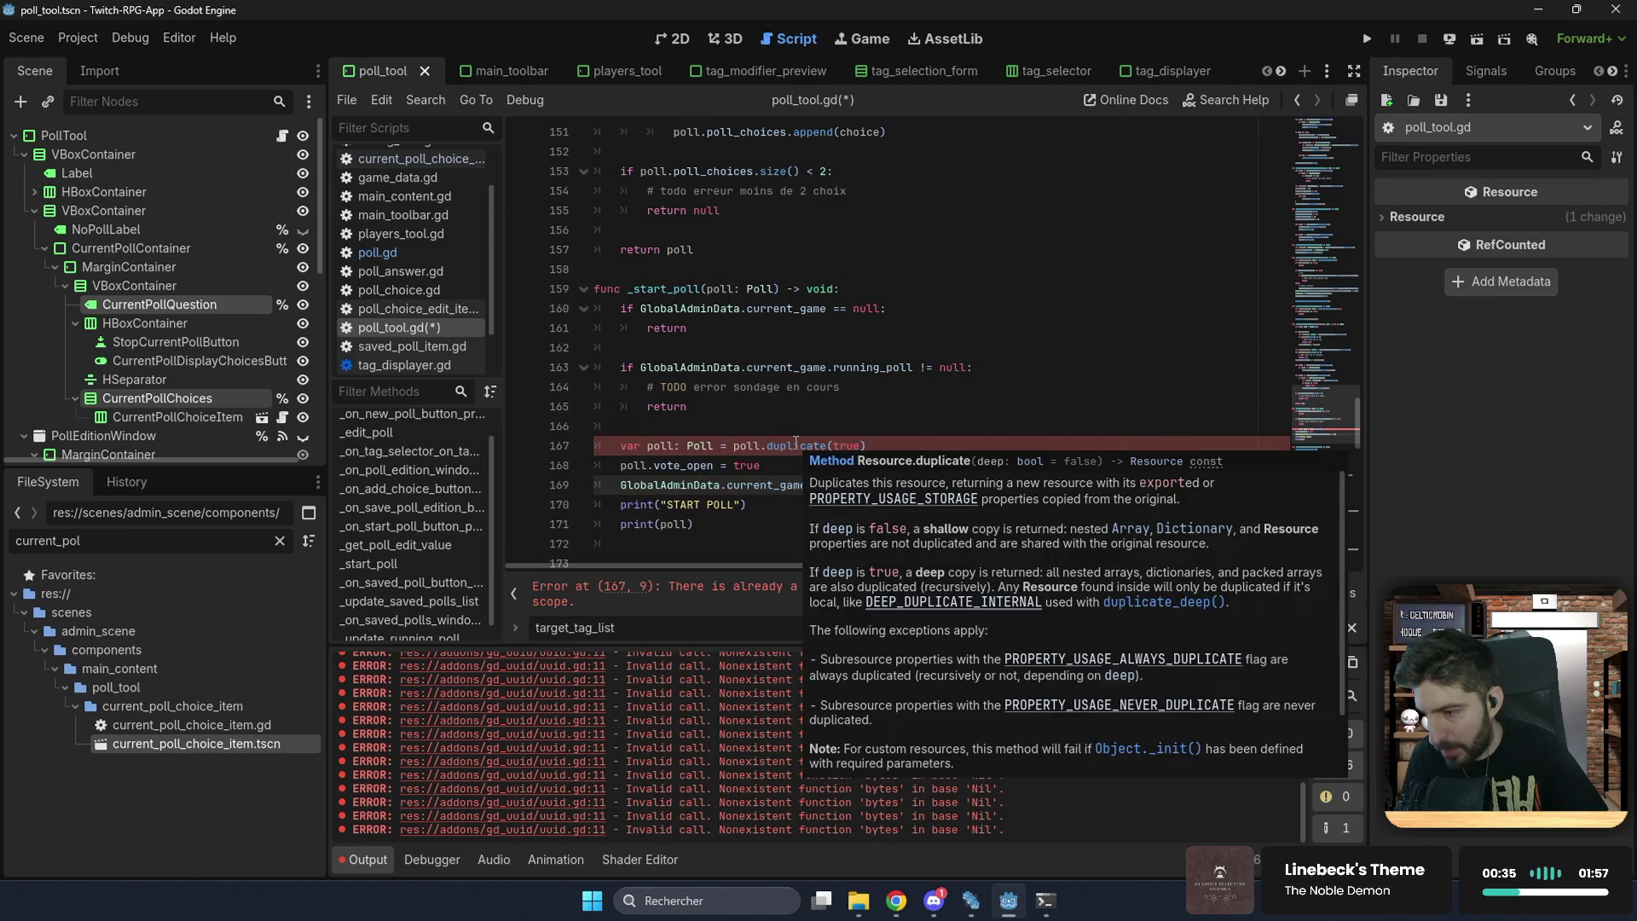
left_click(734, 429)
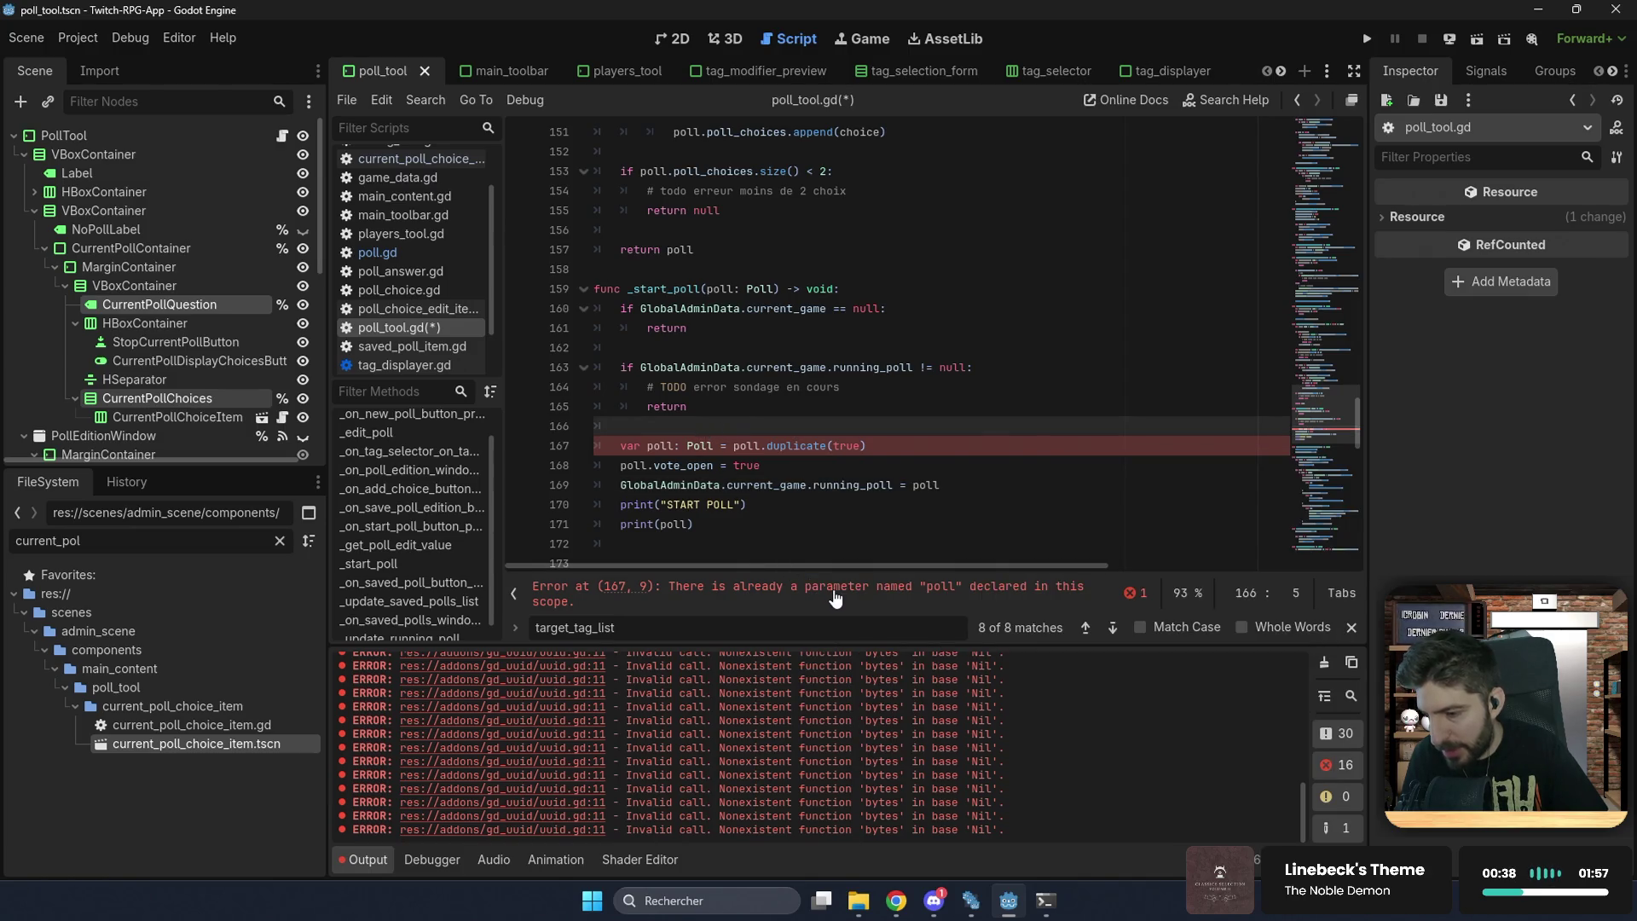
- Rename the duplicated poll variable to poll_copy on all three lines
left_click(664, 447)
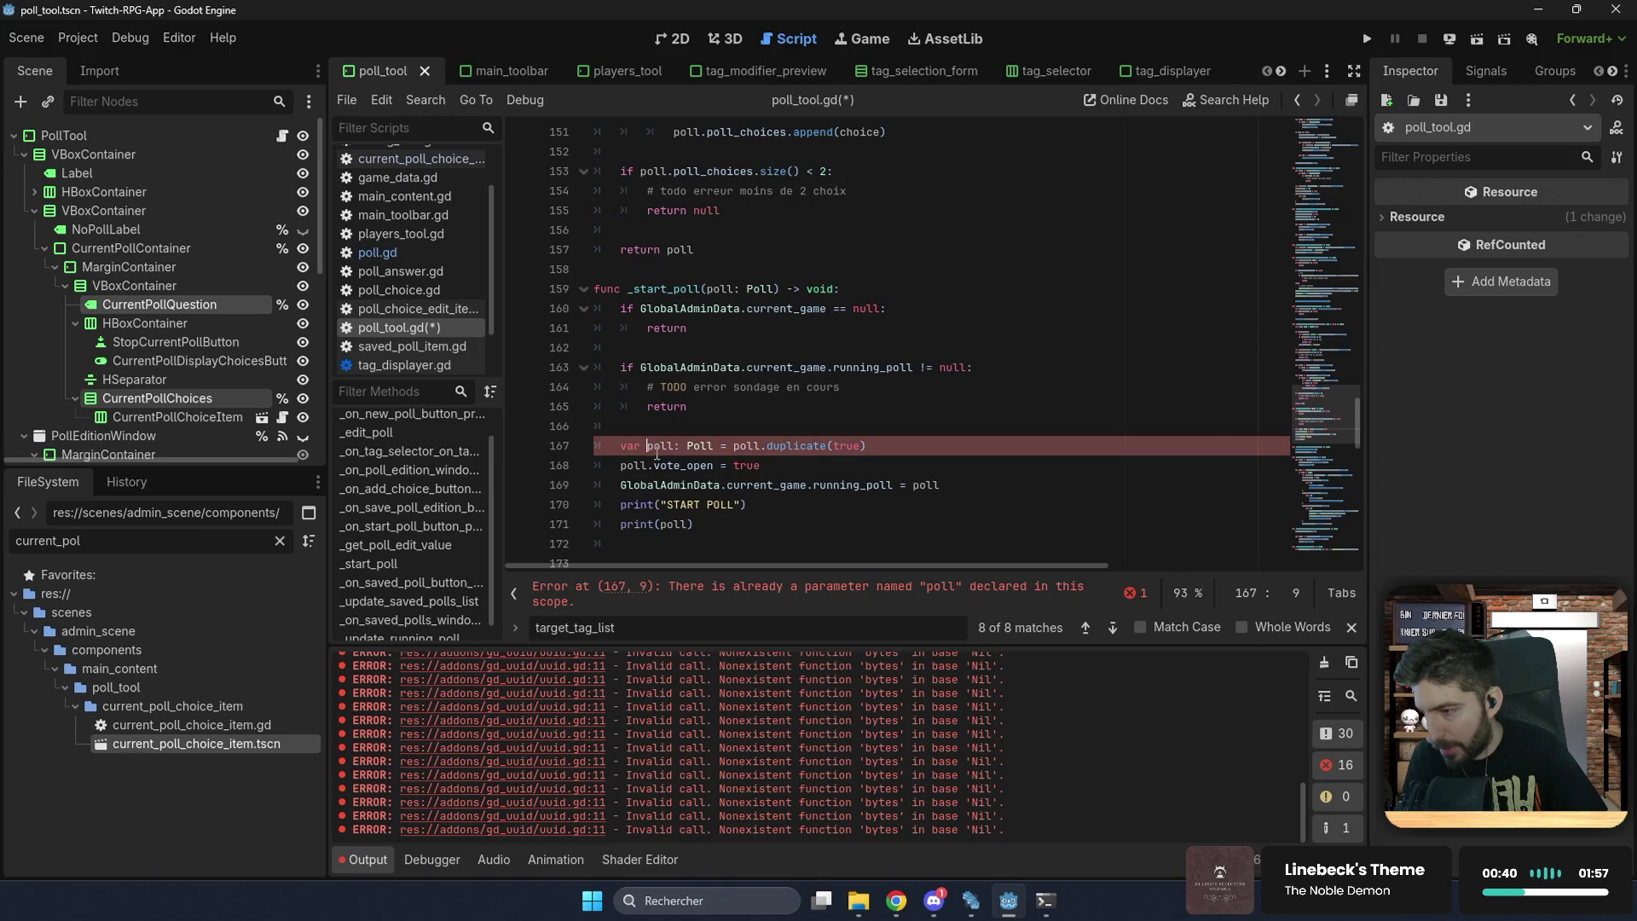
type("_copy")
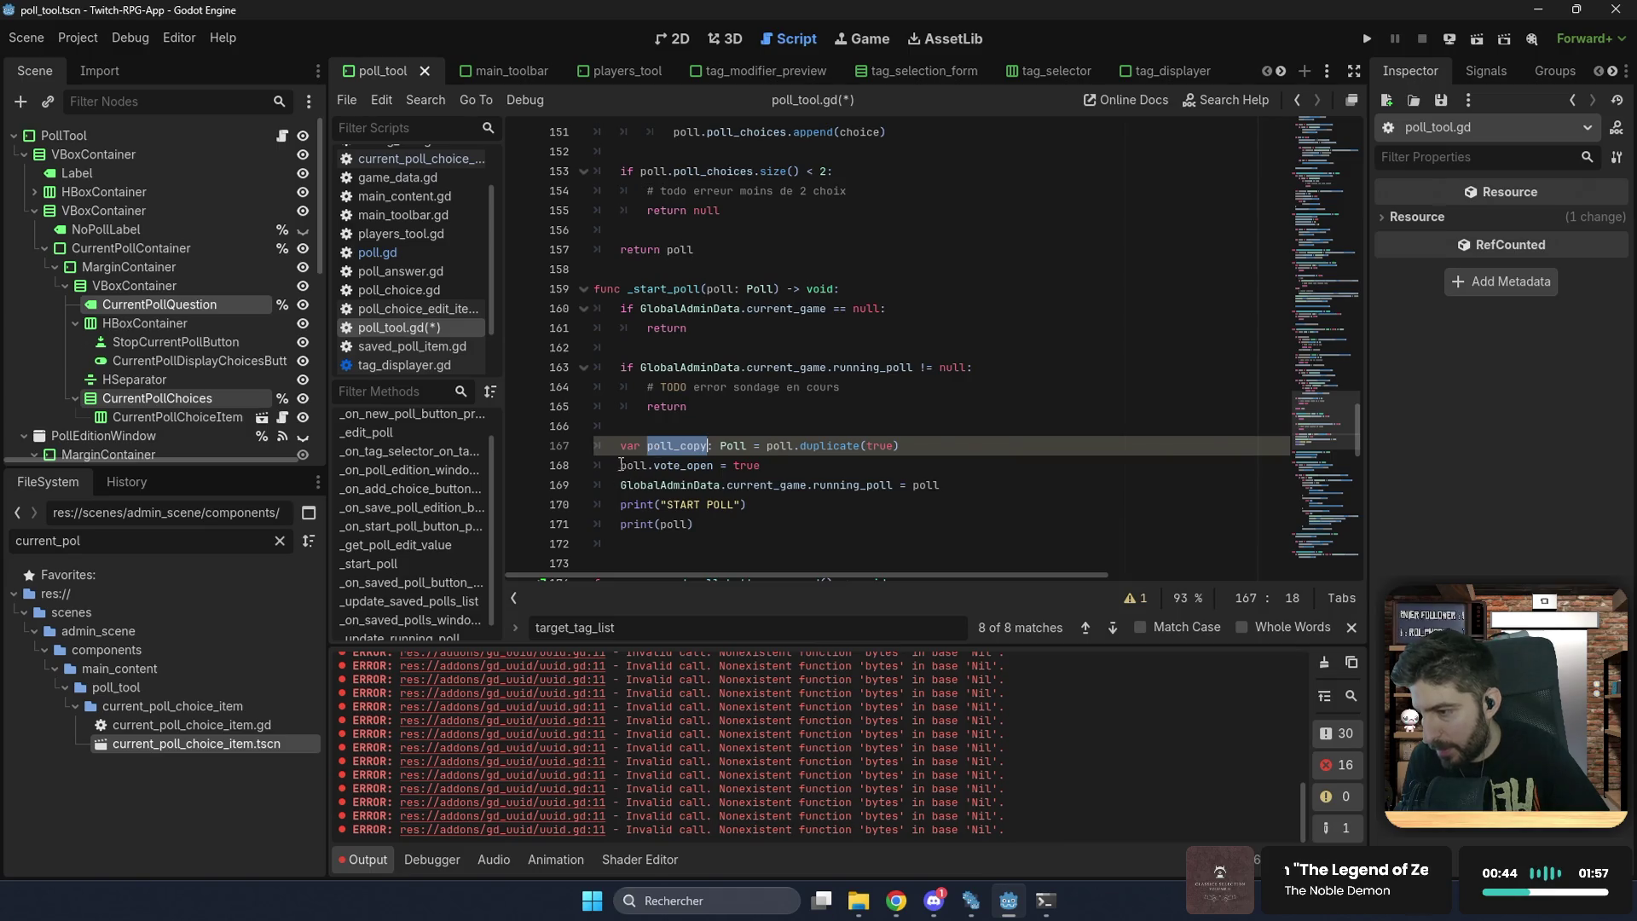
left_click(649, 465)
type("_copy")
double_click(927, 485)
type("poll_copy")
- Delete the two print lines and the extra blank line, and save poll_tool.gd
left_click_drag(695, 524, 1005, 484)
key("BackSpace")
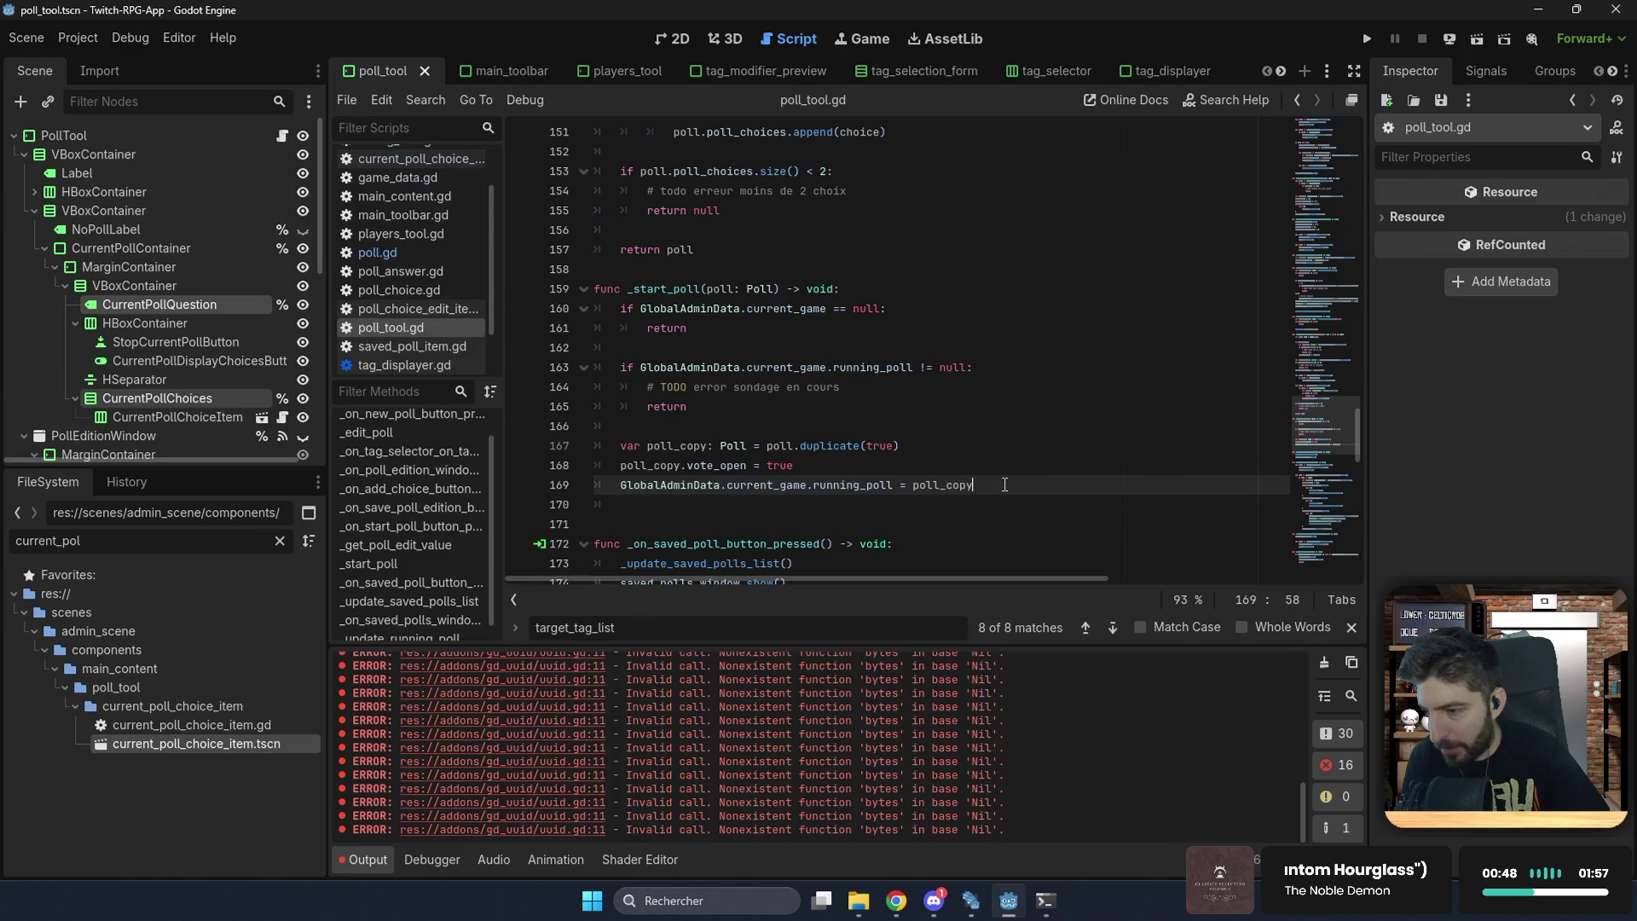
left_click(990, 445)
key("ctrl+s")
scroll(991, 443, "down", 2)
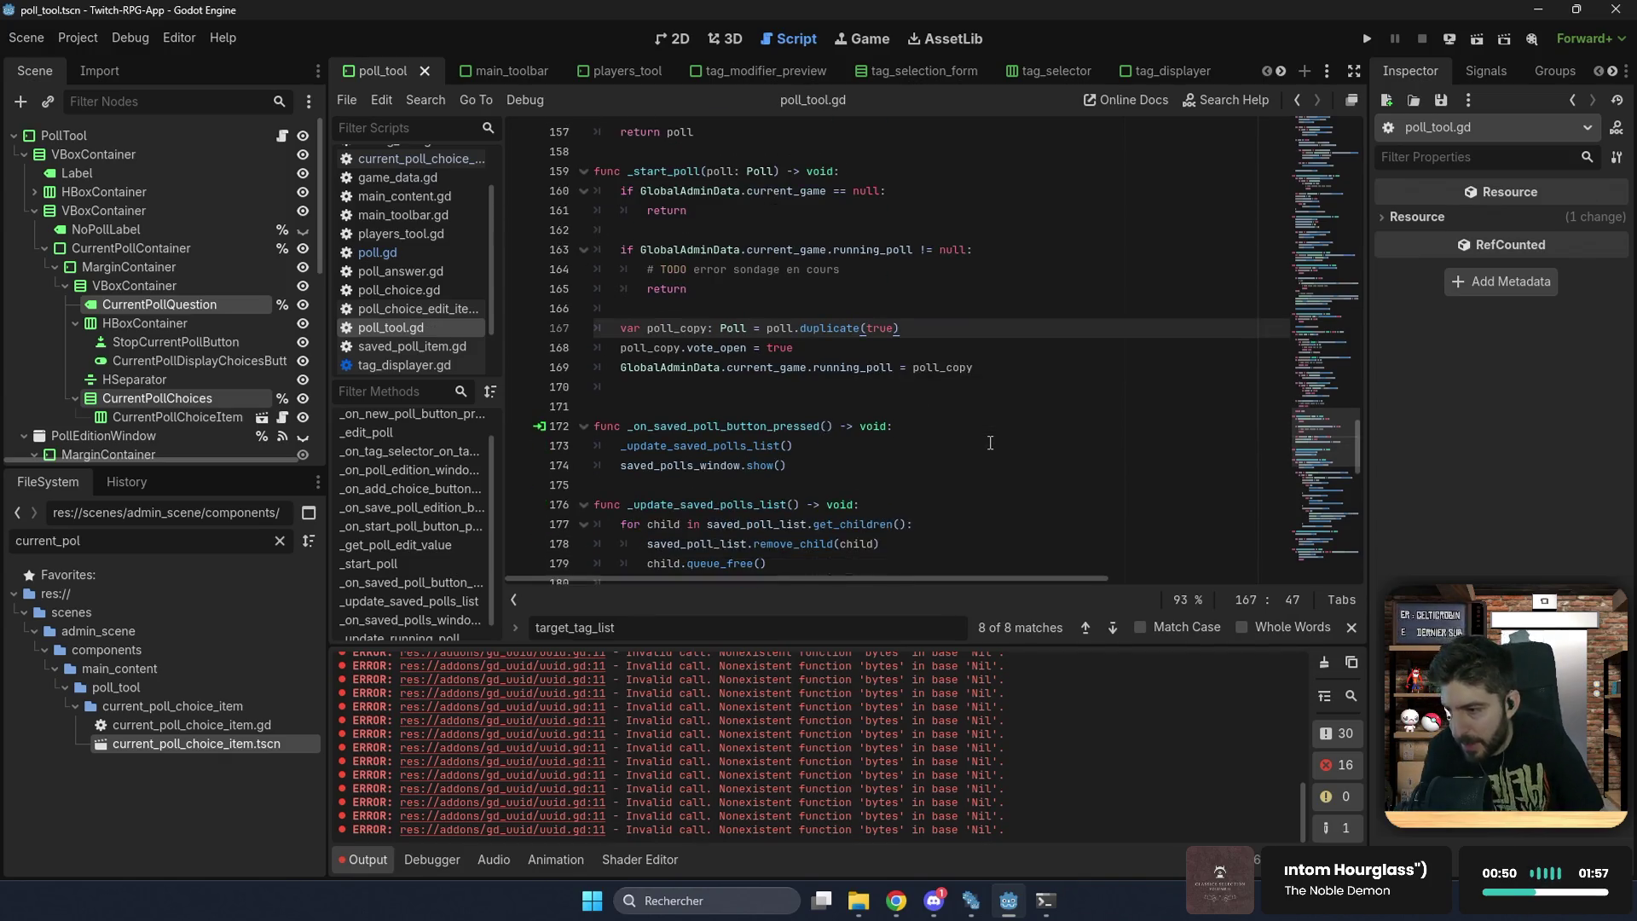
left_click(815, 389)
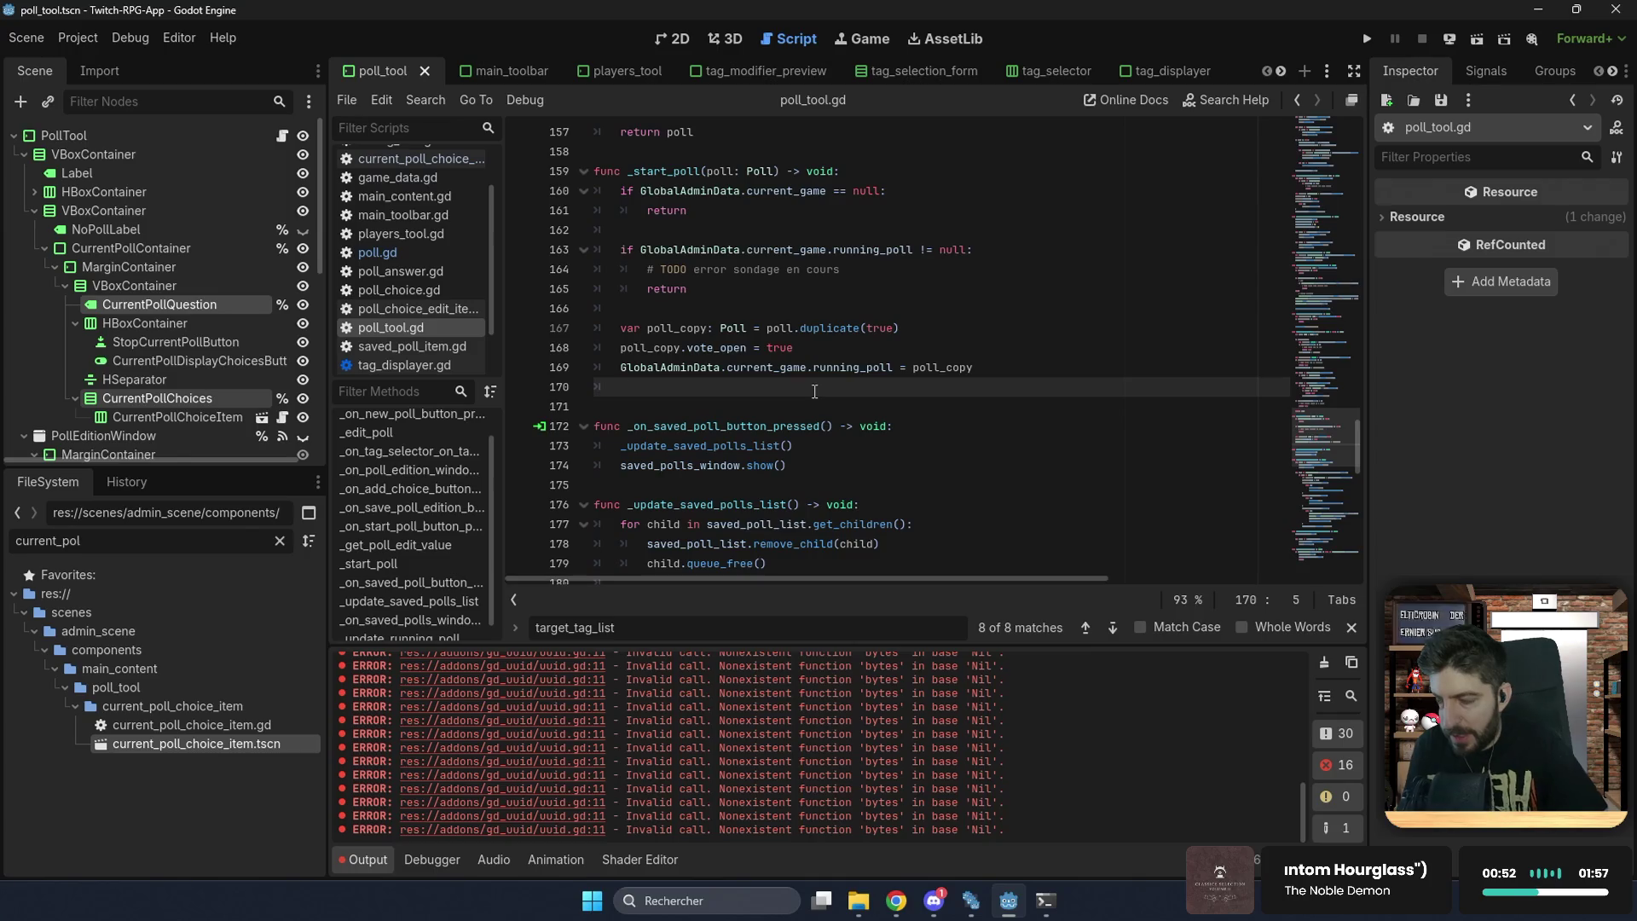
key("BackSpace")
key("BackSpace")
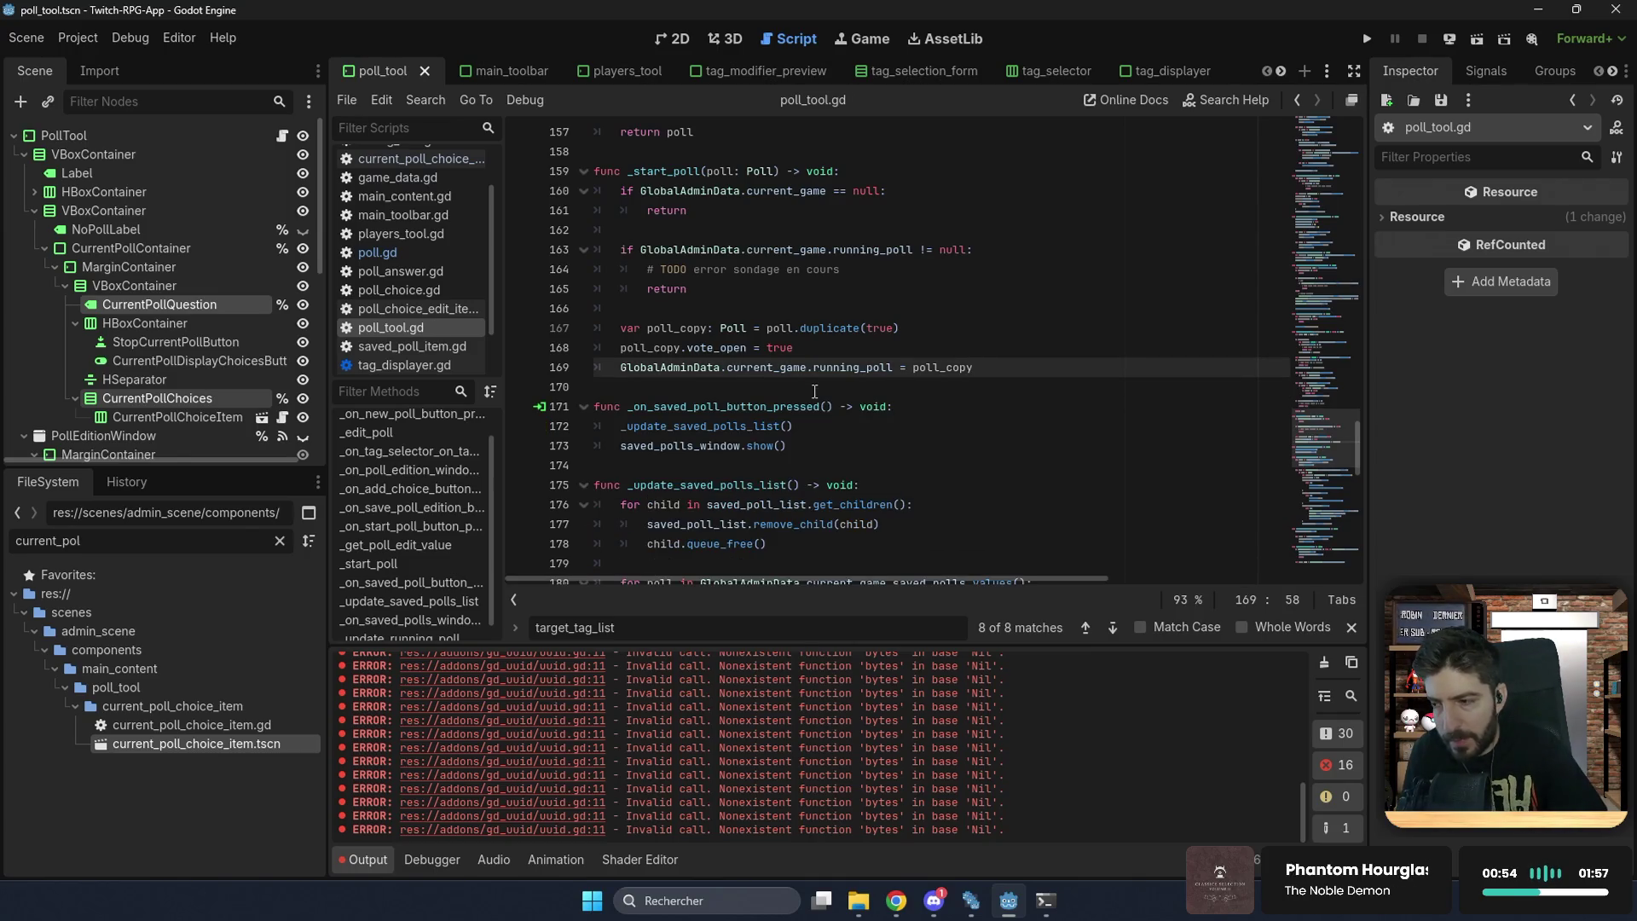
left_click(850, 423)
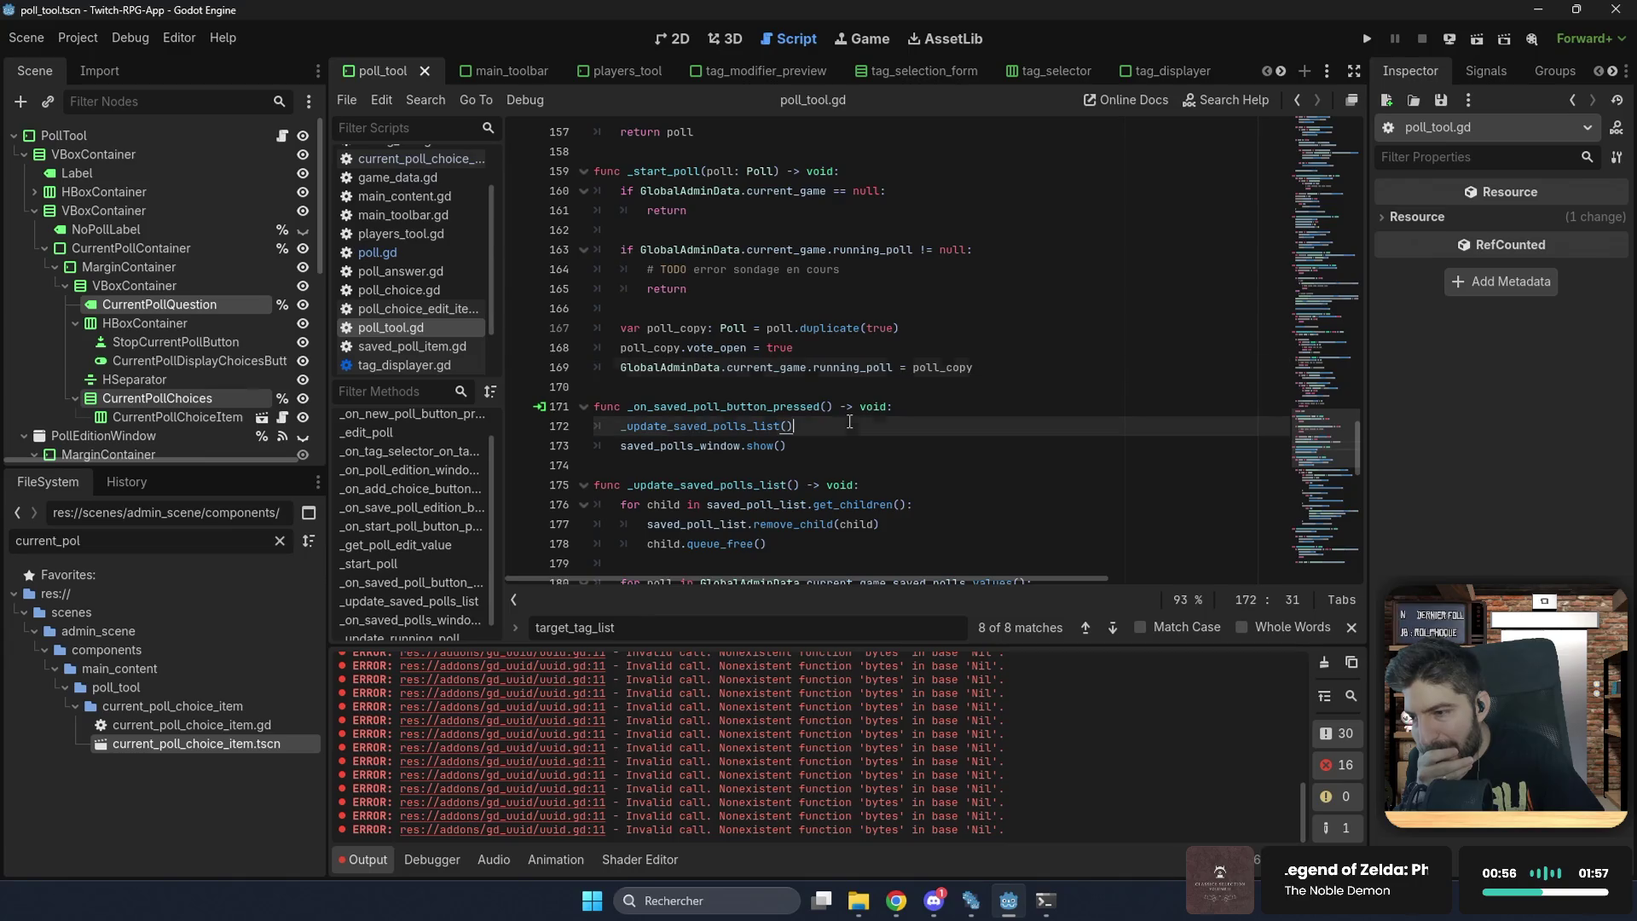
scroll(938, 375, "down", 12)
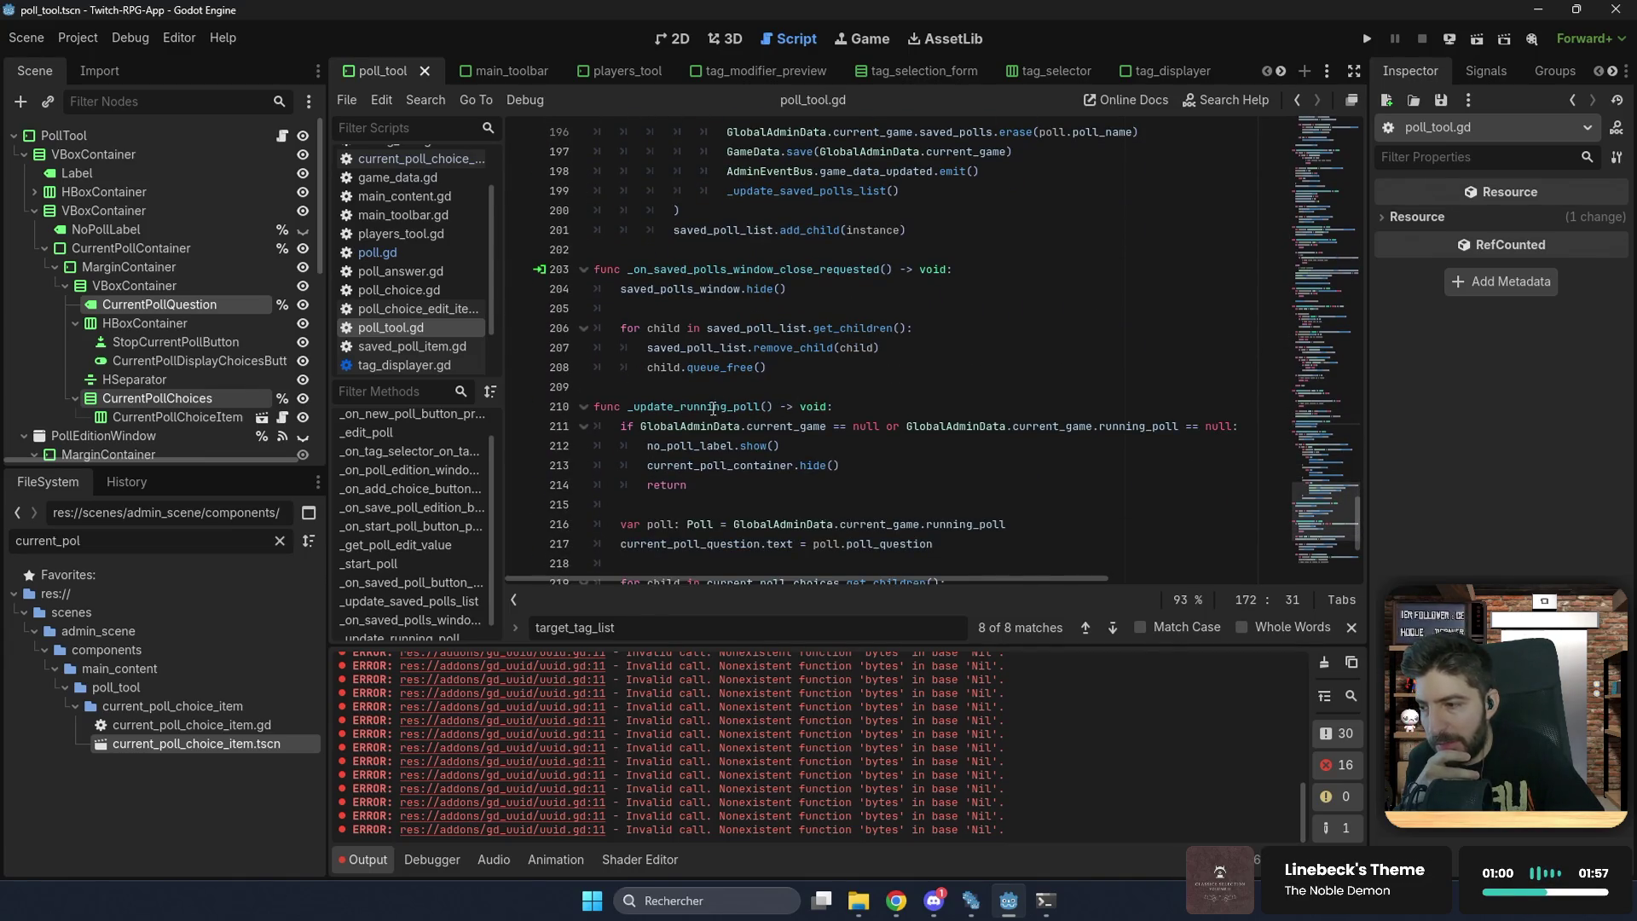
- Start a poll.vote_open_updated.connect( call after the poll assignment in _update_running_poll
double_click(715, 410)
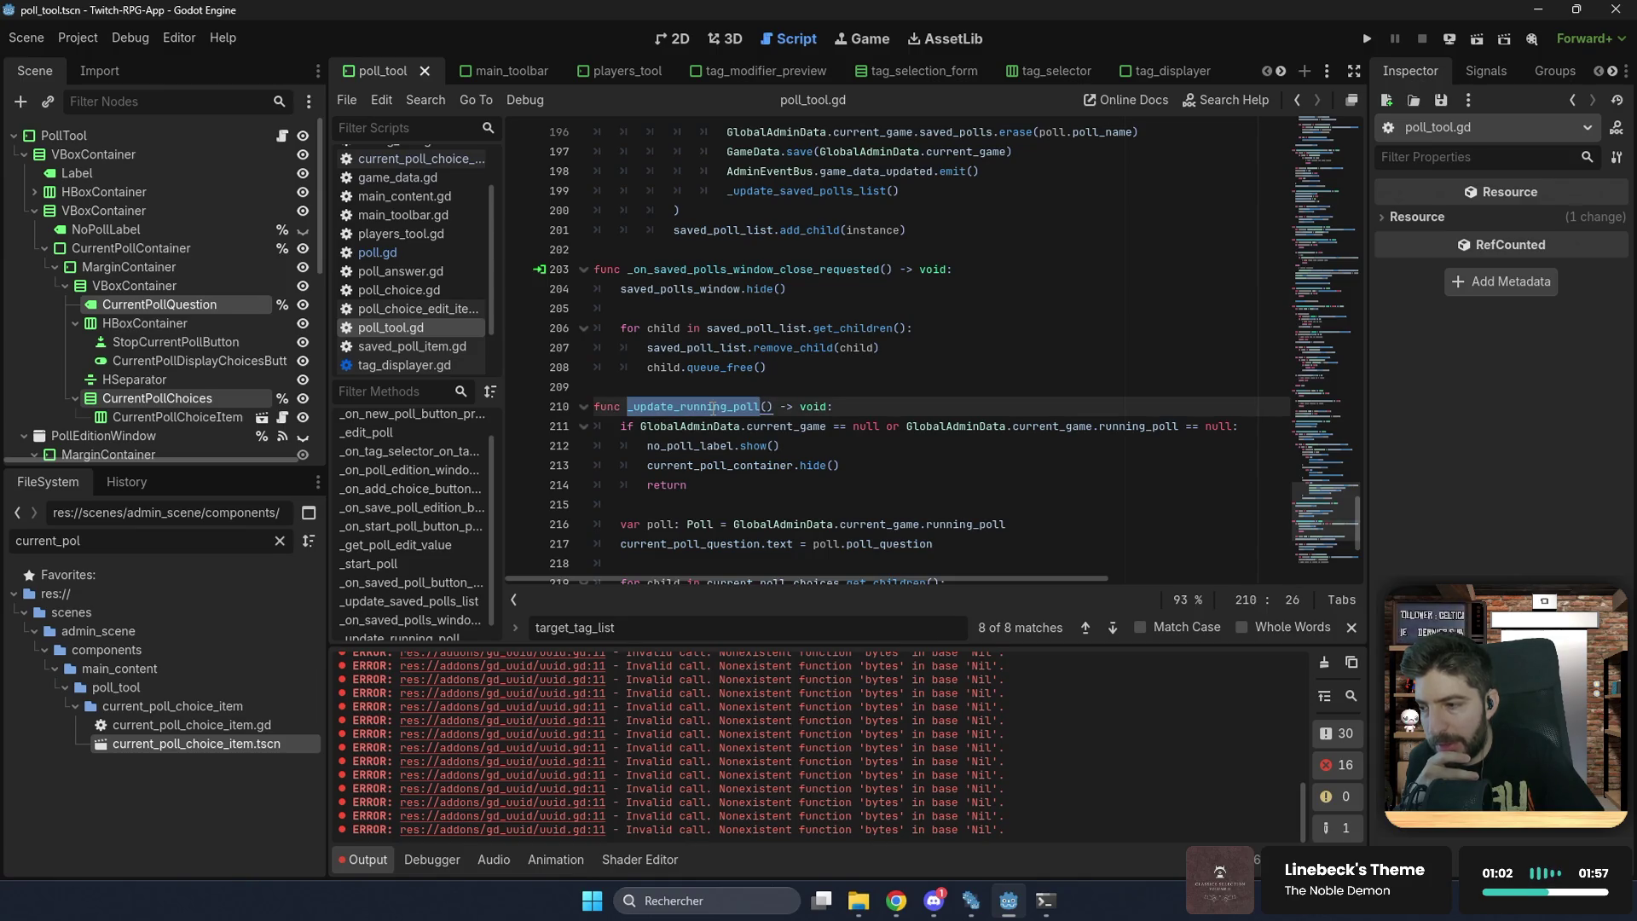
scroll(713, 407, "down", 2)
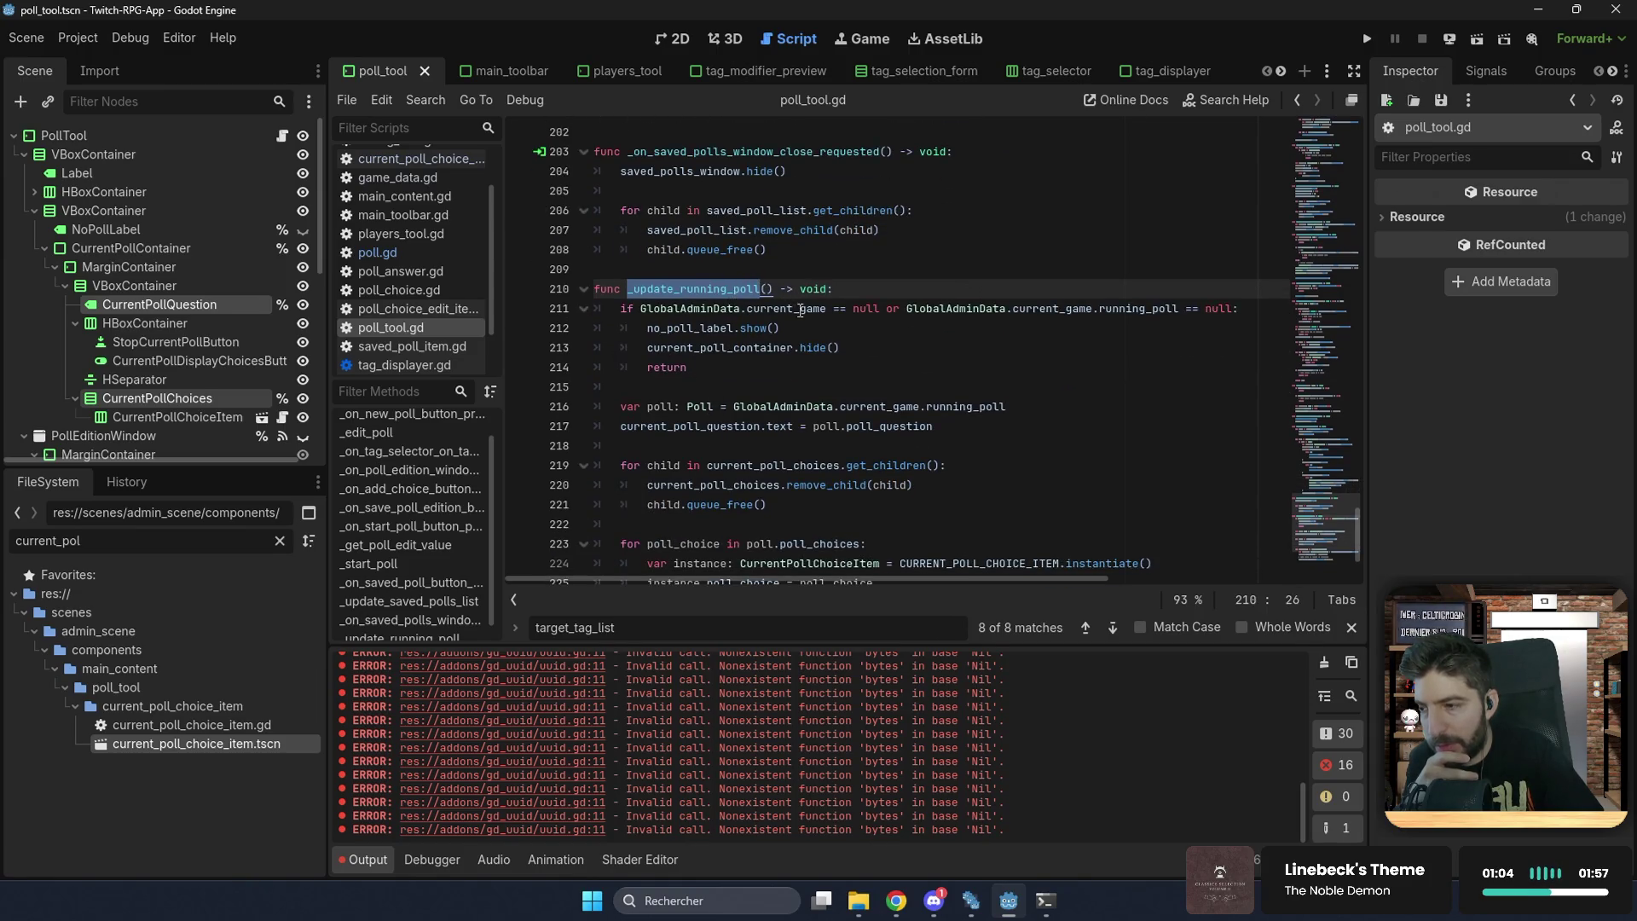
left_click(721, 368)
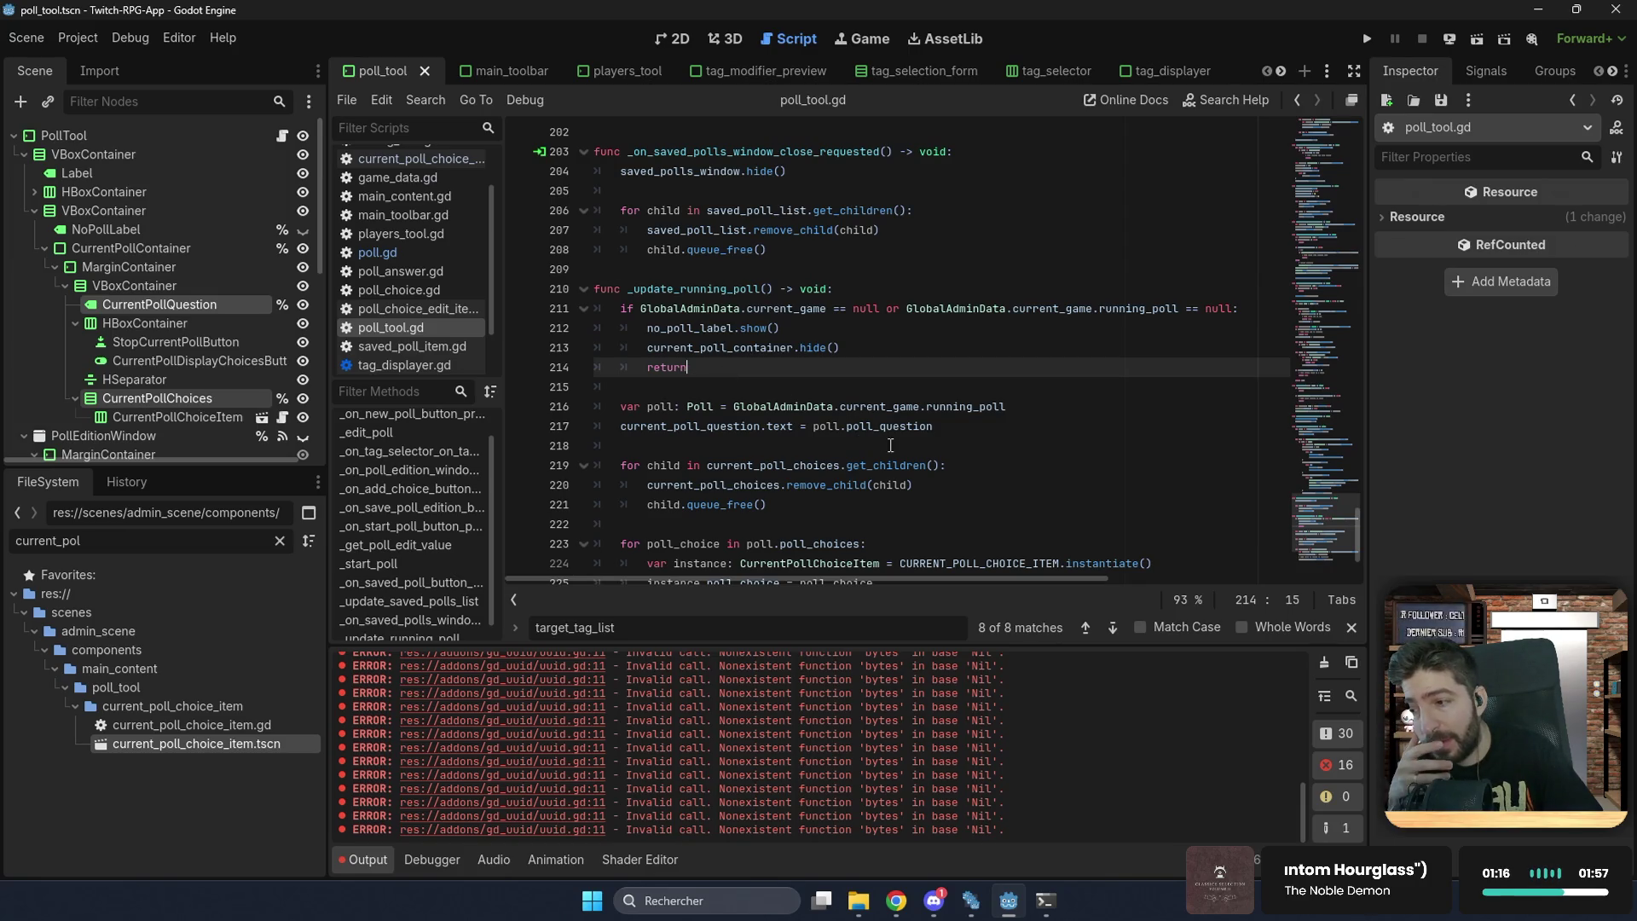
left_click(1035, 407)
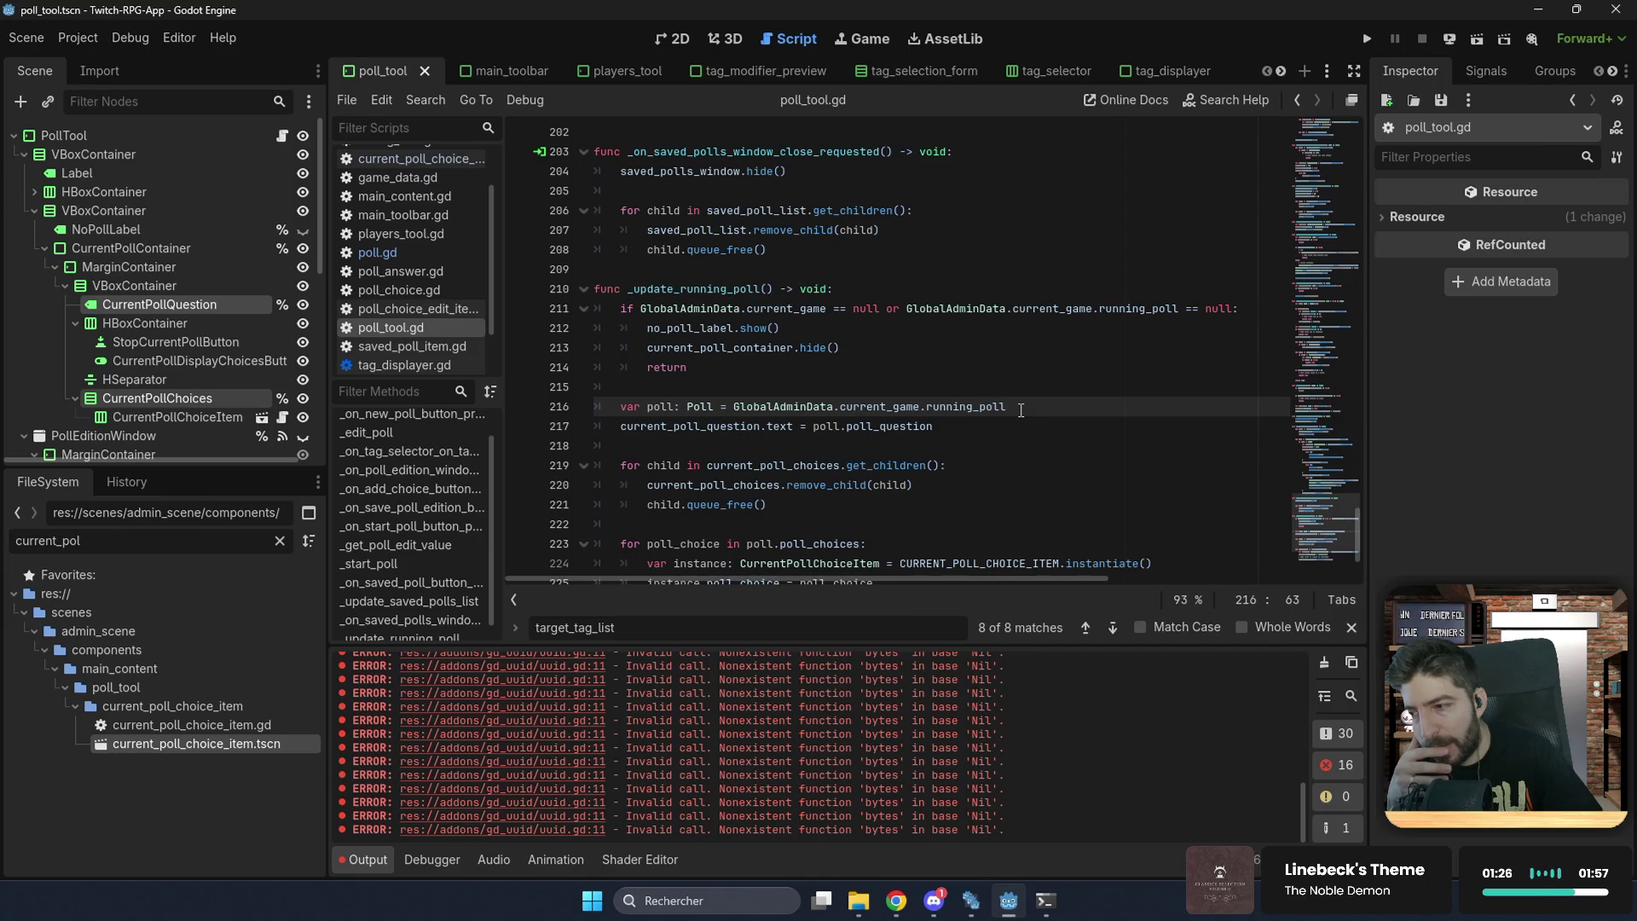
key("Return")
type("po")
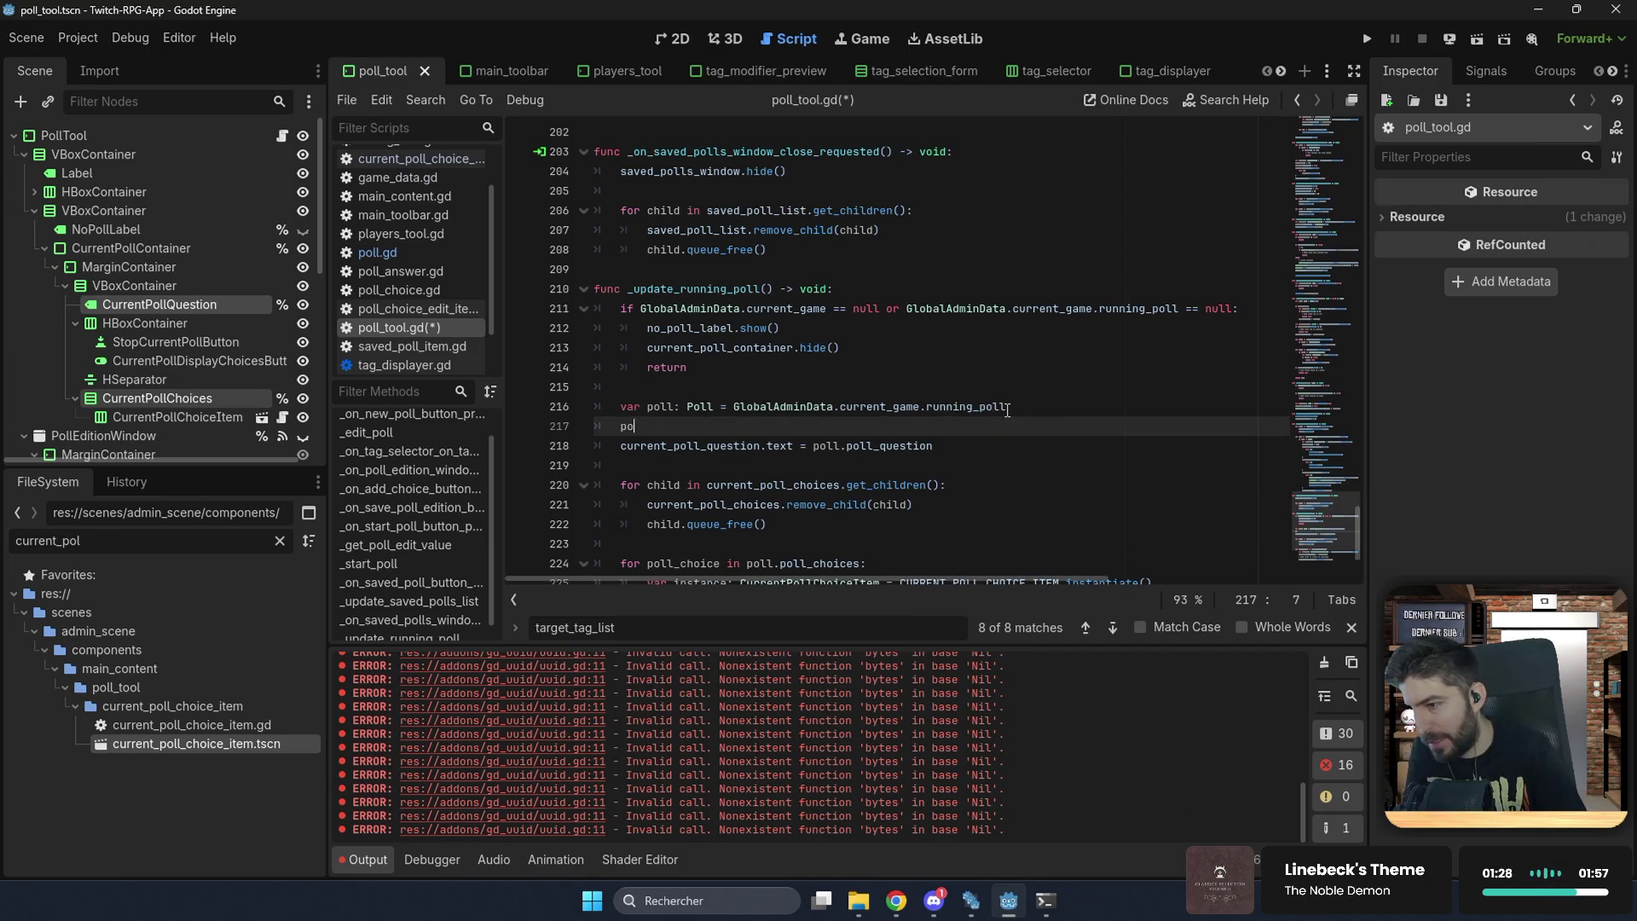
type("ll.")
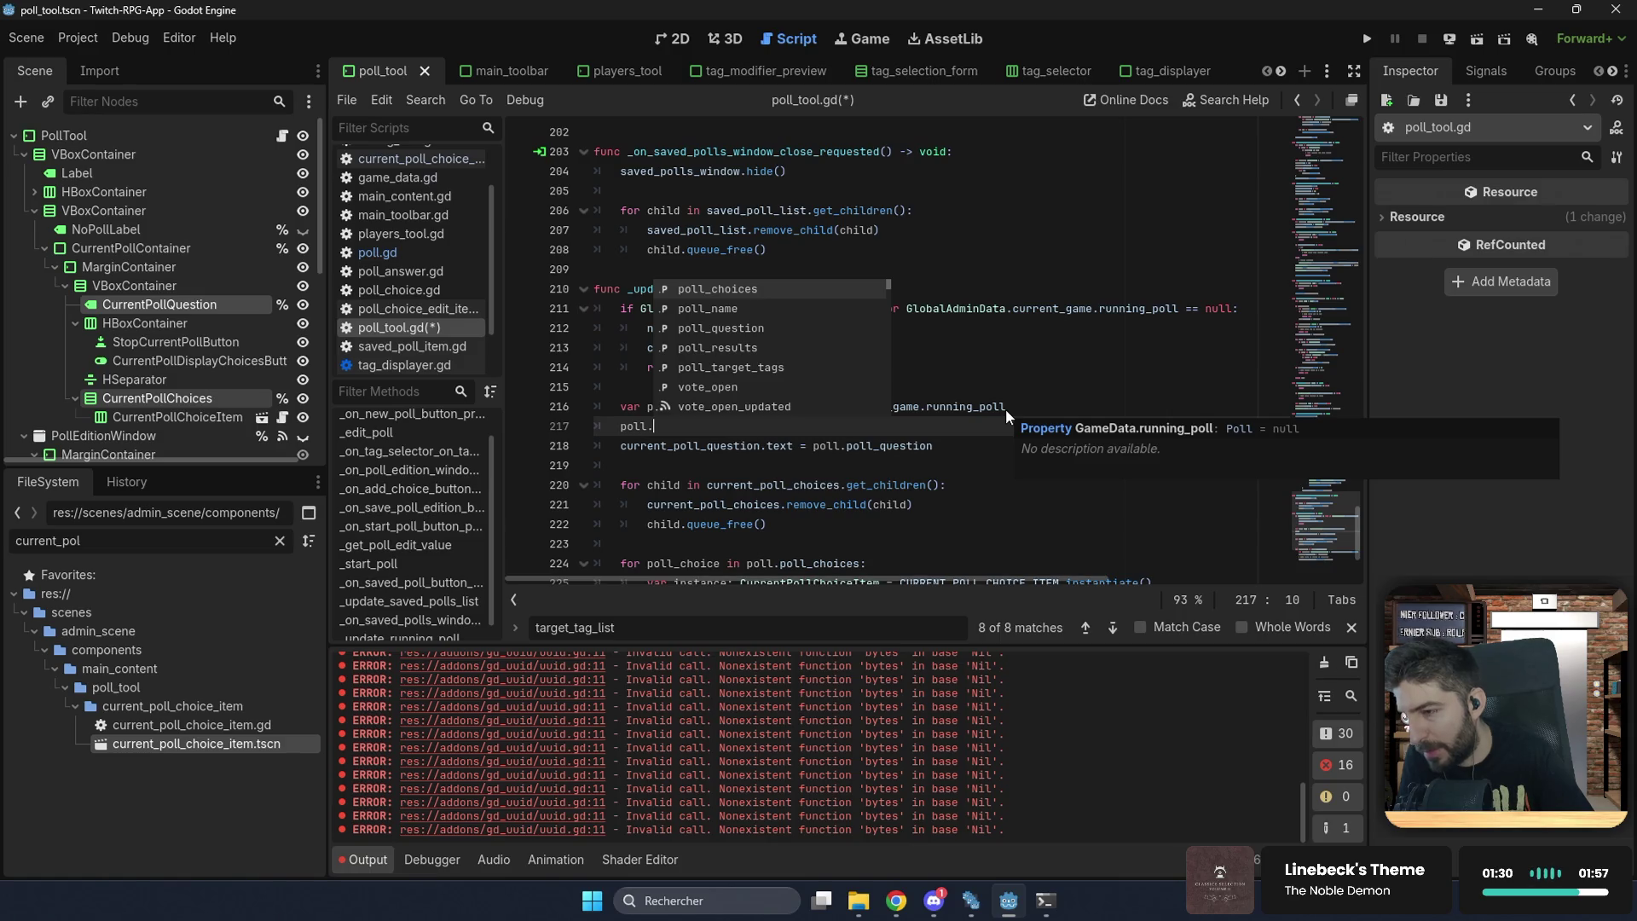
key("Down")
key("Down")
key("Down")
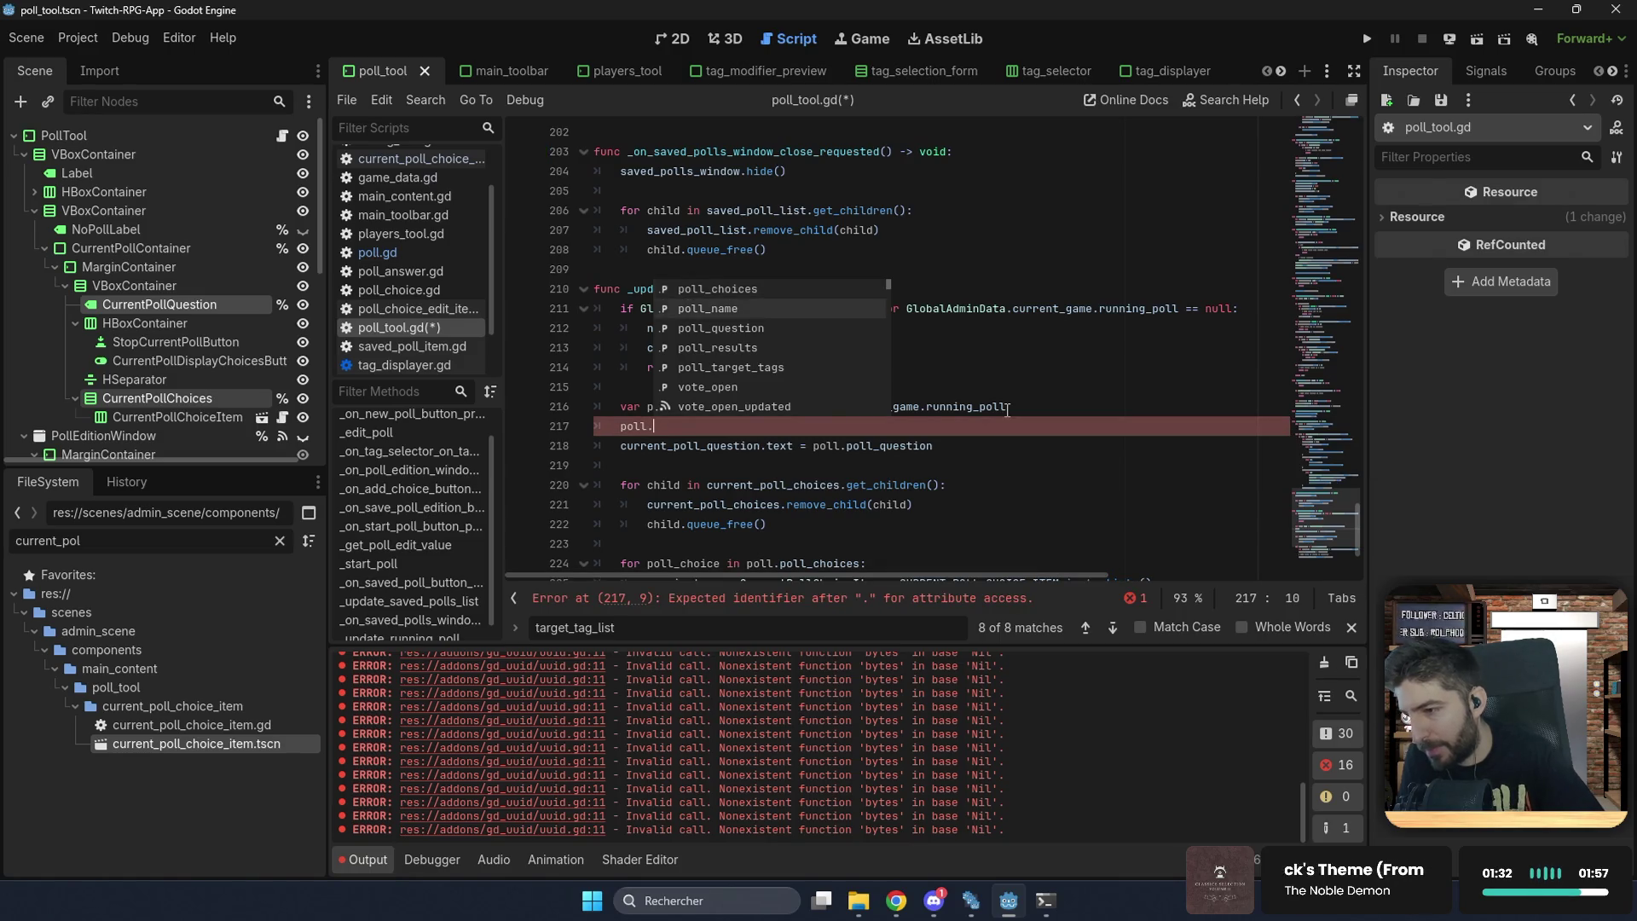
key("Return")
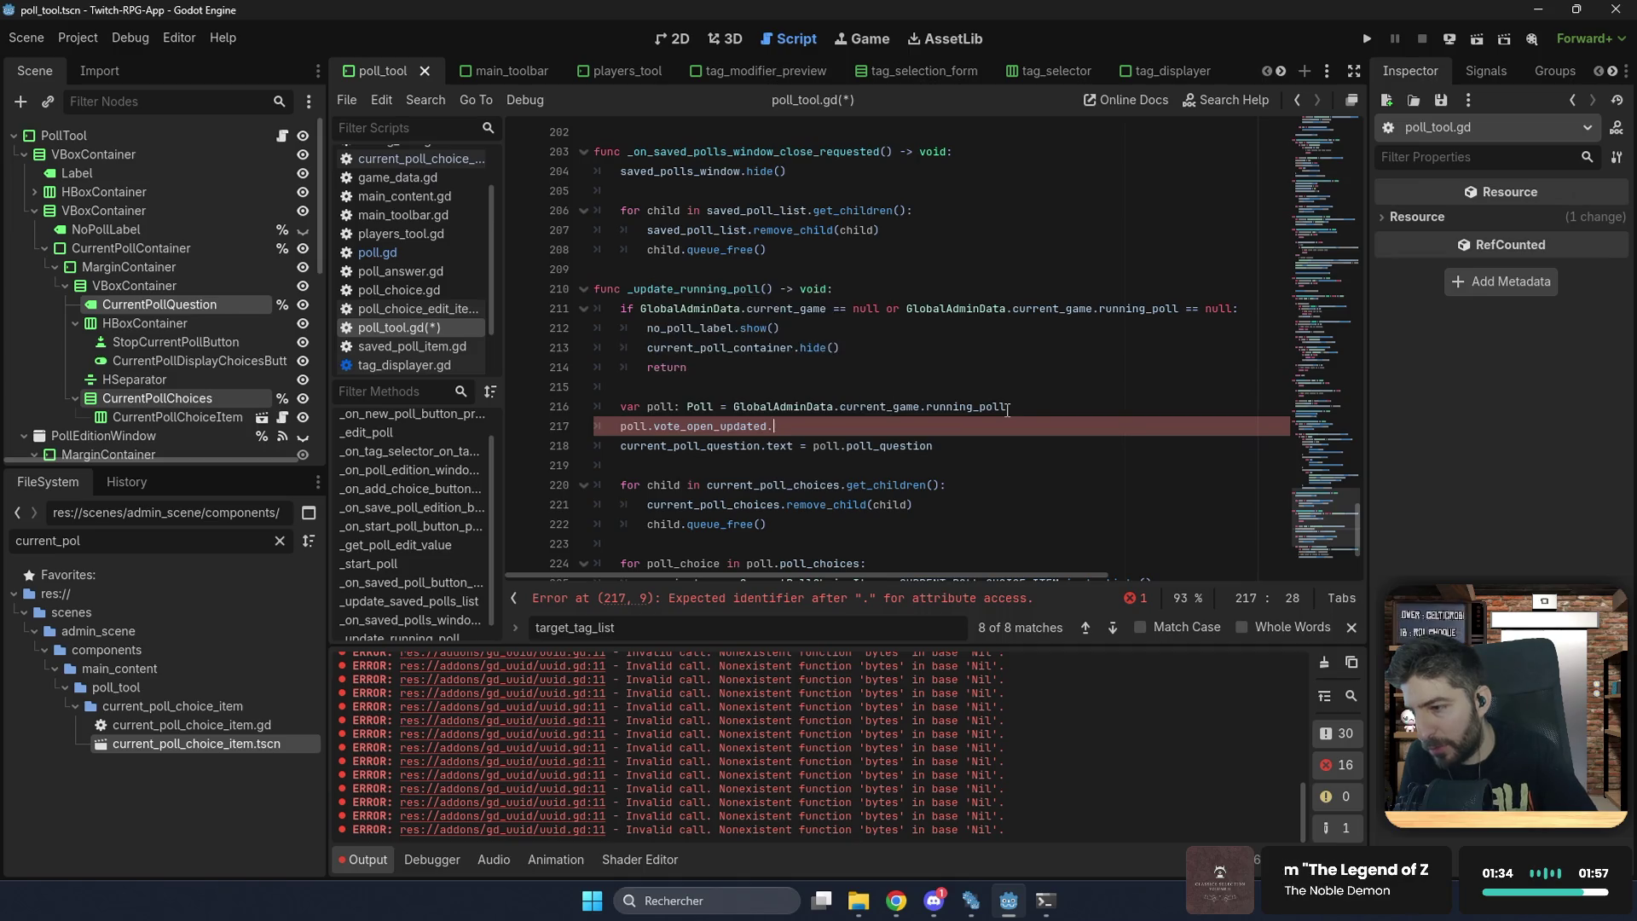
type(".co")
key("Return")
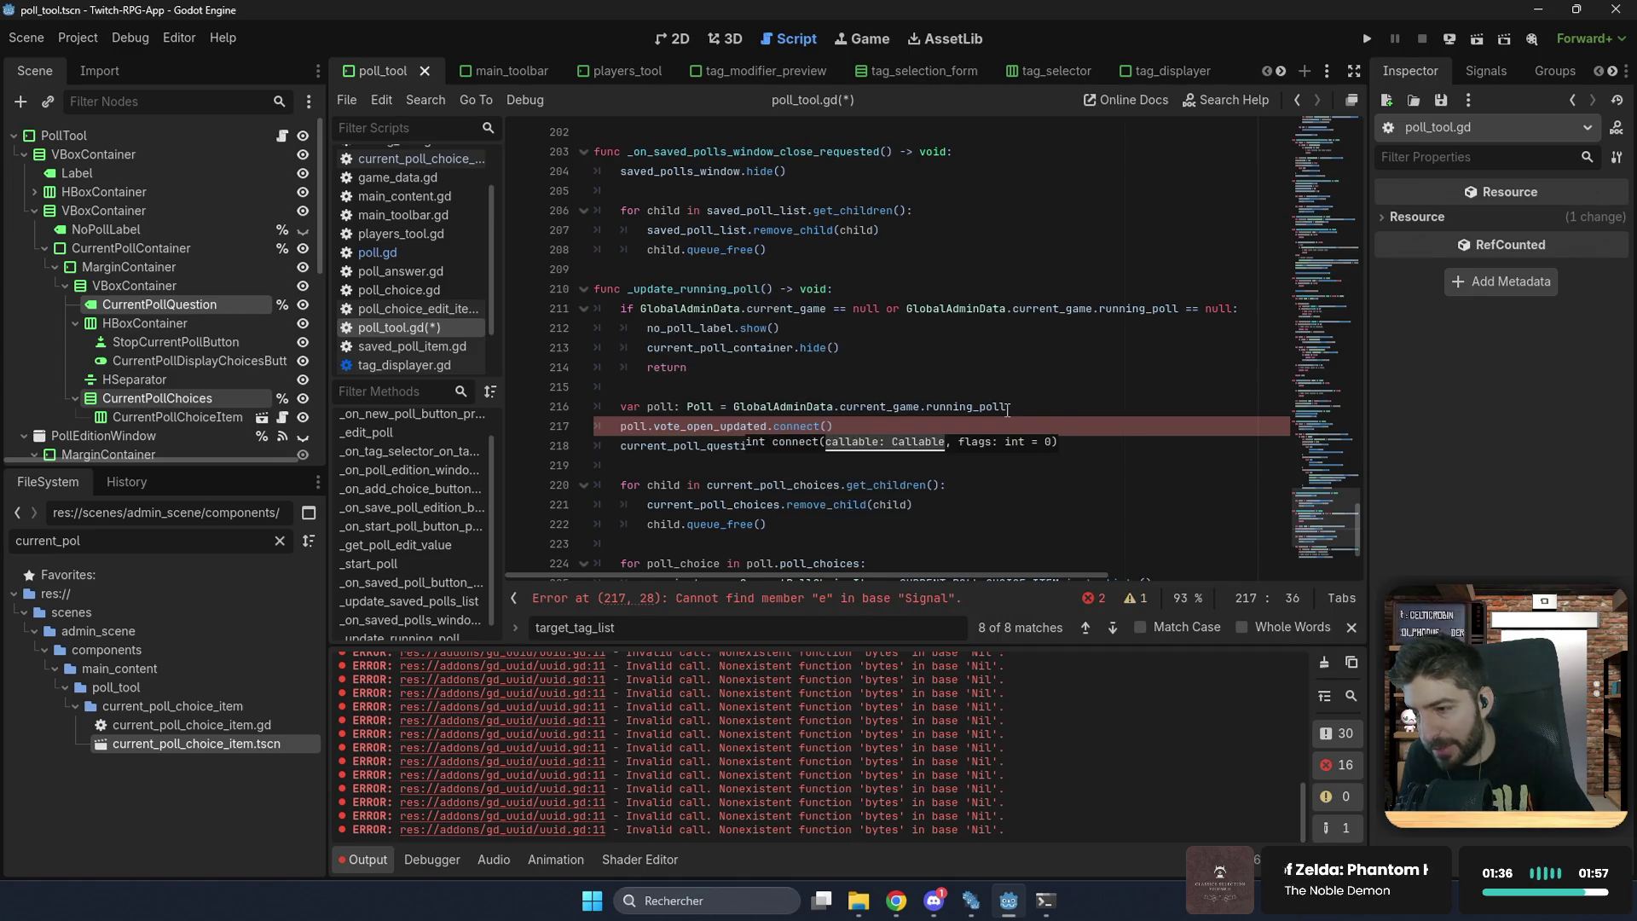
key("Return")
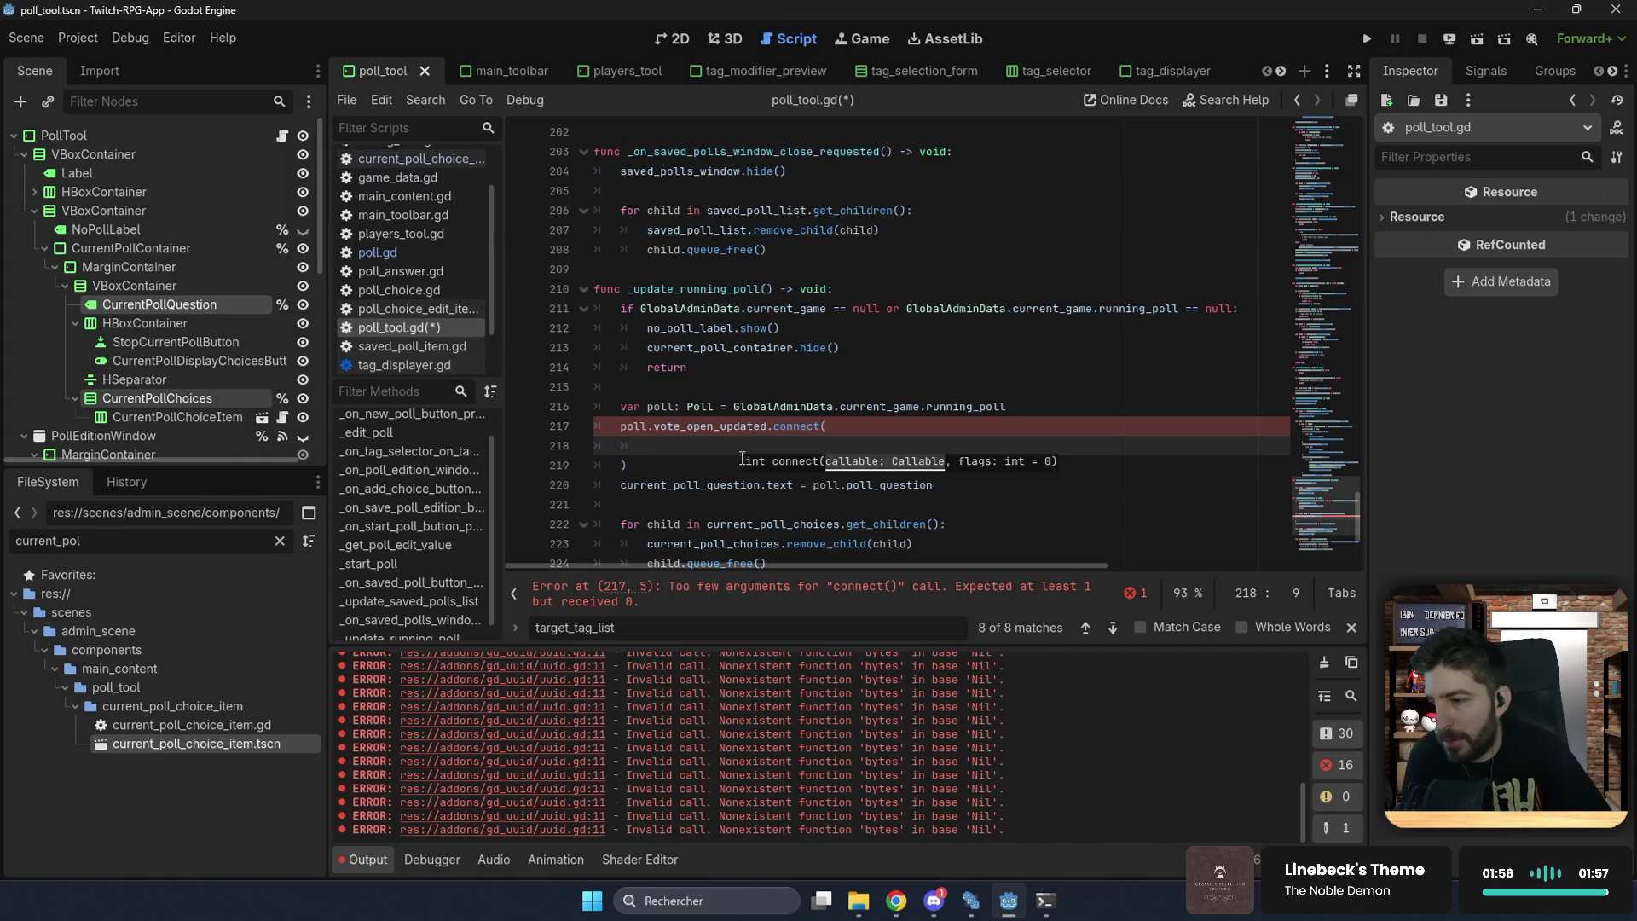
- Delete the unfinished connect call lines and go back to poll.gd
left_click(664, 474)
key("shift+Up")
key("shift+Up")
key("shift+Up")
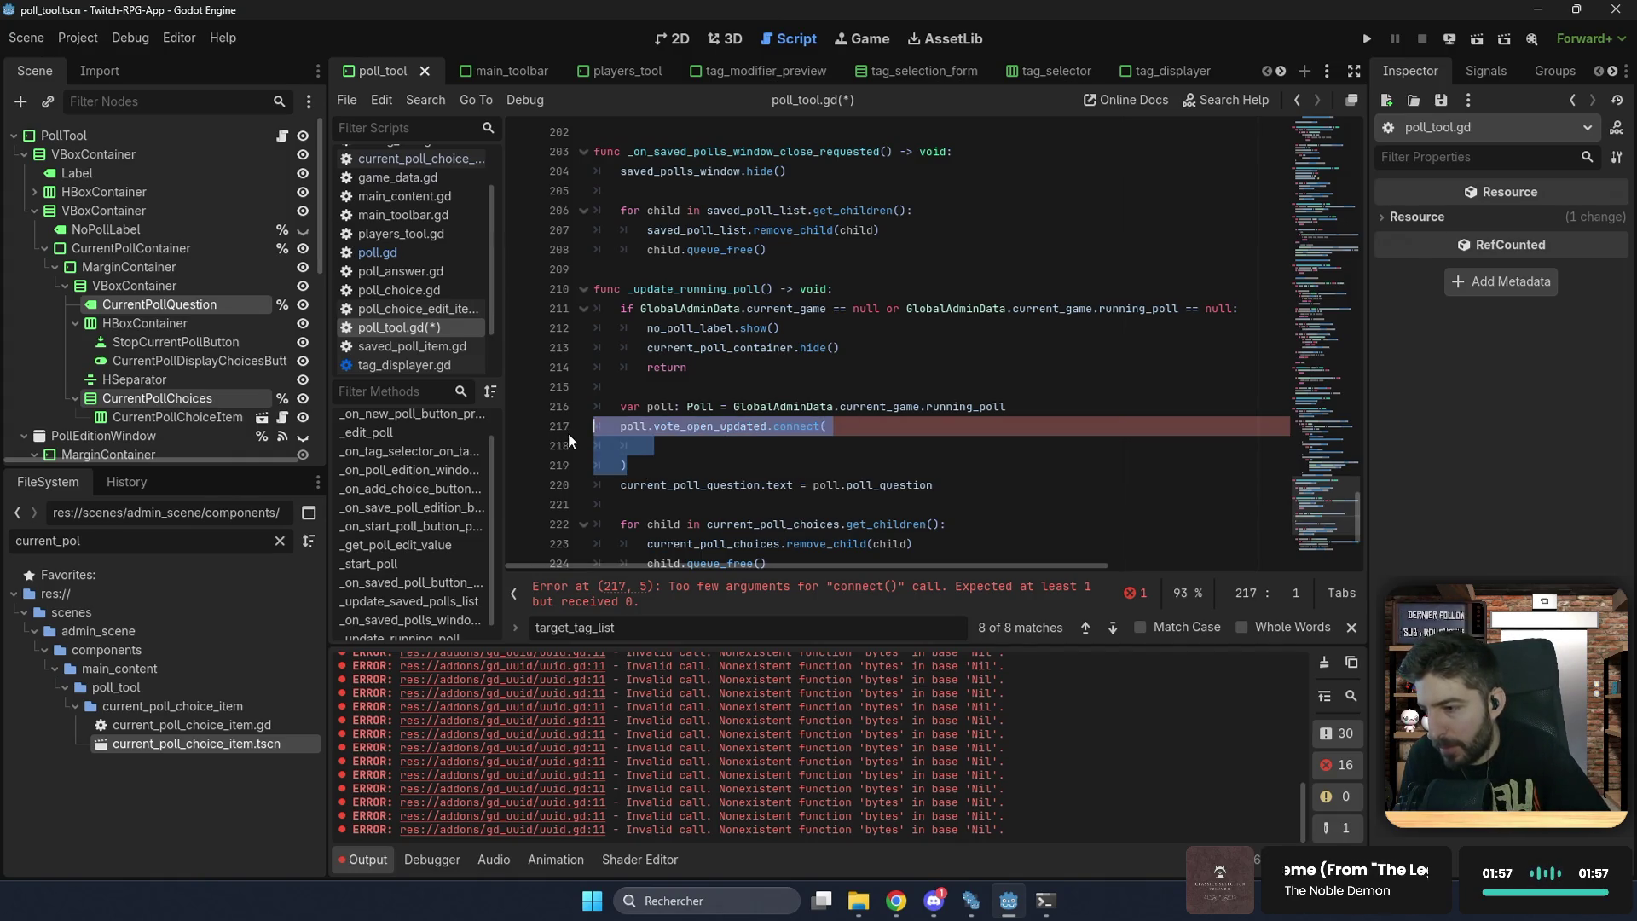
key("shift+End")
key("BackSpace")
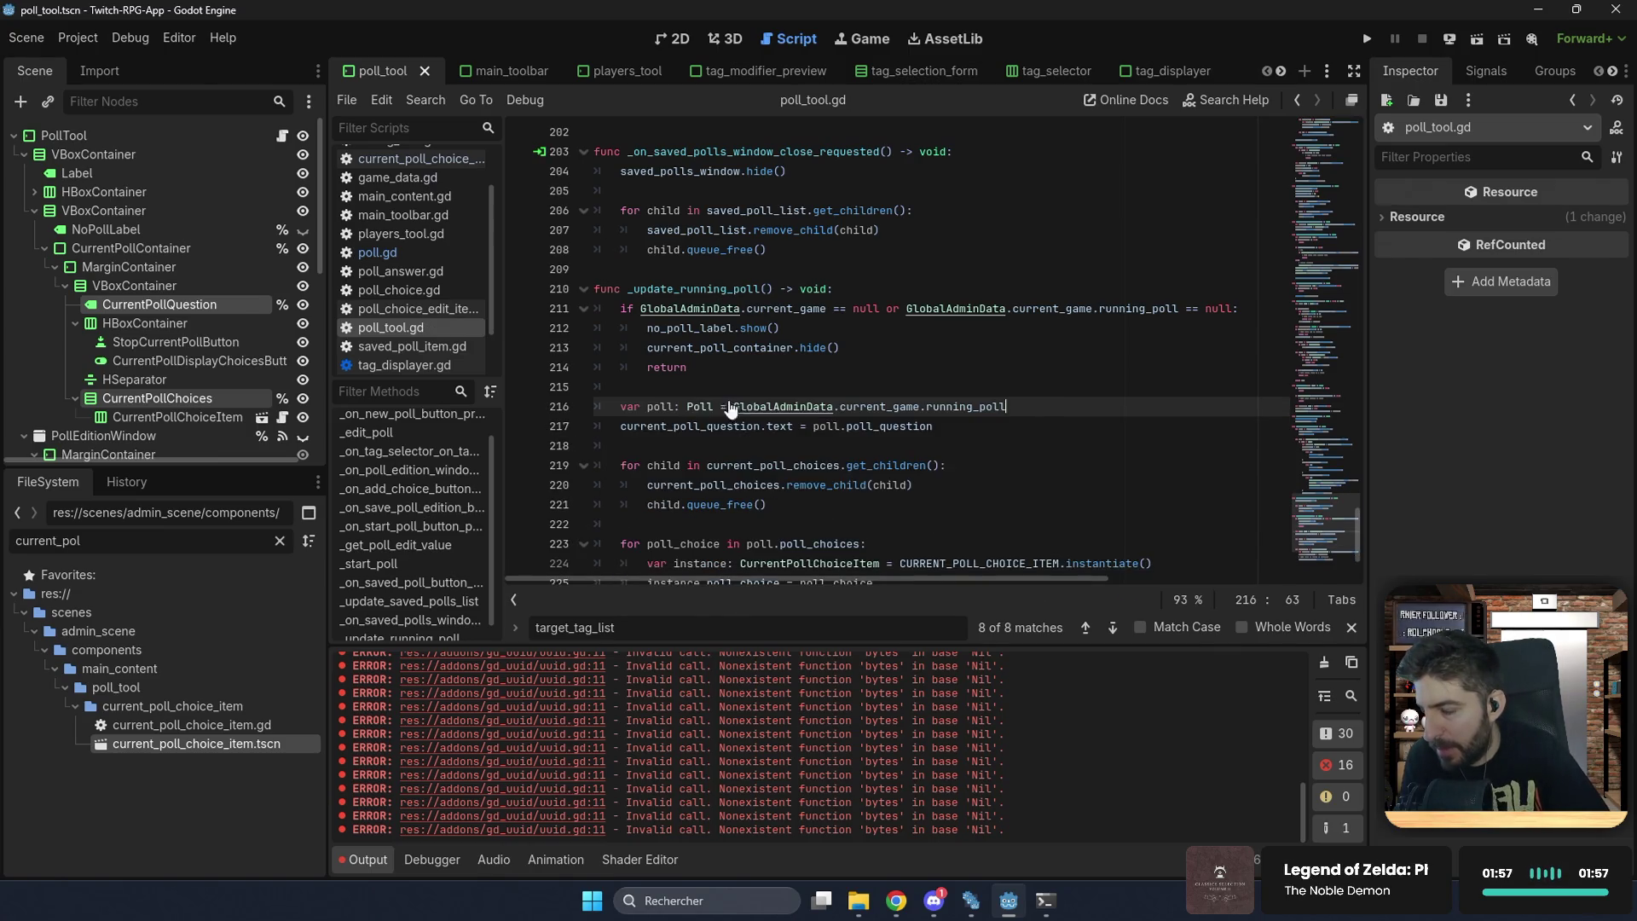
left_click(700, 407, "ctrl")
- Delete the vote_open_updated signal declaration and point the setter's emit at AdminEventBus
triple_click(801, 195)
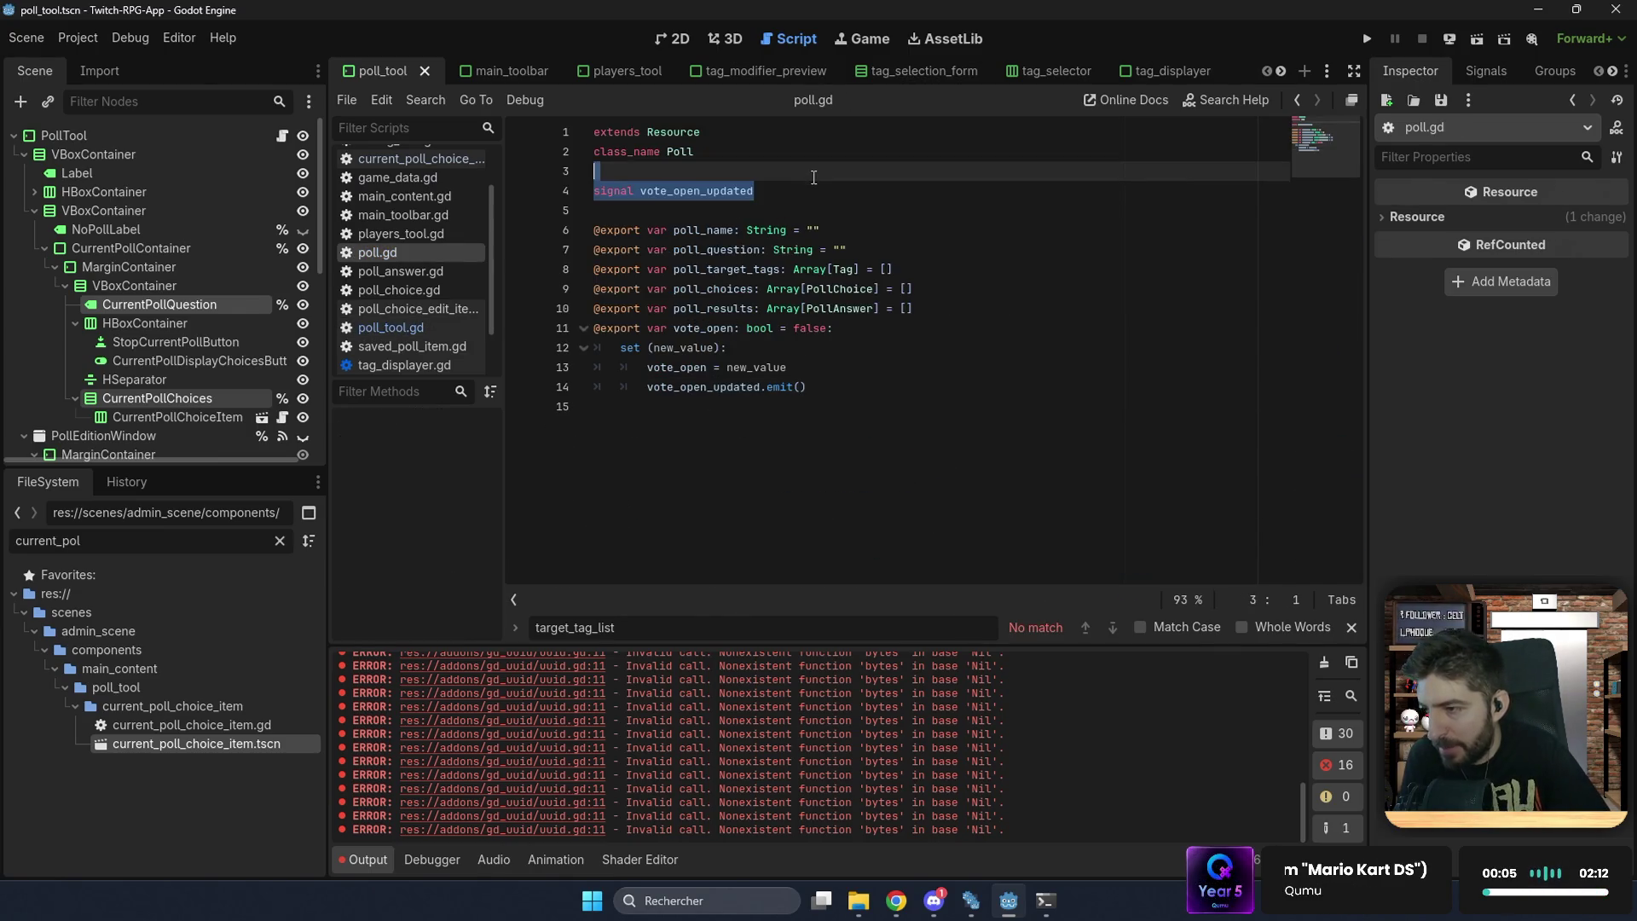
key("BackSpace")
key("BackSpace")
key("BackSpace")
double_click(706, 348)
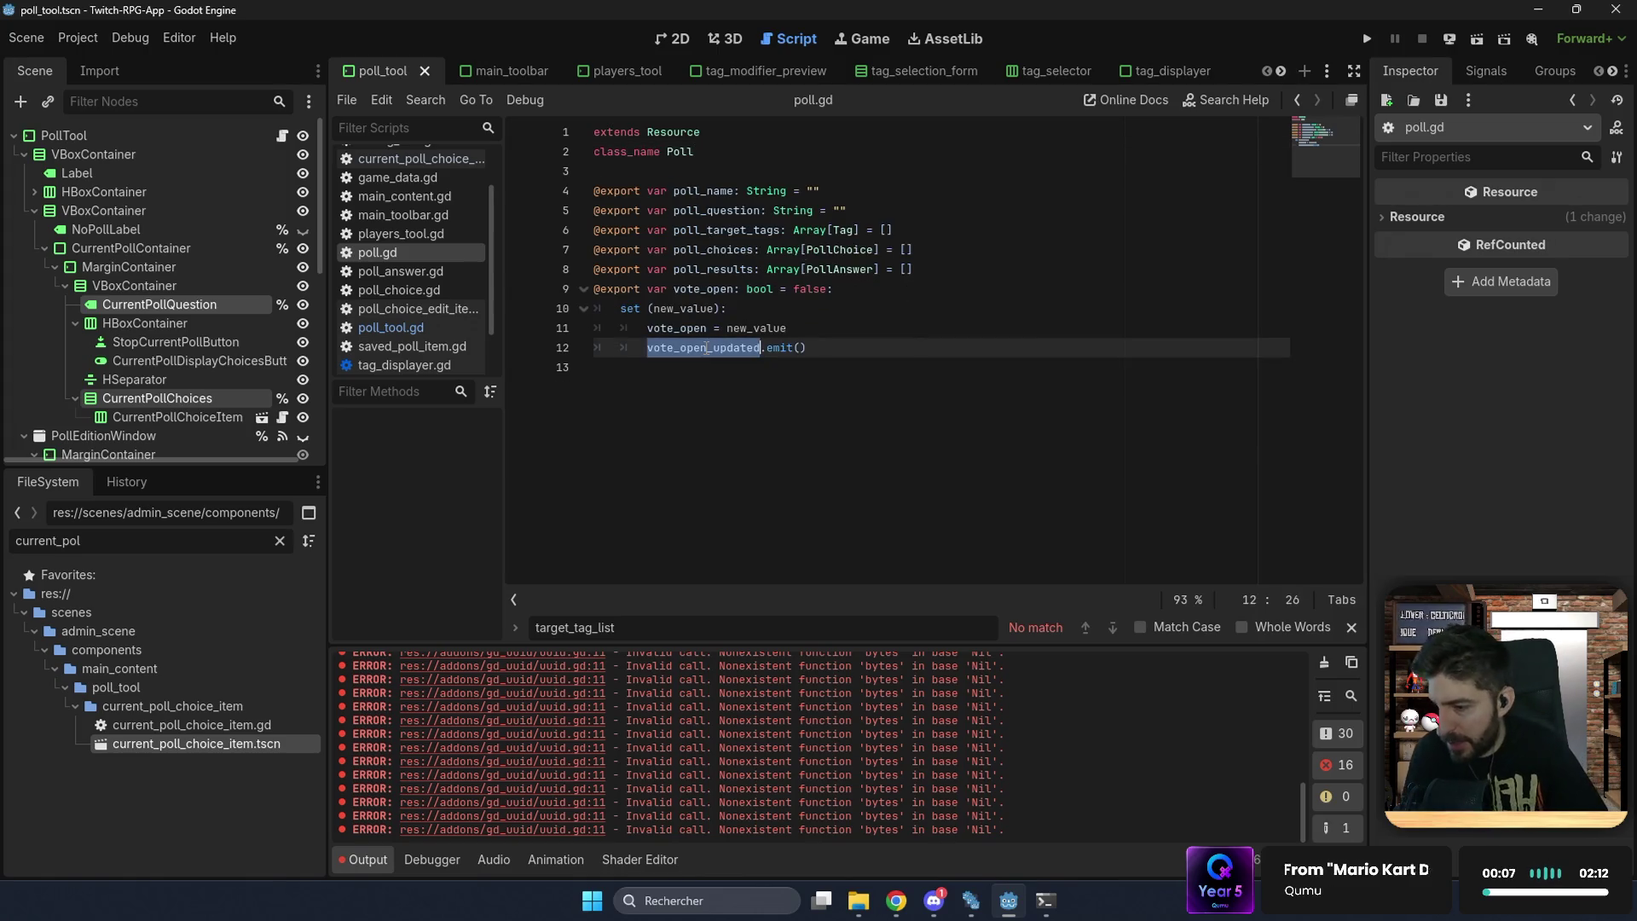
type("Ad")
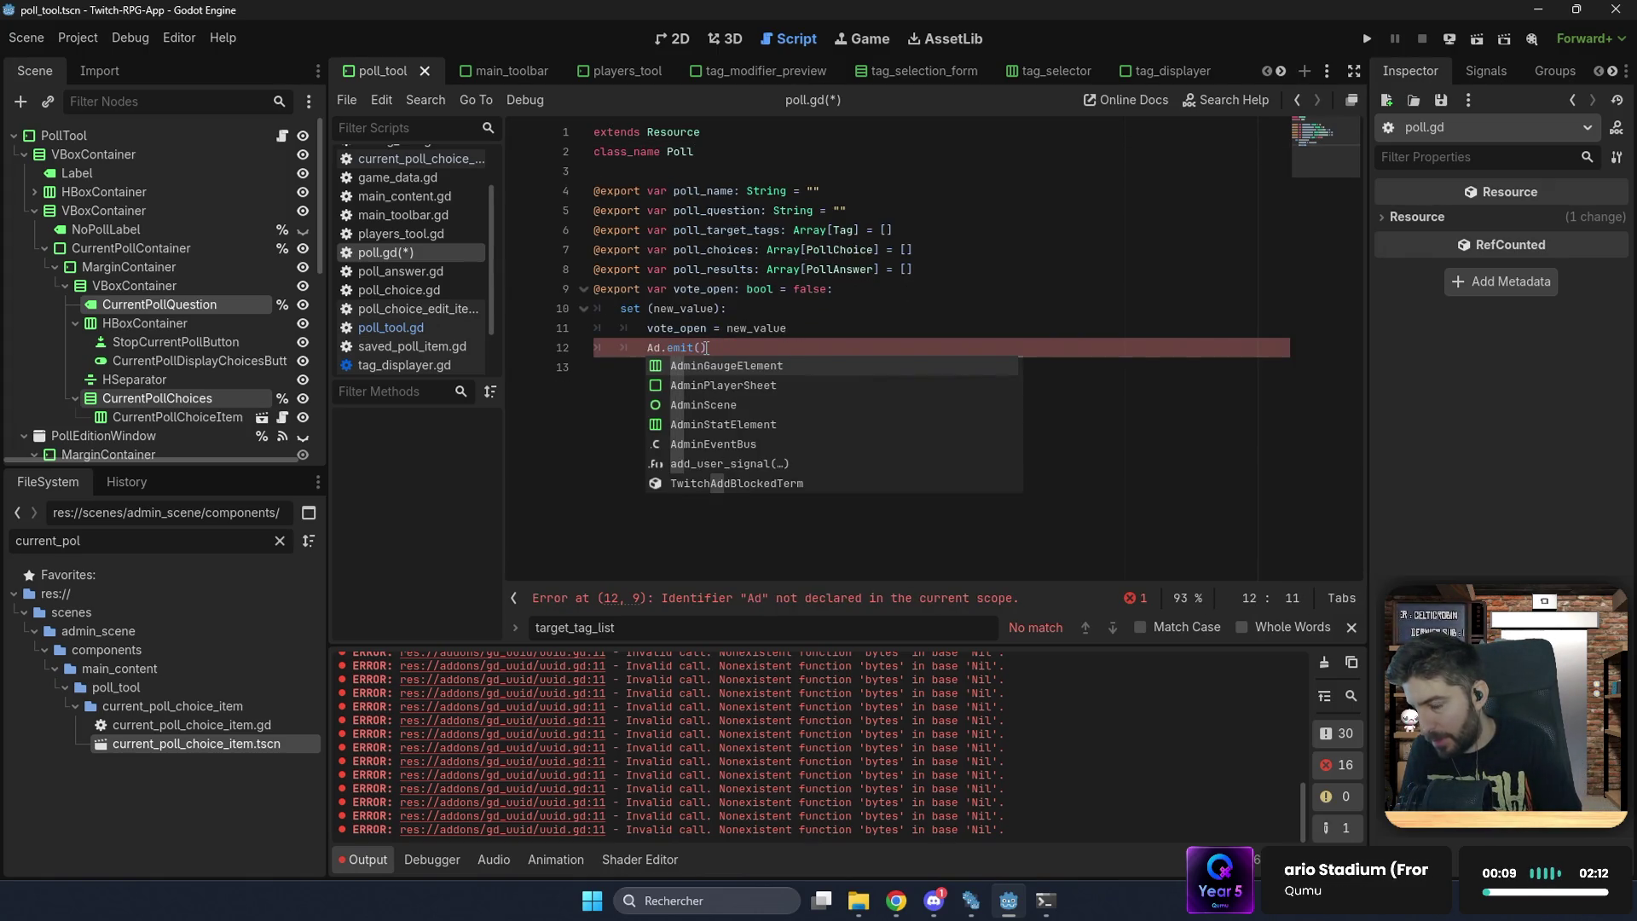
type("min")
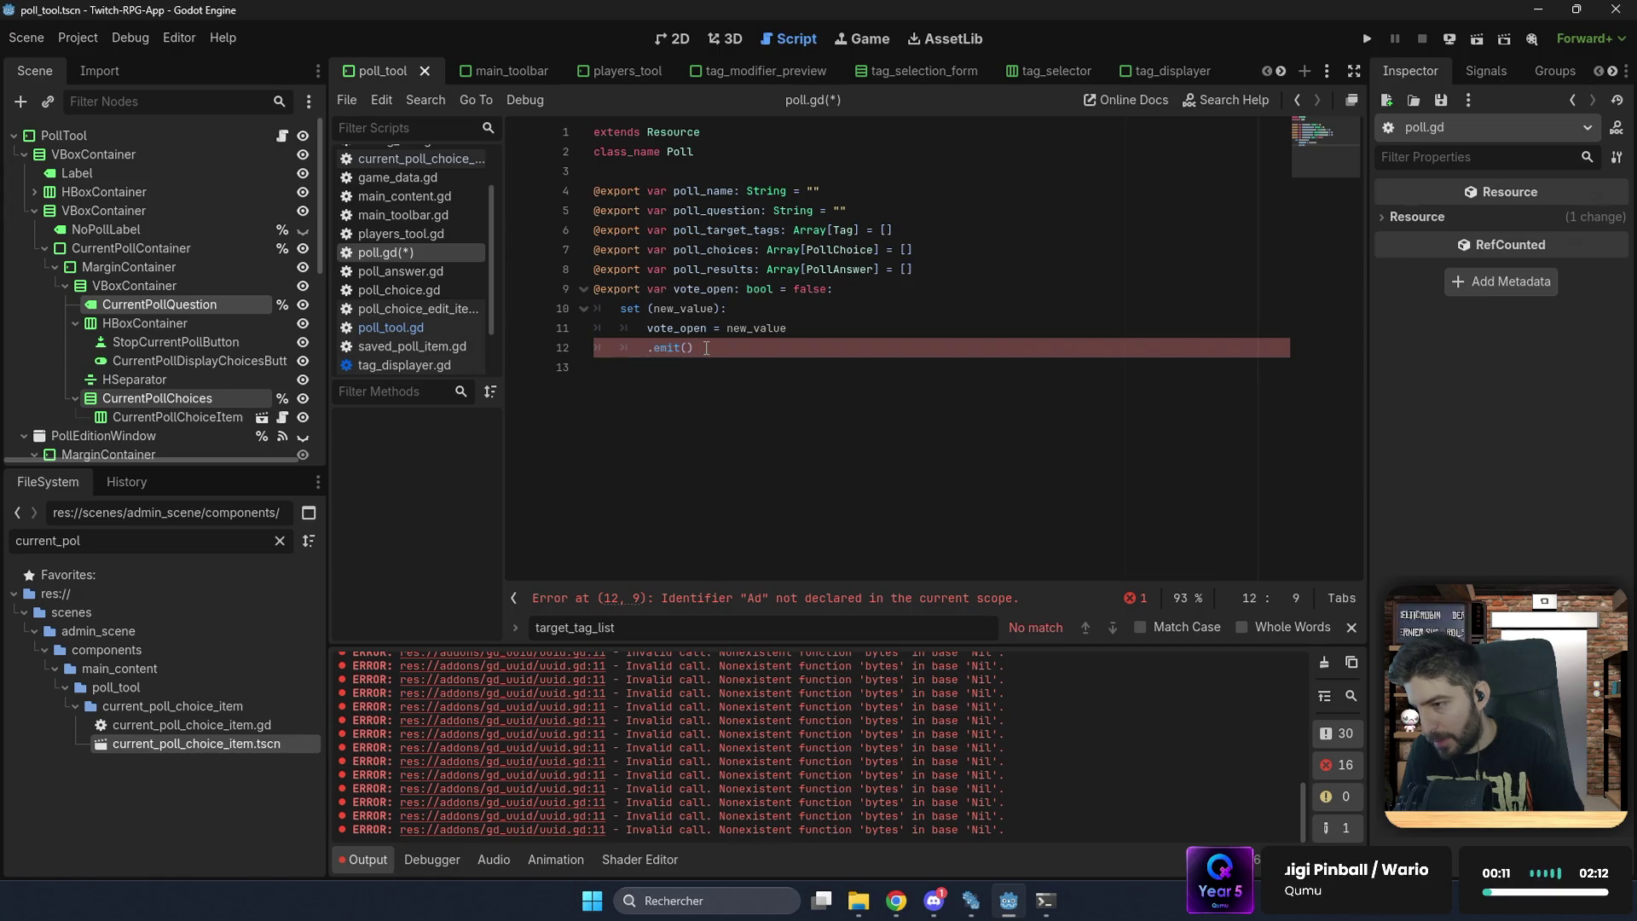
type("E")
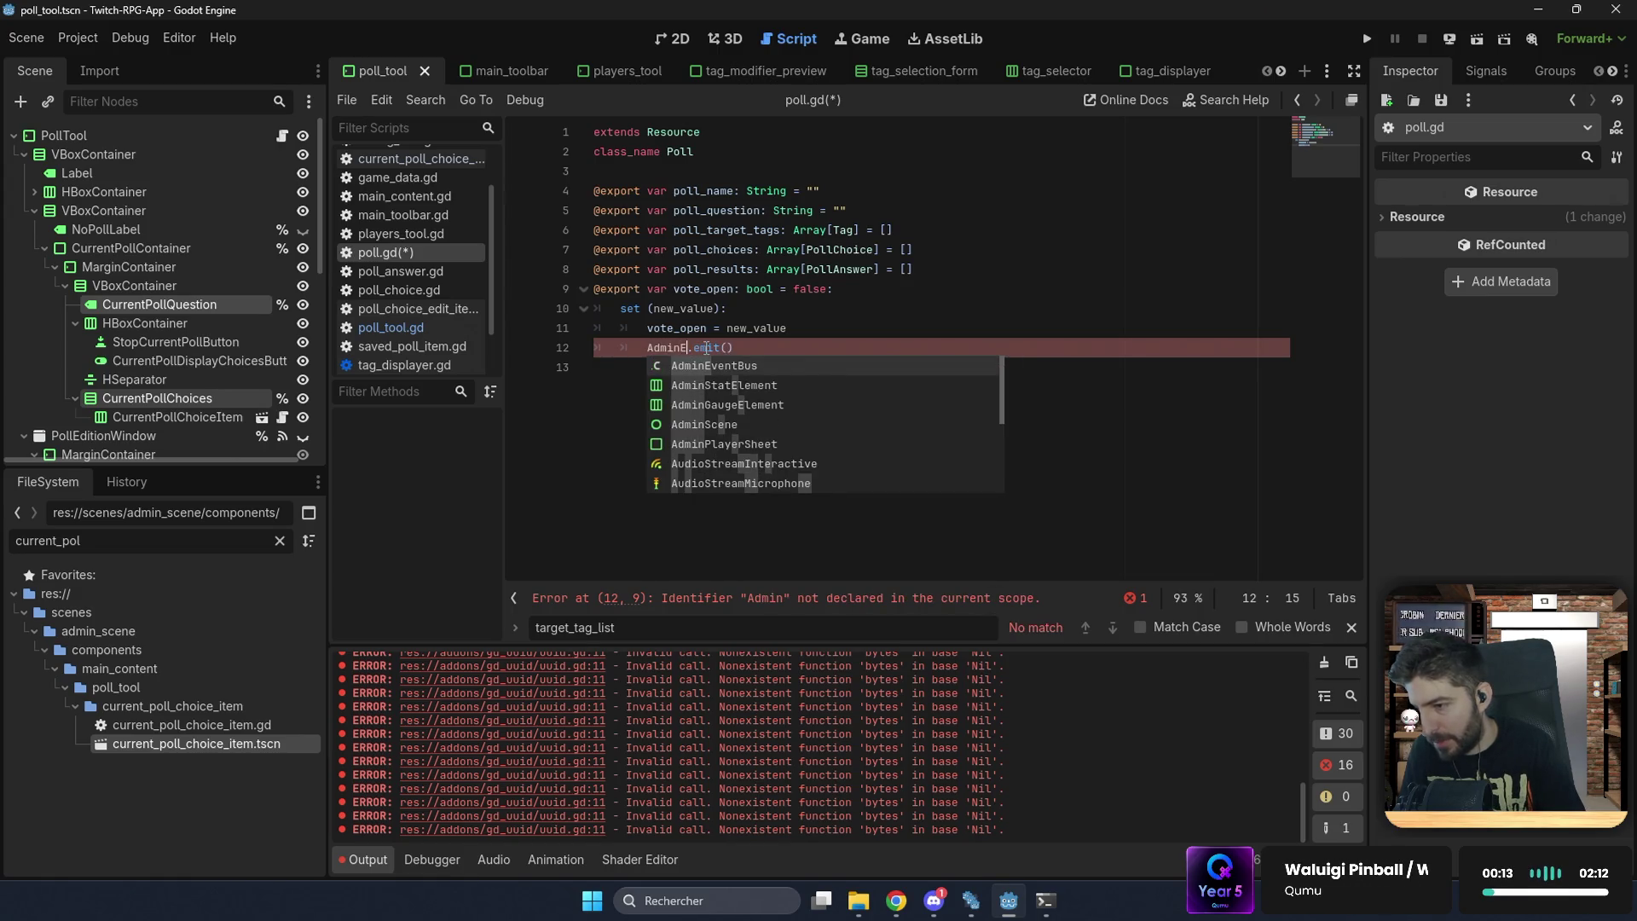
key("Return")
- Complete the emit call as AdminEventBus.running_poll_updated, save poll.gd, and go back to poll_tool.gd
type(".")
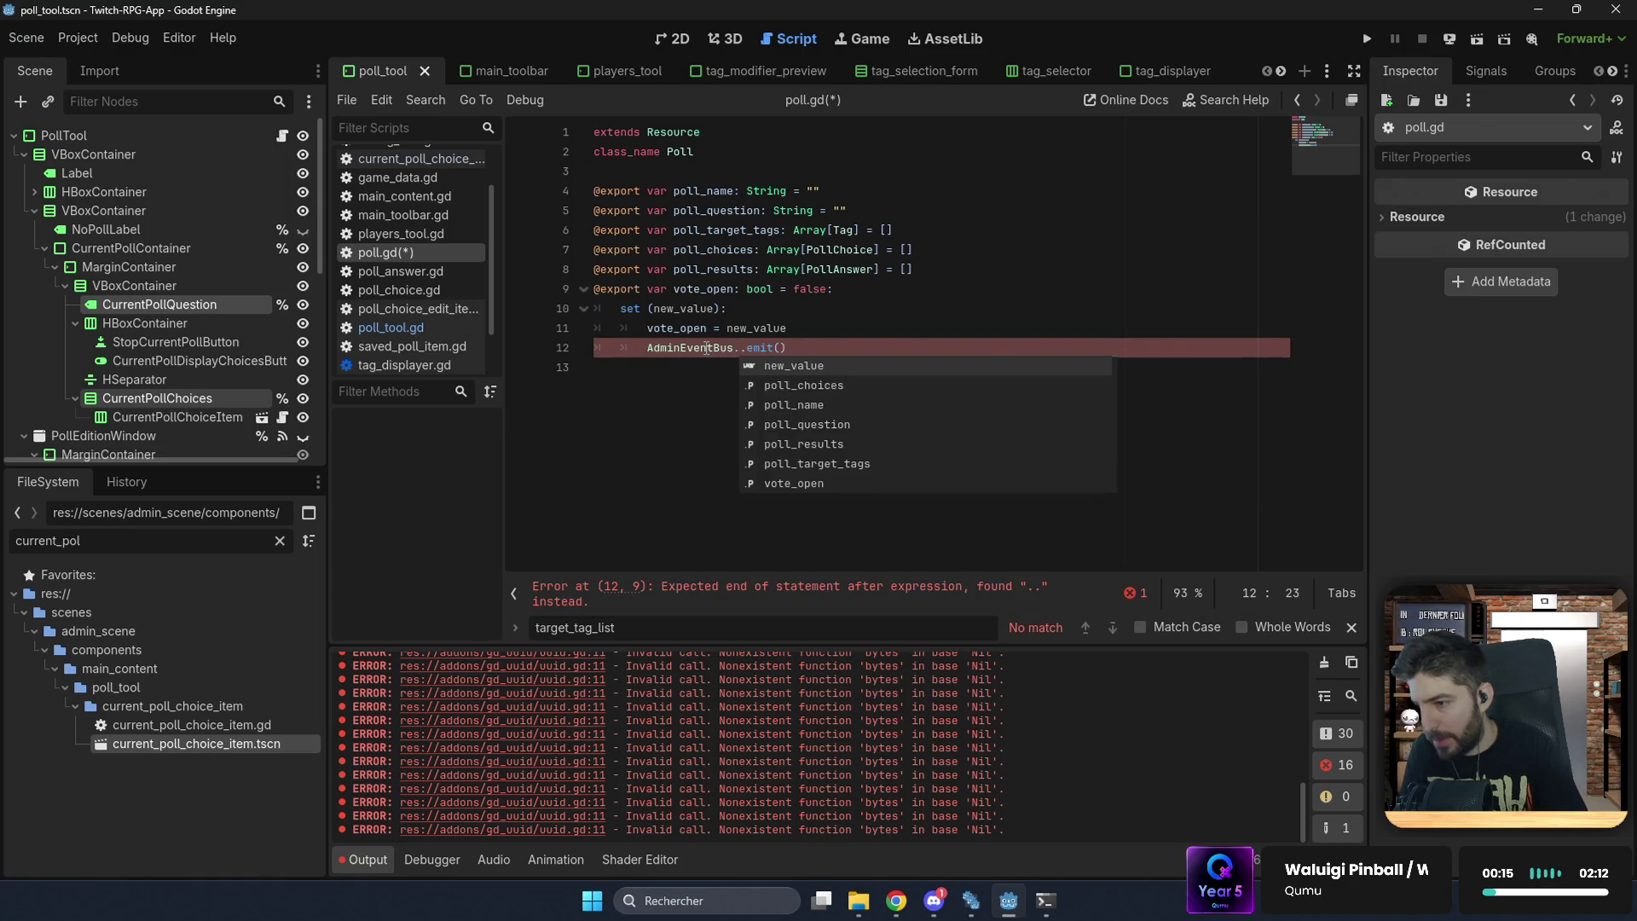
key("Down")
key("Down")
type("cu")
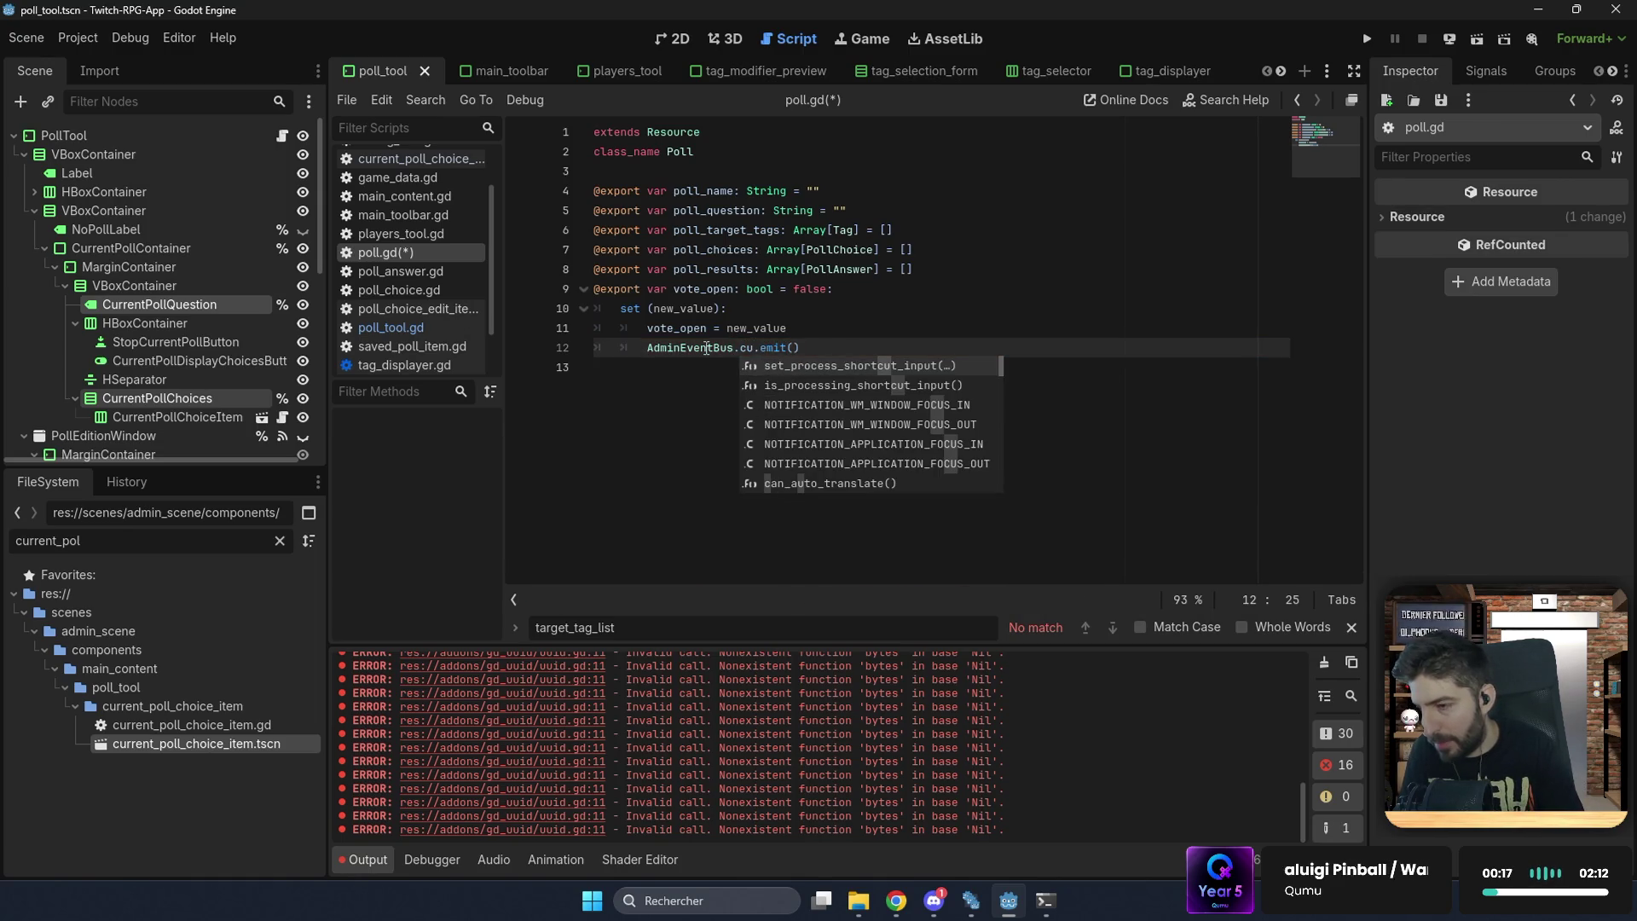
key("BackSpace")
key("BackSpace")
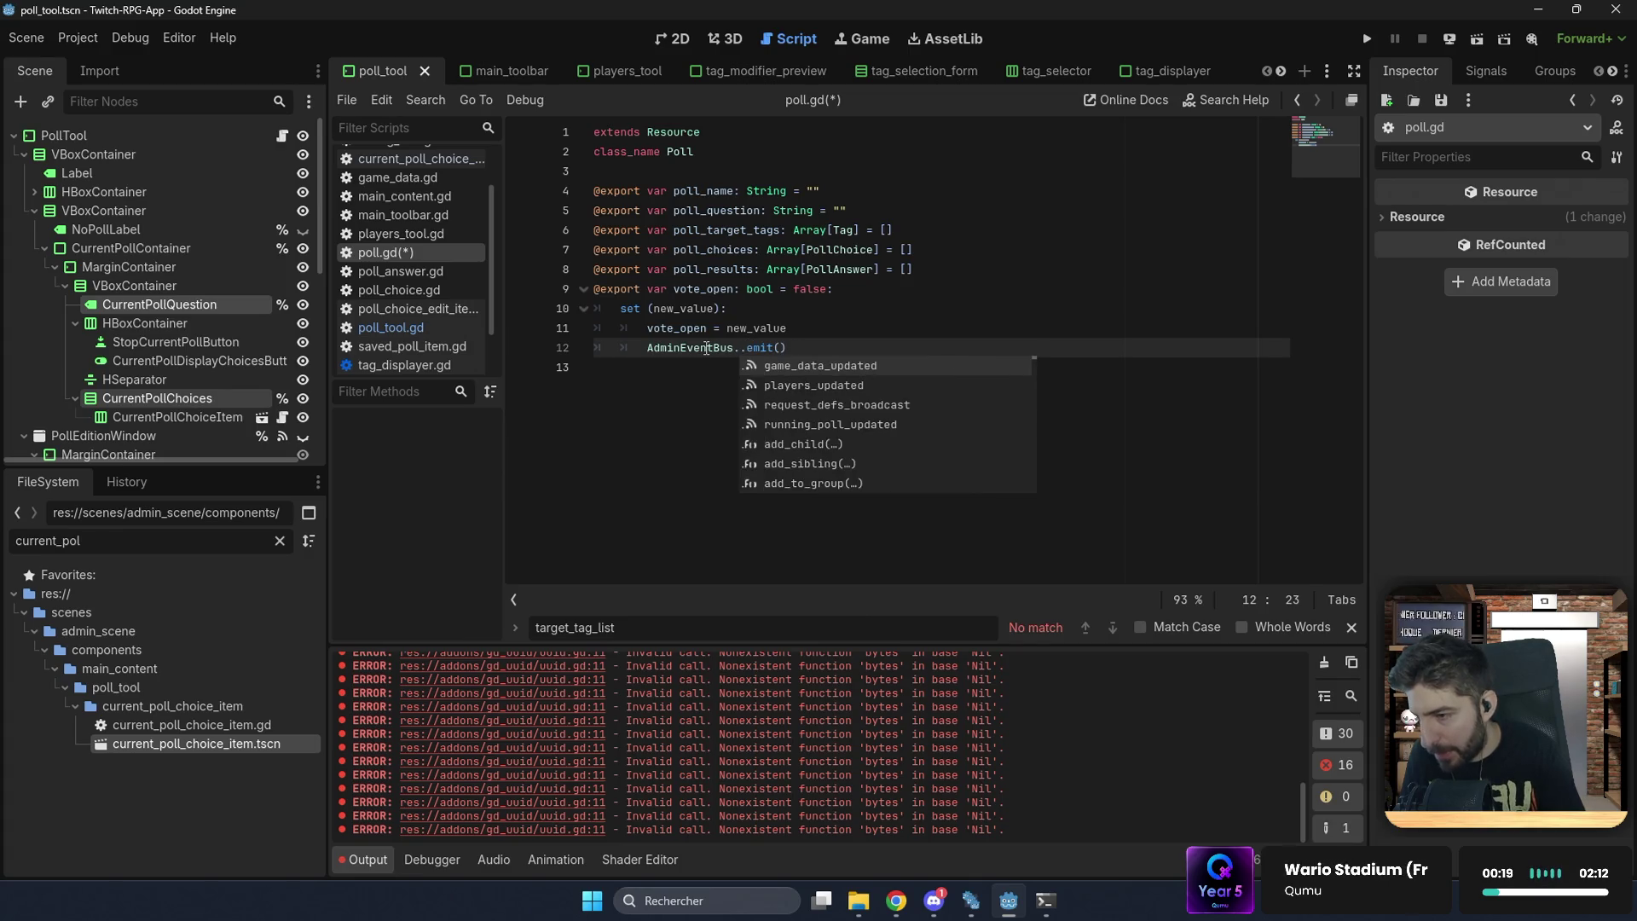
key("Down")
key("Down")
key("Down")
key("Return")
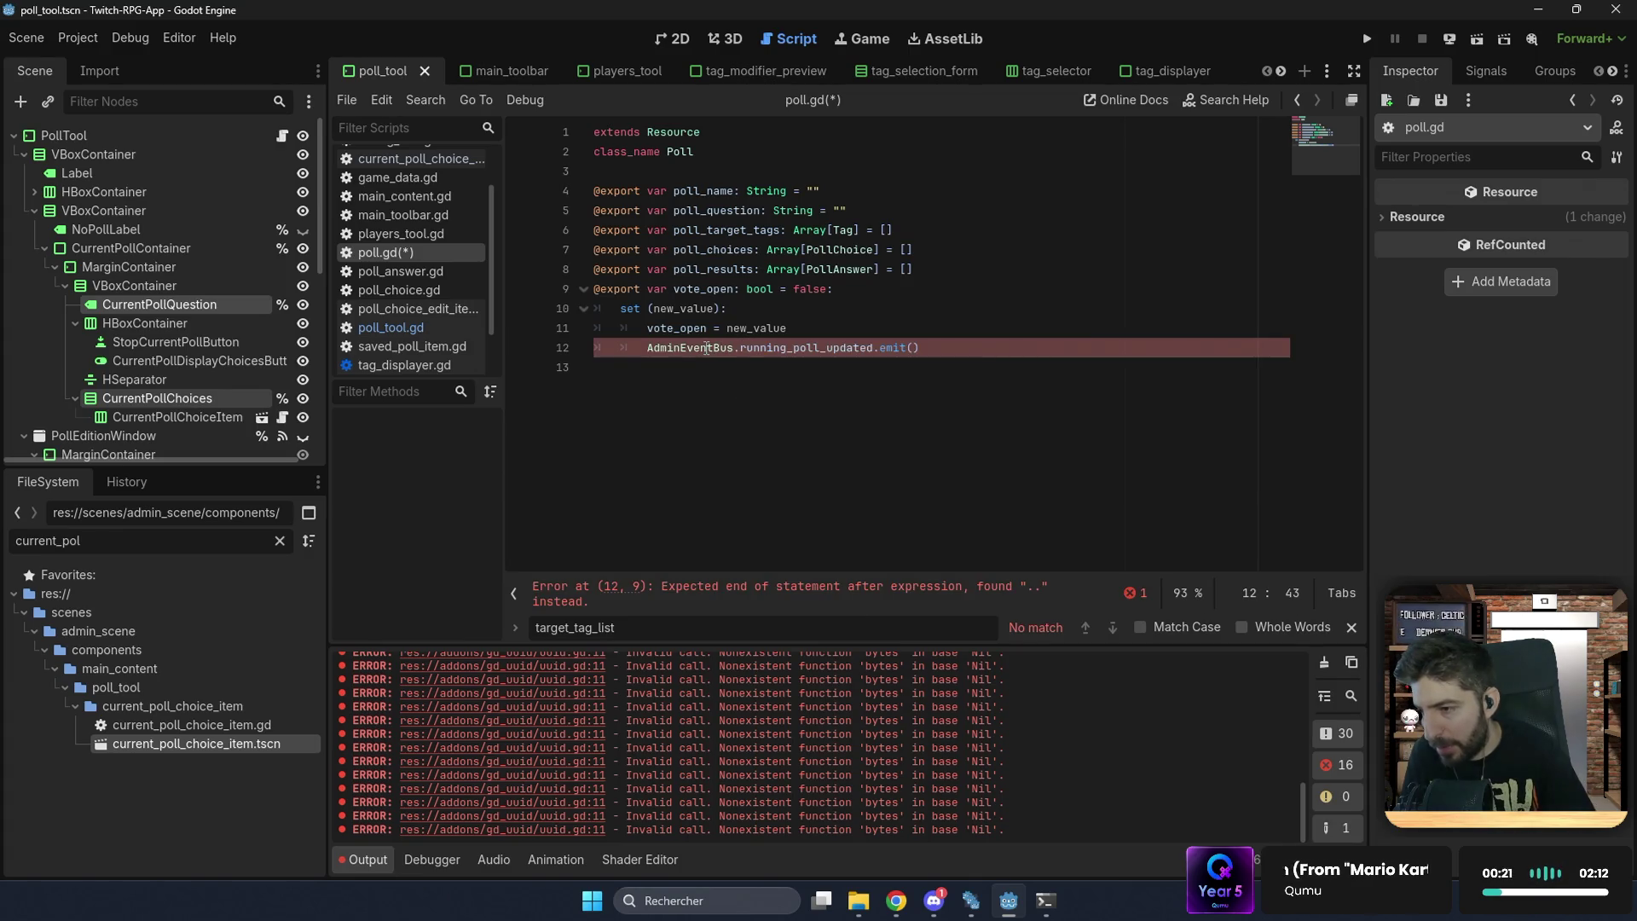
key("ctrl+s")
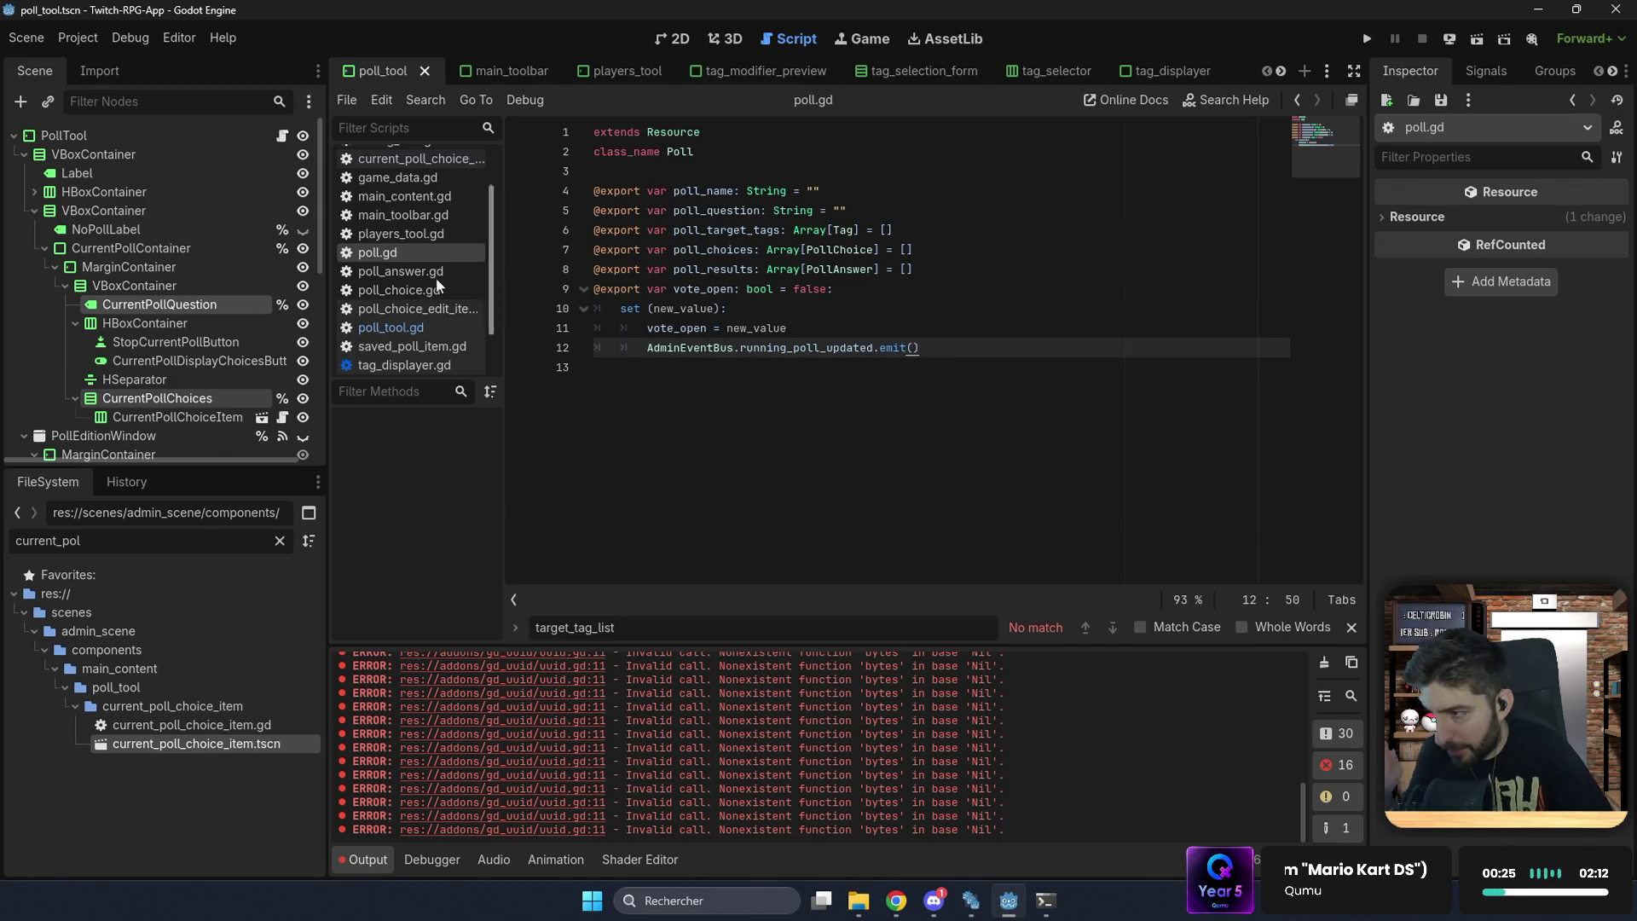
left_click(282, 135)
- Connect StopCurrentPollButton's pressed() to a new _on_stop_current_poll_button_pressed in poll_tool.gd, removing the extra blank line
scroll(874, 341, "down", 2)
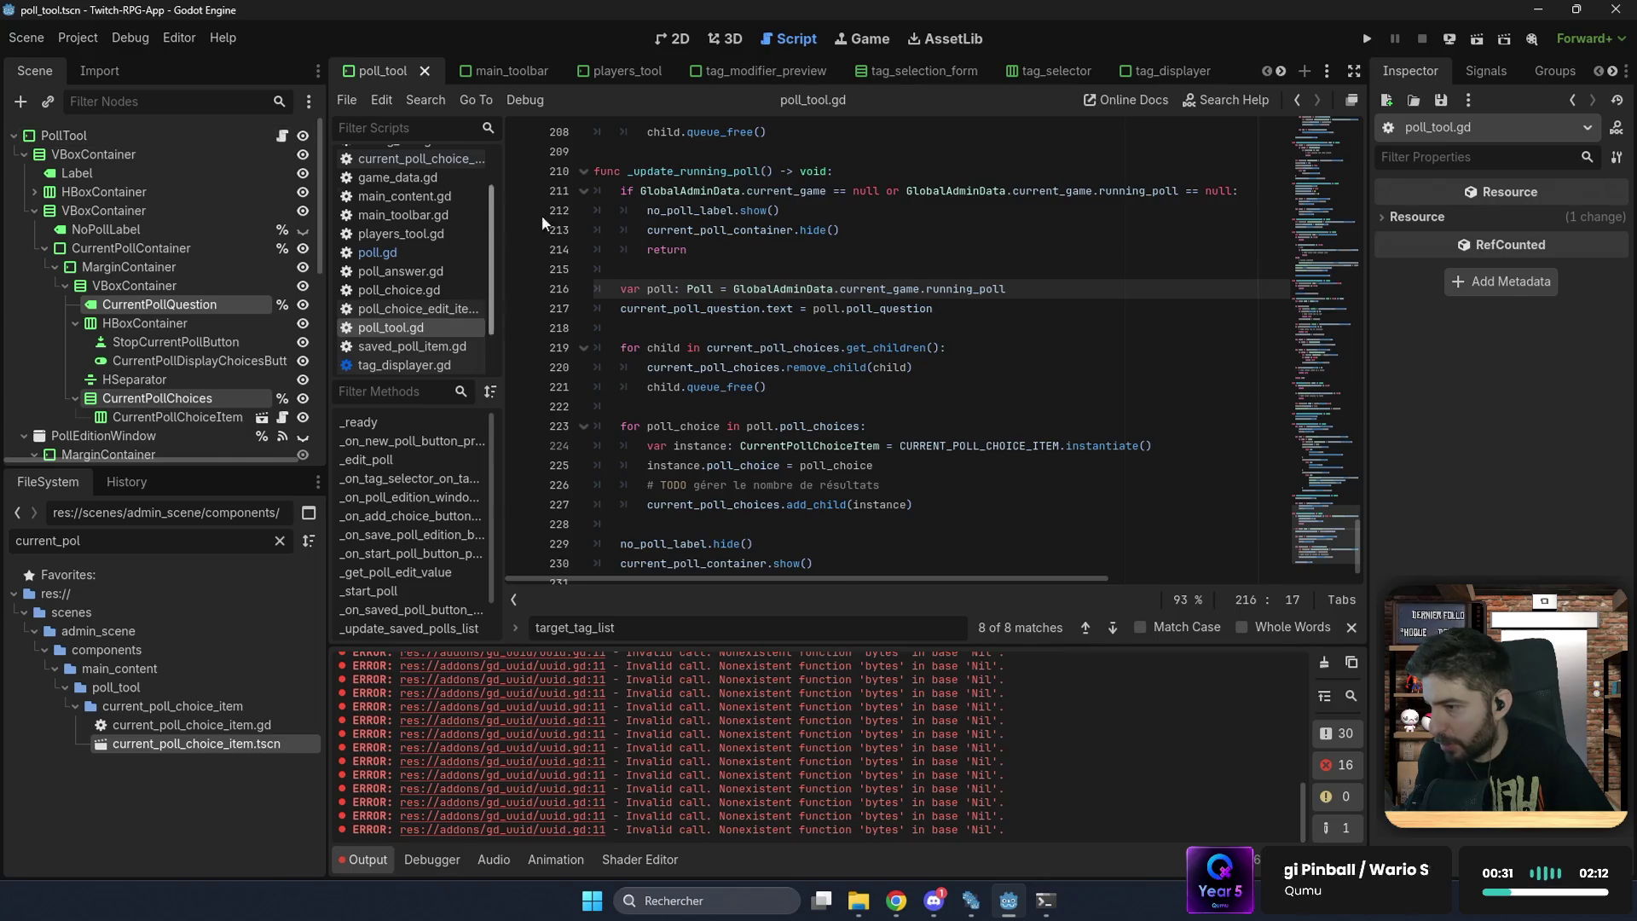
left_click(136, 153)
left_click(188, 135)
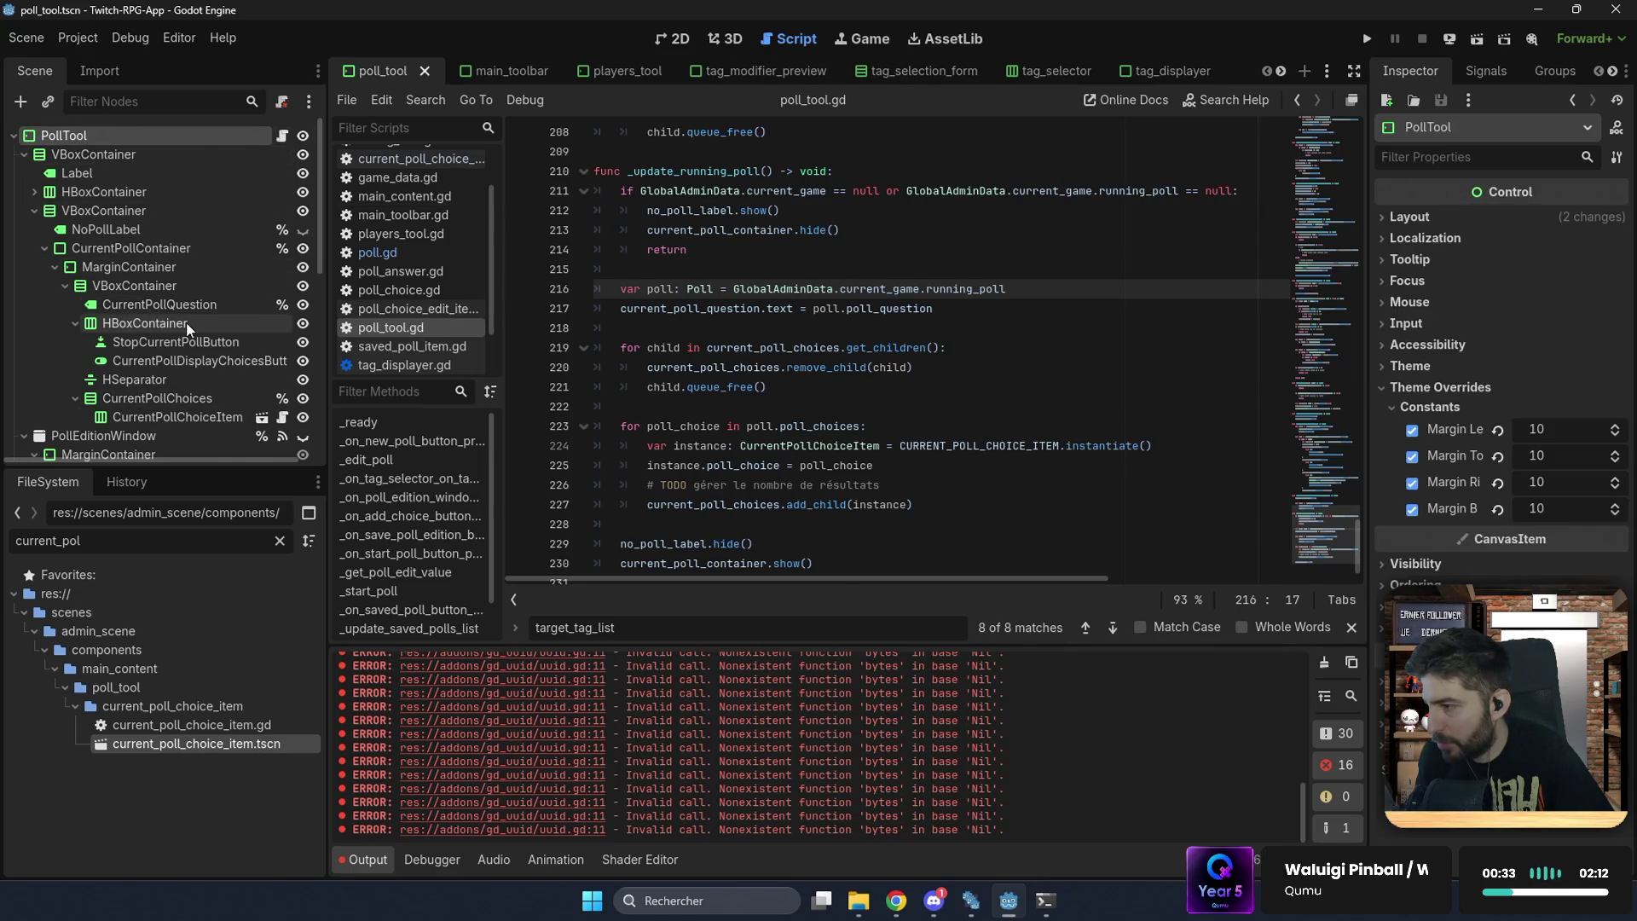
left_click(176, 342)
left_click(1484, 70)
double_click(1441, 192)
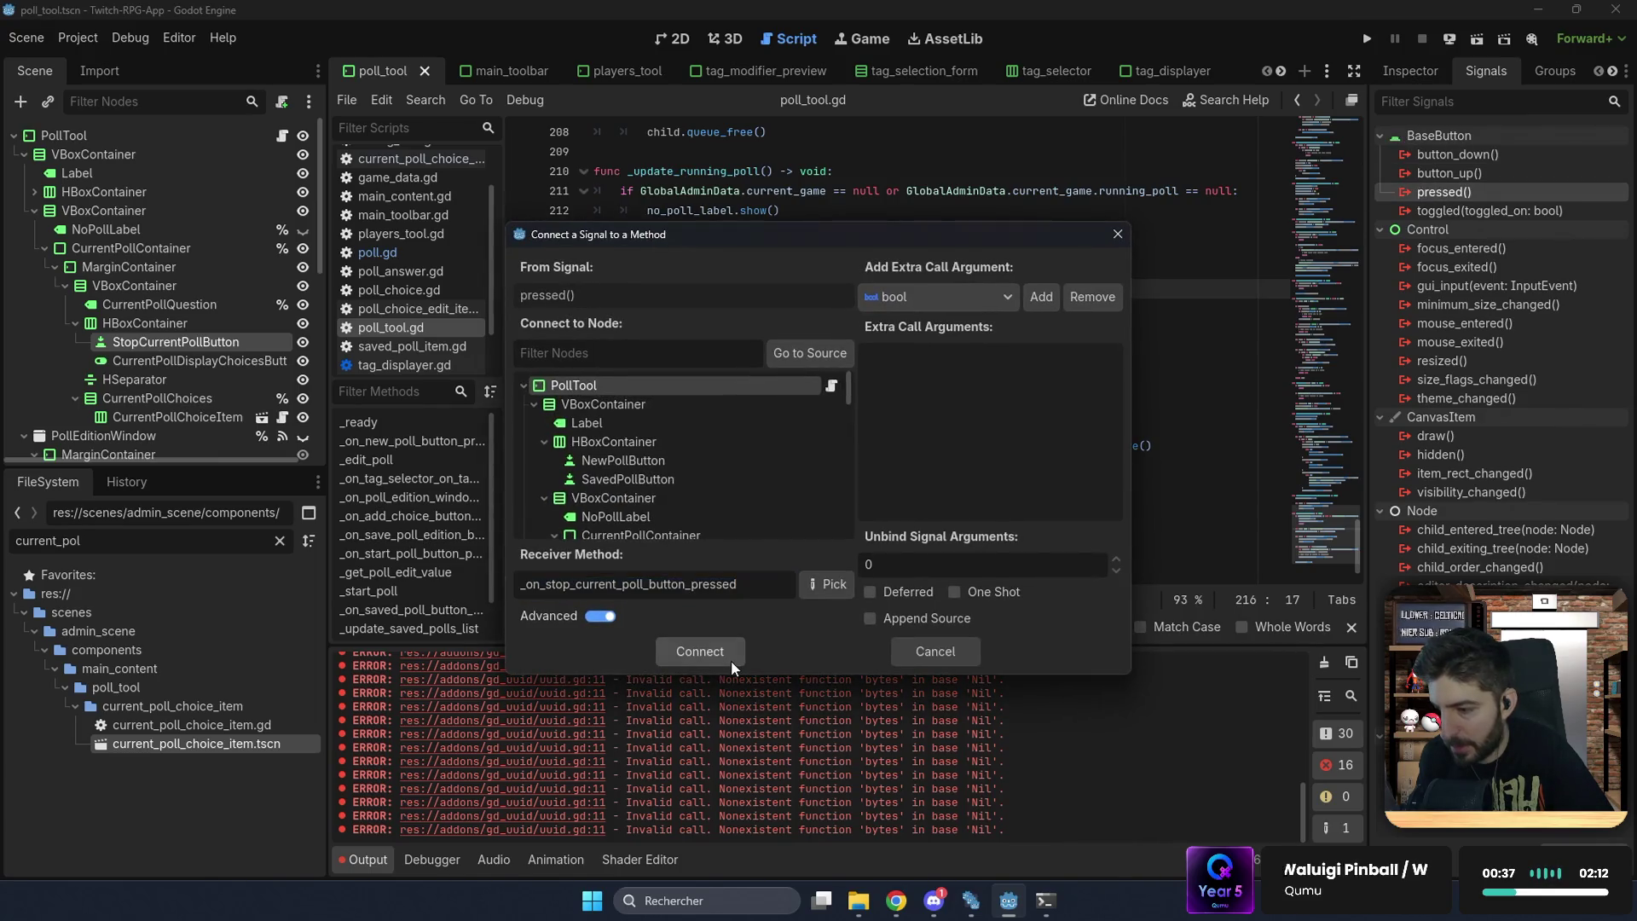
left_click(730, 654)
left_click(838, 485)
key("BackSpace")
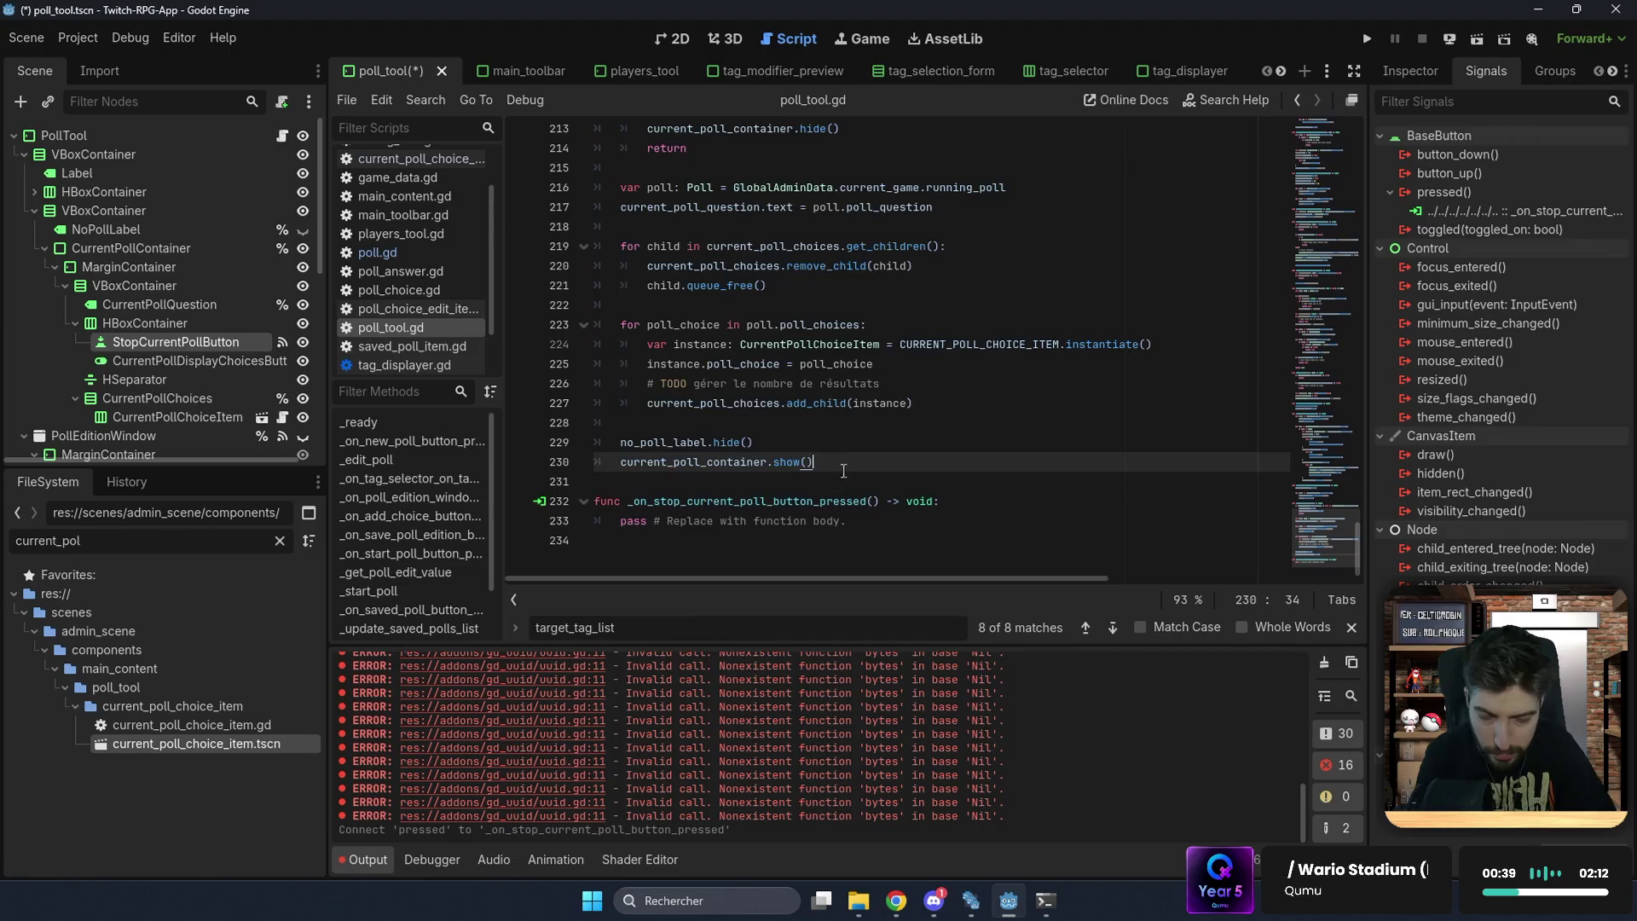
scroll(816, 379, "up", 1)
- Replace the pass placeholder with the pasted no-running-poll check, trimmed to just return
mouse_move(726, 231)
left_mouse_down()
mouse_move(674, 227)
mouse_move(595, 167)
left_mouse_up()
key("ctrl+c")
scroll(795, 390, "down", 1)
left_click_drag(926, 550, 594, 546)
key("ctrl+v")
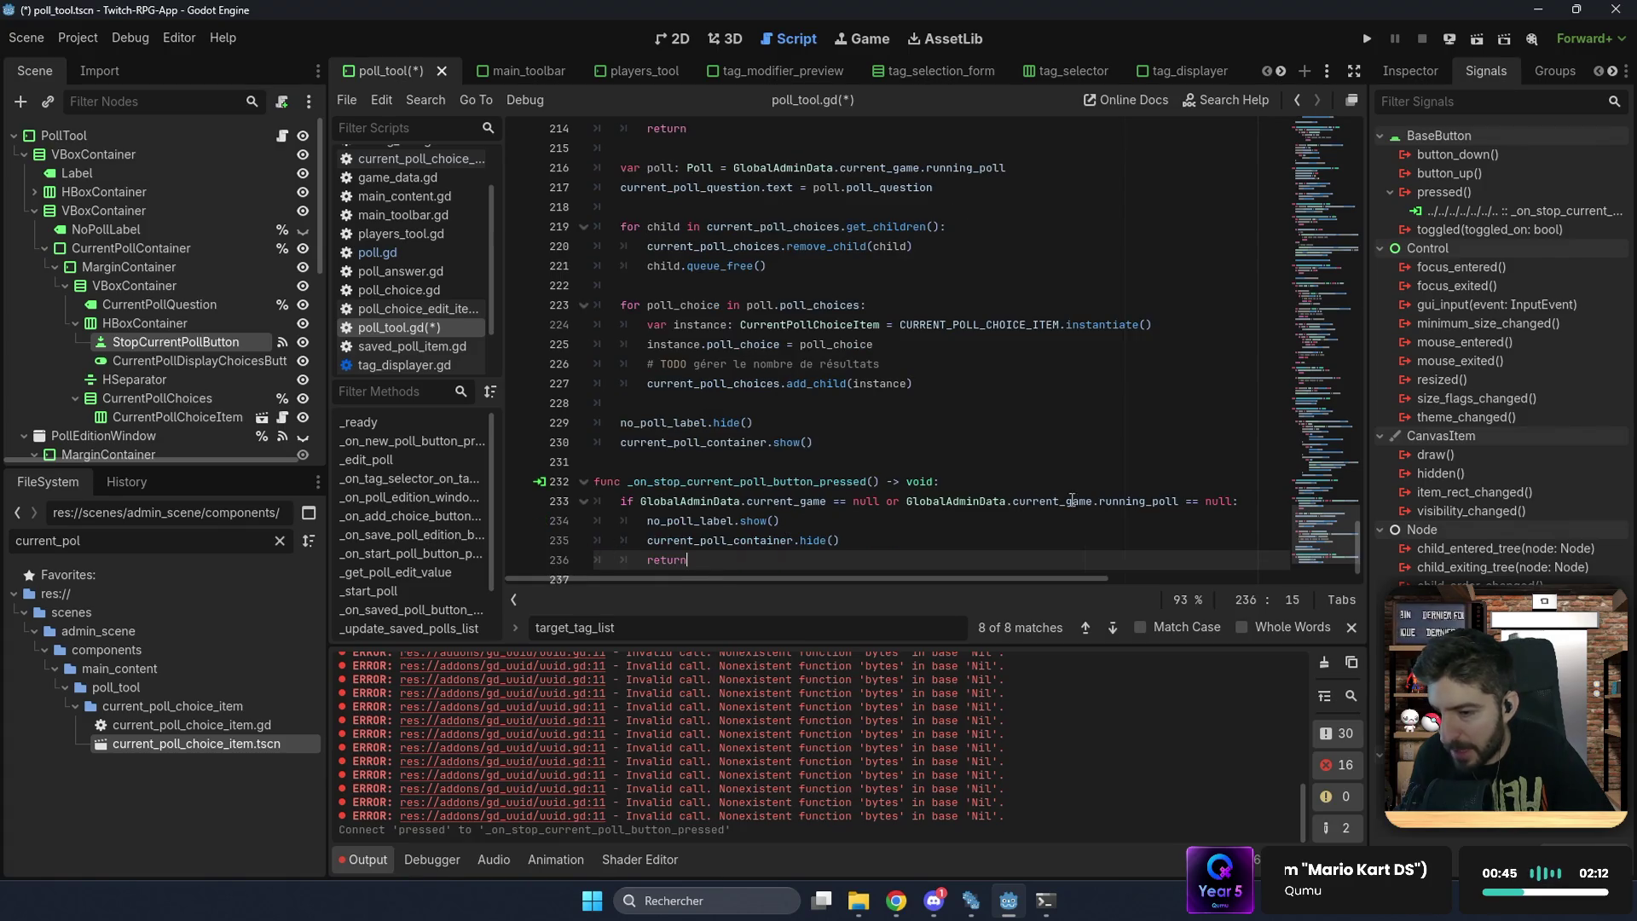
mouse_move(1158, 501)
left_click(801, 481)
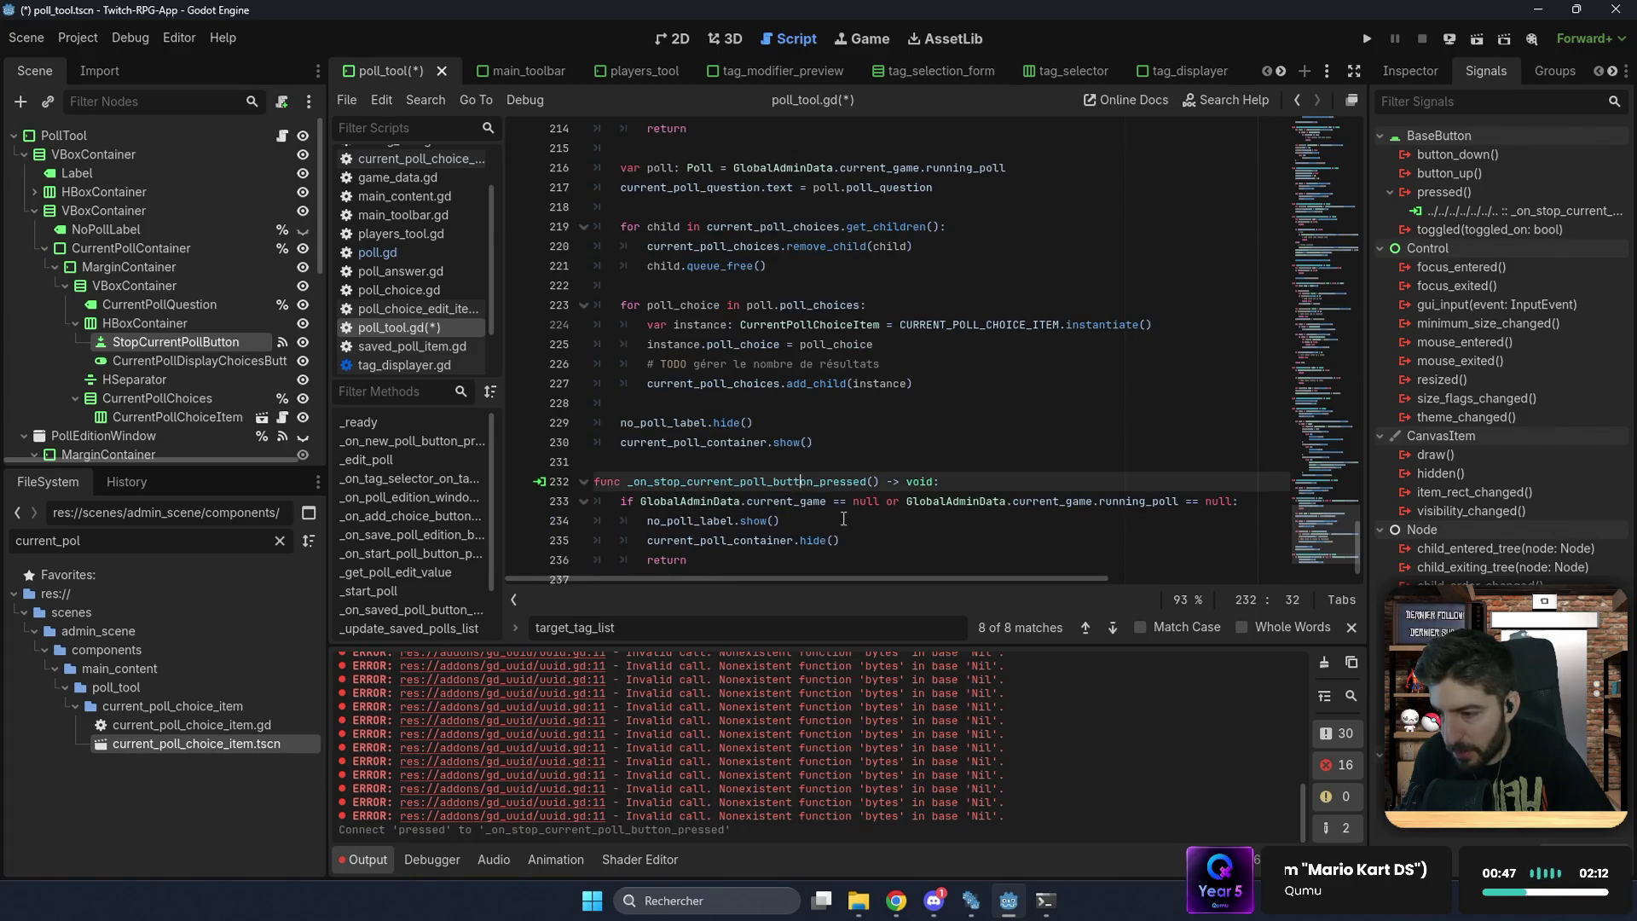
left_click_drag(869, 538, 584, 529)
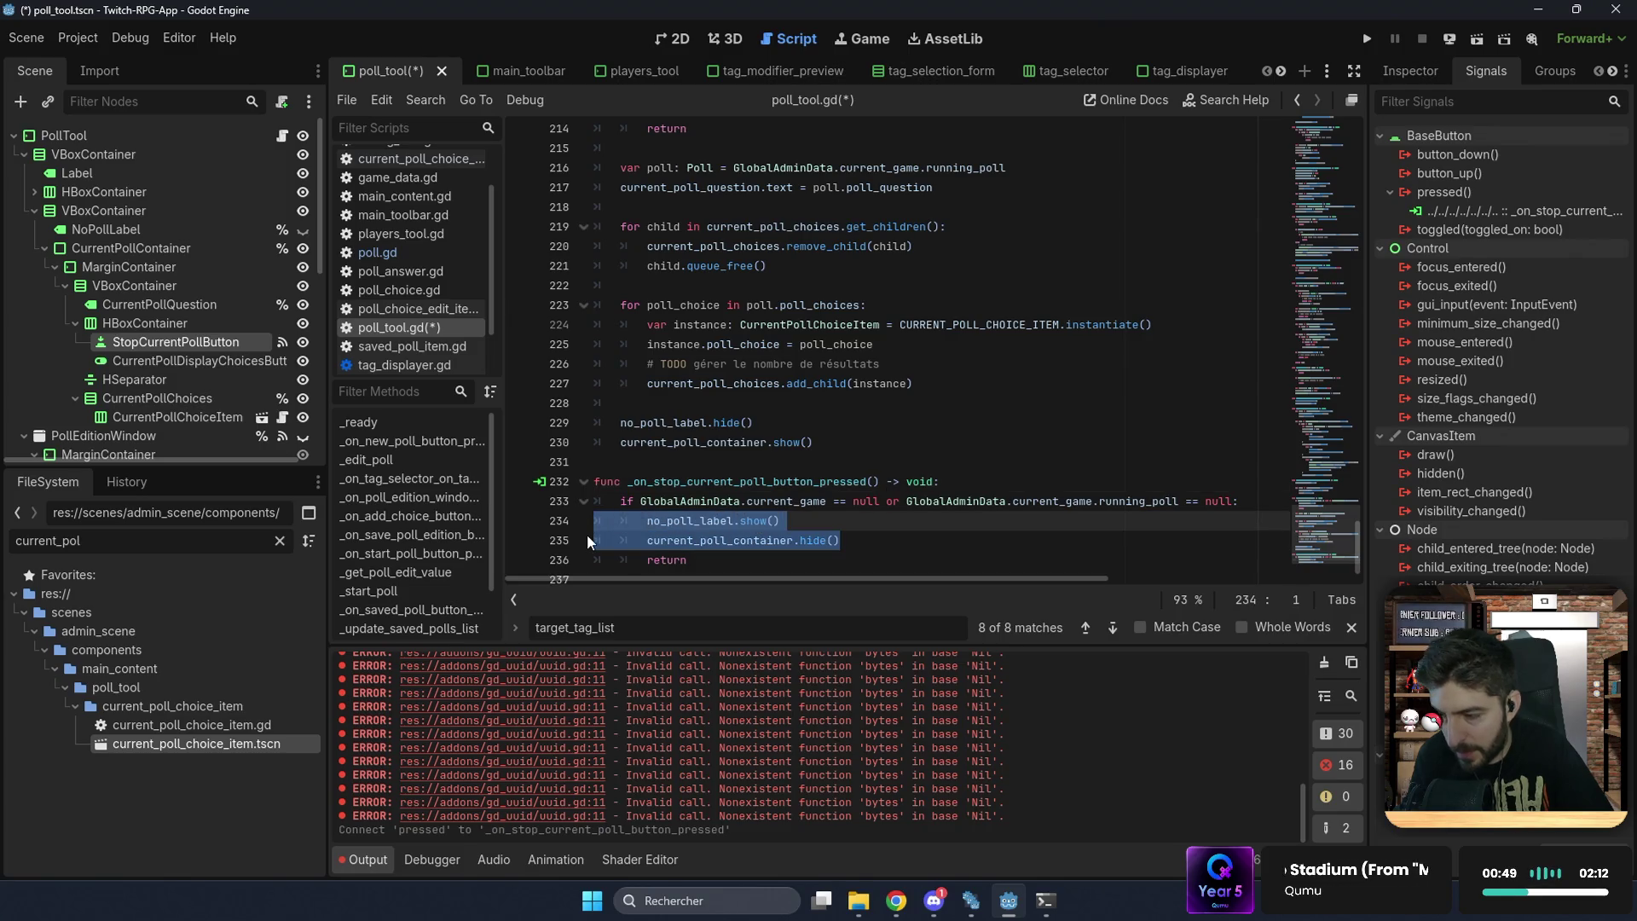
key("BackSpace")
key("BackSpace")
key("Down")
key("Return")
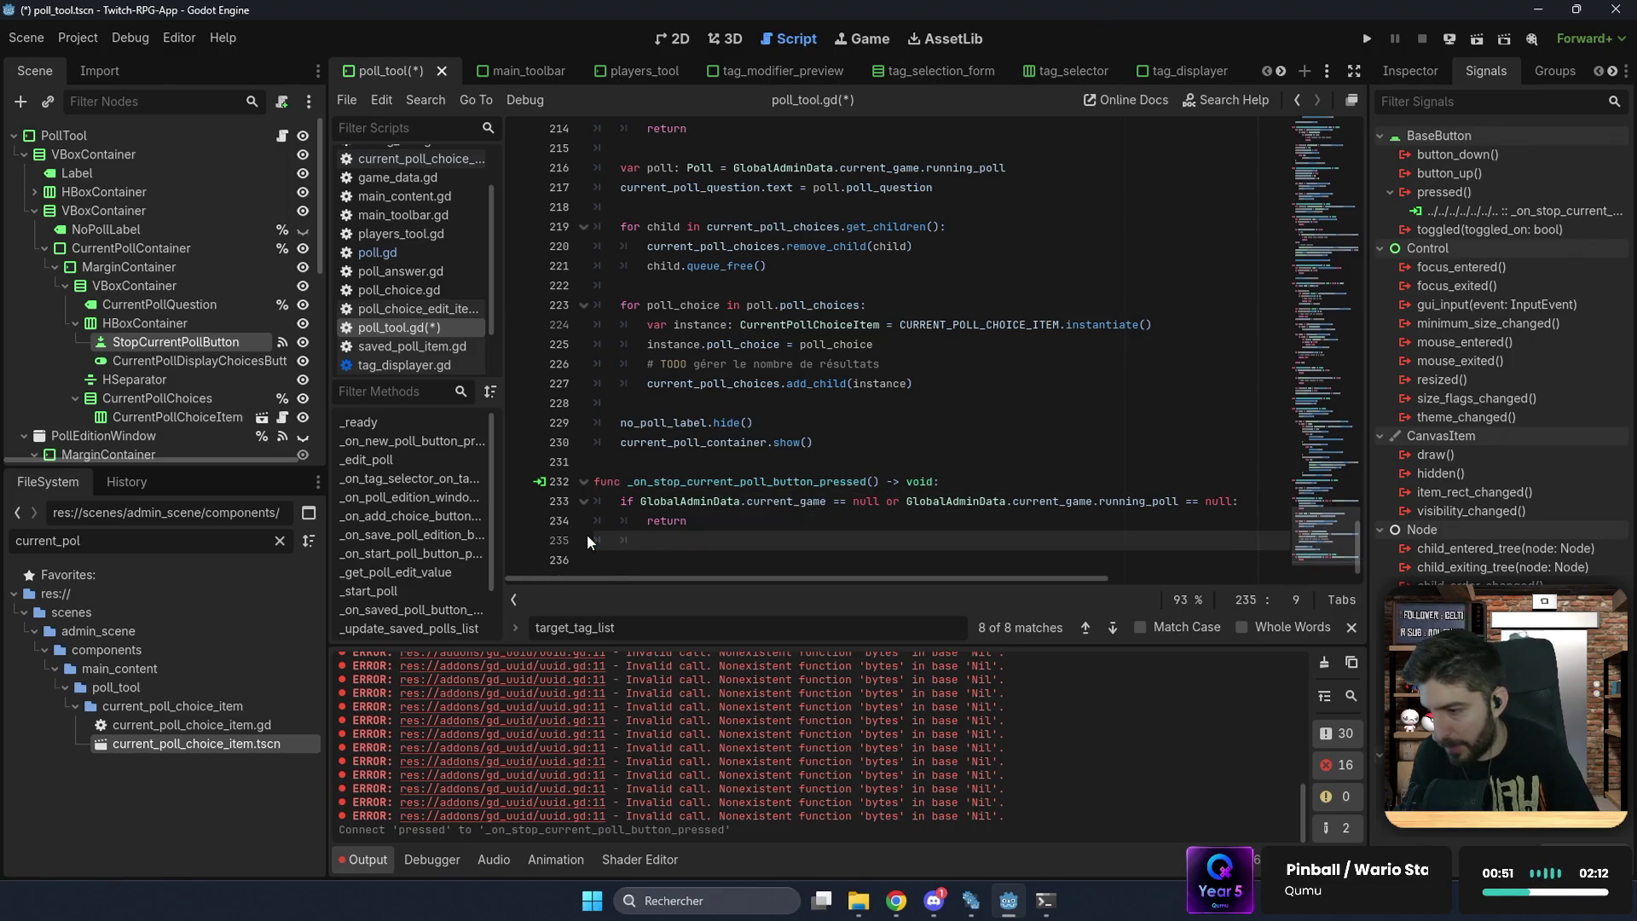
key("BackSpace")
key("Return")
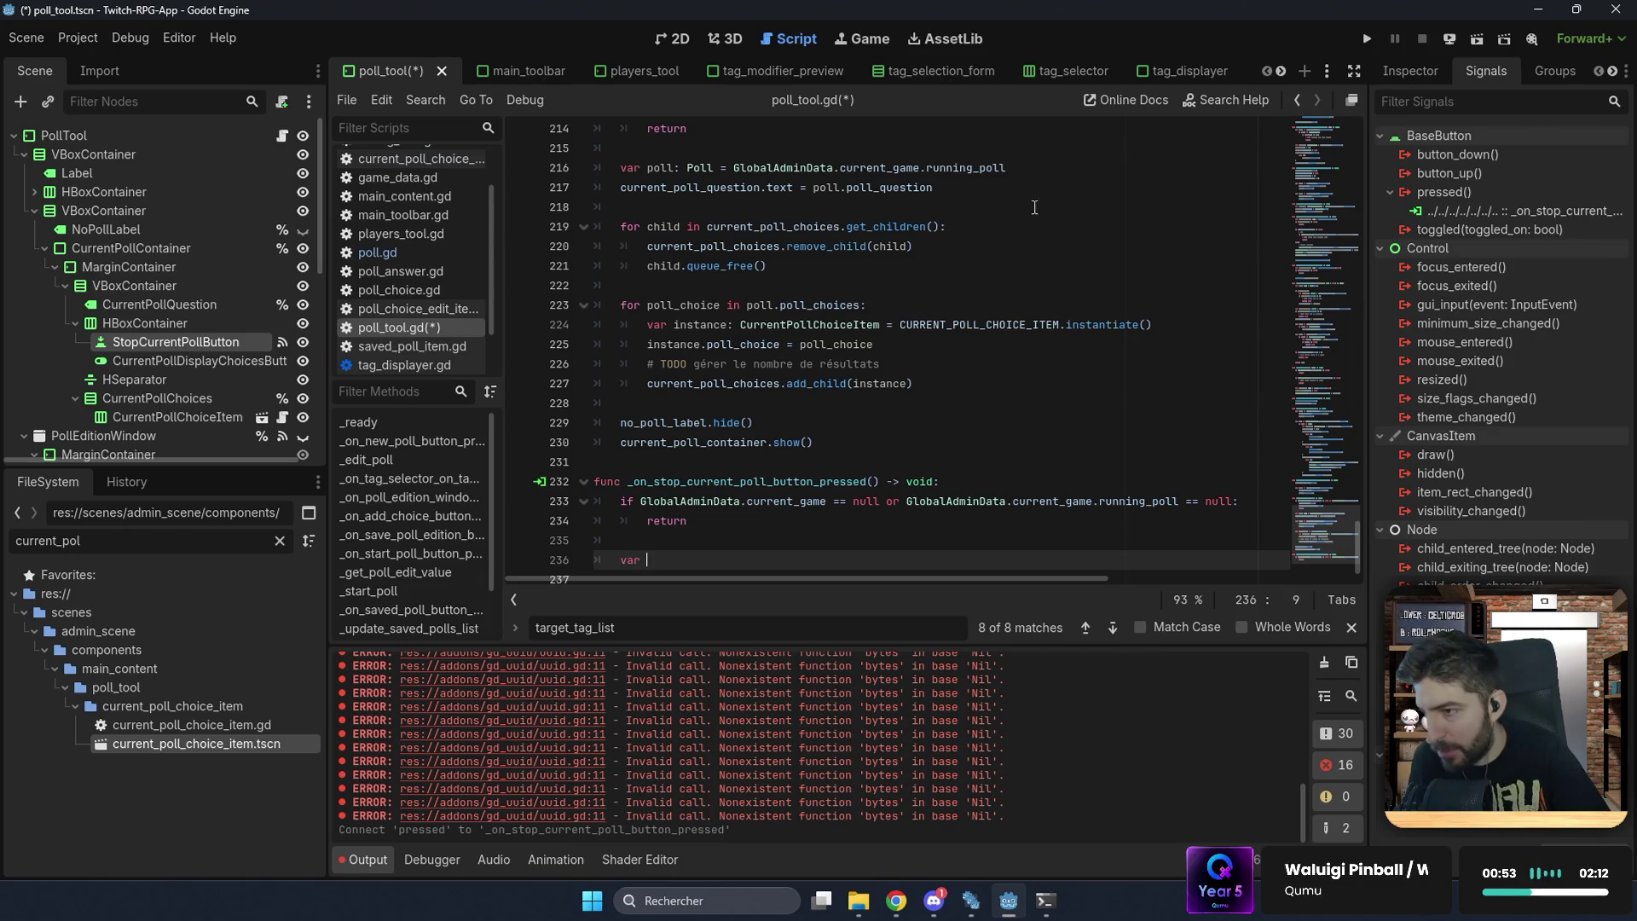
- Copy in the running poll variable line and add an 'if not poll.vote_open: return' check
left_click_drag(1055, 175, 1048, 157)
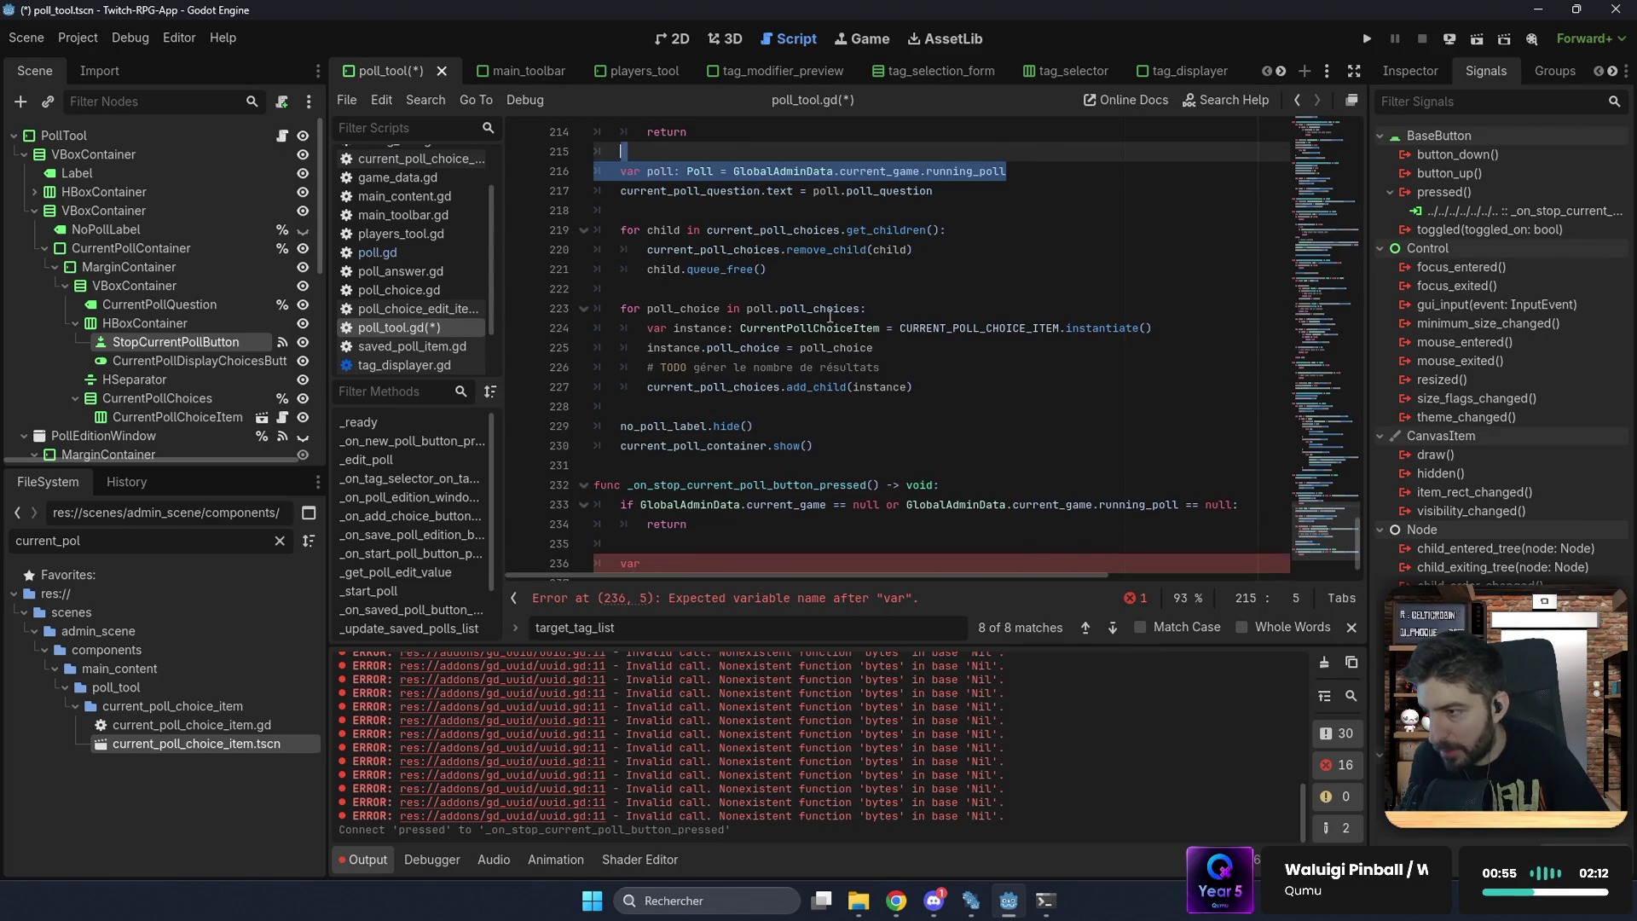
scroll(723, 497, "down", 1)
key("ctrl+c")
left_click(691, 544)
key("BackSpace")
key("BackSpace")
key("BackSpace")
key("ctrl+v")
key("Return")
type("oll.")
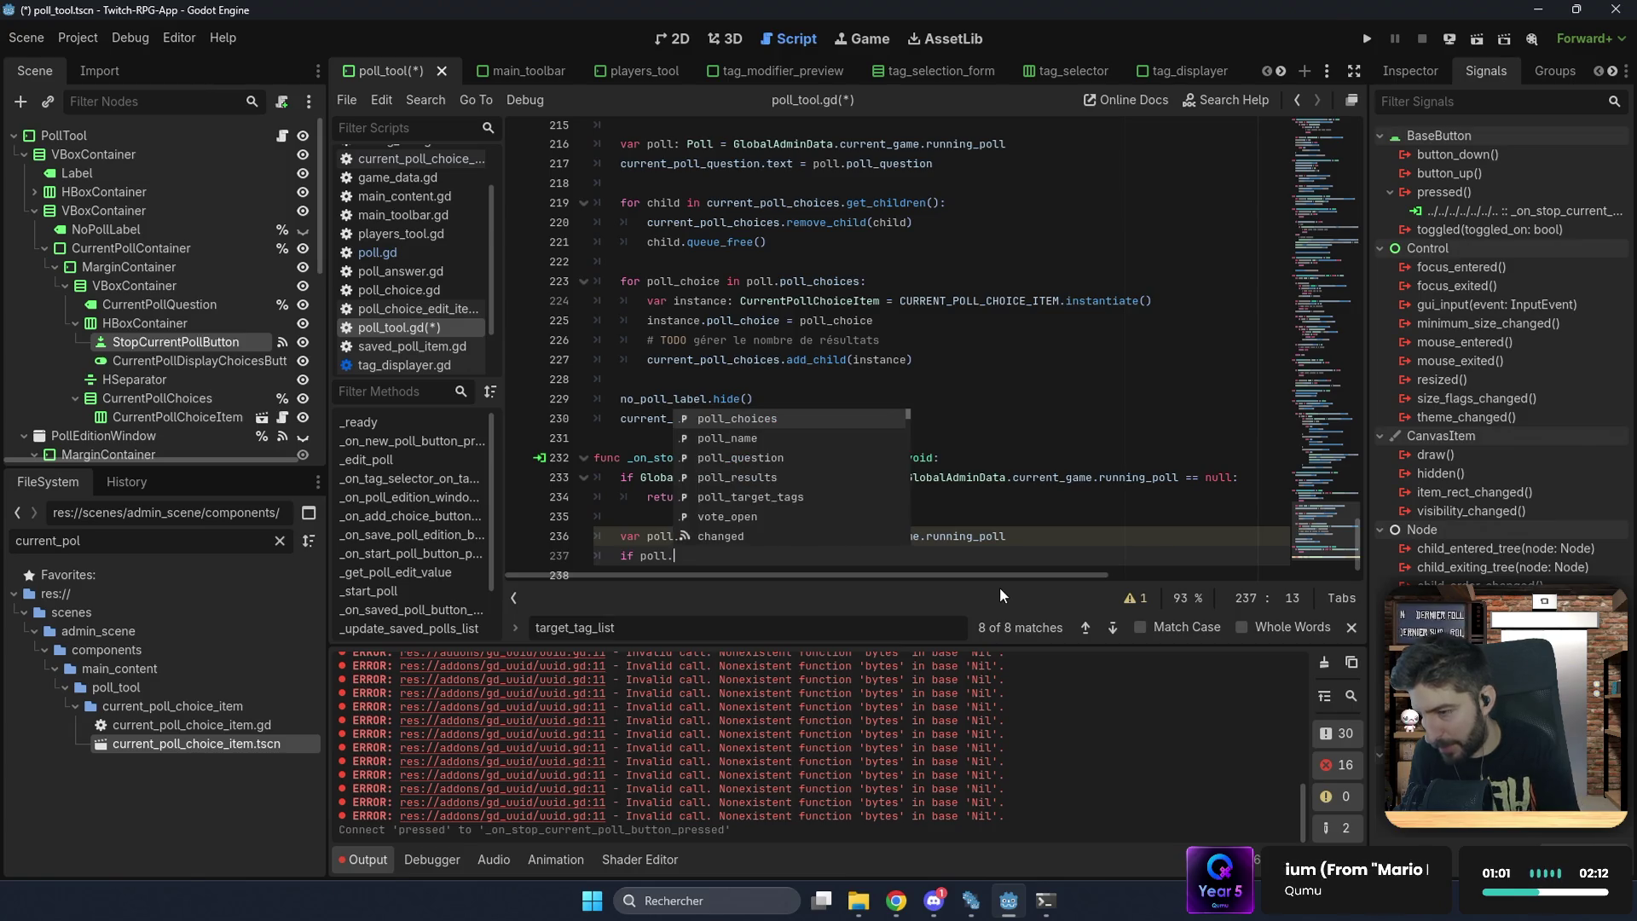
key("Down")
key("Down")
key("Down")
key("Return")
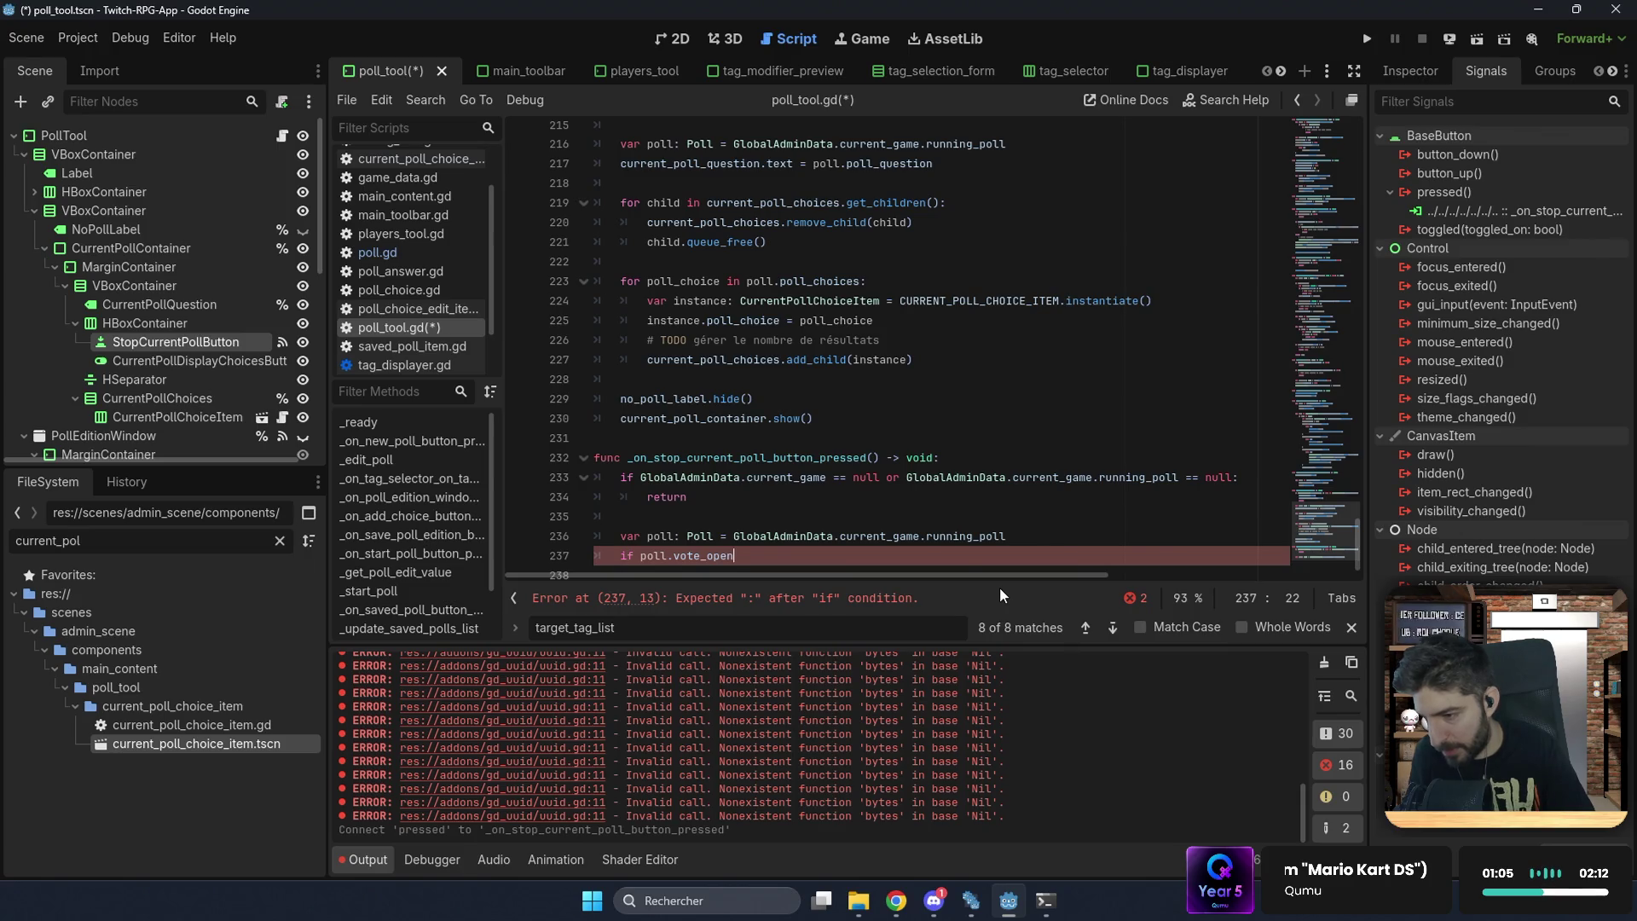
type(":")
key("Return")
type("rn")
key("Up")
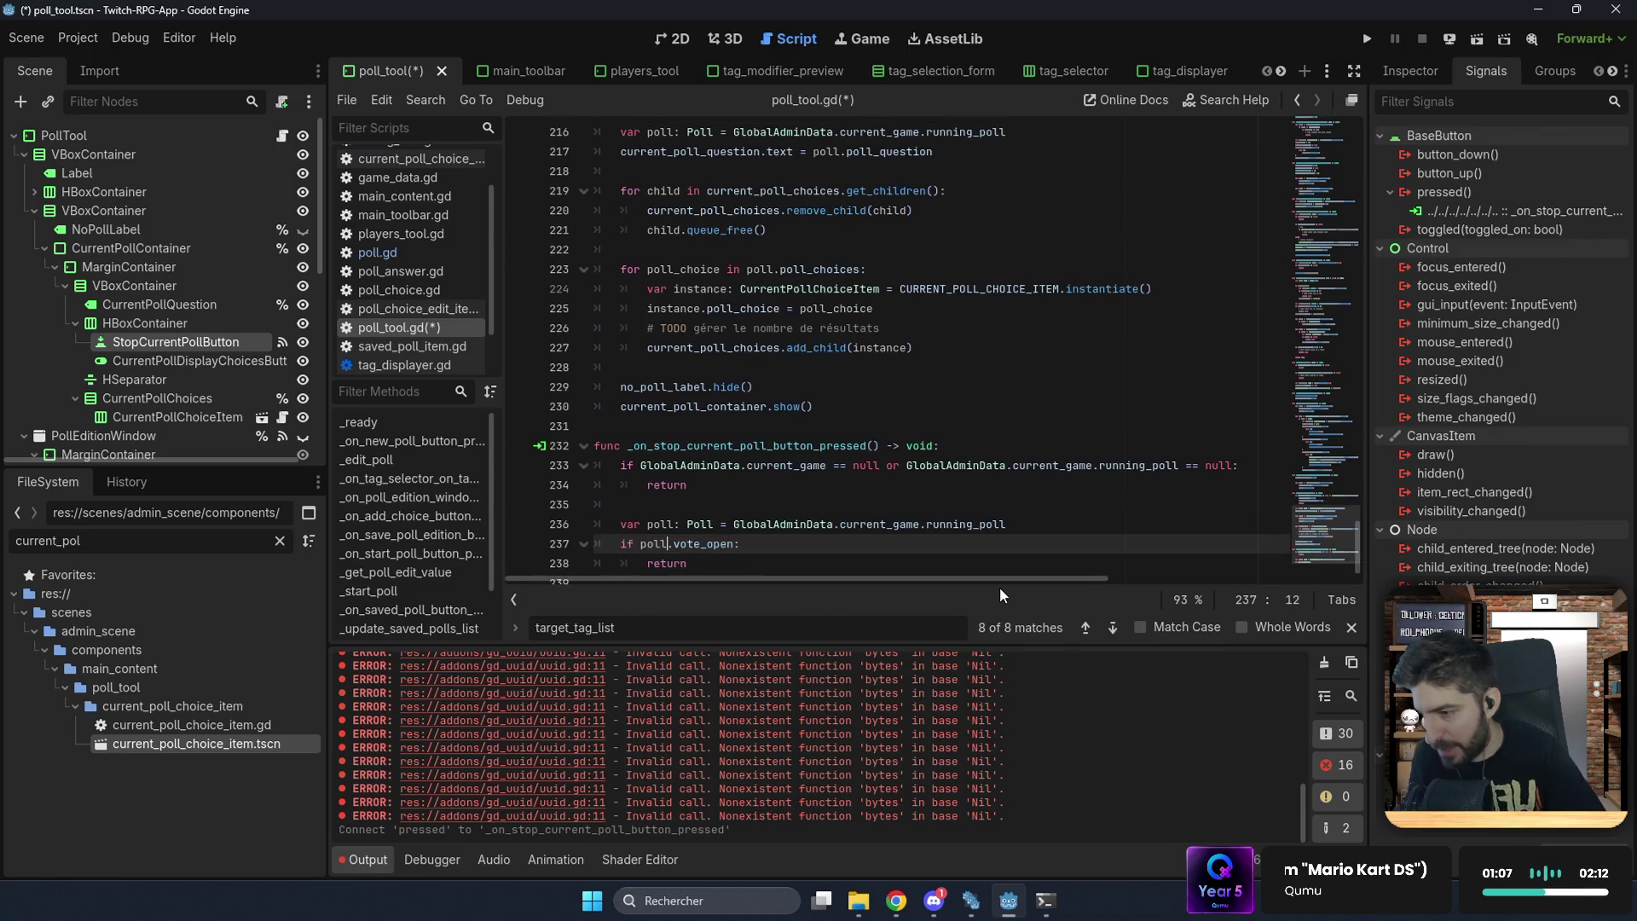
type("not")
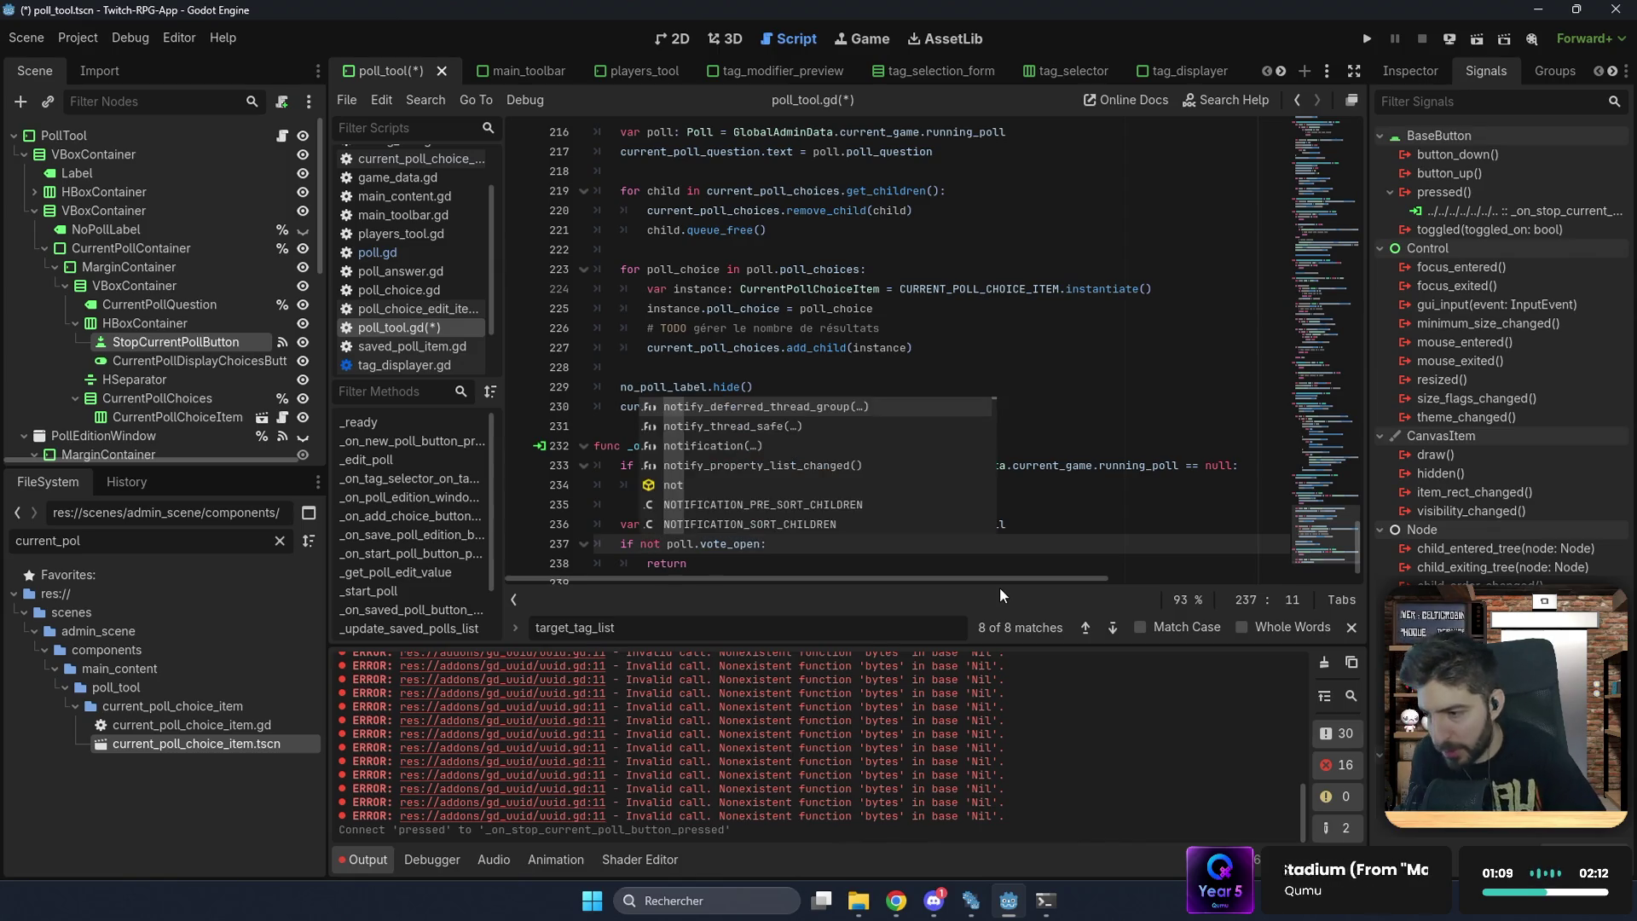
- Add 'poll.vote_open = false' after the early return and save the script
left_click(794, 564)
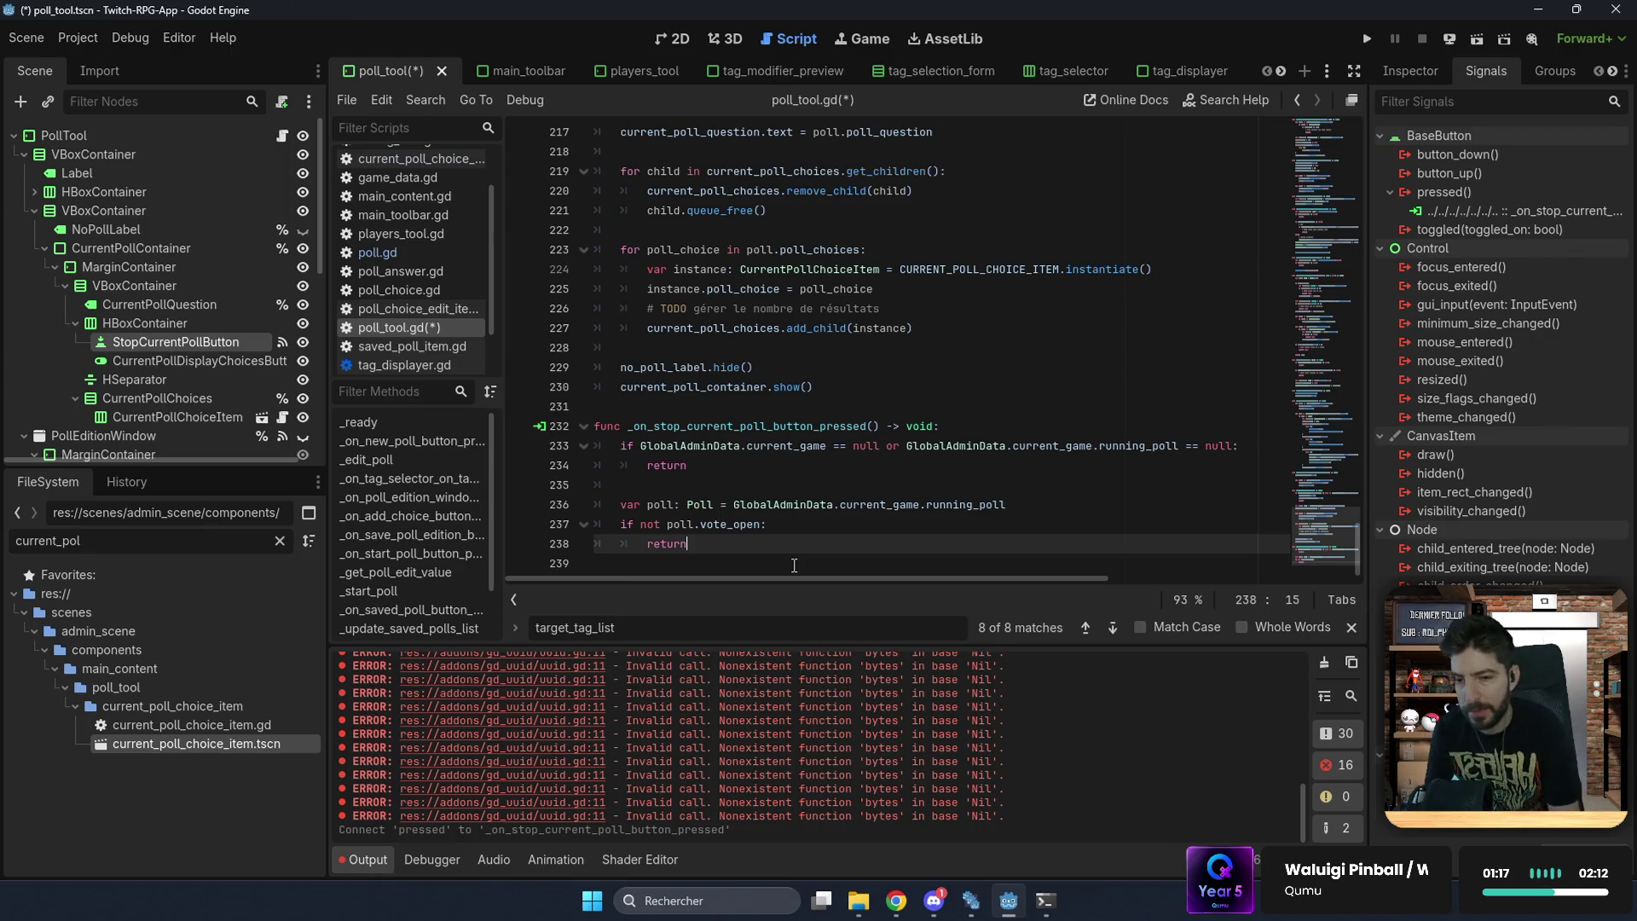
key("Return")
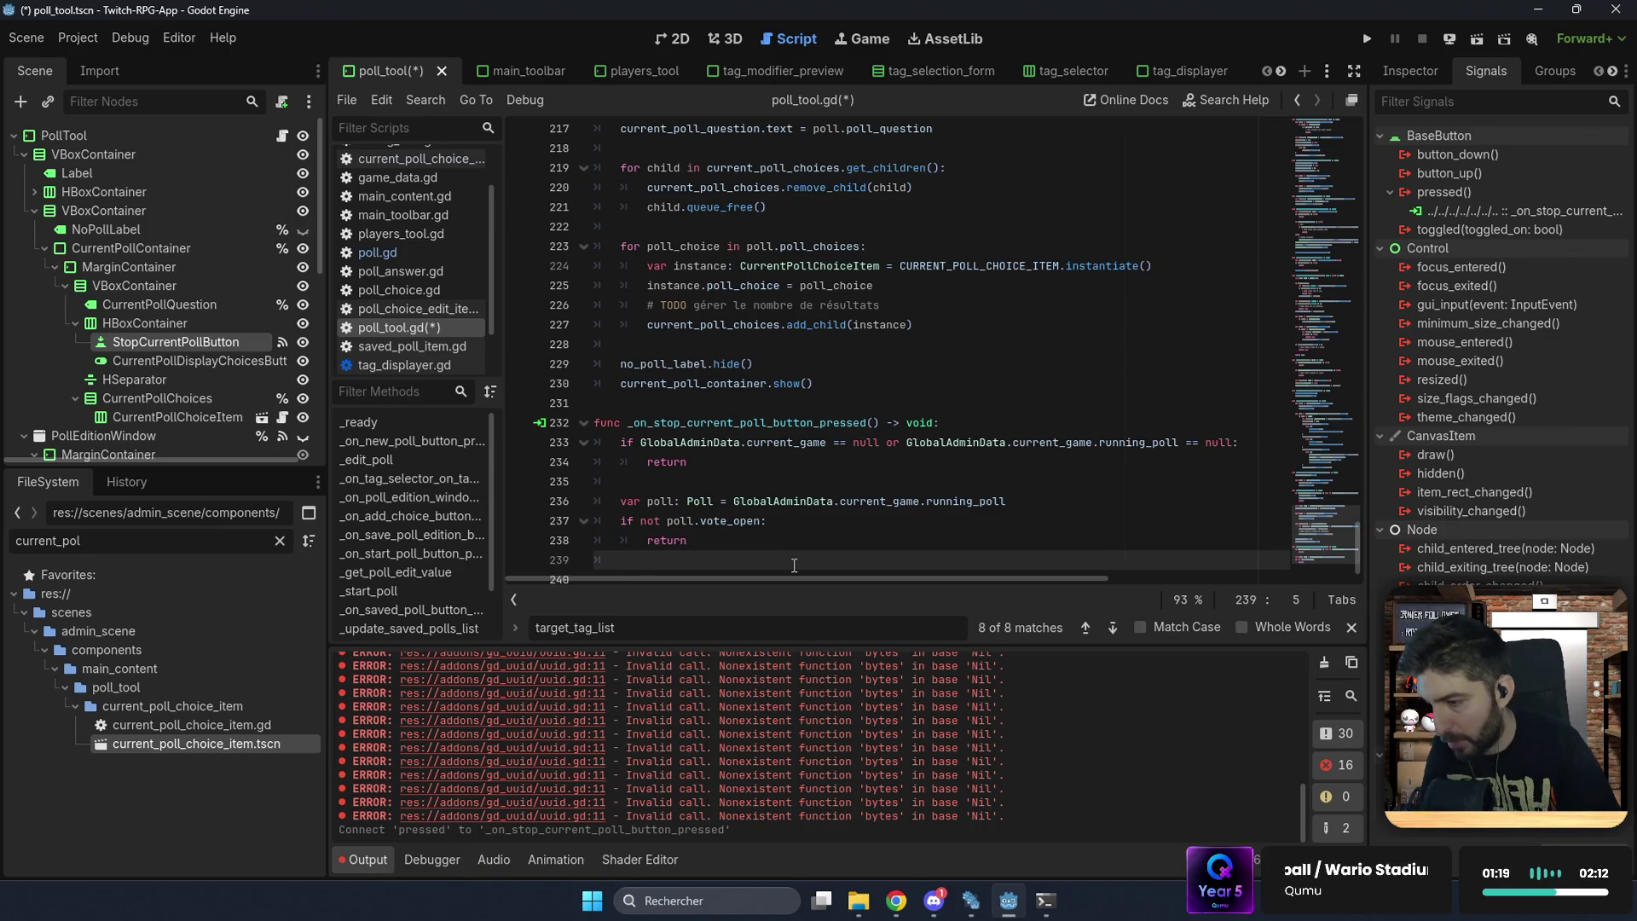
key("Return")
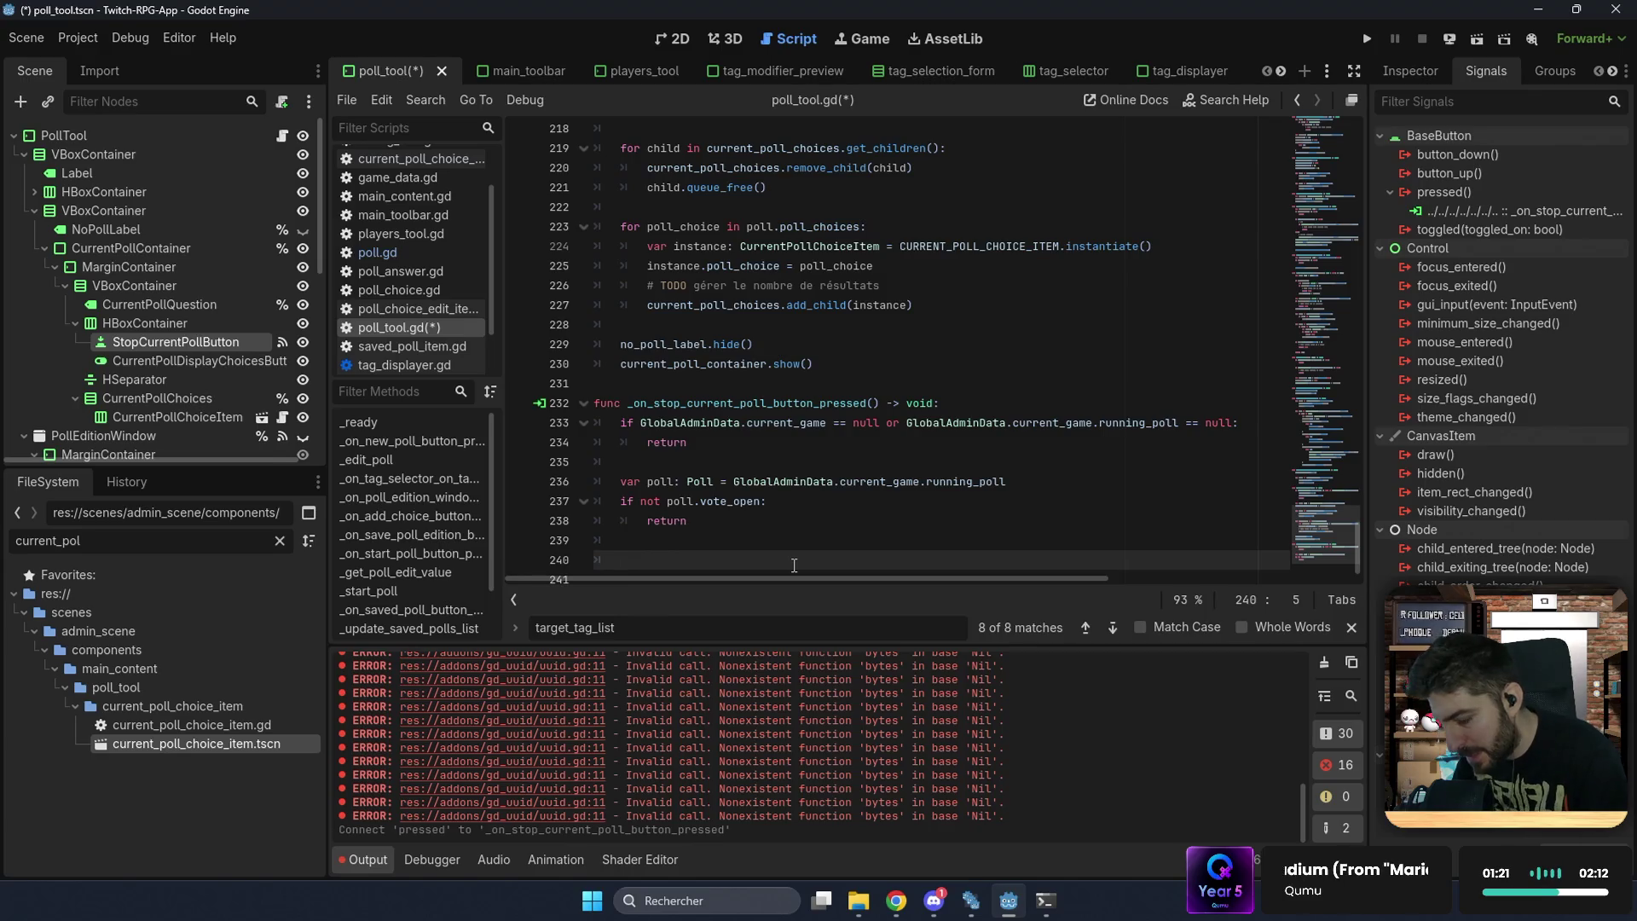
type("o")
key("Return")
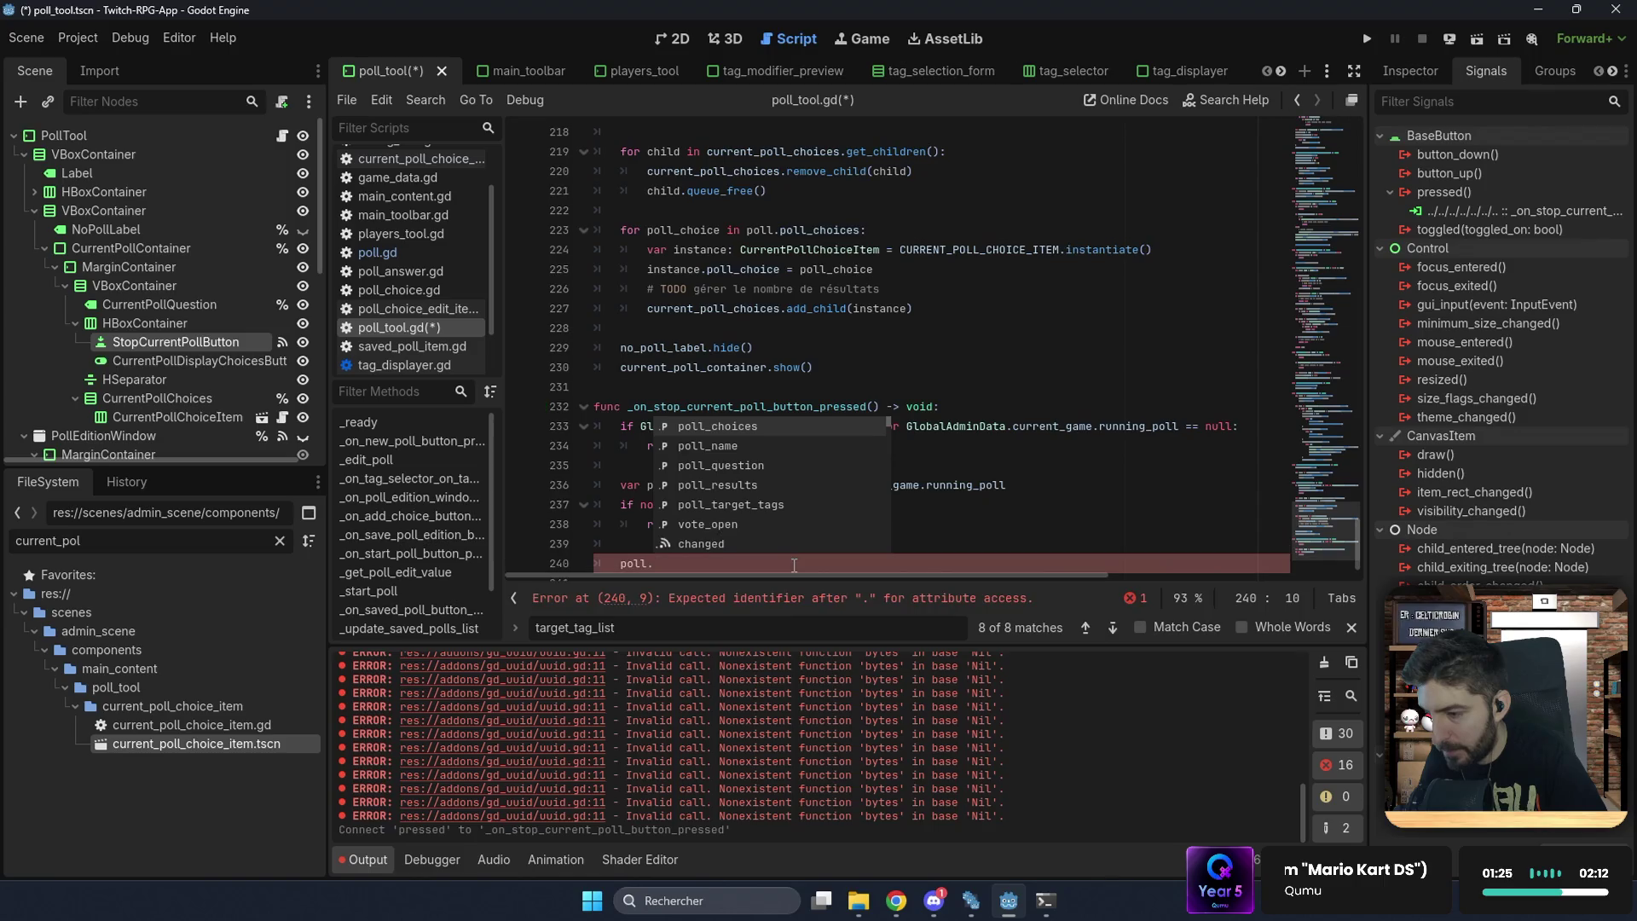
key("Down")
key("Down")
key("Down")
key("Return")
type("= false")
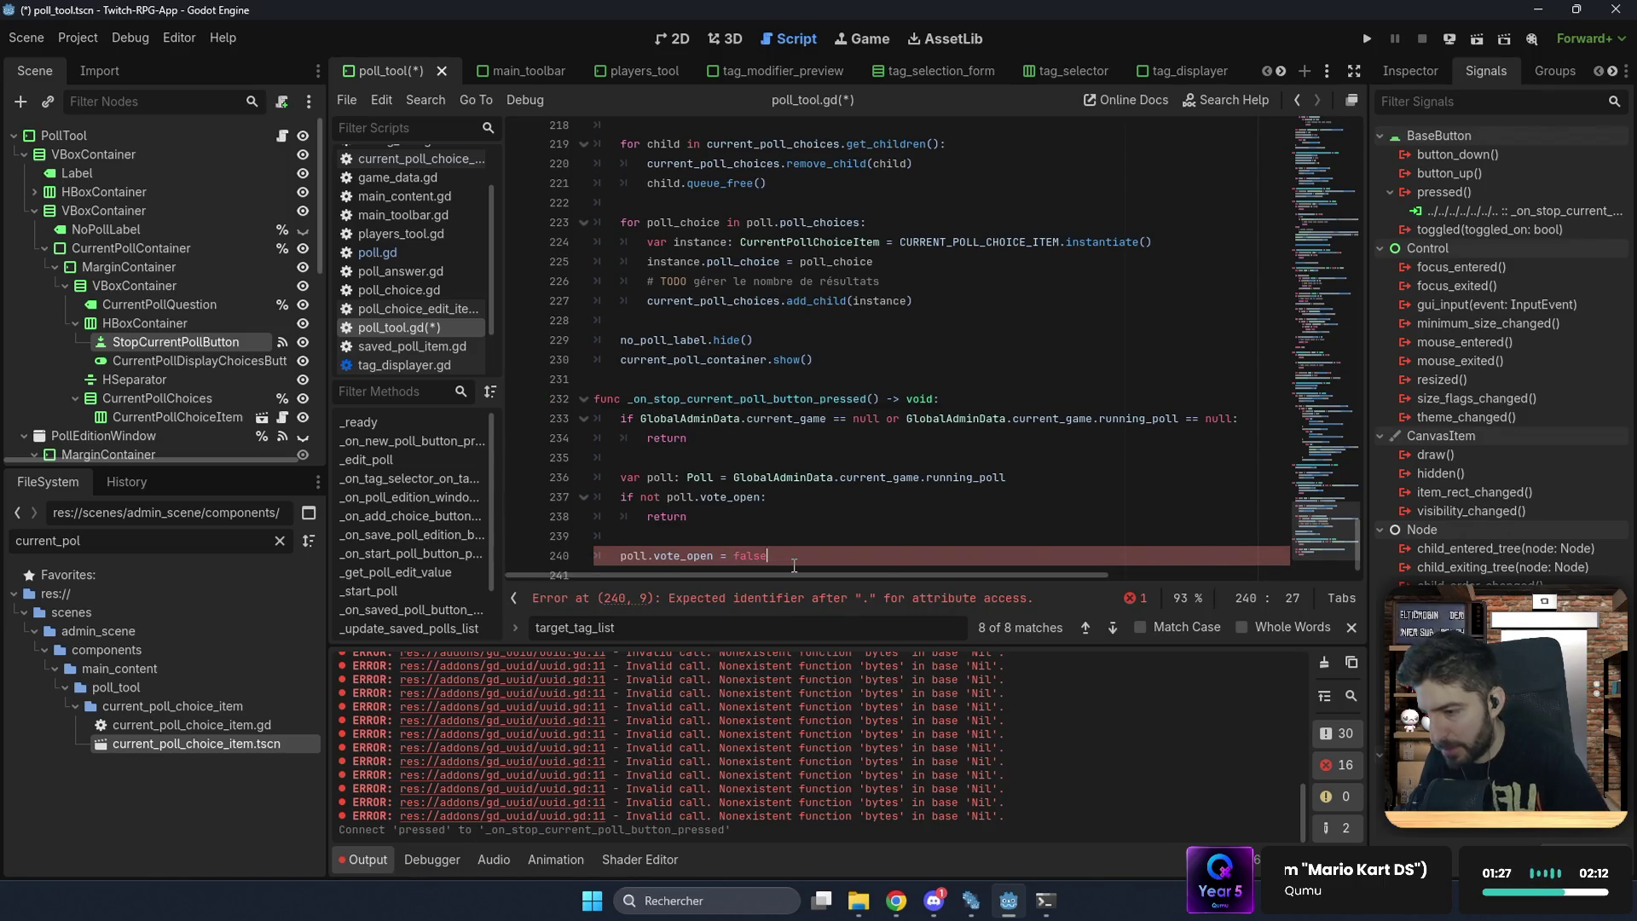
key("ctrl+s")
left_click(794, 543)
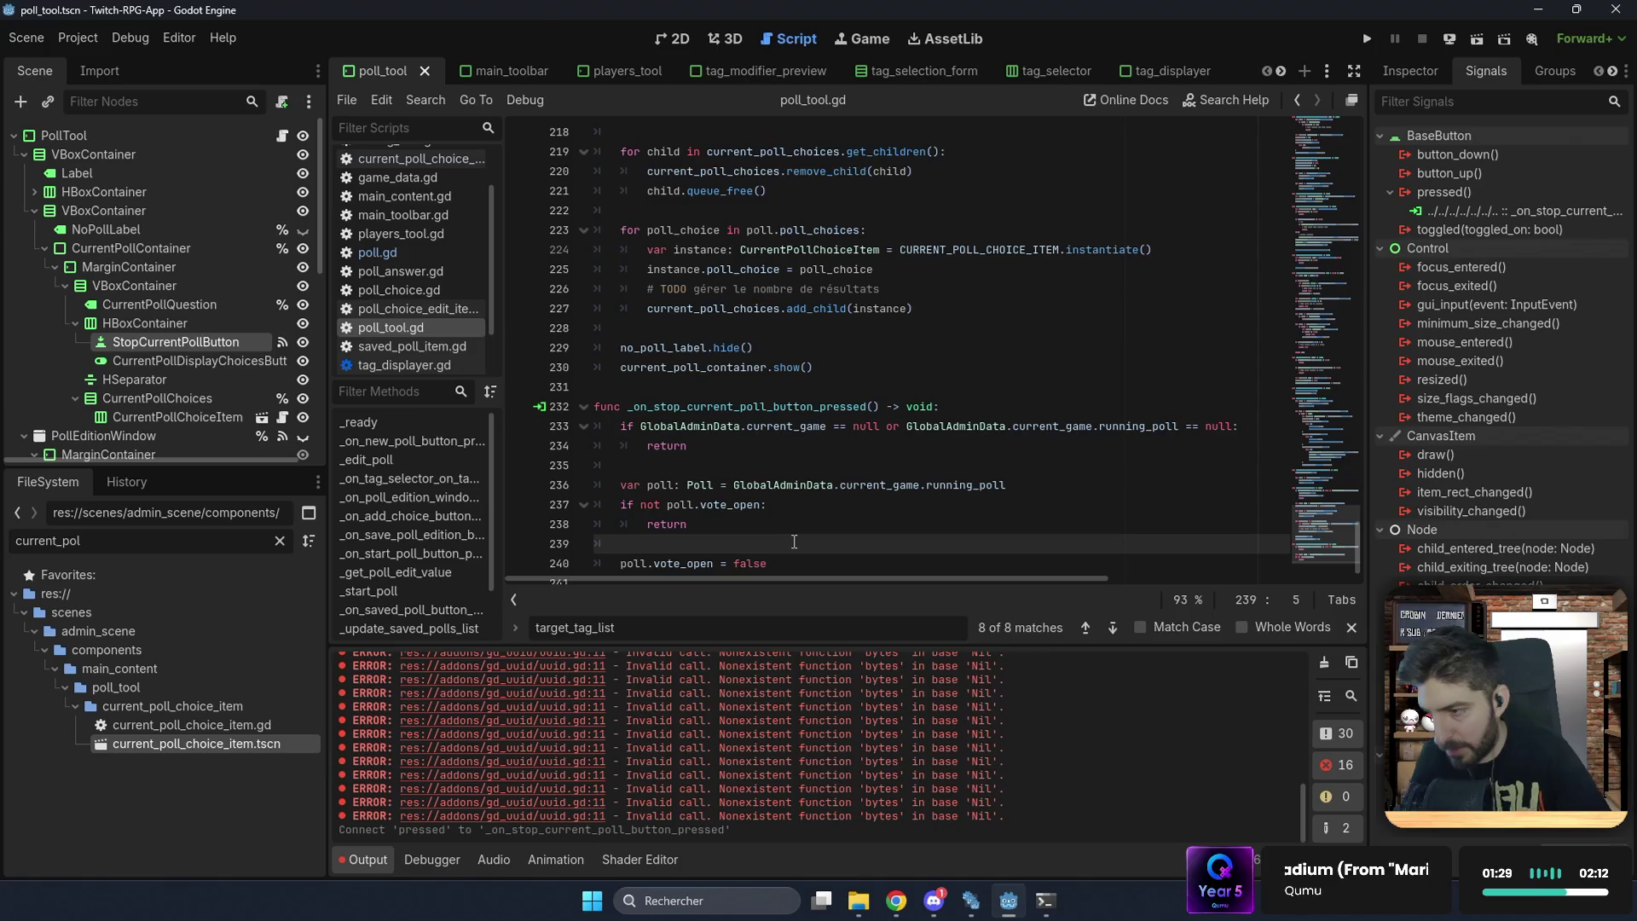
left_click(802, 556)
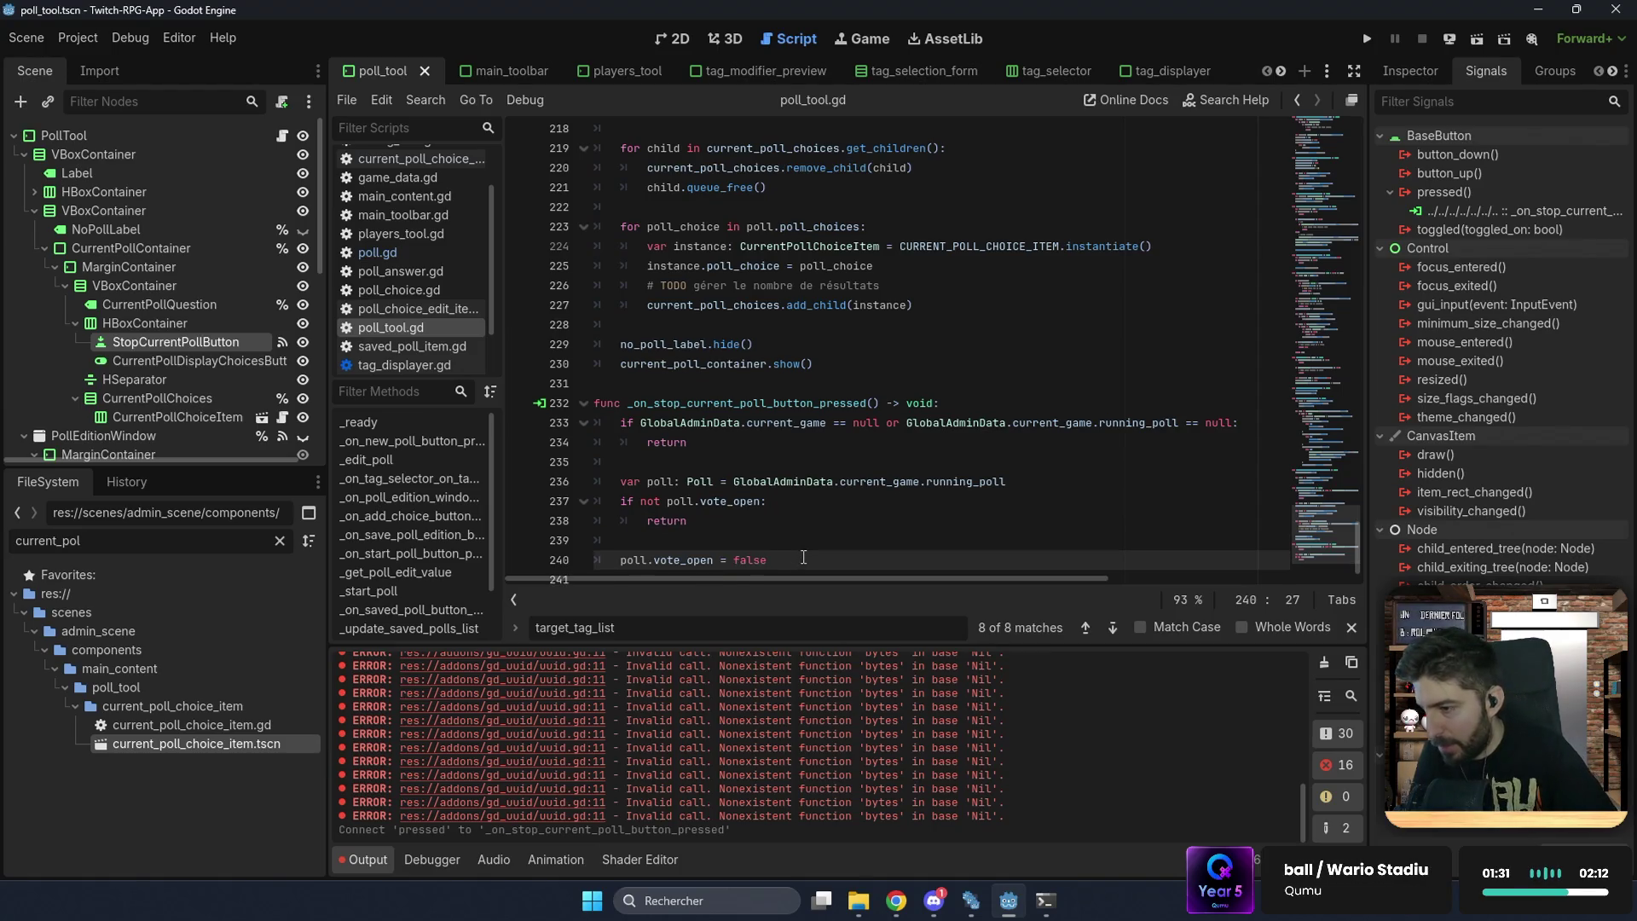
right_click(229, 341)
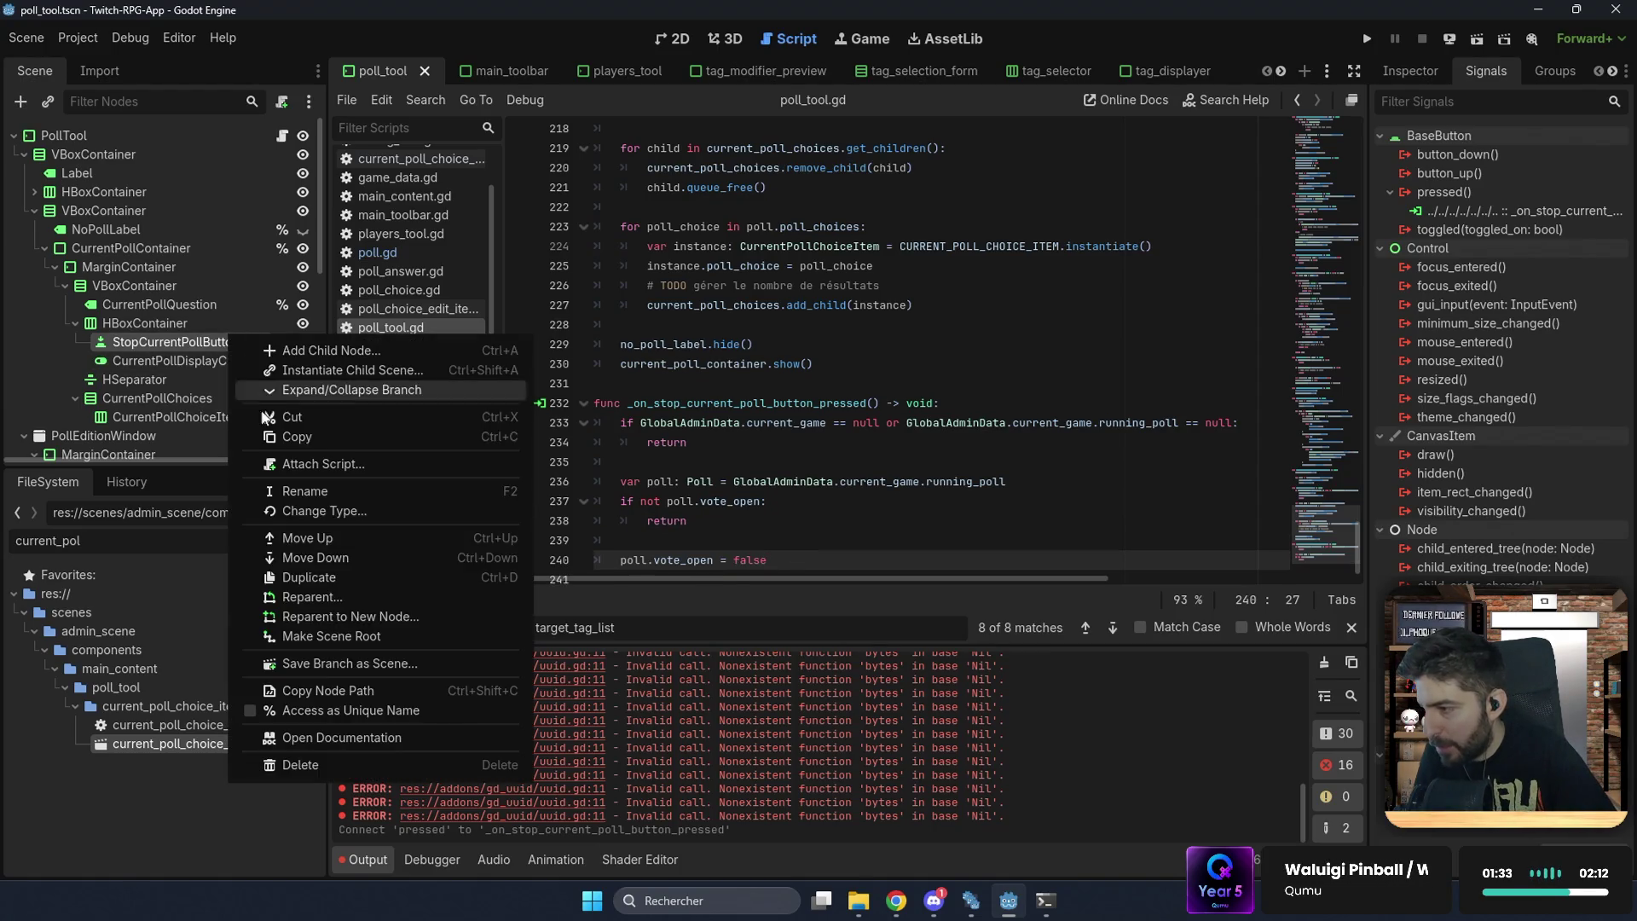
left_click(345, 709)
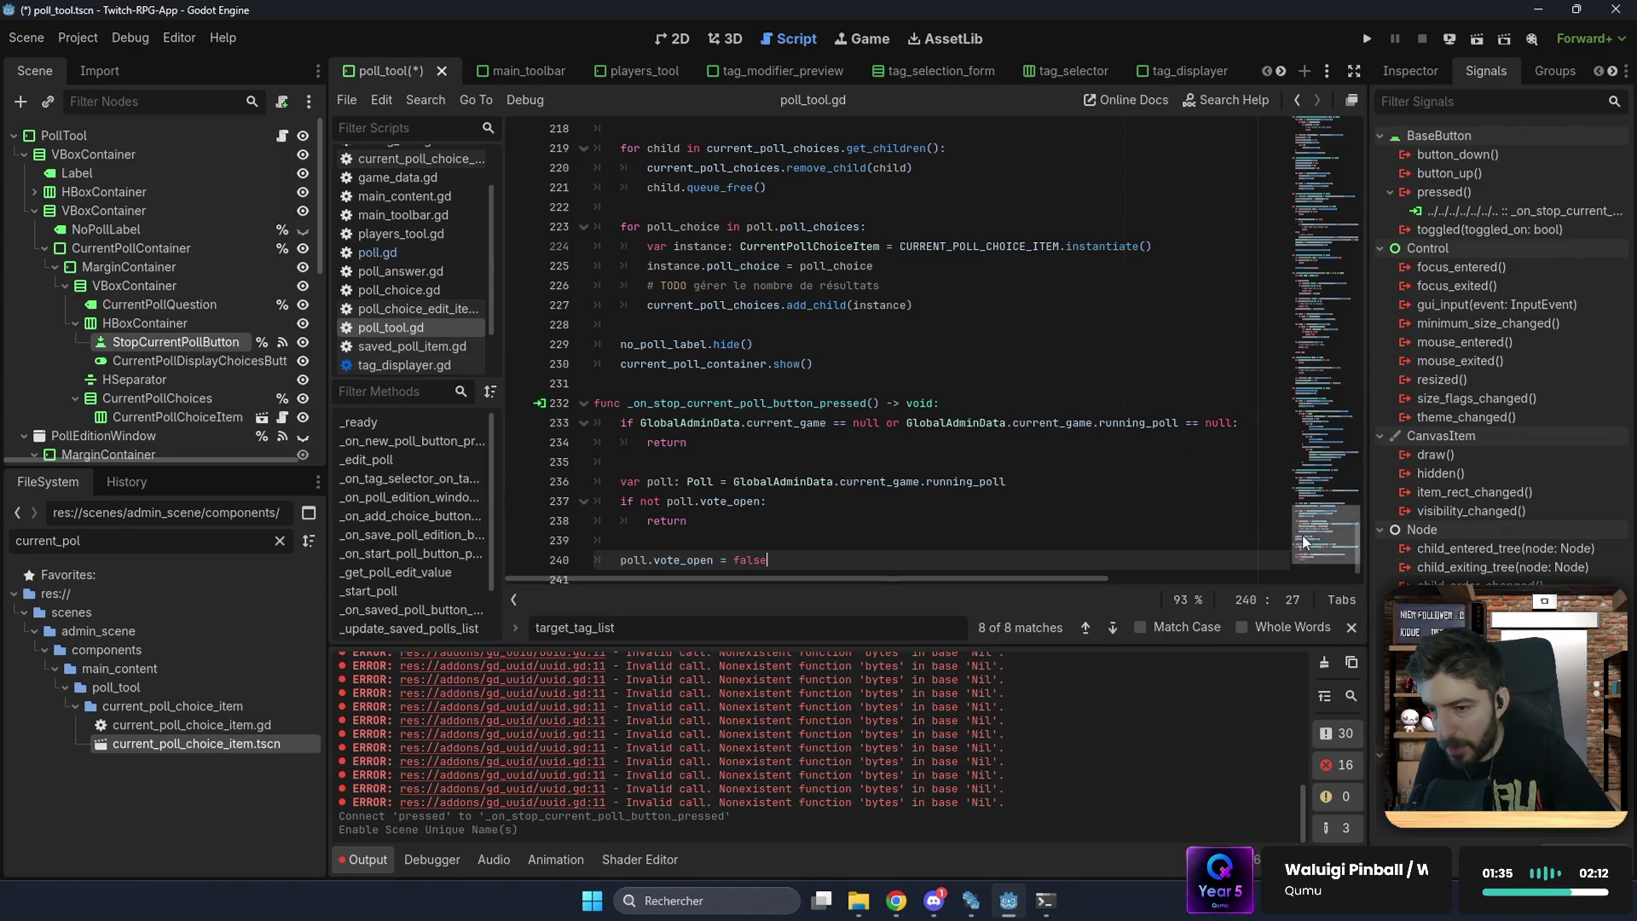
left_click_drag(1327, 533, 1331, 148)
scroll(896, 281, "down", 3)
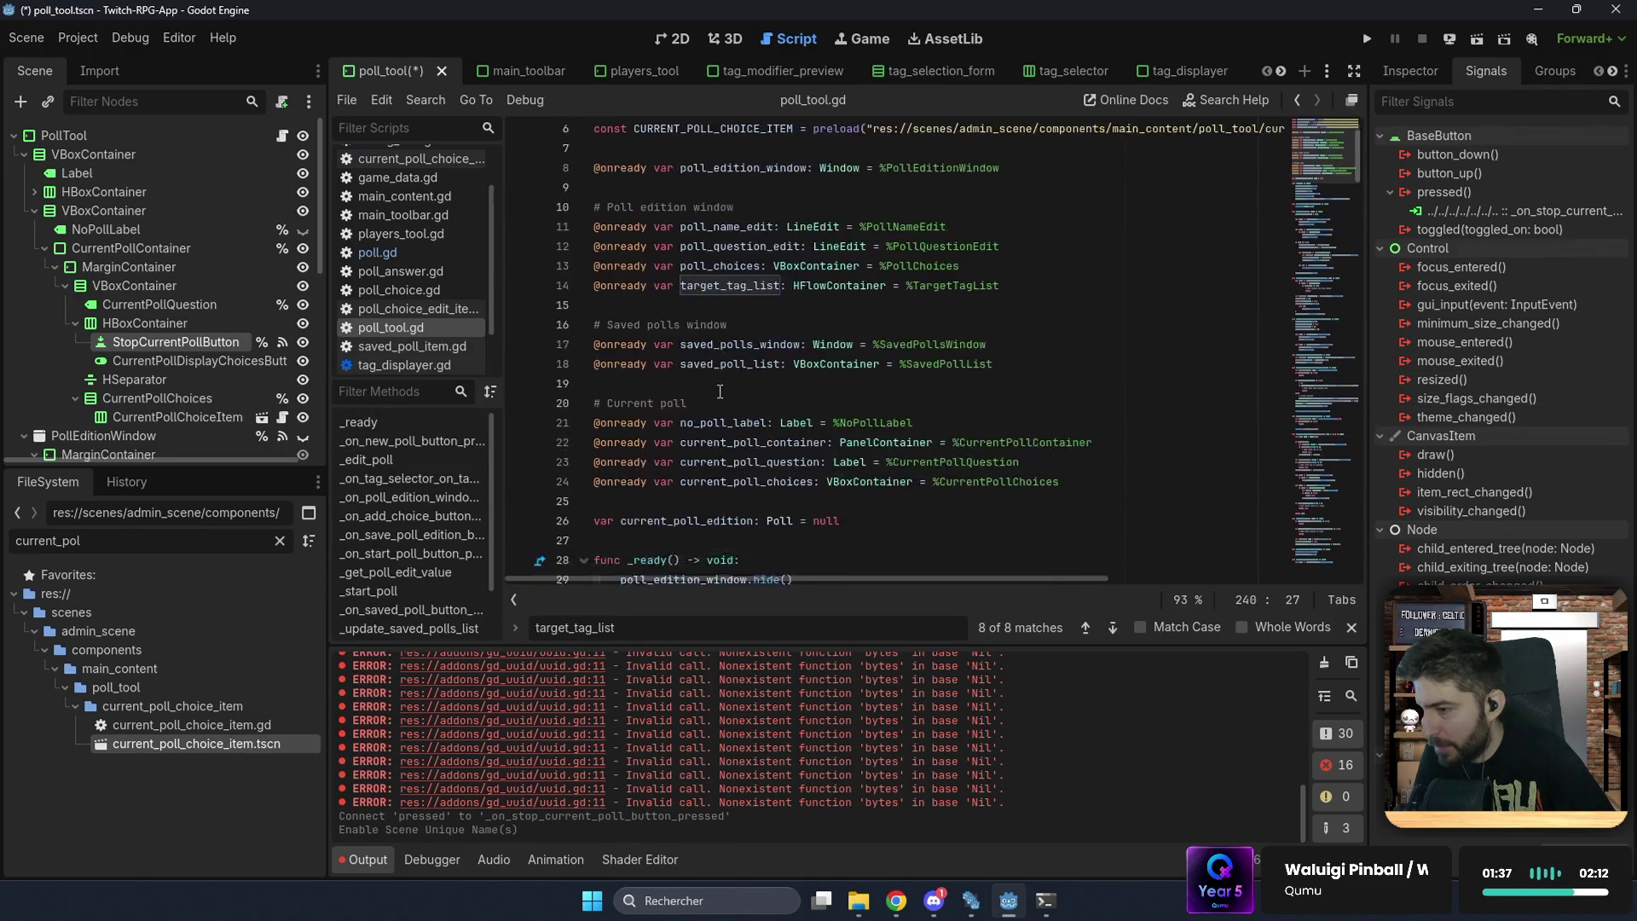
left_click_drag(203, 341, 580, 418)
double_click(770, 417)
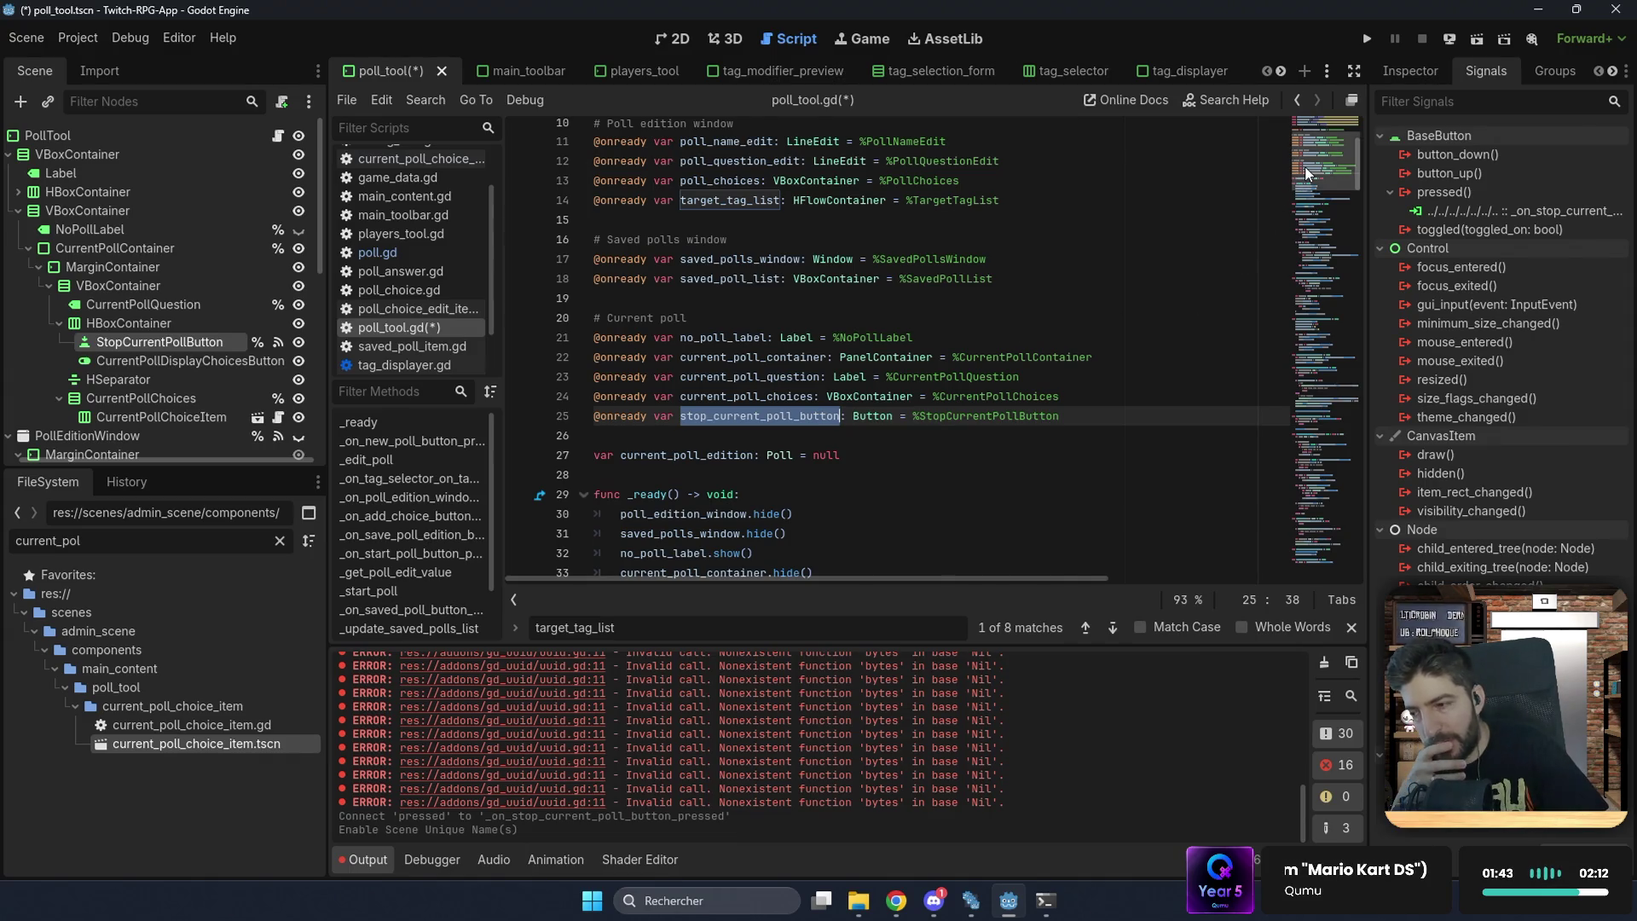
- Call stop_current_poll_button.hide() after the vote_open assignment and save
left_click_drag(1314, 167, 1327, 563)
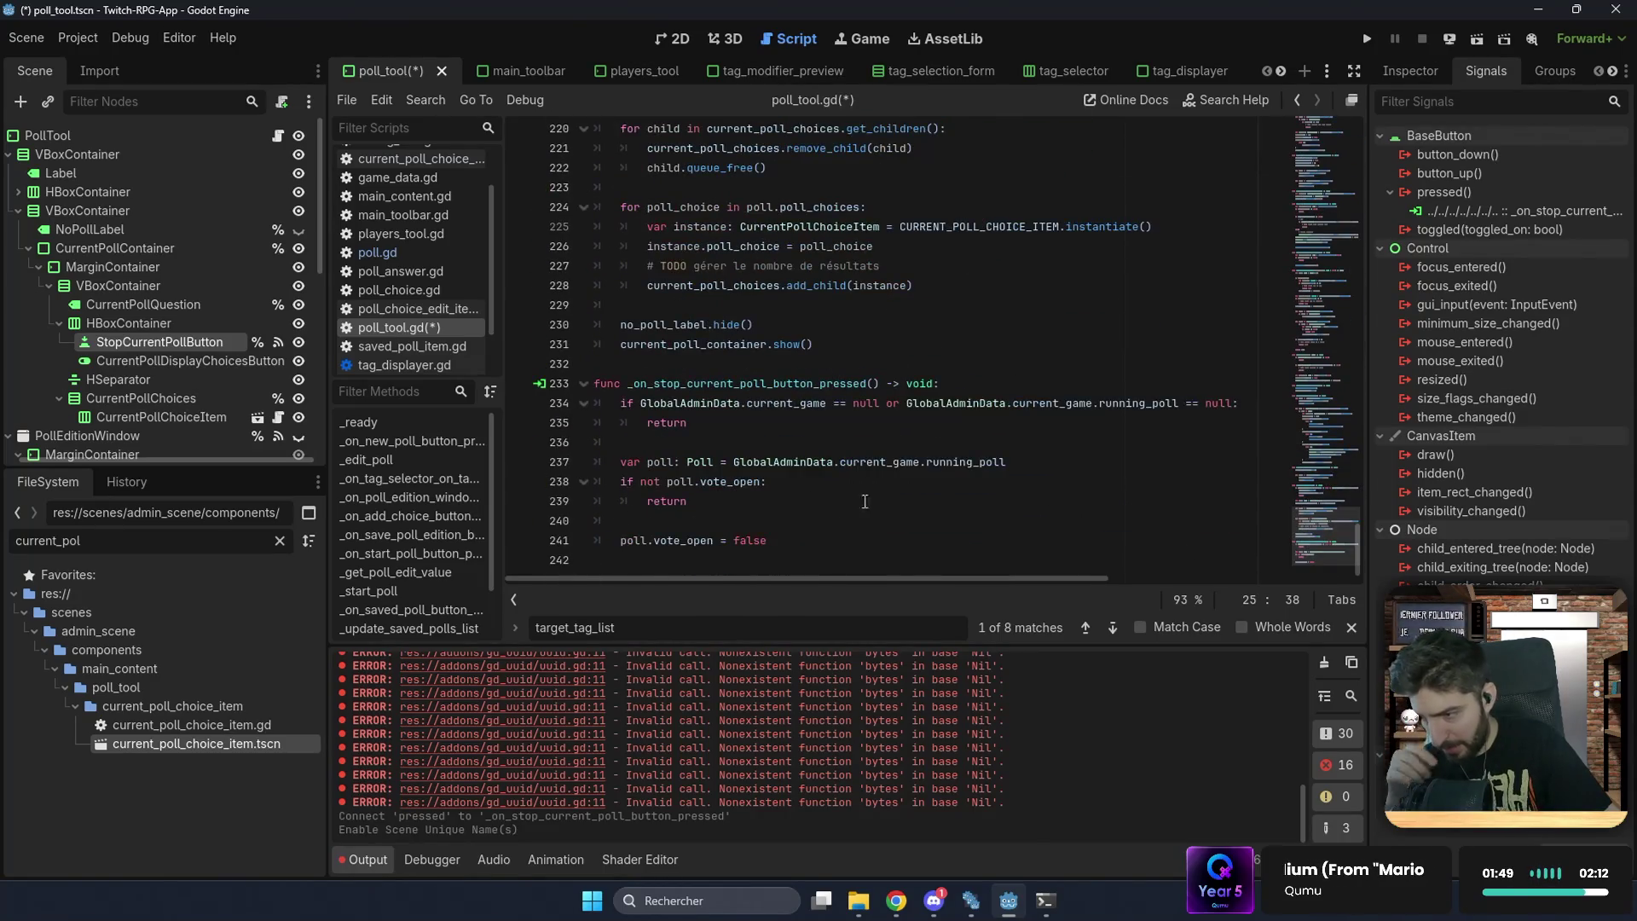
left_click(859, 558)
key("Tab")
type("stop_current_poll_button.")
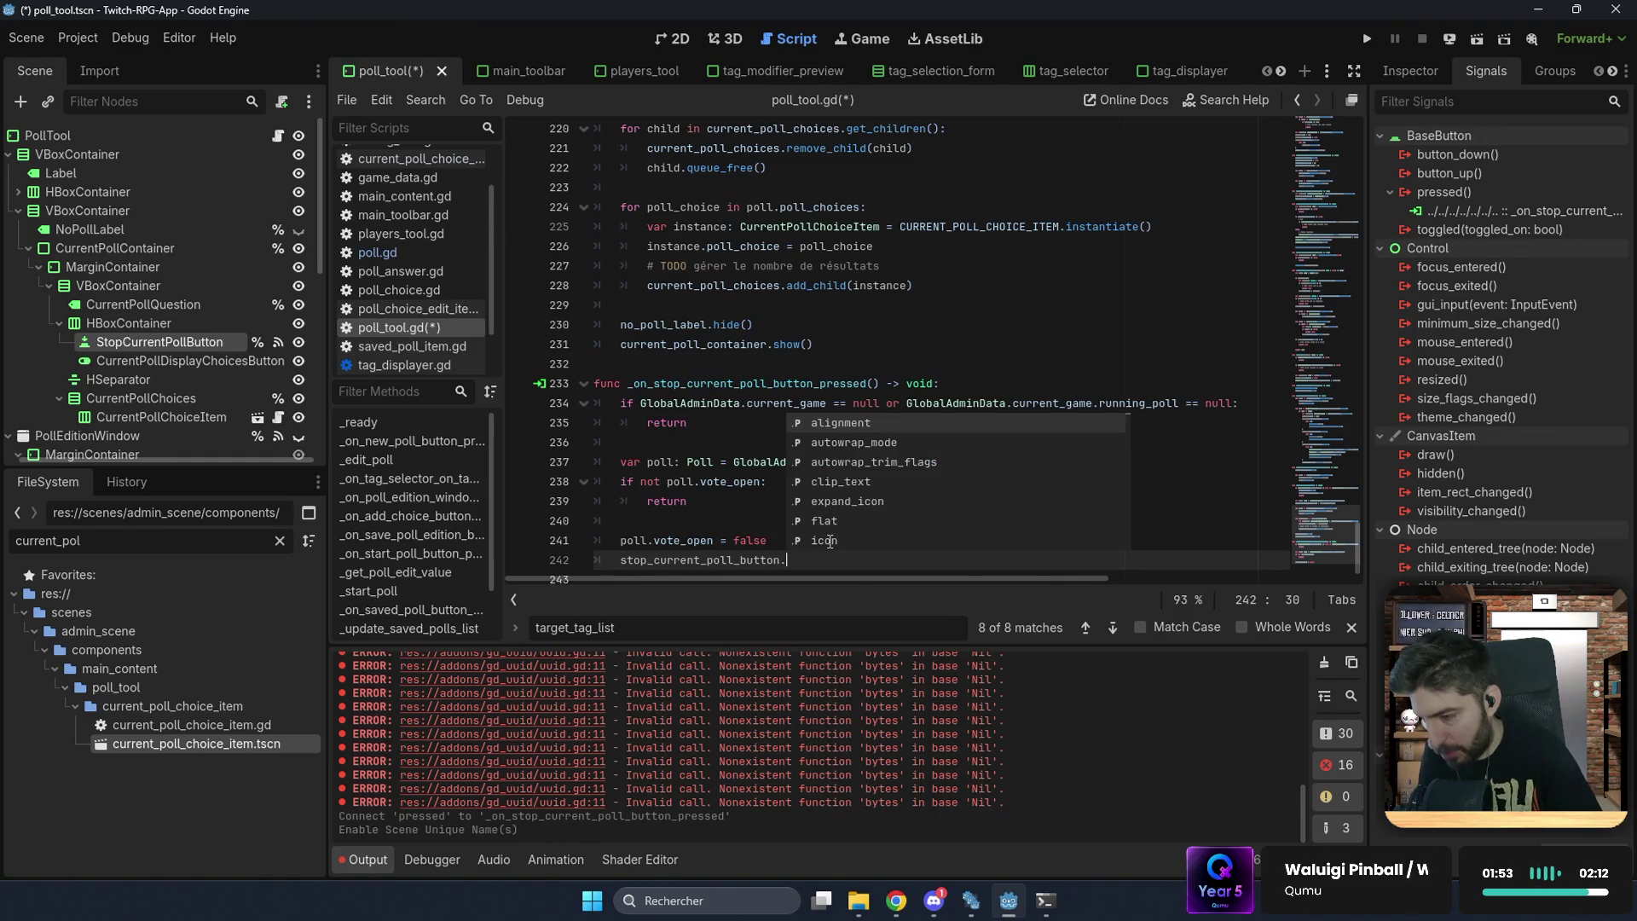
type("hi")
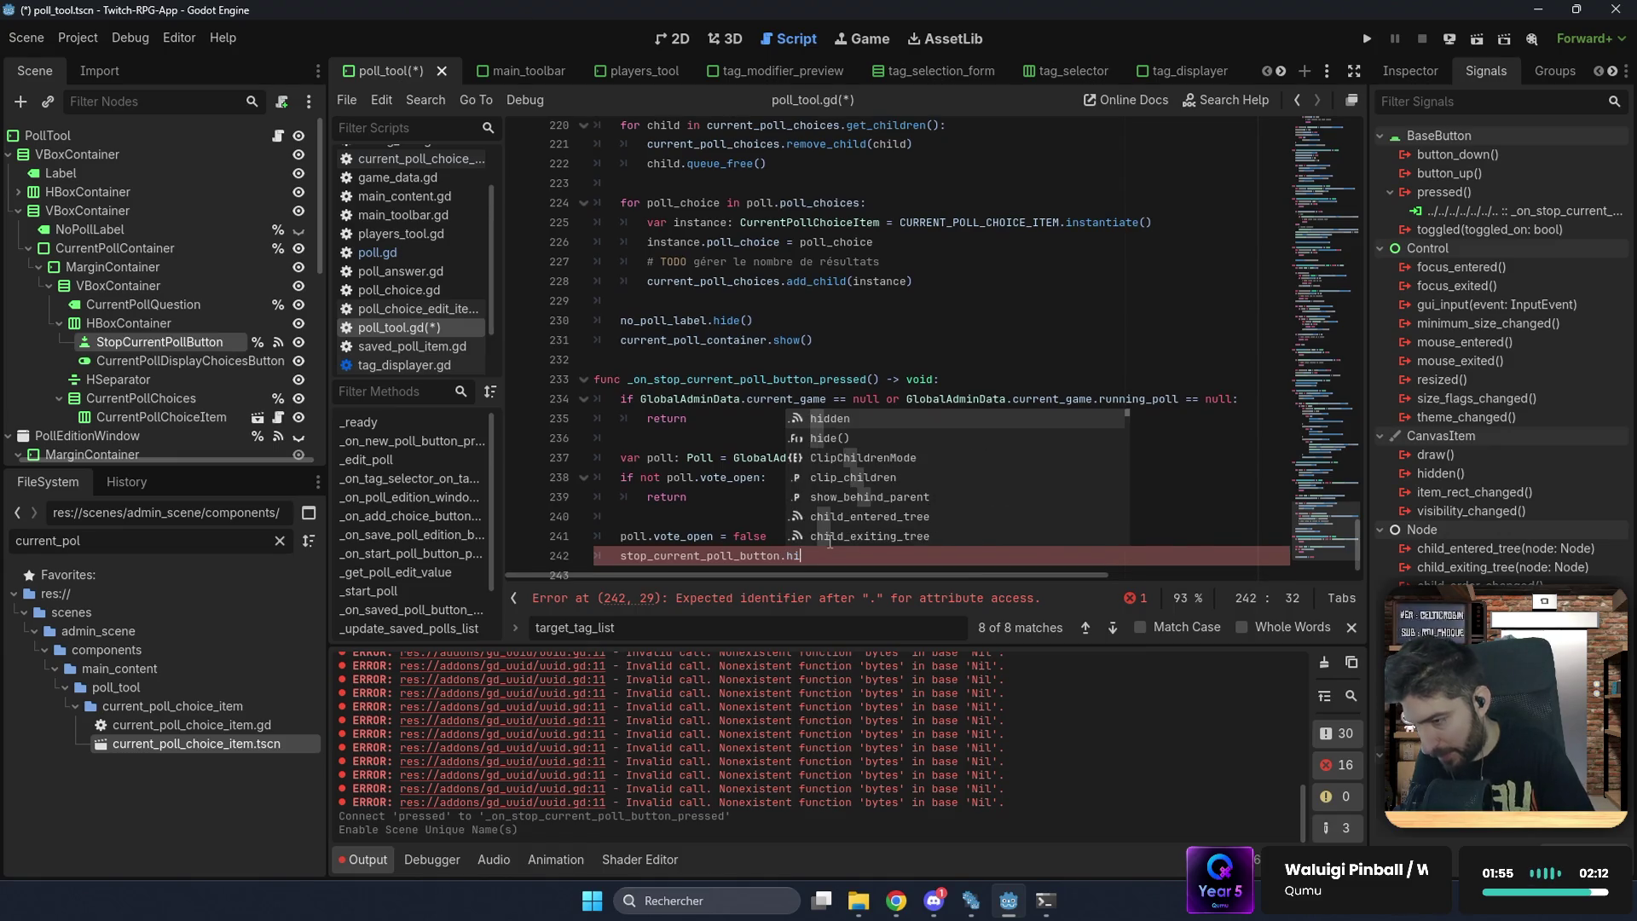
key("Down")
key("Return")
key("ctrl+s")
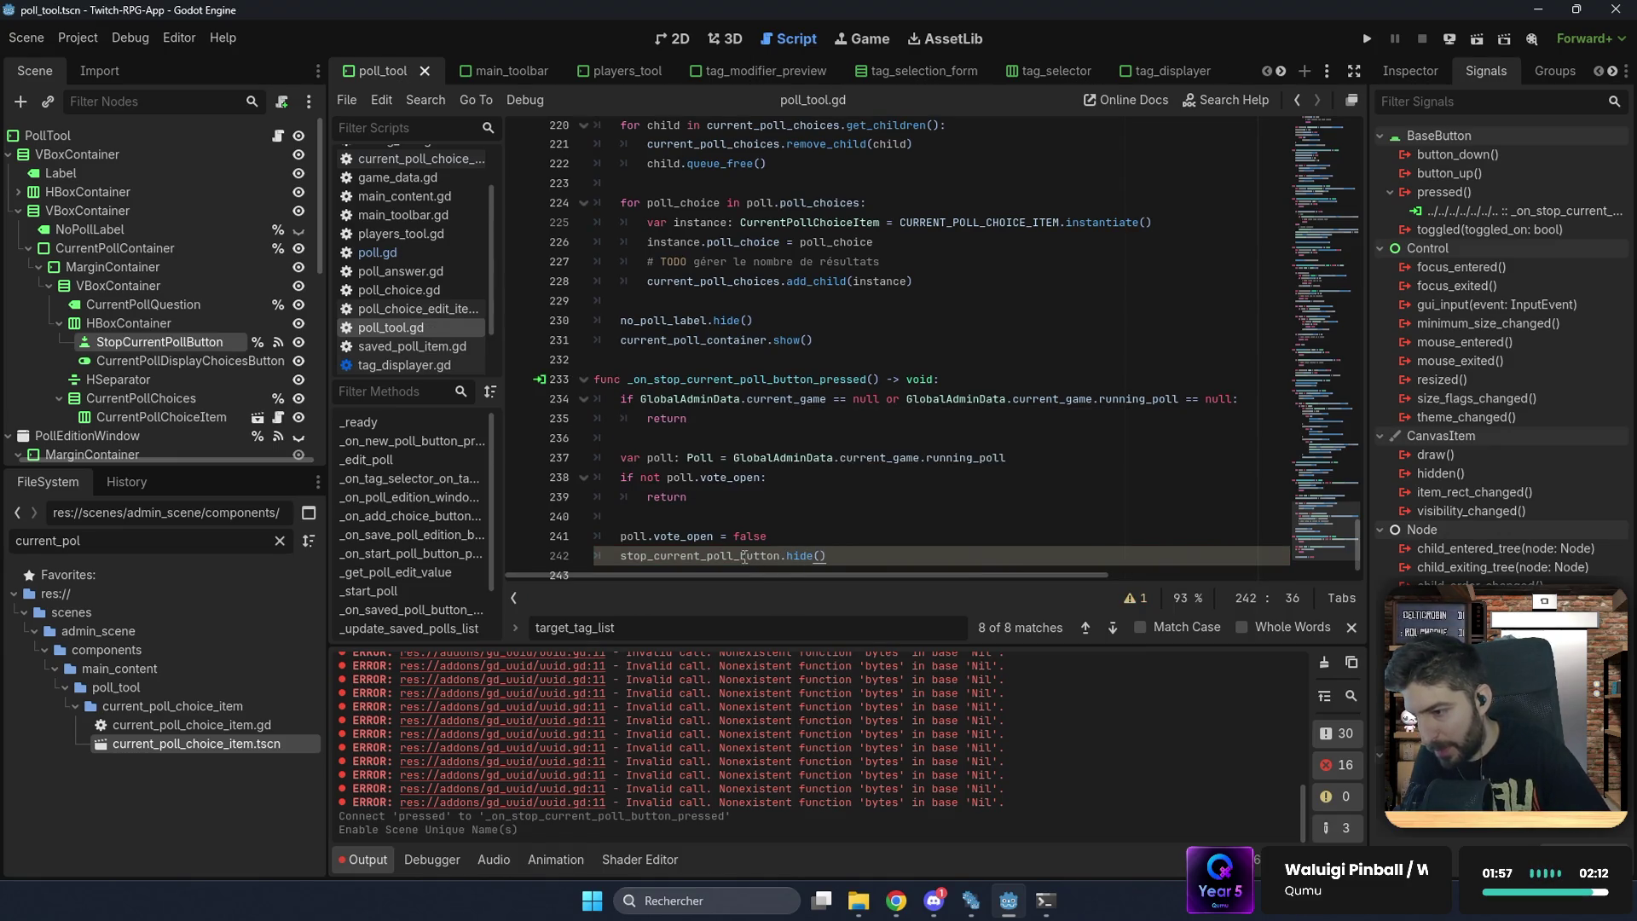
key("Left")
key("Left")
key("Left")
scroll(851, 373, "up", 5)
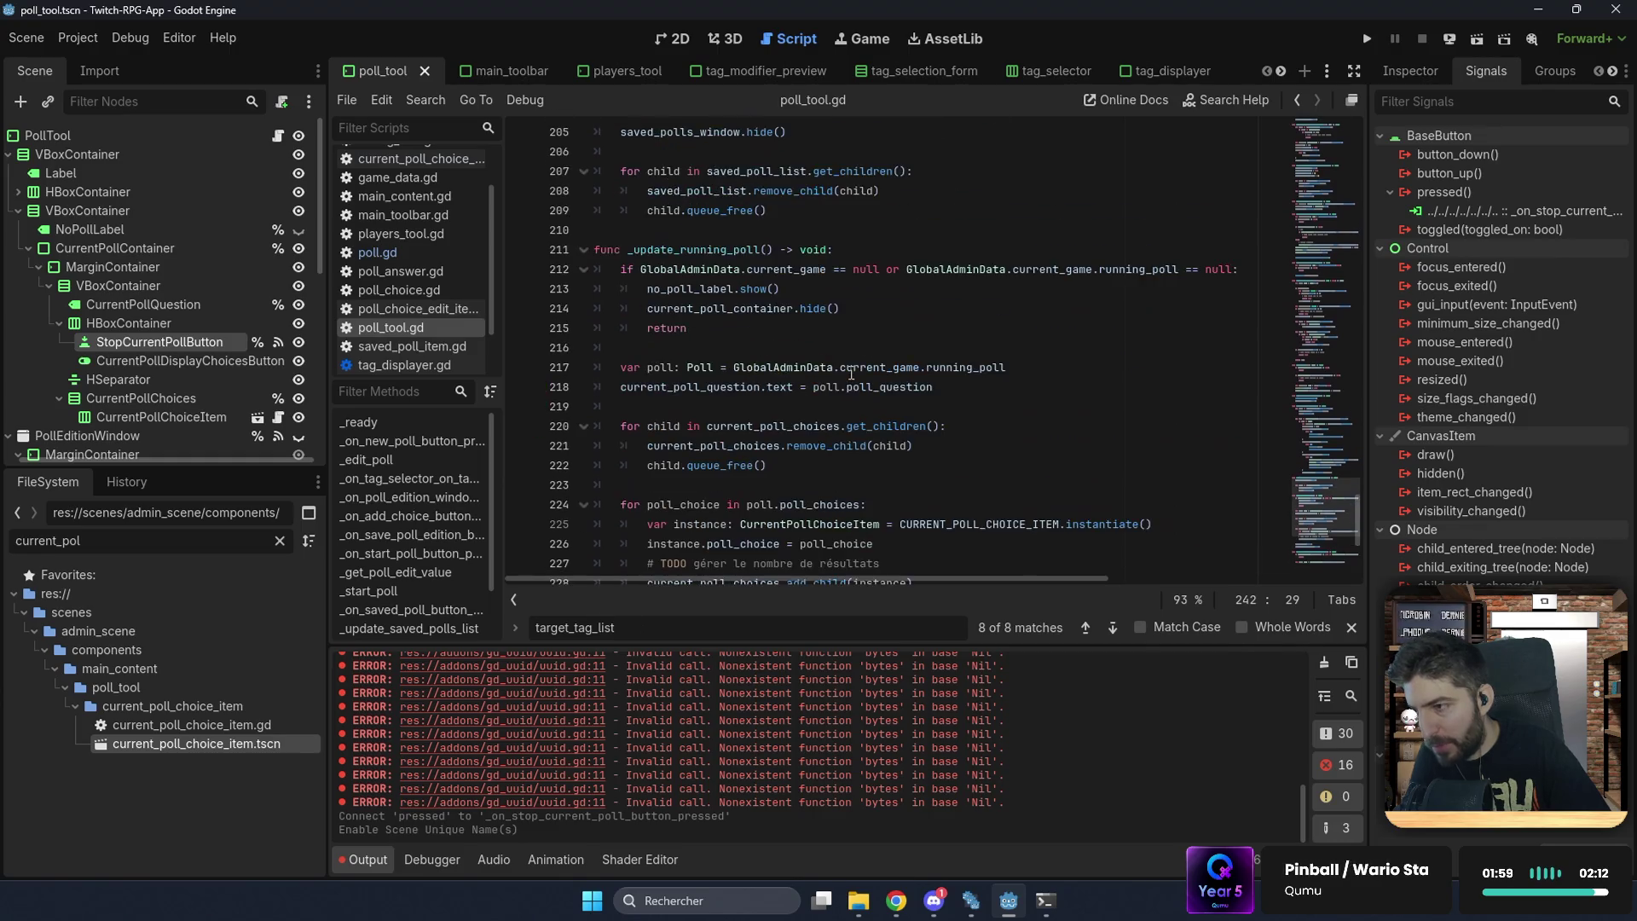
- Add 'stop_current_poll_button.visible = poll.vote_open' below the question line, save, and return to the 2D scene
scroll(851, 373, "up", 2)
scroll(747, 430, "down", 2)
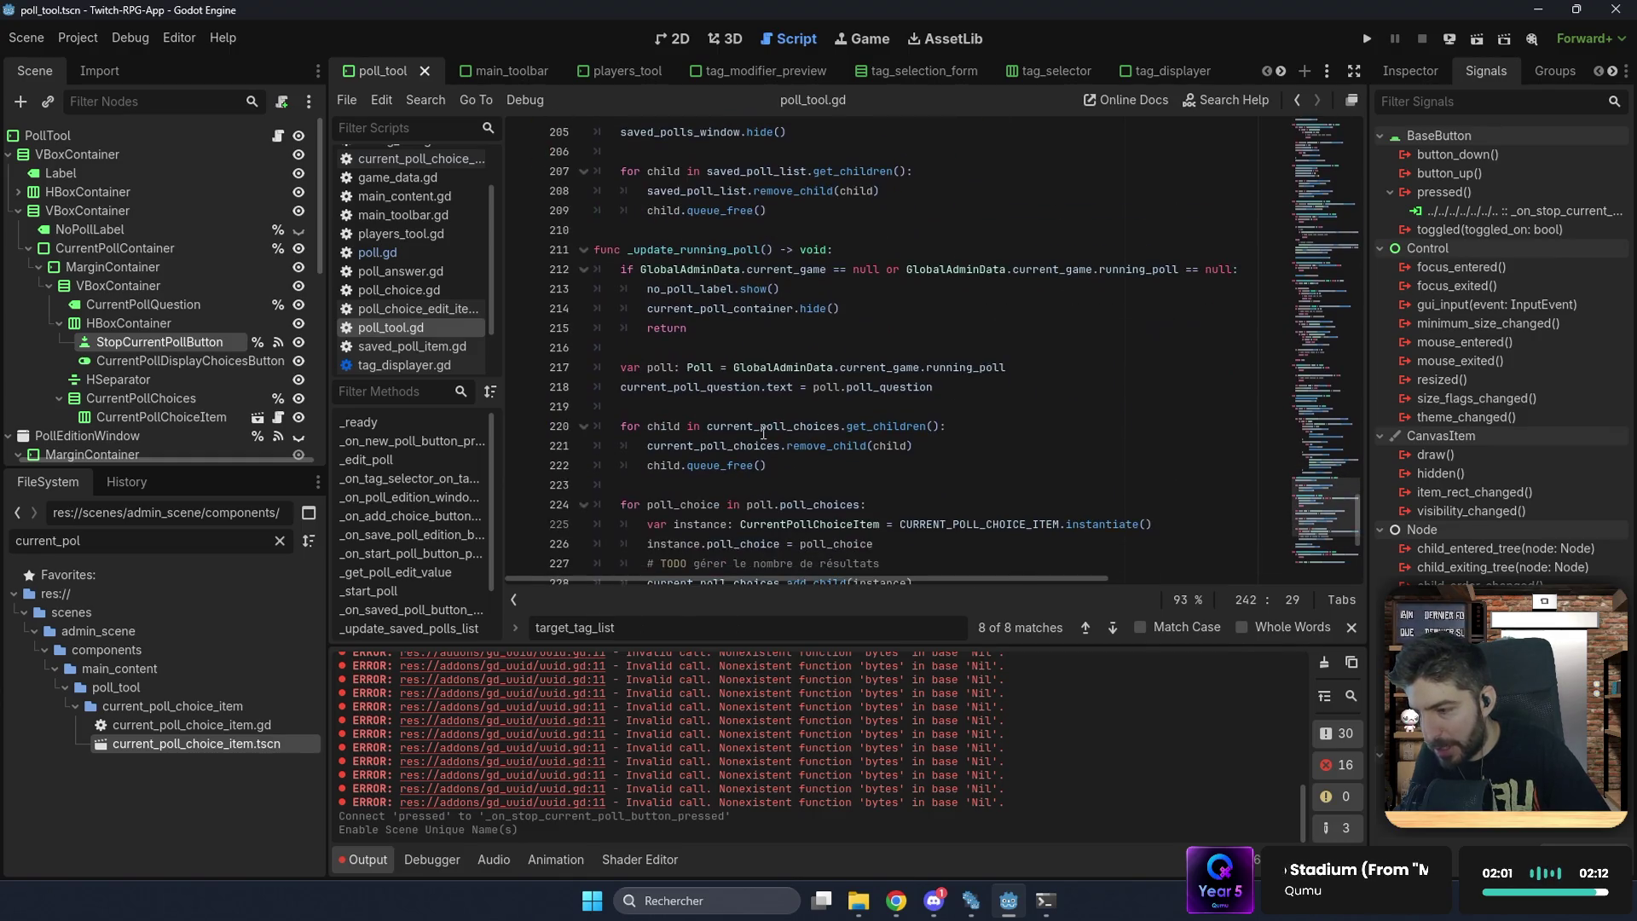
left_click(1007, 388)
key("Return")
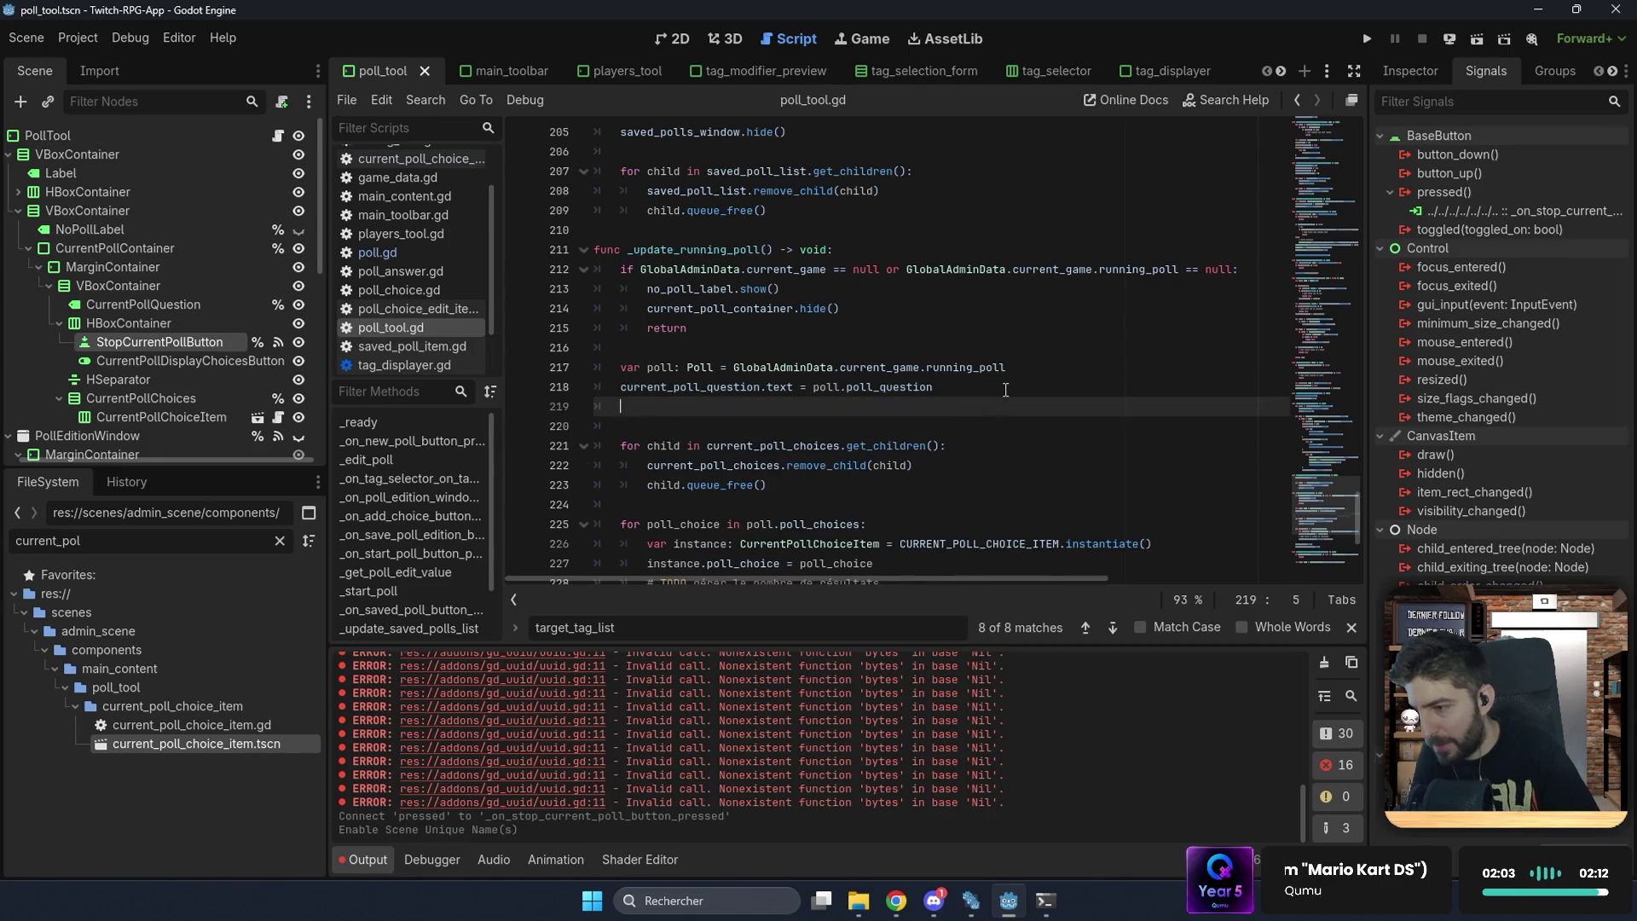
key("Return")
type("po")
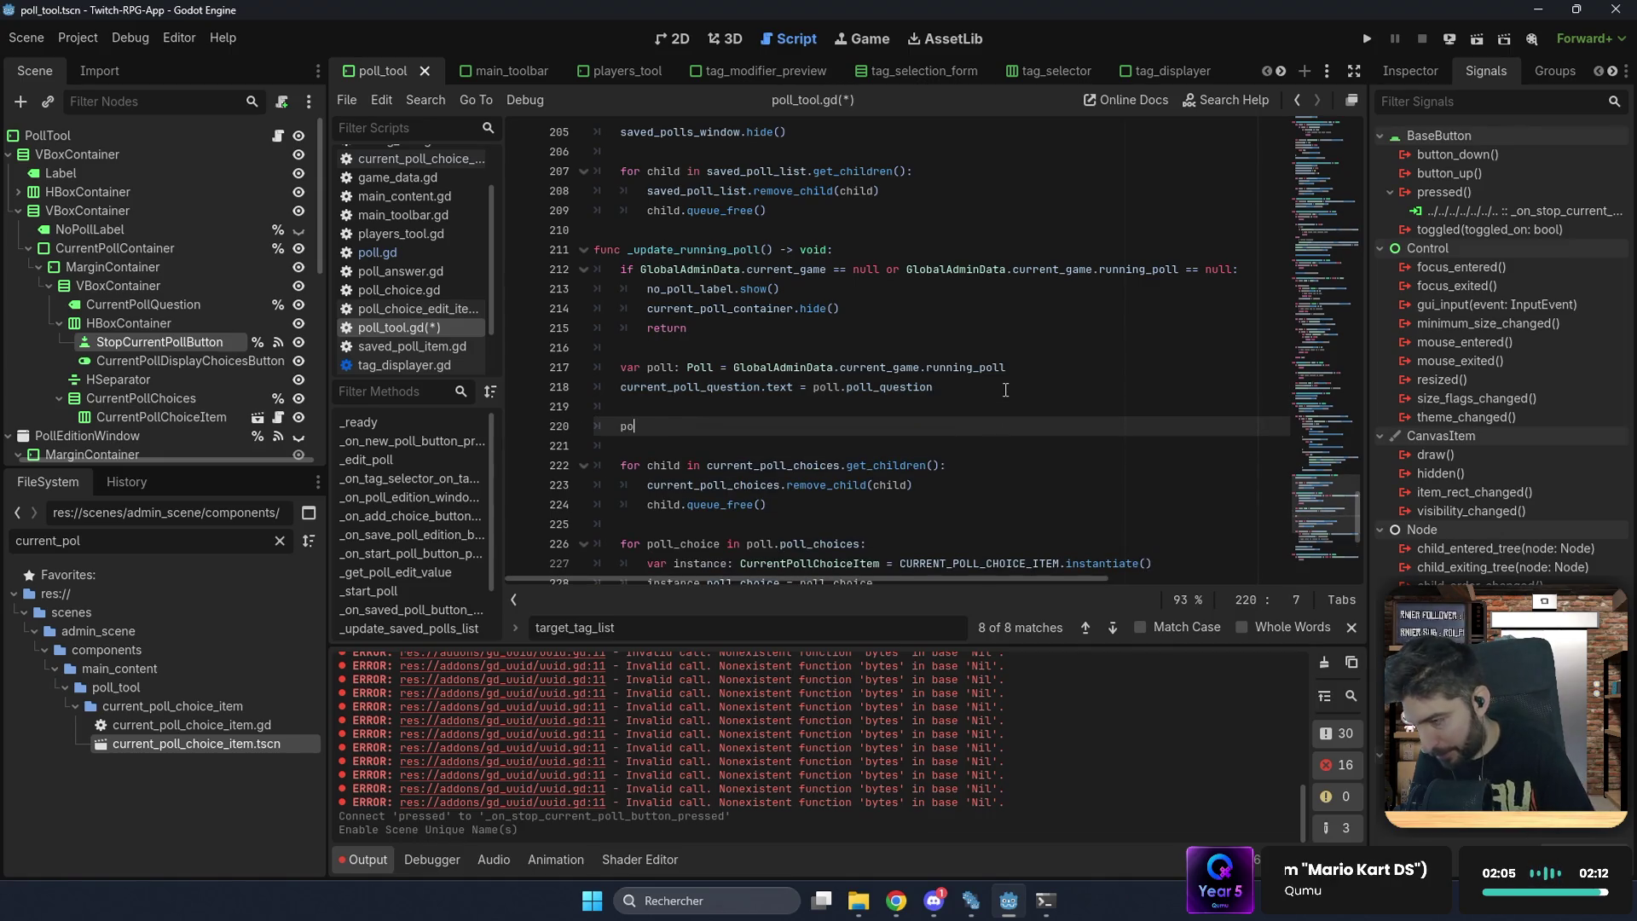
key("BackSpace")
key("BackSpace")
type("stop_current_poll_button.vi")
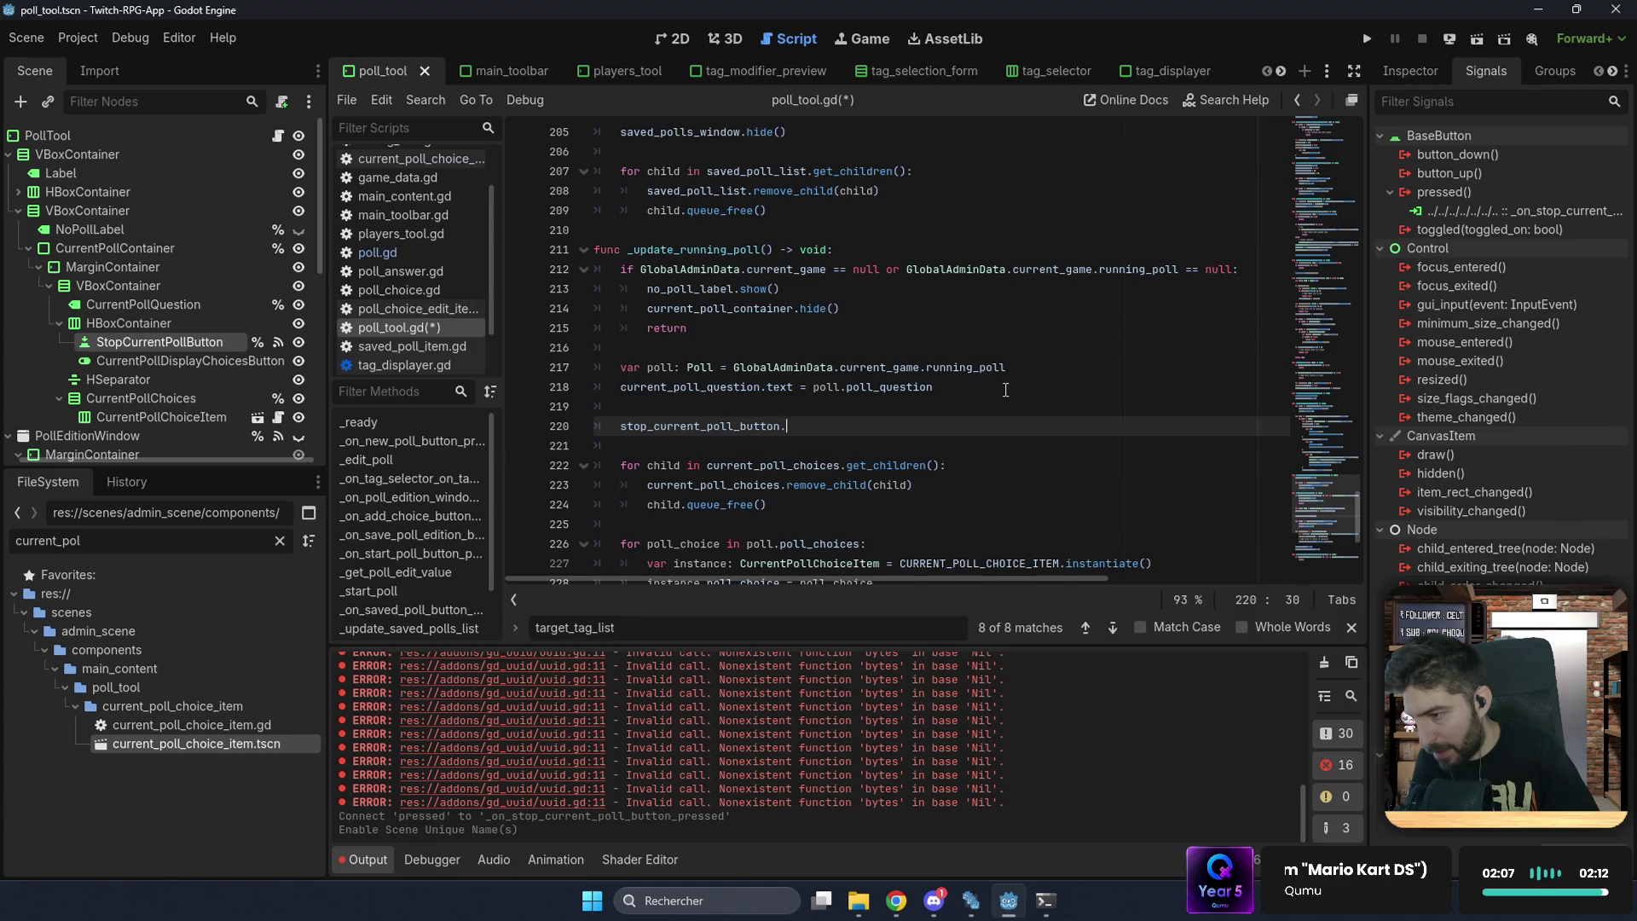
type("sible = ")
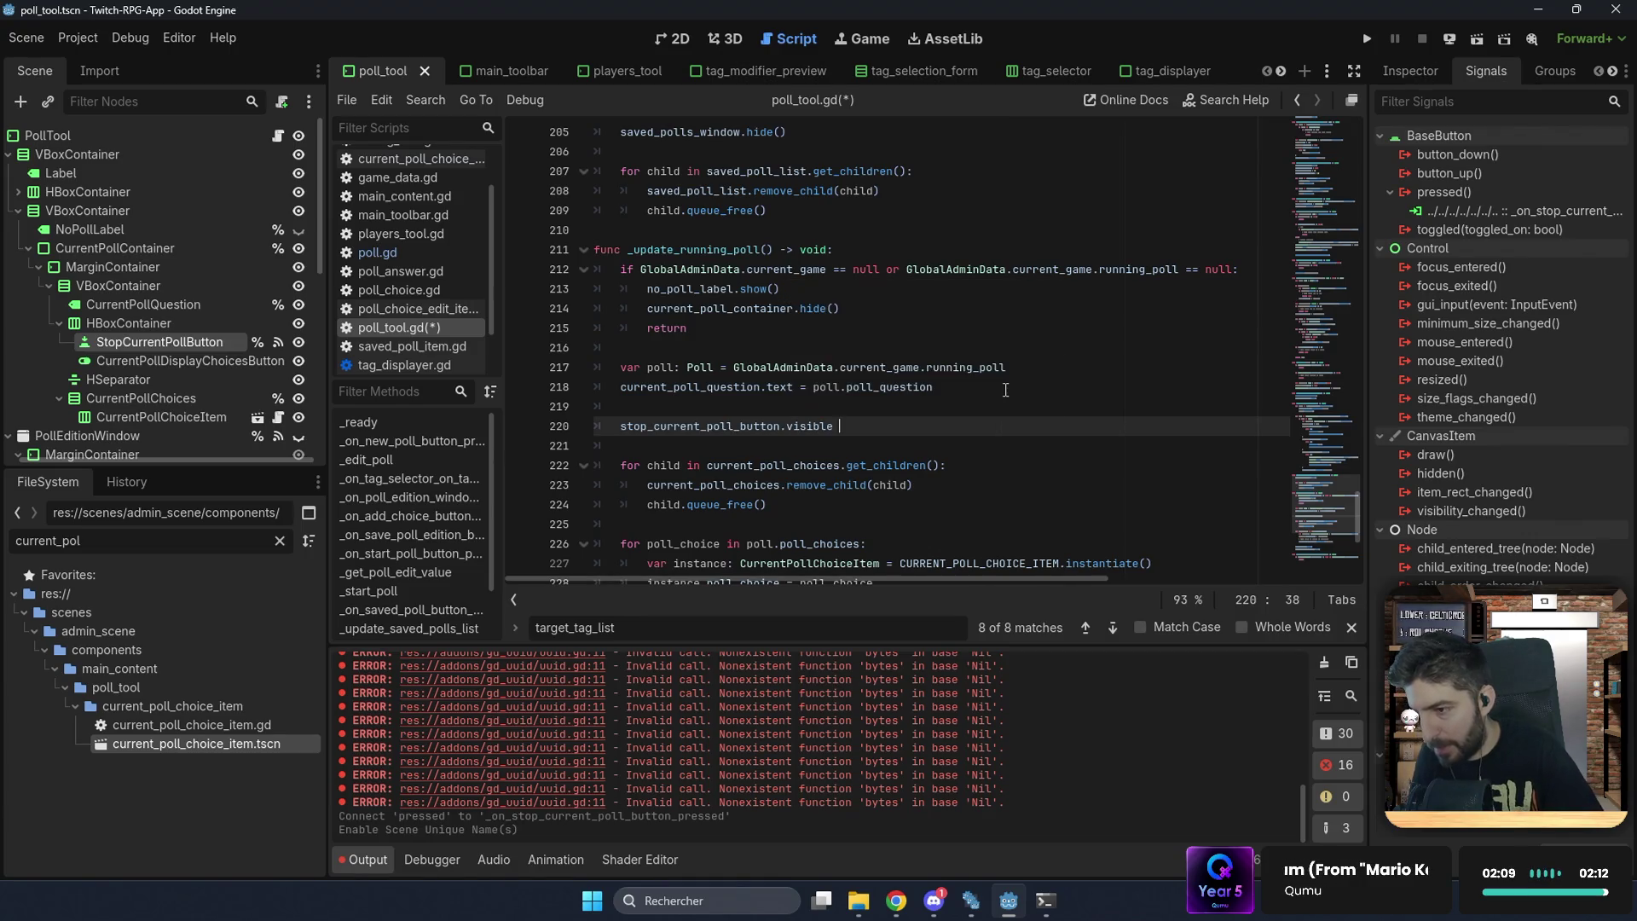
type("poll.")
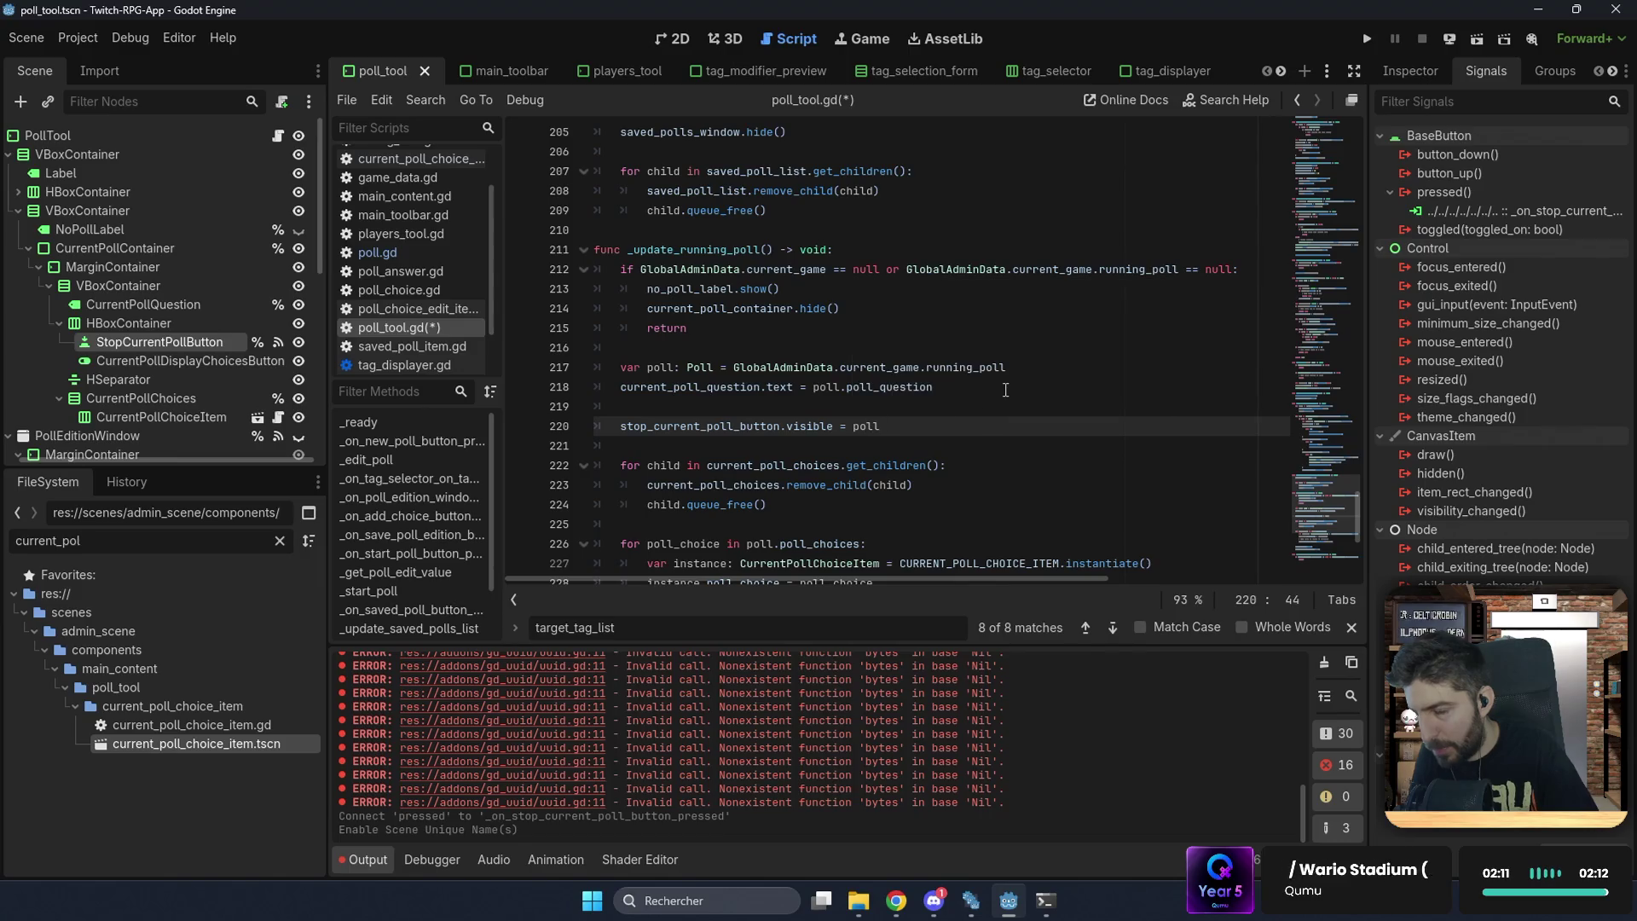
type("vote_open")
key("ctrl+s")
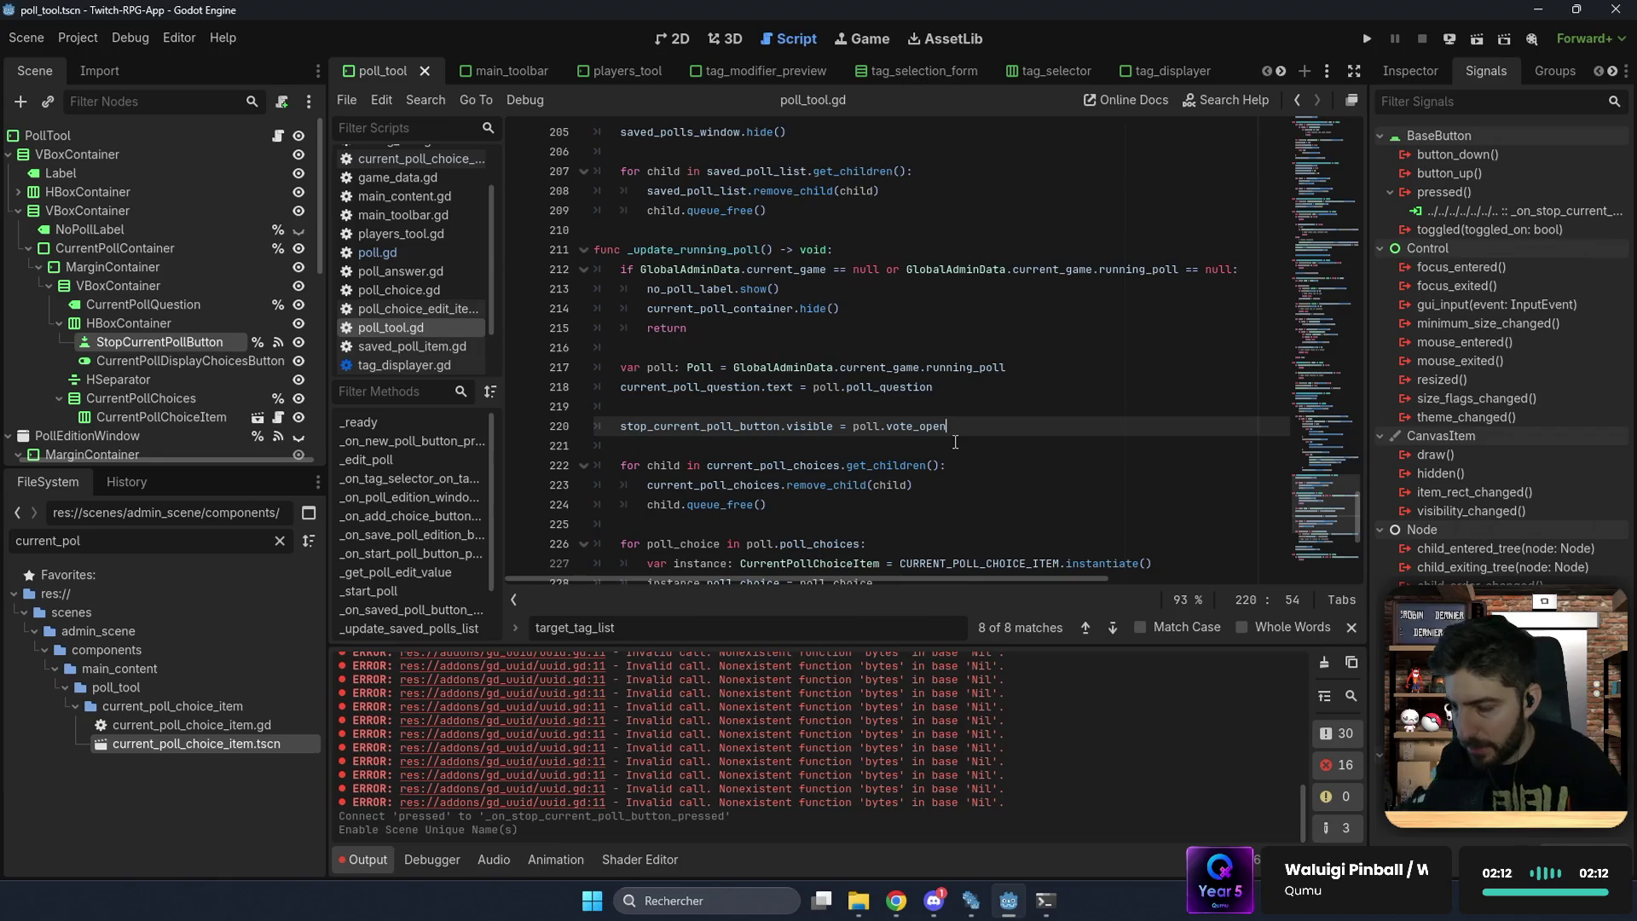
scroll(955, 442, "down", 6)
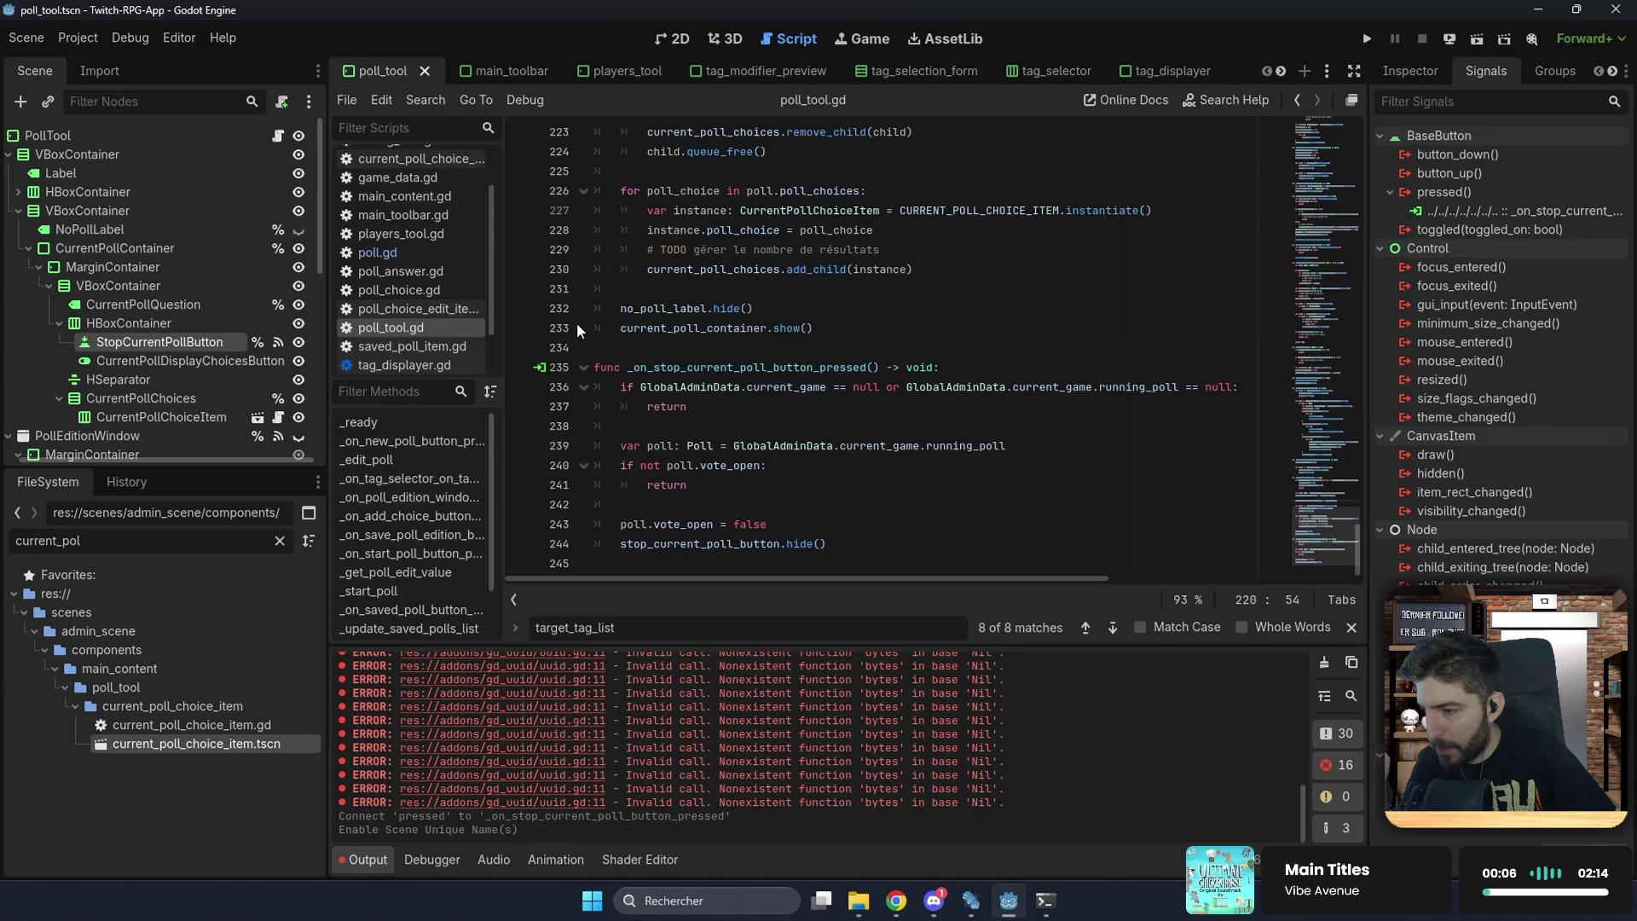
left_click(678, 41)
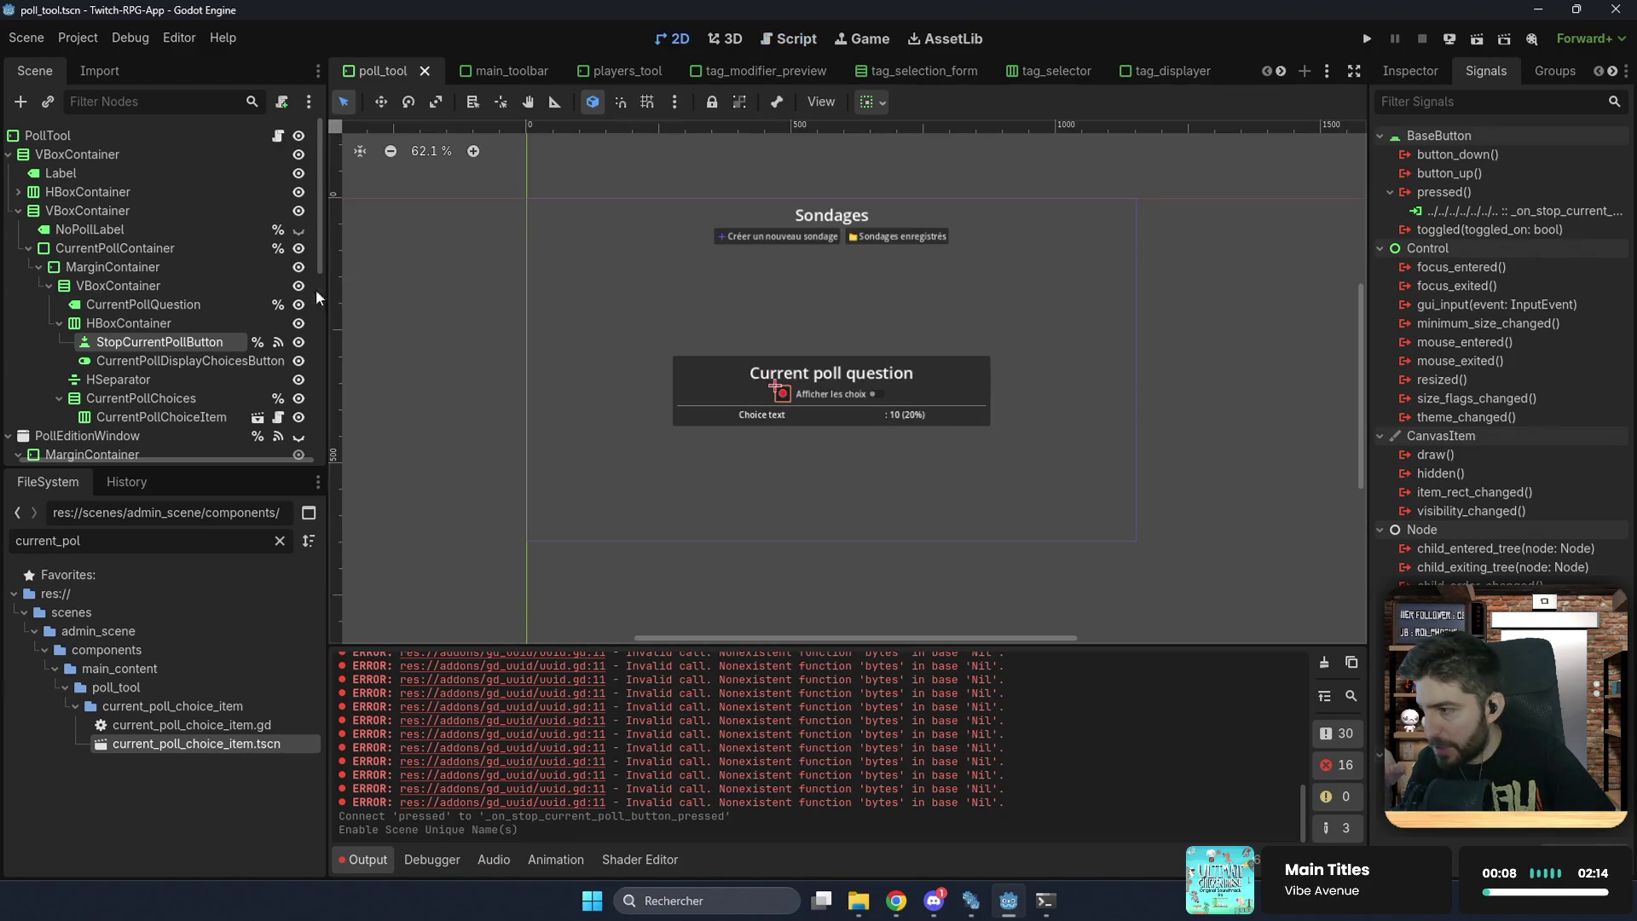
- Duplicate StopCurrentPollButton and rename the copy CloseCurrentPollButton
left_click(231, 360)
left_click(212, 343)
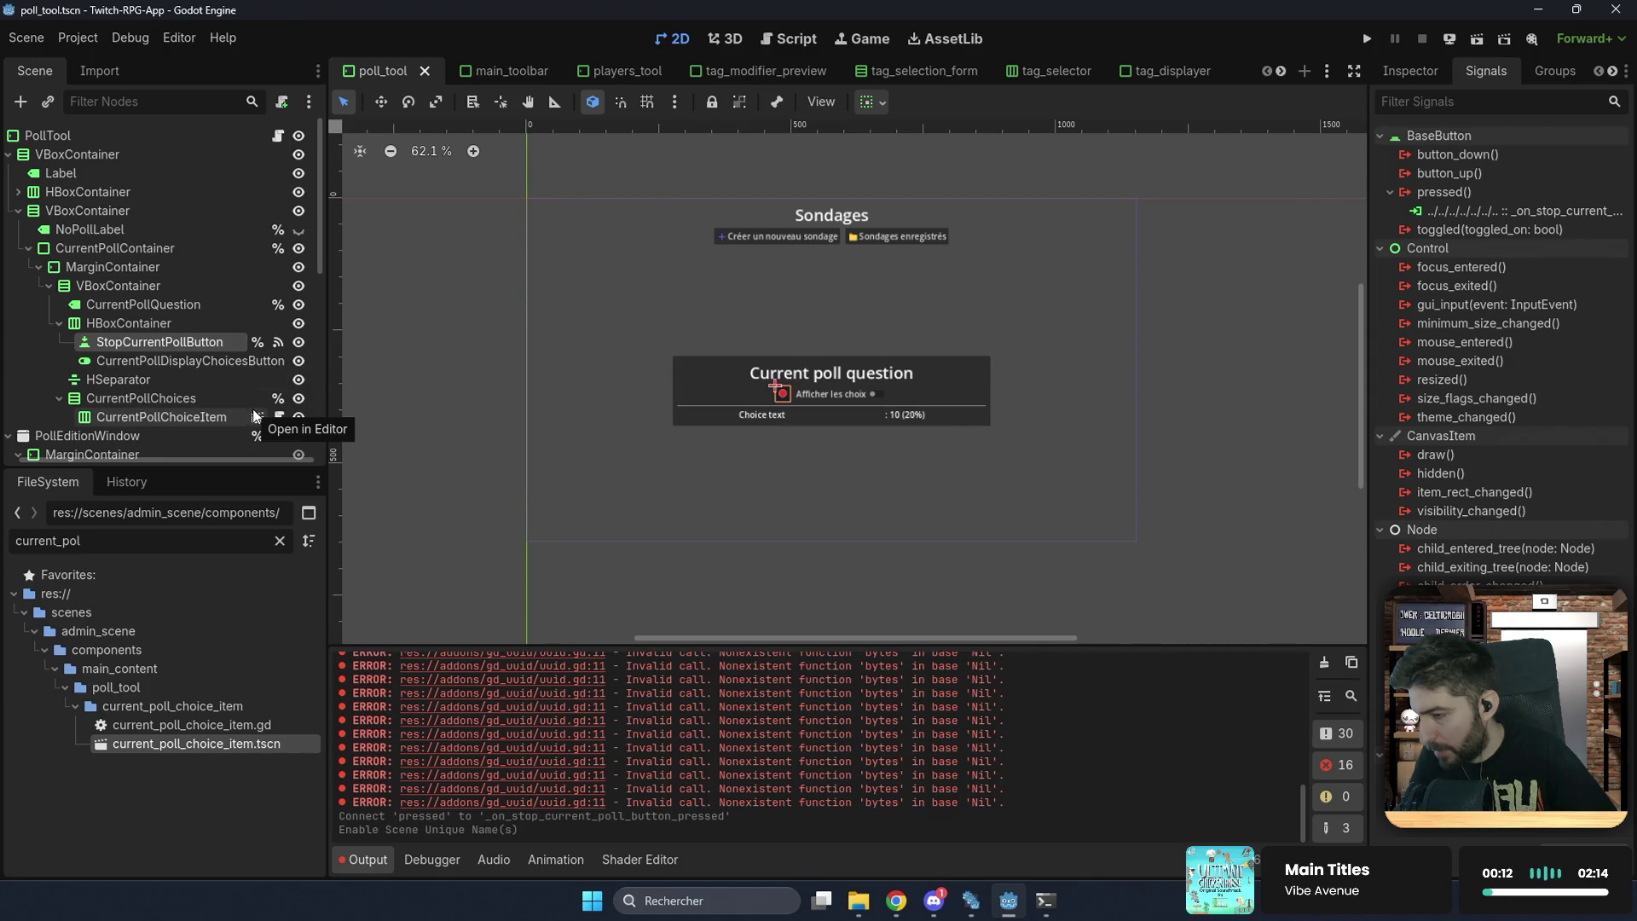
key("ctrl+d")
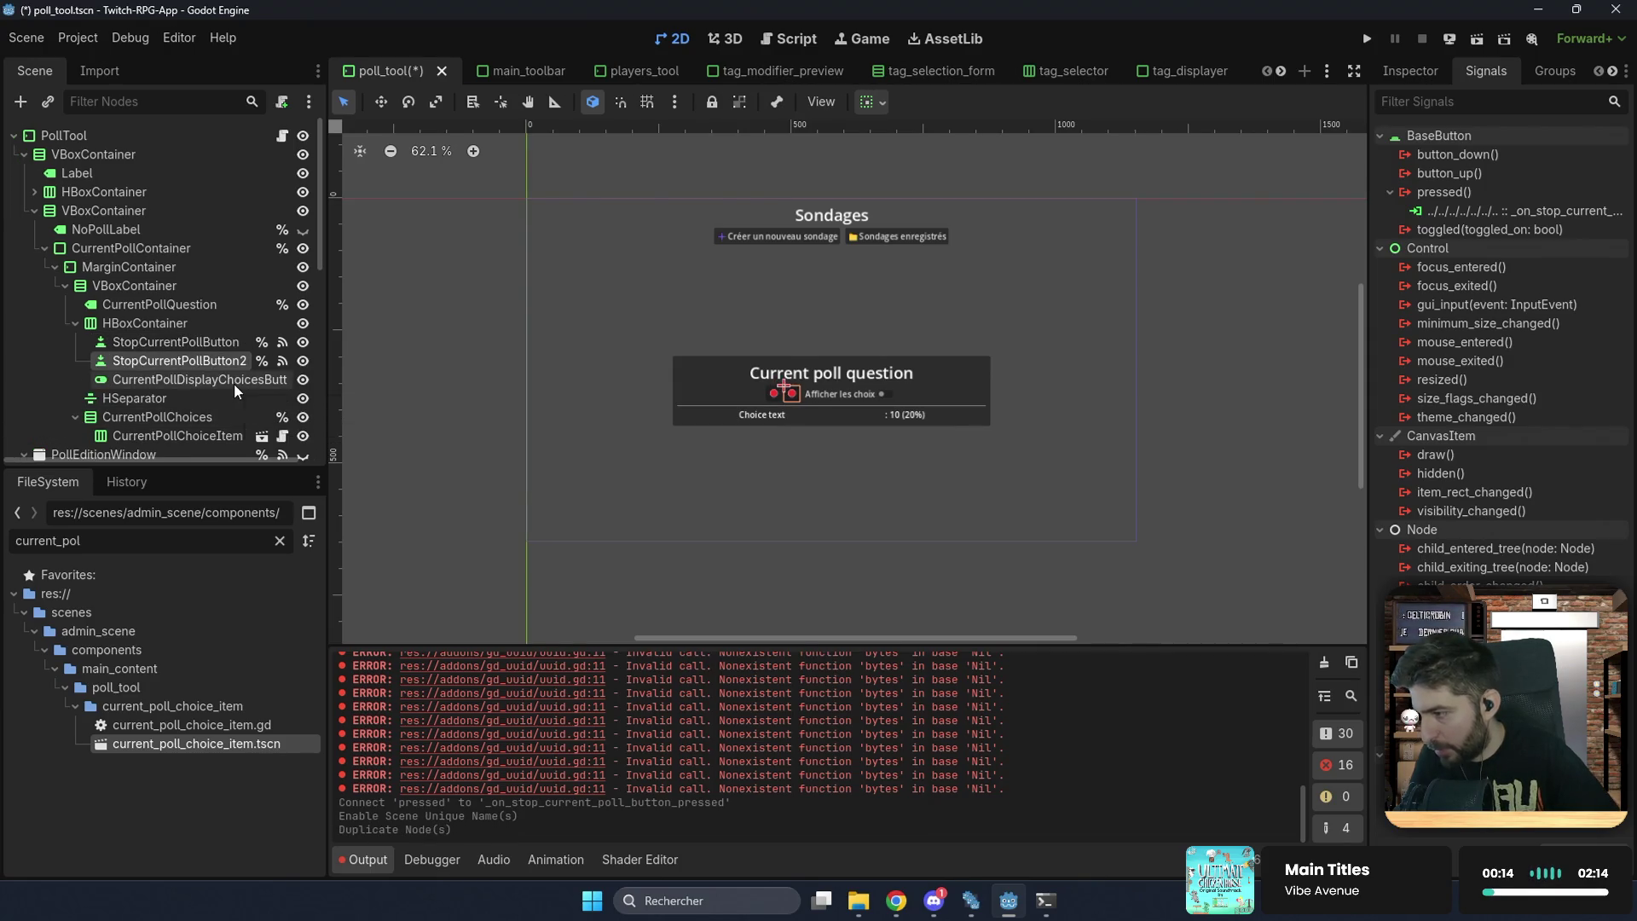
key("F2")
key("BackSpace")
key("Home")
key("Delete")
key("Delete")
key("Delete")
type("Close")
key("Return")
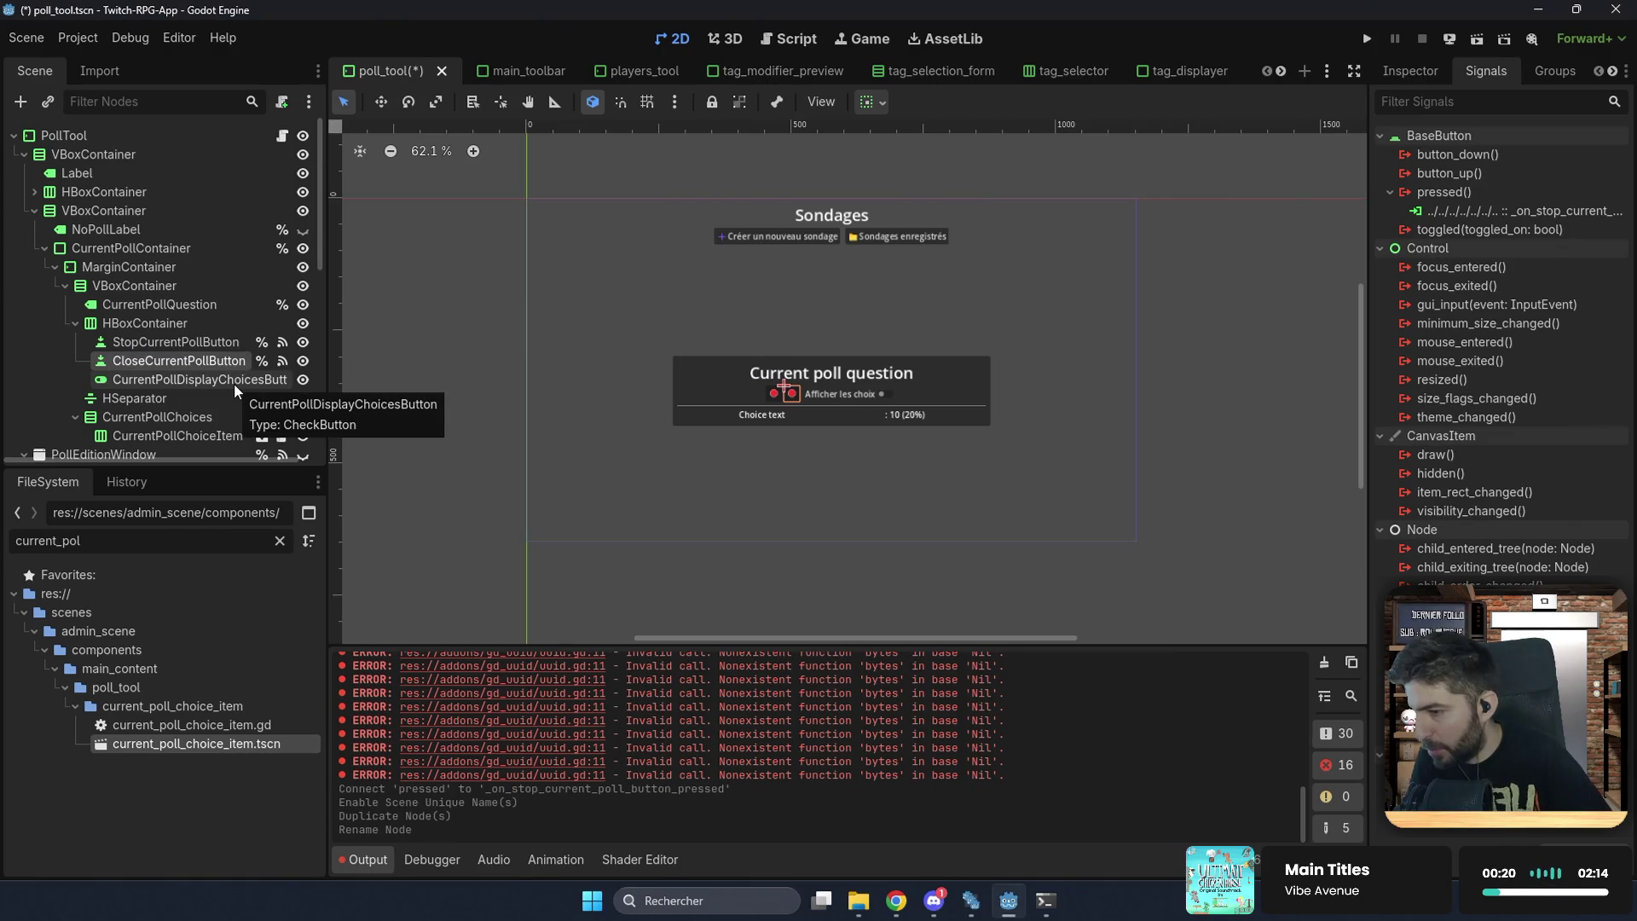
- Replace the button's red-circle Text with the wastebasket emoji found by searching 'corbe'
left_click(1428, 75)
left_click(1450, 273)
key("ctrl+a")
key("BackSpace")
key("super+period")
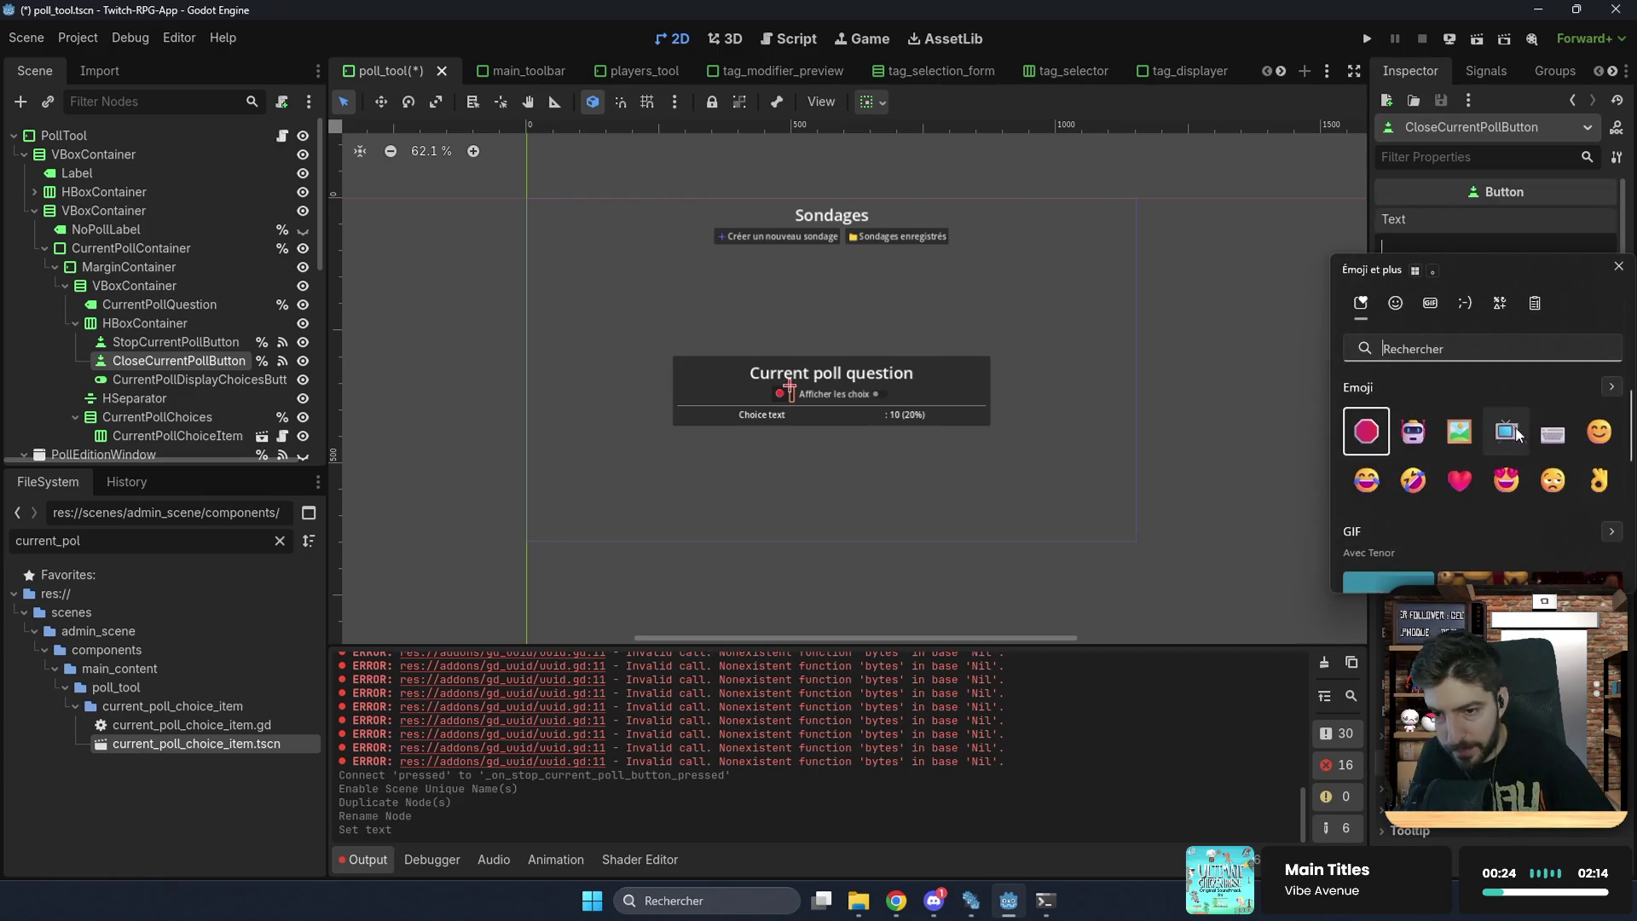
type("corbe")
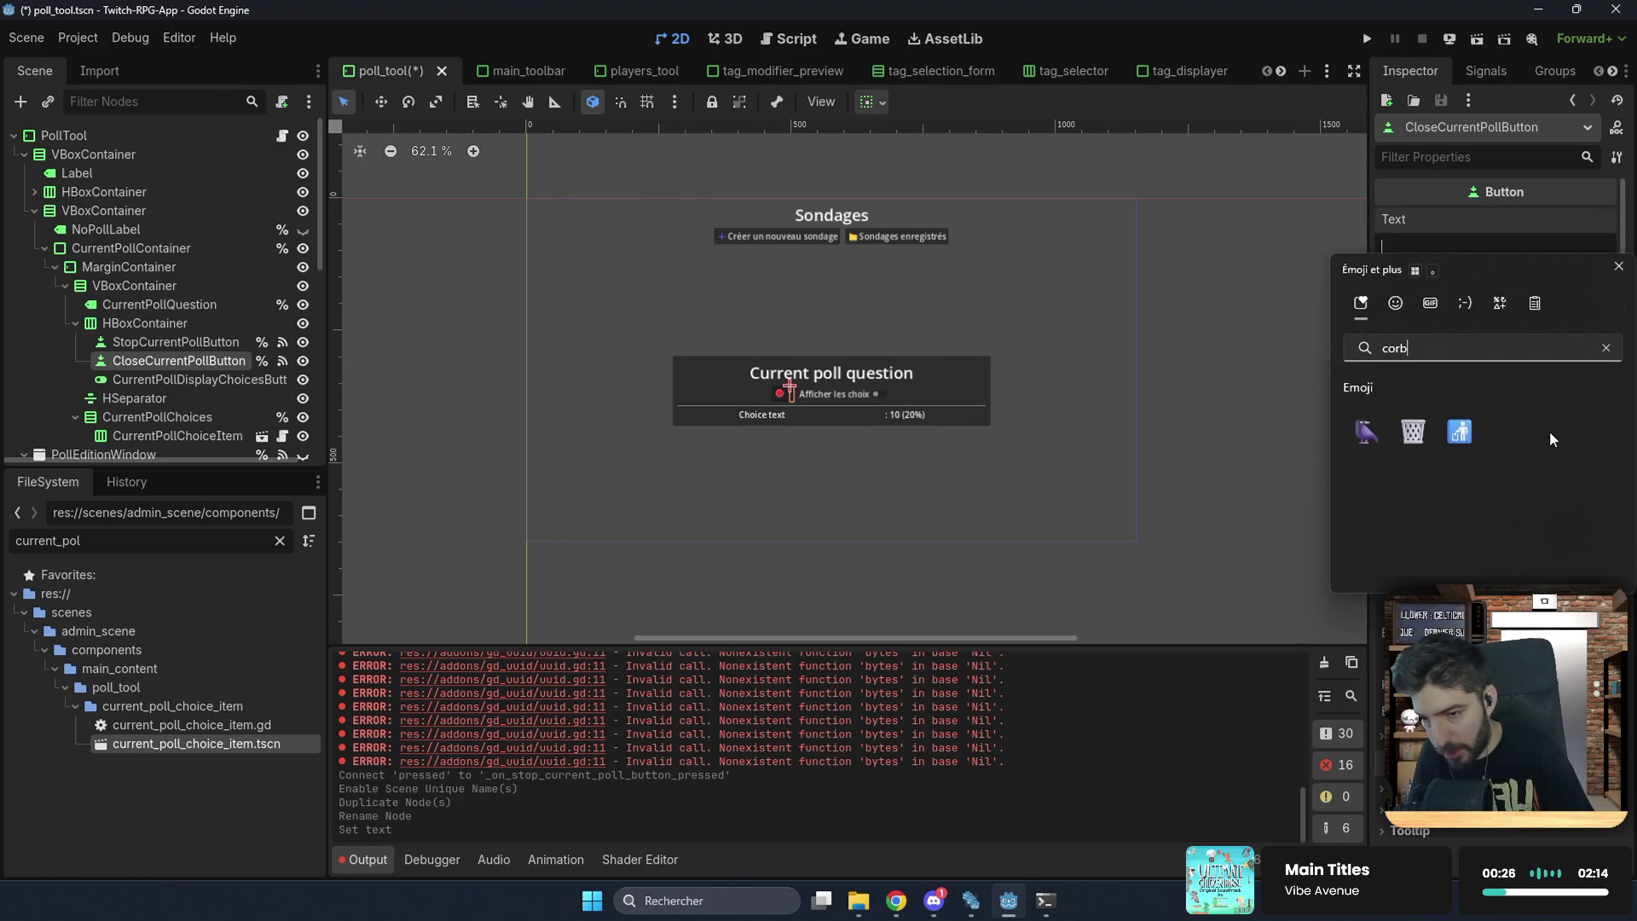
left_click(1413, 430)
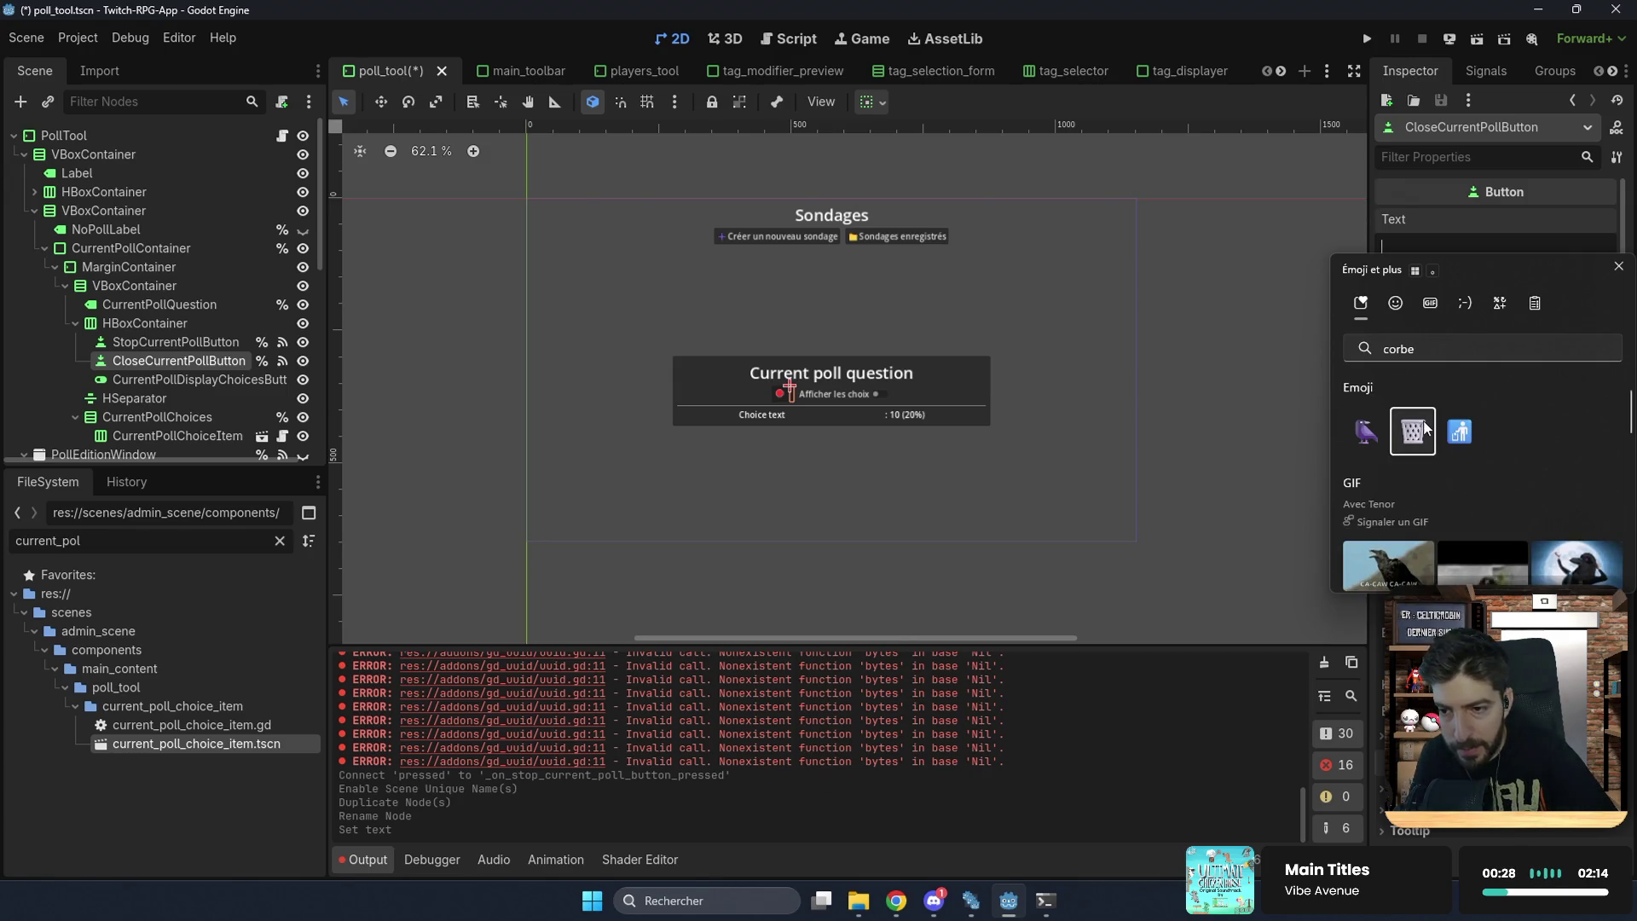
key("Escape")
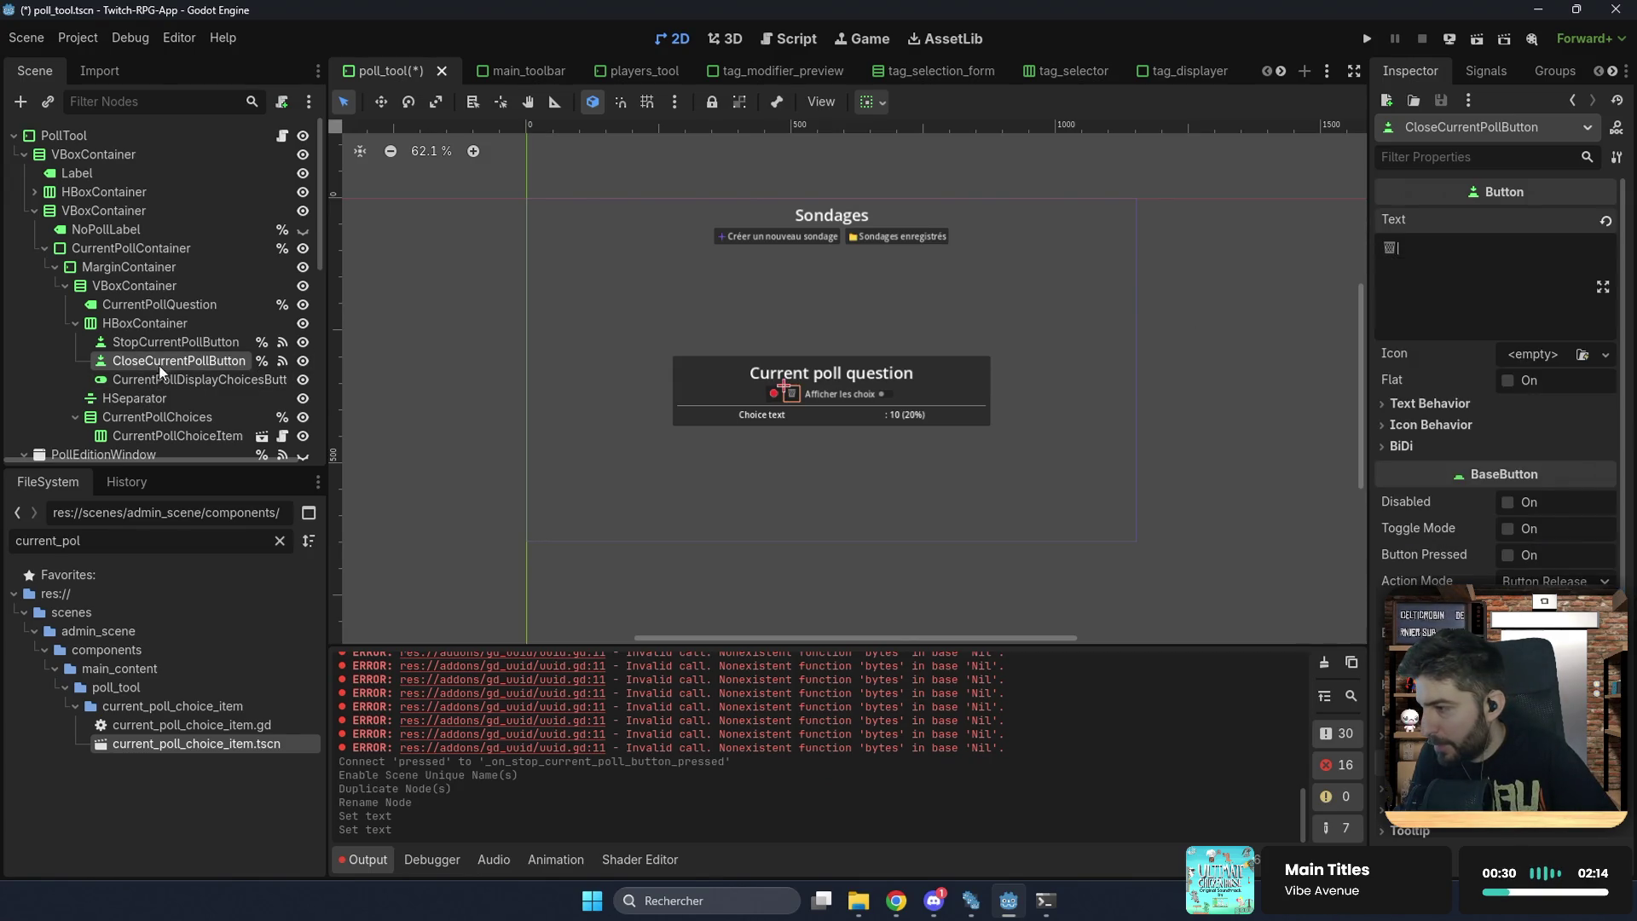
- Disconnect pressed() from the stop handler and connect it to a new _on_close_current_poll_button_pressed
left_click(1486, 71)
left_click(1442, 211)
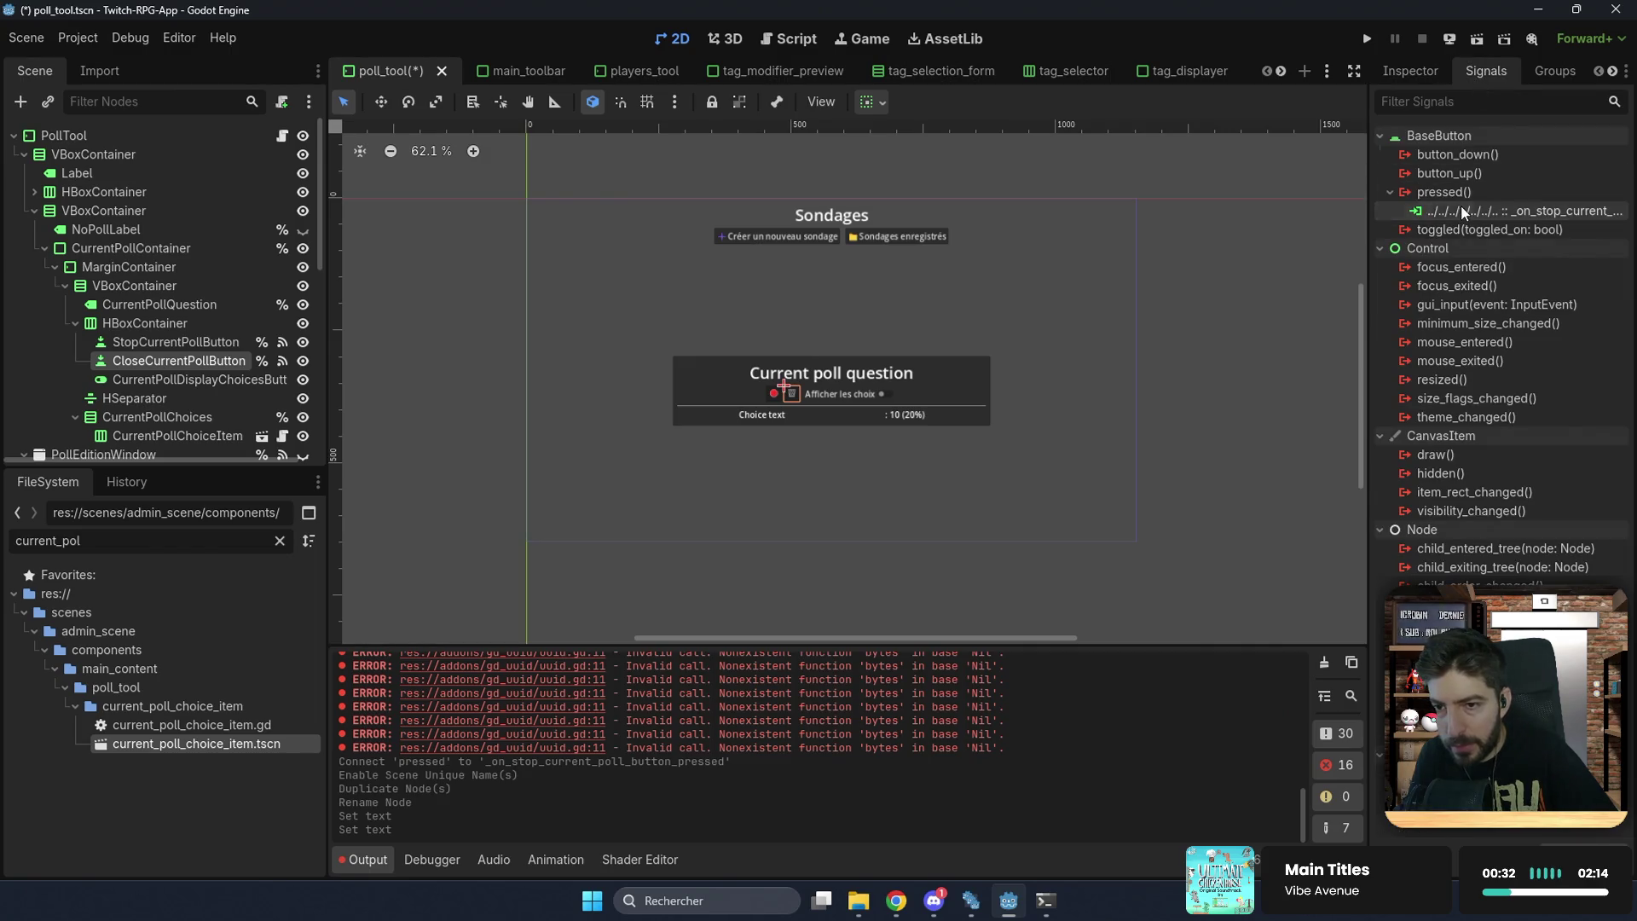
left_click(1569, 855)
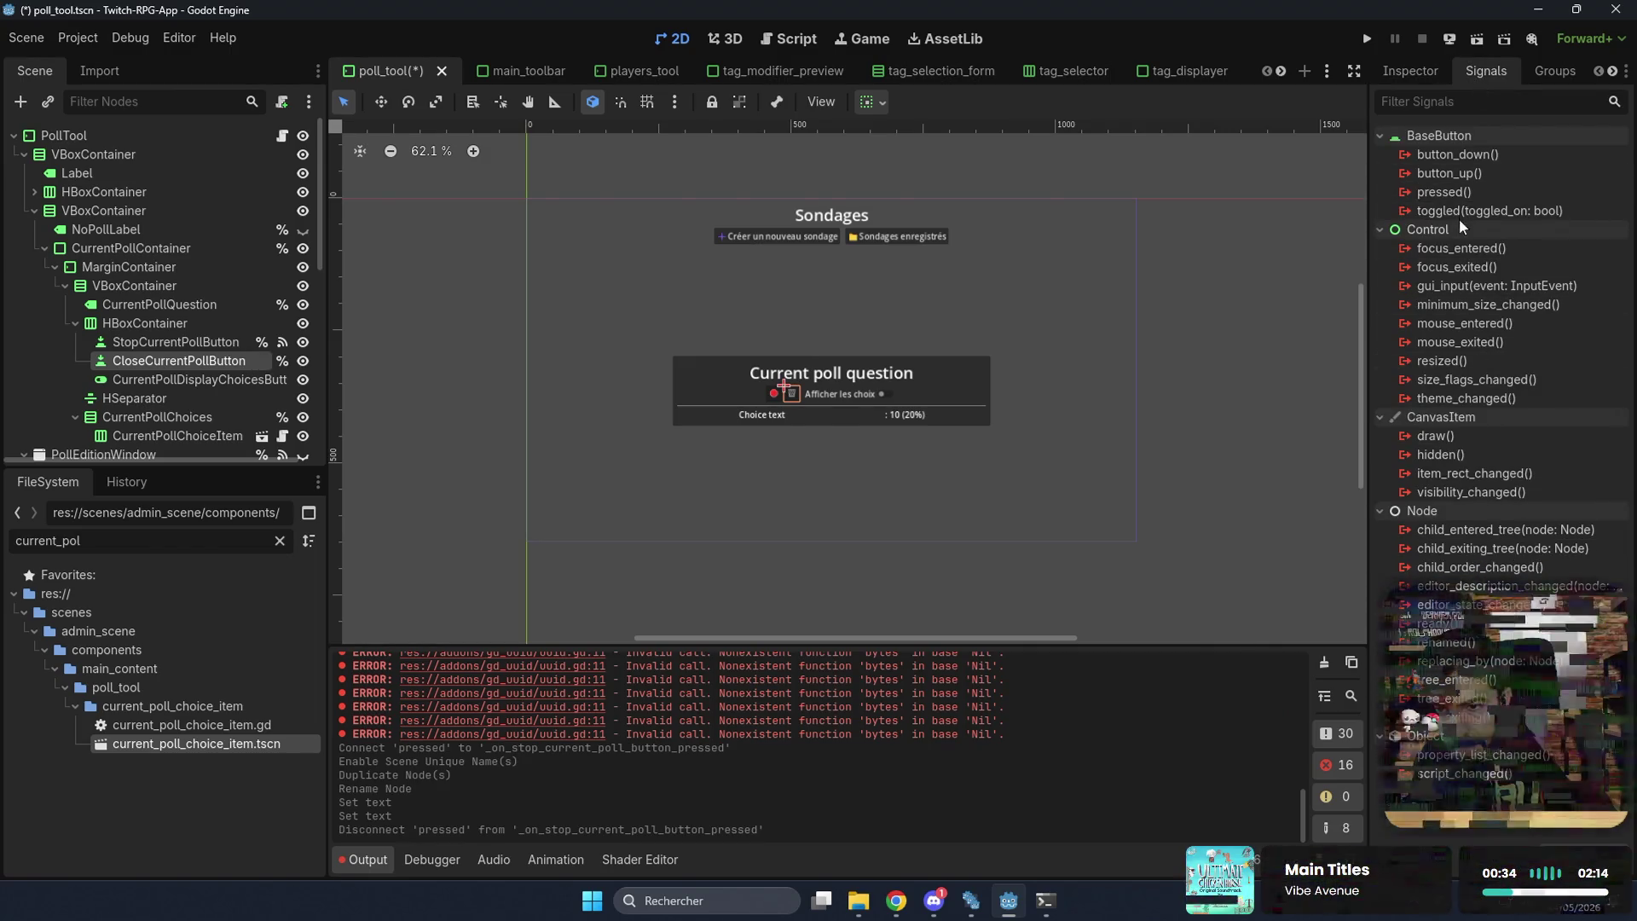
double_click(1444, 192)
left_click(683, 653)
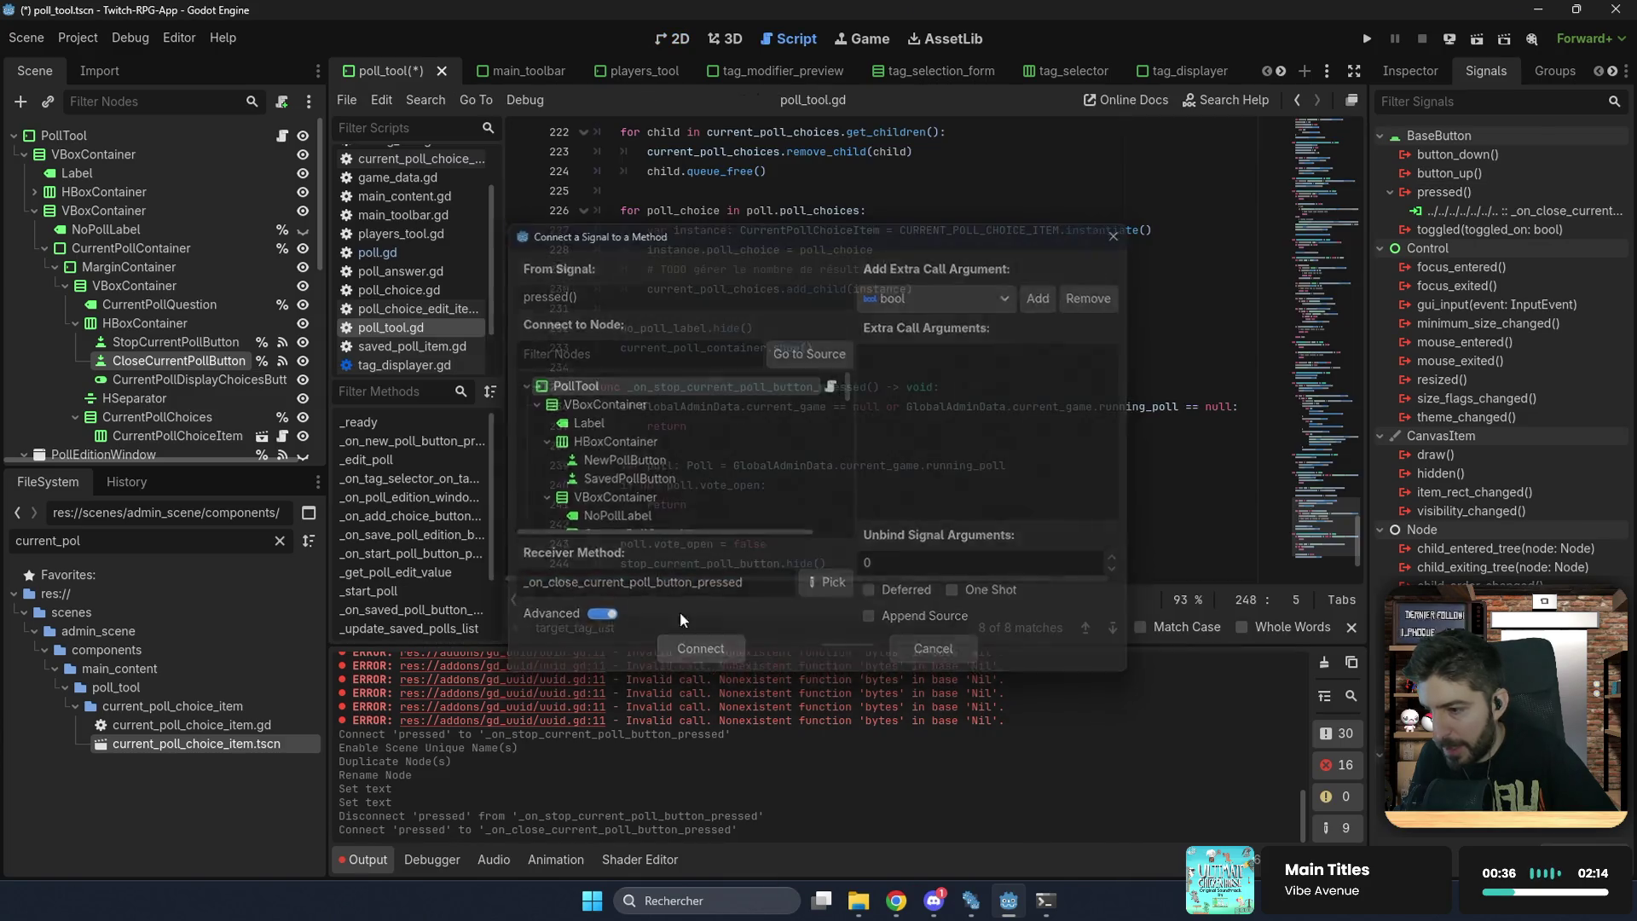
- Select the stop handler's guard checks and place the caret in the new close function
mouse_move(718, 401)
left_mouse_down()
mouse_move(674, 324)
mouse_move(638, 321)
left_mouse_up()
left_click(897, 542)
key("shift+Home")
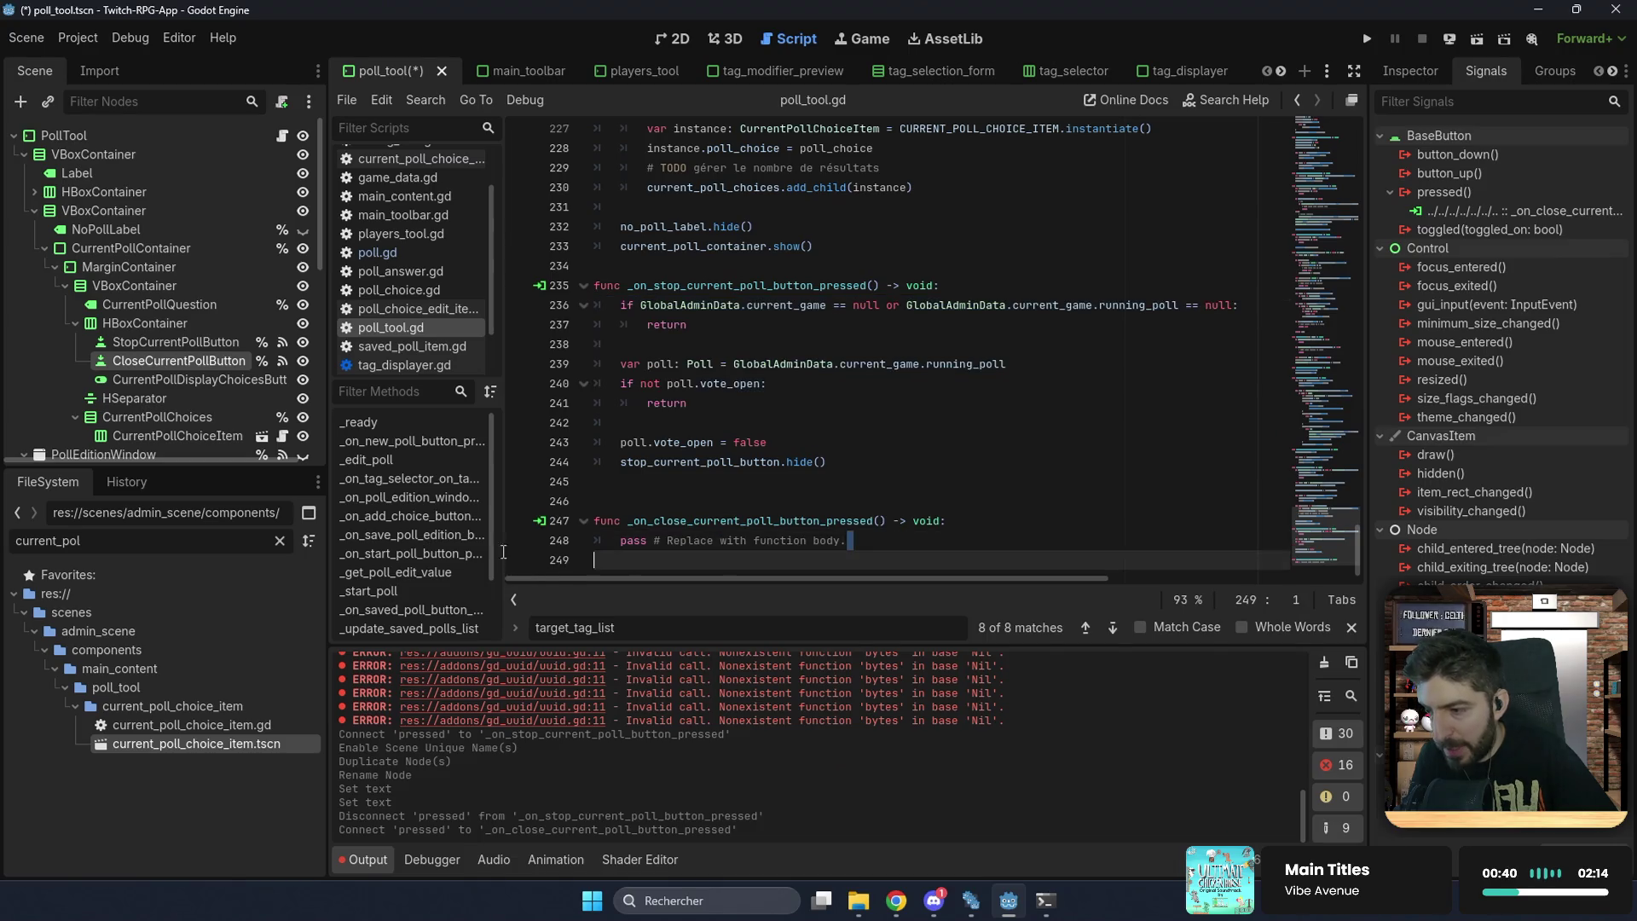
- Paste the stop handler's guard checks into the close function and remove 'not' so open polls return early
type("if GlobalAdminData.current_game == null or GlobalAdminData.current_game.running_poll == null: \t\treturn \t \tvar poll: Poll = GlobalAdminData.current_game.running_poll \tif not poll.vote_open: \t\treturn")
left_click(759, 482)
scroll(759, 482, "down", 1)
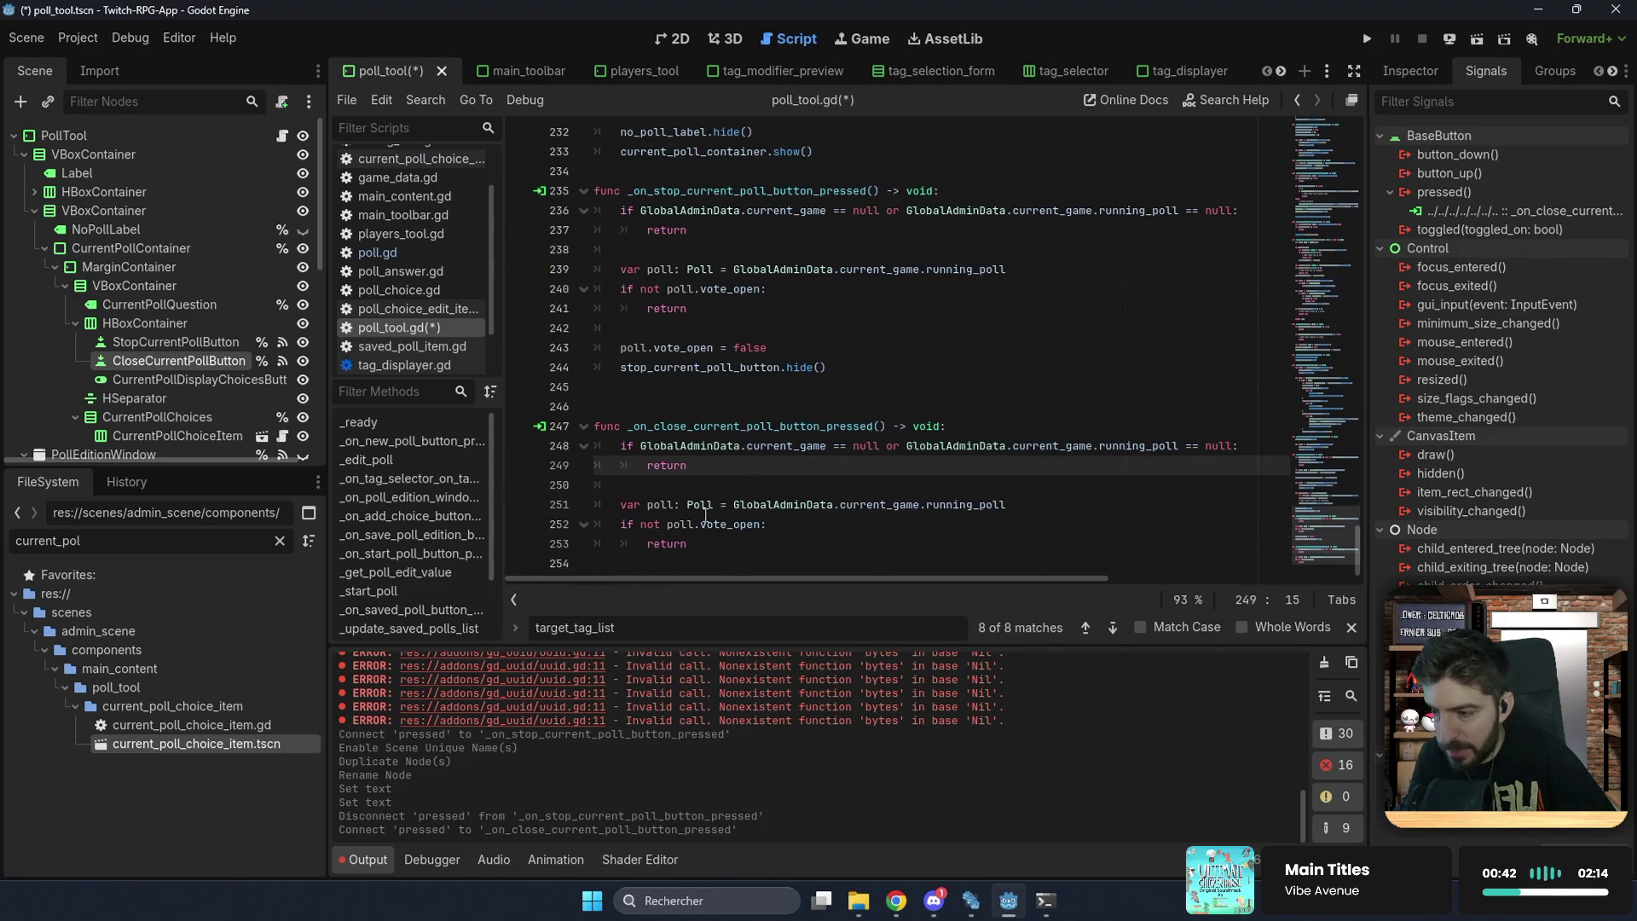
double_click(649, 524)
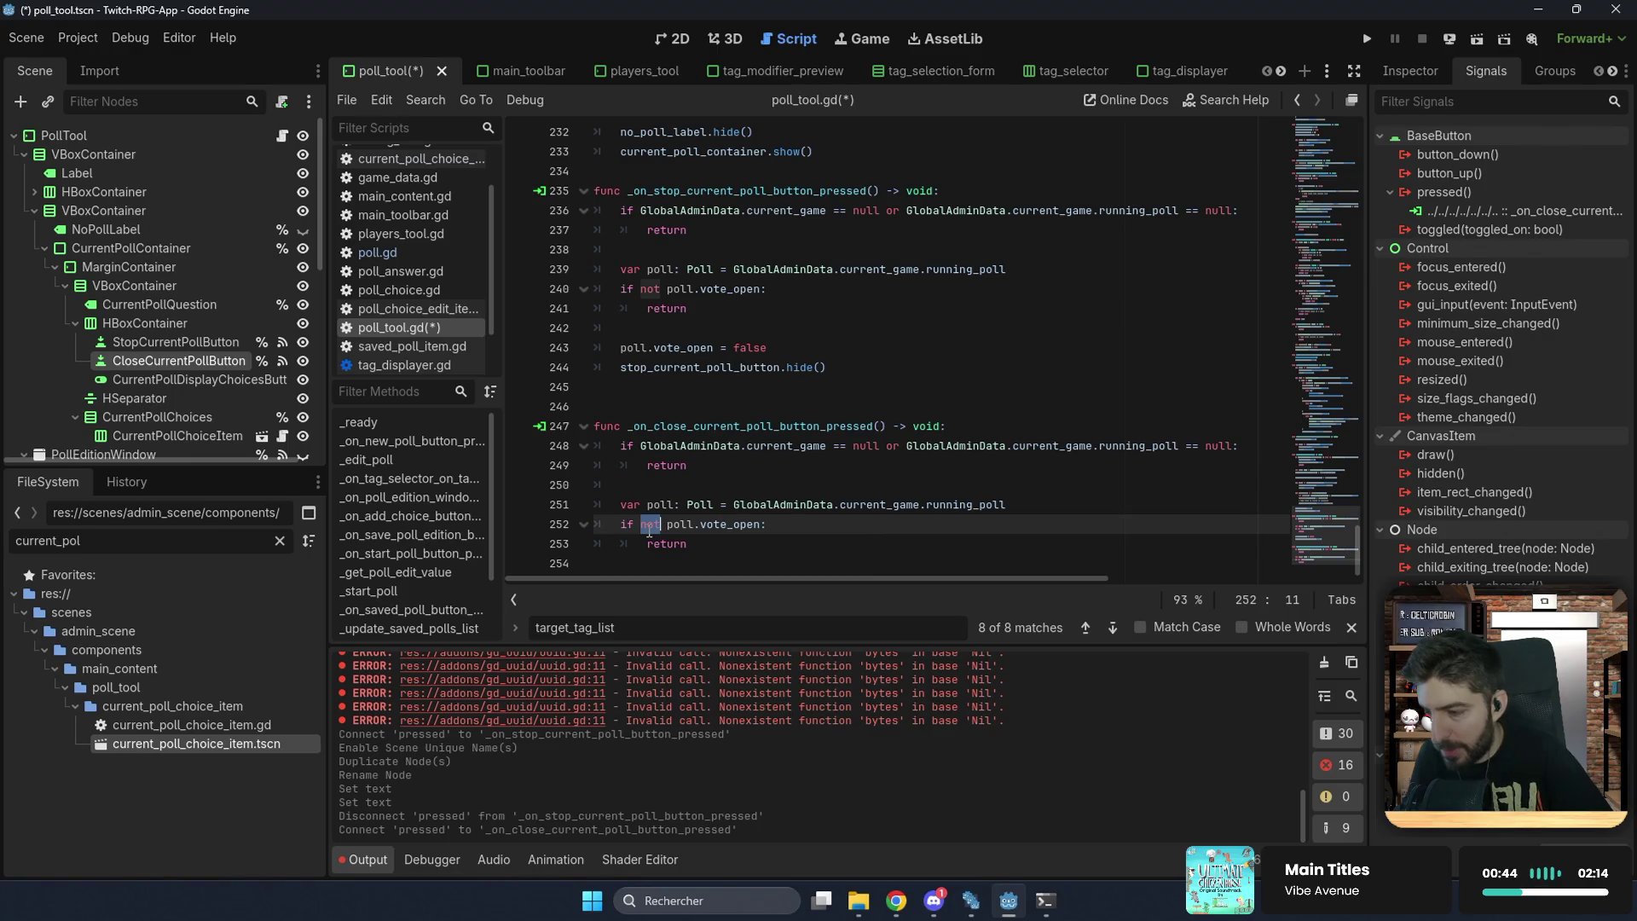
key("Delete")
key("Delete")
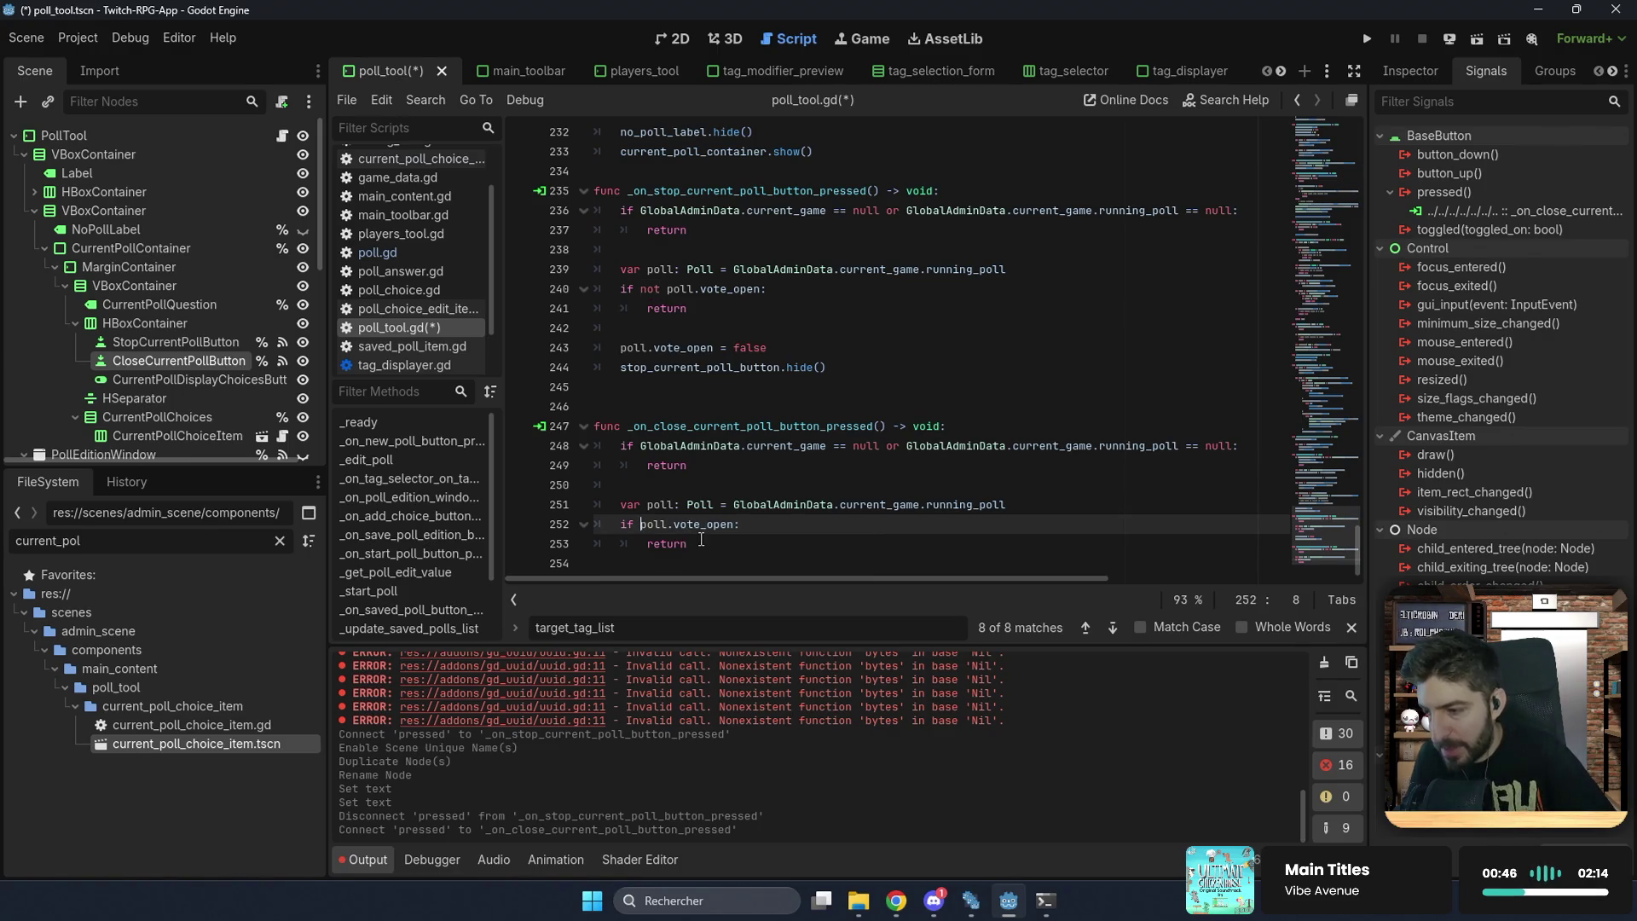
left_click(705, 543)
key("Return")
key("Return")
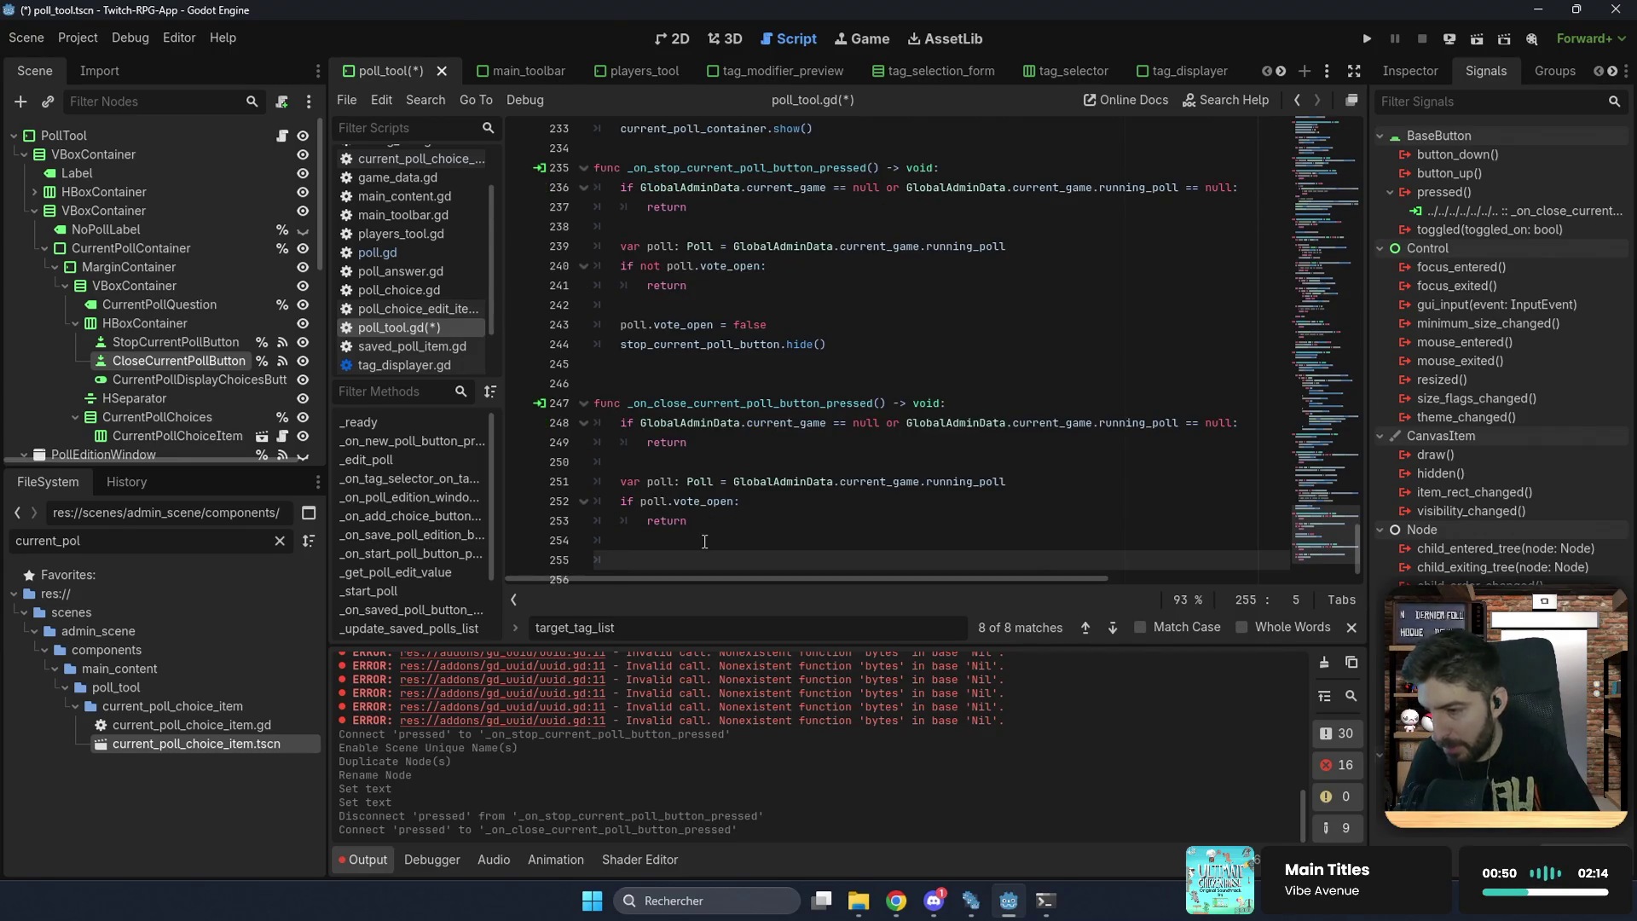
- Add GlobalAdminData.current_game.running_poll = null after the guard and save the script
type("b")
key("Return")
type(".cur")
key("Return")
type(".run")
key("Return")
type("= nu")
key("Return")
key("ctrl+s")
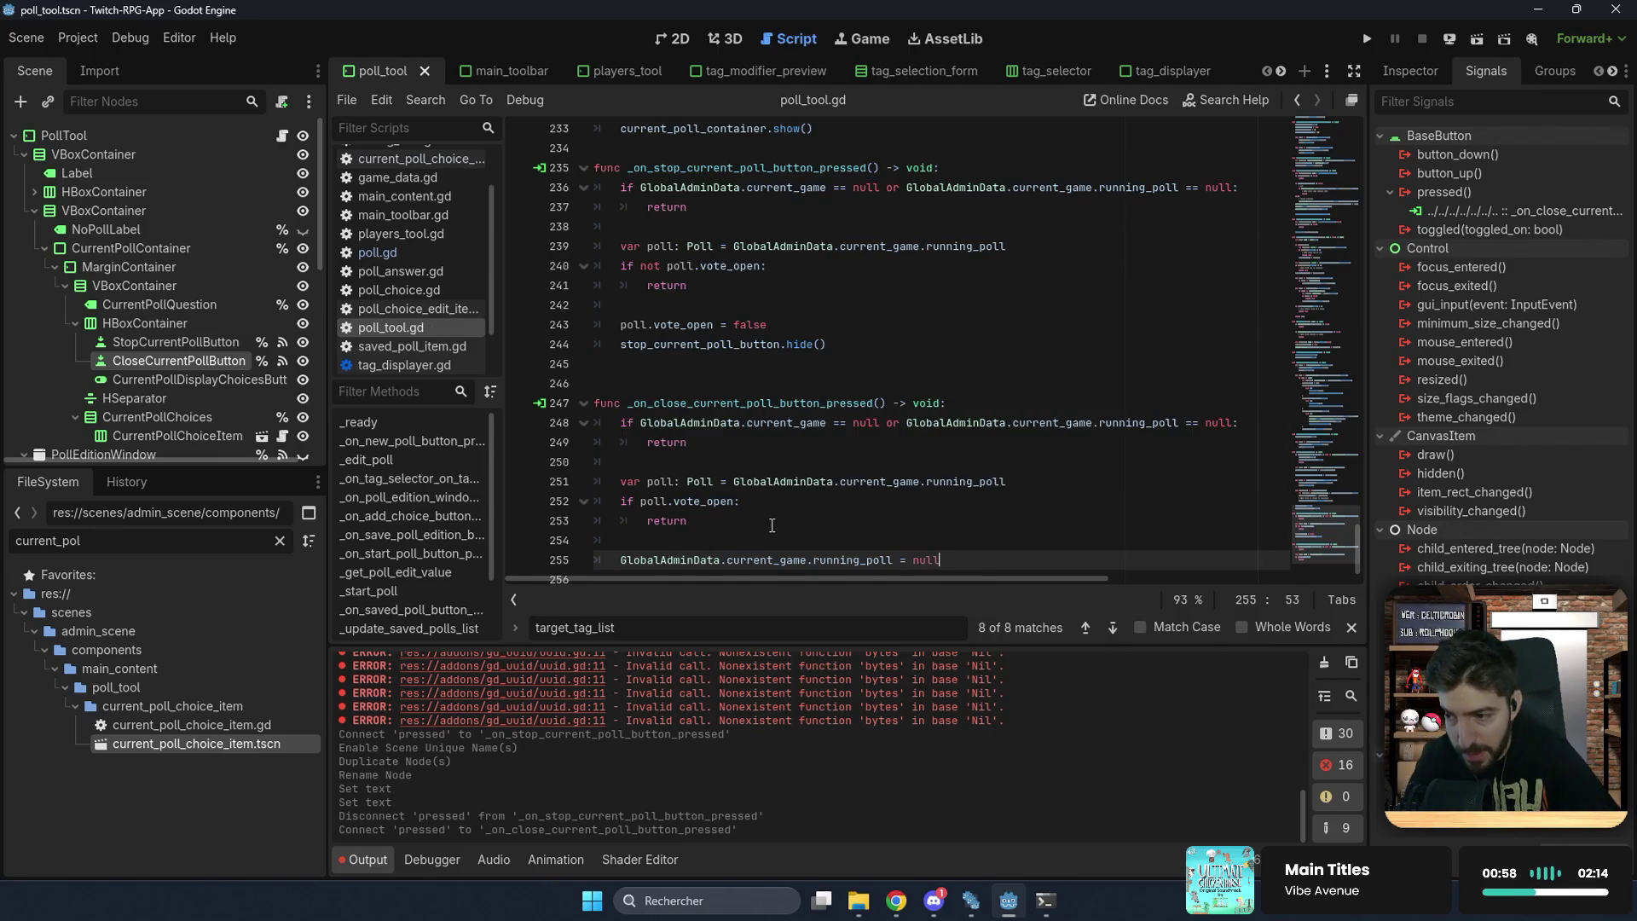
- Insert GlobalAdminData.current_game.polls_history.append(running_poll) above the null assignment and save
left_click(773, 522)
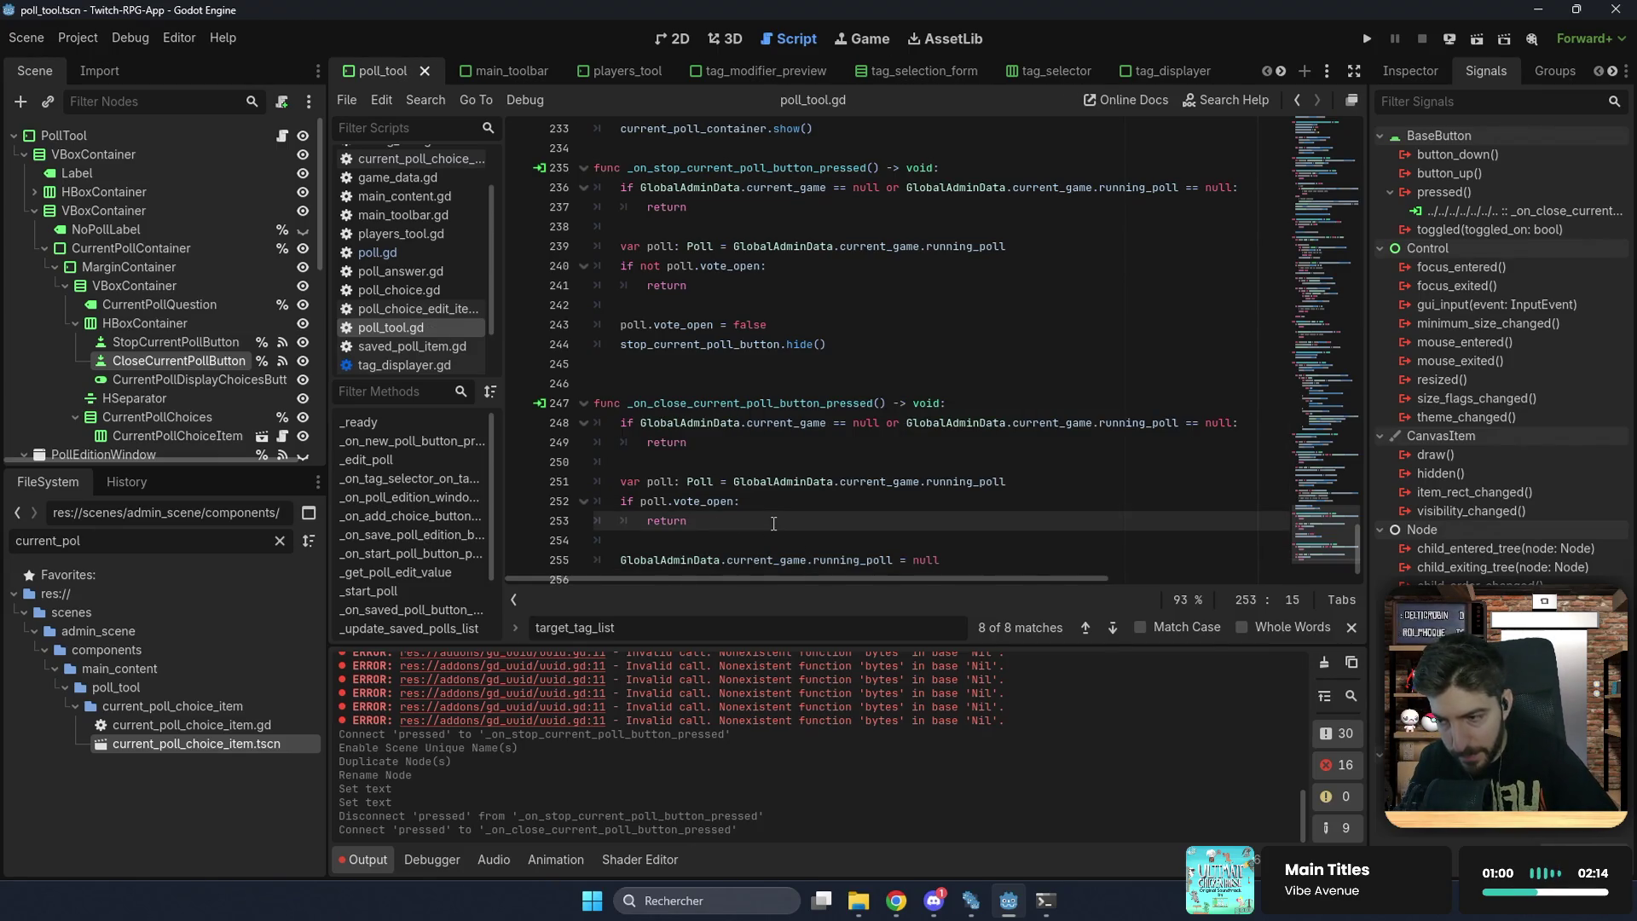
scroll(868, 541, "down", 1)
left_click(978, 536)
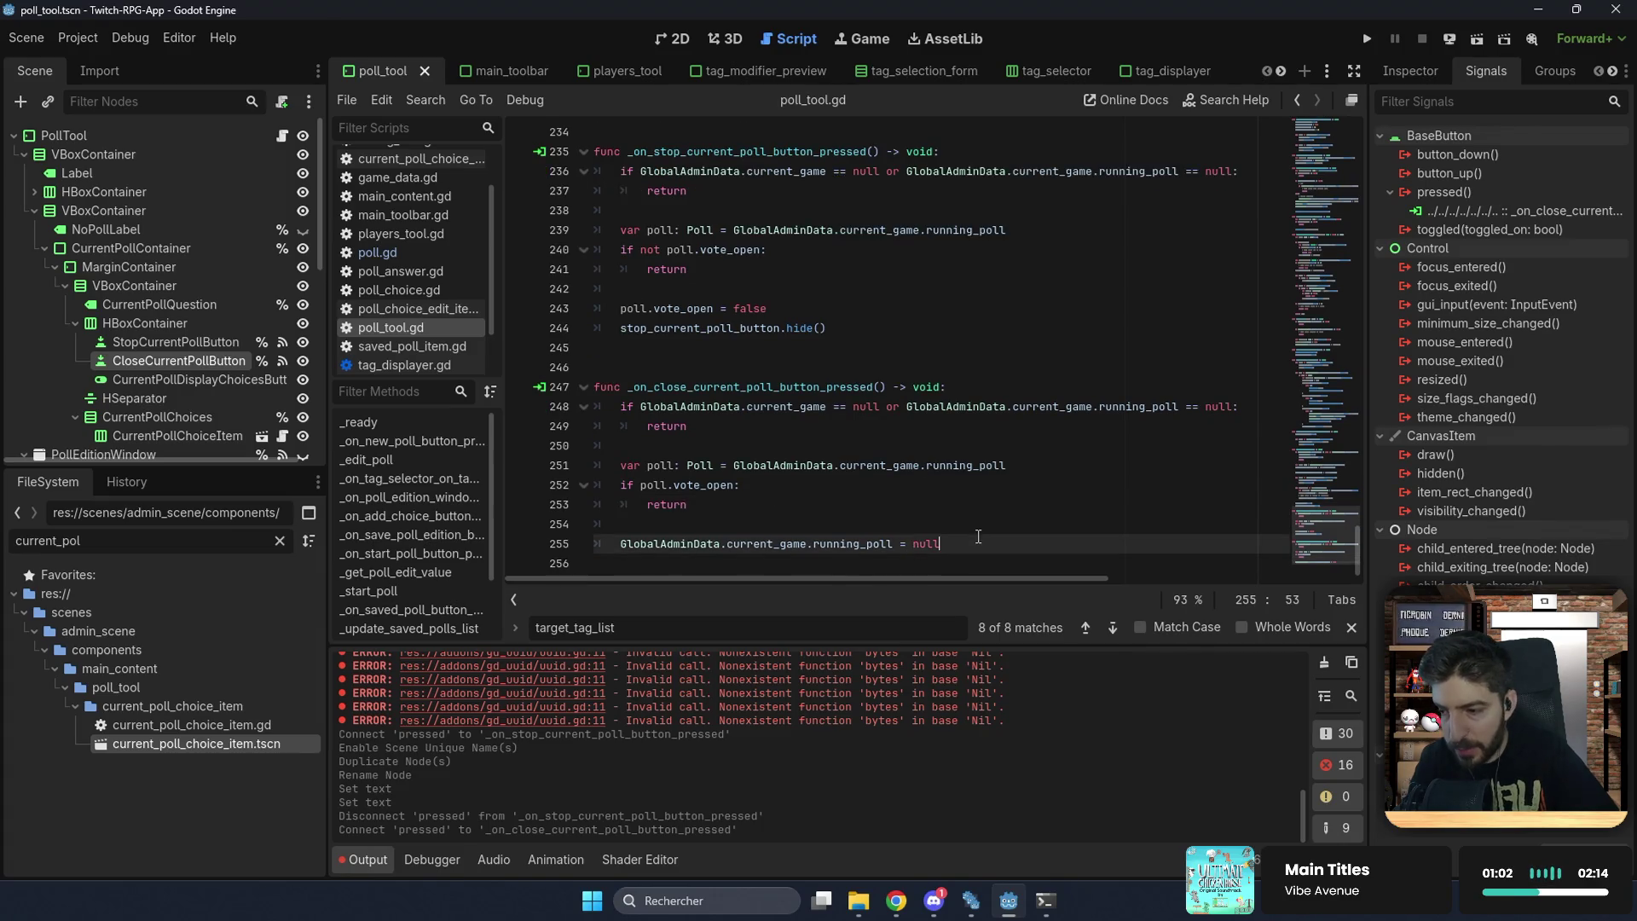
key("Return")
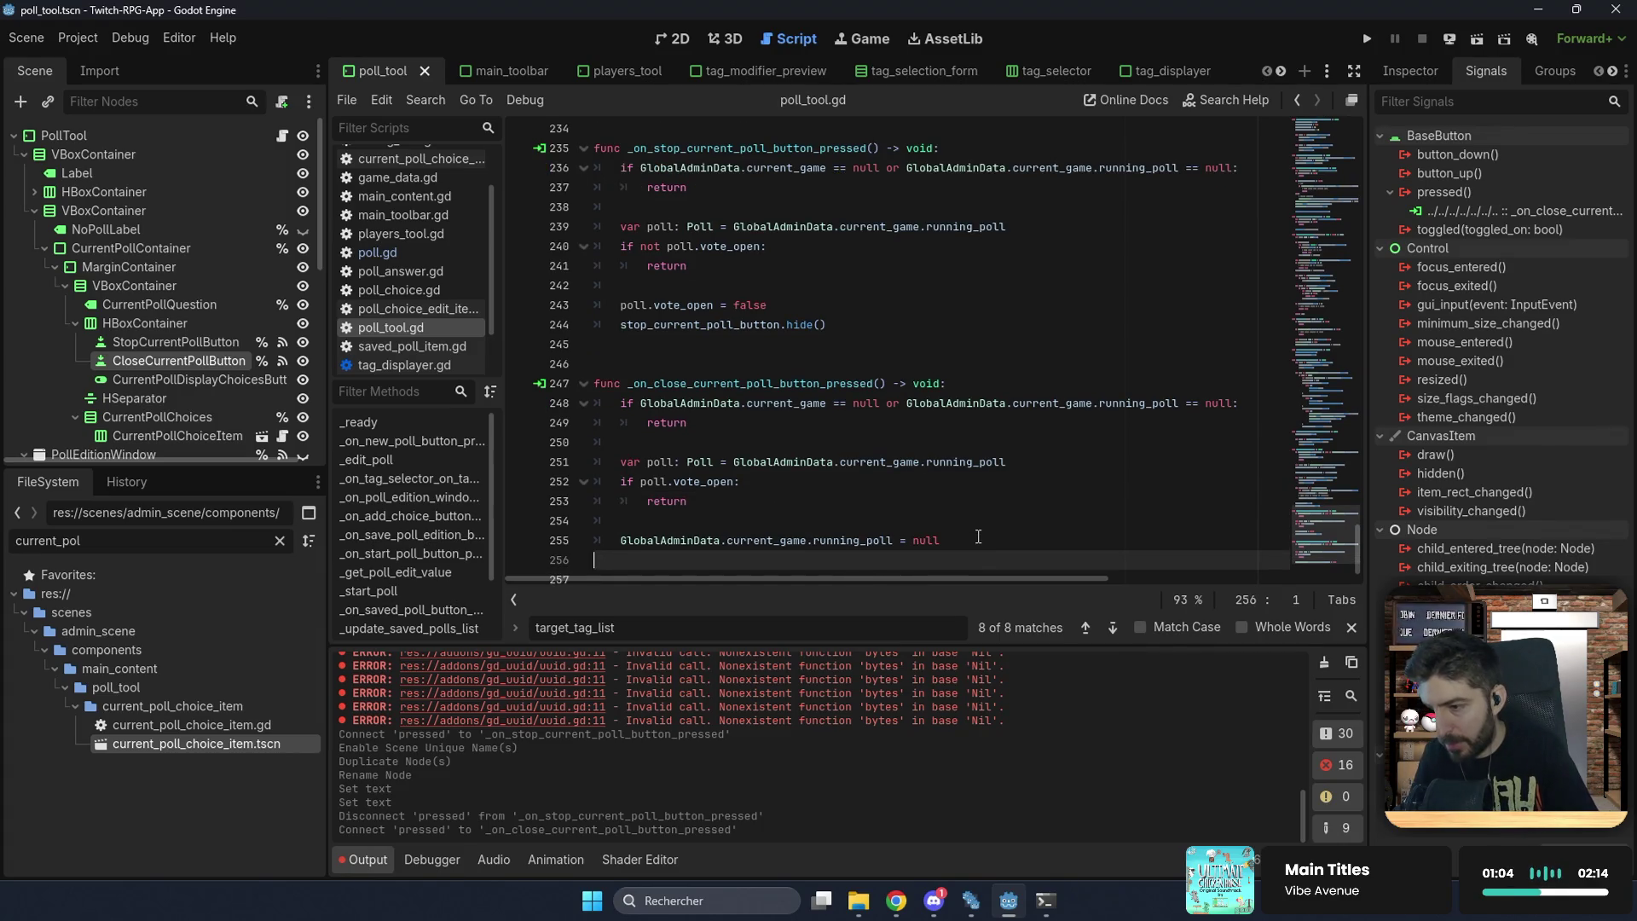
key("alt+Up")
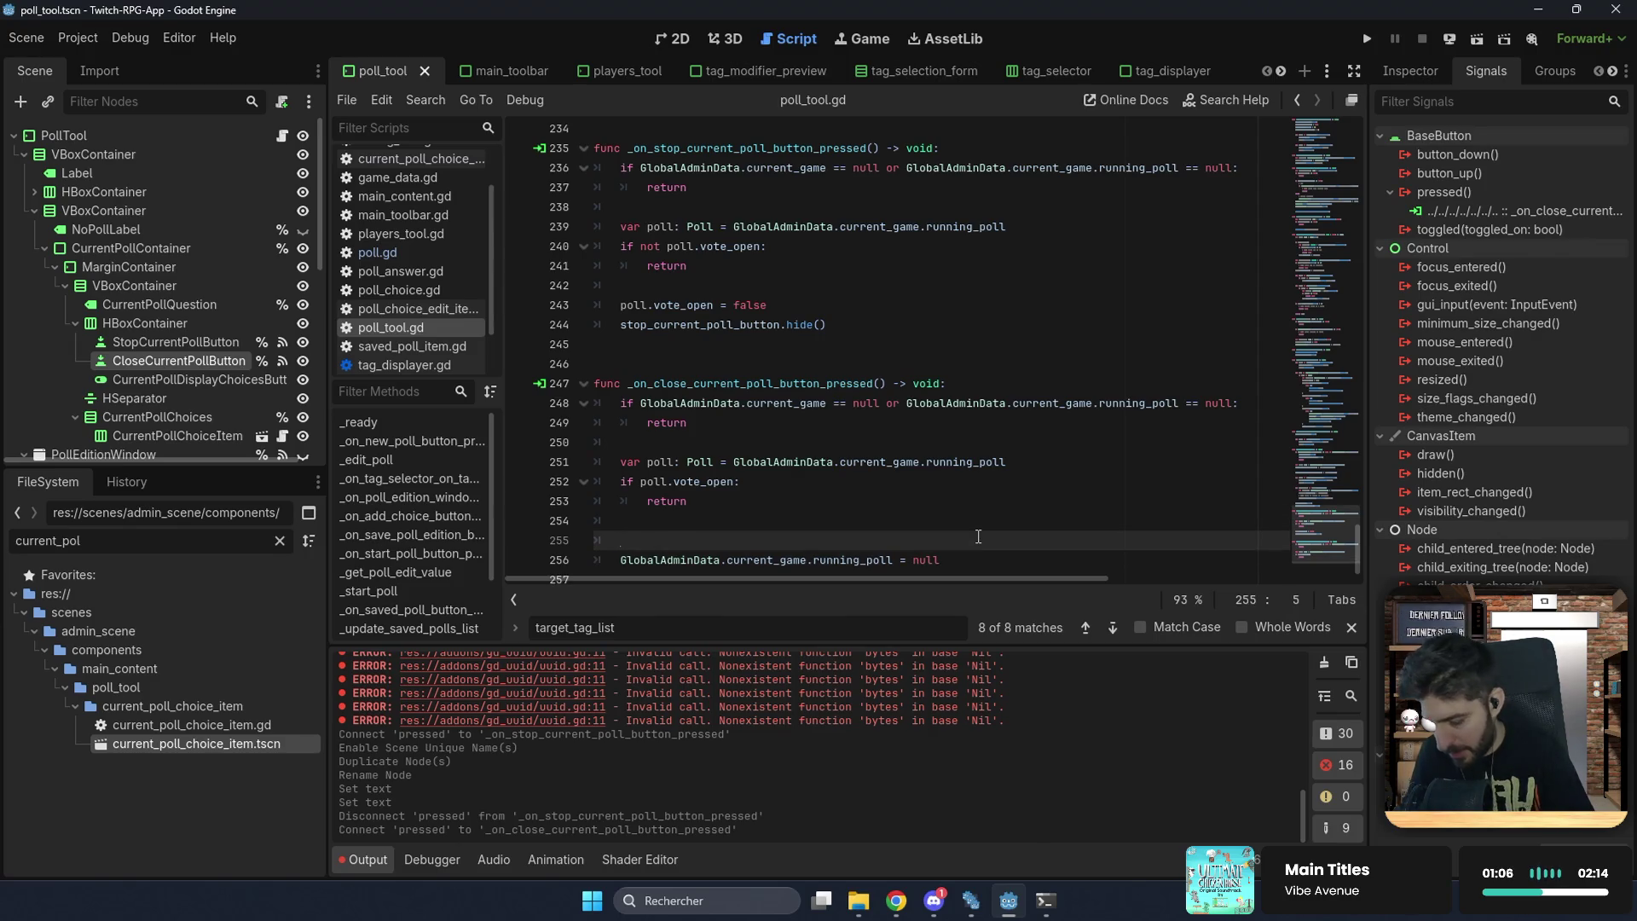
type("balAdminData.current_game")
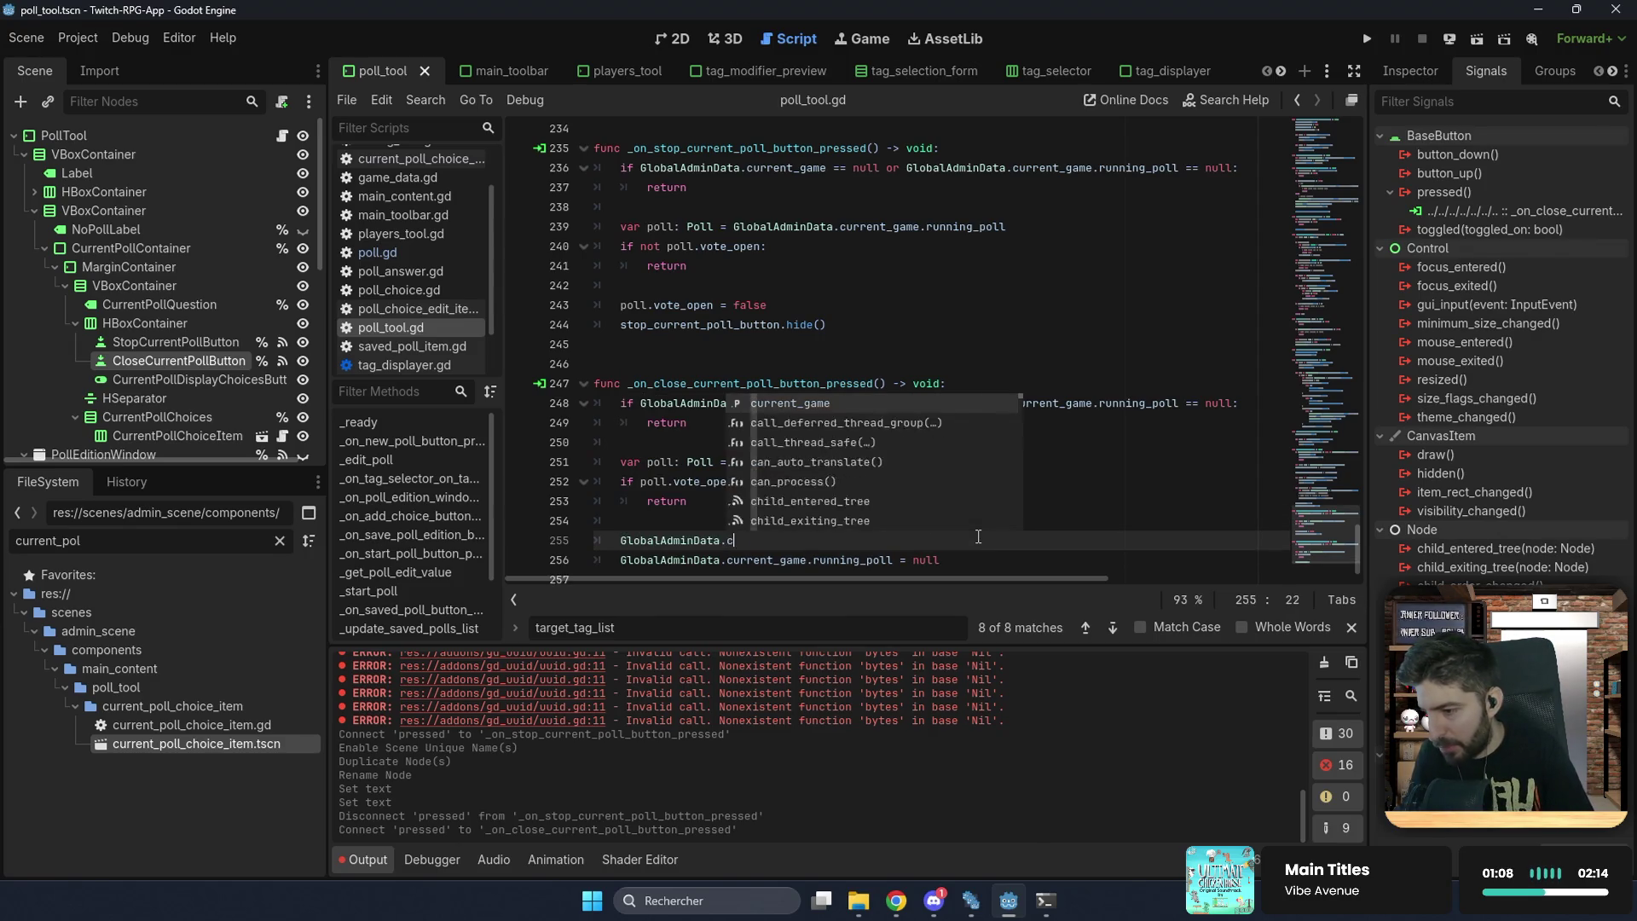
type(".polls_history")
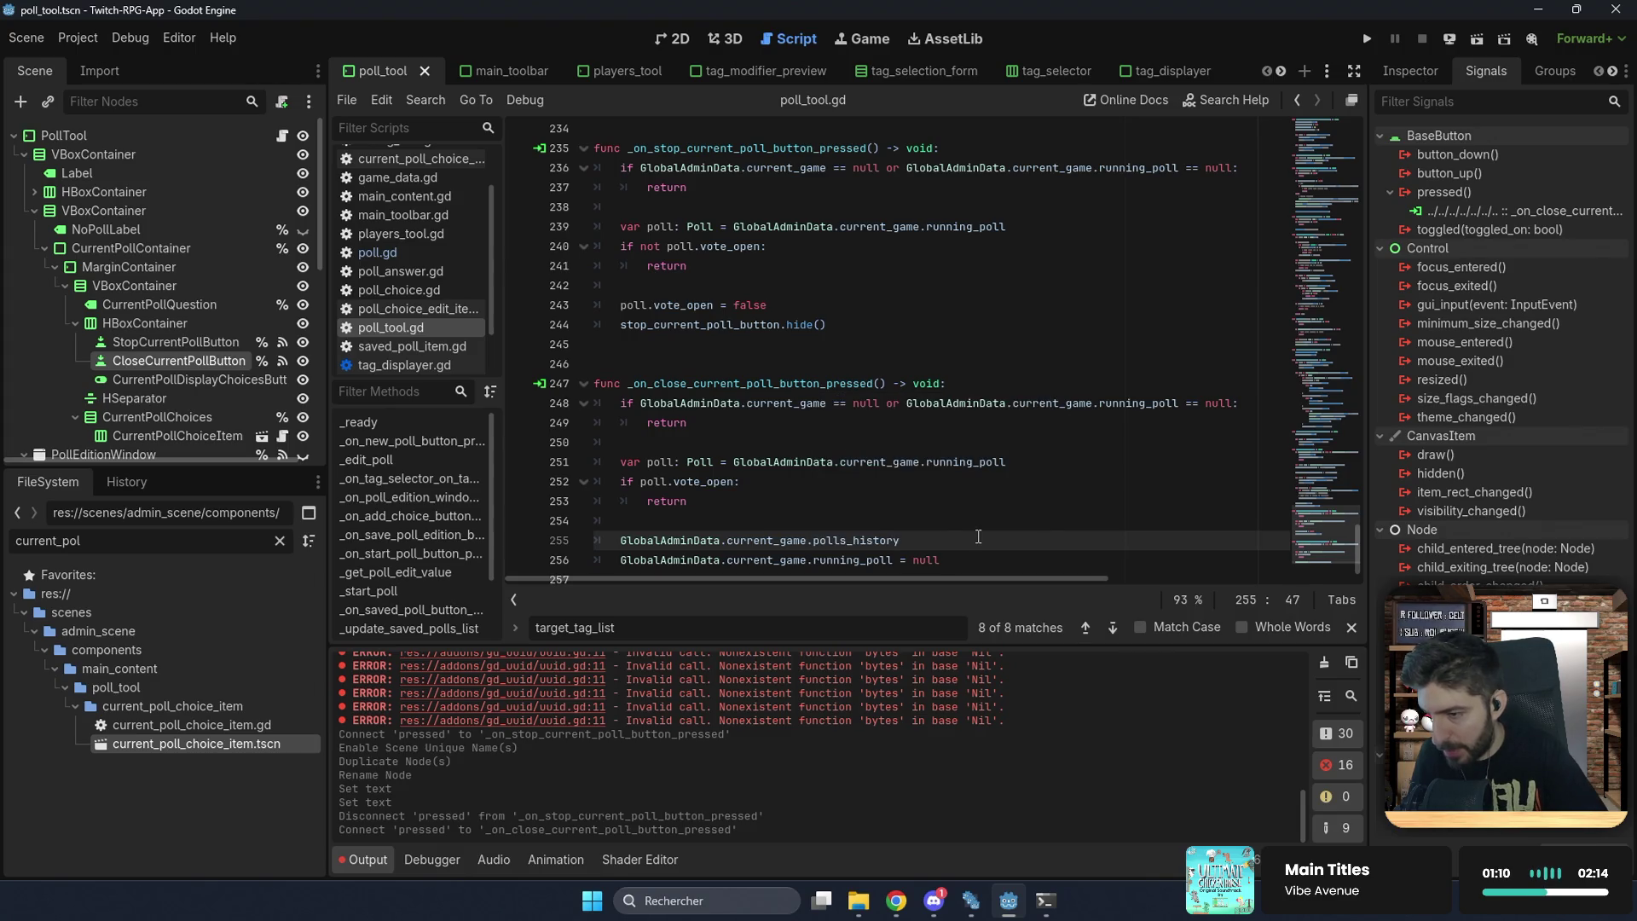
type(".append(")
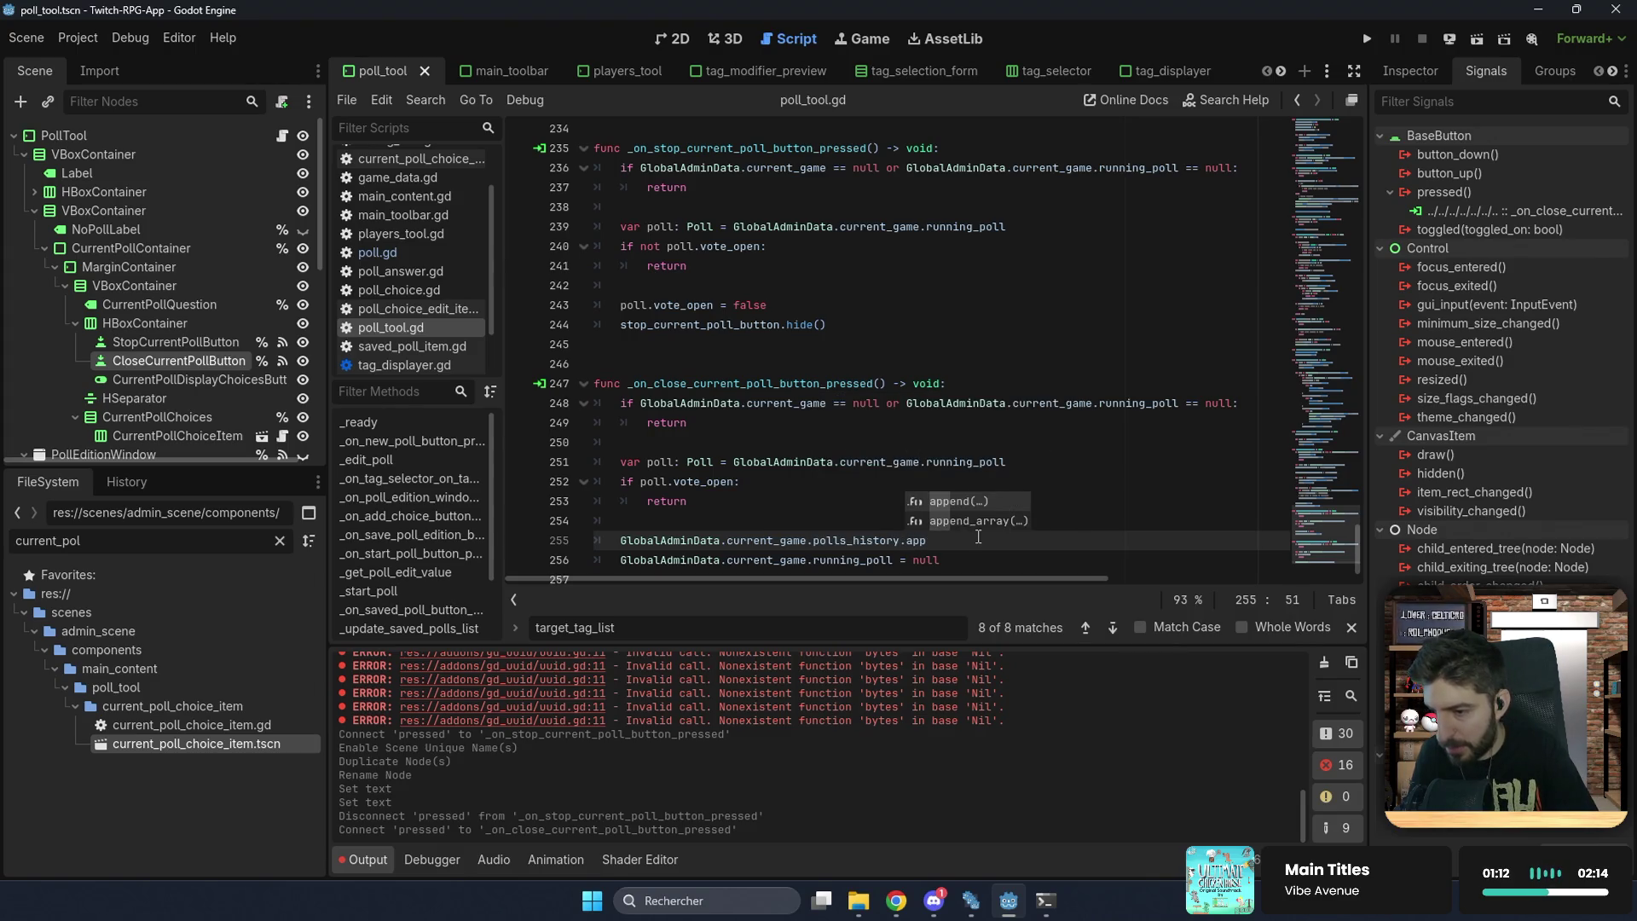
key("Return")
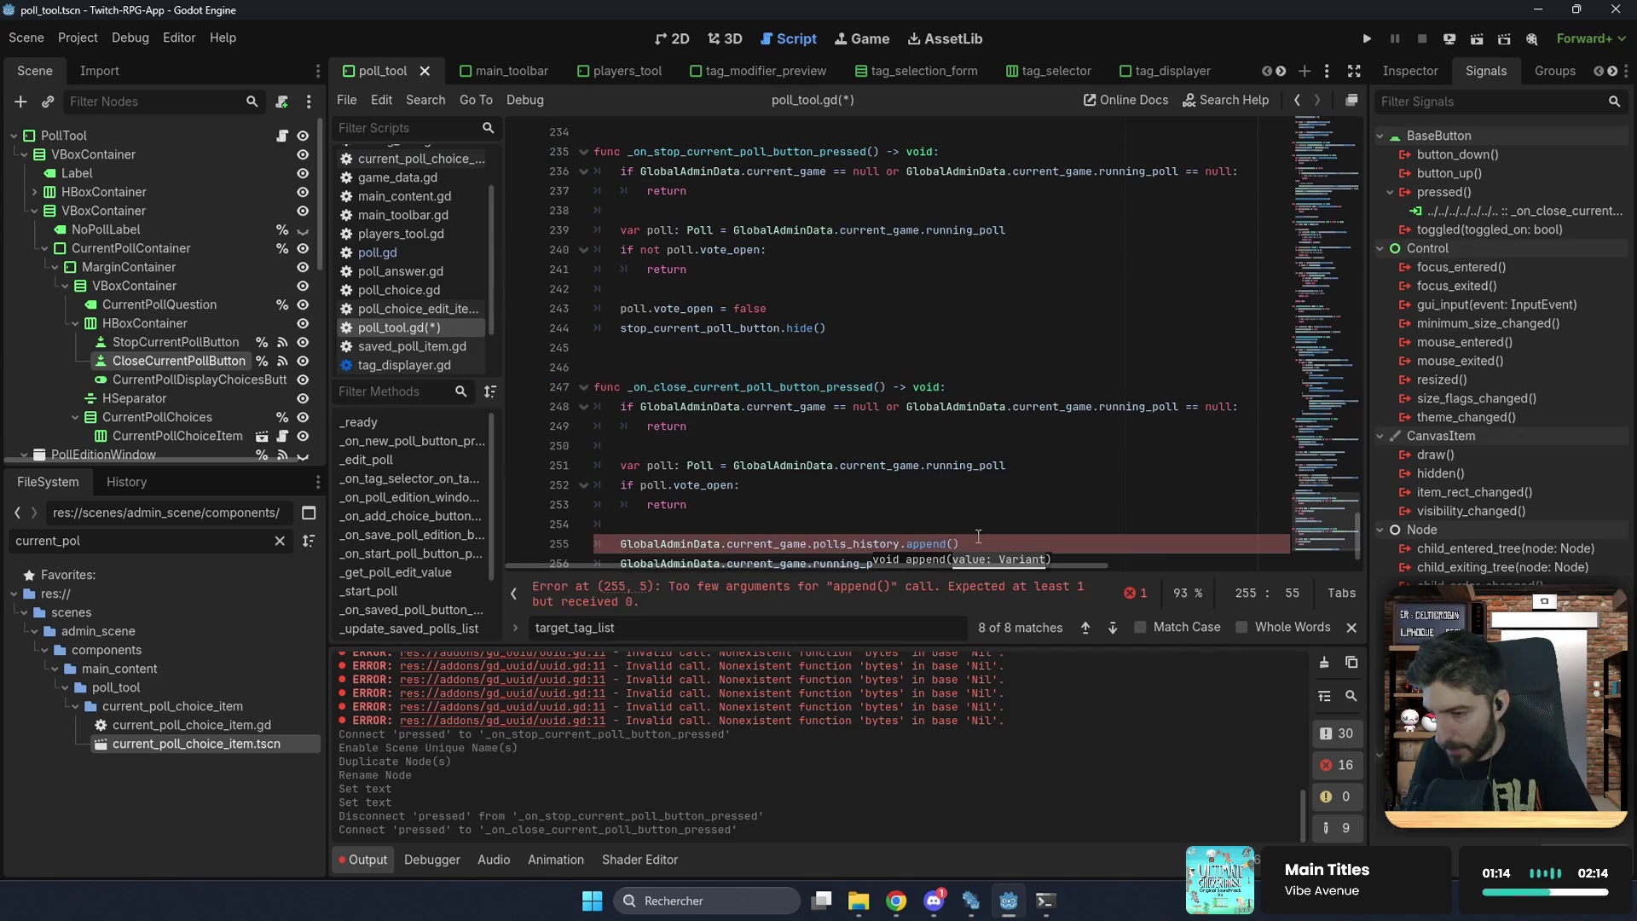
key("Return")
key("Return")
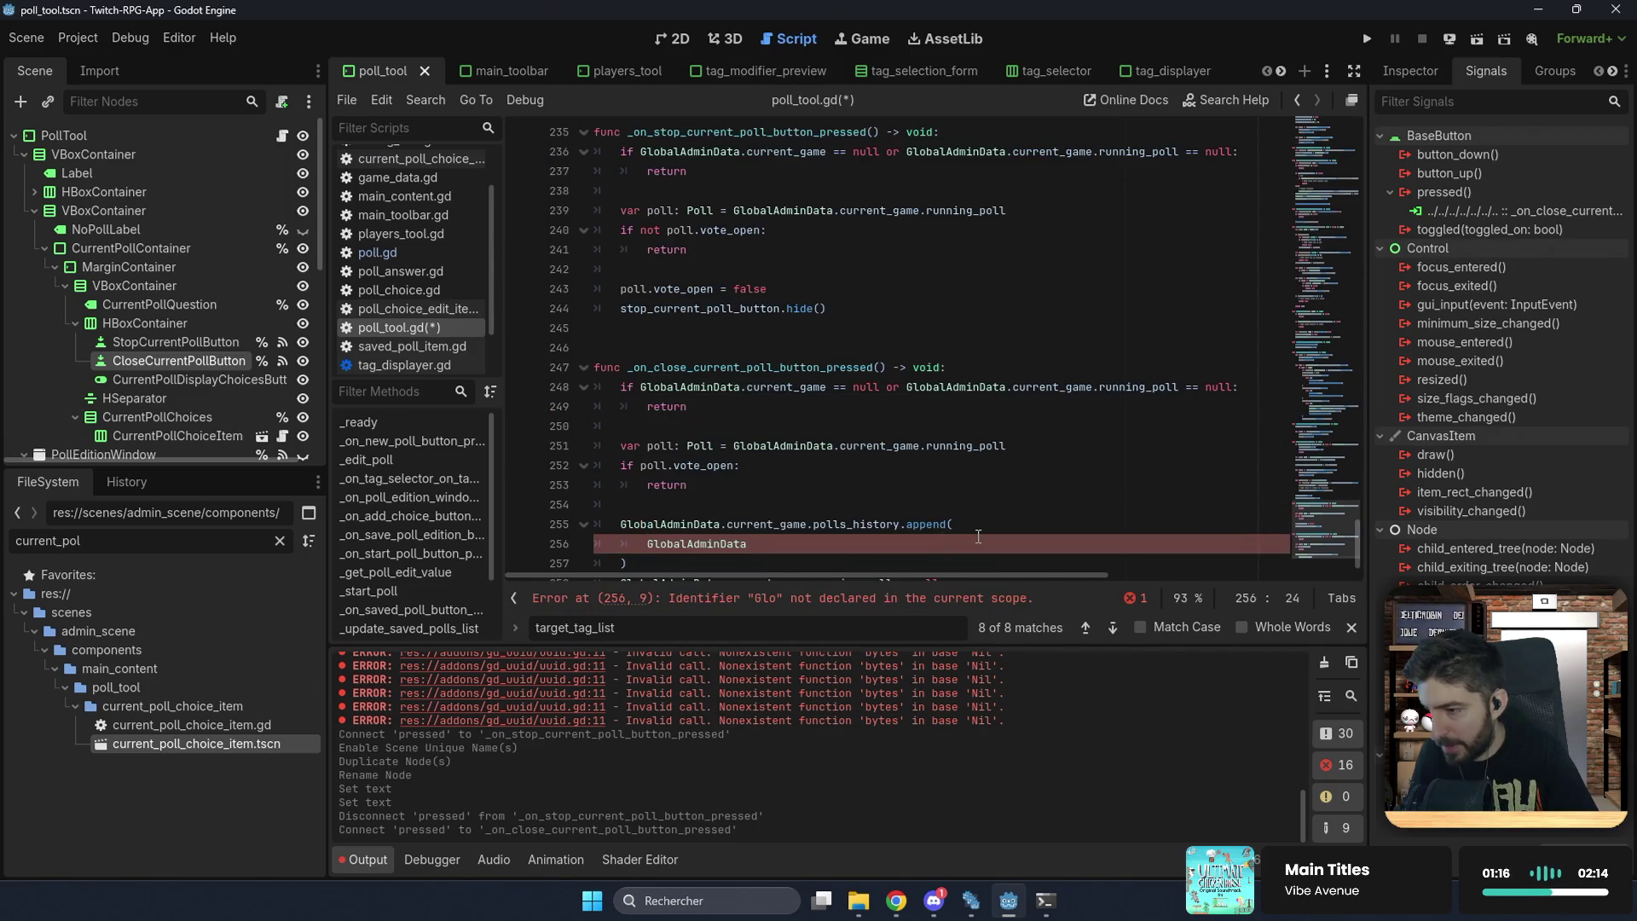
type(".cu")
key("Return")
type(".ru")
key("Return")
key("ctrl+s")
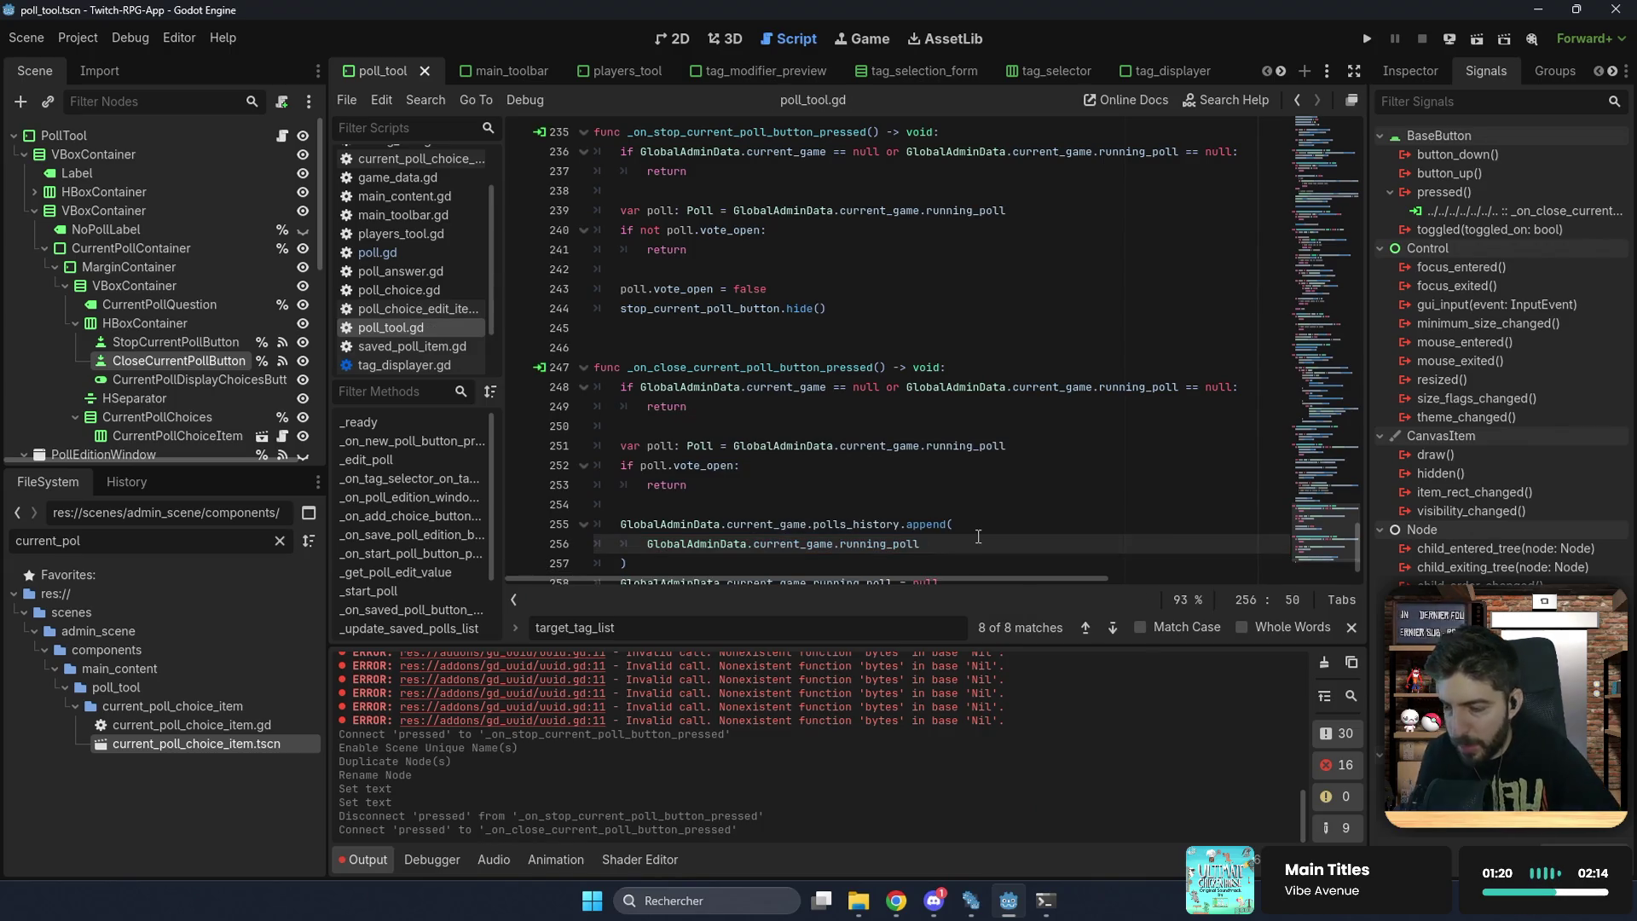
- Add GameData.save(GlobalAdminData.current_game) after the running_poll null assignment
scroll(972, 539, "down", 1)
left_click(971, 544)
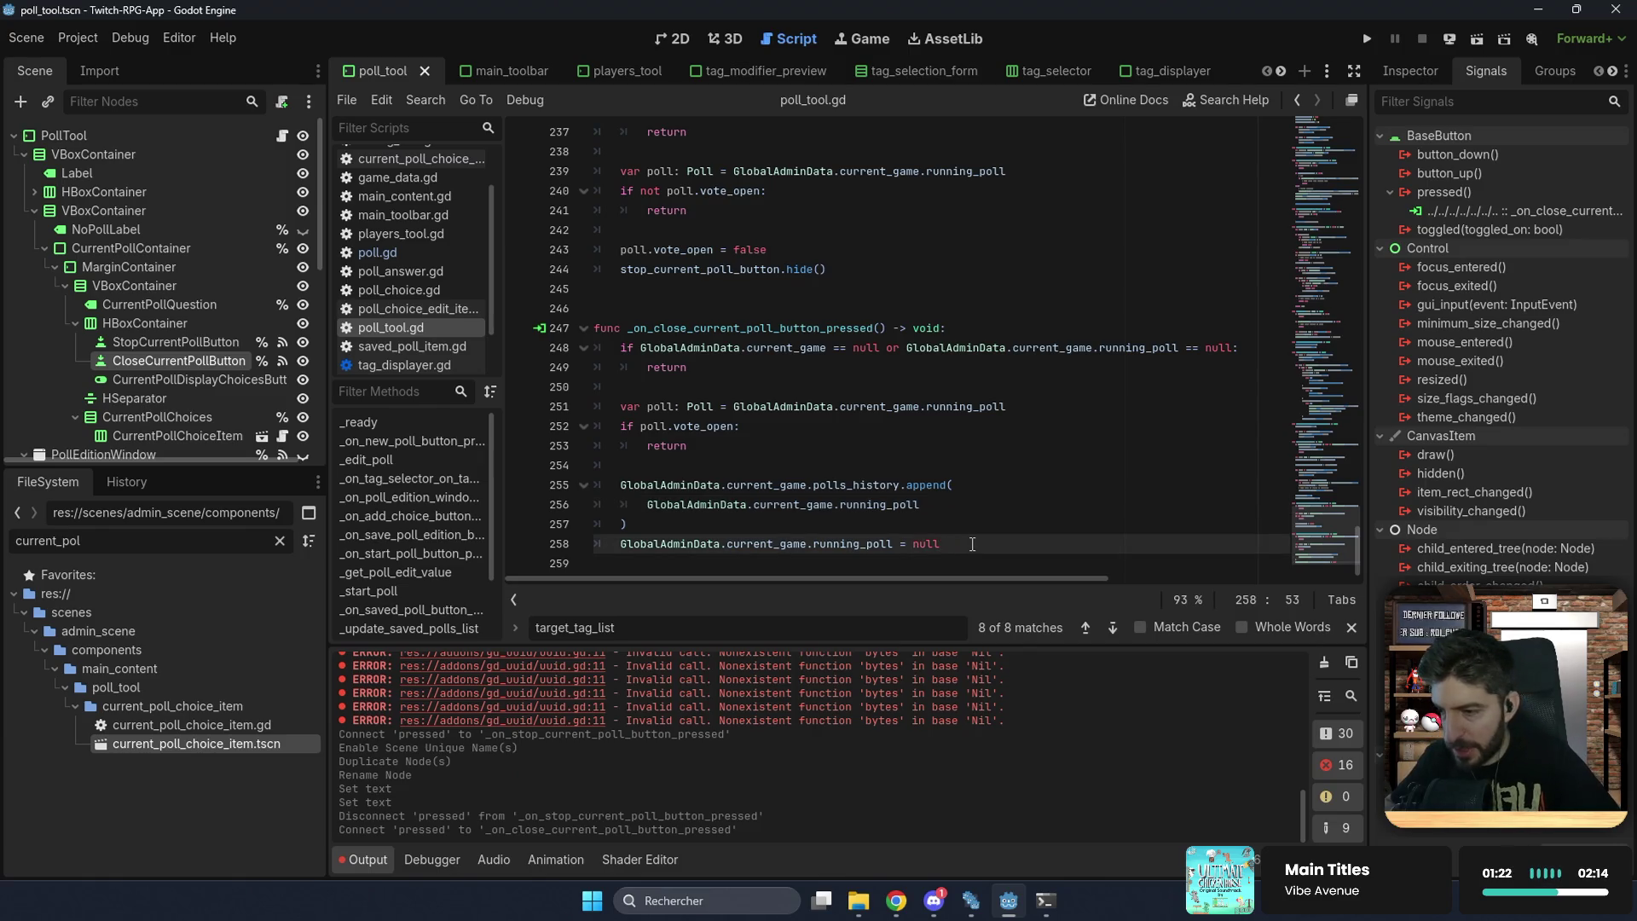
key("Return")
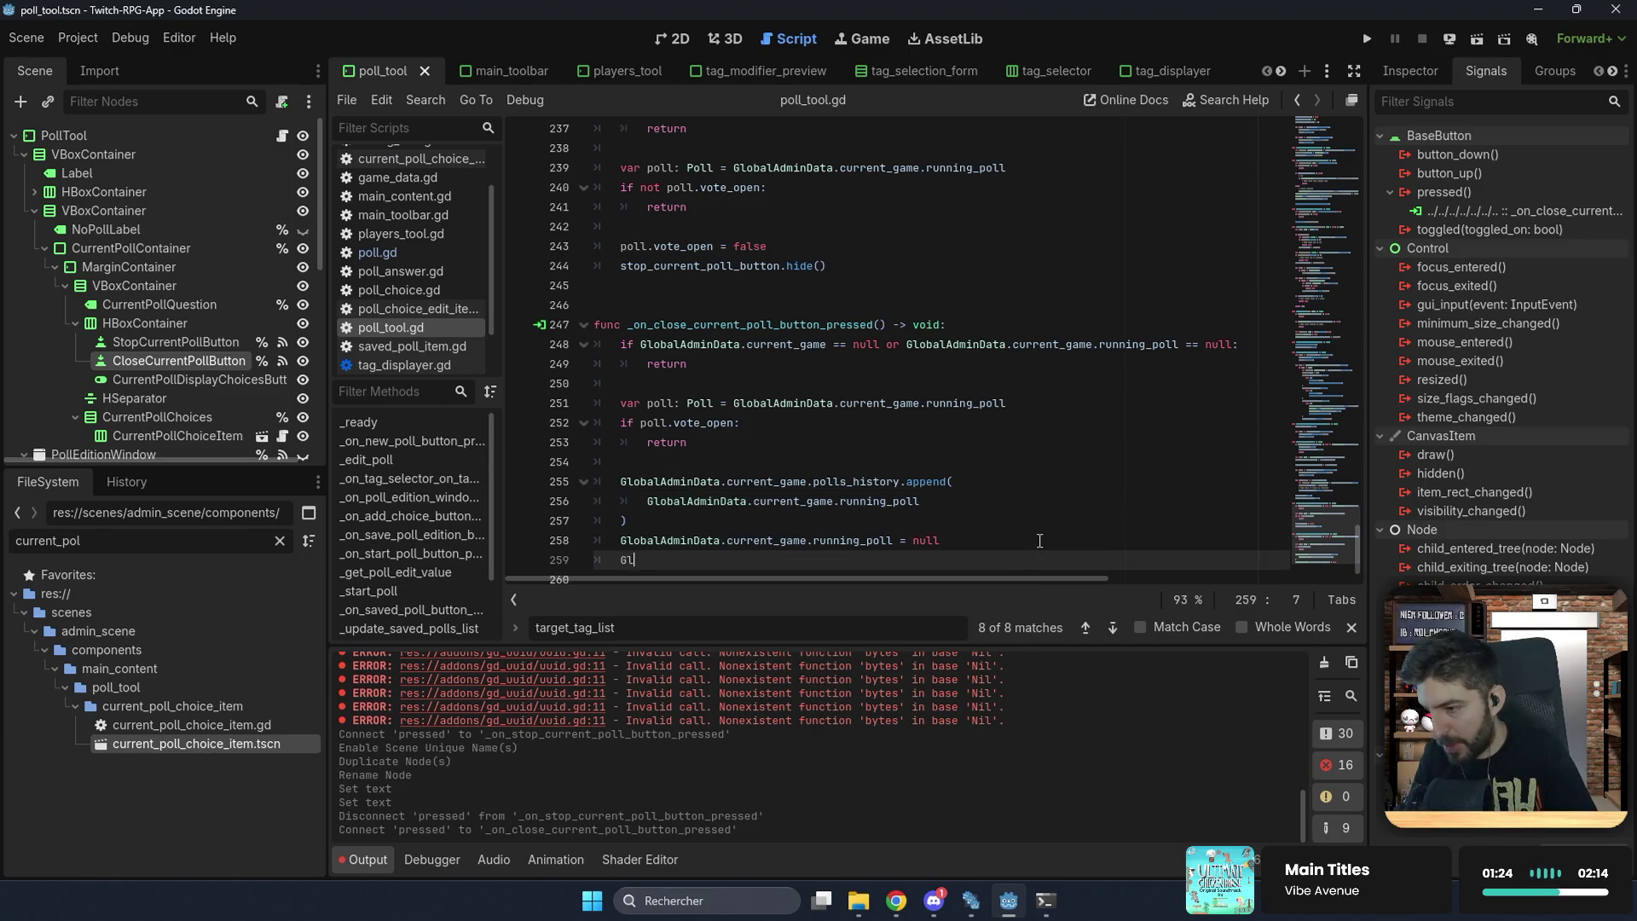
key("BackSpace")
key("BackSpace")
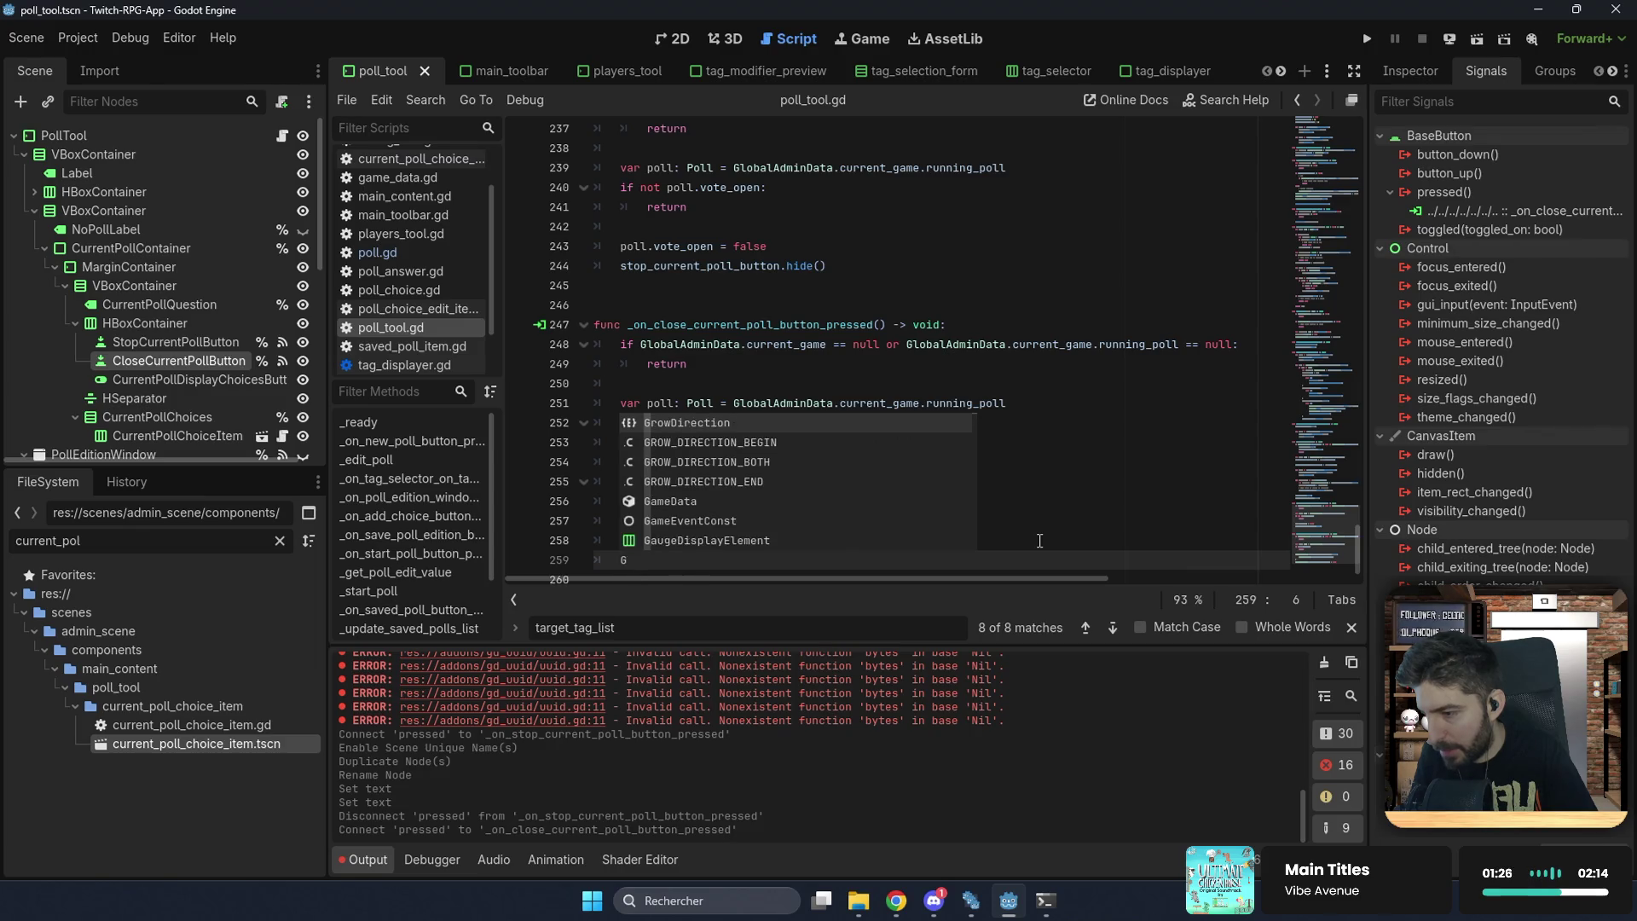
type("ameData.sa")
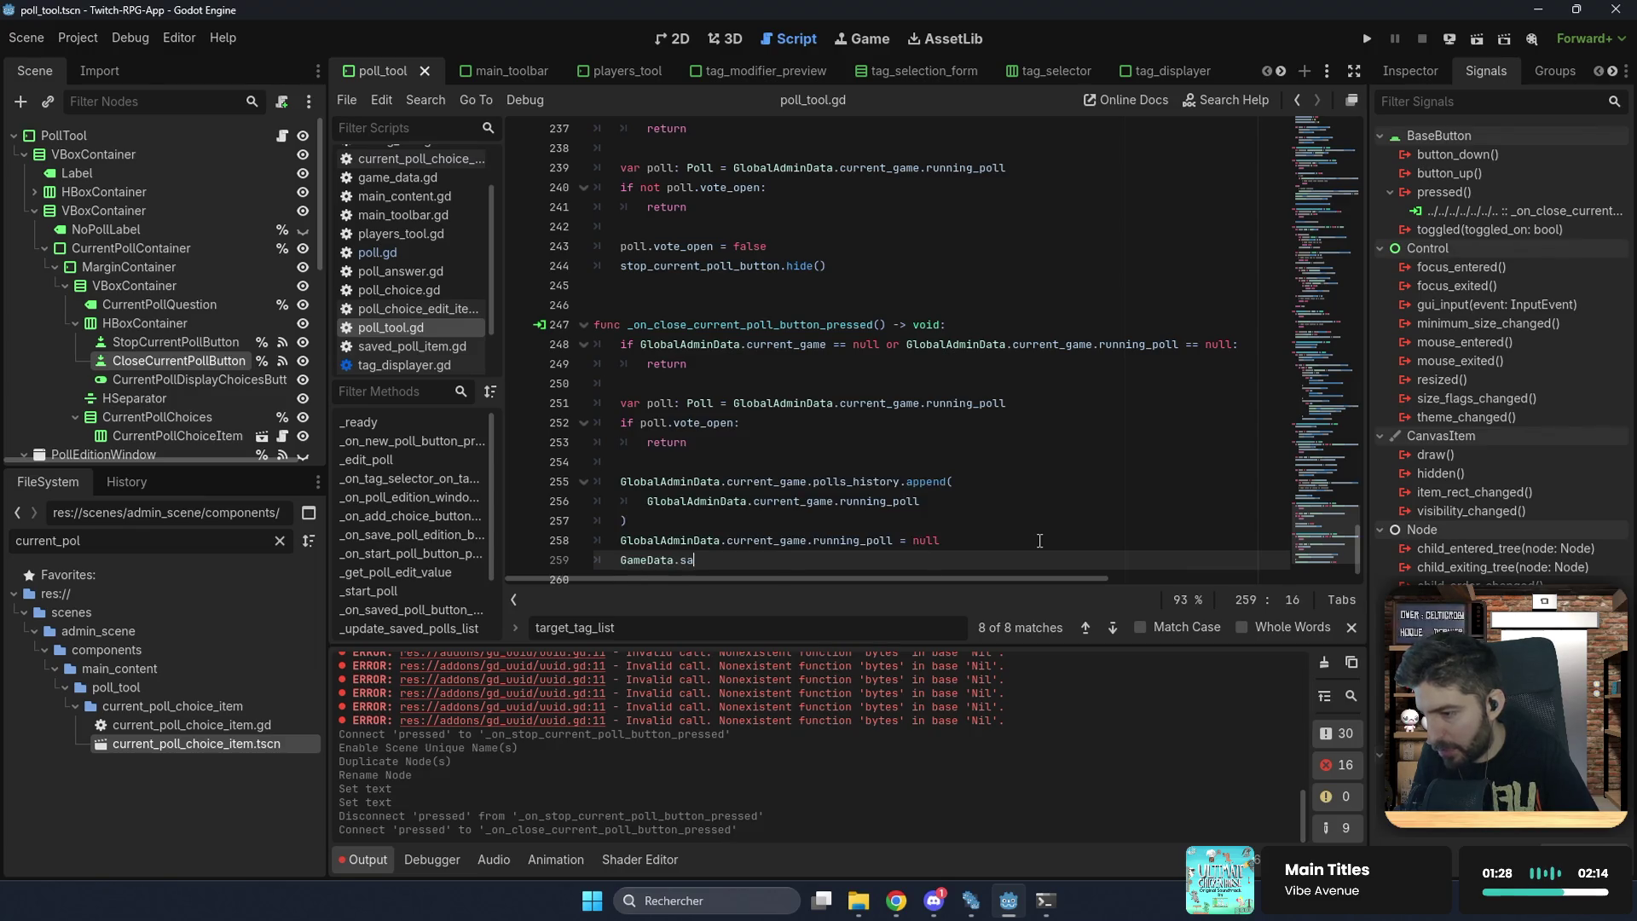
key("Return")
type("Glo")
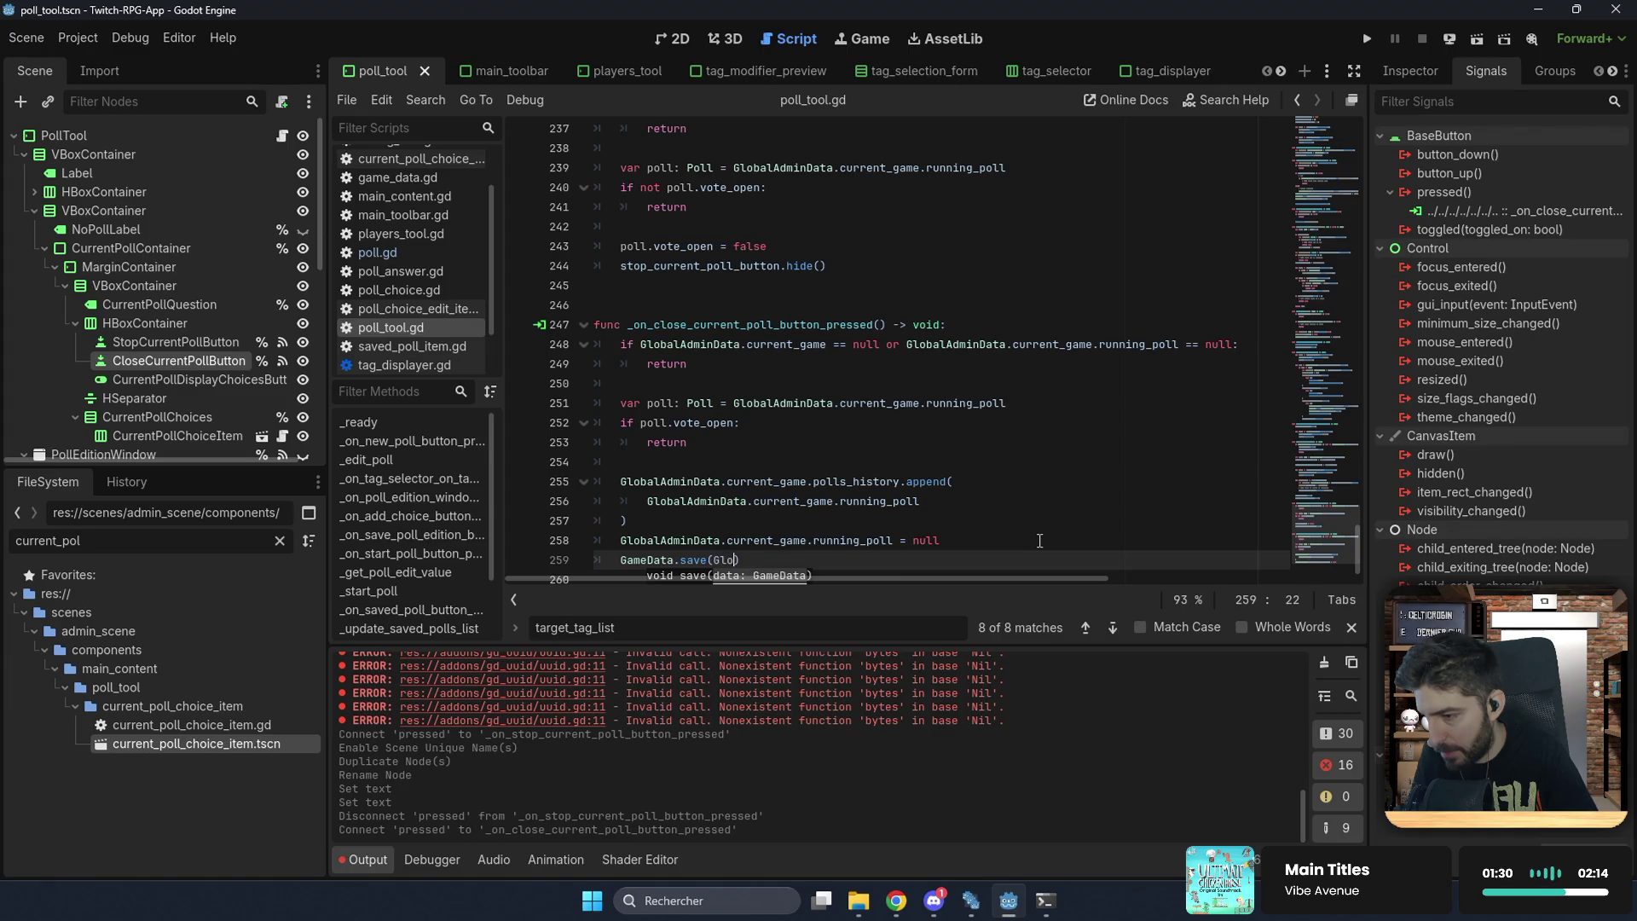
key("Return")
type(".")
key("Return")
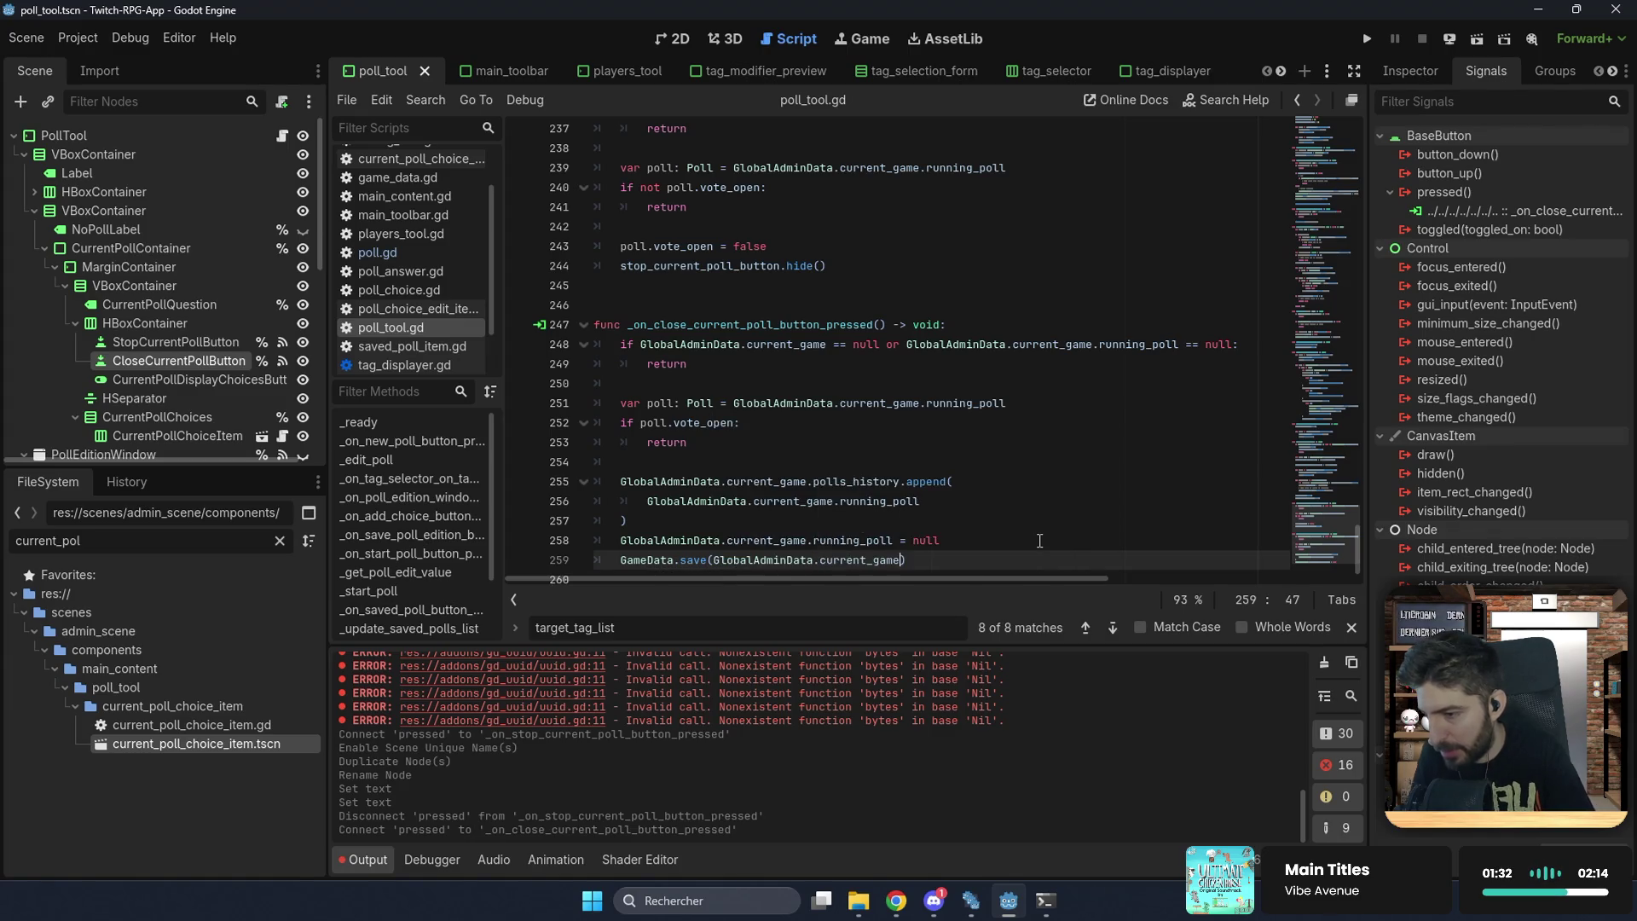
left_click(1039, 540)
scroll(874, 509, "up", 3)
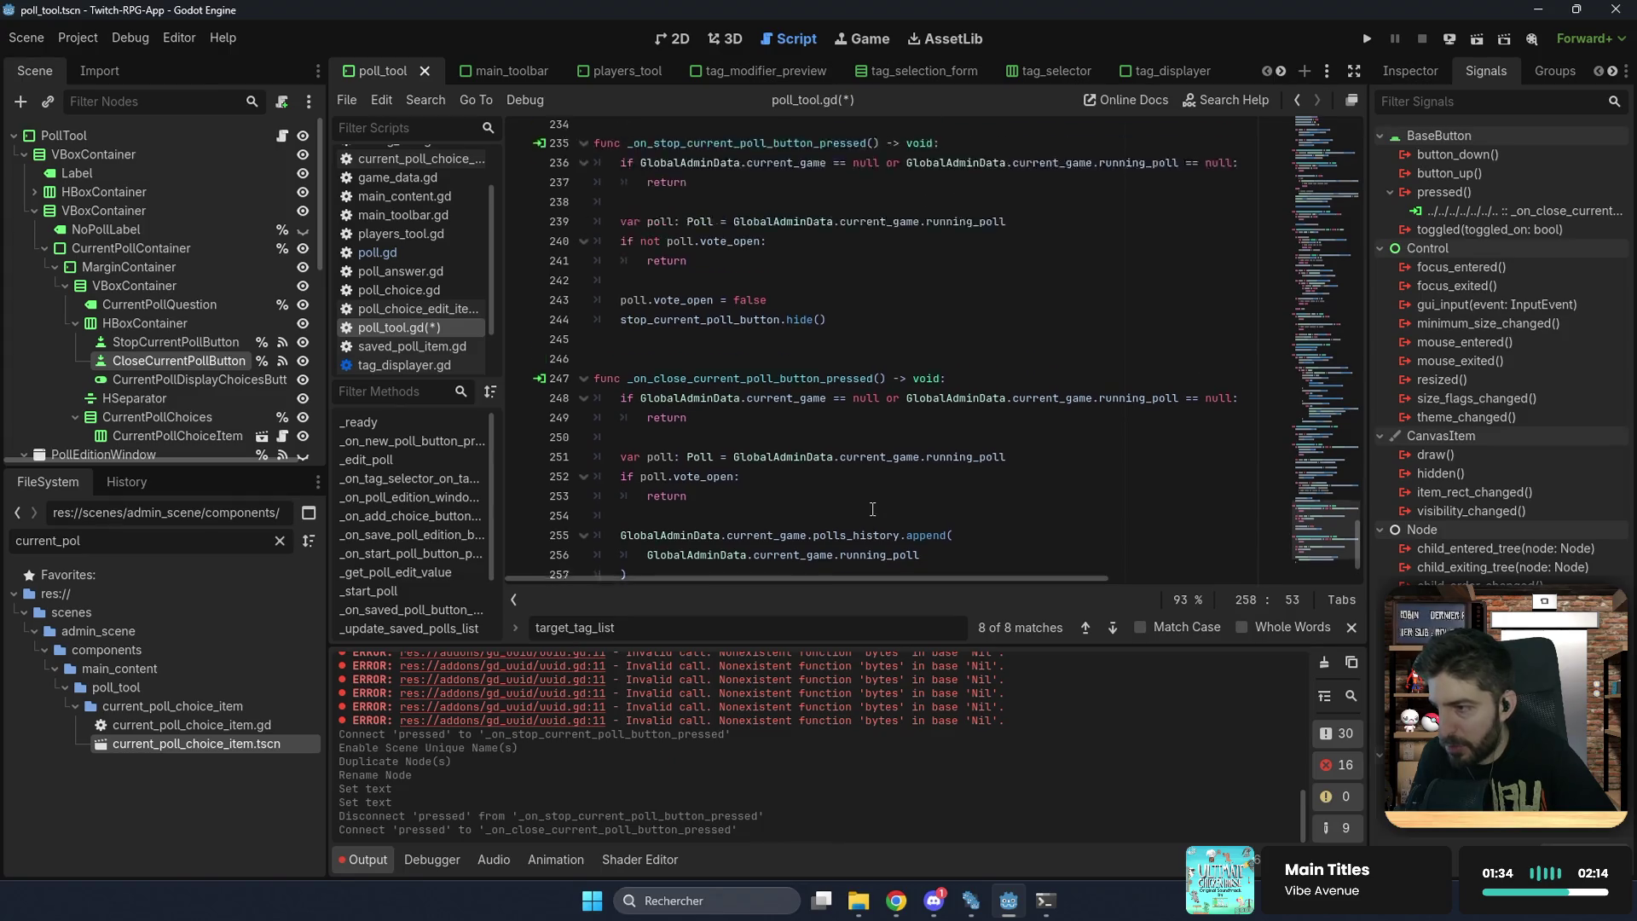
- Paste GameData.save(GlobalAdminData.current_game) after the running poll assignment in _start_poll and save
left_click(863, 452)
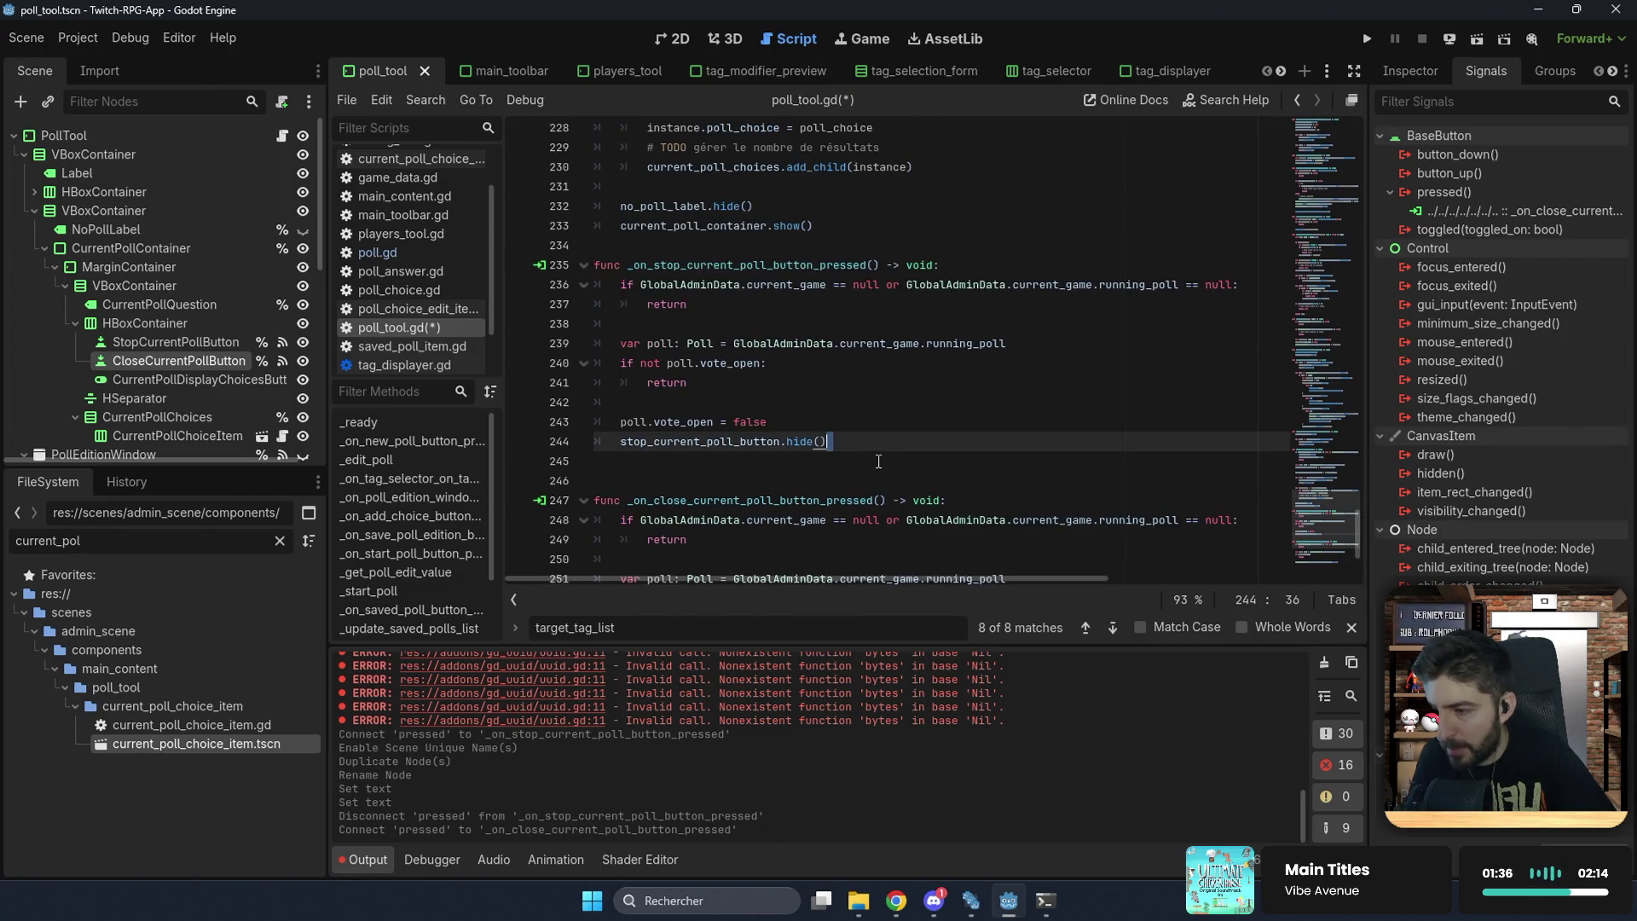
scroll(896, 414, "up", 2)
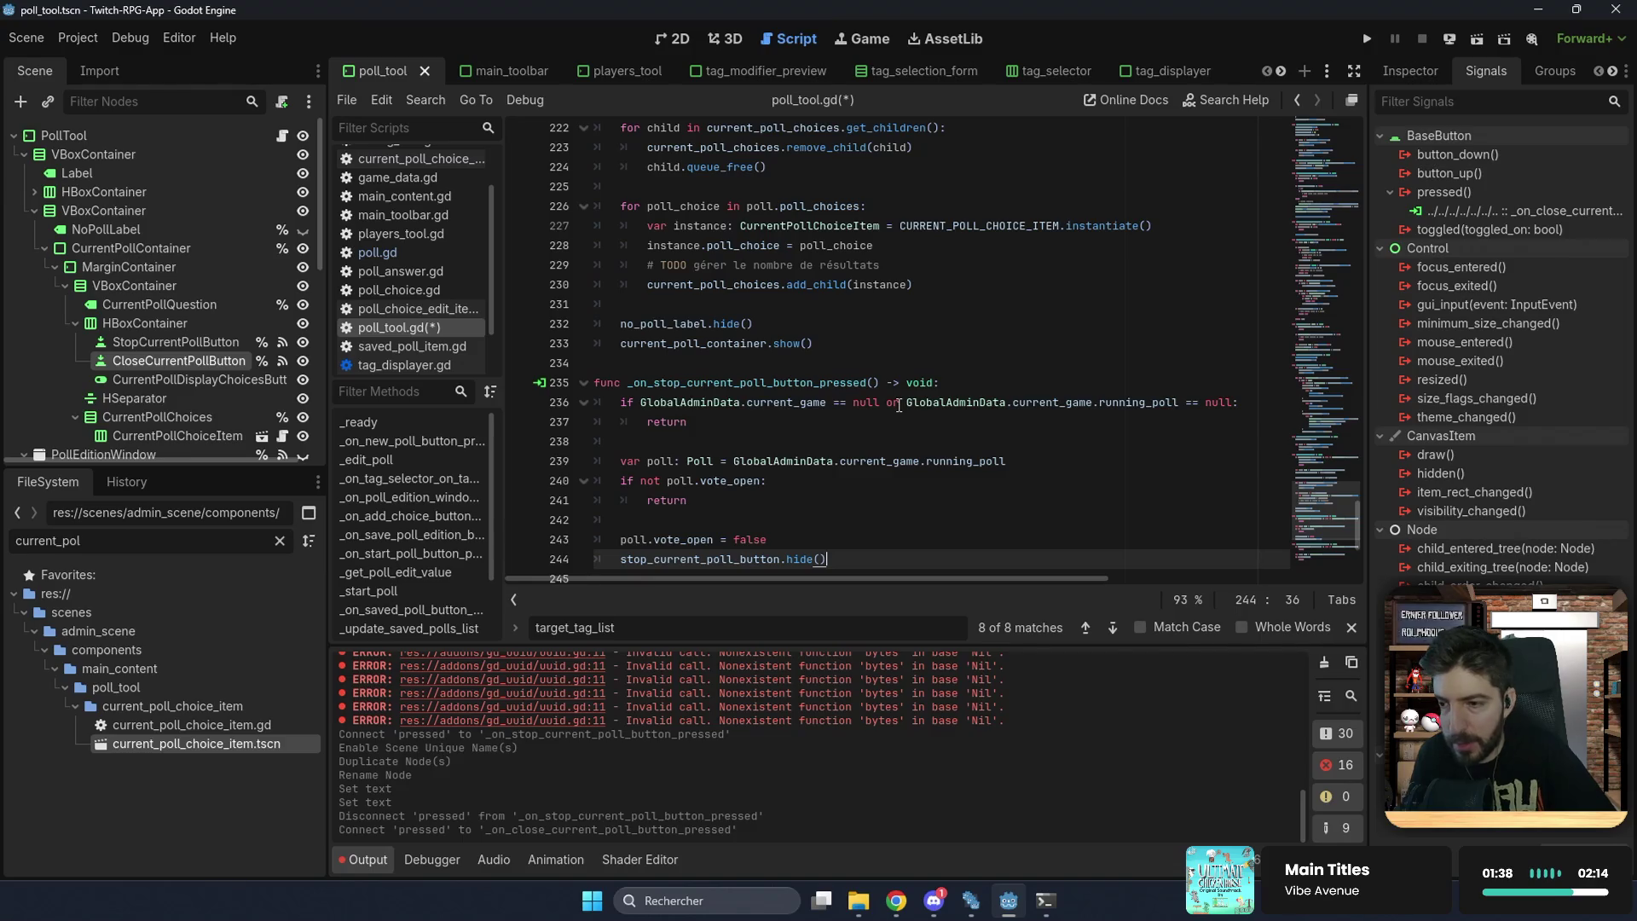
scroll(854, 433, "up", 5)
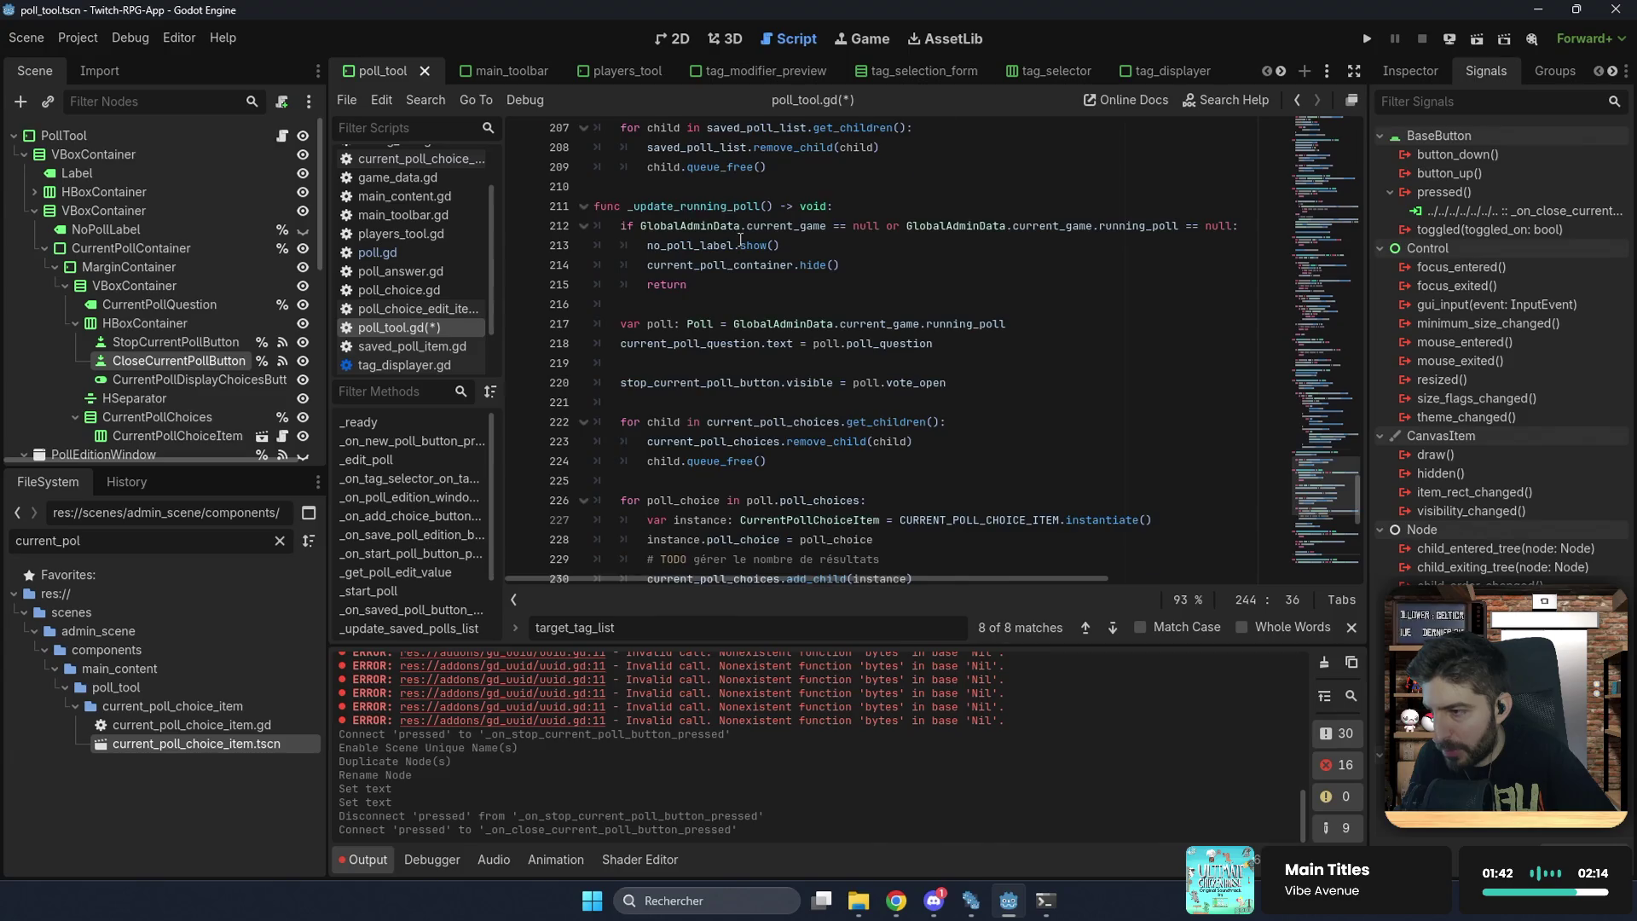
scroll(742, 256, "up", 13)
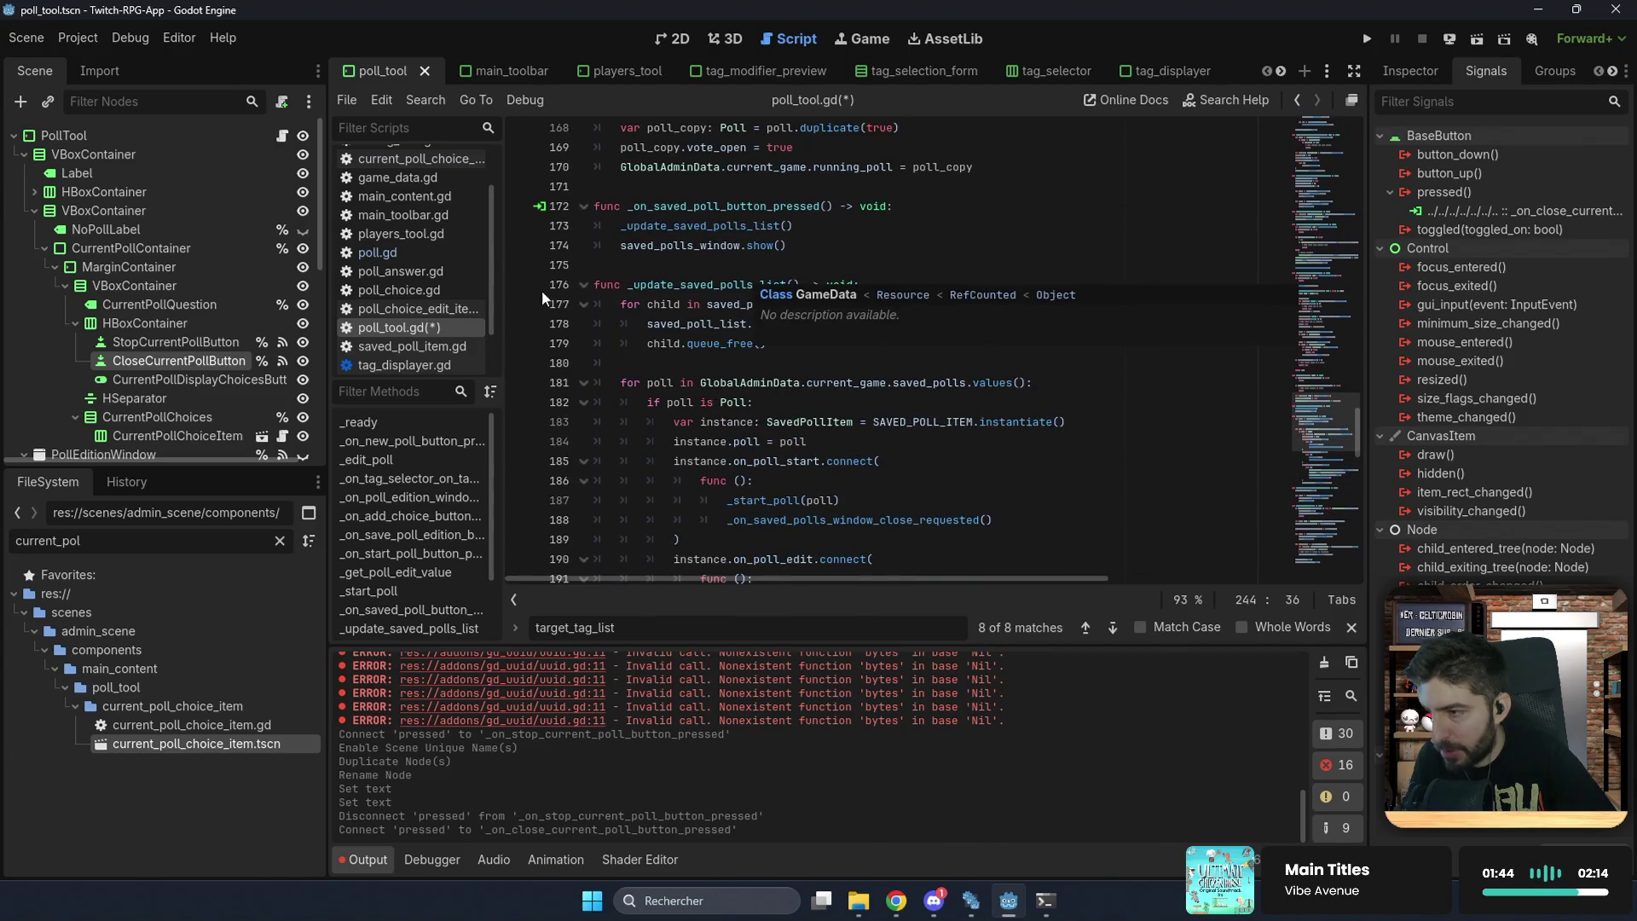
scroll(687, 296, "up", 16)
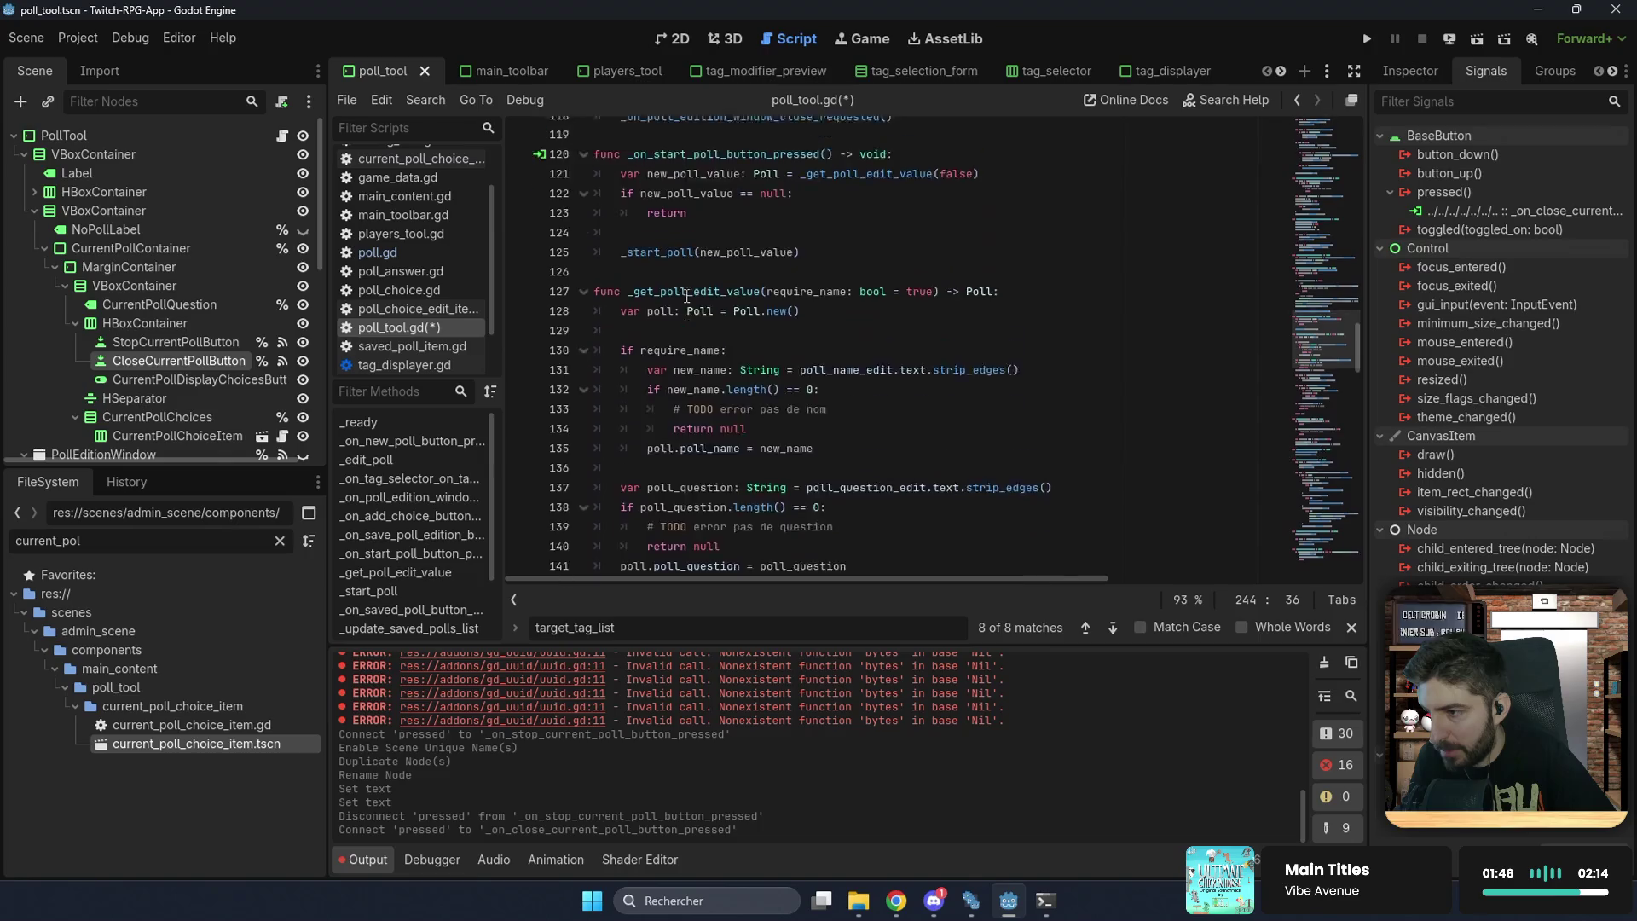
scroll(687, 296, "up", 2)
scroll(686, 321, "up", 9)
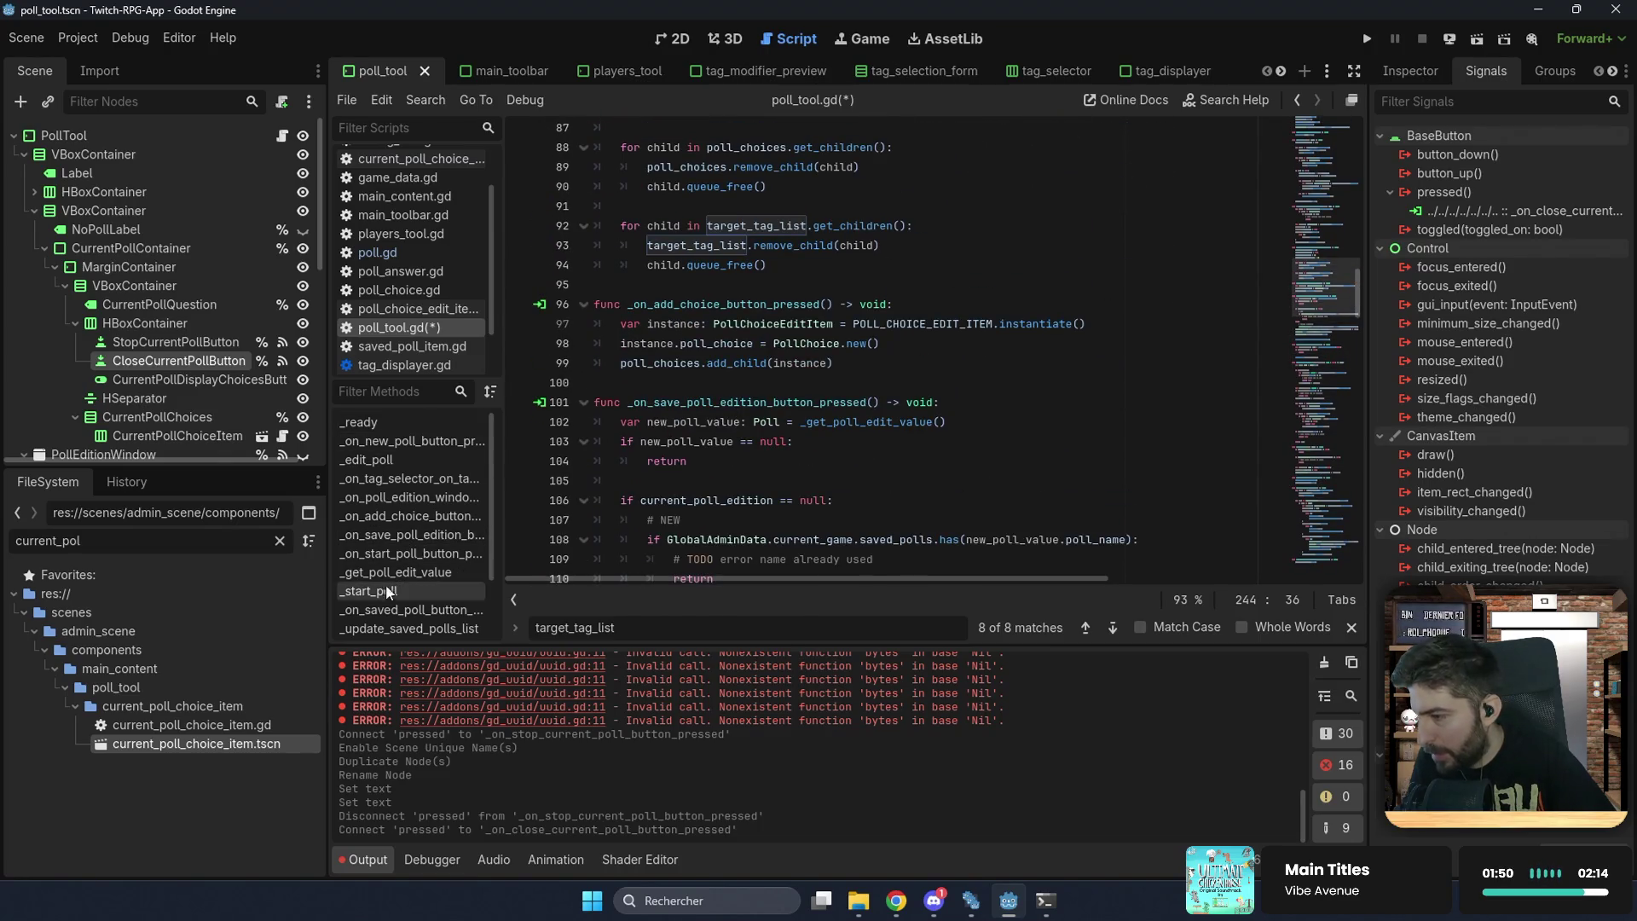
left_click(371, 591)
scroll(975, 446, "down", 2)
left_click(1011, 431)
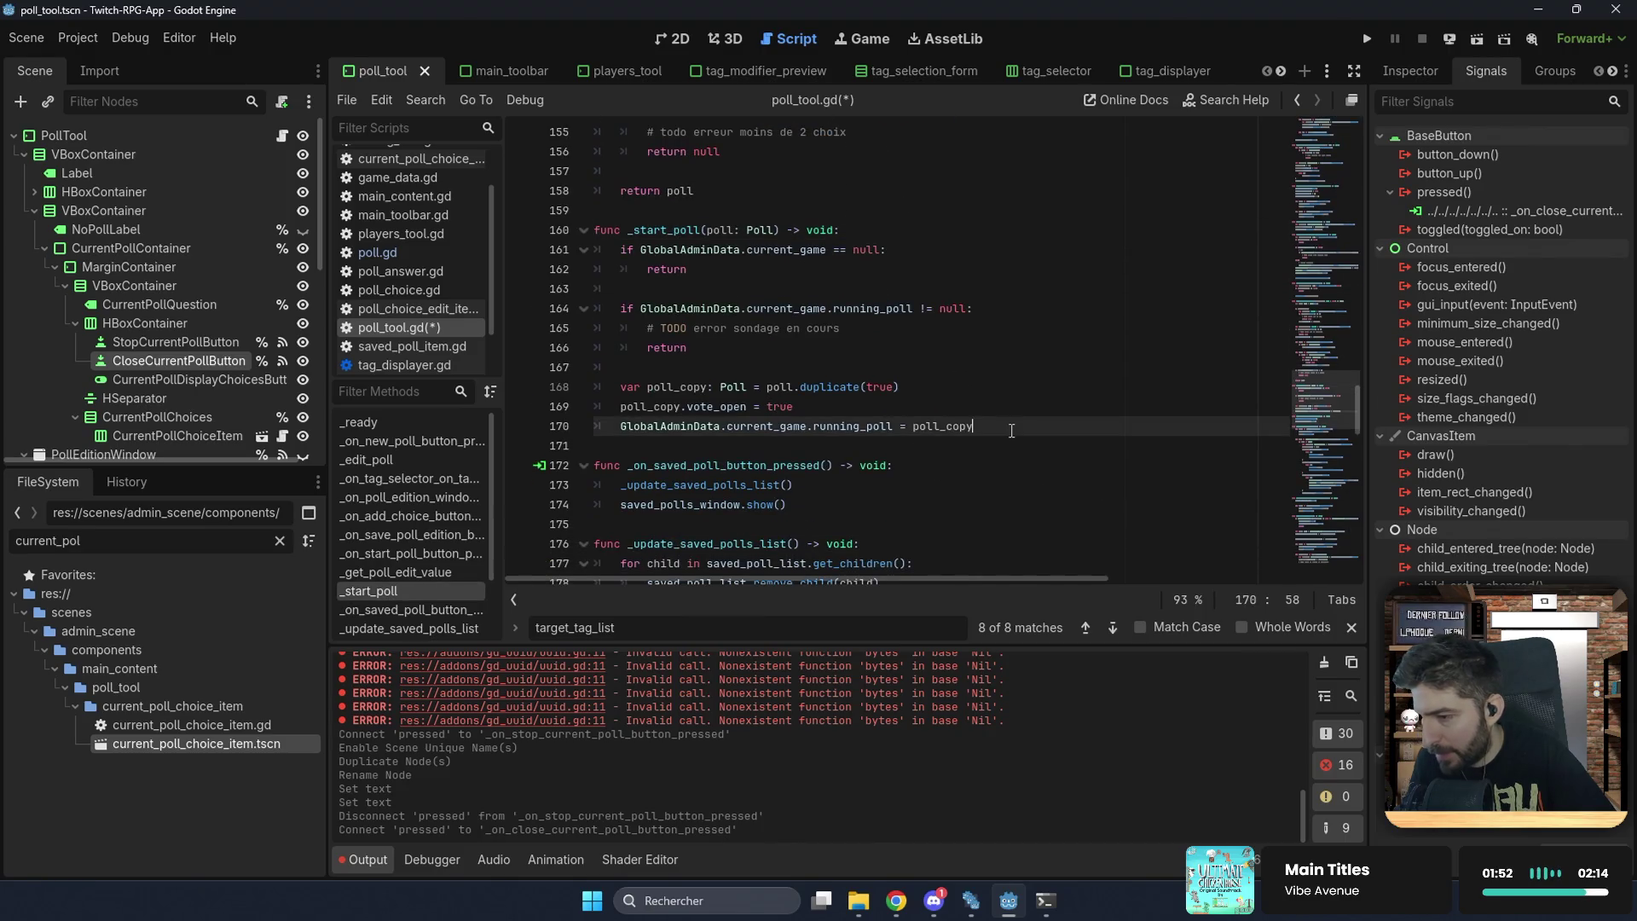
key("Return")
type("GameData.save(GlobalAdminData.current_game)")
key("ctrl+s")
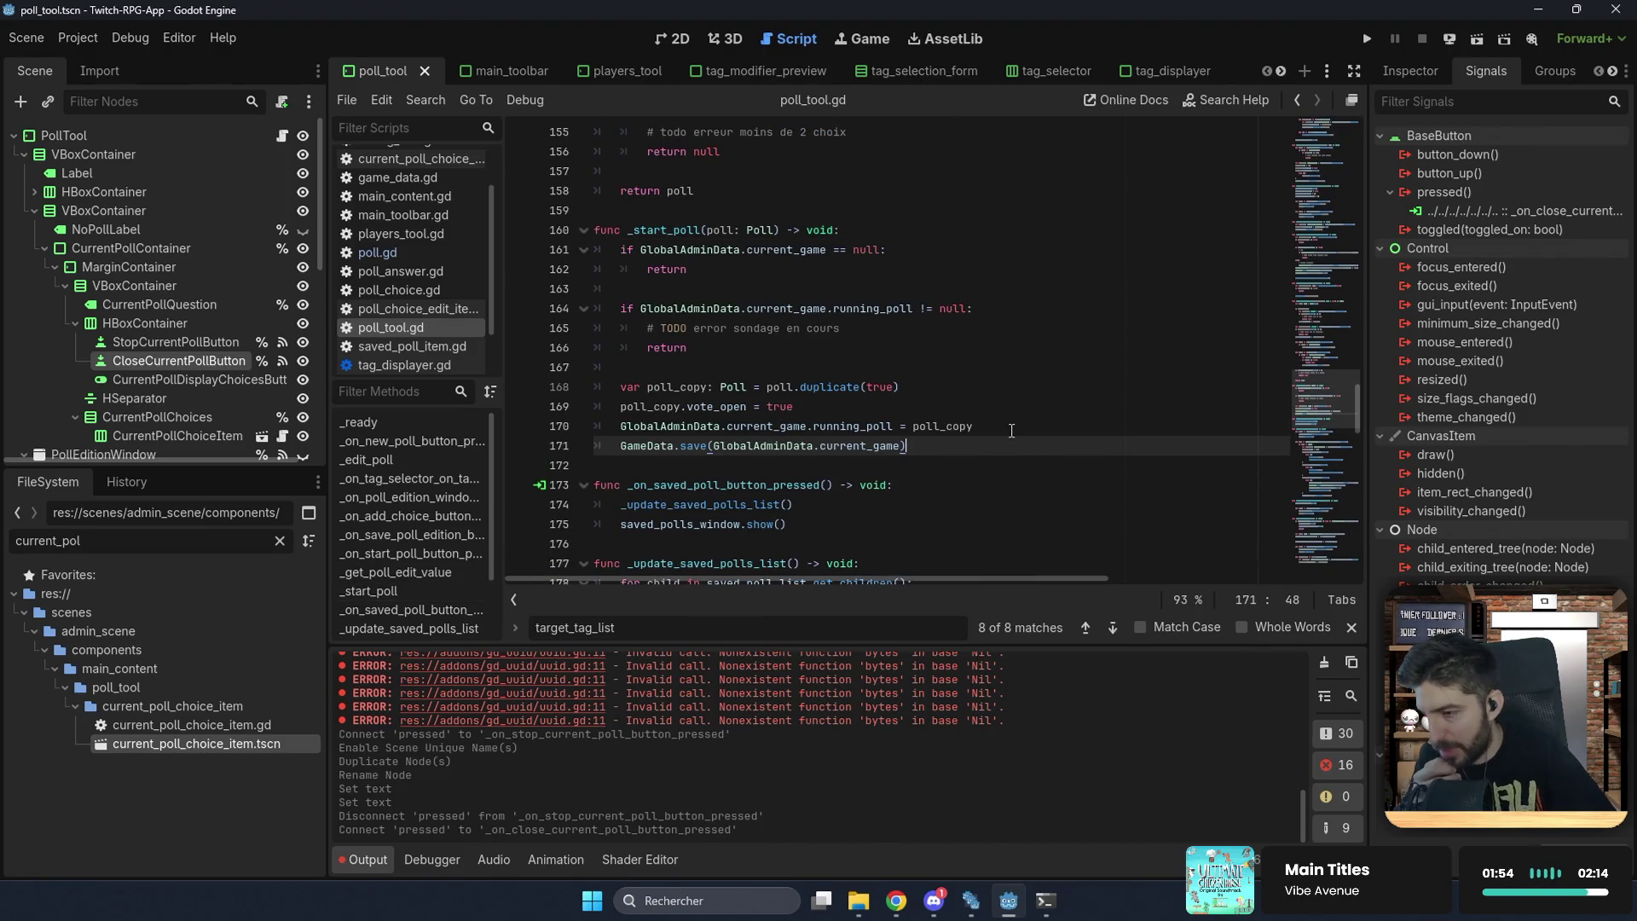
- Paste the same game save call after the stop button hide call in the stop-poll handler and save
scroll(882, 441, "down", 3)
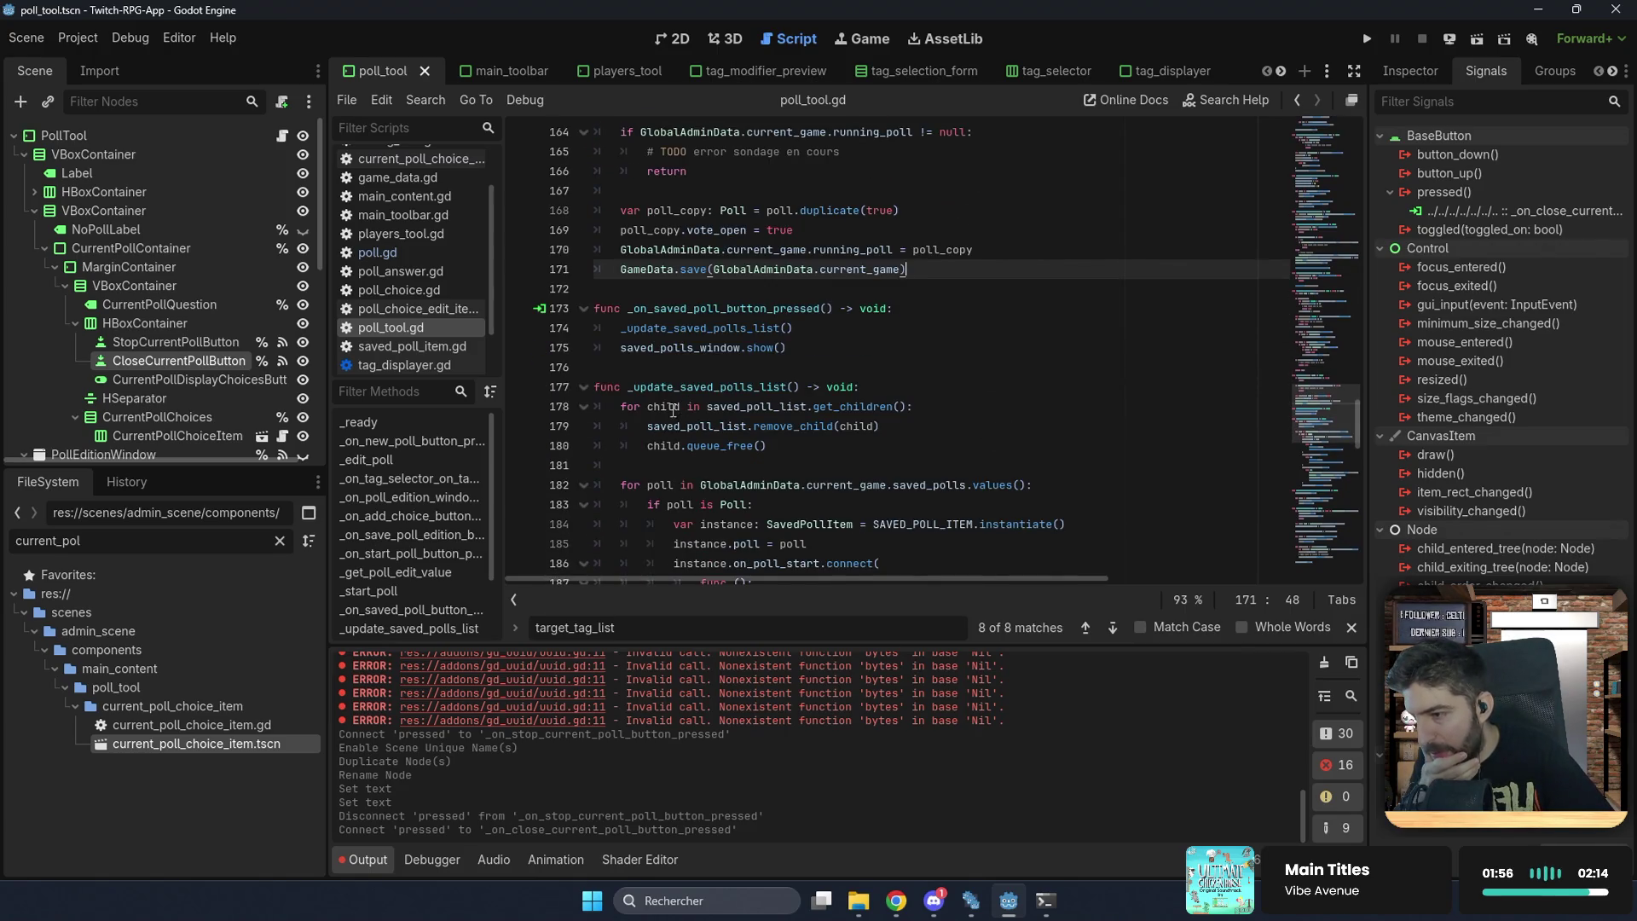
scroll(398, 588, "down", 2)
left_click(397, 608)
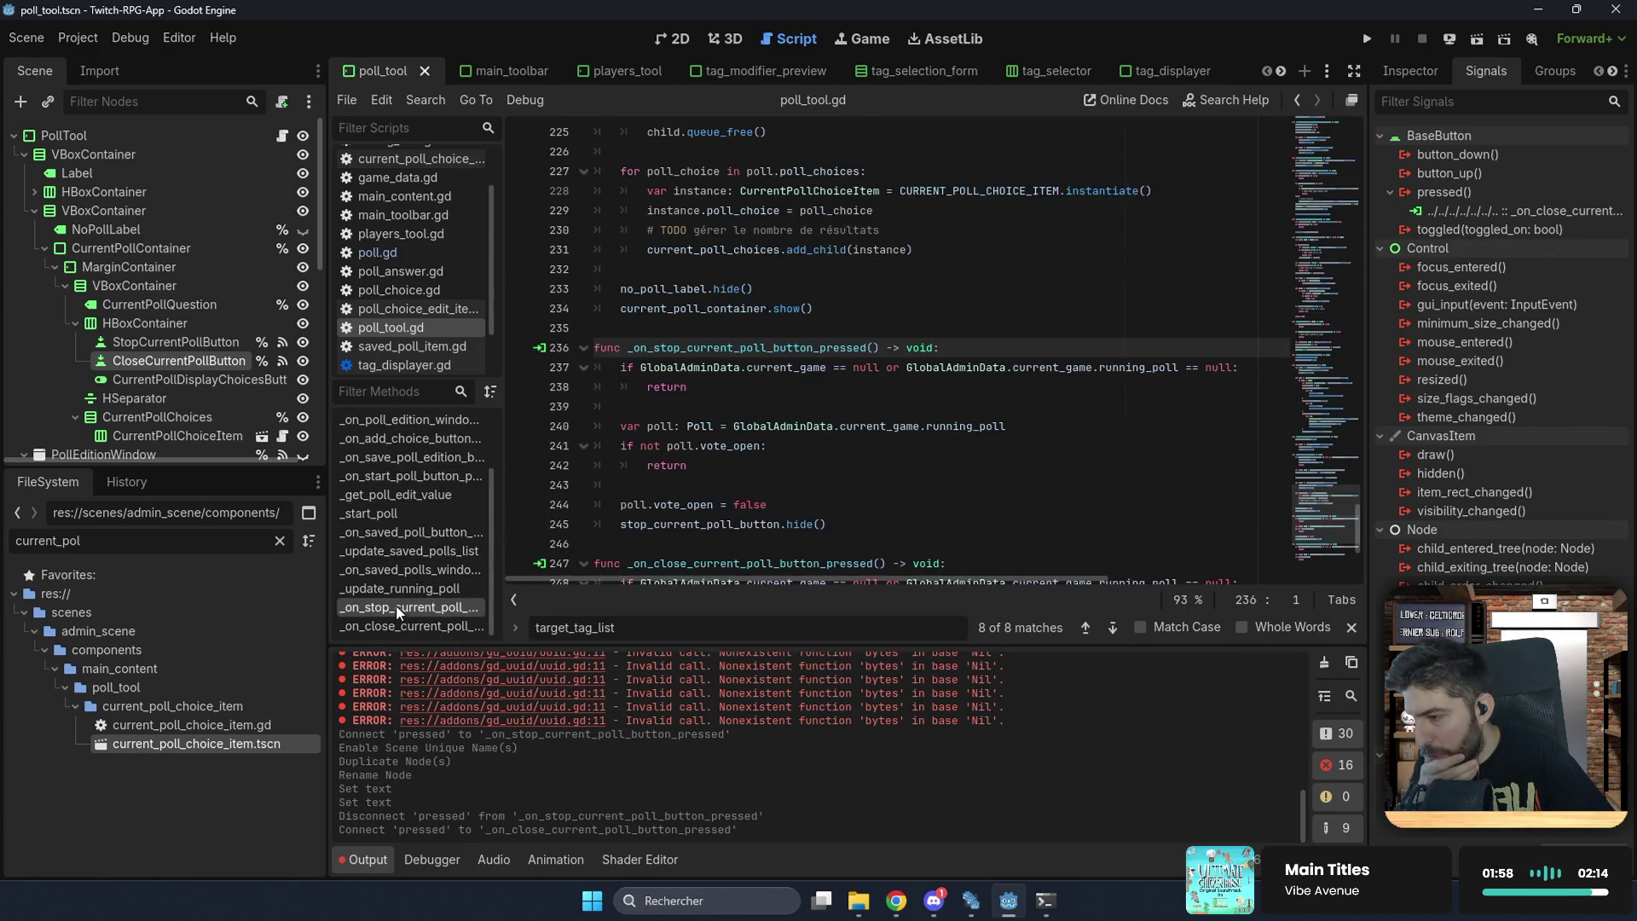
scroll(743, 433, "down", 2)
left_click(848, 406)
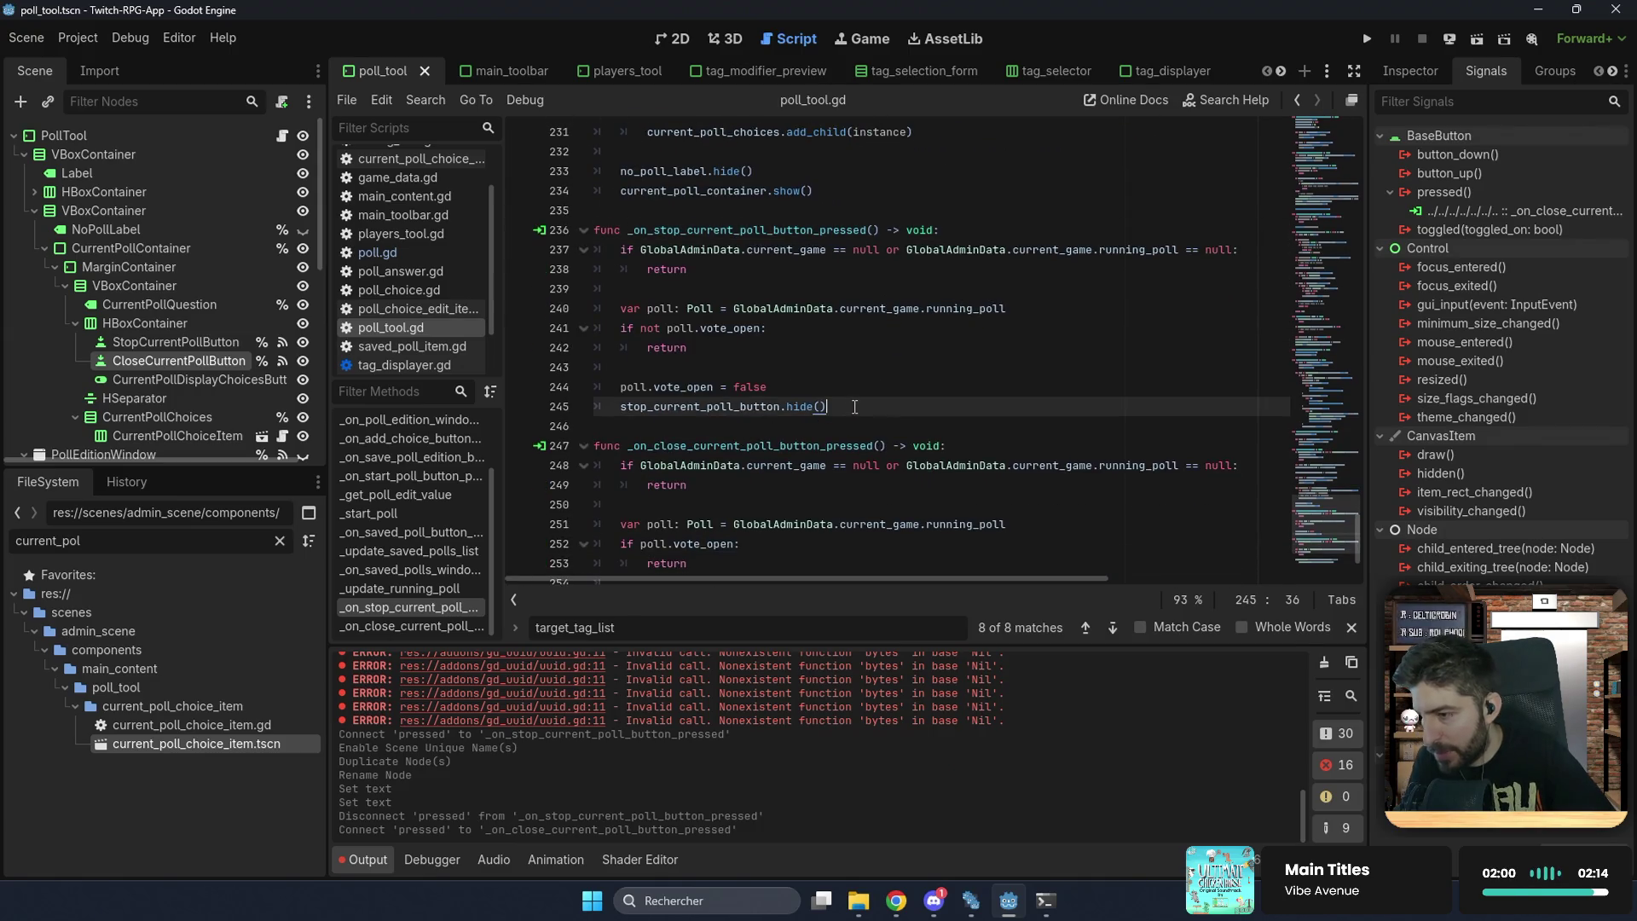
key("Return")
type("GameData.save(GlobalAdminData.current_game)")
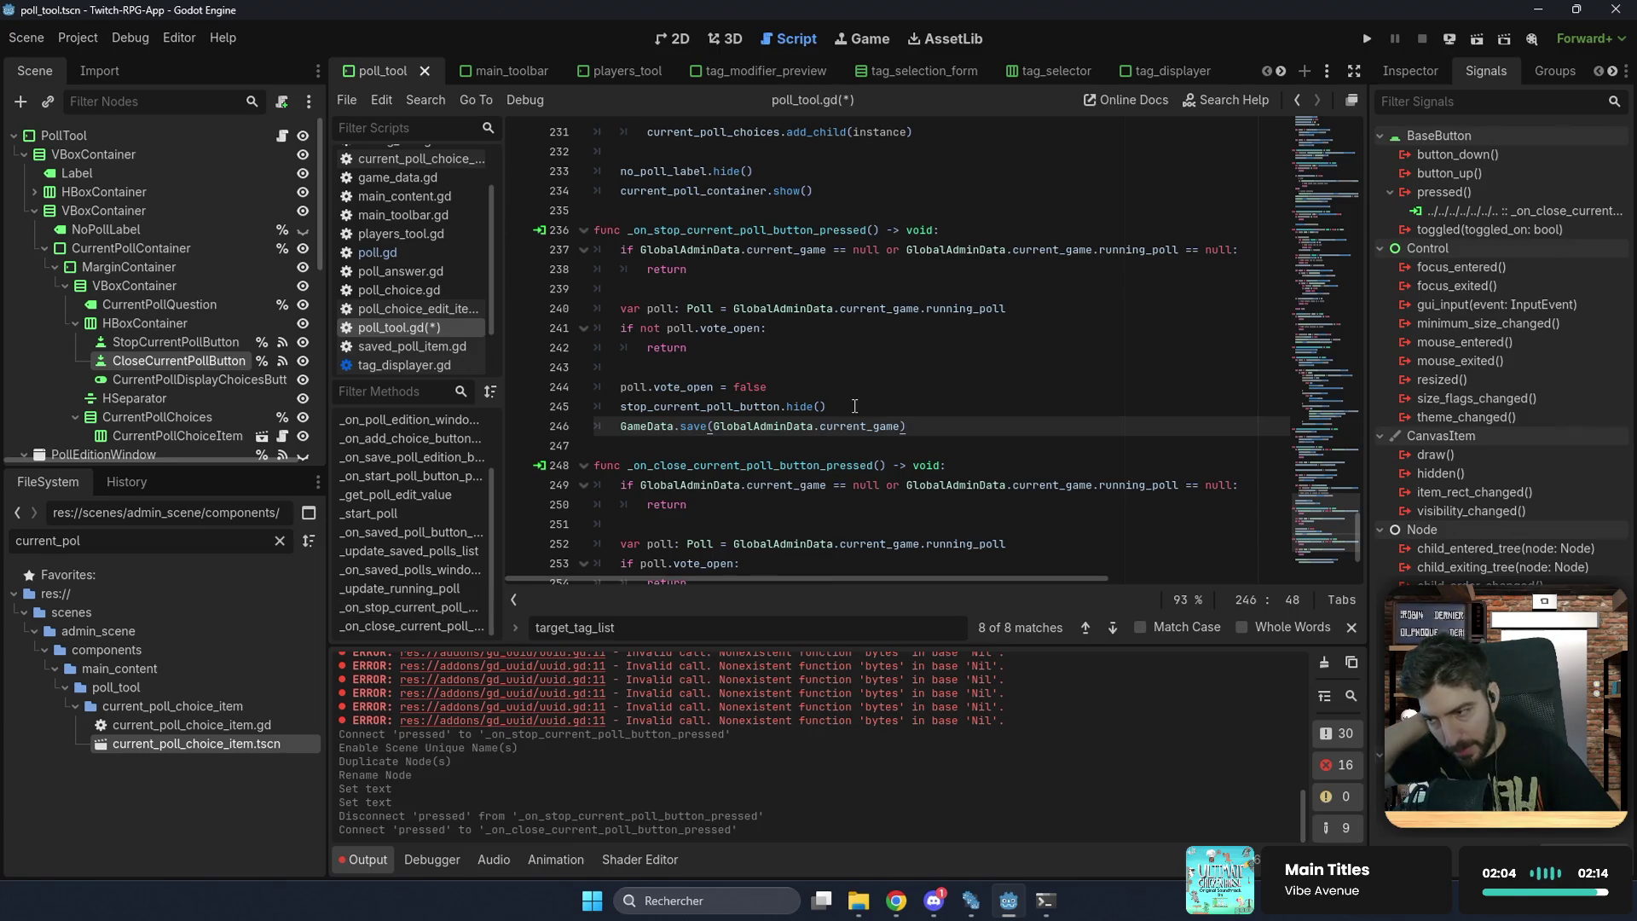
scroll(817, 477, "down", 3)
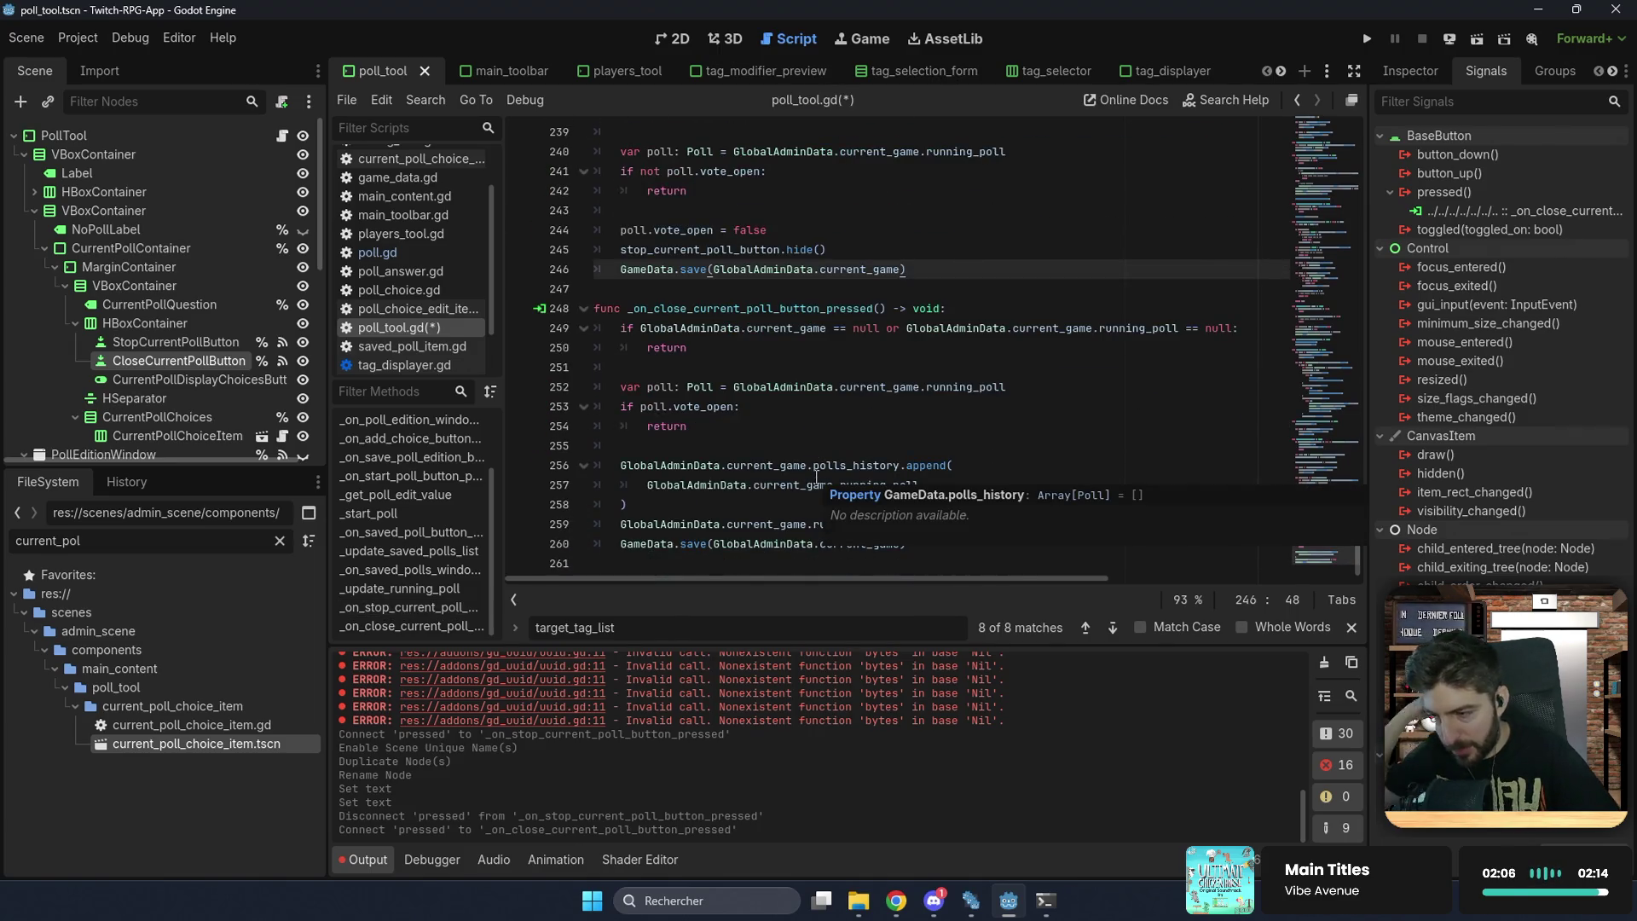
key("ctrl+s")
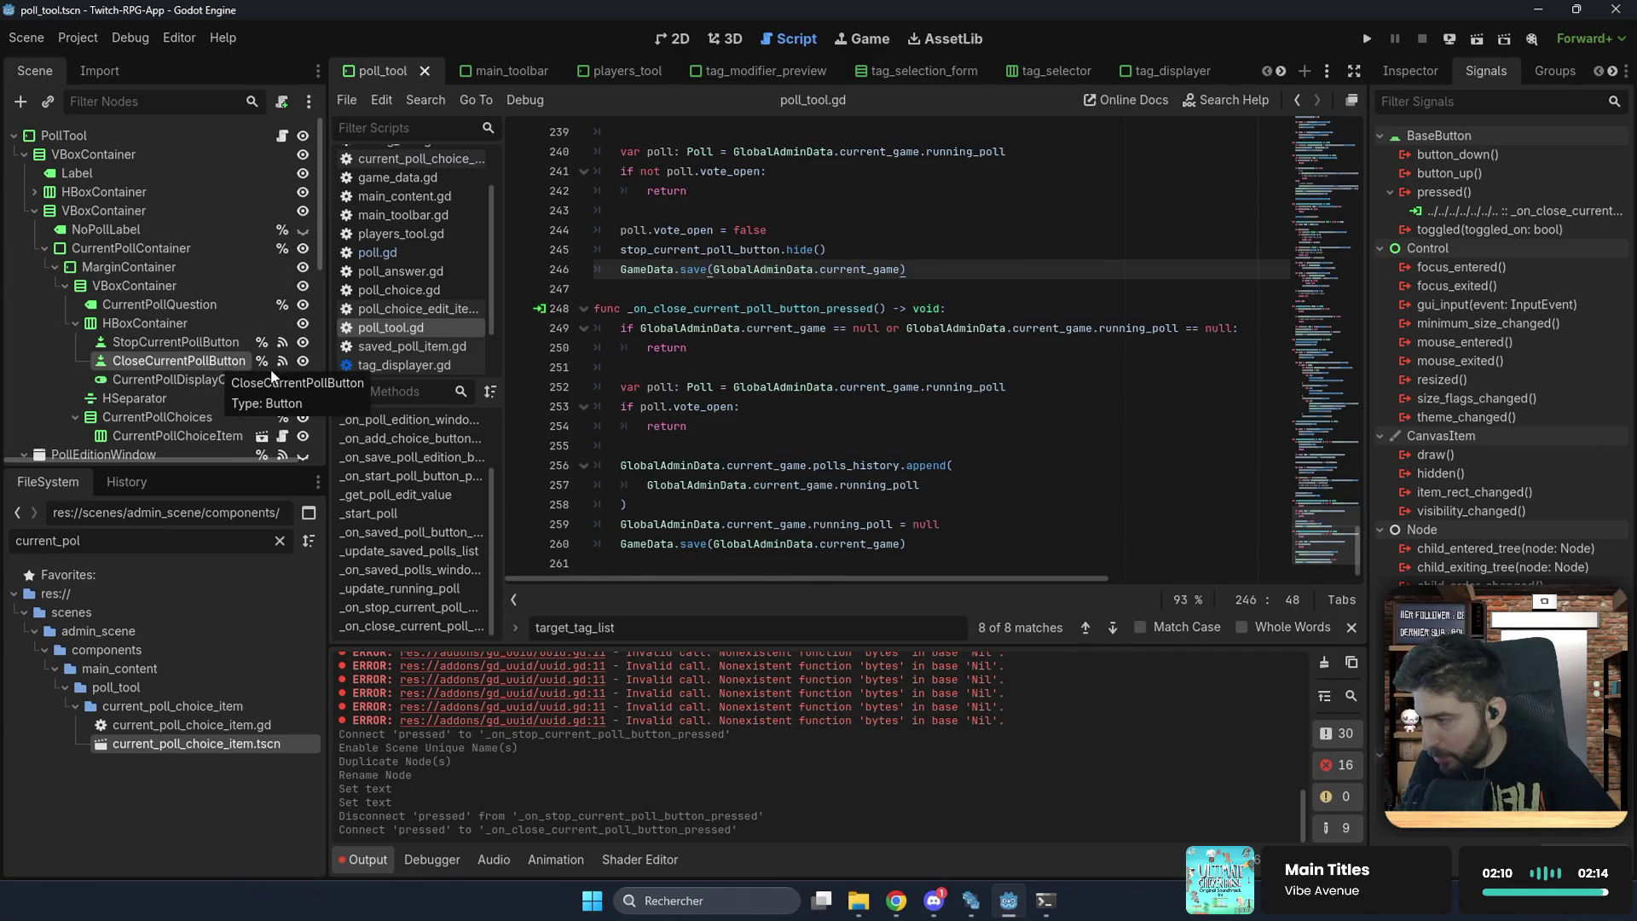
- Drag CloseCurrentPollButton into the script as a variable and select its name
left_click_drag(1310, 543, 1327, 126)
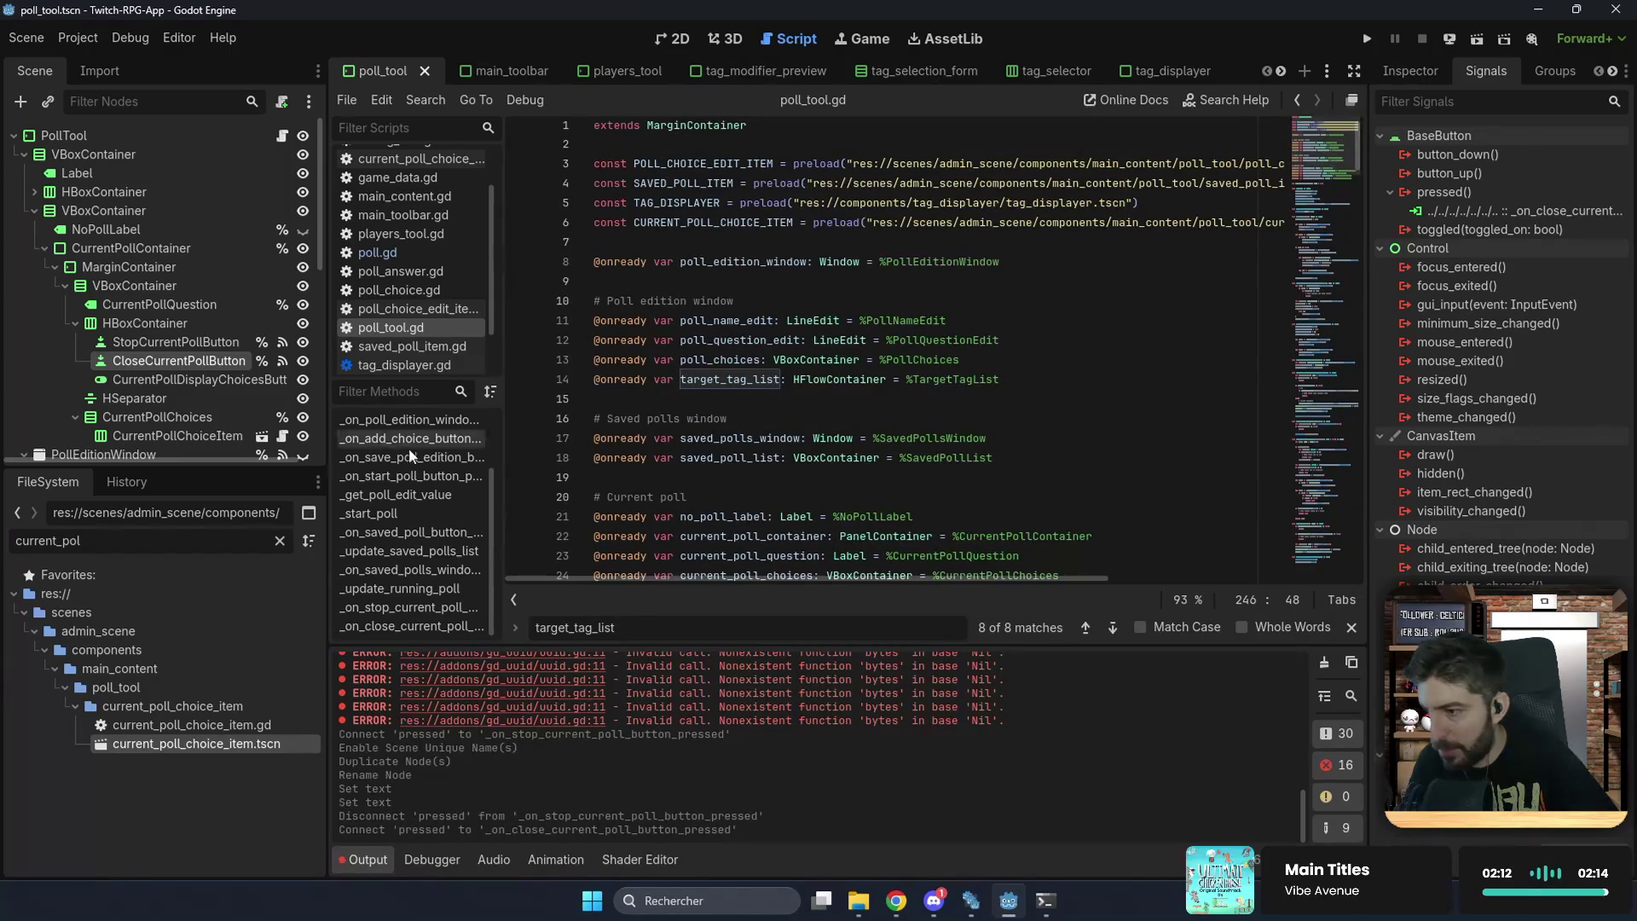
scroll(698, 448, "down", 3)
left_click_drag(200, 362, 593, 437)
double_click(763, 438)
key("ctrl+c")
- In _update_running_poll, set close_current_poll_button.visible = not poll.vote_open and save
left_click_drag(1315, 188, 1322, 490)
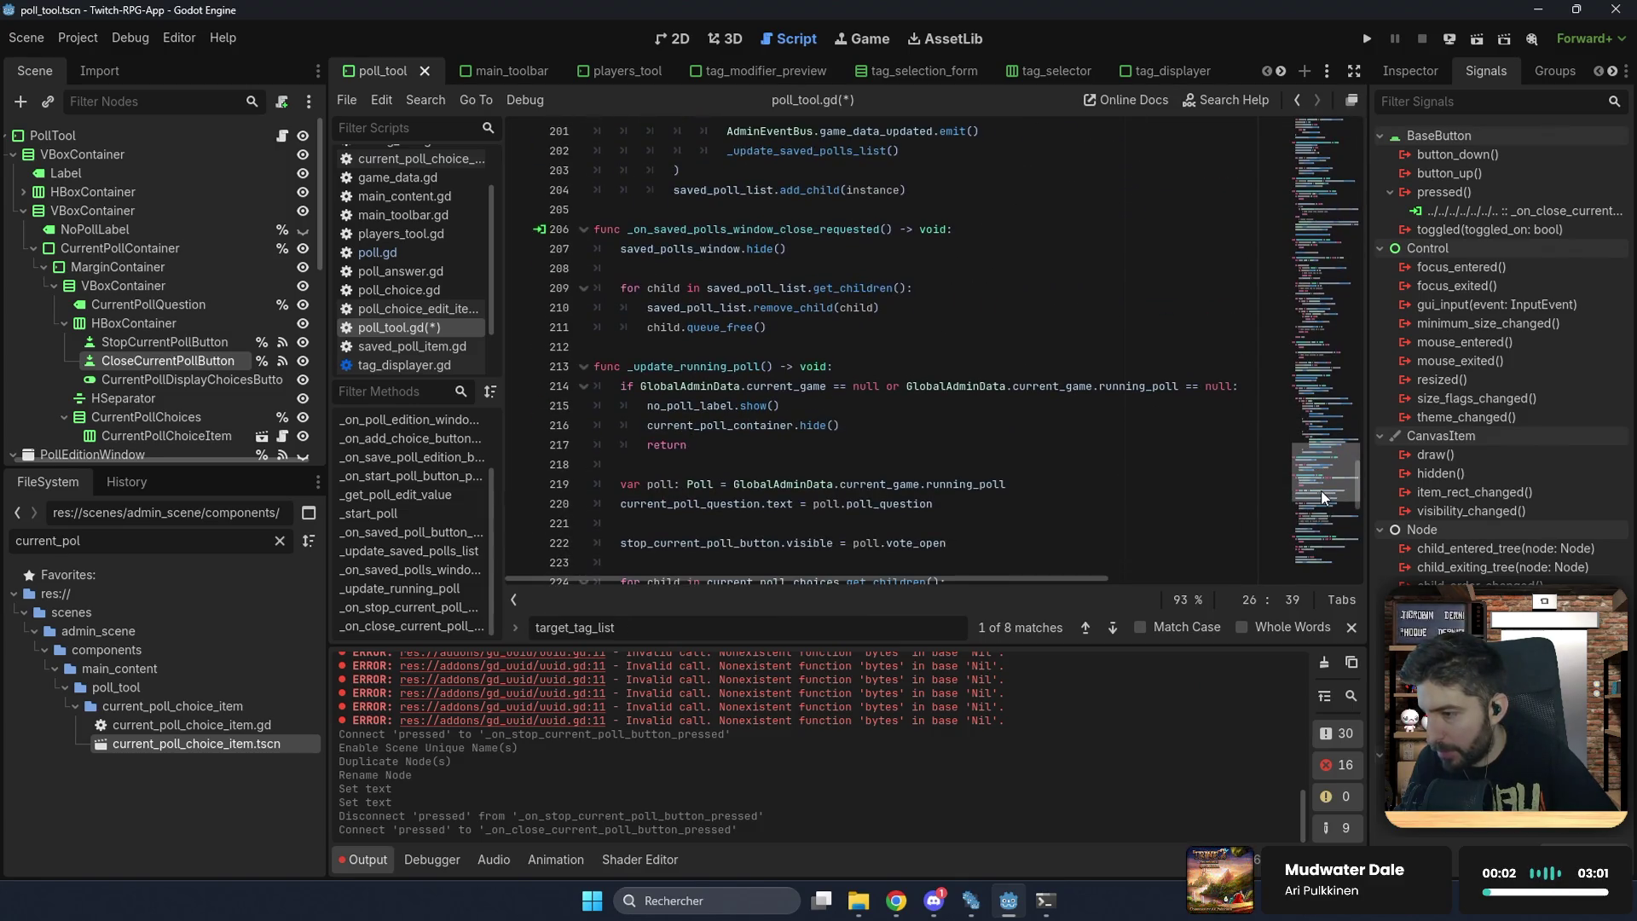
scroll(1194, 460, "down", 2)
left_click(1068, 431)
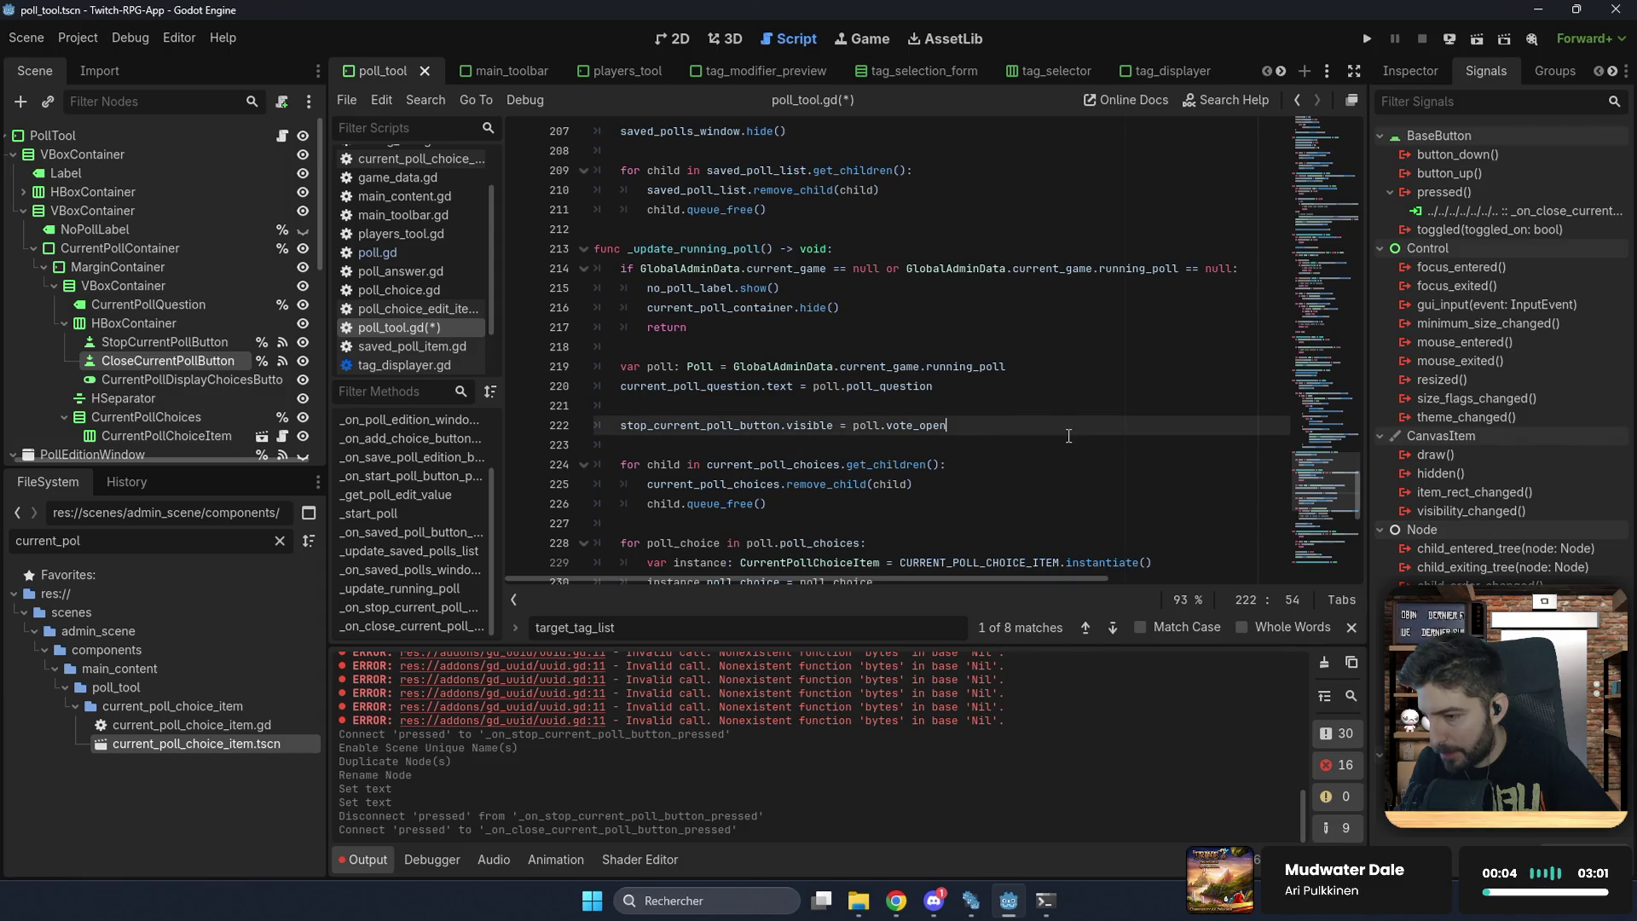
key("Return")
key("ctrl+v")
type(".")
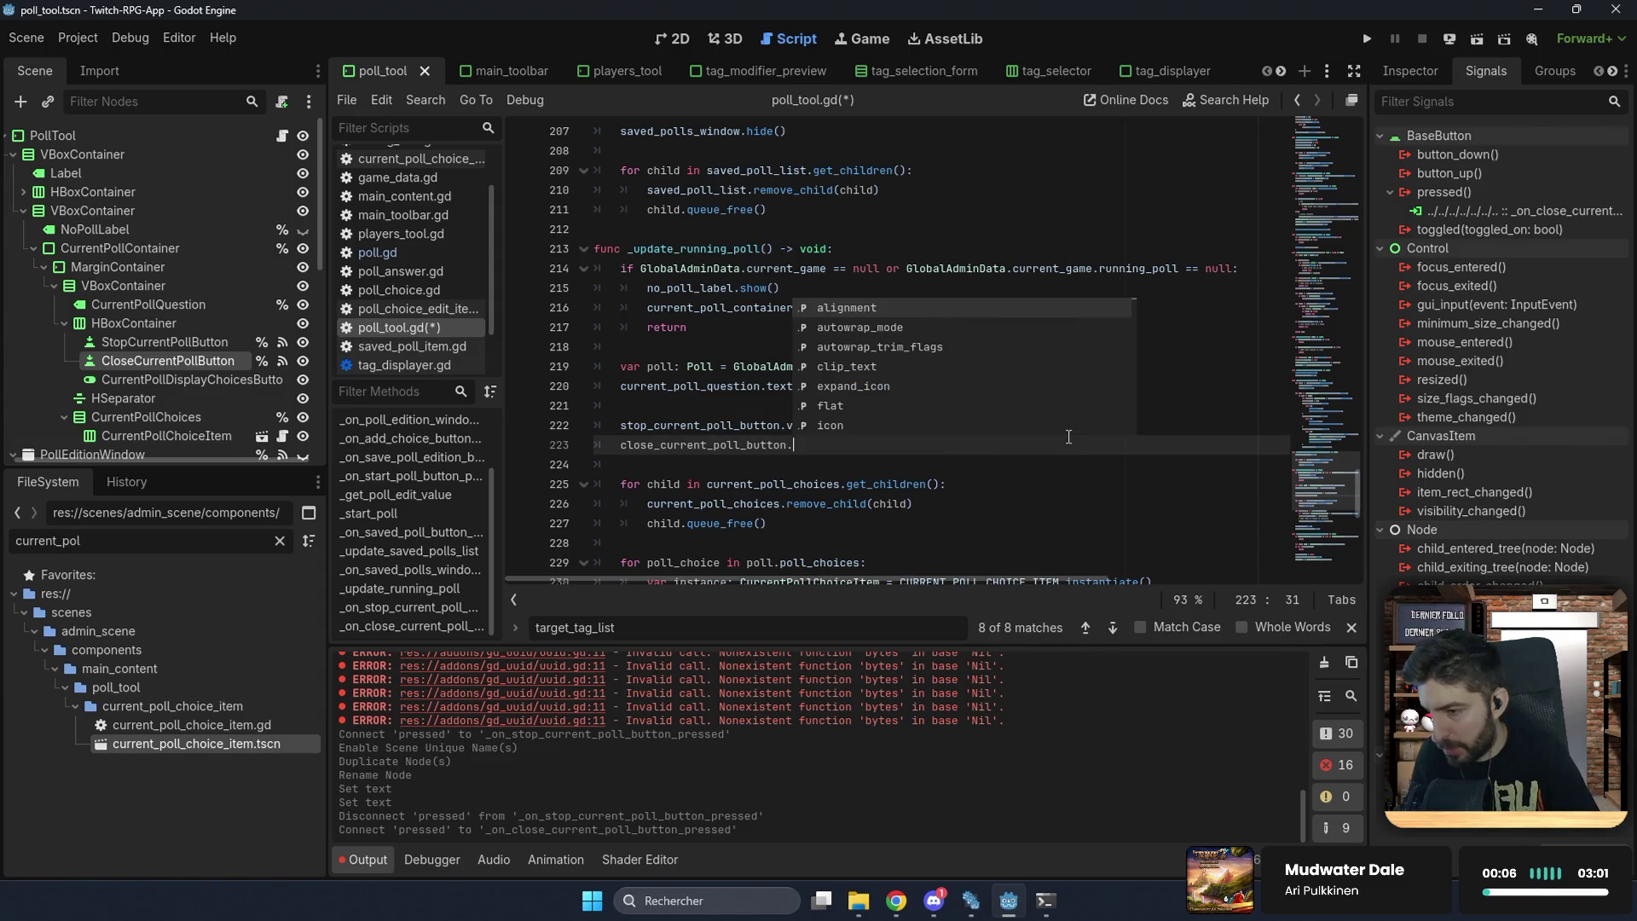
type("vi")
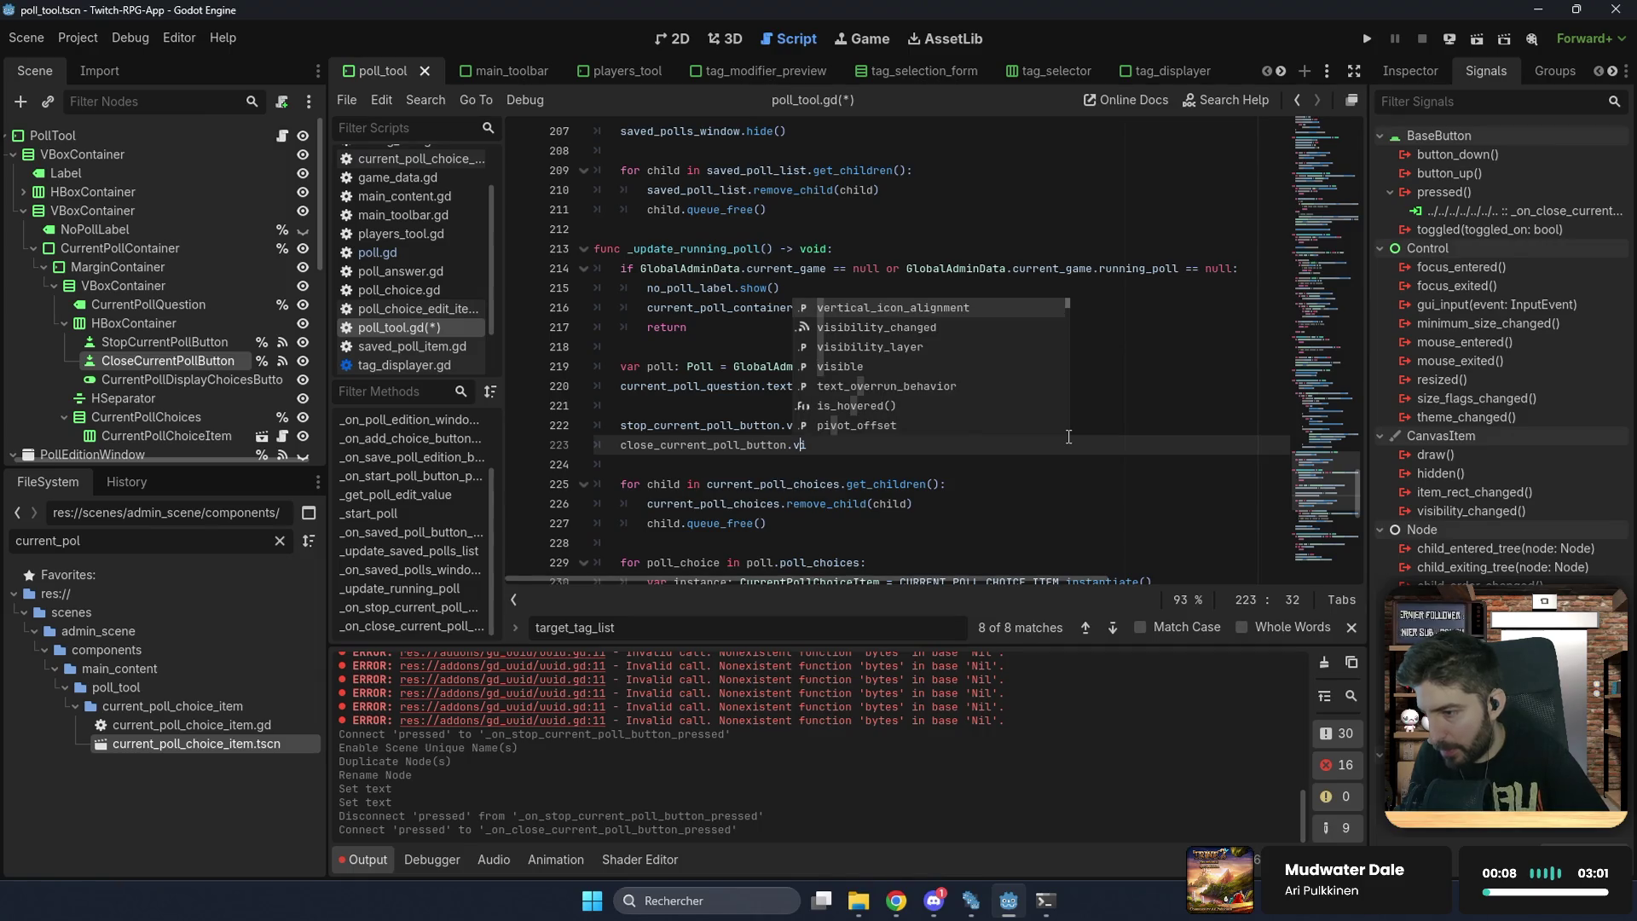
key("Down")
key("Down")
key("Return")
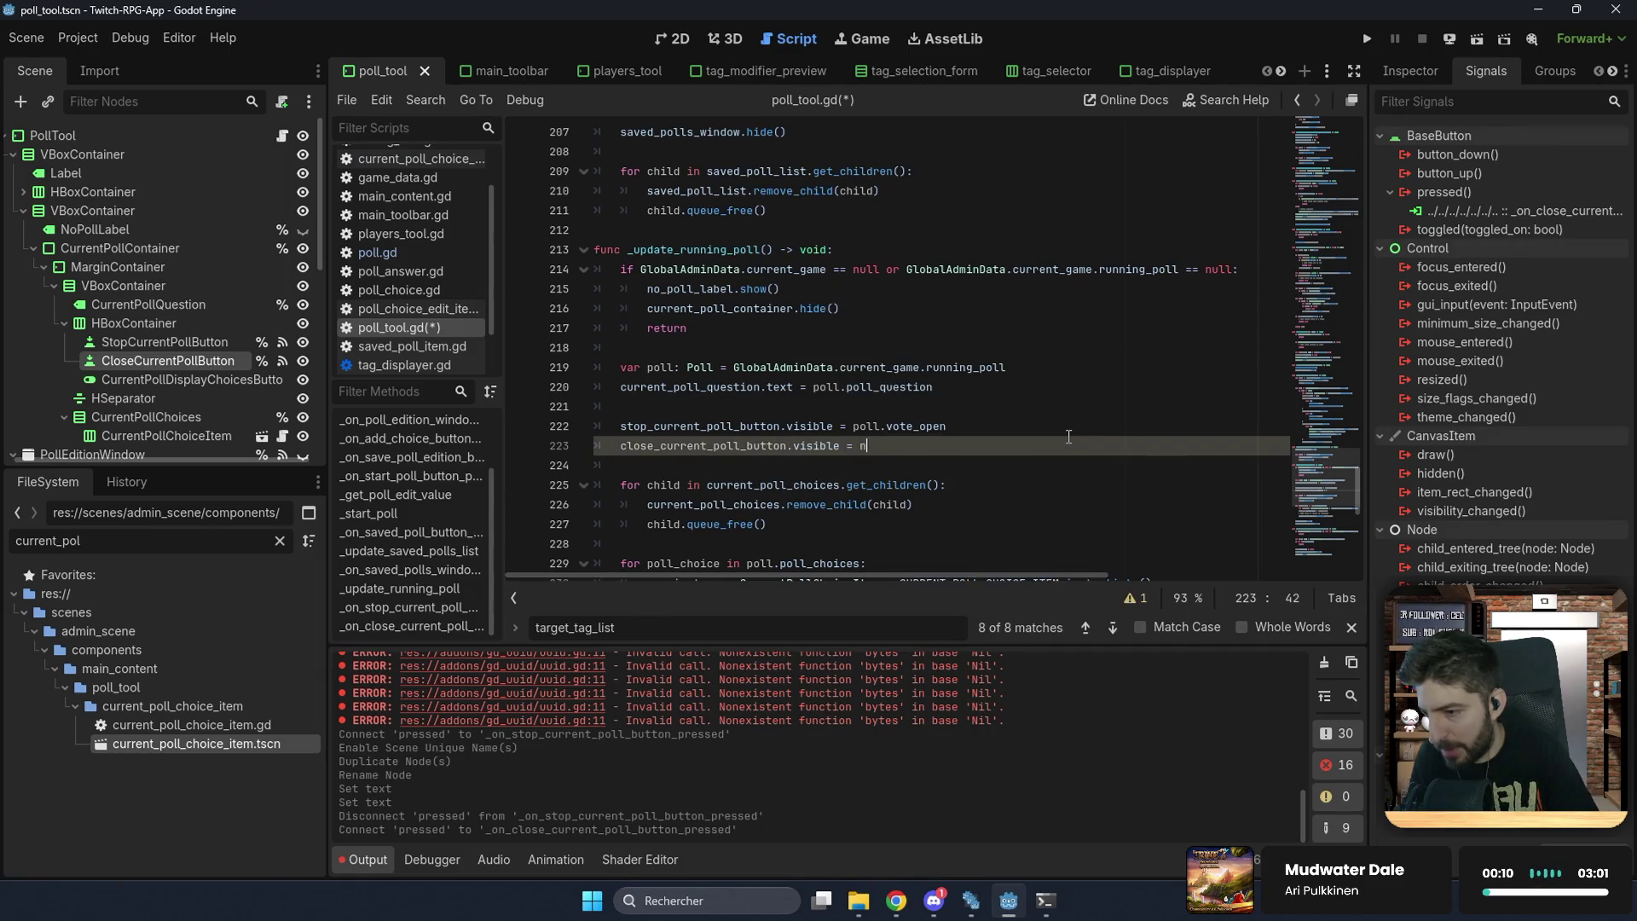
type("ll.")
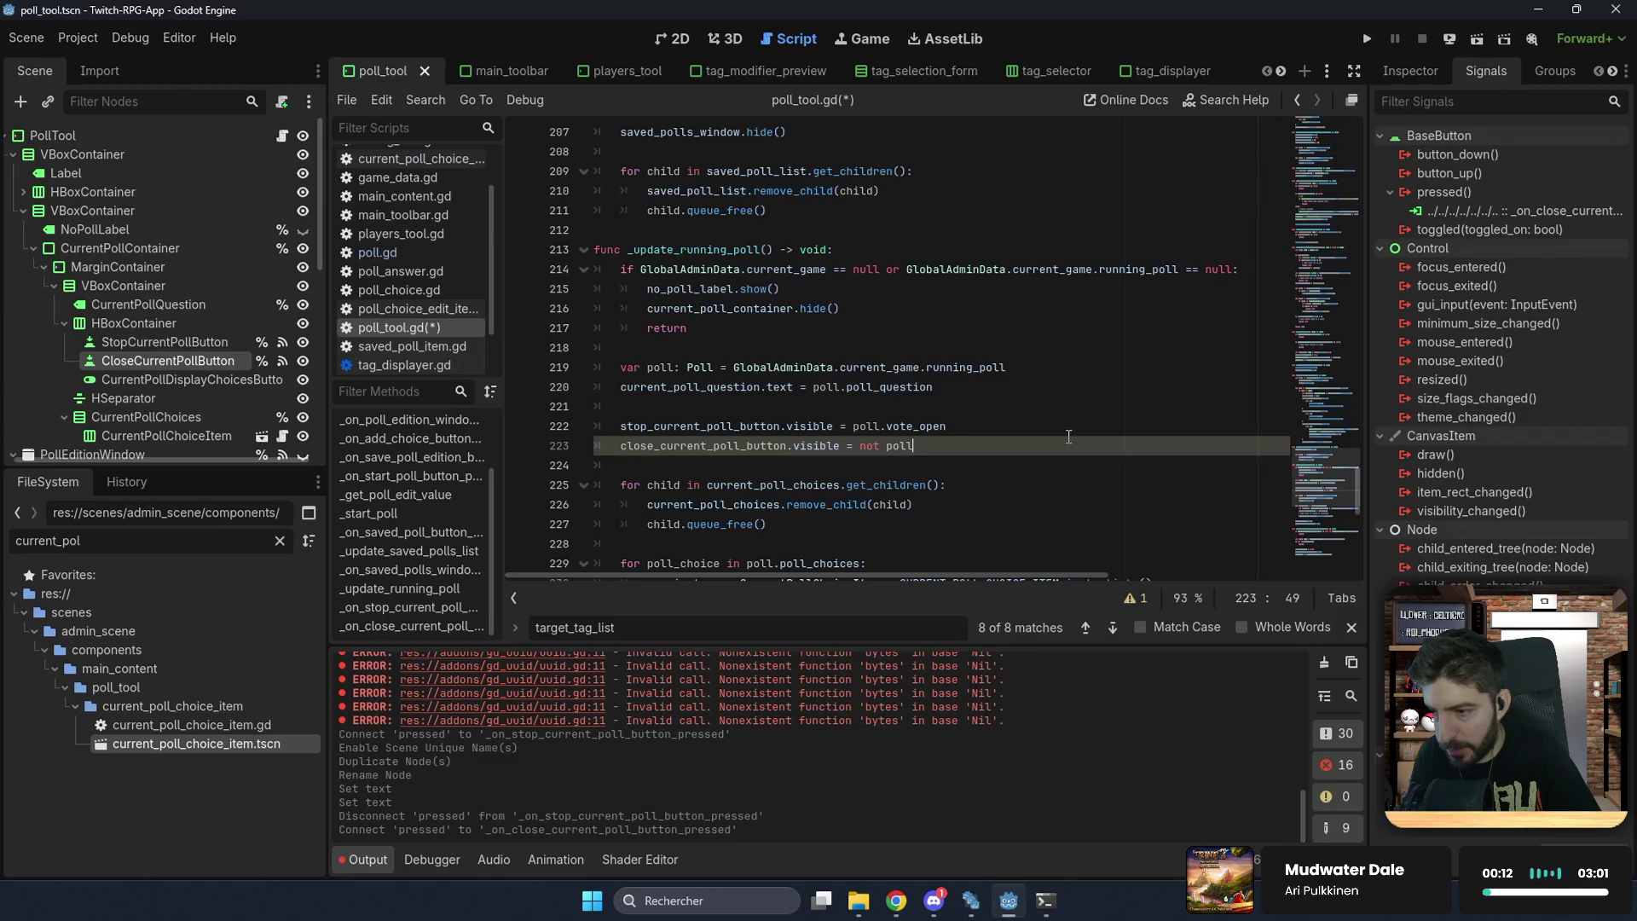
type("vo")
key("Return")
key("ctrl+s")
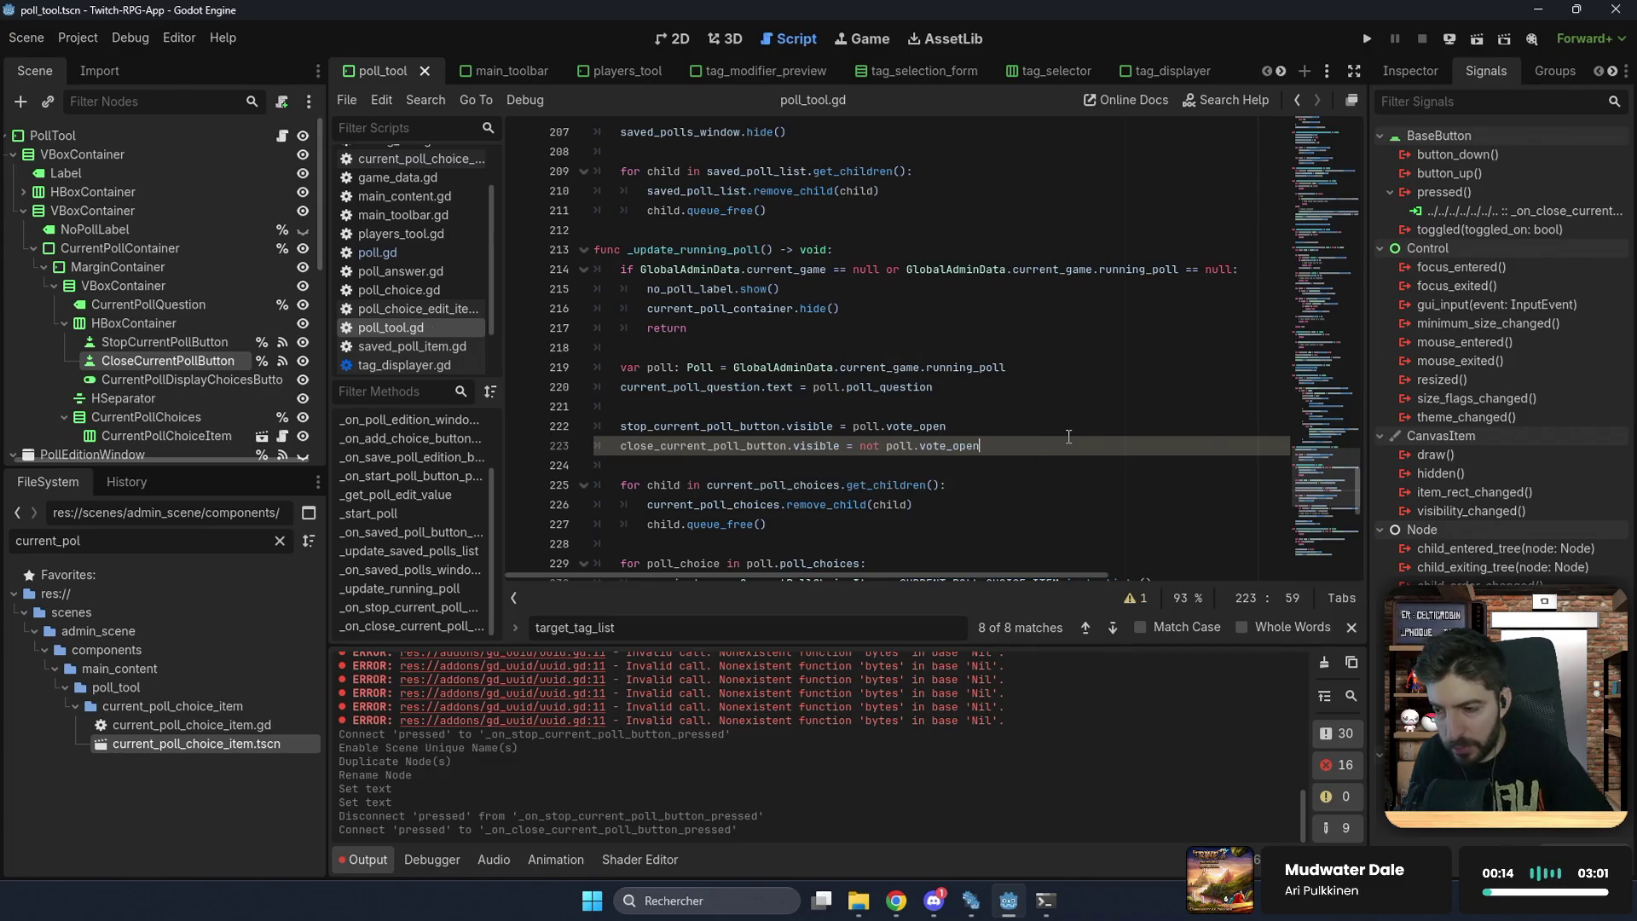
- Call close_current_poll_button.show() right after hiding the stop button in the stop handler
scroll(988, 429, "down", 6)
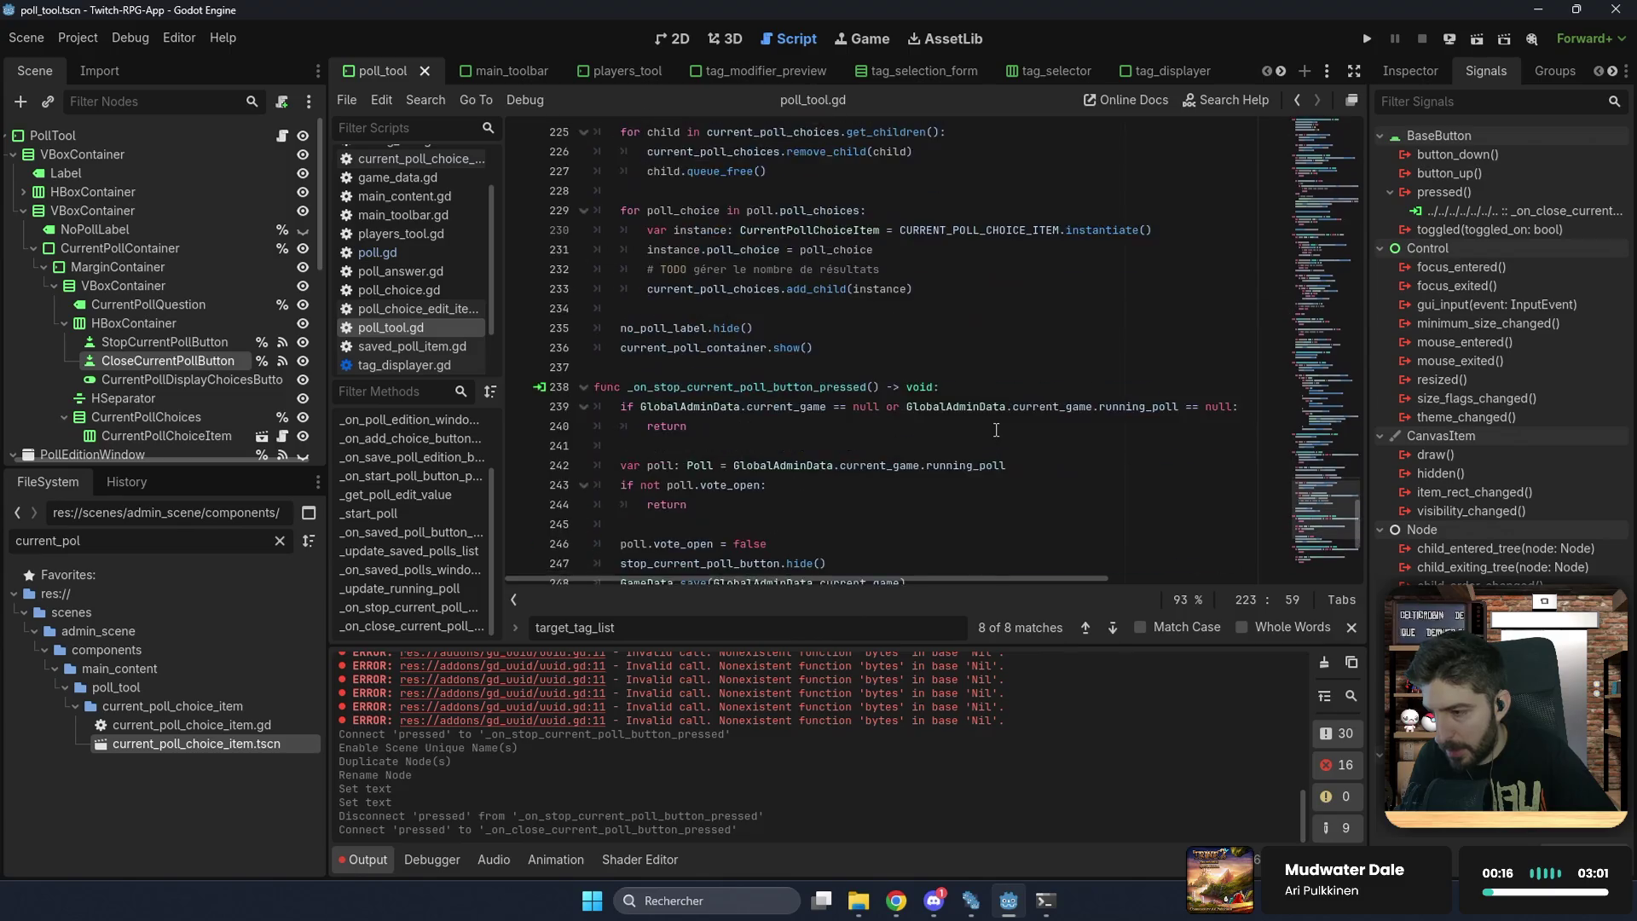
left_click(806, 427)
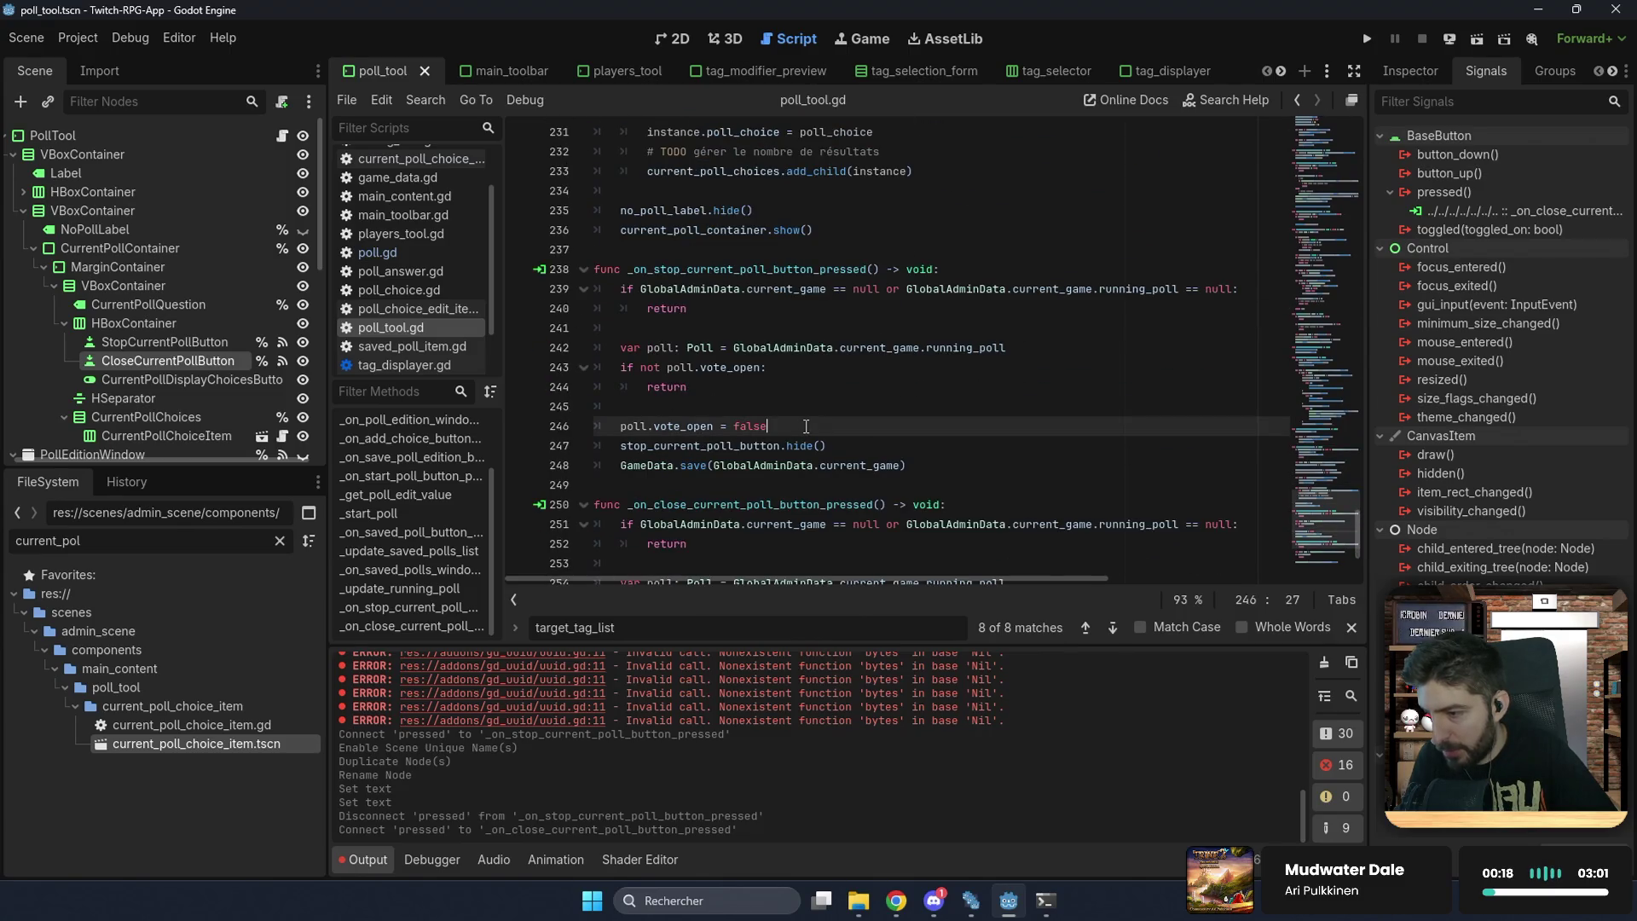
left_click(847, 438)
key("Return")
type("close_current_poll_button.")
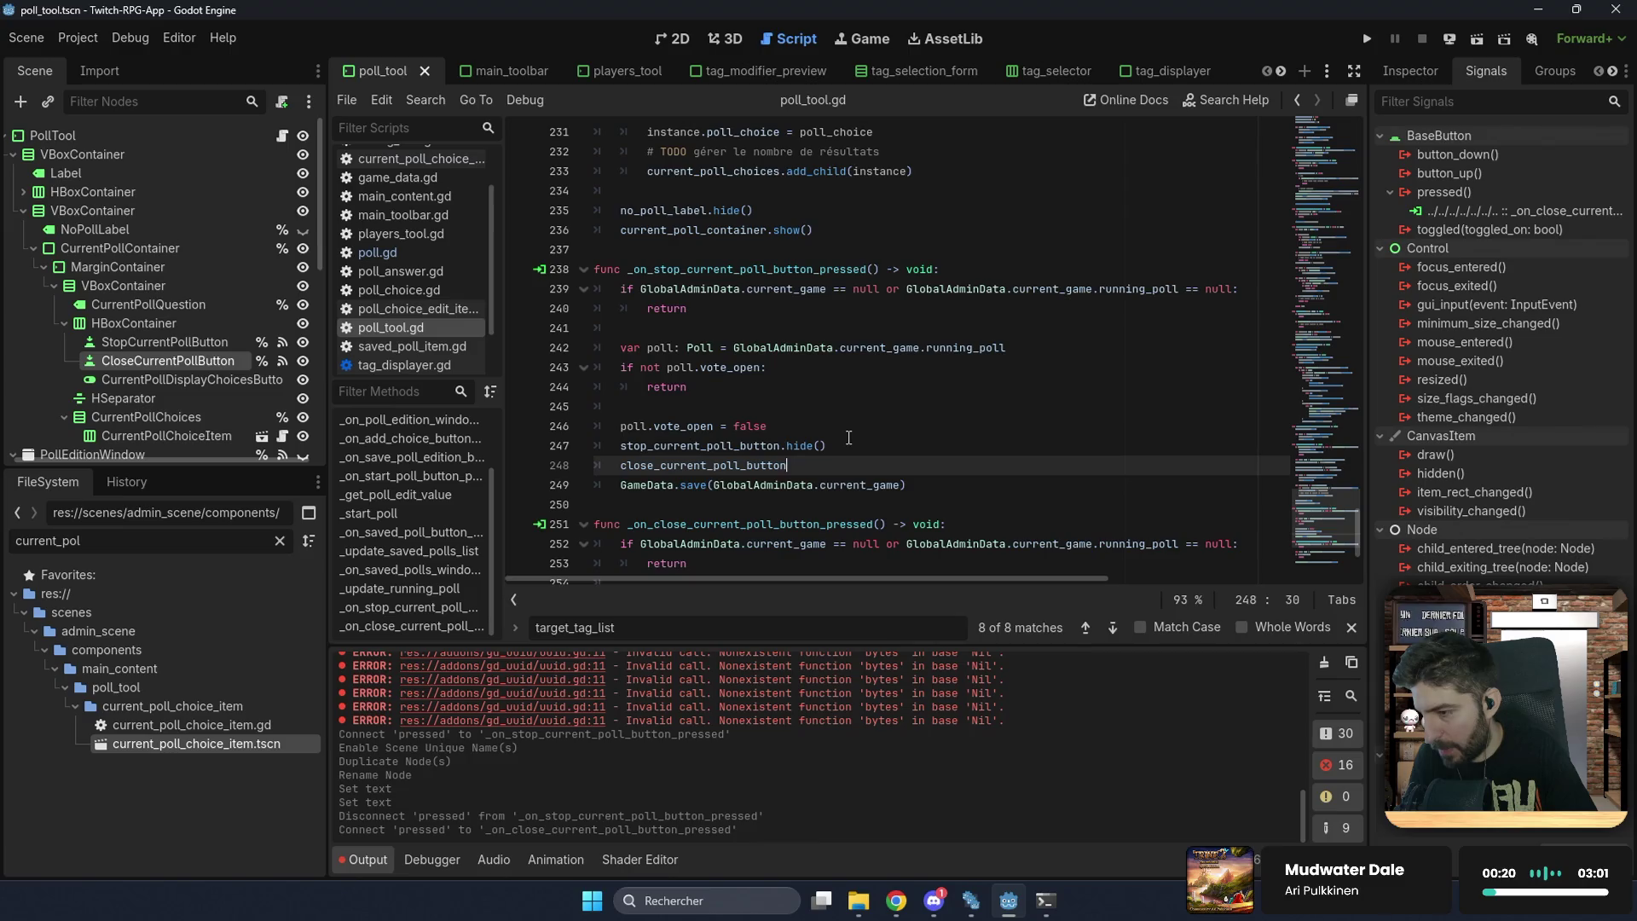
type("sho")
key("Return")
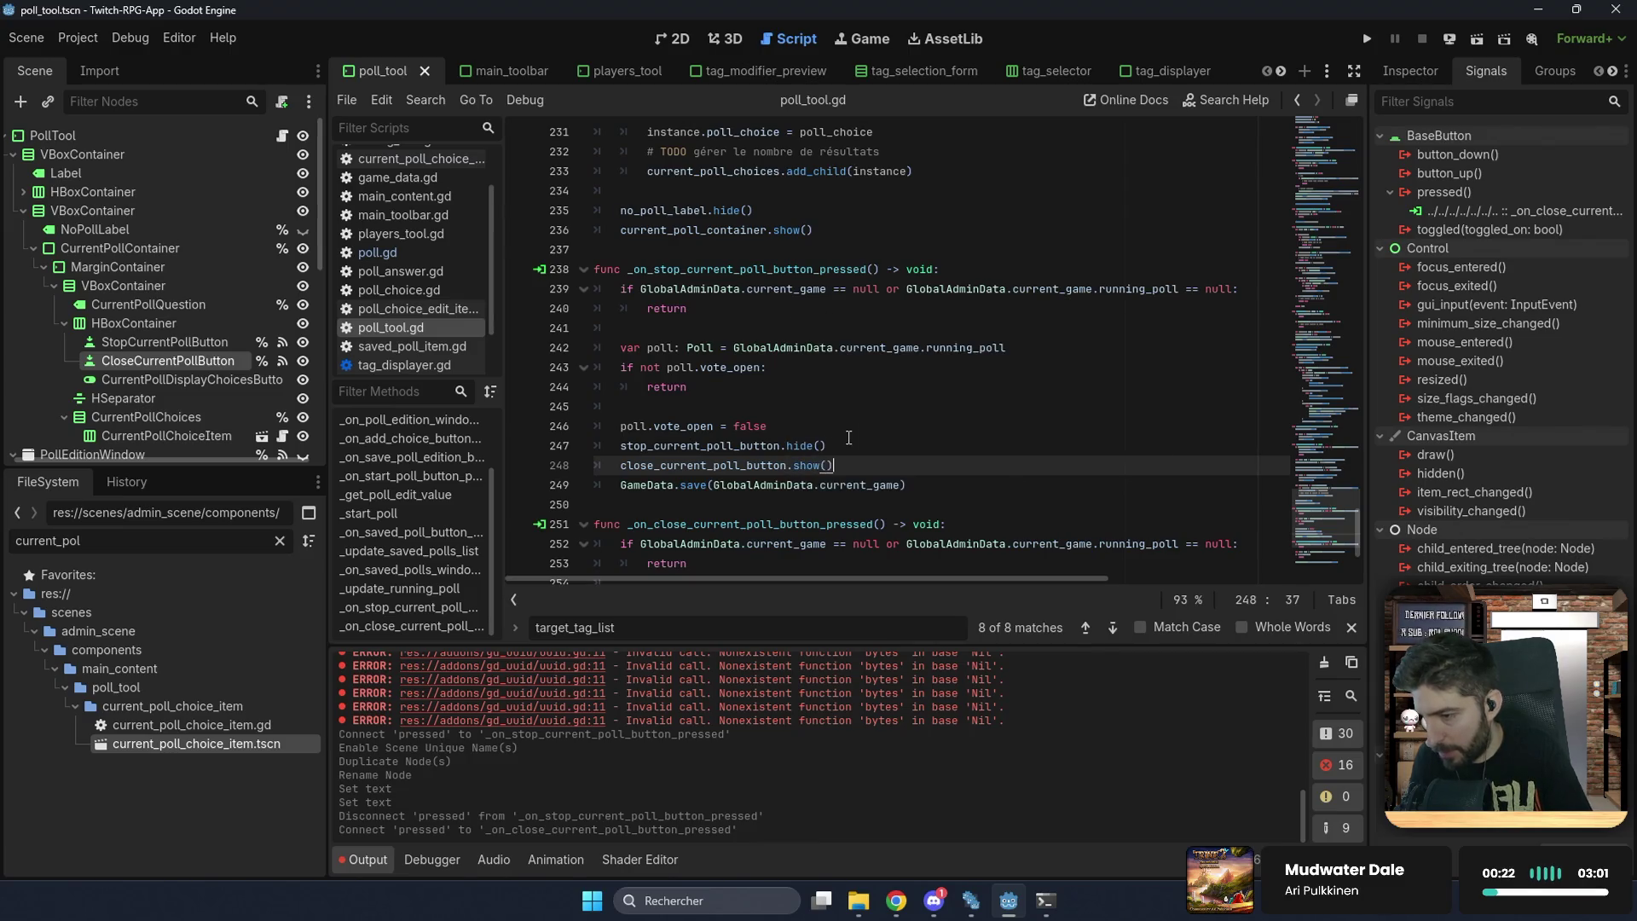
scroll(904, 458, "down", 3)
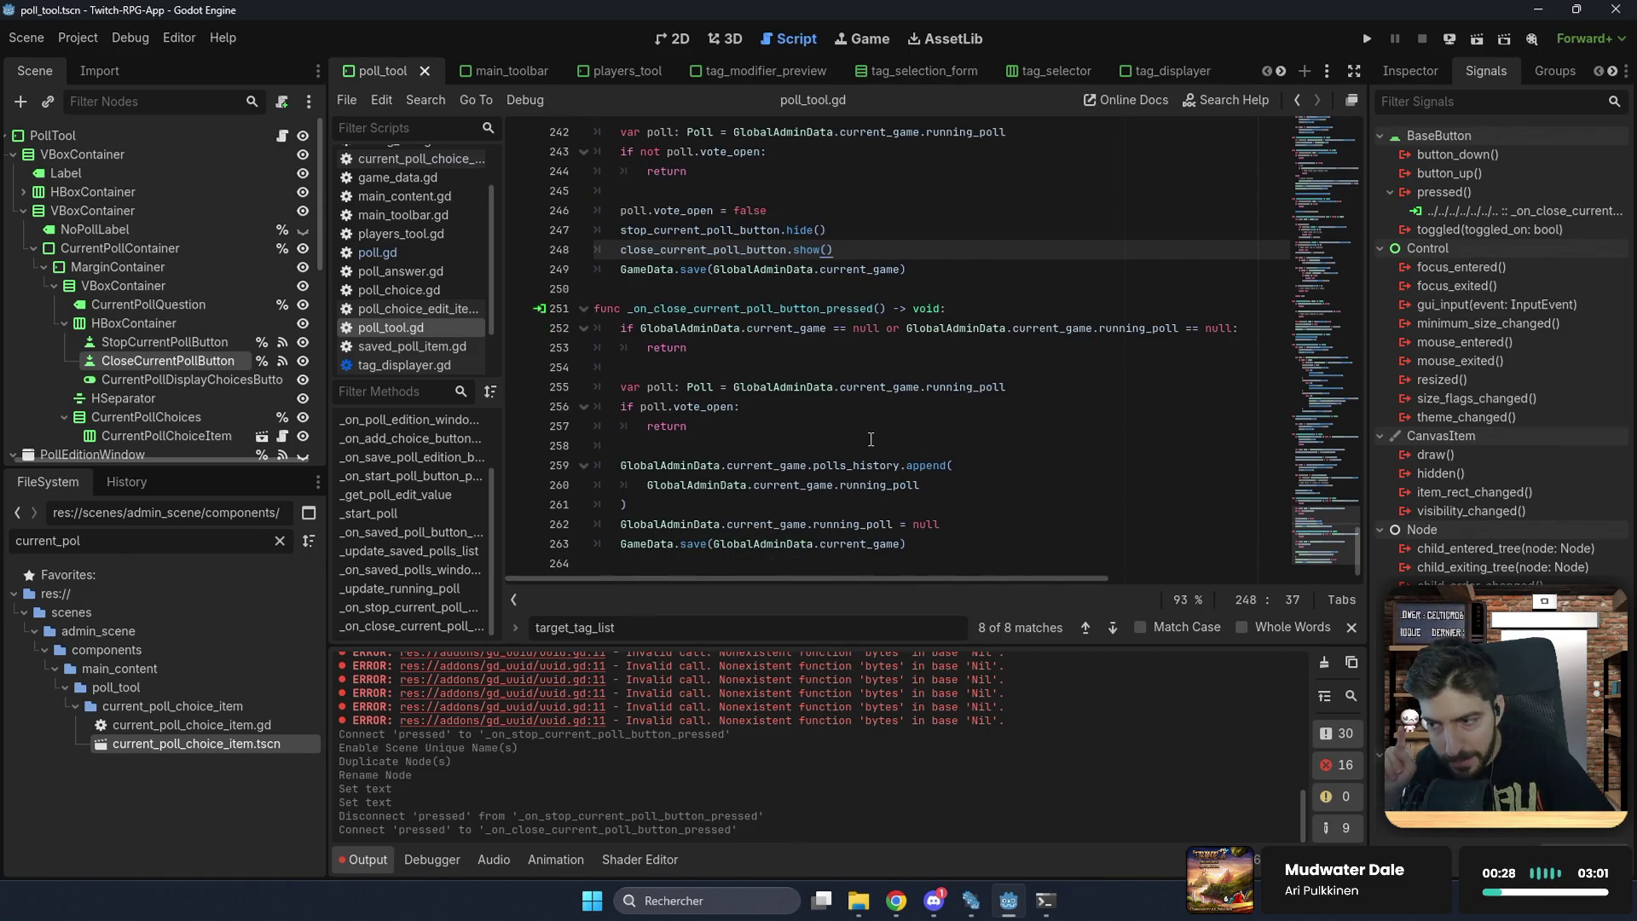
scroll(870, 439, "up", 1)
scroll(870, 439, "down", 1)
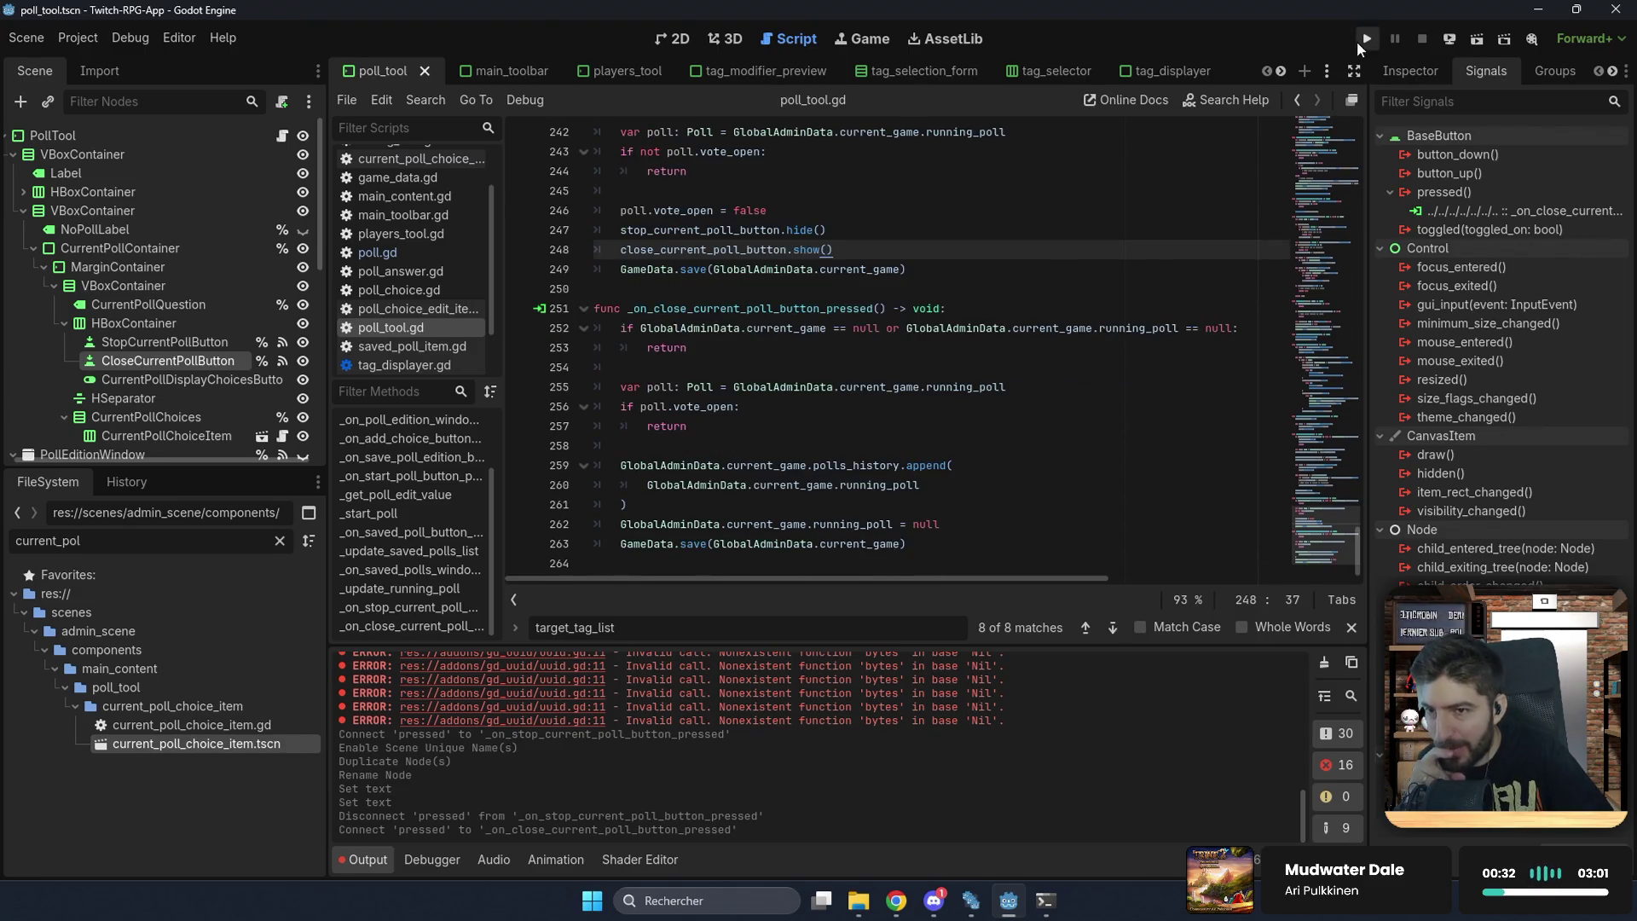
- Run the project, load the test game and go to the polls screen
left_click(1364, 39)
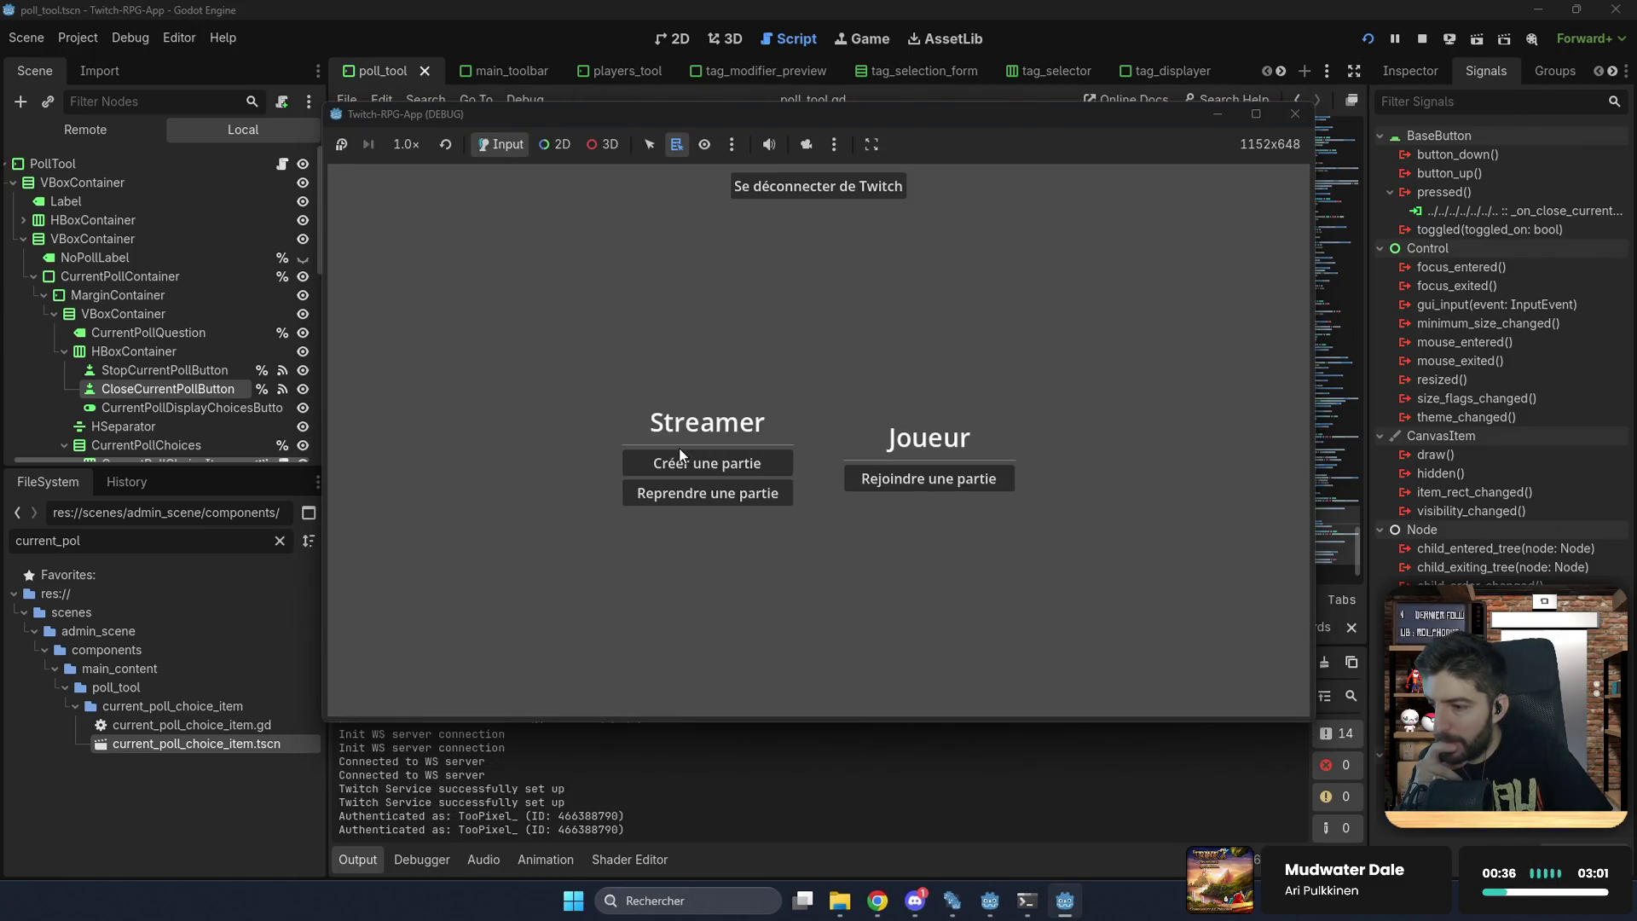
left_click(686, 492)
left_click(751, 373)
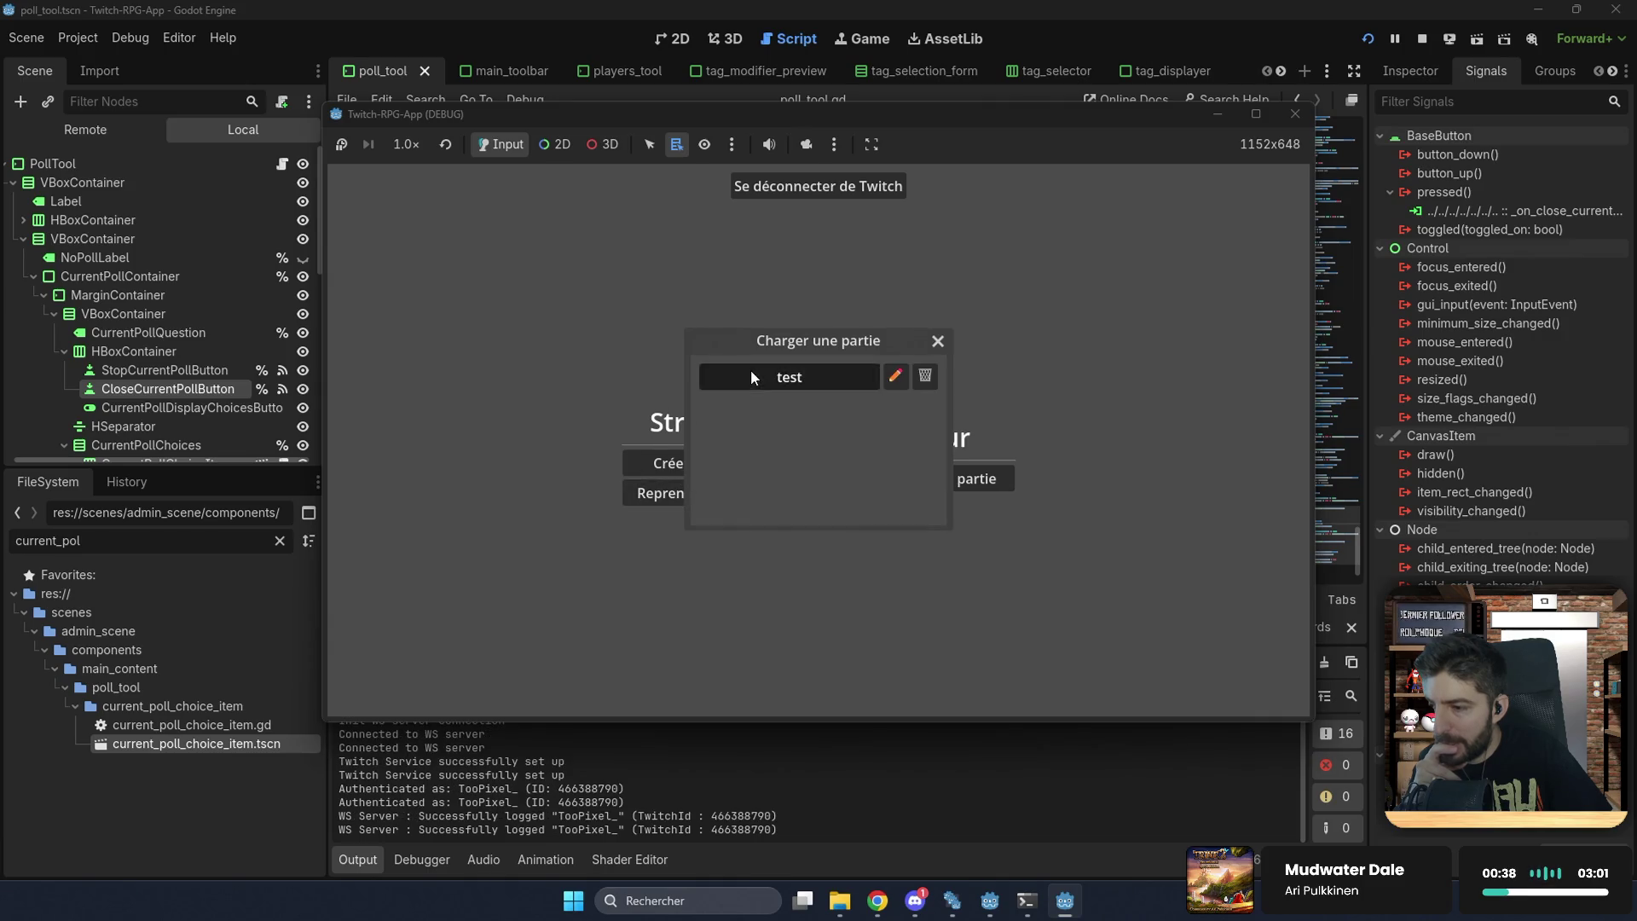
left_click(376, 474)
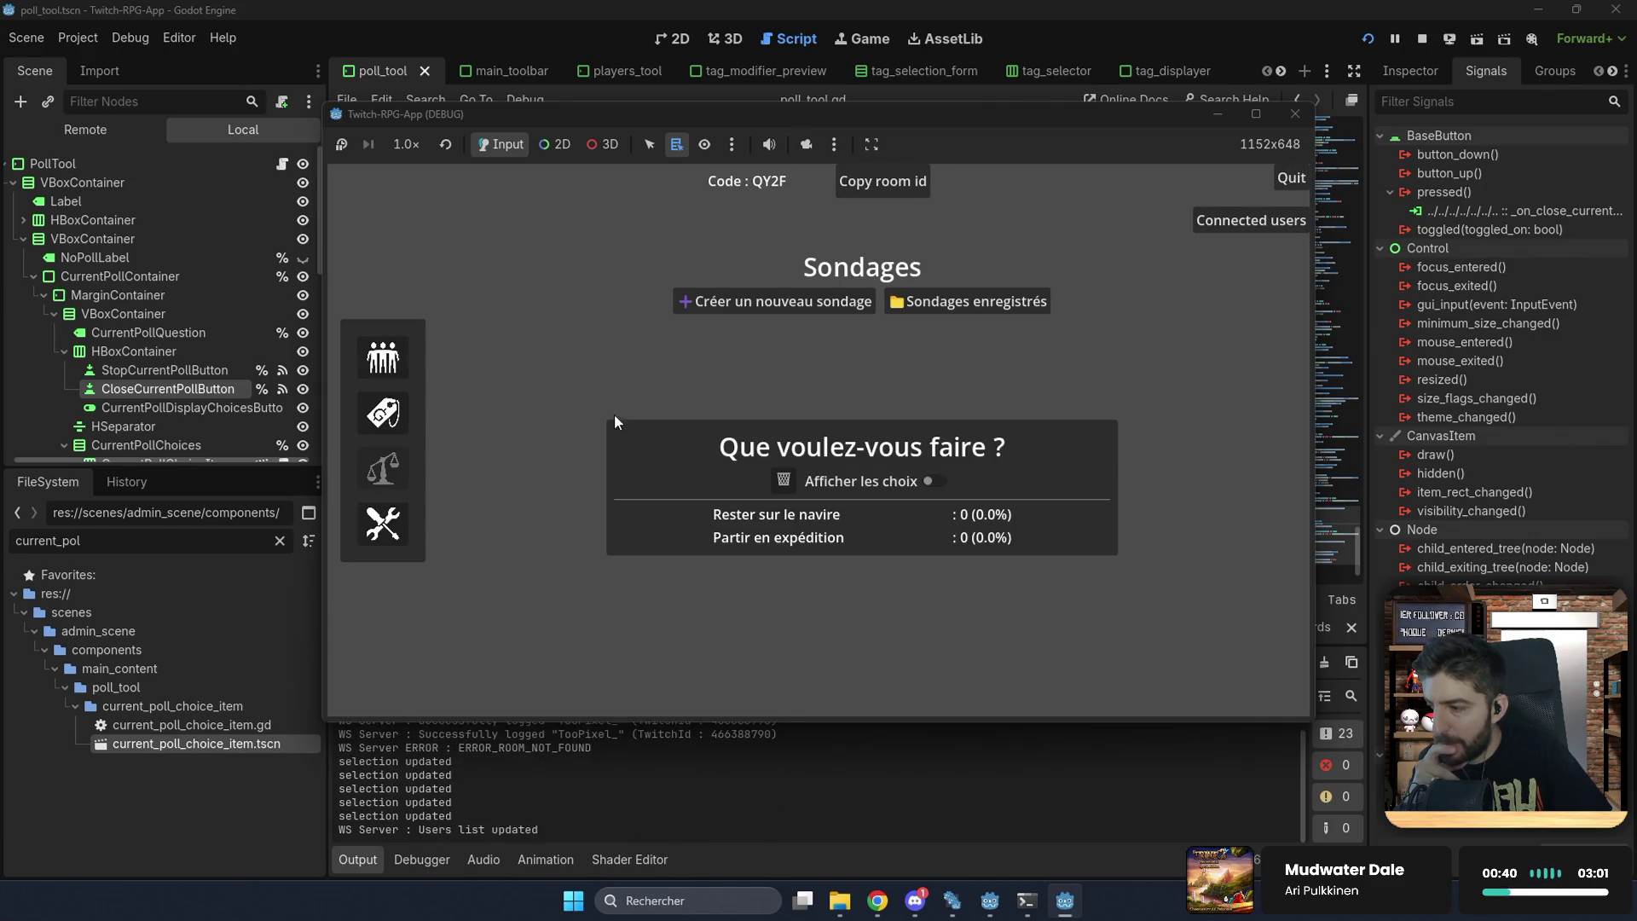
- Close the running poll, then start and close the saved Groupe de perso poll
left_click(941, 305)
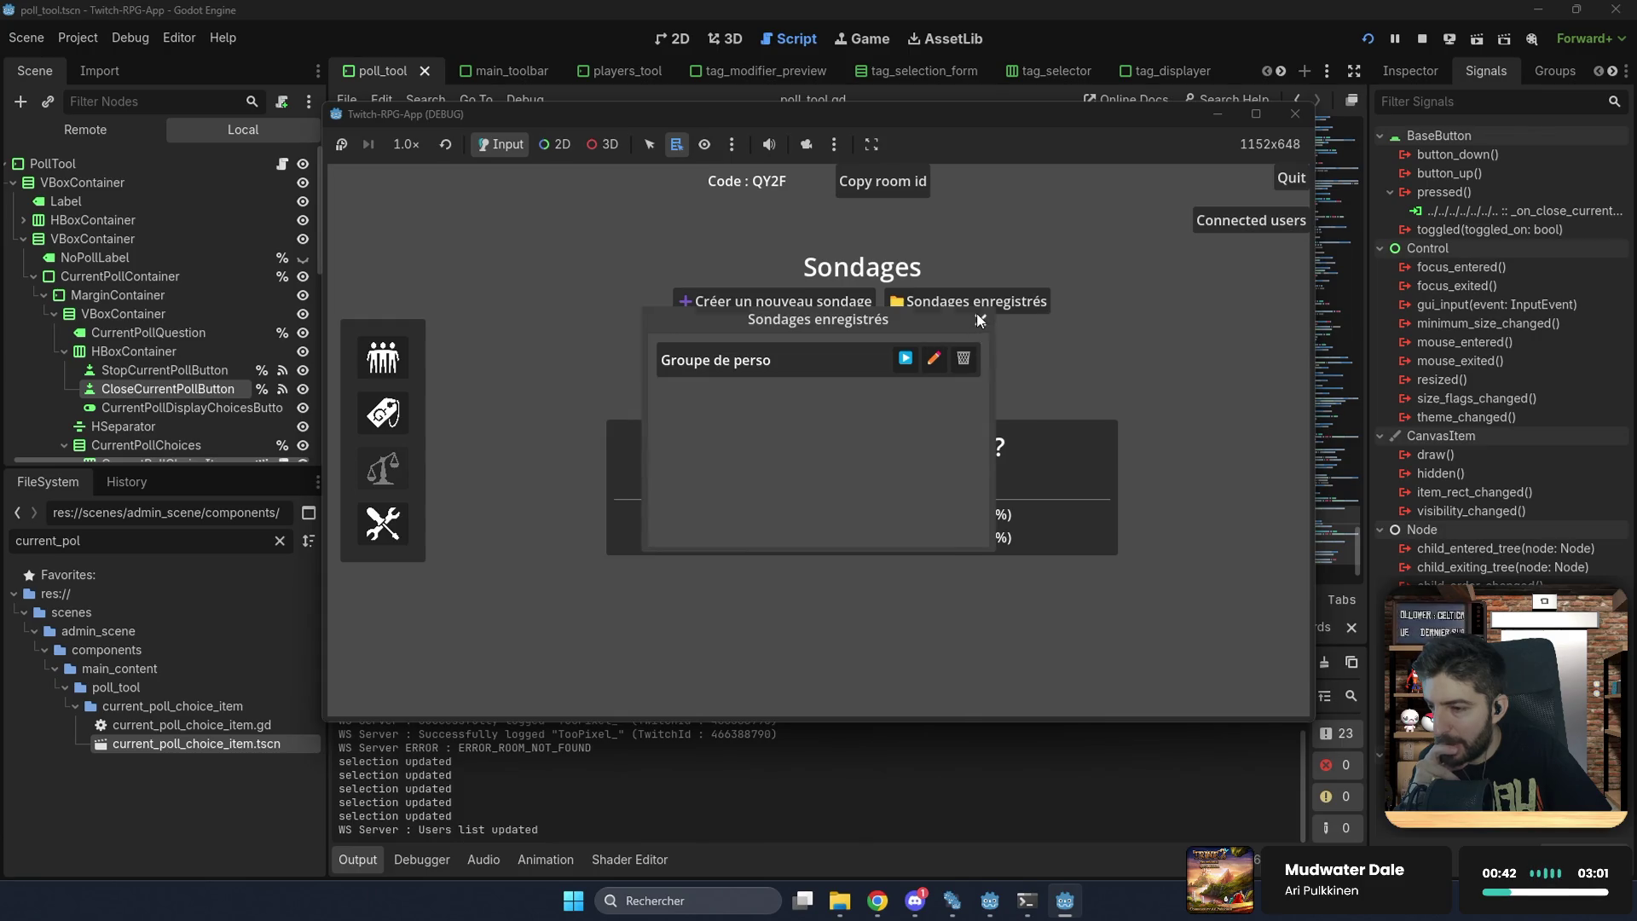
left_click(979, 318)
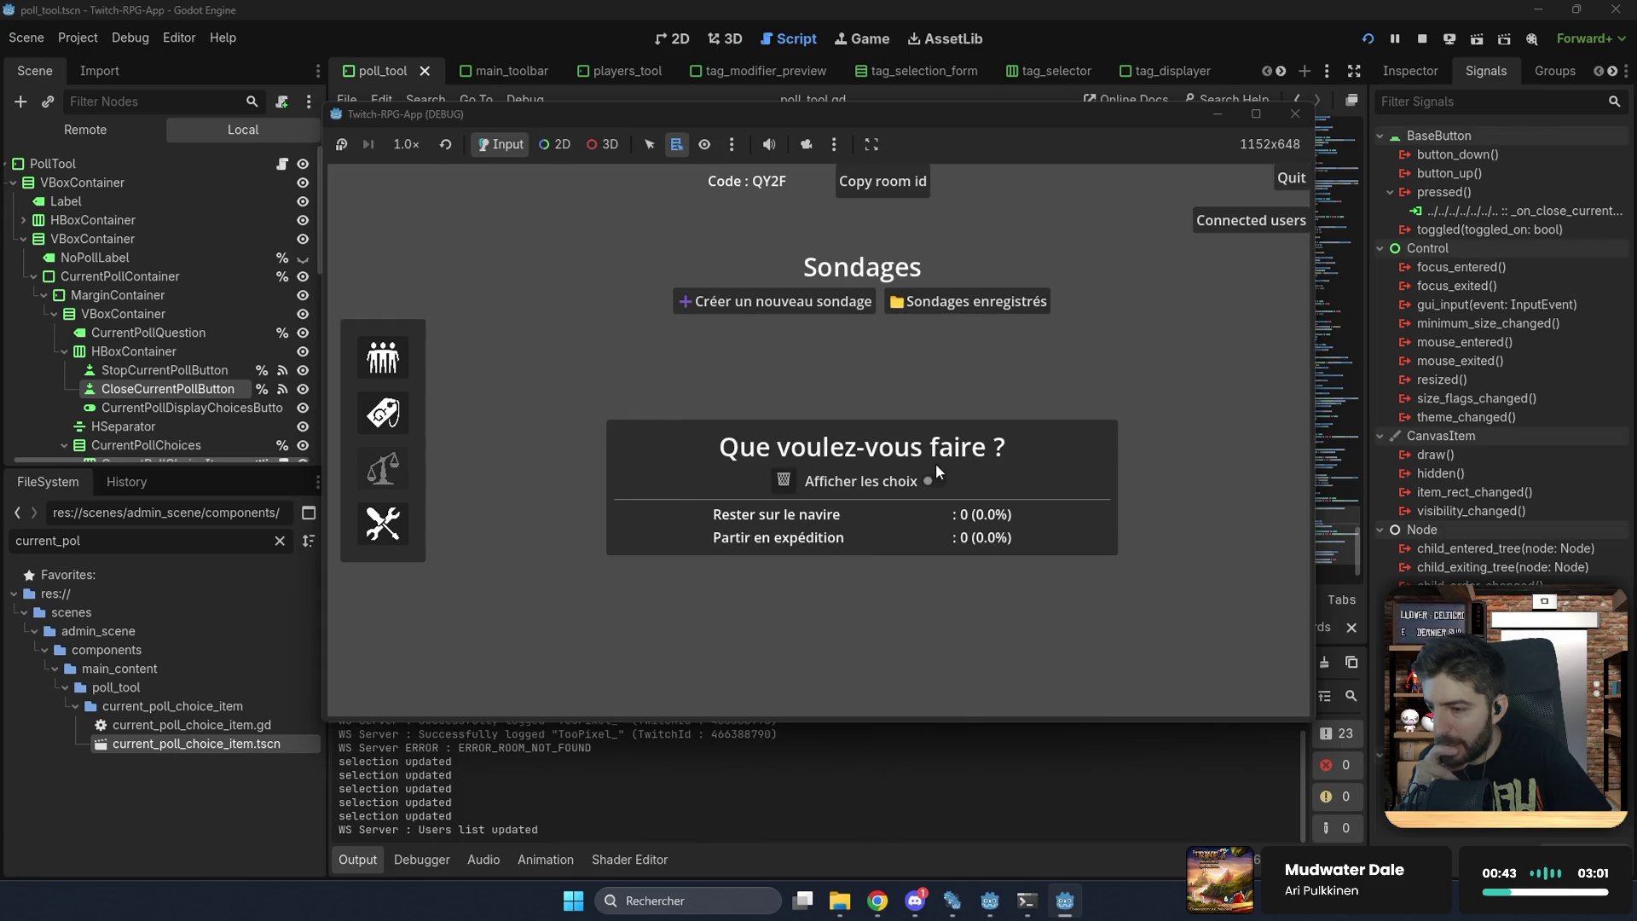
left_click(785, 481)
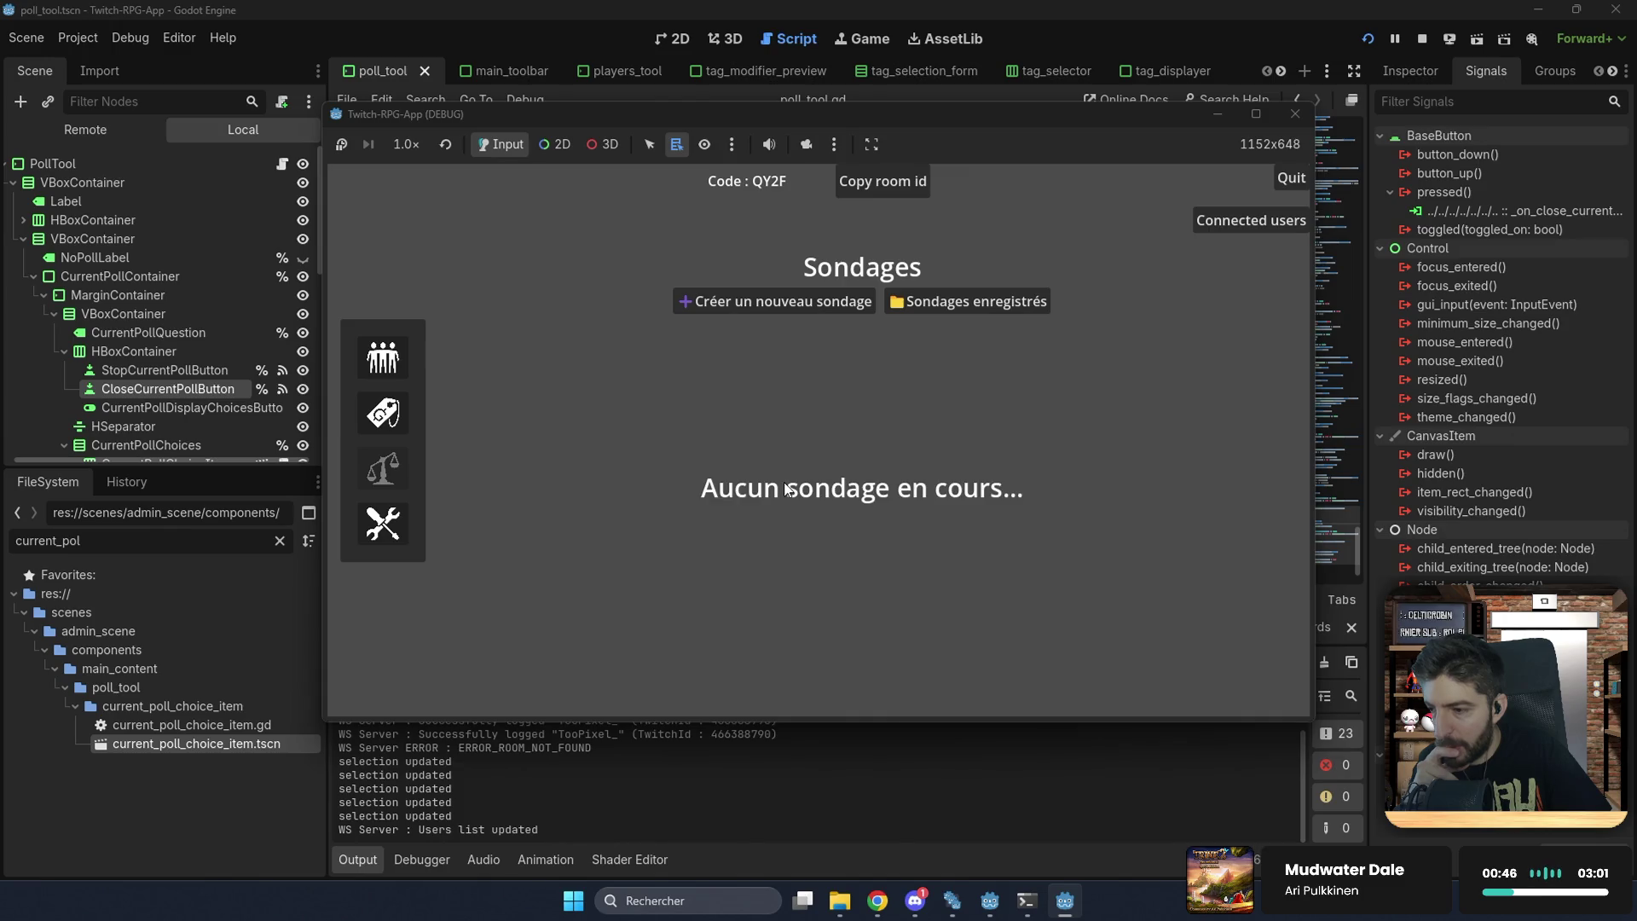
left_click(964, 298)
left_click(903, 358)
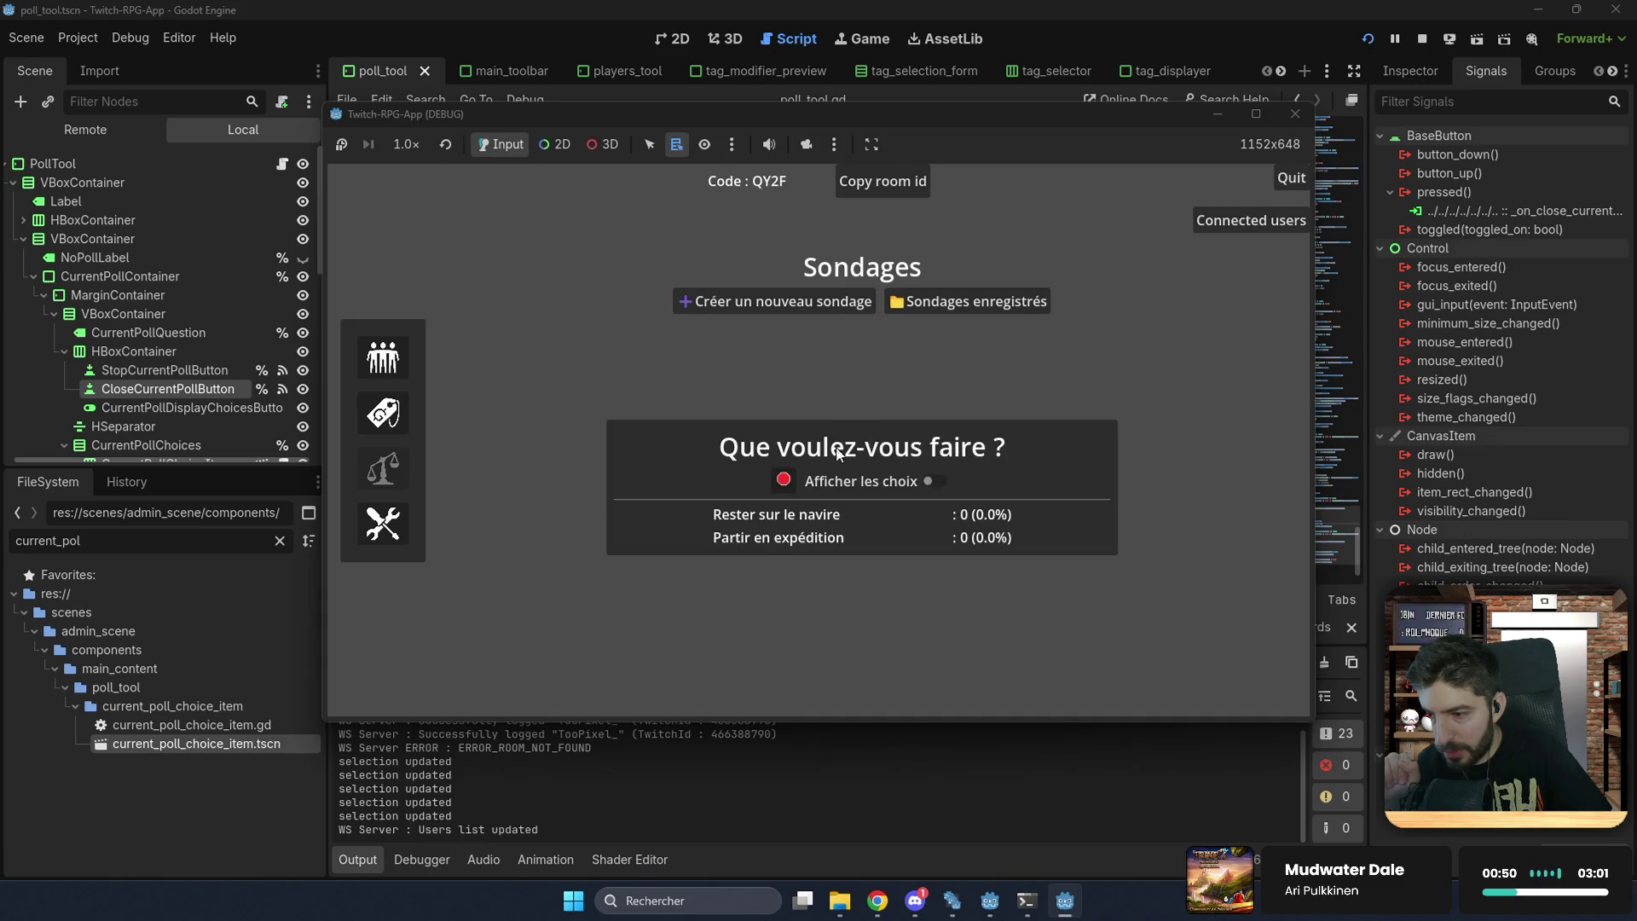
left_click(784, 485)
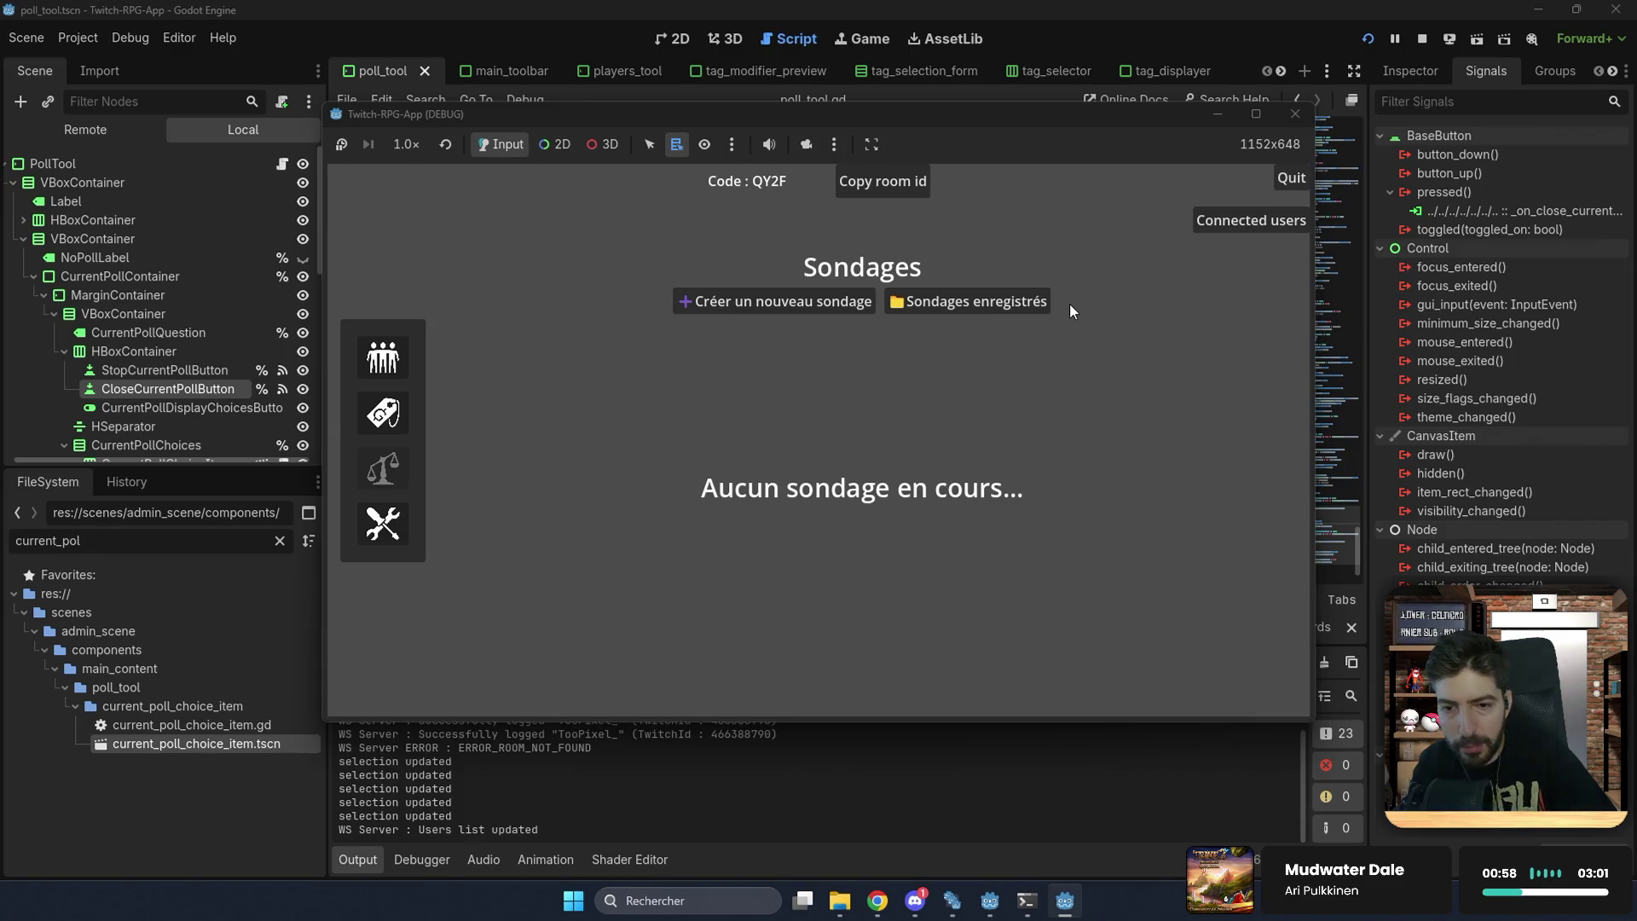
left_click(874, 752)
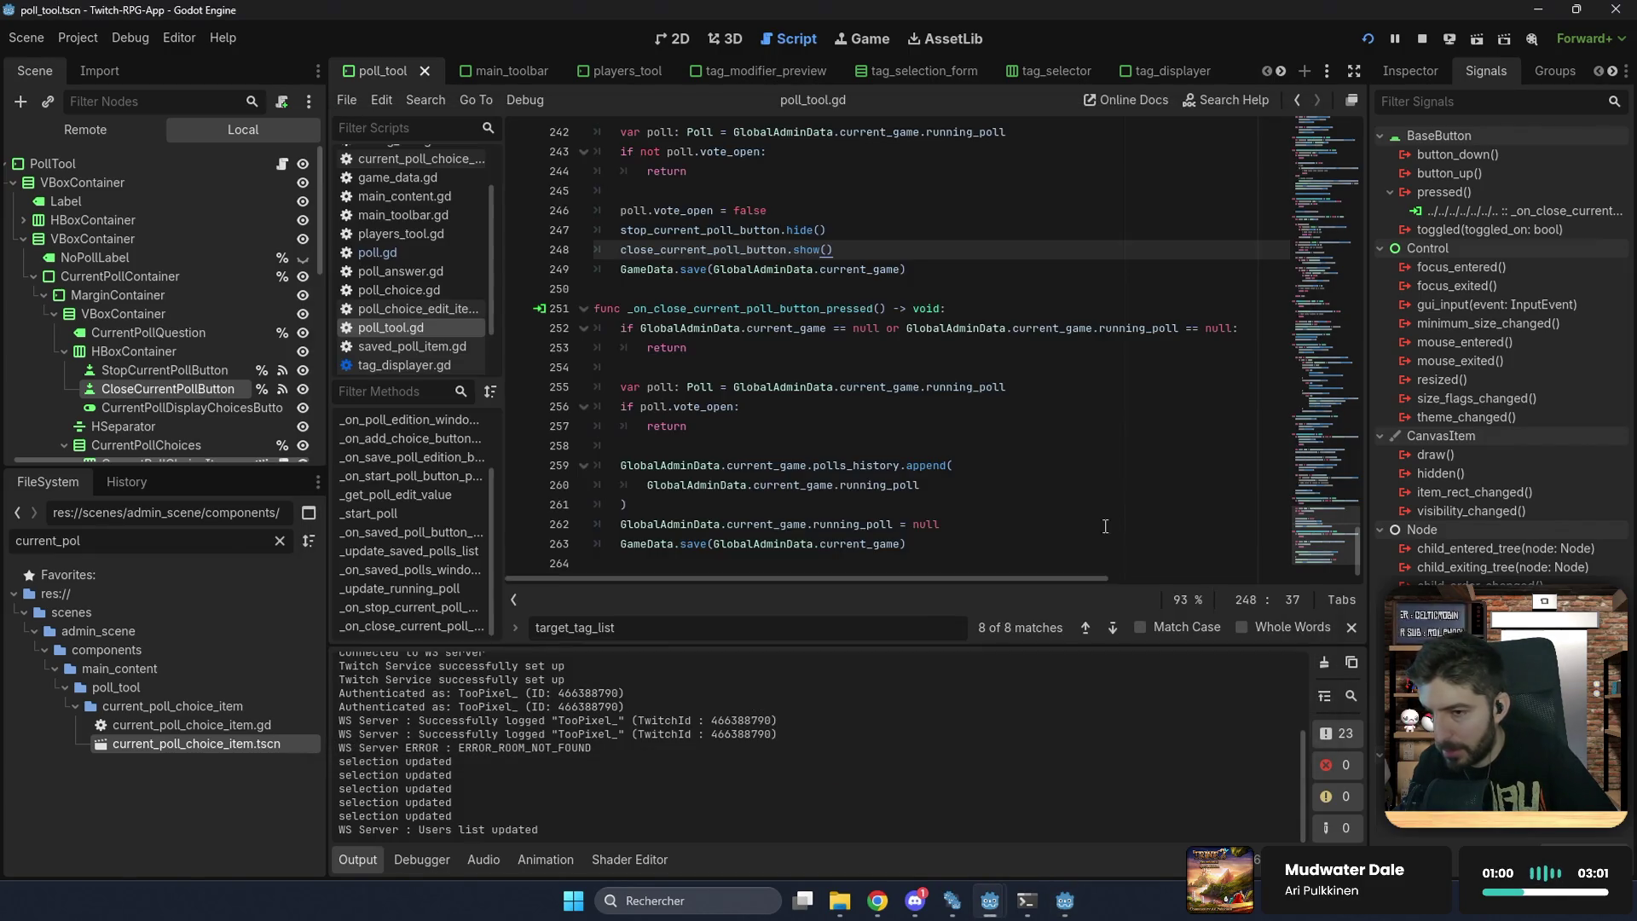
- Add a '# TODO poll history' comment below the first script line
scroll(1301, 539, "up", 20)
left_click(765, 136)
key("Return")
key("Return")
type("# TODO poll")
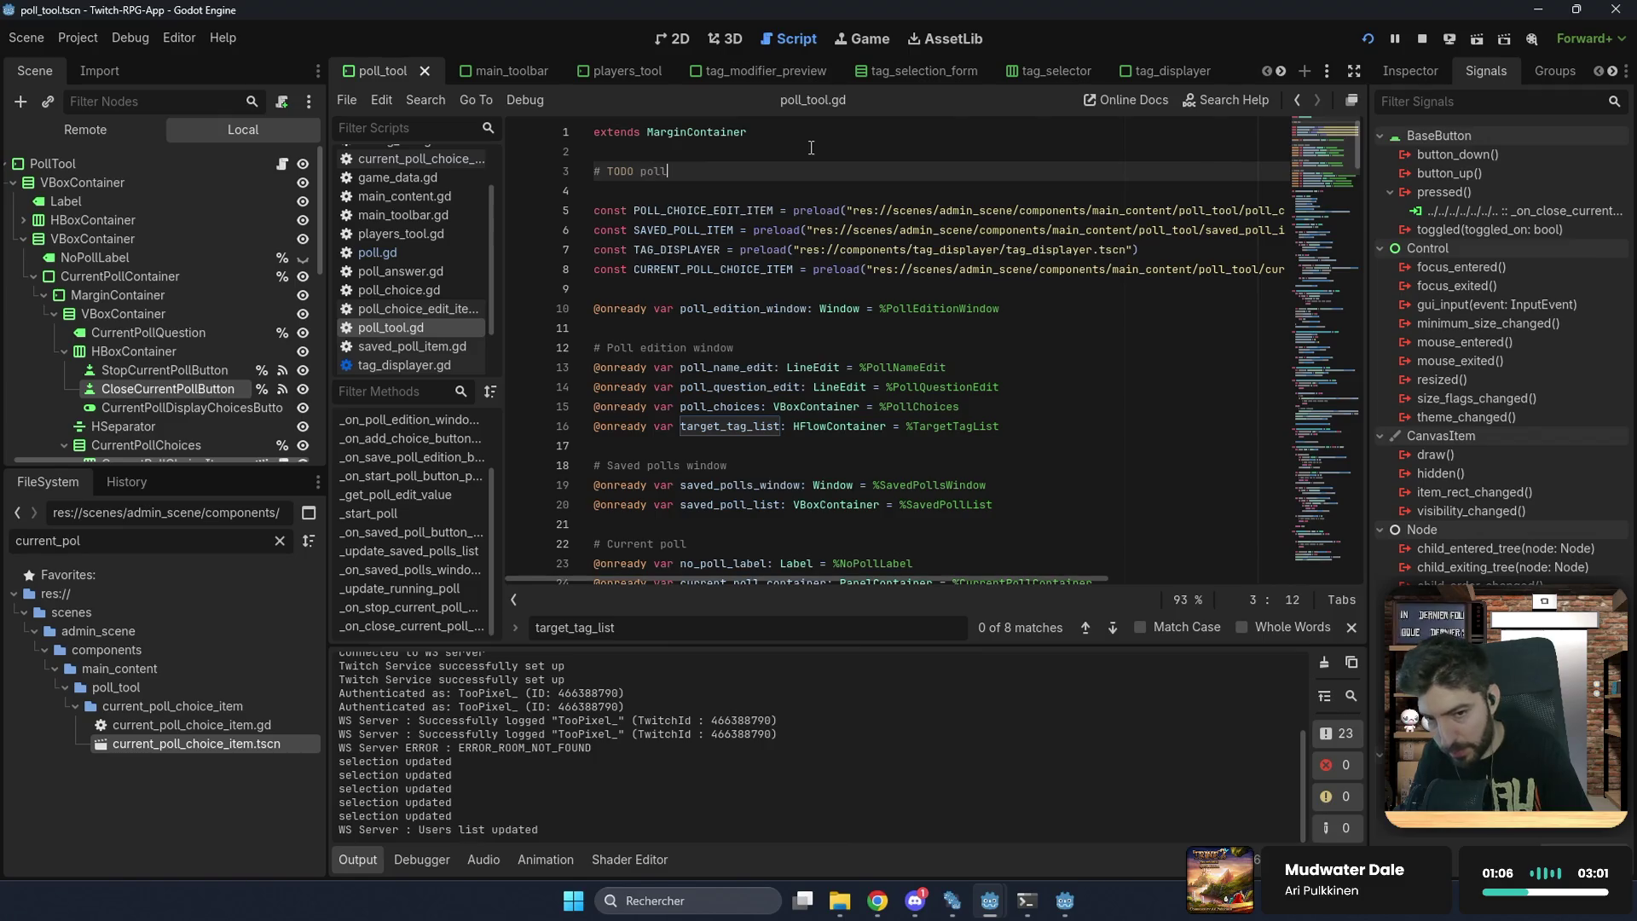
type(" history")
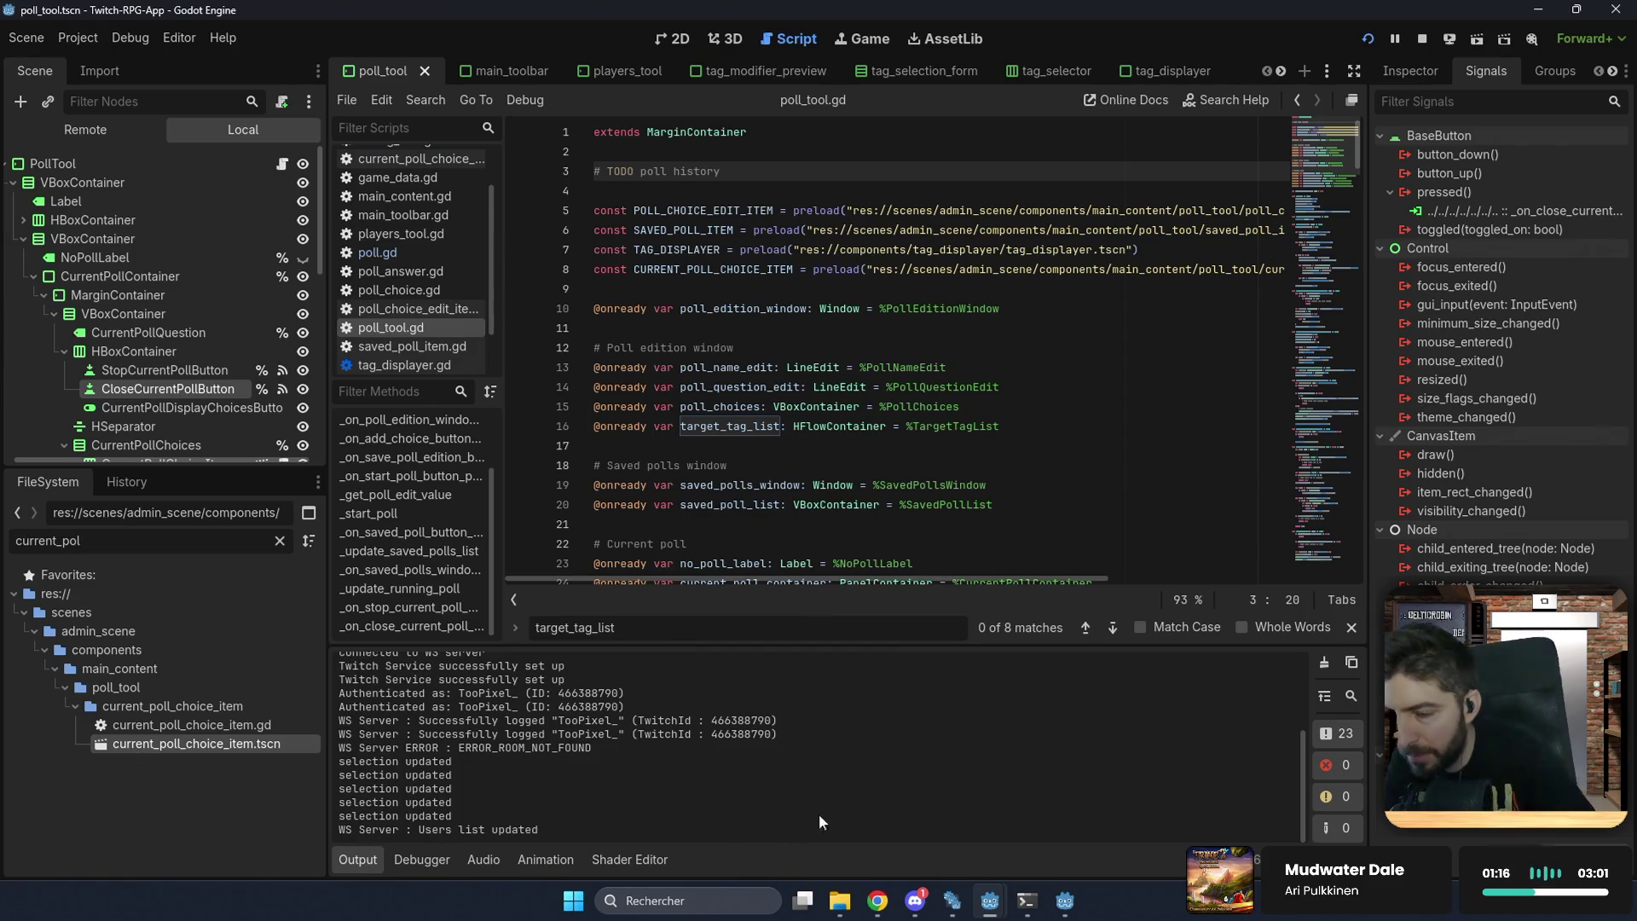
- Jump to the bottom of poll_tool.gd and inspect the close-poll function's running_poll lines
left_click_drag(1324, 131, 1311, 565)
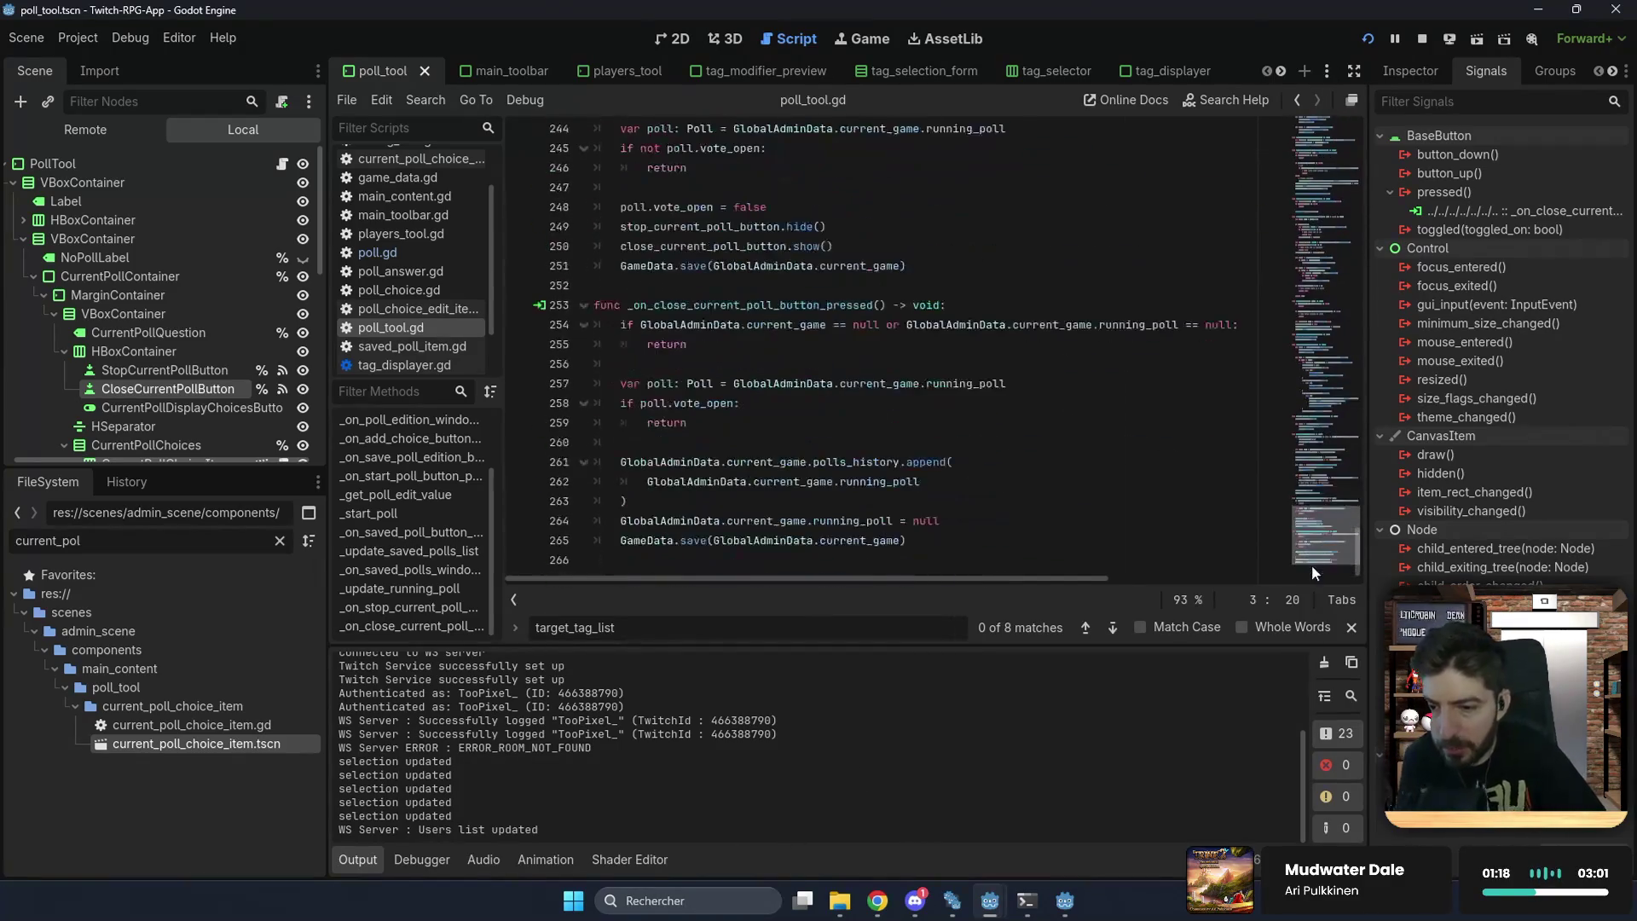
left_click(1012, 563)
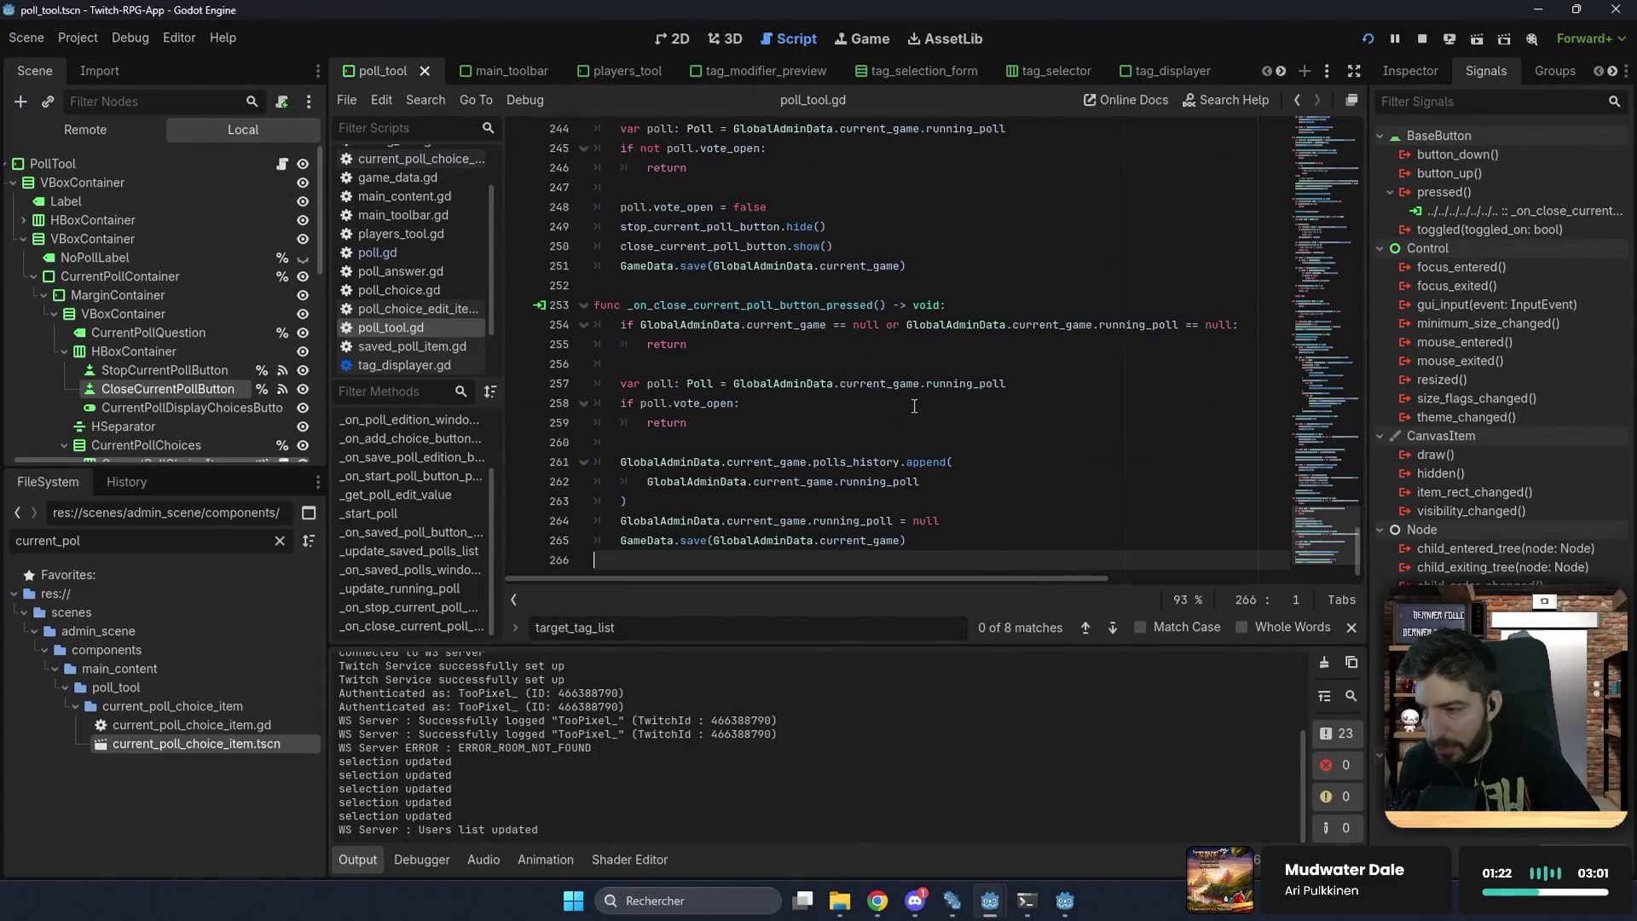
mouse_move(975, 388)
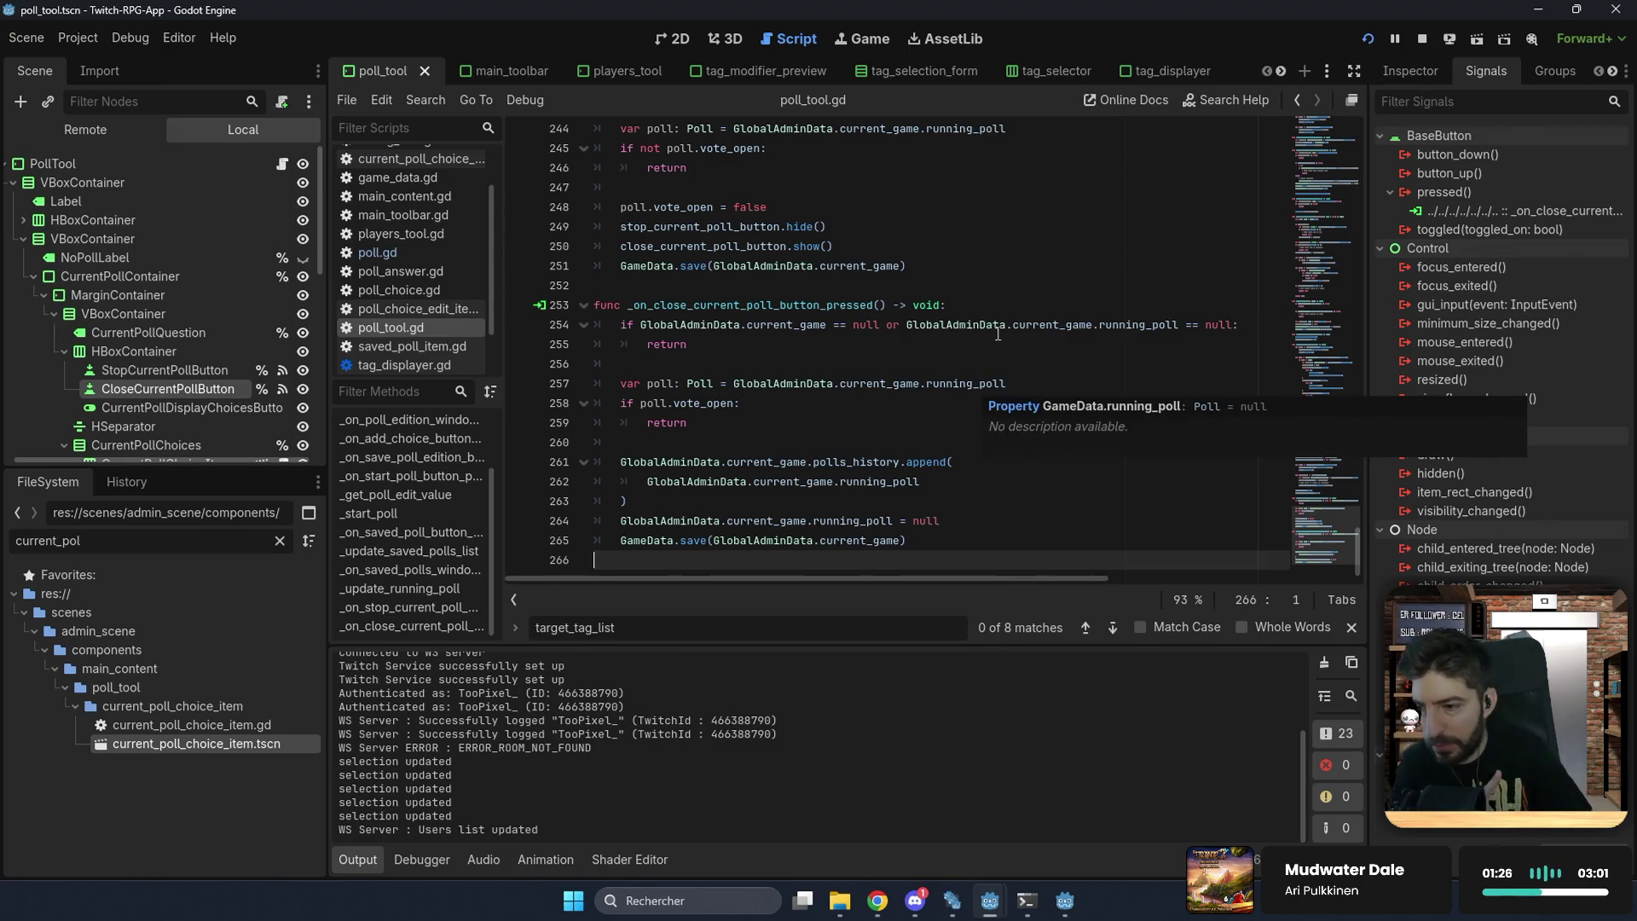
left_click(1020, 384)
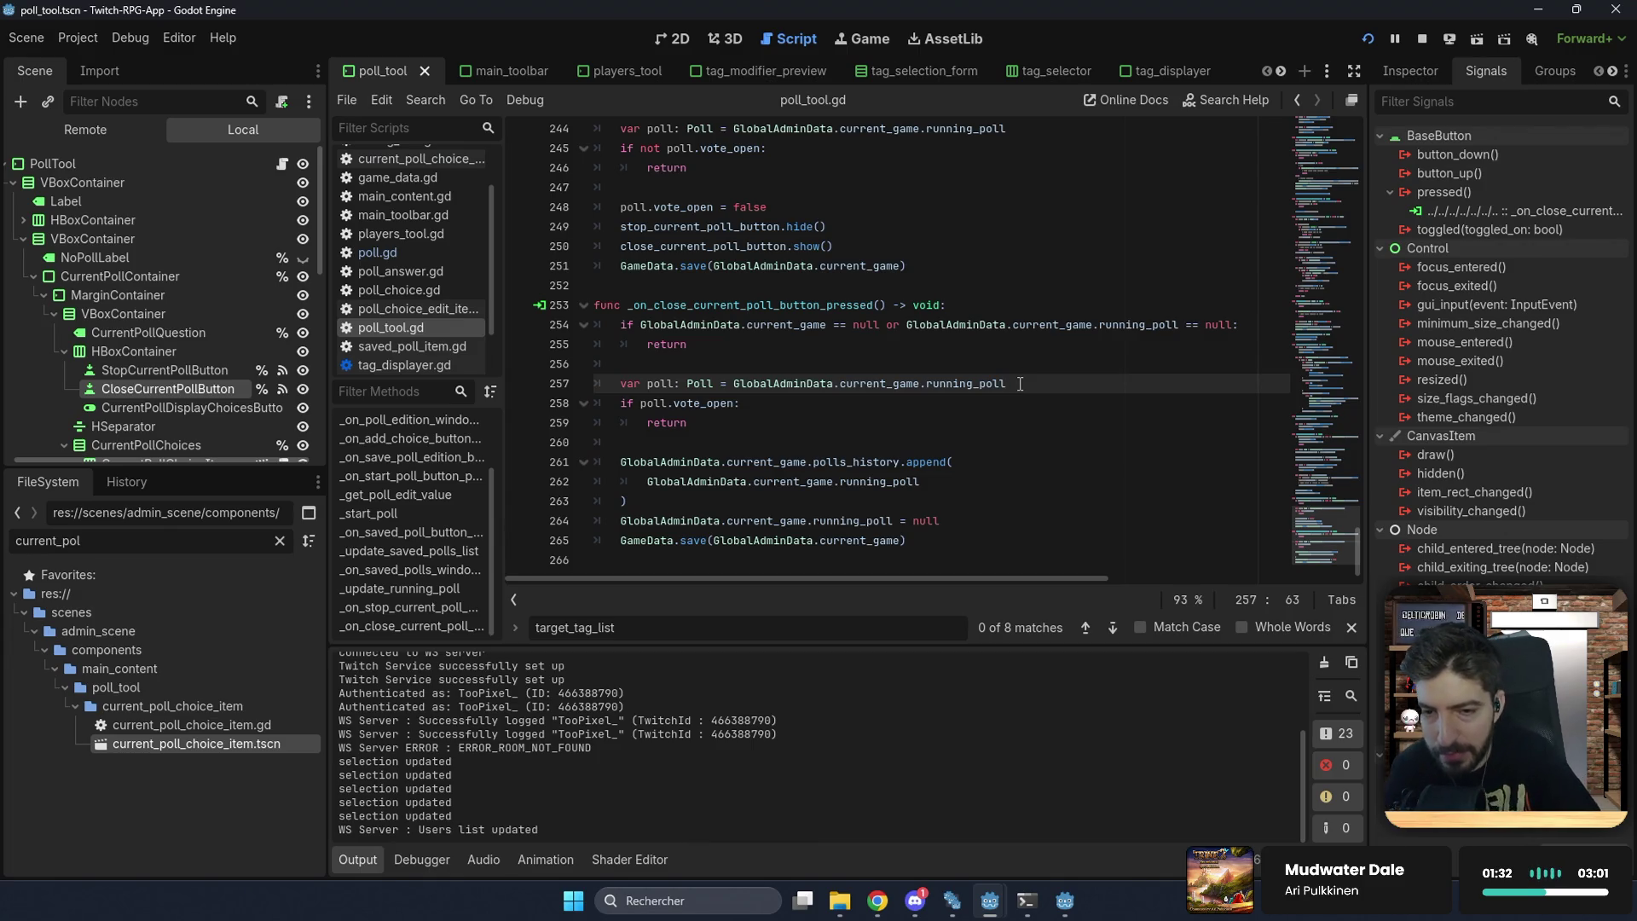
- Select the PollTool root node, clear the FileSystem filter, and collapse the tool subfolders
left_click(130, 162)
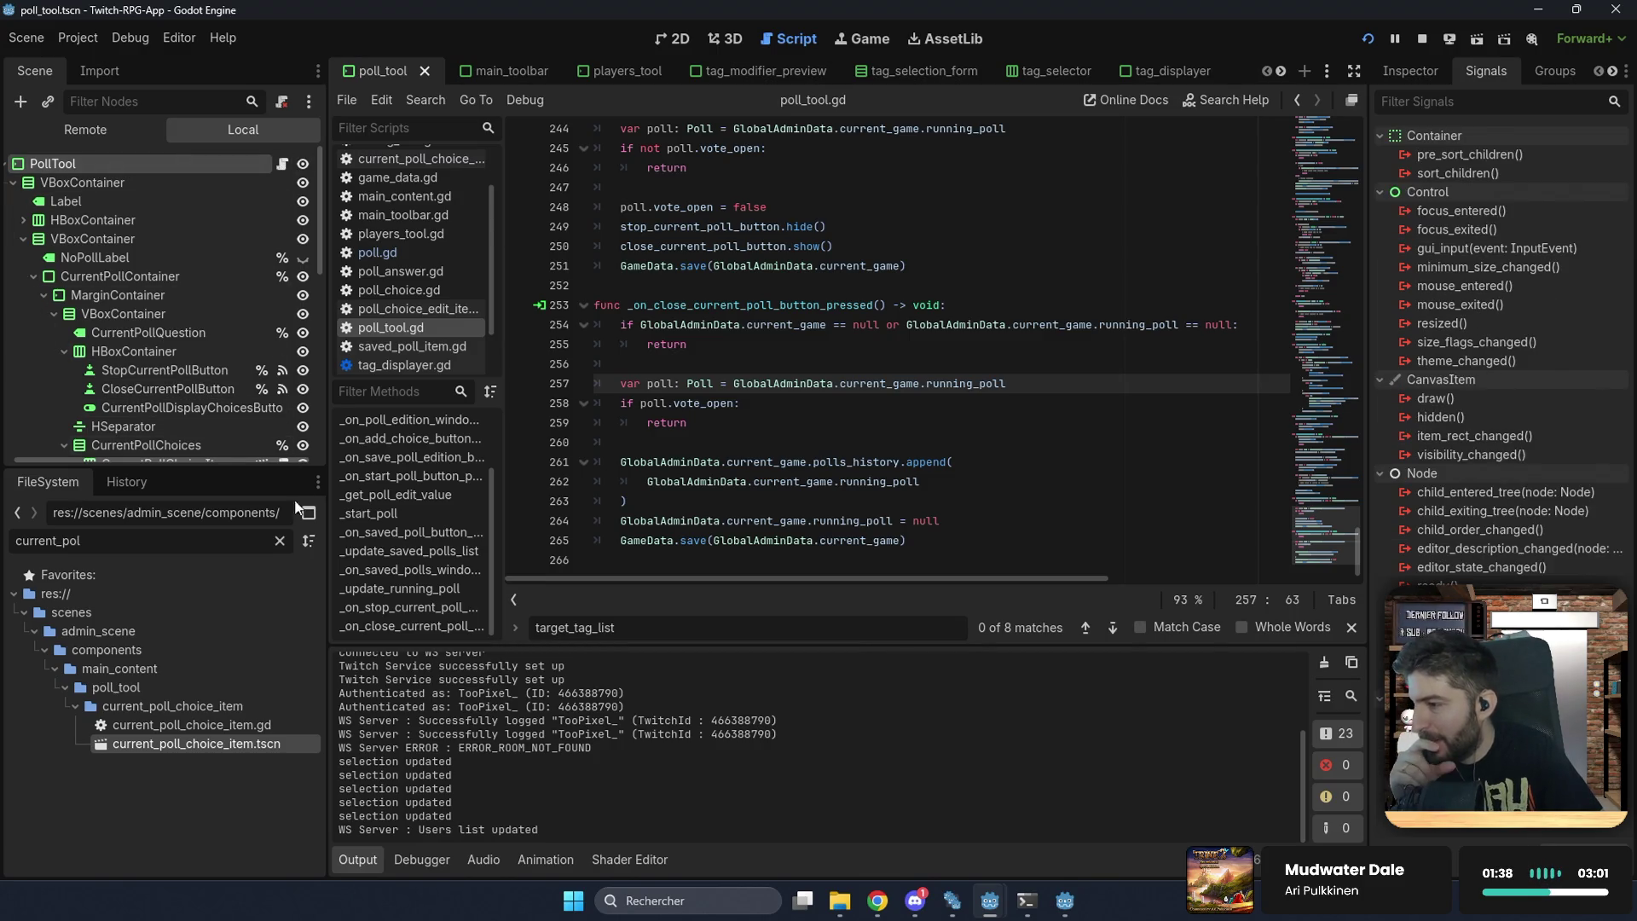
left_click(279, 541)
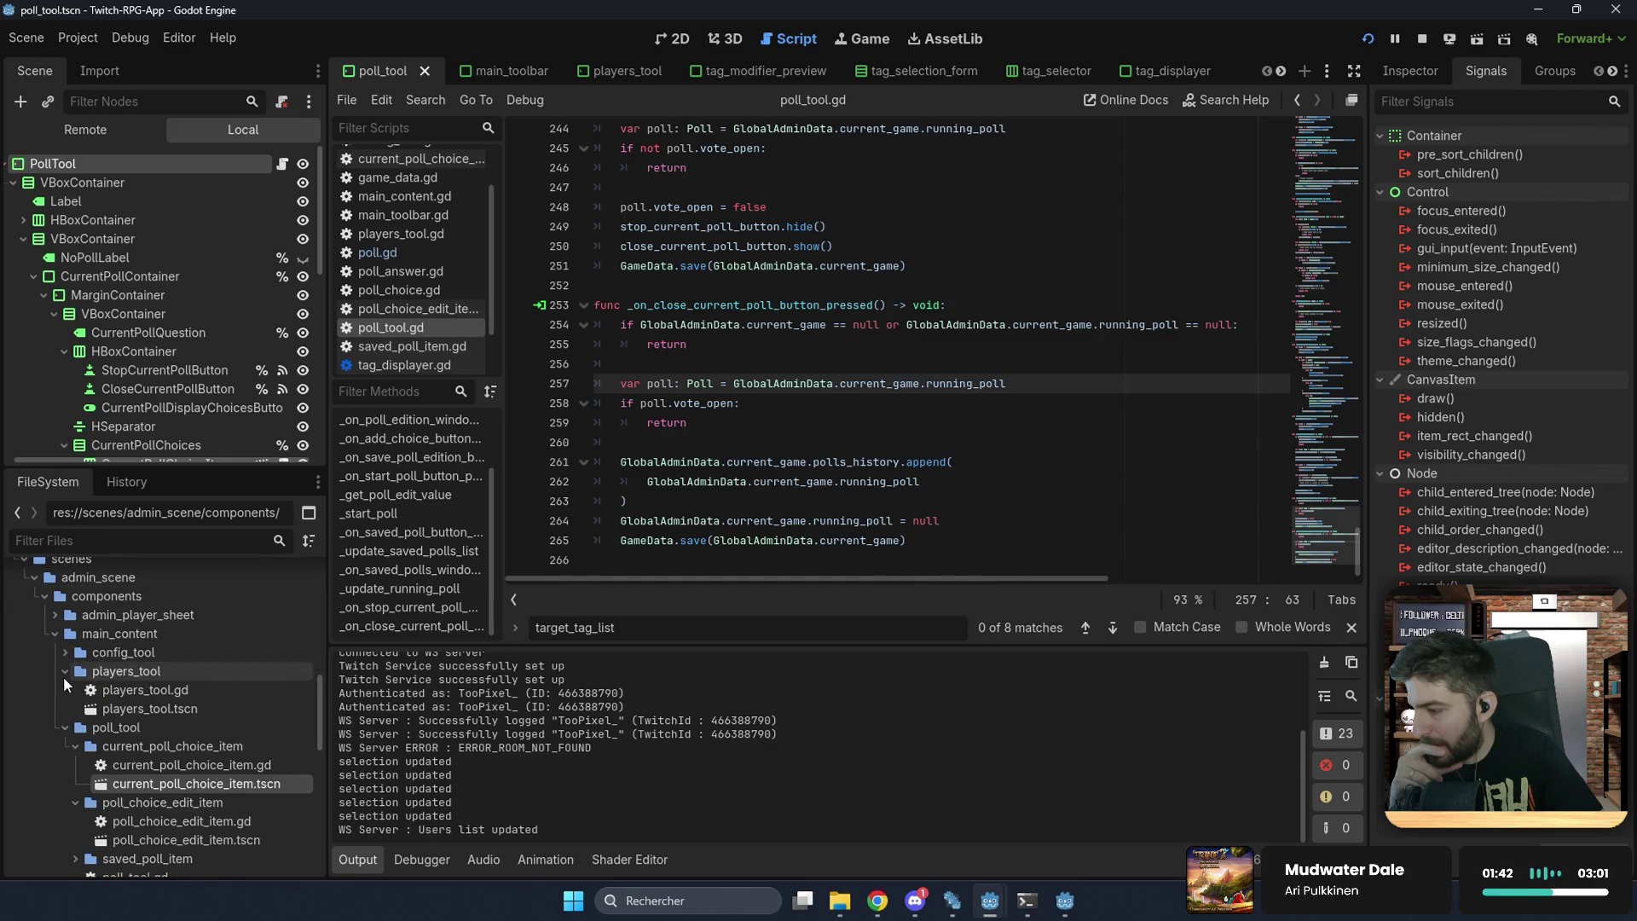
left_click(63, 677)
left_click(63, 690)
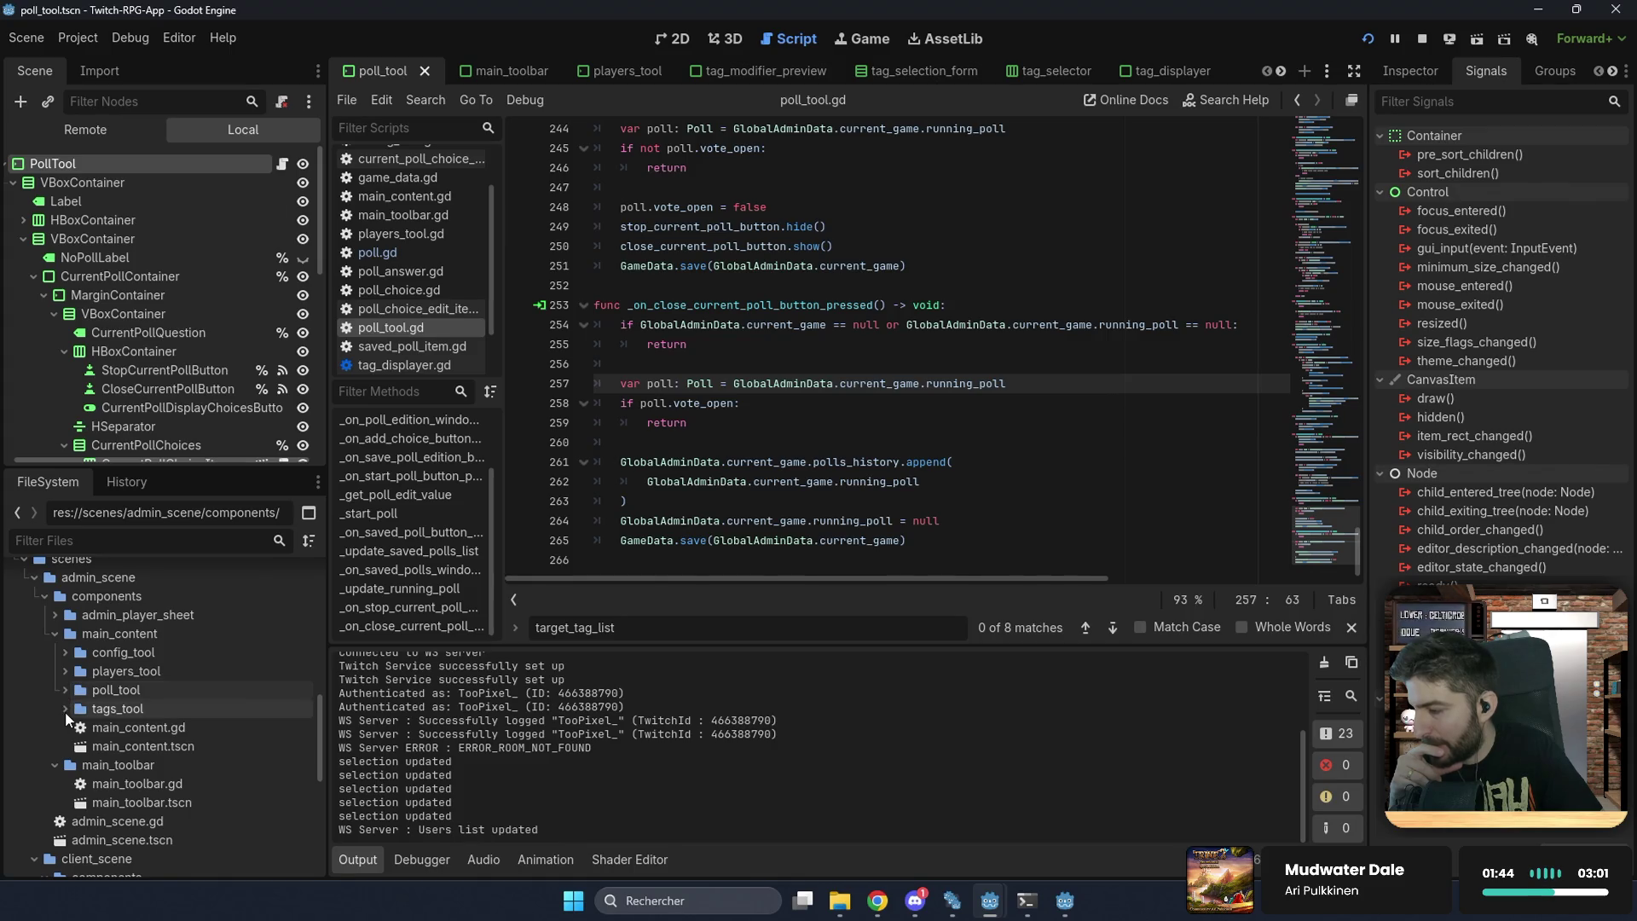
left_click(55, 765)
scroll(65, 747, "down", 2)
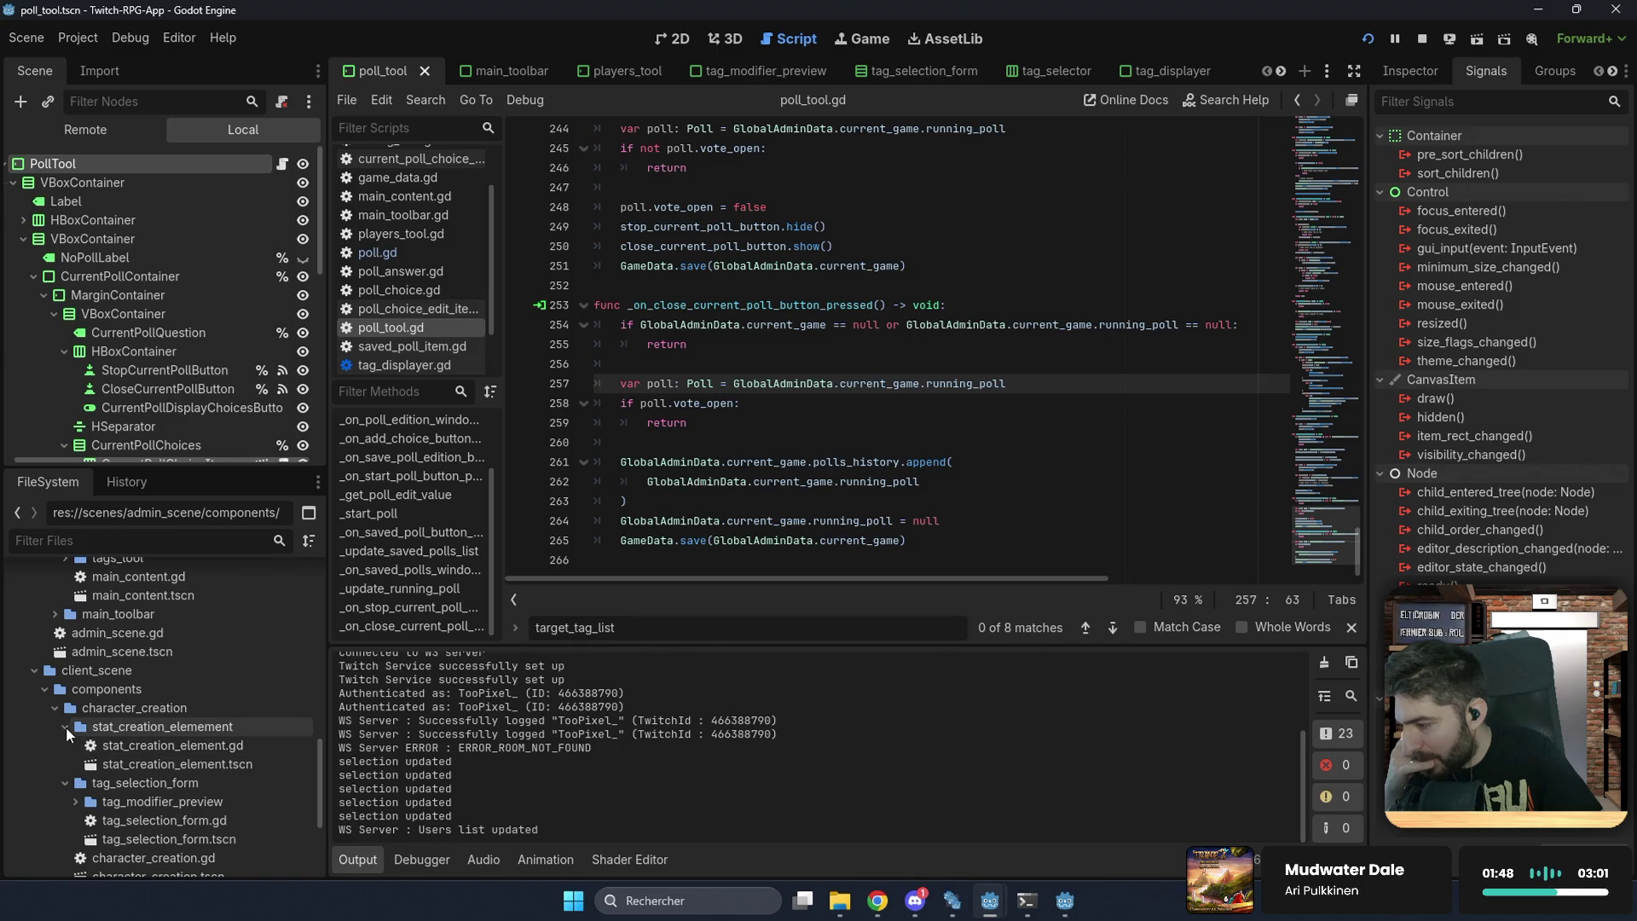
left_click(64, 726)
left_click(63, 746)
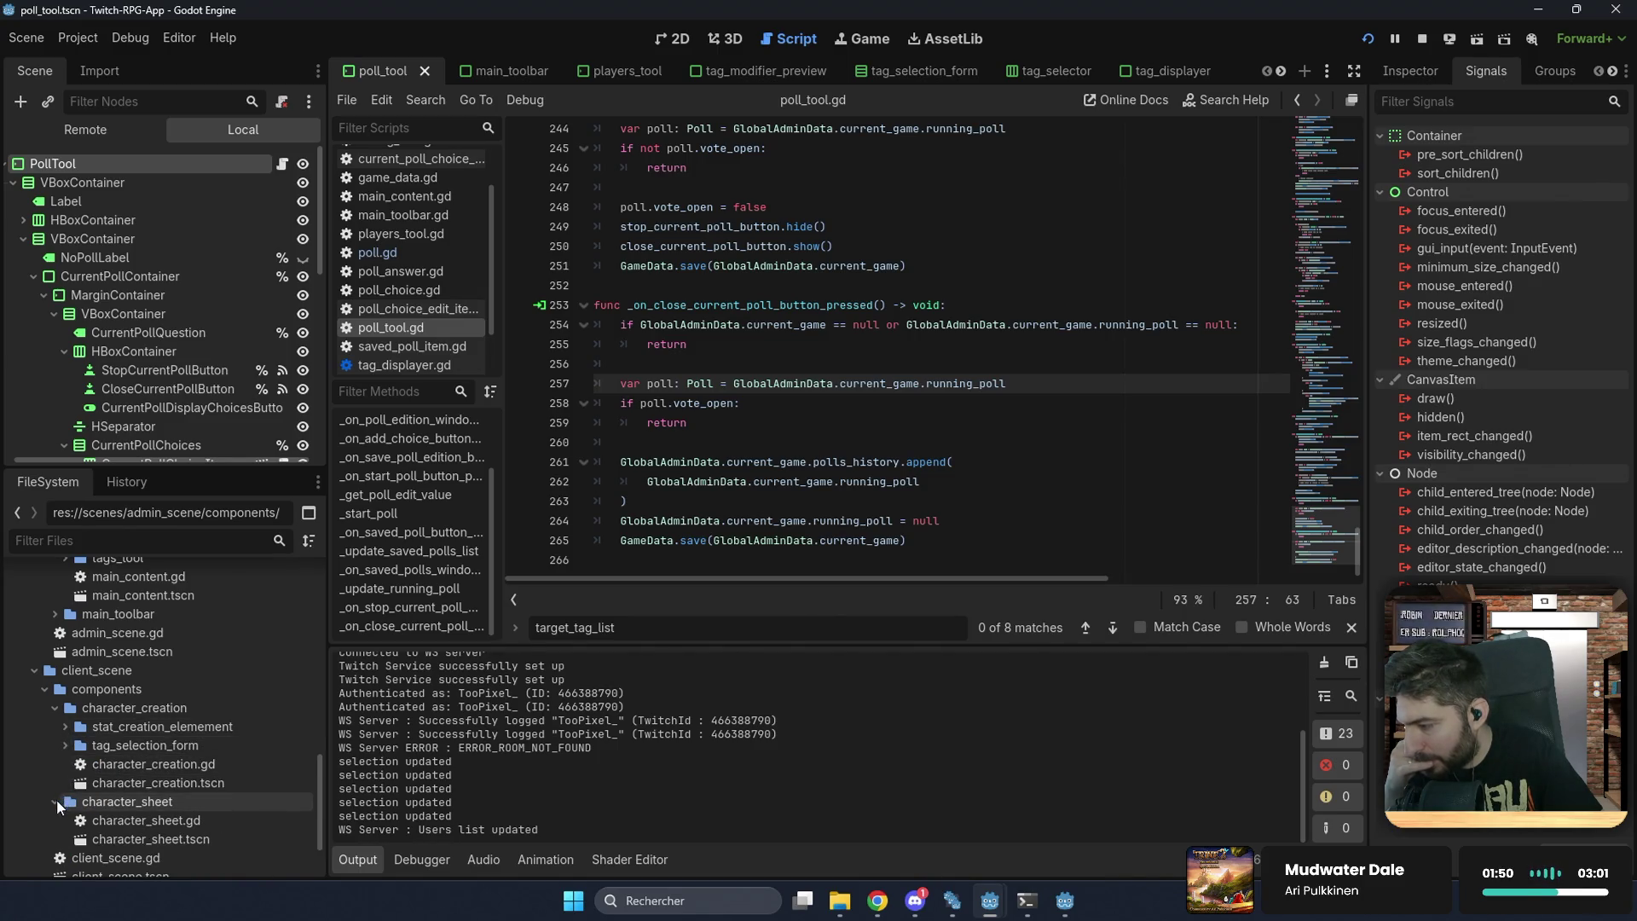
left_click(56, 800)
- Collapse the client_scene and admin_scene folders and briefly expand the global and resources folders
left_click(34, 672)
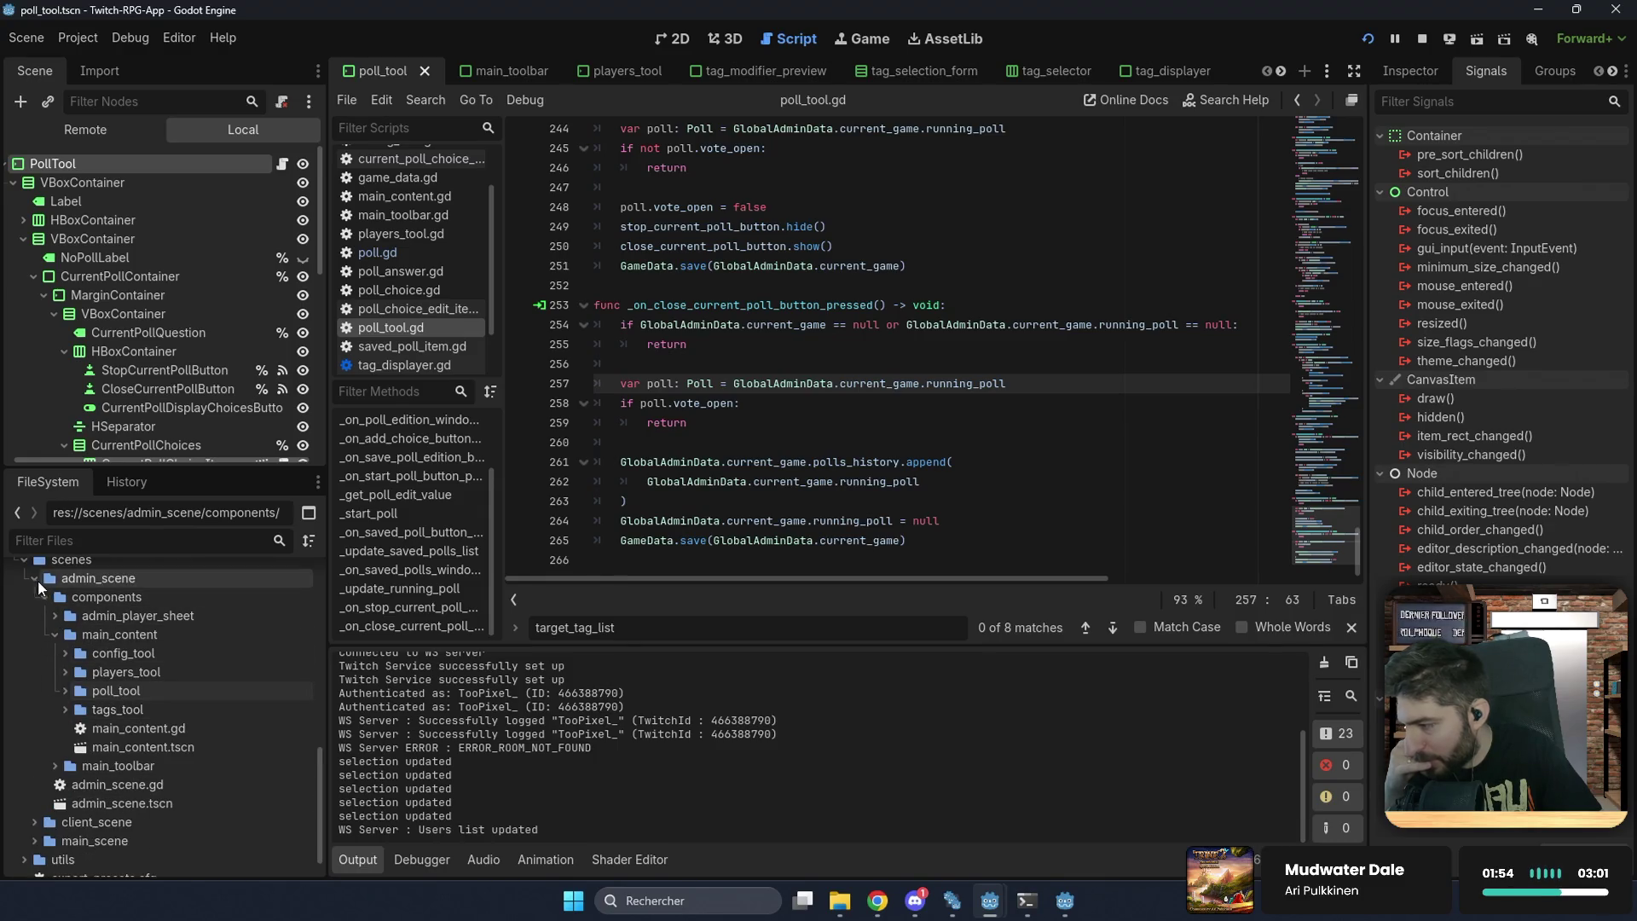
left_click(34, 579)
left_click(34, 691)
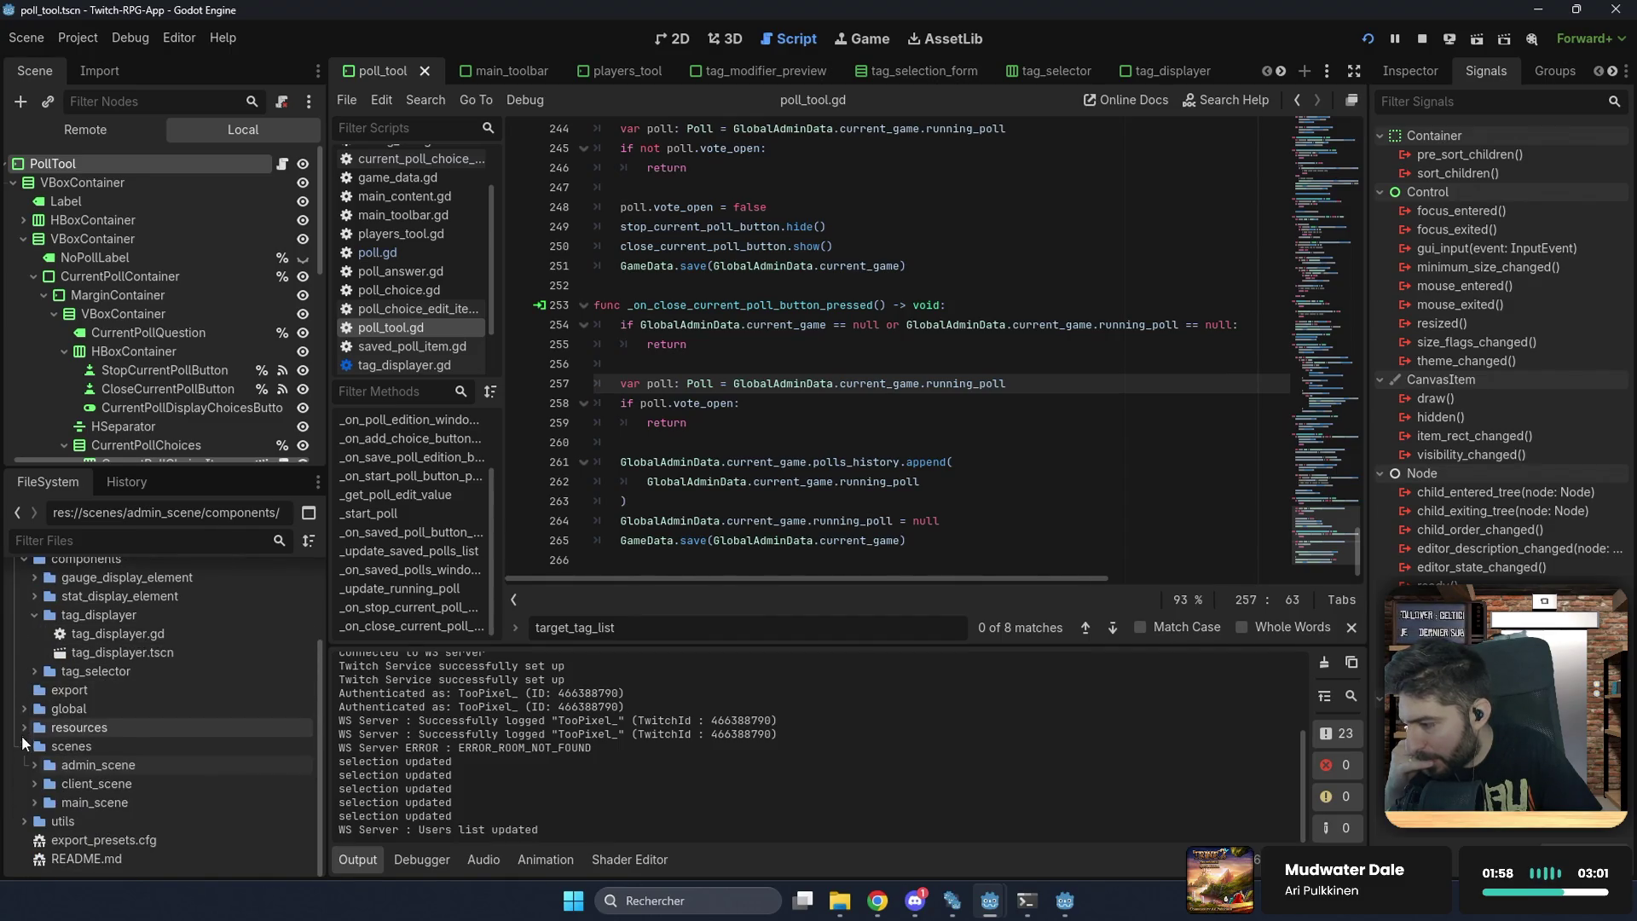
left_click(24, 709)
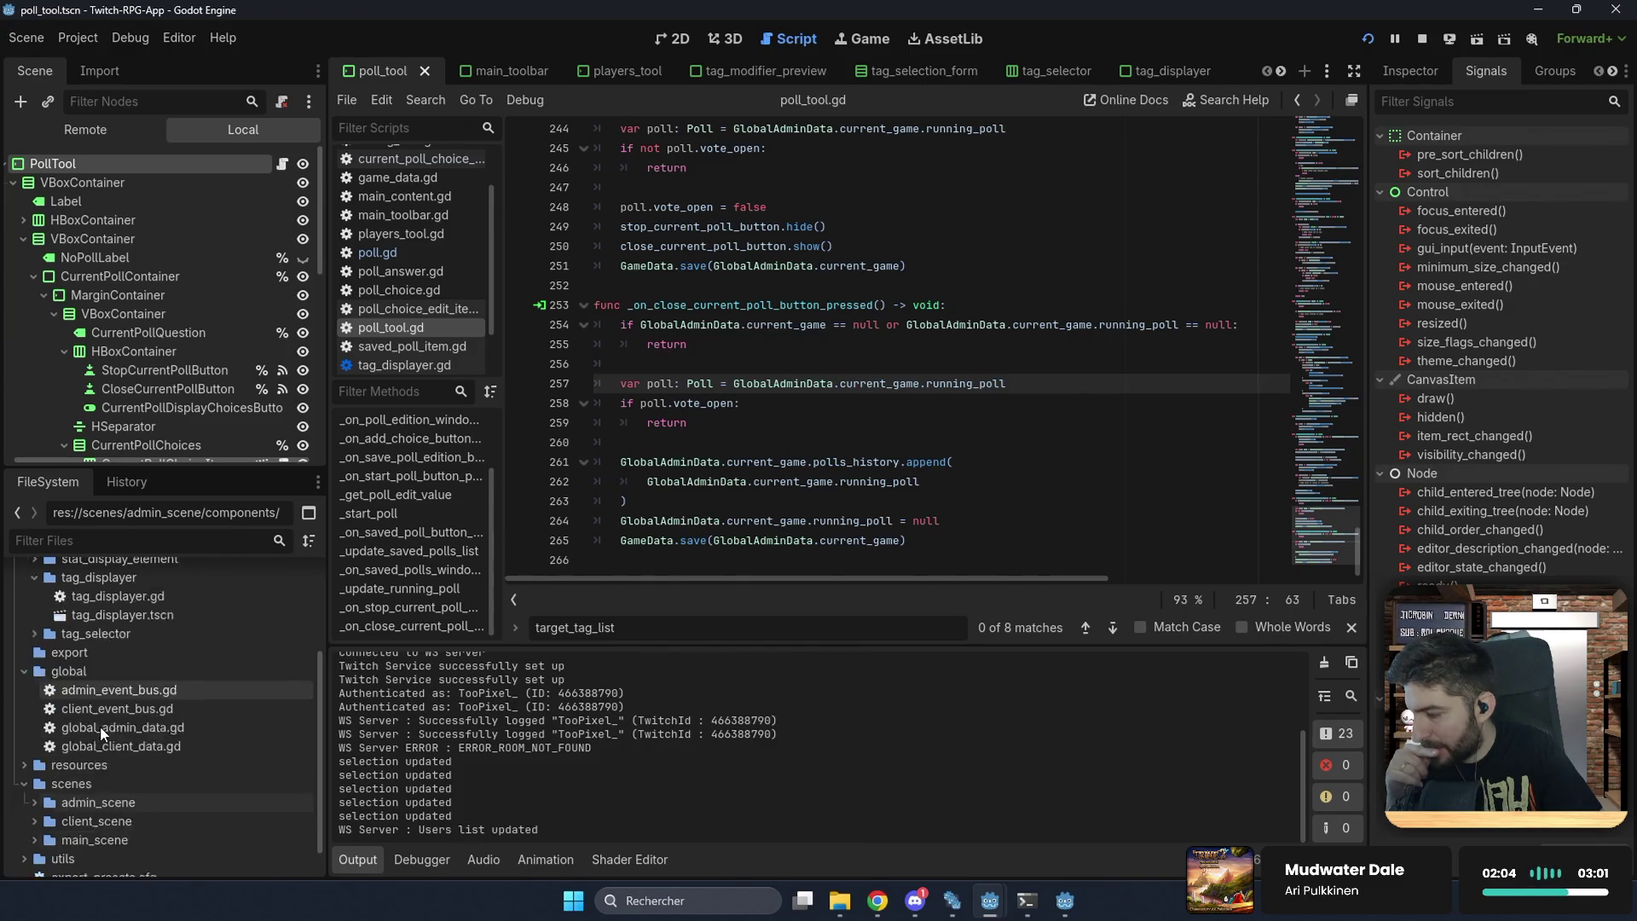
scroll(100, 727, "down", 2)
left_click(25, 728)
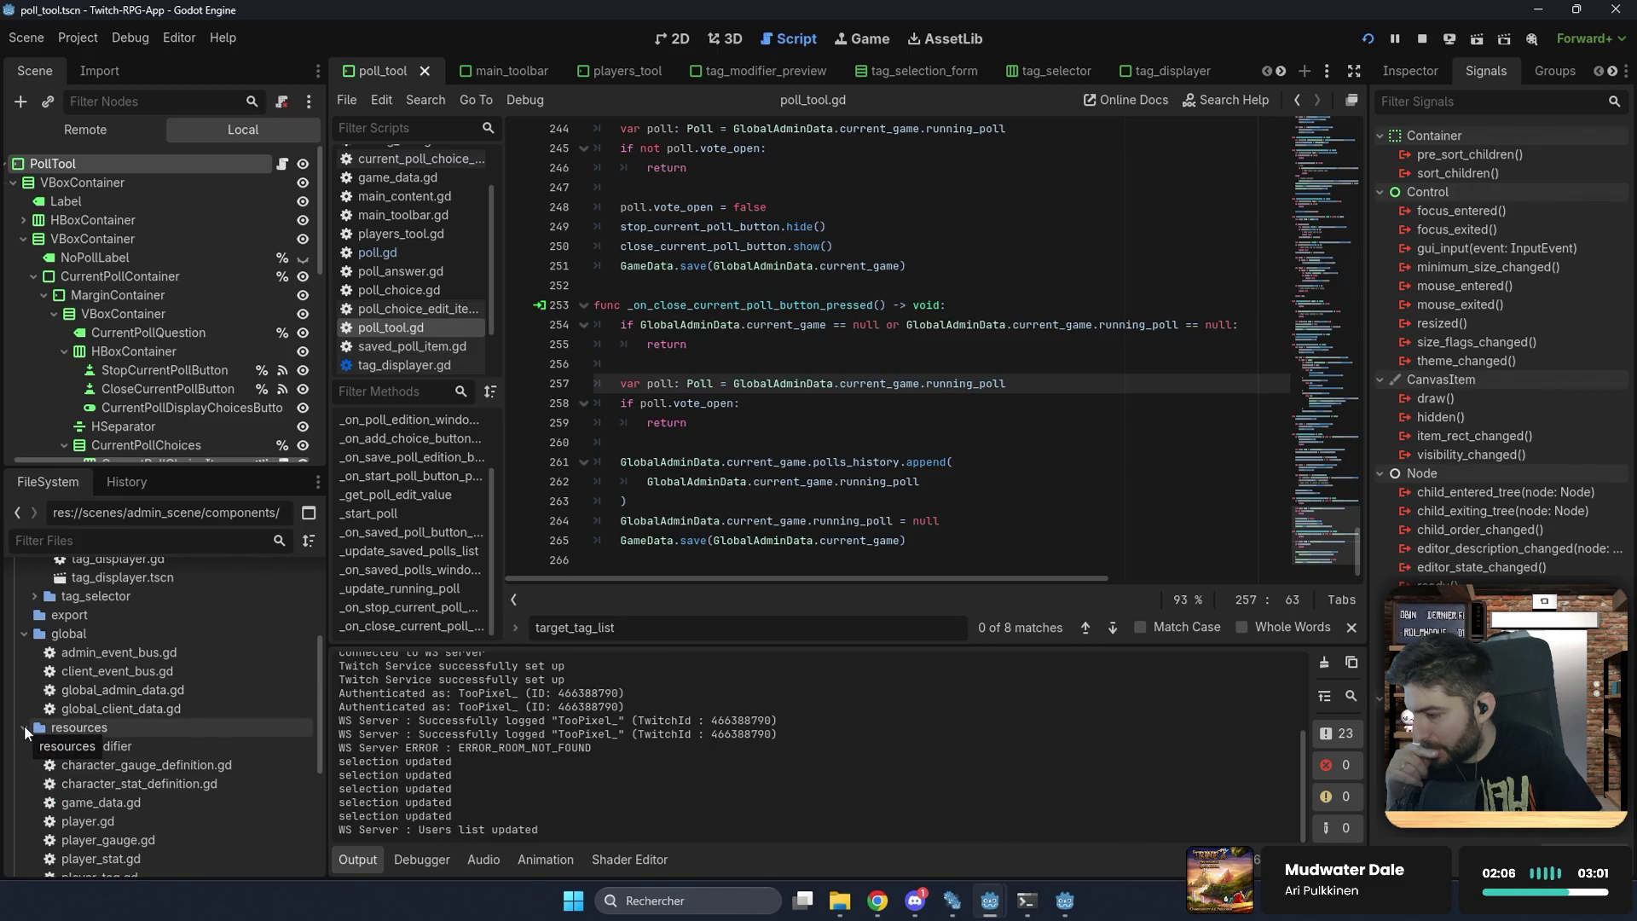
left_click(25, 727)
left_click(768, 423)
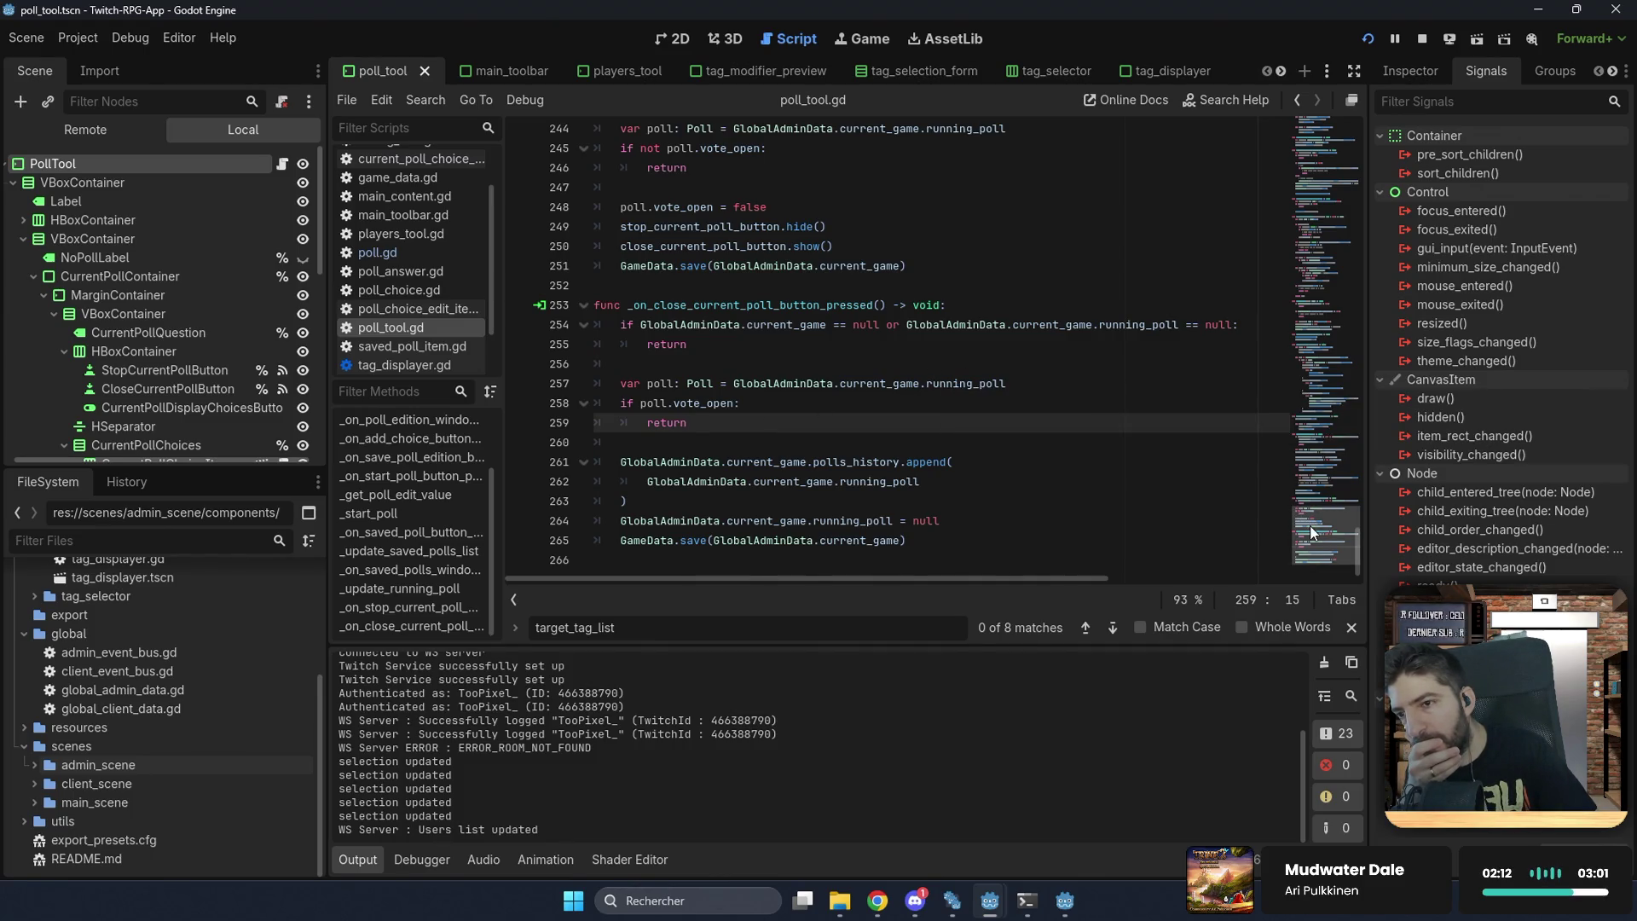
mouse_move(1310, 526)
left_mouse_down()
mouse_move(1313, 472)
mouse_move(1317, 531)
left_mouse_up()
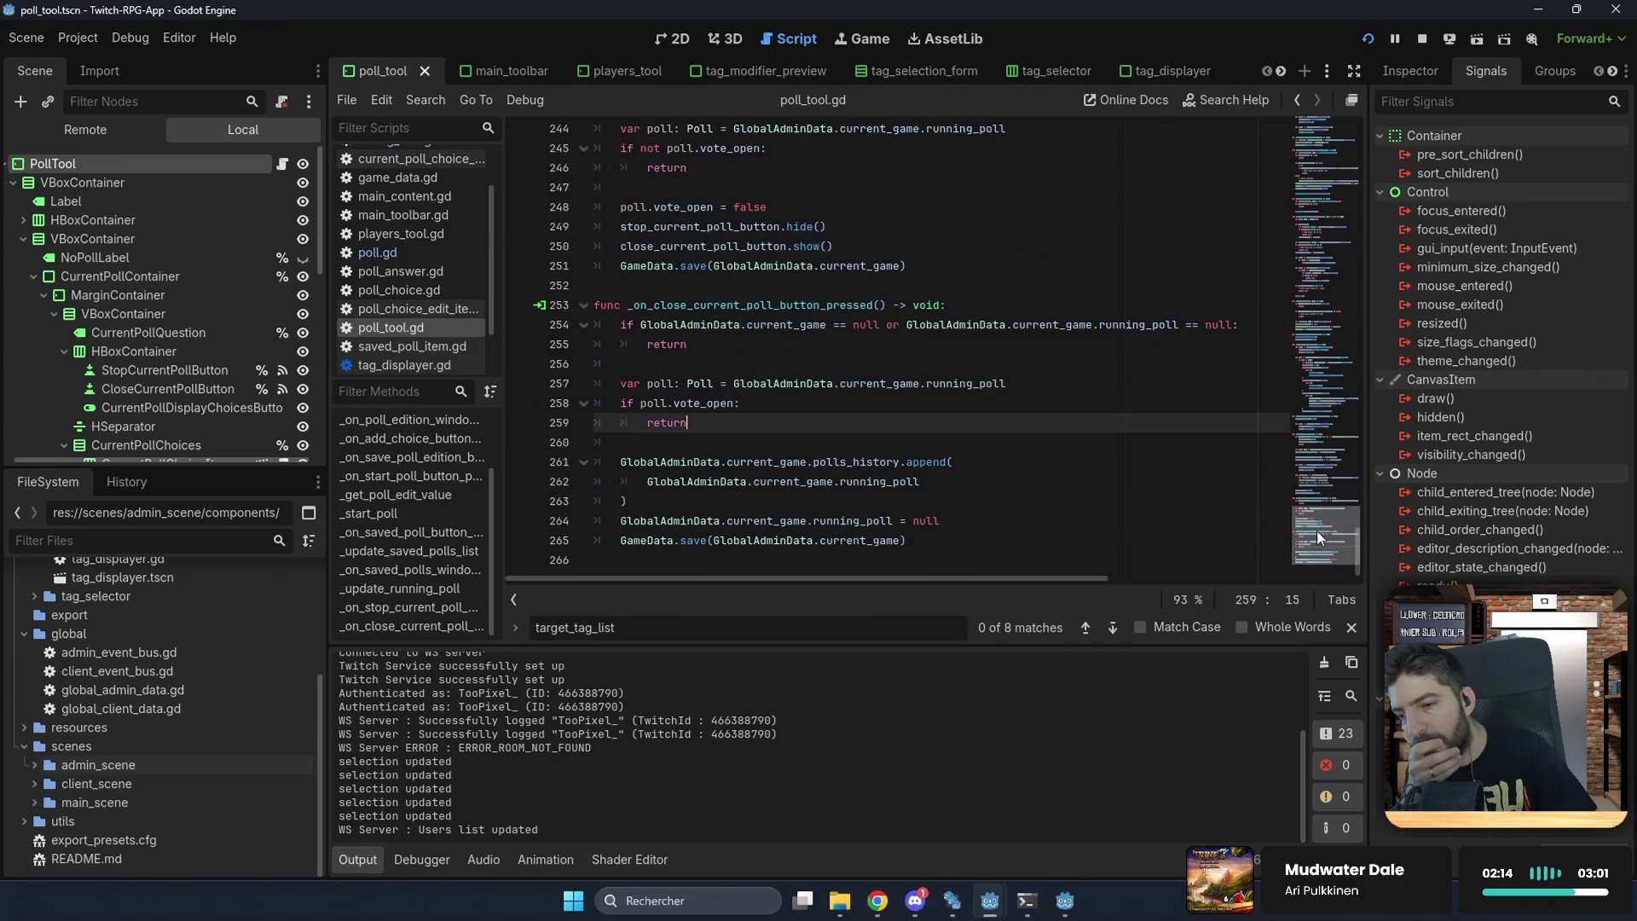
left_click(1042, 480)
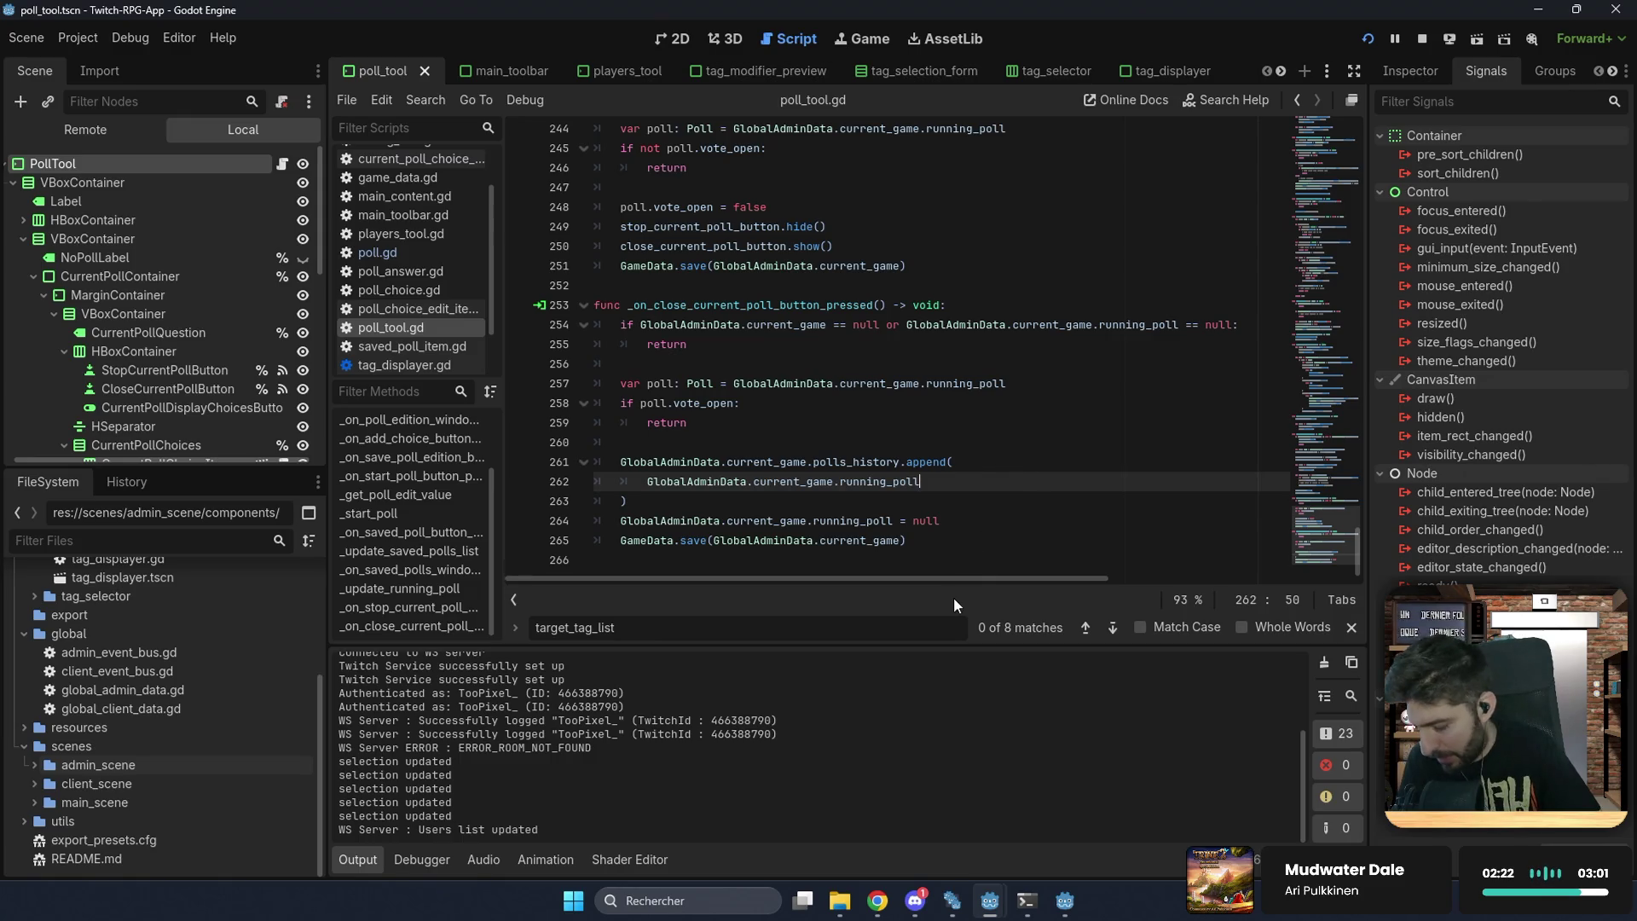
- Launch Sublime Text 3, dismiss the update prompt, and start a new note with '- Client connecté'
key("super")
type("su")
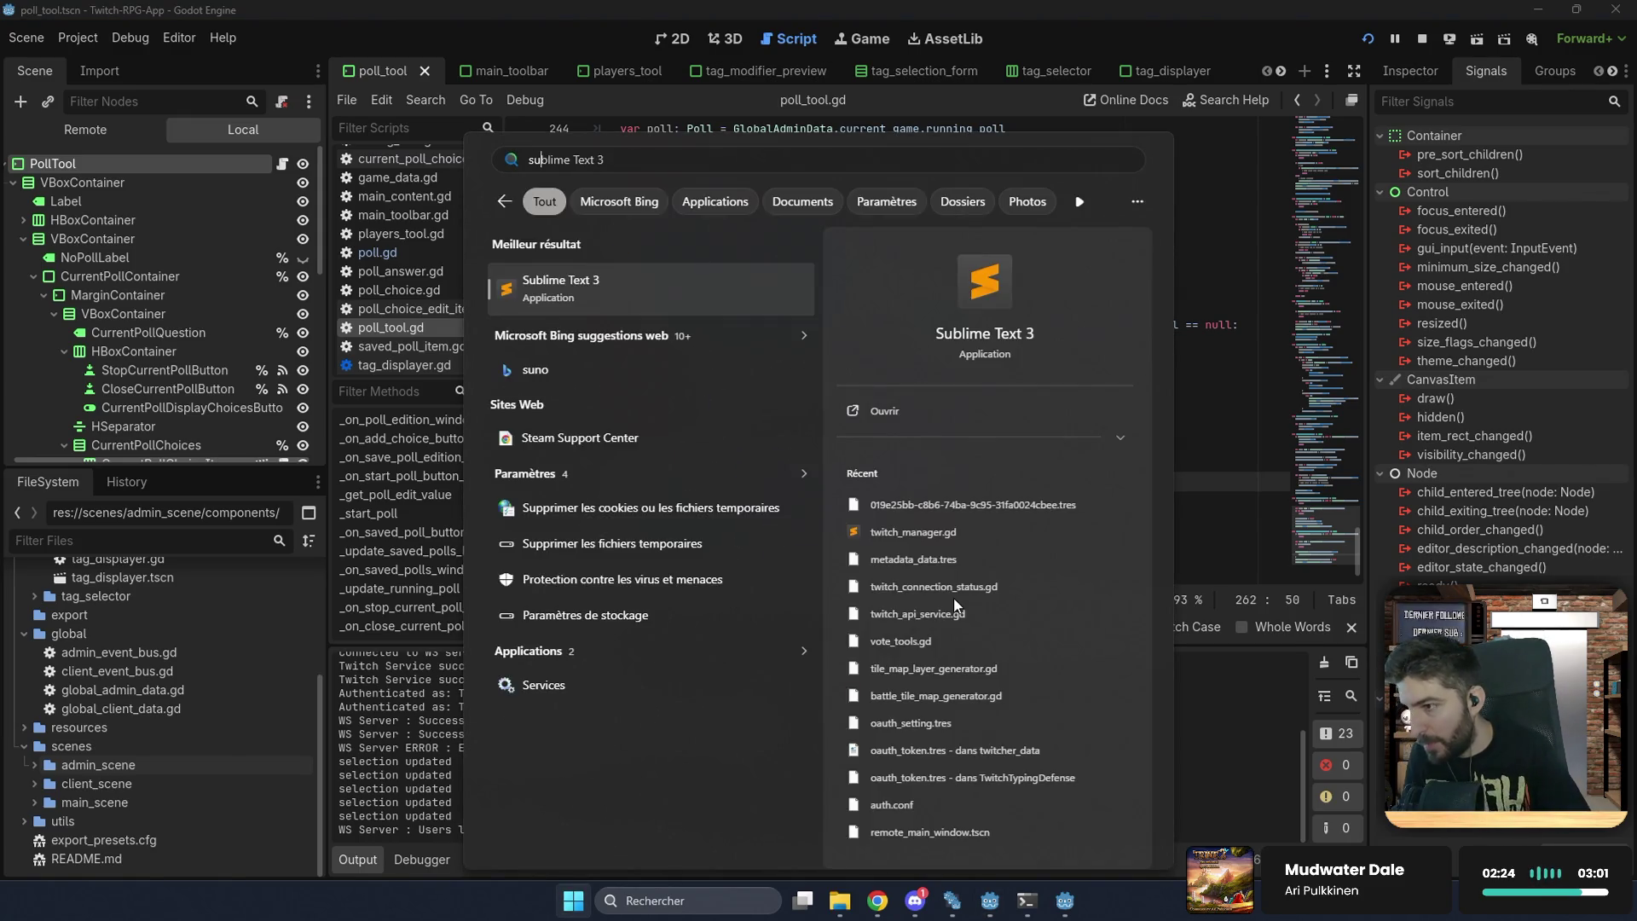
key("Return")
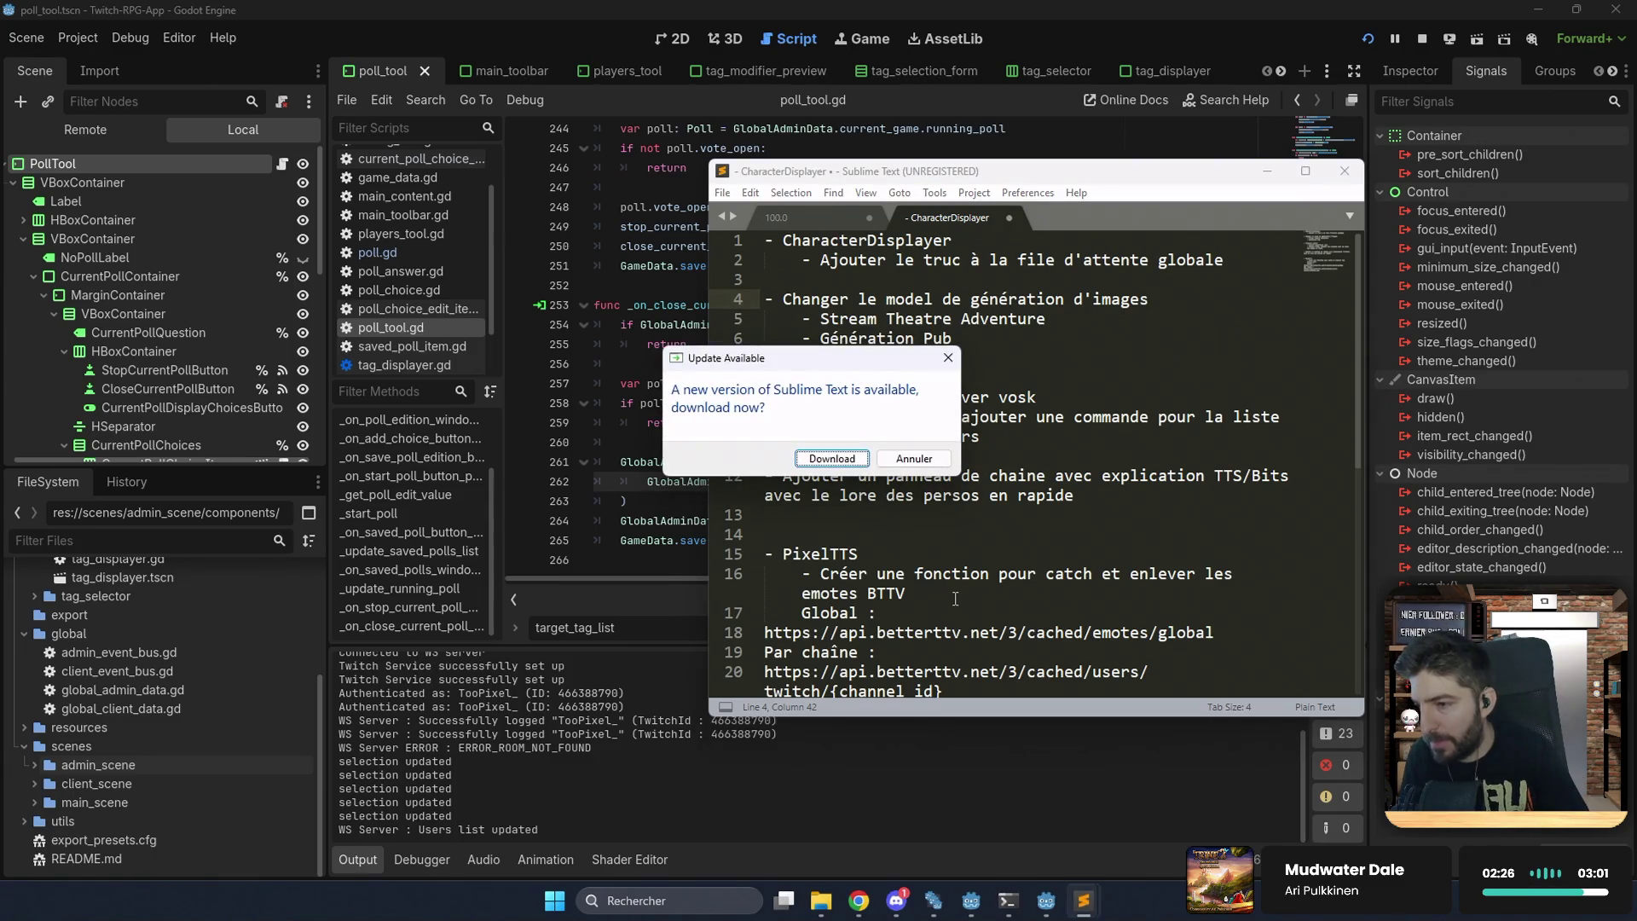
left_click(914, 459)
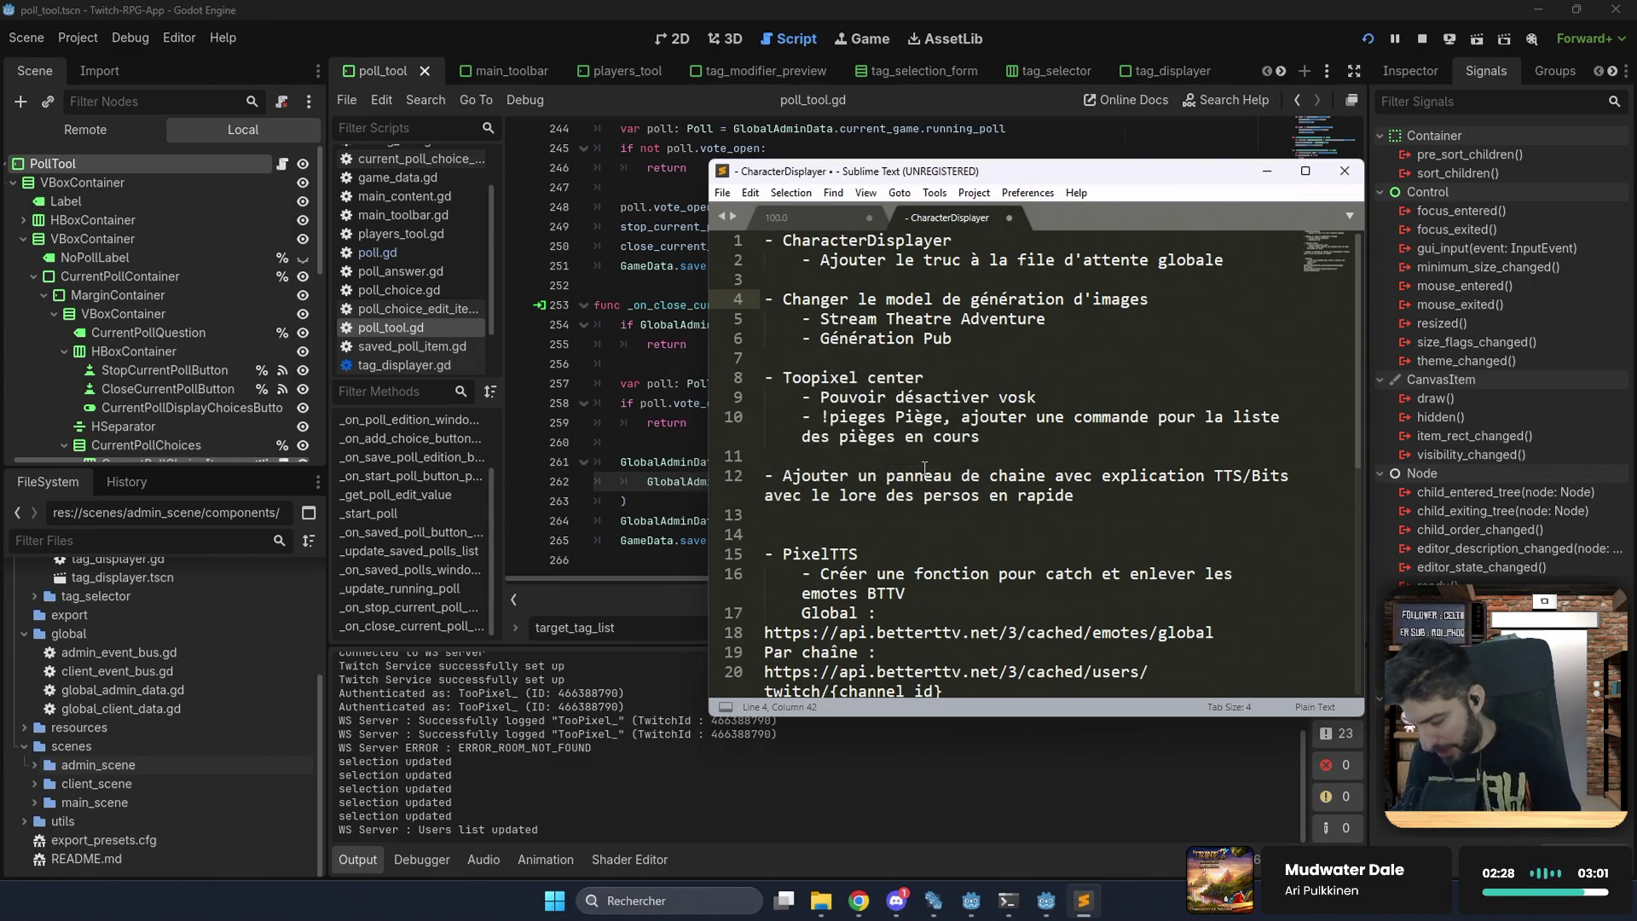
key("ctrl+n")
type("- Clien")
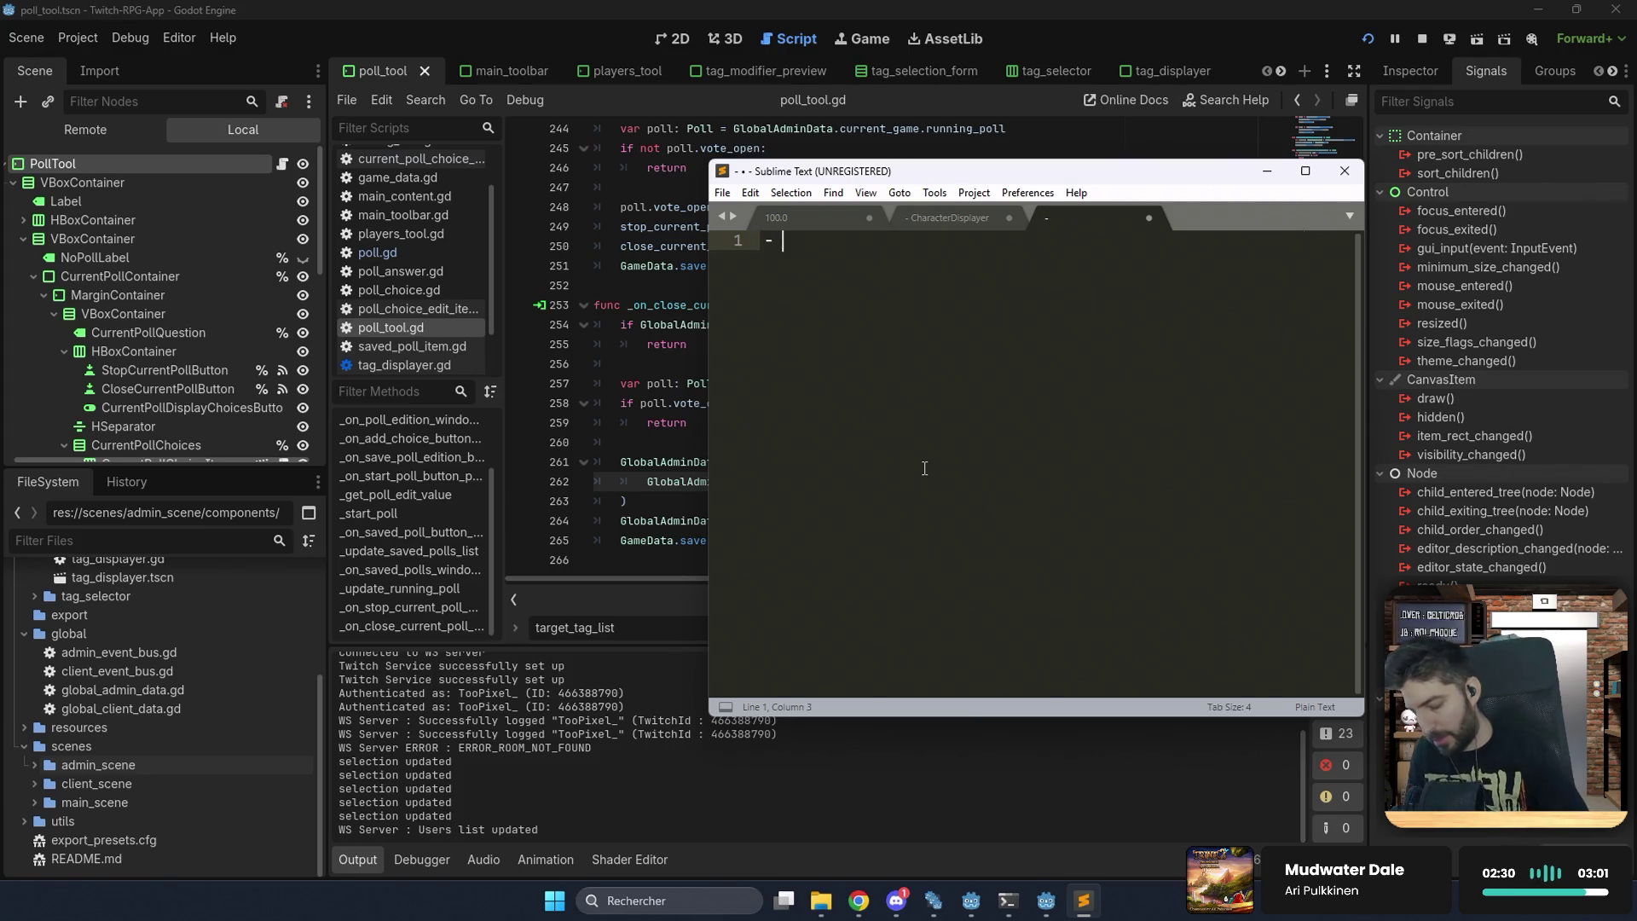
type("t connect")
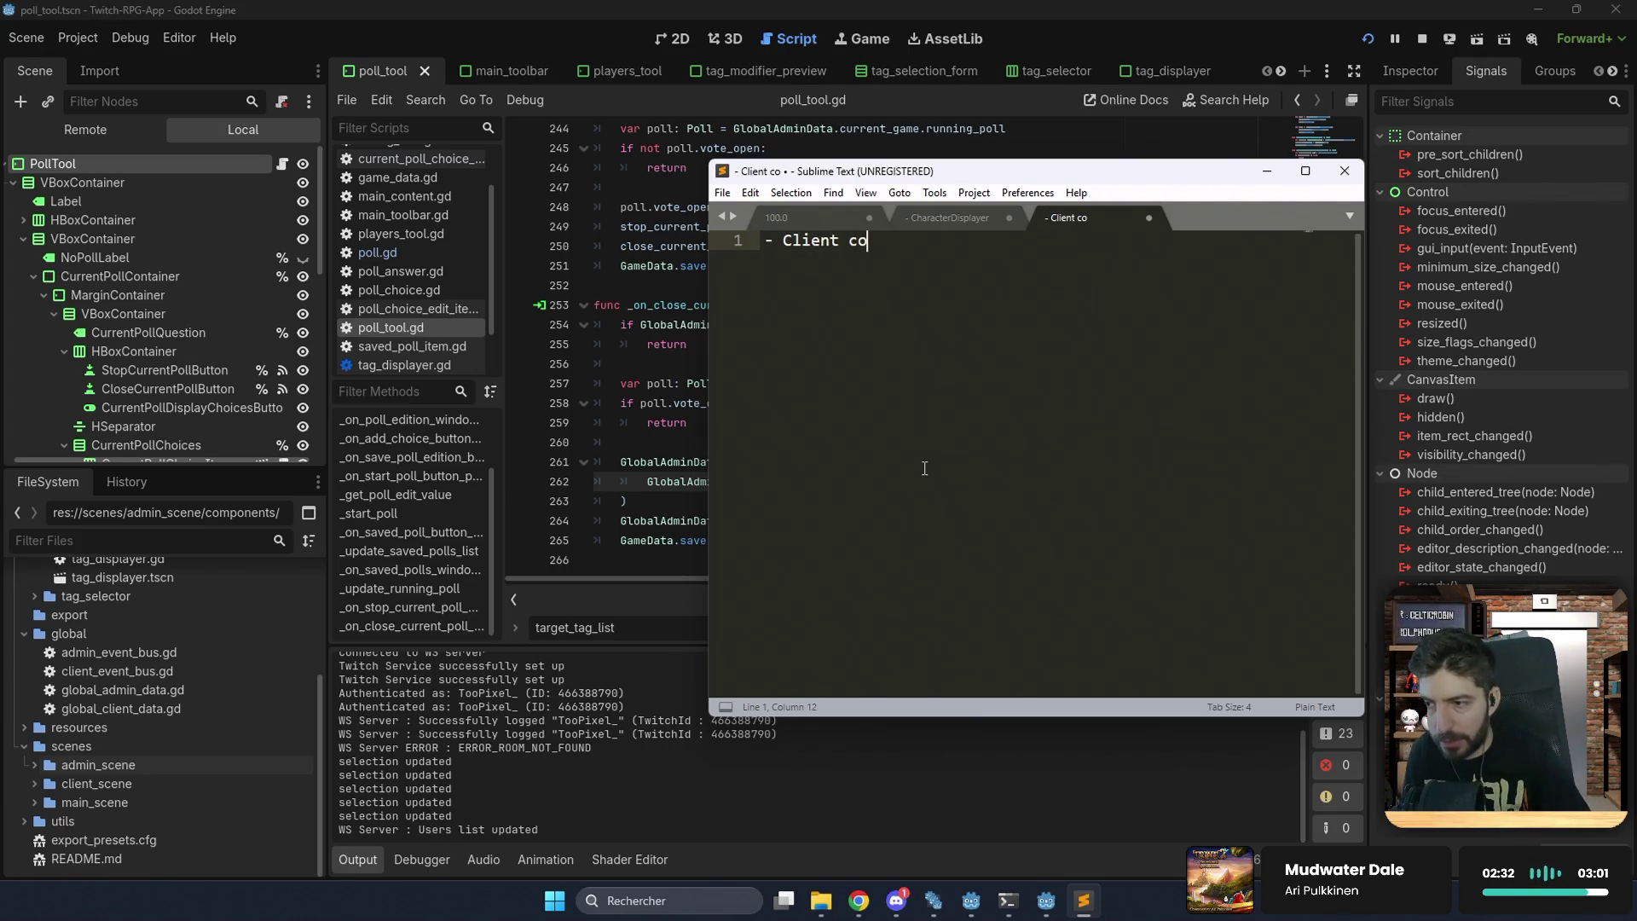
type("é")
- Under 'Client connecté', add an indented sub-bullet 'Si sondage lancé' where ADMIN leads to 'voir le sondage (si pas déja répondu)'
key("Return")
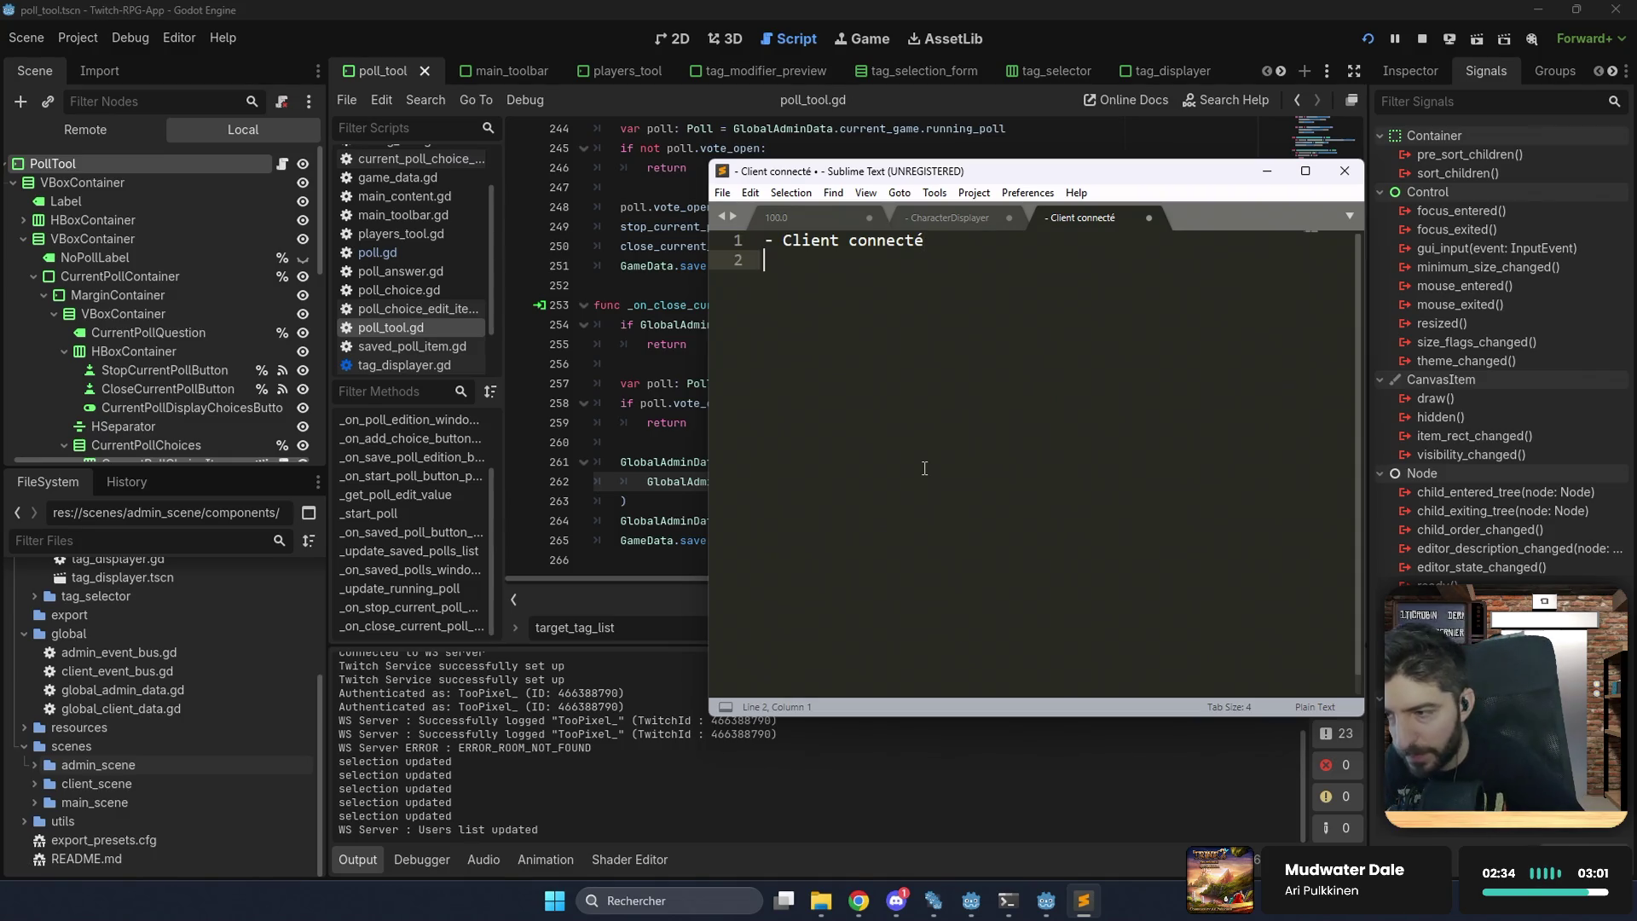
key("Tab")
type("-")
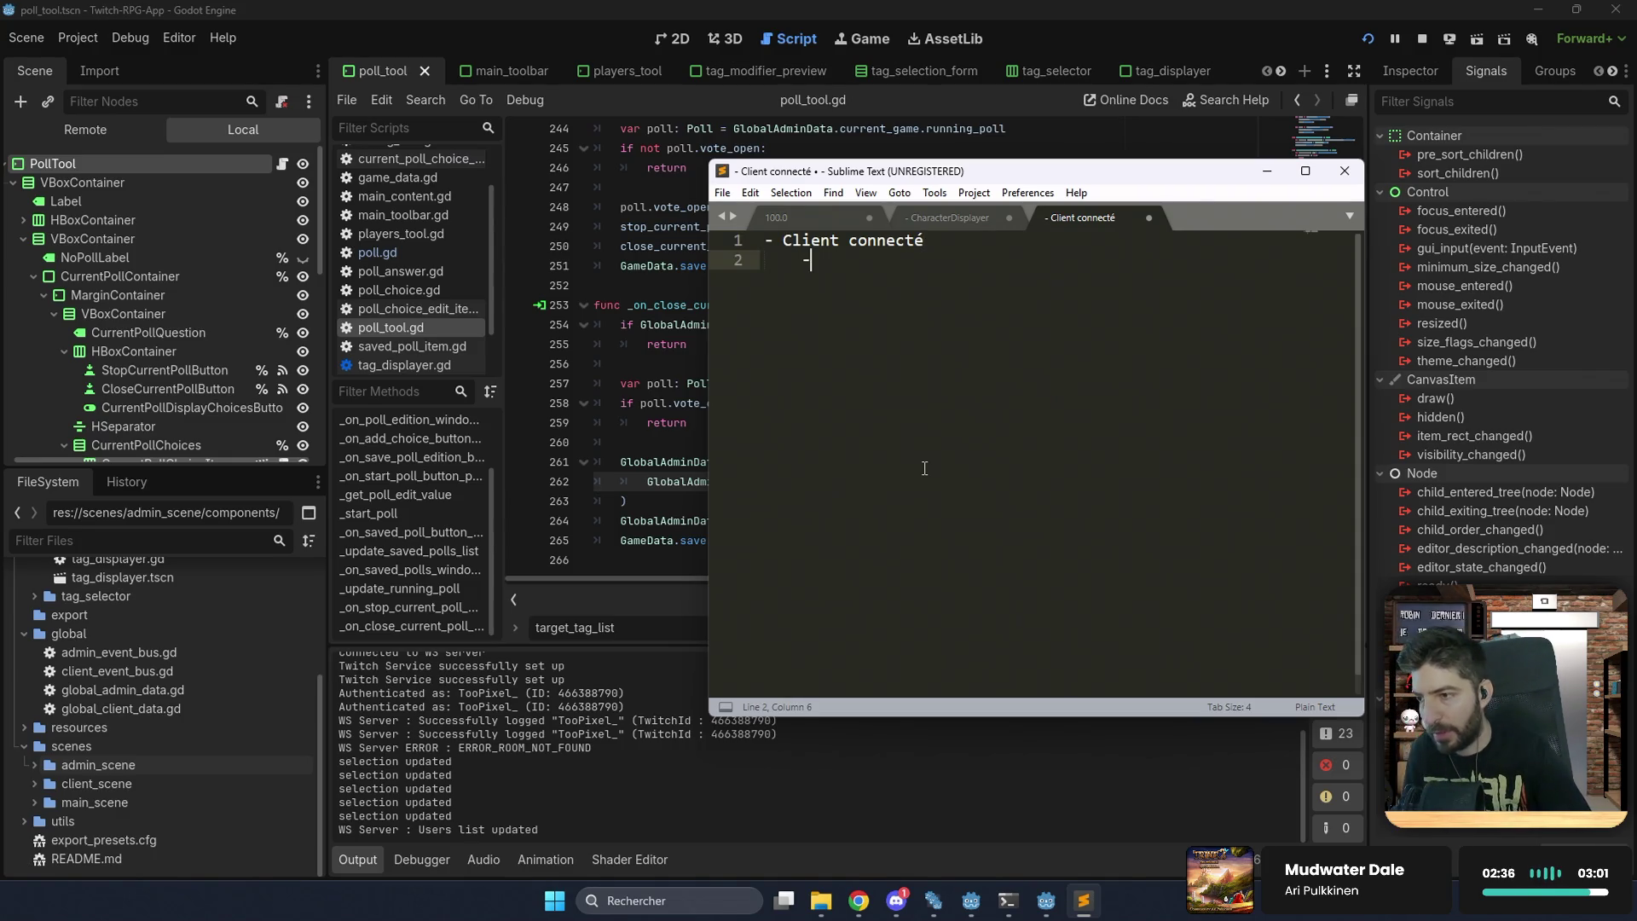
type("- Si ")
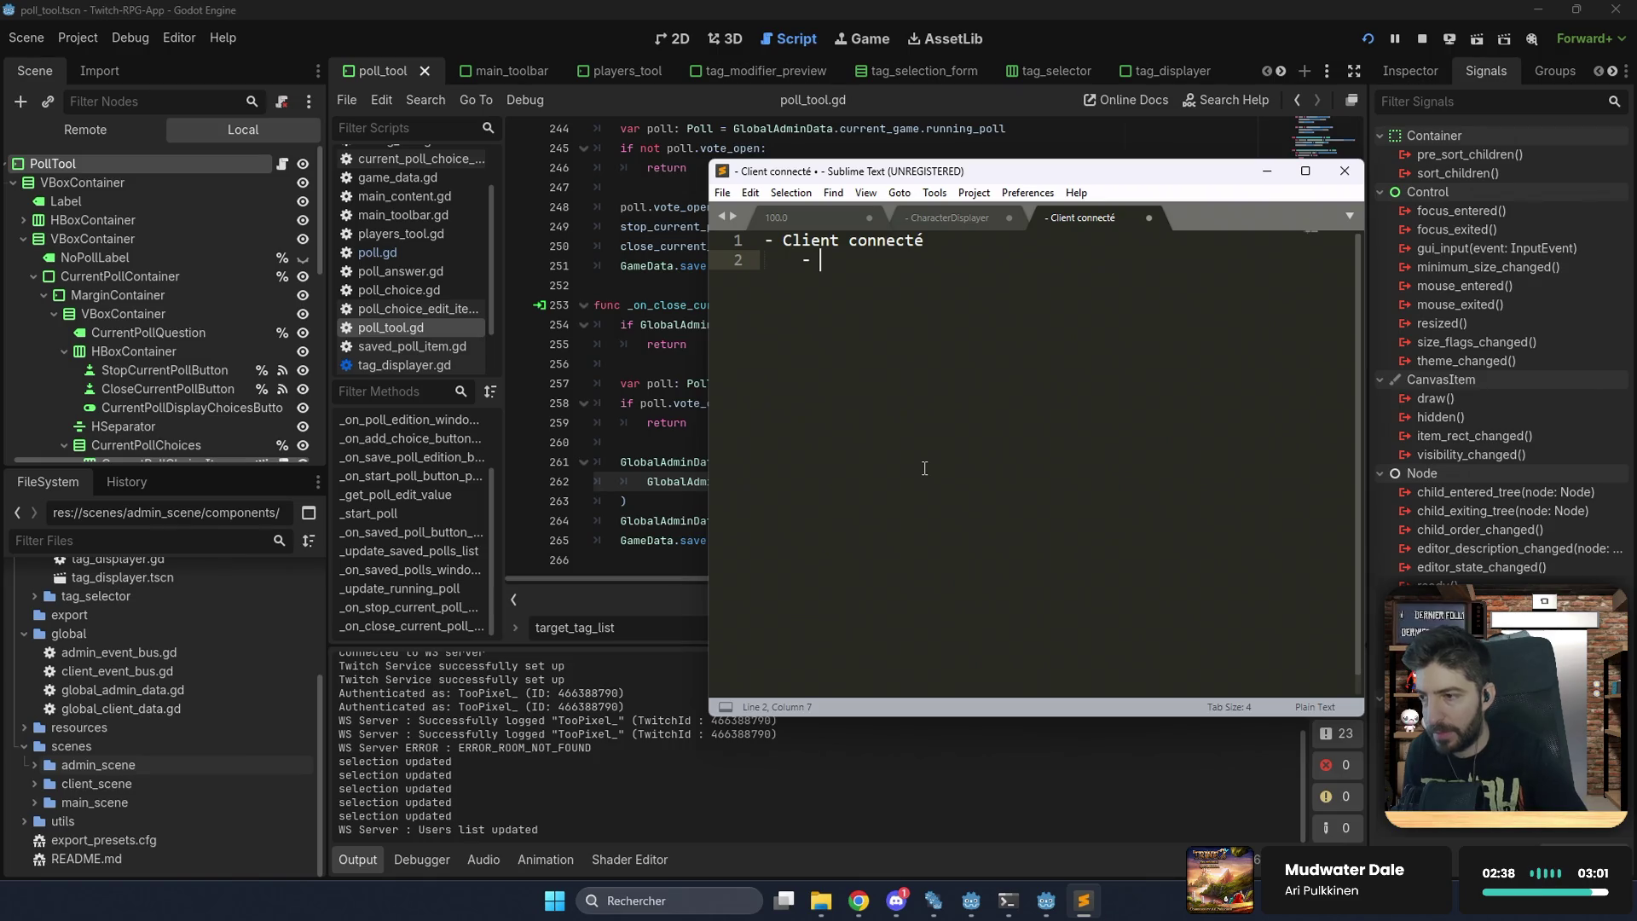
type("sondage")
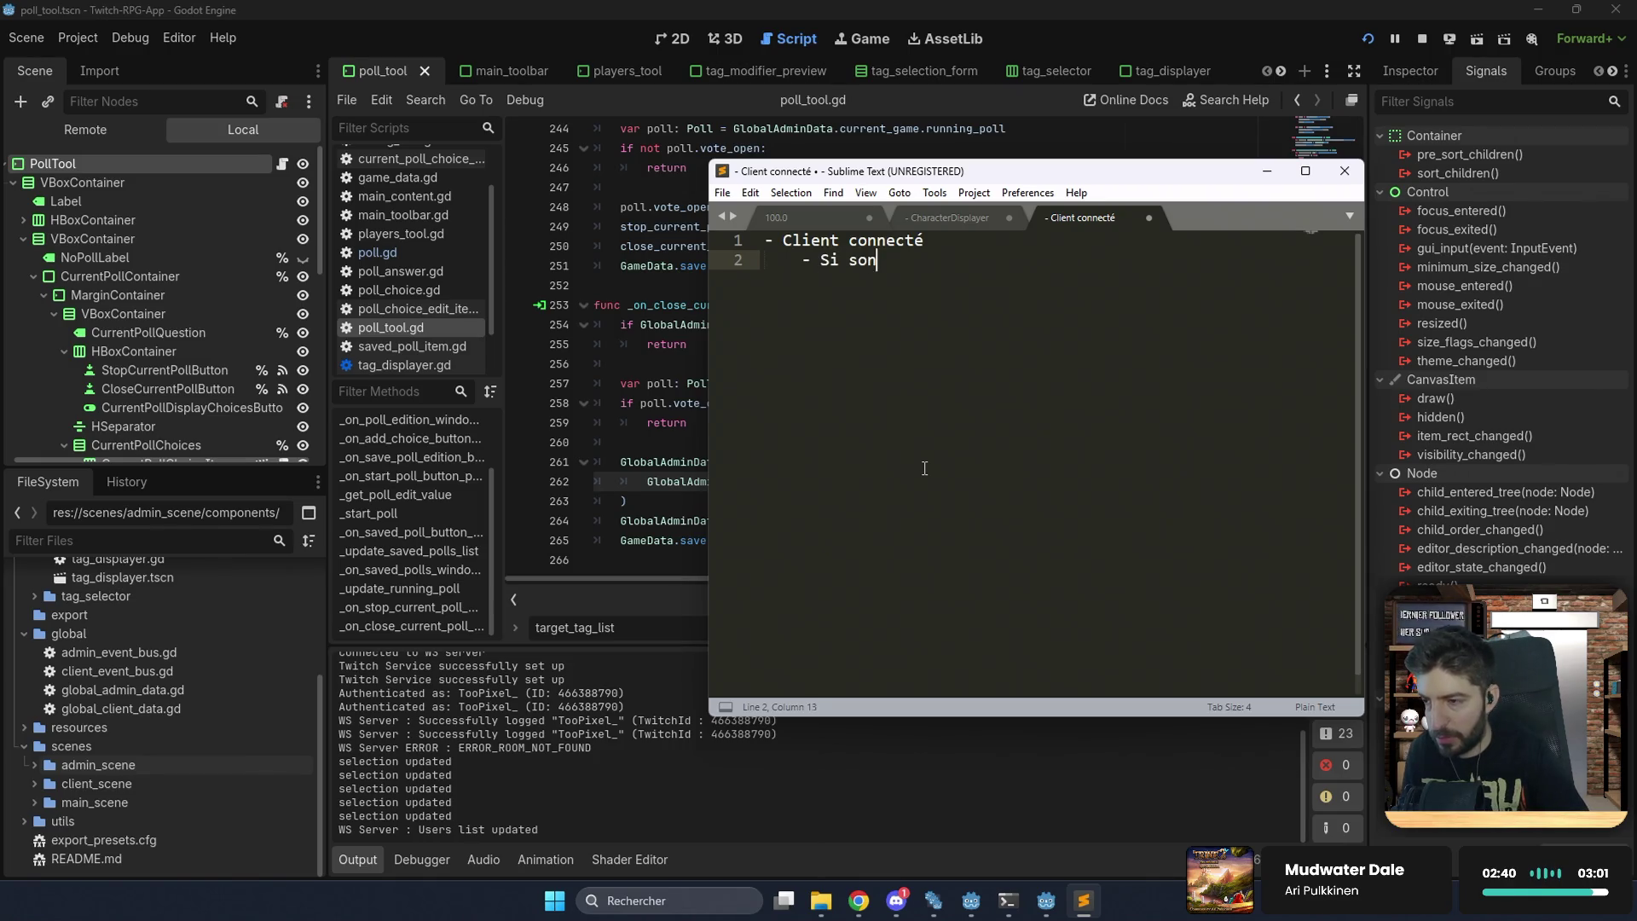
type(" lancé =")
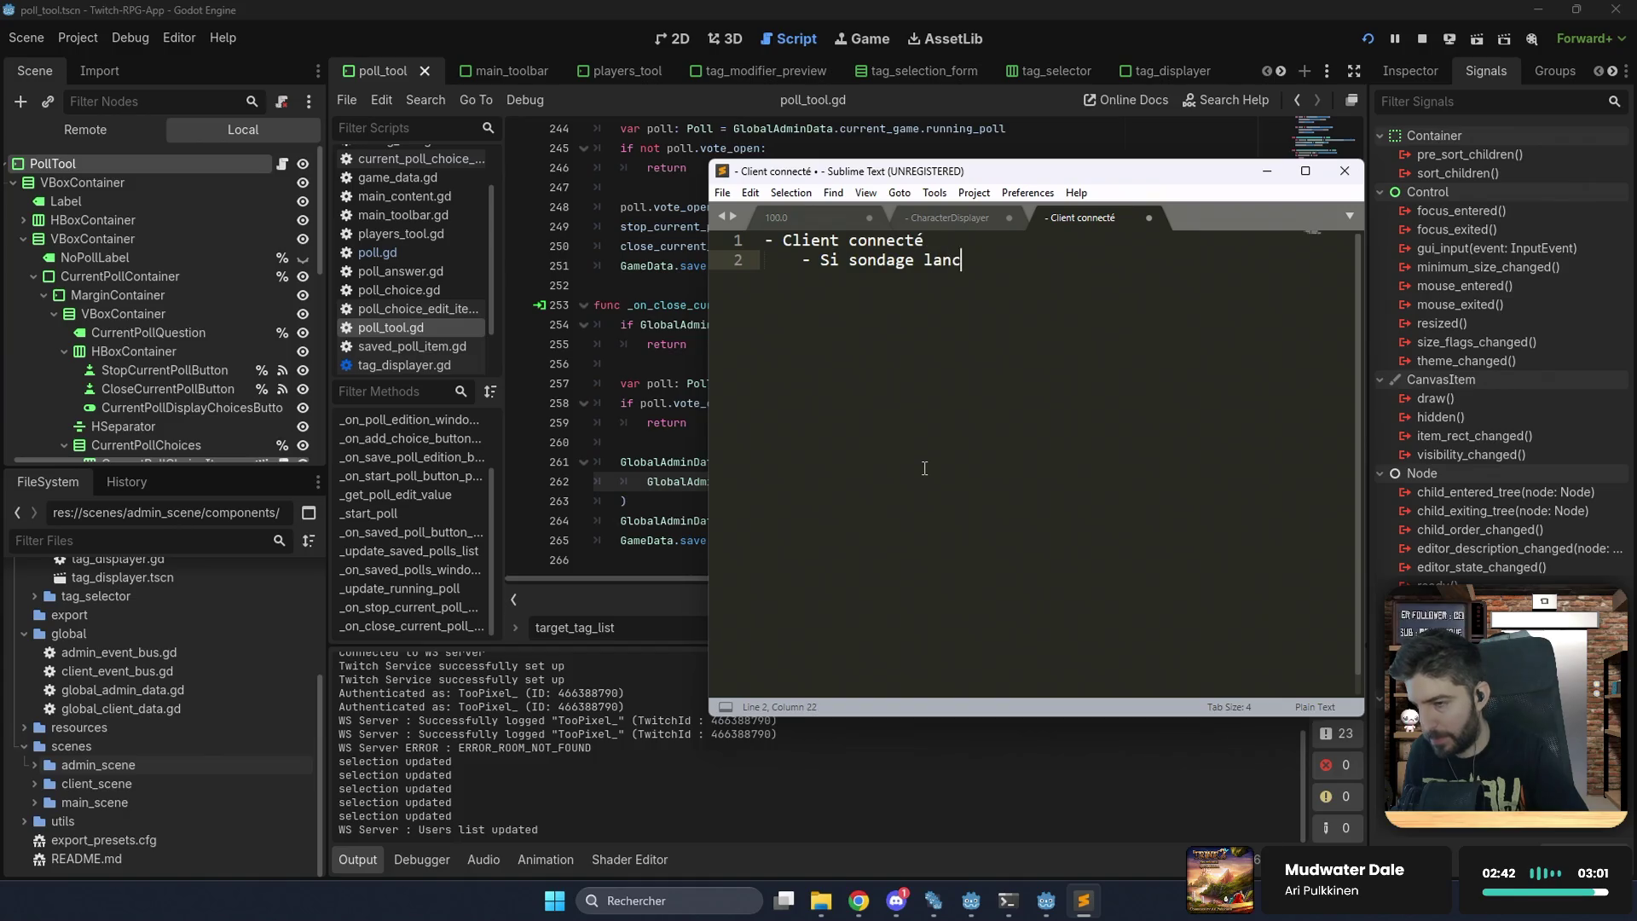
type(">")
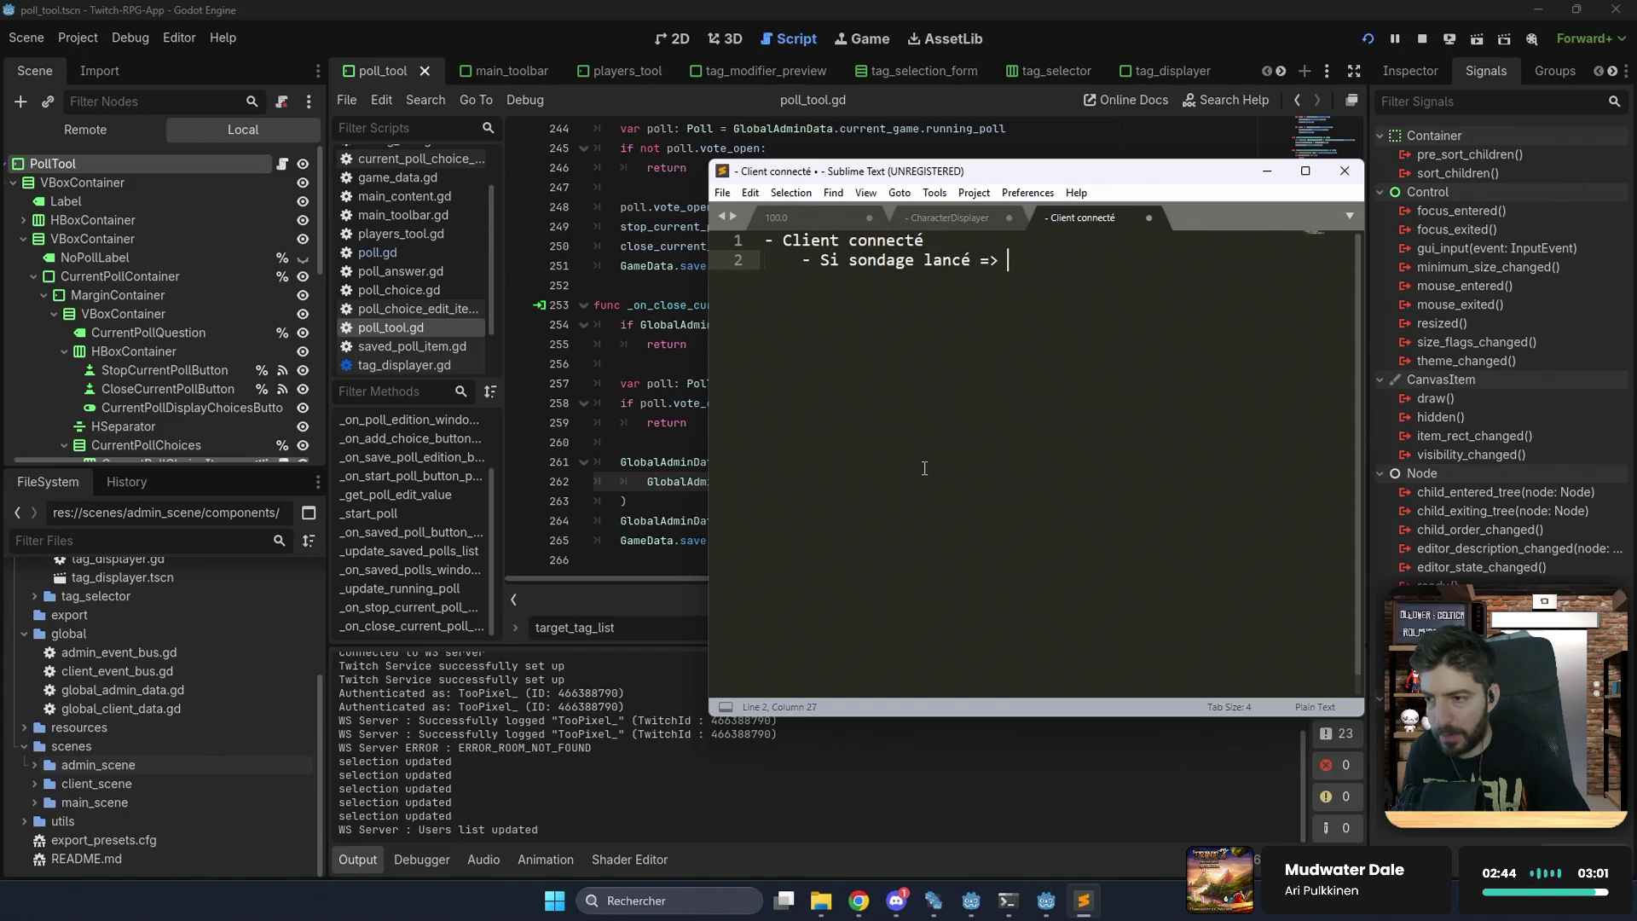
key("Left")
key("Left")
key("Left")
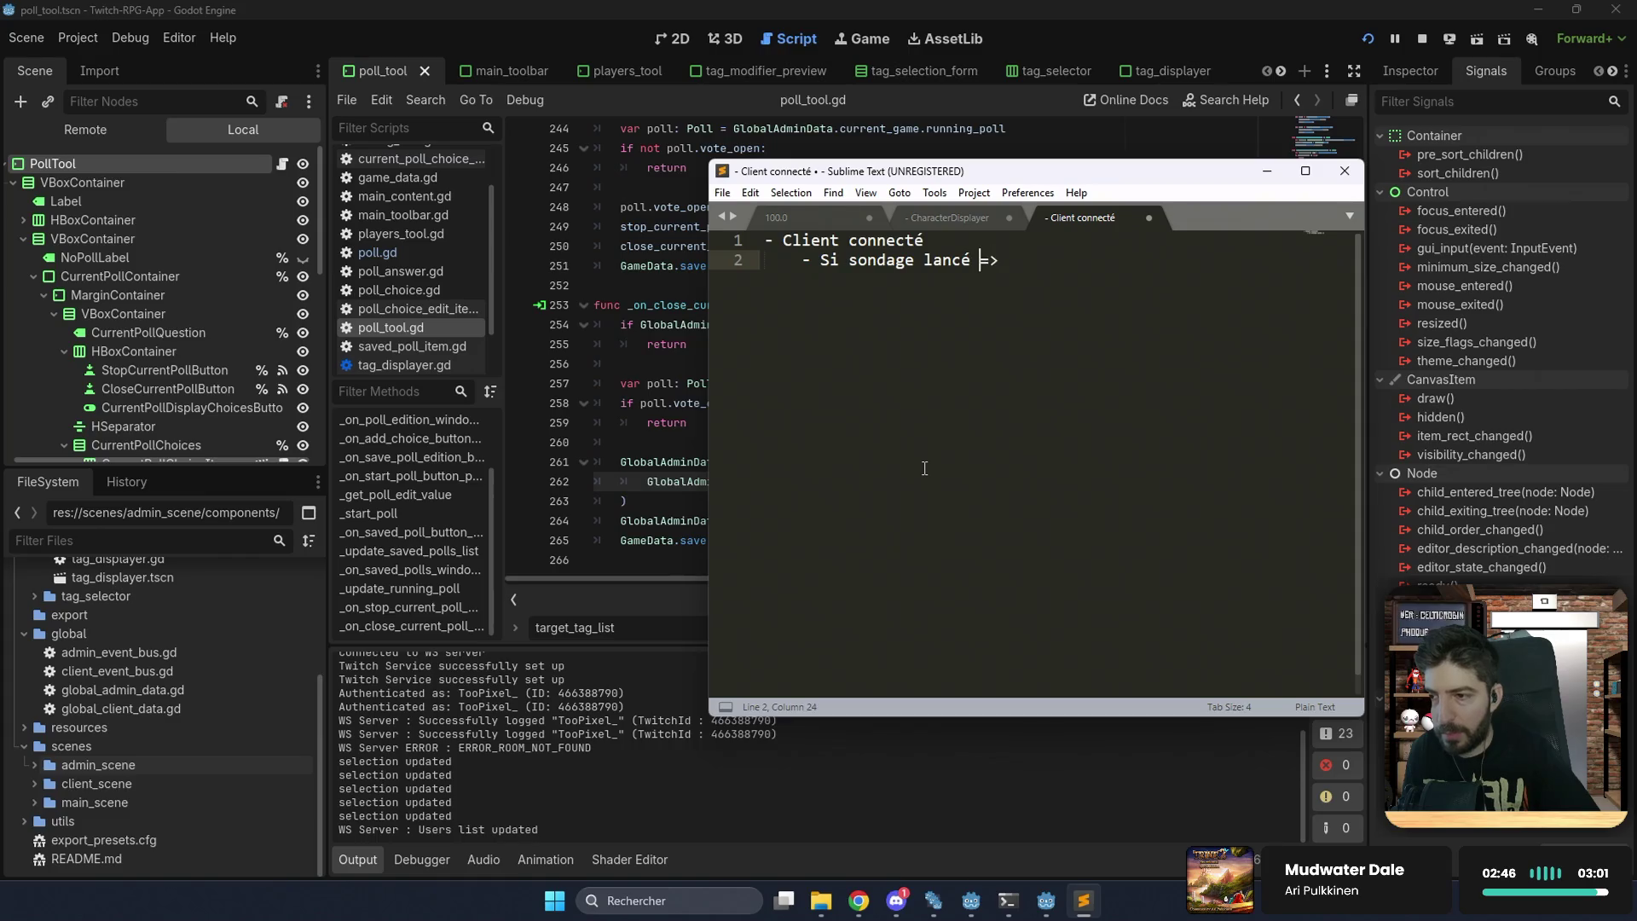
type("ADMION")
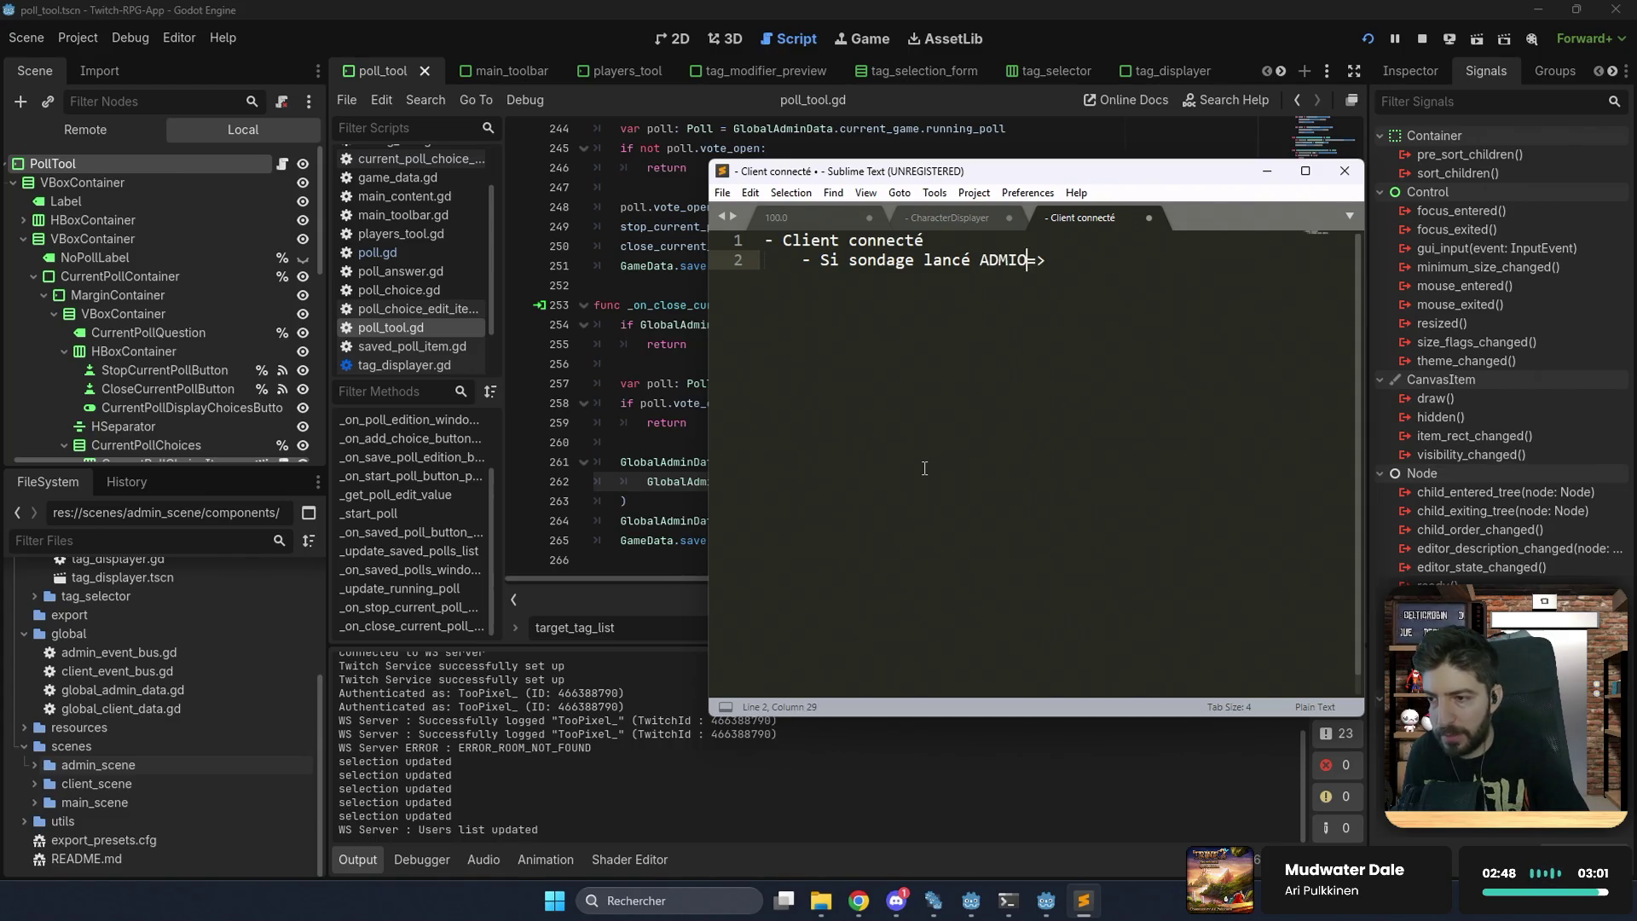
key("BackSpace")
key("Right")
key("End")
type("re")
key("BackSpace")
key("BackSpace")
type("voir le sondage")
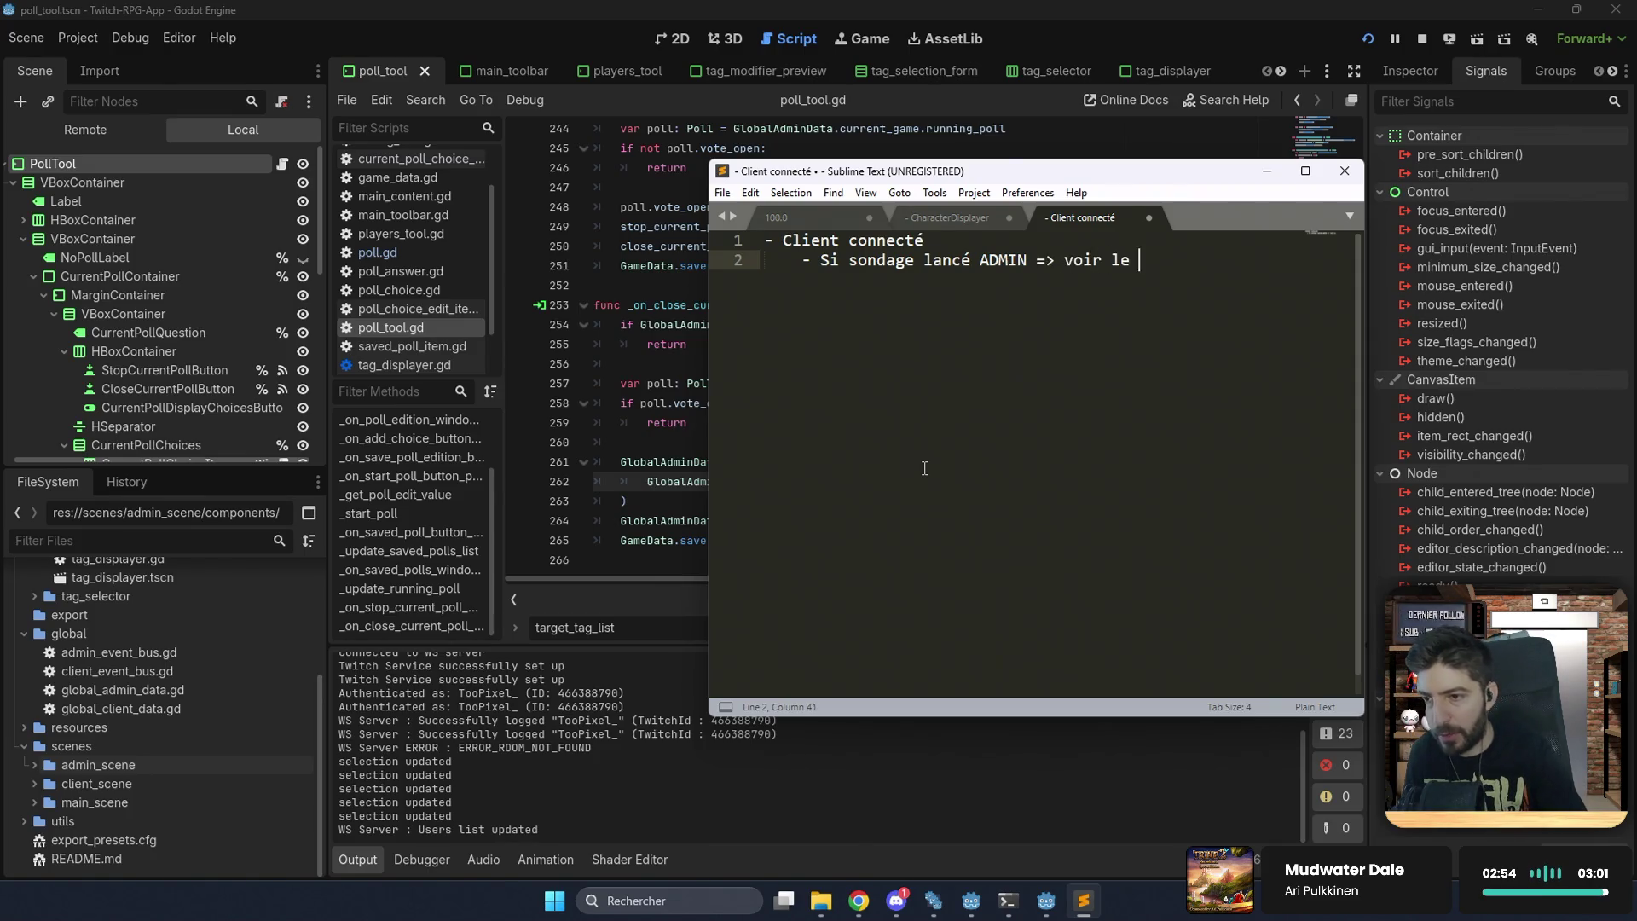
type(" (si p")
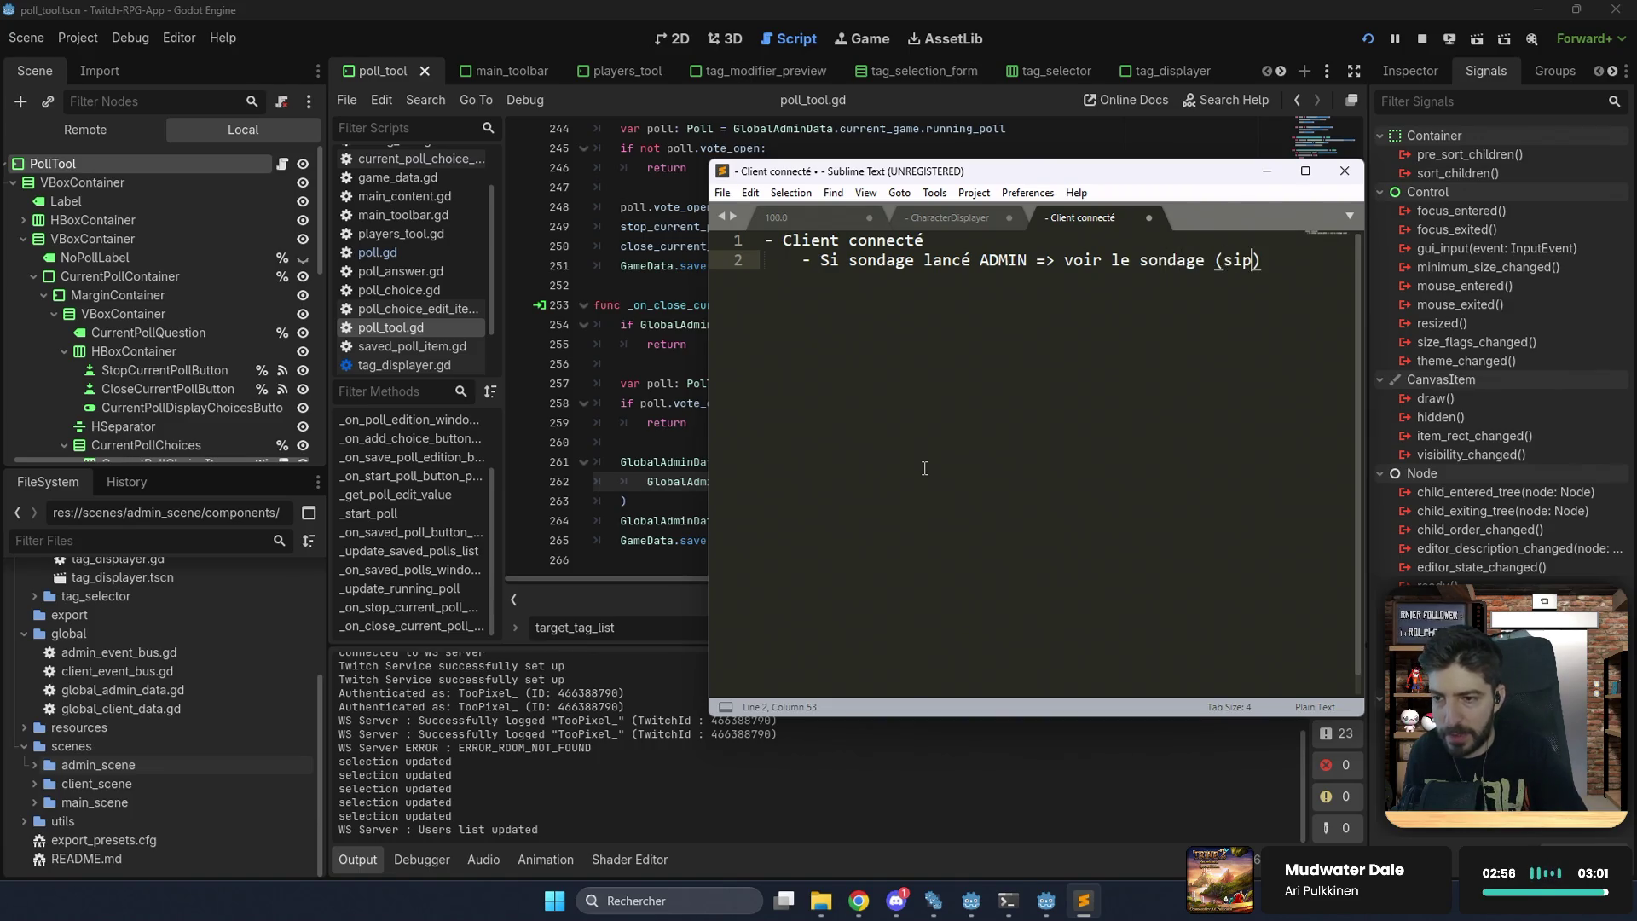
type("as déja")
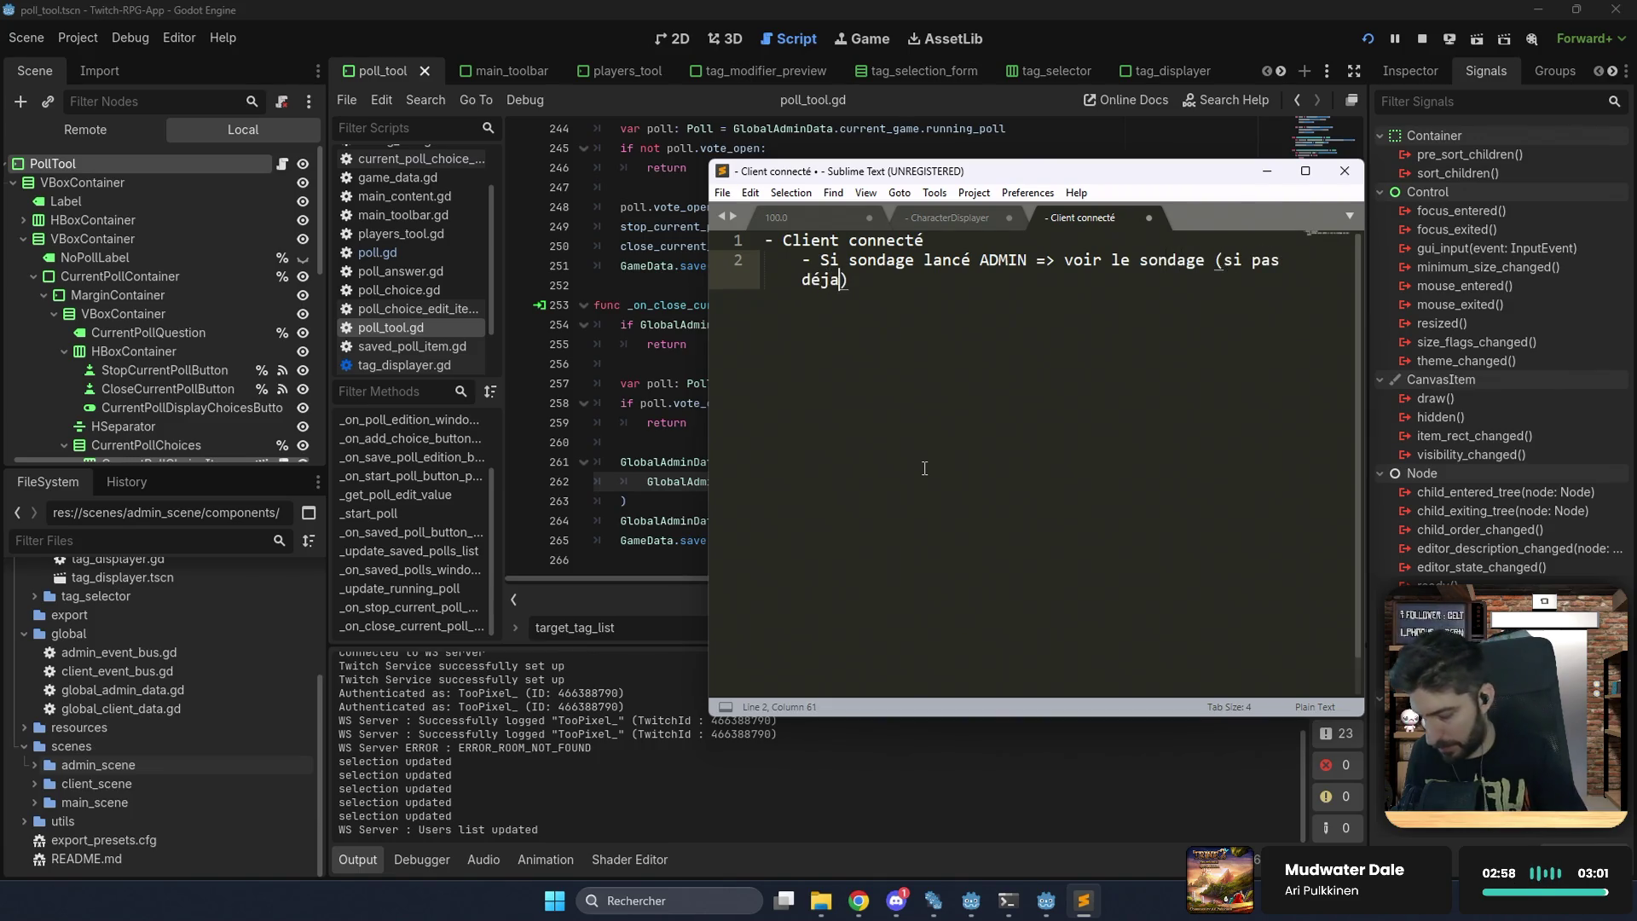
type(" répondu")
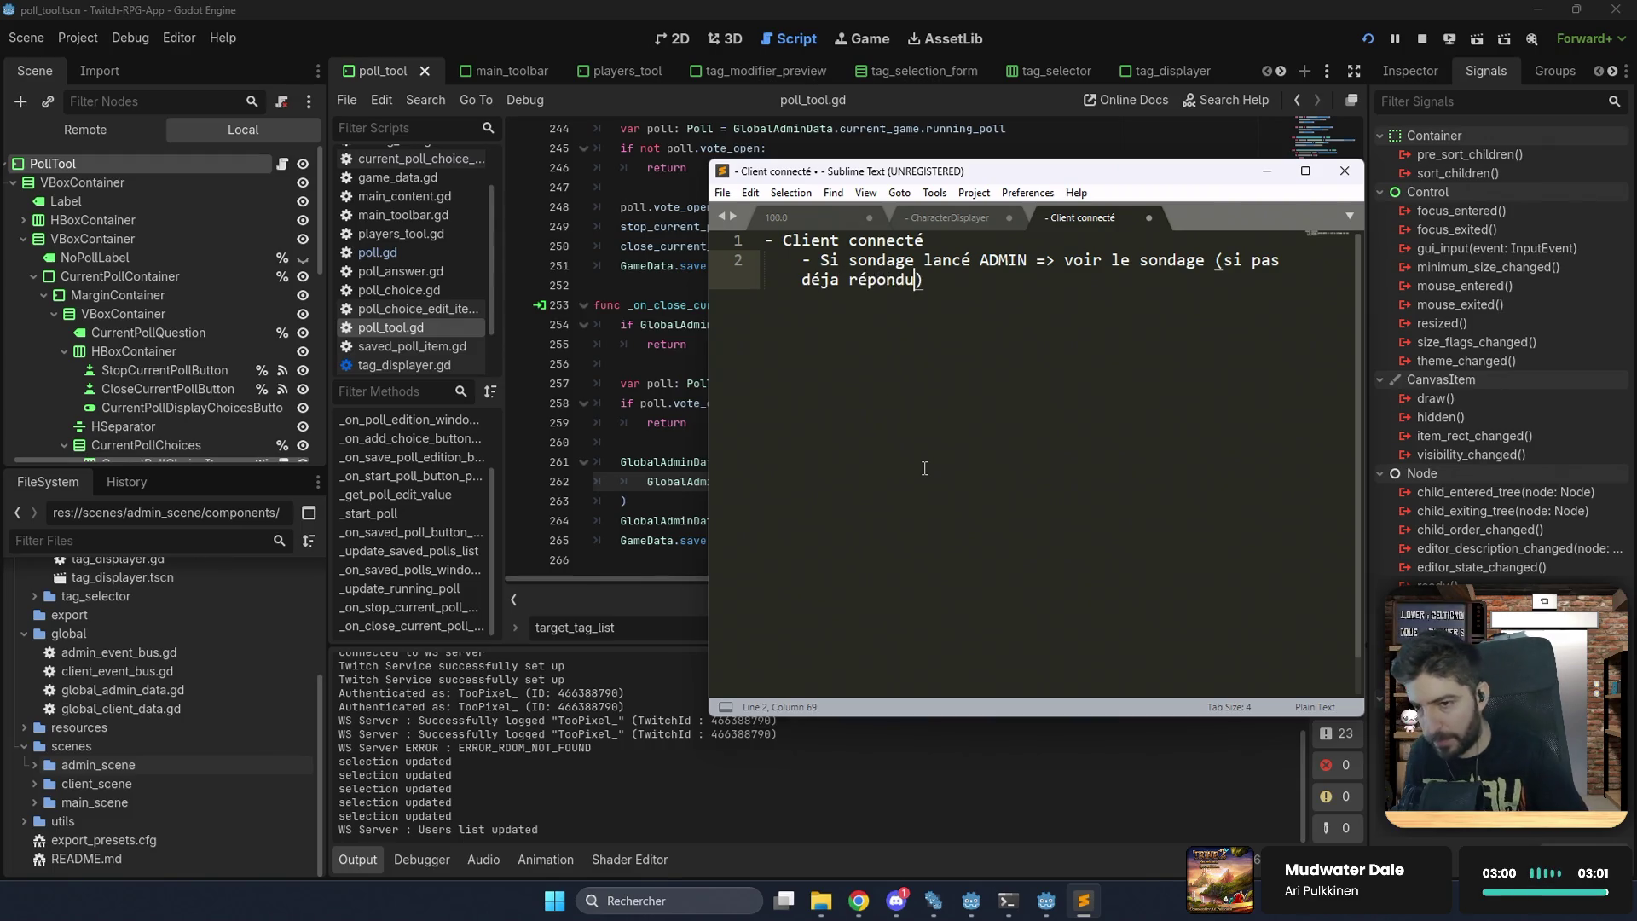
type(")")
- Add the top-level case 'Client connecté après lancement du sondage'
key("Return")
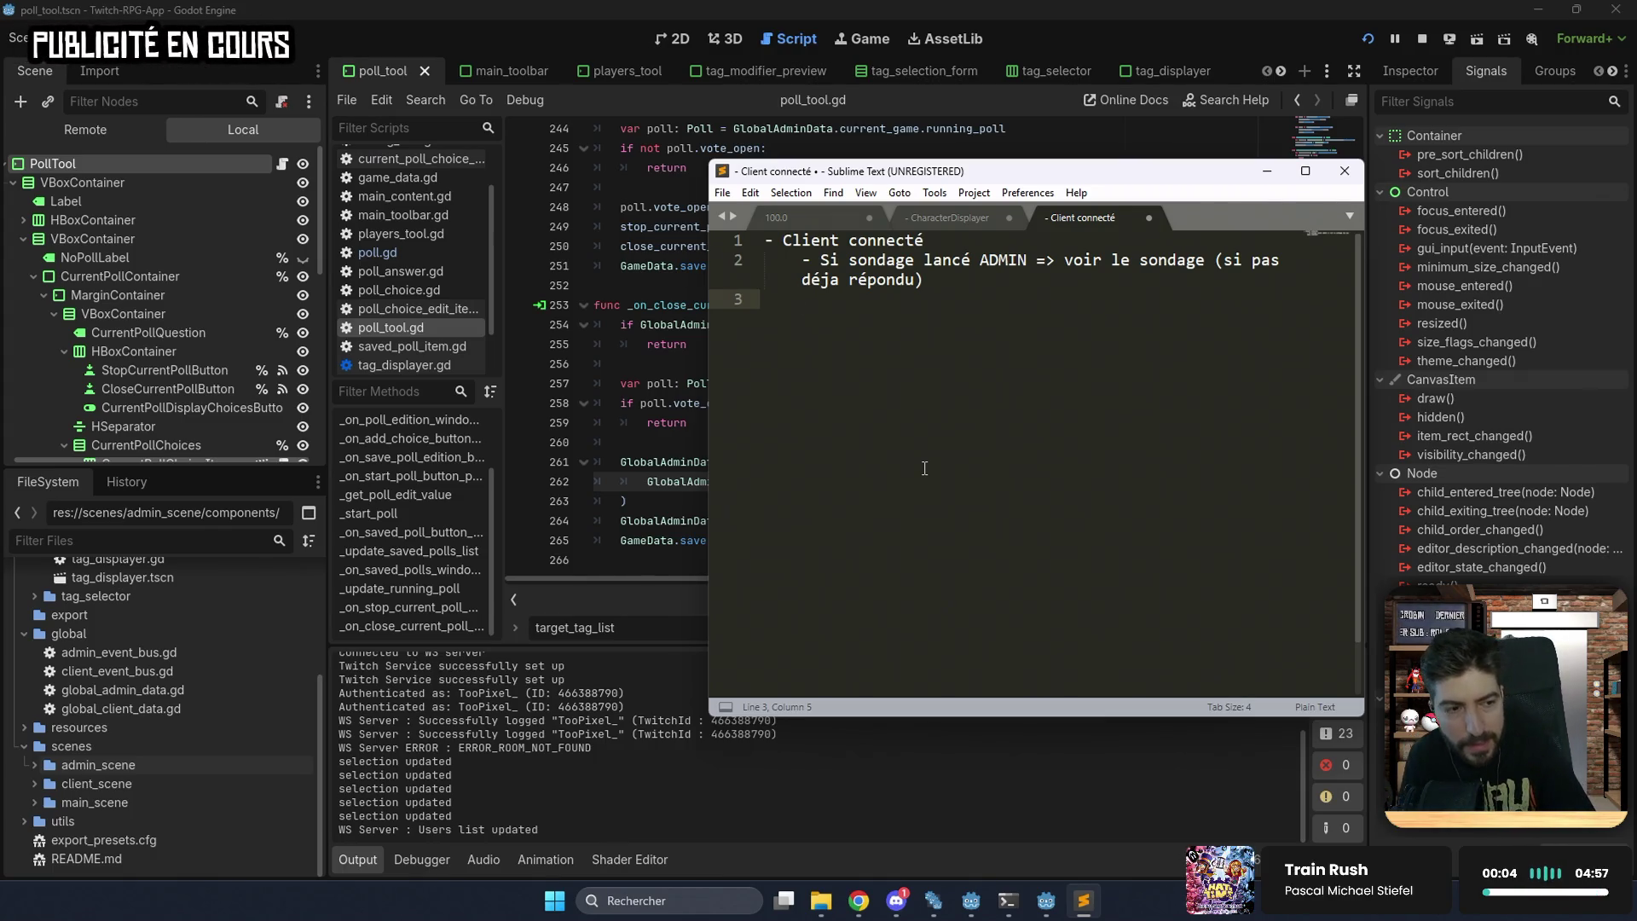
key("BackSpace")
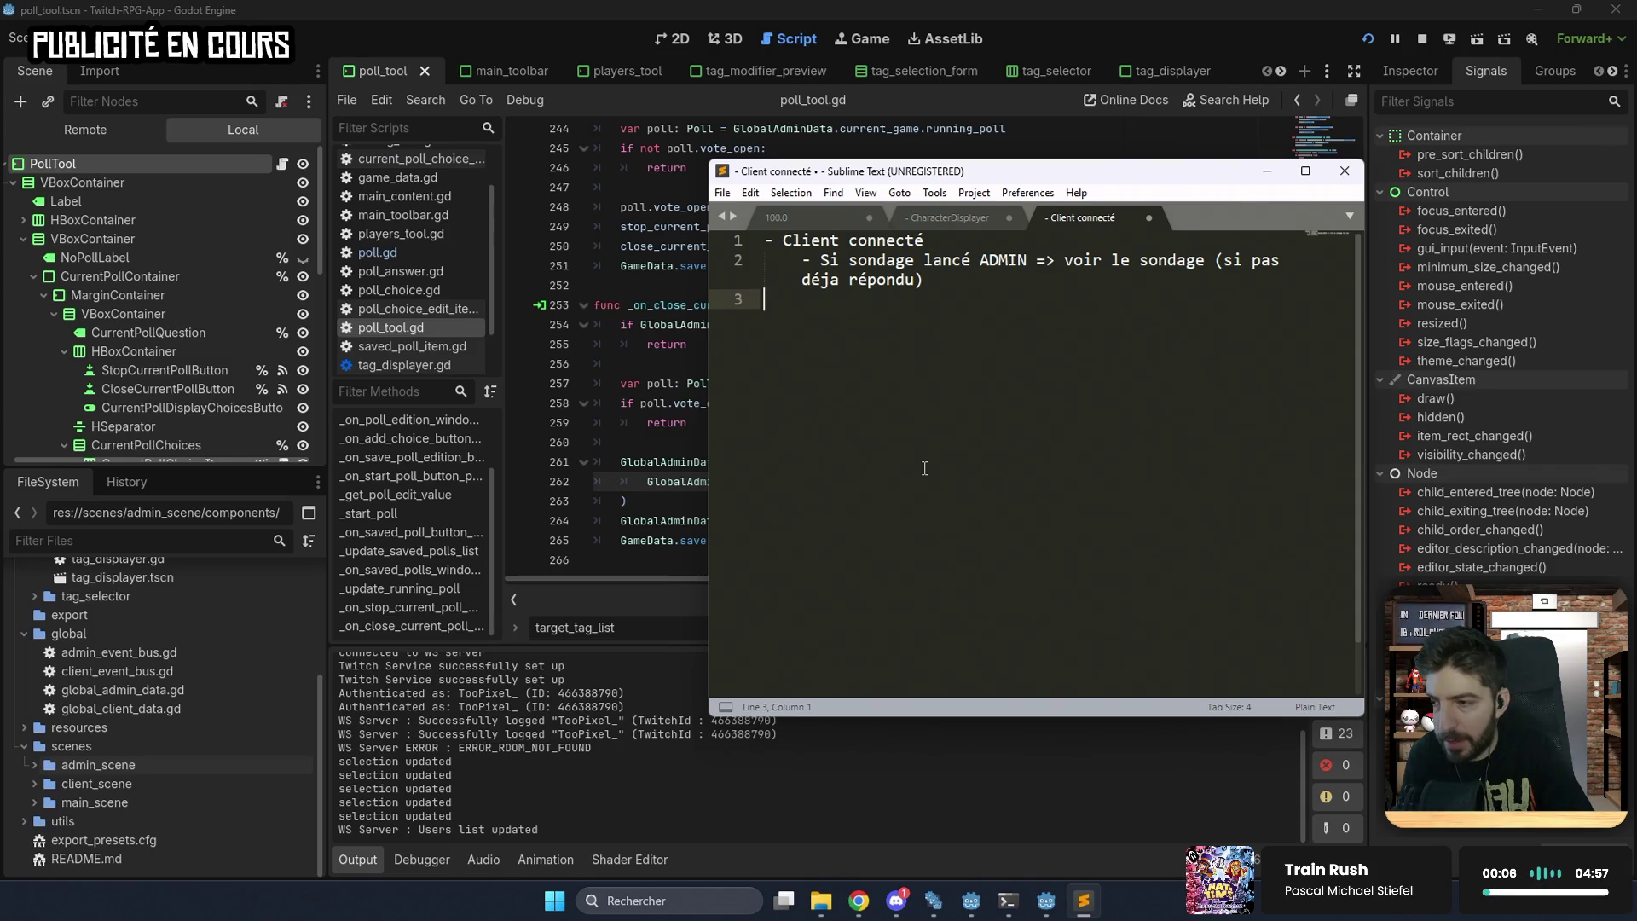
type("Client ")
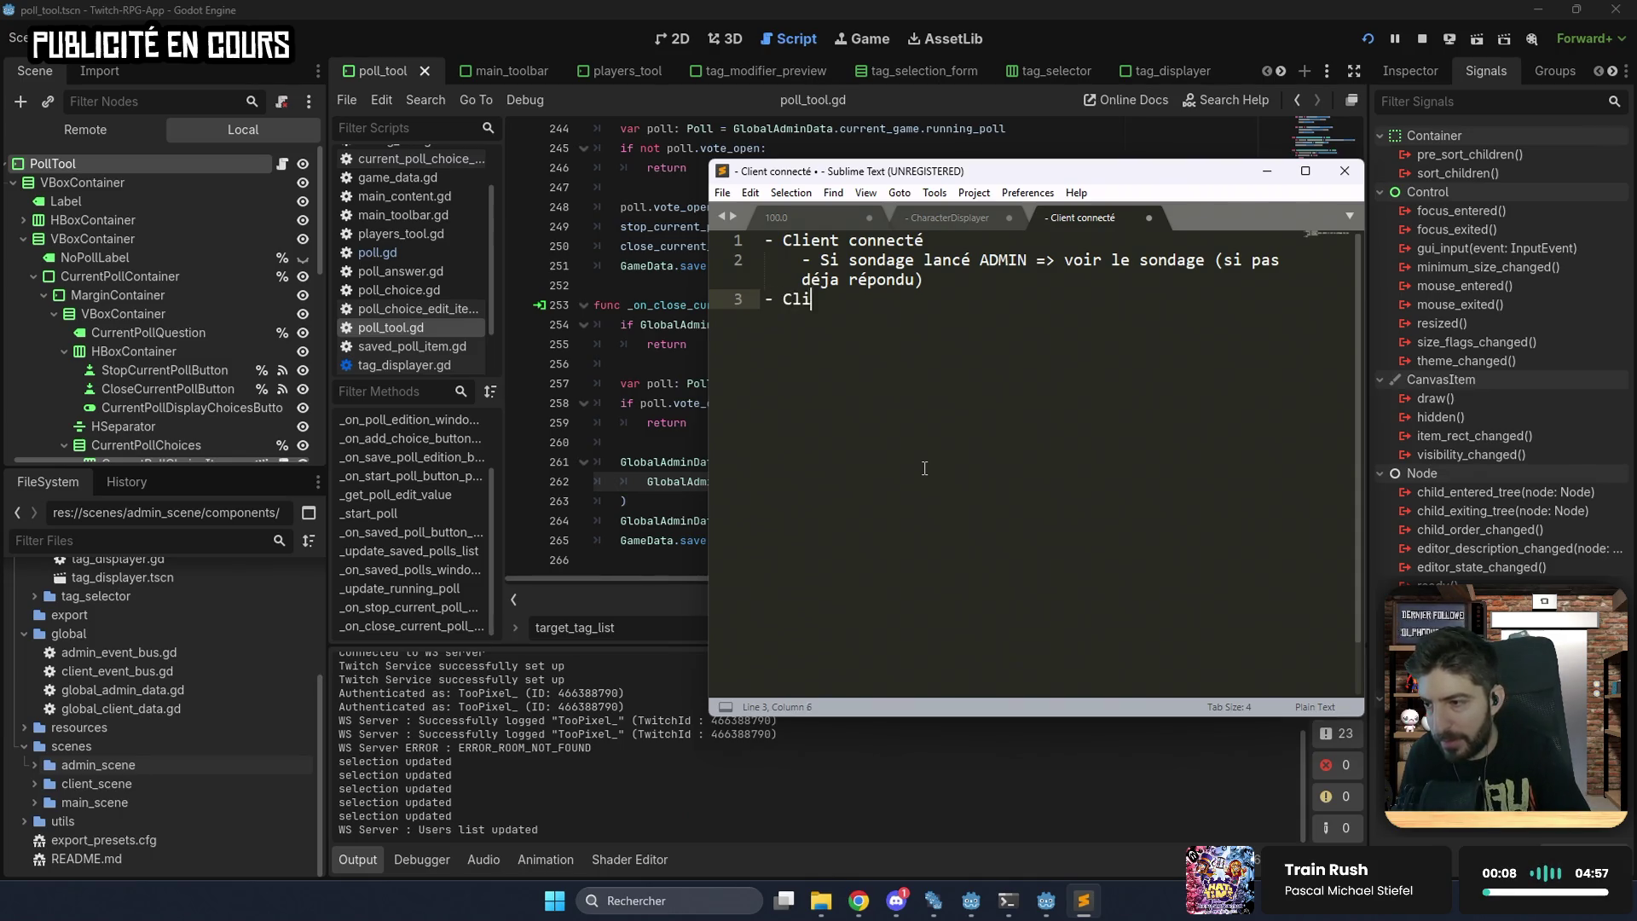
type("connecté")
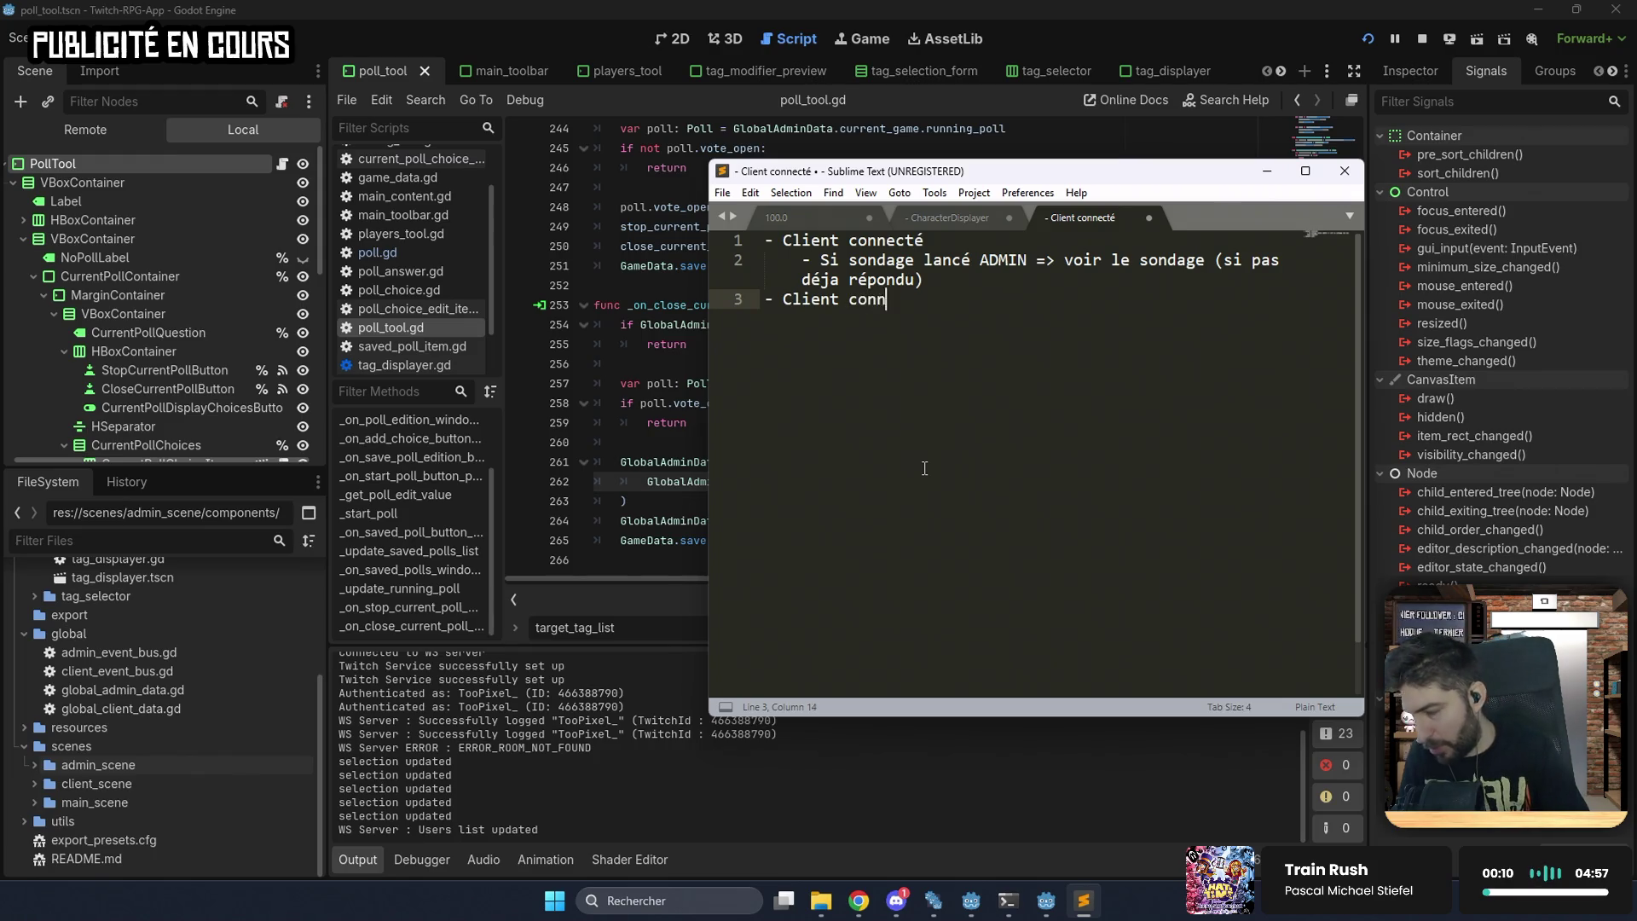
type(" après lan")
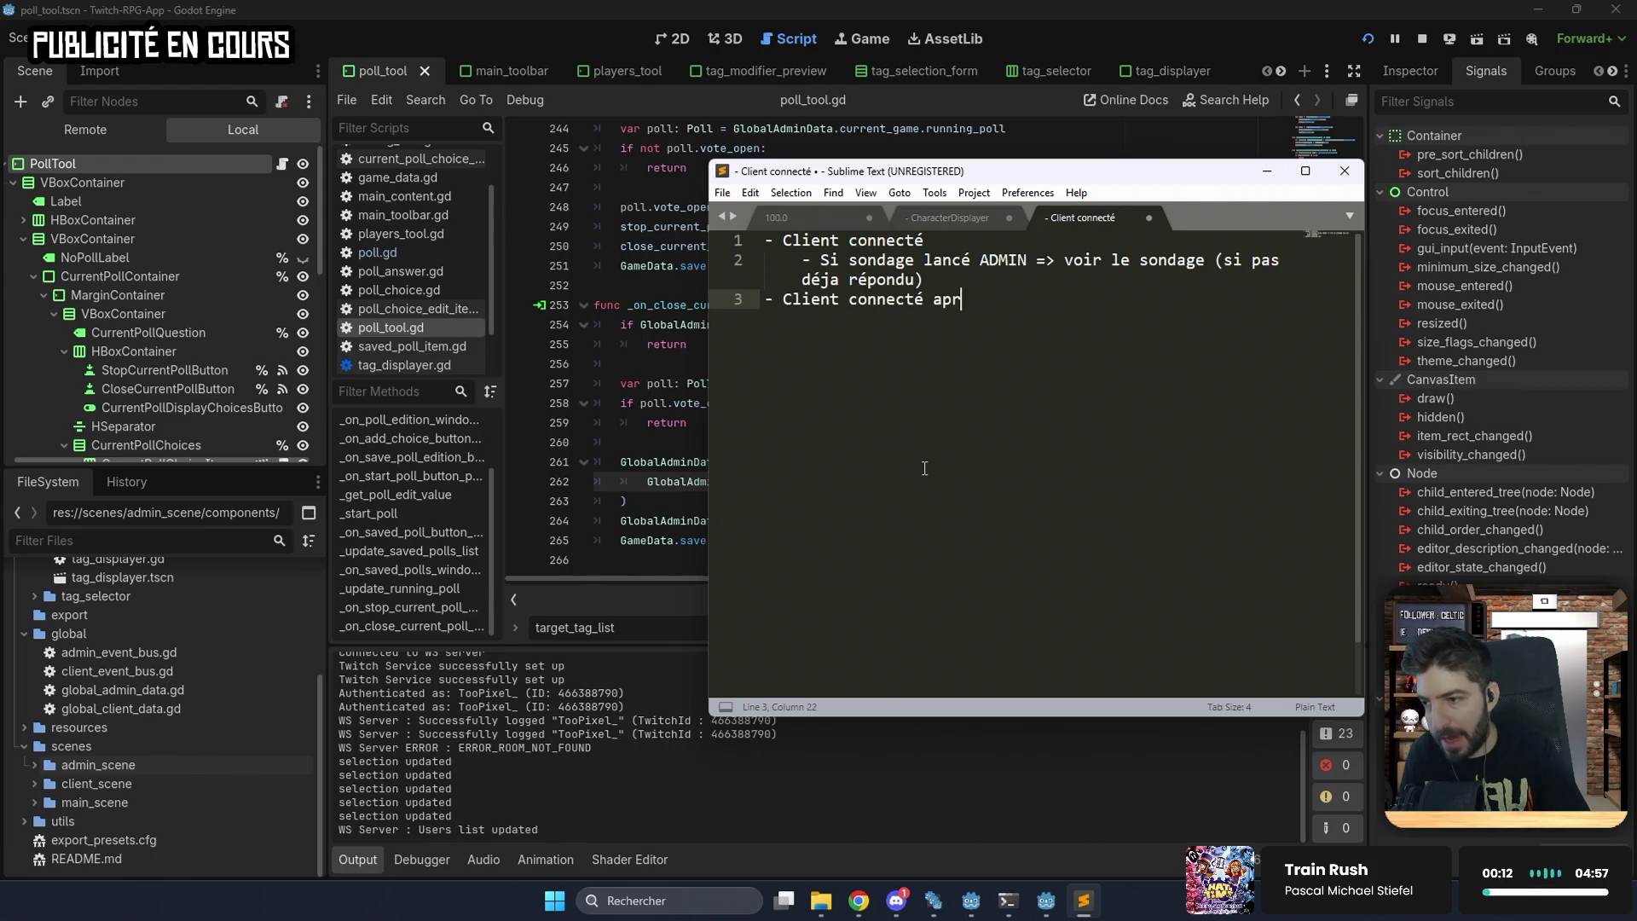
type("cement du s")
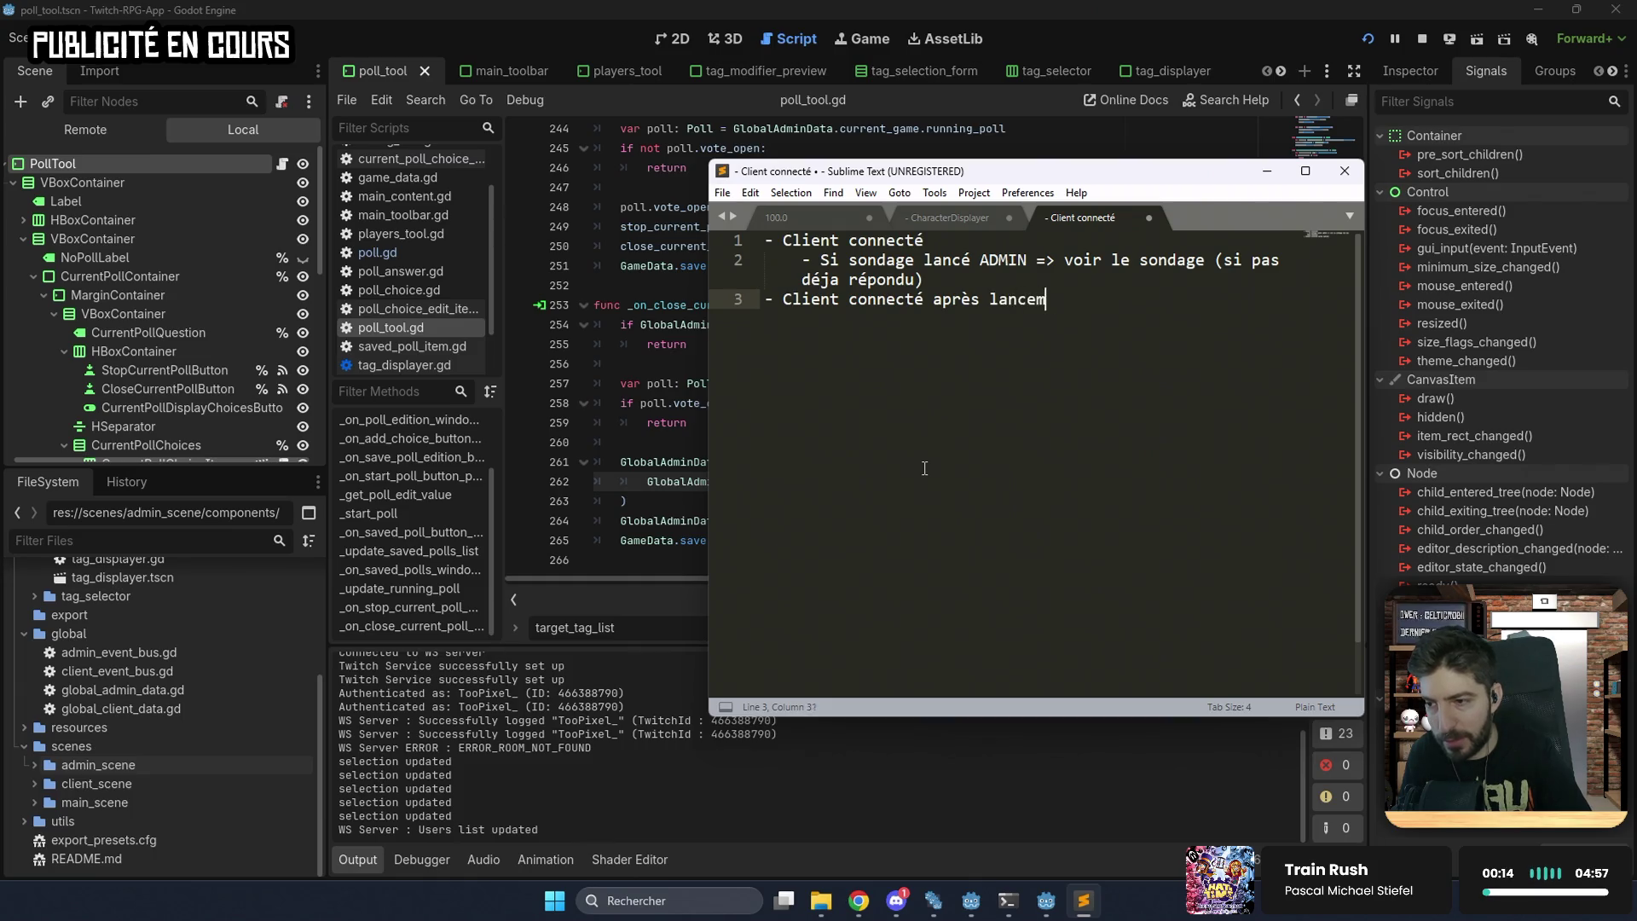
type("onage")
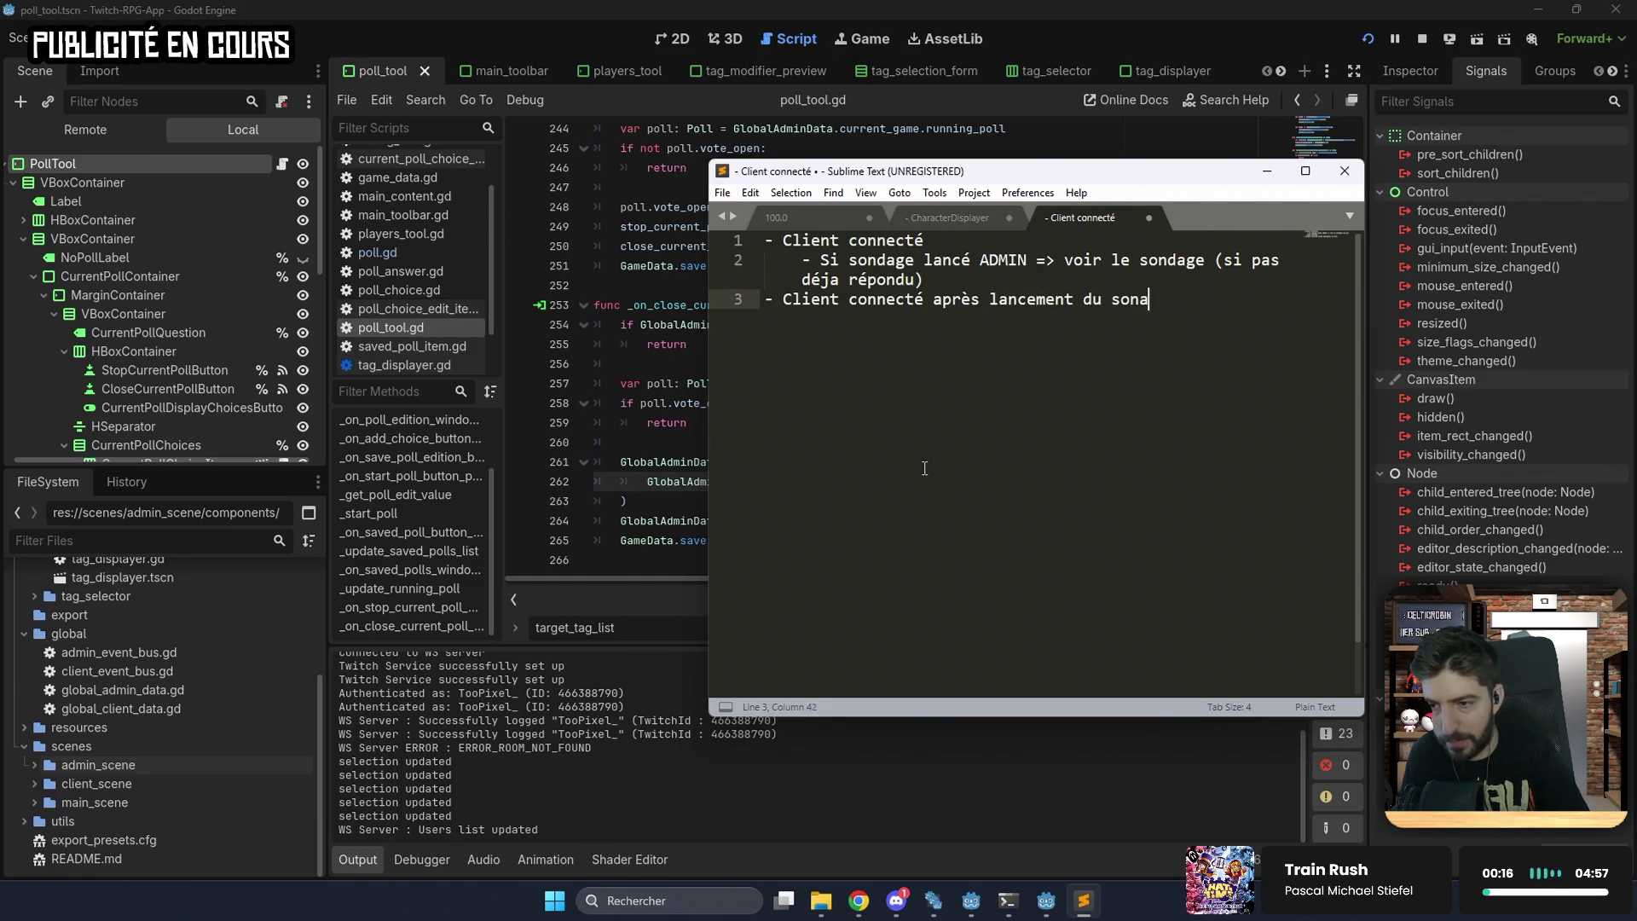
key("BackSpace")
key("BackSpace")
key("BackSpace")
type("dage")
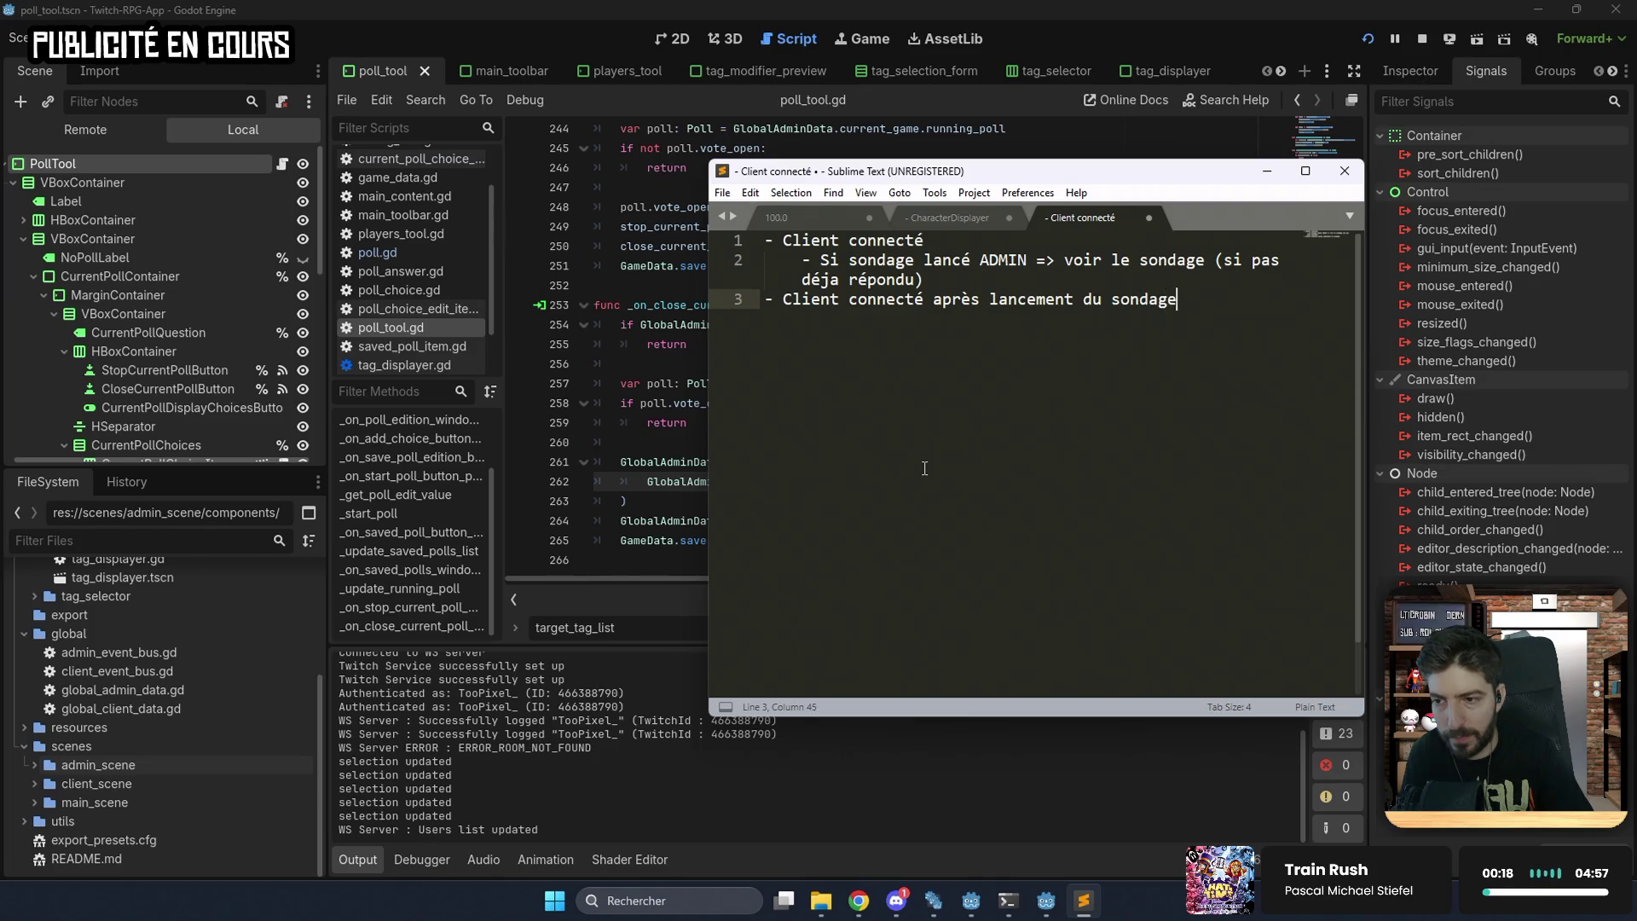
key("Return")
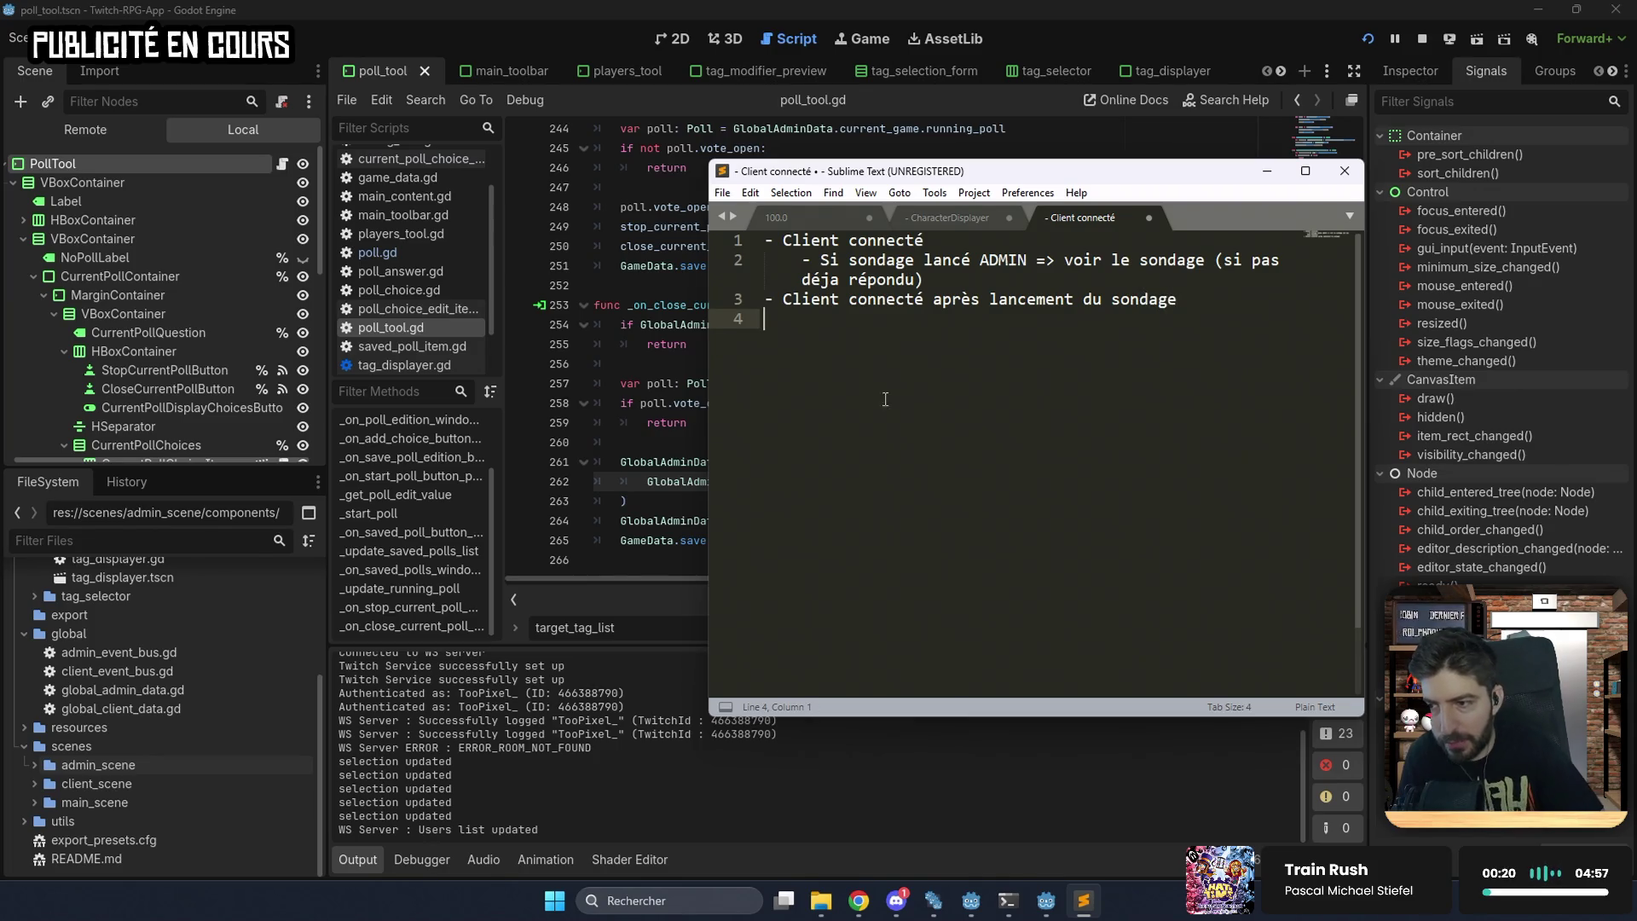
- Copy the first case's sub-bullet and paste it under the second case
left_click_drag(965, 281, 980, 242)
key("ctrl+c")
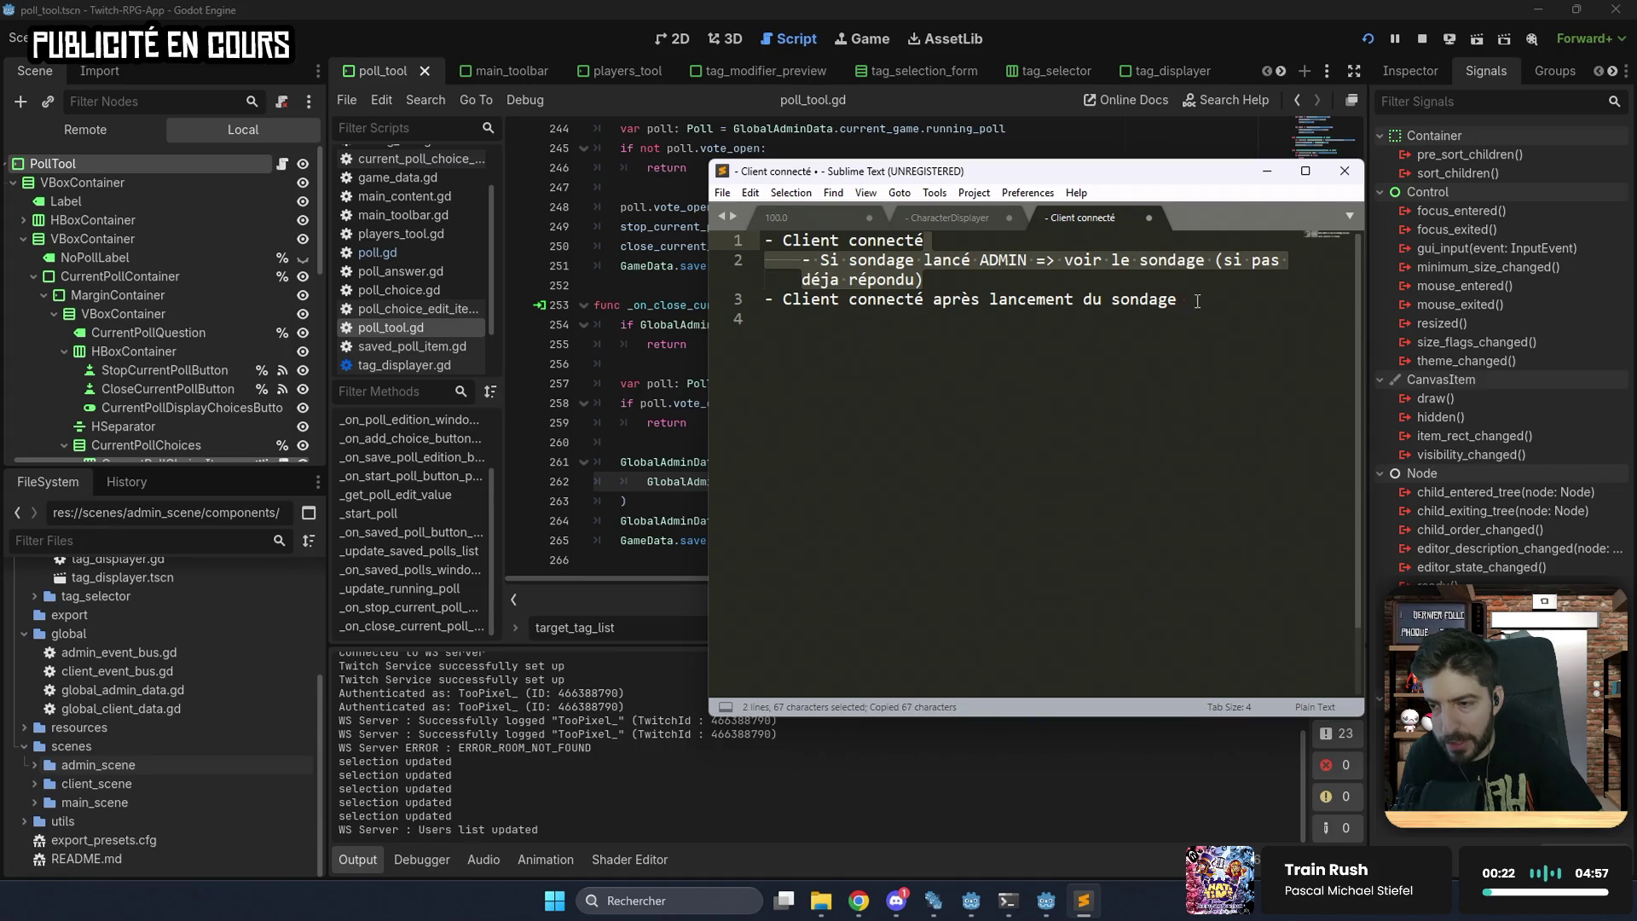
left_click(1194, 300)
key("ctrl+v")
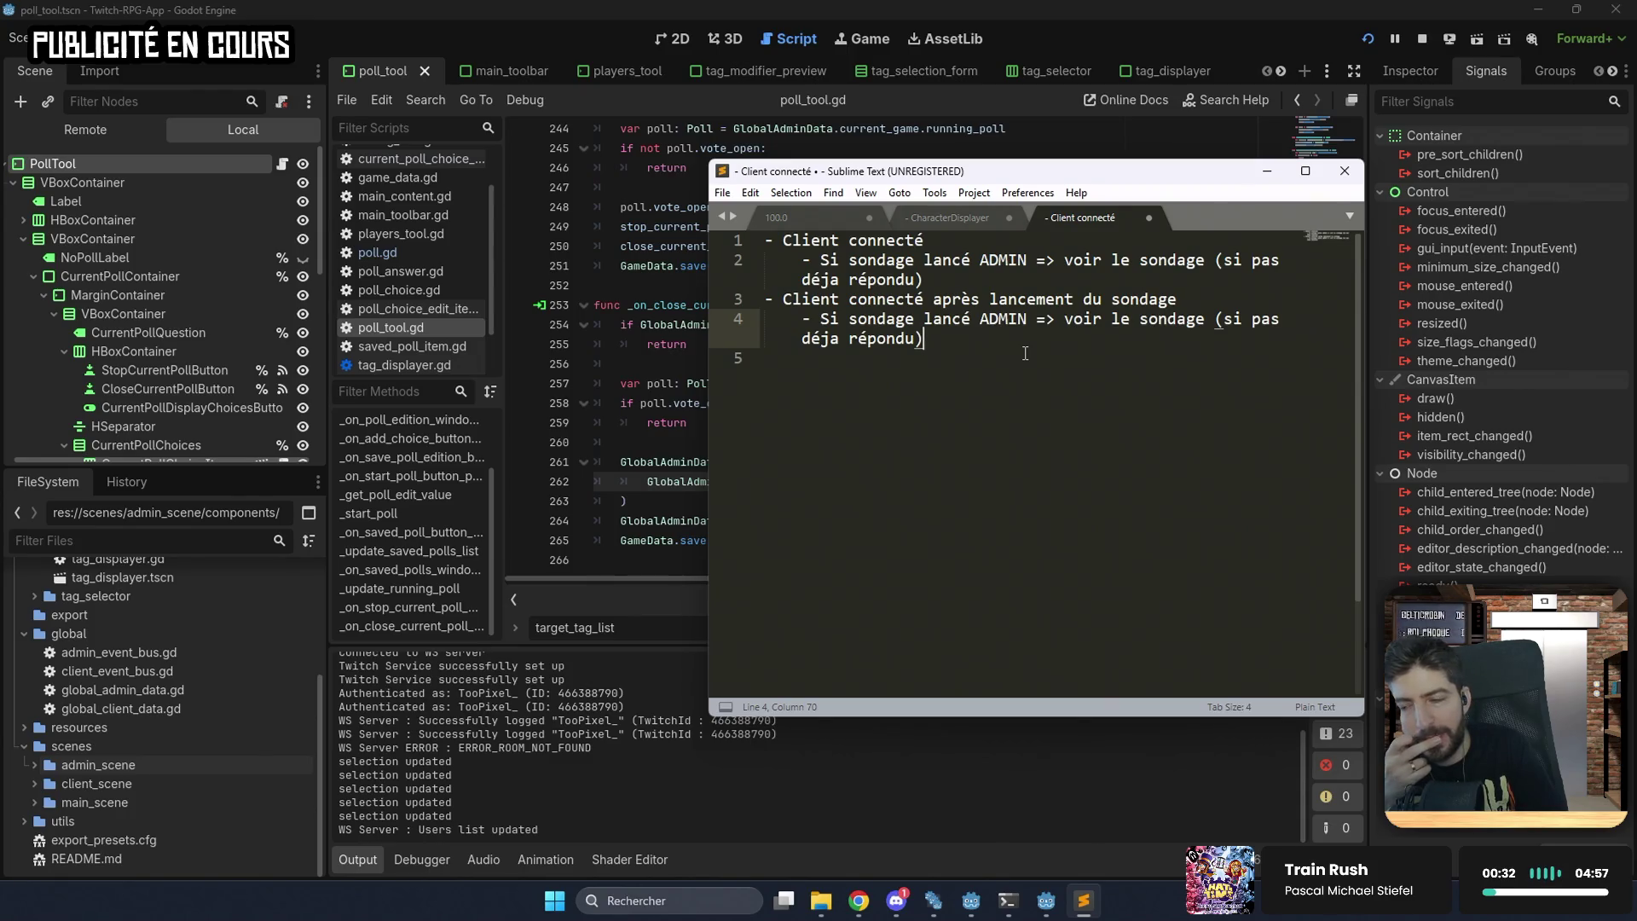
- Draft a 'Si admin déconnecté -> sondage masqué pour les clients' case, then delete it
key("Return")
key("BackSpace")
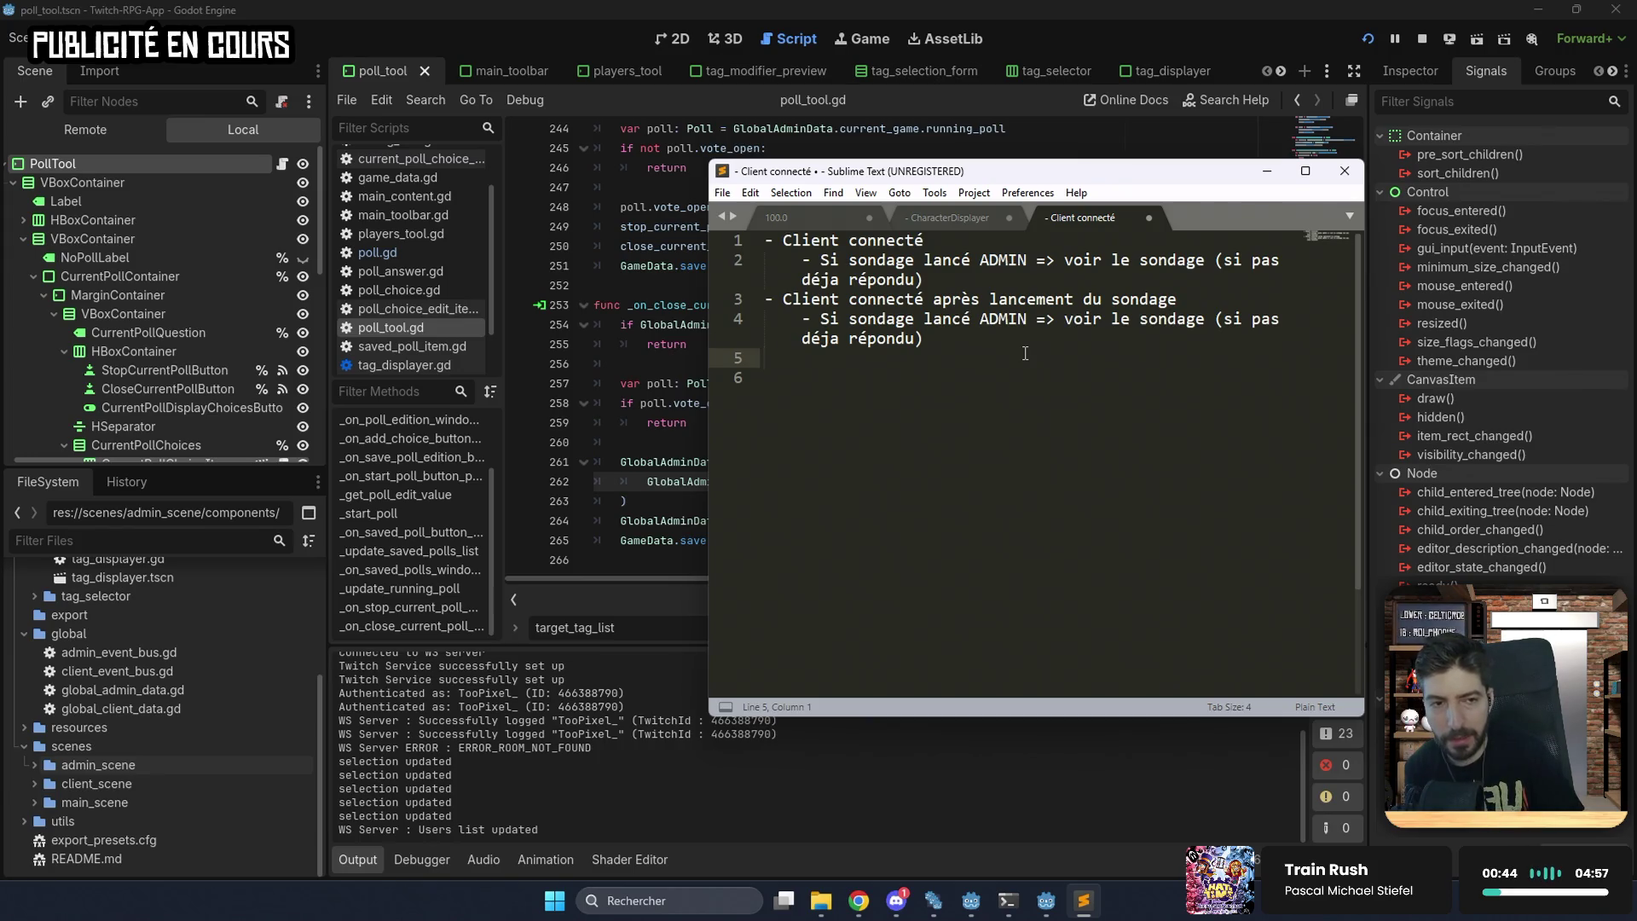
type("- Si adm")
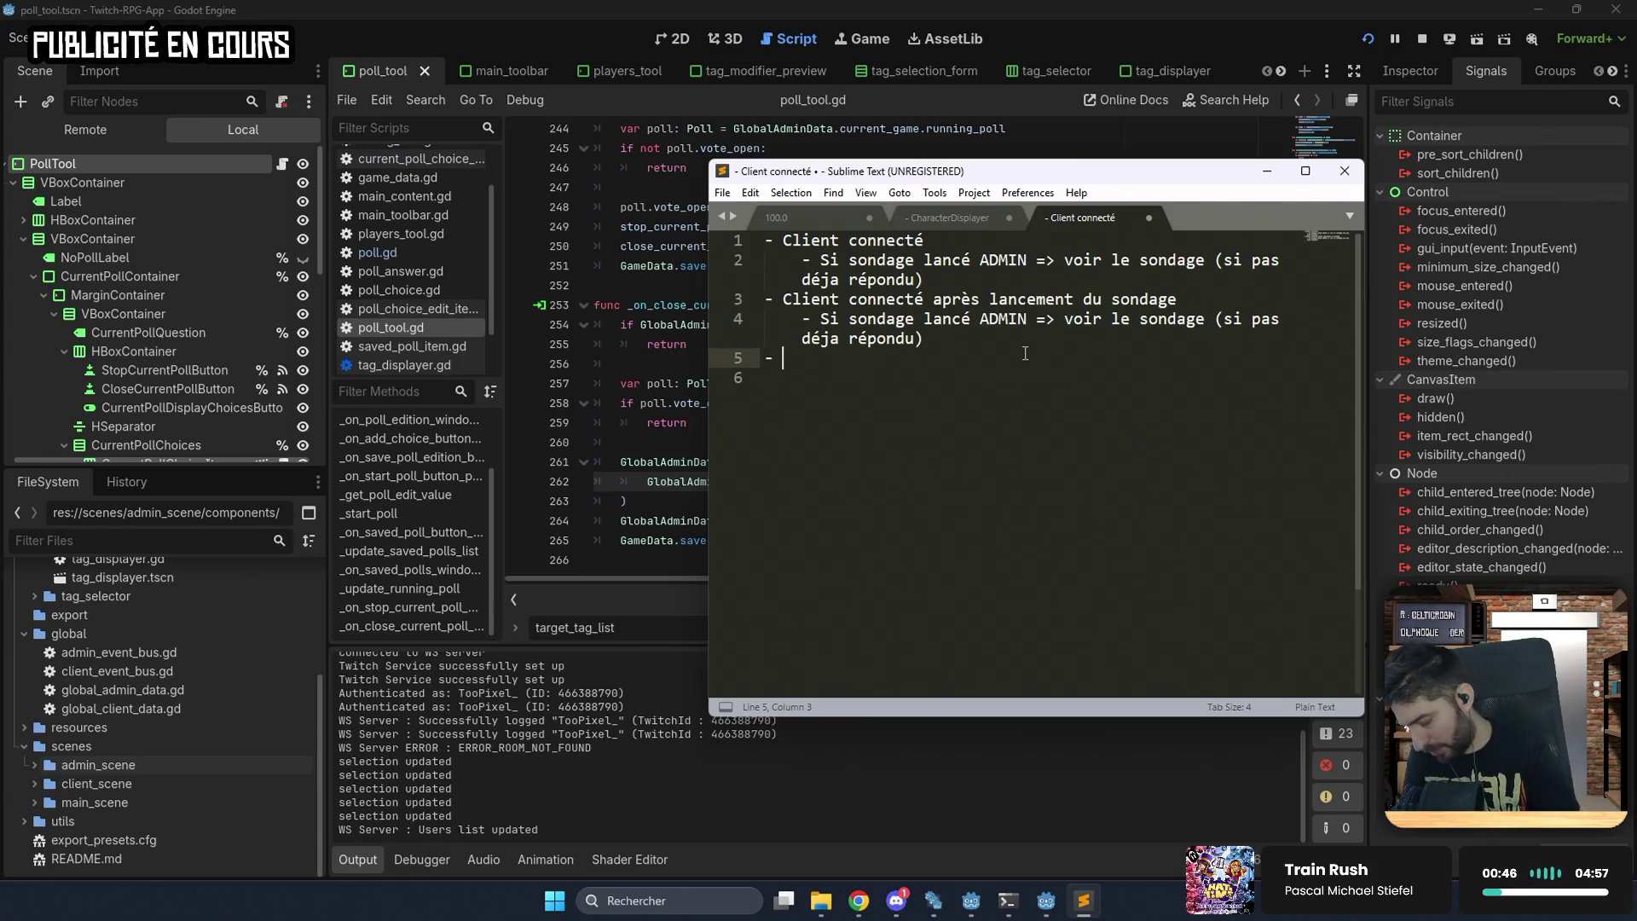
type("in déconnec")
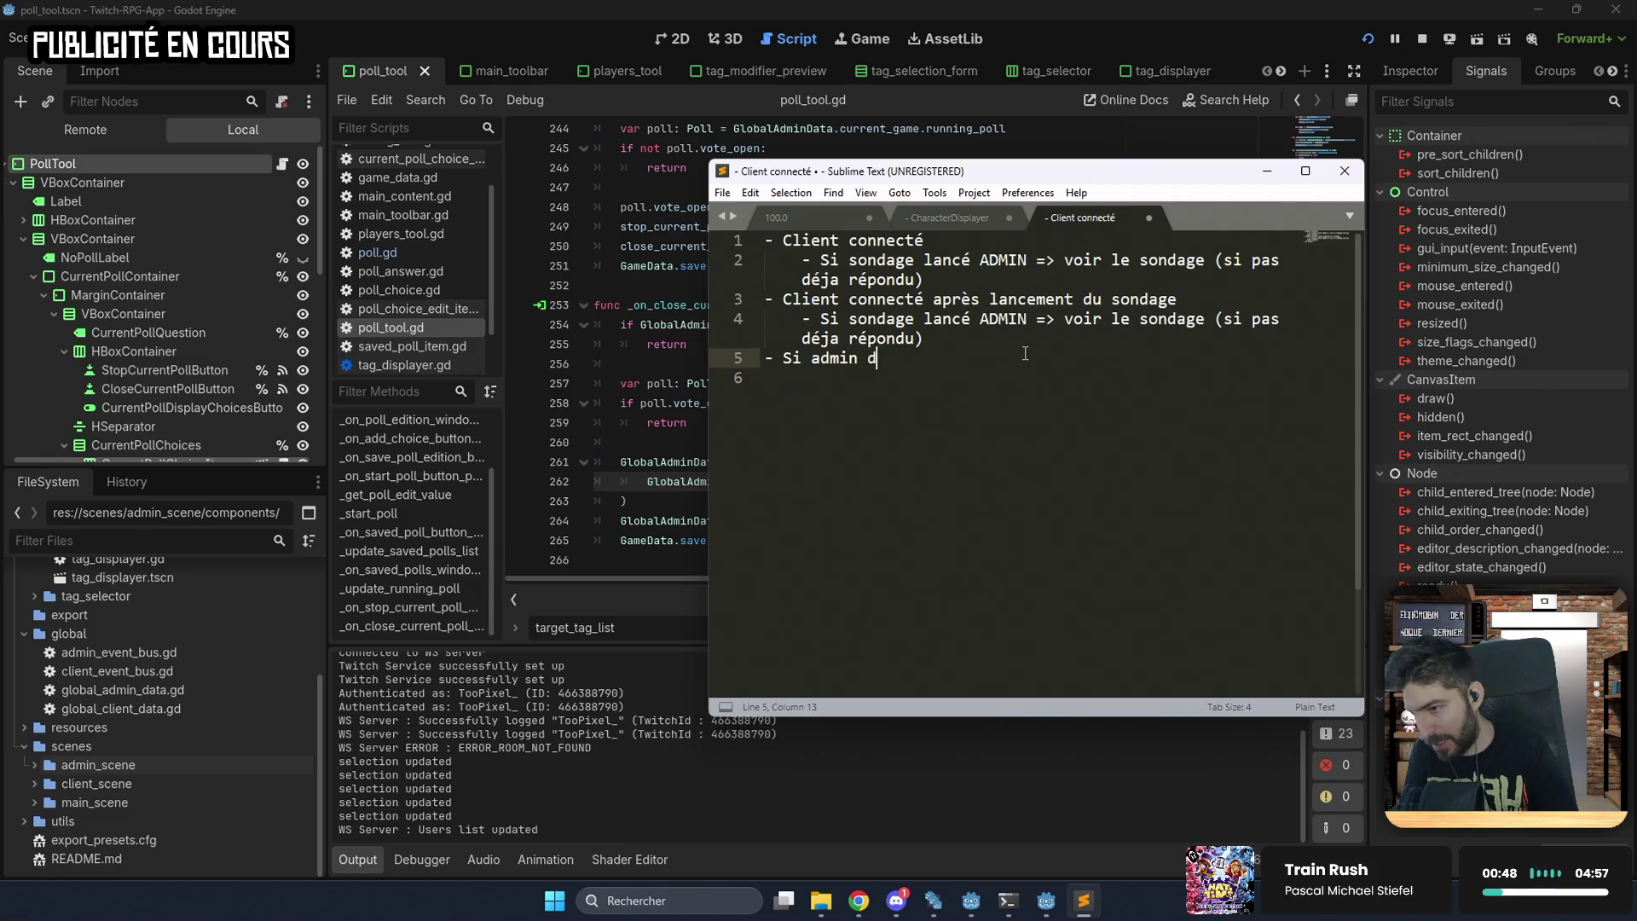
type("té")
key("Return")
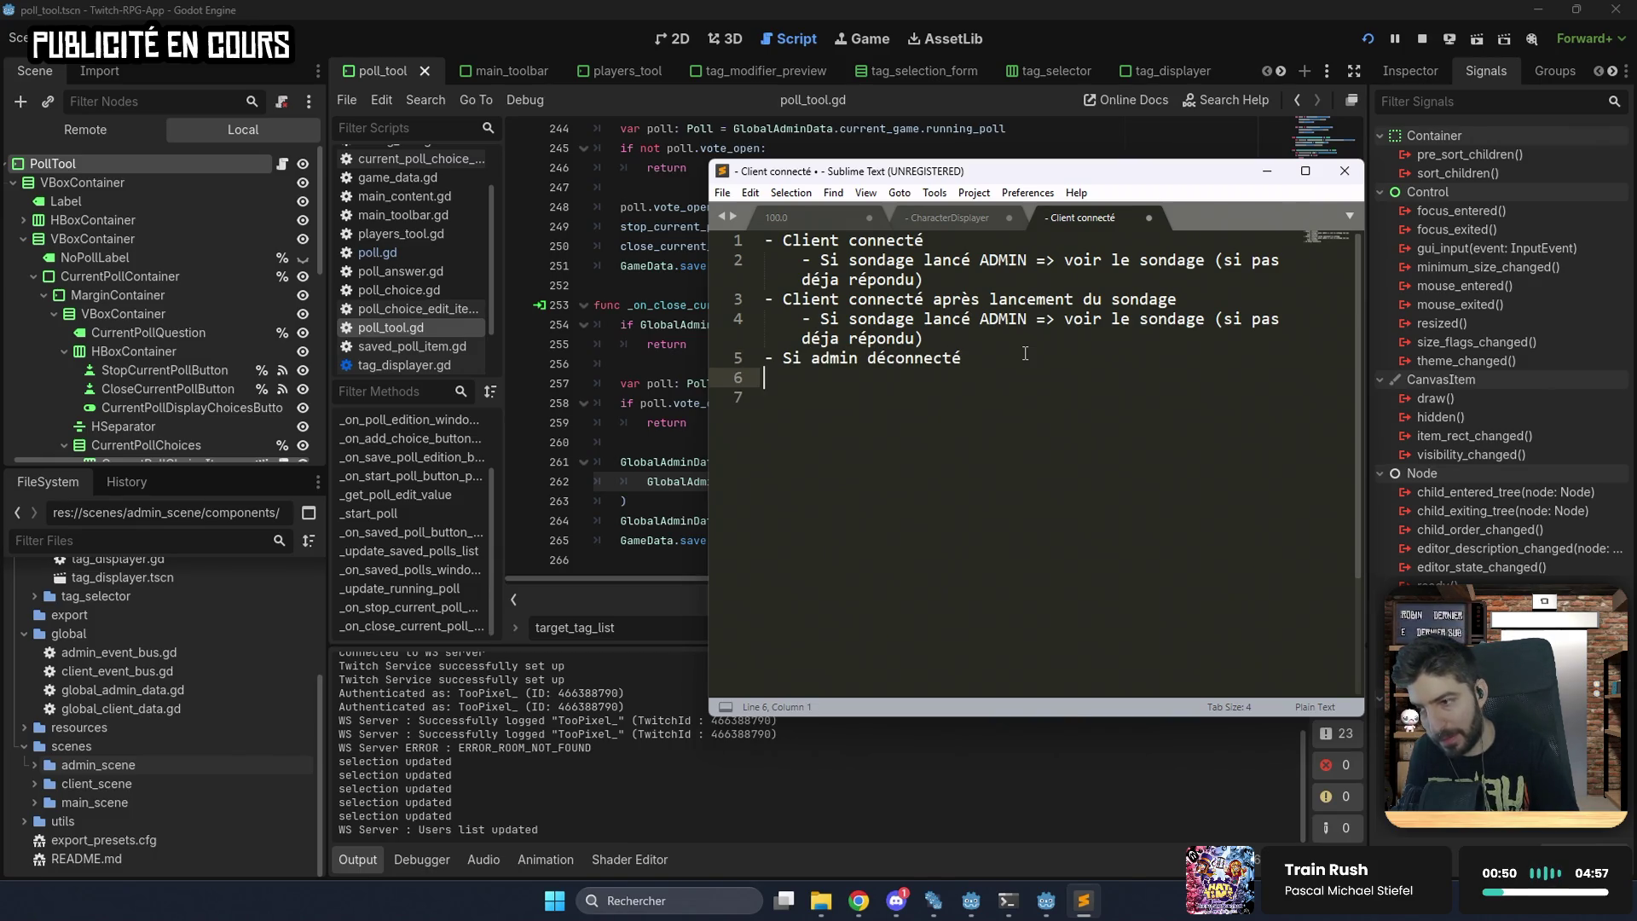
key("Tab")
type("-> ")
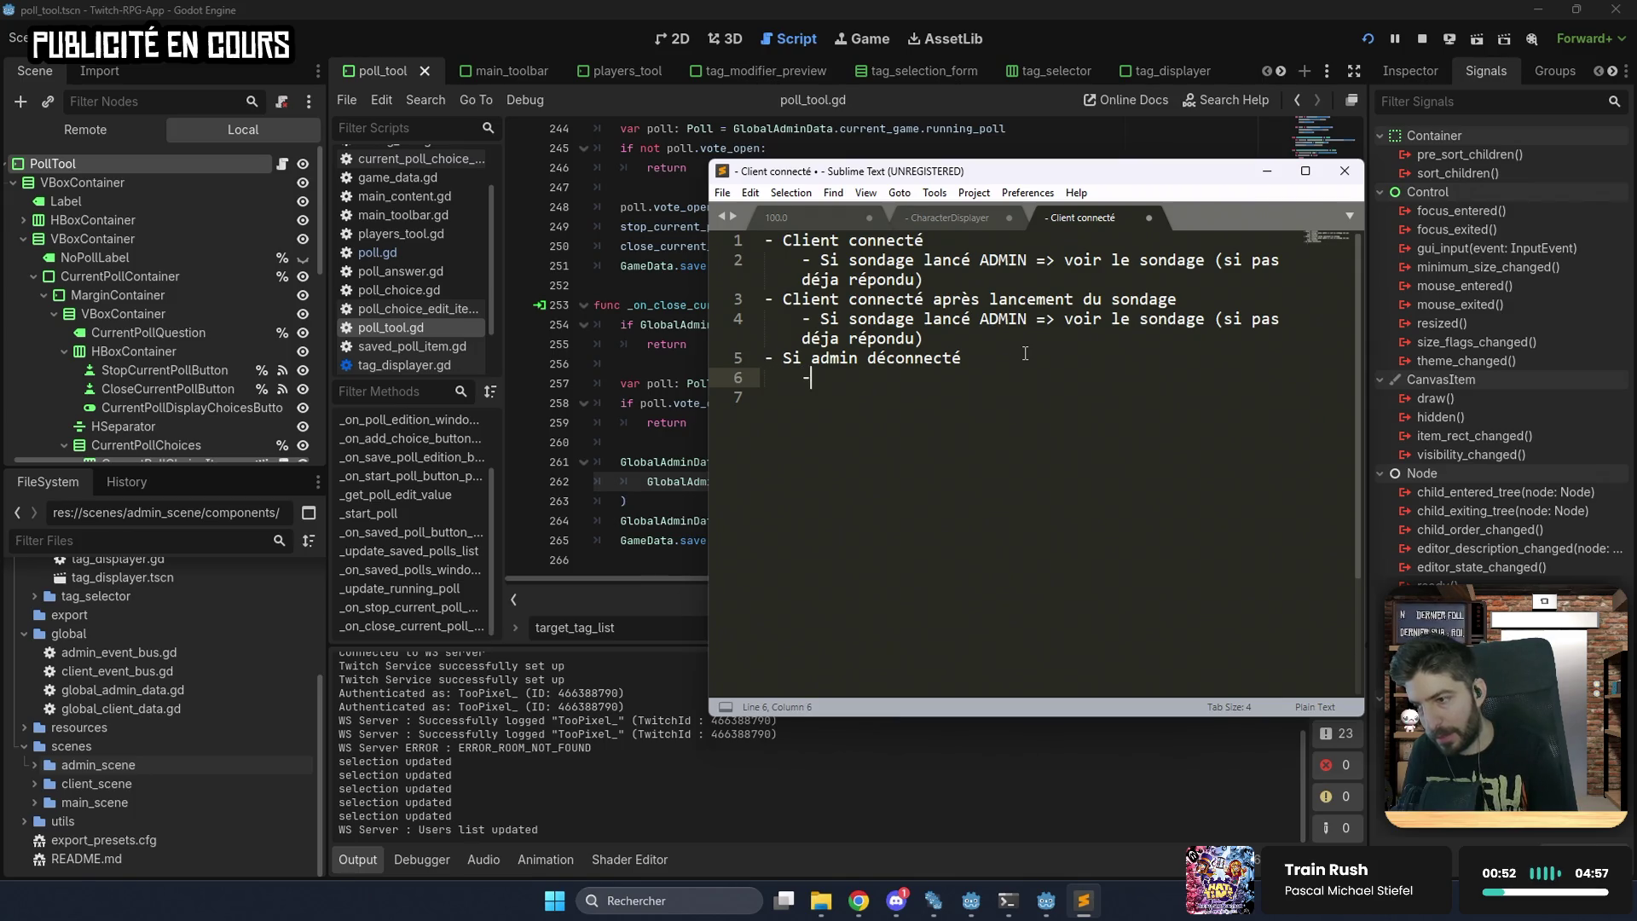
type("sondage masqué ")
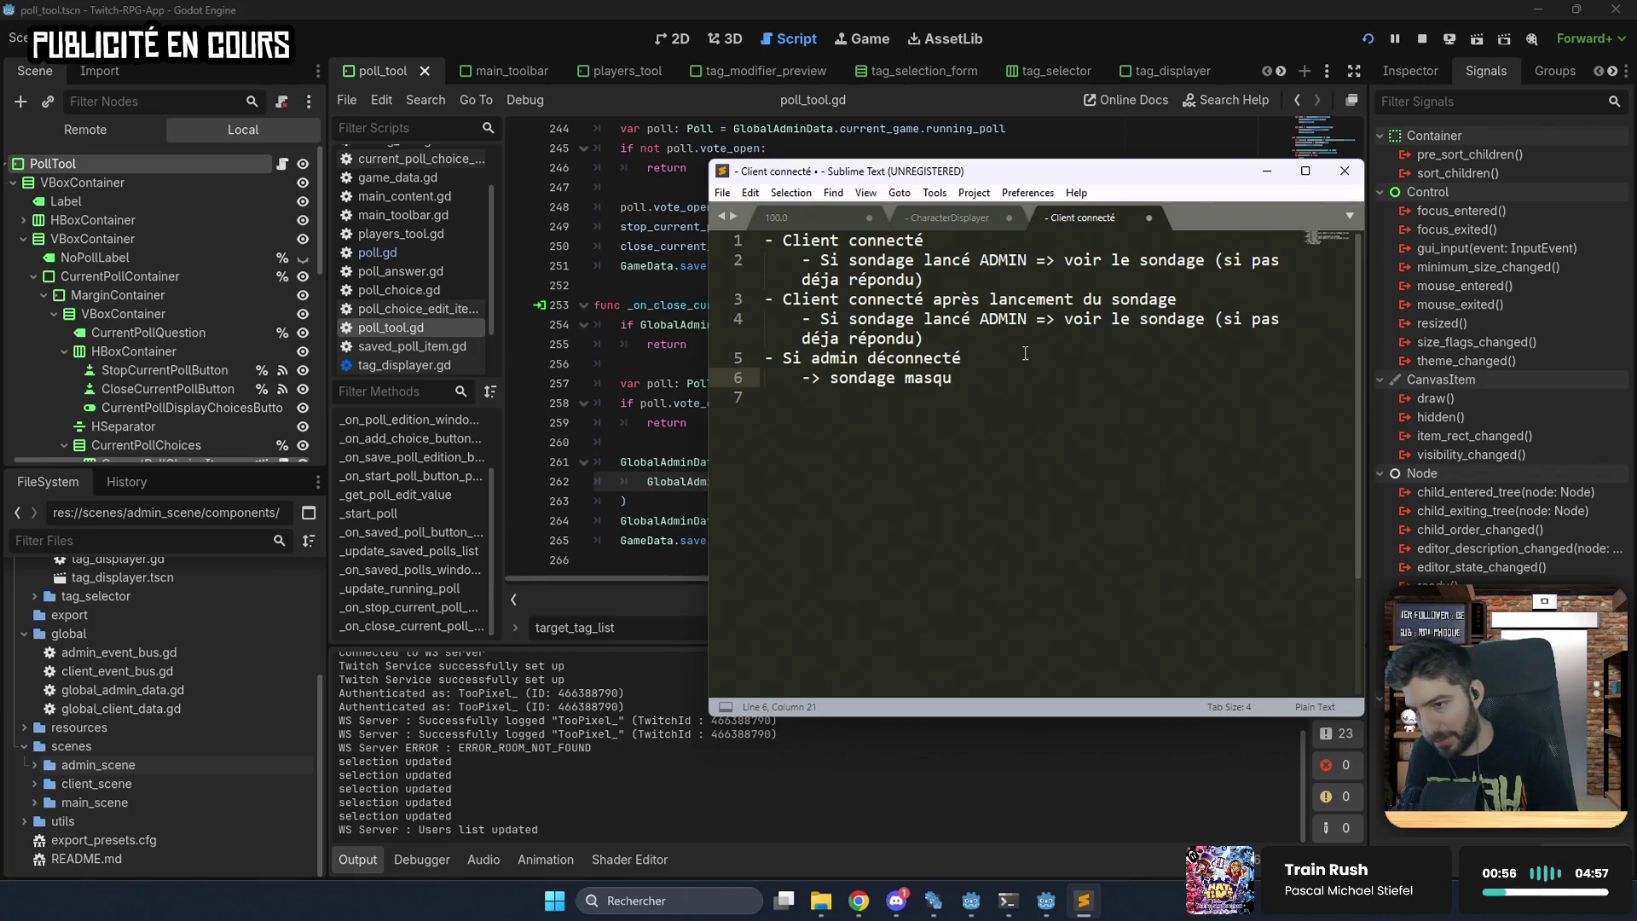
type("pour les clients")
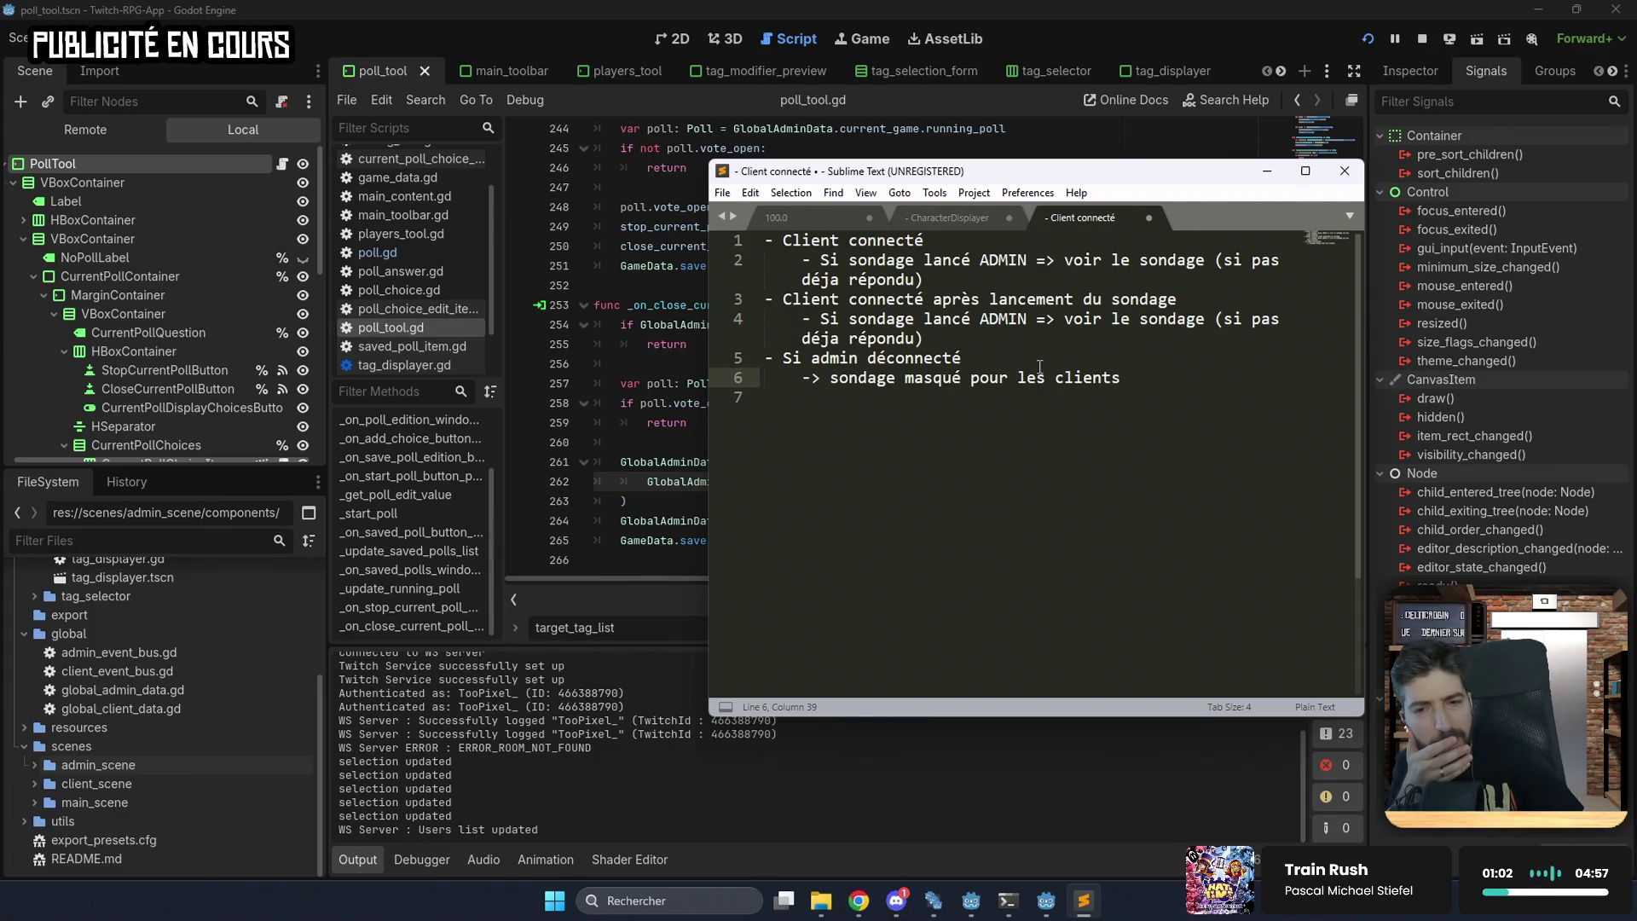
left_click_drag(1146, 377, 1163, 346)
left_click(1151, 361)
key("BackSpace")
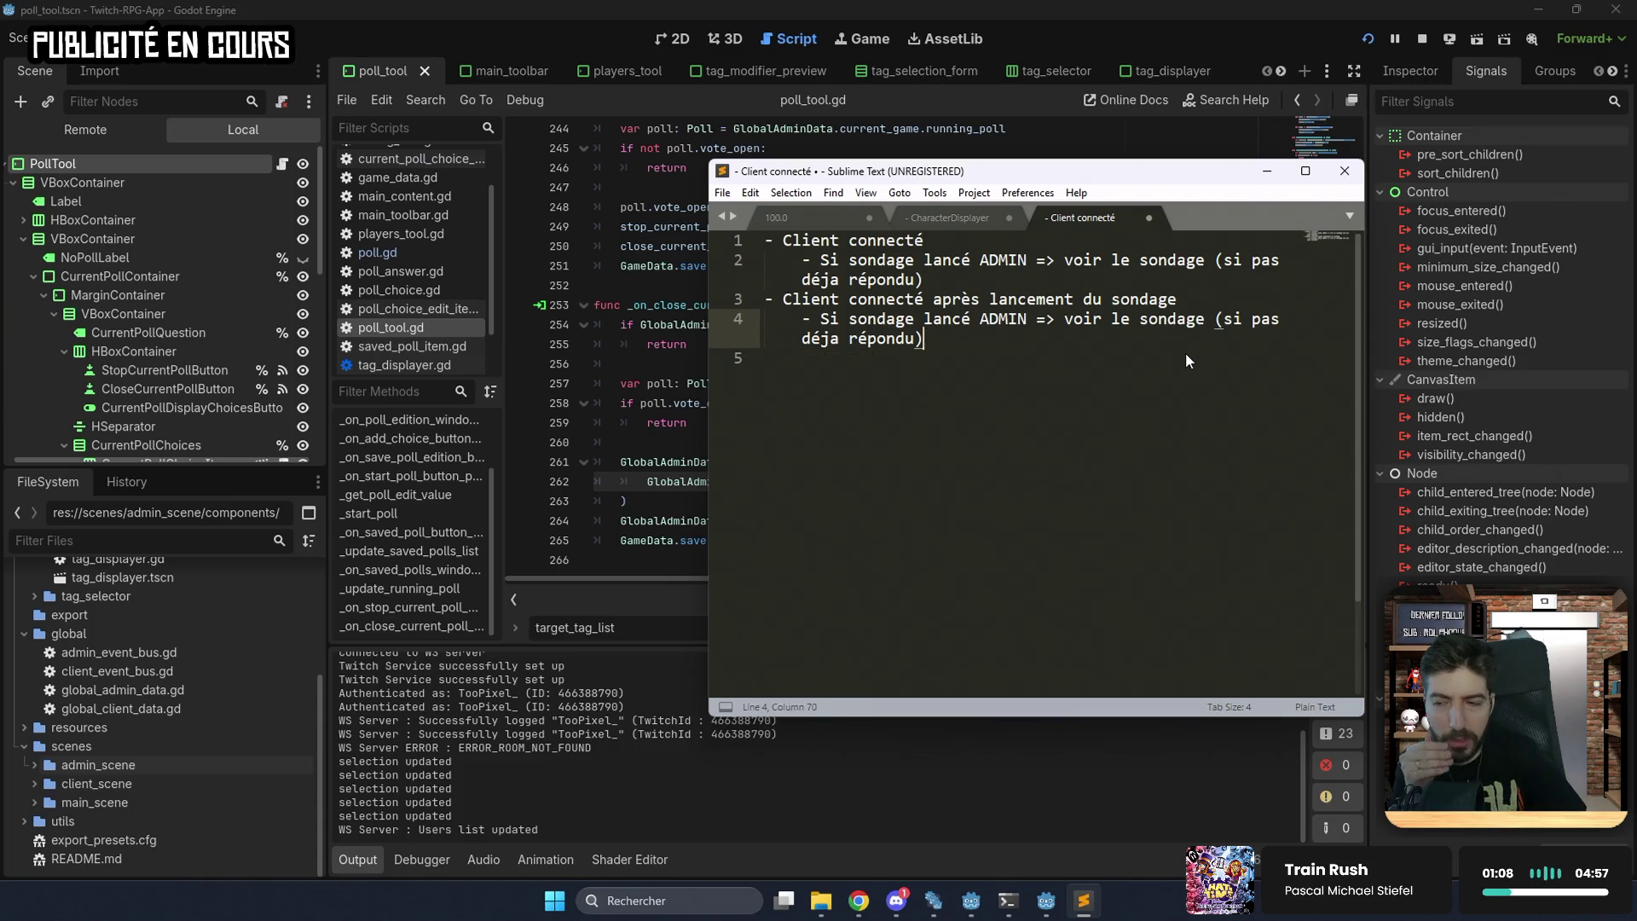
- Add an empty line below the client-connection cases, briefly typing and removing an arrow
left_click(1185, 360)
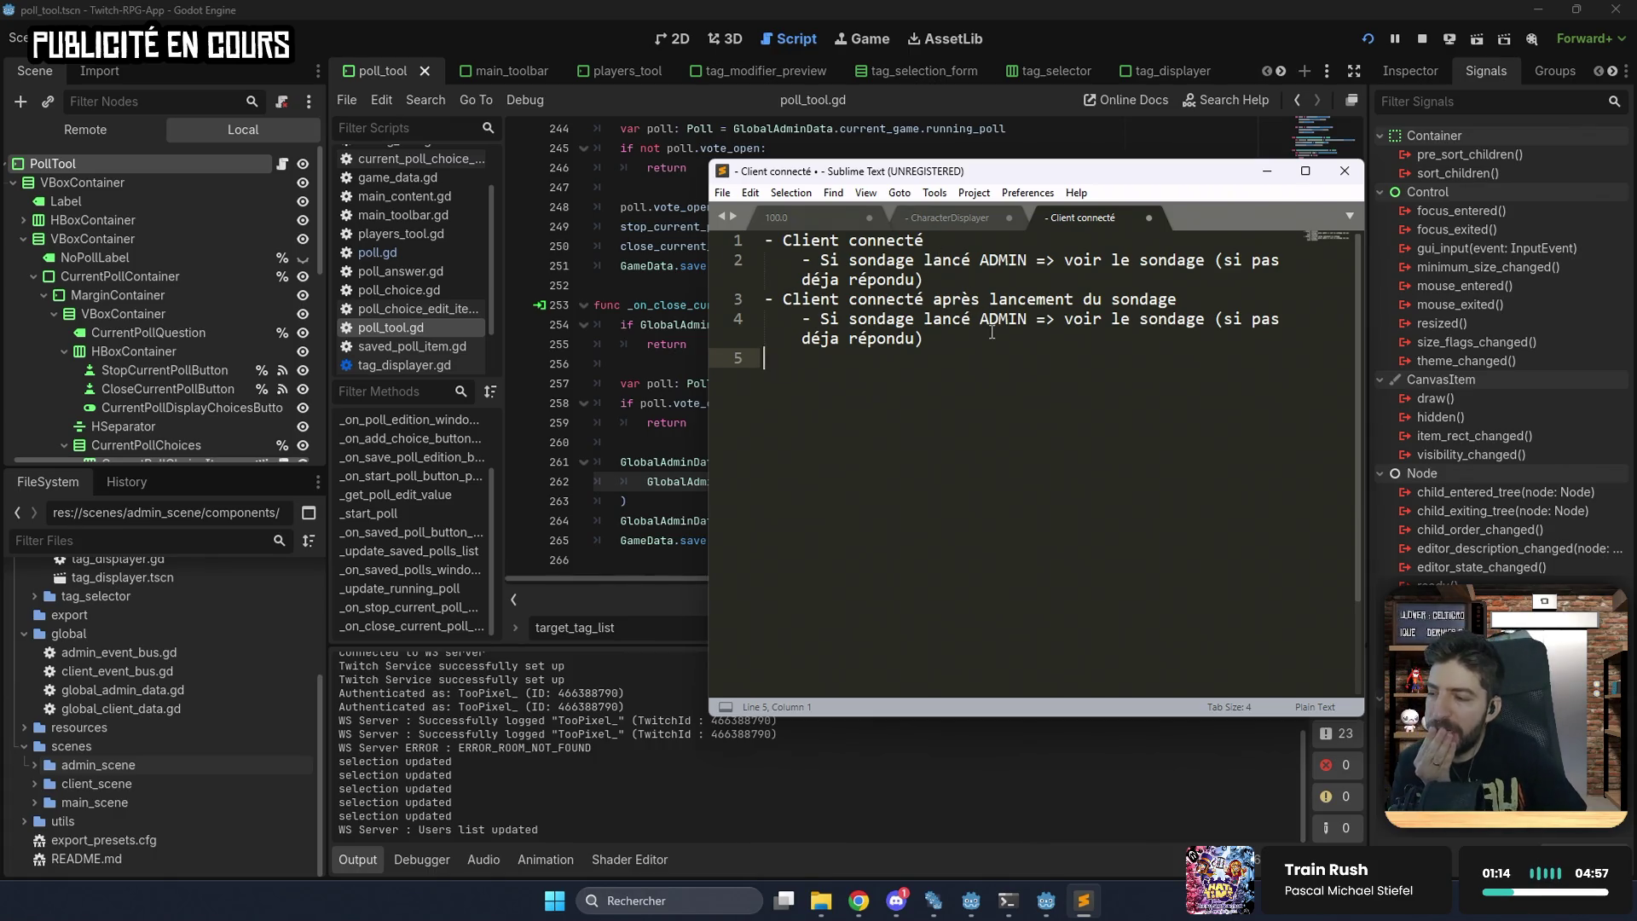
key("Return")
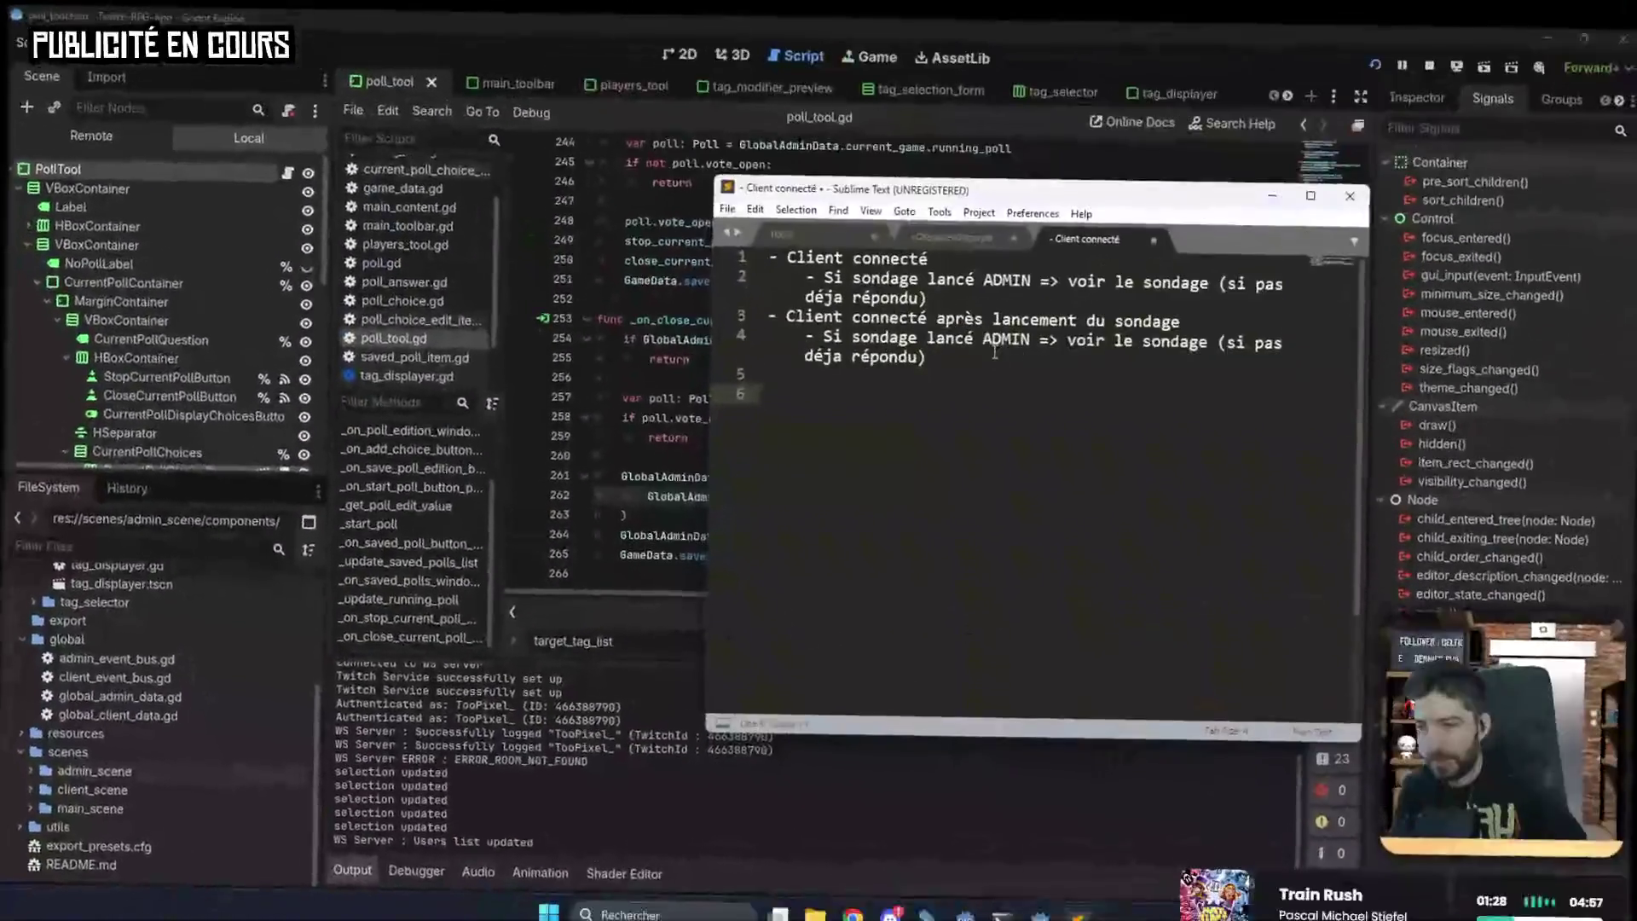
type("->")
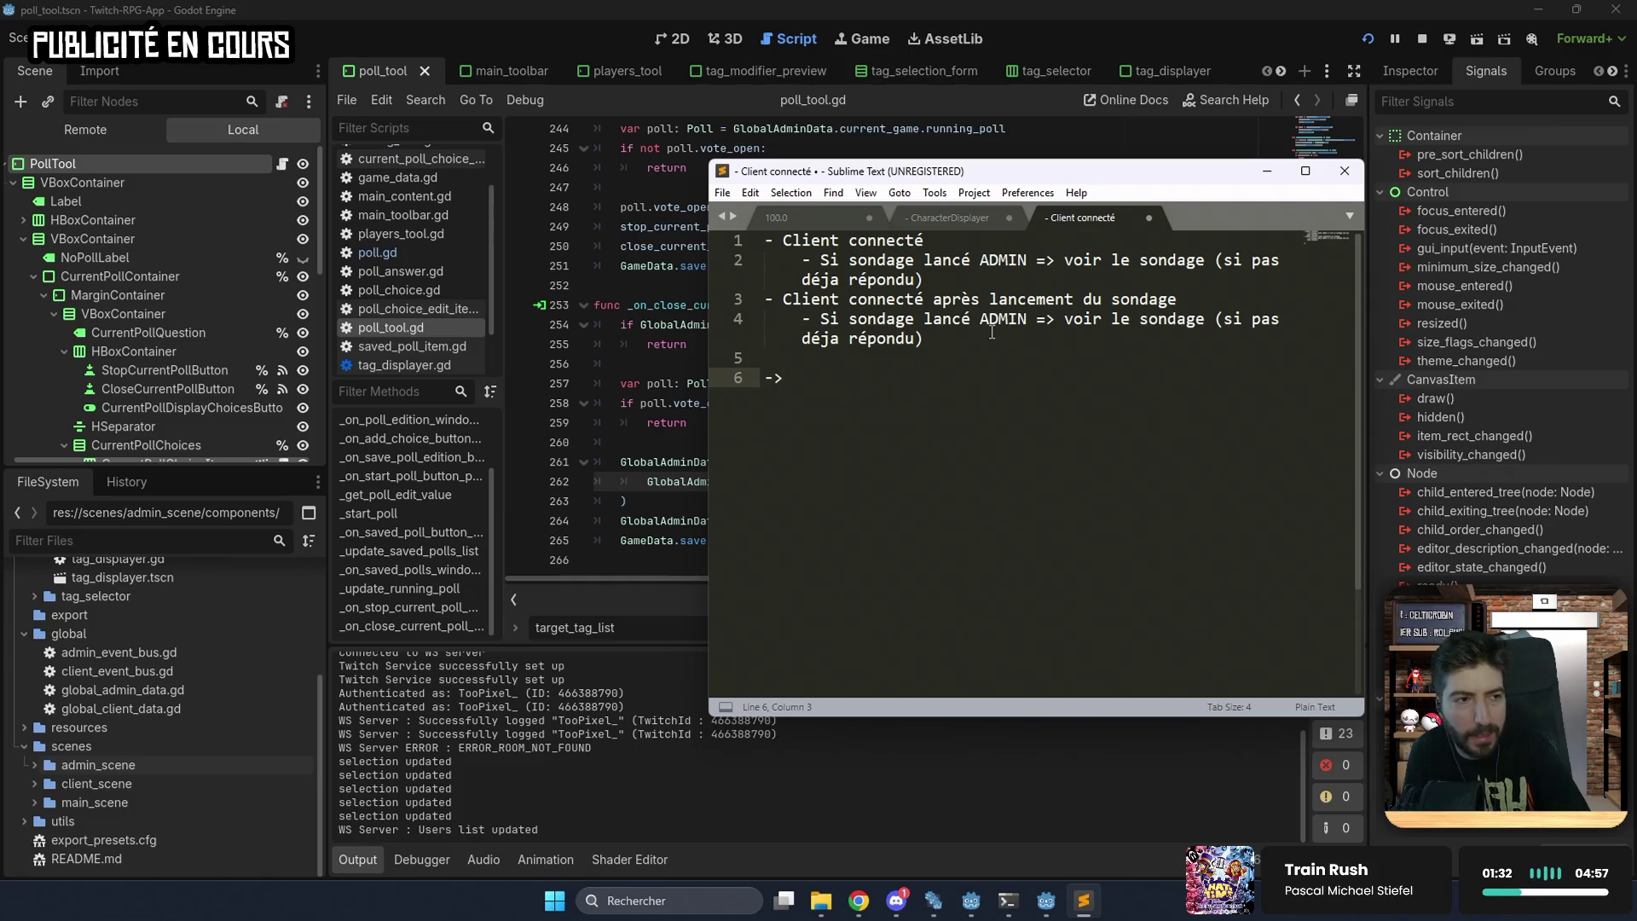
key("BackSpace")
key("BackSpace")
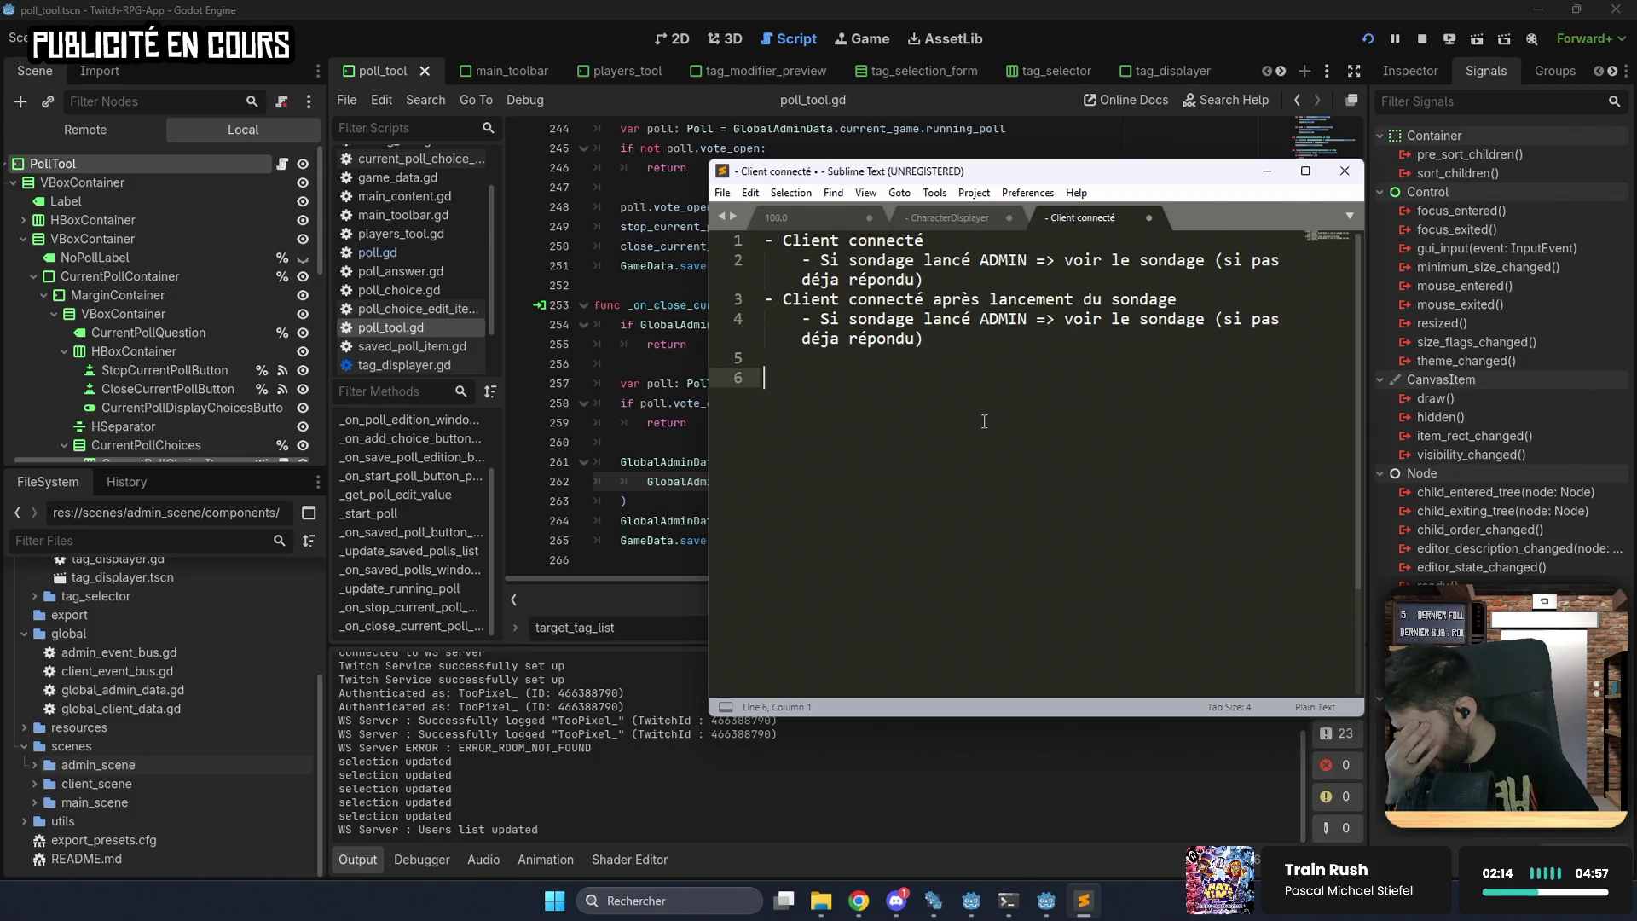
- Add the notes '-> lancement sondage' and '-> si client connecté change', discarding an extra empty arrow line
type("-")
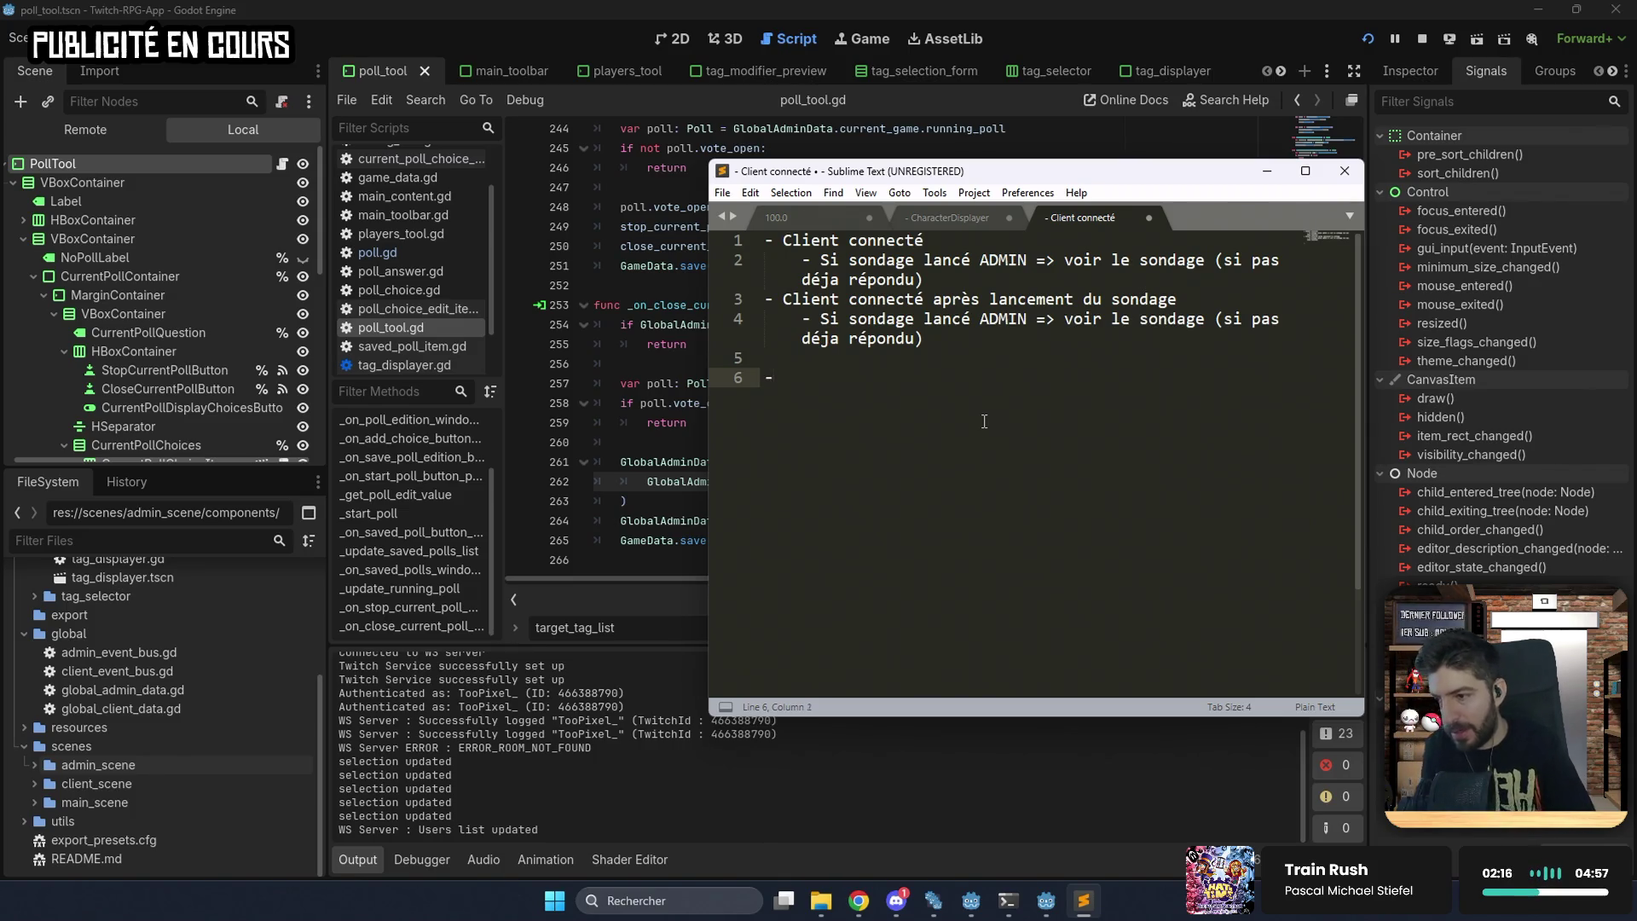
type("-> ")
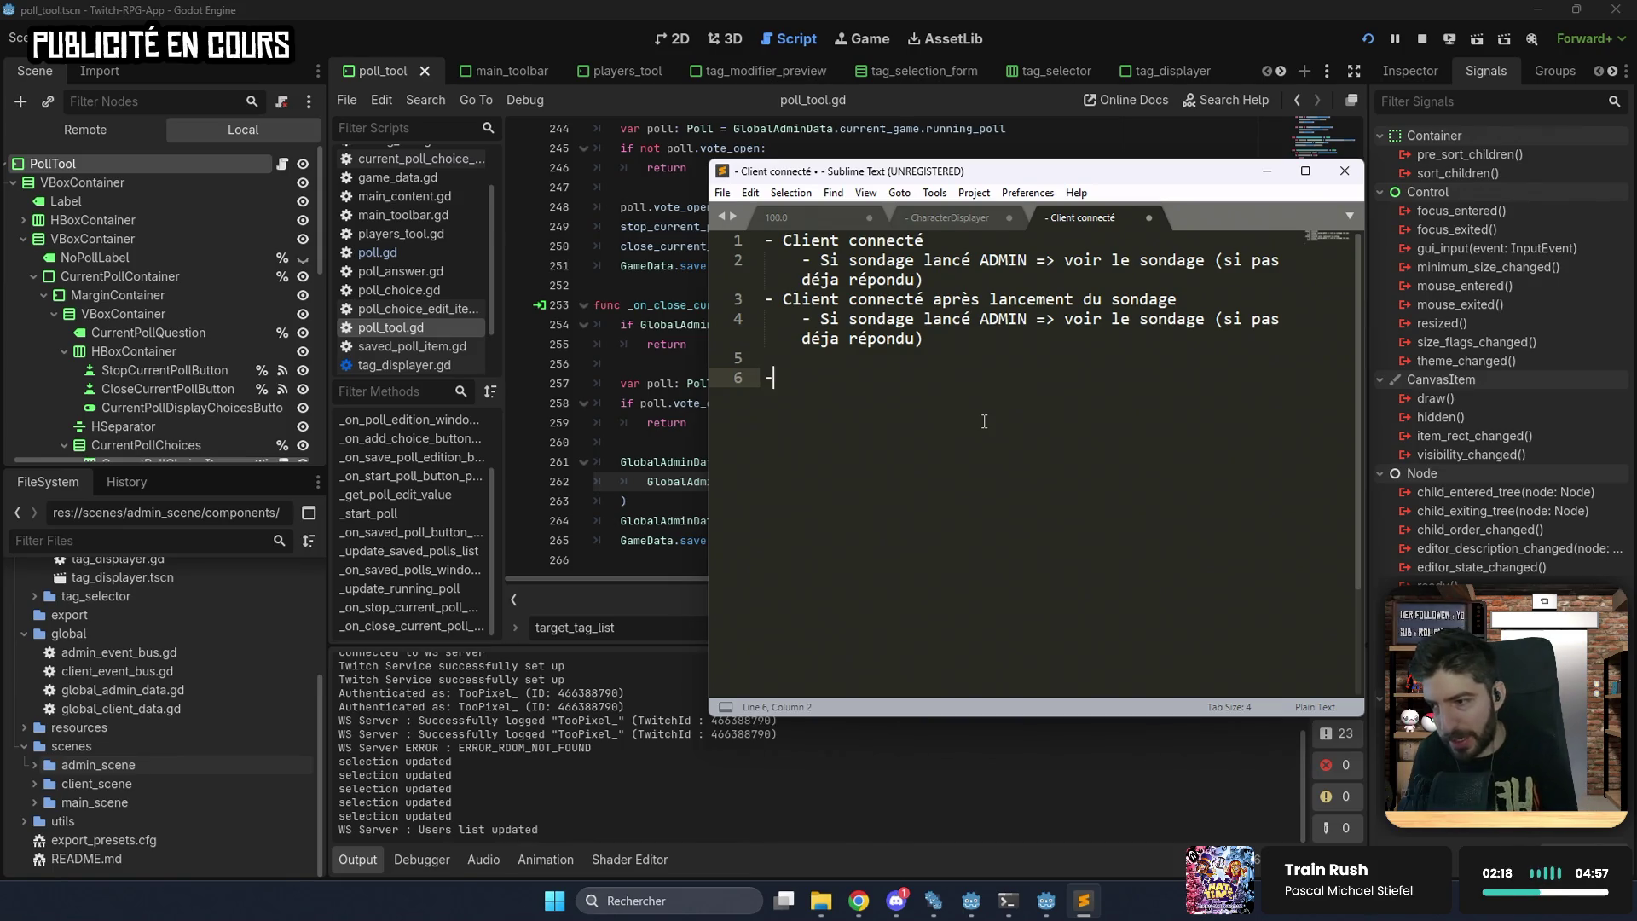
type("lancement sond")
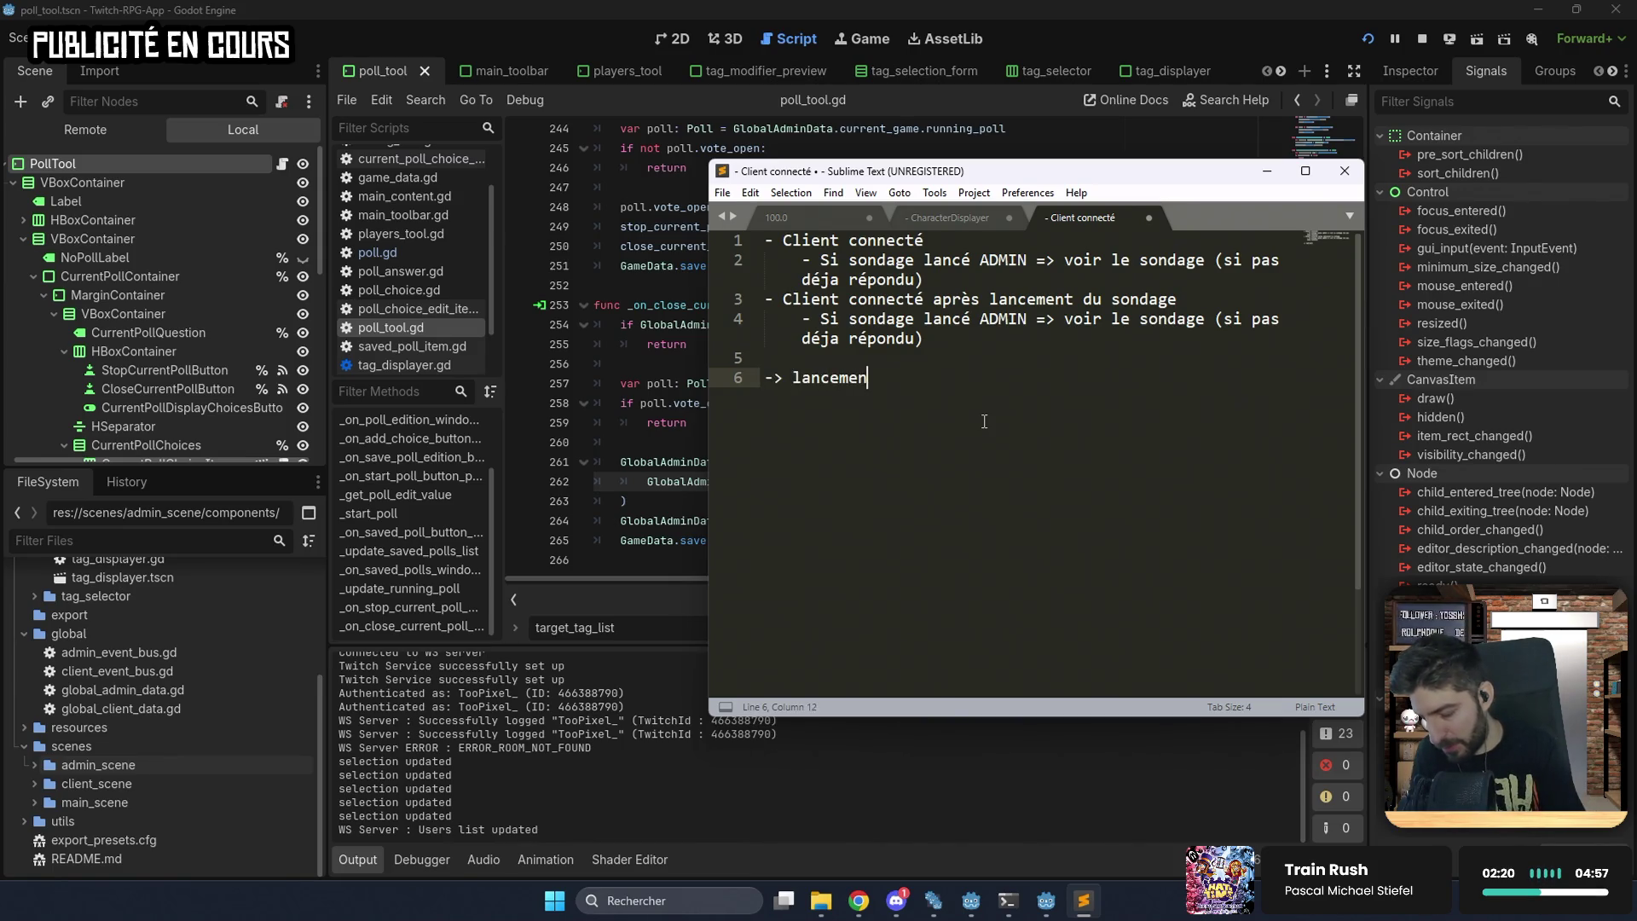
type("age")
key("Return")
type("-> si")
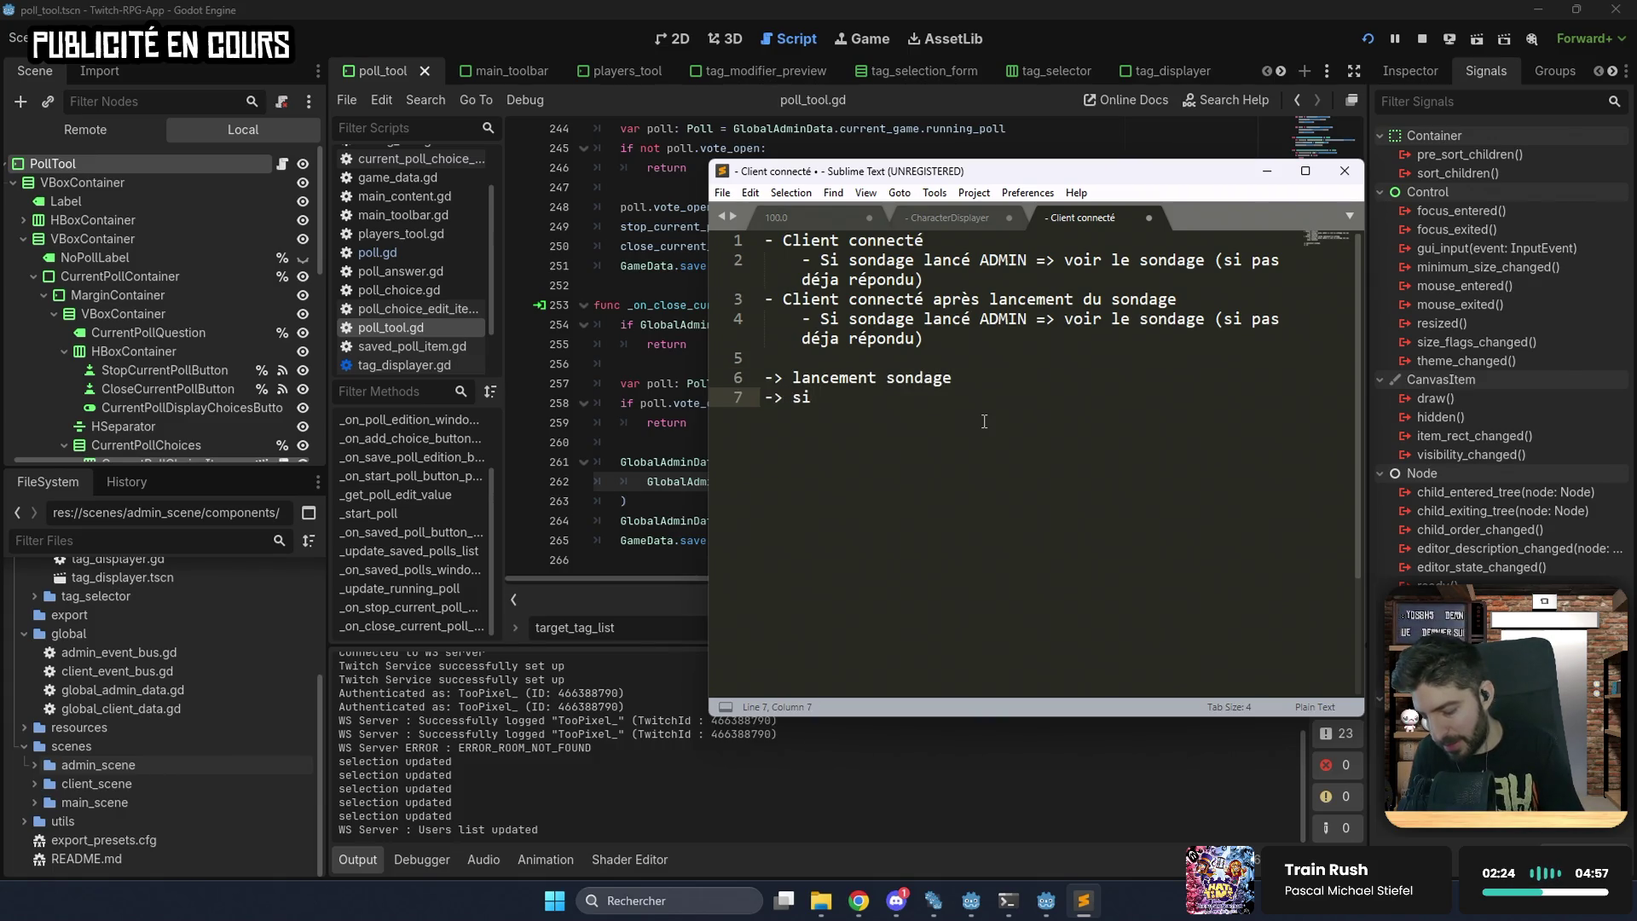
type(" client connect")
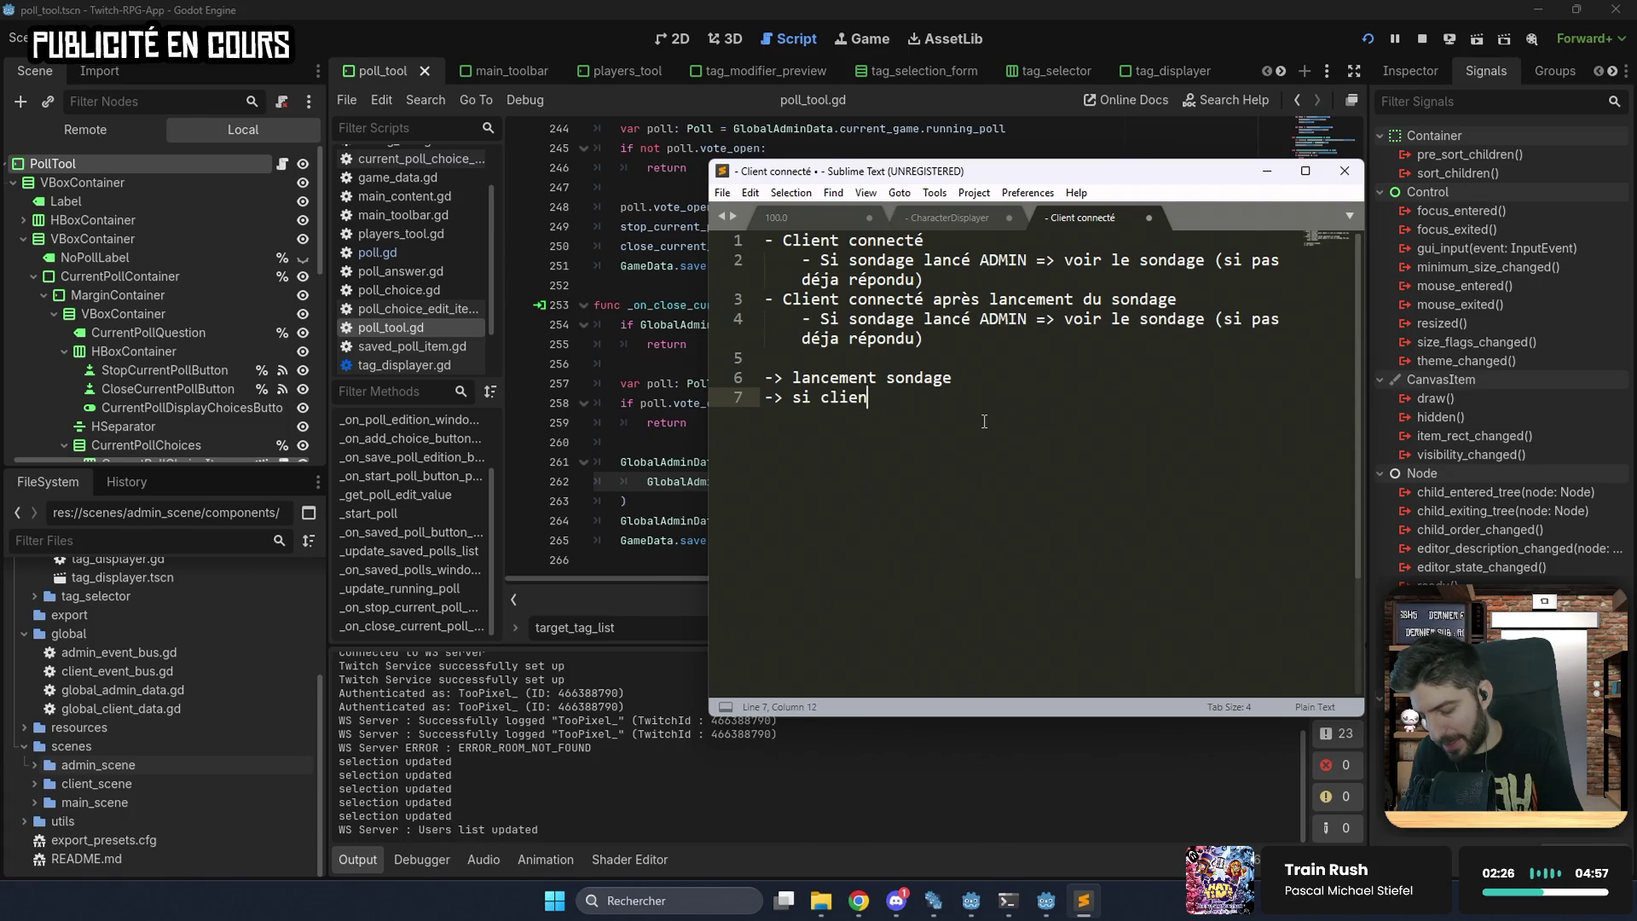
type("é chaneg")
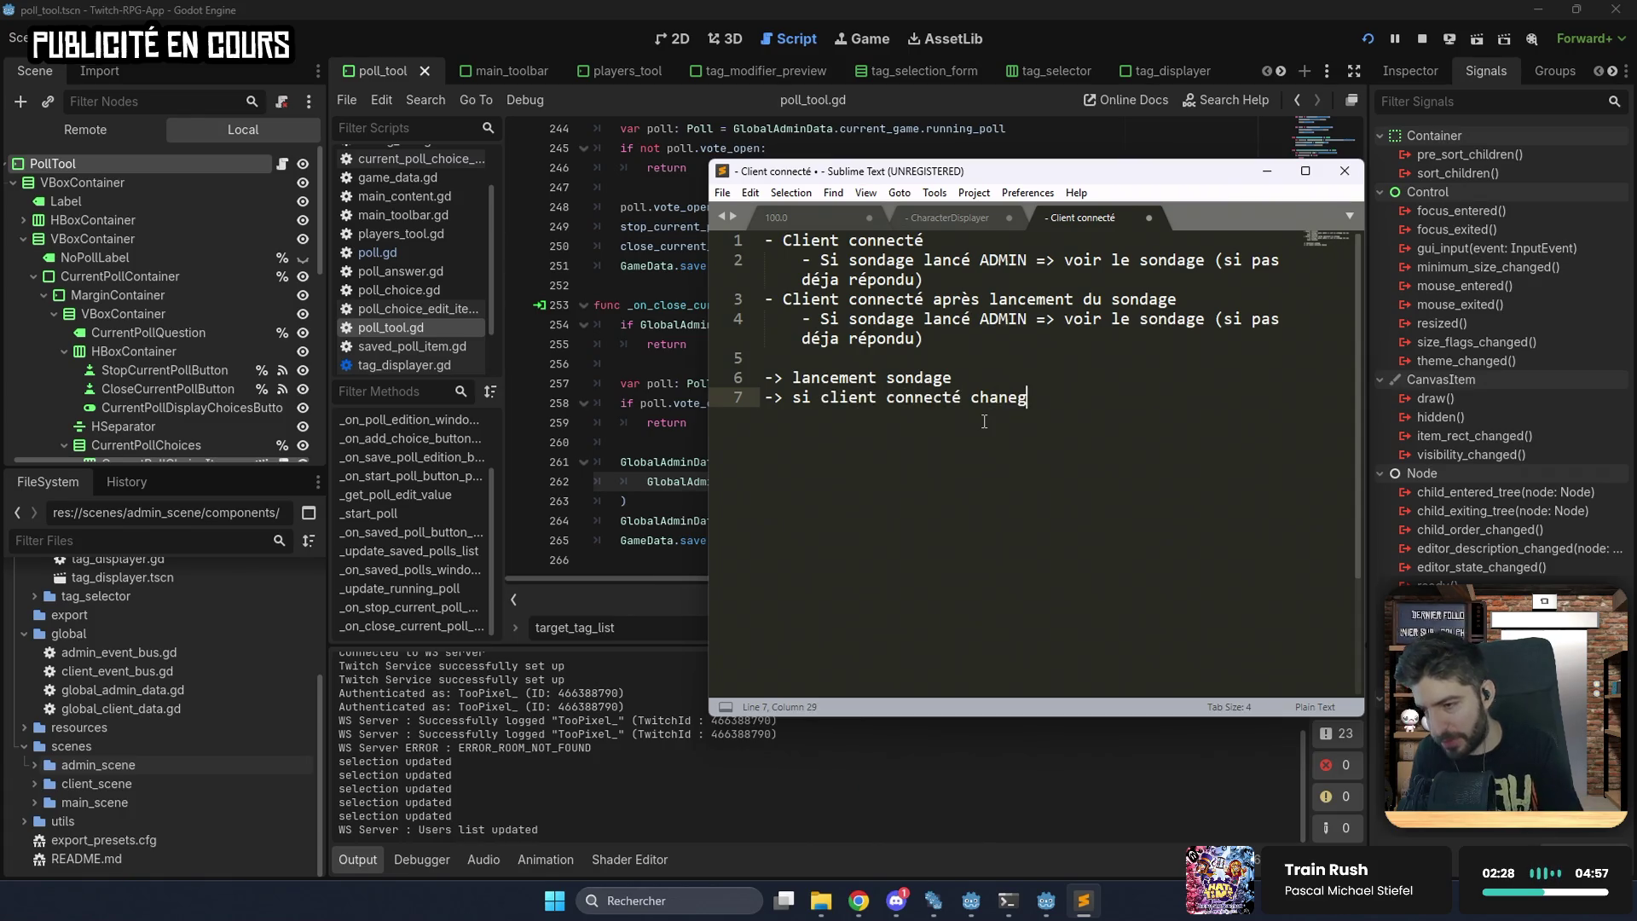
key("BackSpace")
key("BackSpace")
key("BackSpace")
type("nge")
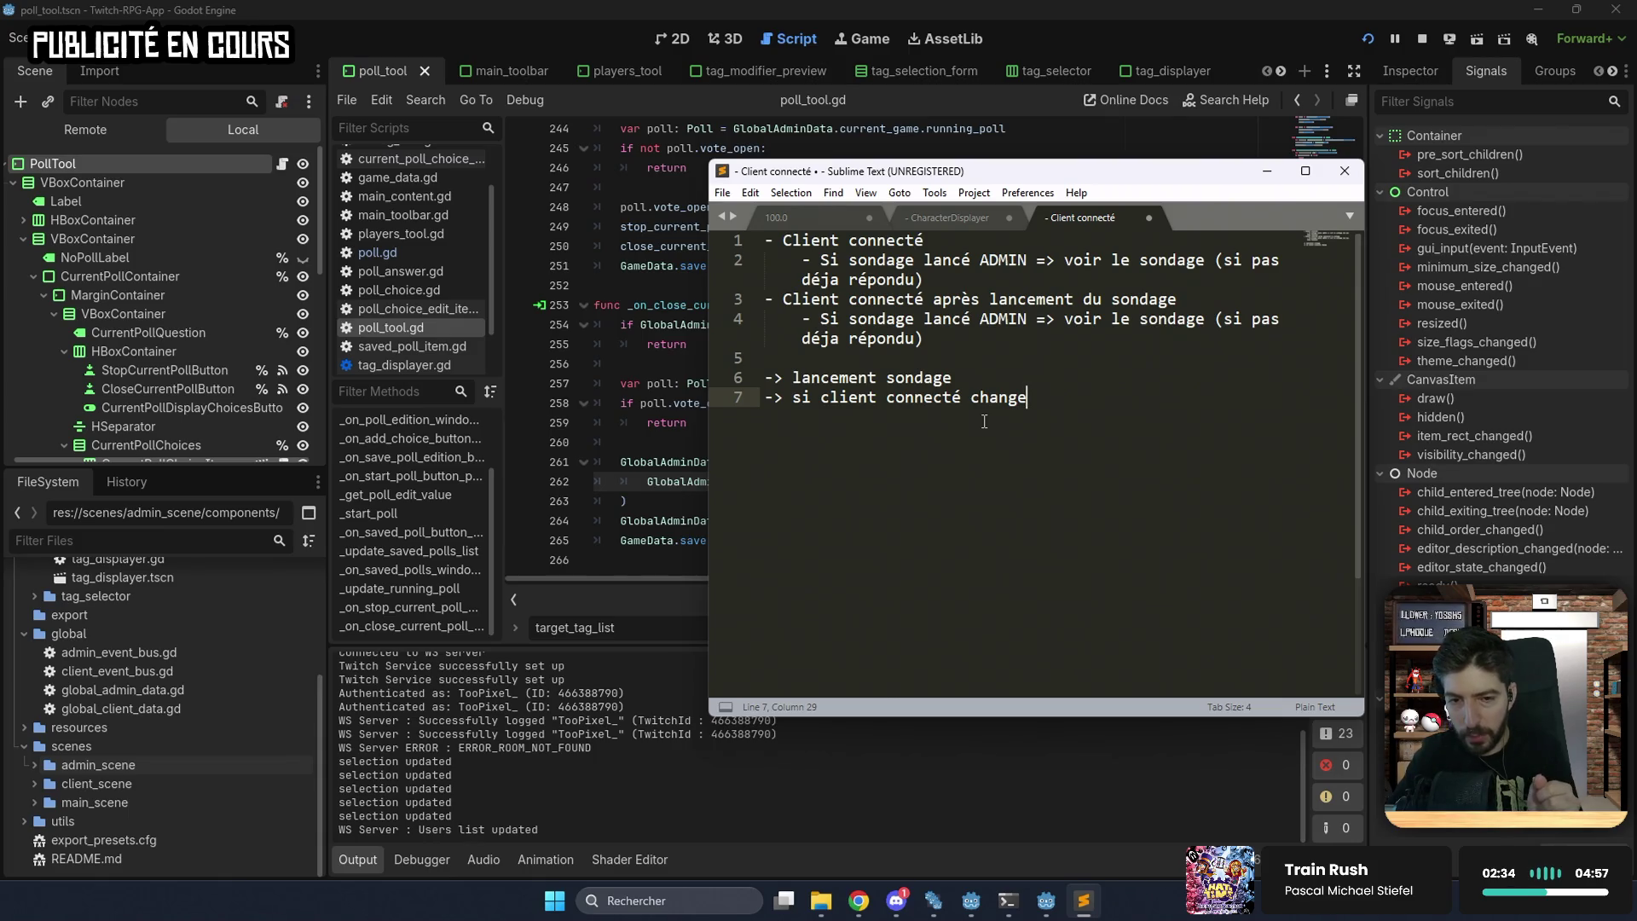
key("Return")
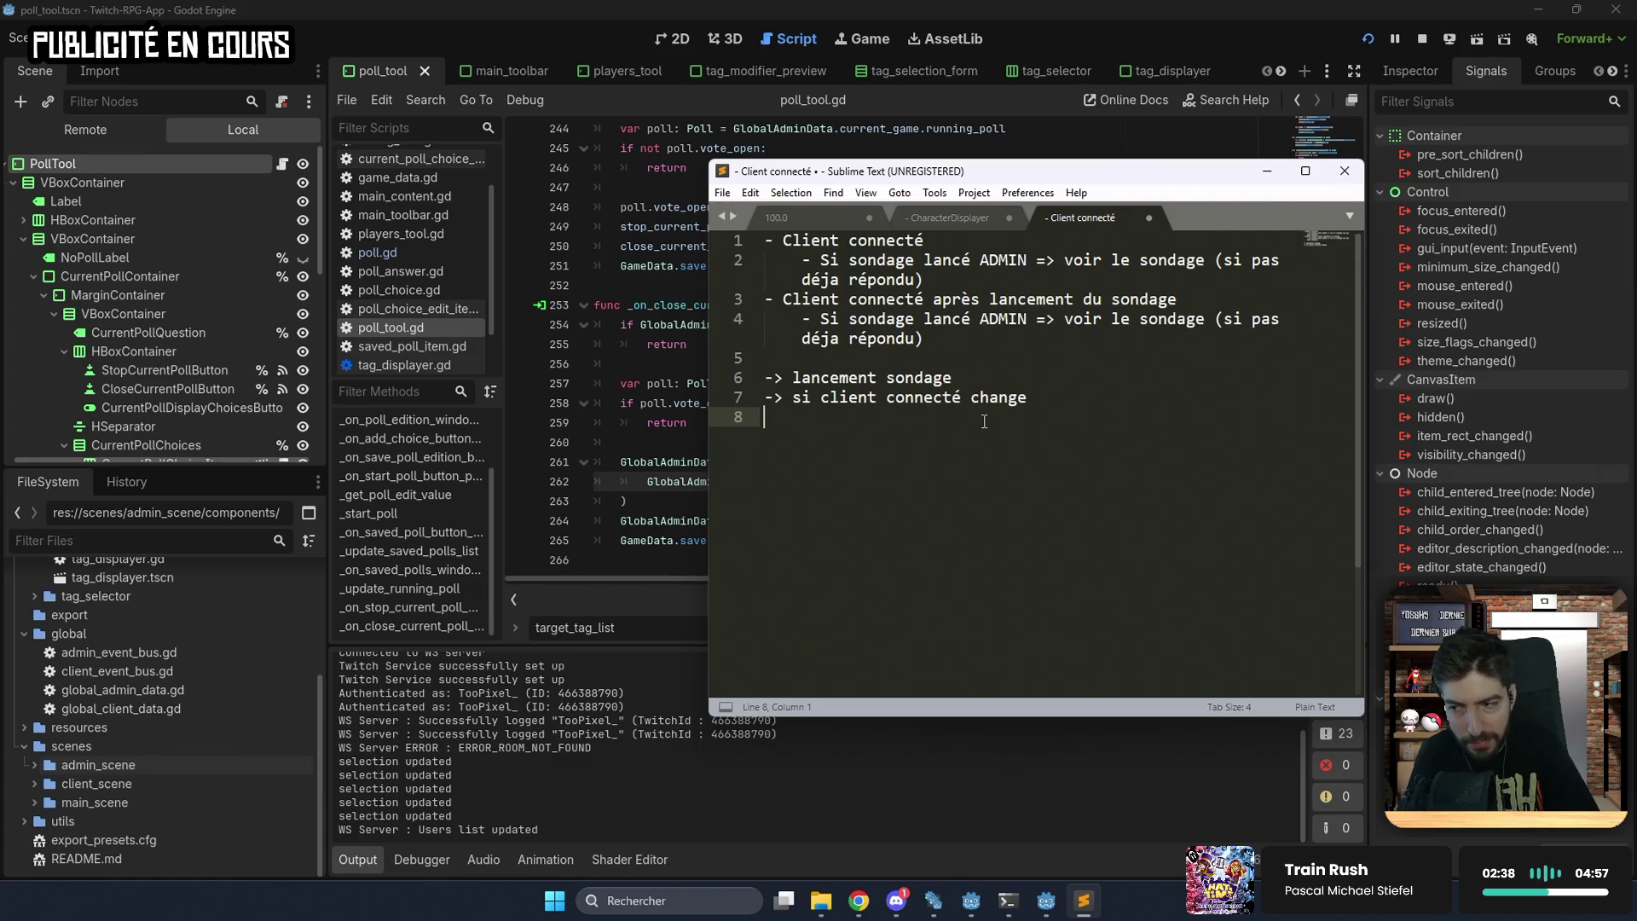
type("->")
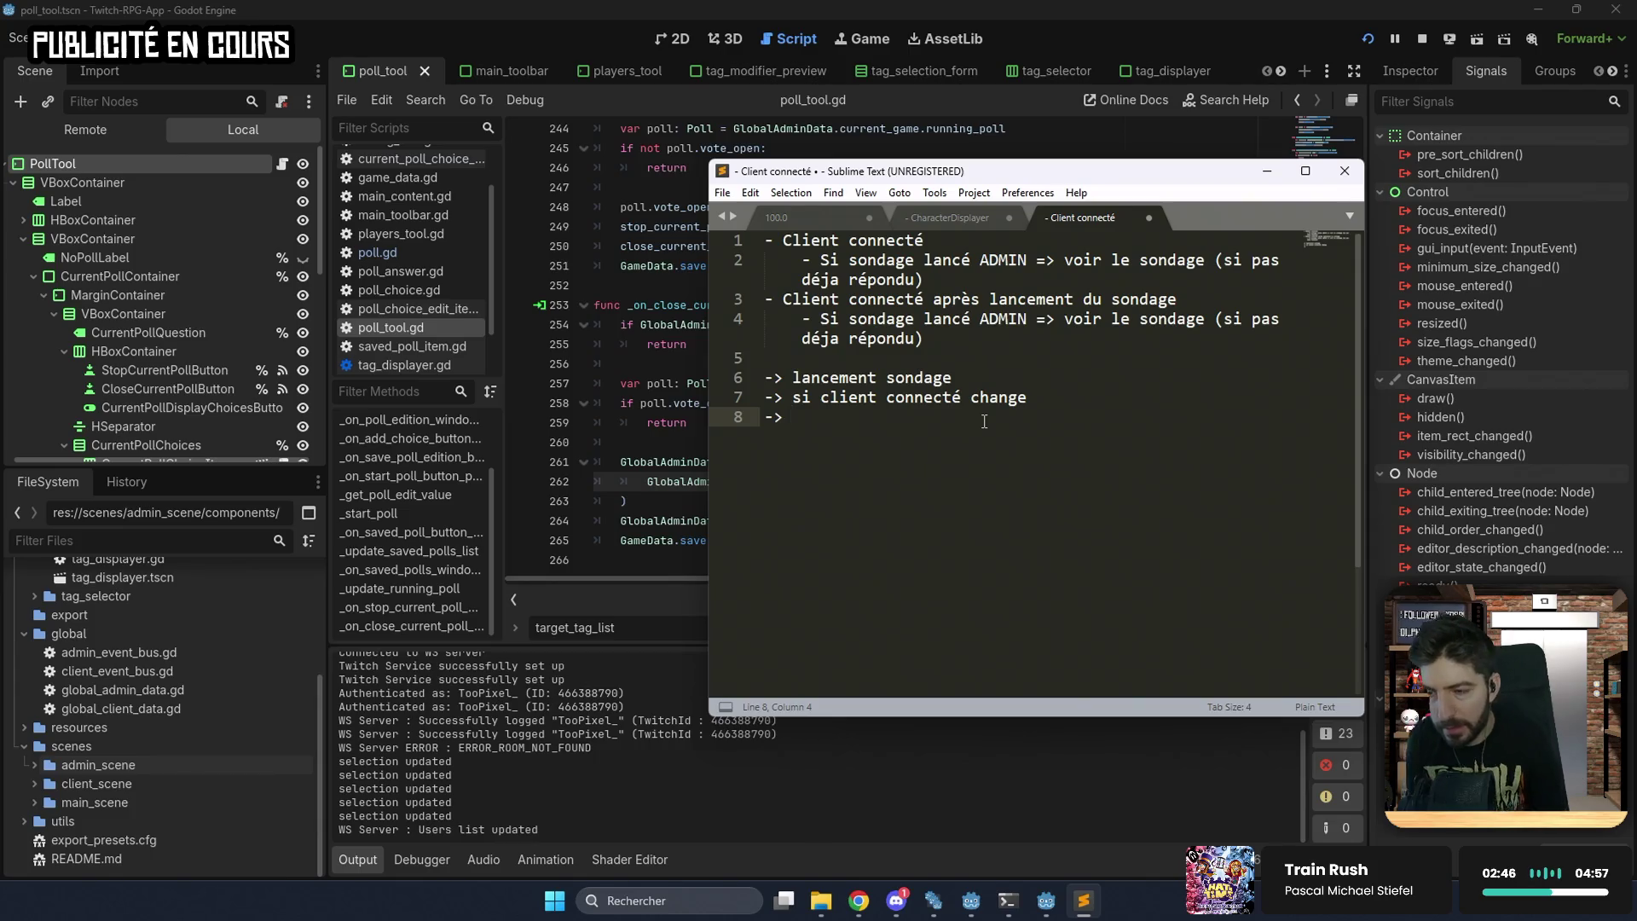
key("BackSpace")
key("BackSpace")
key("BackSpace")
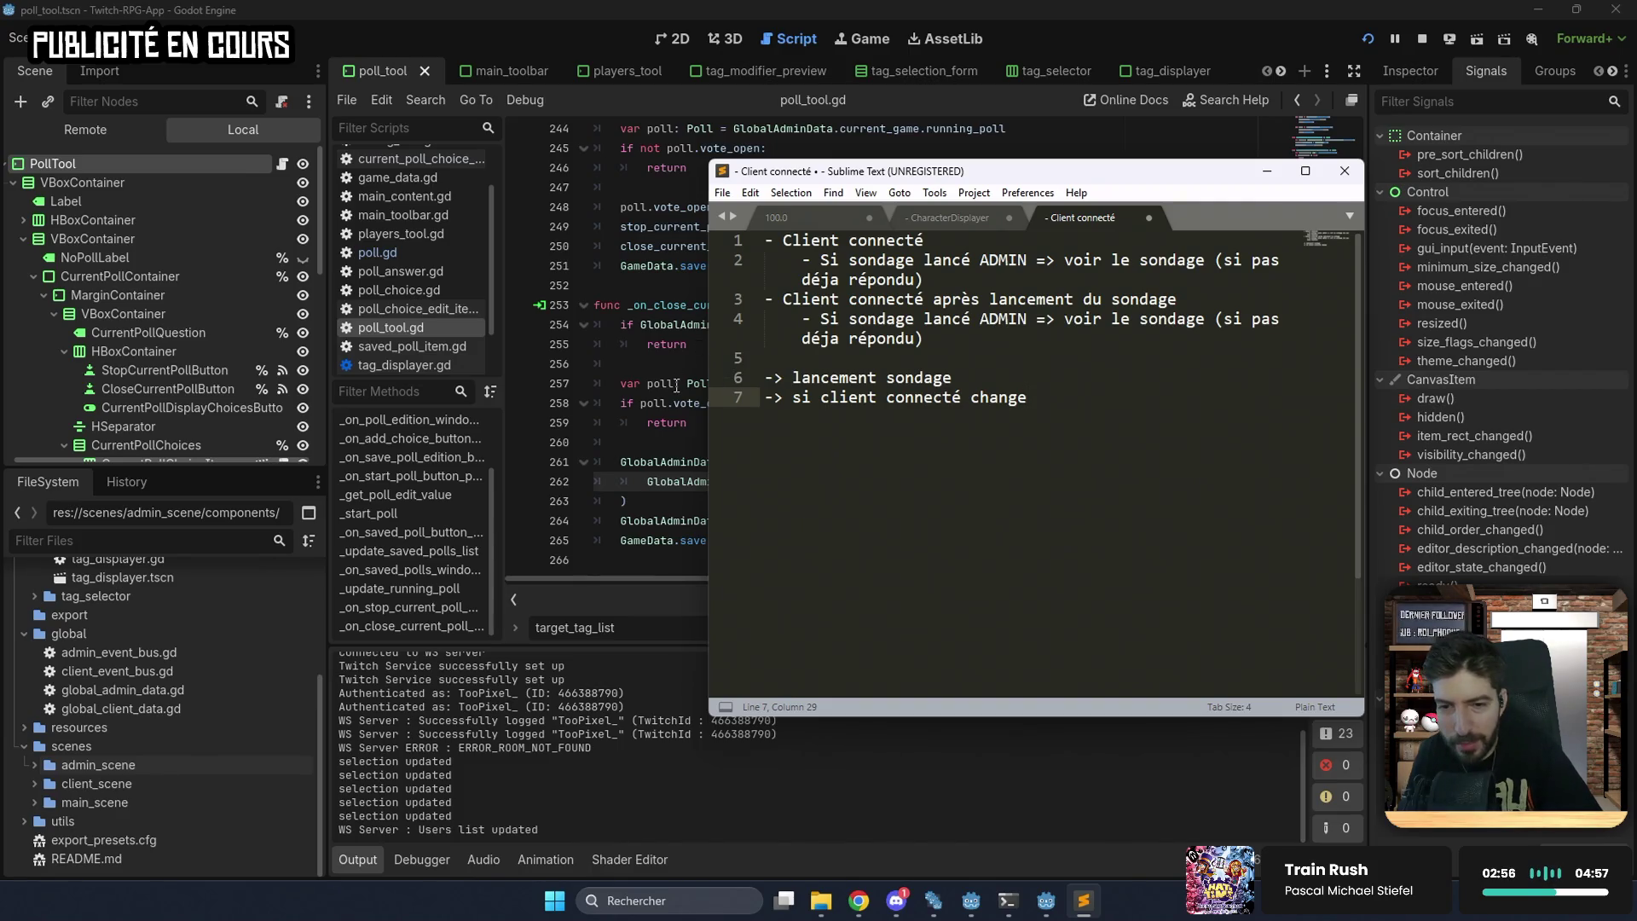
left_click(676, 385)
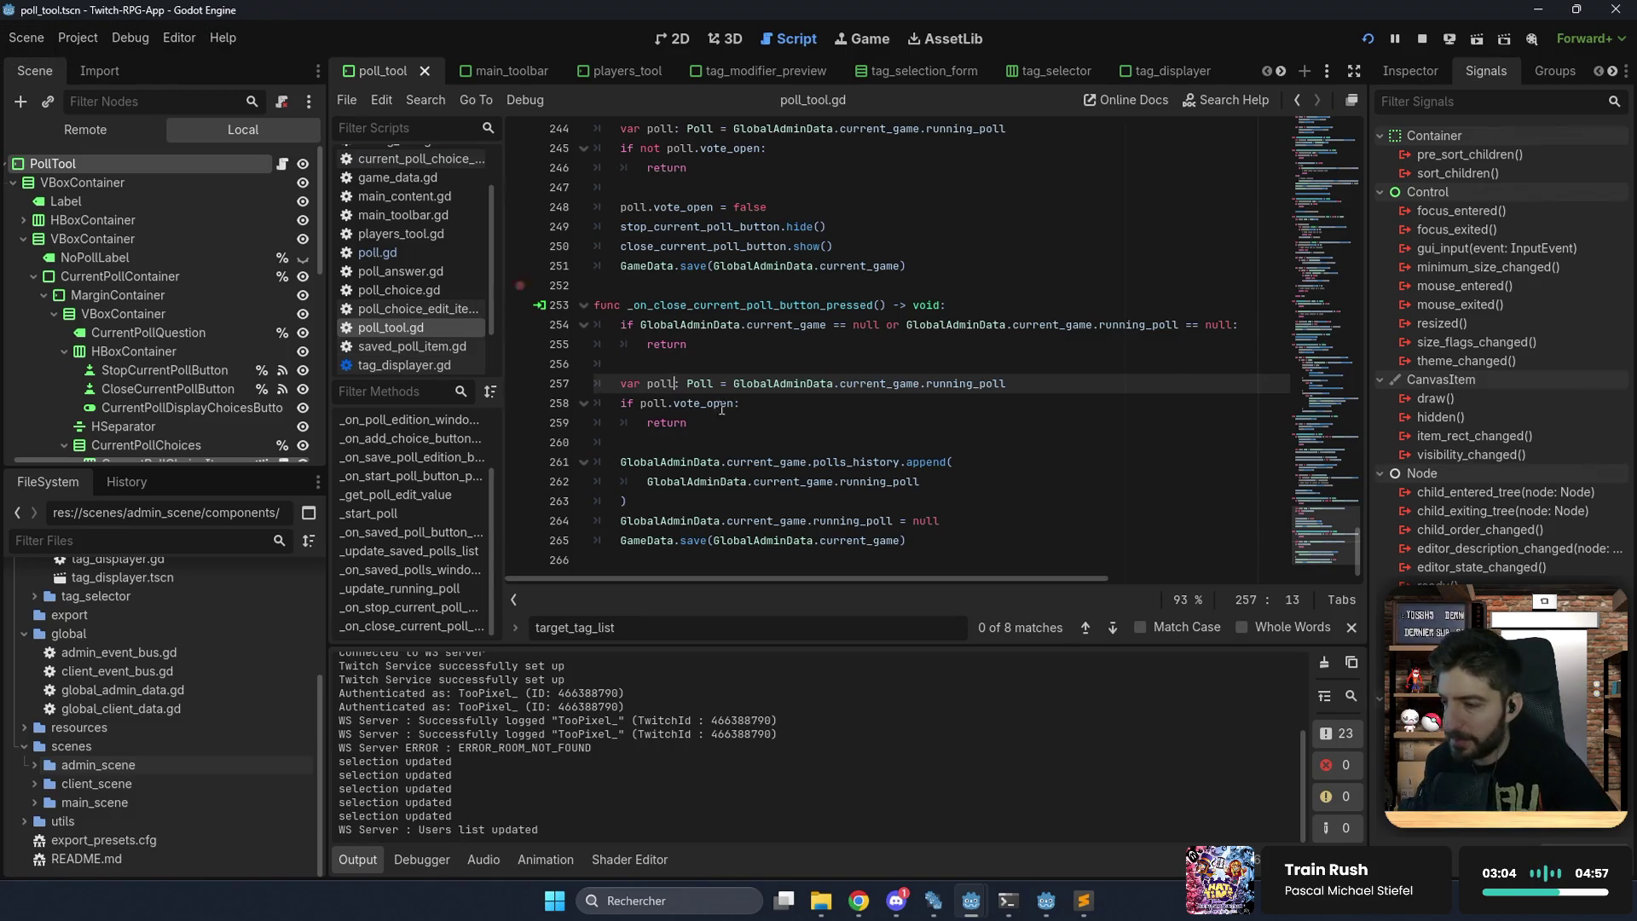
- Review poll_tool.gd's choice loop around the '# TODO gérer le nombre de résultats' comment and collapse the scenes folder
left_click(888, 521)
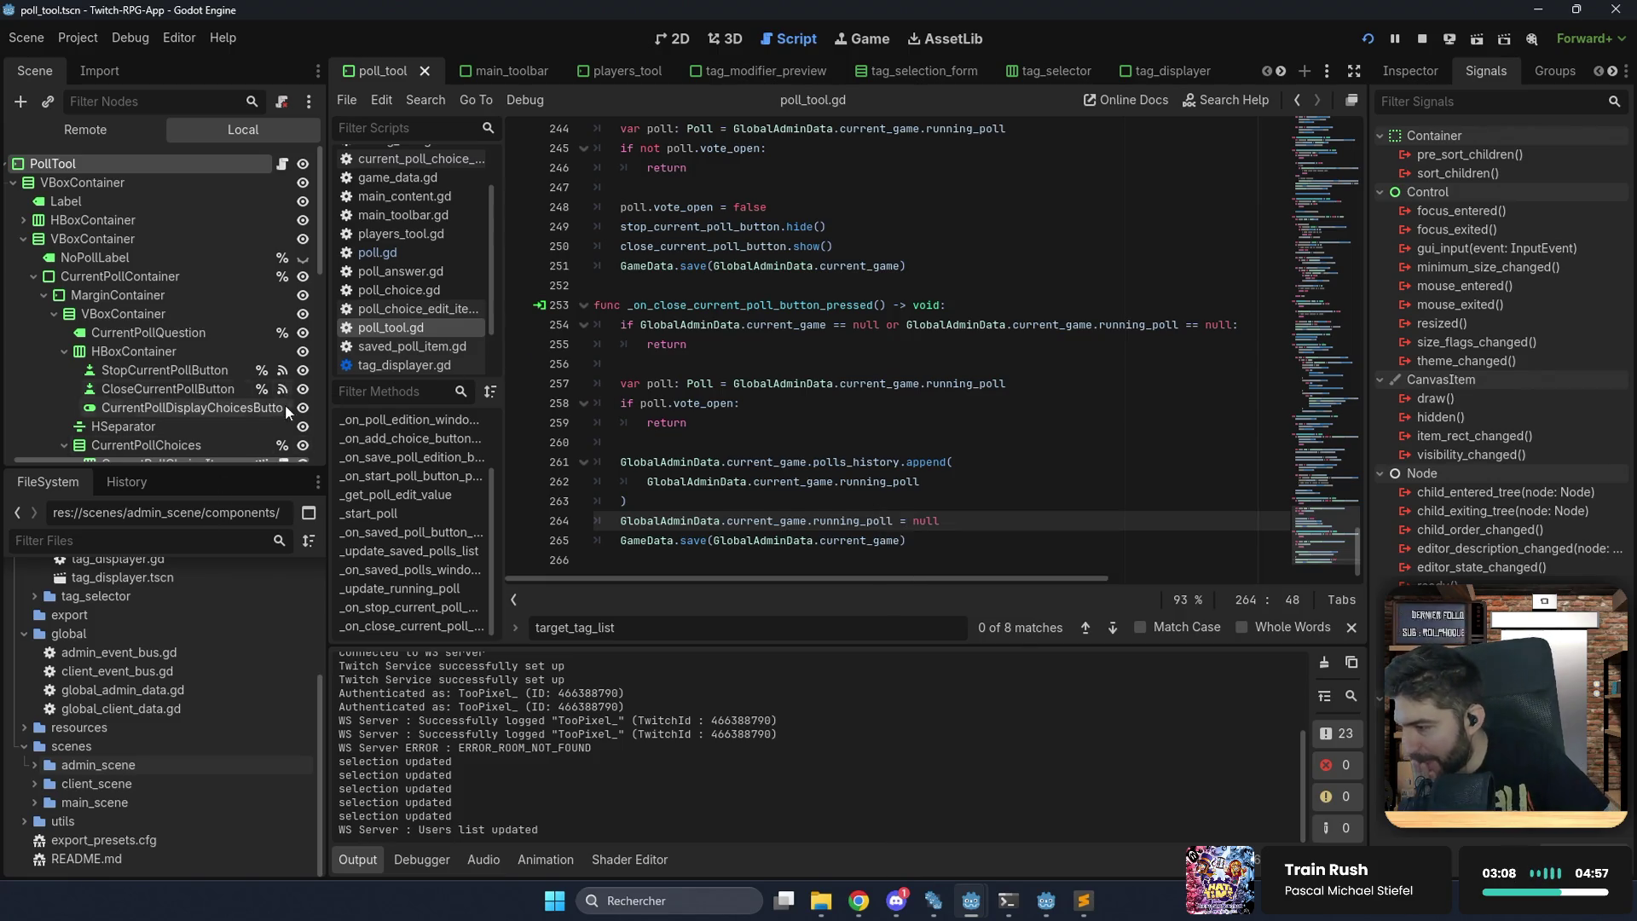
scroll(938, 384, "up", 9)
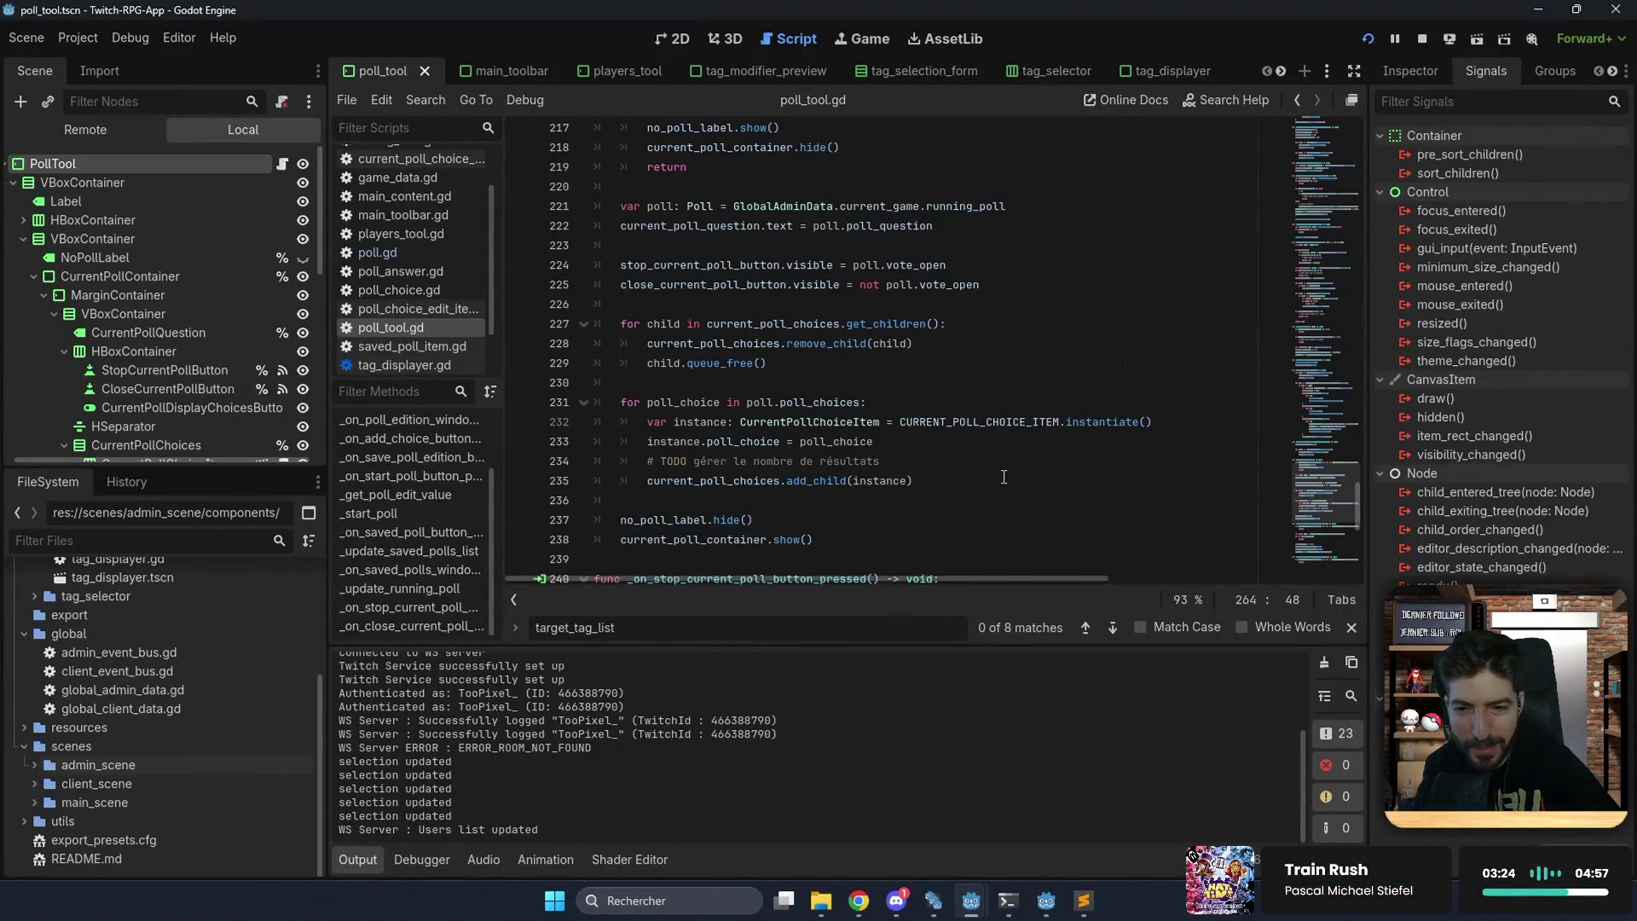
left_click(892, 463)
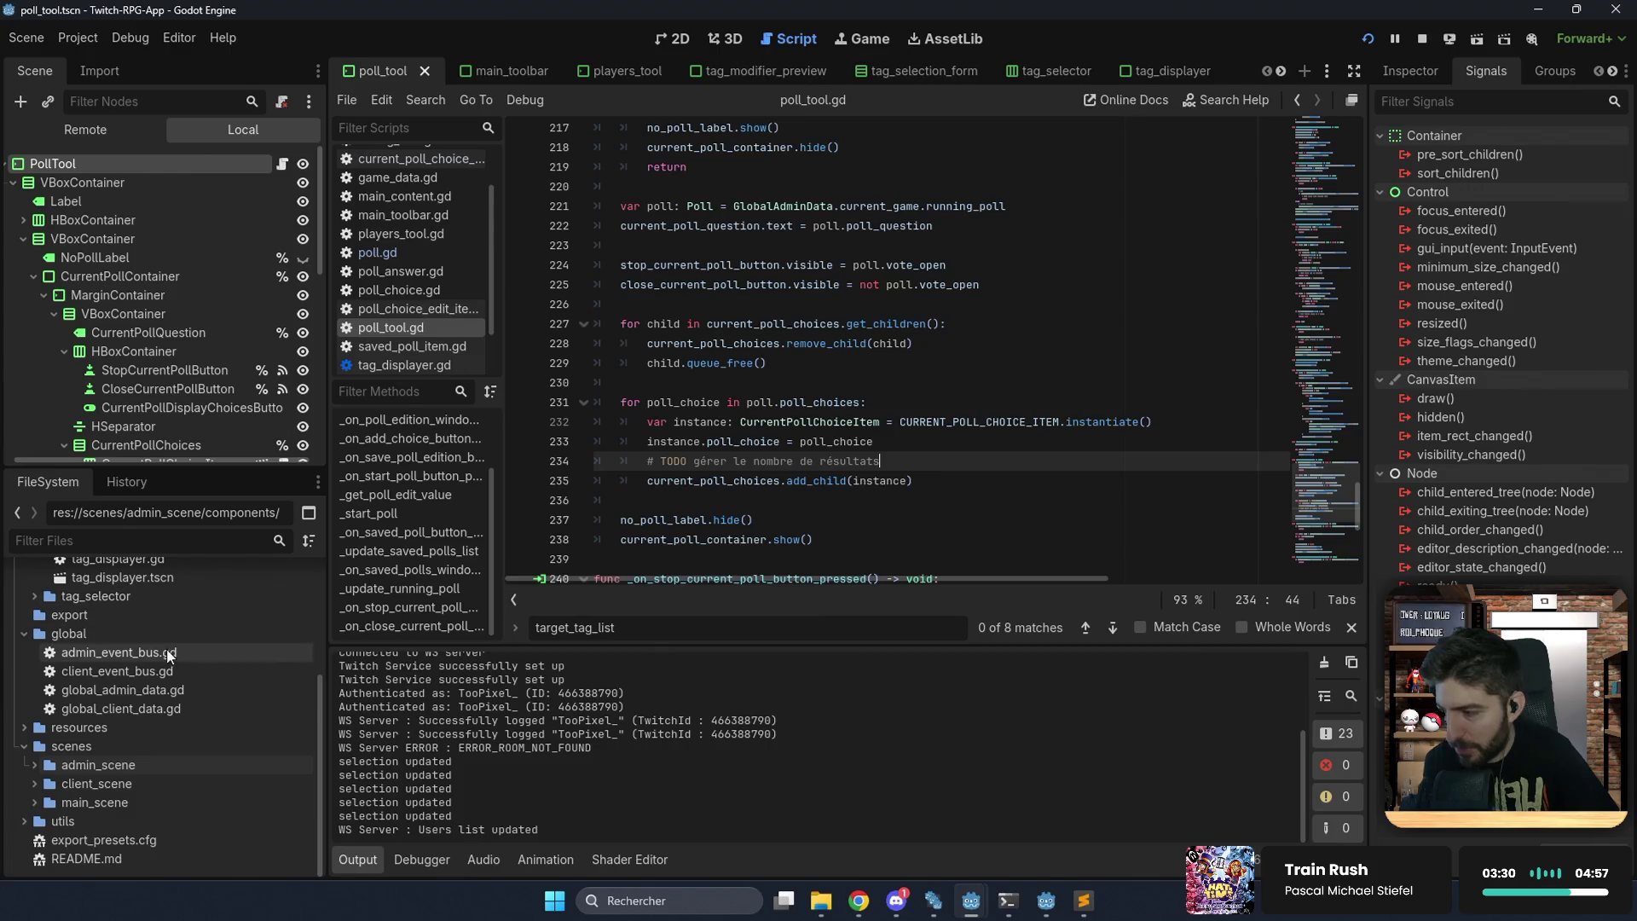
scroll(160, 690, "up", 1)
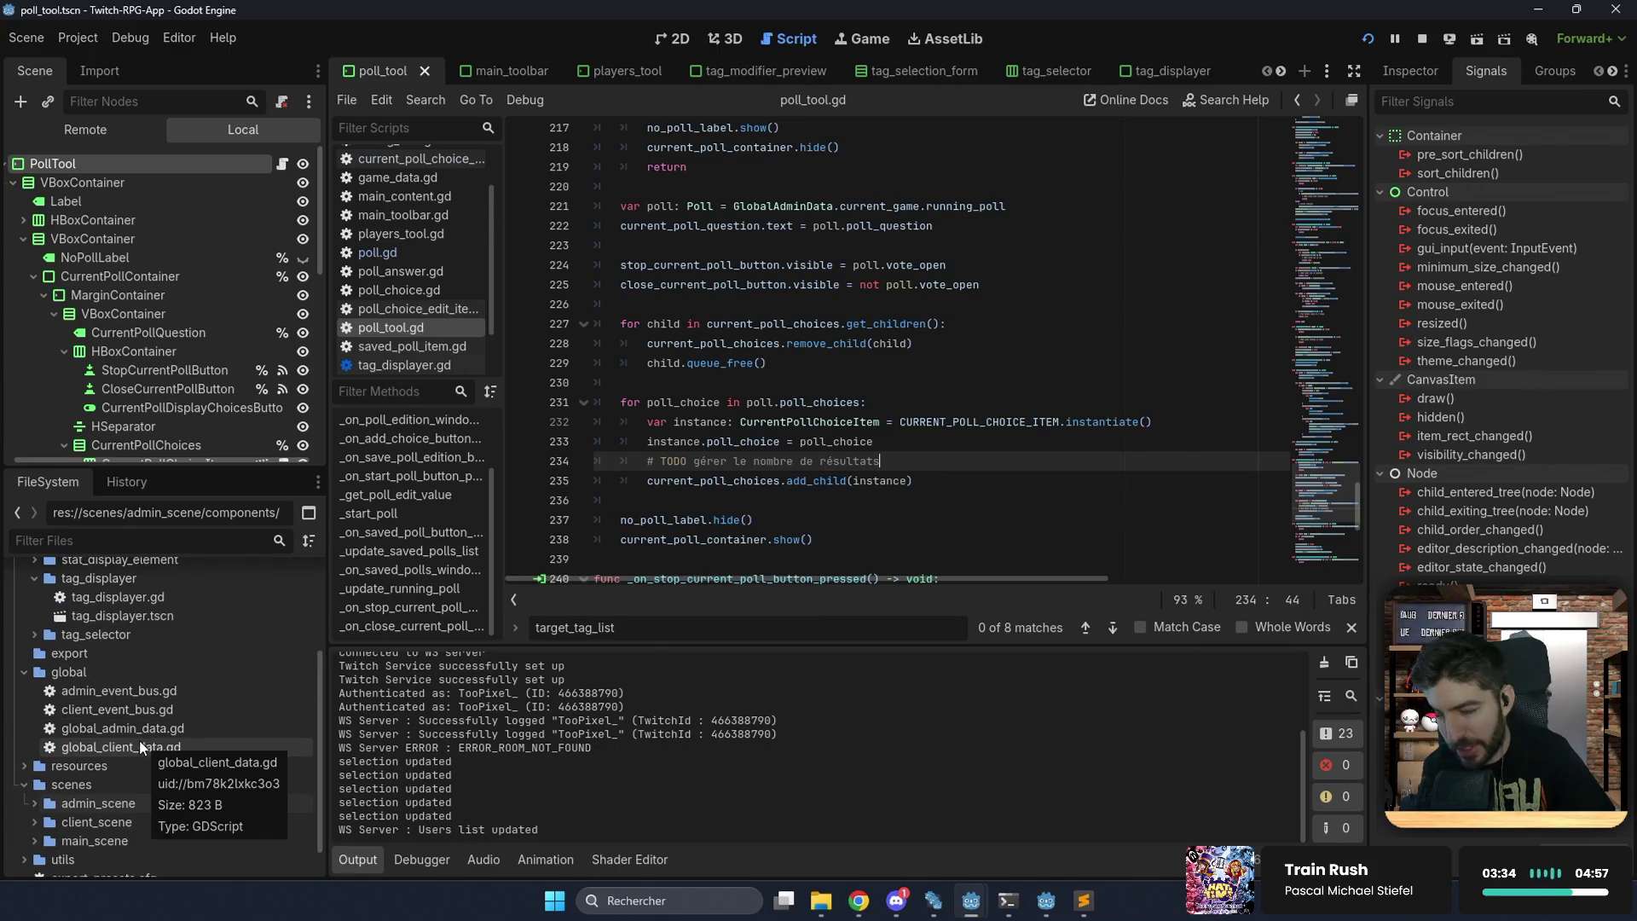
scroll(140, 740, "down", 1)
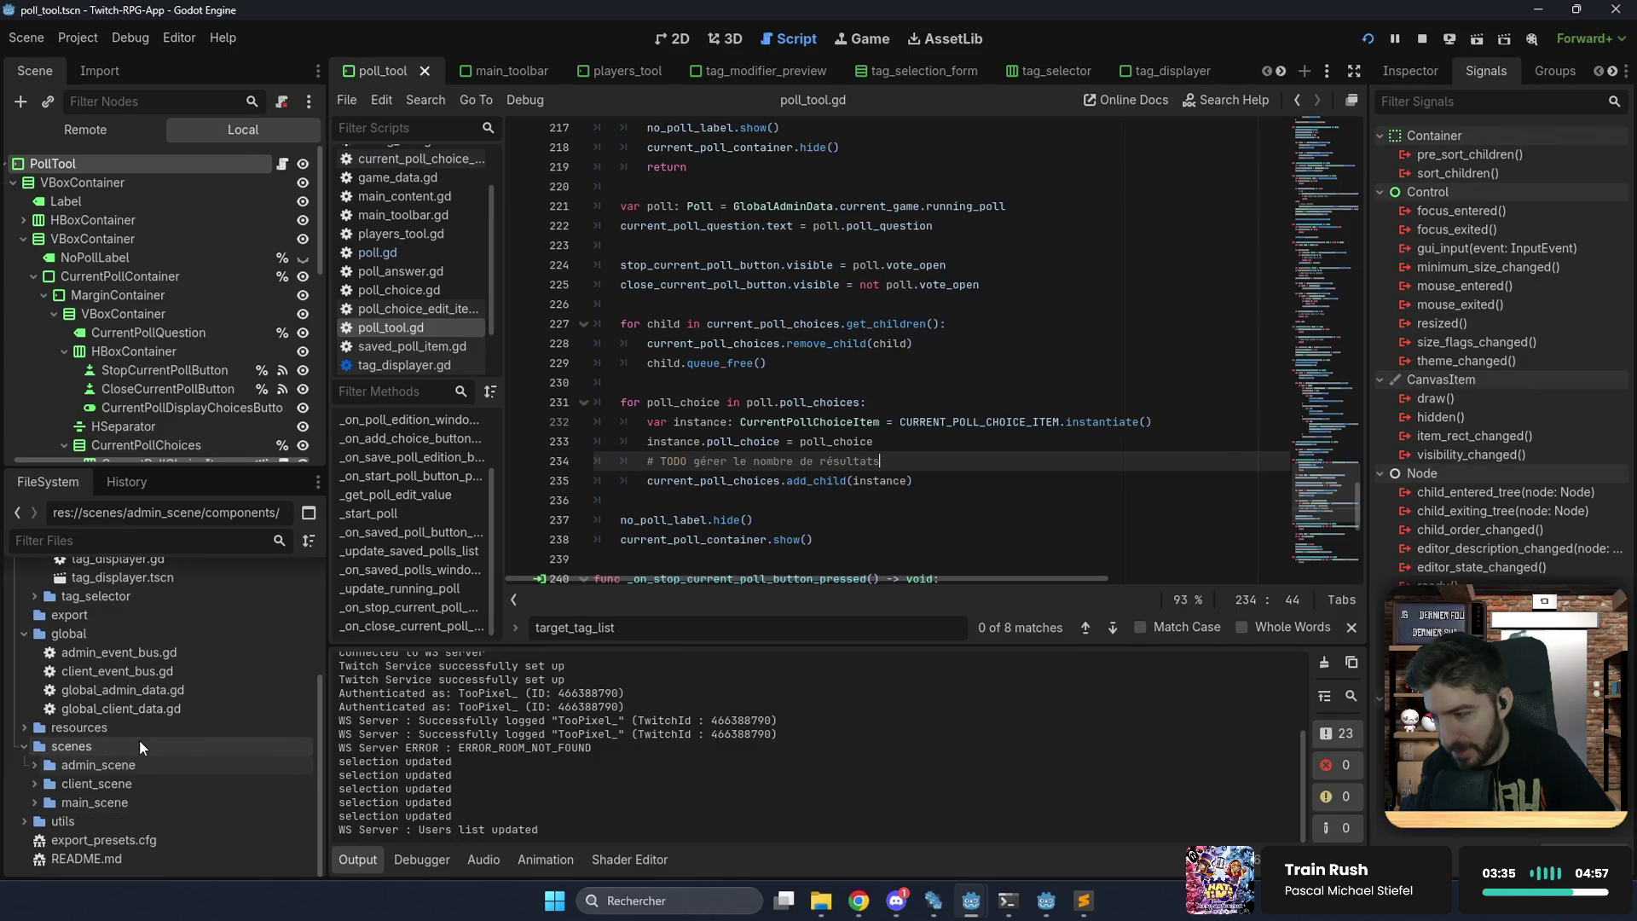
left_click(24, 746)
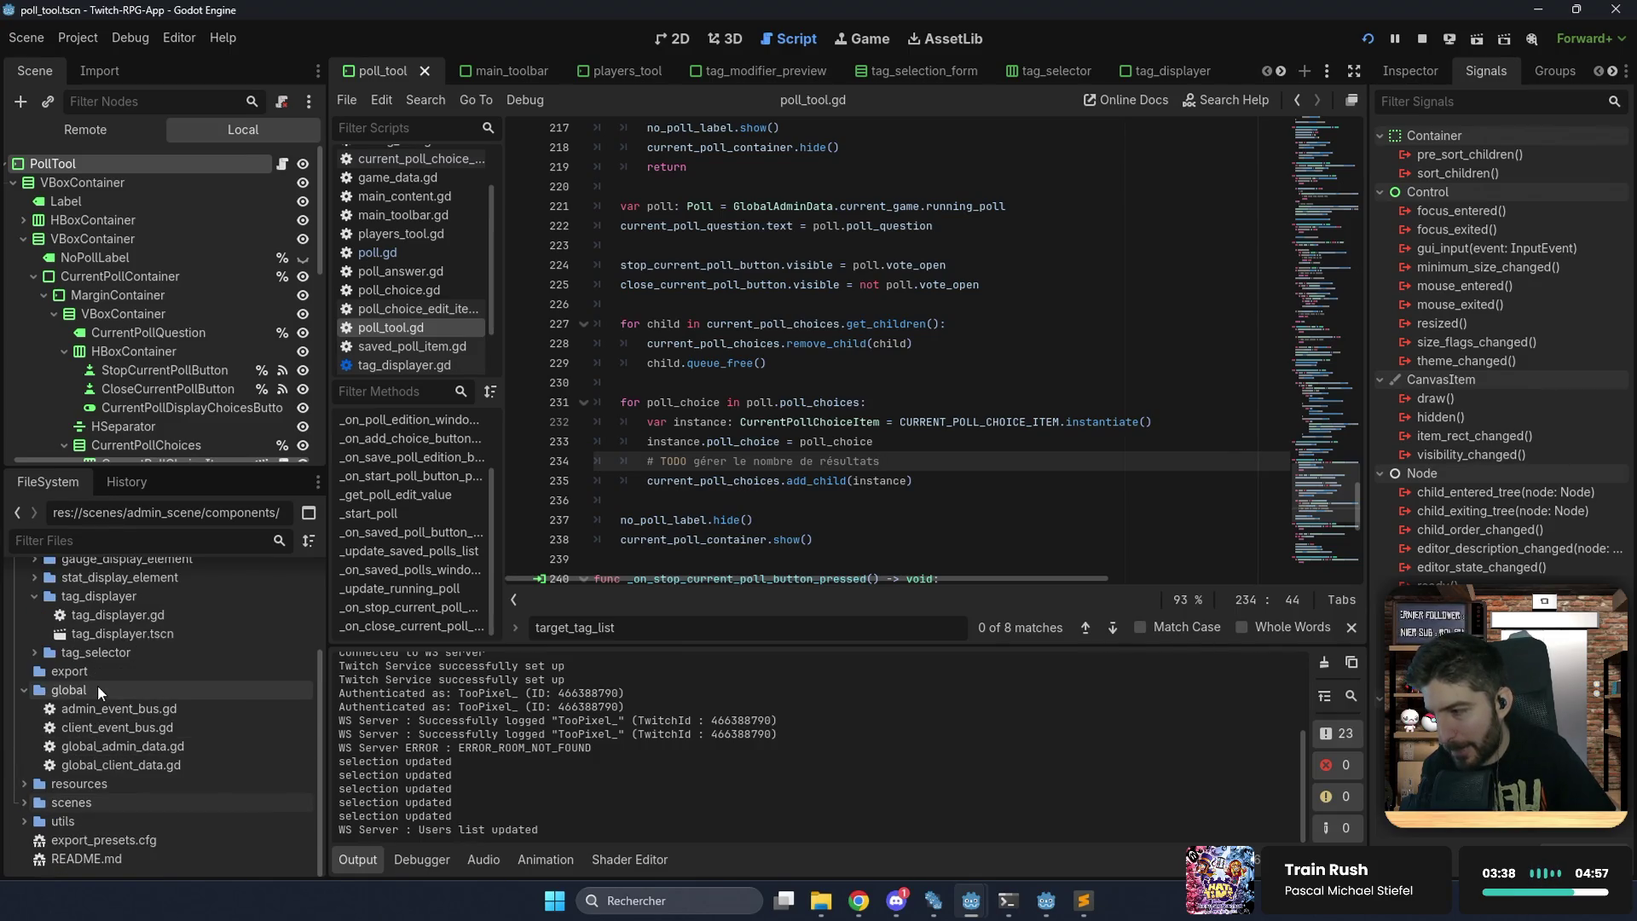
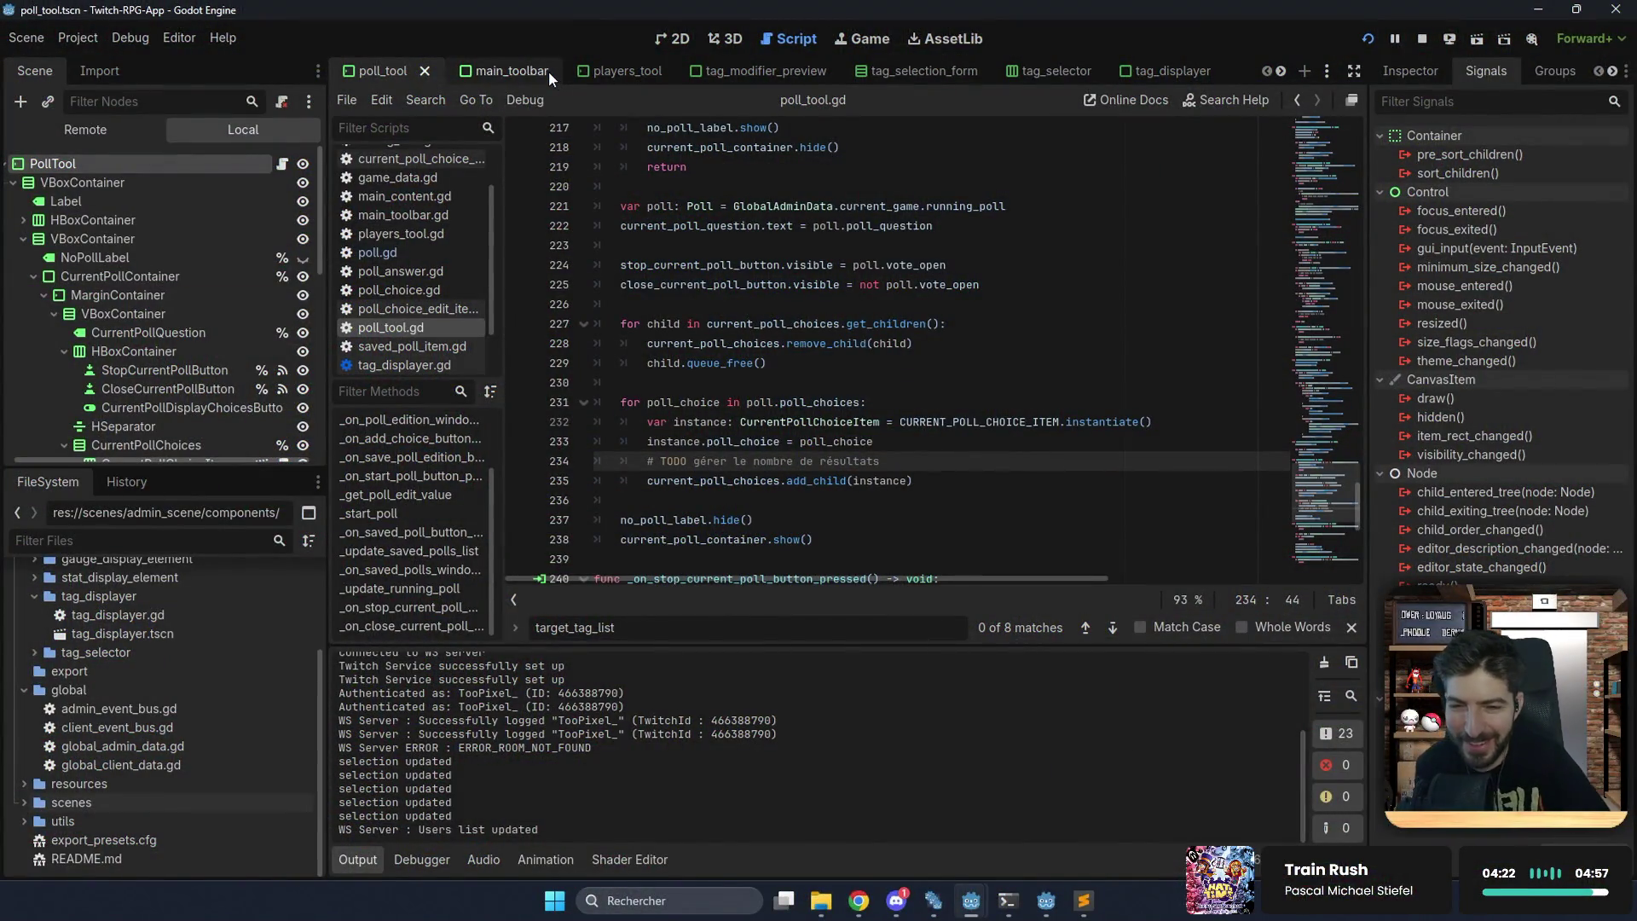
- Move to the no_poll_label line in poll_tool.gd and bring up the Sublime Text 'Client connecté' notes
left_click(827, 499)
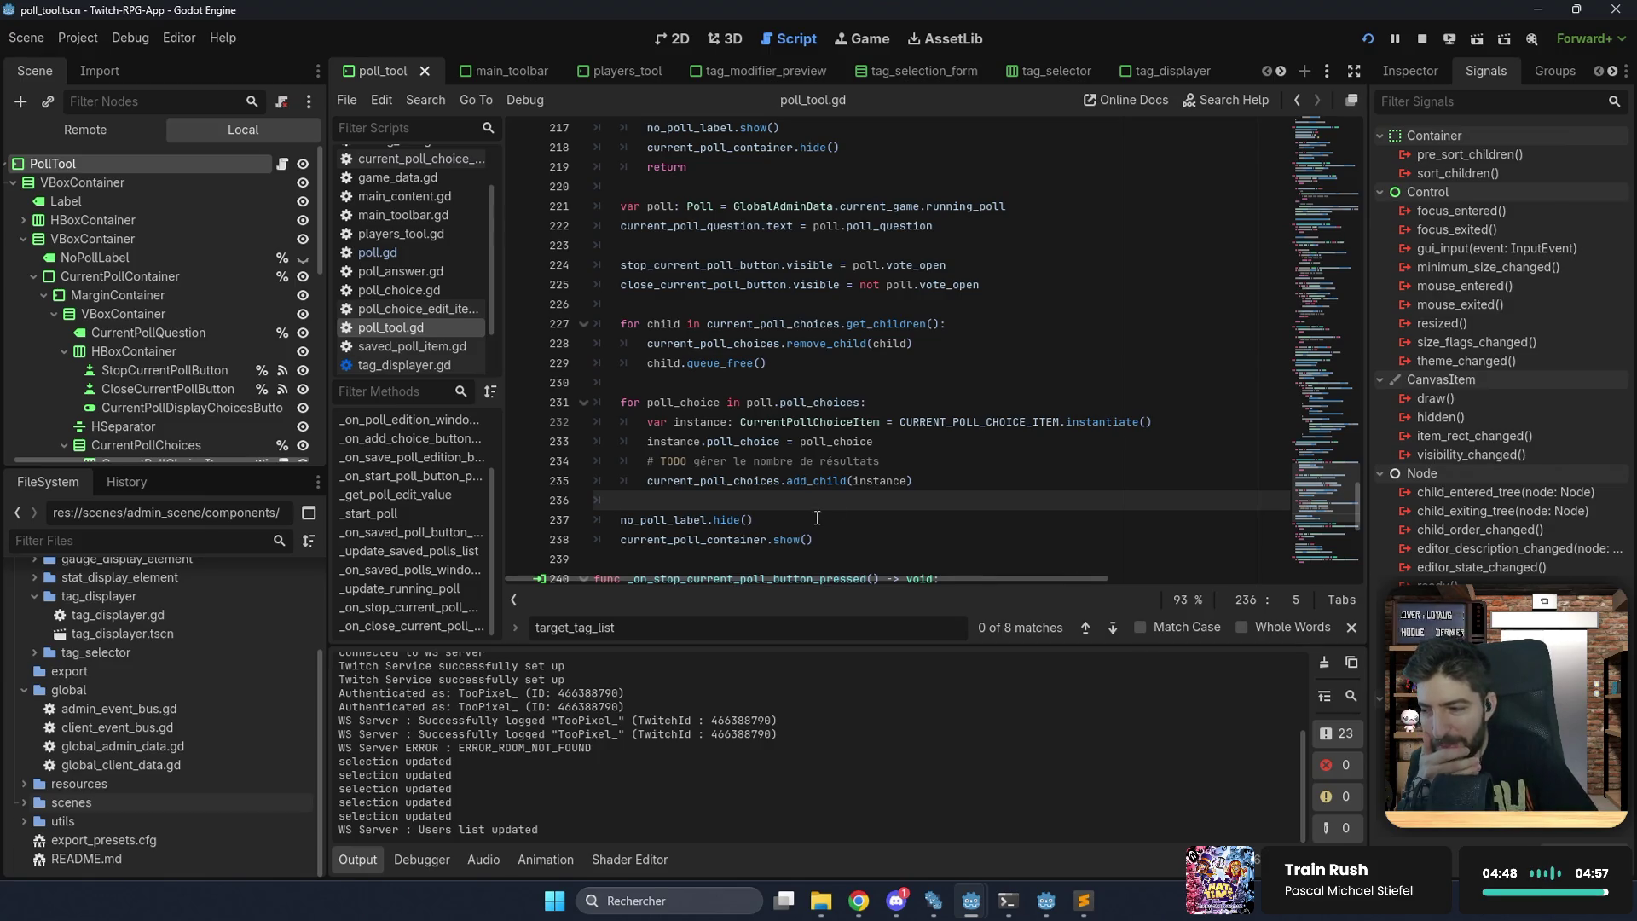
left_click(817, 518)
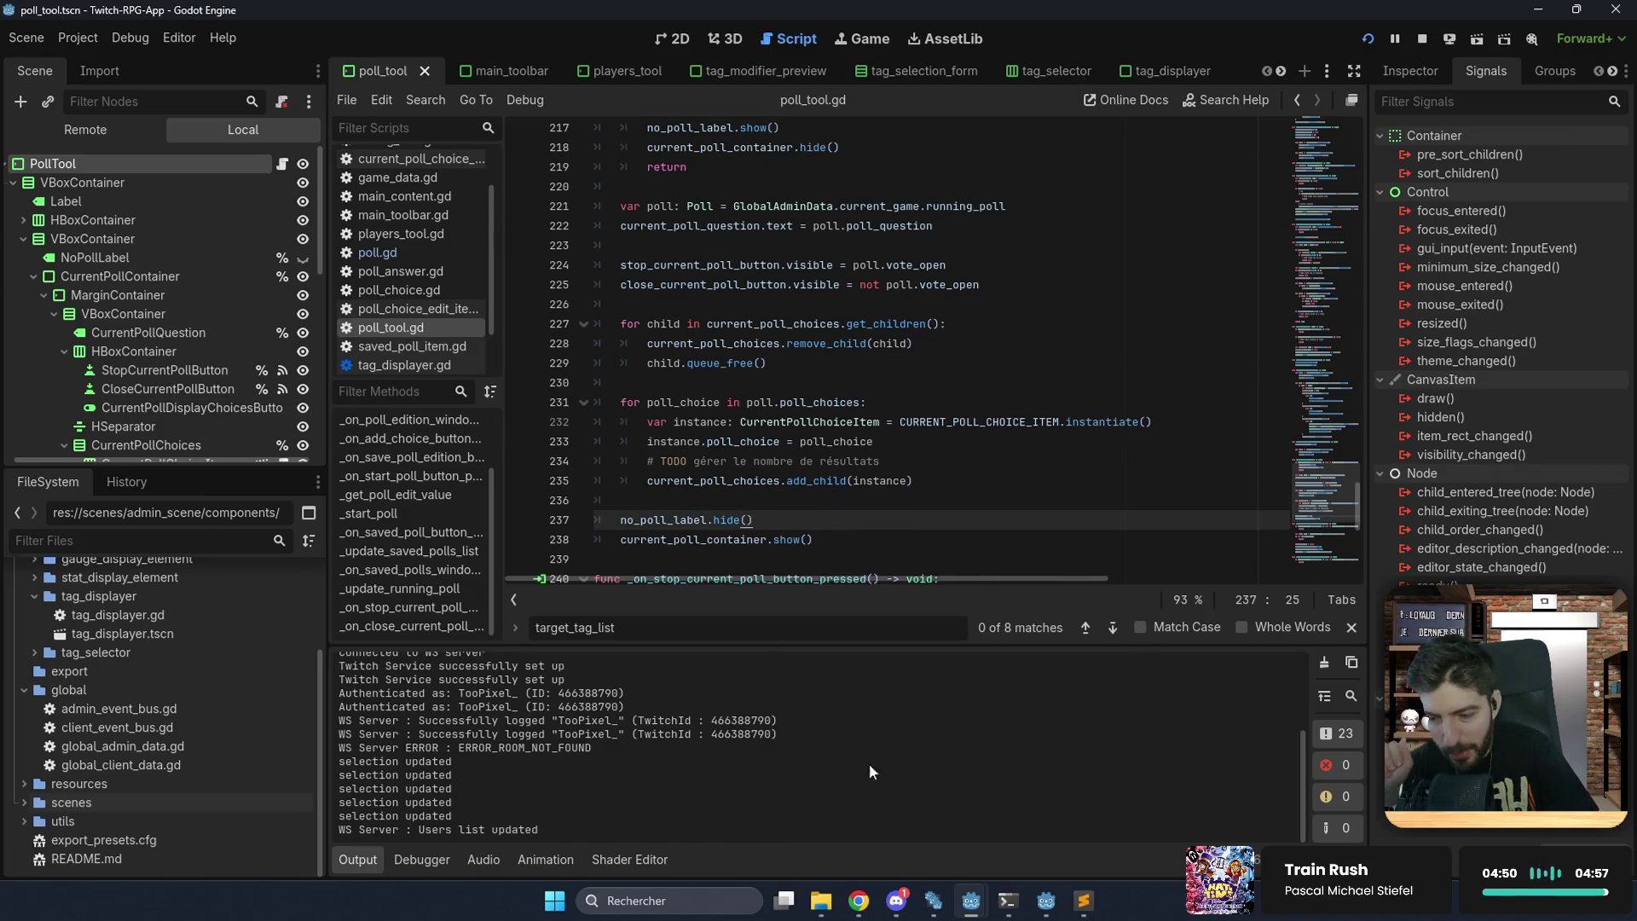
left_click(1083, 901)
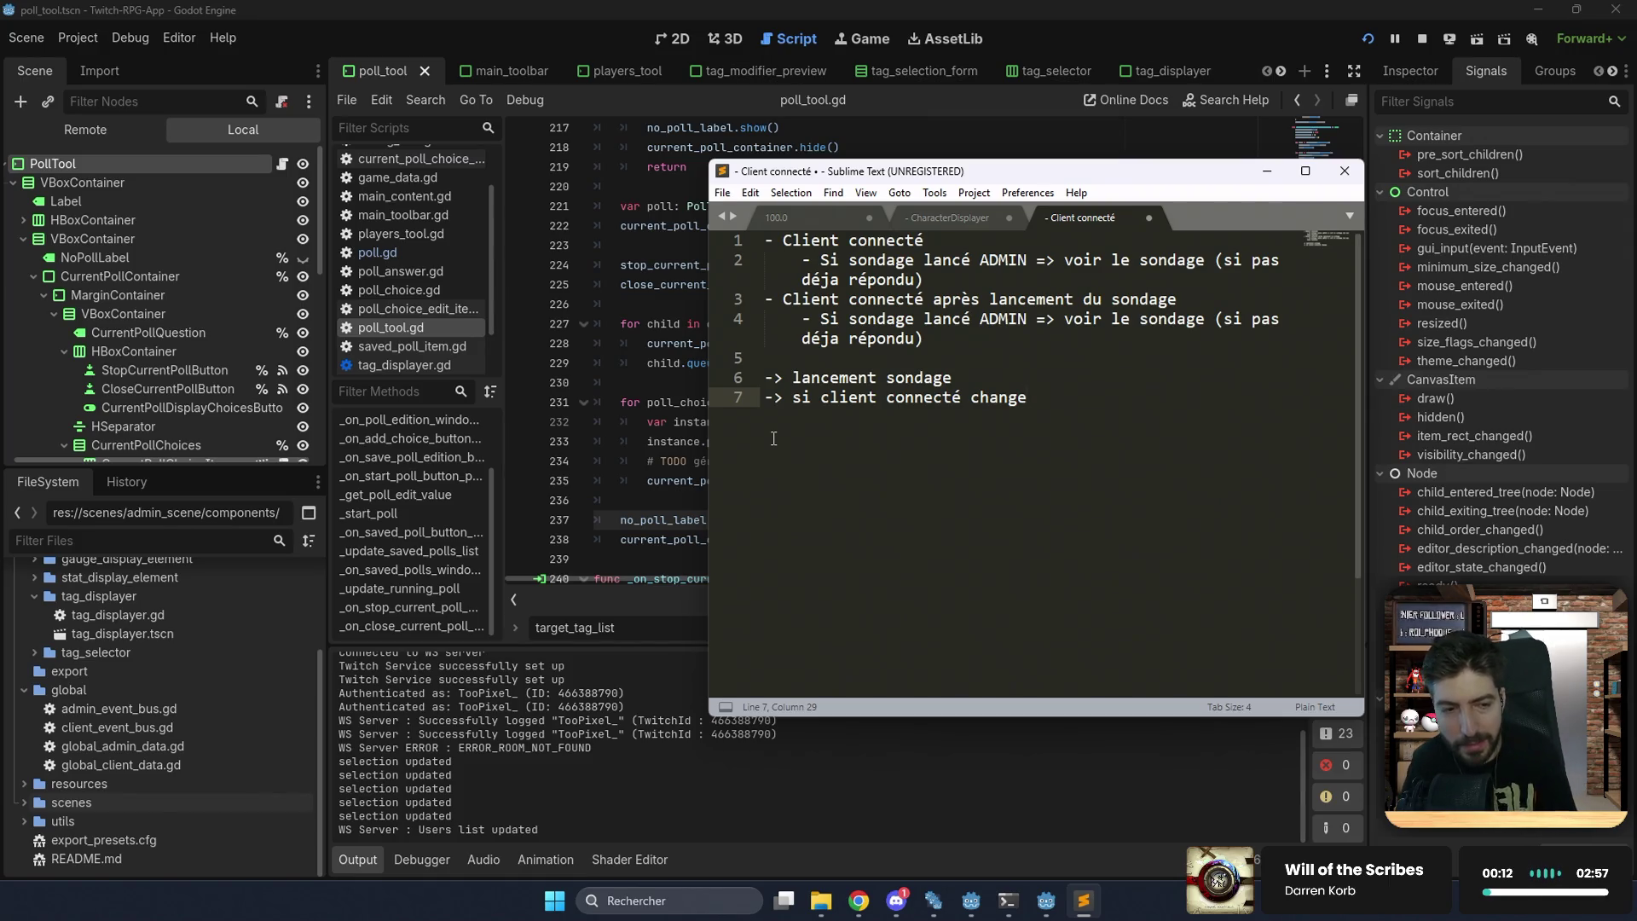
- From the players_tool scene, filter FileSystem by 'admin' and open admin_scene.tscn
left_click(609, 73)
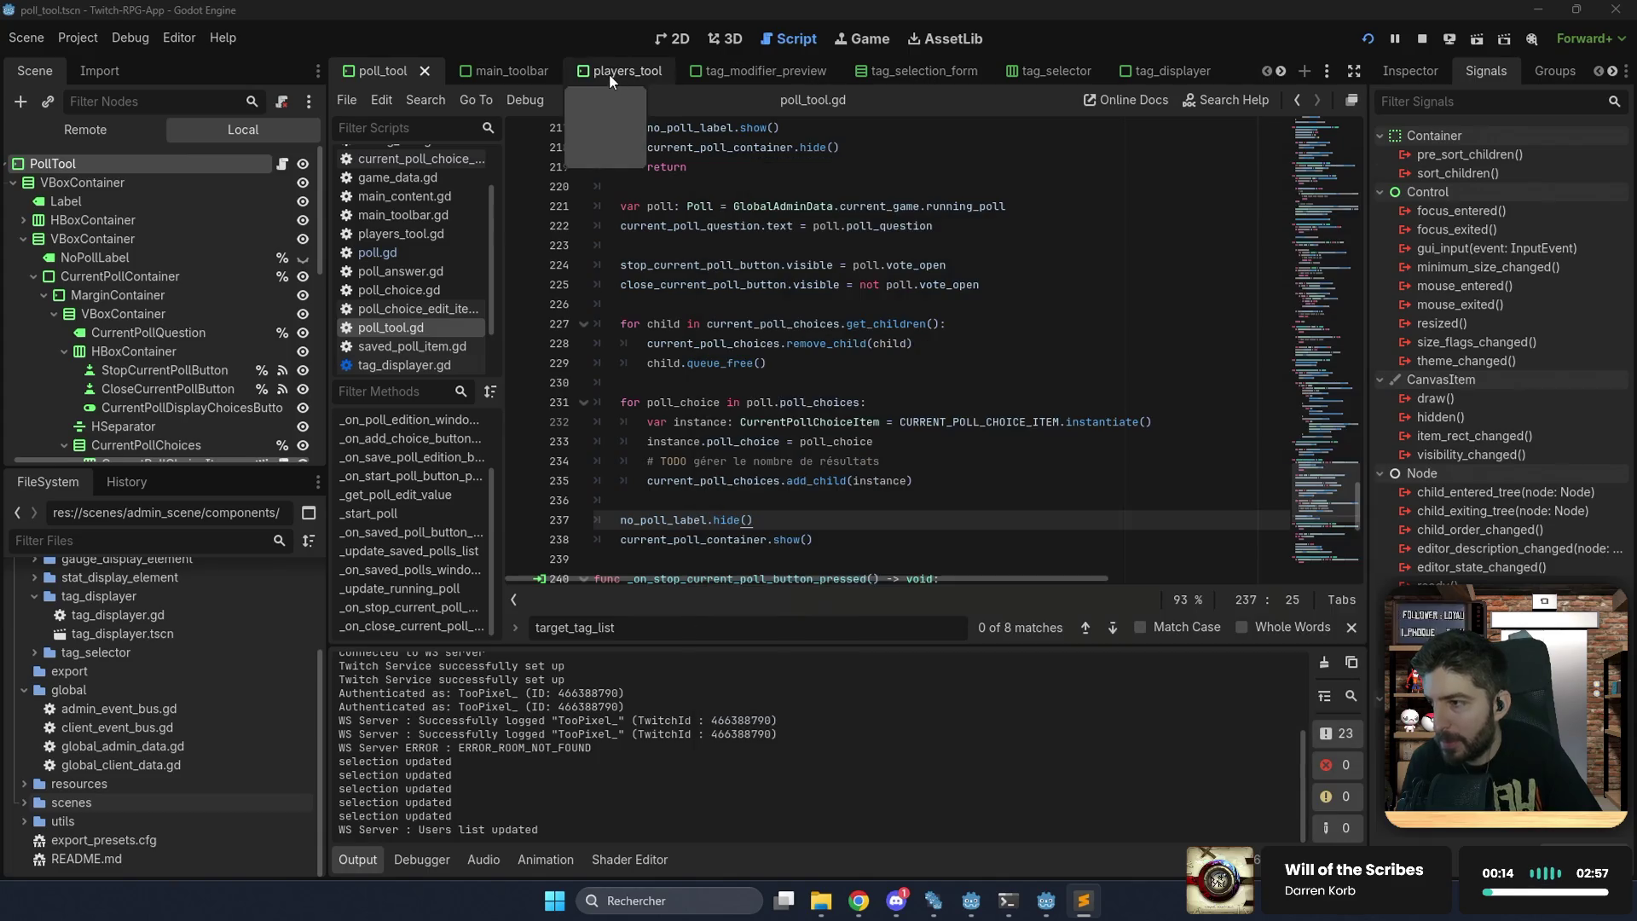
scroll(609, 73, "down", 3)
scroll(609, 74, "down", 1)
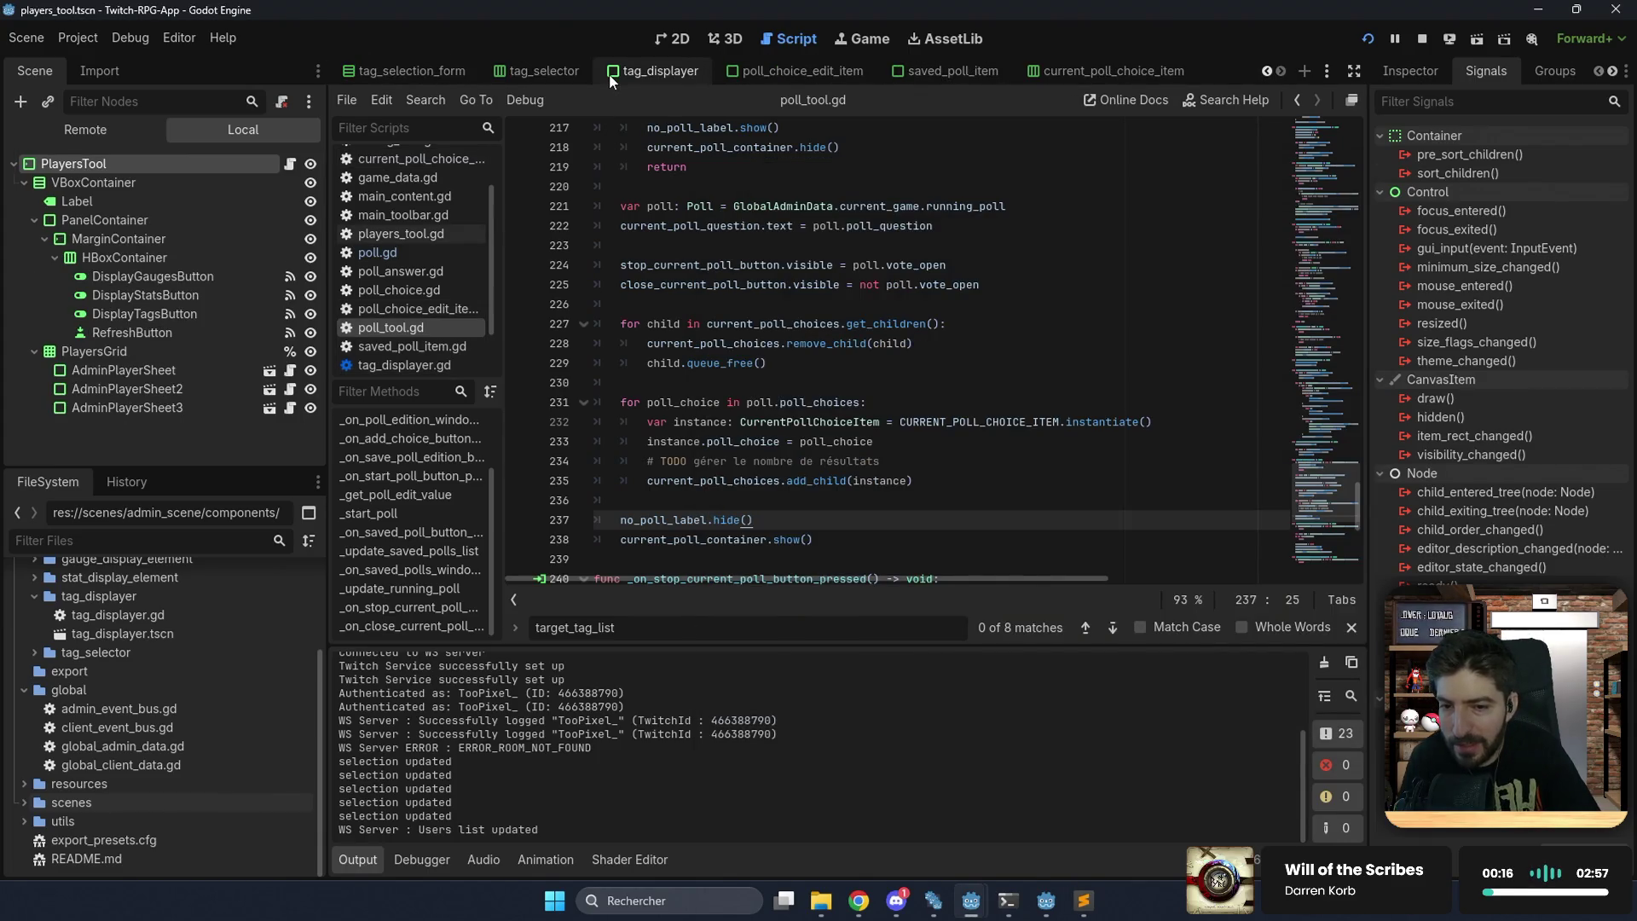
scroll(691, 80, "up", 4)
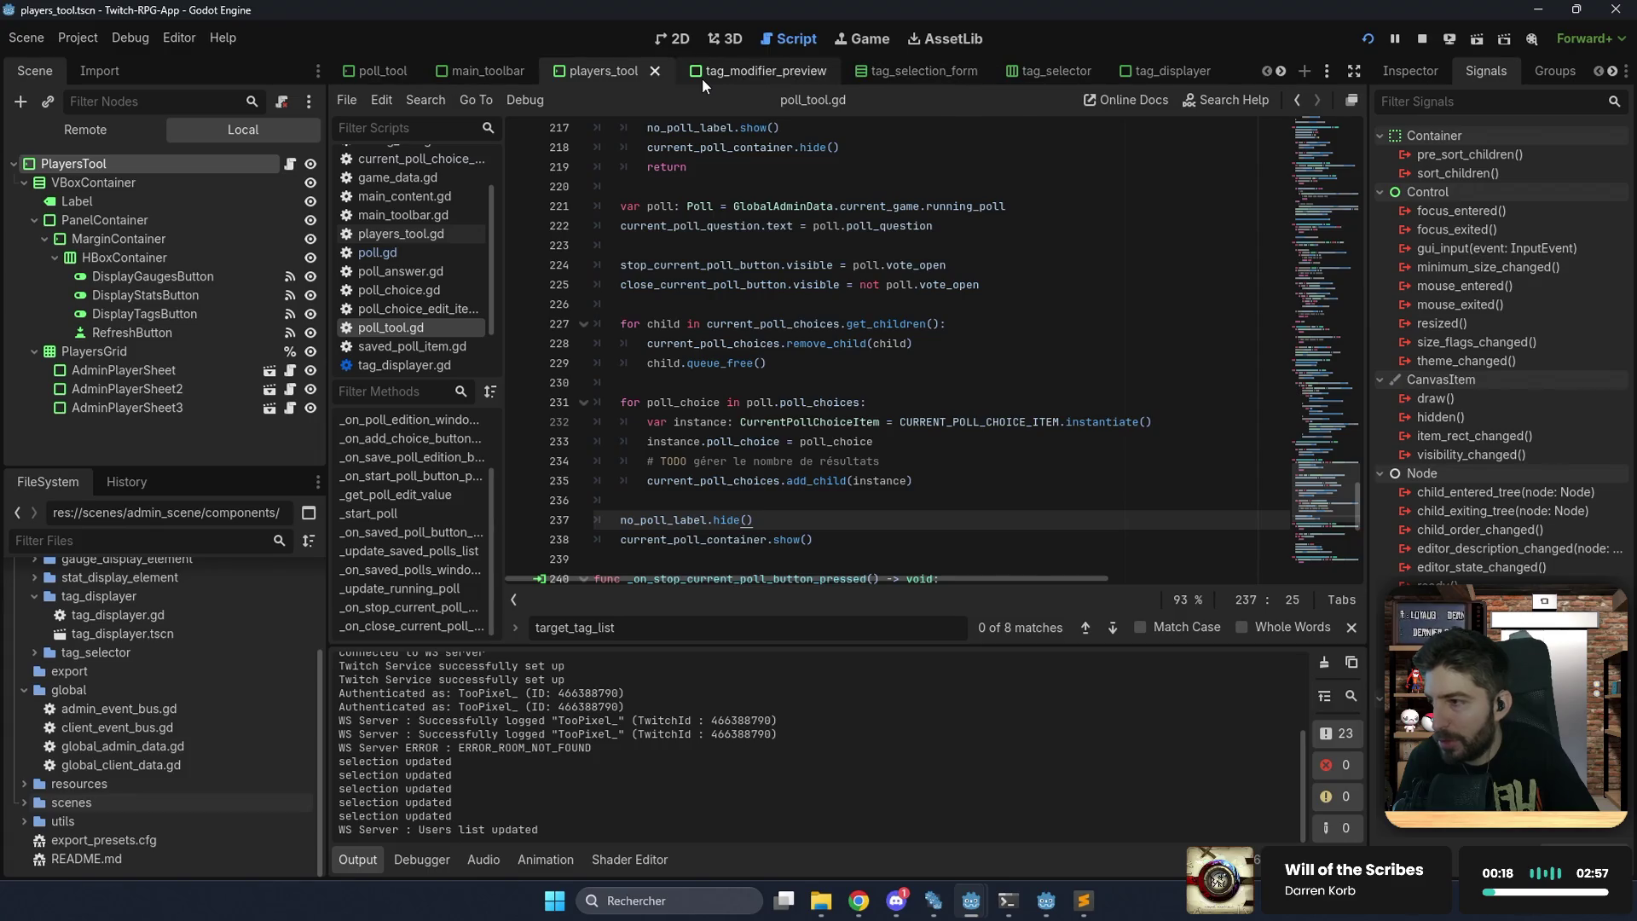
left_click(164, 541)
type("admin")
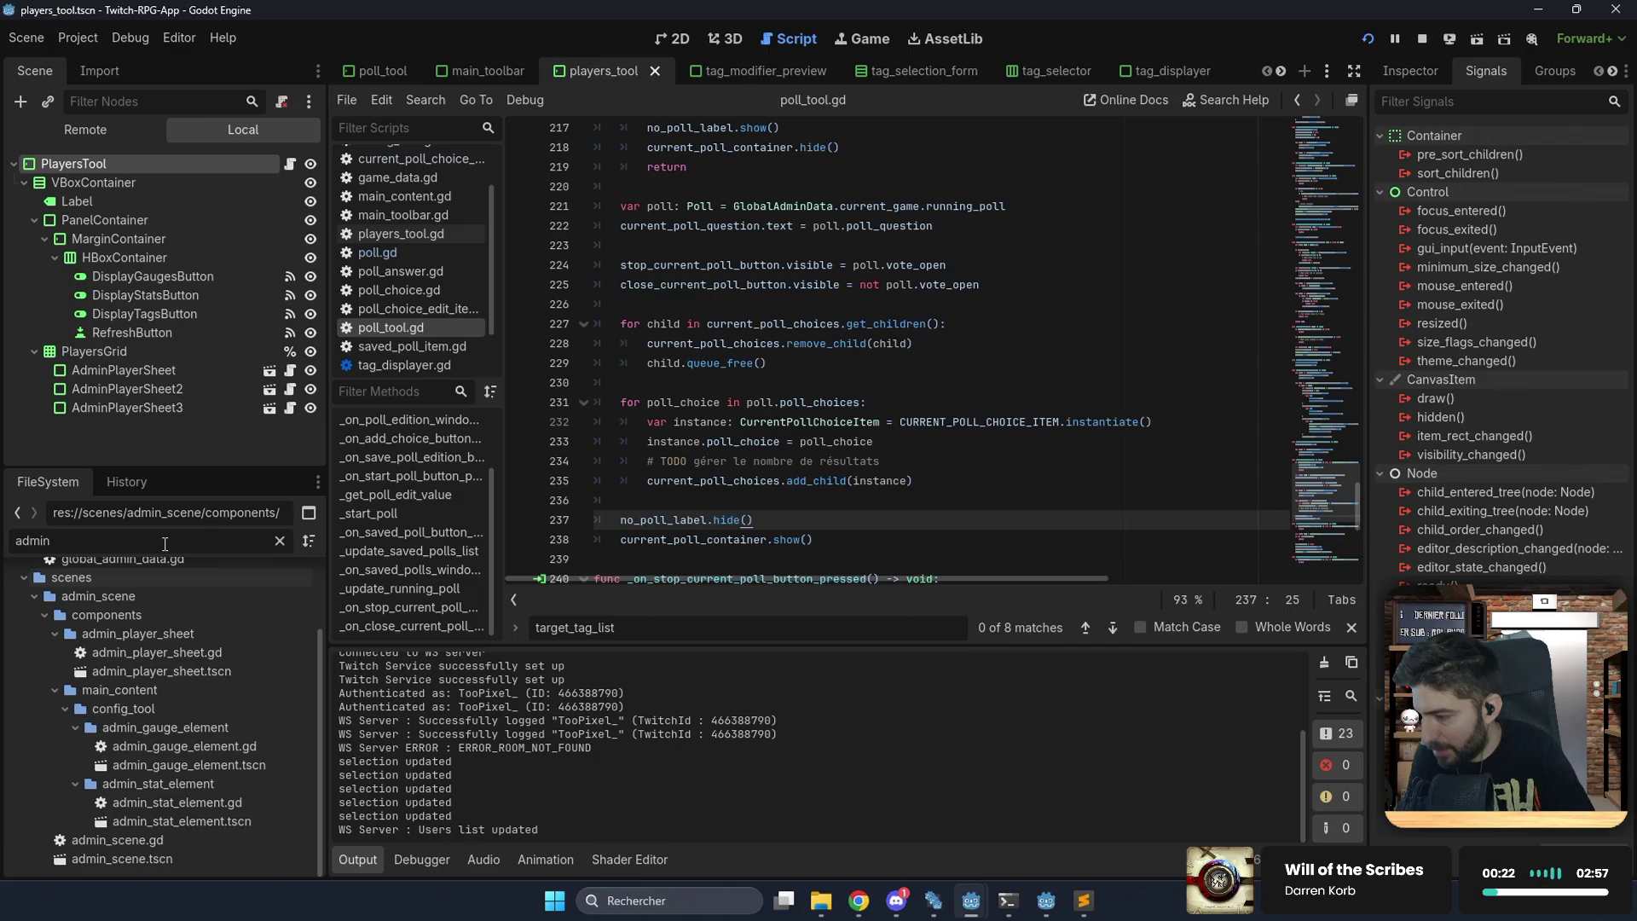
double_click(120, 860)
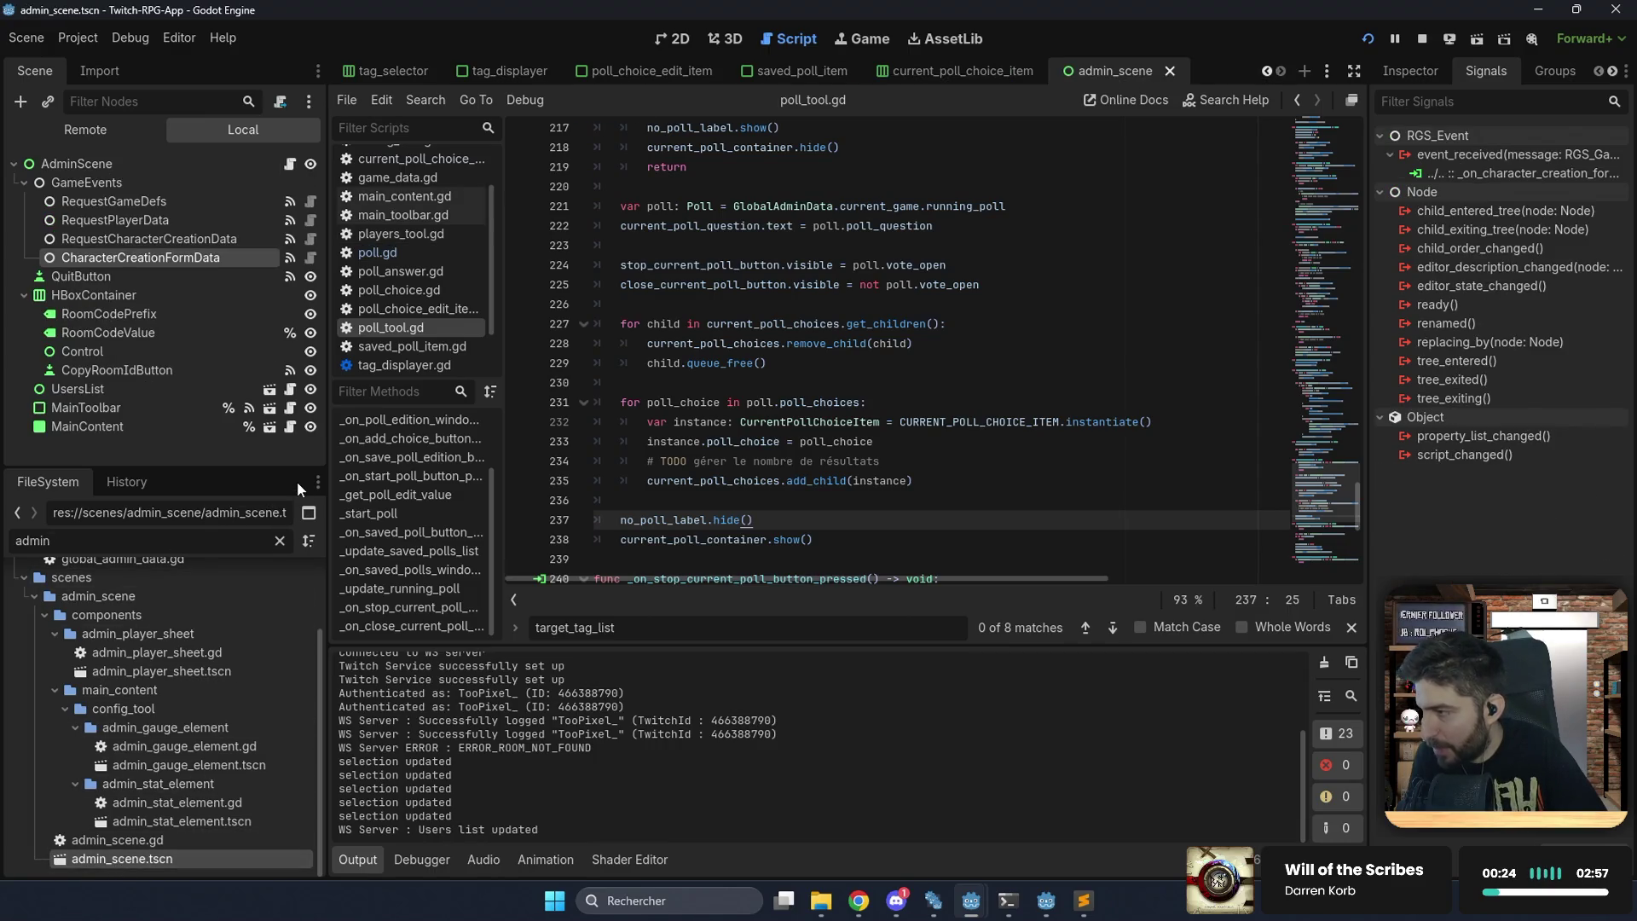
- Show admin_scene in the 2D editor and bring up actions for the AdminScene root node
left_click(664, 38)
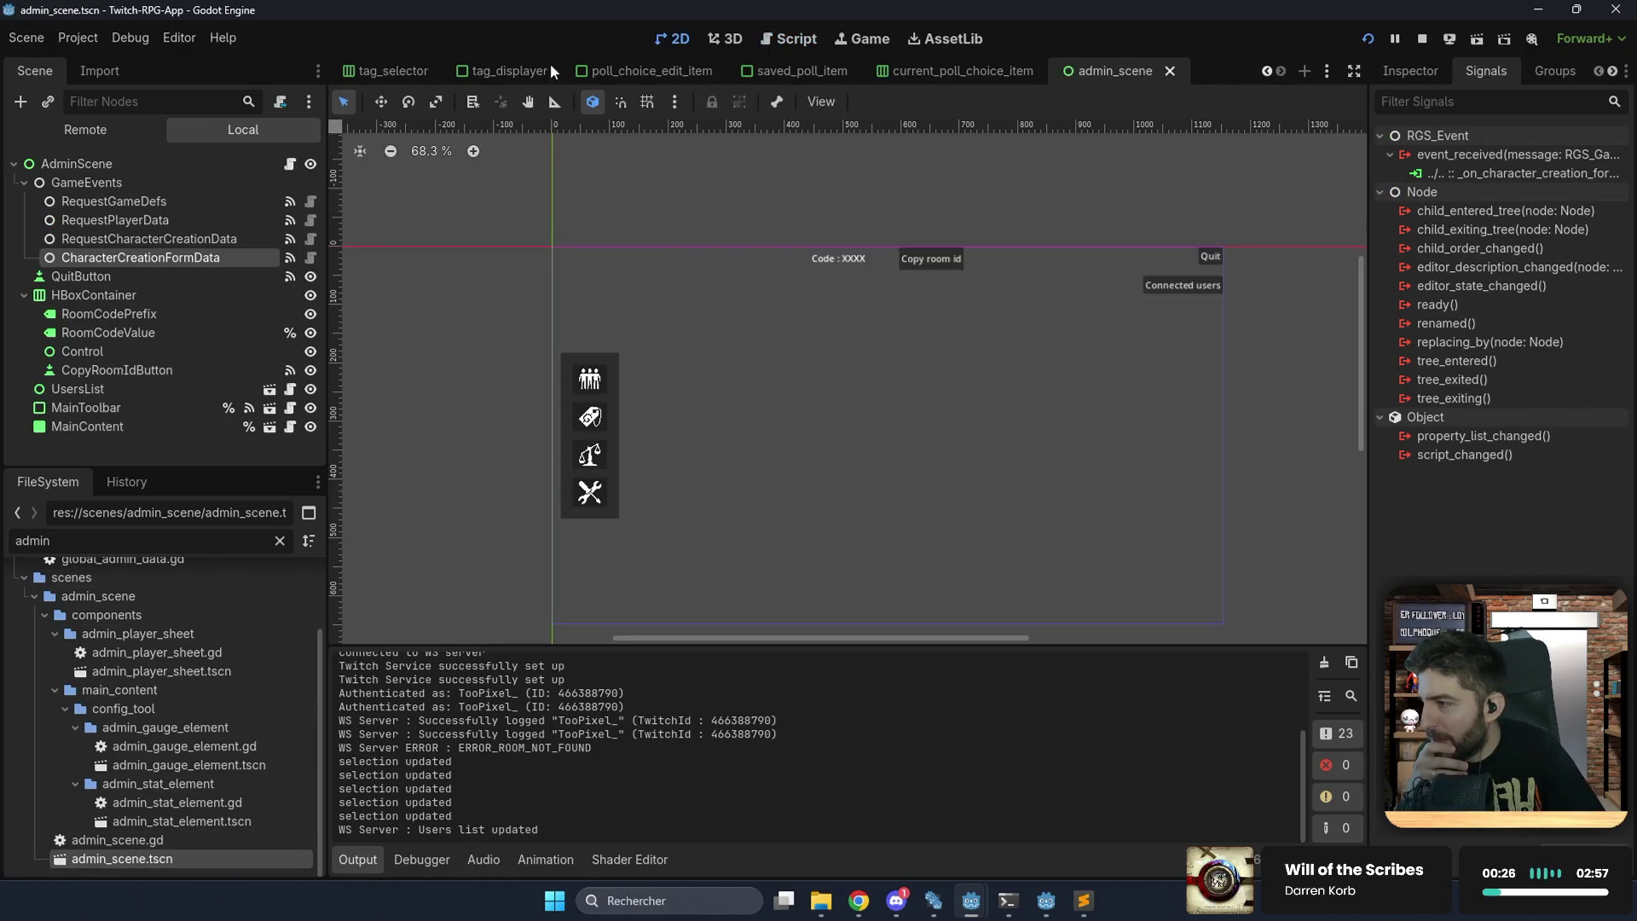
left_click(125, 160)
right_click(124, 160)
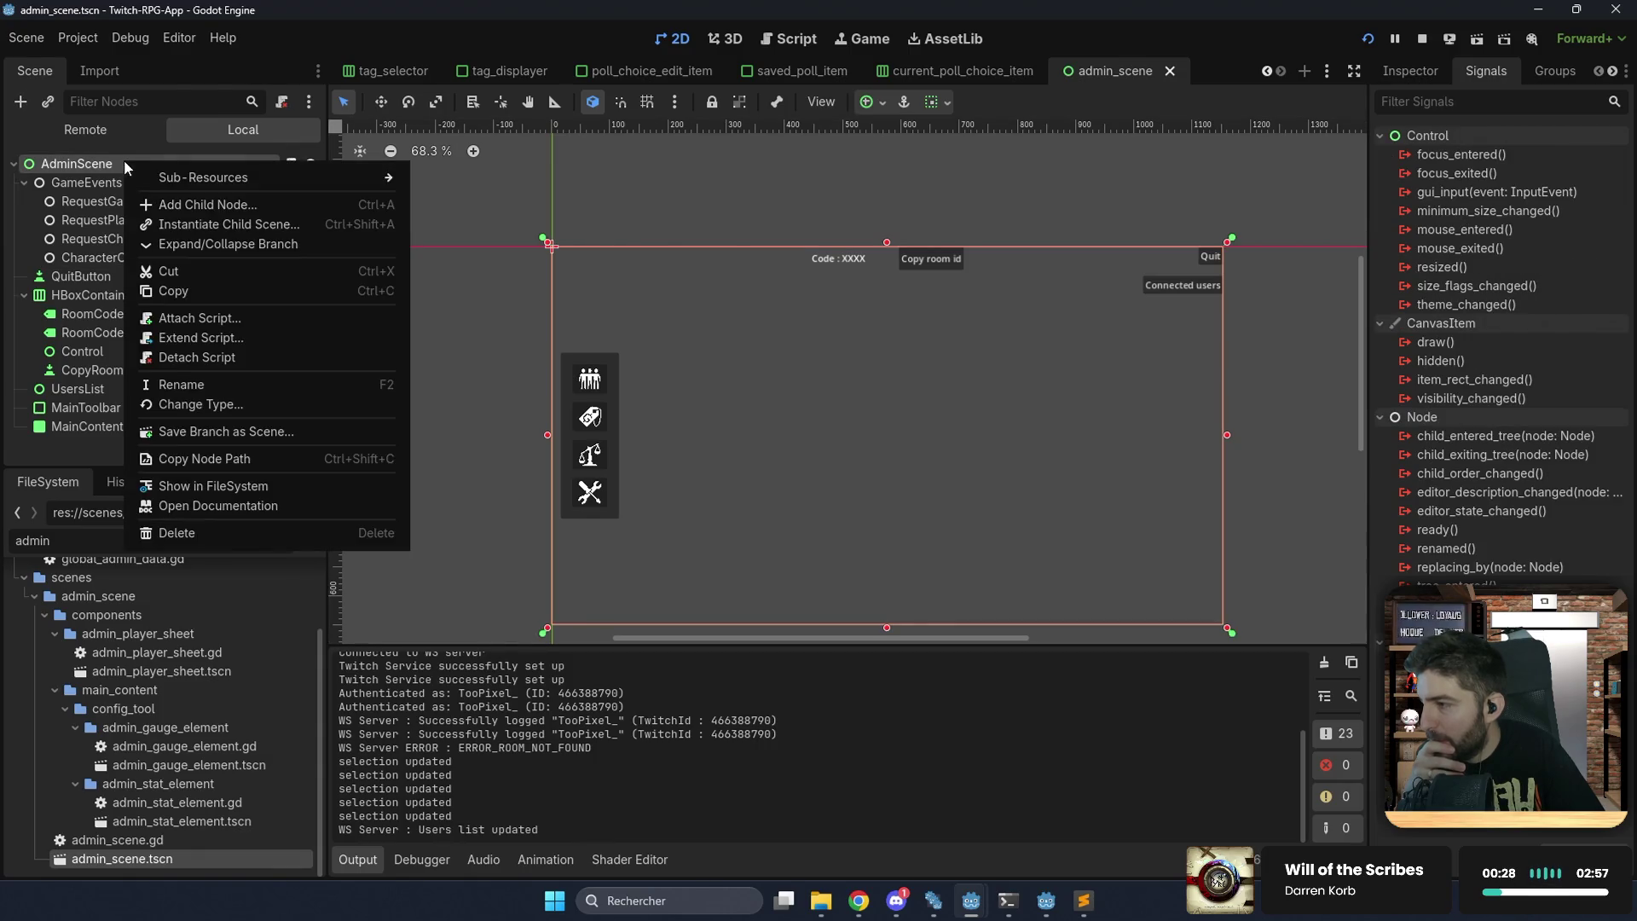
- Add a plain Node named Managers under AdminScene and move it to the top
left_click(263, 205)
double_click(612, 268)
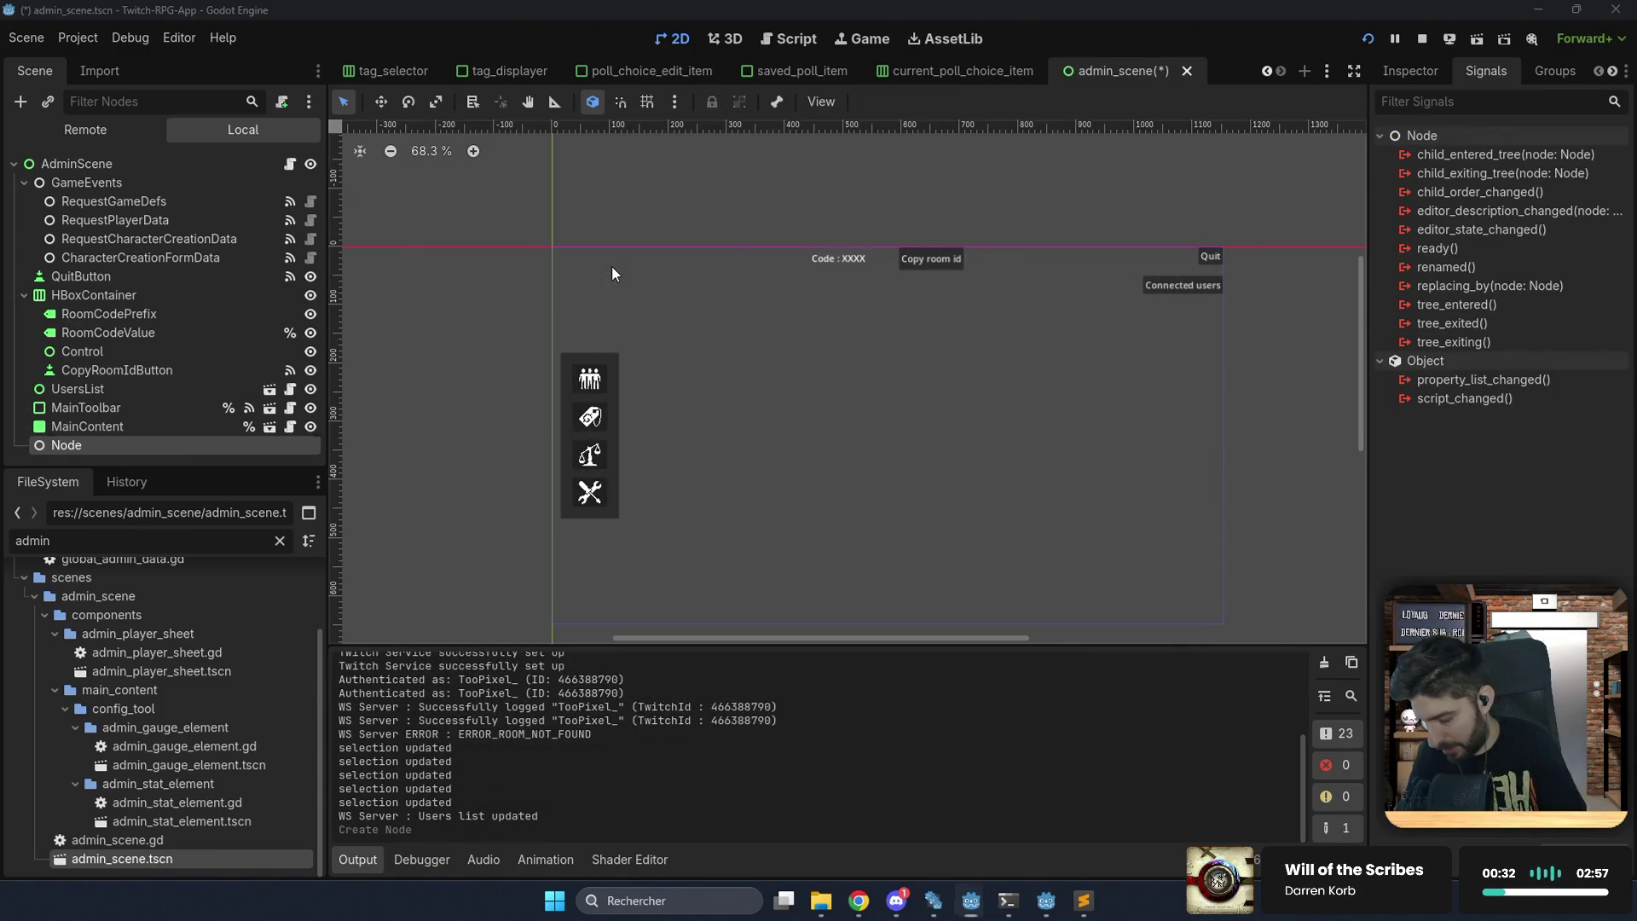
key("F2")
type("Managers")
key("Return")
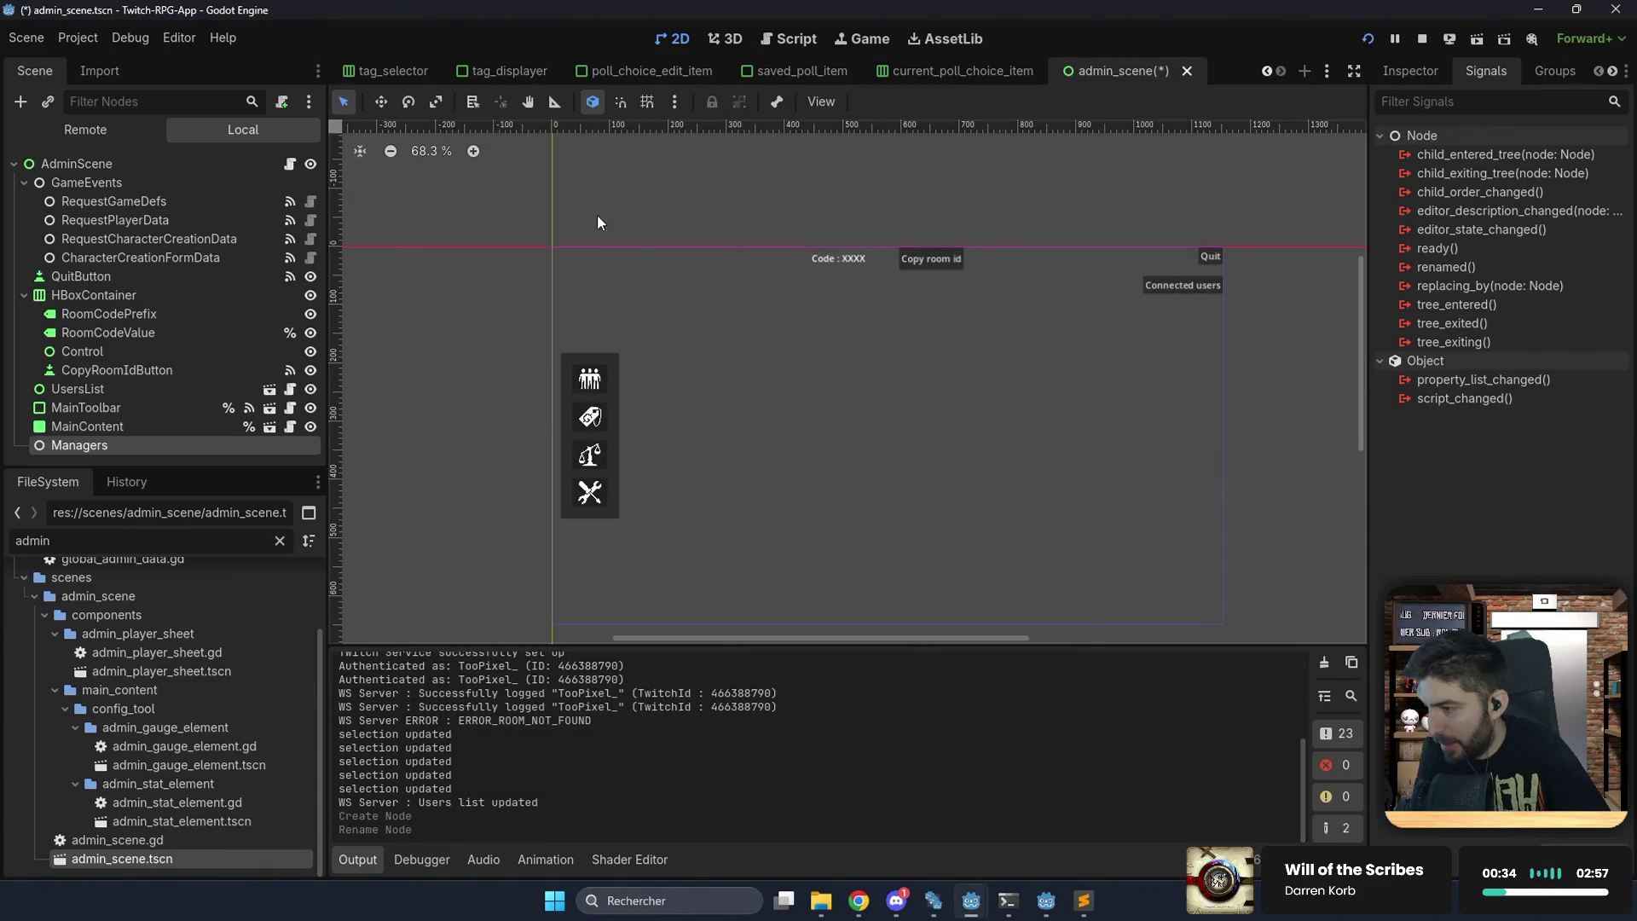
mouse_move(147, 443)
left_mouse_down()
mouse_move(202, 151)
mouse_move(153, 172)
left_mouse_up()
- Add a plain Node named PollManager as a child of Managers
key("ctrl+a")
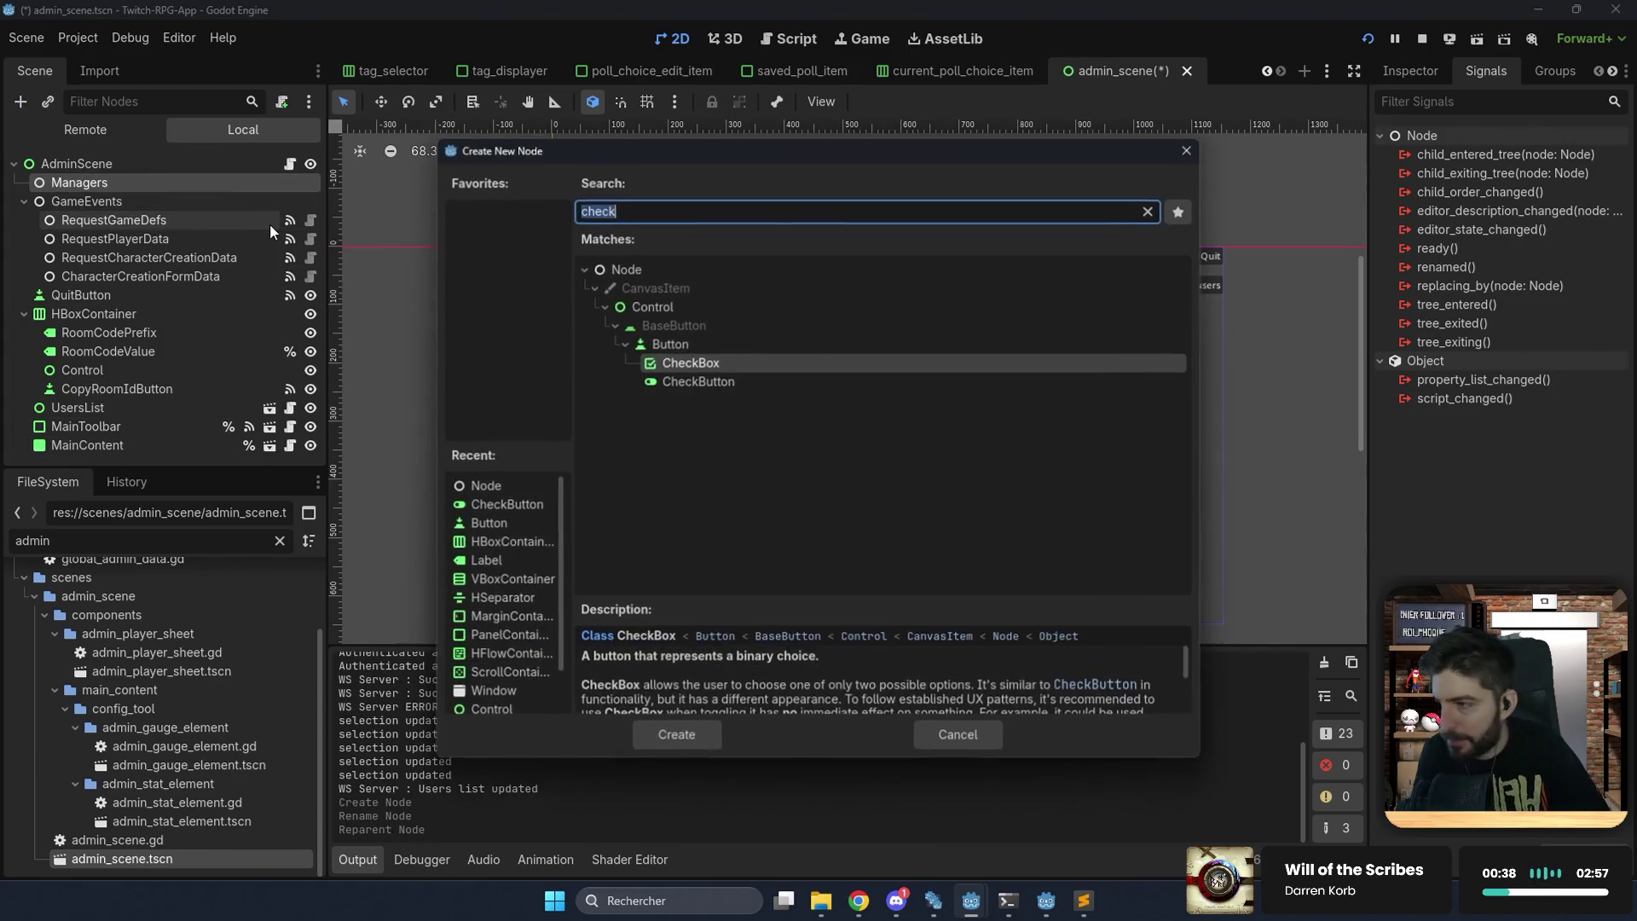
key("Up")
key("Up")
key("Return")
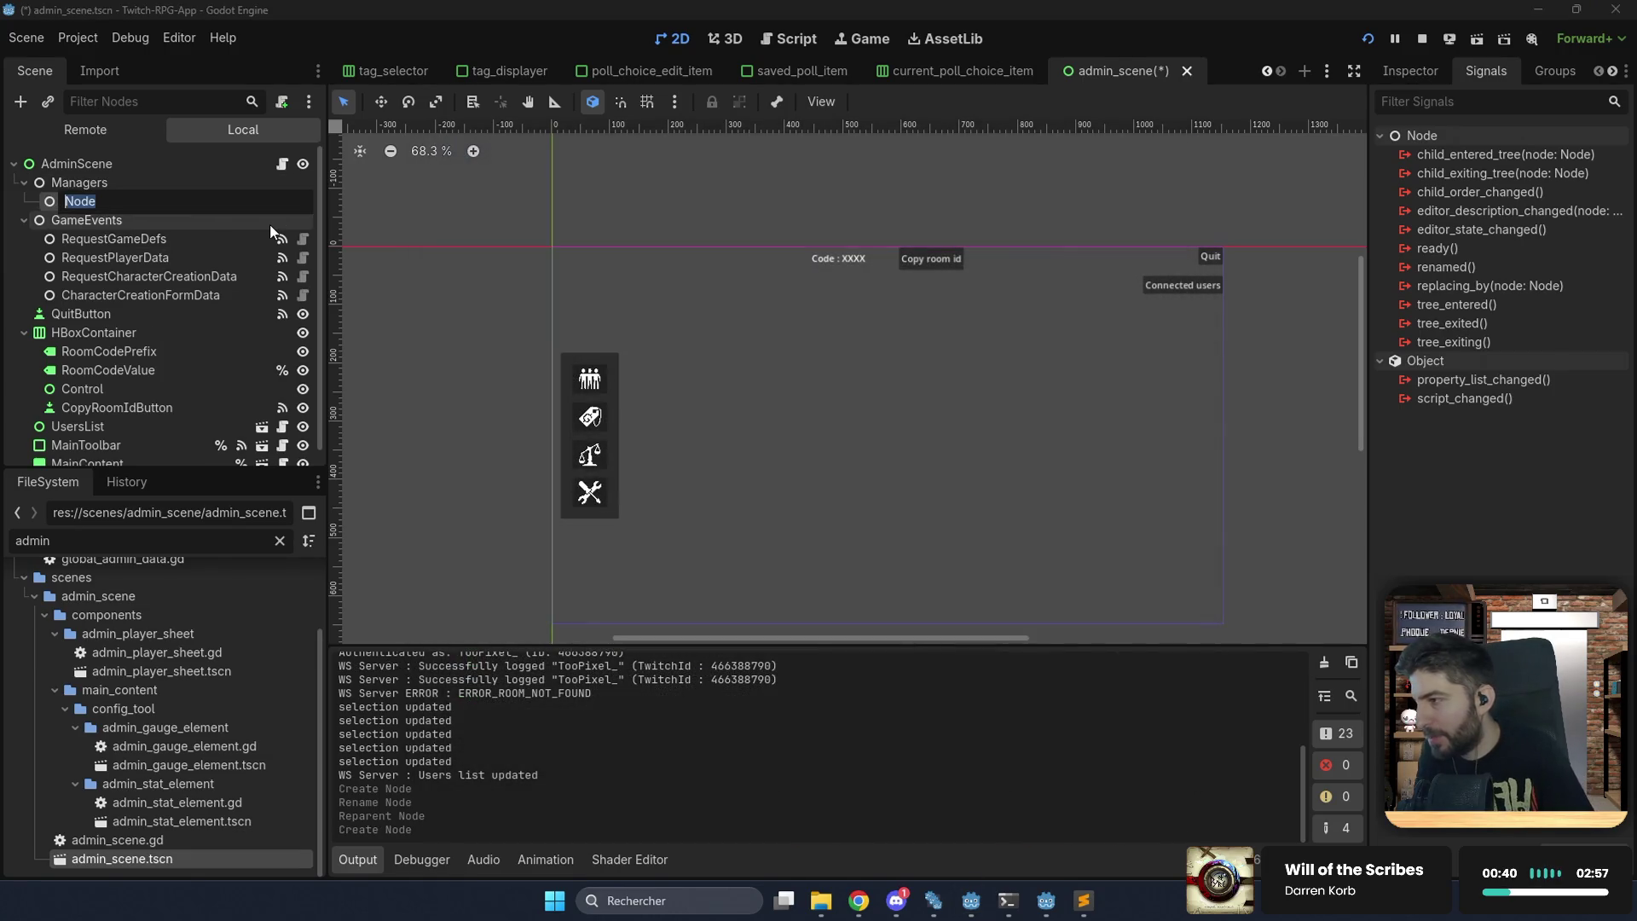
type("PollManage")
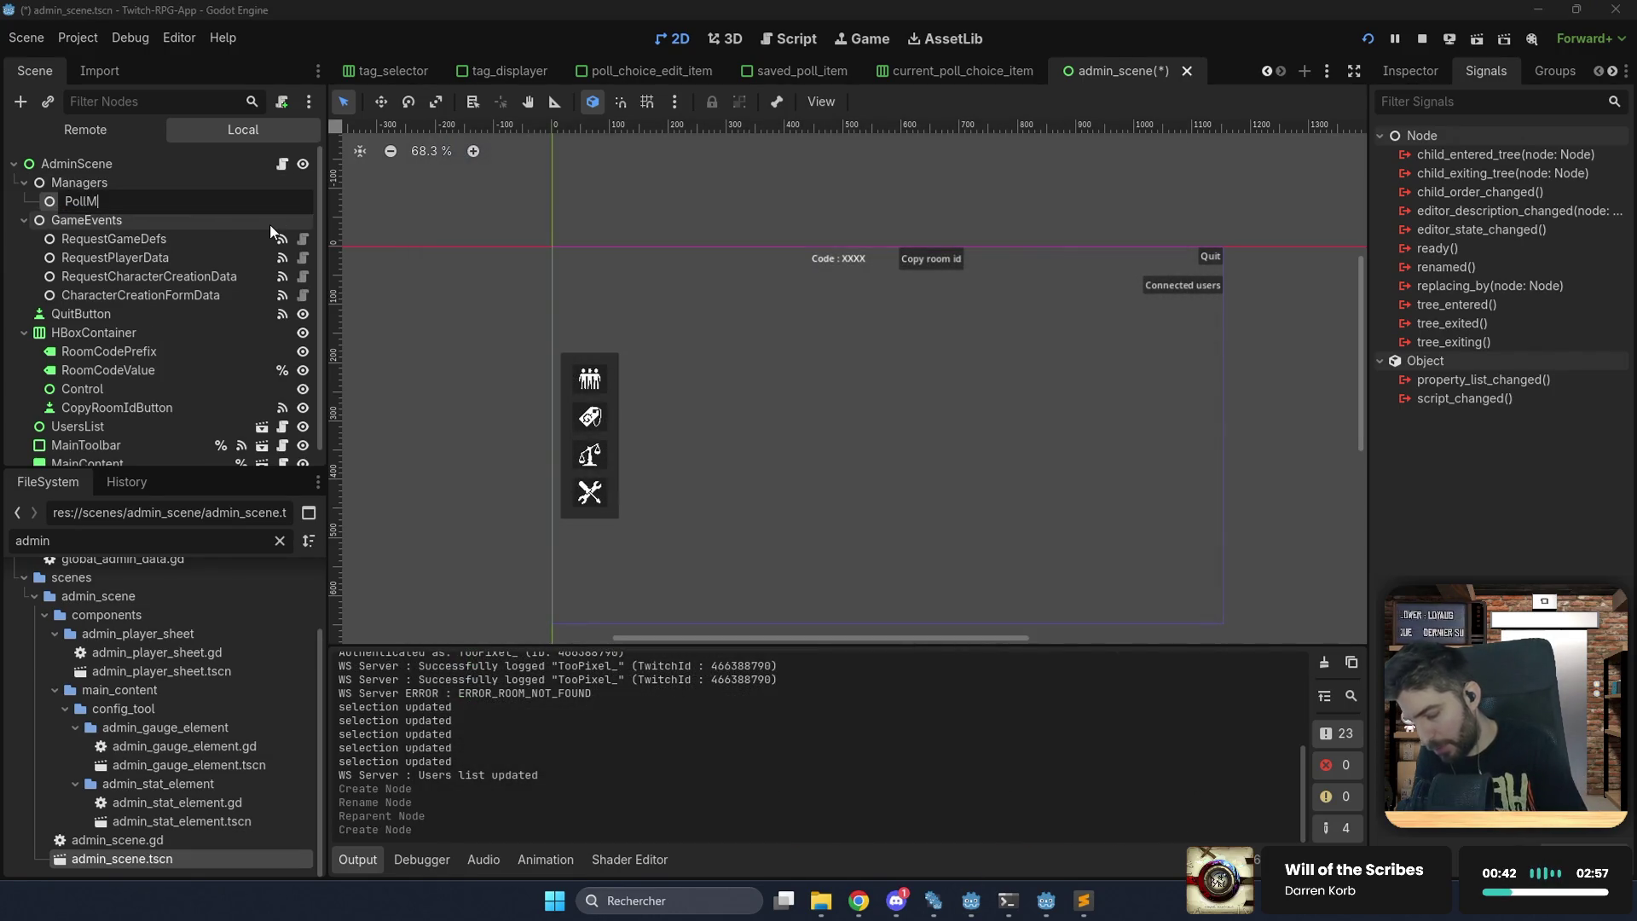
type("r")
key("Return")
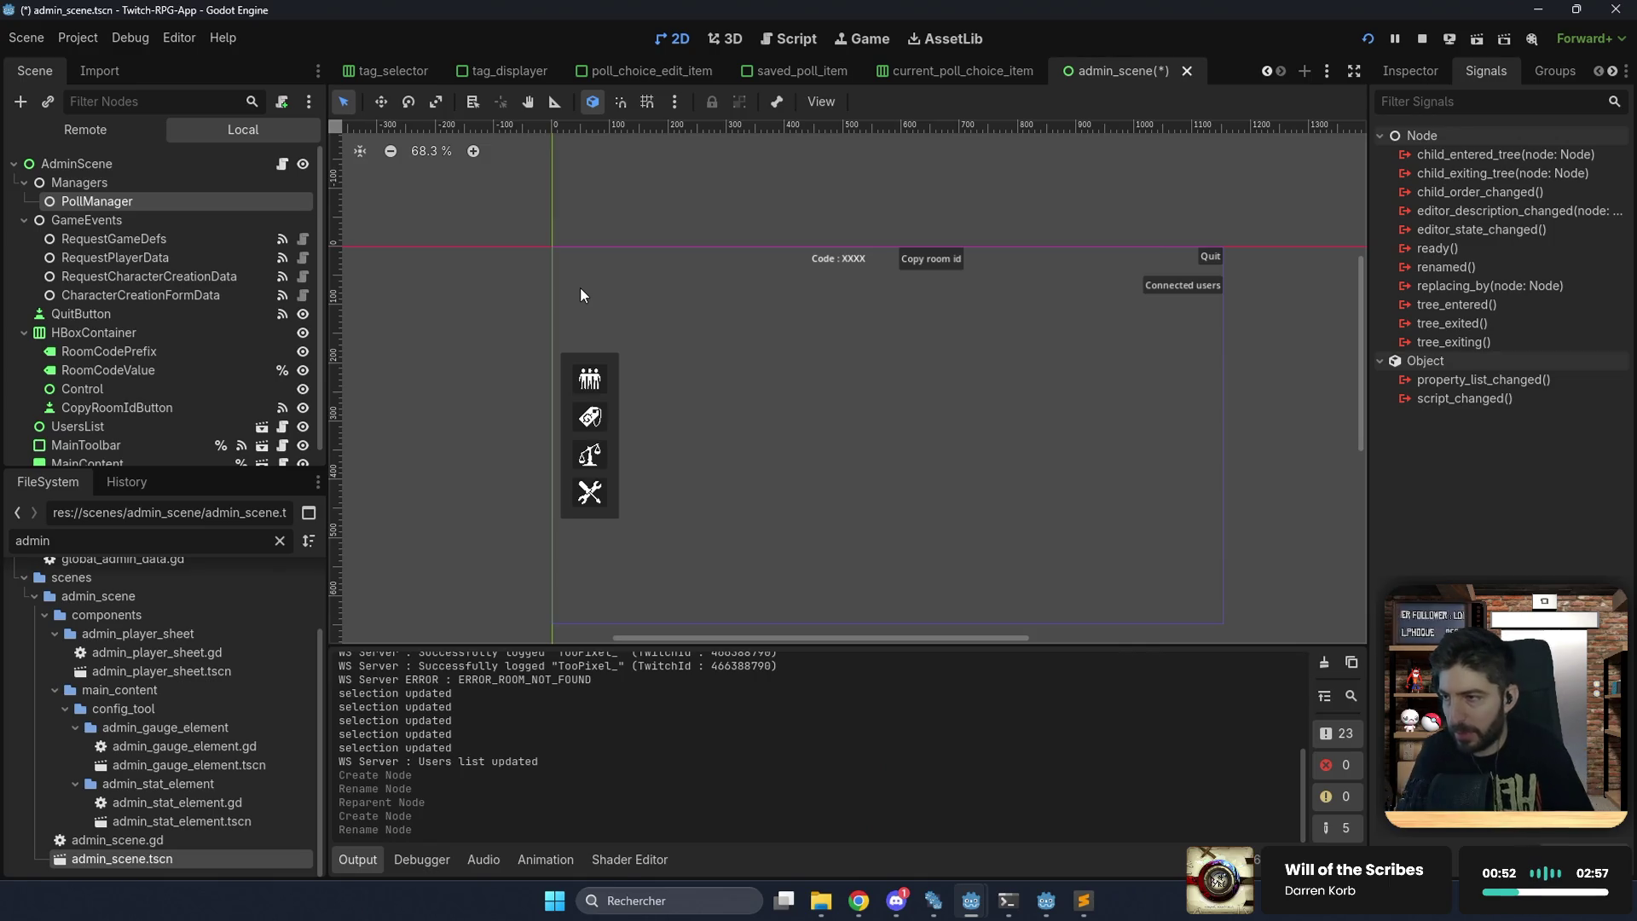
- In the running game, launch the Groupe de perso poll from Sondages enregistrés
mouse_move(971, 915)
left_click(1074, 813)
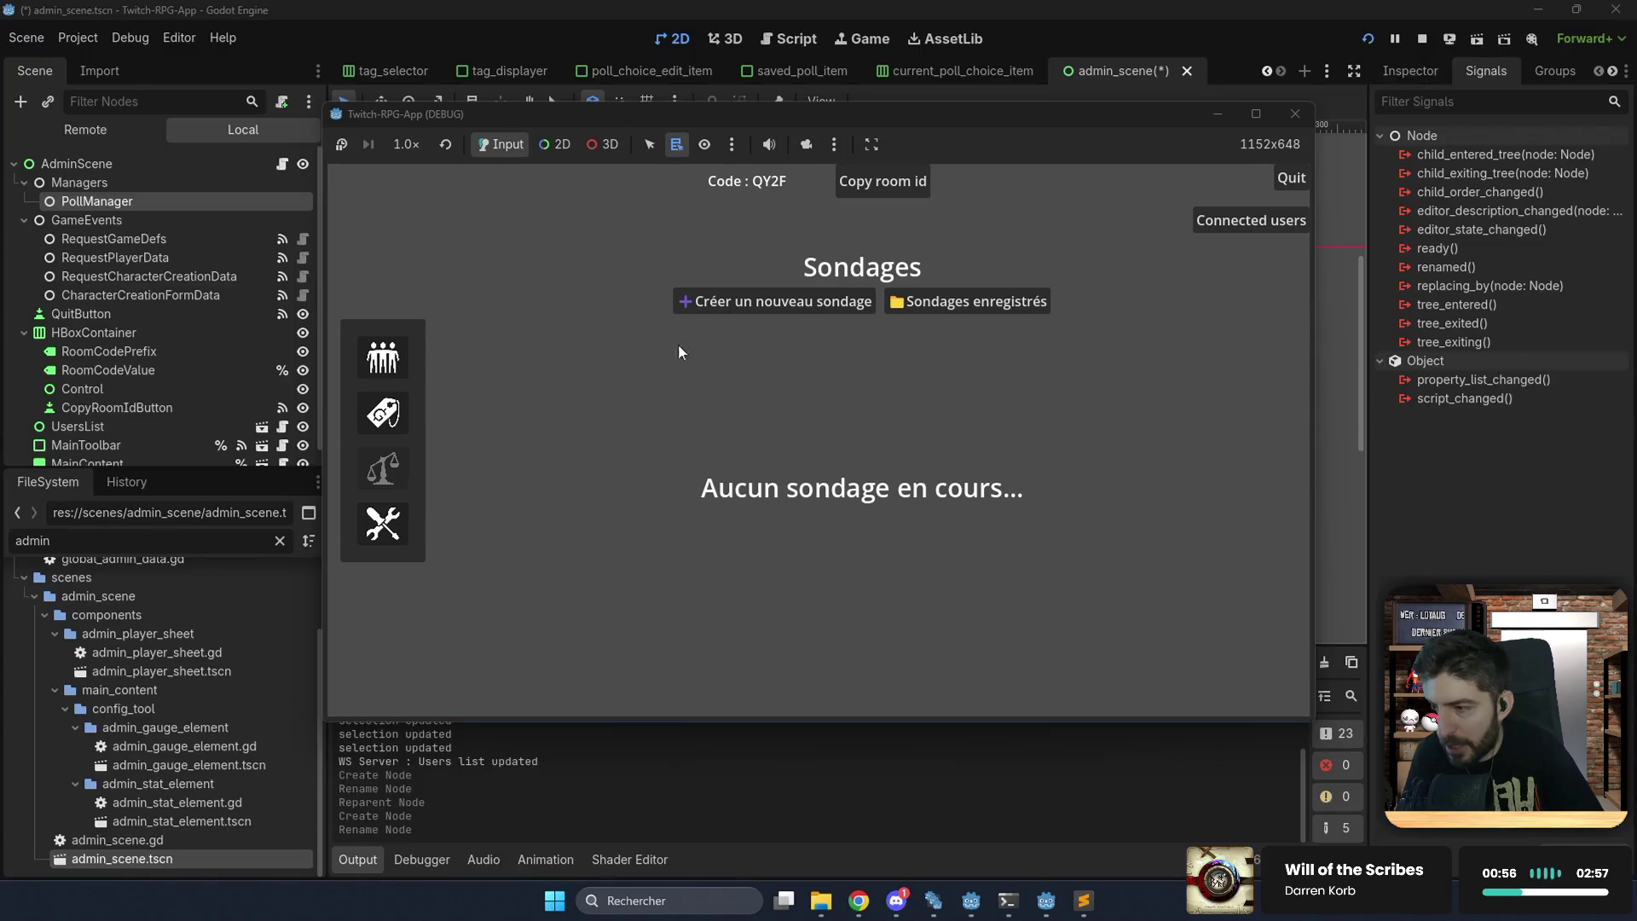
left_click(938, 303)
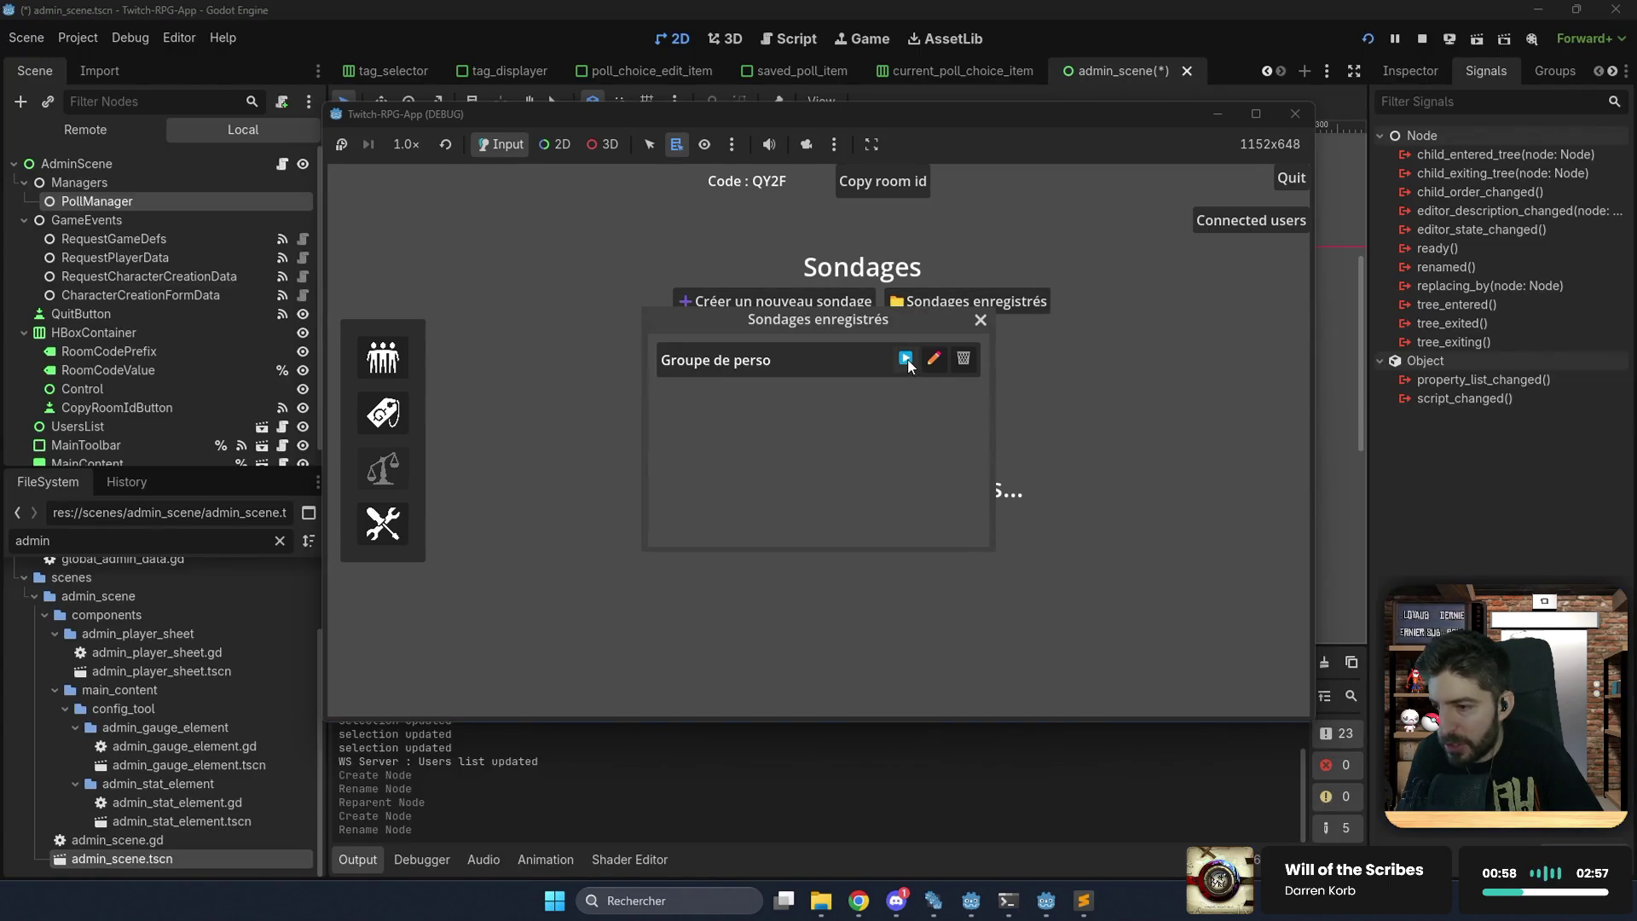
left_click(906, 359)
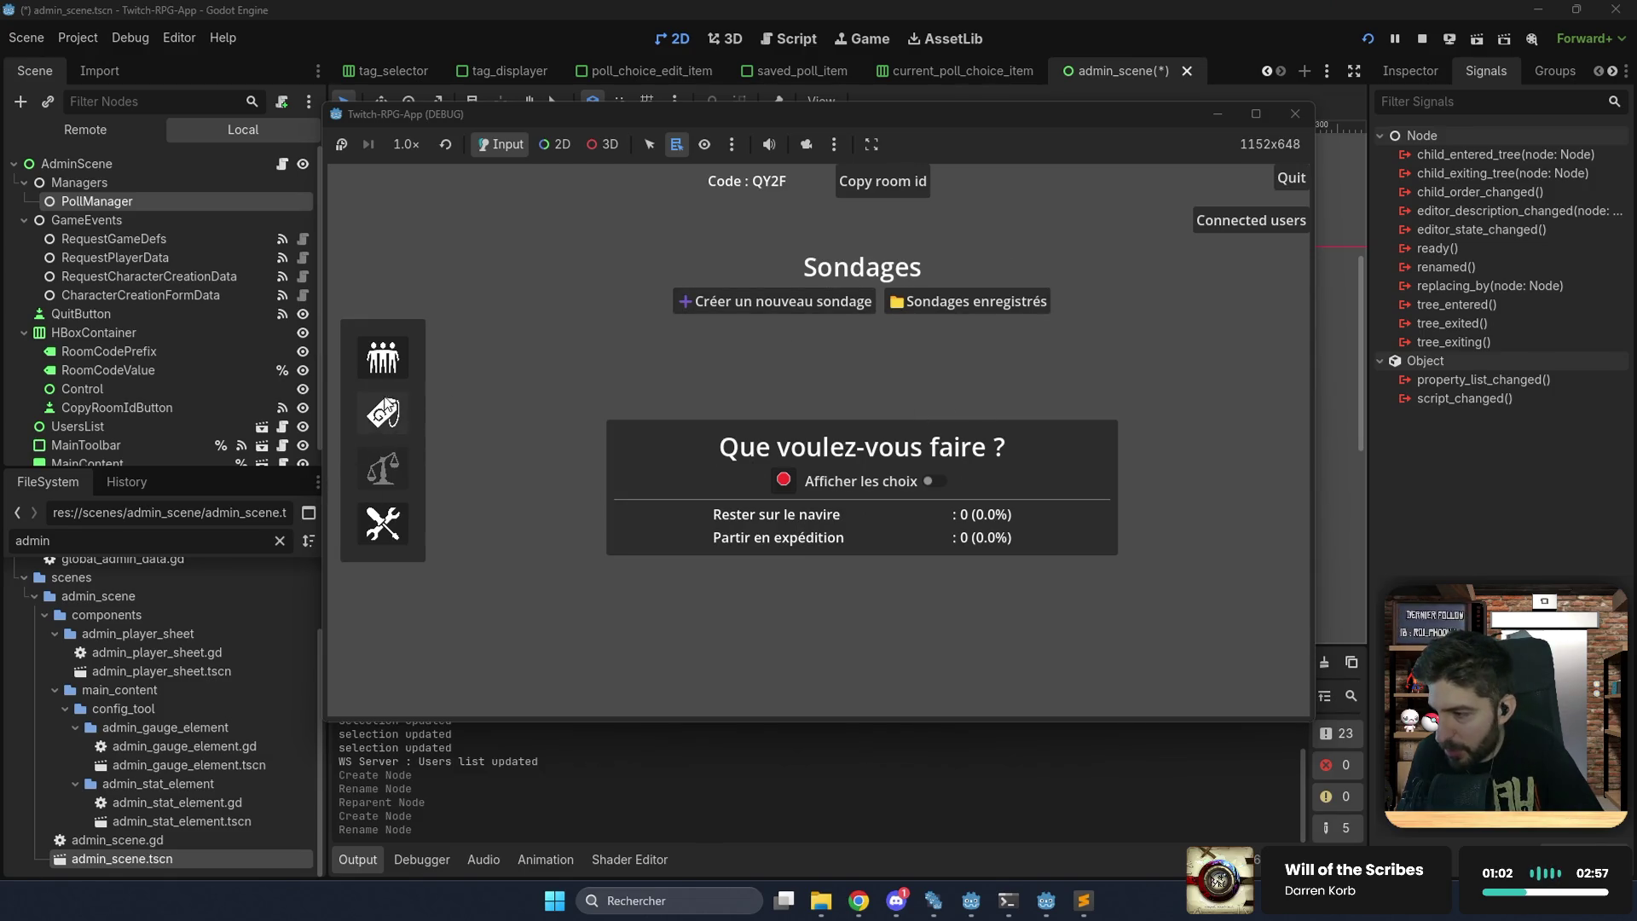
- Browse the Joueurs, Tags, Sondages and config panels, then quit the room and close the game
left_click(383, 356)
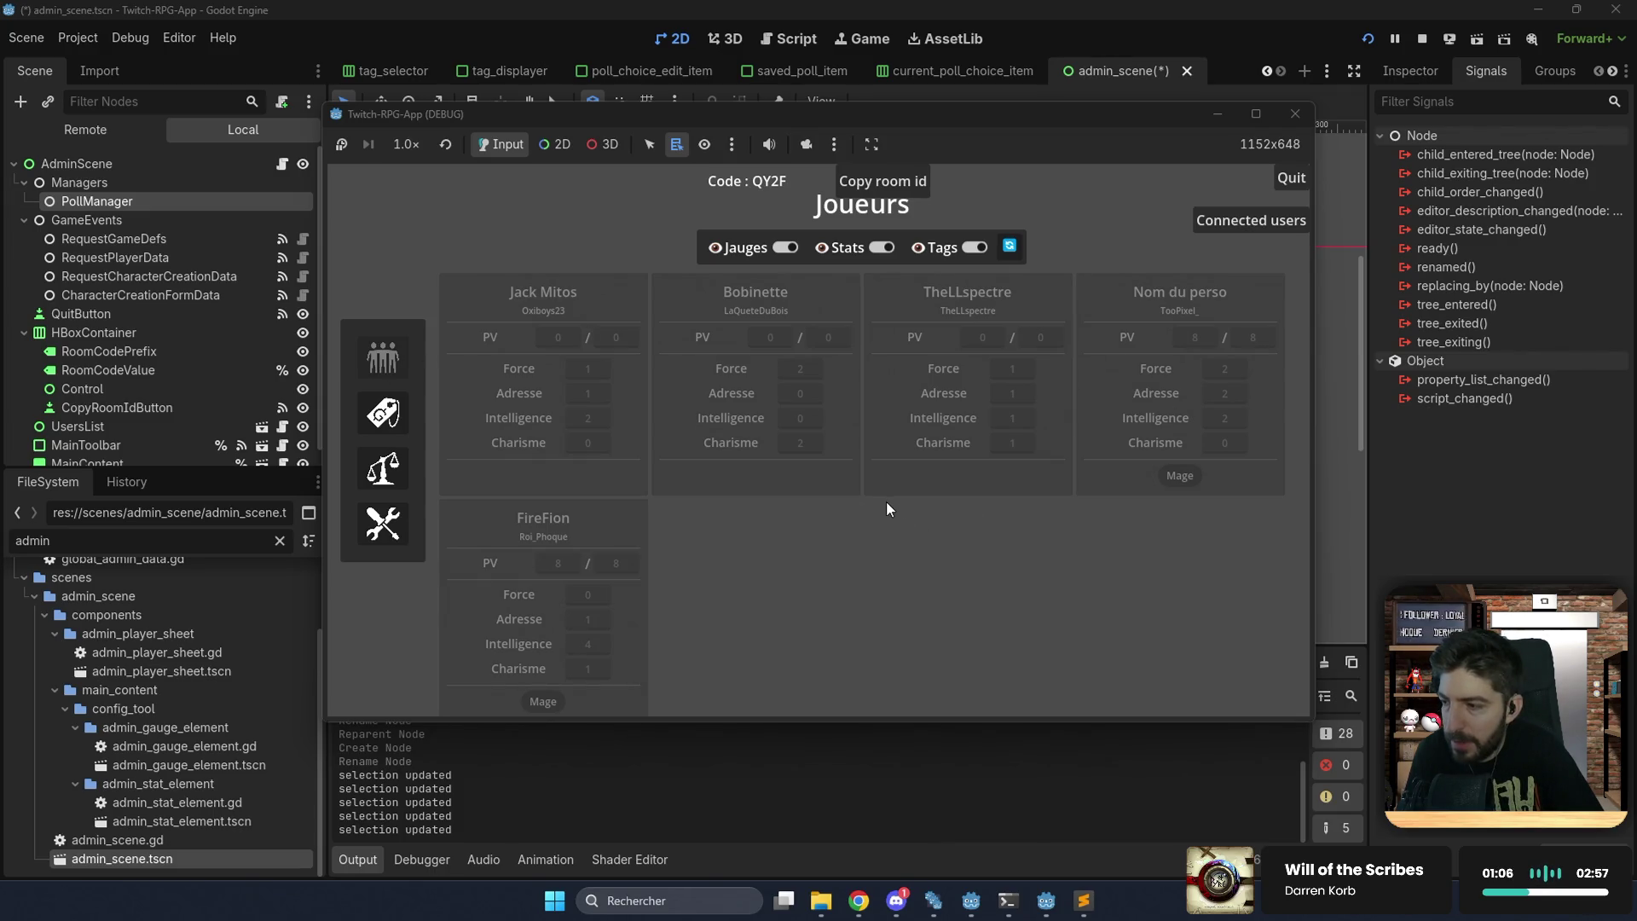
left_click(383, 468)
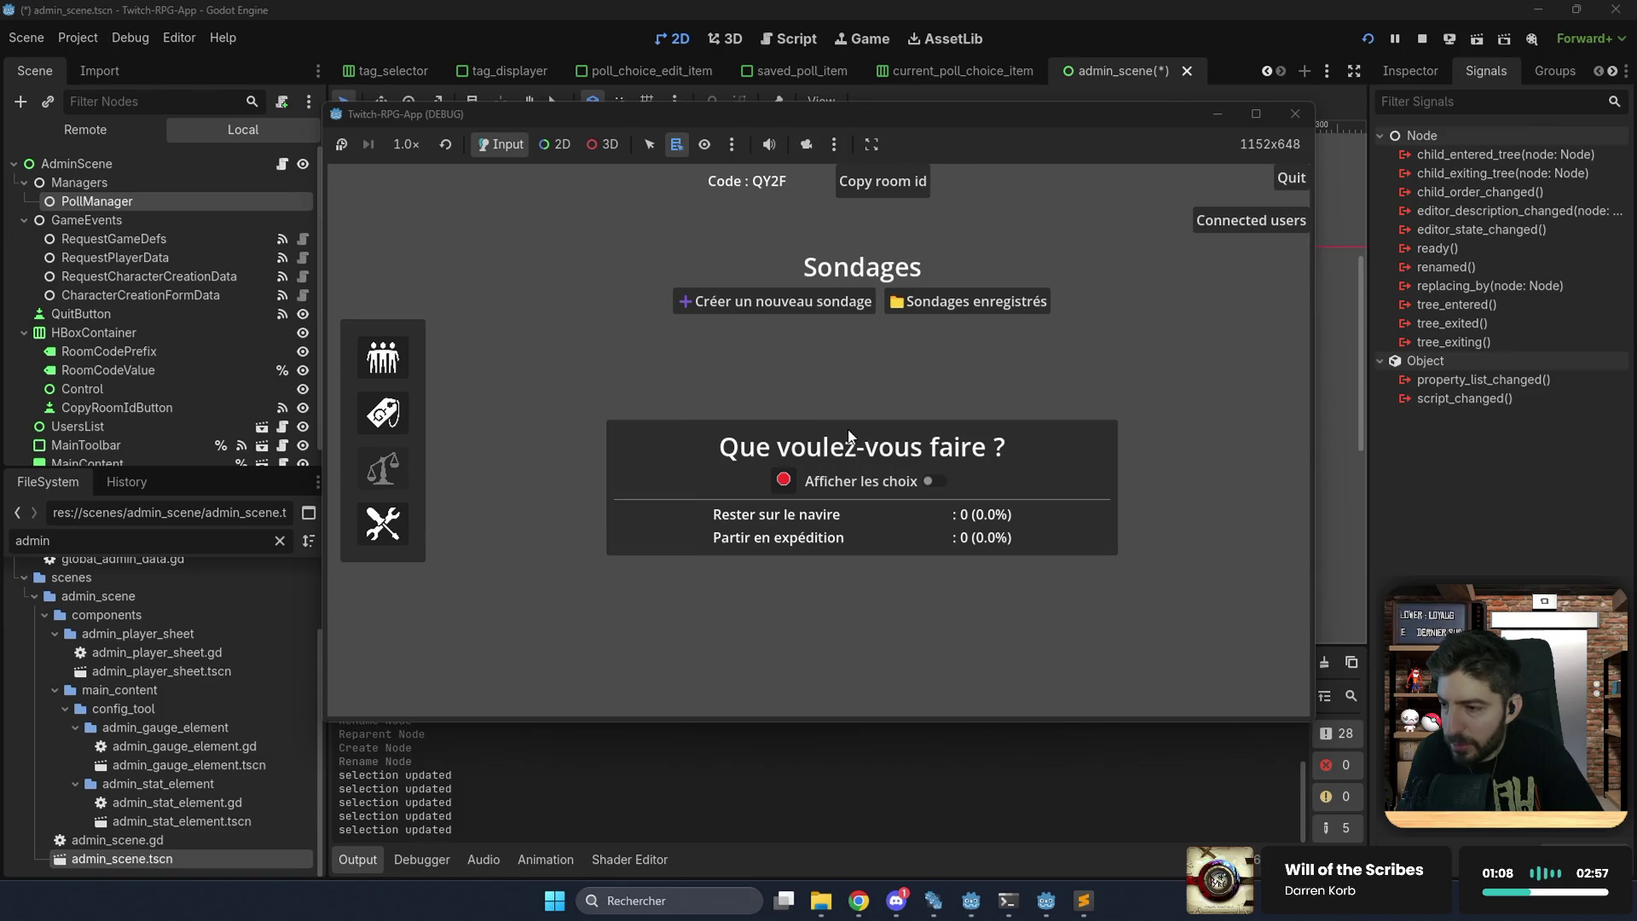
left_click(381, 358)
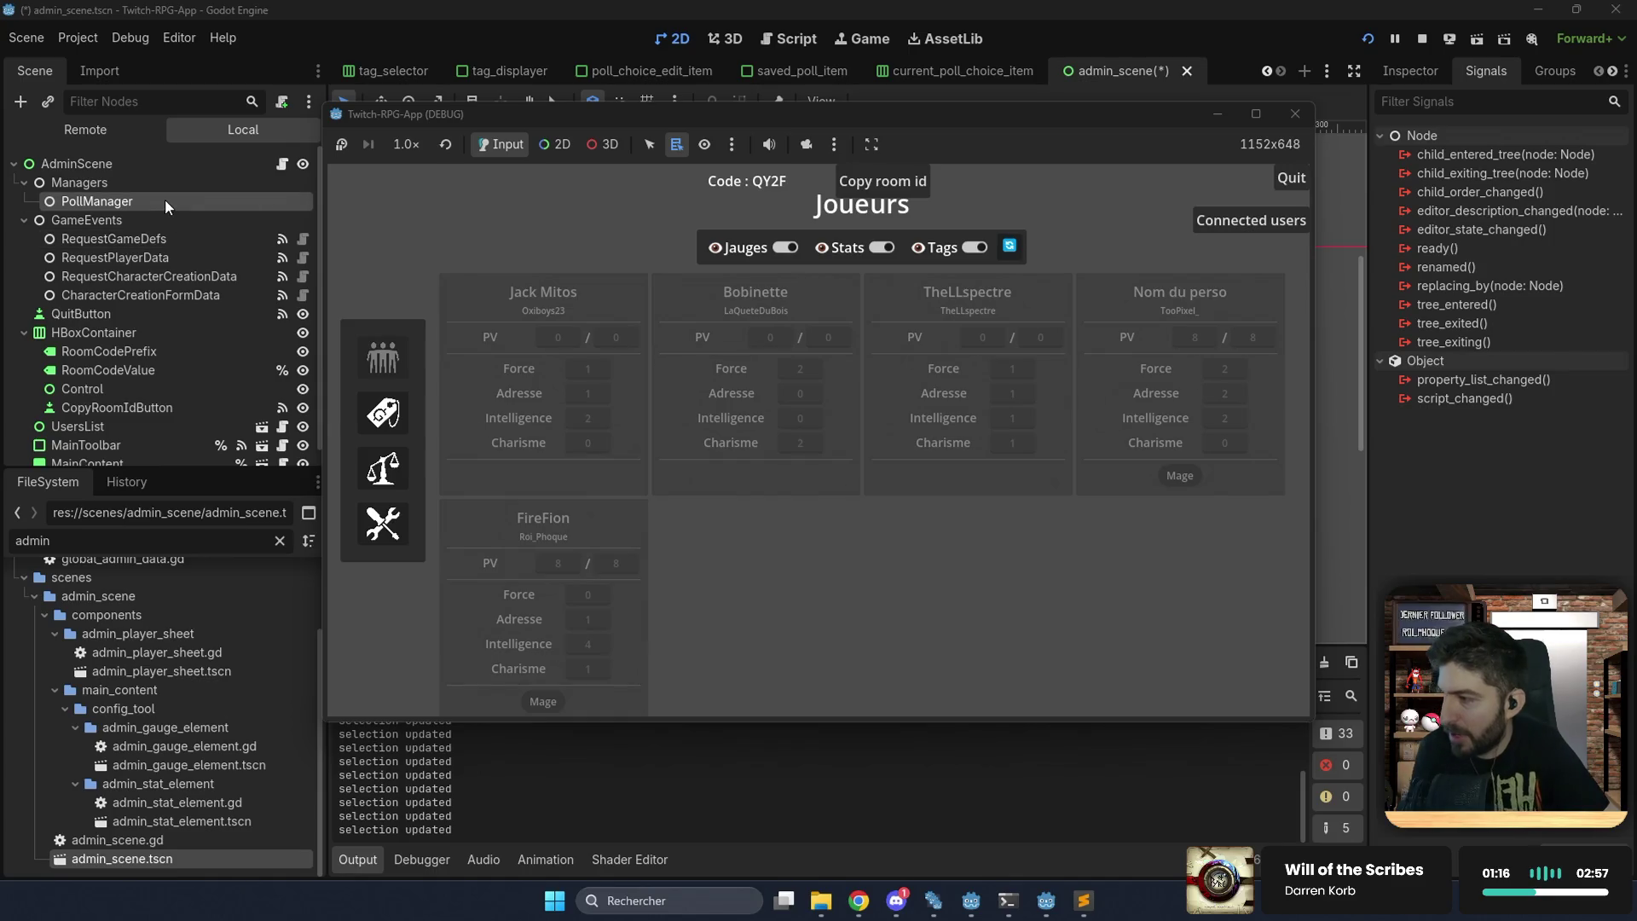
left_click(383, 413)
left_click(383, 468)
left_click(383, 523)
left_click(383, 413)
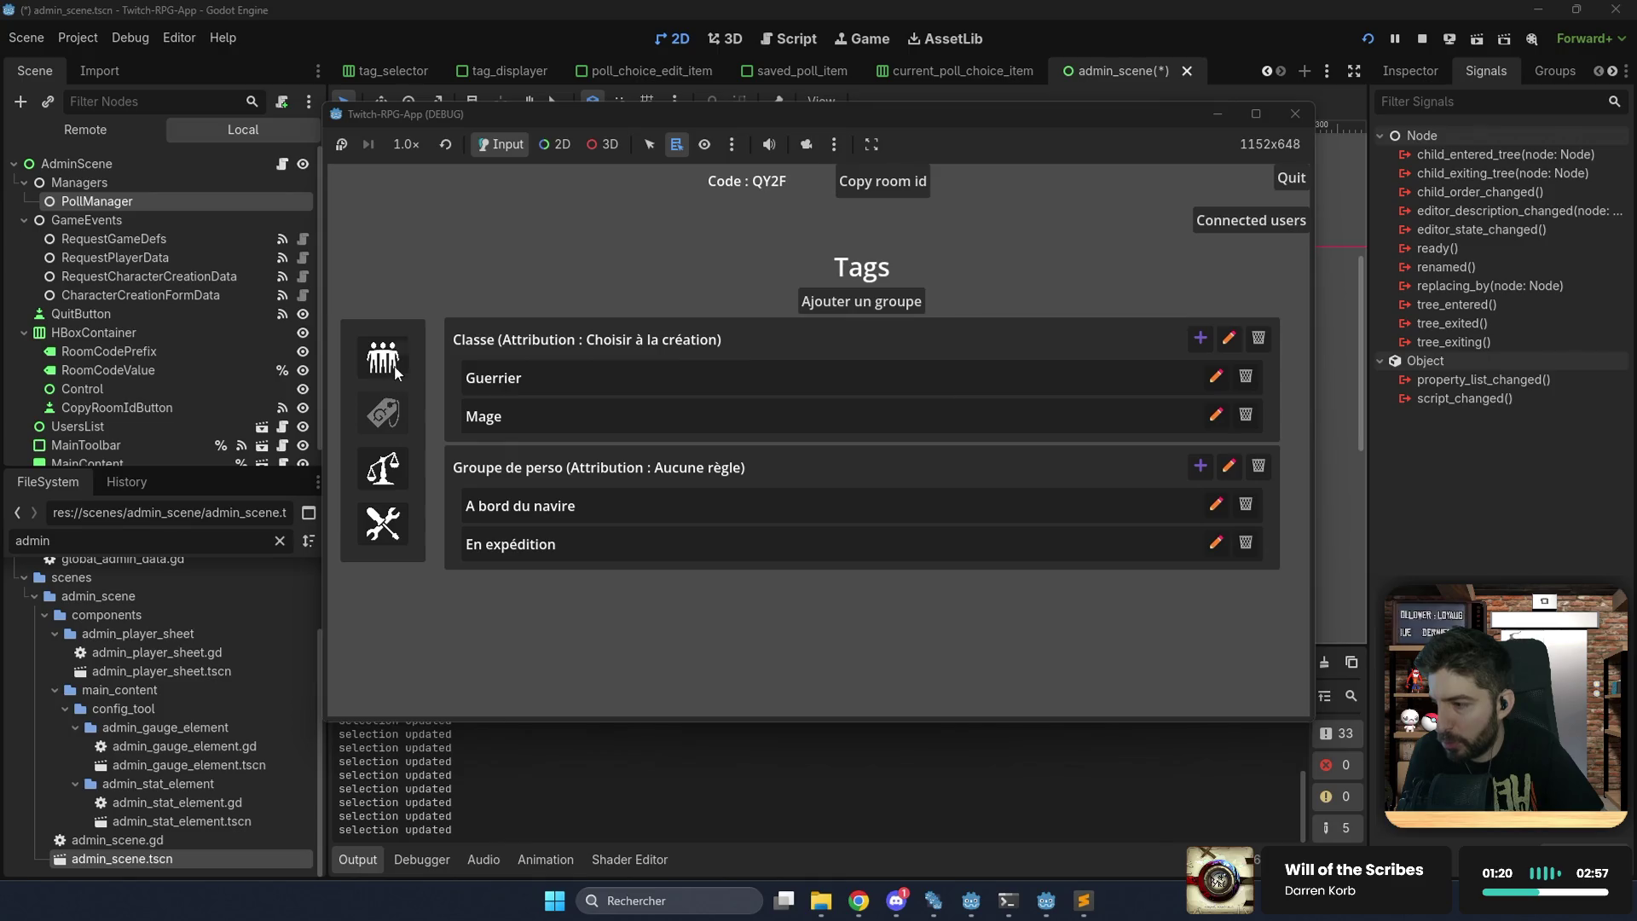
left_click(383, 358)
left_click(383, 413)
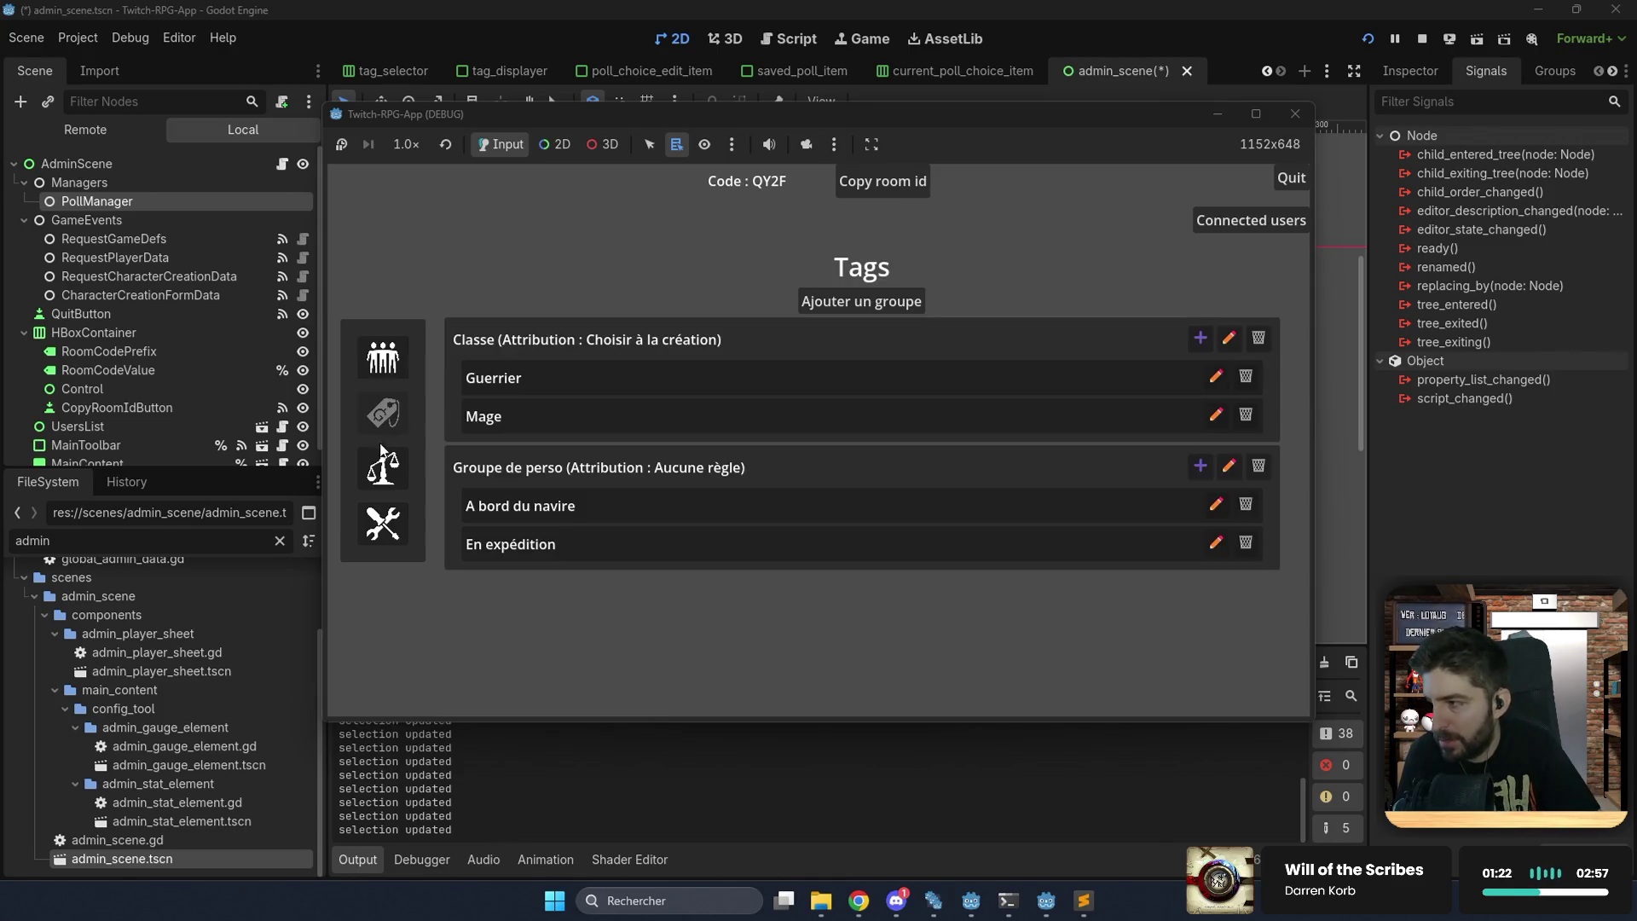
left_click(1290, 179)
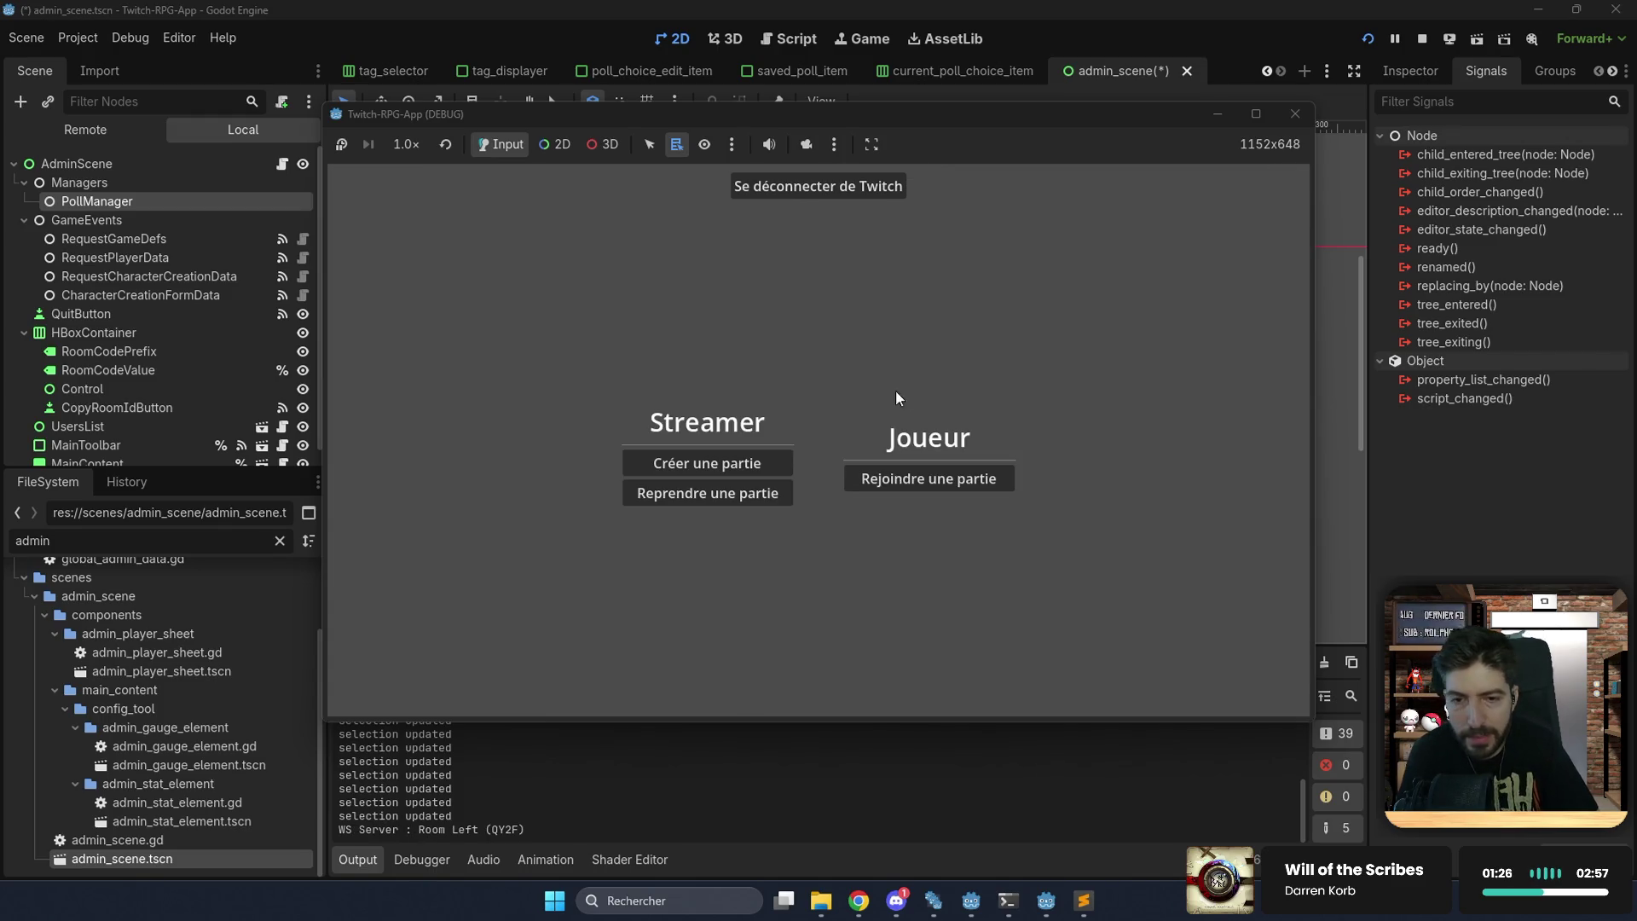
left_click(1104, 34)
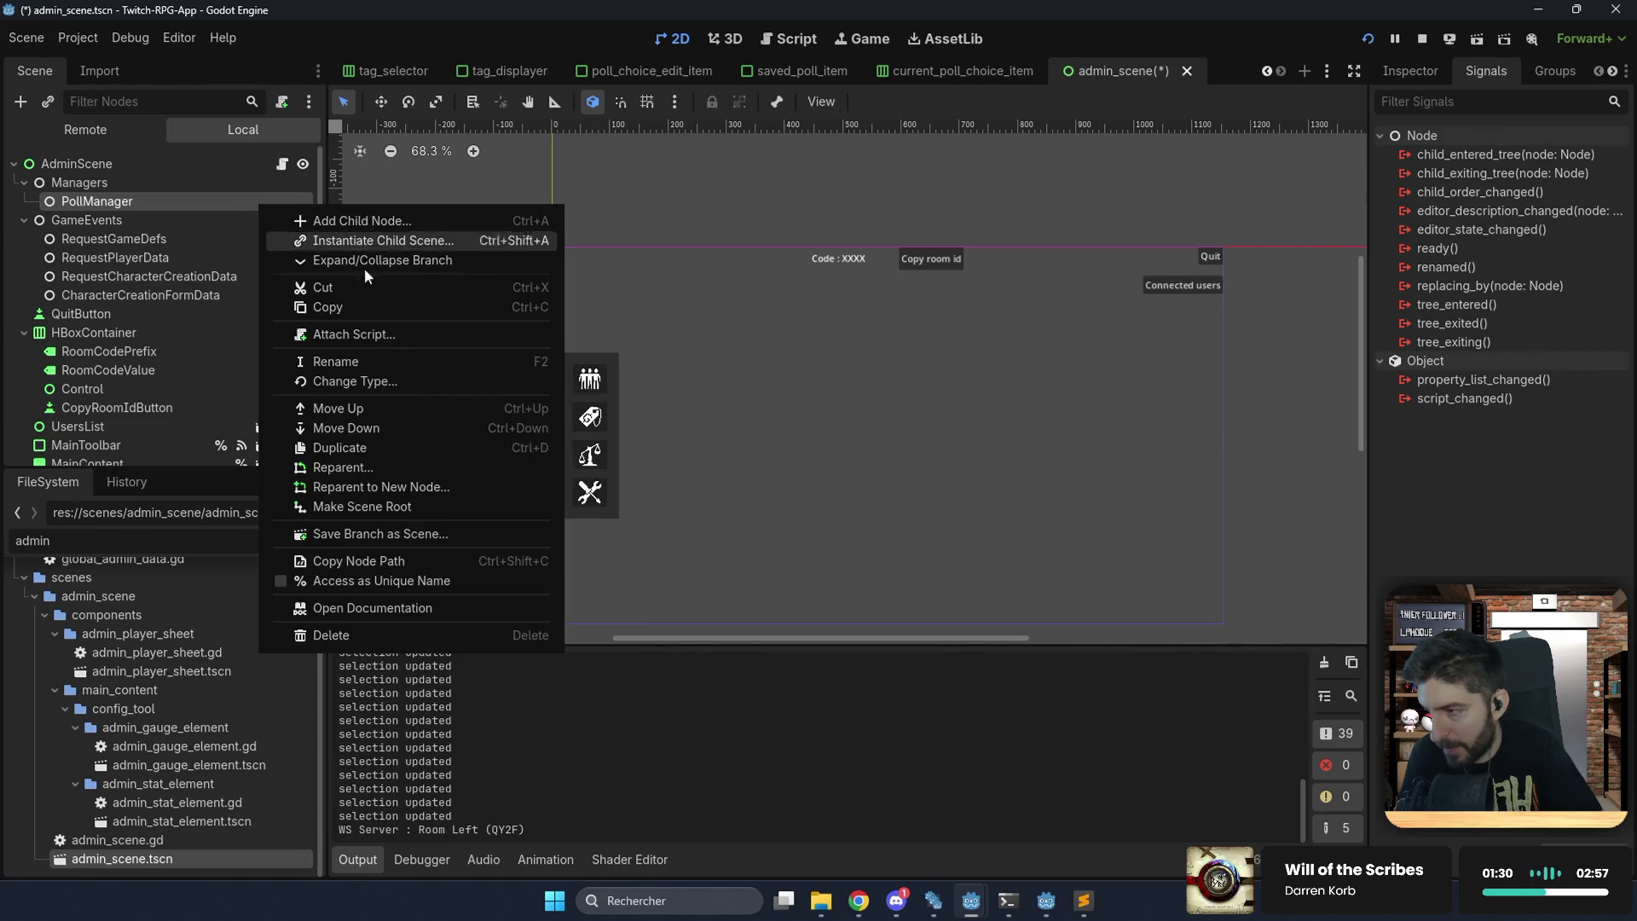
- Start attaching a script to PollManager and browse up to the project root folder
left_click(359, 336)
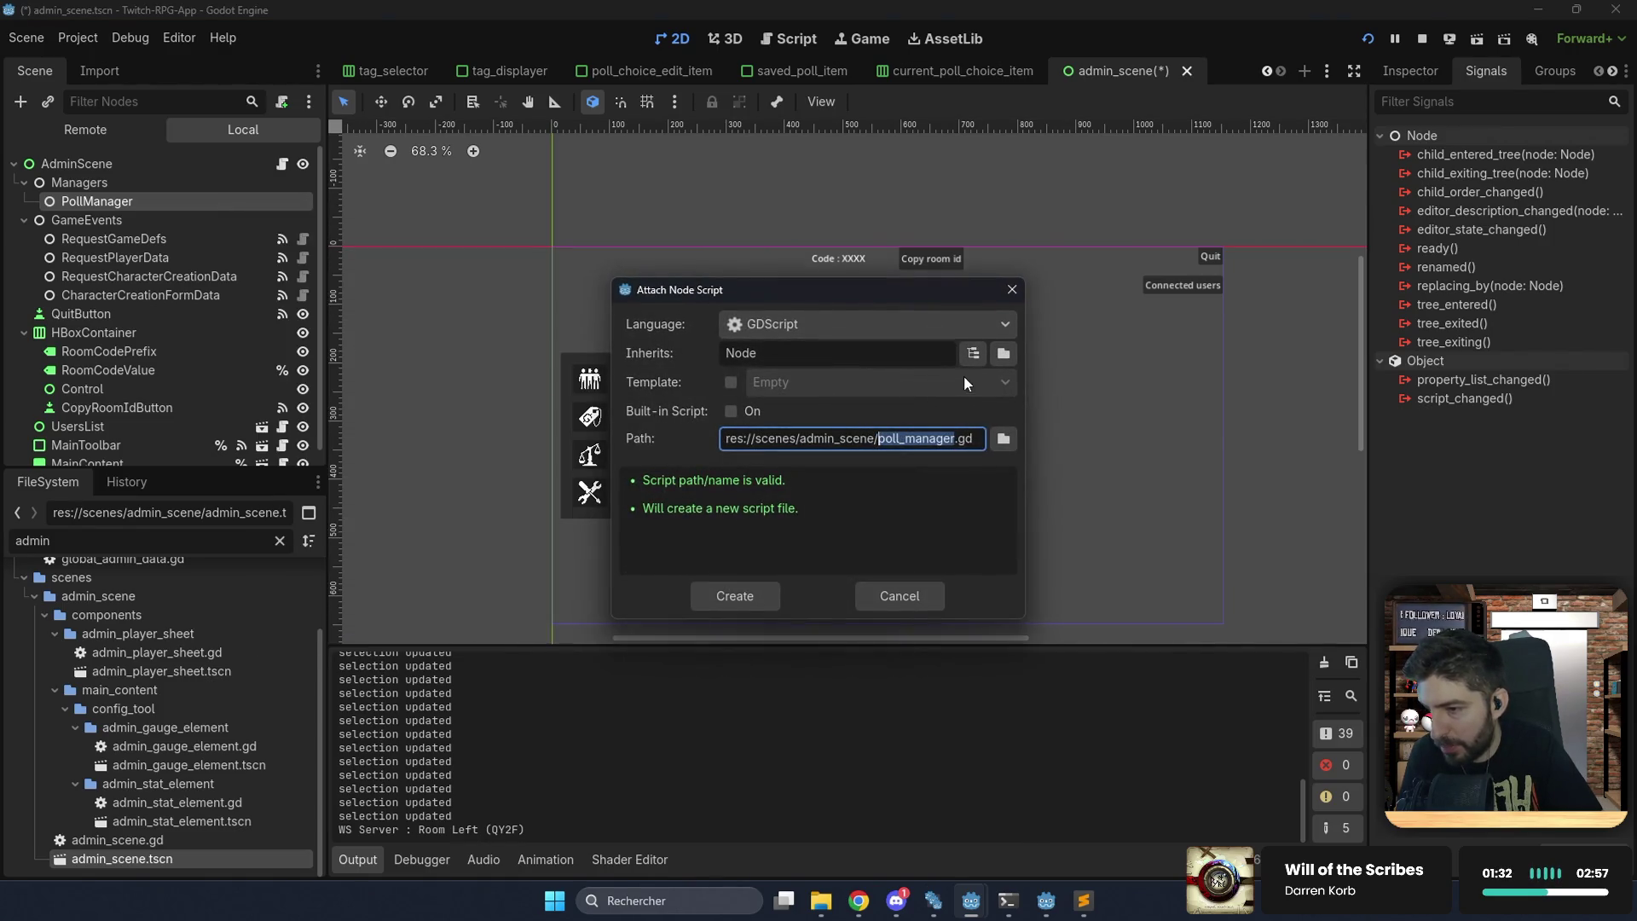
left_click(1002, 440)
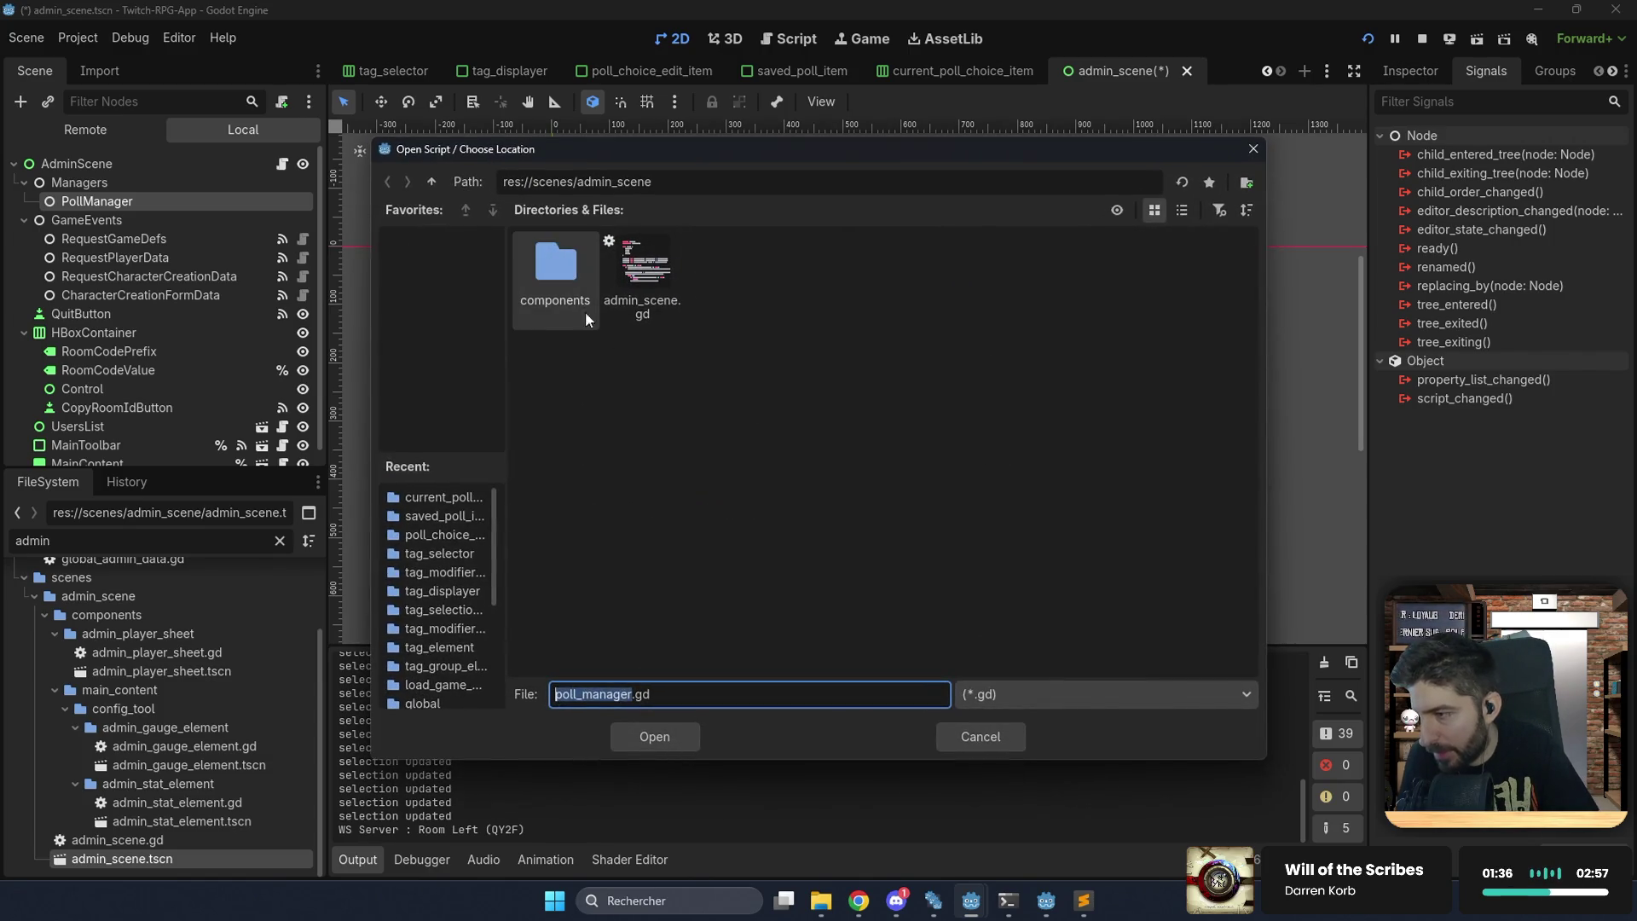
left_click(430, 182)
left_click(430, 183)
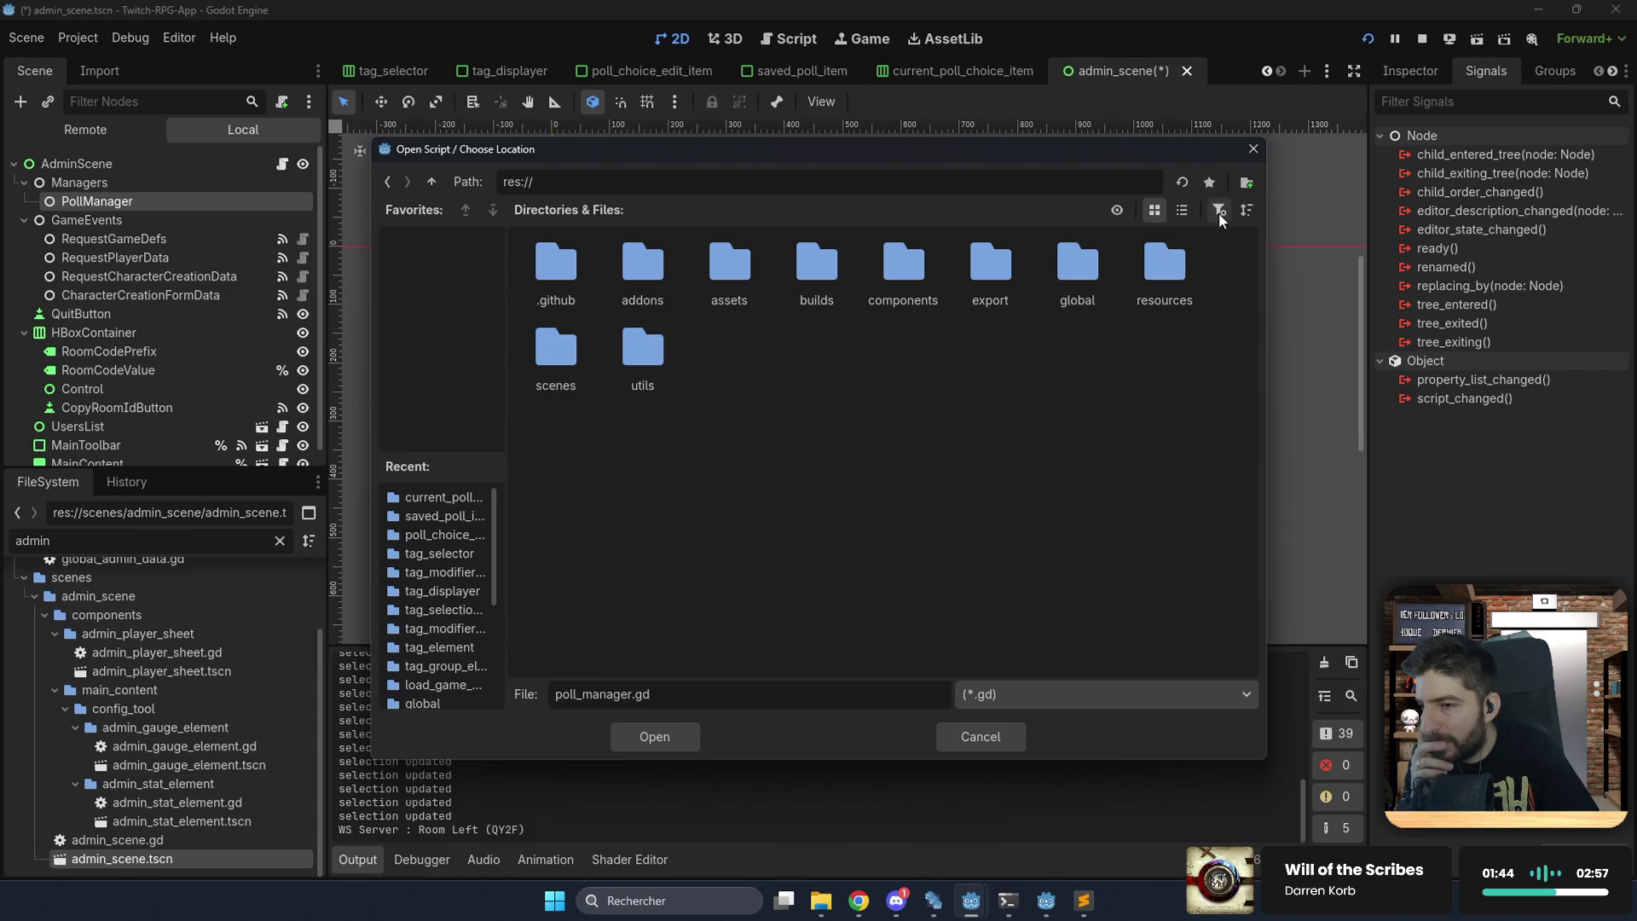
- Create nested folders scripts/admin/manager and create poll_manager.gd there
left_click(1241, 191)
type("script")
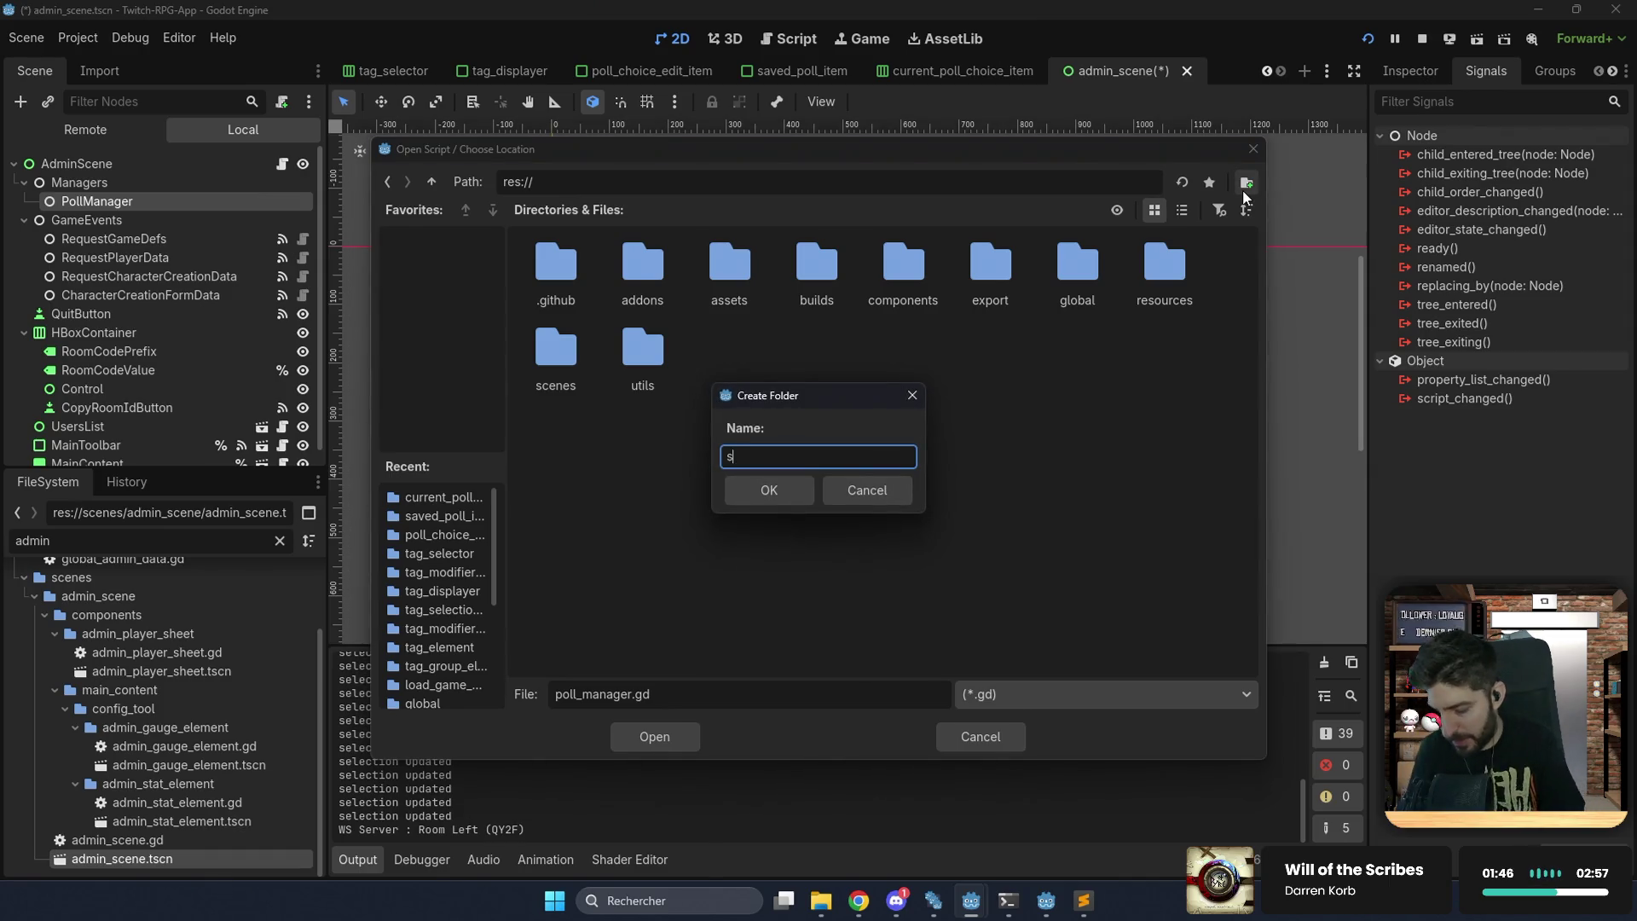
type("s")
key("Return")
left_click(1242, 191)
type("admin")
key("Return")
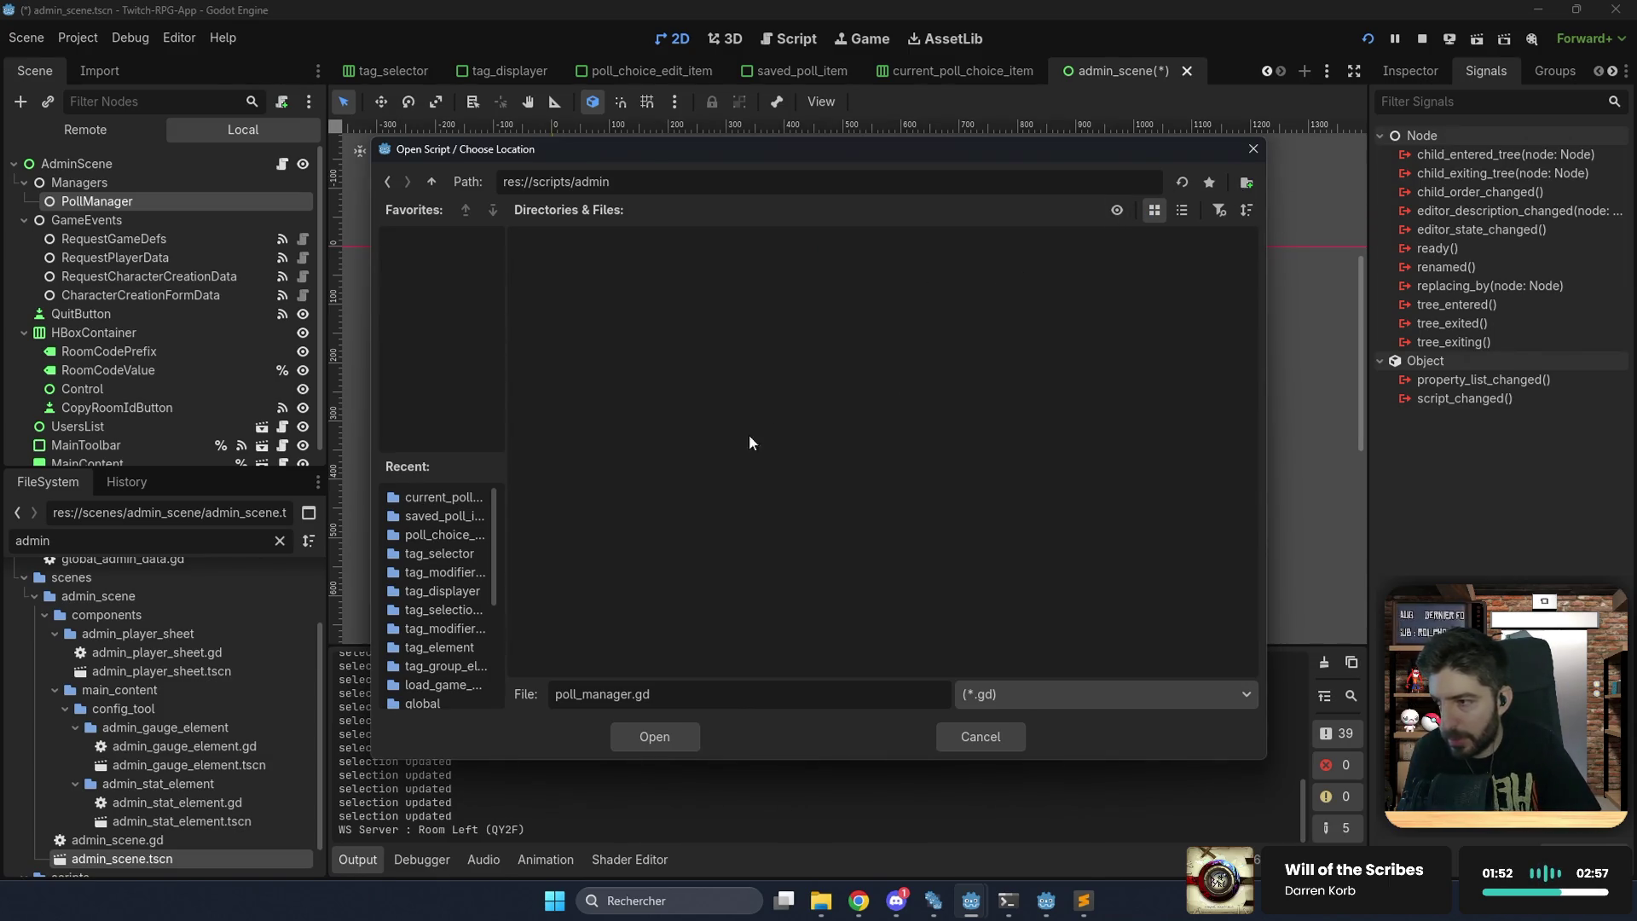
left_click(1246, 183)
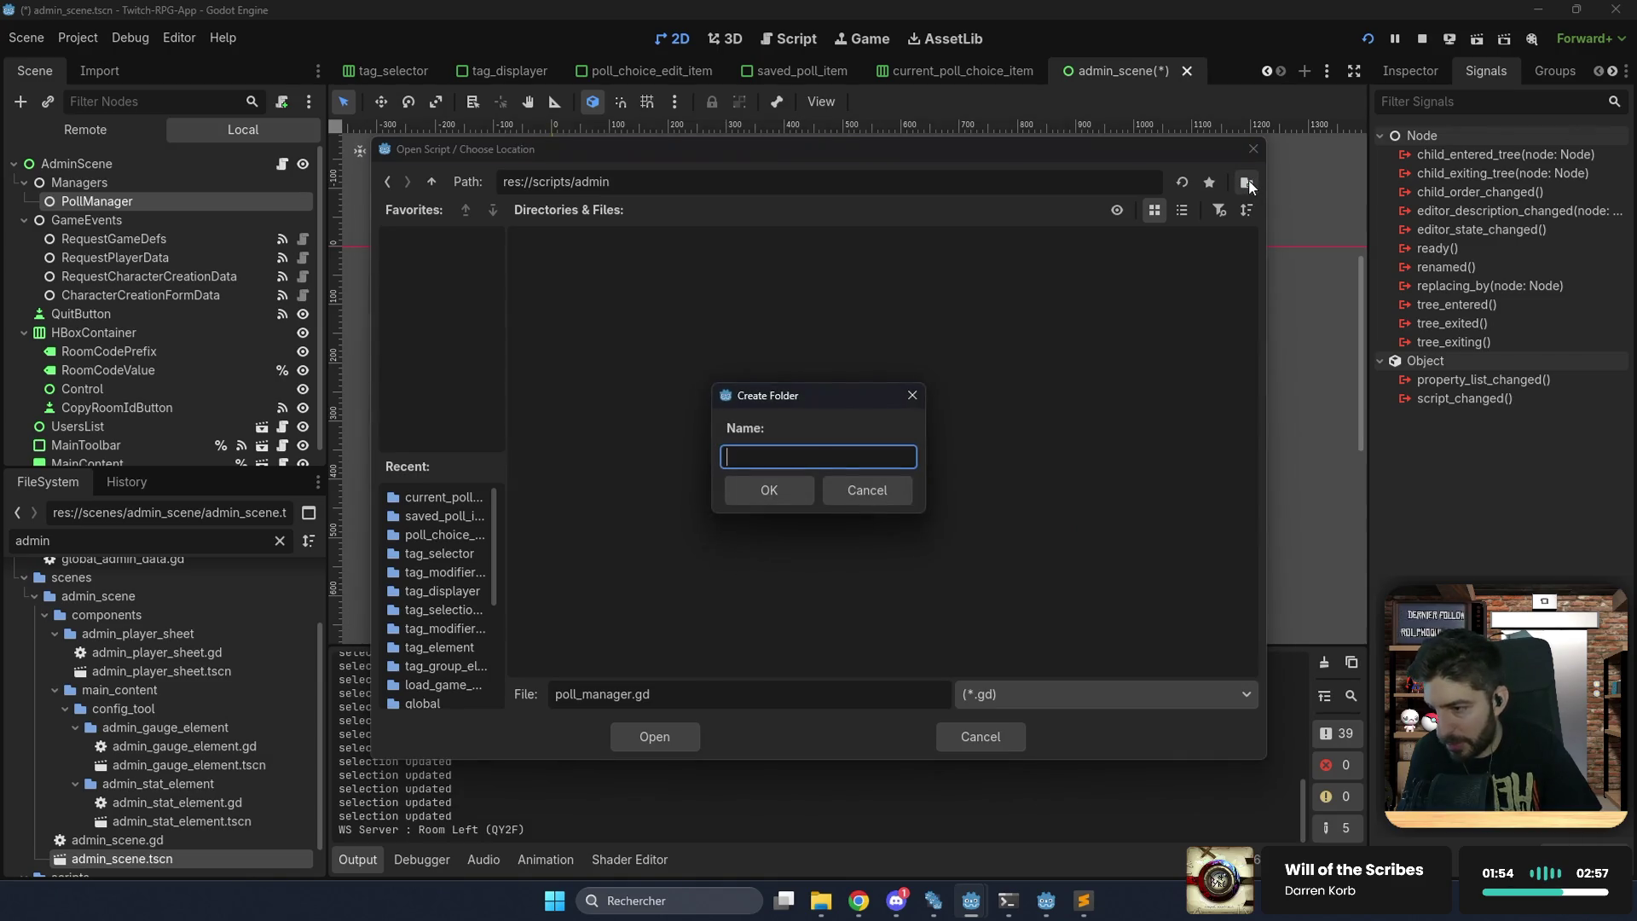
type("manager")
key("Return")
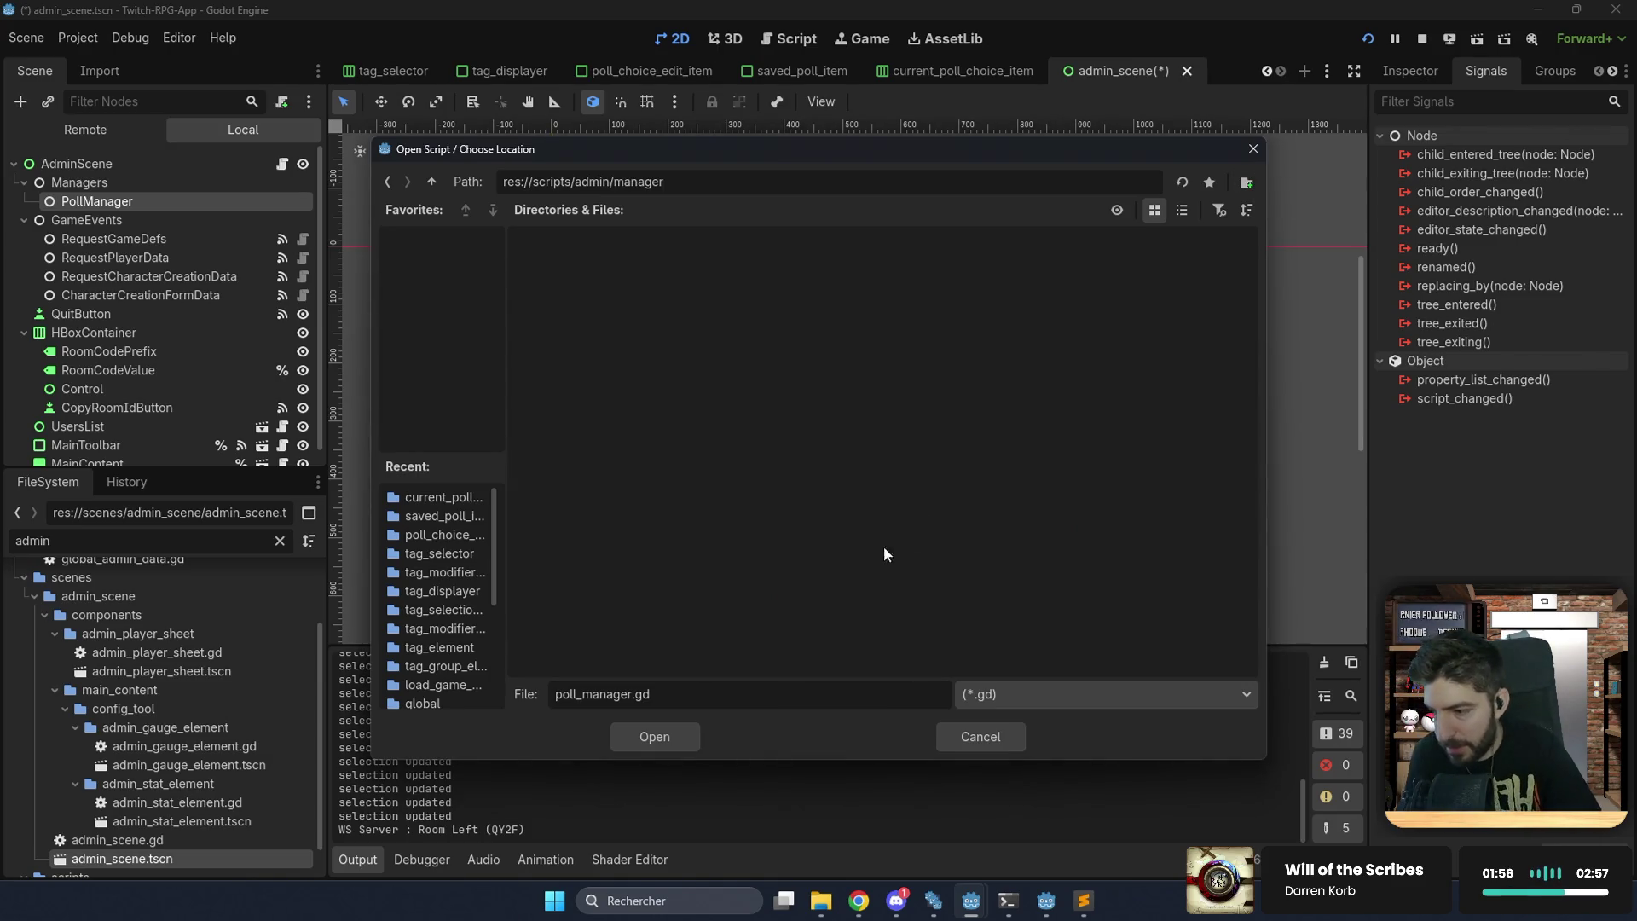
left_click(677, 737)
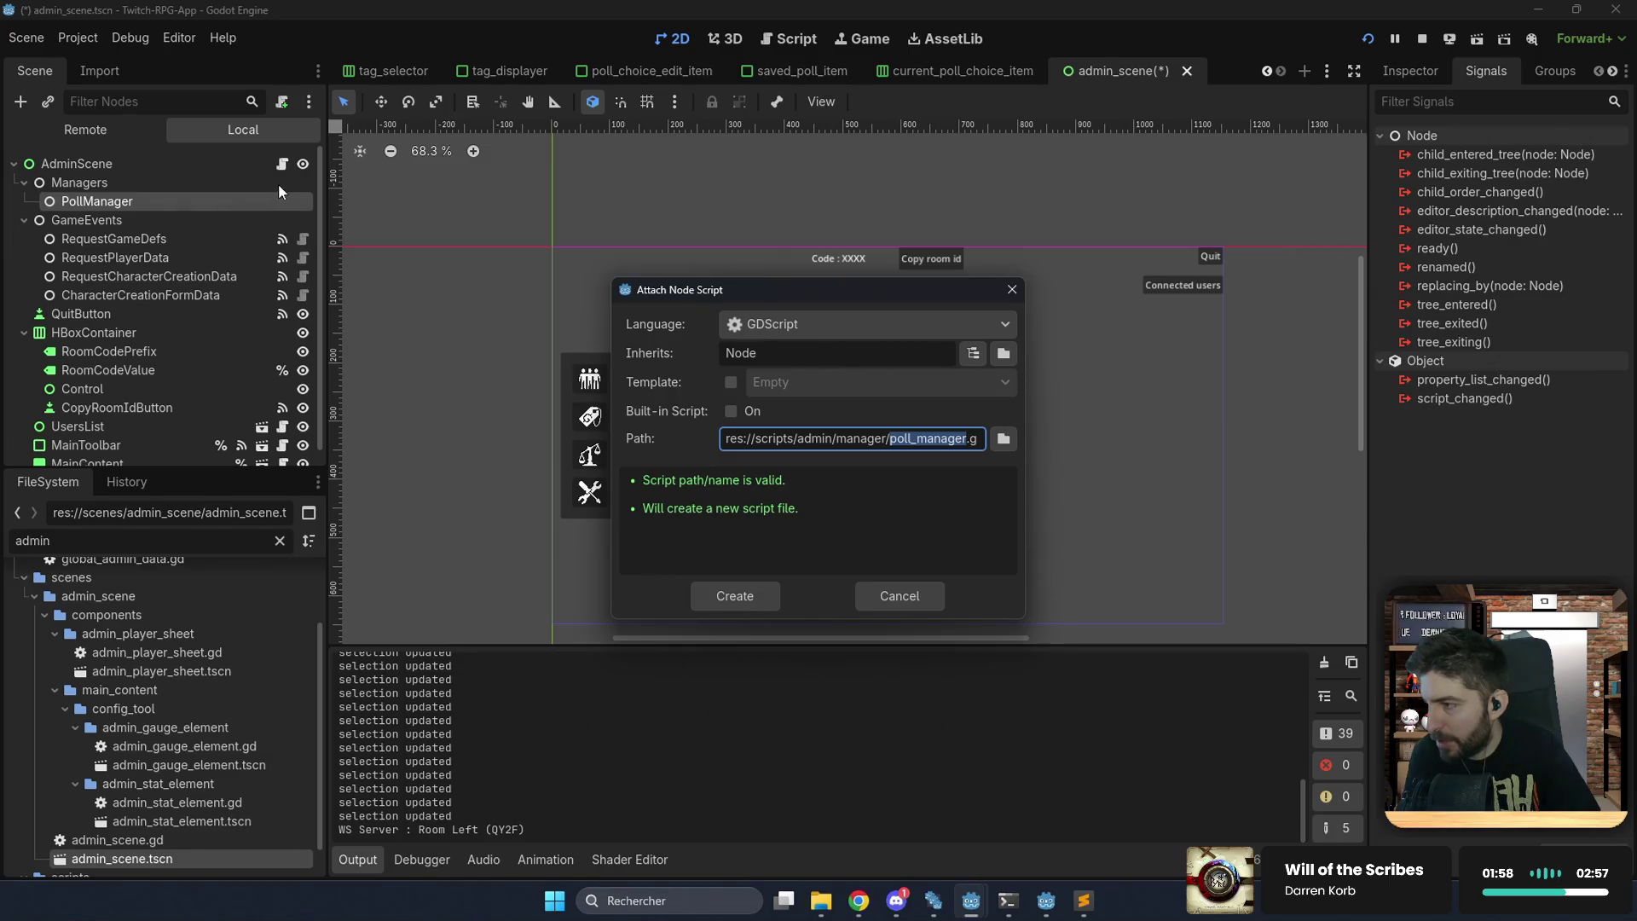
left_click(704, 592)
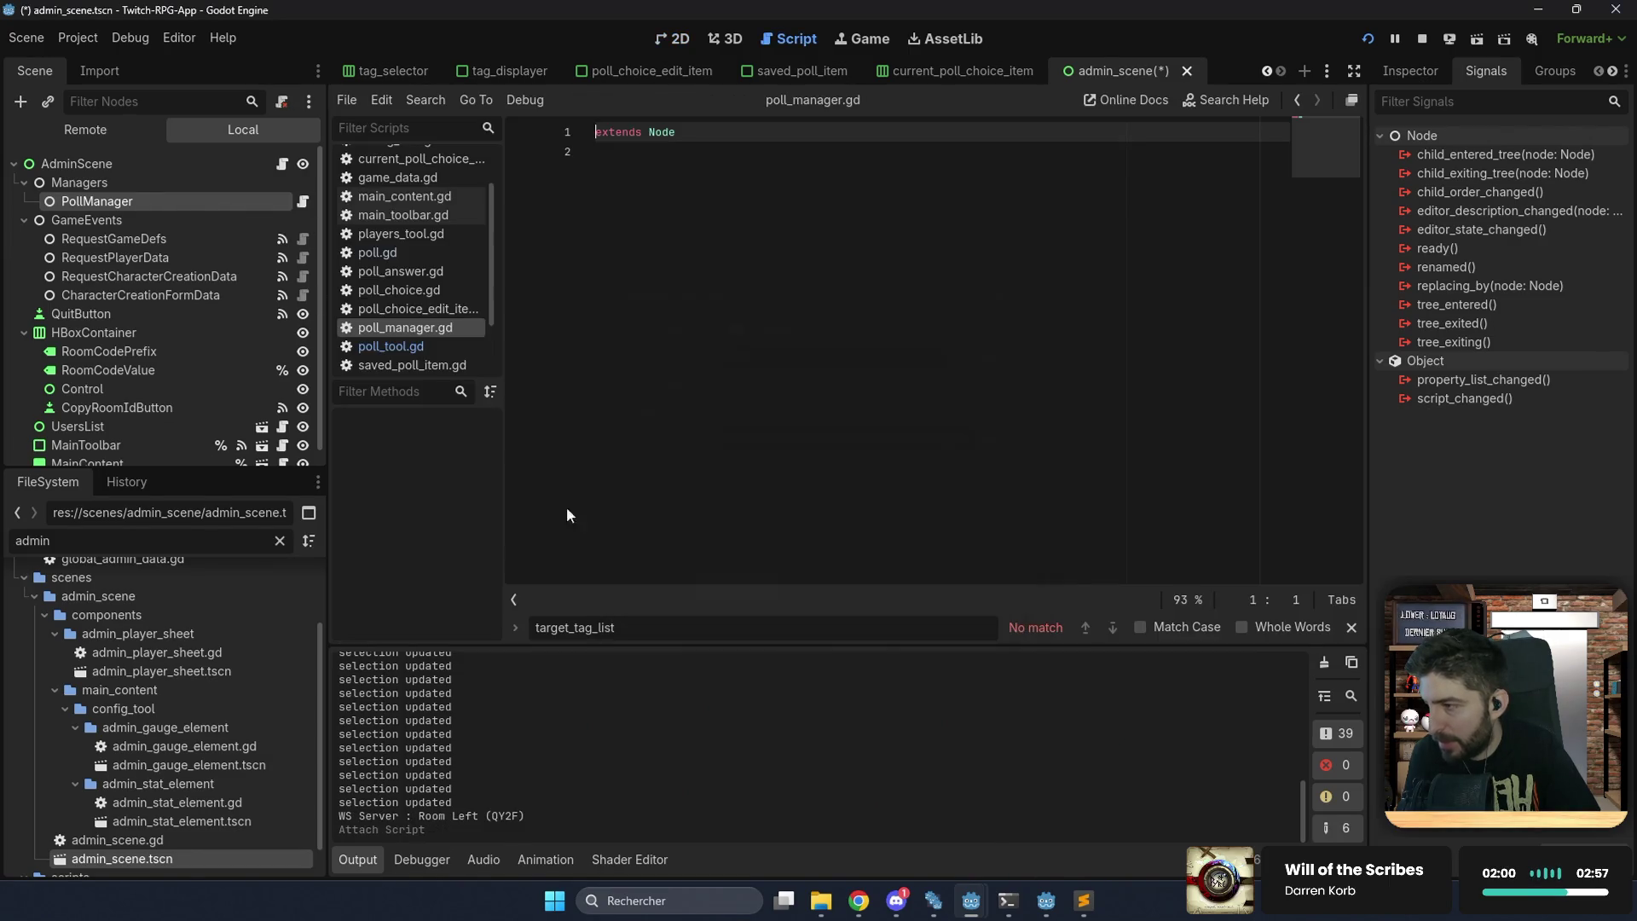
- Add a func _ready() -> void: stub containing pass below extends Node
left_click(798, 224)
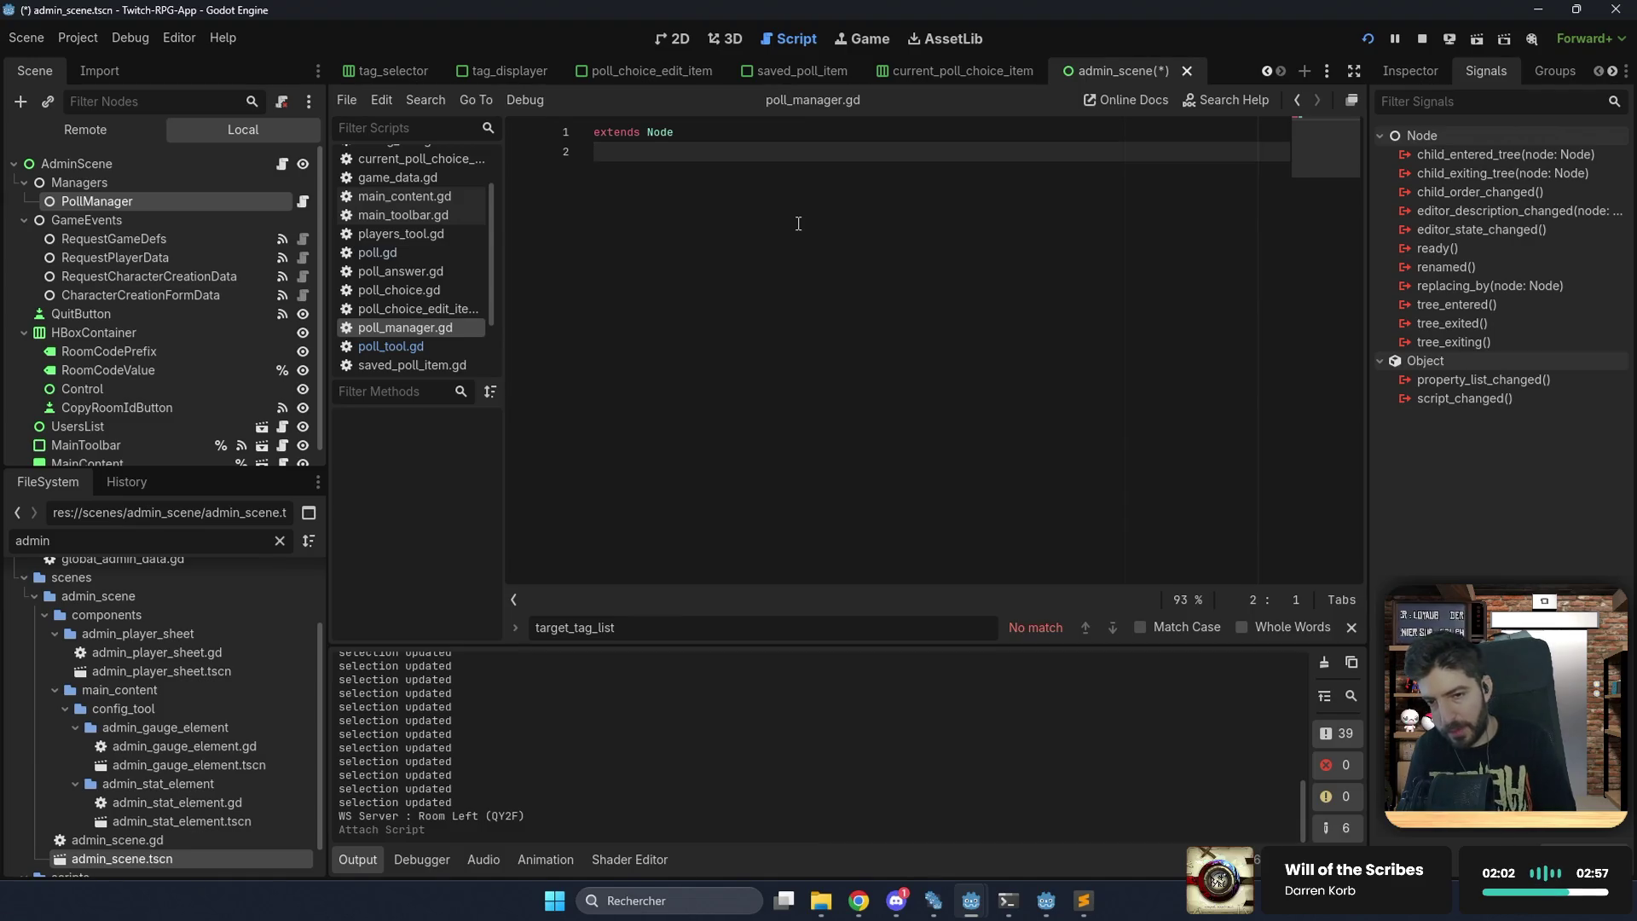
key("Return")
type("nc _r")
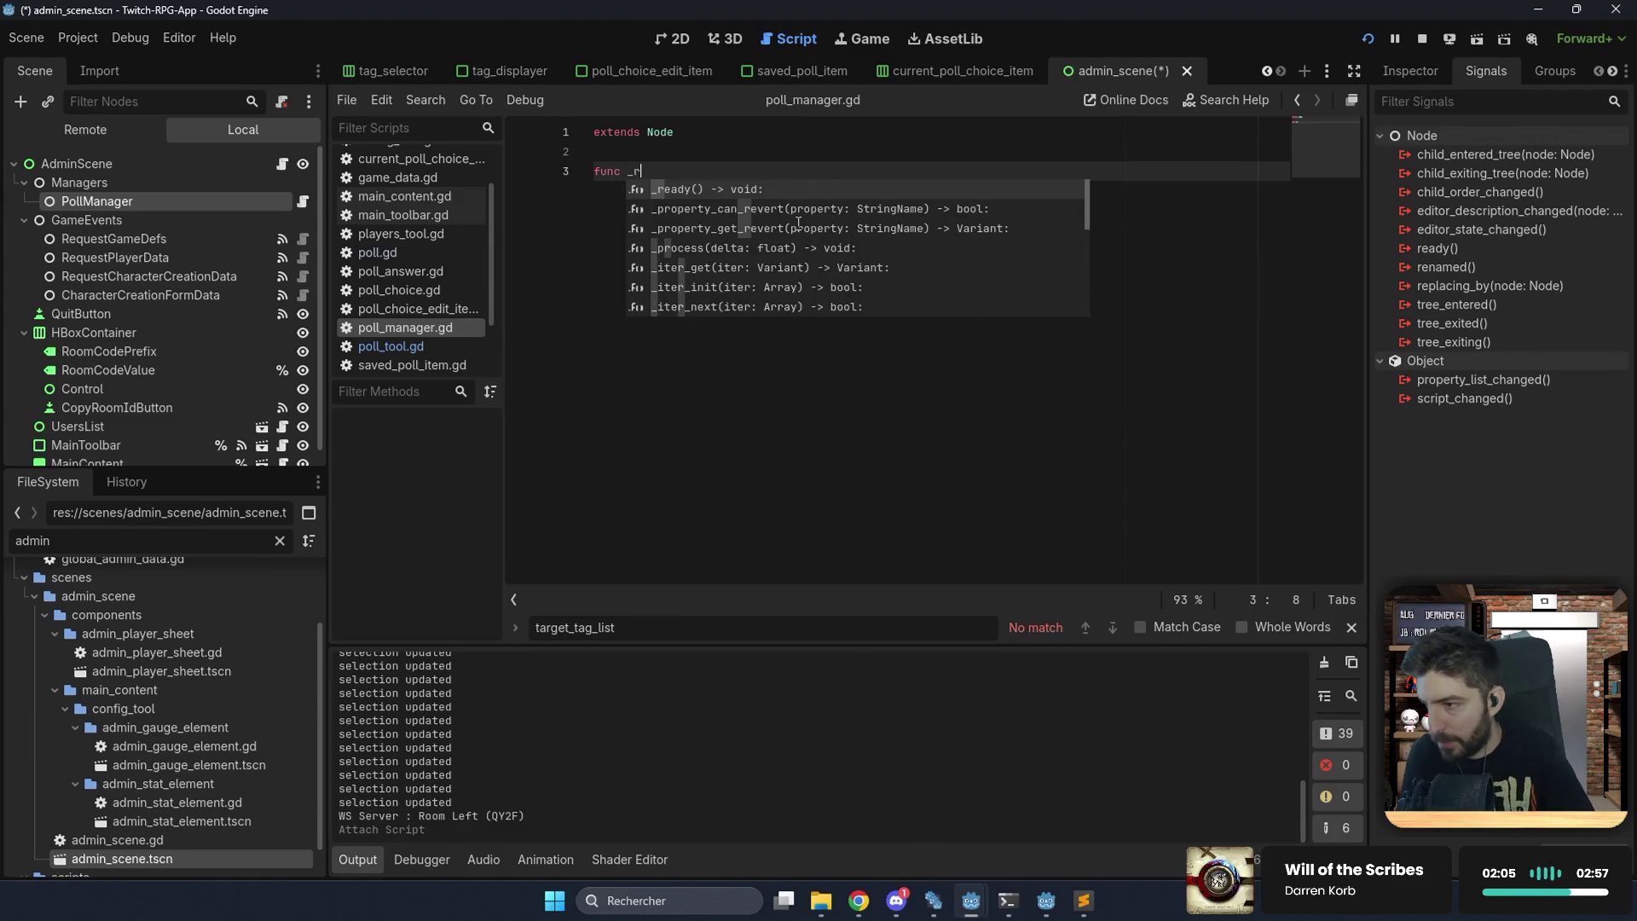
key("Return")
key("Return")
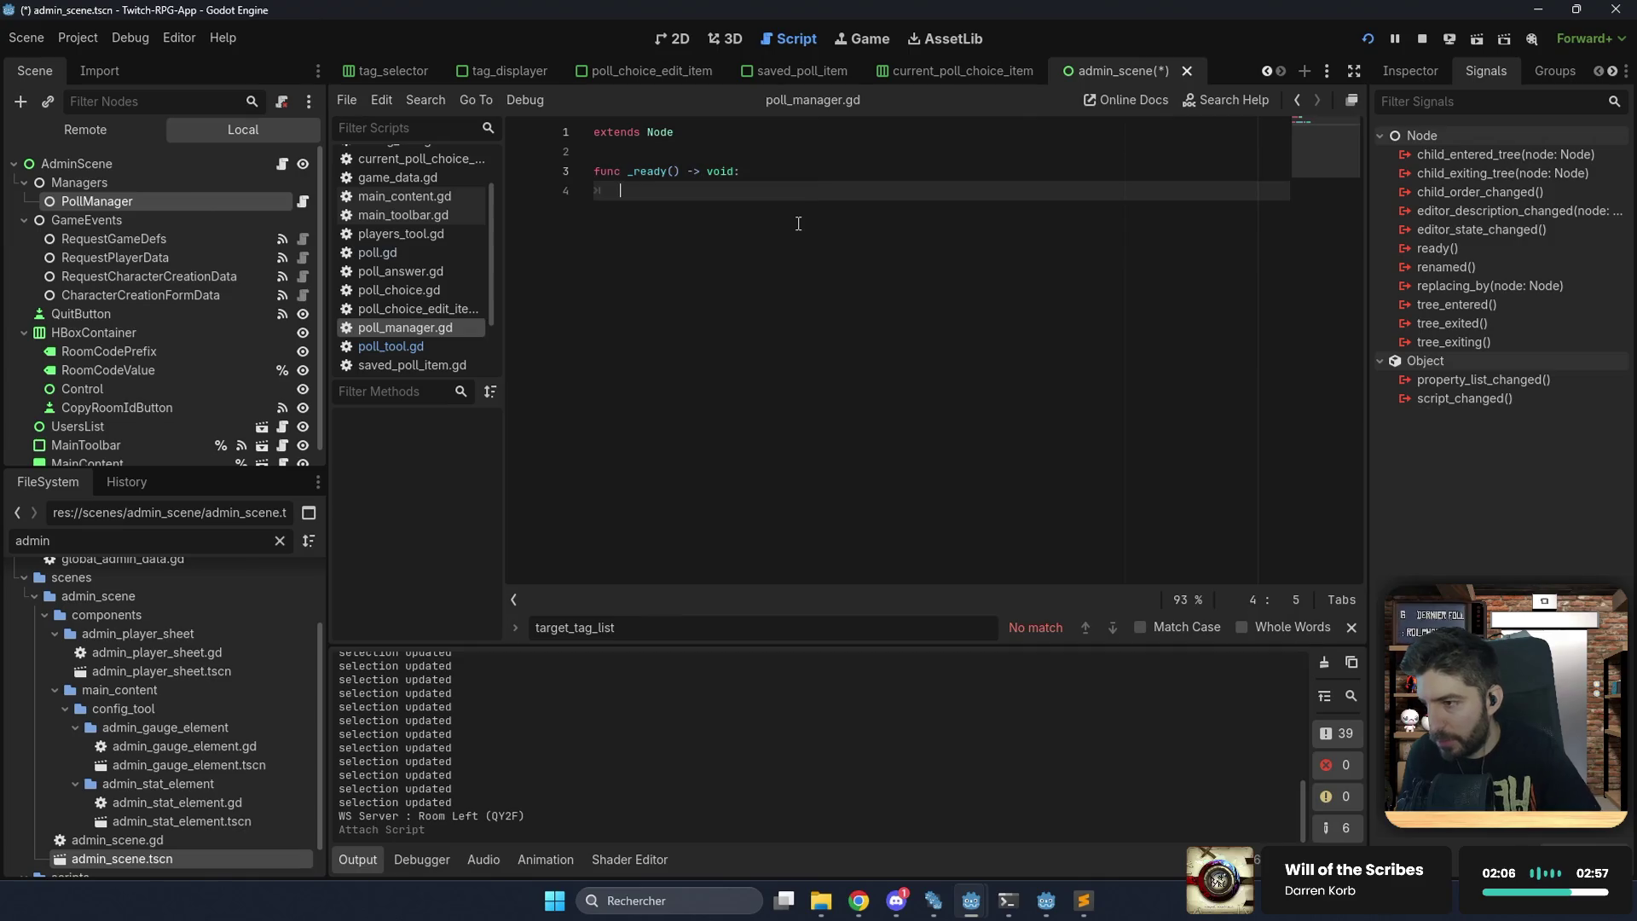
type("pass")
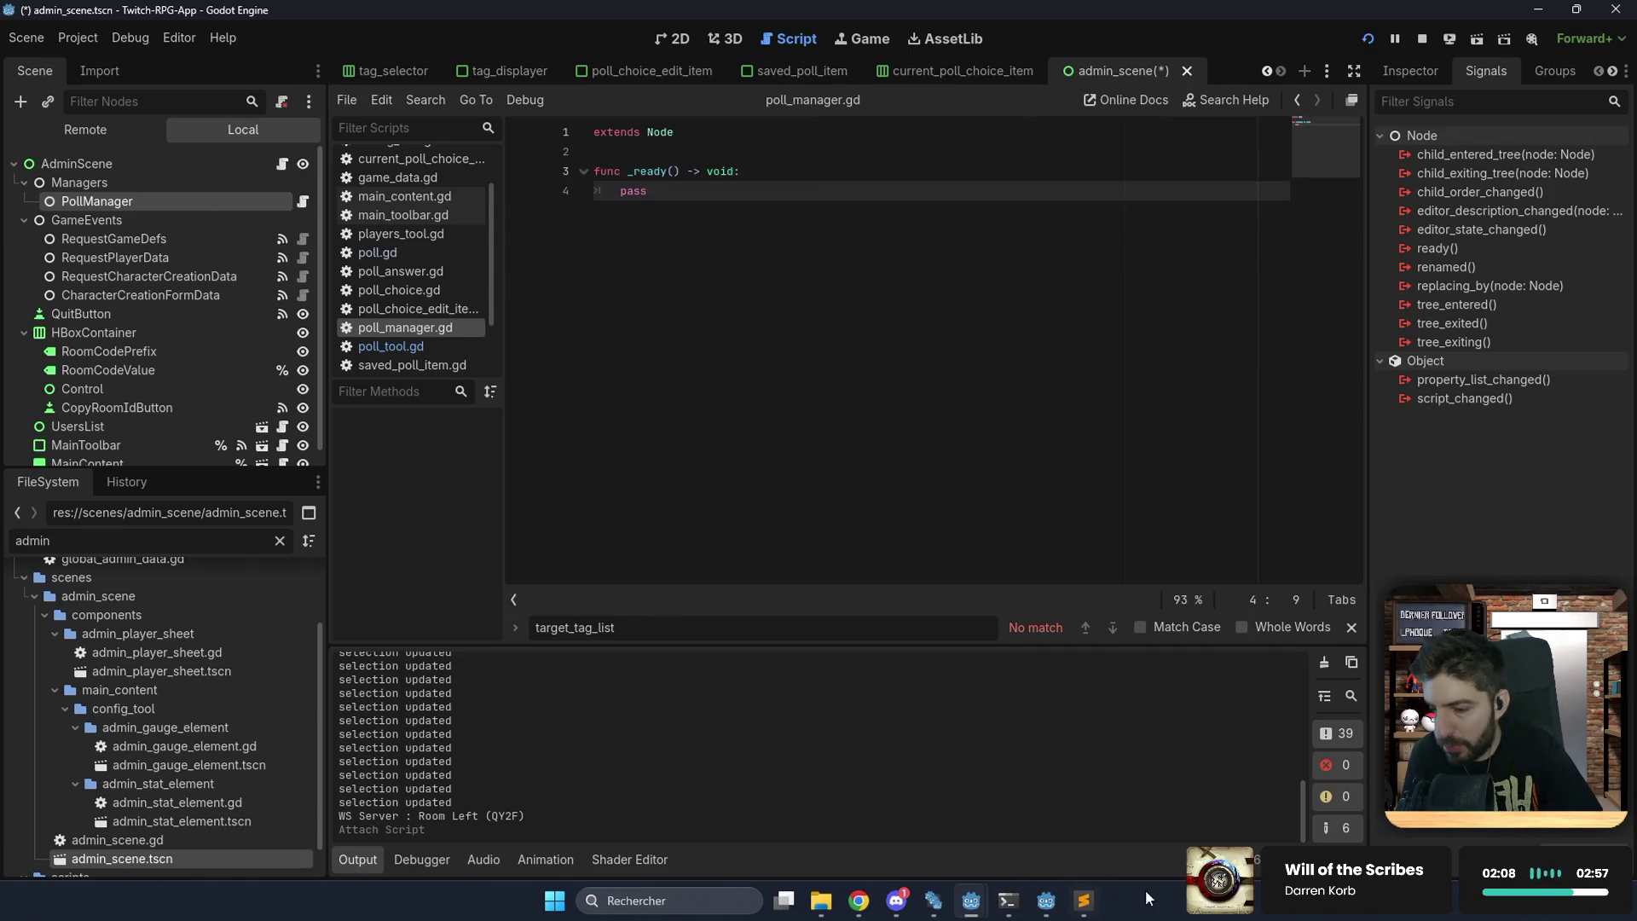
- Review the Sublime Text client-connection notes, then select the pass placeholder in _ready
left_click(1083, 901)
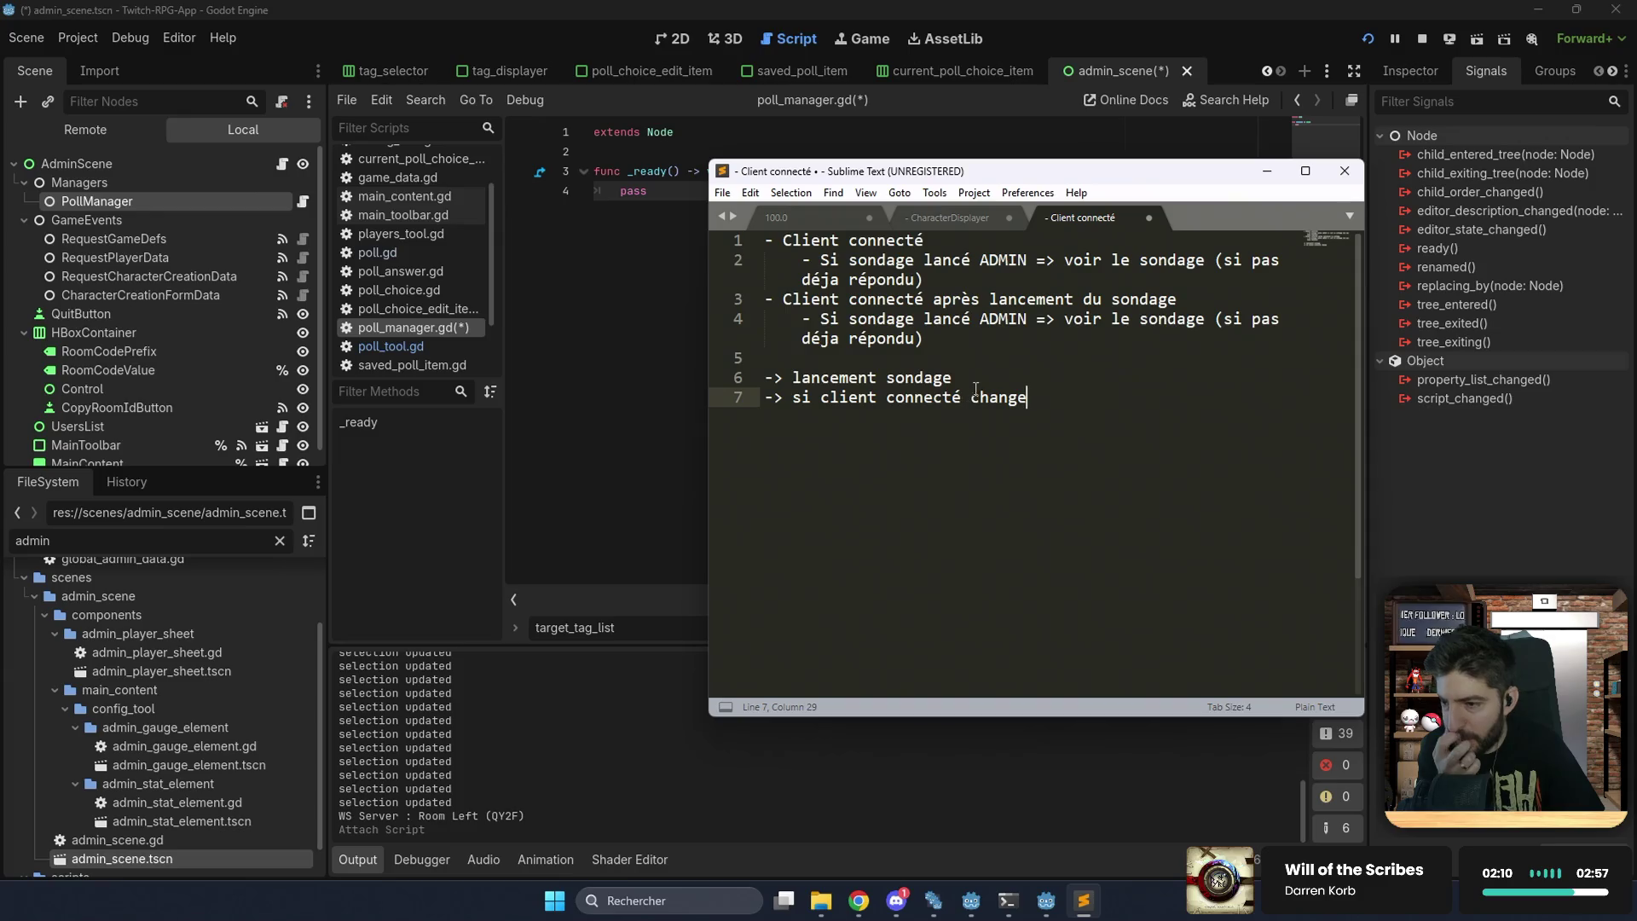
left_click(979, 382)
left_click(1063, 404)
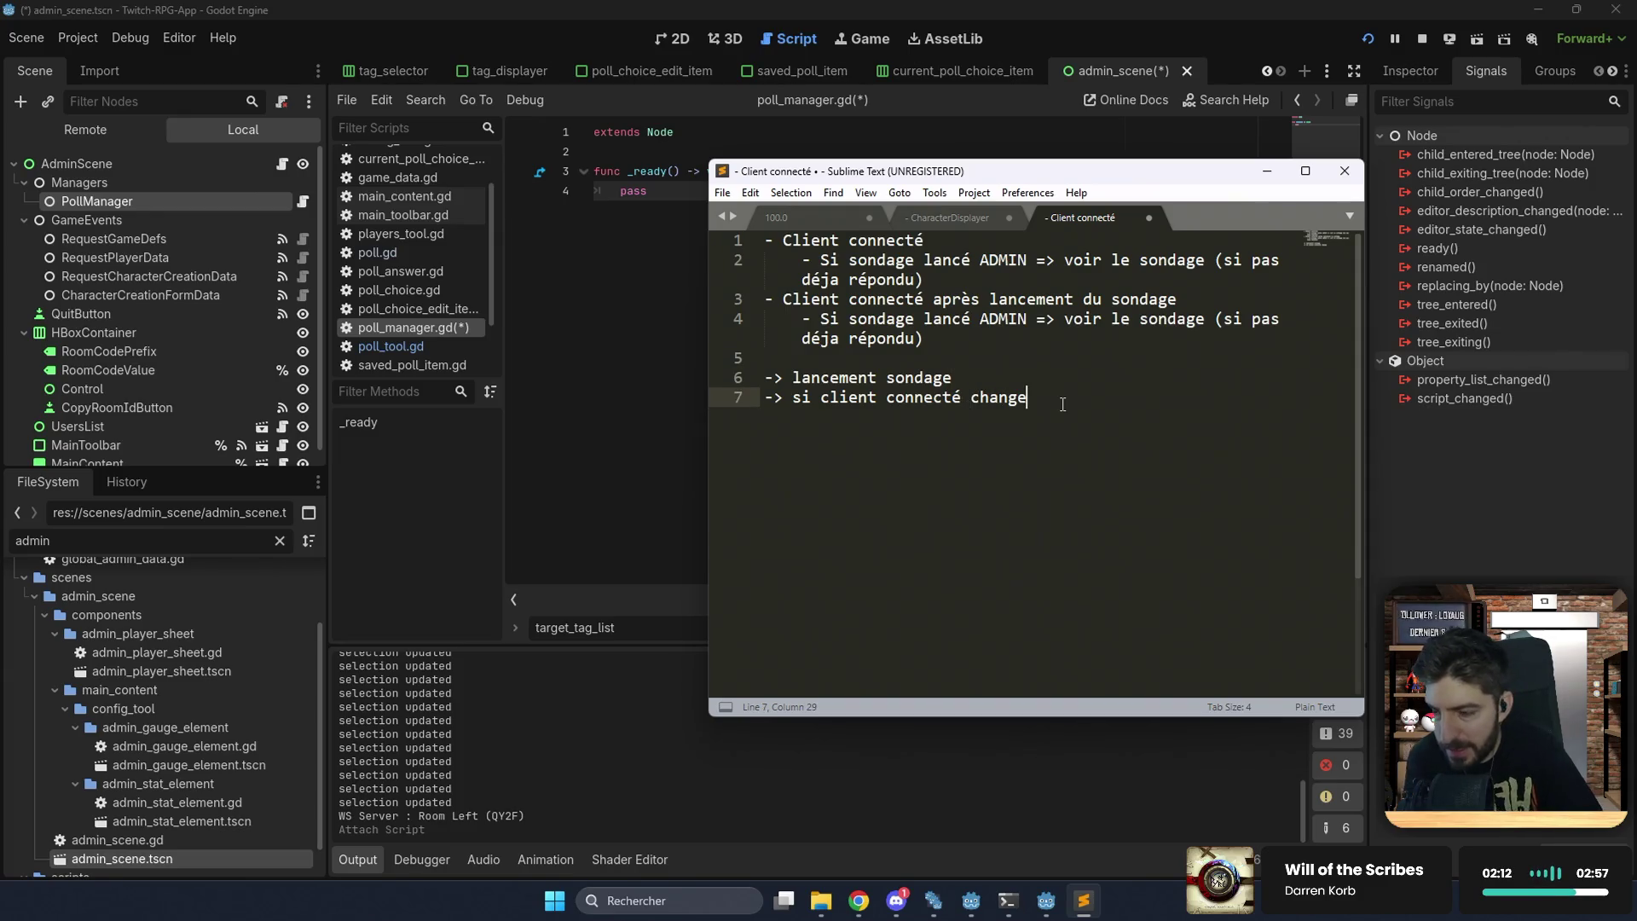
left_click(668, 341)
left_click(640, 186)
double_click(641, 190)
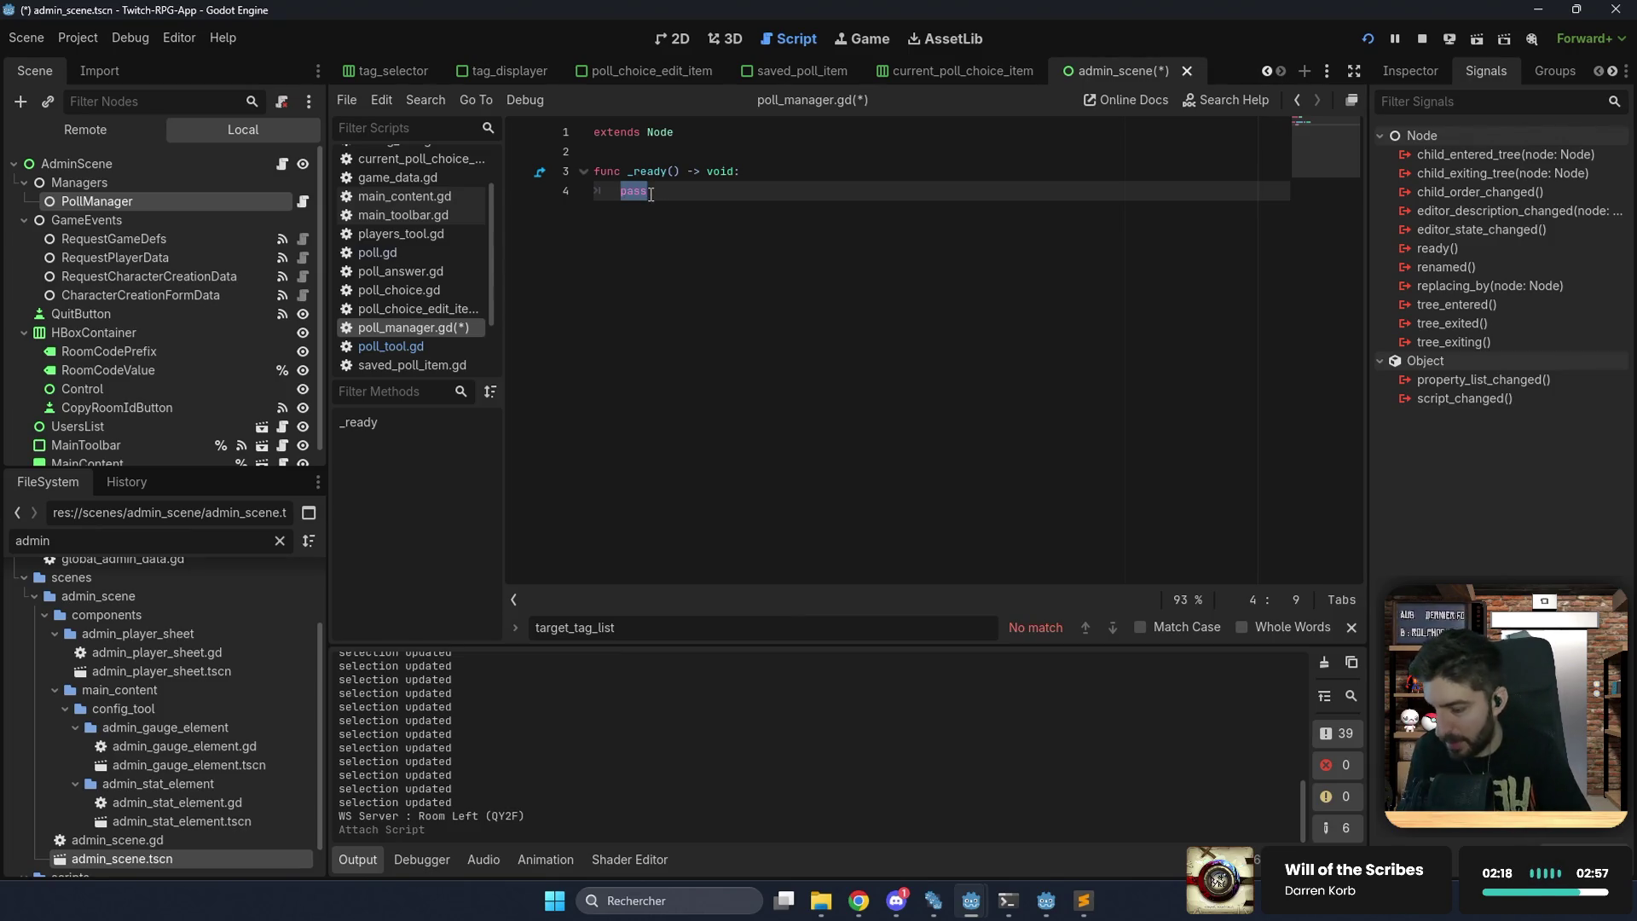
- Replace pass with AdminEventBus.running_poll_updated.connect(_send_poll)
type("Admin")
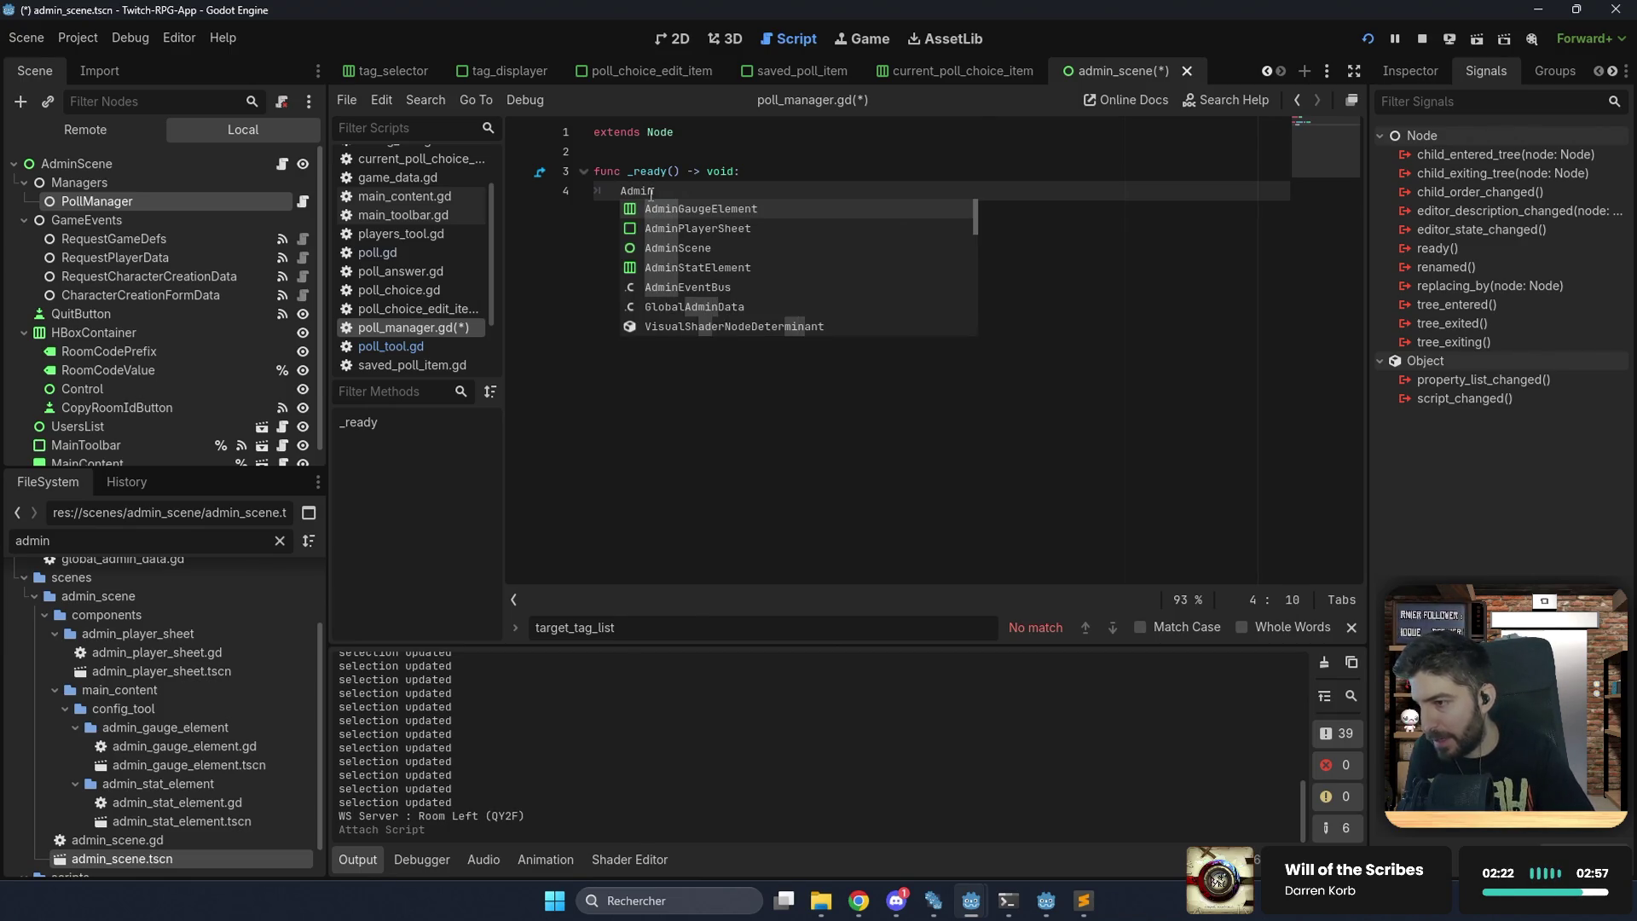
key("Down")
key("Down")
key("Down")
key("Return")
type(".r")
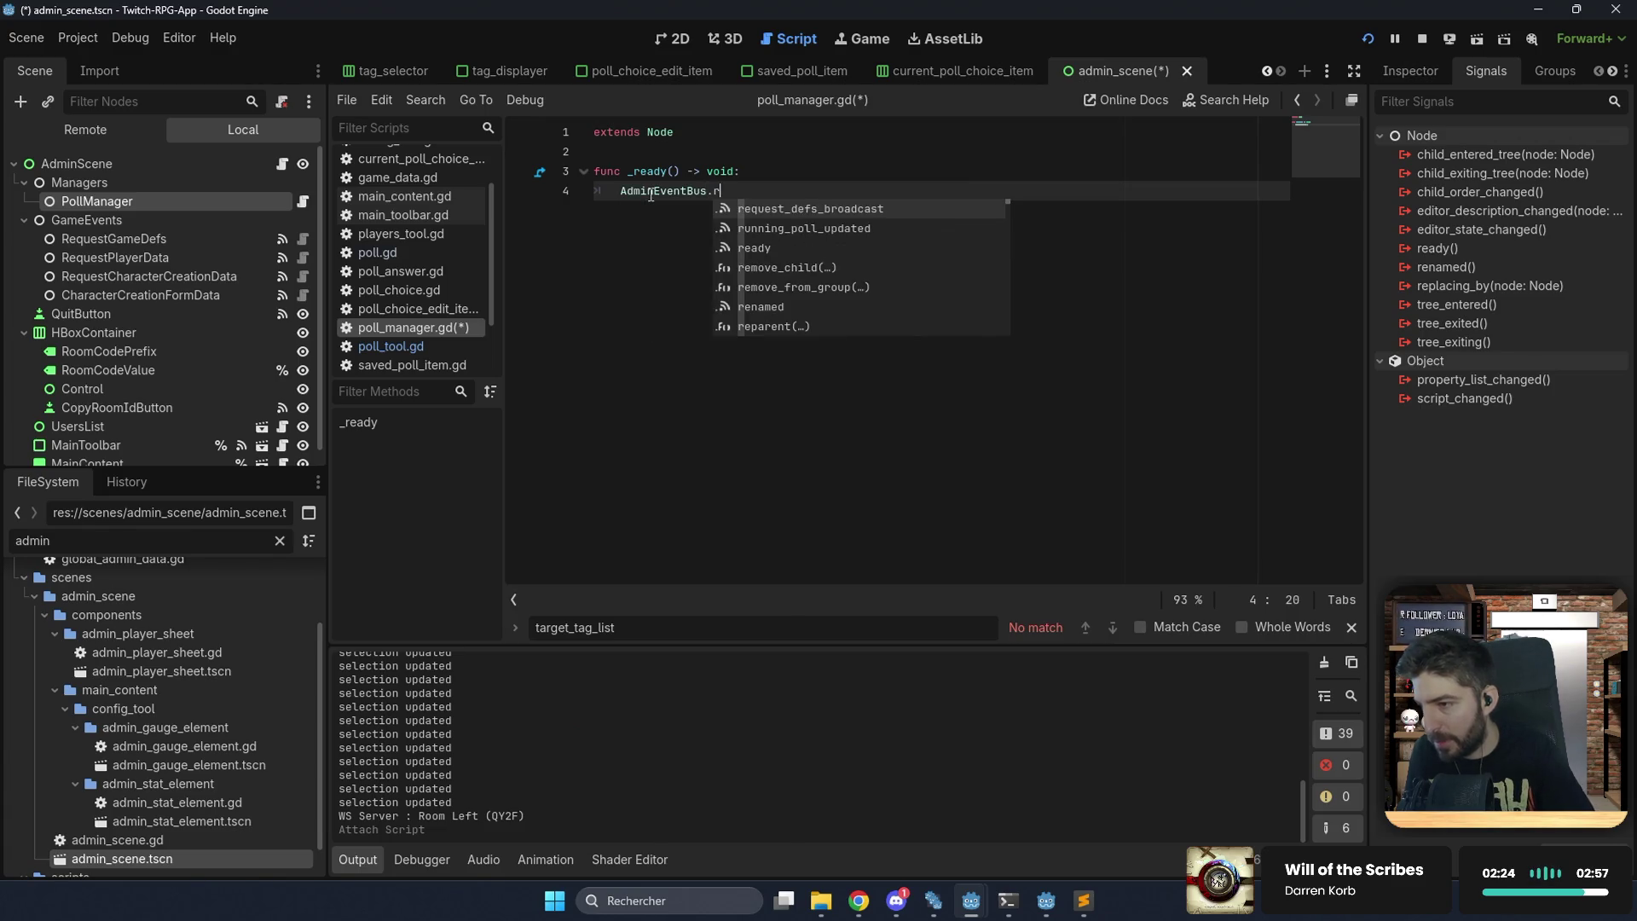
key("Down")
key("Return")
type(".co")
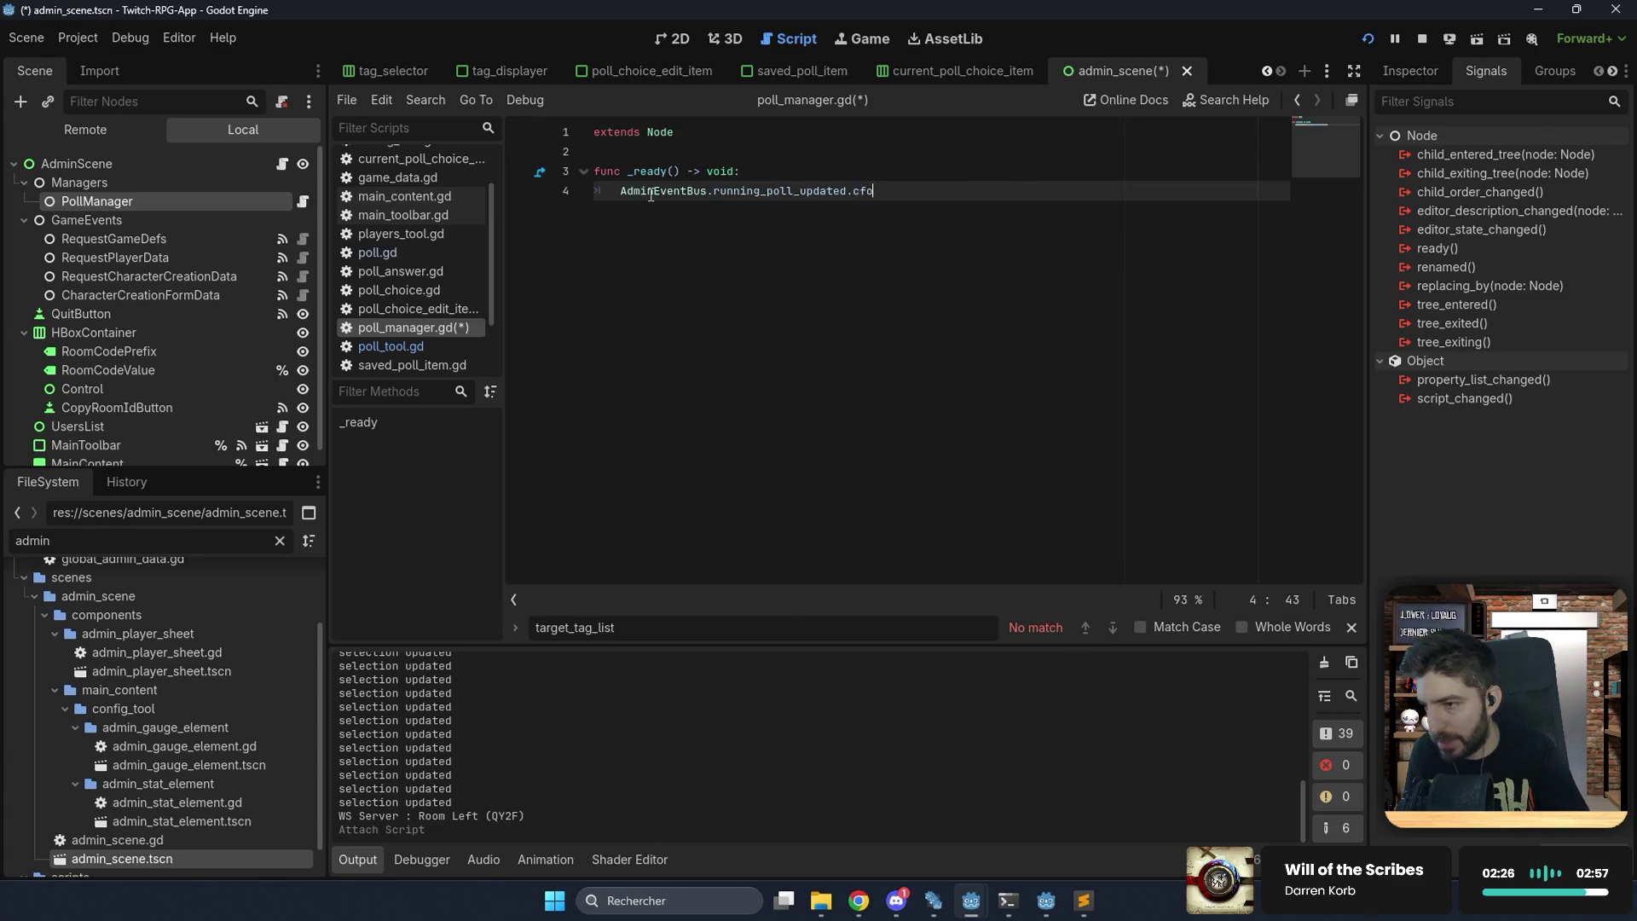
key("Return")
type("_")
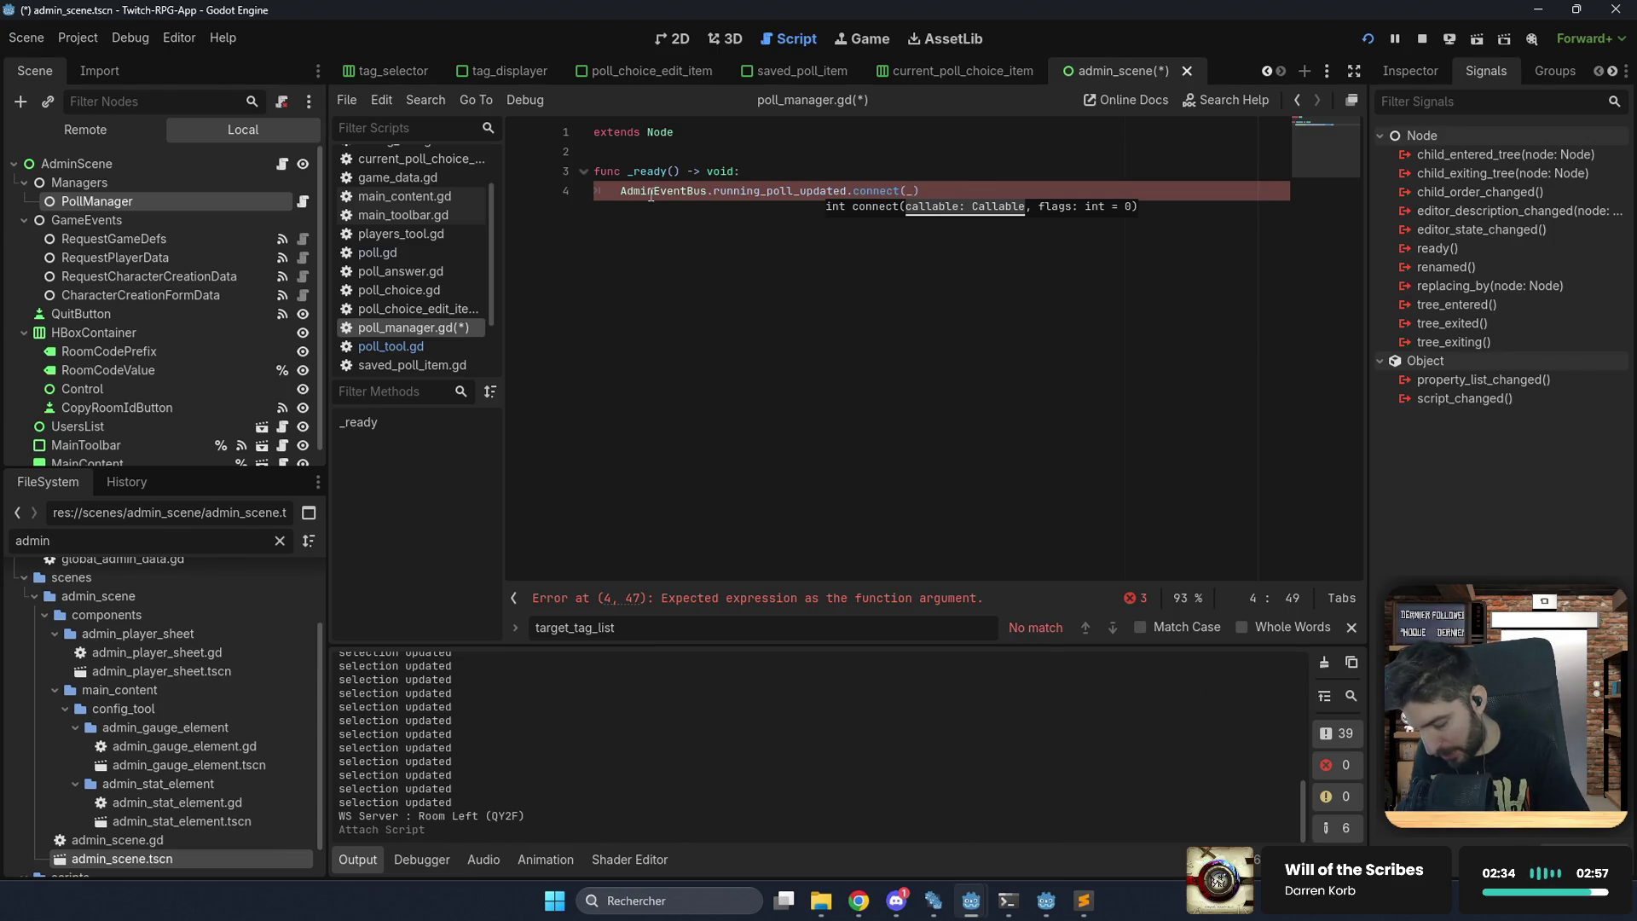
type("send_poll_")
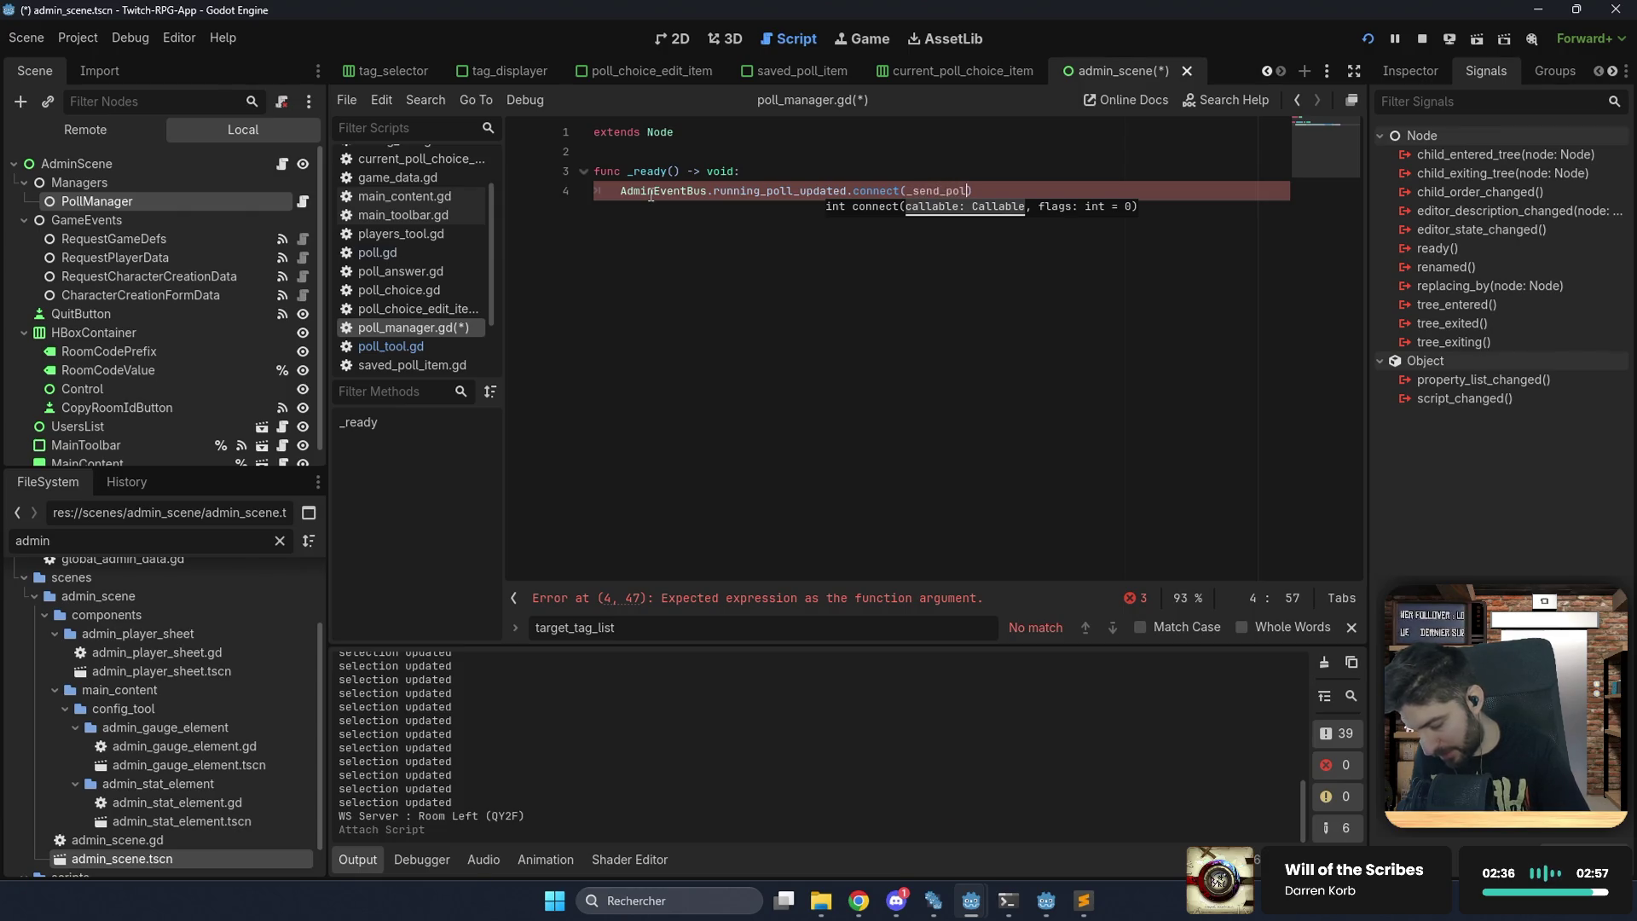
type("notificatio")
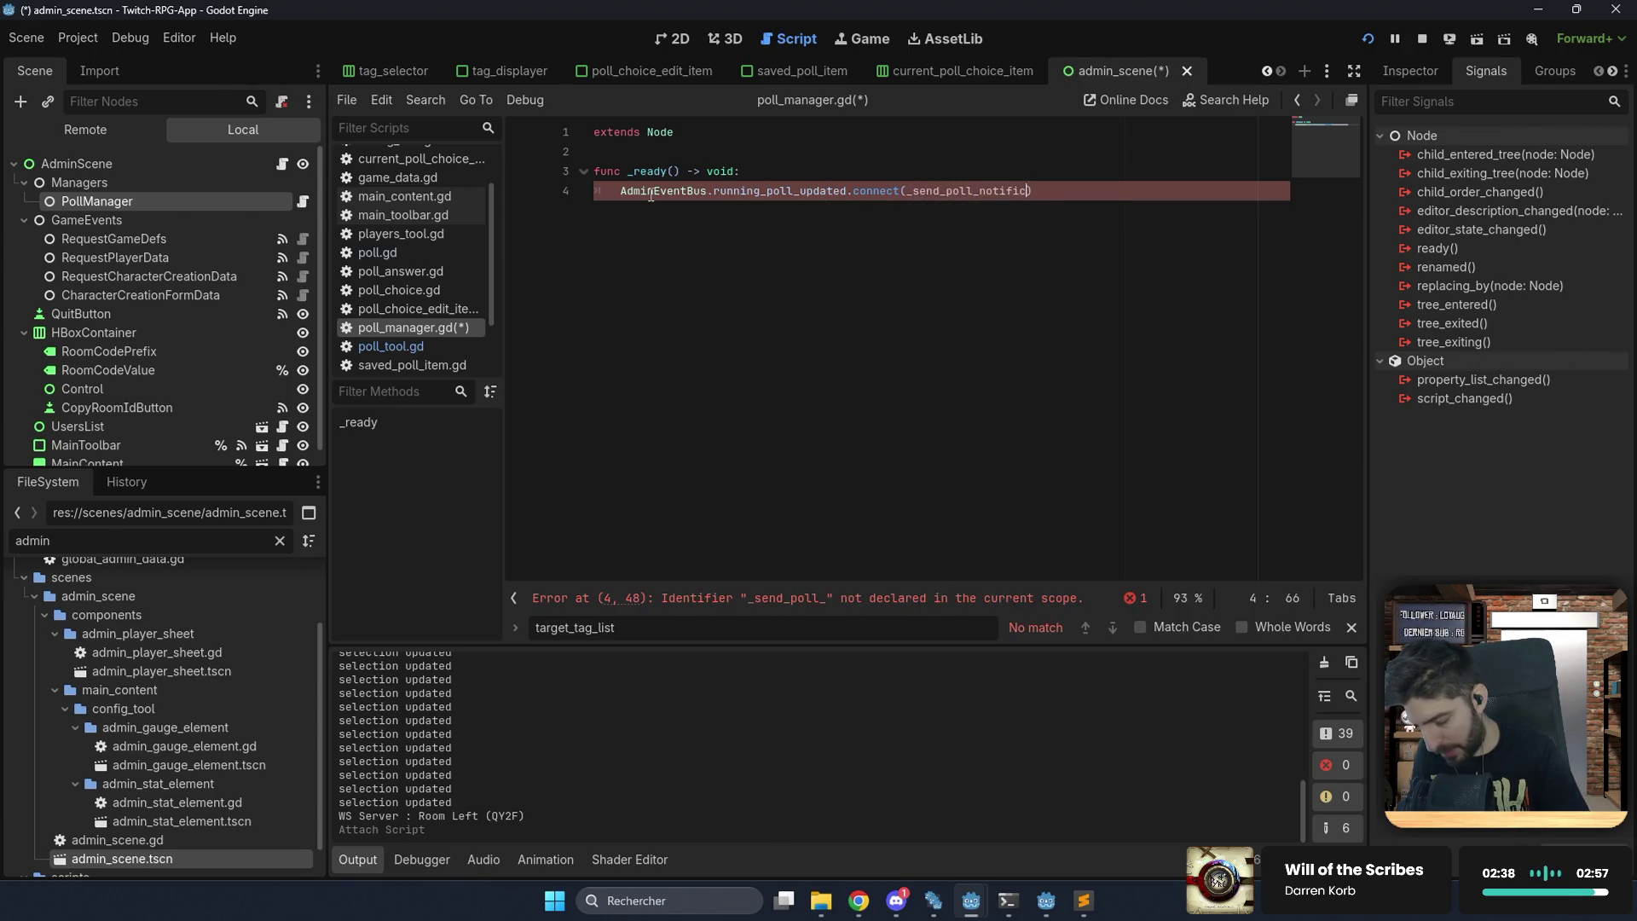
key("BackSpace")
key("BackSpace")
key("BackSpace")
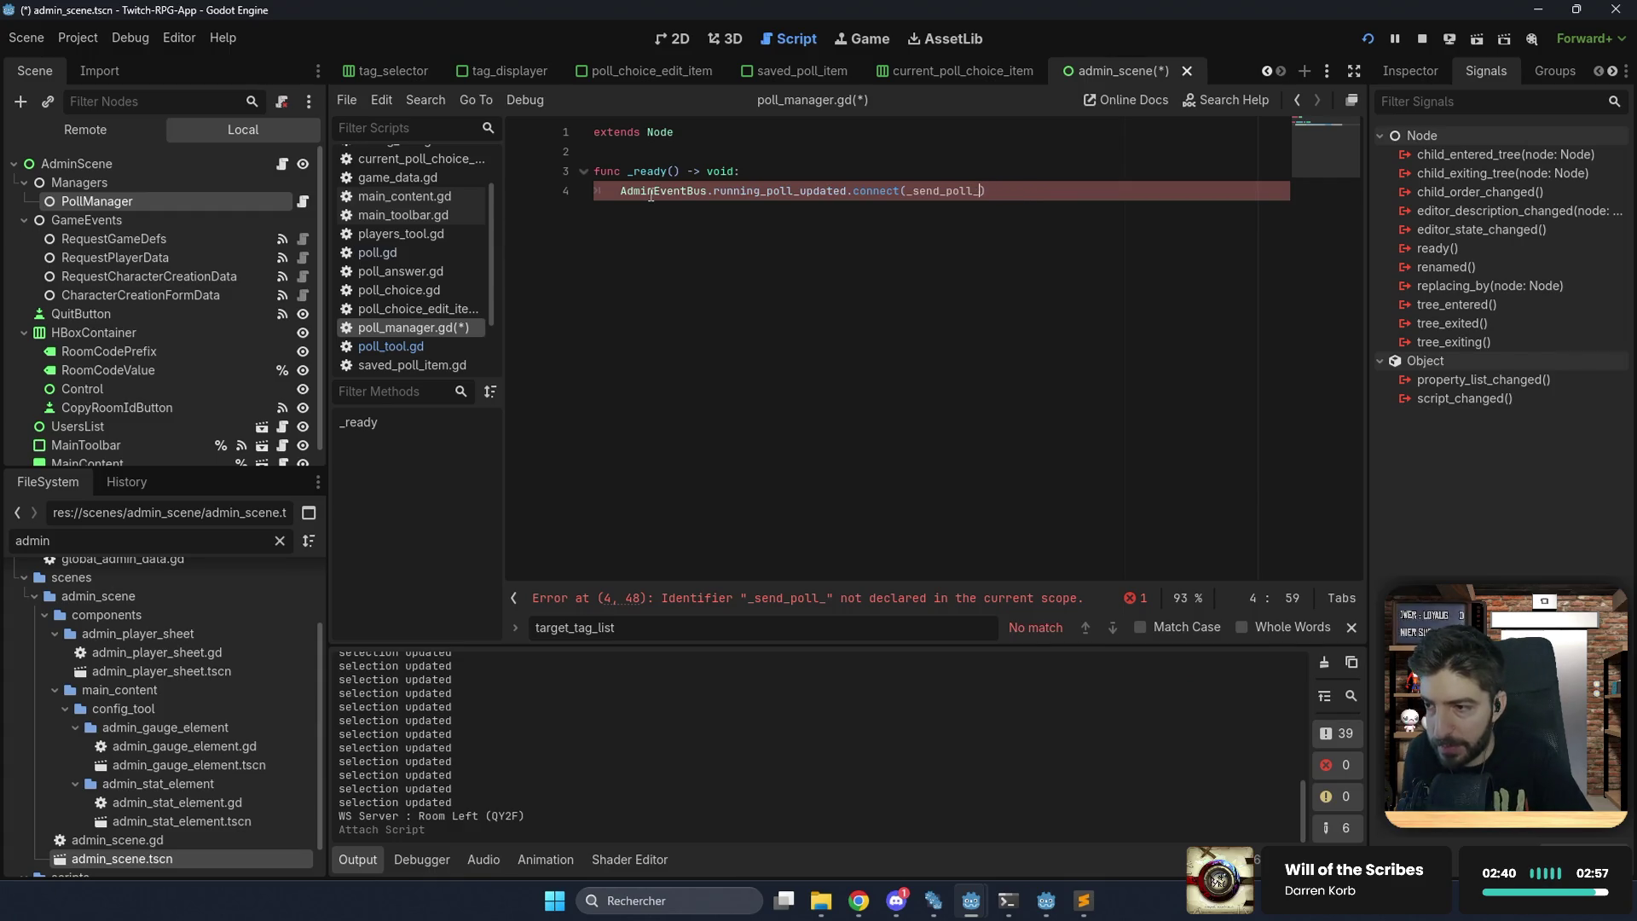
- Add a func _send_poll() -> void: stub with pass and save the script
key("End")
key("Return")
key("Return")
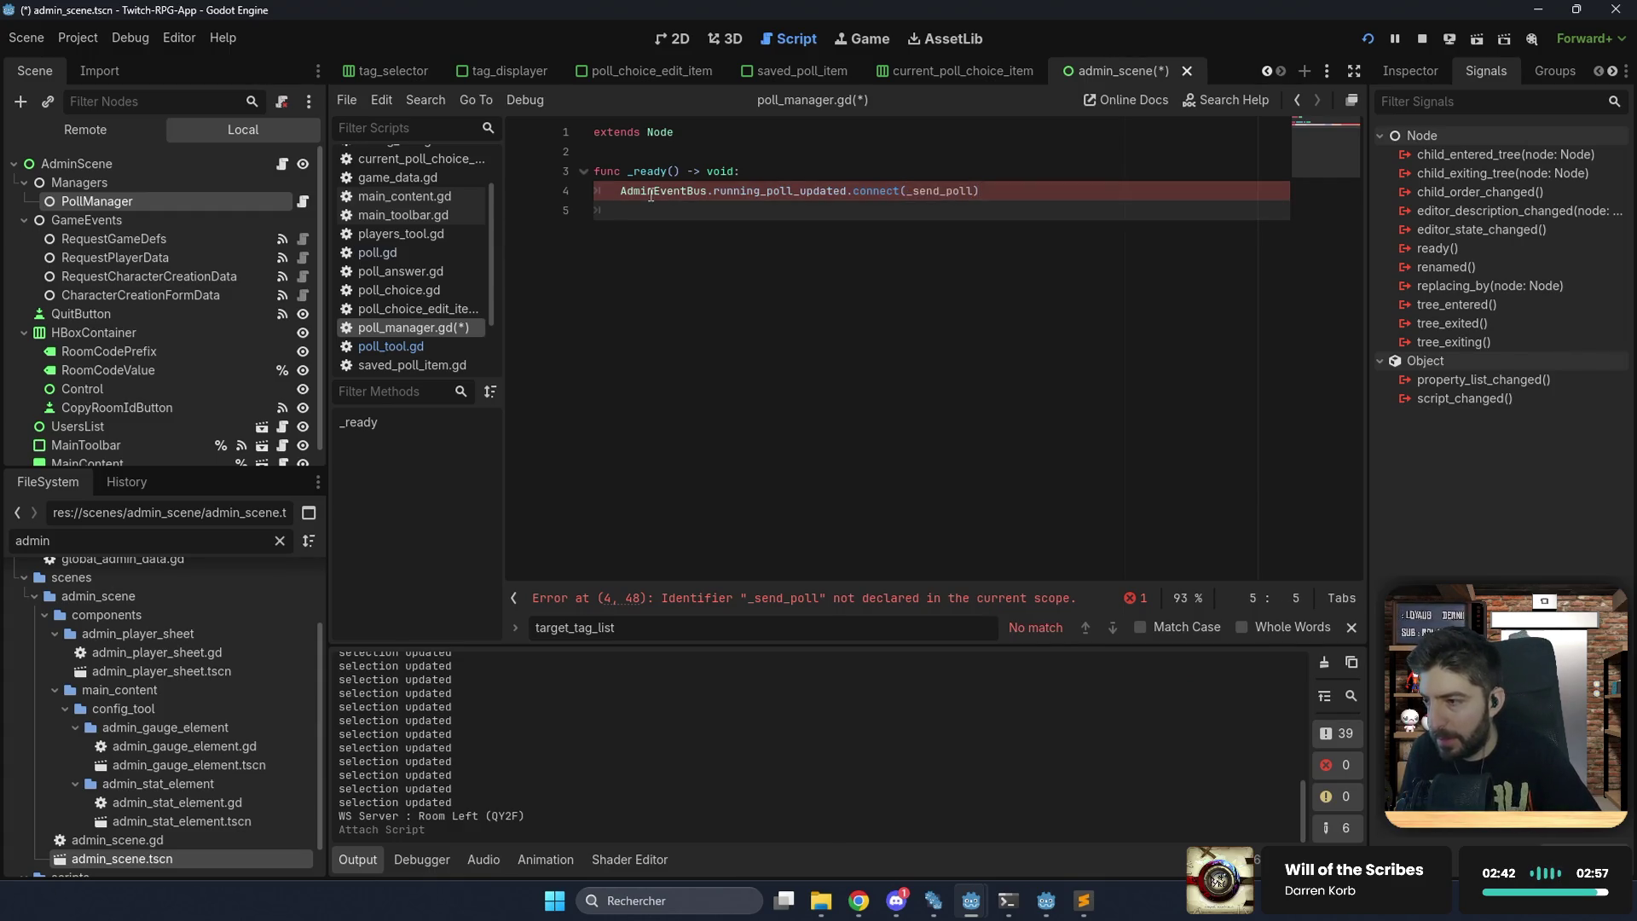
type("func _send_poll() -> ")
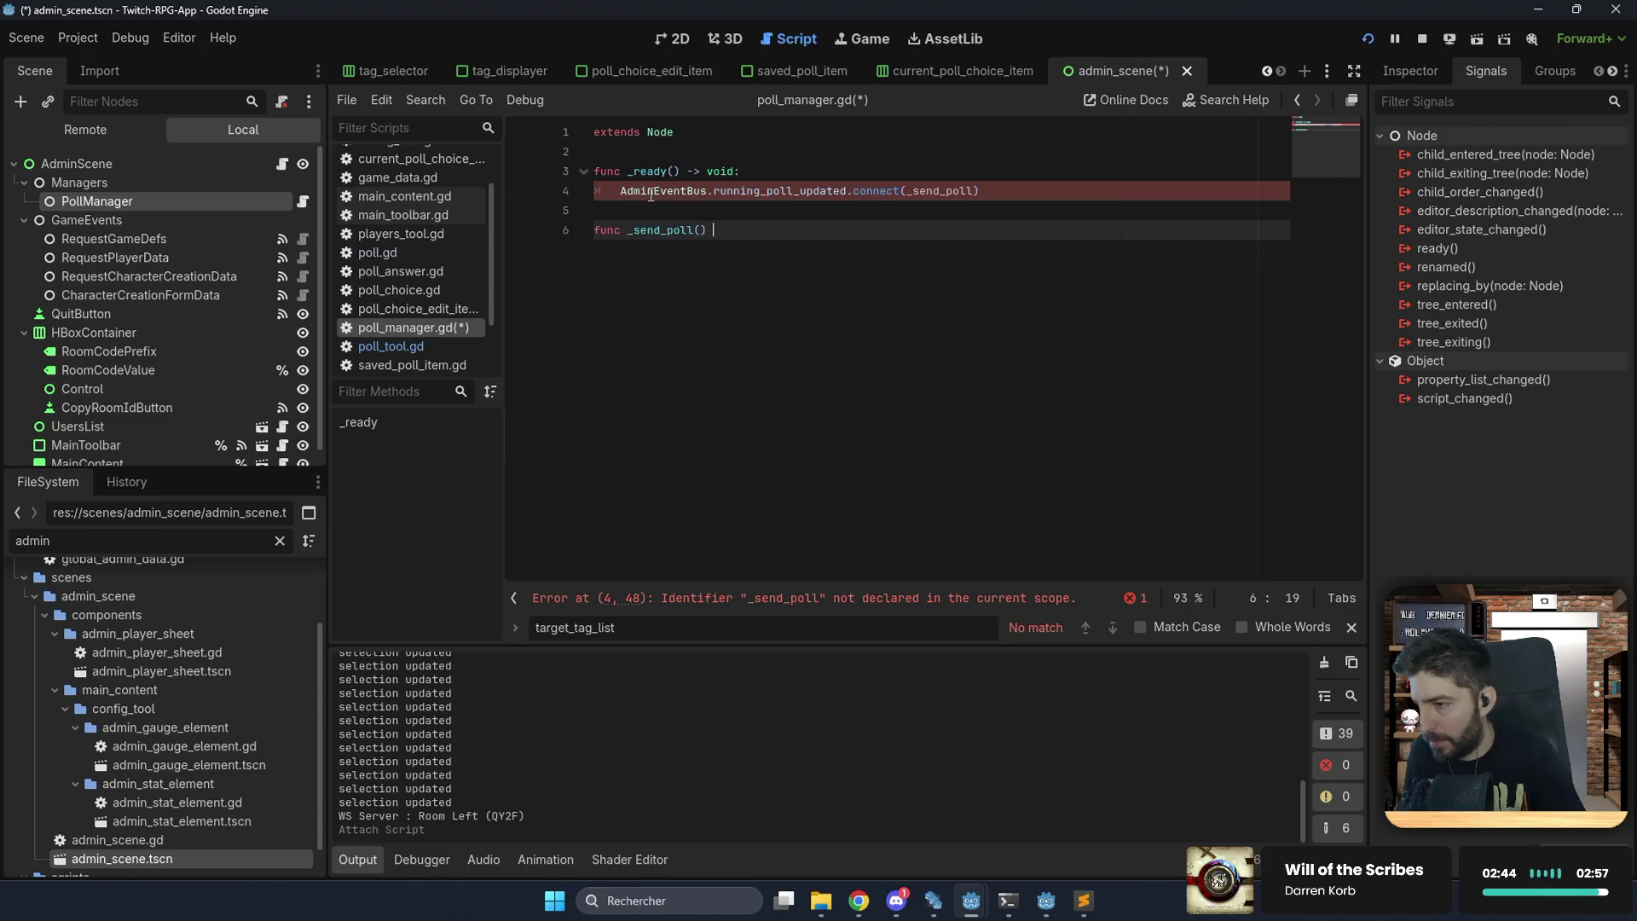
type("void:")
key("Return")
type("pass")
key("ctrl+s")
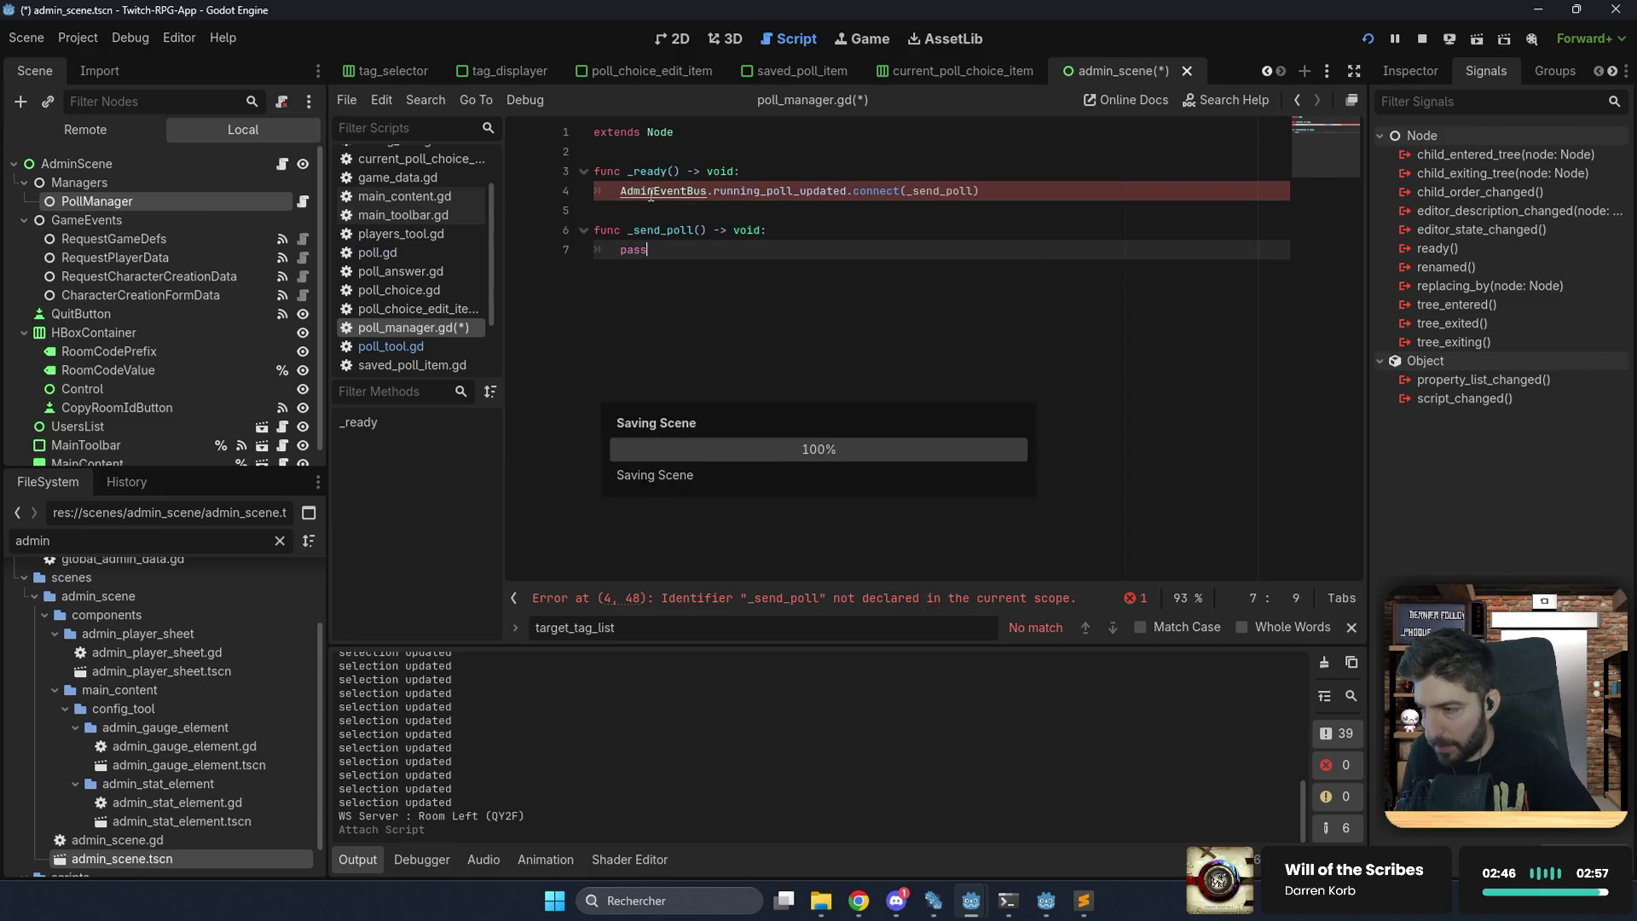
- Also connect AdminEventBus.players_updated to _send_poll, save, and open a line in _send_poll
left_click(1026, 189)
key("Return")
type("Admin")
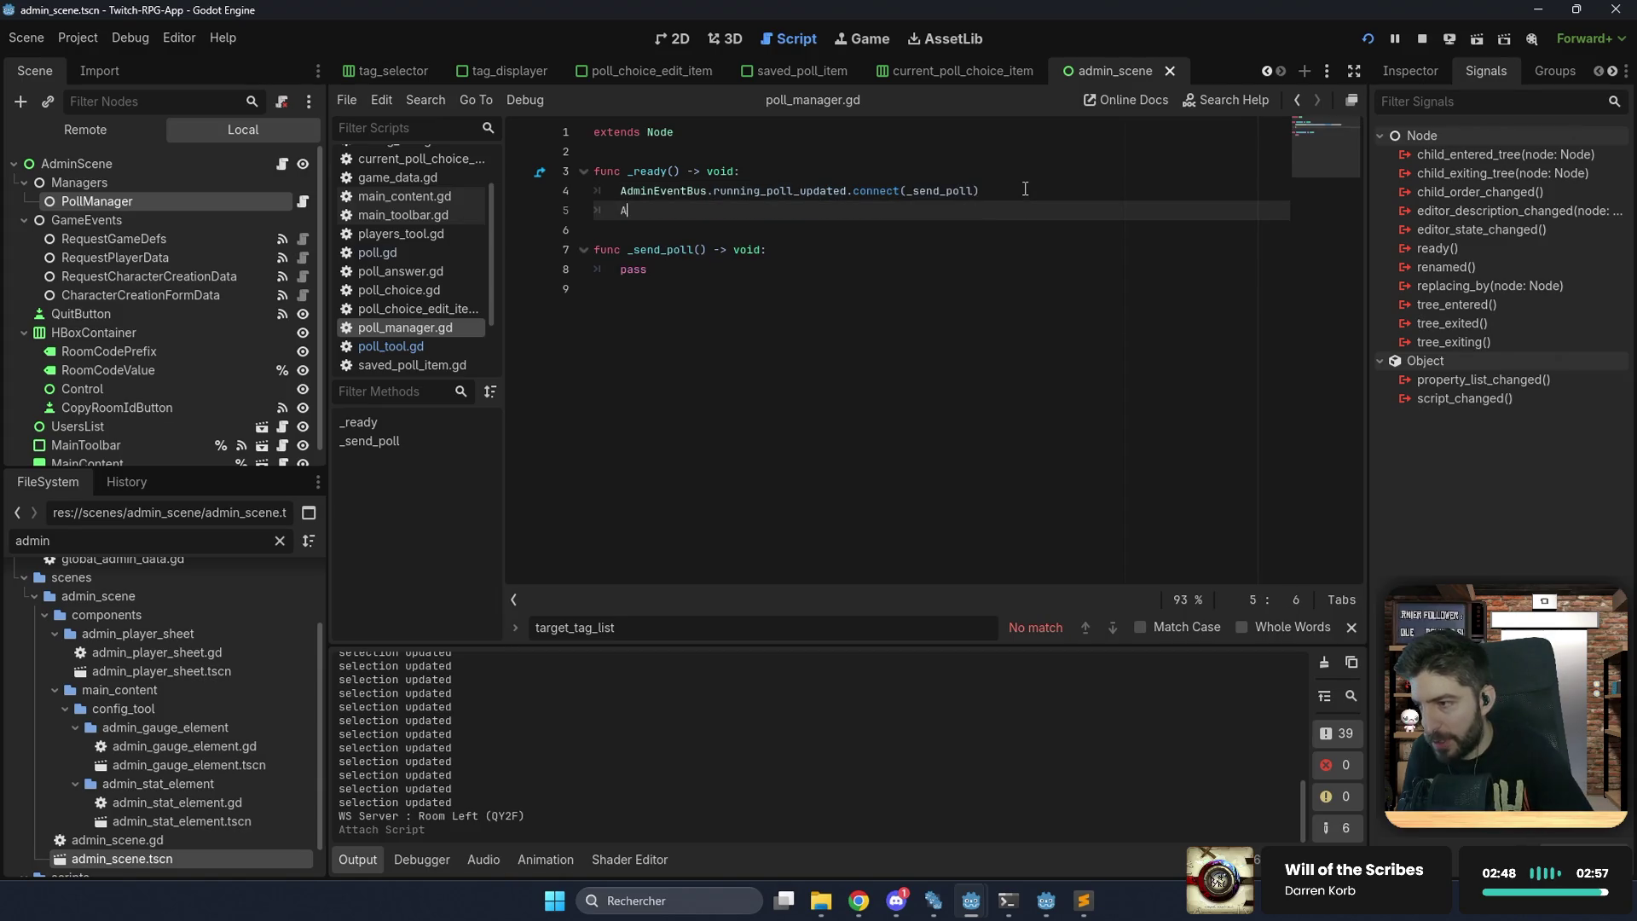
type("E")
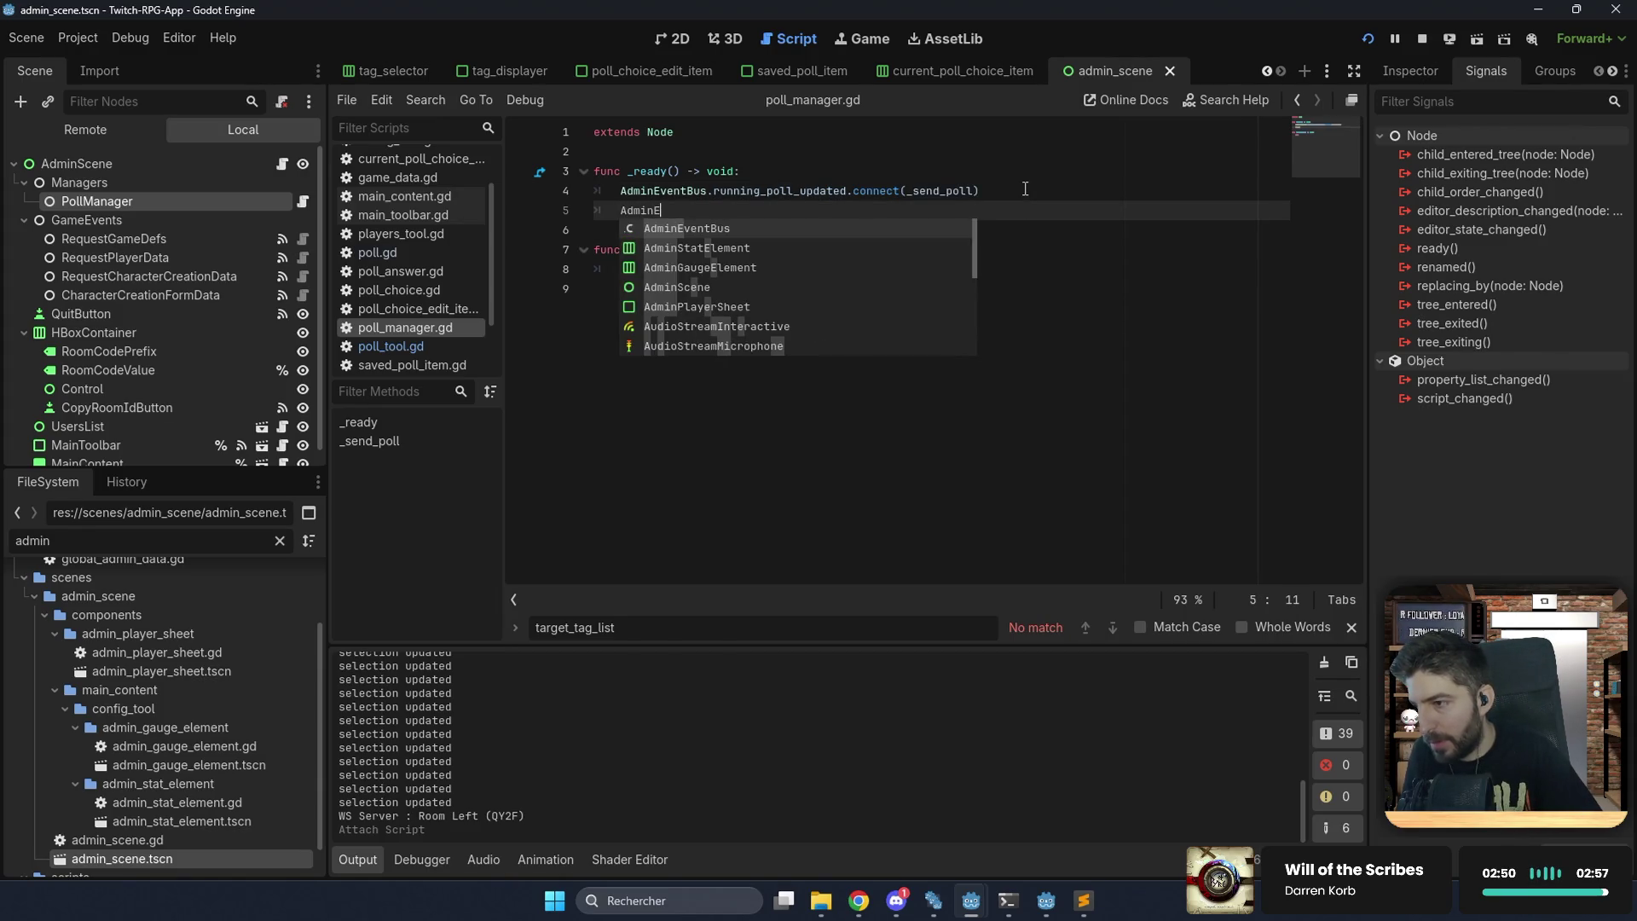
key("Return")
type(".")
key("Down")
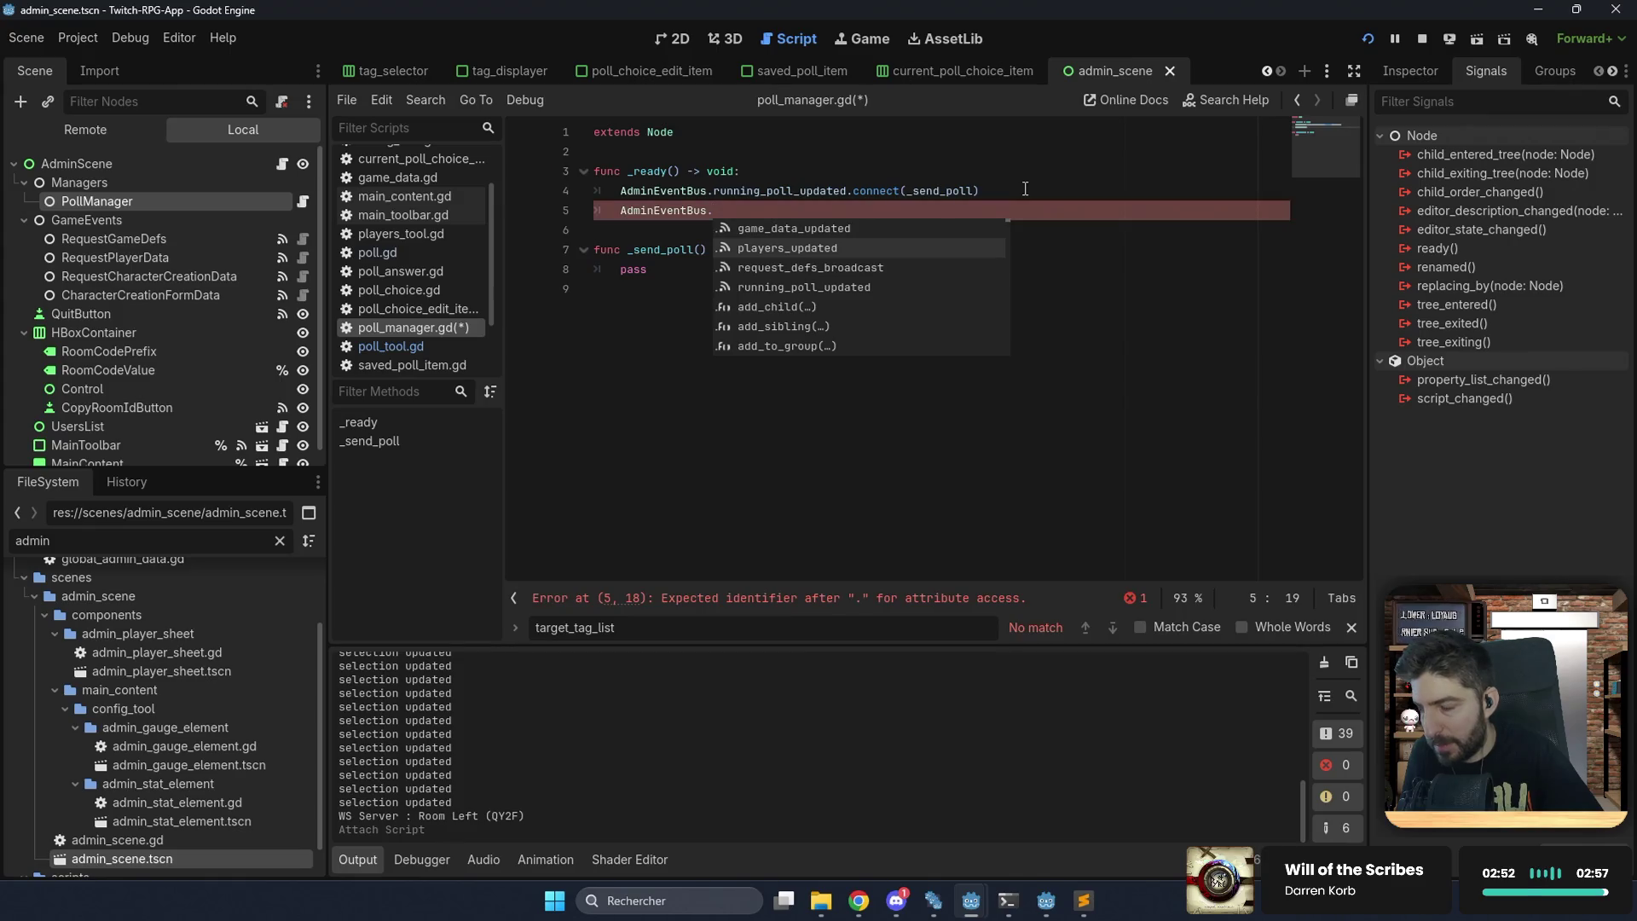
key("Return")
type(".")
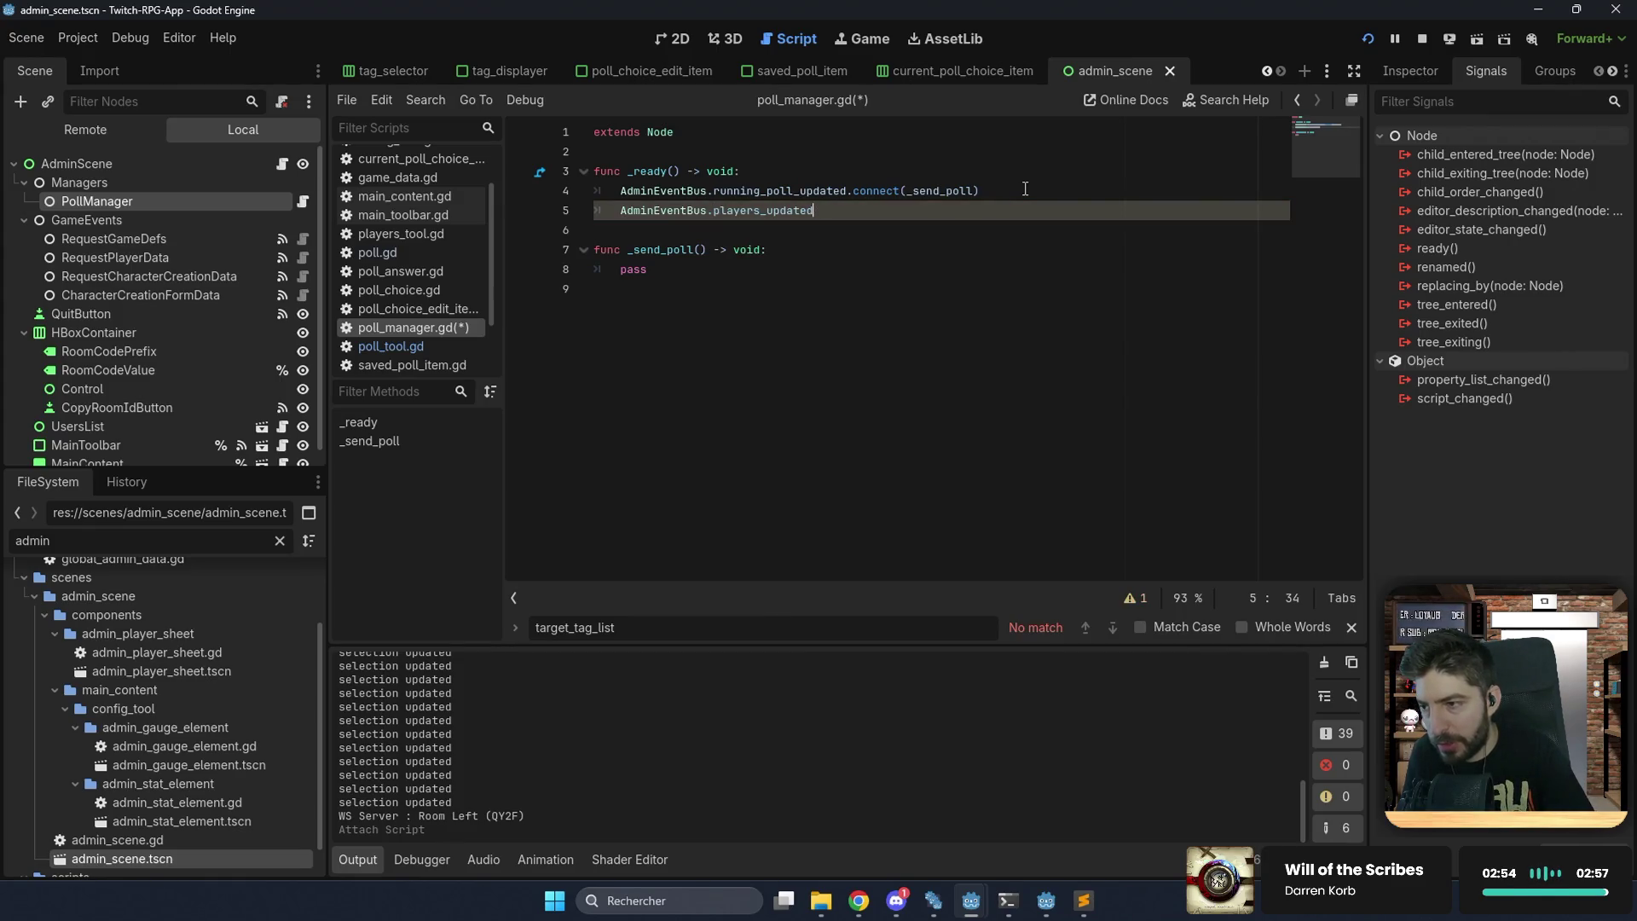
key("Return")
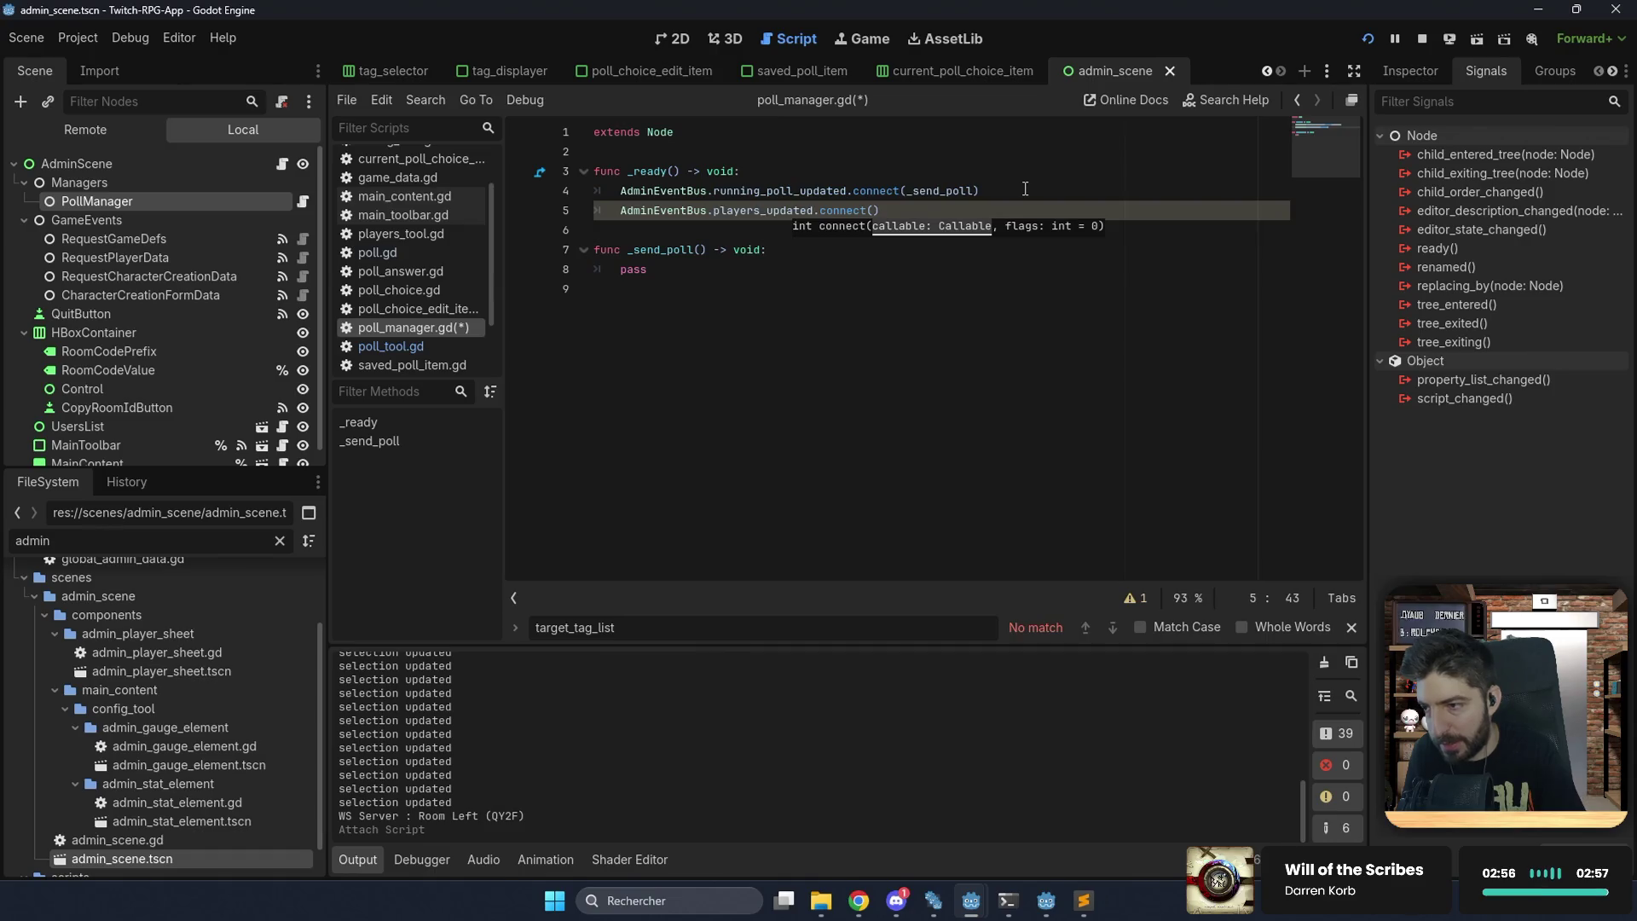
type("_se")
key("Return")
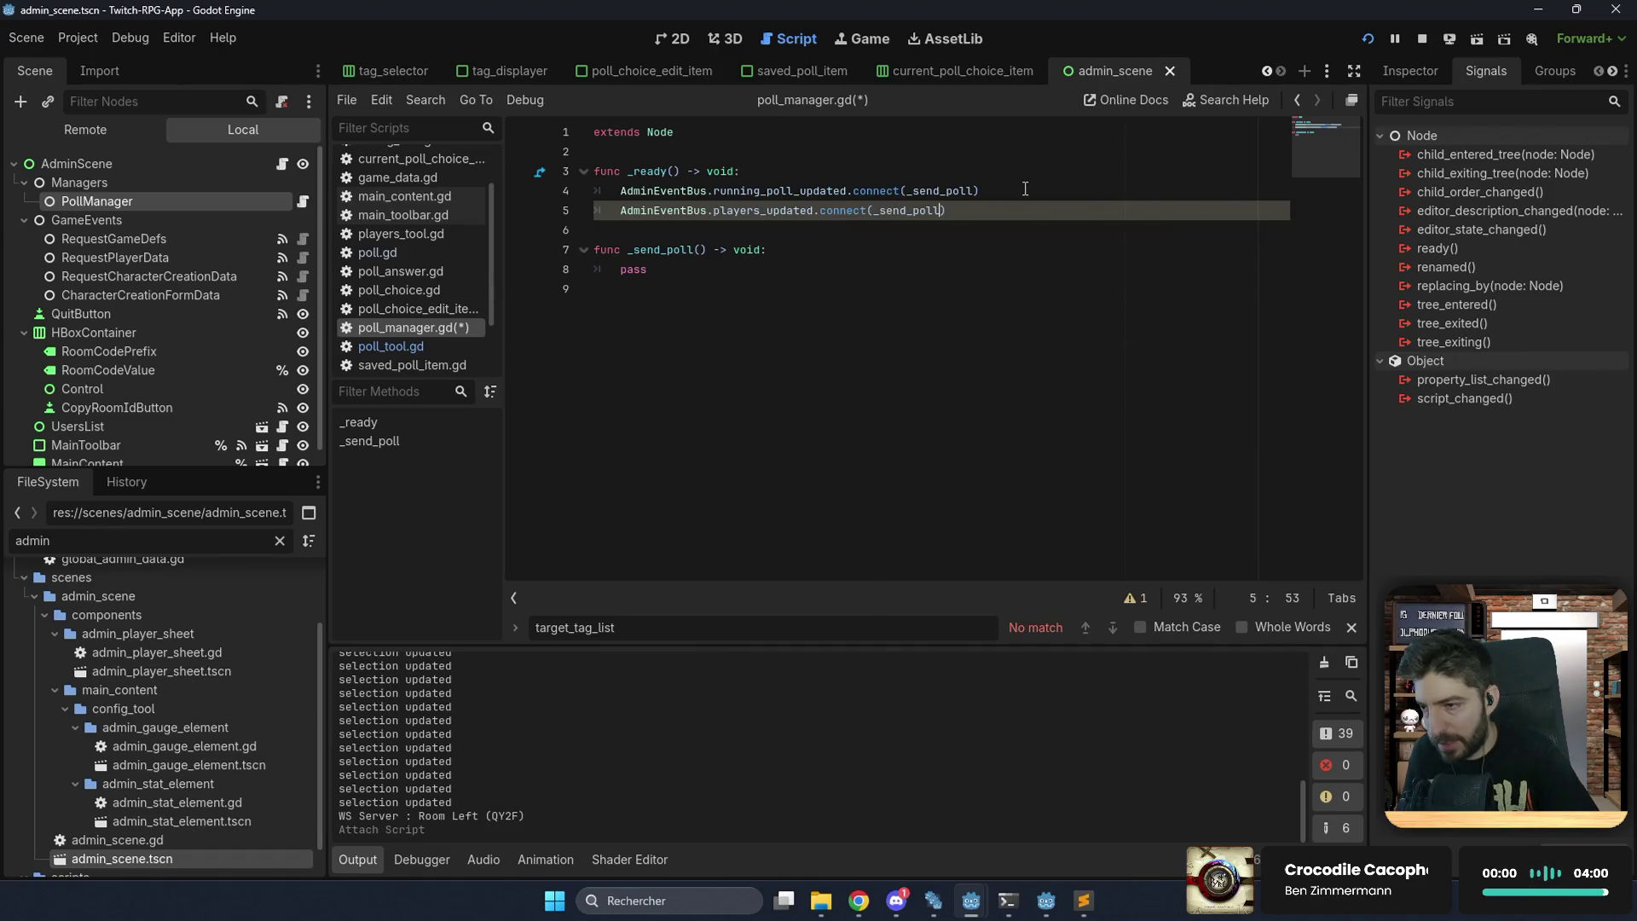
key("ctrl+s")
left_click(791, 252)
key("Return")
- Return early when GlobalAdminData.current_game or current_game.running_poll is null
type("if G")
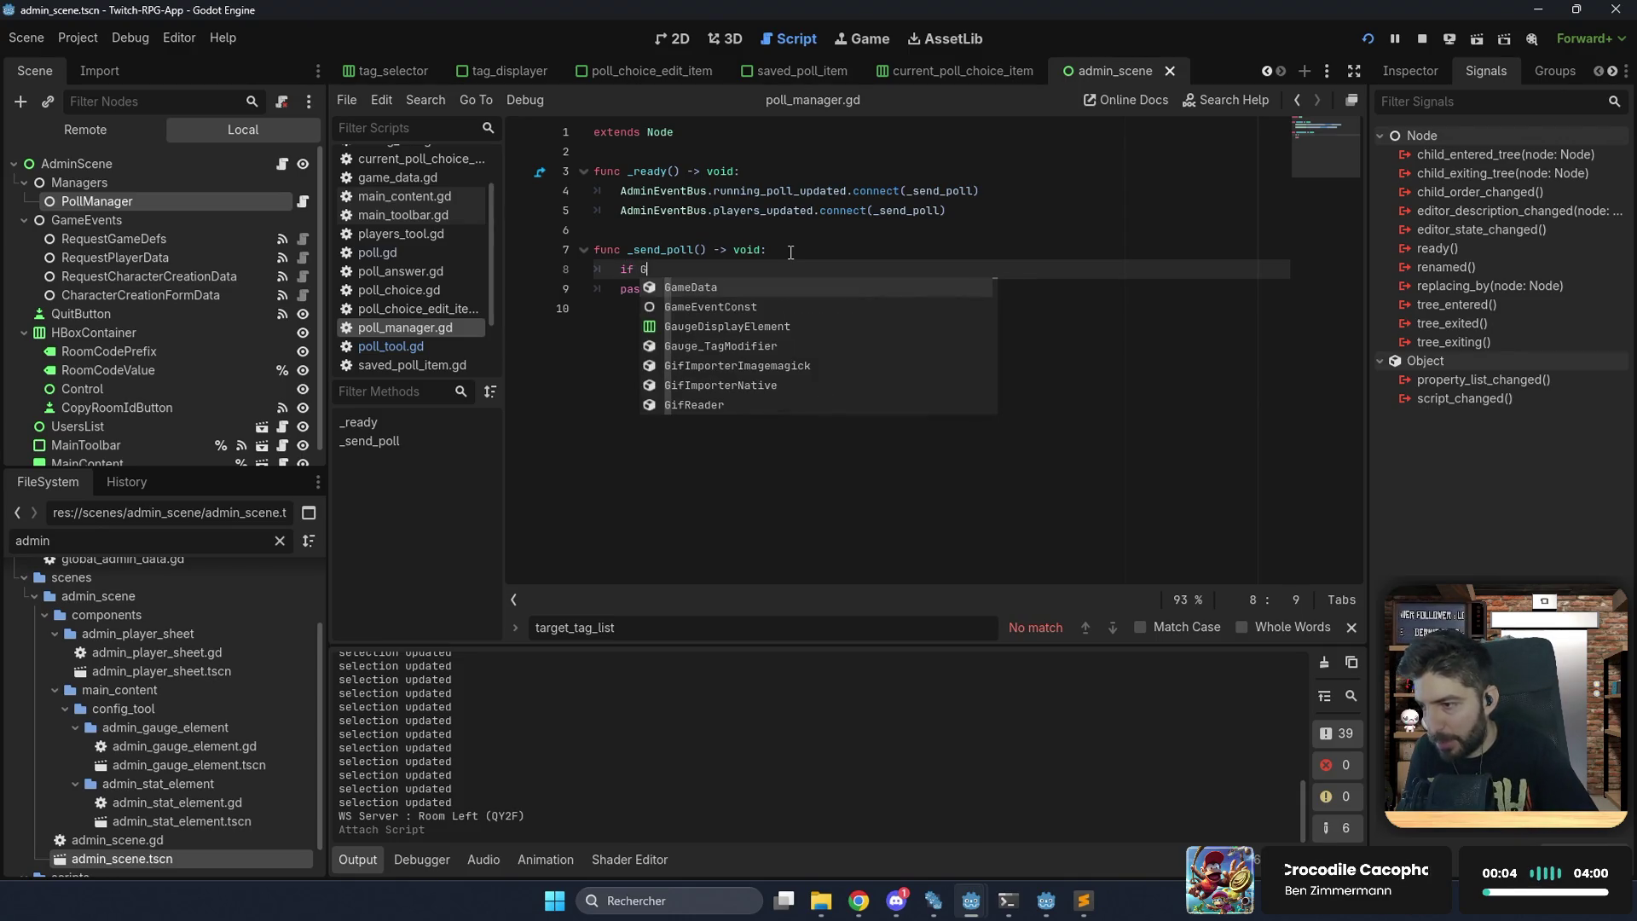
type("lo")
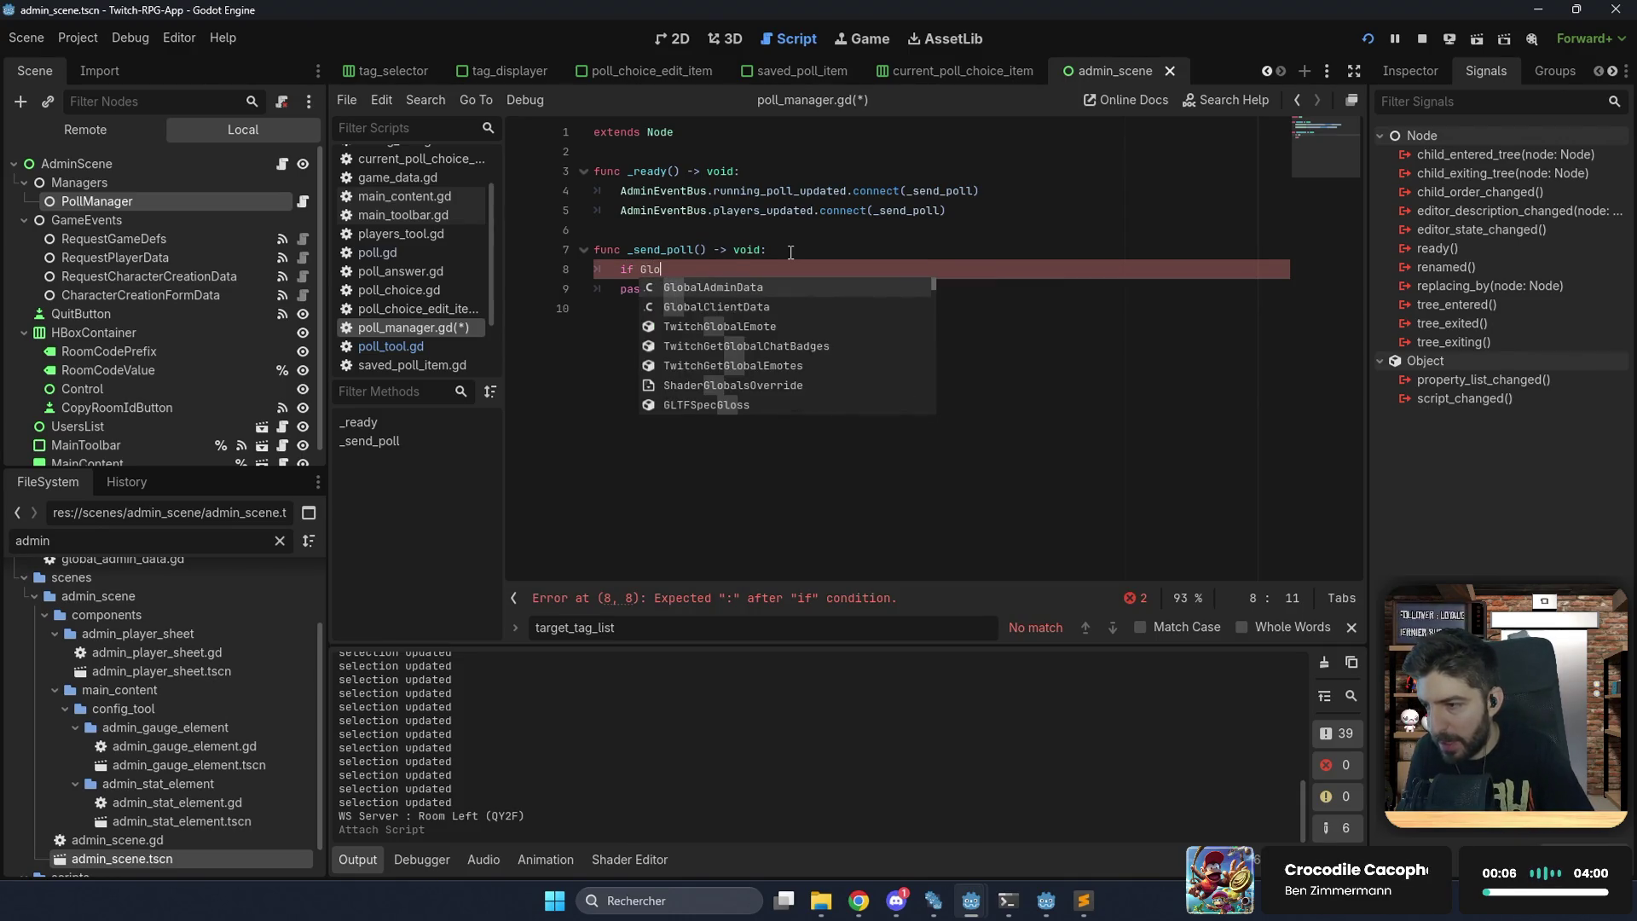
key("Return")
type(".current_game == null")
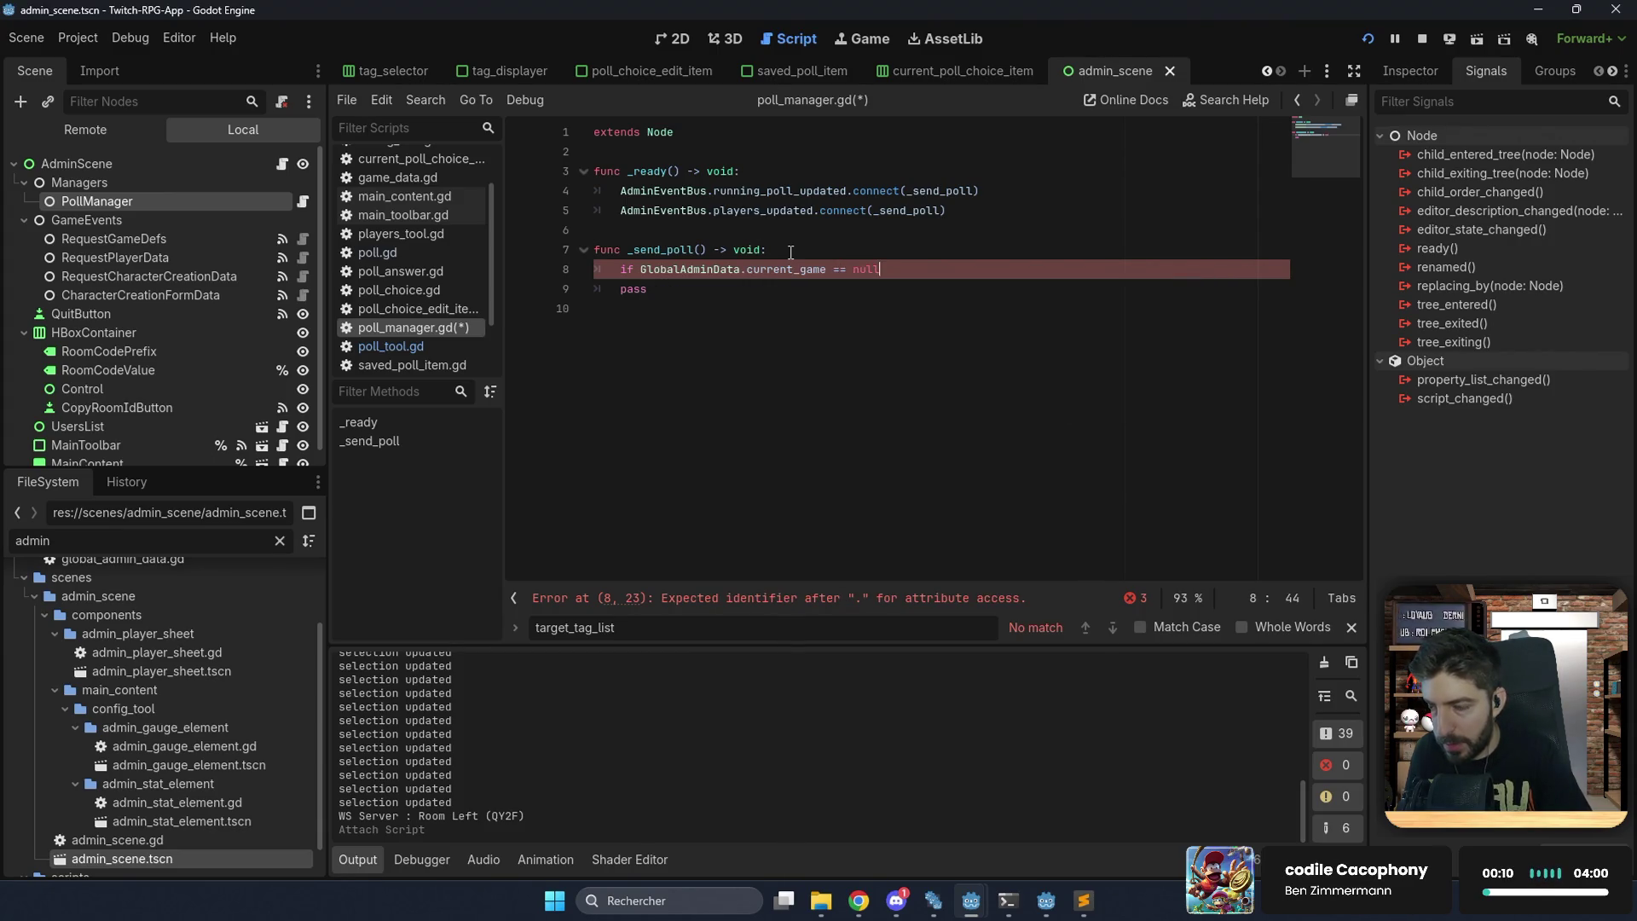
type(" pr")
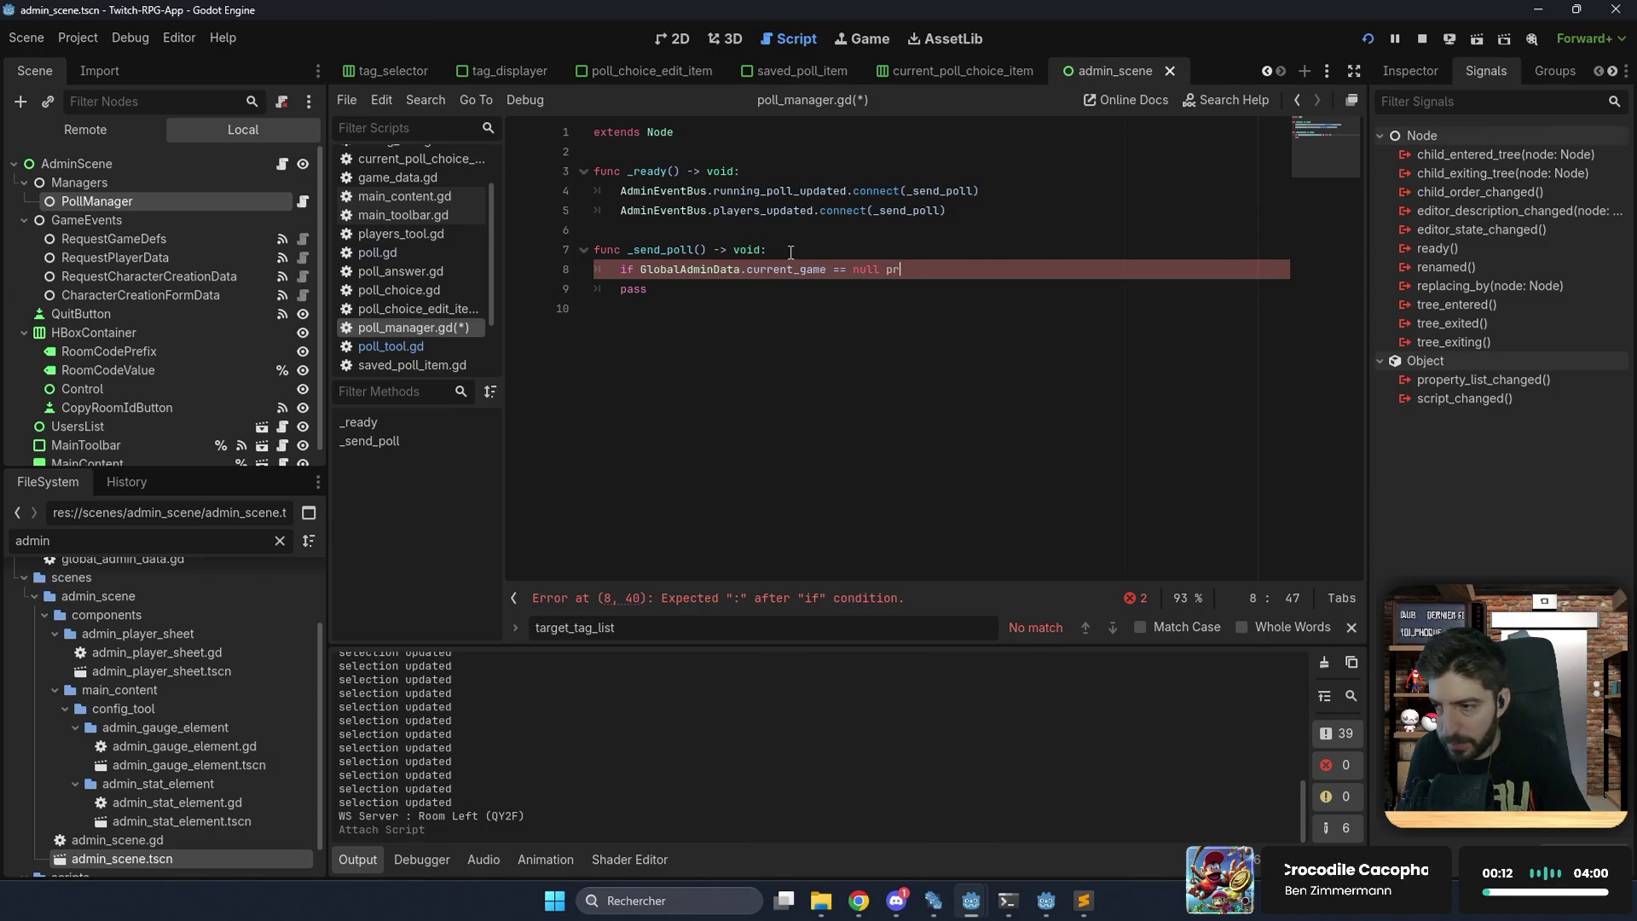
key("BackSpace")
key("BackSpace")
type("or Glo")
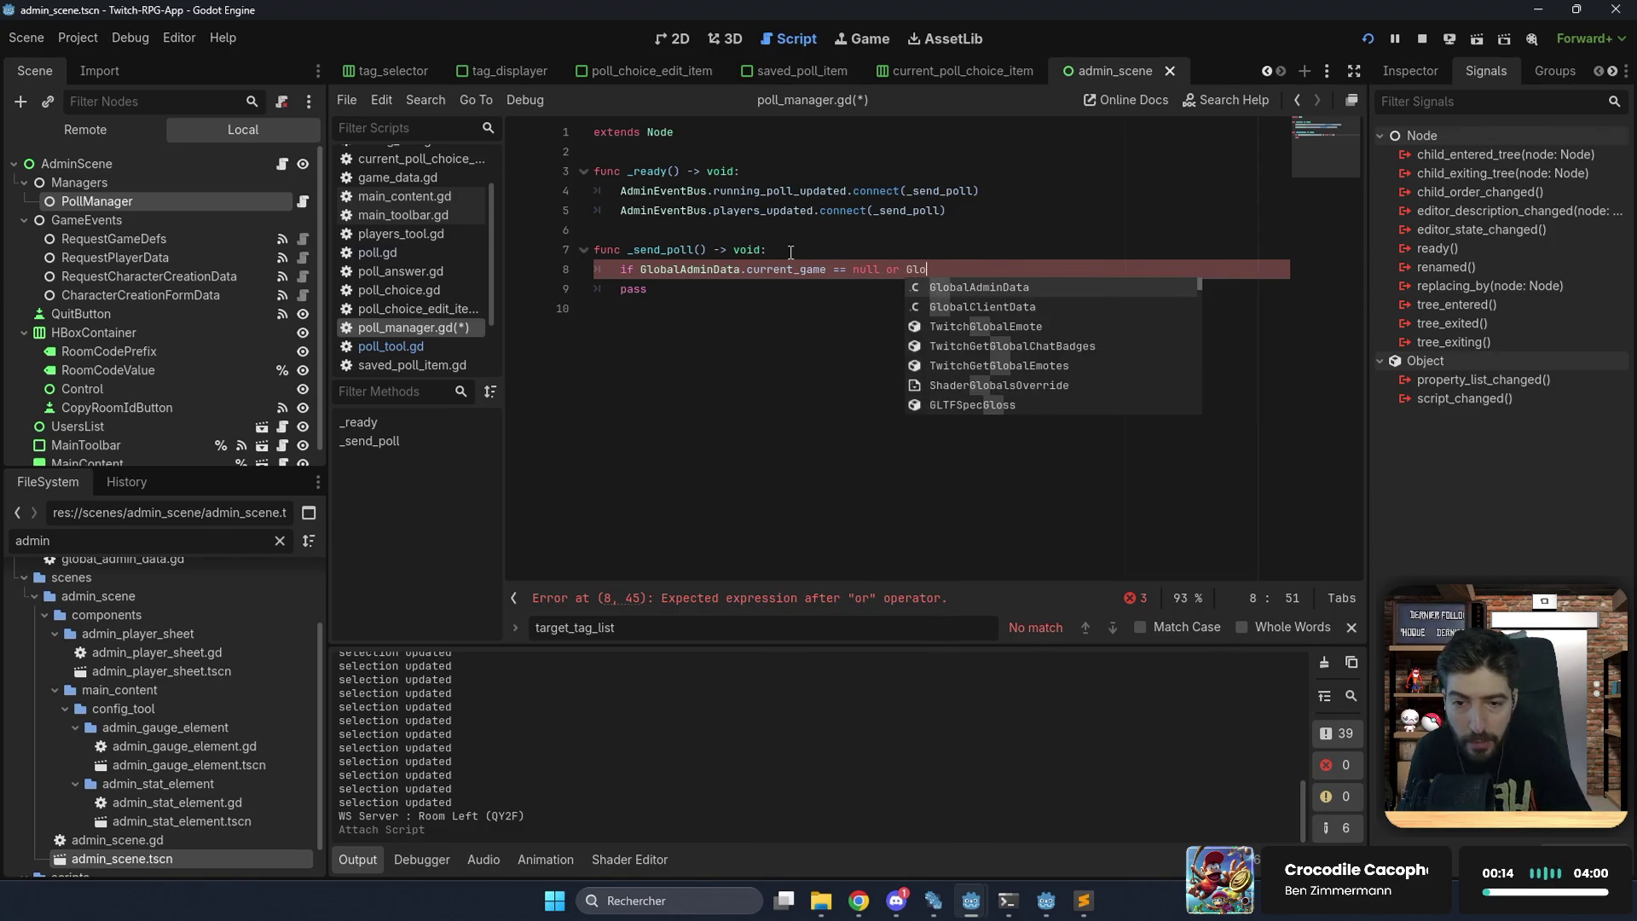
key("Return")
type(".cu")
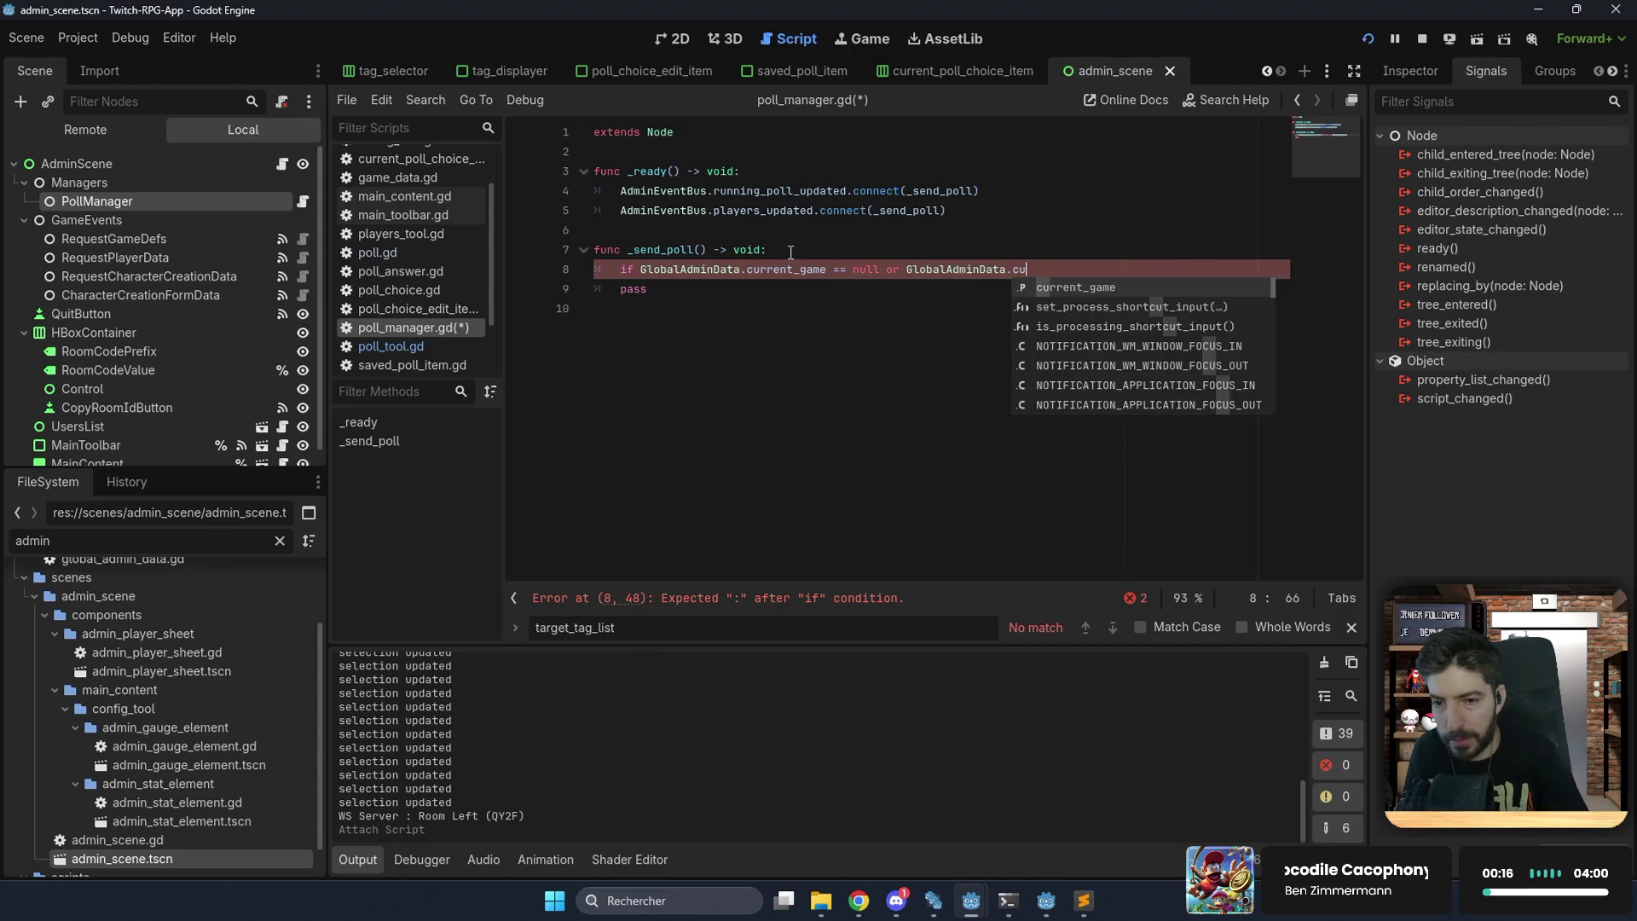
key("Return")
type(".")
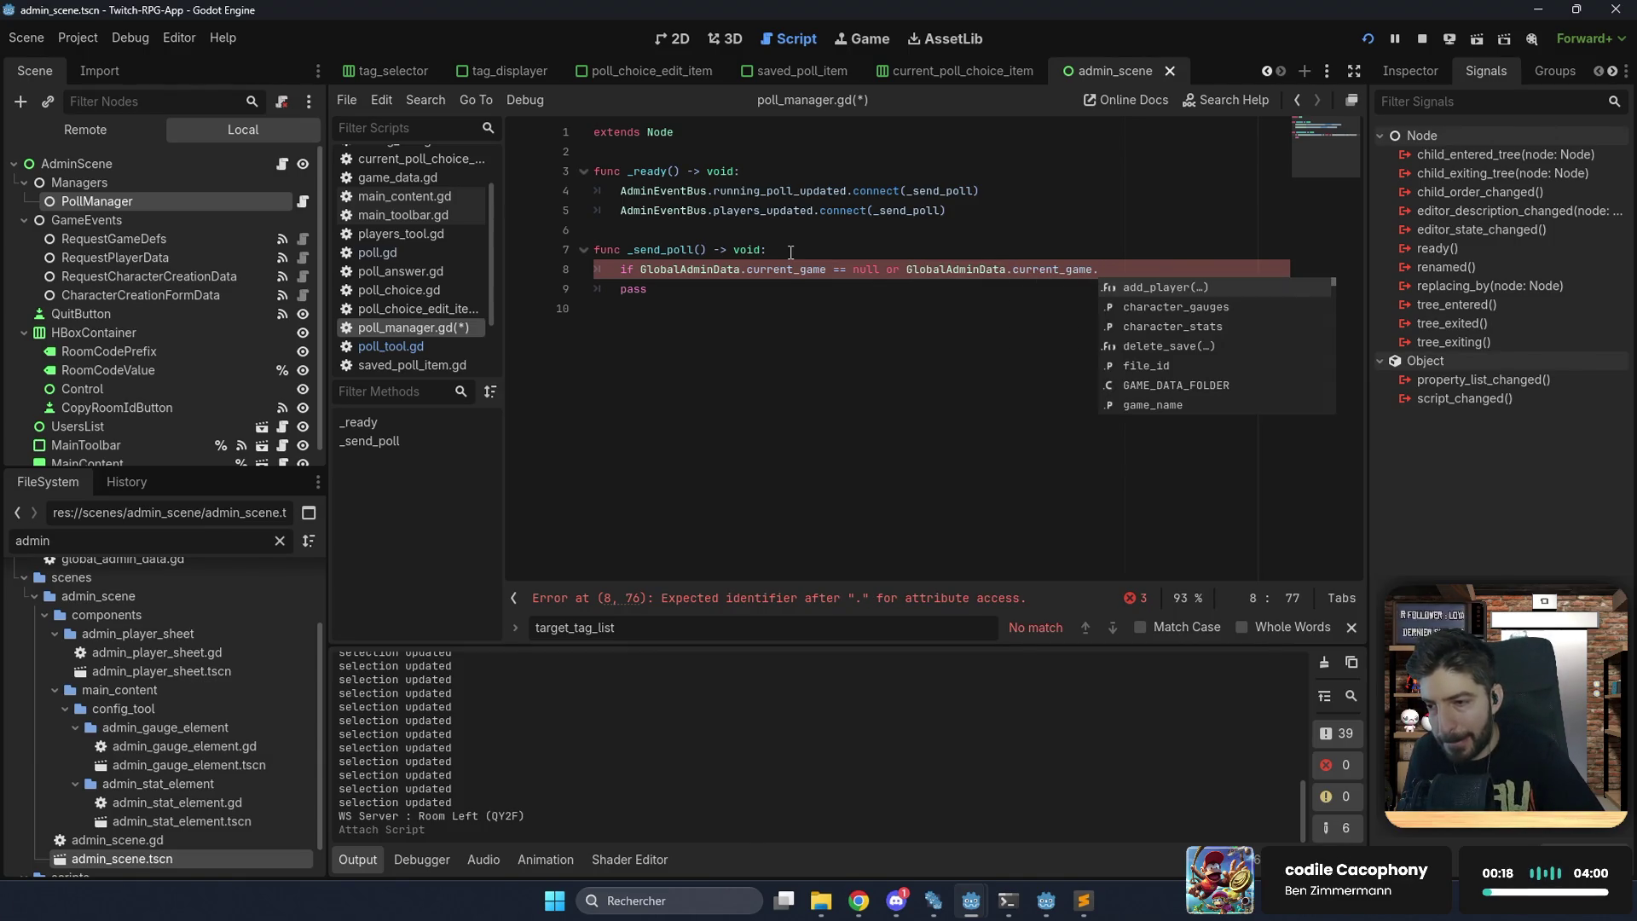
type("ru")
key("Return")
type("== null:")
key("Return")
type("retr")
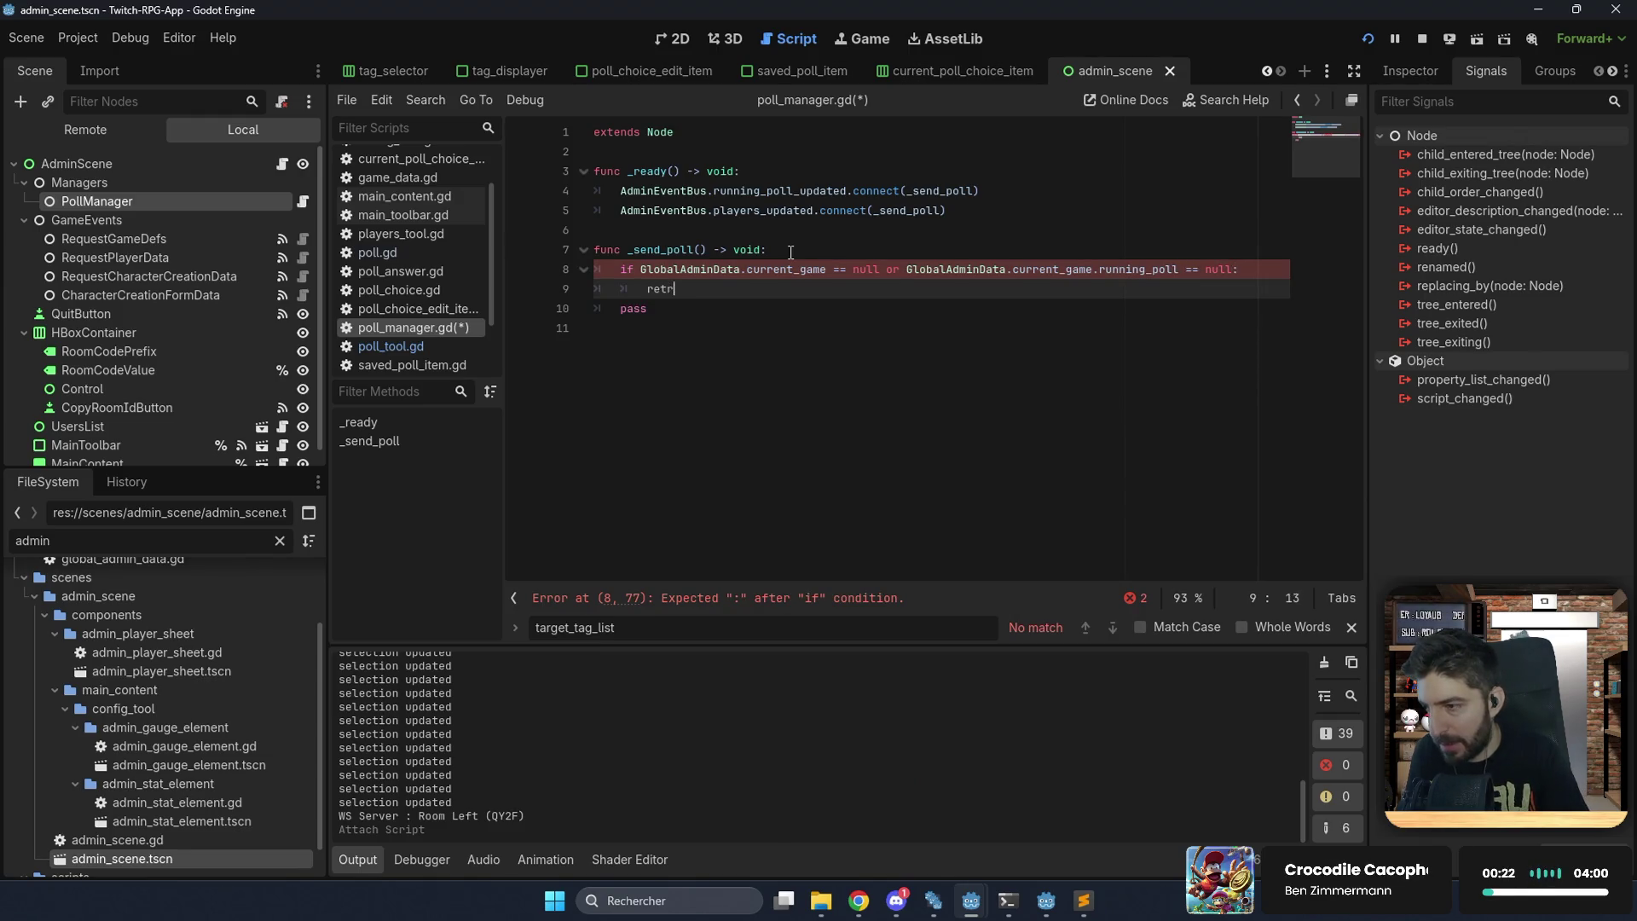
type("un")
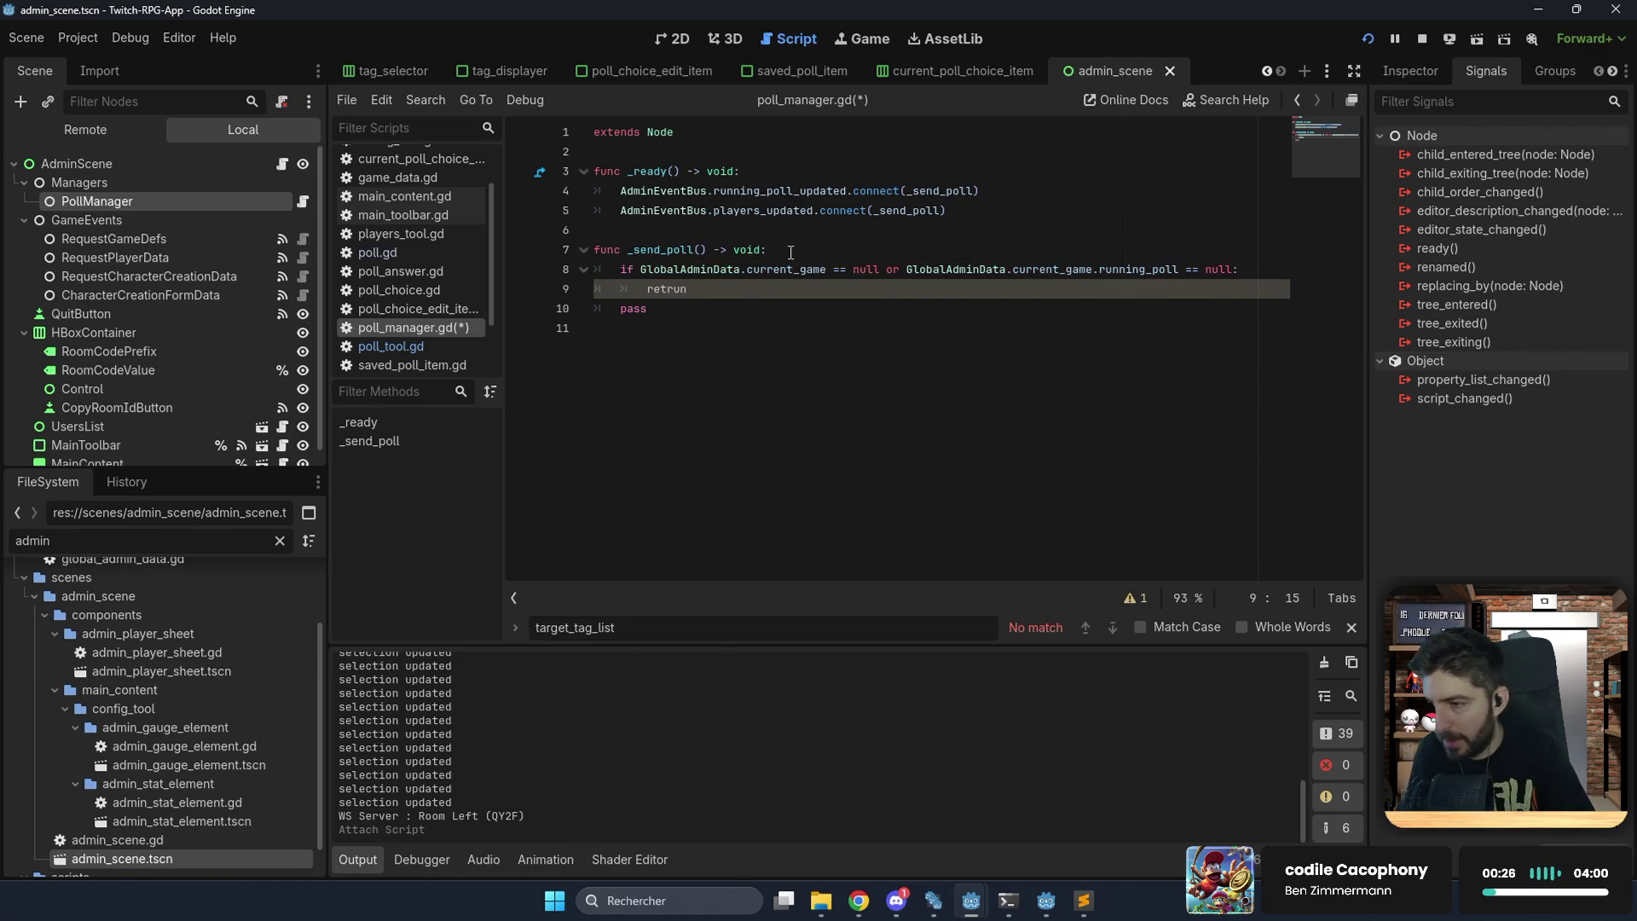
type("urn")
key("Return")
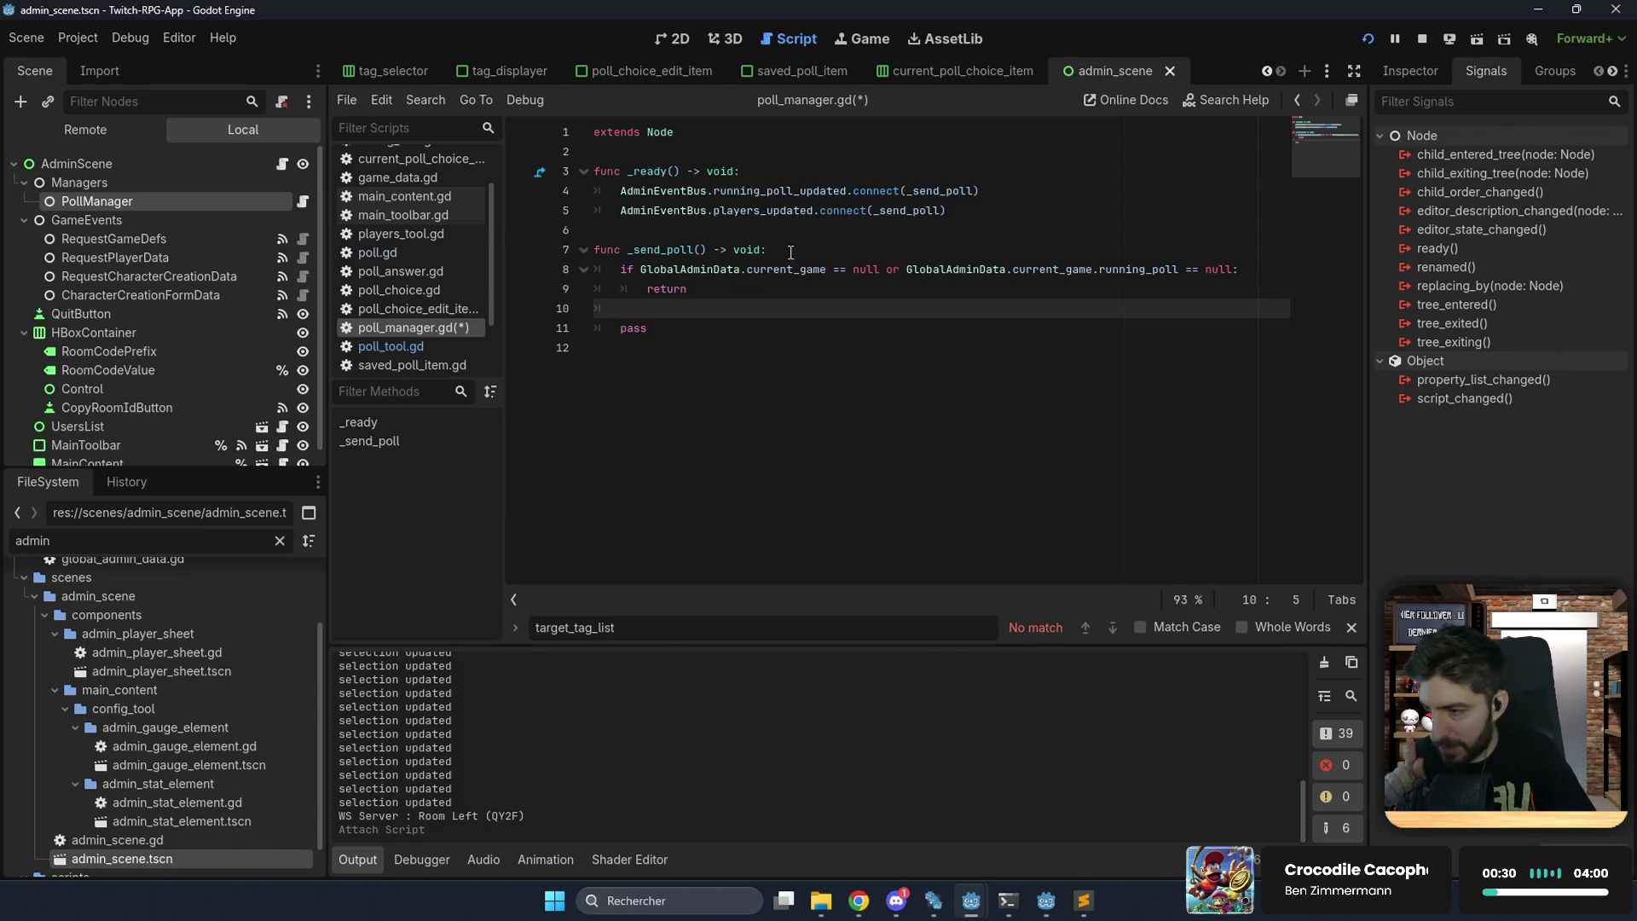
key("Return")
- Store the running poll in var poll: Poll by copying the running_poll expression
type("ar")
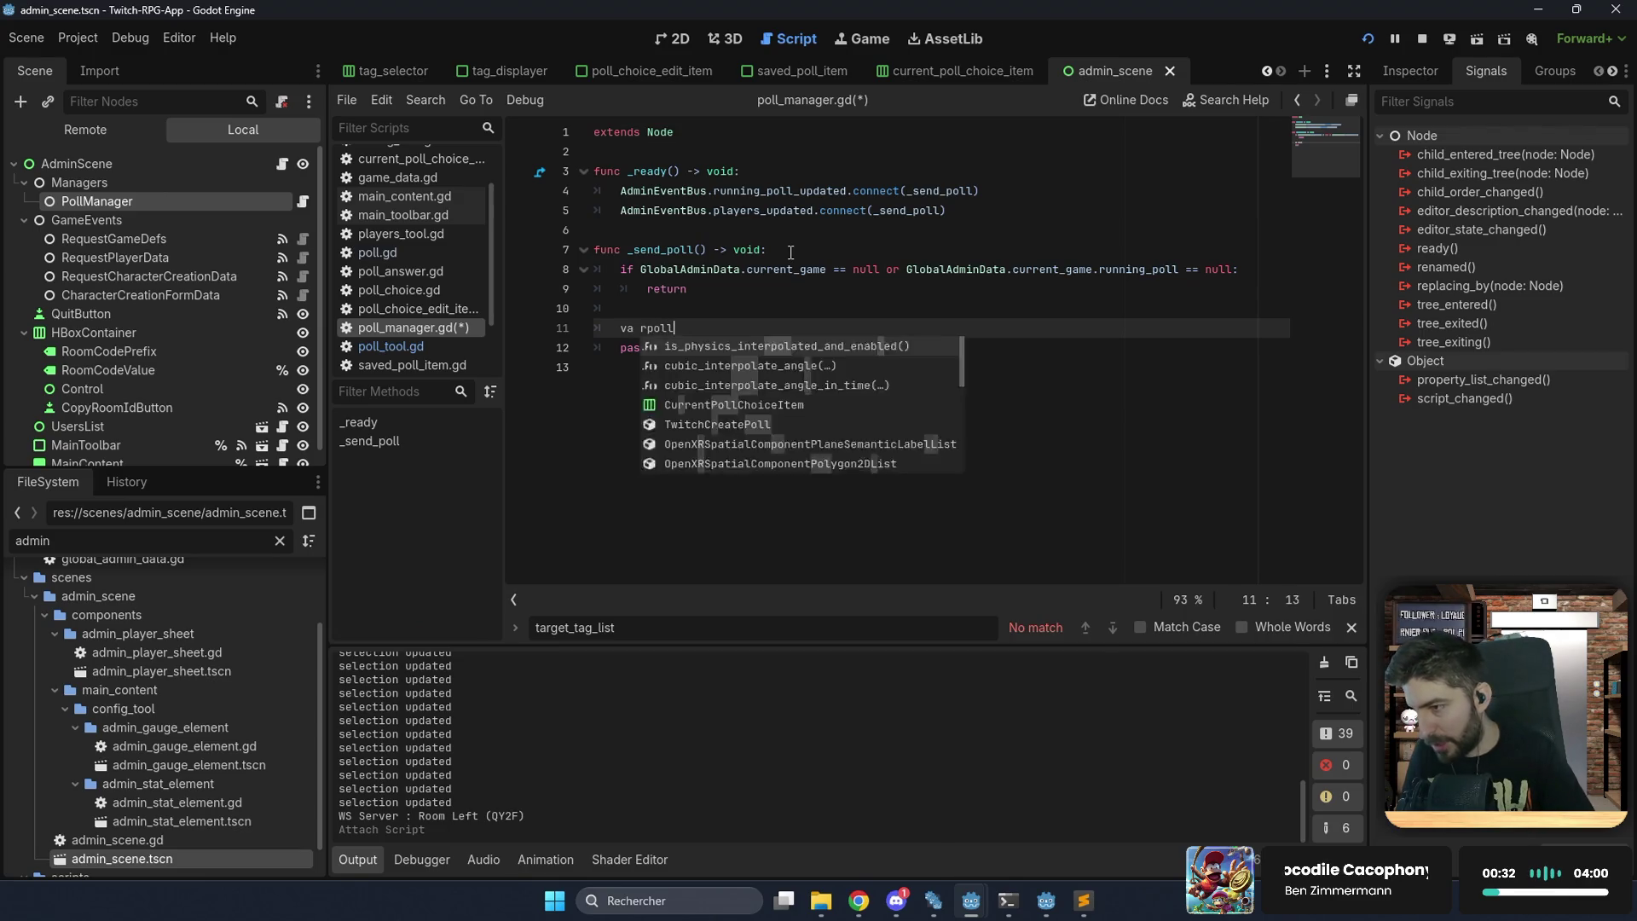
type(" poll: Poll")
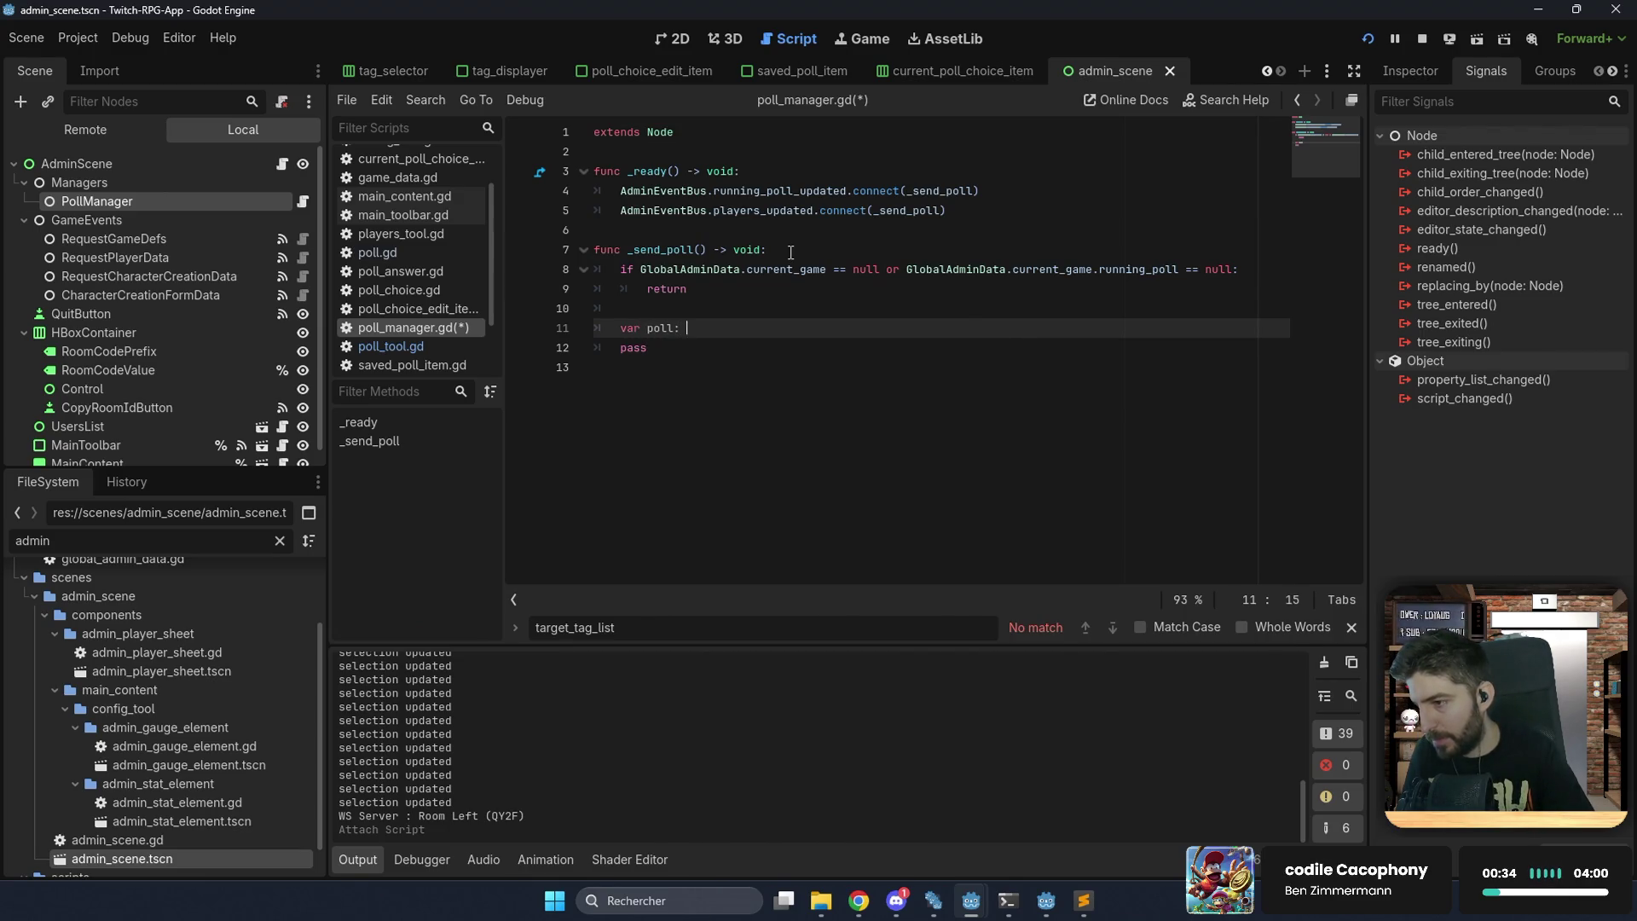
type(" =")
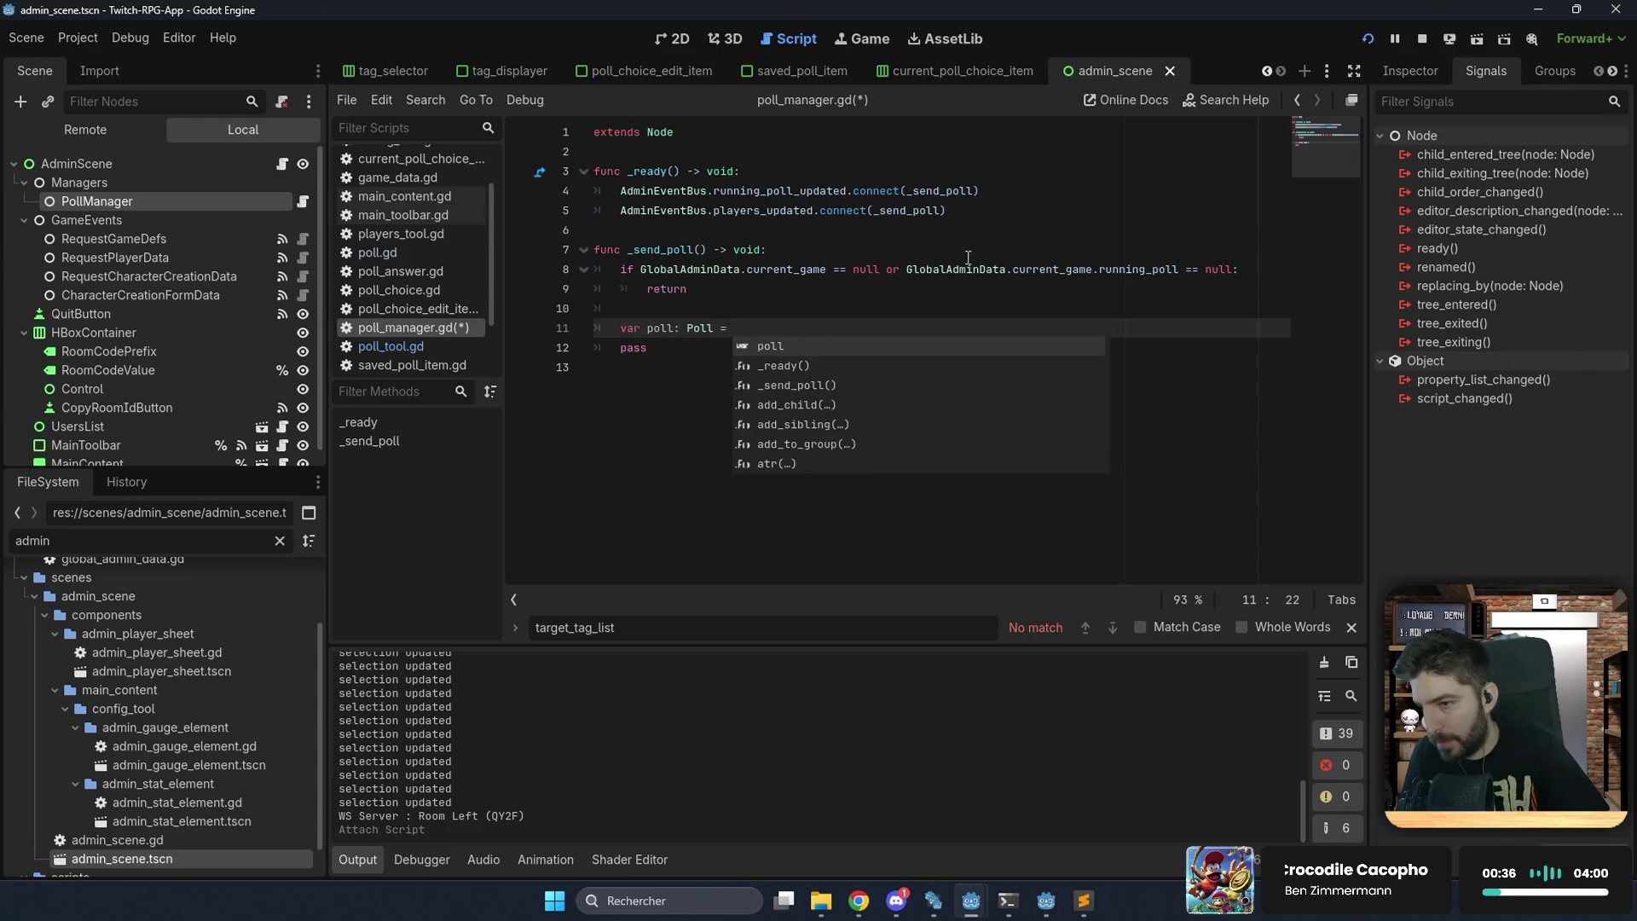
double_click(909, 269)
left_click_drag(1084, 272, 1179, 271)
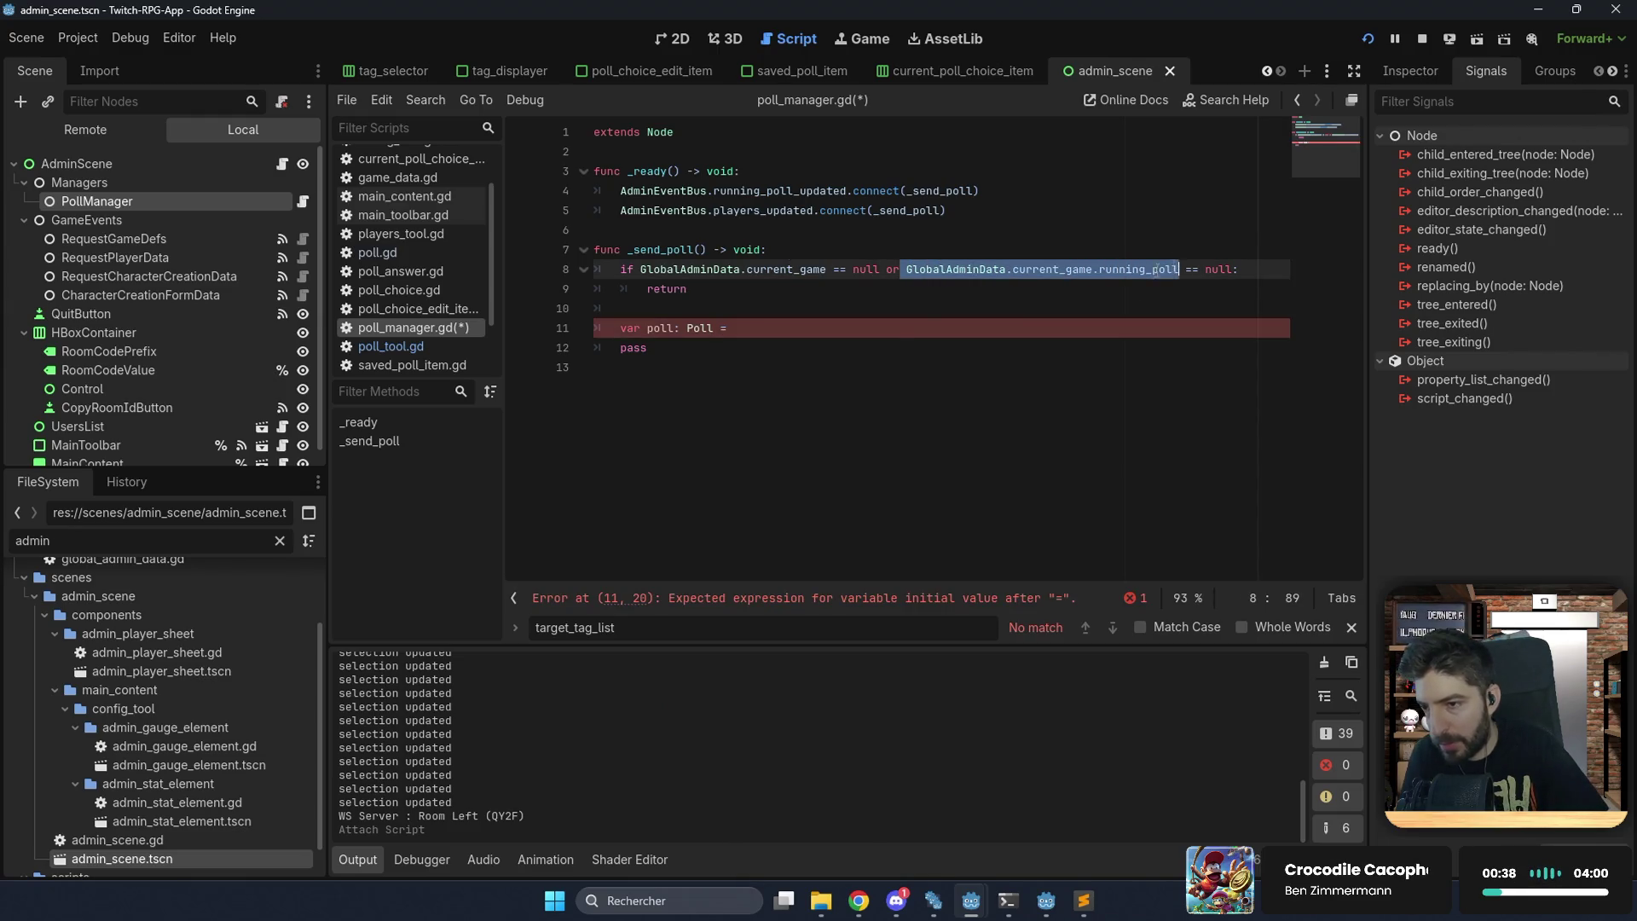
key("ctrl+c")
left_click(907, 333)
key("ctrl+v")
key("Return")
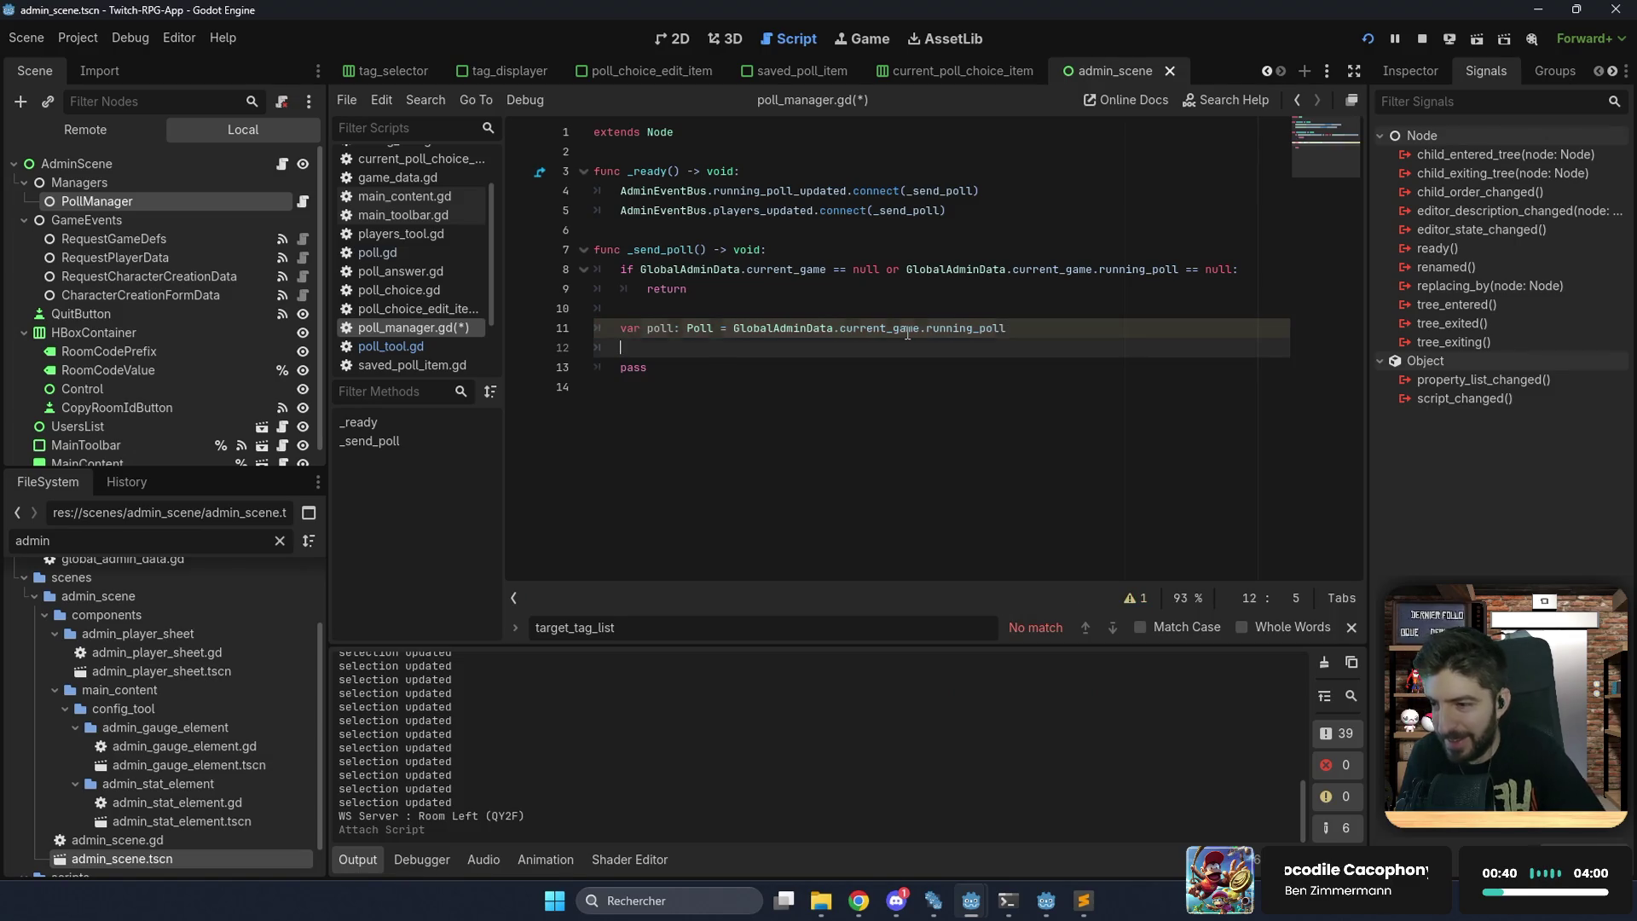
- Add an if not poll.vote_open: return check
key("BackSpace")
type("p")
key("BackSpace")
type("not poll.")
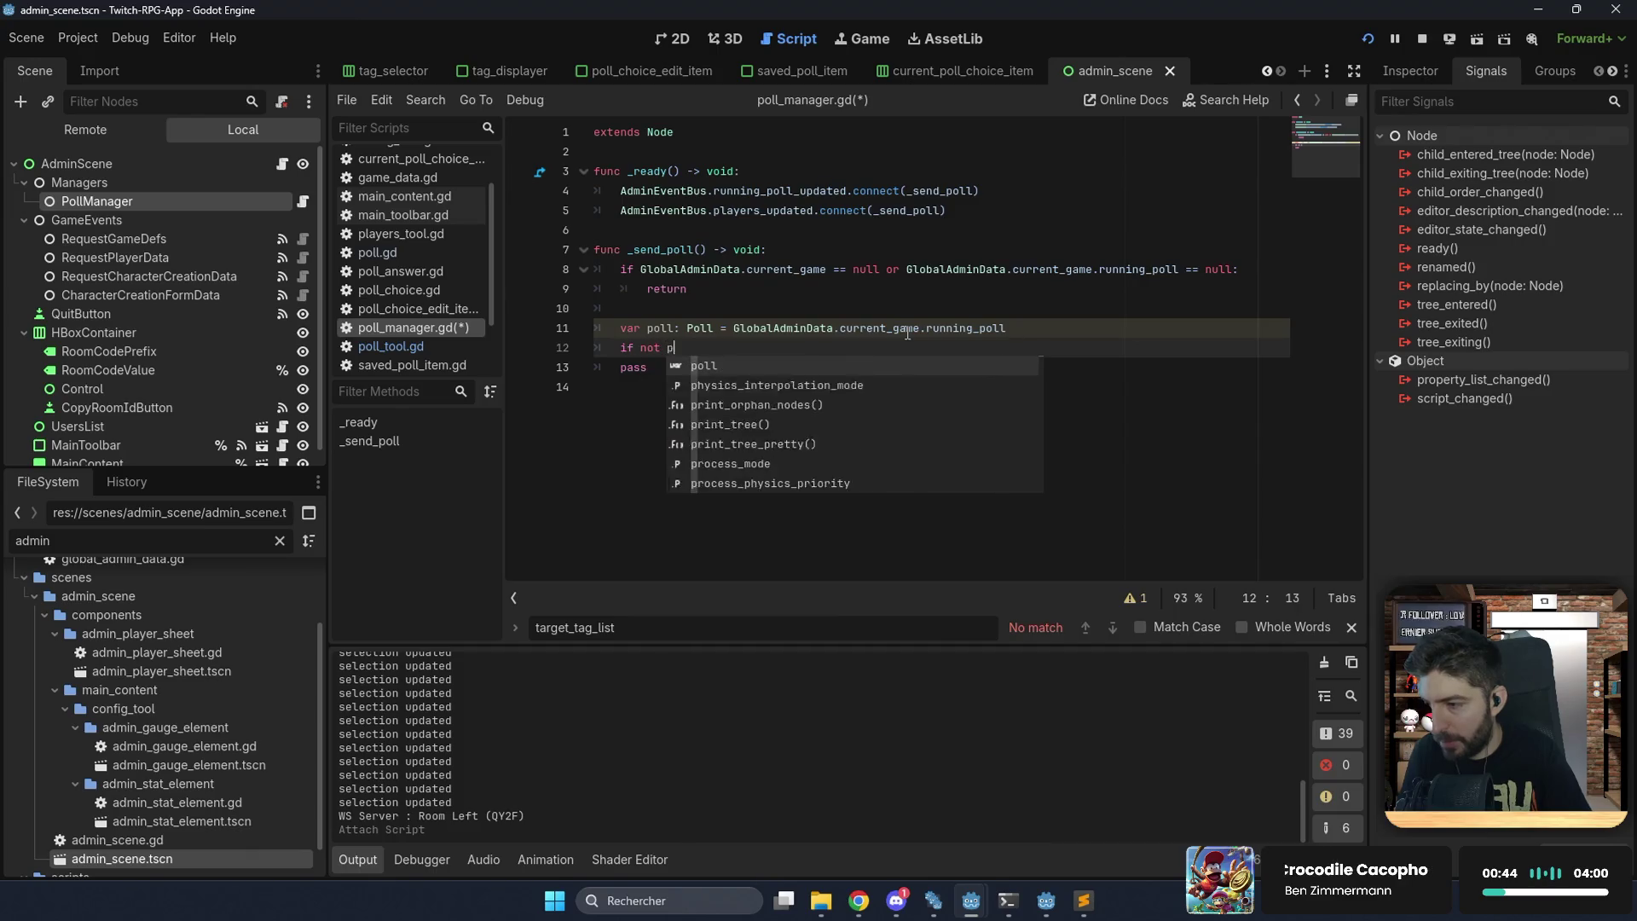
type("vote_open:")
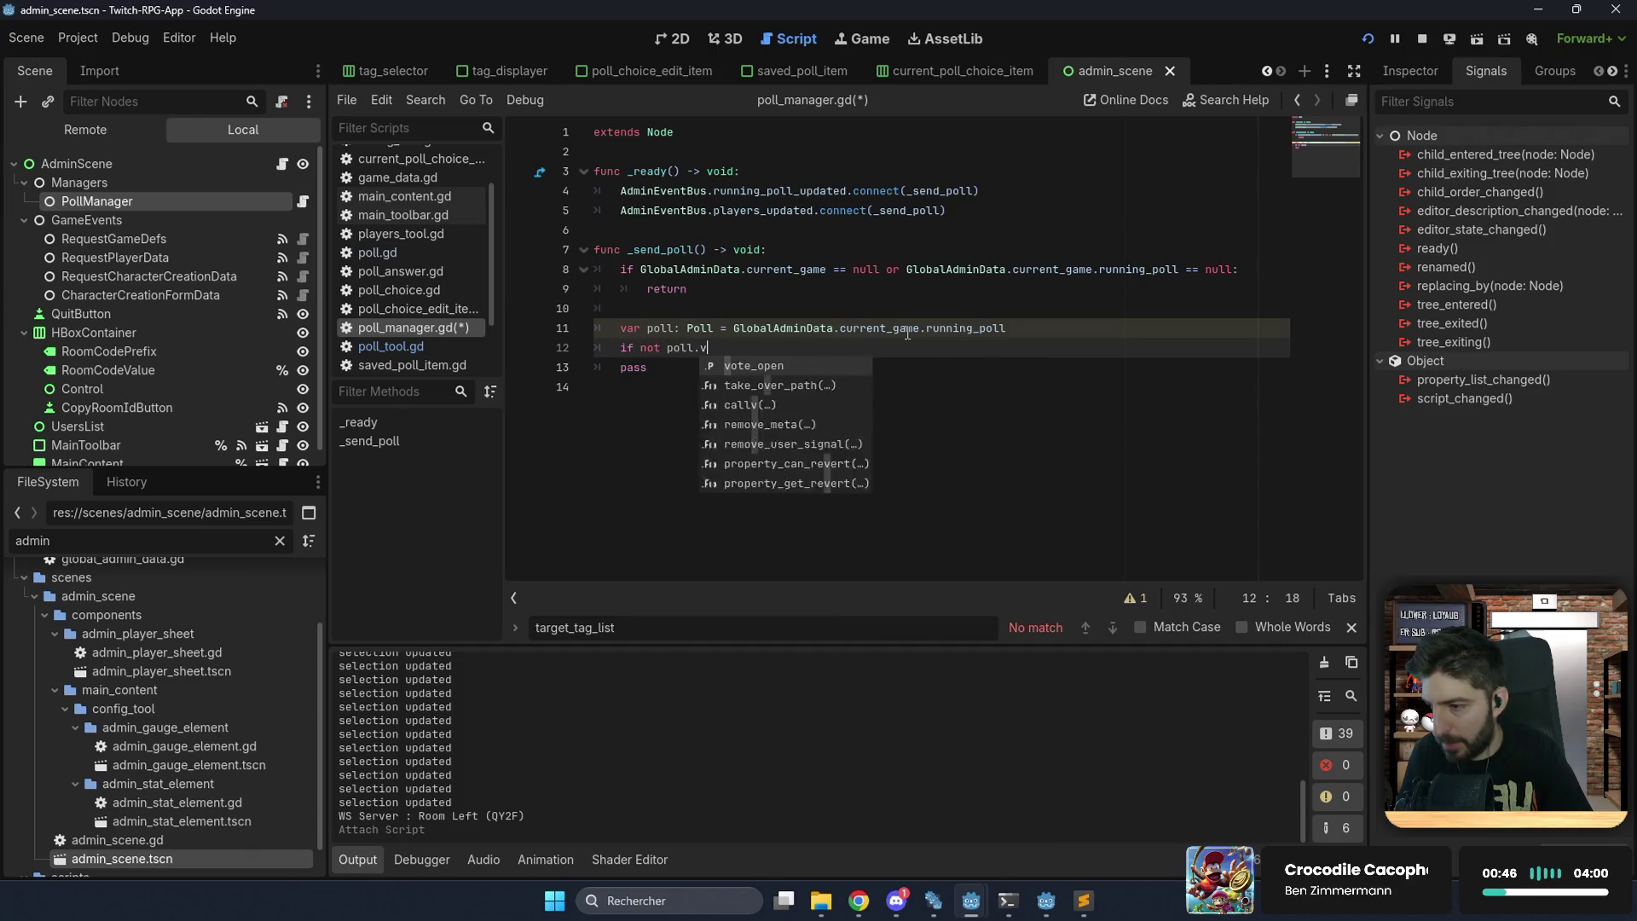
key("Return")
type("retrun")
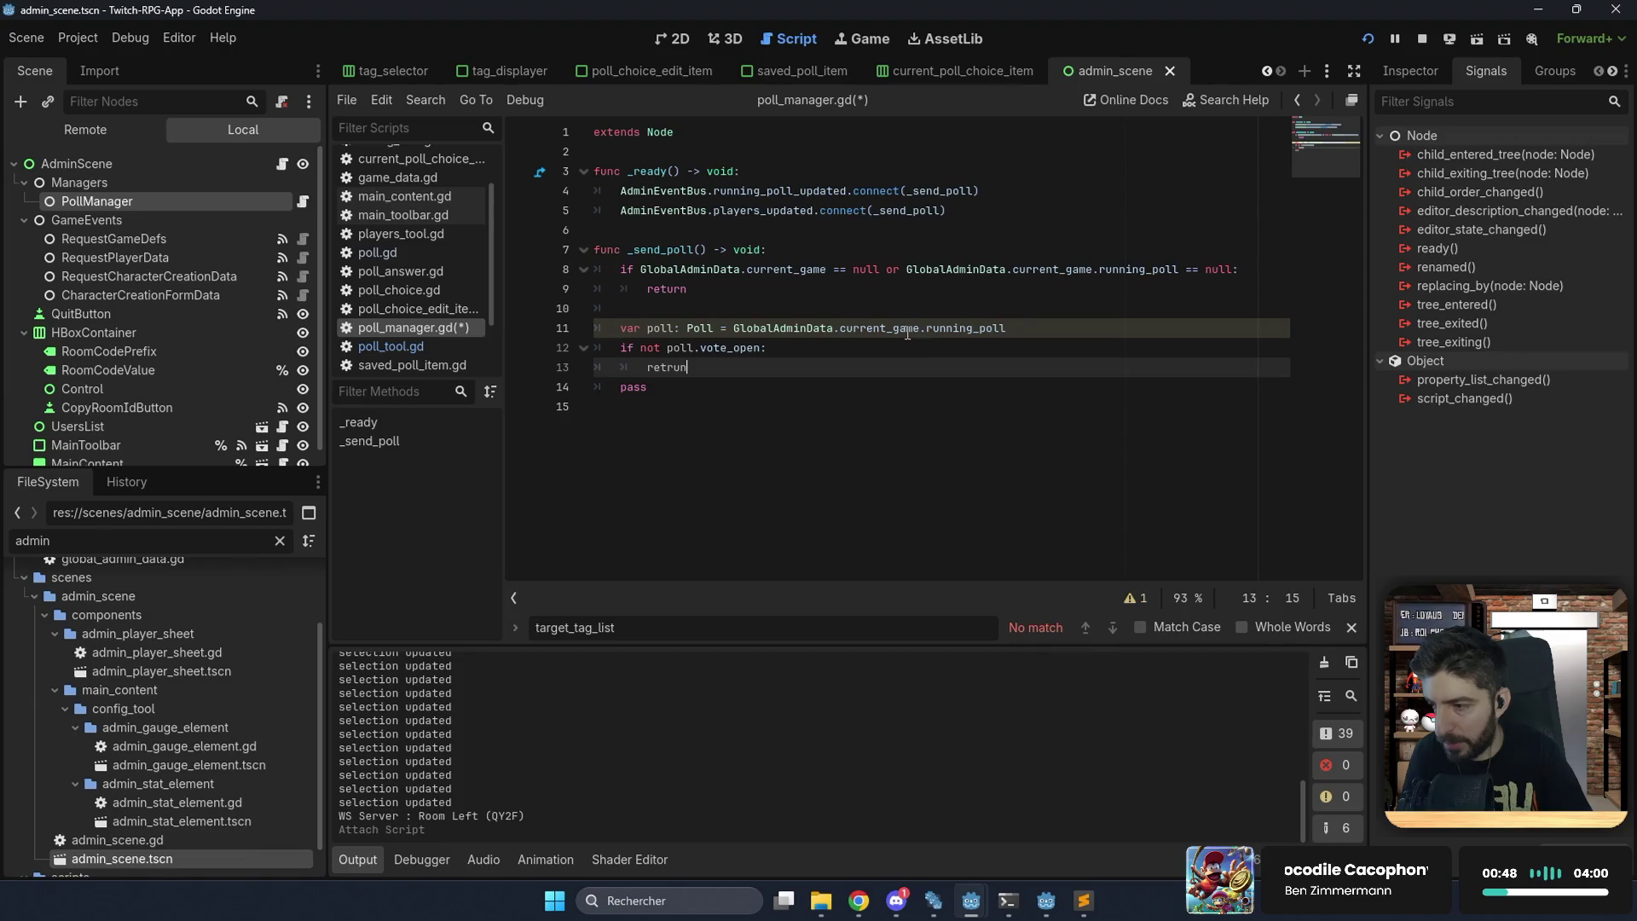
key("Return")
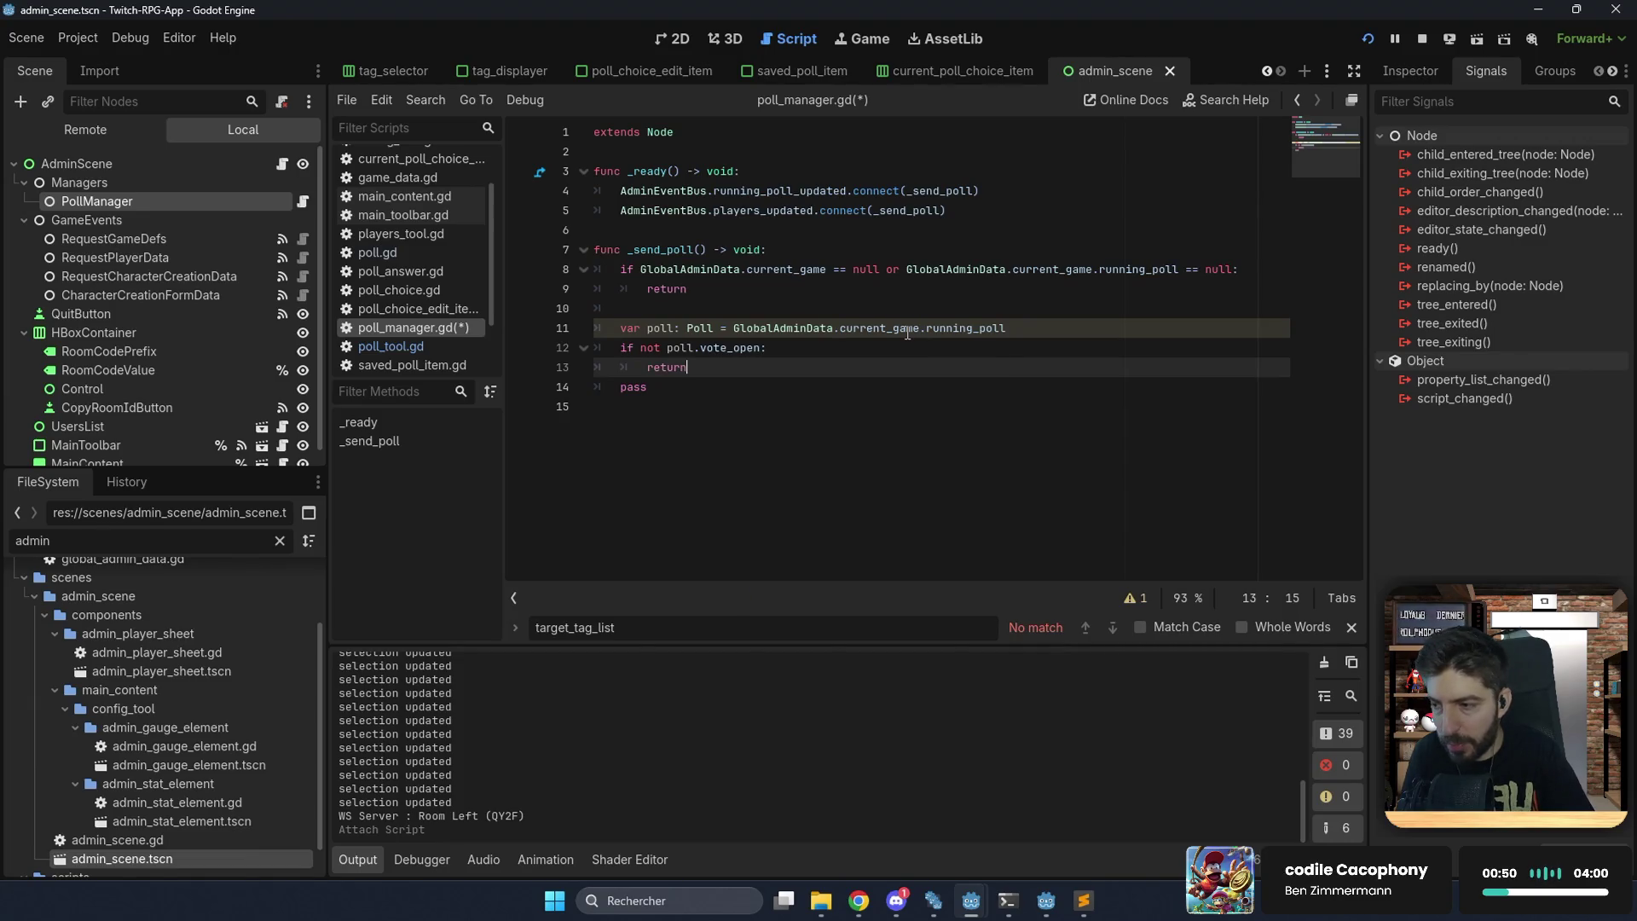
key("Return")
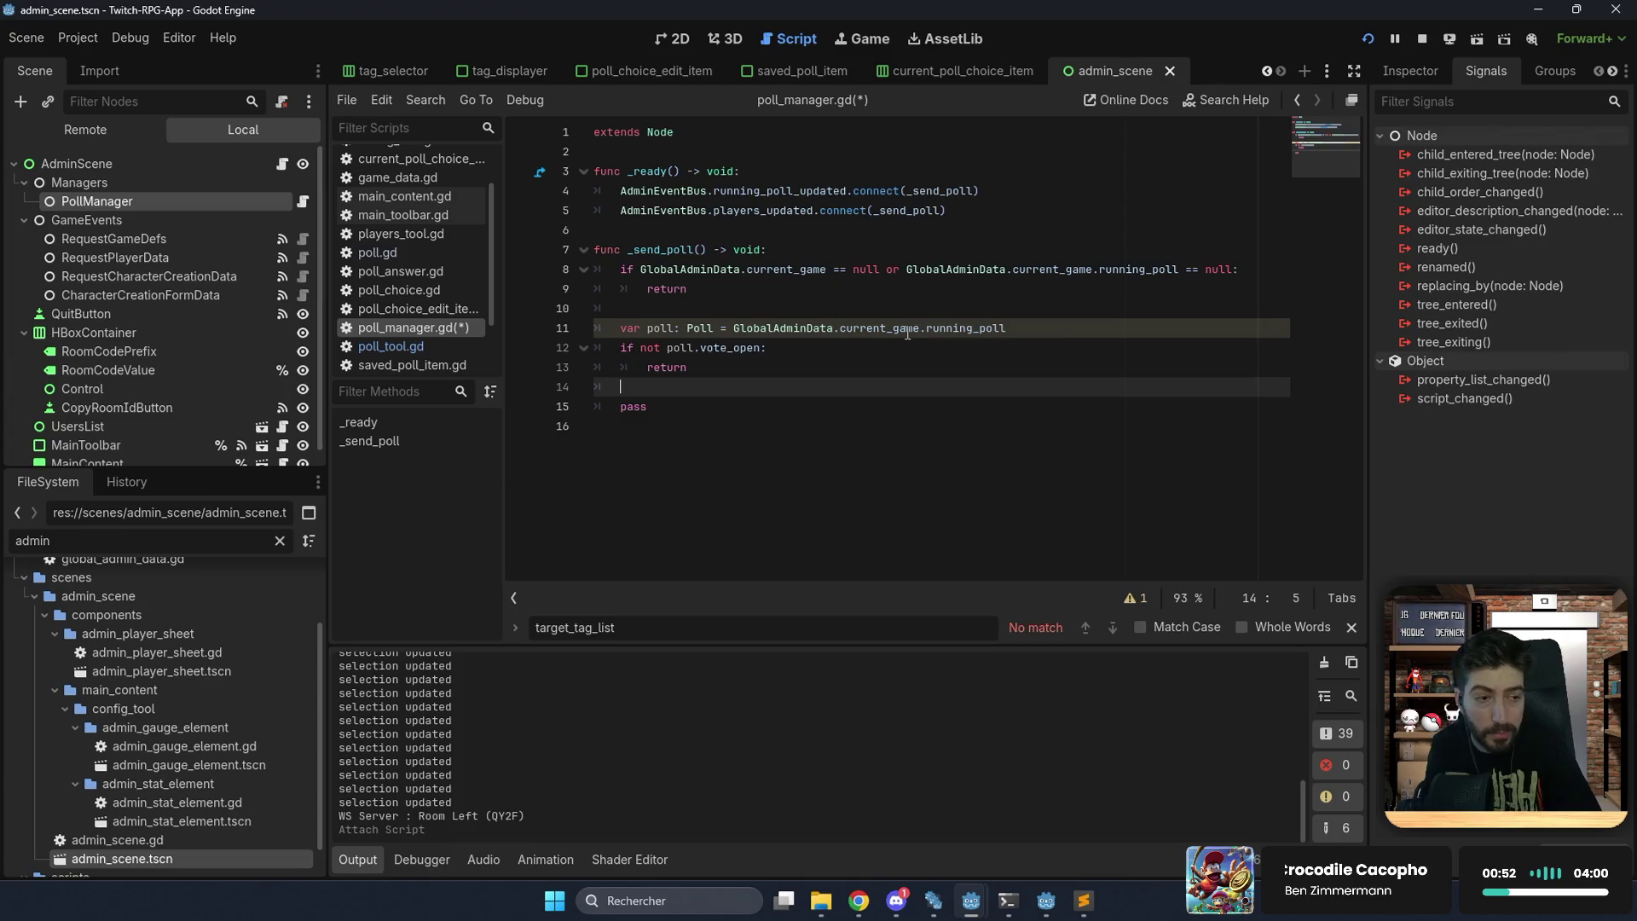
key("Return")
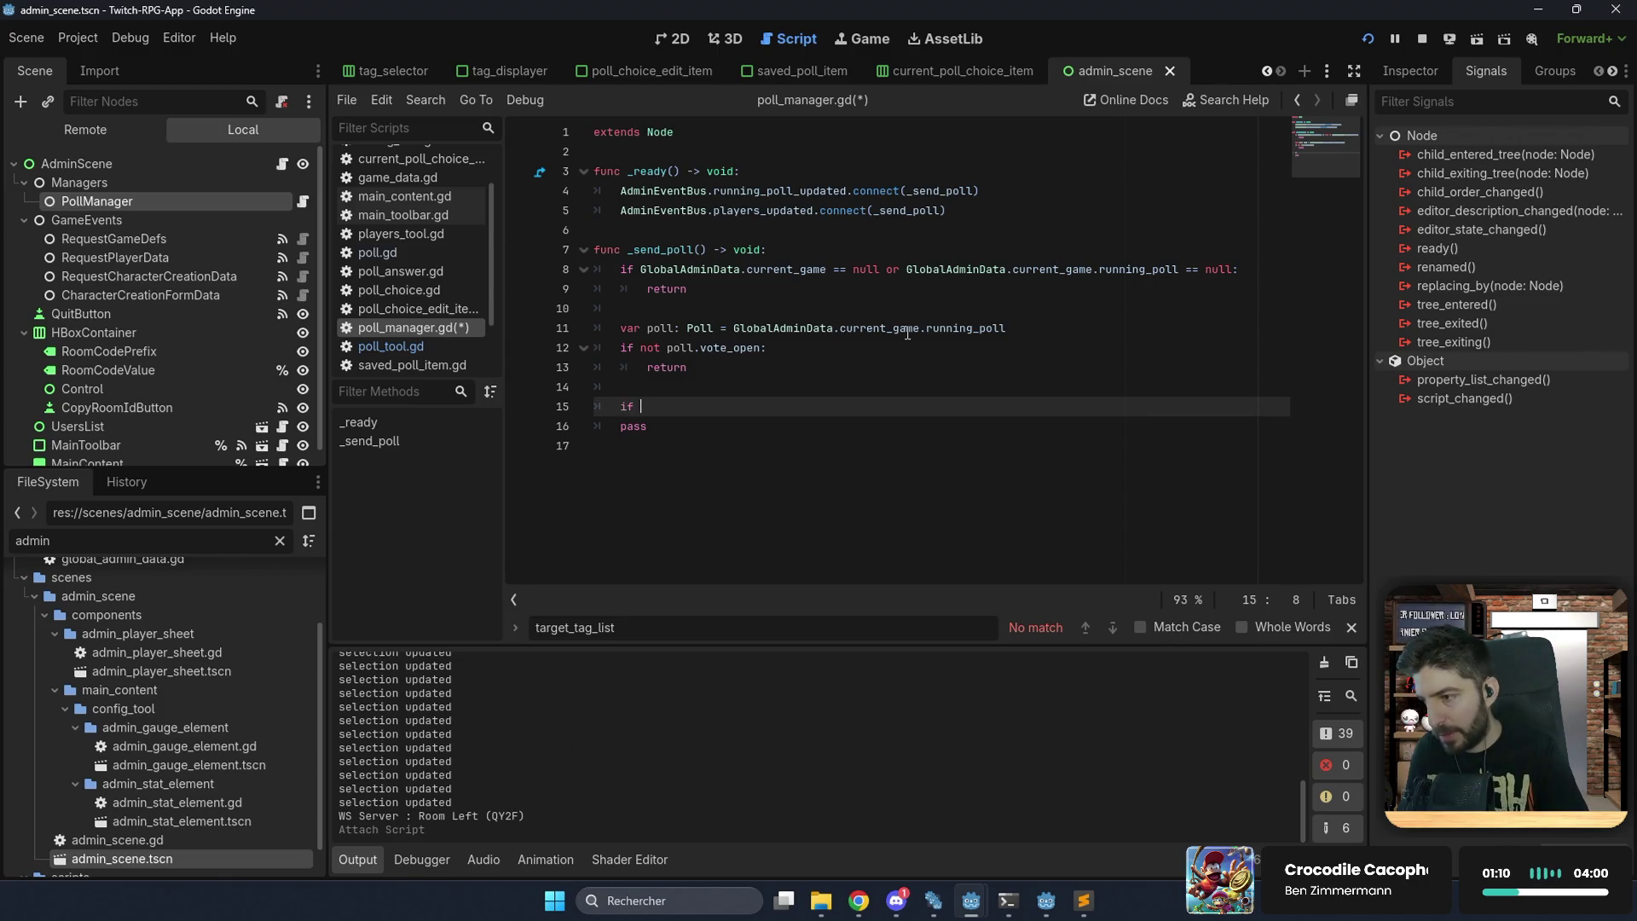
- Write an if/else that checks poll.poll_target_tags.size() against 0, with pass in both branches
type("oll.")
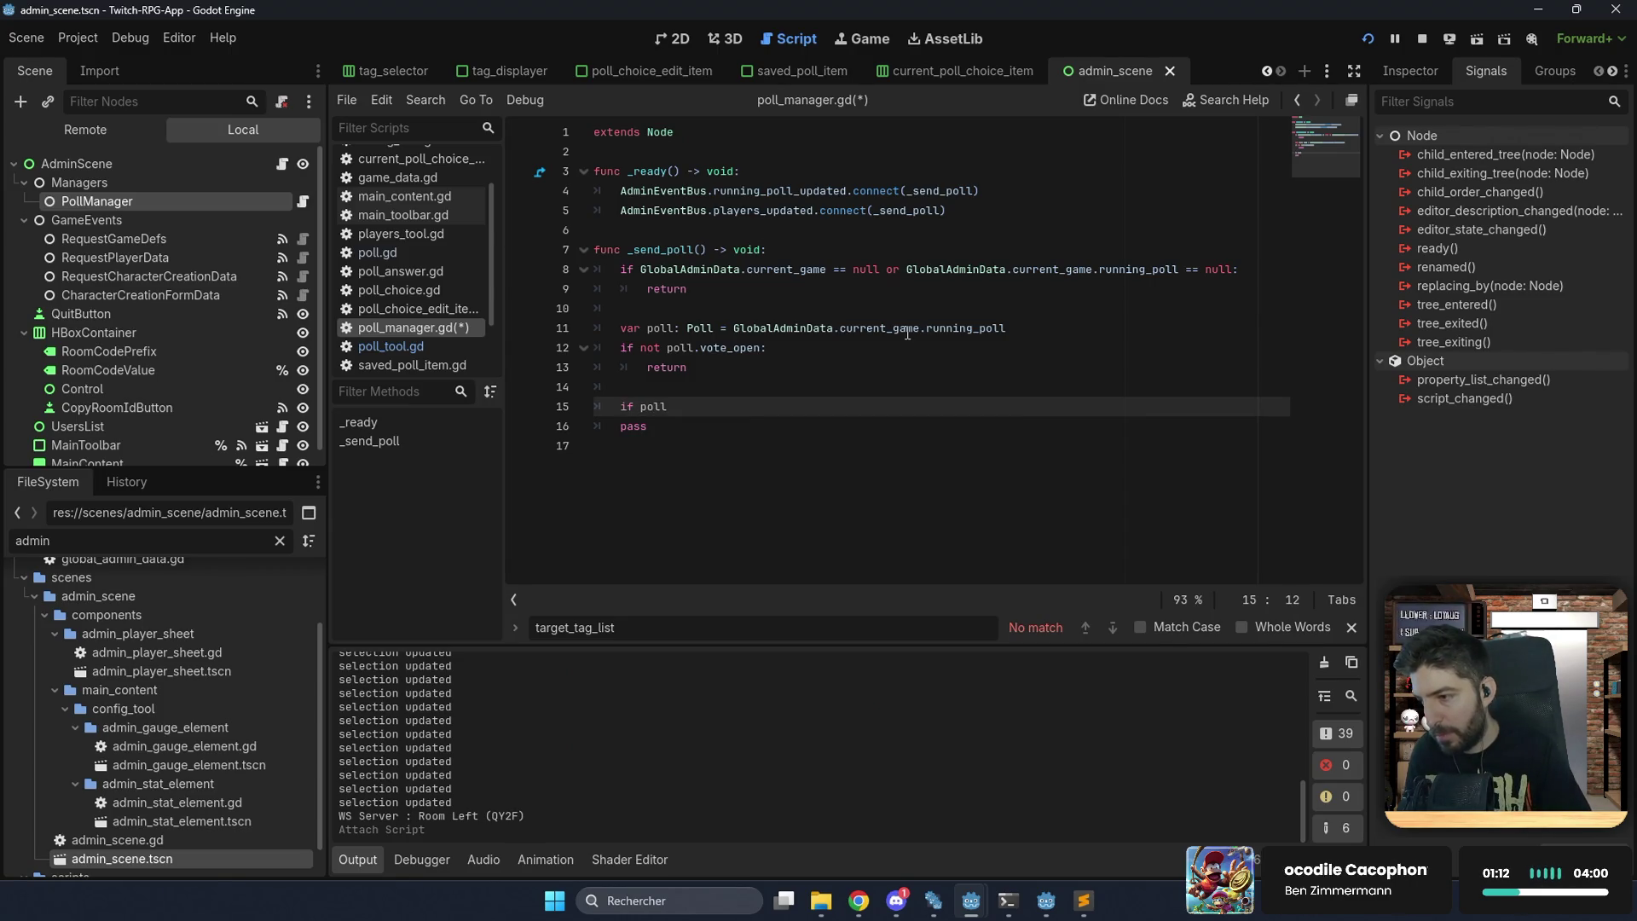
key("Down")
key("Down")
key("Down")
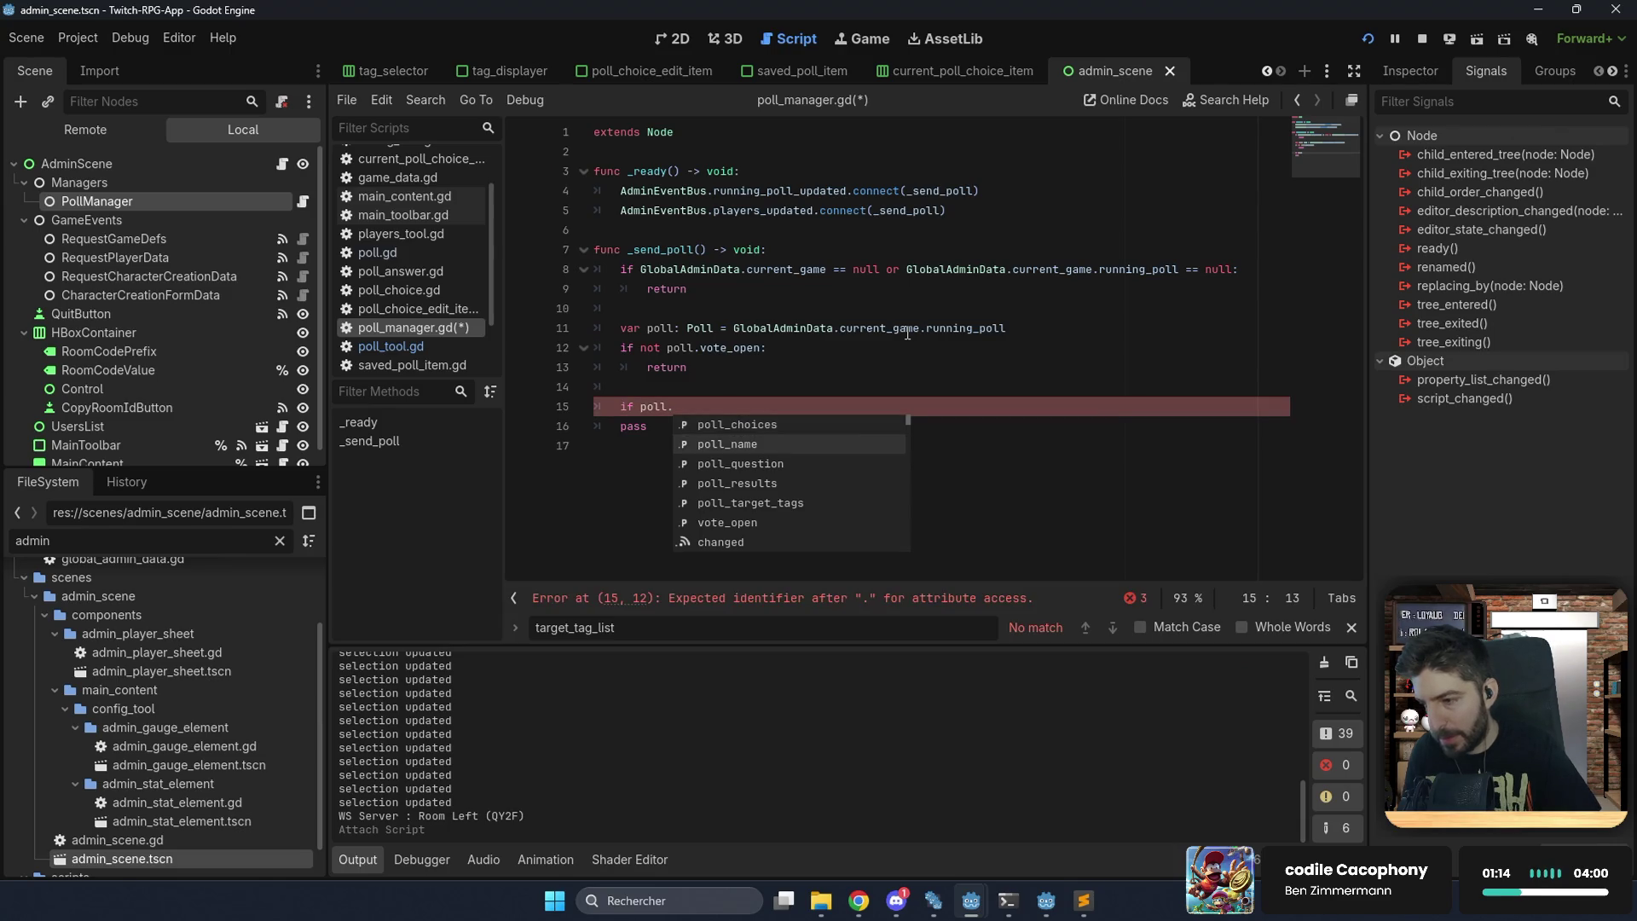
key("Return")
type(".si")
key("Return")
type("0:")
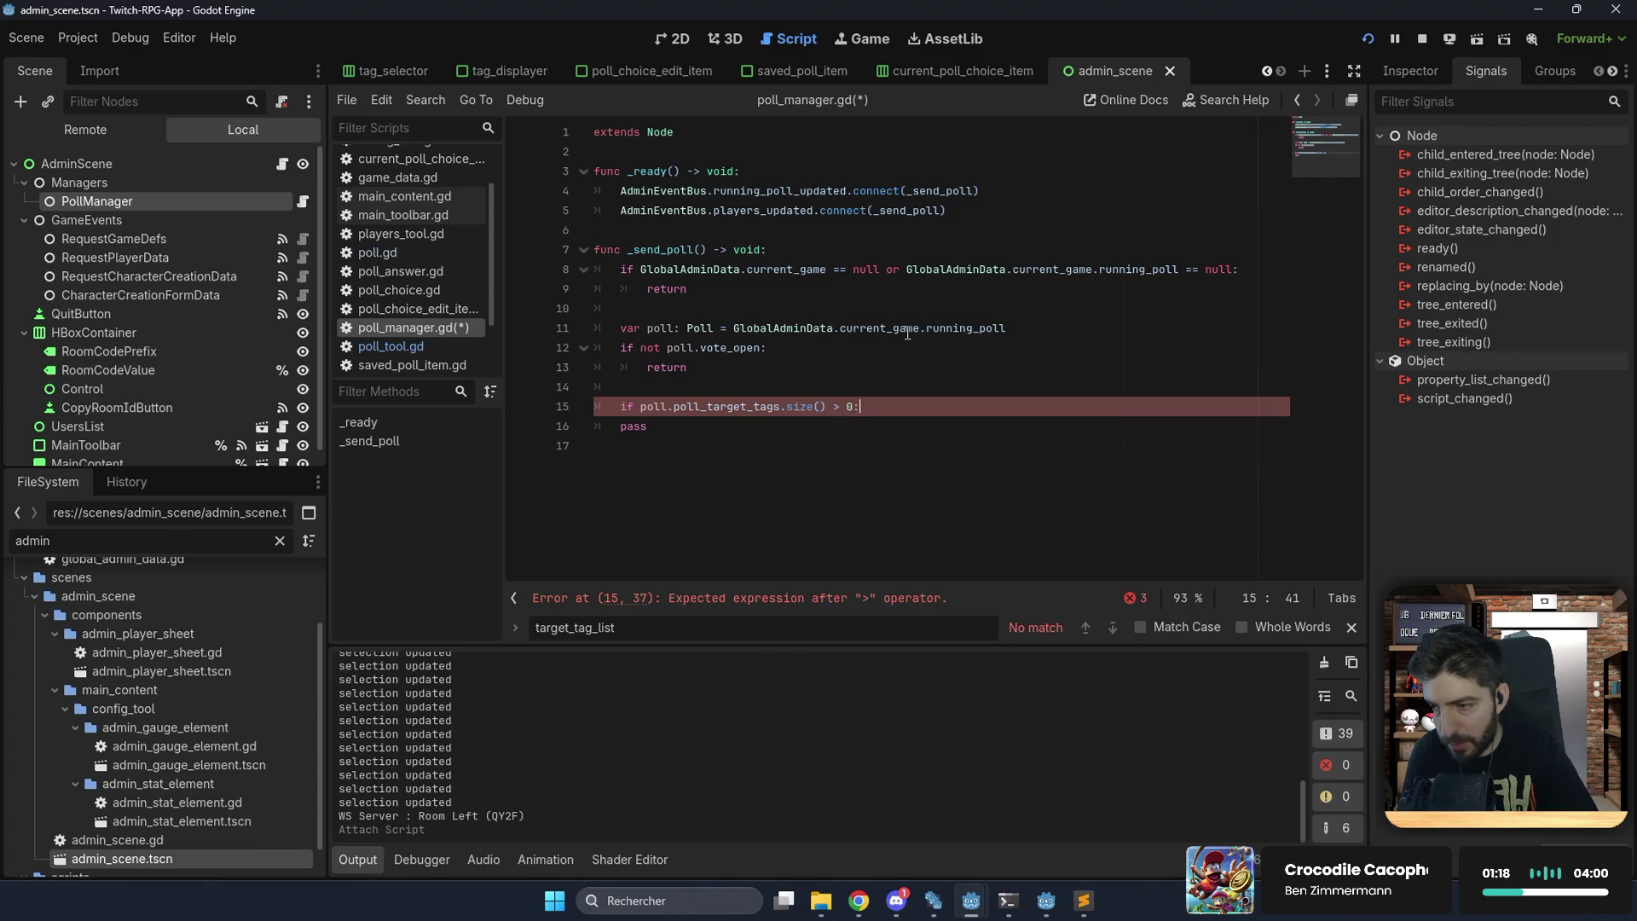
key("Return")
type("pass")
key("Return")
key("BackSpace")
type("else")
key("Return")
type("pass")
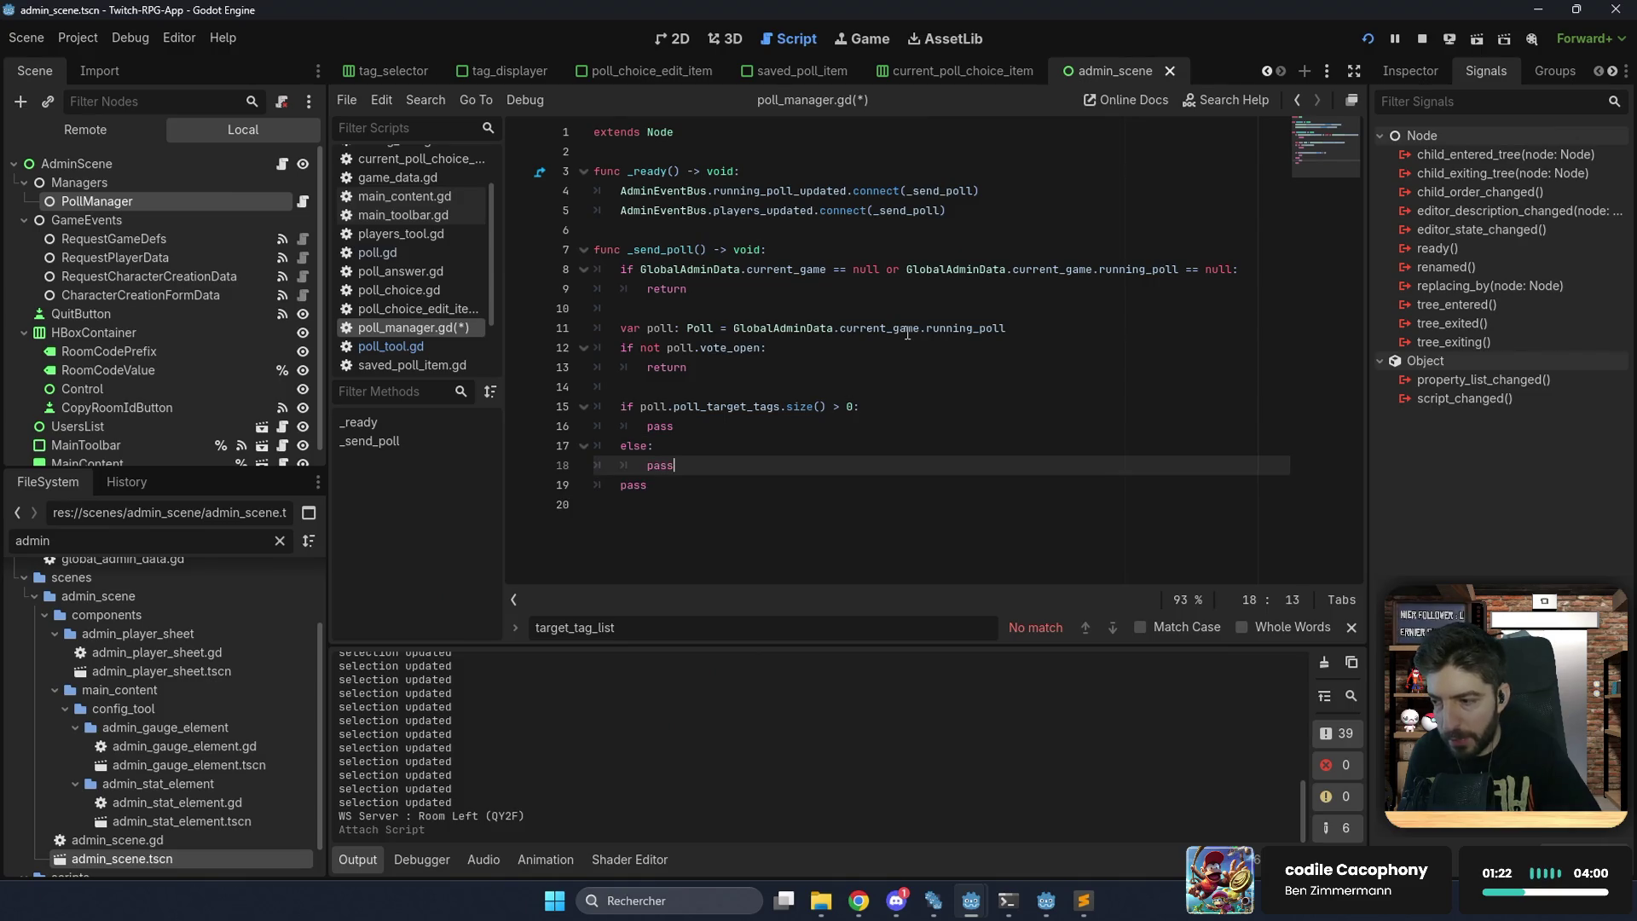
- Above the tag check, start 'var players_to_send: Array[Player] = GlobalAdminData.current_game.pl'
key("Up")
key("Up")
key("Up")
key("Return")
type("ar players_")
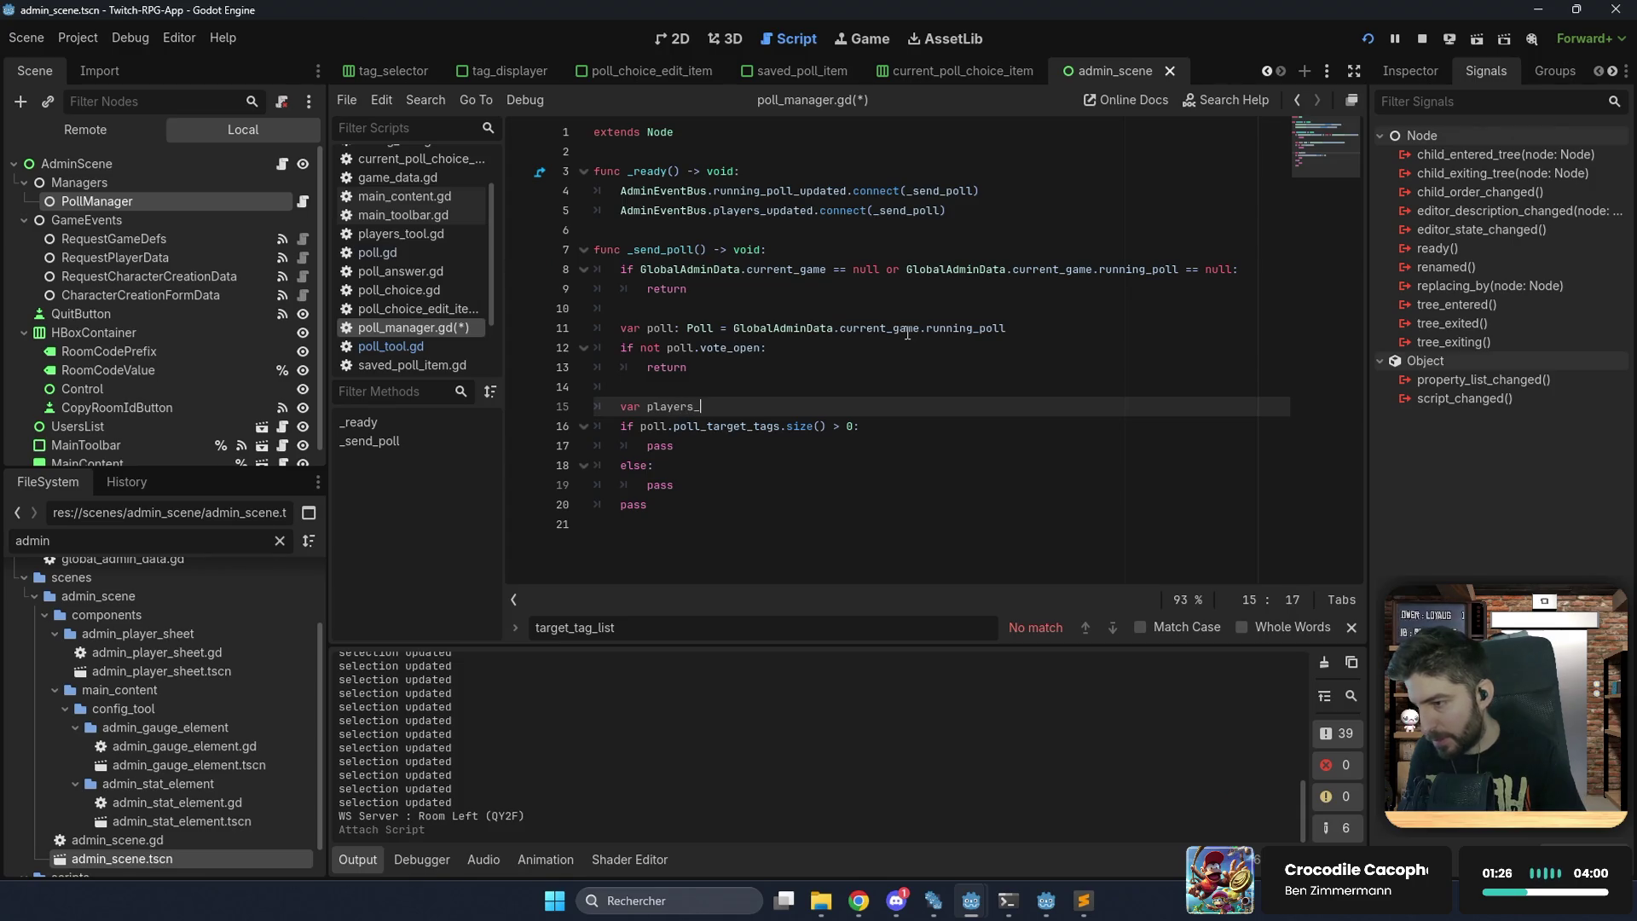
type("to_send: ")
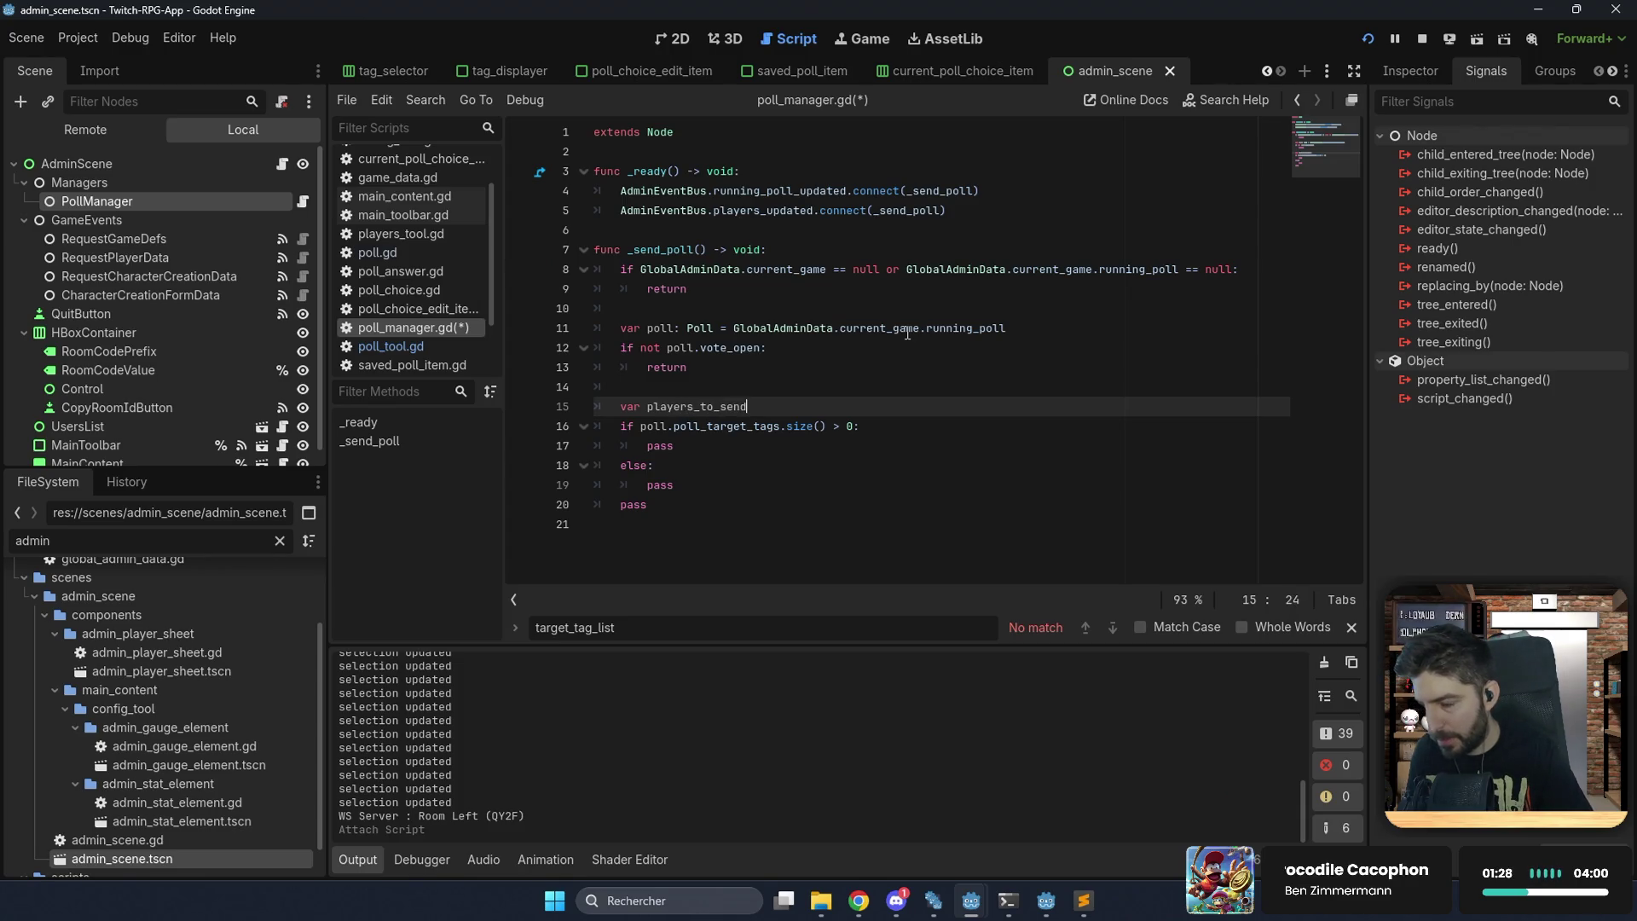
type("Array[Playuer")
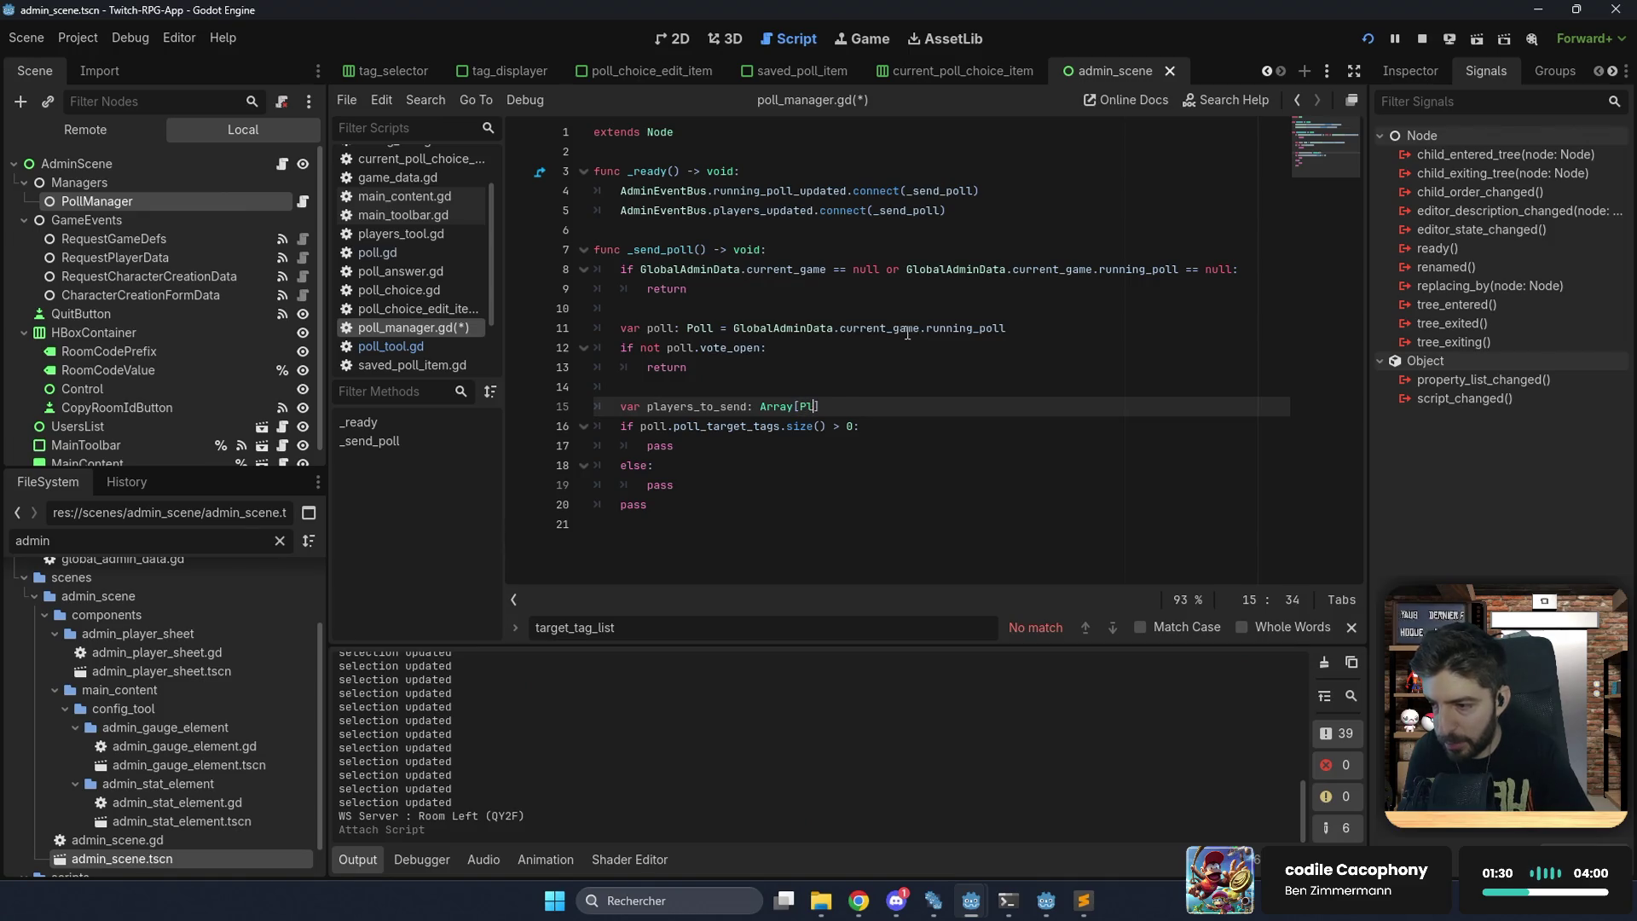
key("BackSpace")
key("BackSpace")
key("BackSpace")
type("er] = ")
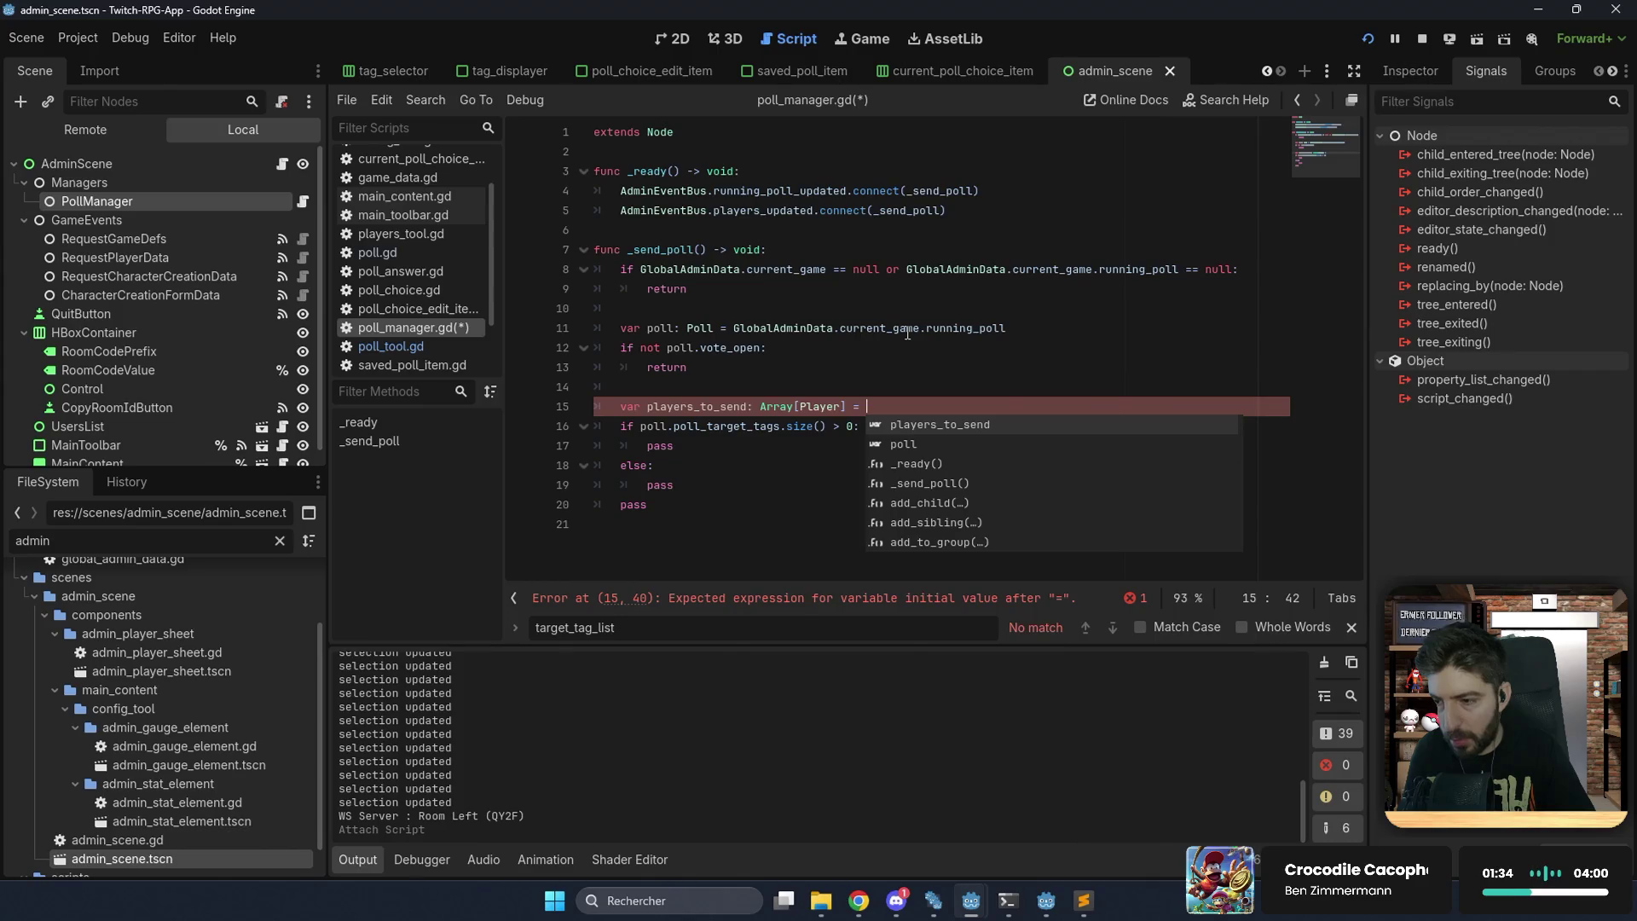
type("GlobalAdminData.")
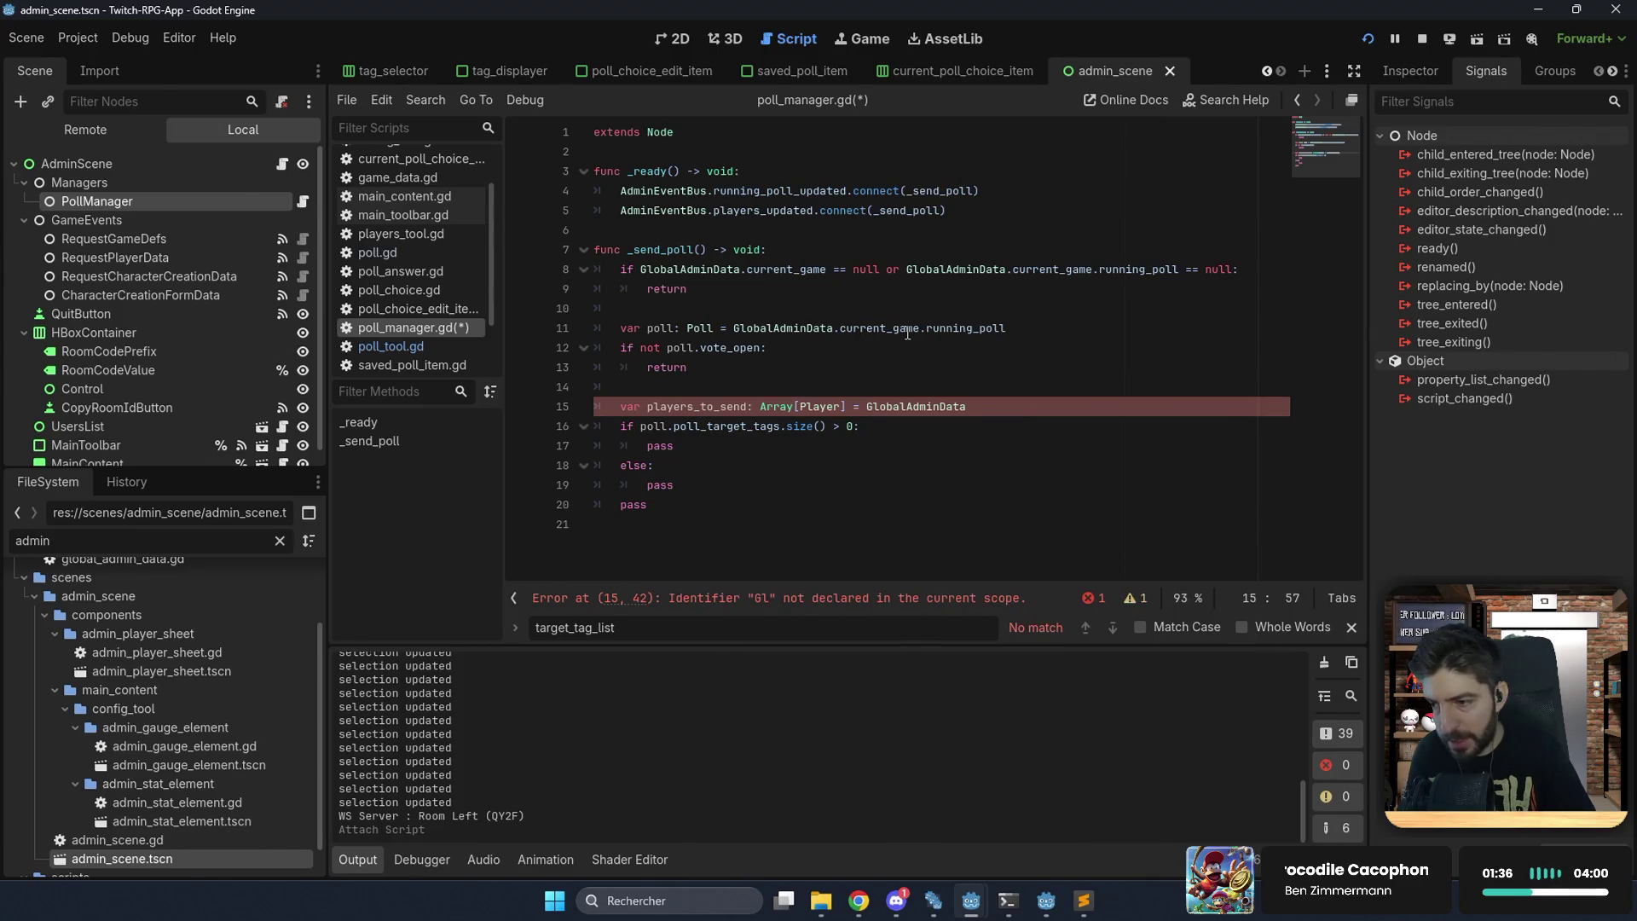
key("Return")
type(".pl")
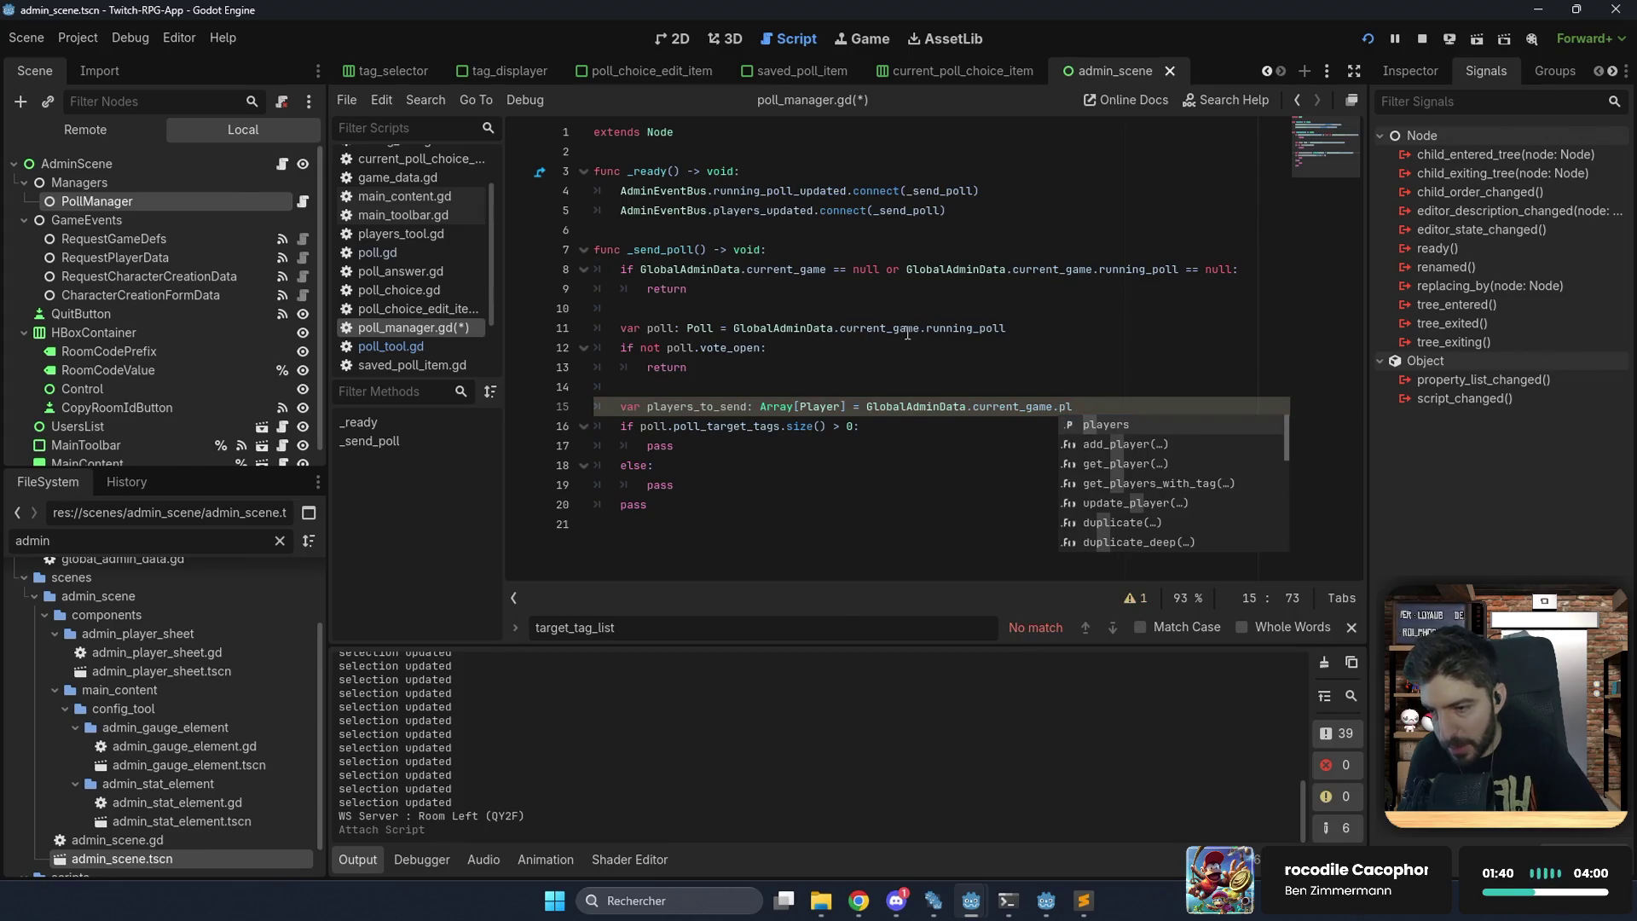
key("Down")
key("Down")
key("Down")
key("Down")
key("Down")
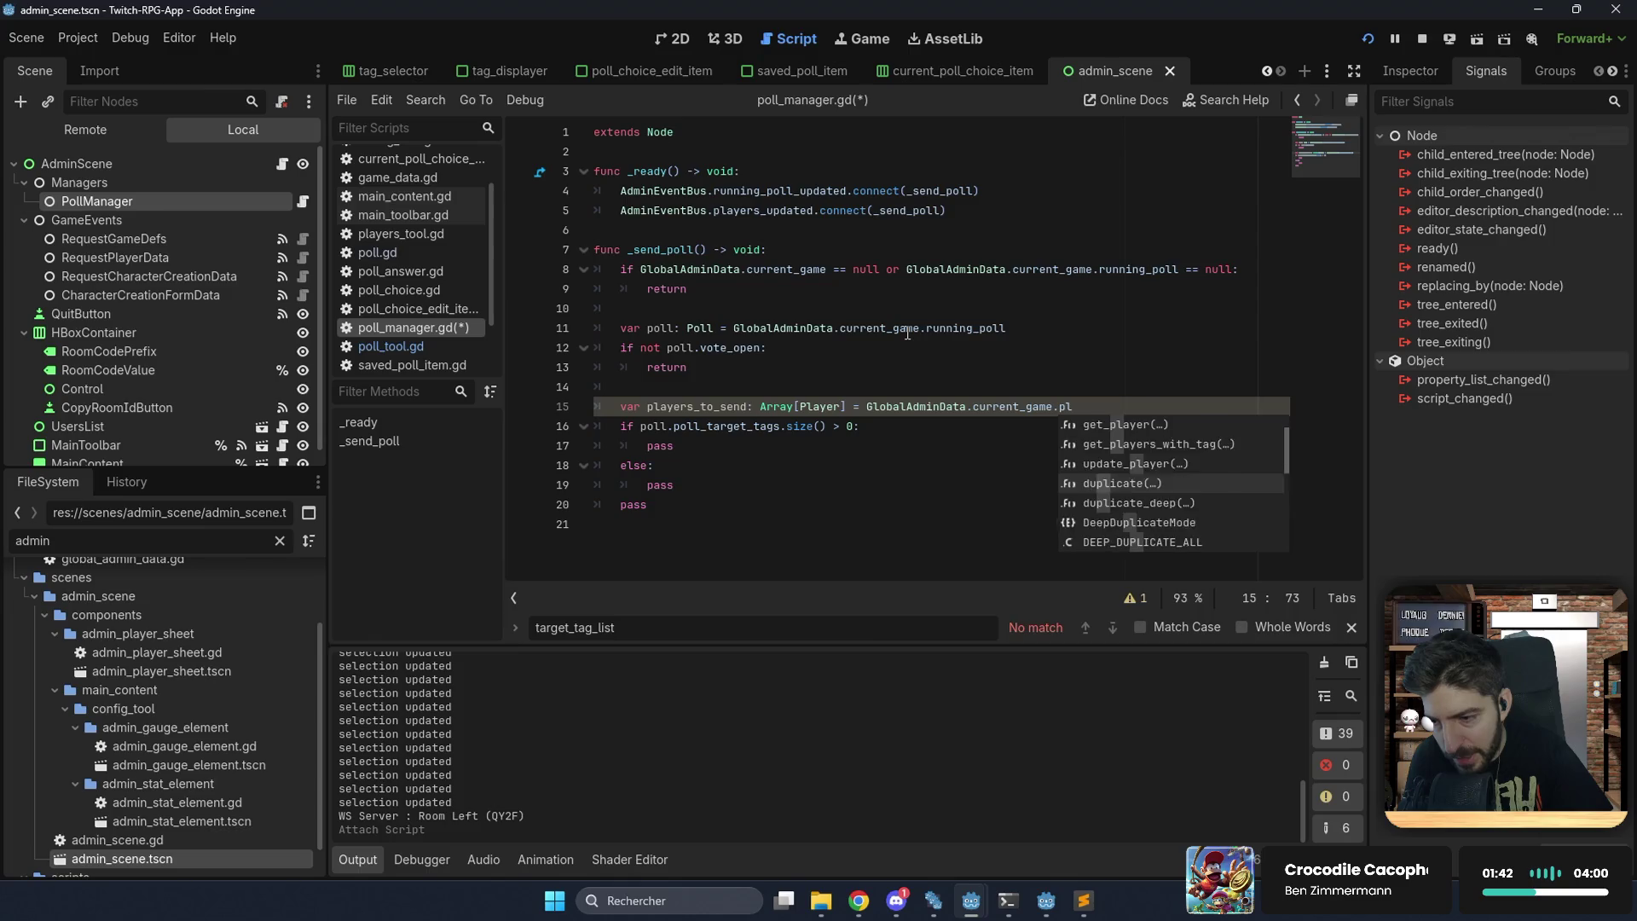
key("Up")
key("Up")
key("Up")
key("Up")
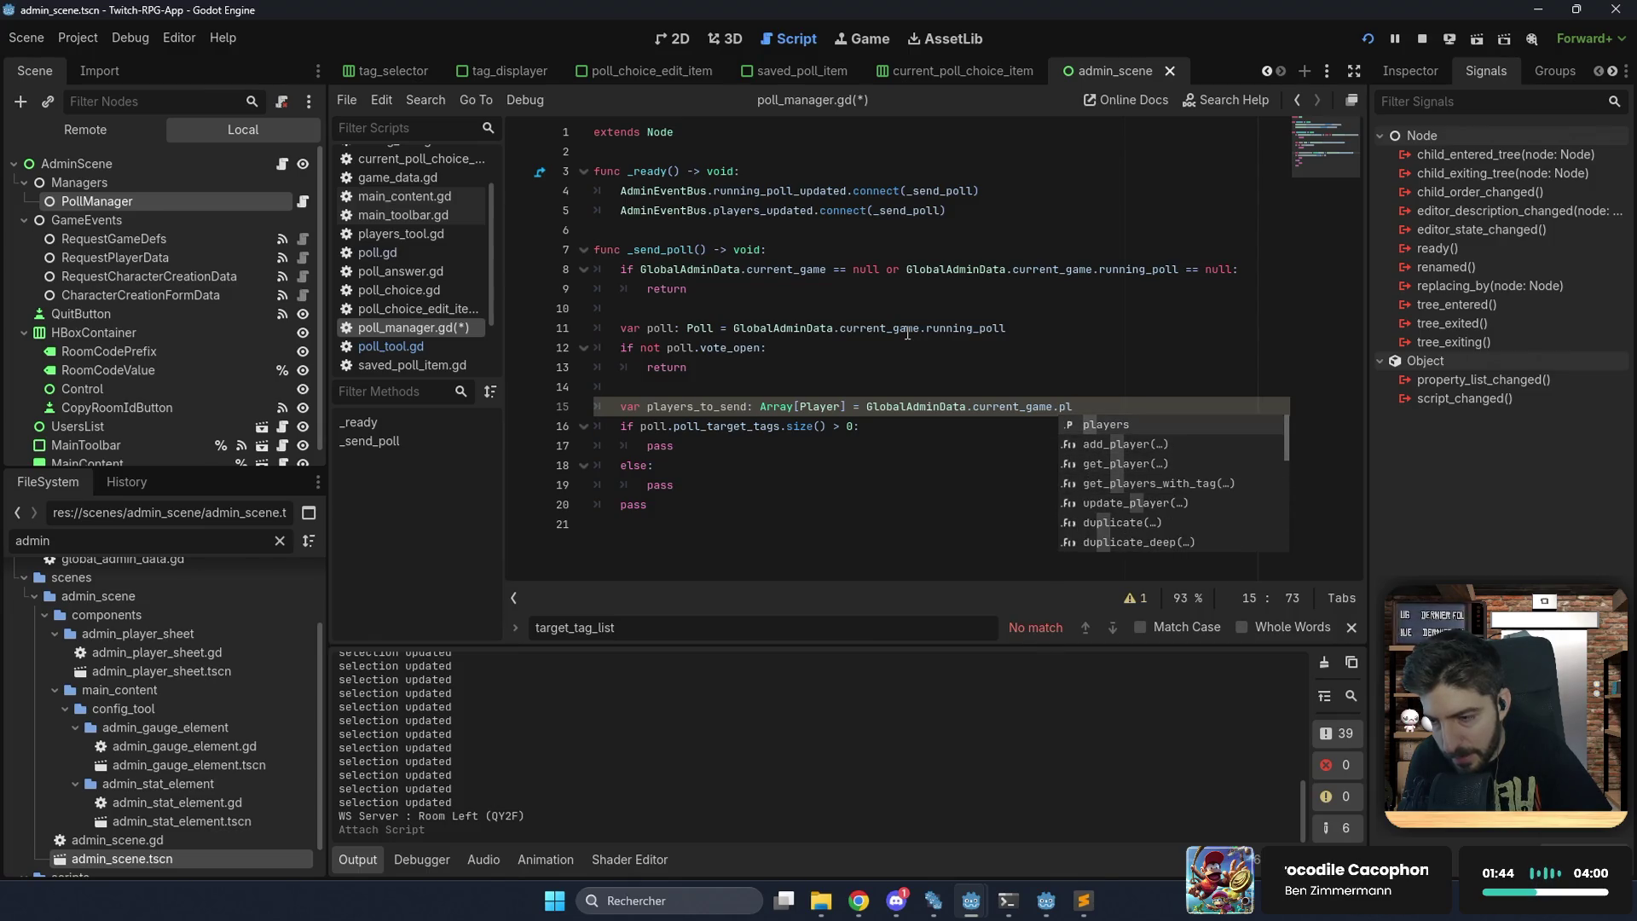
- Jump to current_game's definition and open game_data.gd, scrolling down to get_player
left_click(907, 333)
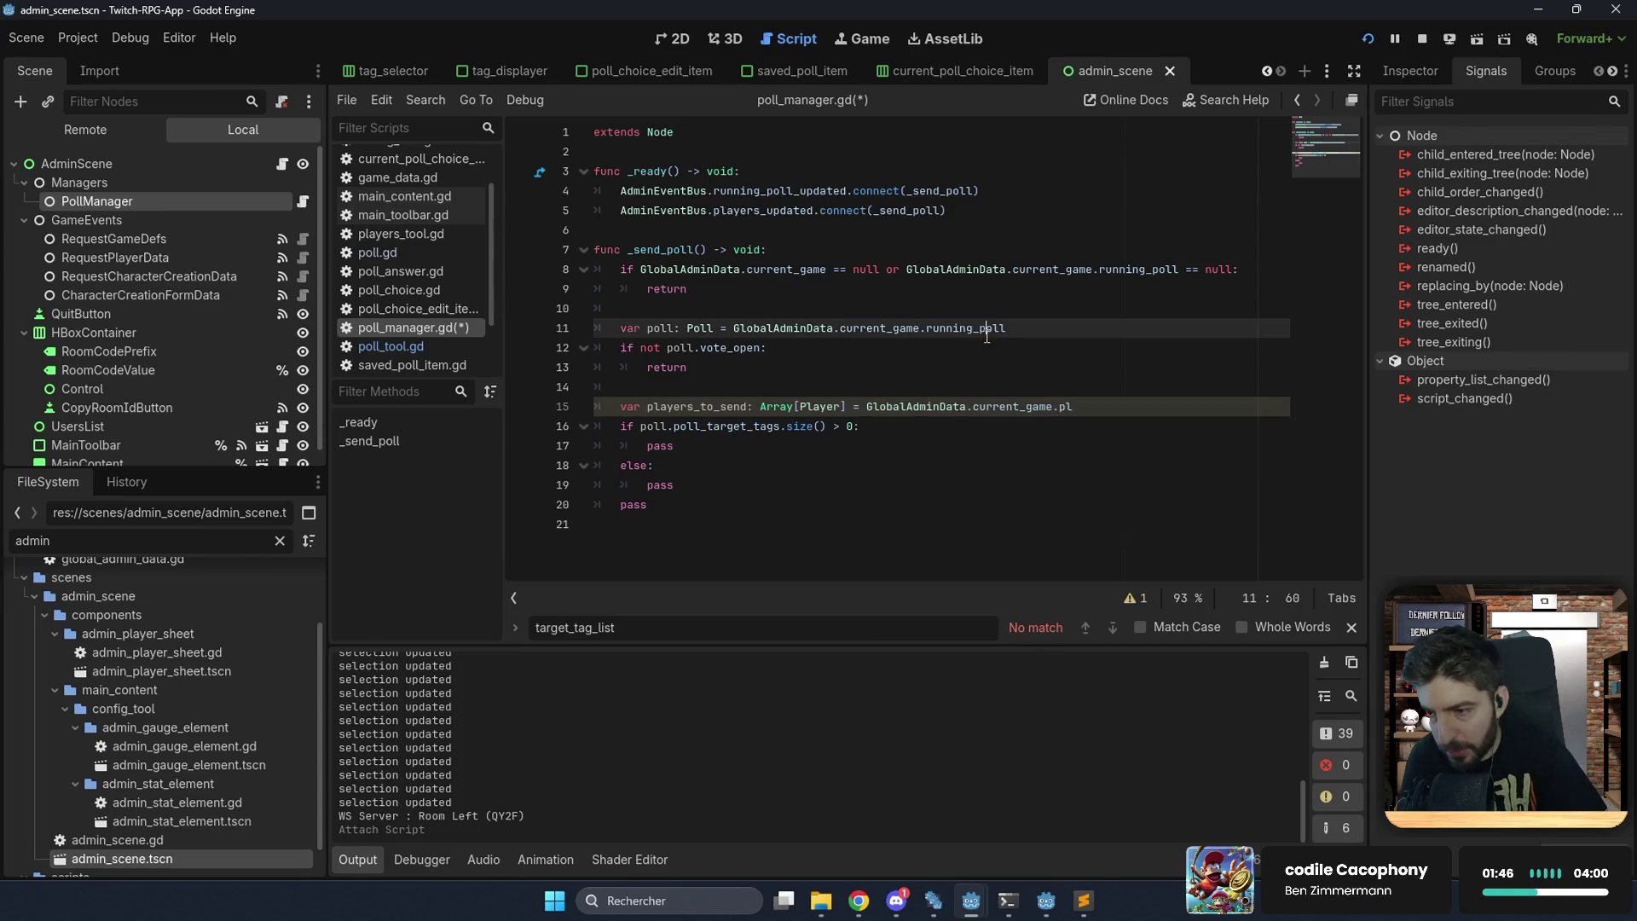
left_click(1019, 406, "ctrl")
left_click(742, 172, "ctrl")
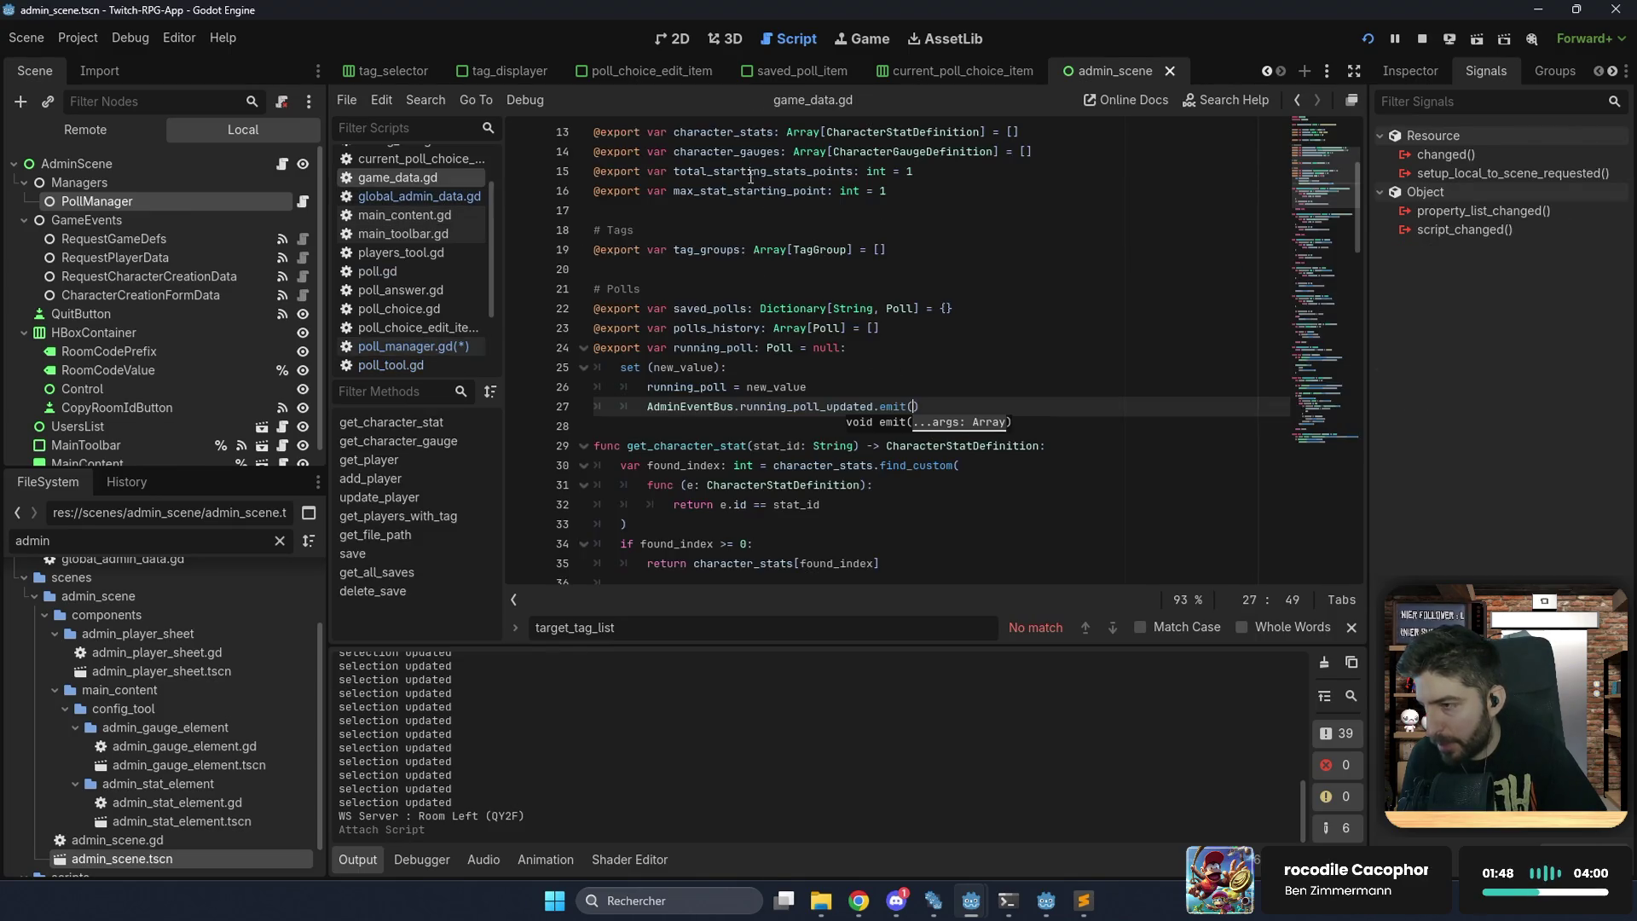
scroll(717, 333, "down", 3)
scroll(717, 334, "down", 9)
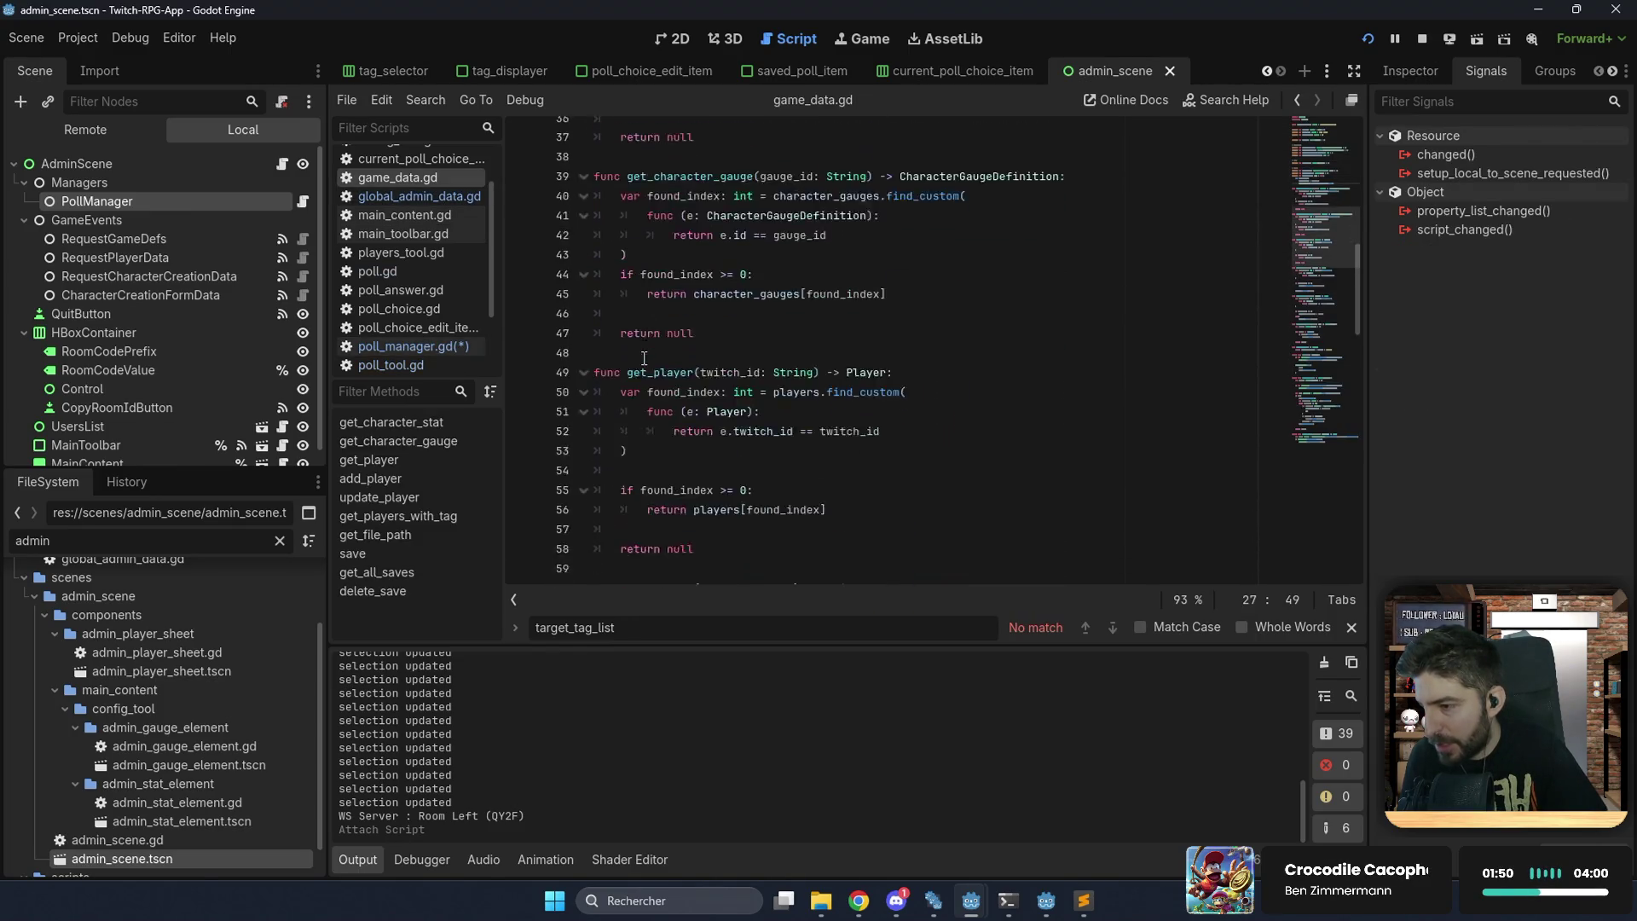
- Below get_player, add func get_players() -> Array[Player]: with a pass body
left_click(713, 314)
left_click(733, 323)
key("Return")
key("Return")
key("Up")
type("func get_p")
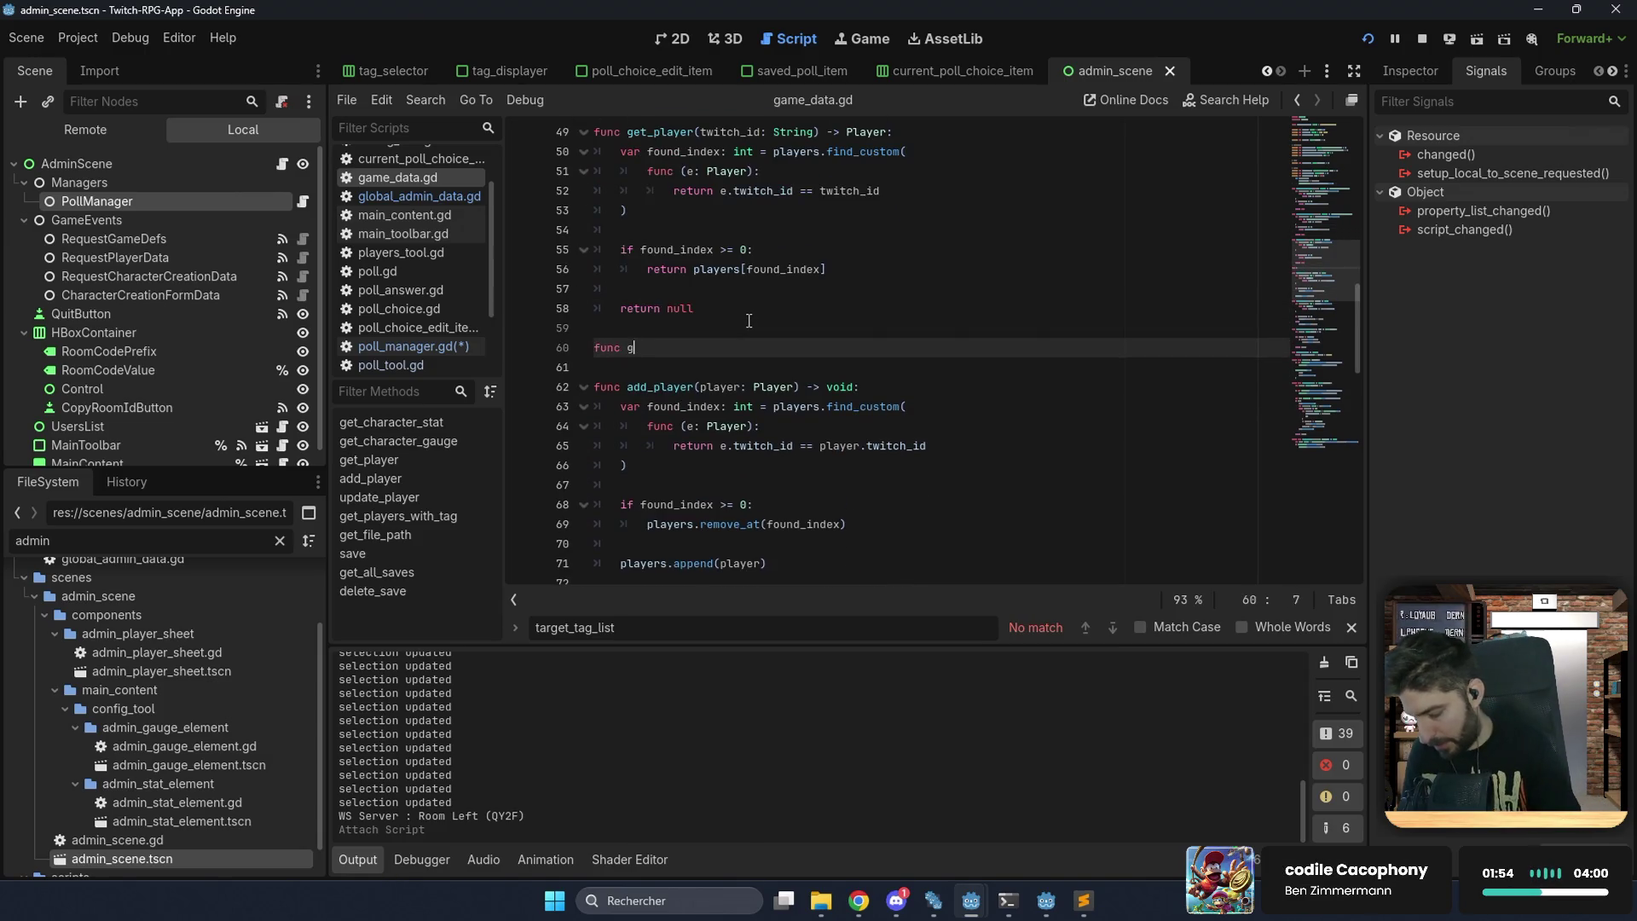
type("layers(")
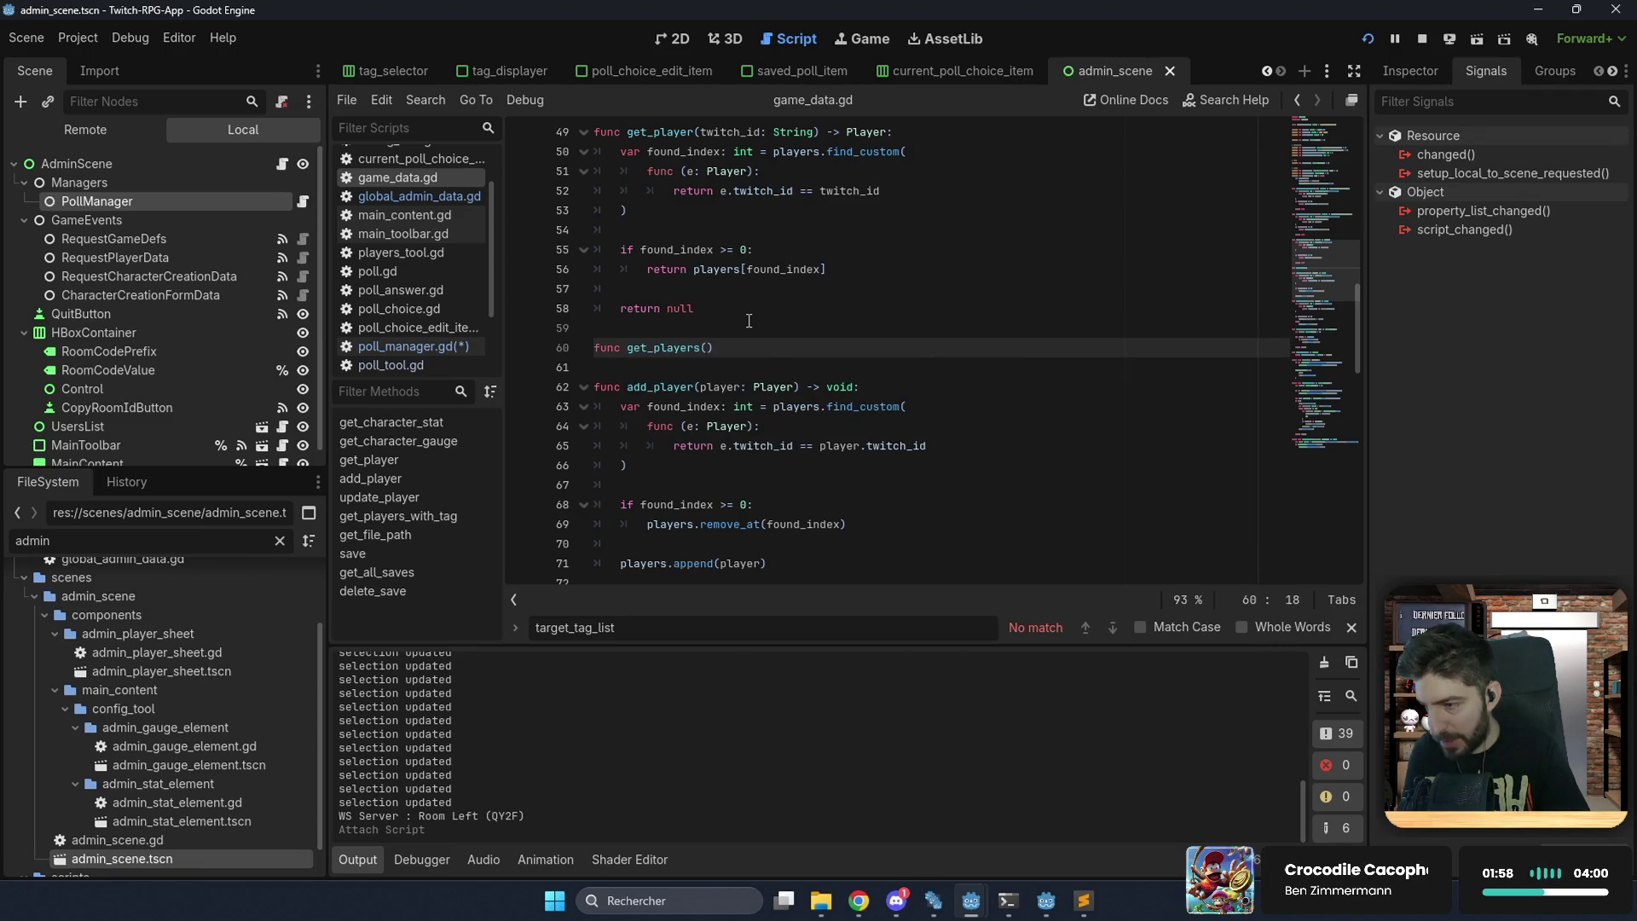
type(") -> Array[Player")
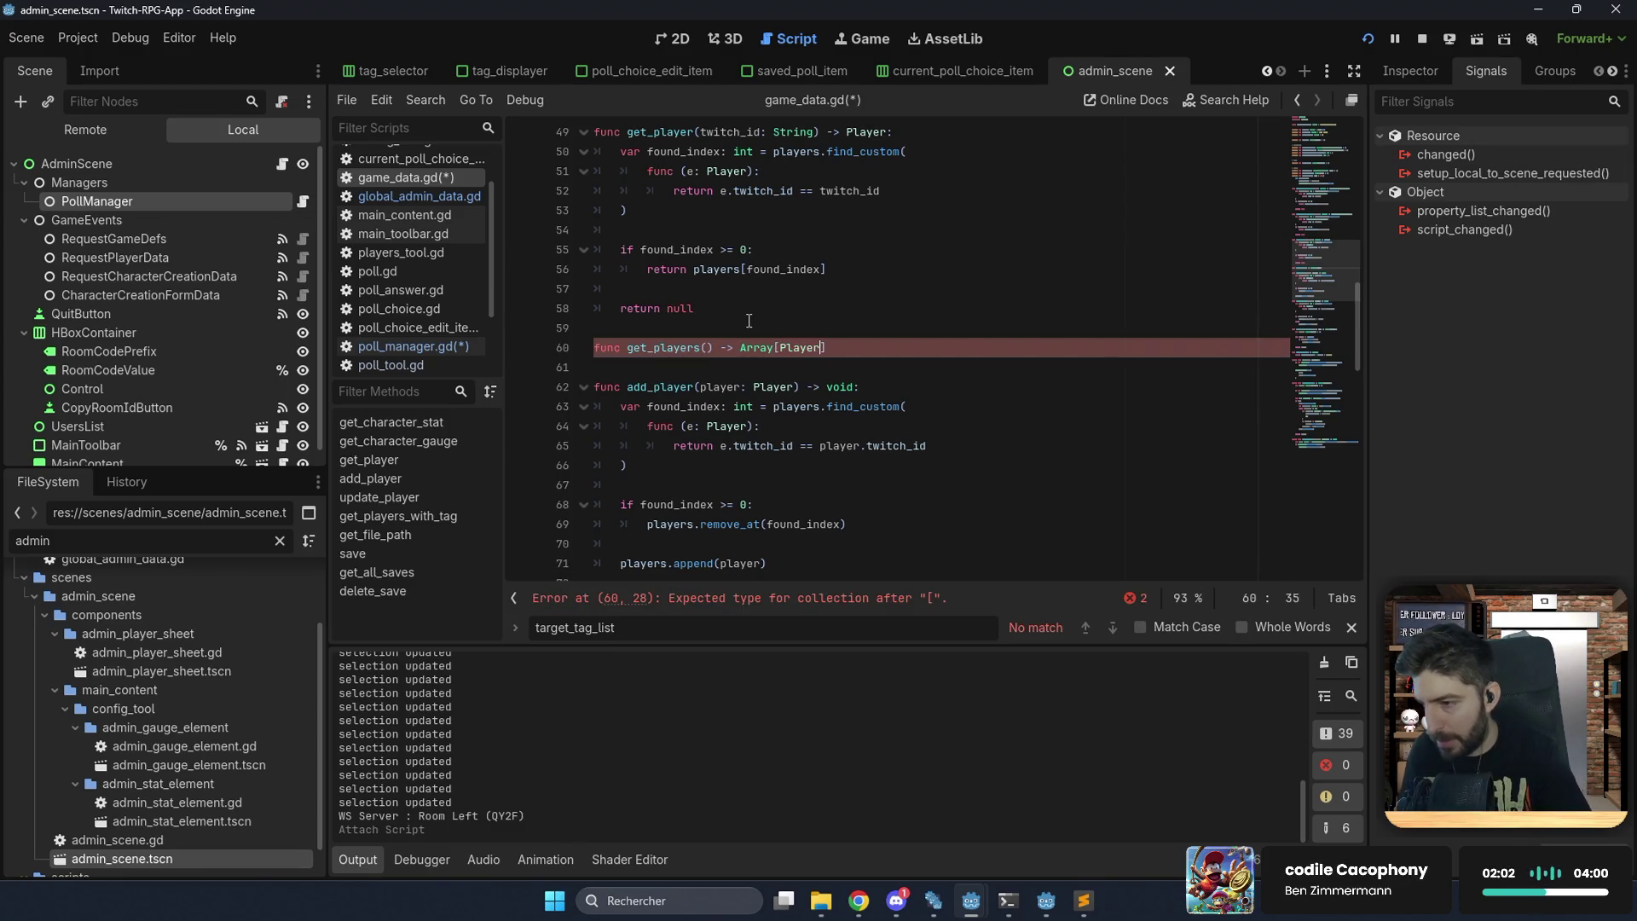
key("Down")
key("BackSpace")
key("Up")
key("End")
type(":")
key("Return")
type("pass")
- Give get_players the parameter only_connected: bool = true
key("Up")
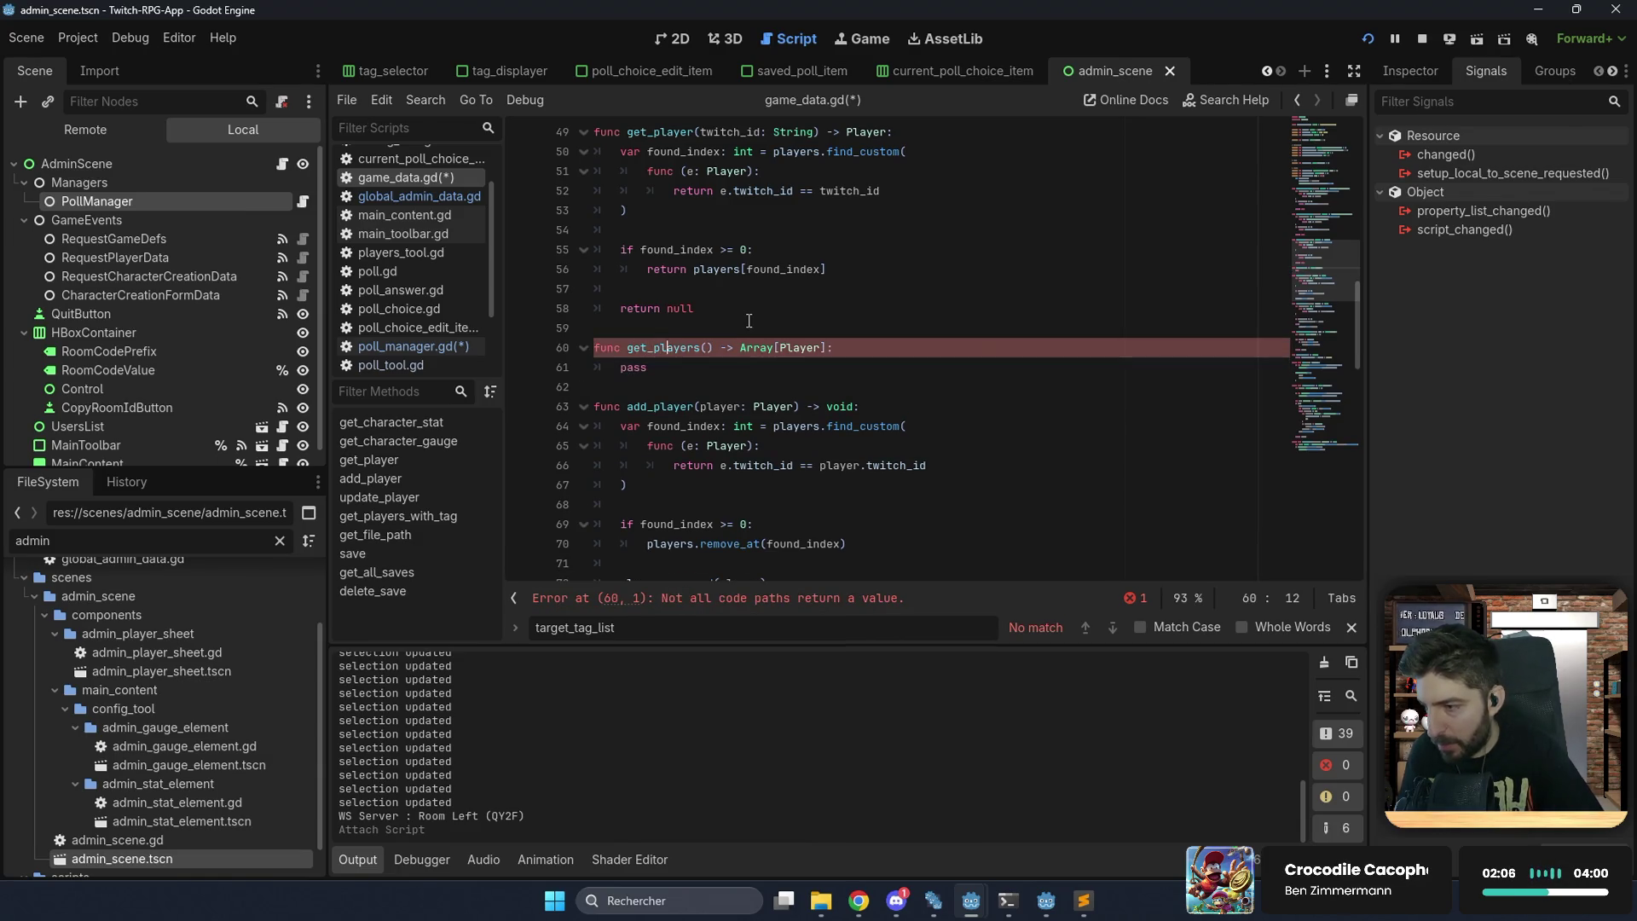
type("only_")
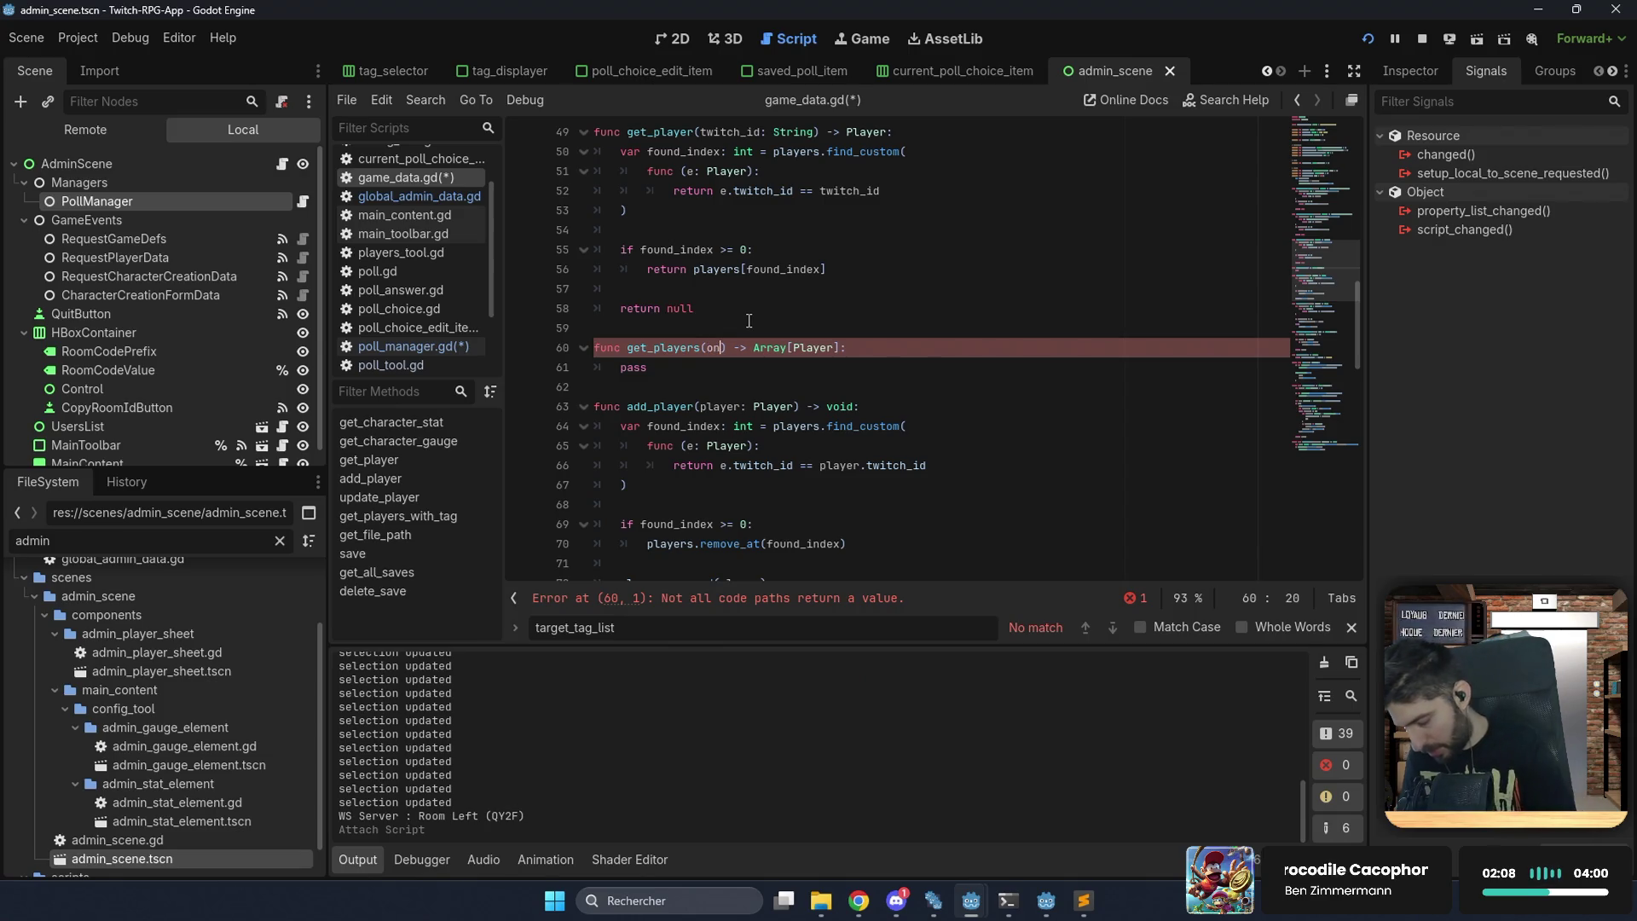
type("connected: bool")
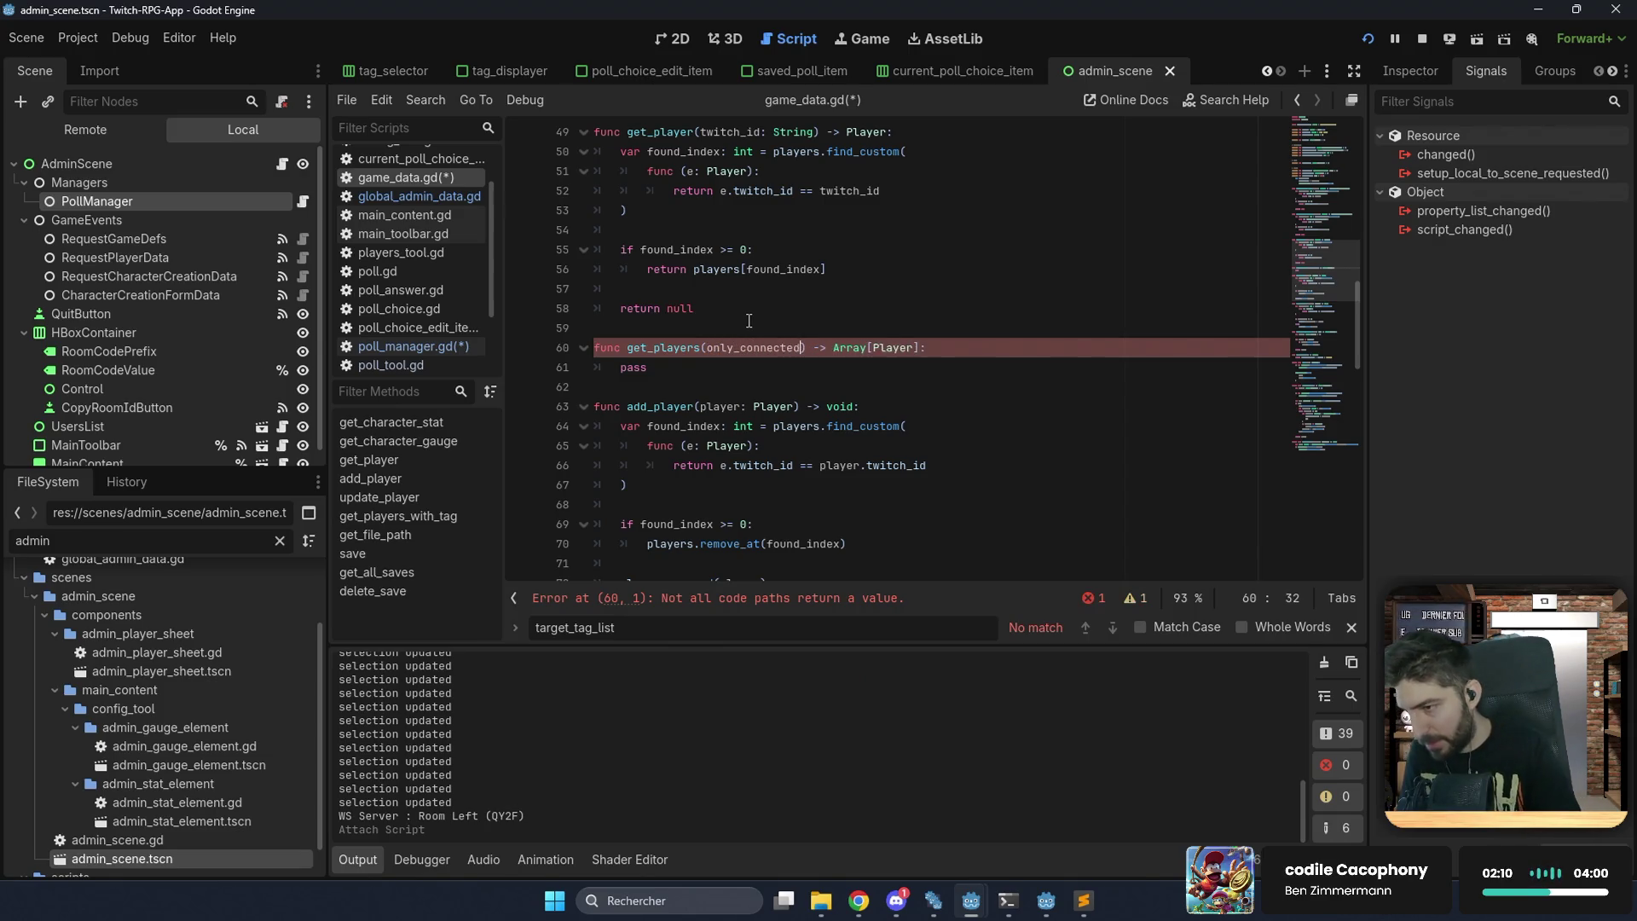
type(" = ")
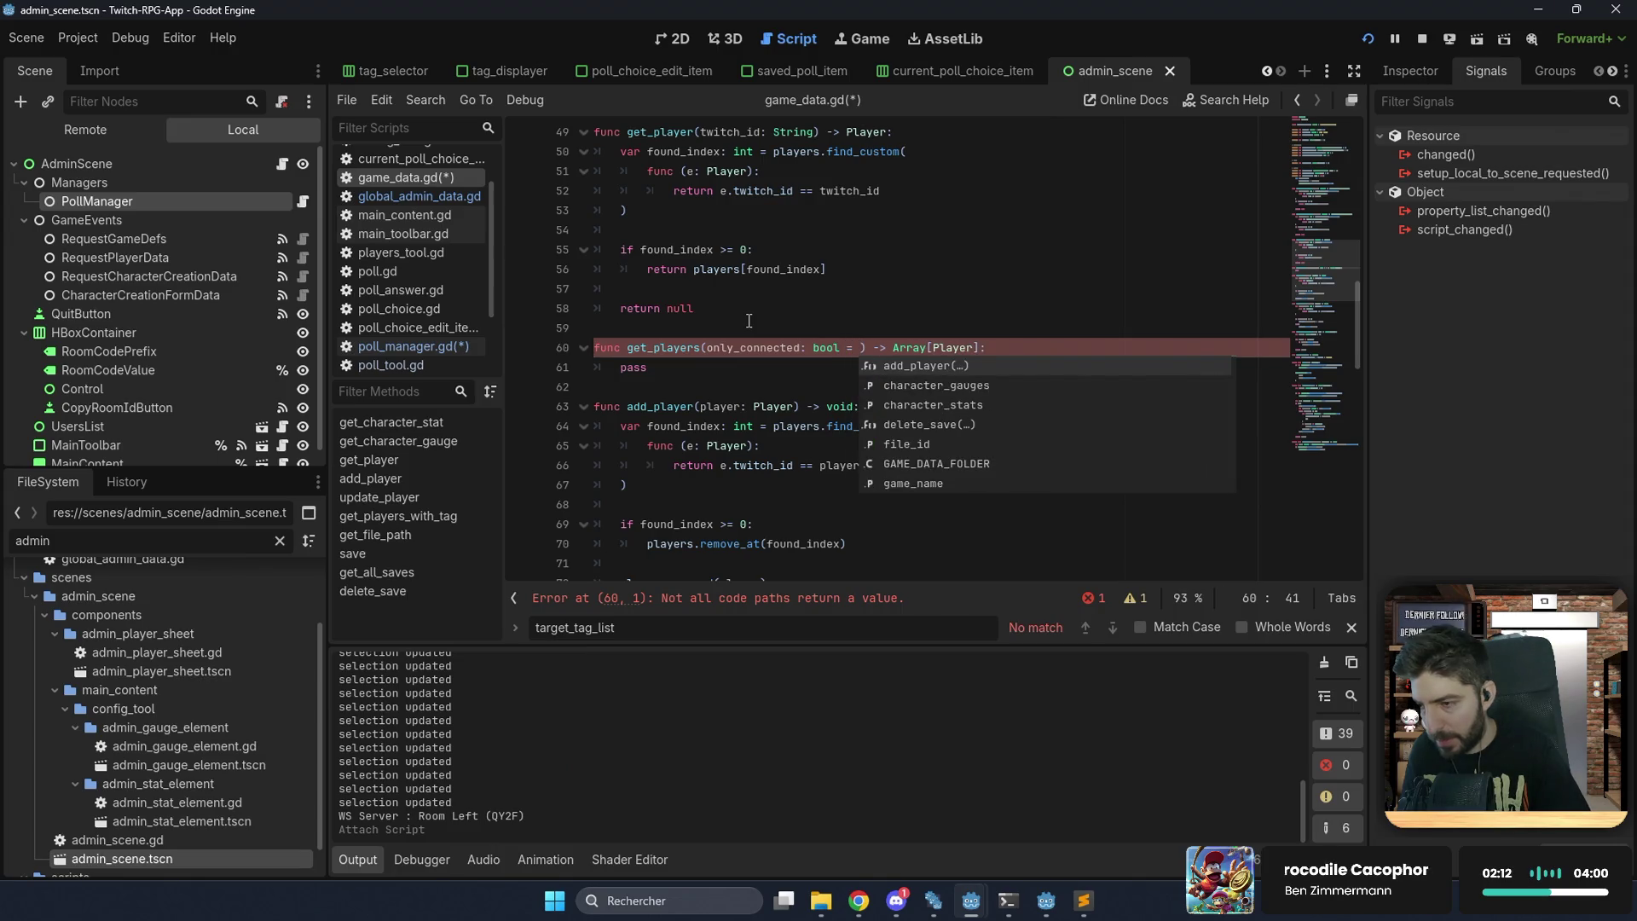
type("true")
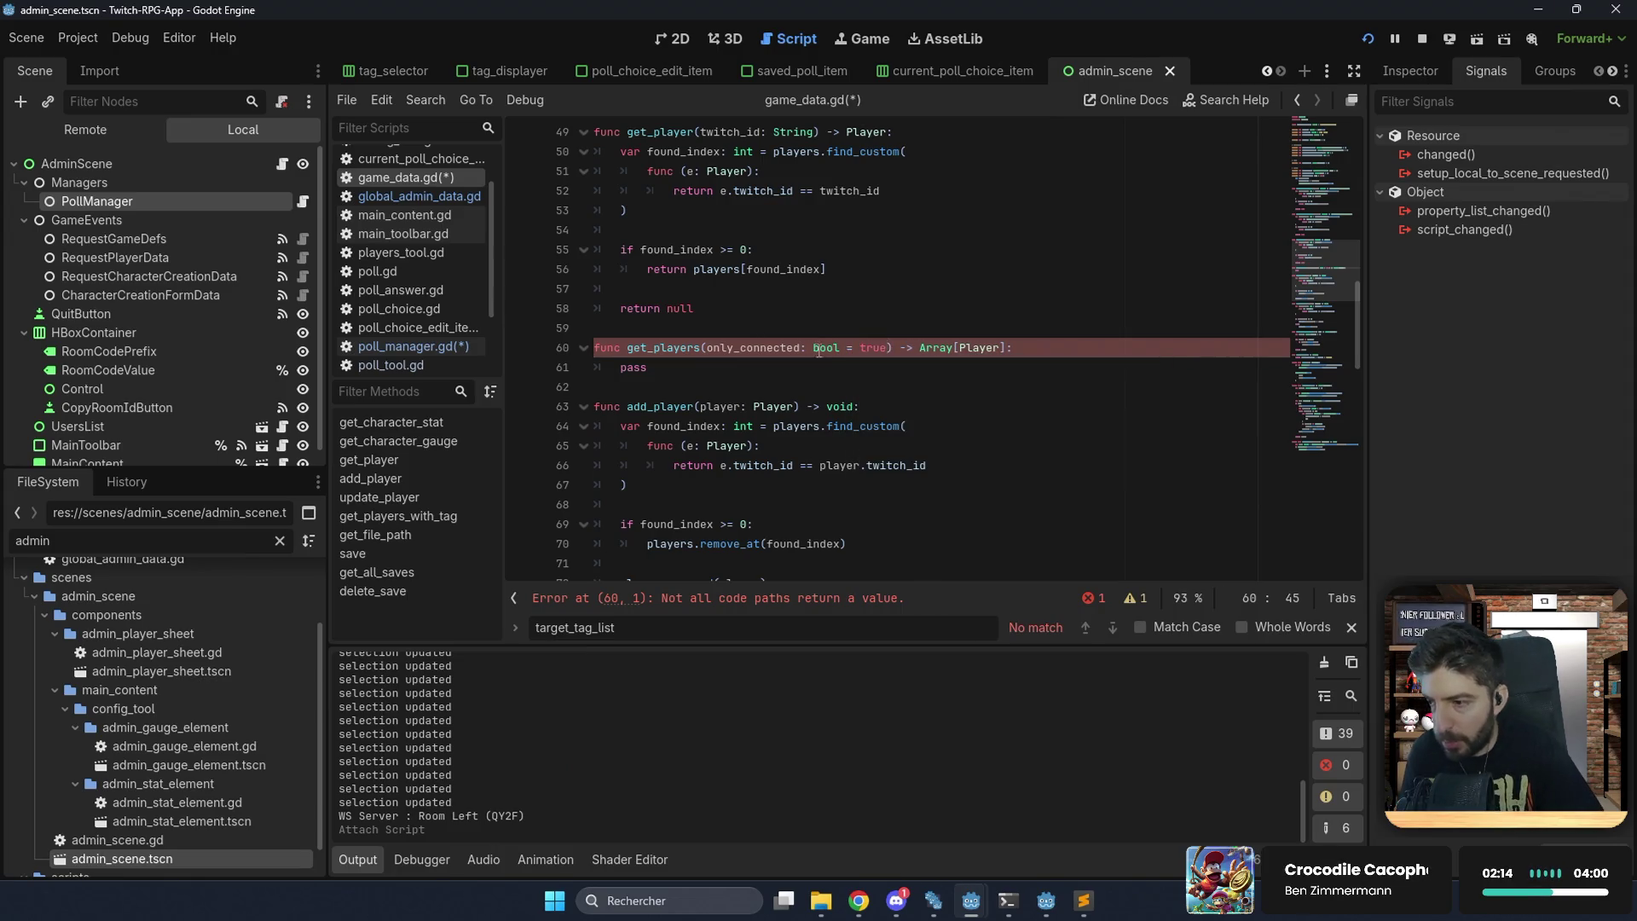
left_click(852, 361)
double_click(739, 348)
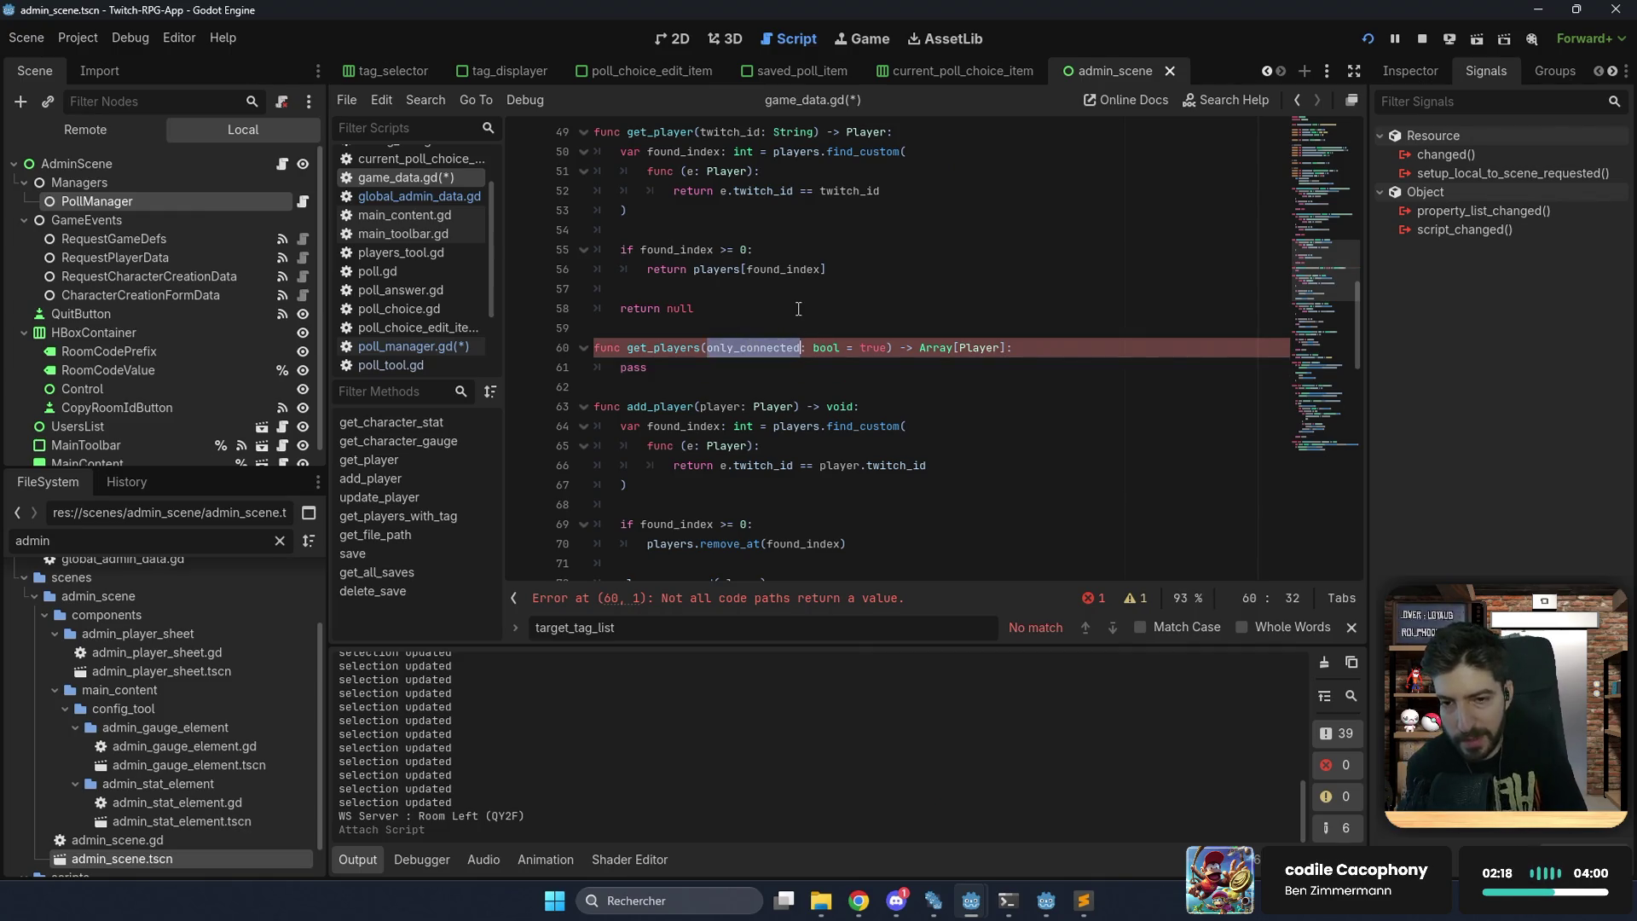
left_click(799, 348)
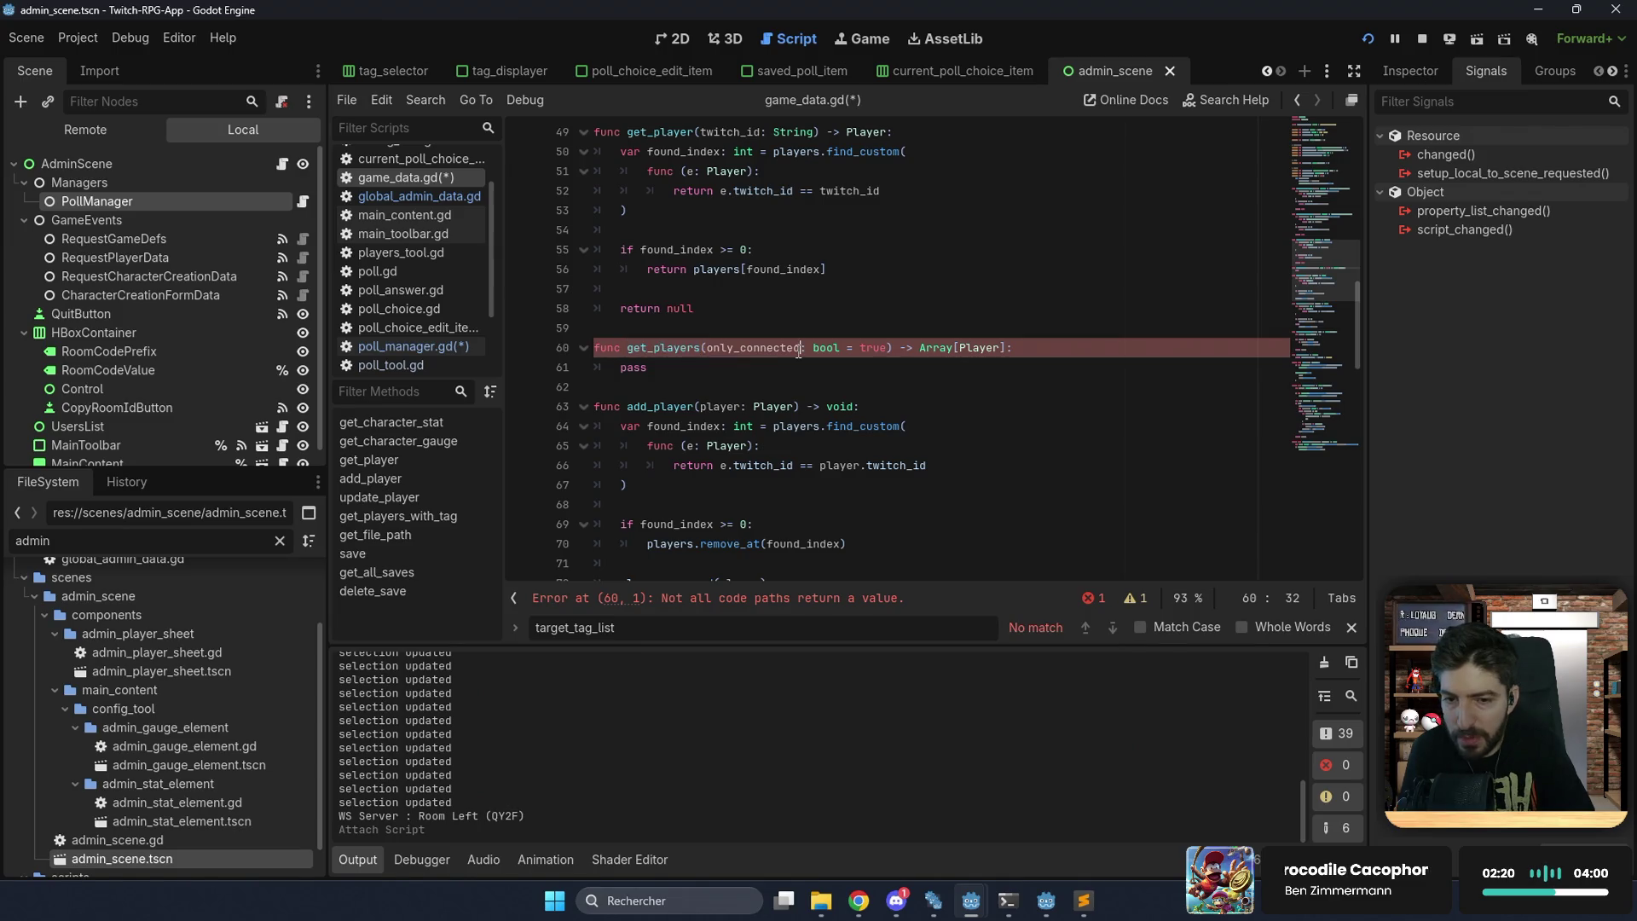
double_click(799, 348)
left_click(796, 367)
- Replace pass with an if only_connected: condition followed by return players
key("BackSpace")
key("BackSpace")
key("BackSpace")
type("if o")
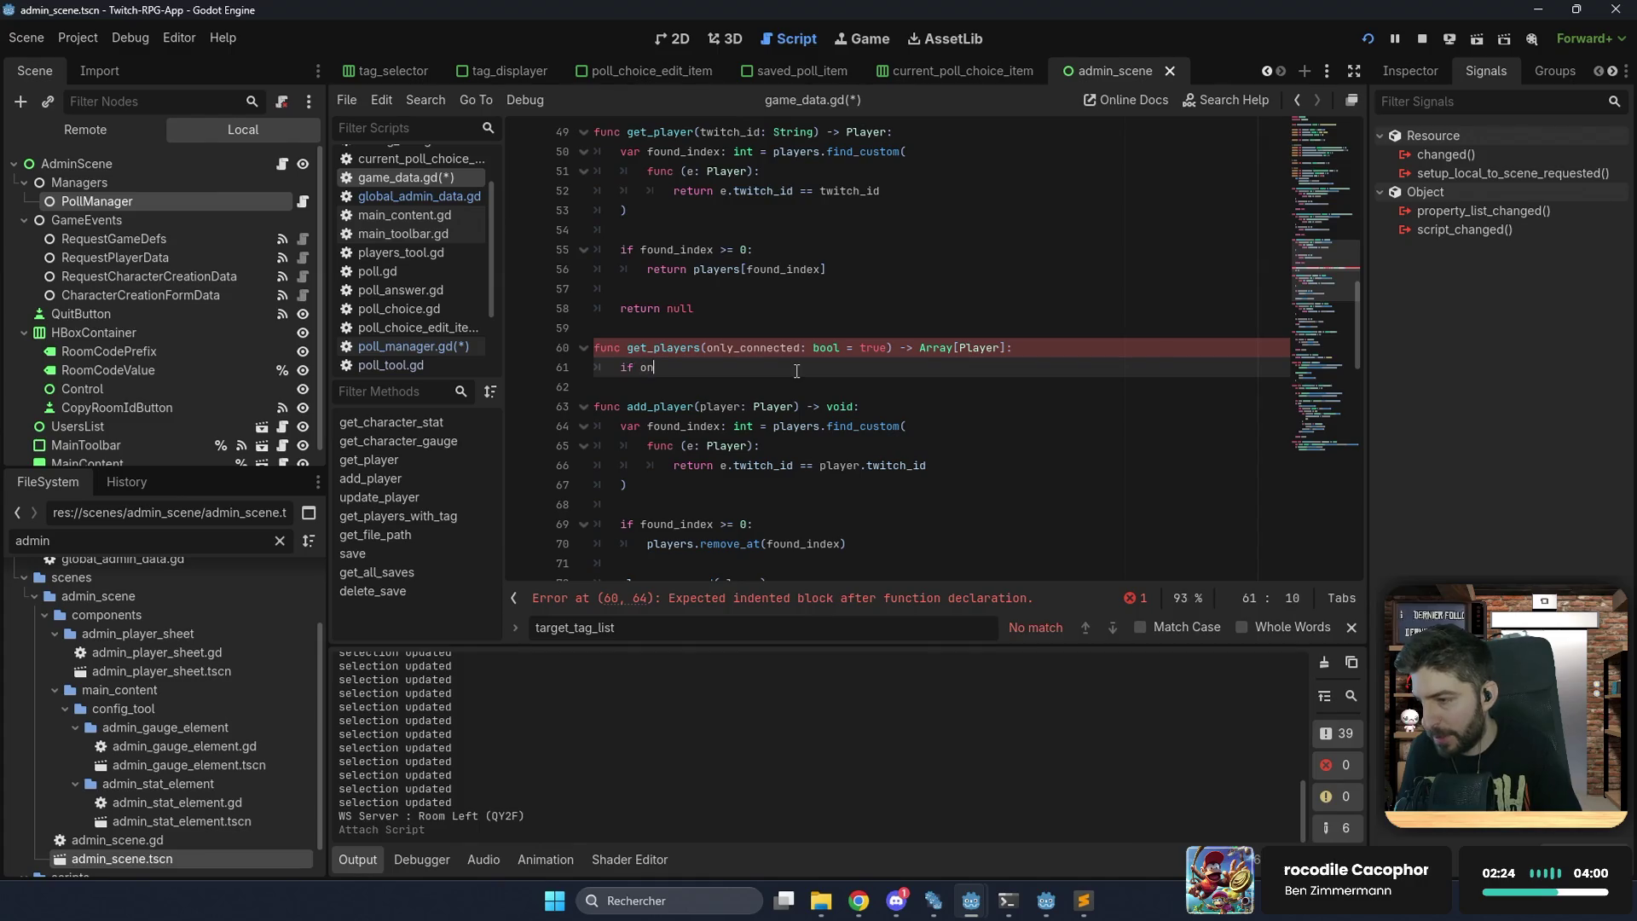
type("n")
key("Return")
key("Return")
type("retr")
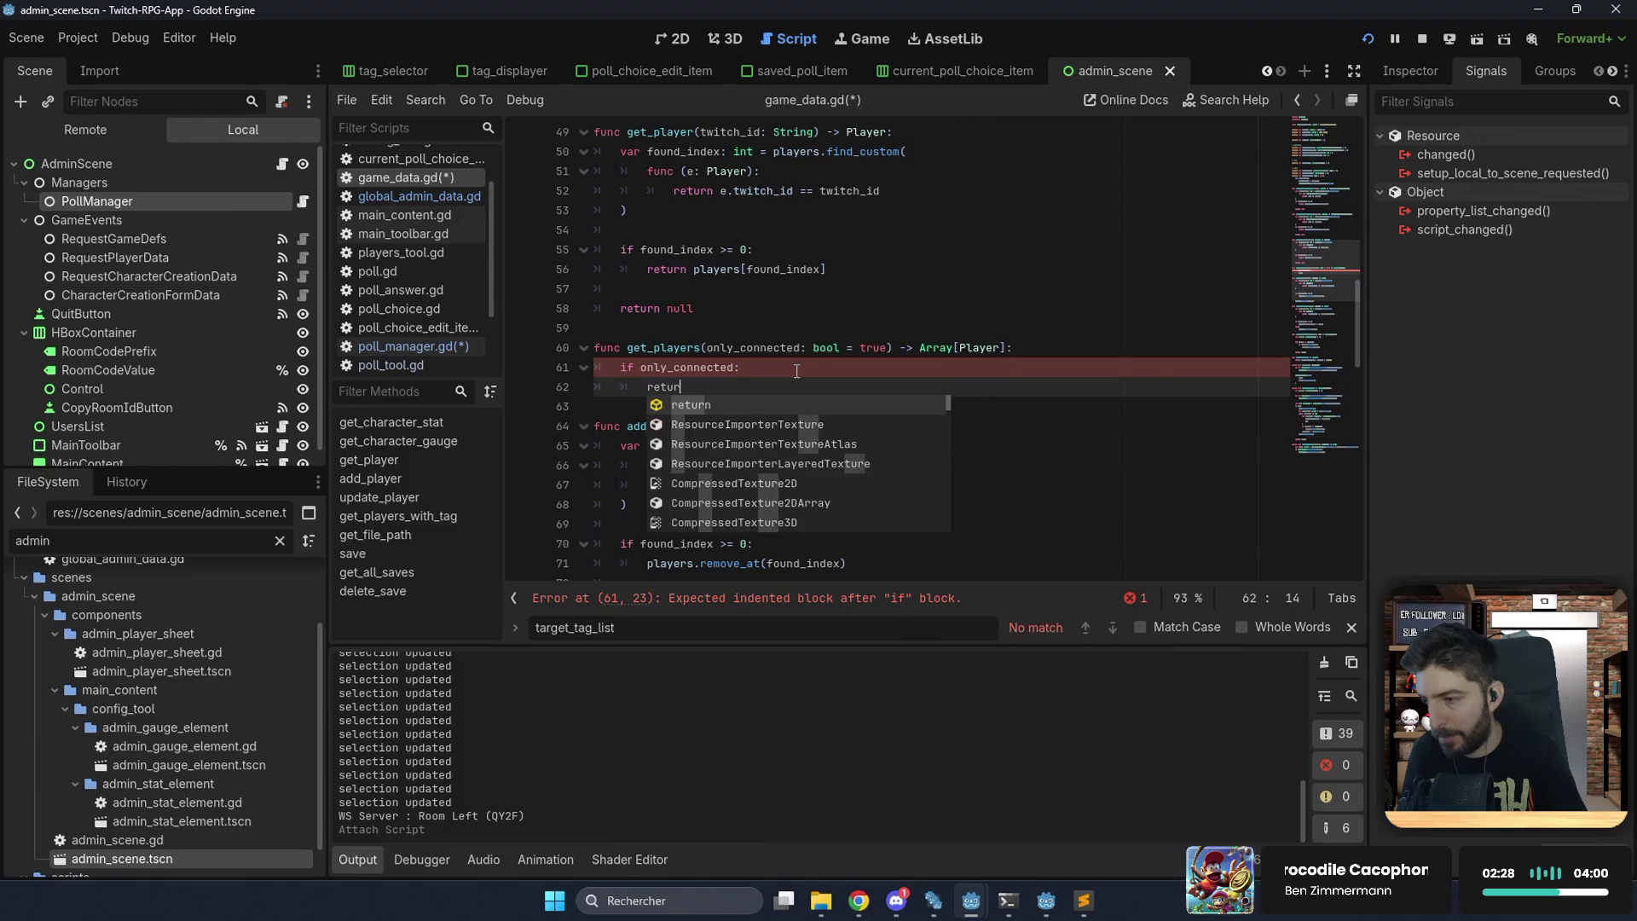
key("Return")
type("pl")
key("Return")
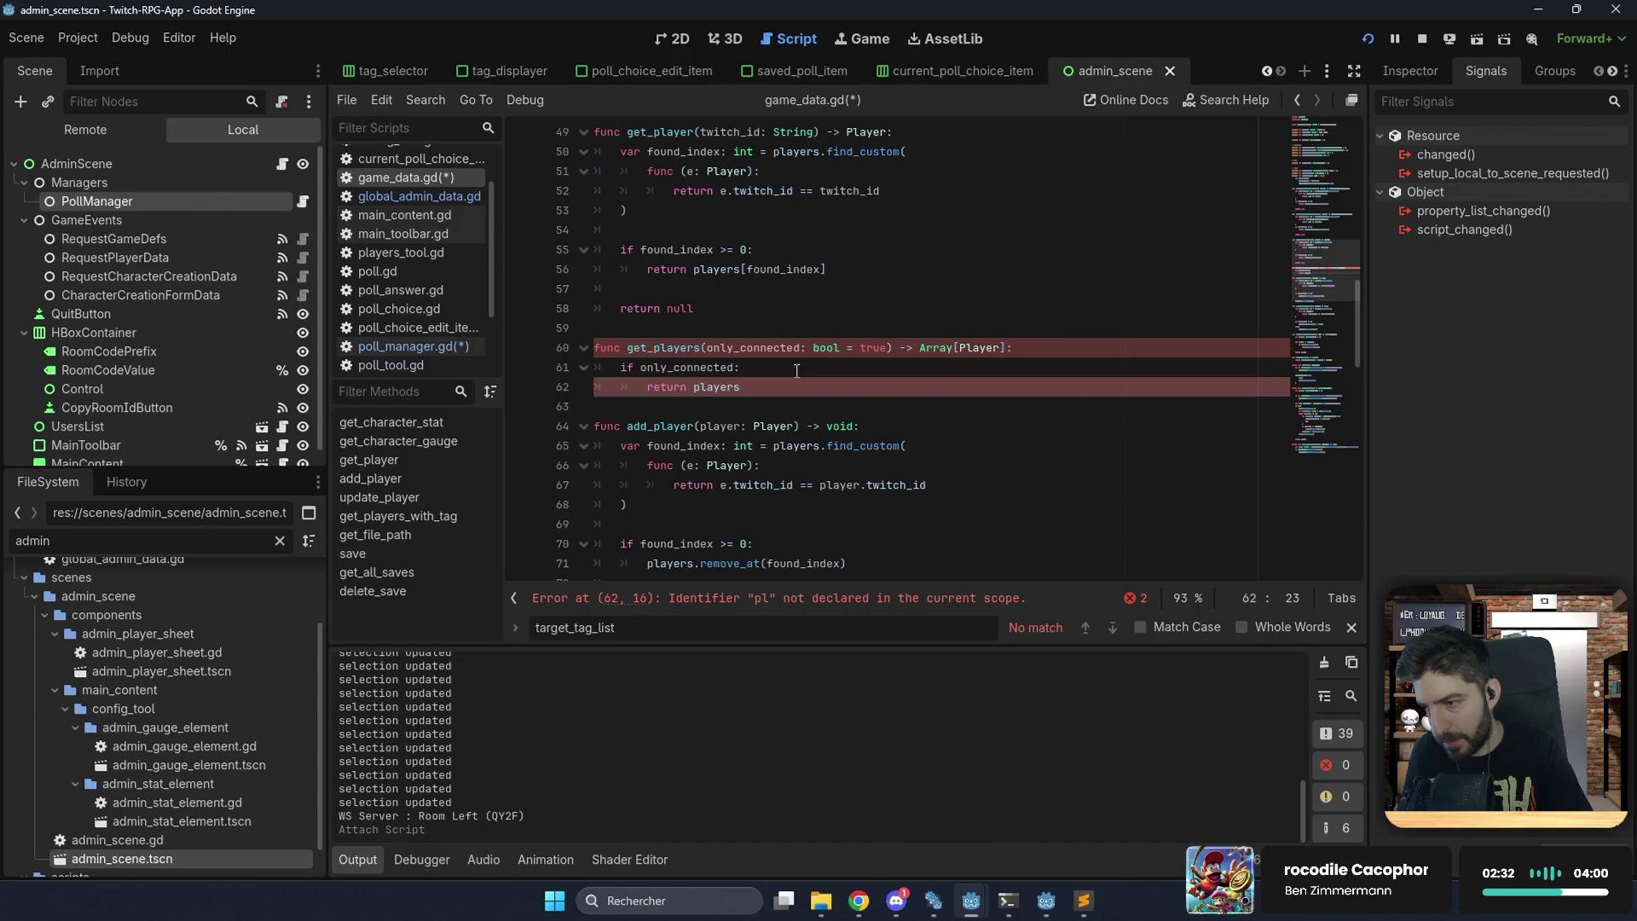
- Put pass under the if only_connected branch and make return players the else branch
left_click(797, 371)
key("Return")
type("pass")
key("Return")
type("lse:")
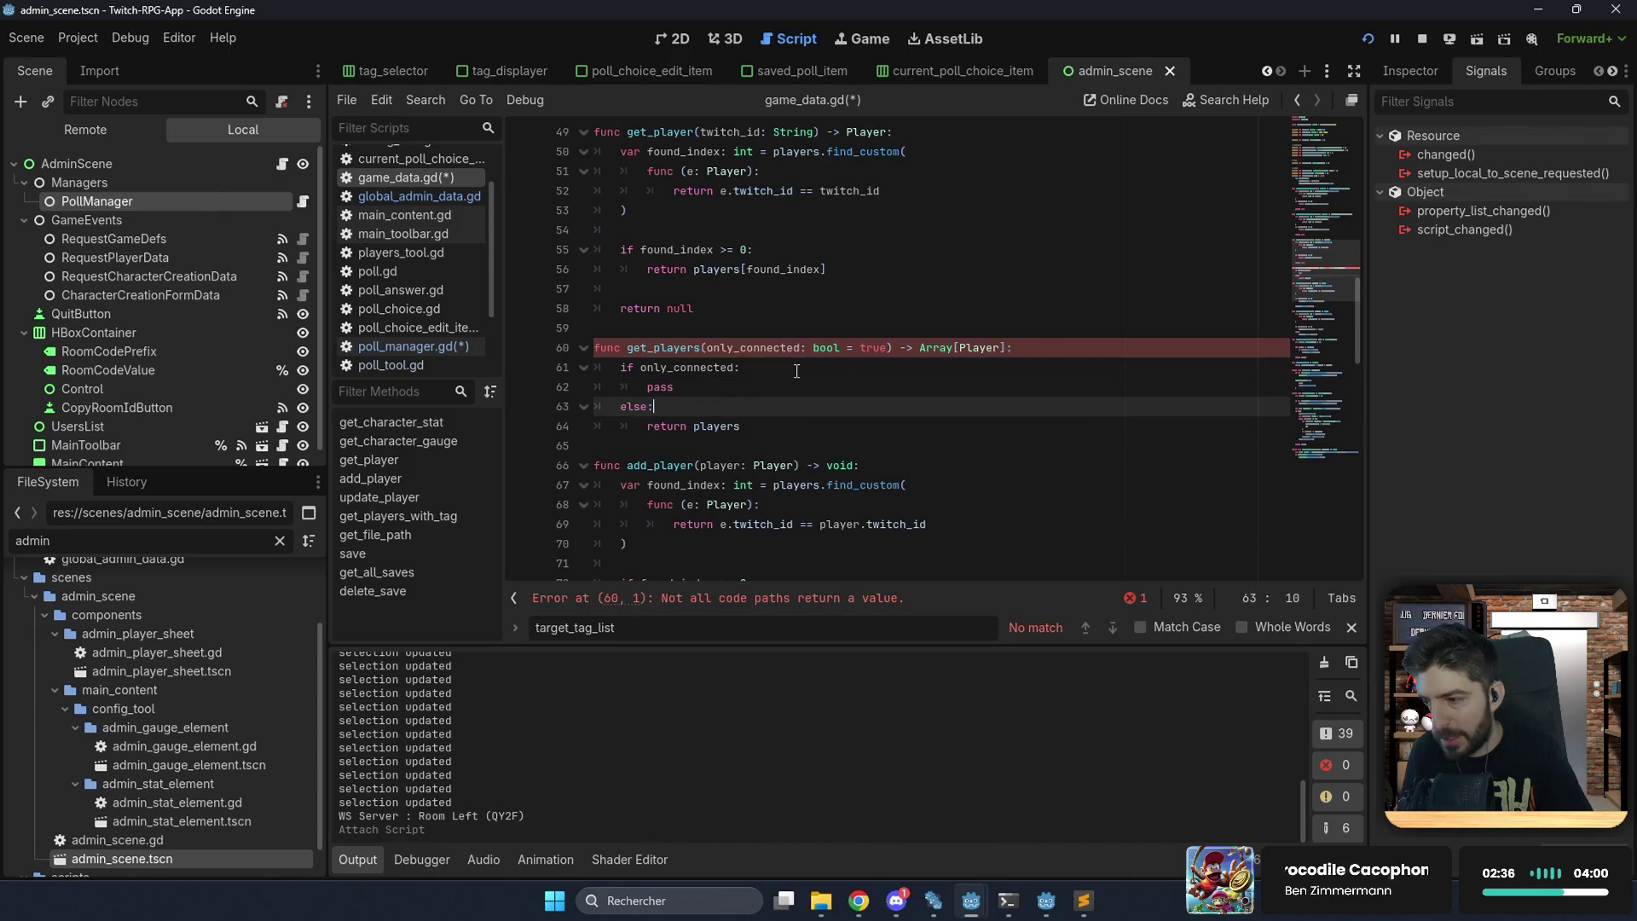
double_click(662, 383)
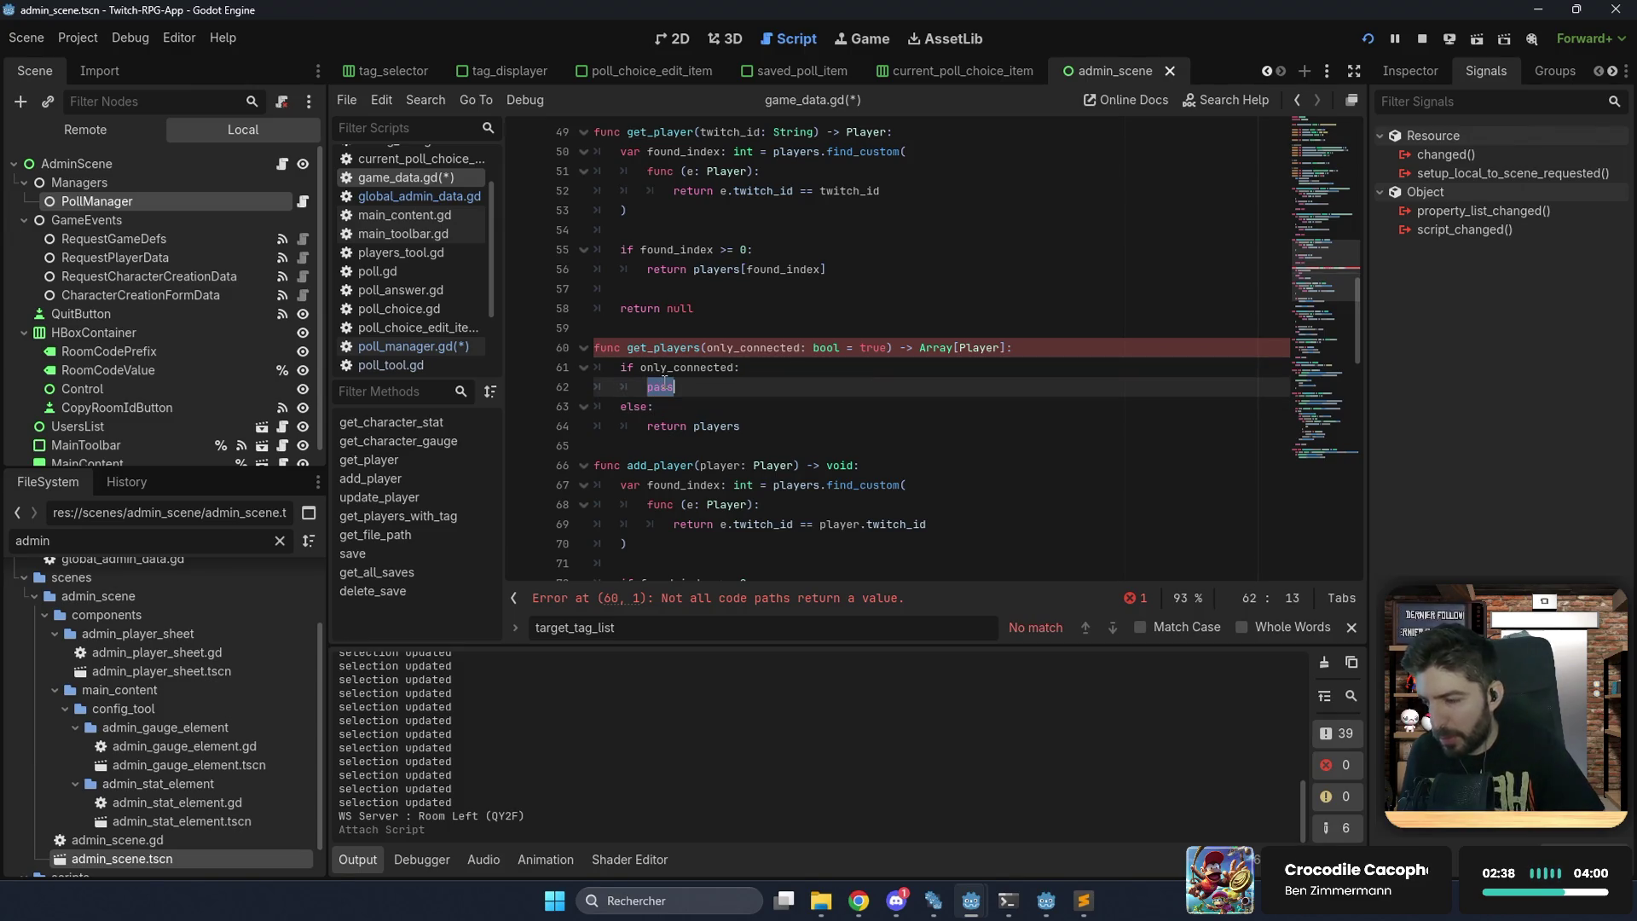
mouse_move(1342, 259)
left_mouse_down()
mouse_move(1333, 140)
mouse_move(1327, 227)
left_mouse_up()
scroll(742, 443, "down", 2)
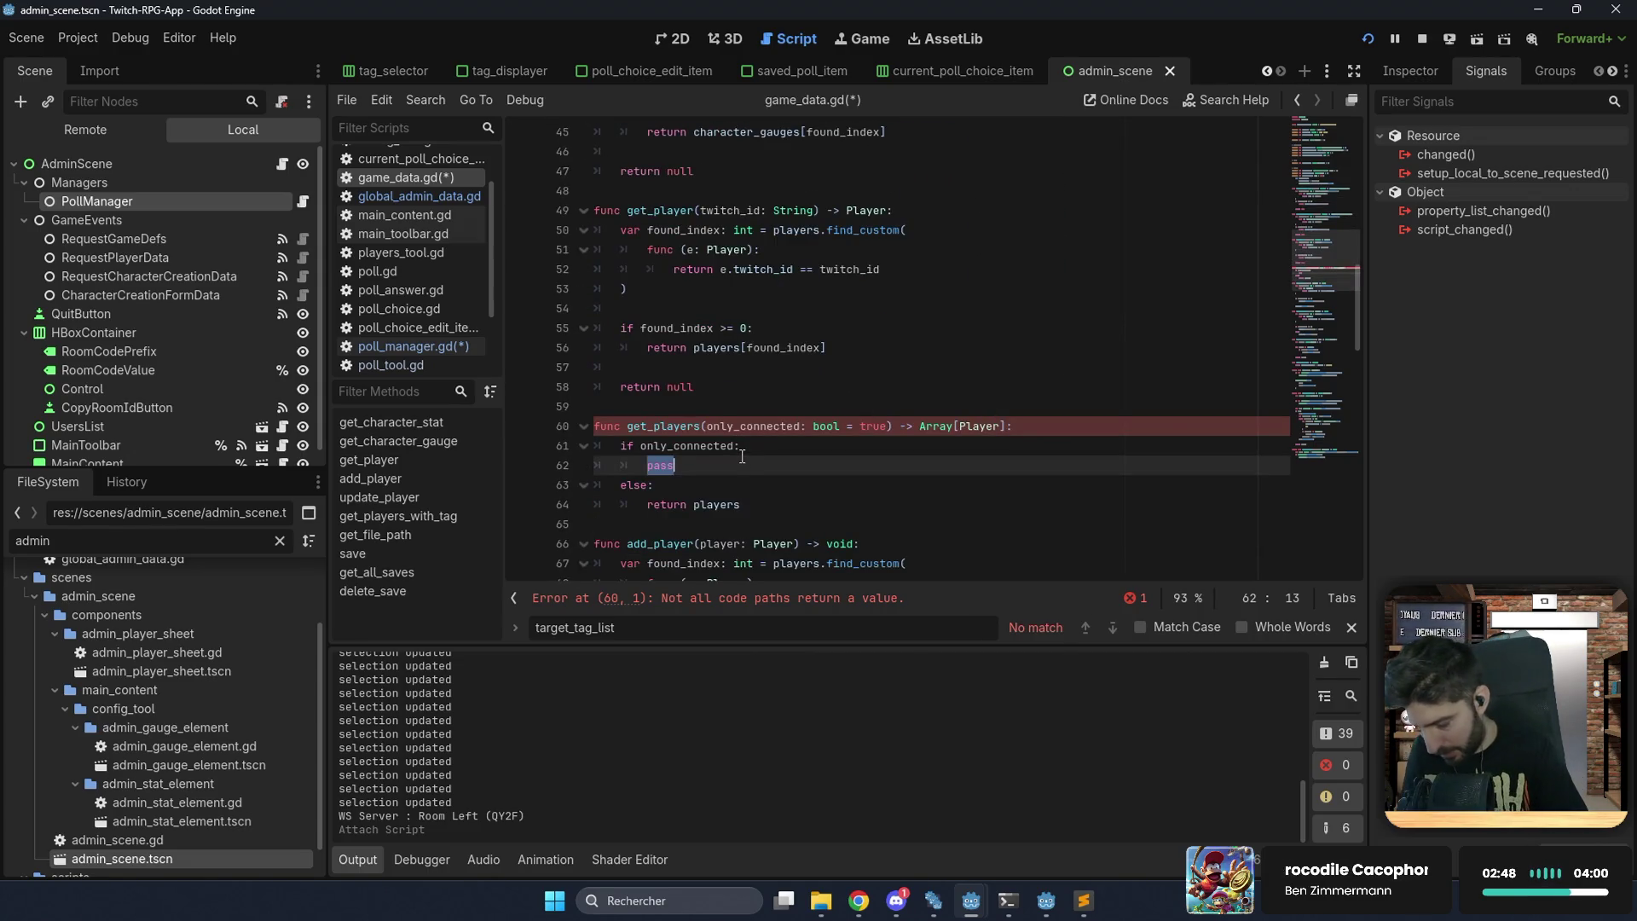
- Declare var connected_users: Array[RGS_User], with a RemoteGameServer.room_users line above it
type("var")
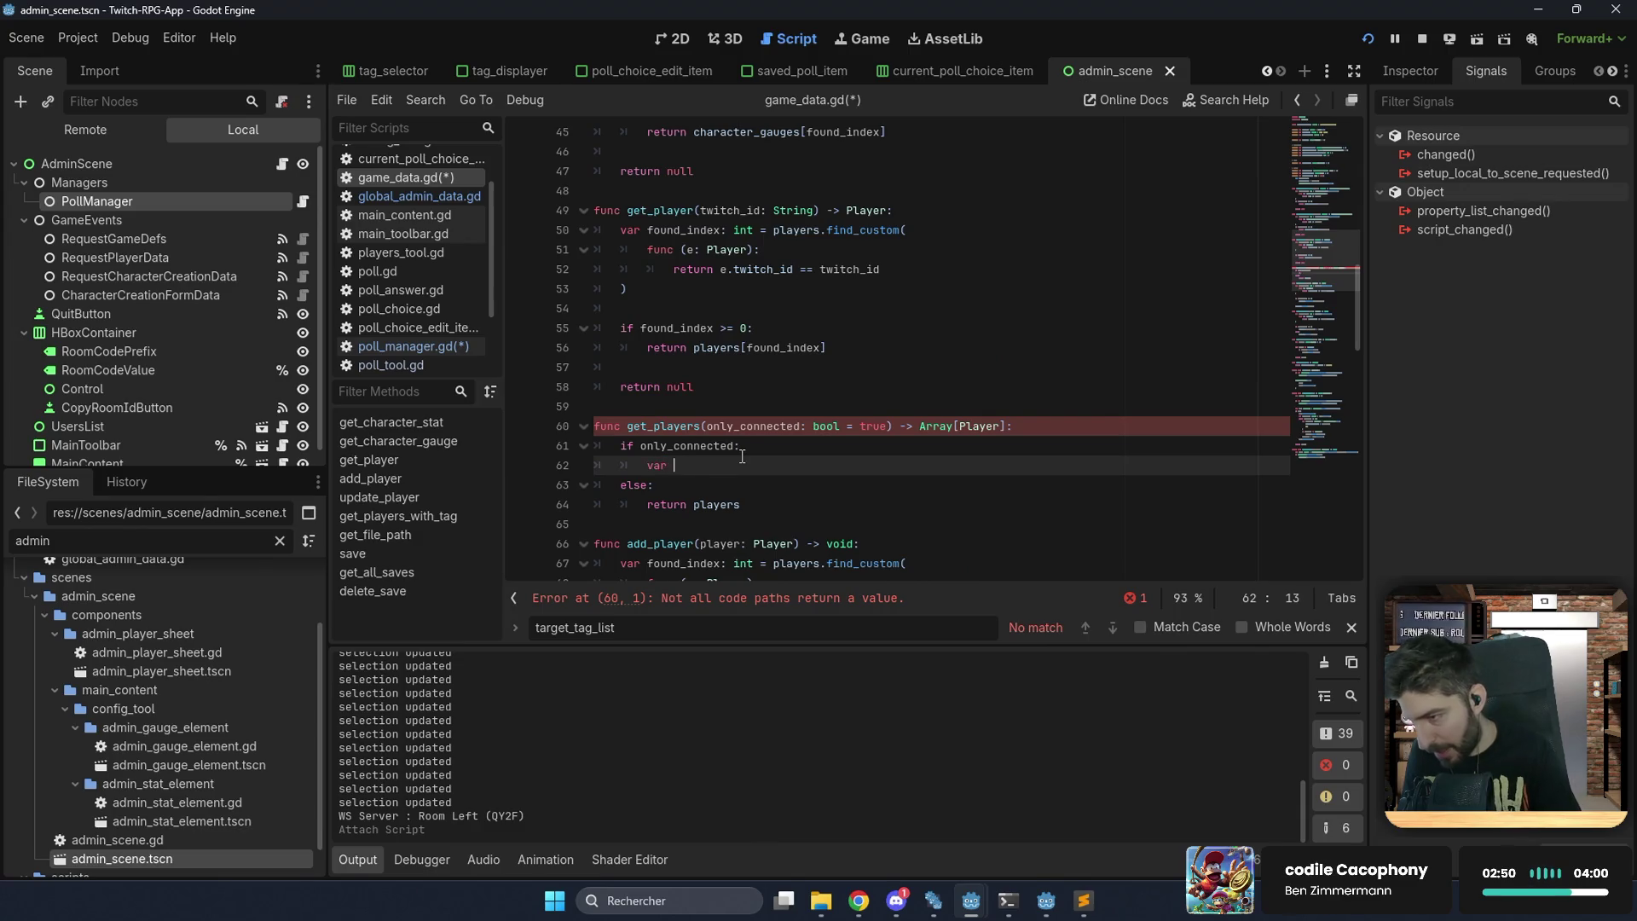
type("connecter")
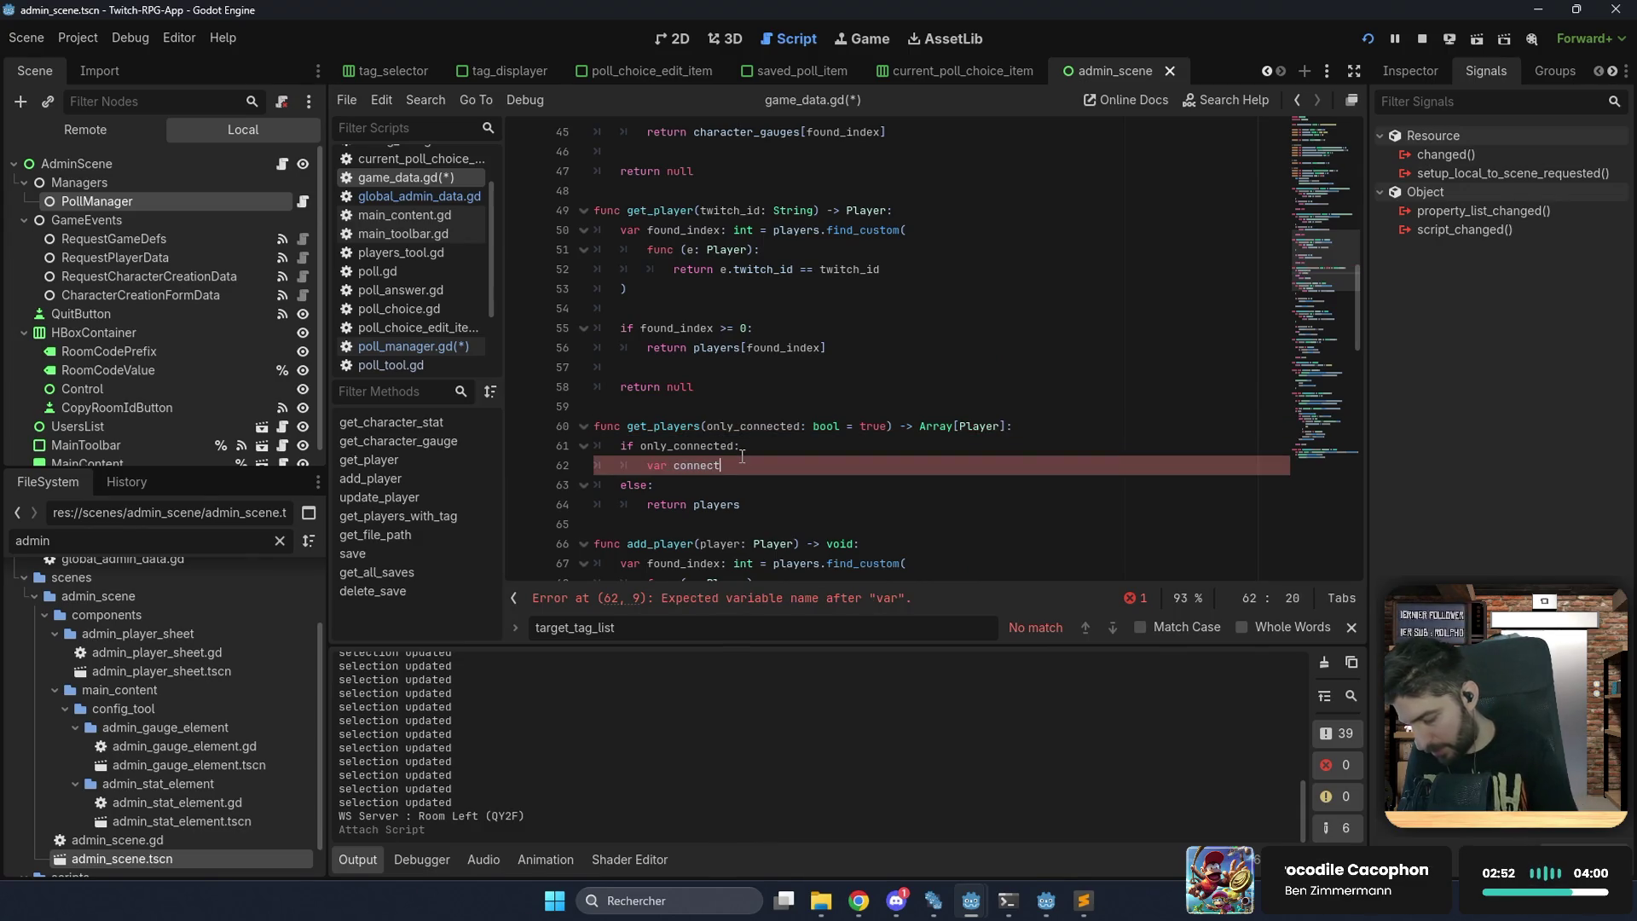
type("users: Array[")
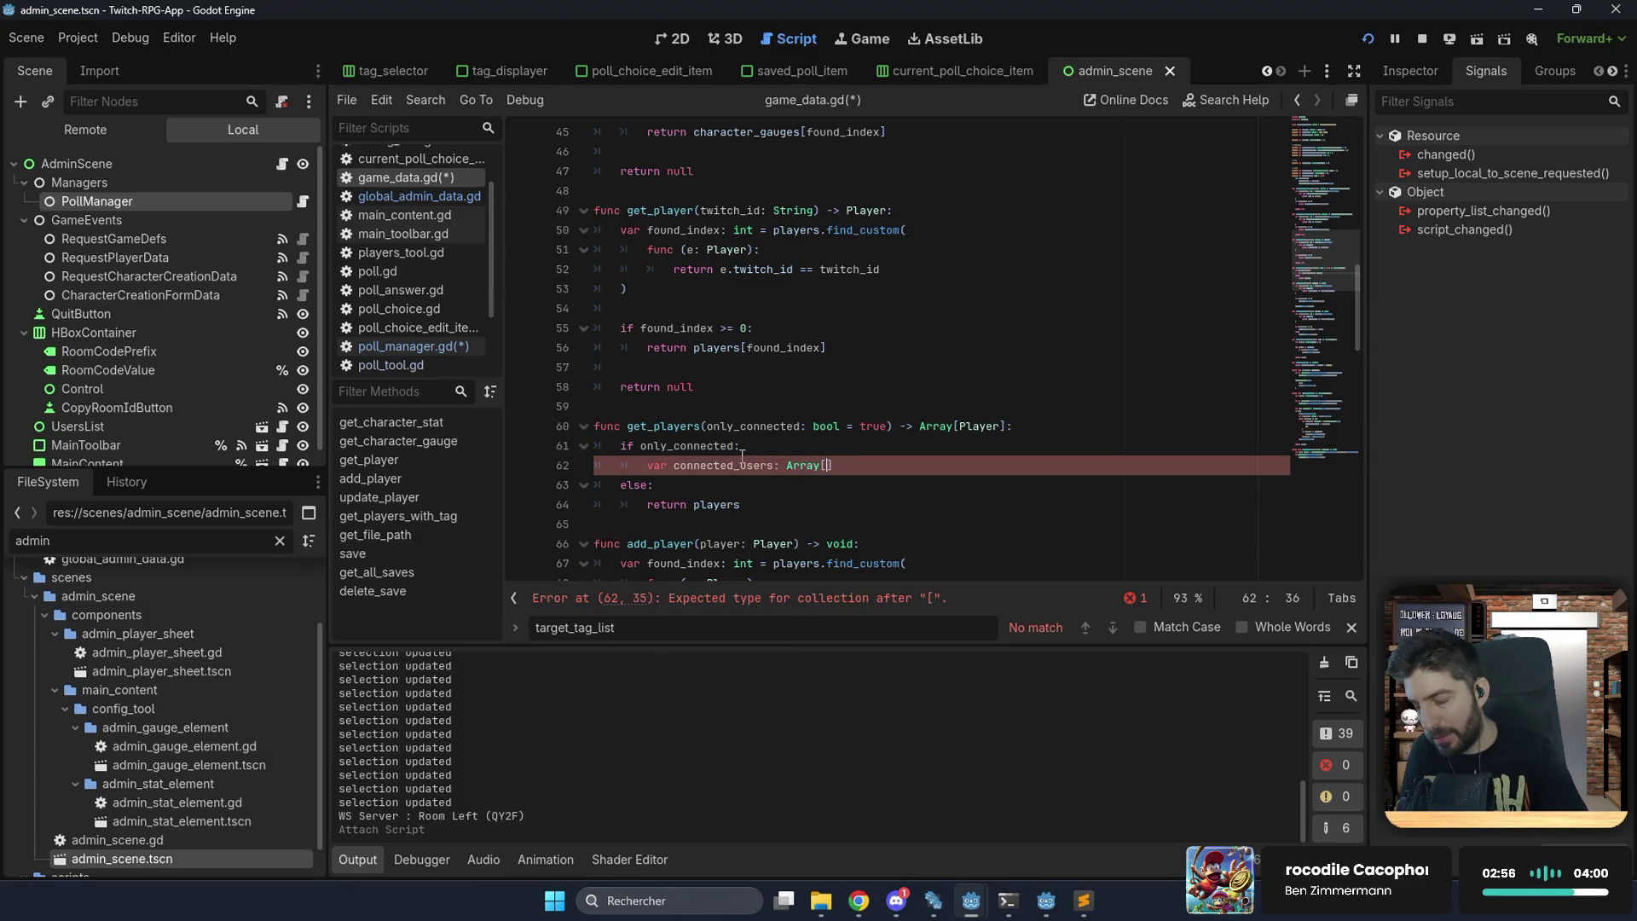
type("C")
key("BackSpace")
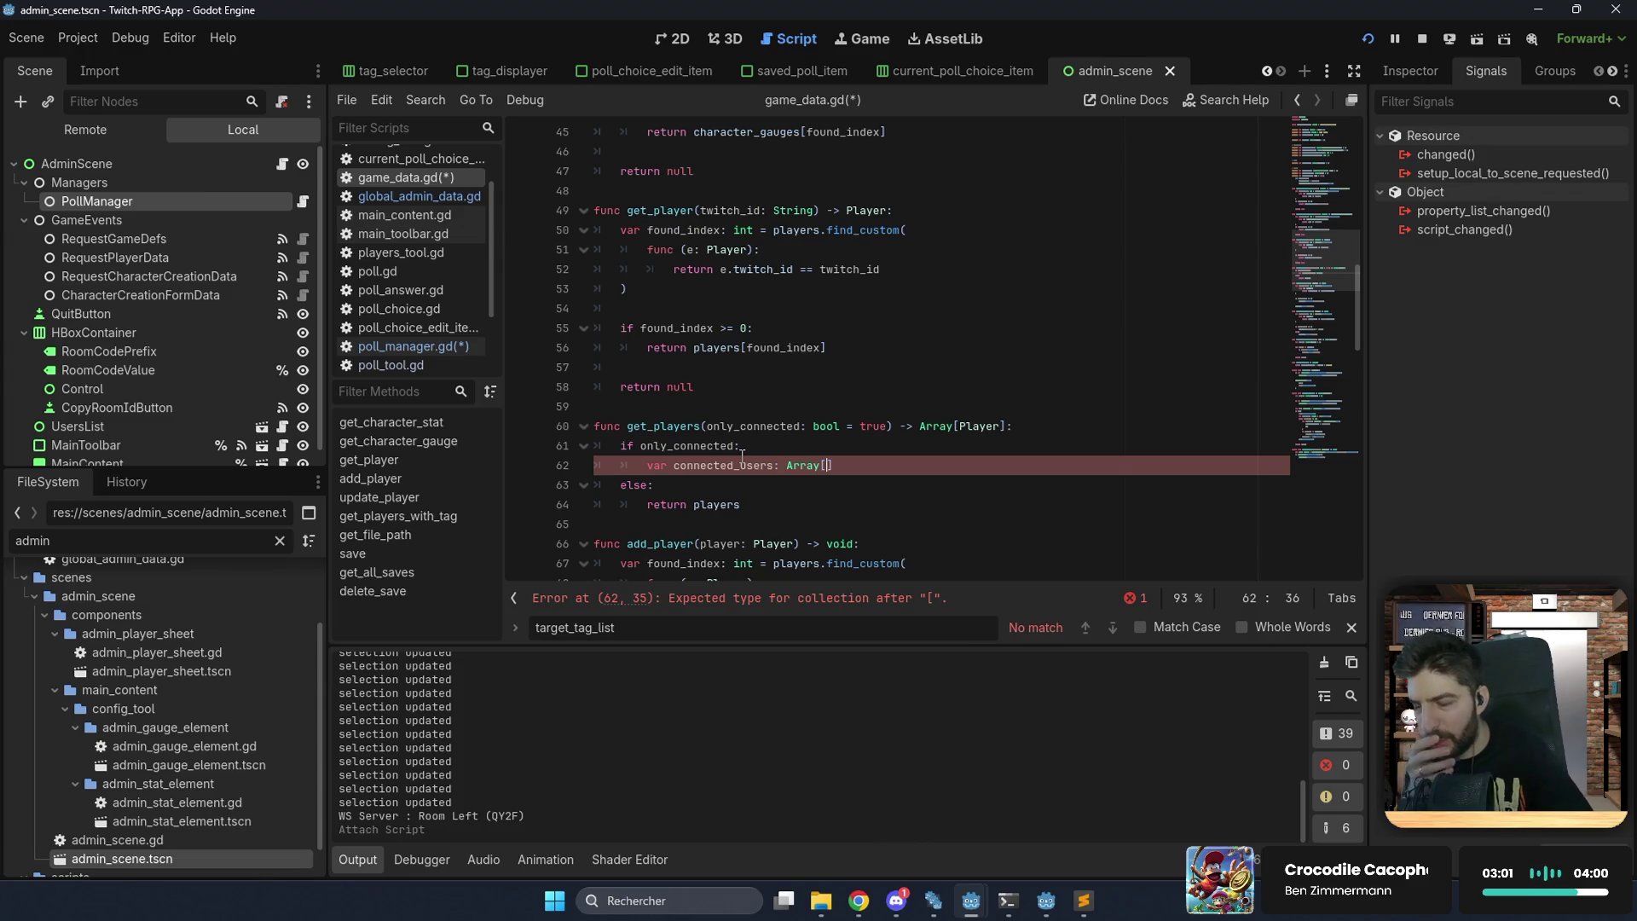
key("ctrl+shift+Return")
type("Remo")
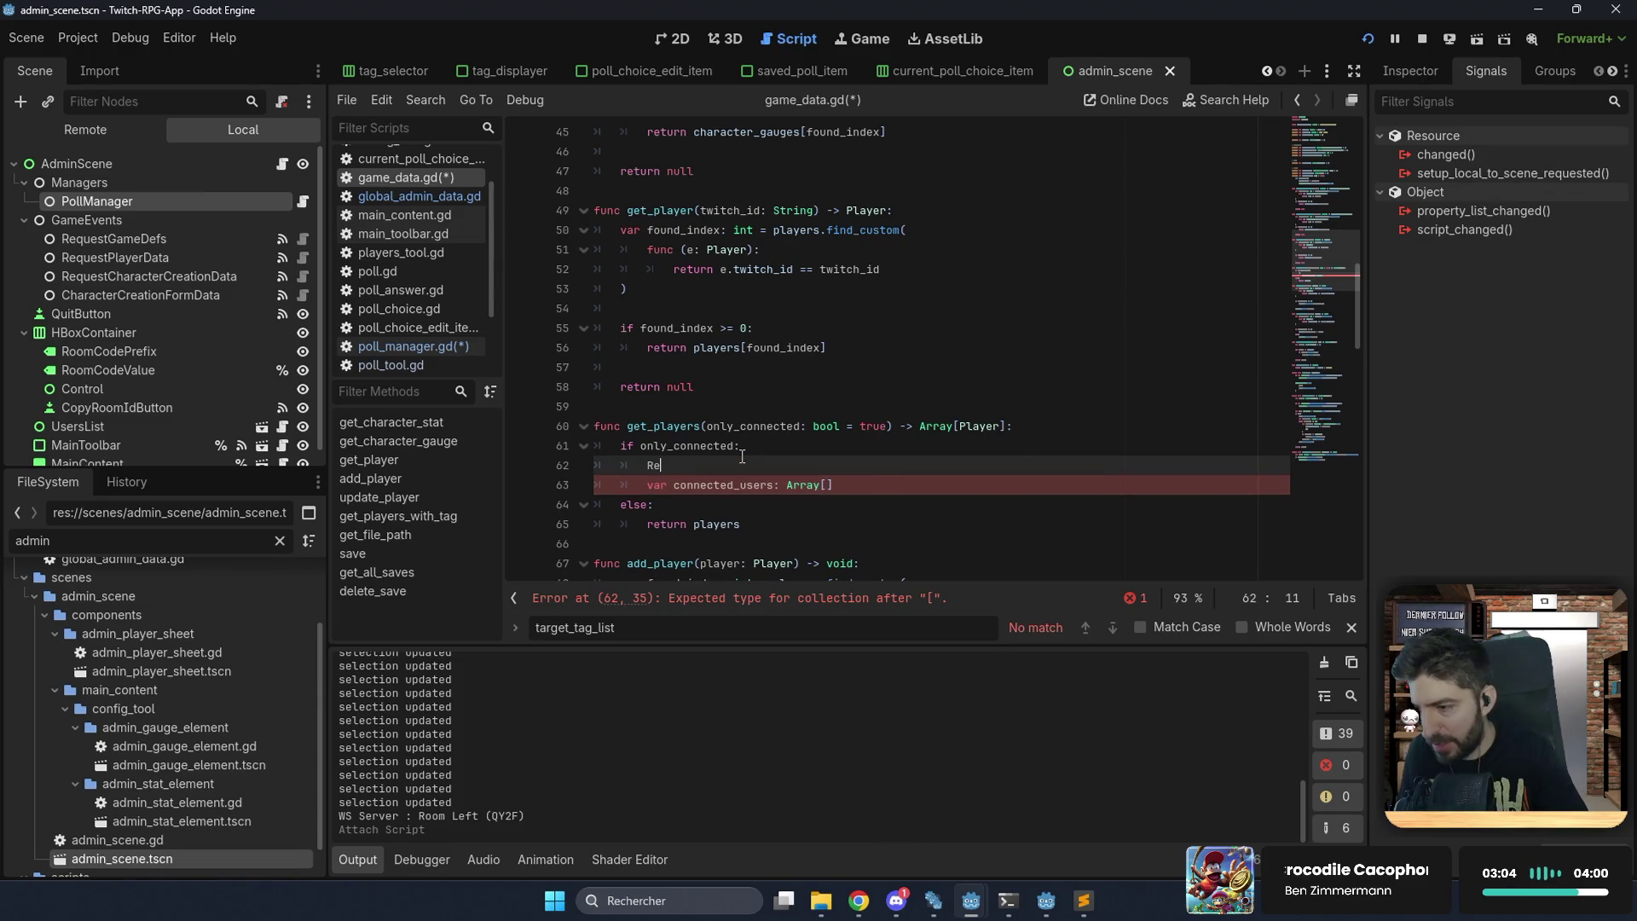
key("Return")
type(".")
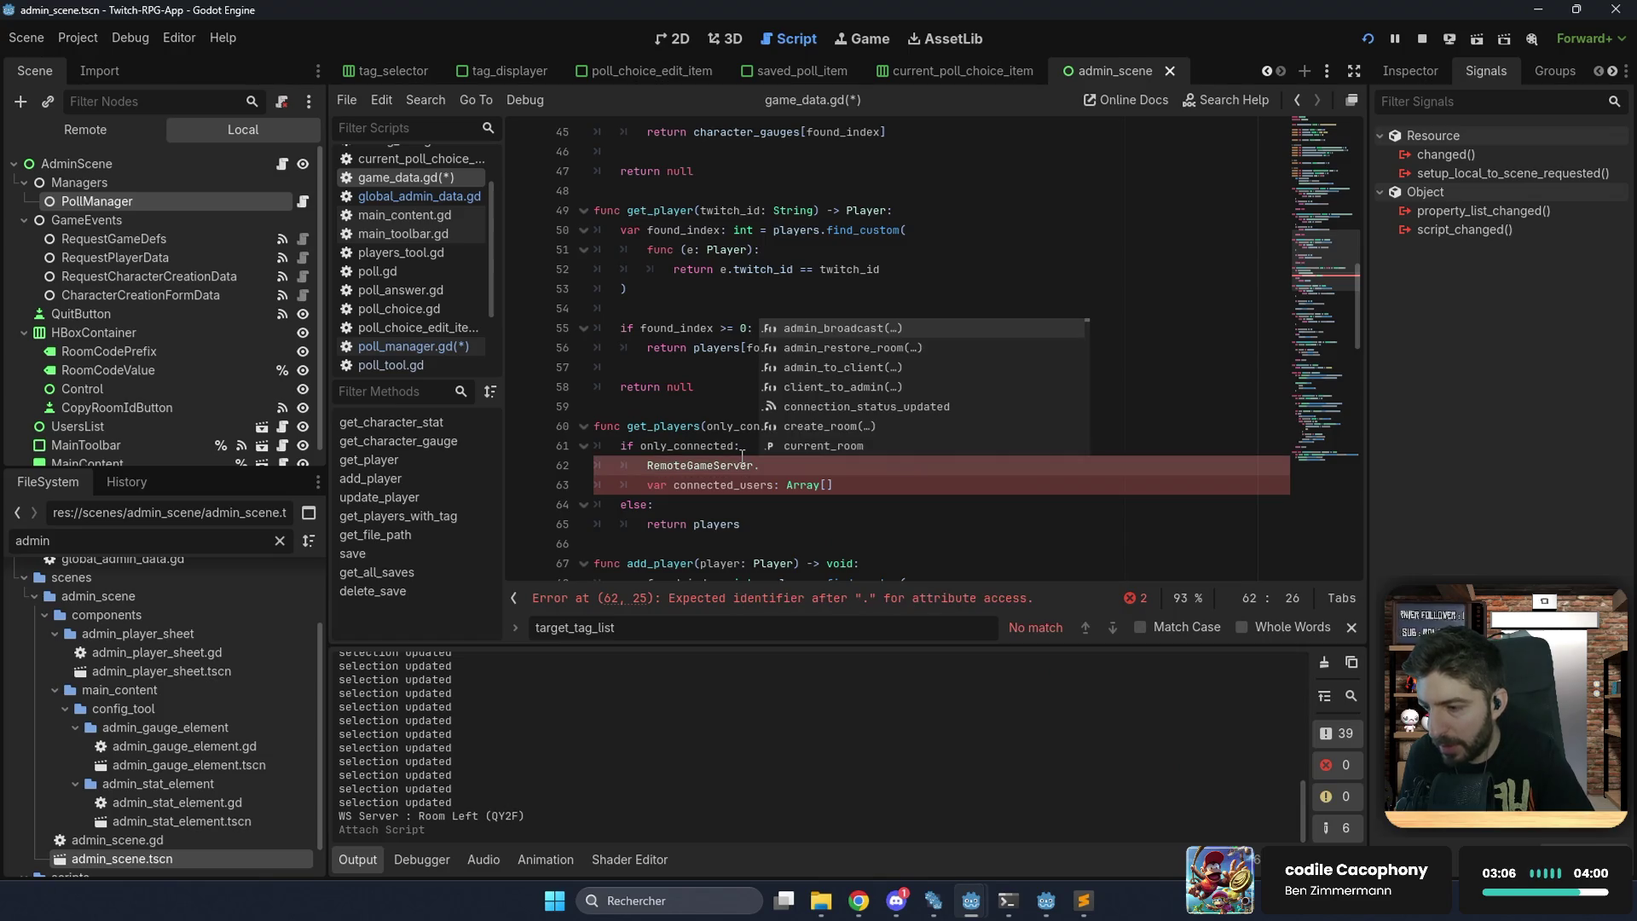
type("us")
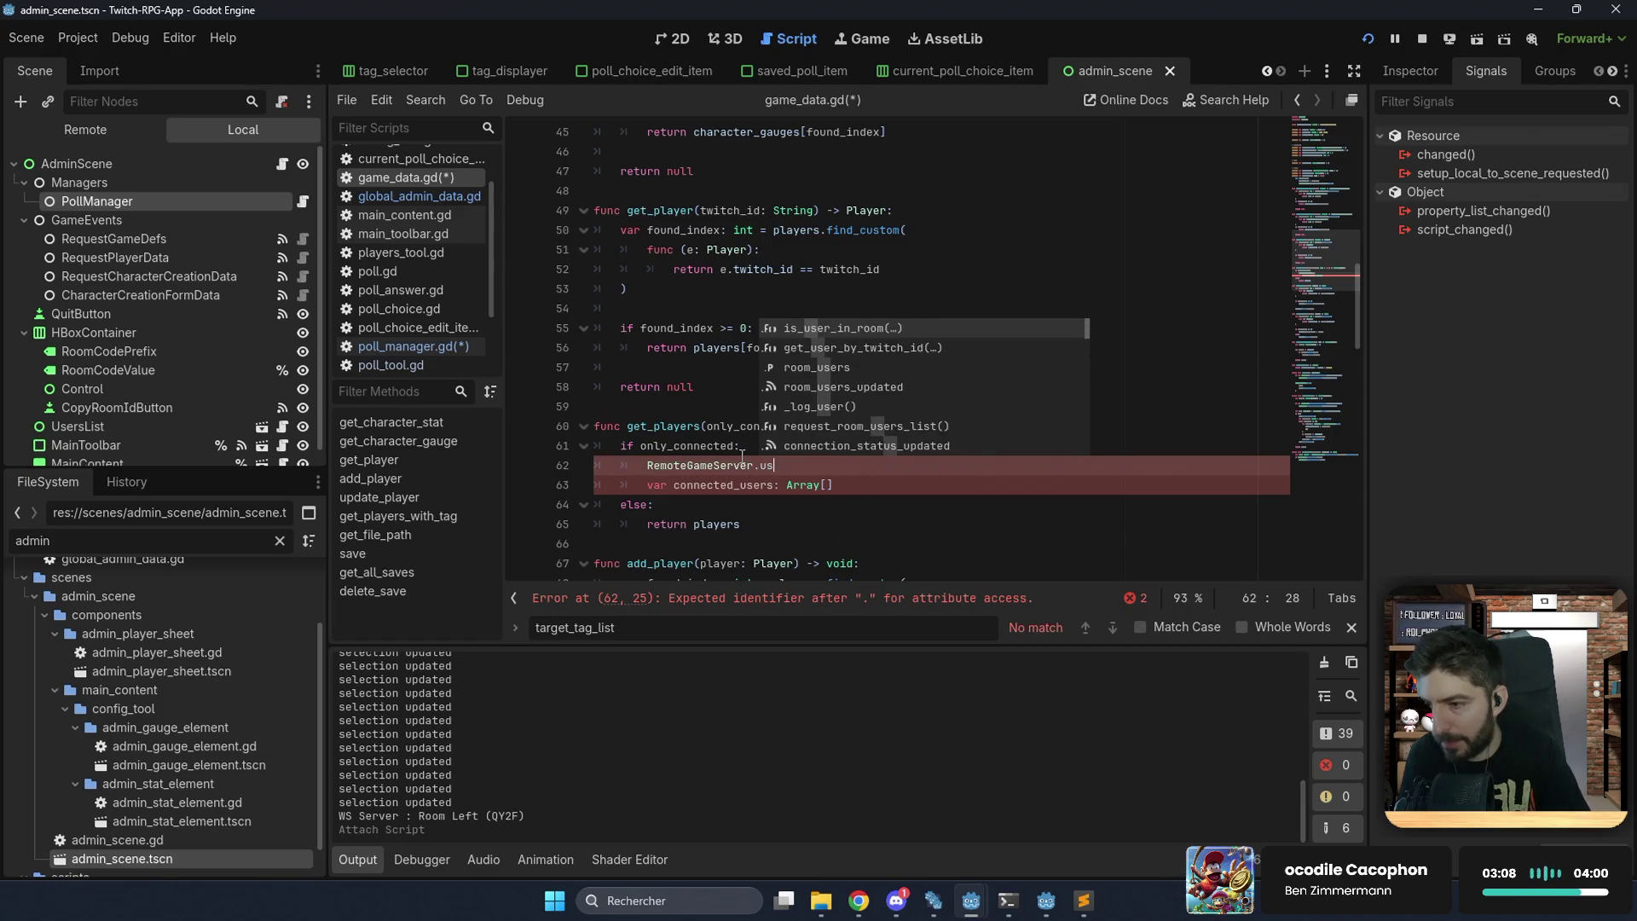
key("Down")
key("Down")
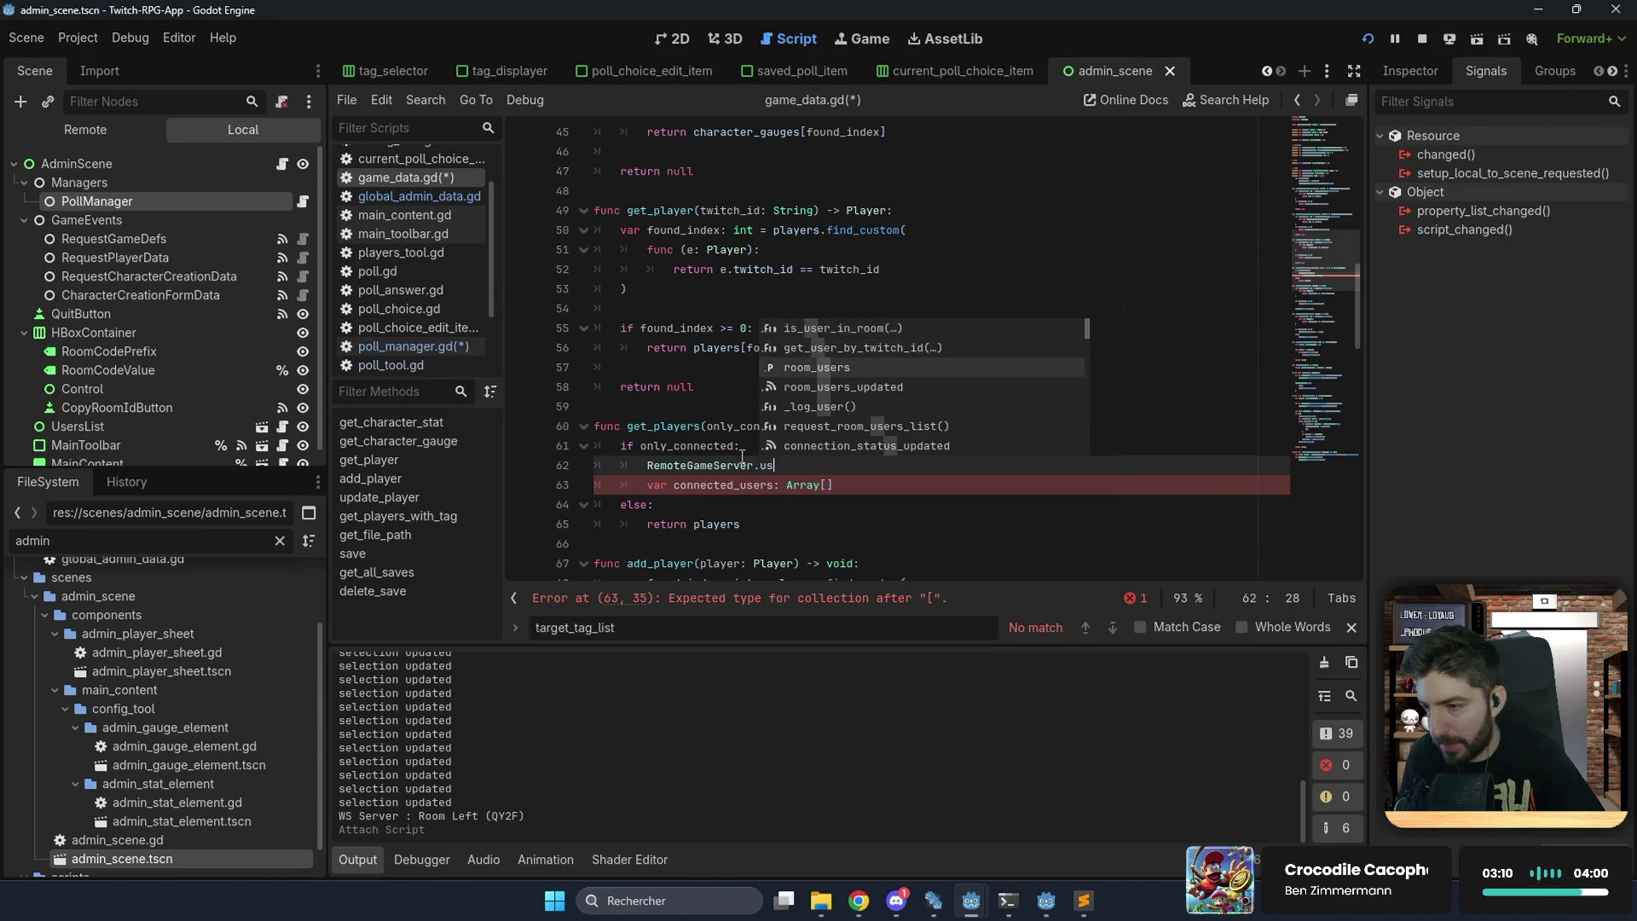
key("Return")
mouse_move(809, 467)
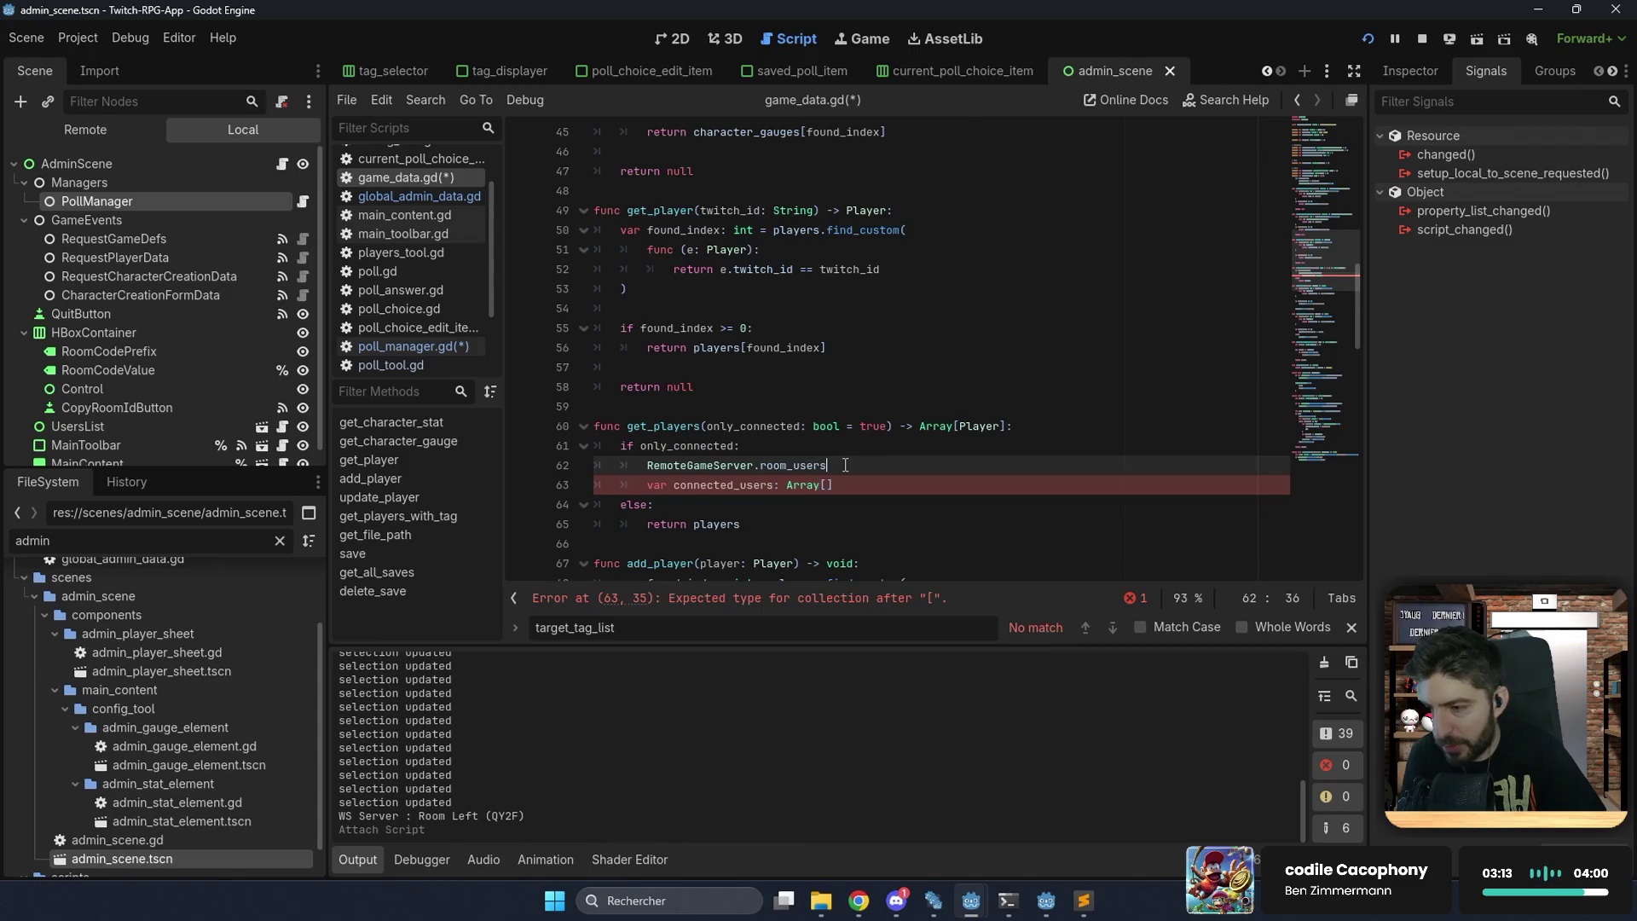
left_click(826, 484)
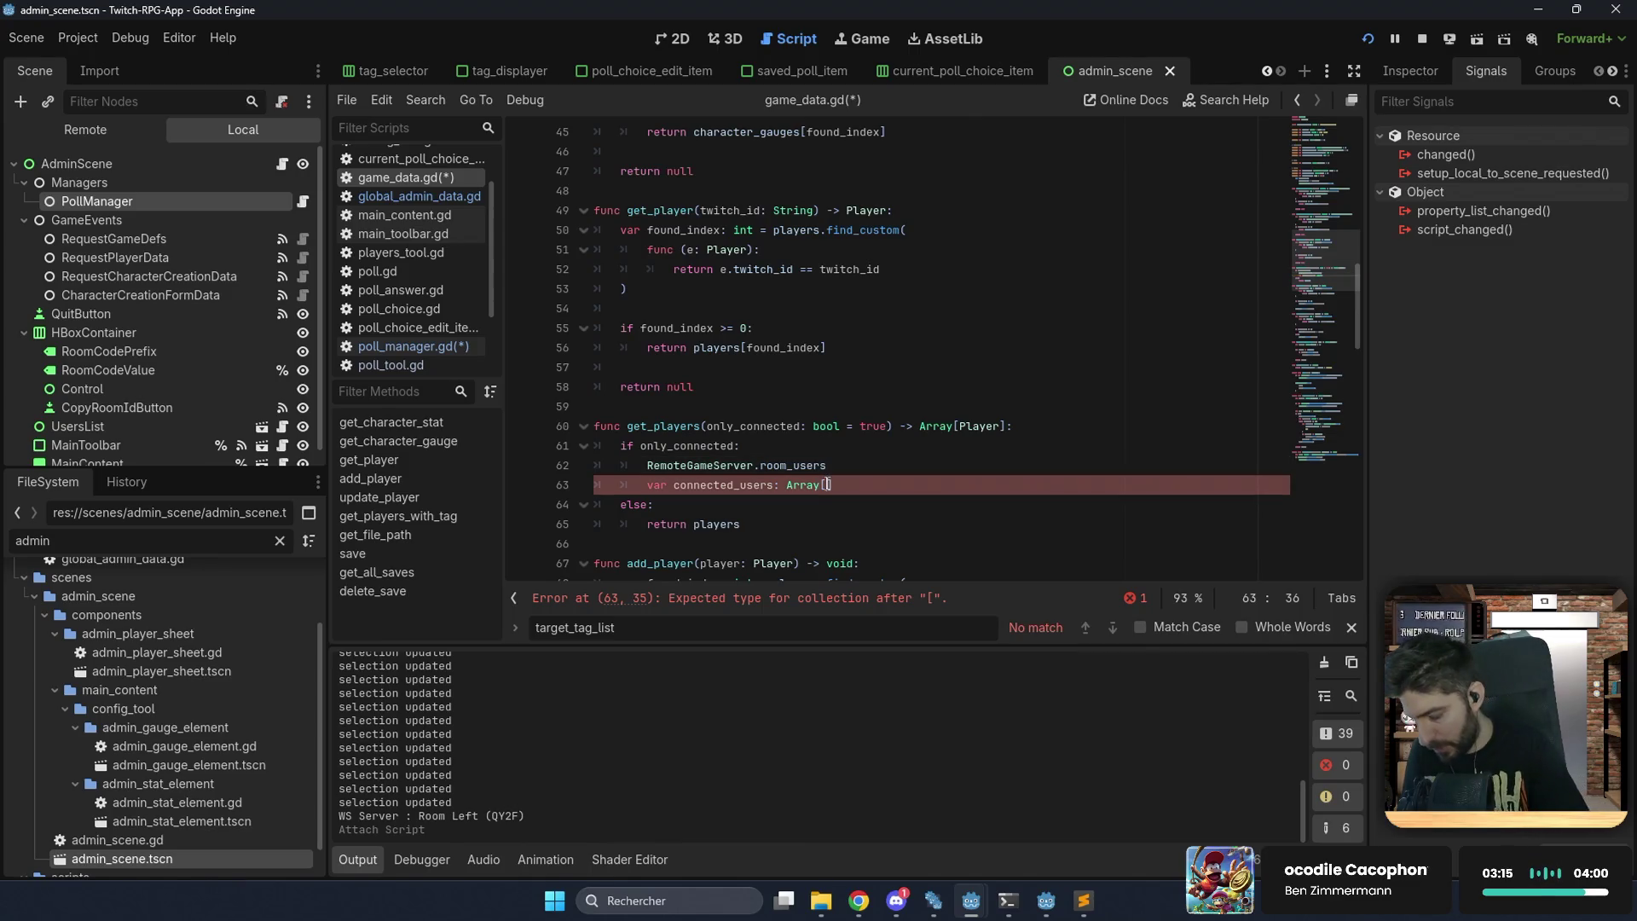
type("RG")
key("Down")
key("Down")
key("Down")
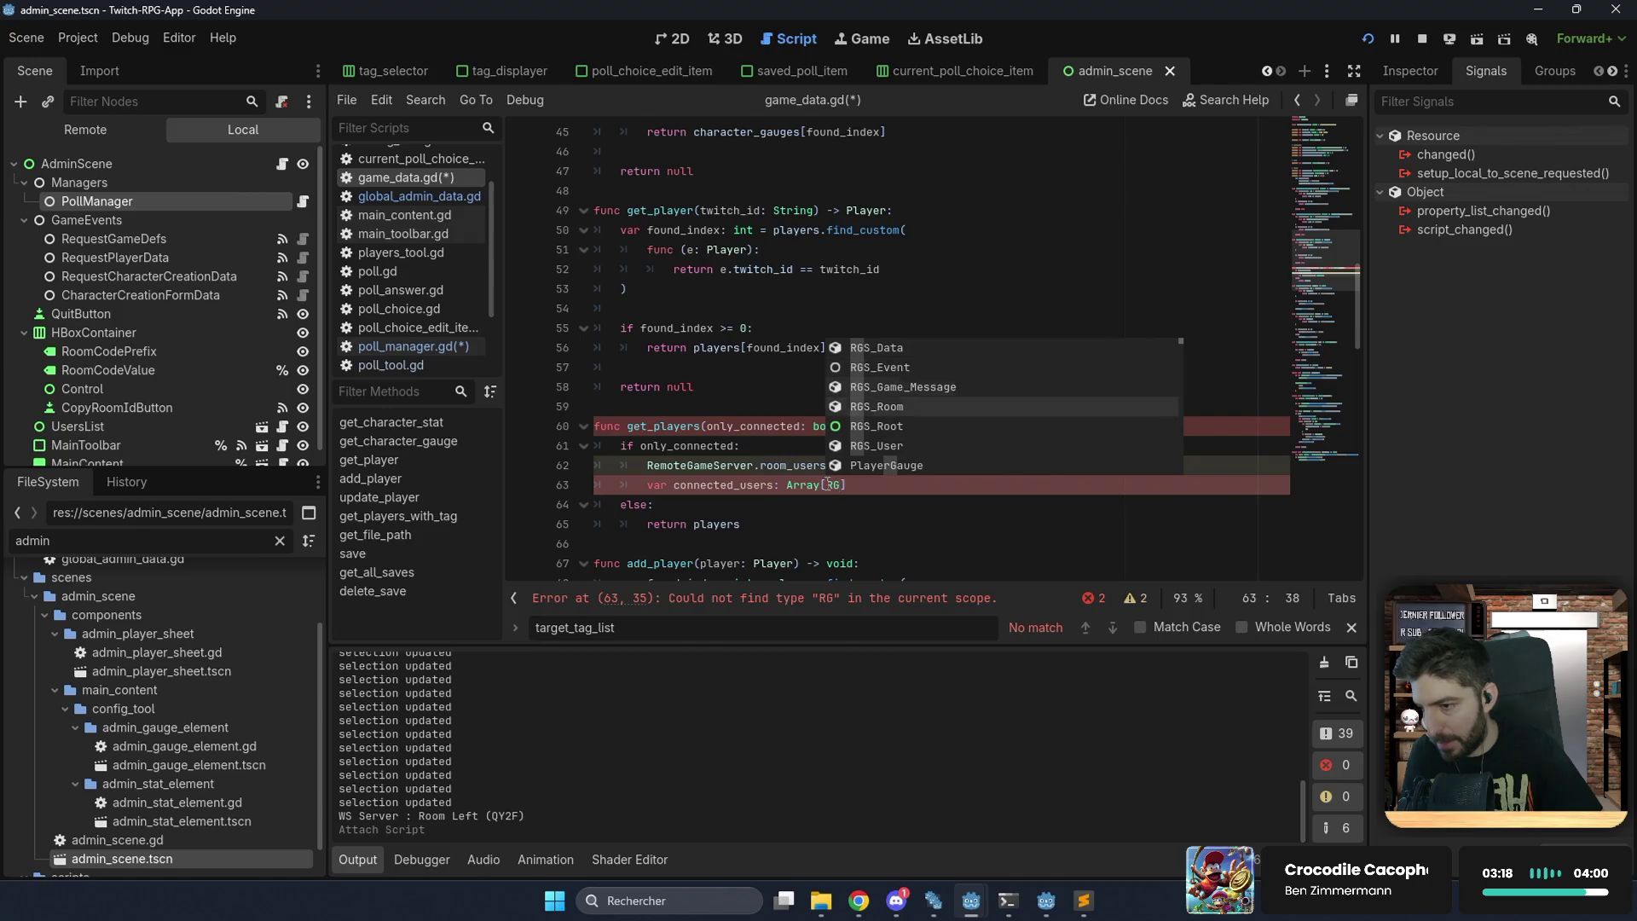
key("Return")
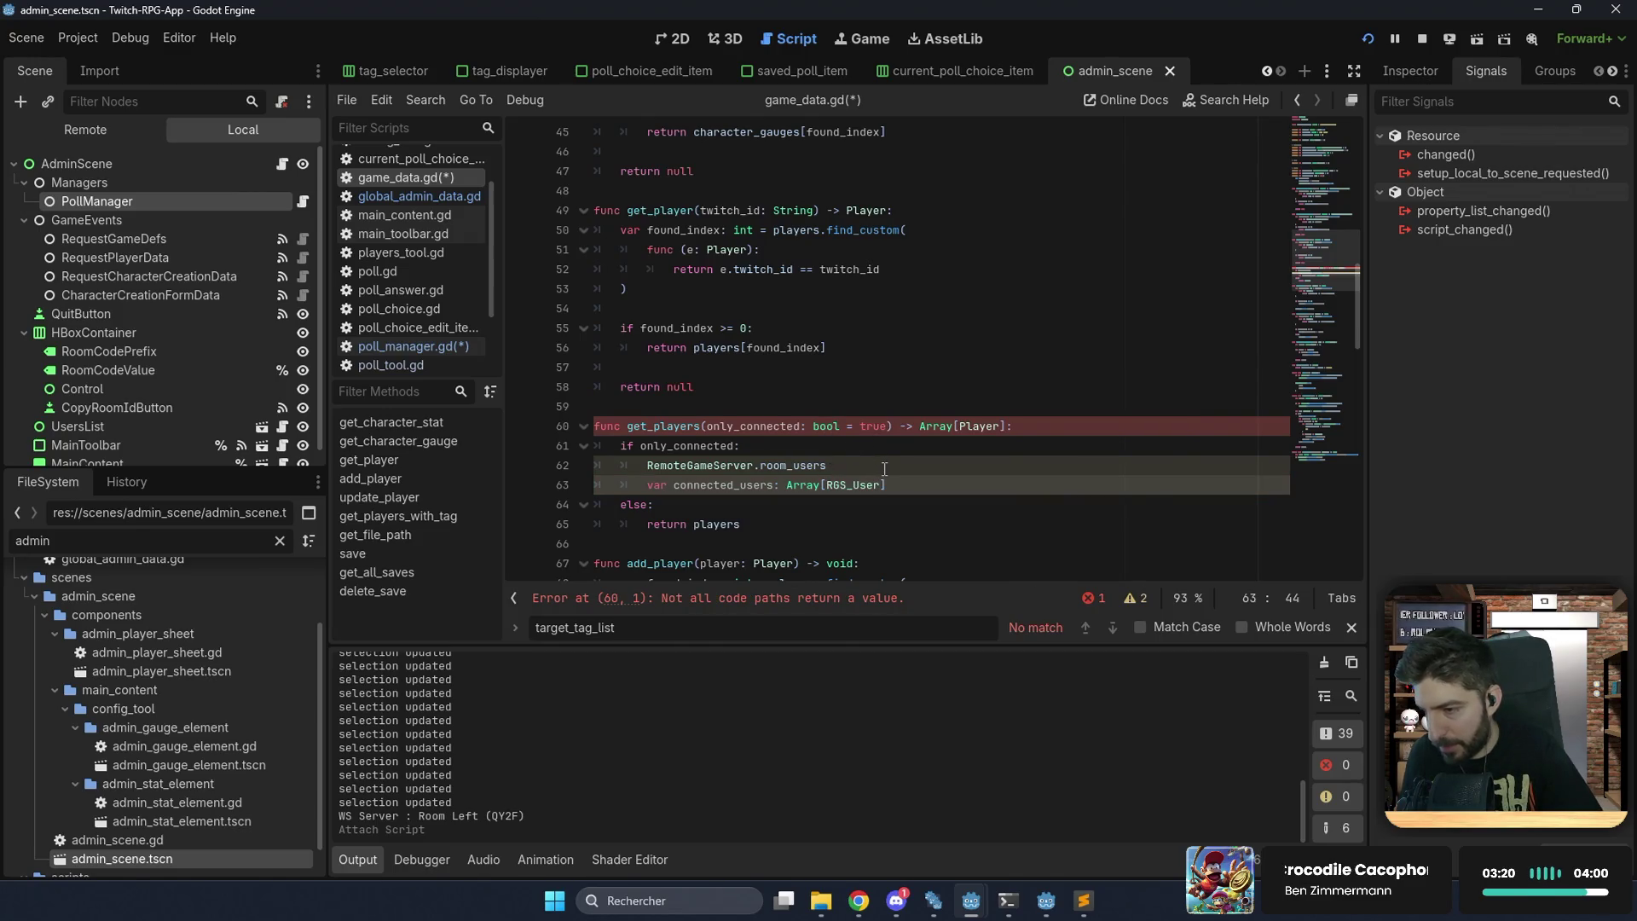
- Move RemoteGameServer.room_users onto the connected_users line as its assigned value
triple_click(879, 465)
key("ctrl+c")
key("BackSpace")
left_click(946, 466)
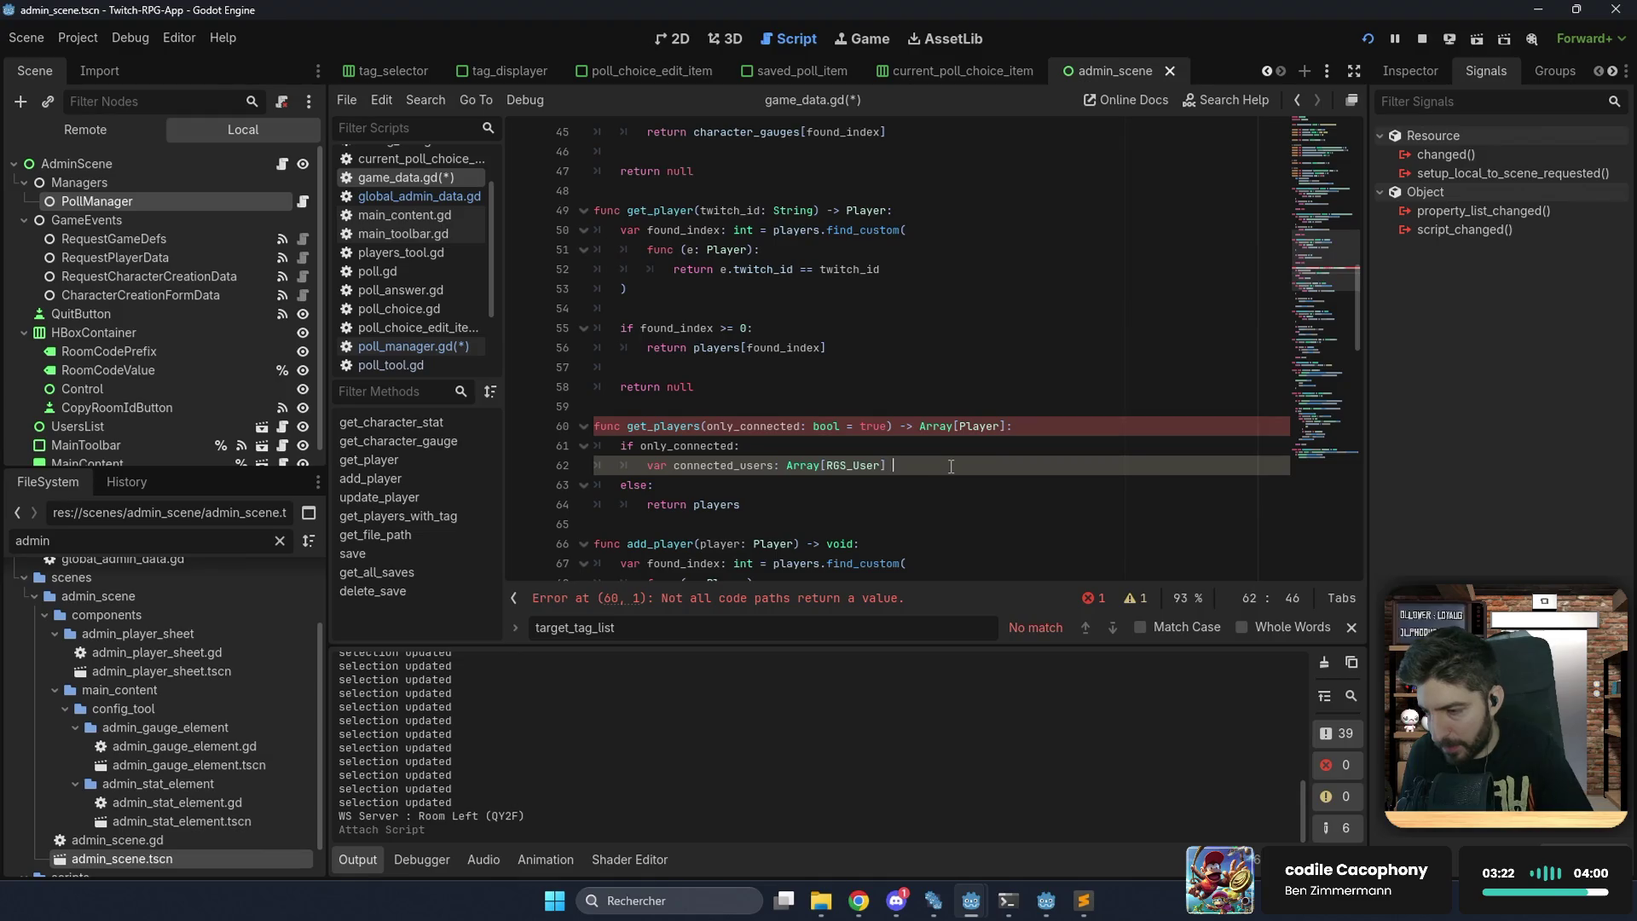
type("=")
key("Return")
key("ctrl+v")
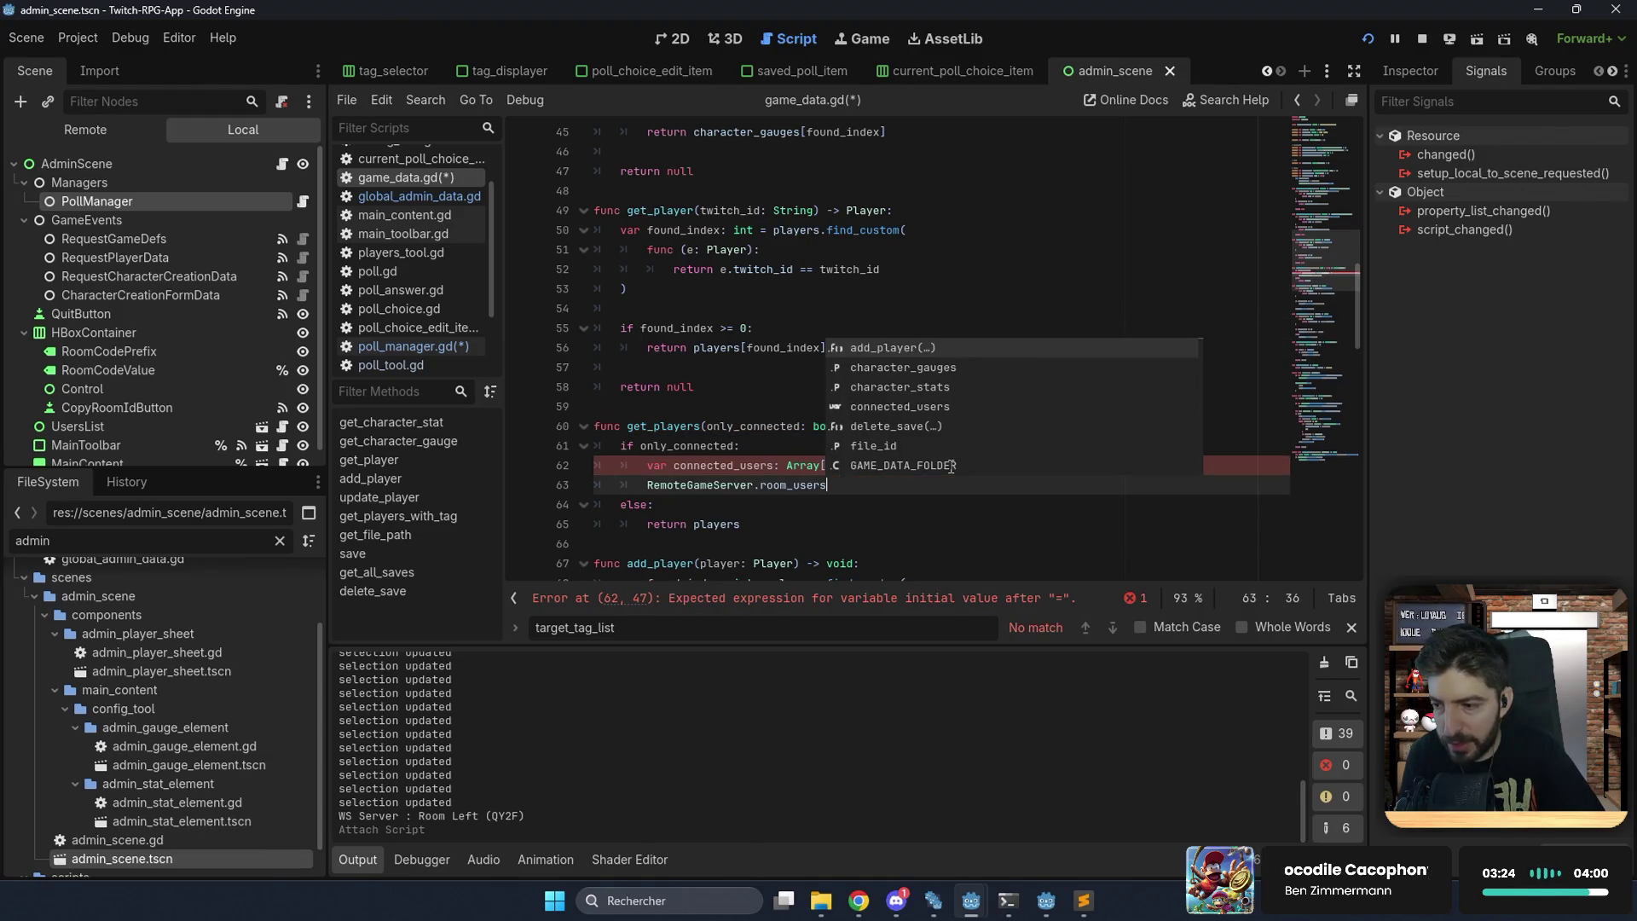
key("Left")
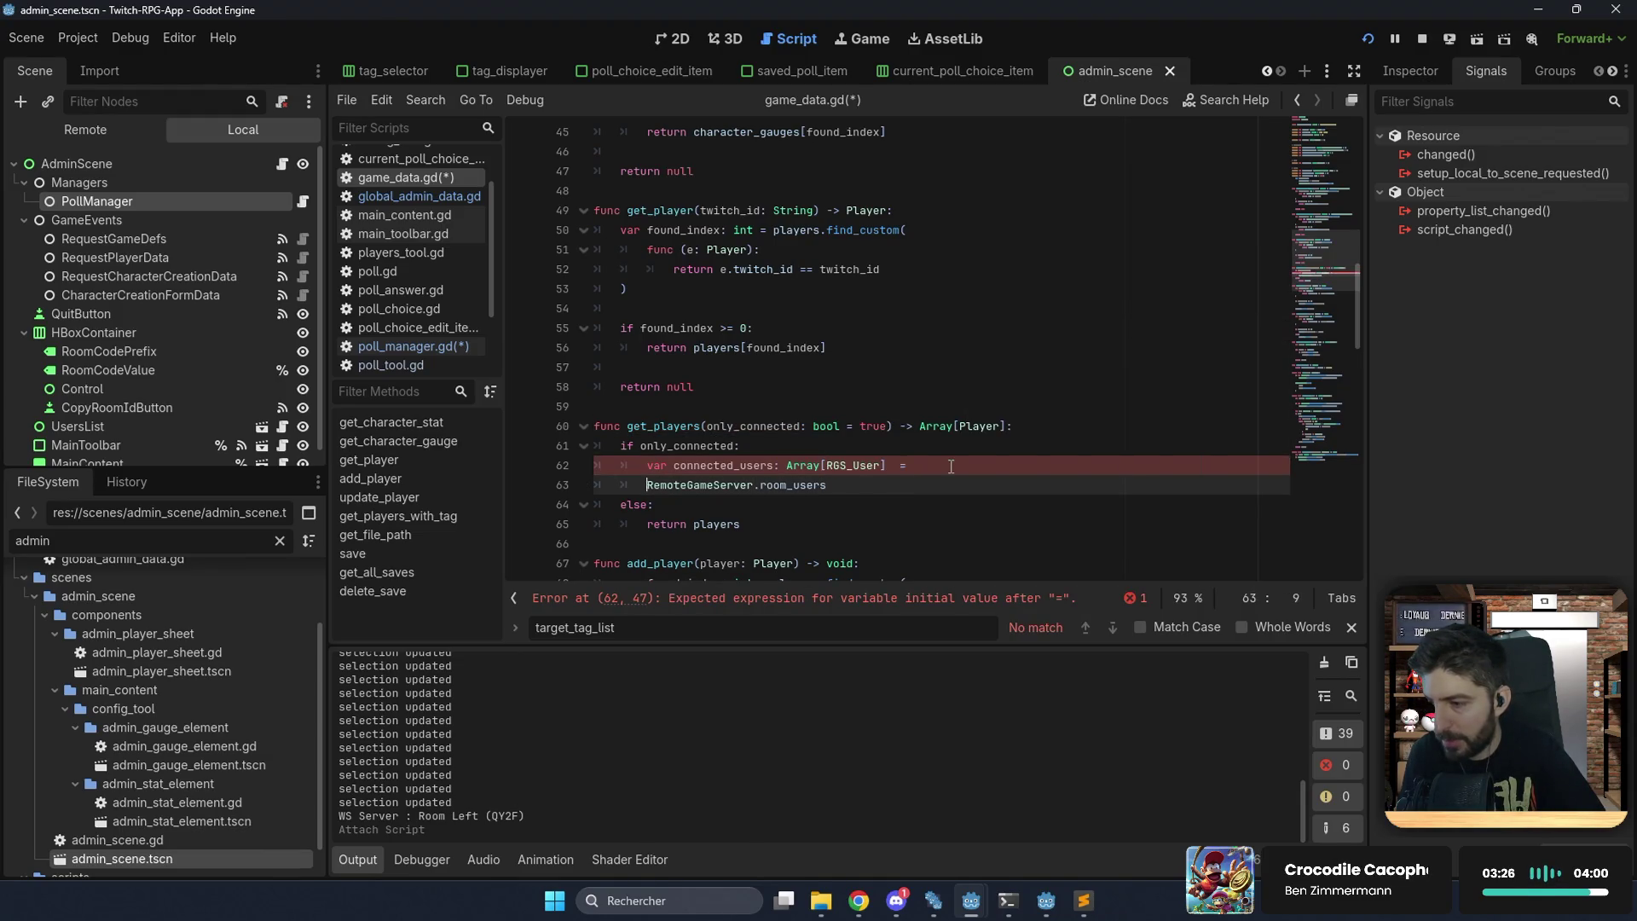
key("BackSpace")
key("BackSpace")
key("BackSpace")
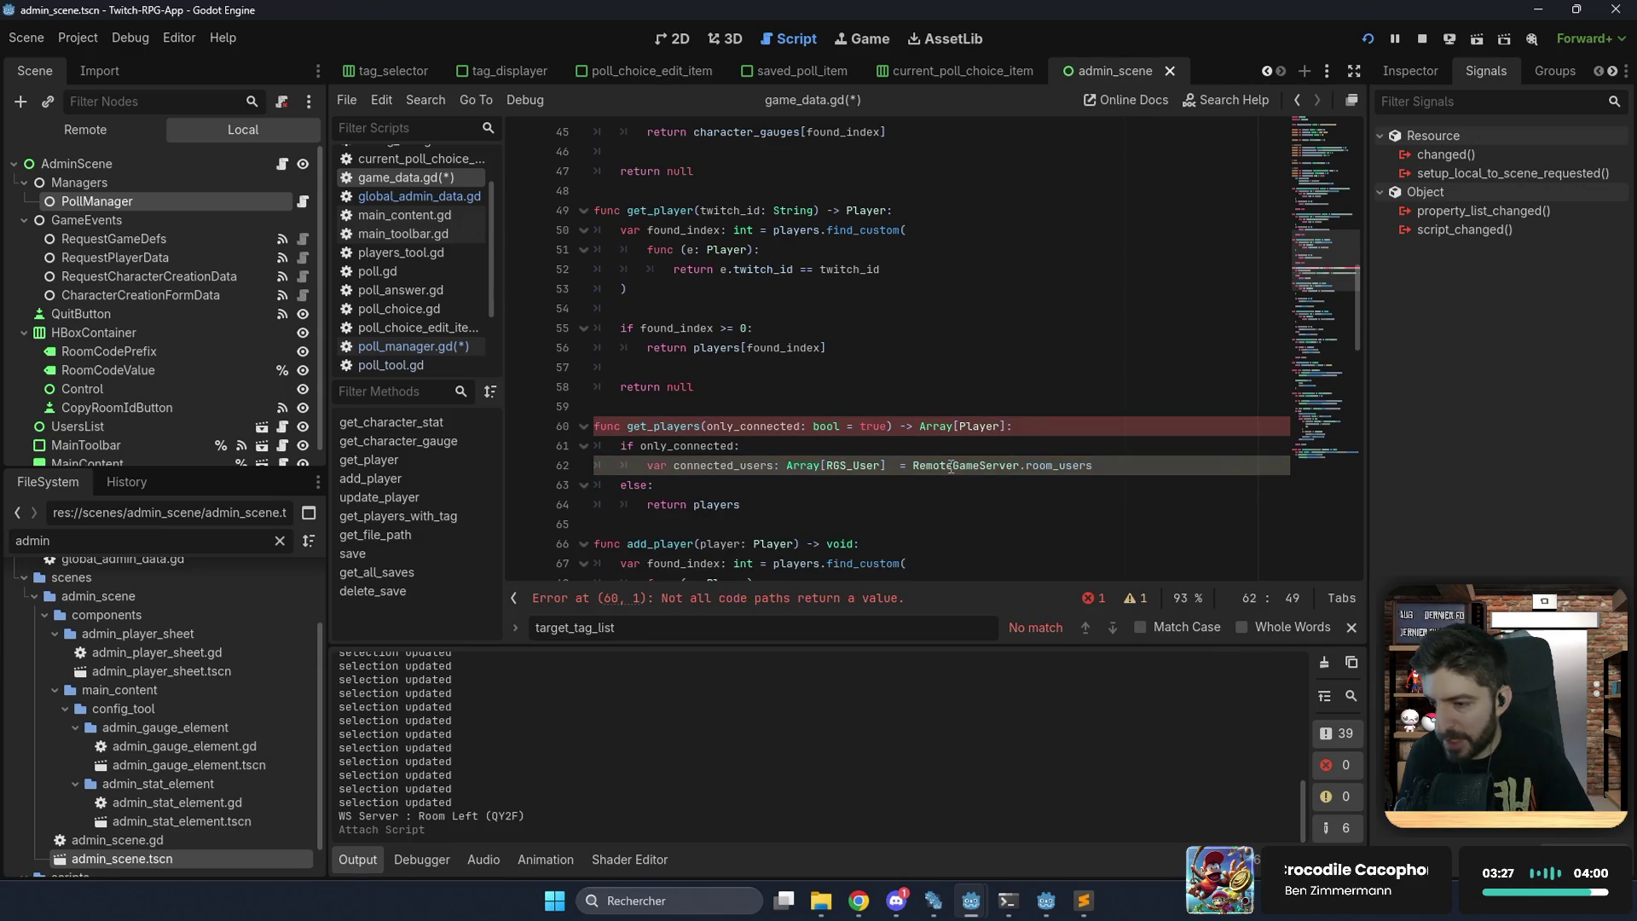
key("BackSpace")
left_click(1134, 466)
key("Return")
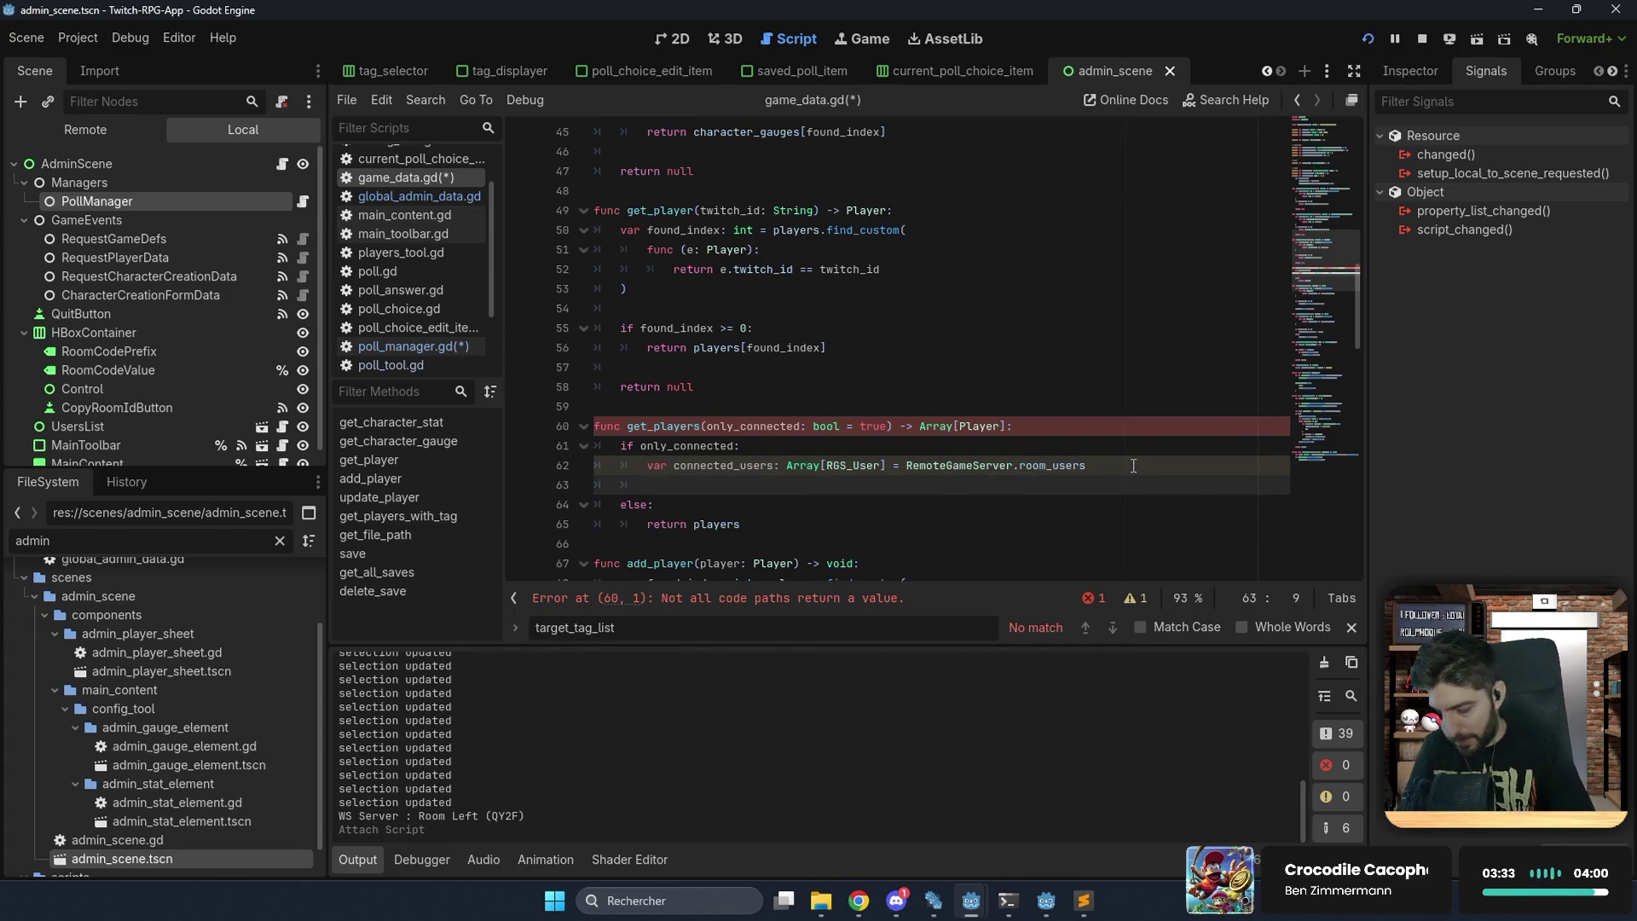
- Declare var result: Array[Player] = [] and start a for player in players: loop
type("var play")
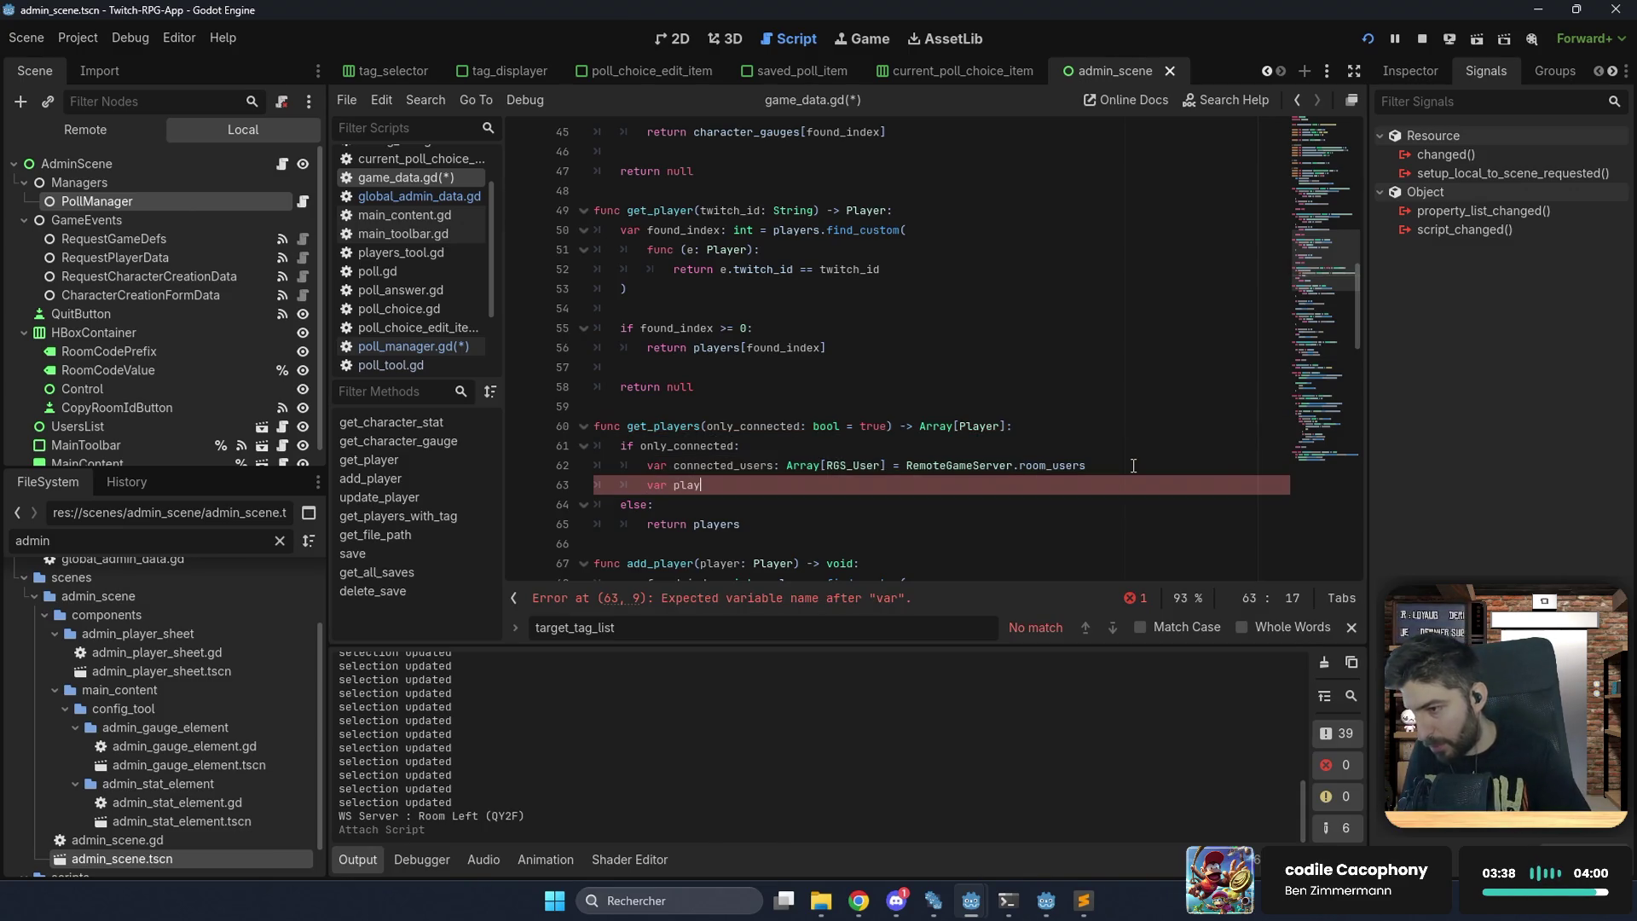
key("BackSpace")
key("BackSpace")
key("BackSpace")
type("result: Array[Pla")
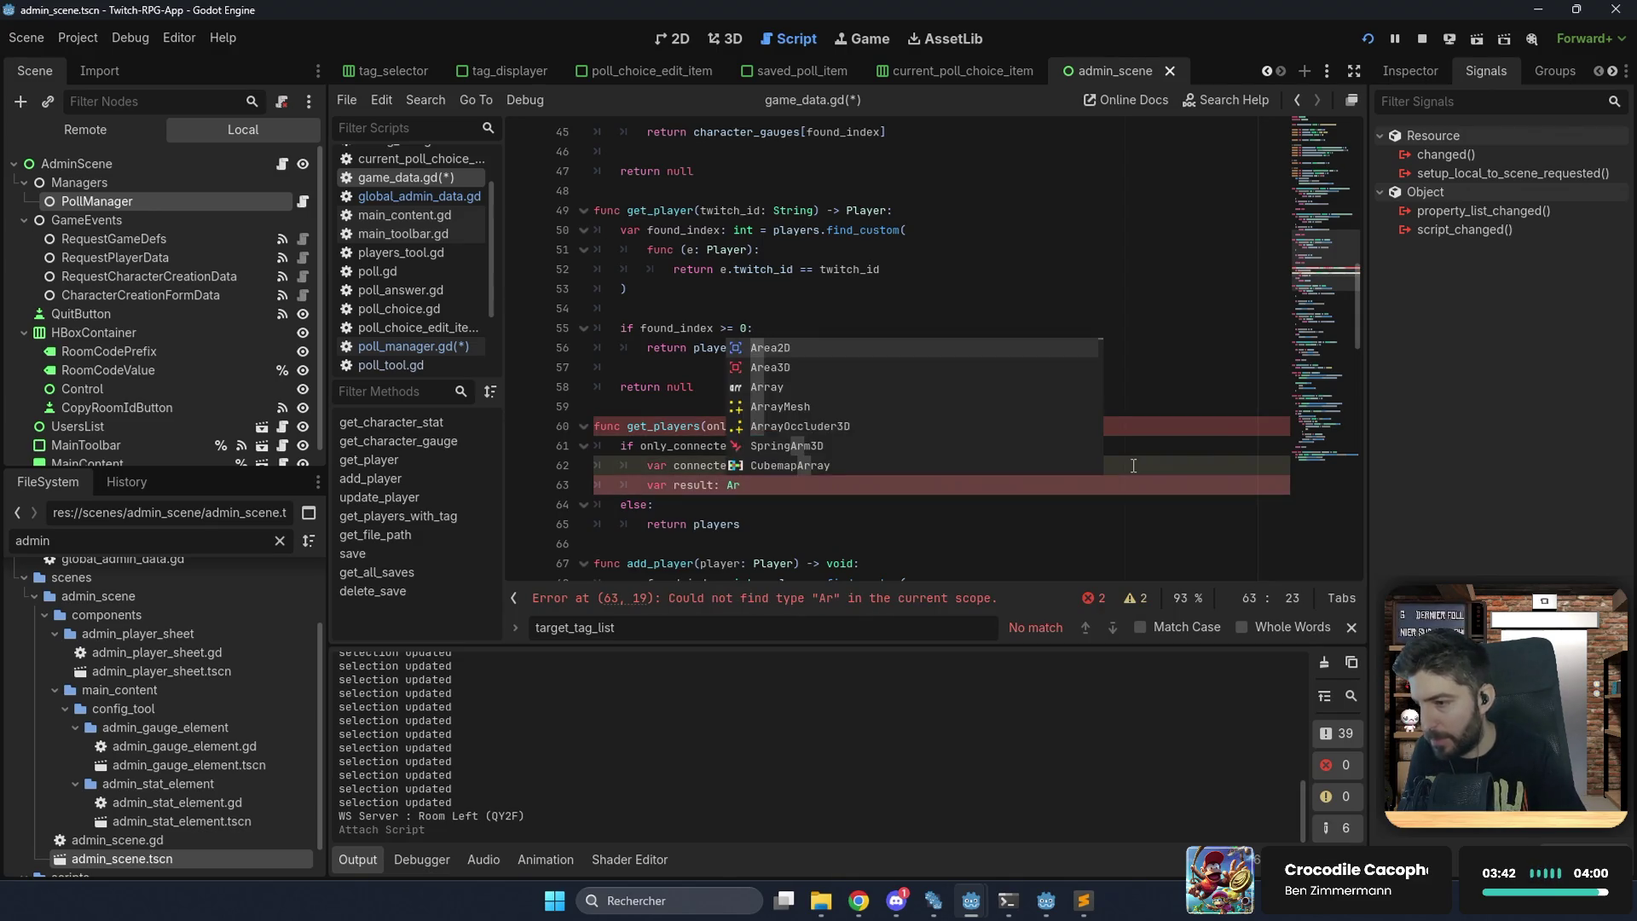
type("yer] = ")
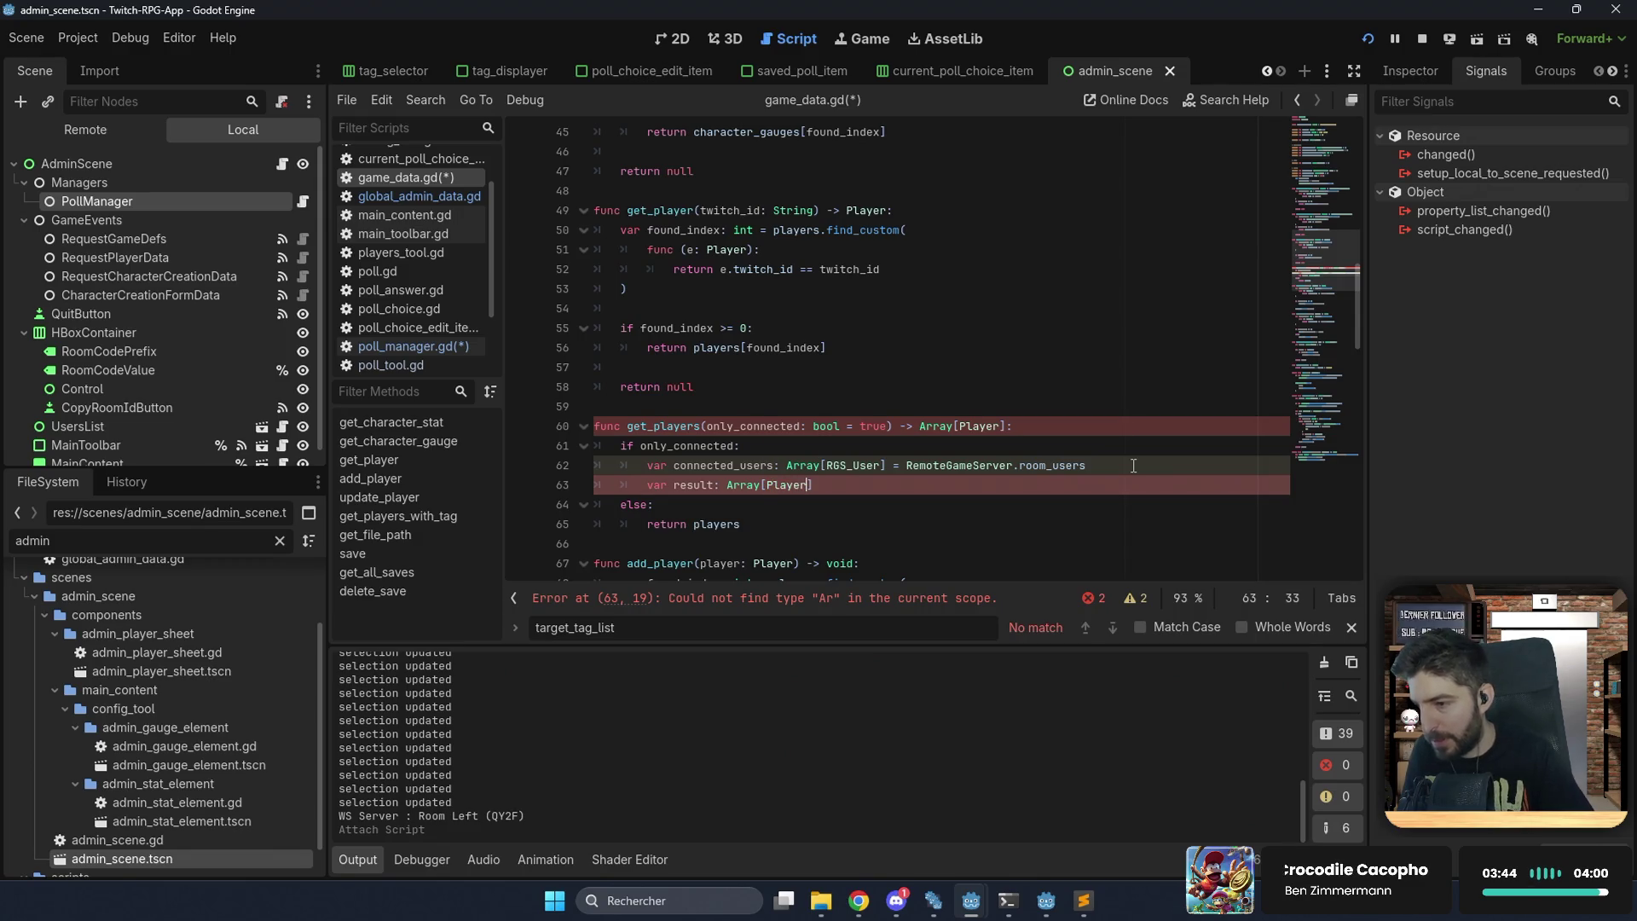
type("[]")
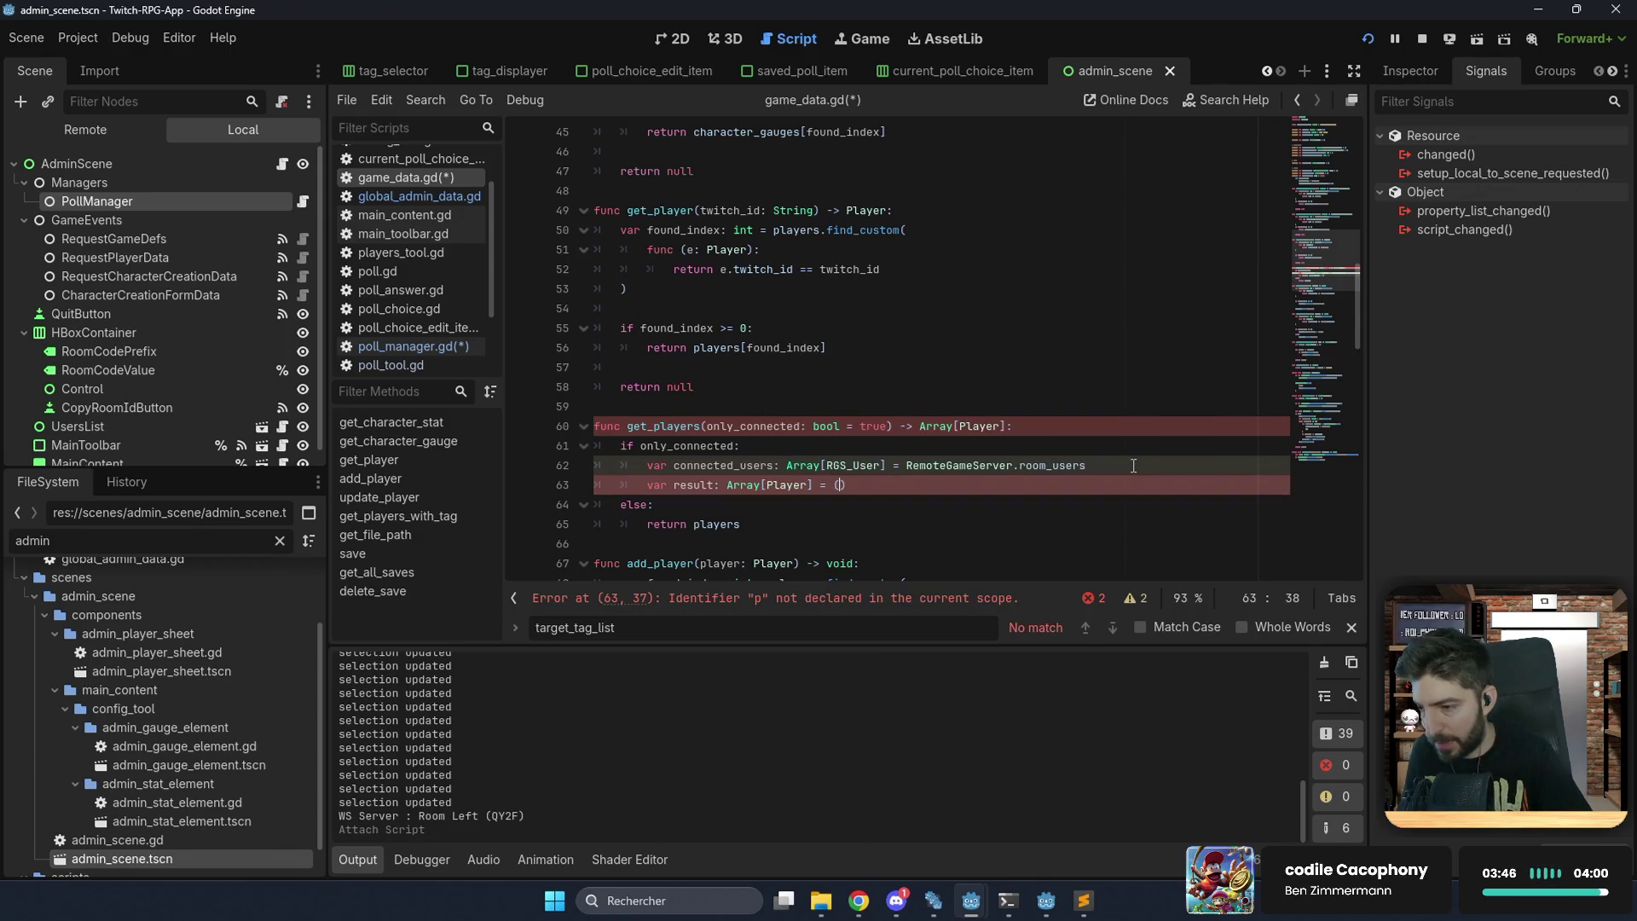
key("Return")
type("for player in players:")
key("Return")
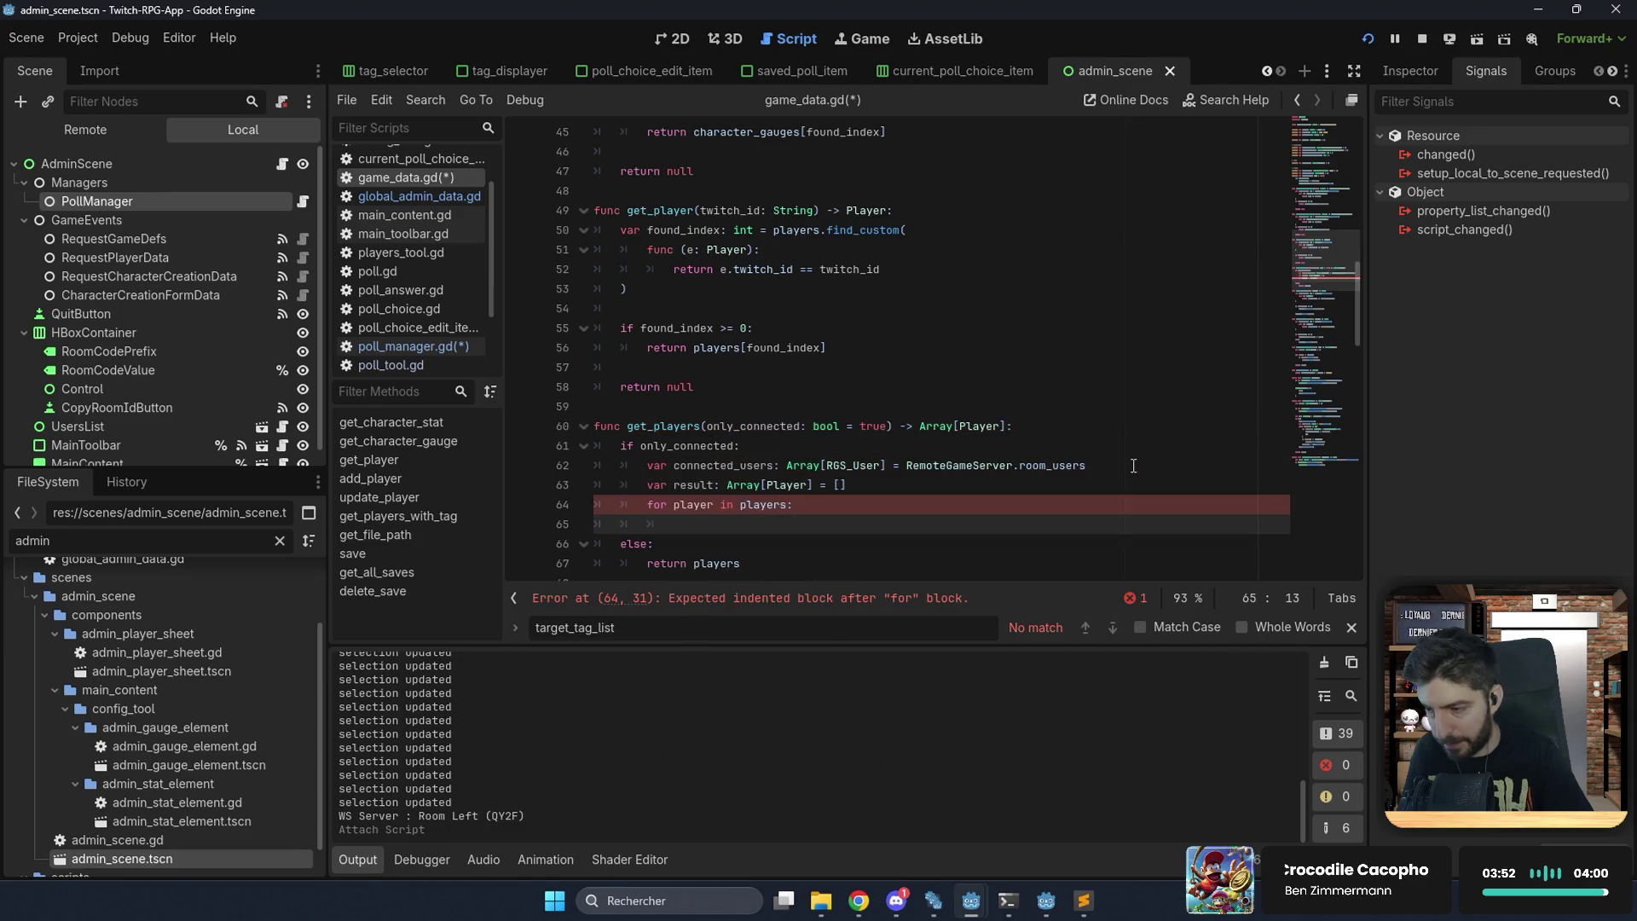
- Start var found_index: int = connected_users.find_custom with a lambda taking e: RGS_User
type("var found_index:")
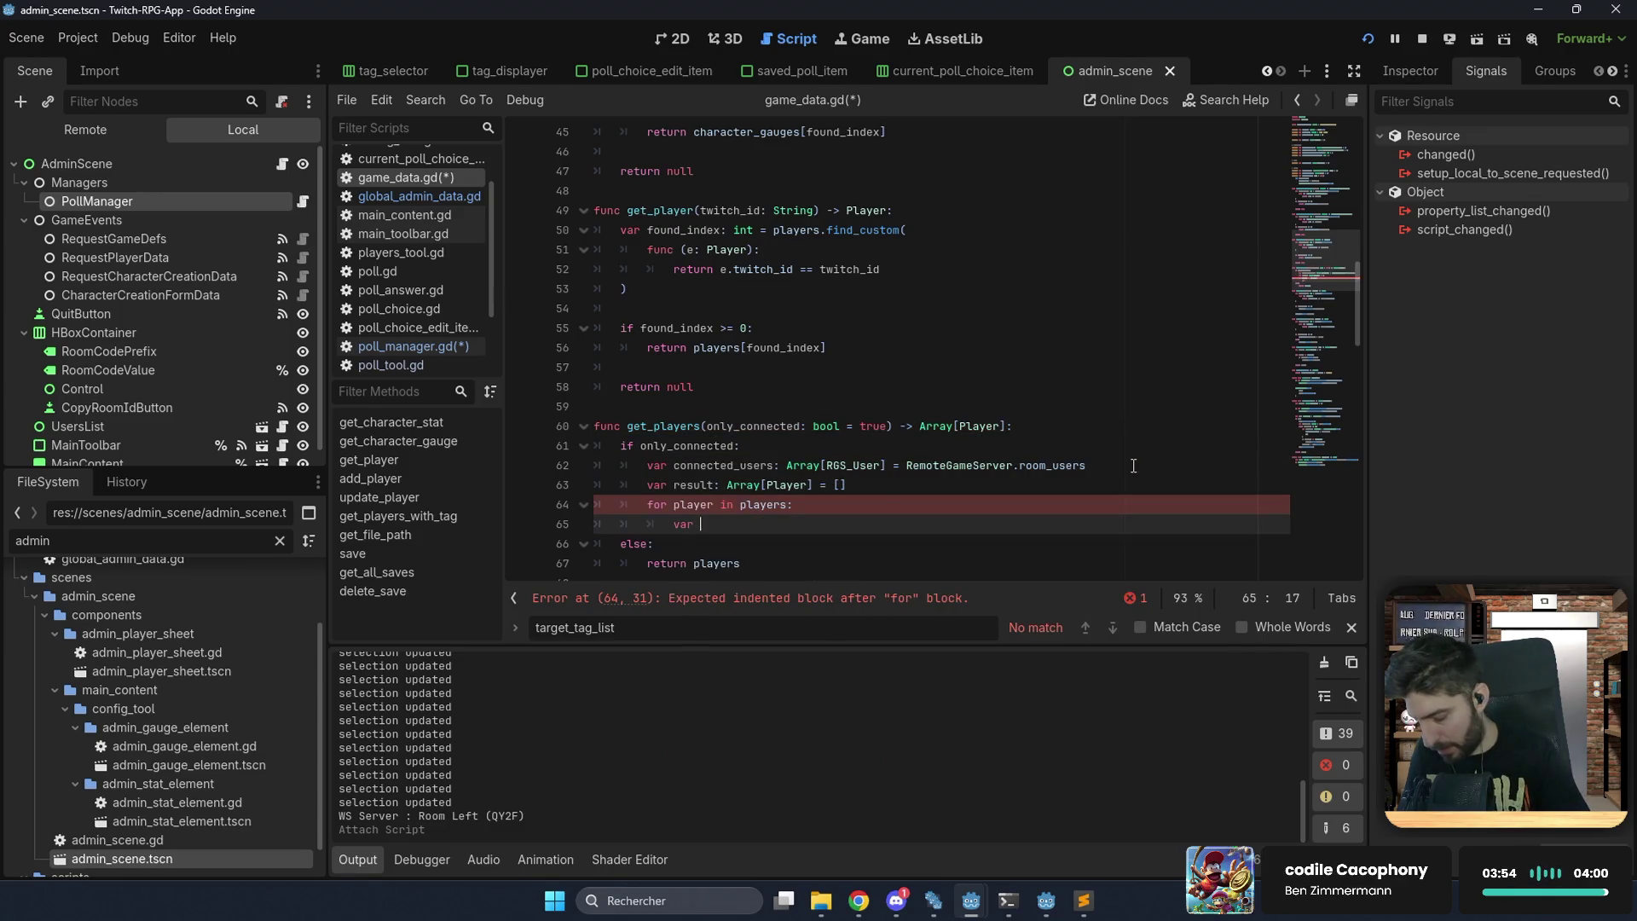
type(" int = ")
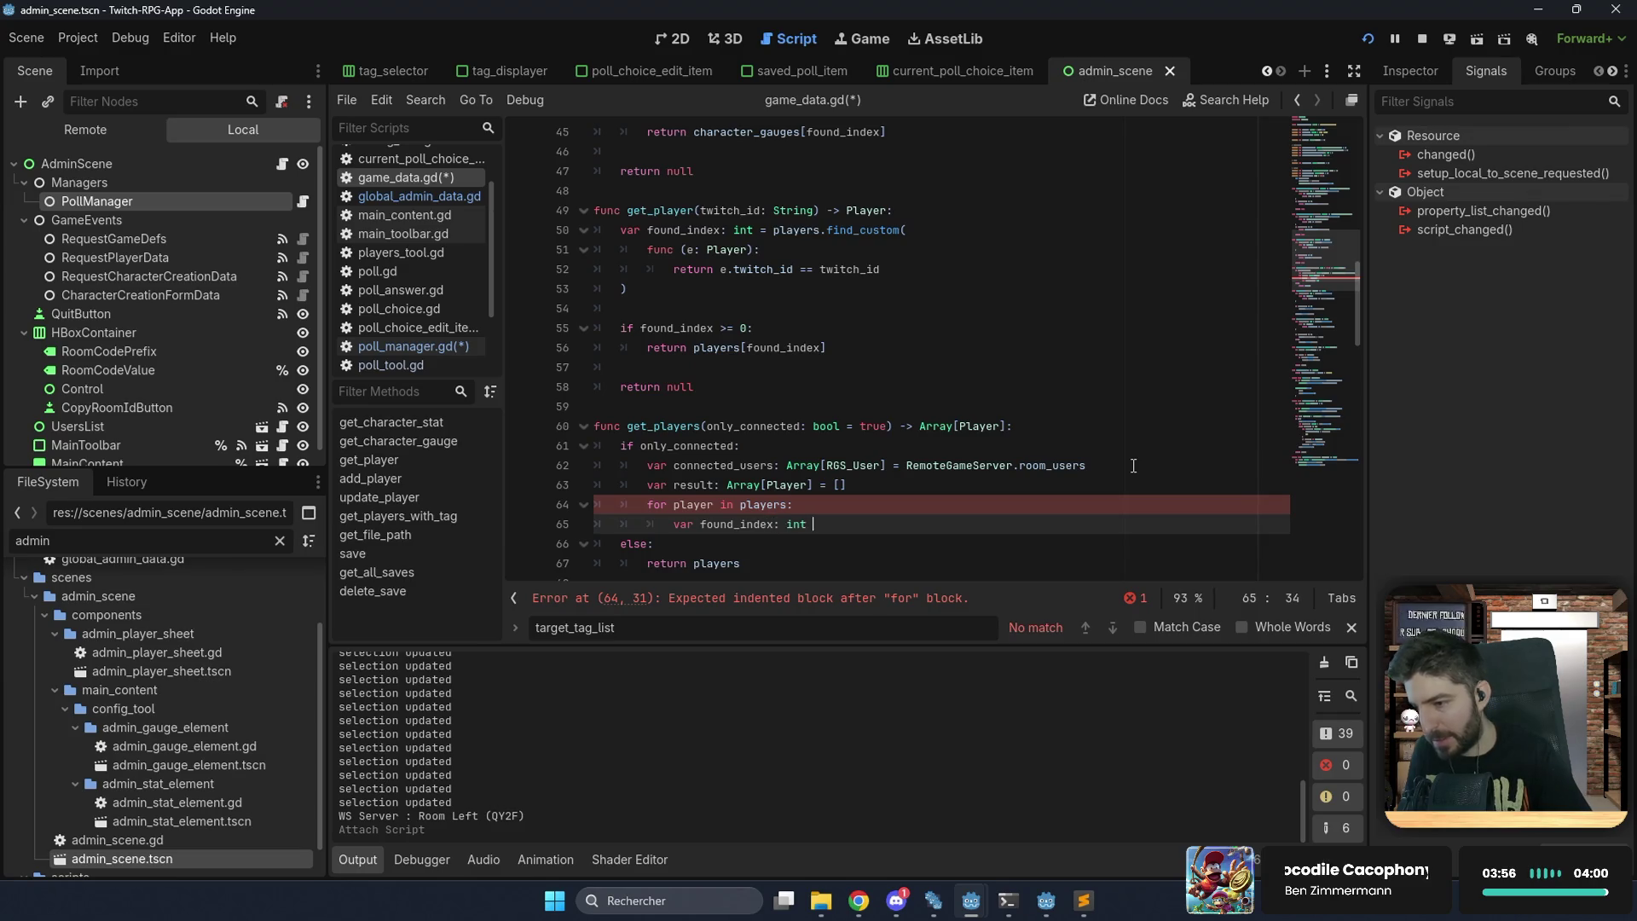
type("co")
key("Return")
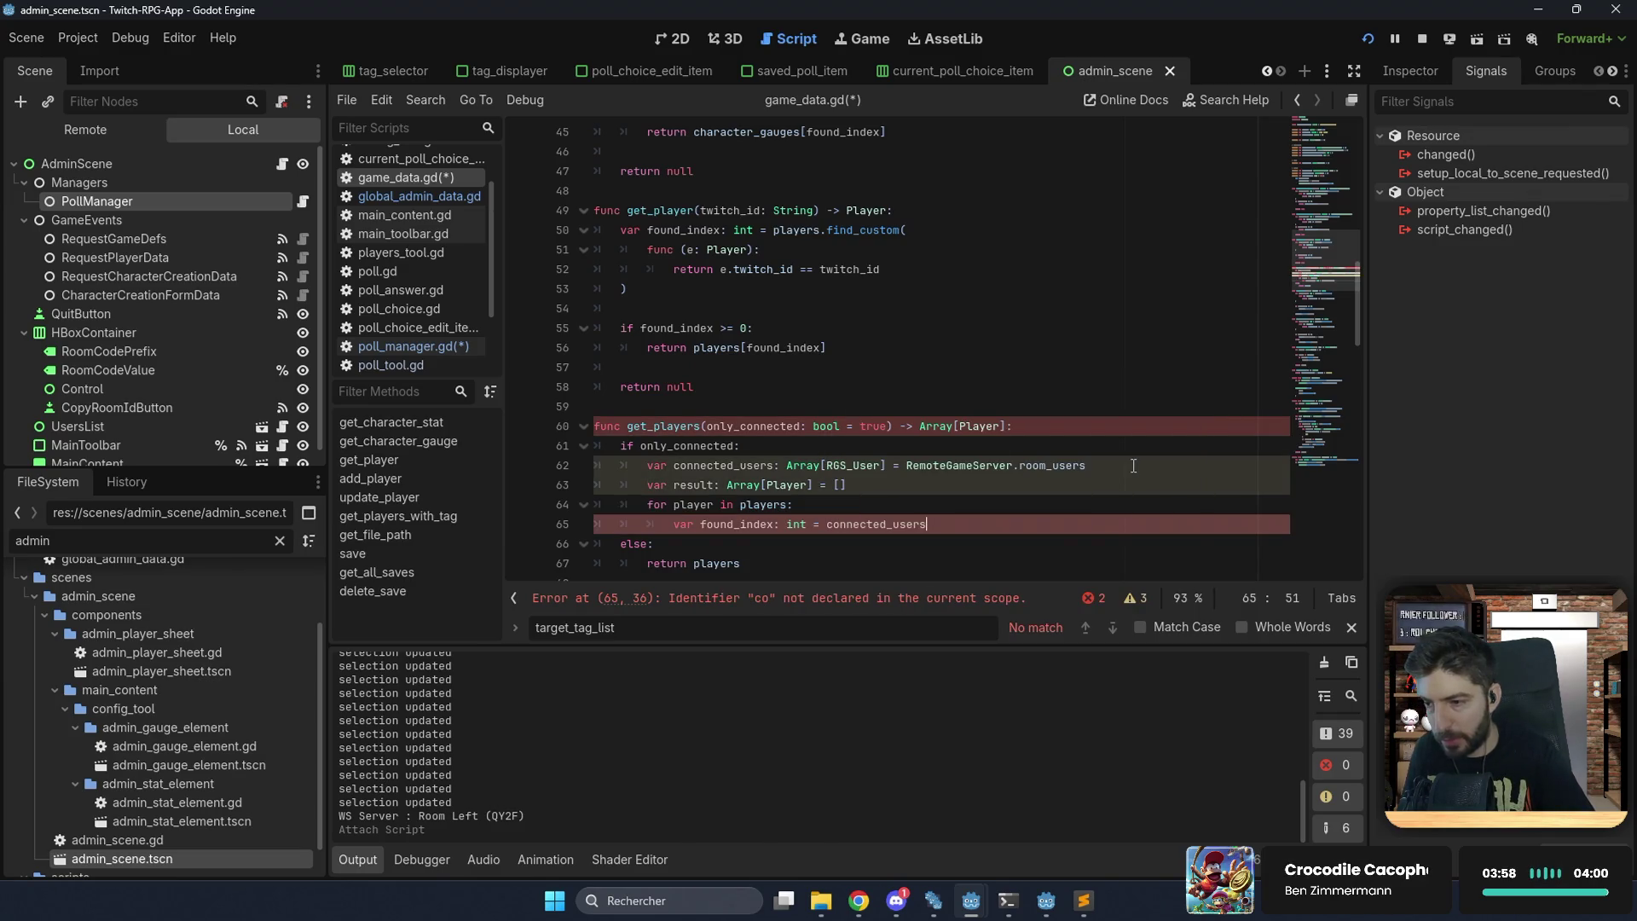
type("f")
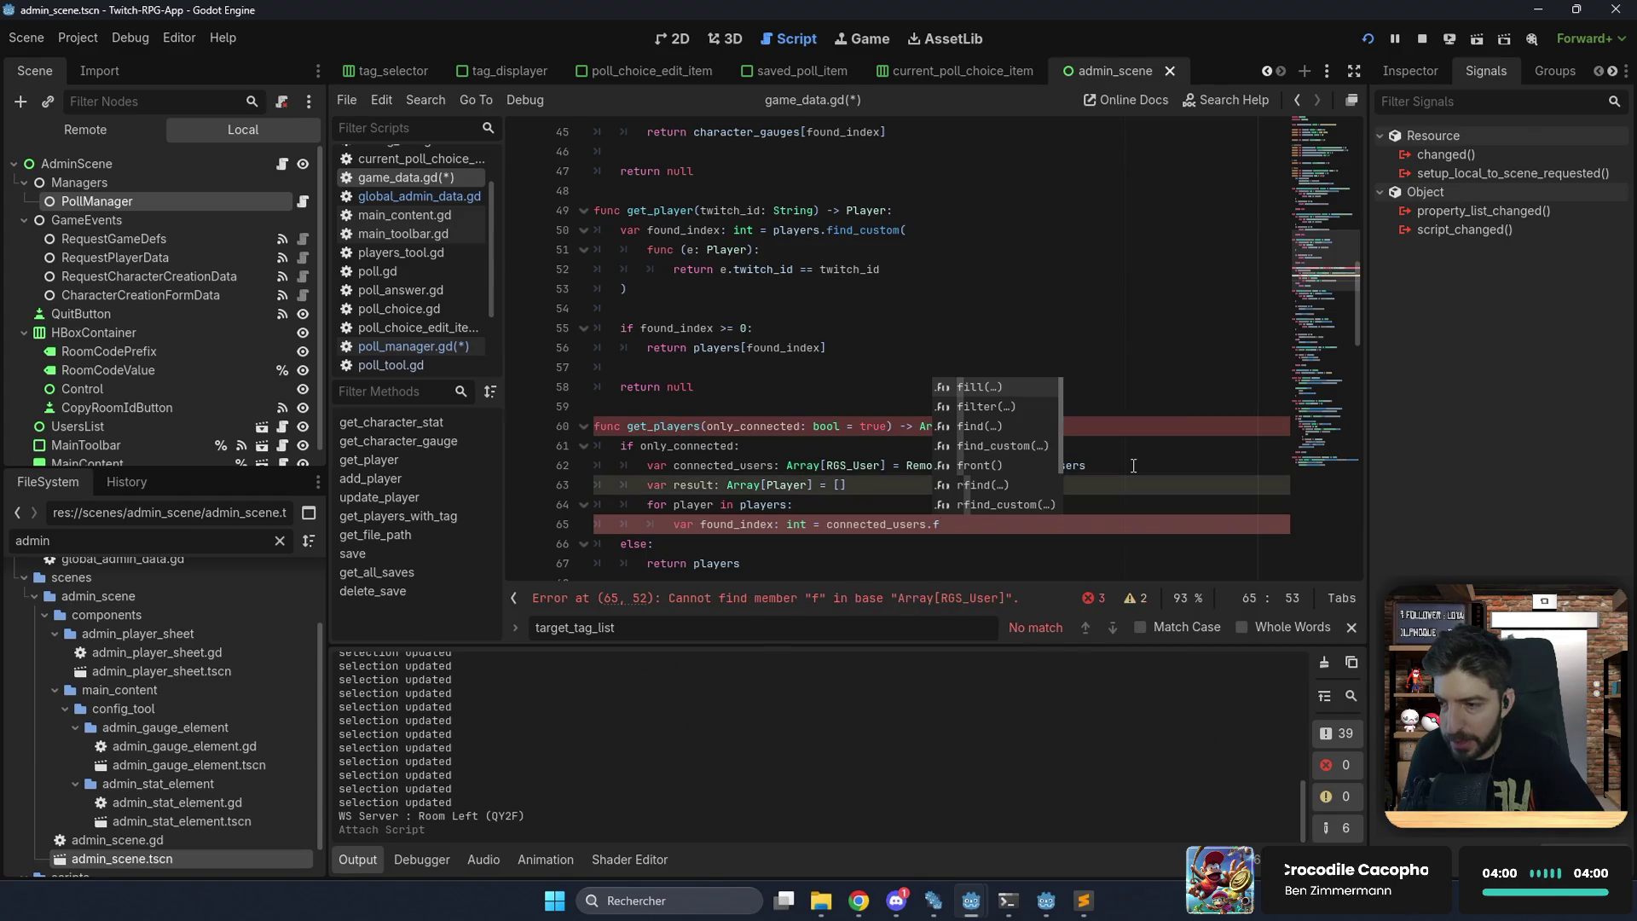
key("Escape")
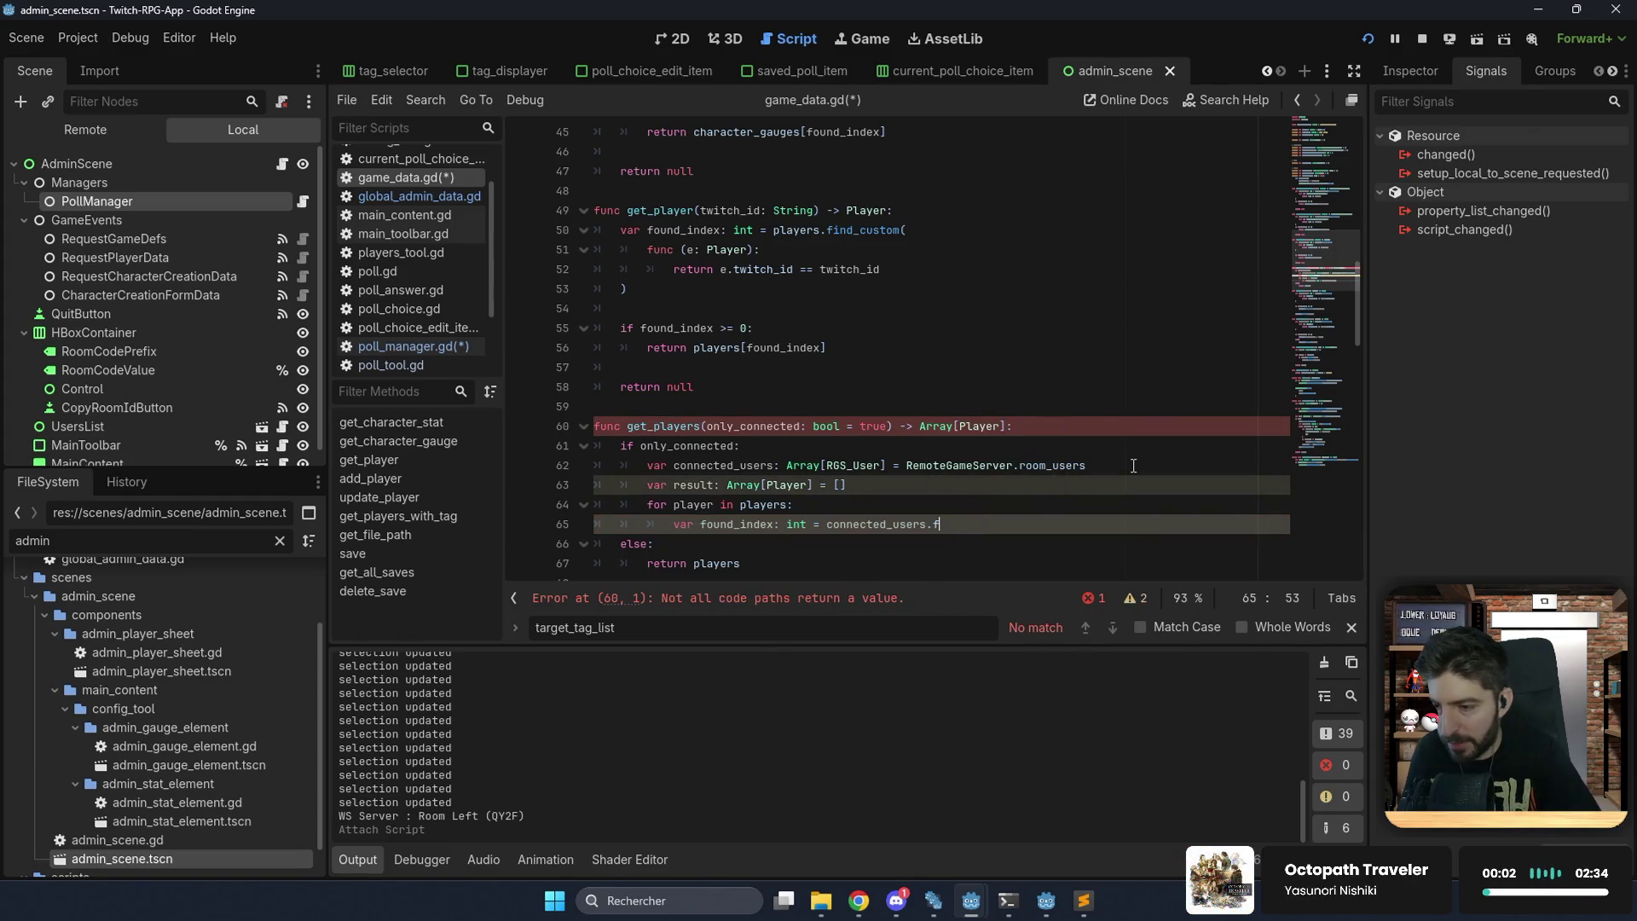
type("i")
key("Return")
key("Return")
type("func (e: ")
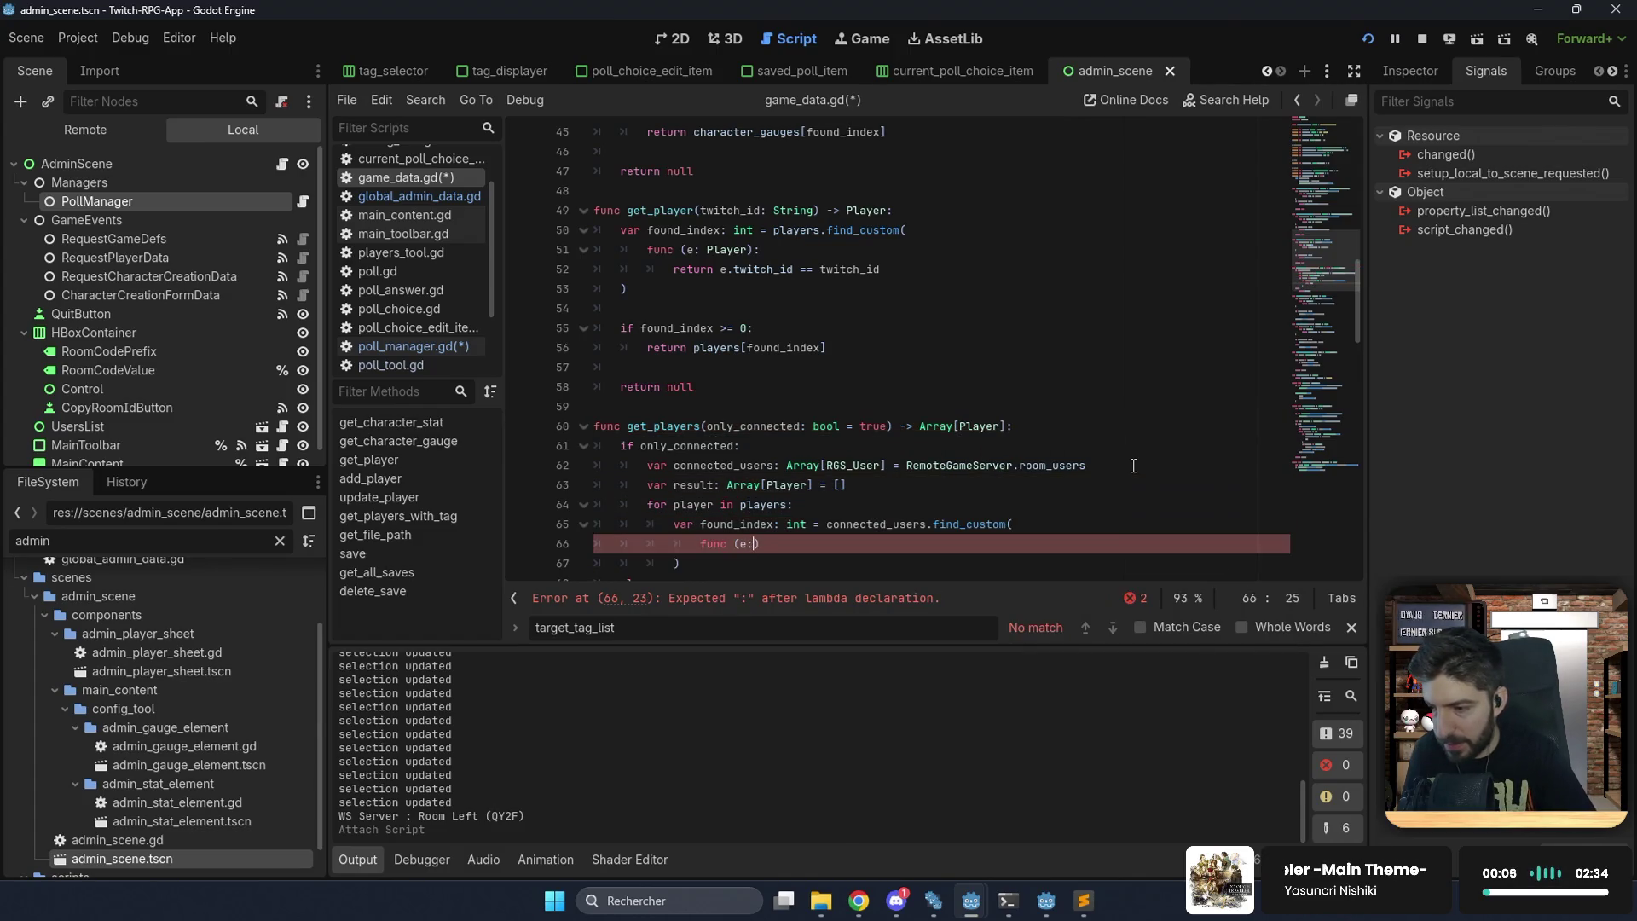
type("RG")
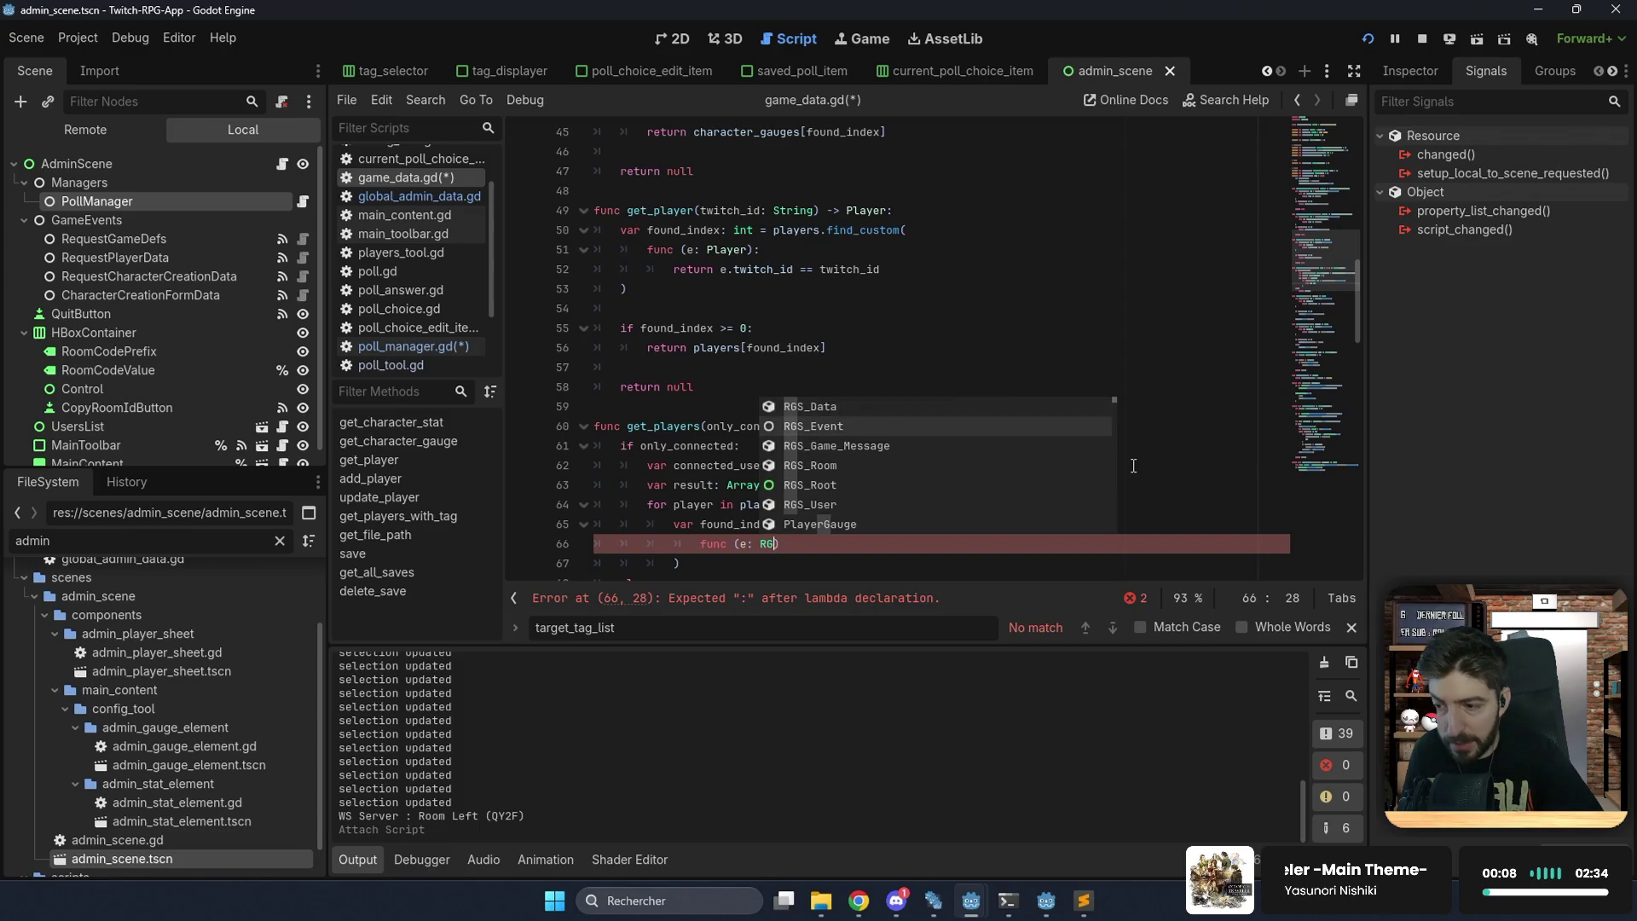
key("Down")
key("Return")
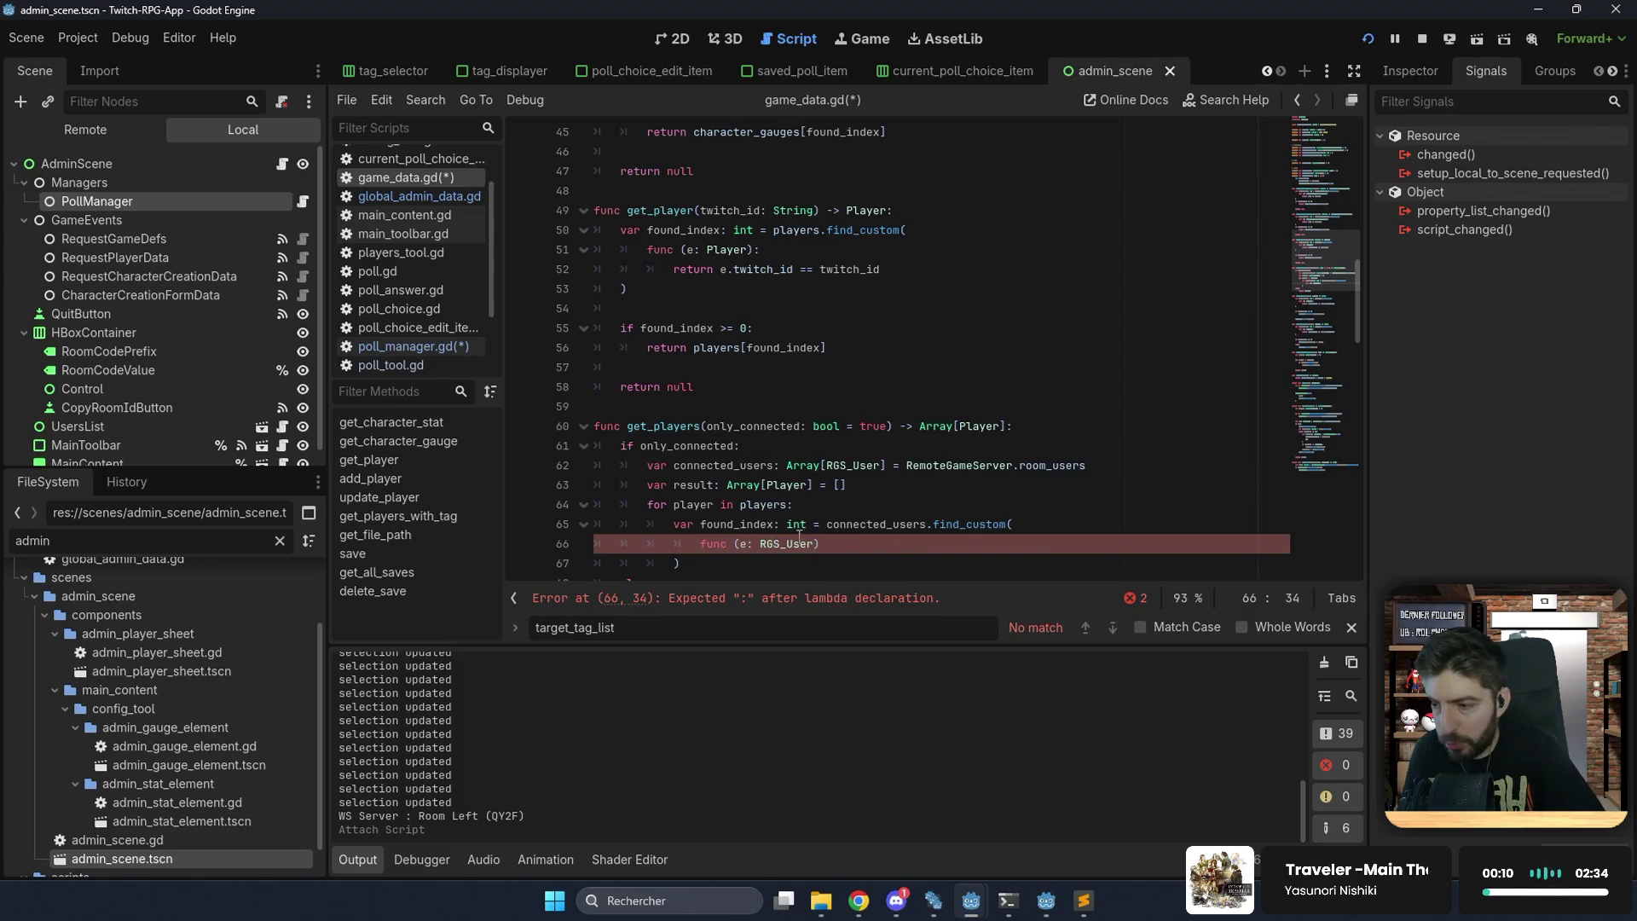
- Make the lambda return e.twitch_id == player.twitch_id
mouse_move(778, 504)
left_click(730, 544)
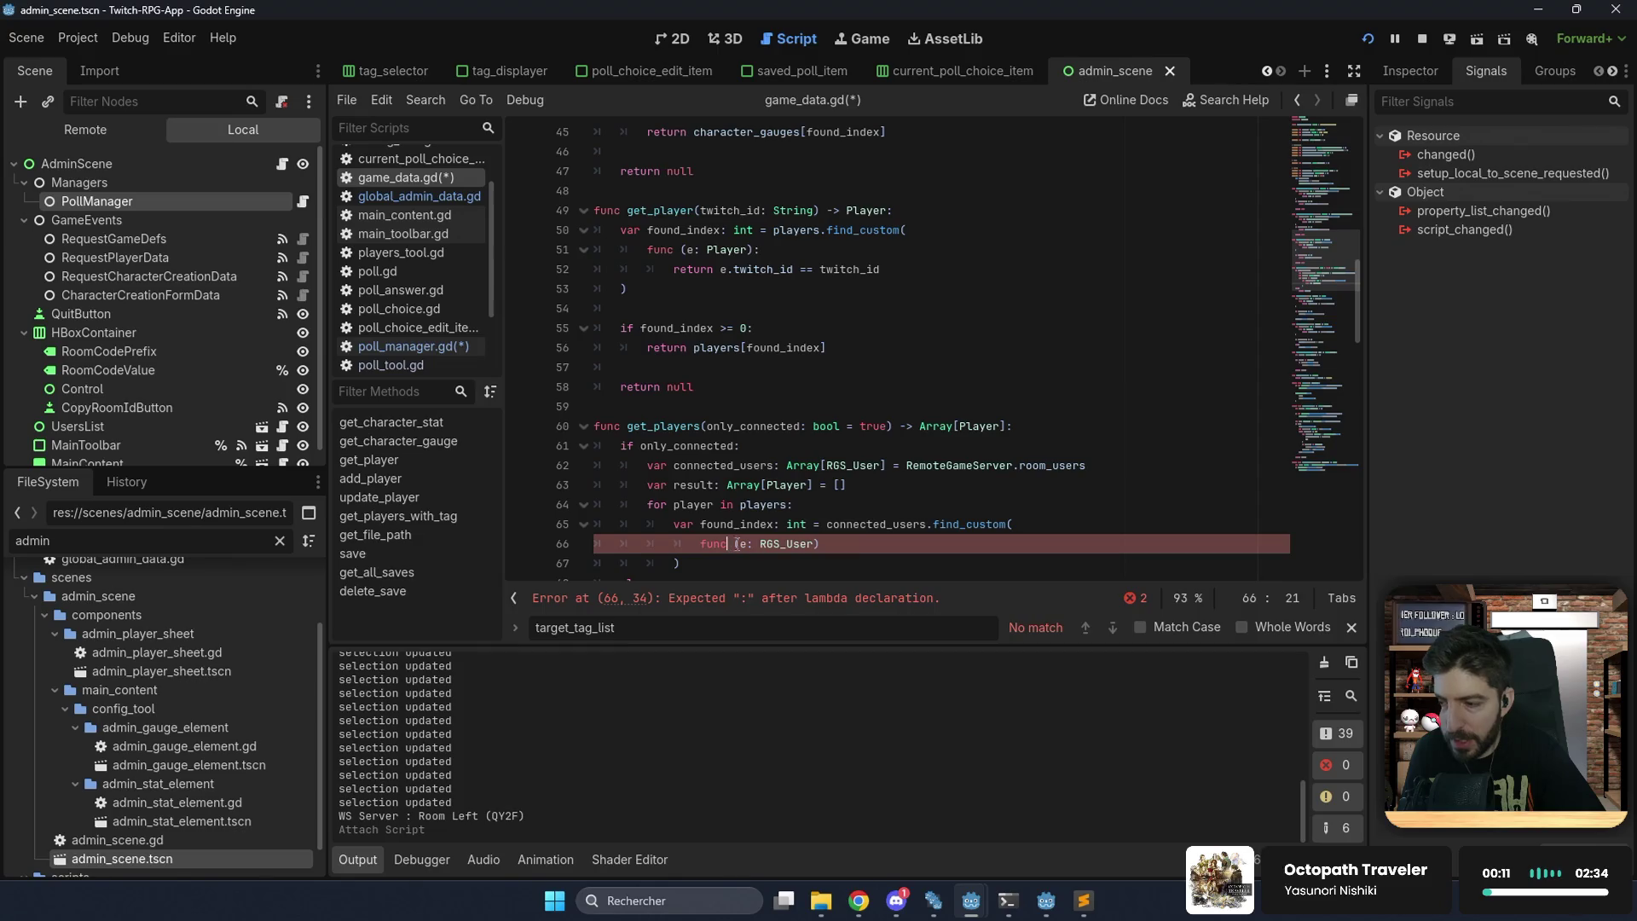
type(":")
key("Return")
type("retru")
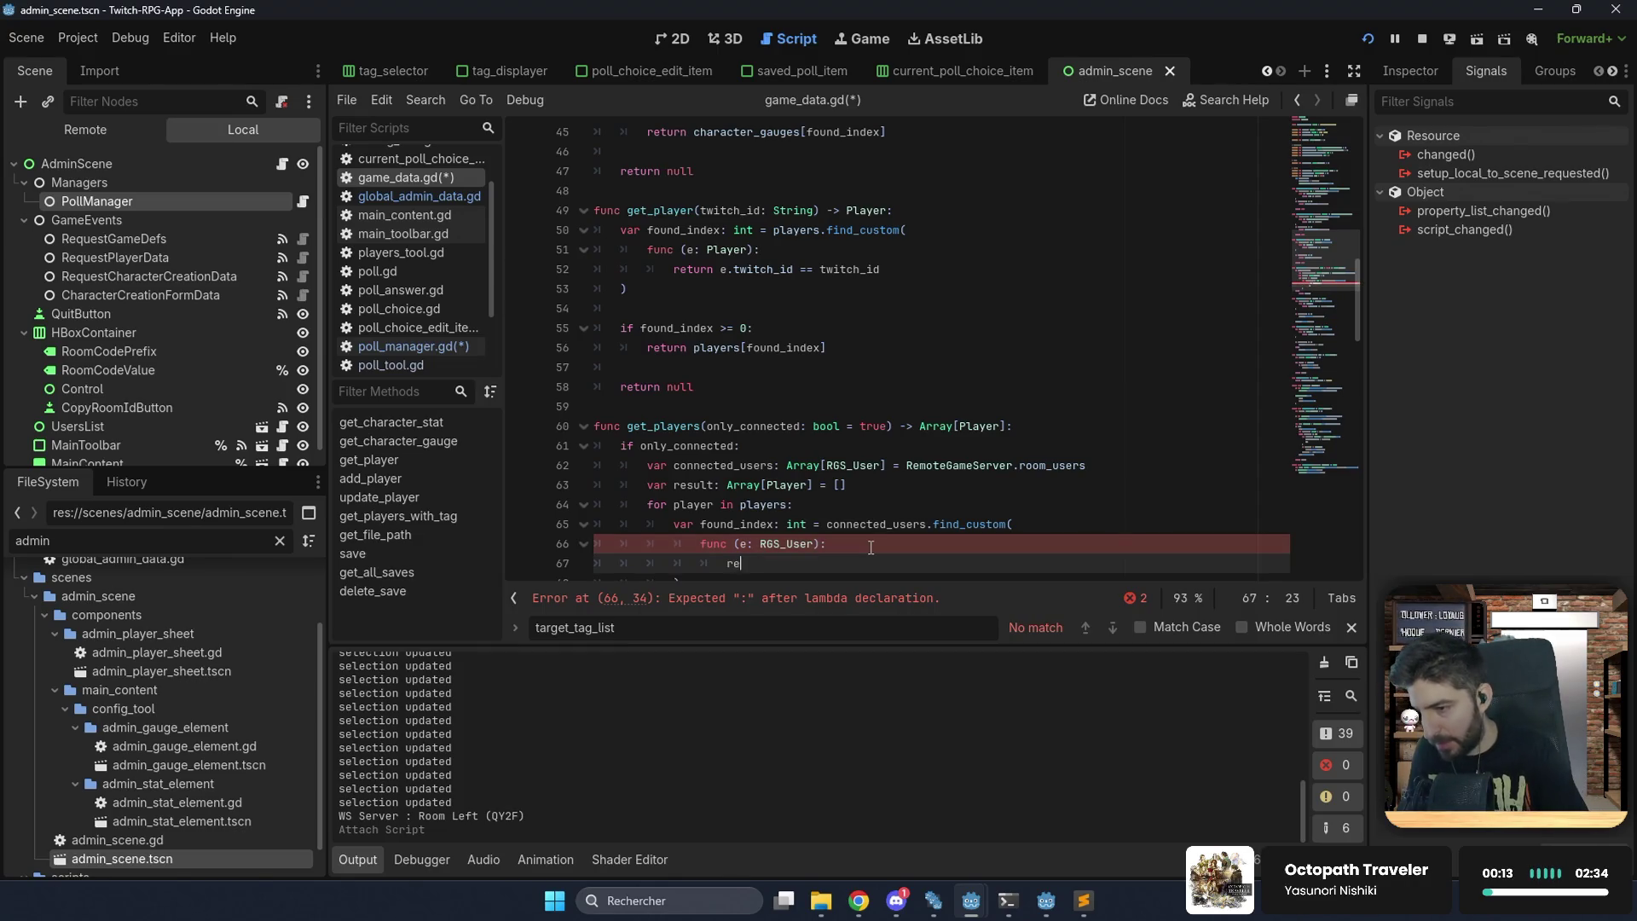
key("BackSpace")
key("BackSpace")
type("urn e")
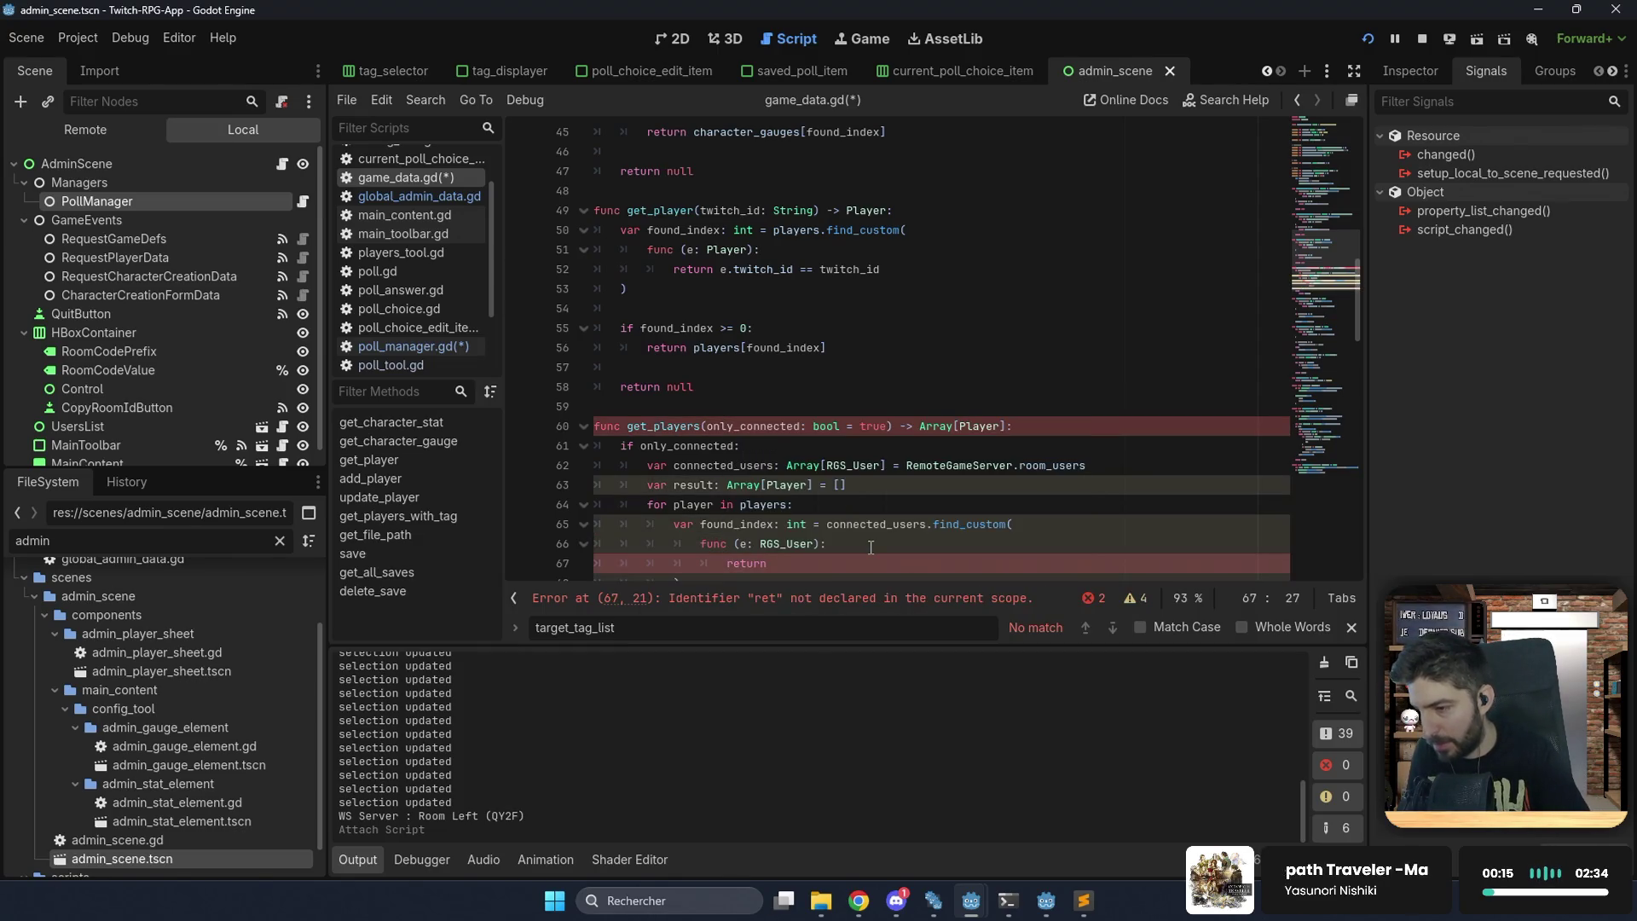
type(".twitch_id ")
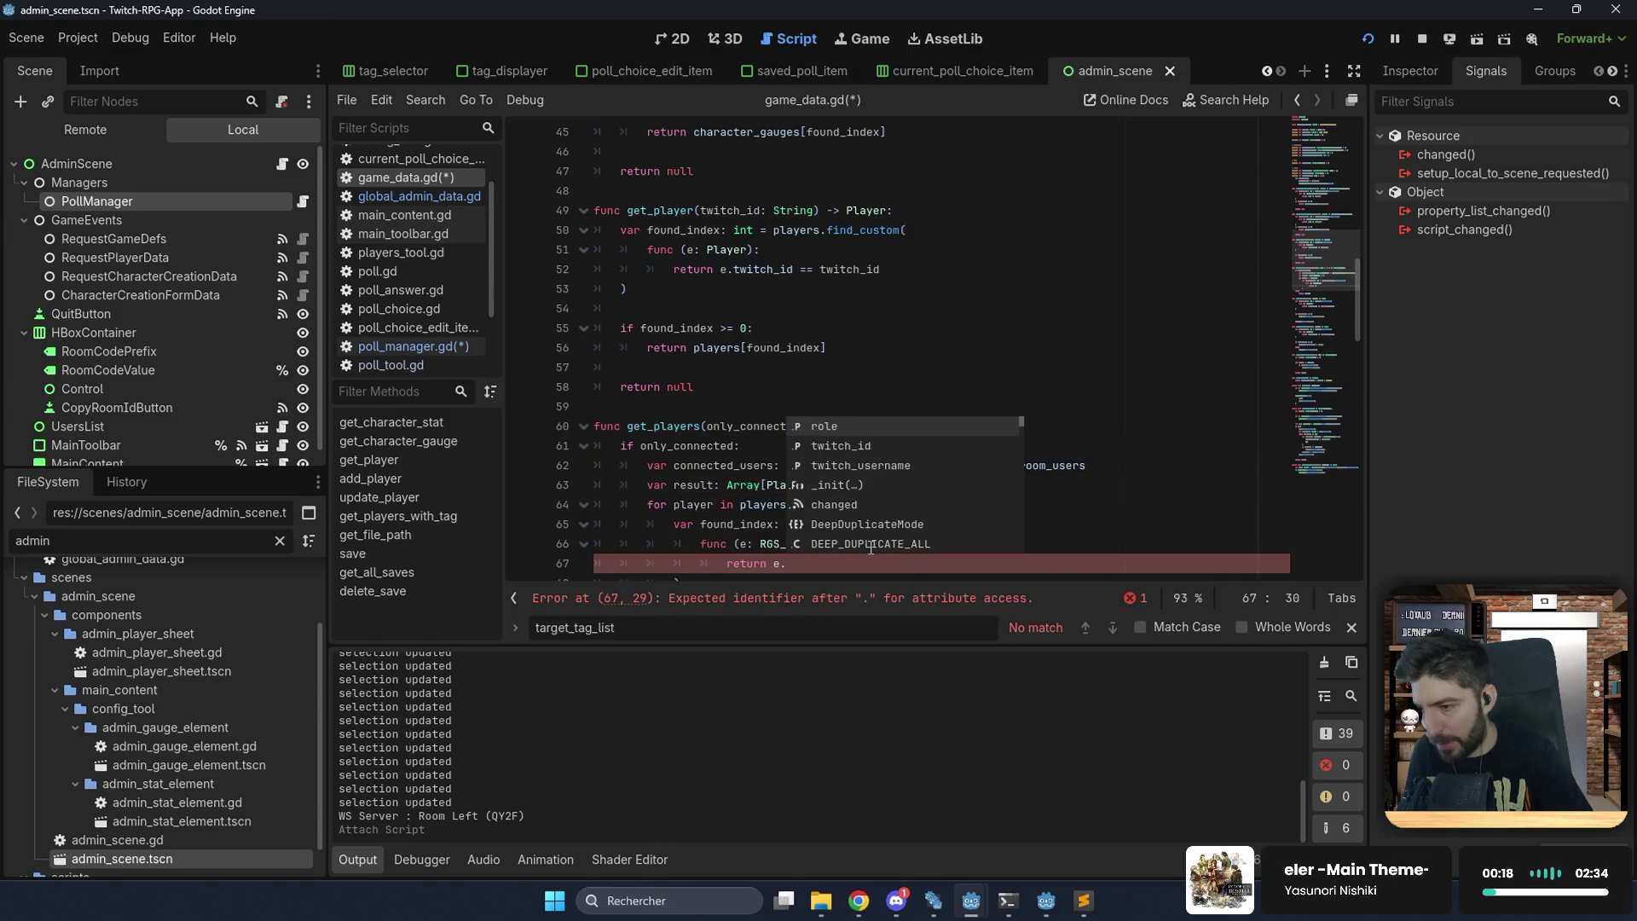
type("== players")
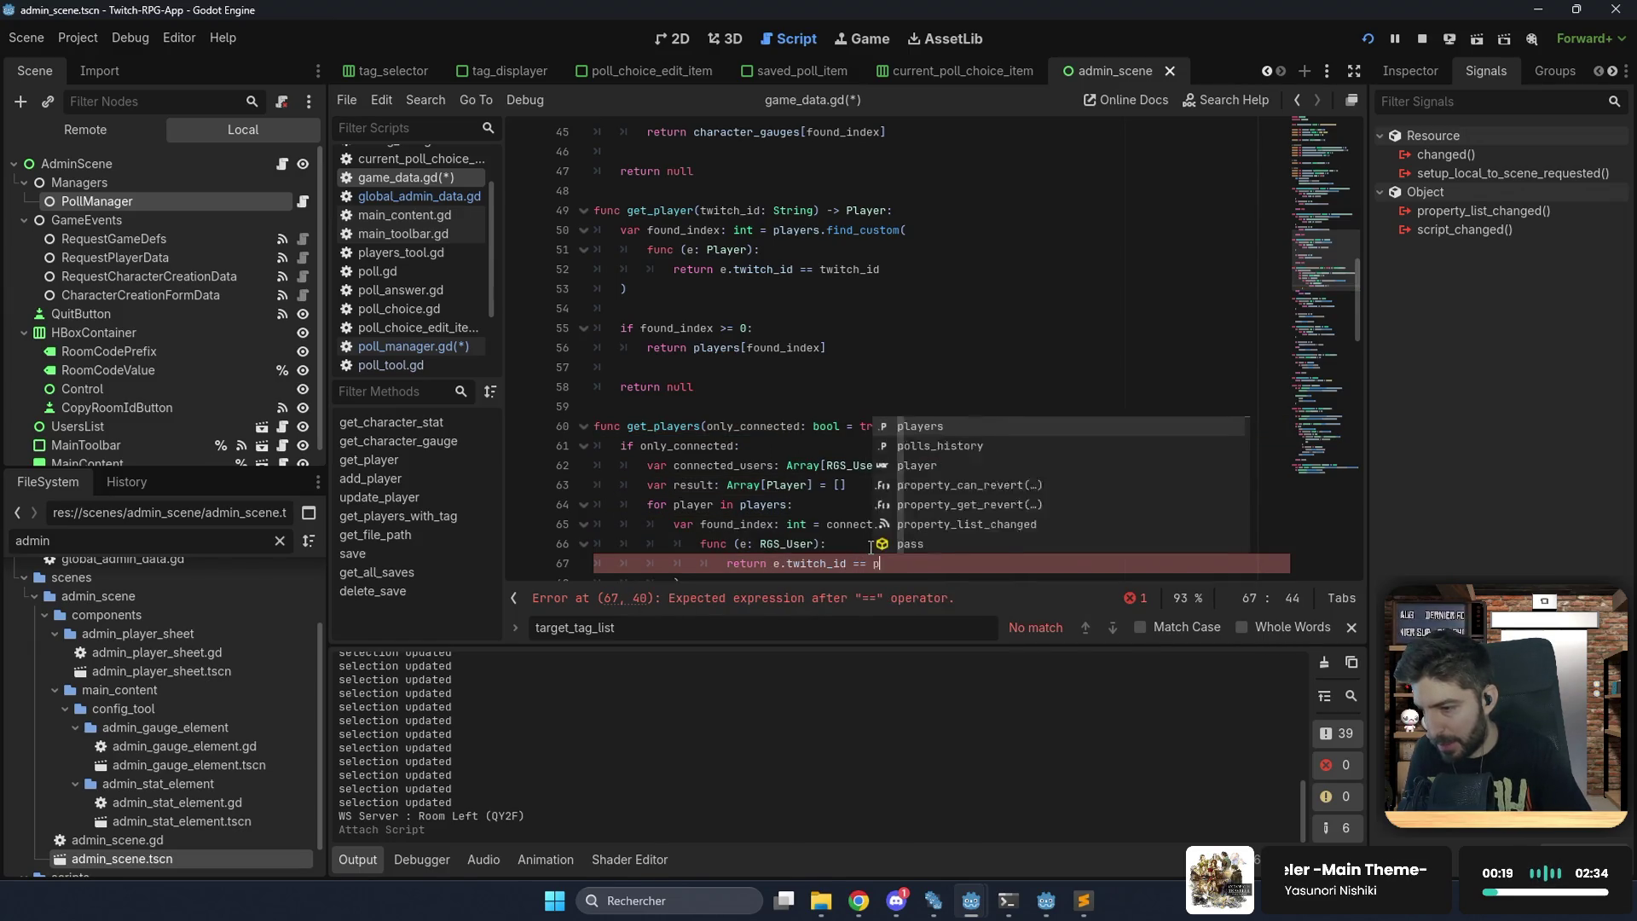
type("r.tw")
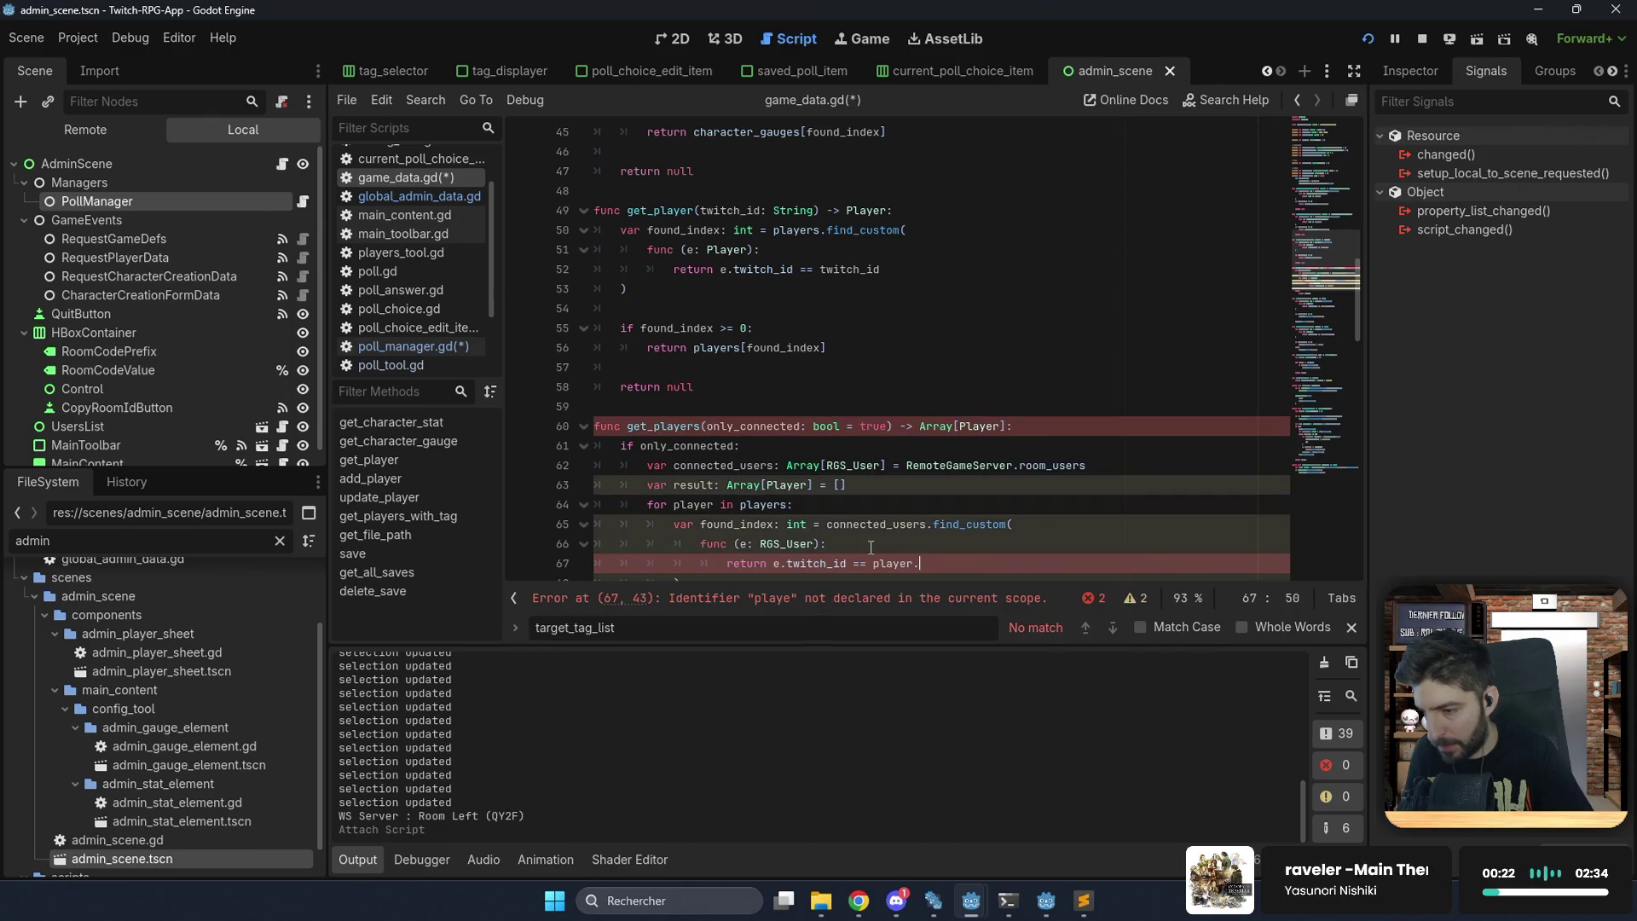
key("Return")
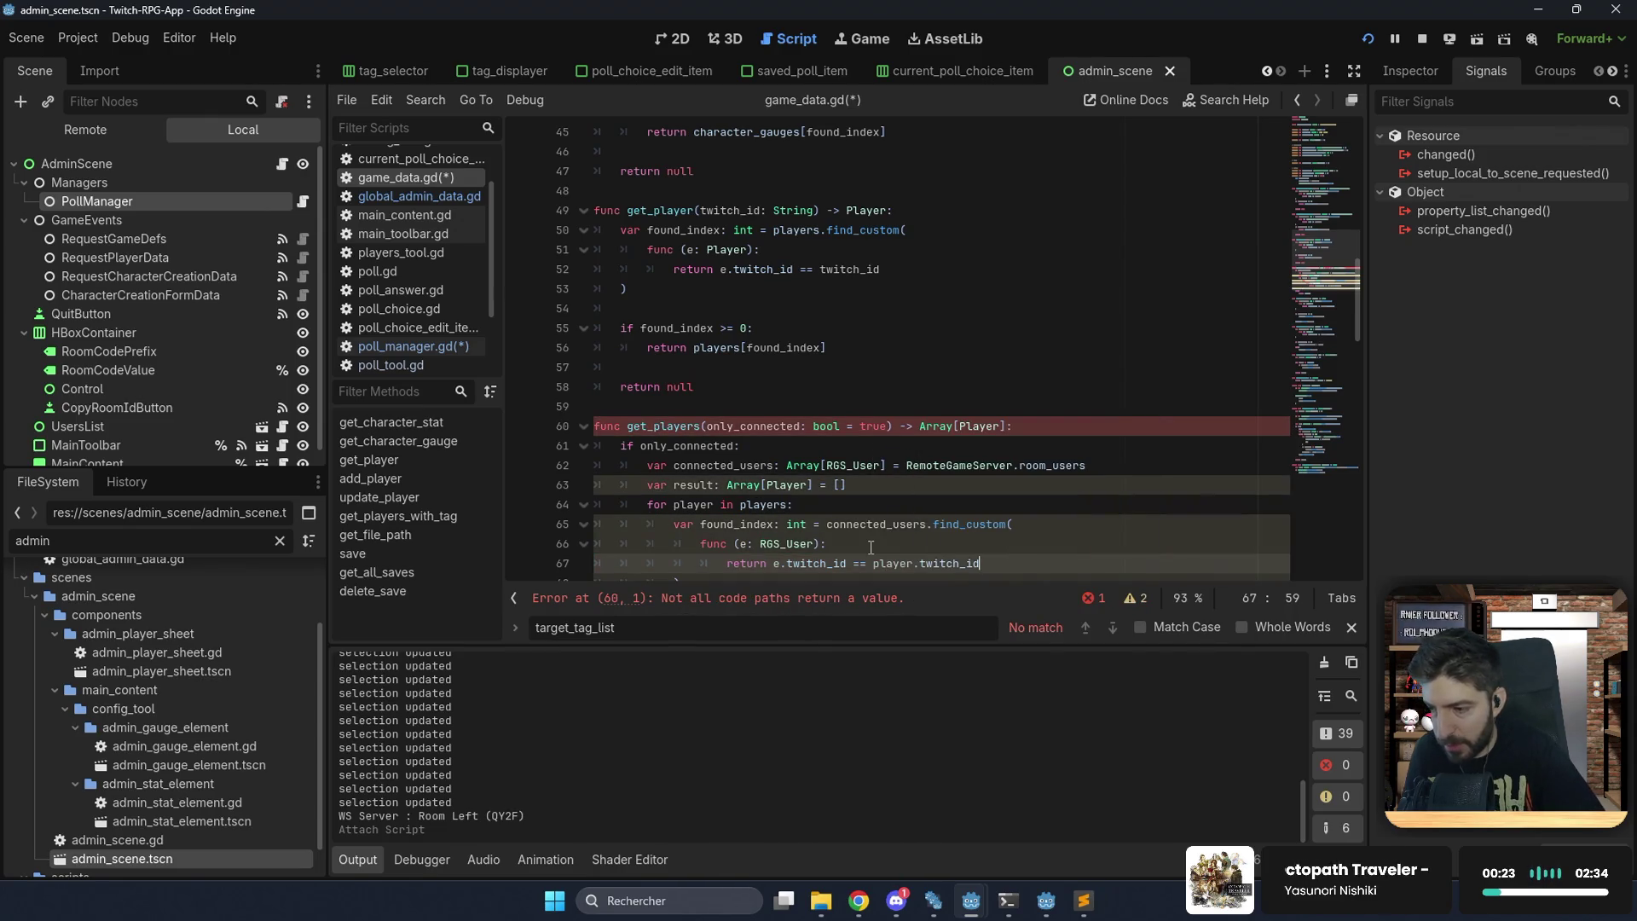
- Inside the loop, append player to result when found_index >= 0
scroll(751, 469, "down", 3)
double_click(812, 385)
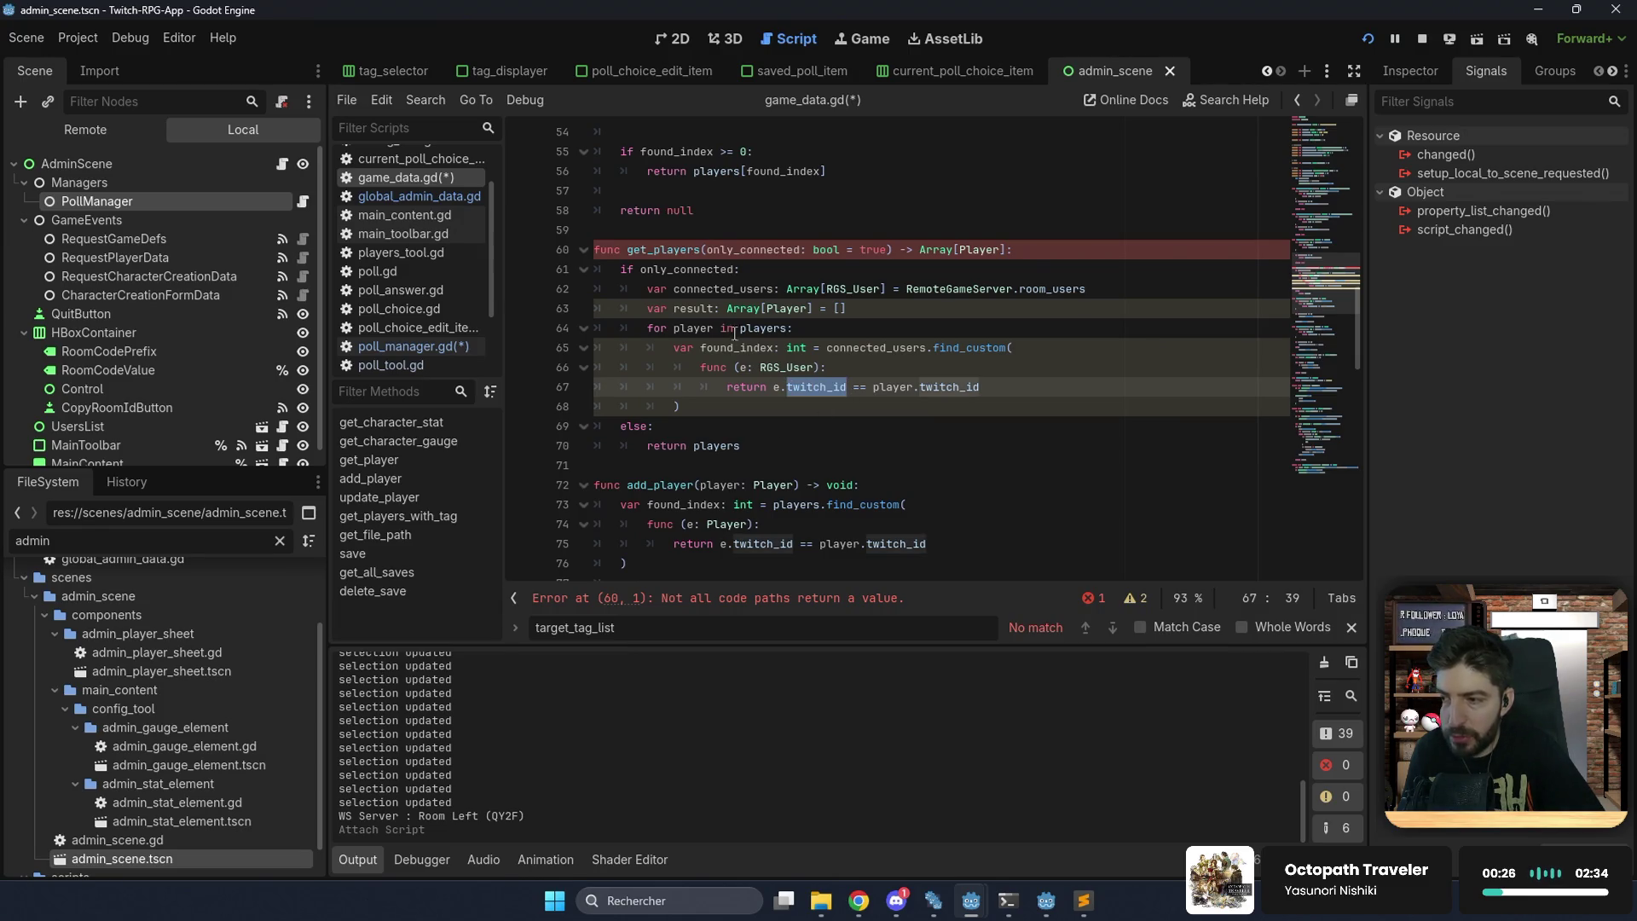
double_click(934, 388)
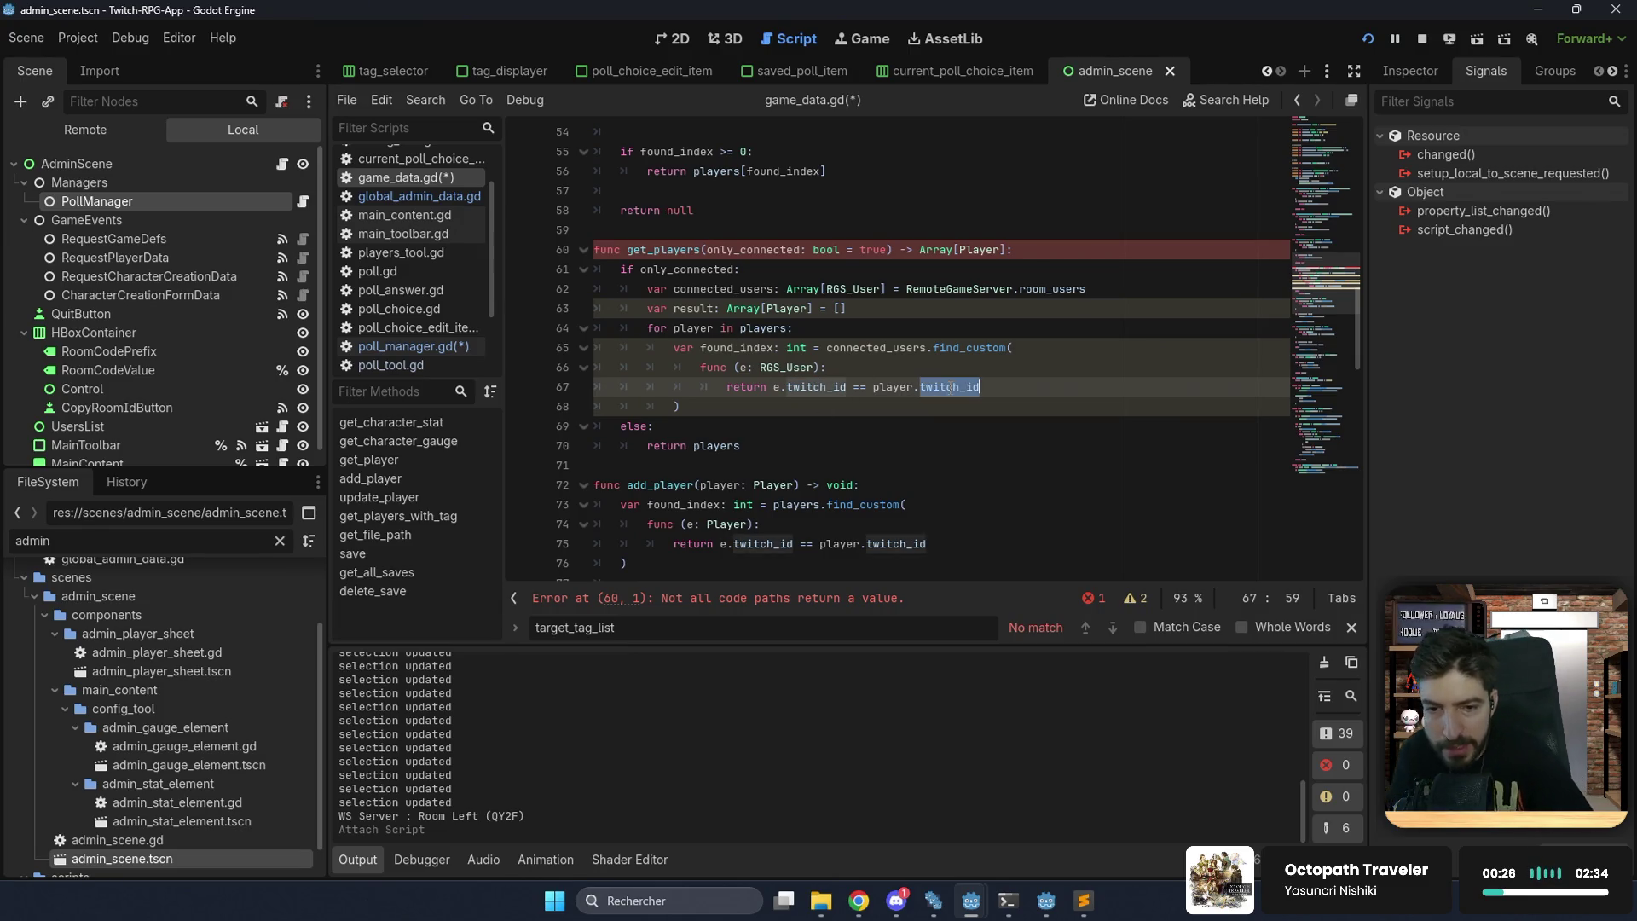
left_click(754, 401)
key("Return")
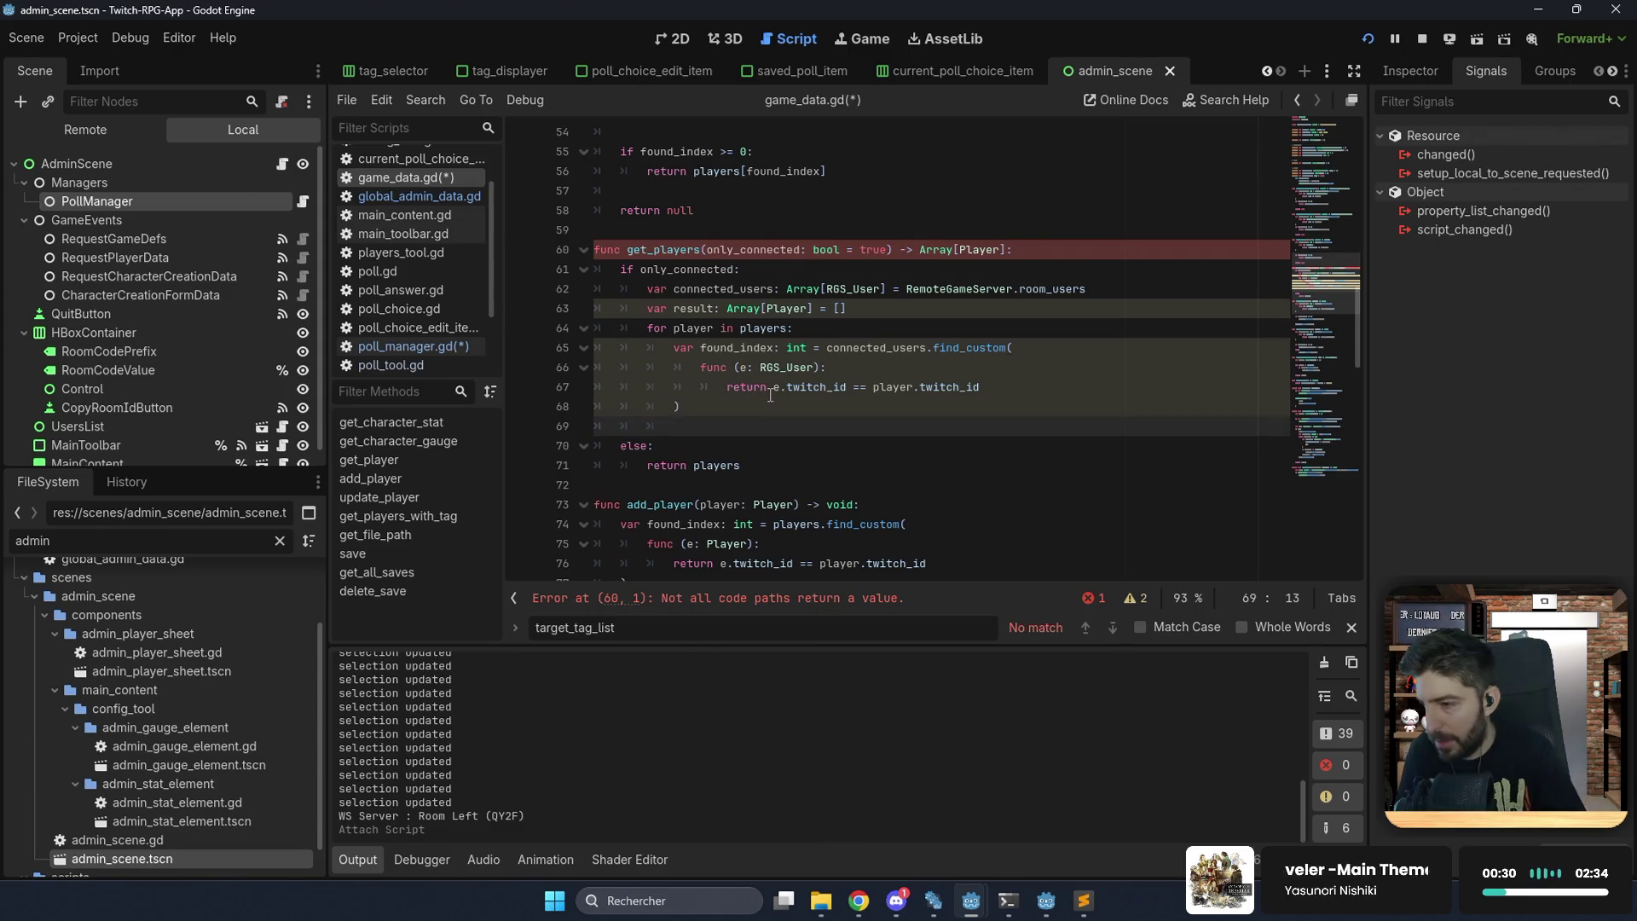
type("found_index >= ")
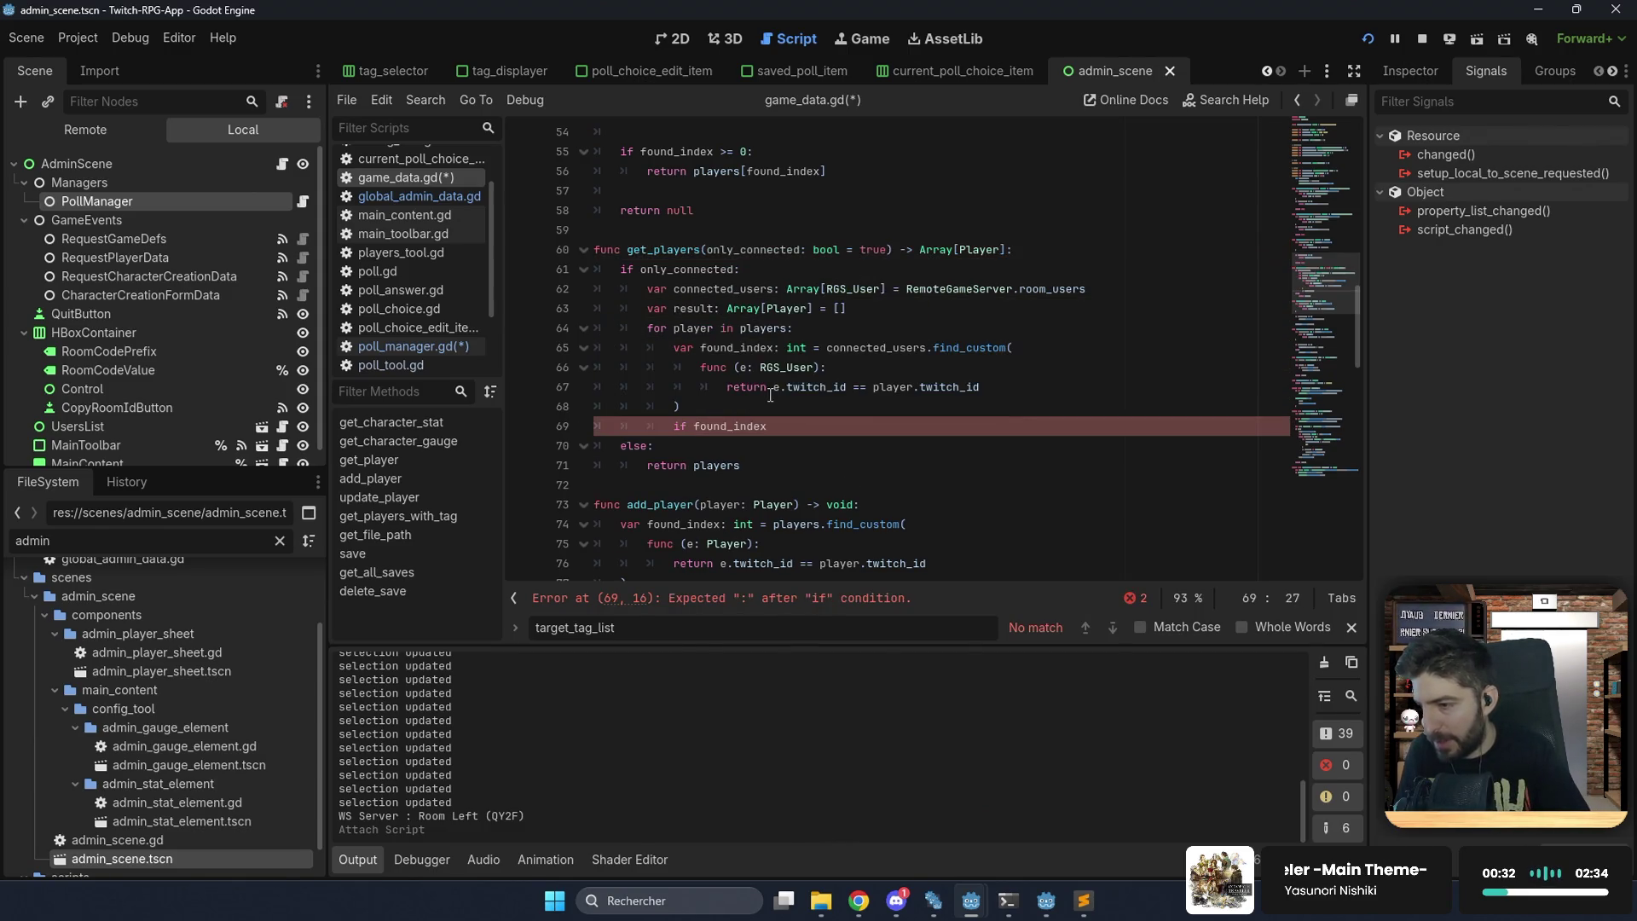
type("0:")
key("Return")
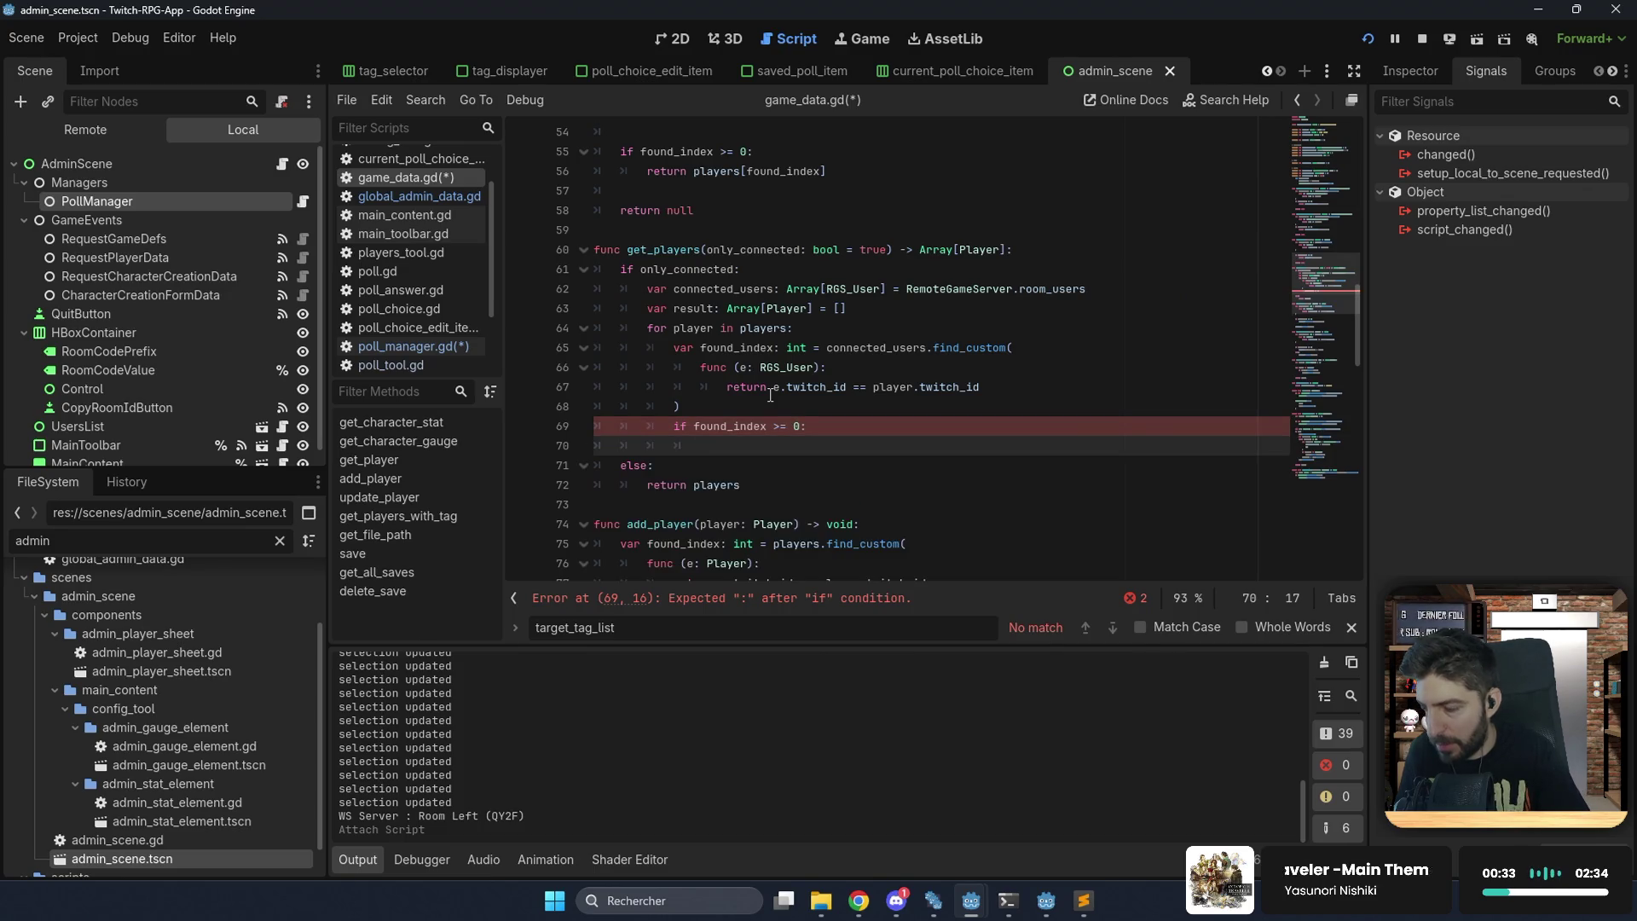
type("play")
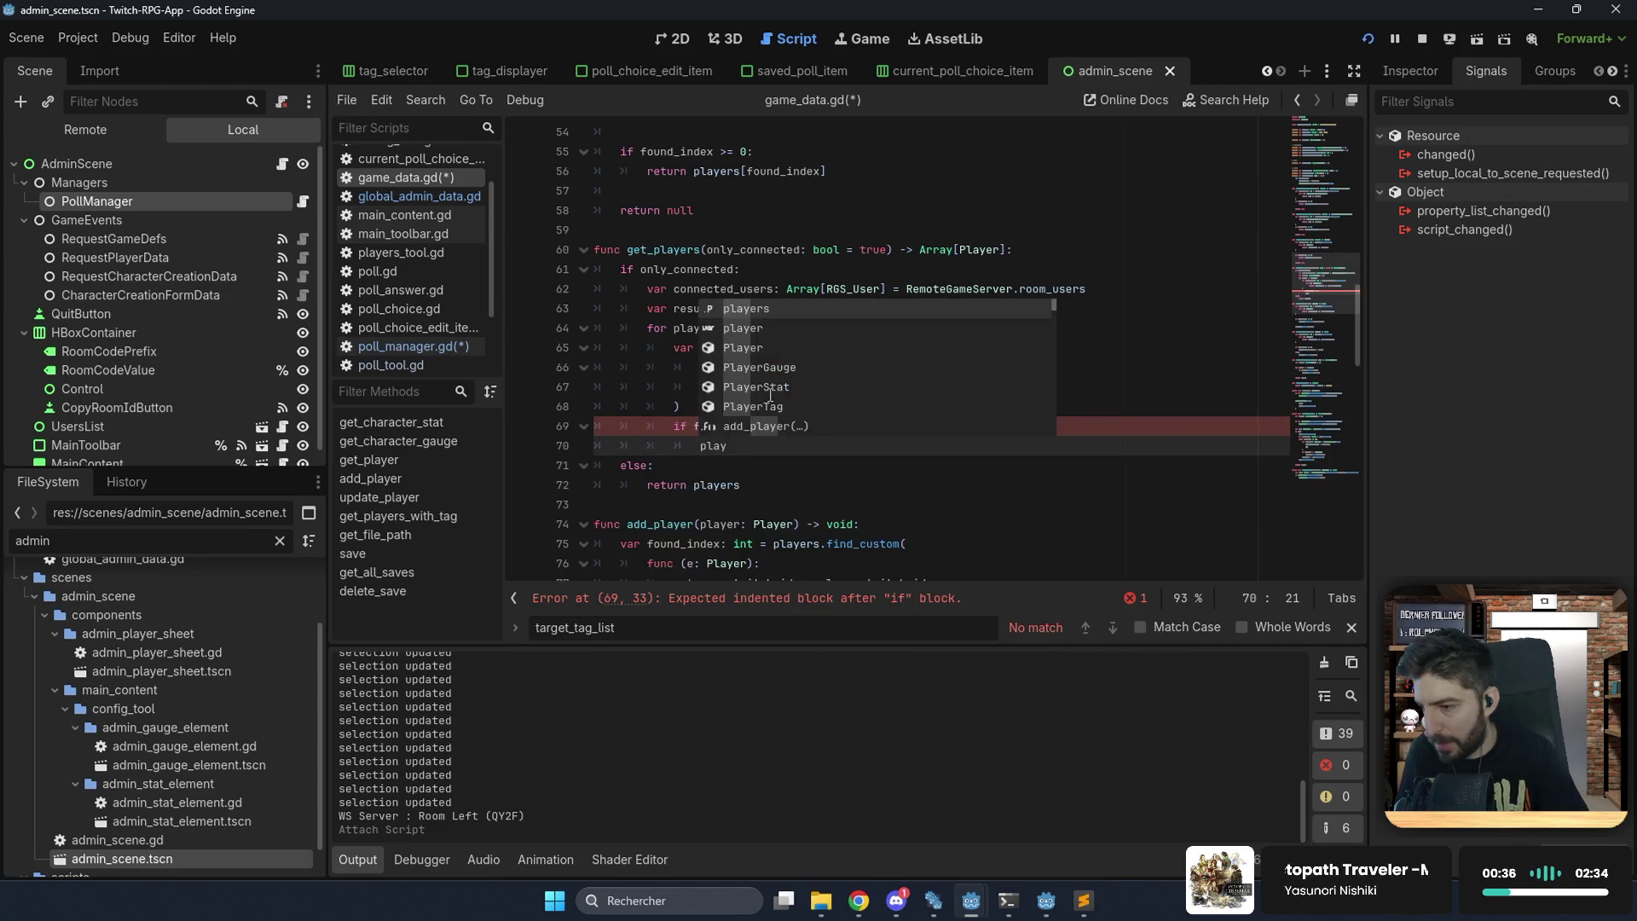
key("BackSpace")
key("BackSpace")
type("res")
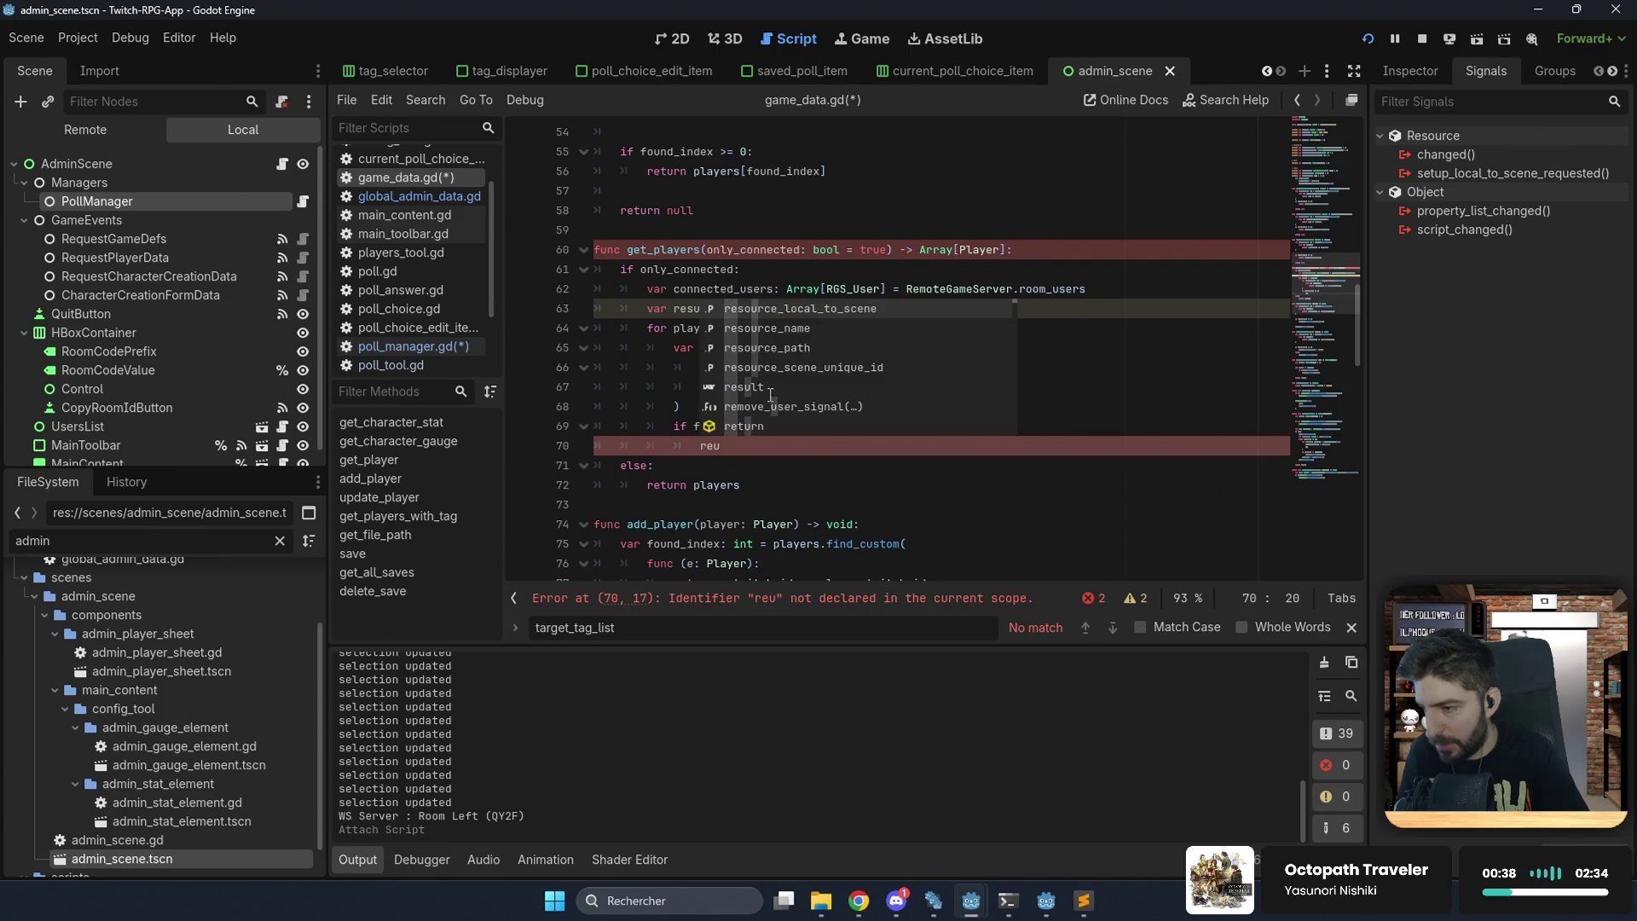
type("ult.append")
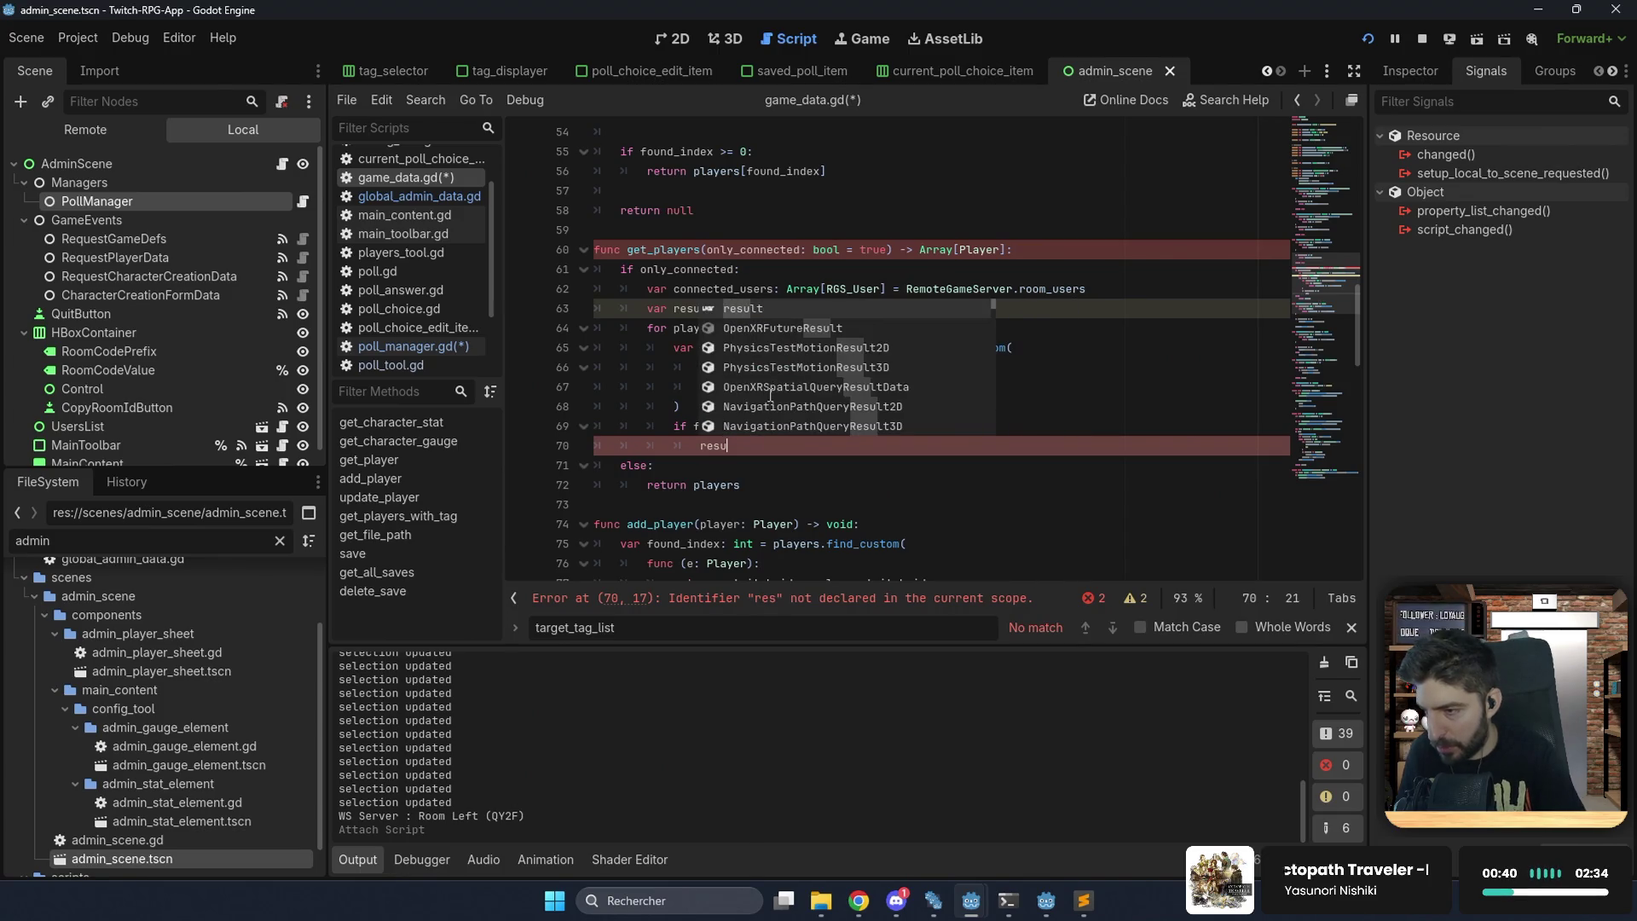
type("(playuer")
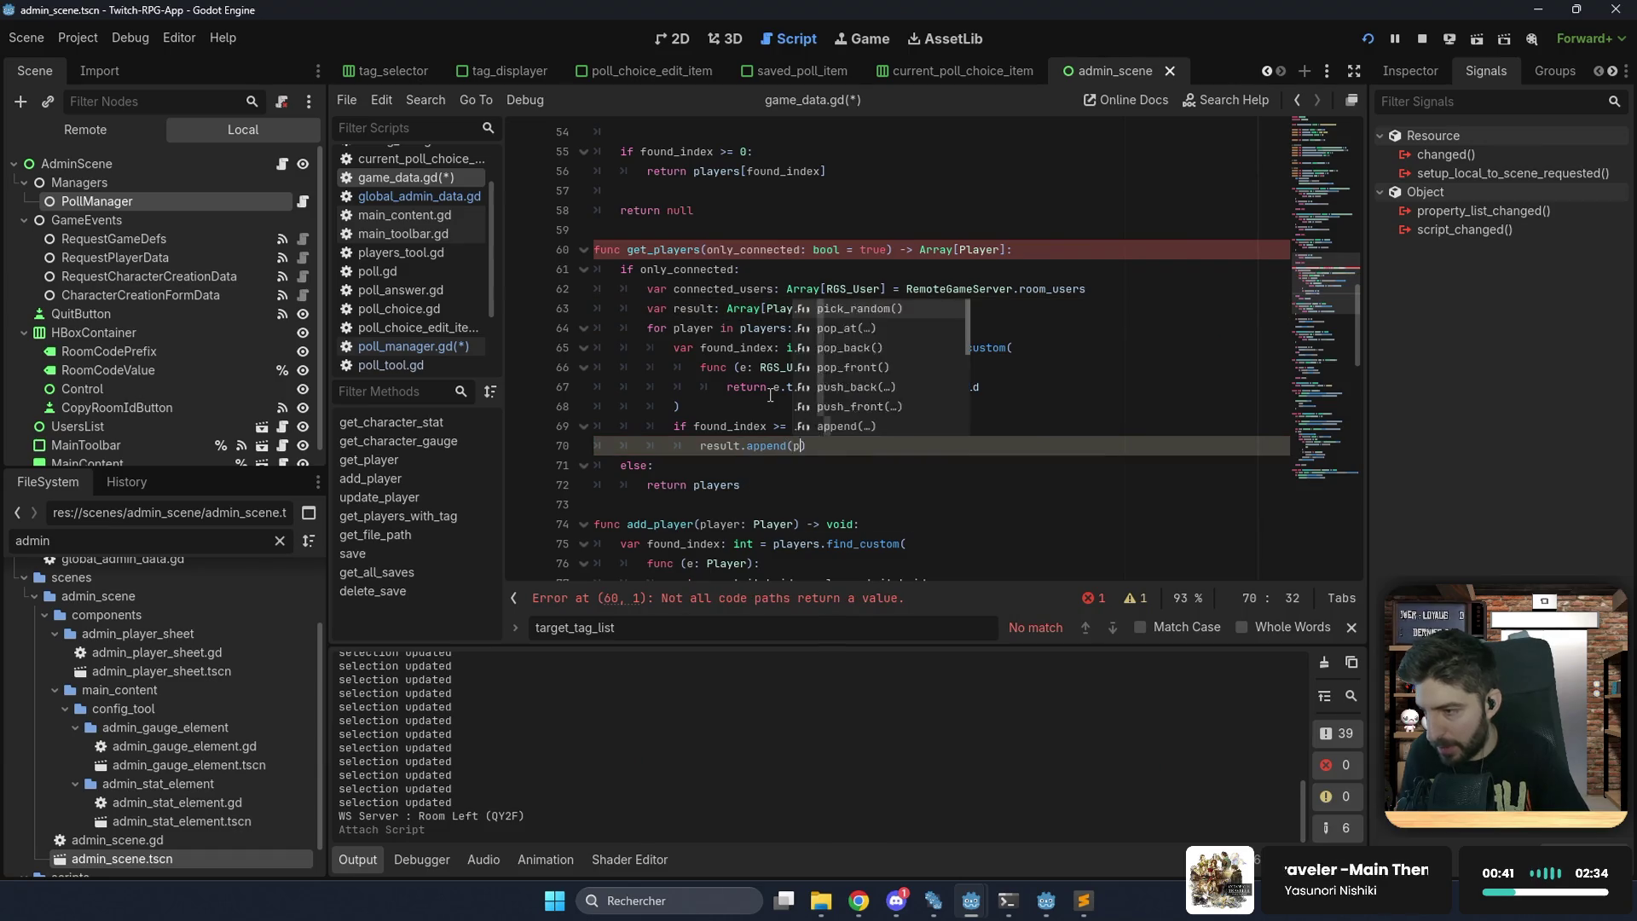
key("Left")
key("Left")
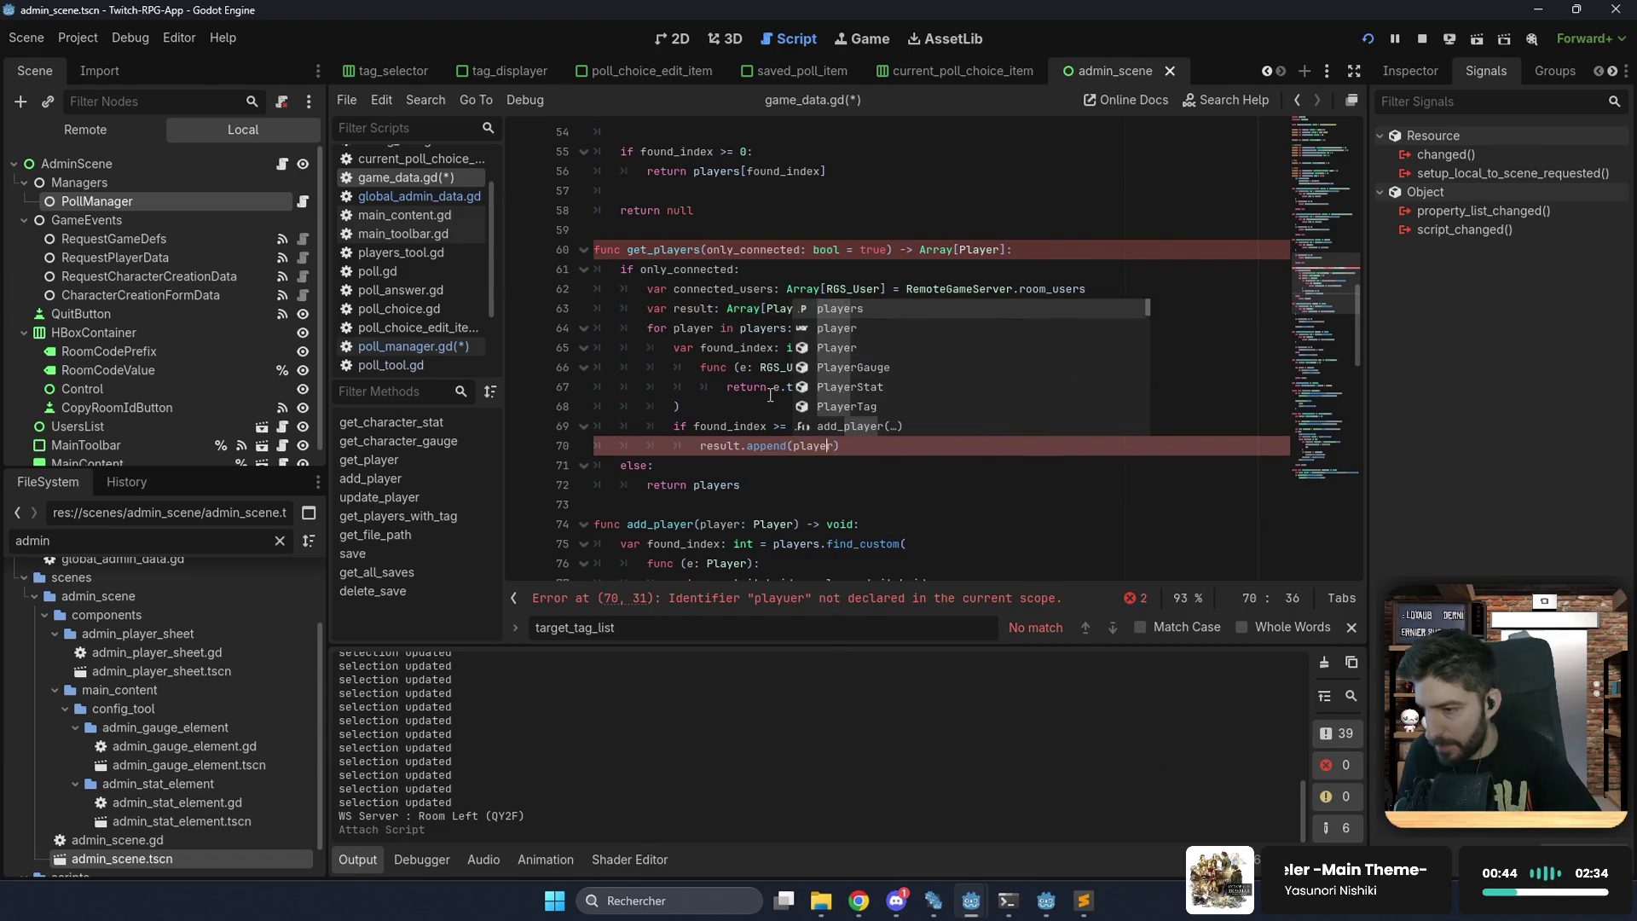
key("BackSpace")
key("End")
key("Return")
- End get_players with return result and save game_data.gd
type("return pla")
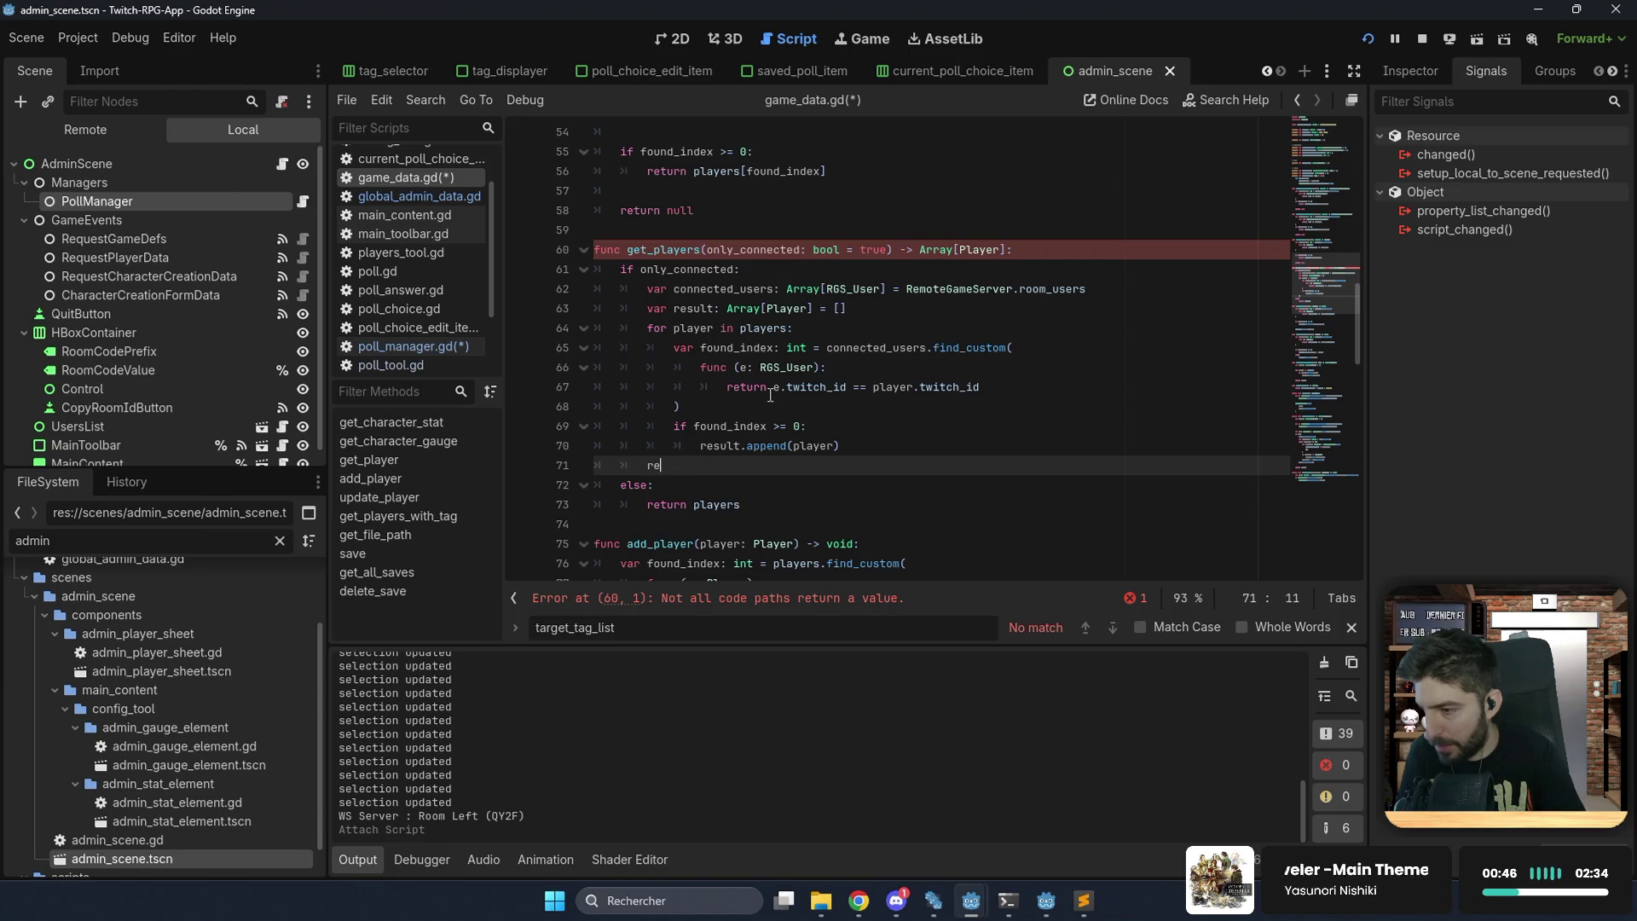
key("Return")
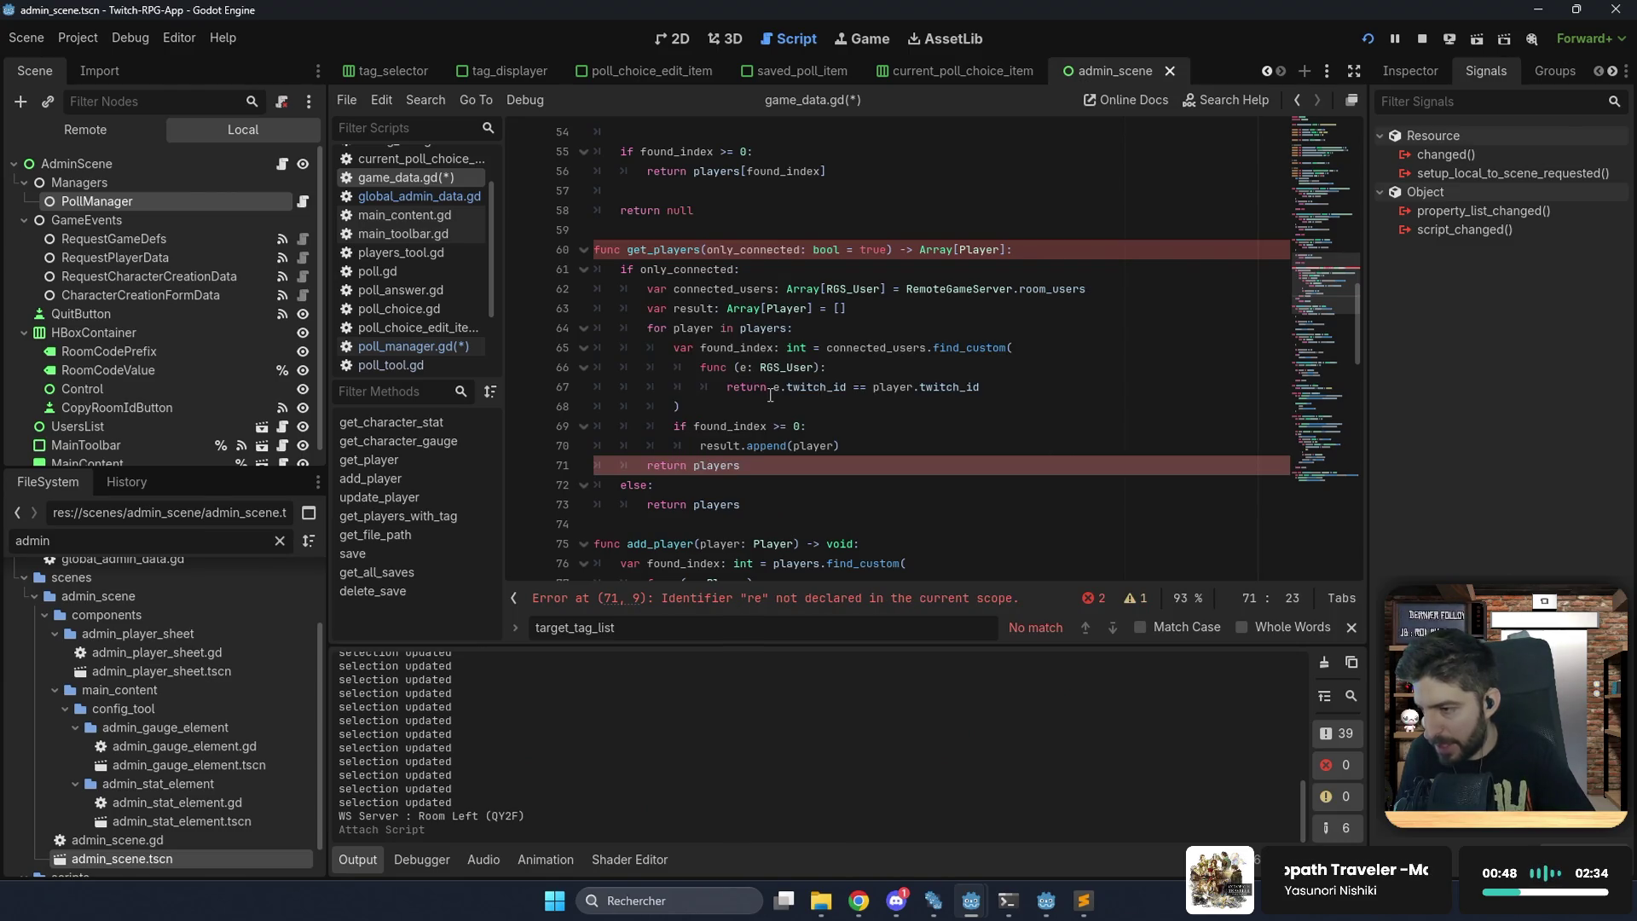
key("BackSpace")
key("BackSpace")
key("BackSpace")
type("rsult")
key("Left")
key("Left")
key("Left")
type("e")
key("ctrl+s")
double_click(664, 270)
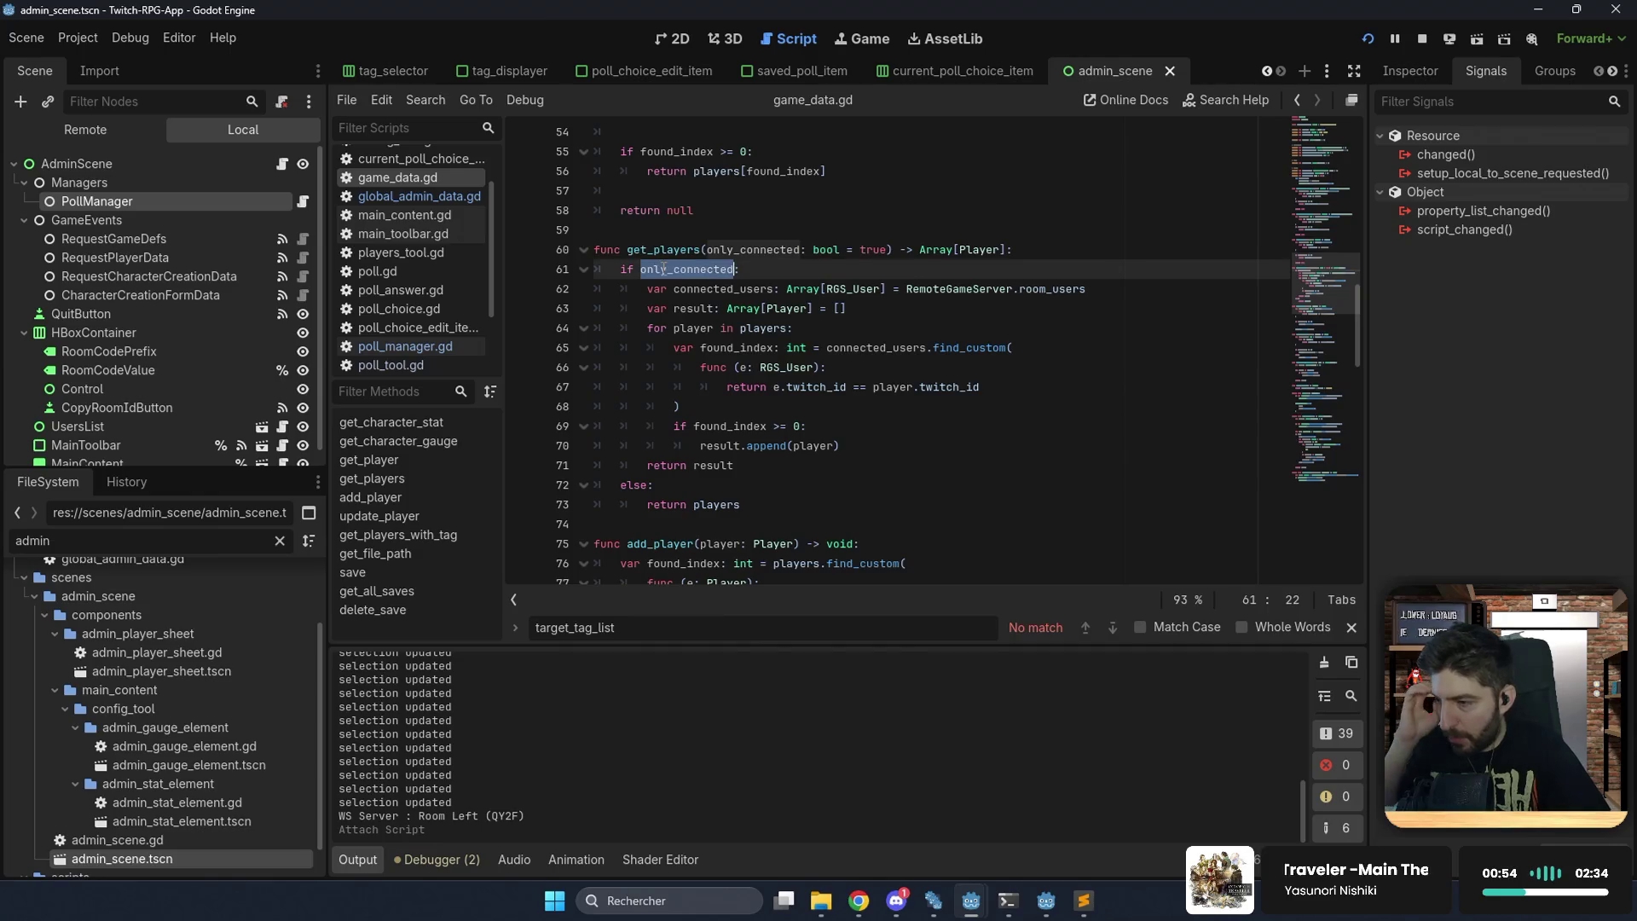
double_click(1052, 289)
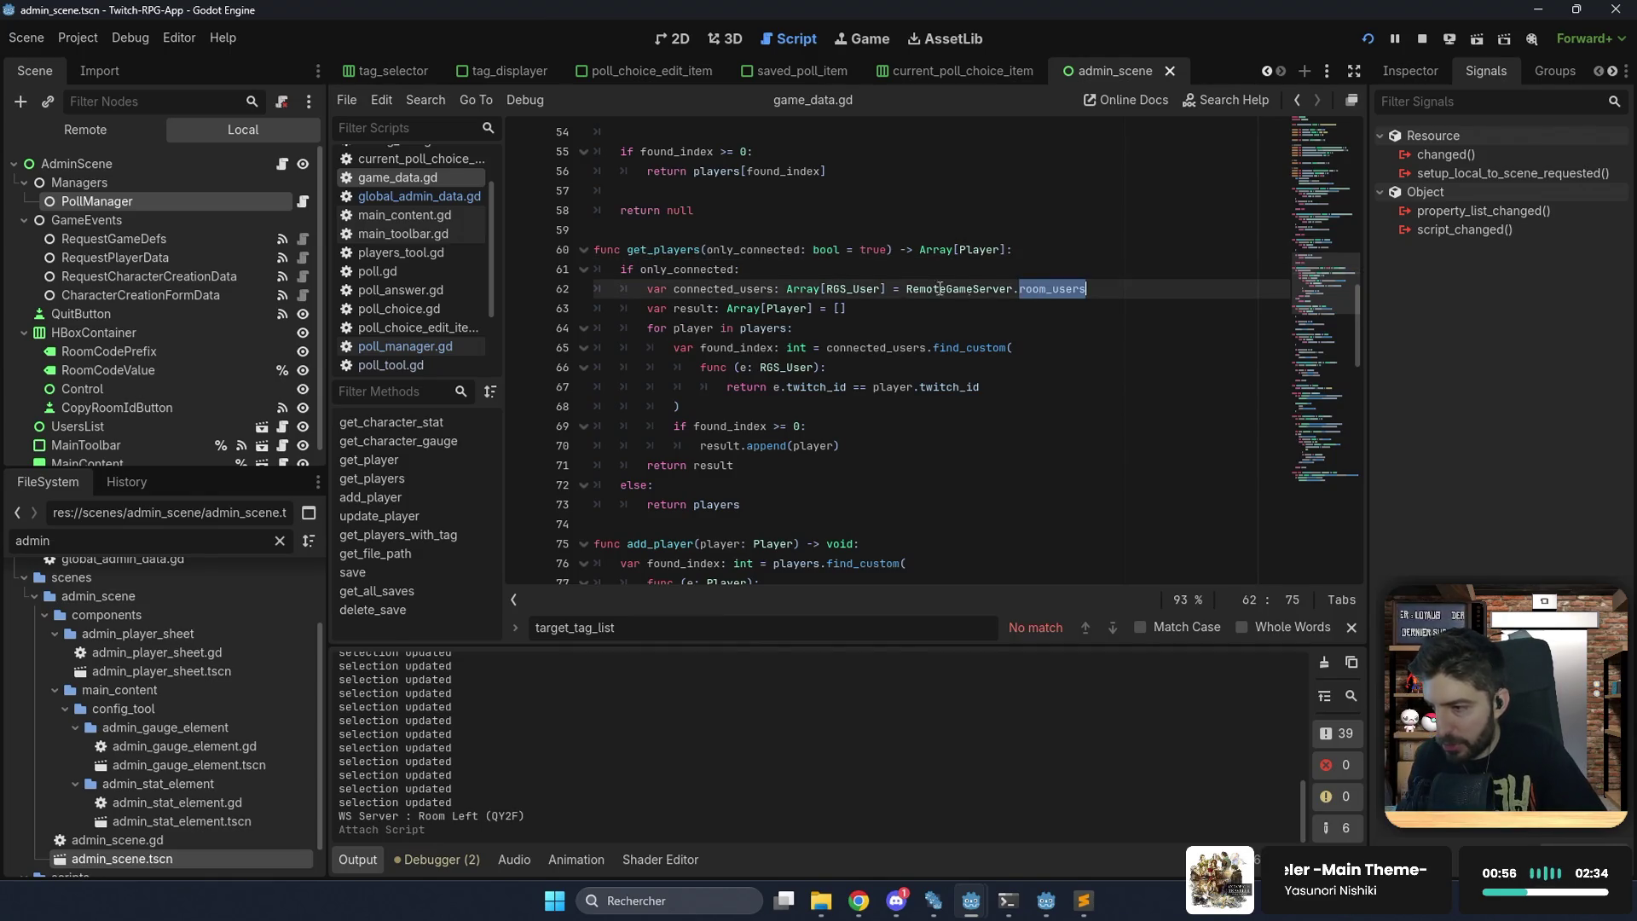
double_click(770, 329)
mouse_move(767, 332)
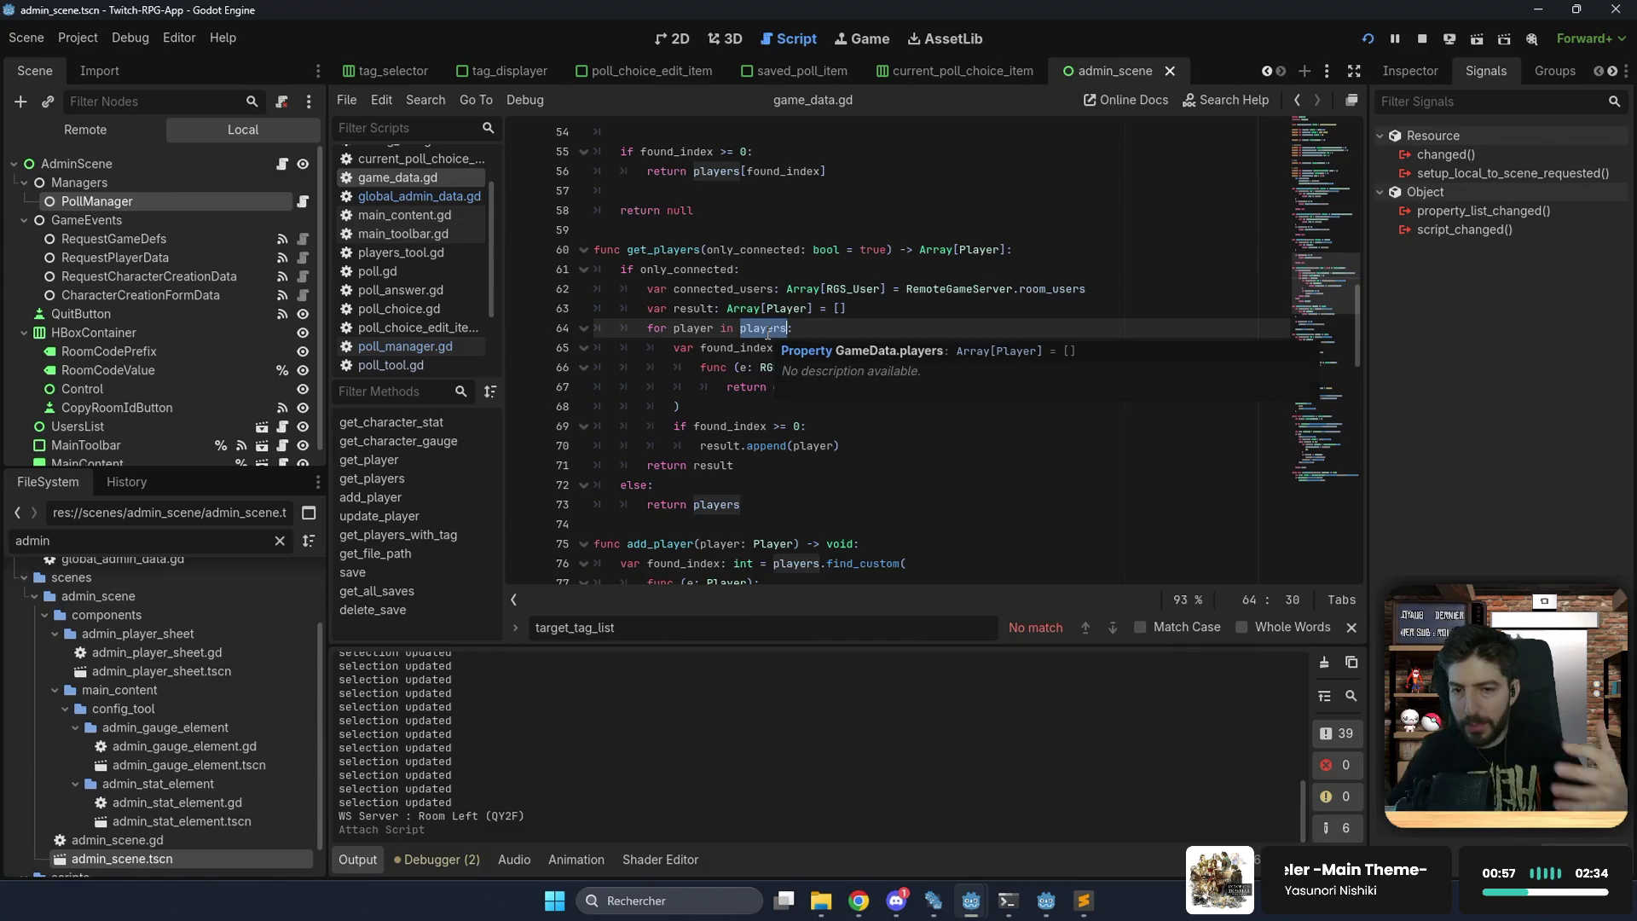
double_click(715, 466)
double_click(716, 505)
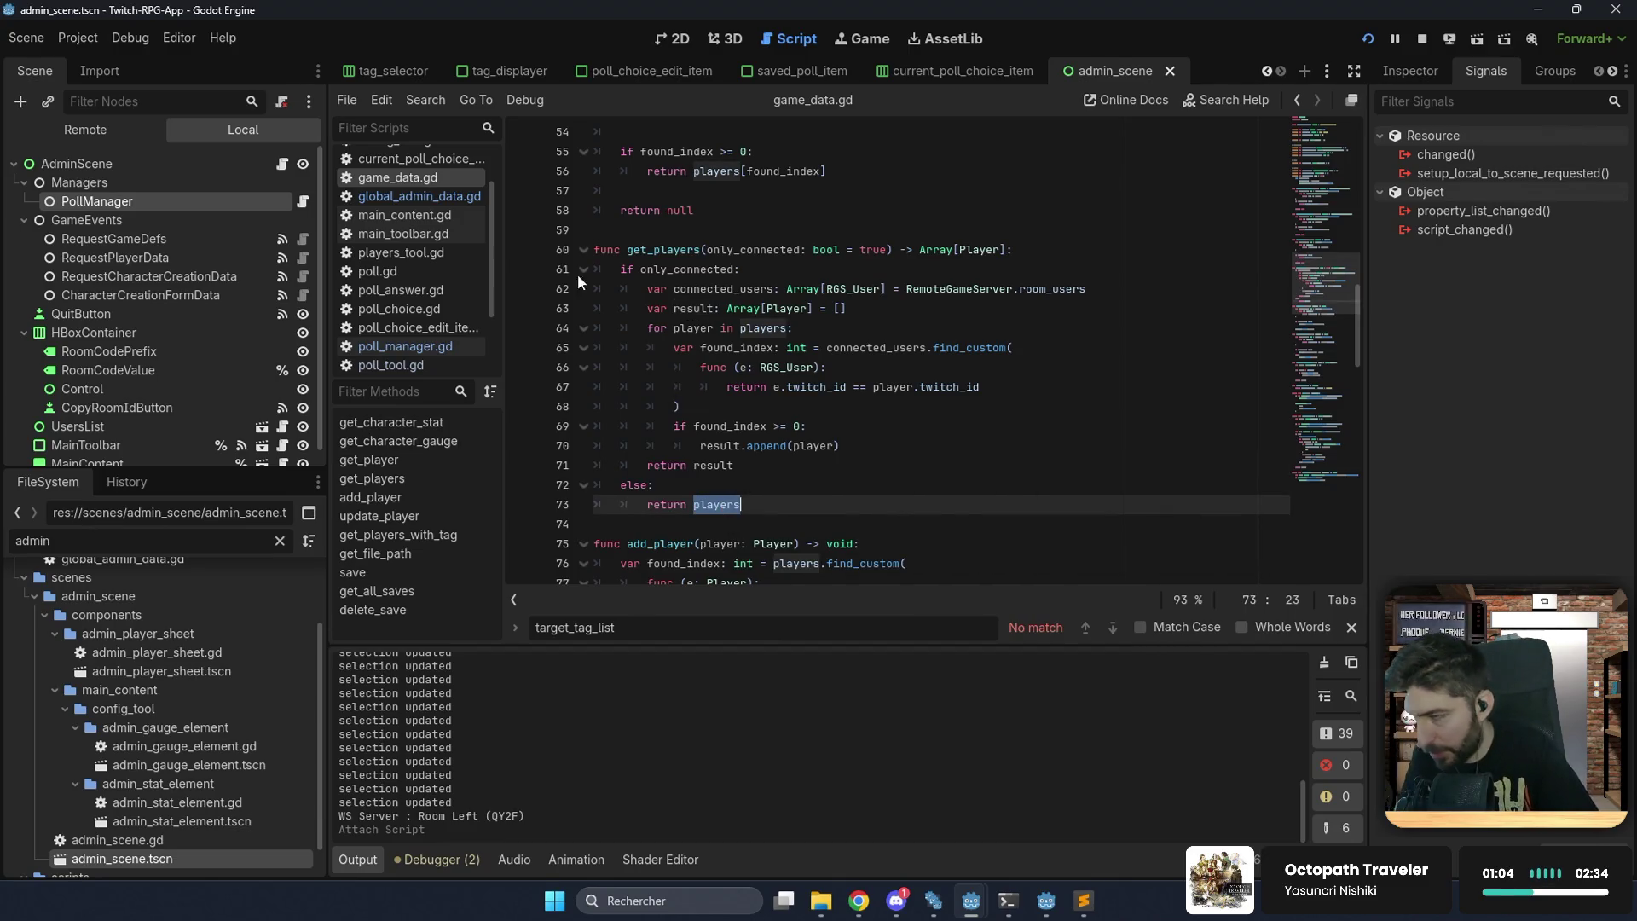
- In poll_manager.gd, complete line 15 so players_to_send comes from current_game.get_players()
left_click(303, 202)
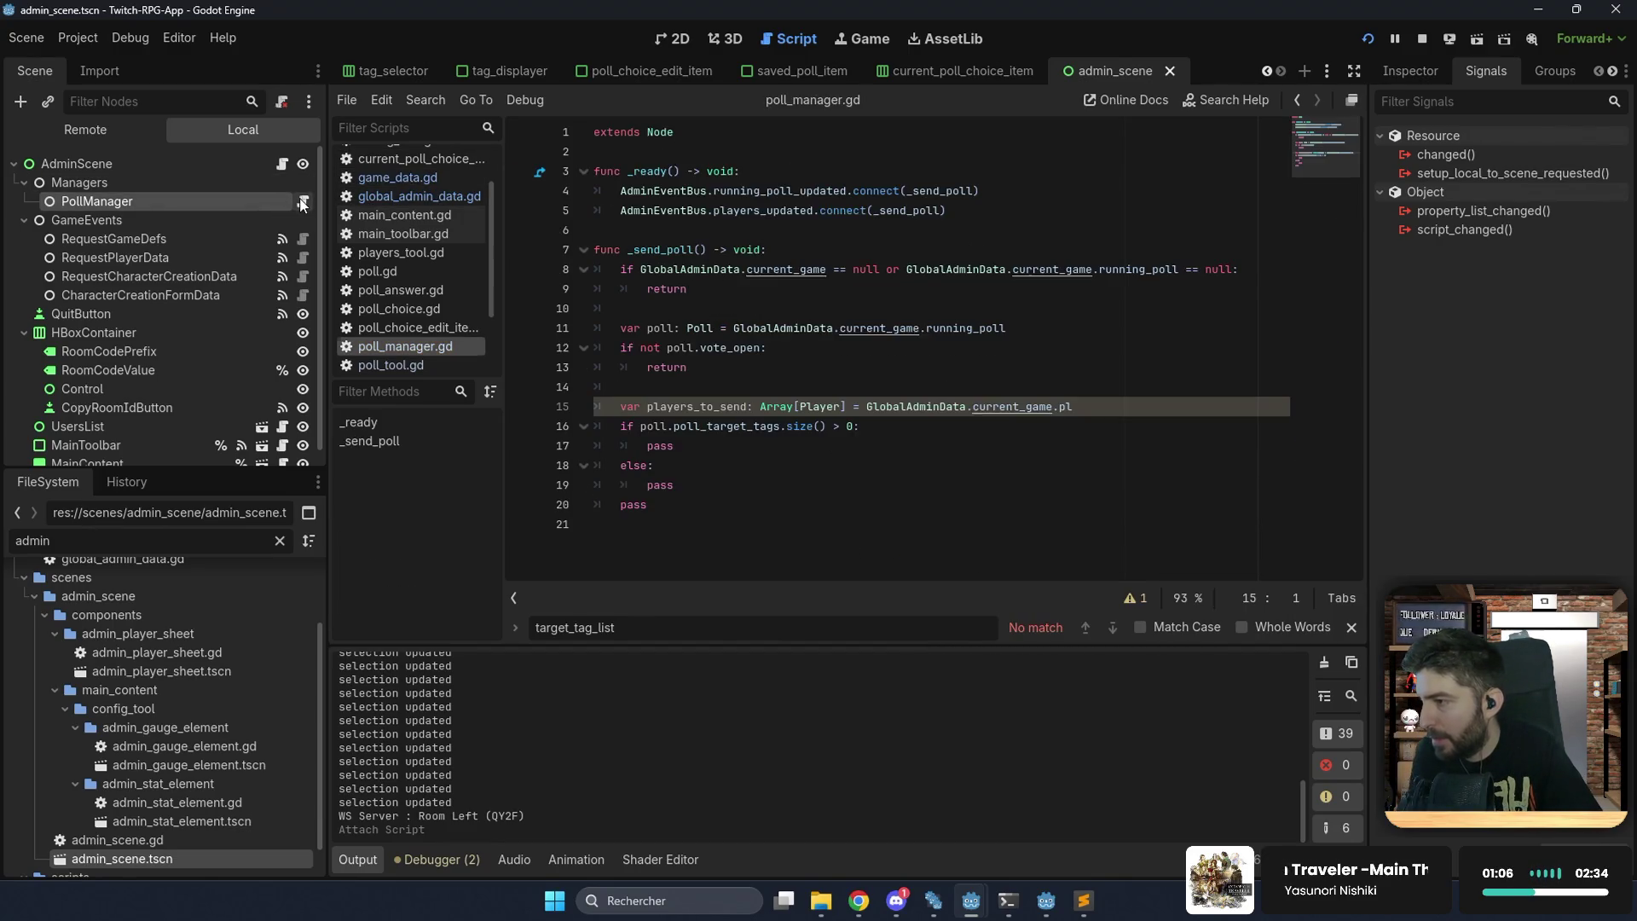
key("BackSpace")
key("BackSpace")
type("g")
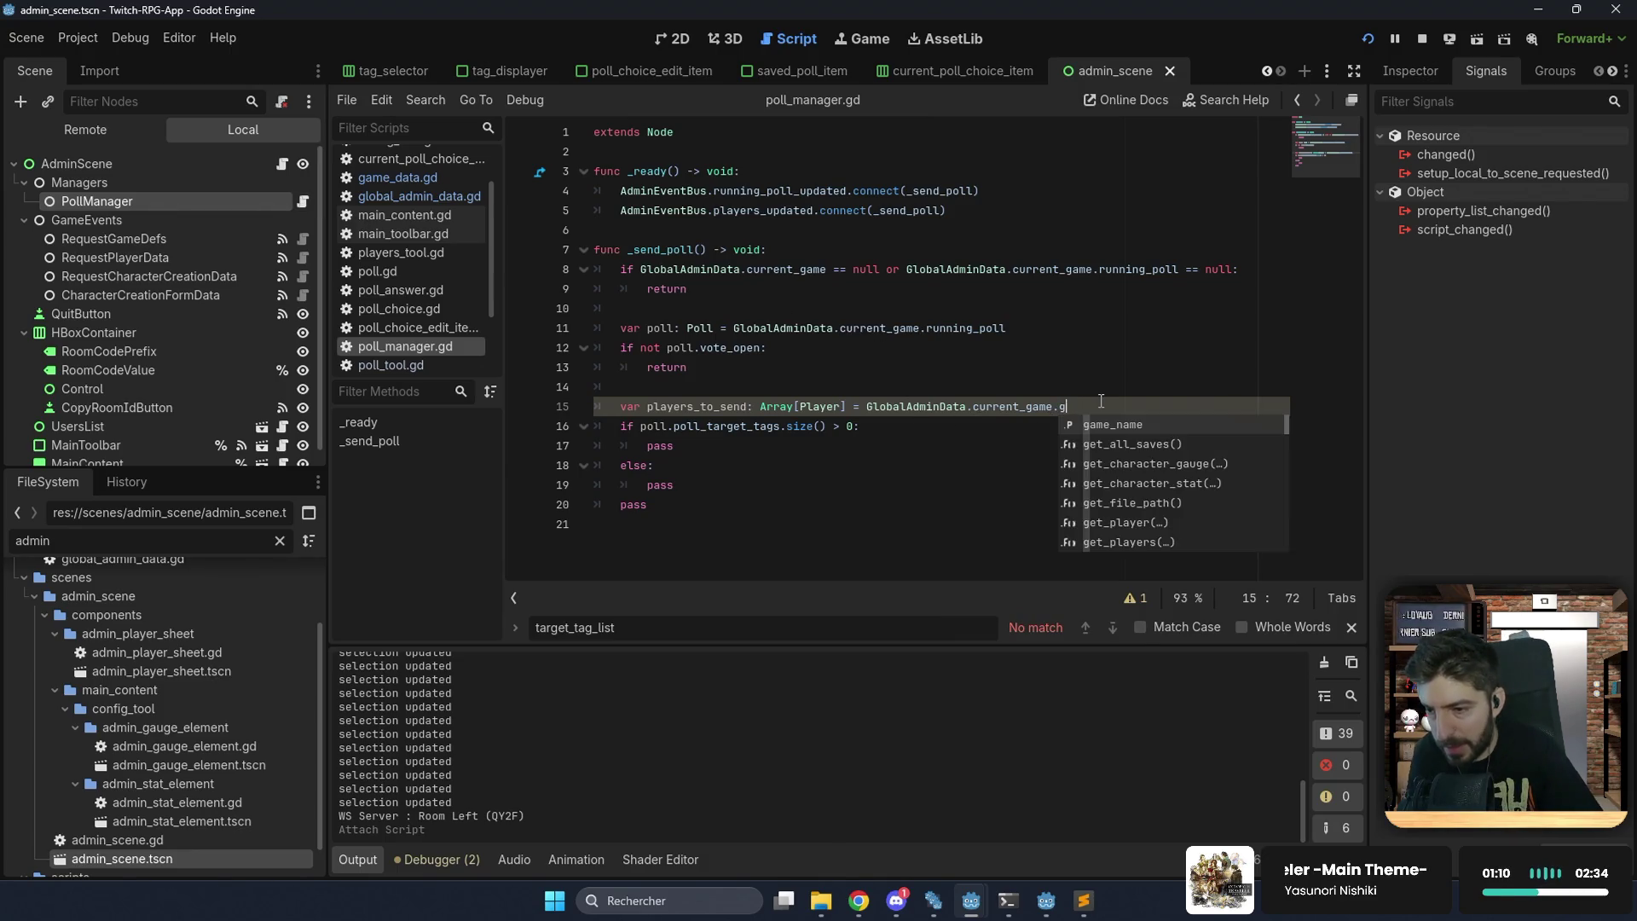
key("Down")
key("Down")
key("Down")
key("Return")
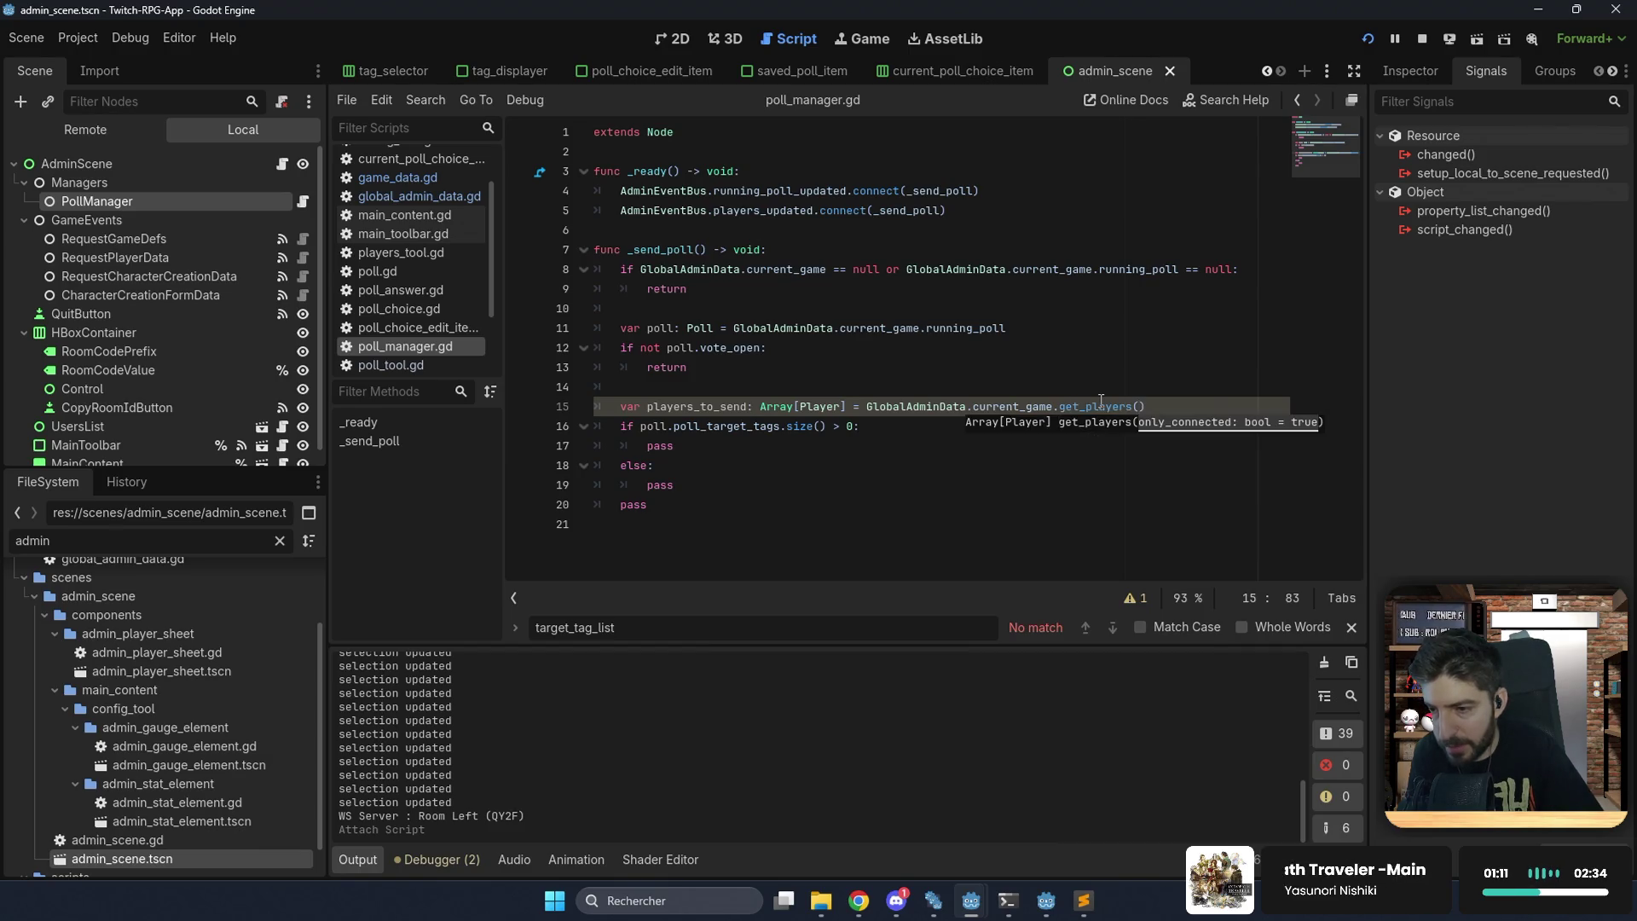
left_click(1091, 368)
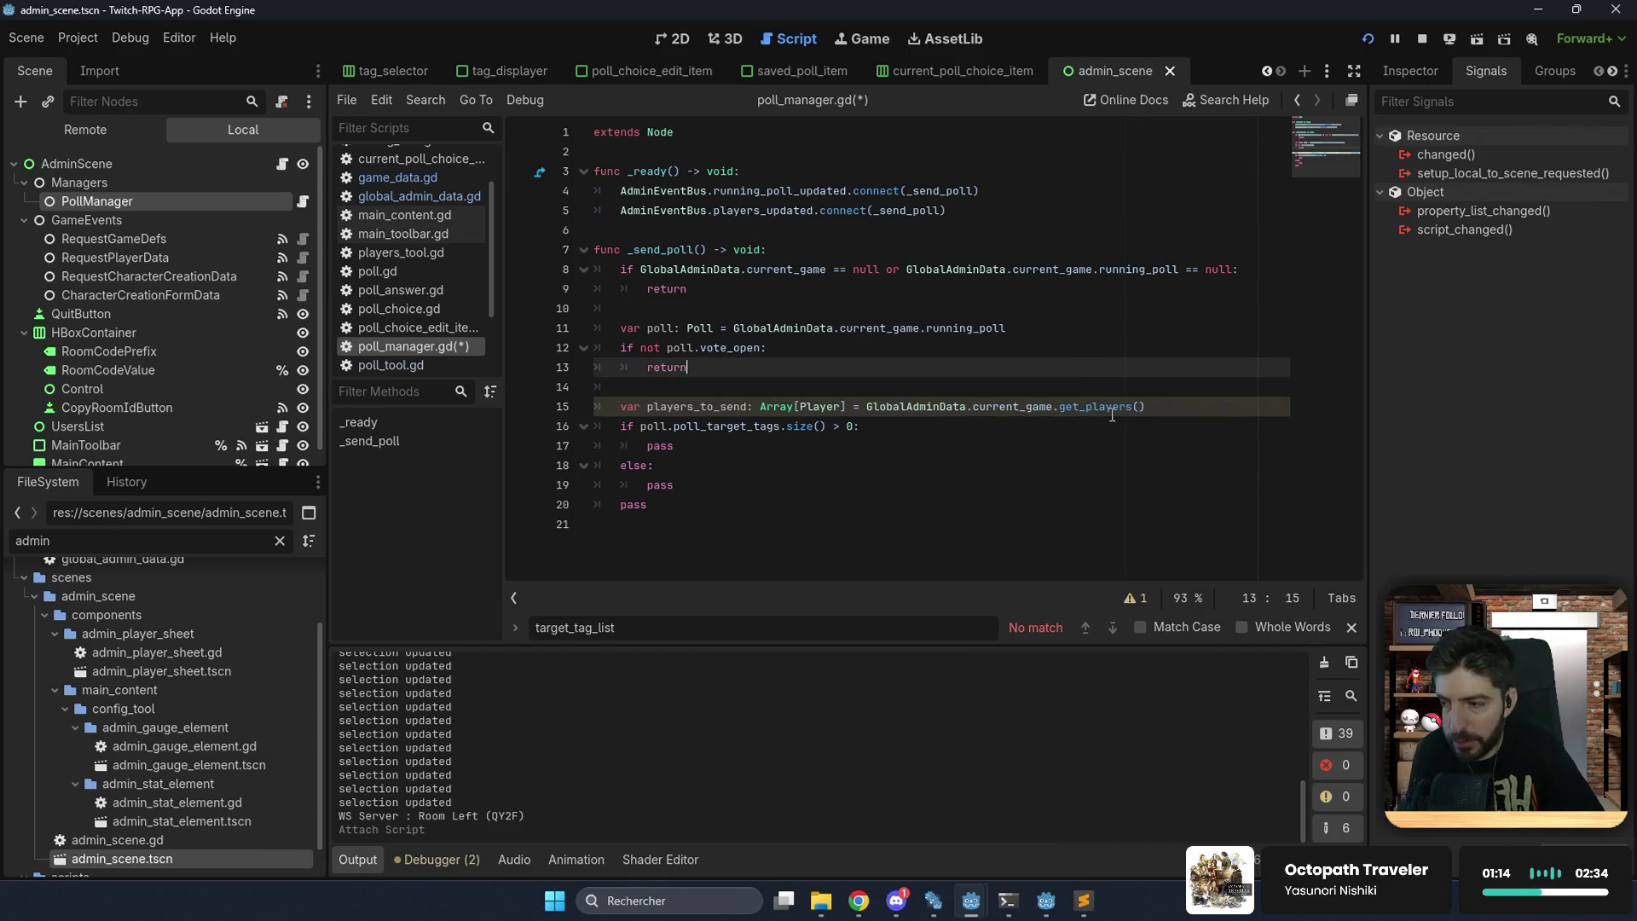
double_click(1110, 407)
double_click(689, 407)
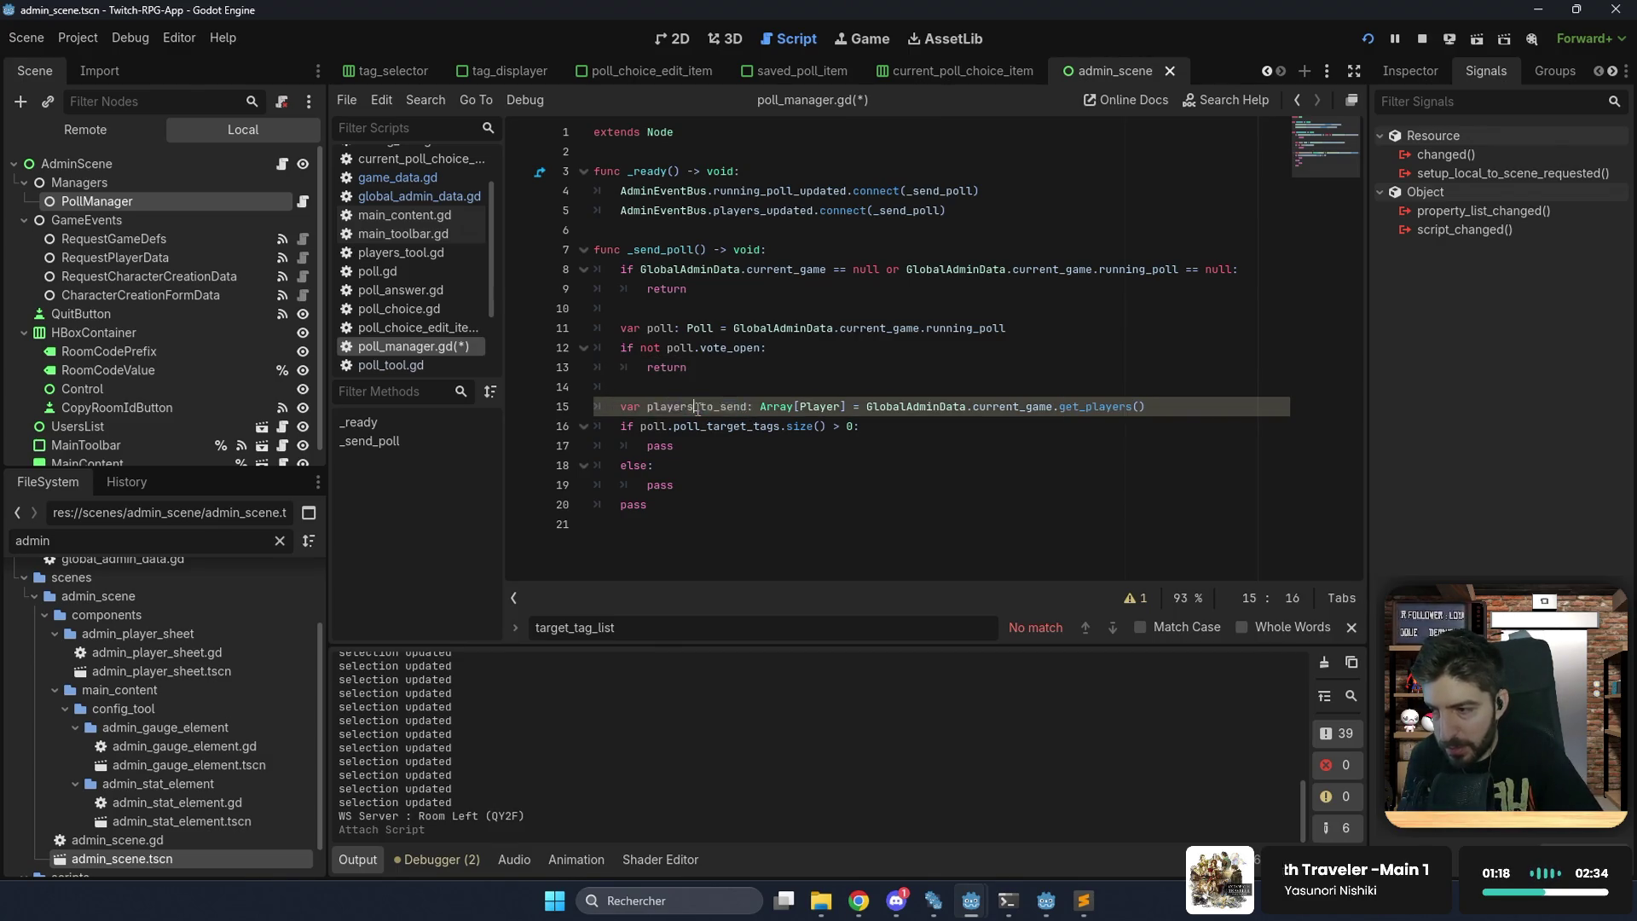
- Delete the else branch that follows
left_click(675, 485)
key("shift+Up")
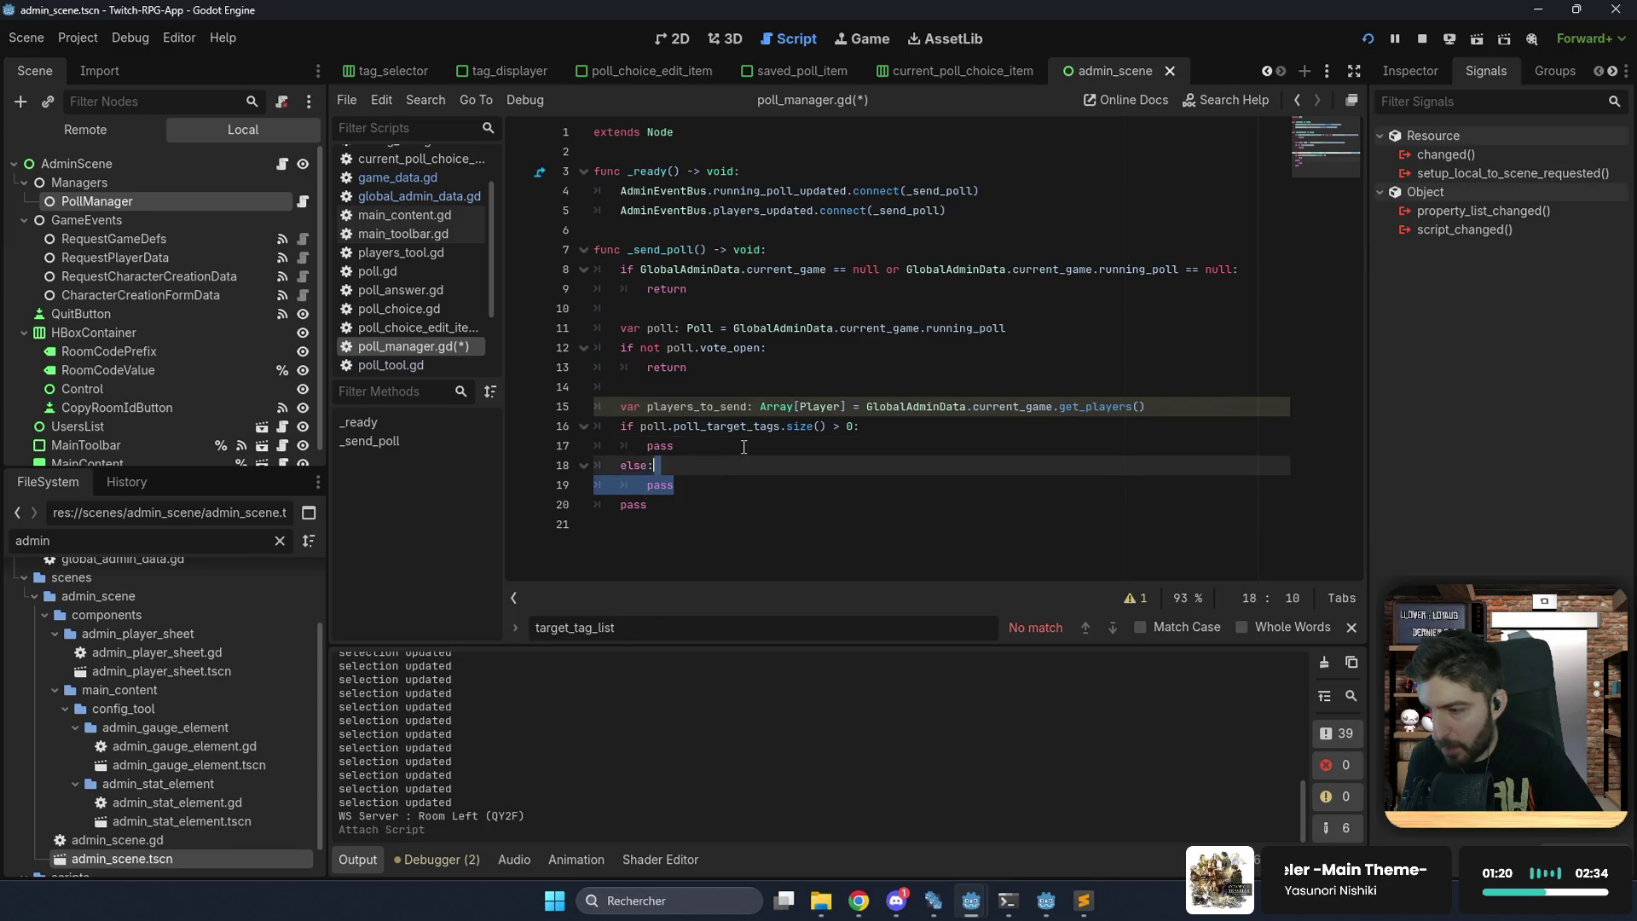
key("shift+Up")
key("BackSpace")
- Replace the placeholder pass with the loop header 'for tag in poll.poll_target_tags:'
double_click(758, 433)
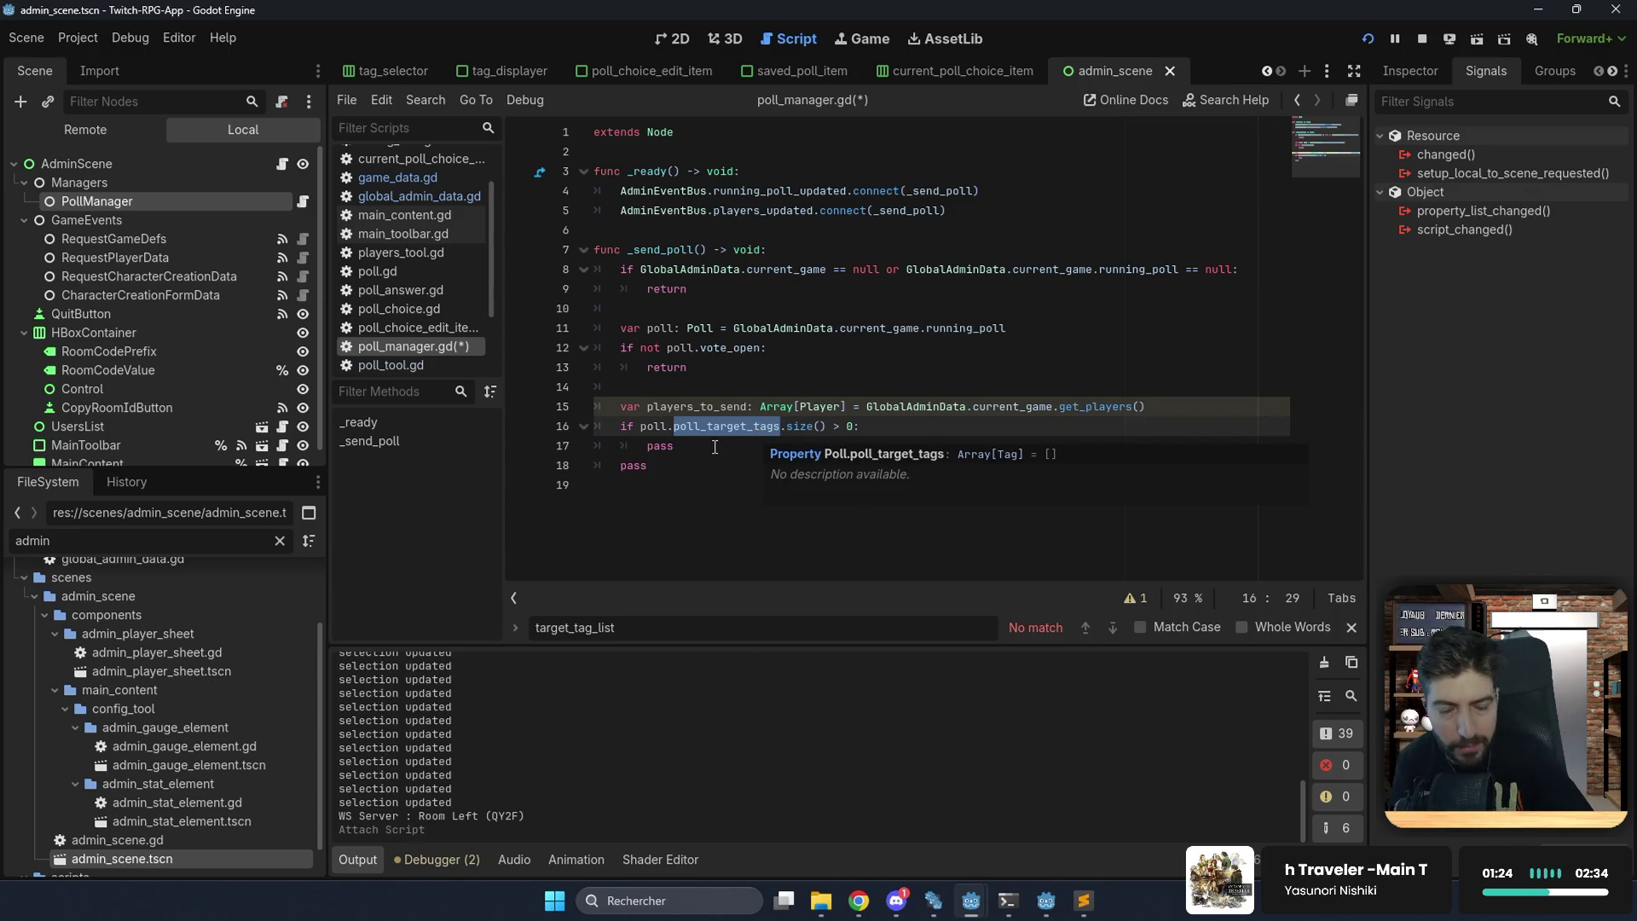
left_click(716, 445)
double_click(662, 447)
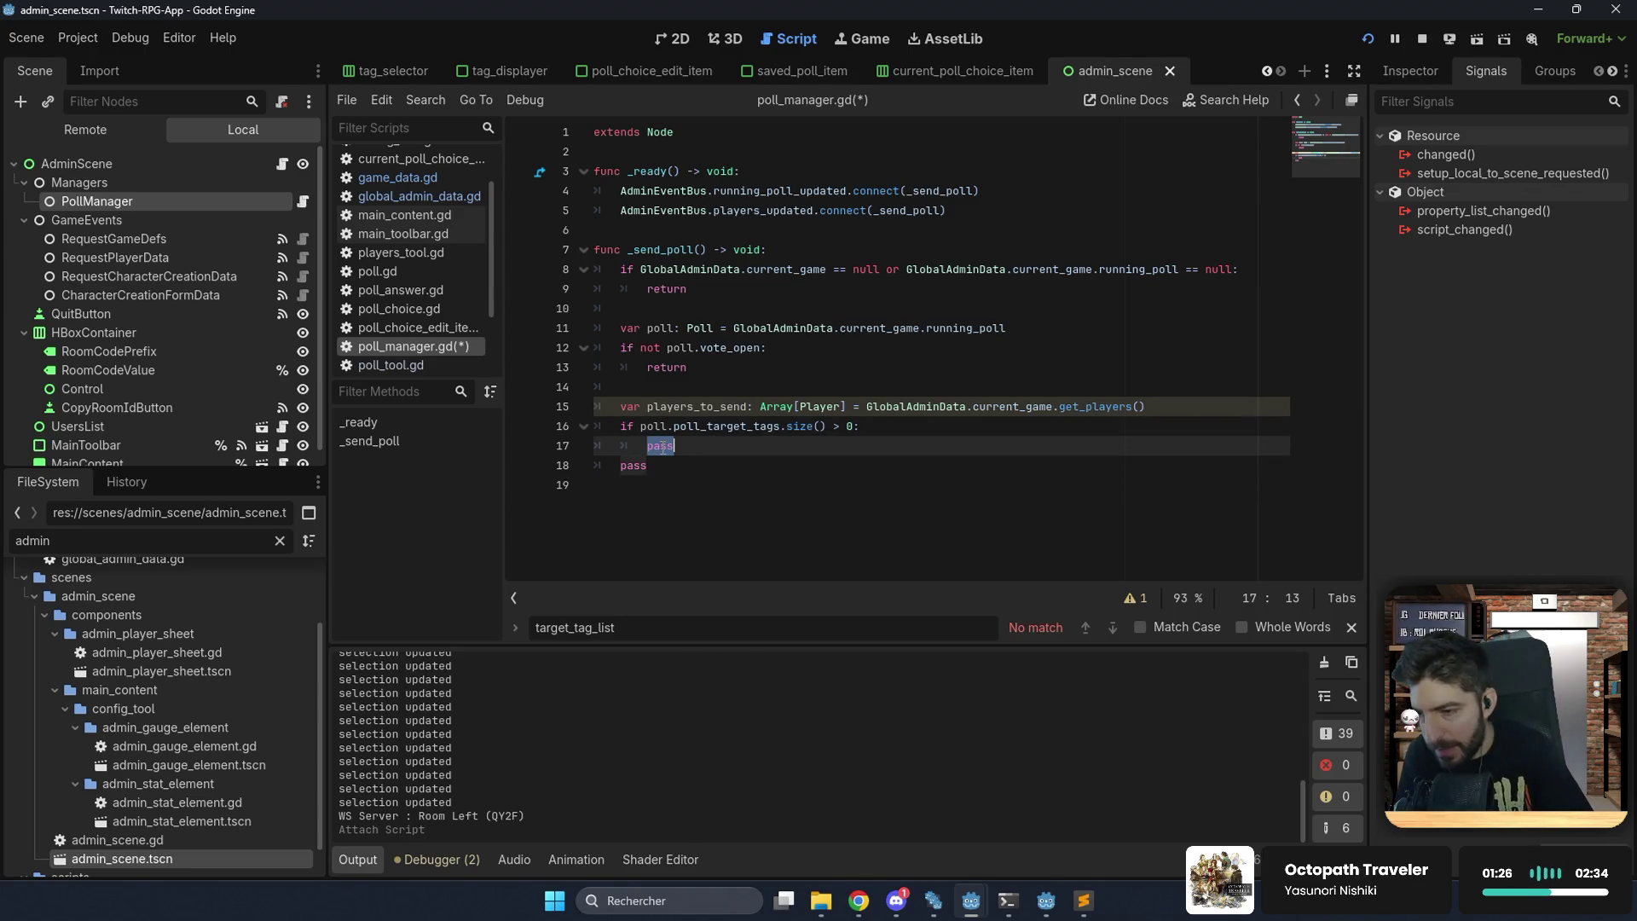
type("fp")
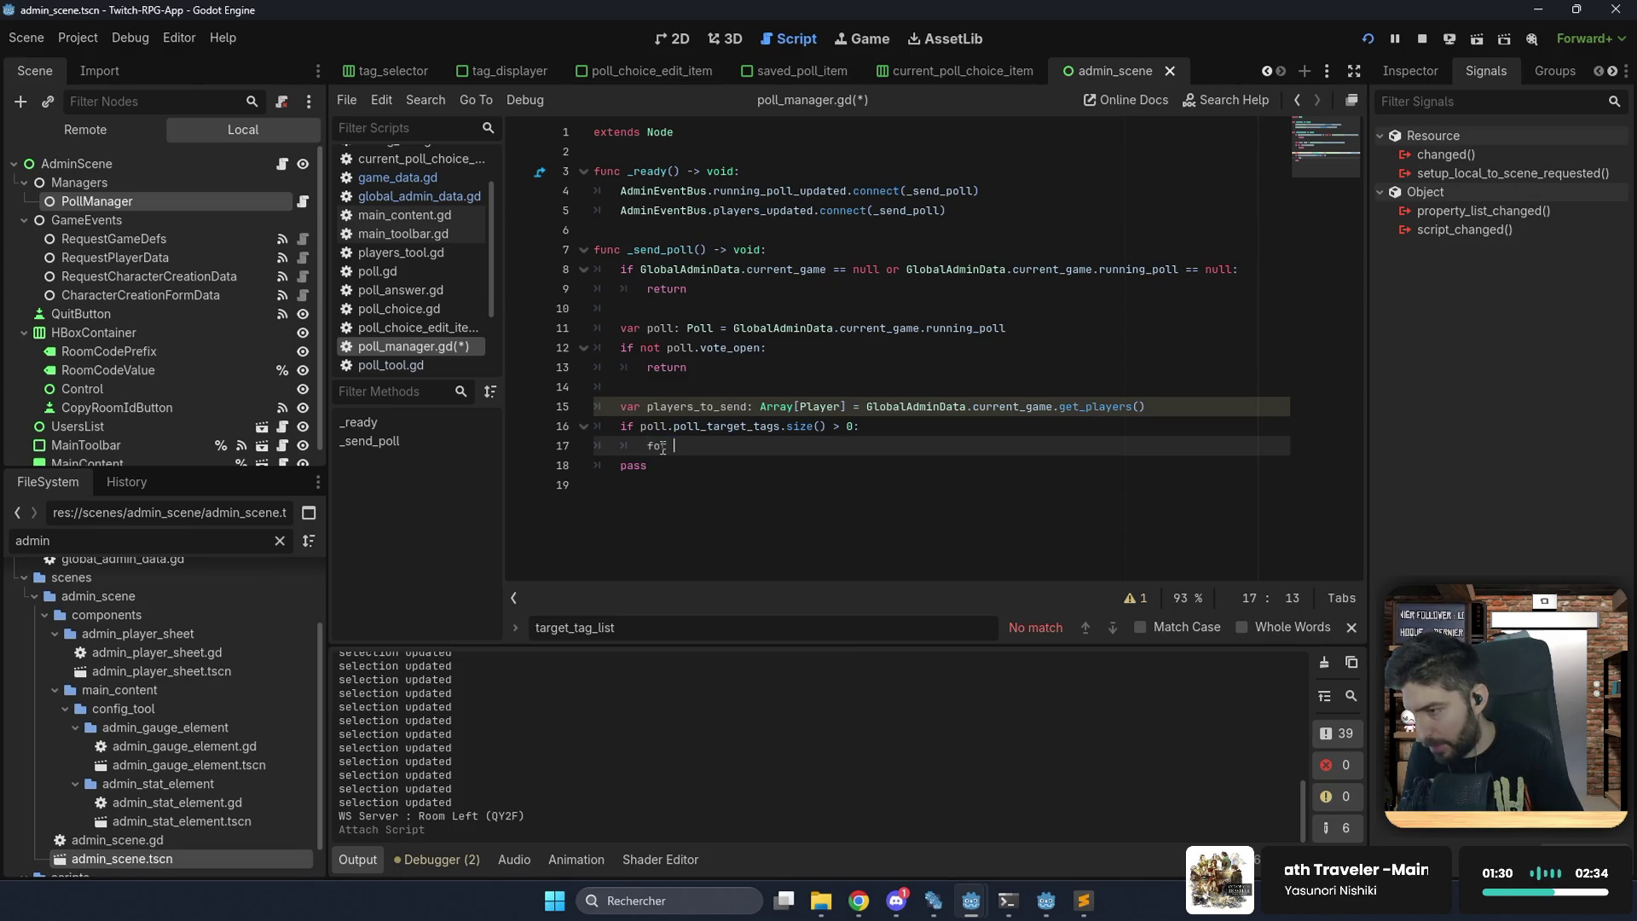
key("BackSpace")
key("BackSpace")
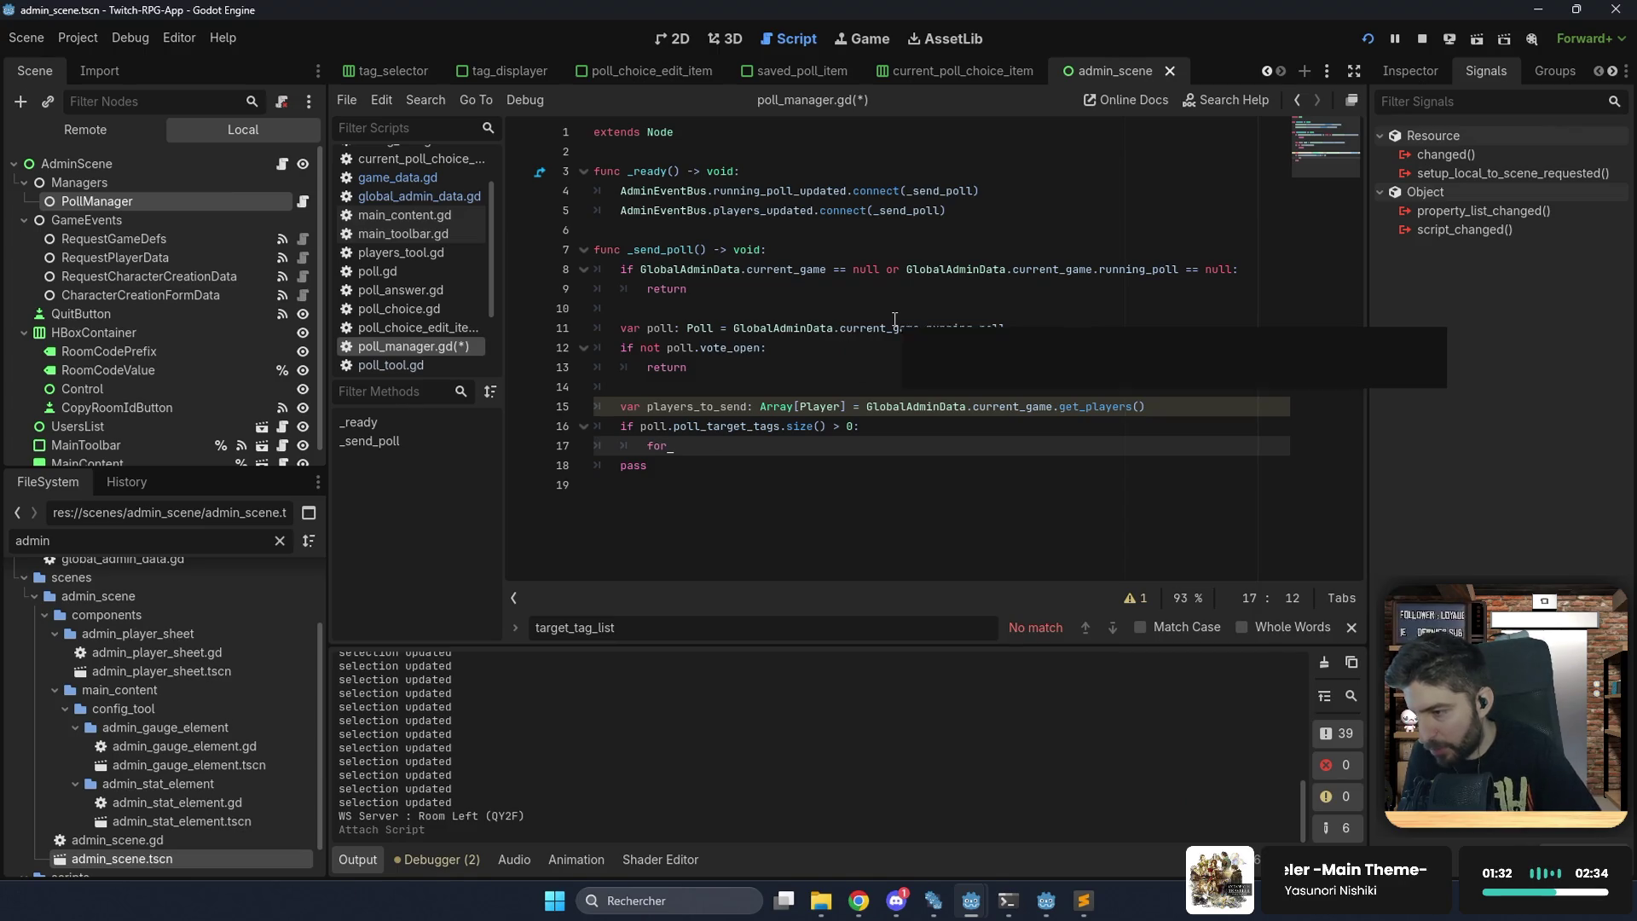
type("po")
key("BackSpace")
key("BackSpace")
type("tag in po")
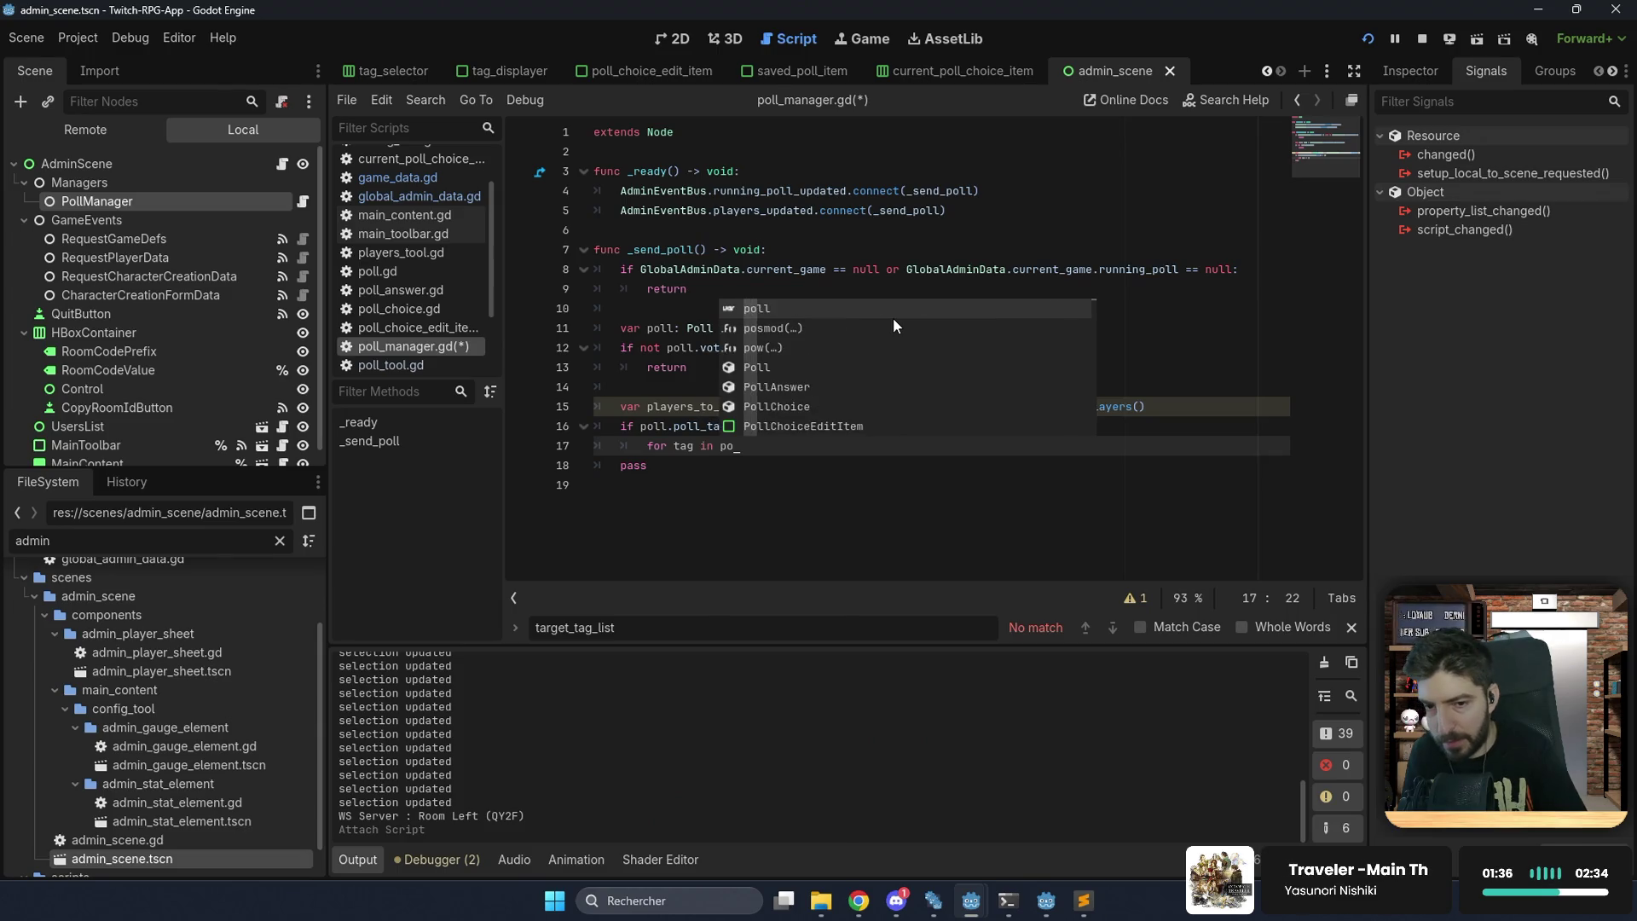
type("ll.po")
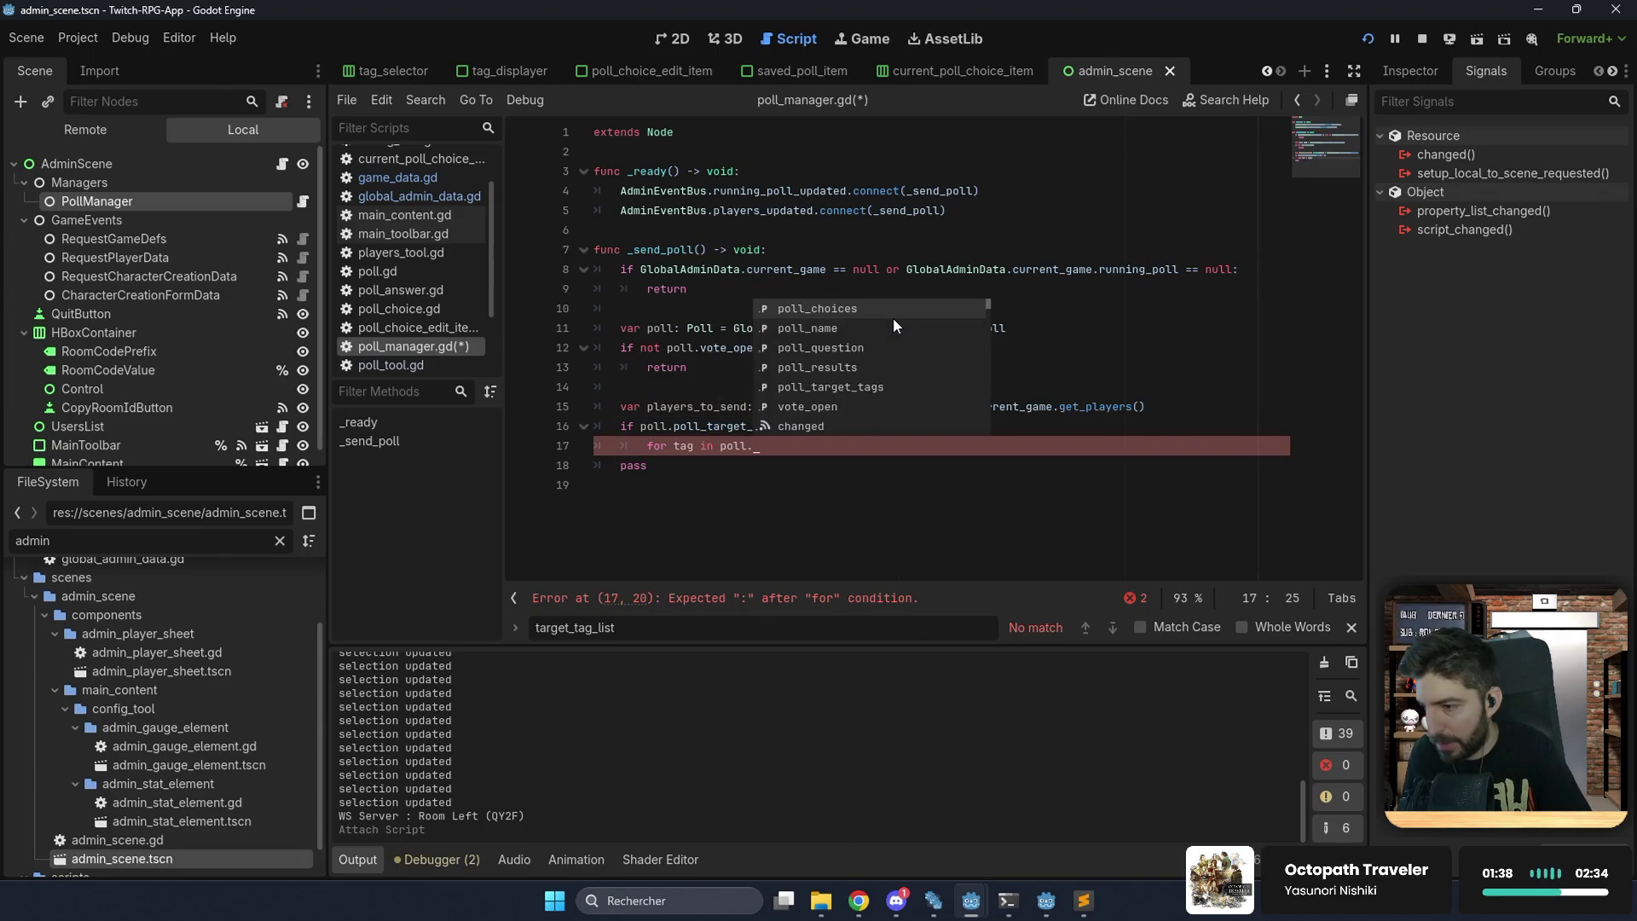
key("Down")
key("Down")
key("Down")
key("Return")
type(".")
key("BackSpace")
type(";")
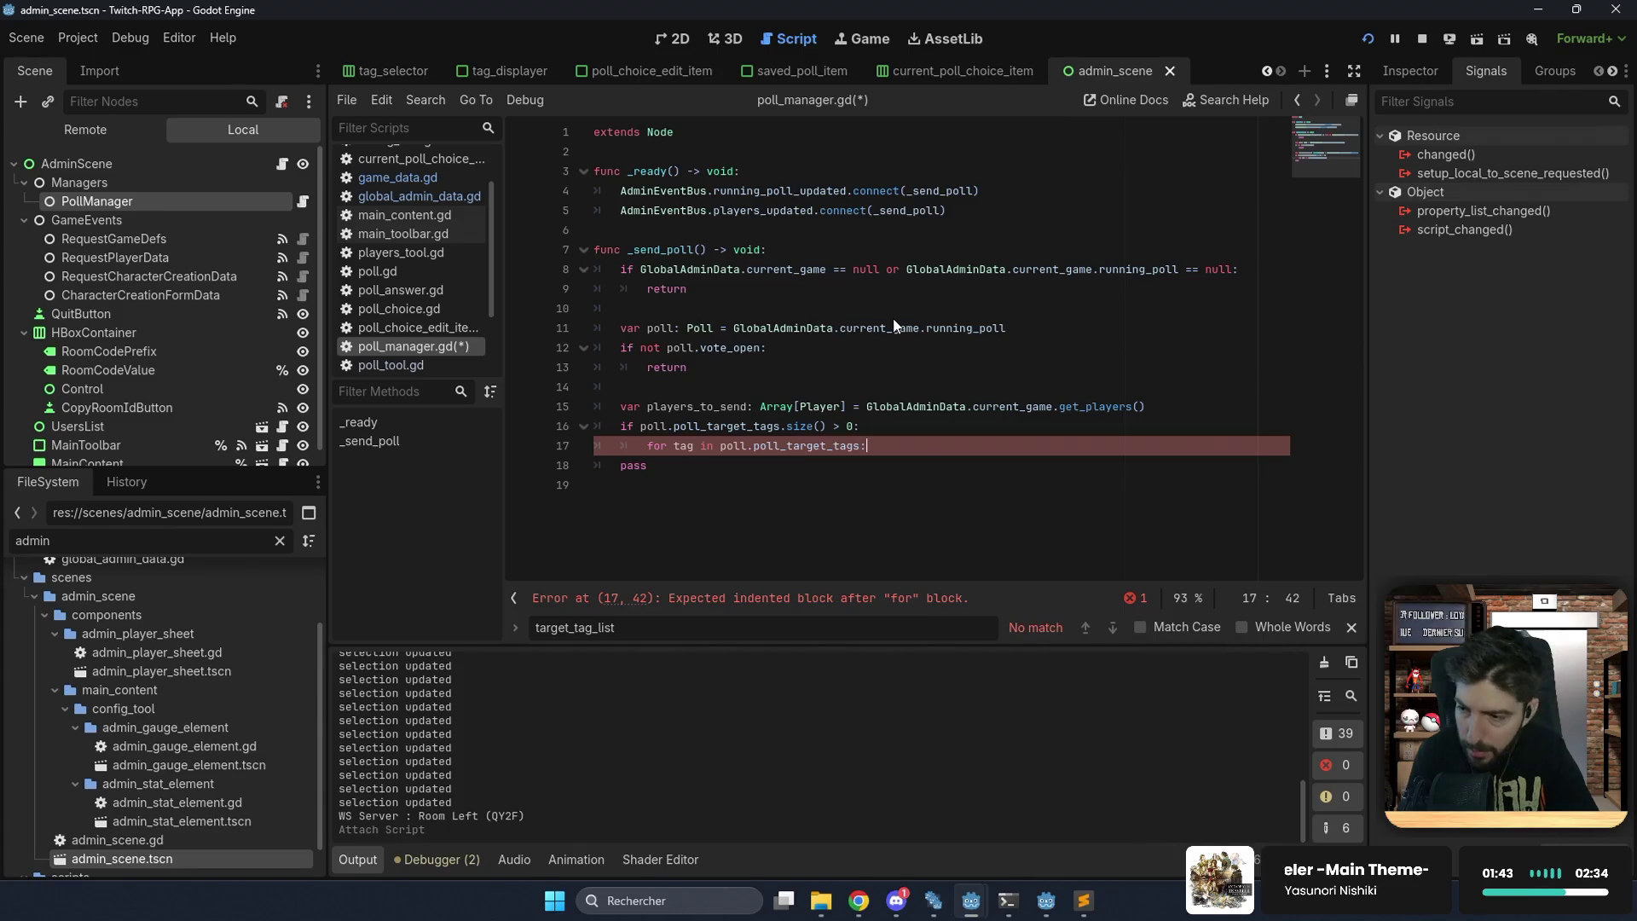
- Begin the loop body with players_to_send.filter(
key("Return")
type("pl")
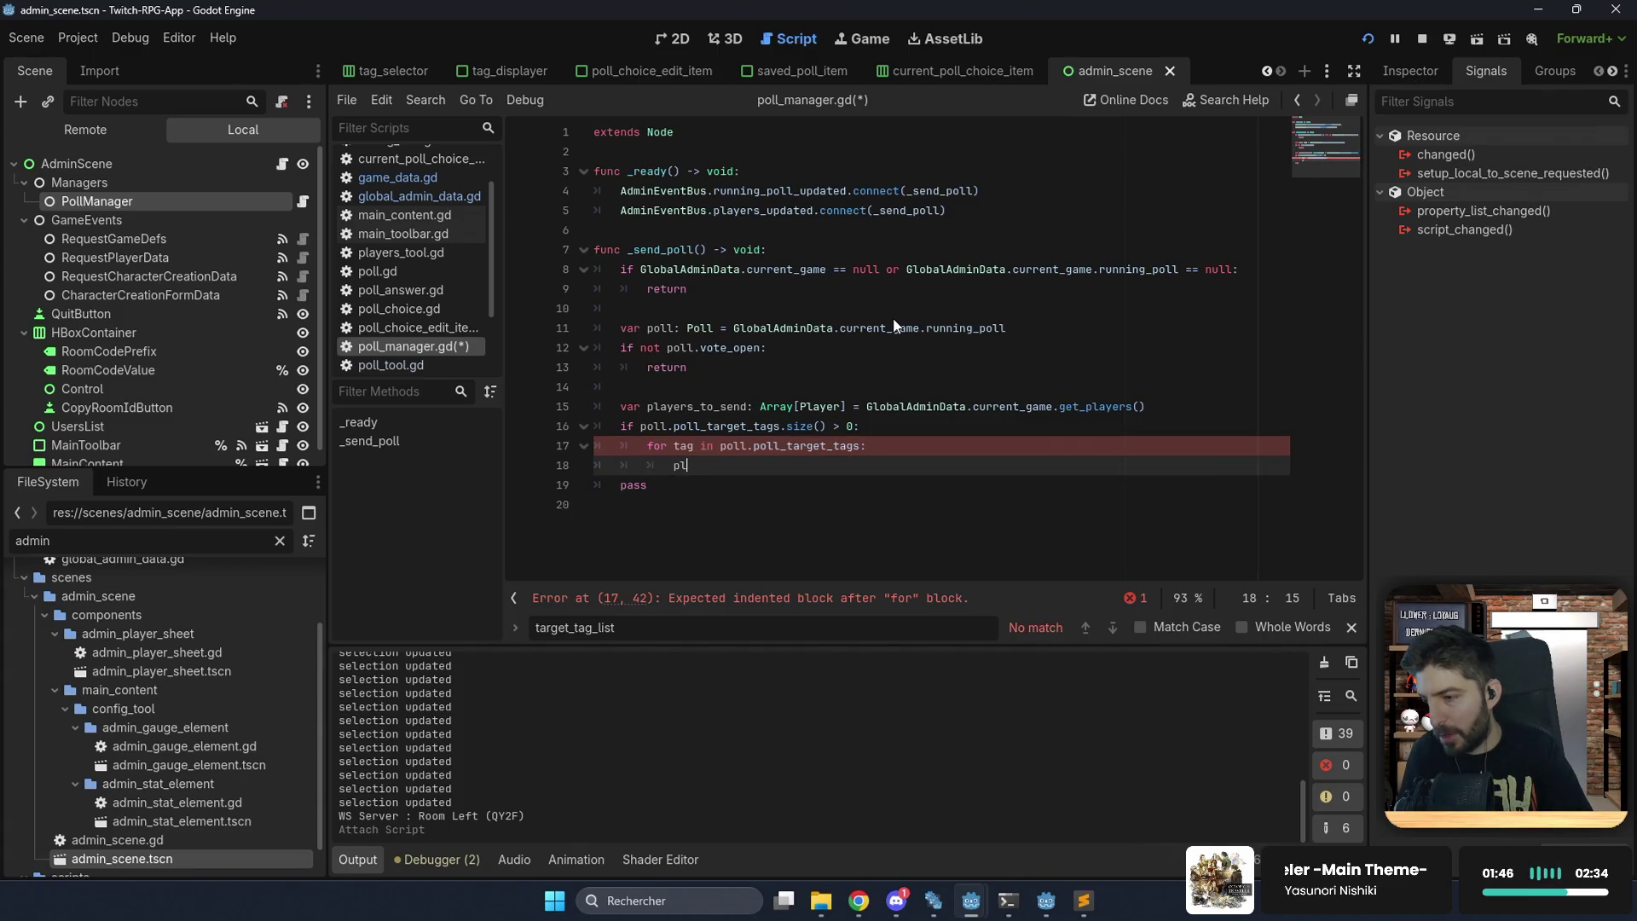
key("BackSpace")
key("BackSpace")
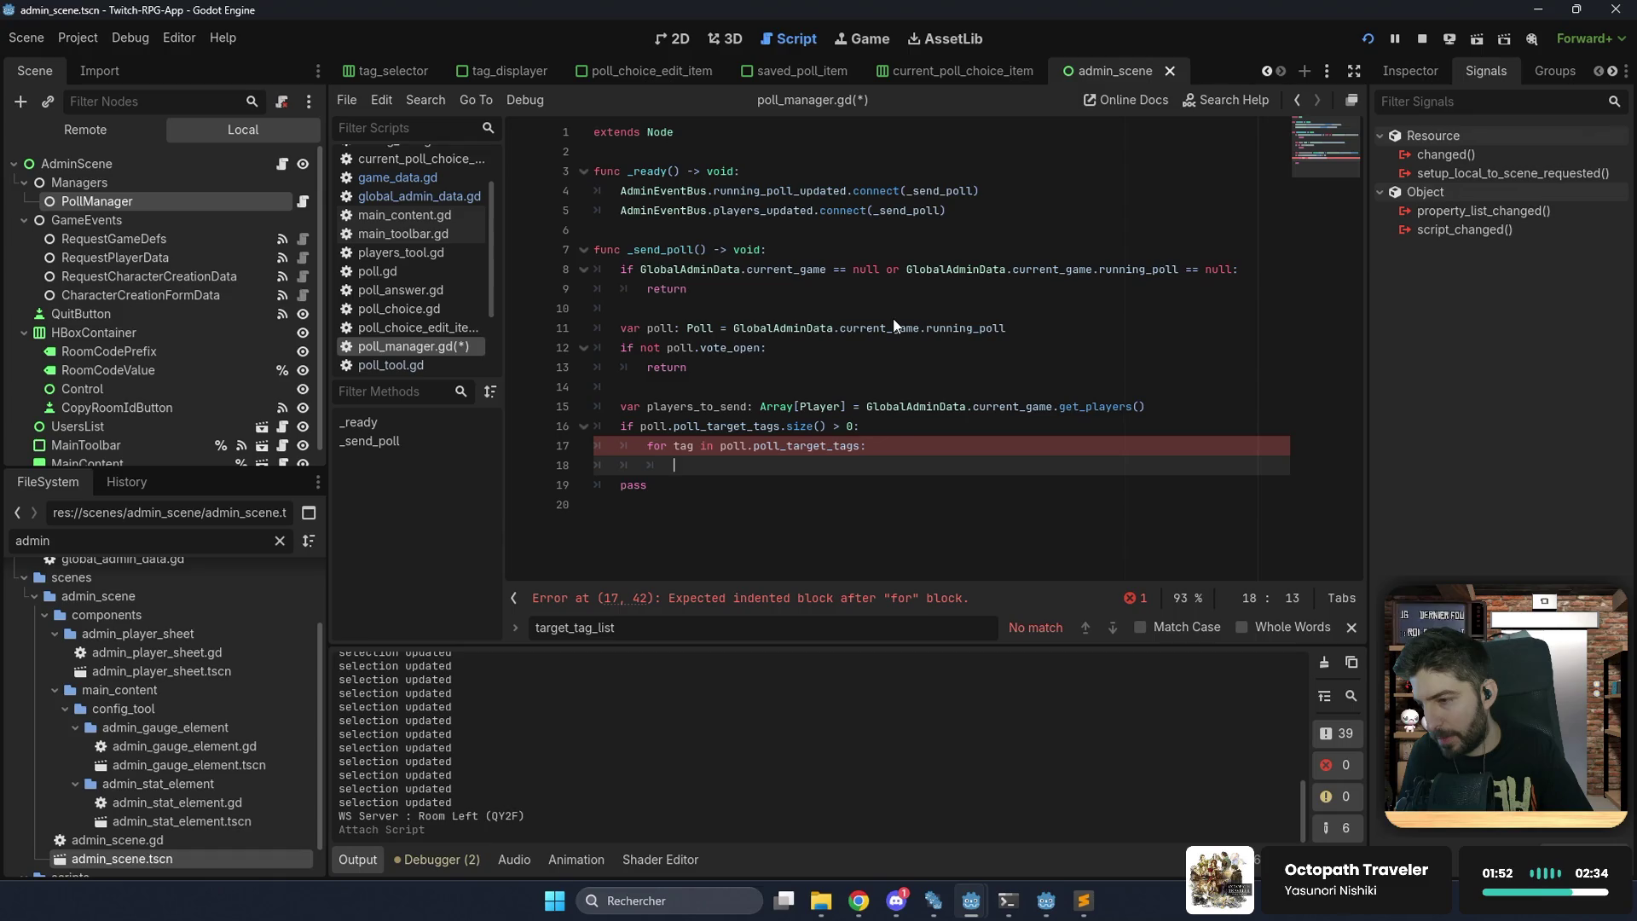
type("players_to_send.")
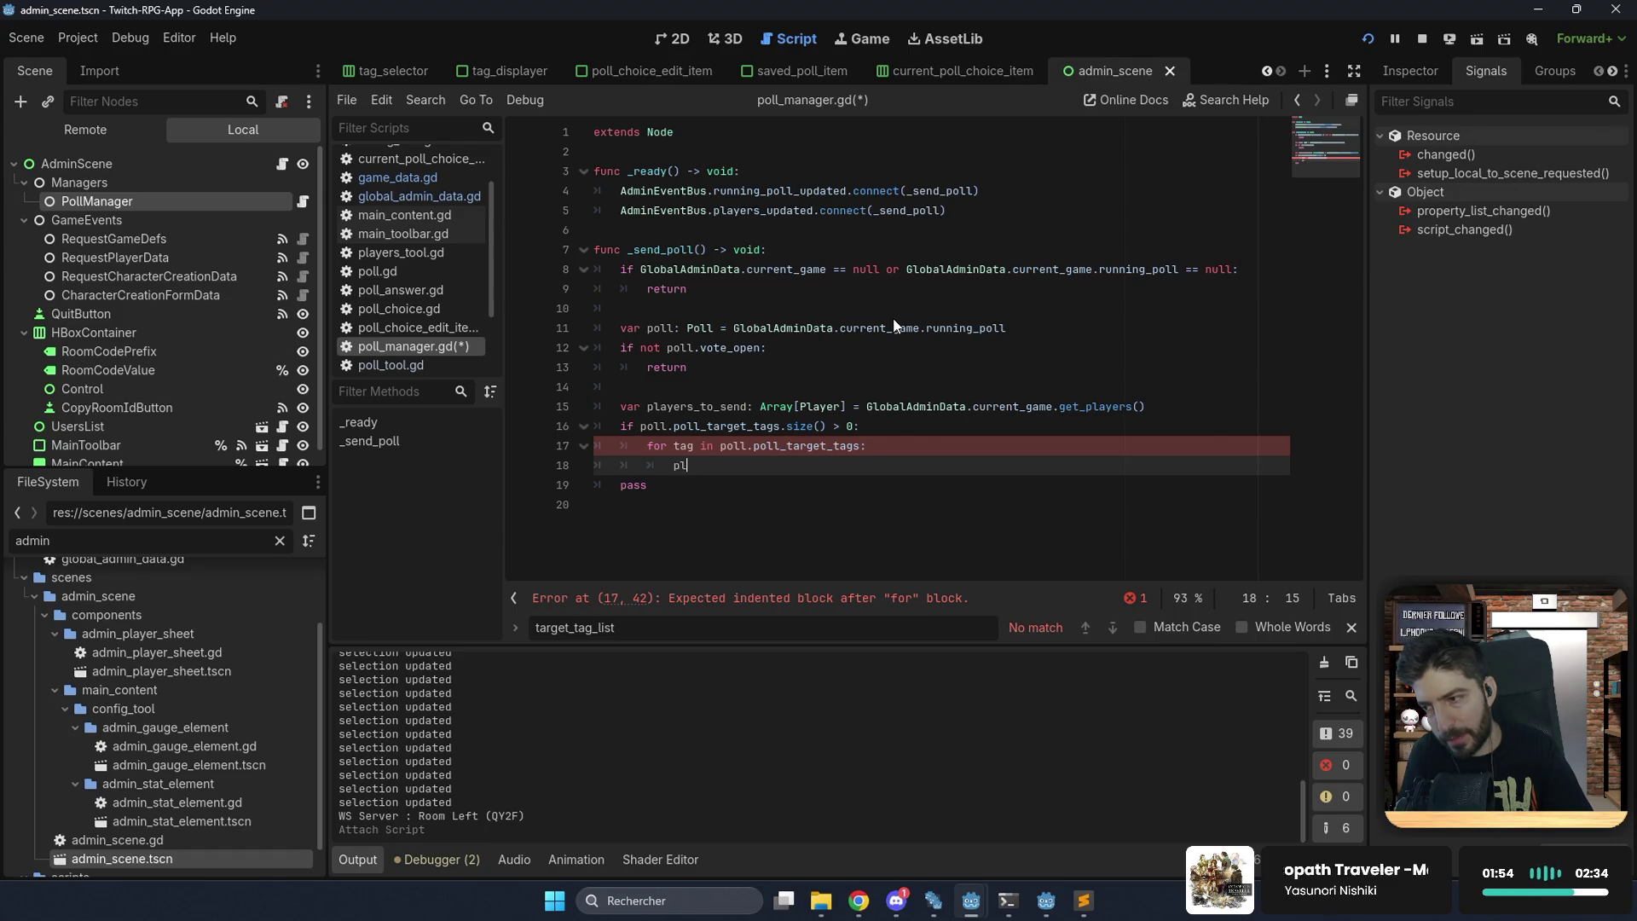
type("filter(")
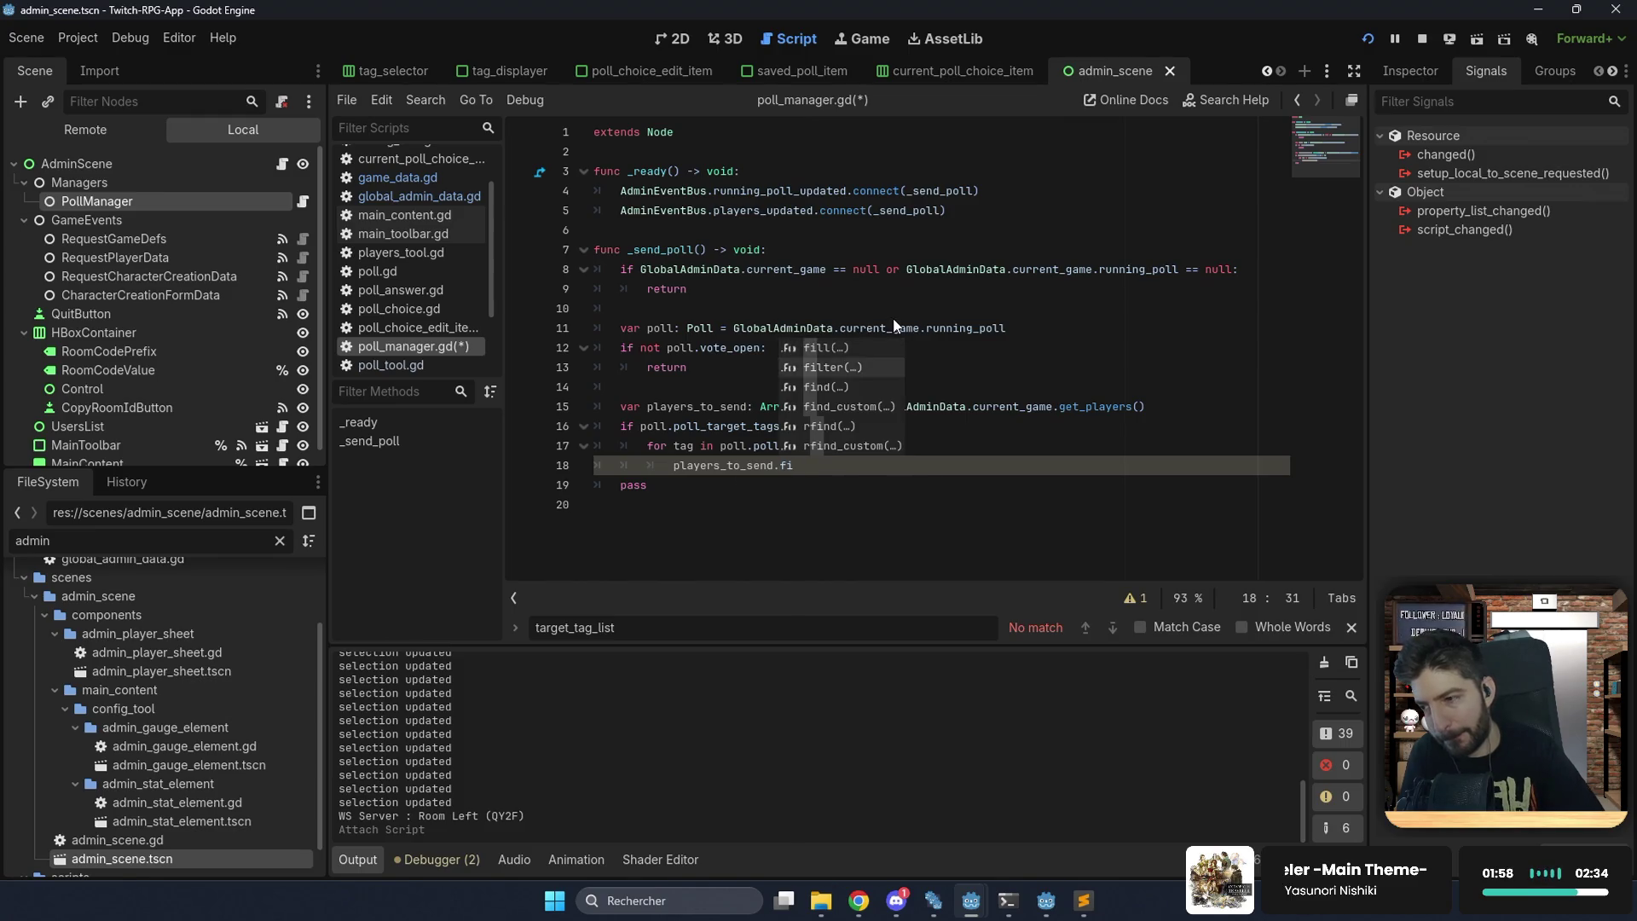
- Give the filter a lambda func (e: Player) that returns e.has_tag(tag)
key("Return")
type("func (e")
type(": Player):")
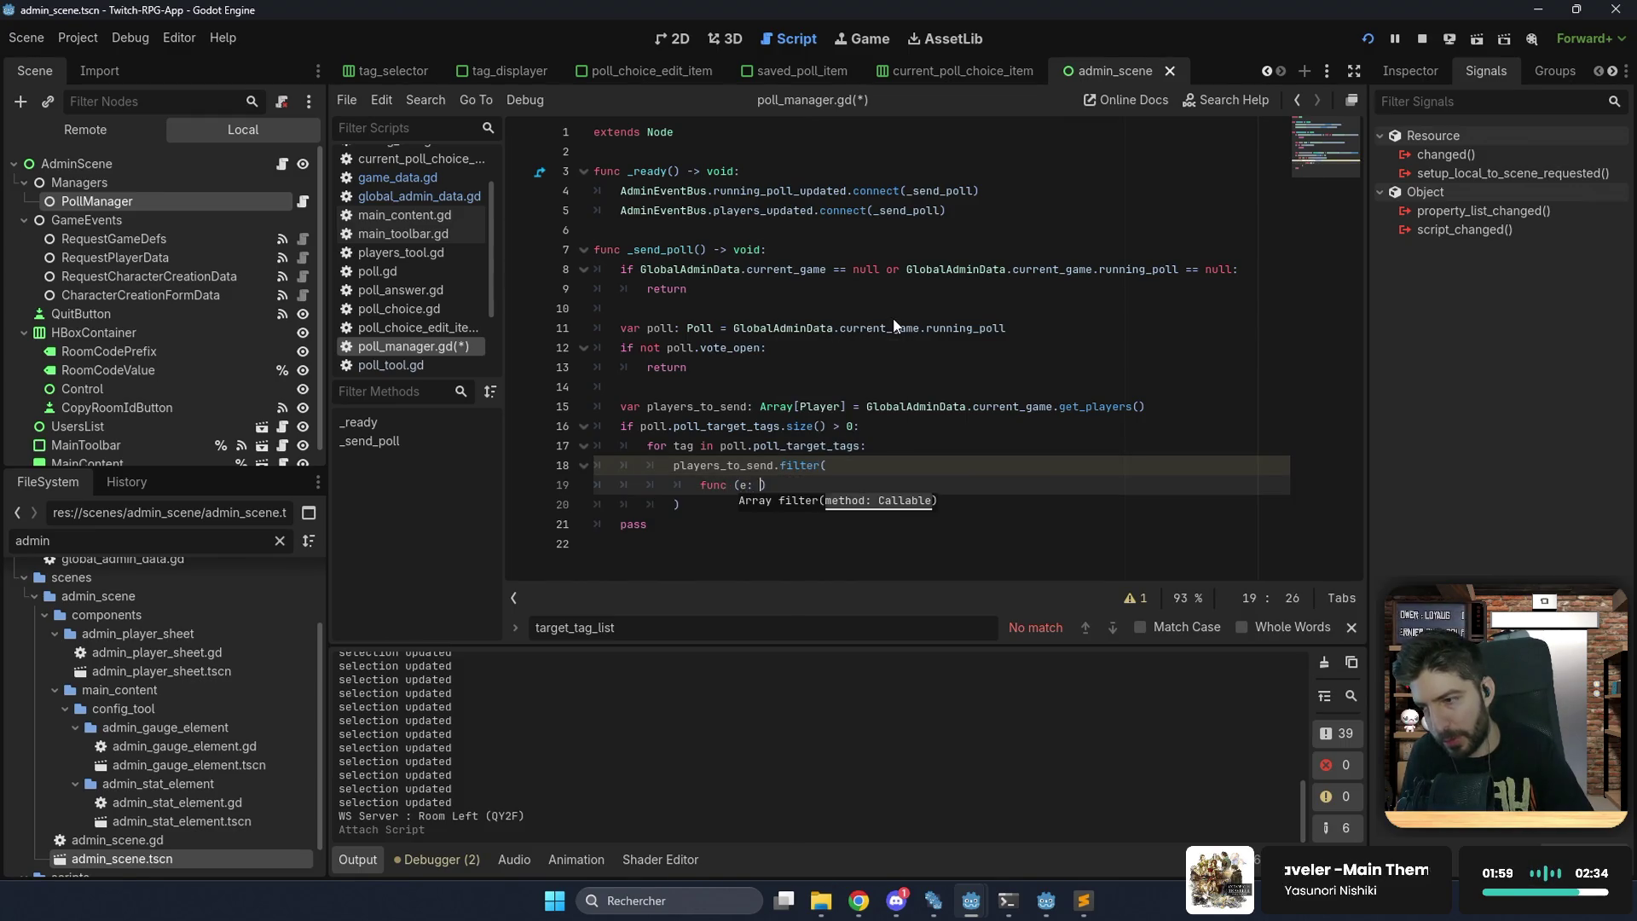
key("Return")
type("retrun")
key("BackSpace")
key("BackSpace")
type("urn e.")
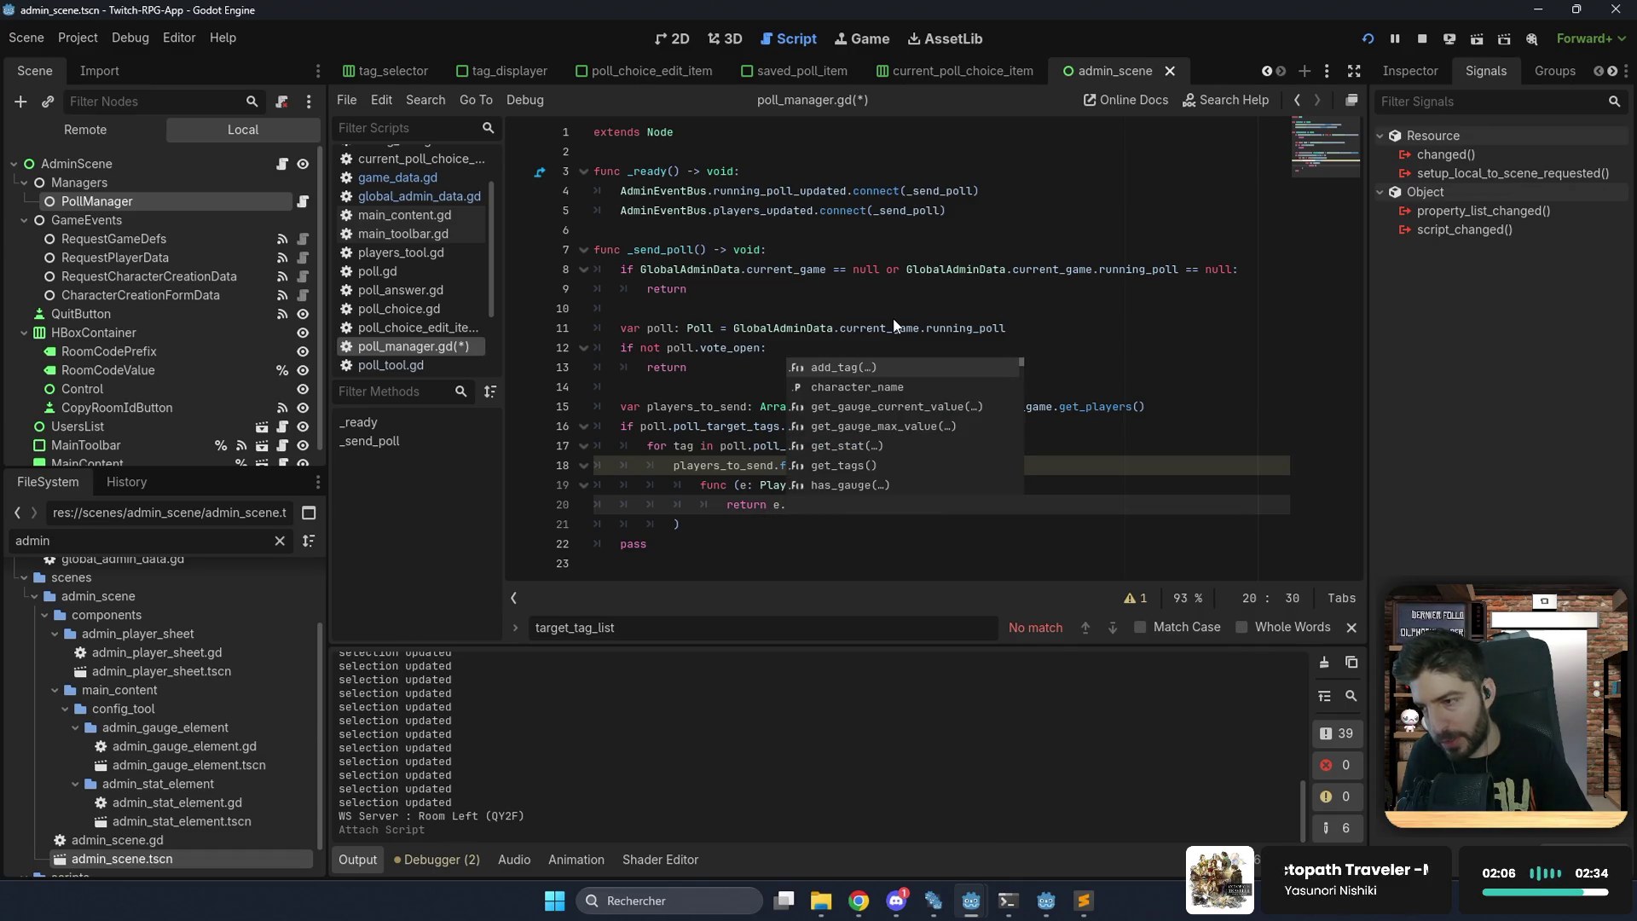
type("has")
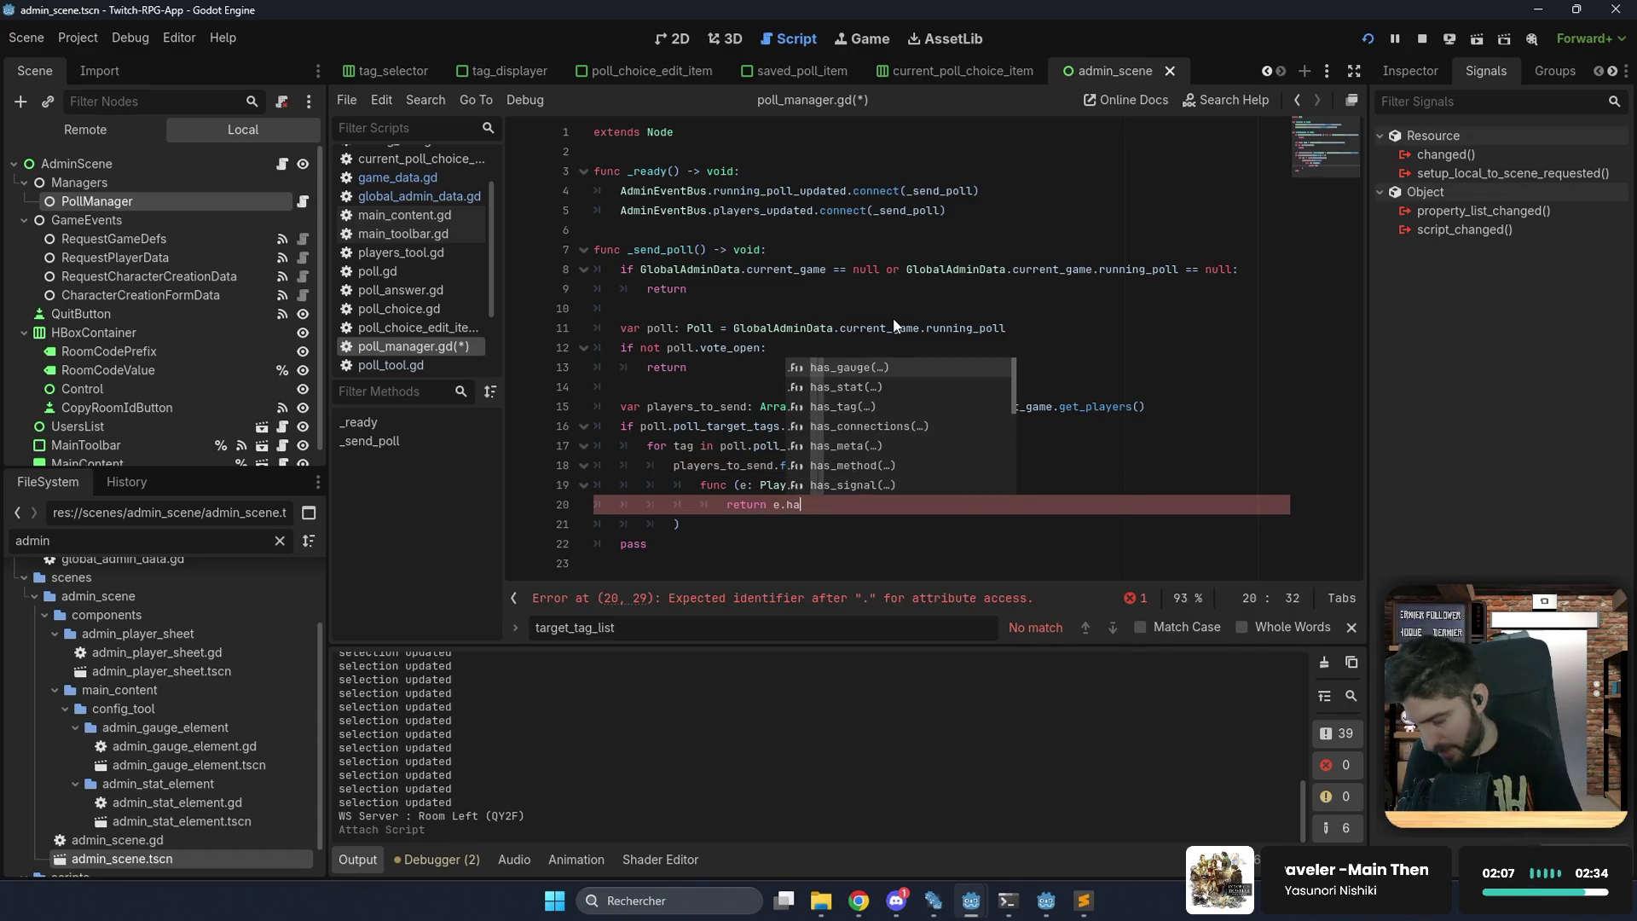
key("Return")
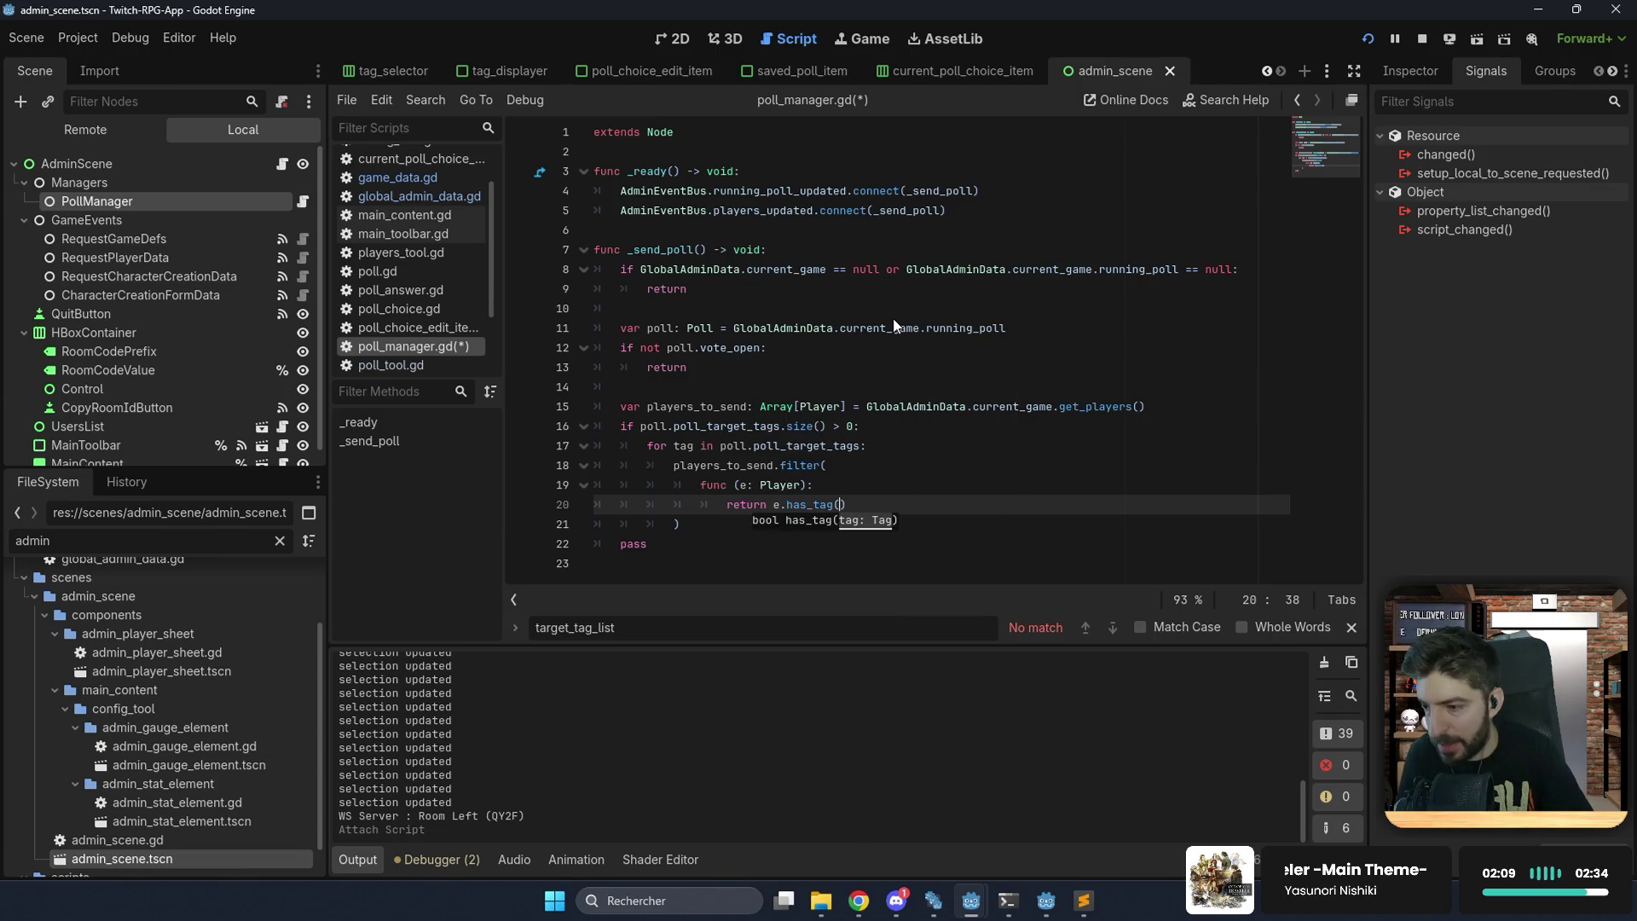
type("tah")
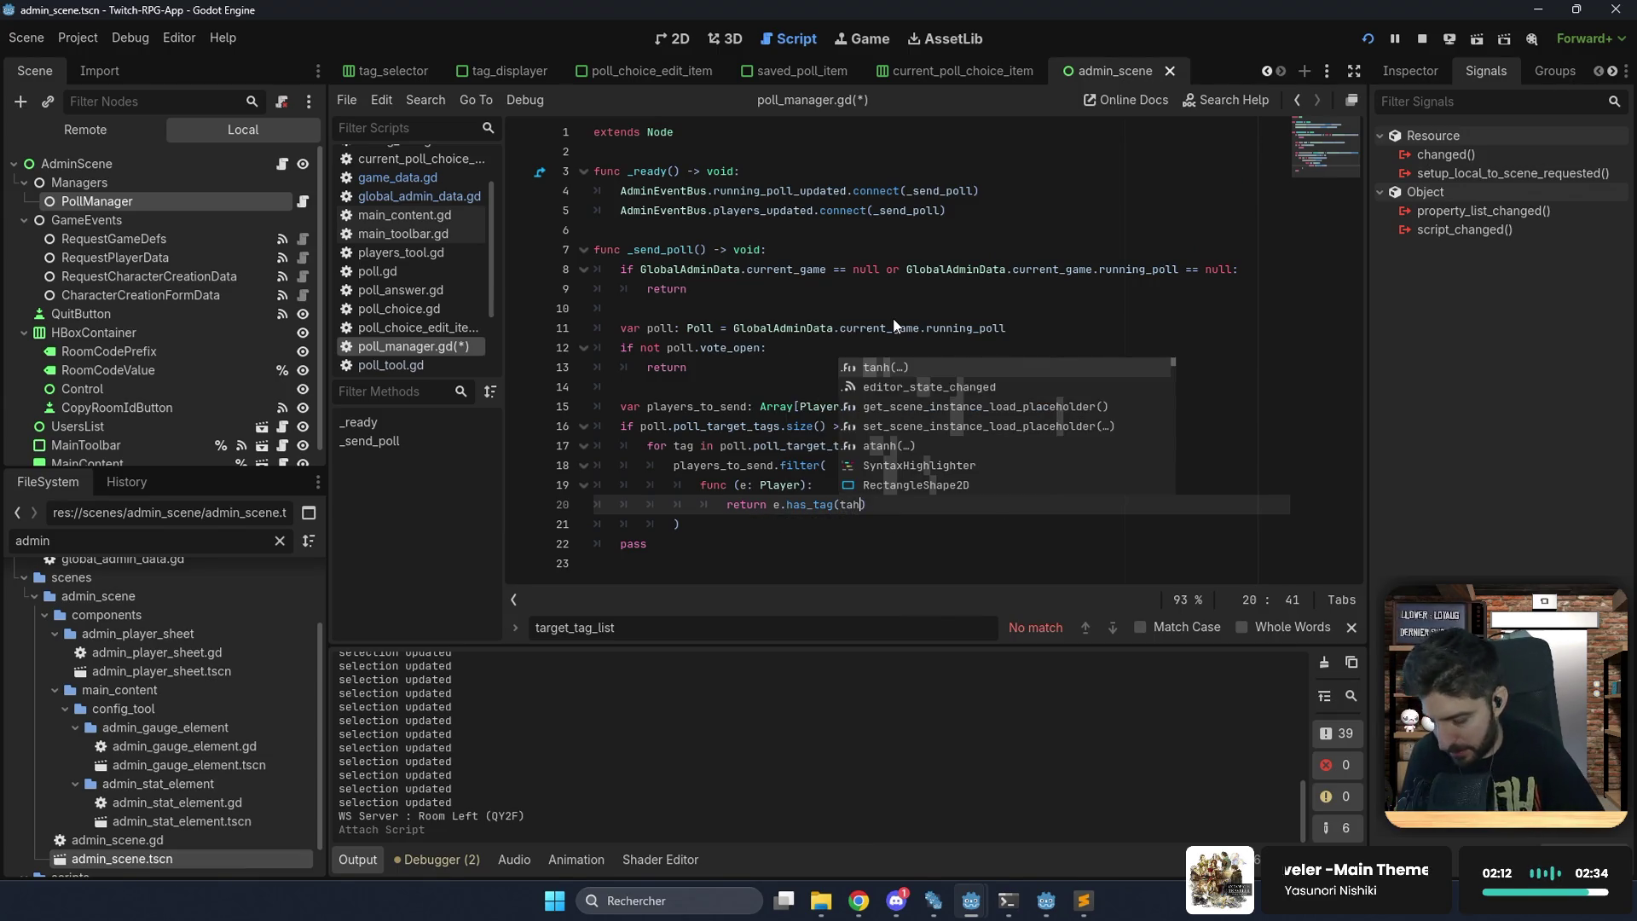
key("BackSpace")
type("g")
- Wrap the filter call in players_to_send.assign(...) so the list gets replaced
left_click(702, 434)
left_click(676, 466)
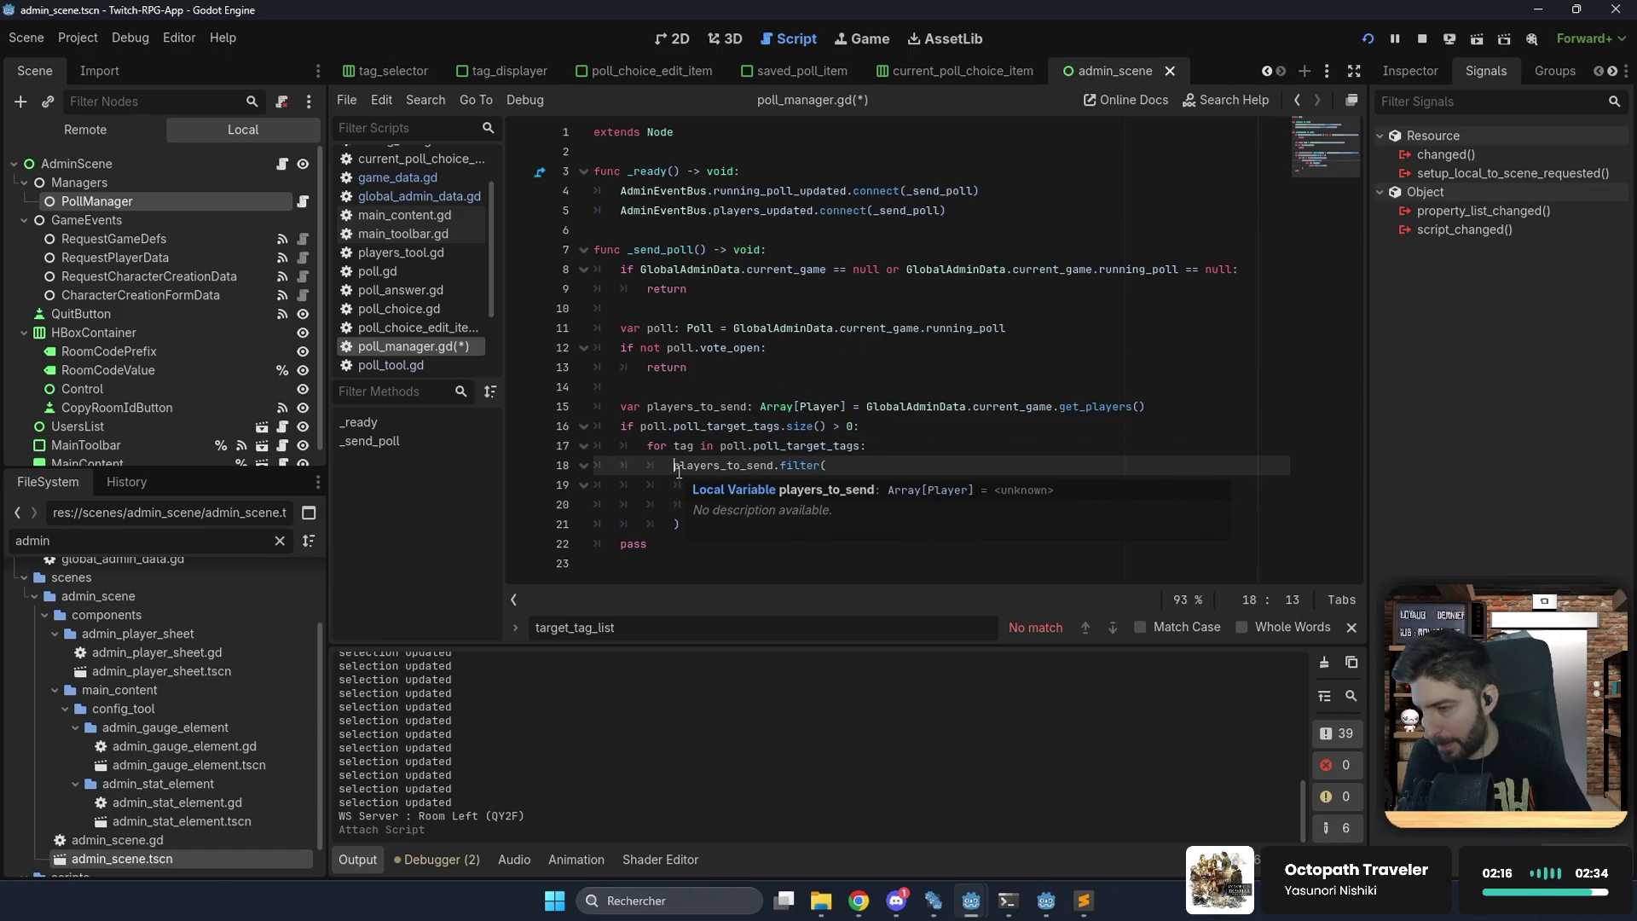
type("players")
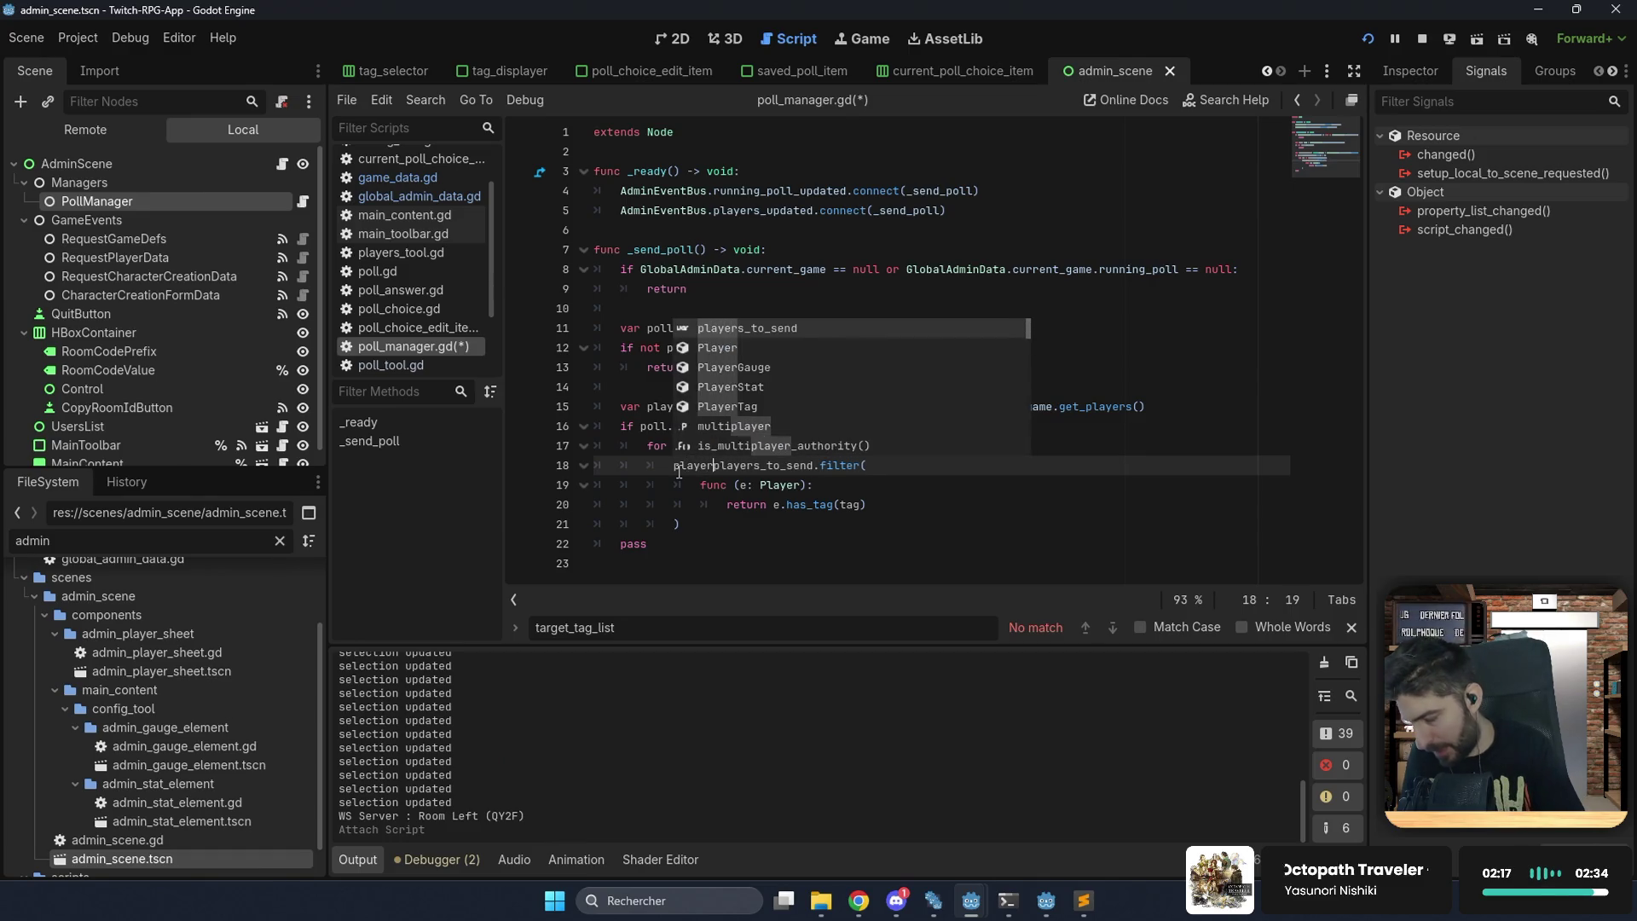
key("Return")
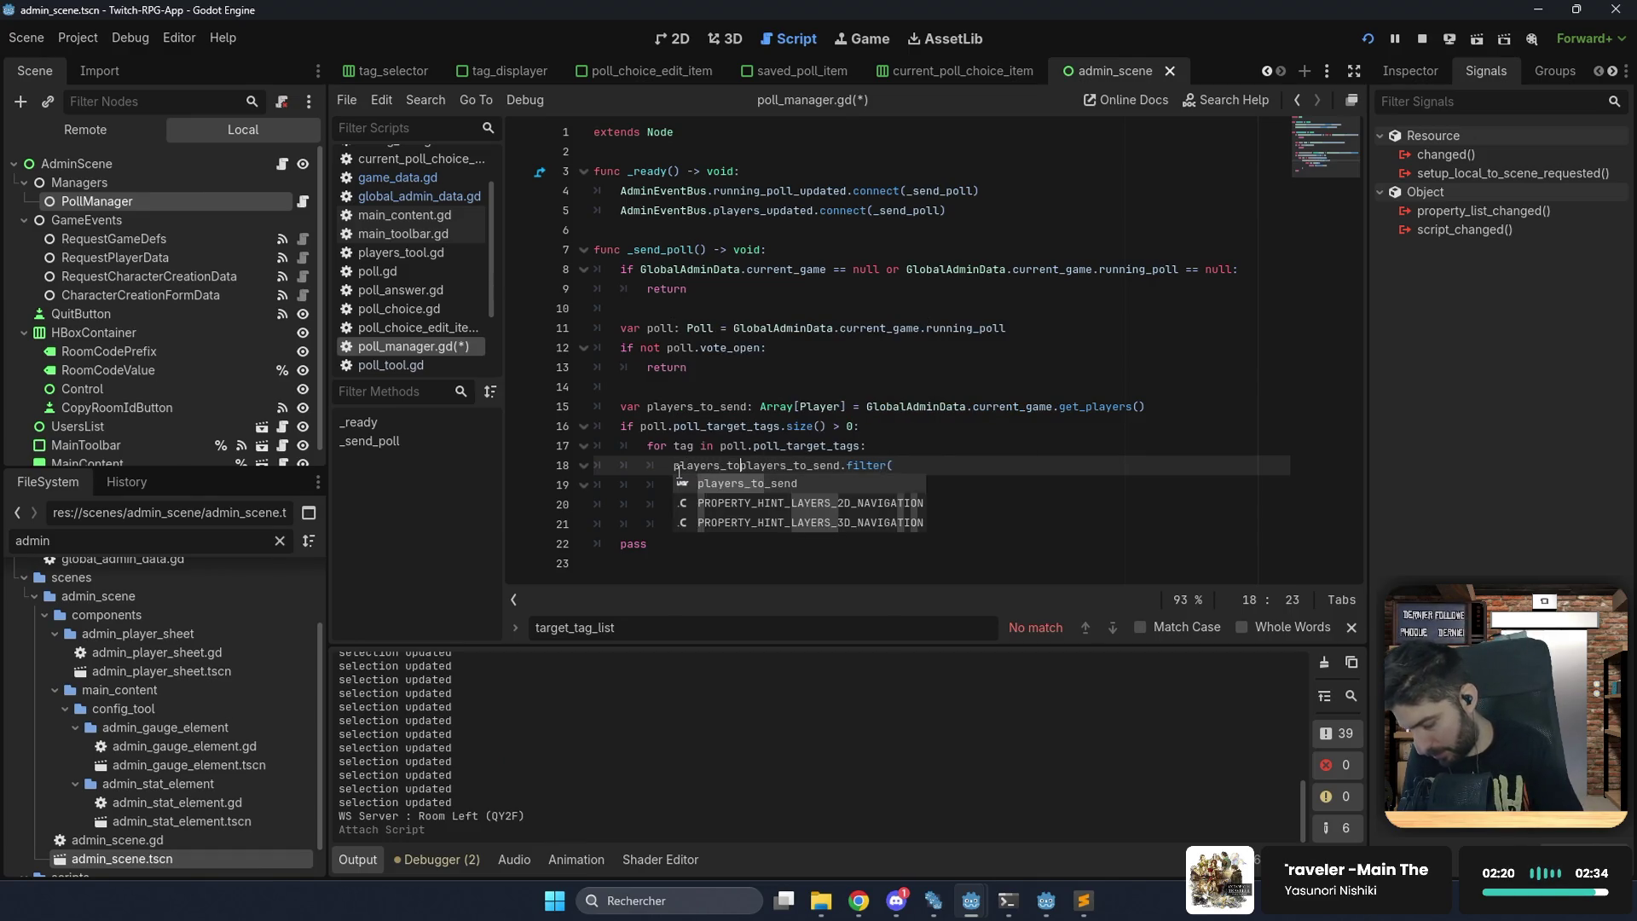
type(".s")
key("BackSpace")
type("assi")
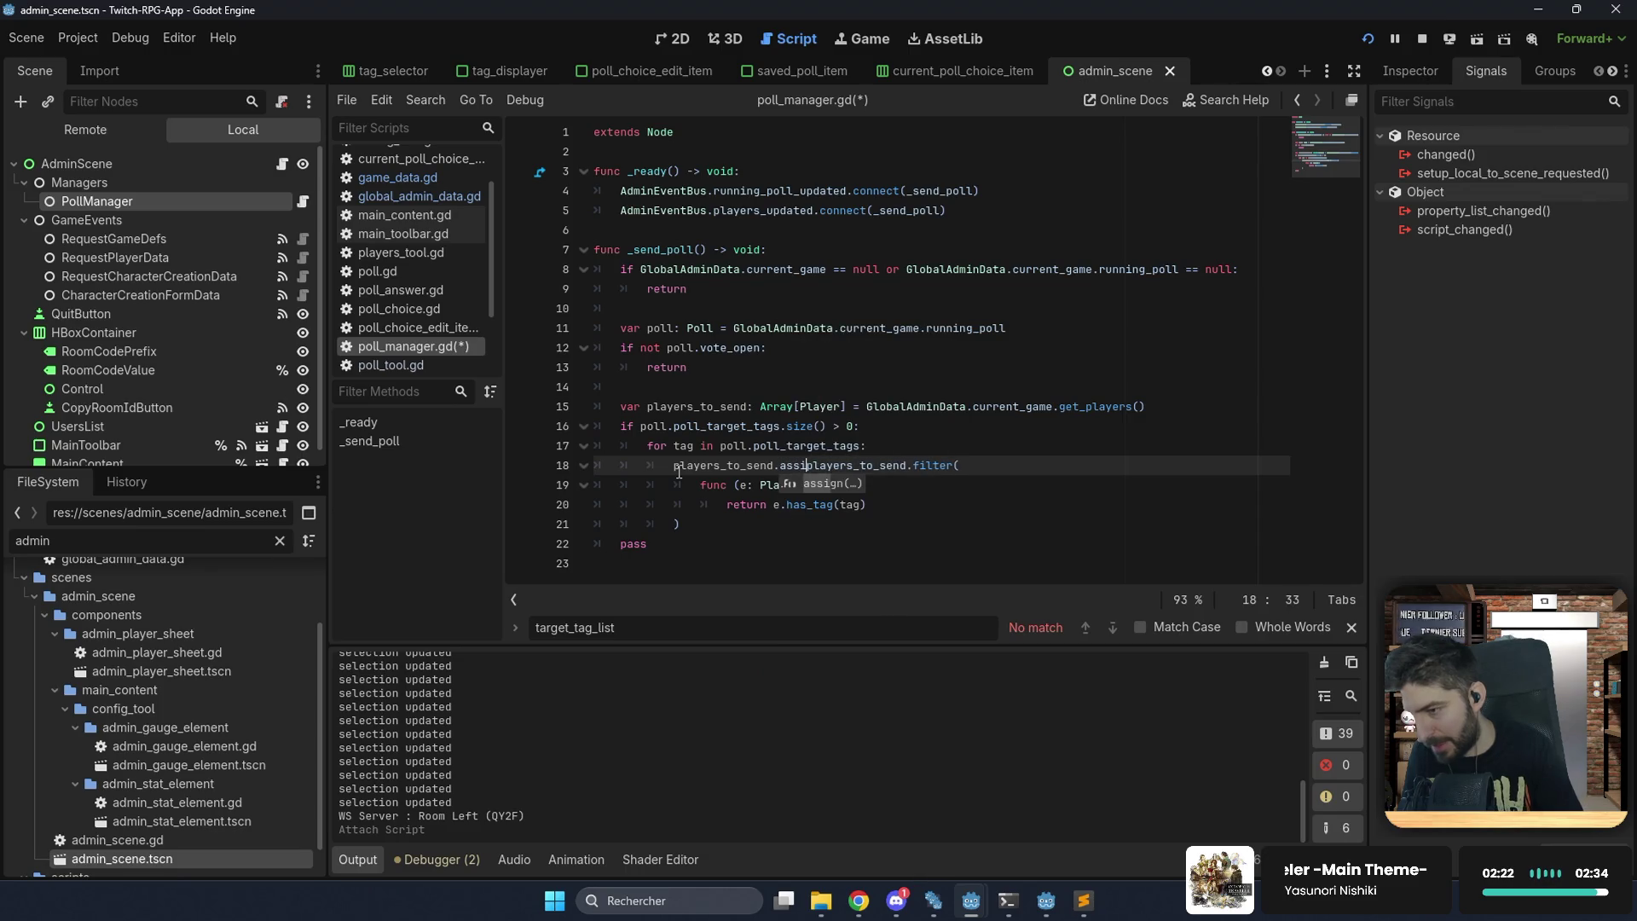
key("Return")
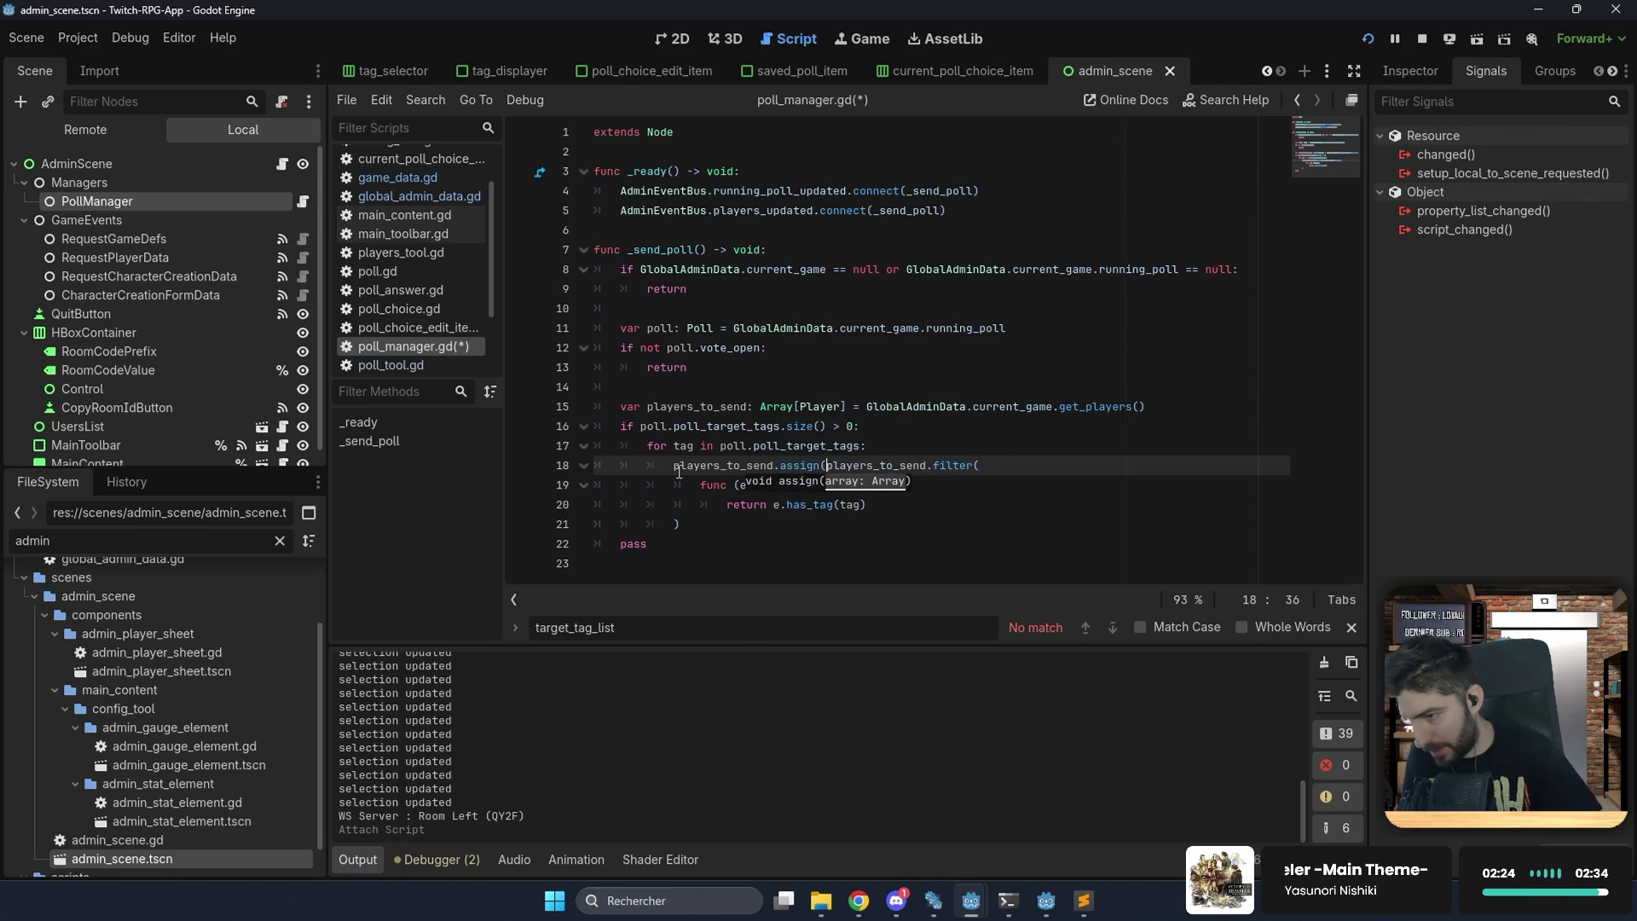
left_click(693, 522)
type(")")
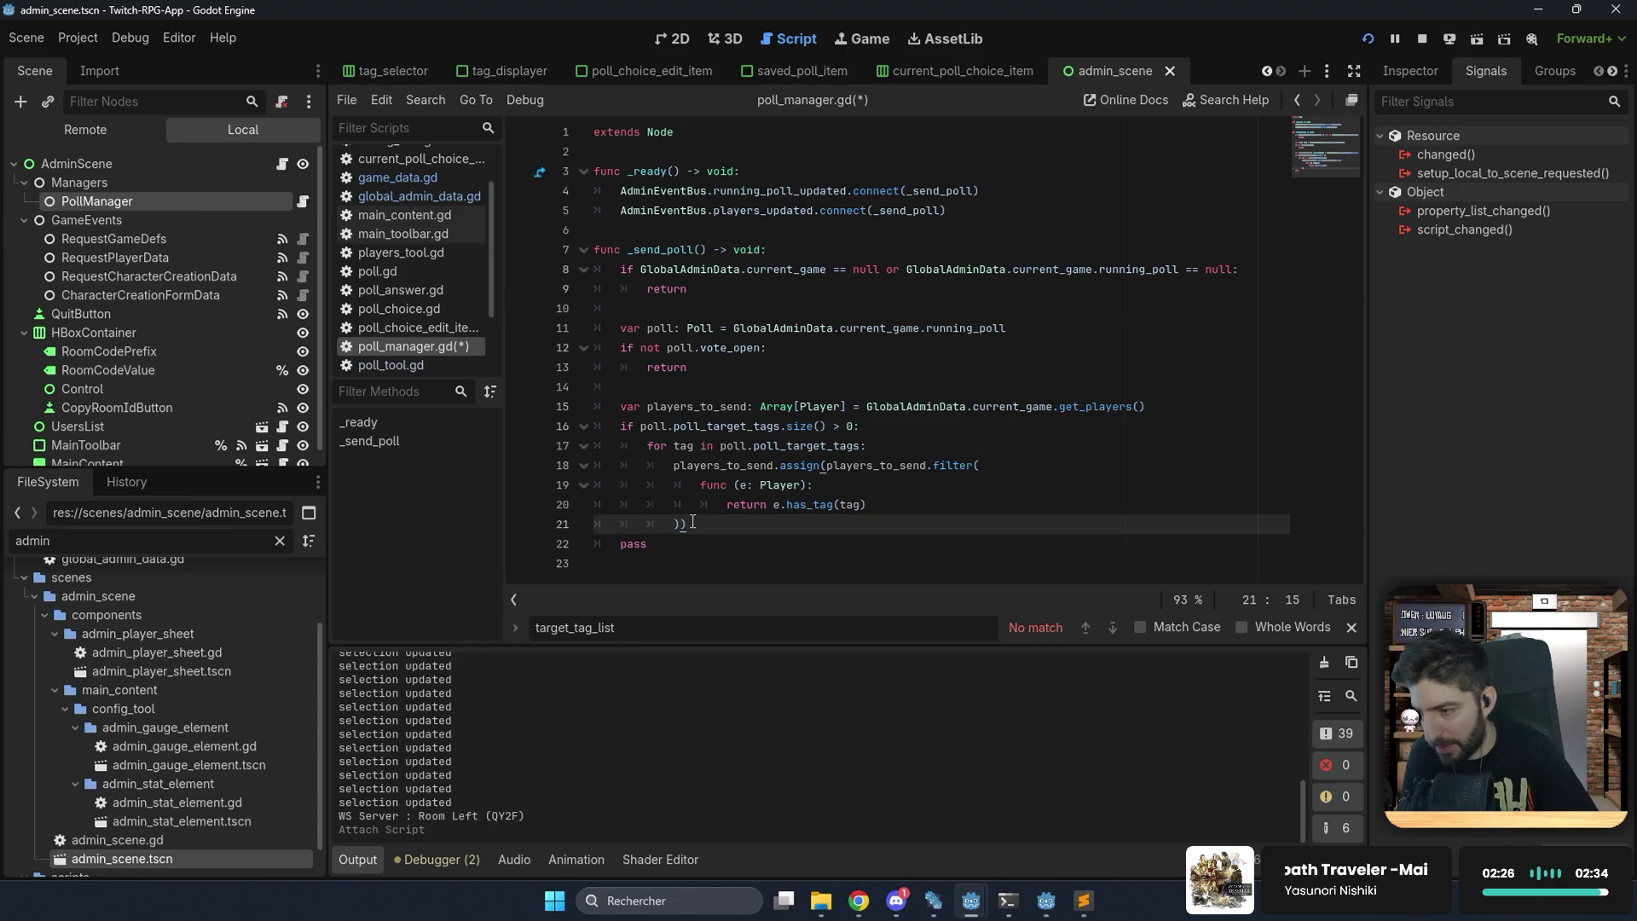
- Add a French # TODO comment about handling OR tags above the tag loop
mouse_move(805, 466)
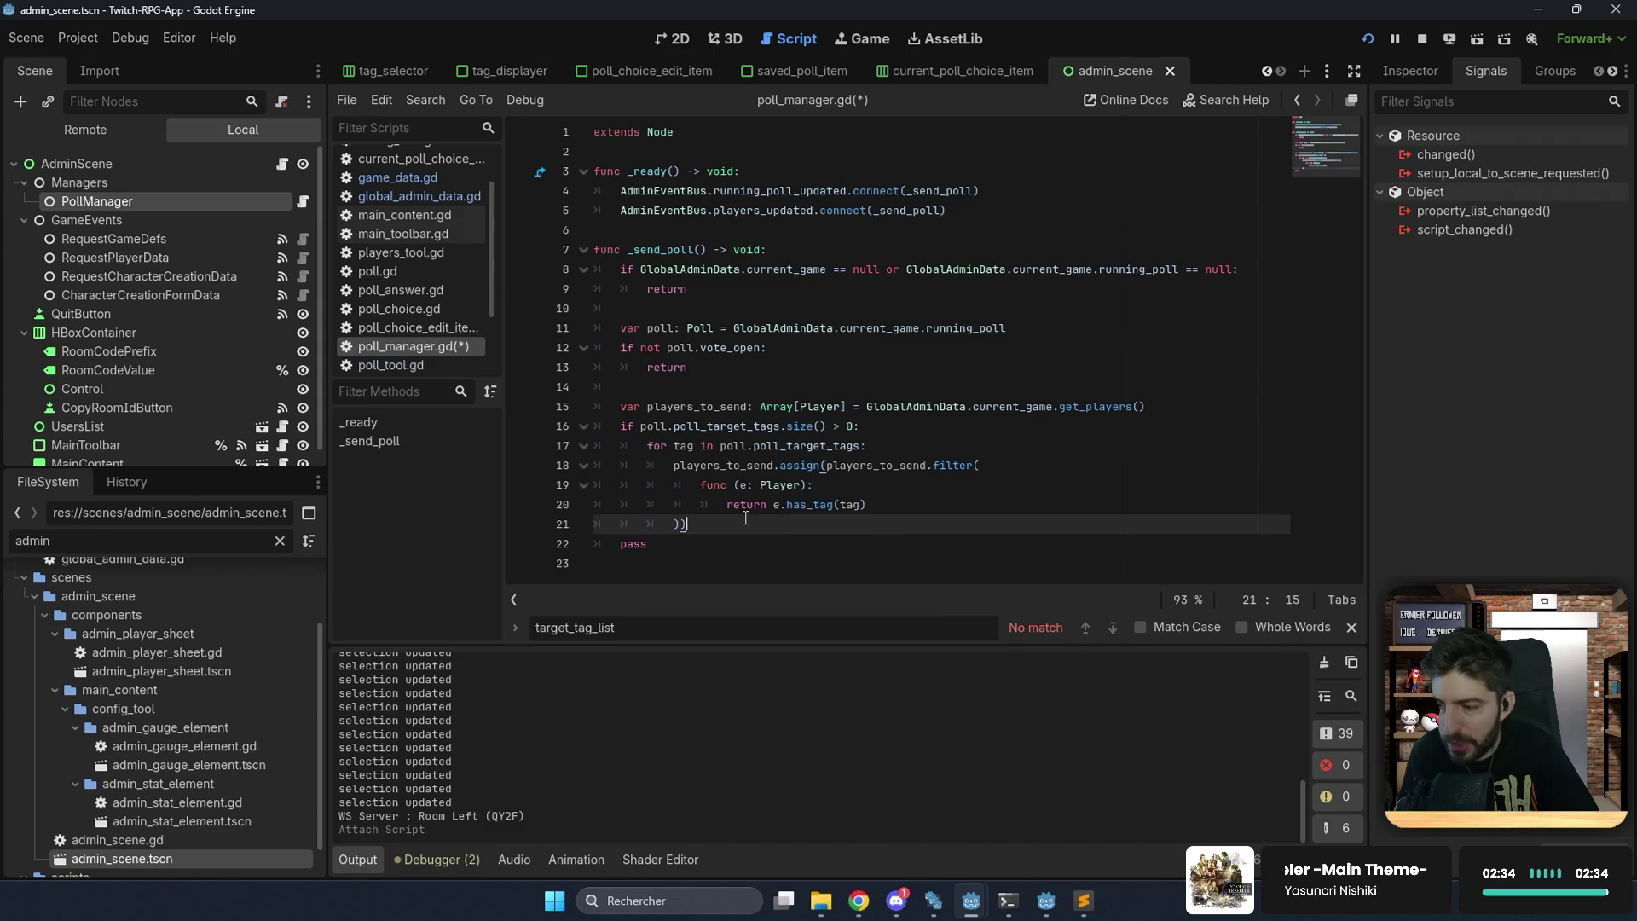
left_click(893, 426)
key("Return")
type("# TODO")
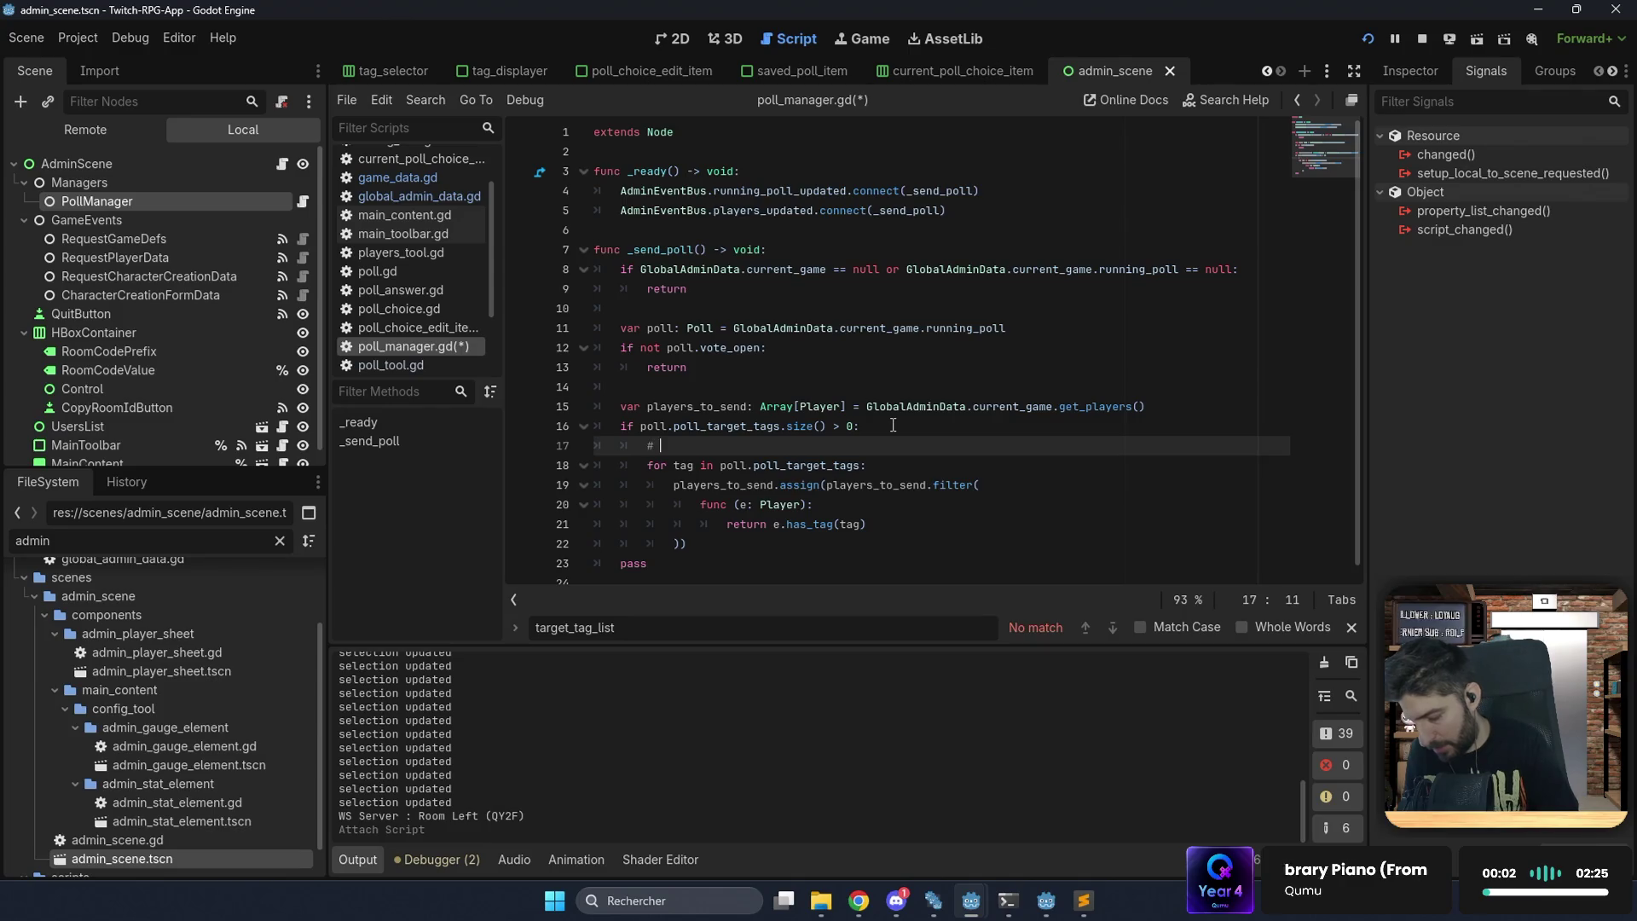
type("gérer")
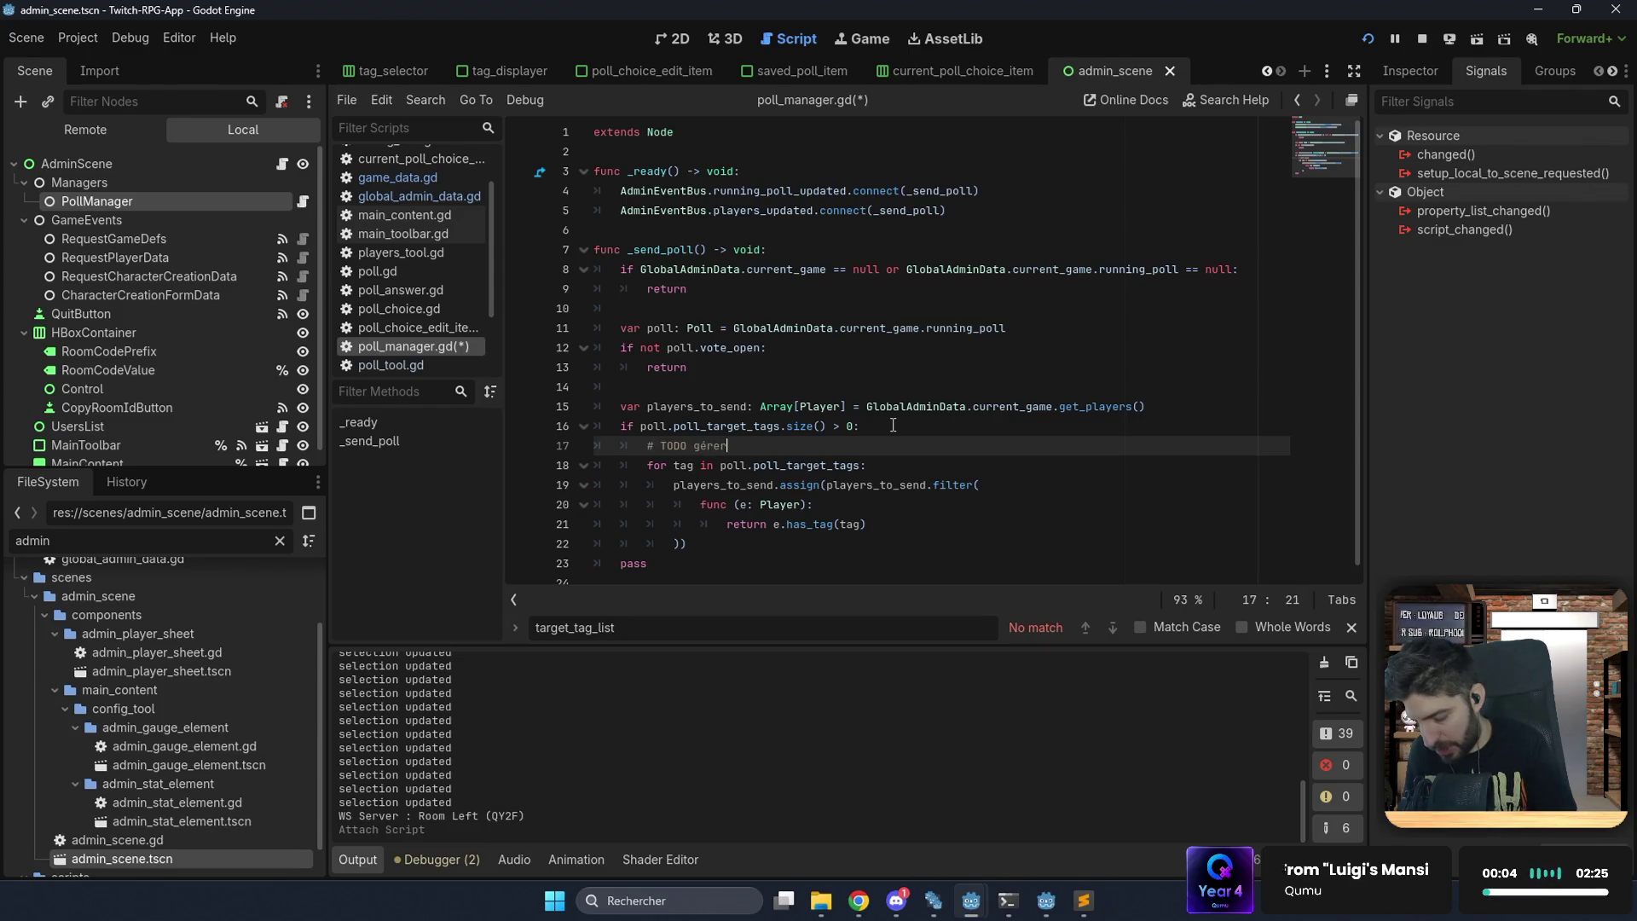
type("le ou pour te")
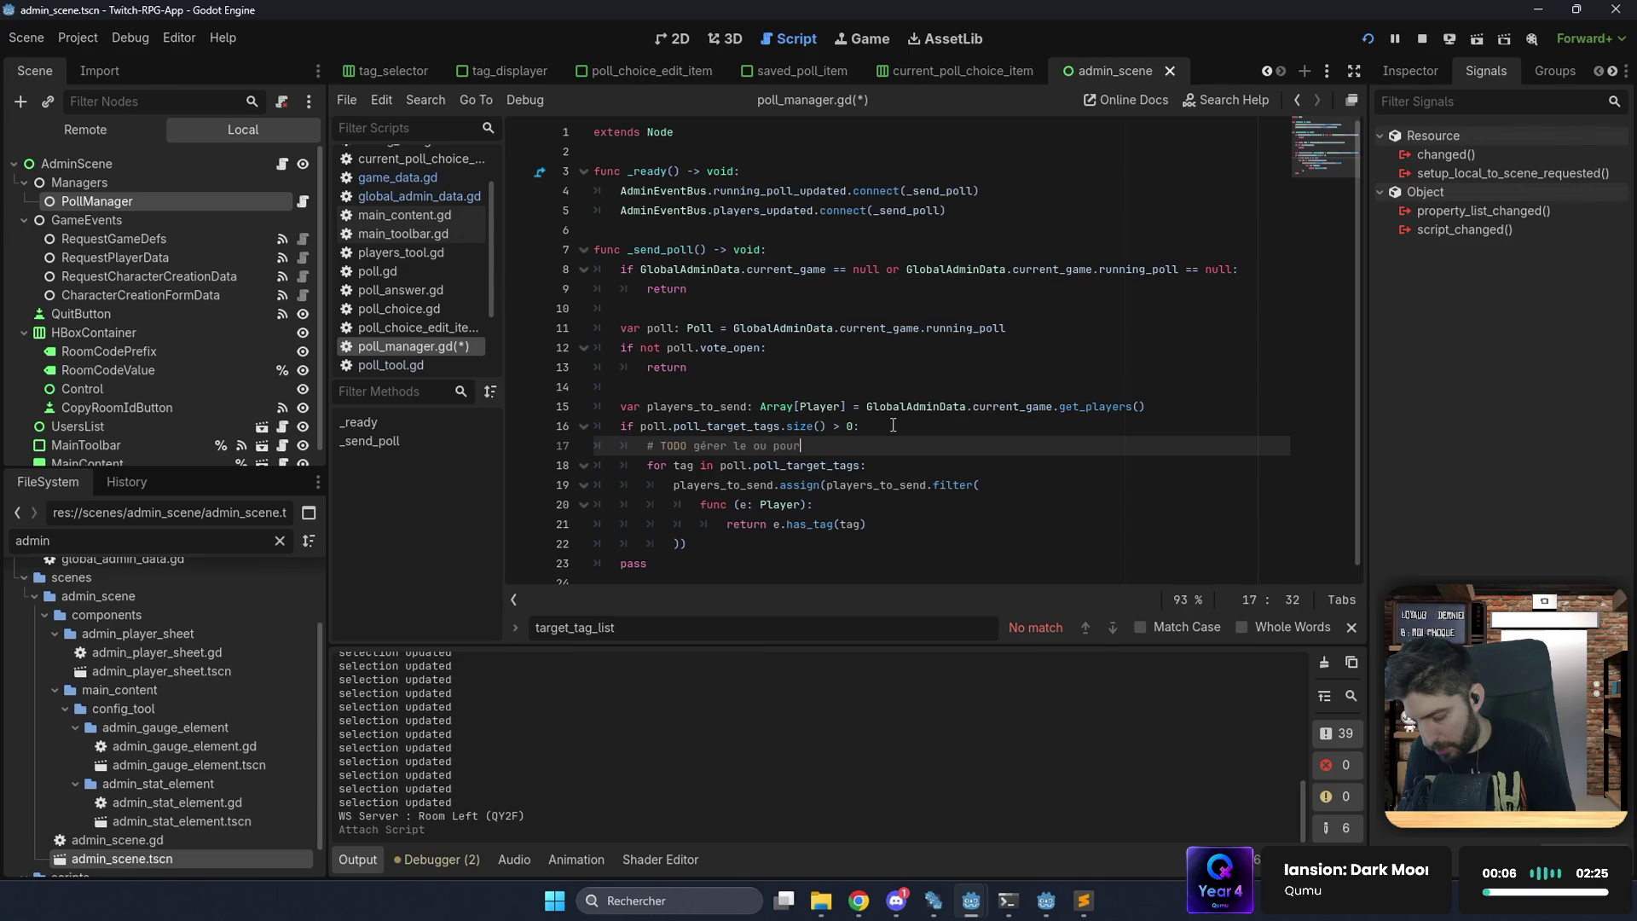
type("si on le fia")
type(" un jour")
key("Left")
key("Left")
key("Left")
key("BackSpace")
key("BackSpace")
type("ait")
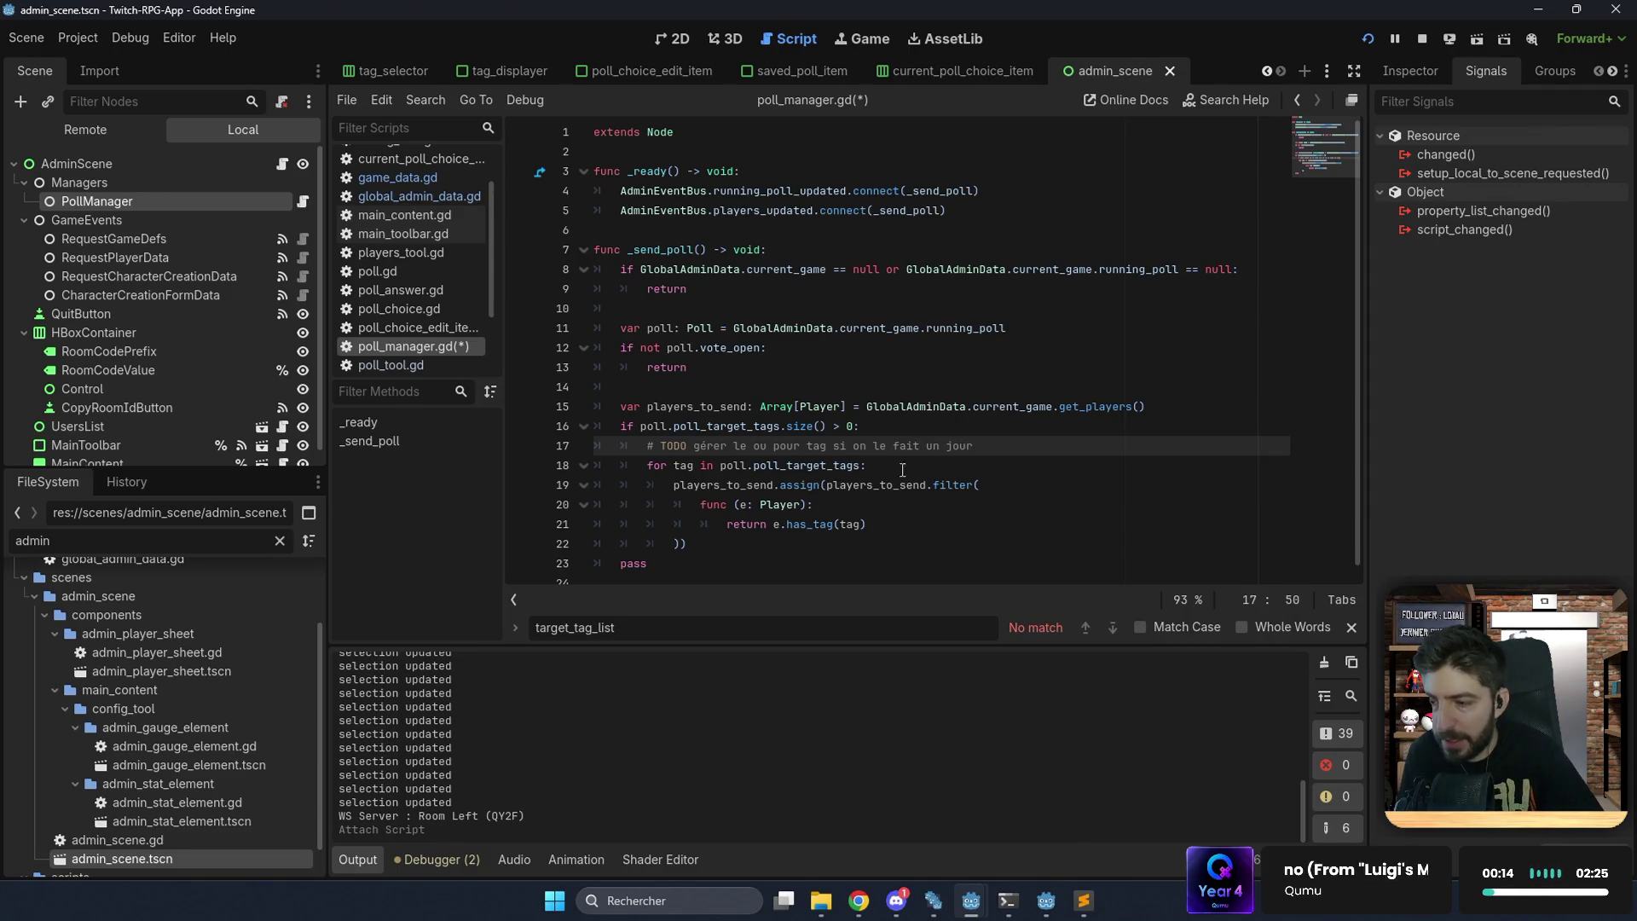
- Delete the leftover pass statement on line 23
left_click(761, 549)
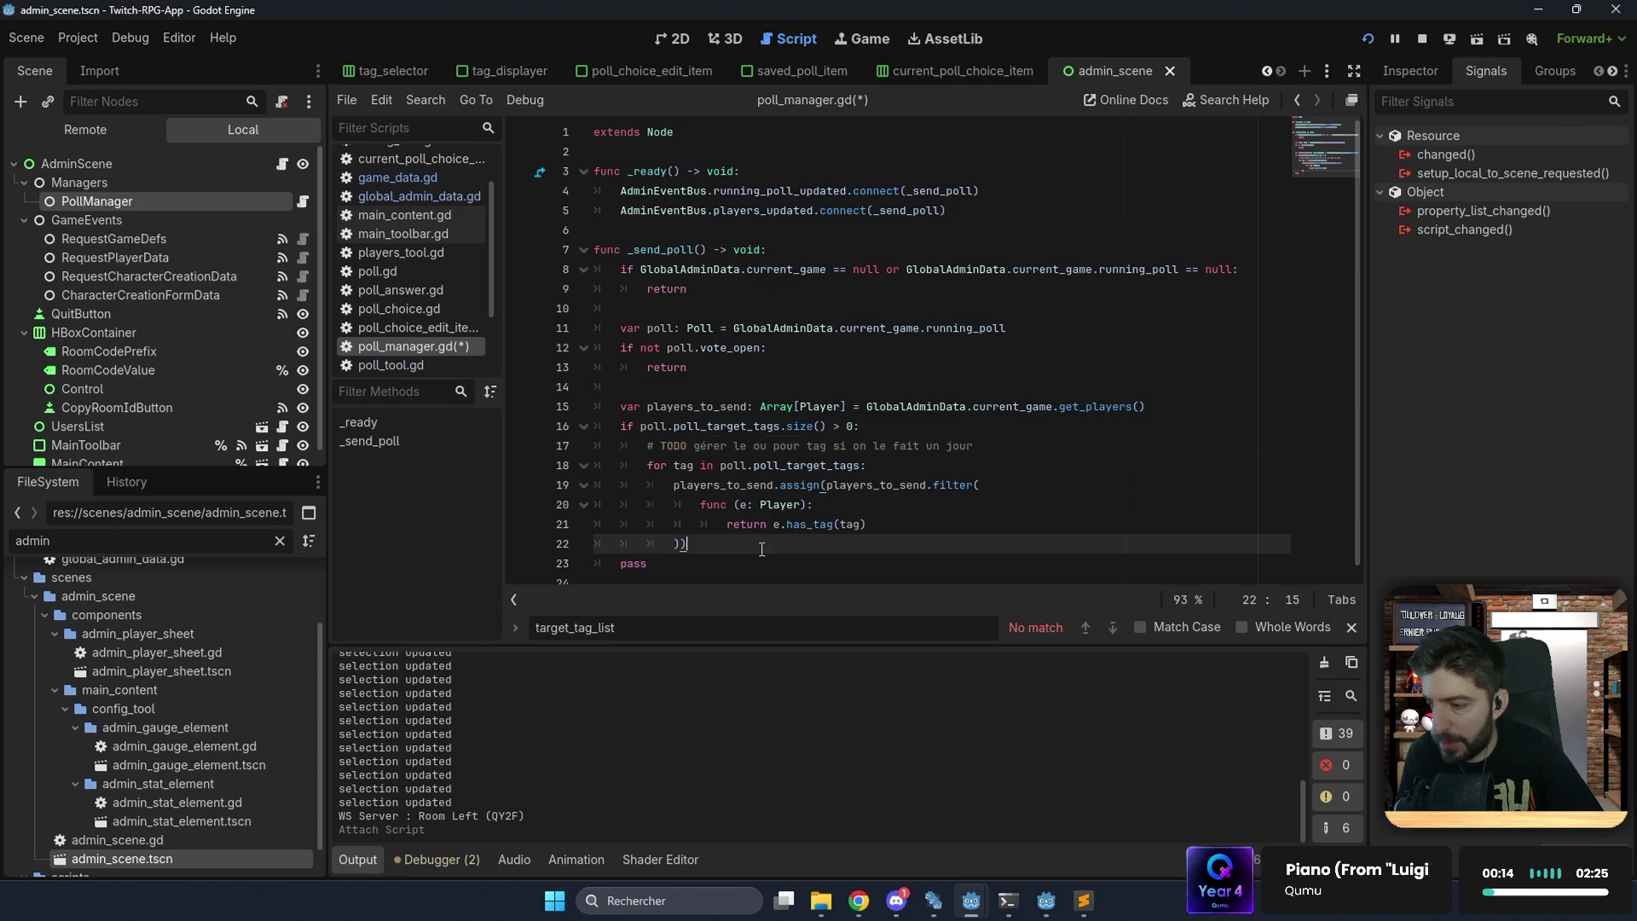
double_click(645, 548)
key("BackSpace")
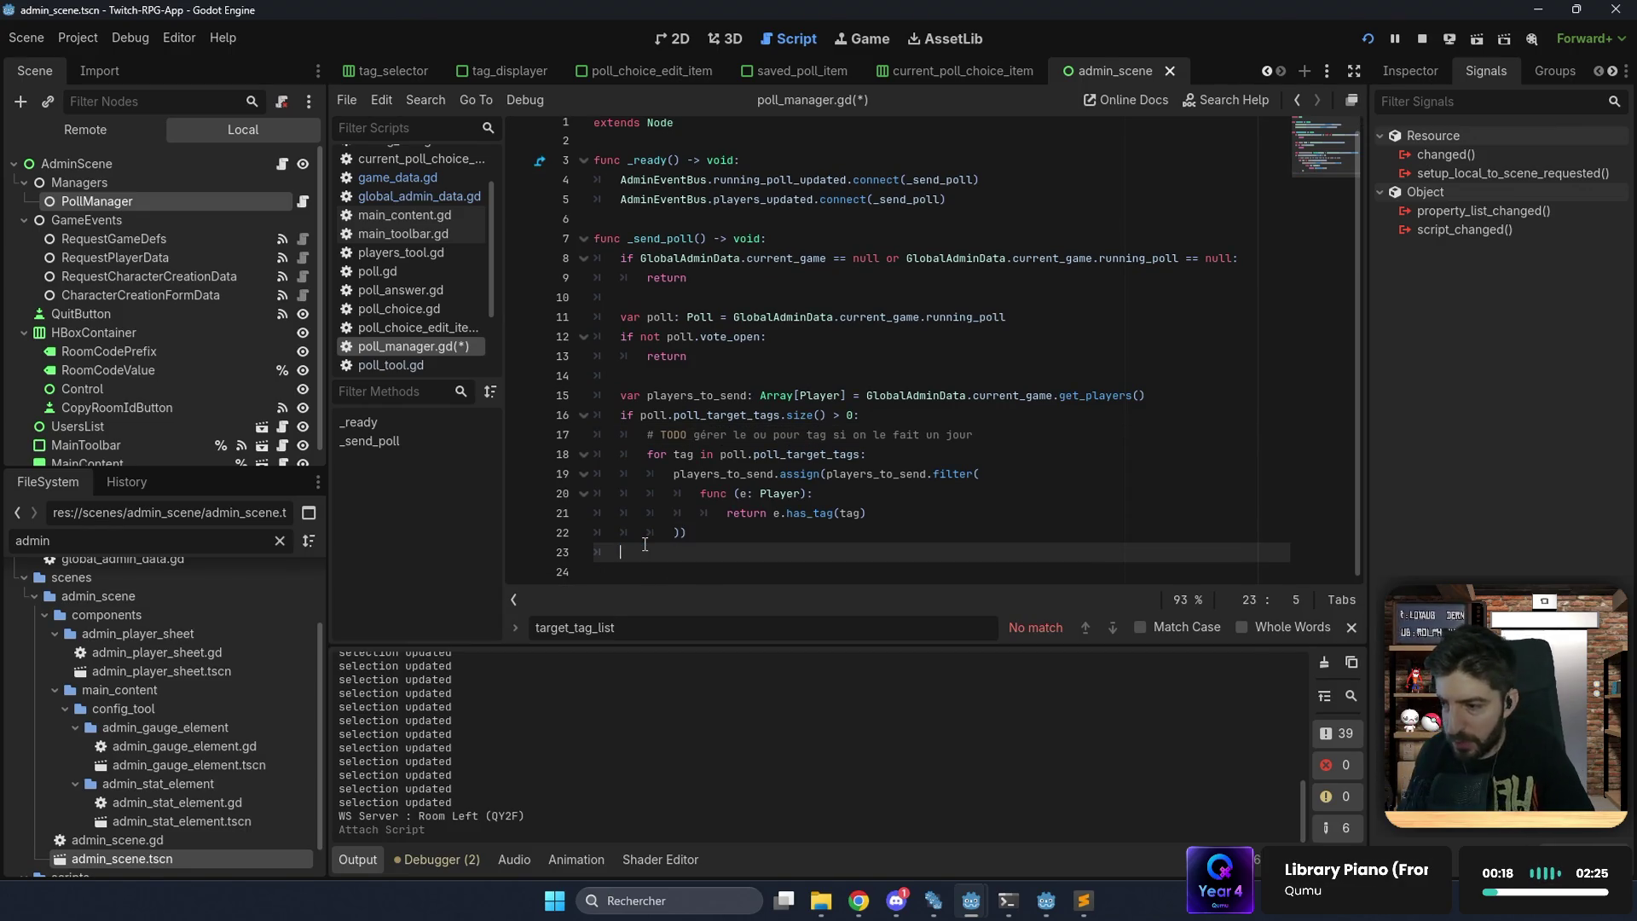
- Below the filter block, insert a RemoteGameServer.admin_to_client() call
key("Return")
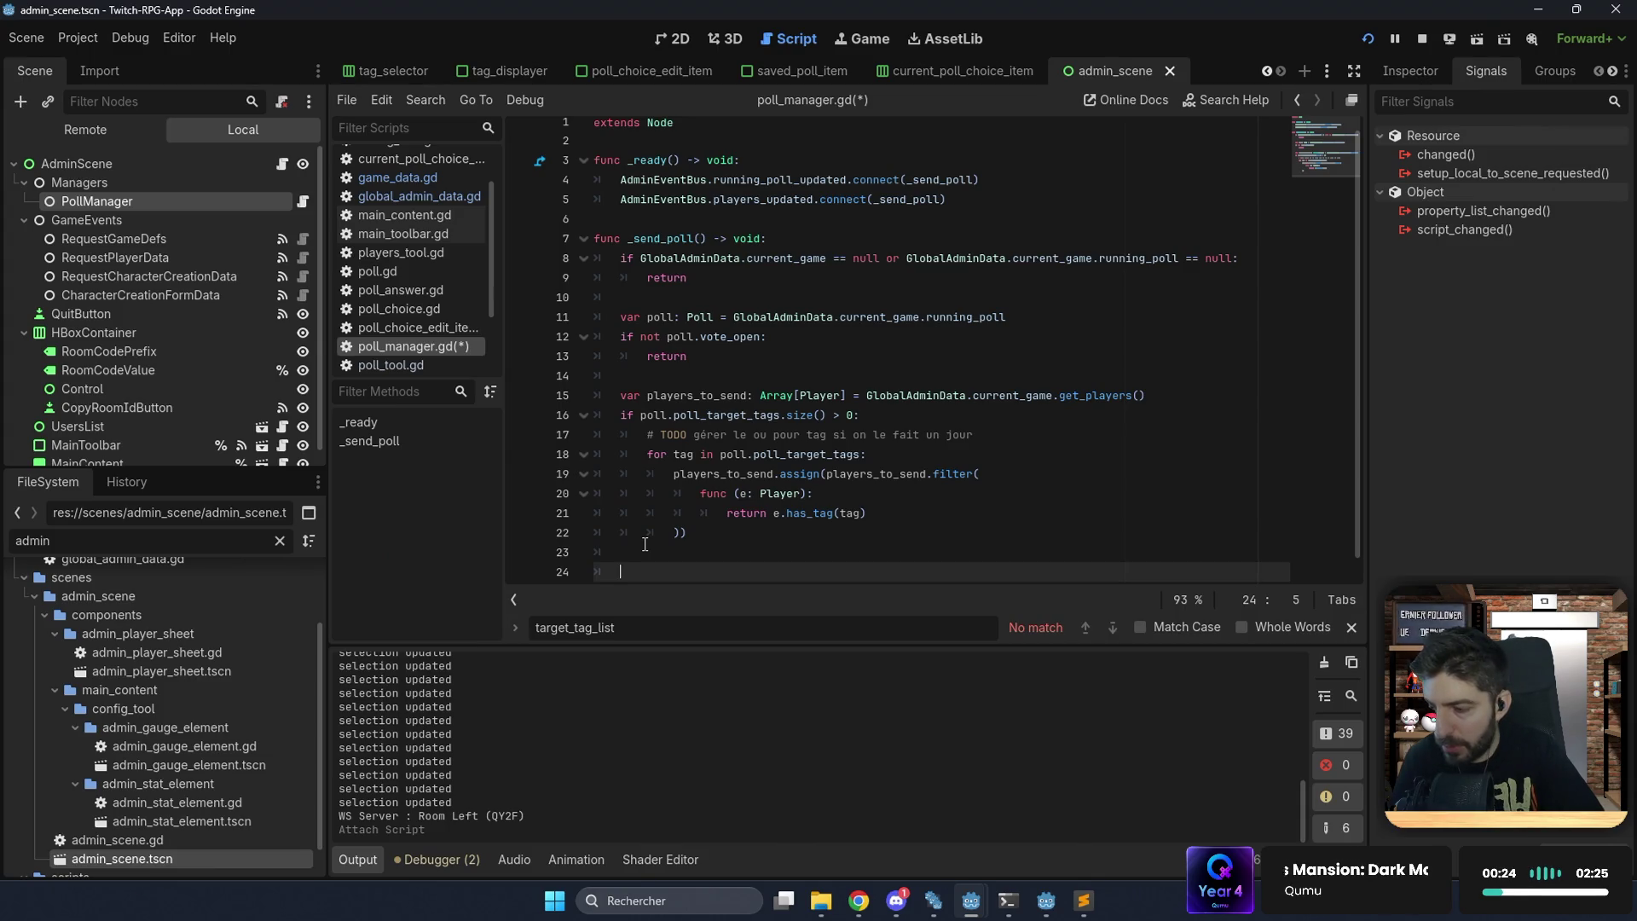
type("emo")
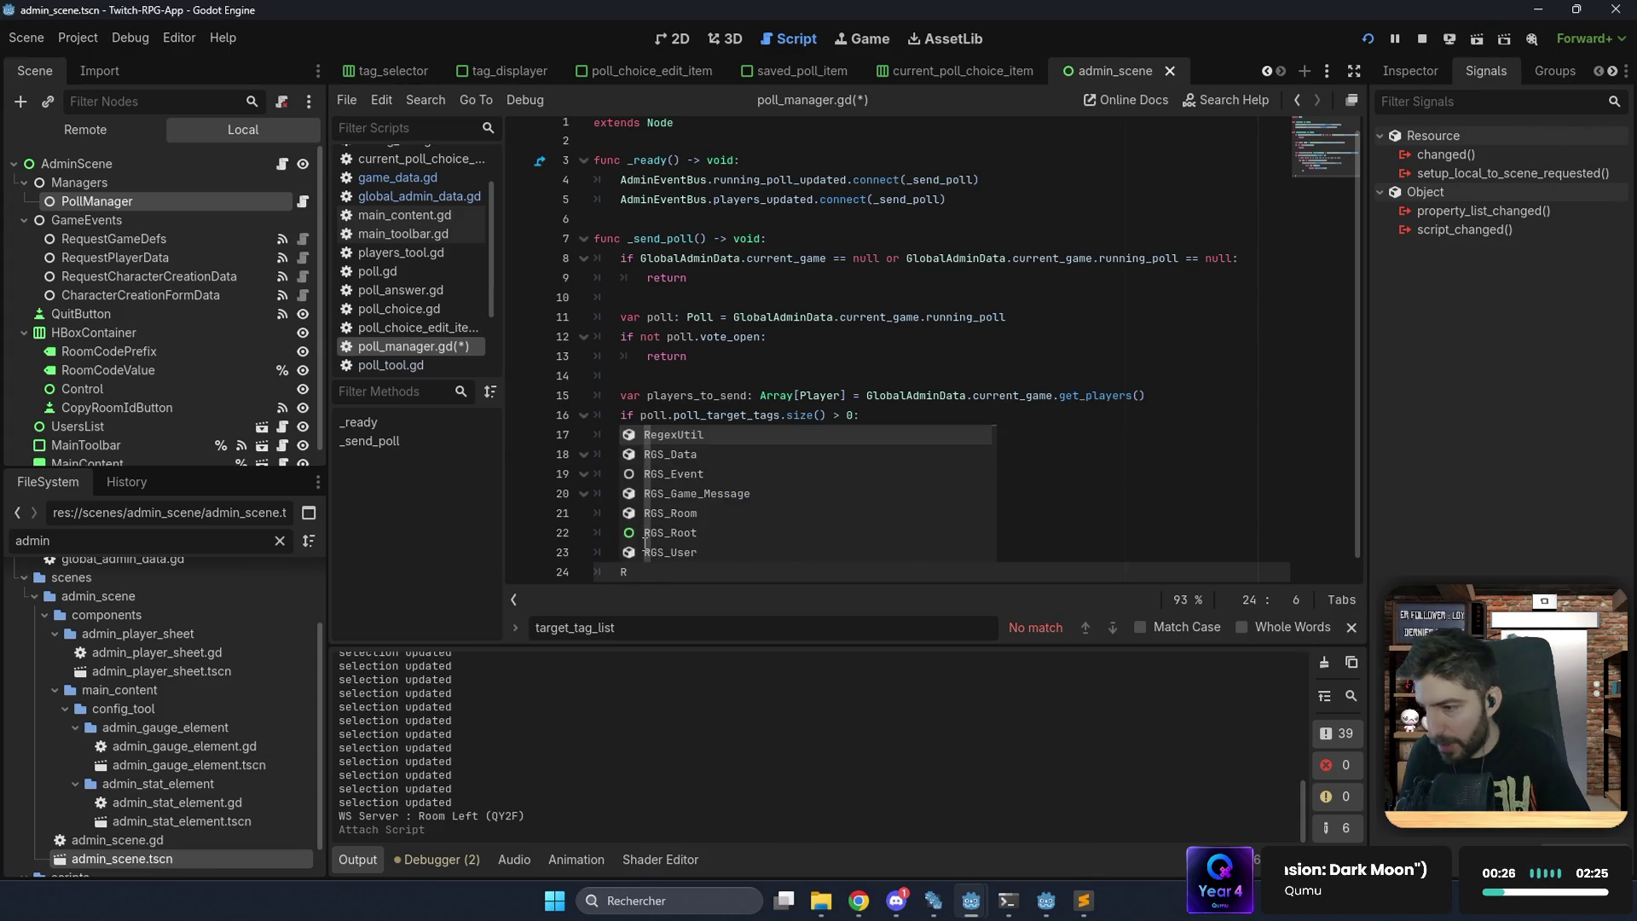
key("Return")
type(".se")
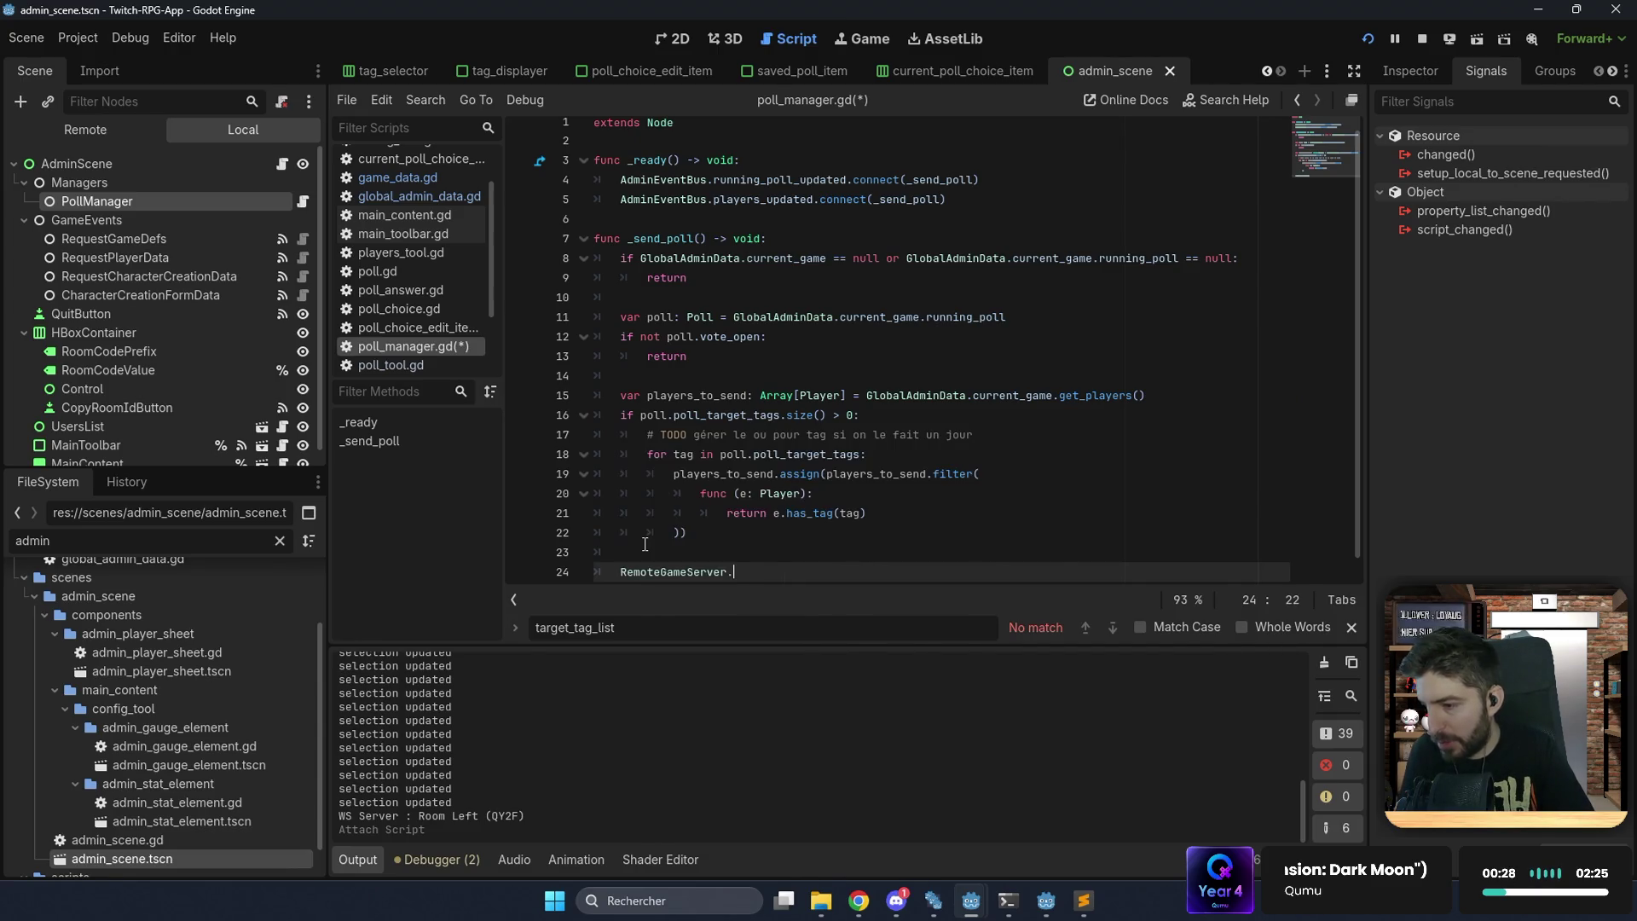
key("BackSpace")
key("BackSpace")
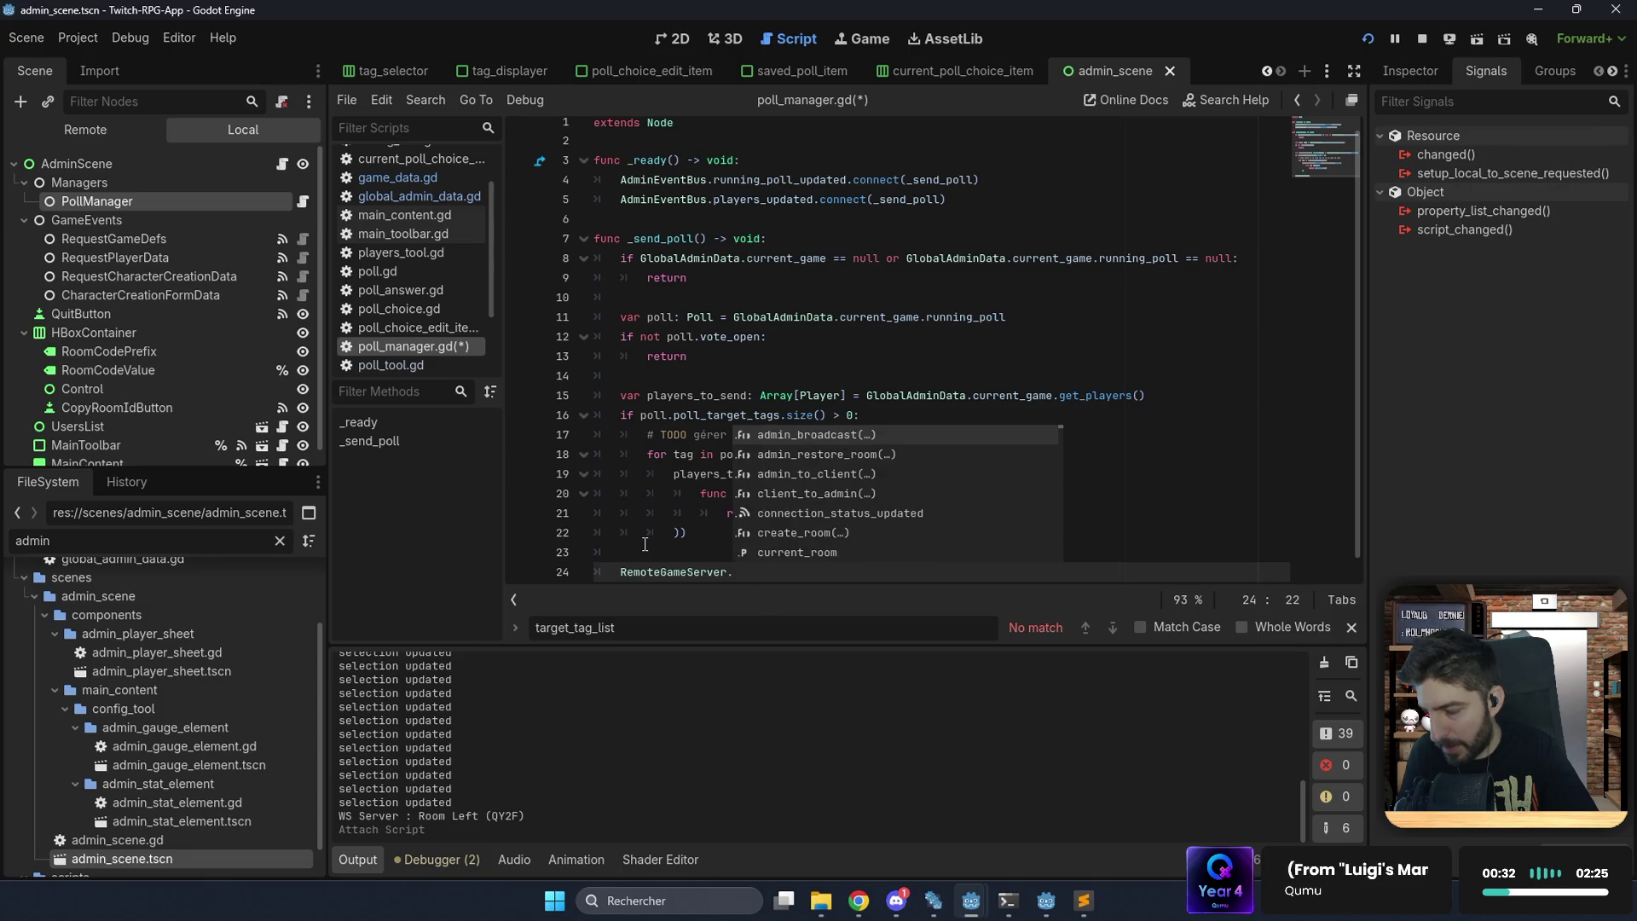
key("Down")
key("Down")
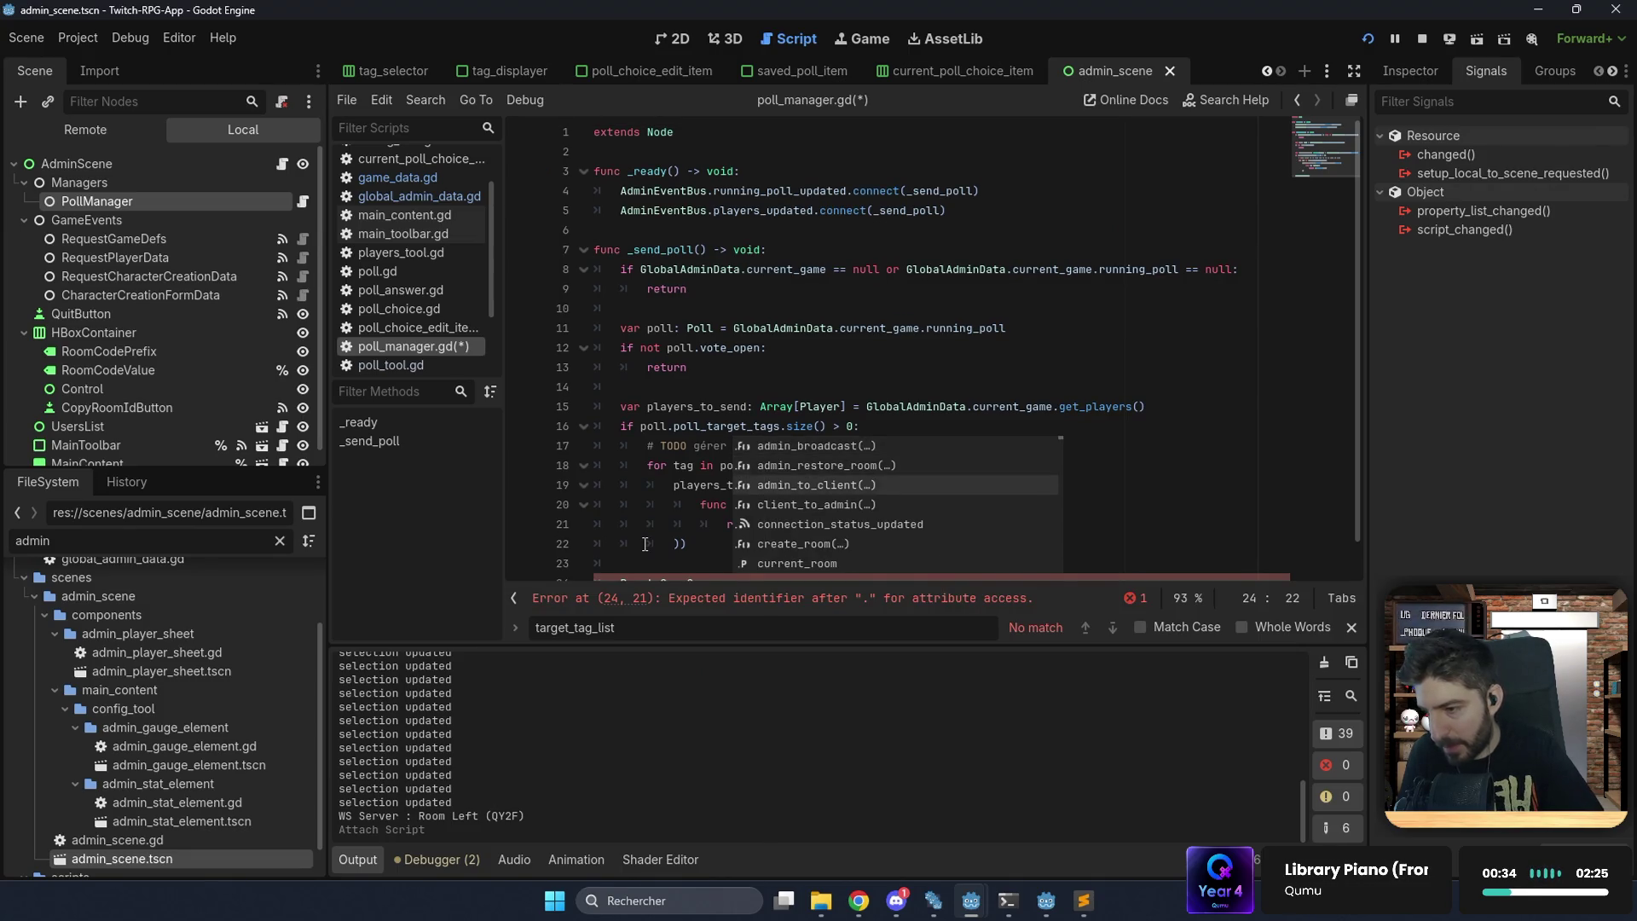
key("Return")
scroll(782, 480, "down", 1)
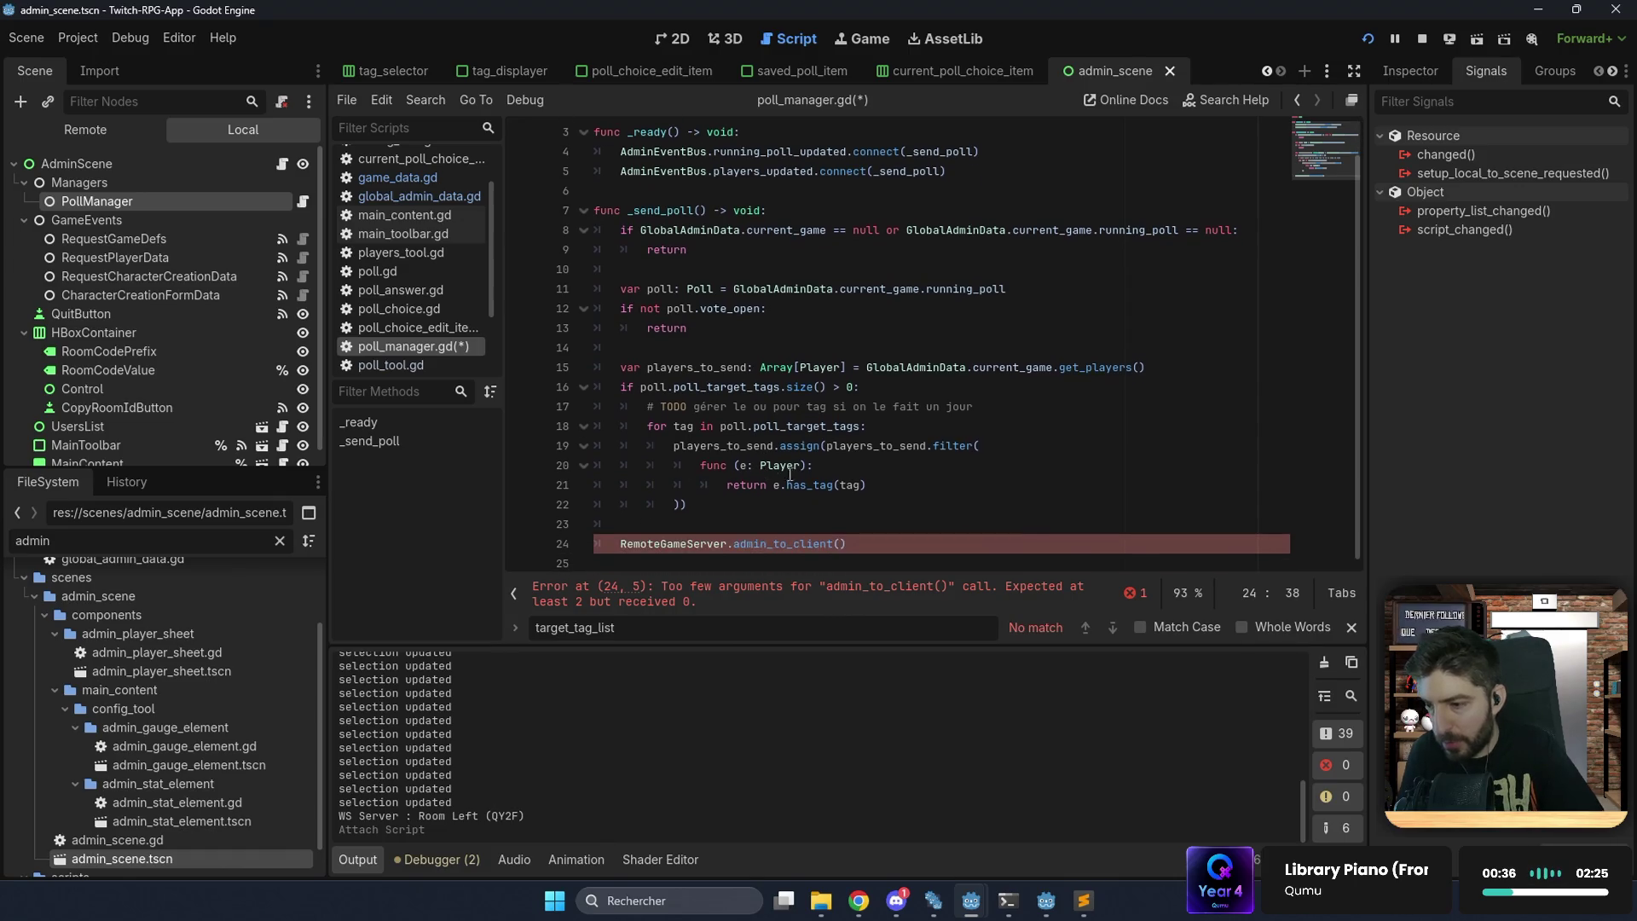
key("Return")
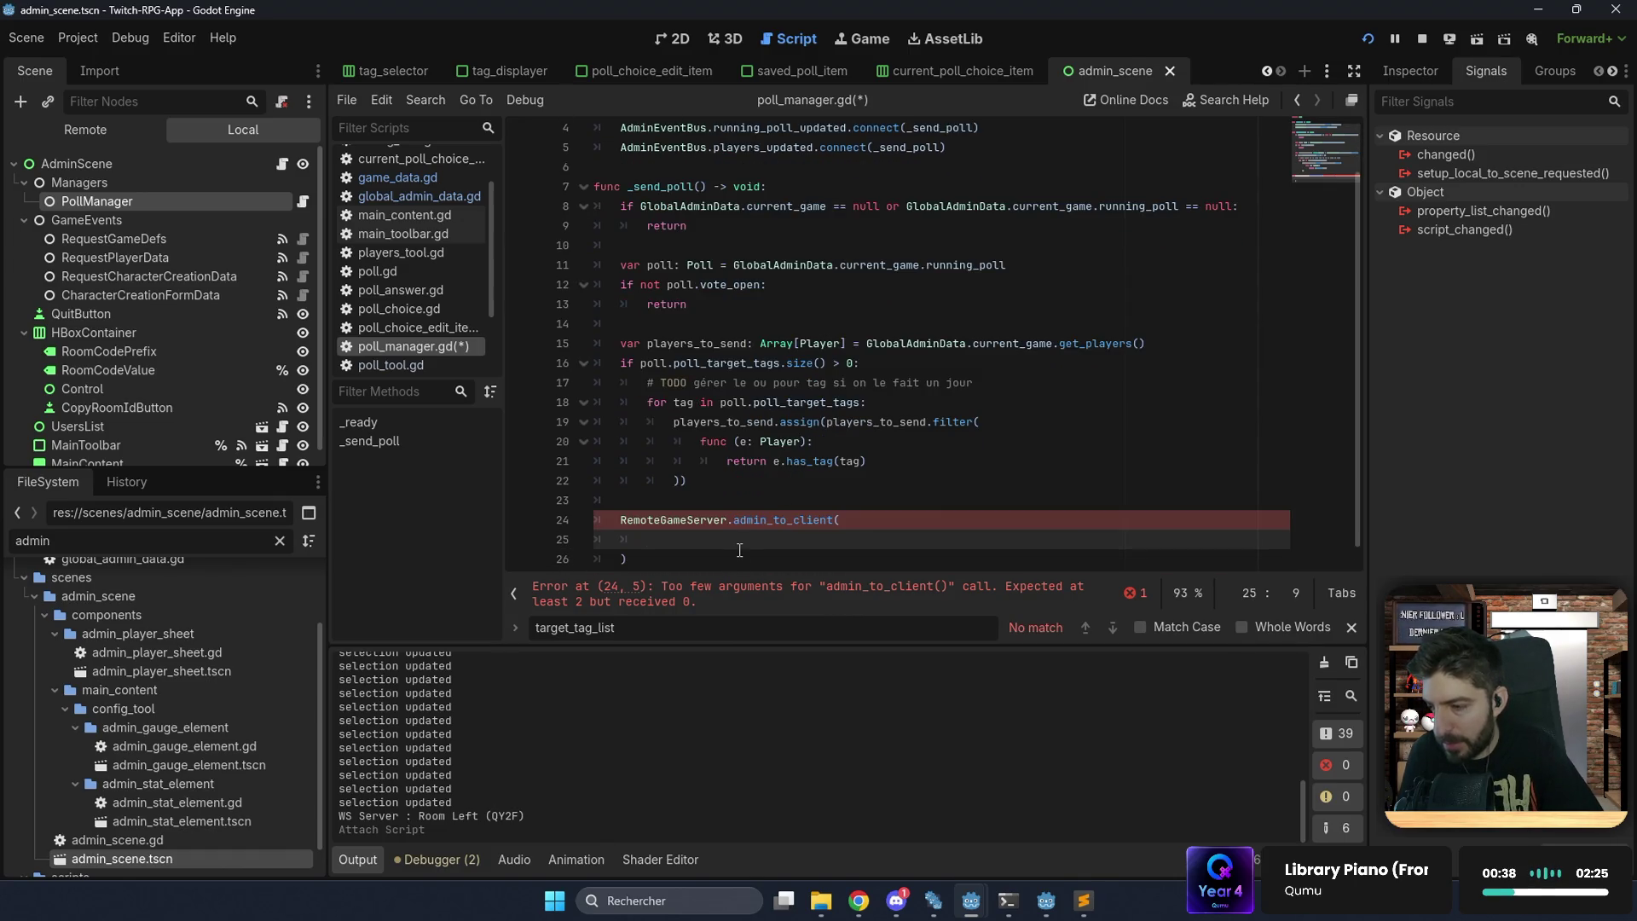
- Wrap that call in a 'for player in players_to_send' loop
left_click(761, 498)
key("Return")
type("for player in players_to_send:")
scroll(761, 496, "down", 1)
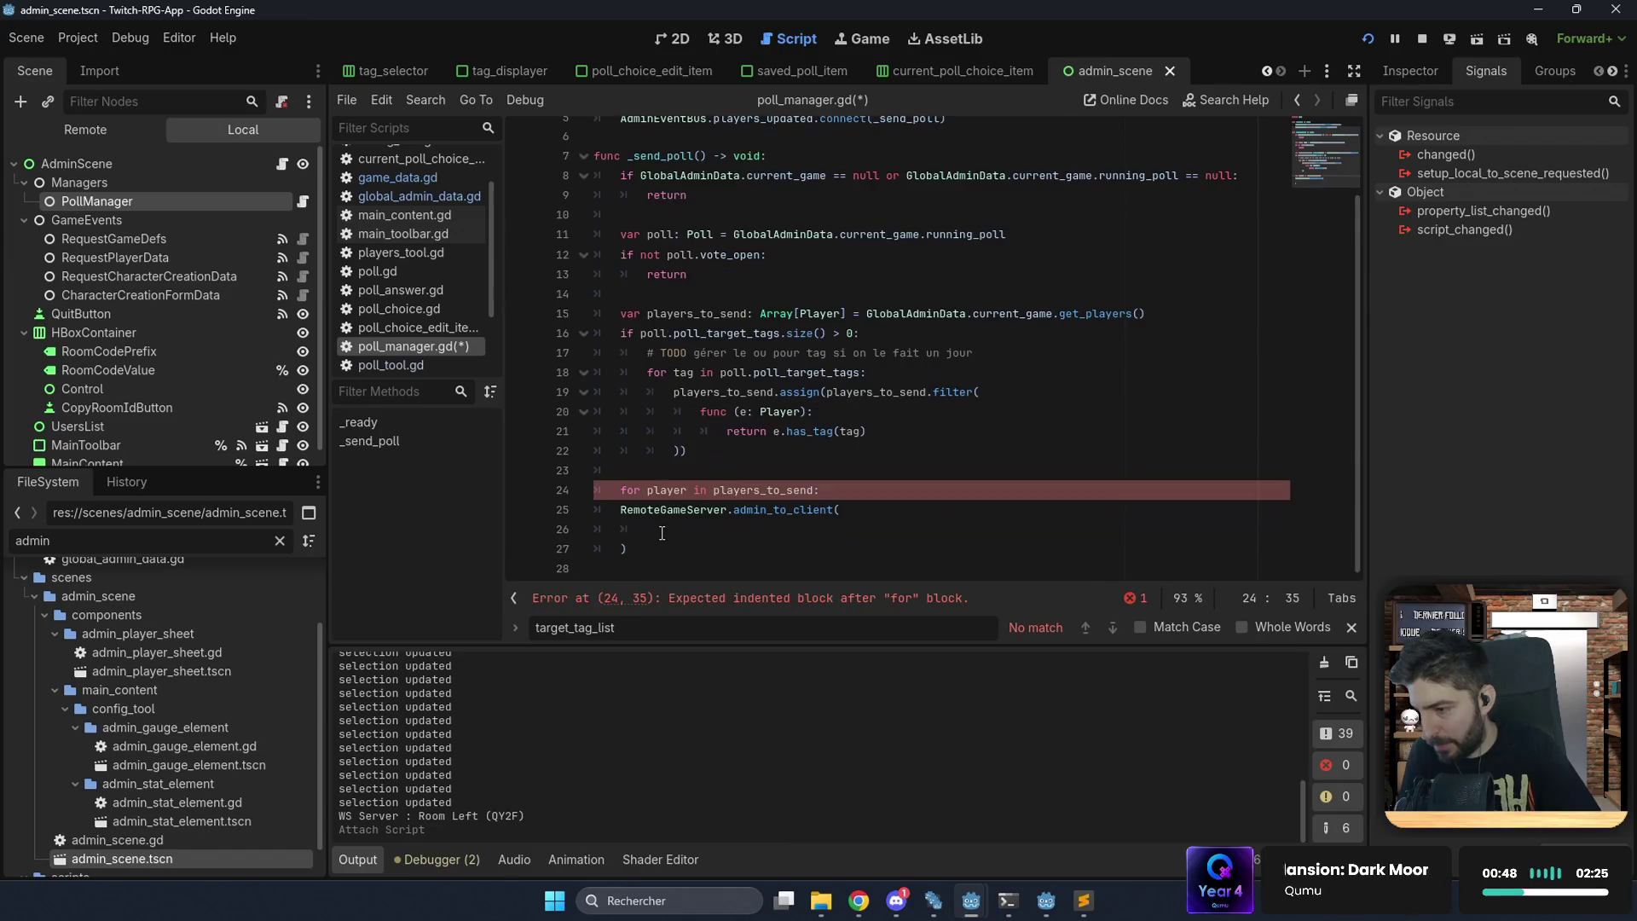
left_click_drag(657, 548, 595, 509)
key("Tab")
- Pass player.twitch_id and a dictionary with a started "poll" entry, then switch to poll.gd
left_click(759, 532)
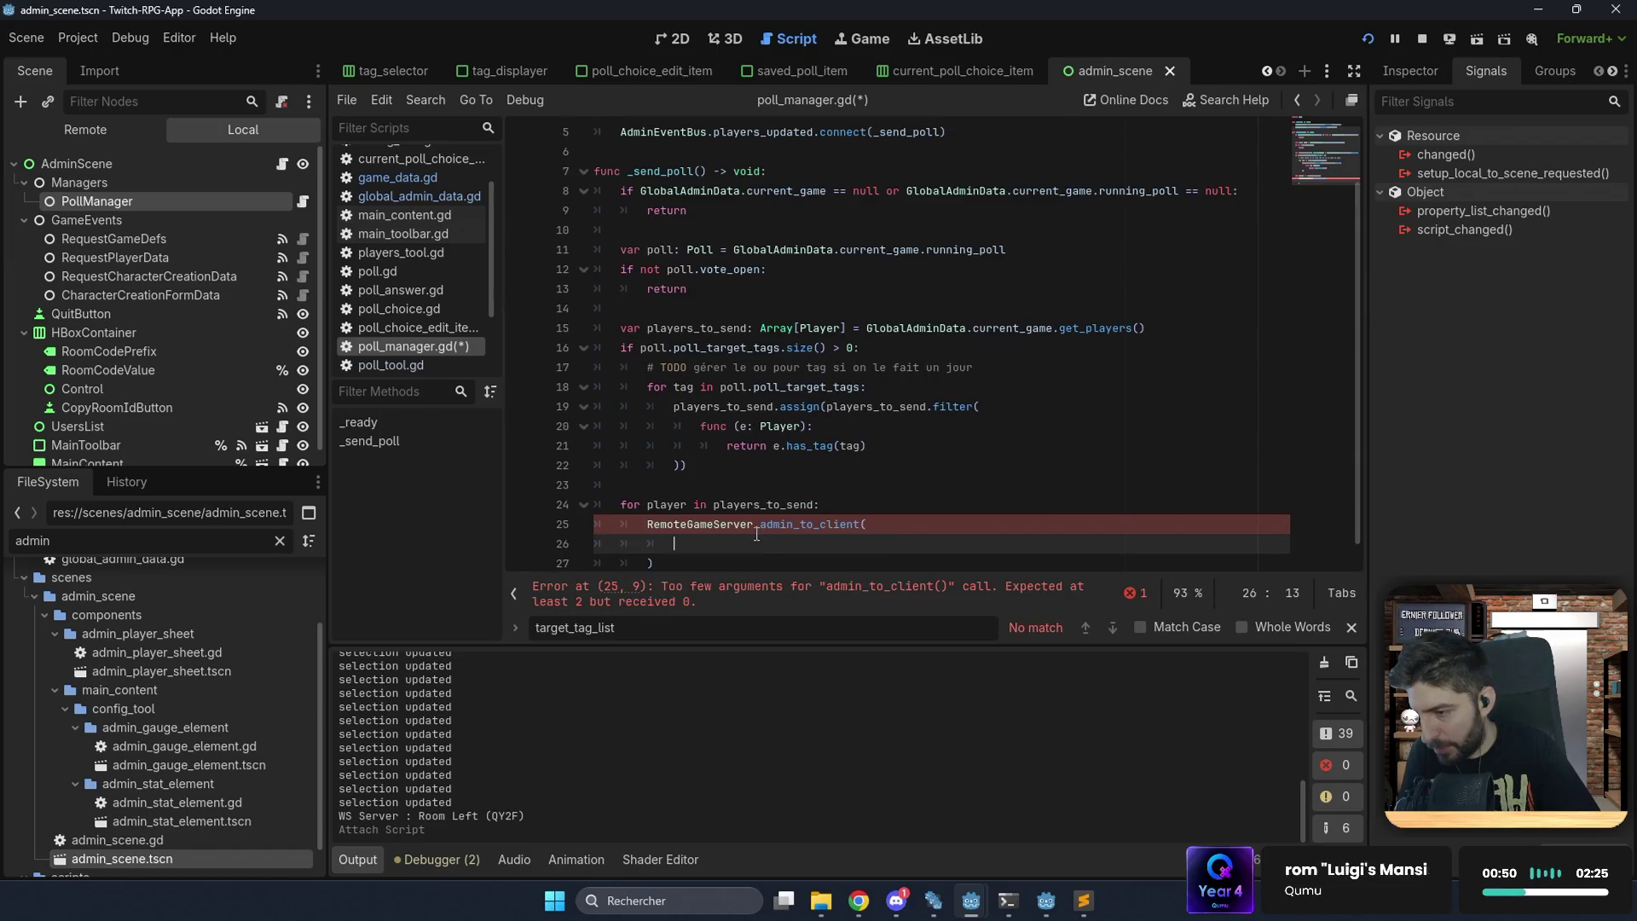
type("player.twitch_id")
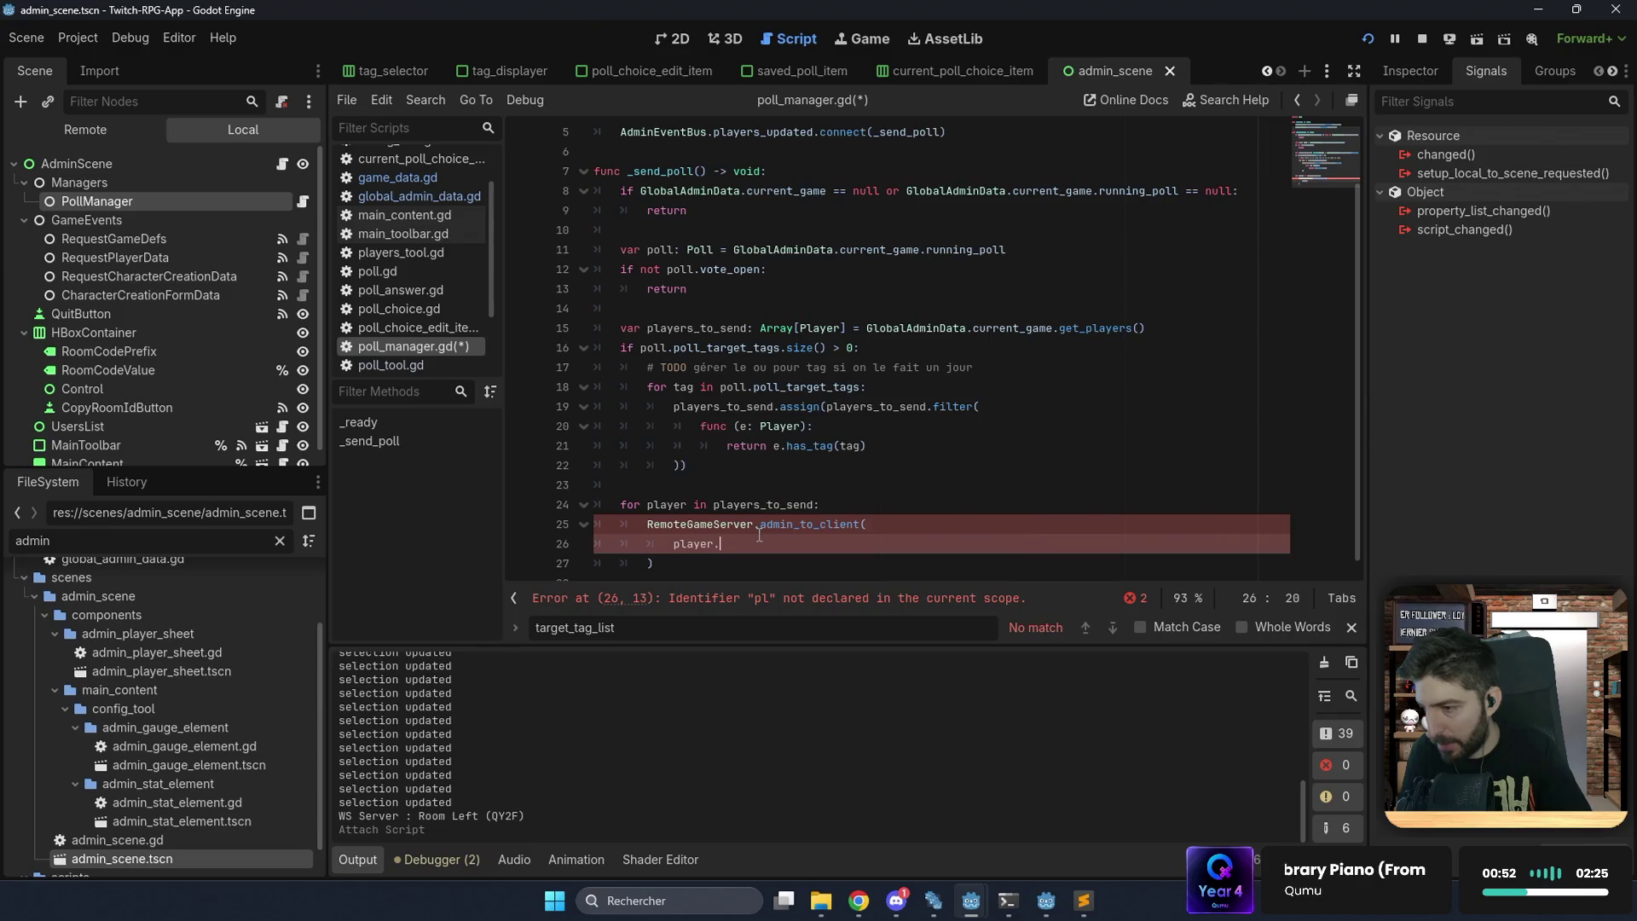
type(",")
key("Return")
type("{")
key("Return")
type("\"poll\": poll.")
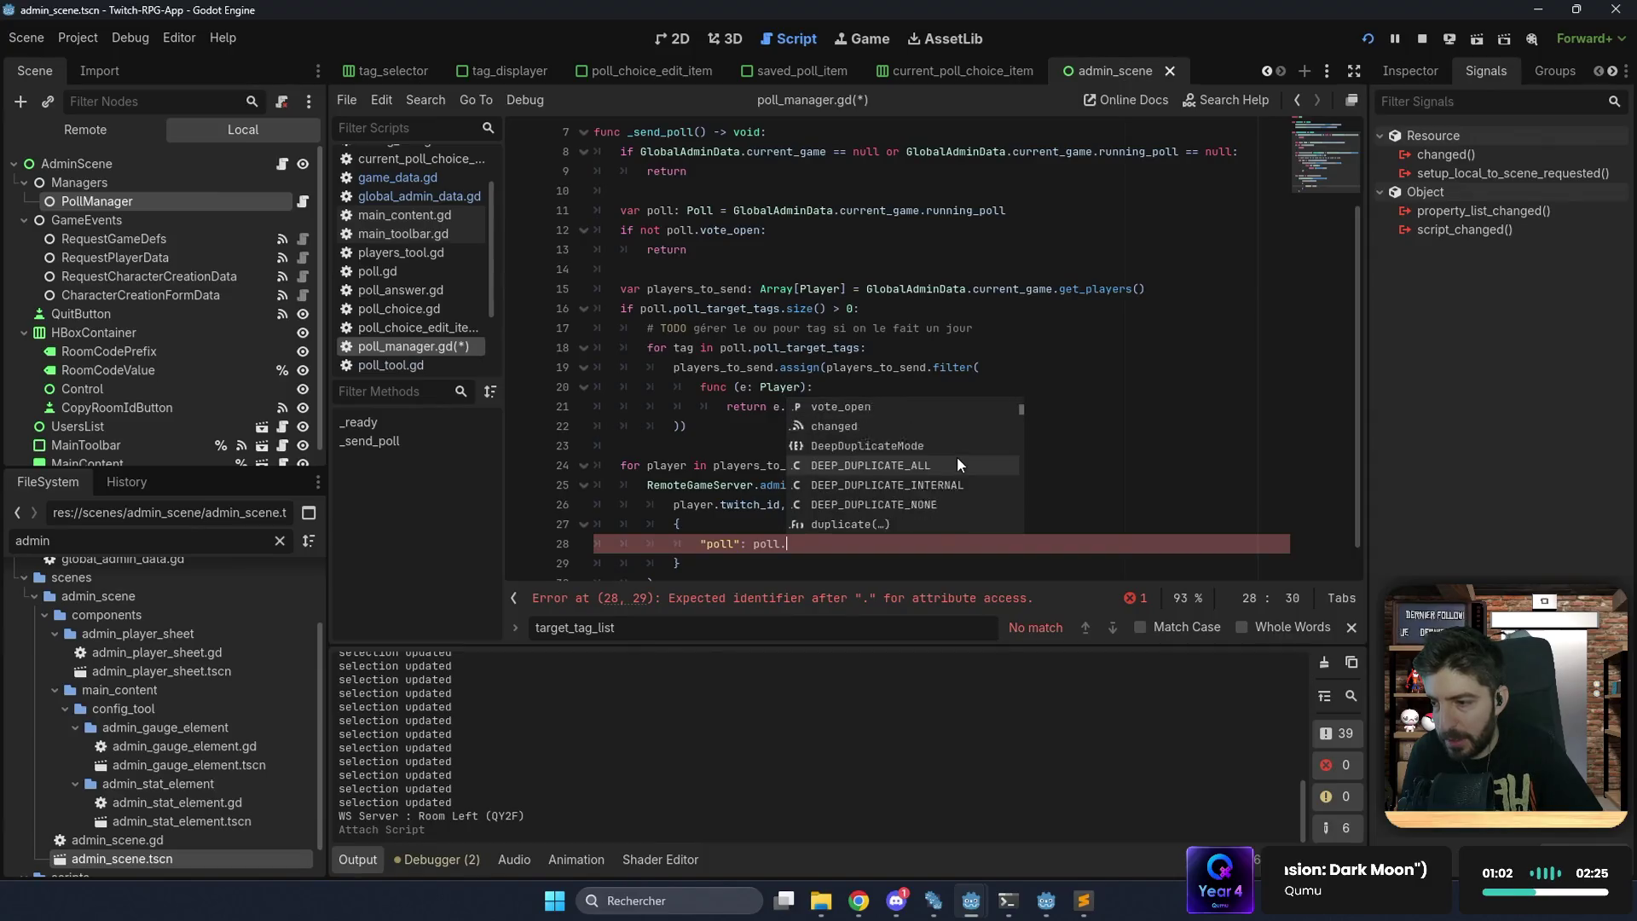
key("Escape")
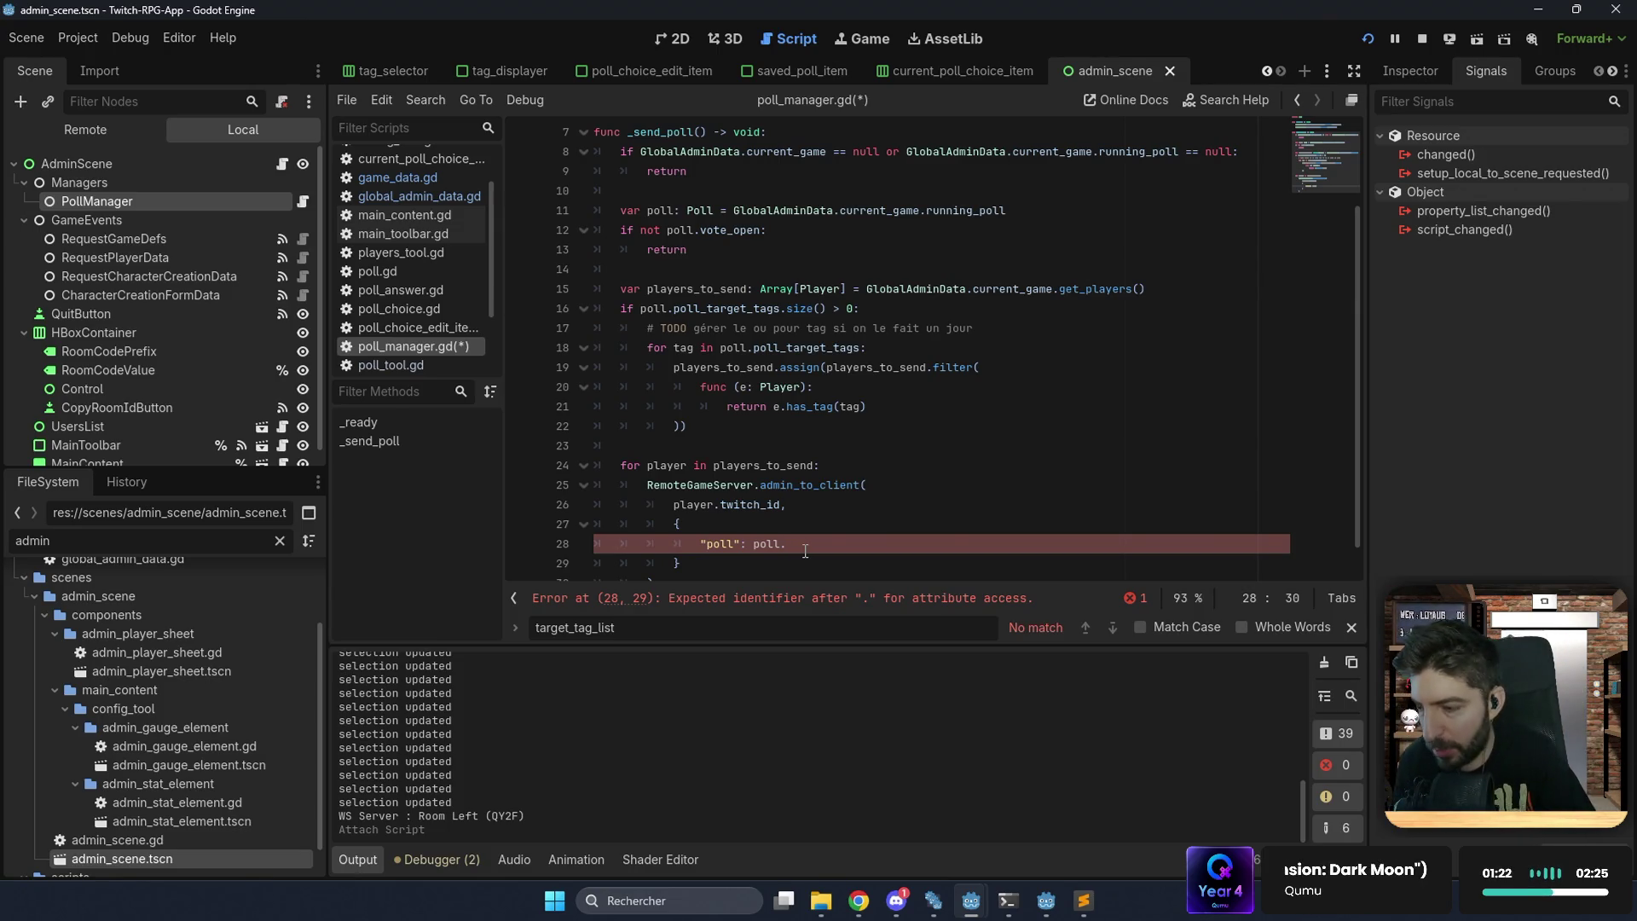
left_click(695, 210, "ctrl")
- Clear the file filter and open player.gd to copy its RGS_Data base class
double_click(683, 133)
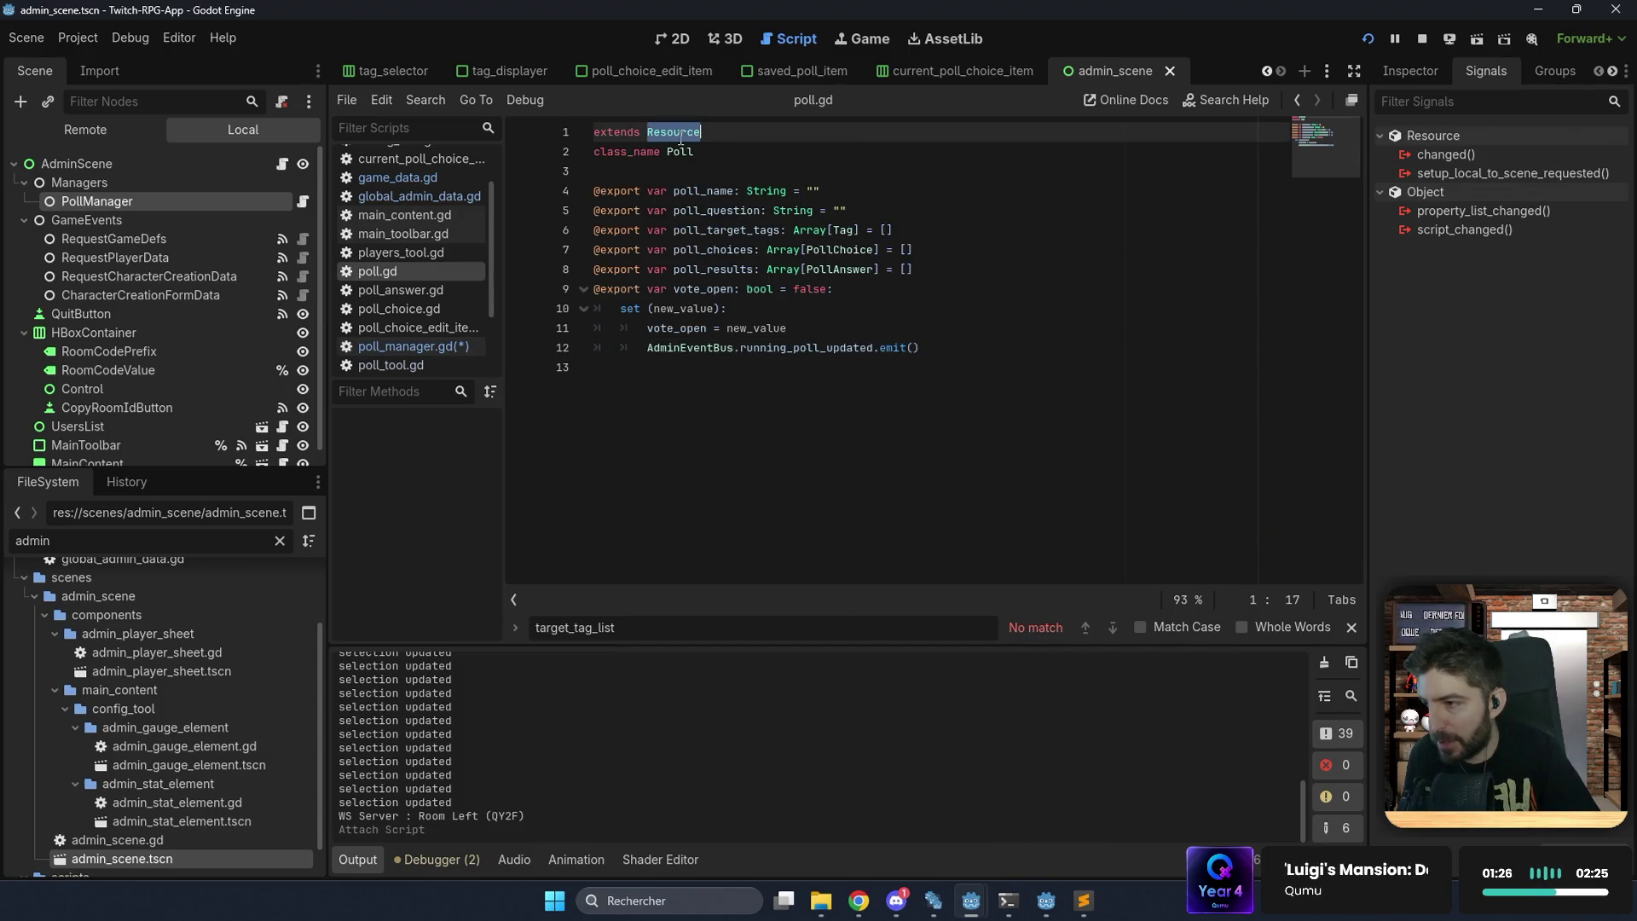
mouse_move(682, 136)
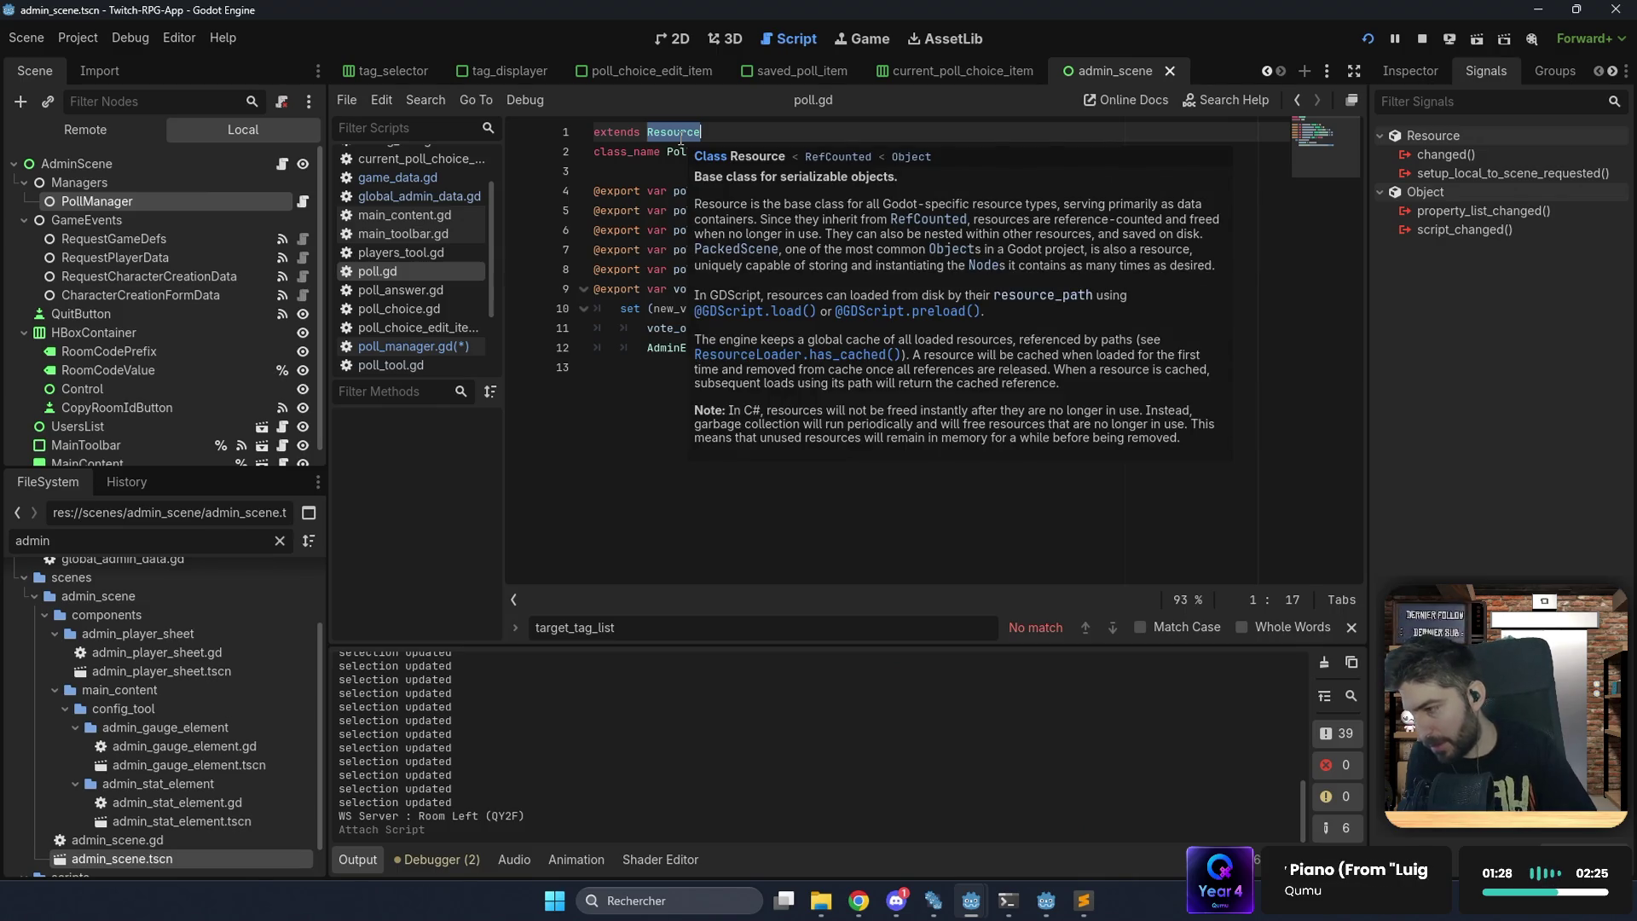
scroll(120, 658, "up", 2)
scroll(120, 658, "down", 3)
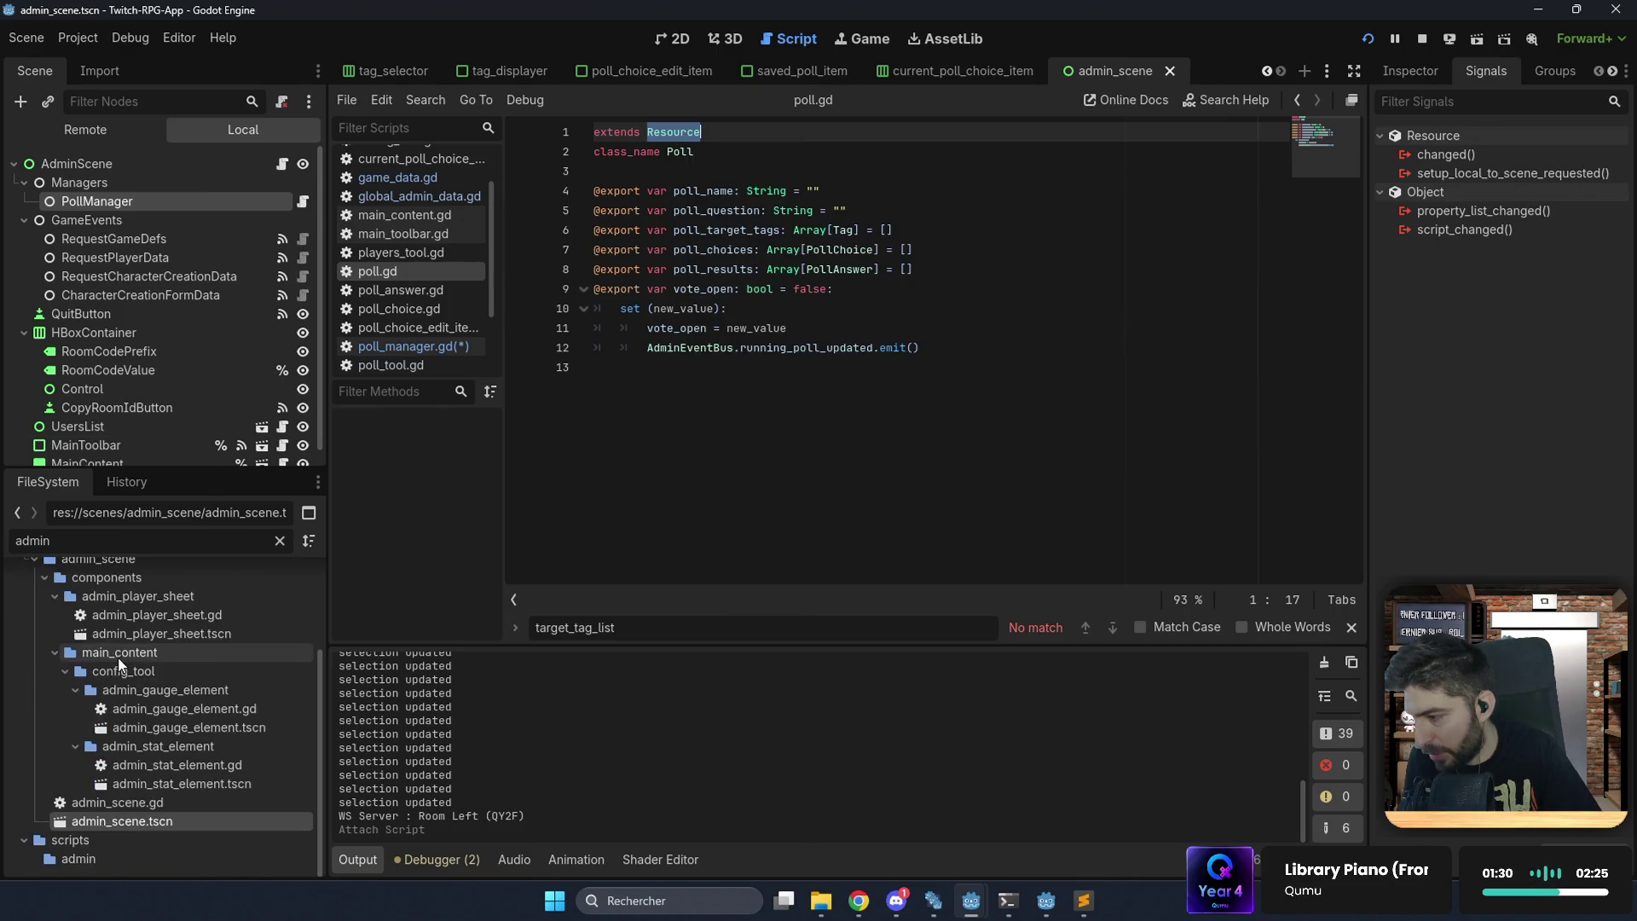
double_click(42, 540)
key("BackSpace")
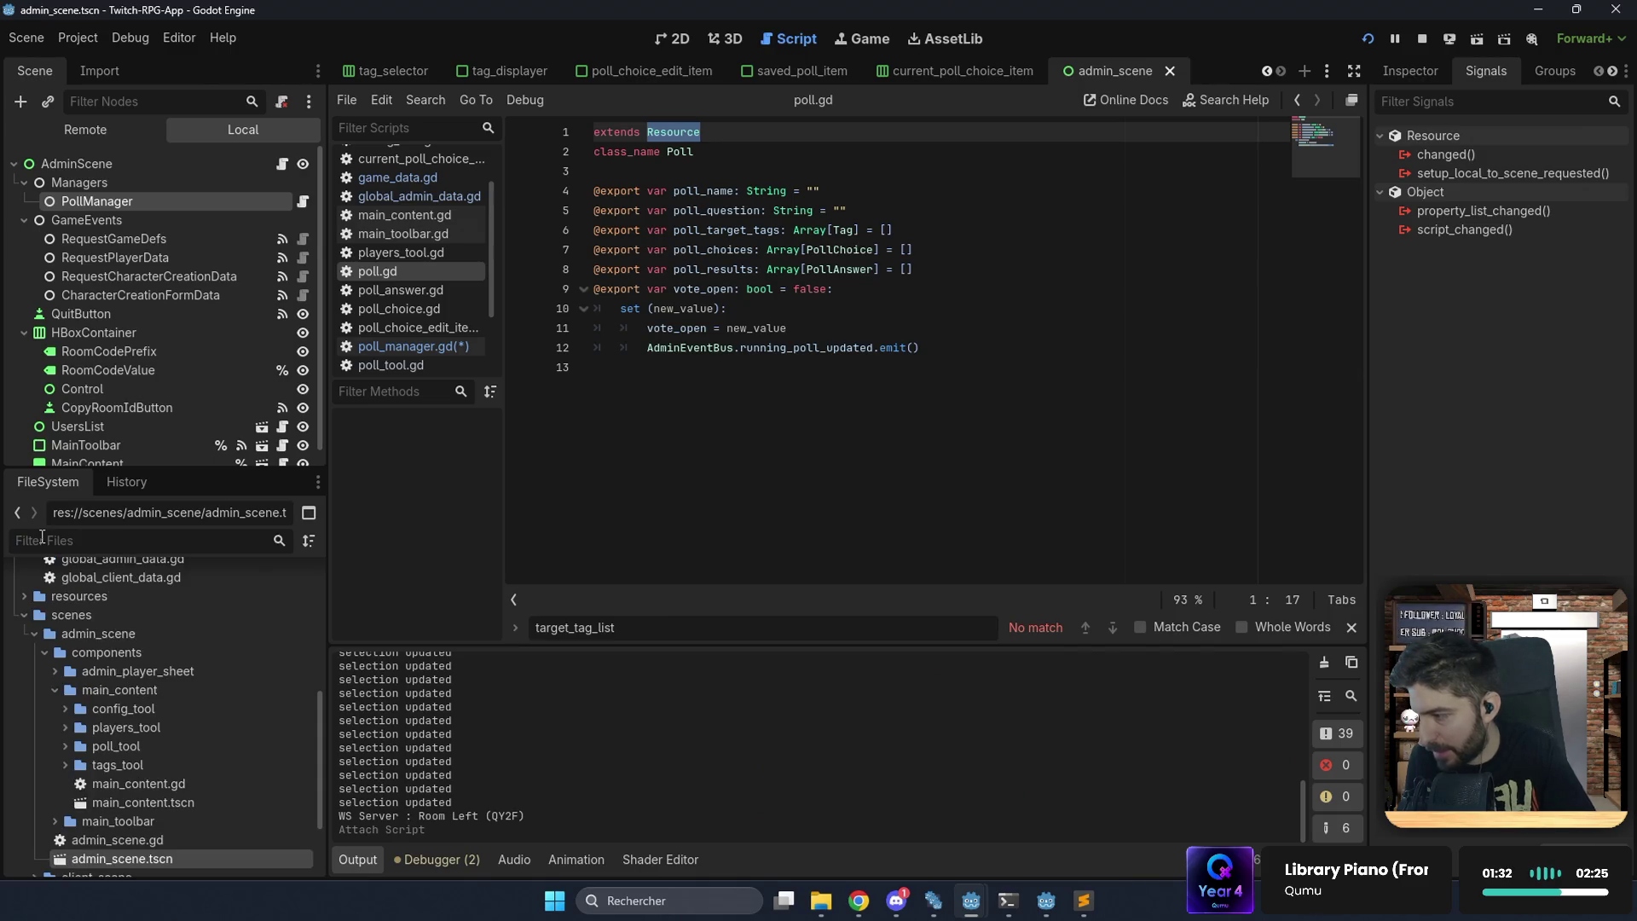
scroll(47, 602, "up", 1)
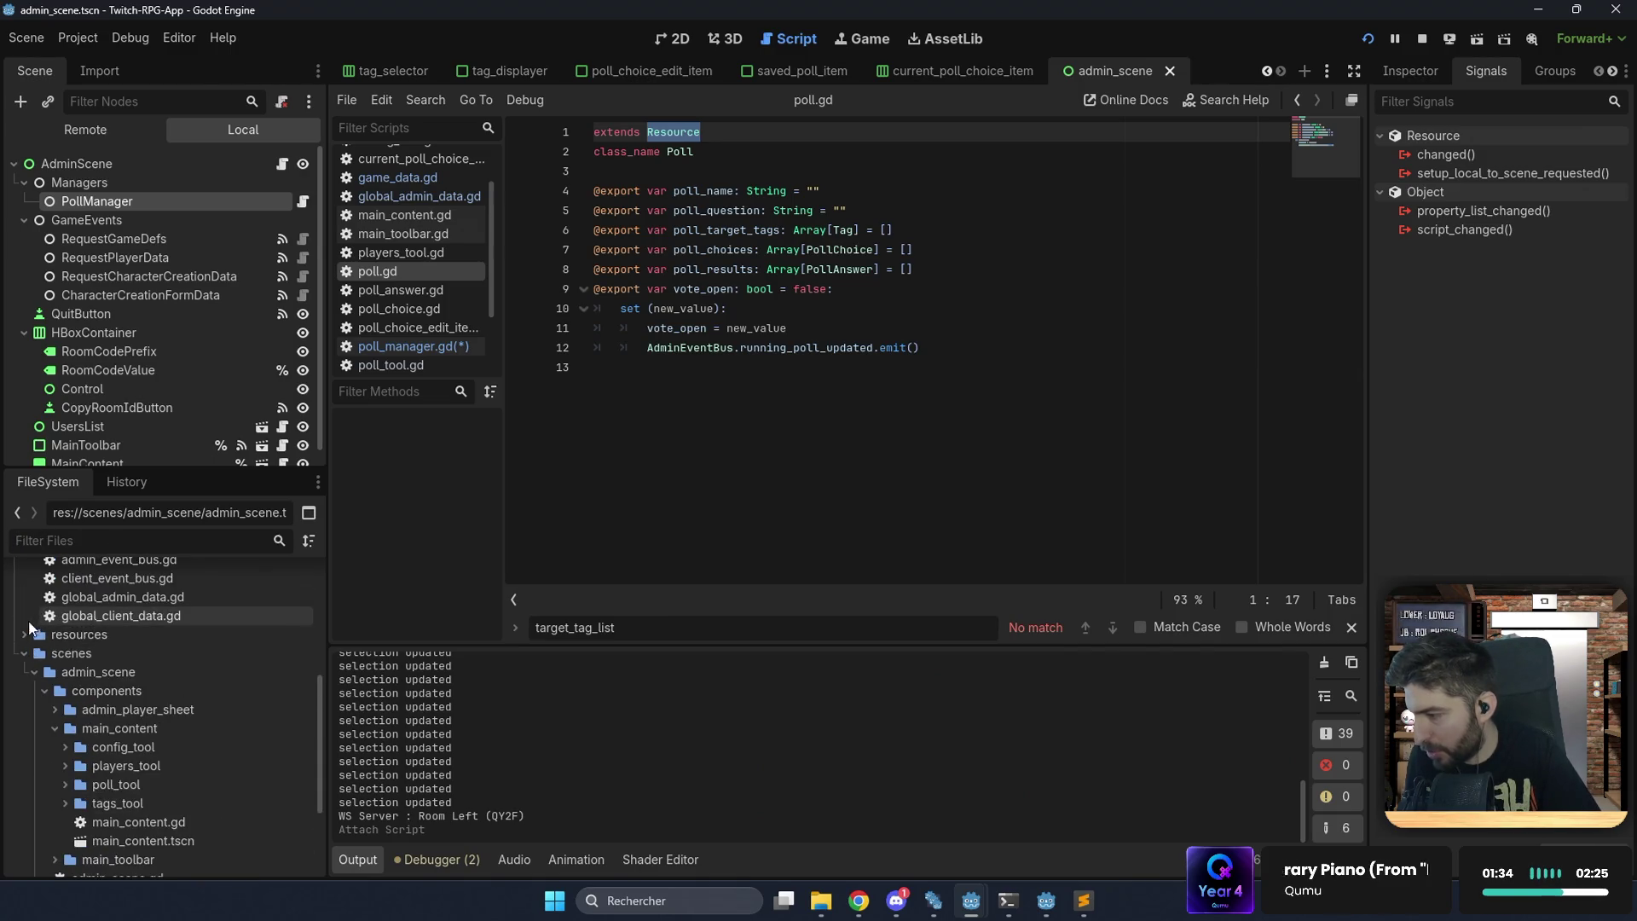
left_click(24, 634)
scroll(77, 707, "down", 1)
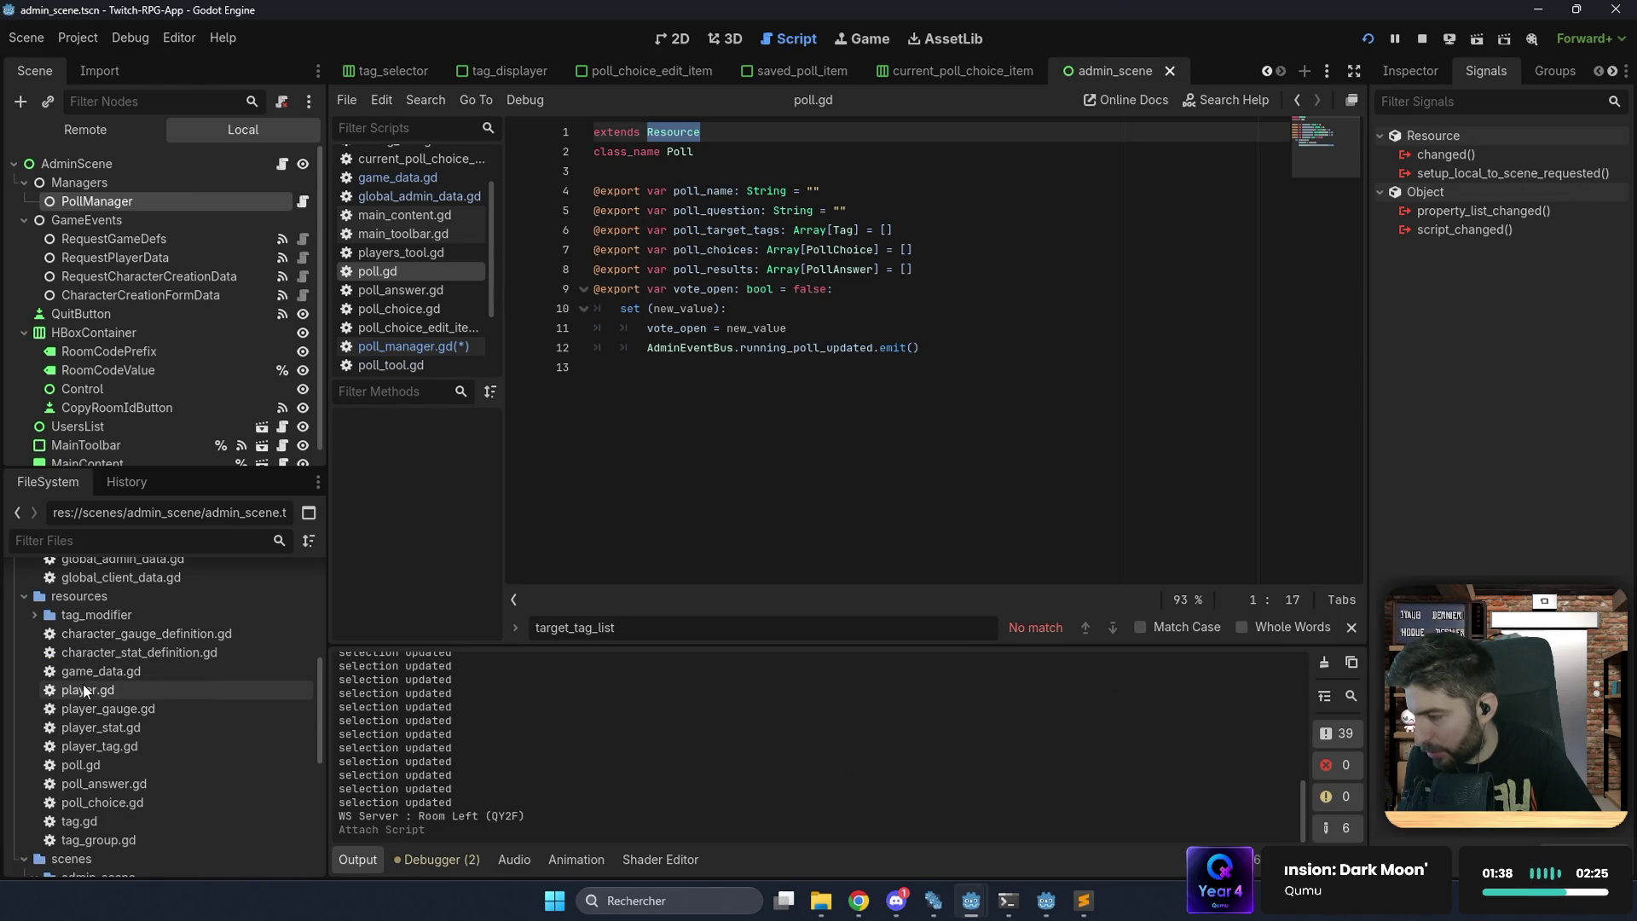
double_click(84, 689)
scroll(780, 380, "up", 20)
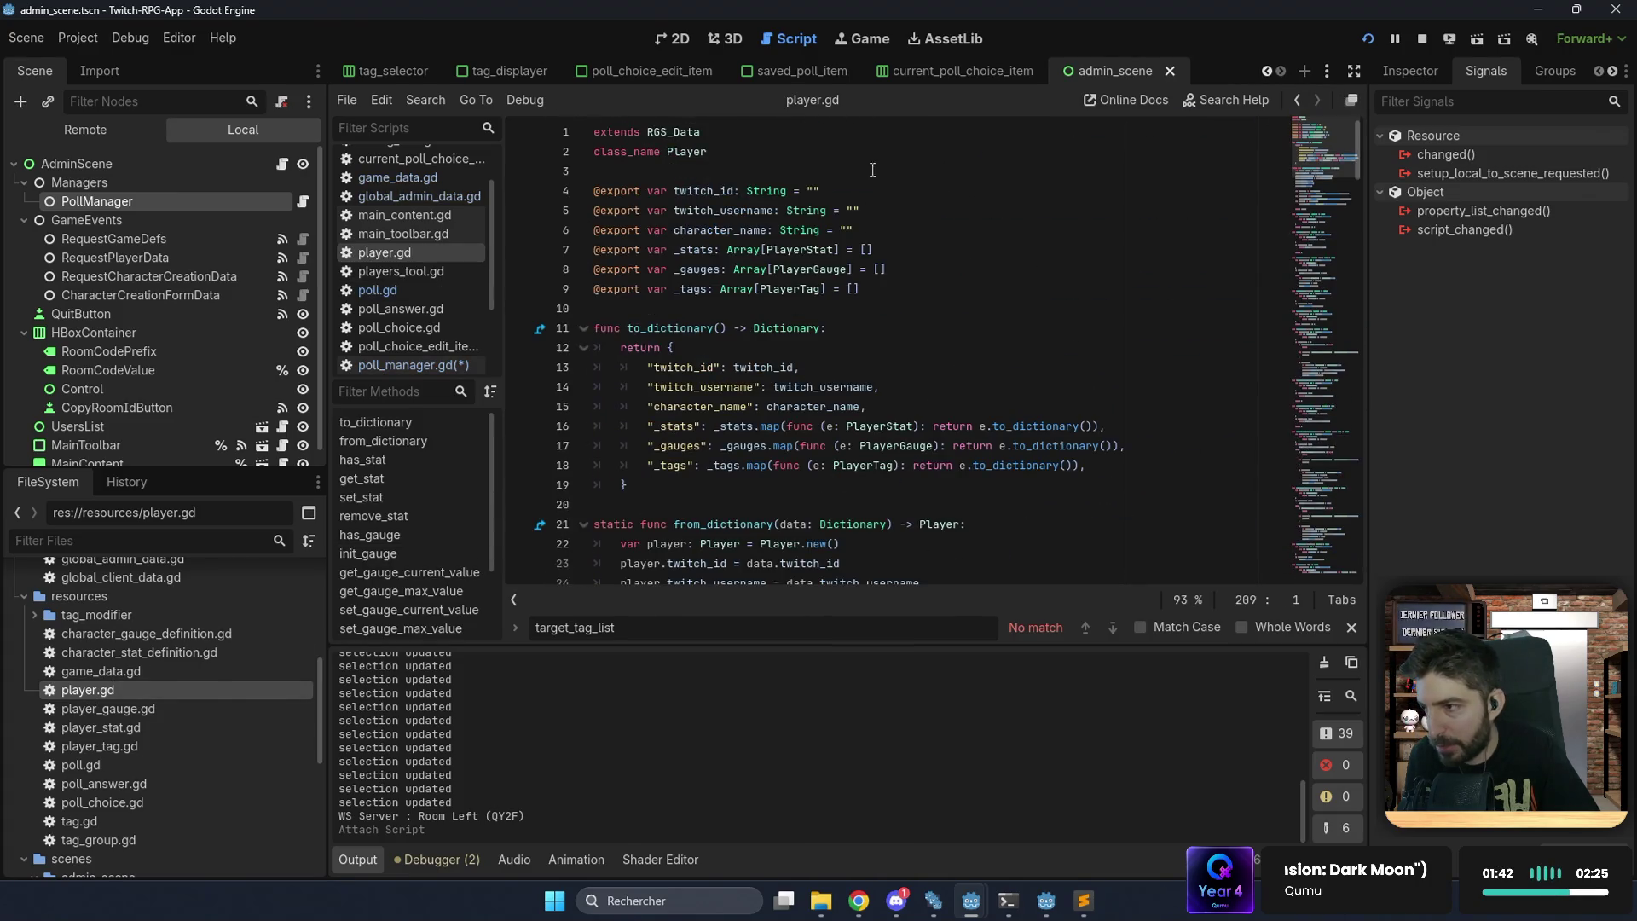
double_click(681, 135)
key("ctrl+c")
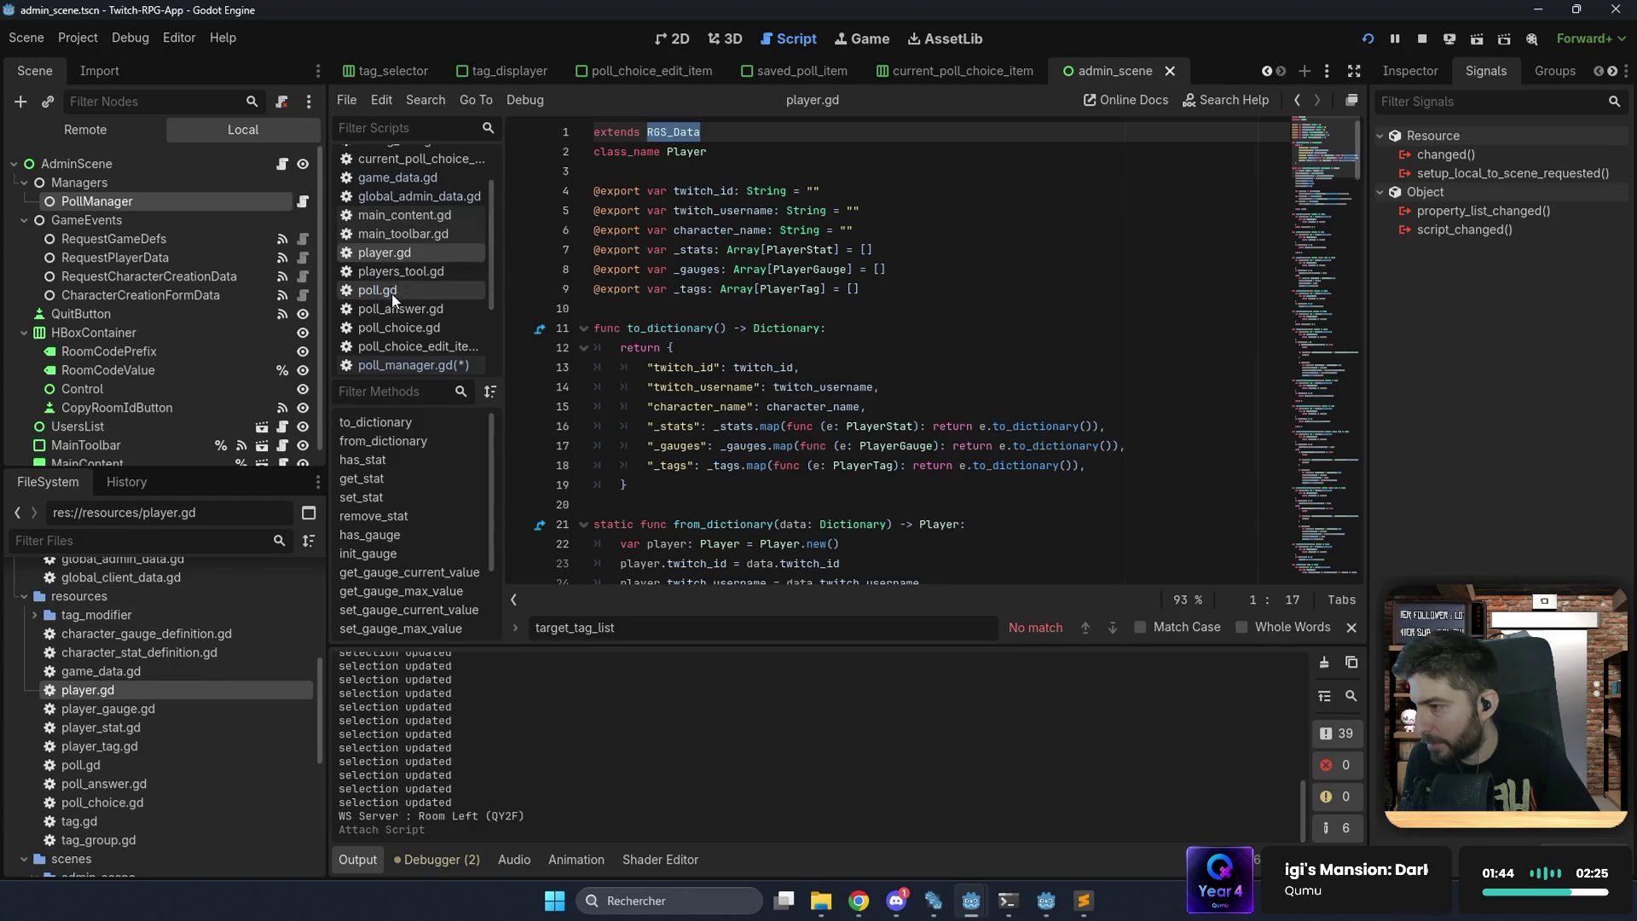
- Replace Resource with RGS_Data on poll.gd's extends line, save, and add a new last line
left_click(378, 290)
key("ctrl+v")
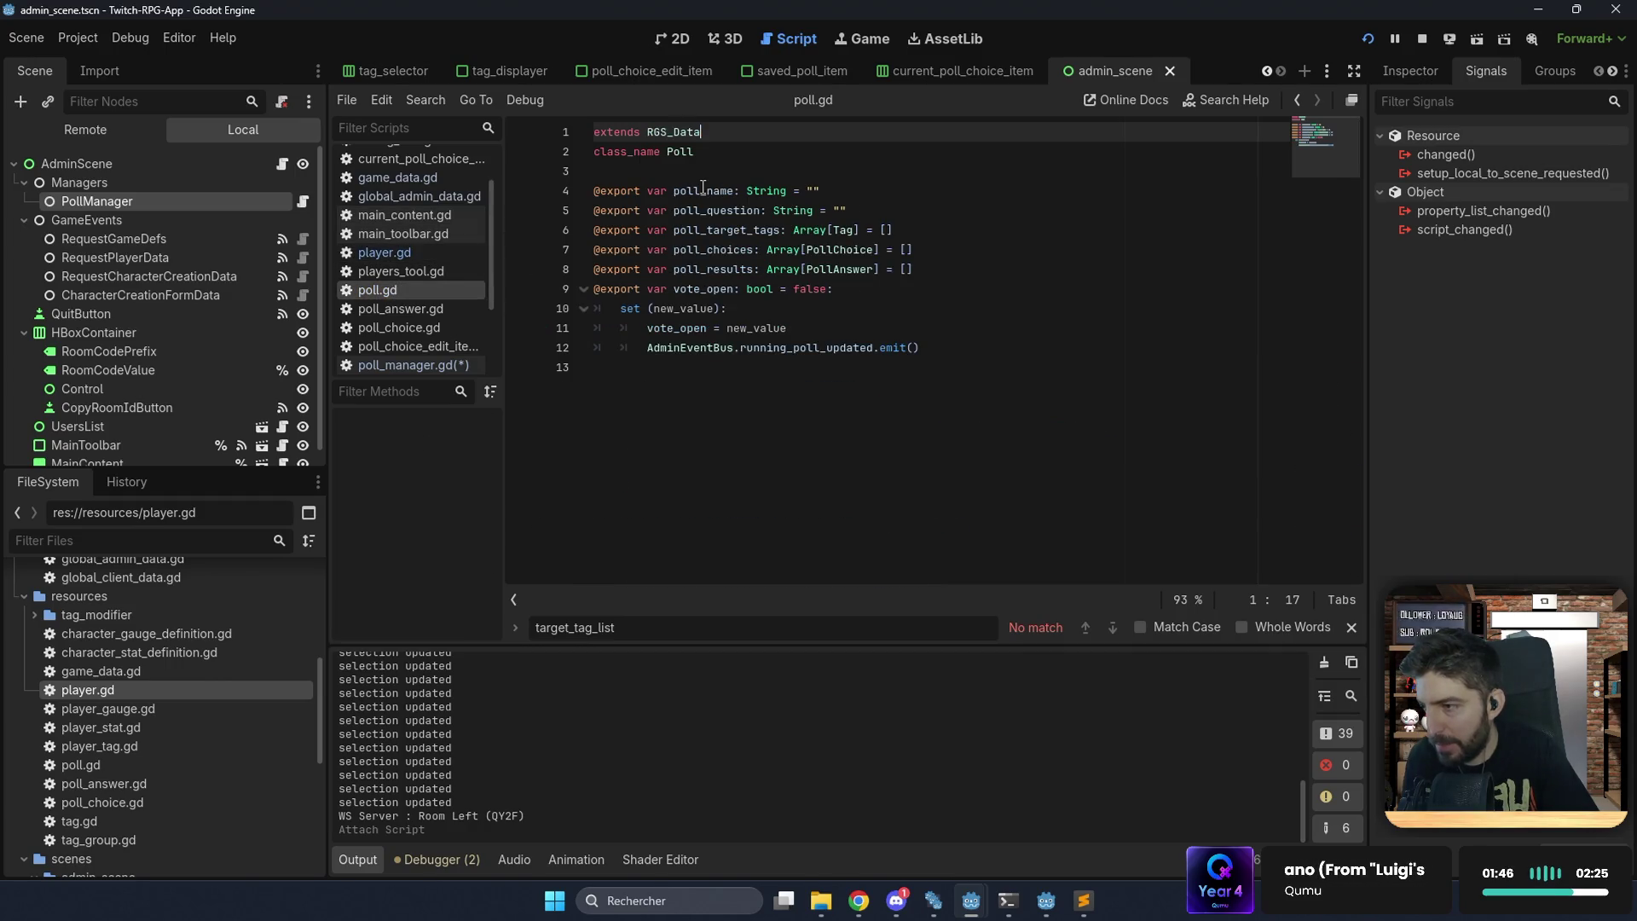
key("ctrl+s")
left_click(696, 405)
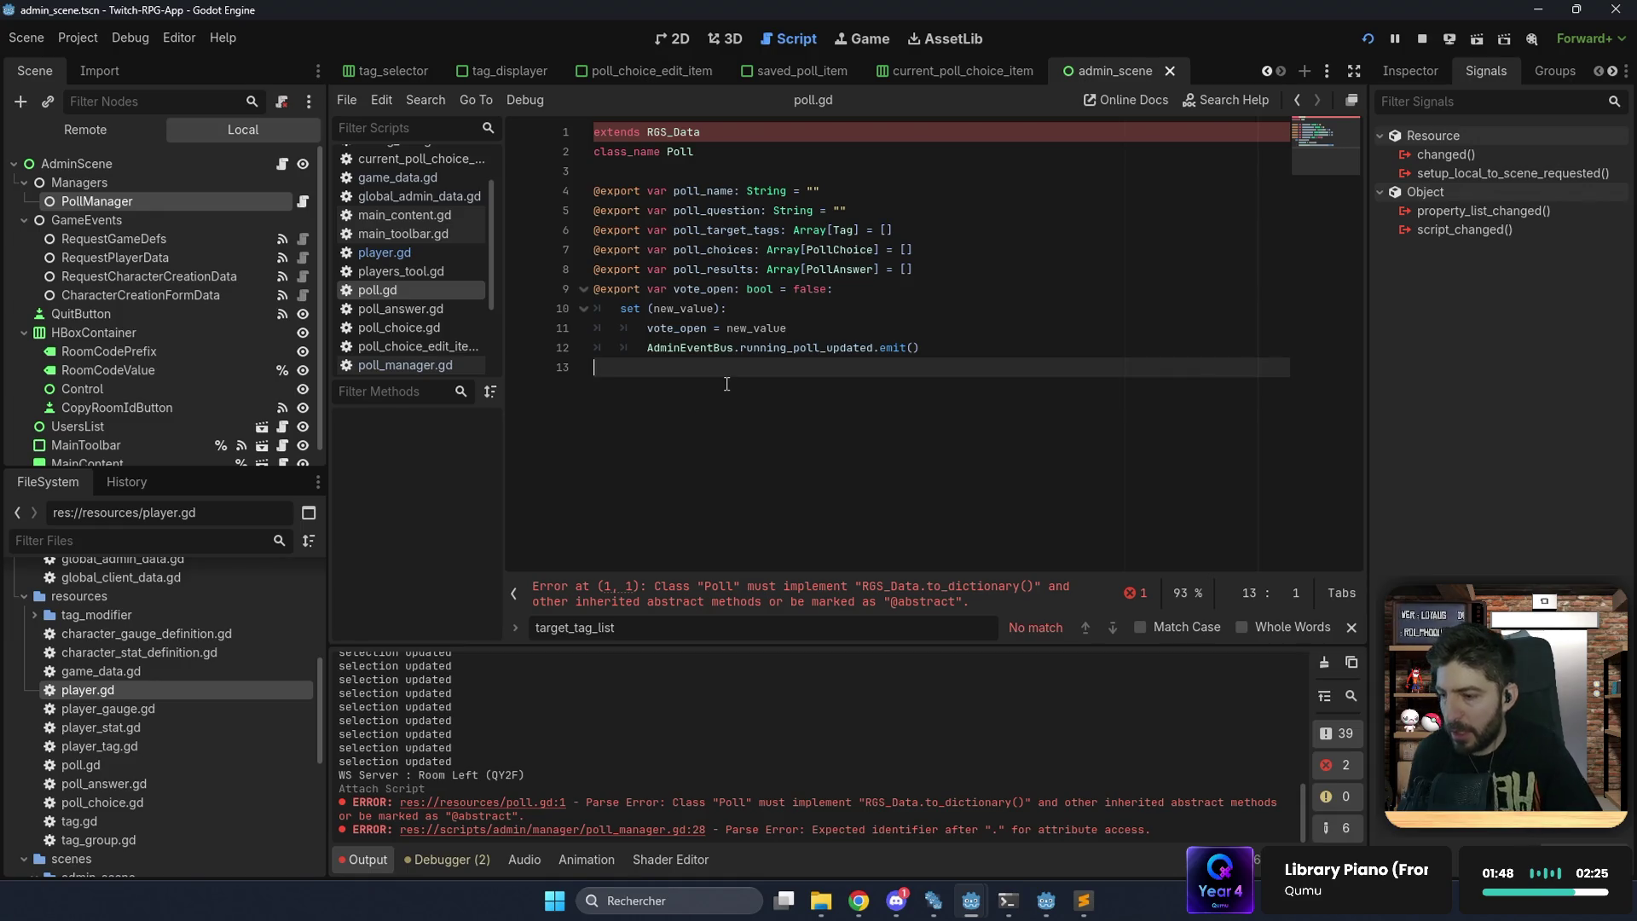
key("Return")
- Declare to_dictionary() returning a dictionary with a "poll_name": poll_name entry
type("func to")
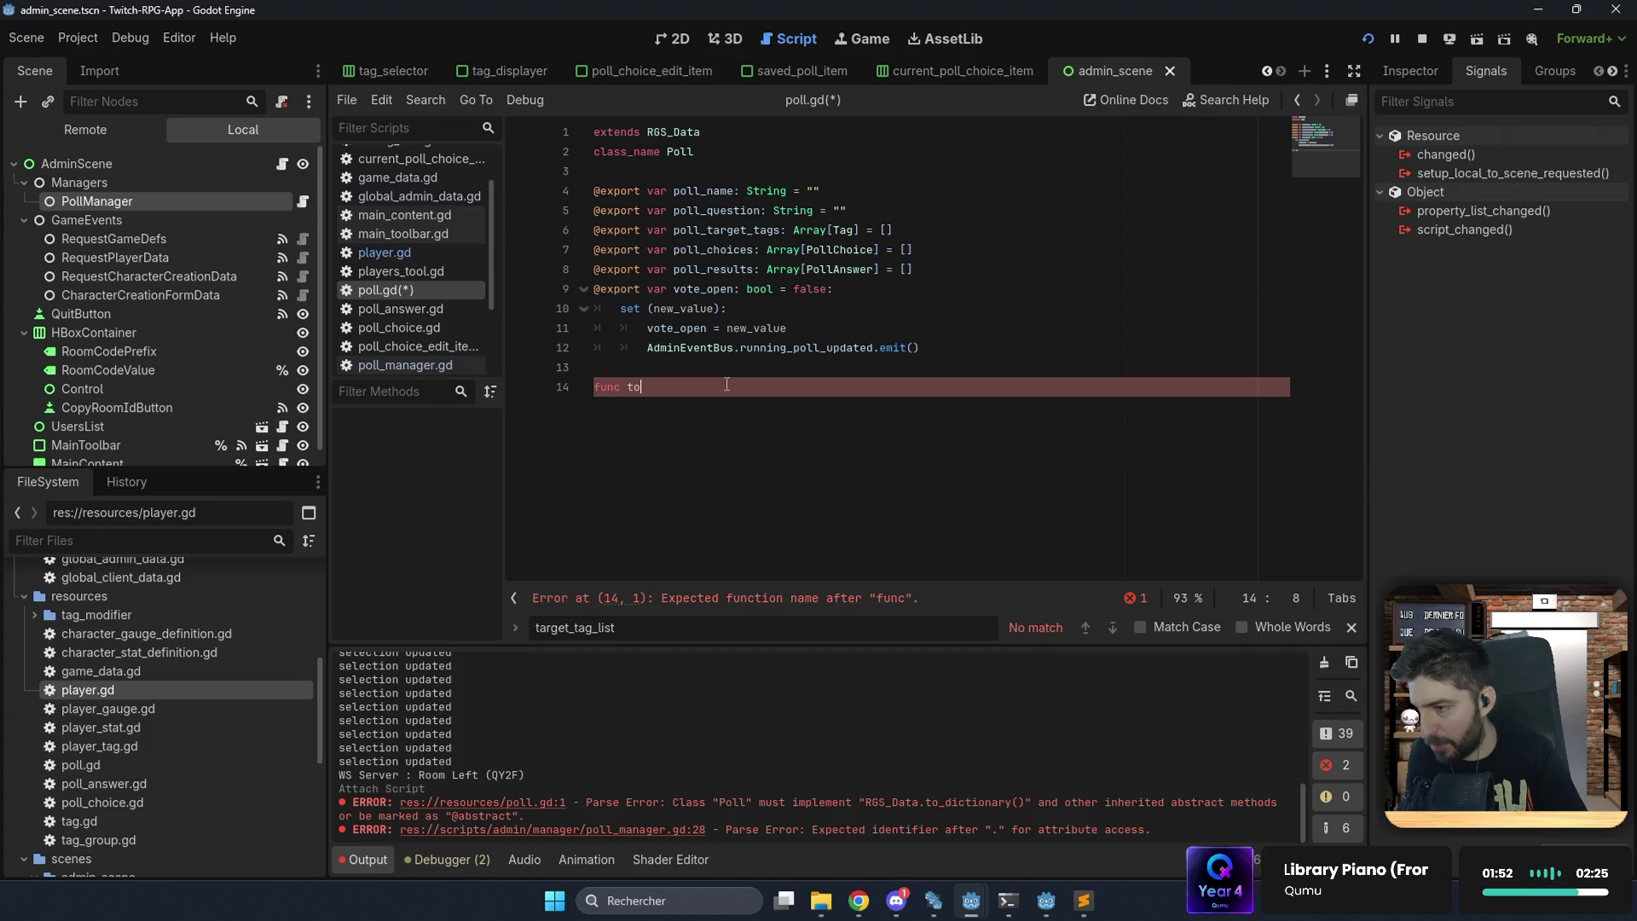
key("Return")
key("Return")
type("return {")
key("Return")
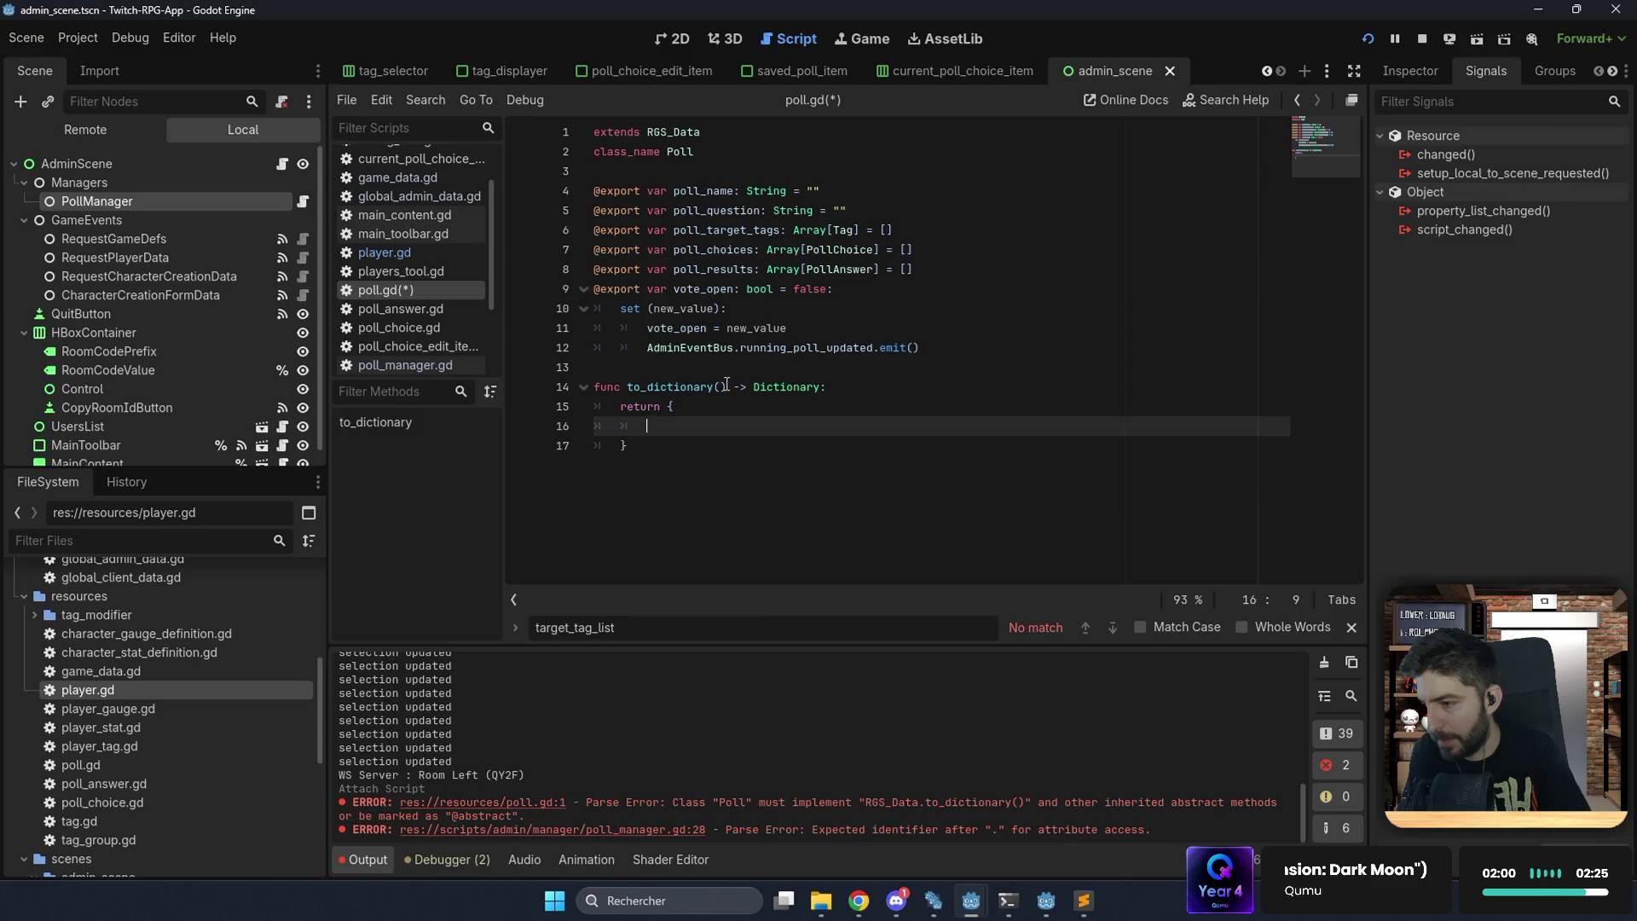
type("\"")
type("poll_name")
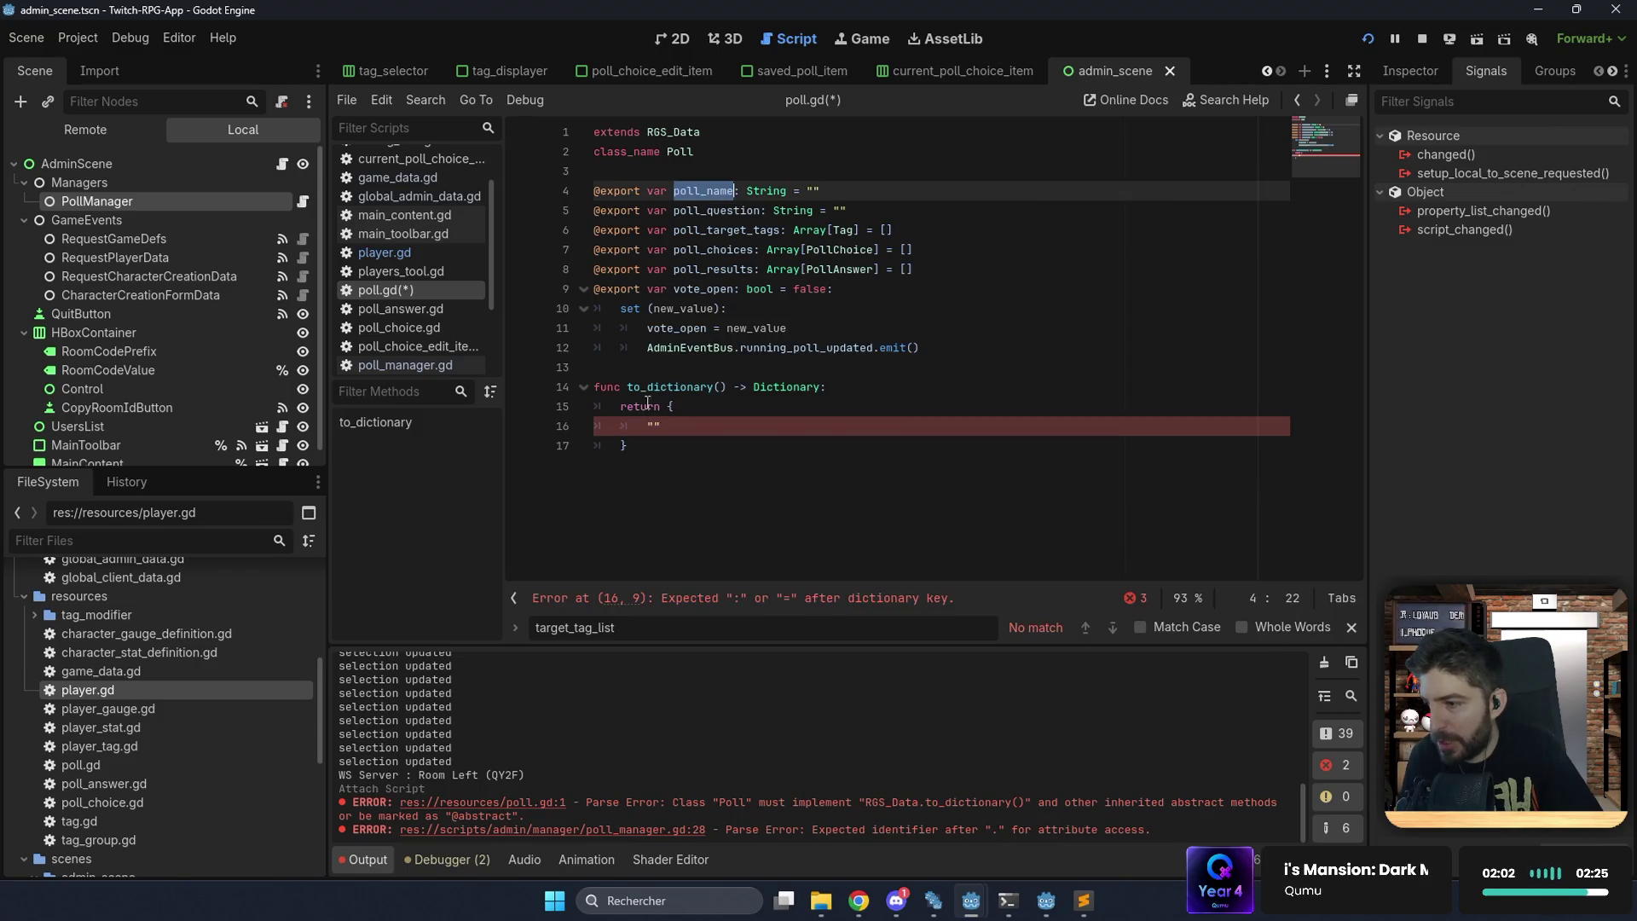
type("\": poll_name,")
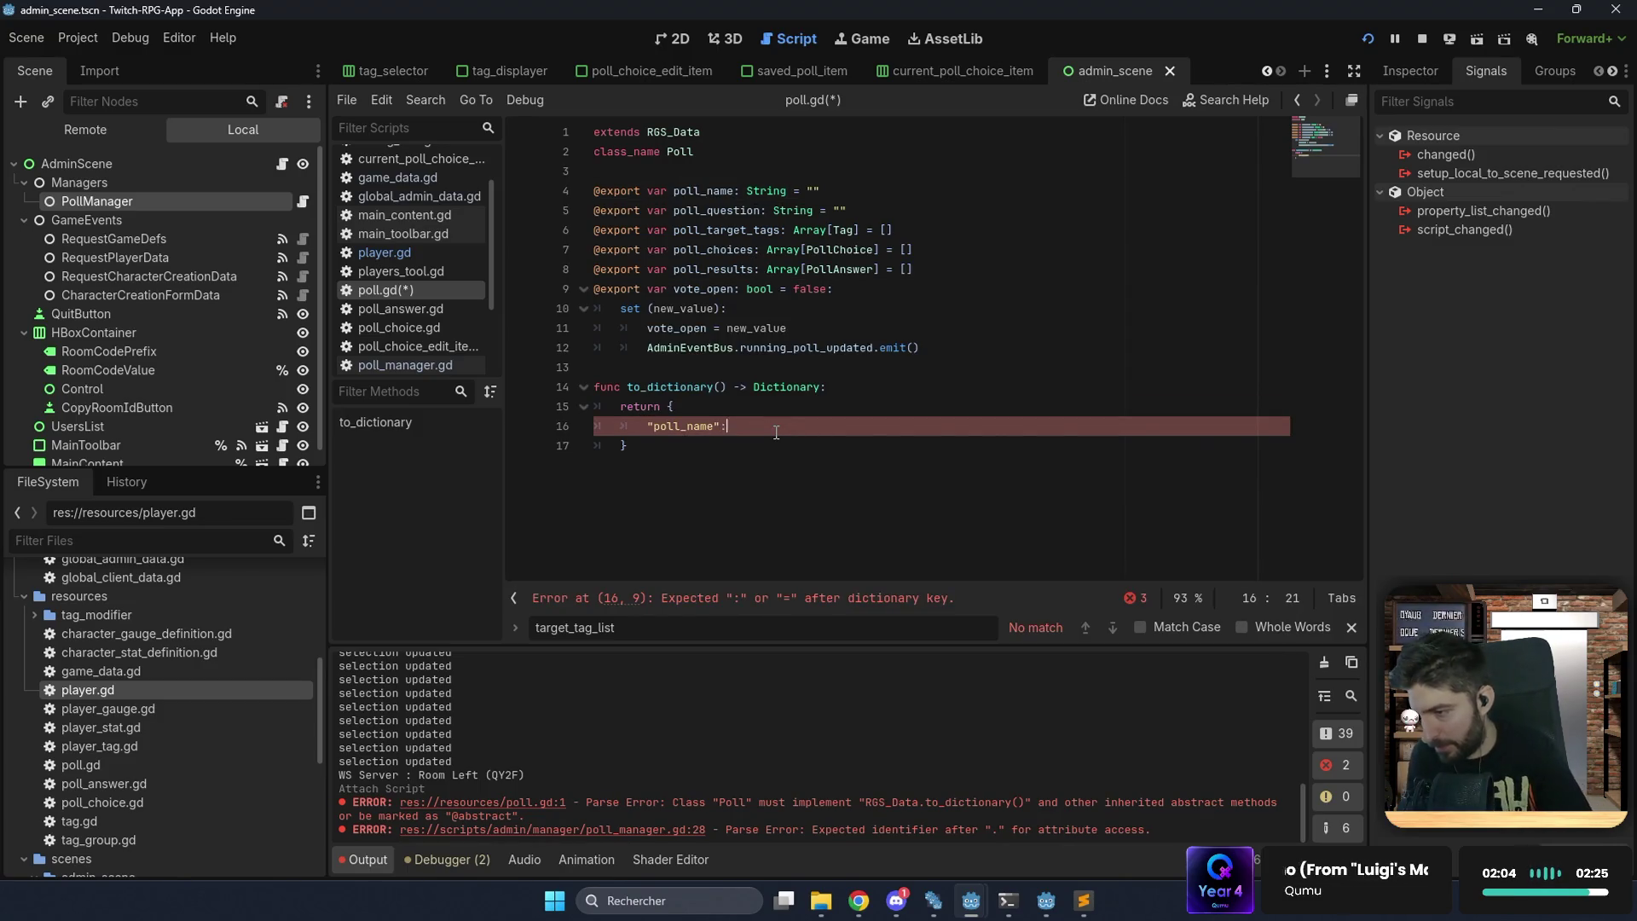
type("poll_choices")
key("ctrl+BackSpace")
- Duplicate that entry and turn the first copy into "poll_question": poll_question
key("shift+Up")
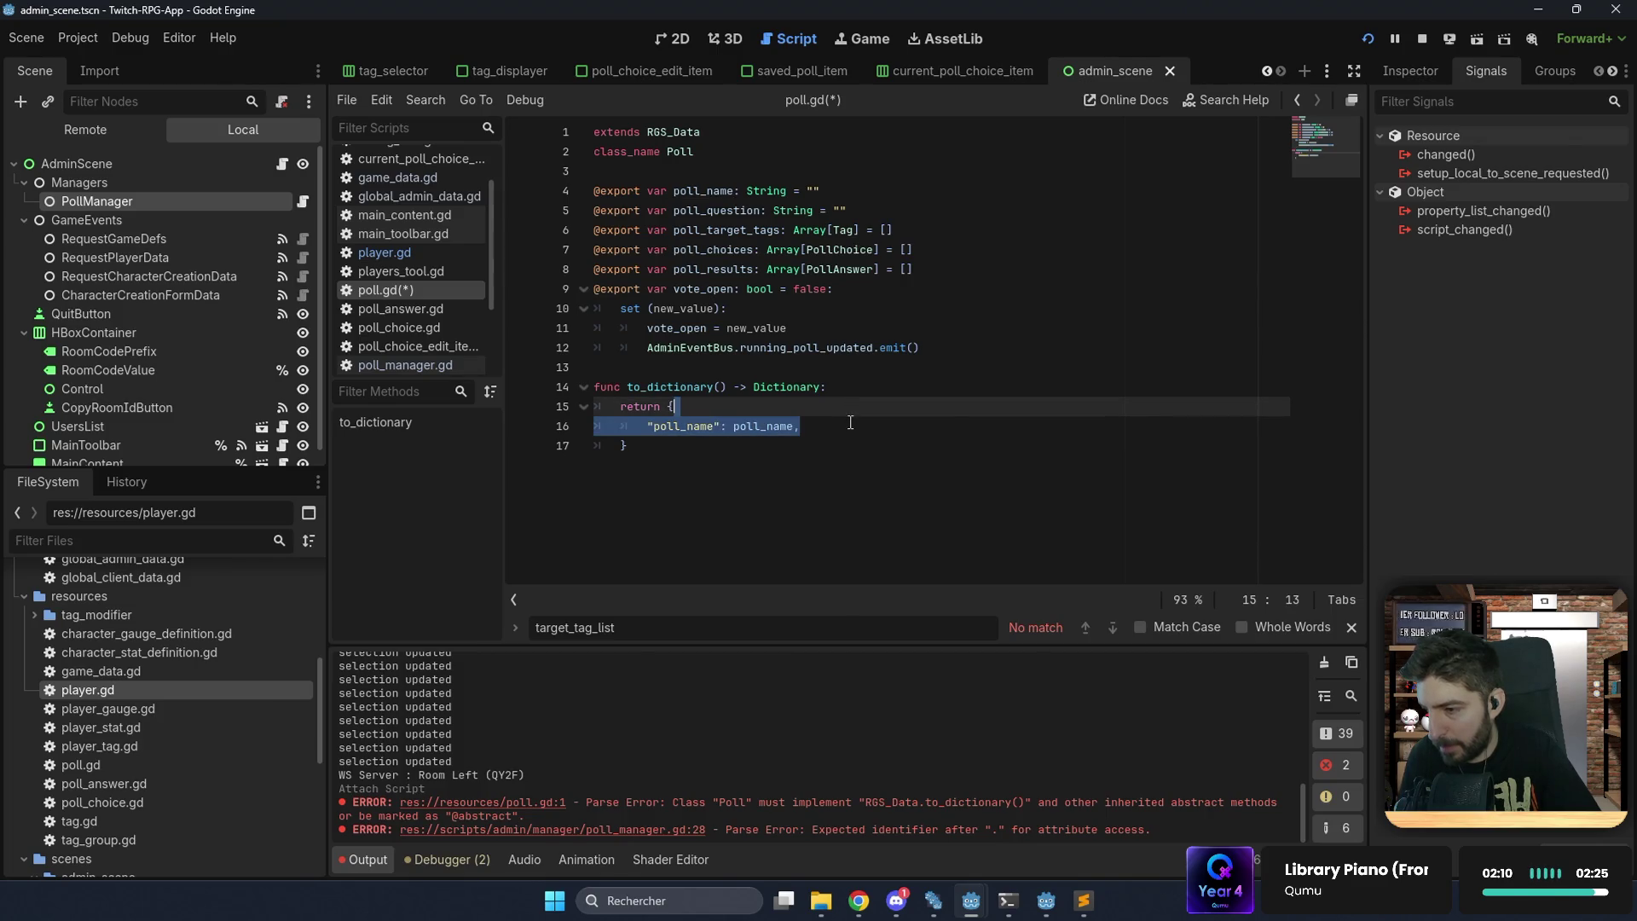
key("ctrl+shift+d")
key("ctrl+shift+d")
key("ctrl+shift+d")
double_click(717, 210)
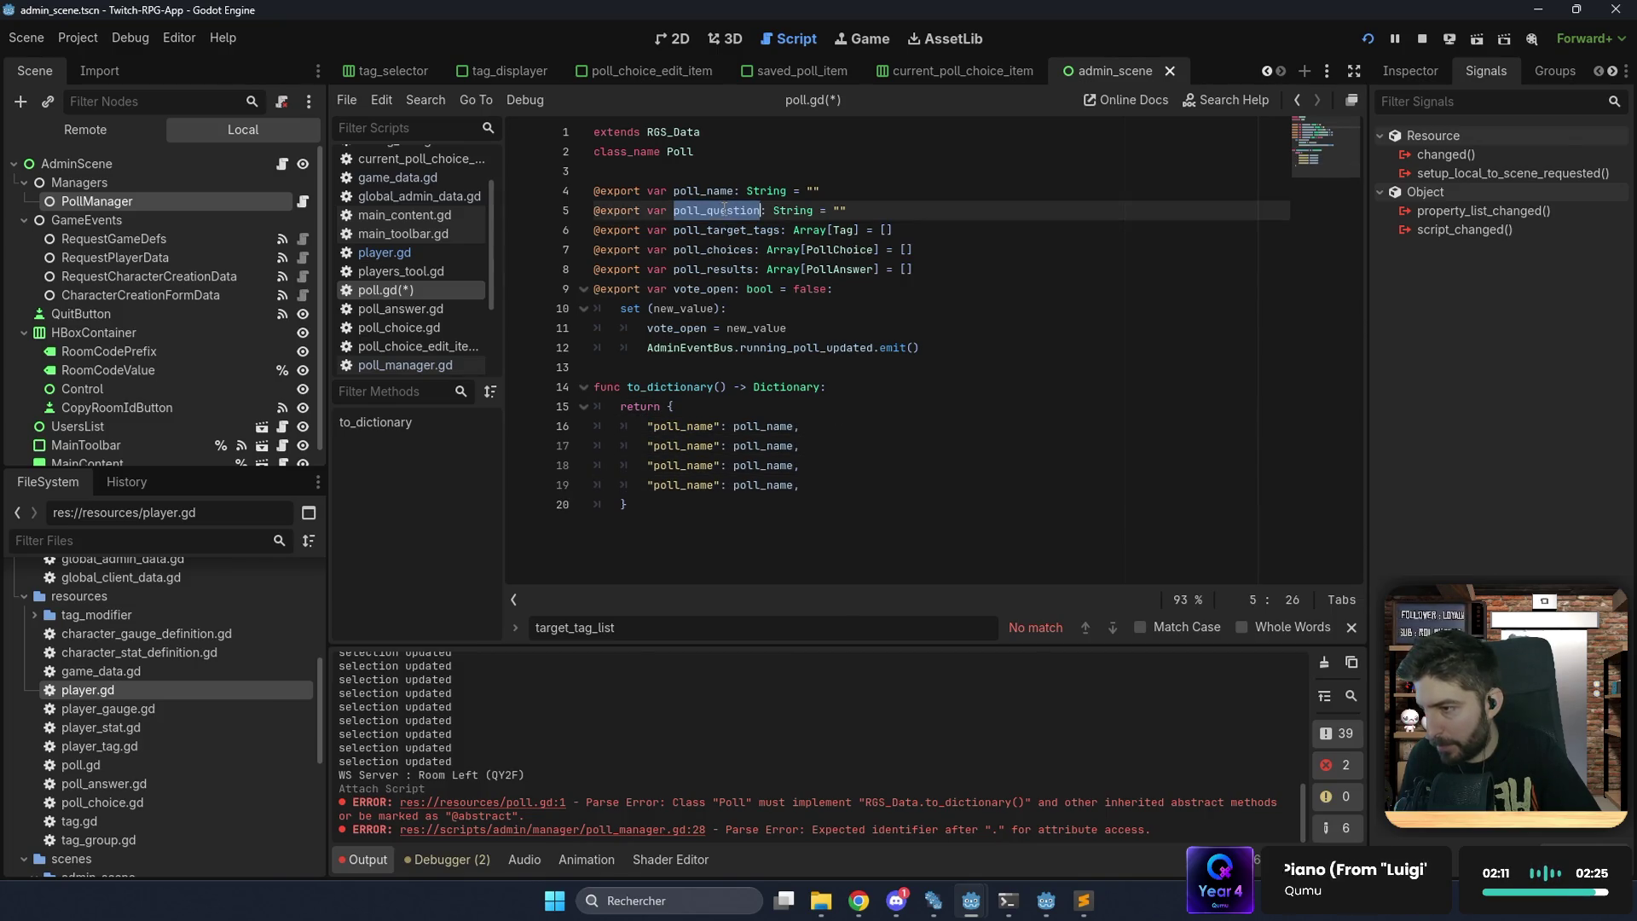
key("ctrl+c")
double_click(693, 445)
key("ctrl+v")
double_click(763, 445)
key("ctrl+v")
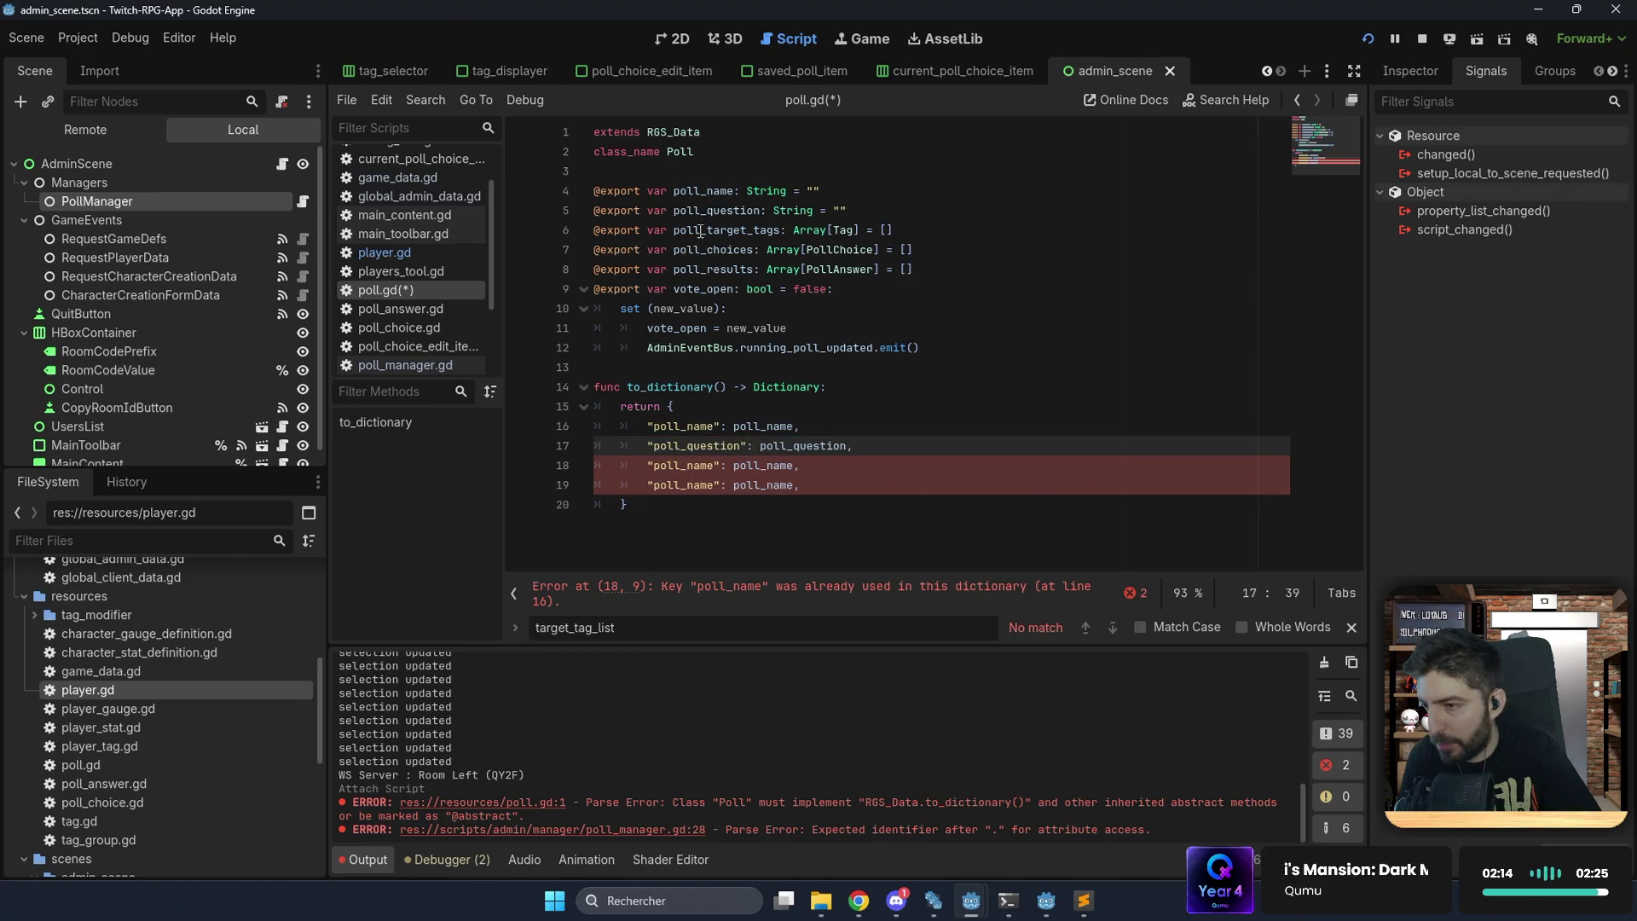
- Turn the next copy's key and value into poll_target_tags
double_click(700, 231)
double_click(682, 465)
key("ctrl+v")
double_click(797, 466)
key("ctrl+v")
- Map poll_target_tags through a lambda returning each tag's to_dictionary()
type(".")
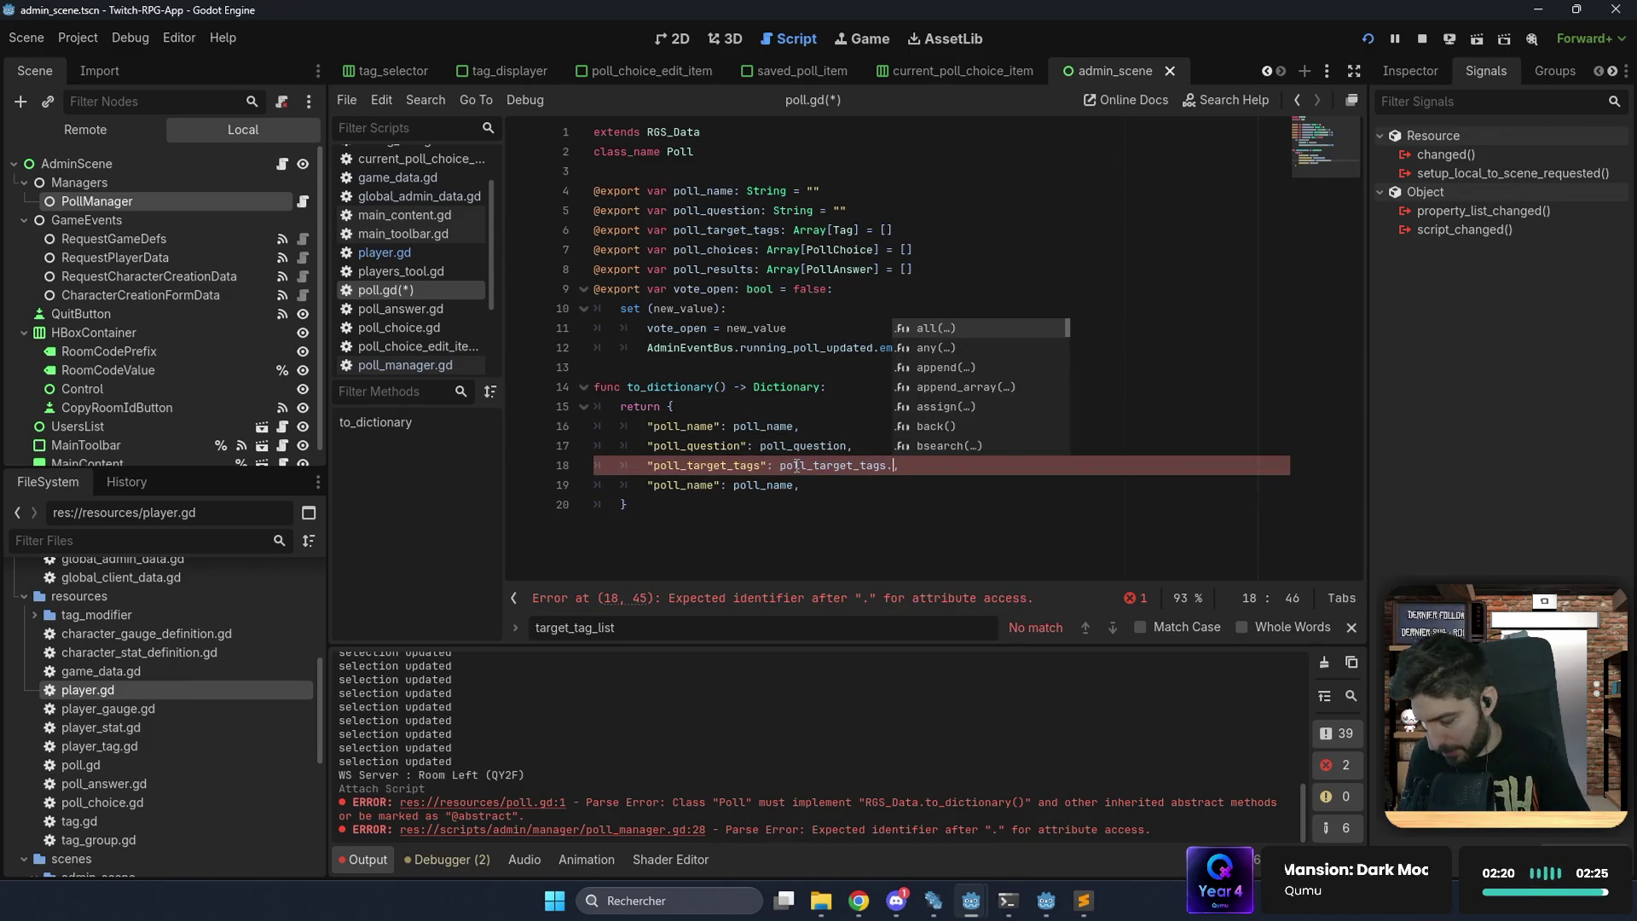
type("map")
key("Return")
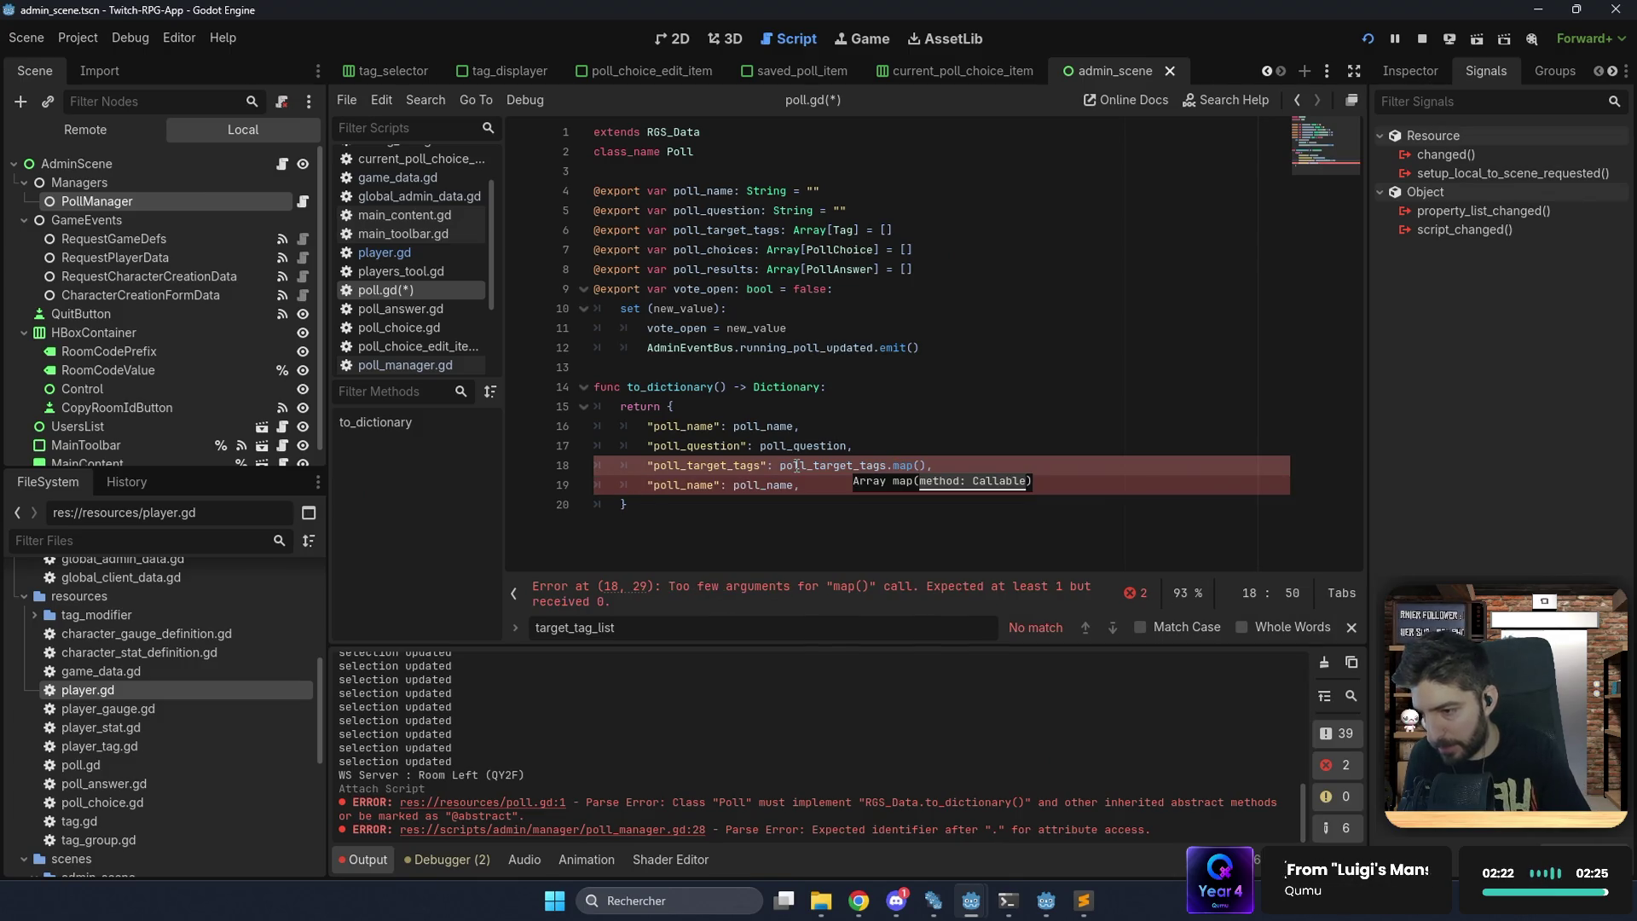
type("func e")
key("BackSpace")
type("(")
type("g): ")
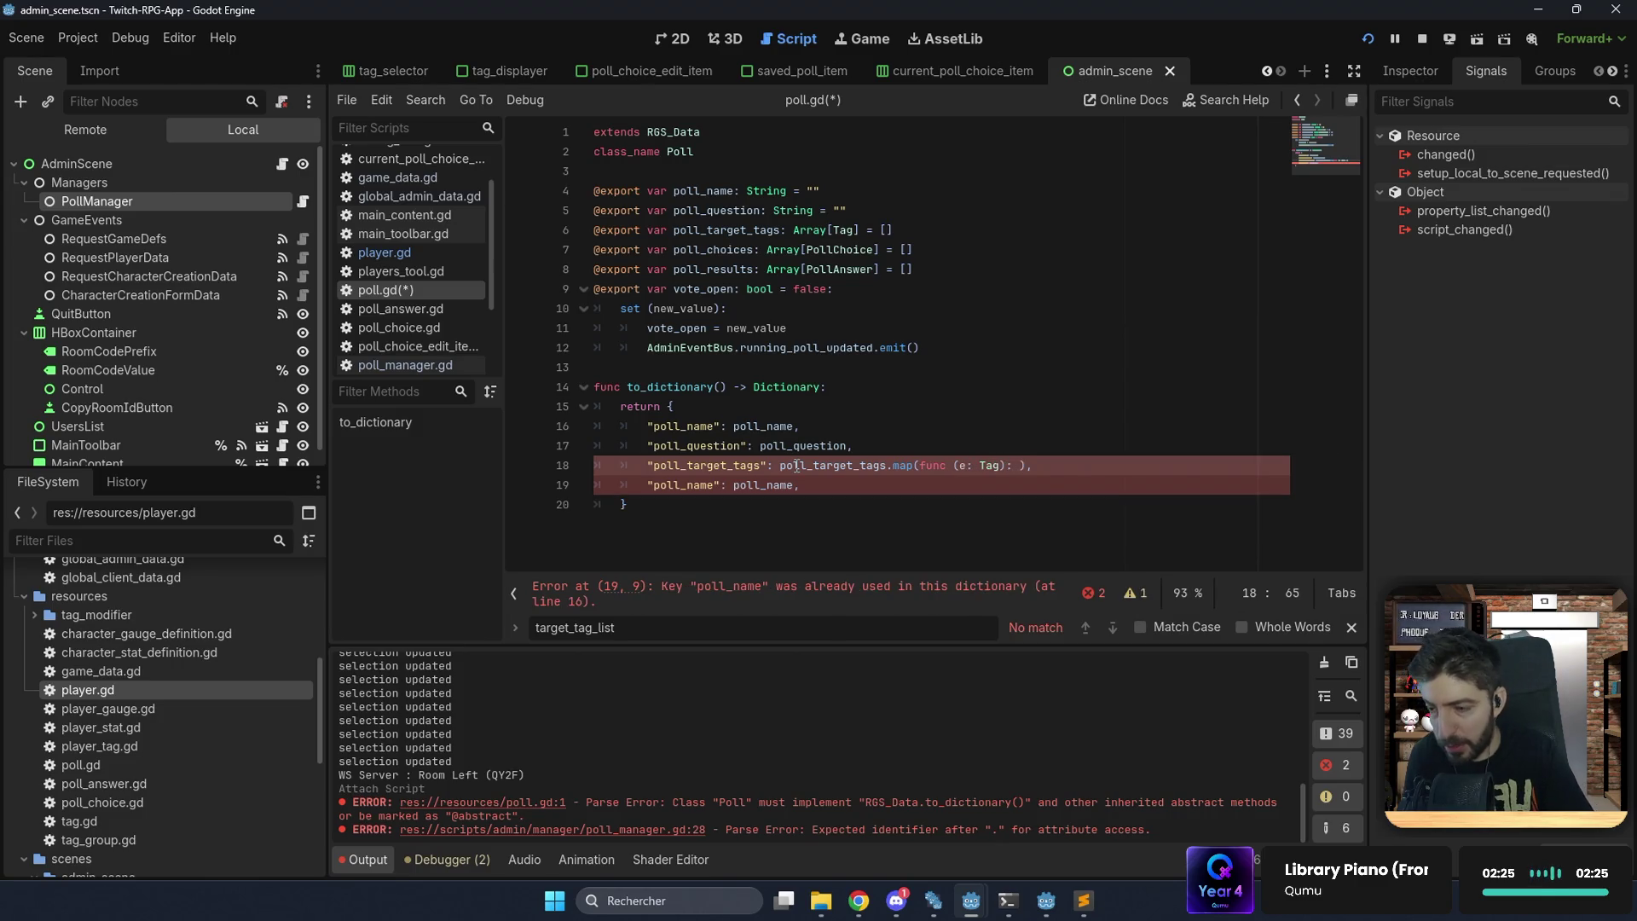
type("turn ")
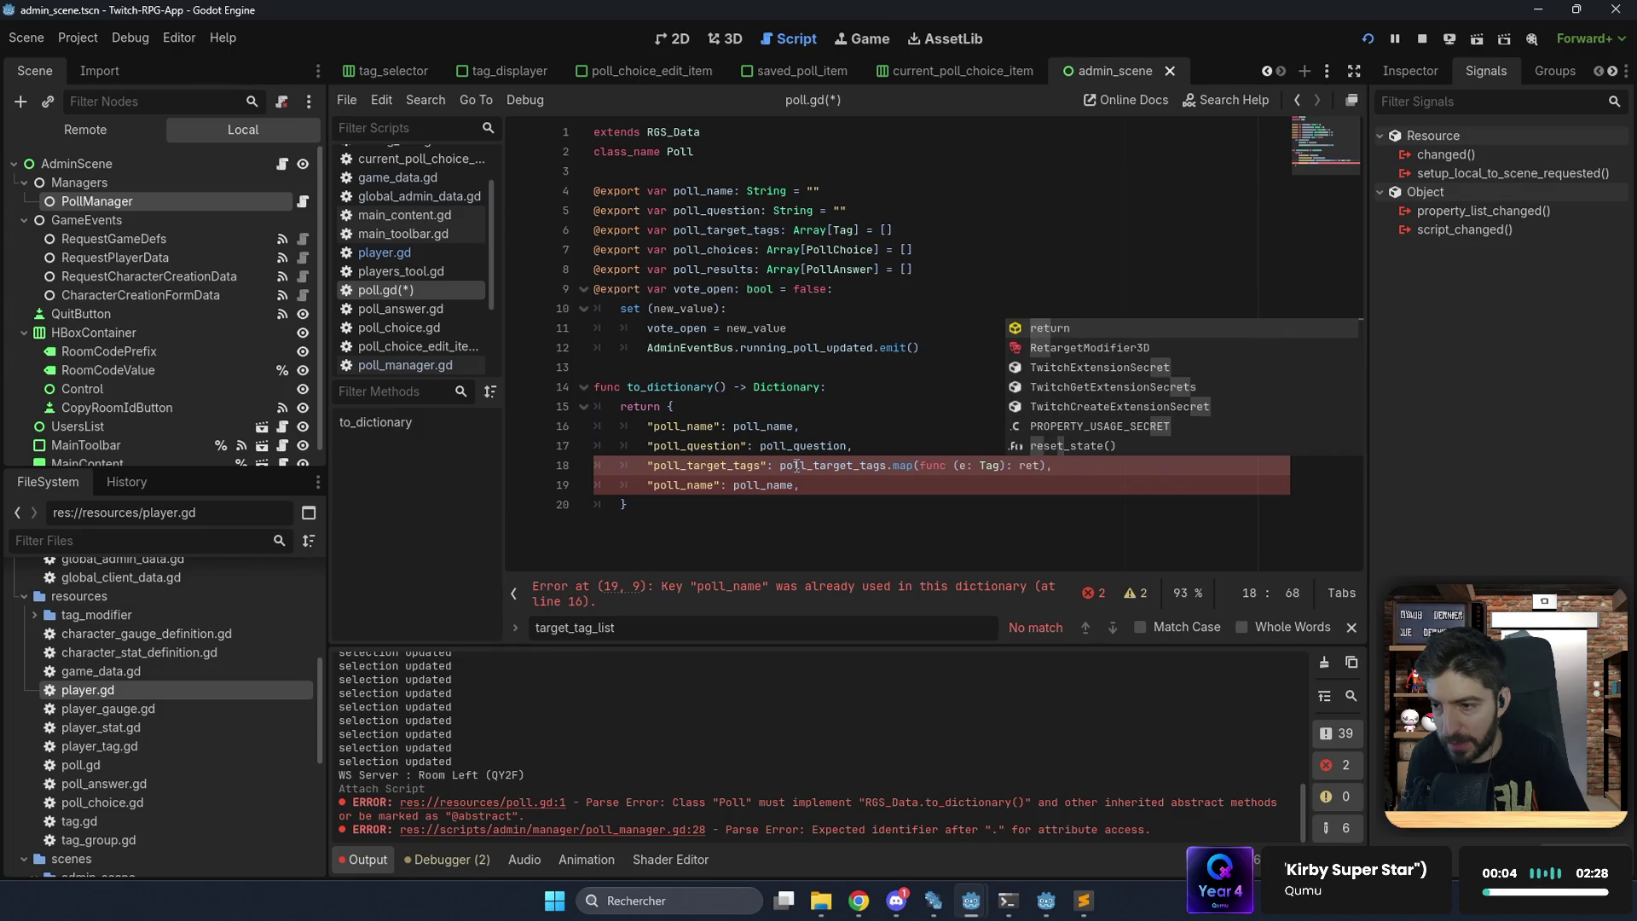
type(".")
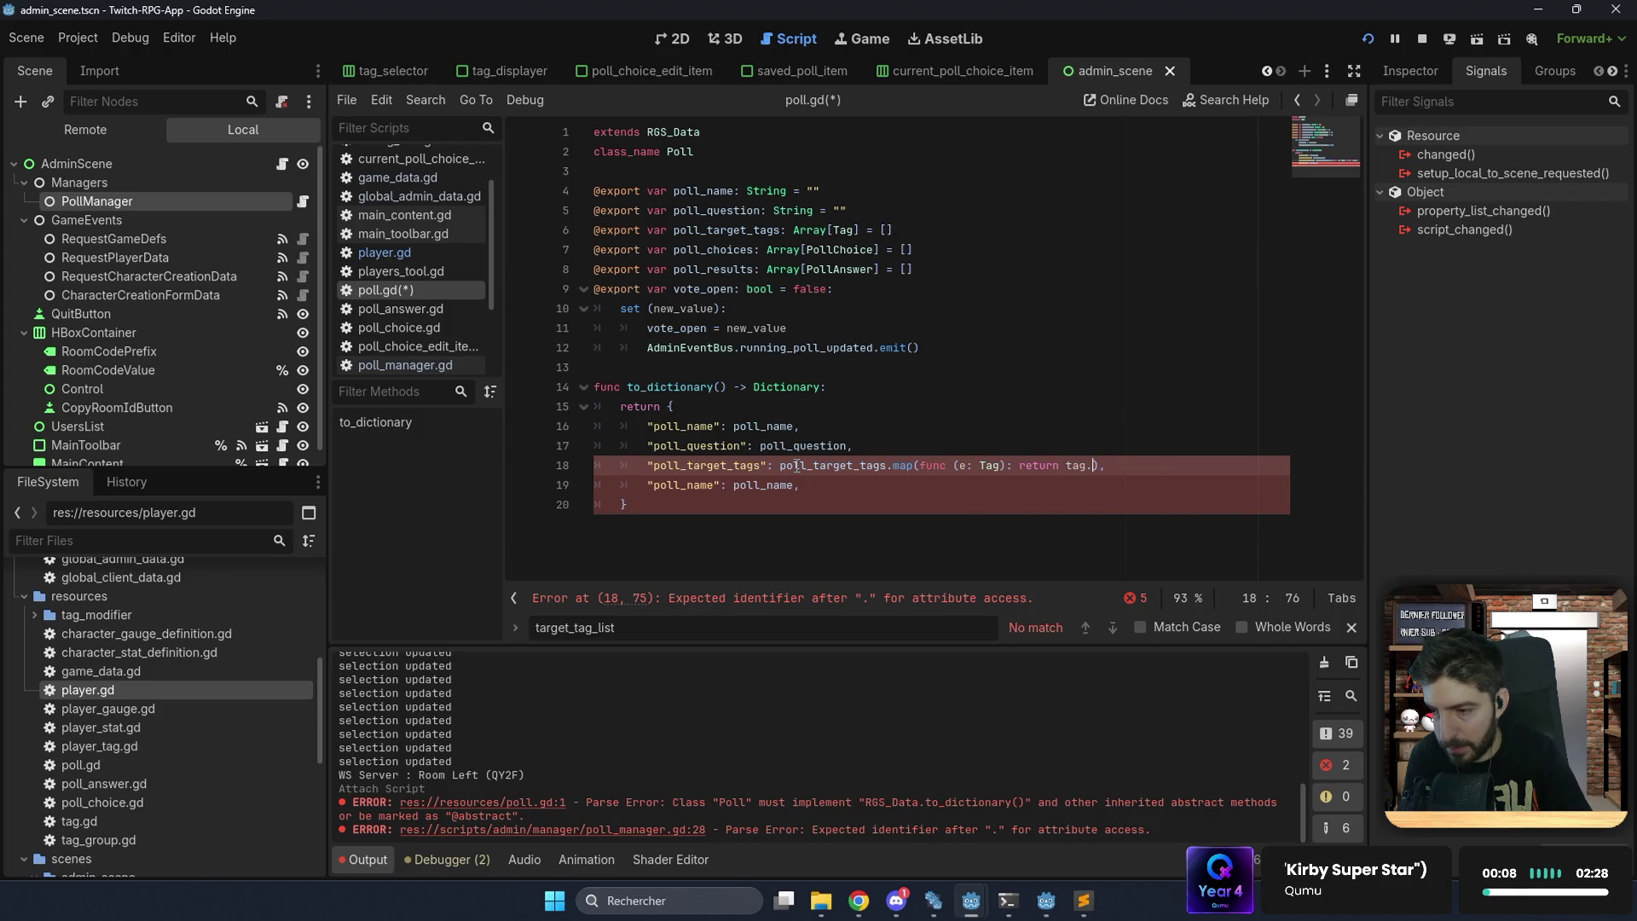
key("BackSpace")
key("BackSpace")
key("BackSpace")
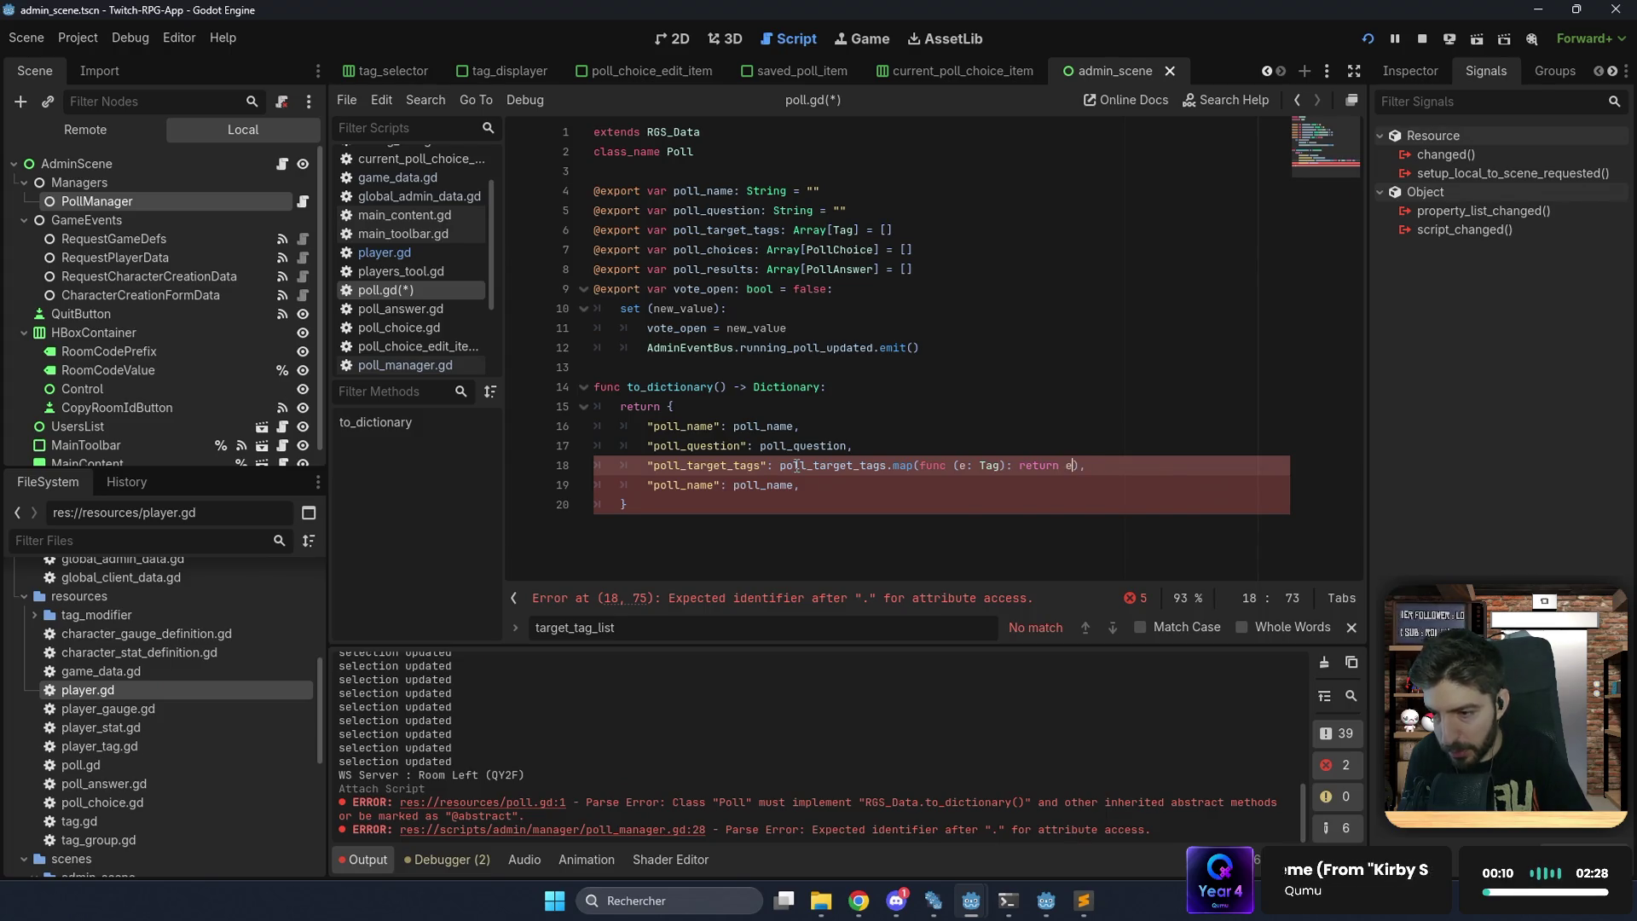
type("e.to")
key("Return")
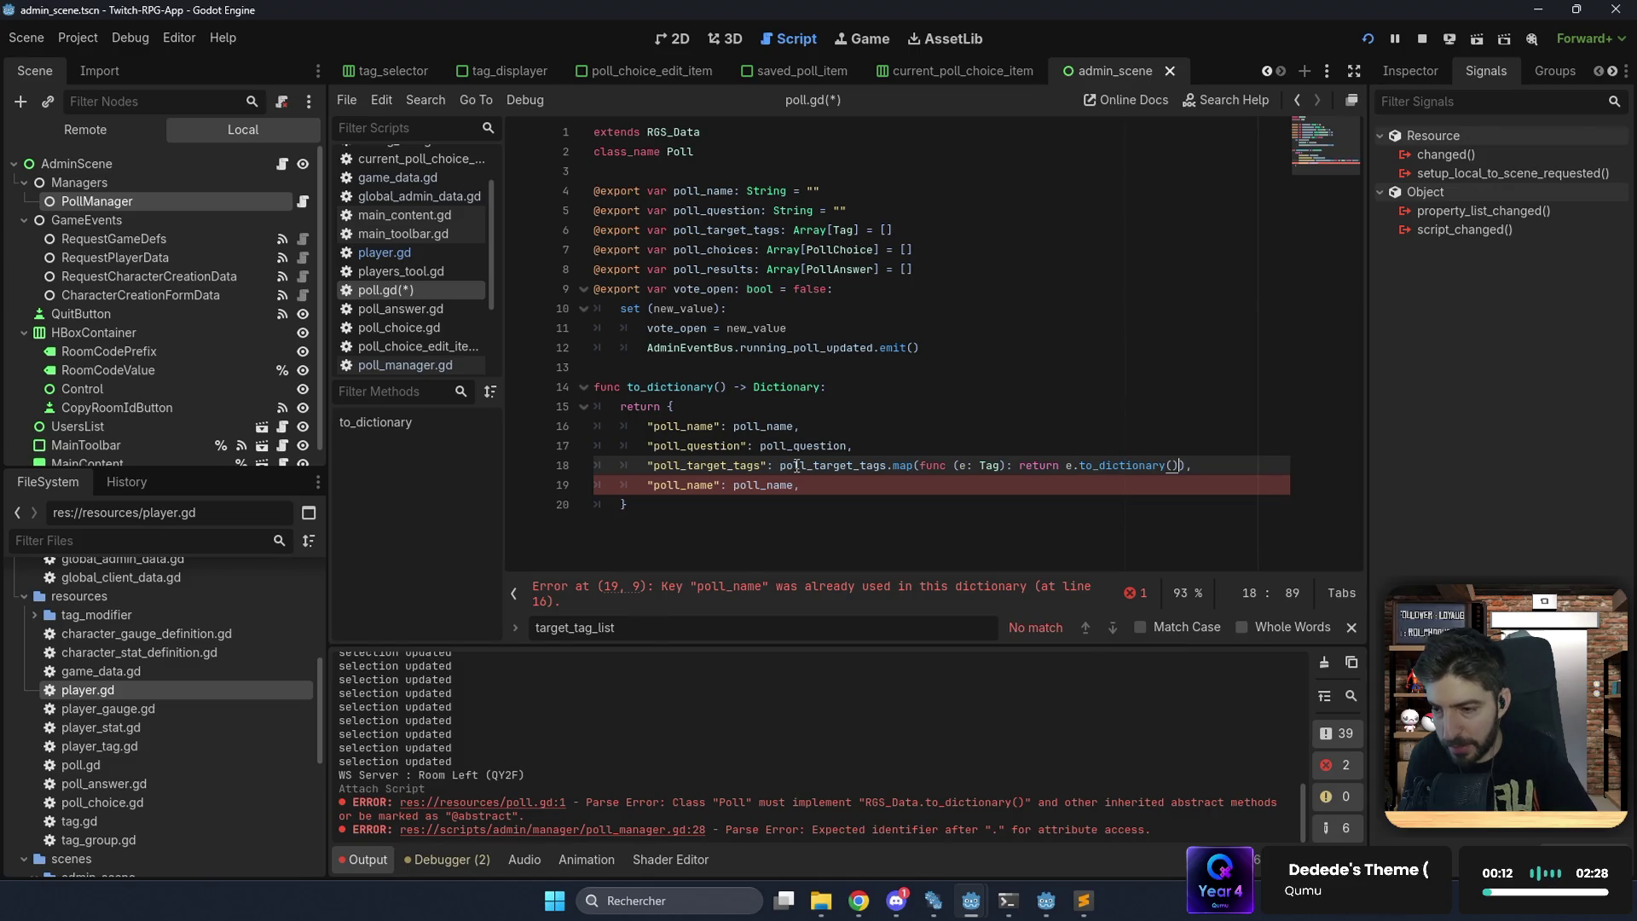
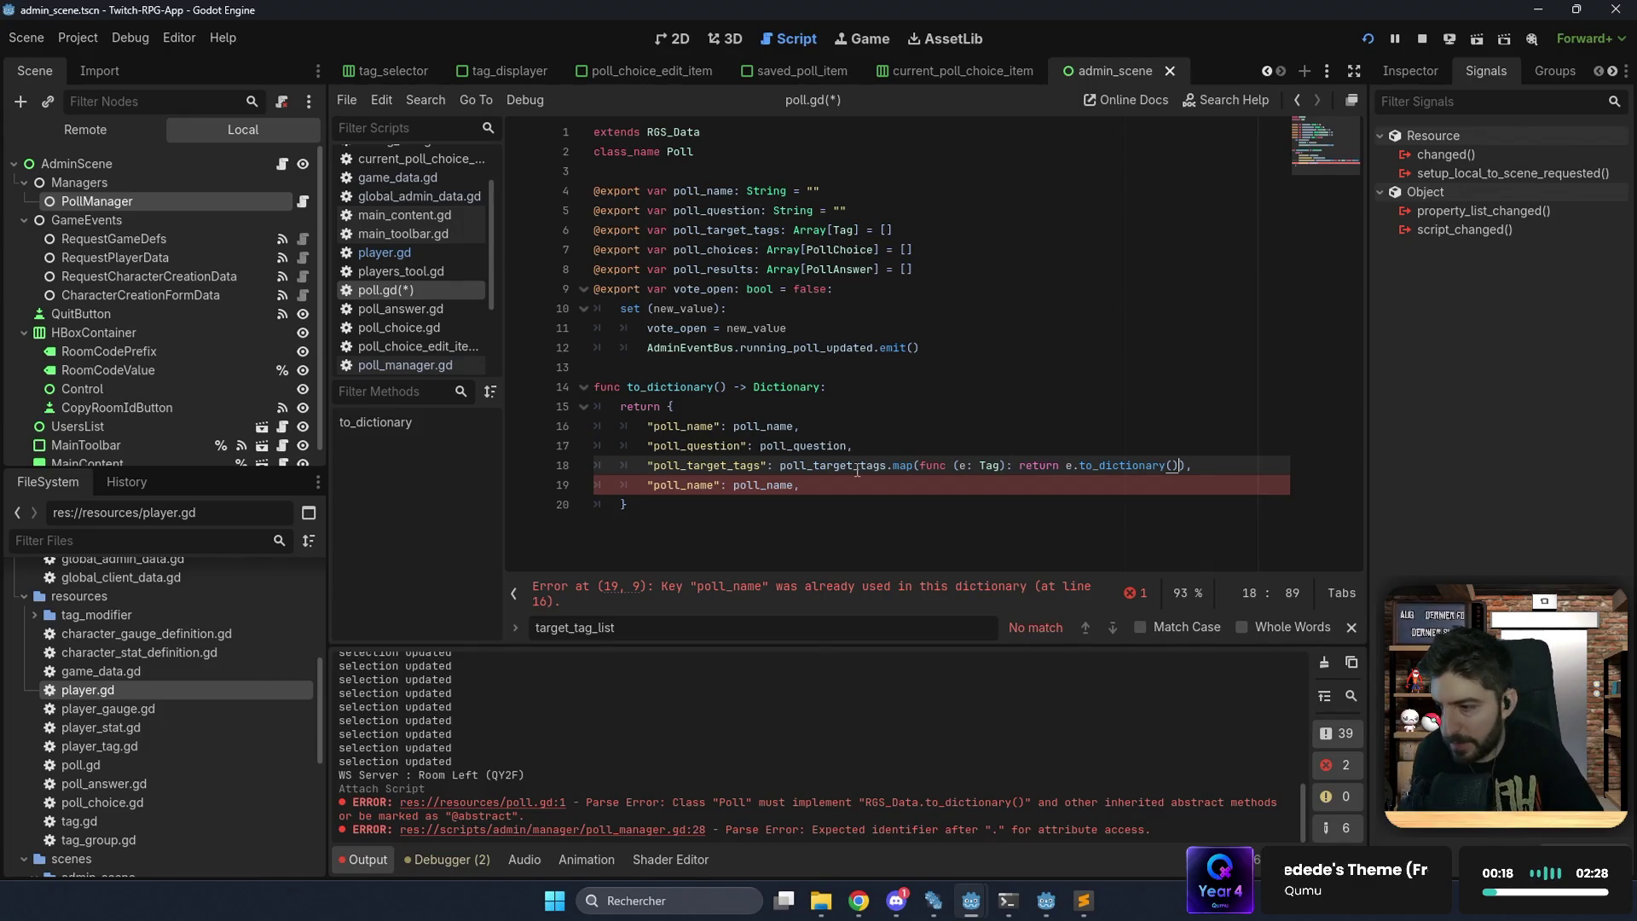
- Change the duplicate poll_name entry on line 19 into a poll_choices key and value
double_click(672, 152)
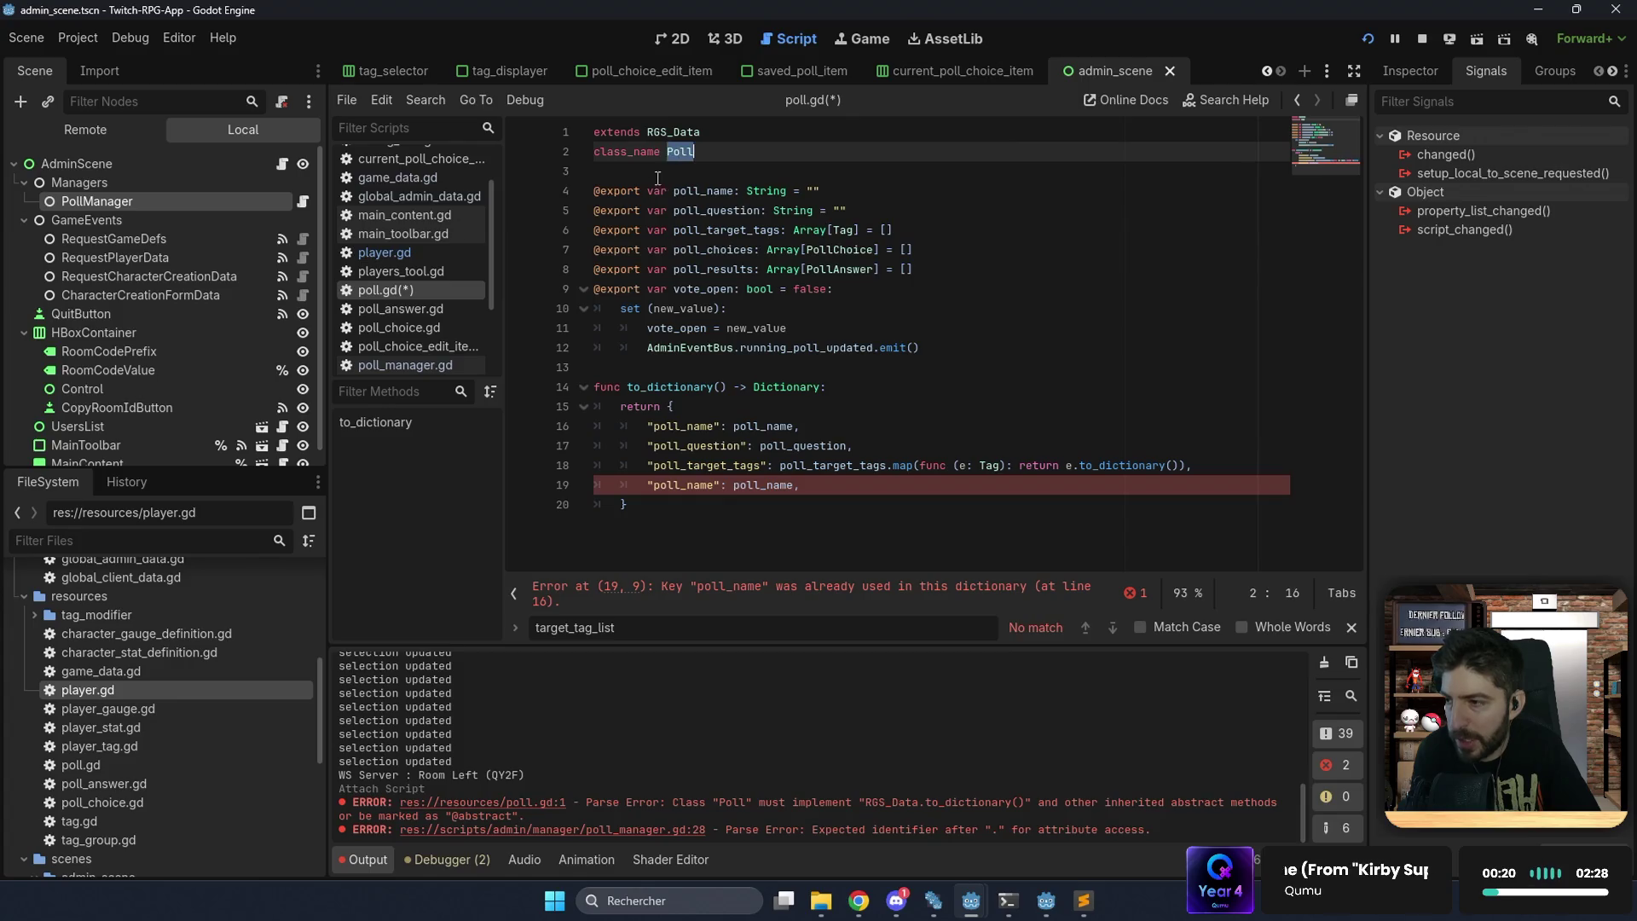
double_click(727, 466)
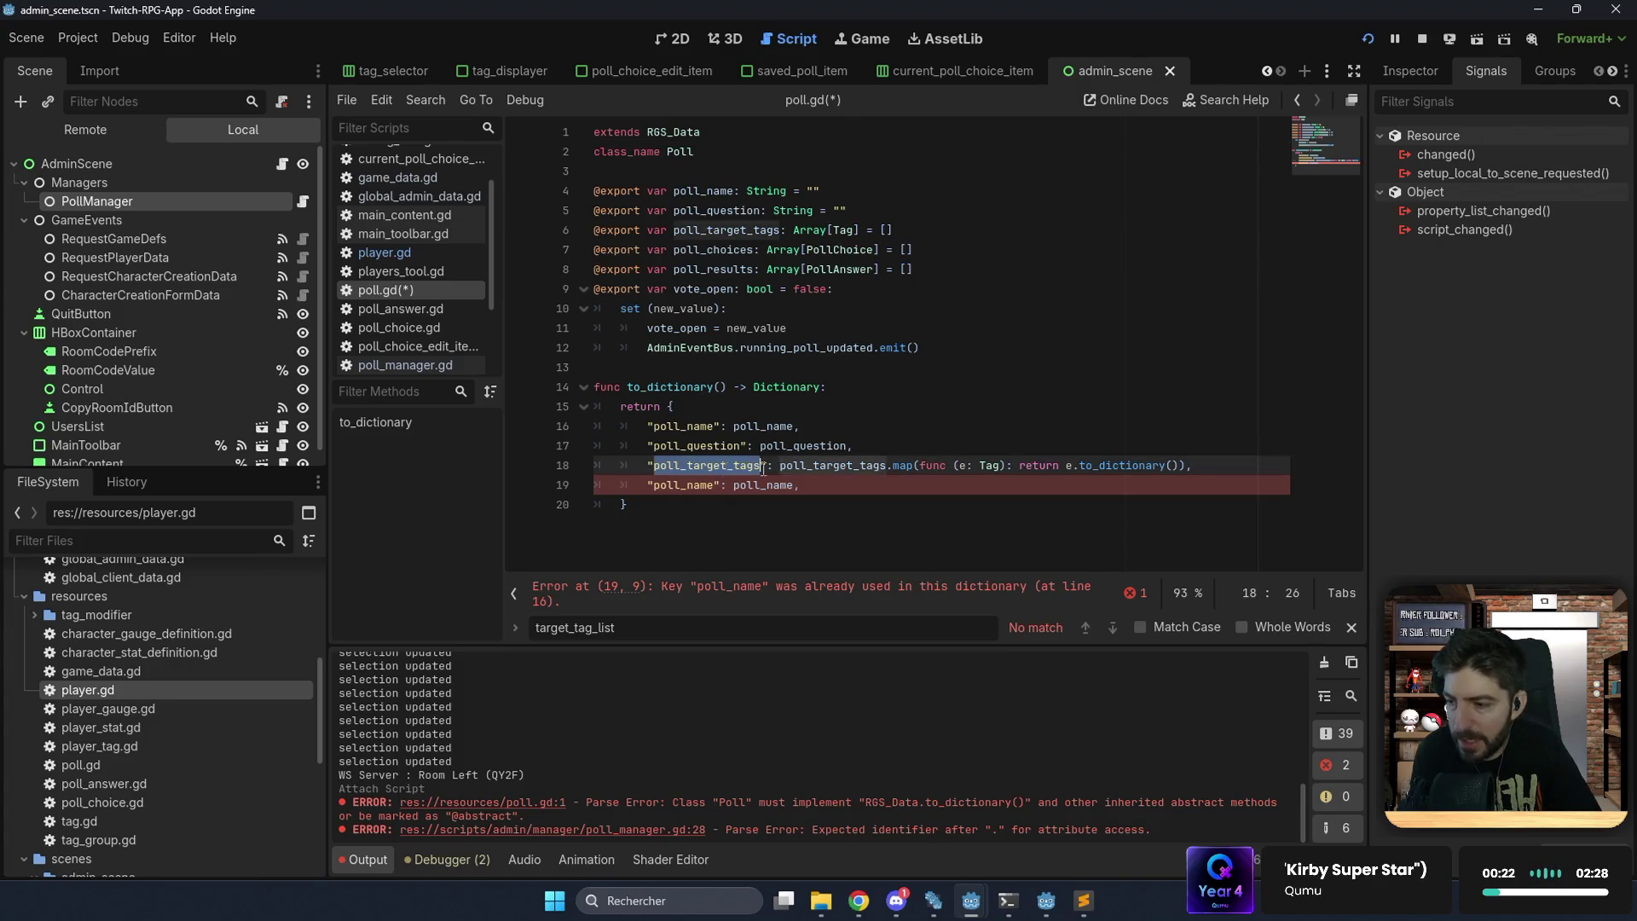
double_click(1112, 467)
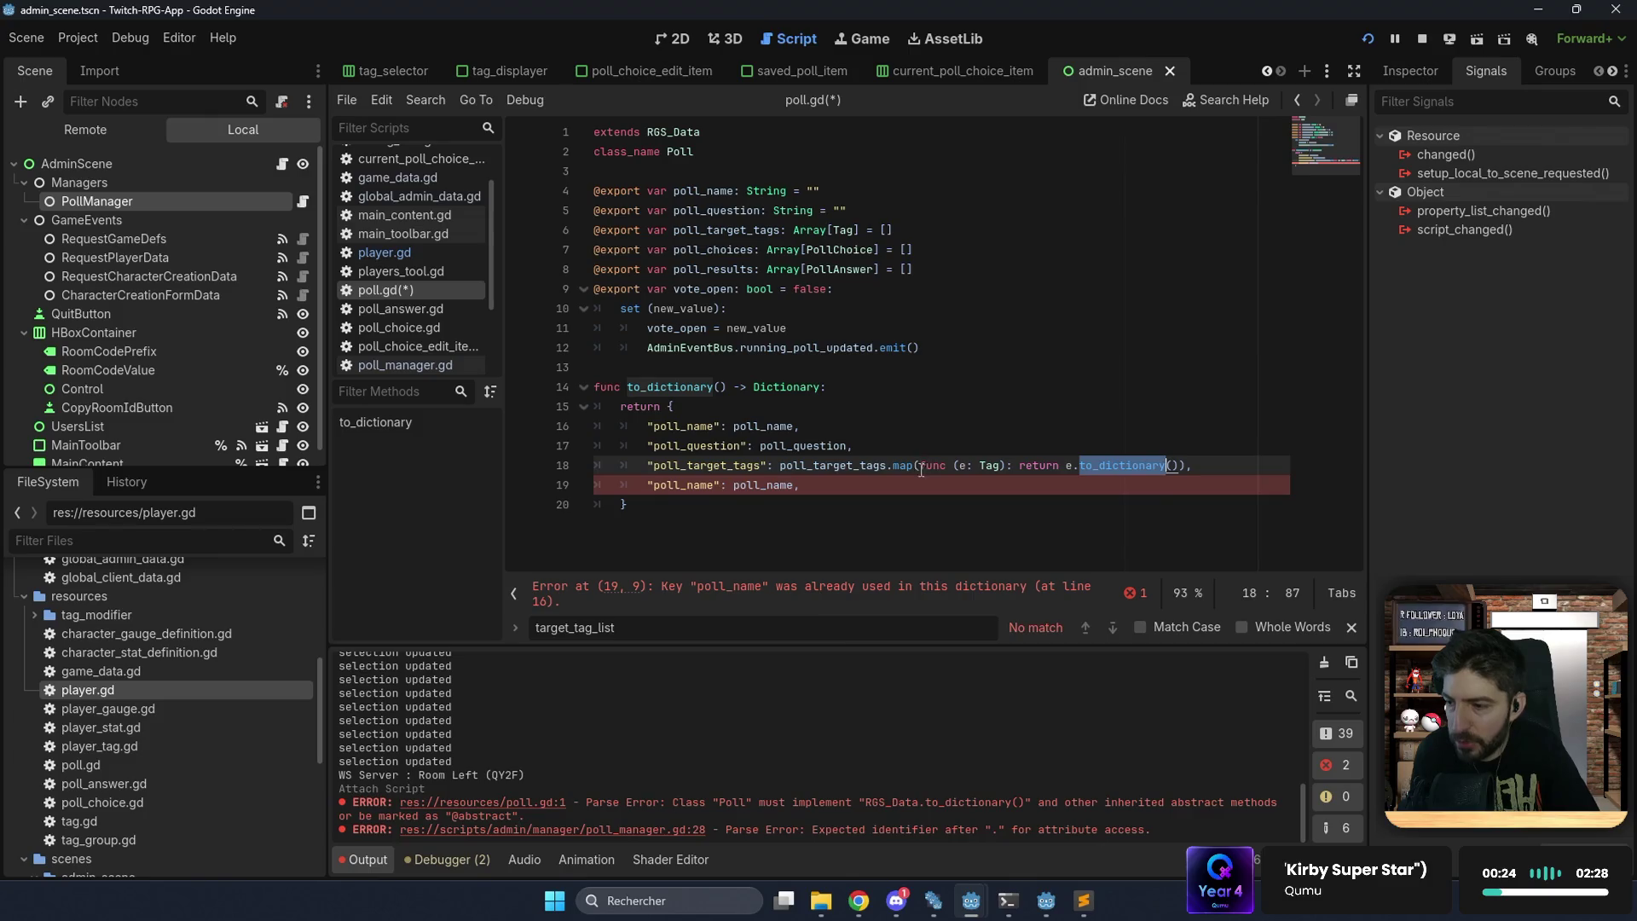
left_click(907, 493)
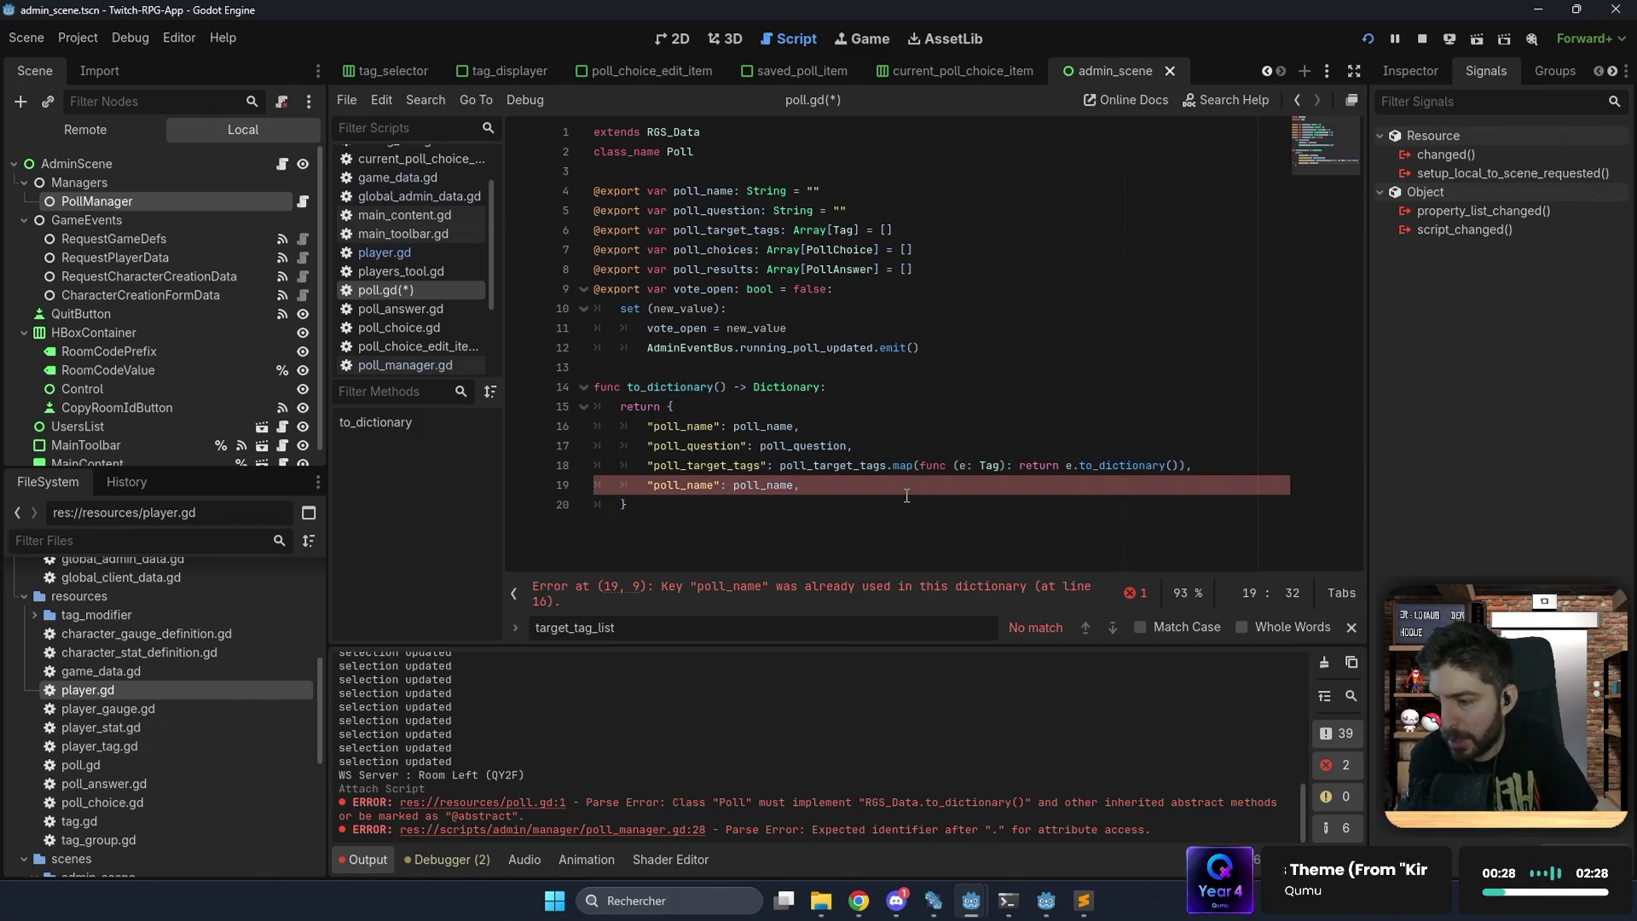
double_click(713, 251)
key("ctrl+c")
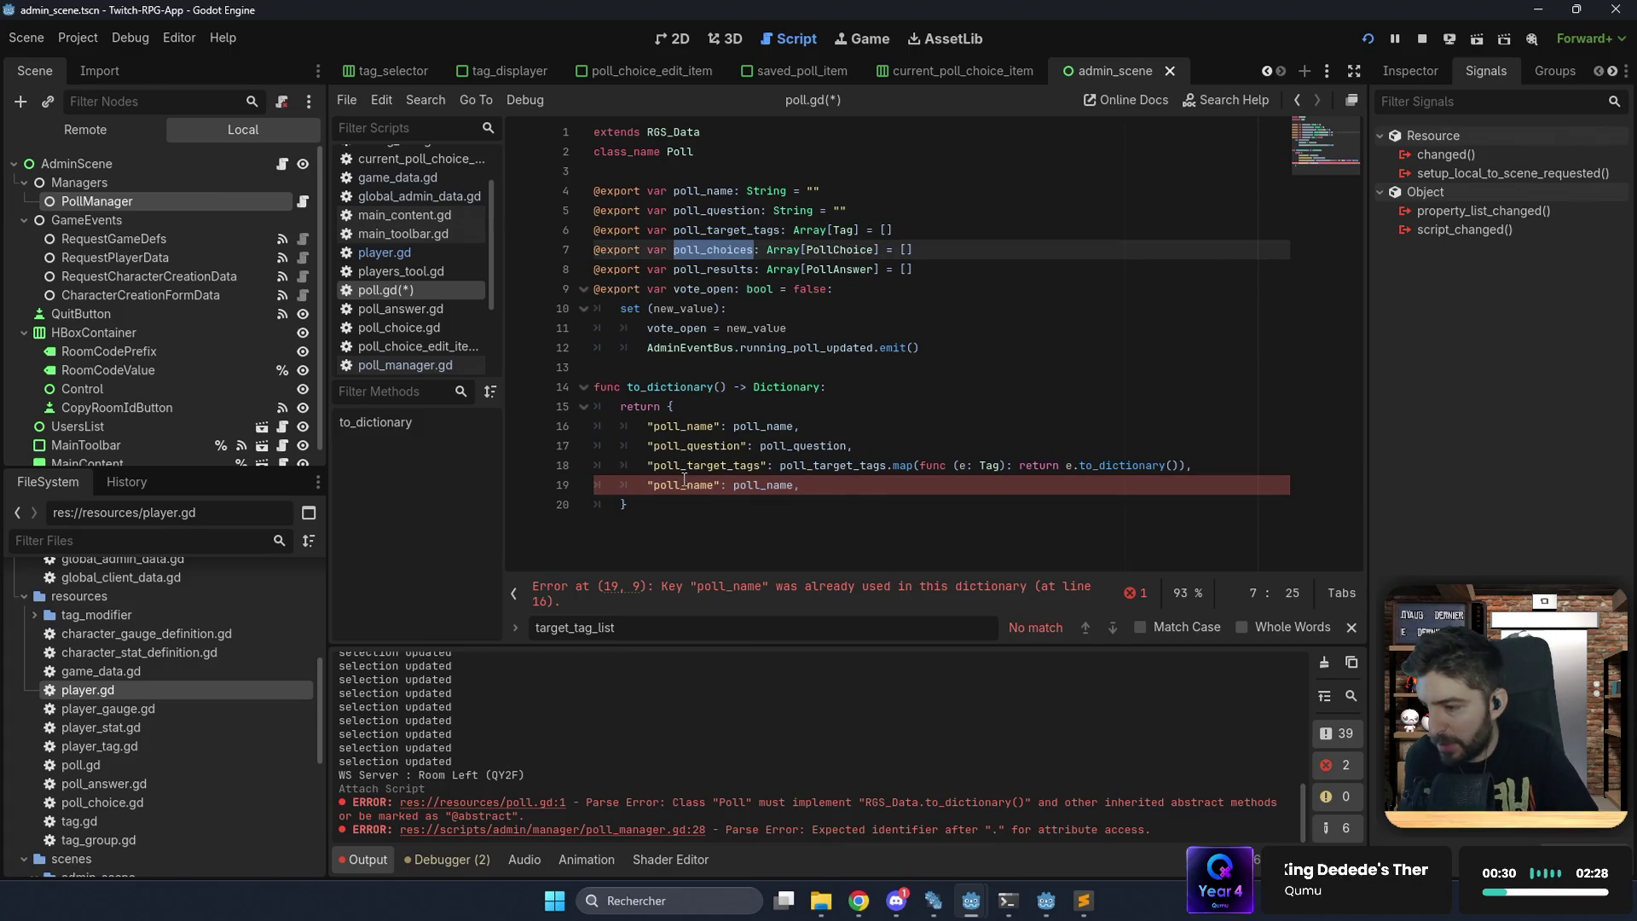
double_click(684, 485)
key("ctrl+v")
double_click(782, 485)
key("ctrl+v")
- Append the map-to-dictionary call to poll_choices, typing its lambda parameter as PollChoice
left_click_drag(887, 466, 1185, 466)
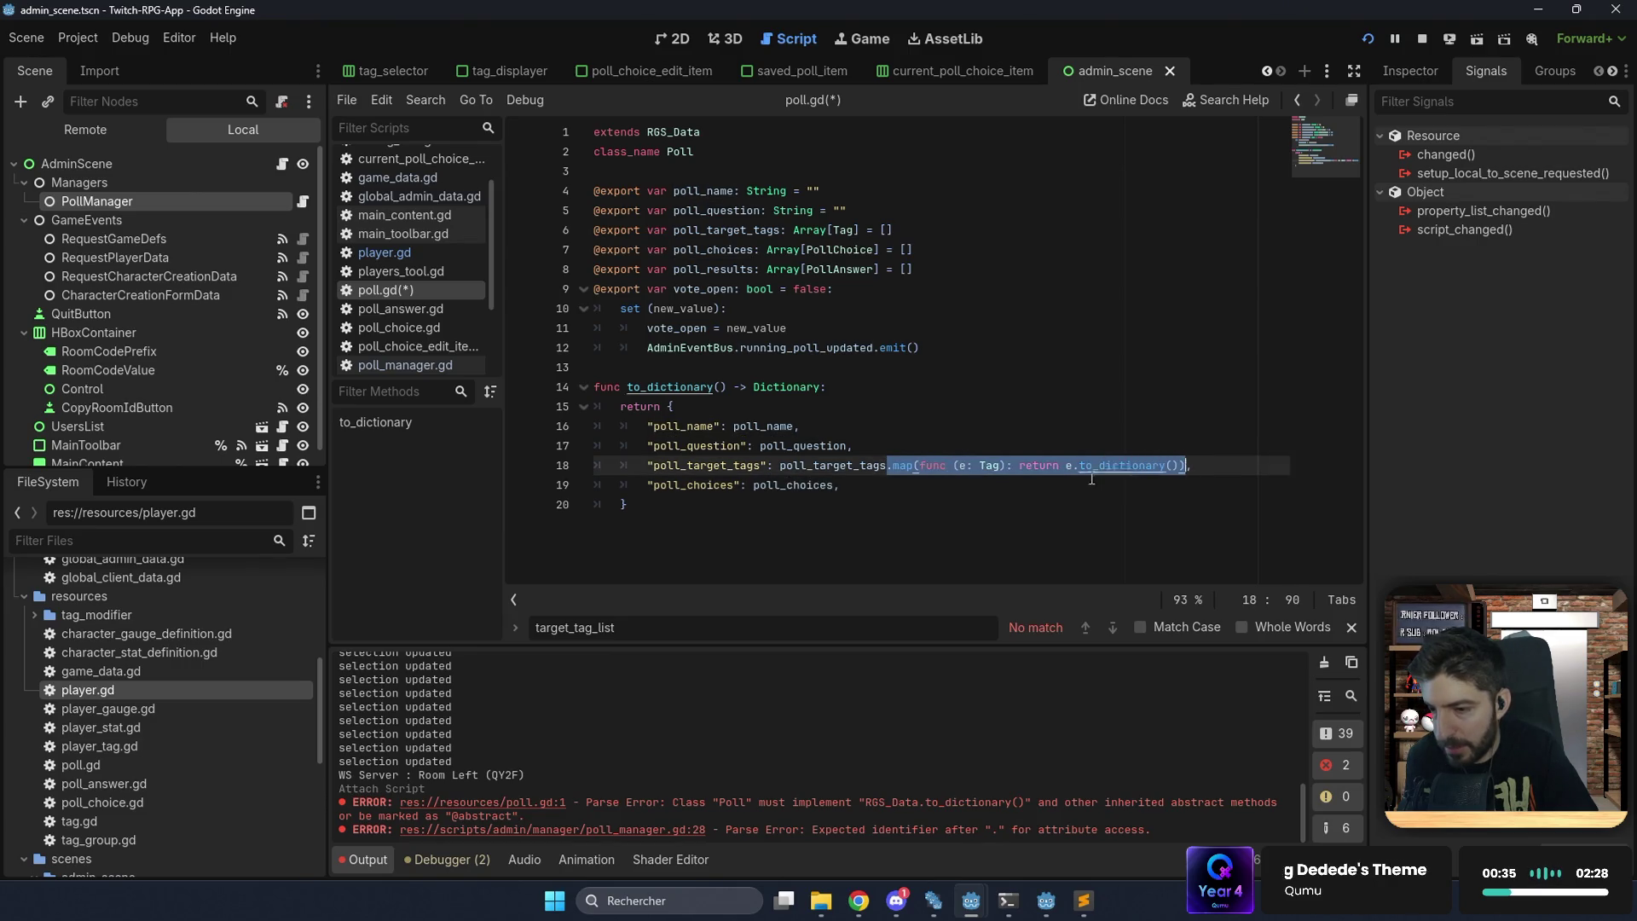
left_click(835, 485)
type(".map(func (e: Tag): return e.to_dictionary())")
double_click(826, 249)
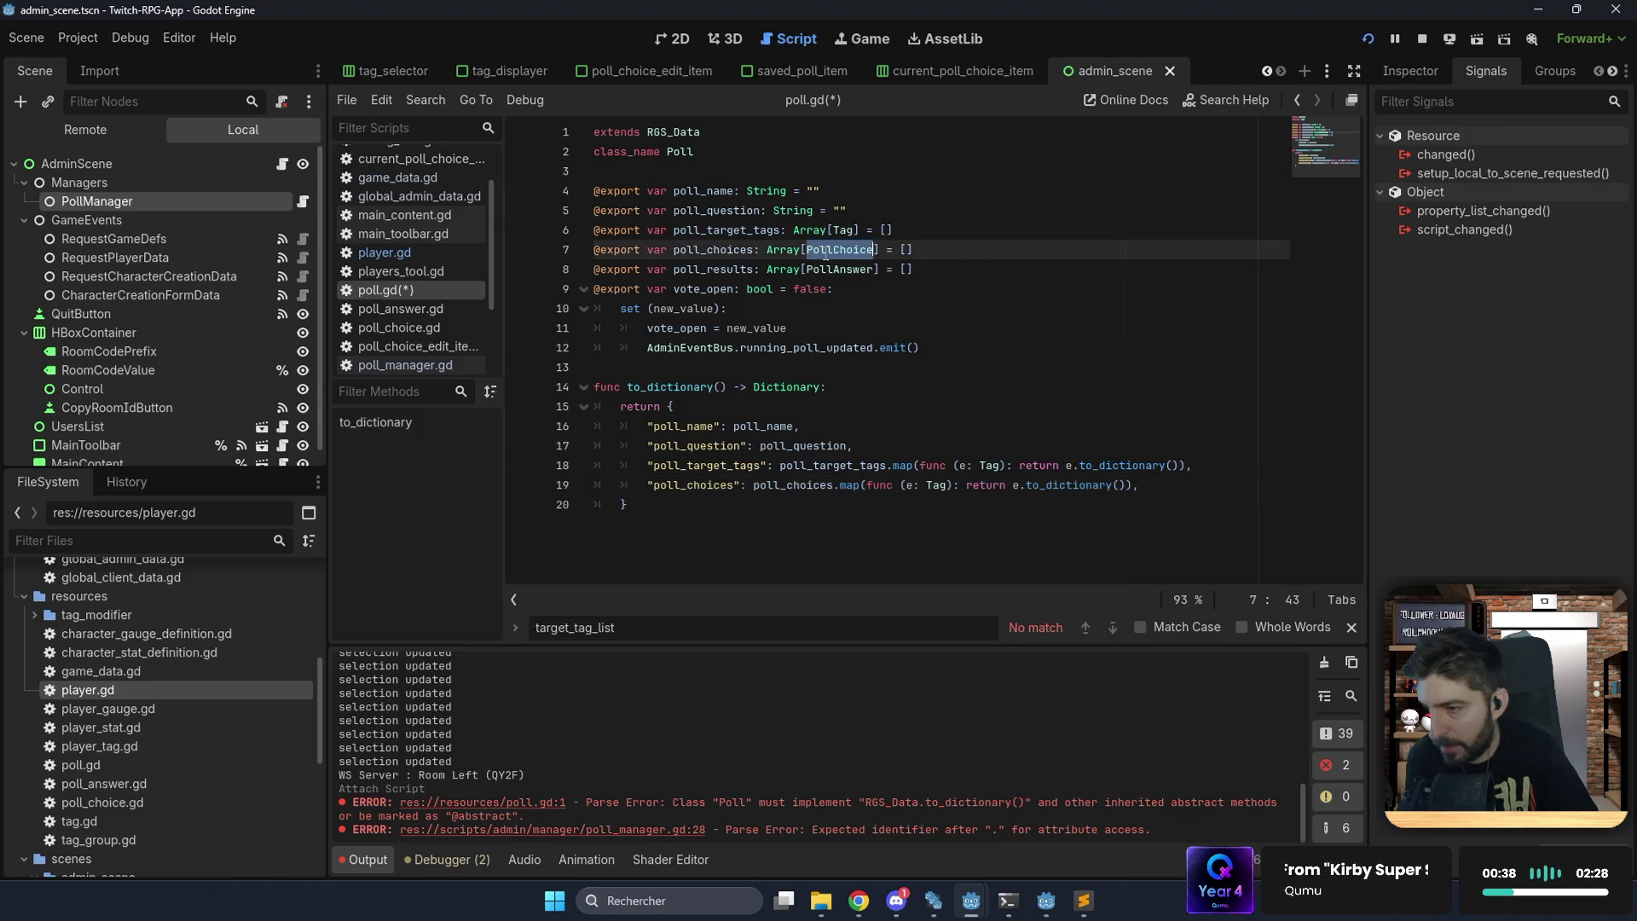
key("ctrl+c")
double_click(939, 488)
key("ctrl+v")
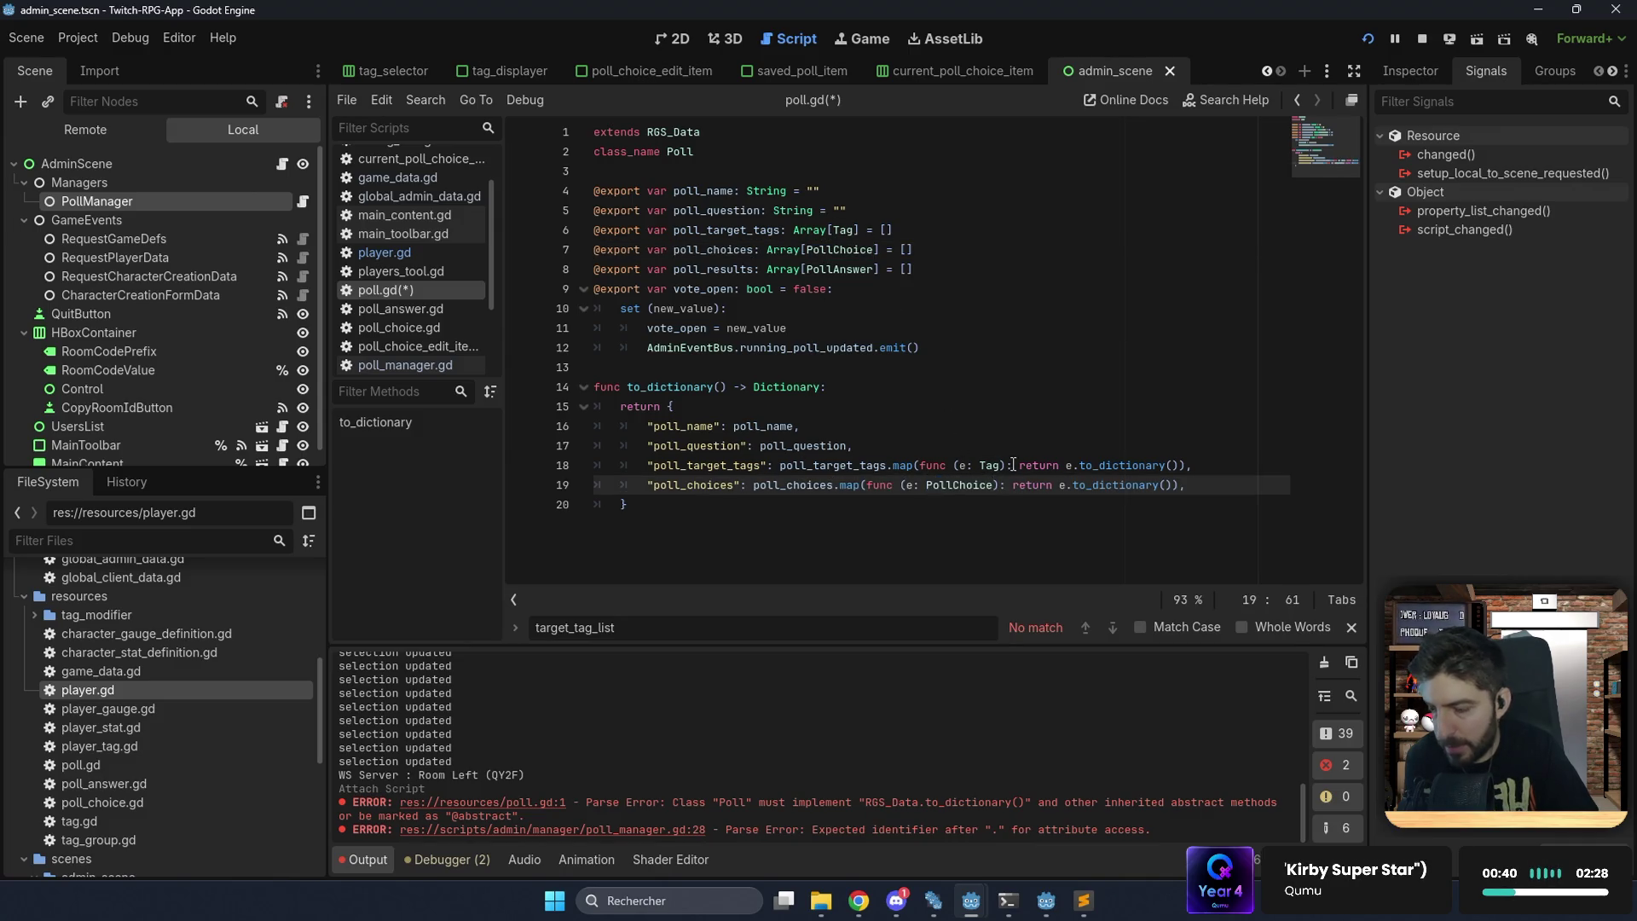
- Duplicate the poll_choices entry as a poll_results entry typed with PollAnswer
key("shift+Up")
key("ctrl+c")
key("Down")
key("ctrl+v")
double_click(702, 269)
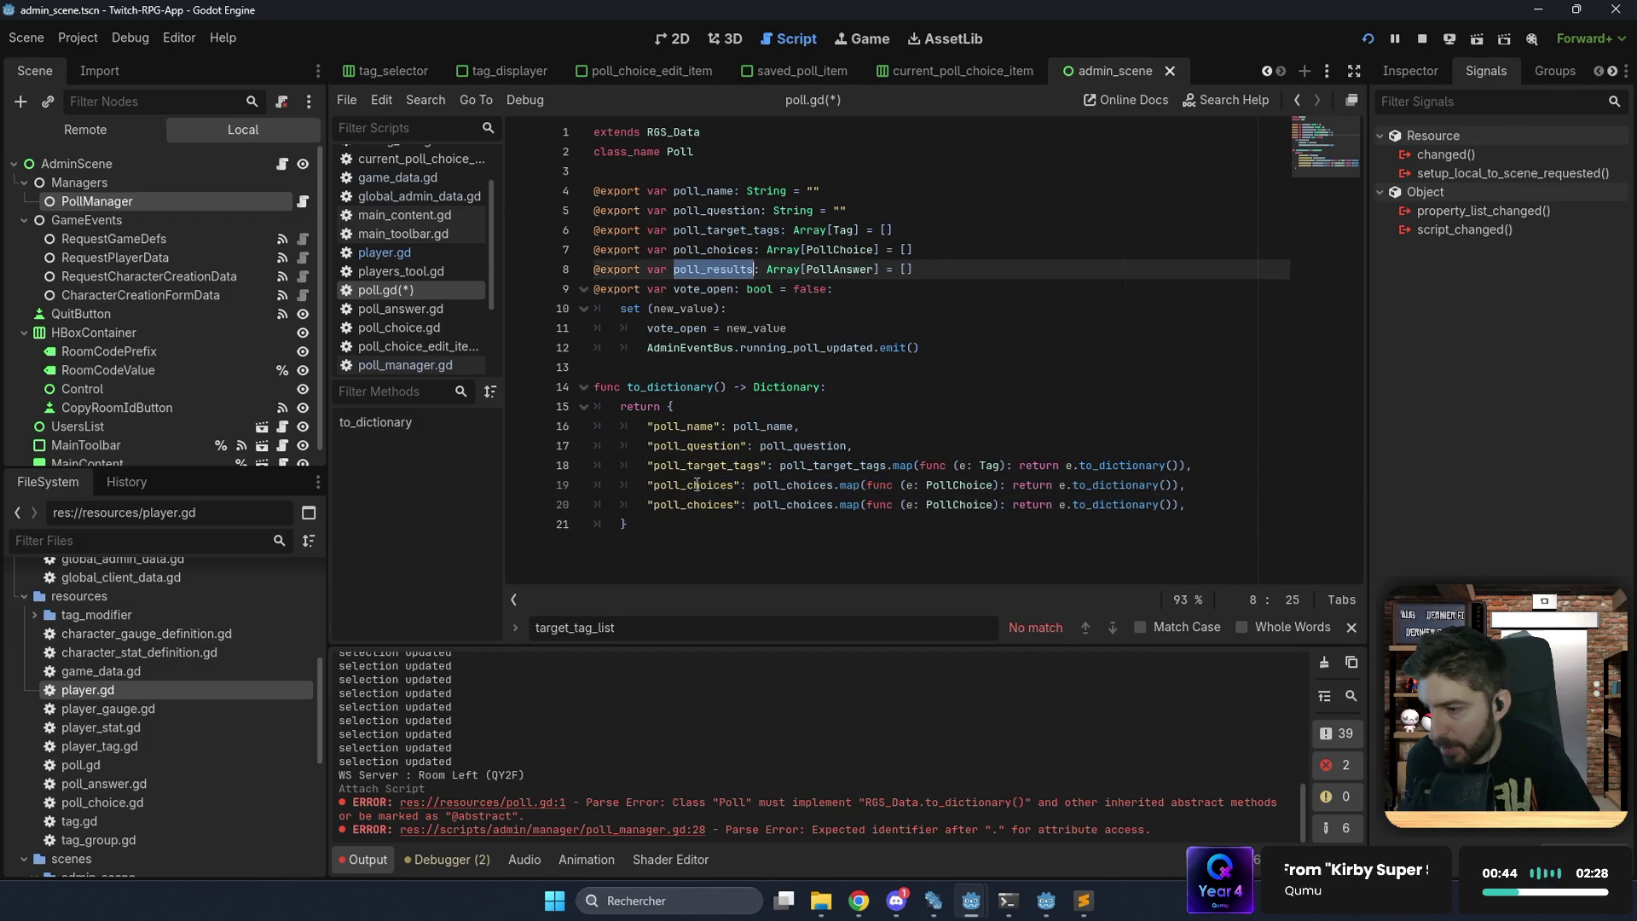
key("ctrl+c")
double_click(691, 504)
key("ctrl+v")
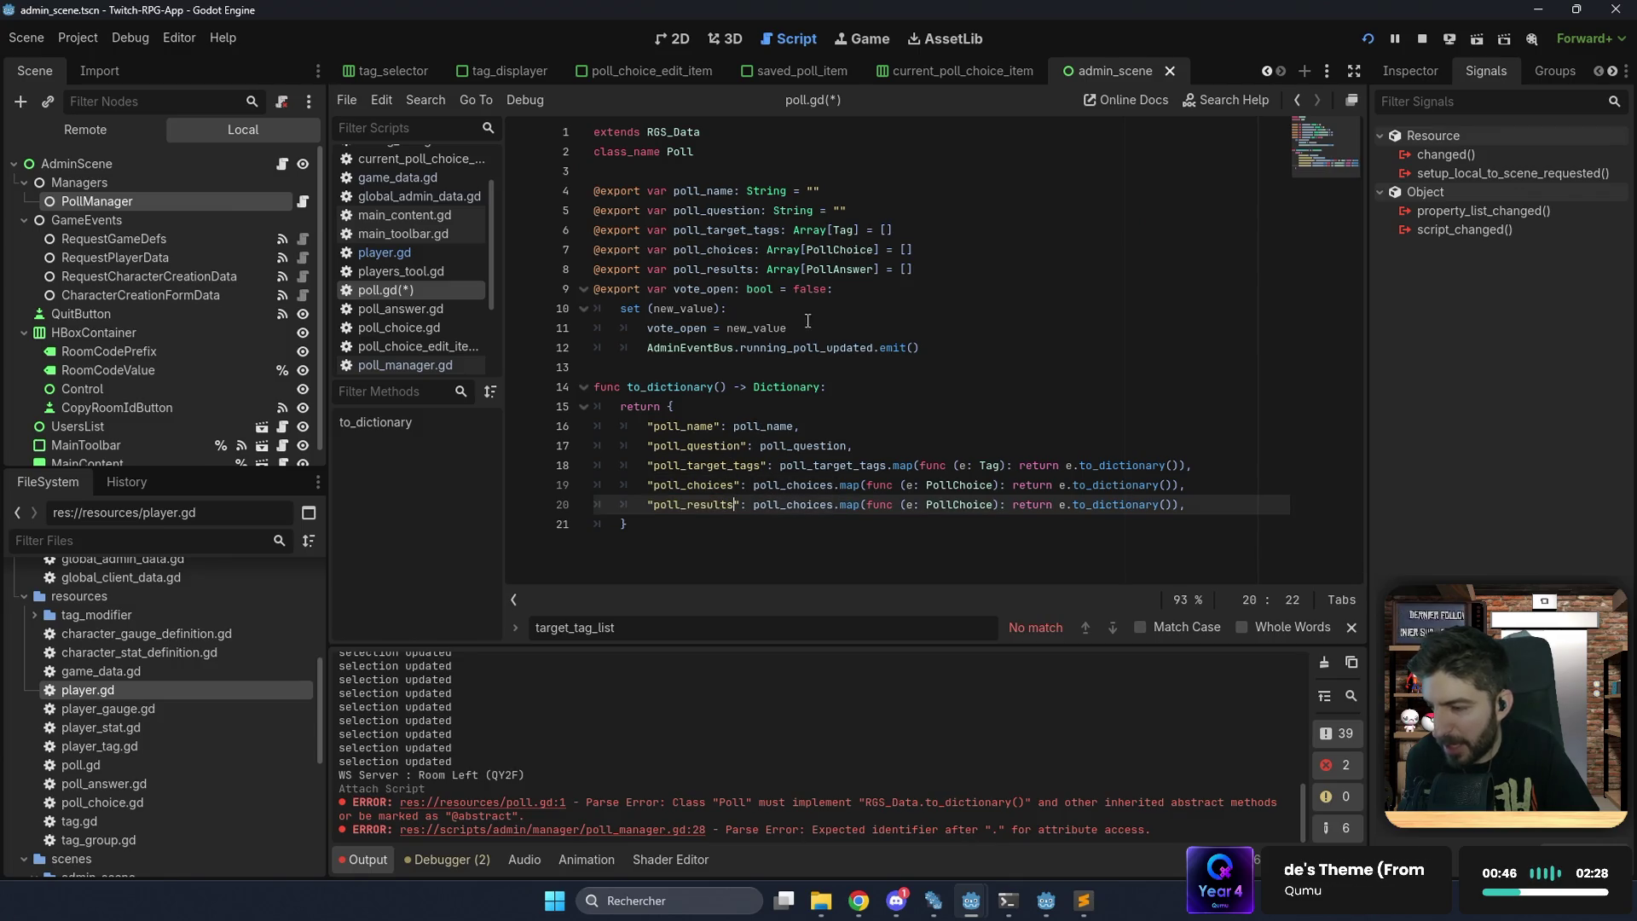
double_click(844, 269)
key("ctrl+c")
left_click(956, 504)
double_click(956, 504)
key("ctrl+v")
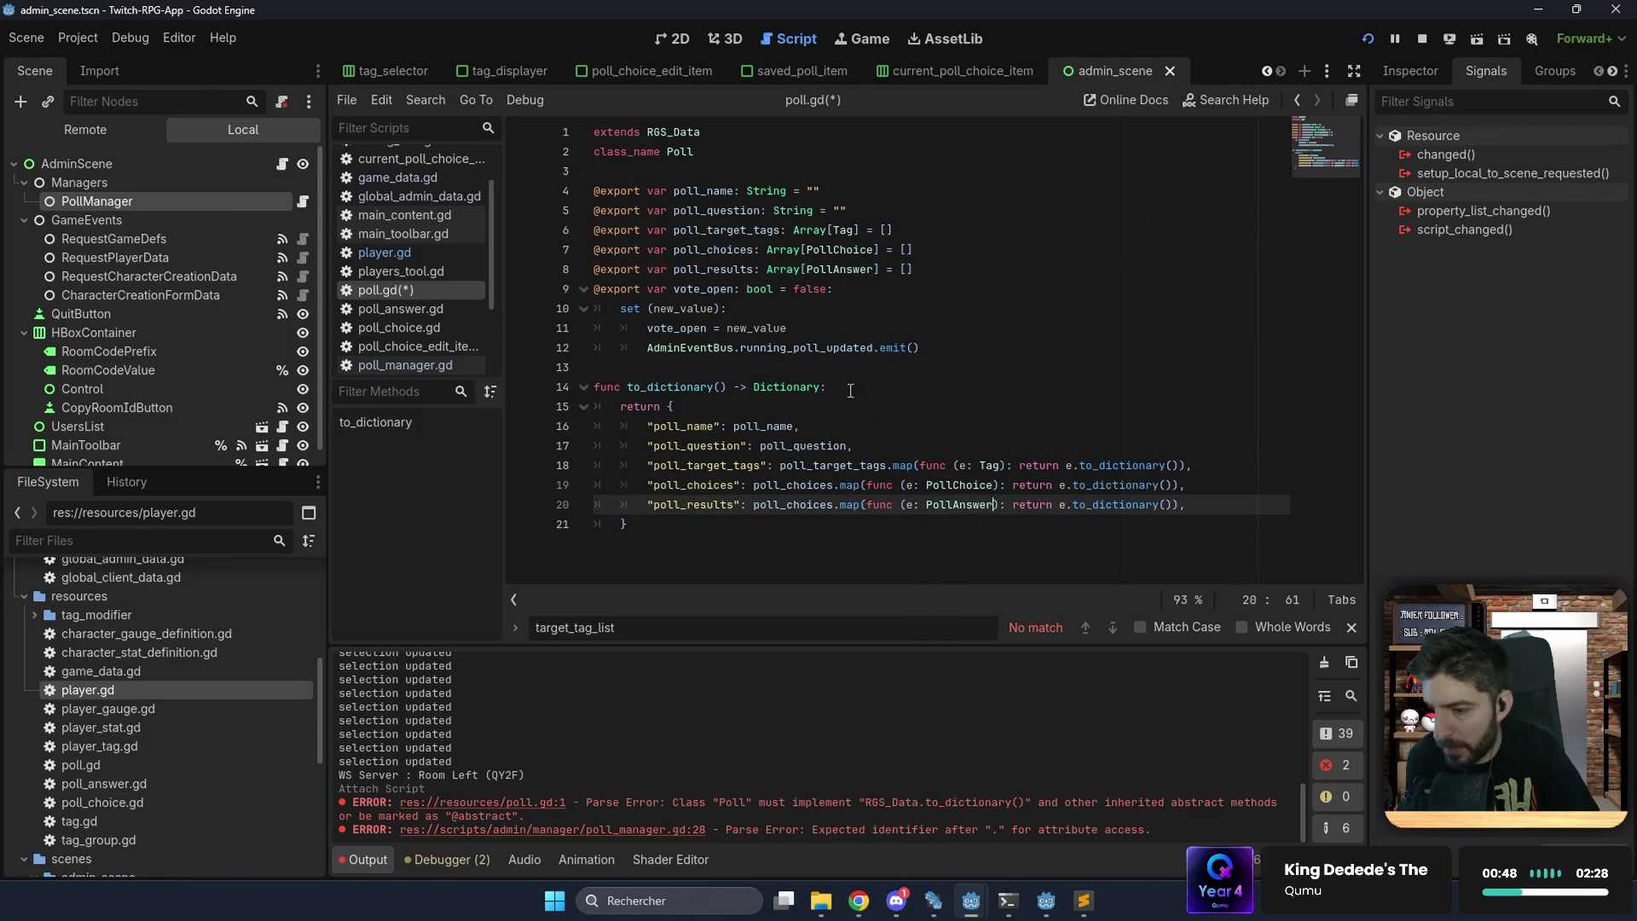
- Add a vote_open entry to the returned dictionary
left_click(868, 291)
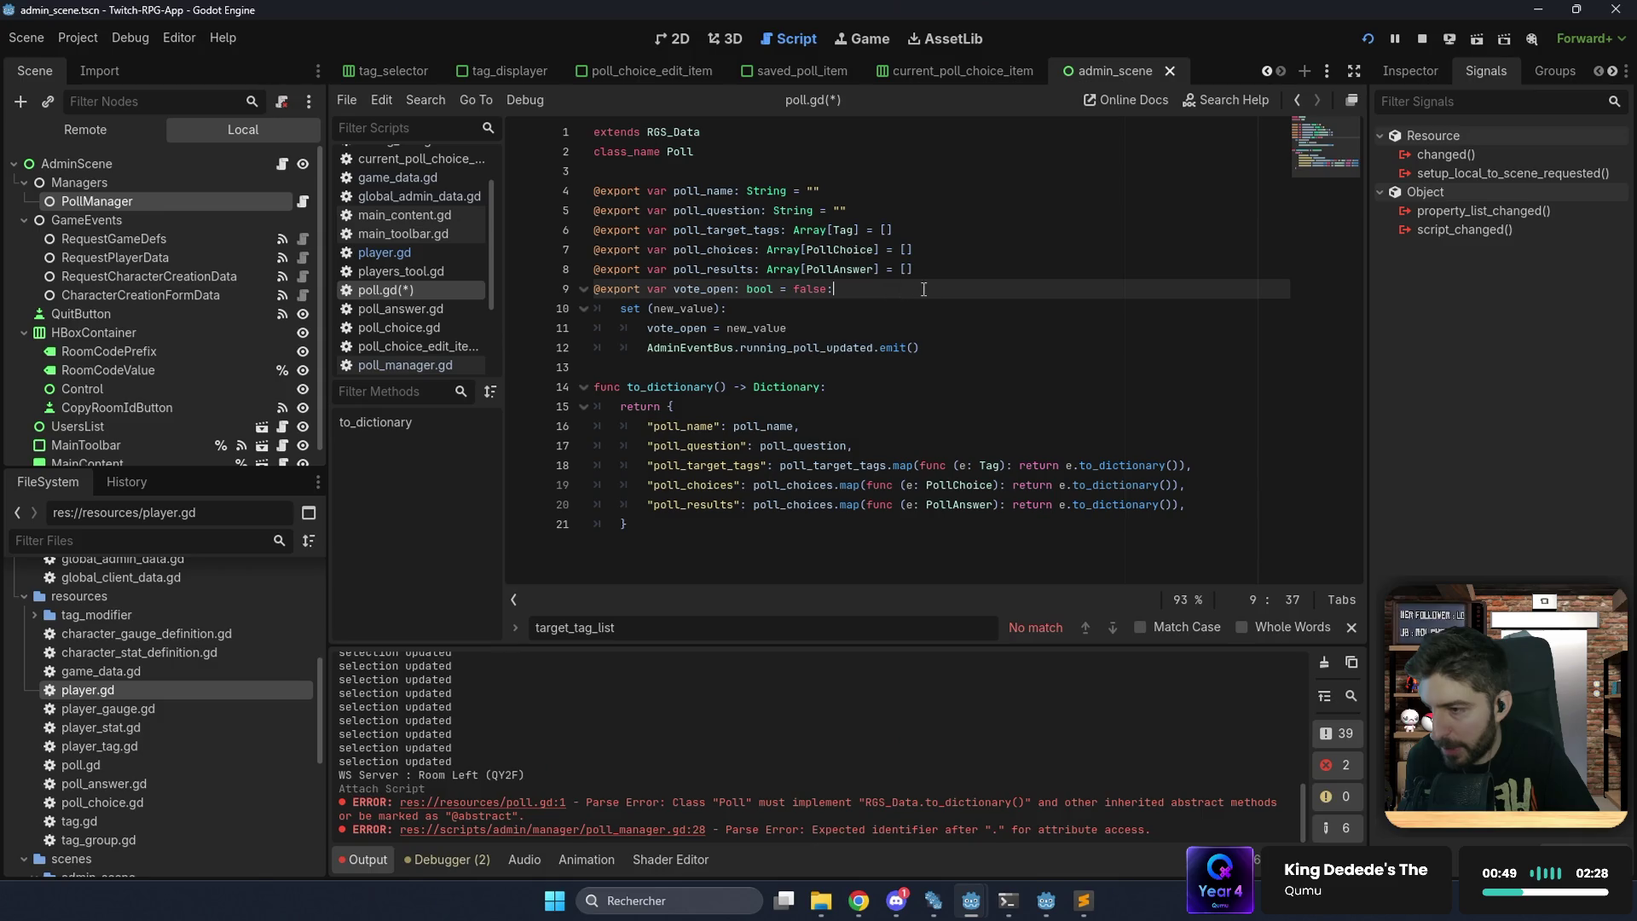
left_click(1211, 505)
left_click(1208, 512)
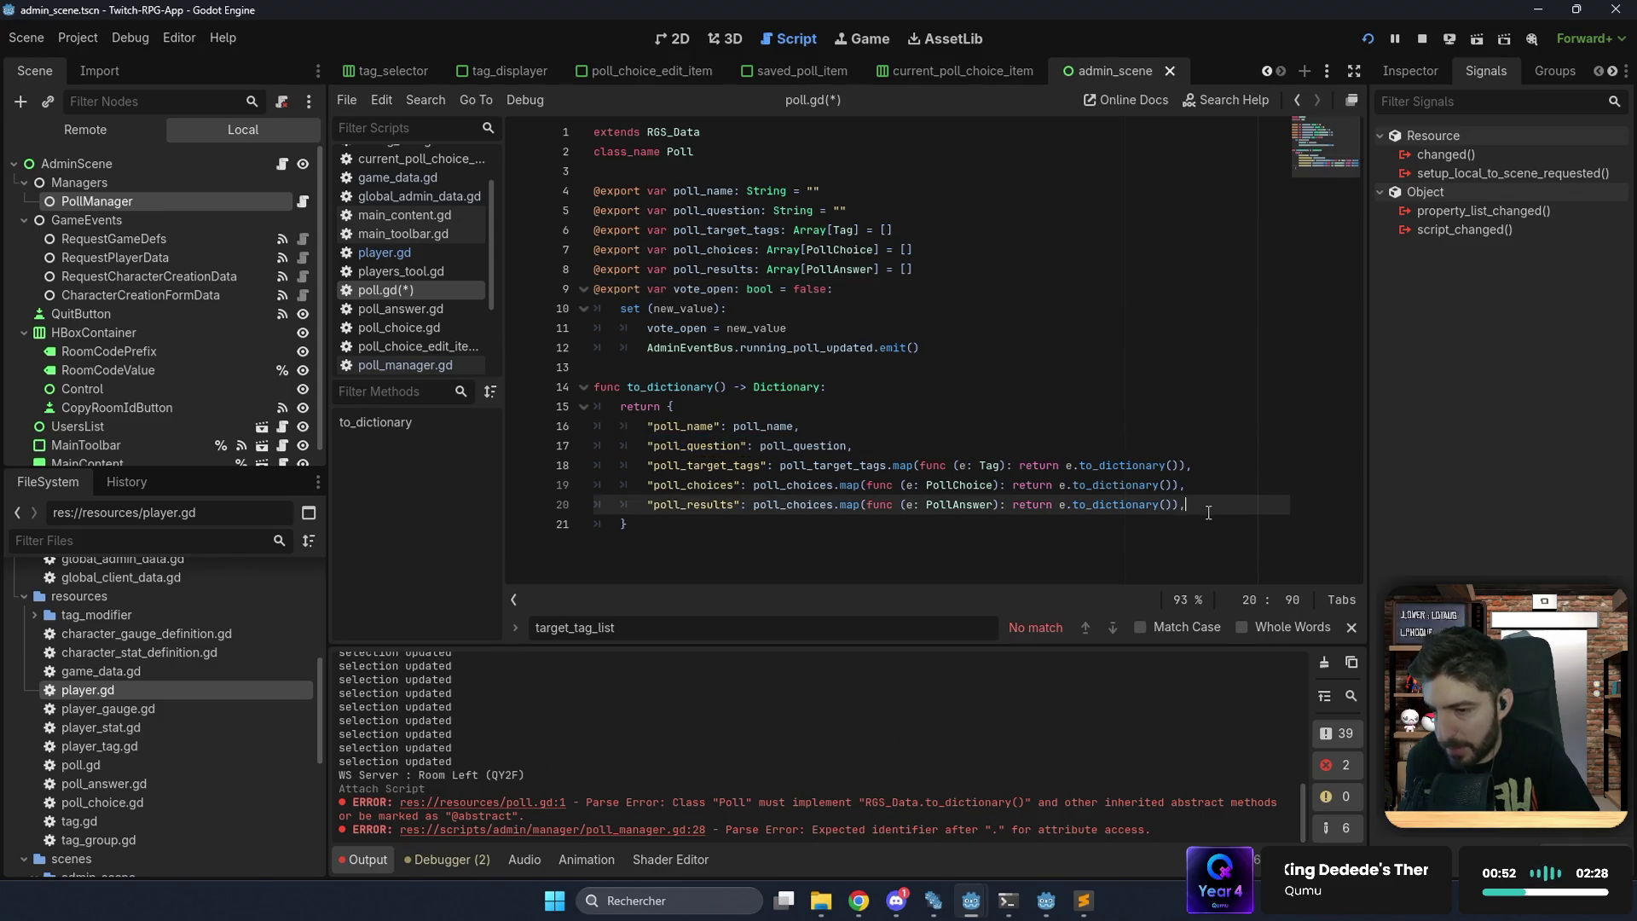
key("Return")
key("ctrl+v")
double_click(704, 289)
key("ctrl+c")
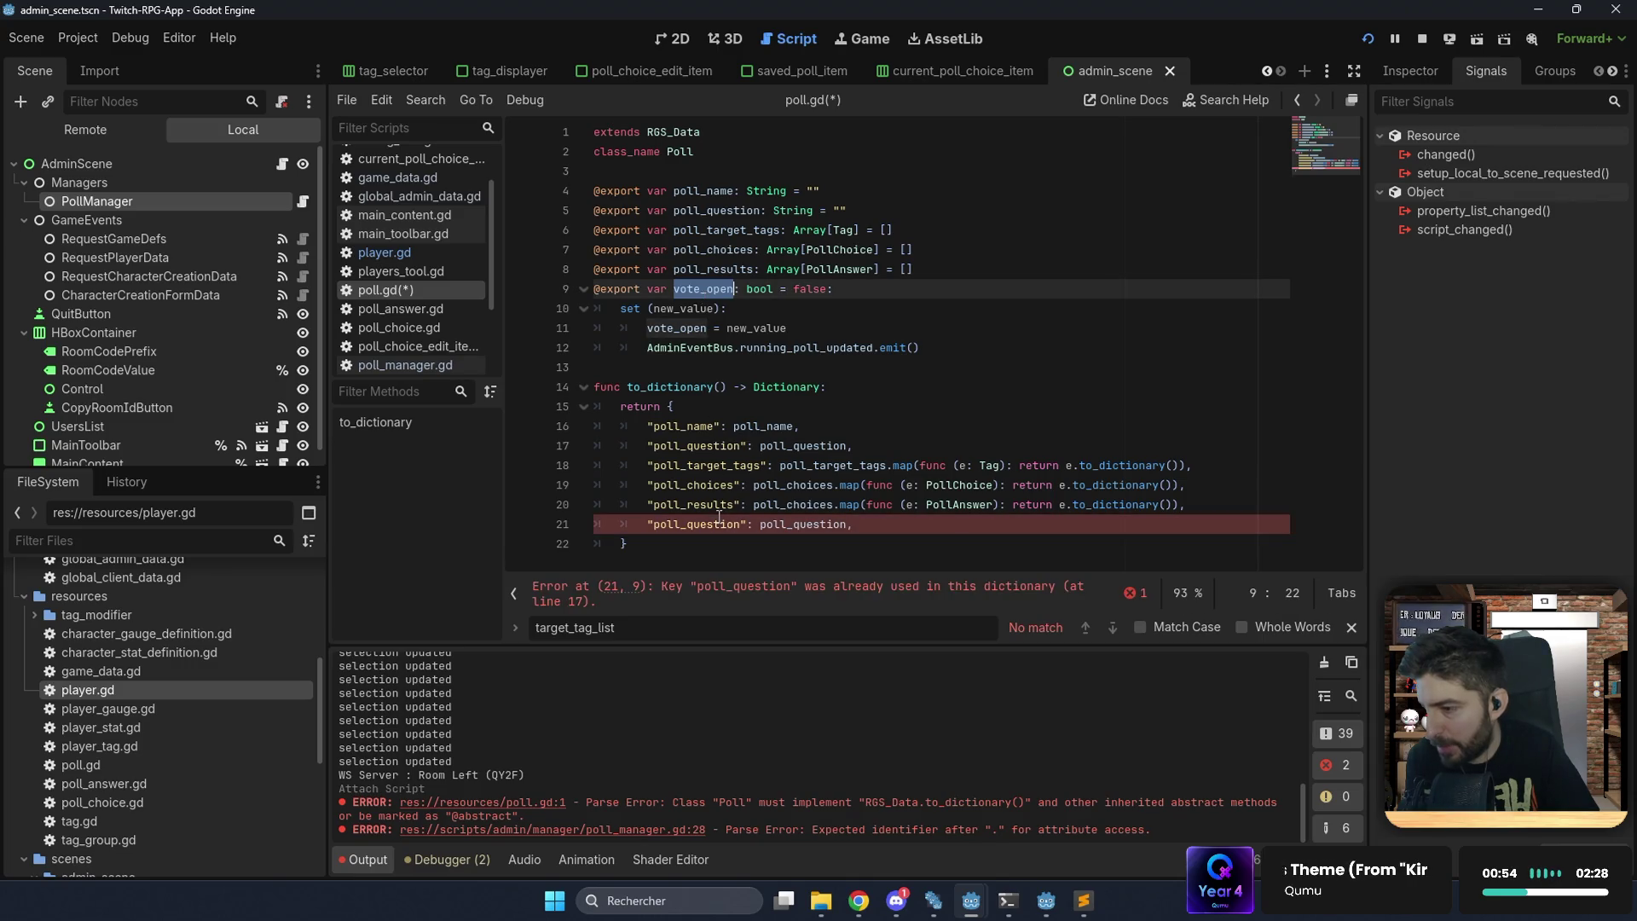
double_click(719, 524)
key("ctrl+v")
double_click(747, 523)
key("ctrl+v")
- Make the poll_results entry map over poll_results instead of poll_choices, then save poll.gd
left_click(866, 512)
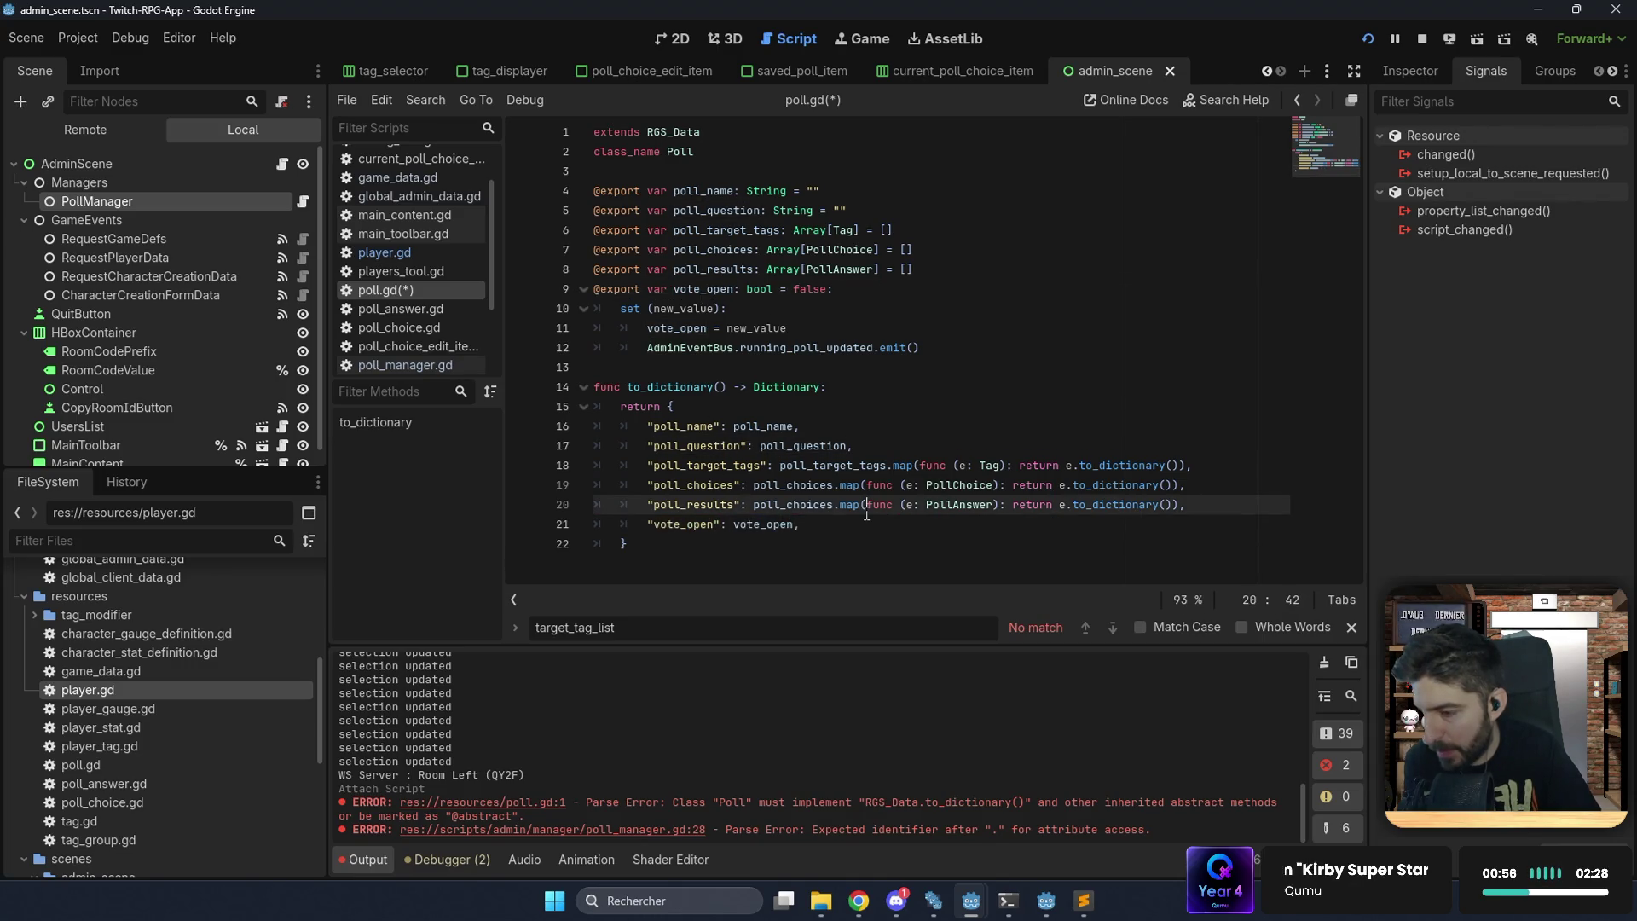
double_click(734, 269)
key("ctrl+c")
double_click(793, 504)
key("ctrl+v")
key("ctrl+s")
left_click(682, 567)
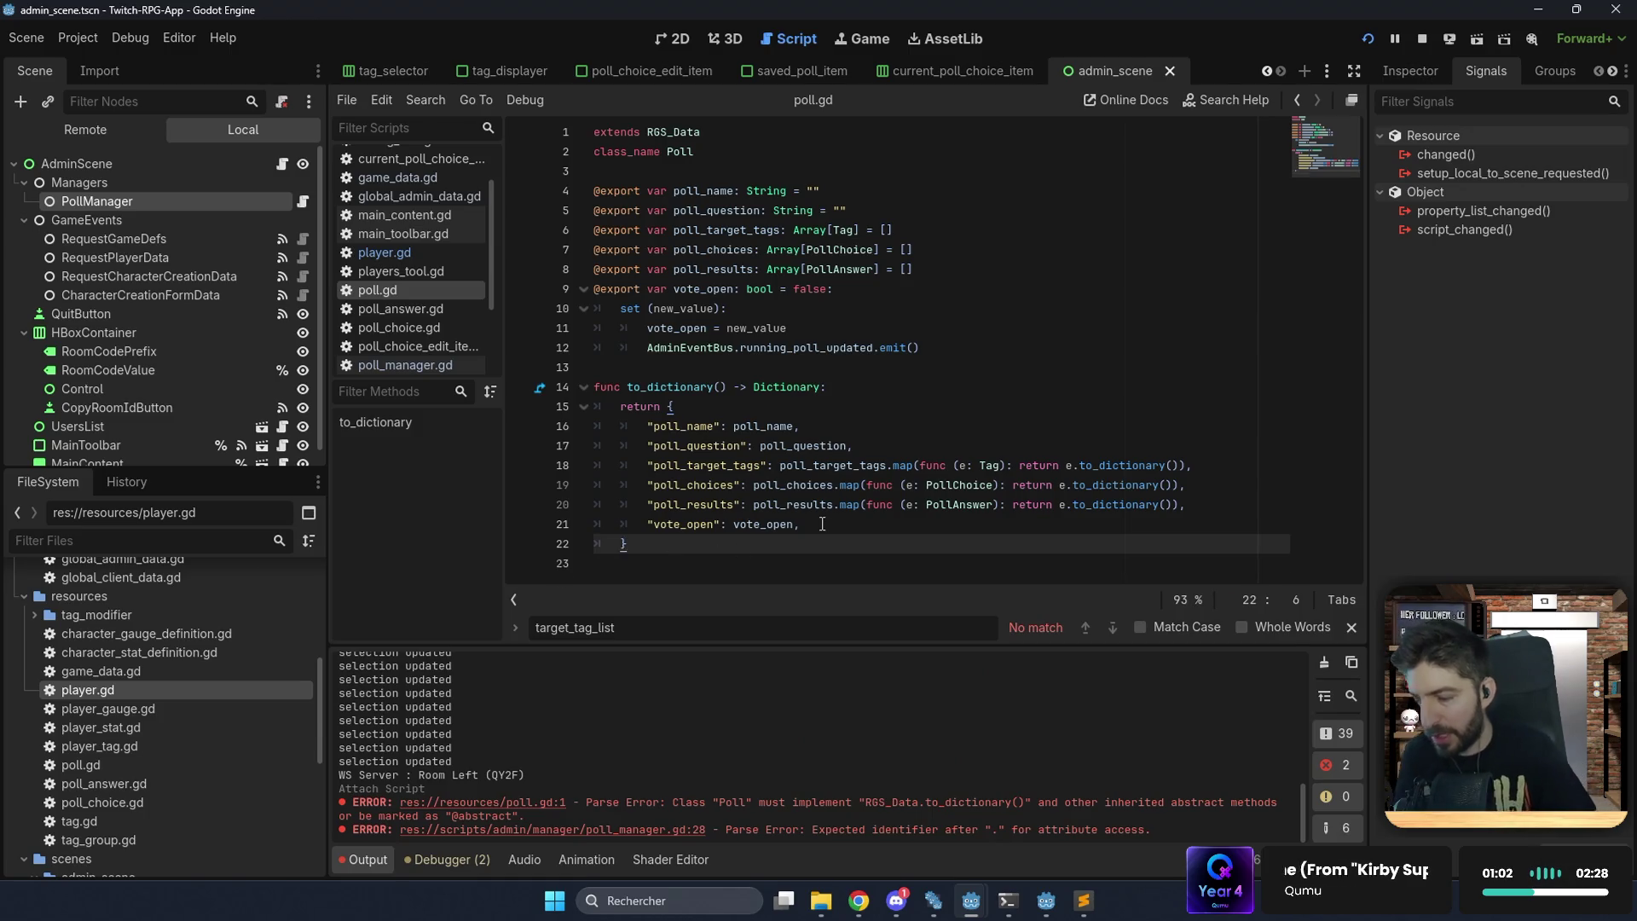
- Add static func from_dictionary(data: Dictionary) -> Variant below to_dictionary, replacing pass with 'var'
key("Return")
type("staitc")
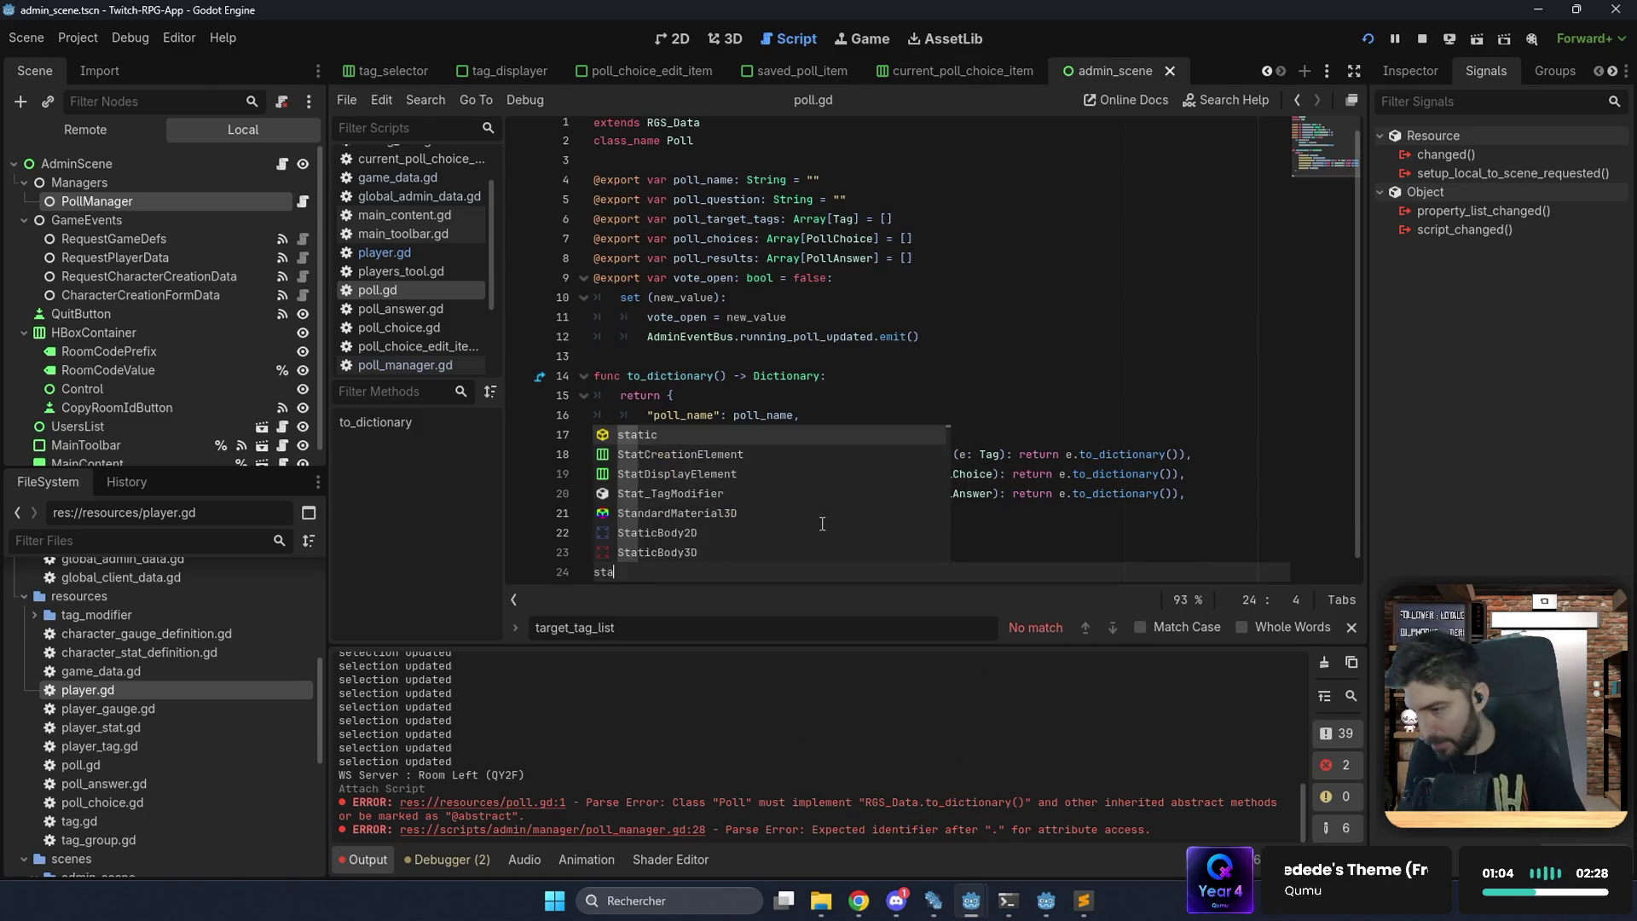
key("BackSpace")
key("BackSpace")
key("BackSpace")
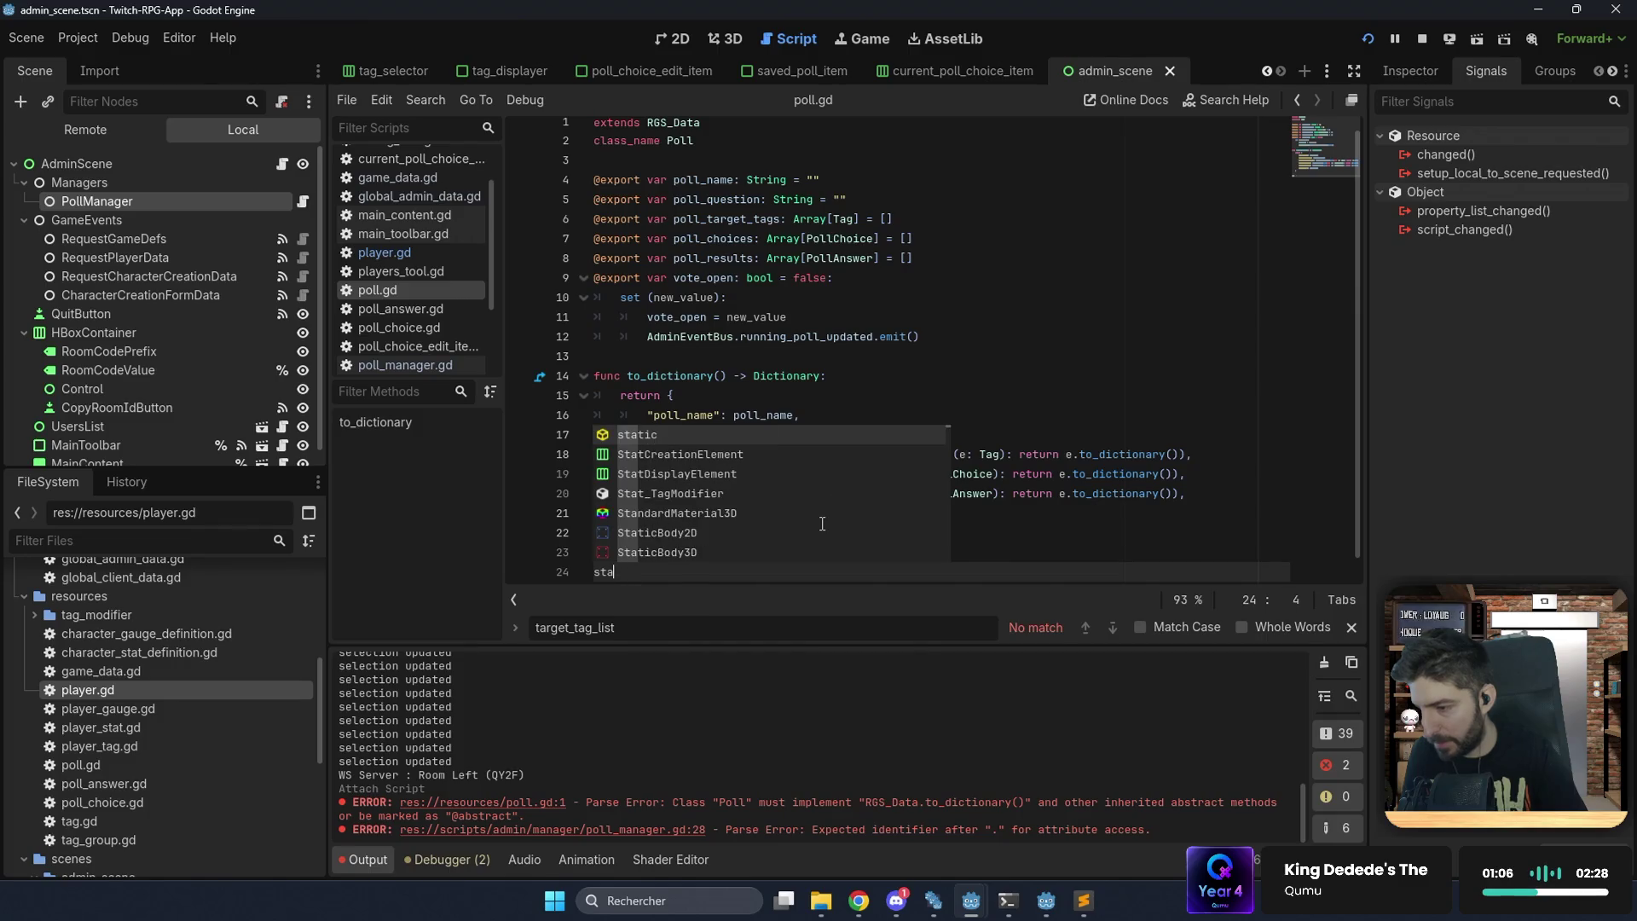
key("Return")
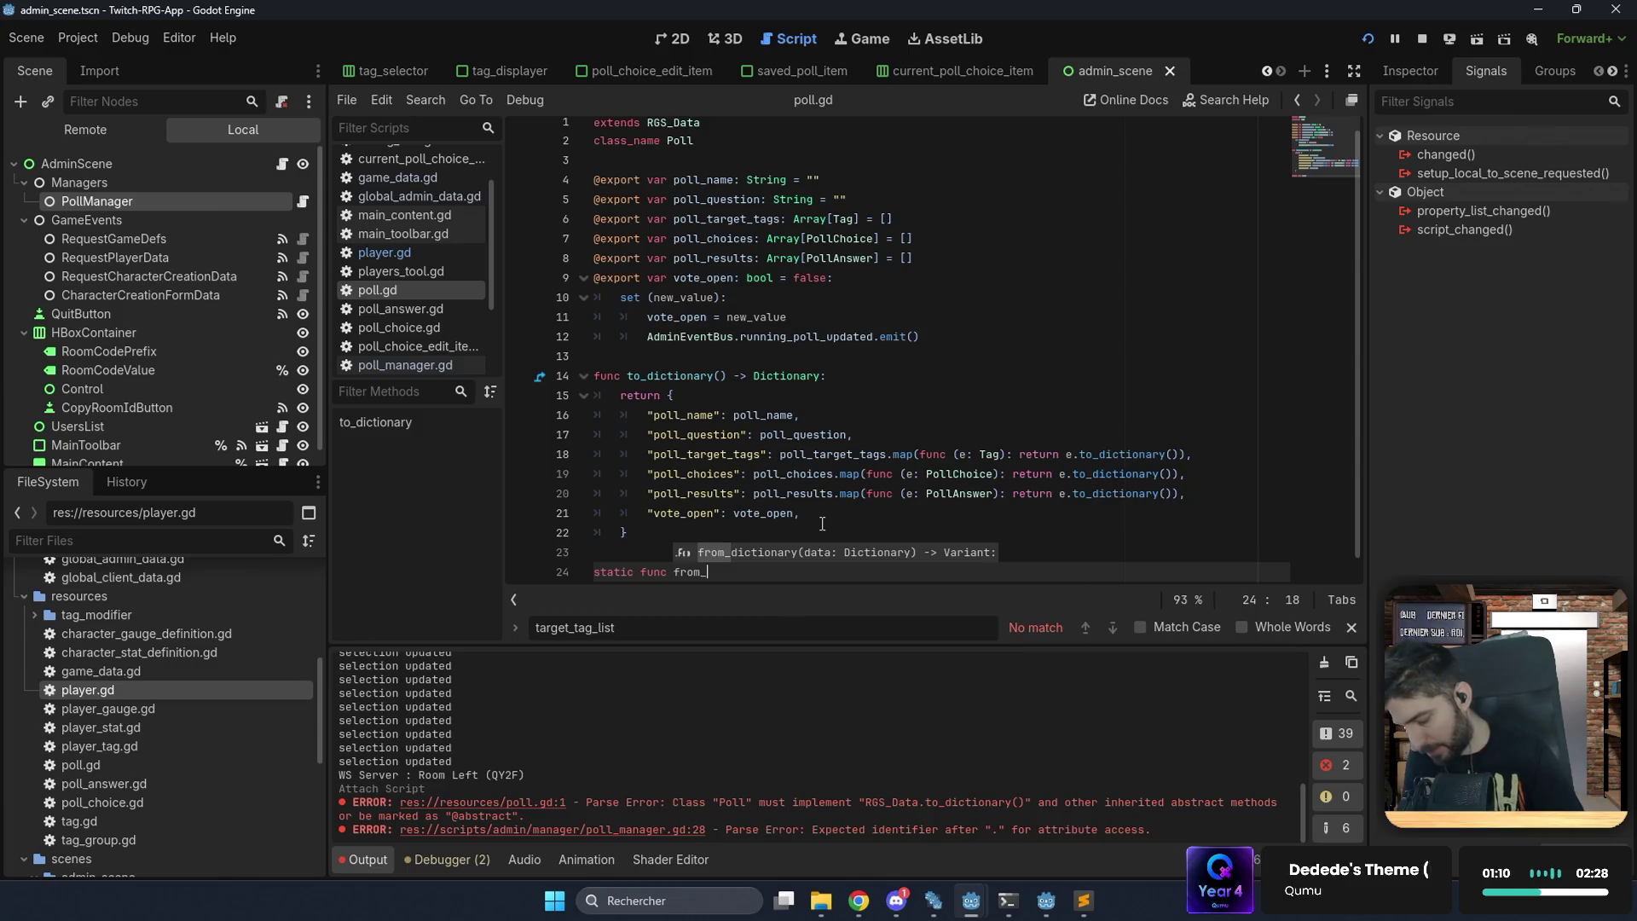
key("Return")
key("Return")
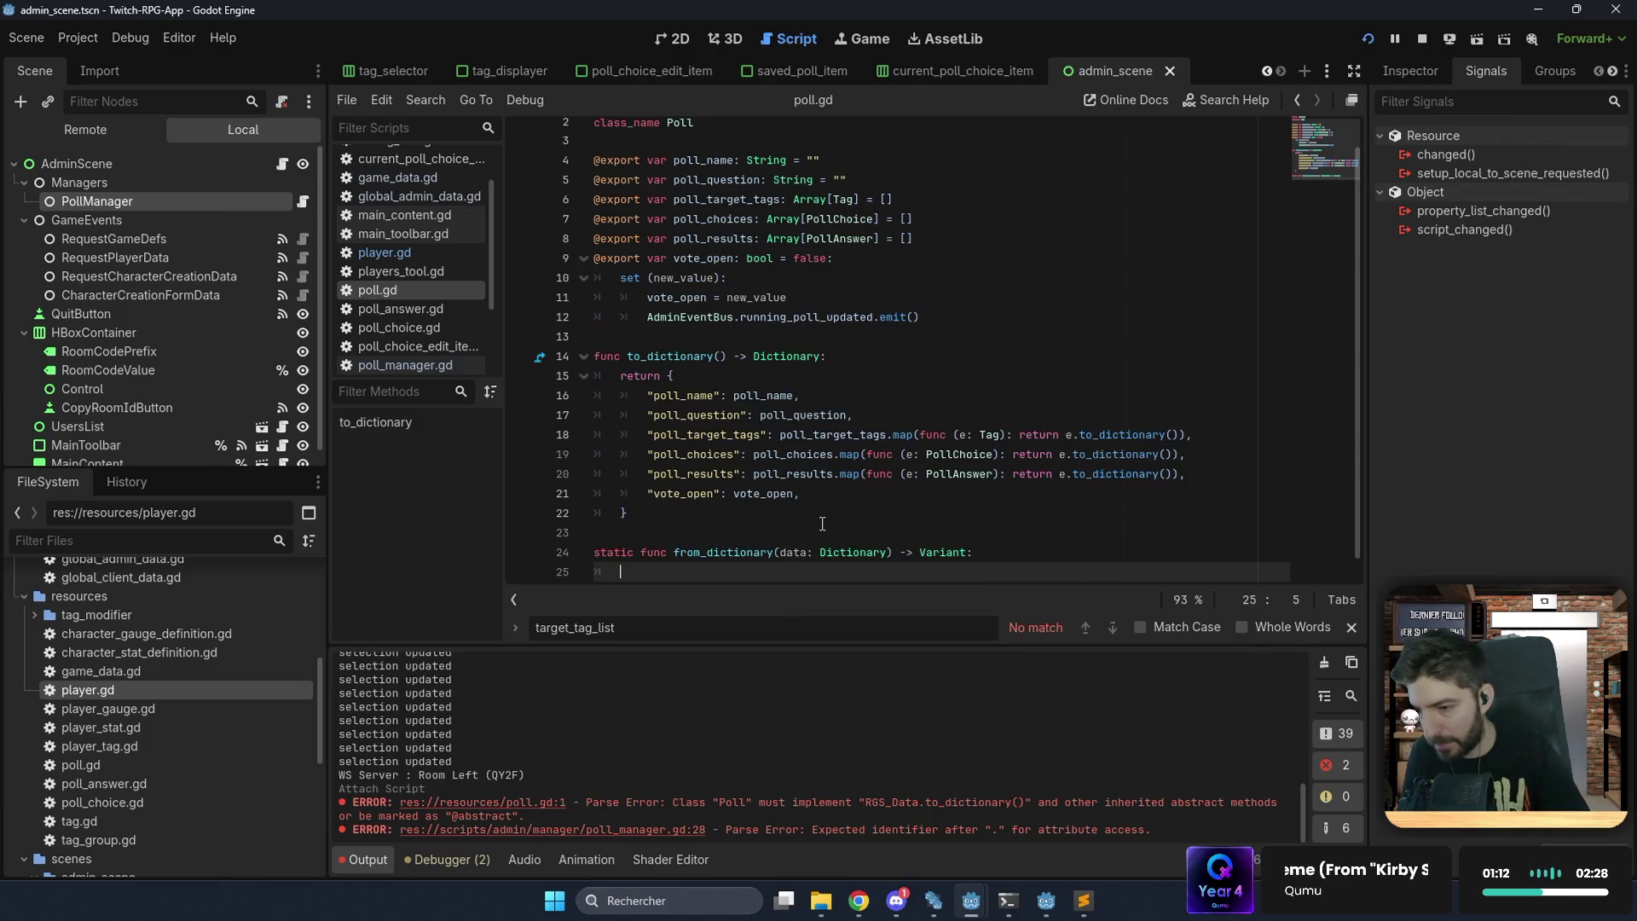
key("Return")
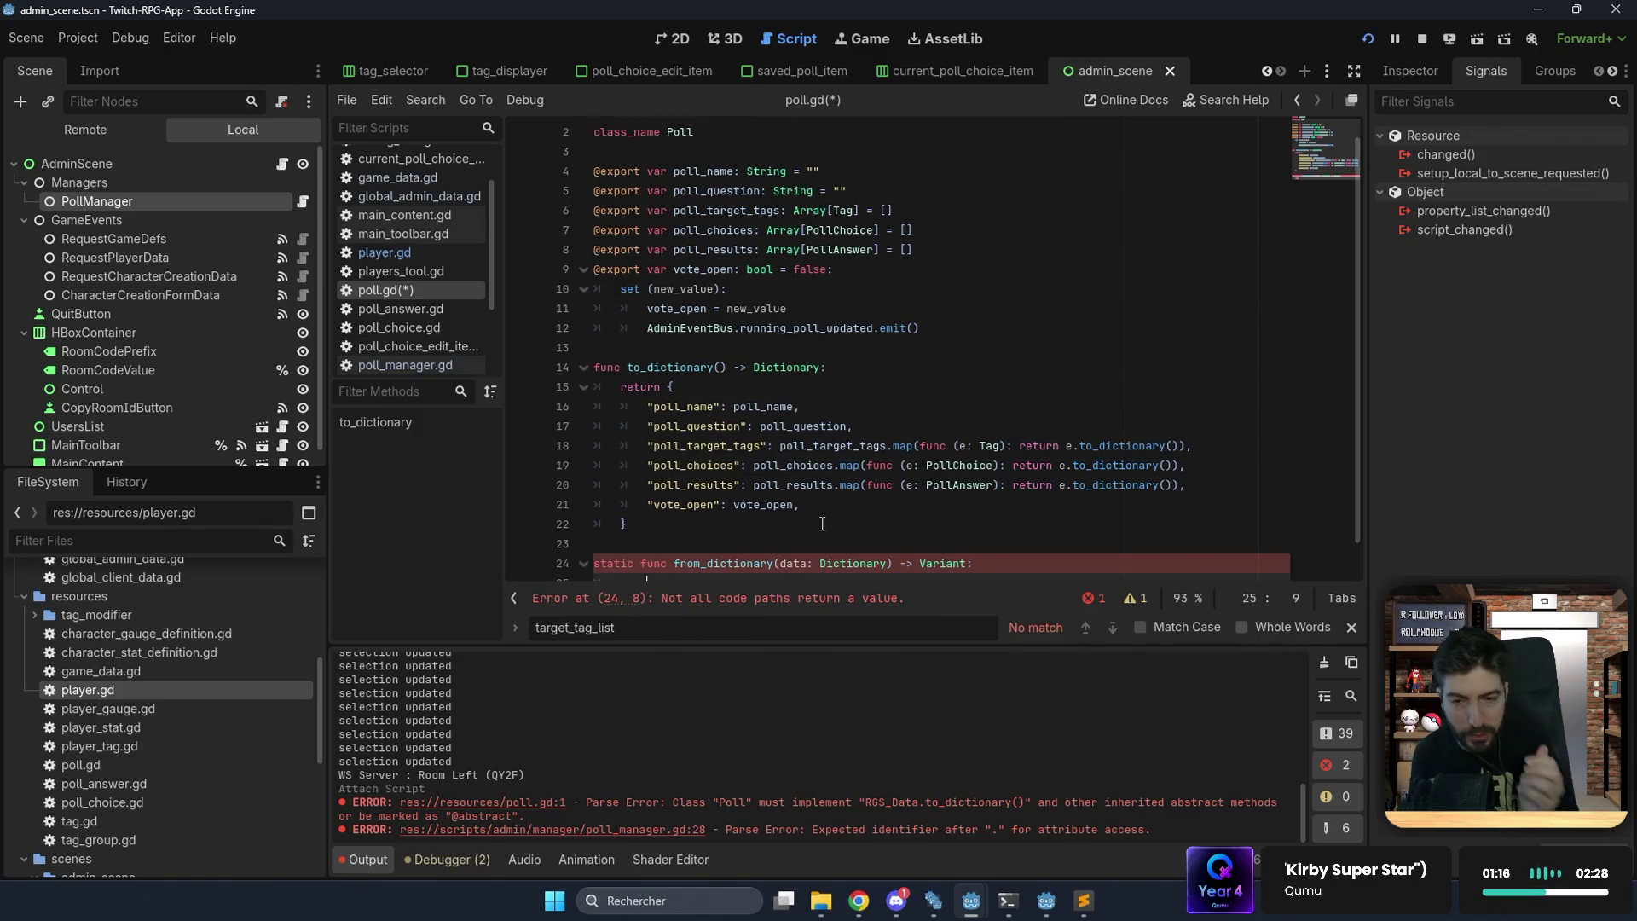
scroll(742, 516, "down", 1)
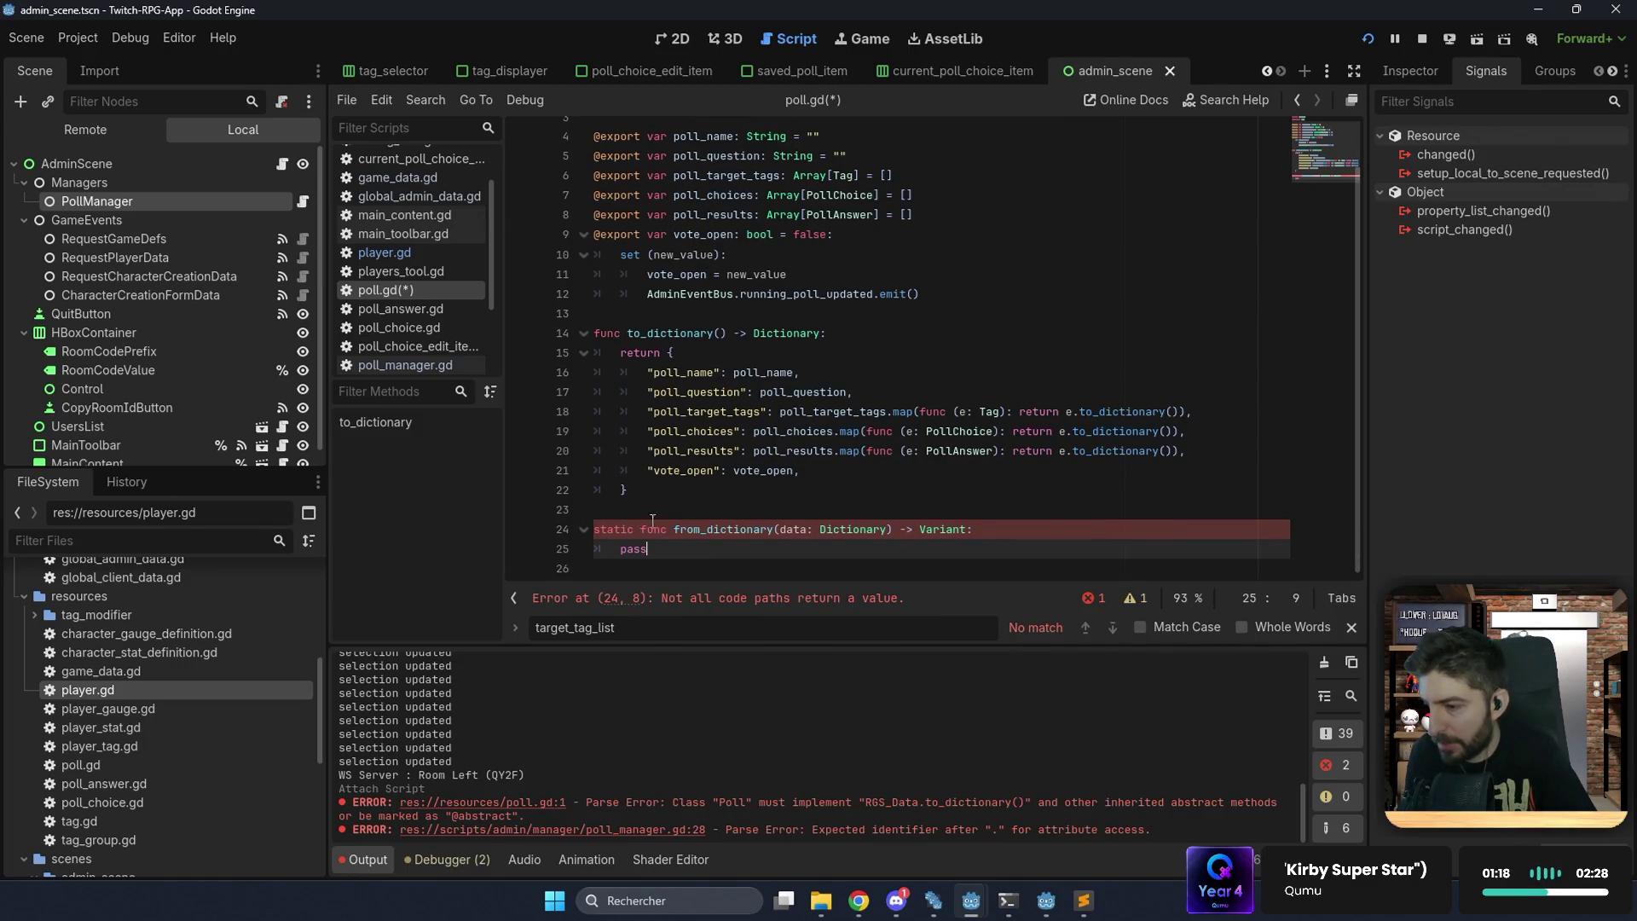
key("BackSpace")
key("BackSpace")
key("BackSpace")
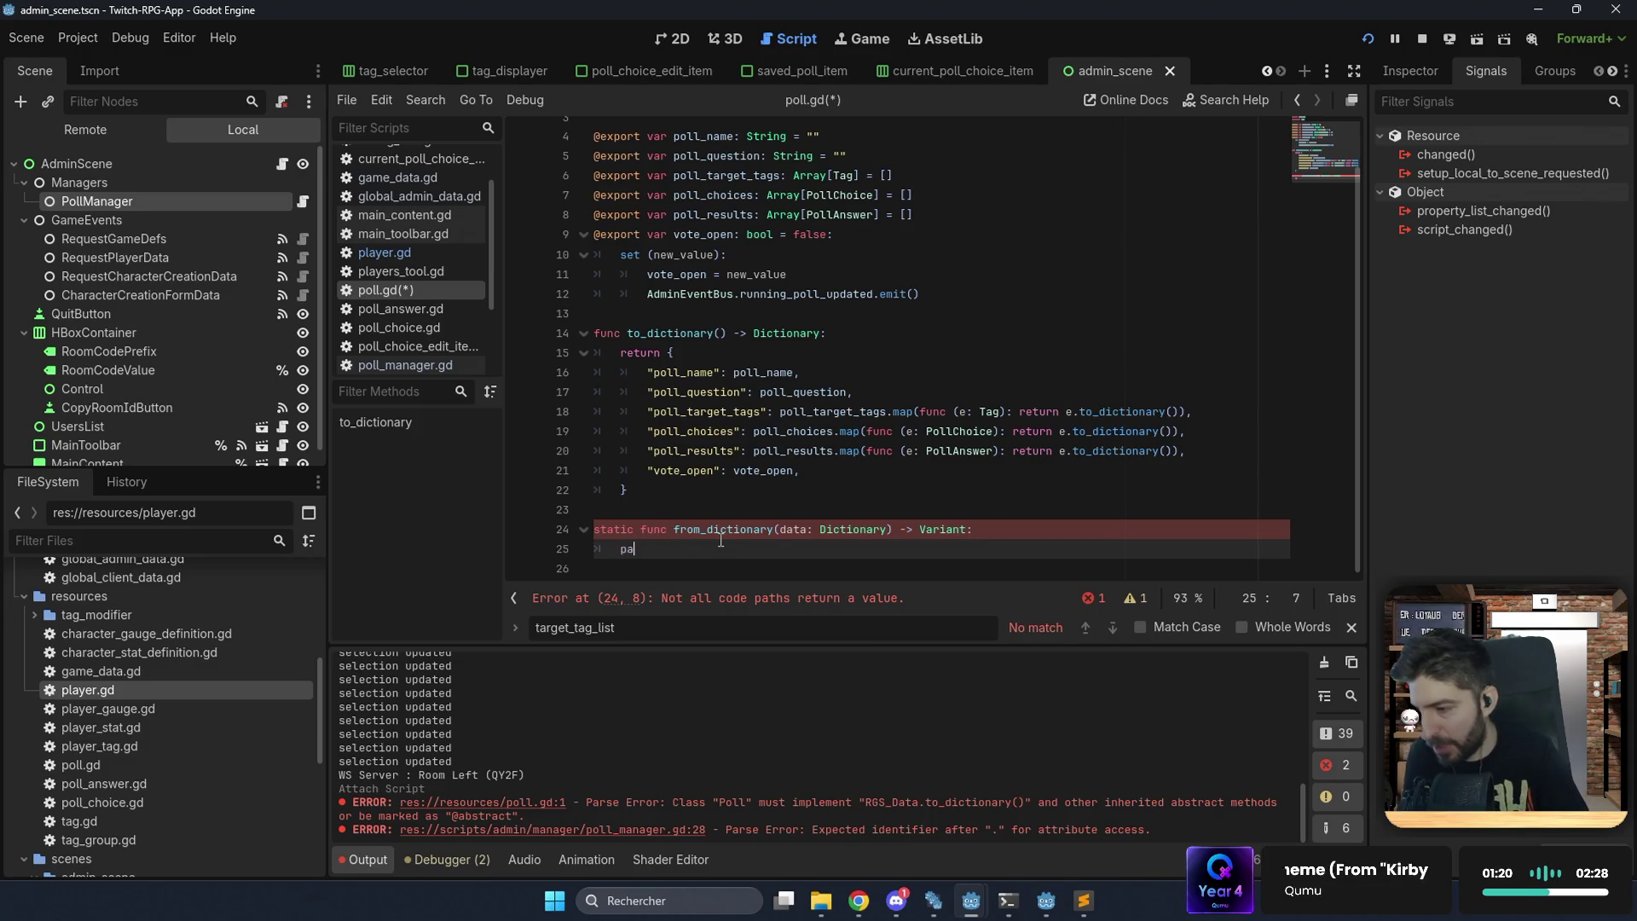
type("var data:")
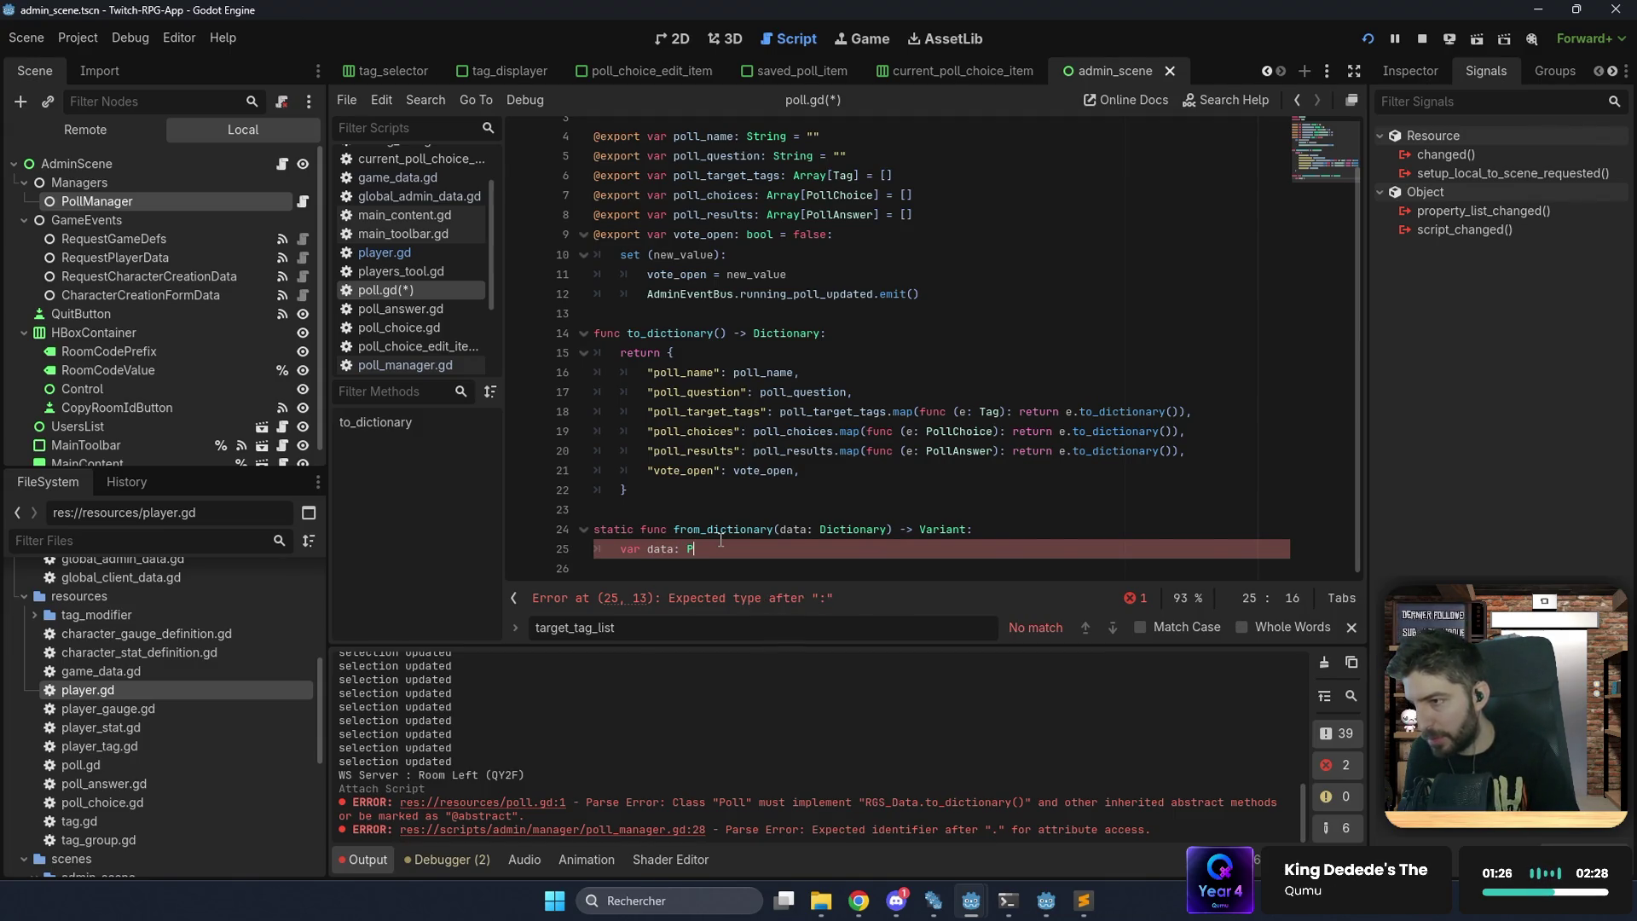
- Create a result Poll with Poll.new() and assign result.poll_question = data.poll_question
type("Poll.new()")
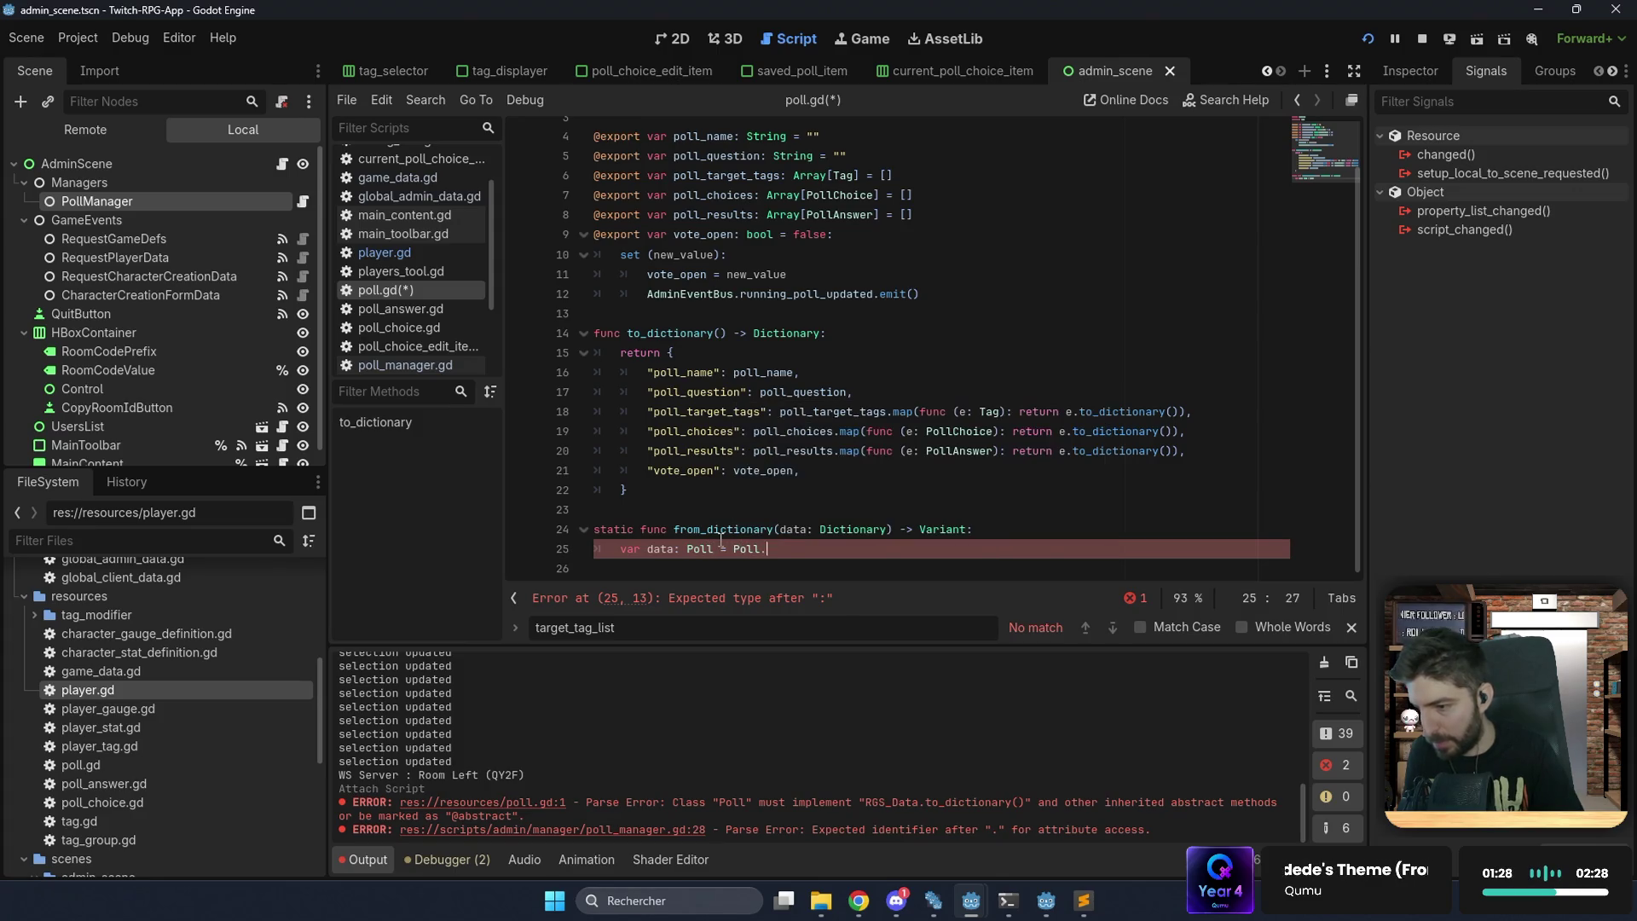
key("Return")
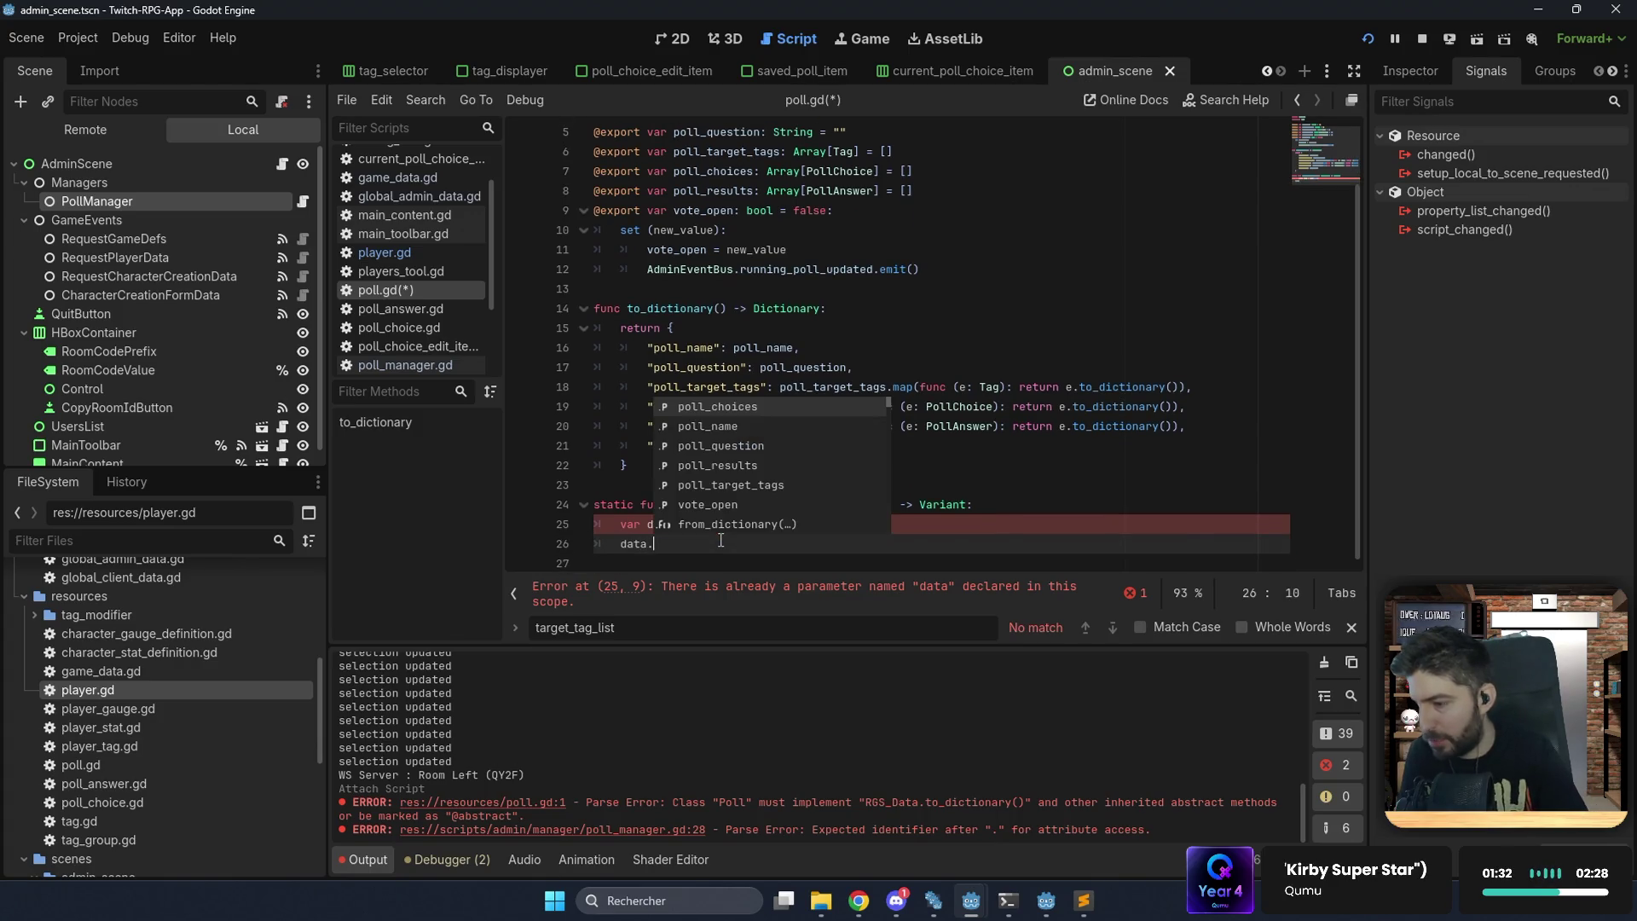
key("Down")
key("Down")
key("Return")
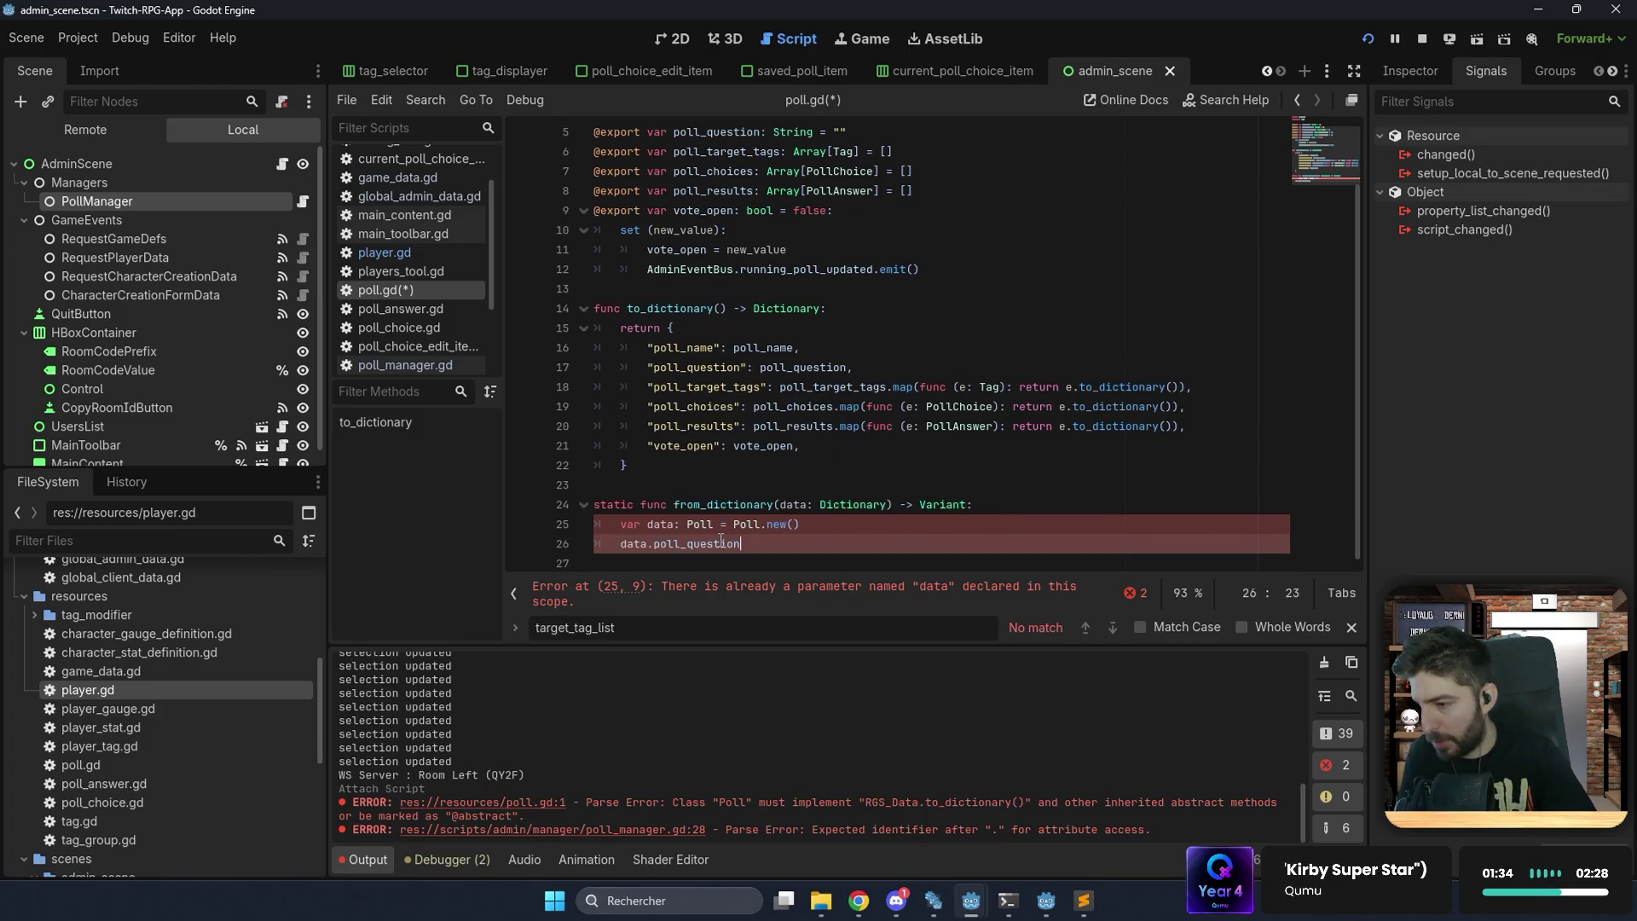
type("da")
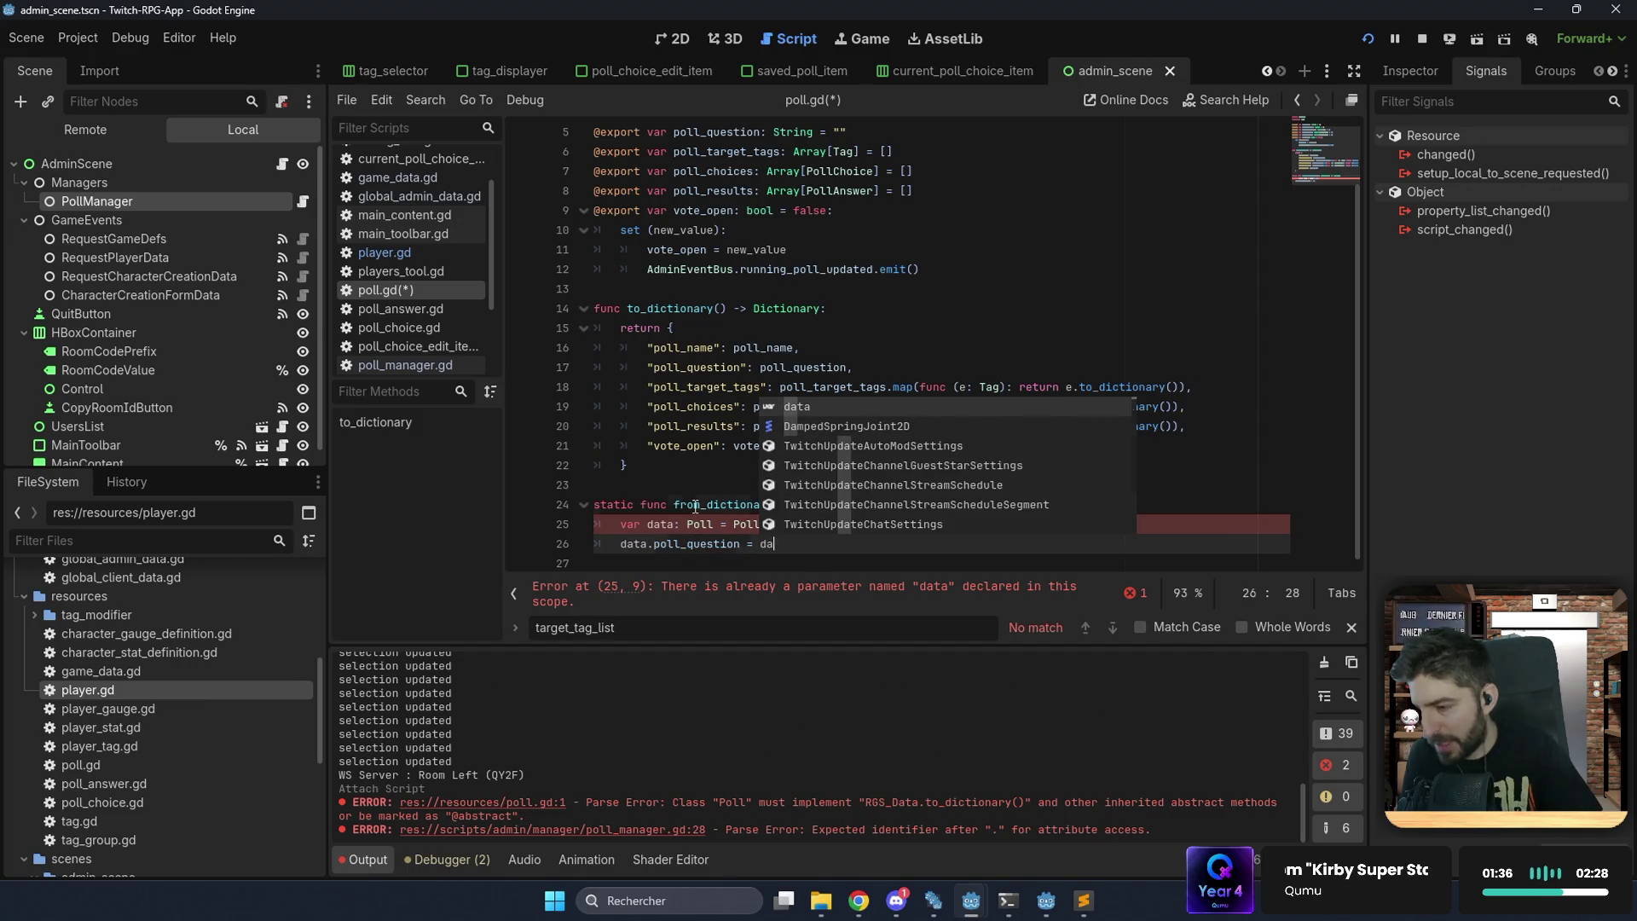
key("Escape")
double_click(660, 524)
type("result")
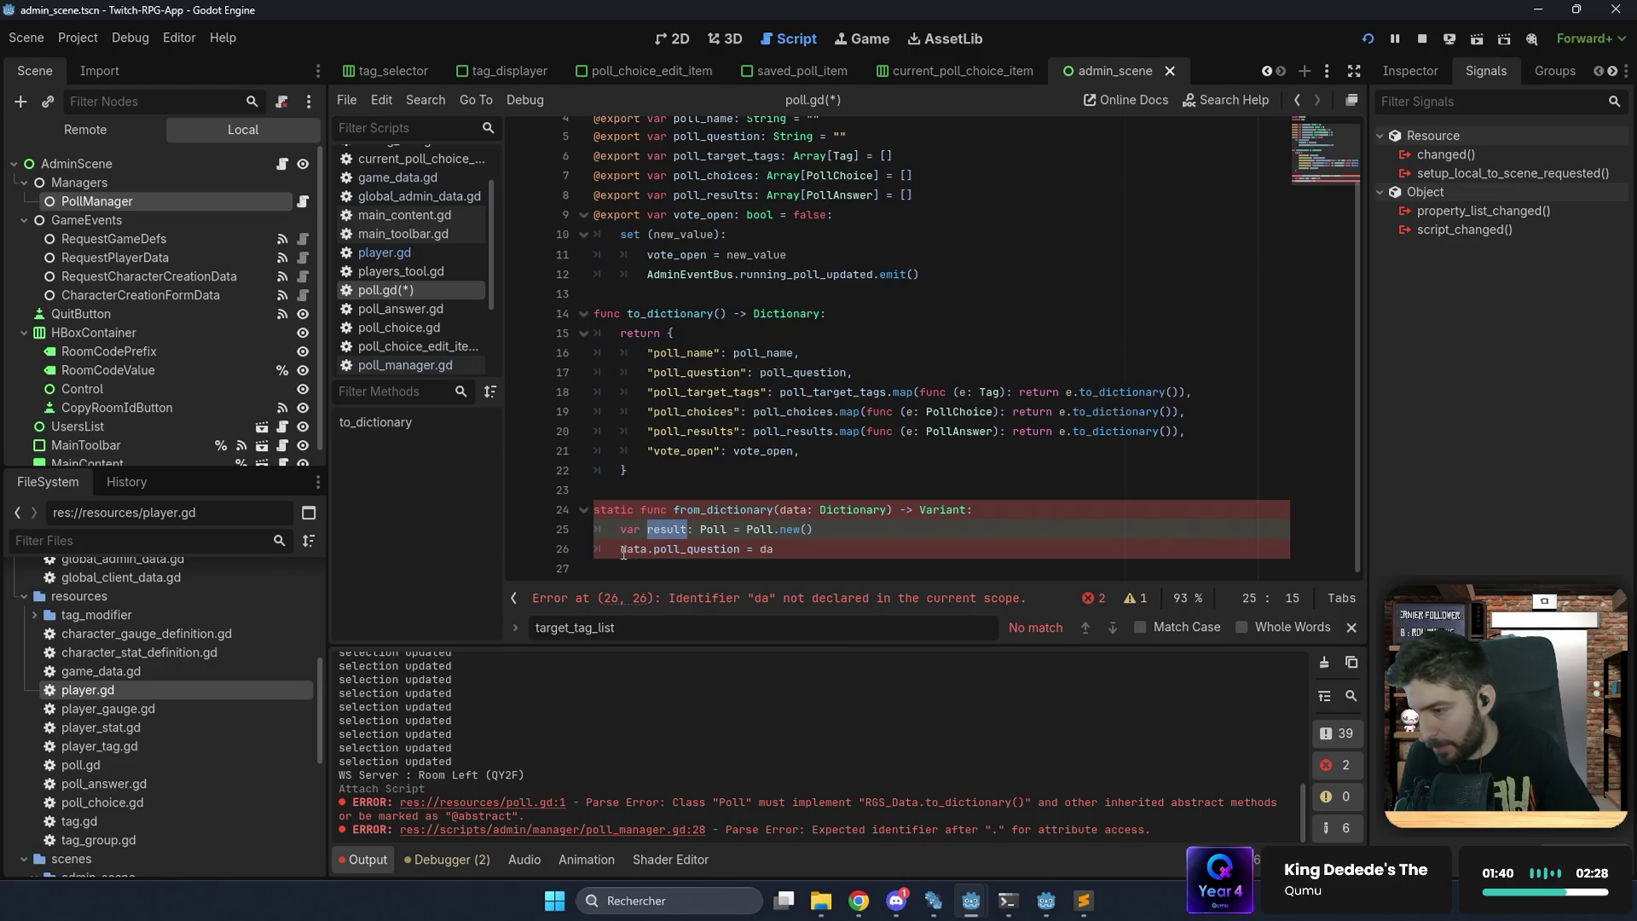
double_click(632, 549)
type("result")
left_click(827, 546)
type("a.")
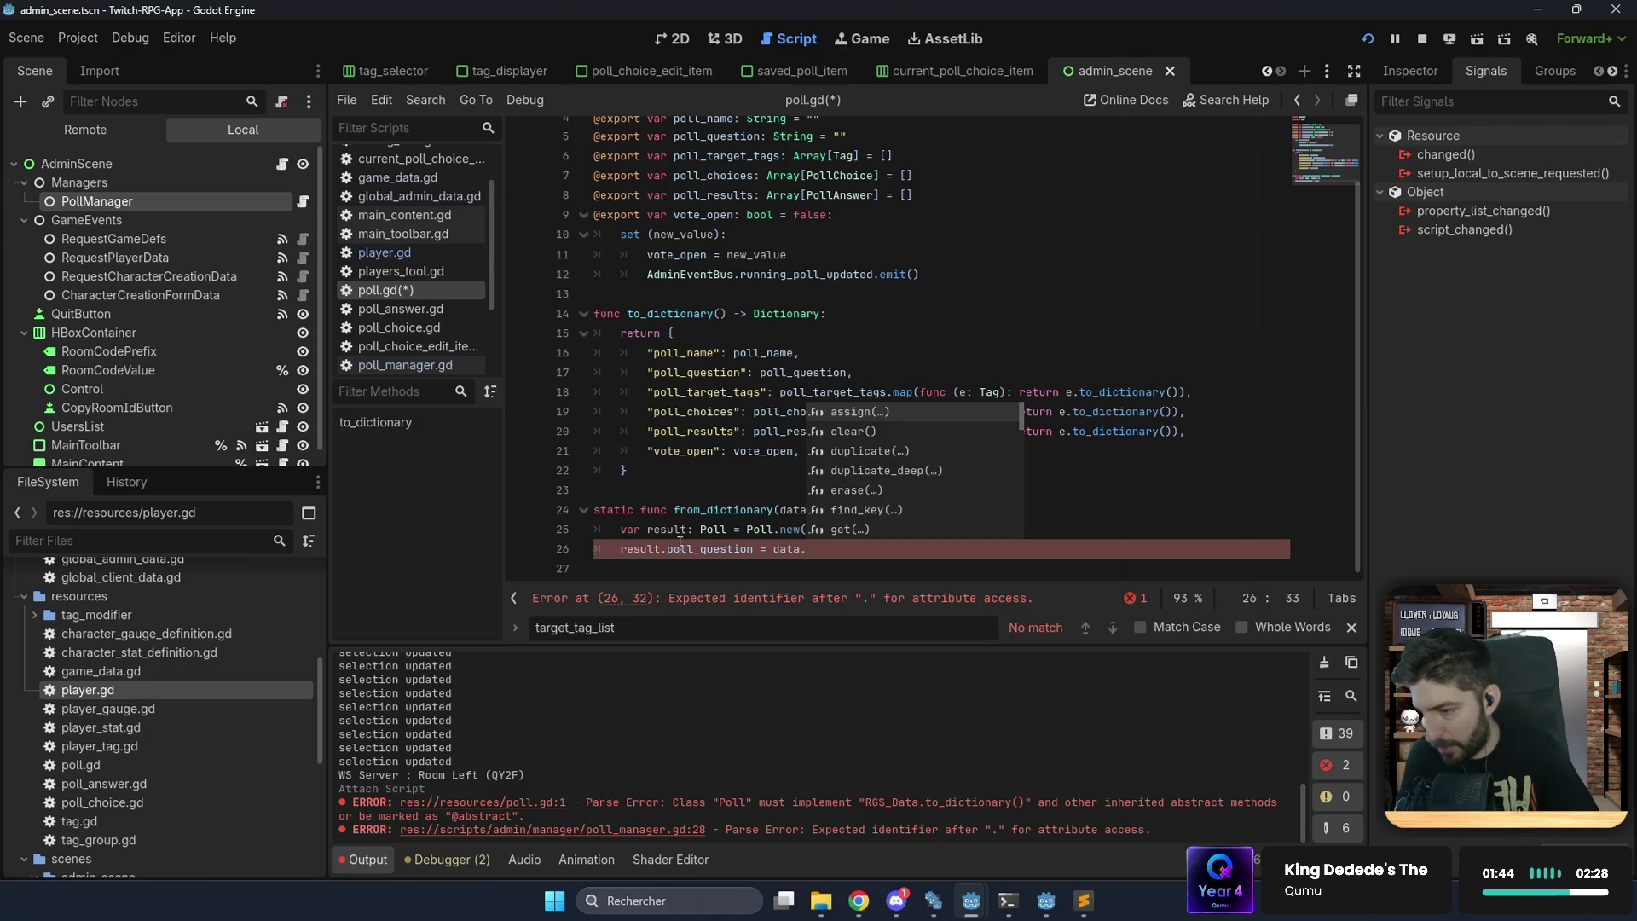
type("poll_question")
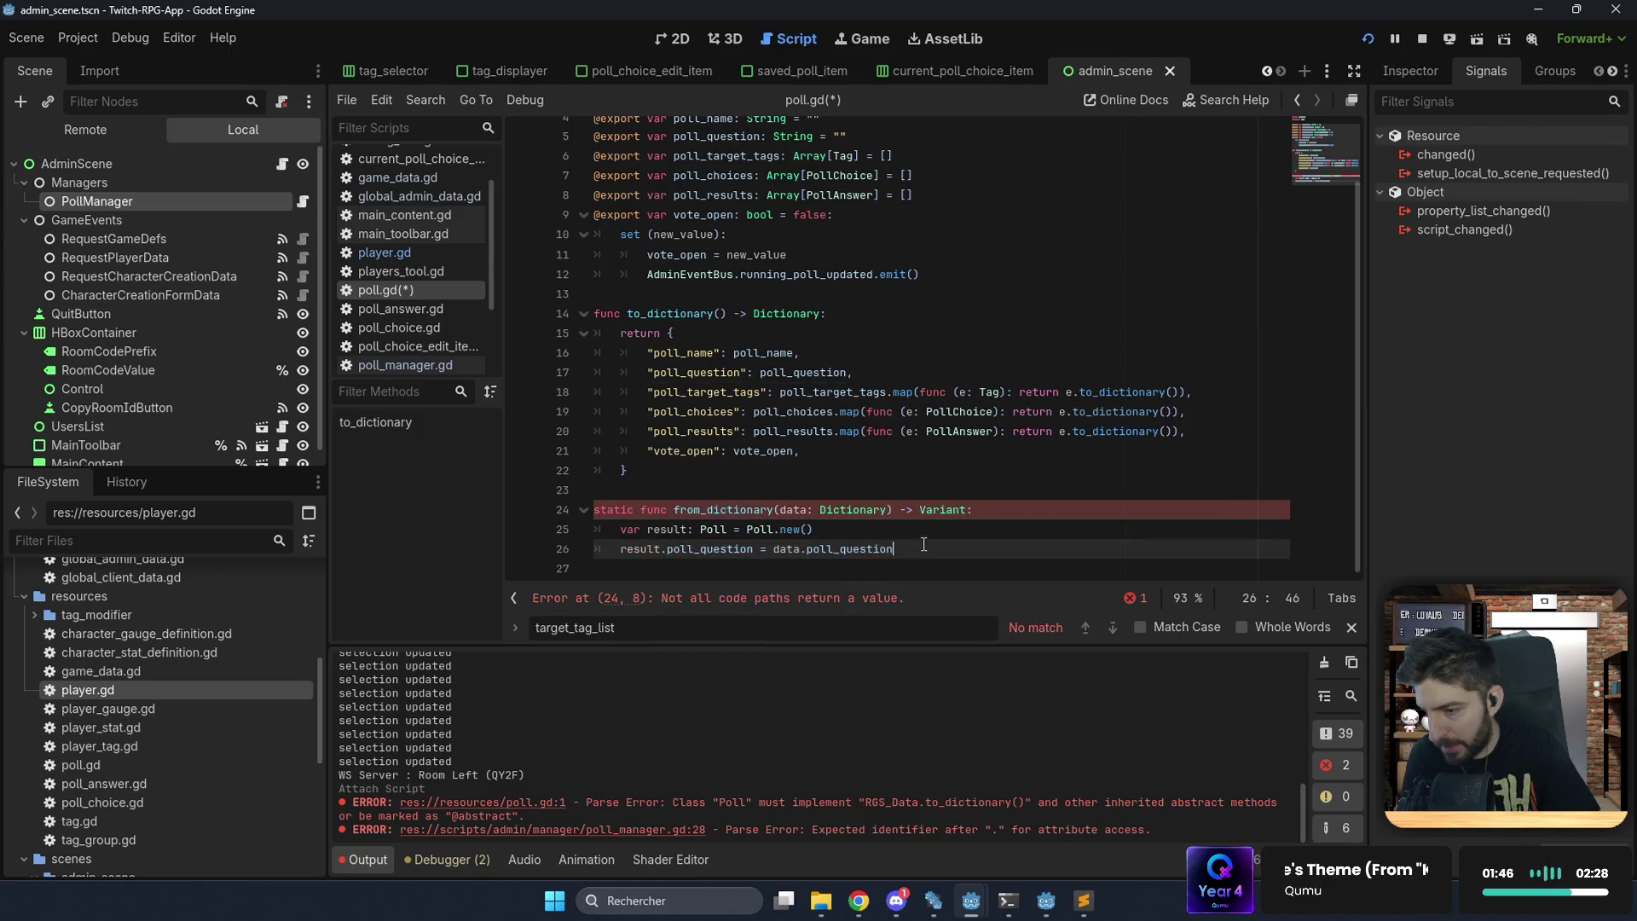
- Duplicate that assignment into poll_name and poll_target_tags lines
key("ctrl+alt+Down")
key("ctrl+alt+Down")
key("ctrl+alt+Down")
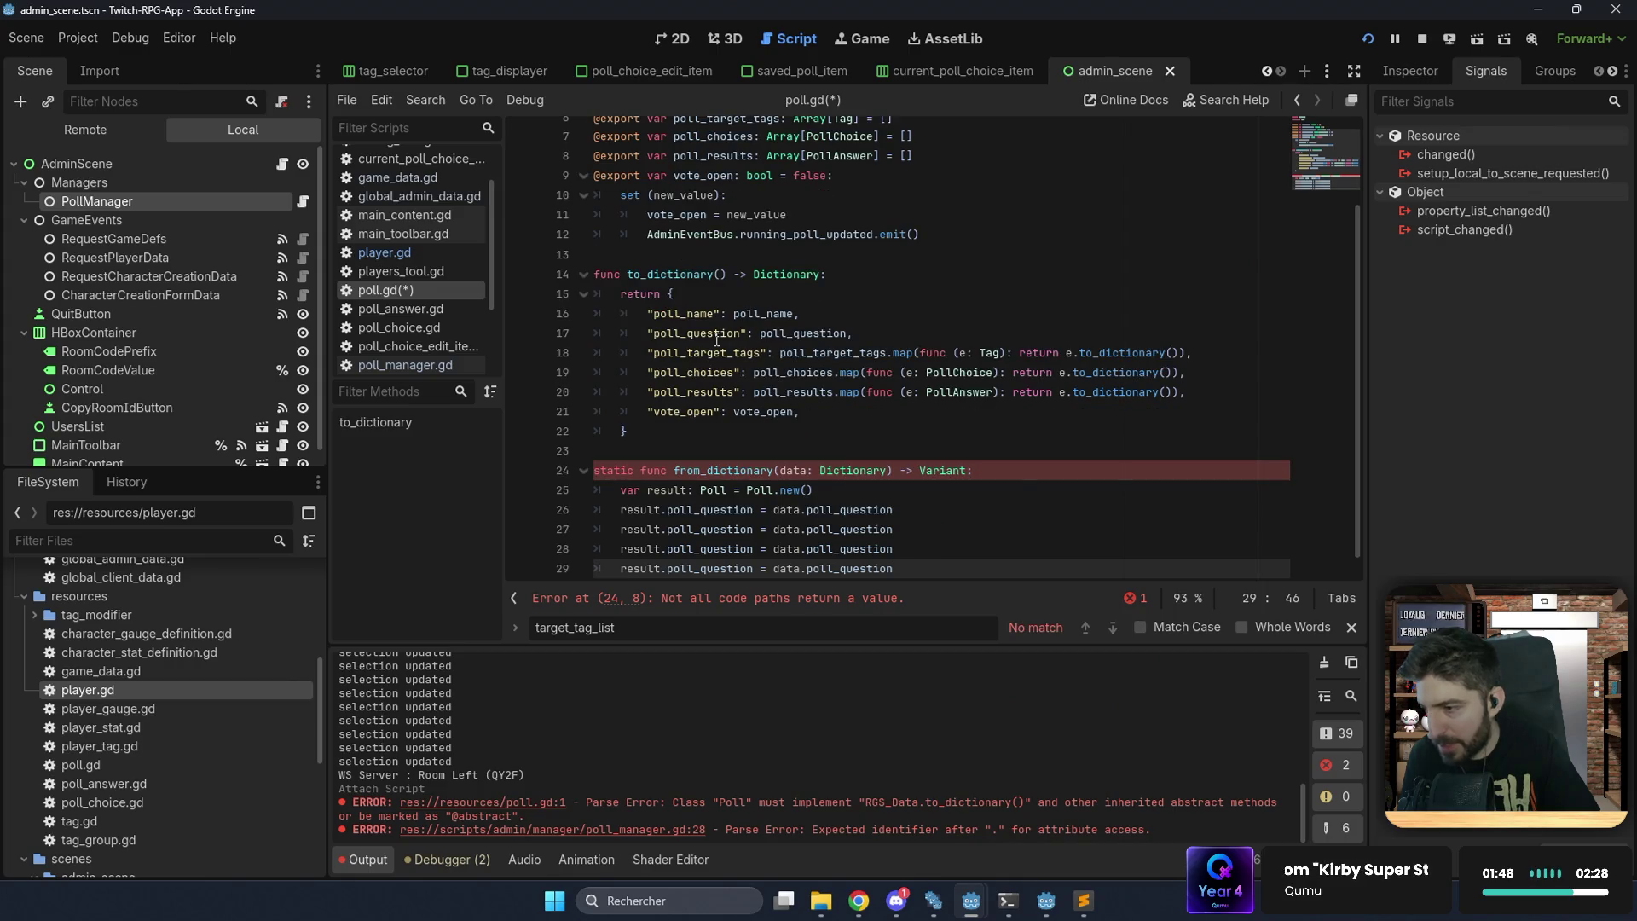
left_click(719, 339)
double_click(683, 313)
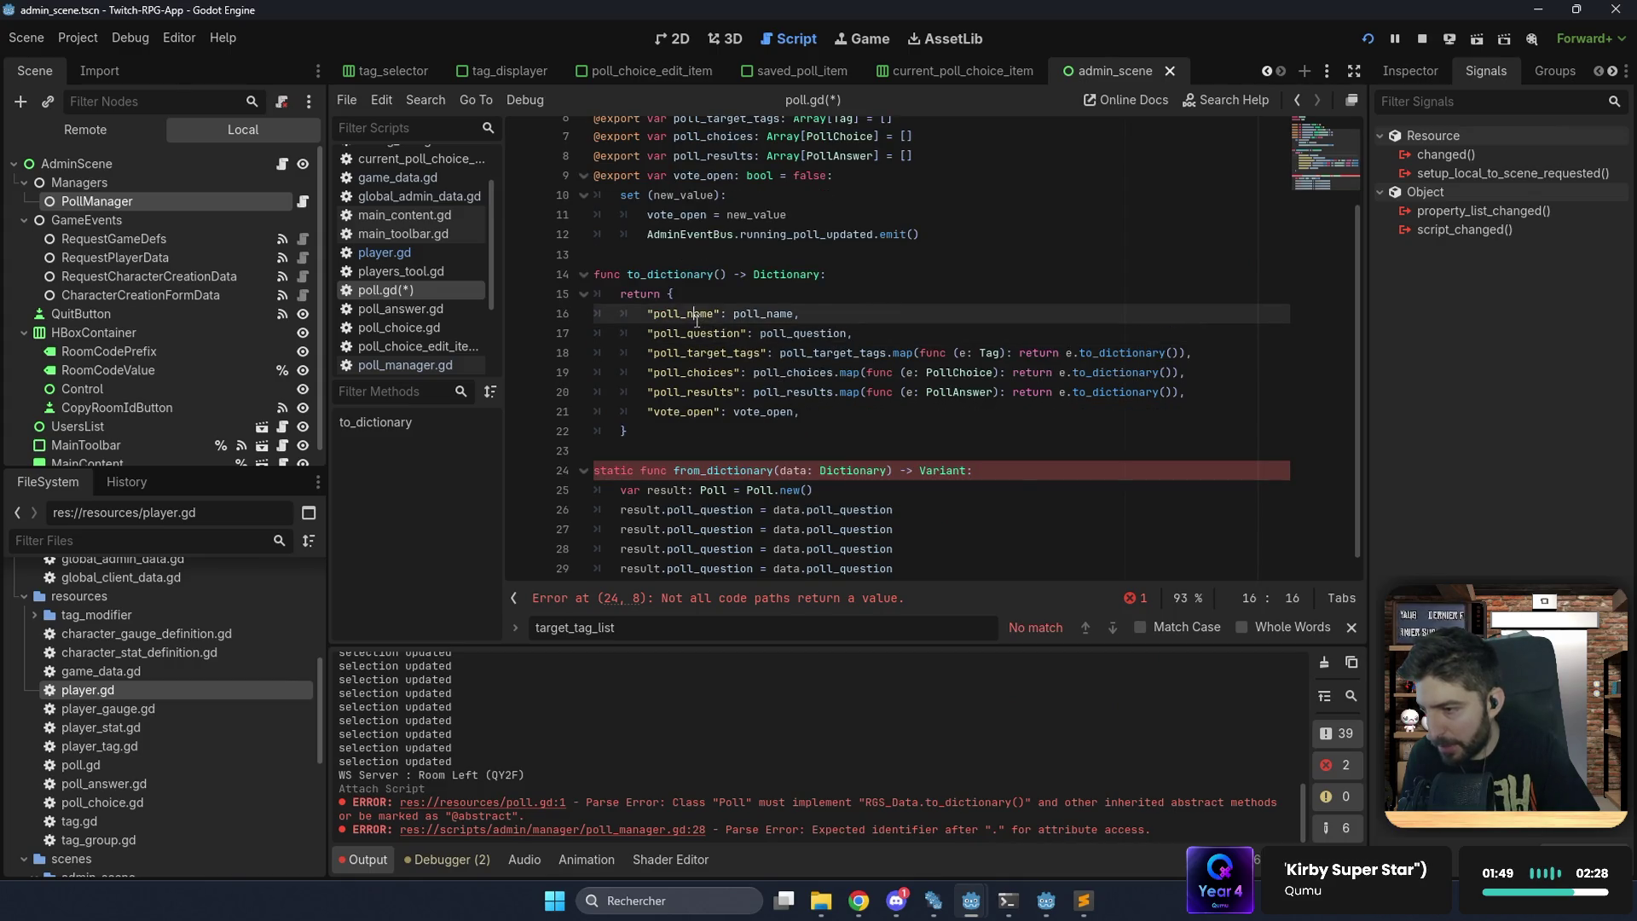
key("ctrl+c")
double_click(724, 510)
key("ctrl+d")
key("ctrl+v")
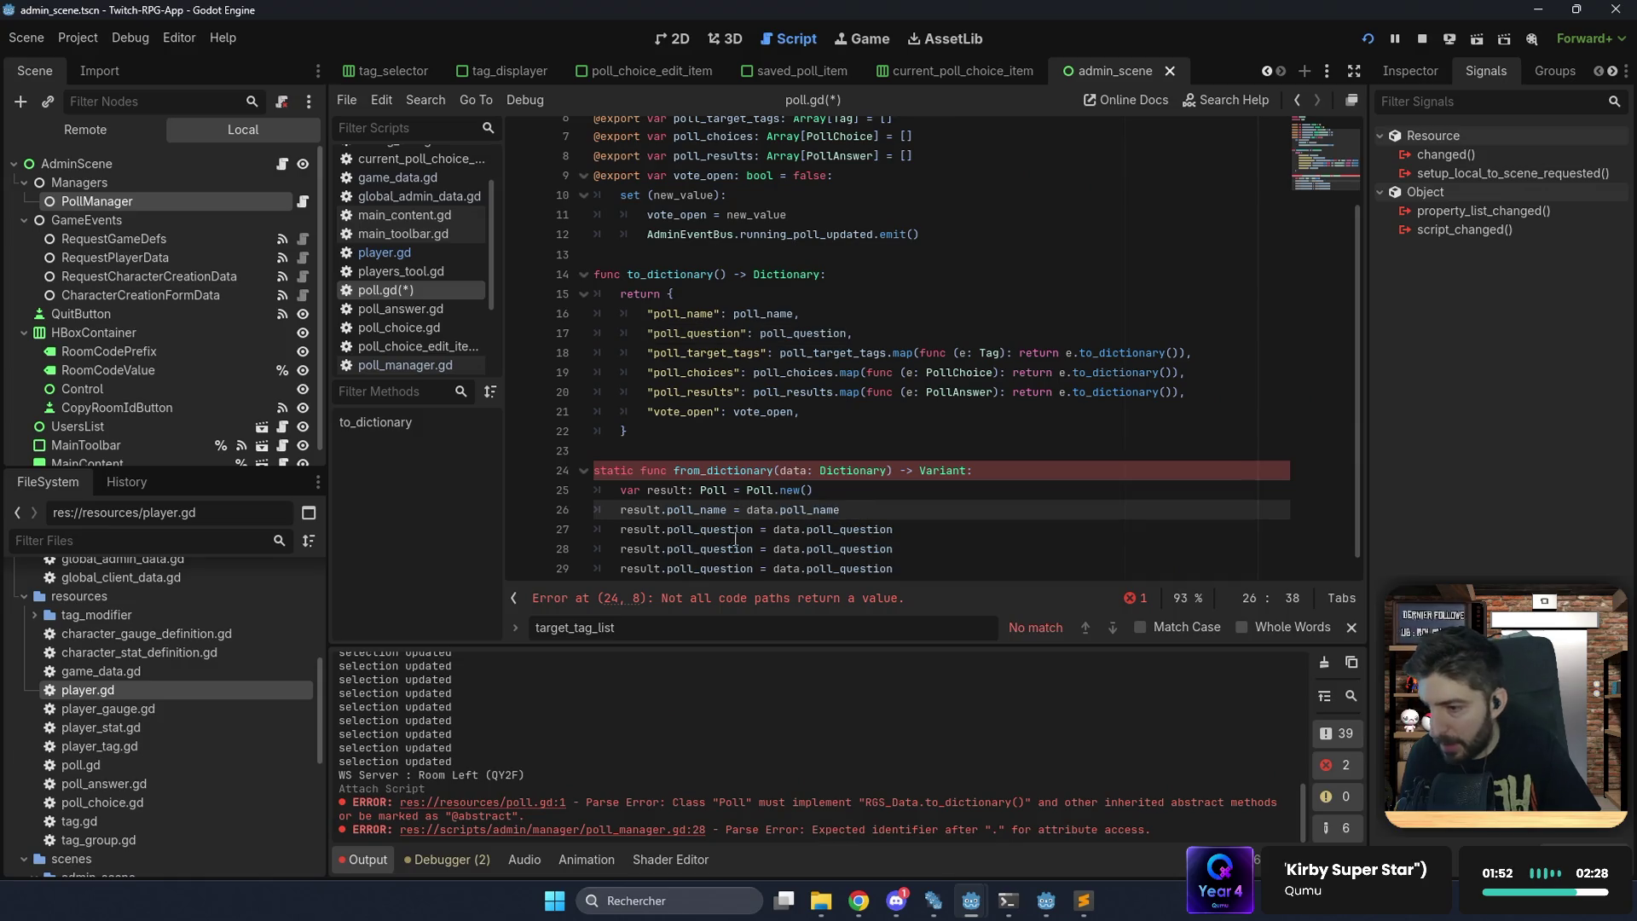
double_click(712, 353)
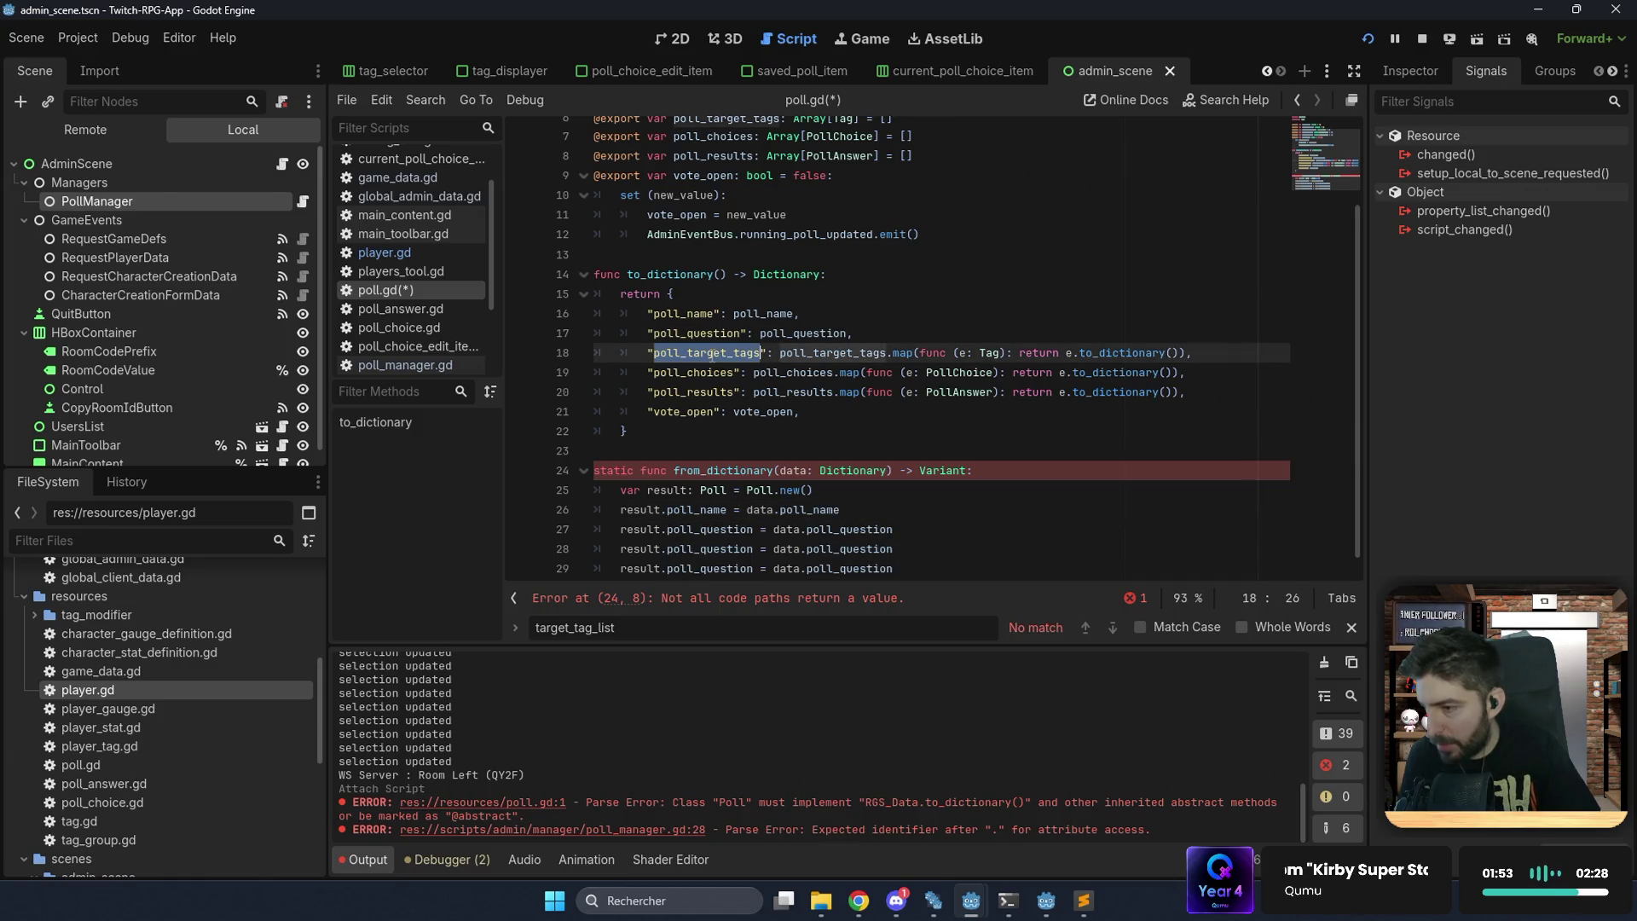
key("ctrl+c")
double_click(707, 549)
key("ctrl+v")
- Convert target tags with data.map(func (e: Dictionary): return Tag.from_dictionary(e)) and save
double_click(705, 373)
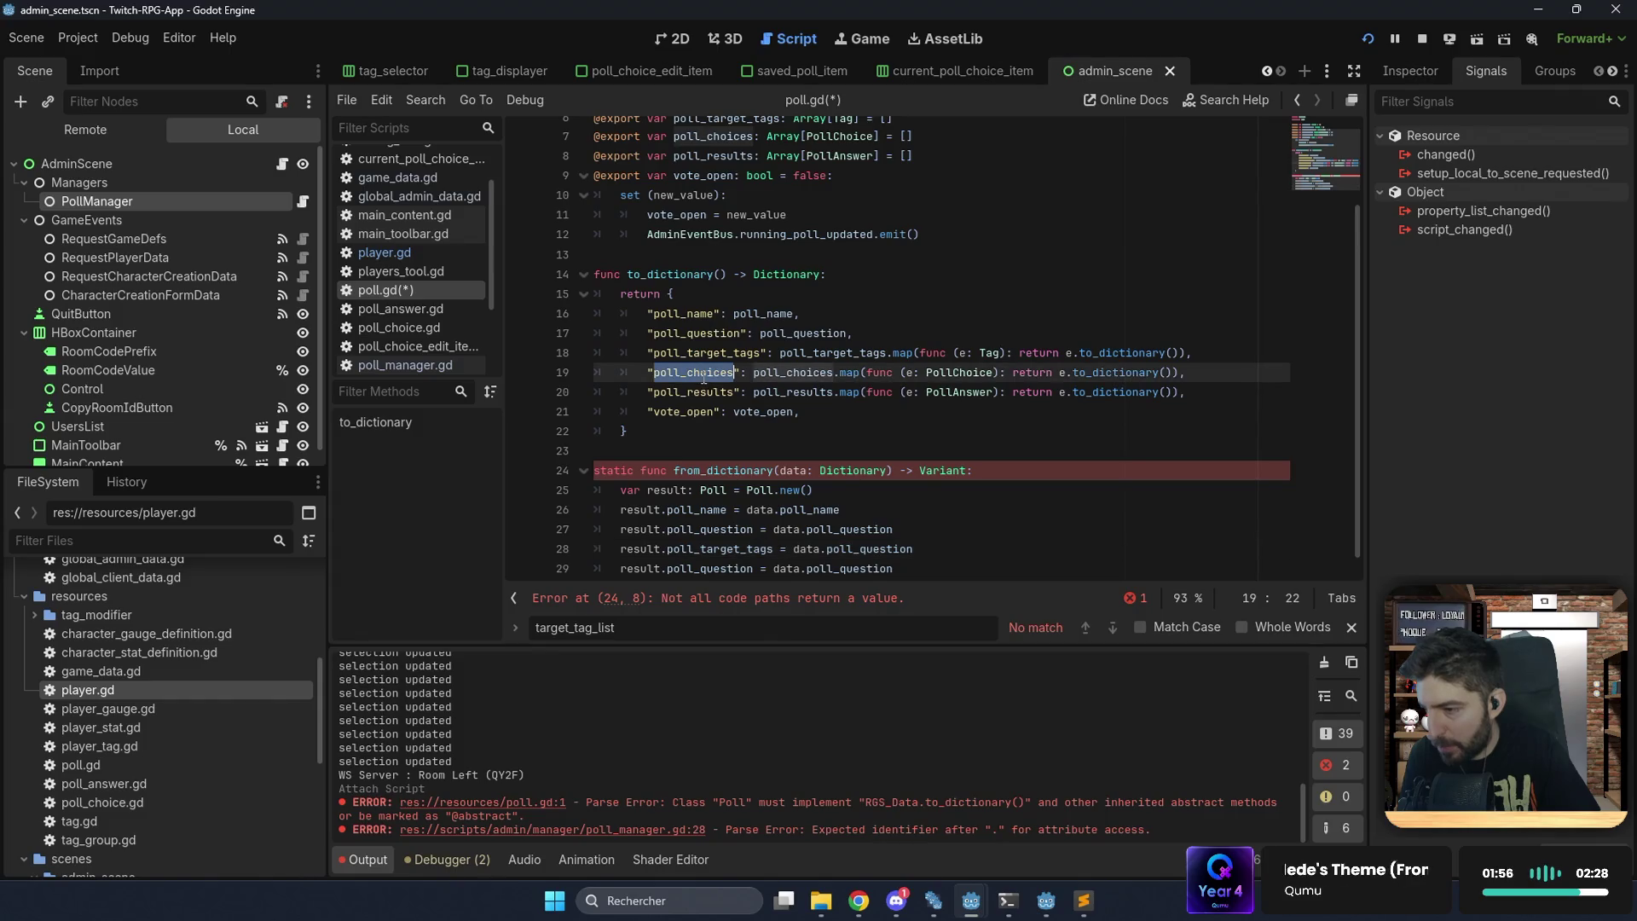
left_click(947, 550)
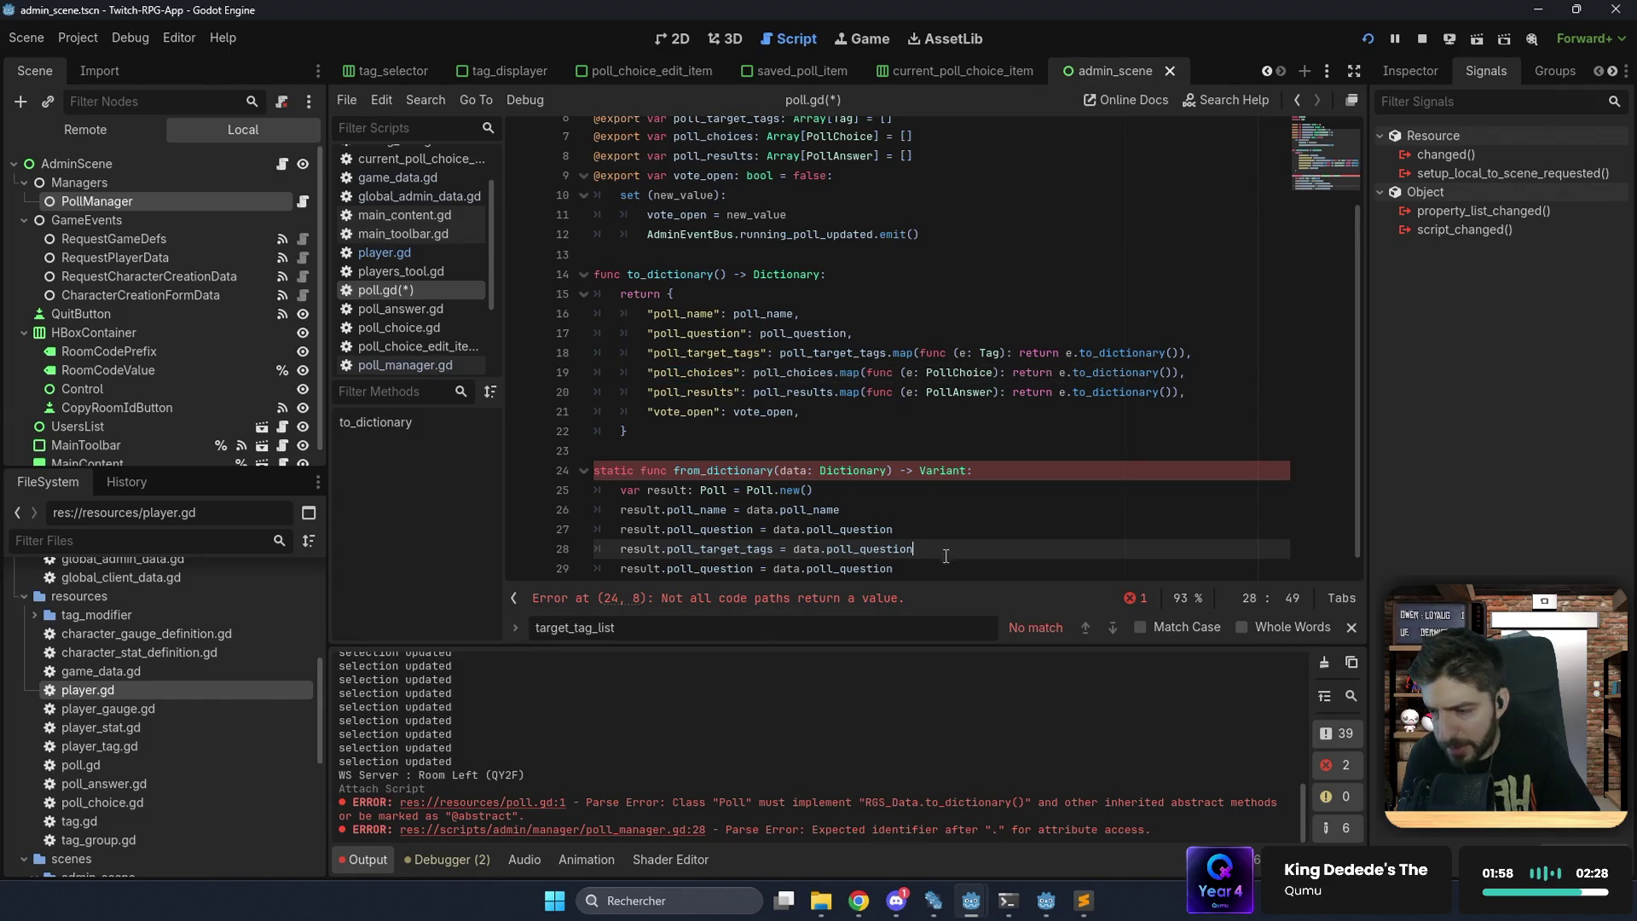
key("shift+Down")
key("BackSpace")
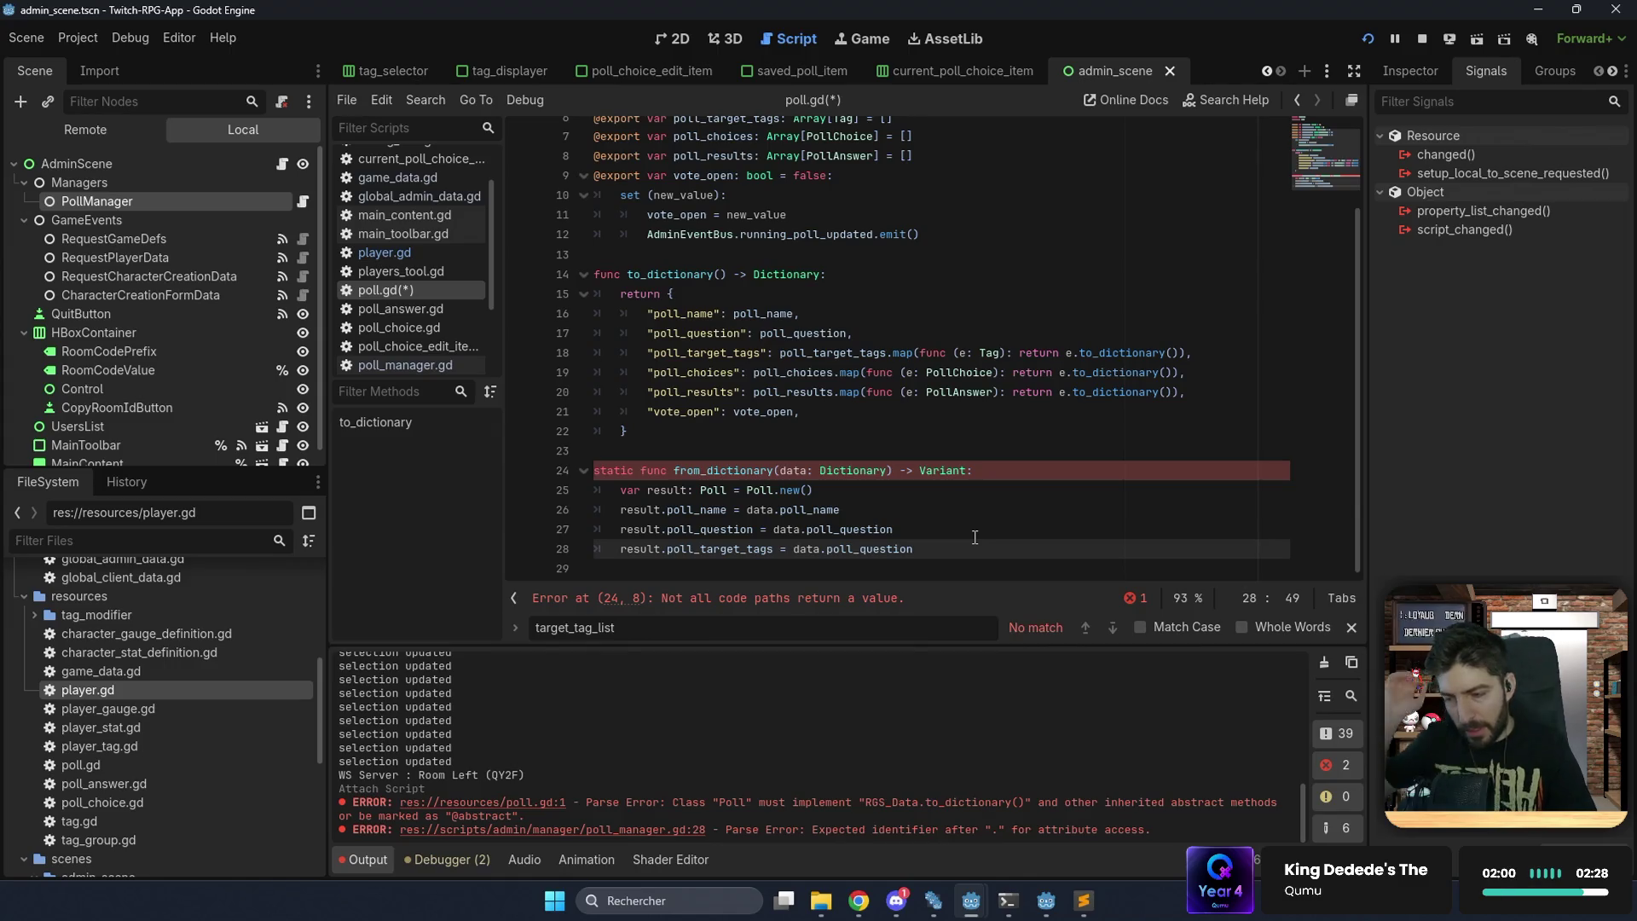
key("BackSpace")
key("BackSpace")
key("BackSpace")
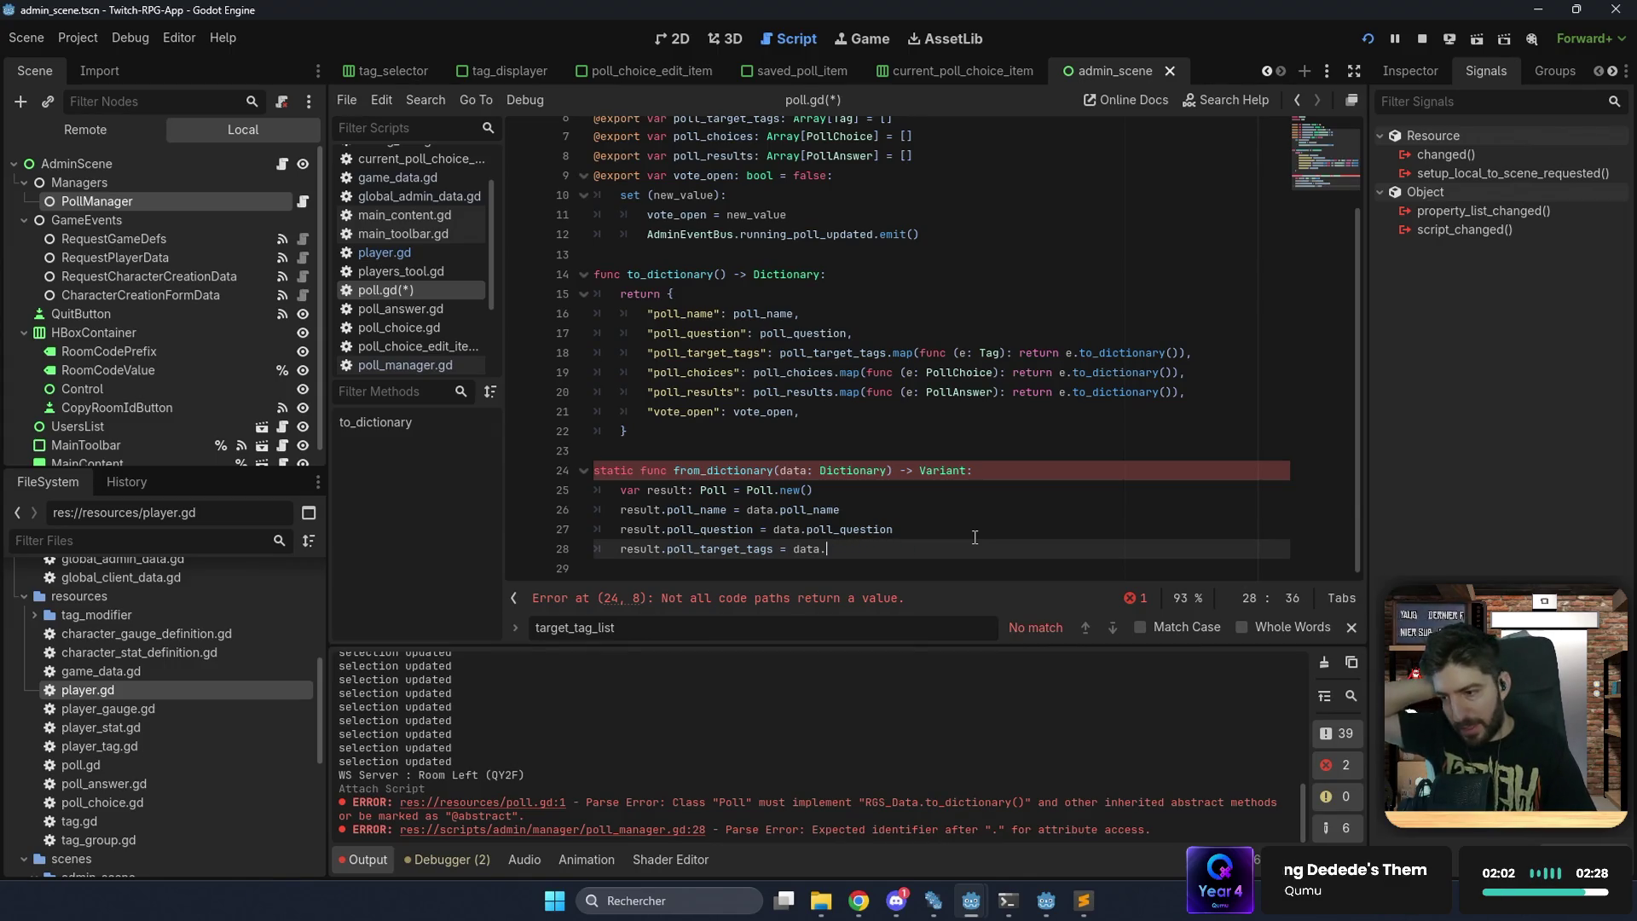
type("(")
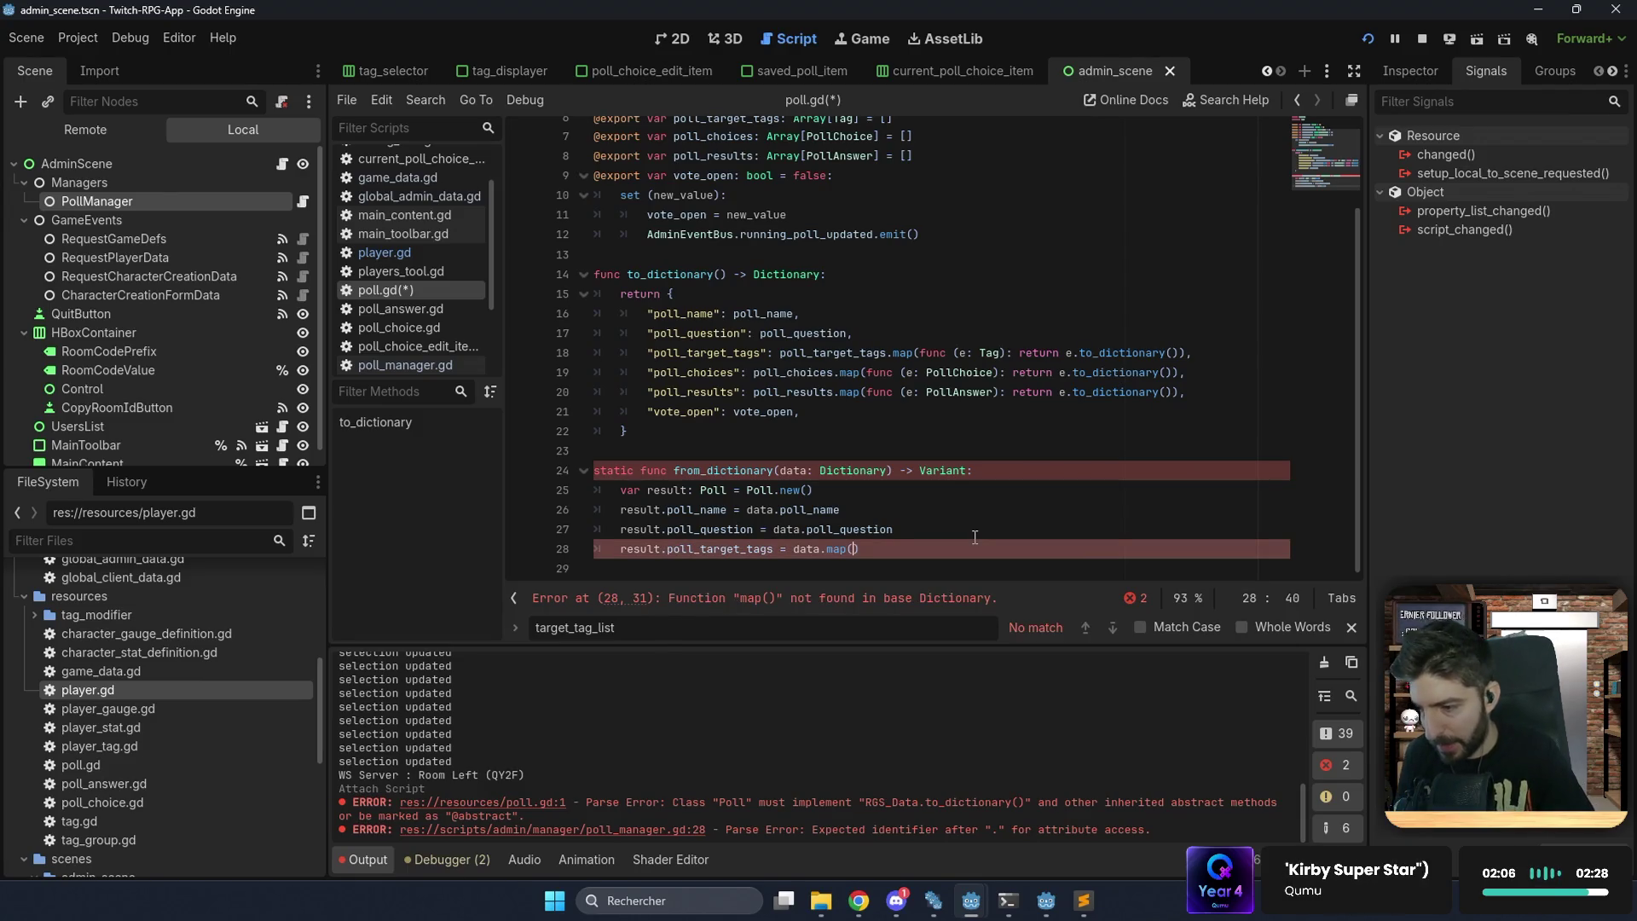
type("e: Dictionary)")
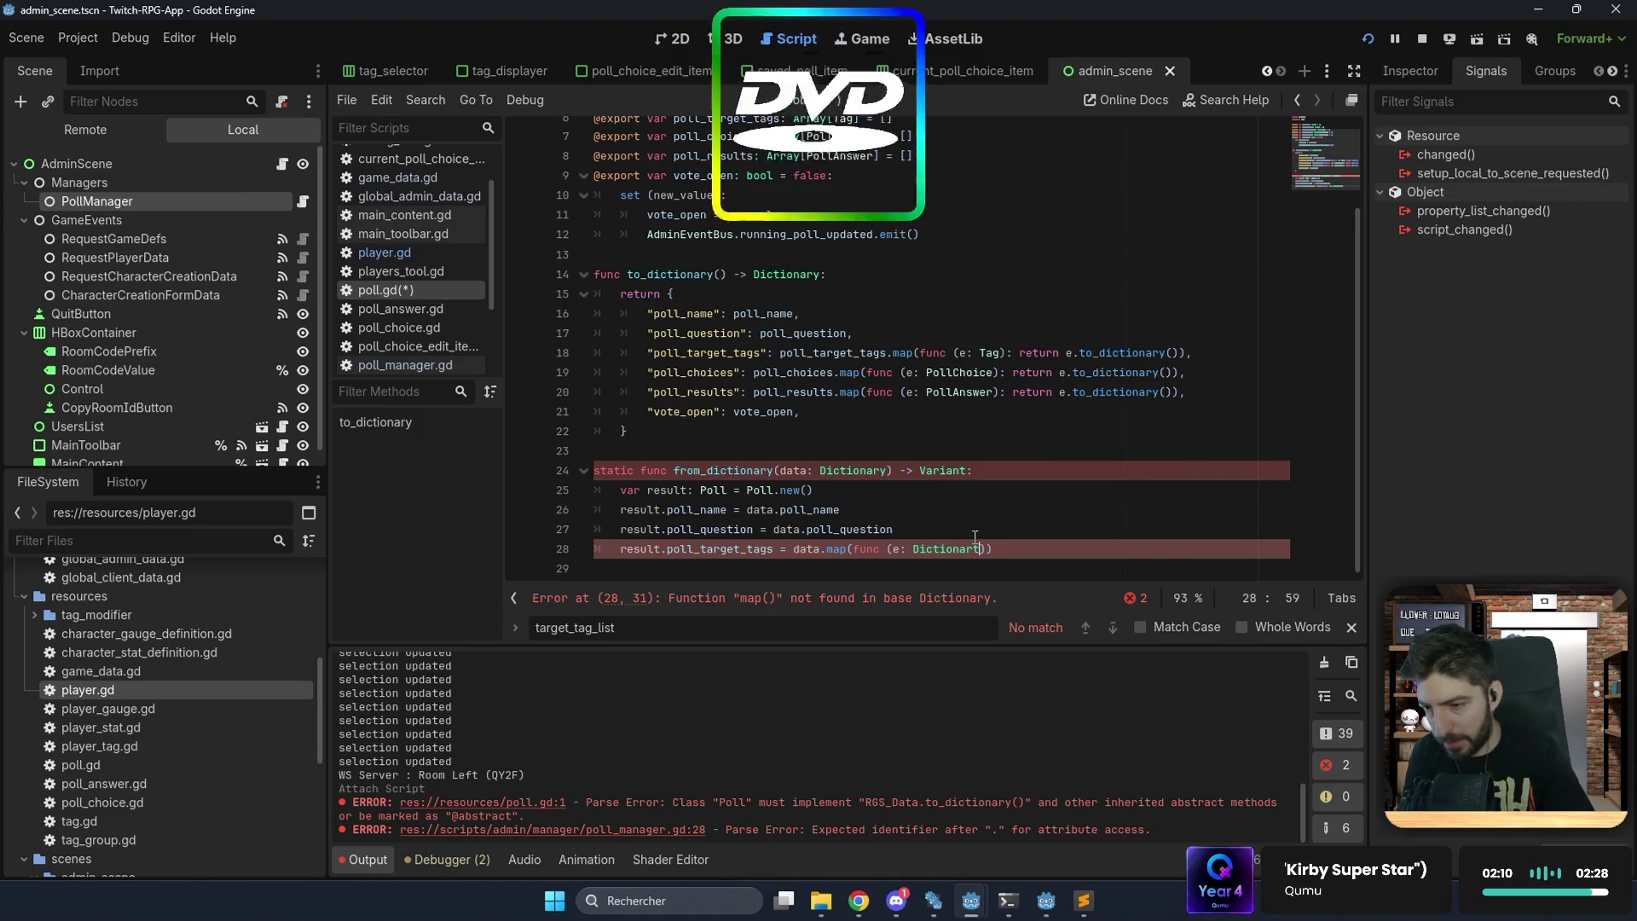
key("BackSpace")
type(": return ")
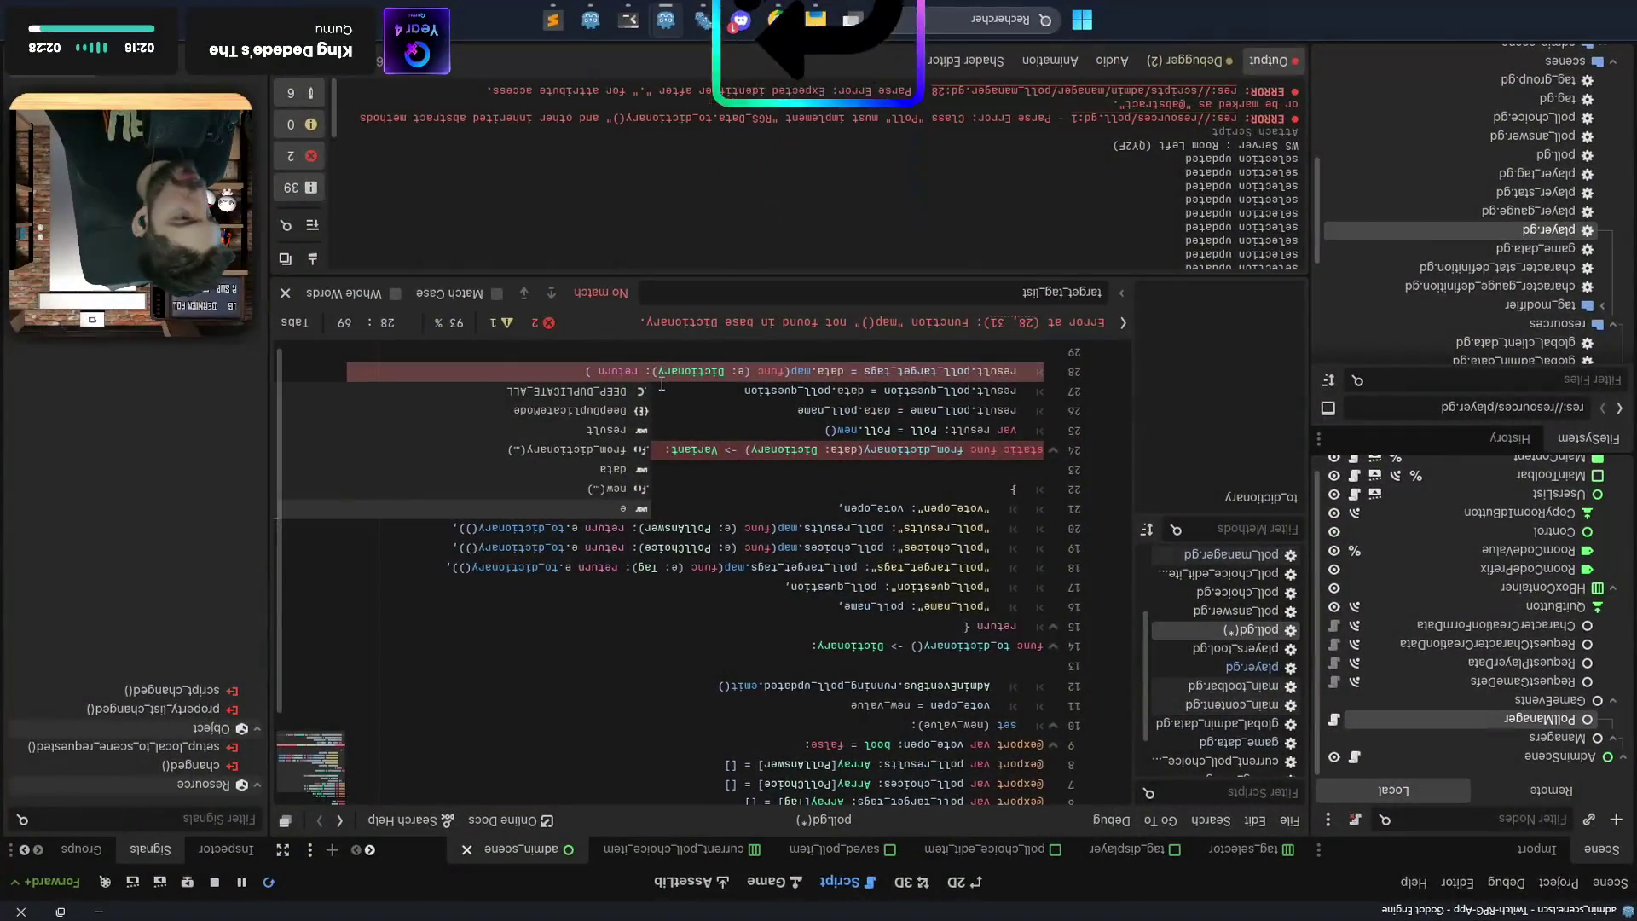
type("Tag")
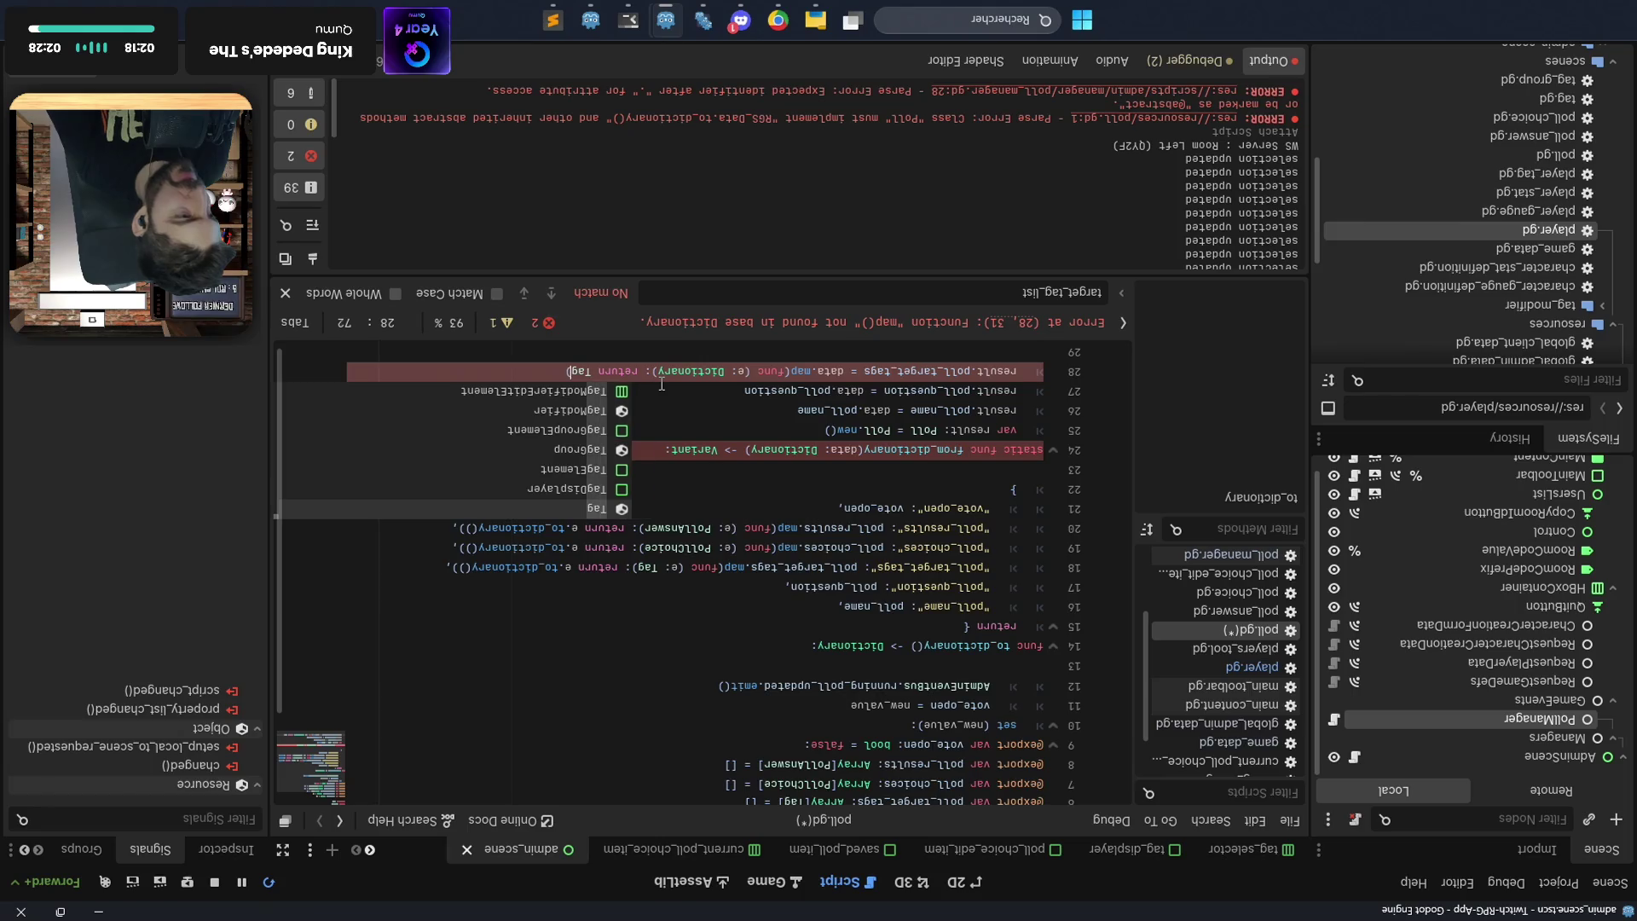
type(".fr")
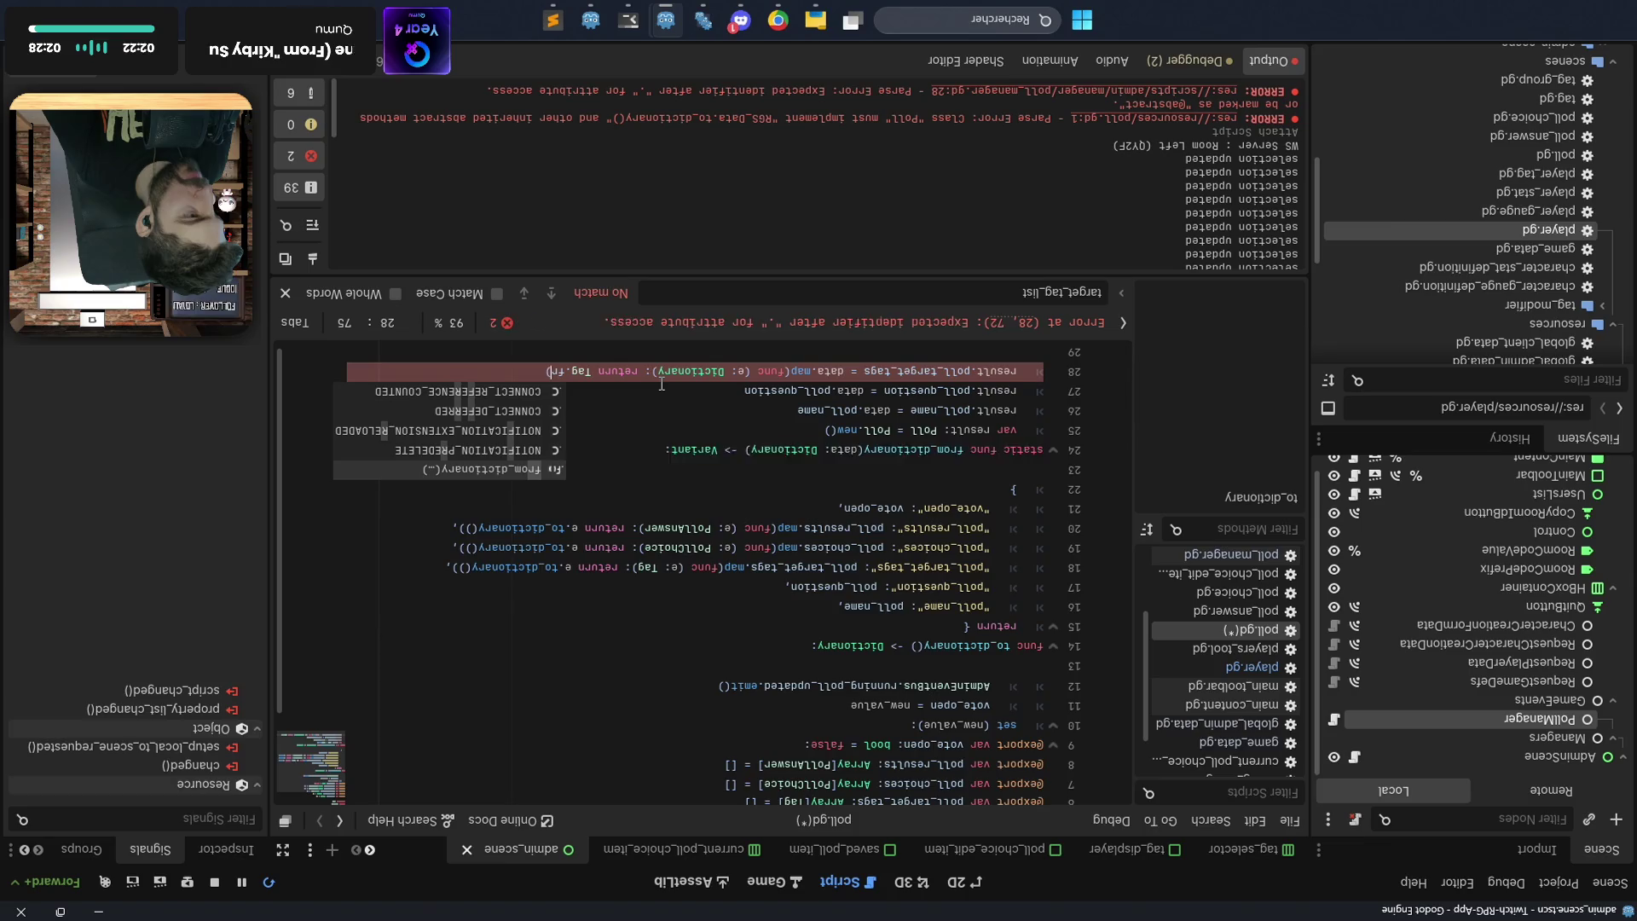
key("Return")
type("e")
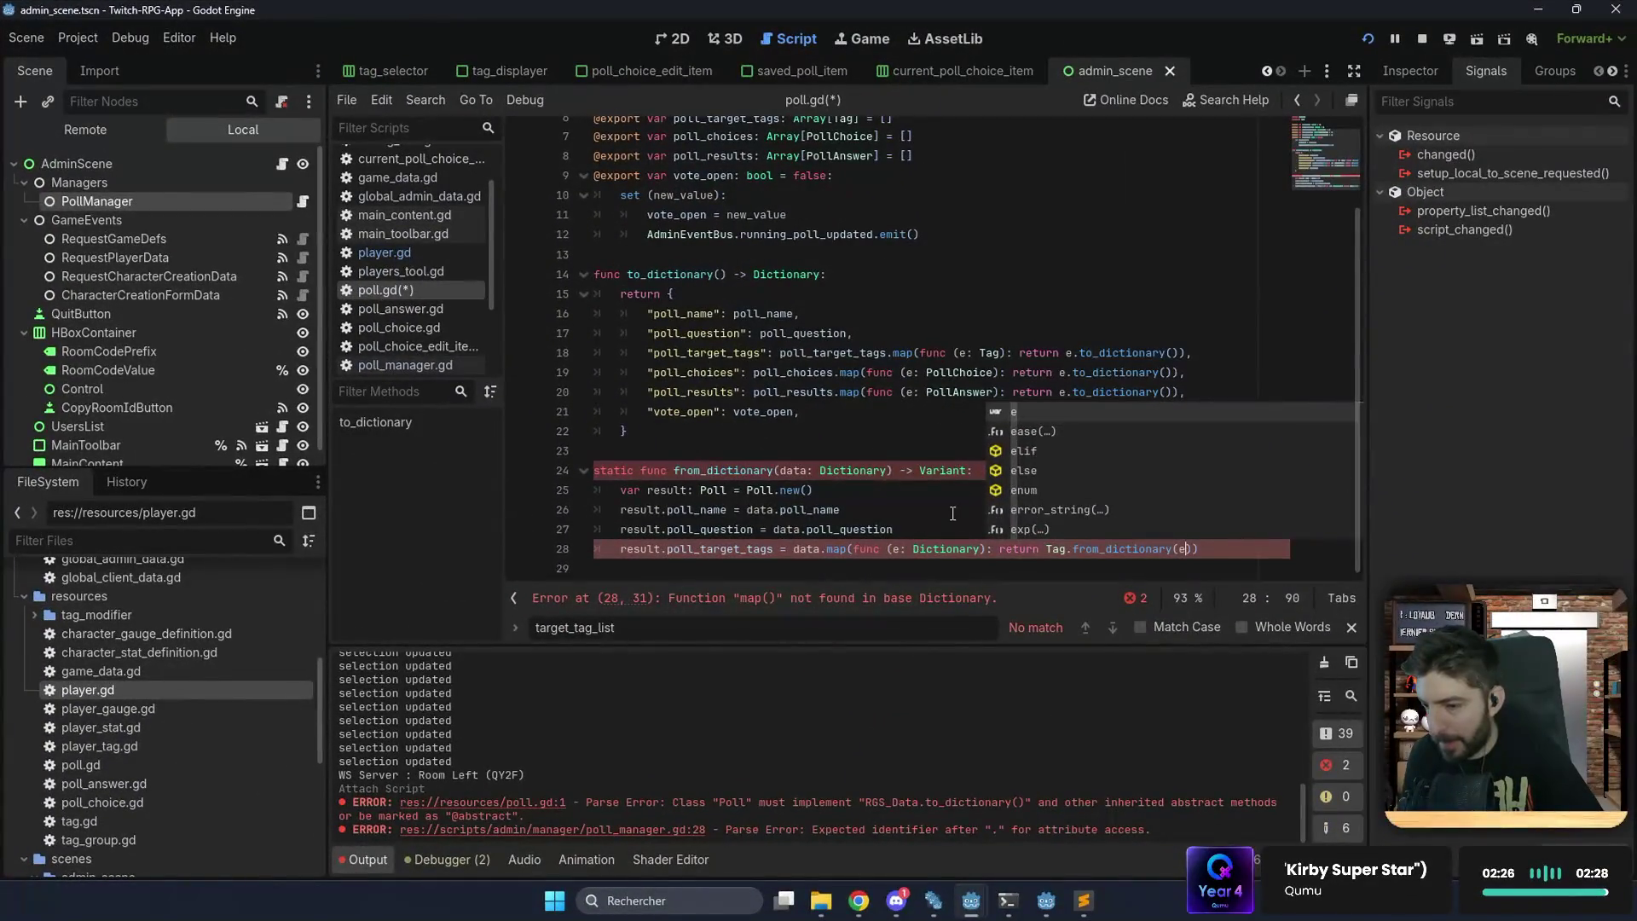
left_click(951, 512)
key("ctrl+s")
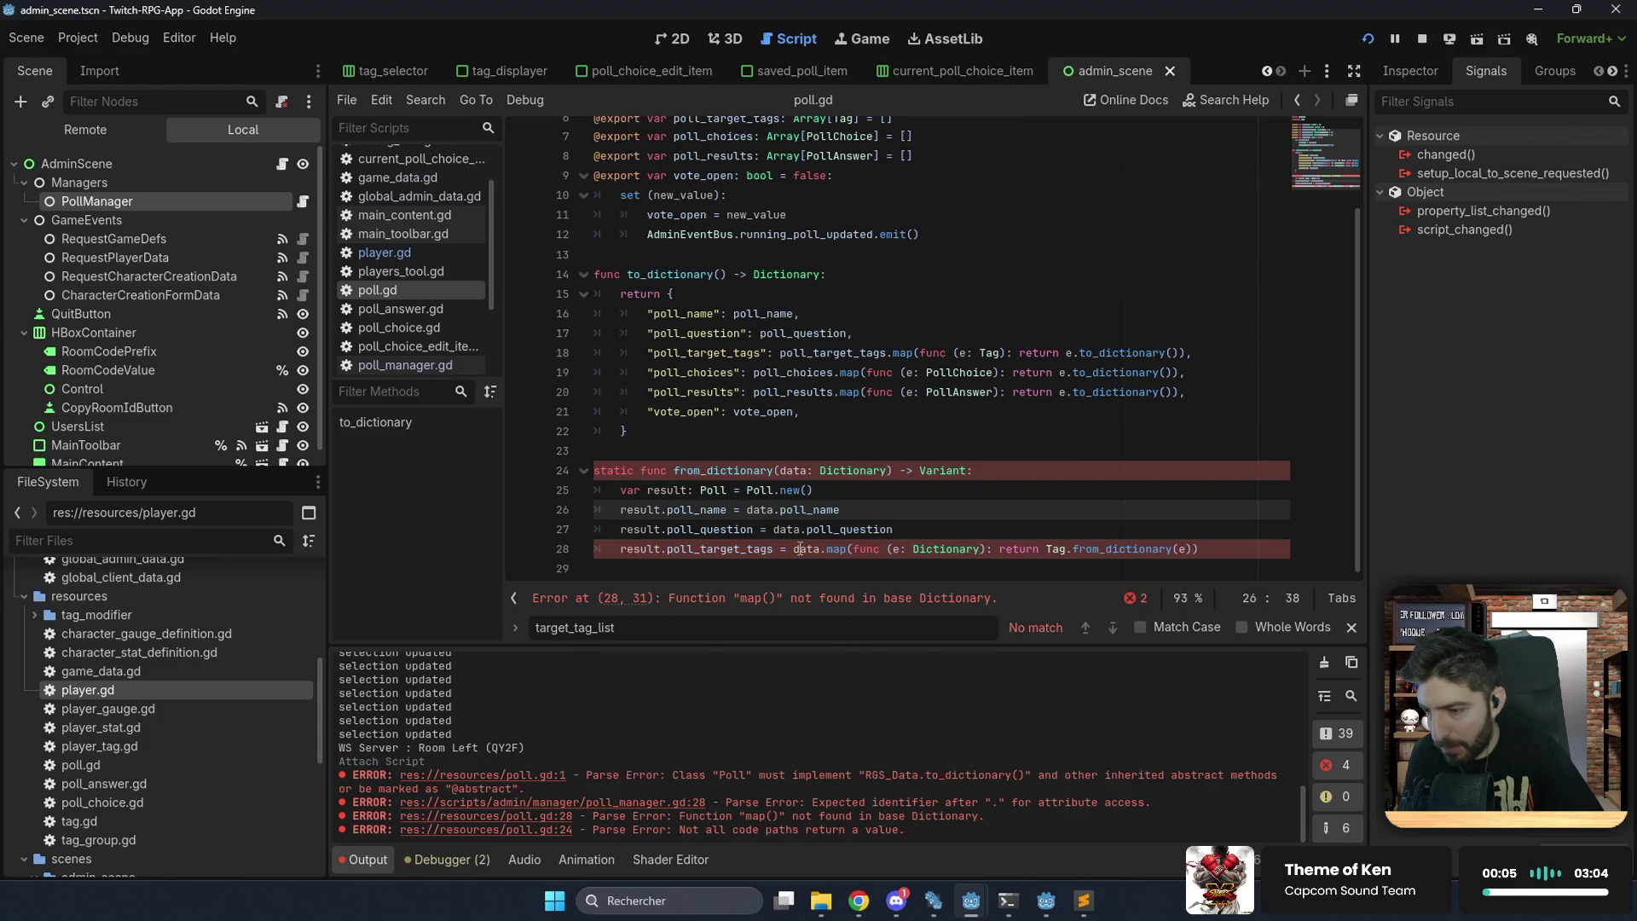
- Cast the mapped tags as Array[Tag] and start turning the line into an .assign call
left_click(1206, 549)
type("as Array")
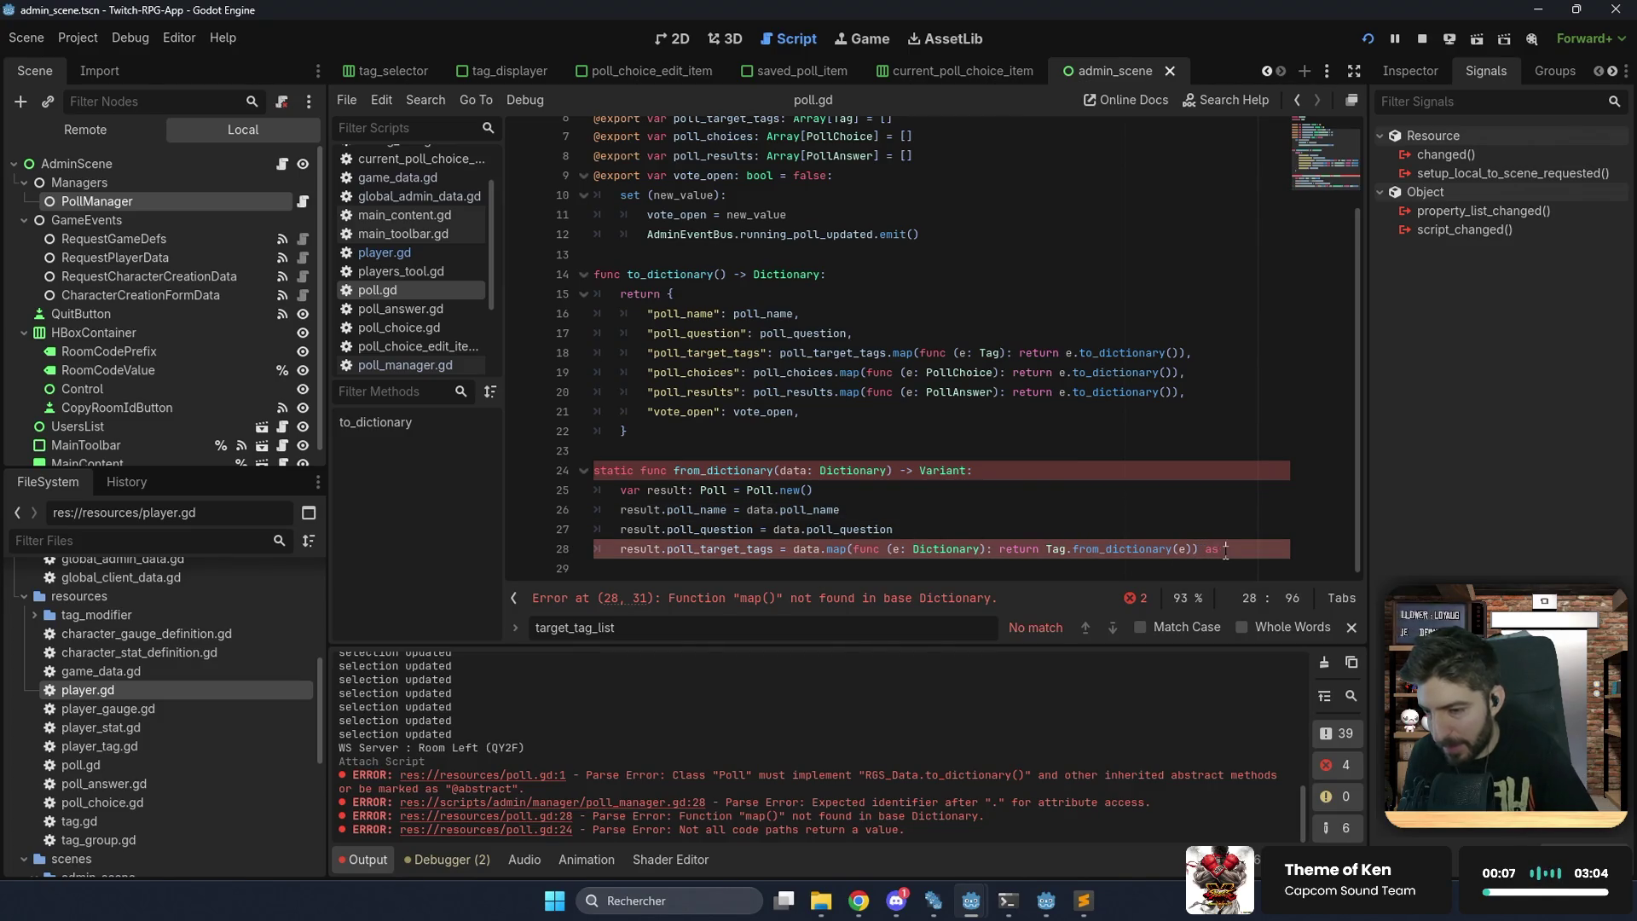
type("[Tag")
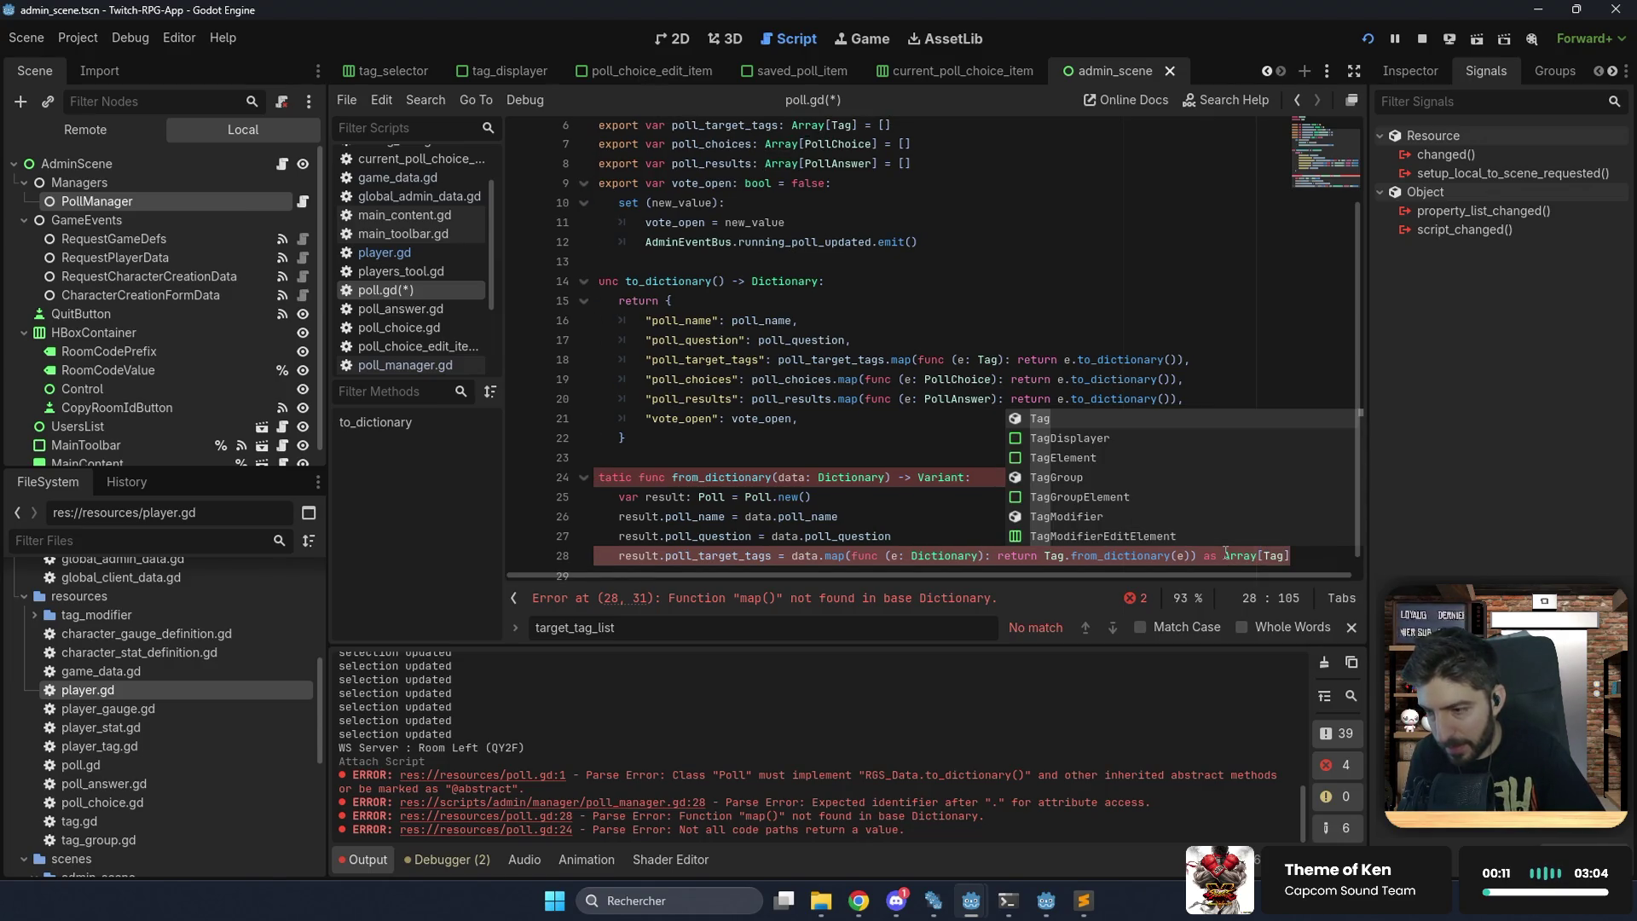
left_click(797, 554)
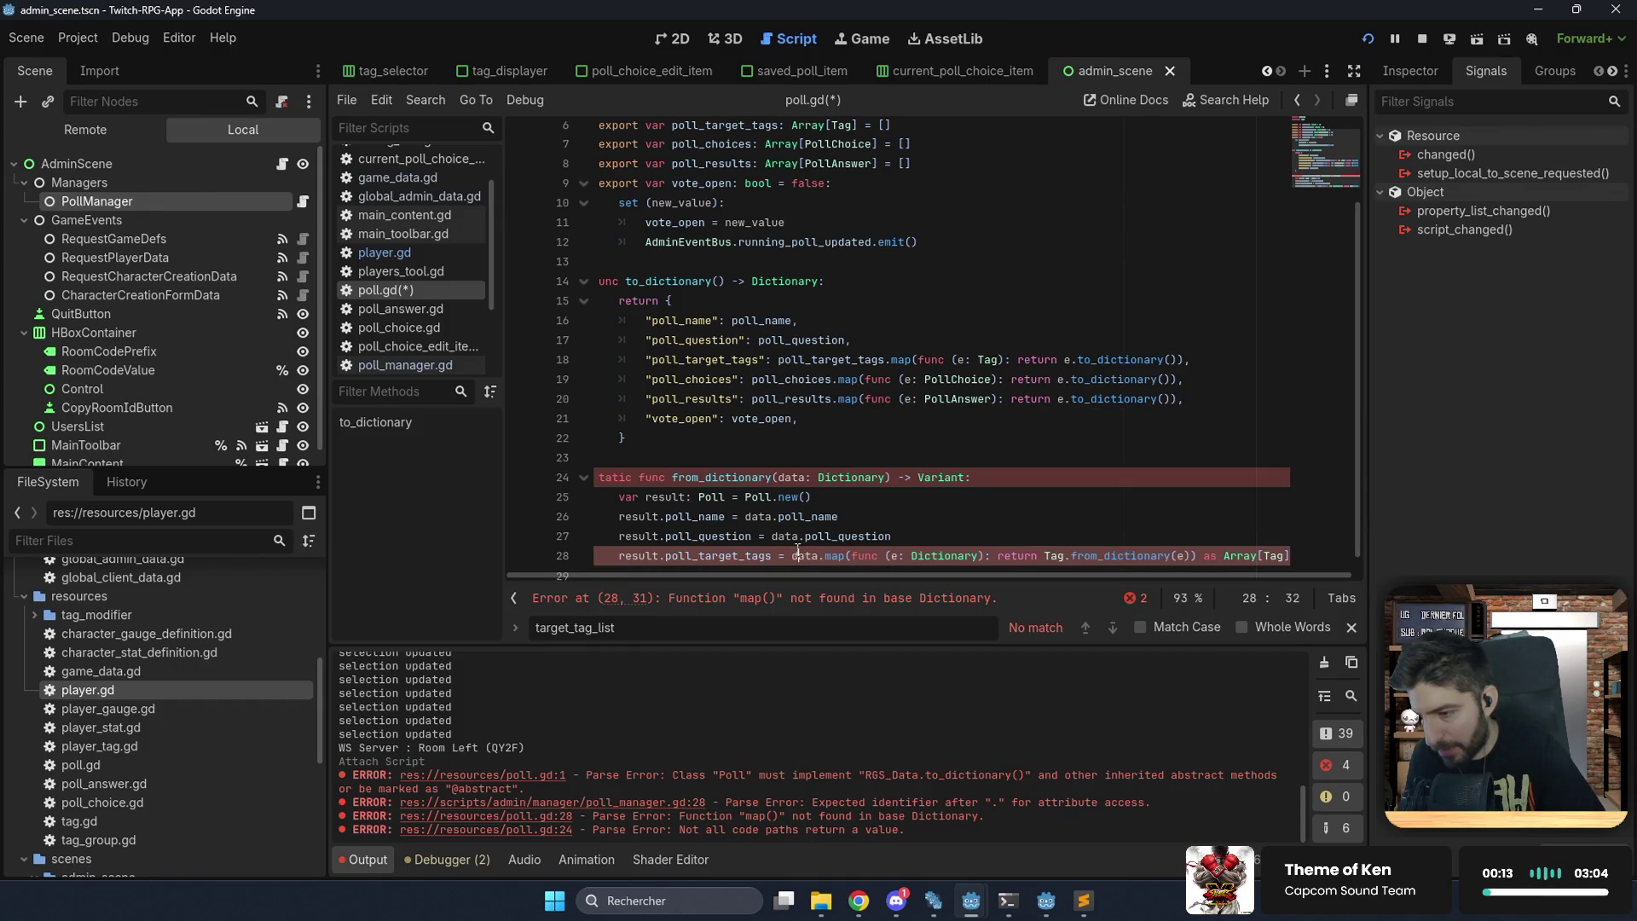
key("BackSpace")
key("BackSpace")
key("BackSpace")
type(".as")
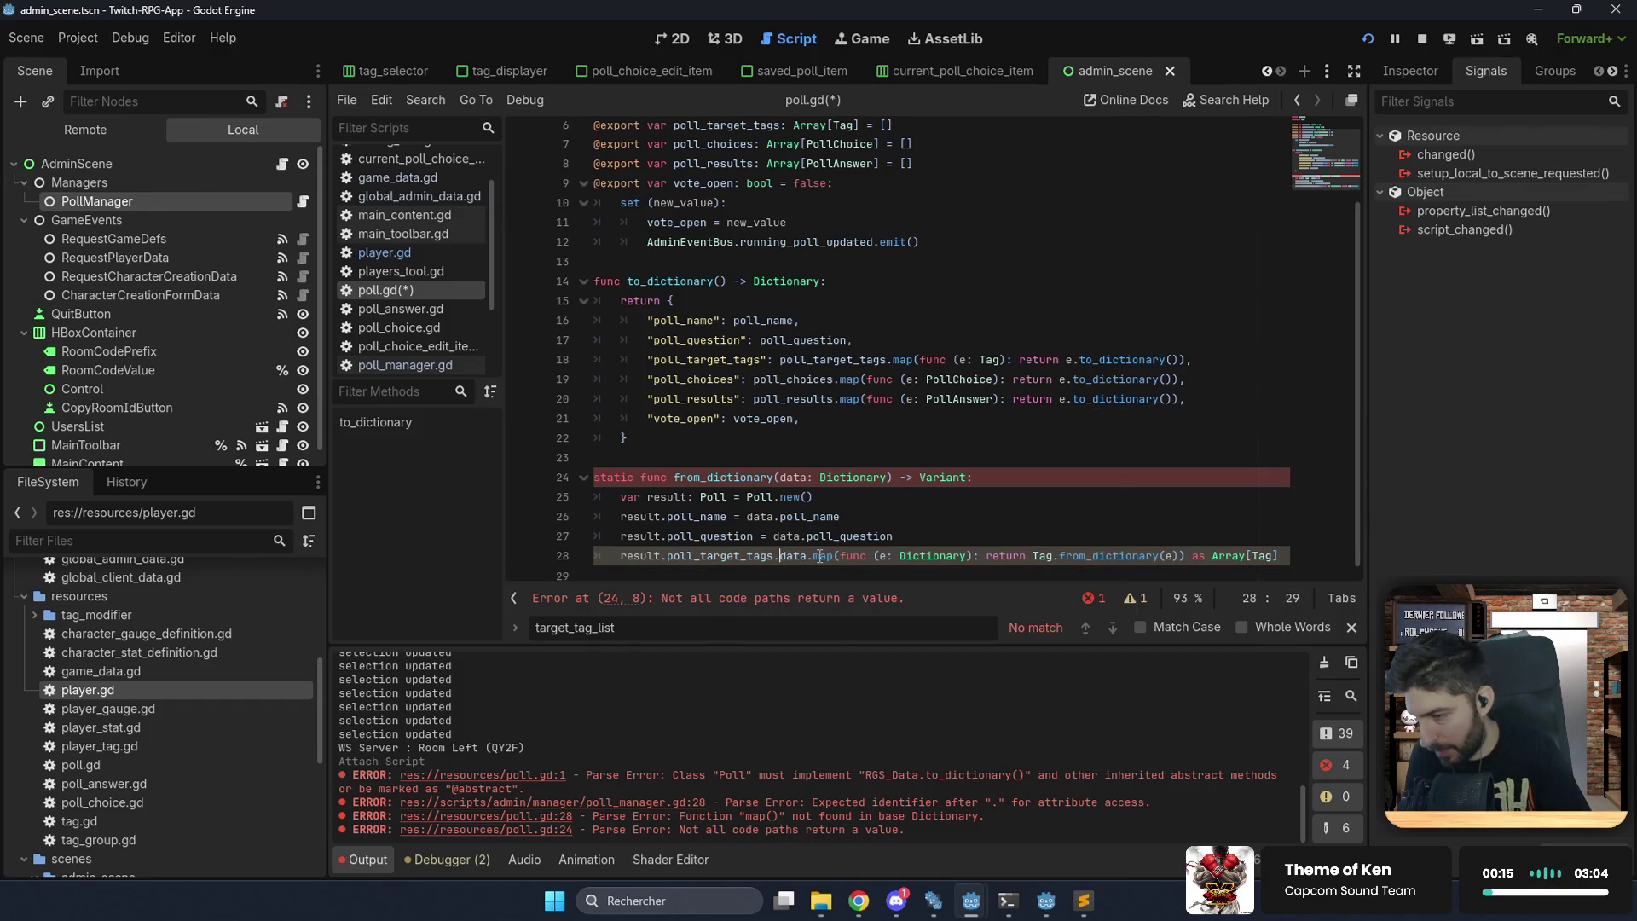
type("sign(")
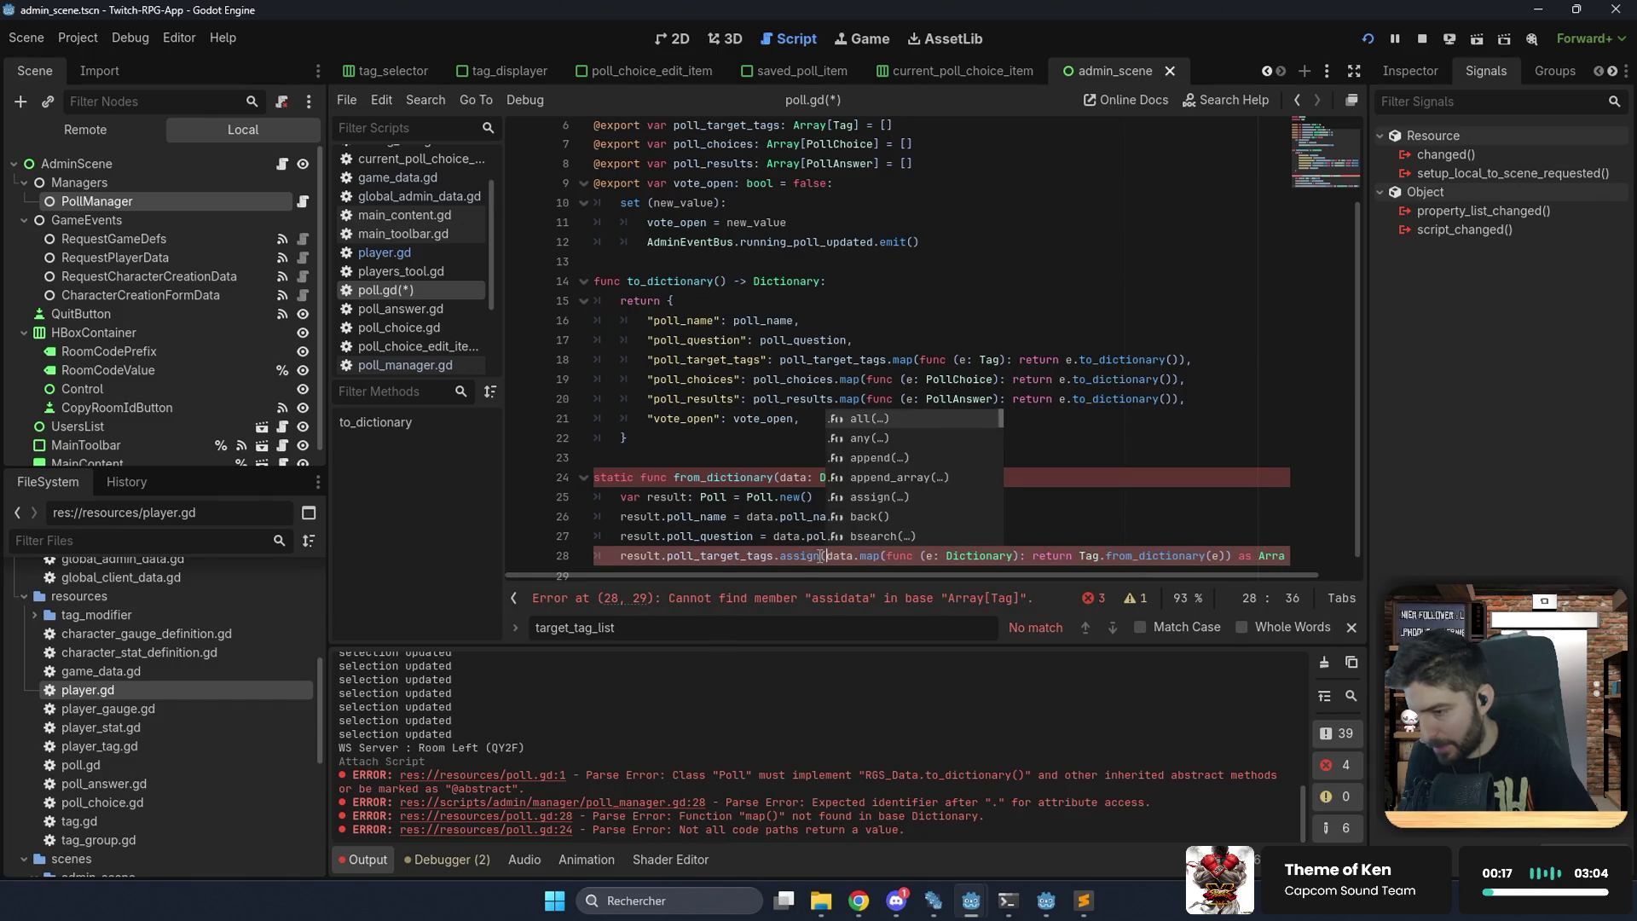
- Finish result.poll_target_tags.assign(...) across lines, dropping the Array[Tag] cast, and save
key("Return")
key("Return")
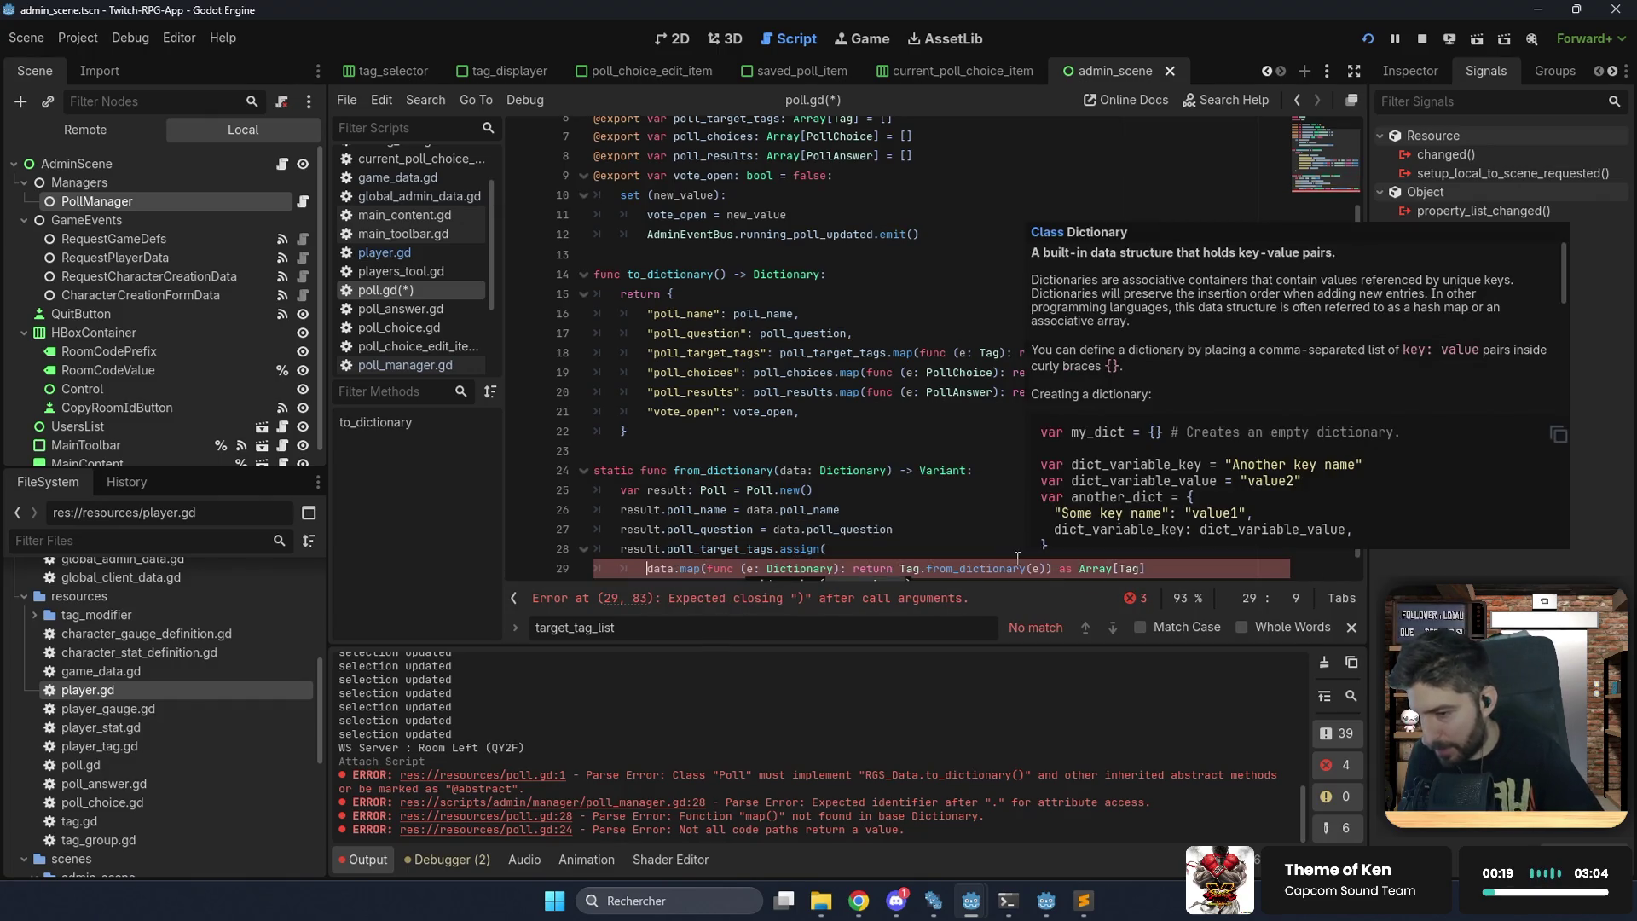
left_click(1152, 568)
key("Return")
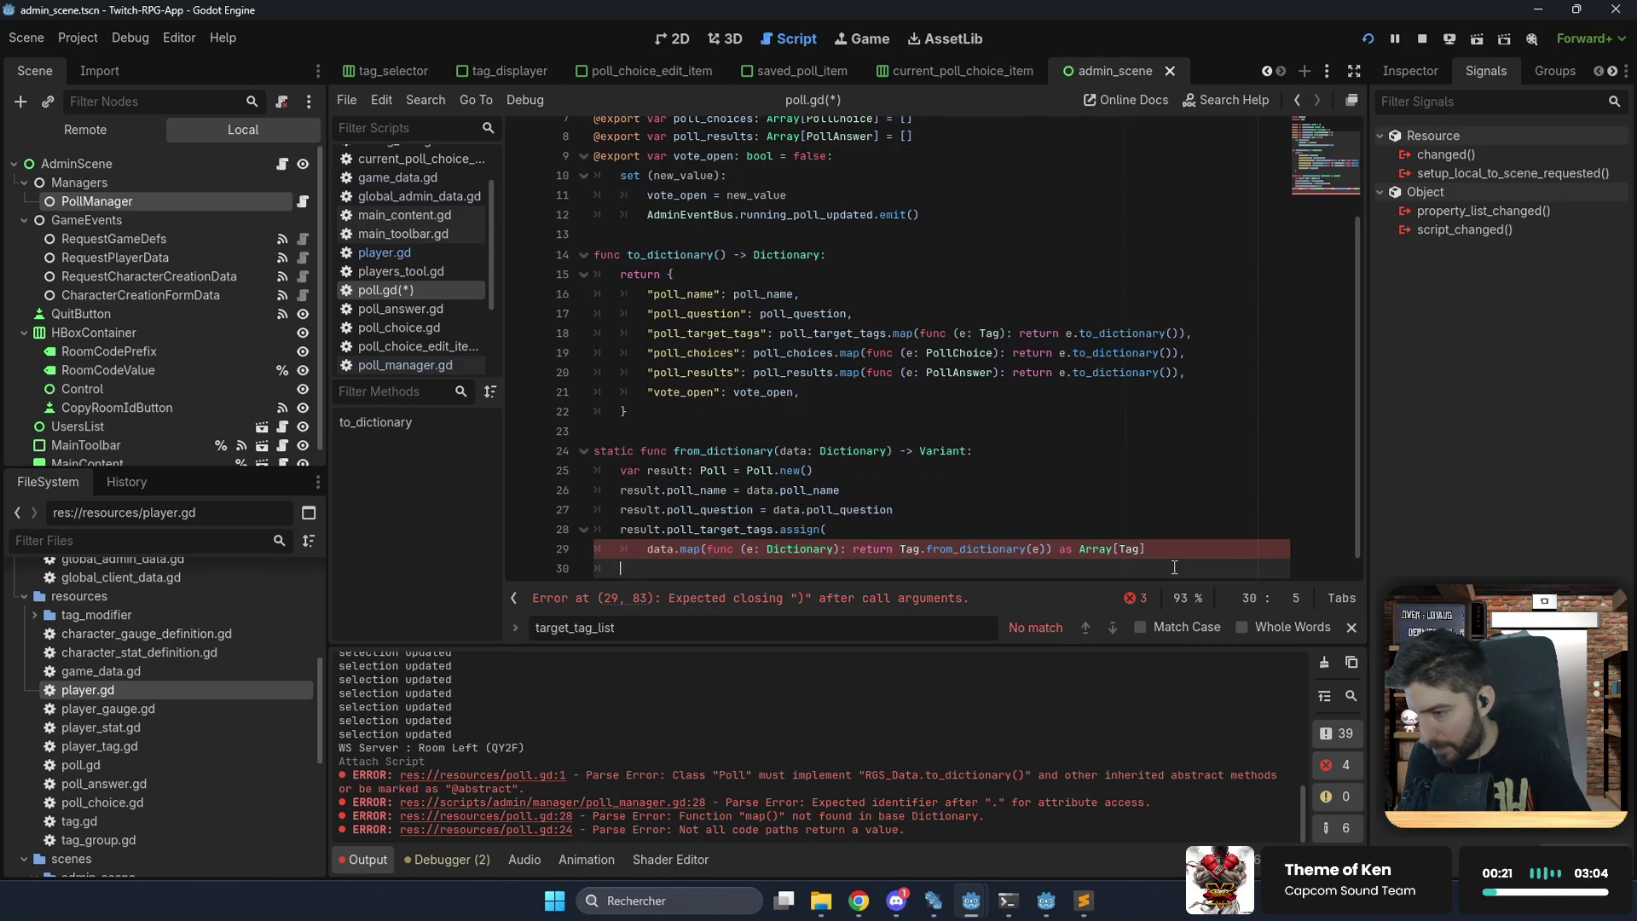
key("ctrl+s")
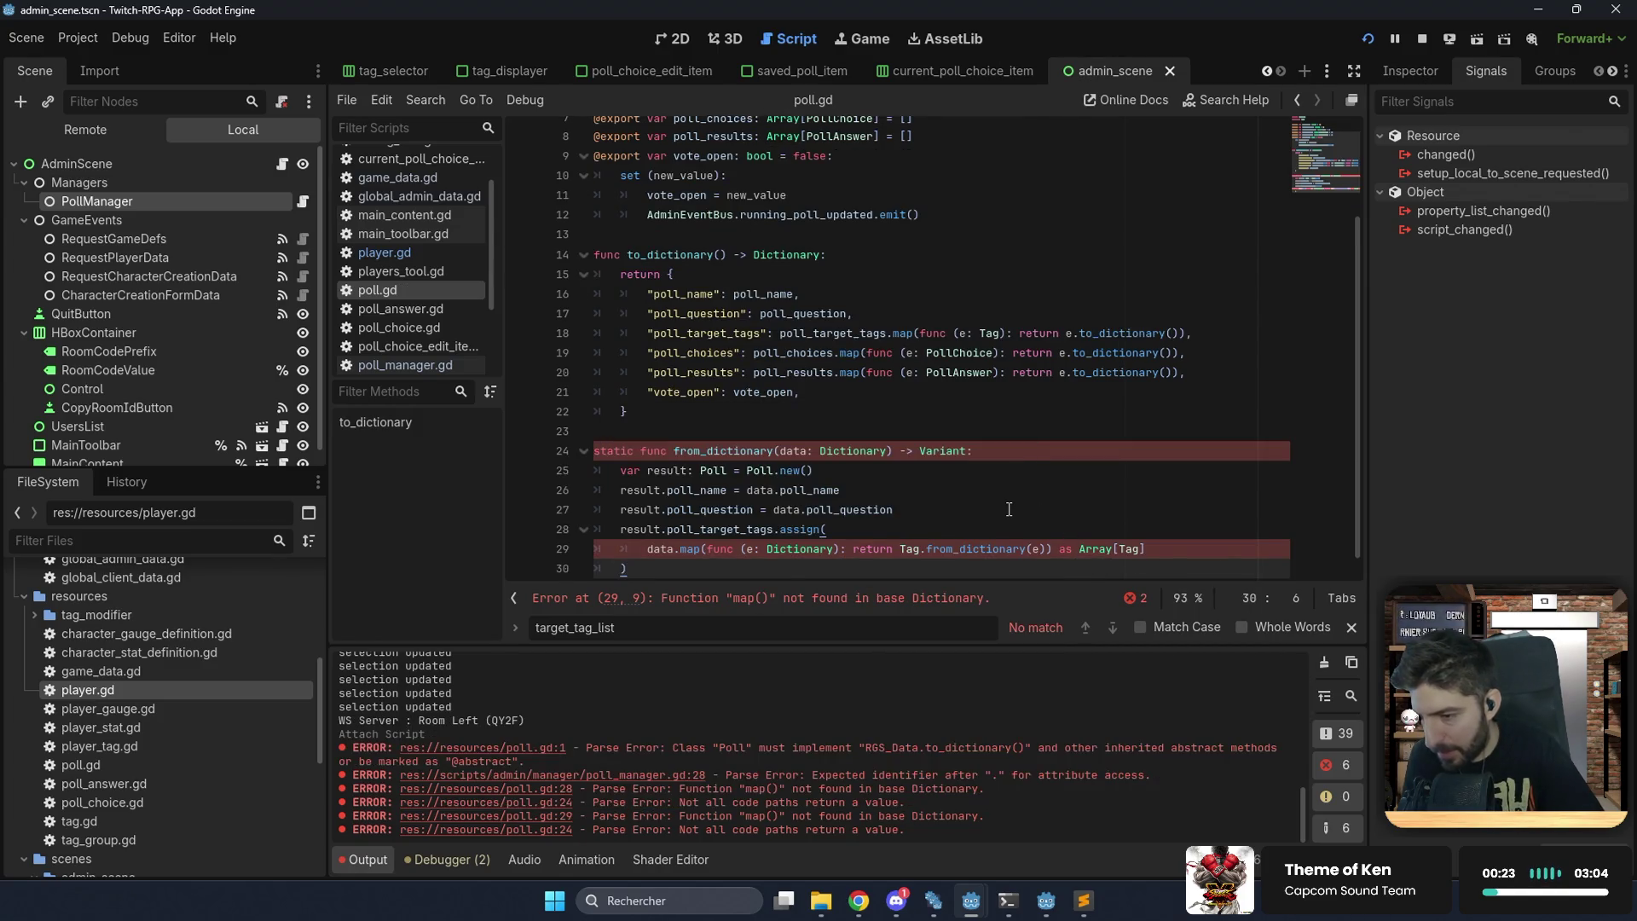
left_click_drag(1060, 530, 1148, 529)
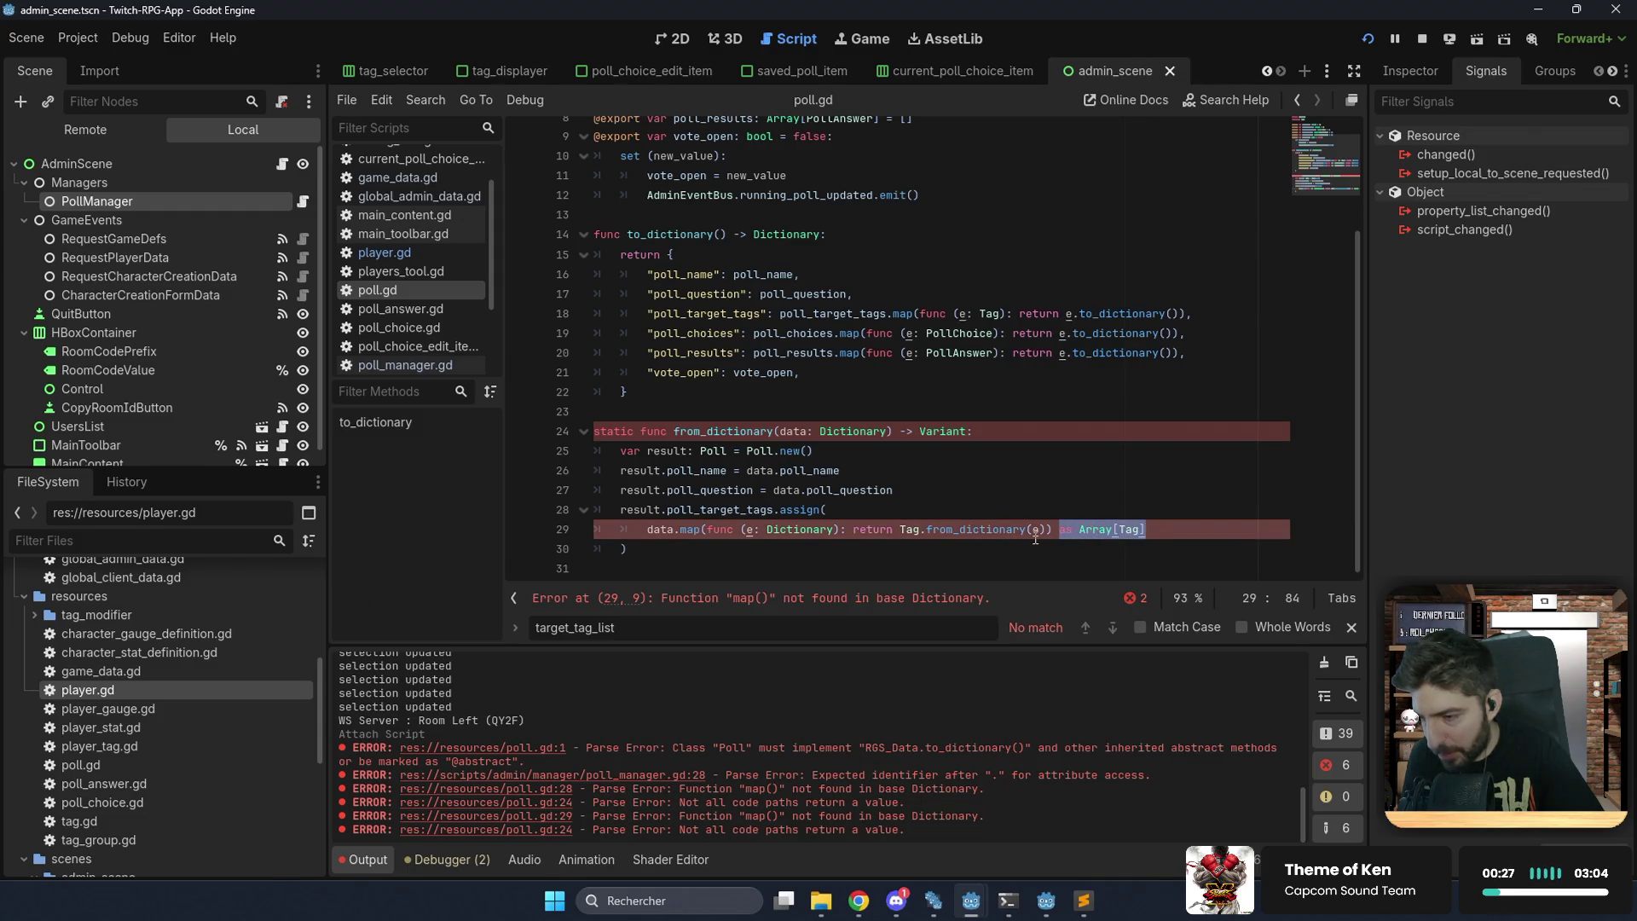
key("BackSpace")
key("ctrl+s")
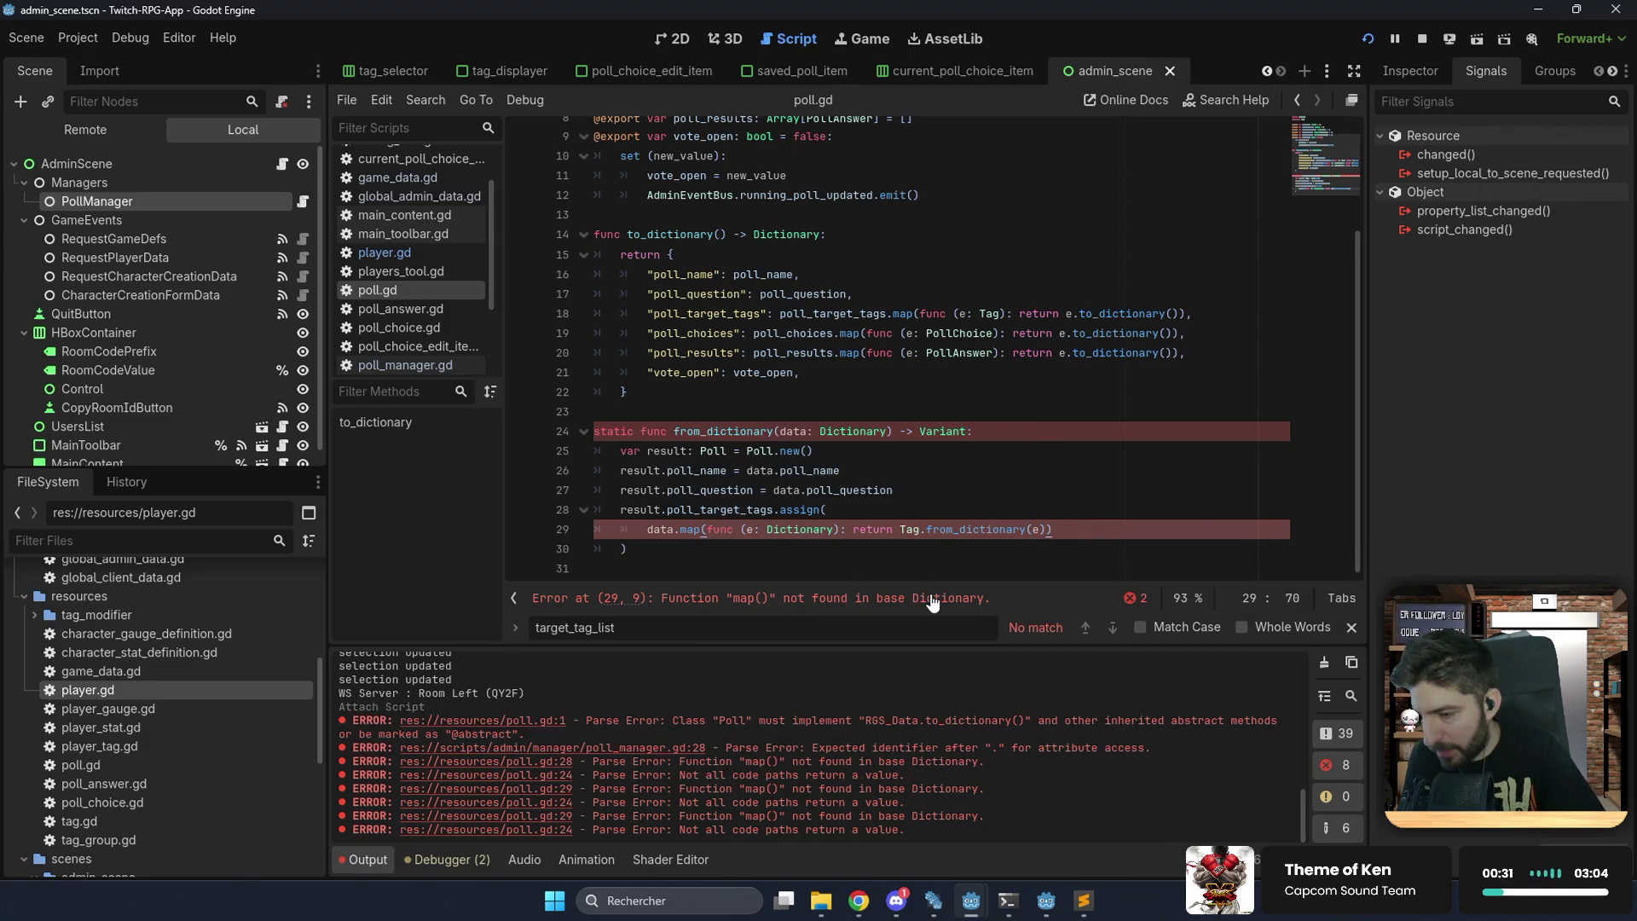
- Map over data.poll_target_tags instead of data, and save poll.gd
left_click(782, 556)
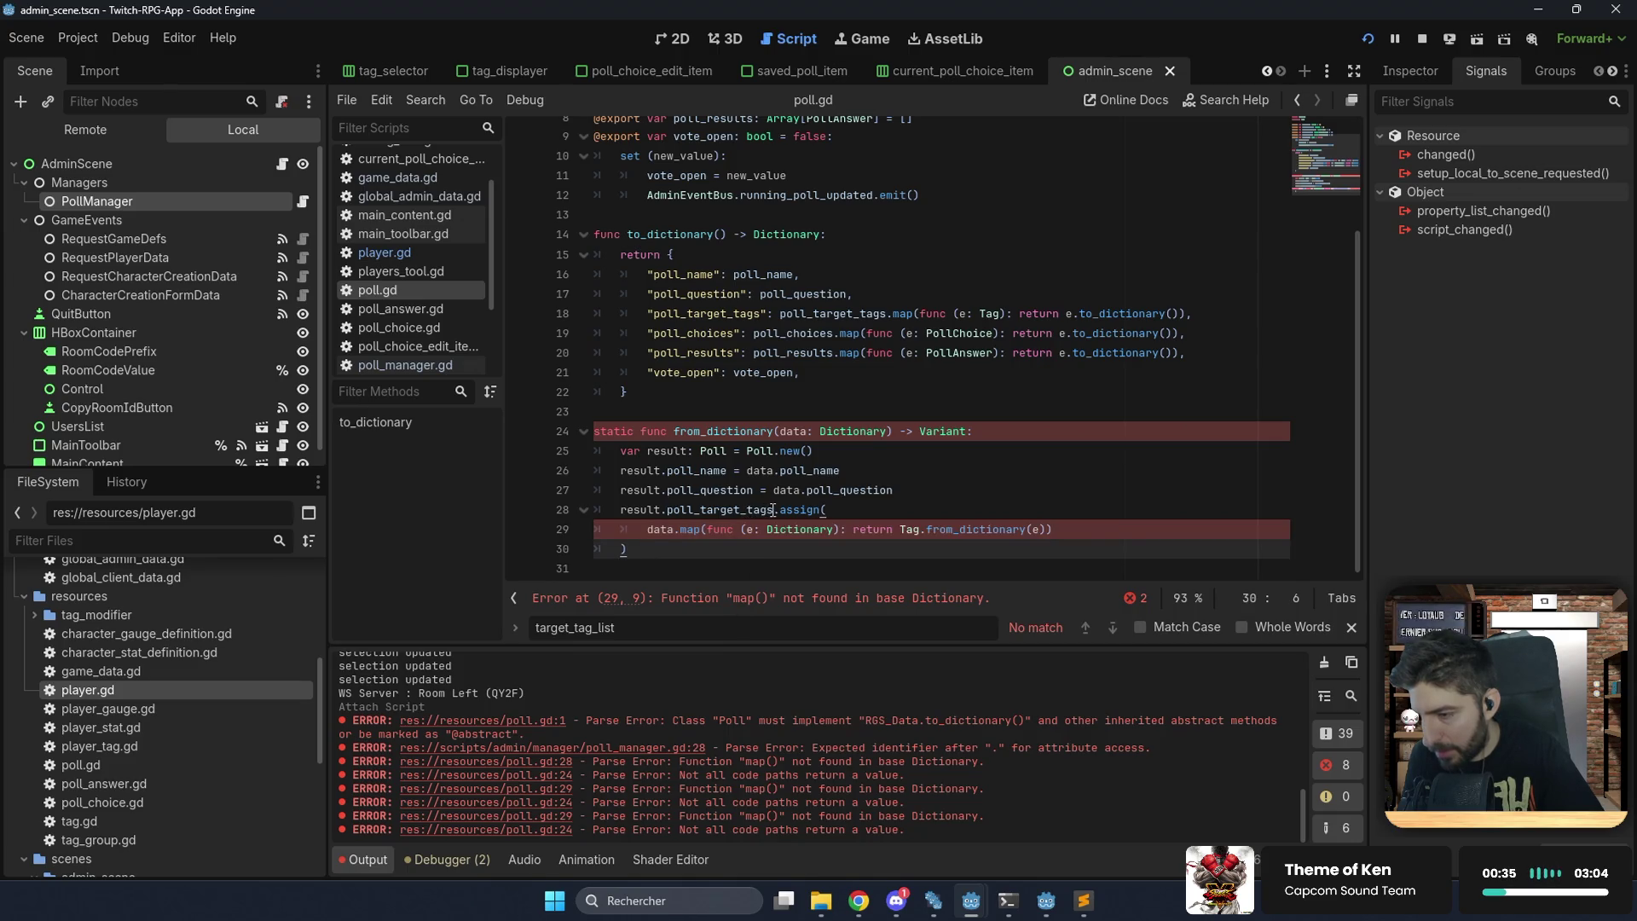
mouse_move(774, 510)
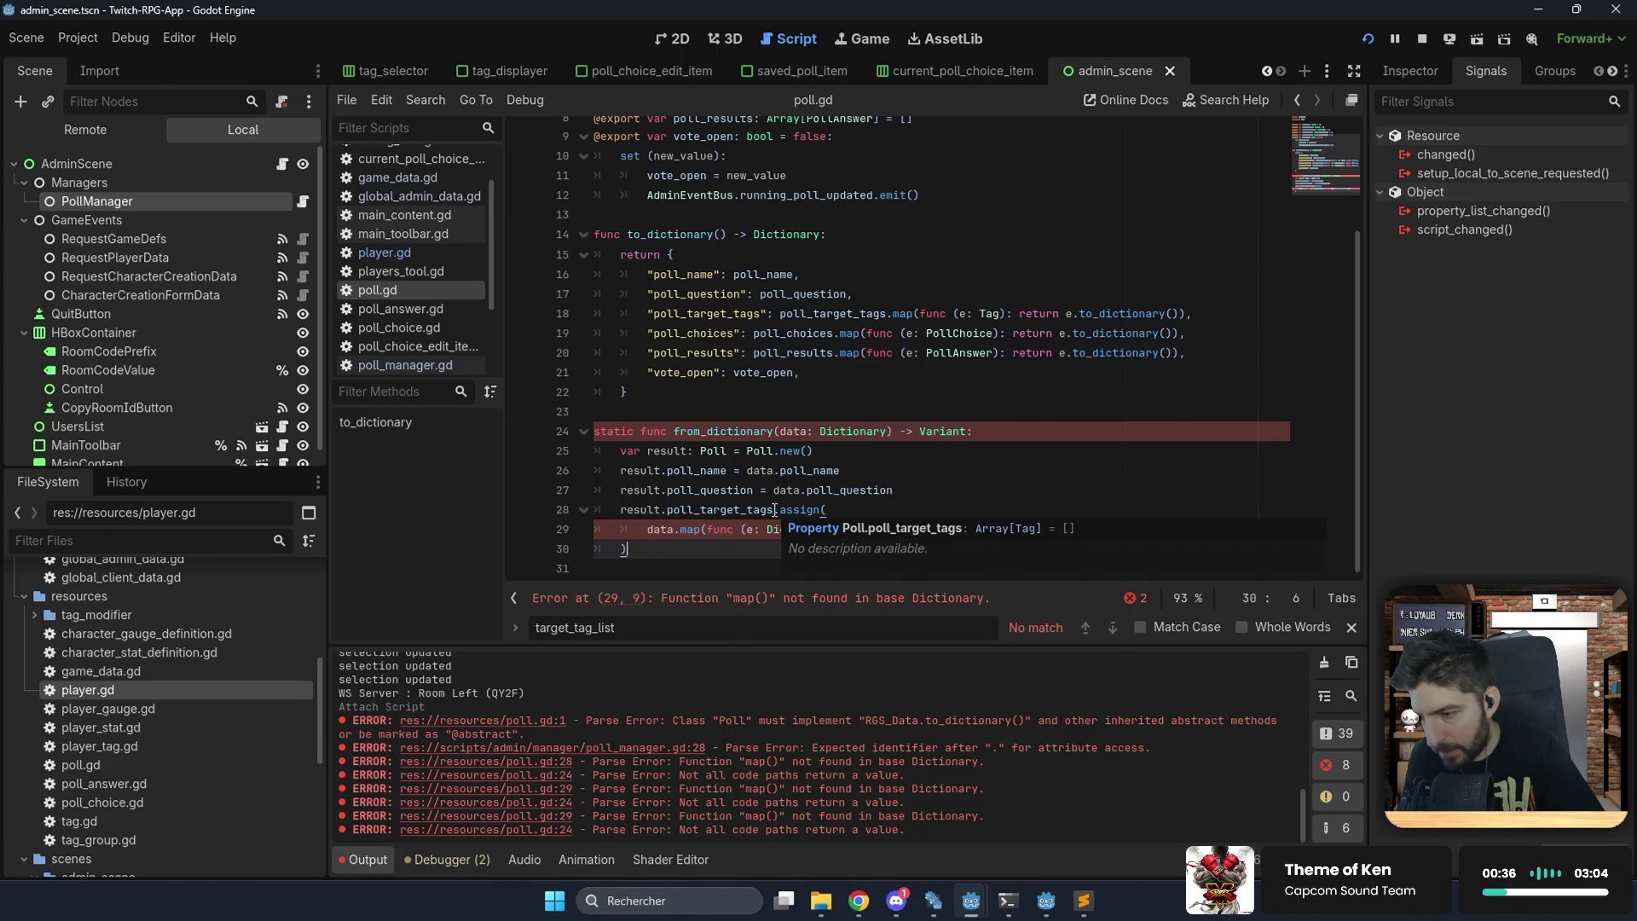
left_click(680, 530)
type(".pol")
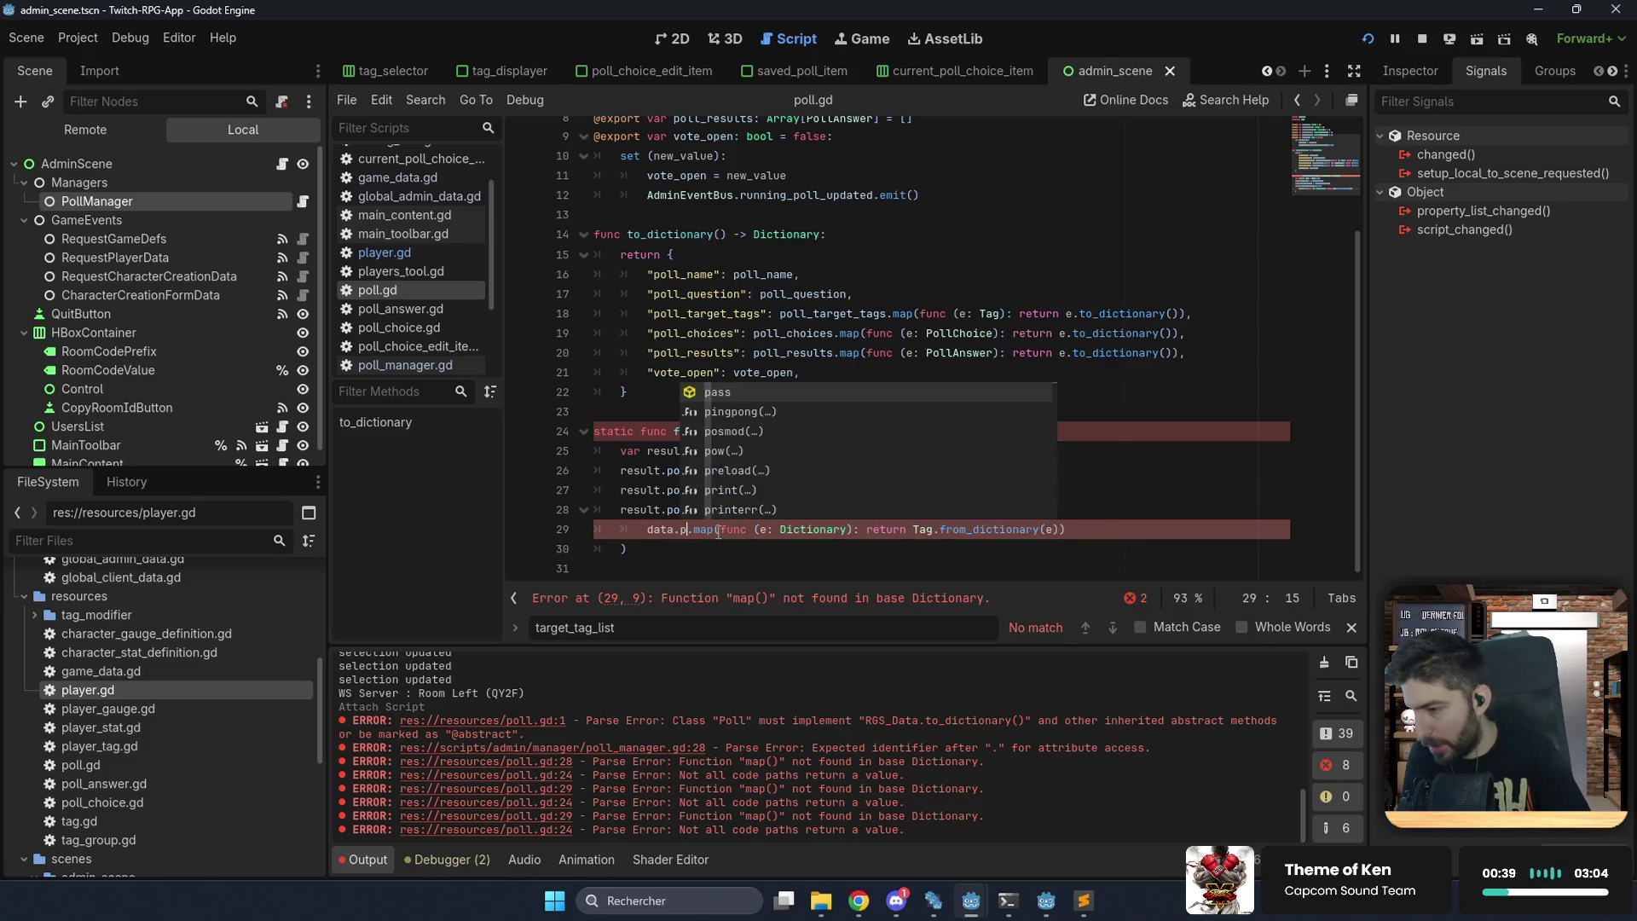
key("Escape")
type("l_target_tags")
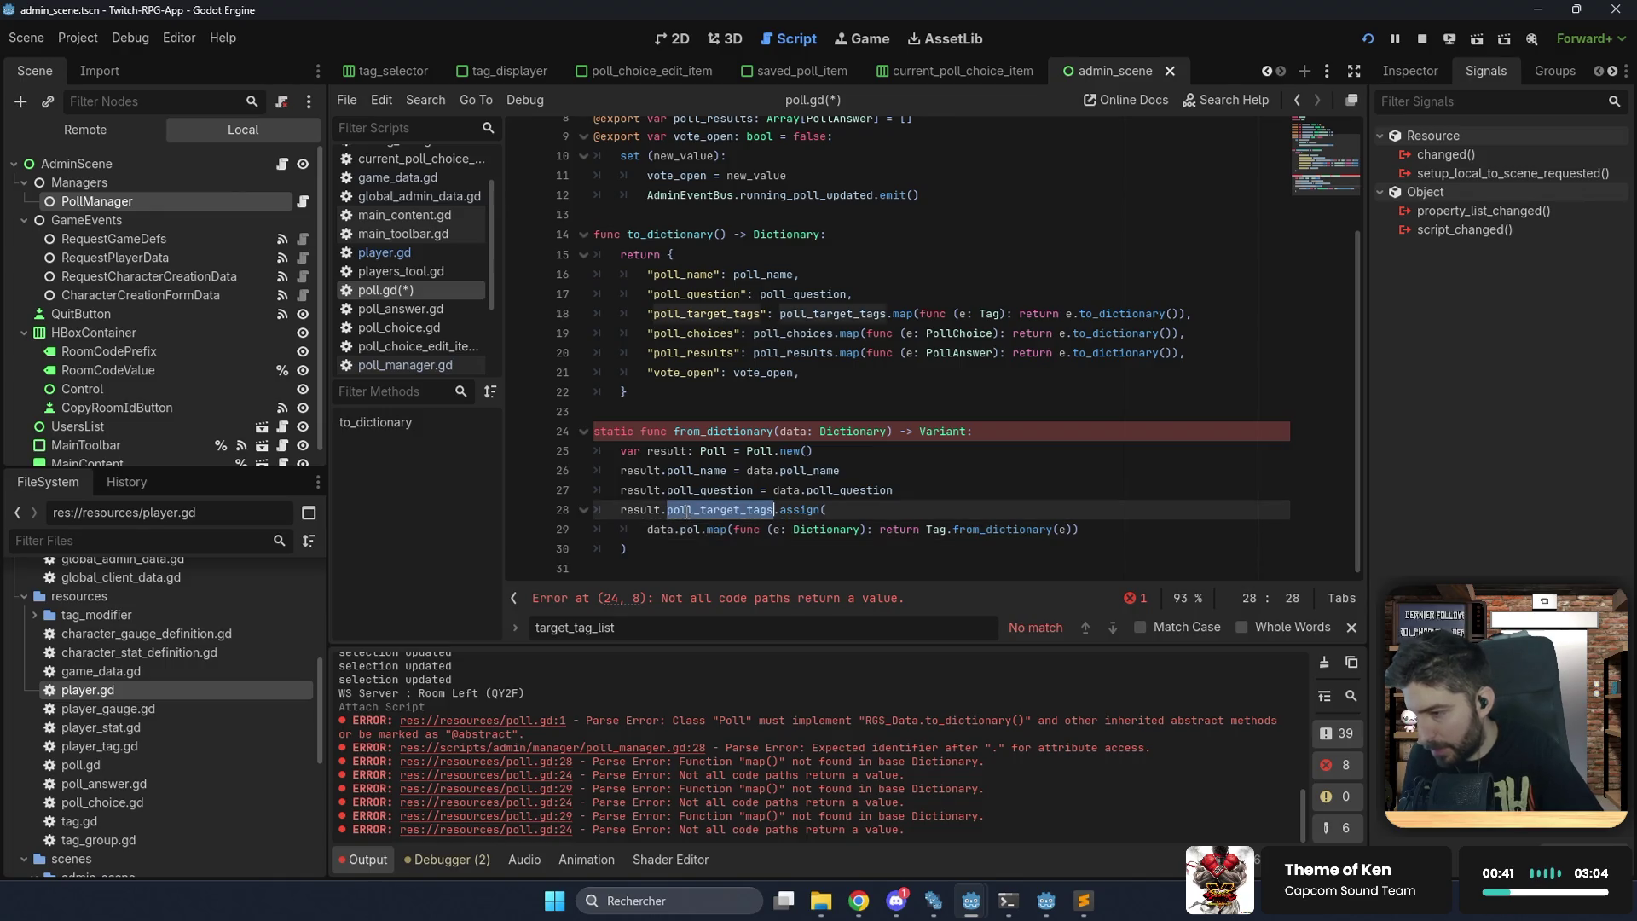
left_click(719, 549)
key("ctrl+s")
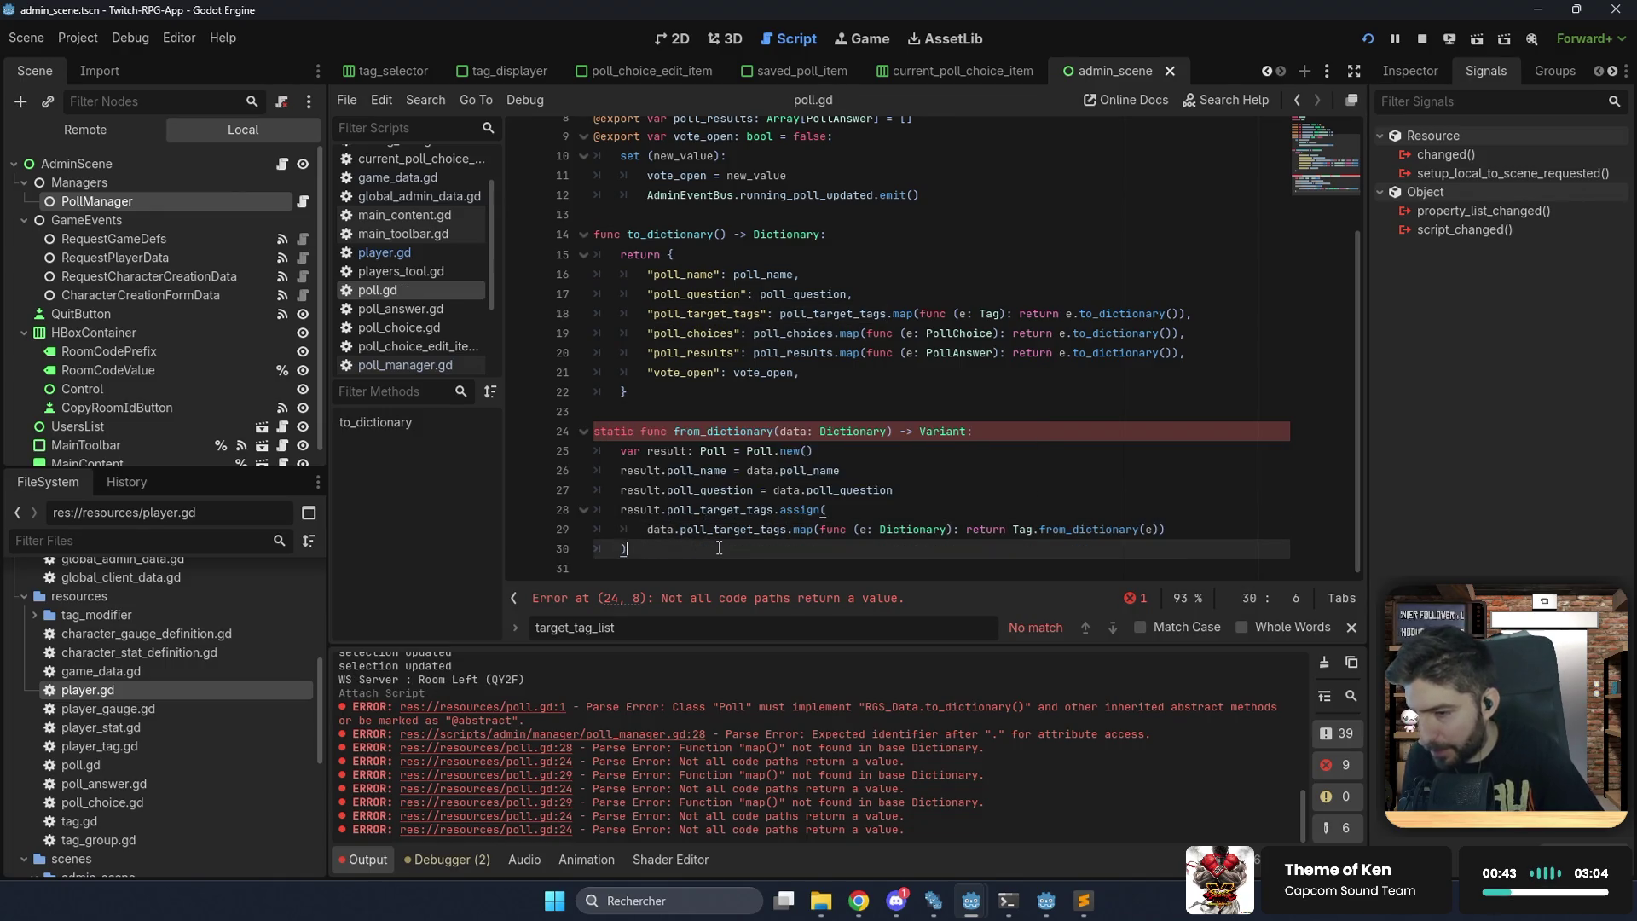
- Duplicate the poll_target_tags assign block beneath itself
left_click_drag(719, 548, 908, 488)
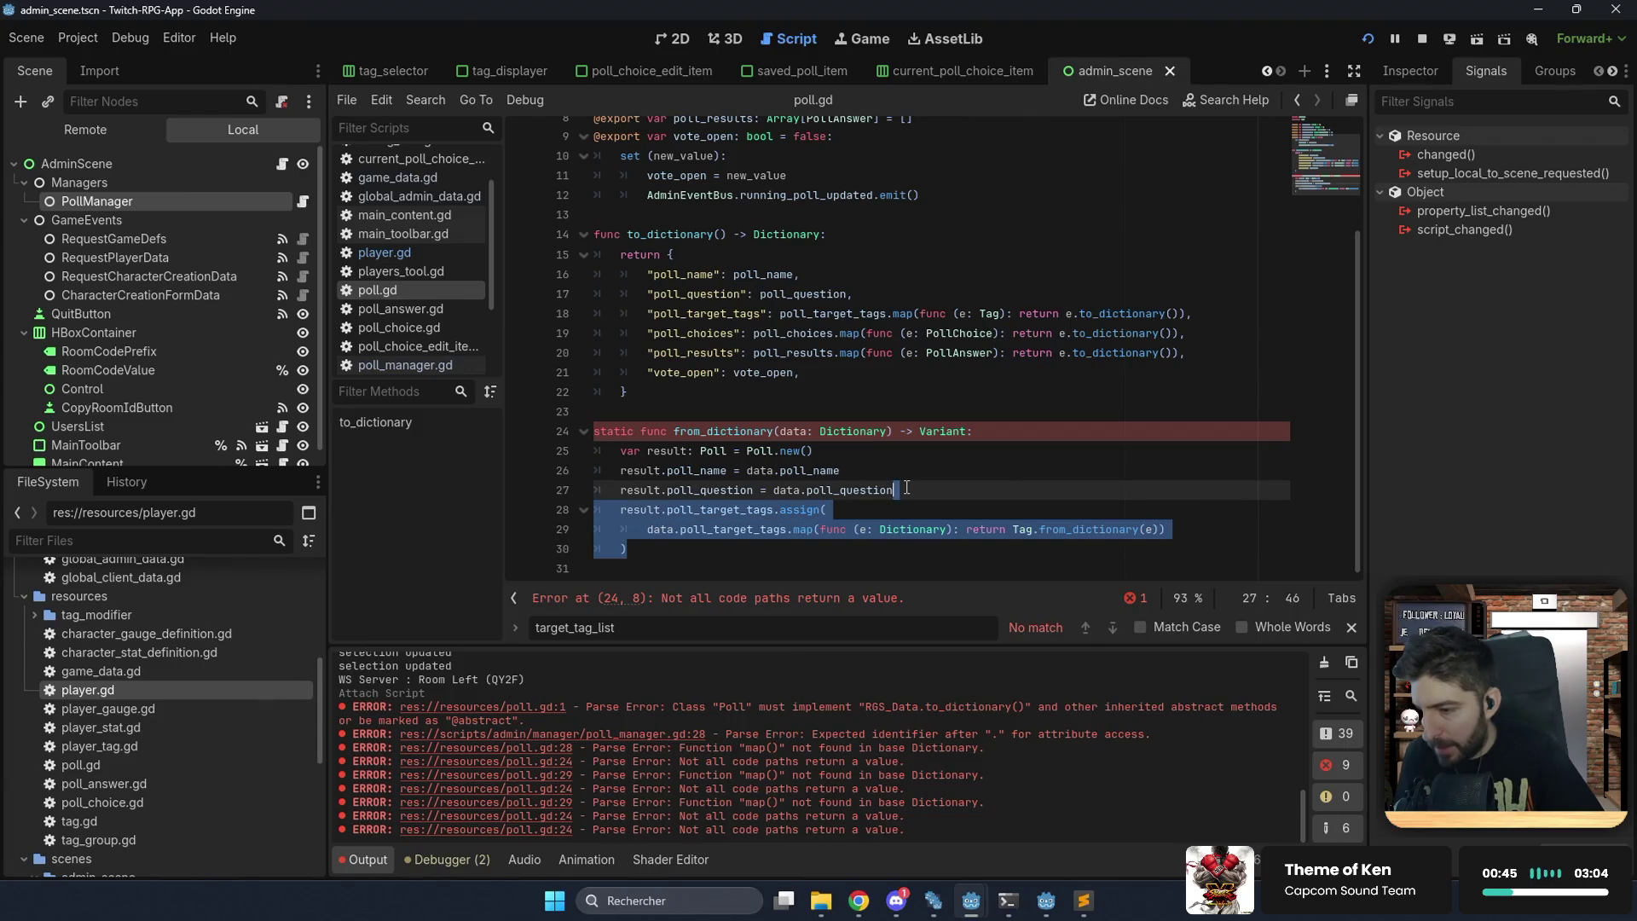
key("ctrl+c")
left_click(703, 545)
- Turn the pasted assign block into a poll_choices assignment typed as PollChoice
key("ctrl+v")
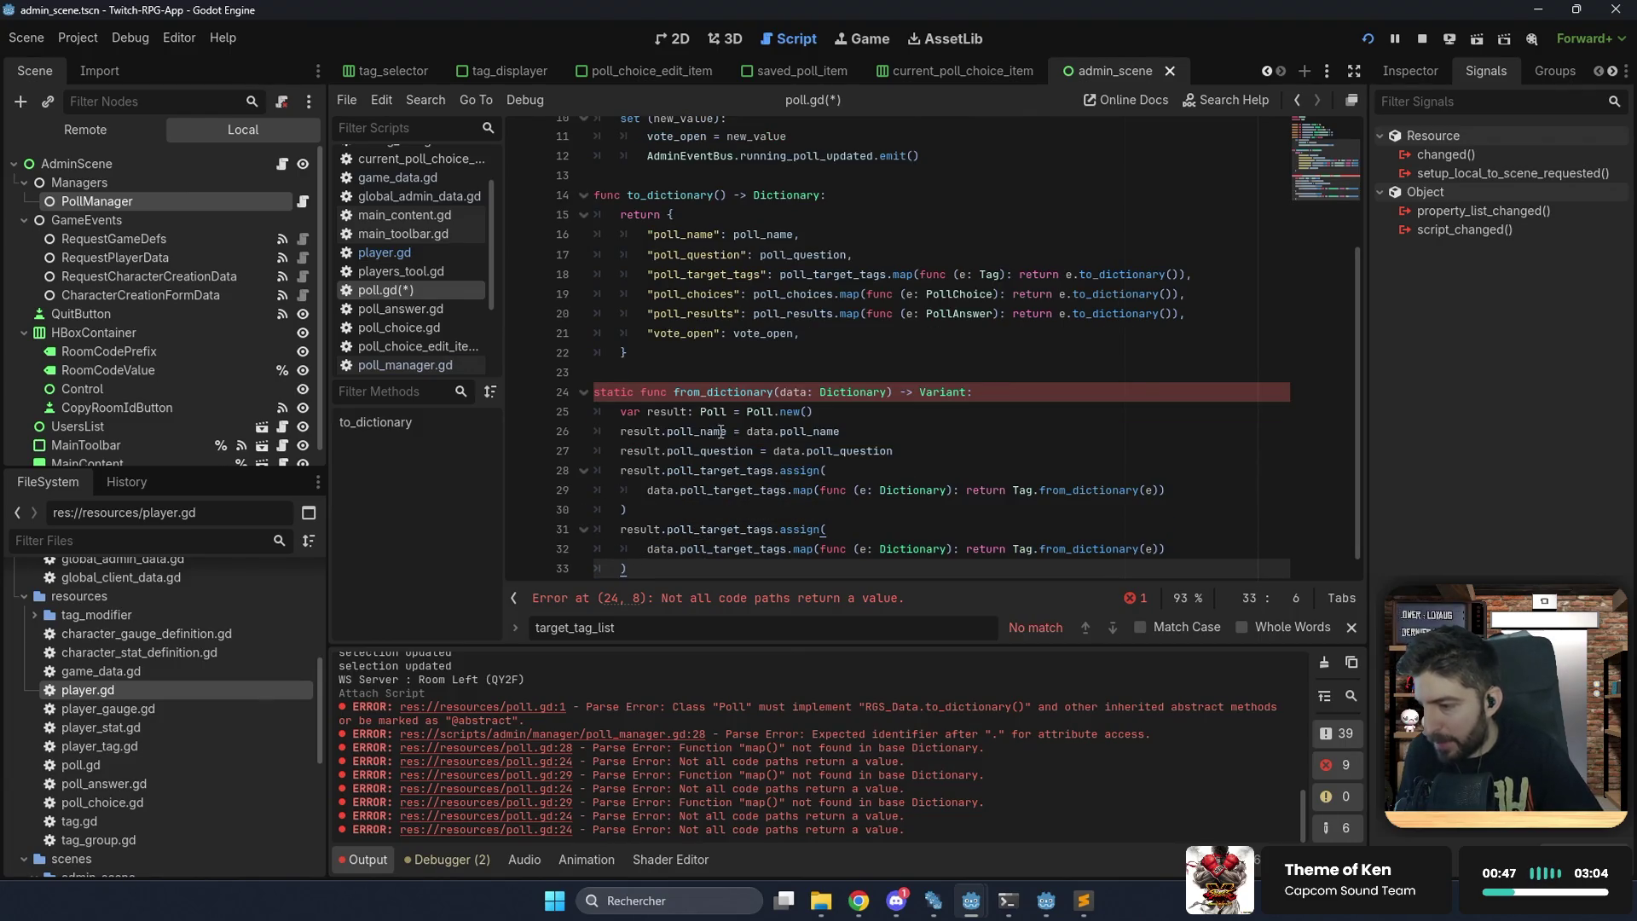
double_click(717, 297)
key("ctrl+c")
double_click(720, 529)
key("ctrl+v")
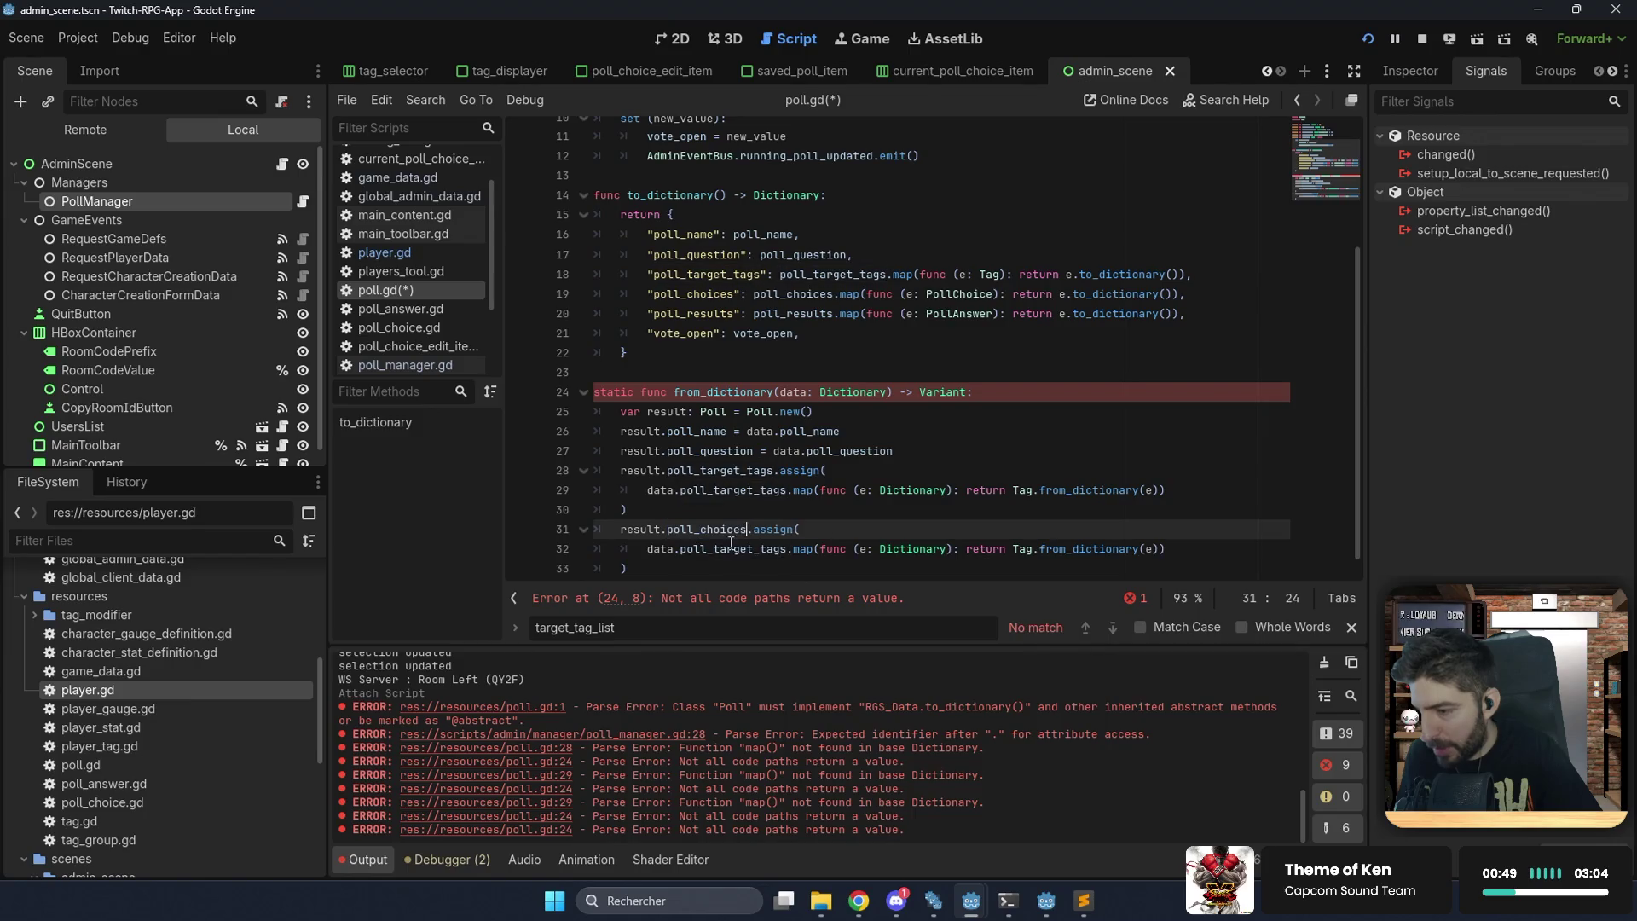
double_click(726, 548)
key("ctrl+v")
double_click(994, 550)
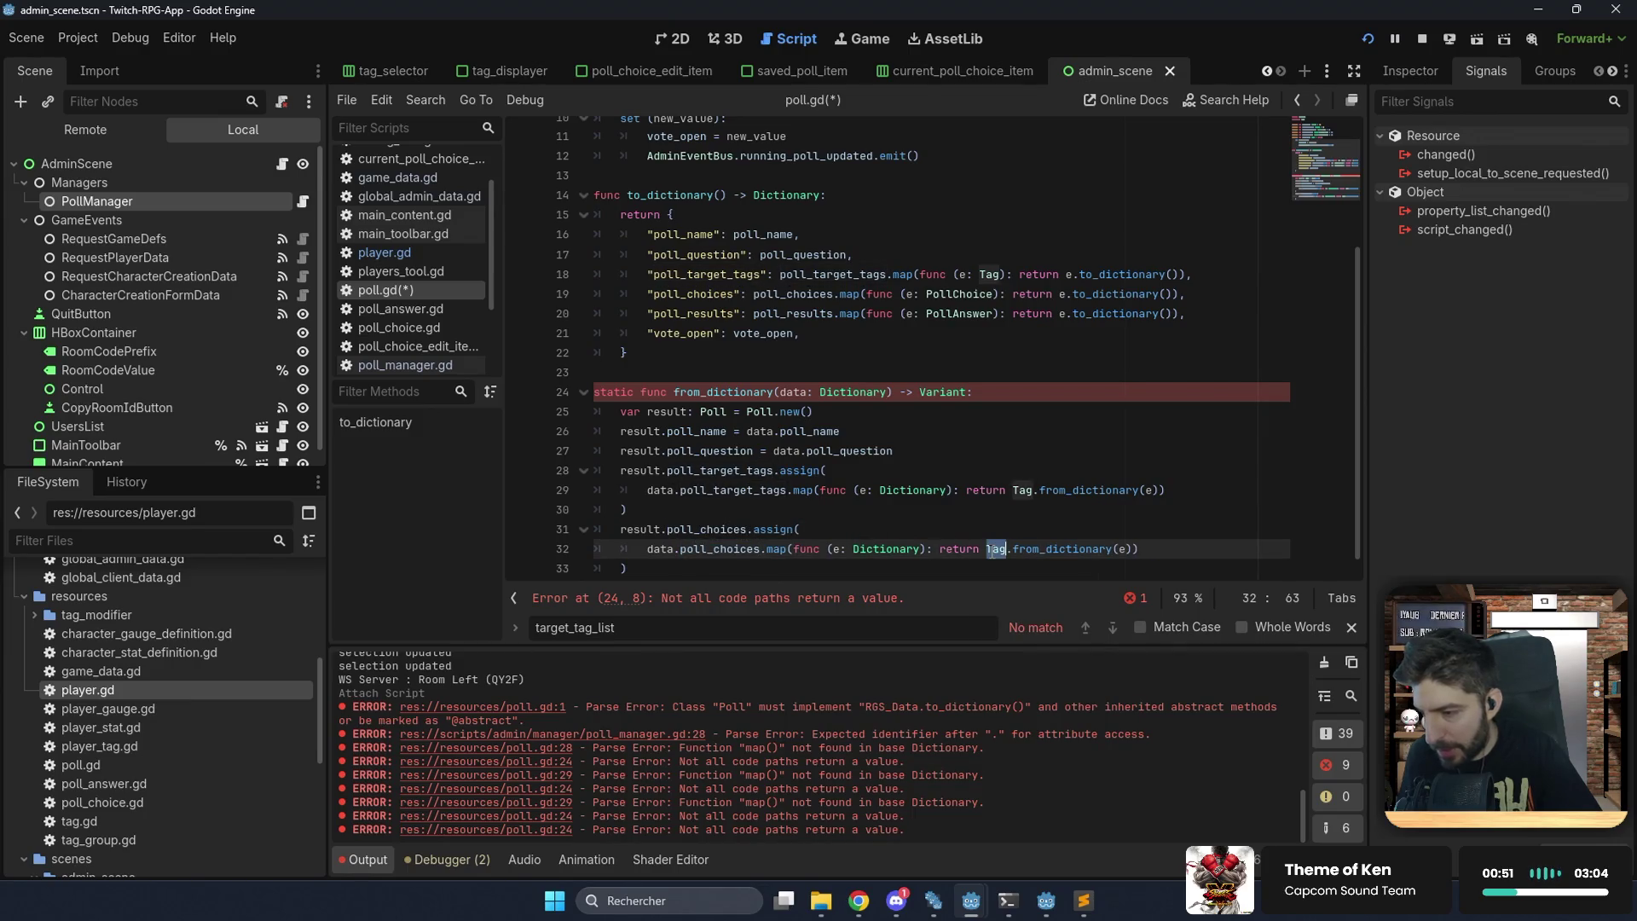
type("PollC")
key("Return")
- Duplicate the poll_choices assign block below itself
scroll(1077, 566, "down", 1)
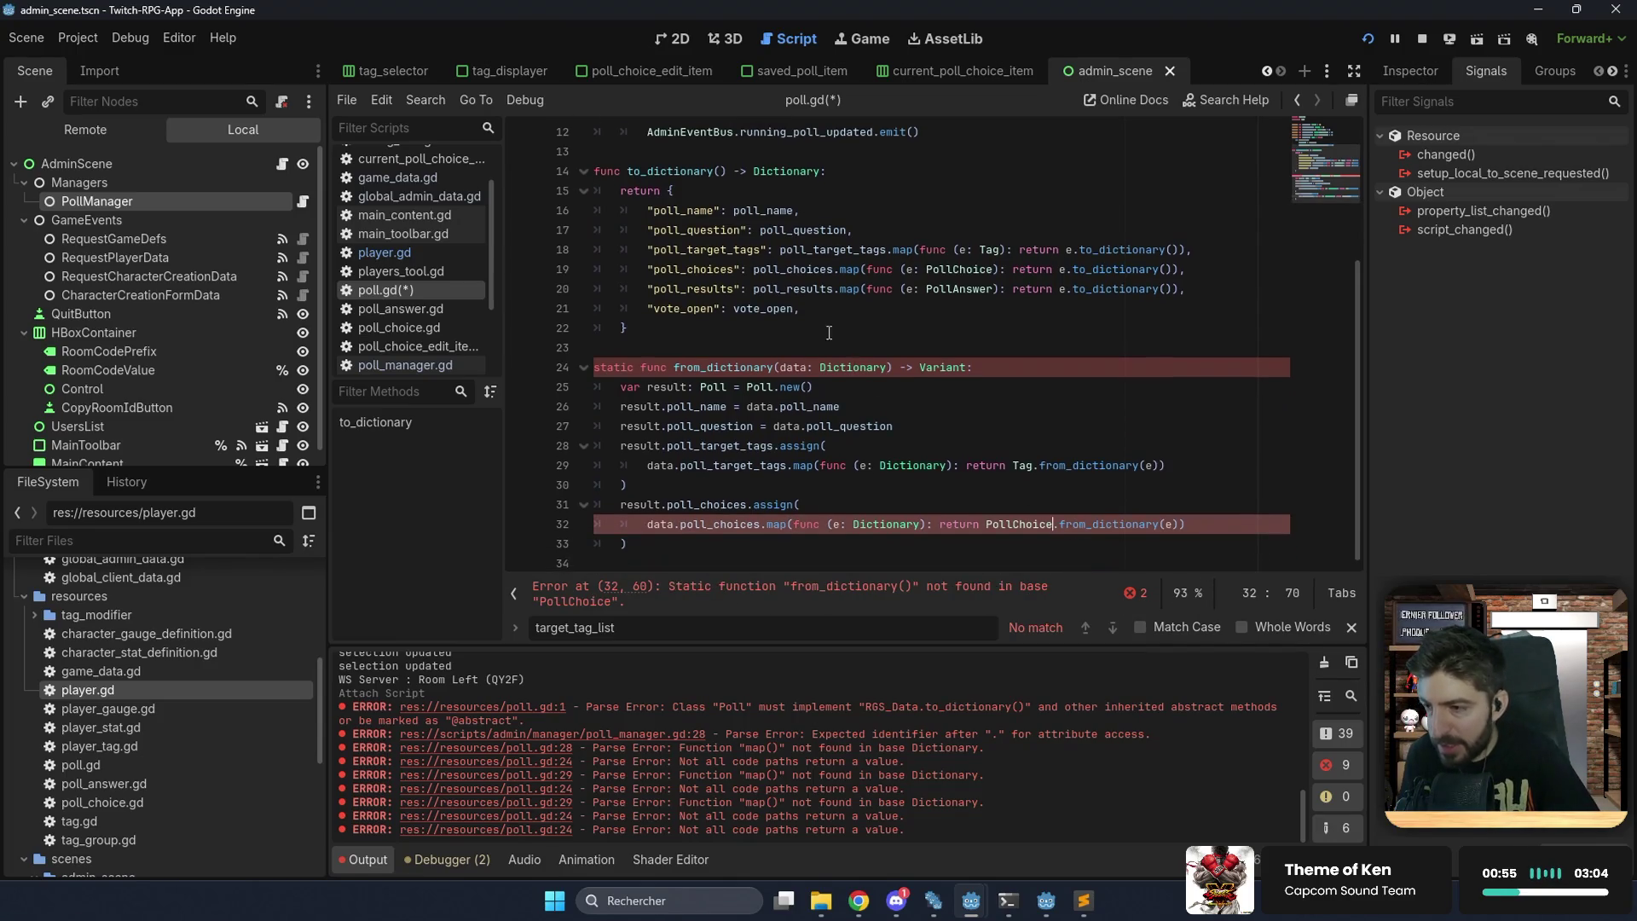
key("Up")
key("Home")
key("shift+Down")
key("shift+Down")
key("shift+End")
key("ctrl+c")
key("End")
key("Return")
key("ctrl+v")
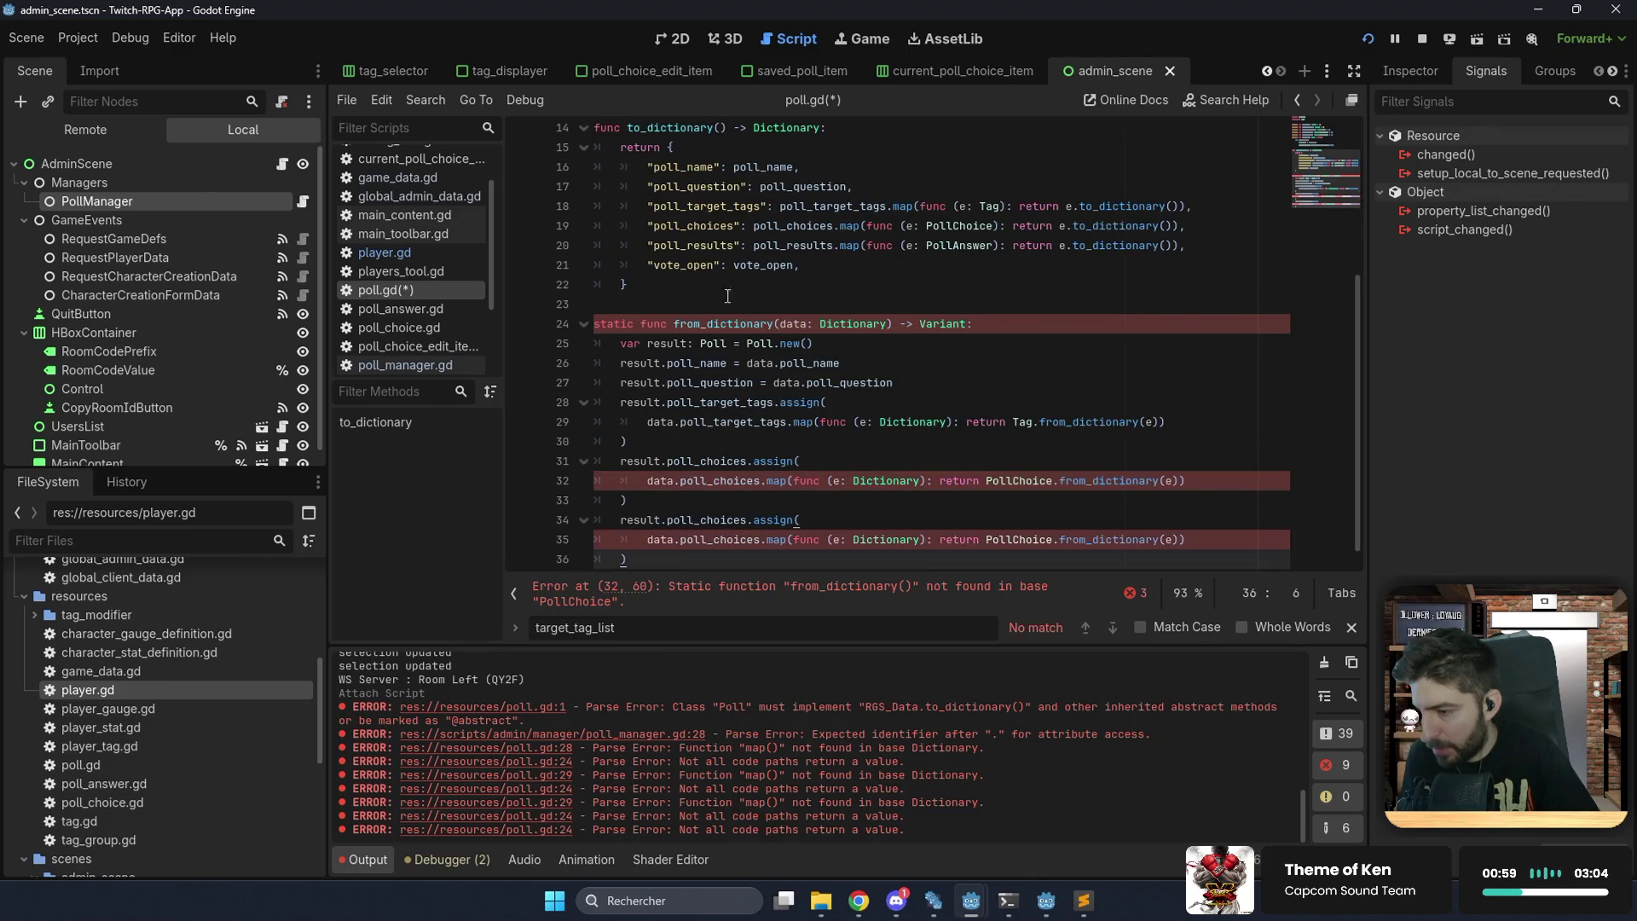
- Rename the duplicated block to poll_results with the PollAnswer type
double_click(711, 246)
key("ctrl+c")
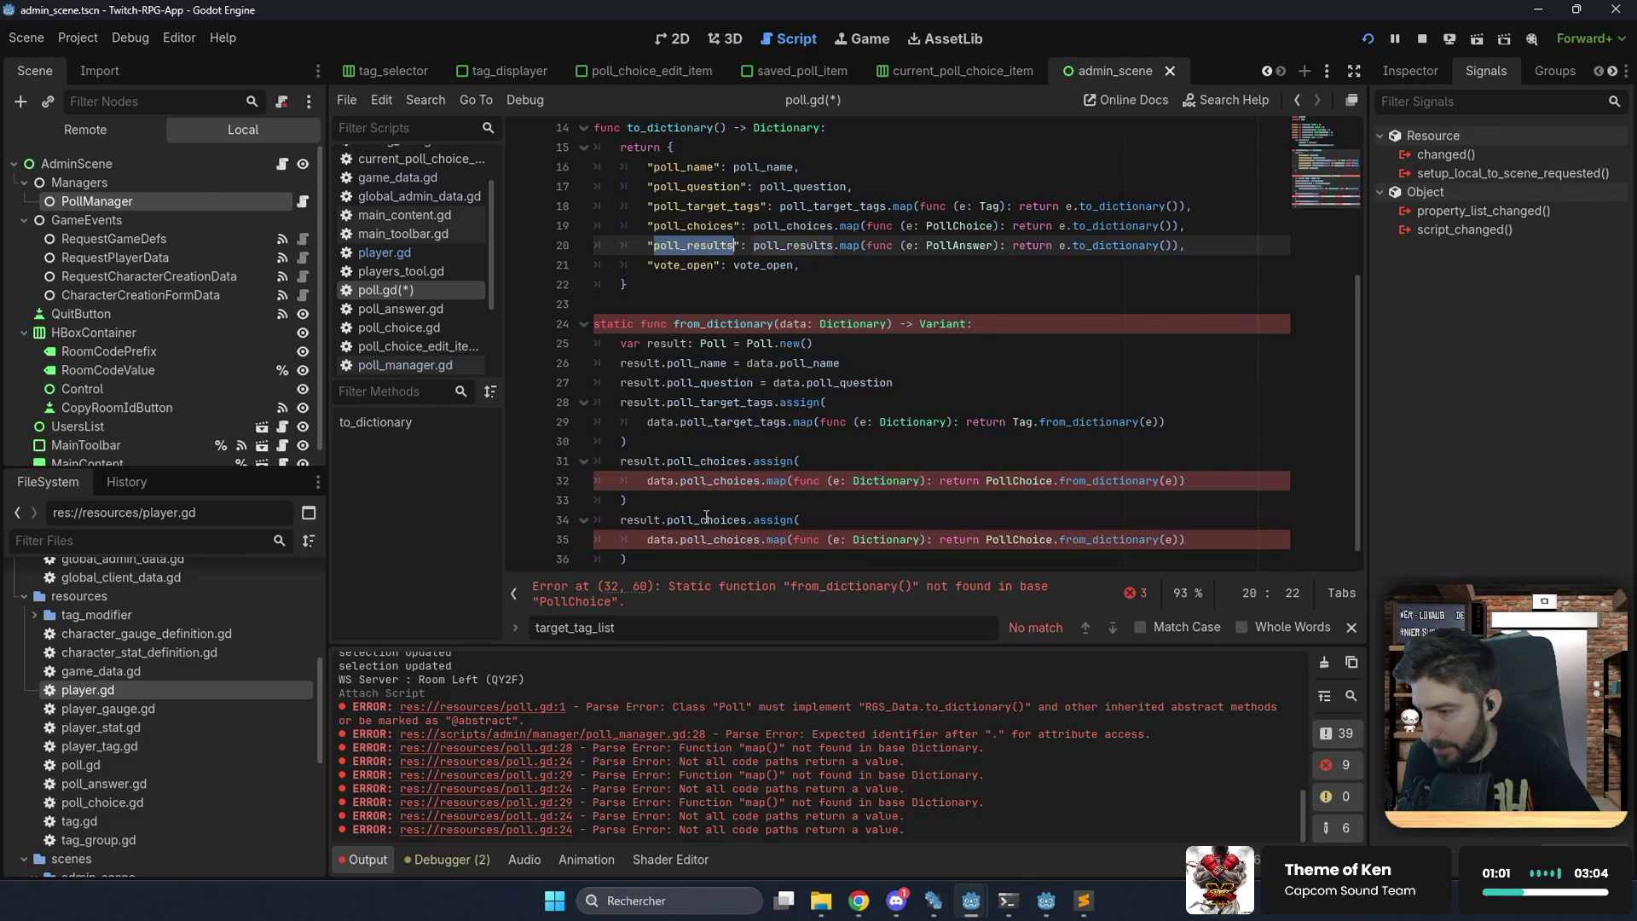
double_click(709, 519)
key("ctrl+v")
double_click(716, 539)
key("ctrl+v")
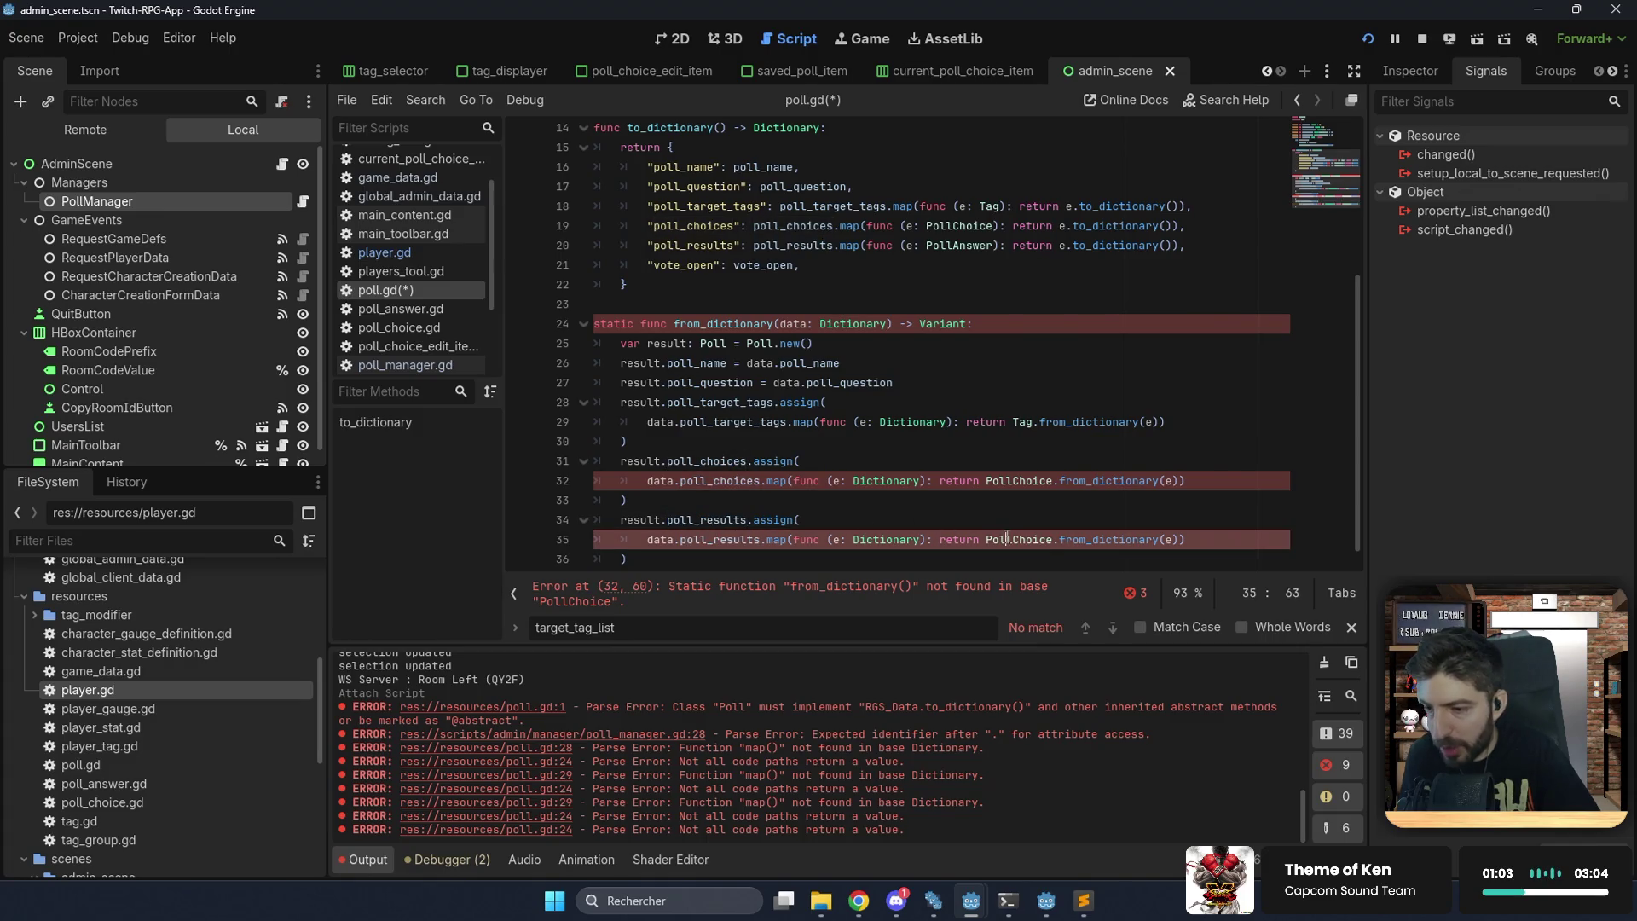
double_click(1020, 539)
type("Po")
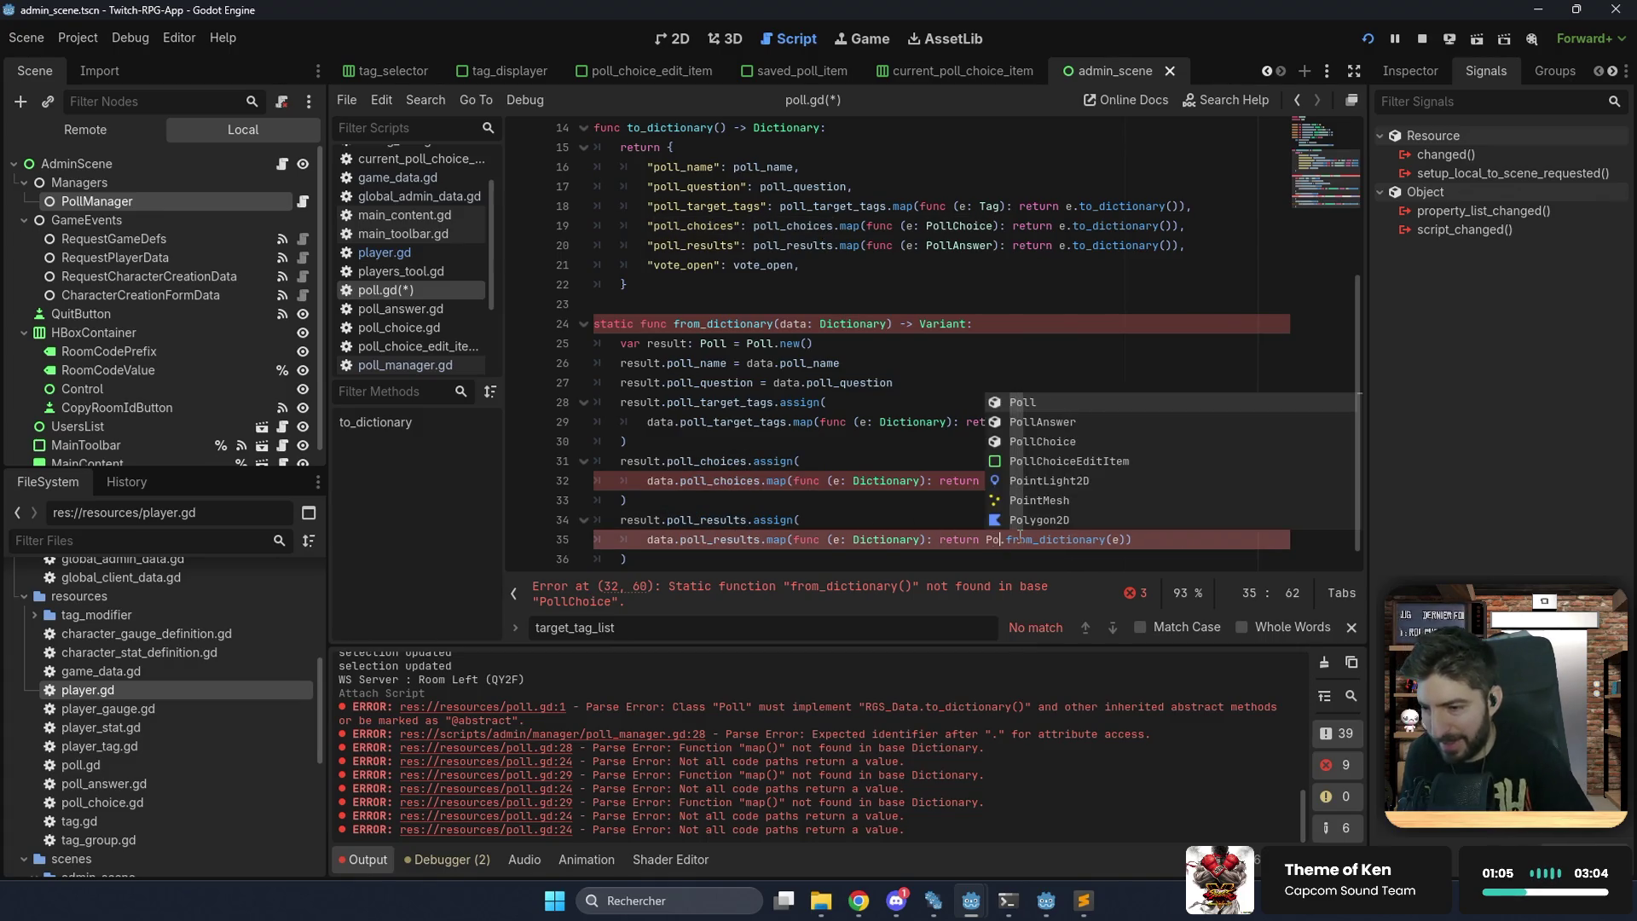
key("Return")
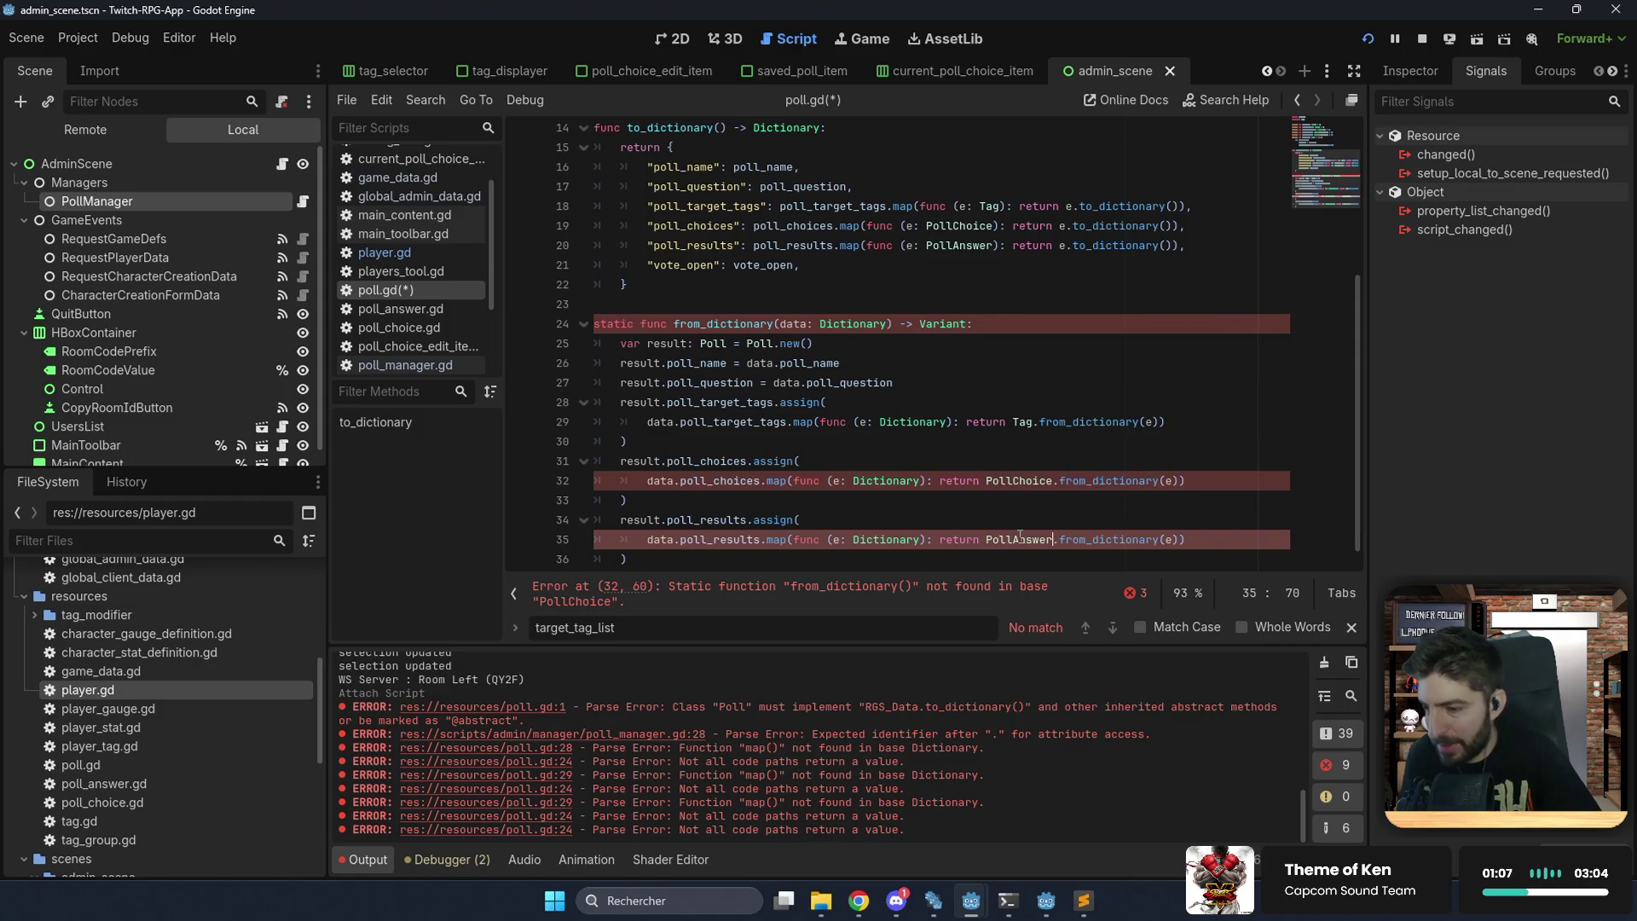
- Add result.vote_open = data.vote_open and save poll.gd
left_click(712, 554)
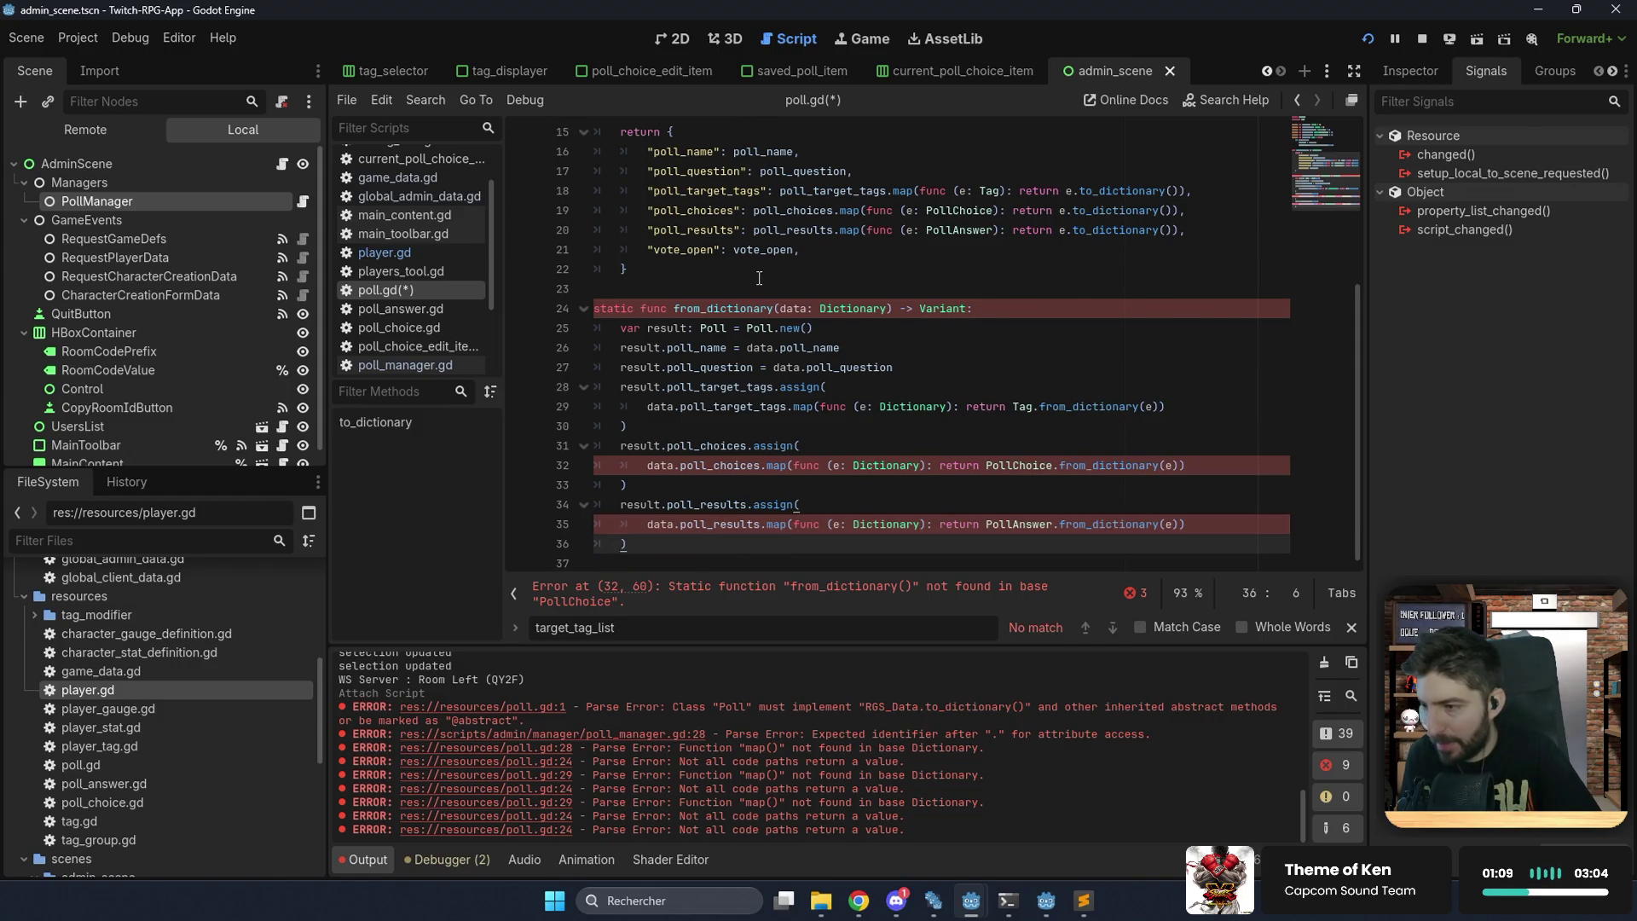
key("Return")
type("result.")
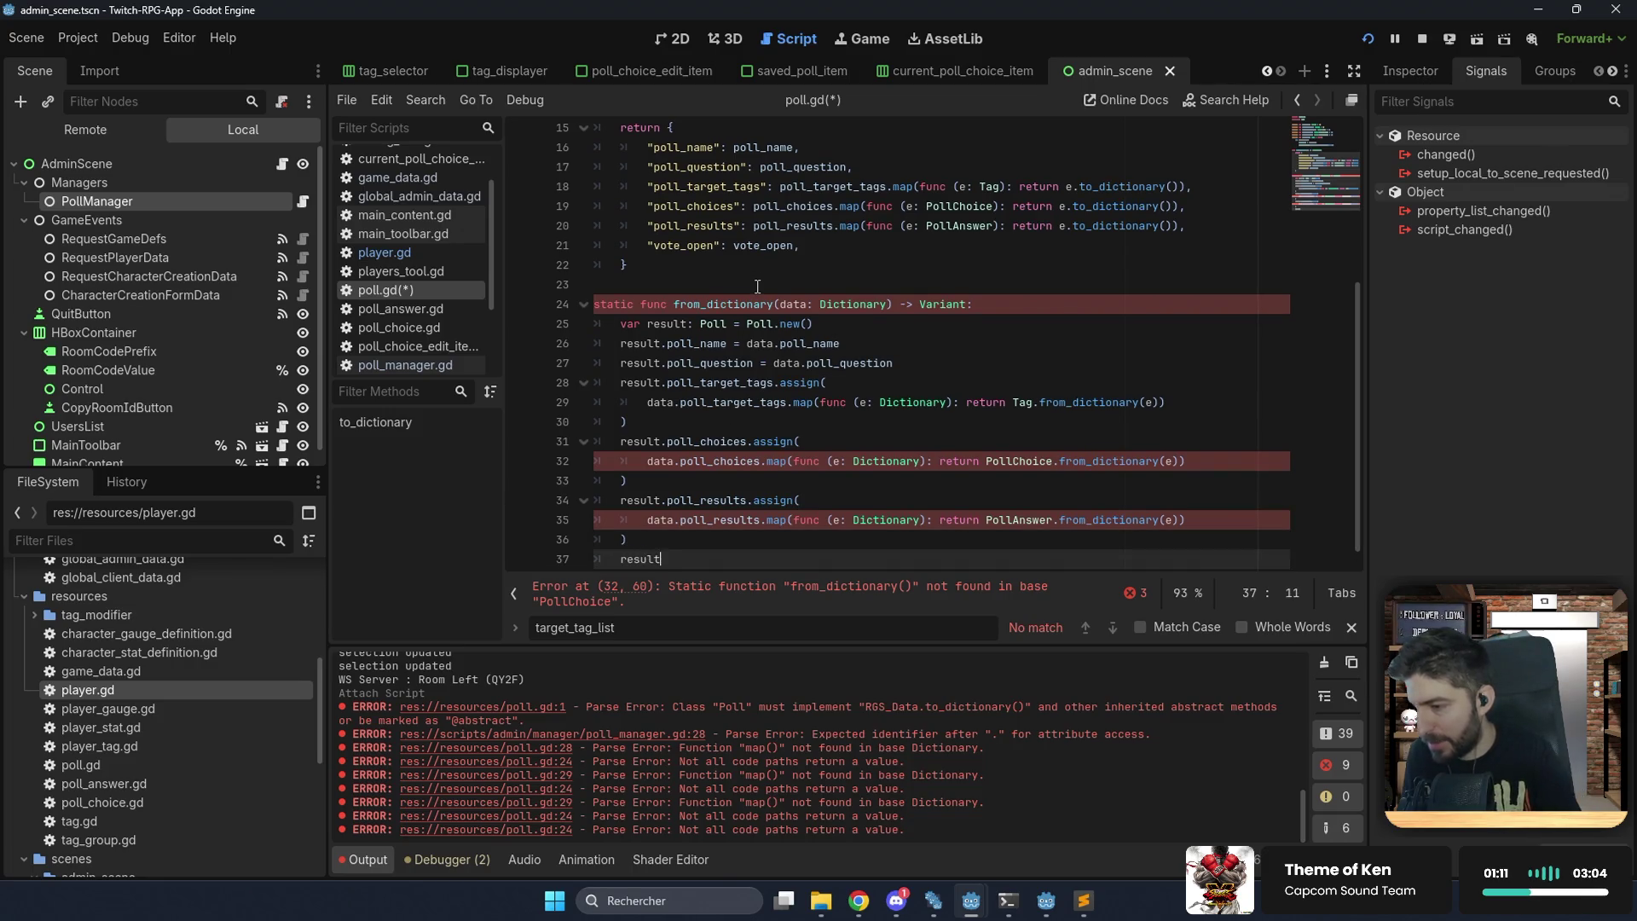
type("v")
key("Return")
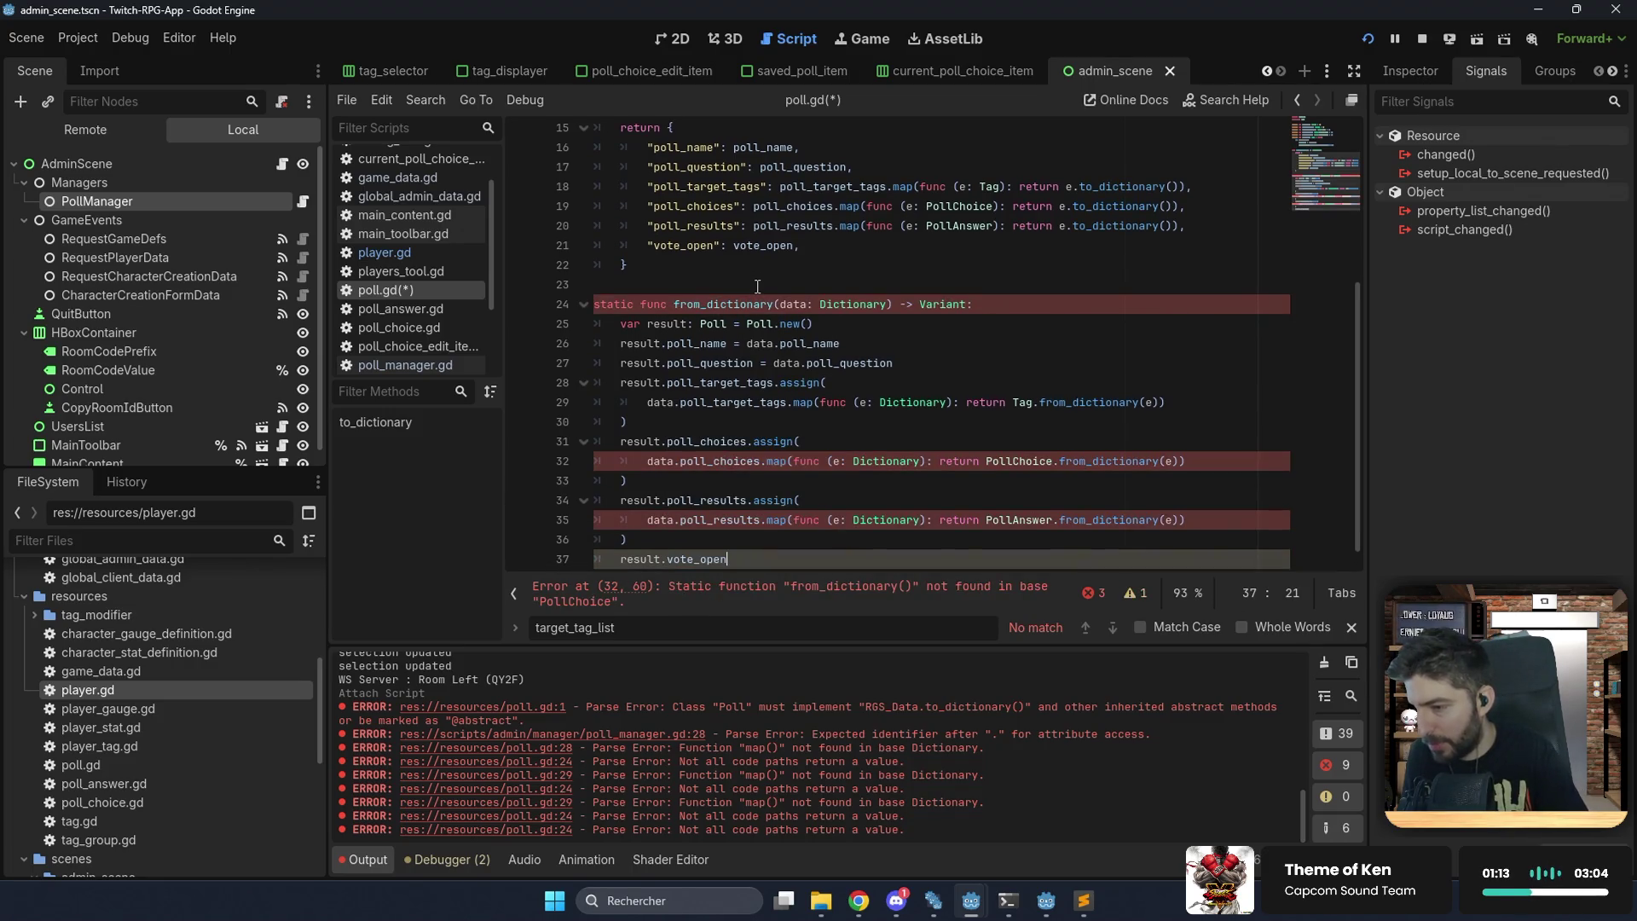
type(".votec")
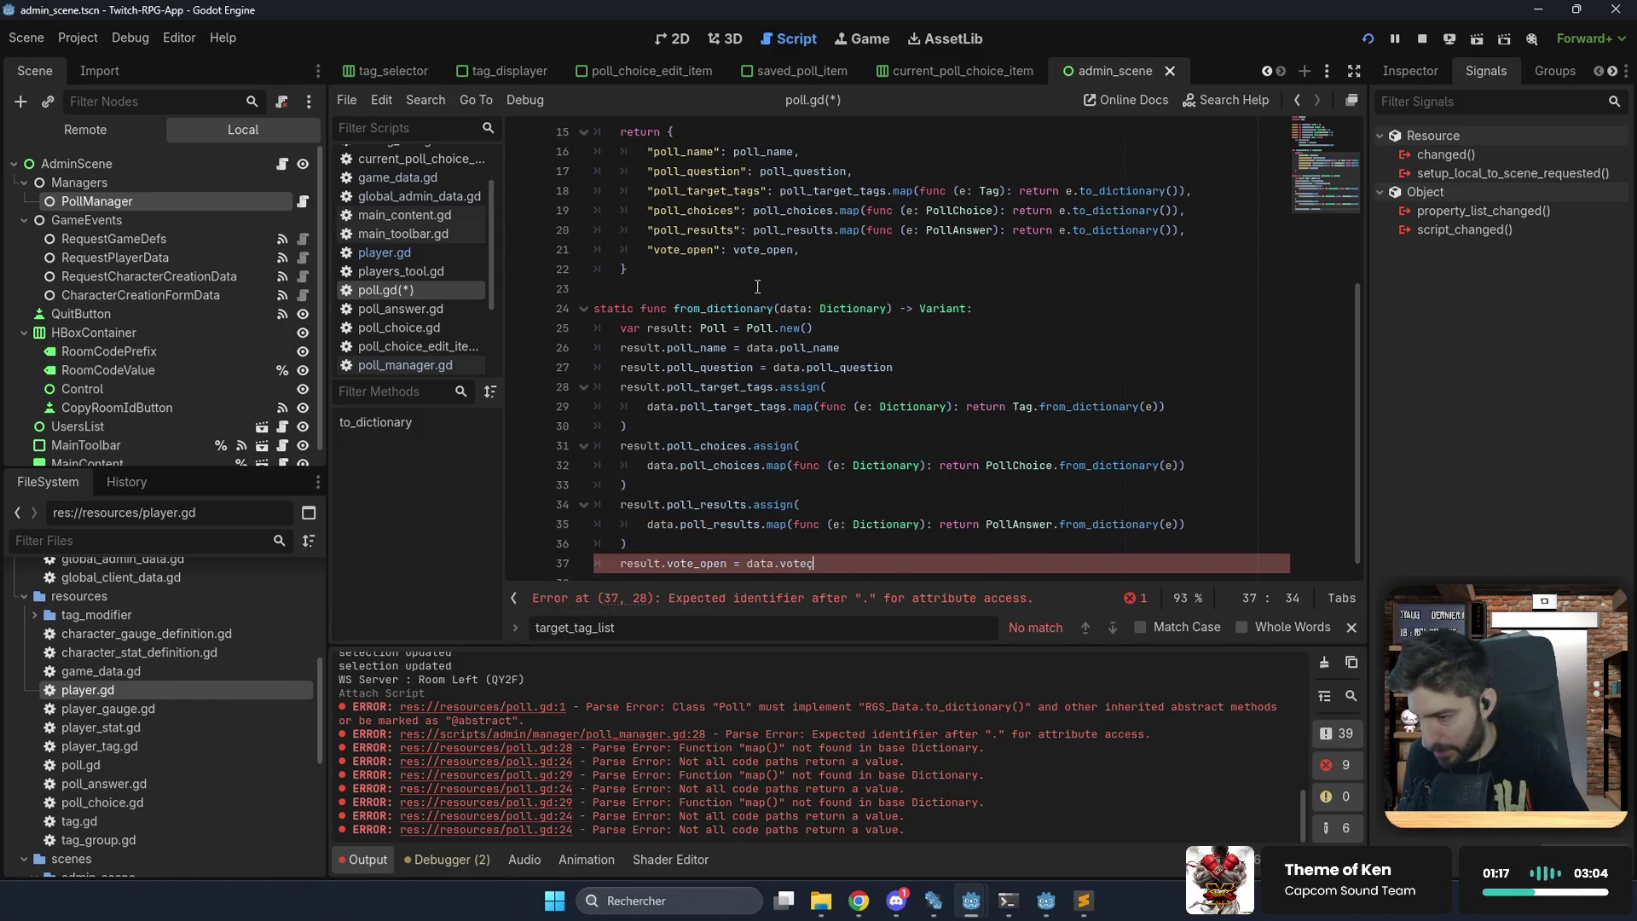
type("_open")
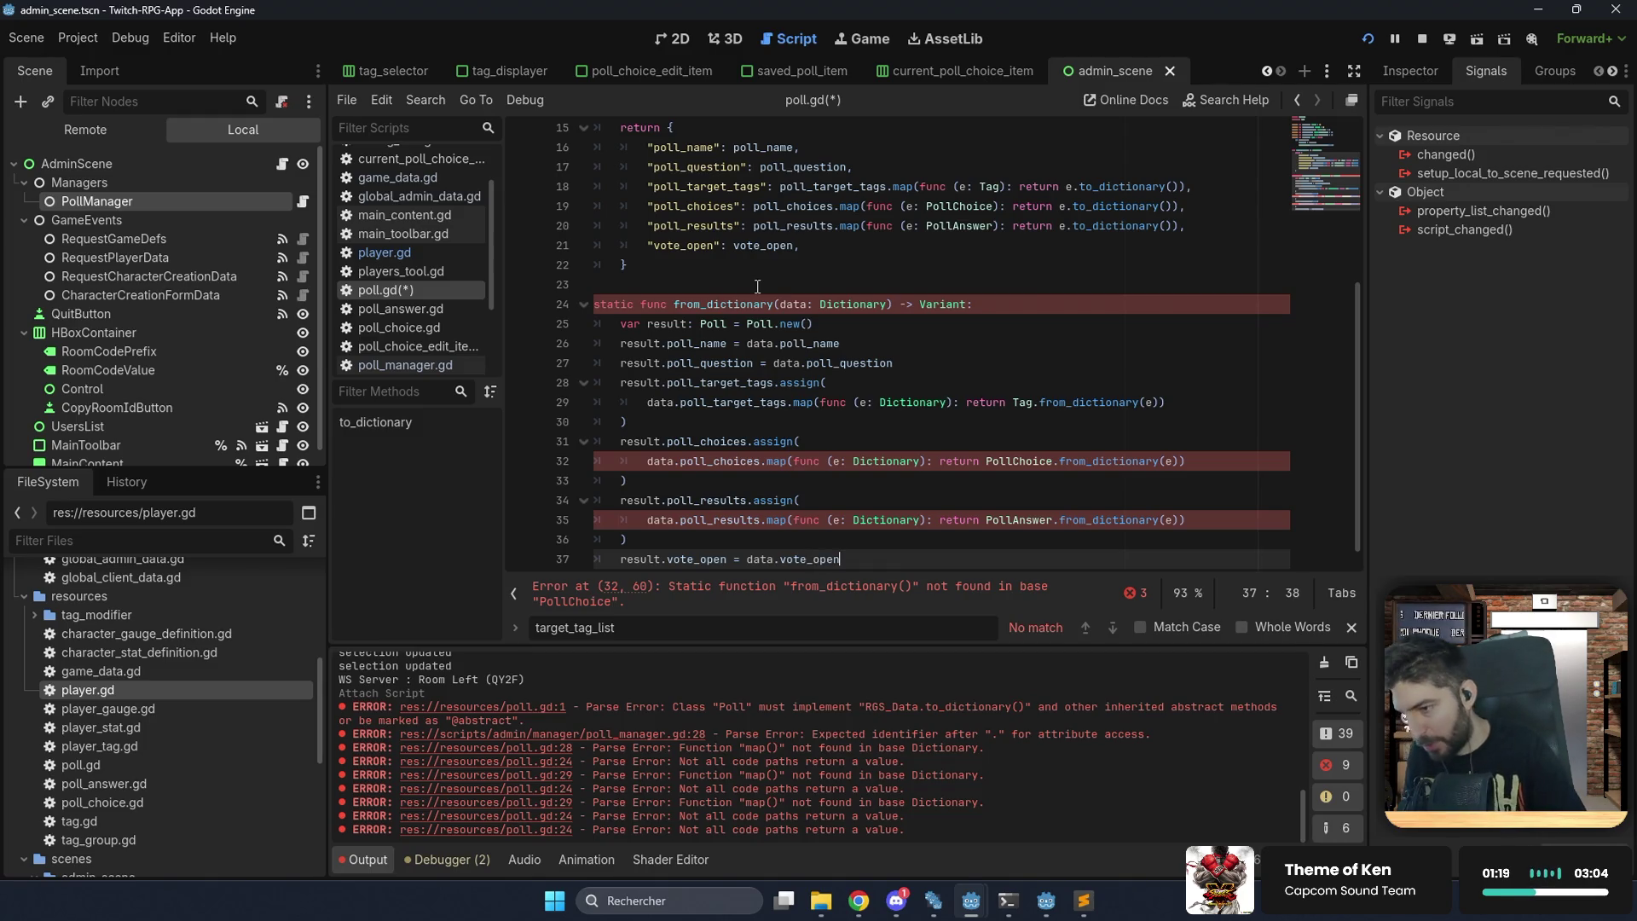
key("ctrl+s")
- Open poll_choice.gd, the PollChoice script
left_click(909, 319)
scroll(930, 361, "up", 2)
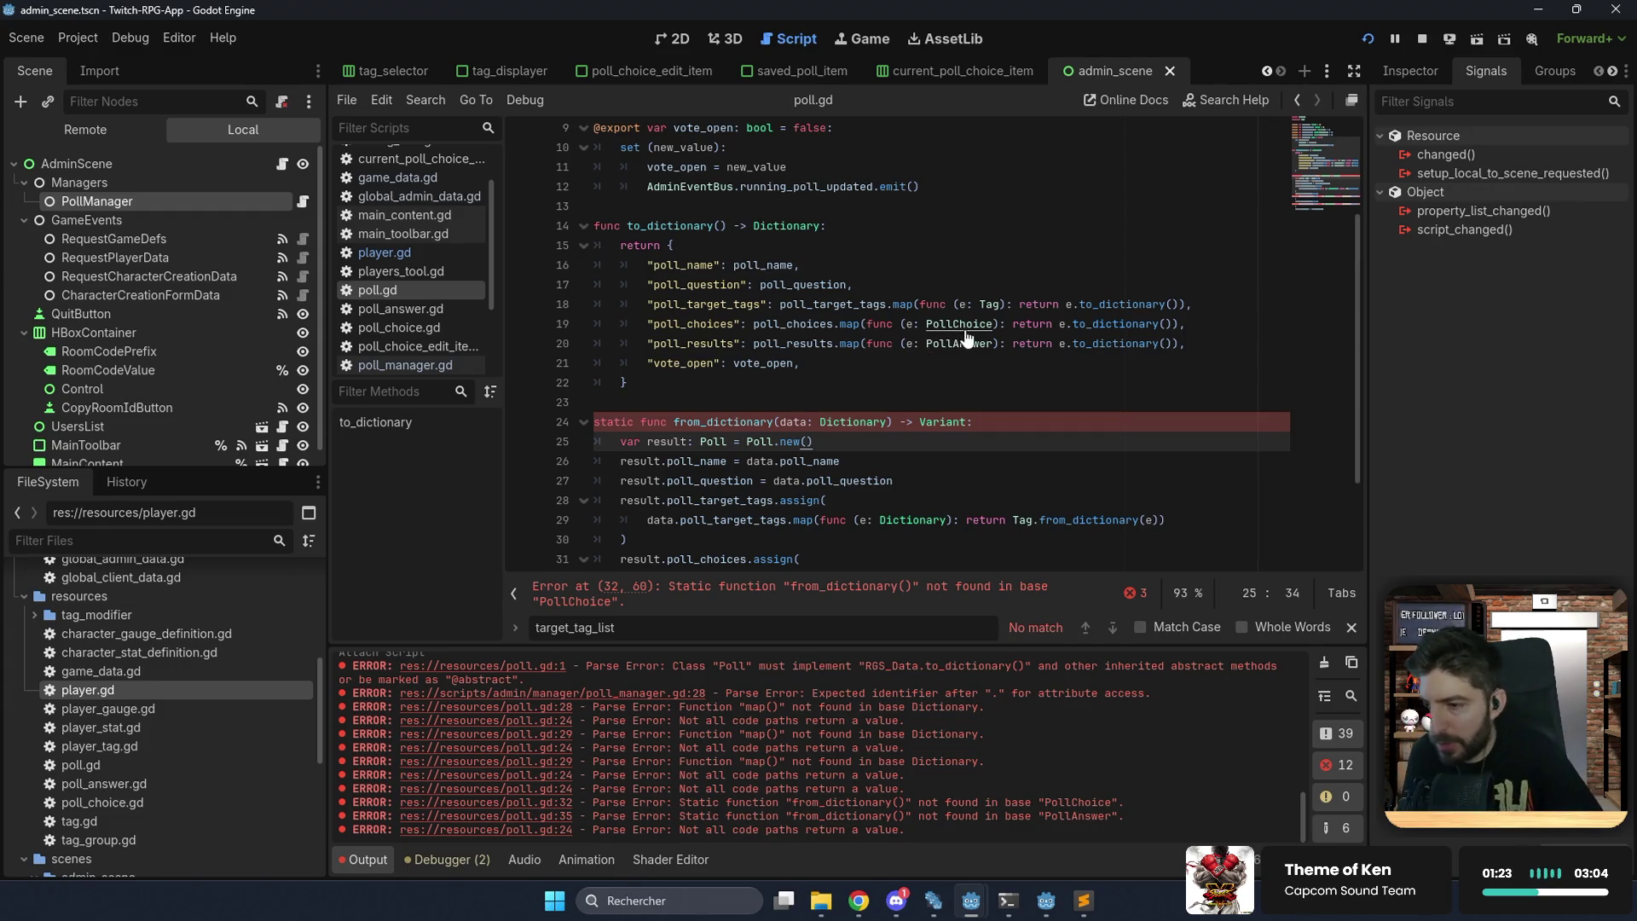
left_click(935, 329, "ctrl")
- Change PollChoice's base class from Resource to RGS_Data
left_click(717, 152)
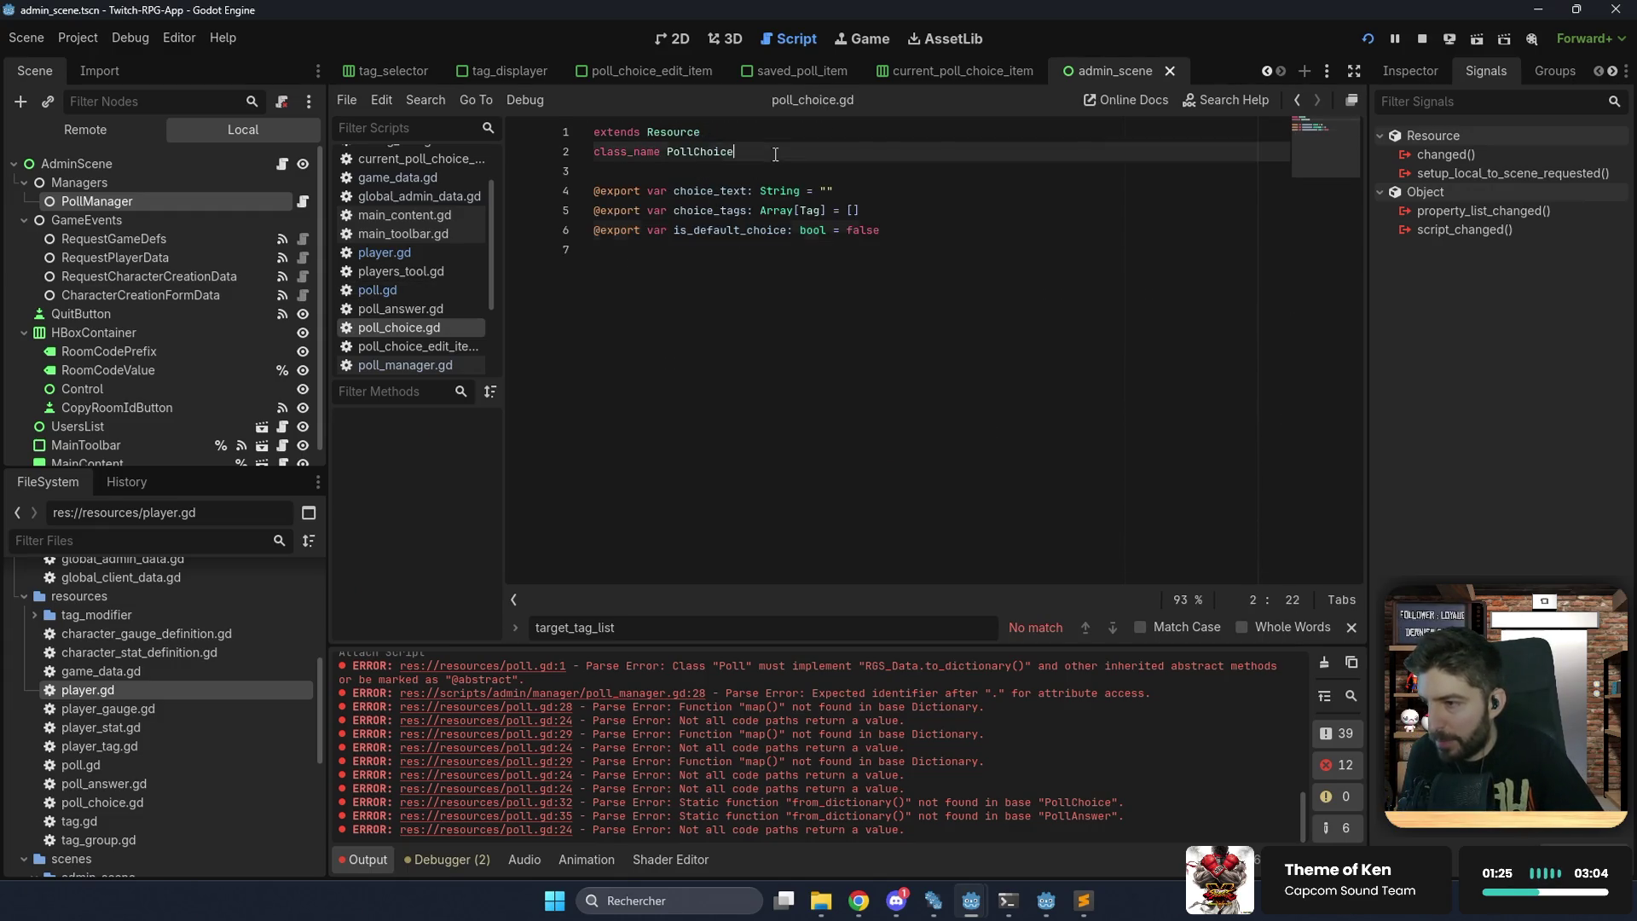
double_click(673, 133)
type("RGS_")
key("Return")
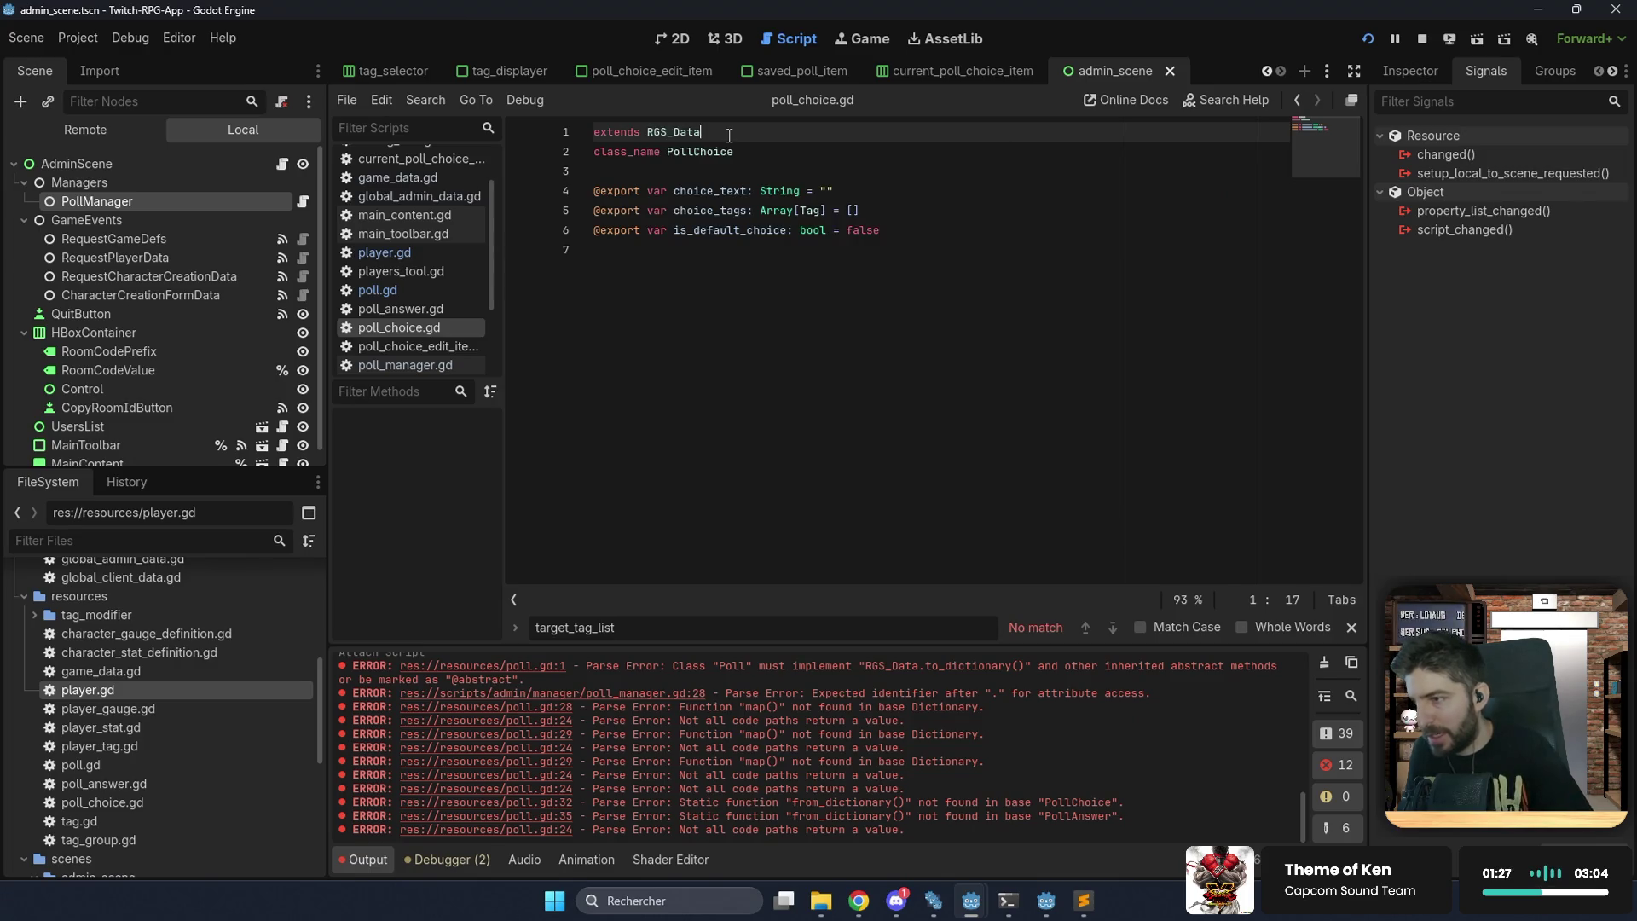
- Add a to_dictionary() -> Dictionary function that returns a dictionary
key("Down")
key("Down")
key("Down")
key("Return")
key("BackSpace")
key("Down")
key("Return")
type("func ")
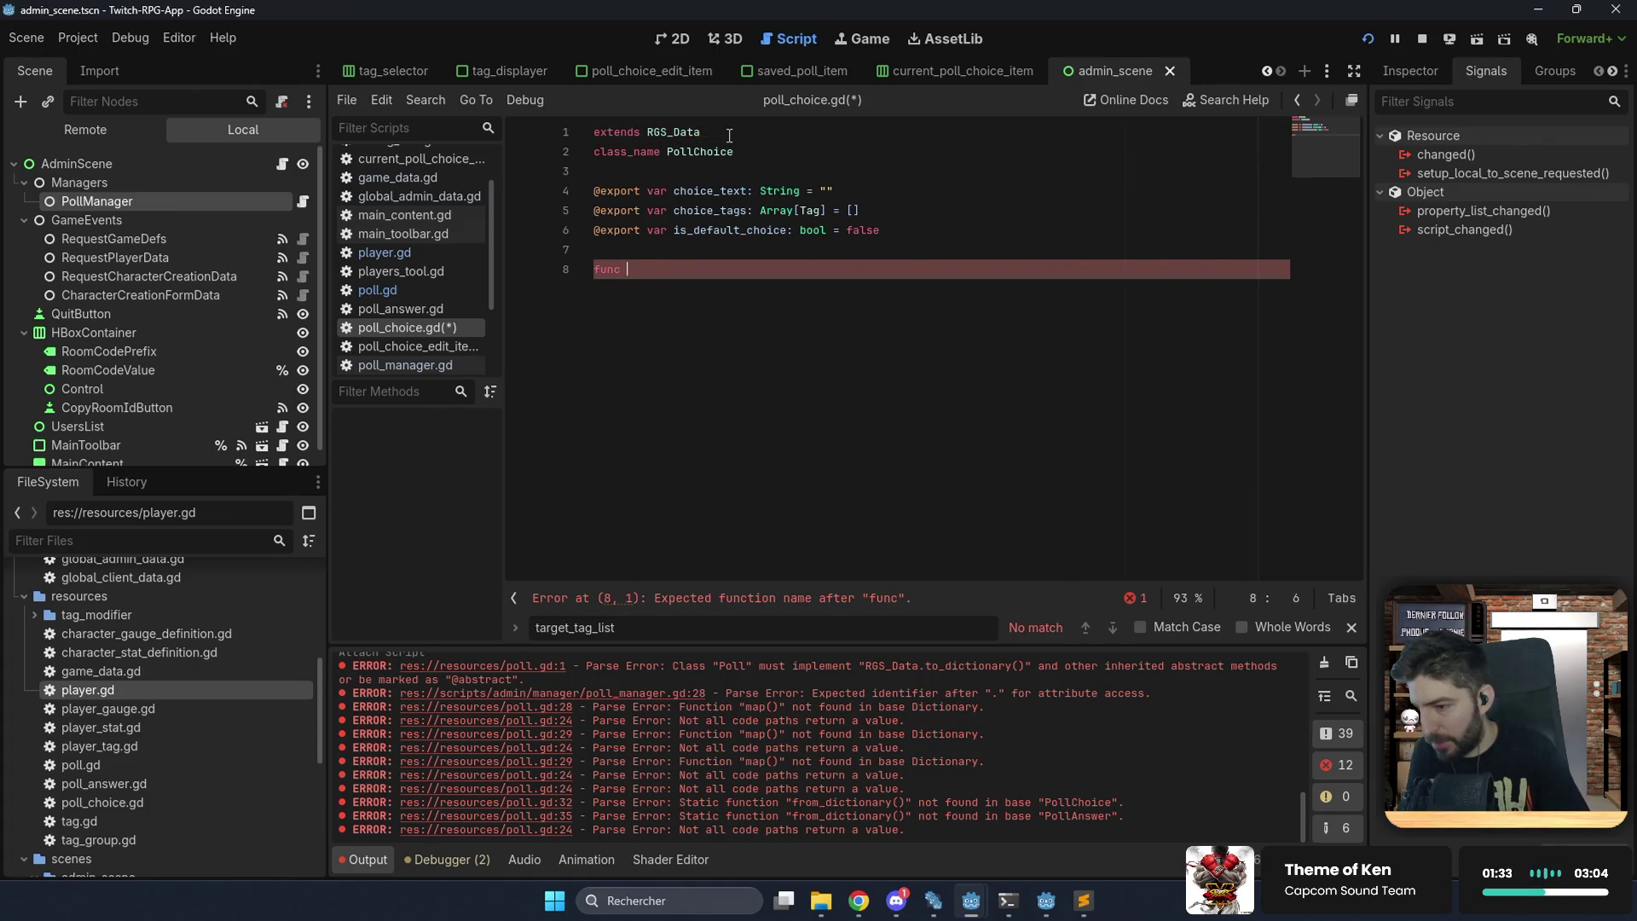
type("to")
key("Return")
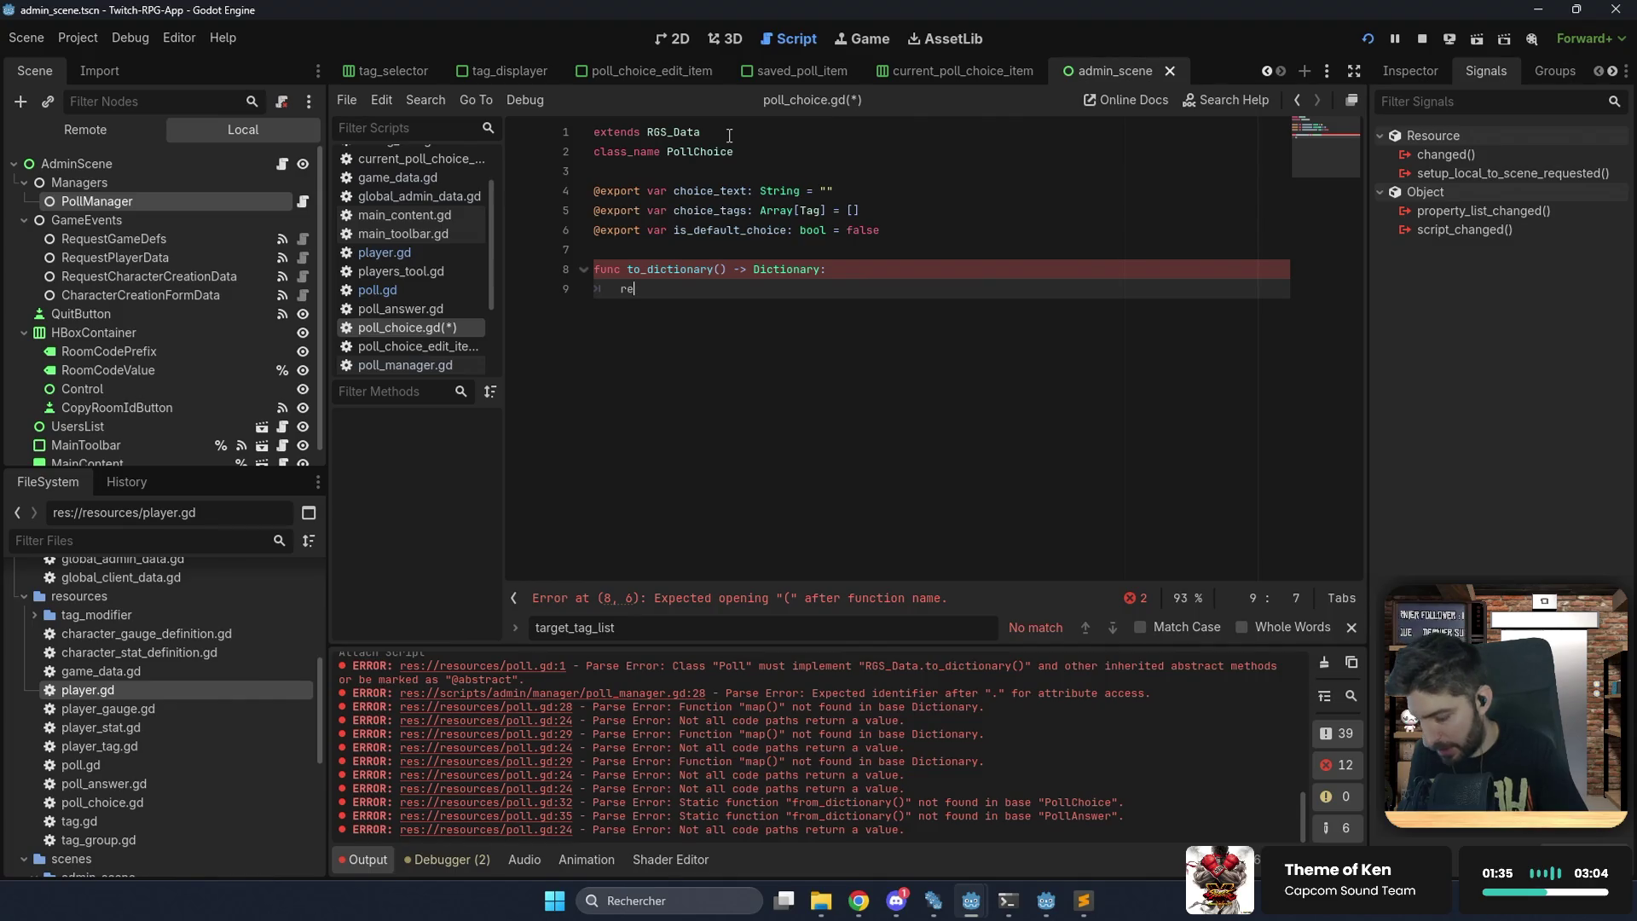
key("BackSpace")
key("BackSpace")
type("ur")
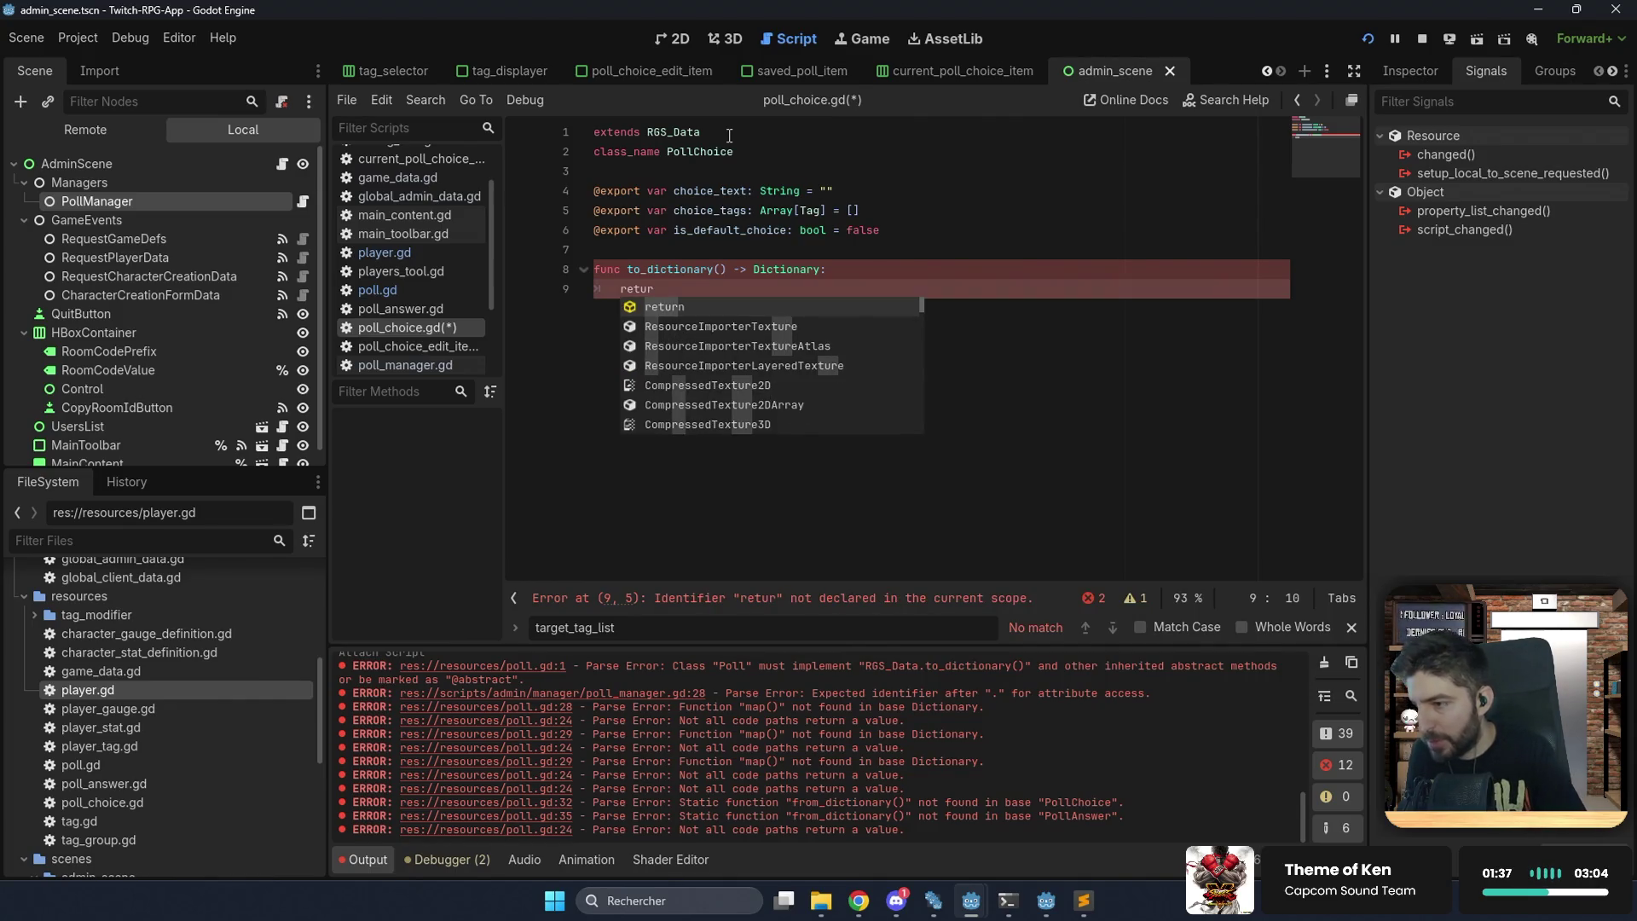
type("n")
key("Return")
- Add the "choice_text": choice_text entry to the returned dictionary
type("\"")
key("Down")
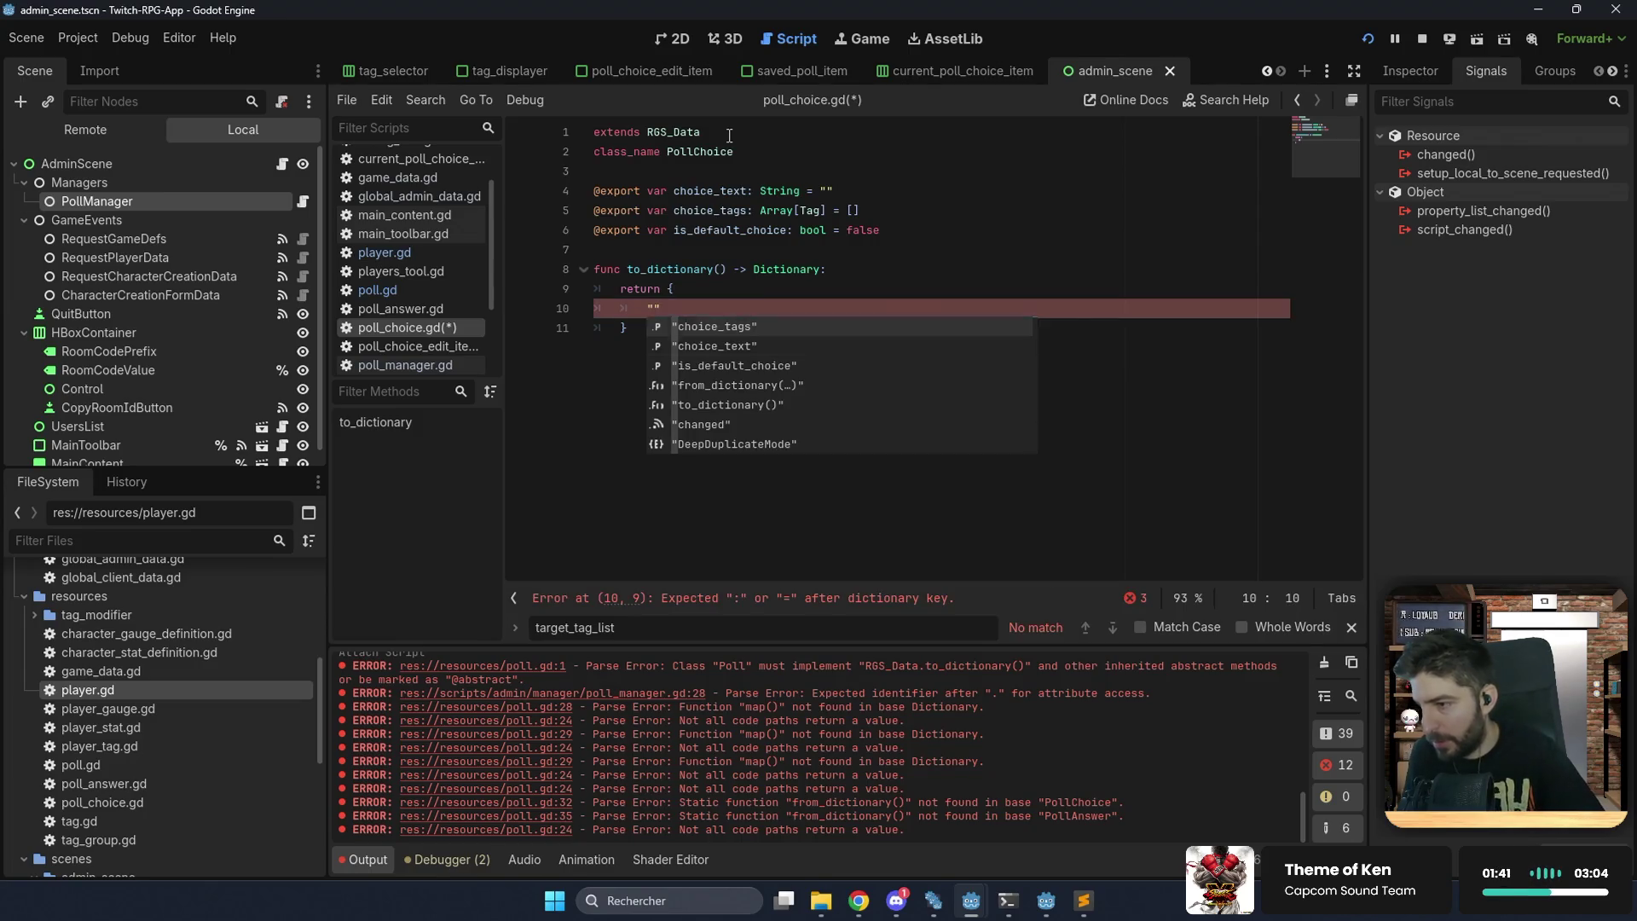
key("Return")
key("Down")
key("Up")
type("c")
key("Down")
key("Return")
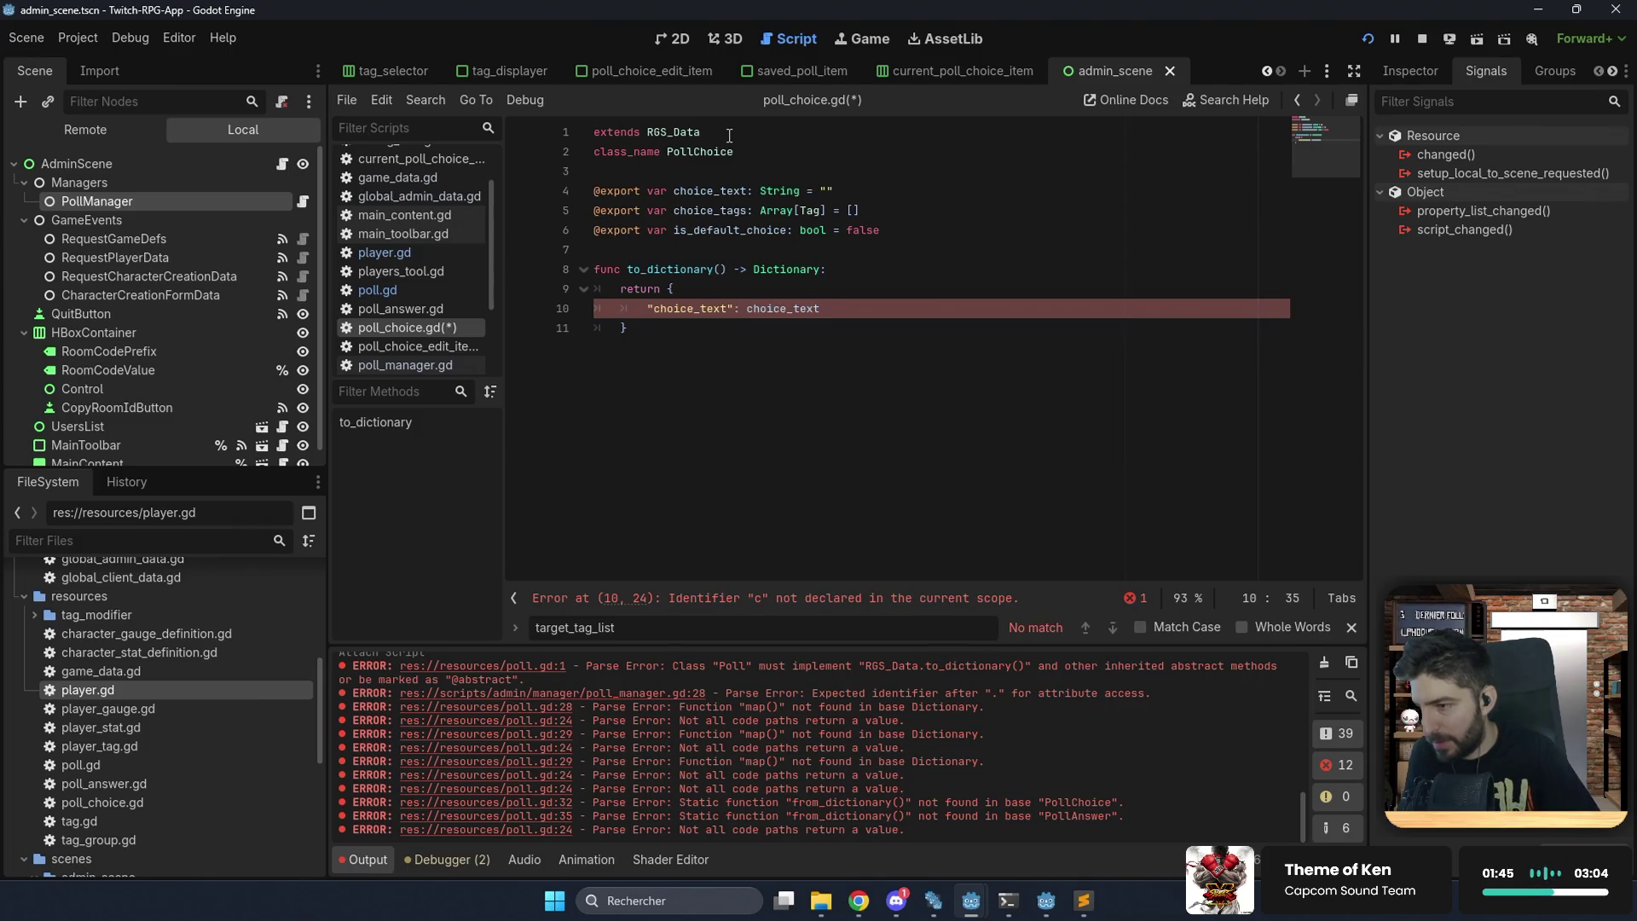
type(",")
key("Return")
key("ctrl+z")
key("Return")
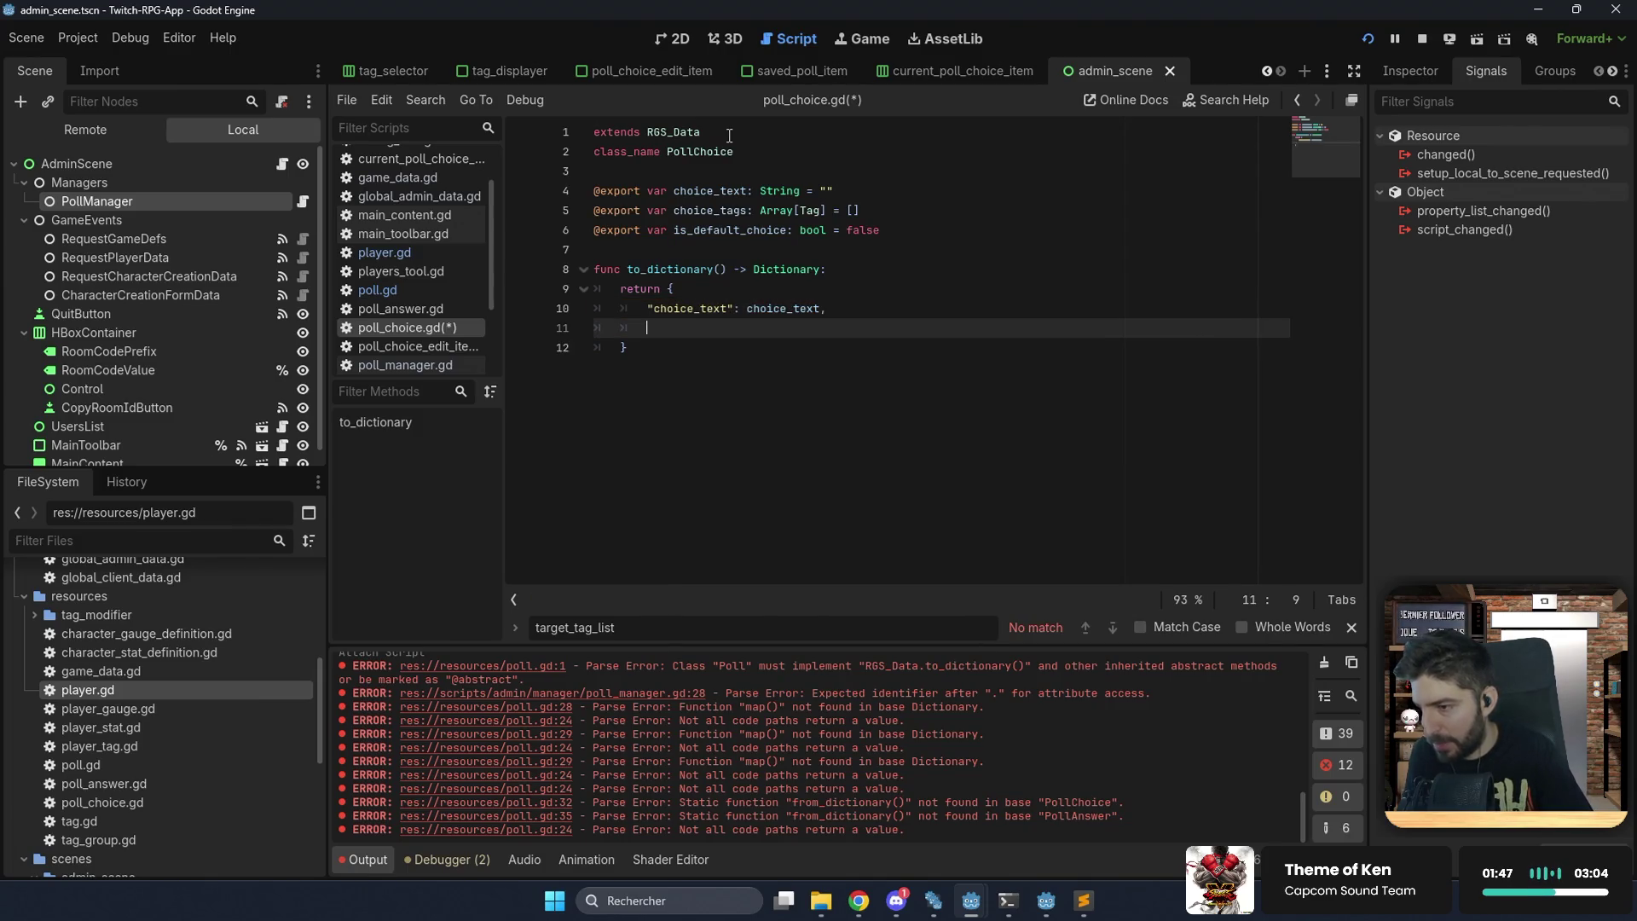
- Add a choice_tags entry mapping each Tag through e.to_dictionary()
type("choice_tags\"")
key("Return")
key("Down")
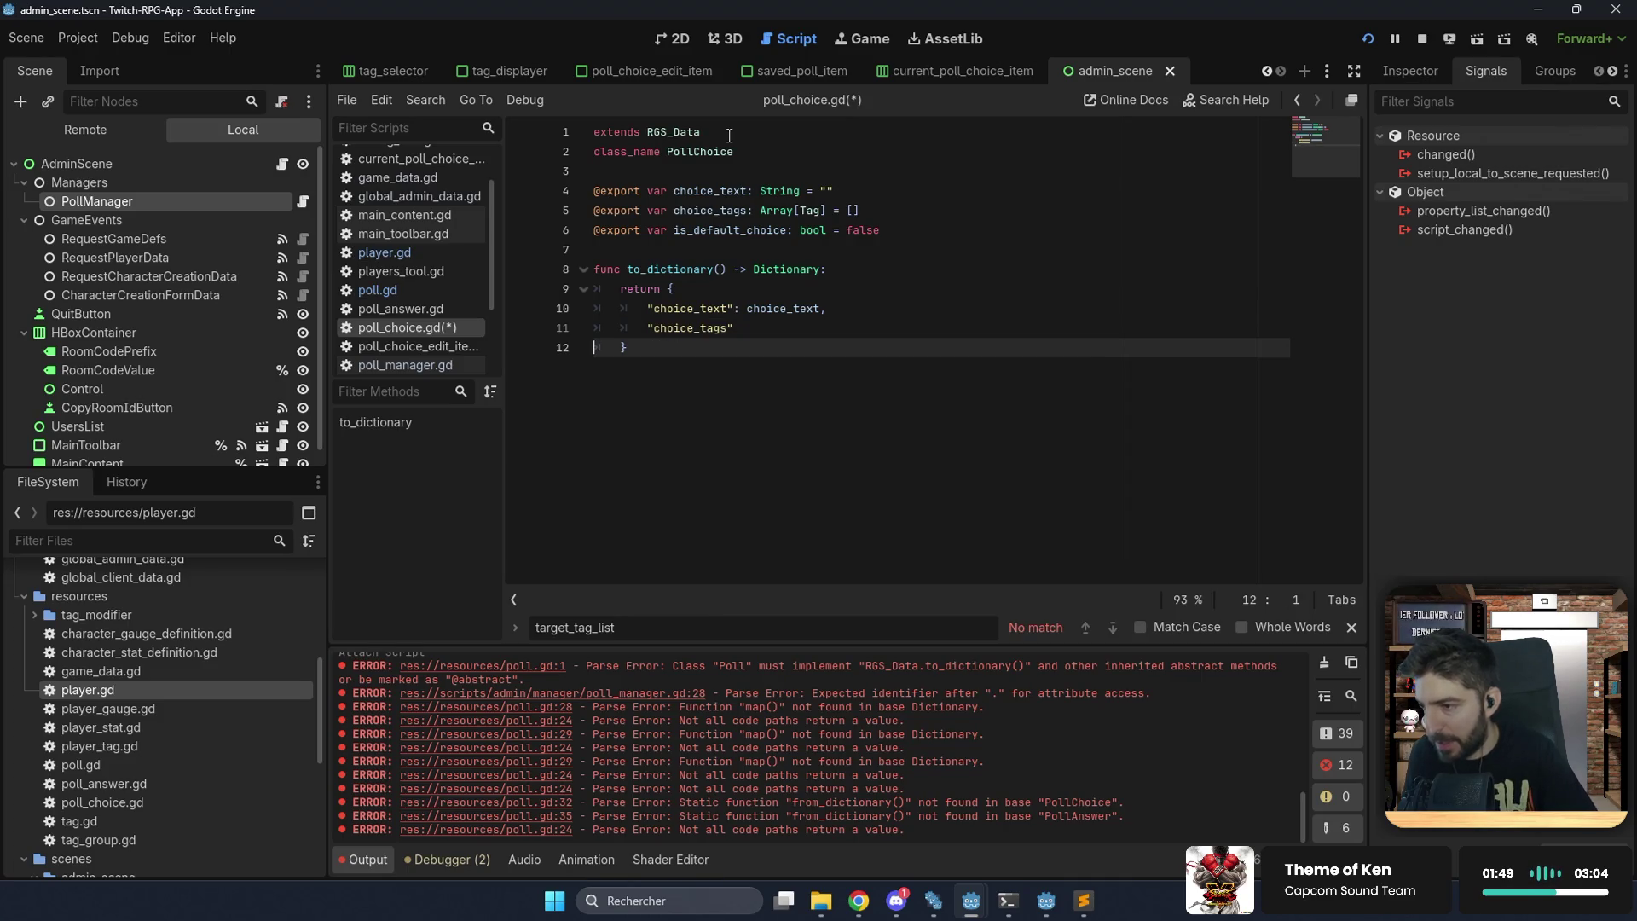
key("Left")
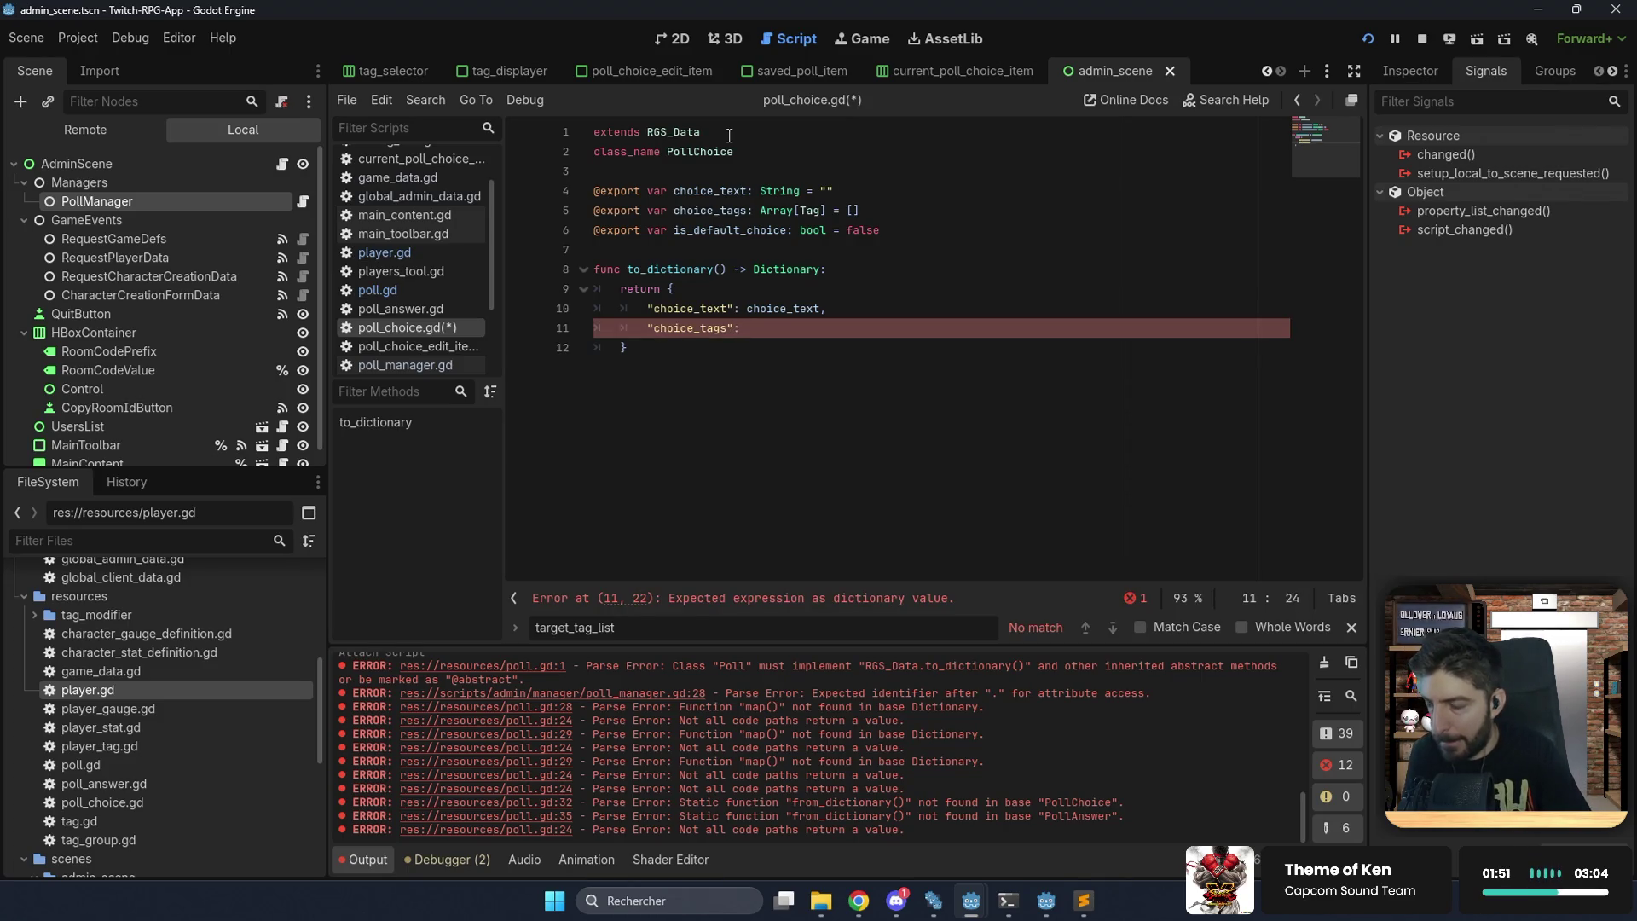
type("ho")
key("Return")
type(".map")
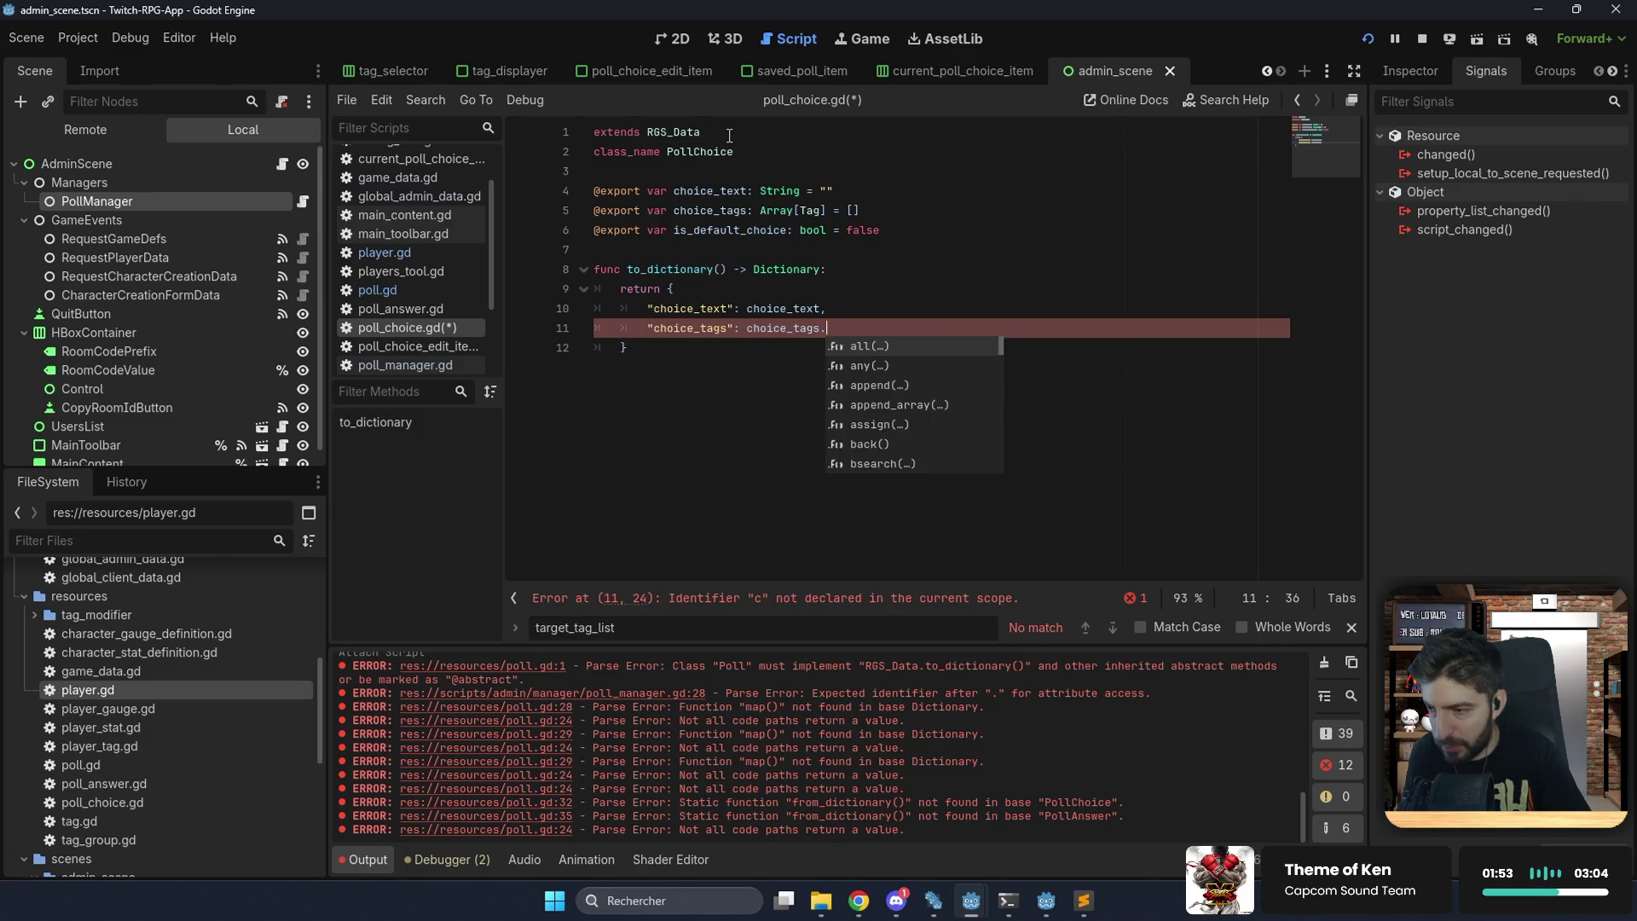
key("Return")
type("unc (e: Tag")
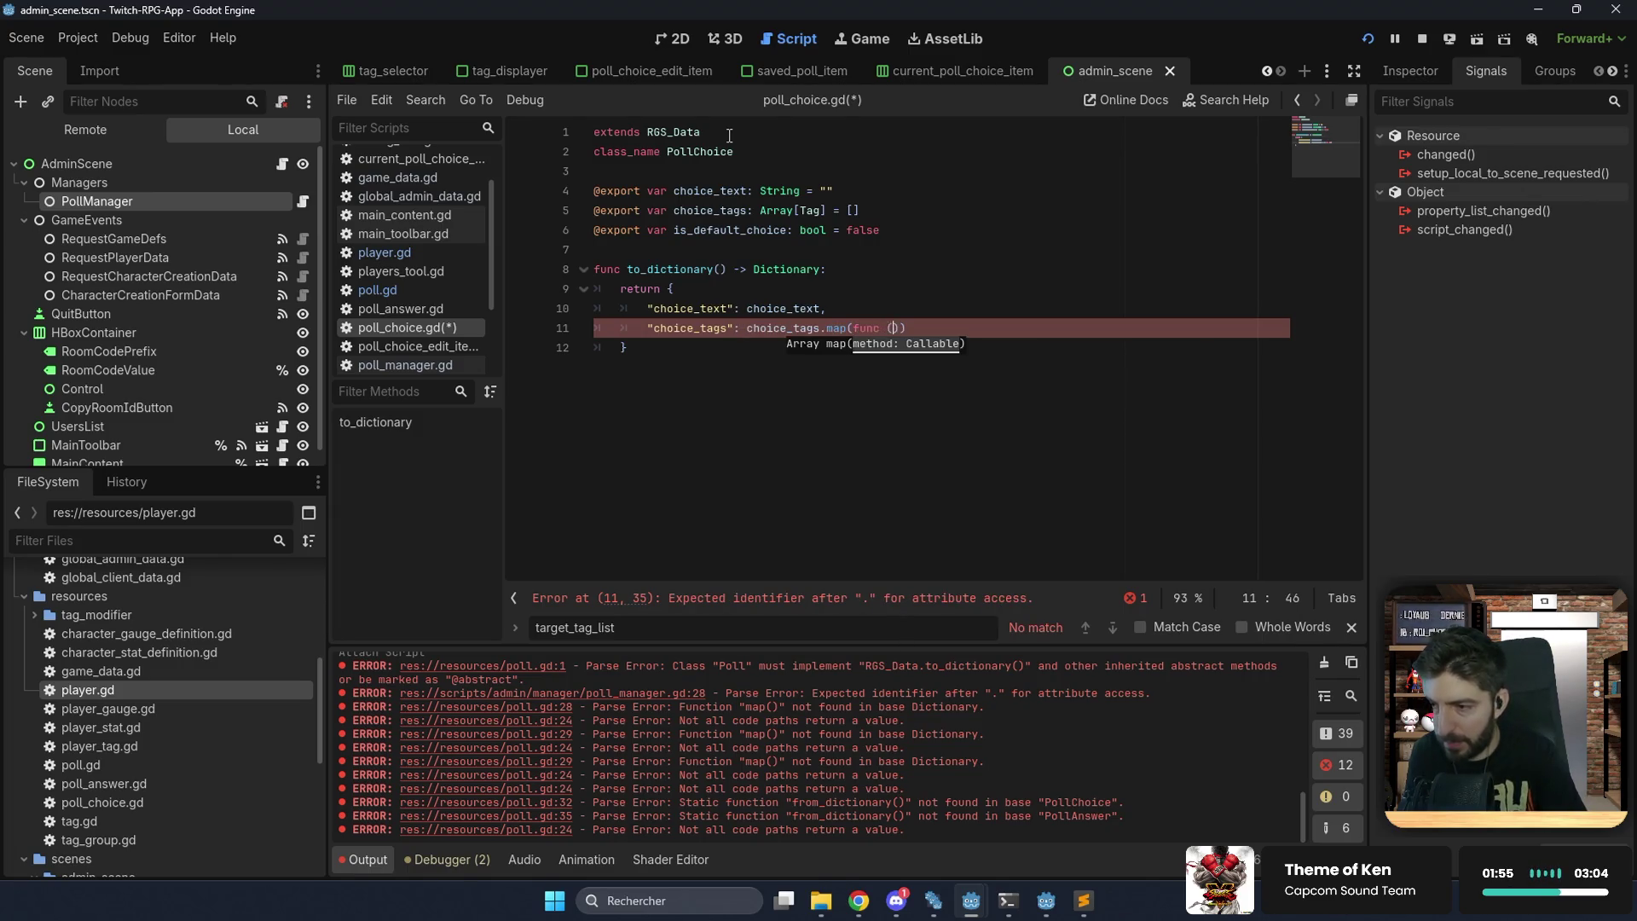
type(")")
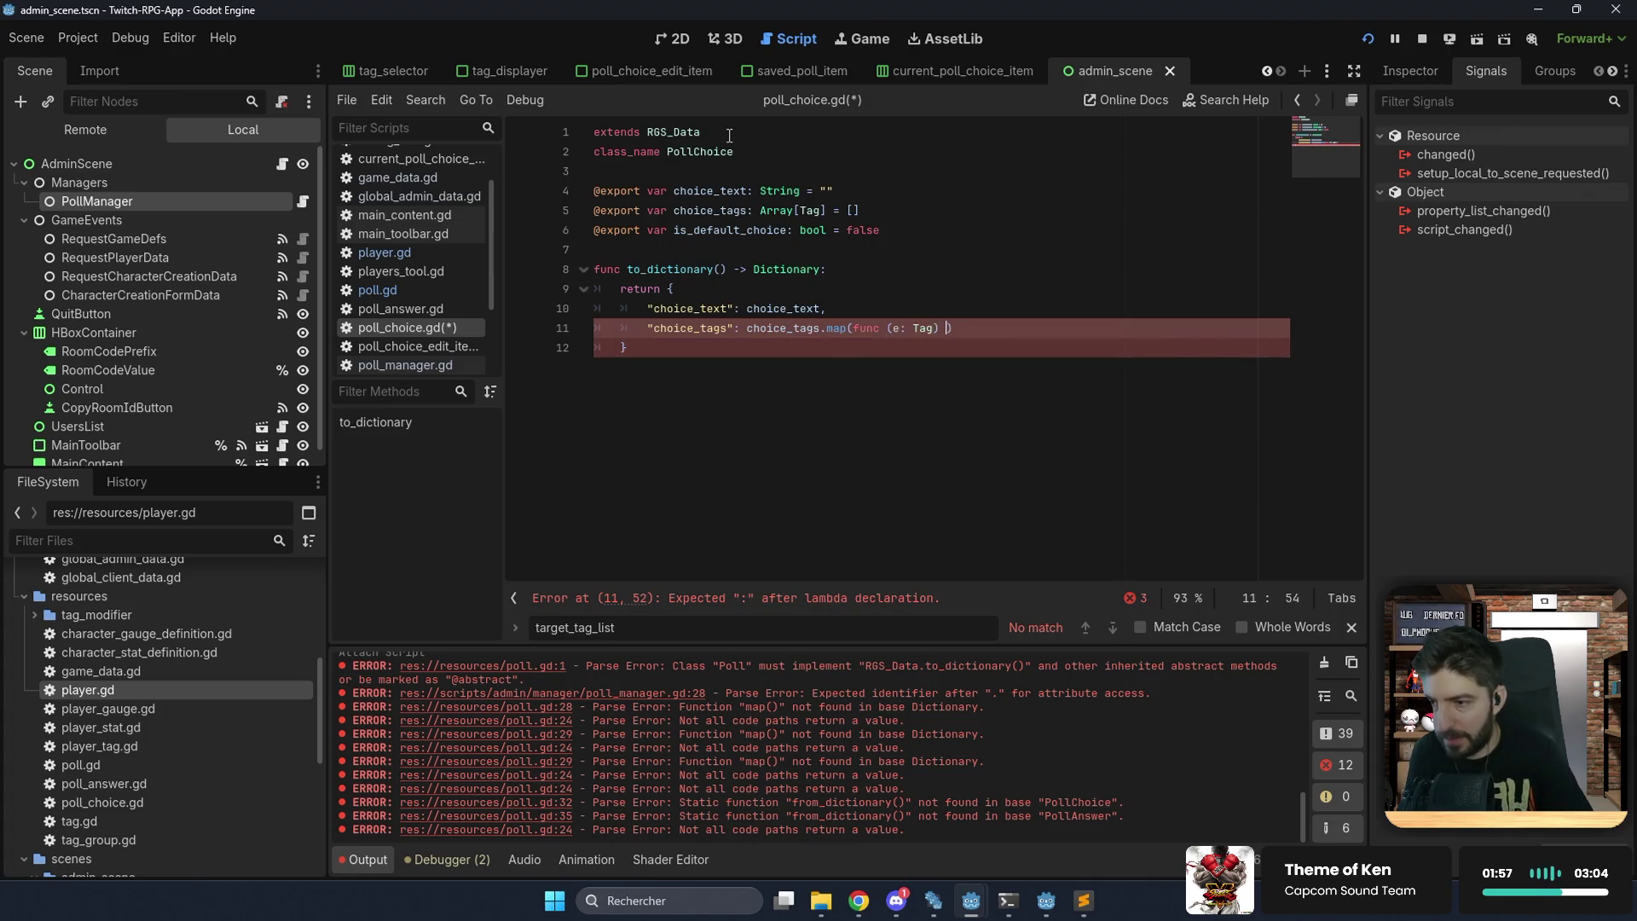
key("BackSpace")
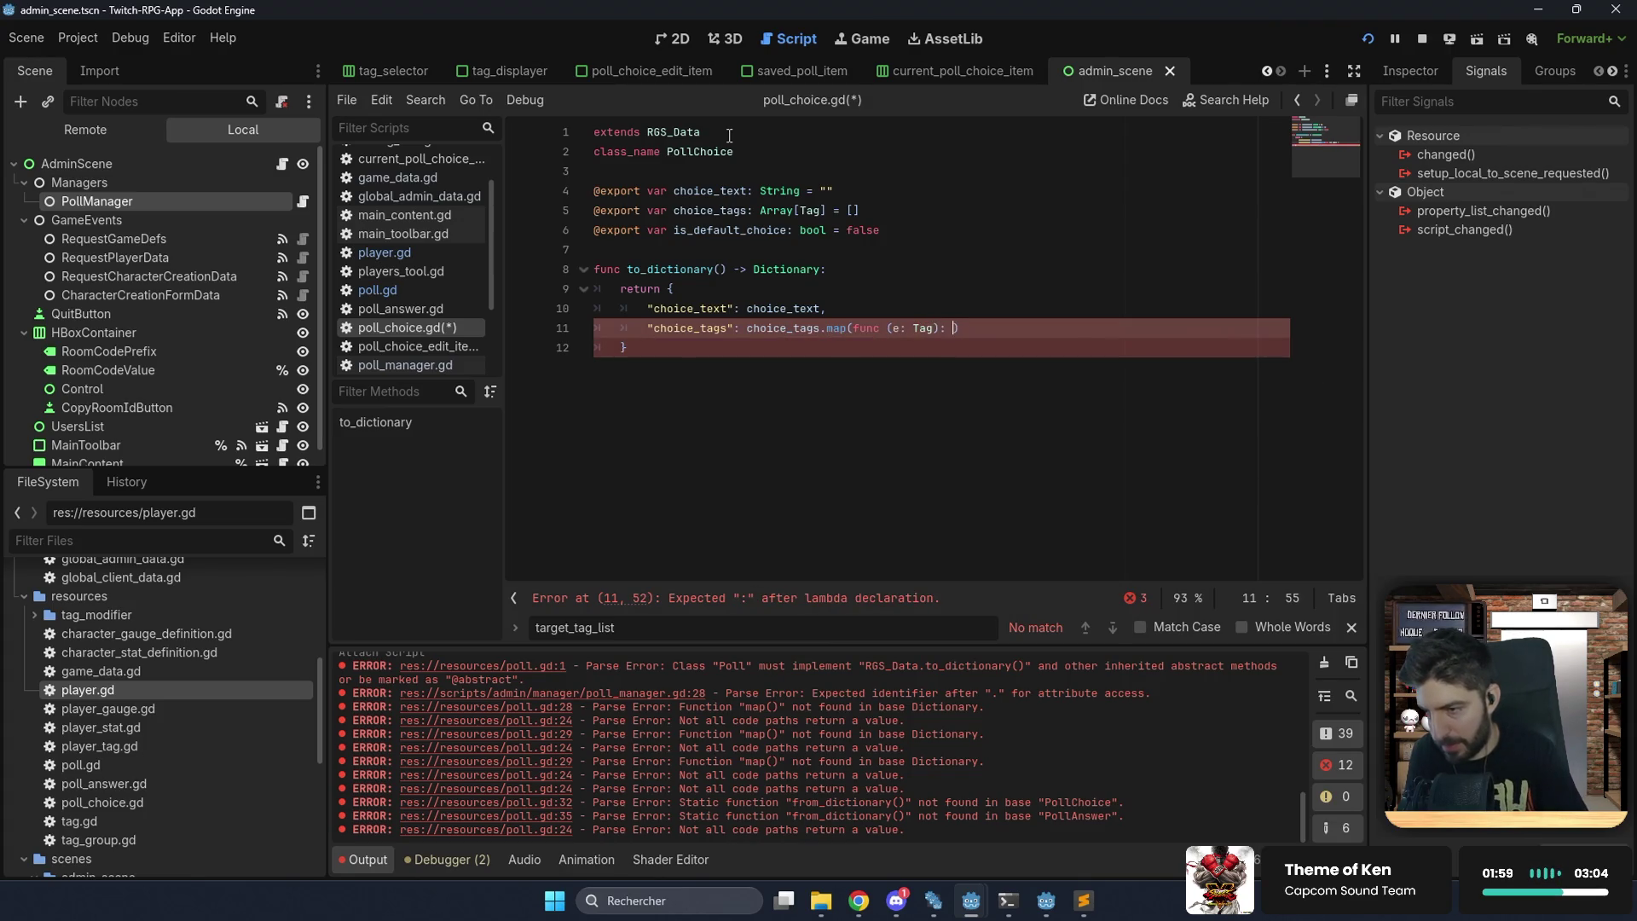
type("return e.to")
key("Return")
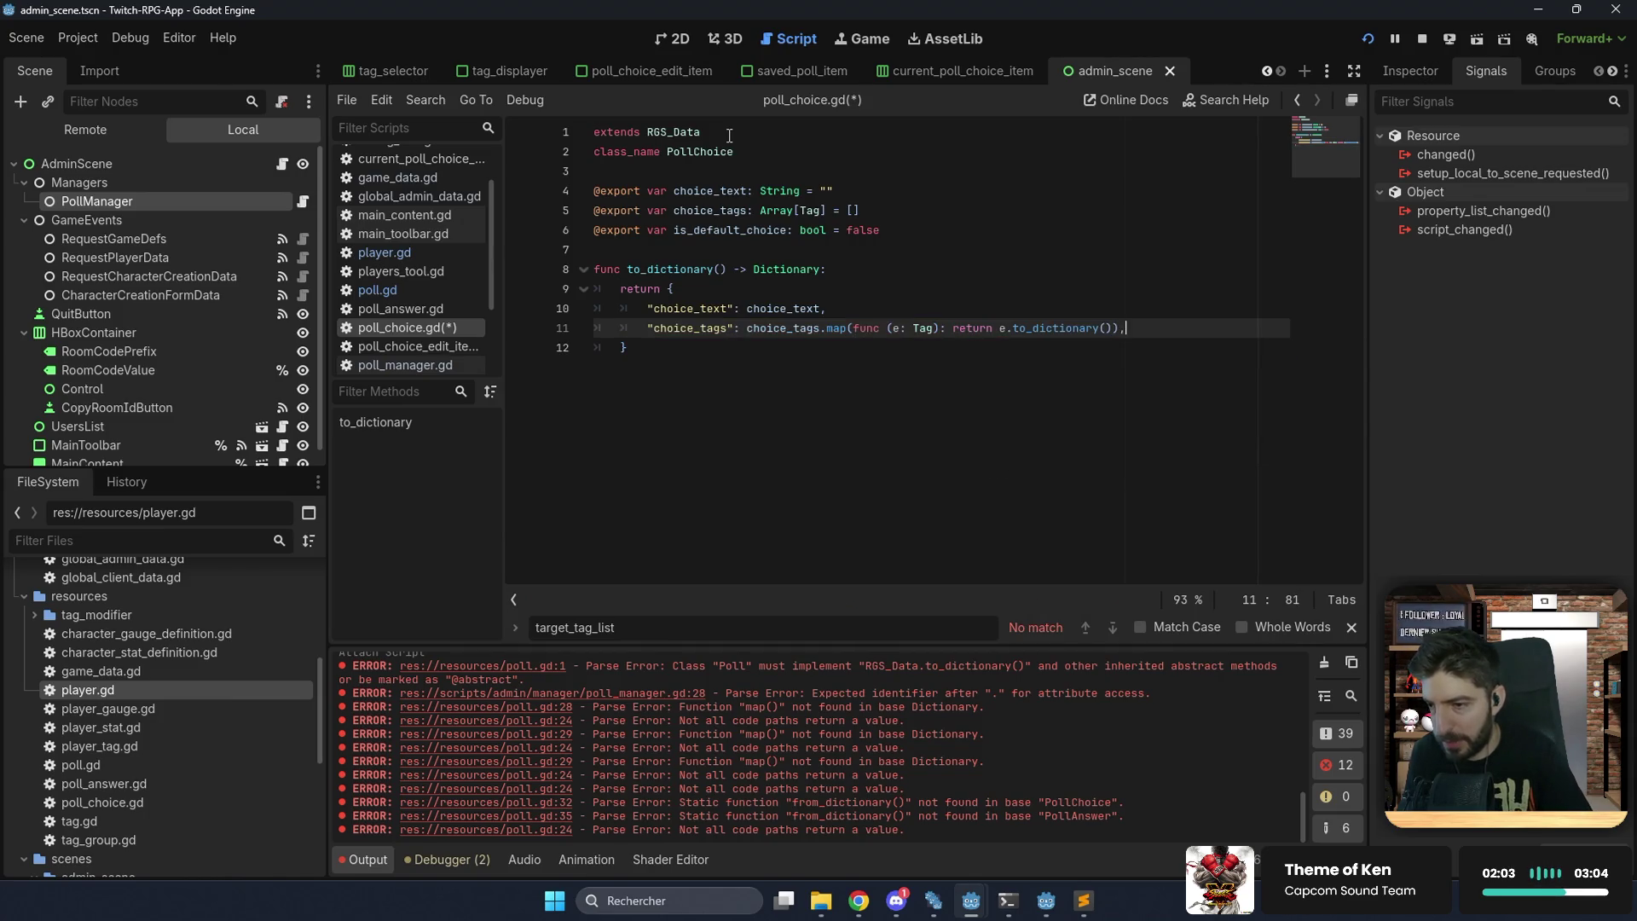
- Add the "is_default_choice": is_default_choice entry and leave blank lines below the function
key("Return")
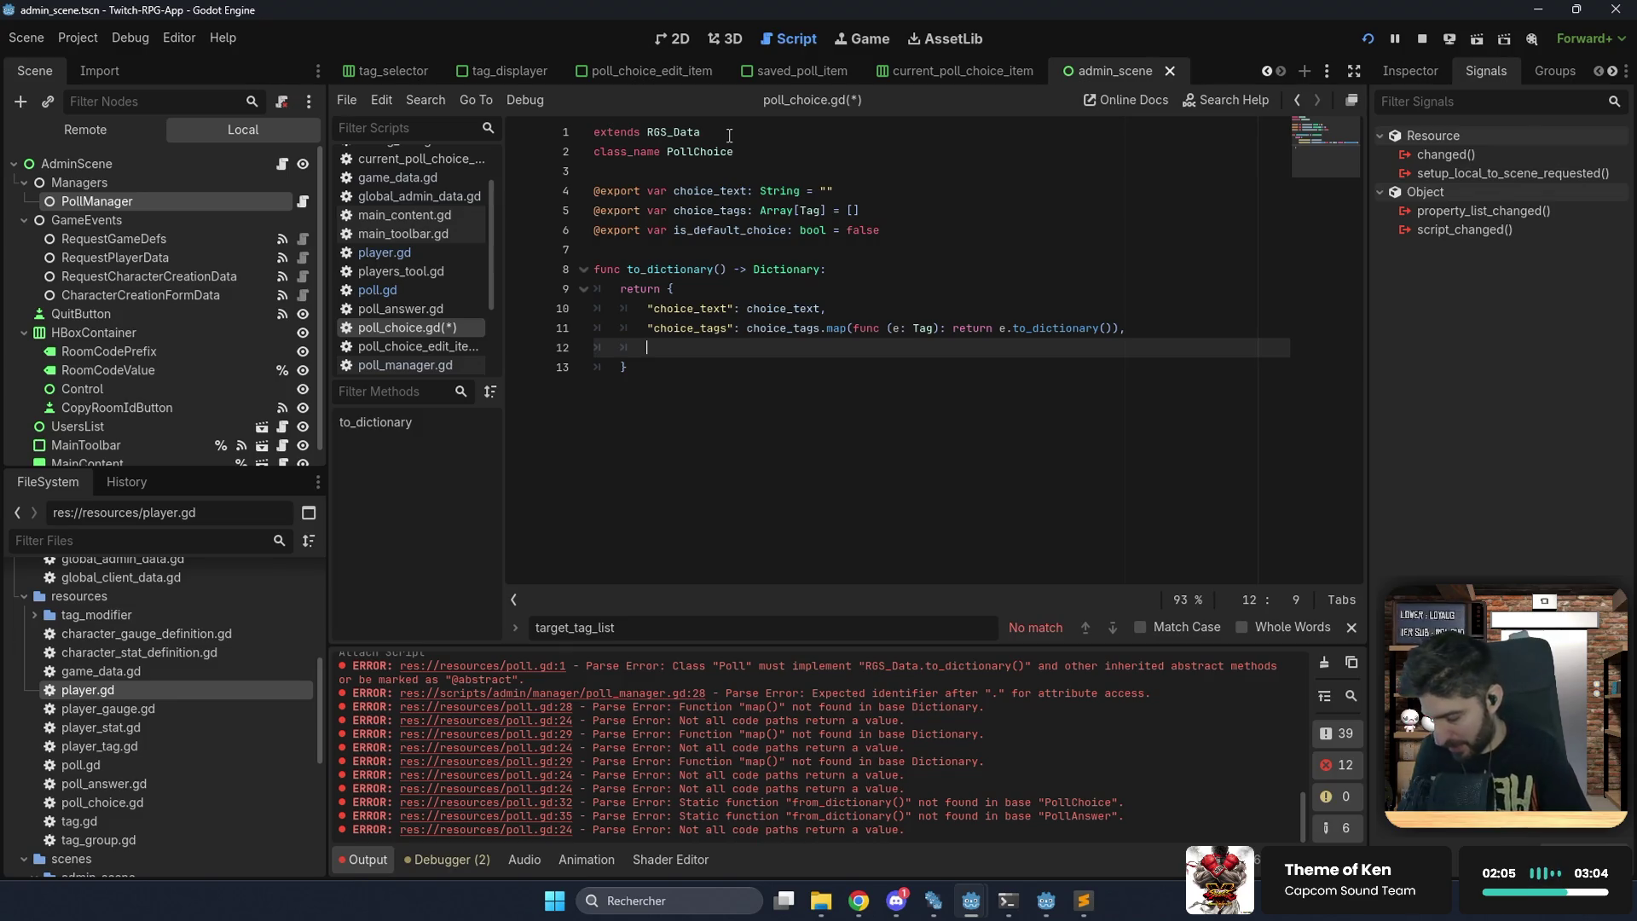
key("Return")
key("Down")
type(",")
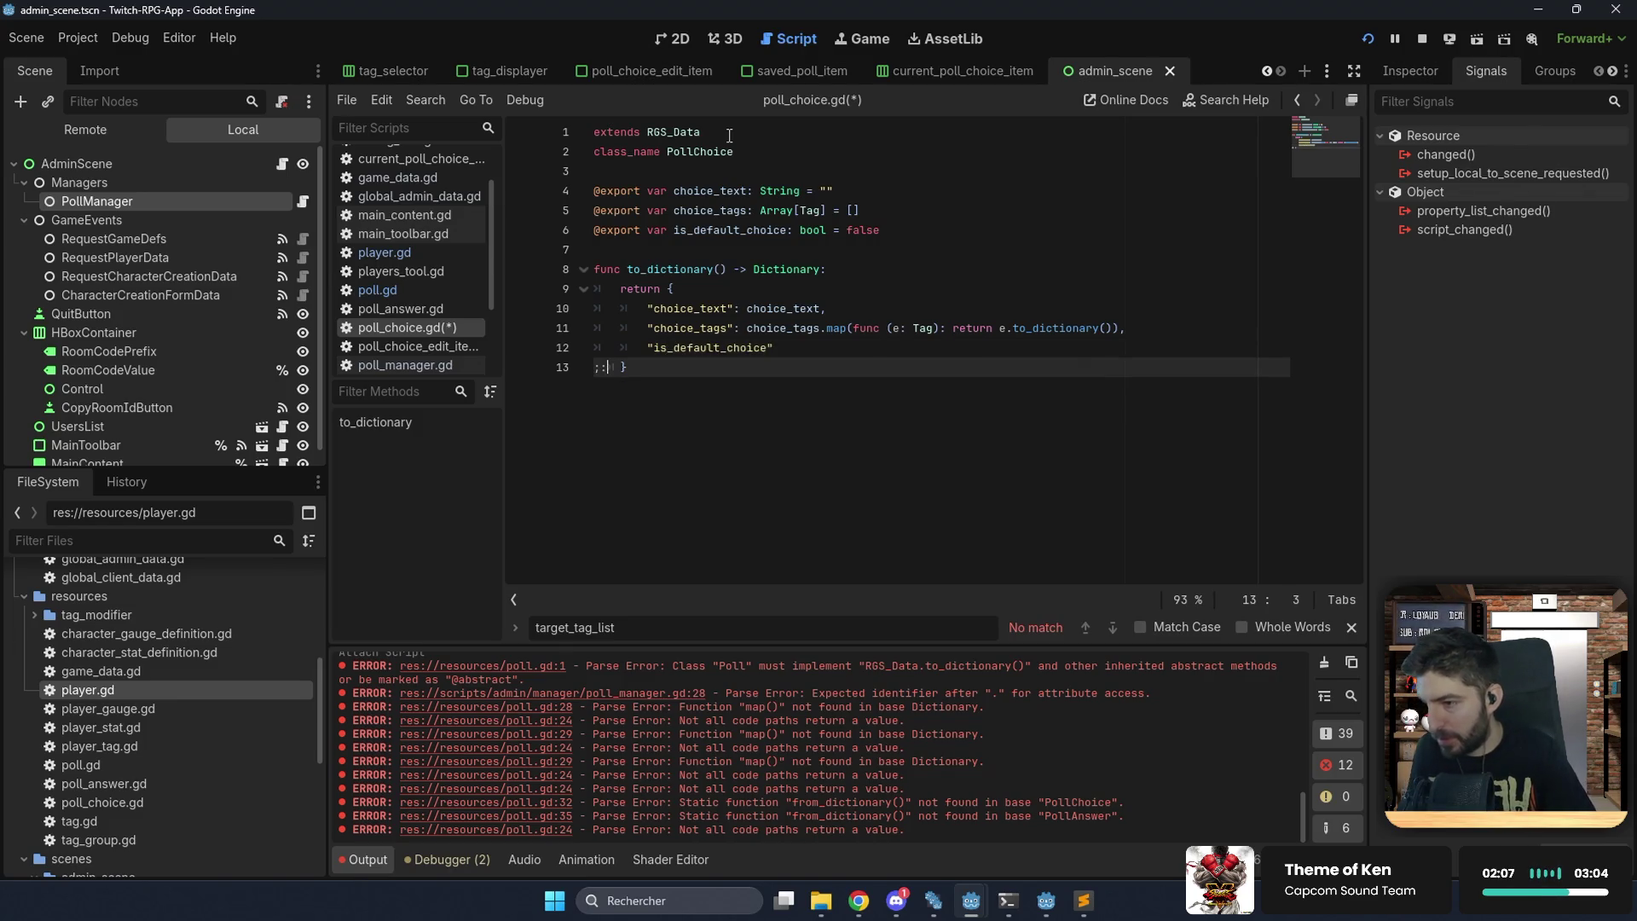
key("Left")
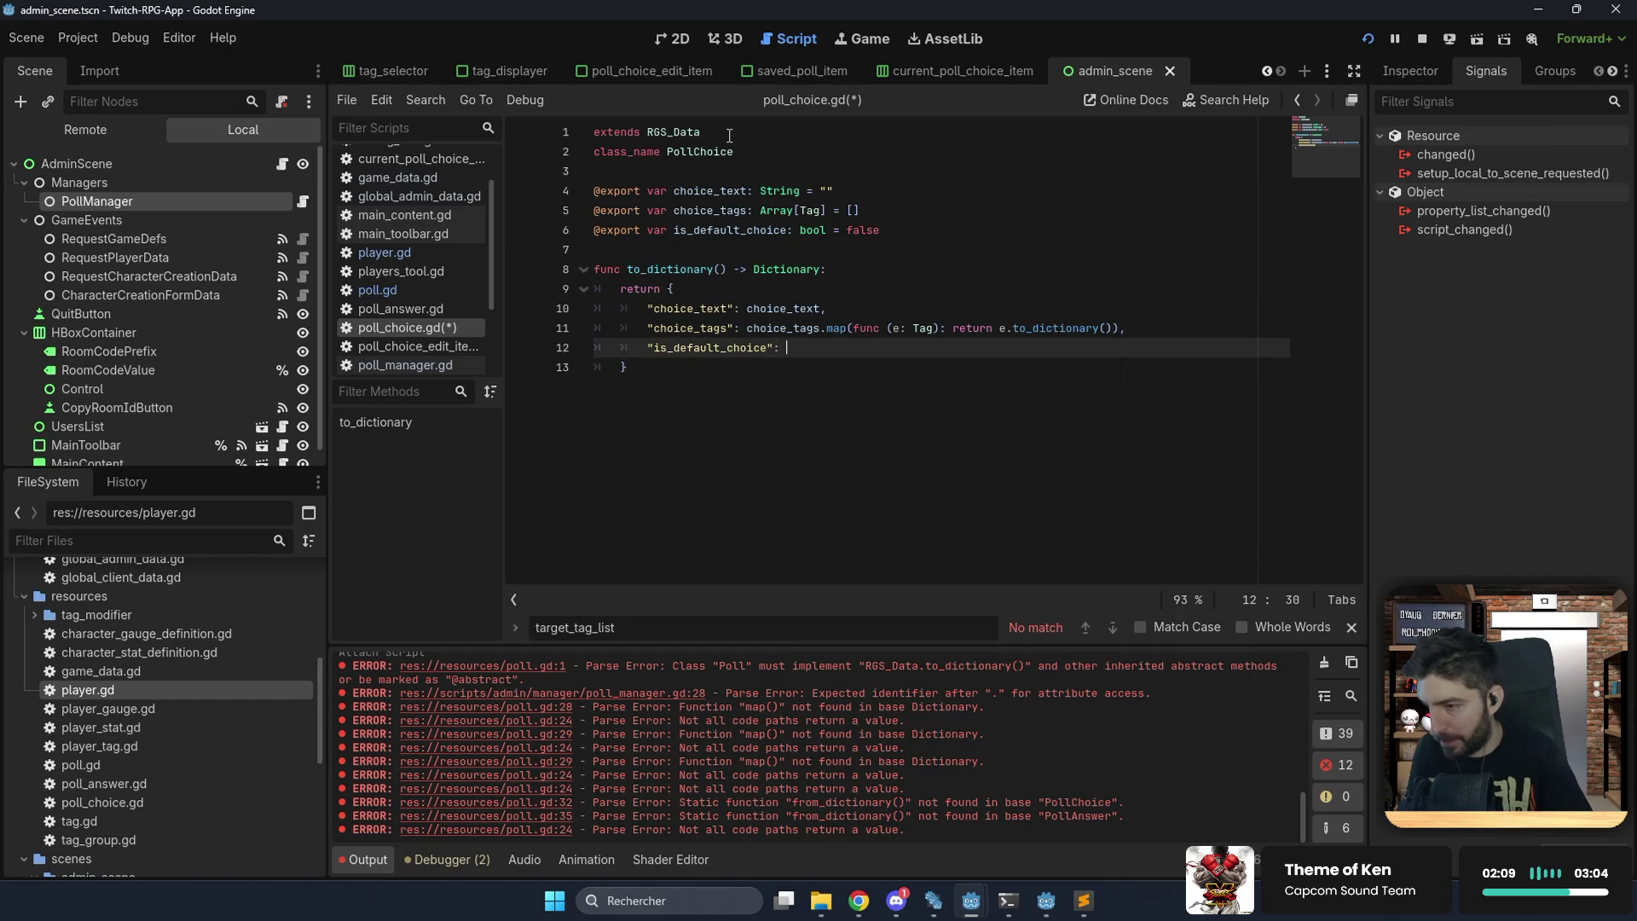
type("is_d")
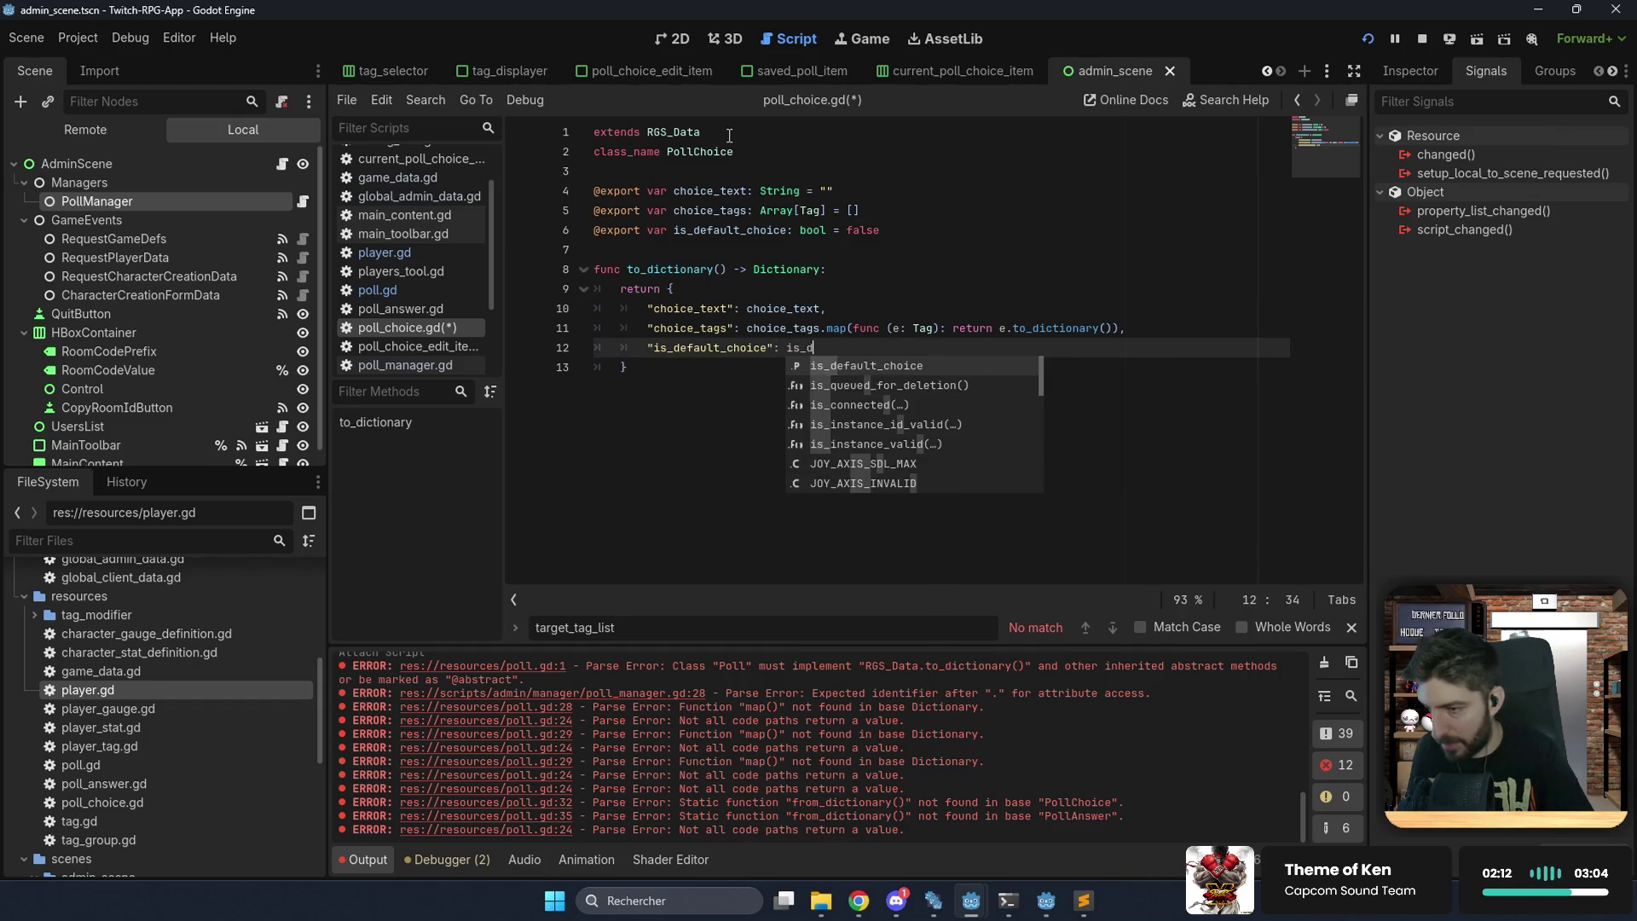
key("Return")
key("Down")
key("Return")
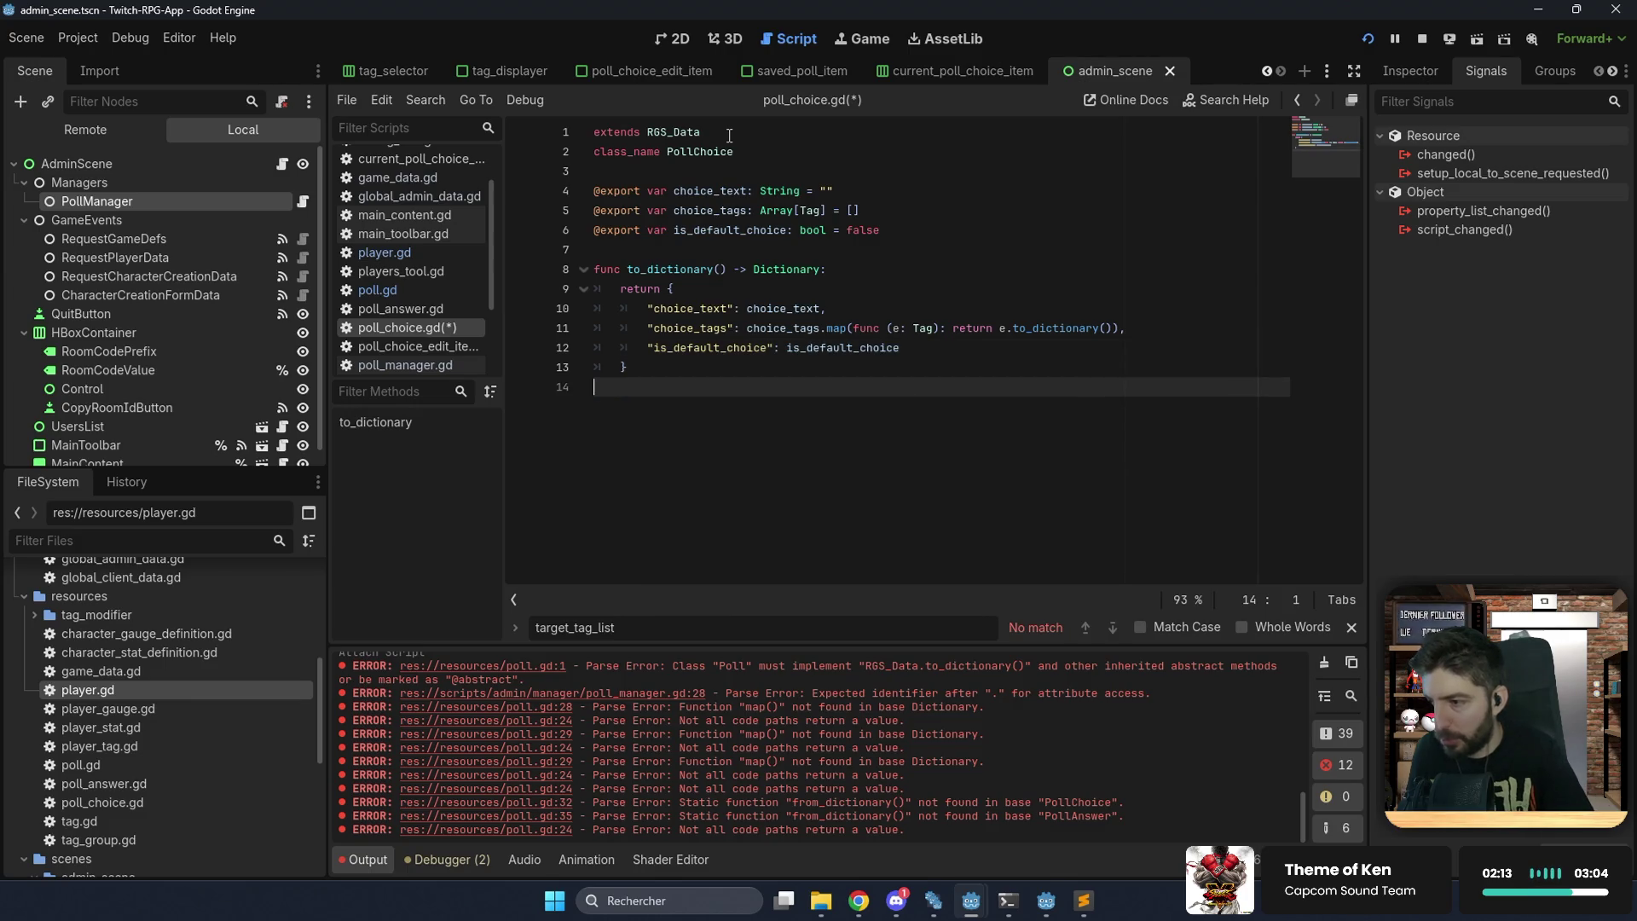
key("Return")
- Declare static func from_dictionary(data: Dictionary) -> Variant
type("static fuin")
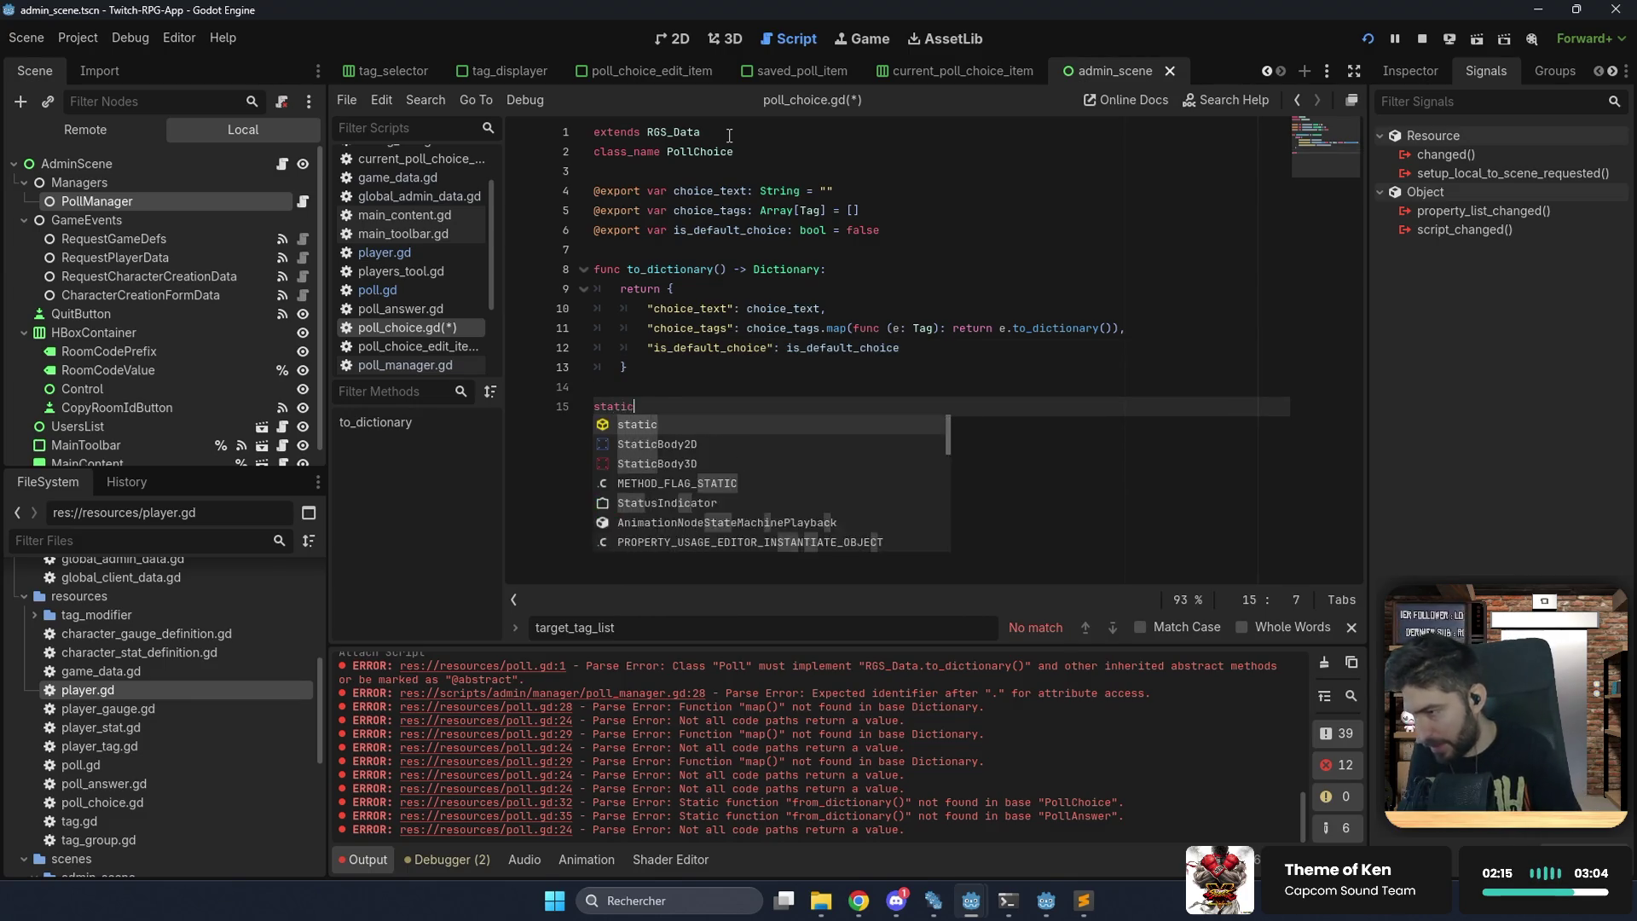
key("BackSpace")
key("BackSpace")
key("BackSpace")
type("nc from")
key("Return")
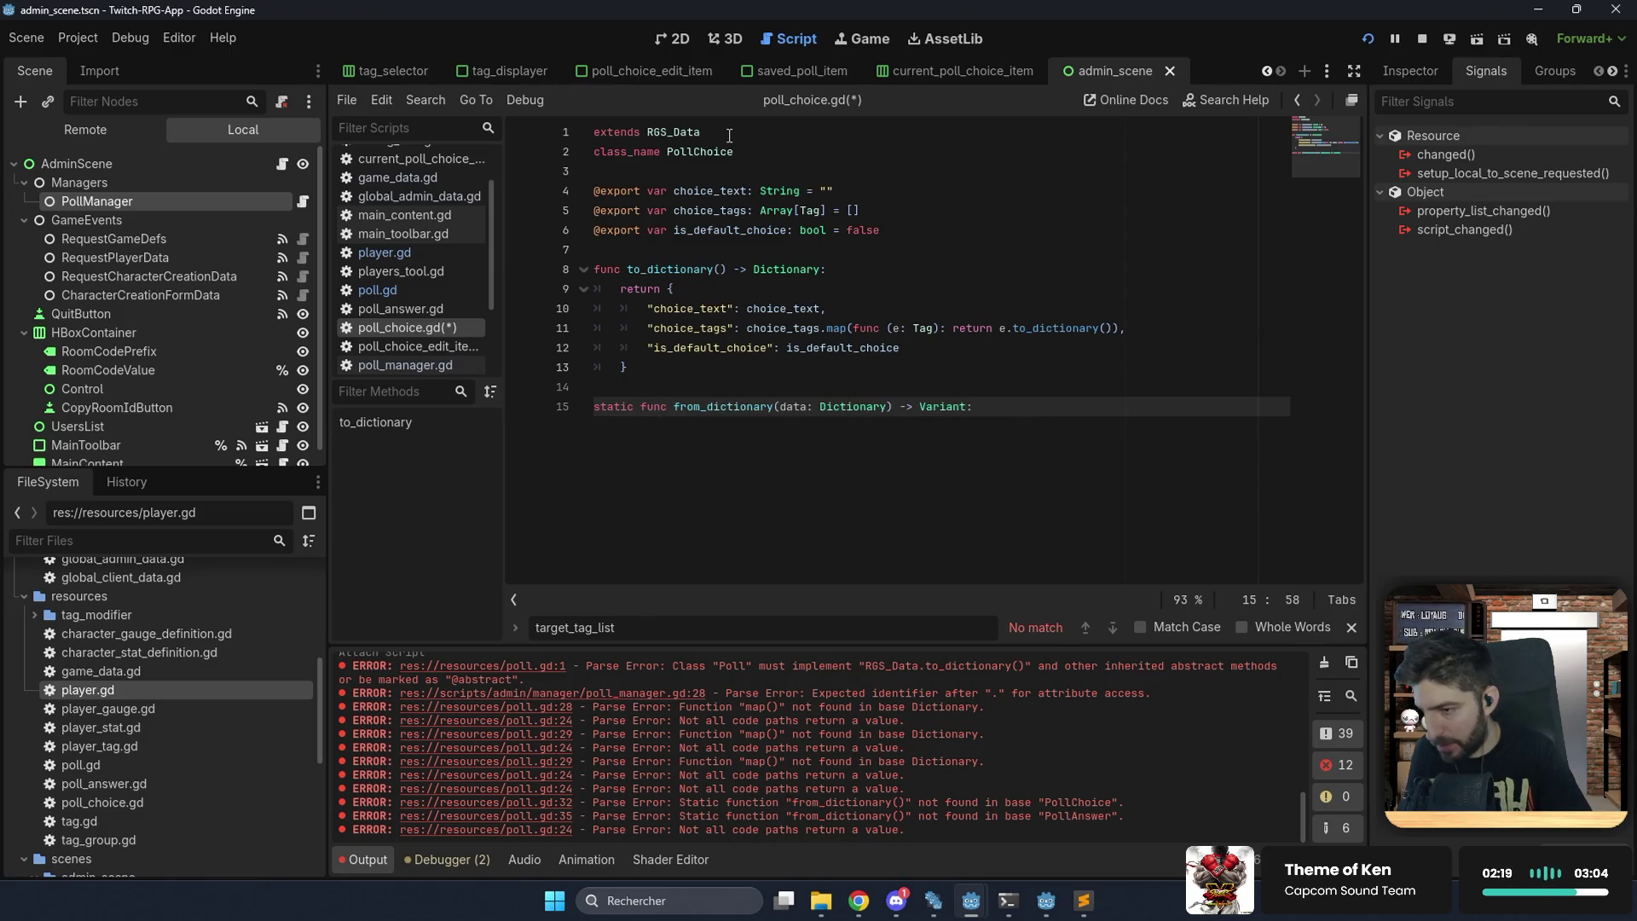
key("Return")
- Create var result: PollChoice = PollChoice.new() in the function body
type("var reusl")
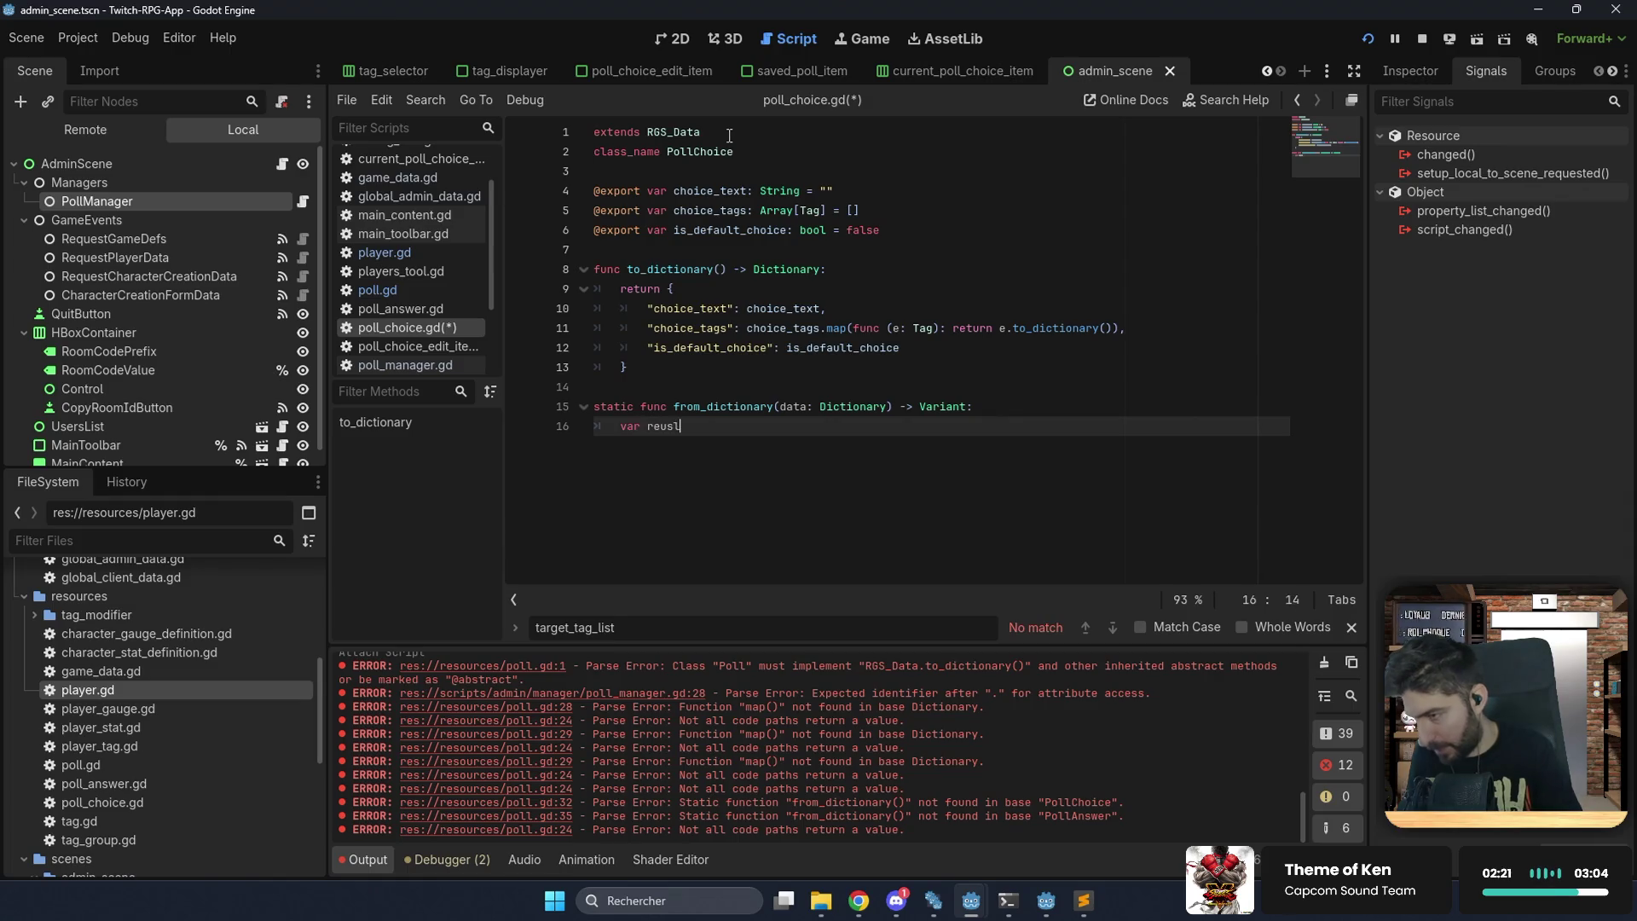
key("BackSpace")
key("BackSpace")
key("BackSpace")
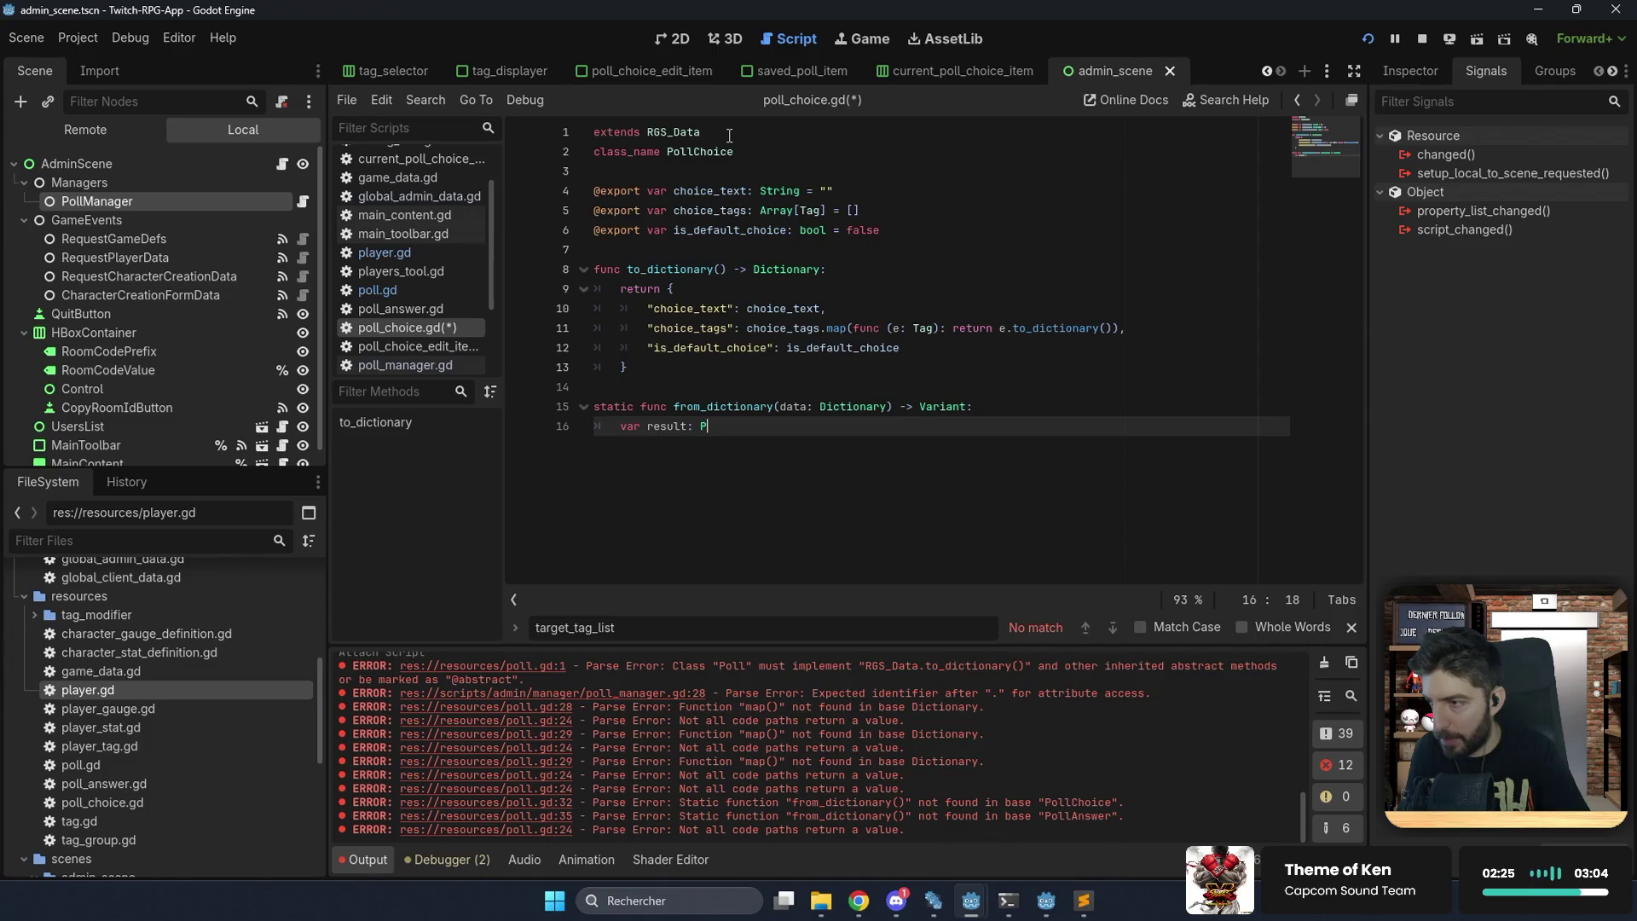
key("Down")
key("Down")
key("Down")
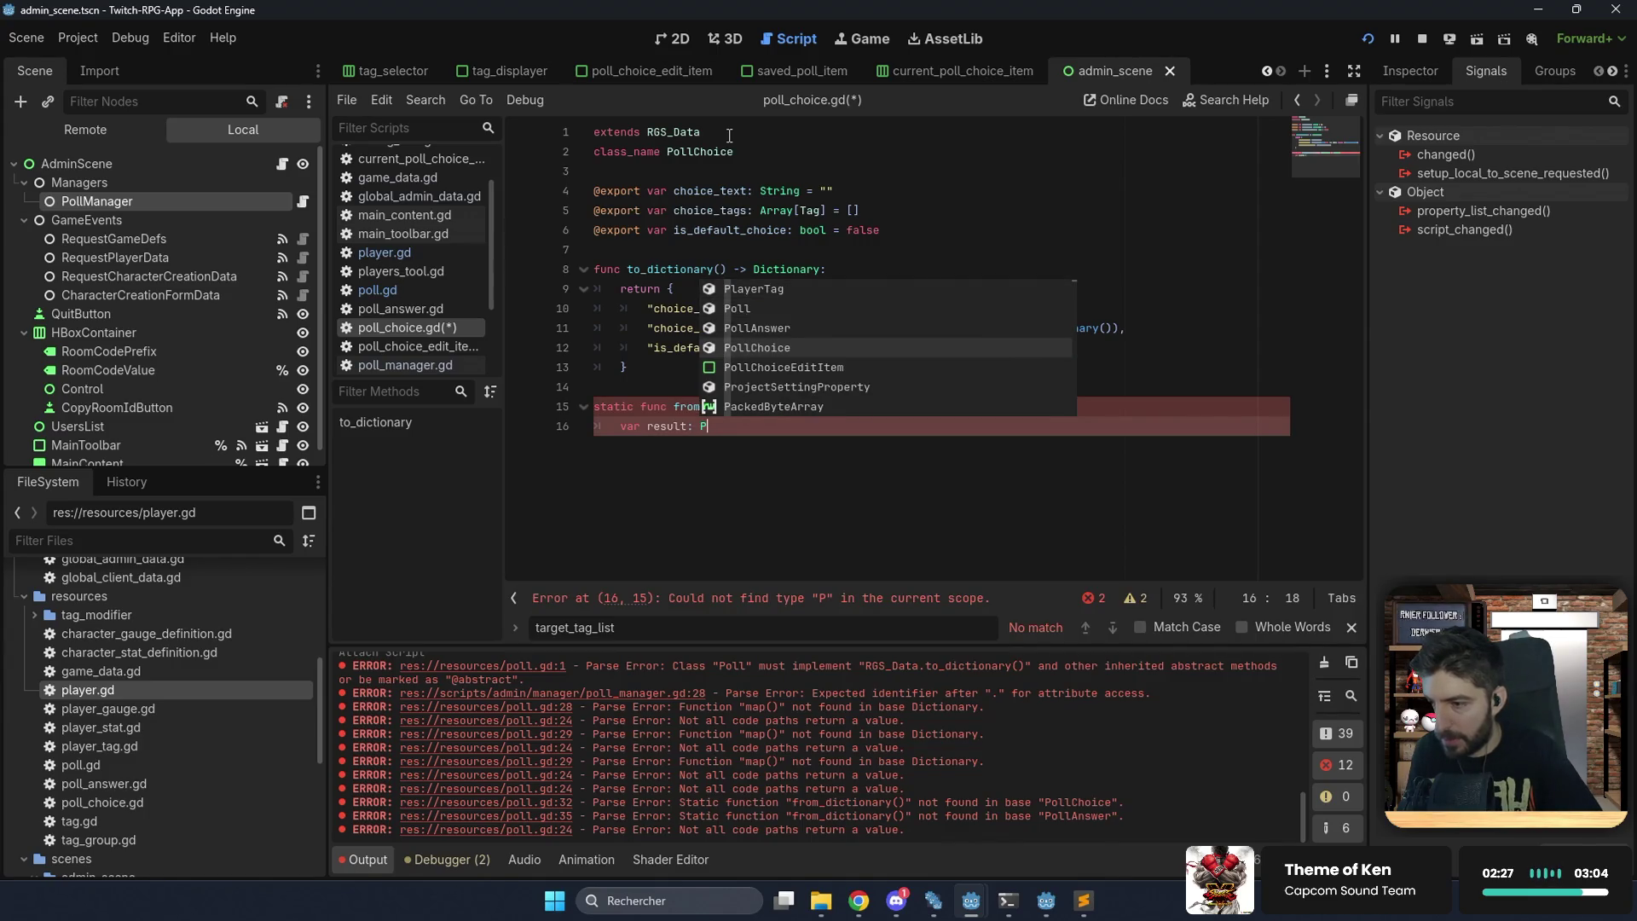
key("Return")
type("P")
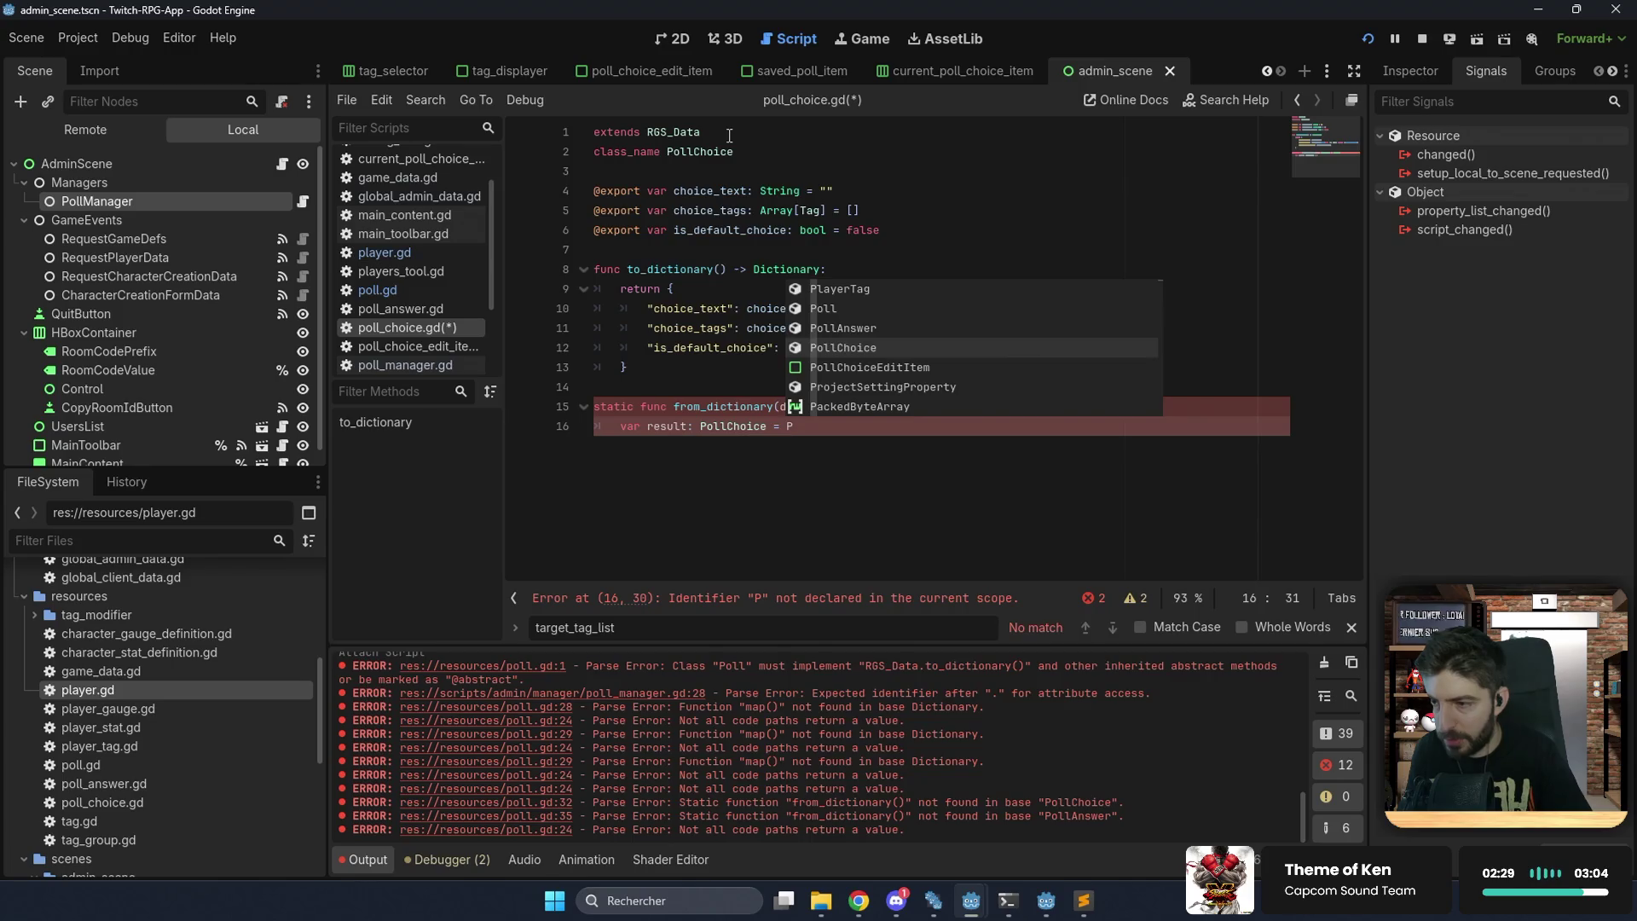
key("Return")
type(".new()")
- Set result.choice_text = data.choice_text and begin a result.choice_tags line
key("Return")
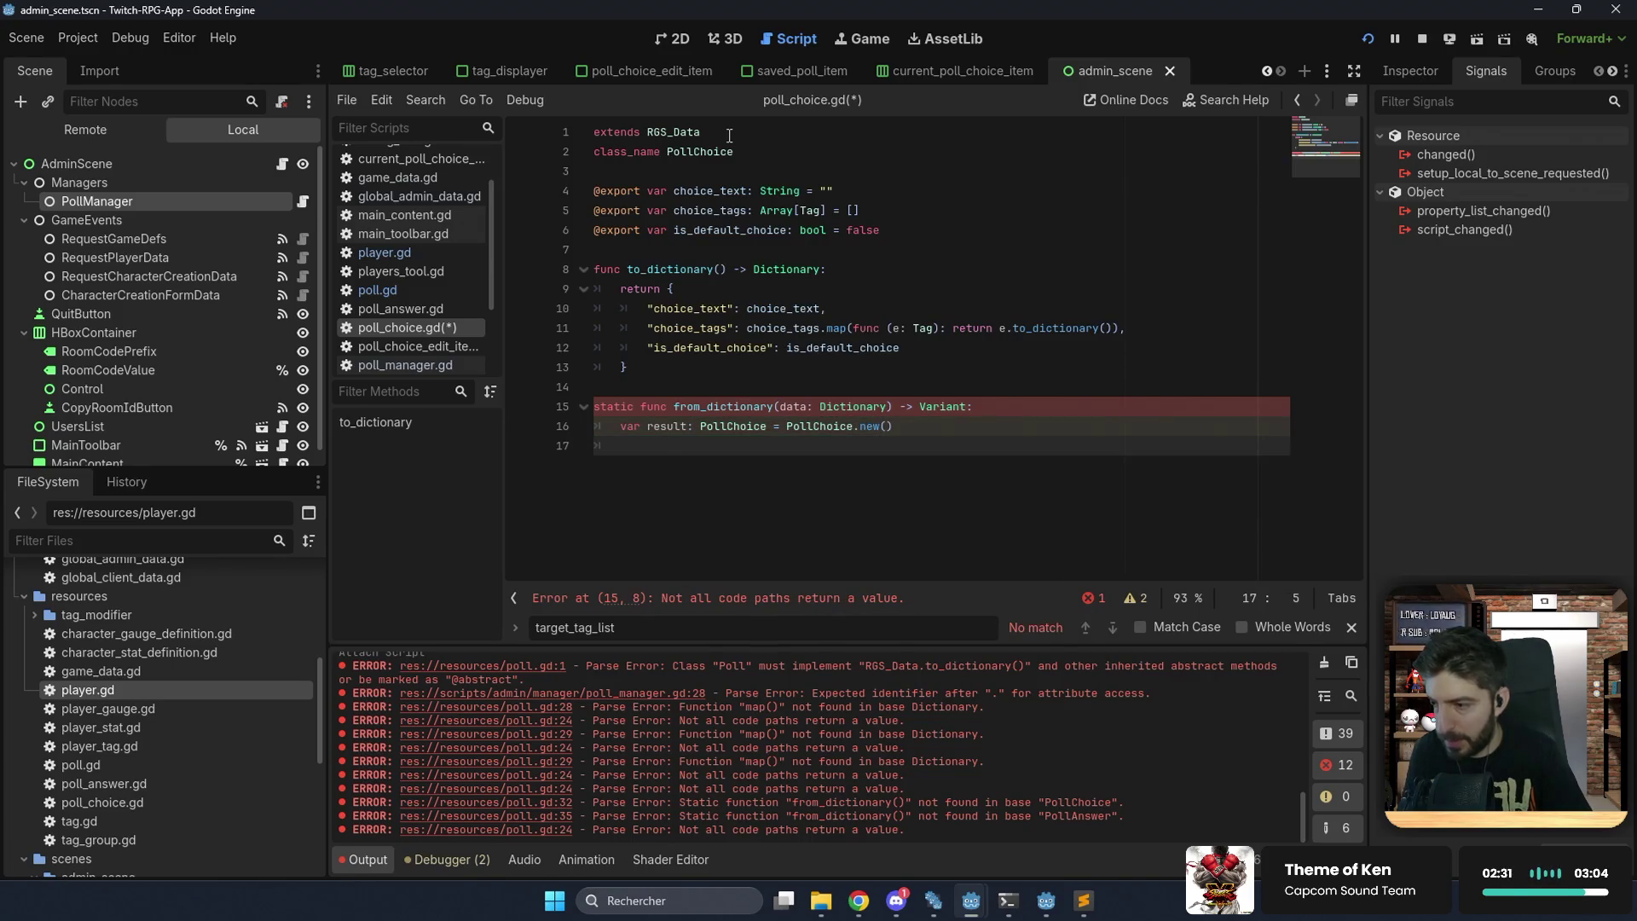
type(".")
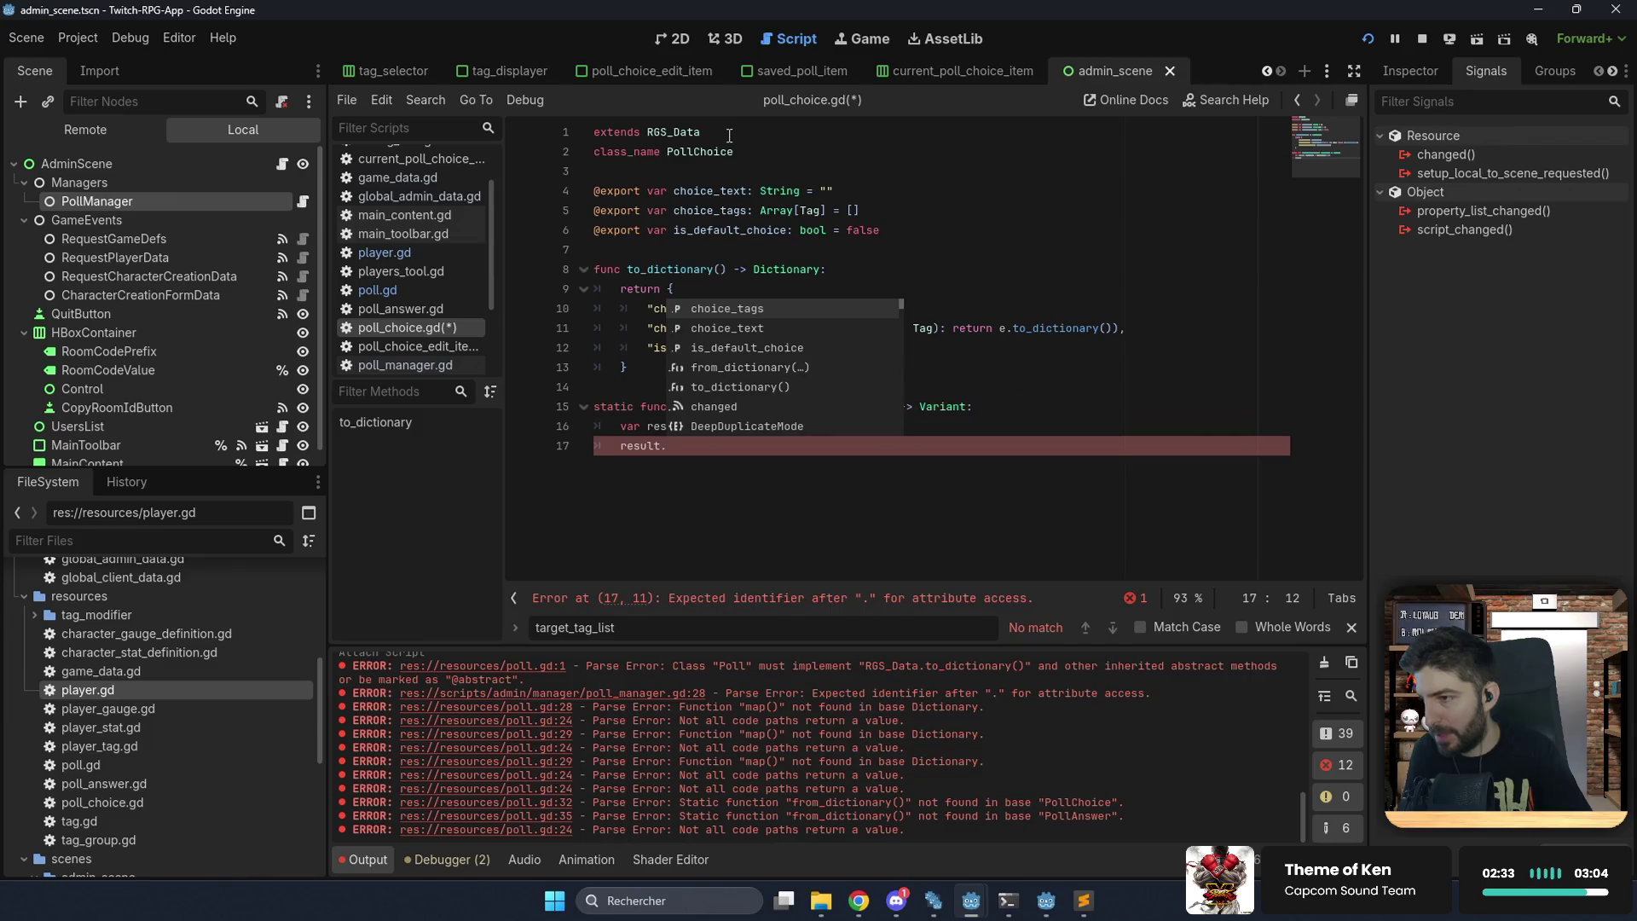
key("Down")
key("Return")
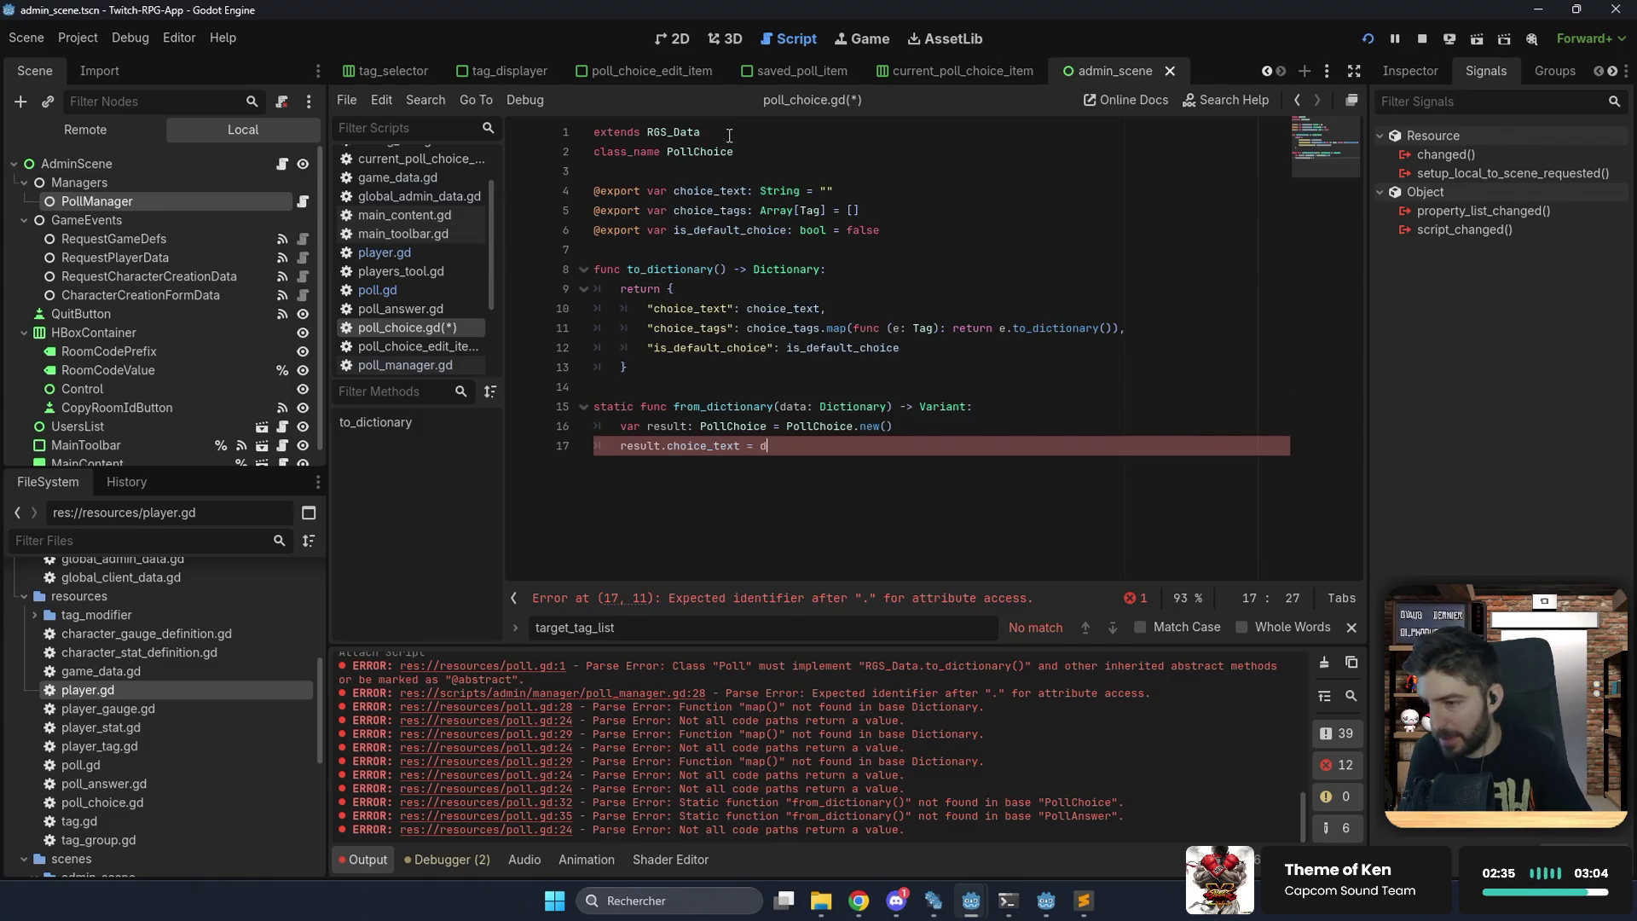
type(".cho")
type("ta.choice_text")
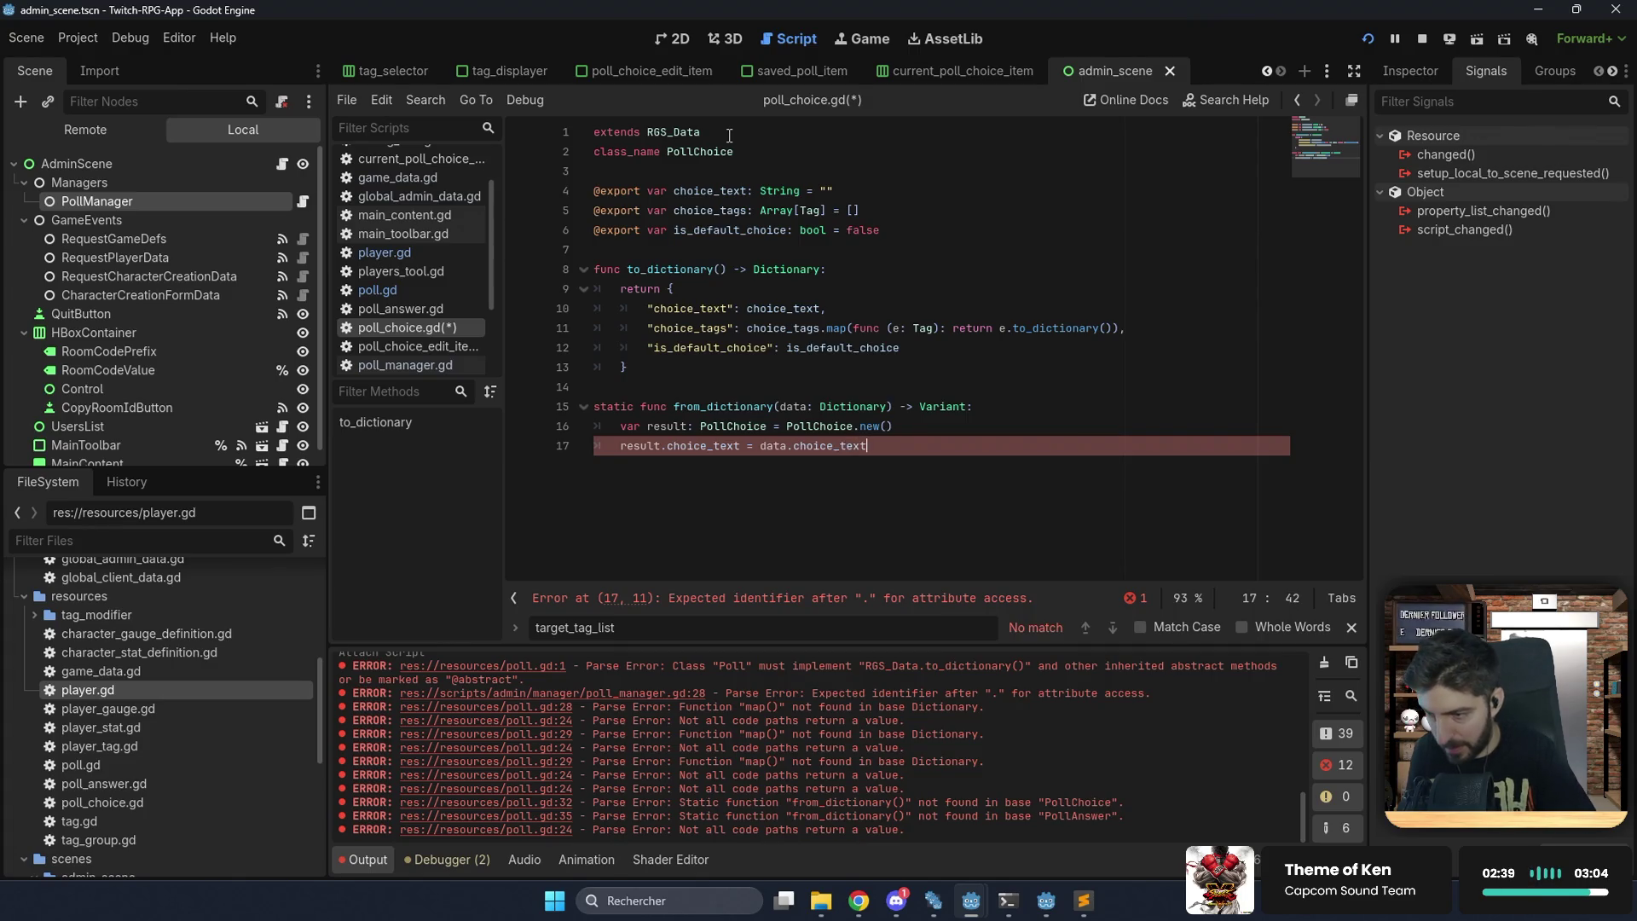
key("Return")
type("result.")
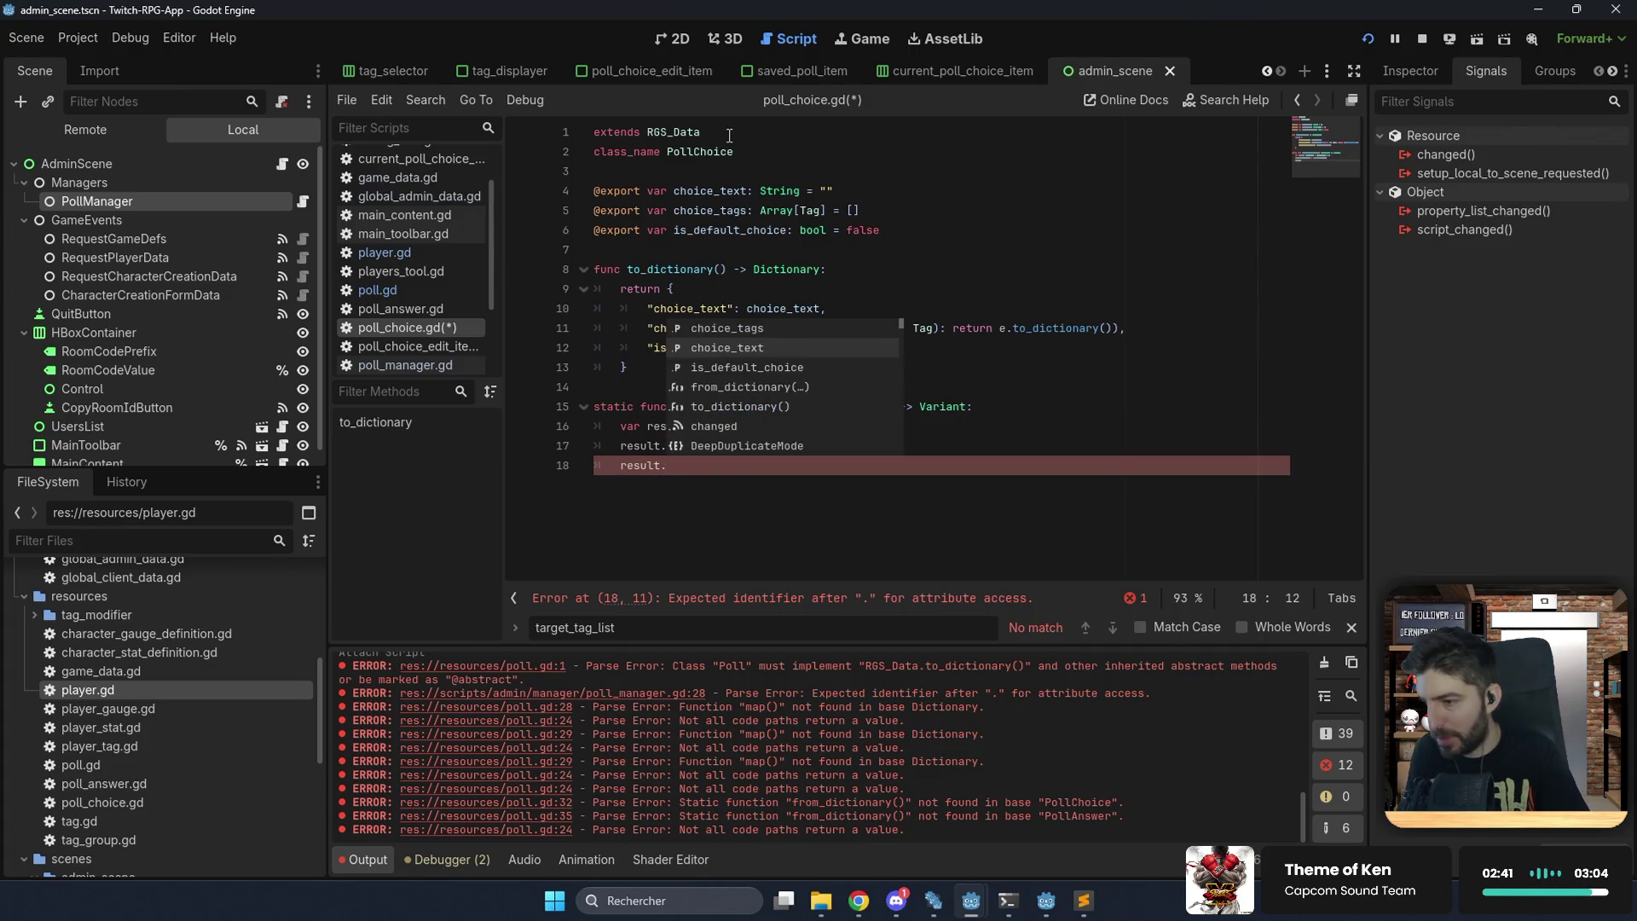
key("Up")
key("Down")
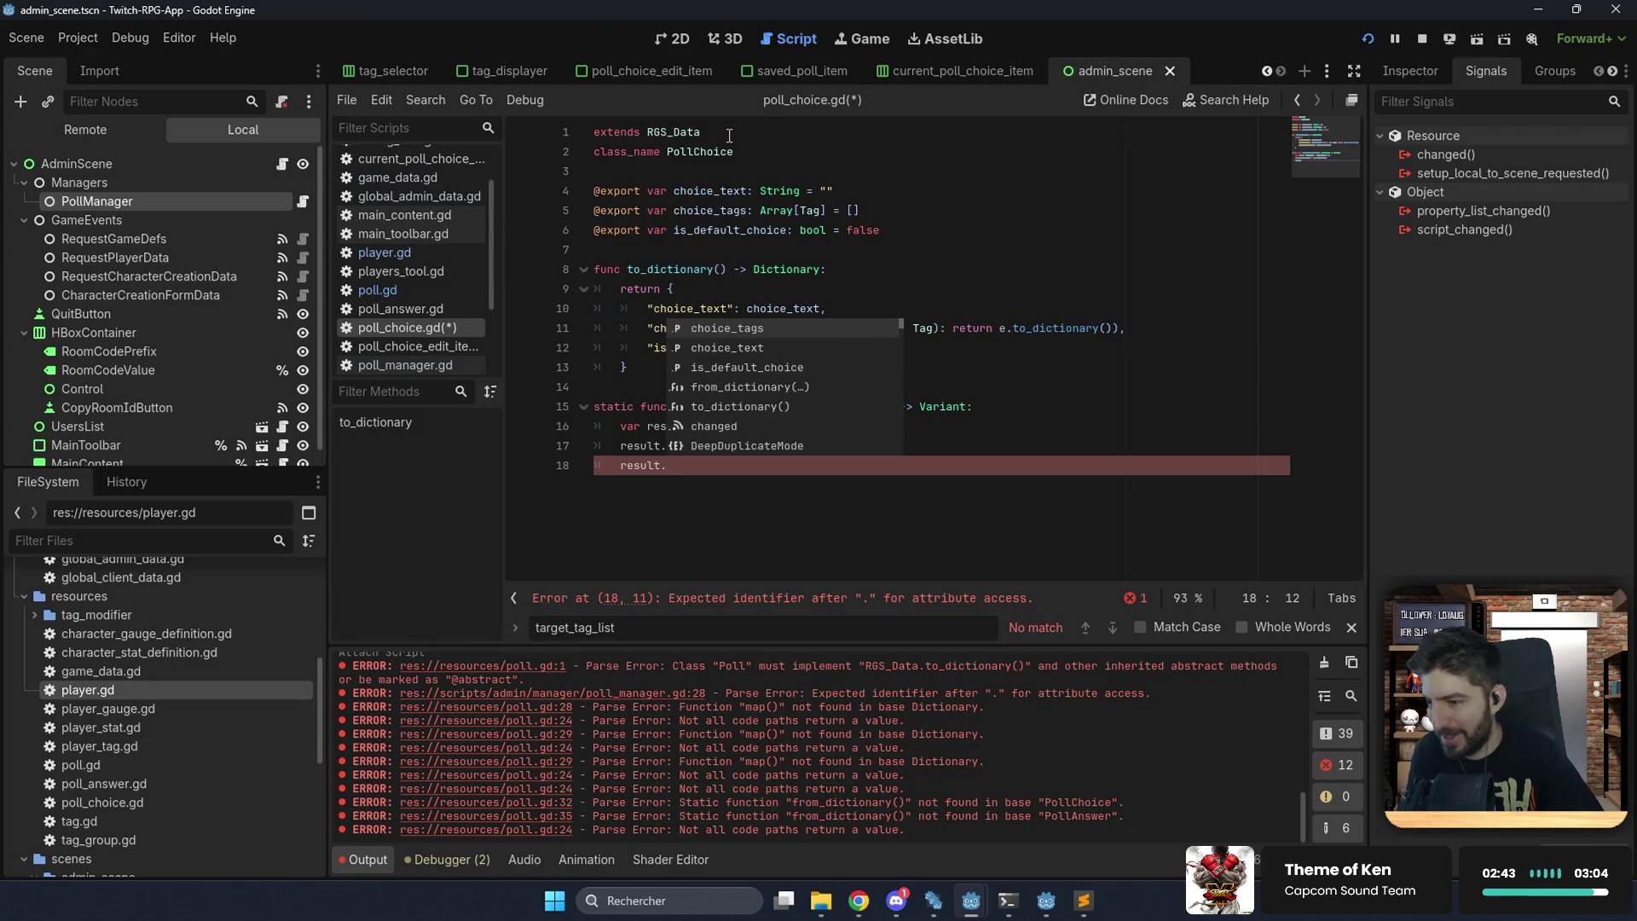
key("Return")
- Assign choice_tags from data tags mapped through Tag.from_dictionary, fixing the Dictionary typo
type(".ass")
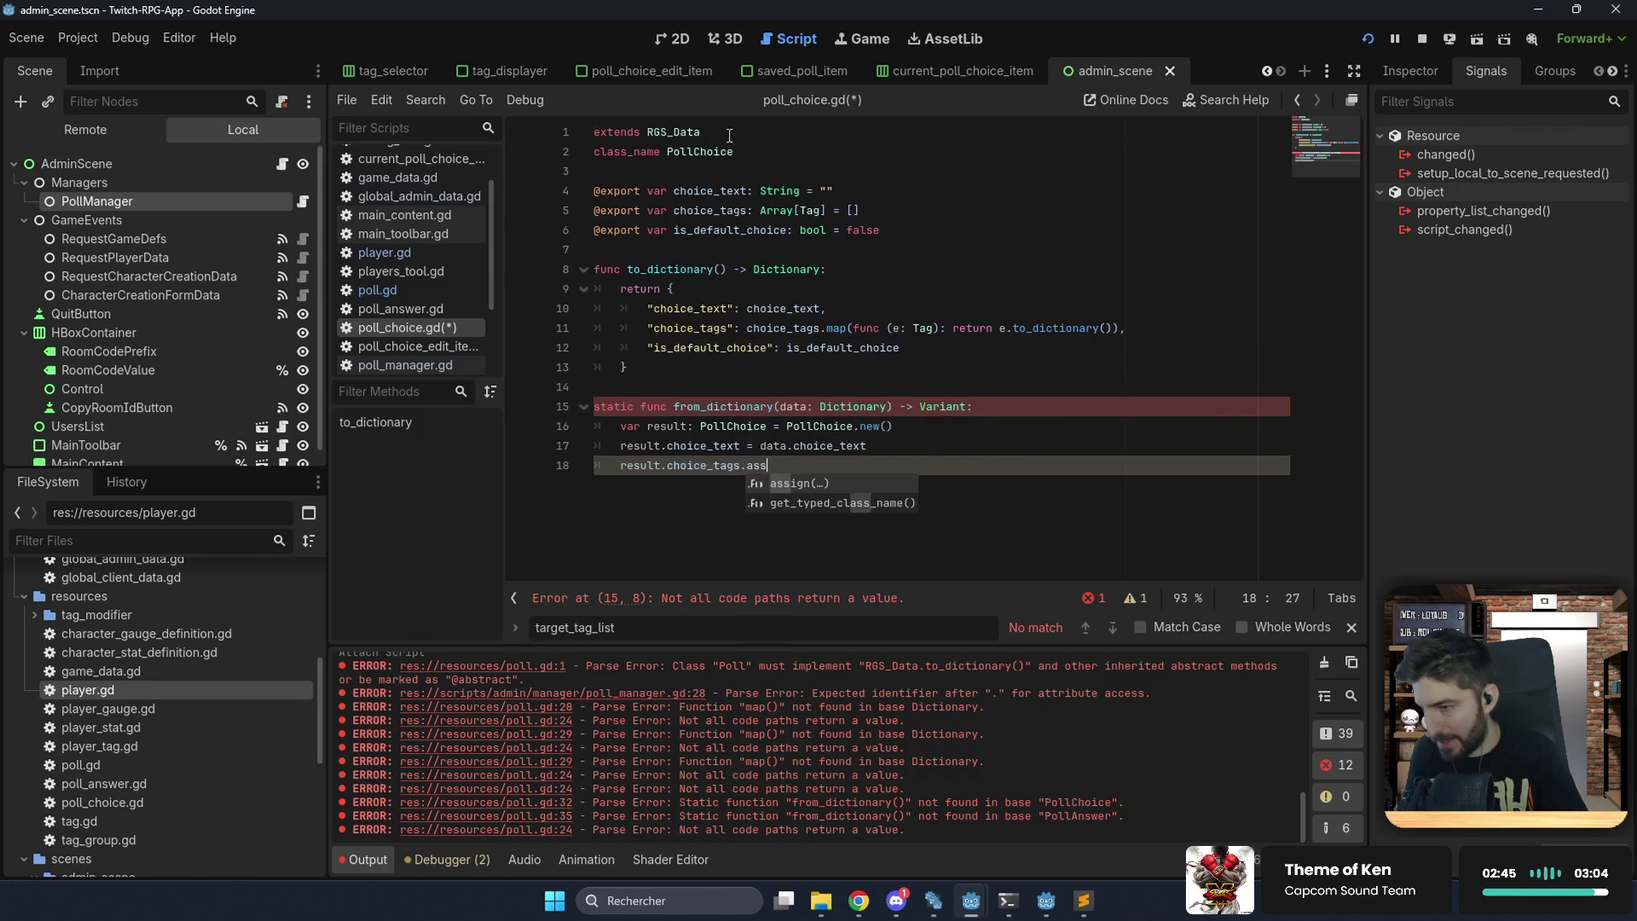
key("Return")
key("Return")
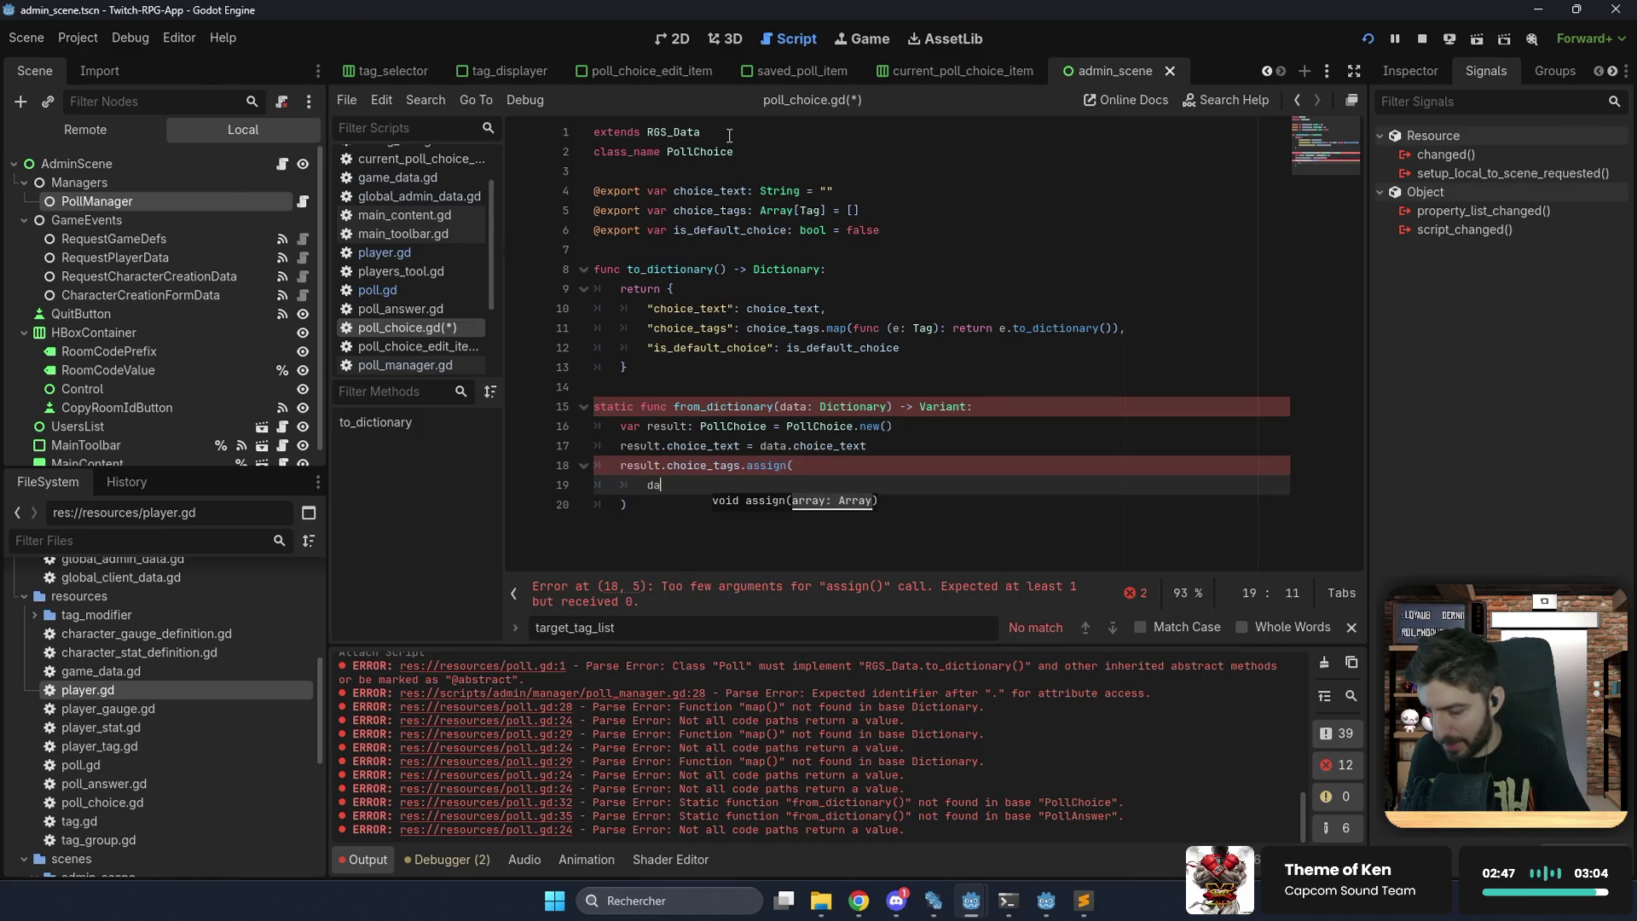
type("tags.")
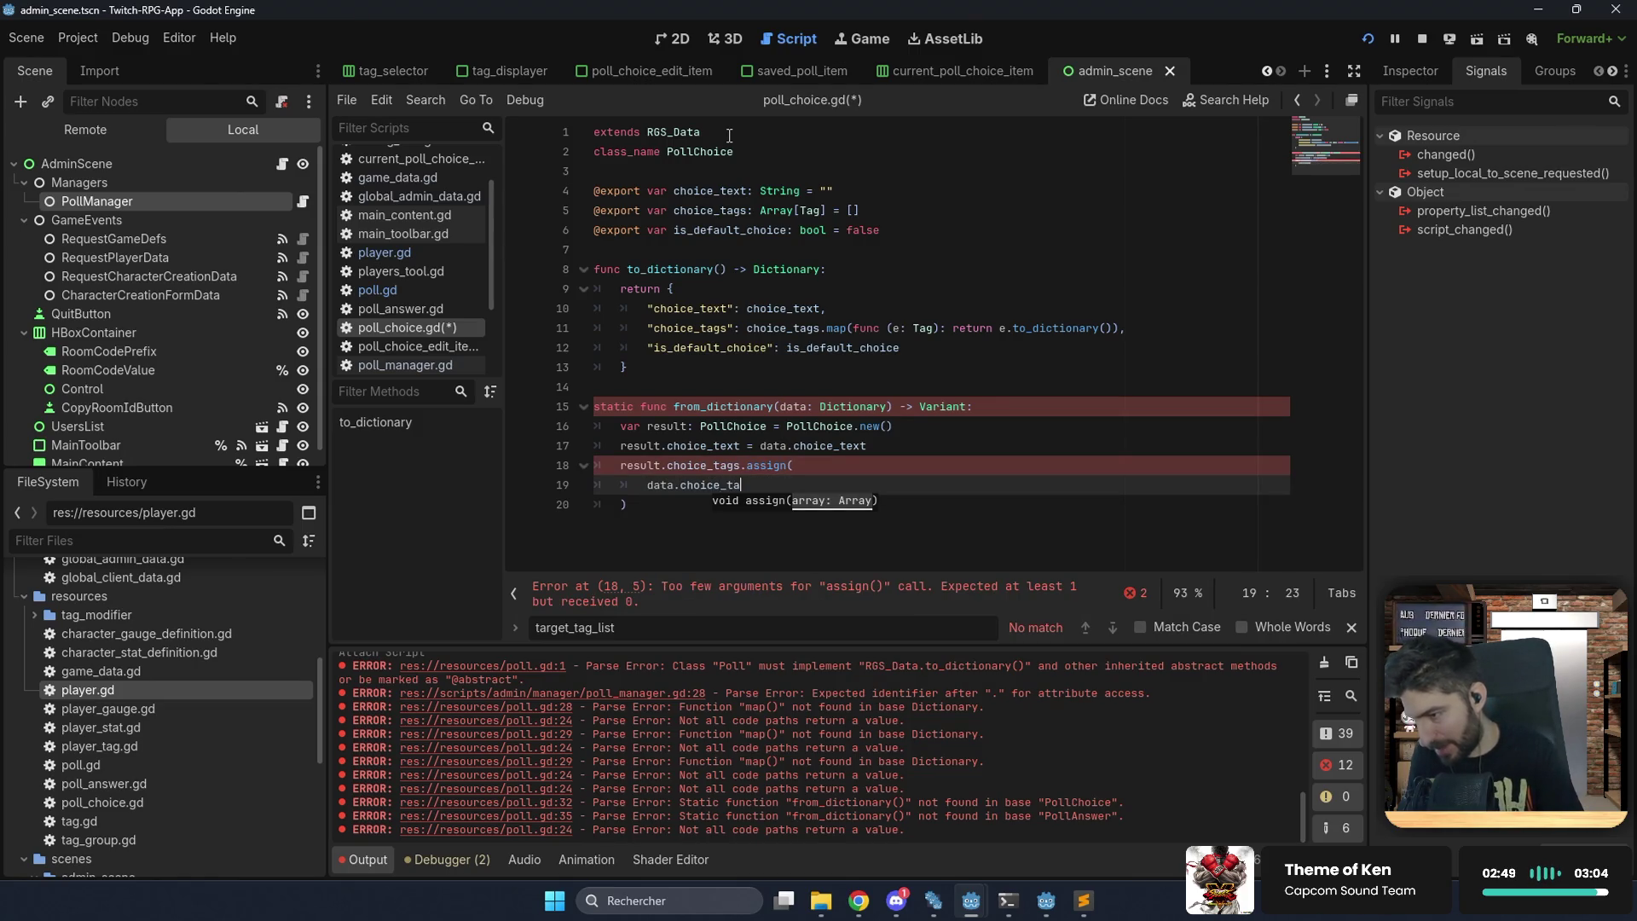
type("map(")
type("func (e:")
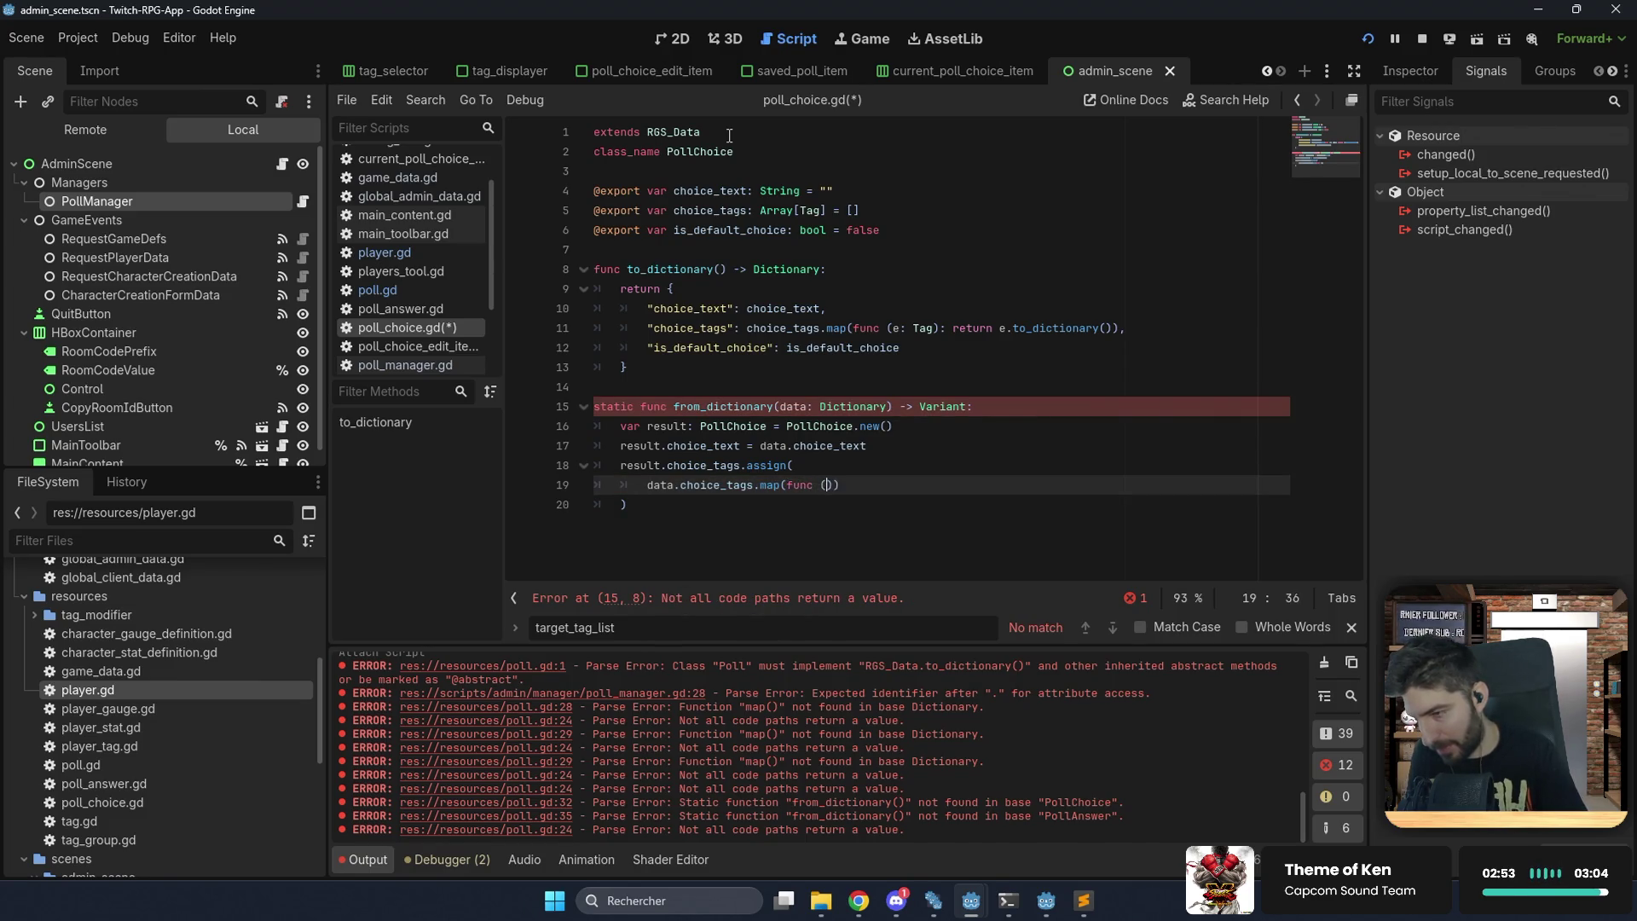
type(" Dictonary): C")
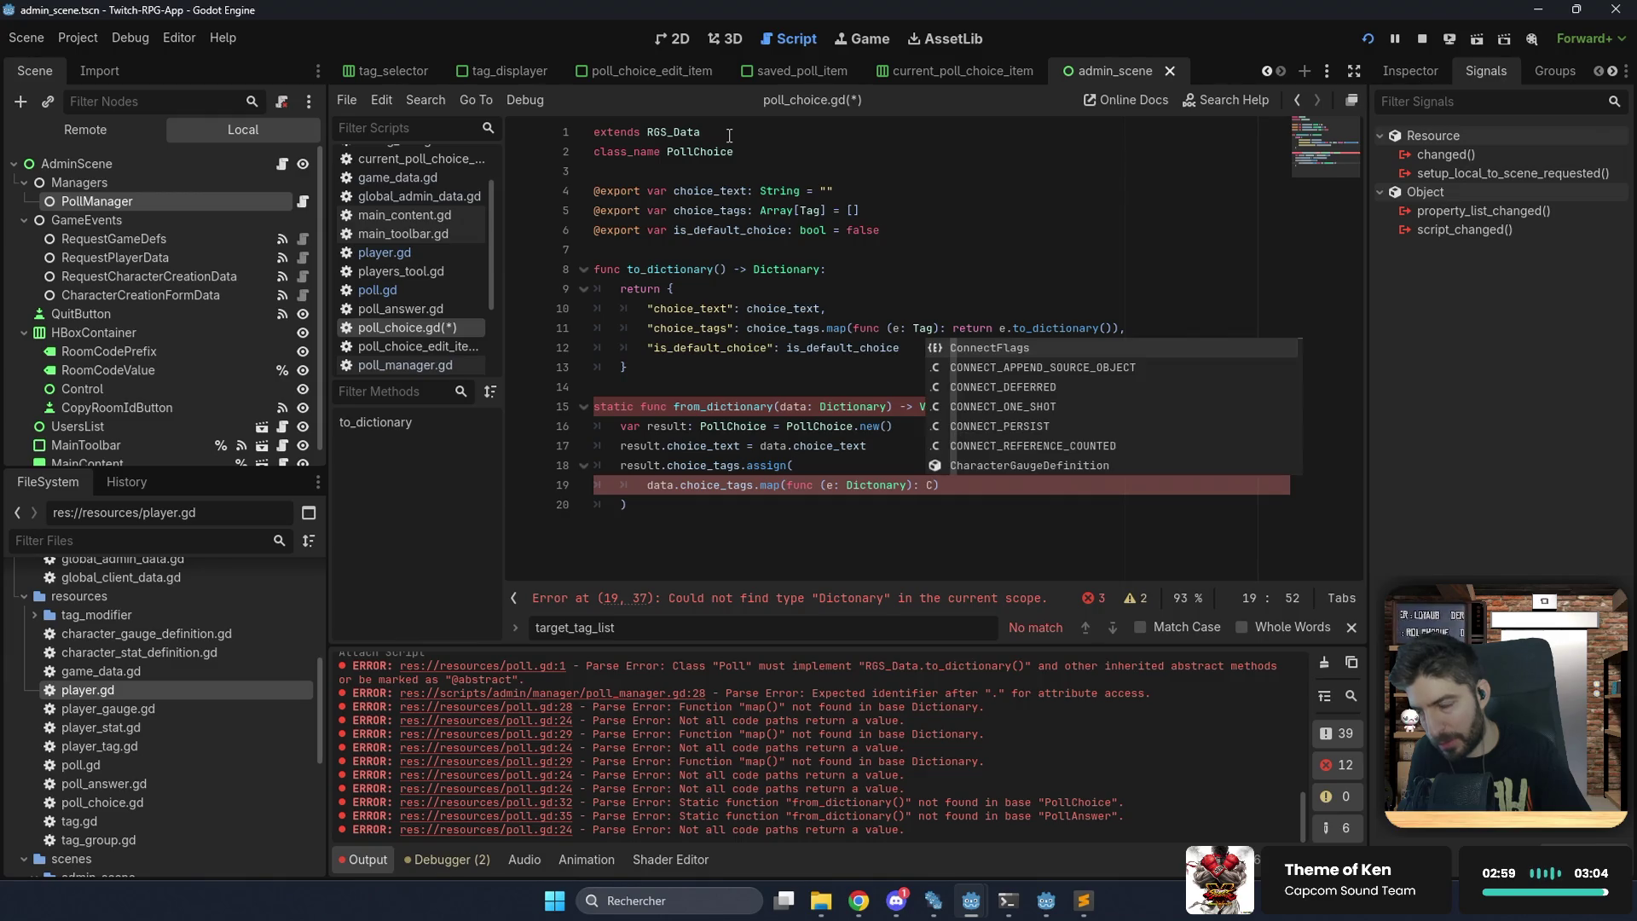
key("BackSpace")
type("eturn")
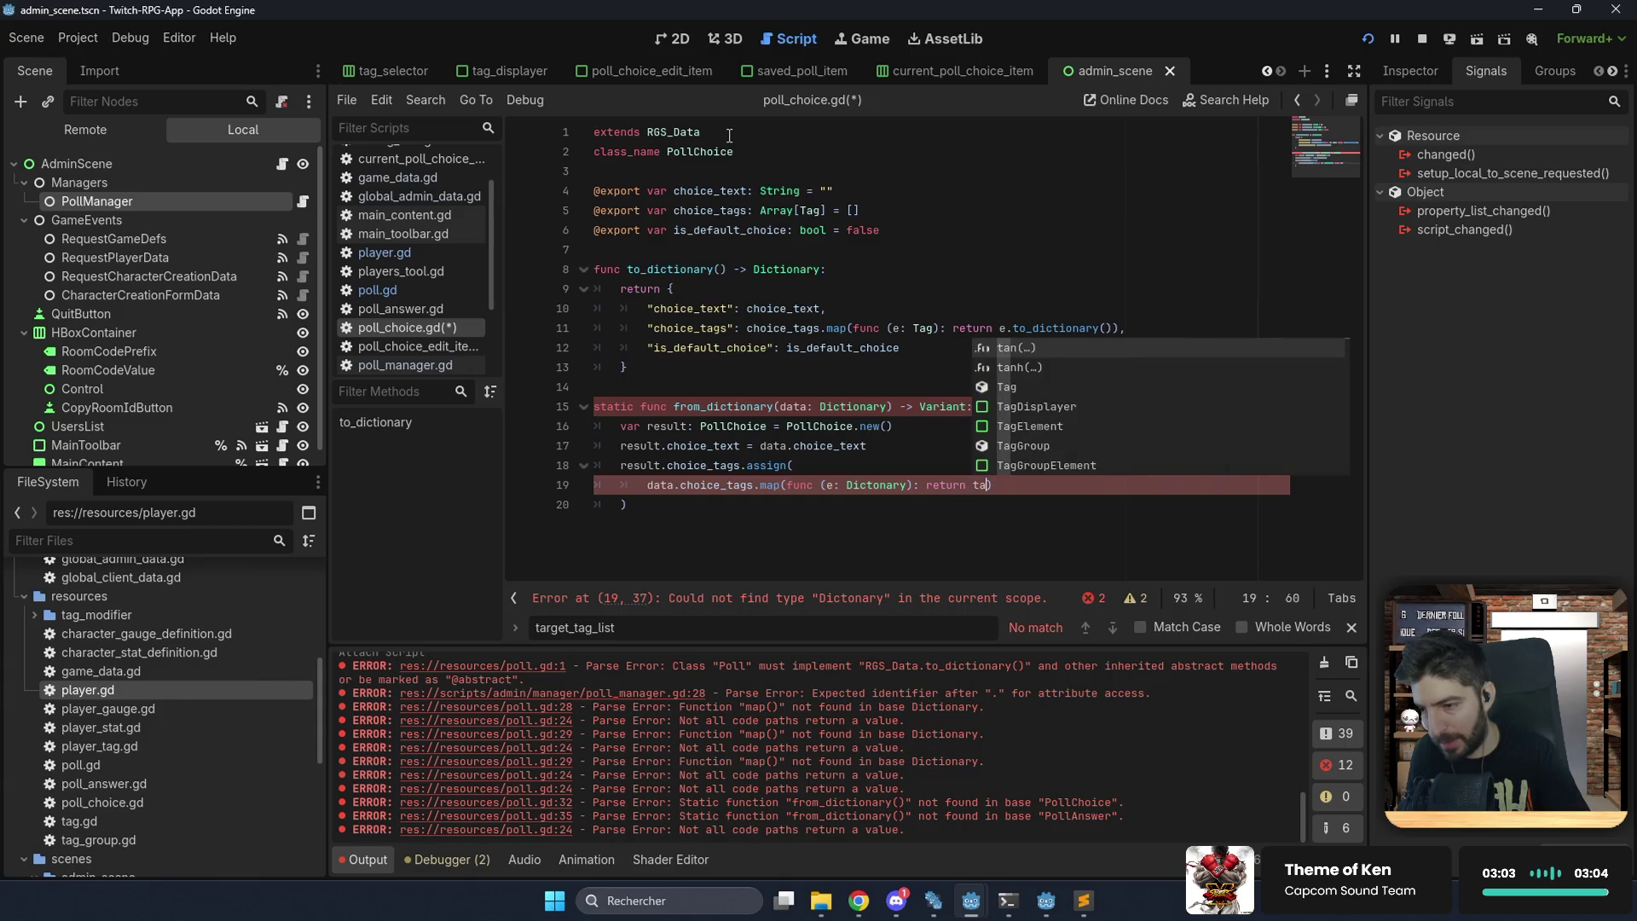
type(" Tag.from")
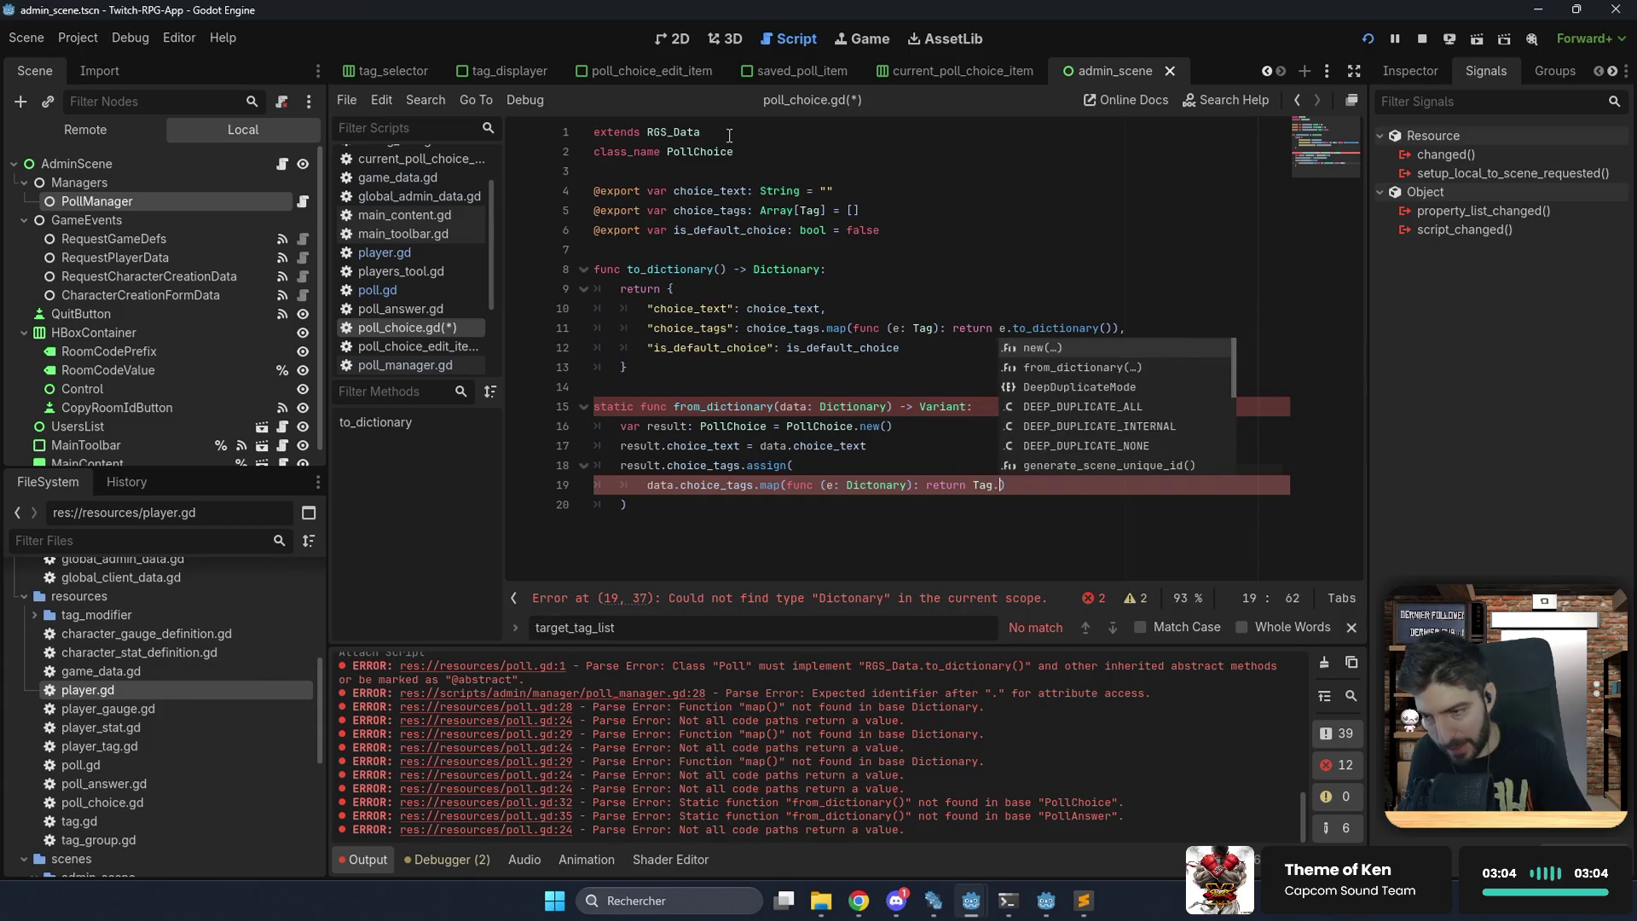
key("Return")
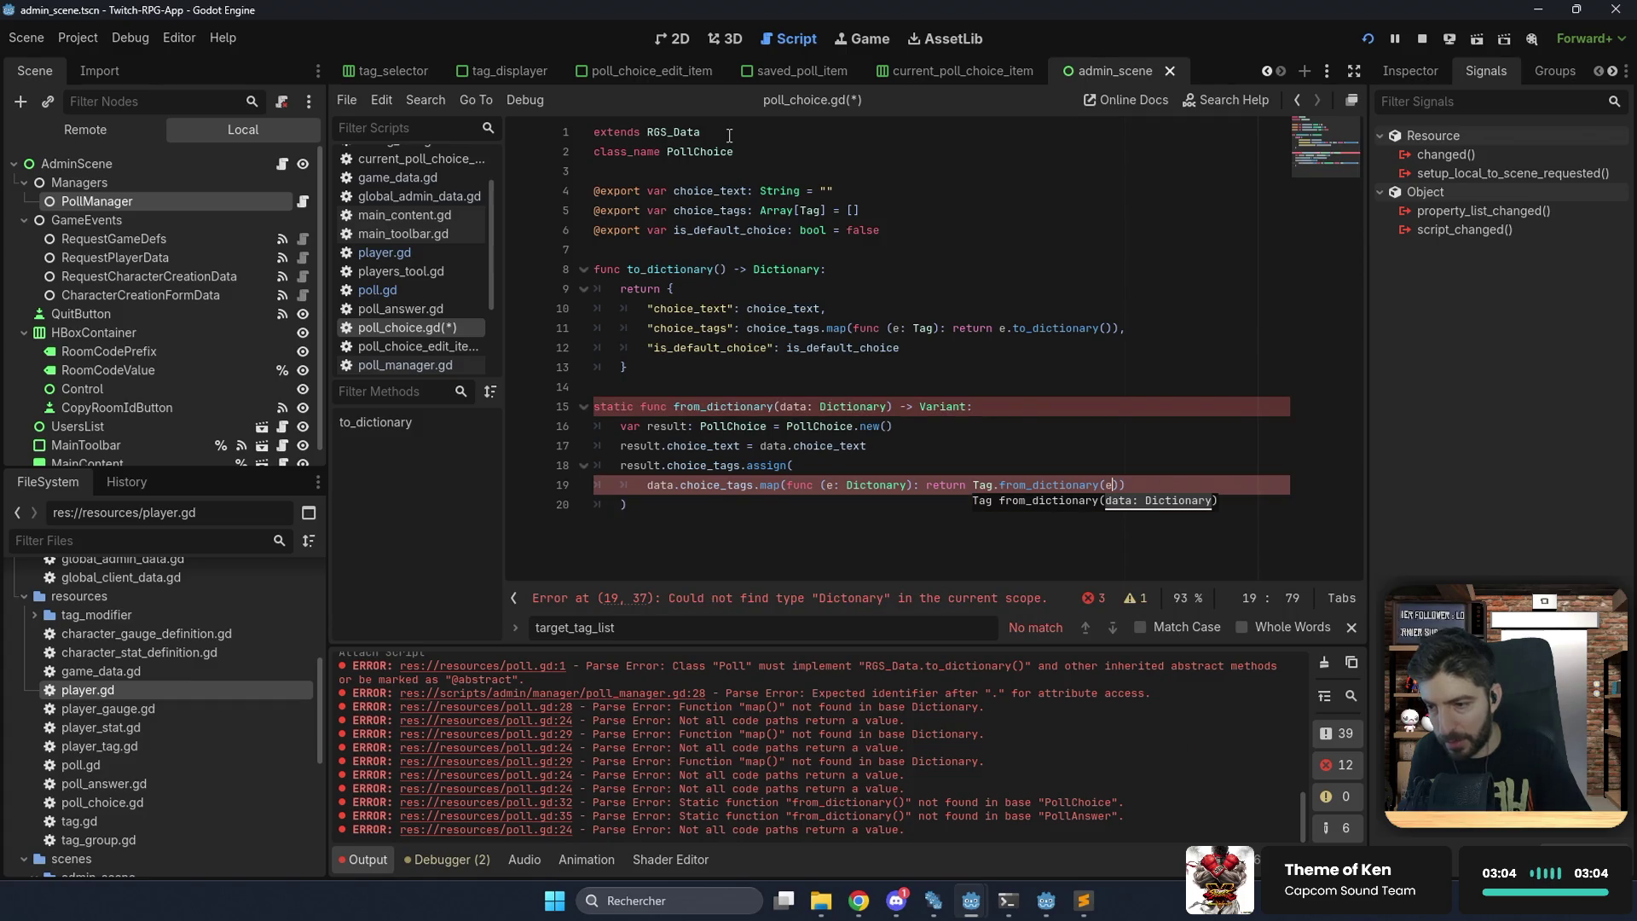
left_click(725, 511)
left_click(876, 486)
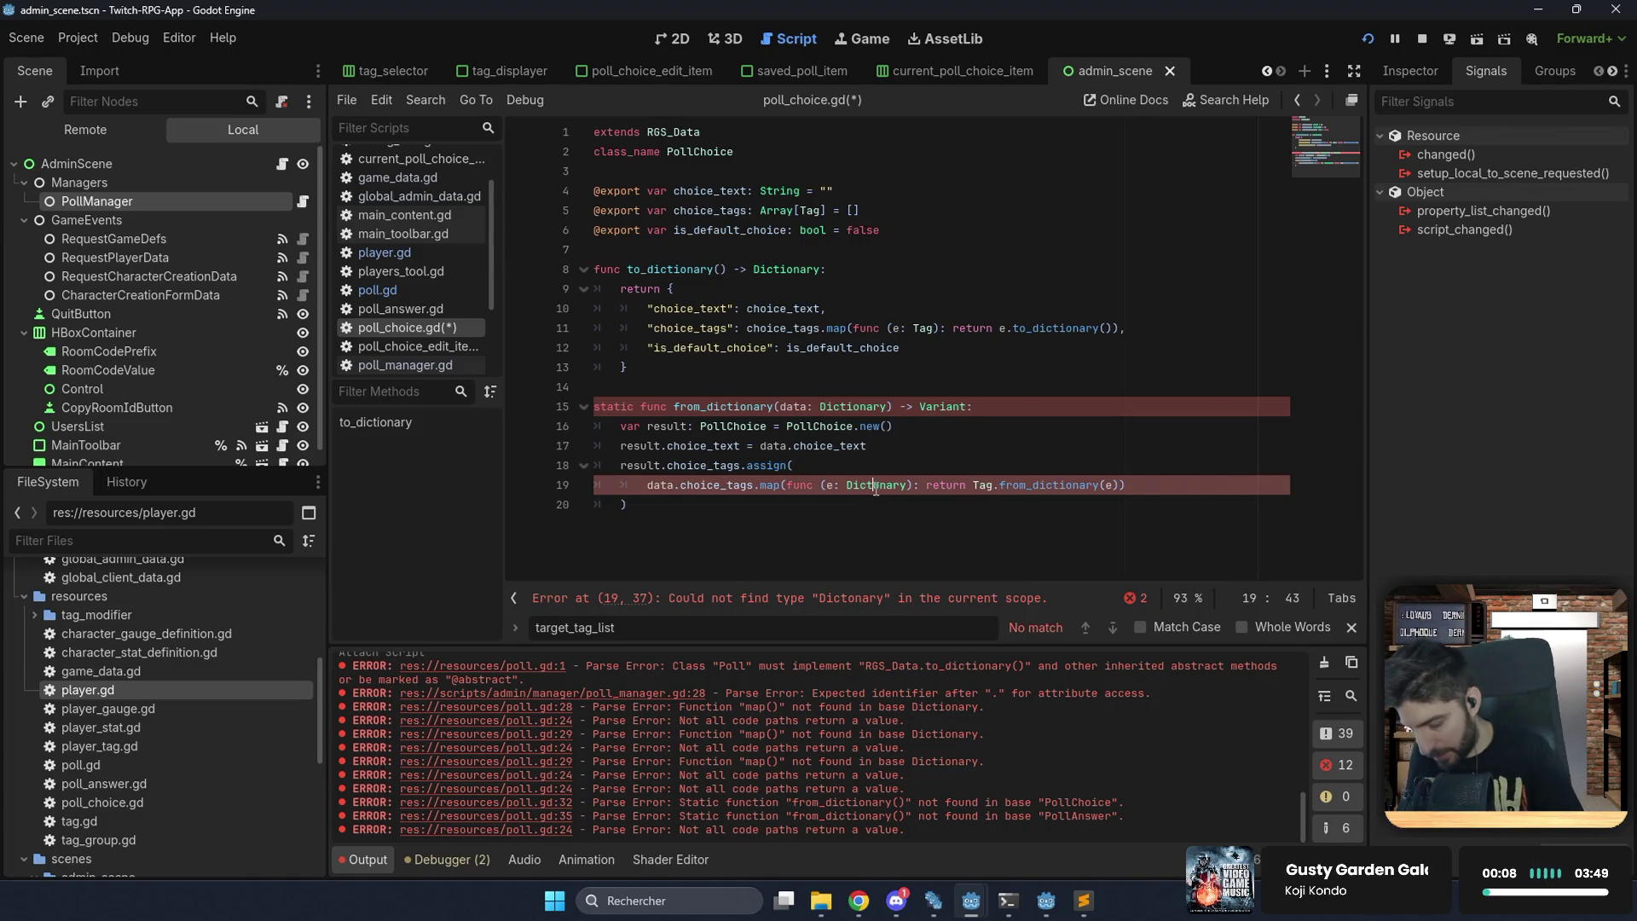
type("i")
left_click(763, 503)
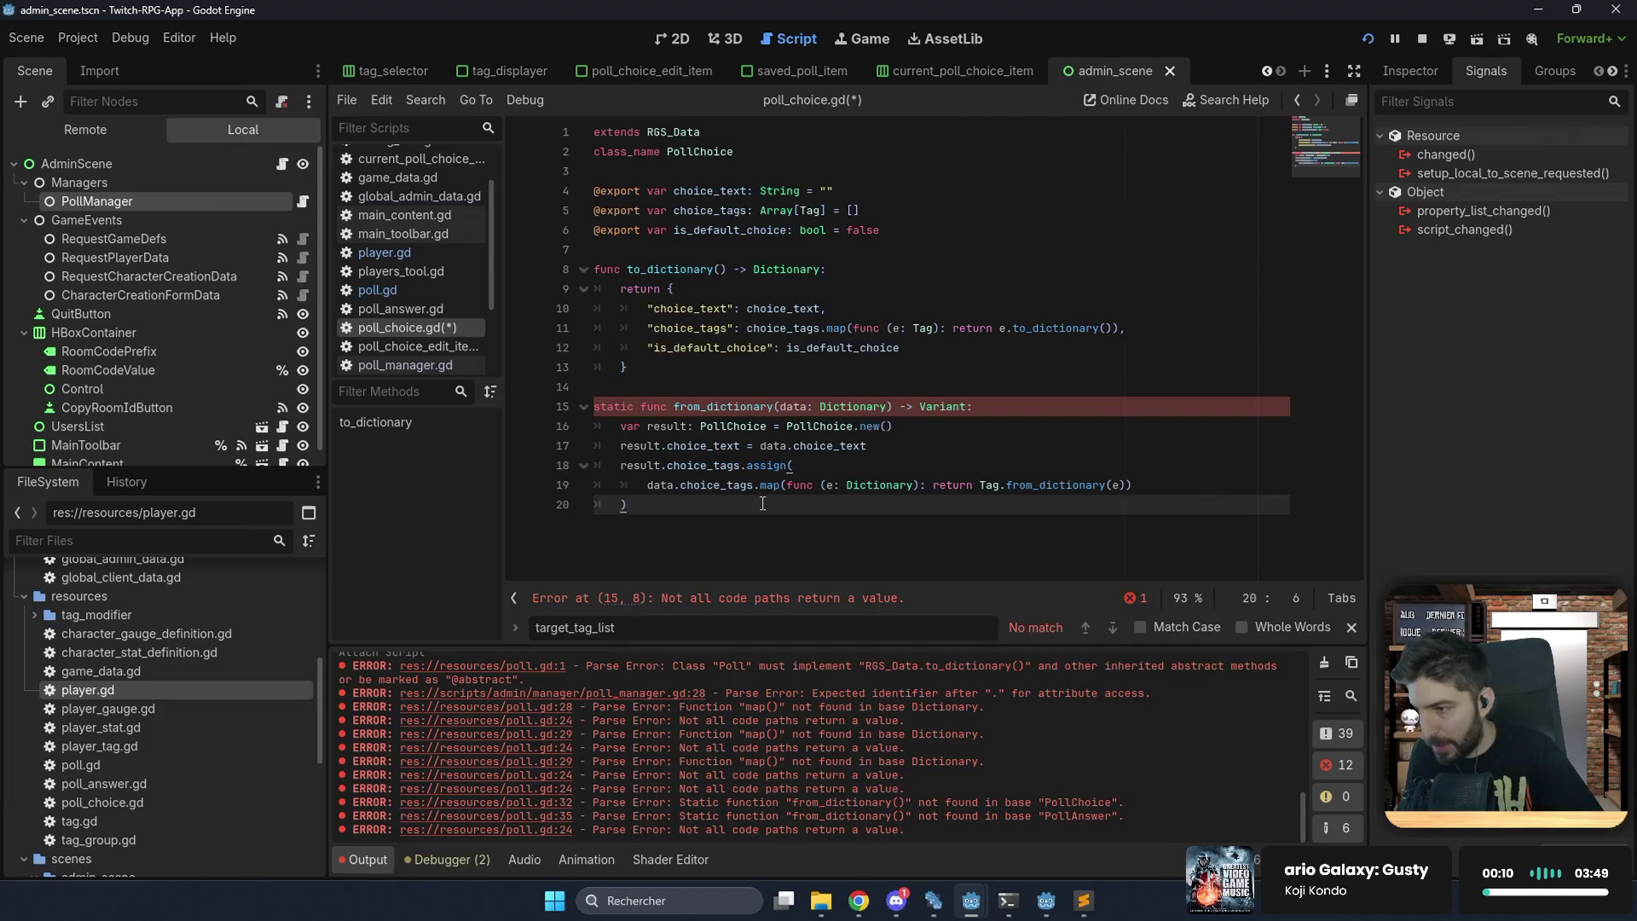
- Add result.is_default_choice = data.is_default_choice
key("Return")
type("result.is")
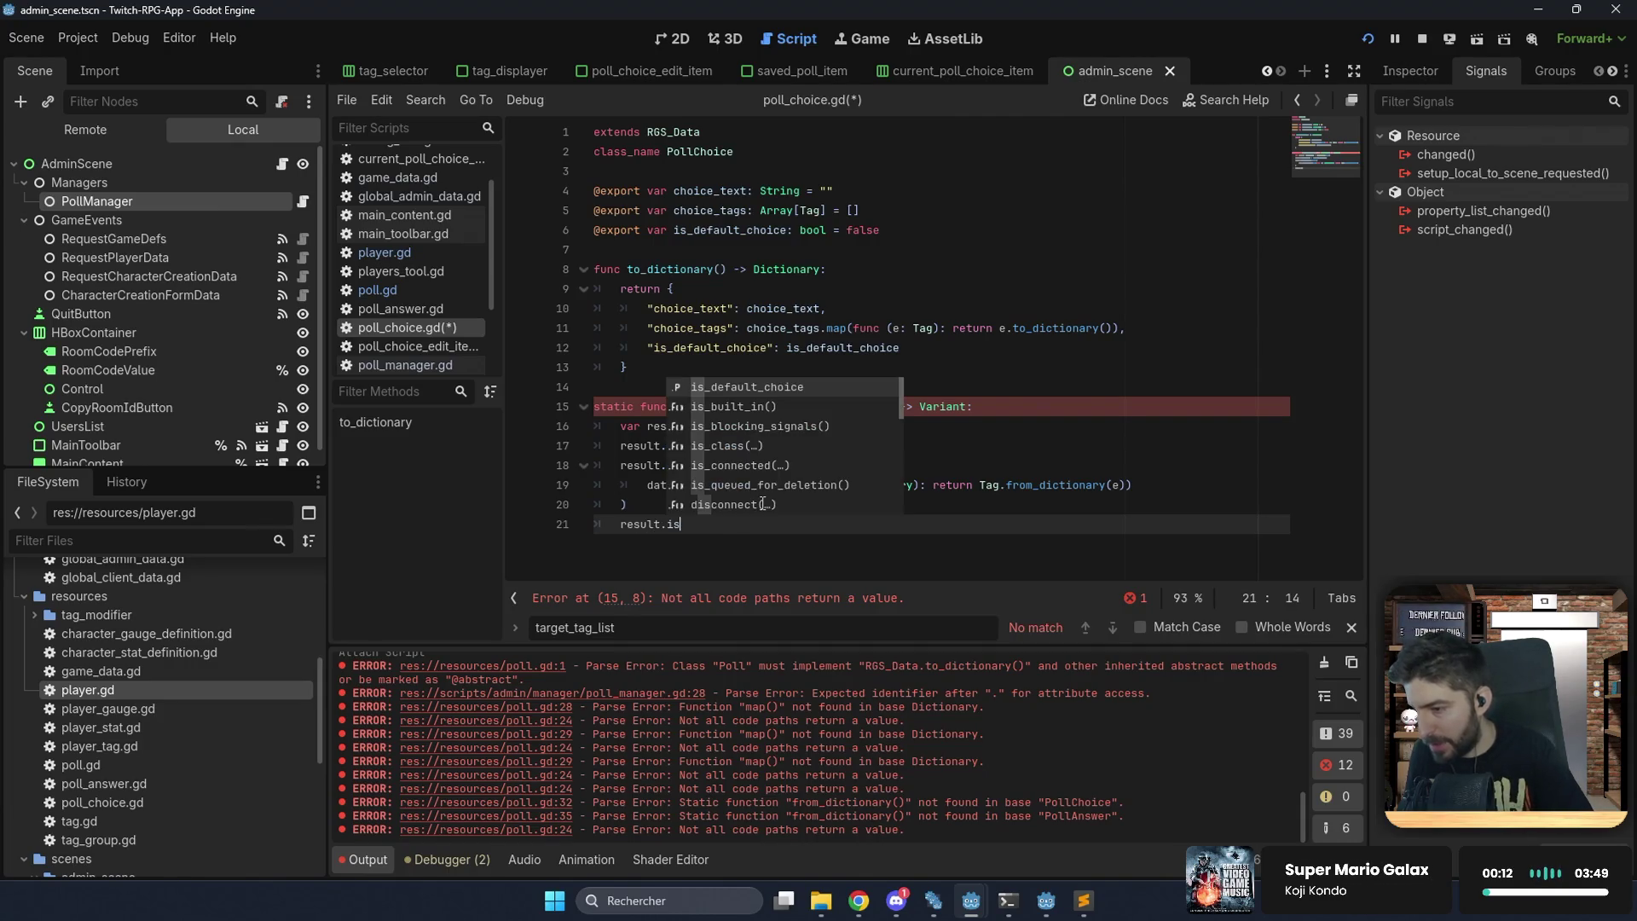
key("Return")
type("ata.is_c")
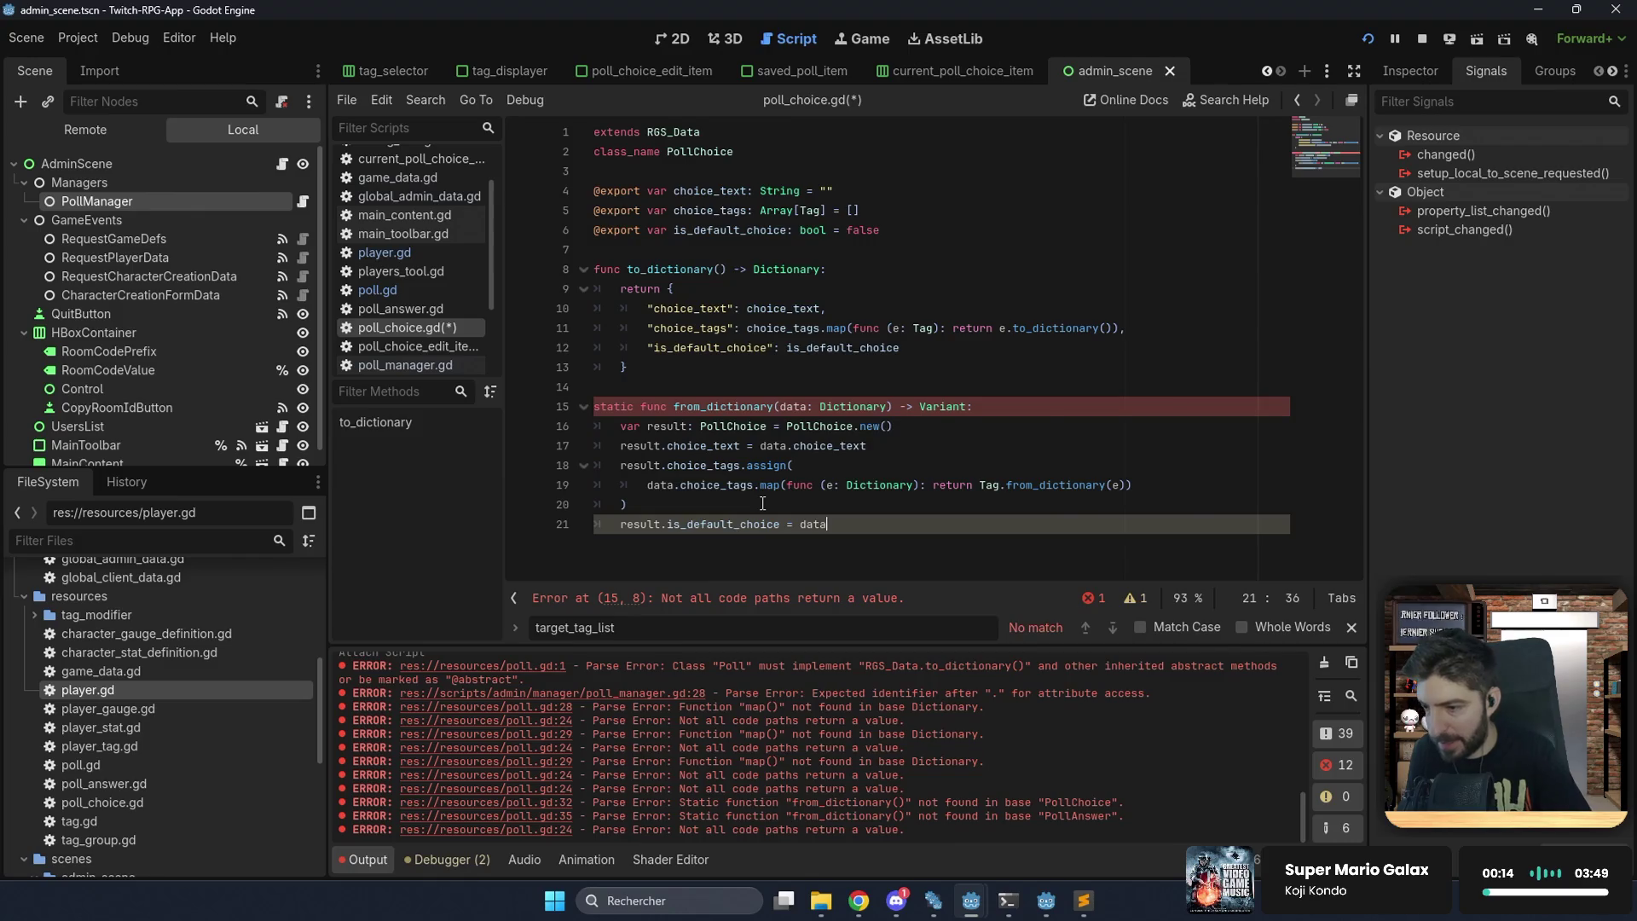
type("efault_choice")
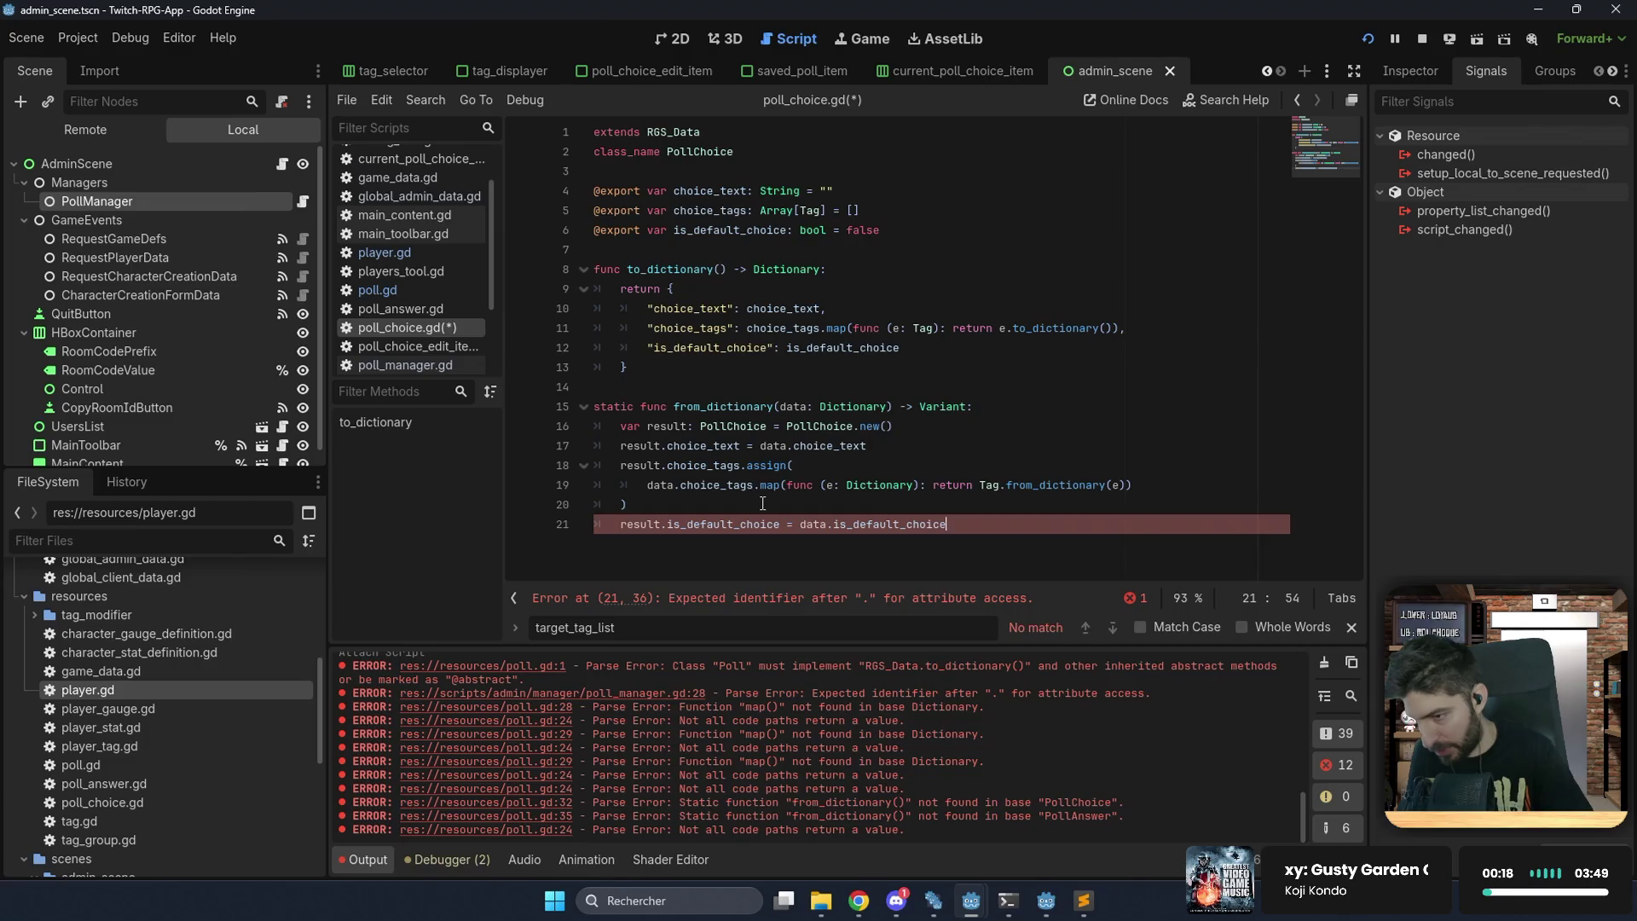
key("Return")
- End the function with return result, correcting 'retrun', and save poll_choice.gd
type("retrun result")
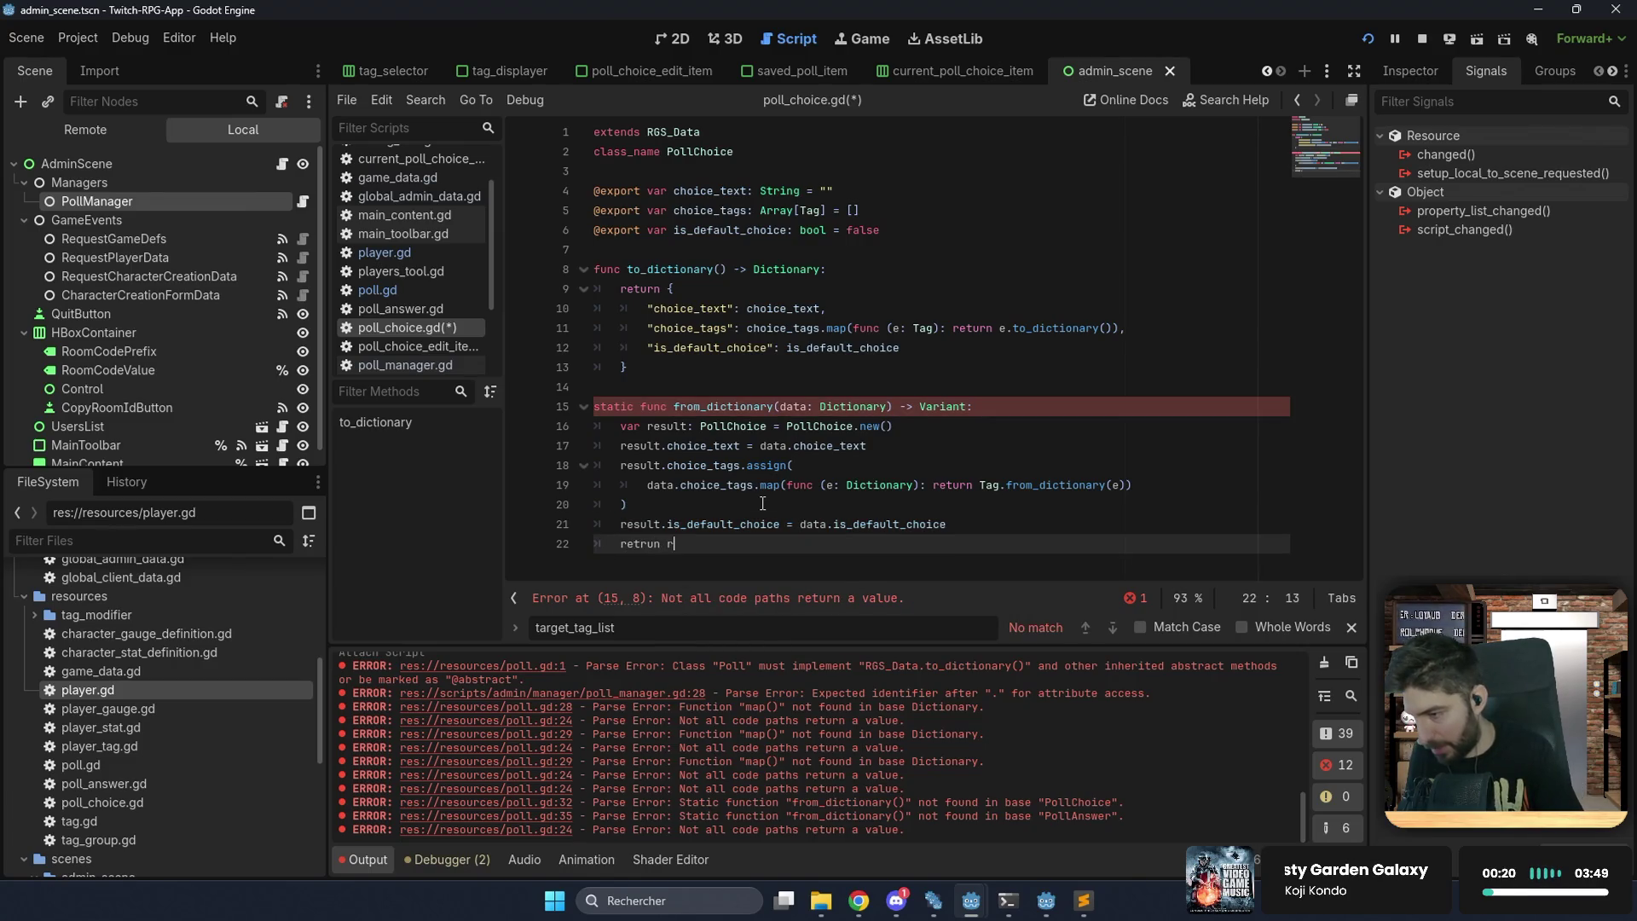
key("Left")
key("Left")
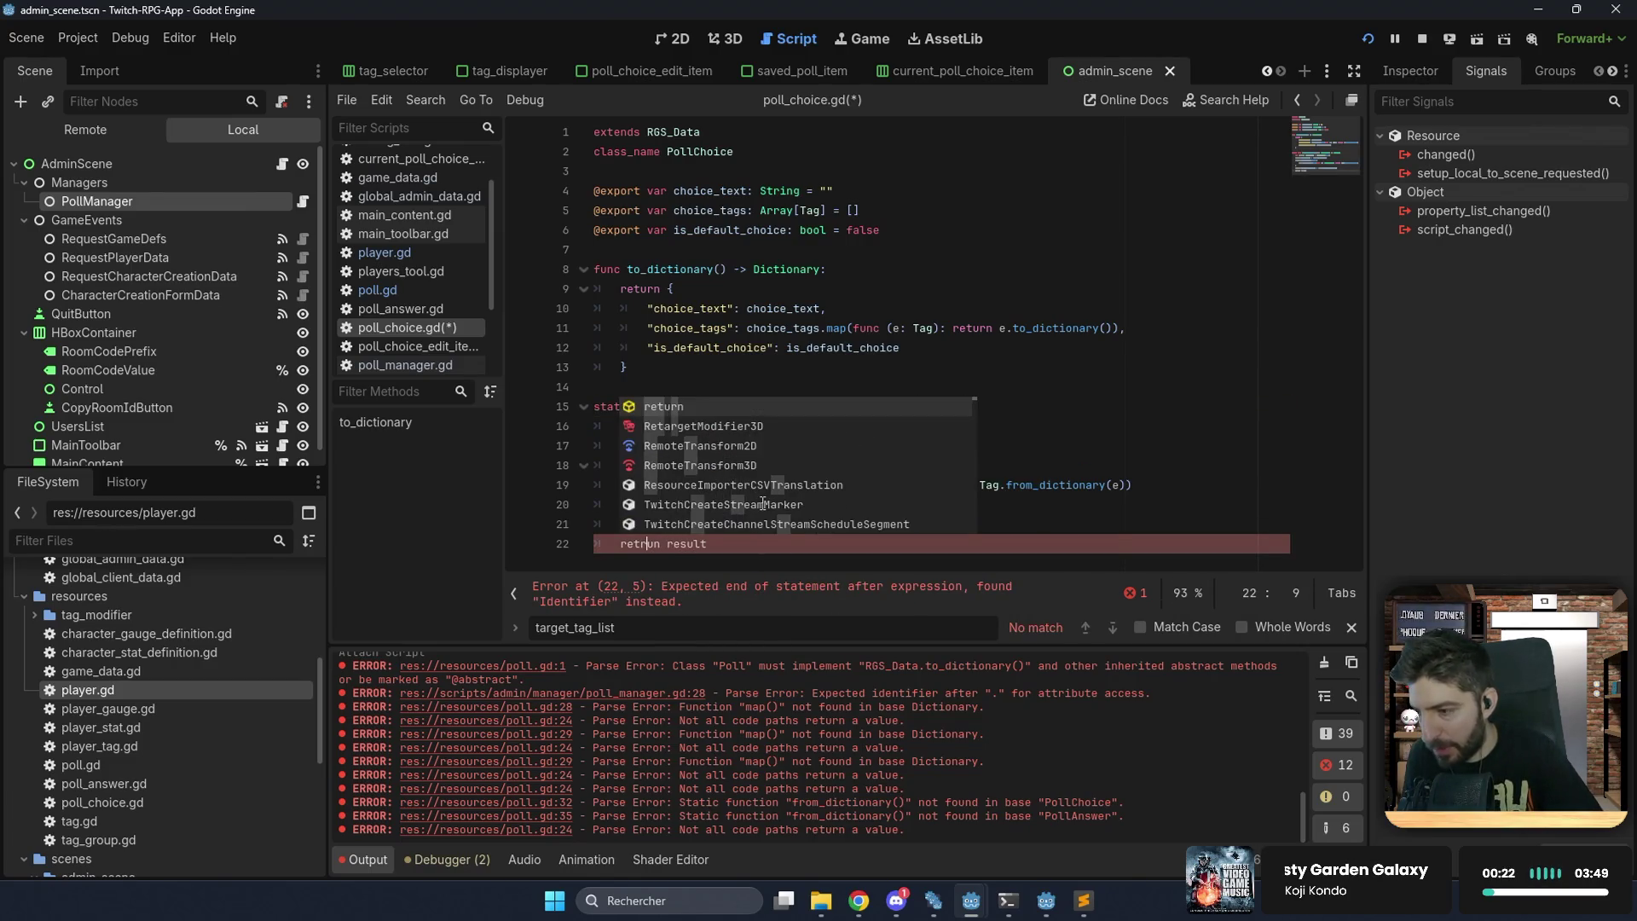
key("BackSpace")
key("BackSpace")
type("ur")
key("ctrl+s")
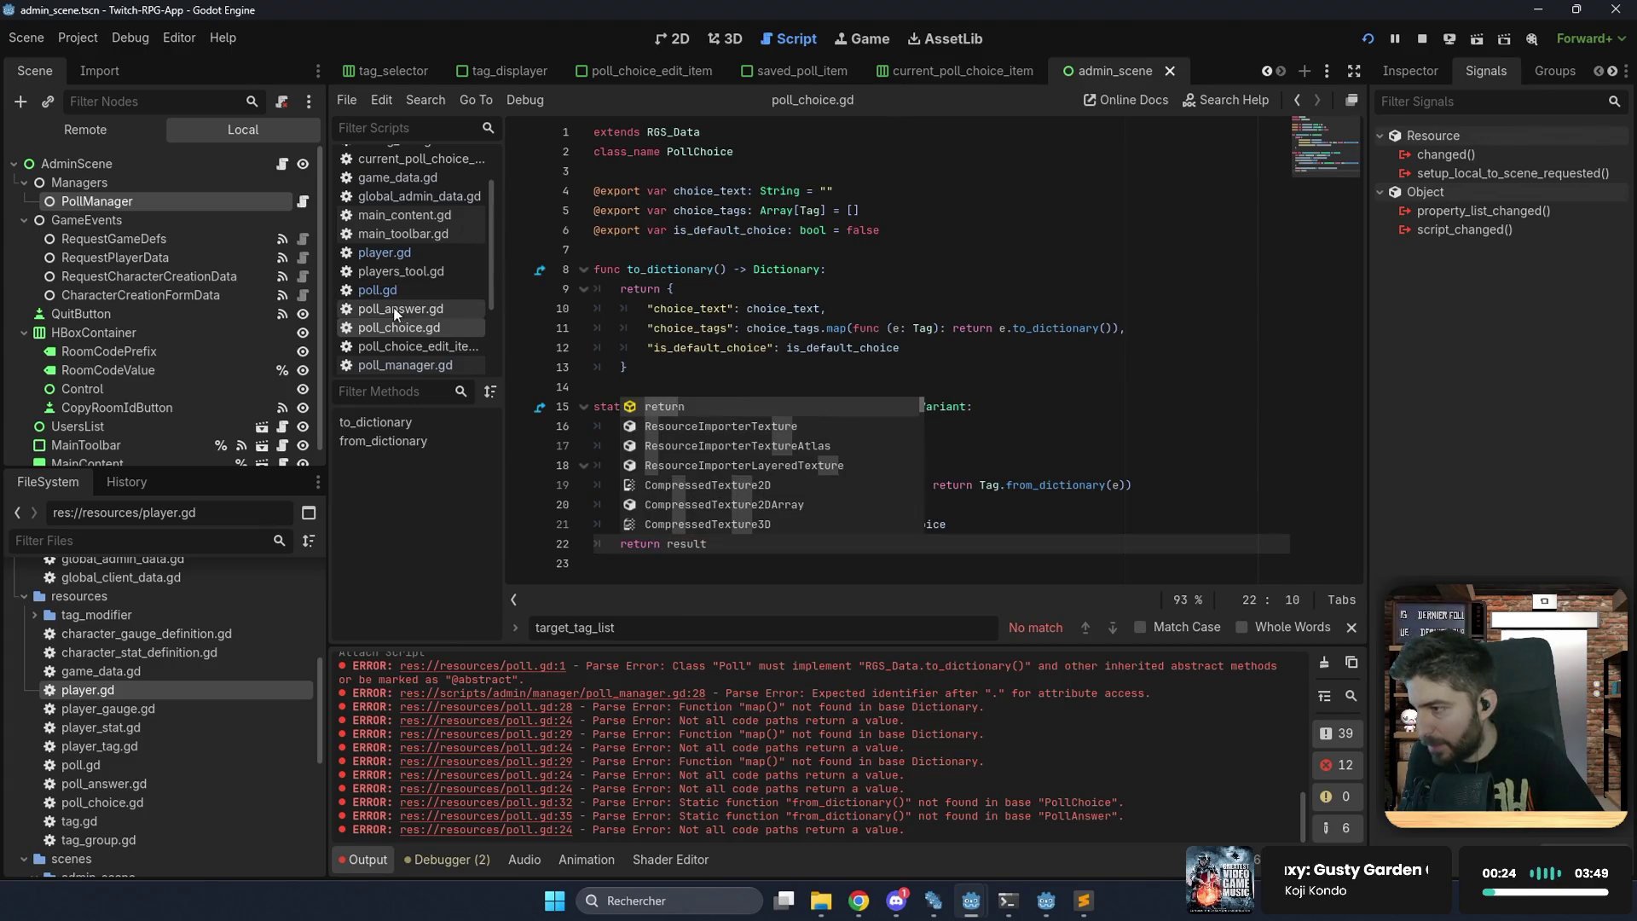
- Add return result at the end of Poll.from_dictionary, save poll.gd, then open poll_answer.gd
left_click(382, 290)
left_click(819, 368)
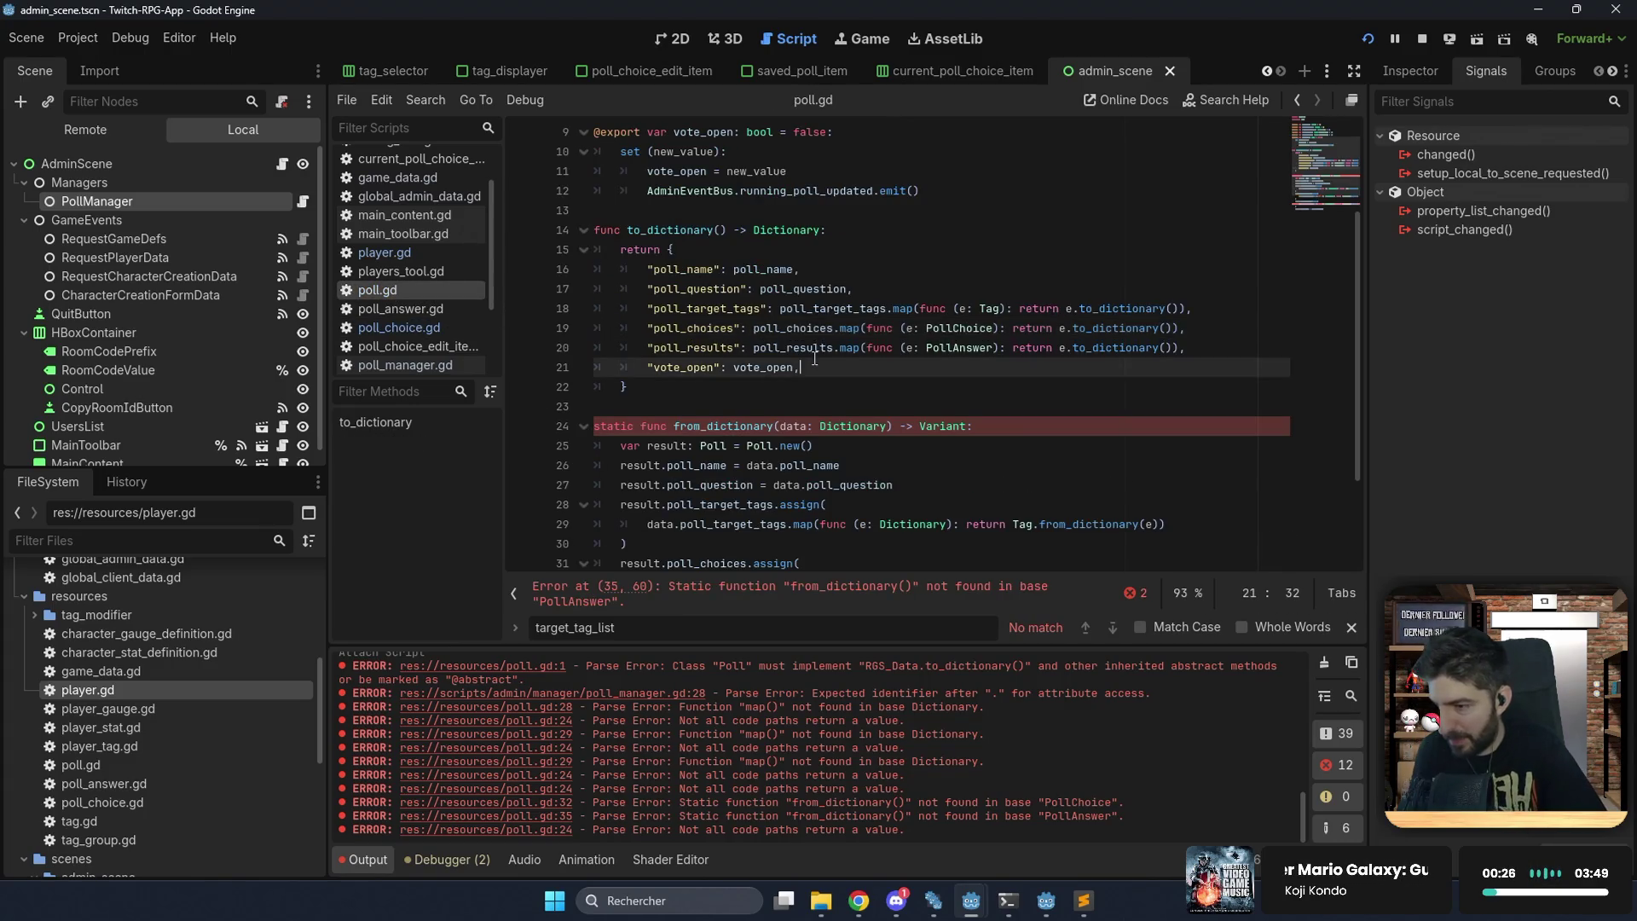
scroll(1025, 446, "down", 3)
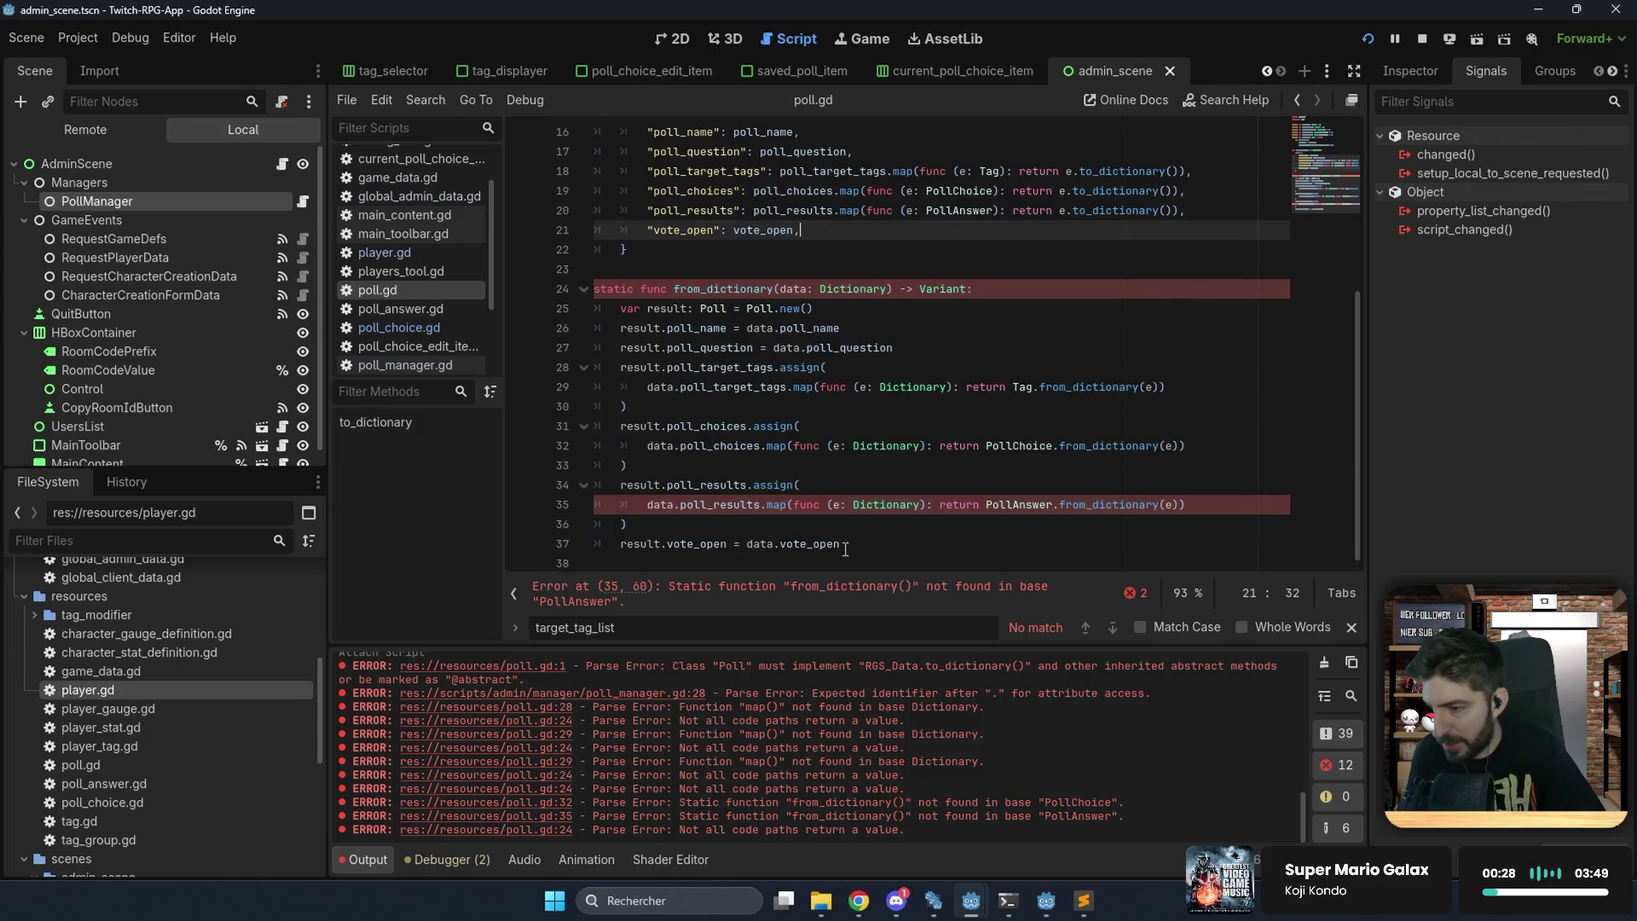
left_click(881, 543)
key("Return")
type("result res")
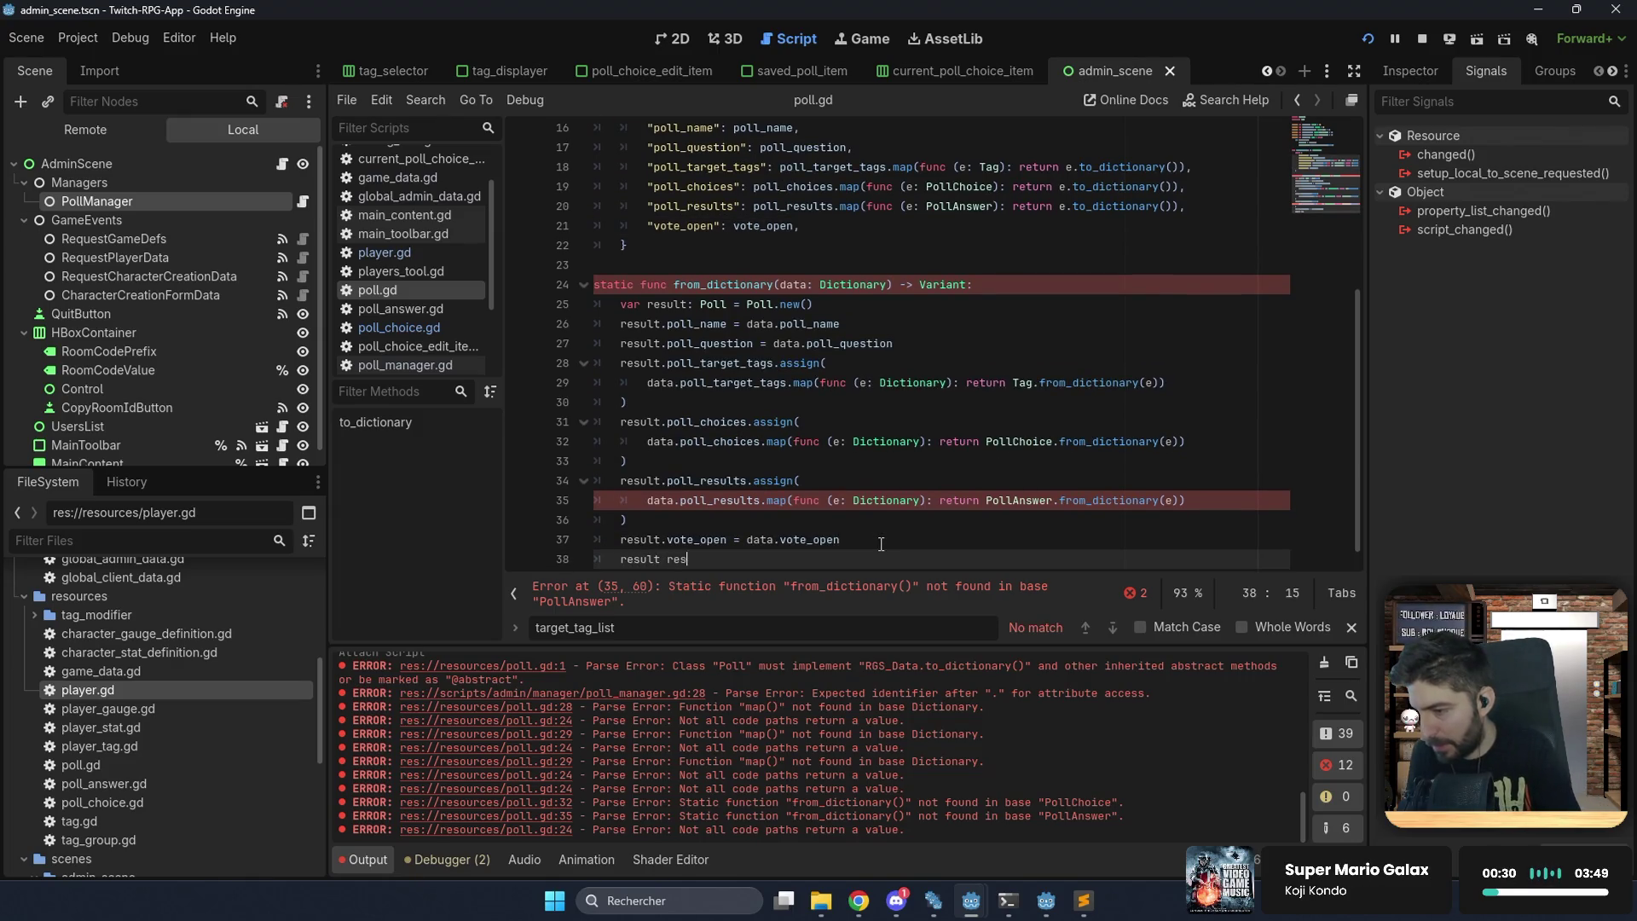
key("BackSpace")
key("BackSpace")
key("BackSpace")
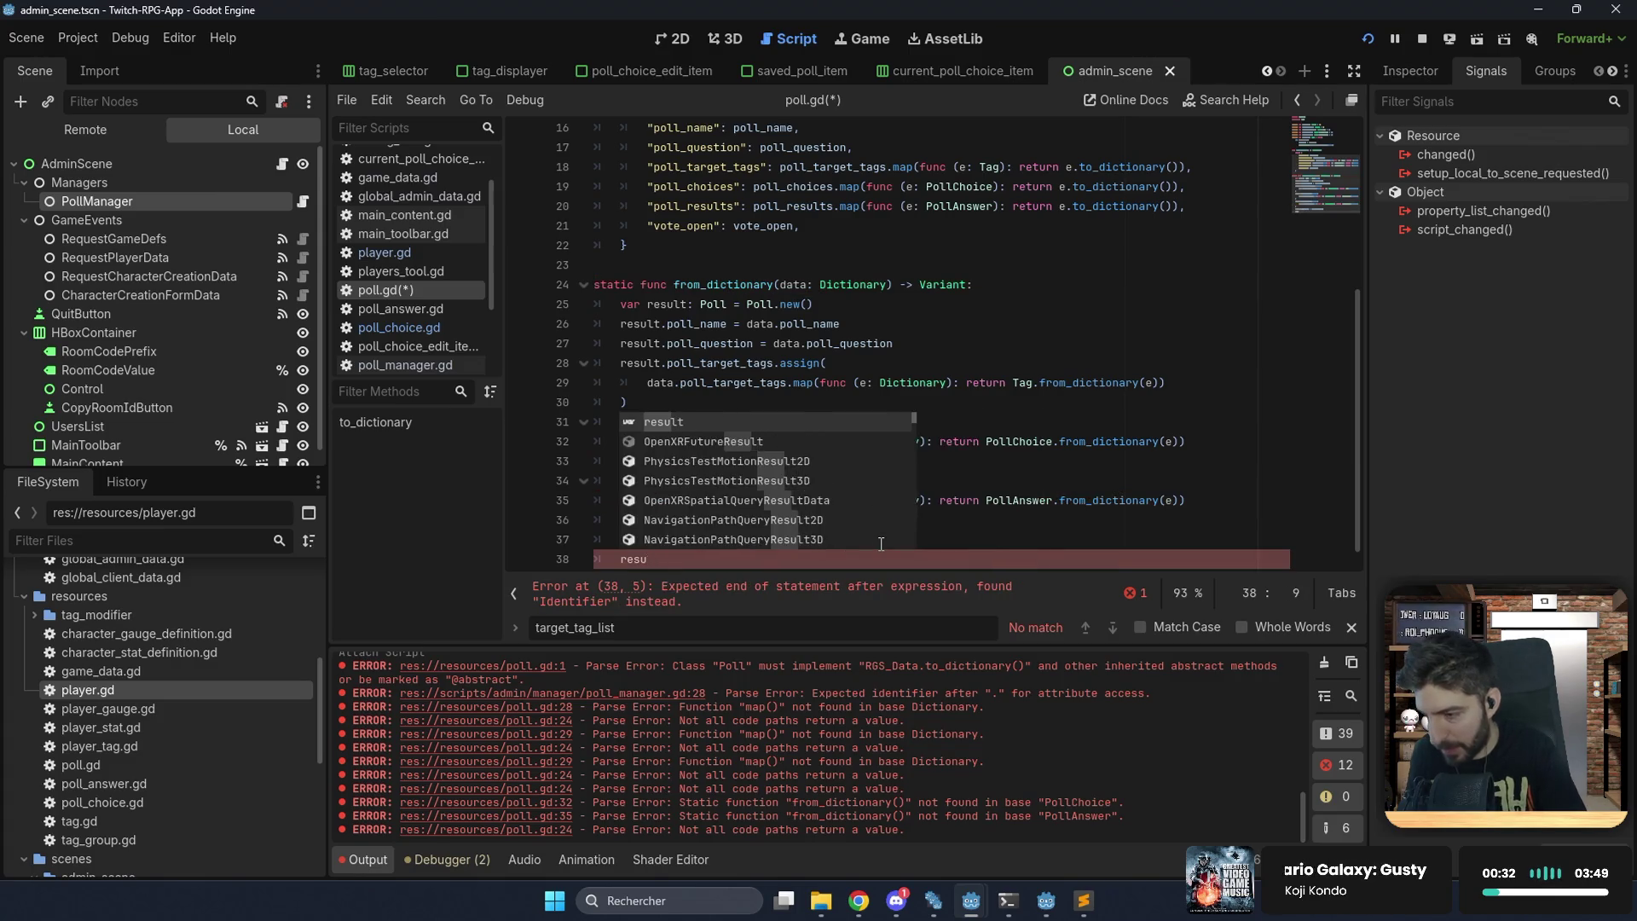
type("turn result")
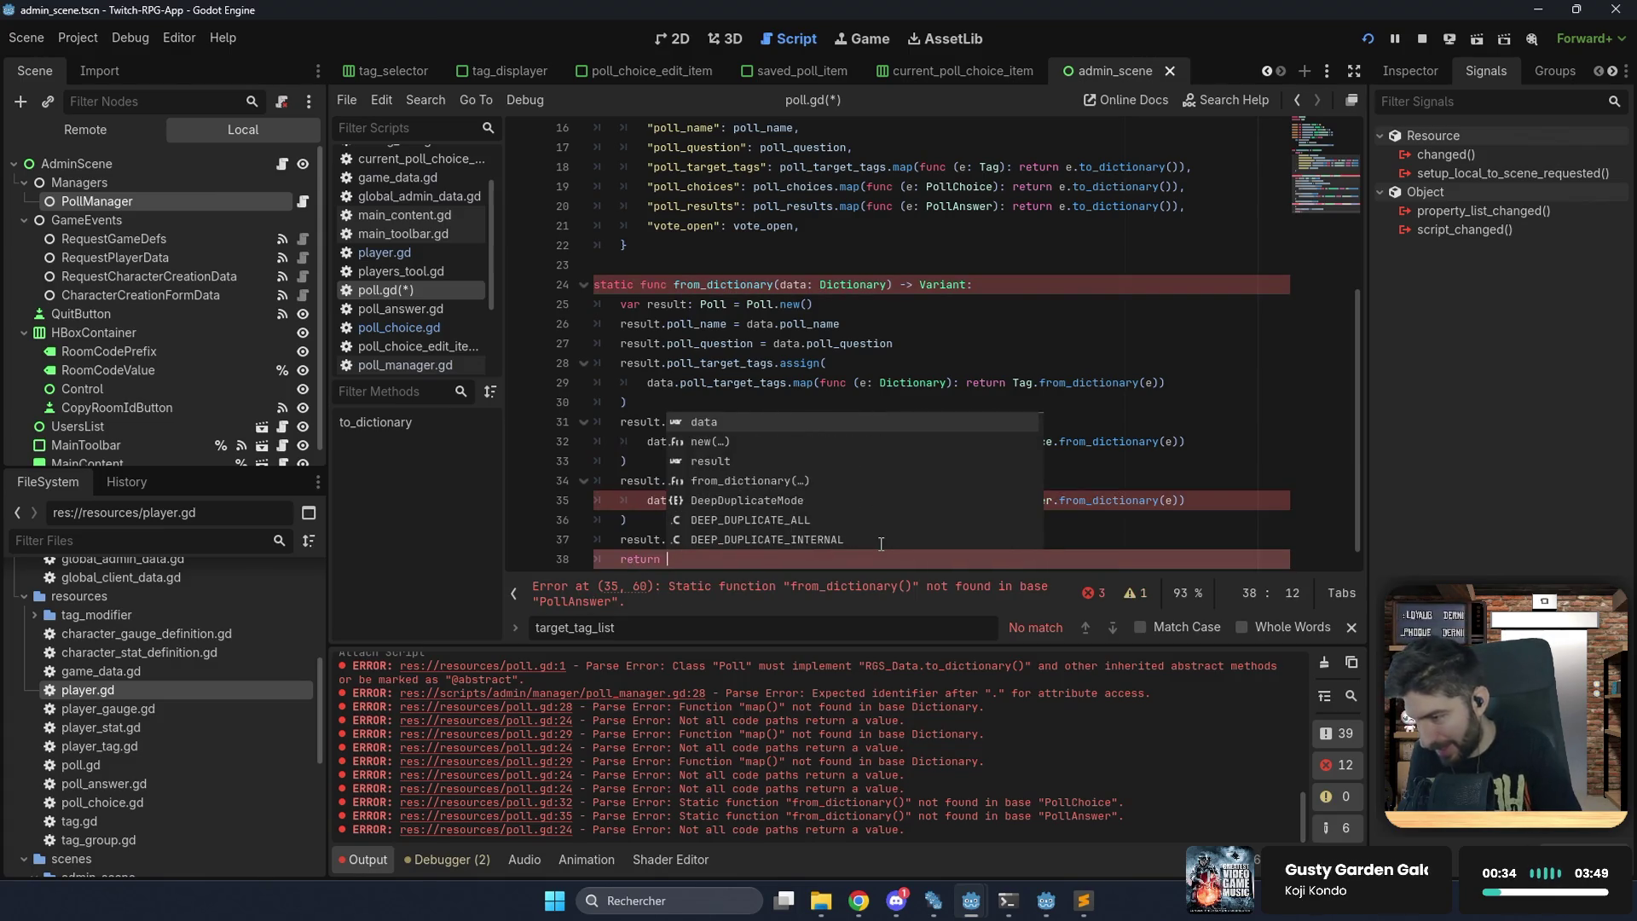
key("ctrl+s")
left_click(1016, 537)
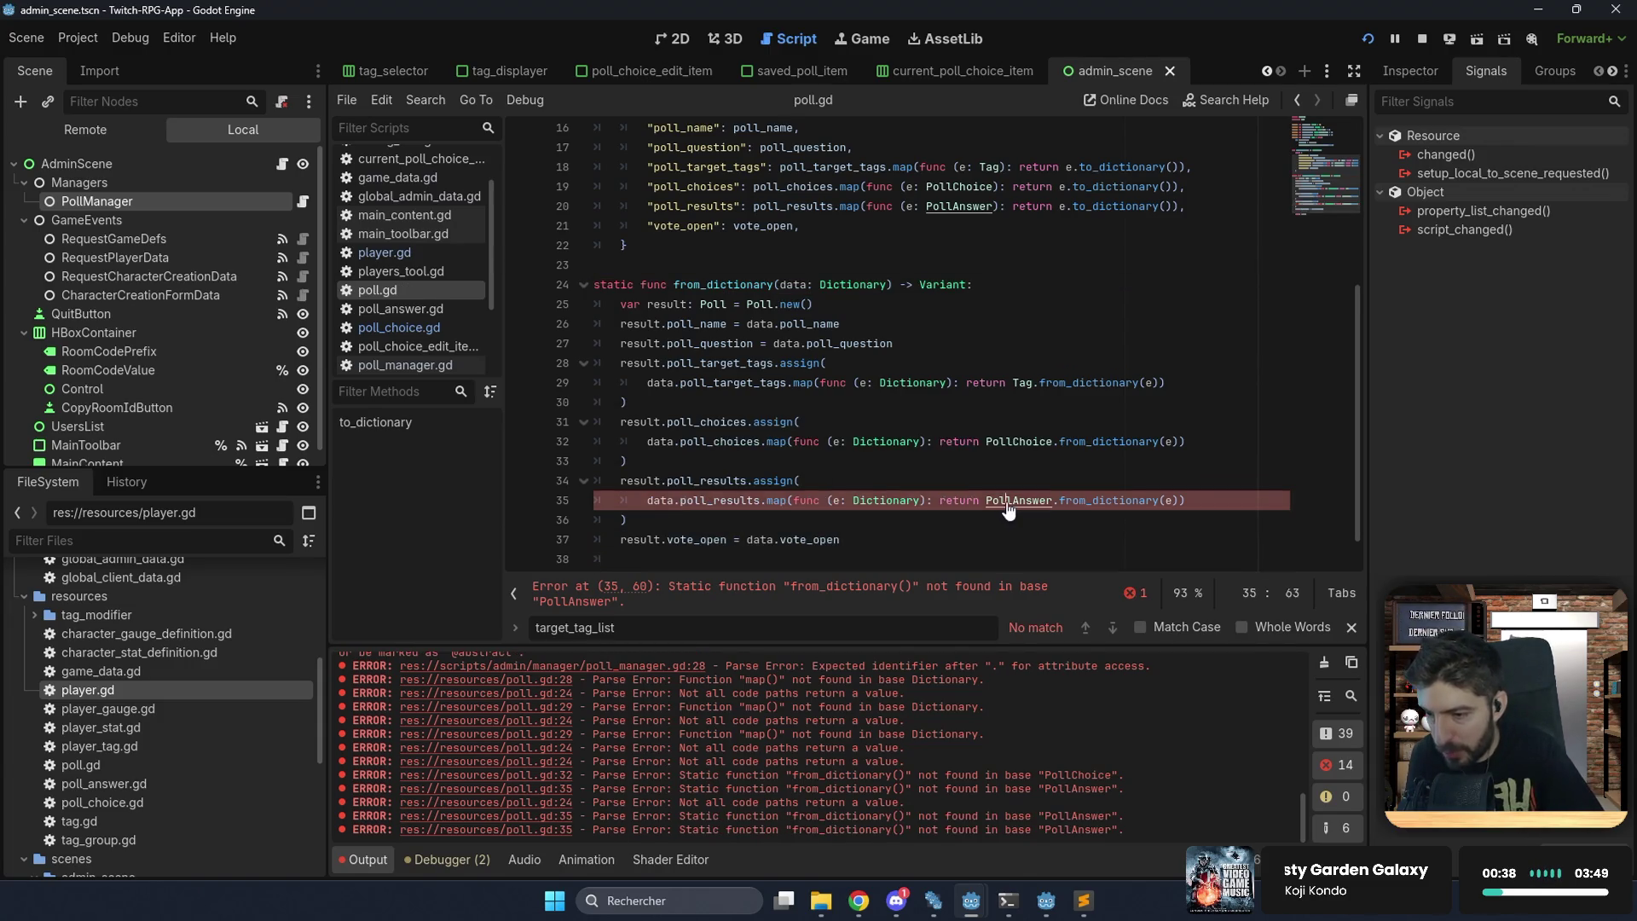
left_click(1008, 501, "ctrl")
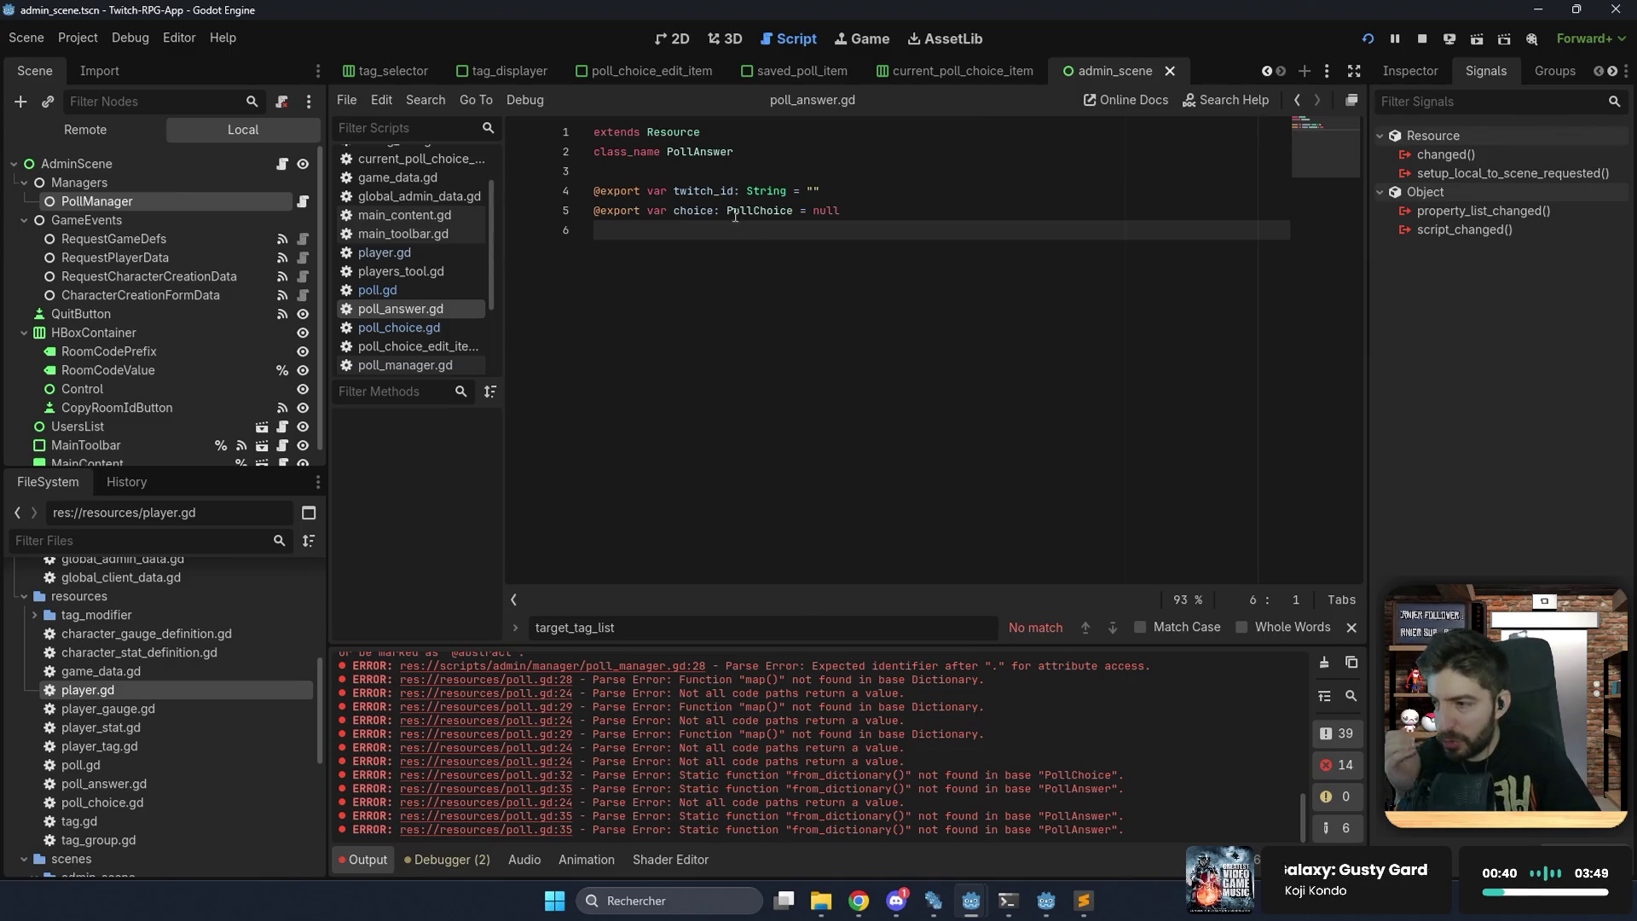
- Change poll_answer.gd's base class from Resource to RGS_Data
double_click(704, 189)
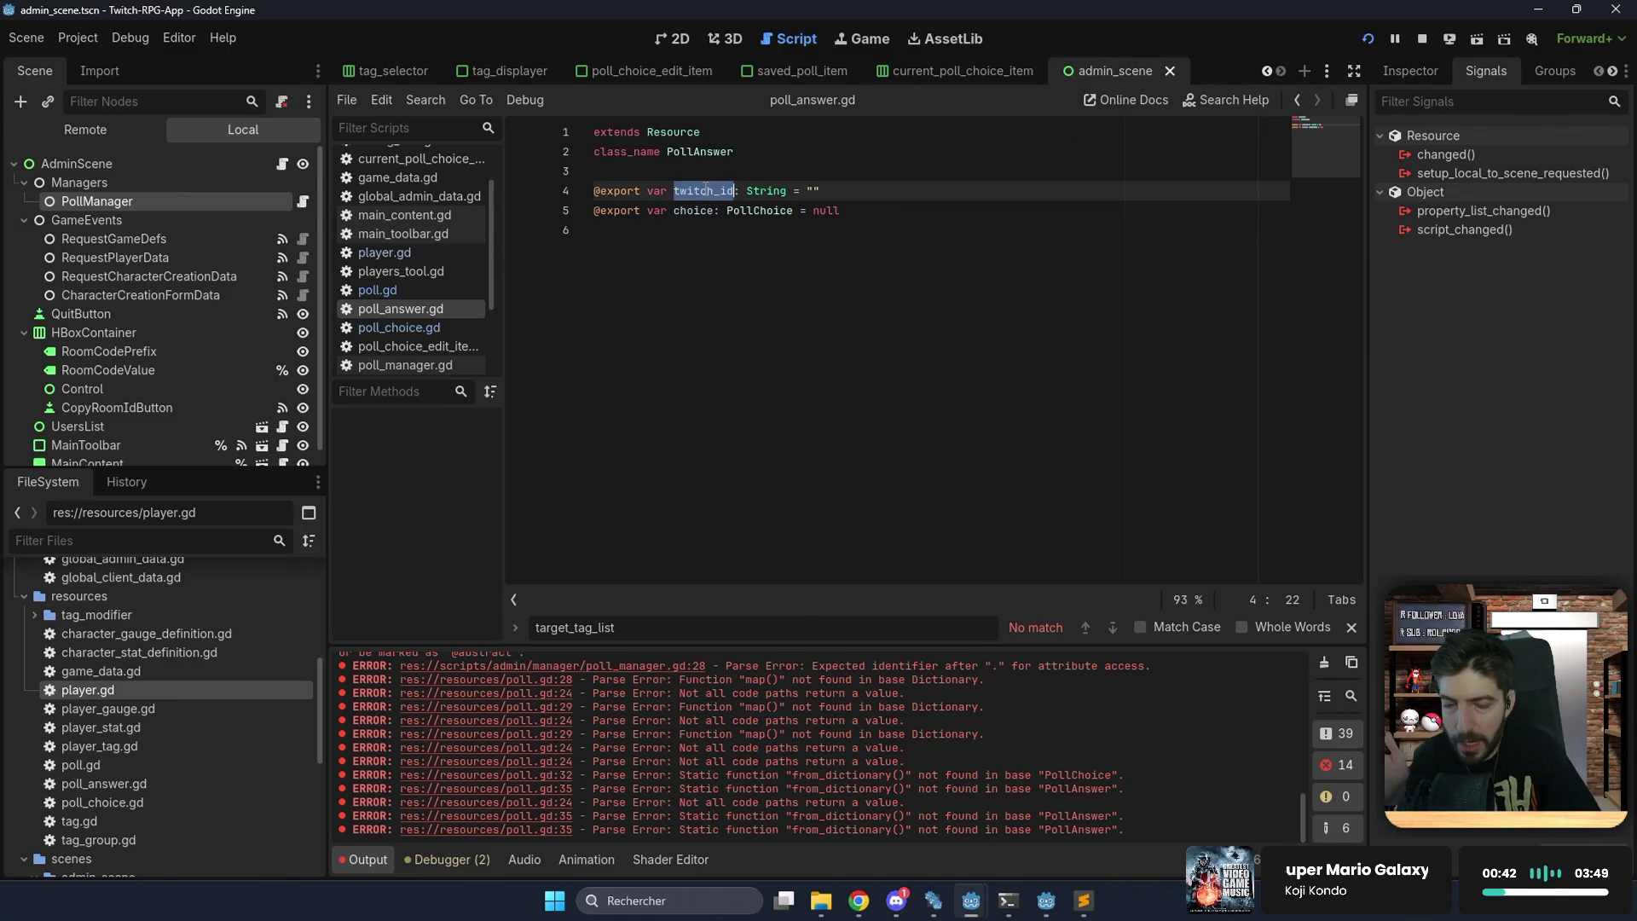
double_click(698, 207)
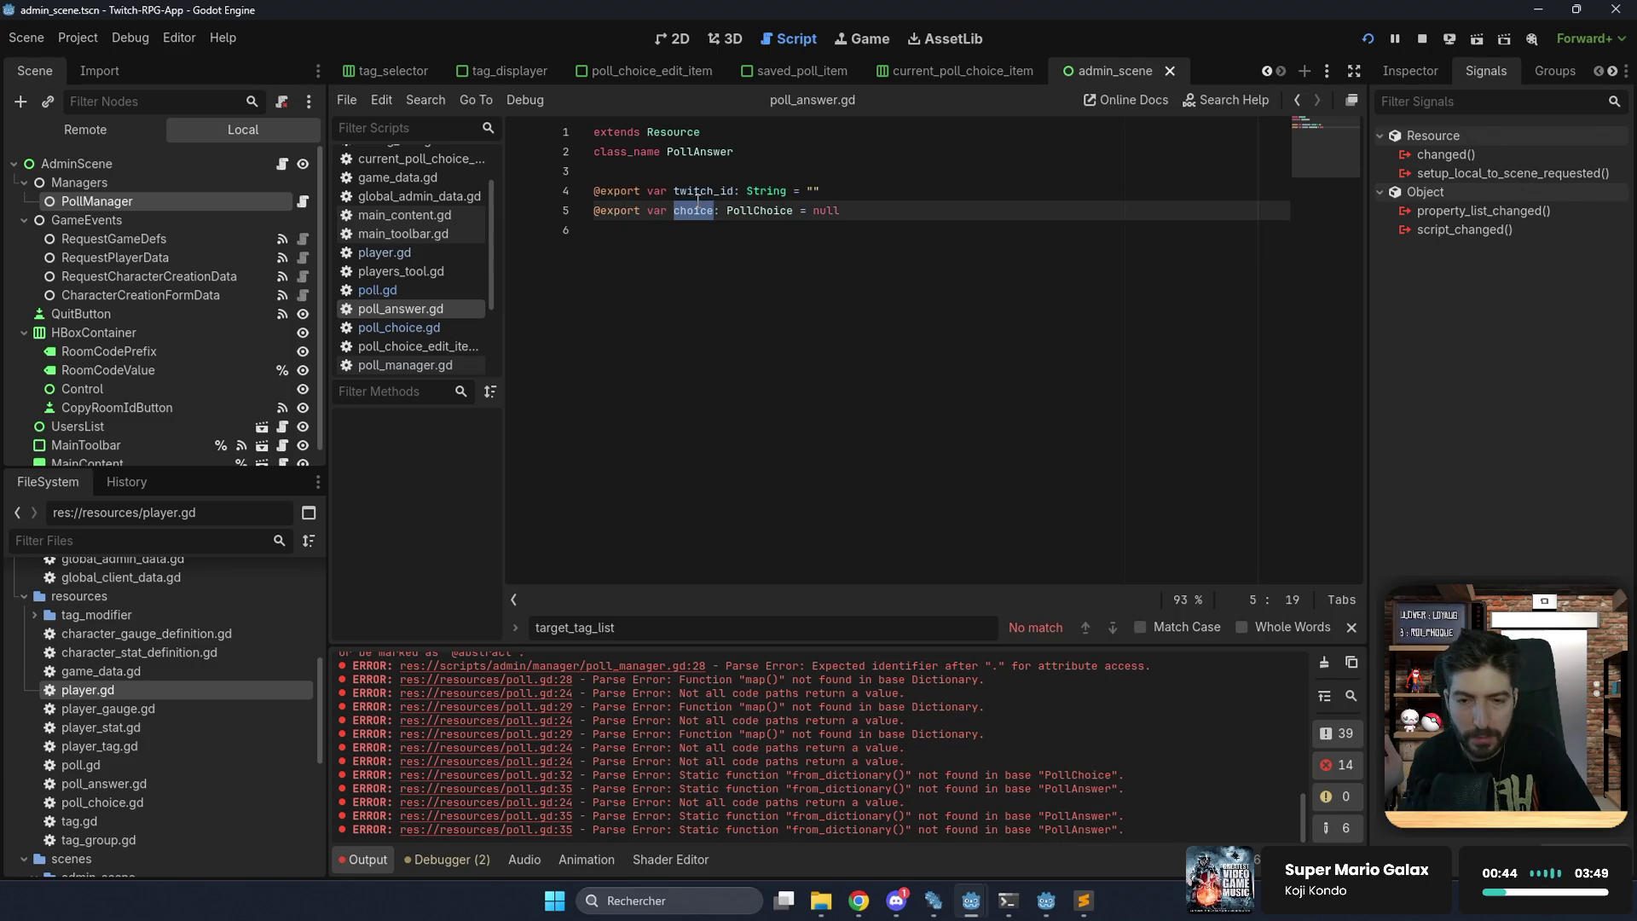
left_click(669, 239)
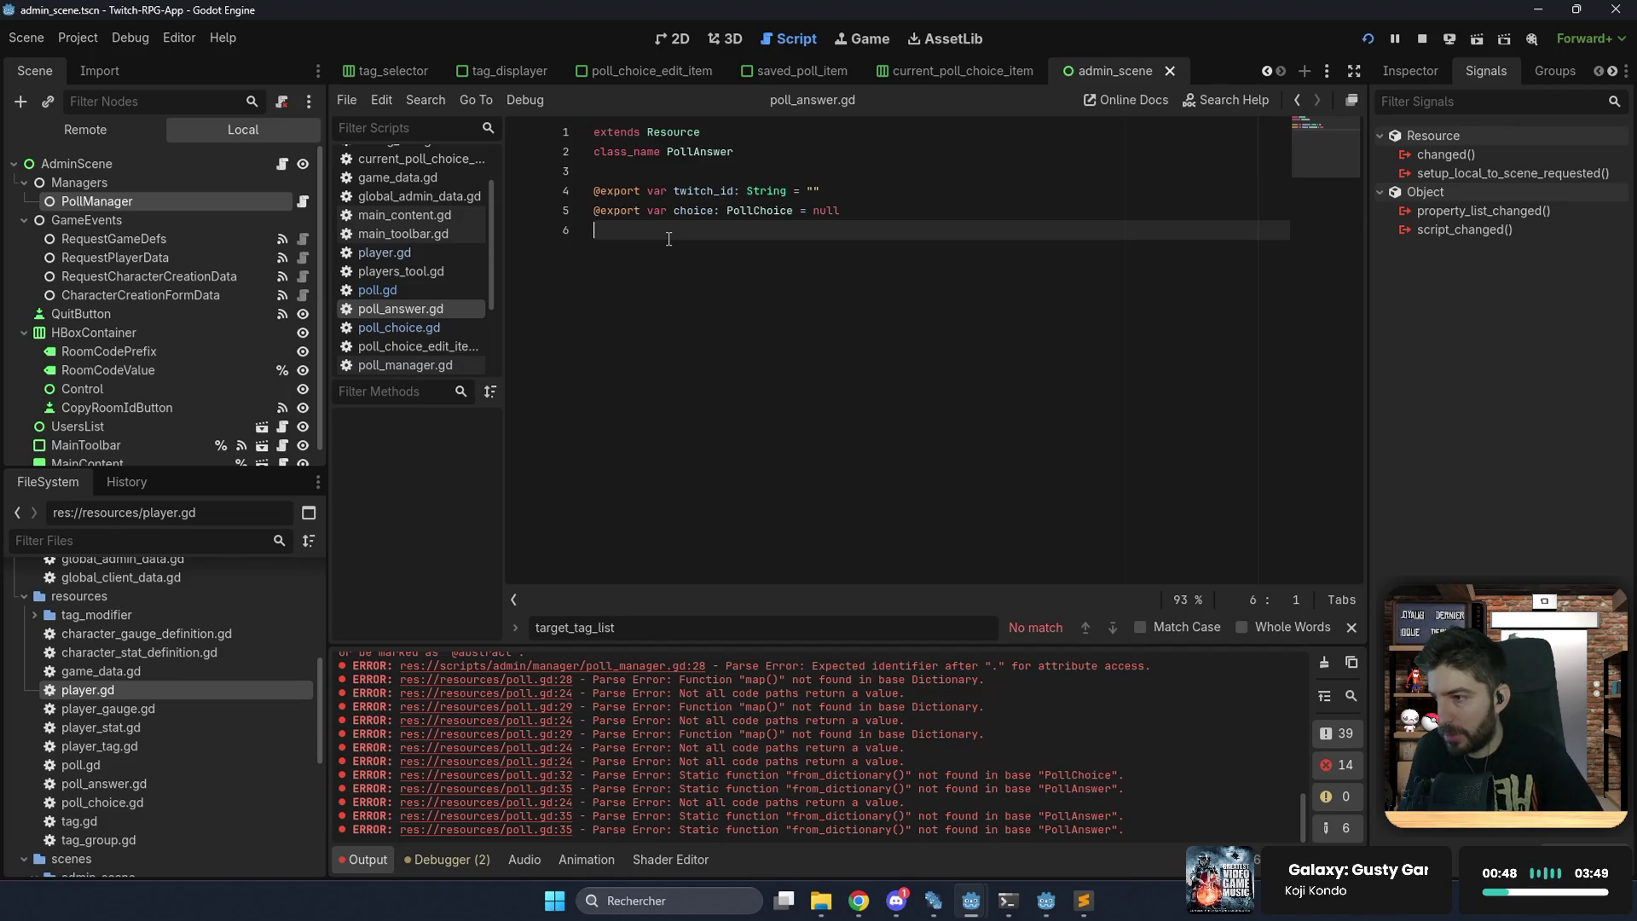
double_click(669, 133)
type("R")
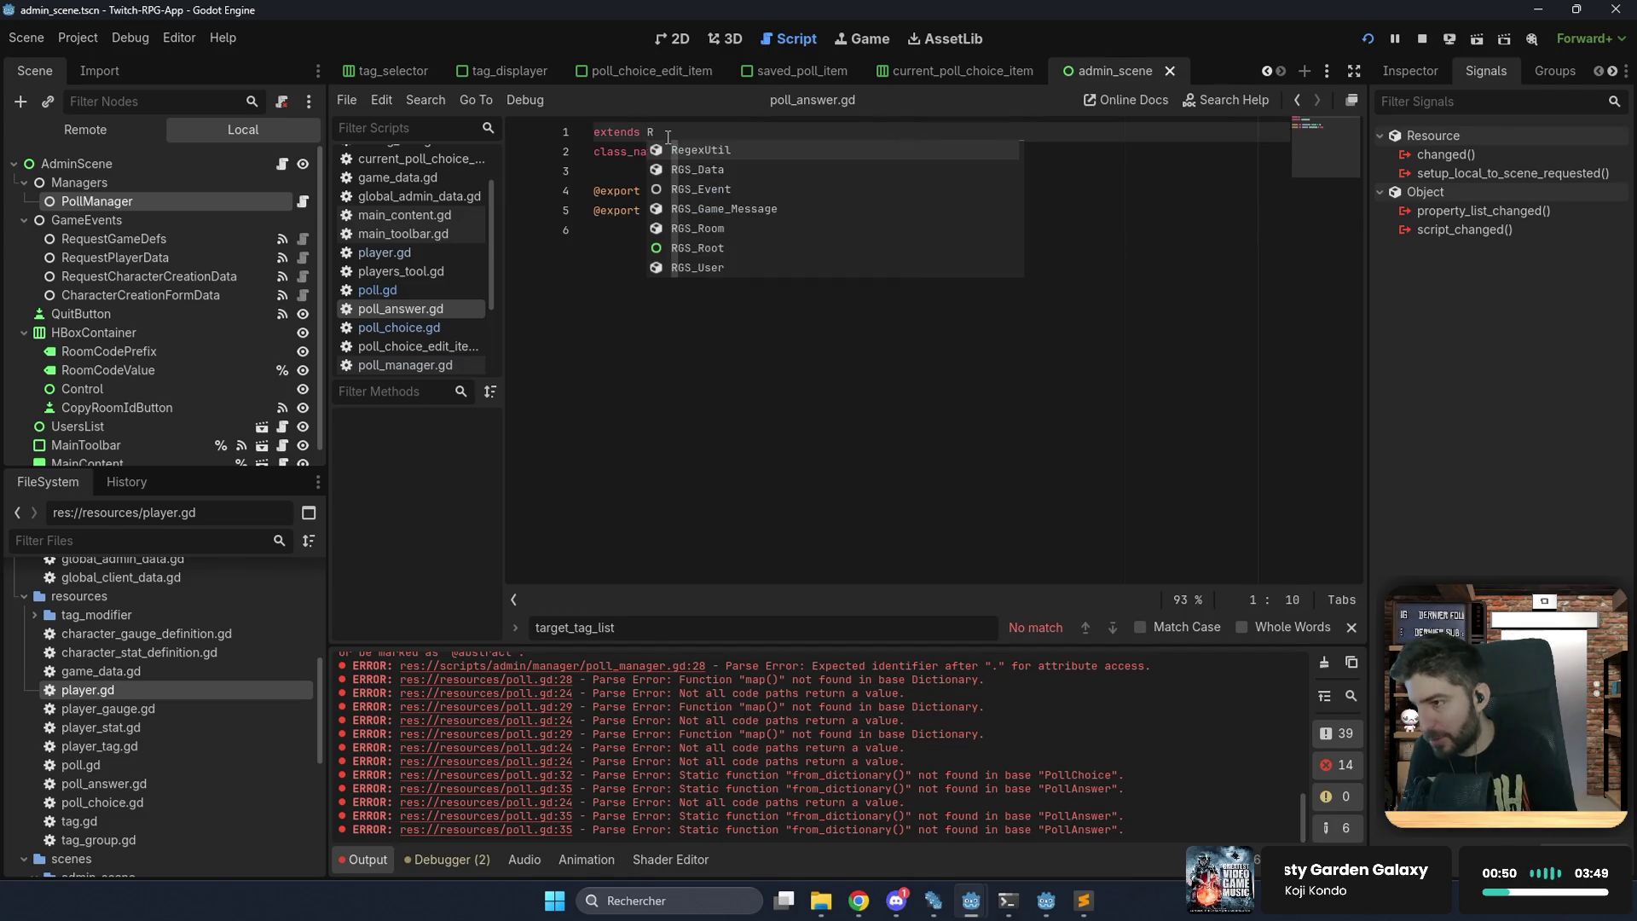
key("Down")
key("Return")
- Add a to_dictionary function whose returned dictionary starts with a twitch_id key
left_click(690, 249)
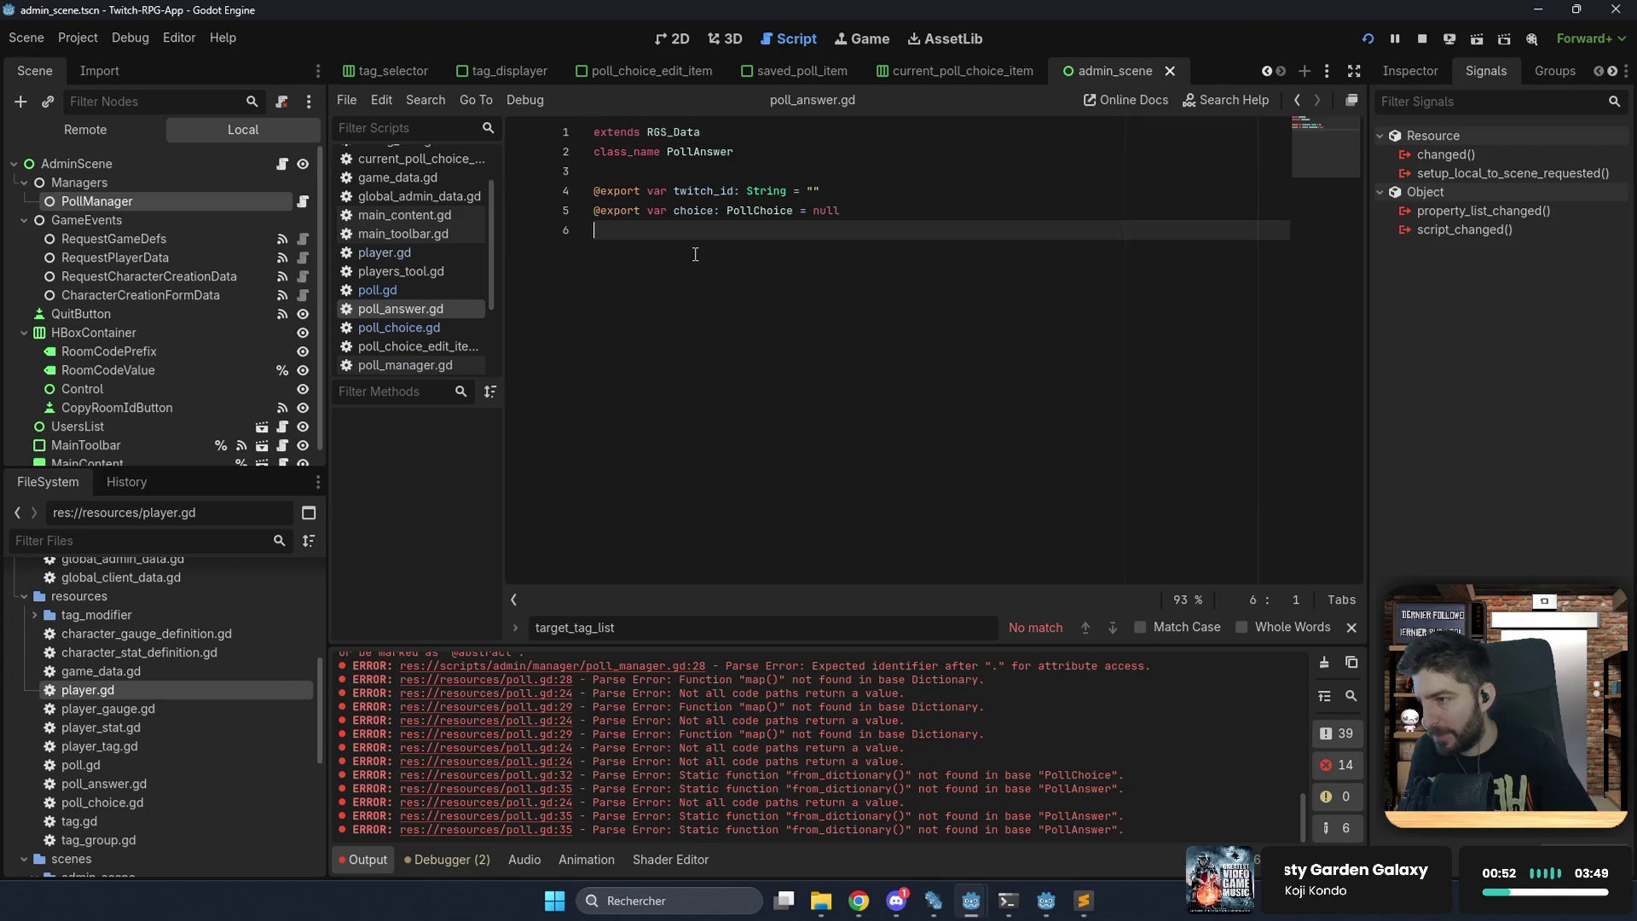
key("Return")
type("c to_d")
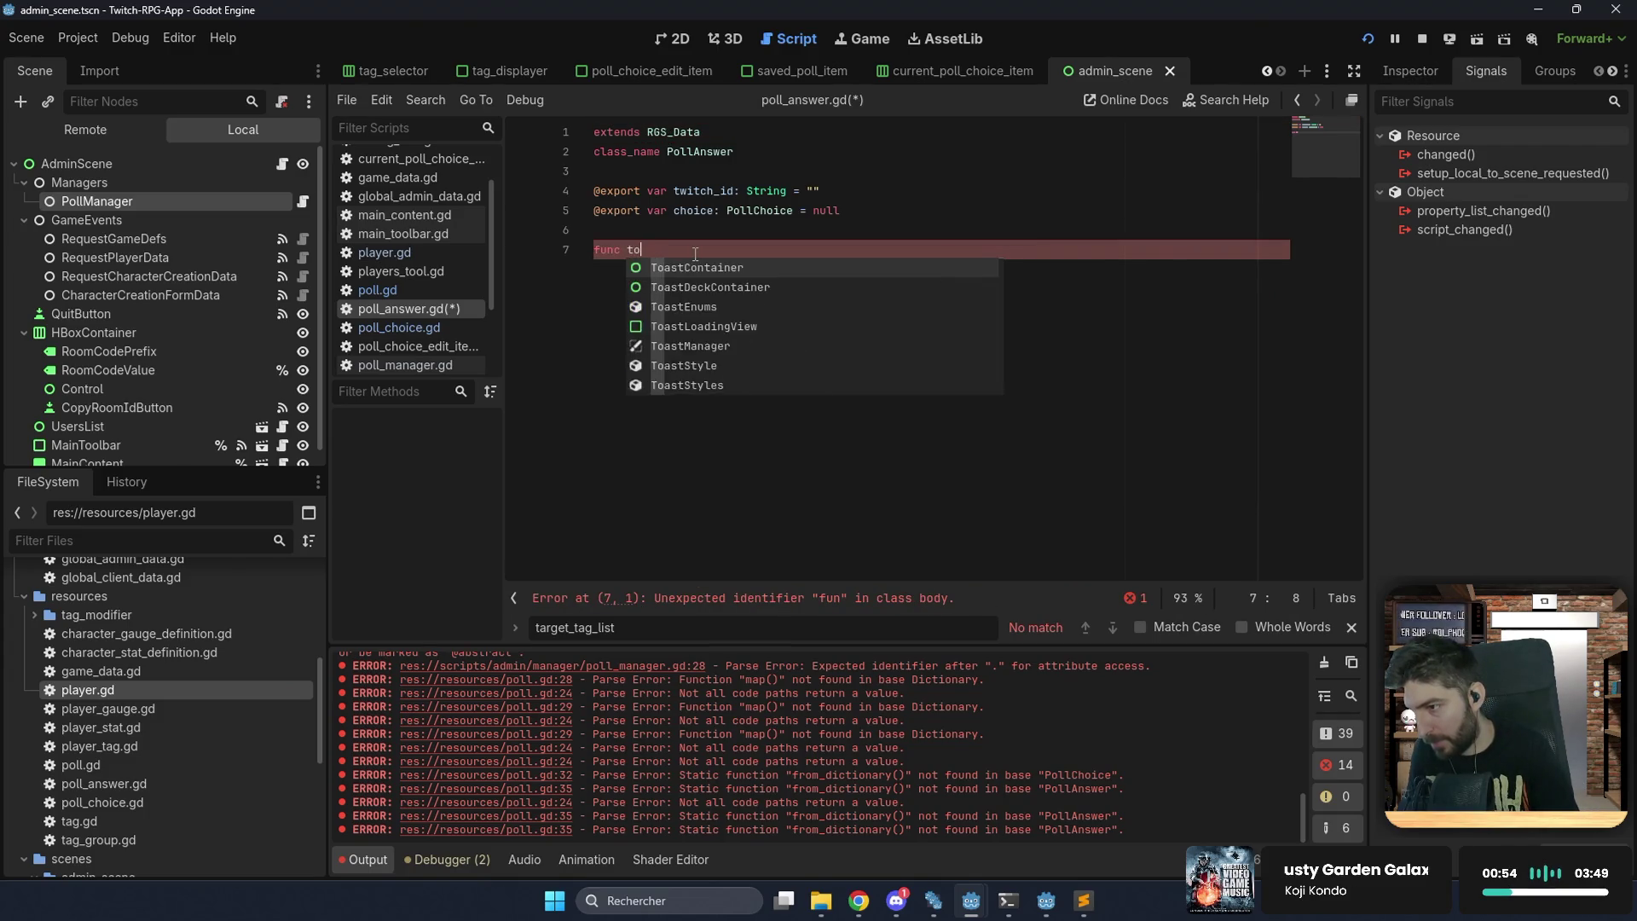
key("Return")
key("Return")
type("return [")
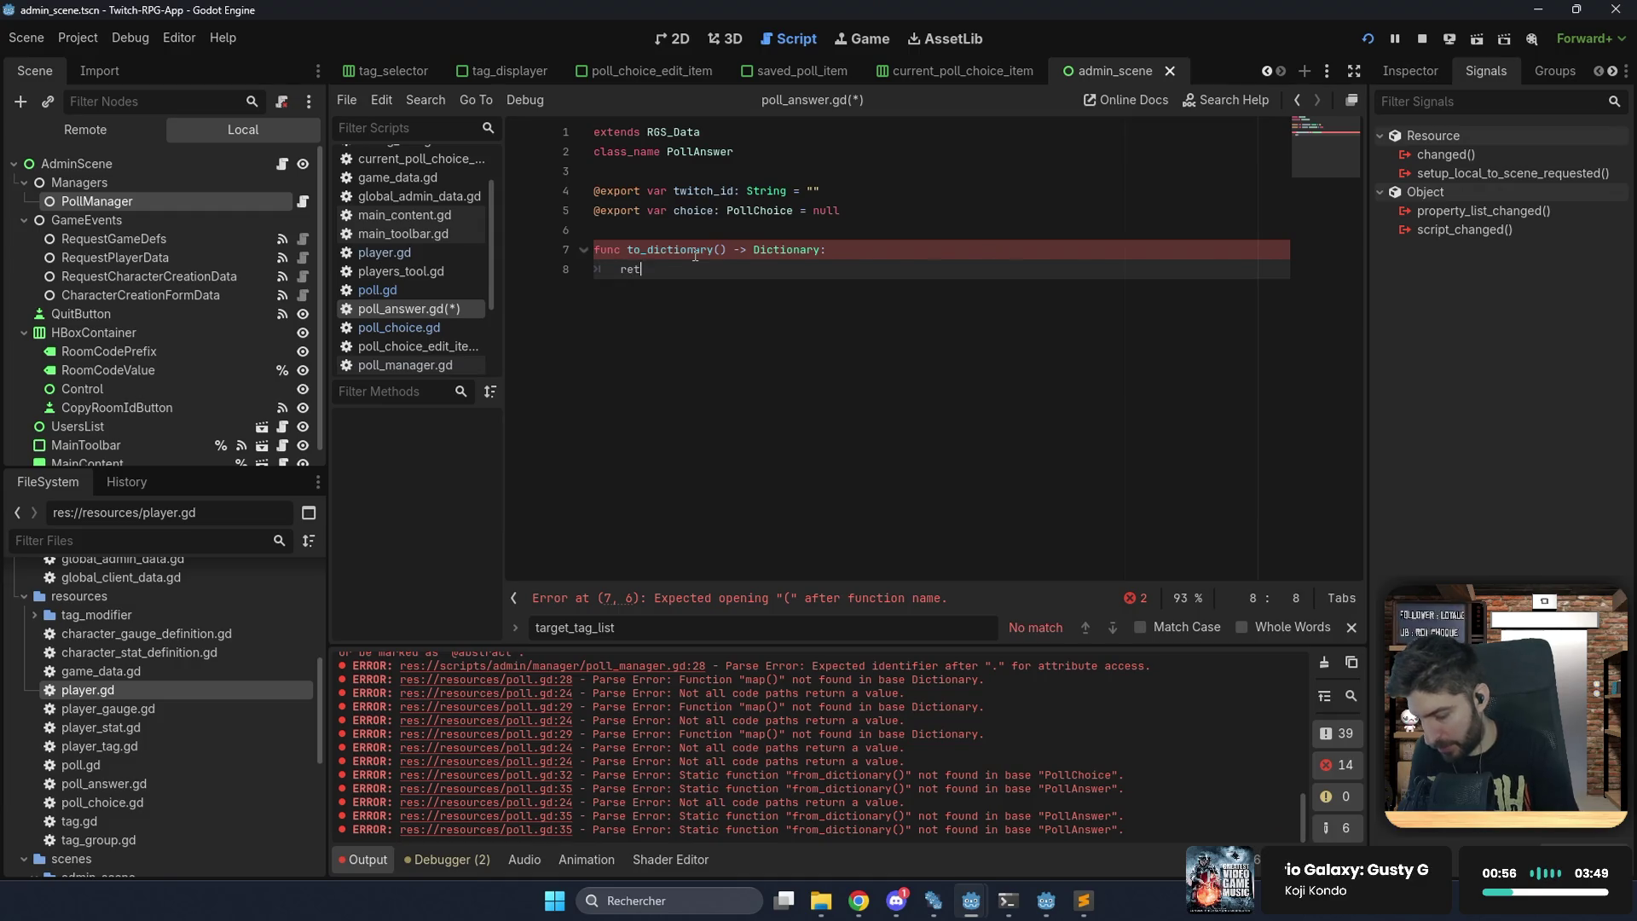
key("Return")
key("BackSpace")
key("BackSpace")
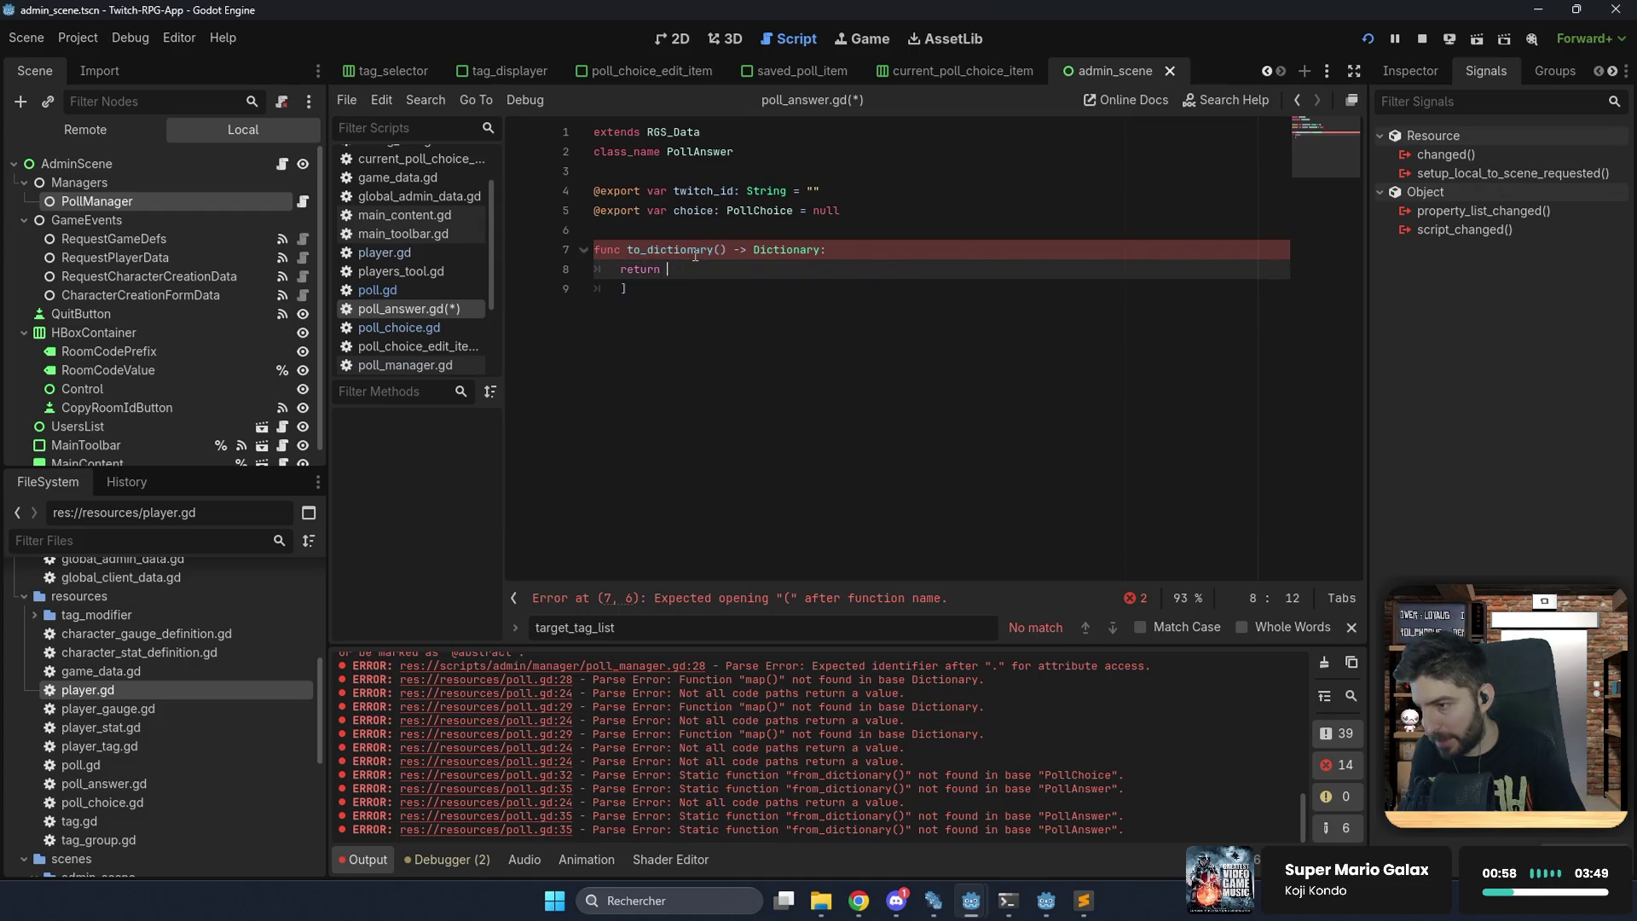
type("{")
key("Return")
type("\"")
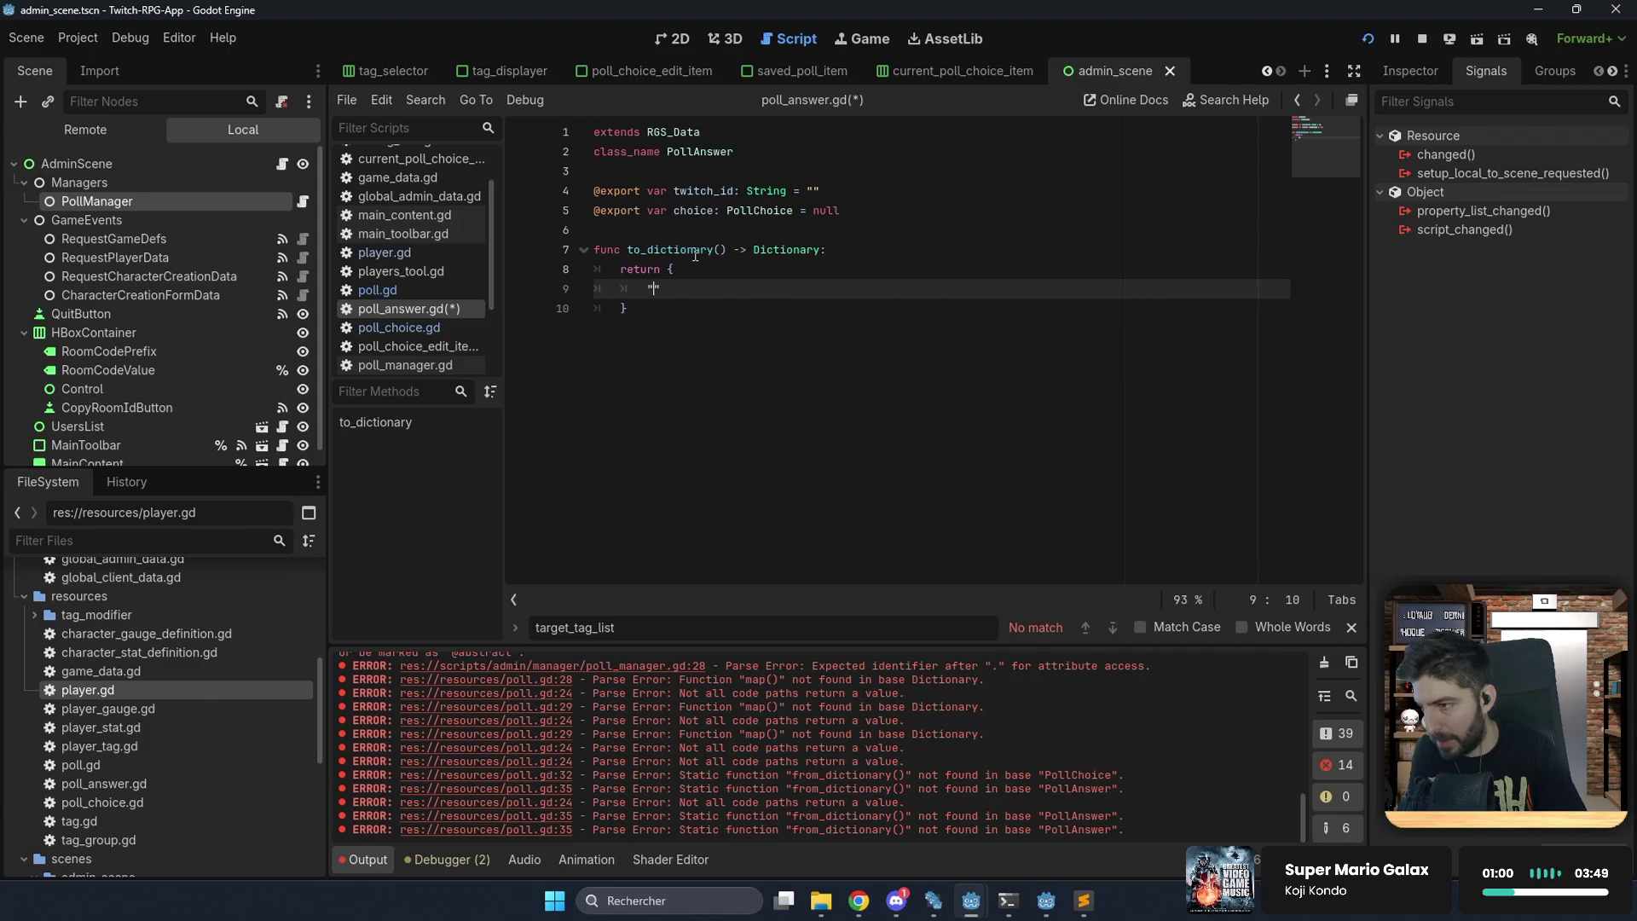
key("Down")
key("Return")
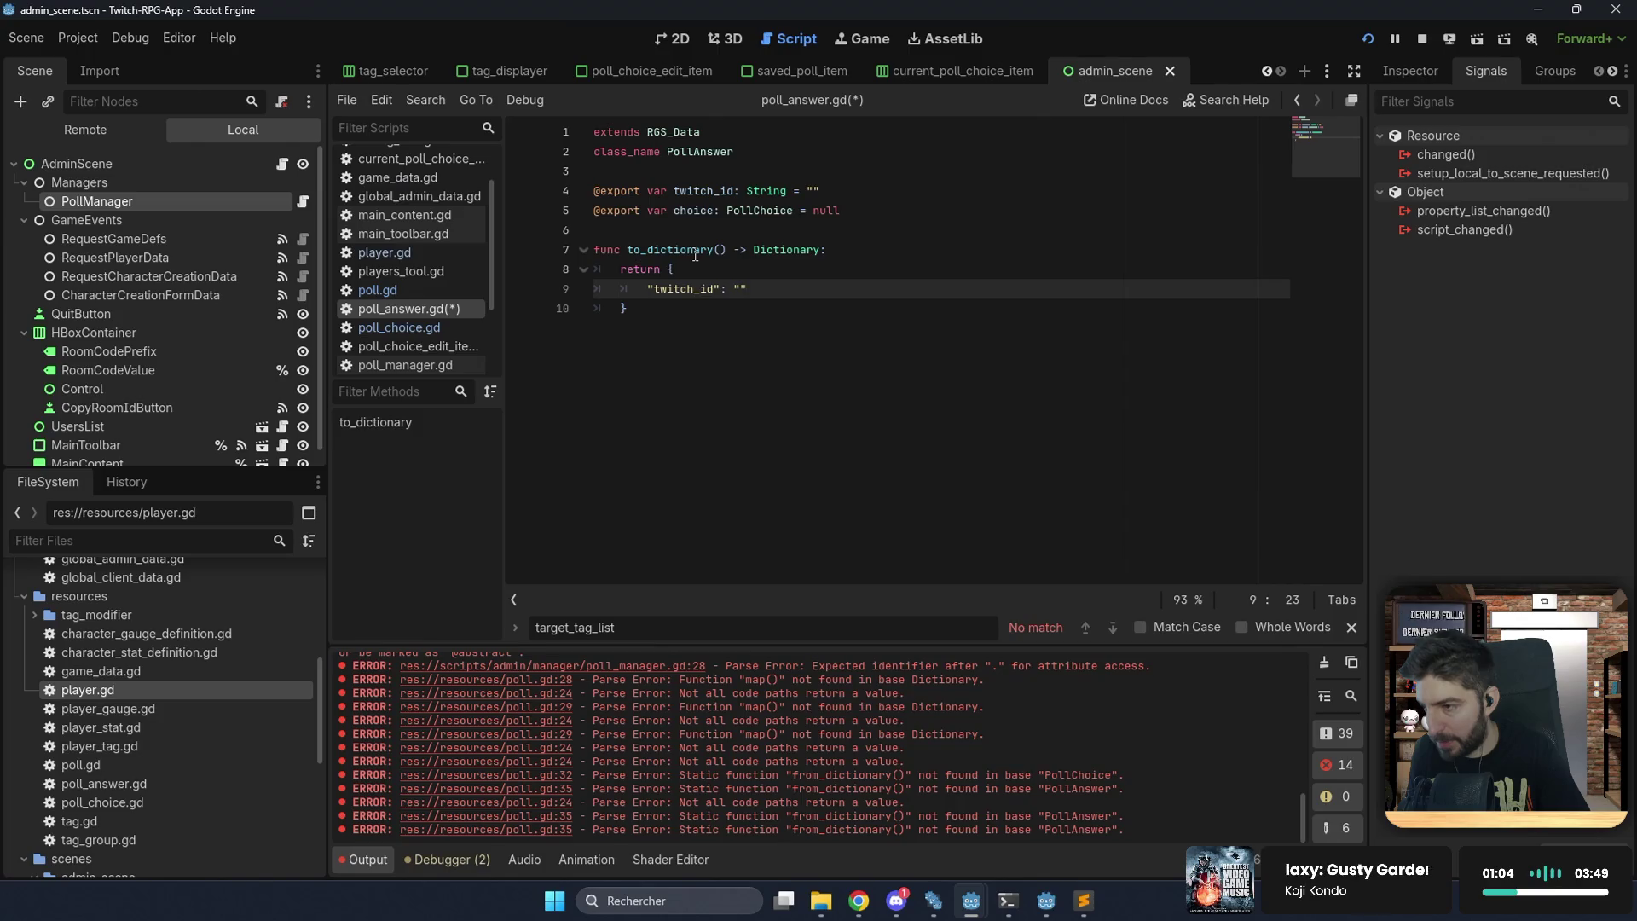
- Finish the dictionary with twitch_id and choice: choice.to_dictionary(), then save poll_answer.gd
key("Return")
type(",")
key("Return")
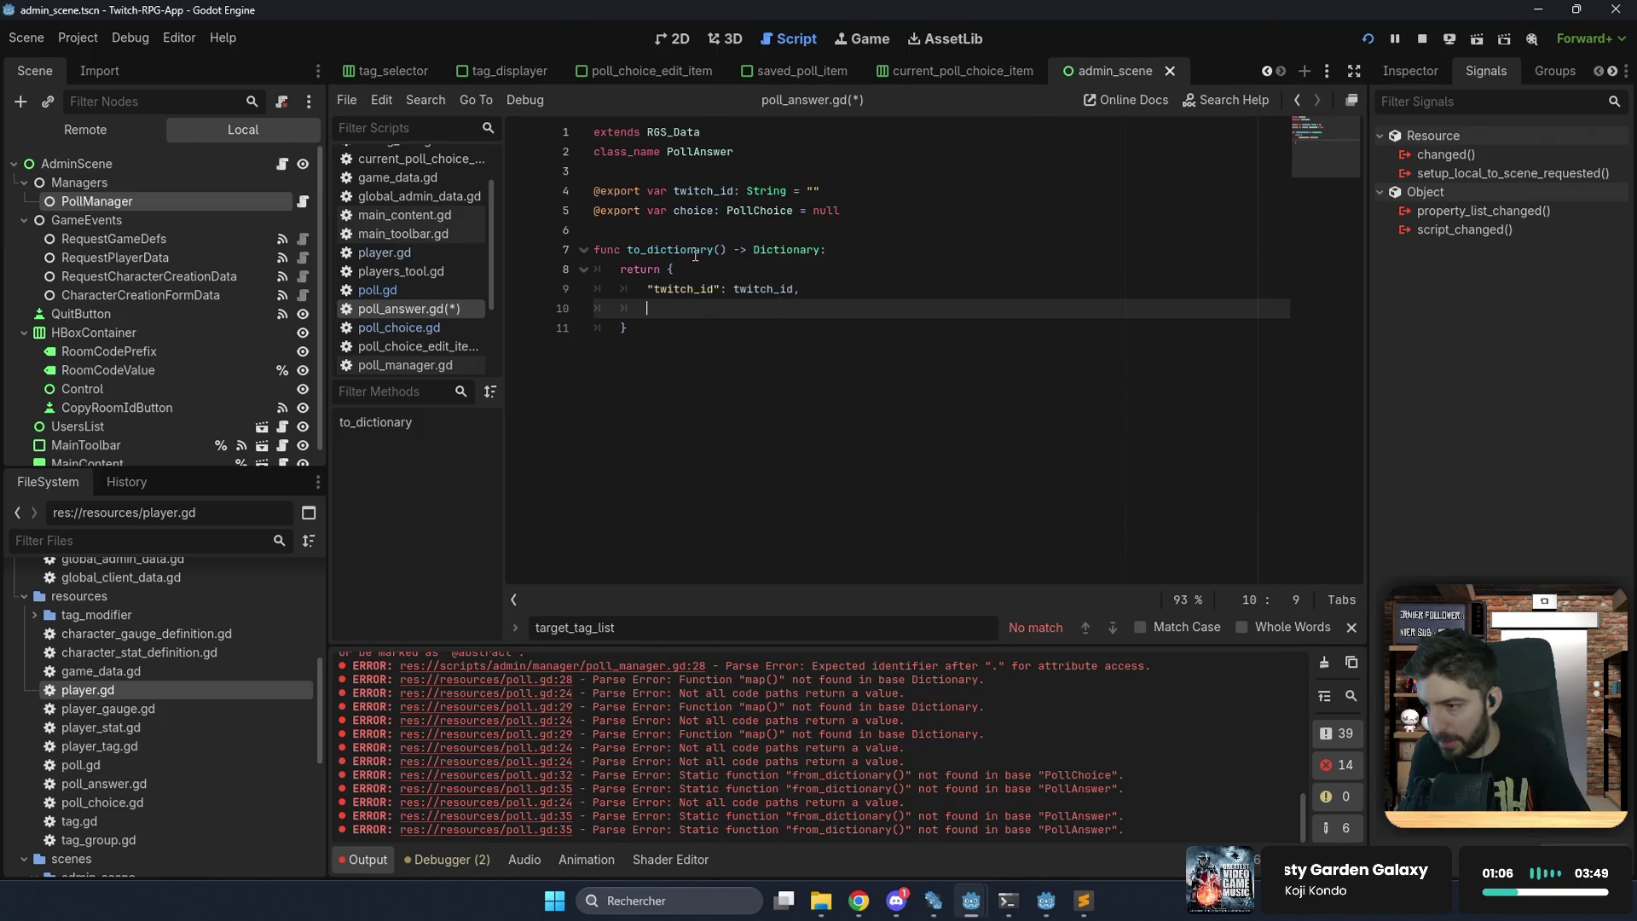
type("\"")
key("Return")
key("Down")
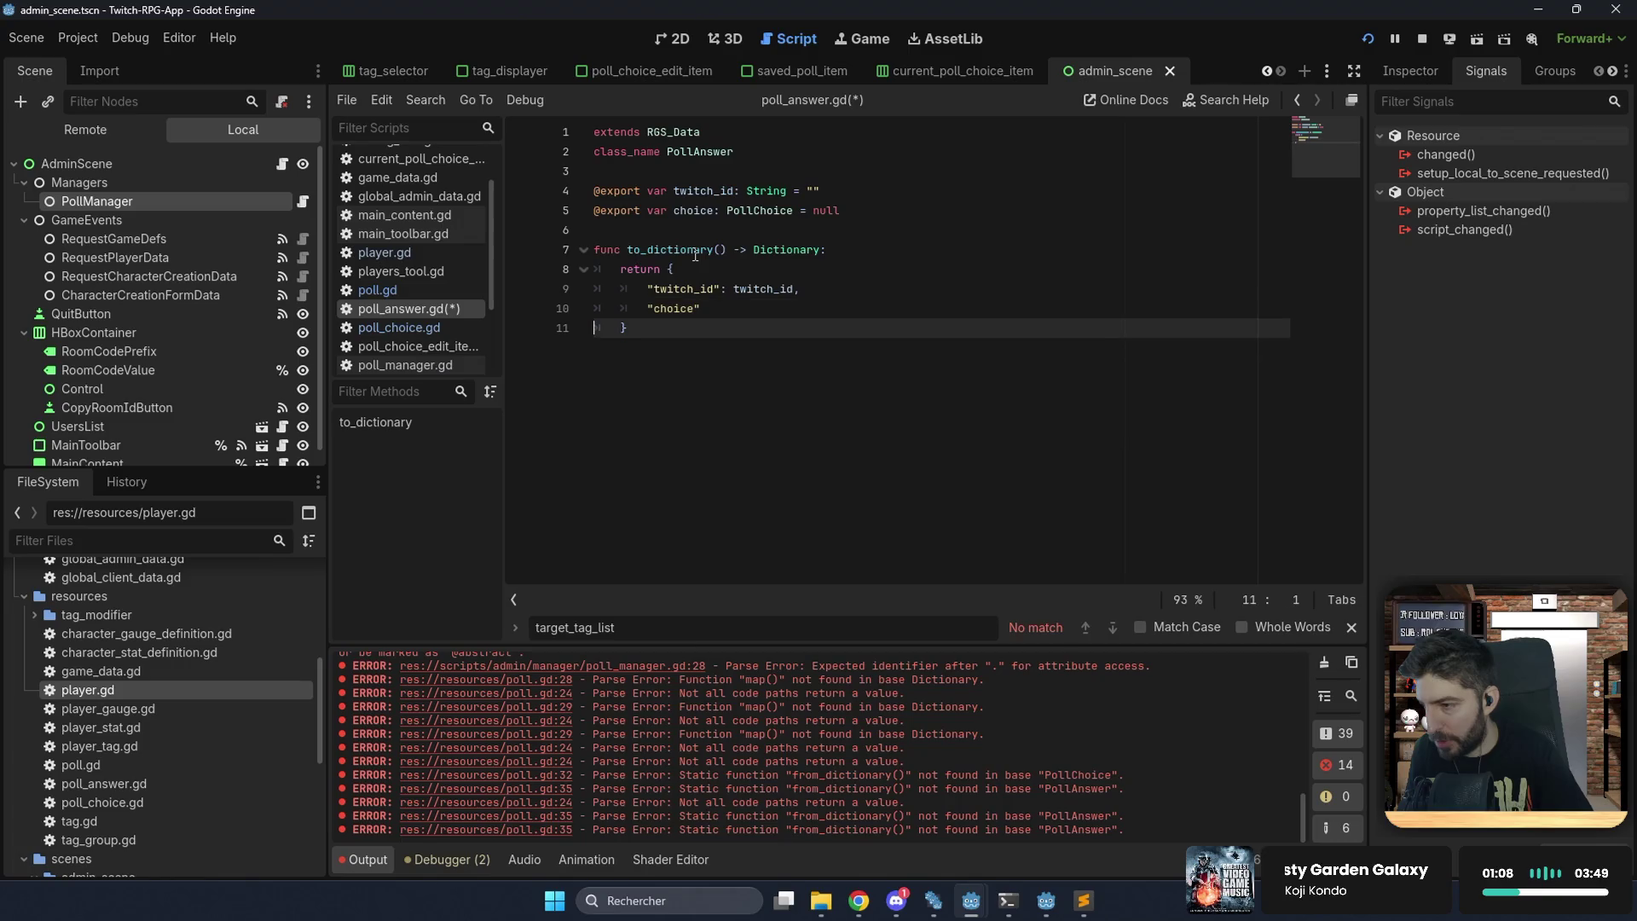
key("Left")
type(": c")
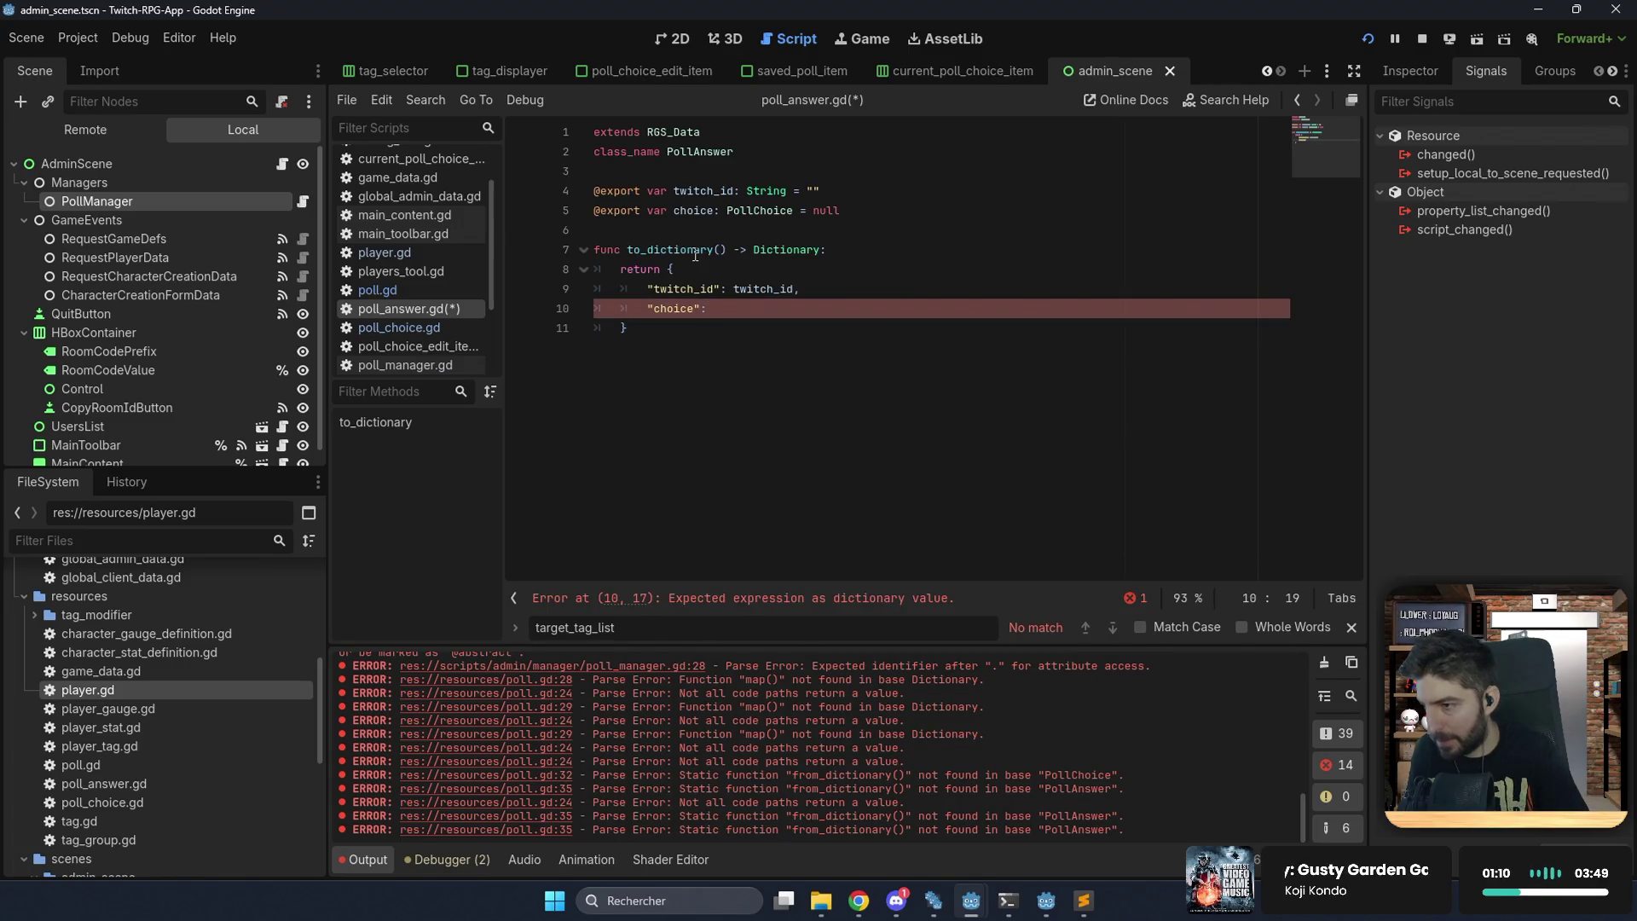
type("hoice.to")
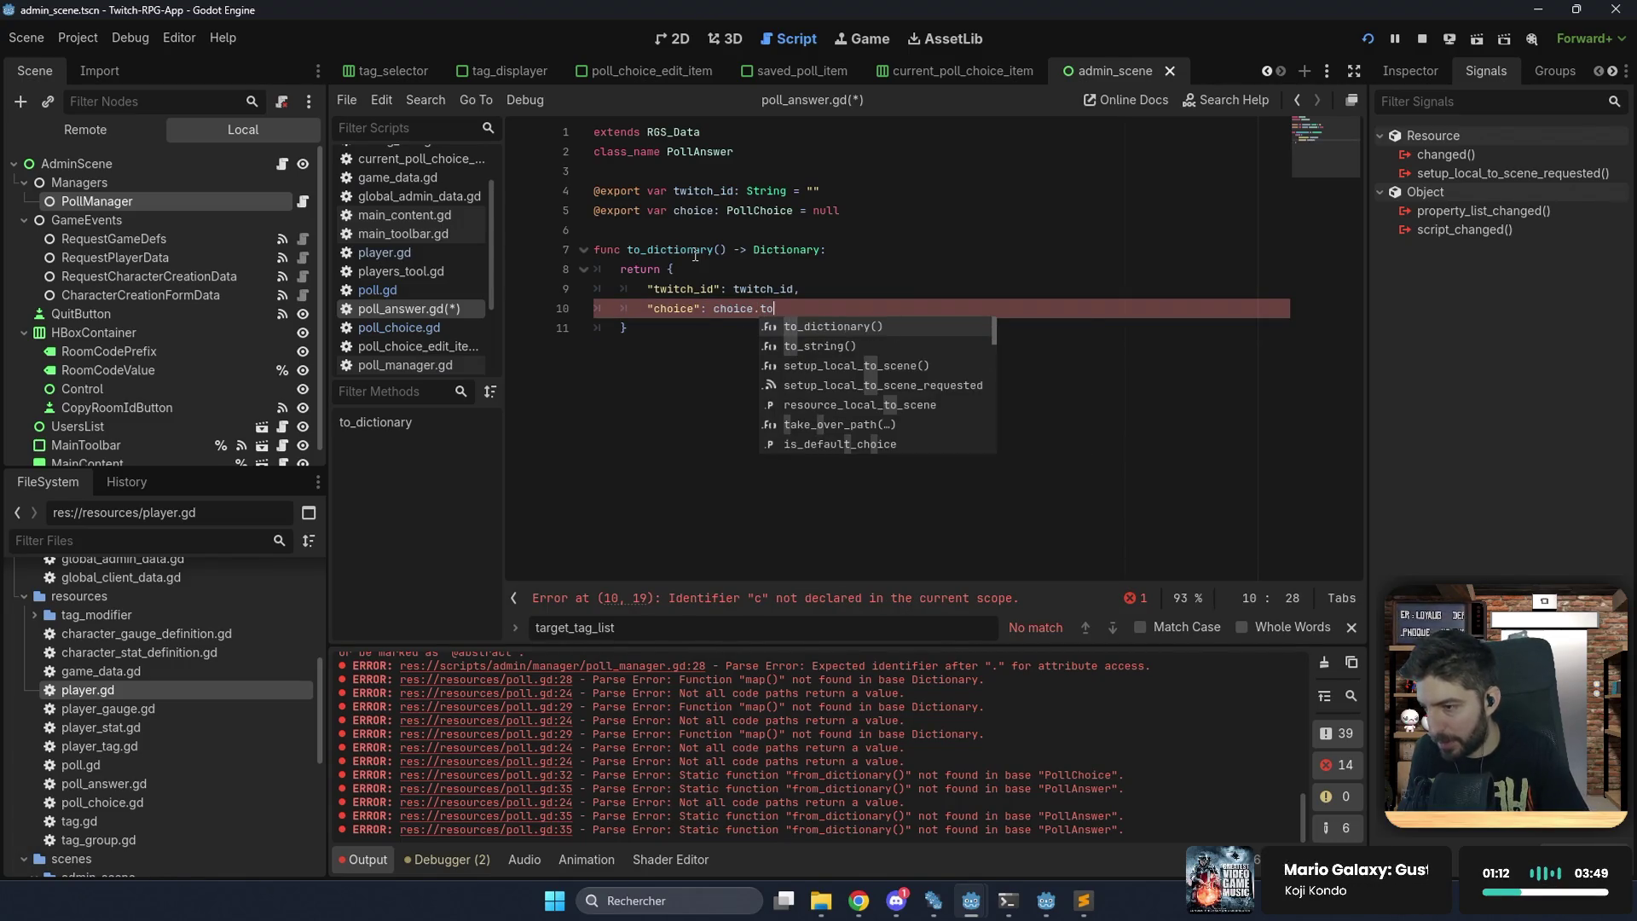
key("Return")
key("ctrl+s")
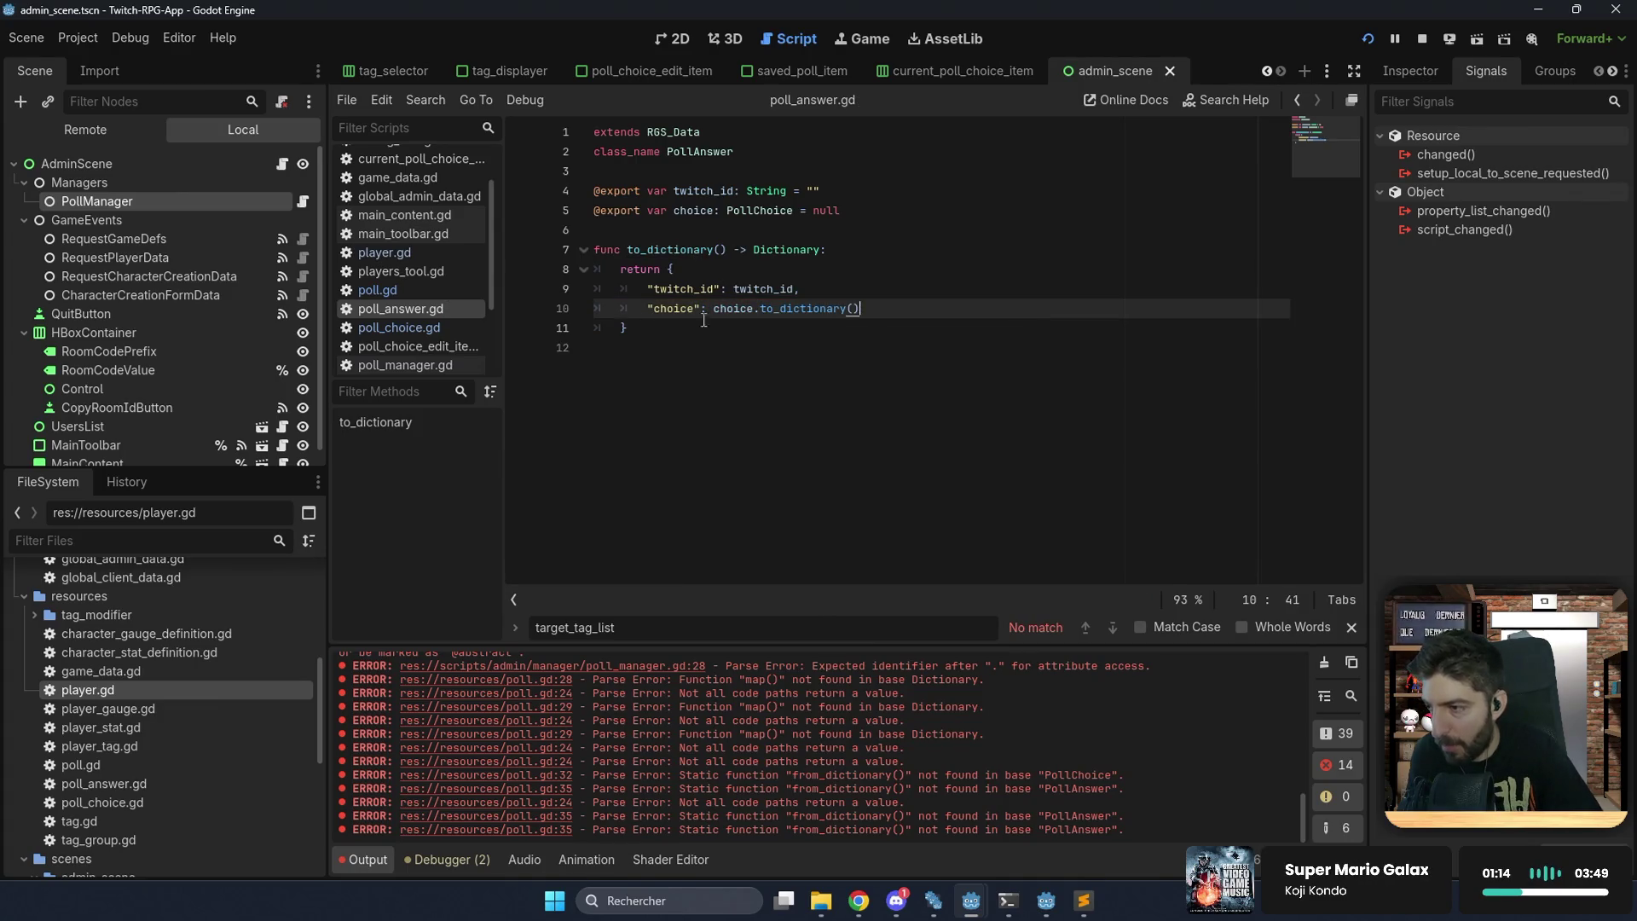
- Begin a static from_dictionary function below to_dictionary
left_click(696, 330)
key("Return")
key("Return")
type("static func from")
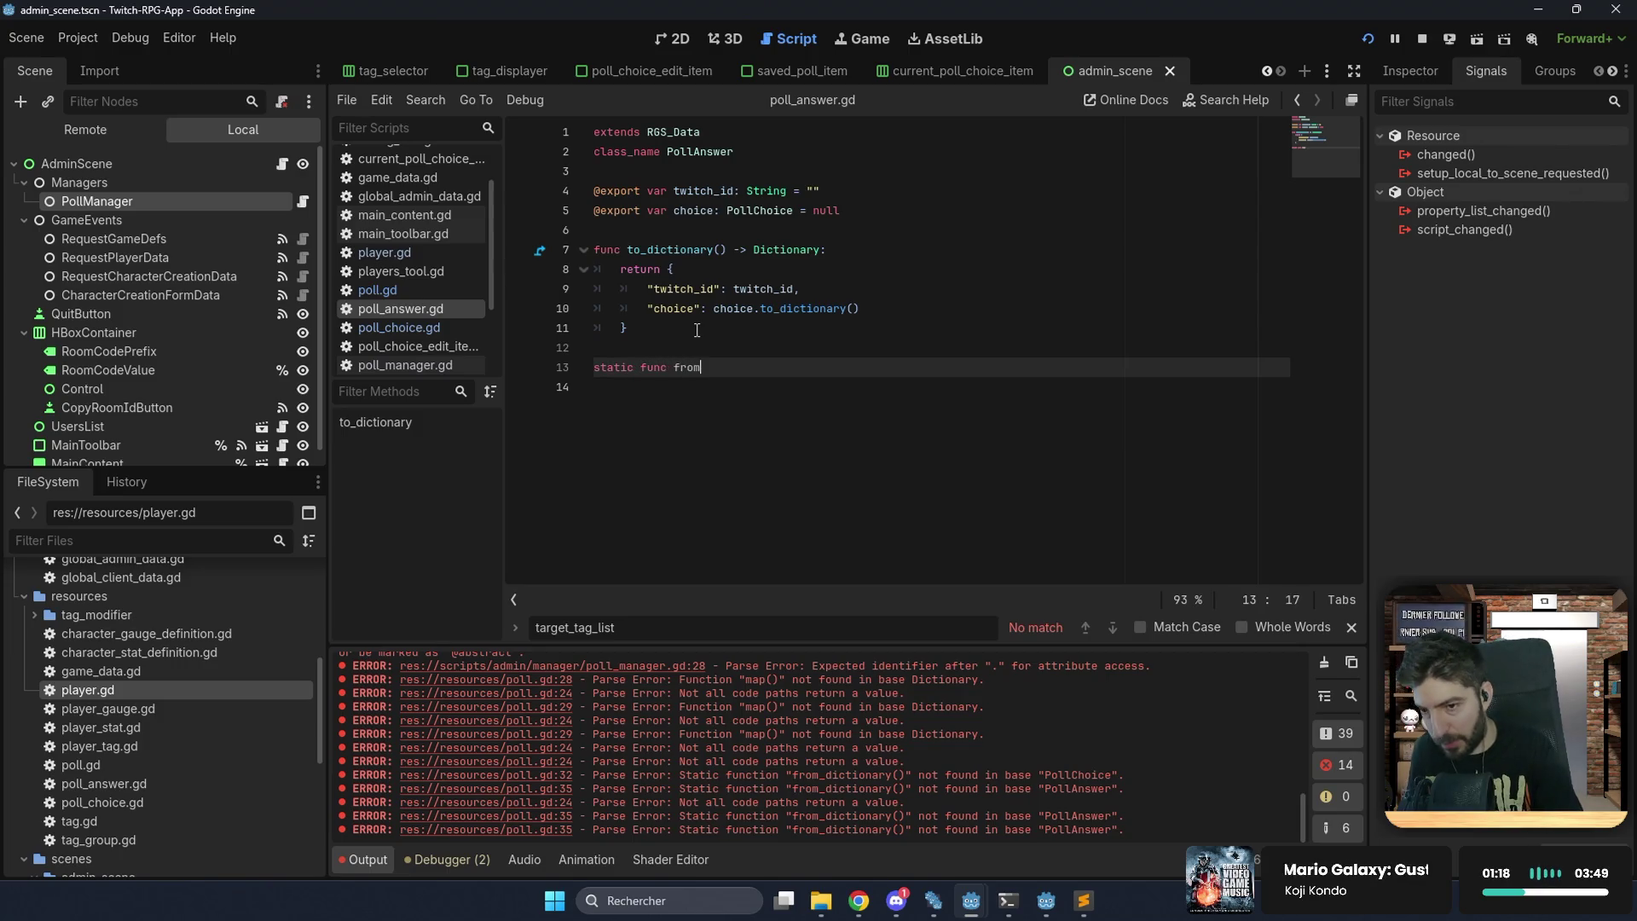
- Start from_dictionary by creating result as PollAnswer.new() and assigning data.twitch_id to it
key("Return")
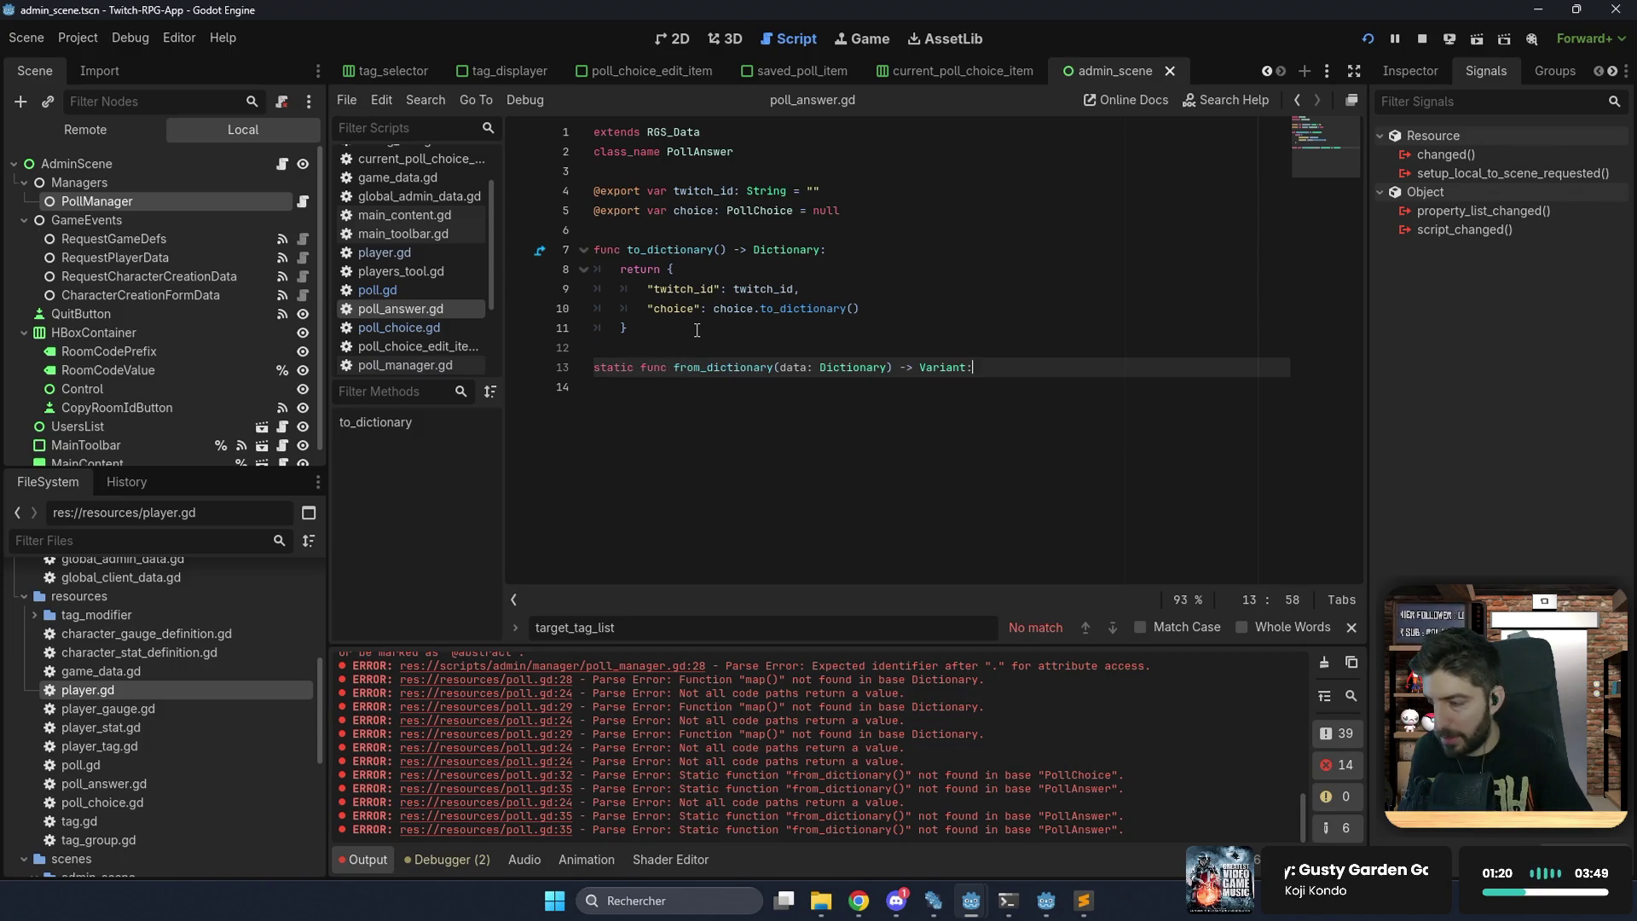
key("Return")
type("var result: P")
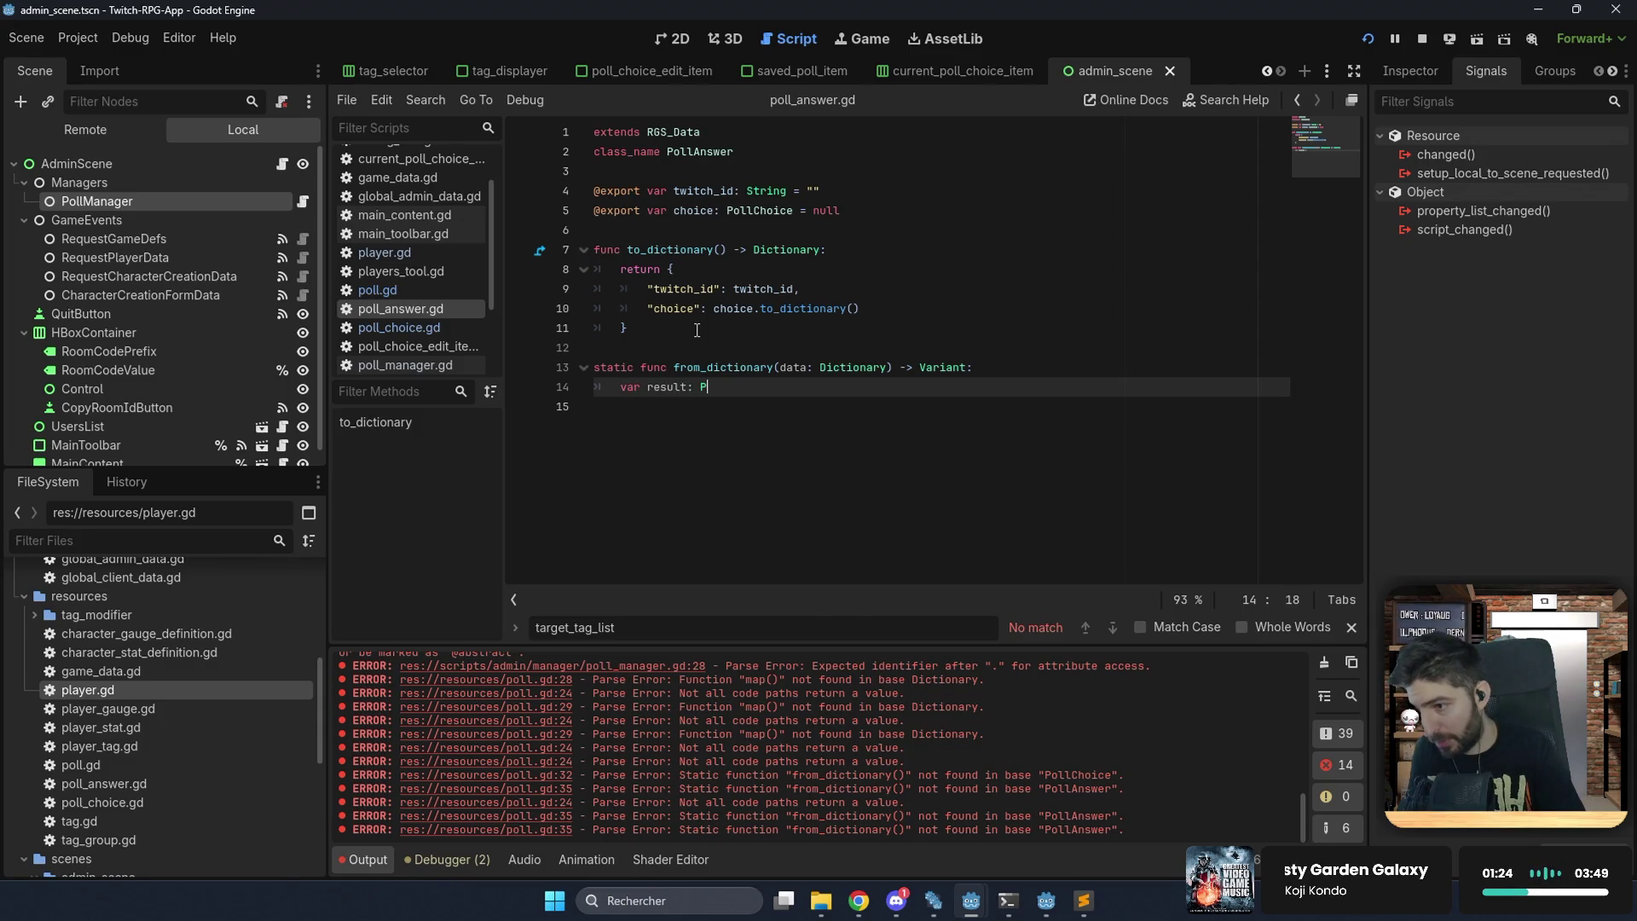
type("ollAnswer = P")
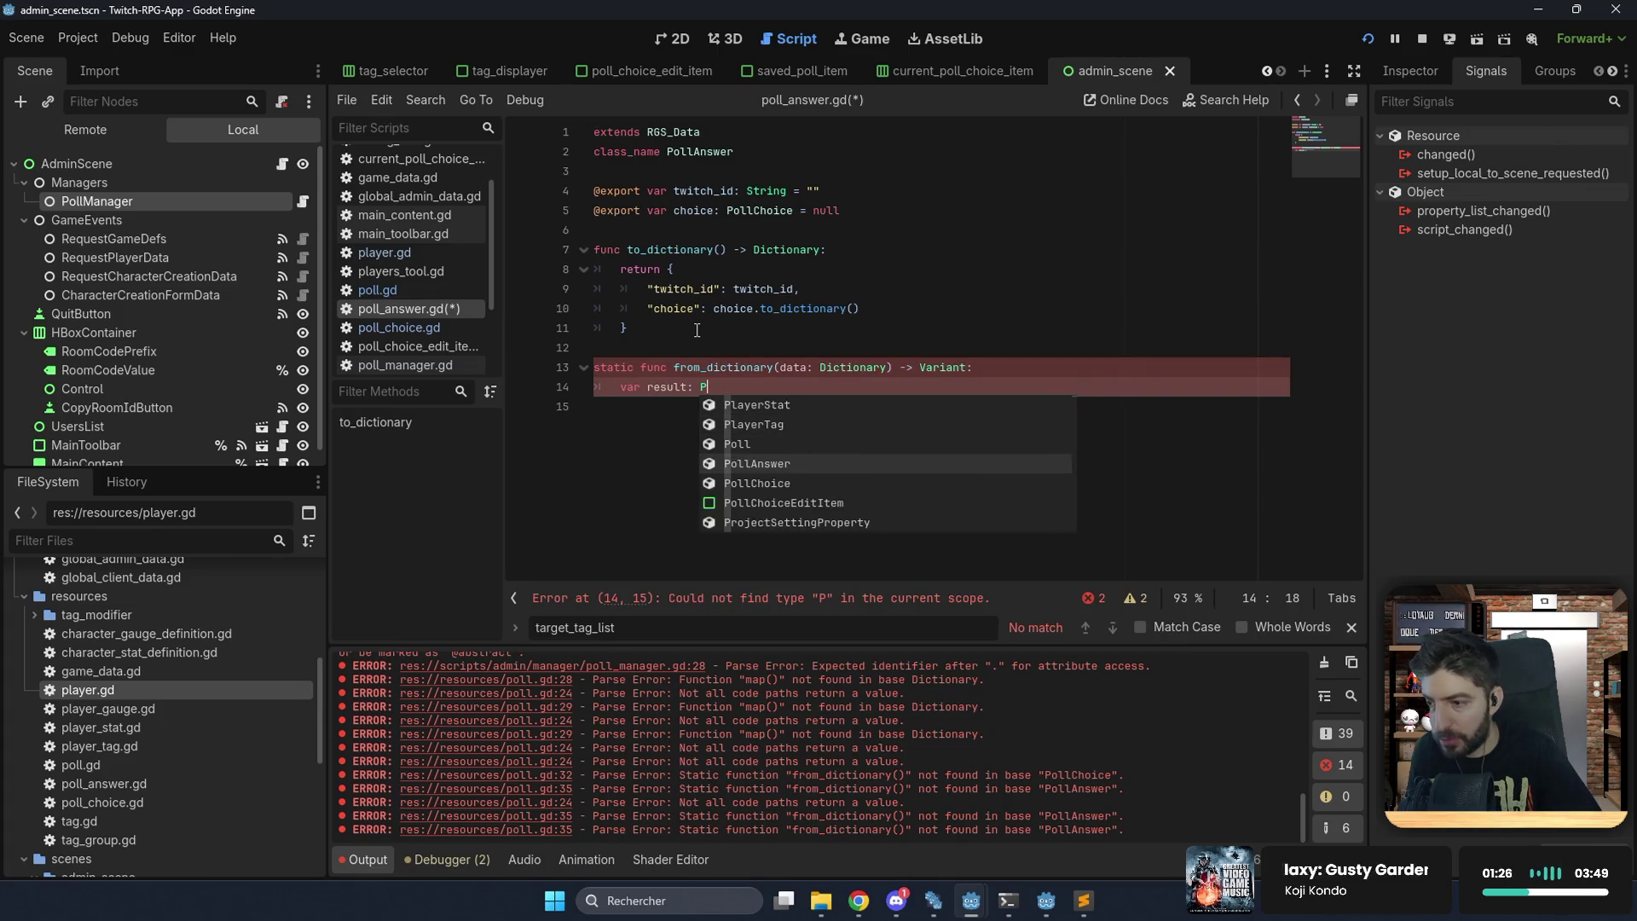
type("o")
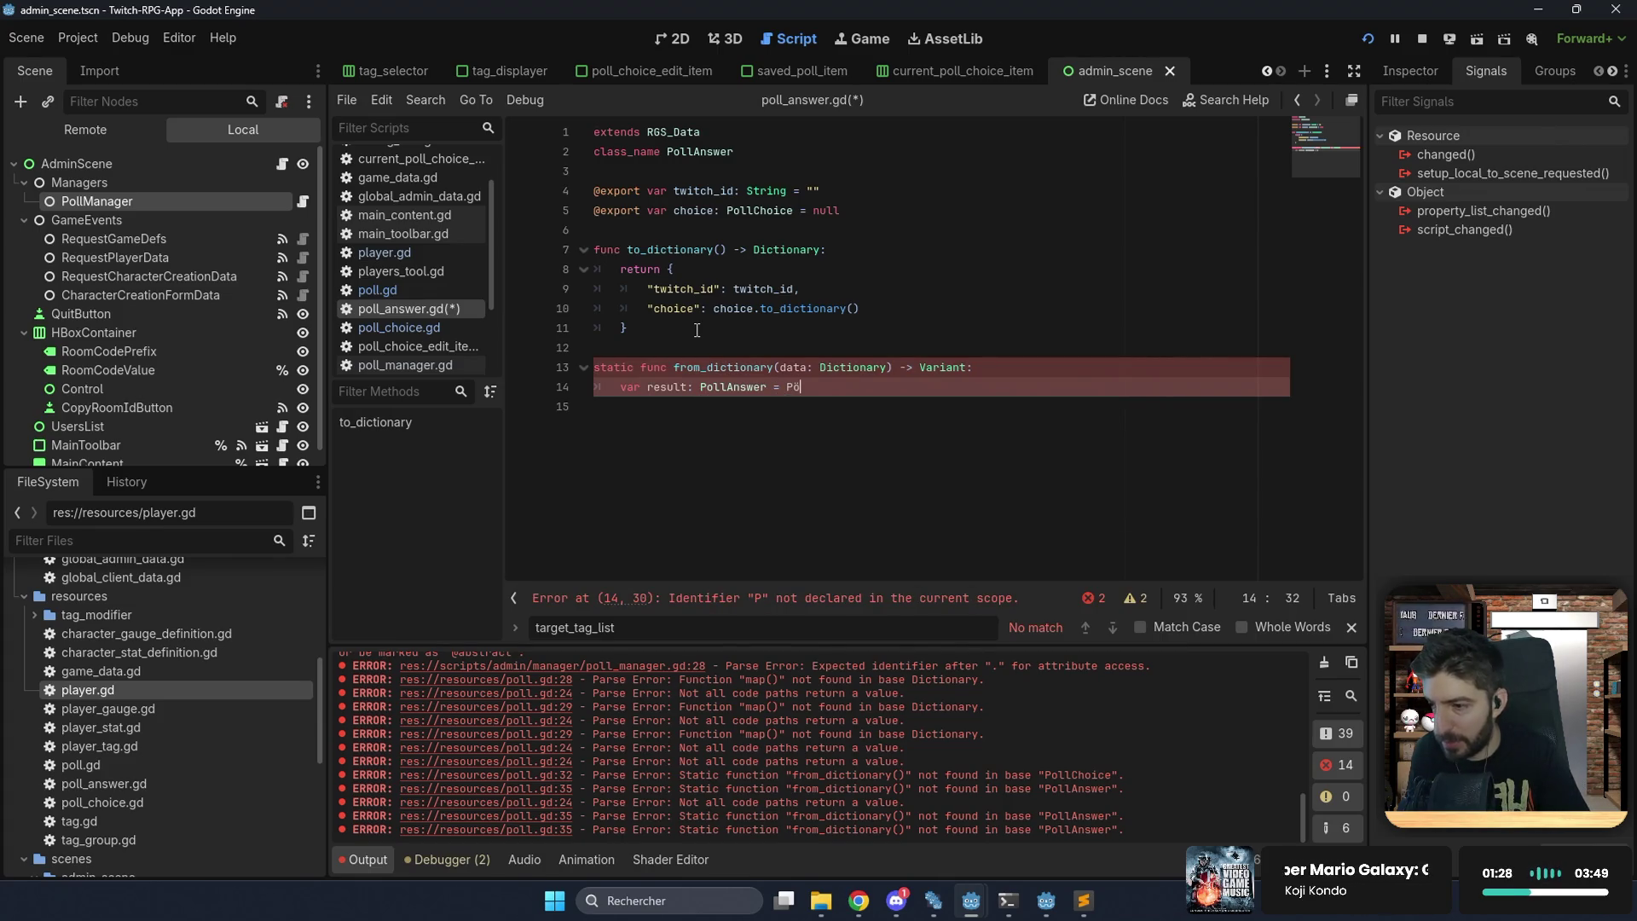
type("llAnswer.")
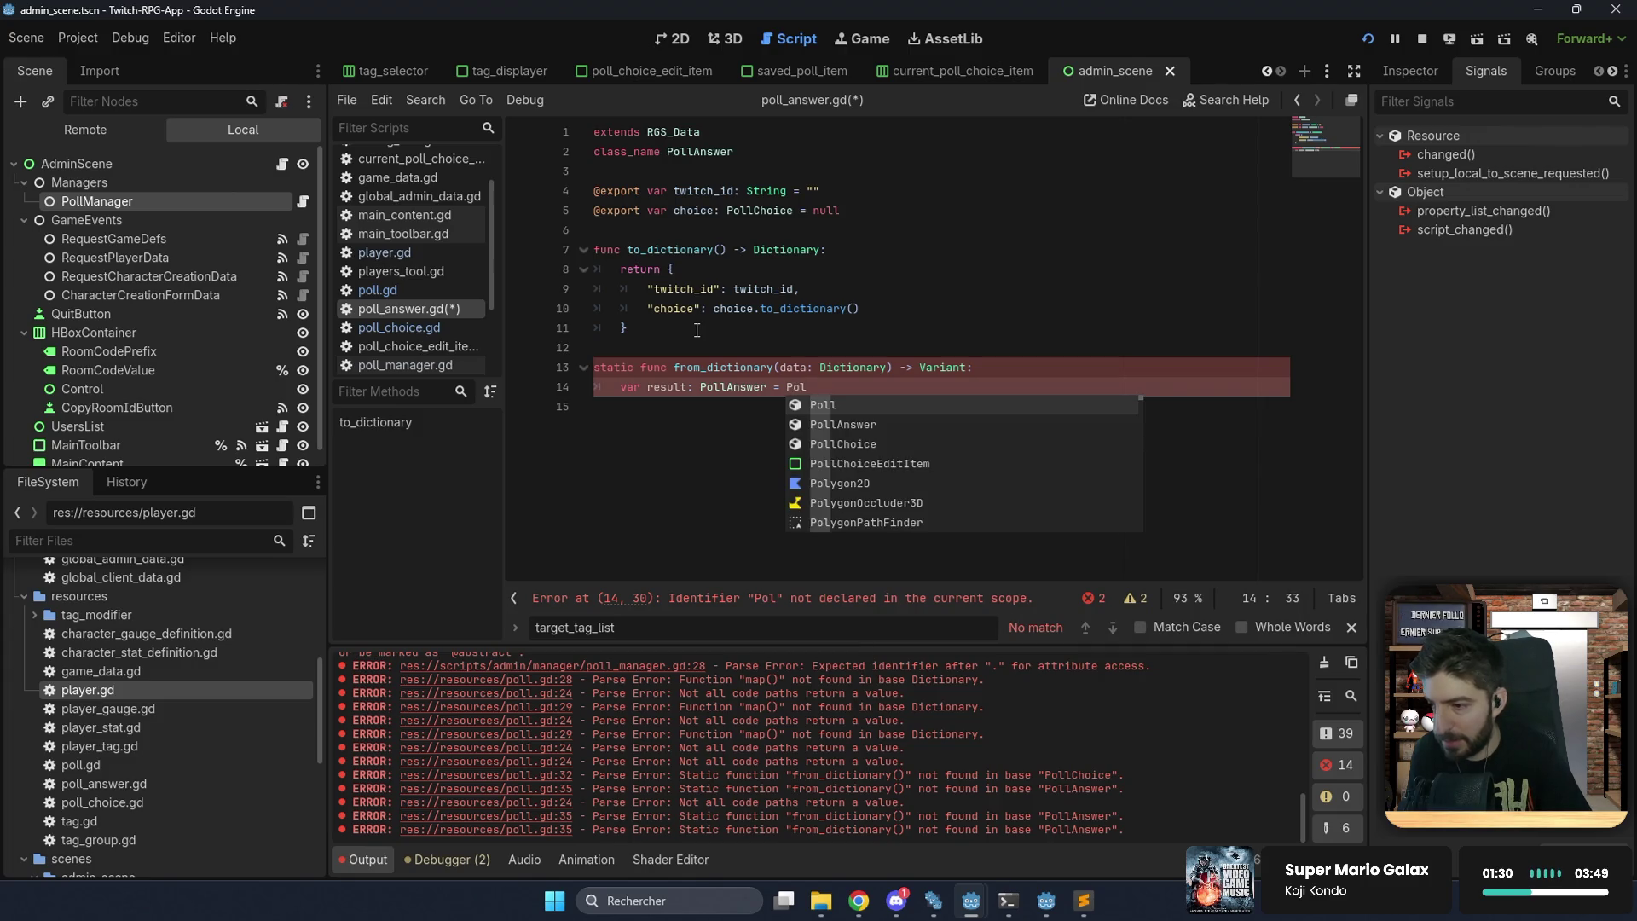
type("n")
key("Return")
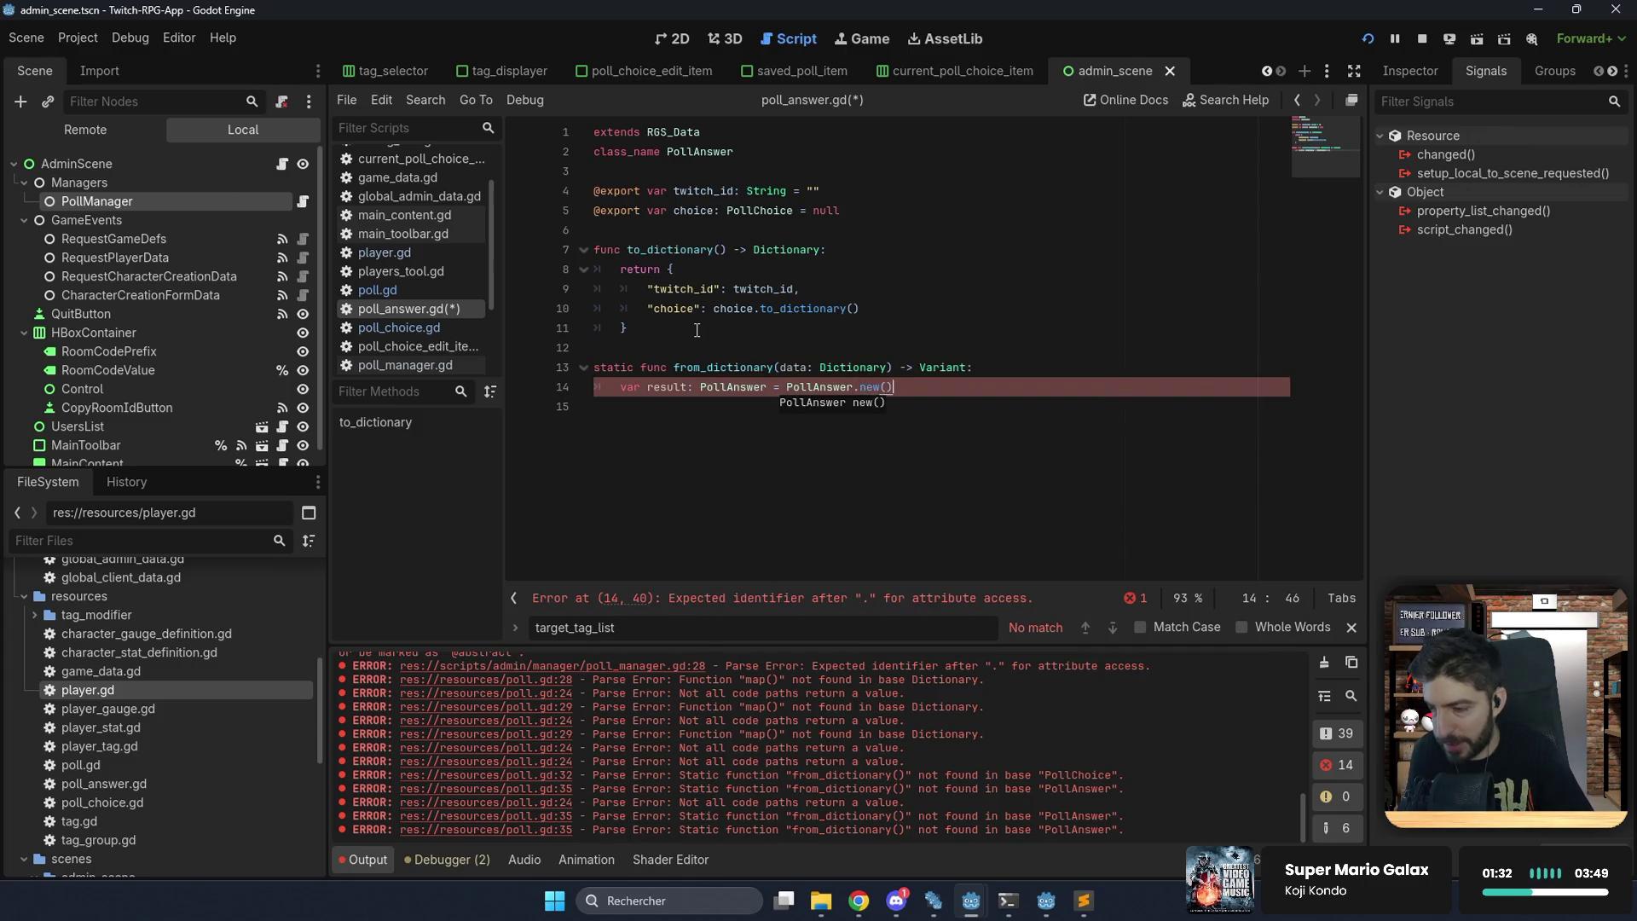
key("Return")
type("result.")
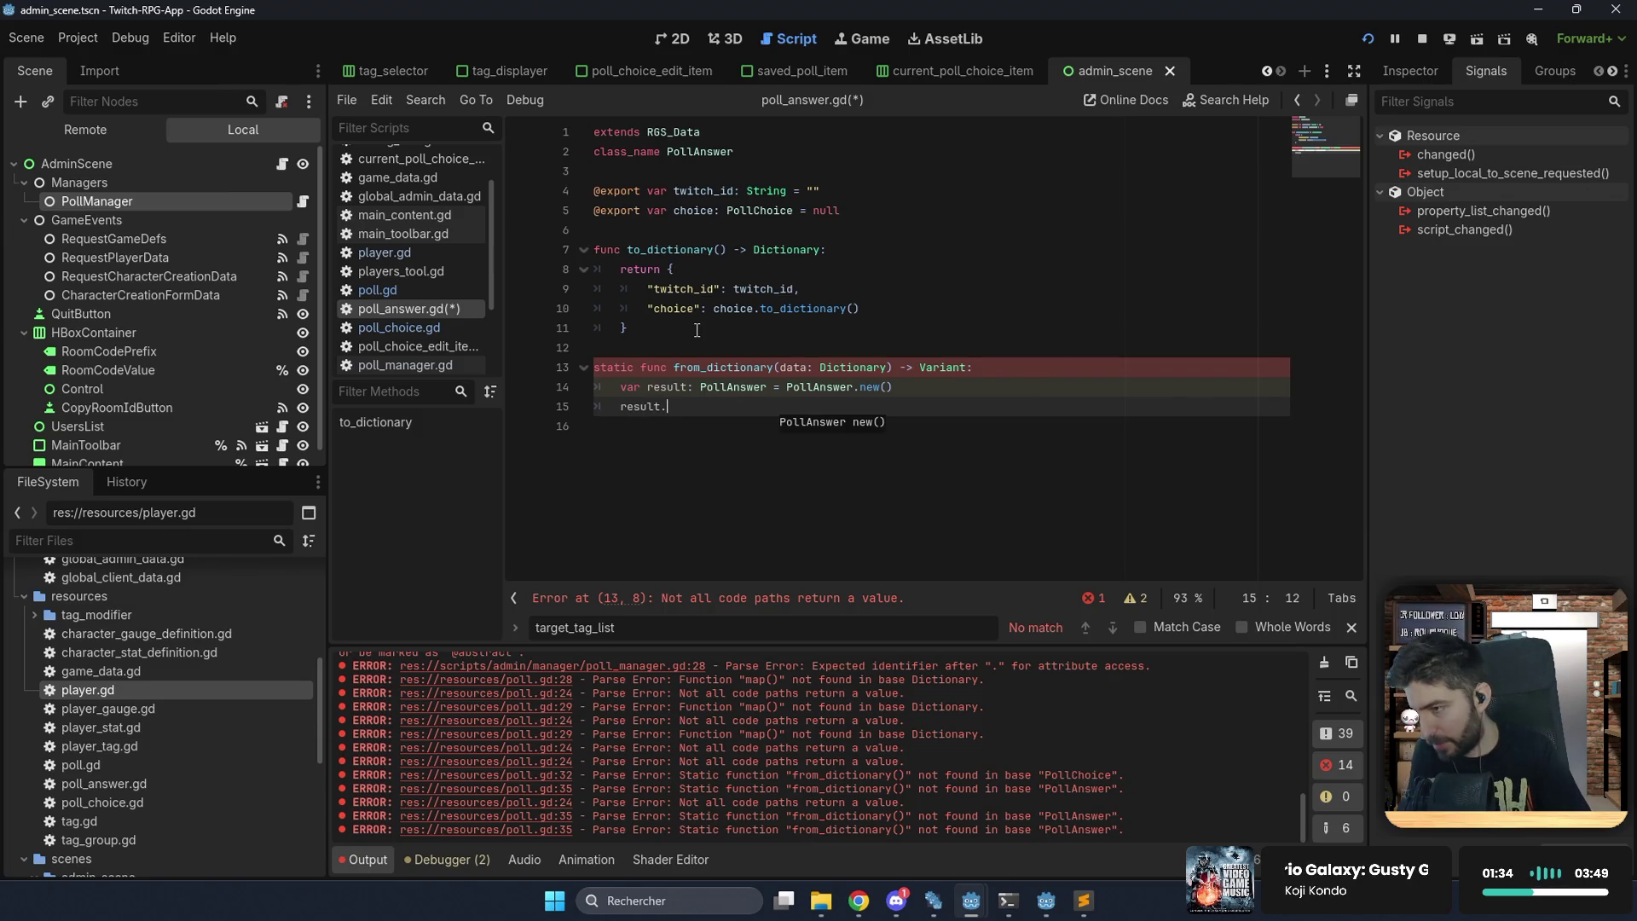
type("twitch_id = data.twi")
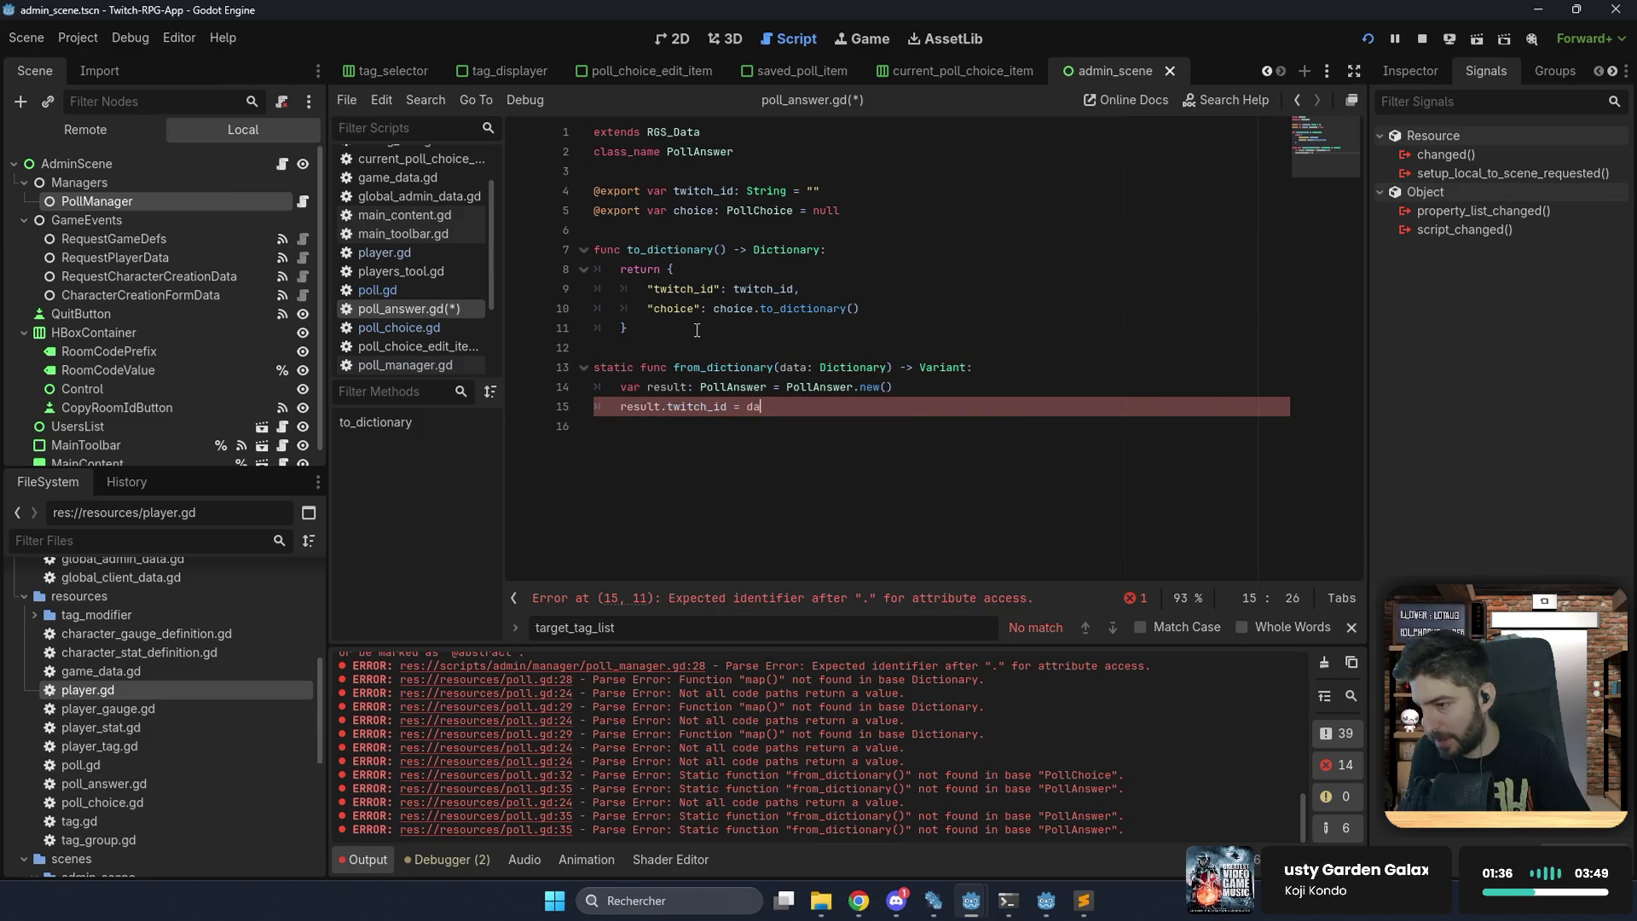
type("tch_id")
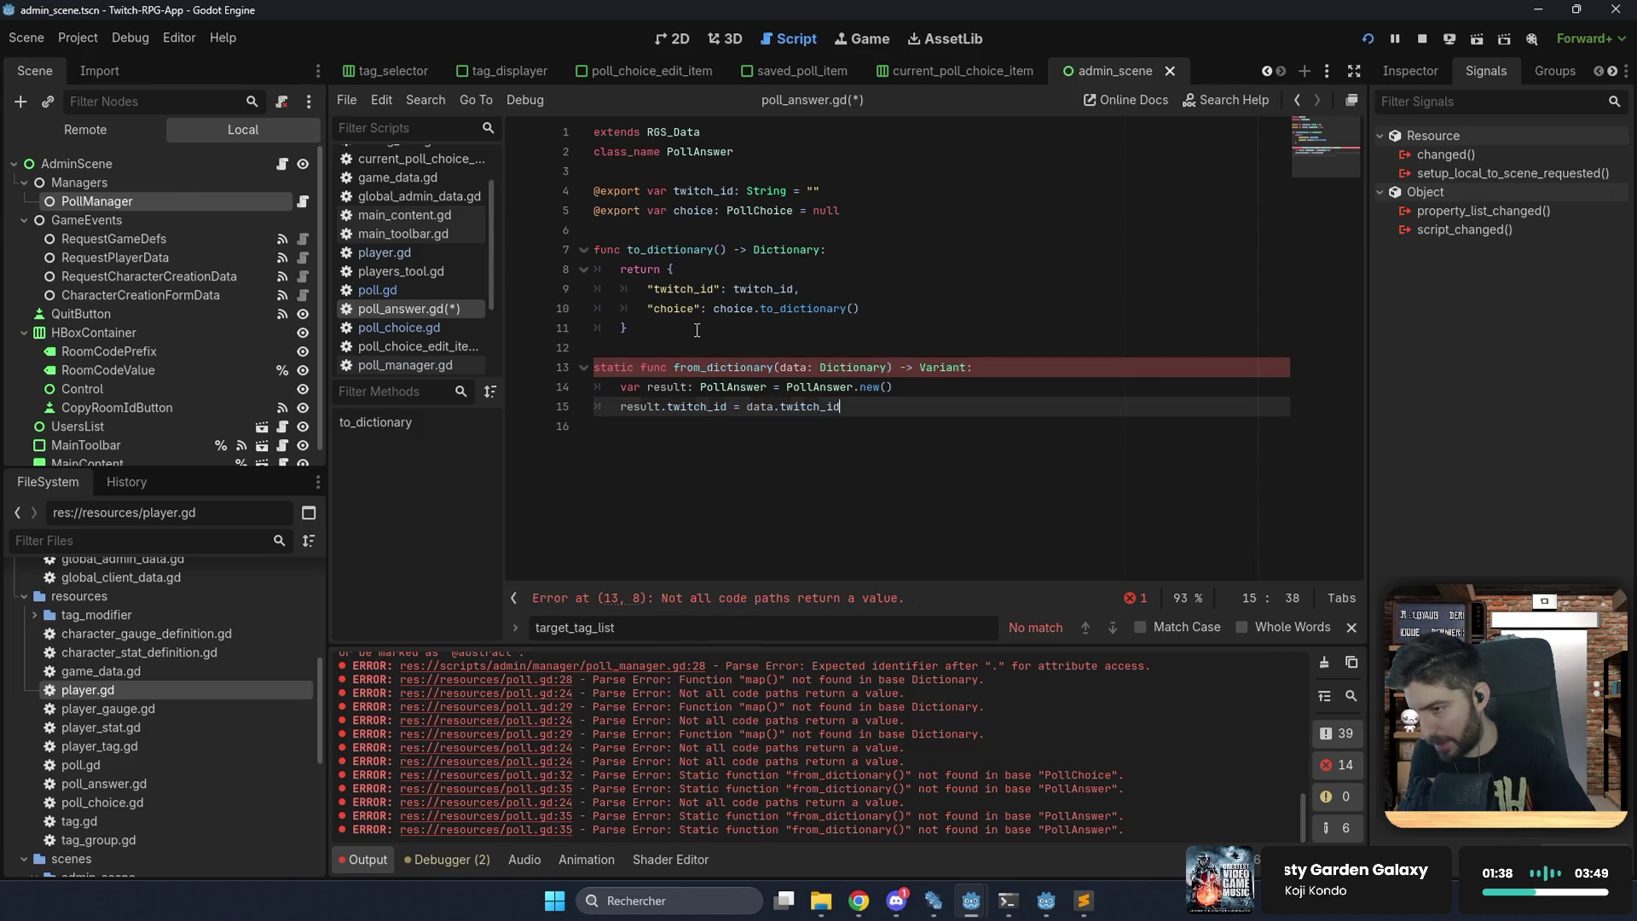
key("Return")
- Assign the choice as PollChoice.from_dictionary(data.choice) and save
type("reuslt.ch")
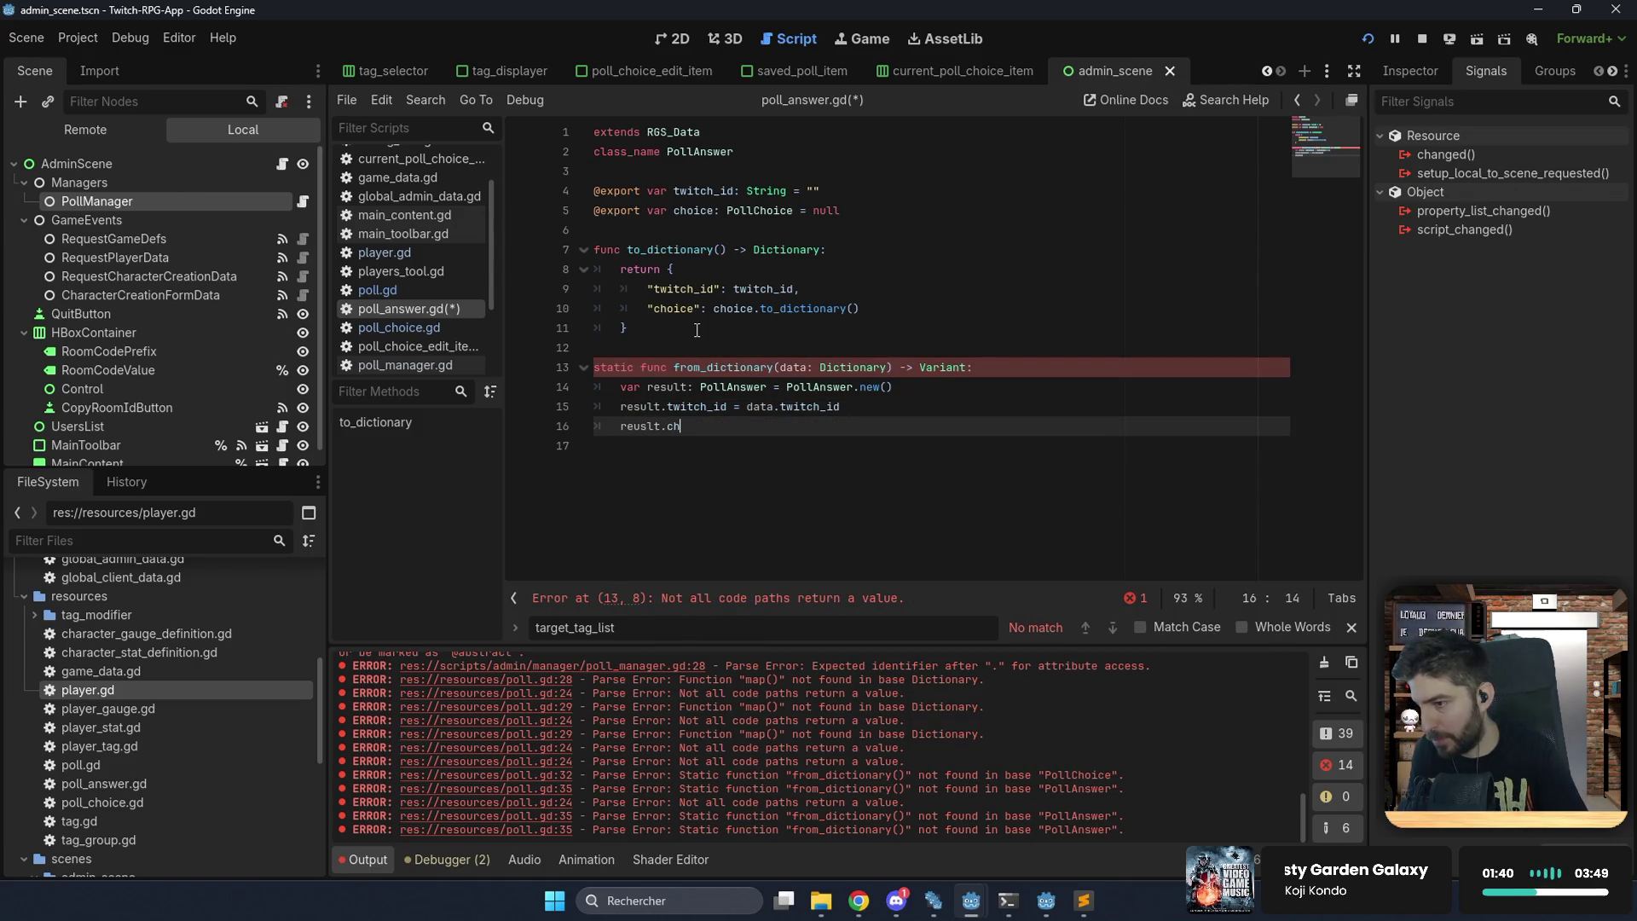
type("oice = ")
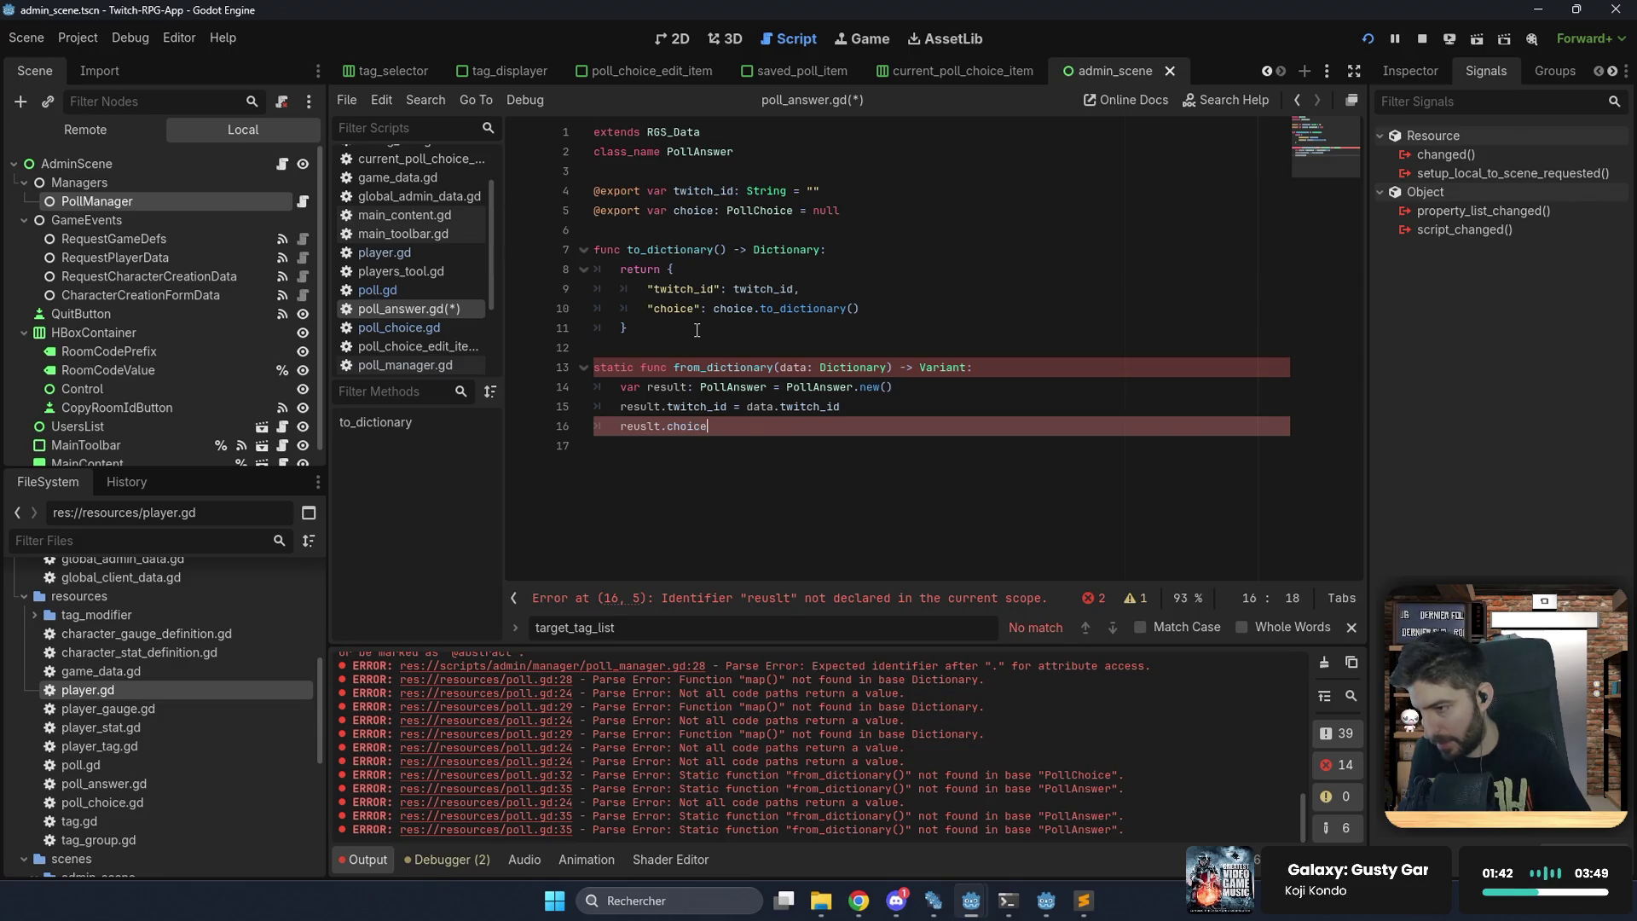
type("Pol")
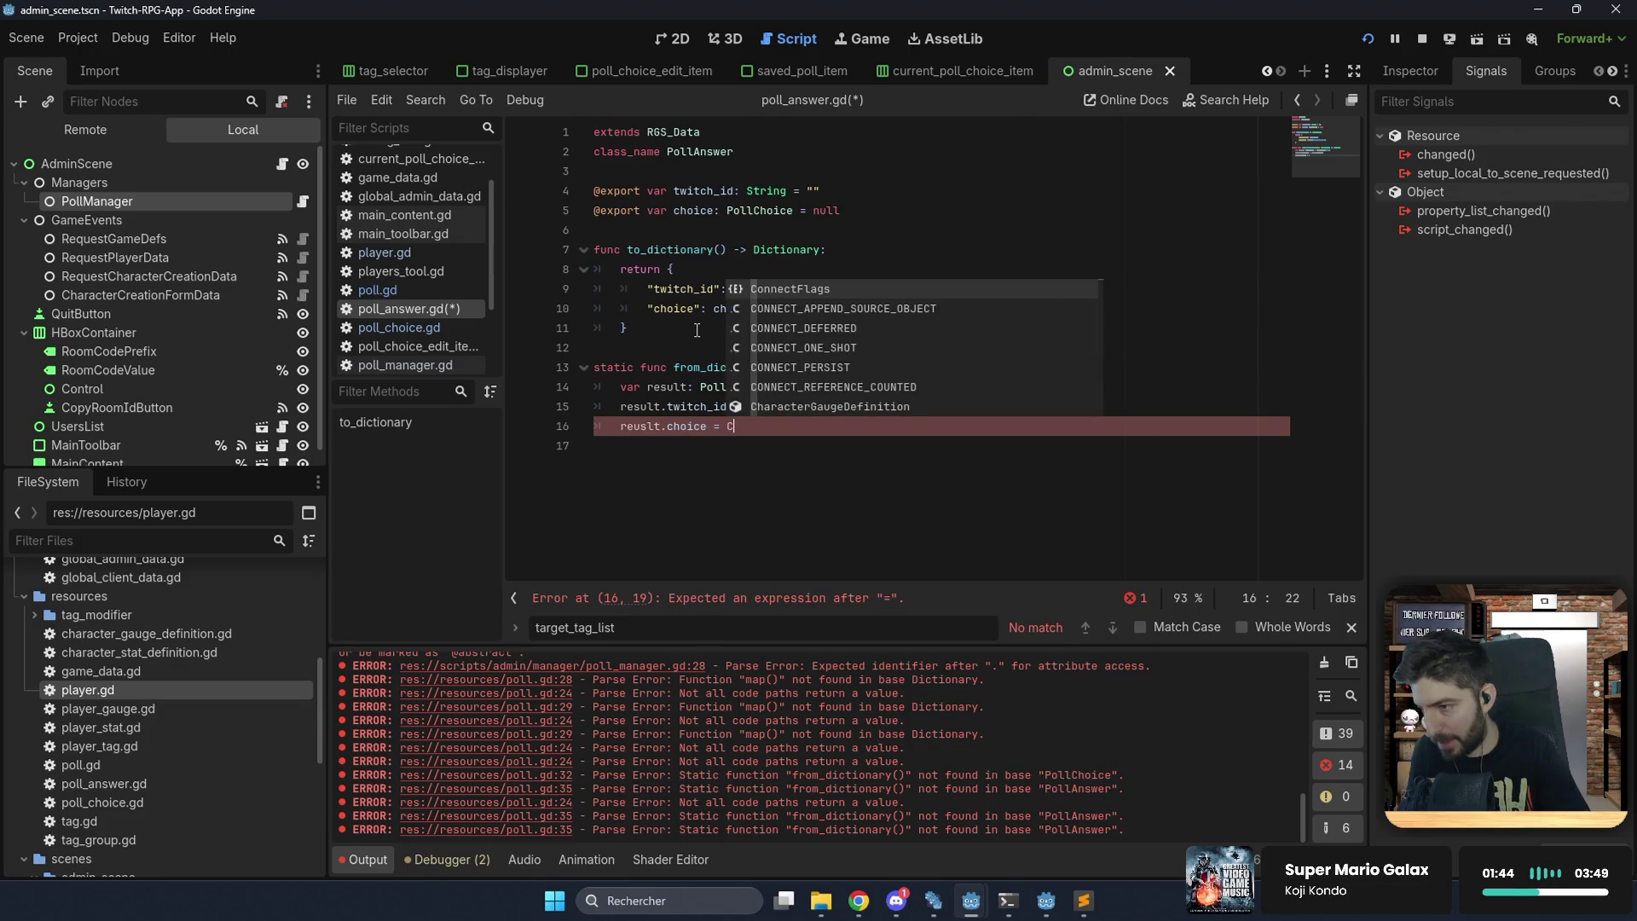
key("Down")
key("Down")
key("Return")
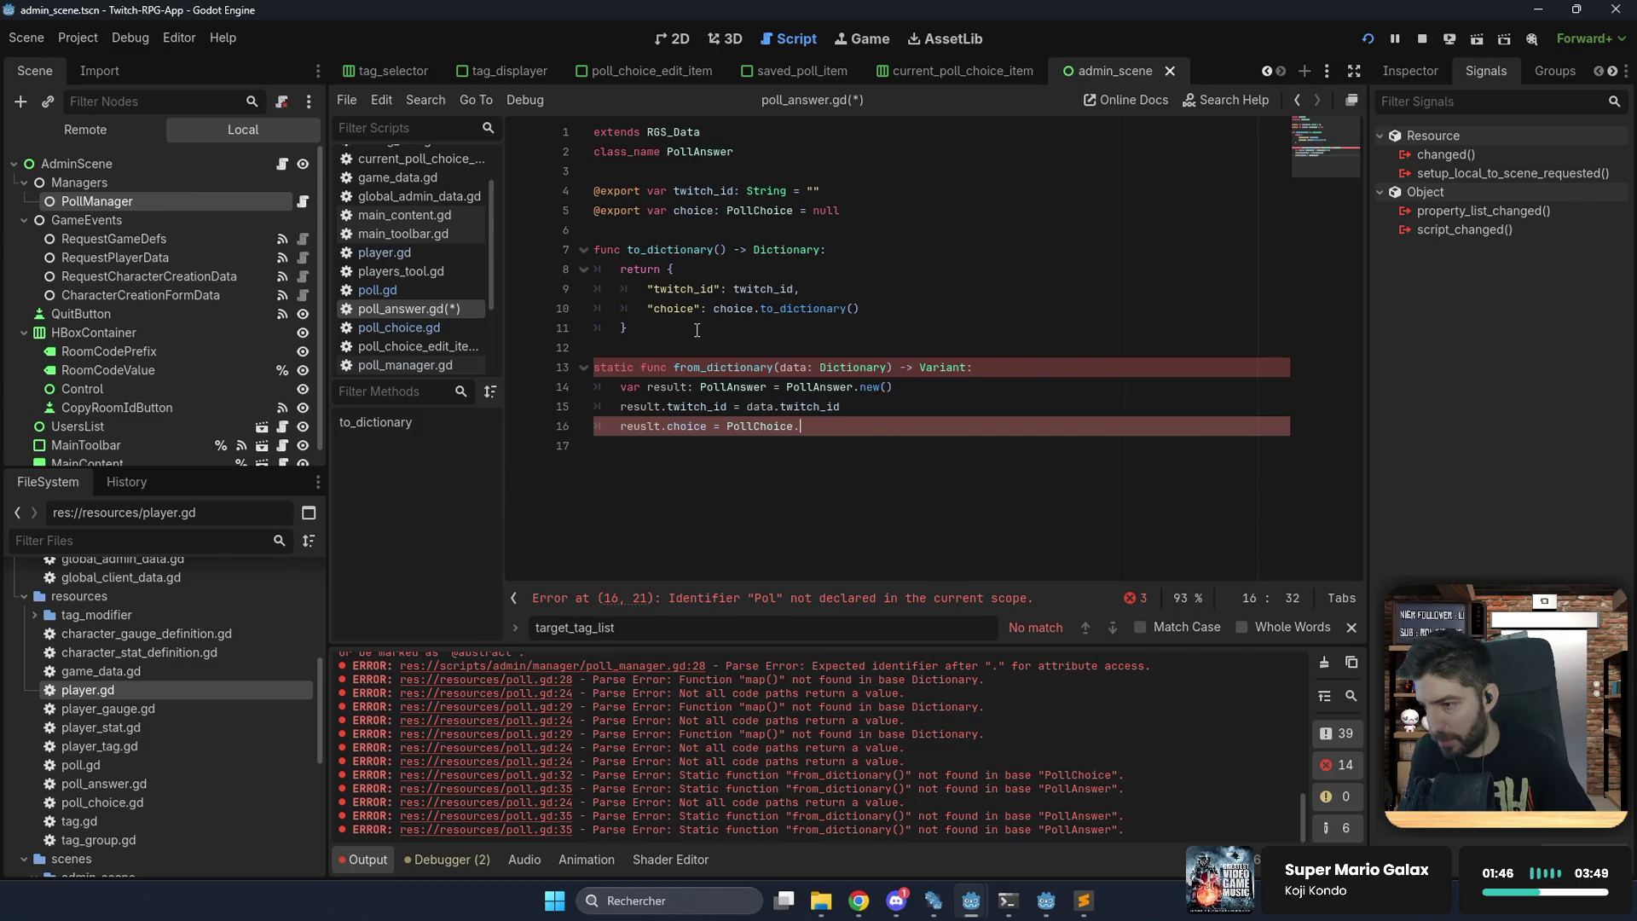
type(".")
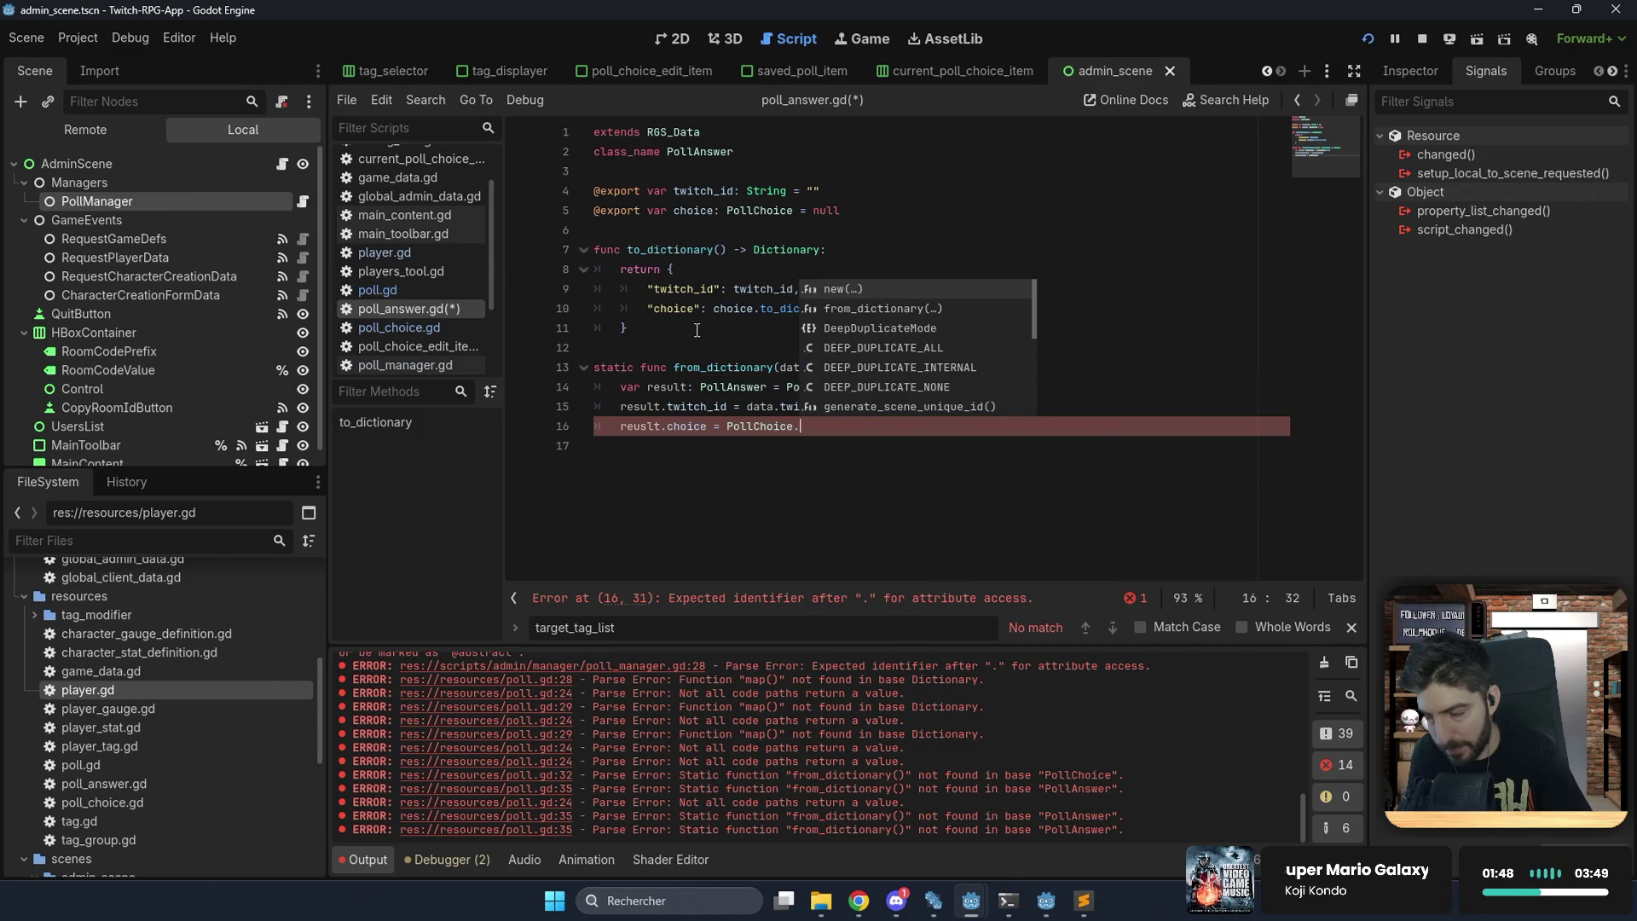
key("Down")
key("Return")
type("data.c")
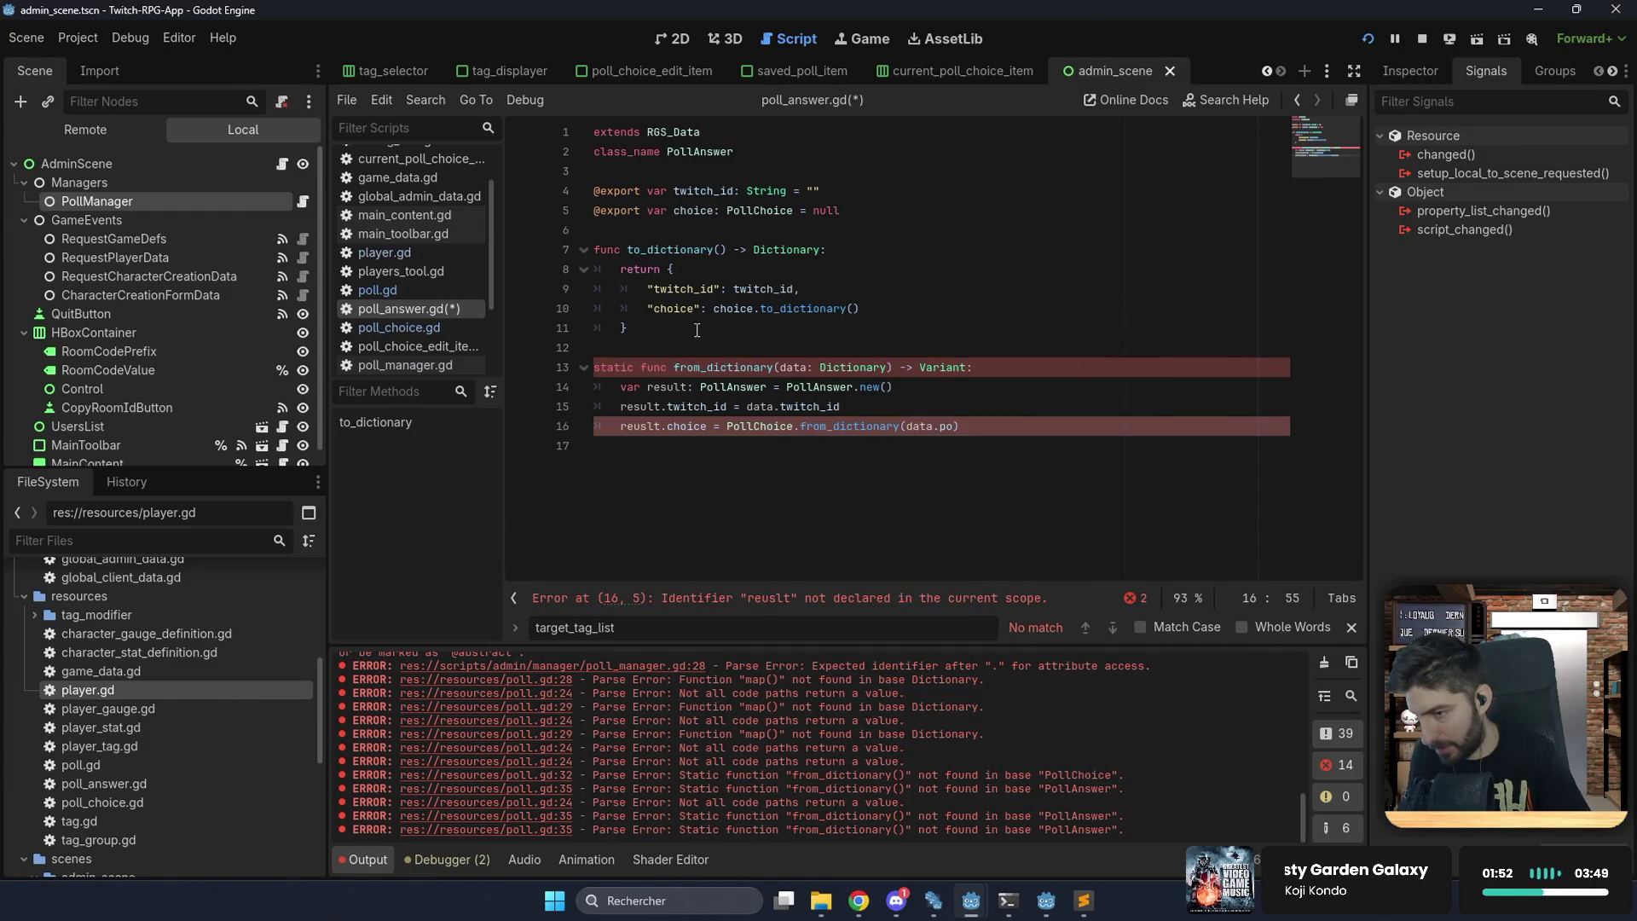
type("hoicer")
key("BackSpace")
key("ctrl+s")
type(")")
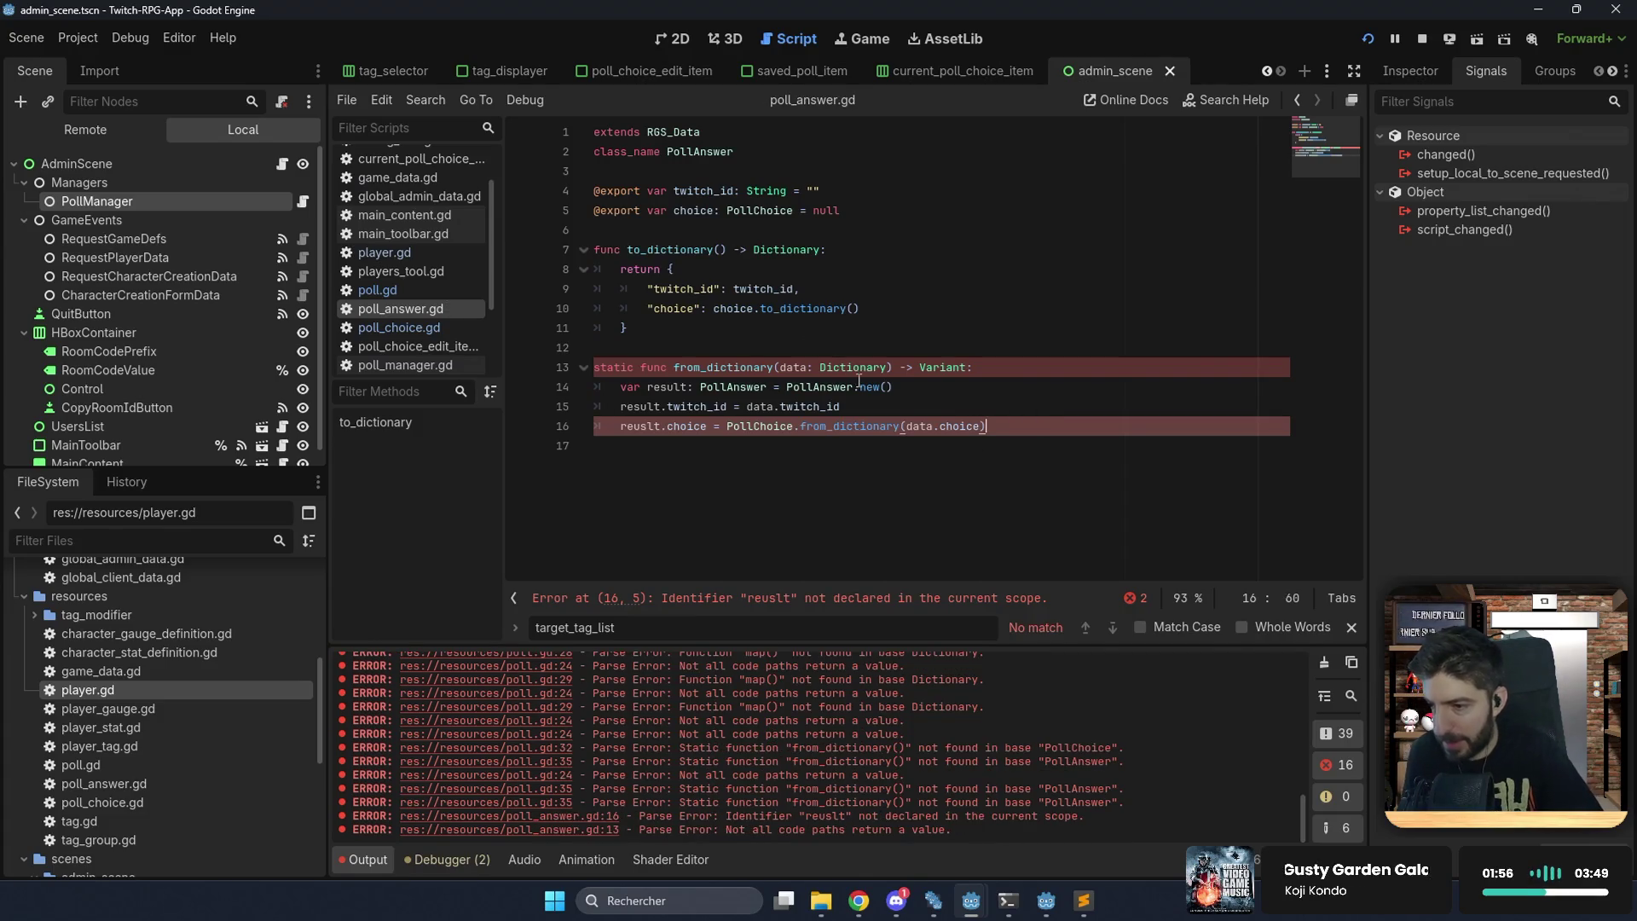
- End from_dictionary with 'return result' and save poll_answer.gd
key("Return")
type("retrun")
key("BackSpace")
key("BackSpace")
key("BackSpace")
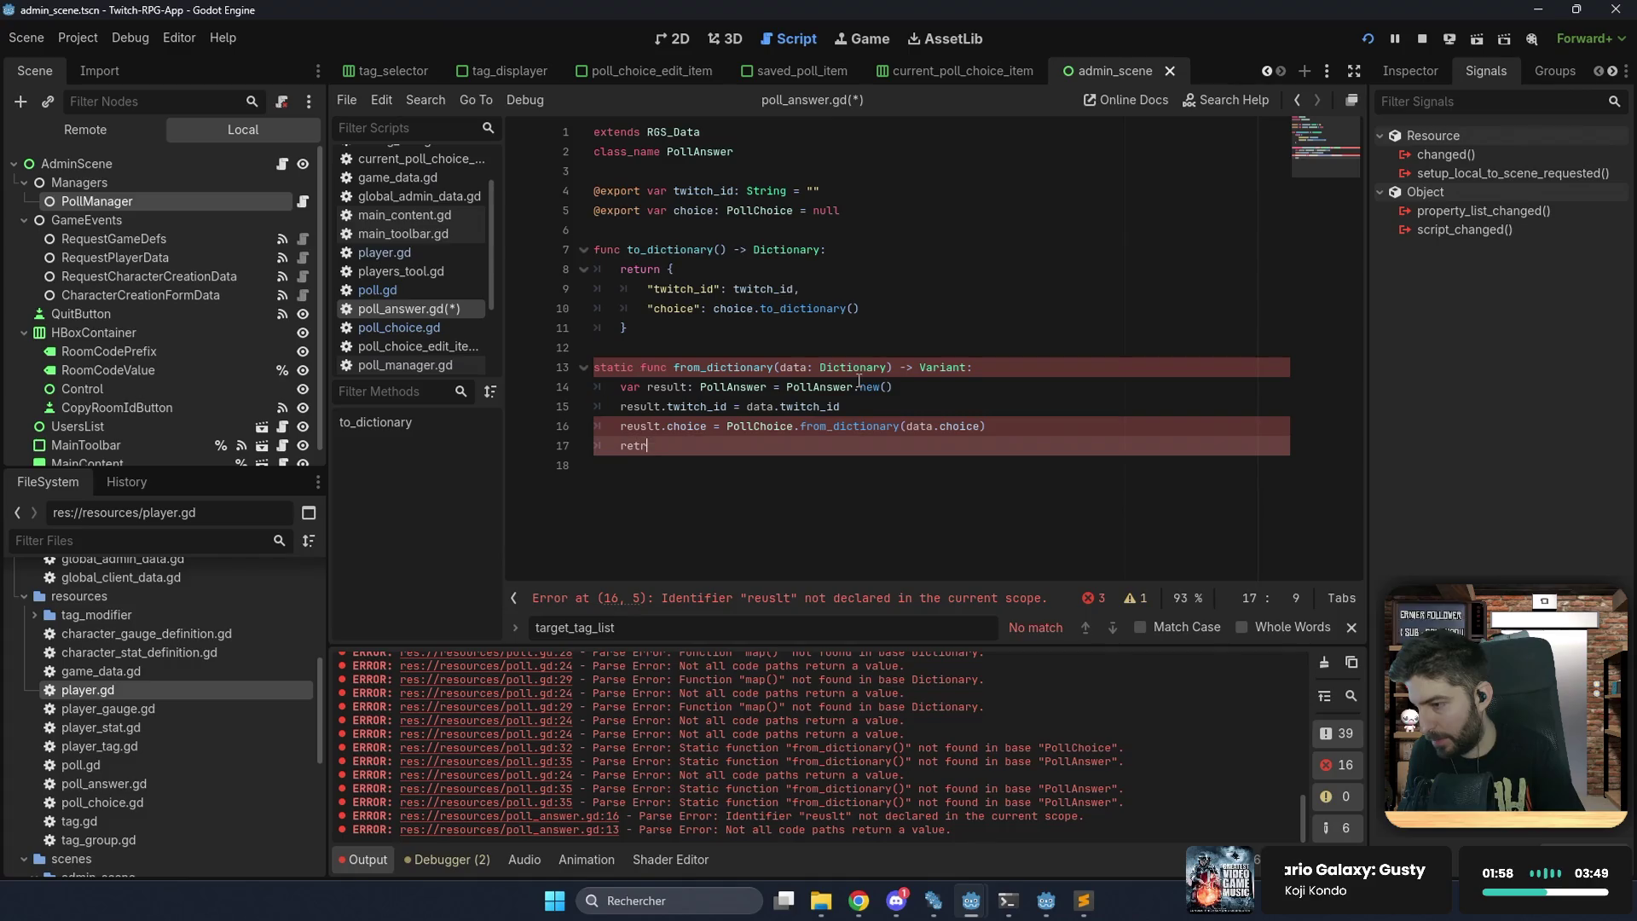
type("n result")
key("ctrl+s")
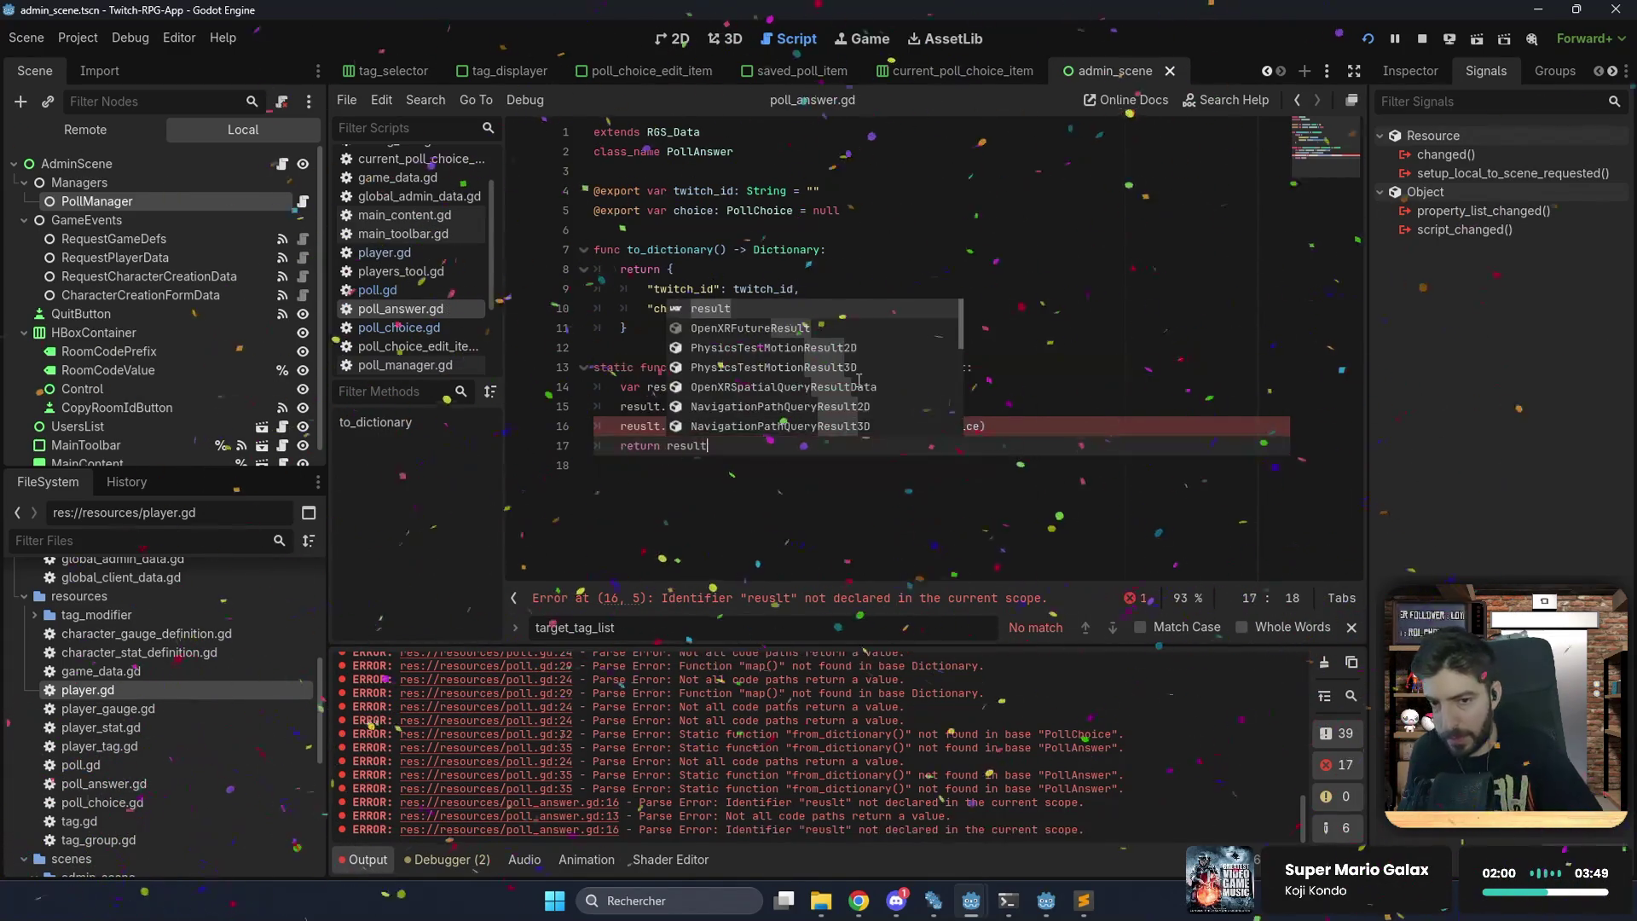
- Fix the 'reuslt' typo on line 16 by pasting the correctly spelled 'result'
double_click(642, 408)
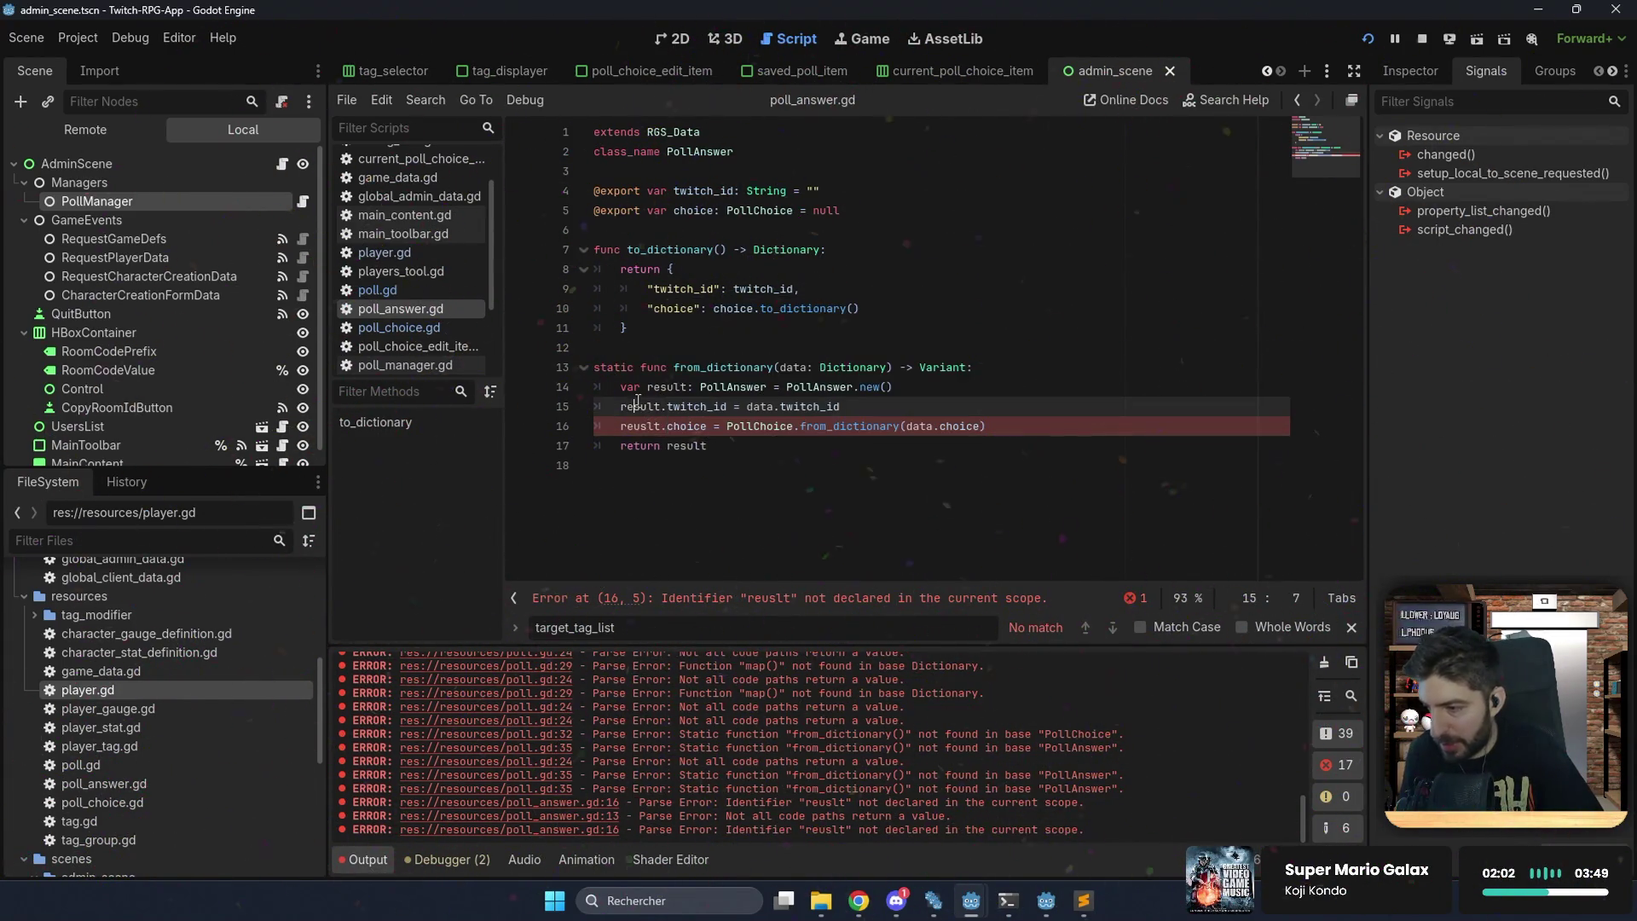
key("ctrl+c")
left_click(650, 428)
key("ctrl+v")
key("ctrl+v")
double_click(650, 428)
key("ctrl+v")
left_click(847, 468)
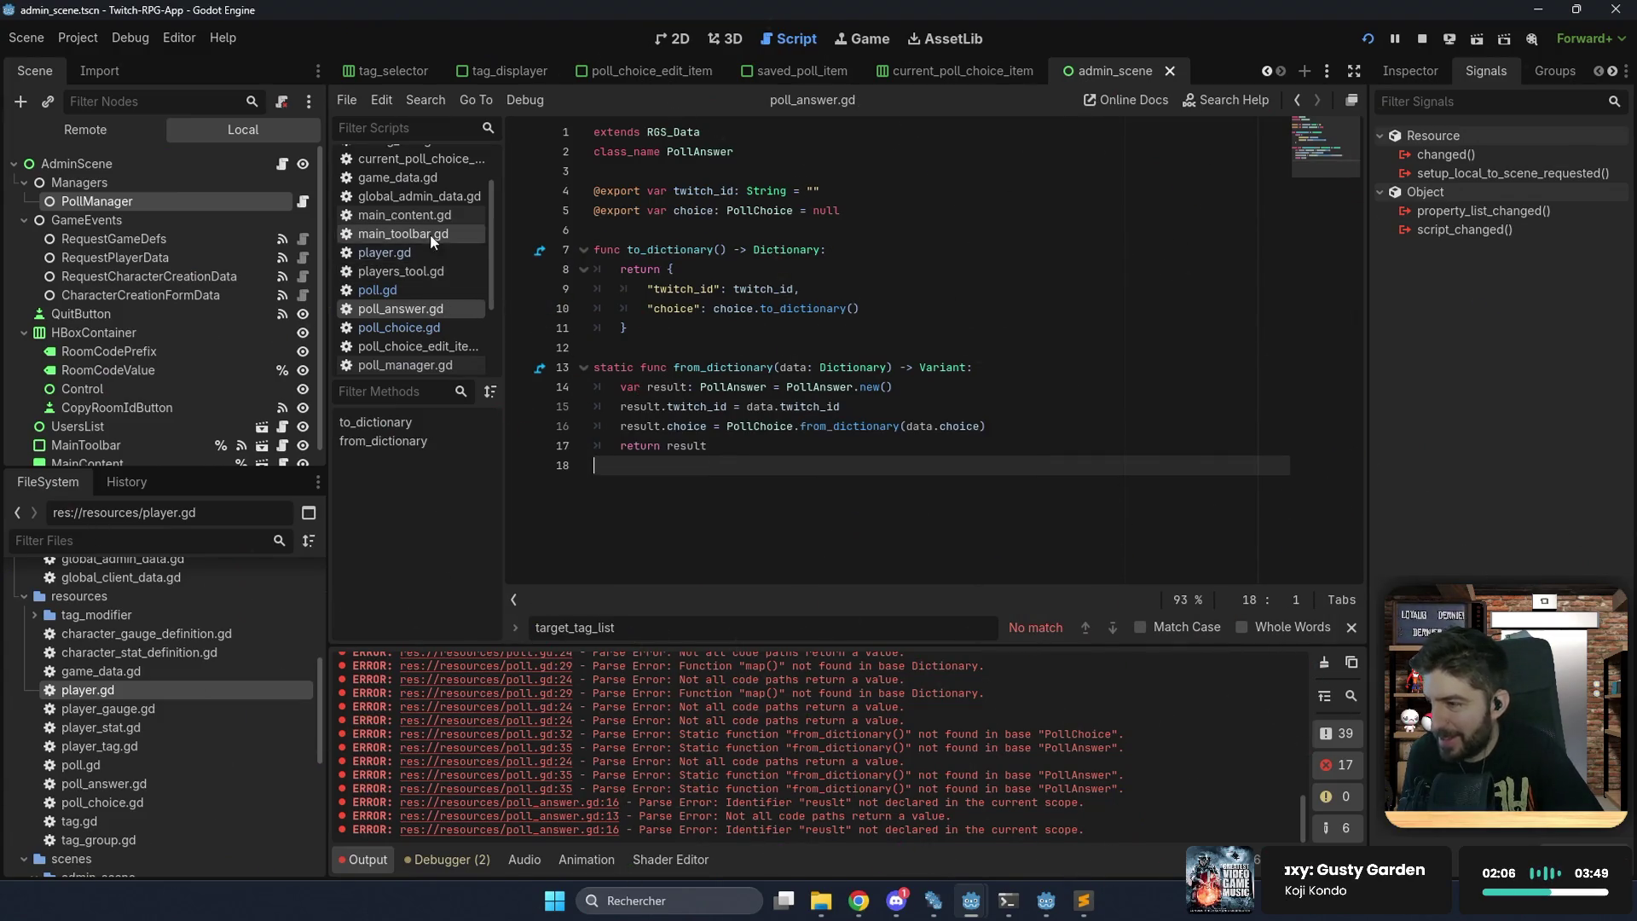
- Review the Poll class in poll.gd, then open the PollManager node's script
left_click(423, 286)
left_click(901, 423)
scroll(901, 421, "up", 5)
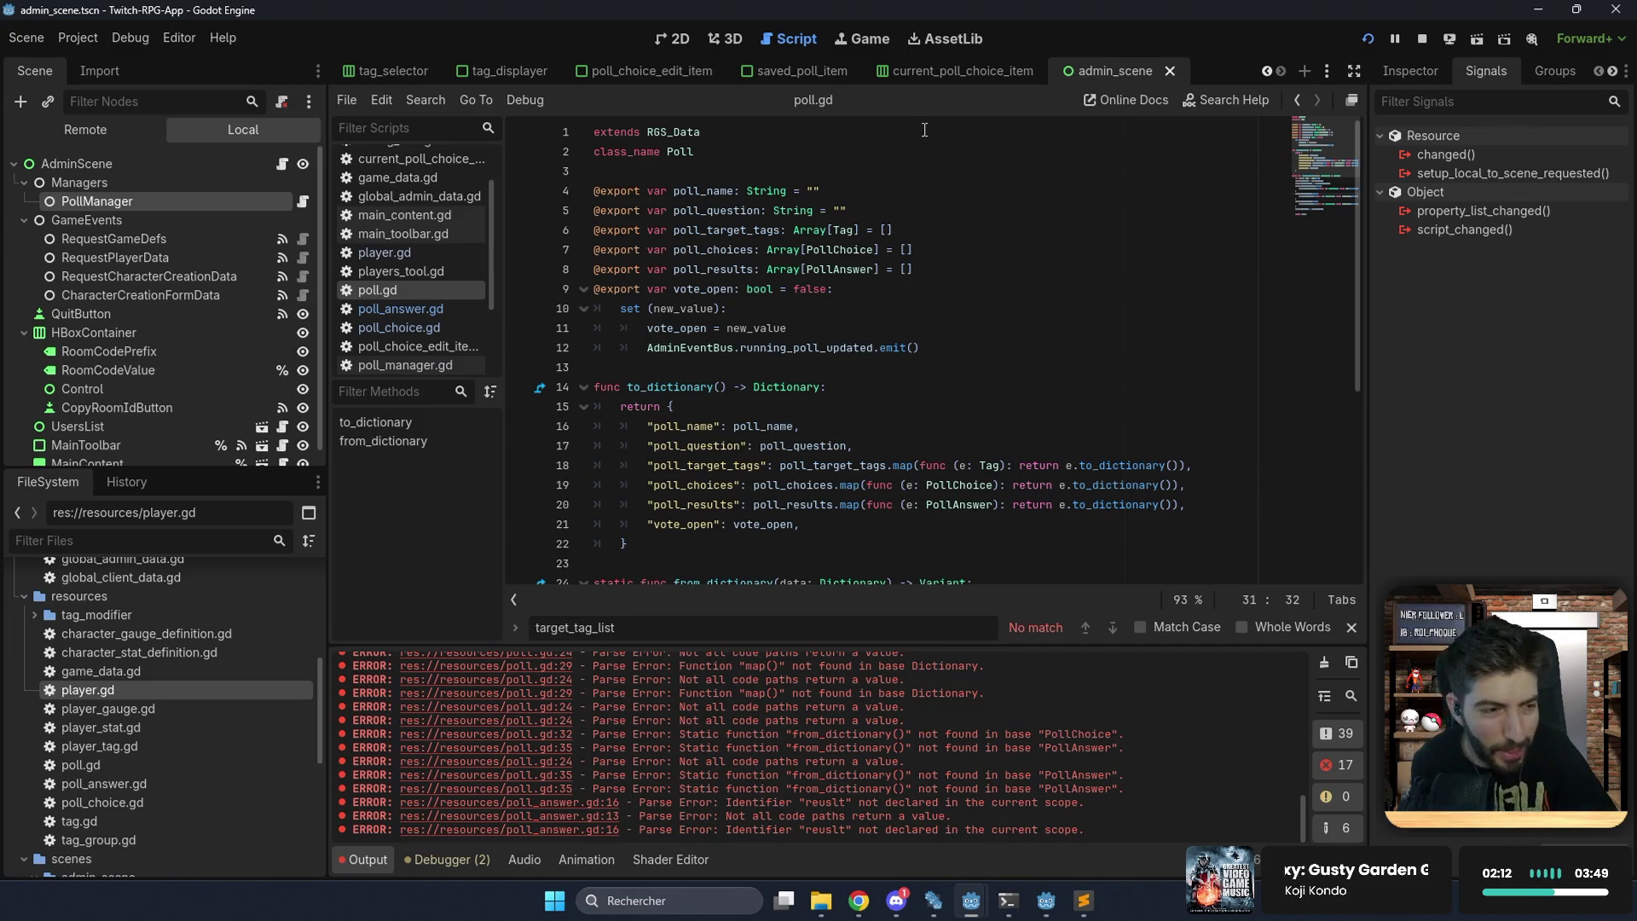
left_click(303, 201)
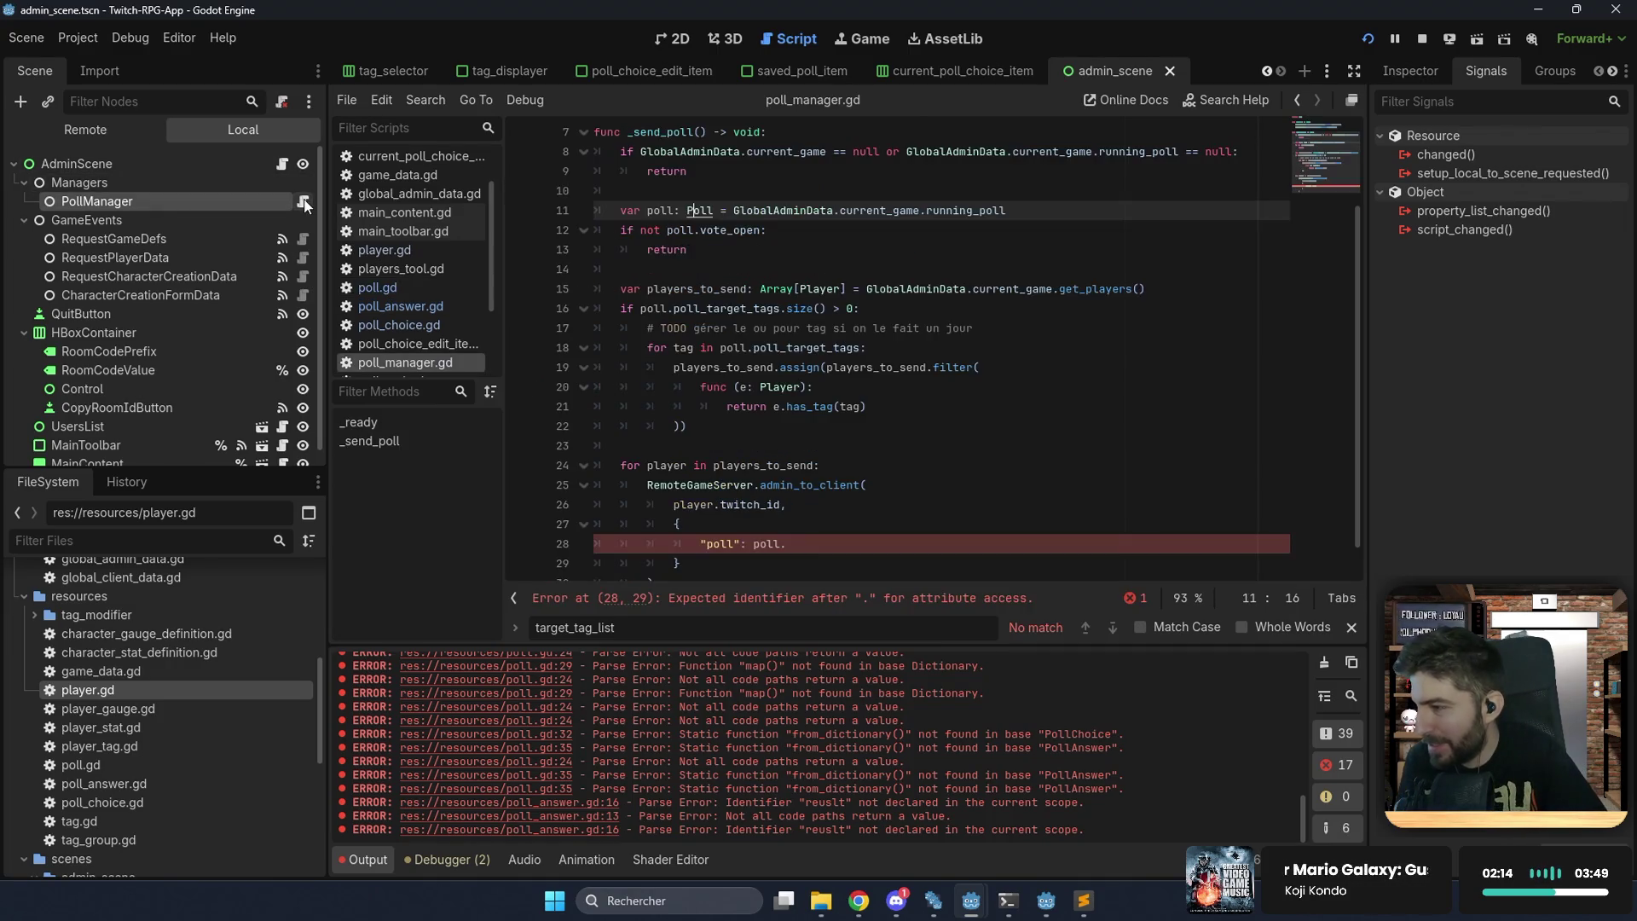
- Complete line 28's poll entry as poll.to_dictionary(), save, and add a line after twitch_id
scroll(801, 461, "down", 1)
left_click(824, 509)
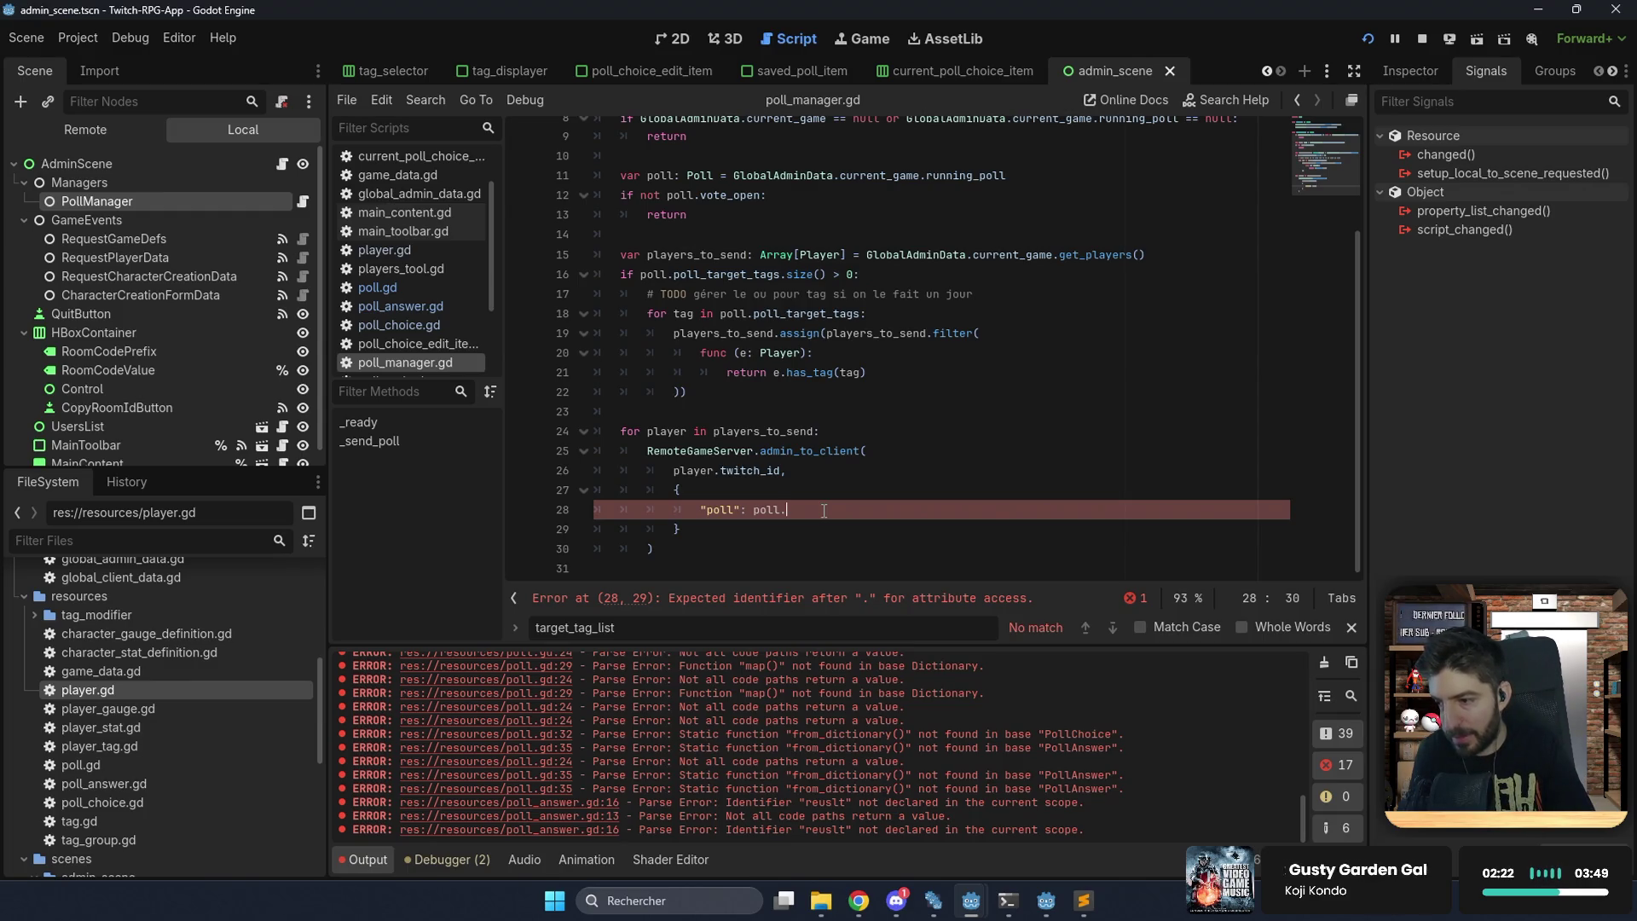
type("o")
key("Return")
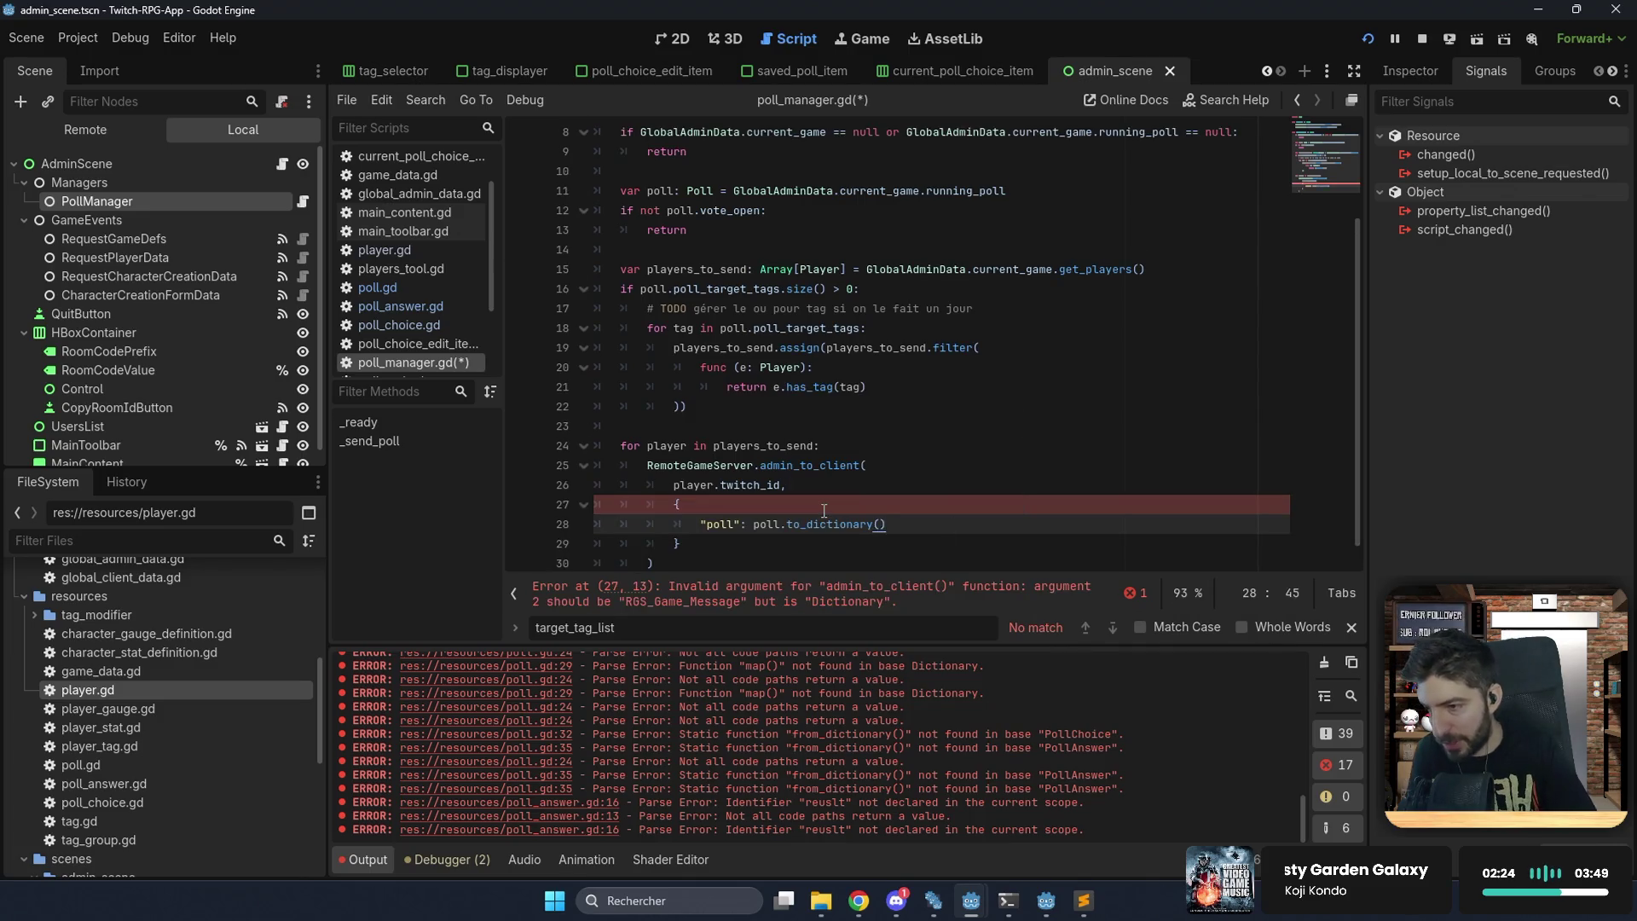
key("ctrl+s")
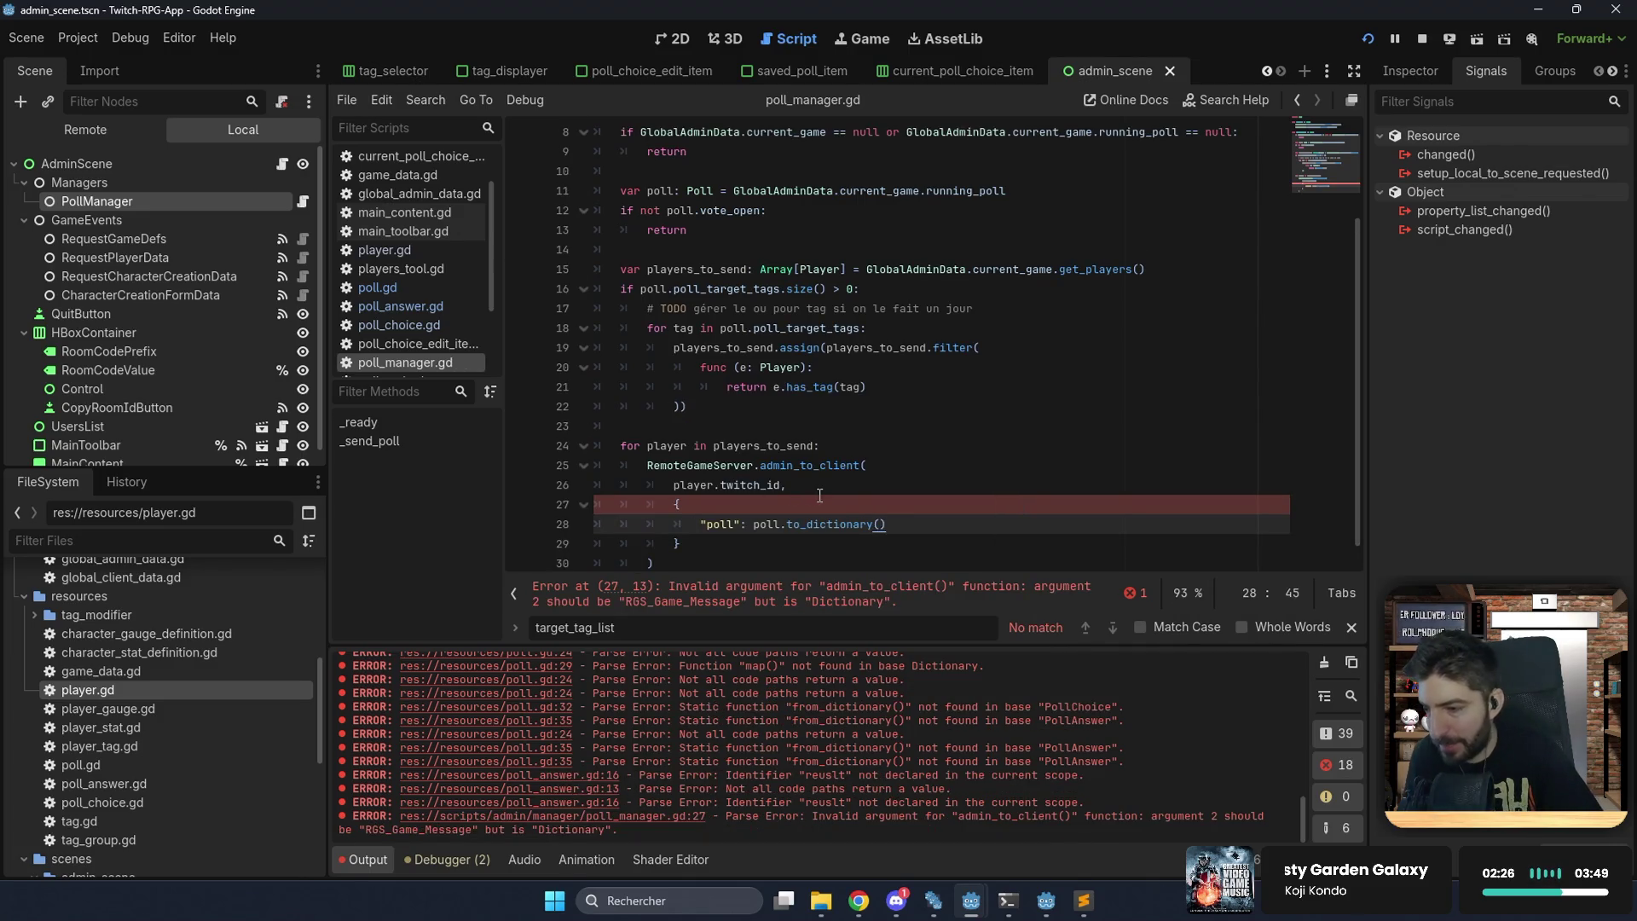
left_click(803, 485)
key("Return")
- Insert an RGS_Game_Message.new() call with an empty string as its first argument
type("Po")
key("BackSpace")
key("BackSpace")
type("RH")
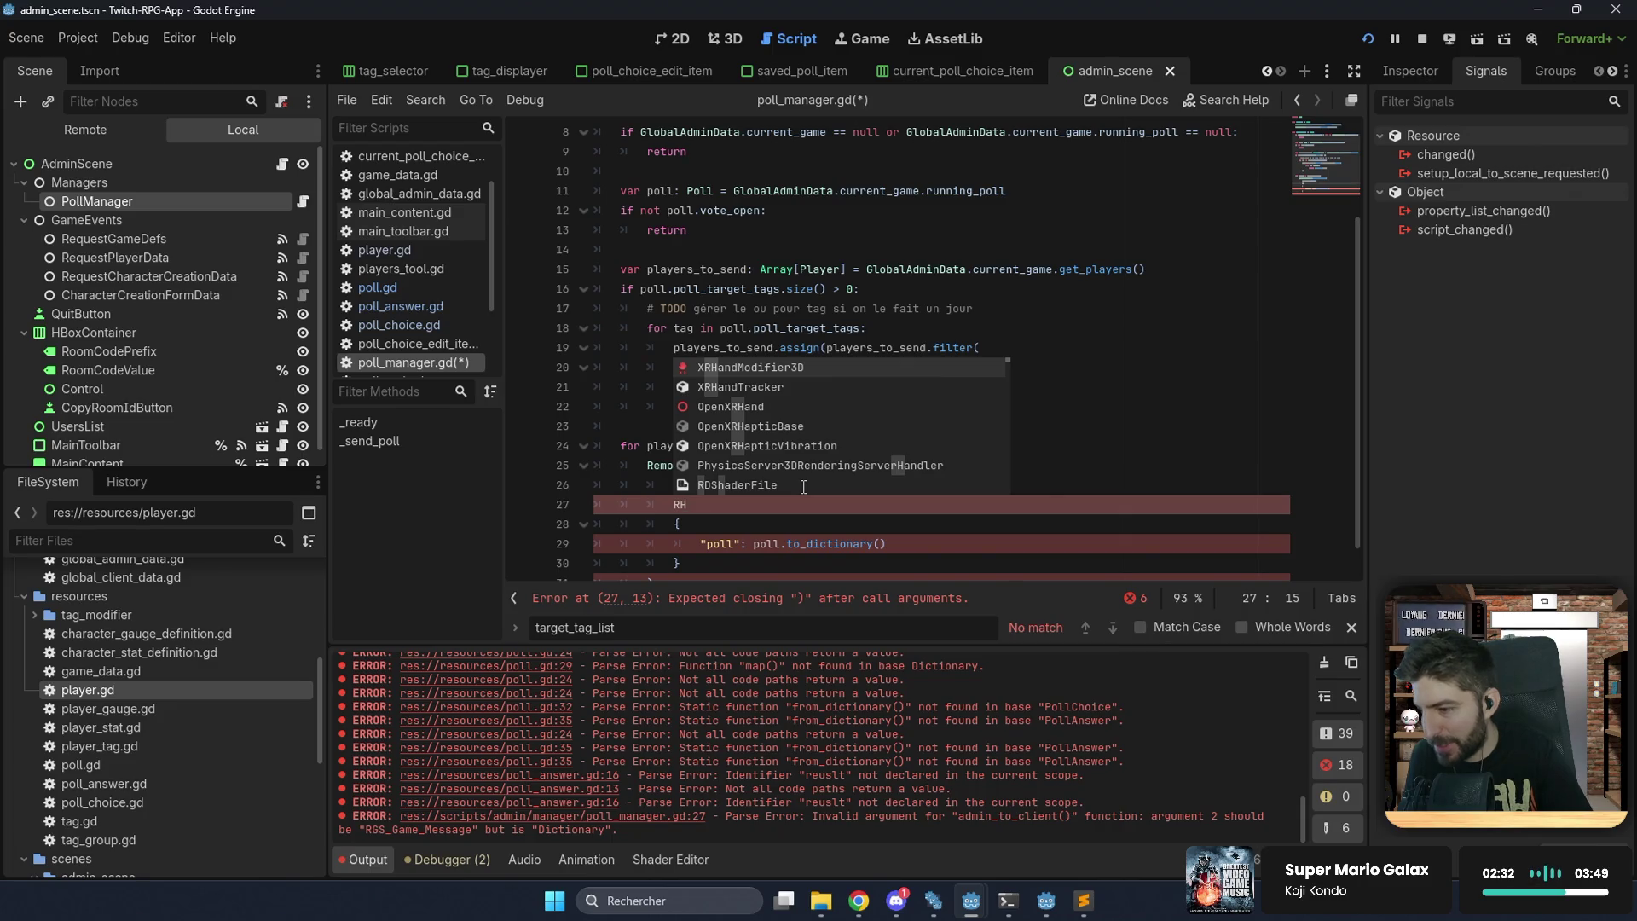
key("BackSpace")
type("G")
key("Down")
key("Escape")
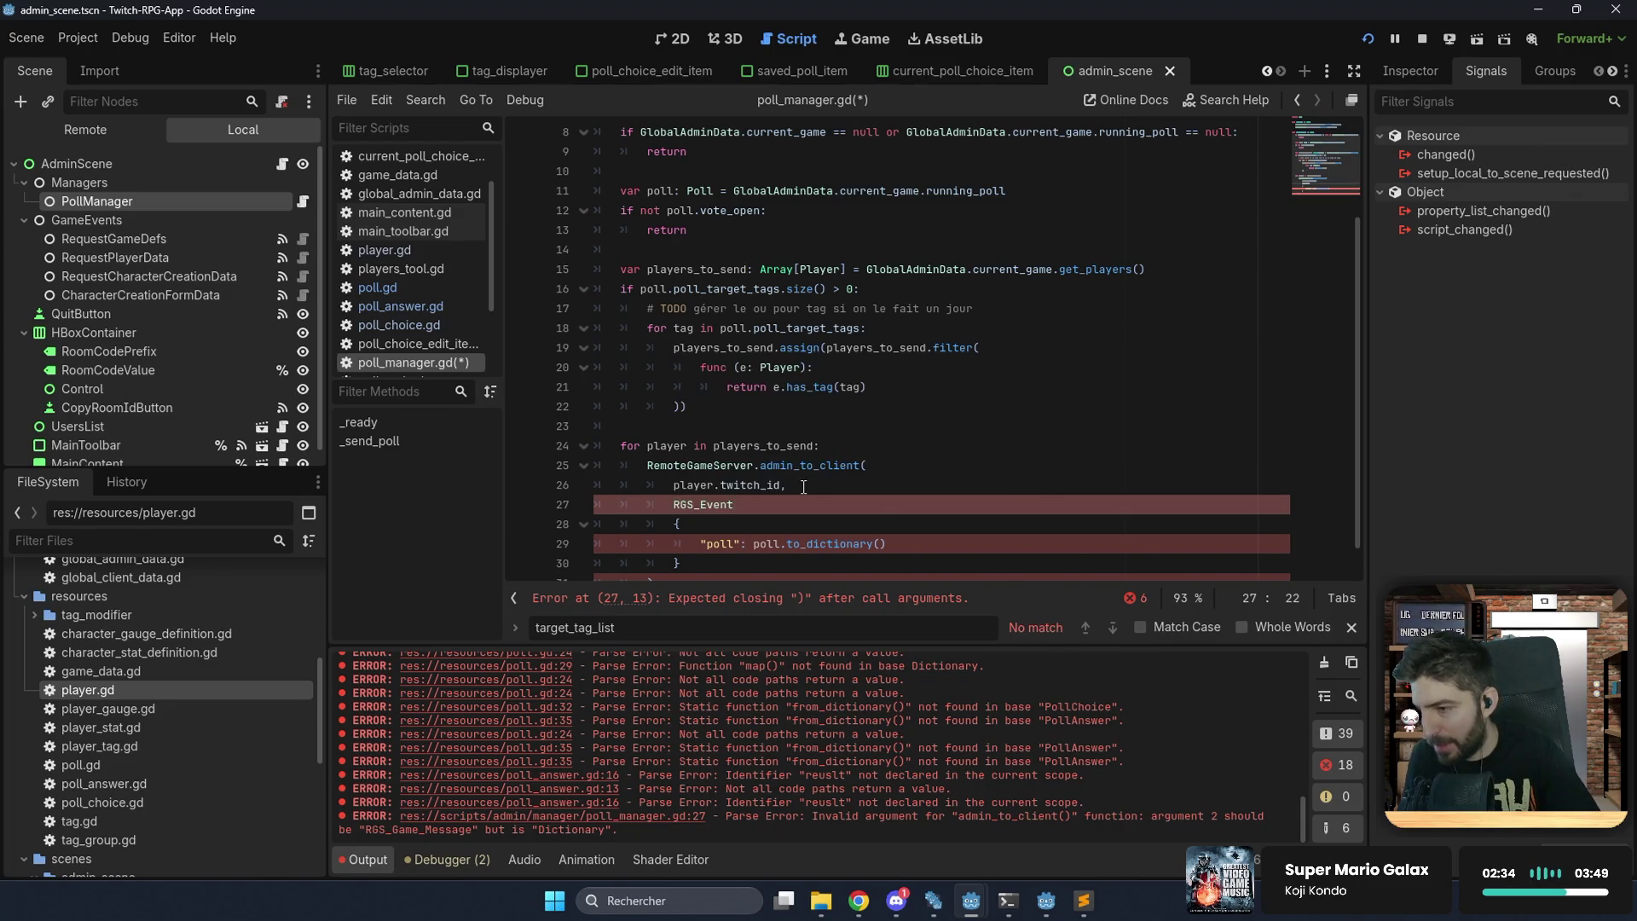
type("S_G")
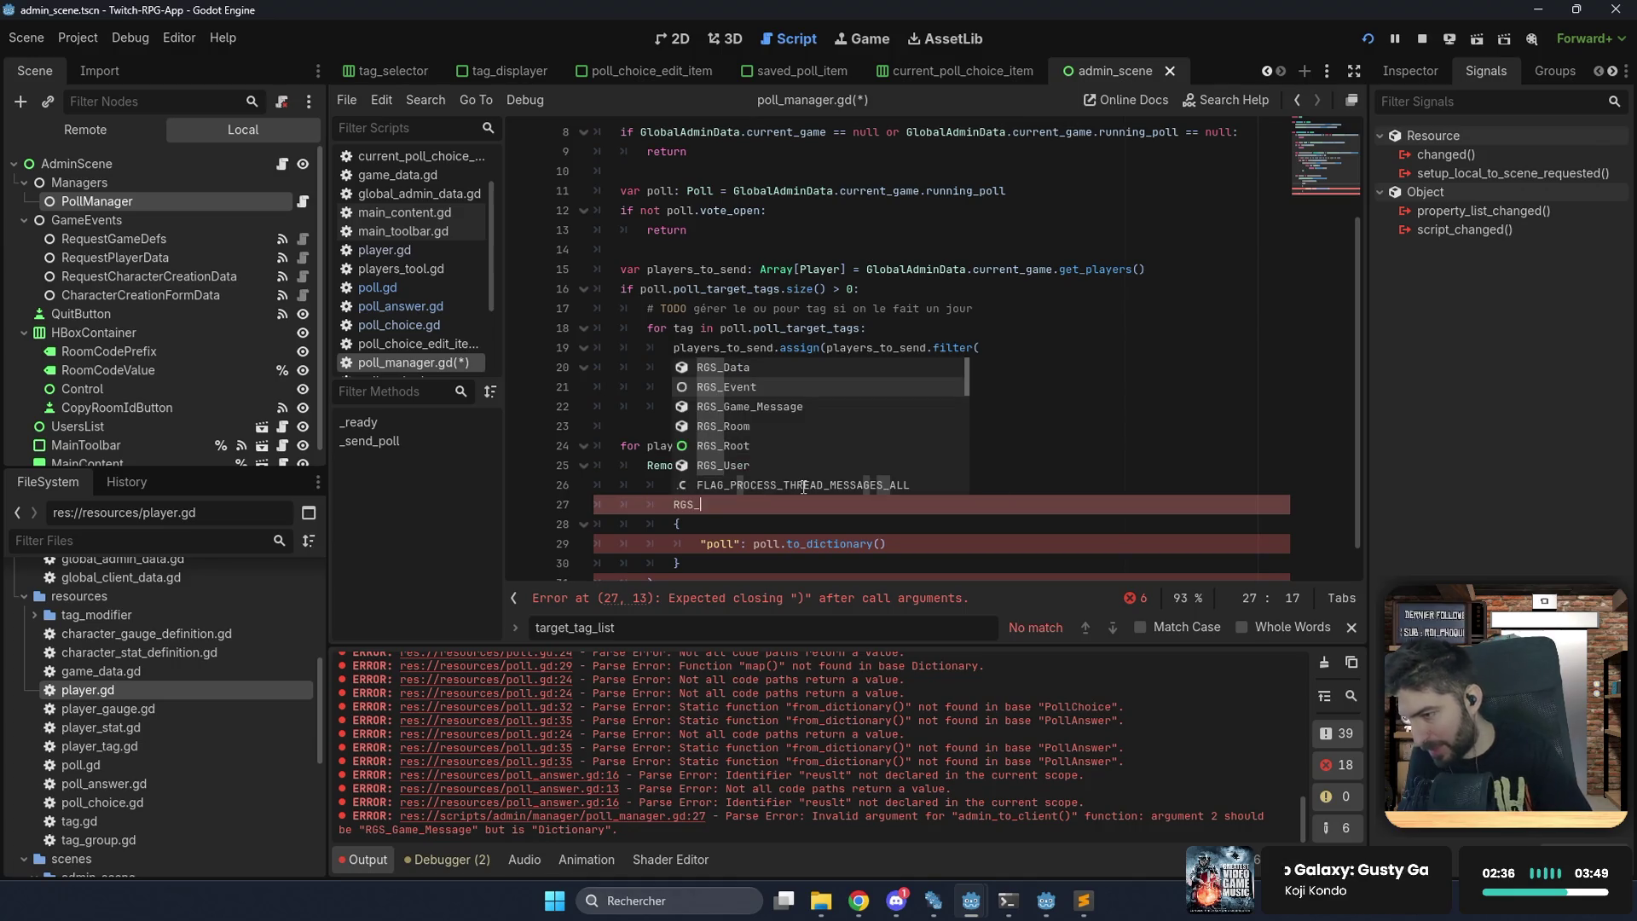
key("Return")
type(".n")
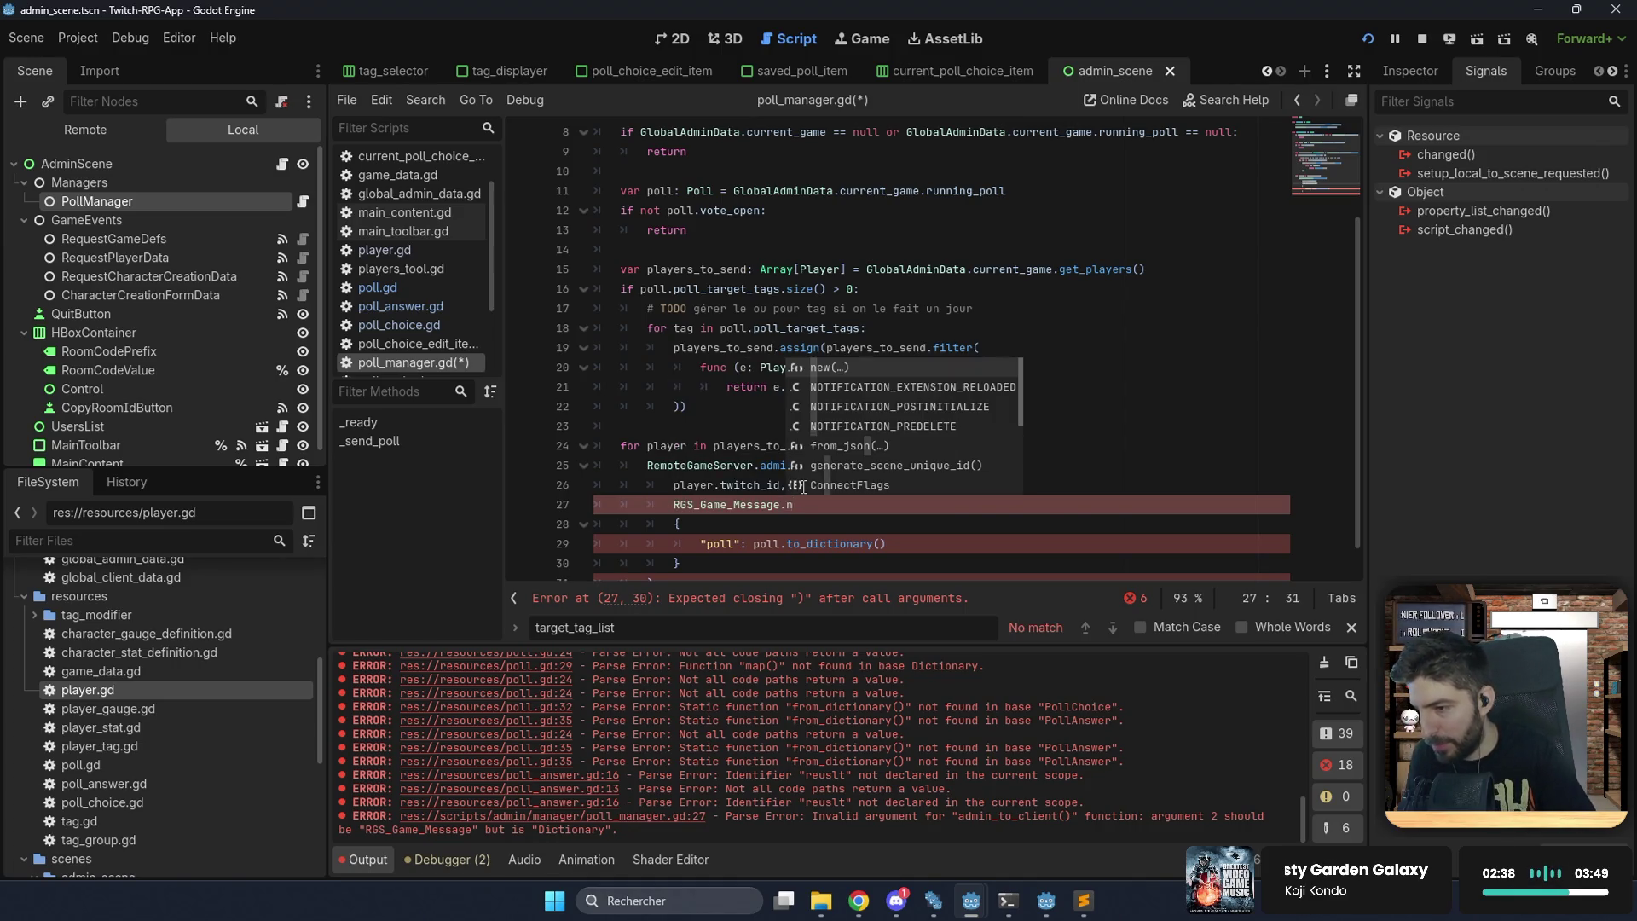
key("Return")
key("Return")
type("\"")
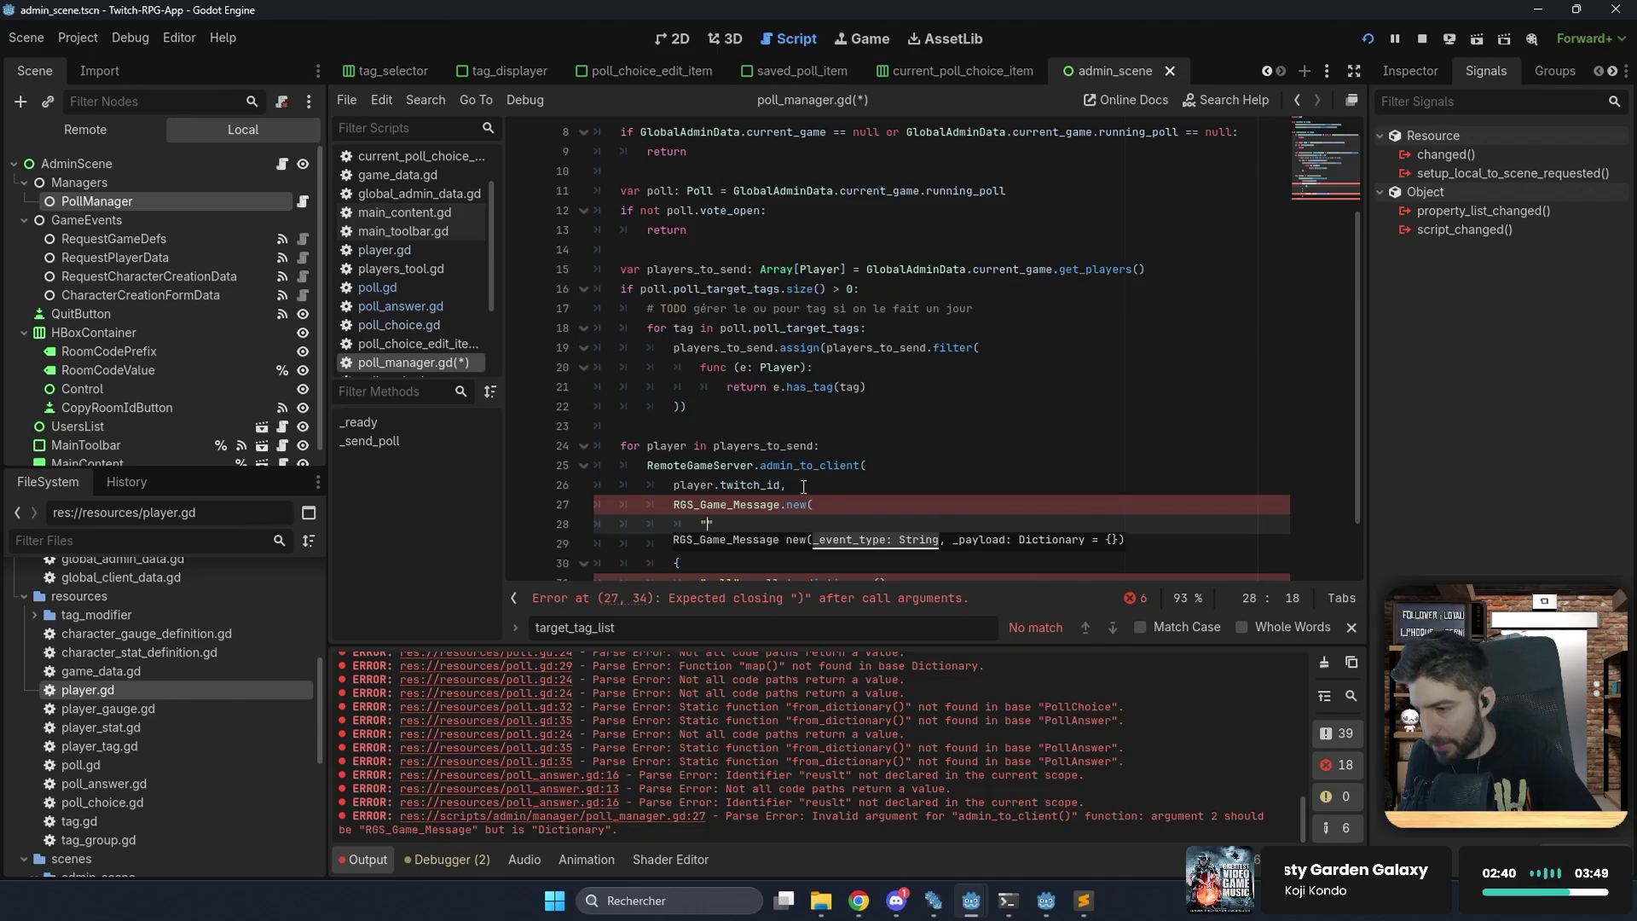
key("Return")
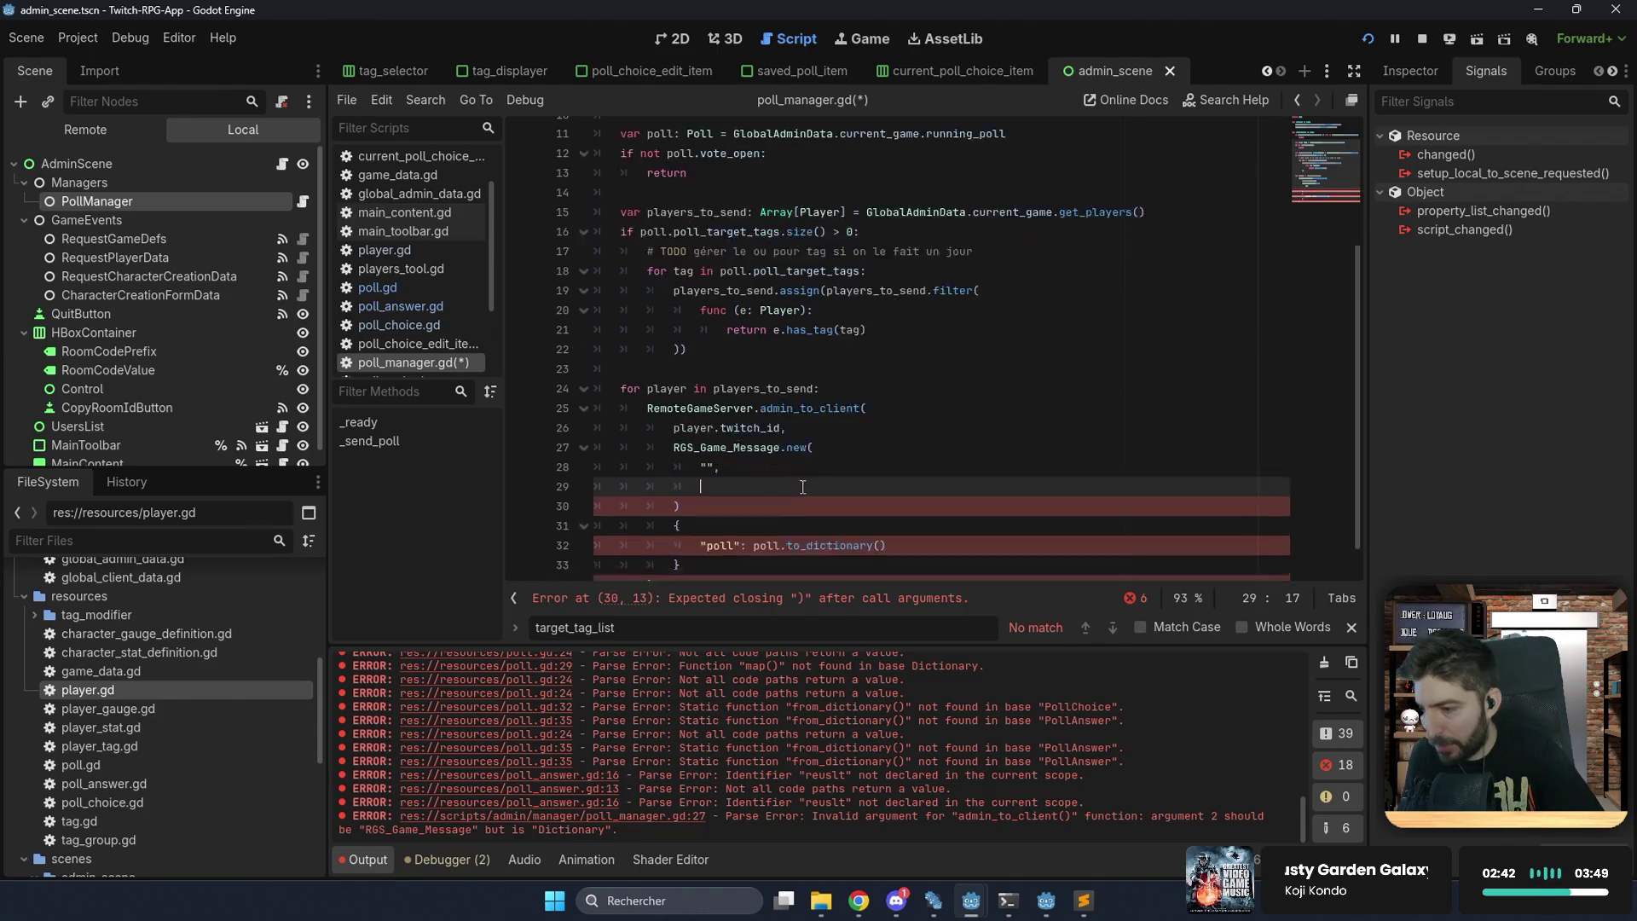
- Move the poll dictionary into the new() call, indent it, remove the leftover line, and save
scroll(804, 486, "down", 2)
left_click_drag(680, 529, 694, 503)
key("shift+Up")
key("alt+Up")
key("alt+Up")
key("Right")
scroll(732, 454, "up", 1)
key("shift+Up")
key("shift+Up")
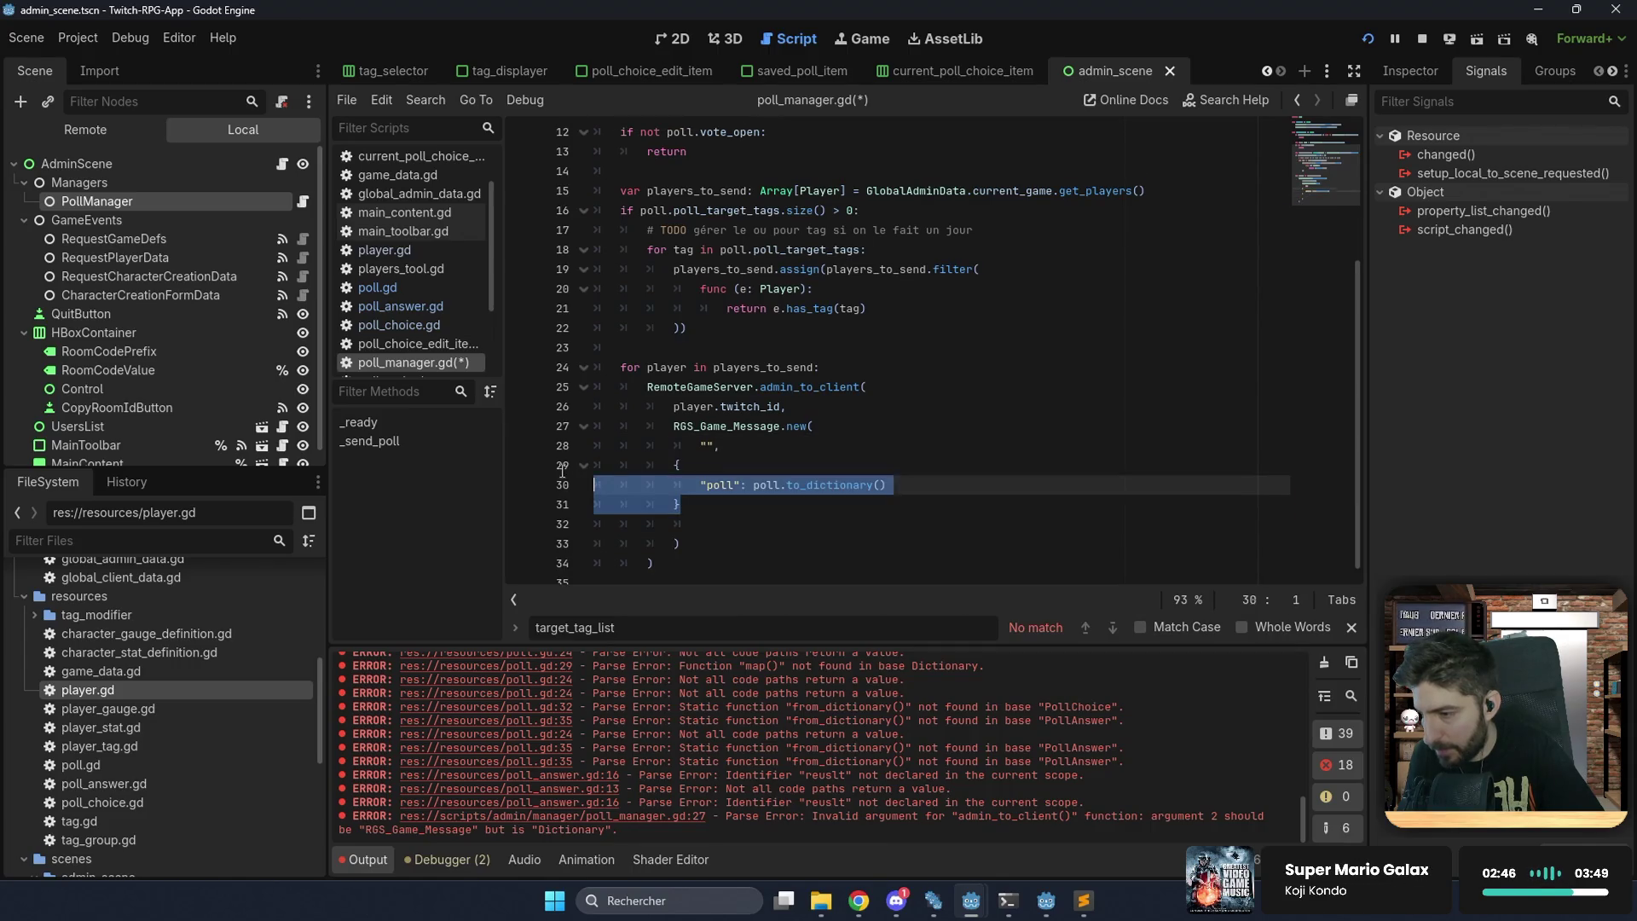
key("Tab")
left_click(718, 525)
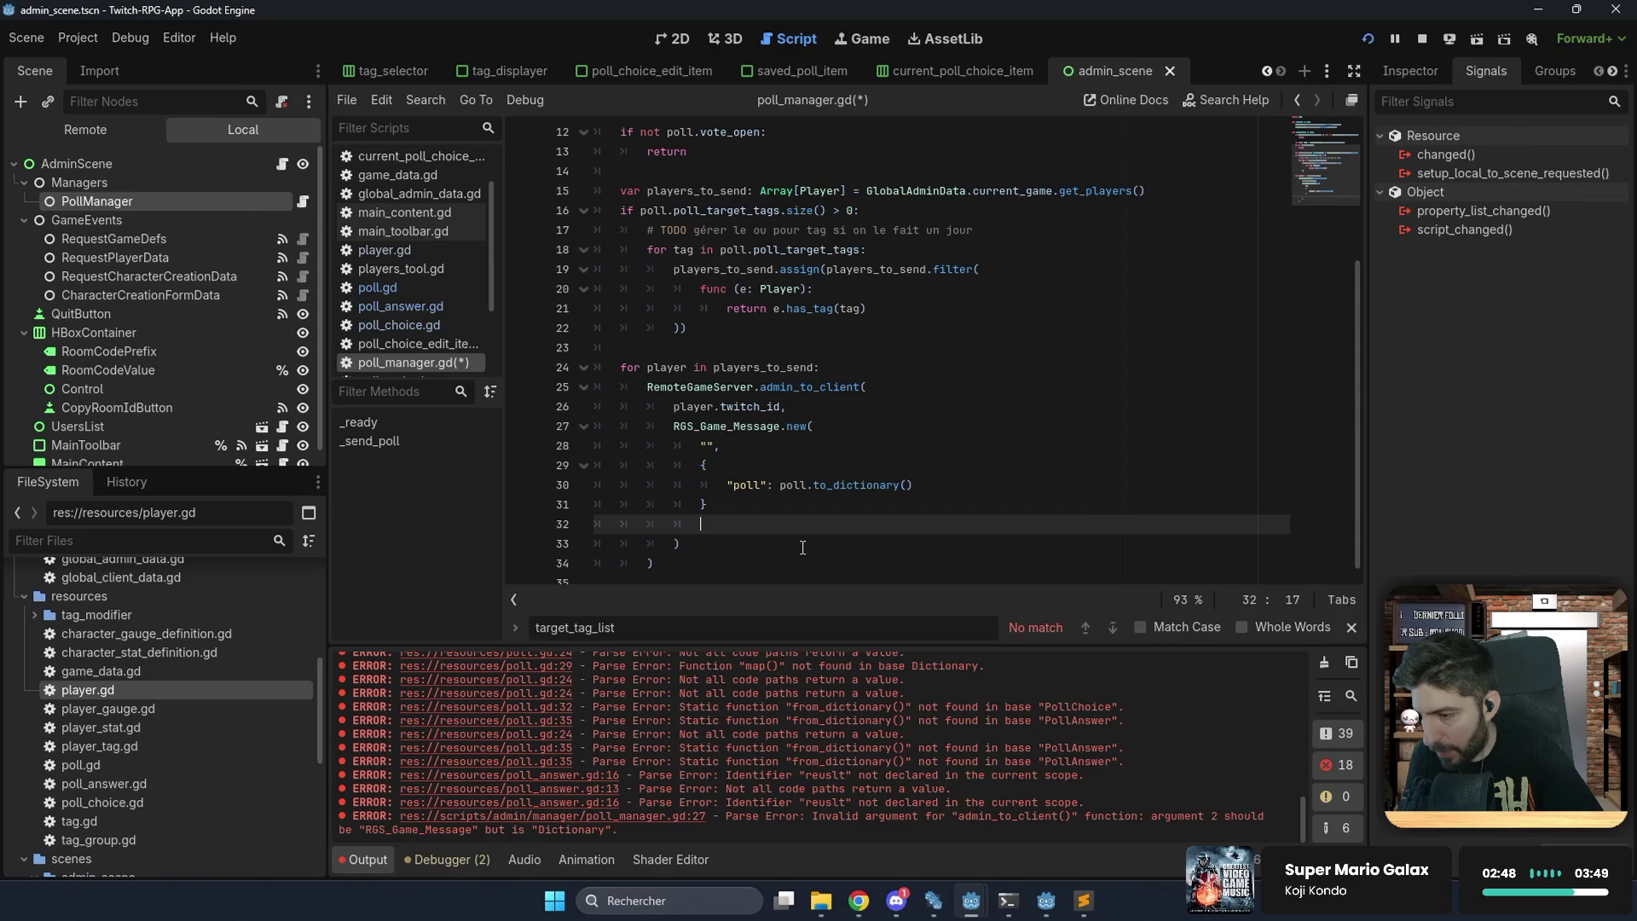
key("BackSpace")
key("BackSpace")
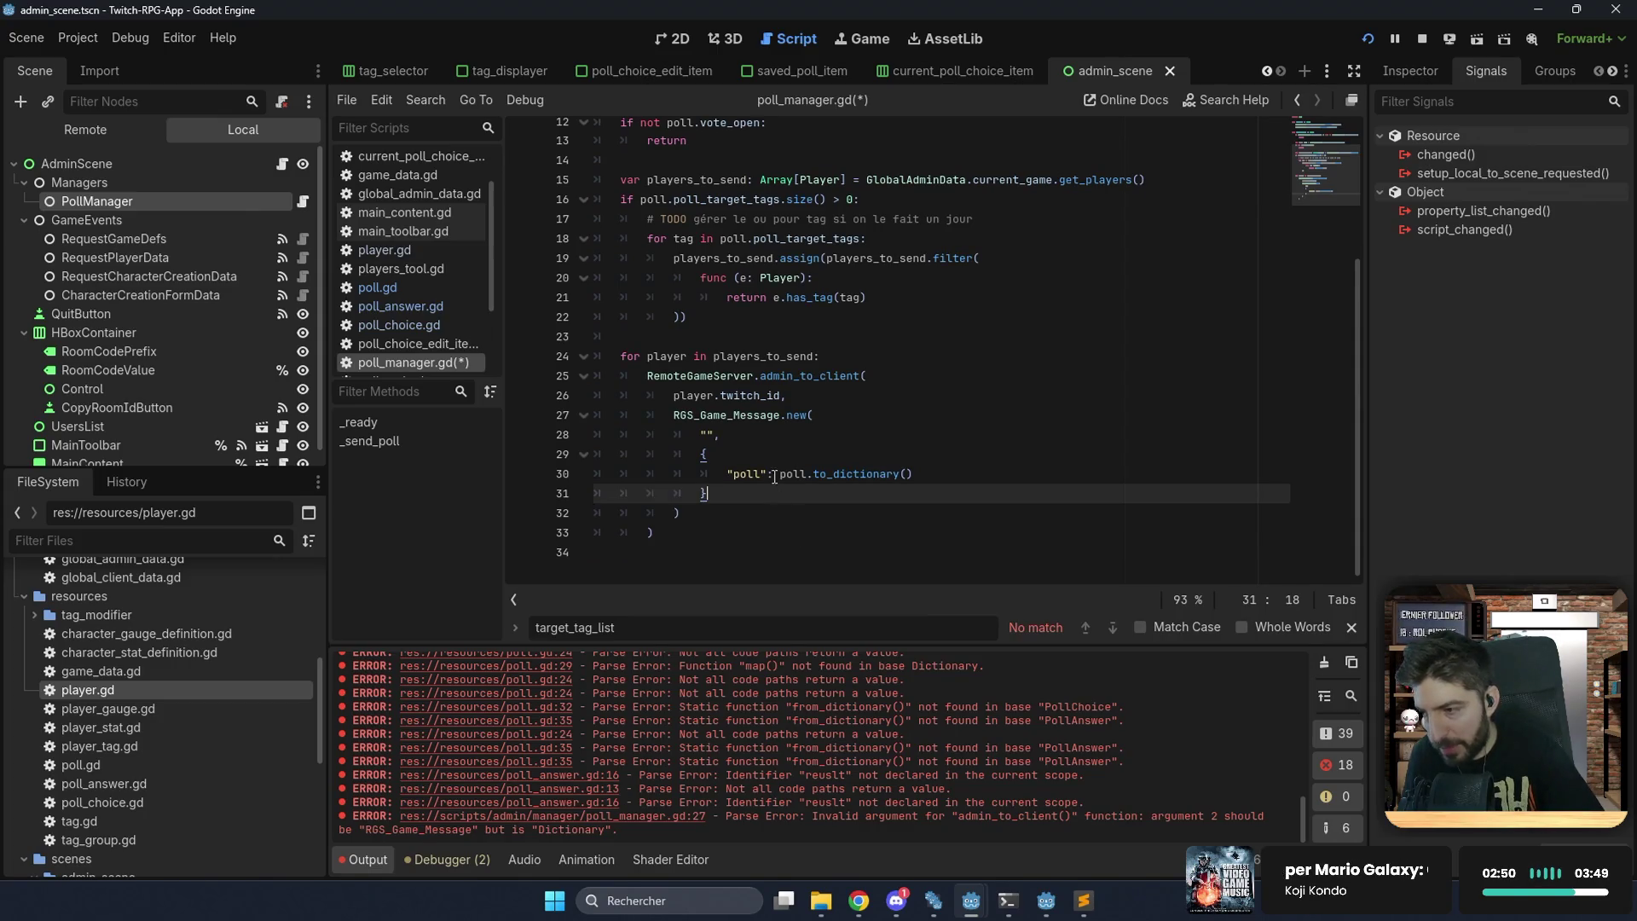
left_click(782, 450)
key("ctrl+s")
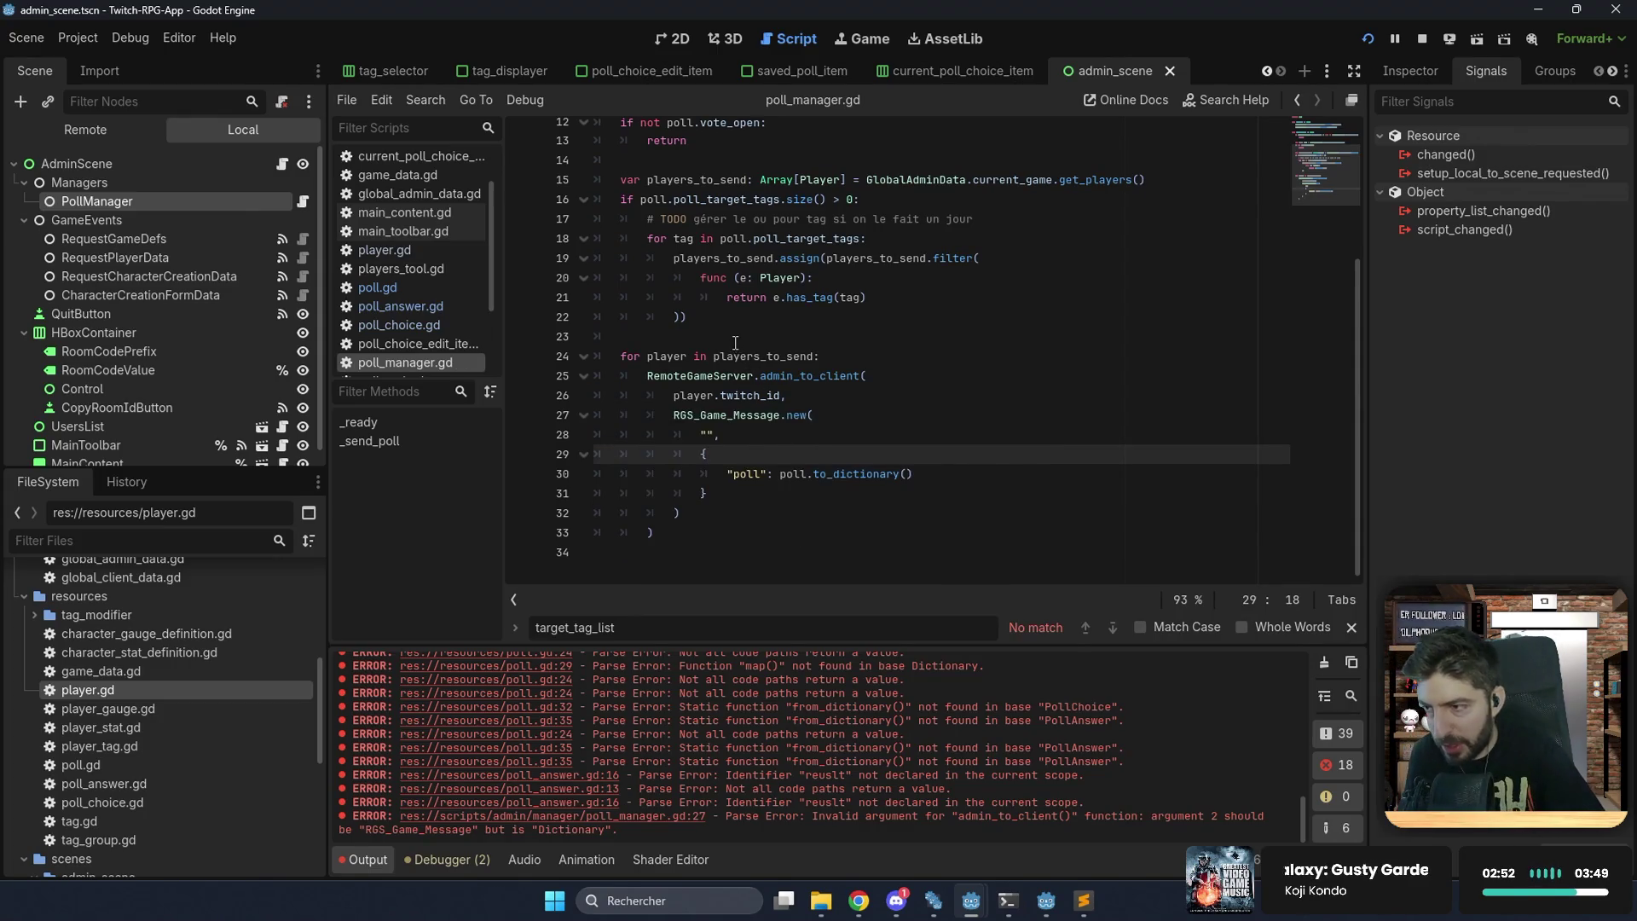
- Add a blank line after the tag filter, then jump to the poll variable's declaration
left_click(764, 339)
key("Return")
key("Return")
key("Up")
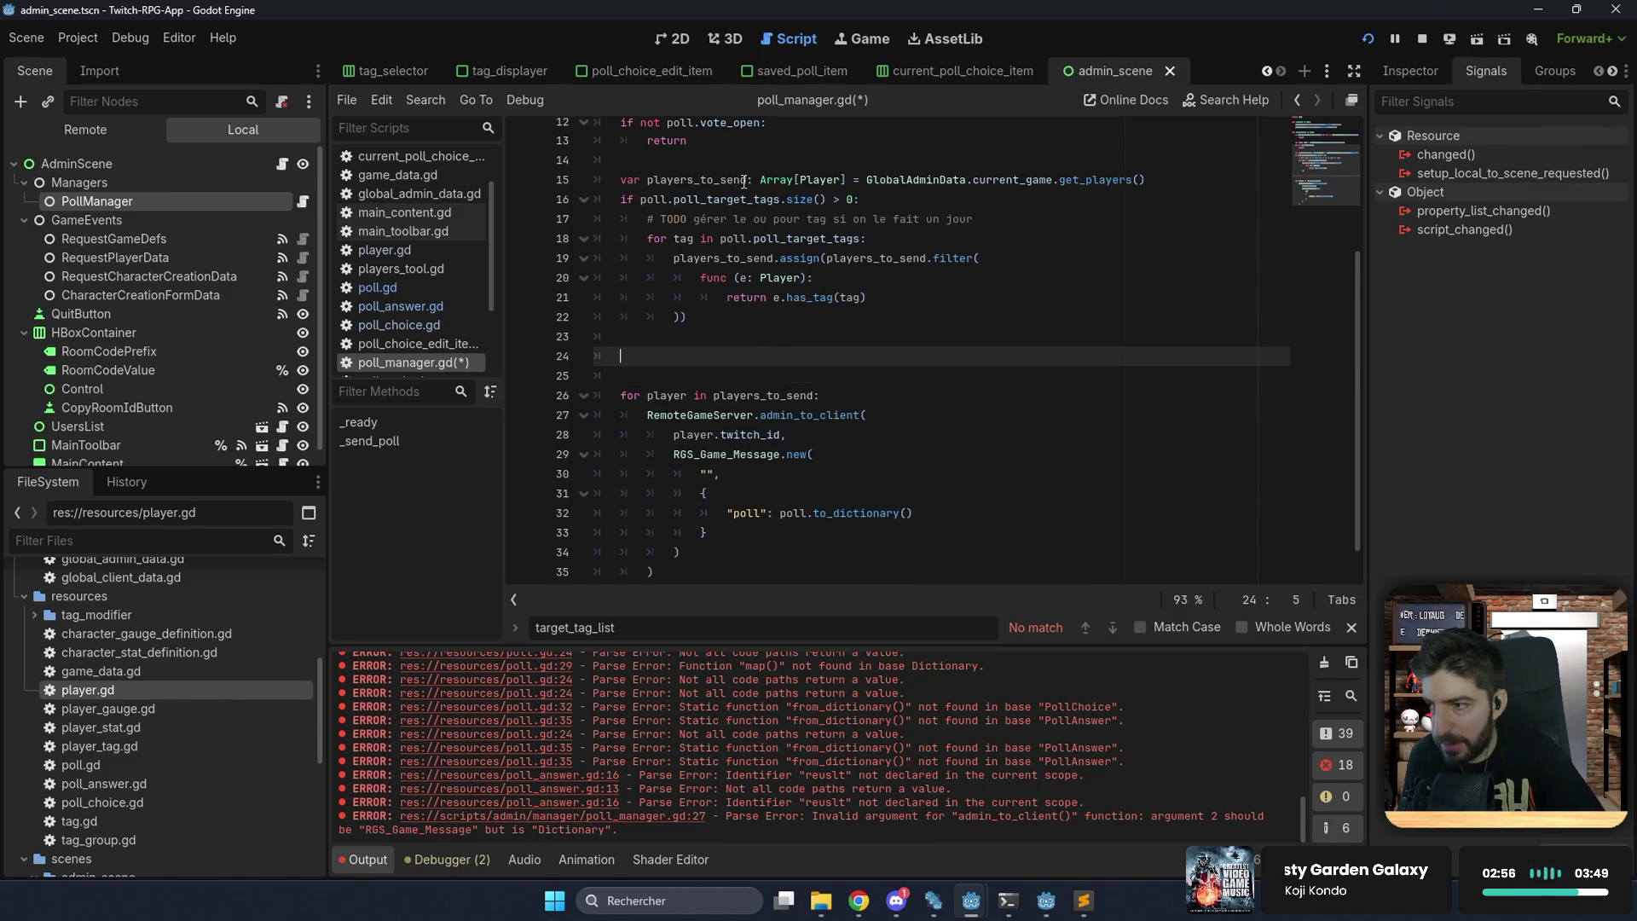
left_click(747, 182)
left_click(779, 340)
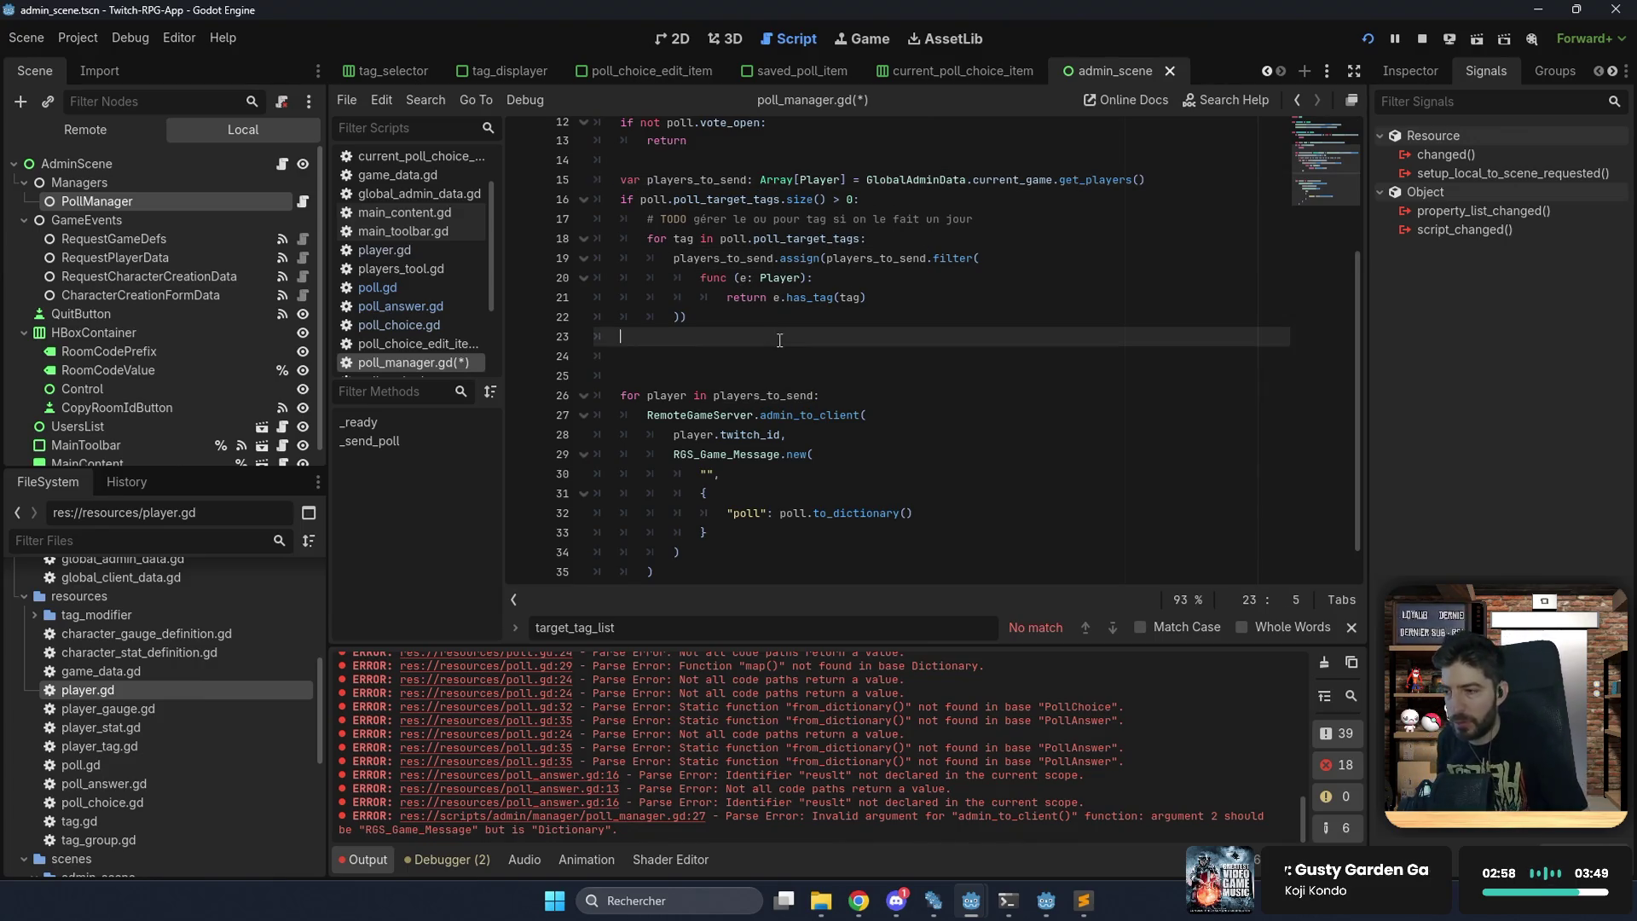
left_click(787, 351)
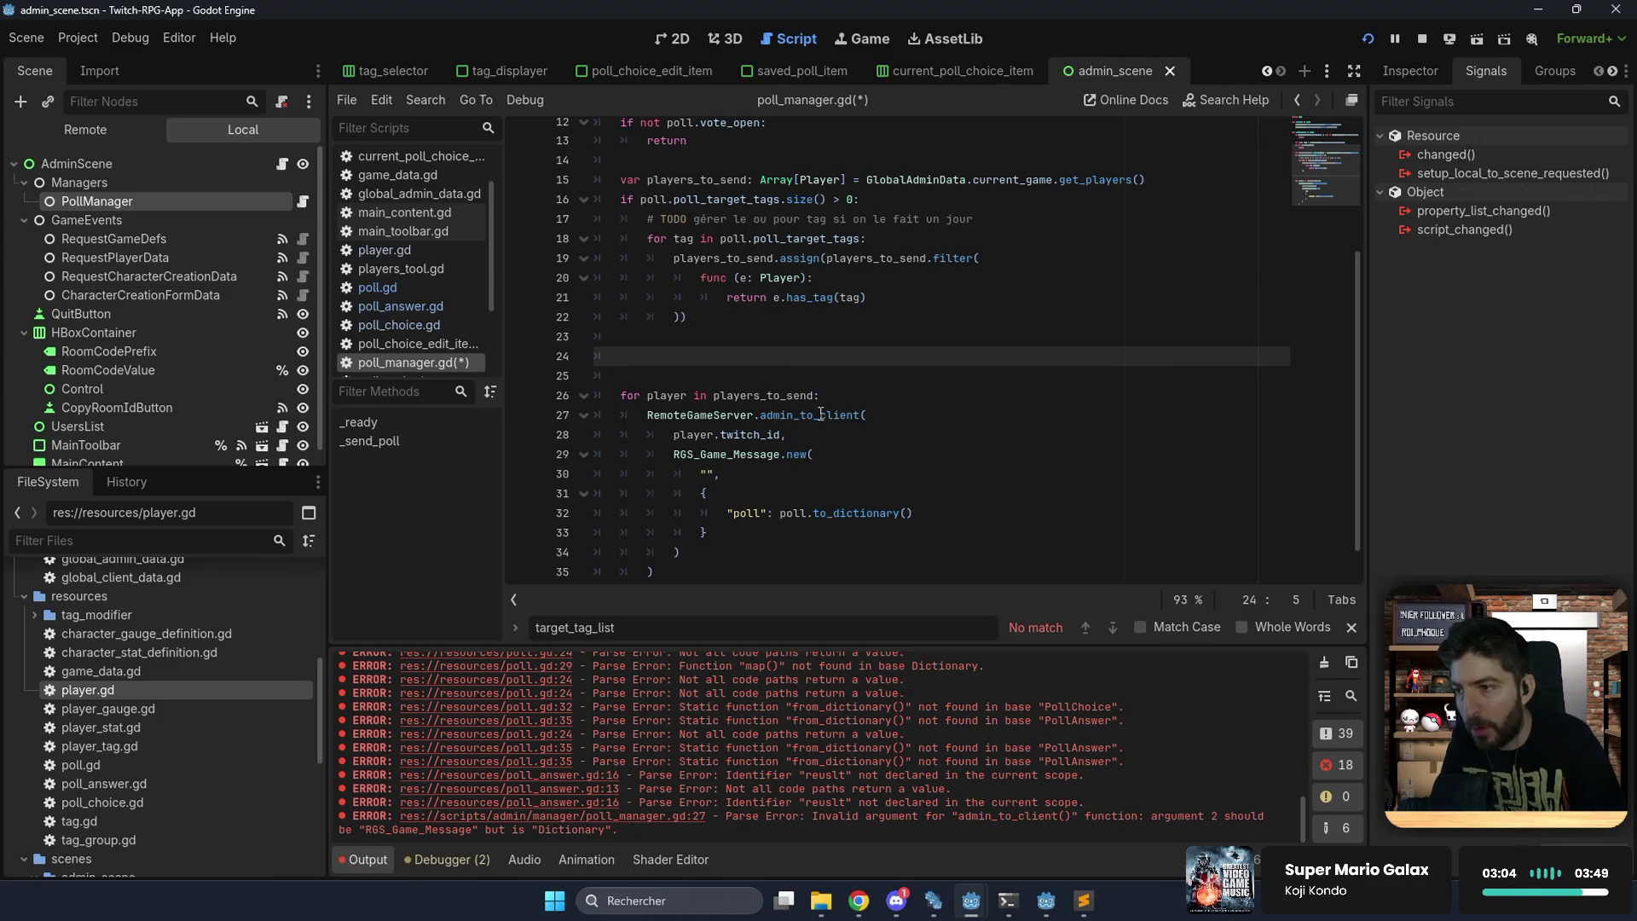
mouse_move(820, 414)
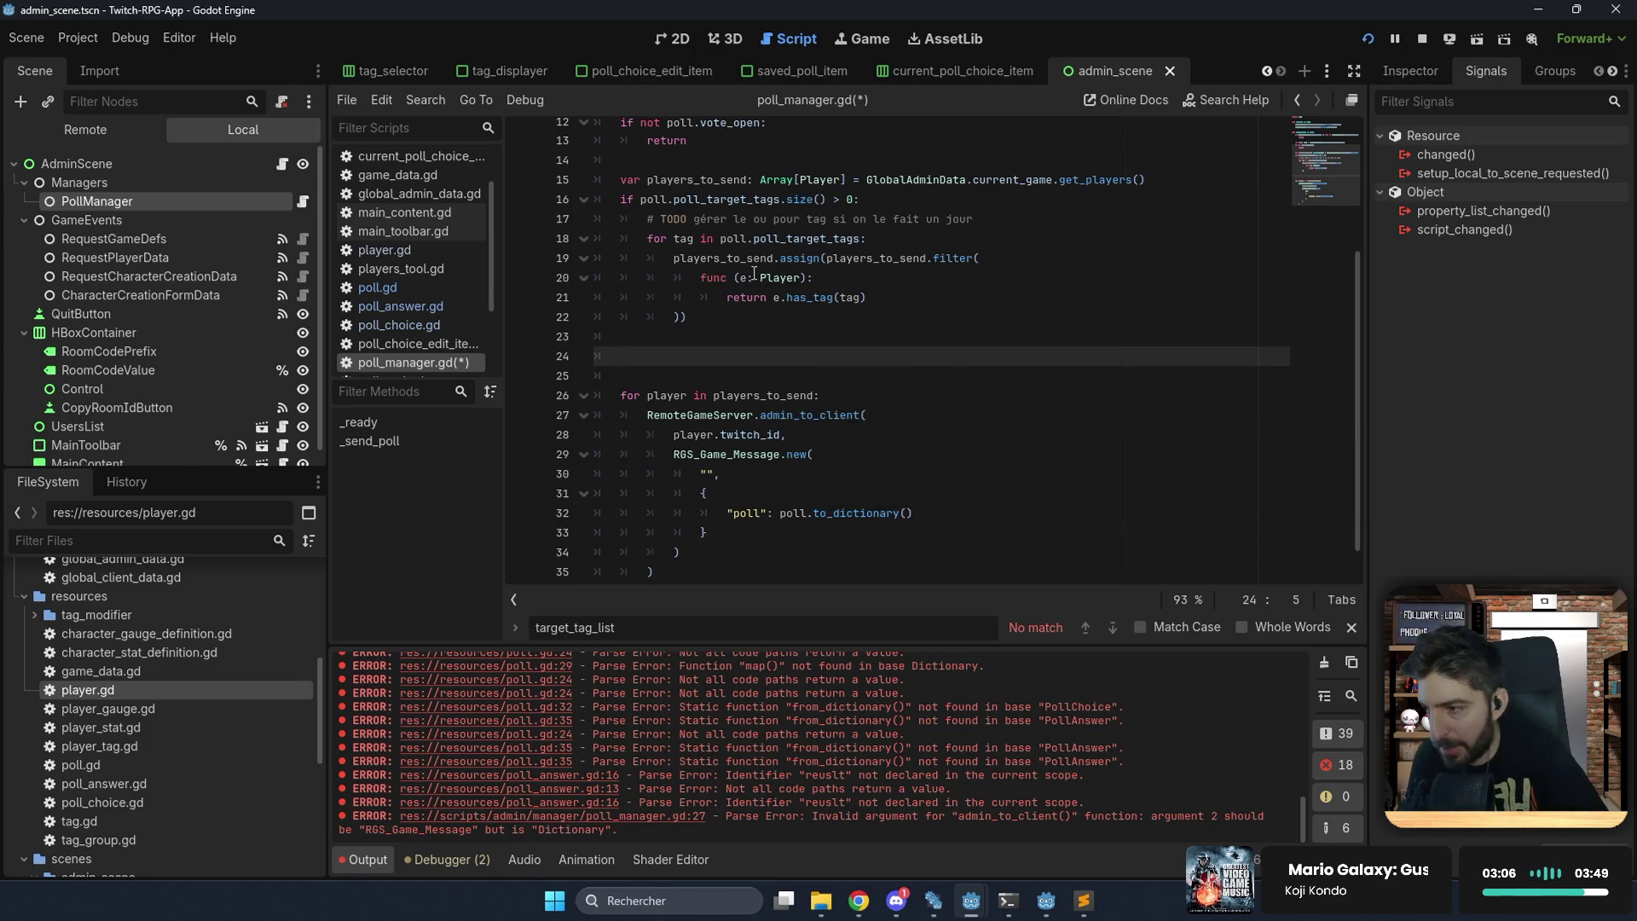
left_click(794, 522, "ctrl")
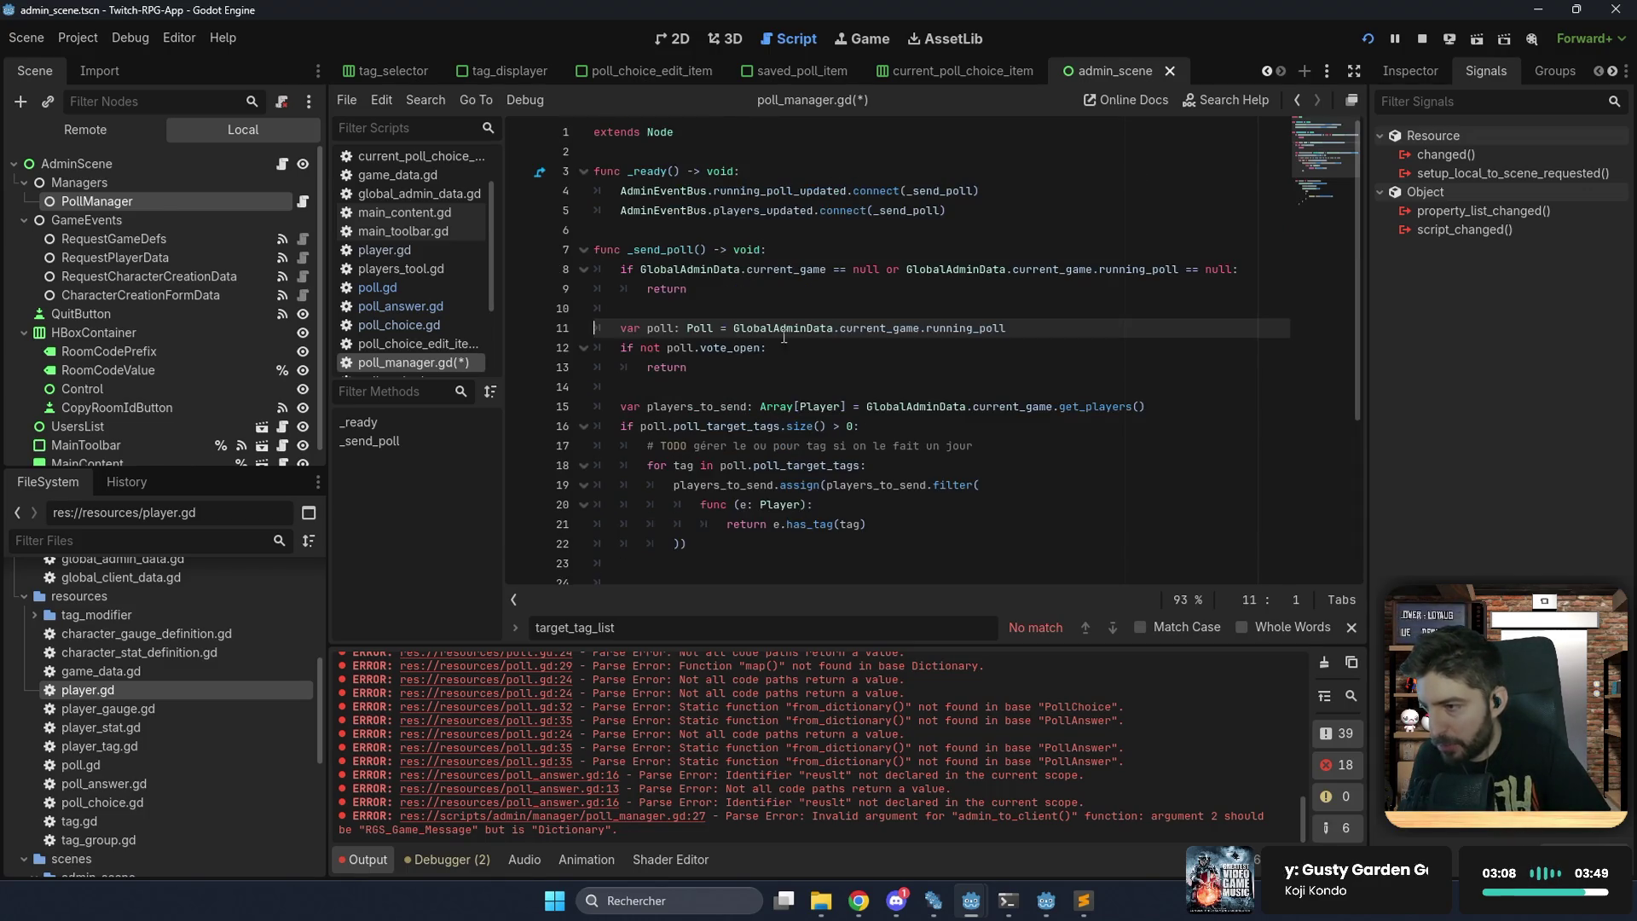
- Open poll.gd and make room for a new function after the vote_open setter
left_click(700, 334, "ctrl")
scroll(751, 333, "down", 1)
scroll(717, 350, "up", 1)
left_click(667, 370)
key("Return")
key("Return")
key("Up")
- Add a player_has_voted(player: Player) -> bool function stub that returns false
type("fun")
type("yer_")
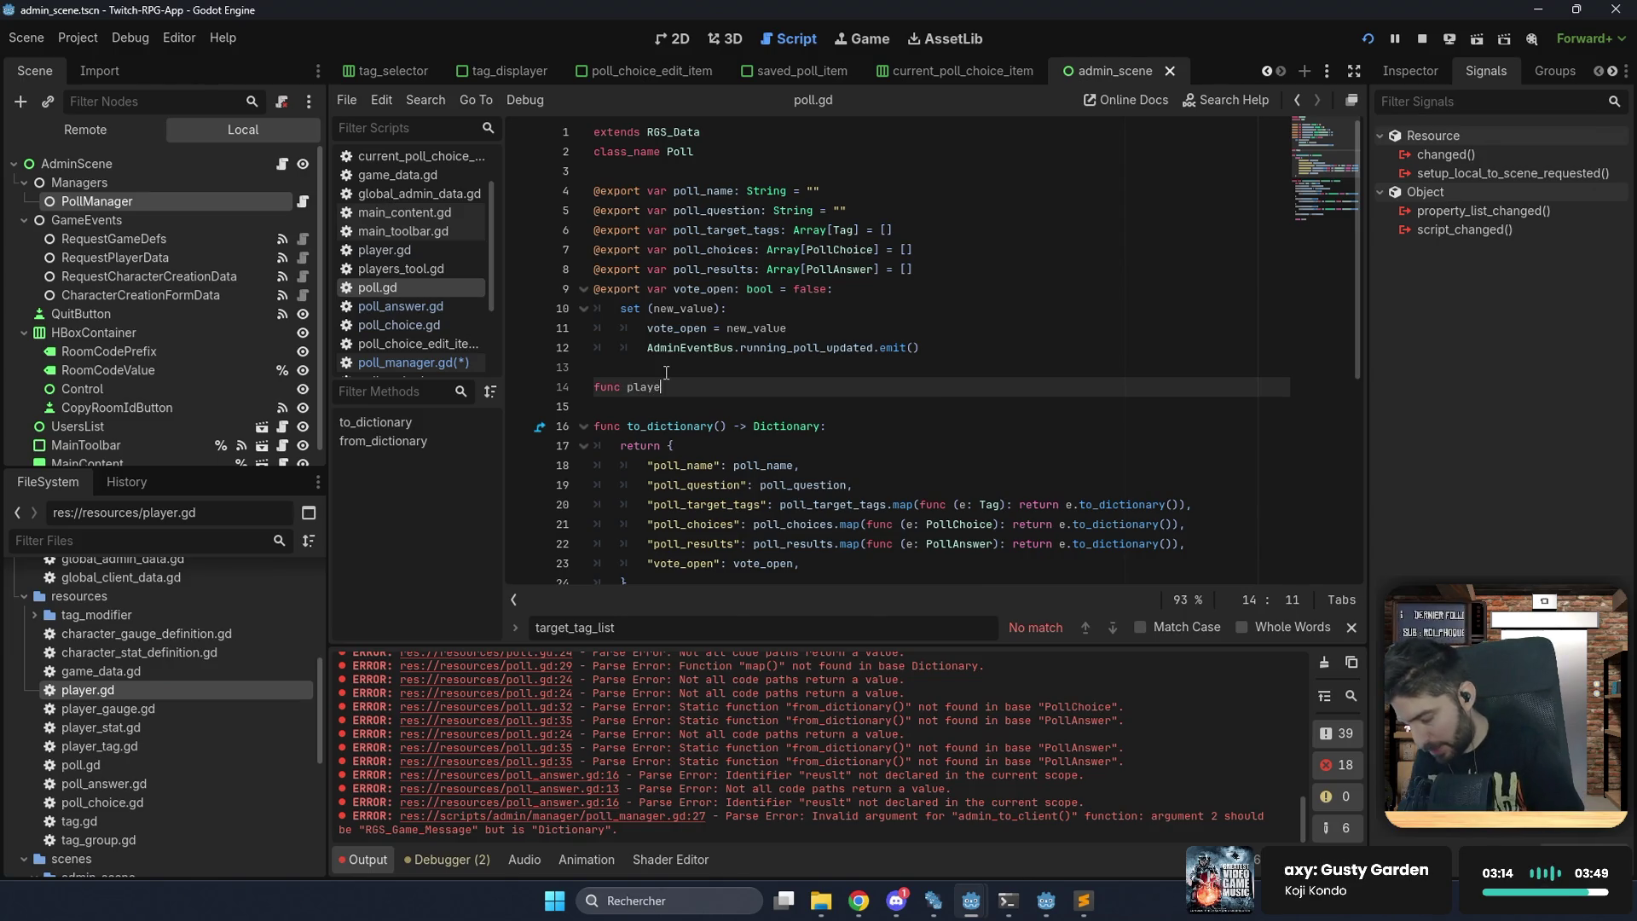
type("has_vote")
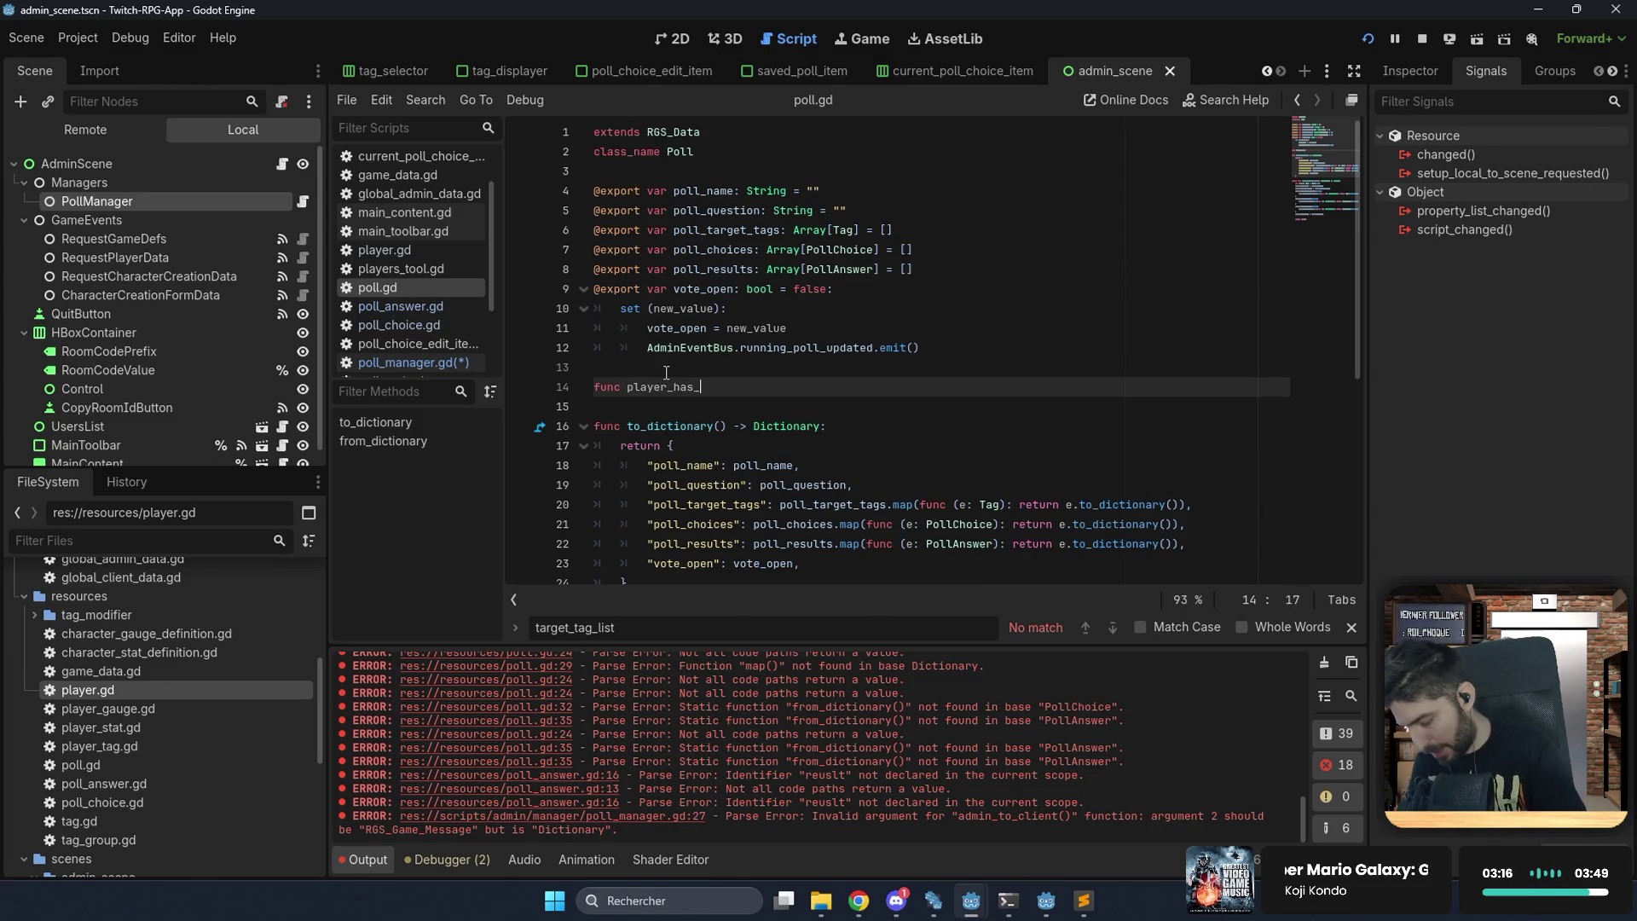
type("d(")
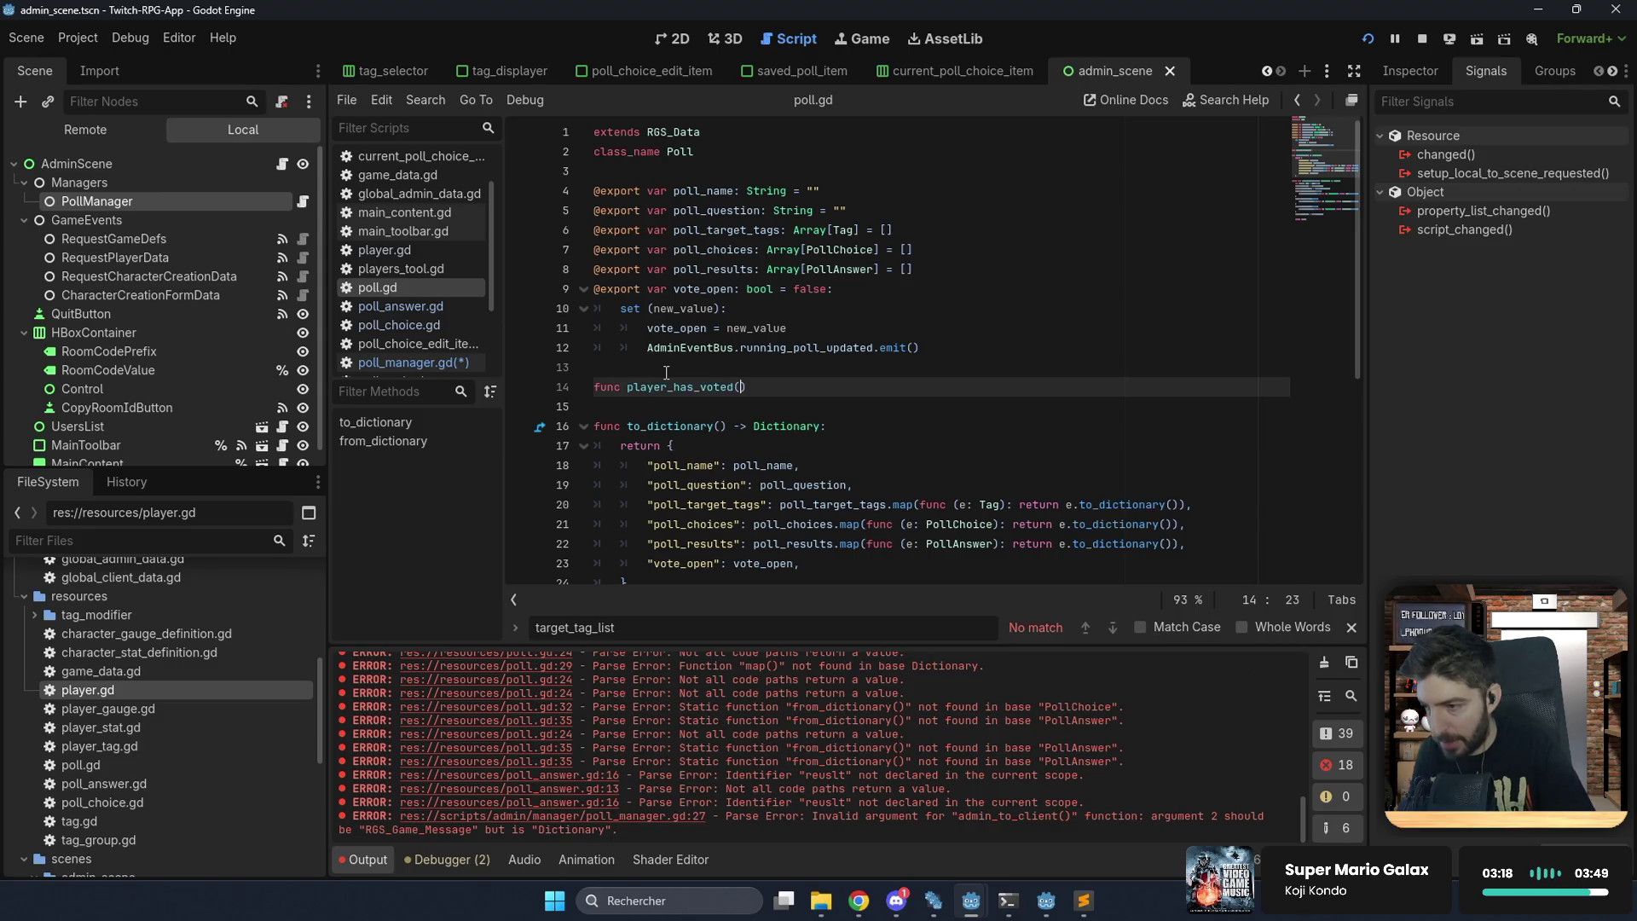
type("player: Playe")
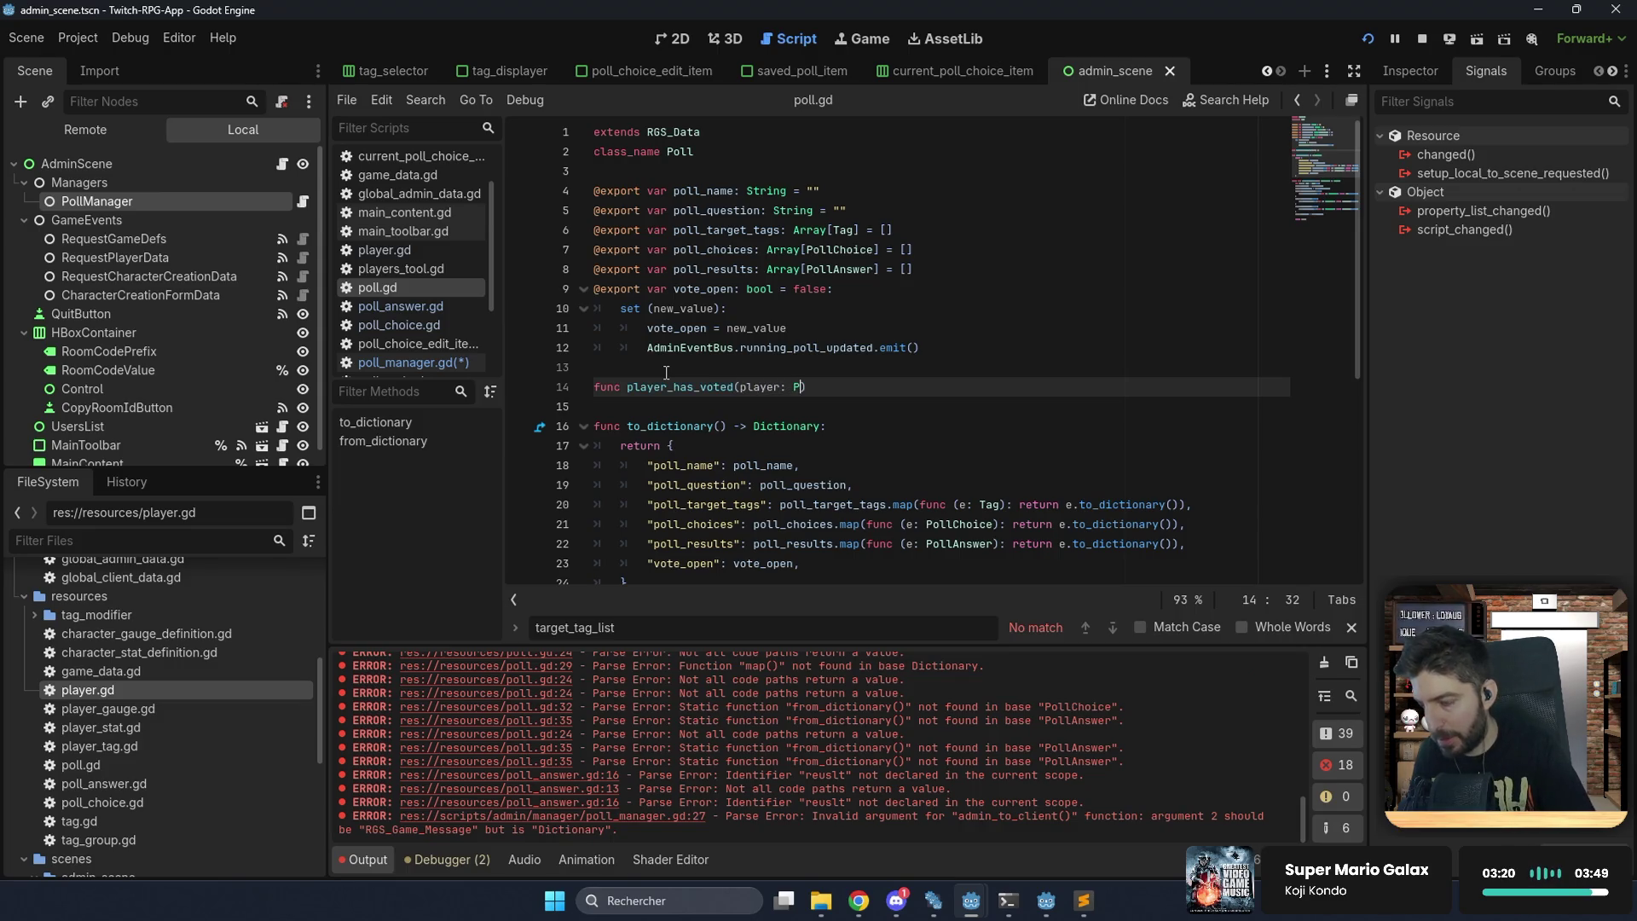
type("r) -> ")
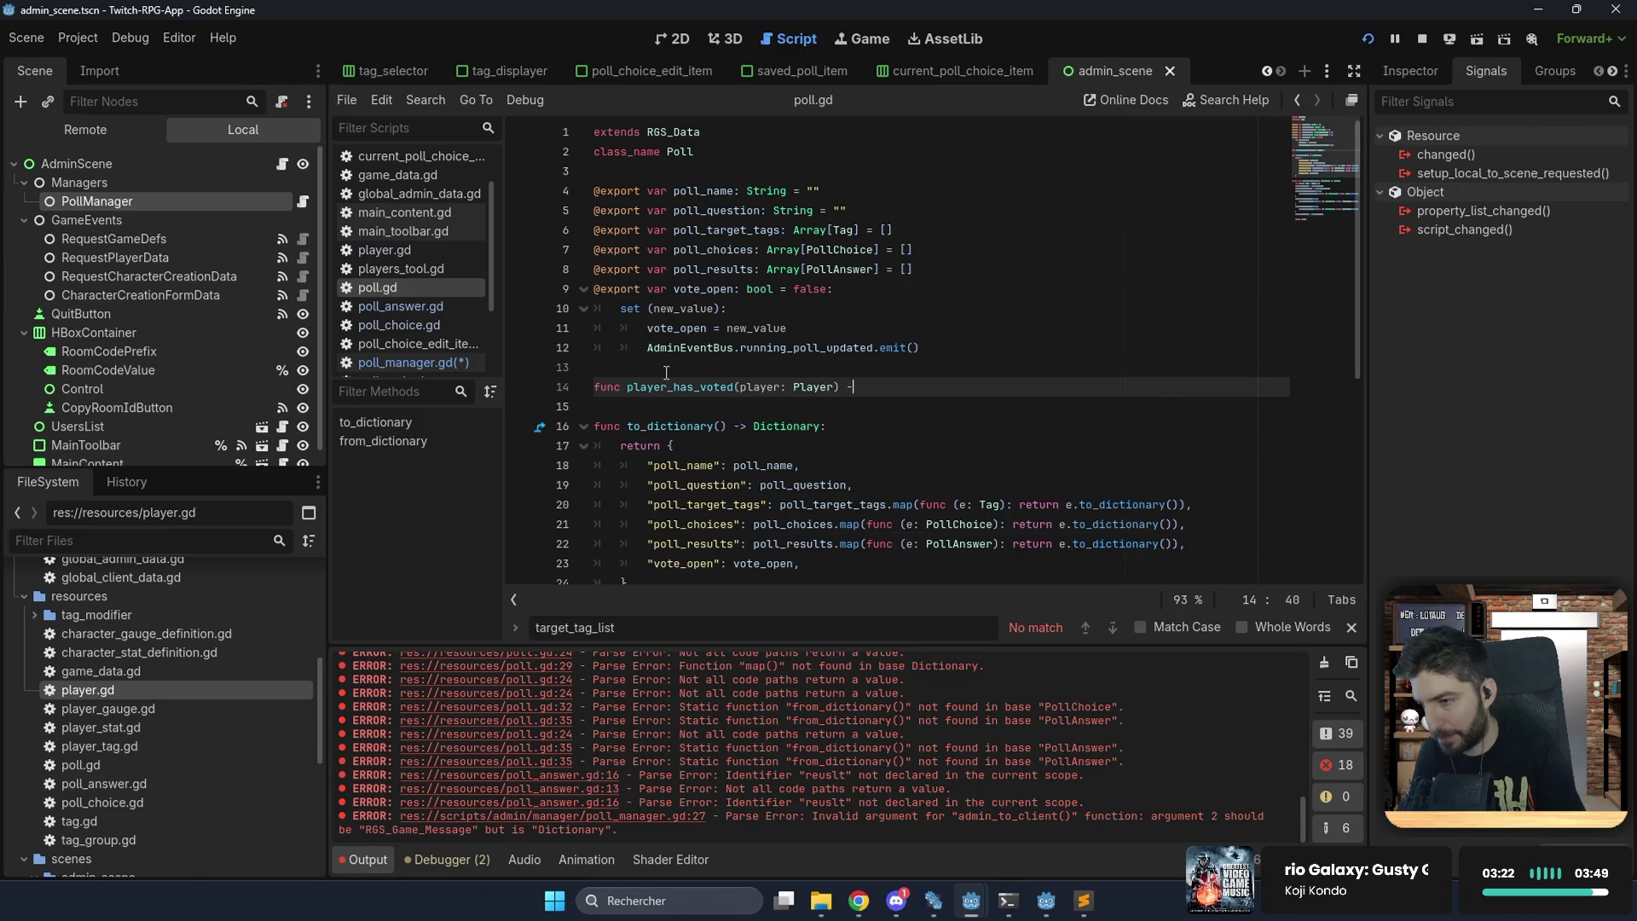
type("bool:")
key("Return")
key("Return")
type("retru")
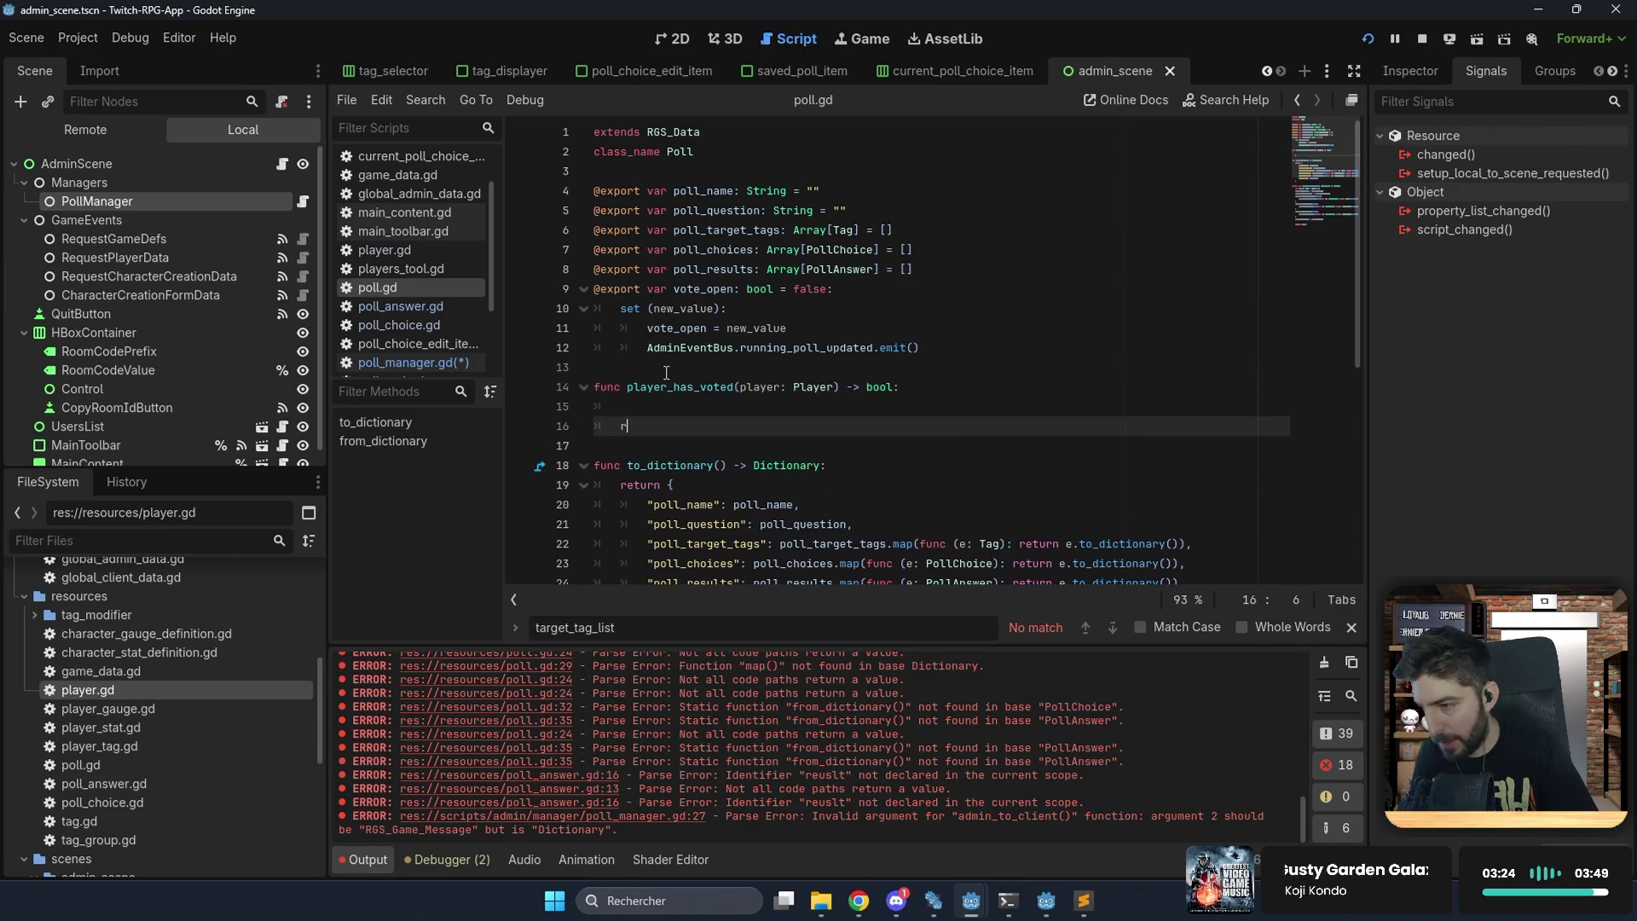
type("n")
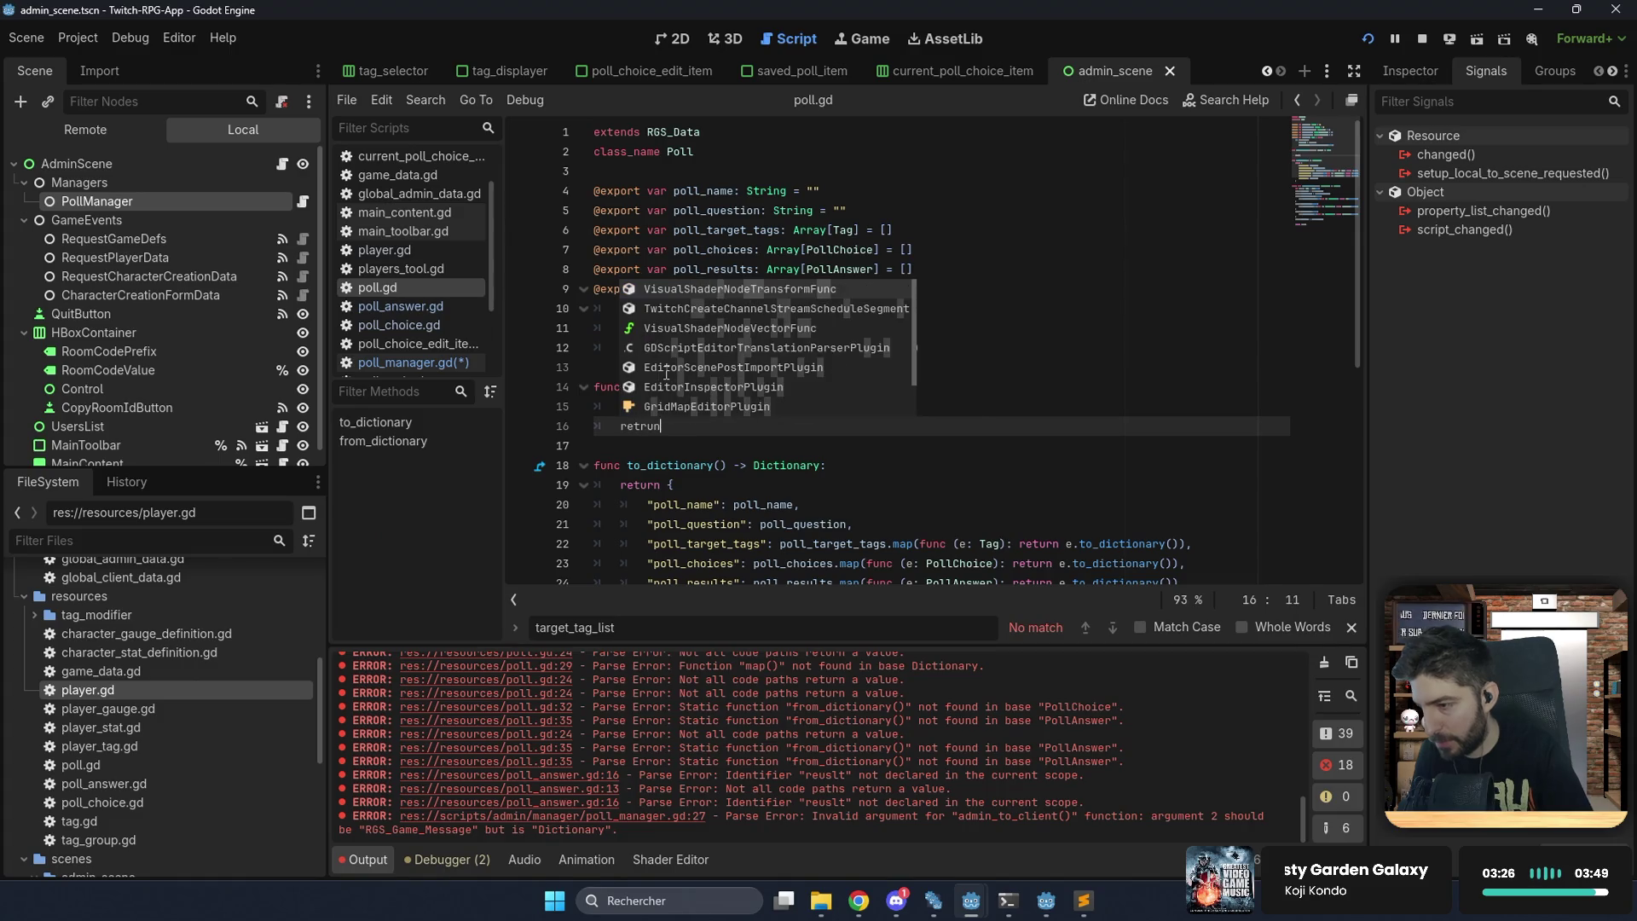
key("BackSpace")
key("BackSpace")
key("BackSpace")
type("uyrn")
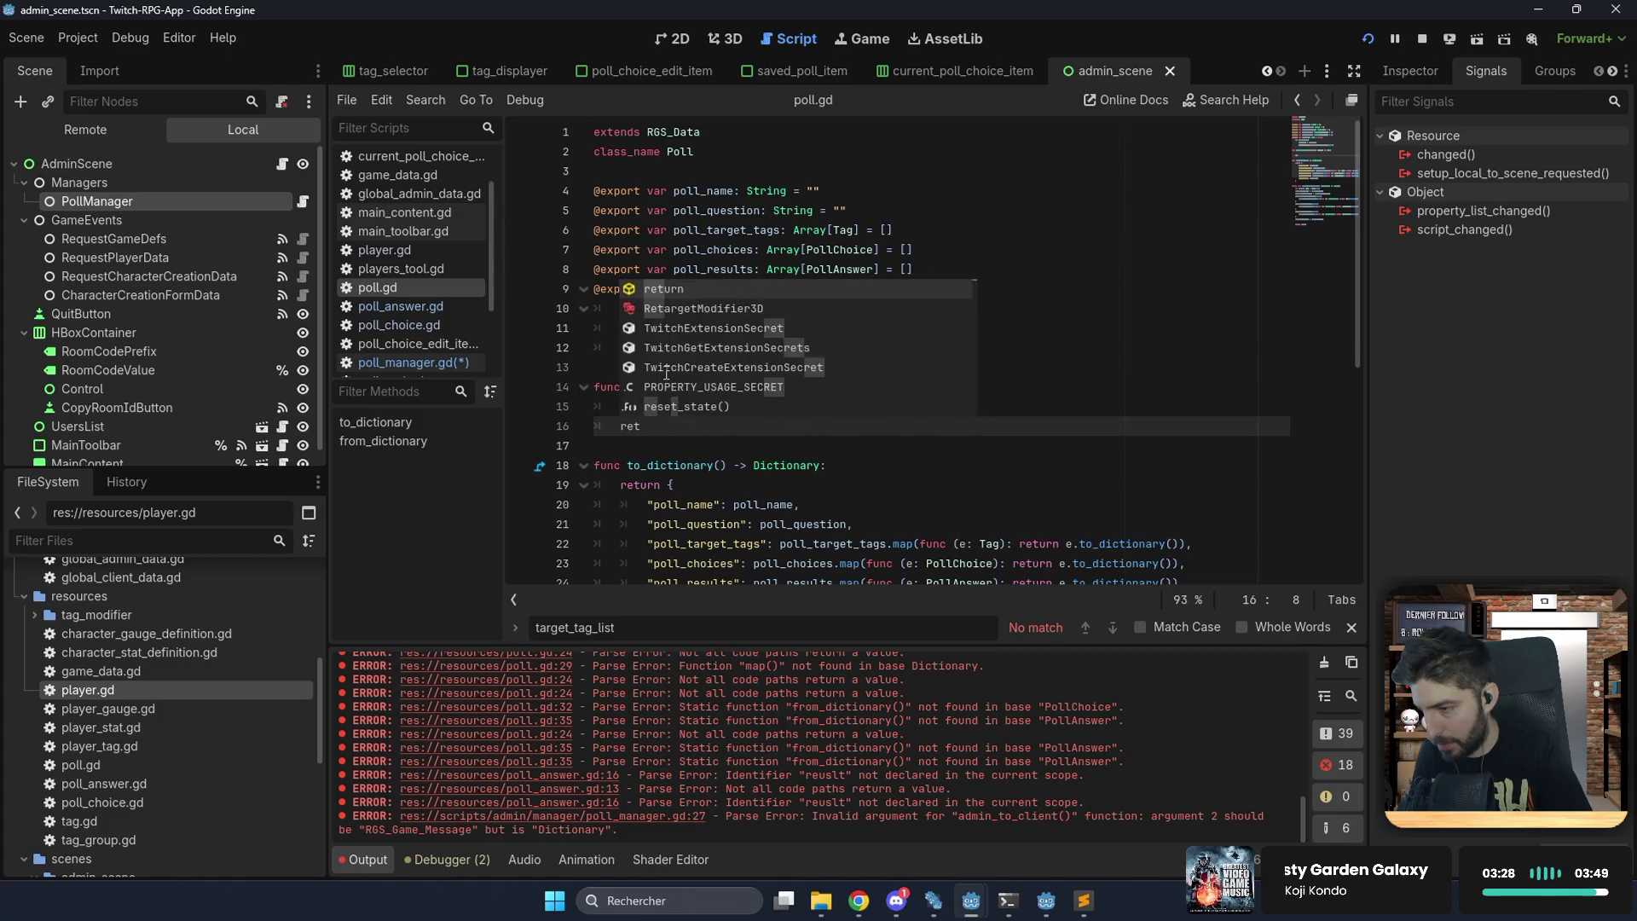
key("BackSpace")
key("BackSpace")
key("BackSpace")
type("rn f")
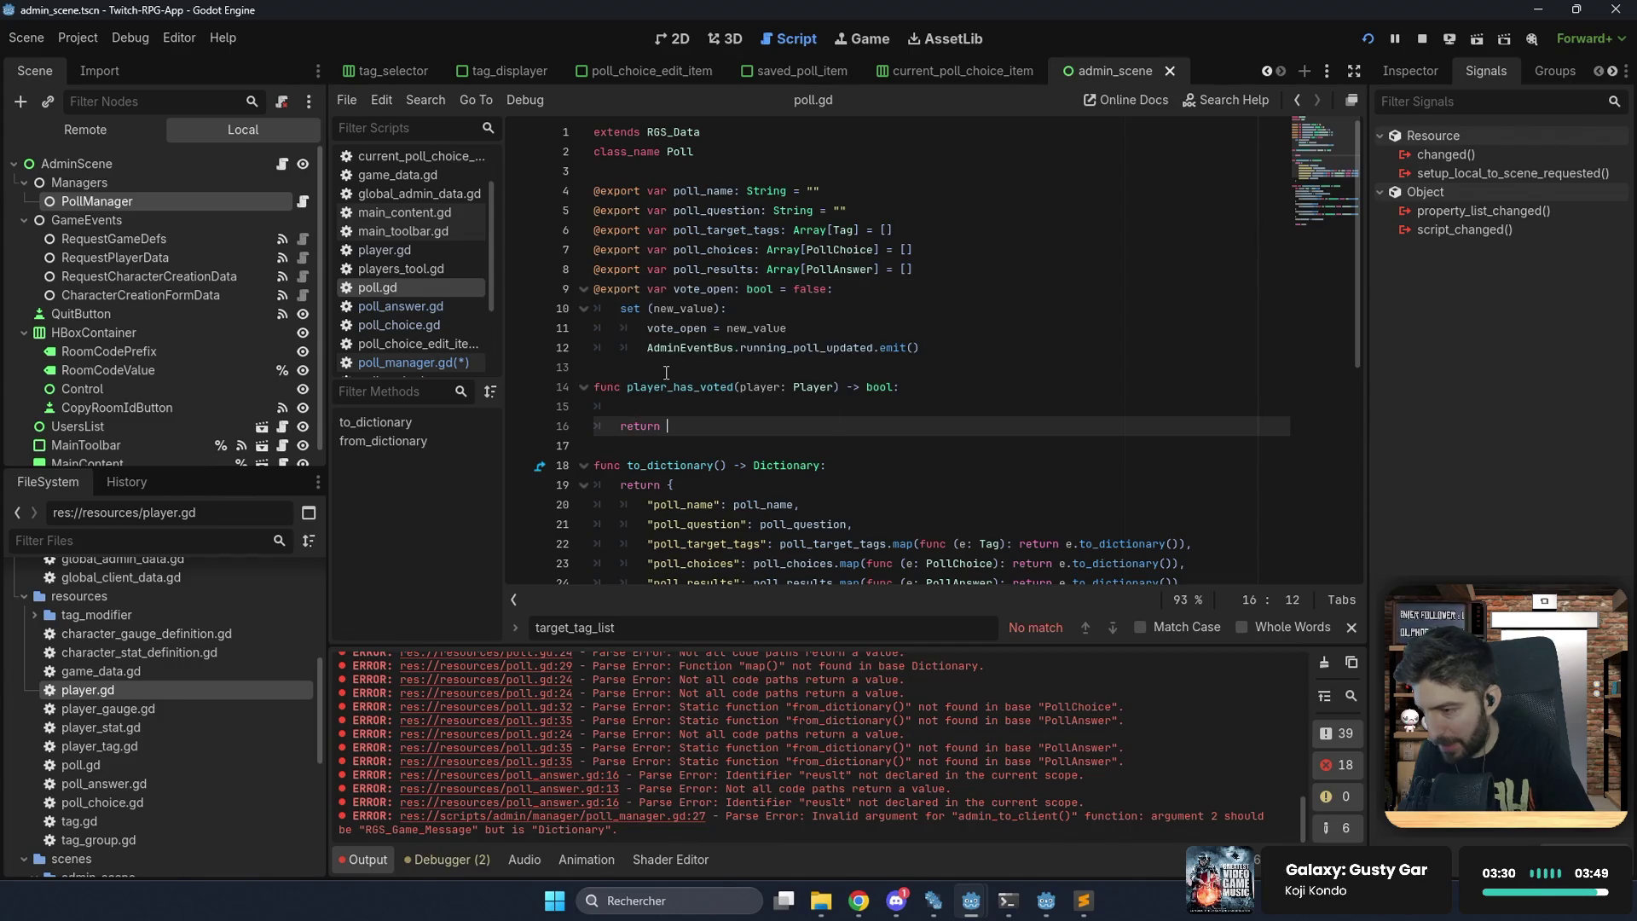
type("alse")
- Declare found_index as poll_results.find_custom with a lambda taking e: PollAnswer
key("Up")
type("var foun")
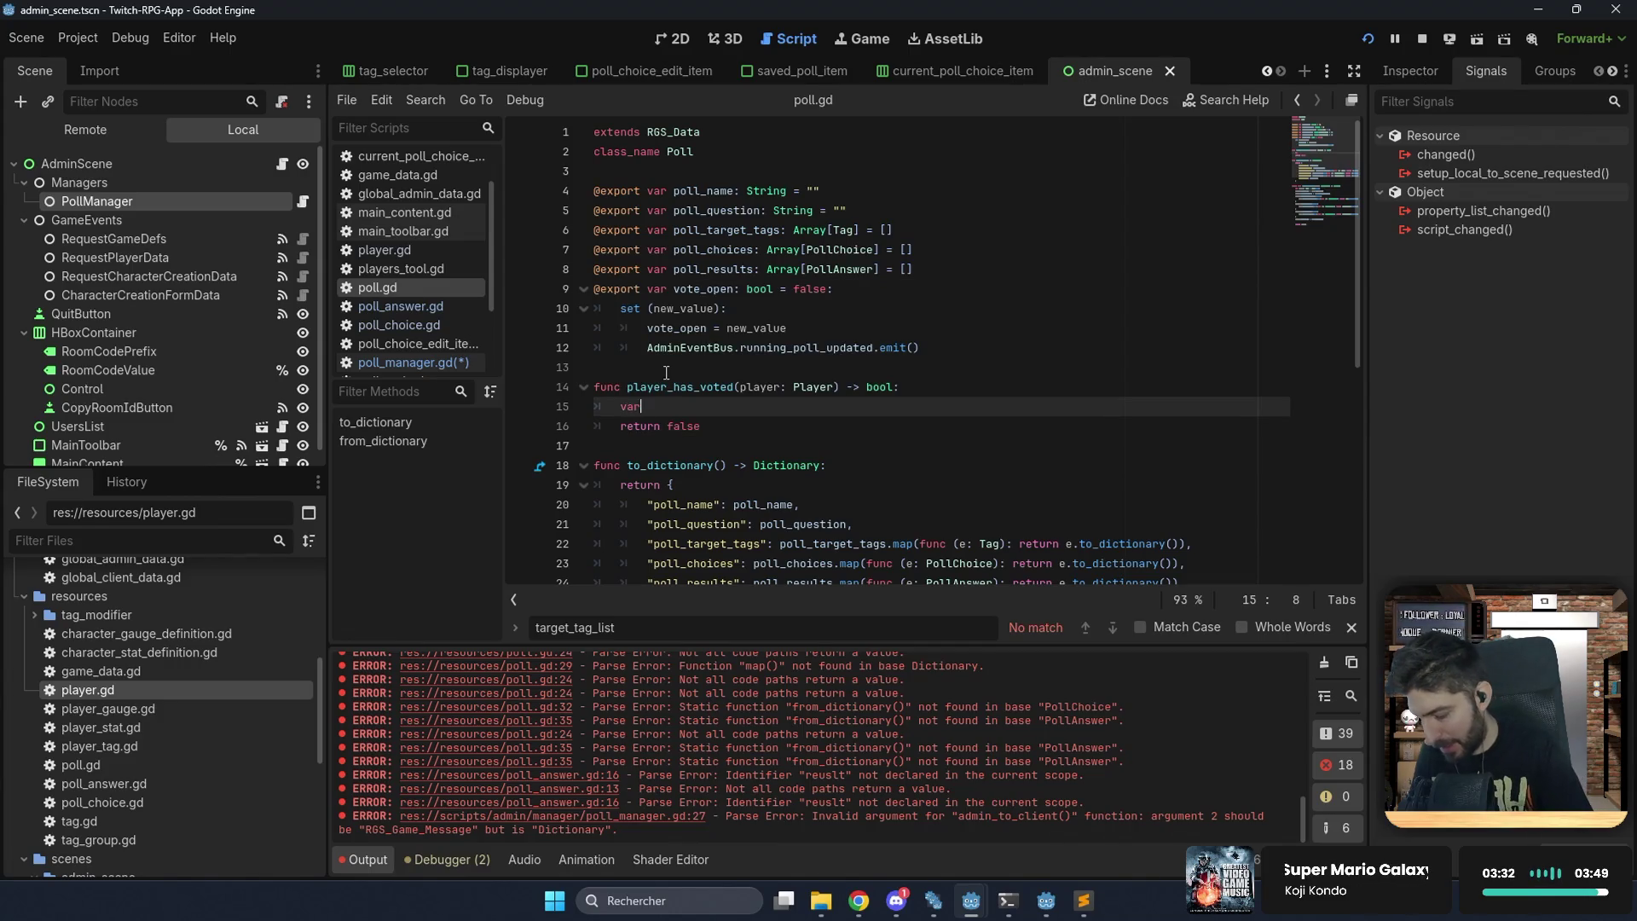
type("d_index: ")
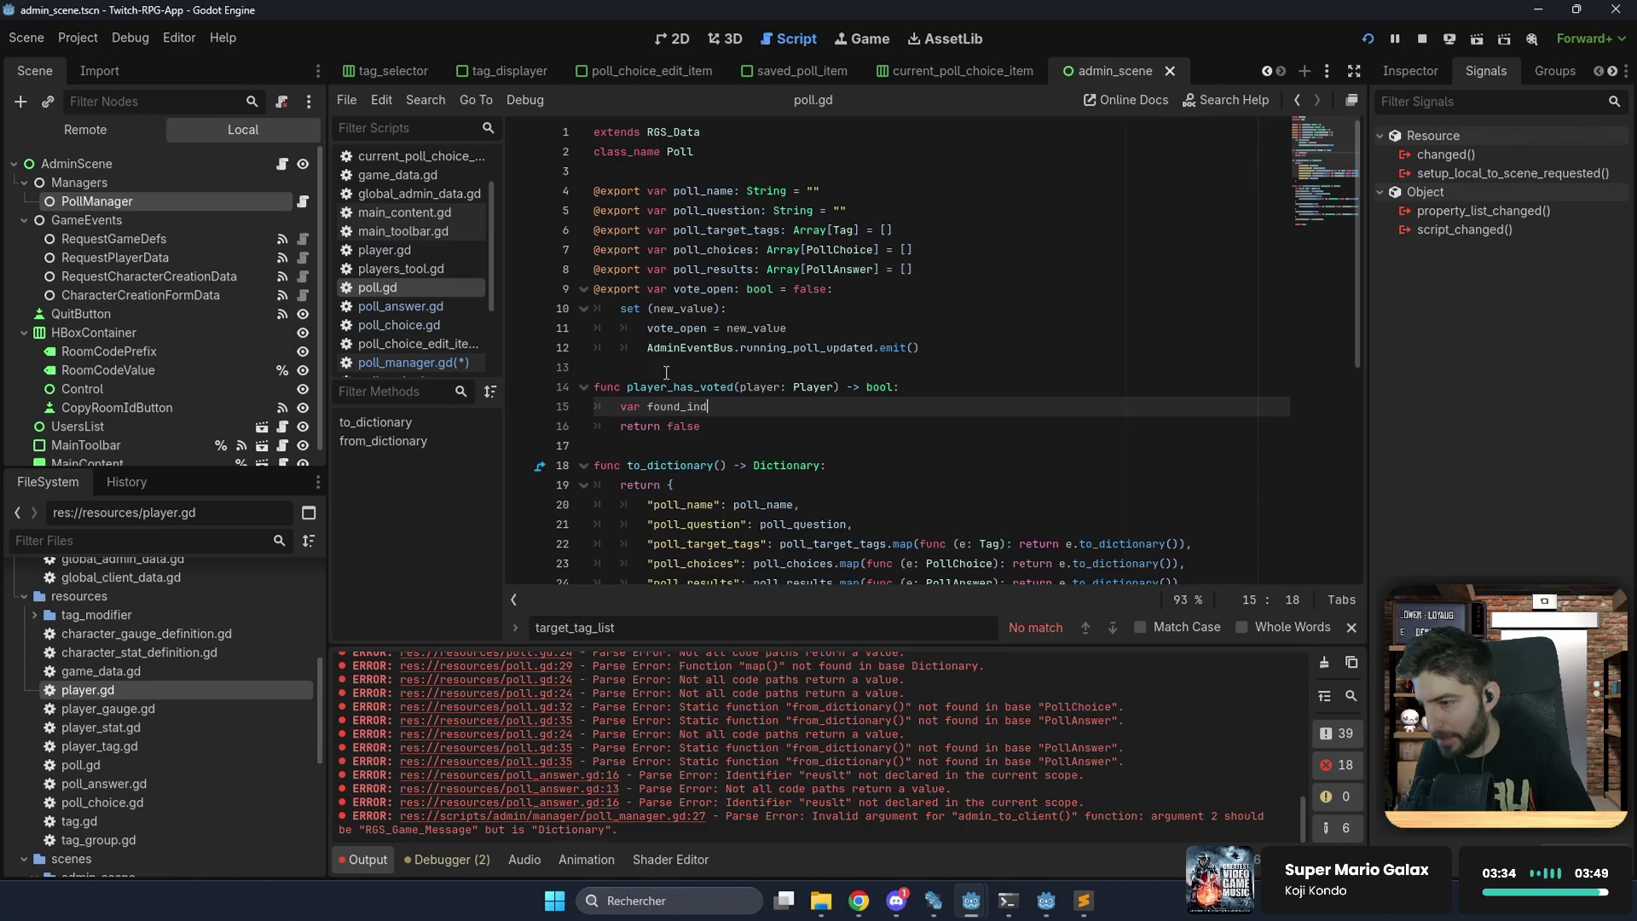
type("int = po")
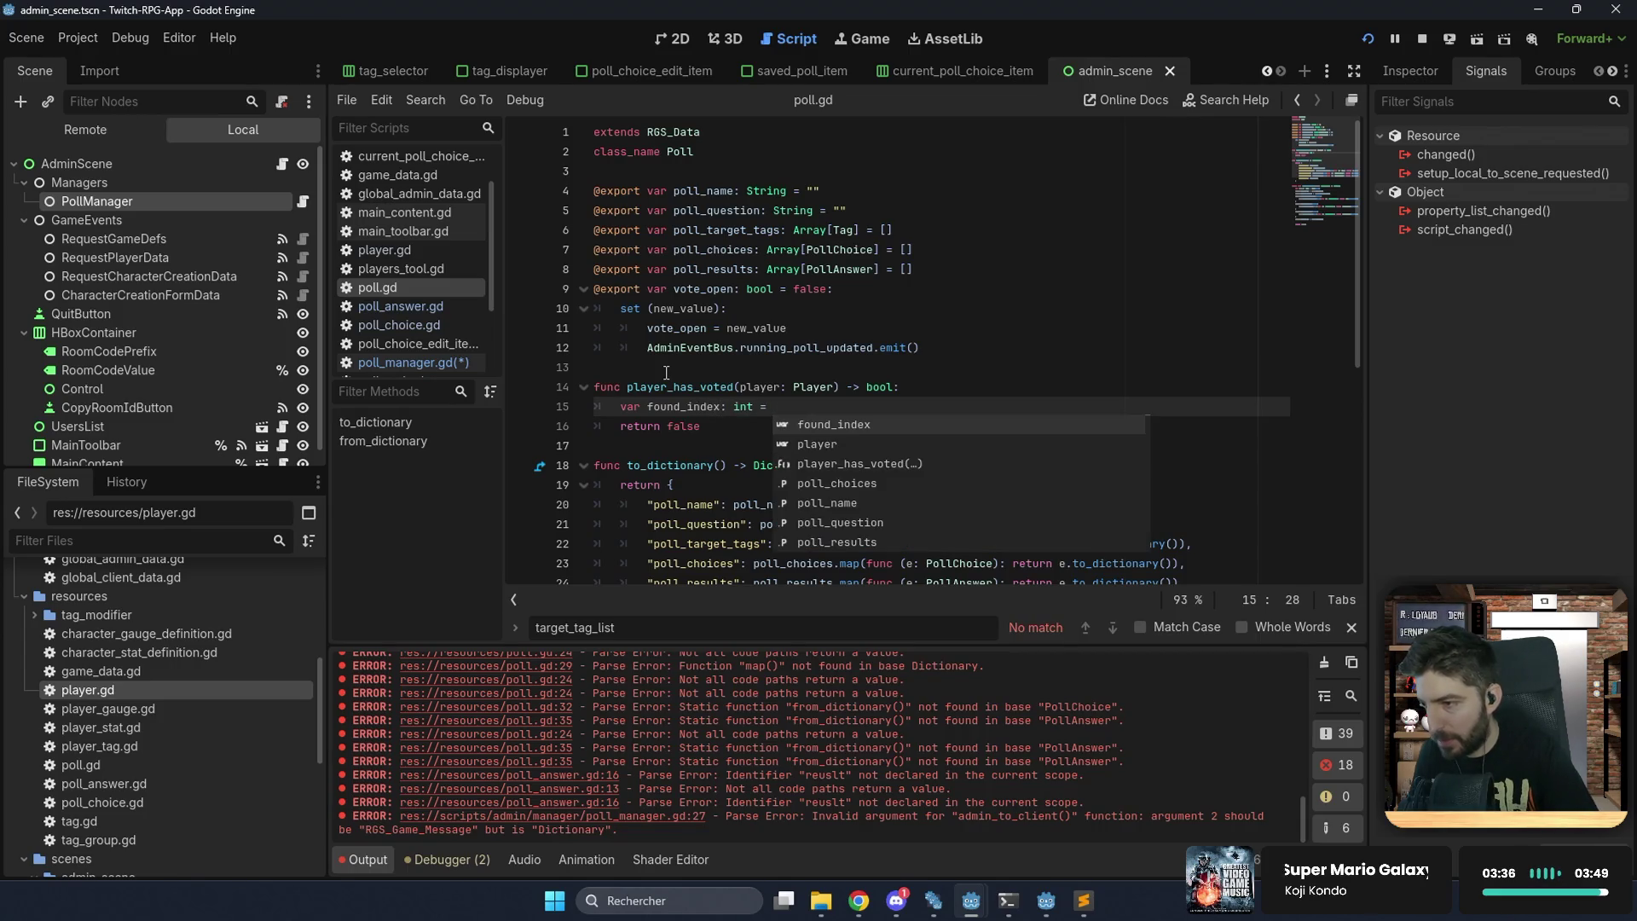
key("Down")
key("Down")
key("Down")
key("Return")
type(".fin")
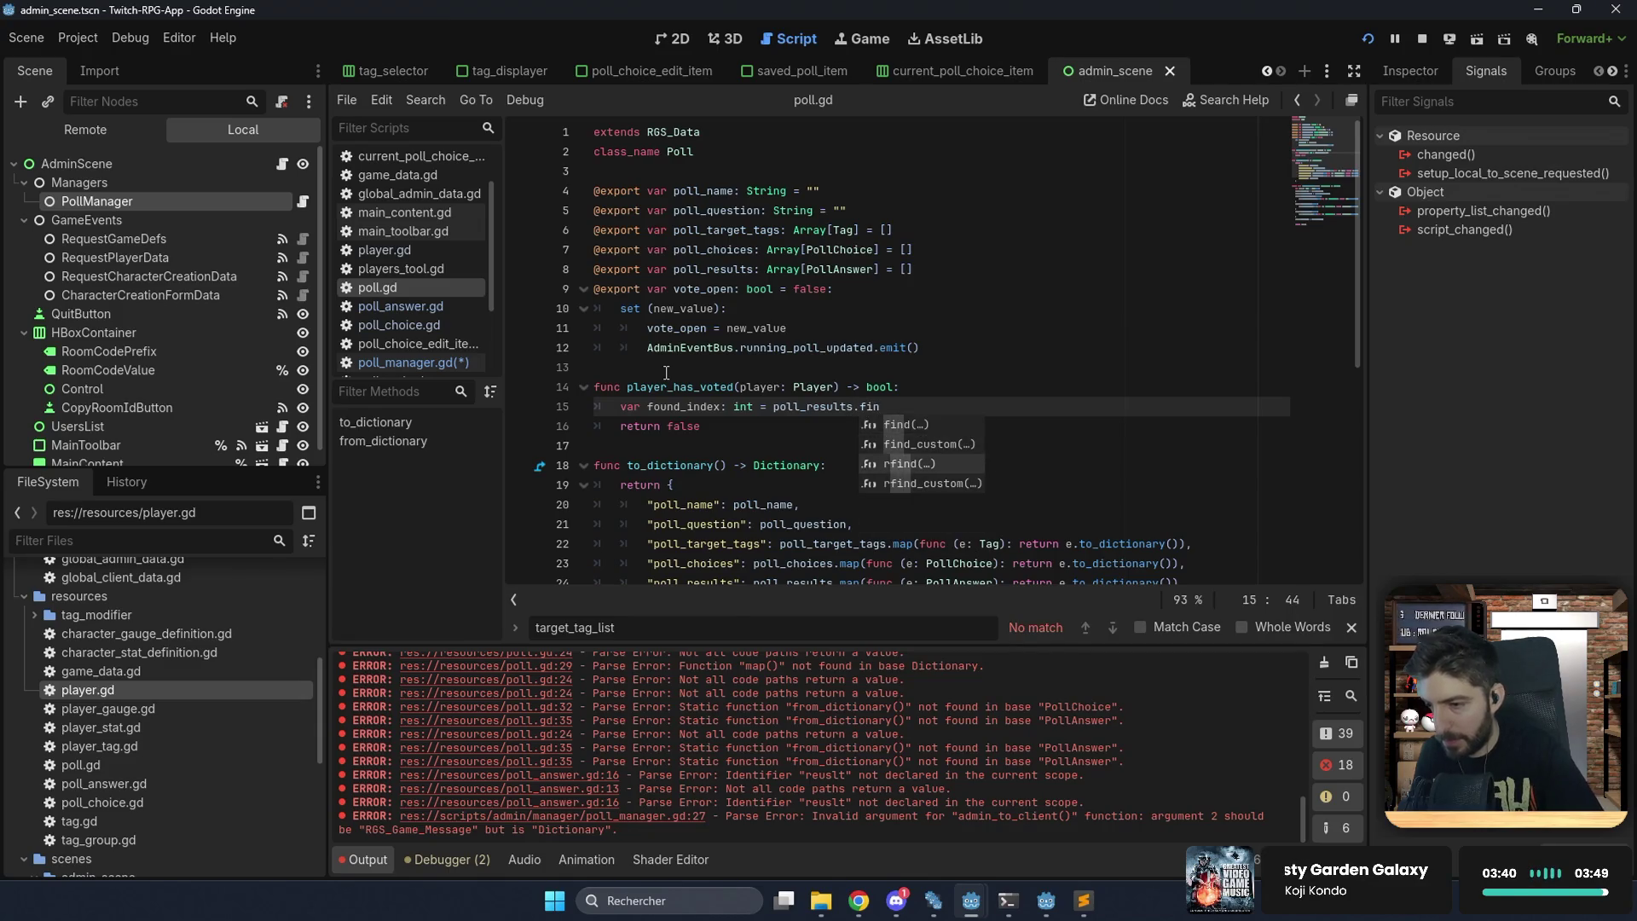
type("d")
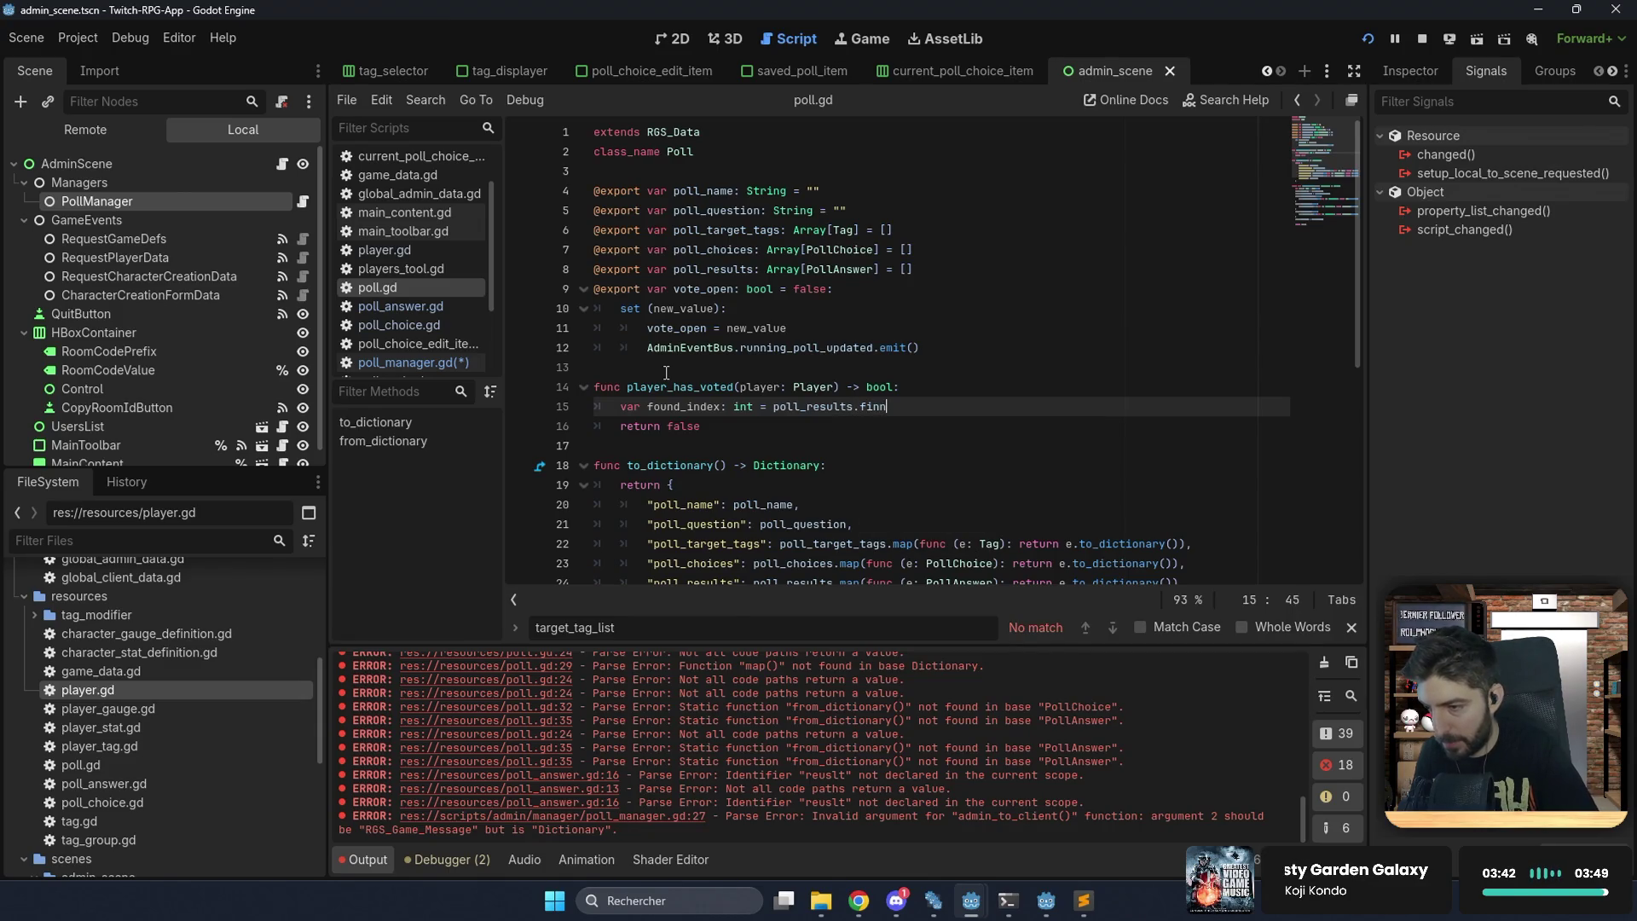
key("Down")
key("Return")
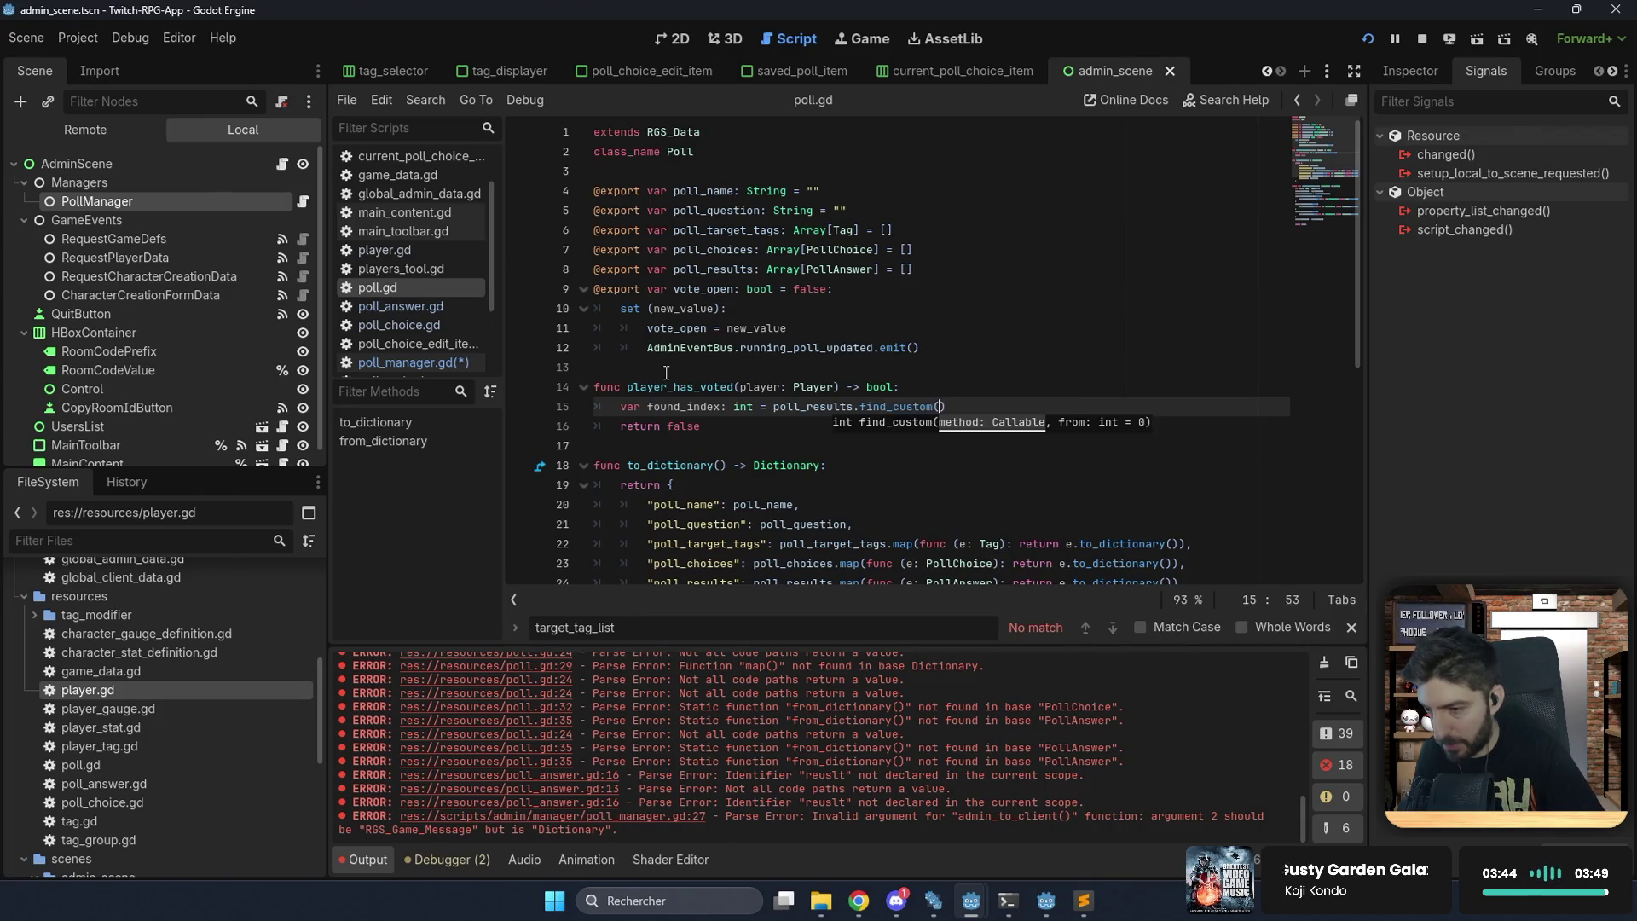
key("Return")
type("func (e:")
type(" P")
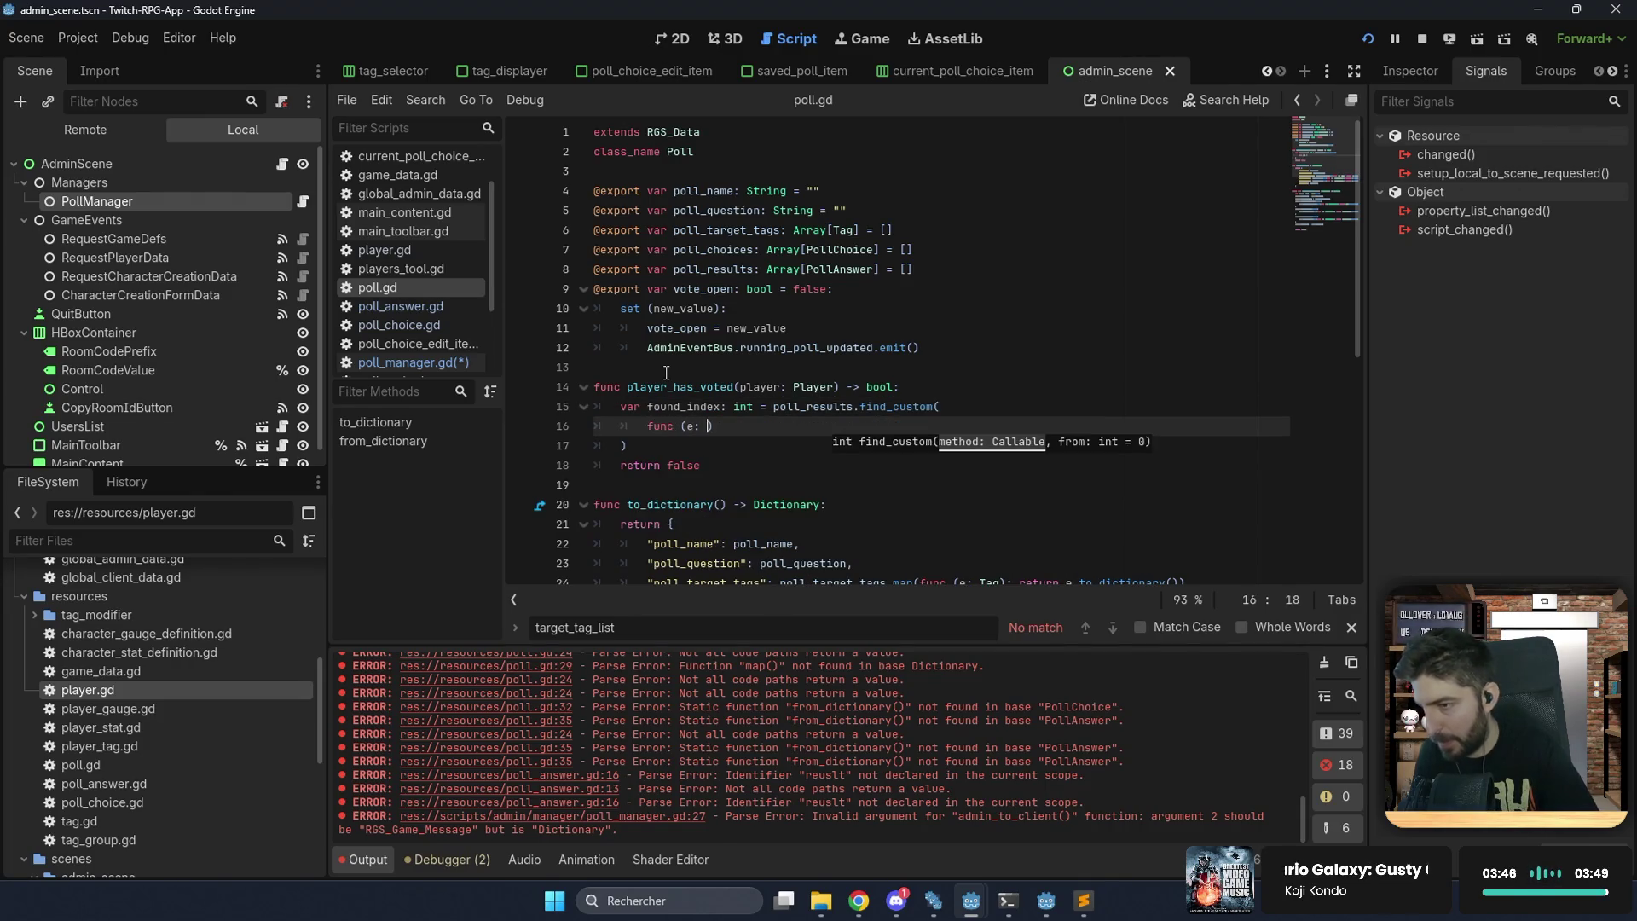
type("ollAnswer")
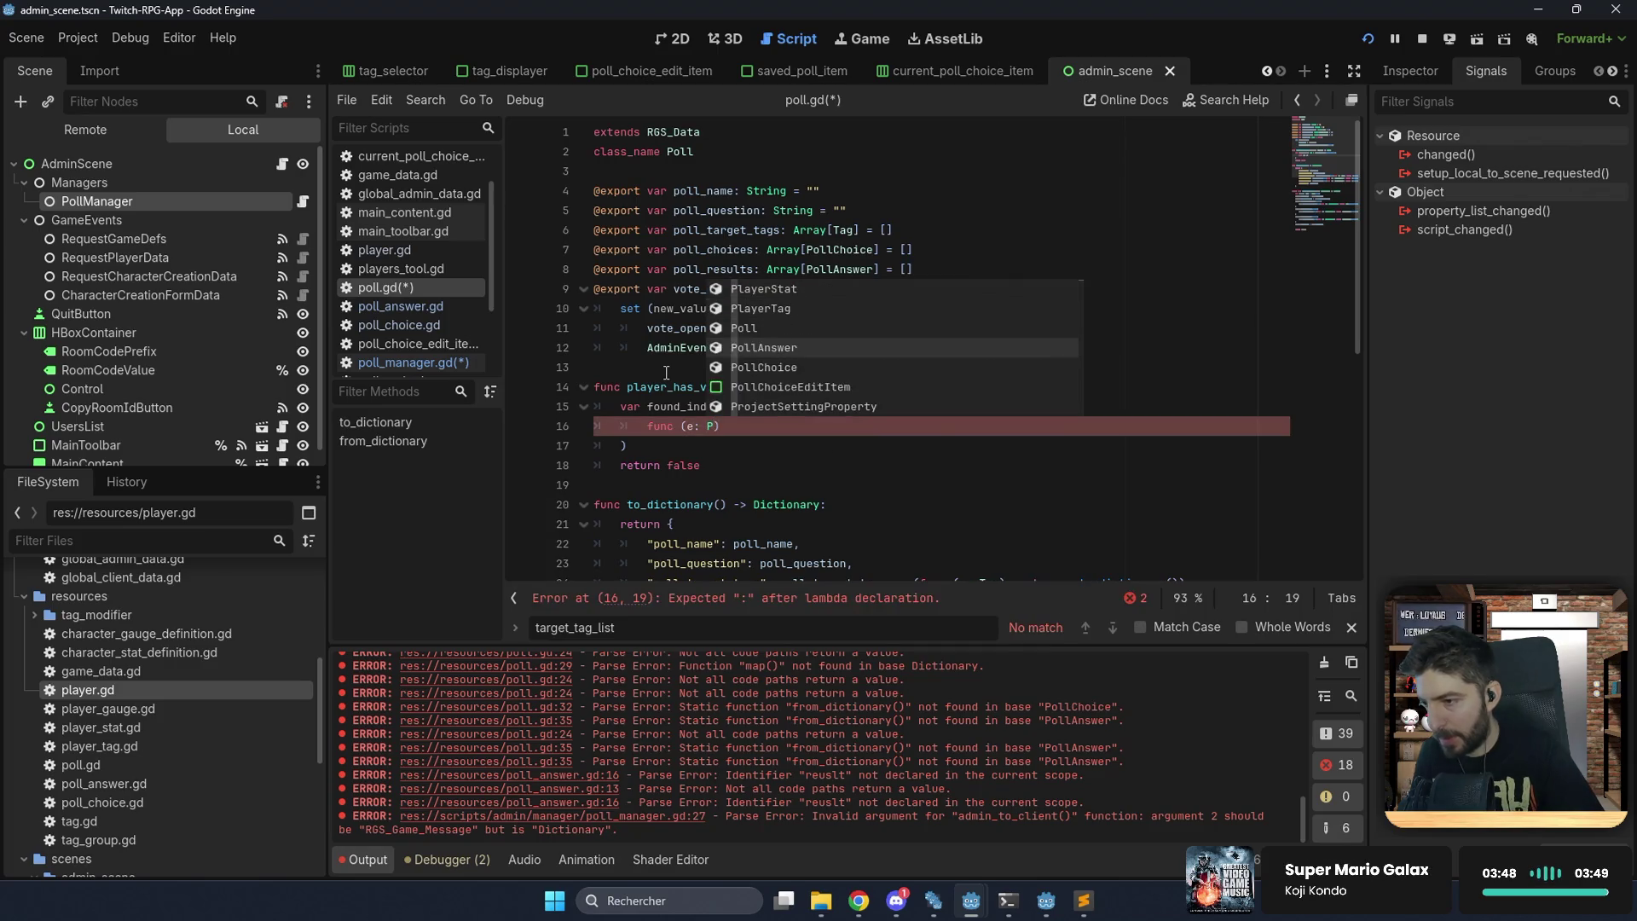
key("Return")
key("Return")
key("Delete")
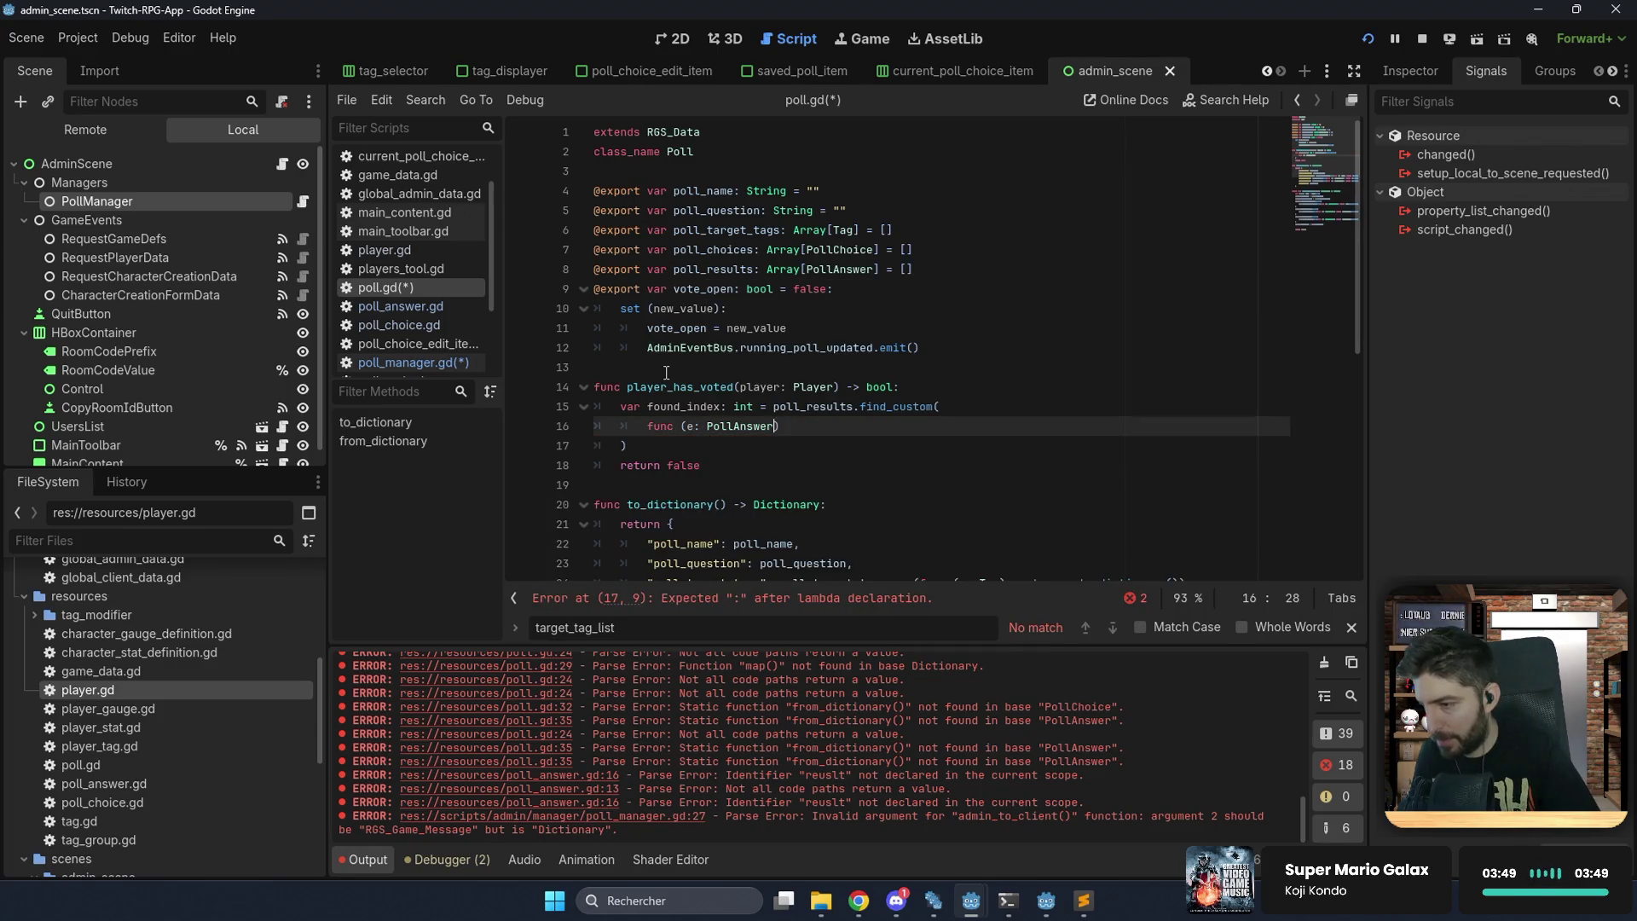
key("Up")
key("End")
type("):")
key("Down")
key("Tab")
- Make the lambda return e.twitch_id == player.twitch_id
type("retr")
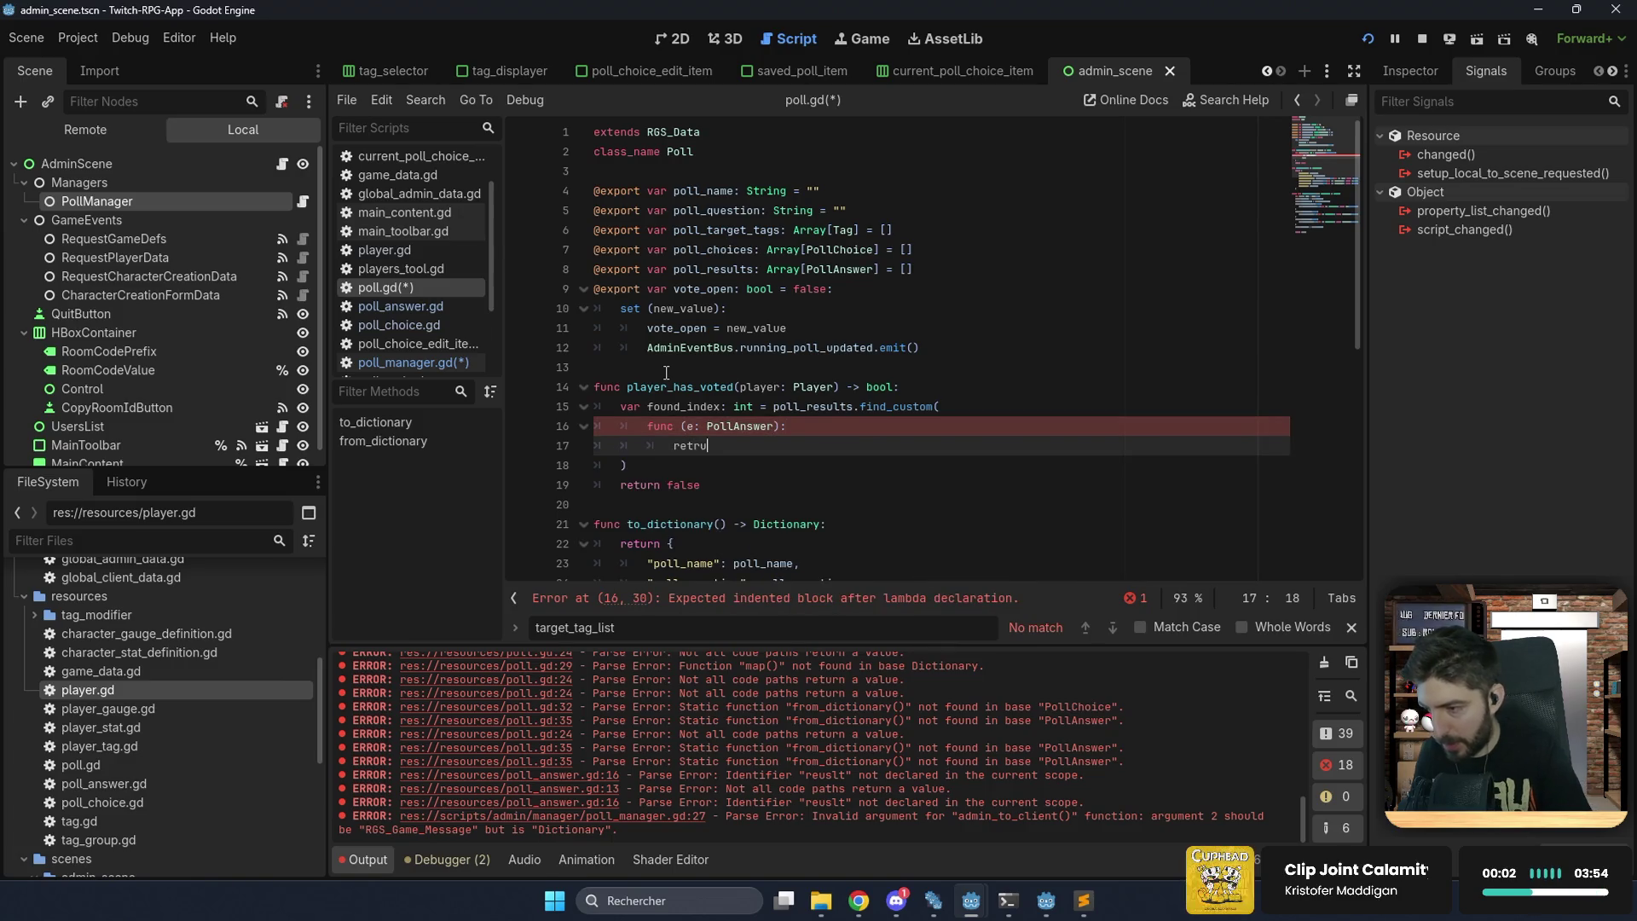
type("urn e.")
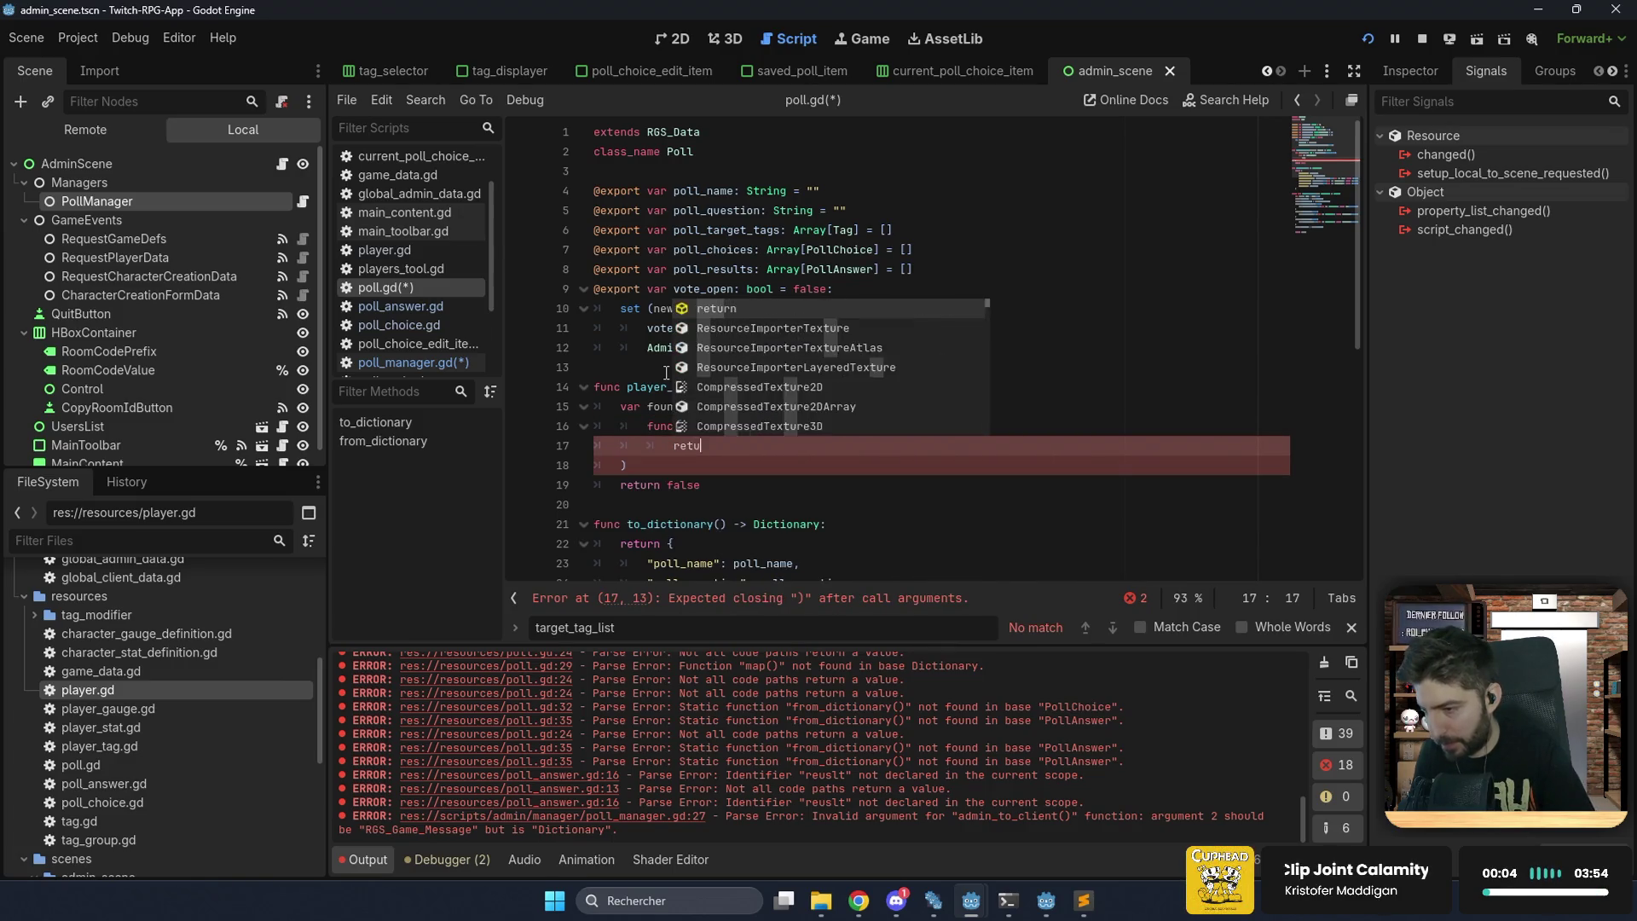
key("Down")
key("Return")
type("==")
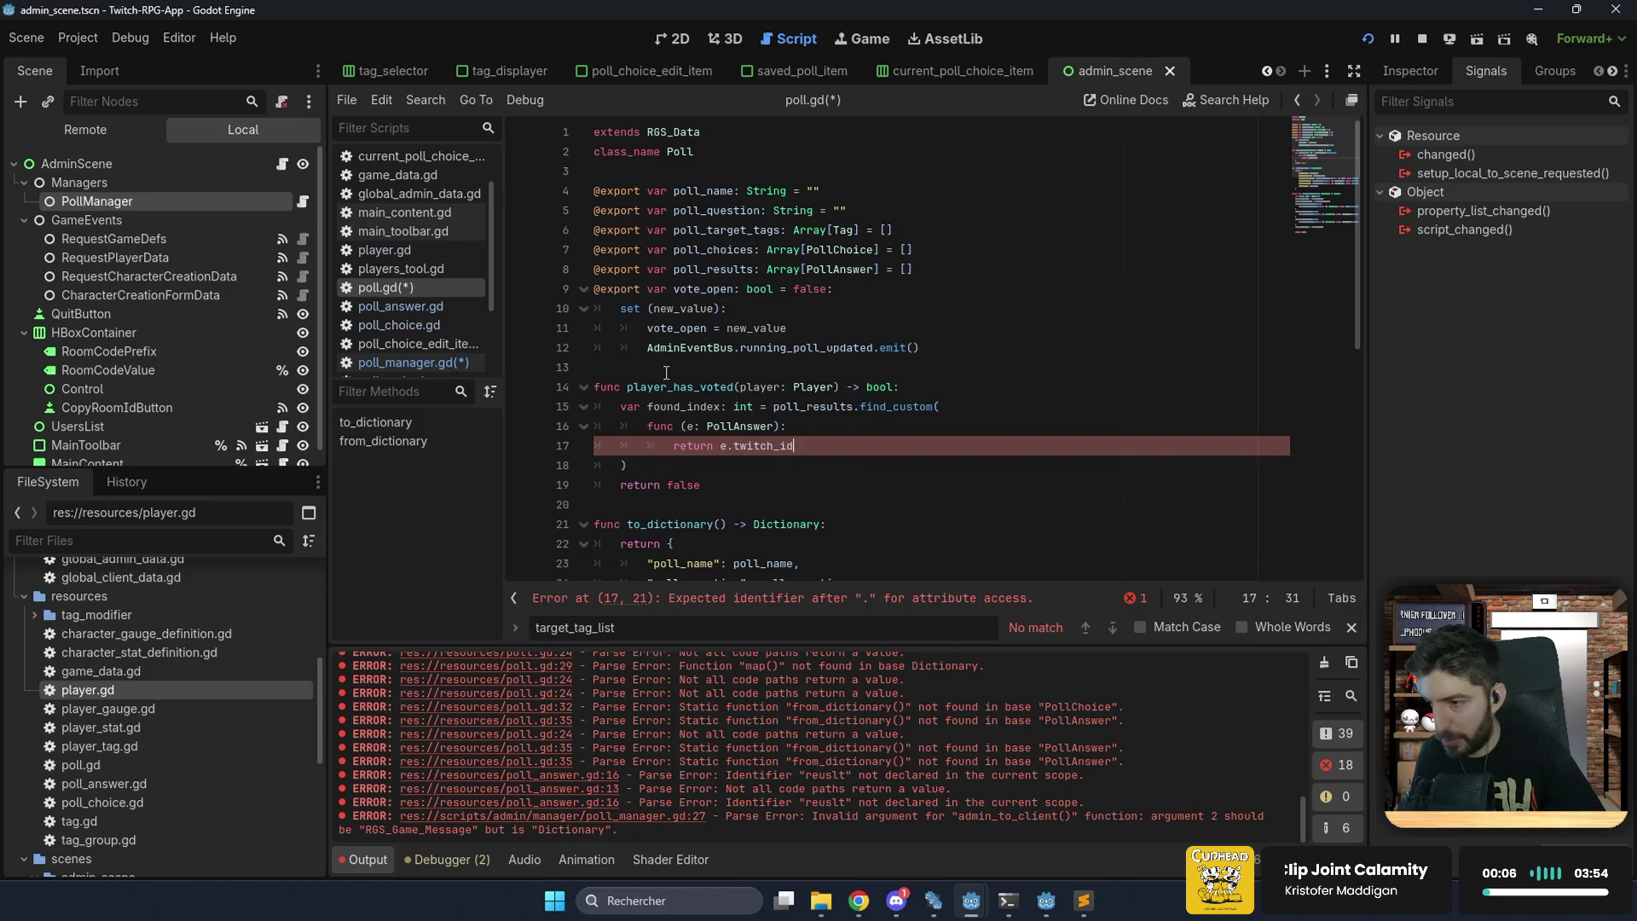
key("Down")
key("Return")
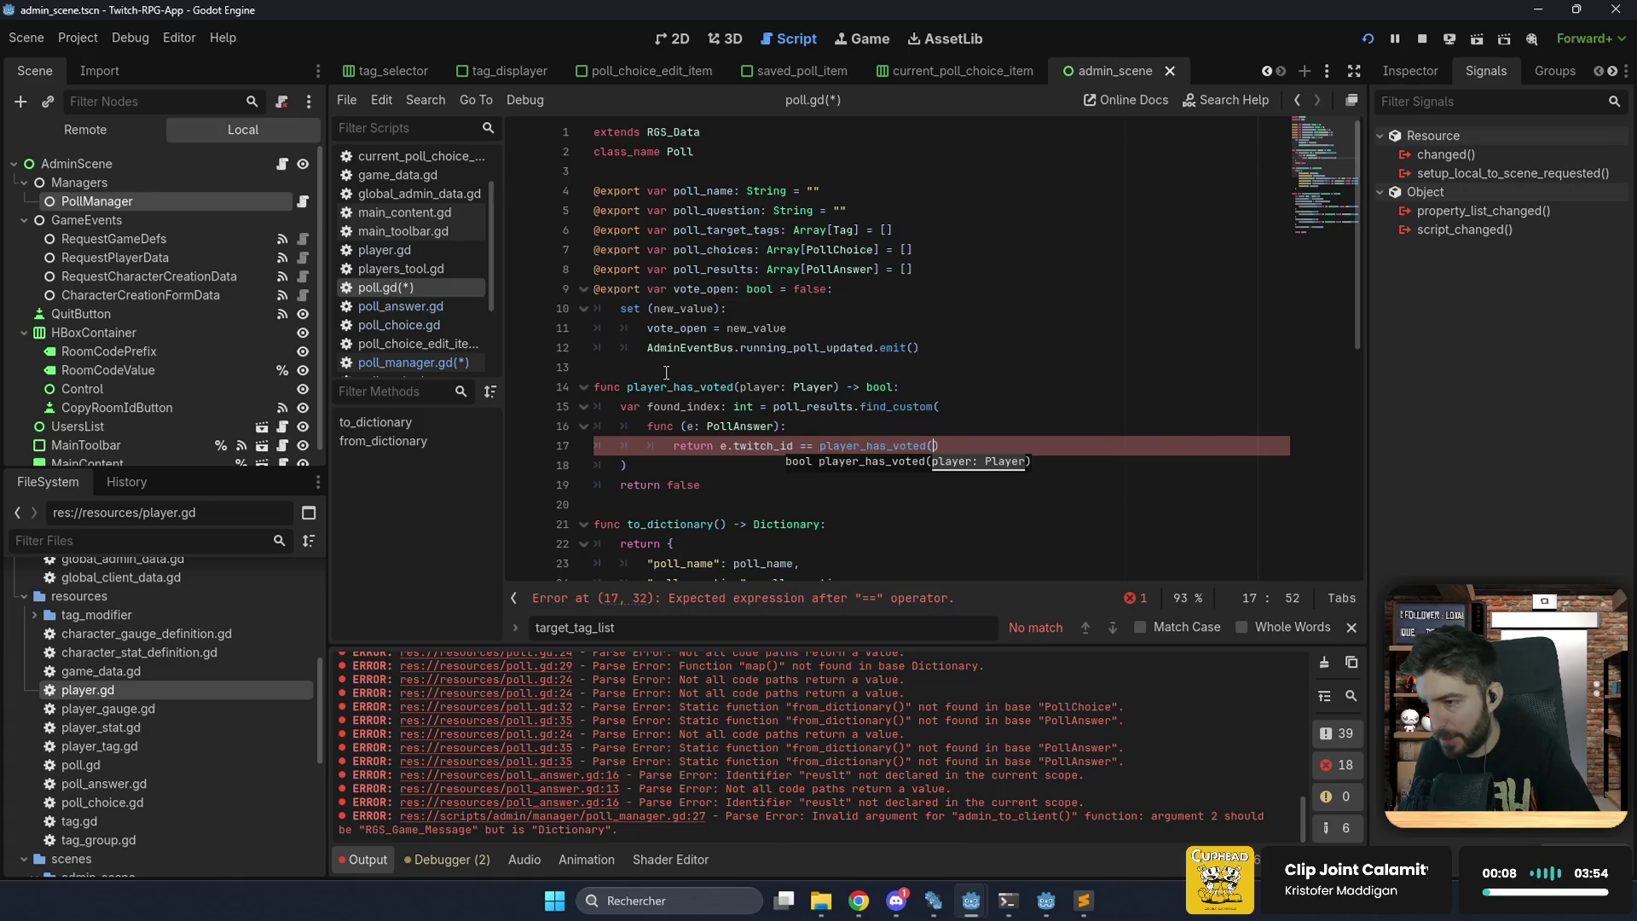
key("BackSpace")
key("BackSpace")
key("BackSpace")
key("BackSpace")
key("BackSpace")
key("BackSpace")
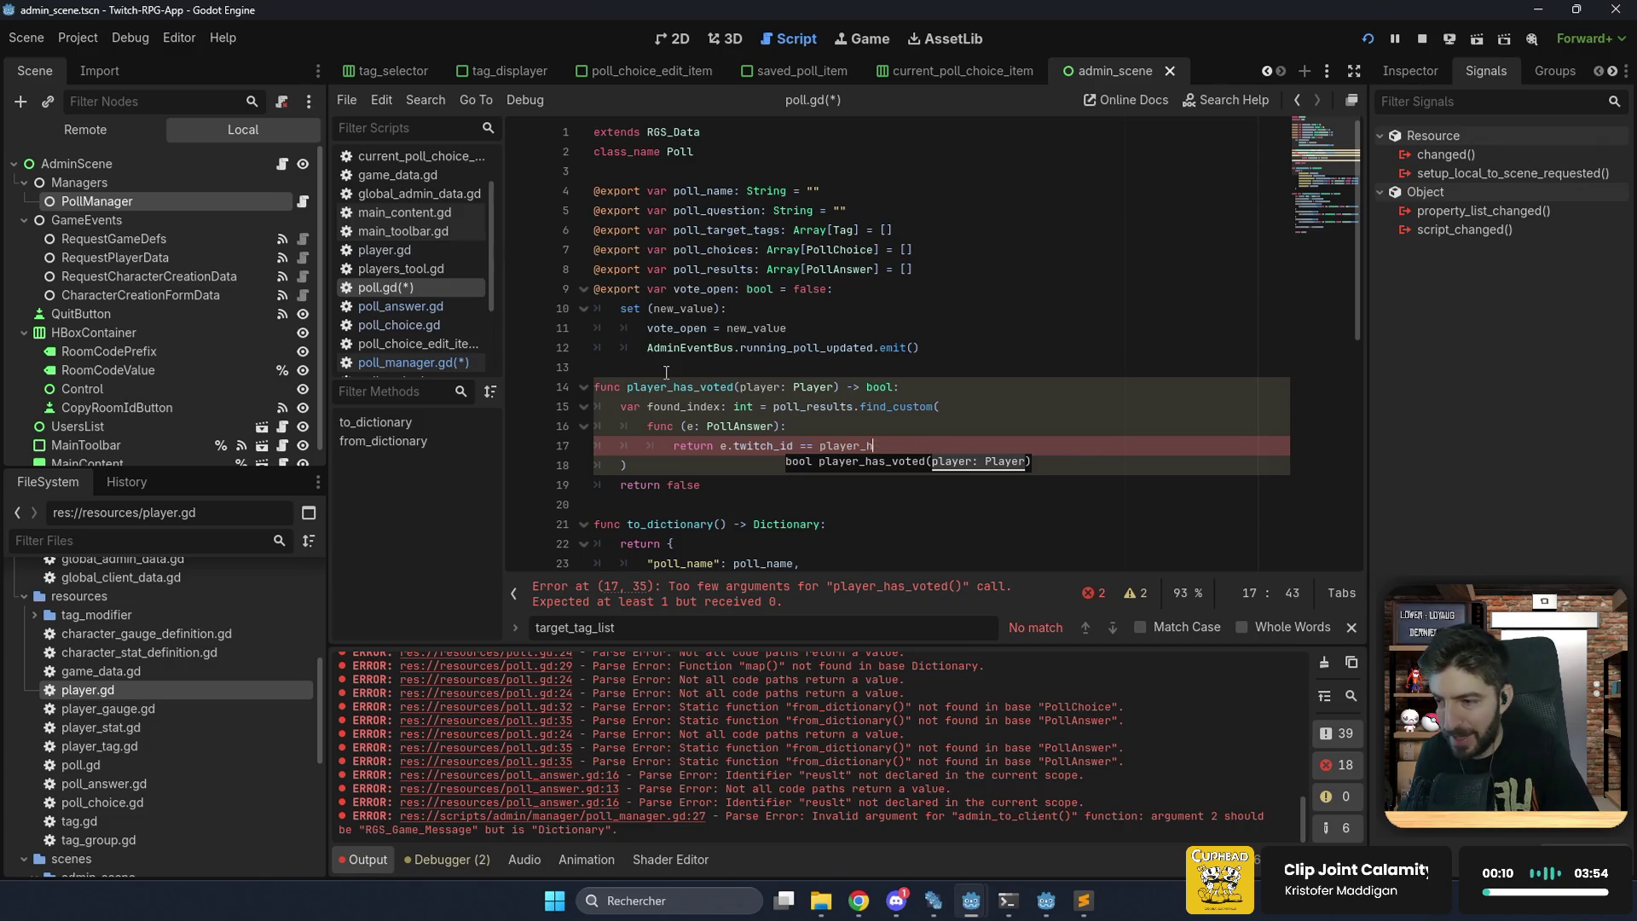
type(".t")
key("Return")
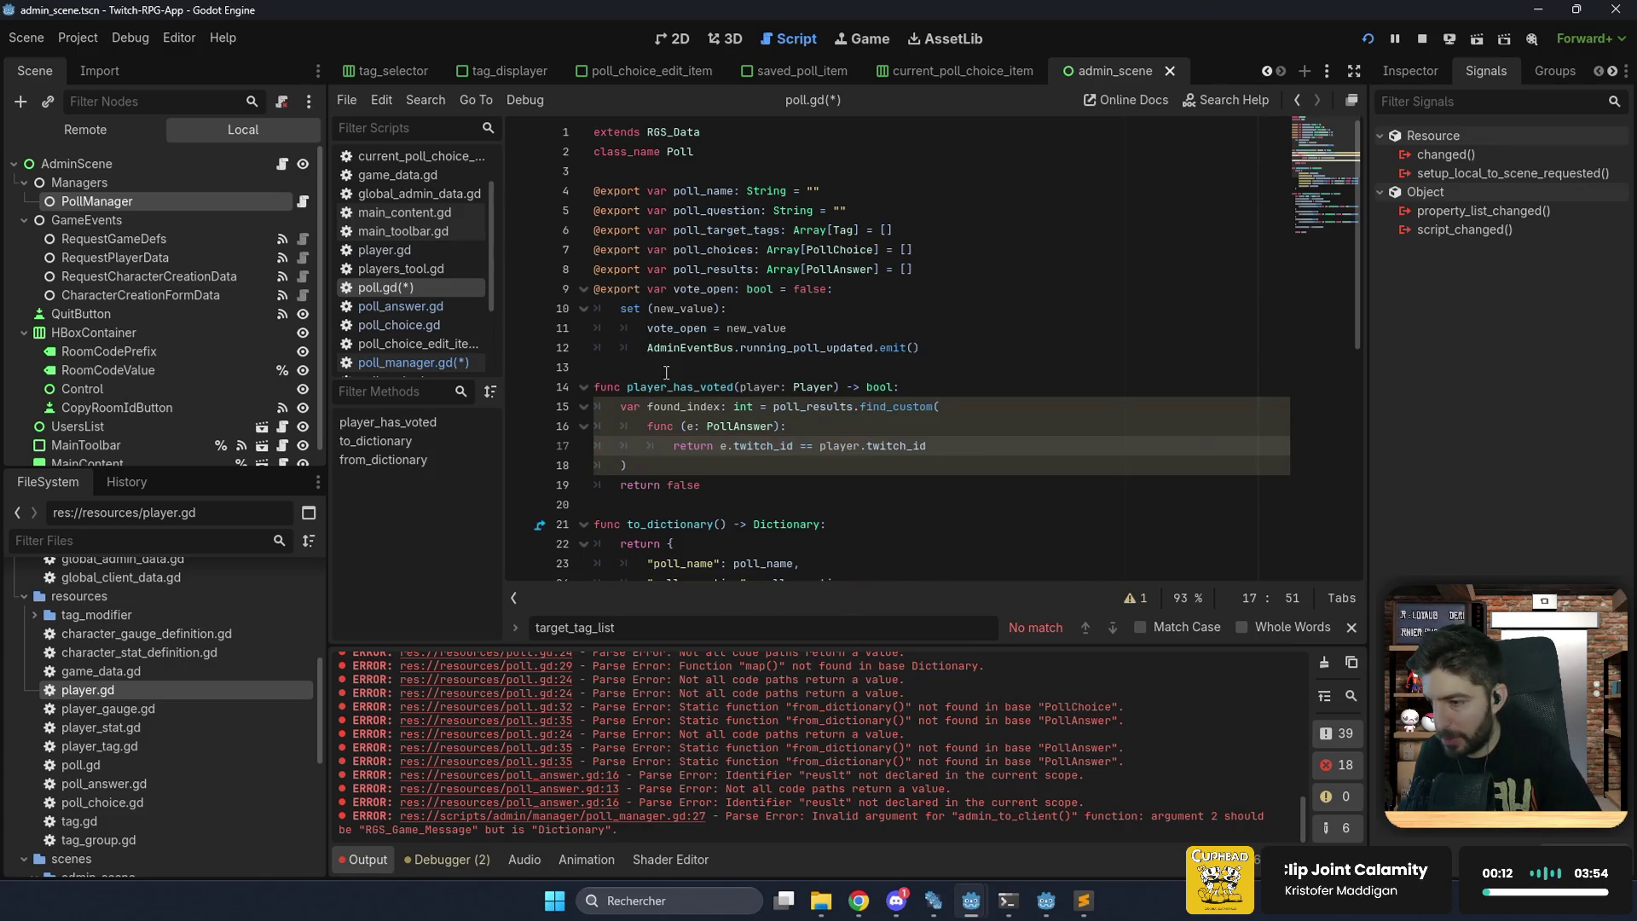
- Change the final return to found_index >= 0 and save poll.gd
double_click(692, 485)
type("found_index >= 0")
key("ctrl+s")
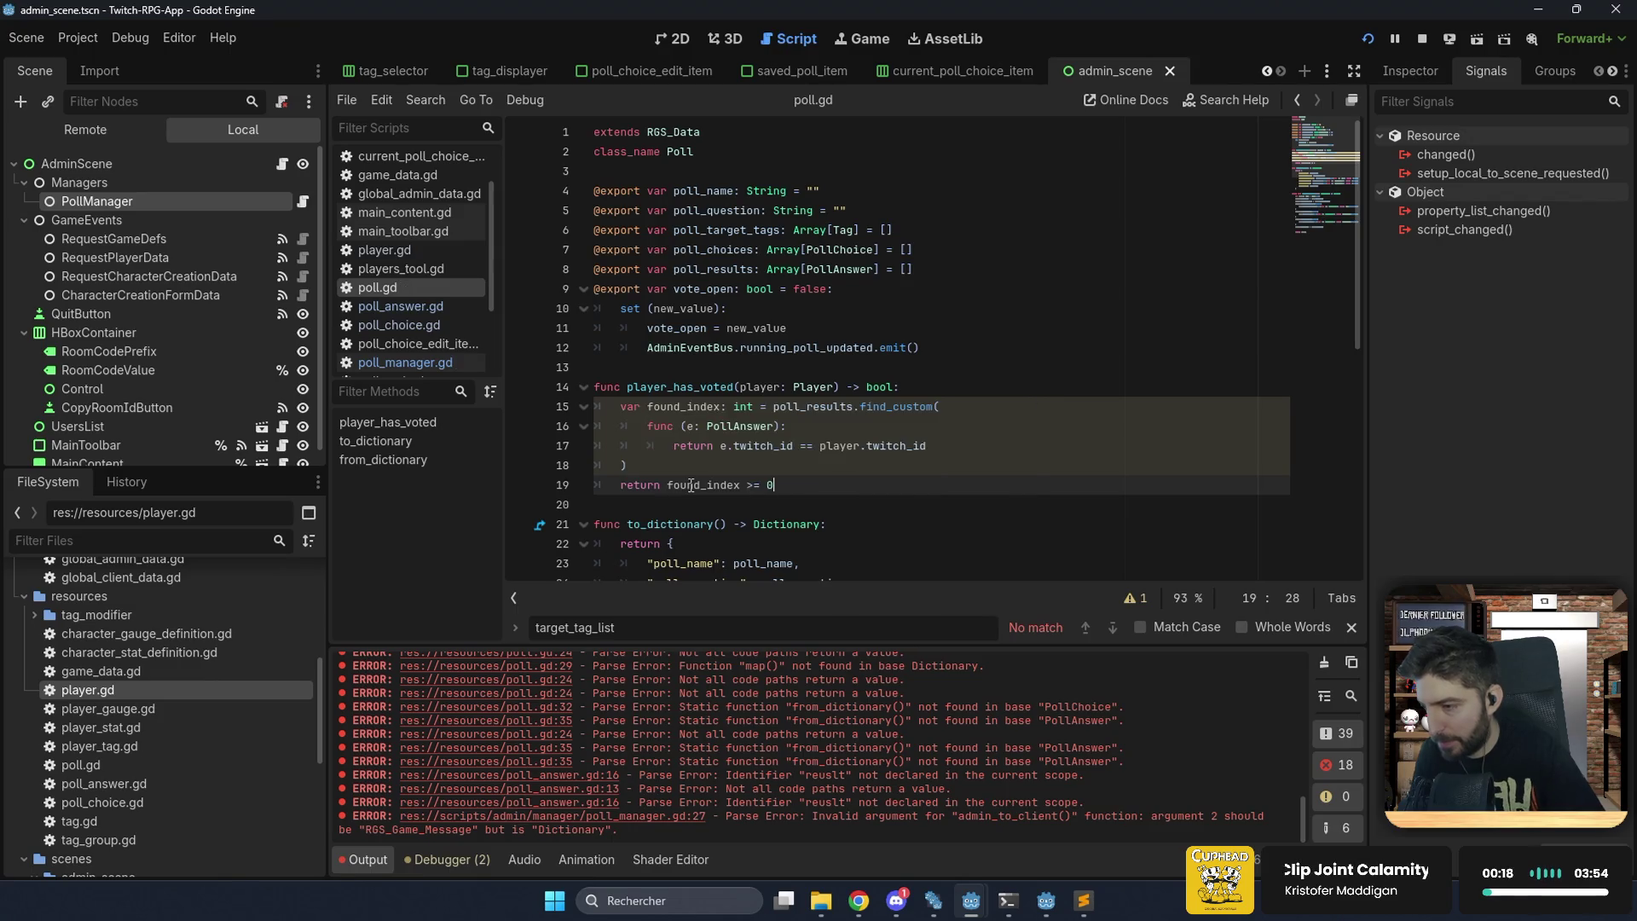
scroll(649, 426, "down", 2)
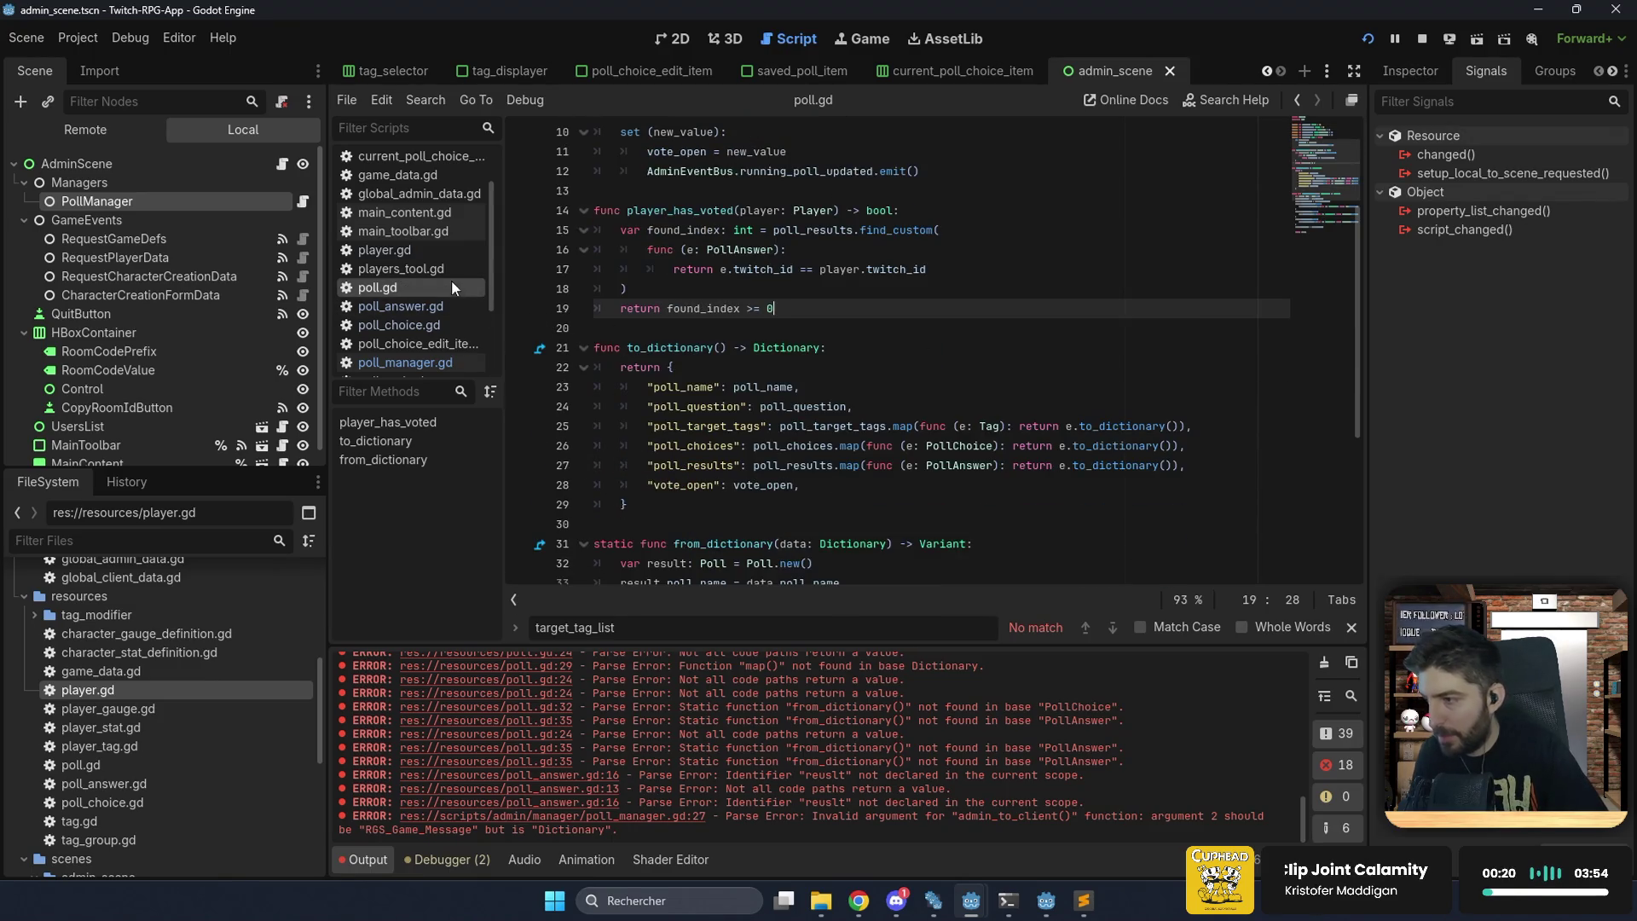
left_click(436, 358)
- Add 'if not poll.player_has_voted(player):' as the first line inside the player loop
left_click(715, 375)
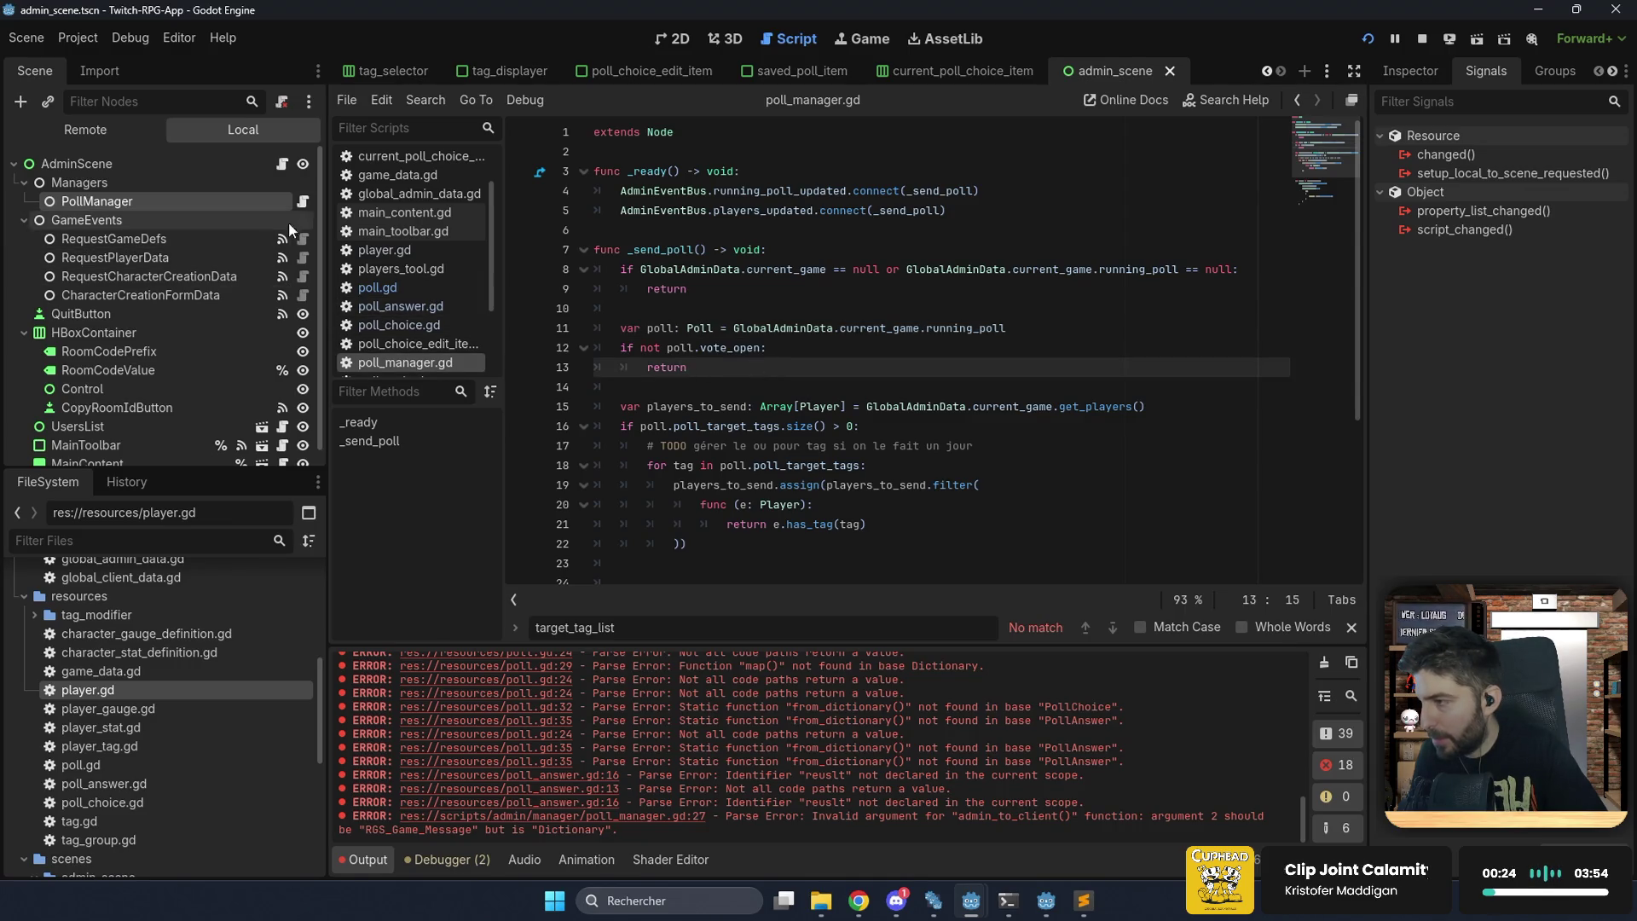
scroll(661, 296, "down", 4)
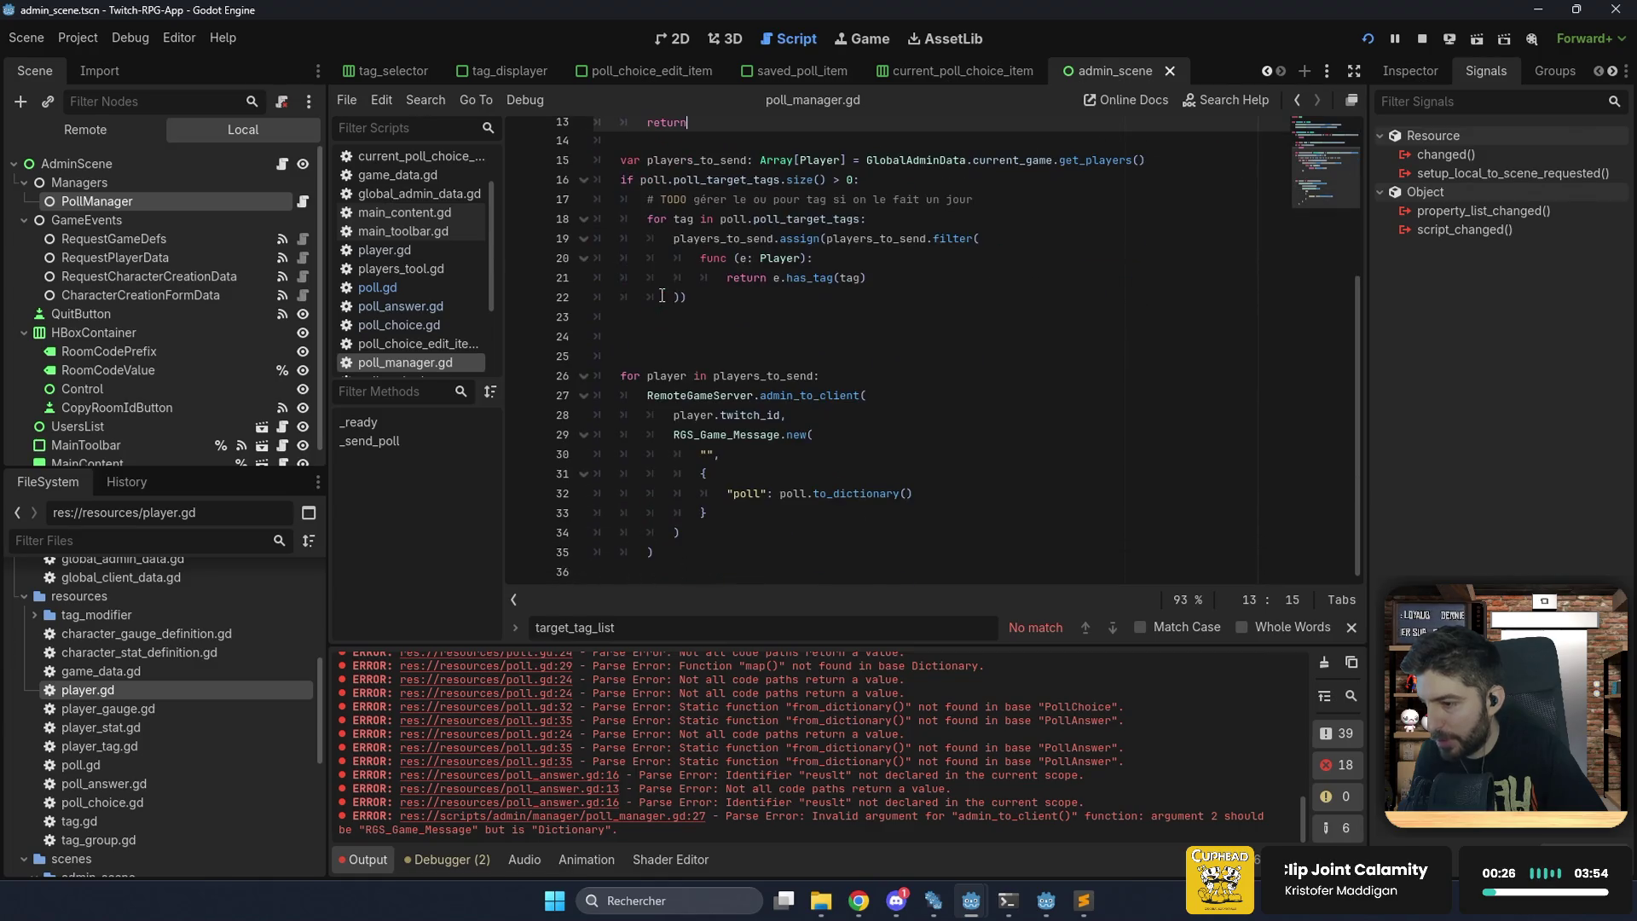
left_click(727, 339)
type("for")
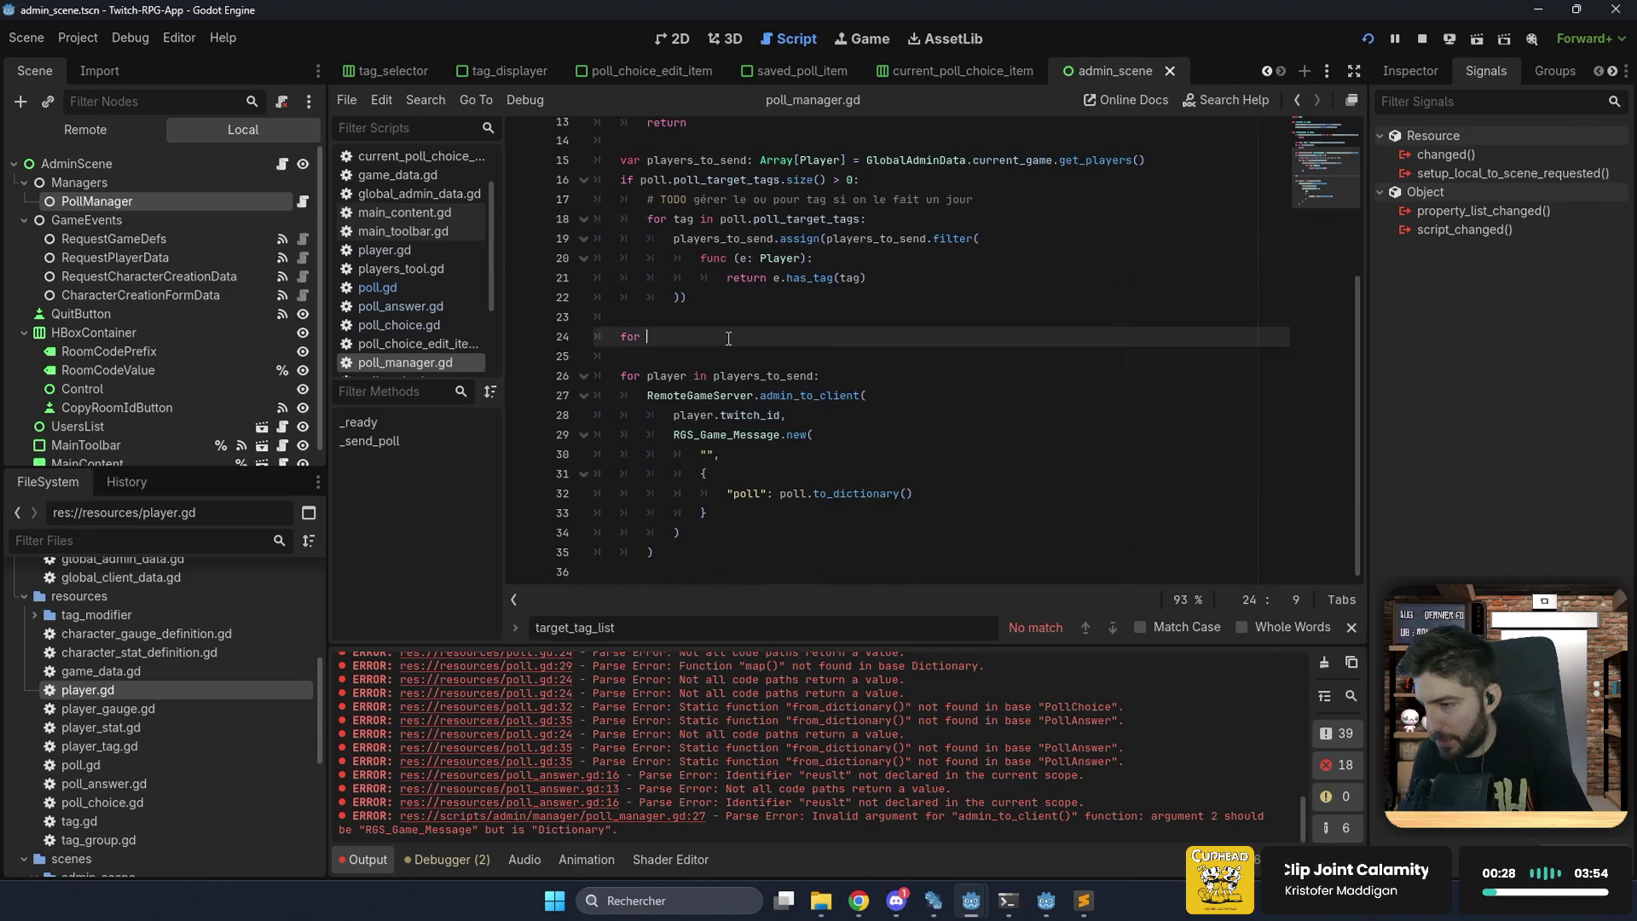
key("BackSpace")
key("BackSpace")
key("BackSpace")
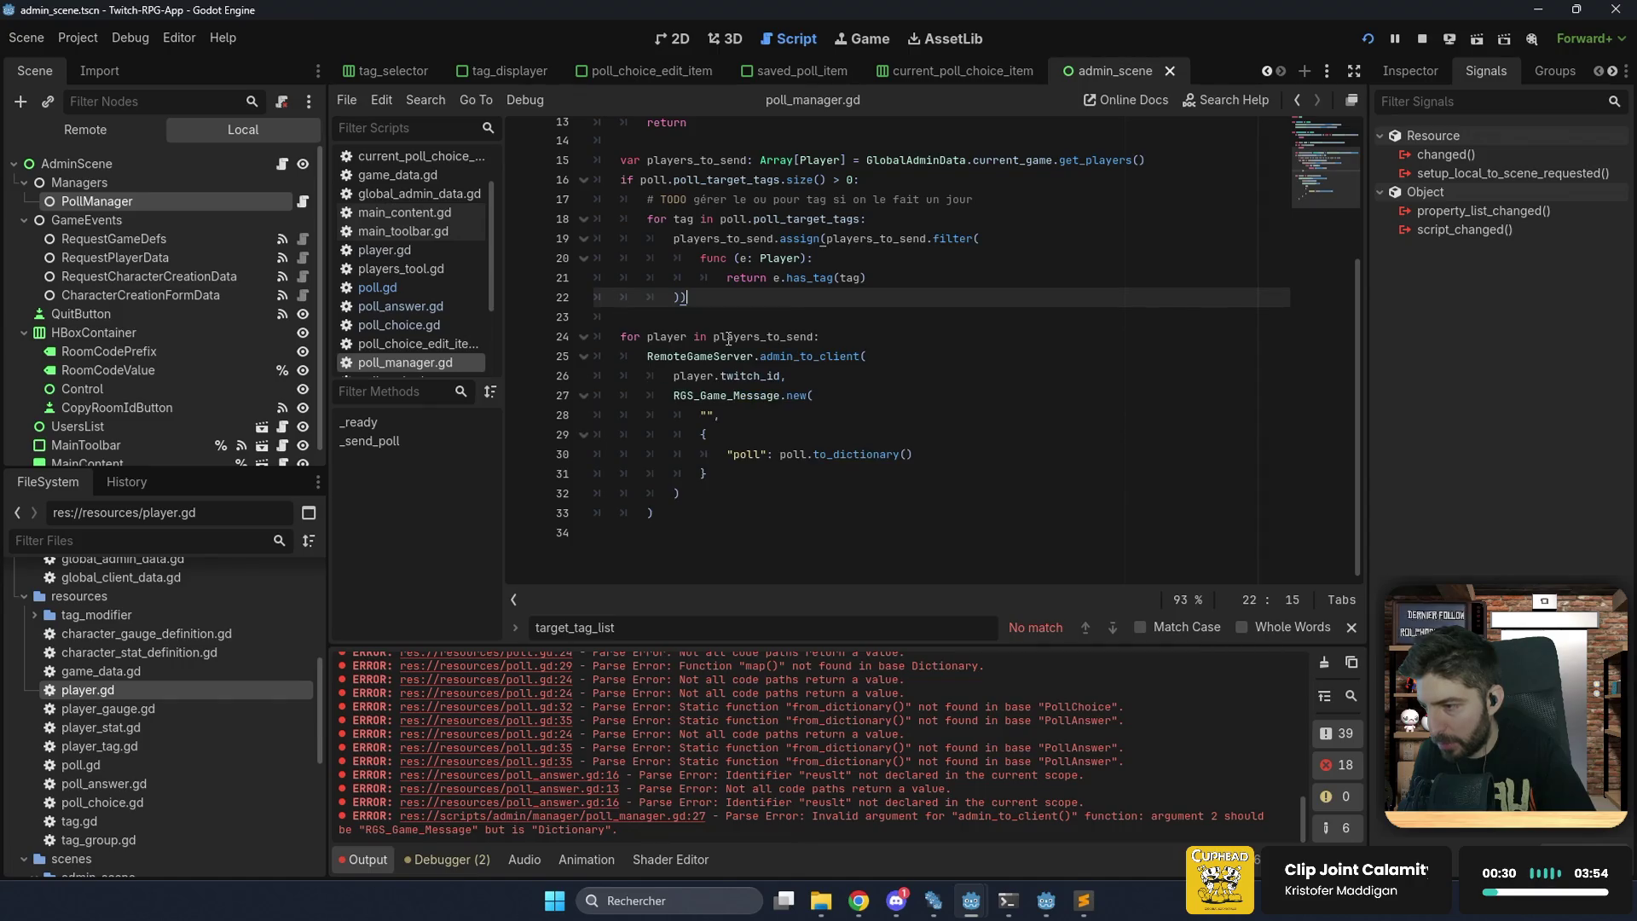
left_click(848, 339)
key("Return")
type("if not Po")
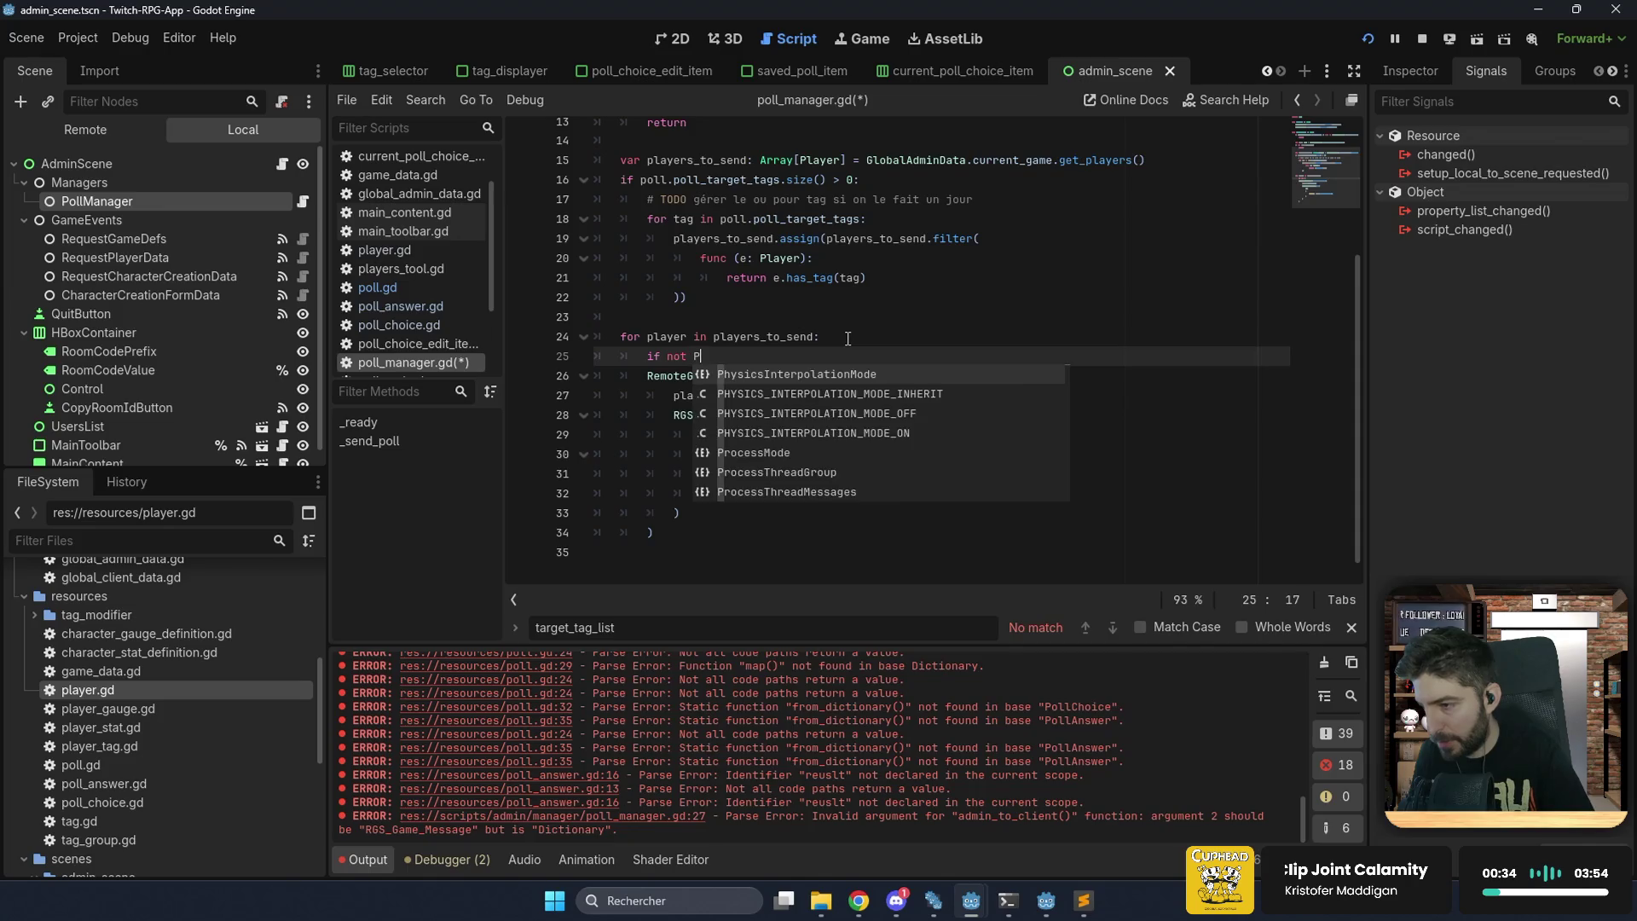
key("Return")
type(".")
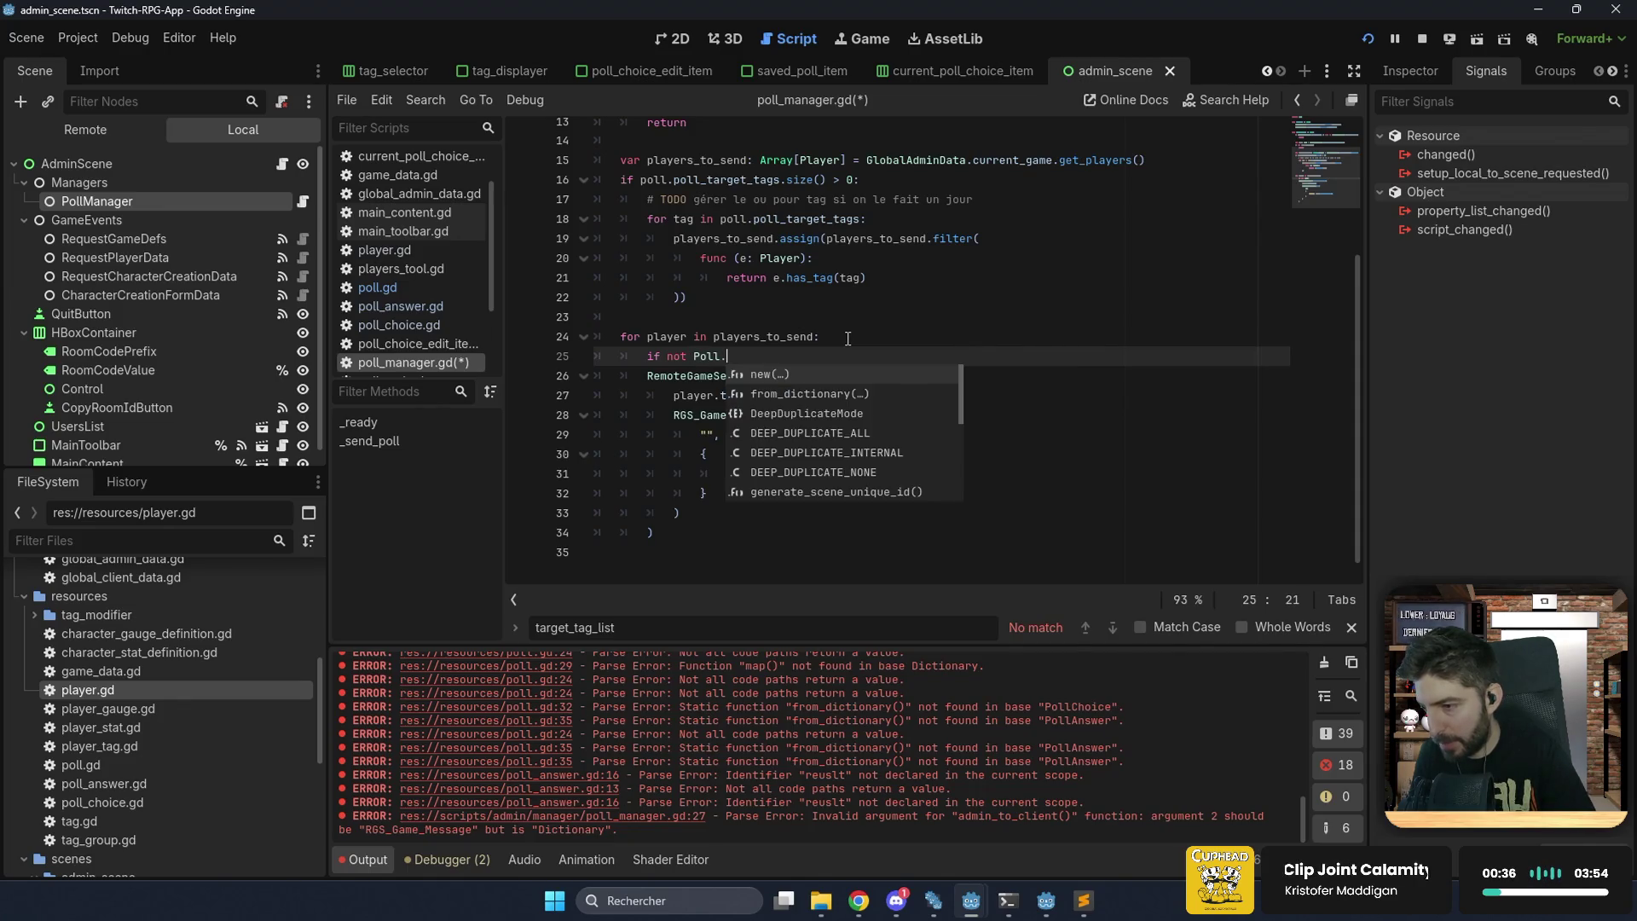
key("BackSpace")
key("BackSpace")
key("BackSpace")
type("poll.")
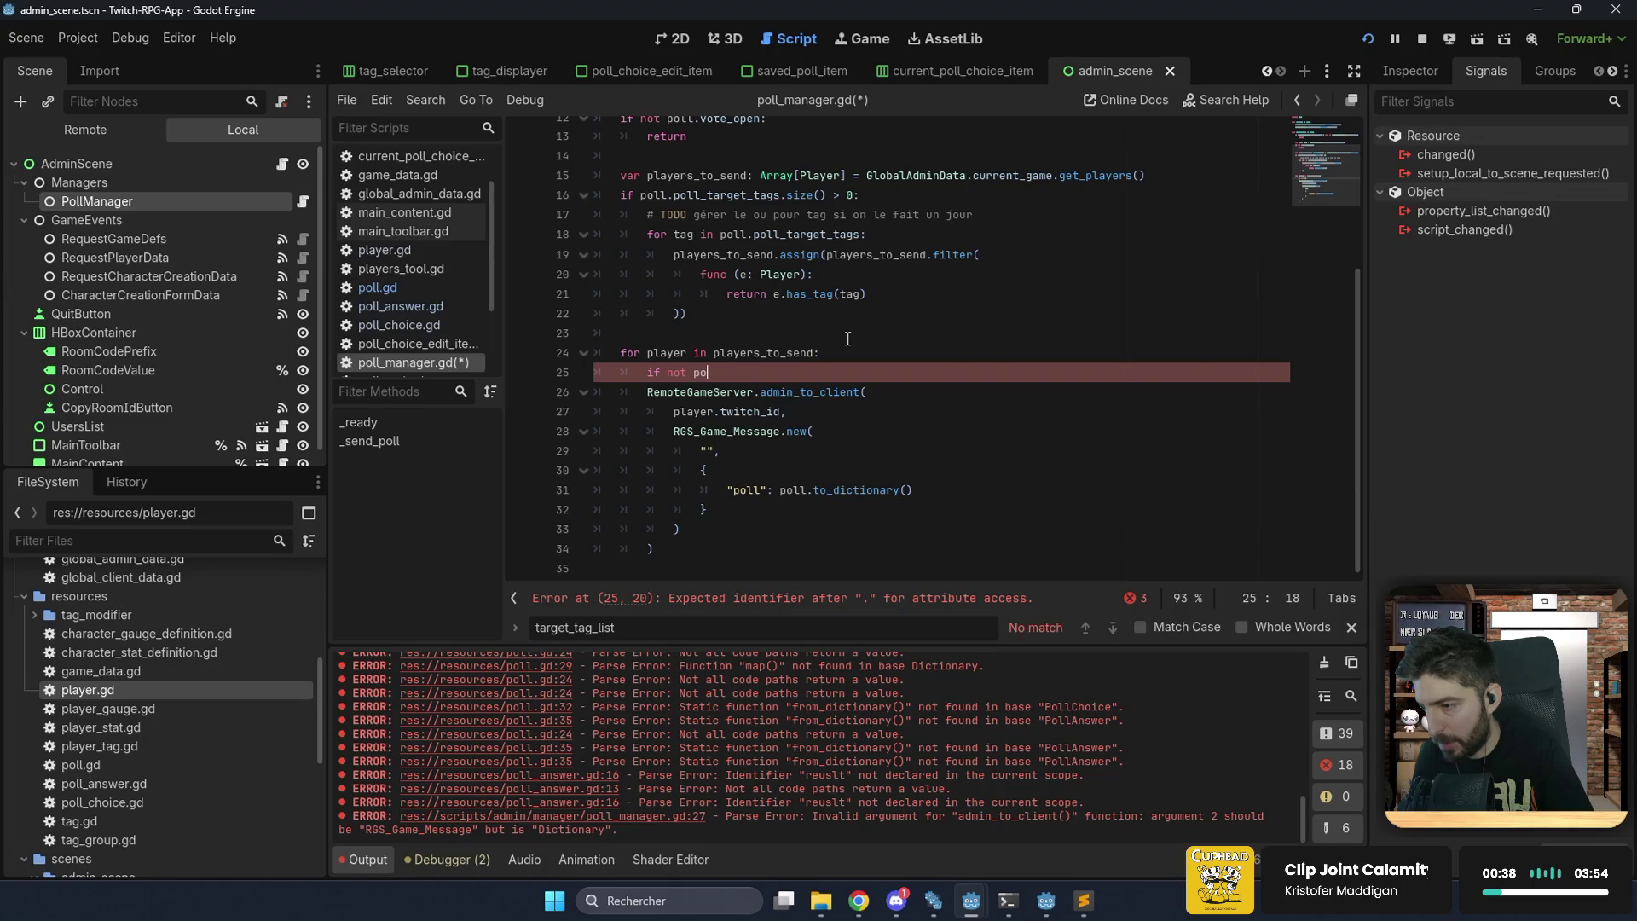
type("pla")
key("Return")
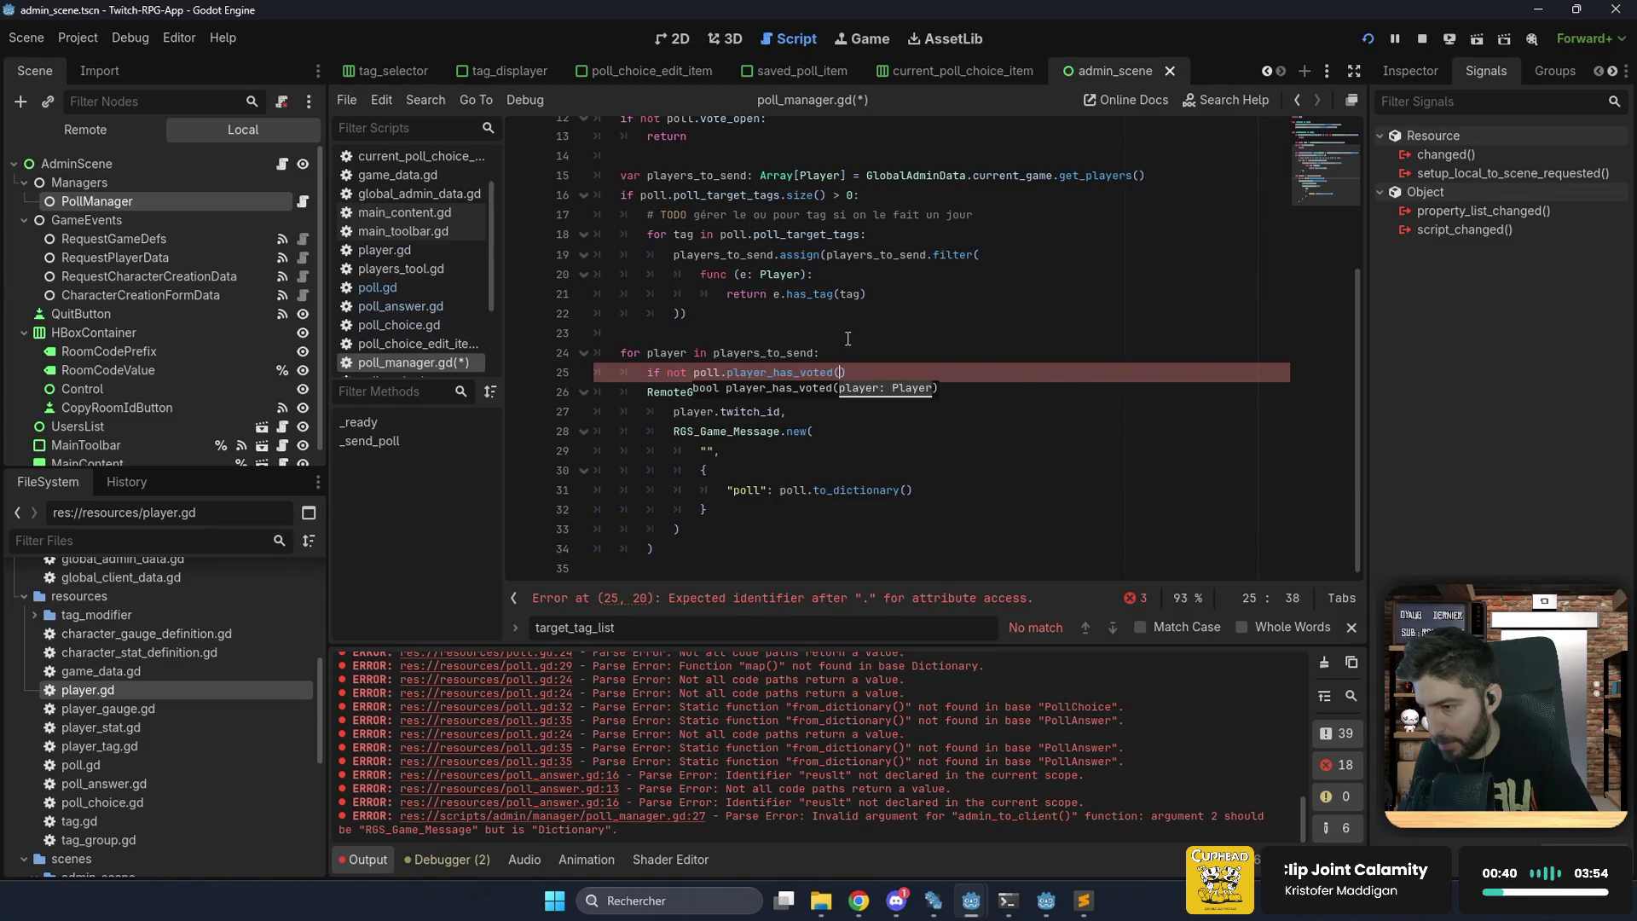
type("p")
key("Return")
type("):")
- Indent the poll-sending code under the new condition and save poll_manager.gd
mouse_move(671, 562)
left_mouse_down()
mouse_move(597, 431)
mouse_move(493, 393)
left_mouse_up()
key("Tab")
left_click(966, 427)
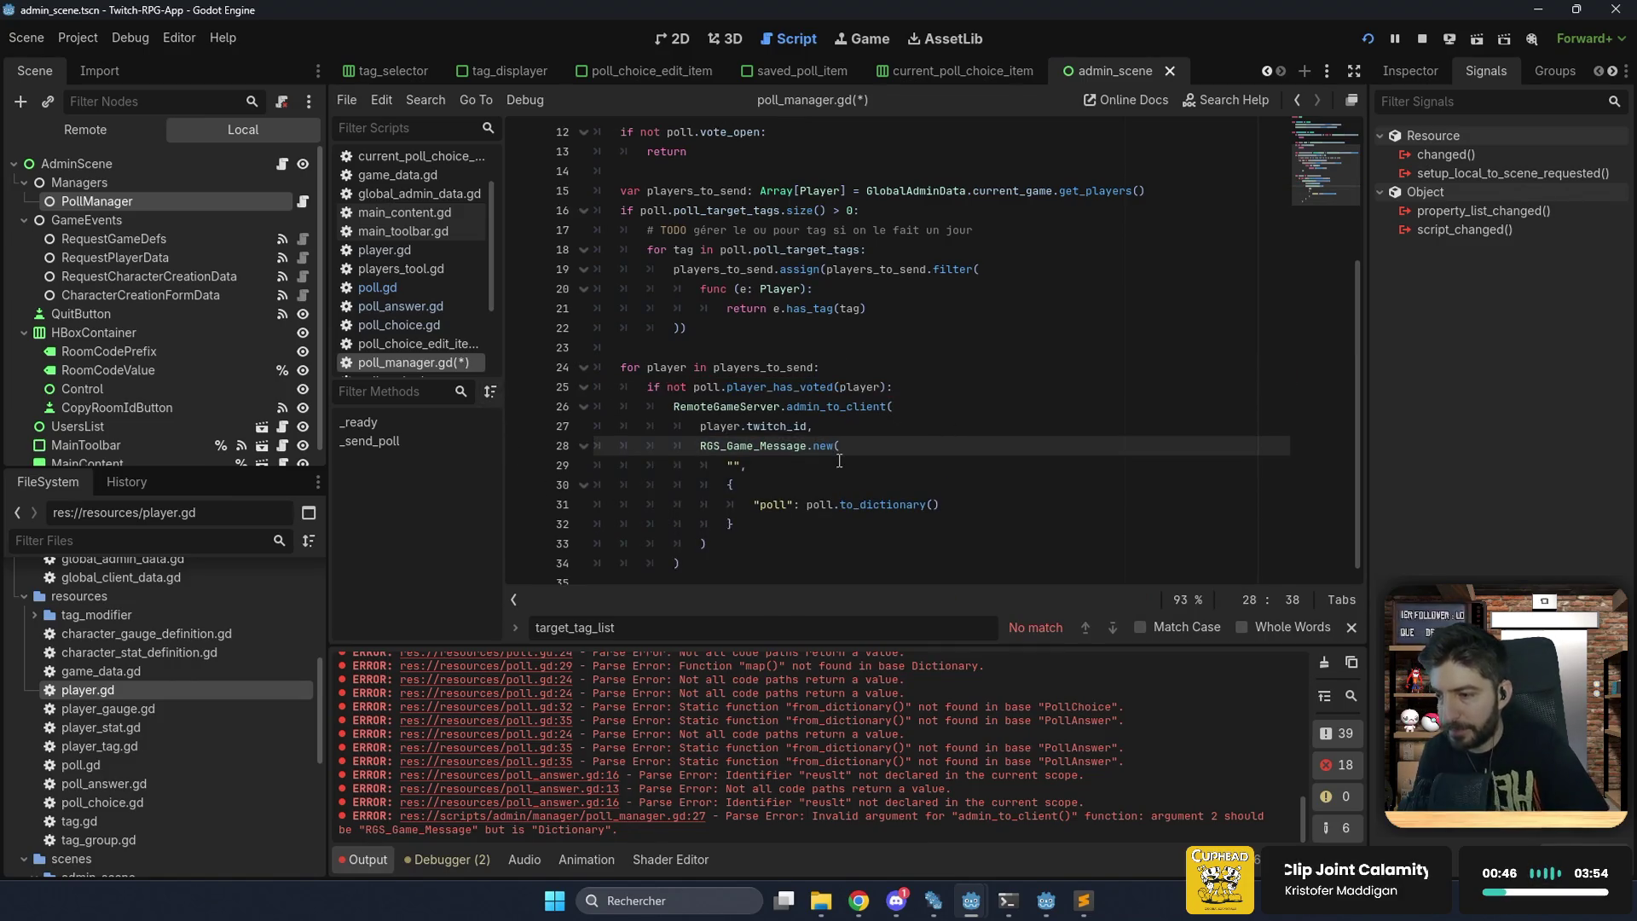
left_click(839, 461)
key("ctrl+s")
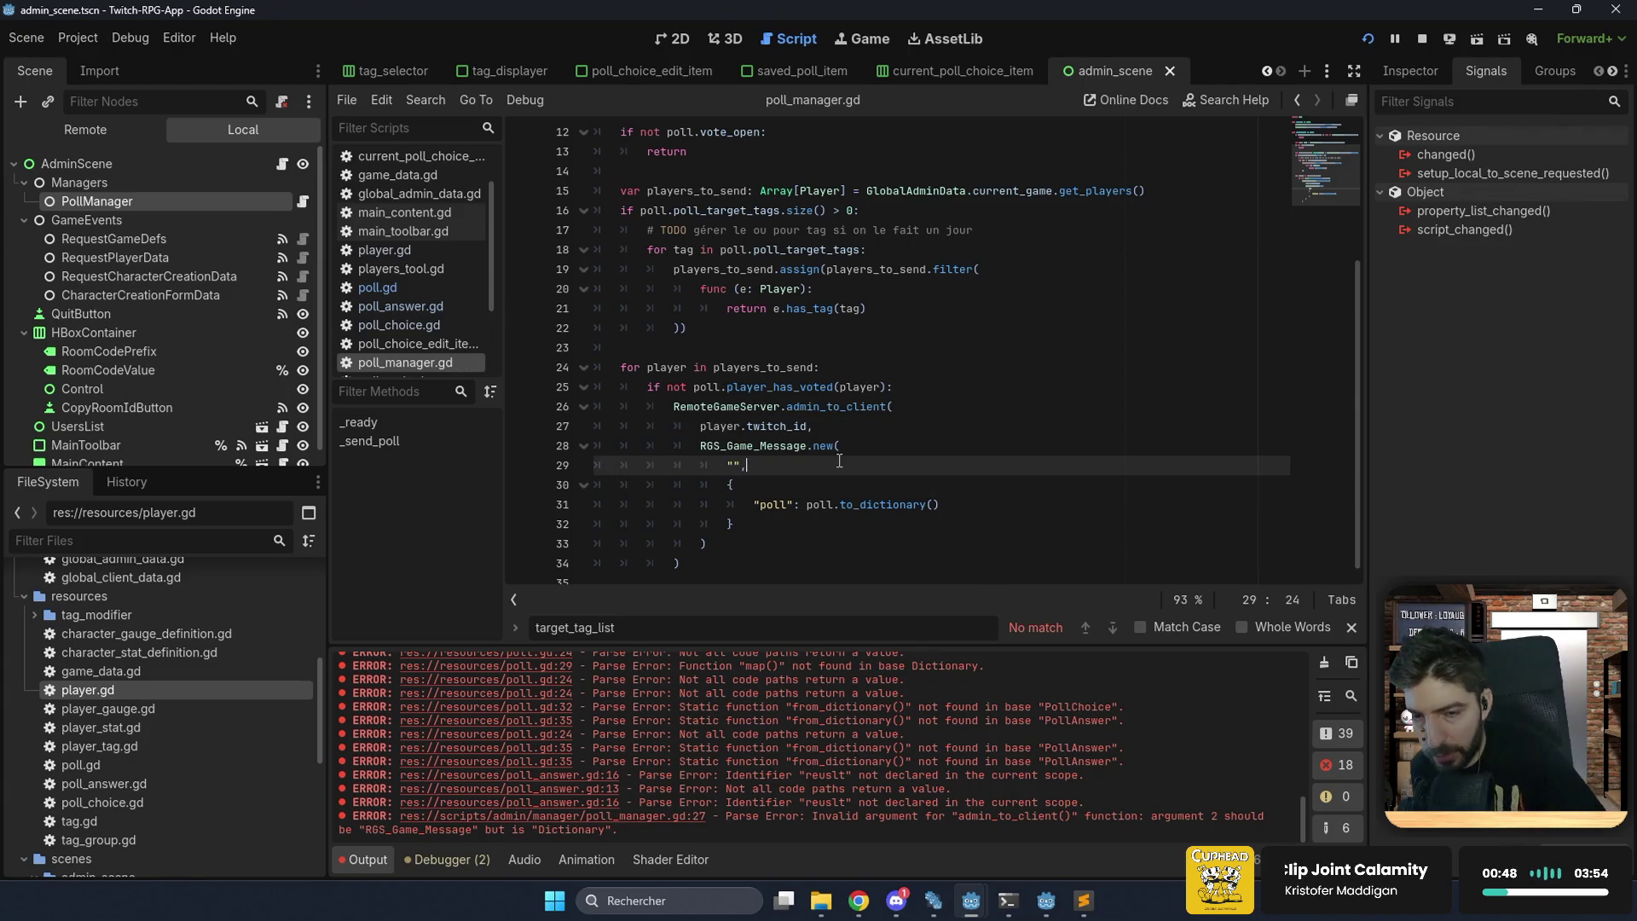
- Open game_event_const.gd from the utils folder in the FileSystem dock
scroll(109, 638, "up", 2)
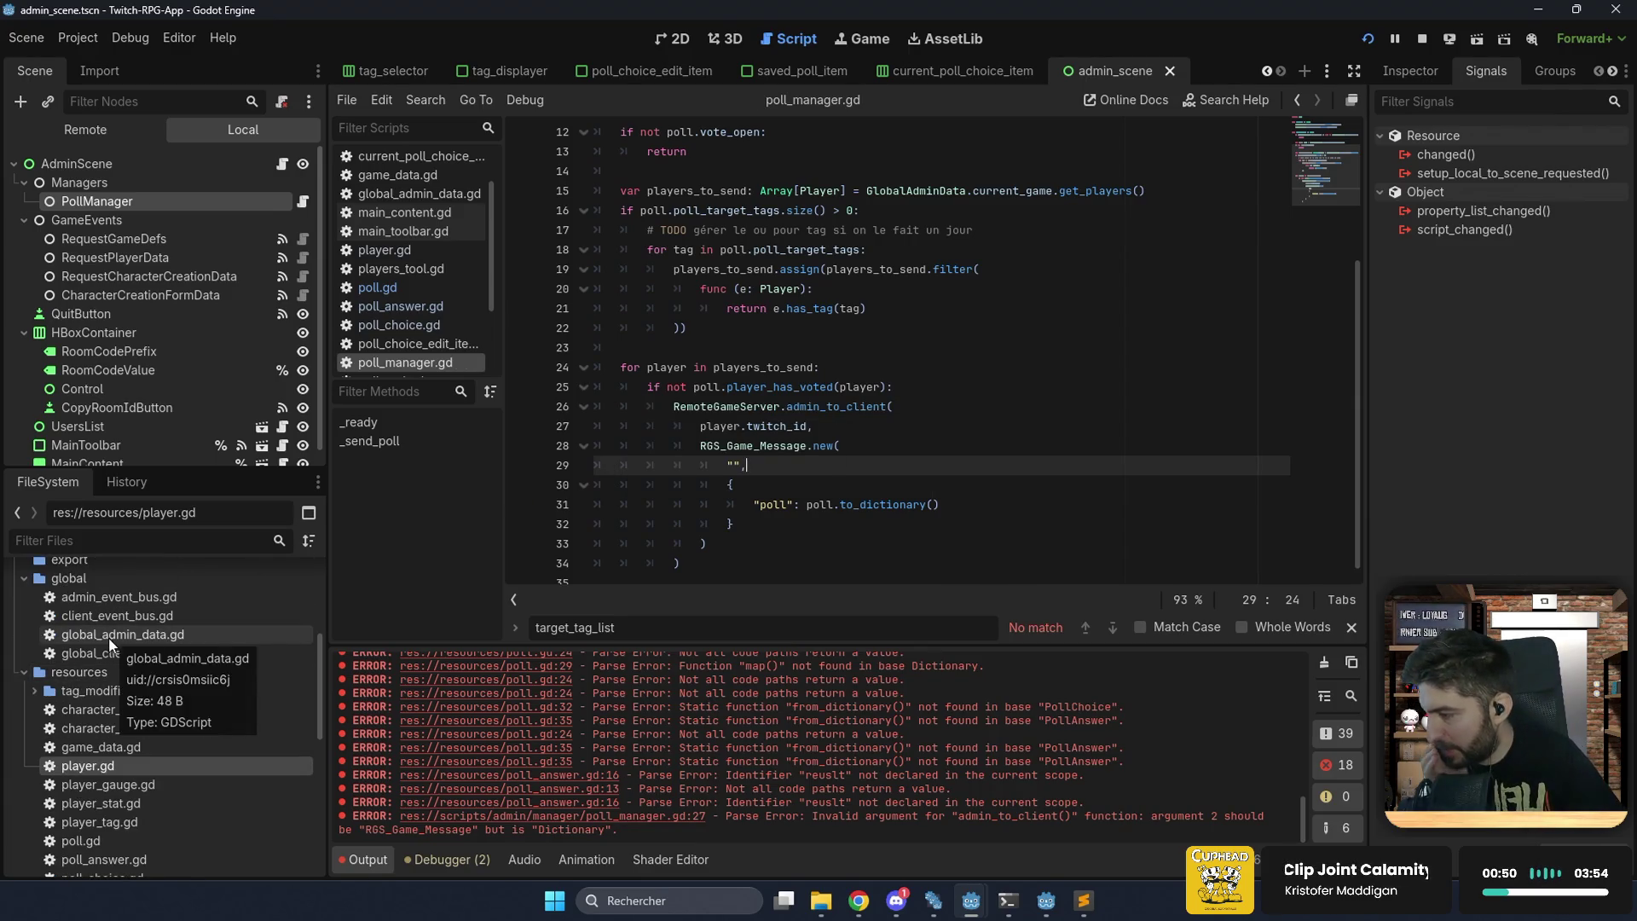
scroll(53, 602, "up", 2)
scroll(73, 620, "down", 8)
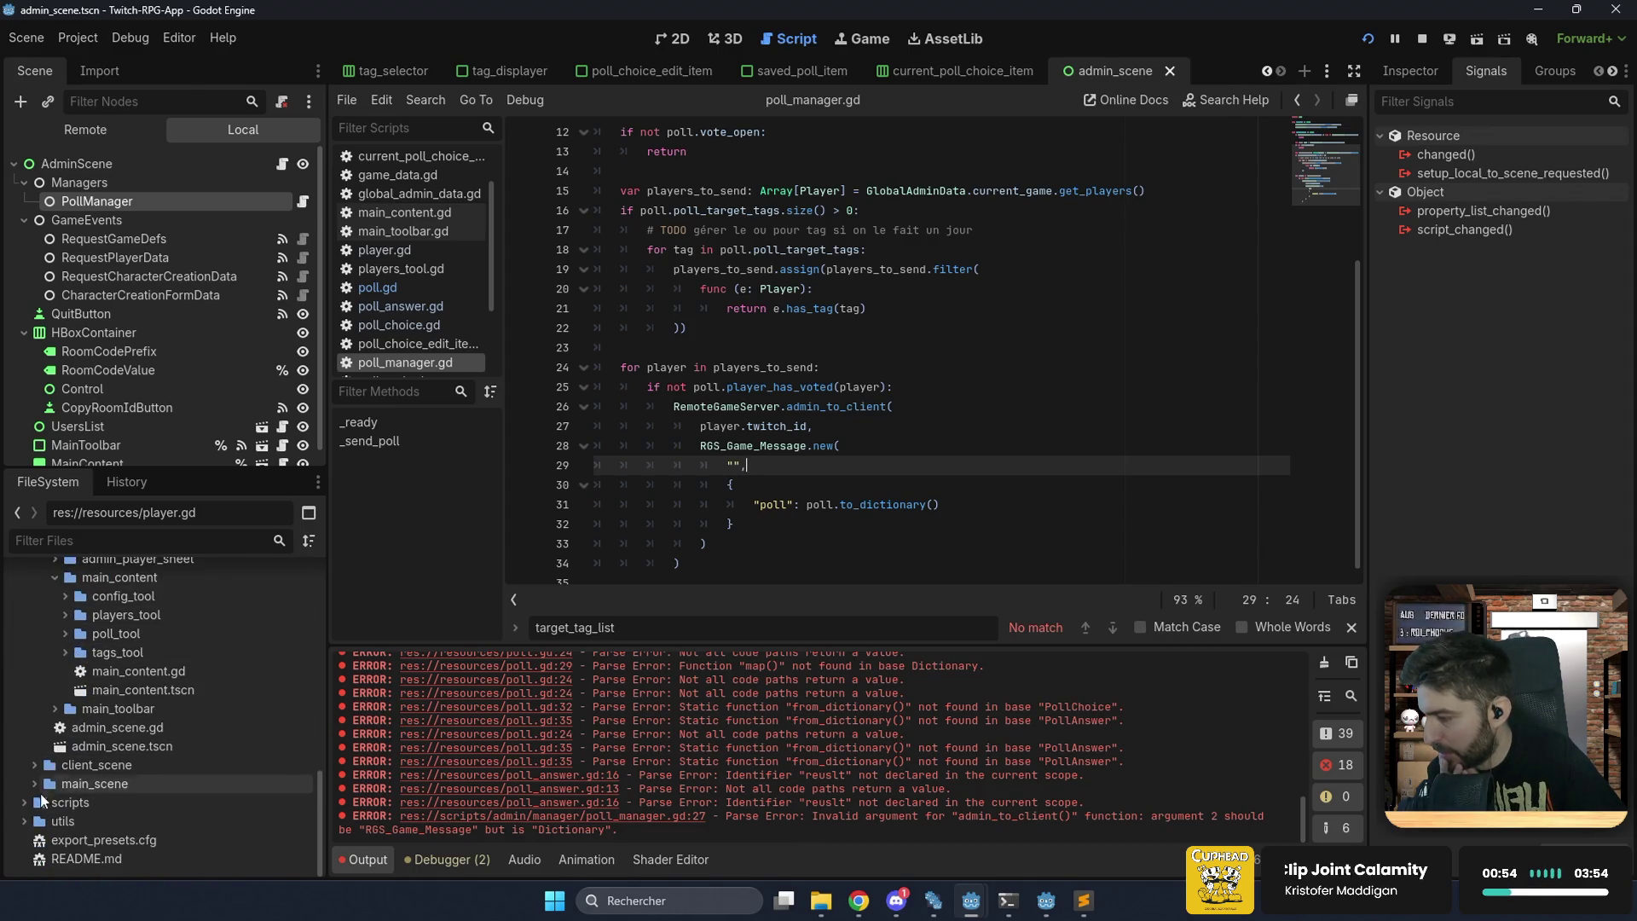
left_click(25, 822)
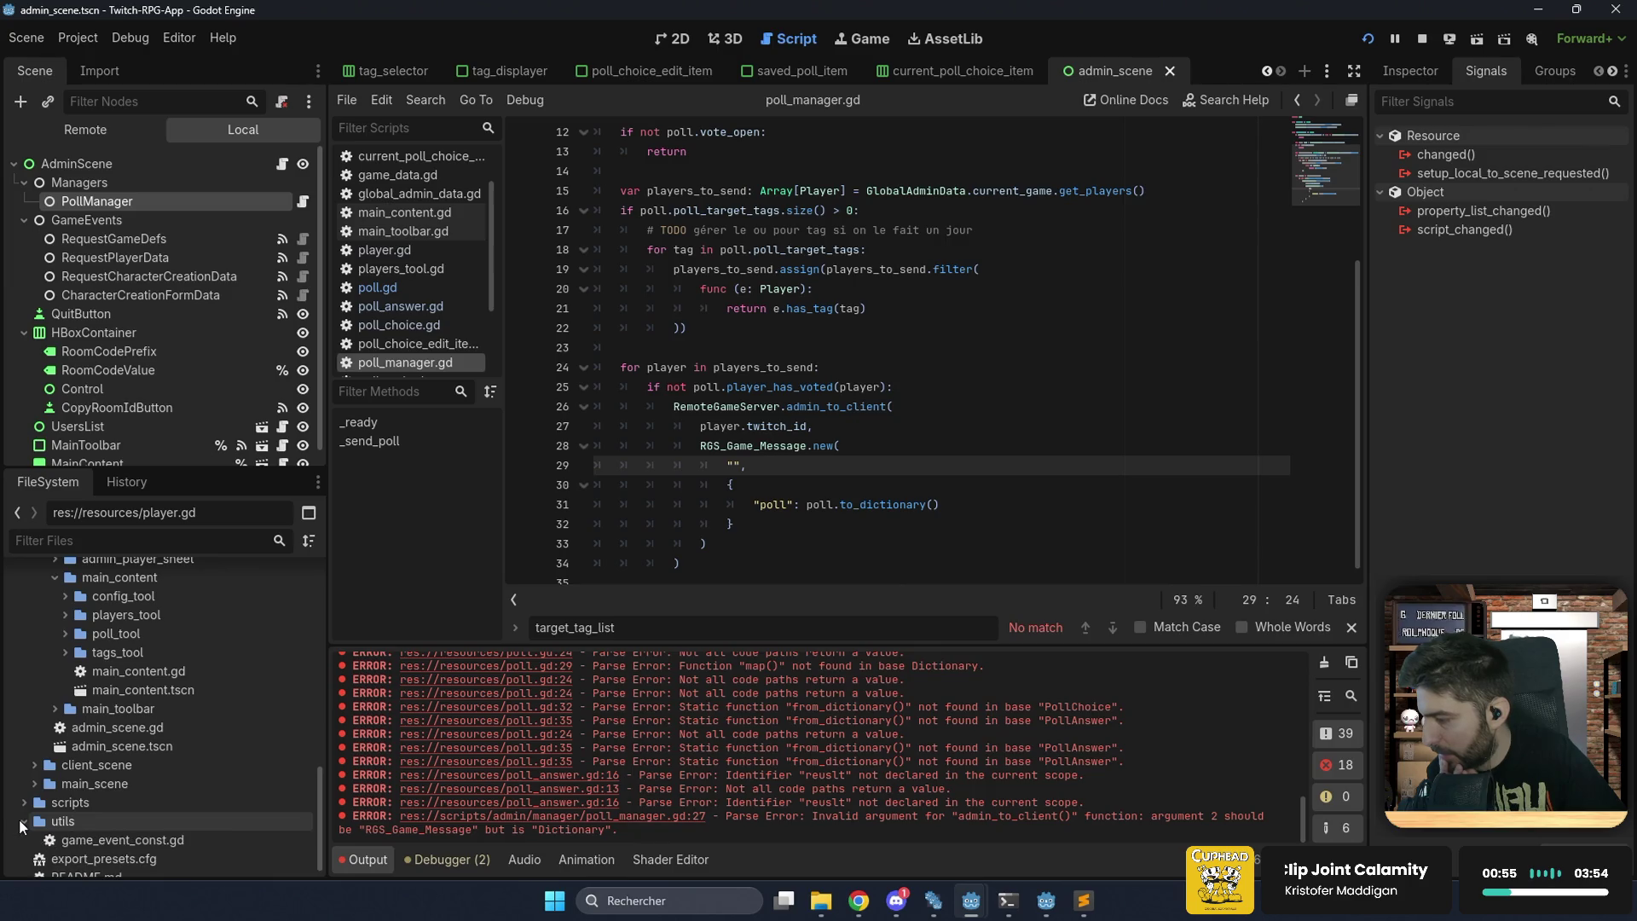
double_click(78, 836)
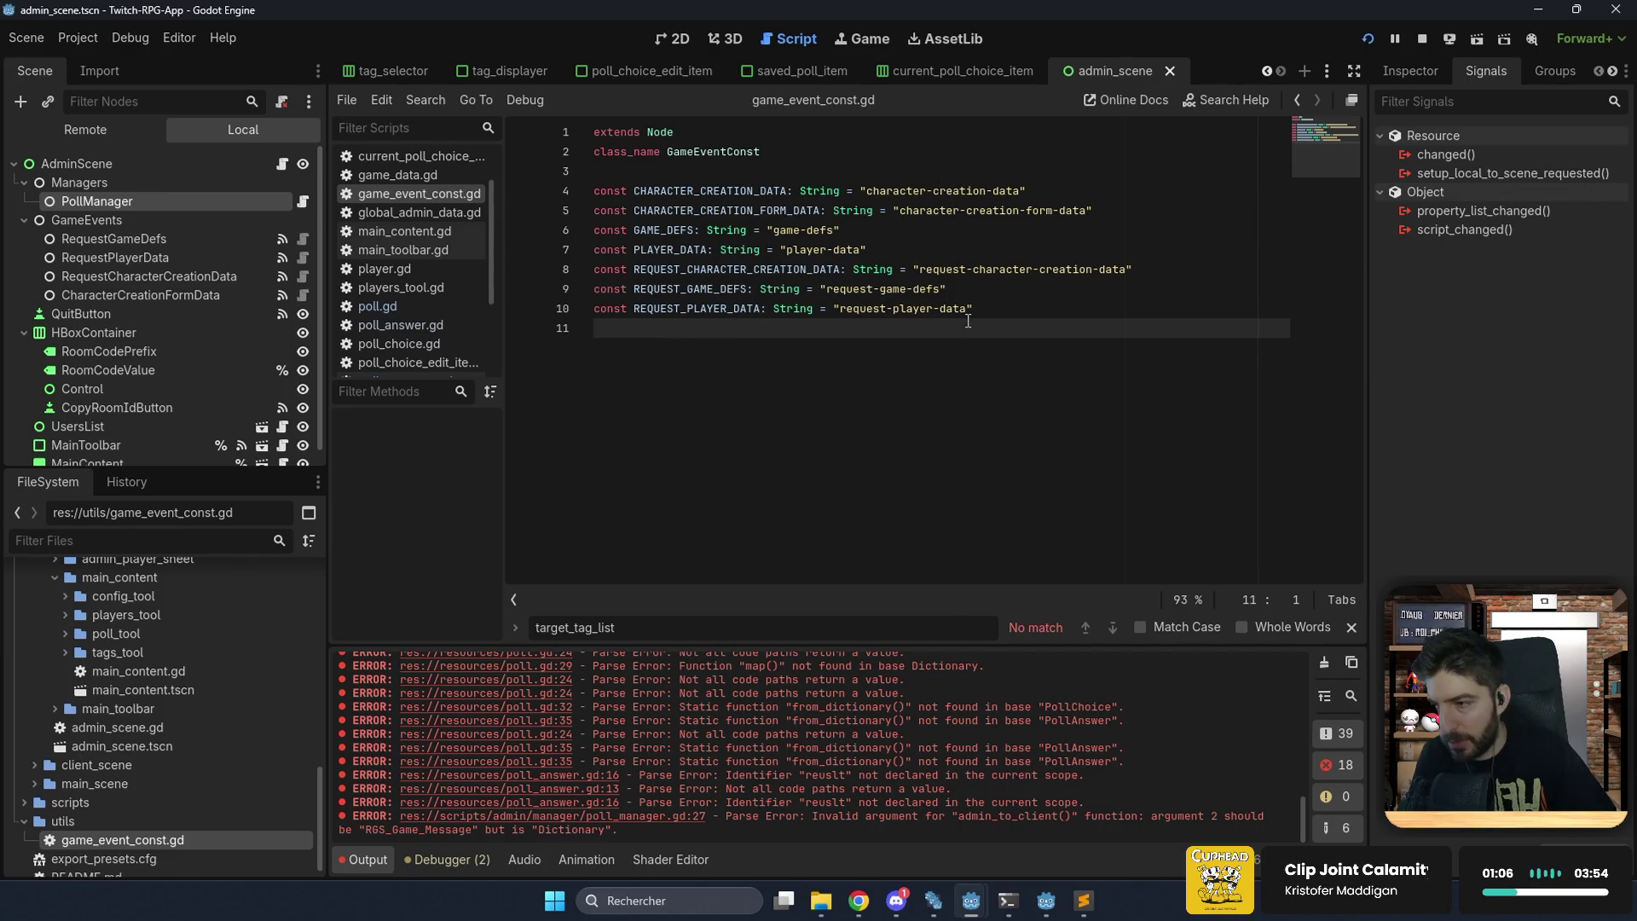
- Add const POLL_DATA: String = "poll-data", save, and copy the GameEventConst class name
type("cop")
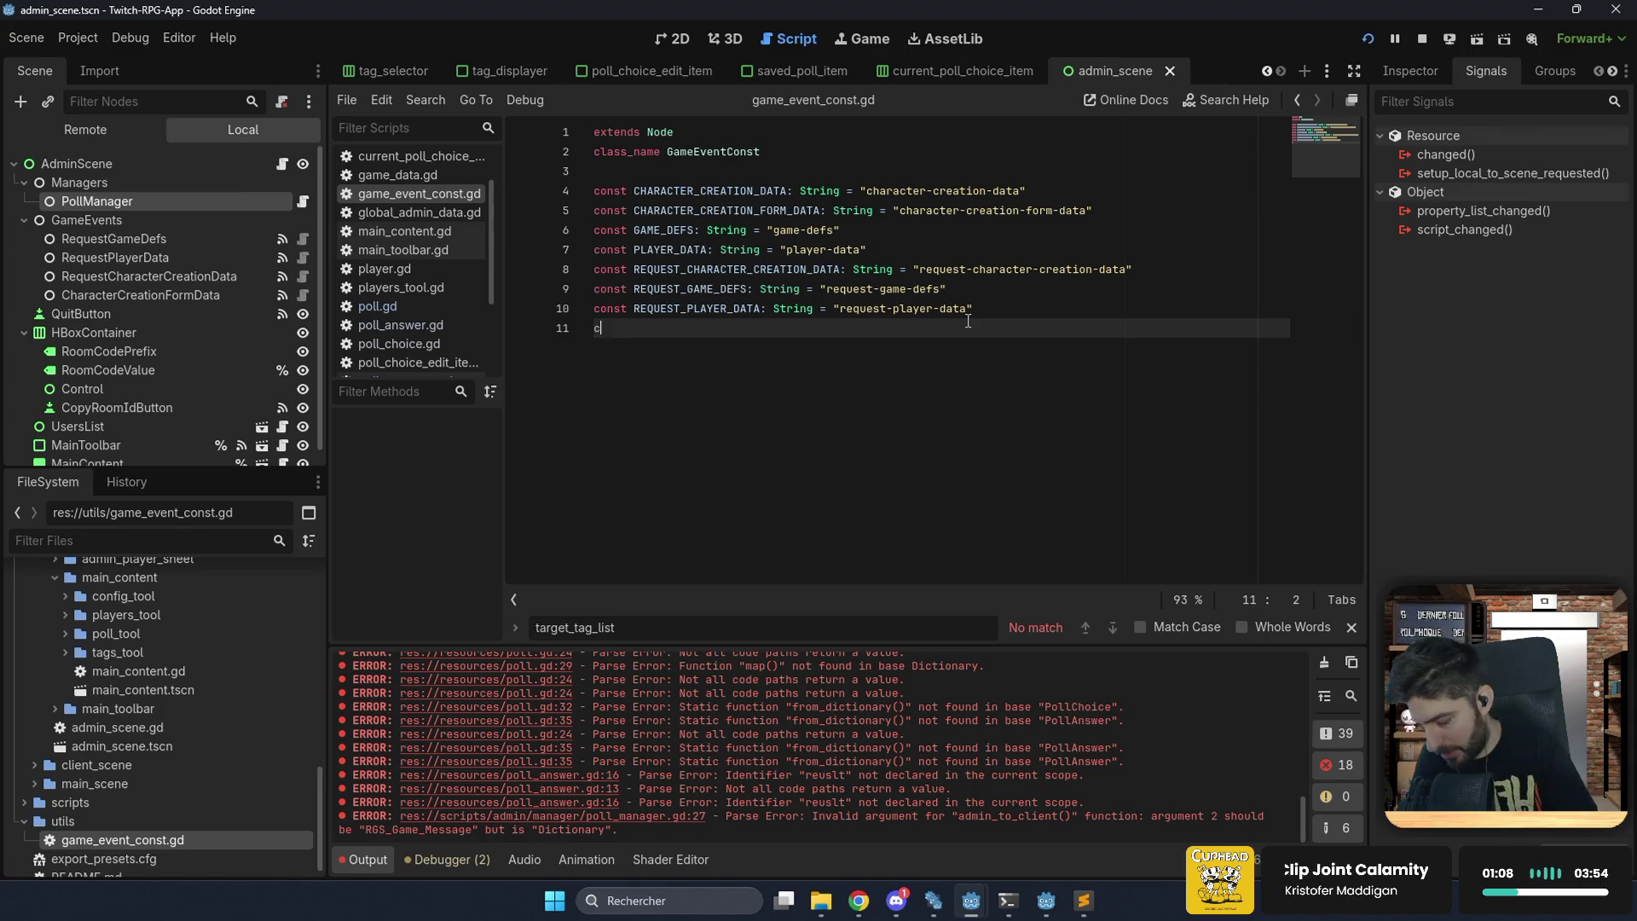
key("BackSpace")
type("nst")
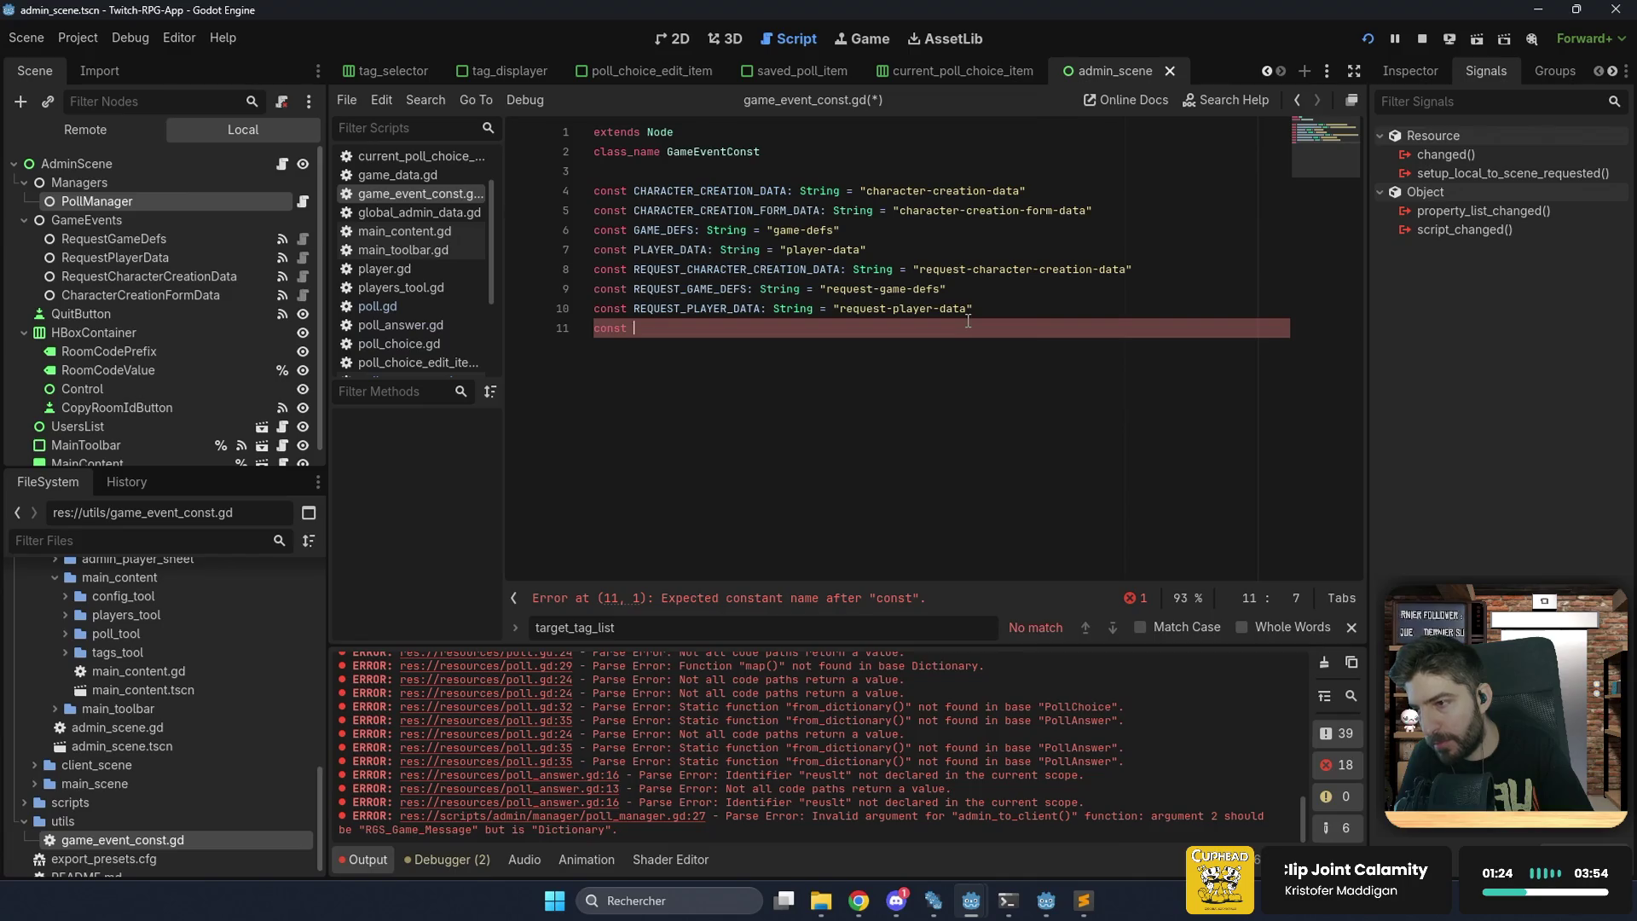
type("POLL_D")
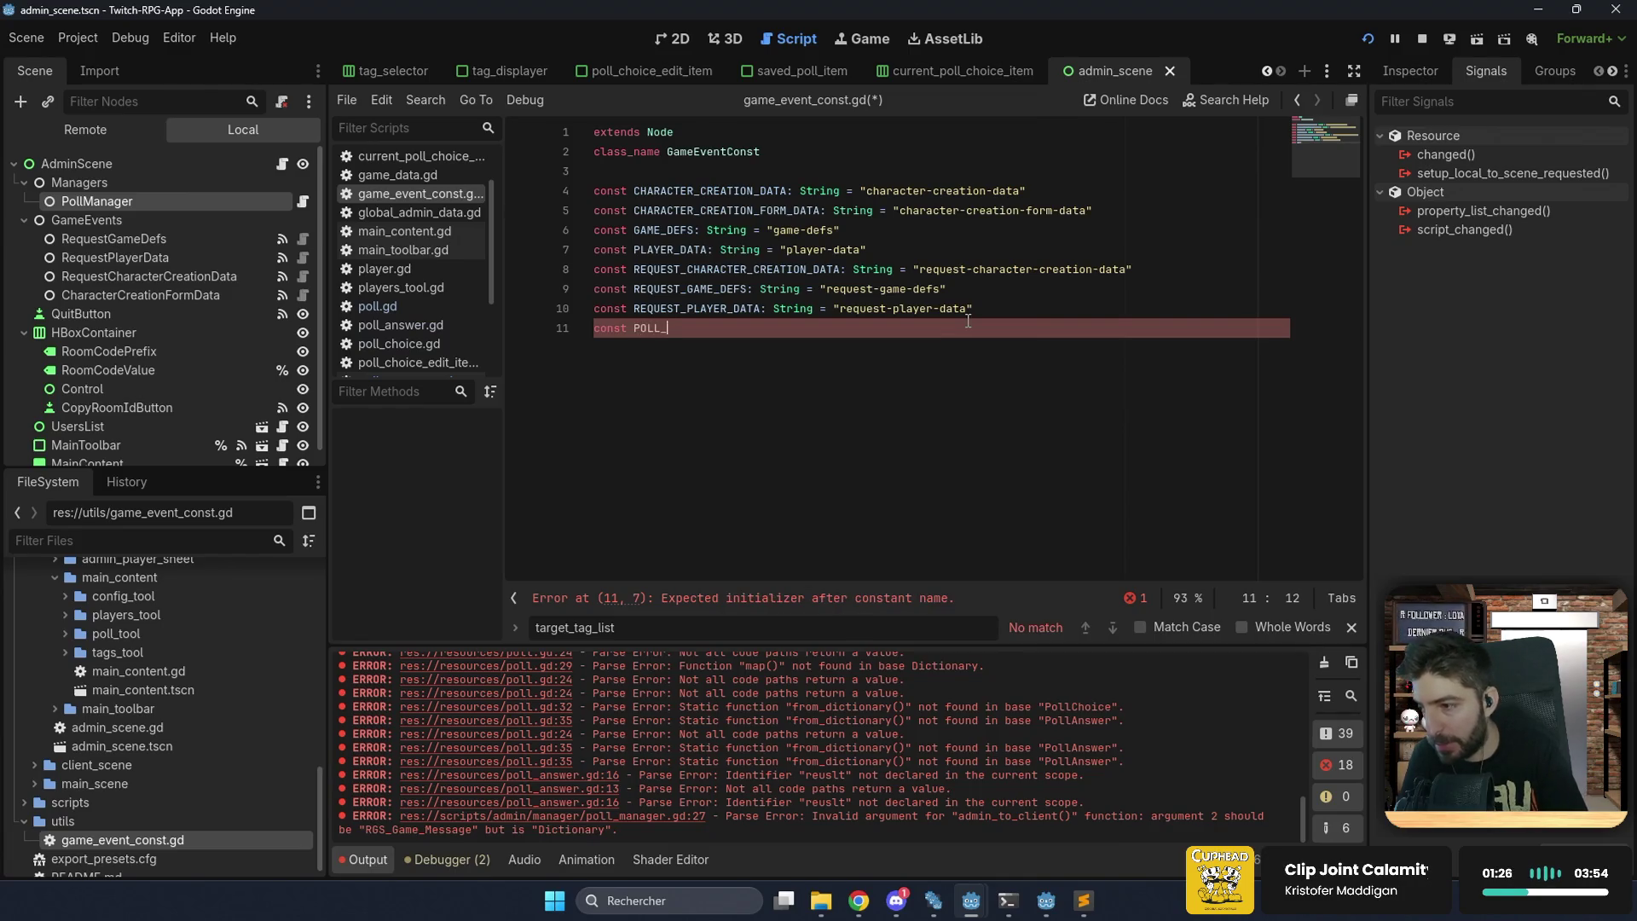
type("ATA: ")
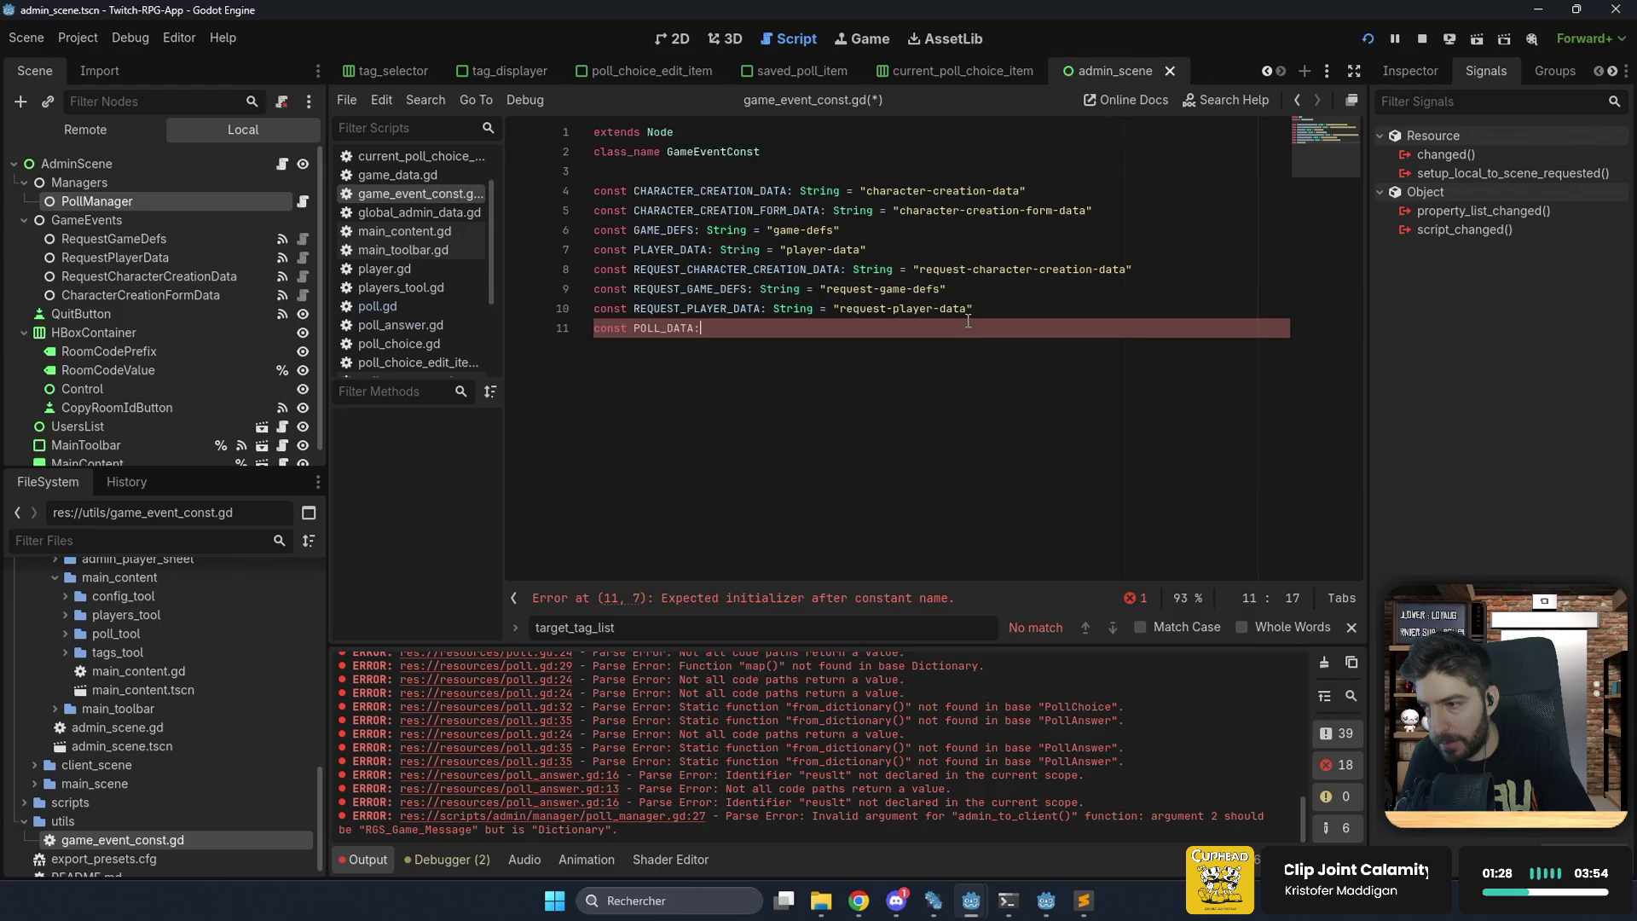
type("String \"poll")
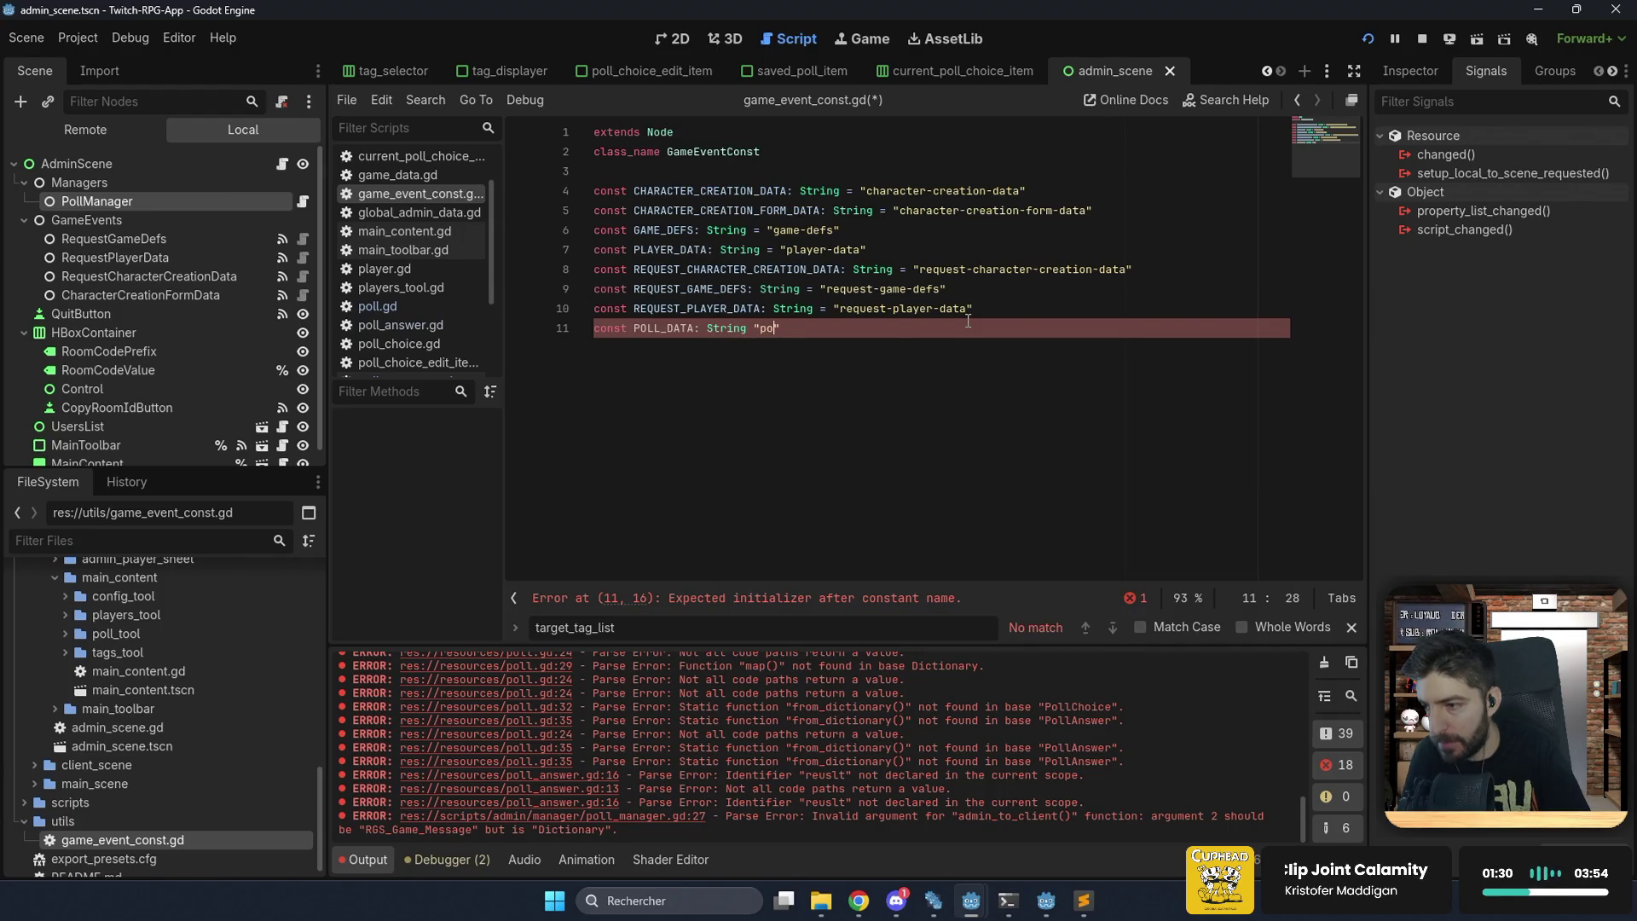
type("\"")
type("-d")
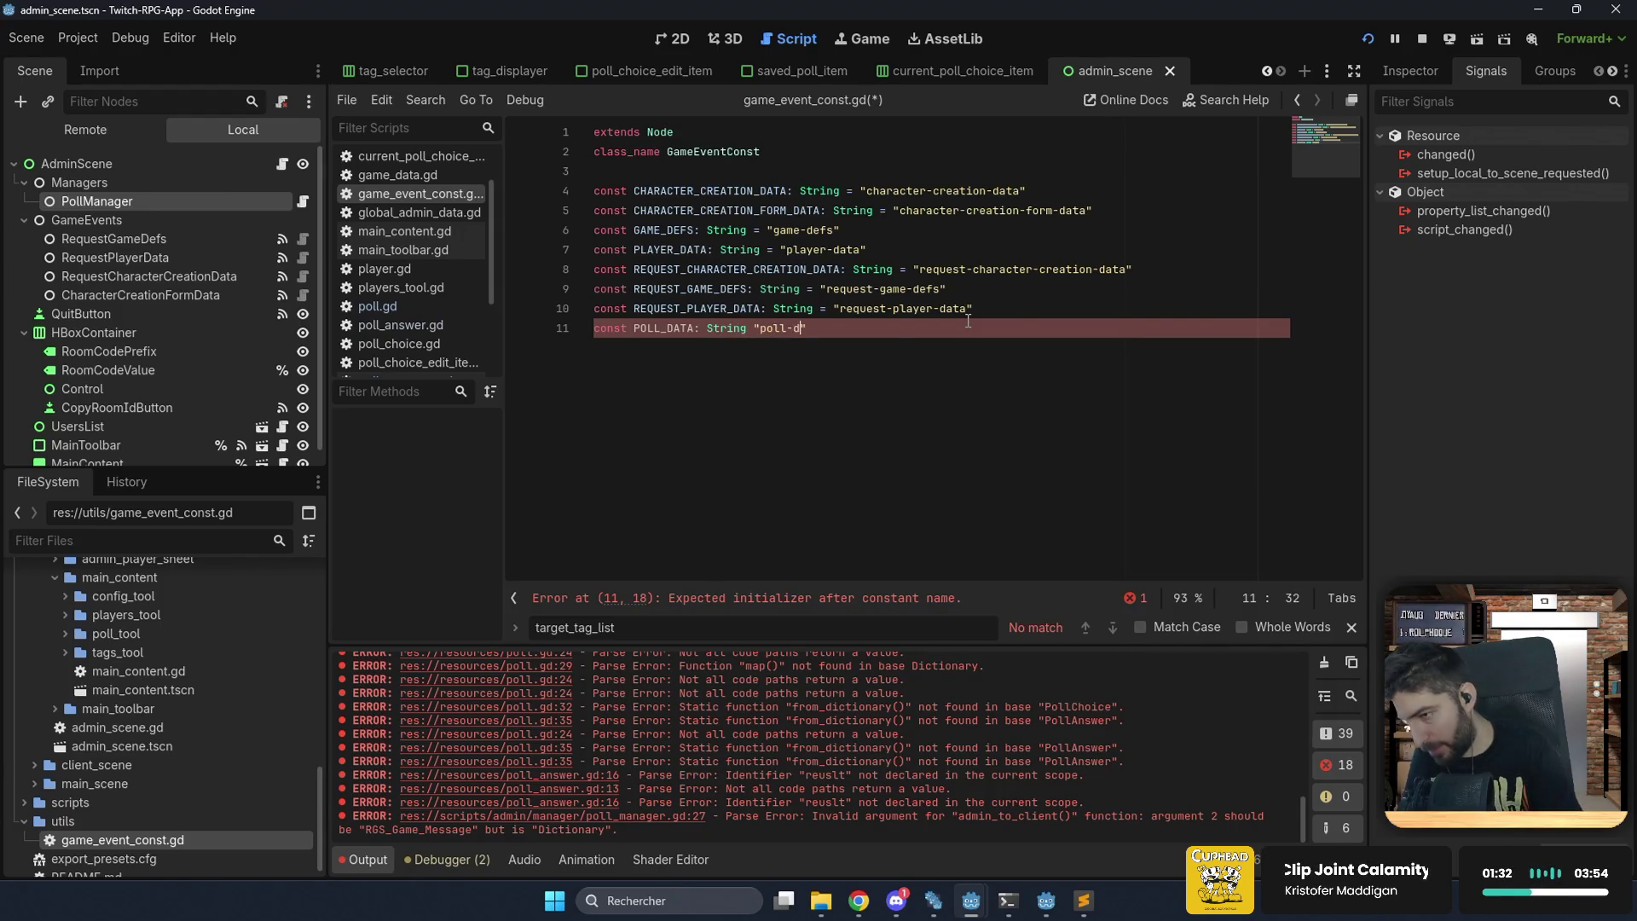
type("ata")
key("ctrl+Left")
key("ctrl+Left")
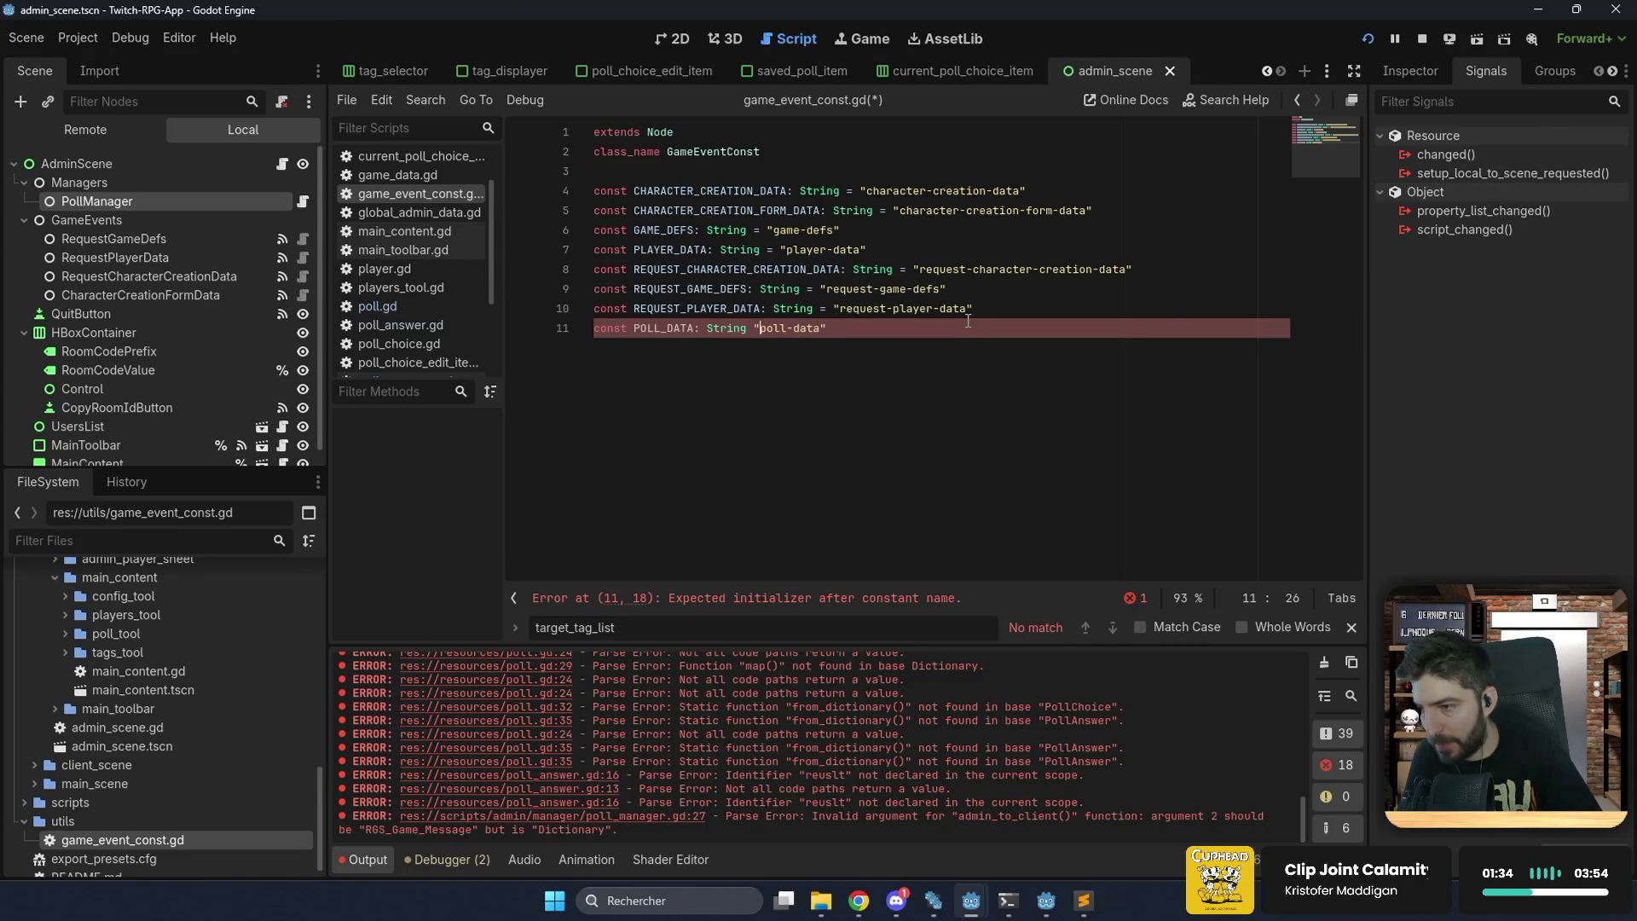
type("=")
key("ctrl+s")
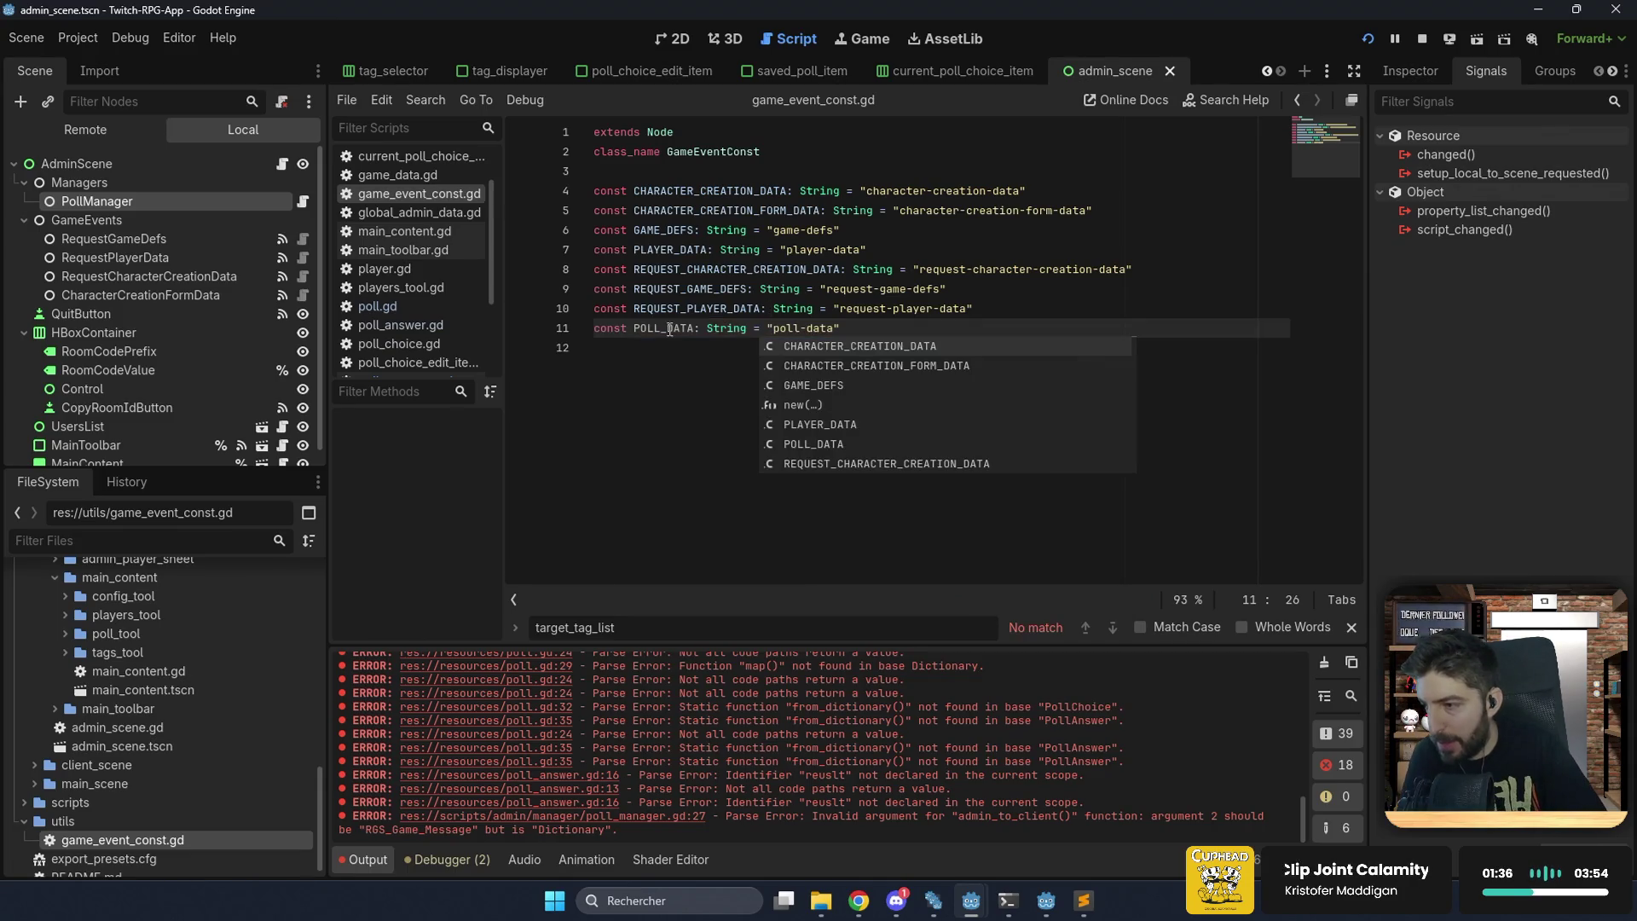
key("Escape")
double_click(713, 151)
key("ctrl+c")
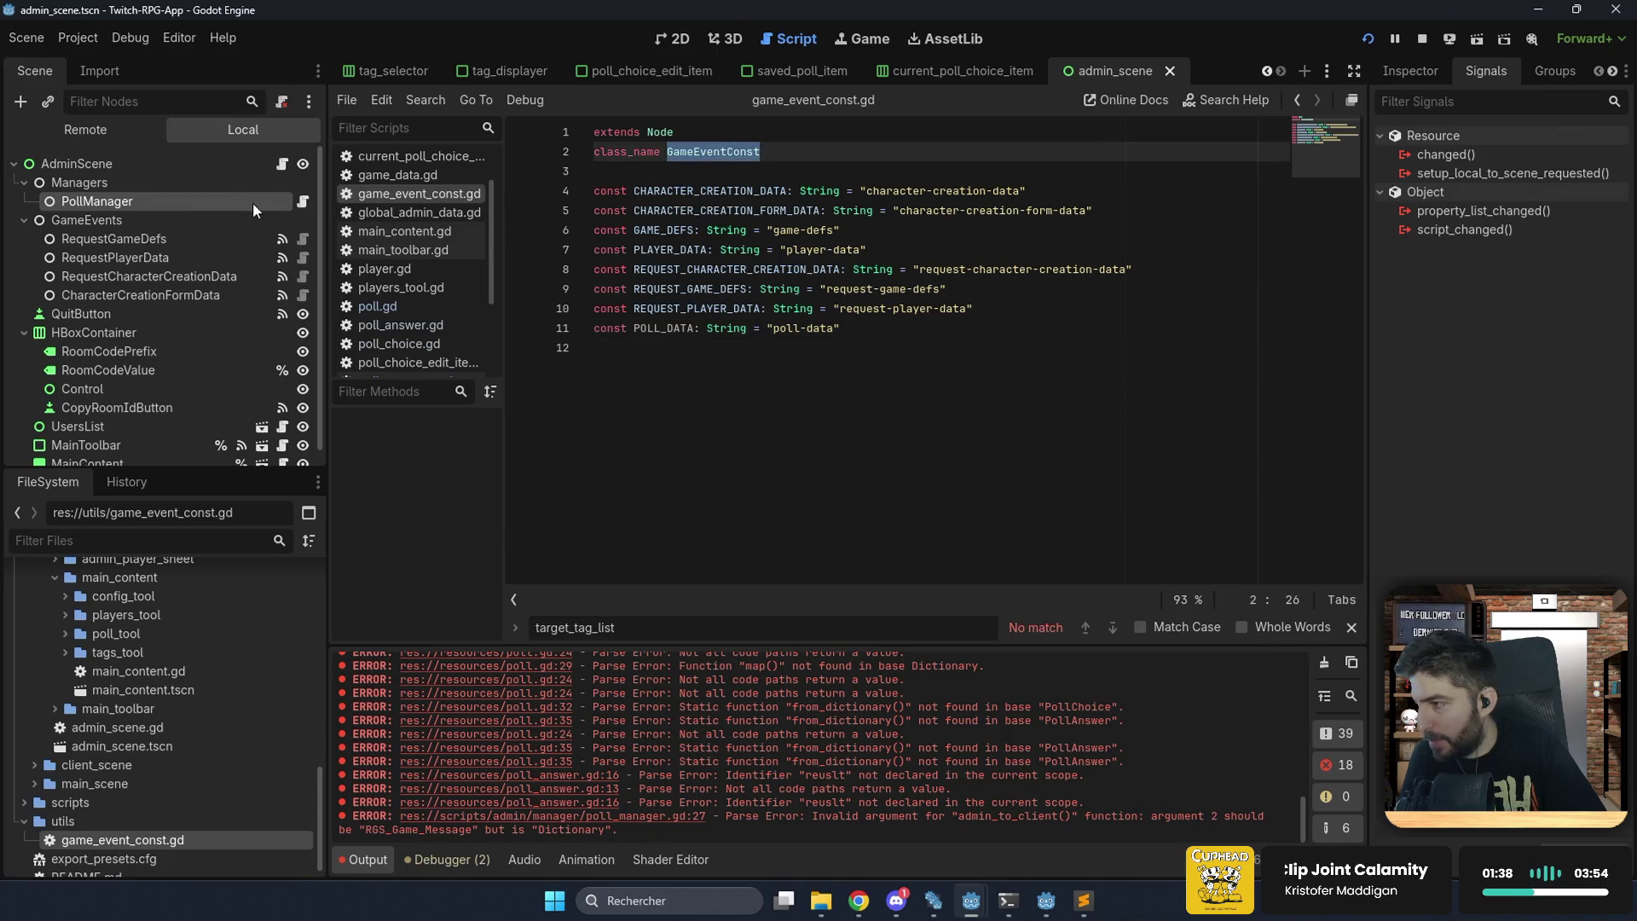
left_click(307, 198)
- Replace the empty message type with GameEventConst.POLL_DATA
left_click(727, 465)
key("ctrl+v")
type(".P")
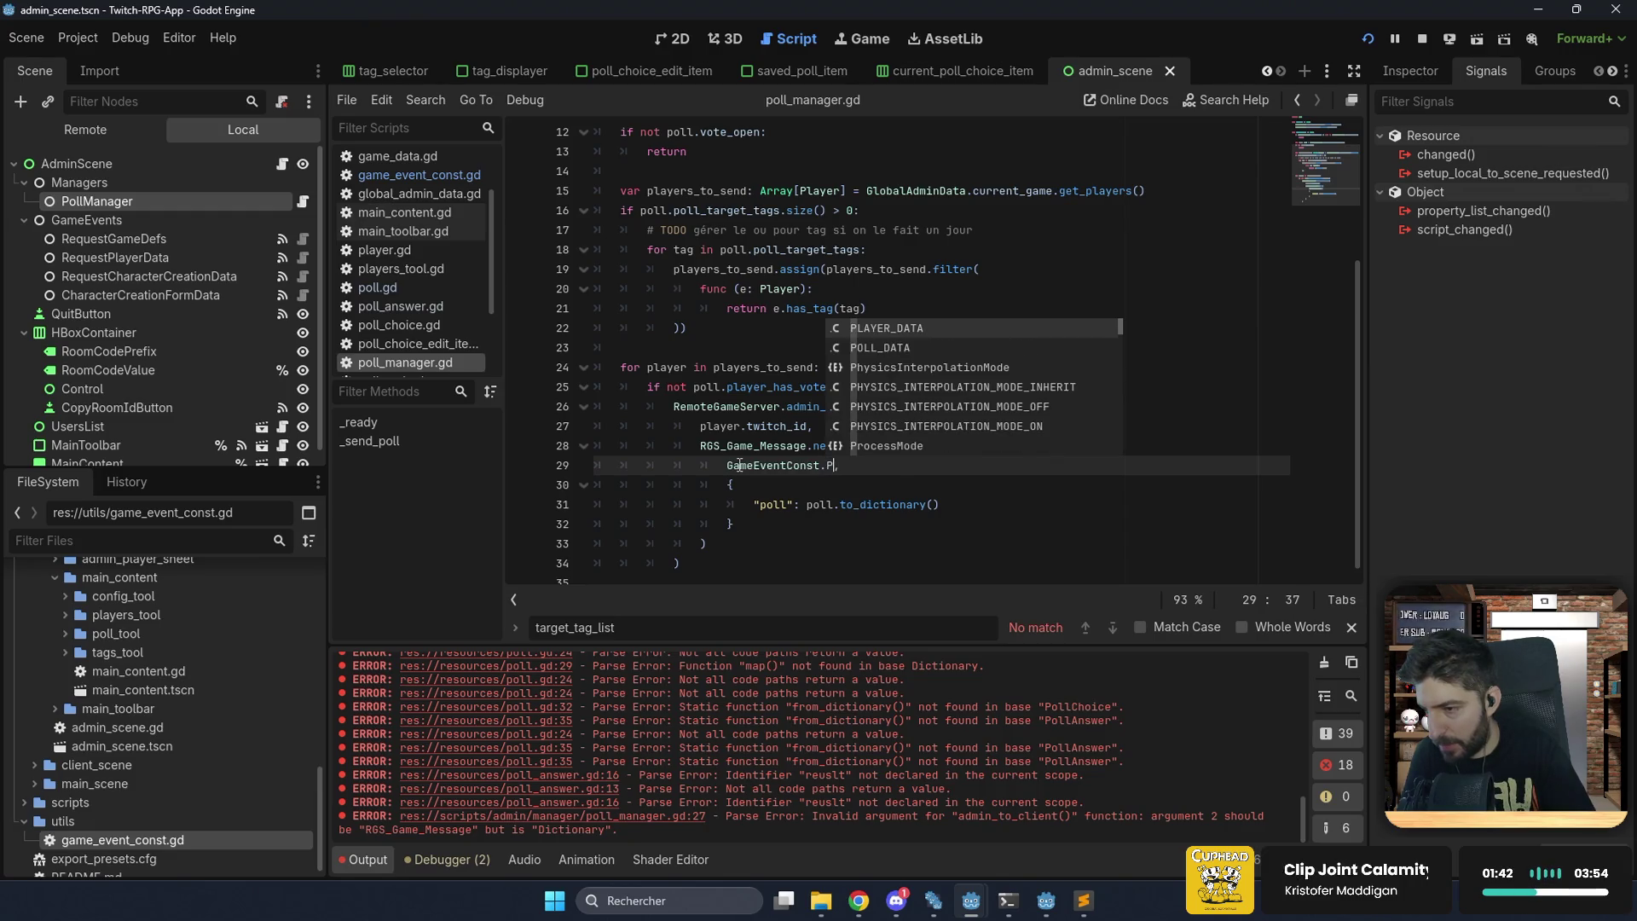
key("Down")
key("Return")
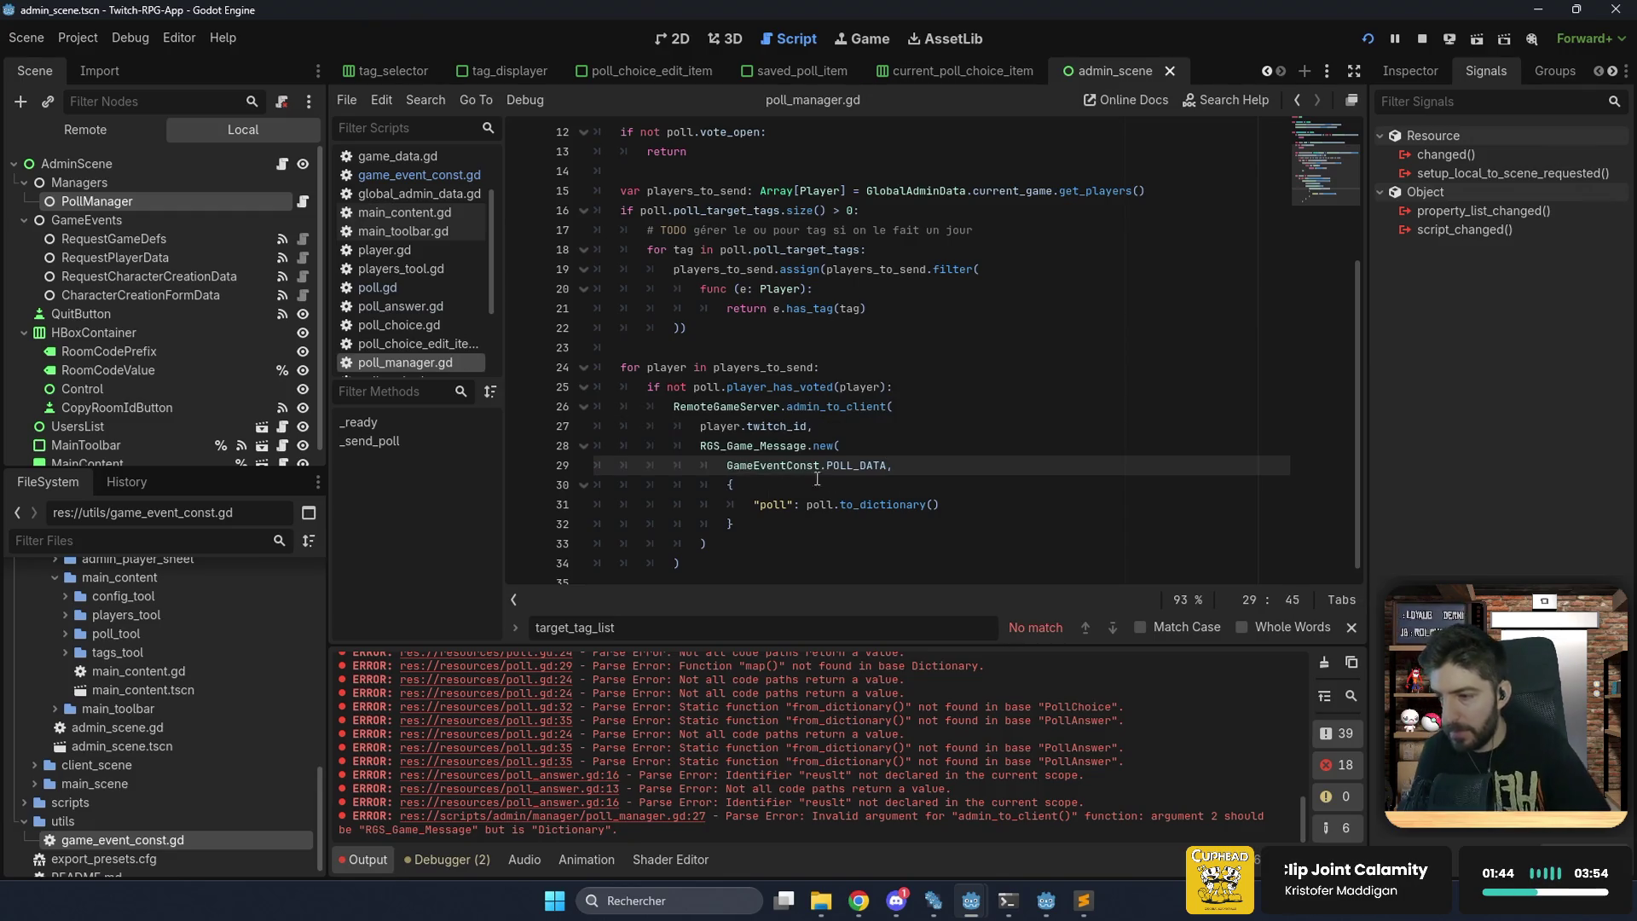
- Review the loop header, admin_to_client call and poll dictionary payload lines
left_click(841, 481)
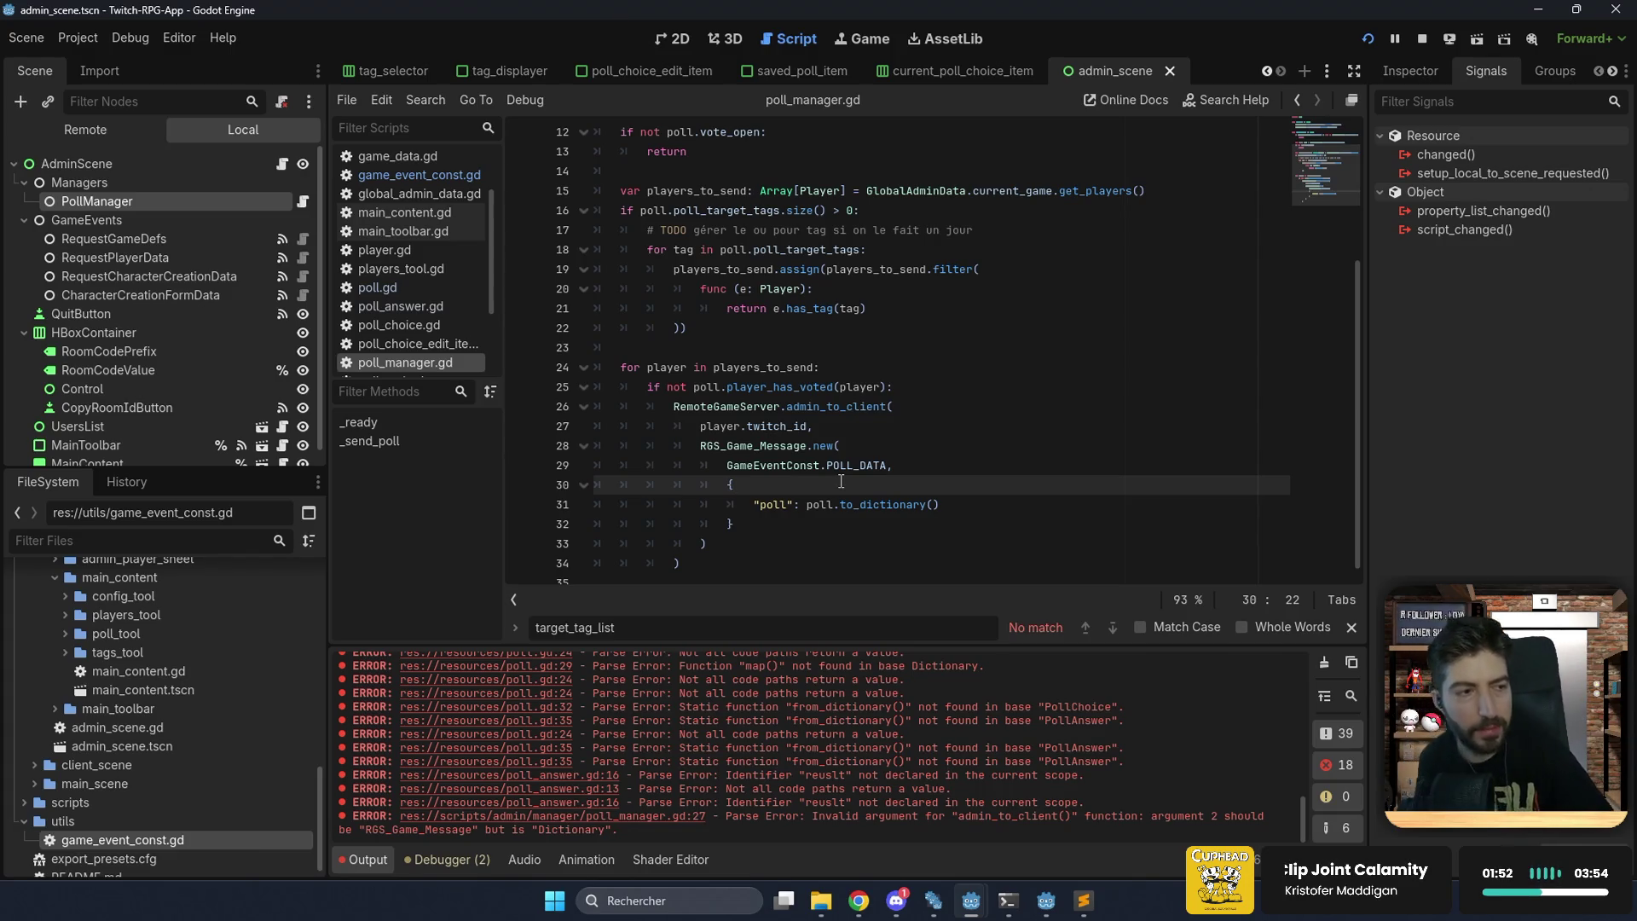
left_click(904, 368)
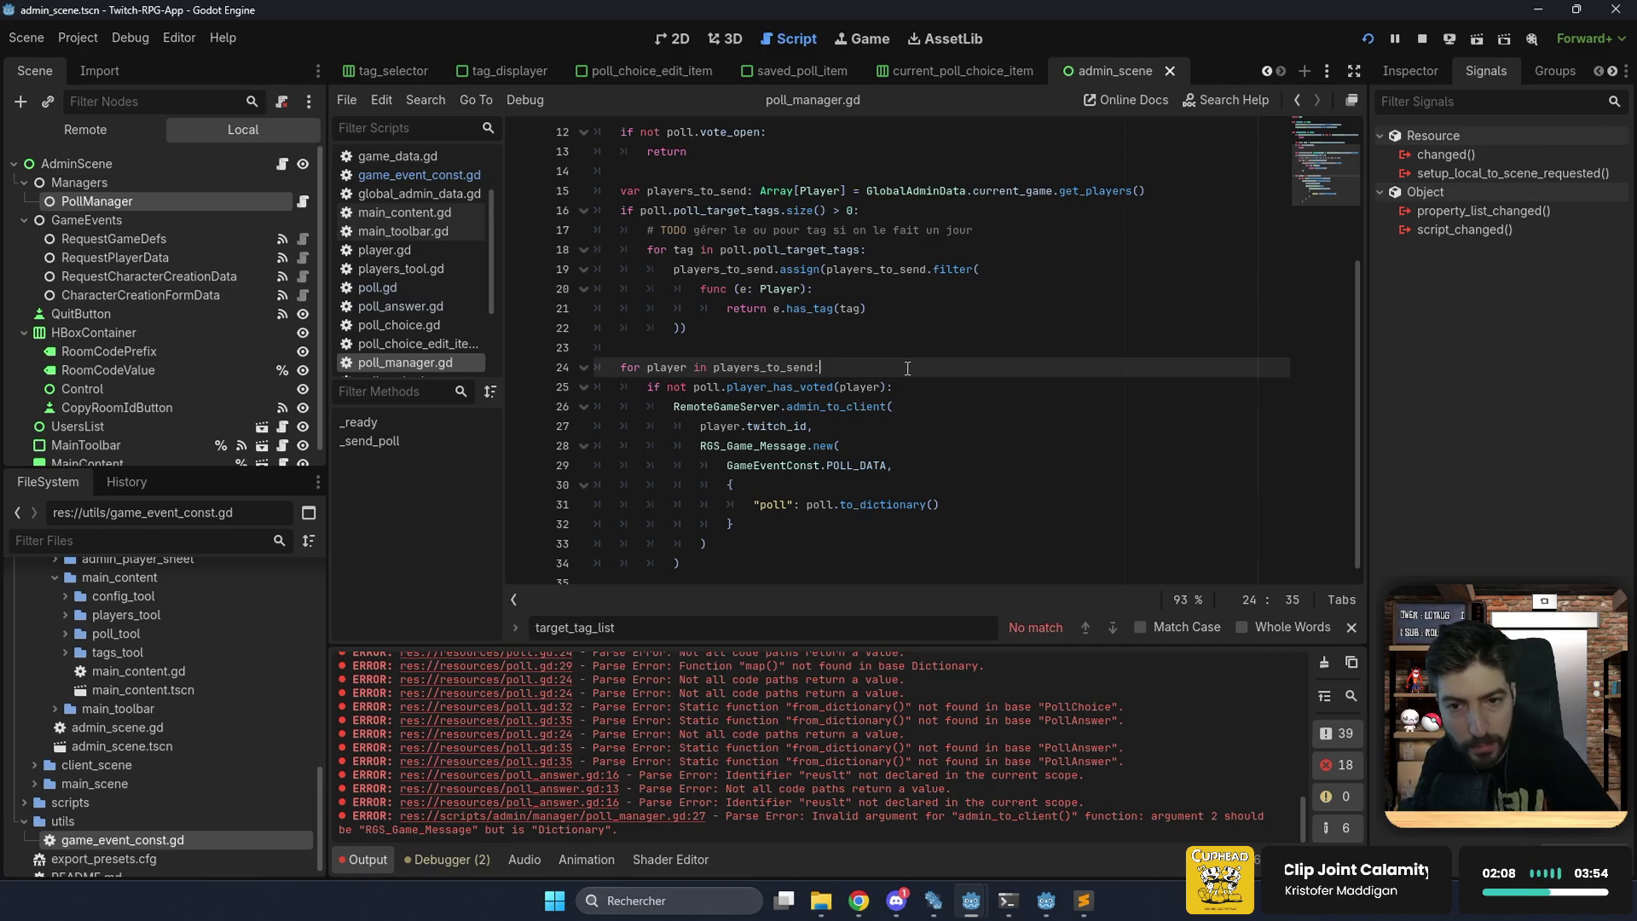
left_click(996, 416)
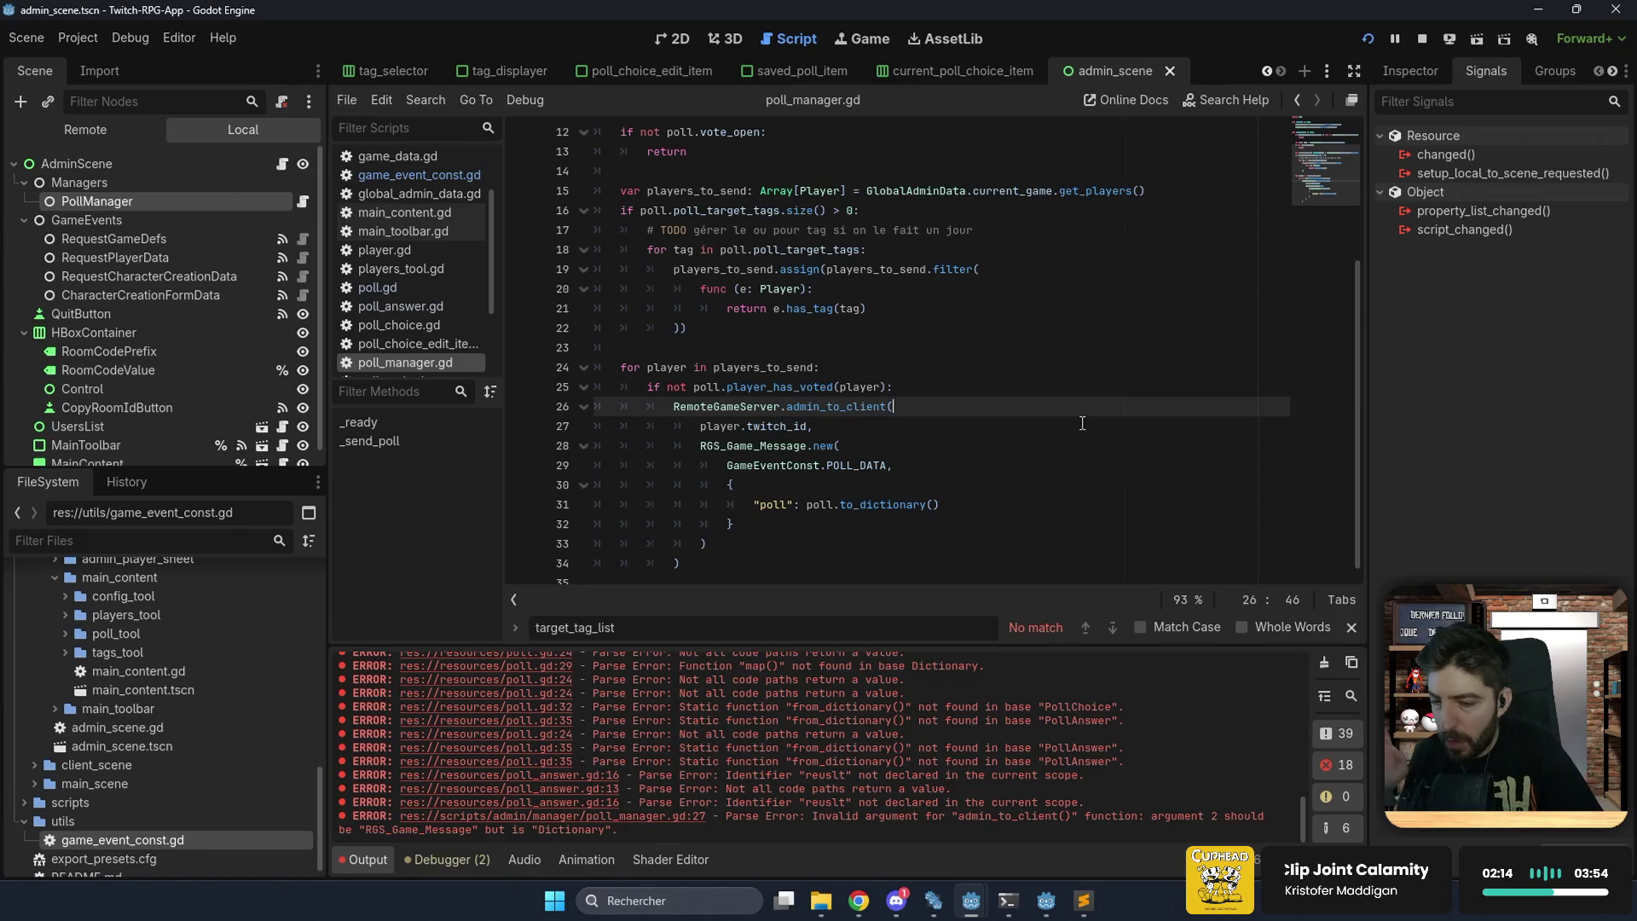
left_click(1086, 484)
left_click(1061, 502)
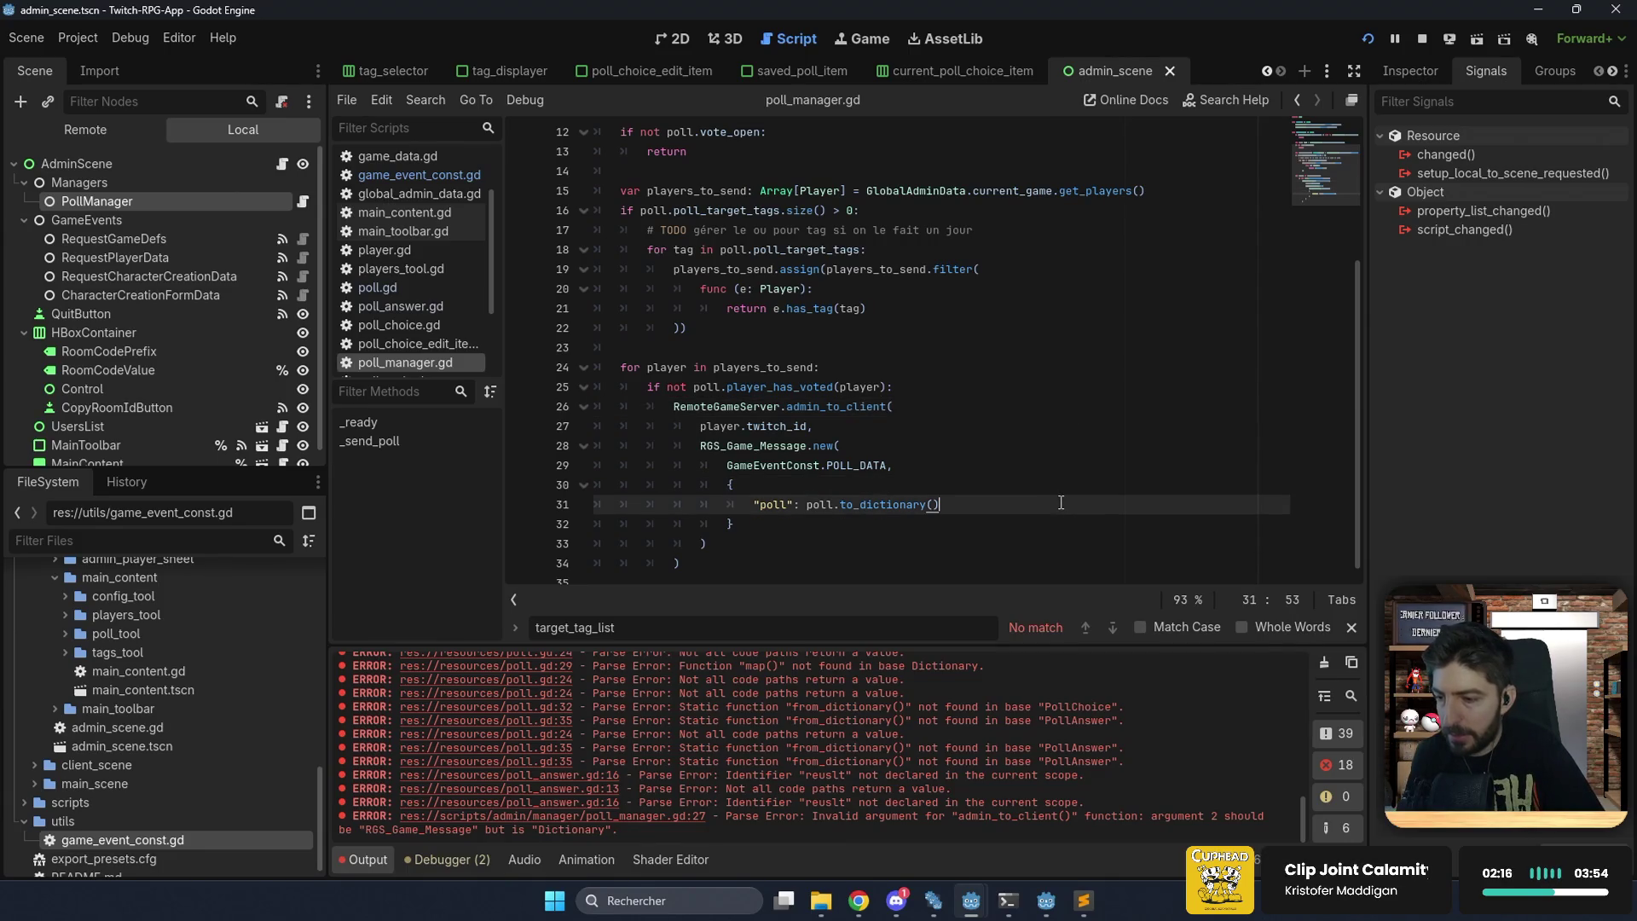
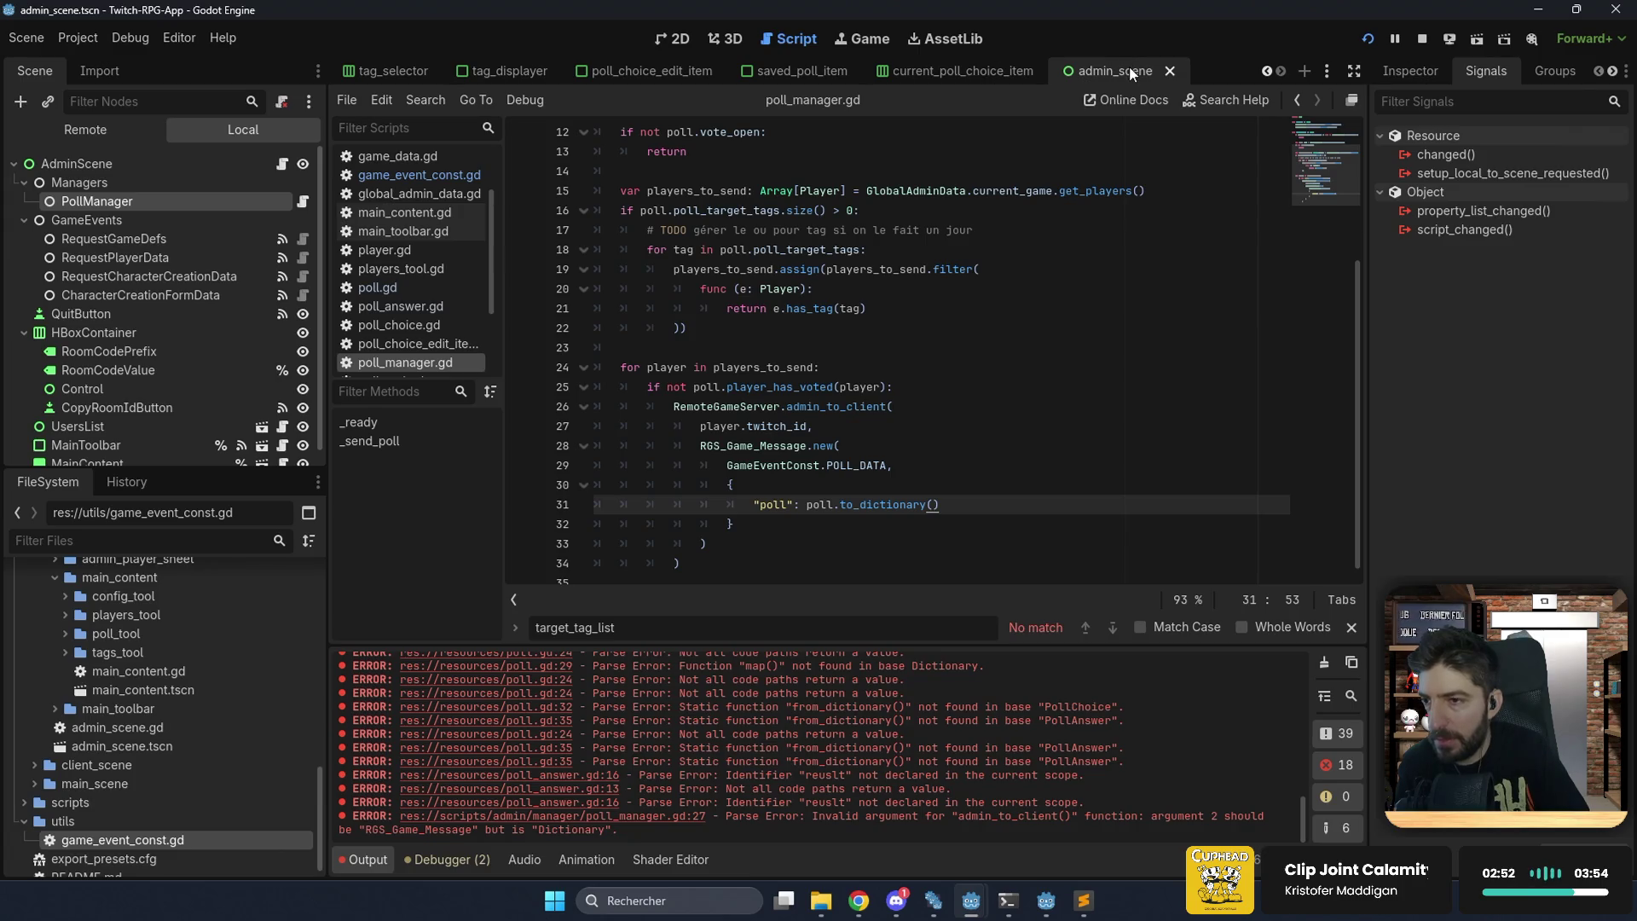
- Expand the client_scene folder and open client_scene.tscn in the 2D editor
scroll(941, 75, "up", 4)
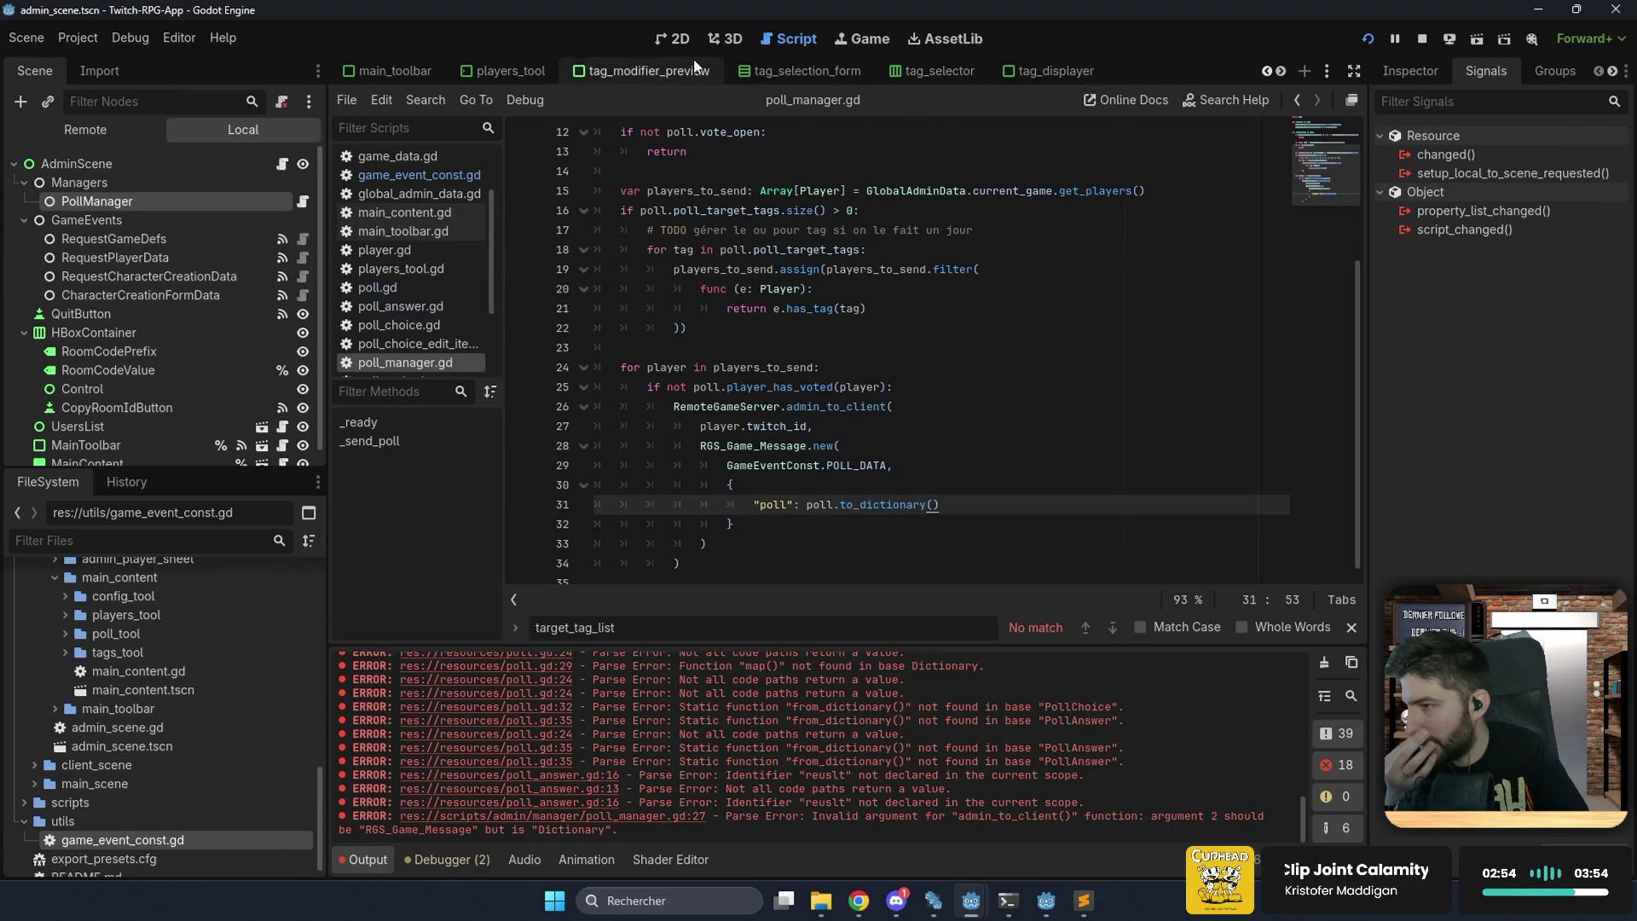
scroll(677, 56, "up", 1)
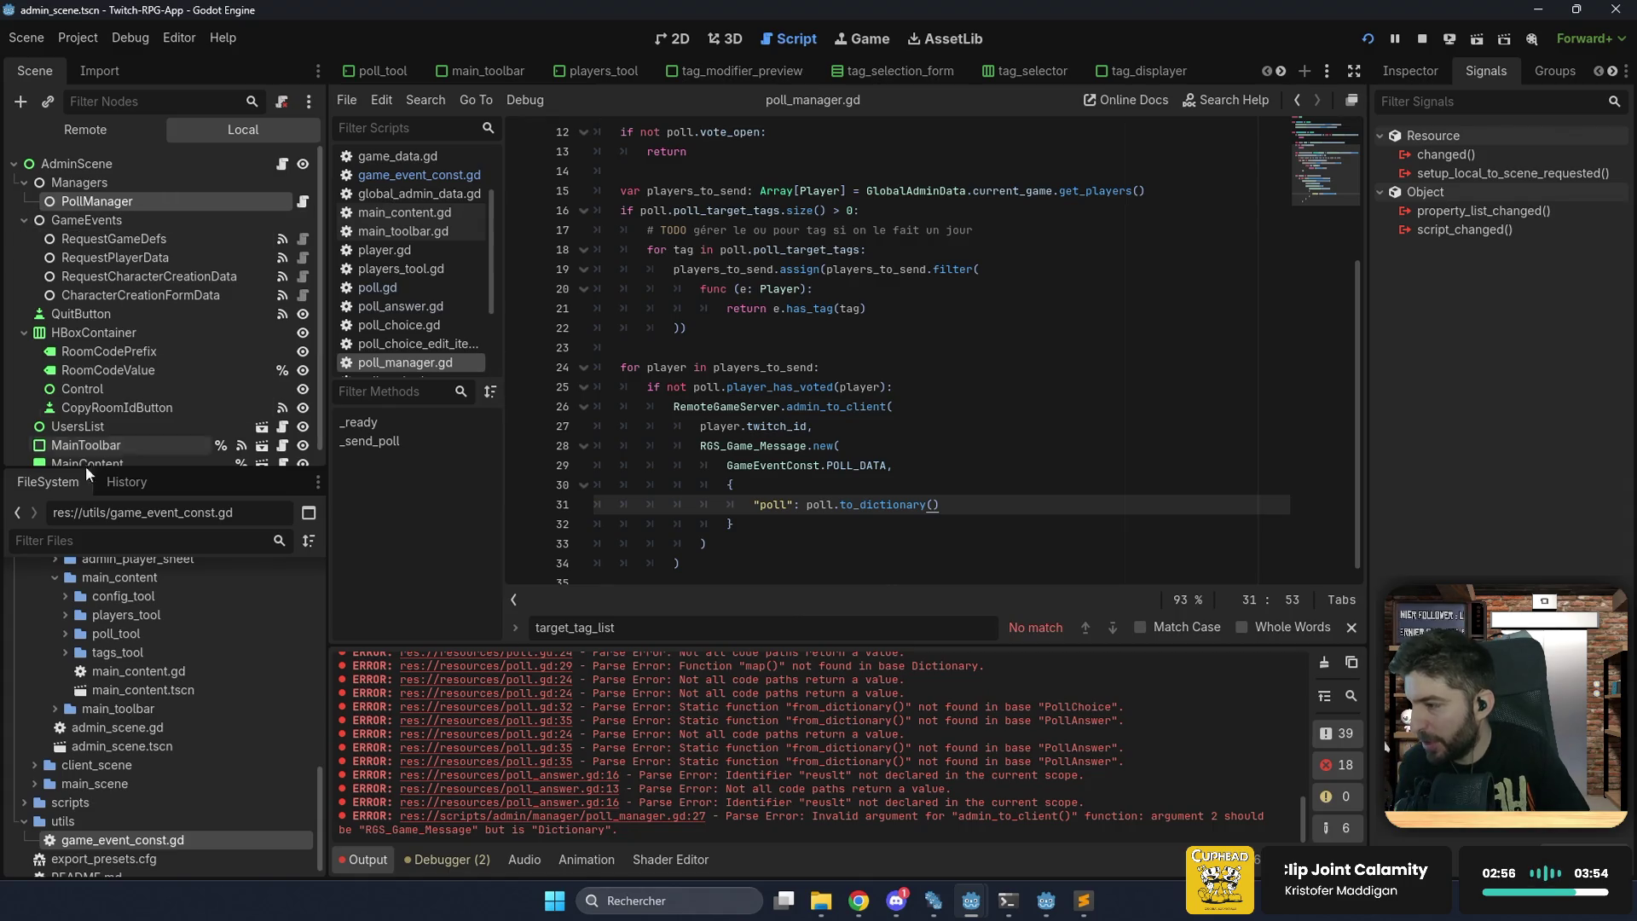
scroll(149, 735, "down", 1)
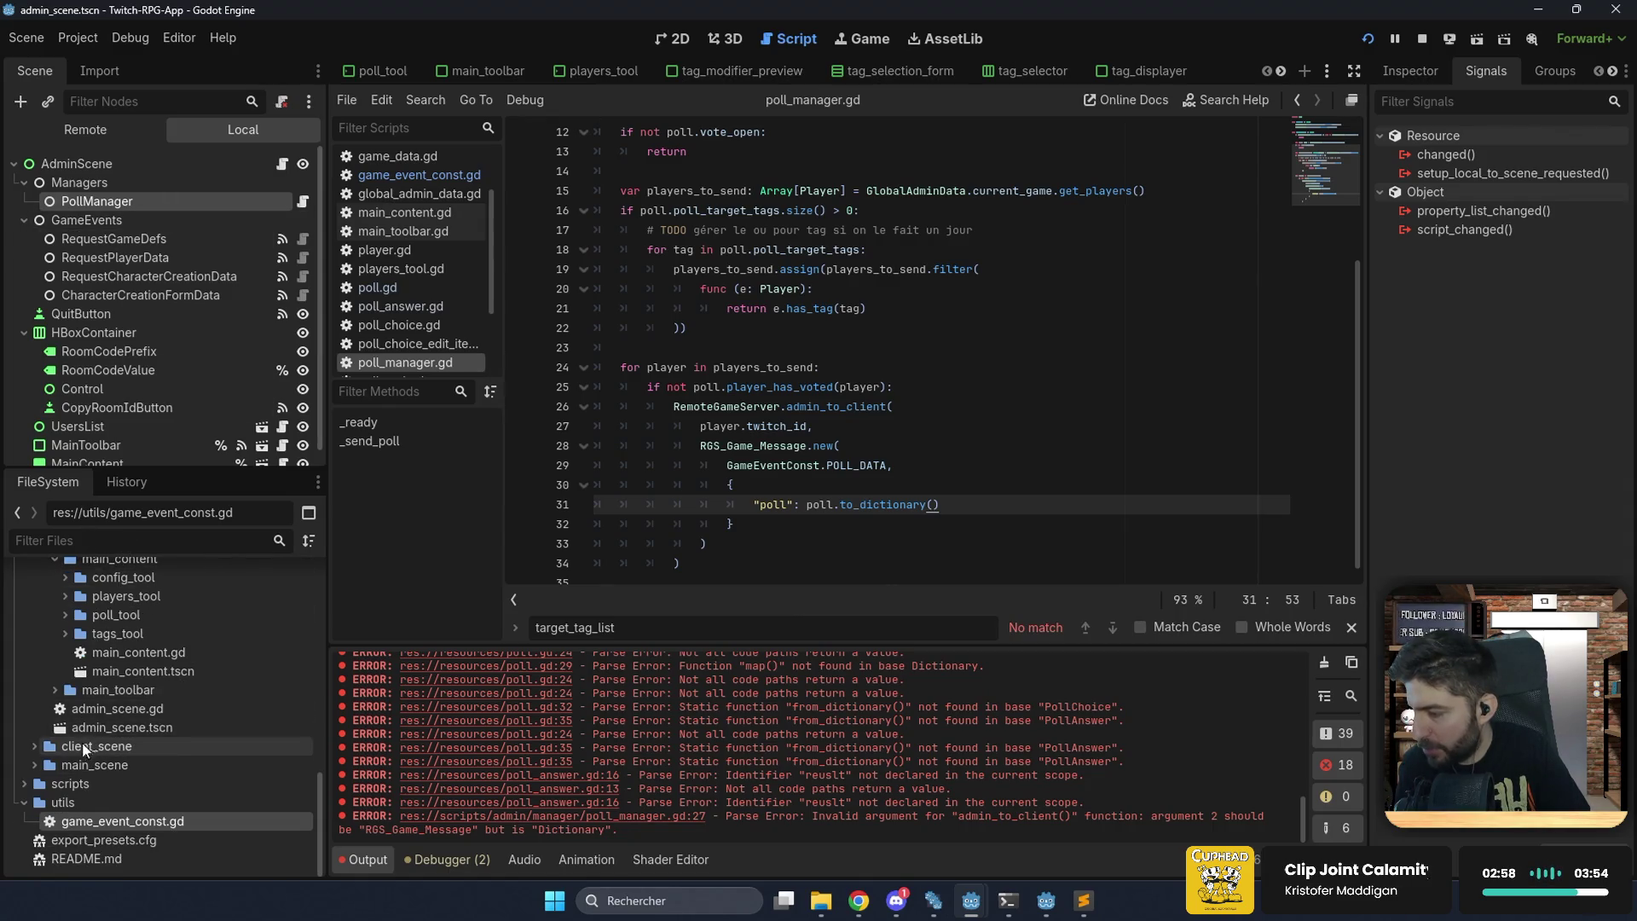
left_click(38, 754)
scroll(116, 779, "down", 5)
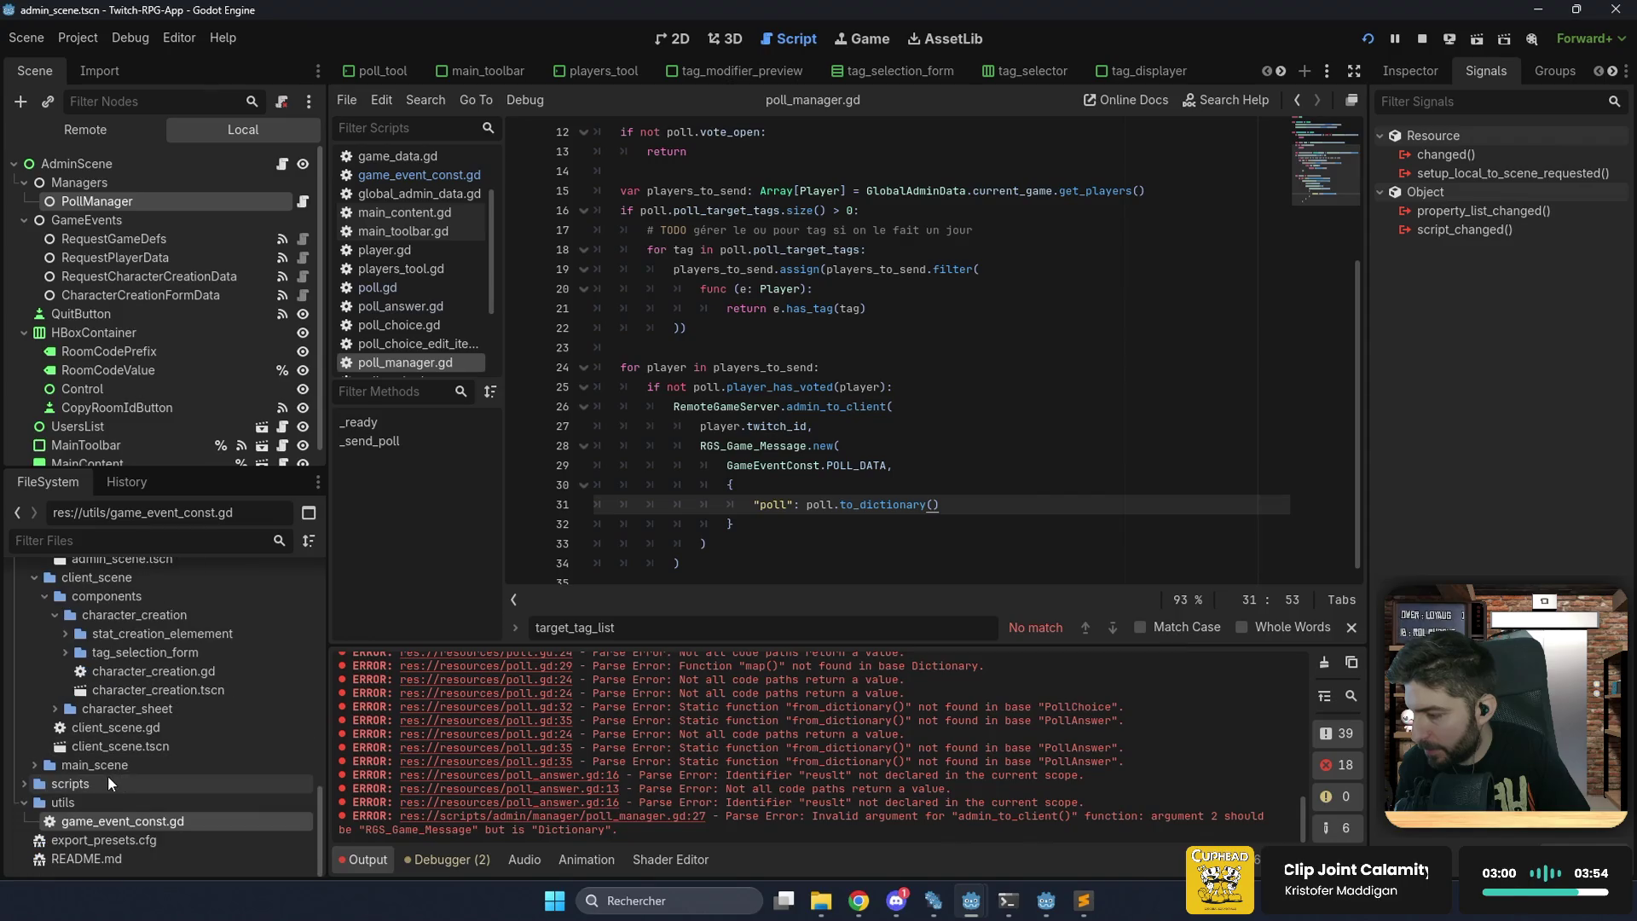
double_click(101, 746)
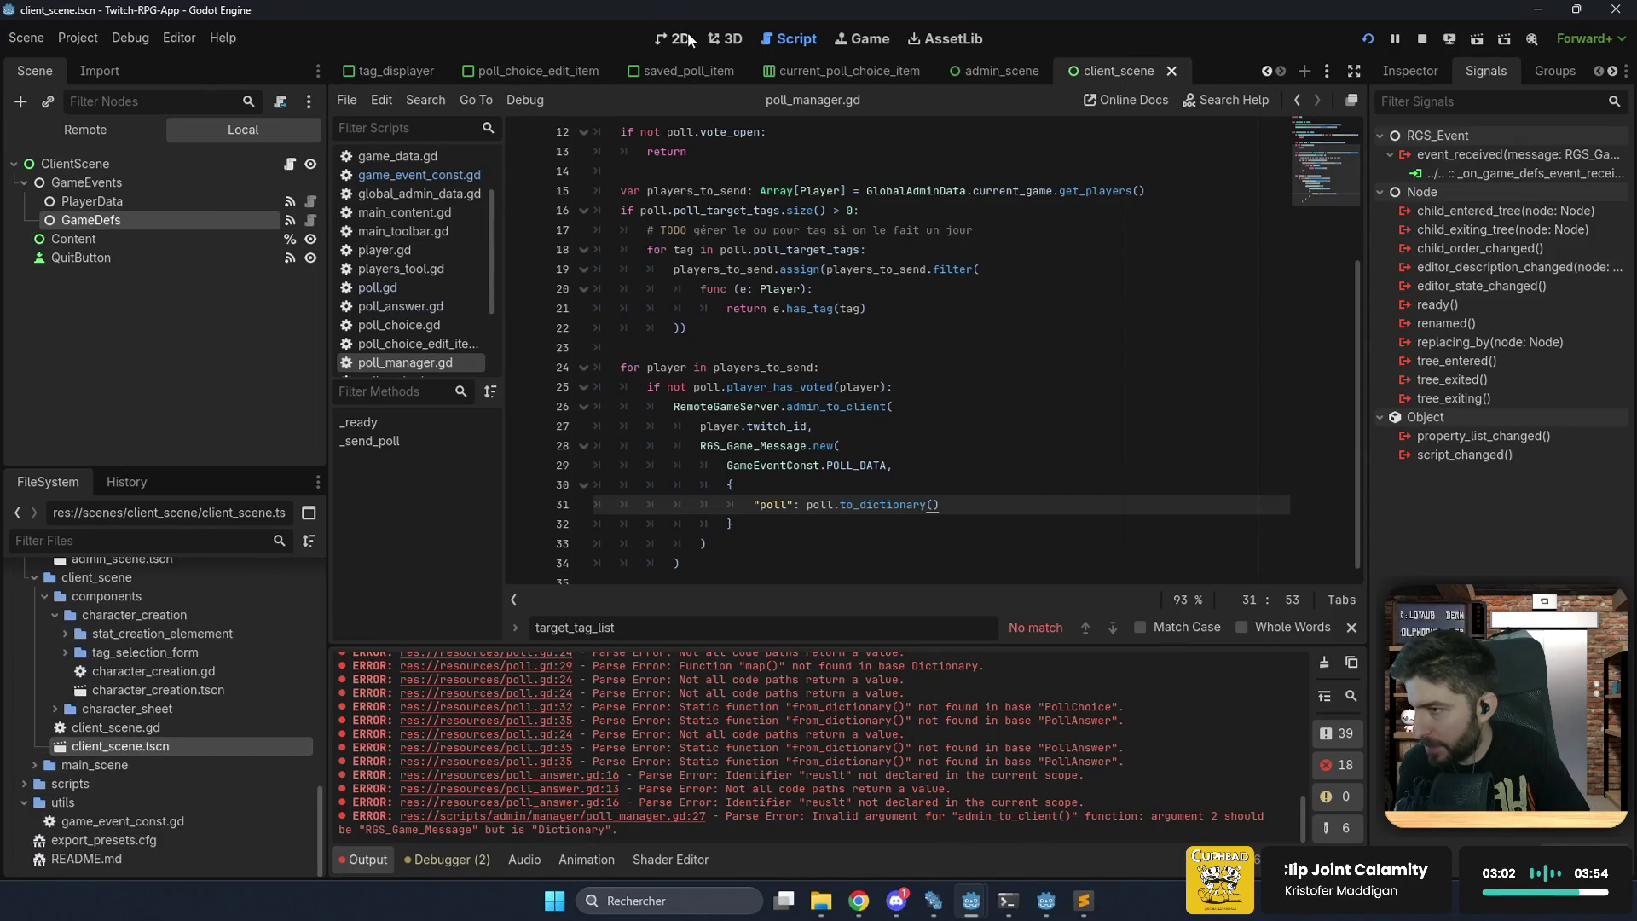
left_click(675, 38)
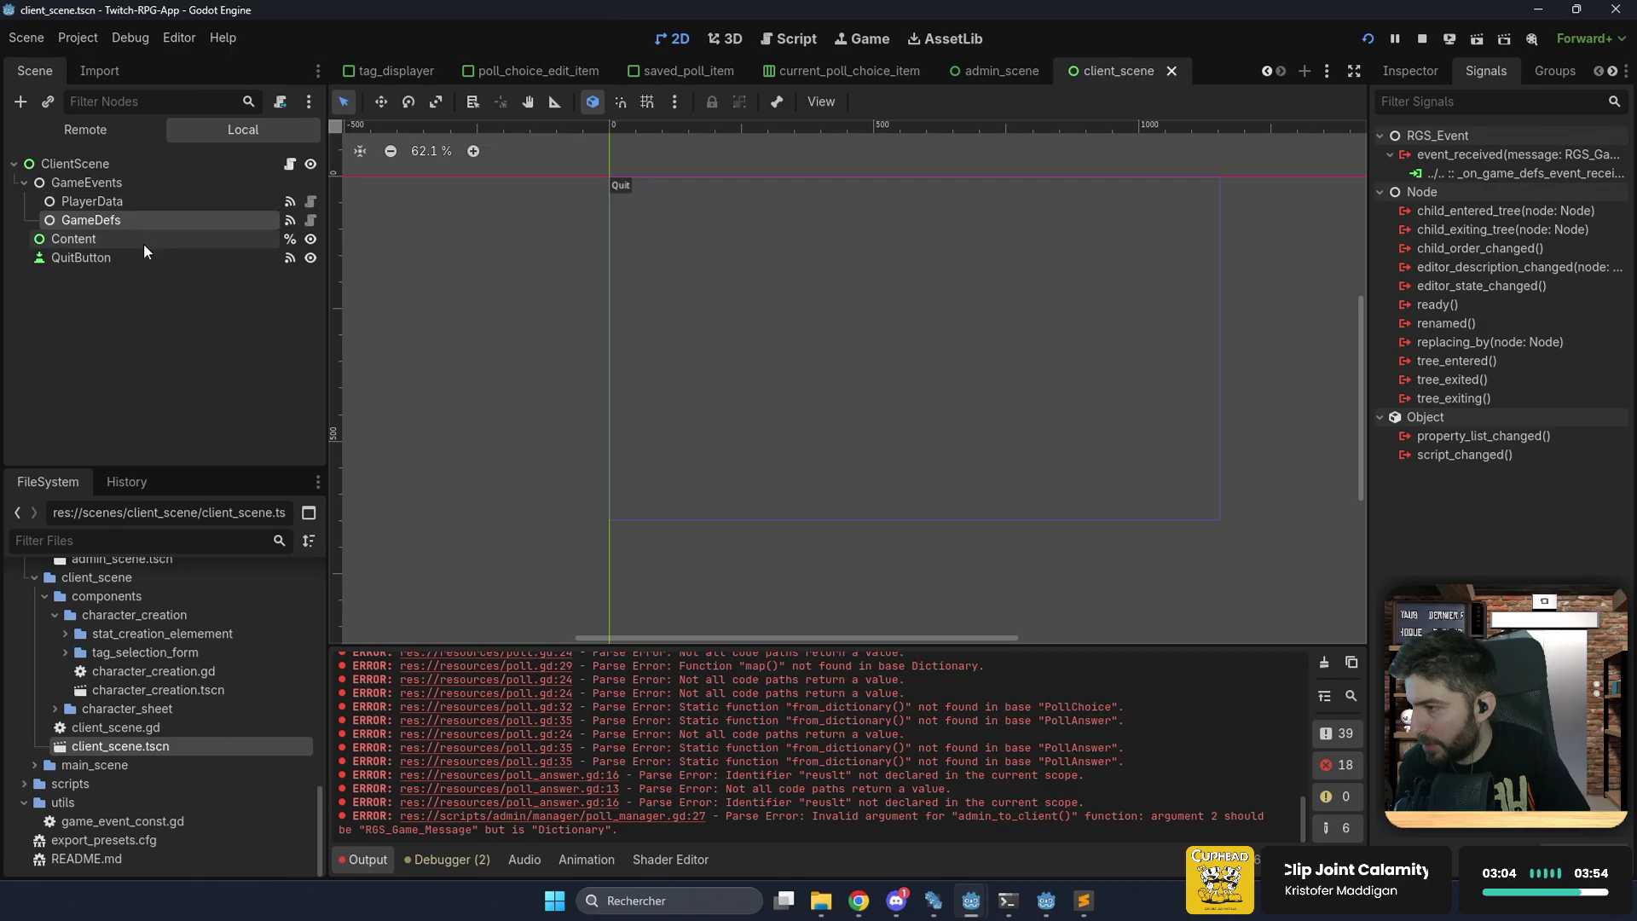
- Open character_sheet.tscn to look it over, then reopen client_scene.tscn
left_click(54, 707)
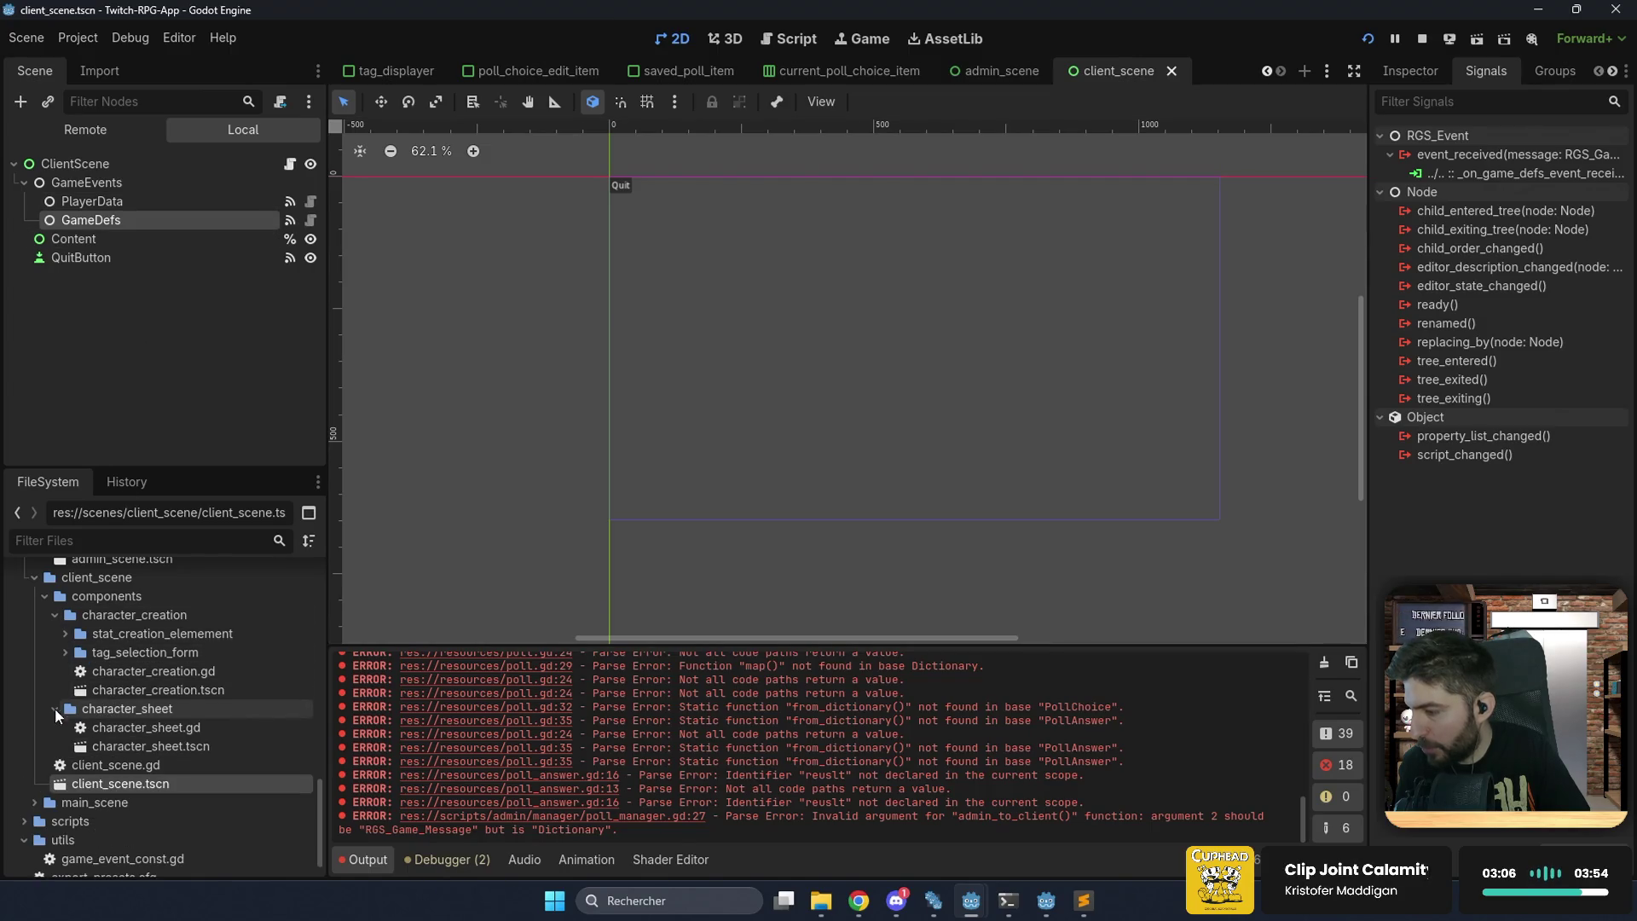
double_click(145, 746)
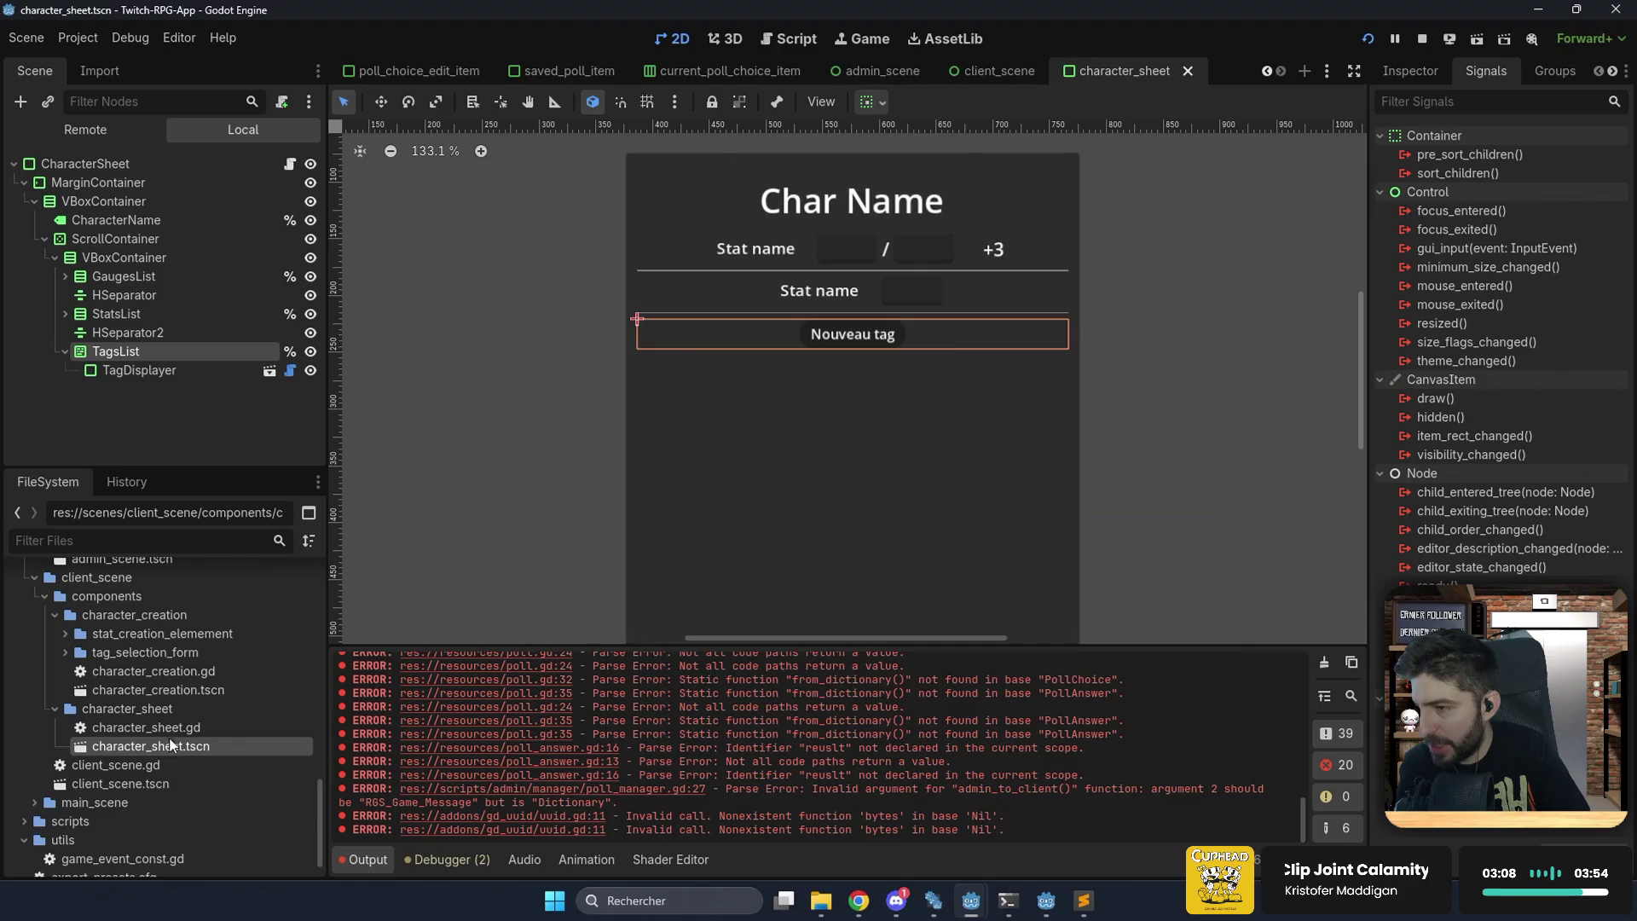
scroll(772, 416, "down", 5)
scroll(776, 418, "up", 4)
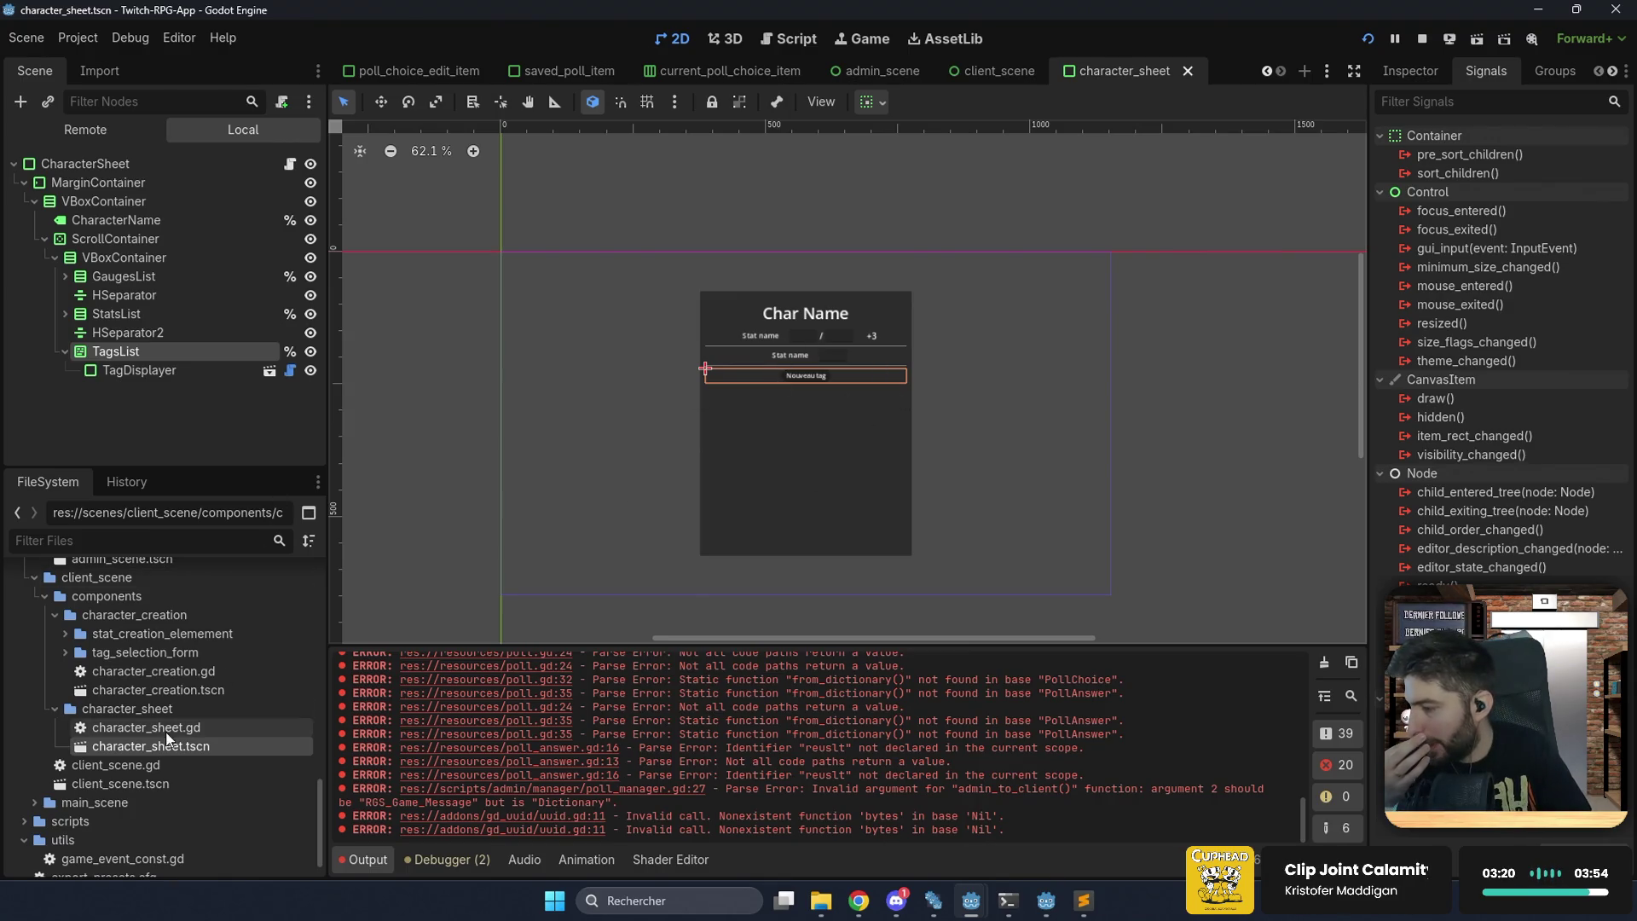
double_click(150, 784)
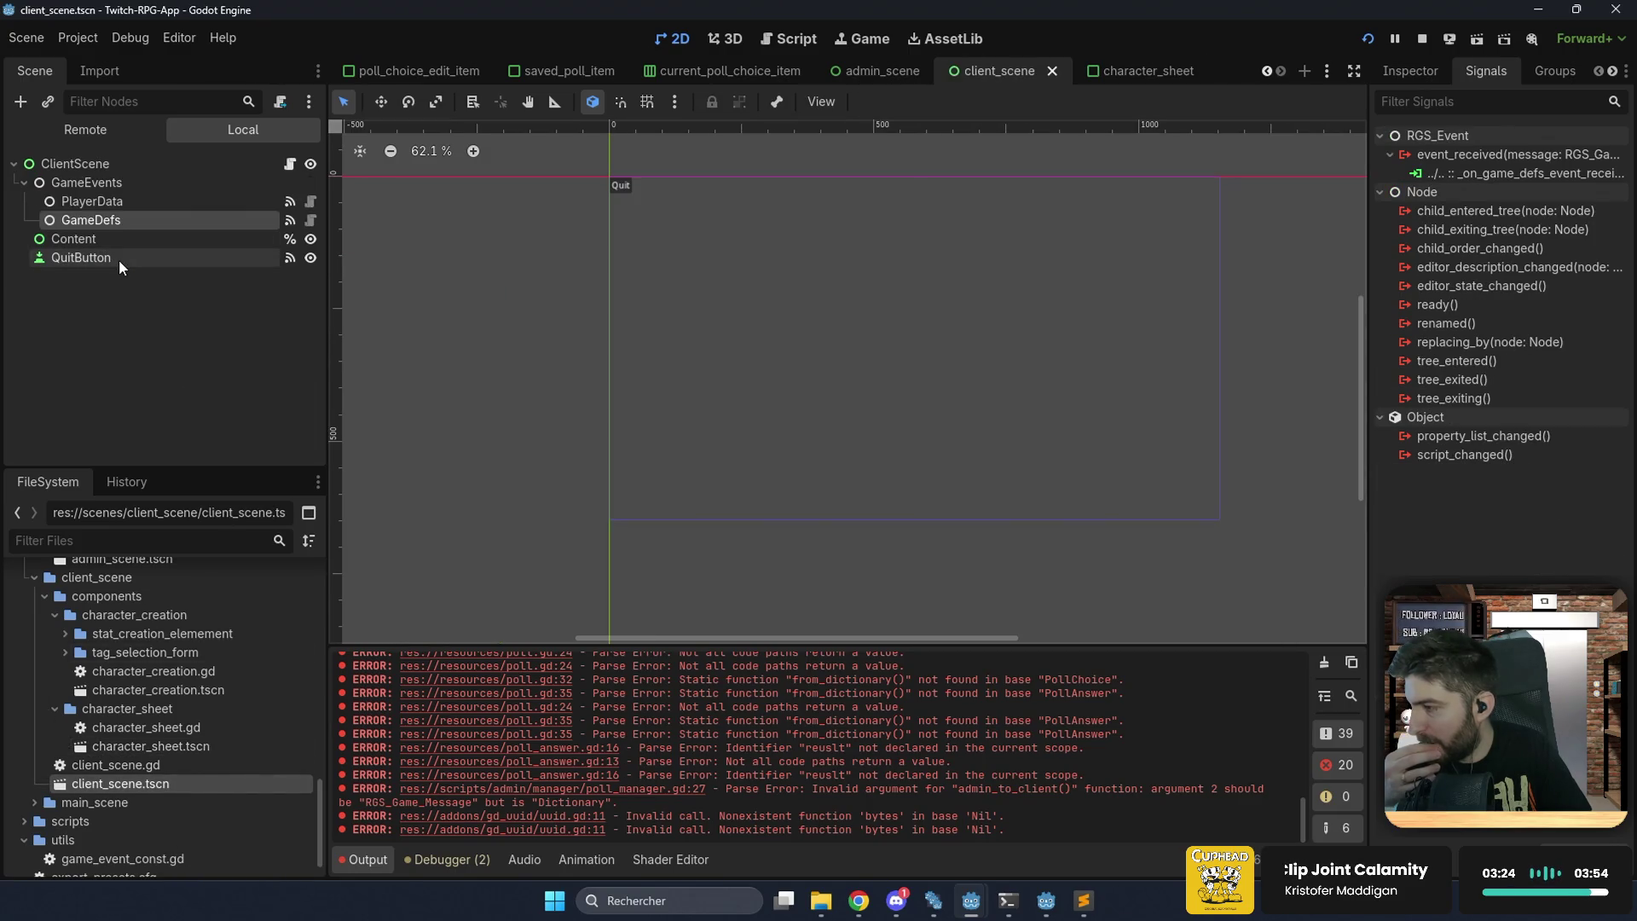
- Create a new folder named client_poll_form inside the components folder
right_click(93, 596)
mouse_move(187, 581)
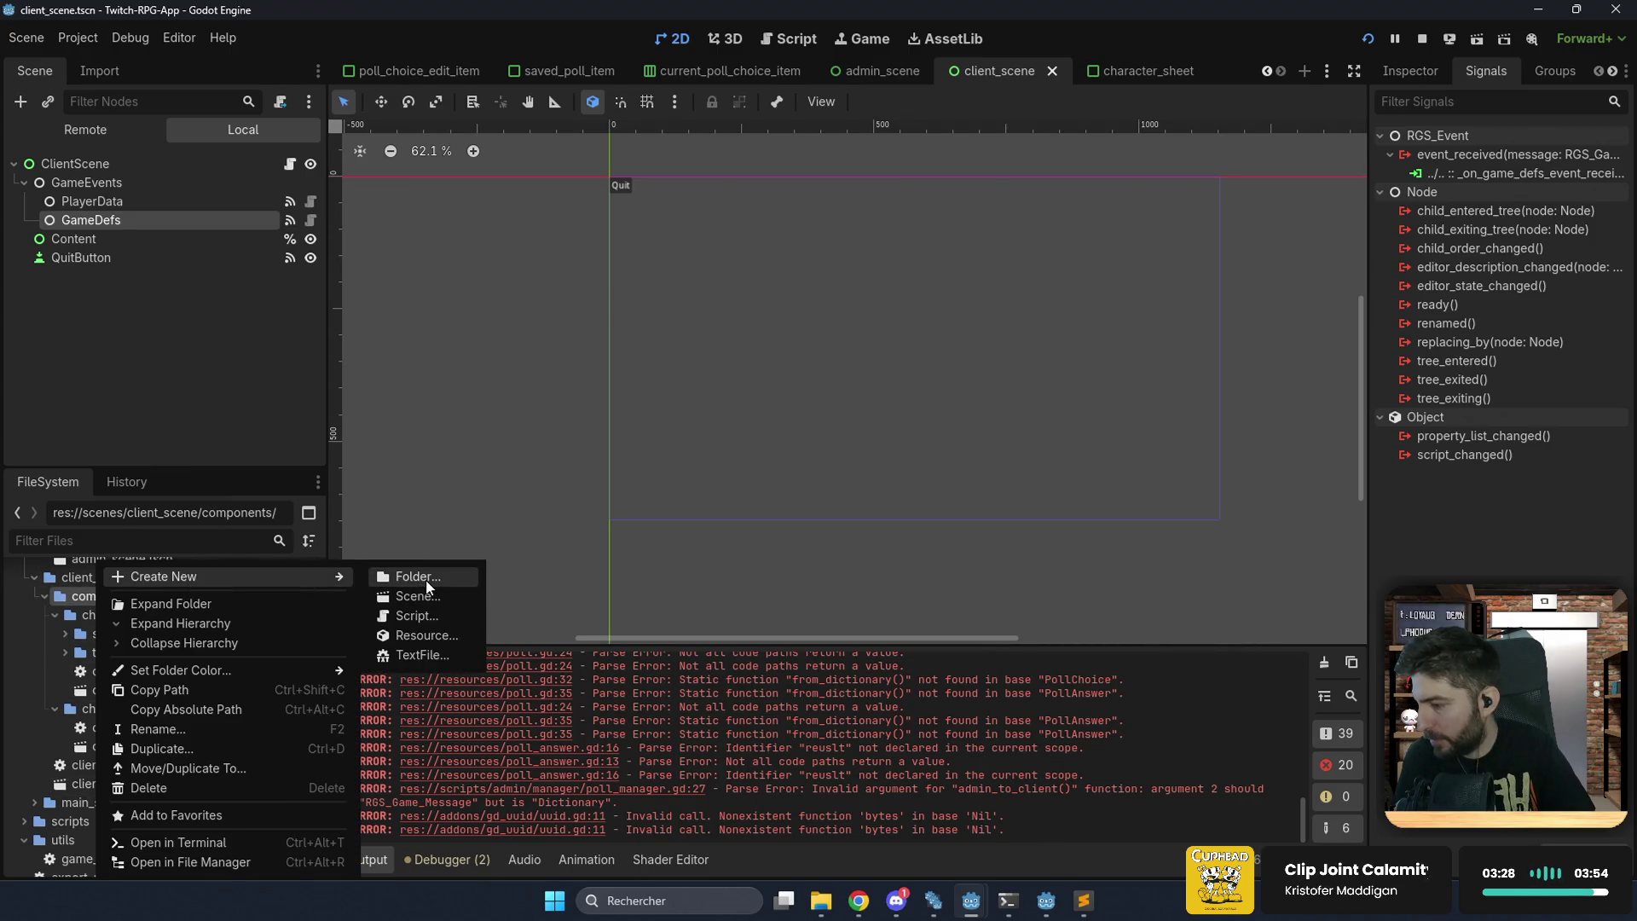
left_click(426, 580)
type("poll_form")
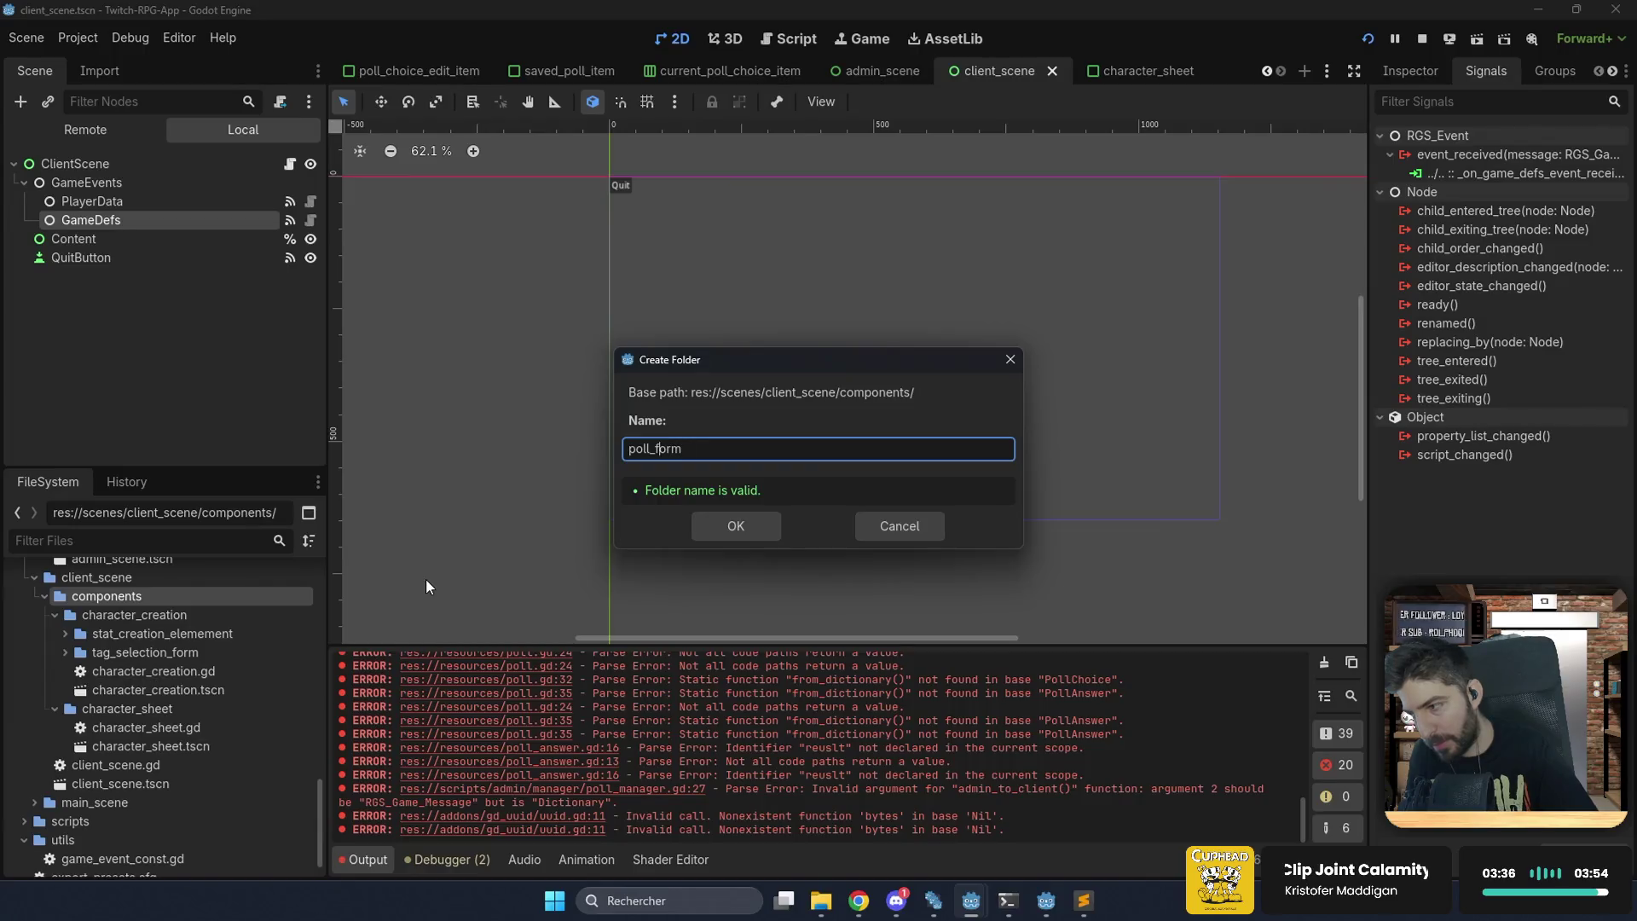
key("Home")
type("client_")
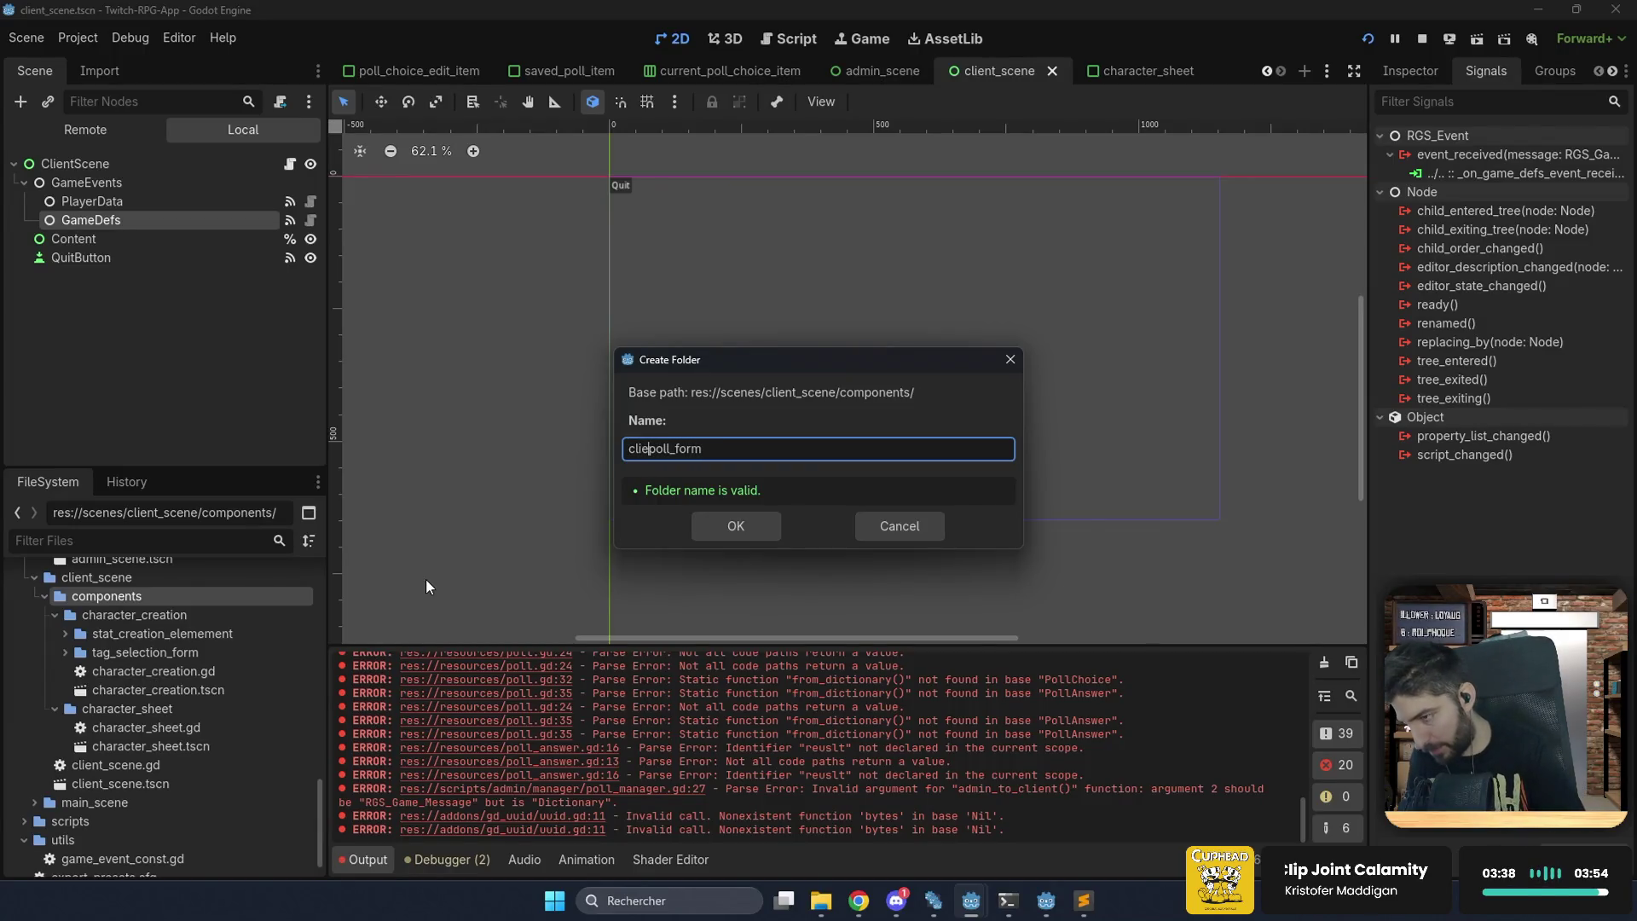
key("Return")
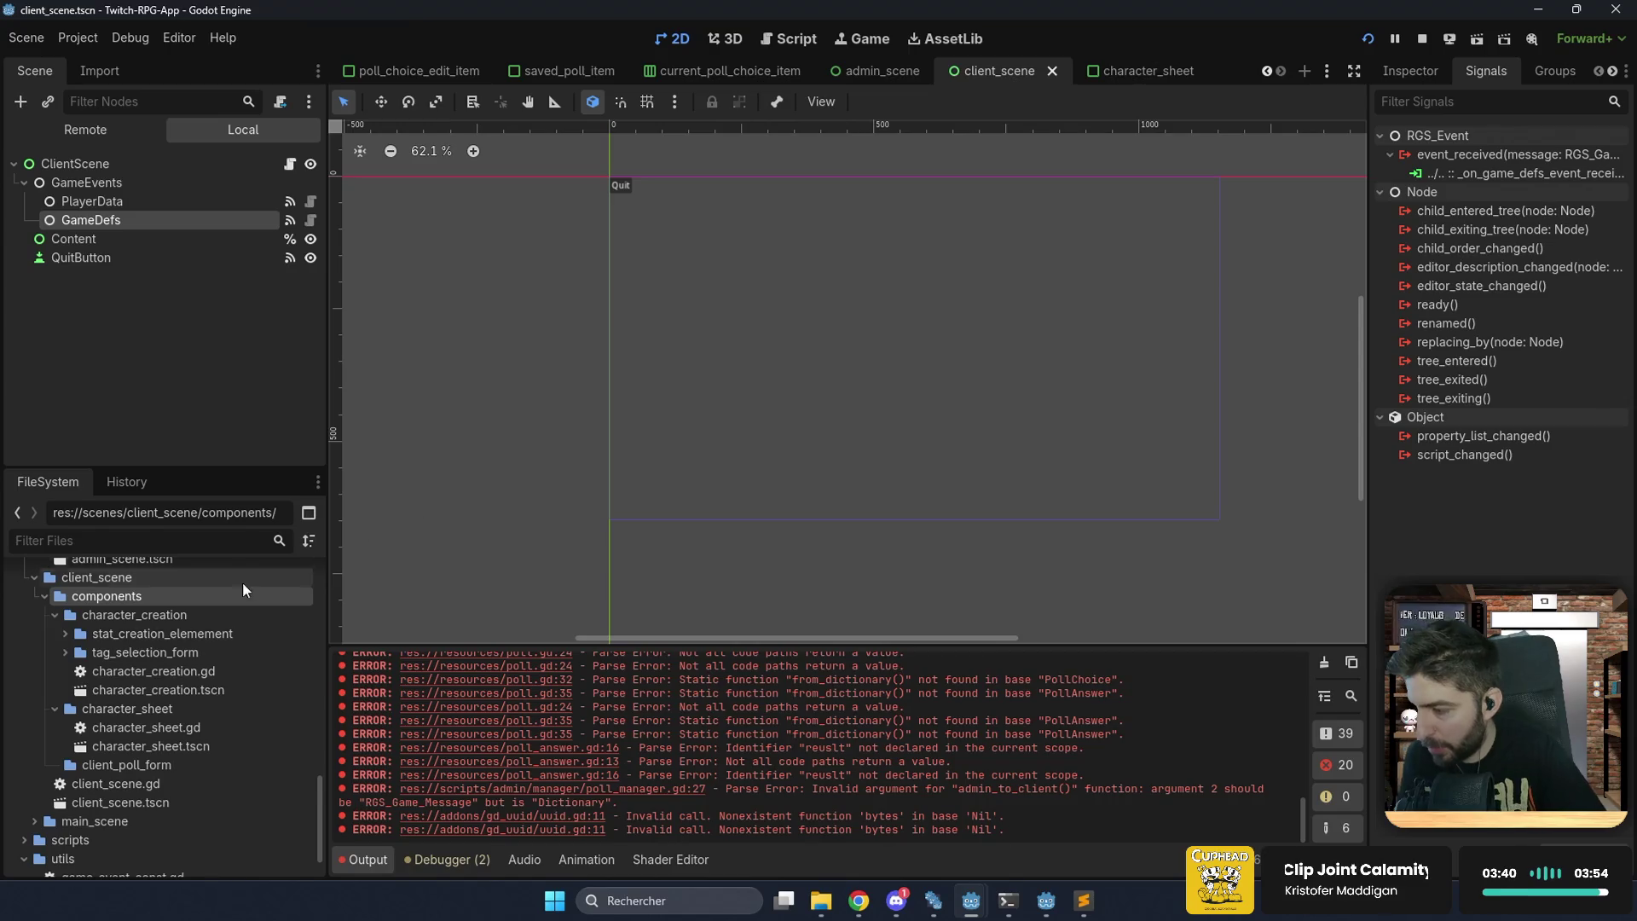
- Create a User Interface scene named client_poll_form in the client_poll_form folder
left_click(141, 760)
right_click(141, 761)
mouse_move(310, 577)
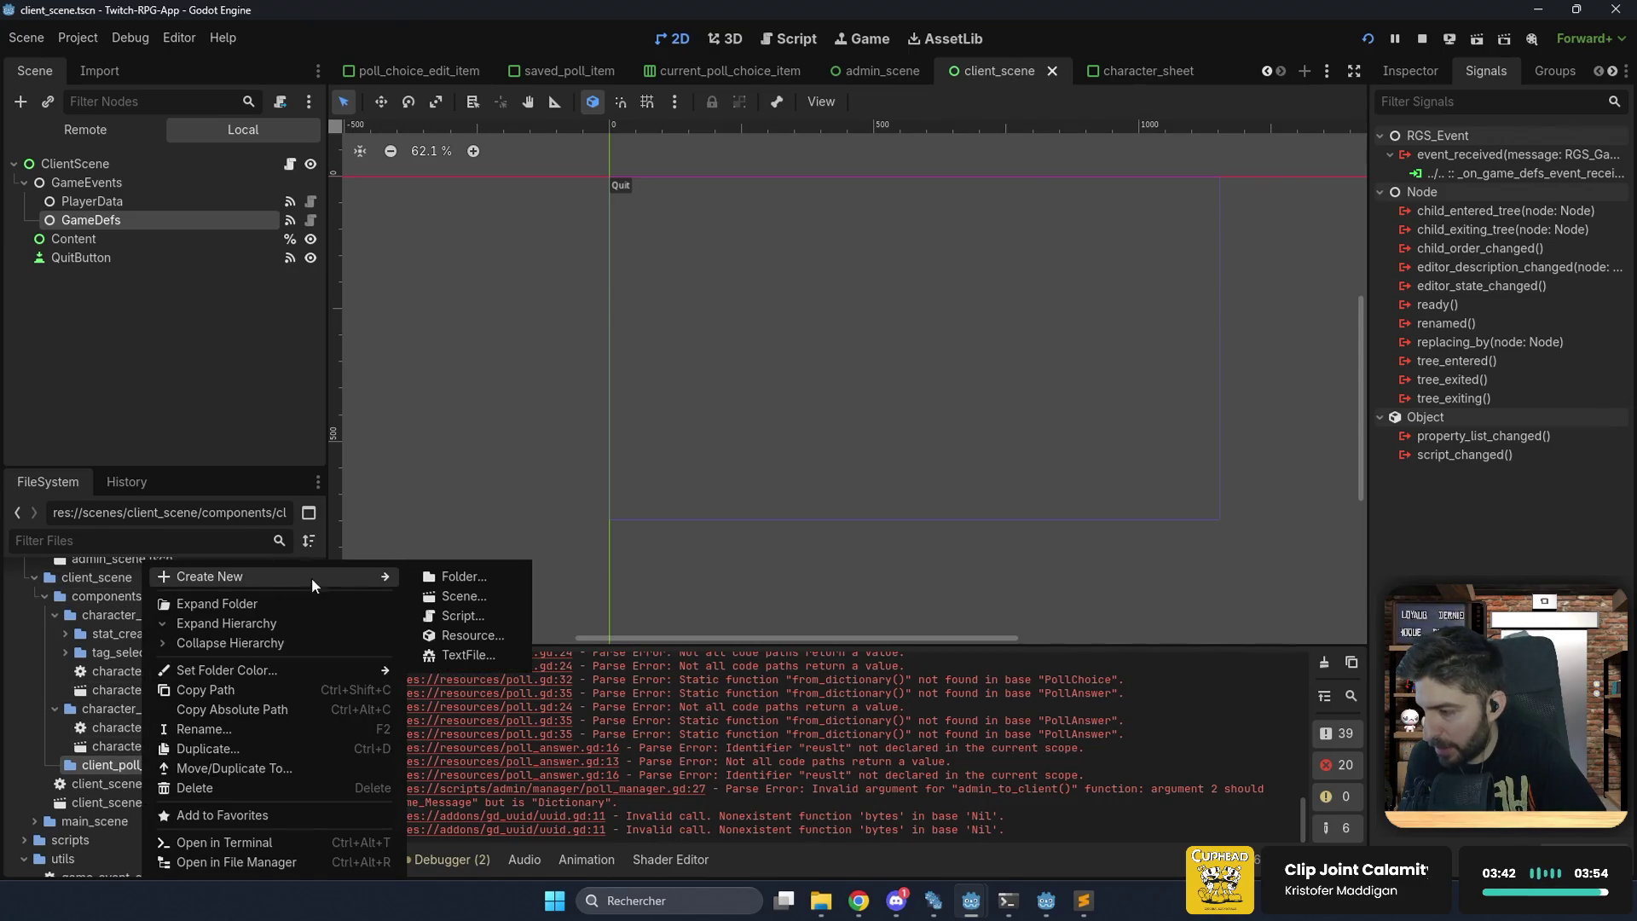
left_click(493, 601)
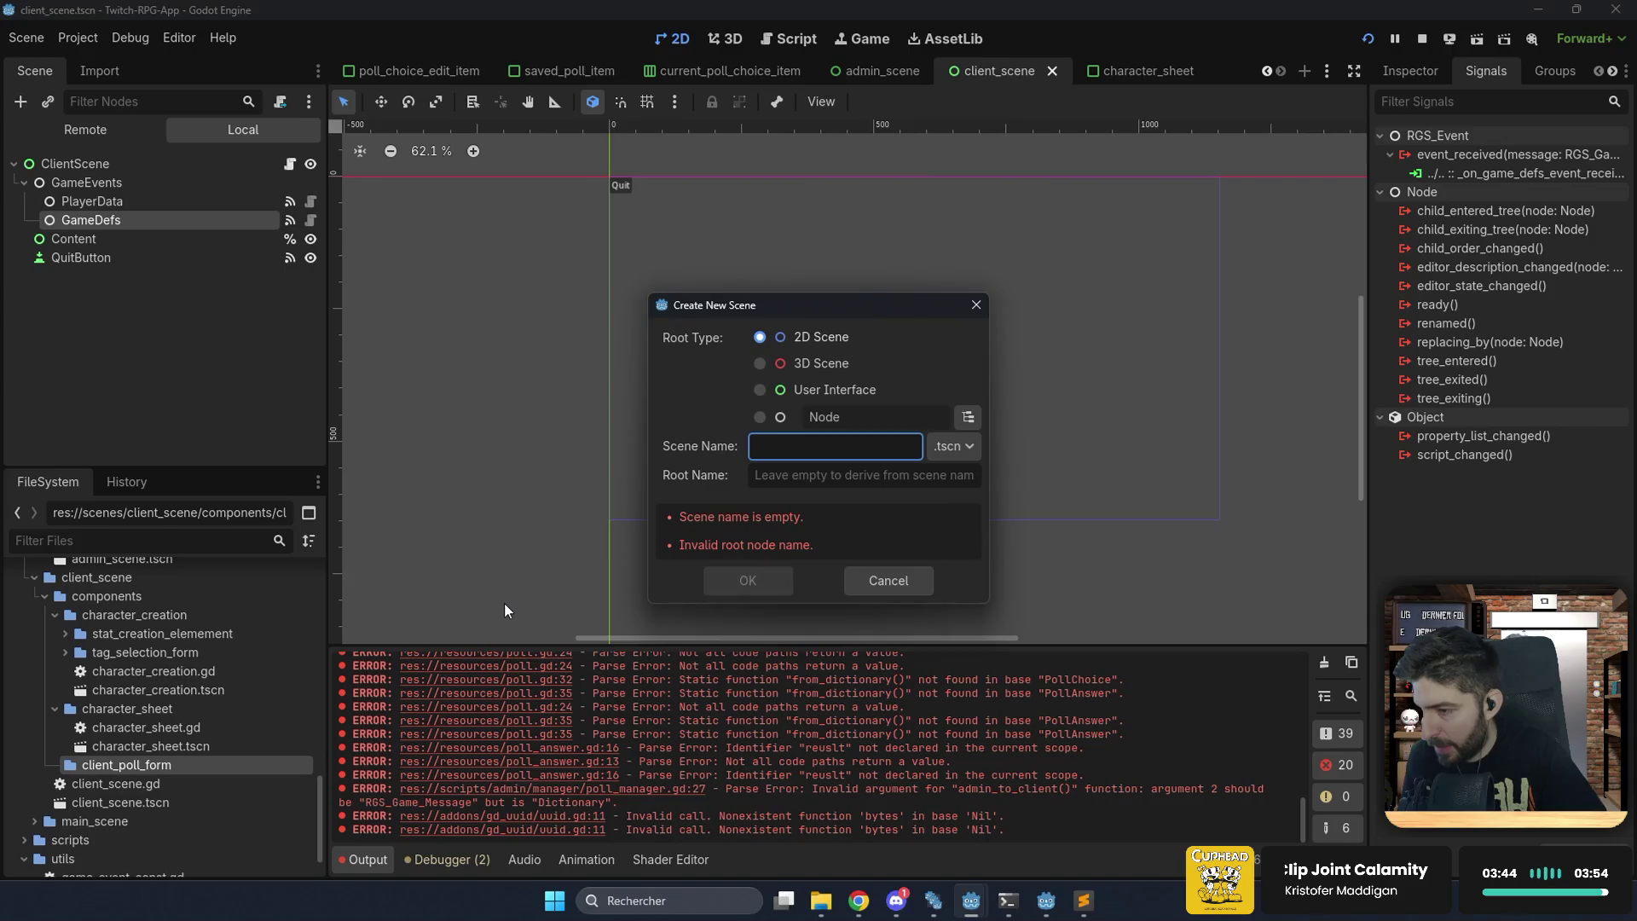
left_click(827, 391)
left_click(798, 452)
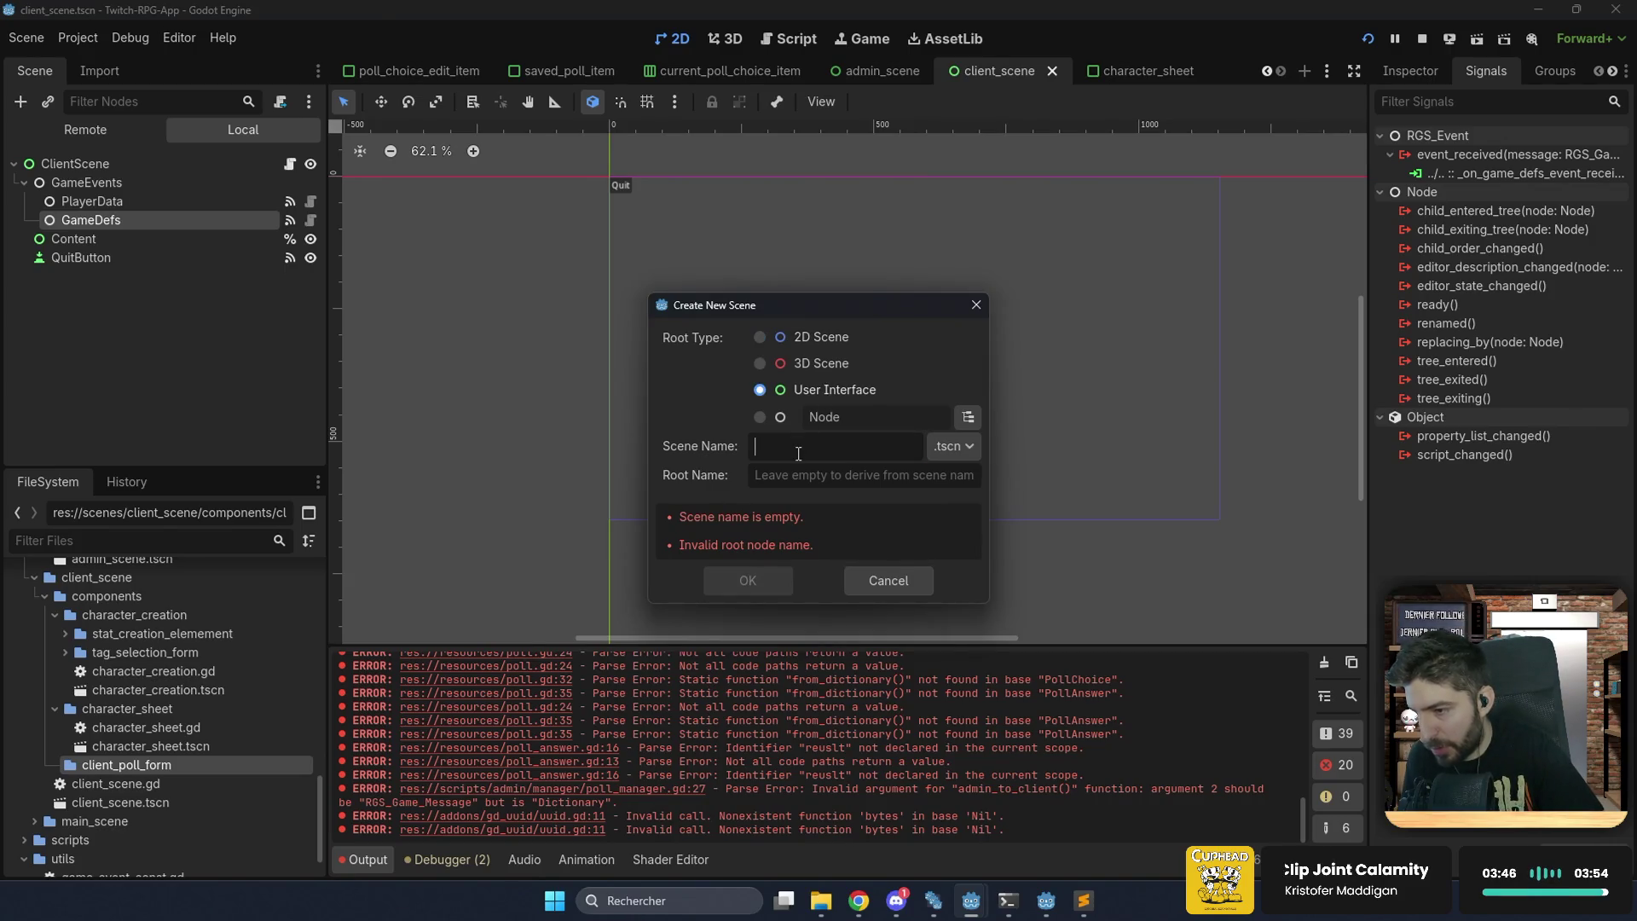
type("client_poll")
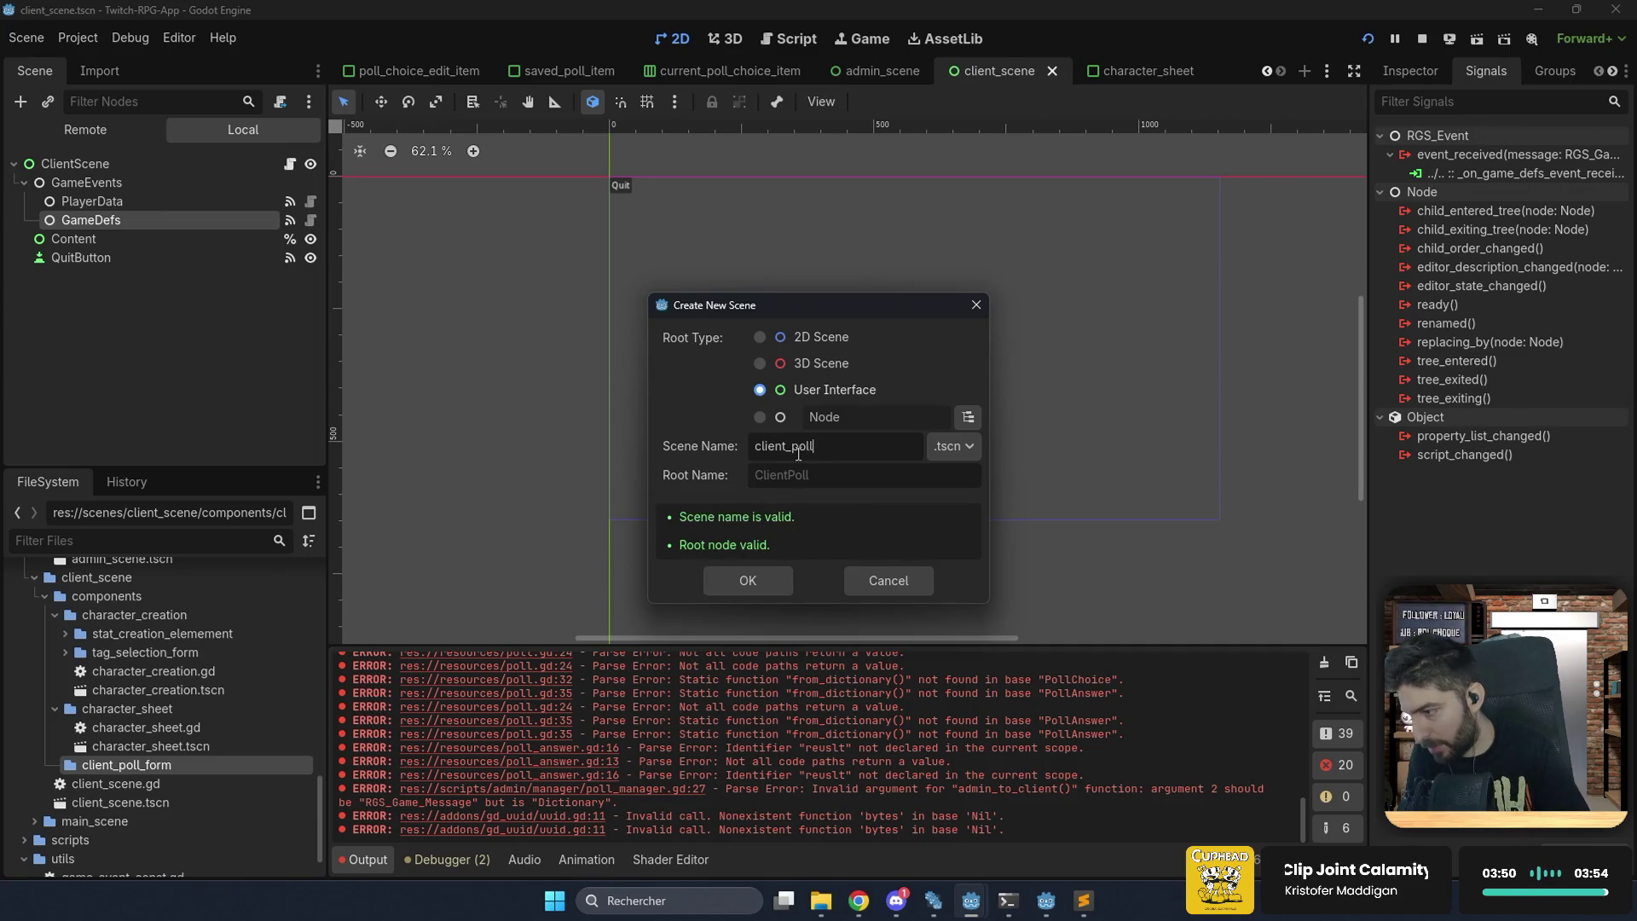
type("fi")
type("orm")
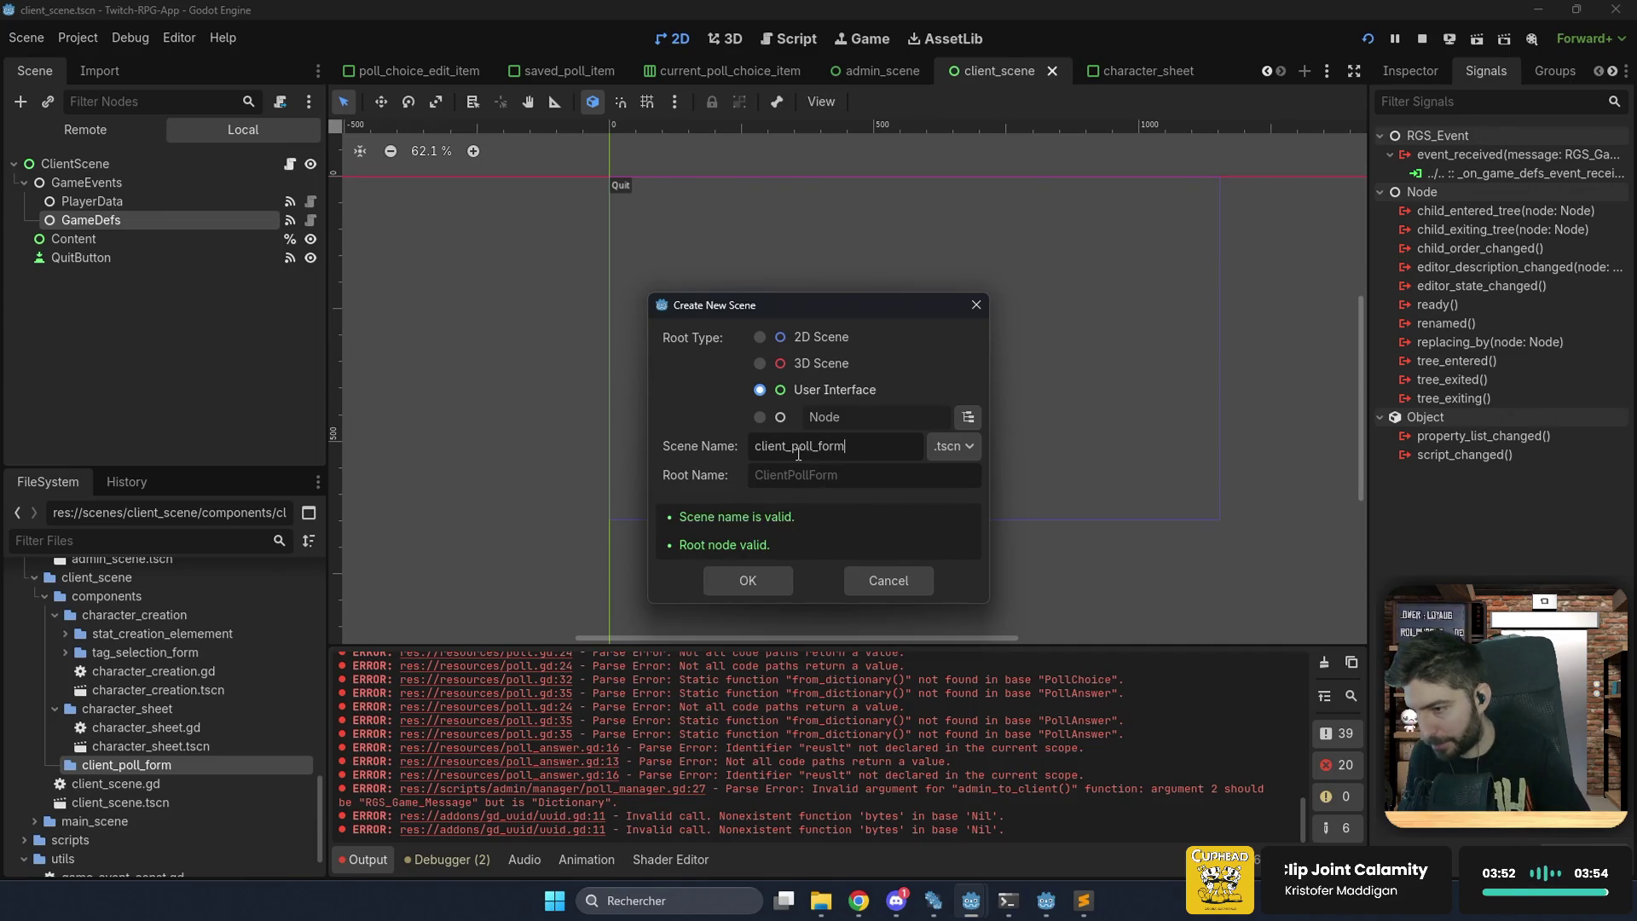
key("Return")
scroll(767, 350, "down", 5)
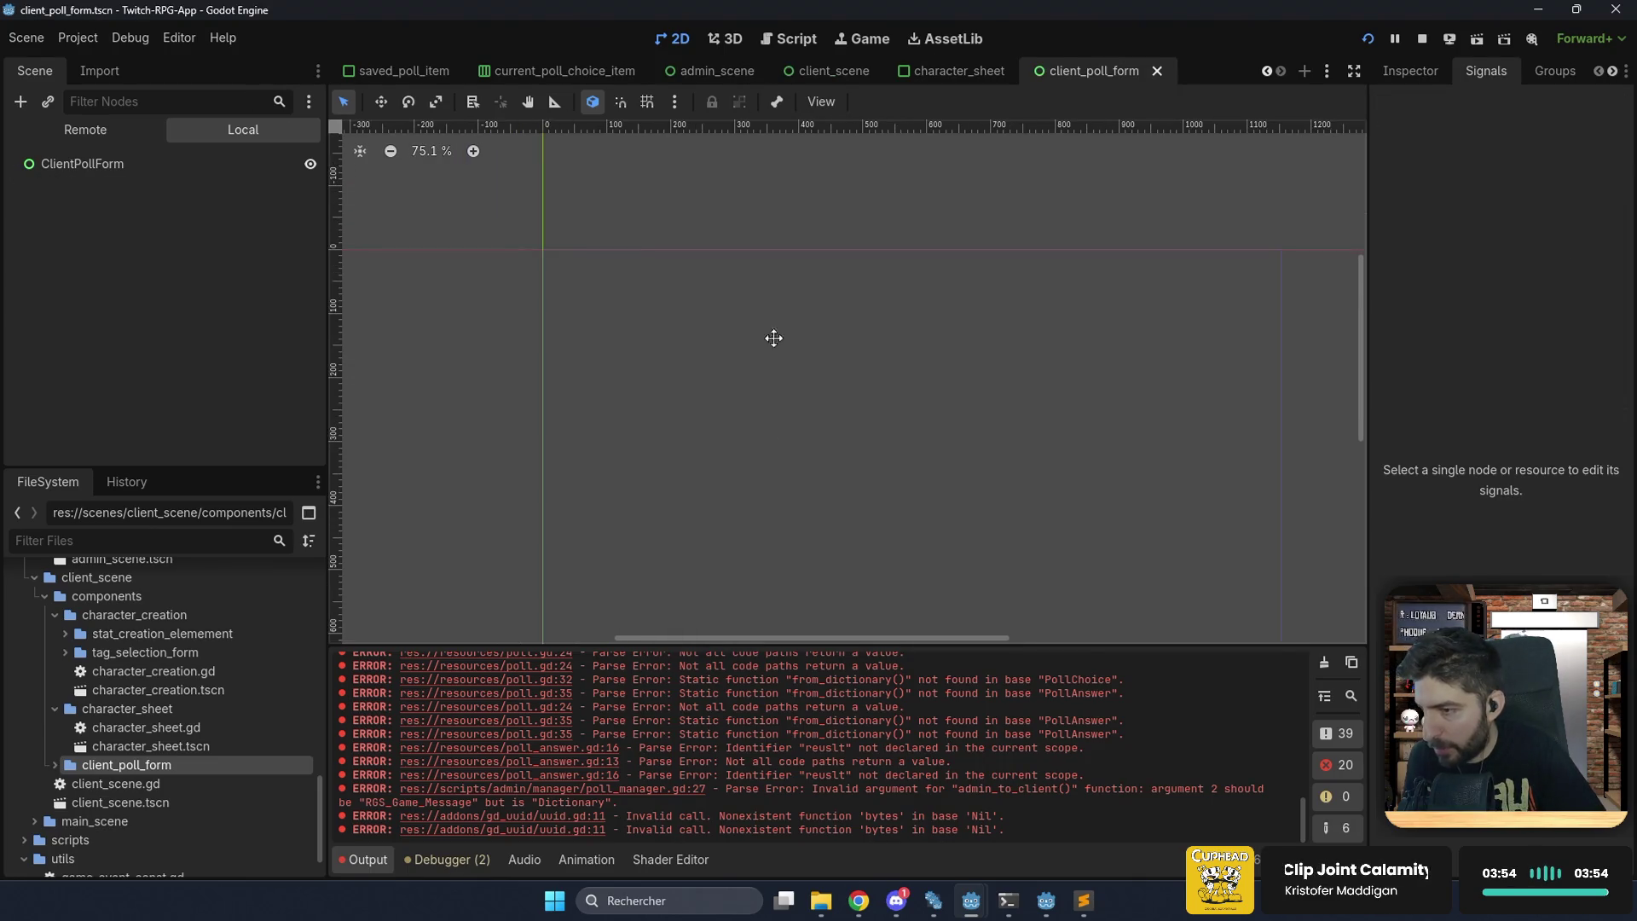
- In character_sheet, select the MarginContainer, VBoxContainer and CharacterSheet nodes for copying
left_click_drag(726, 289, 721, 292)
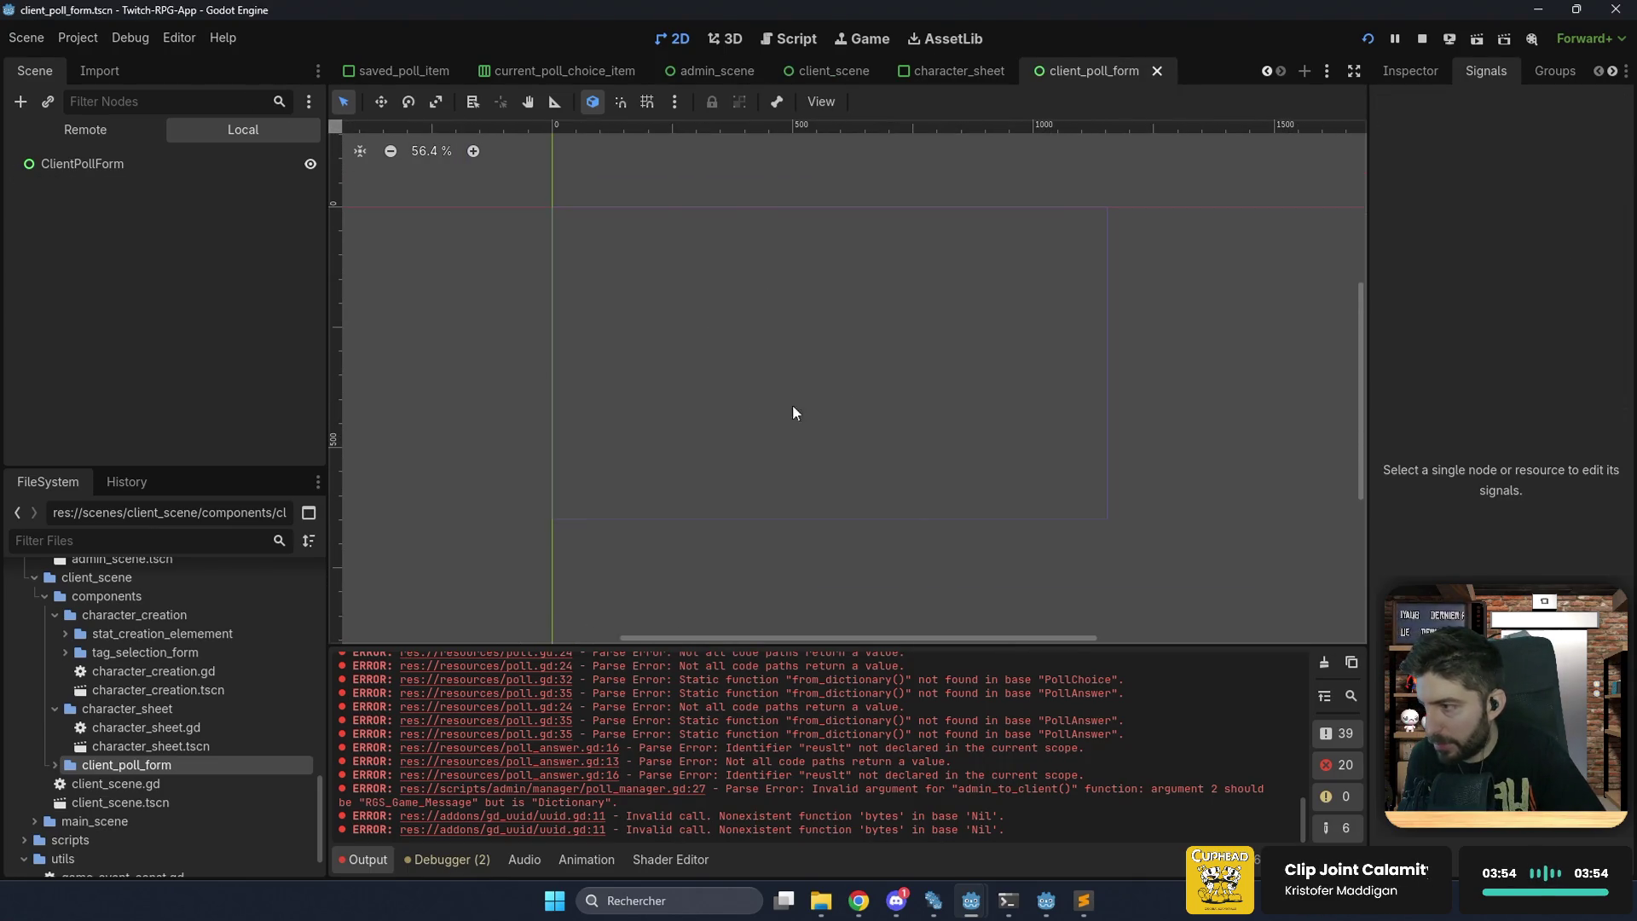
left_click(181, 165)
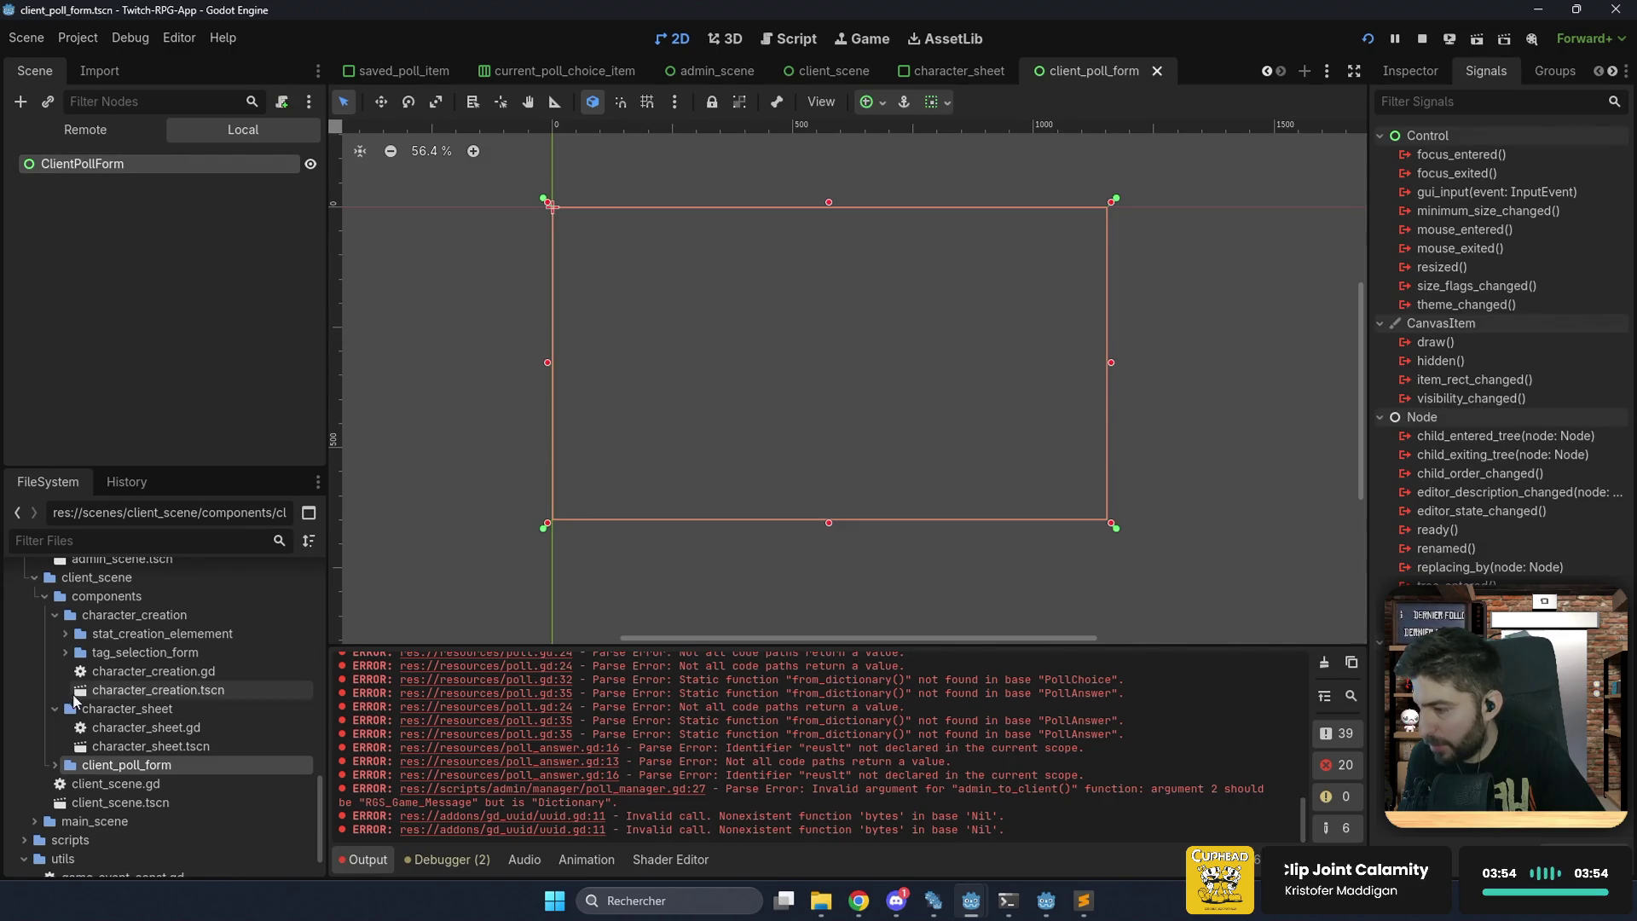
double_click(120, 745)
left_click(102, 183)
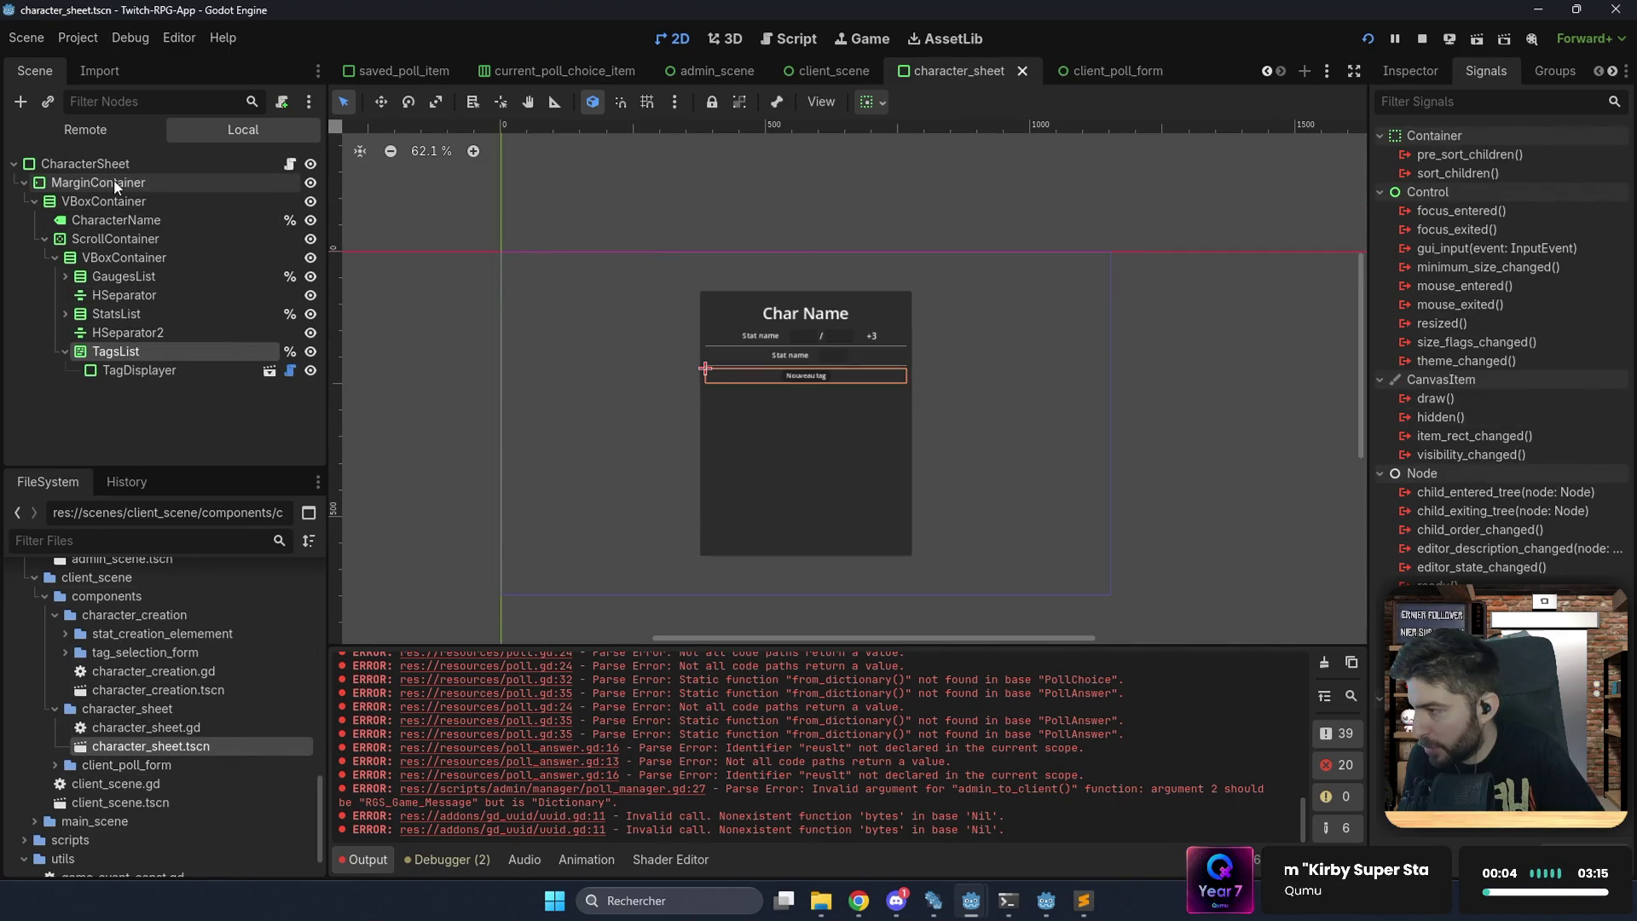
left_click(109, 201, "ctrl")
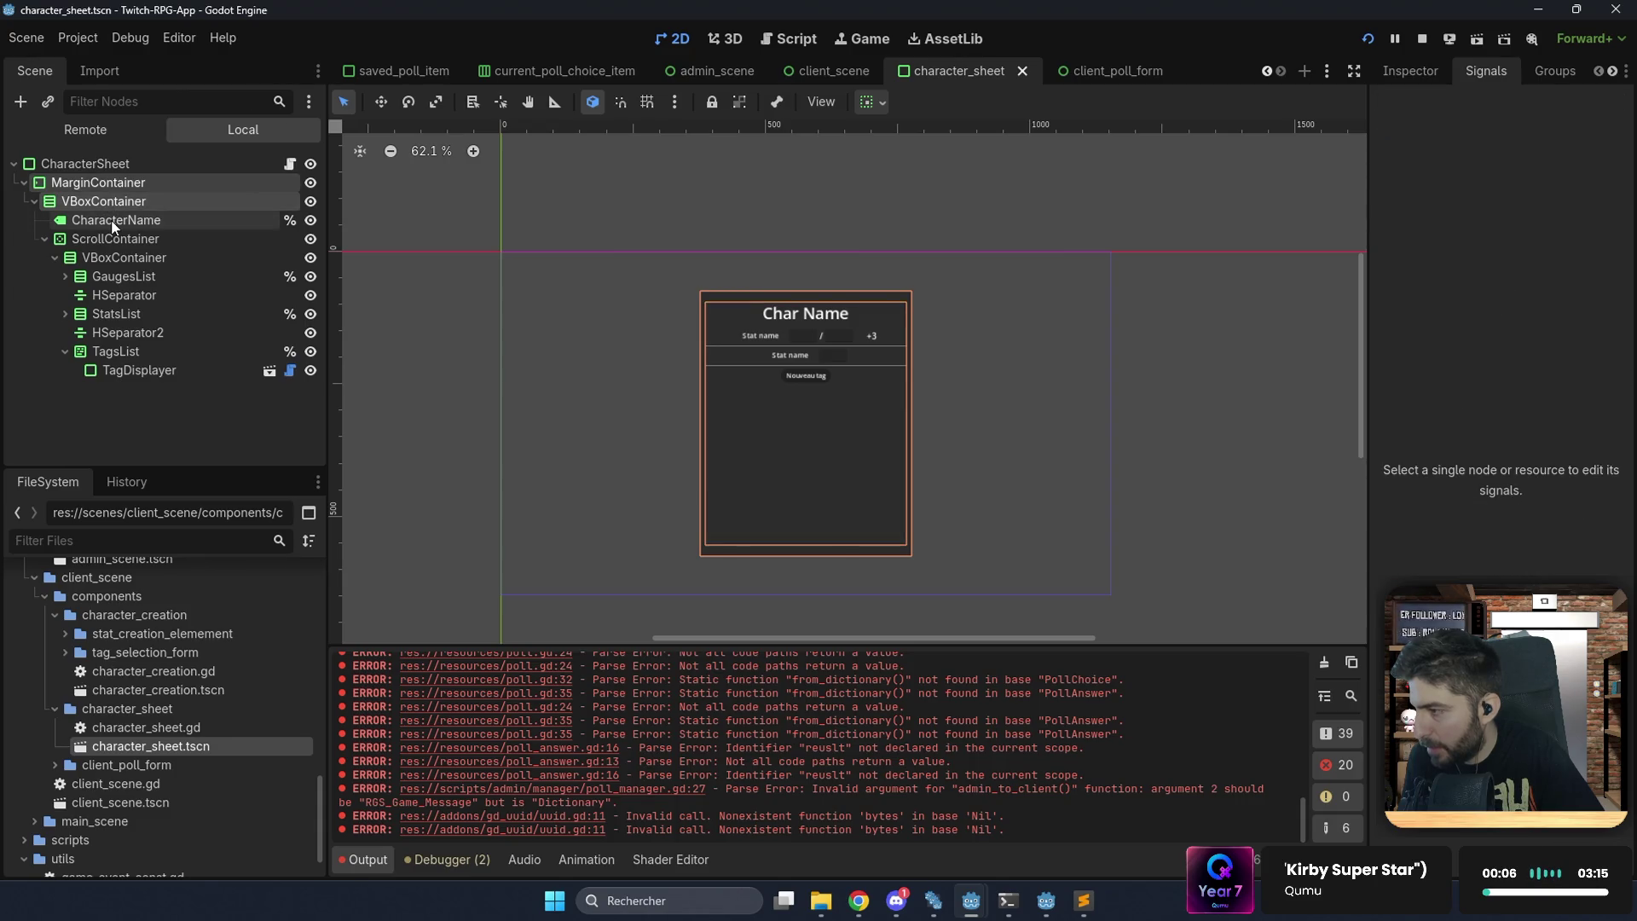
left_click(217, 162, "ctrl")
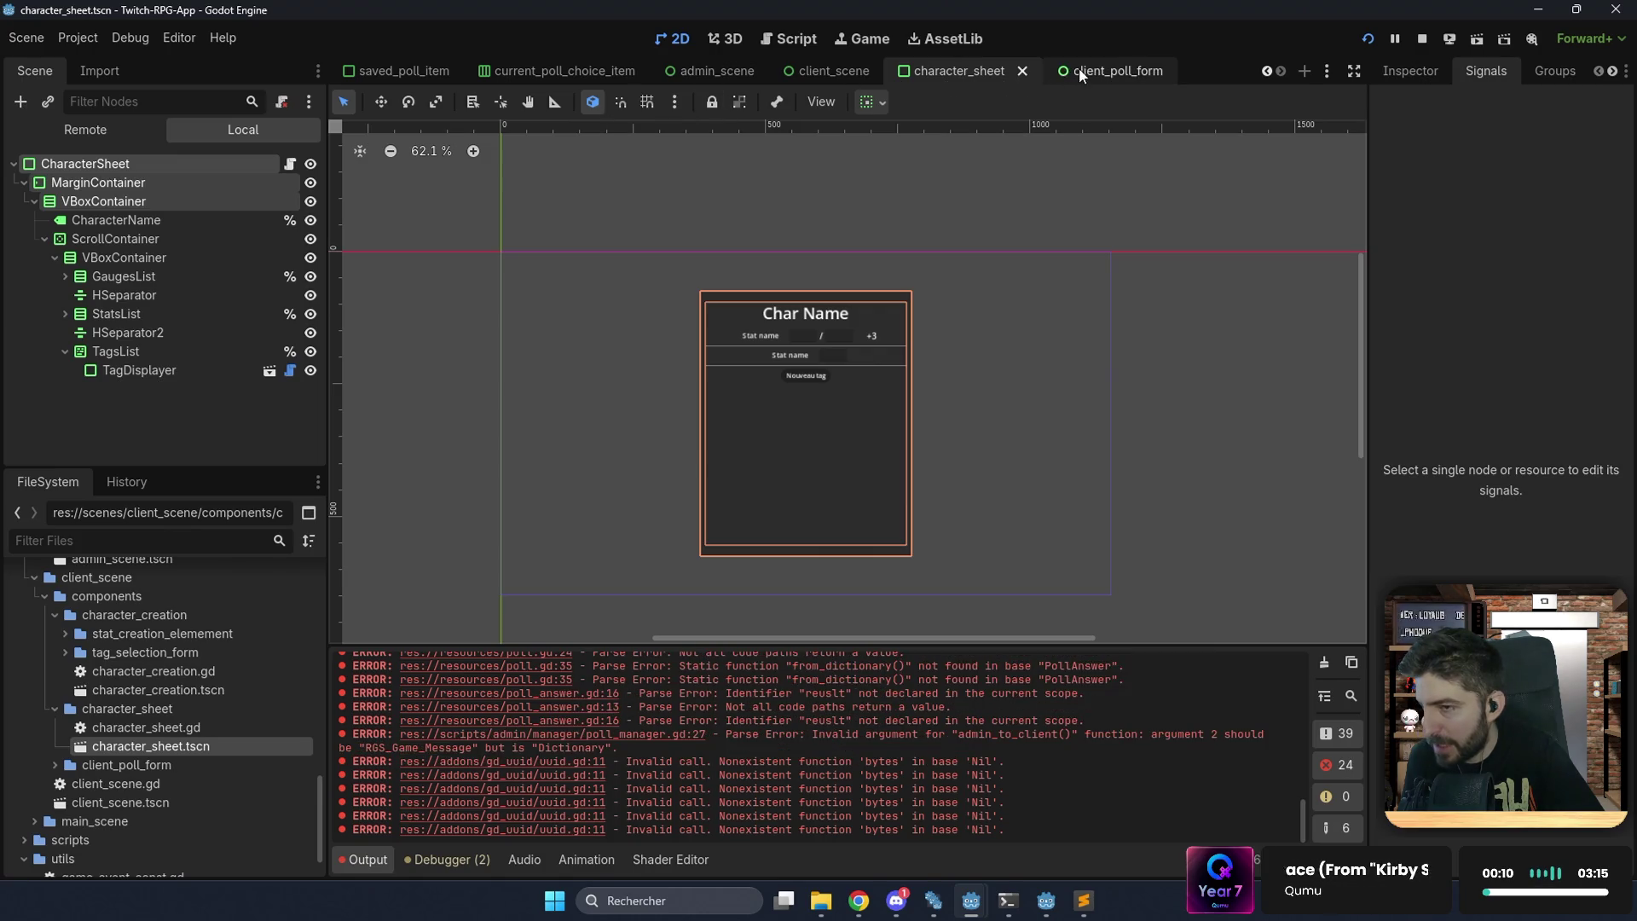
left_click(185, 181)
left_click(176, 201, "ctrl")
left_click(172, 165, "ctrl")
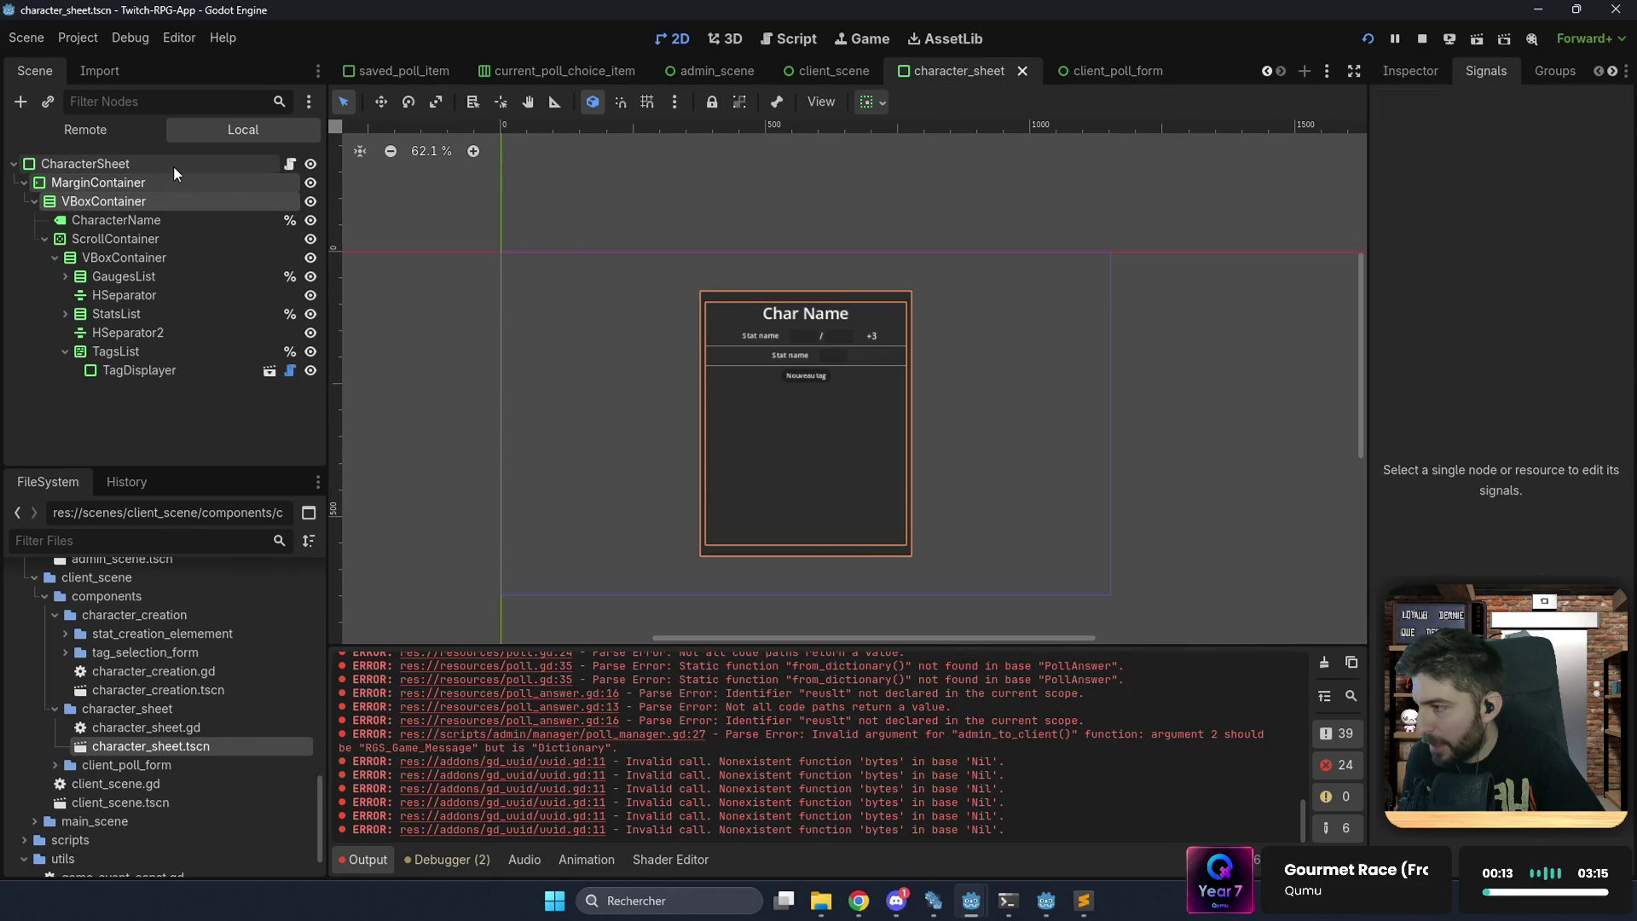
- Paste the copied nodes under ClientPollForm and delete the ScrollContainer branch
left_click(1104, 71)
key("ctrl+v")
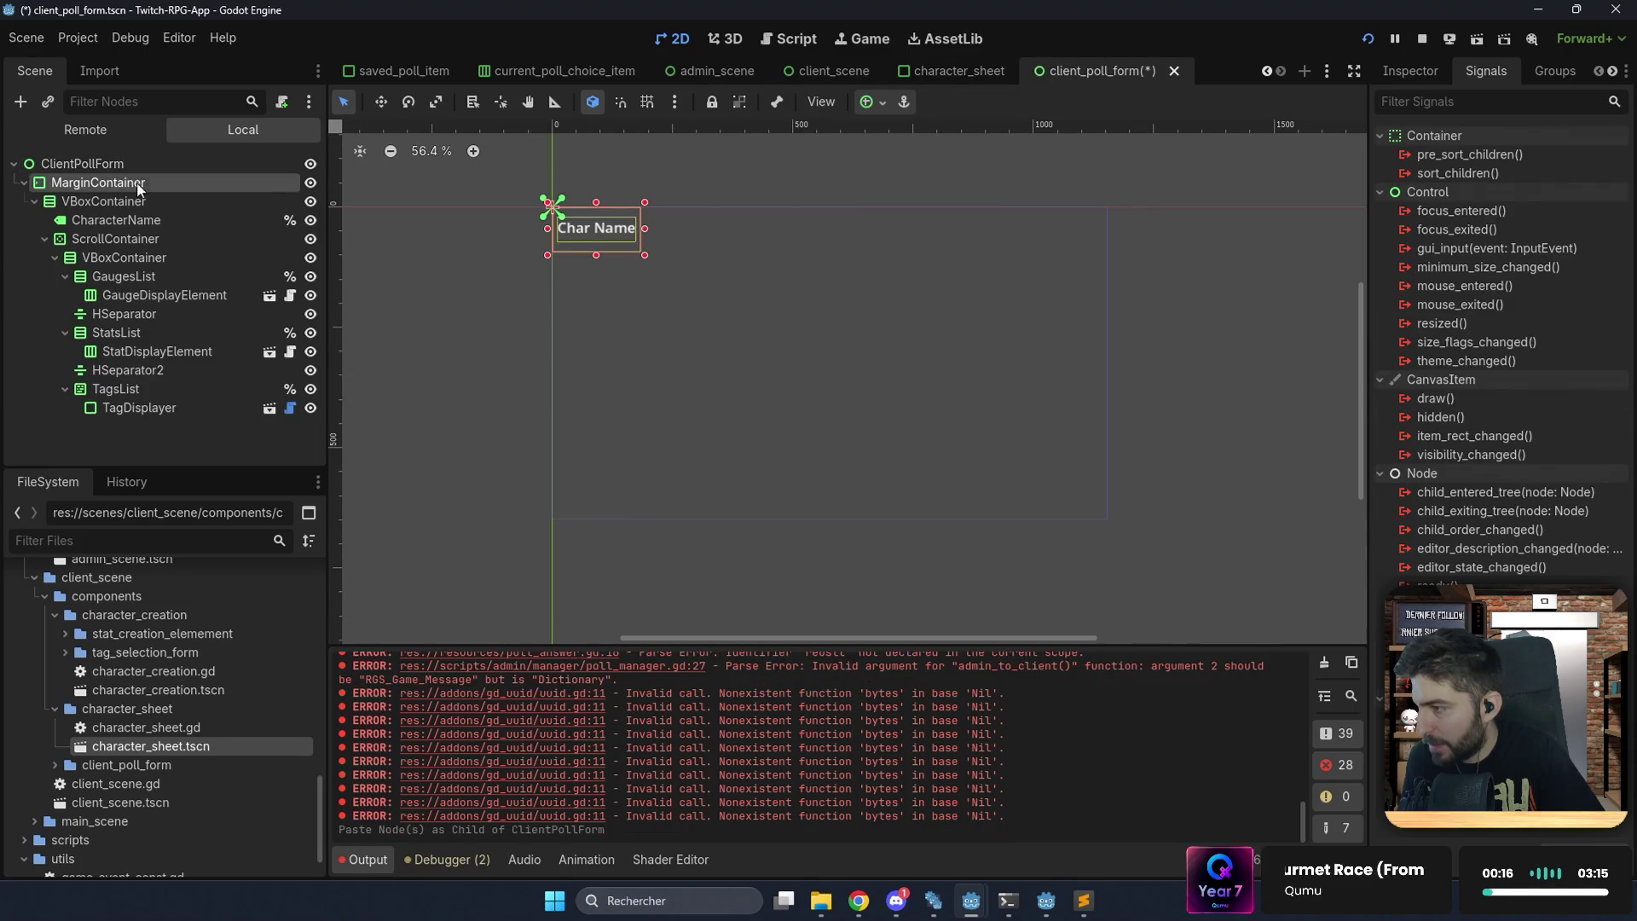
left_click(130, 235)
key("Delete")
key("Return")
right_click(111, 164)
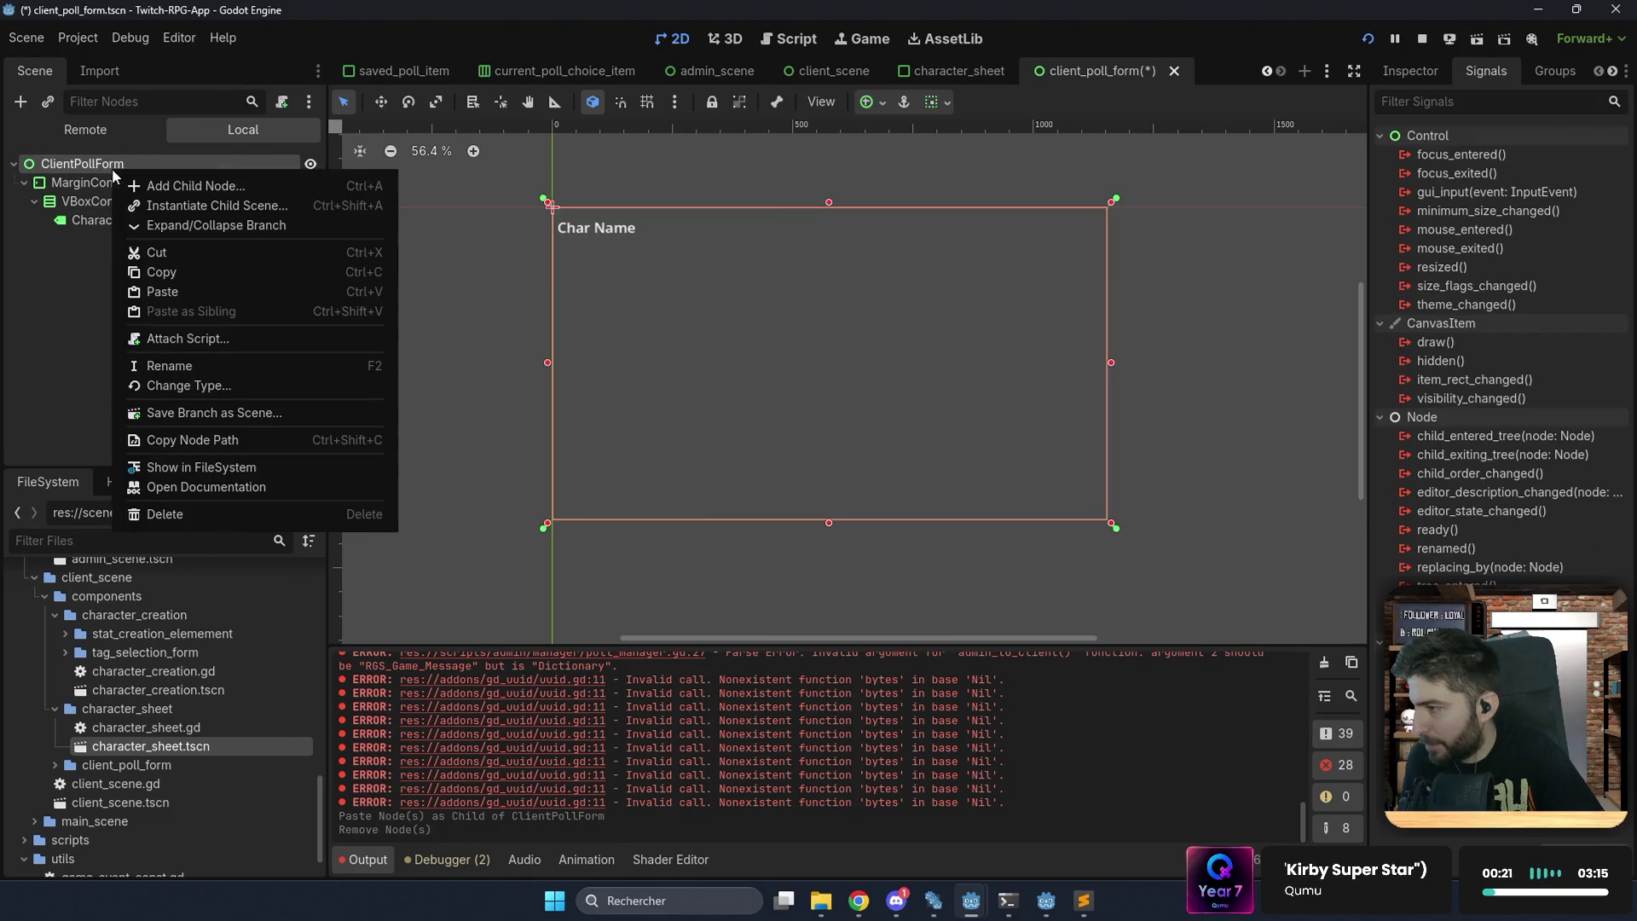
- Change the ClientPollForm root node's type to PanelContainer
left_click(232, 387)
type("pannelç")
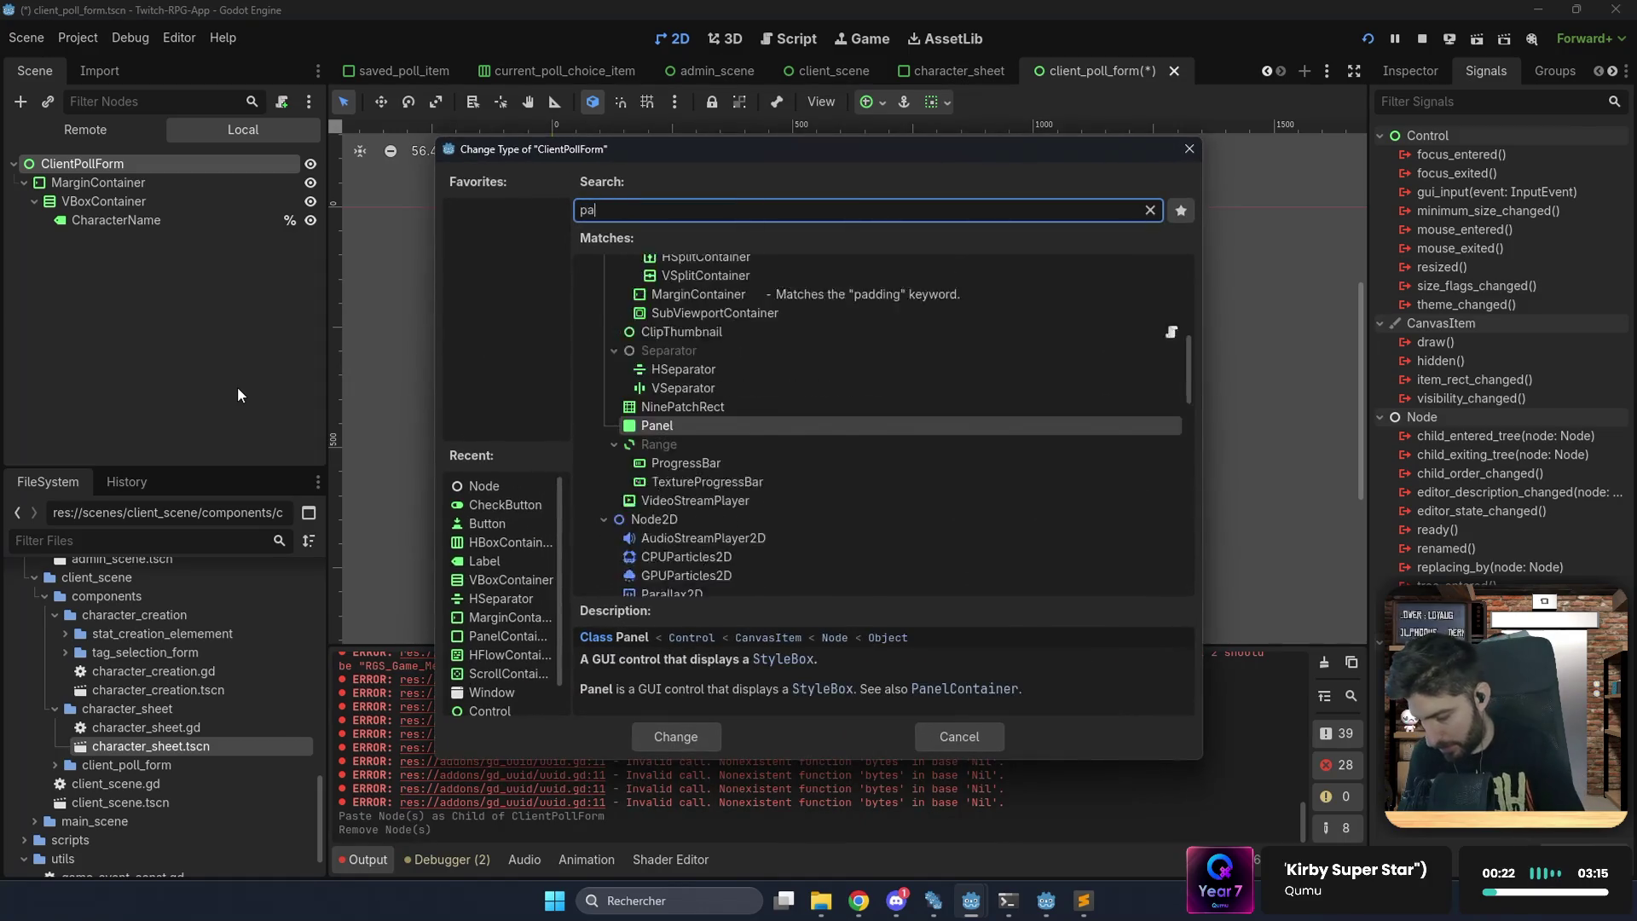
key("BackSpace")
key("BackSpace")
key("BackSpace")
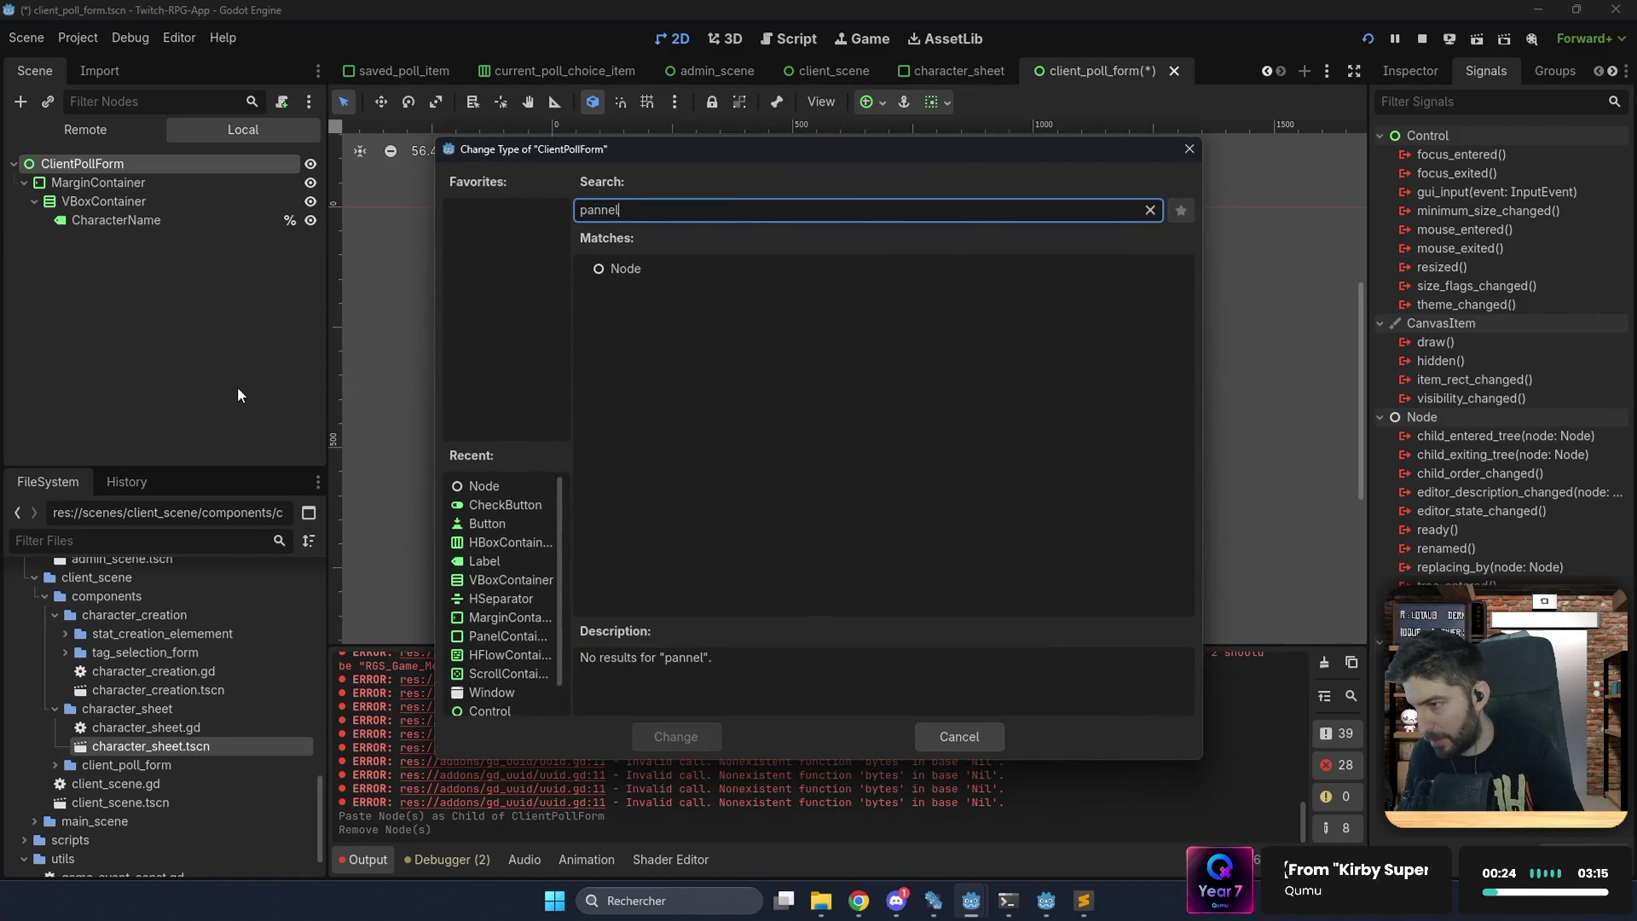
type("el_")
key("BackSpace")
type("co")
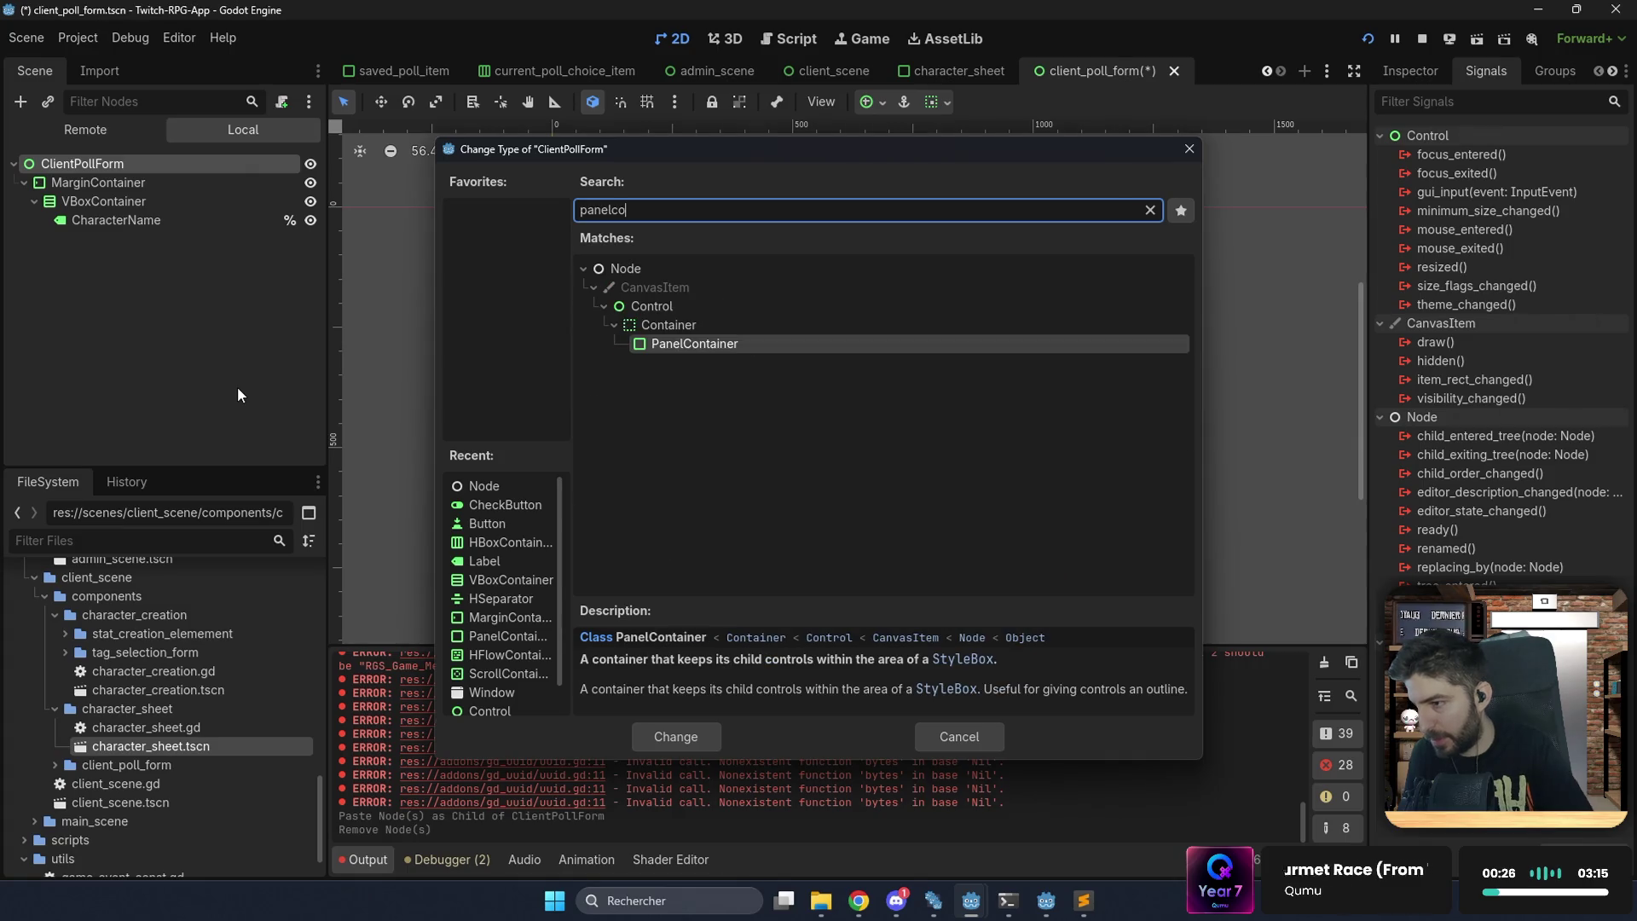
key("Return")
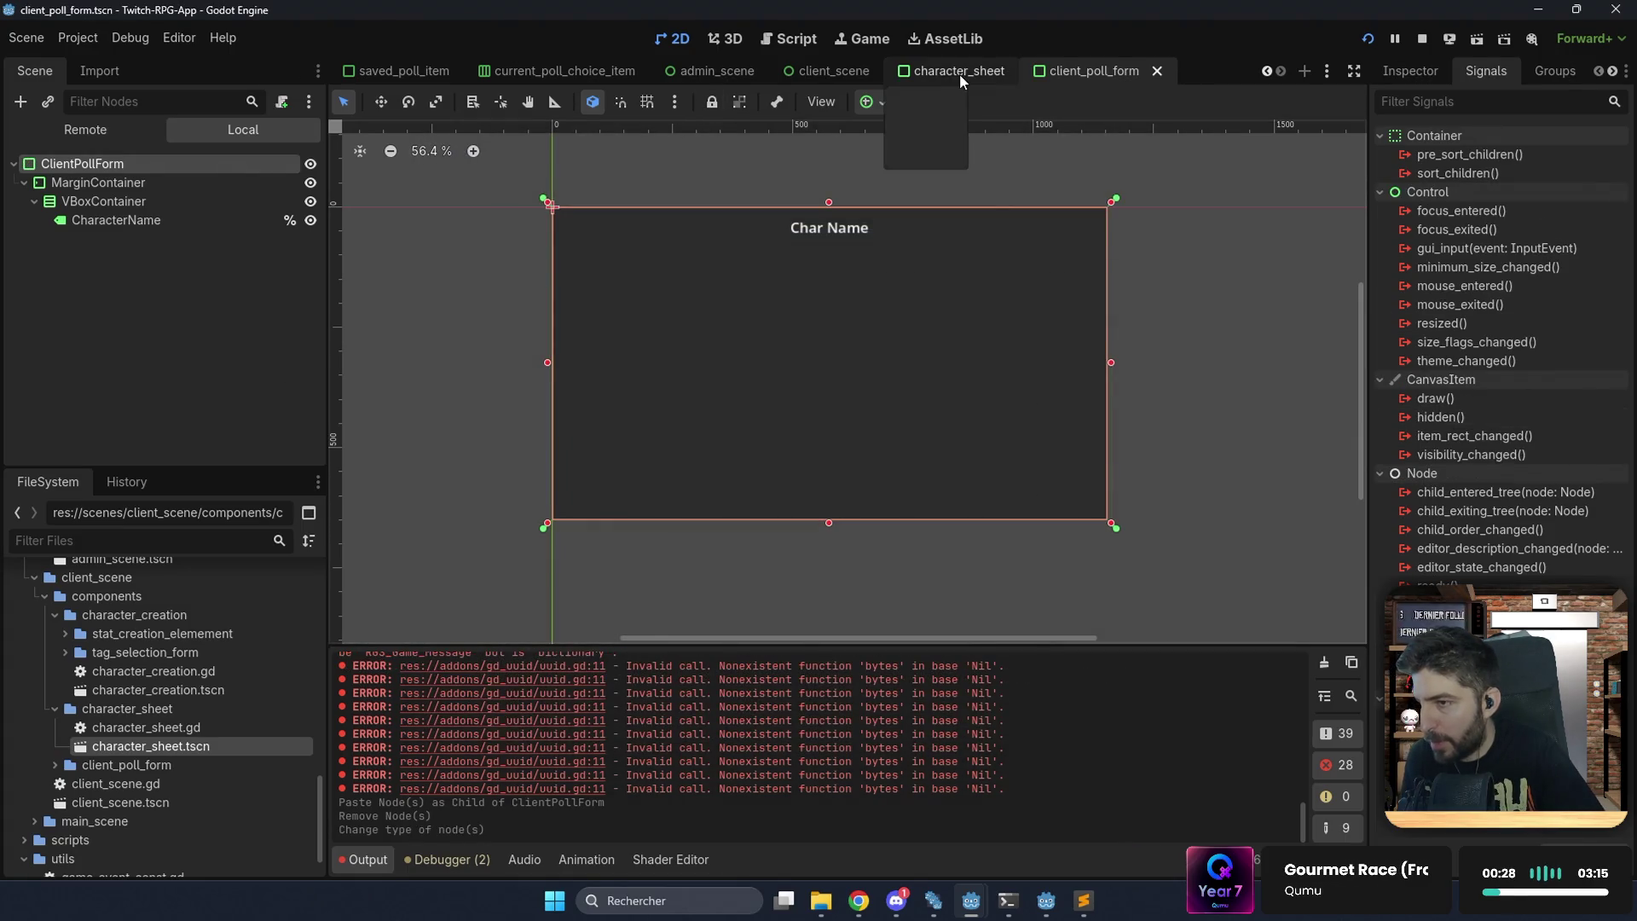
- Give the root a 400×500 custom minimum size and apply the Center anchor preset
left_click(959, 72)
left_click(187, 158)
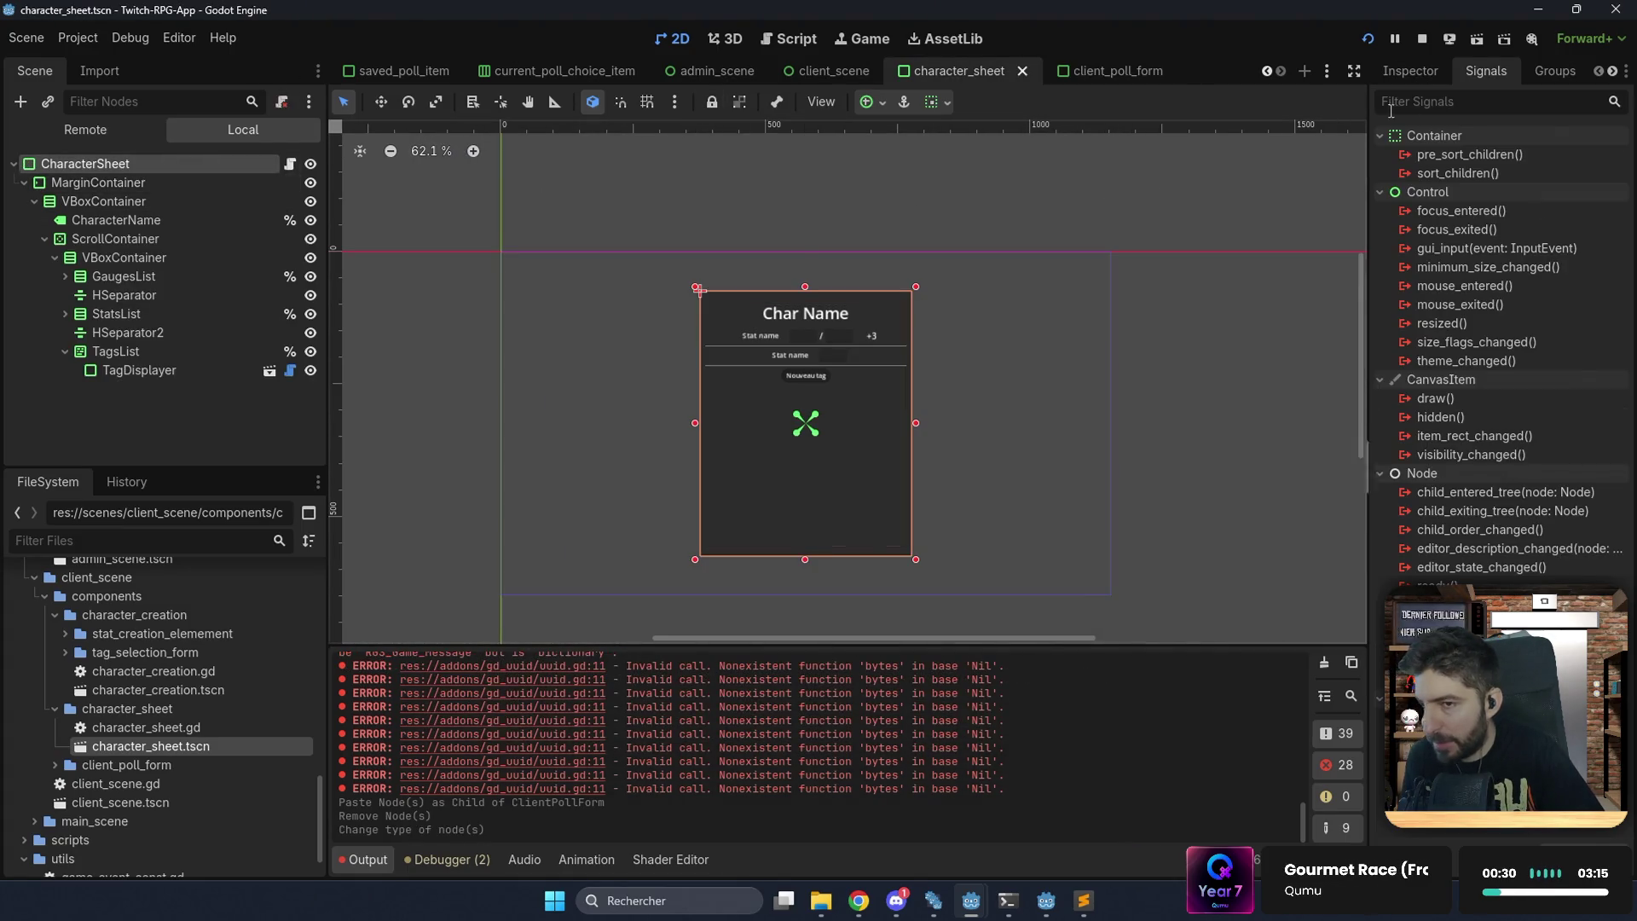
left_click(1414, 70)
left_click(1164, 71)
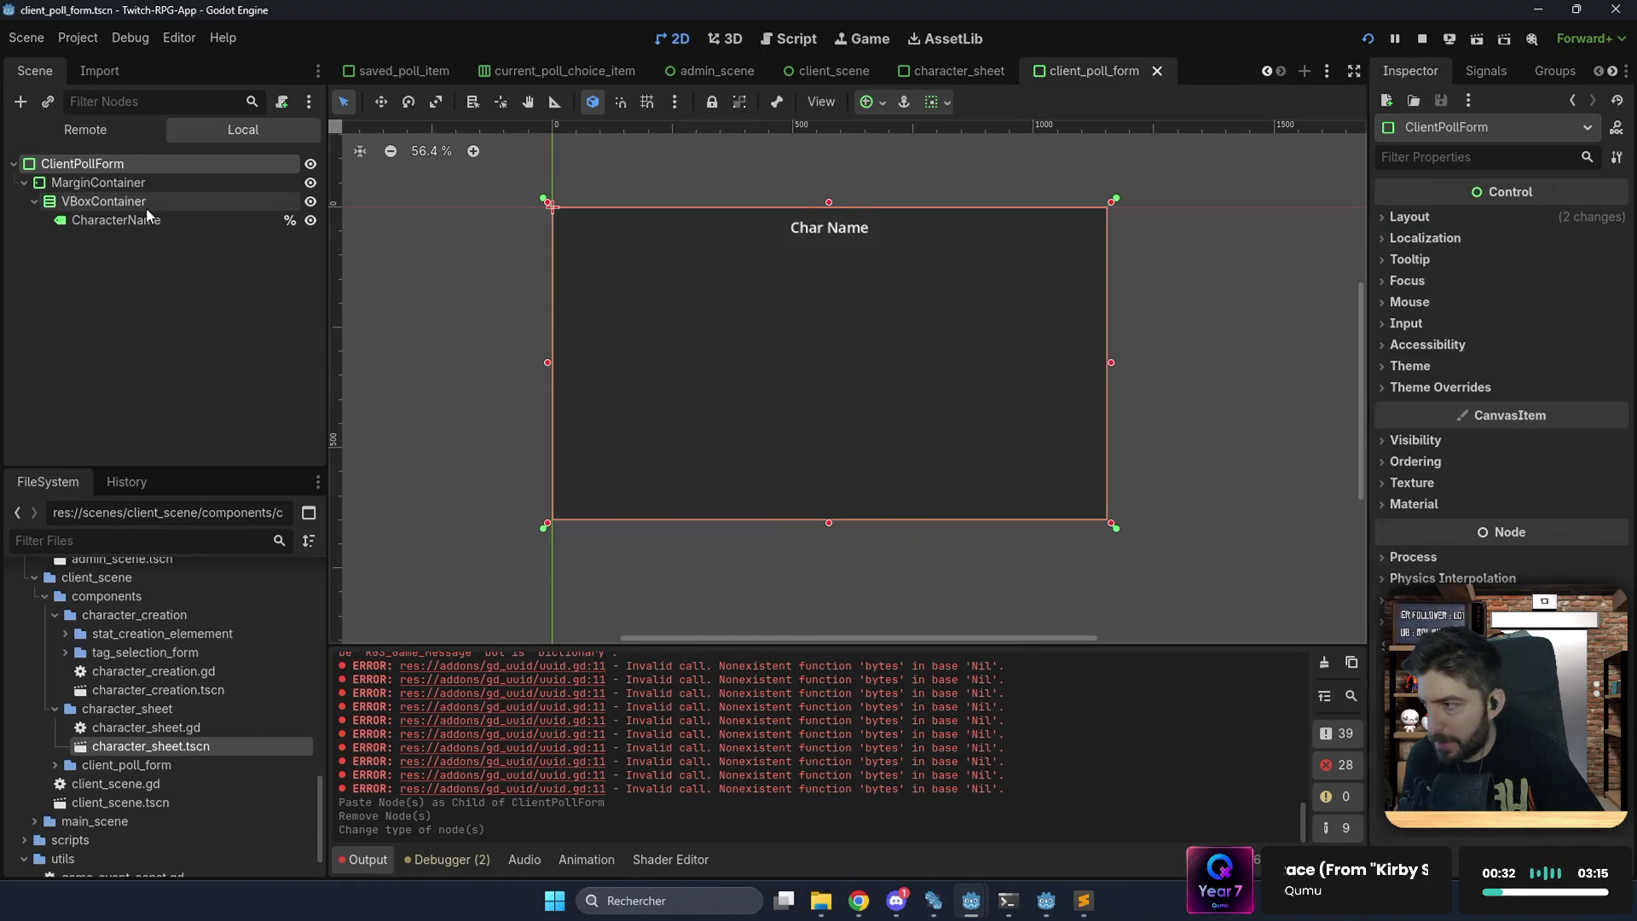
left_click(1408, 218)
left_click(1553, 318)
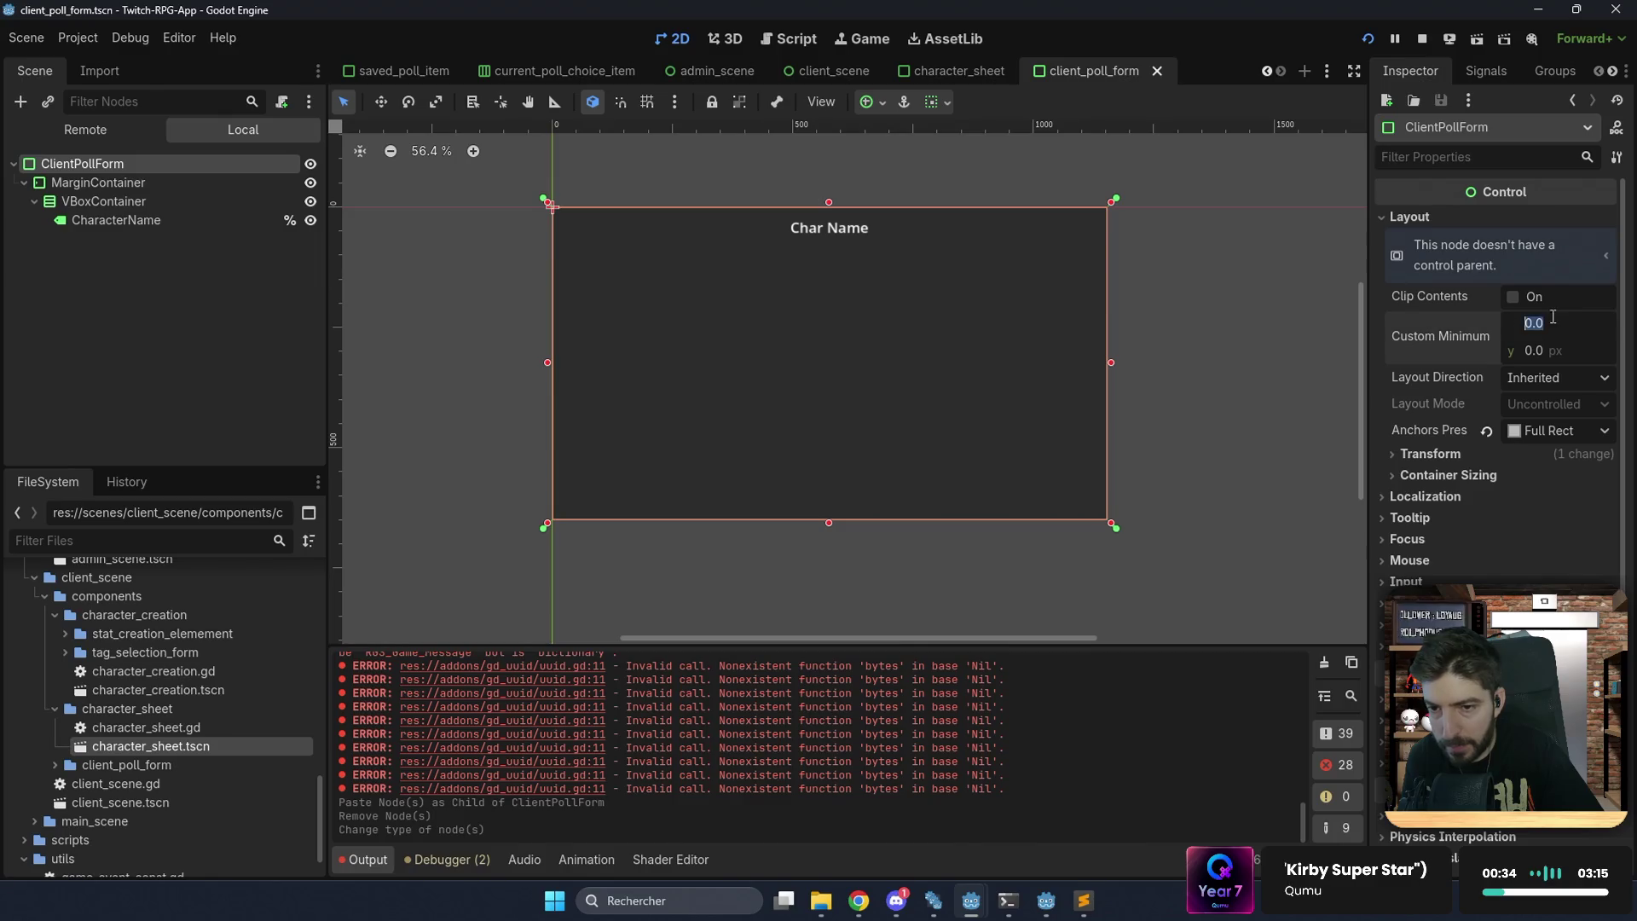
type("400")
key("Tab")
type("500")
key("Return")
left_click(870, 102)
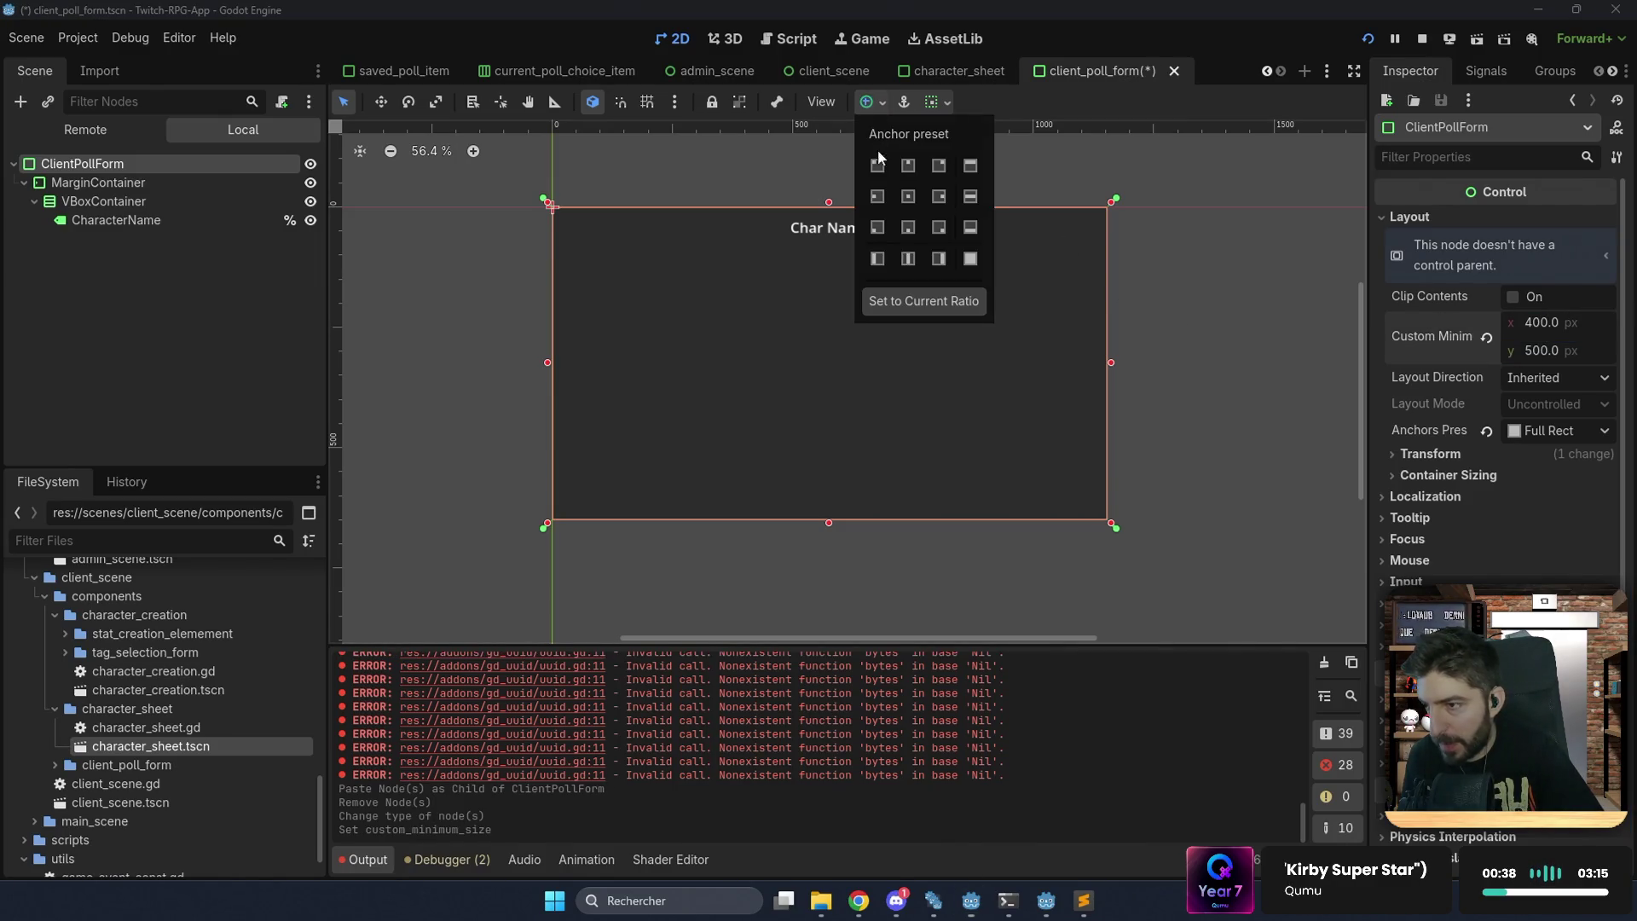
left_click(908, 198)
- Set the CharacterName label's text to 'Sondage' and rename it Title
left_click(142, 225)
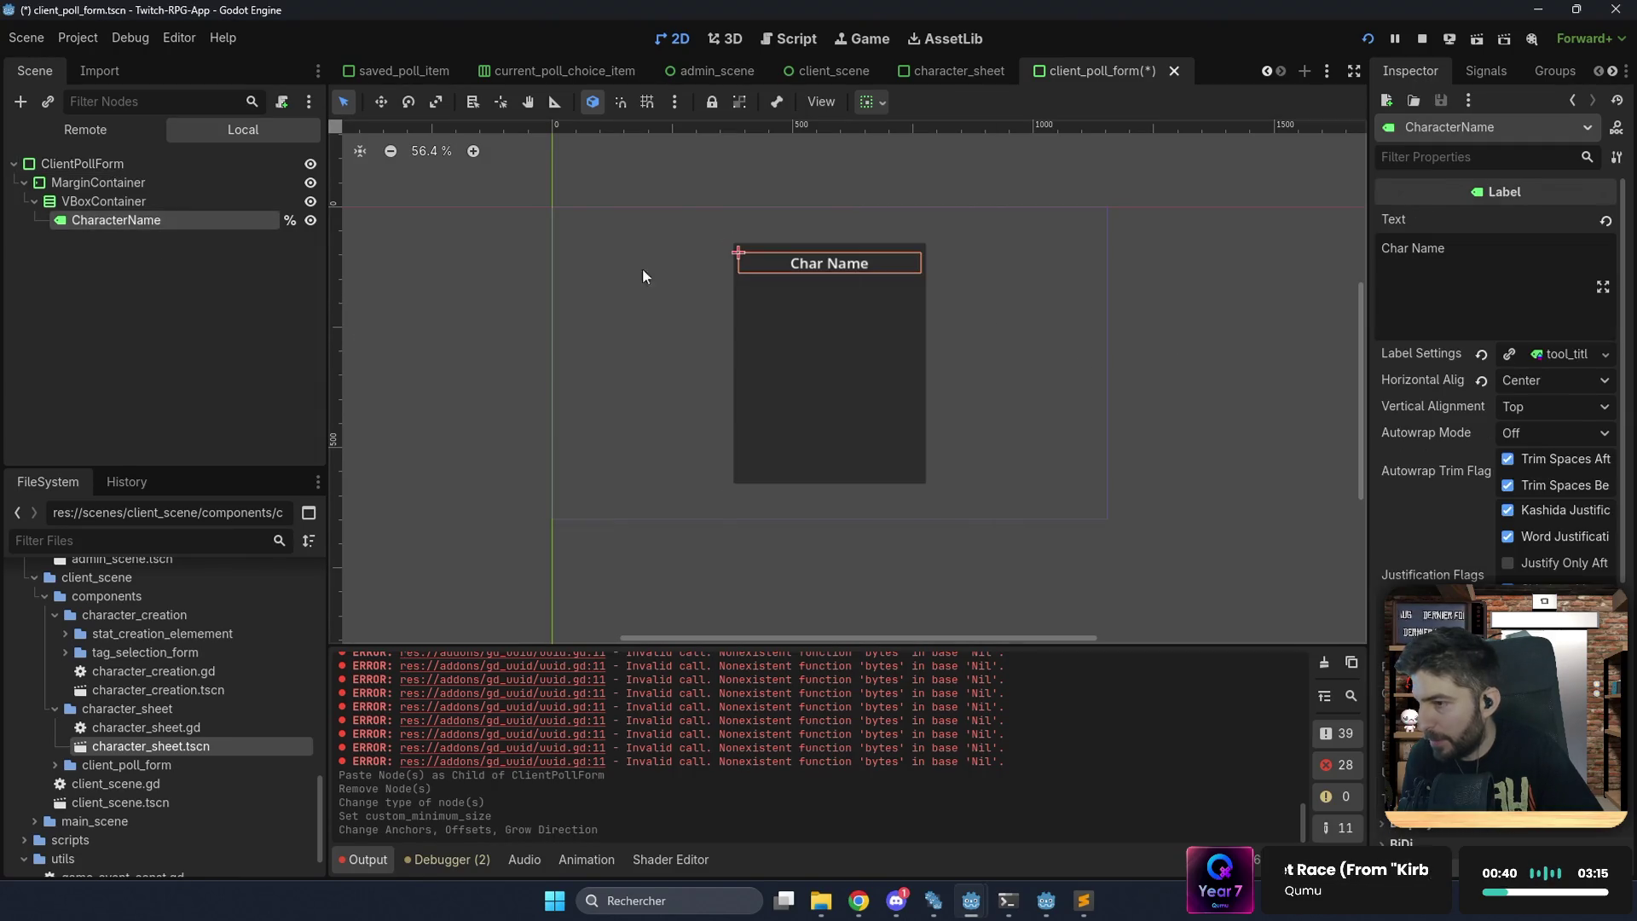
key("ctrl+a")
type("Sonda")
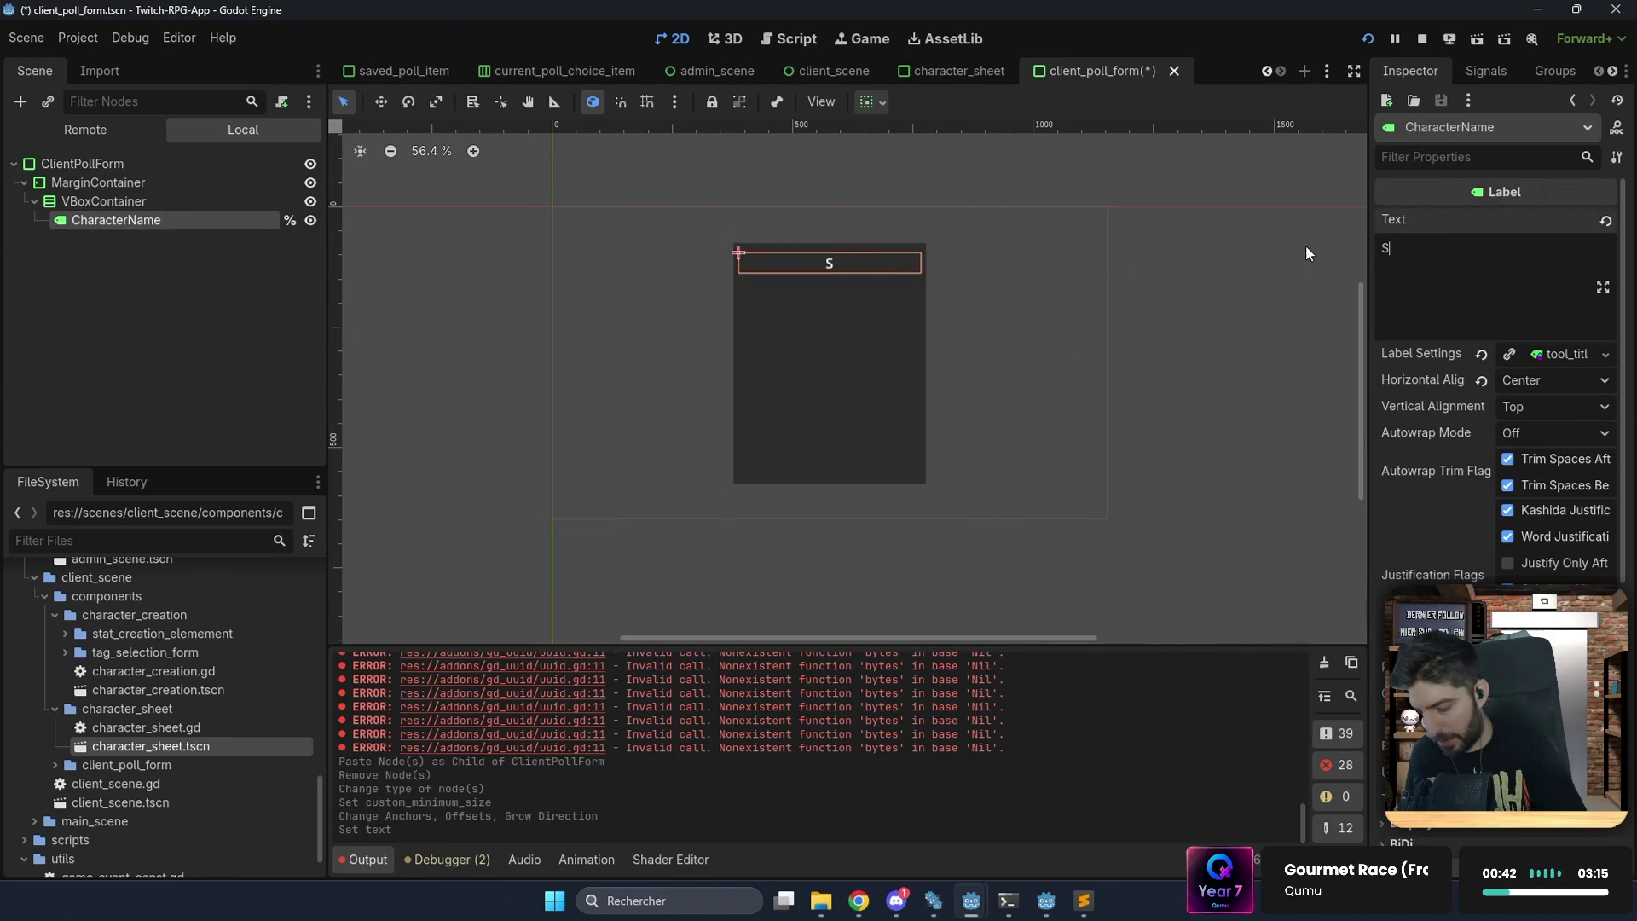
type("ge")
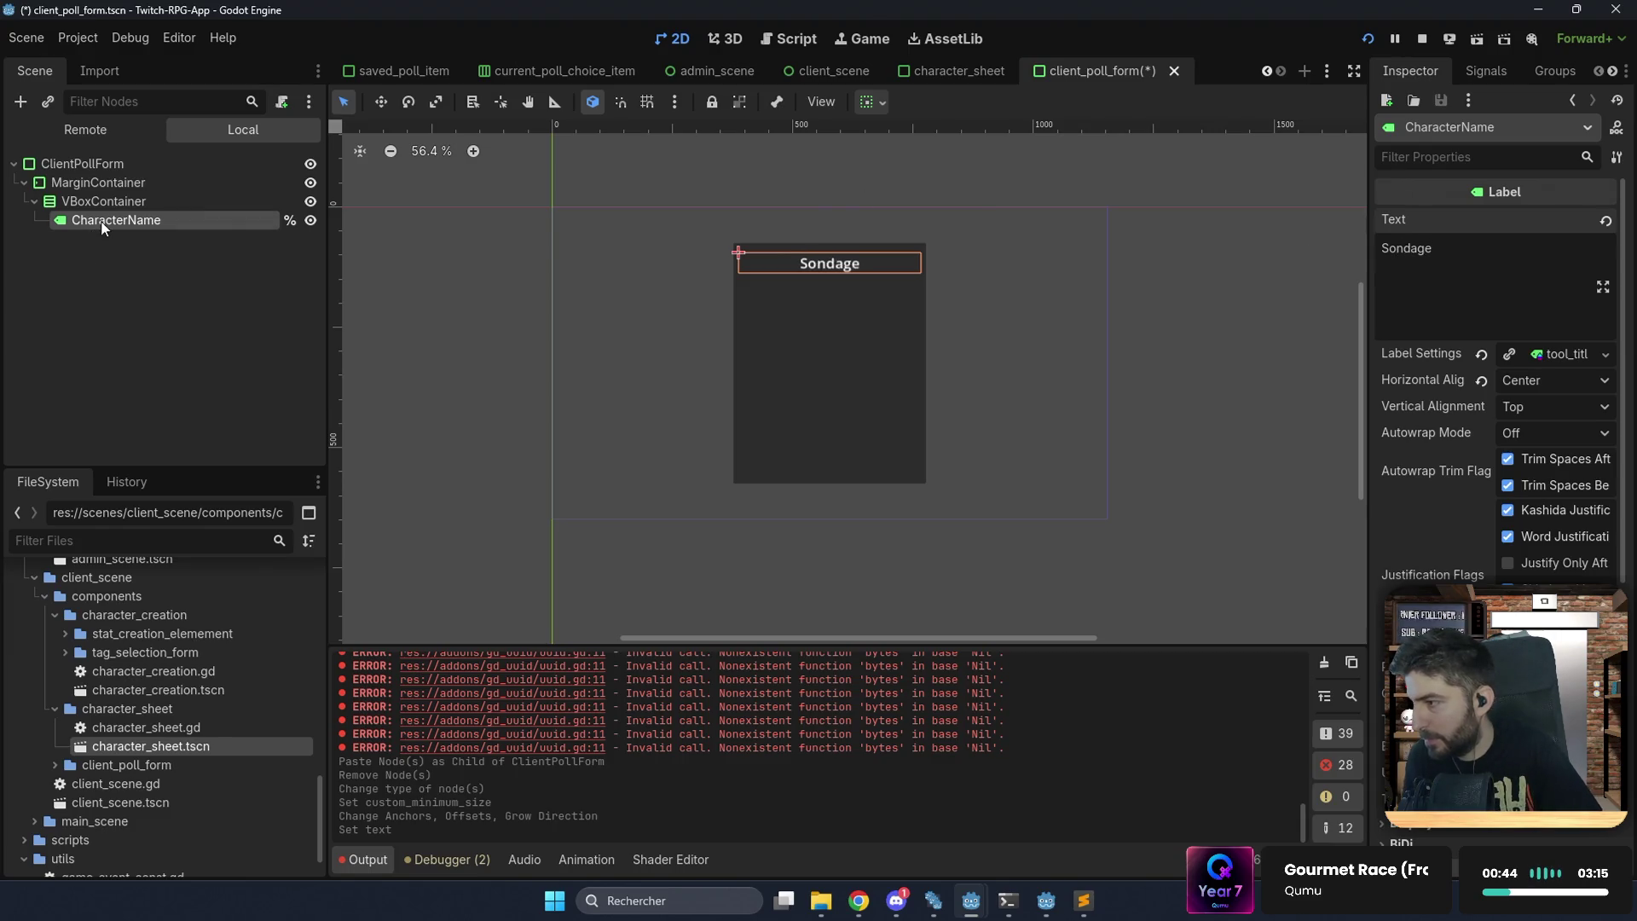
double_click(104, 221)
type("Tiu")
type("tle")
key("Return")
- Select the ClientPollForm root and begin attaching a script to it
left_click(100, 293)
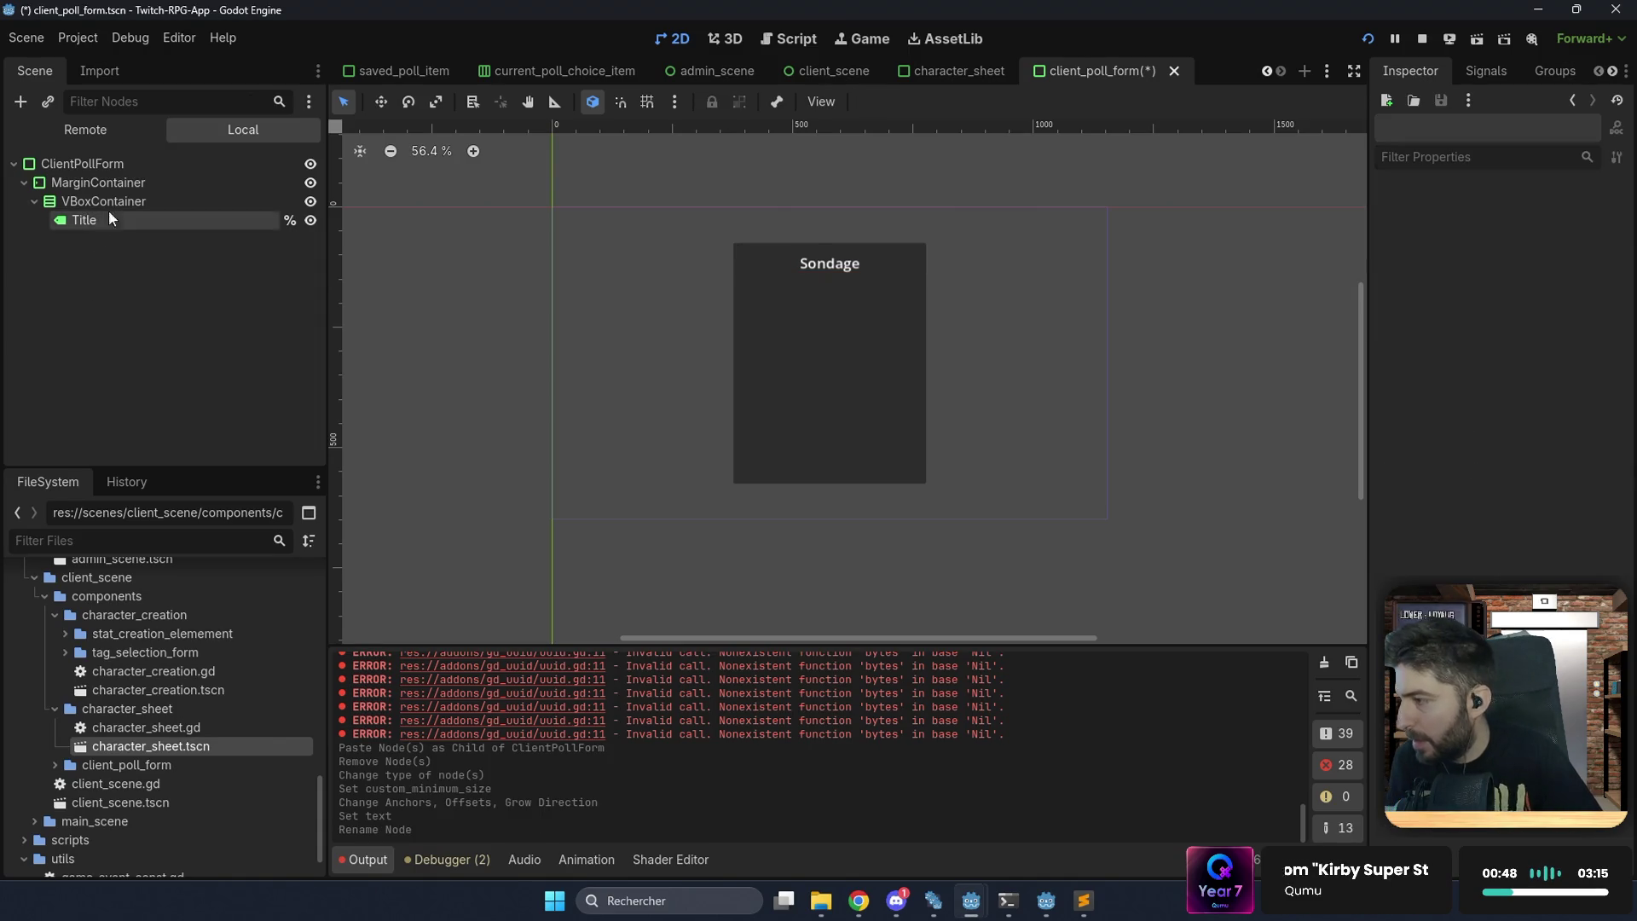
left_click(104, 202)
left_click(179, 163)
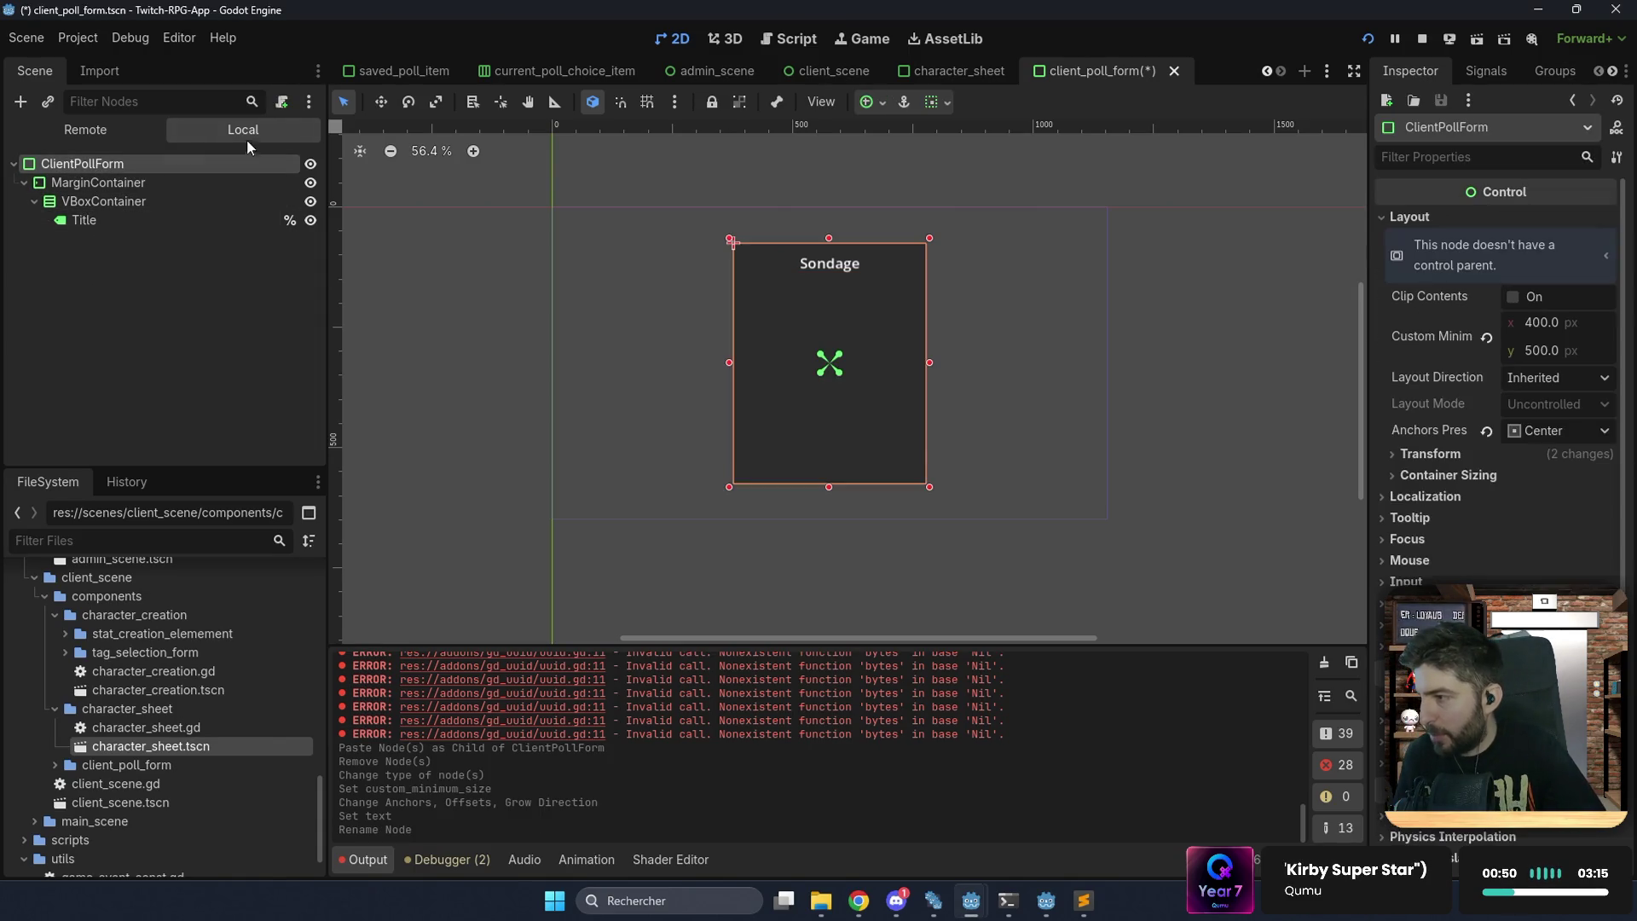
left_click(278, 109)
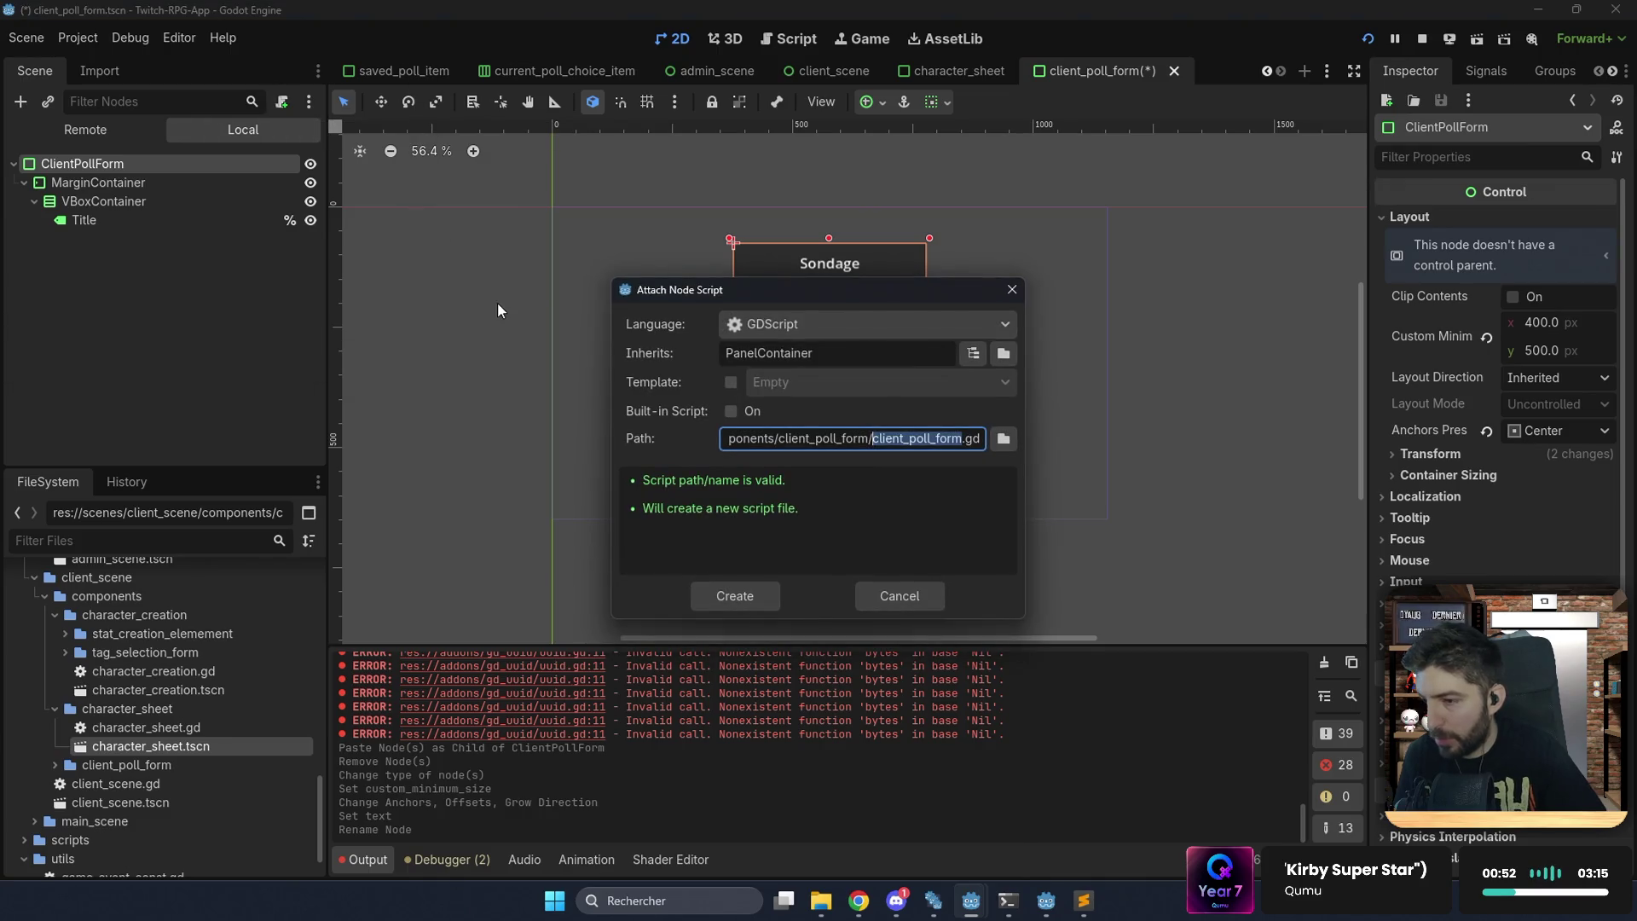
- Create client_poll_form.gd and declare class_name ClientPollForm
key("Return")
key("Return")
type("cl")
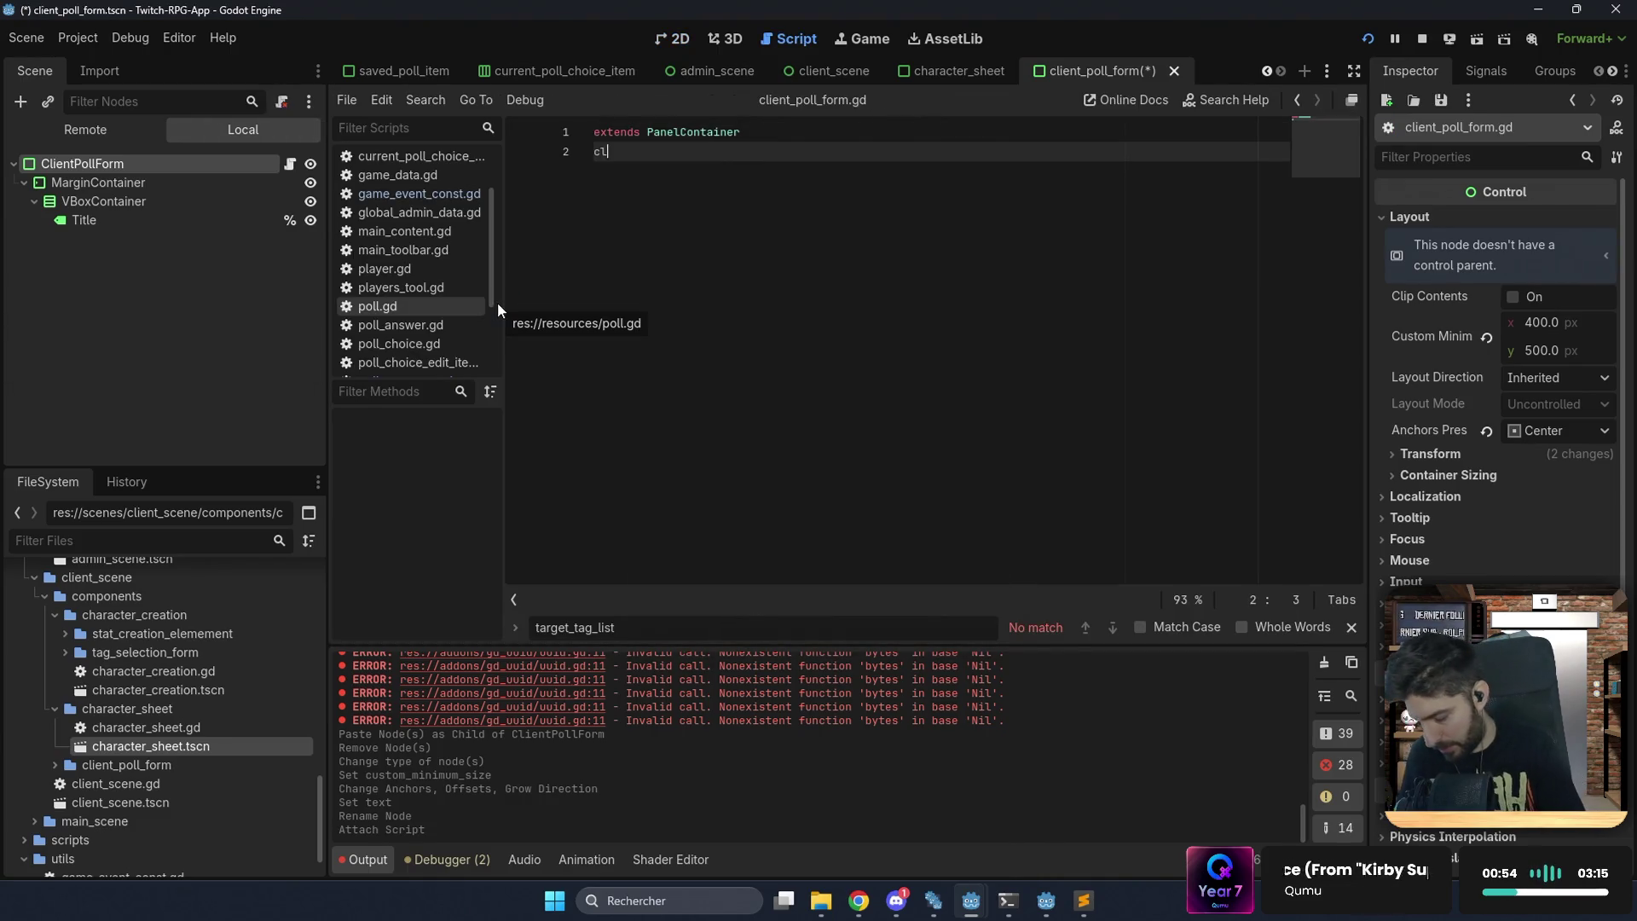
type("a")
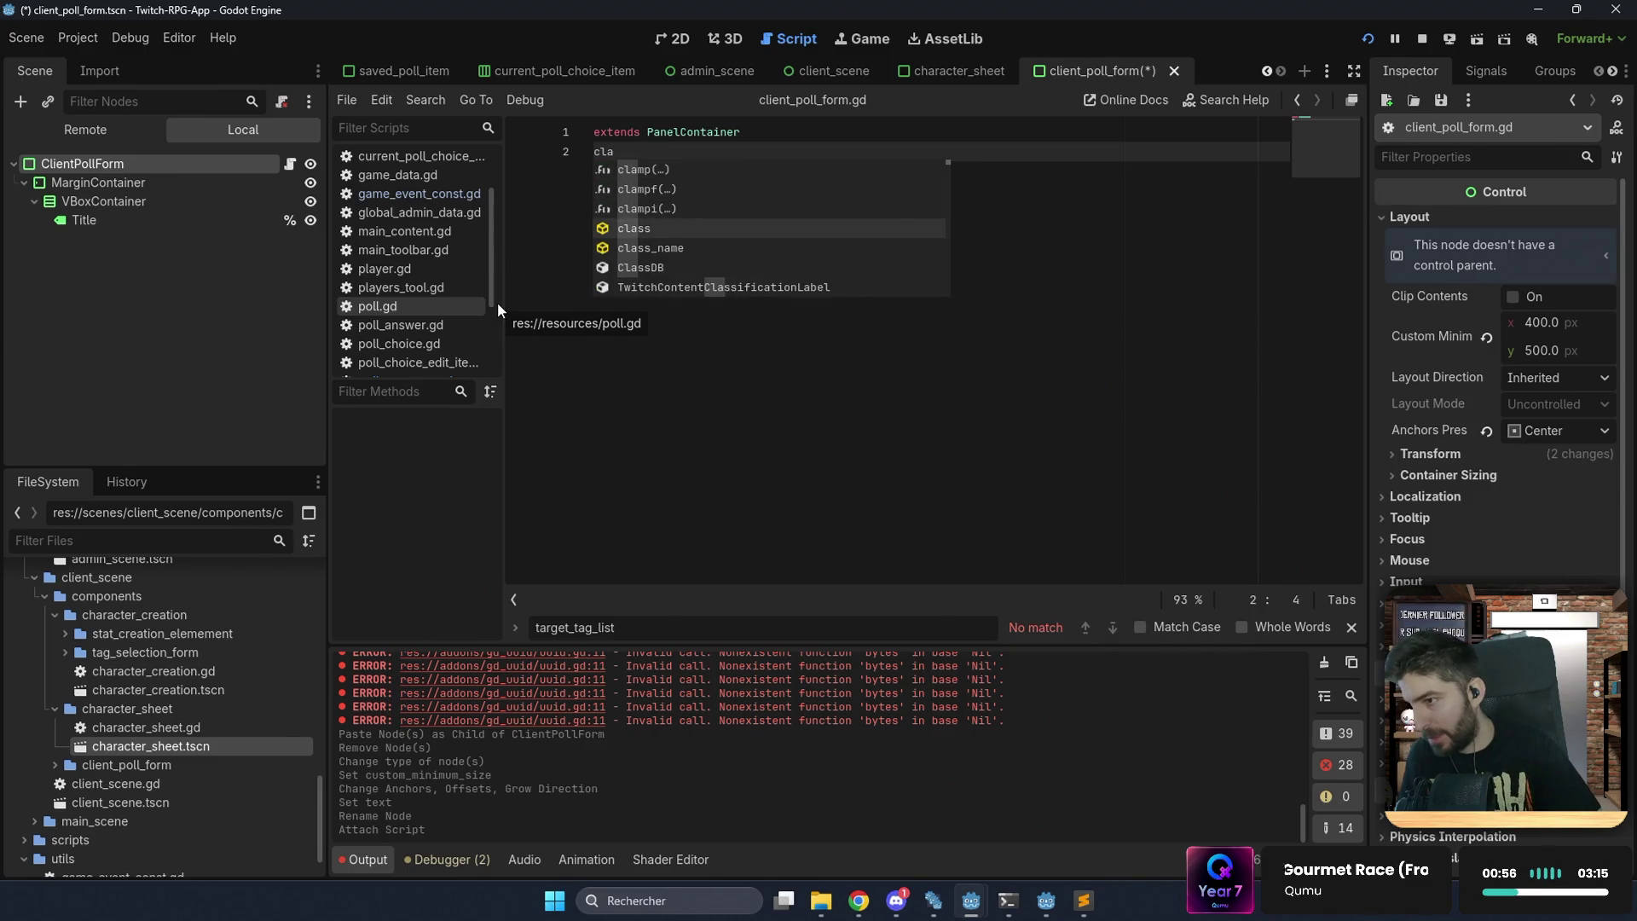
key("Return")
type("ClientPollForm")
- Add an exported poll: Poll = Poll.new() whose setter assigns the value and calls _update_display()
key("Return")
key("Return")
type("@export var")
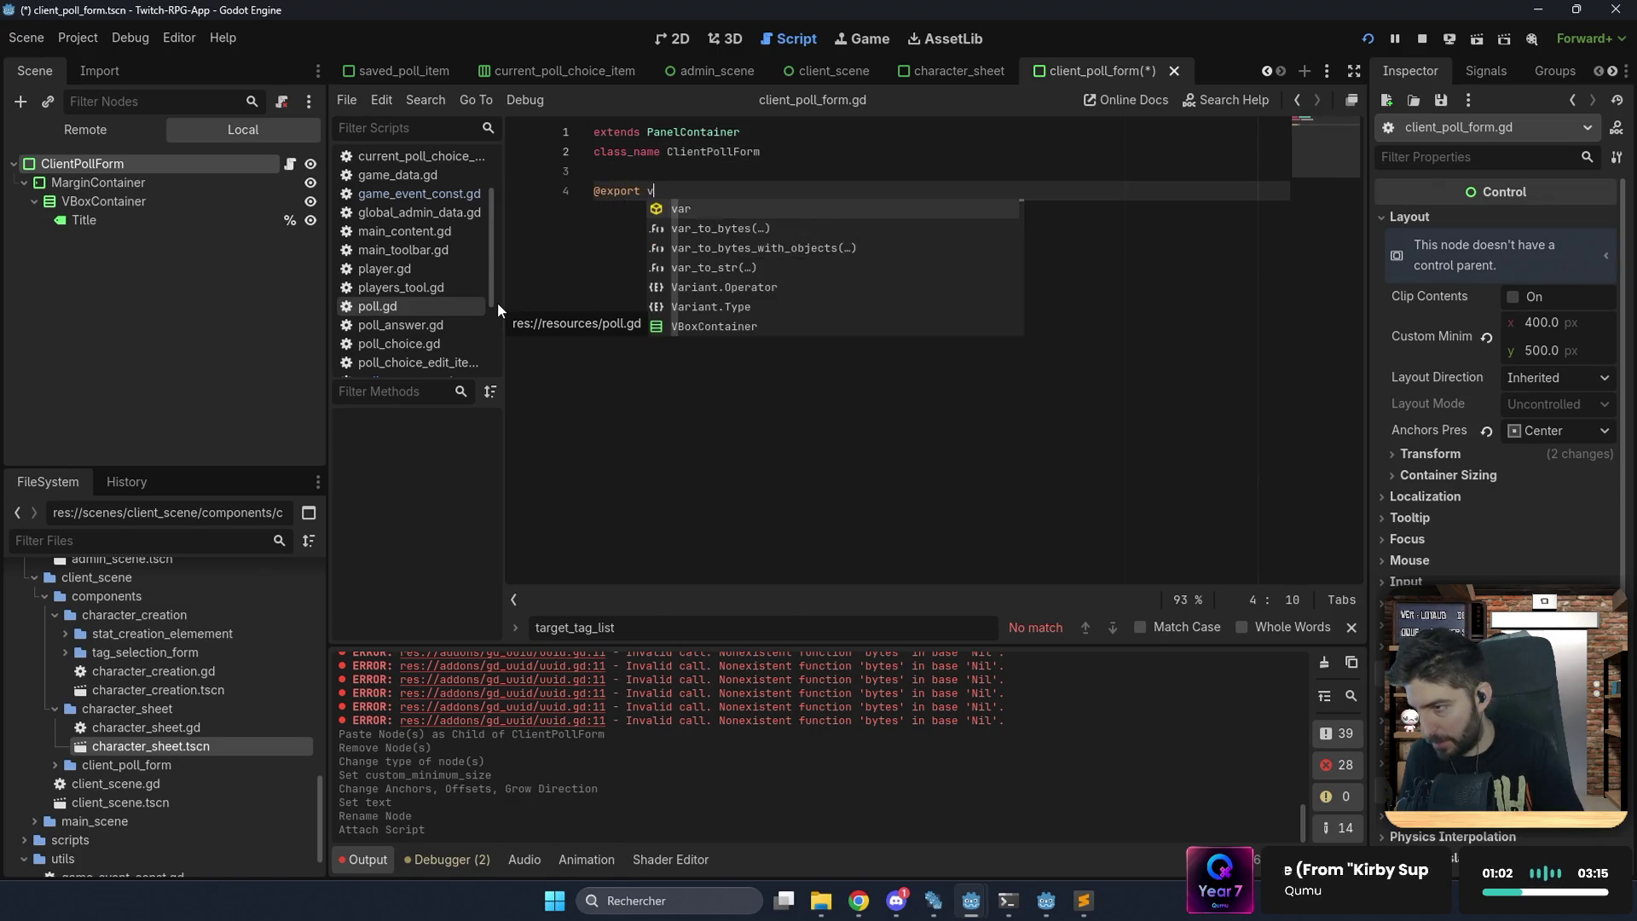
type(" poll: Poll = Po")
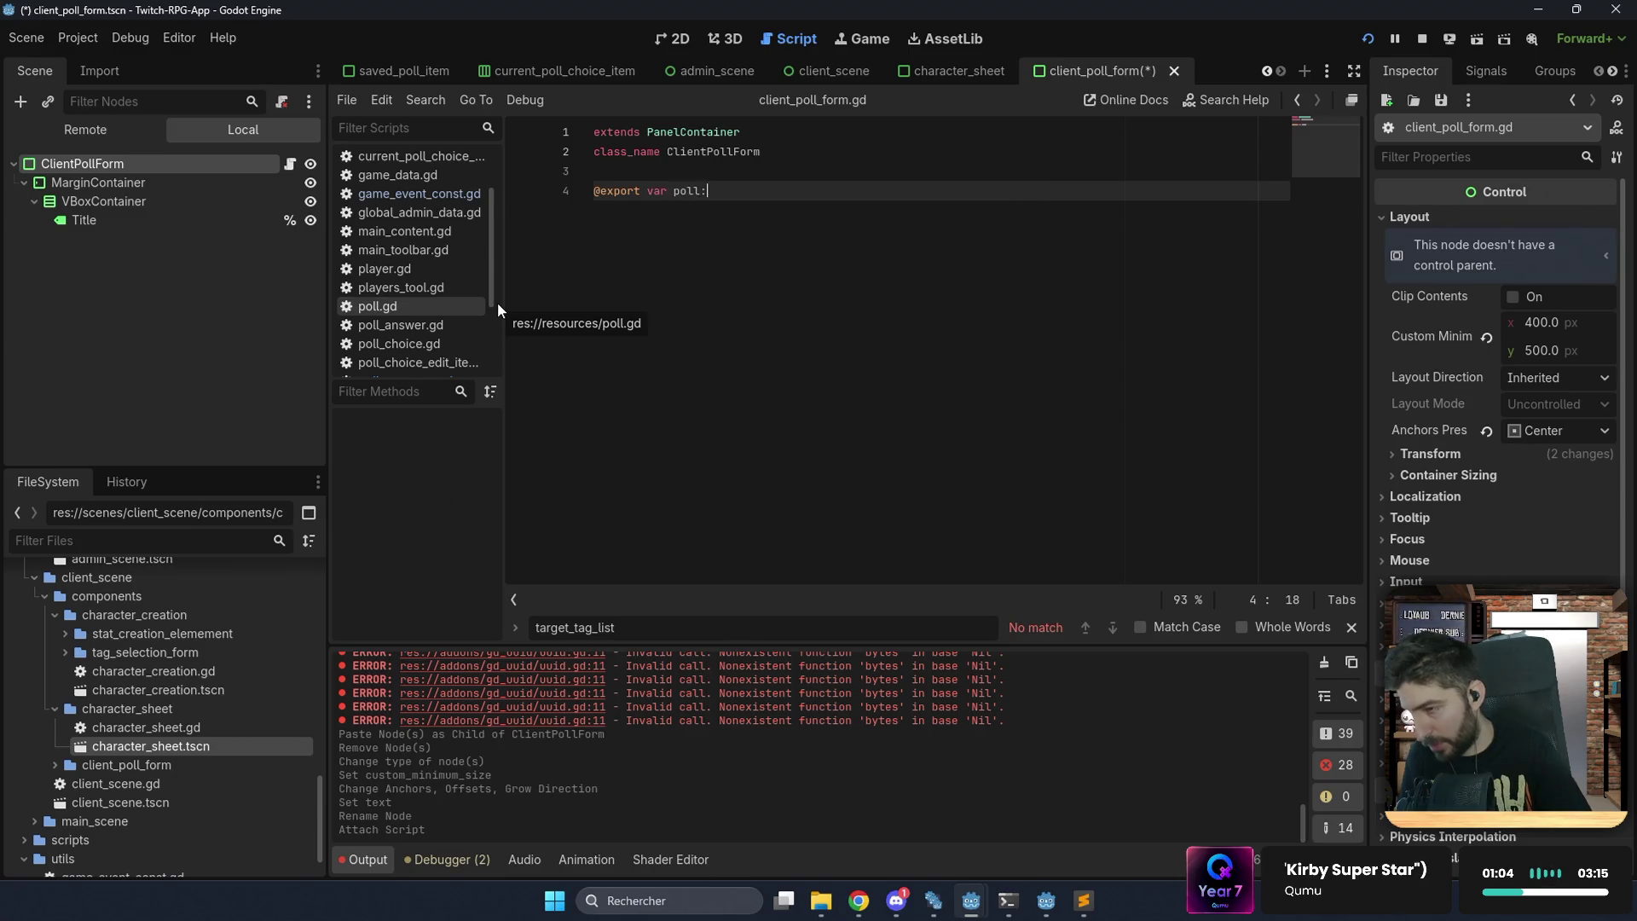
type("ll.n")
type("ew()")
type(":")
key("Return")
type("set (new_v")
type("alue):")
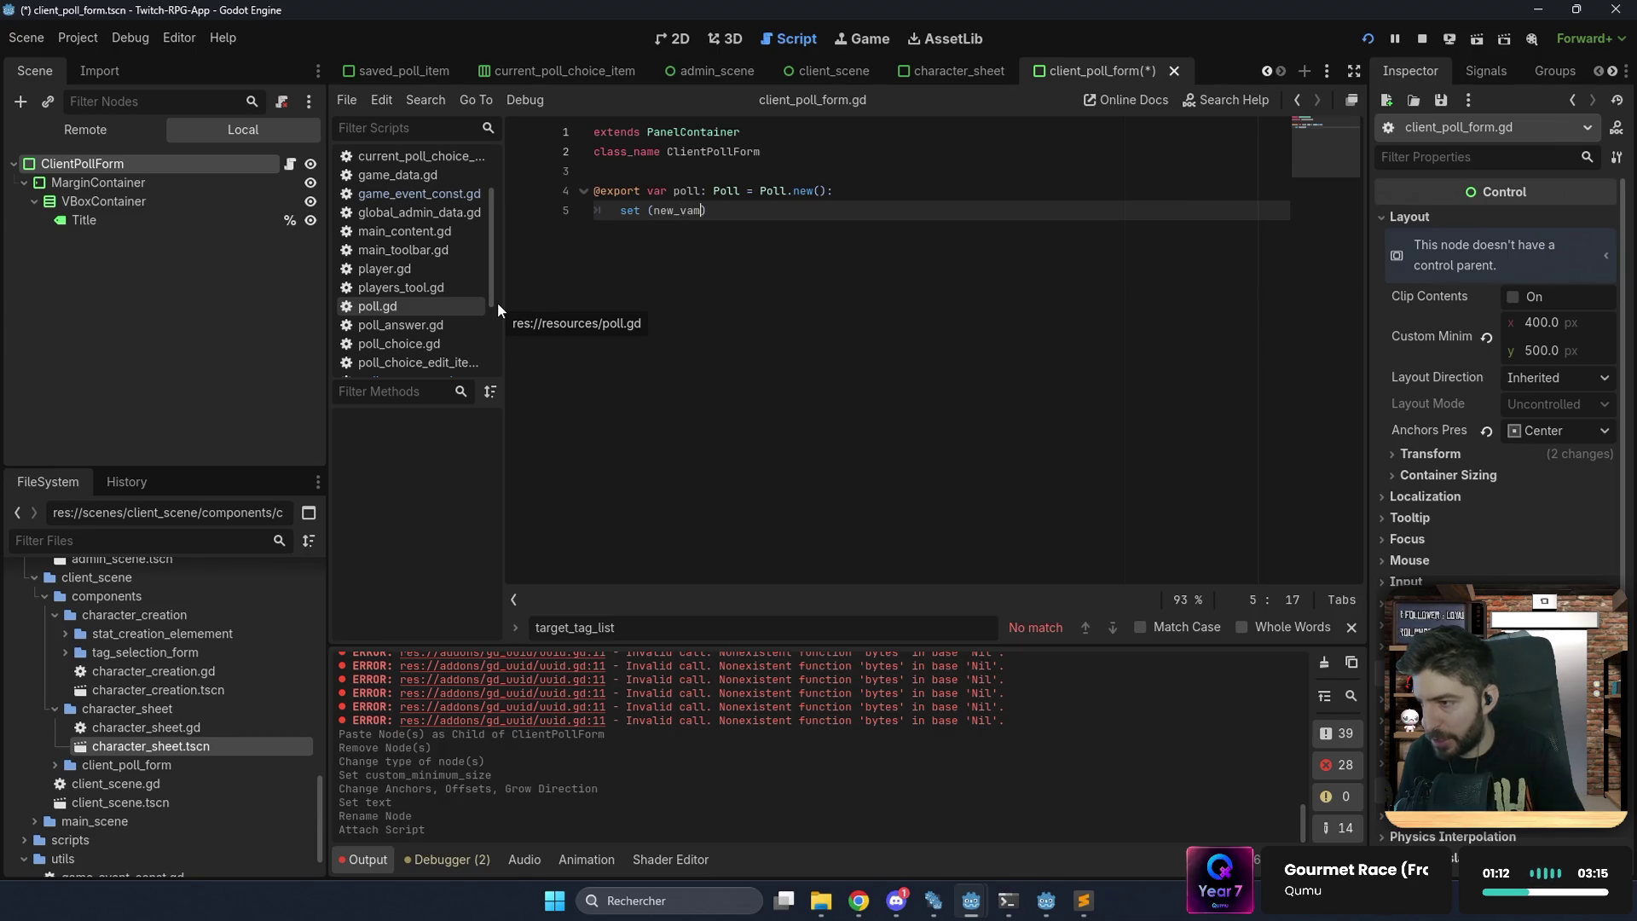
key("Return")
type("poll = new_value")
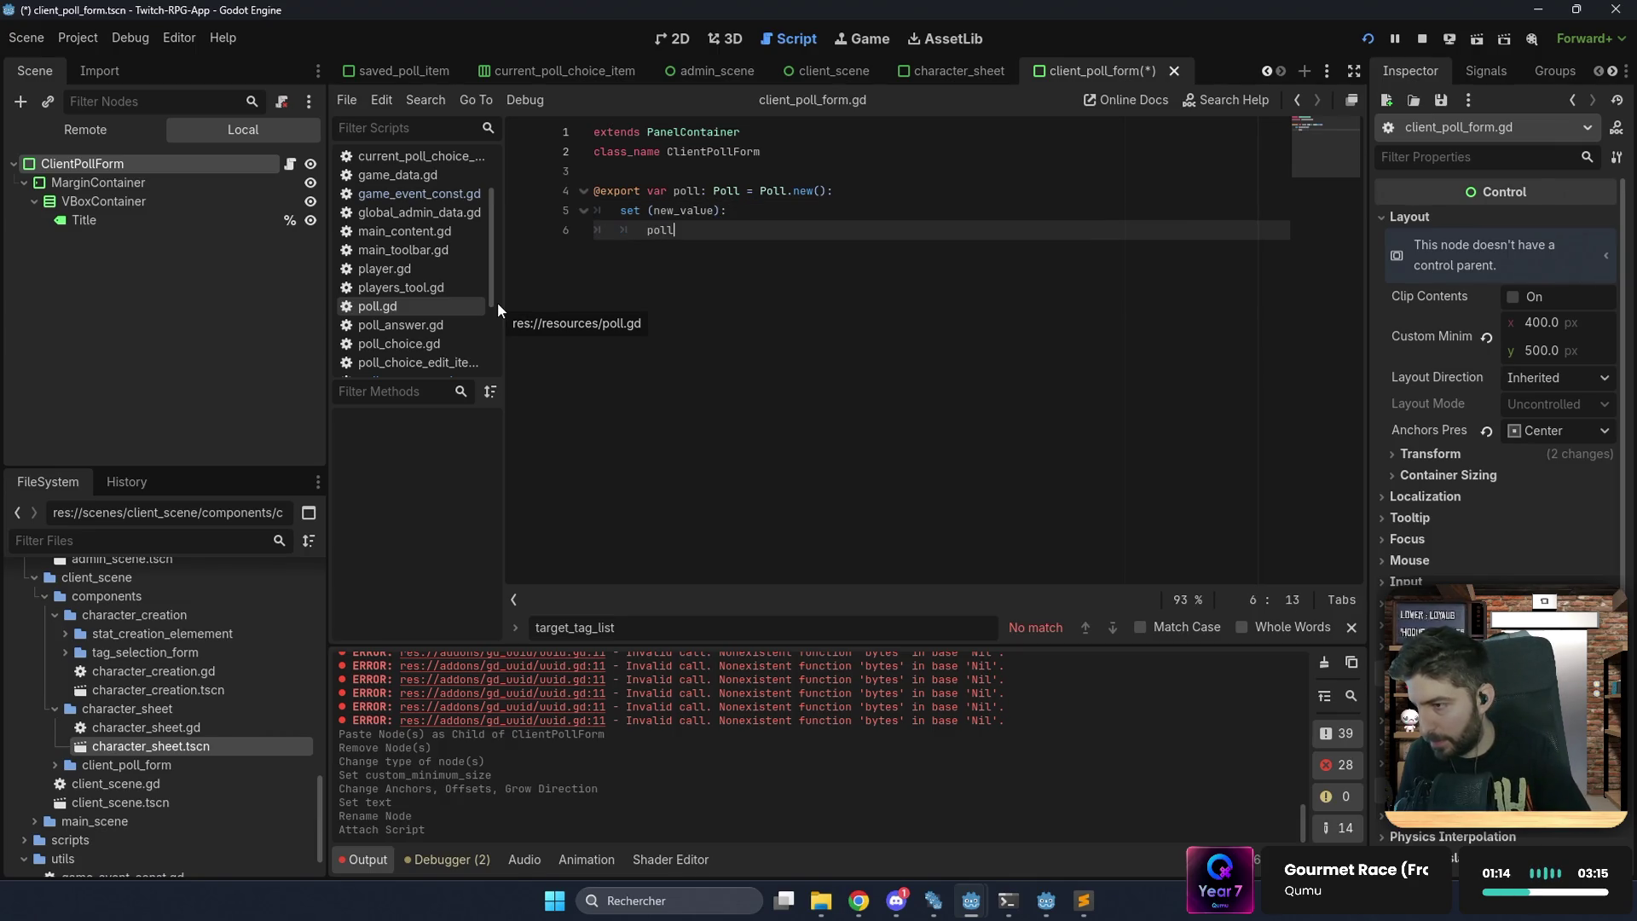
key("Return")
type("_update_è")
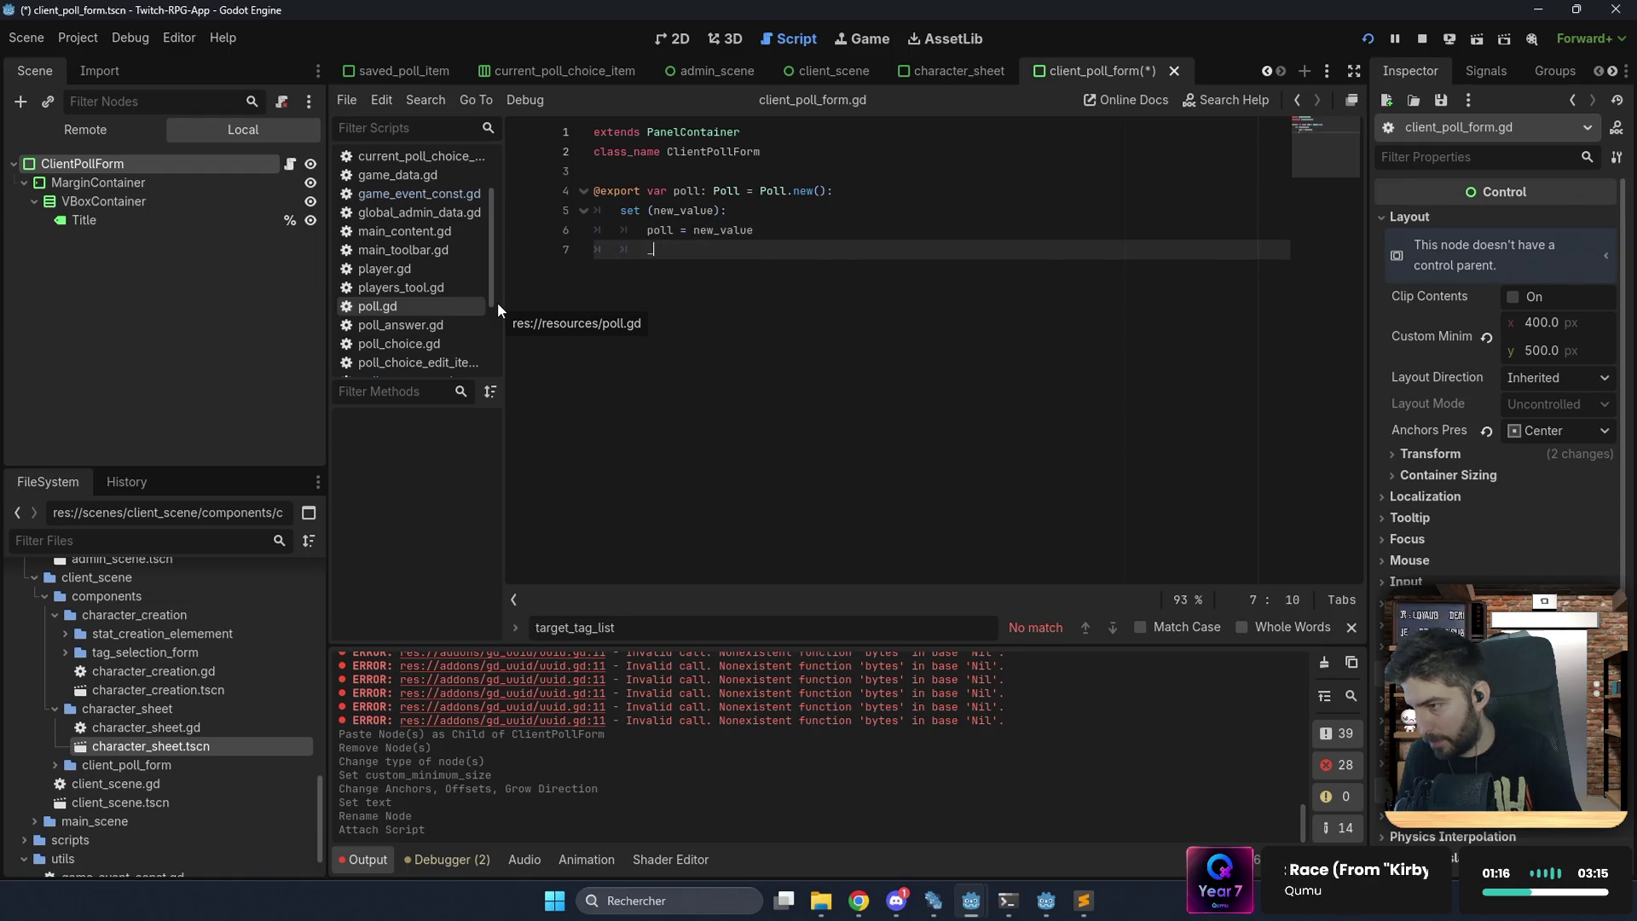
key("BackSpace")
type("display(")
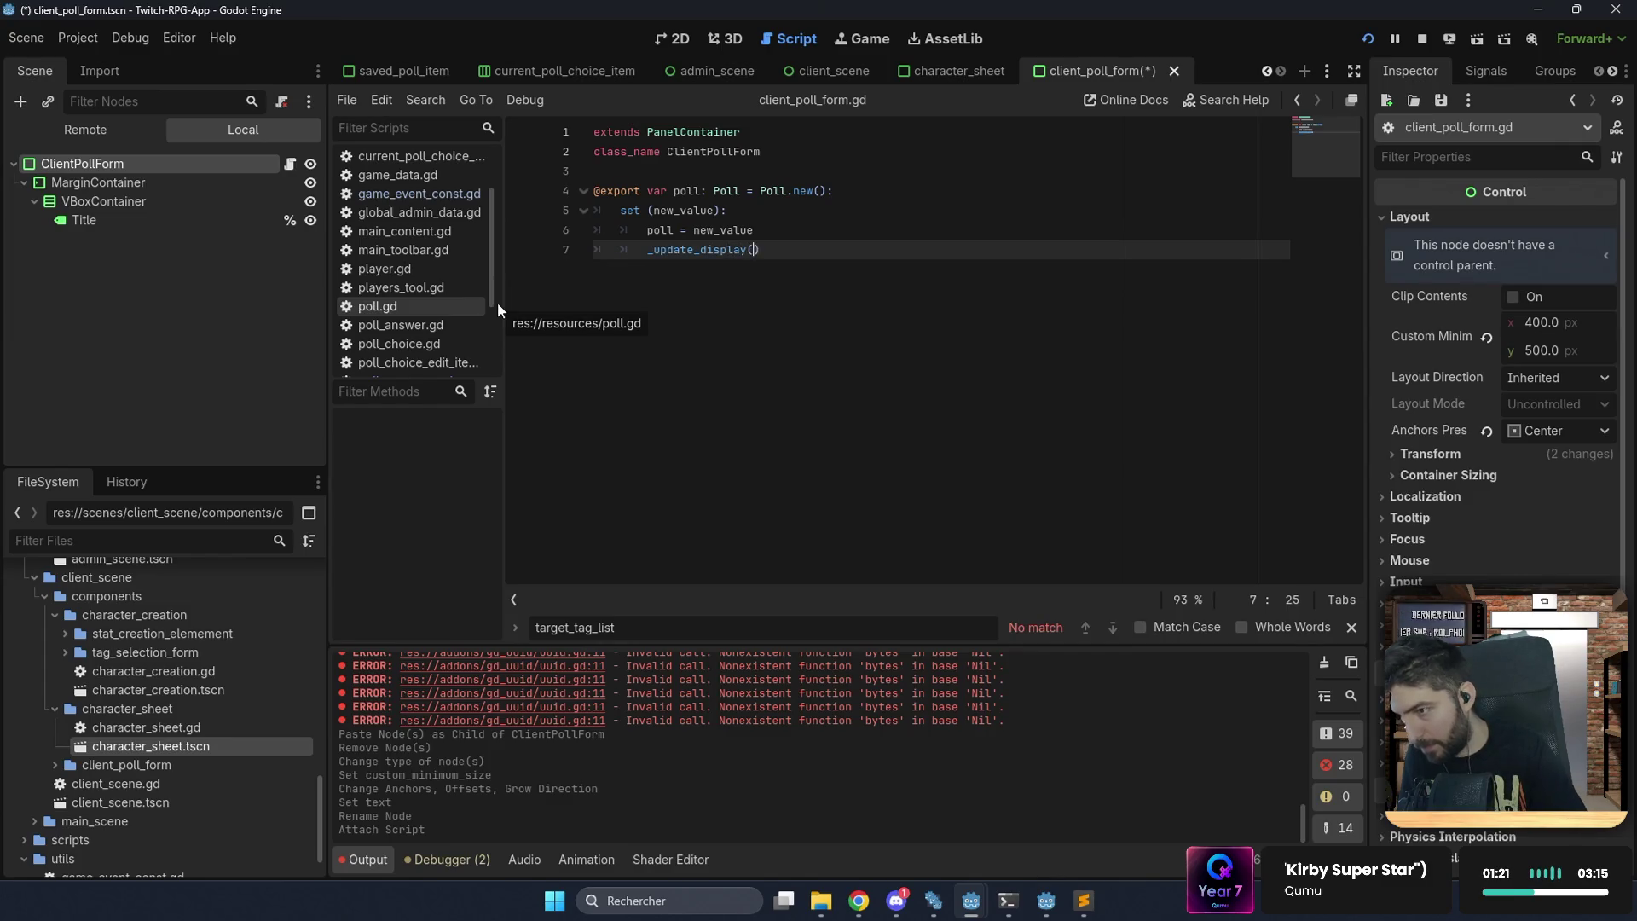
key("Return")
key("Return")
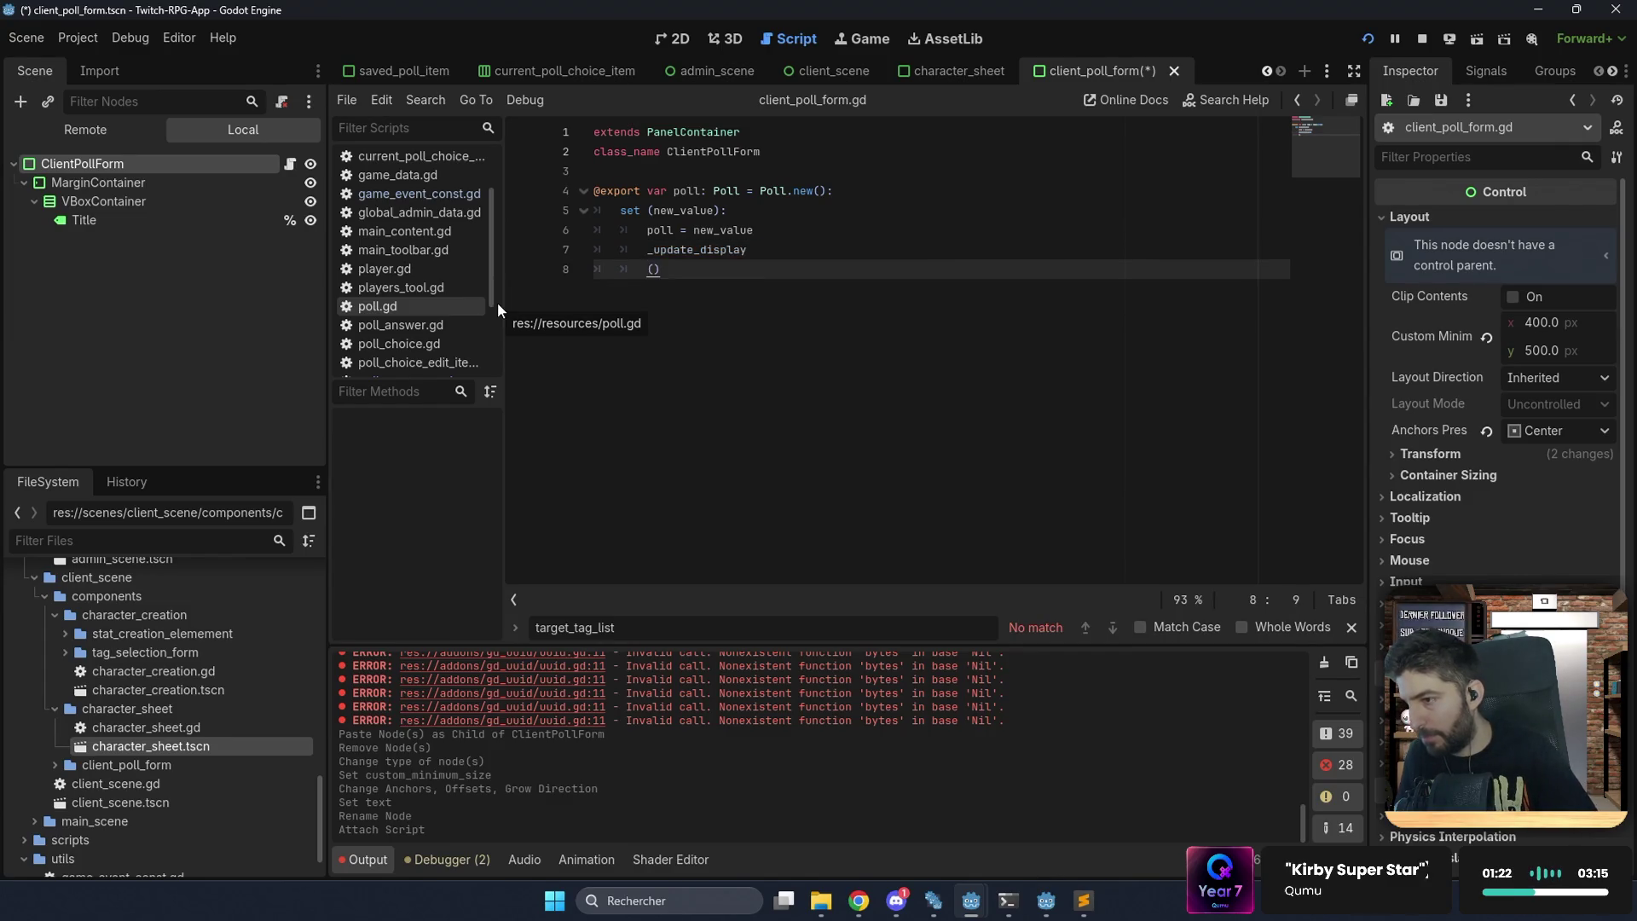
key("ctrl+z")
key("End")
key("Return")
key("BackSpace")
key("BackSpace")
key("Return")
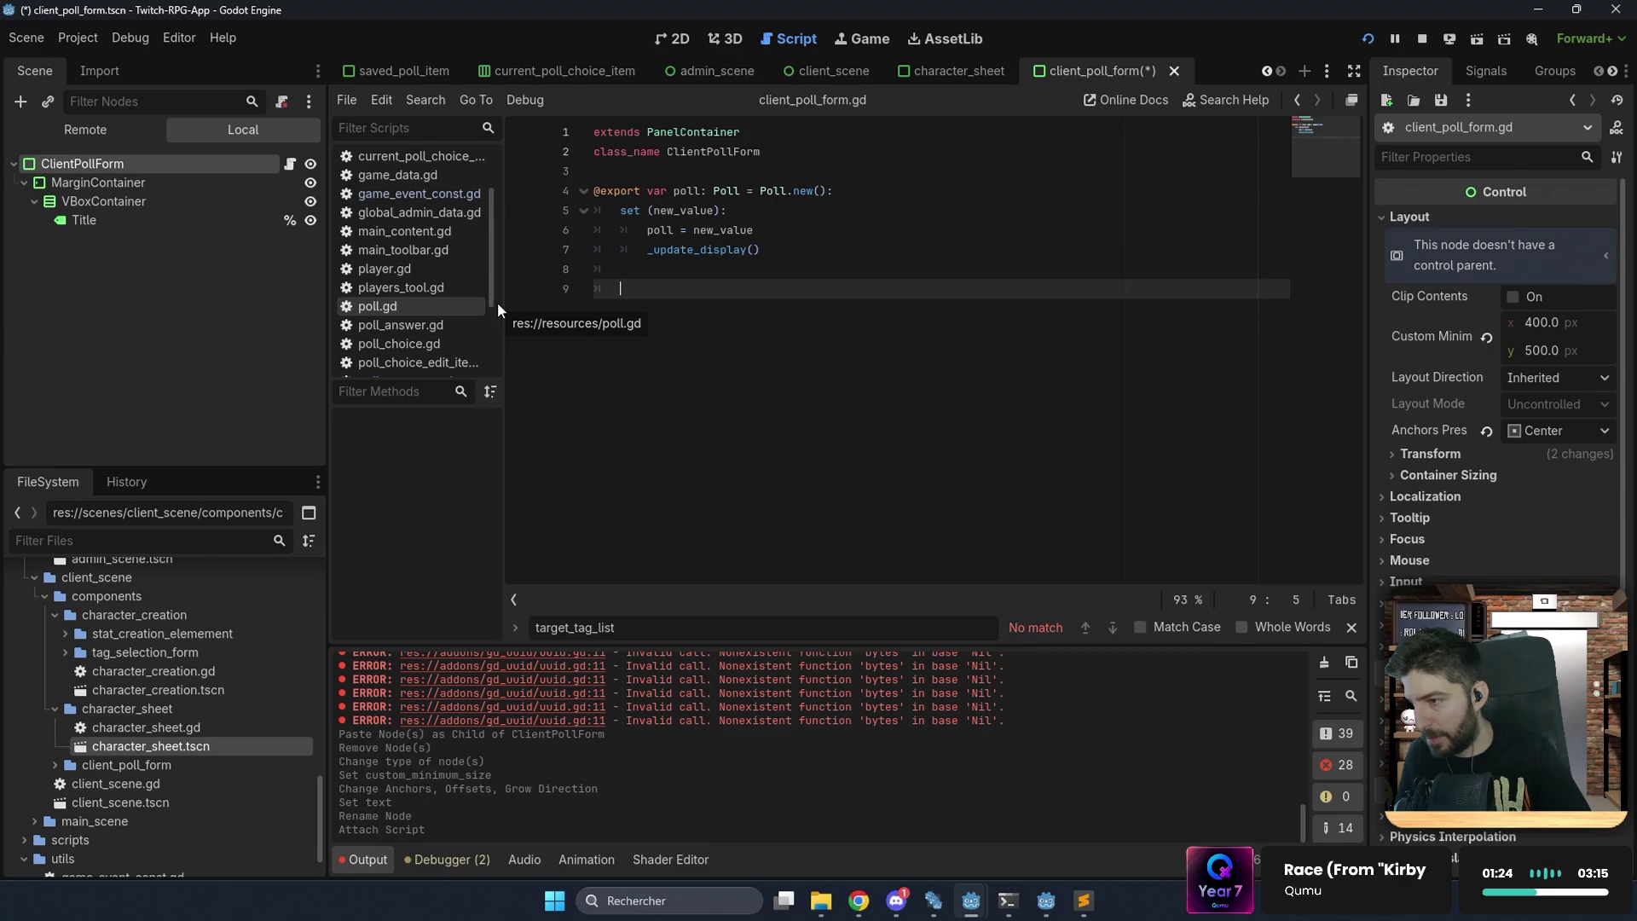
- Add a _ready function that calls _update_display()
type("func")
type(" ç_")
key("BackSpace")
key("BackSpace")
type("_r")
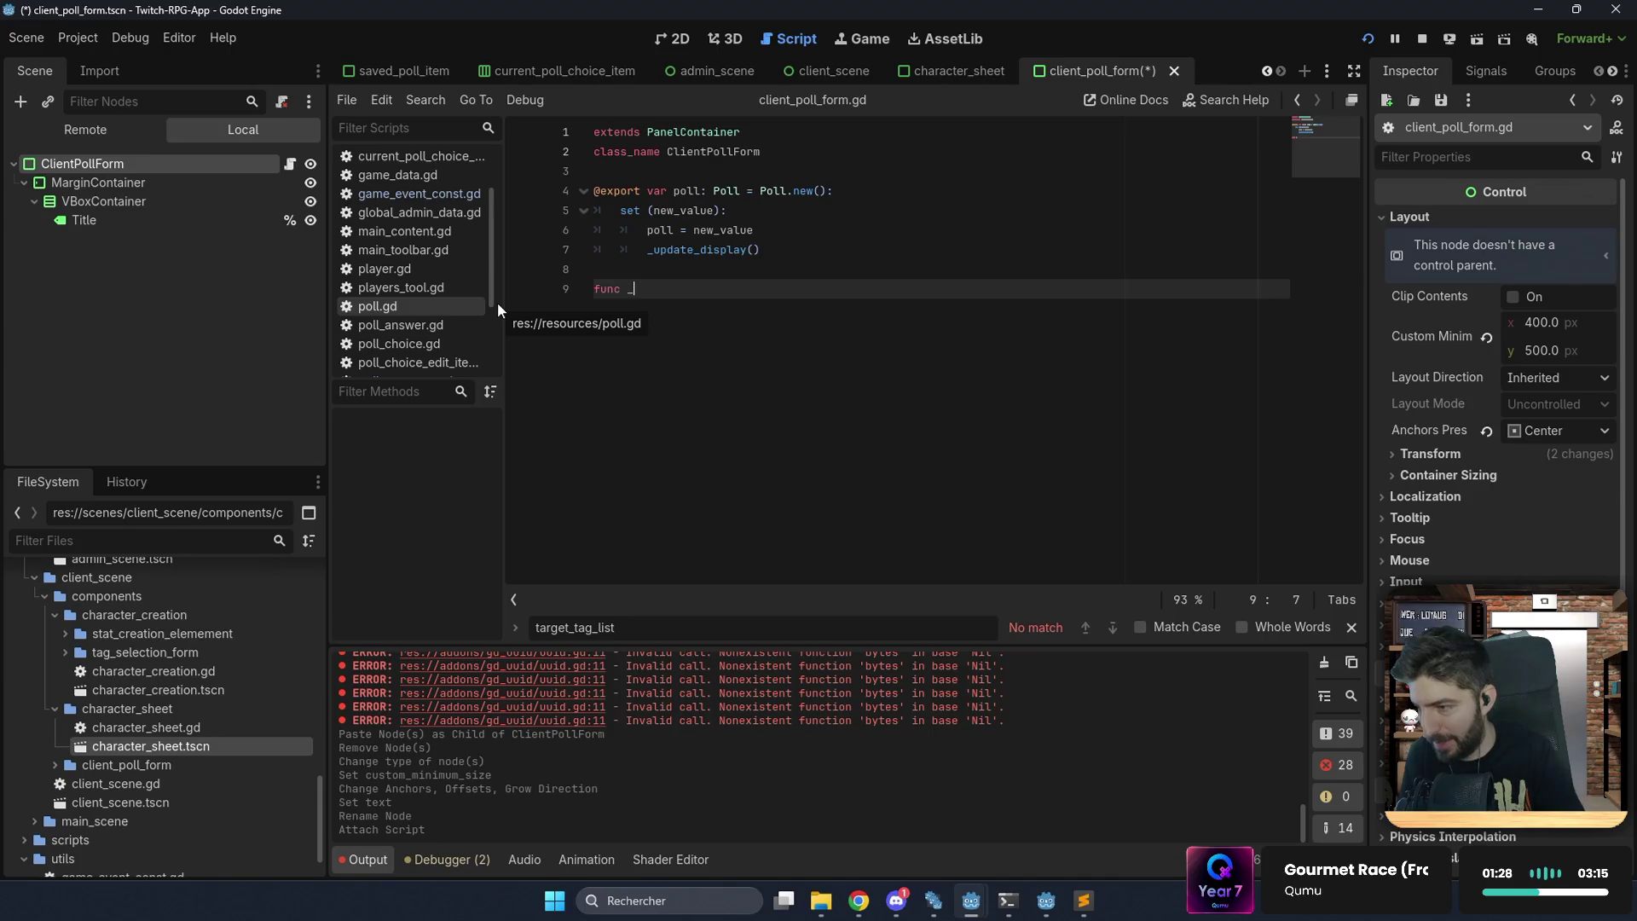
key("Return")
type("_update_display()")
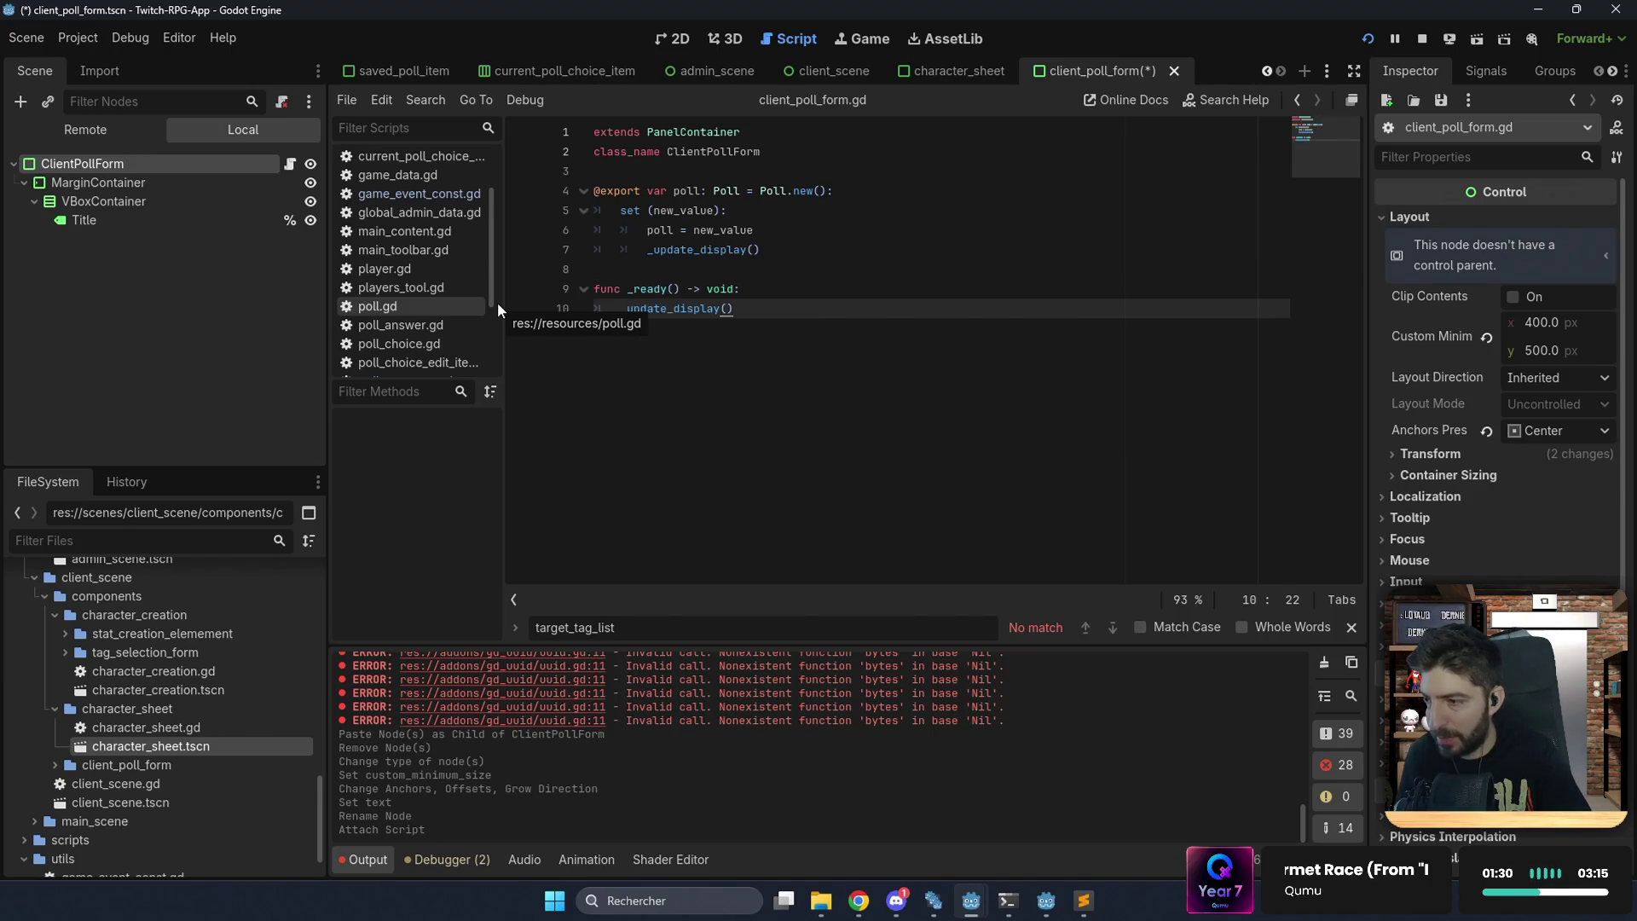
key("Return")
key("Return")
key("BackSpace")
- Write _update_display() -> void returning early if not is_inside_tree(), and save
type("fi")
key("BackSpace")
type("unc _update_display() -> void:")
key("Return")
type("pas")
key("BackSpace")
key("BackSpace")
key("BackSpace")
type("if ")
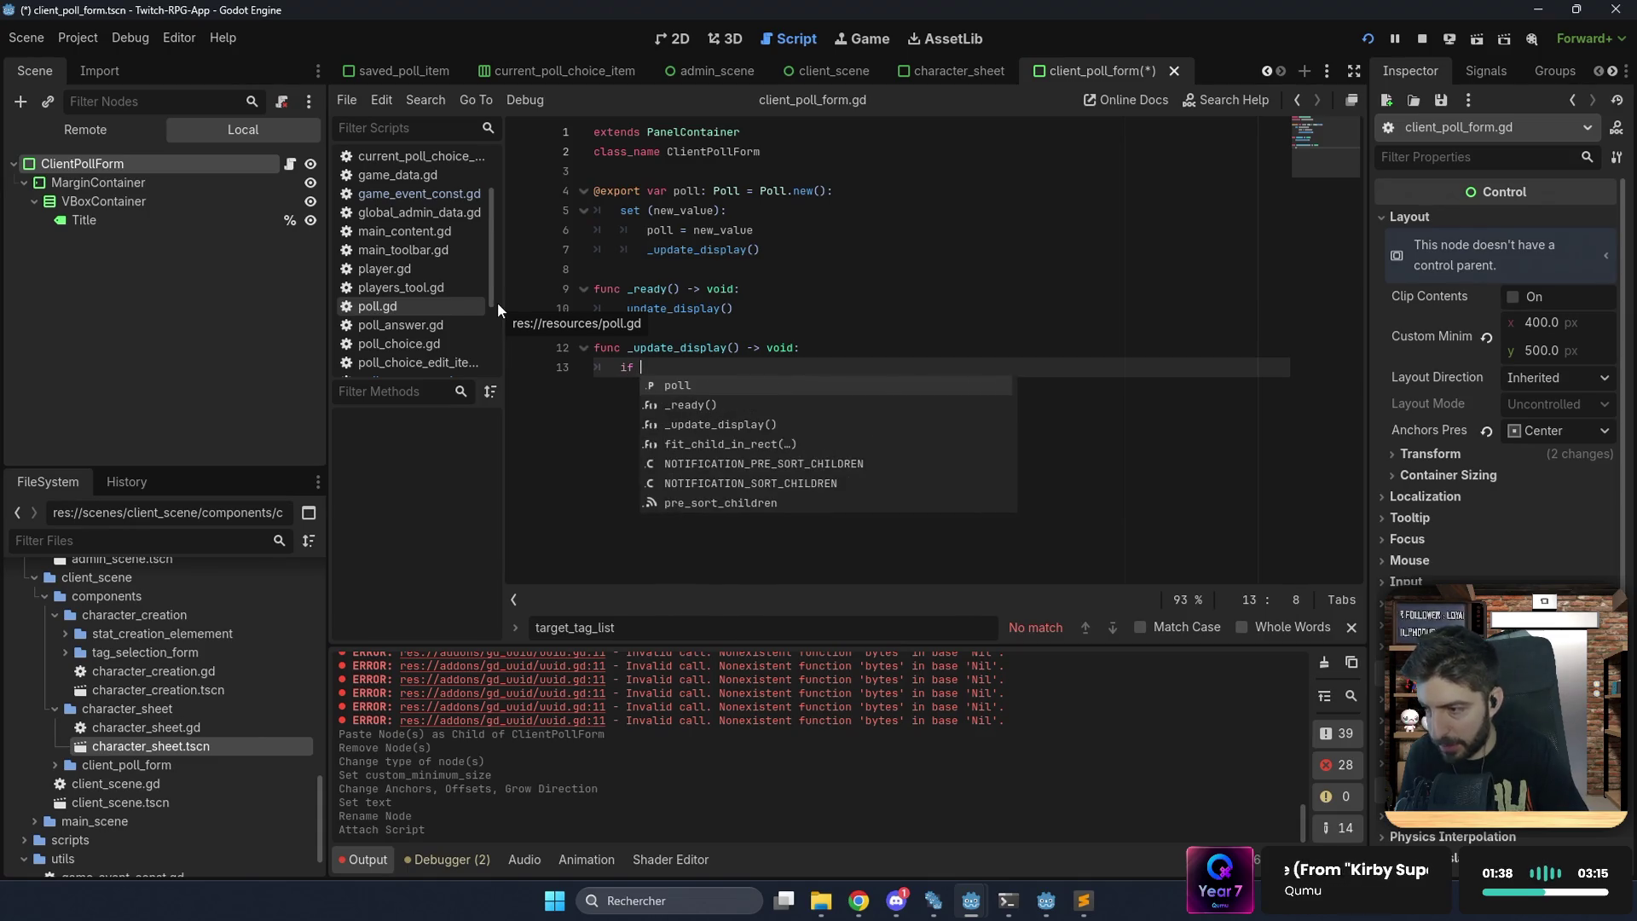
type("not is_in")
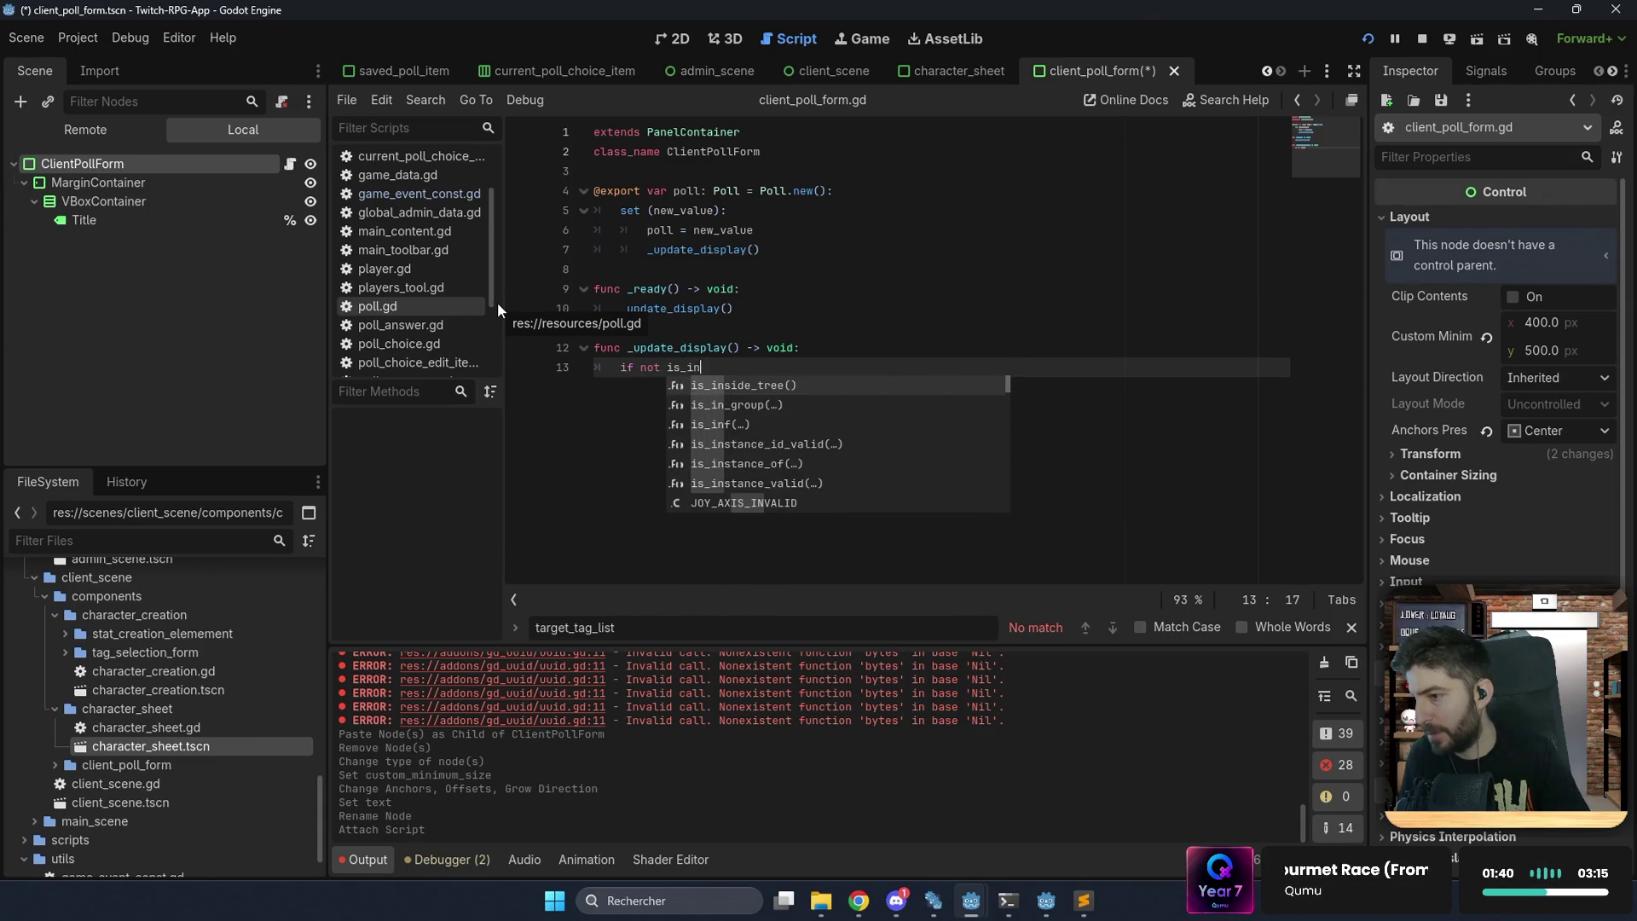
key("Return")
type(":")
key("Return")
type("retrun")
key("BackSpace")
key("BackSpace")
key("BackSpace")
type("urn")
key("ctrl+s")
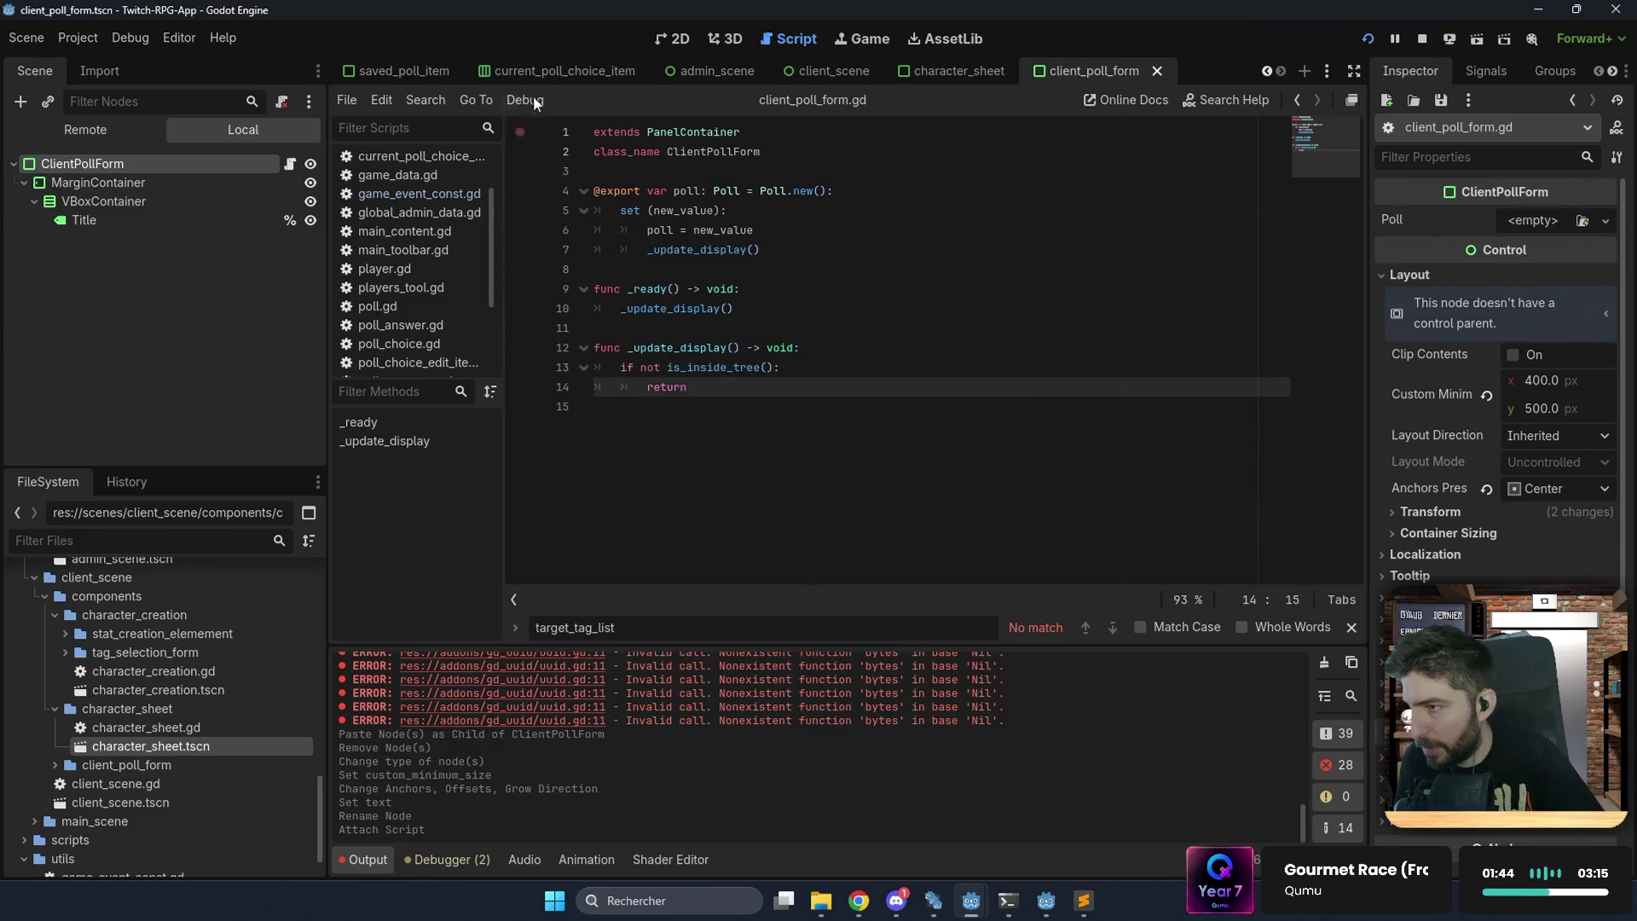
left_click(664, 40)
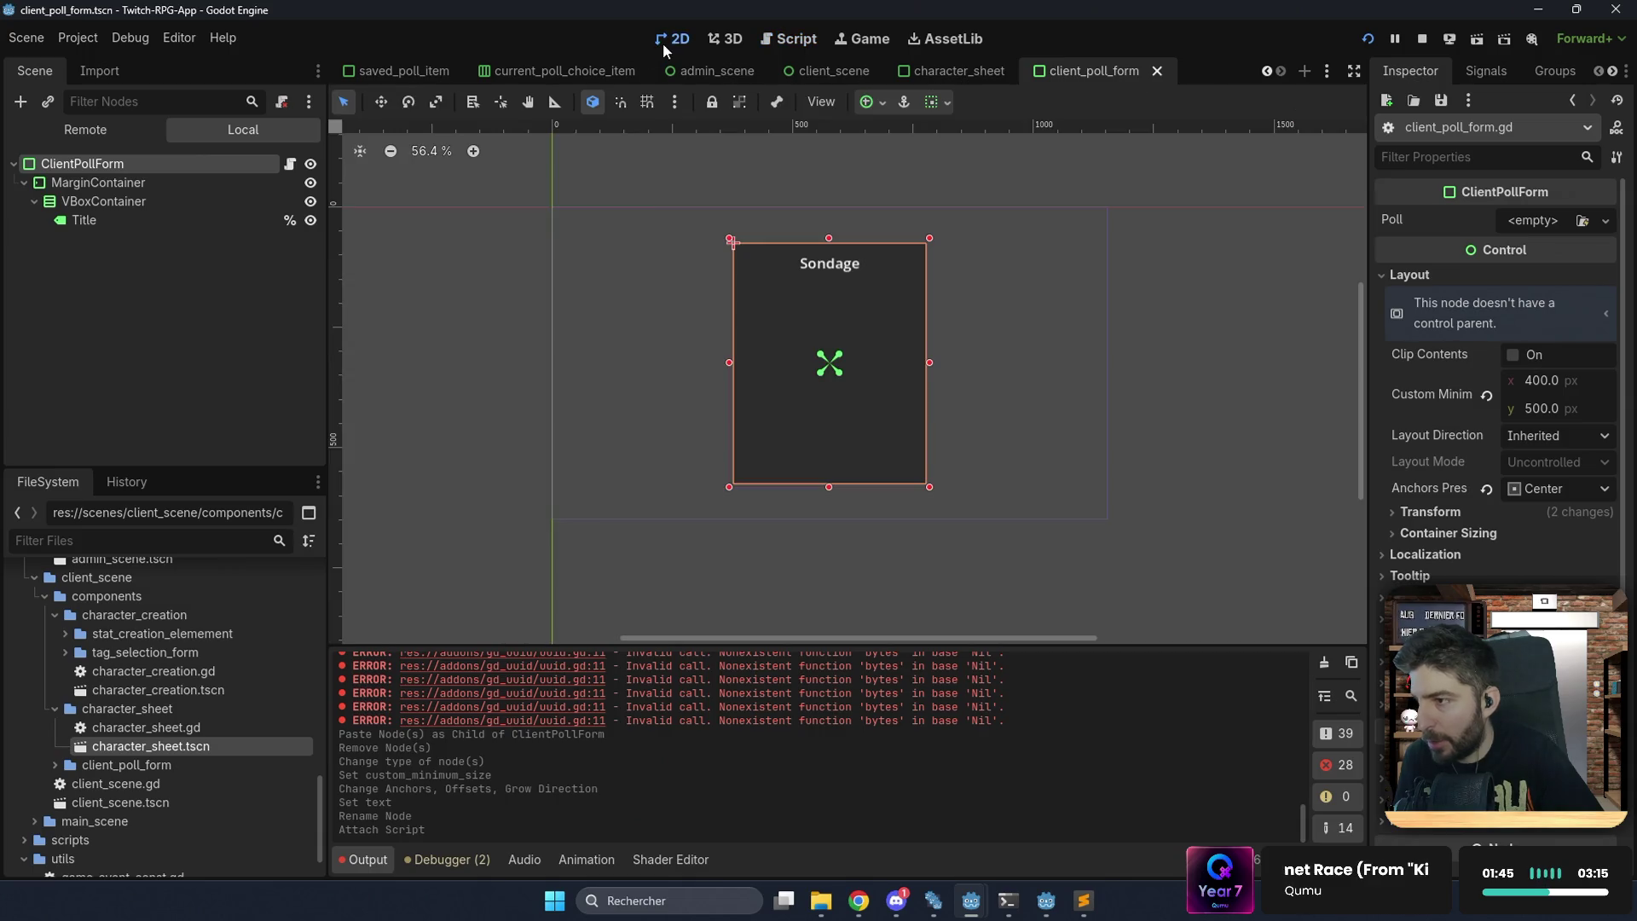
- Add an HSeparator as a child of the VBoxContainer
left_click(121, 189)
left_click(121, 201)
key("ctrl+a")
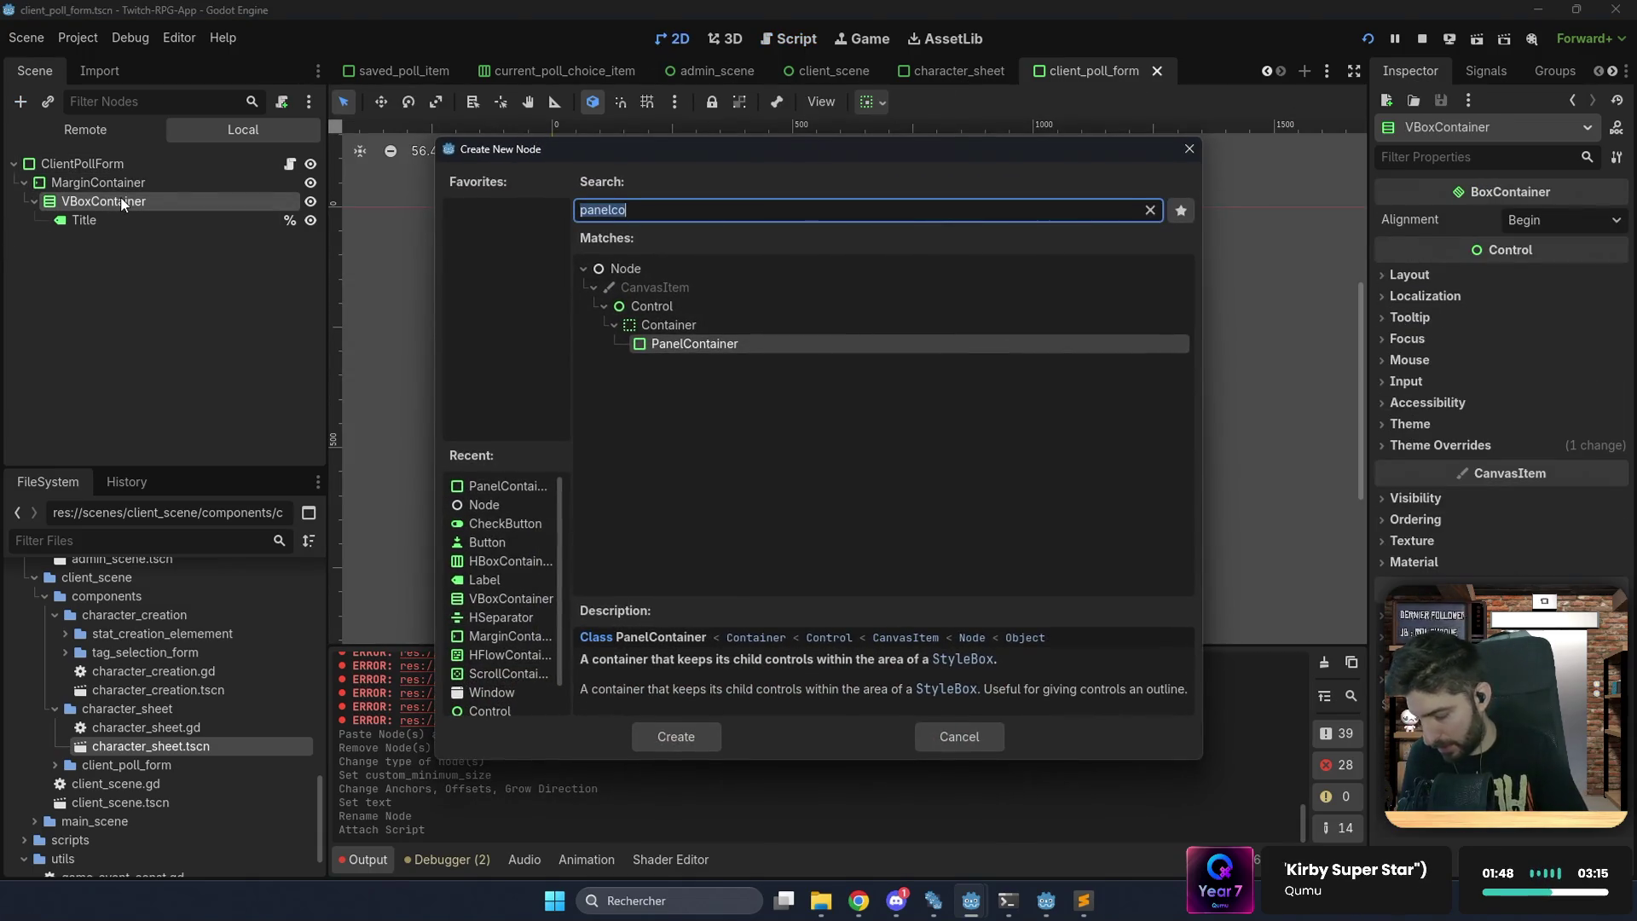
type("se")
key("Return")
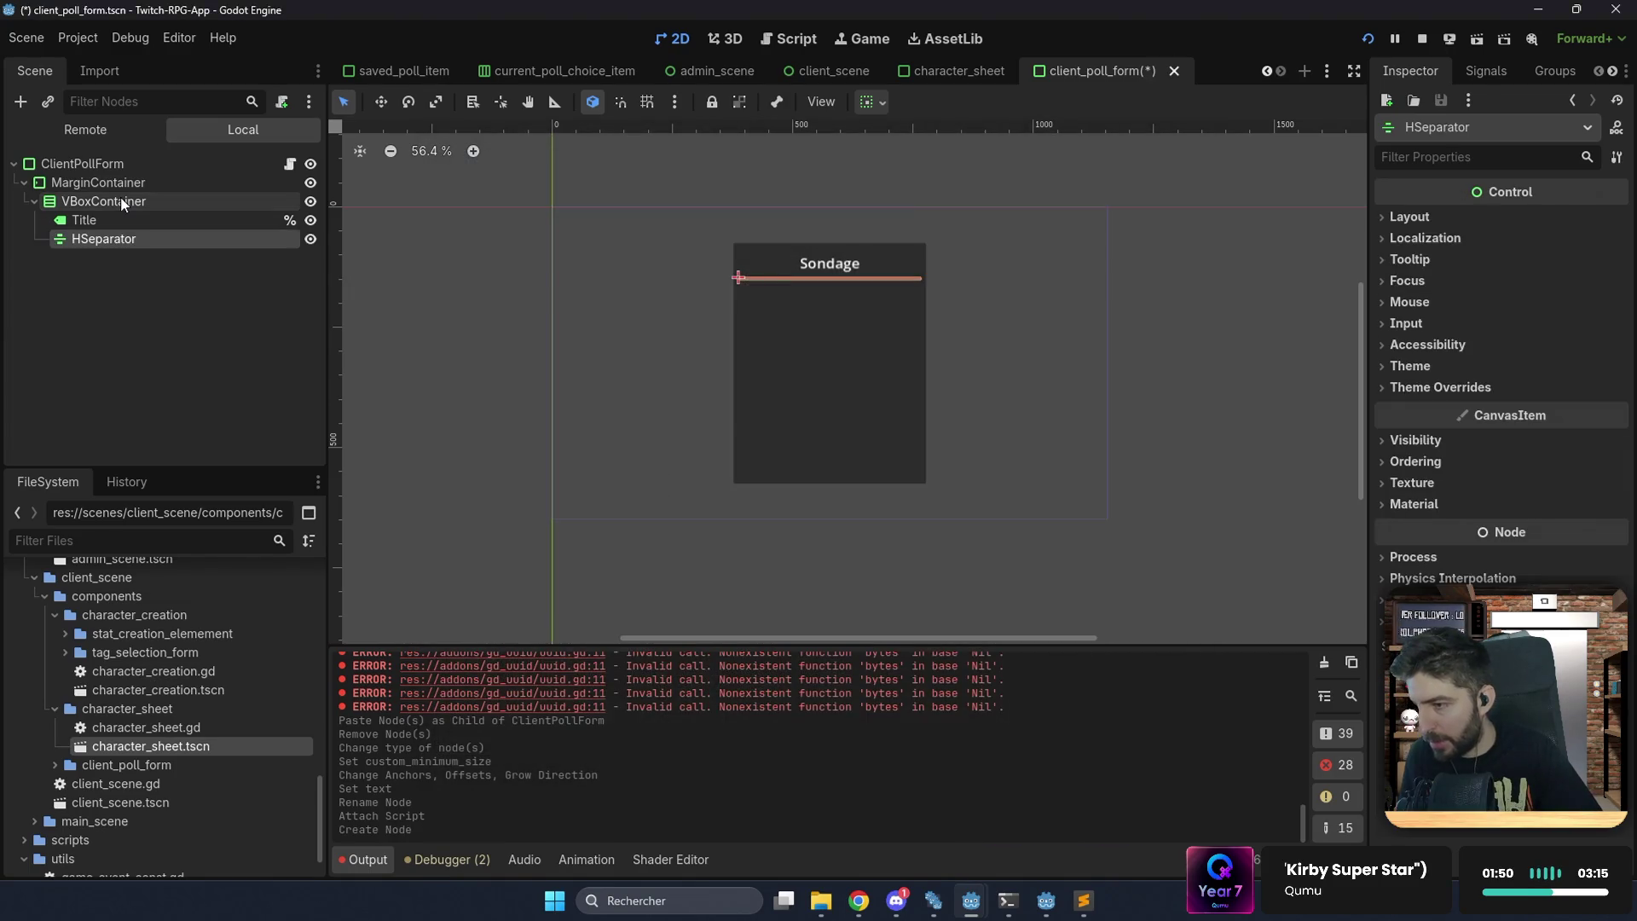
- Add a Label under the VBoxContainer and rename it PollQuestion
key("Up")
left_click(121, 201)
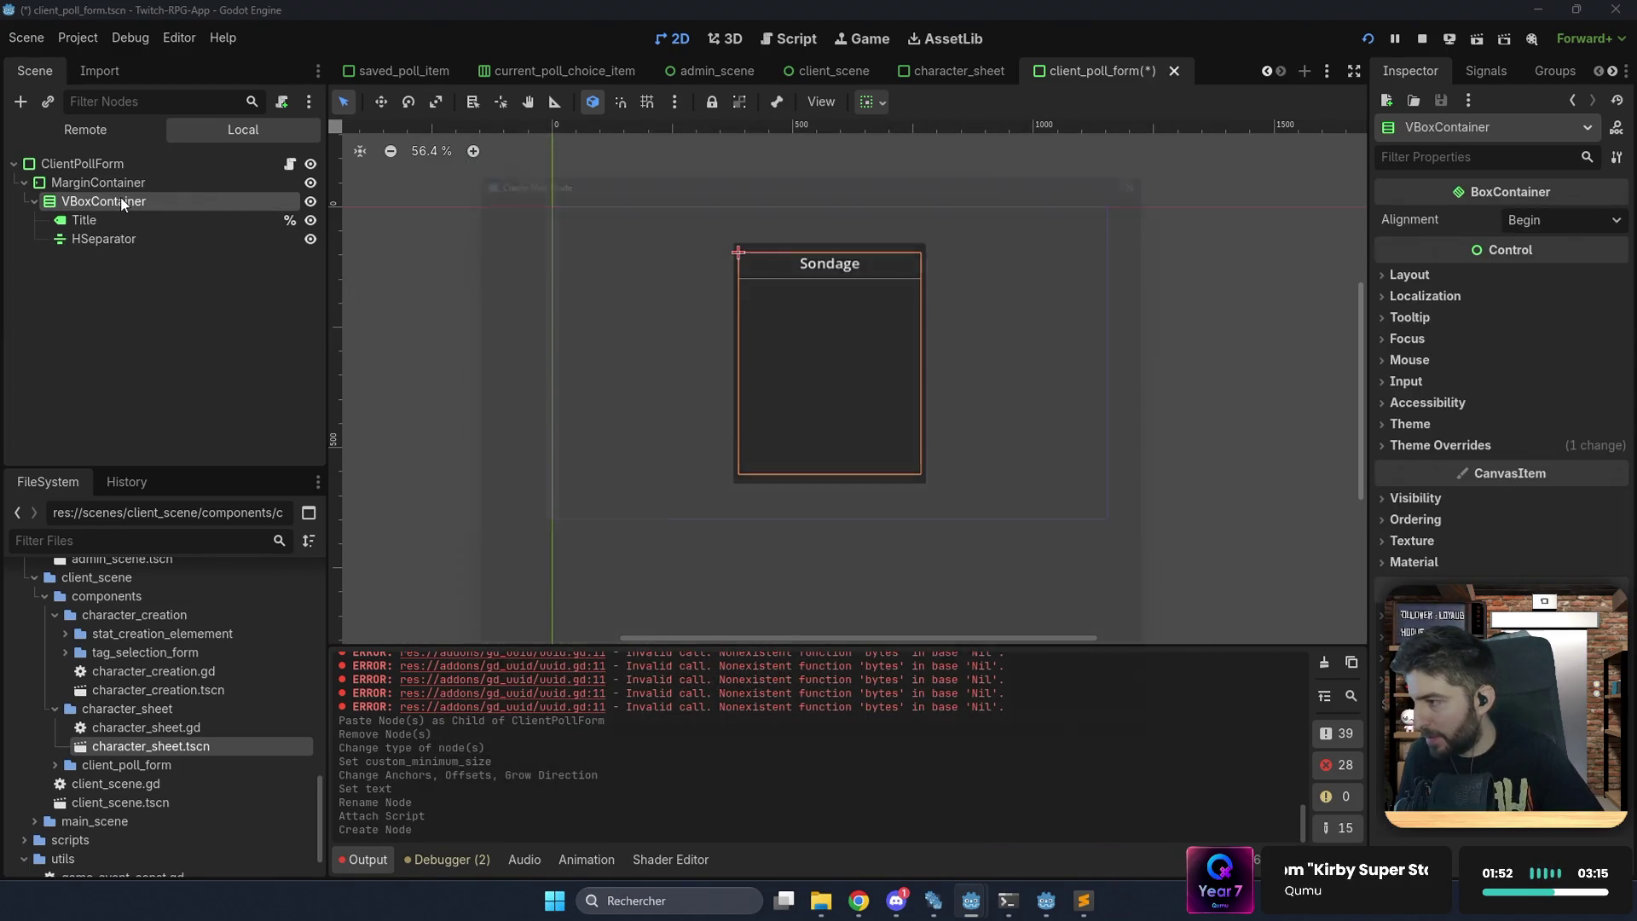
key("ctrl+a")
type("l")
key("Return")
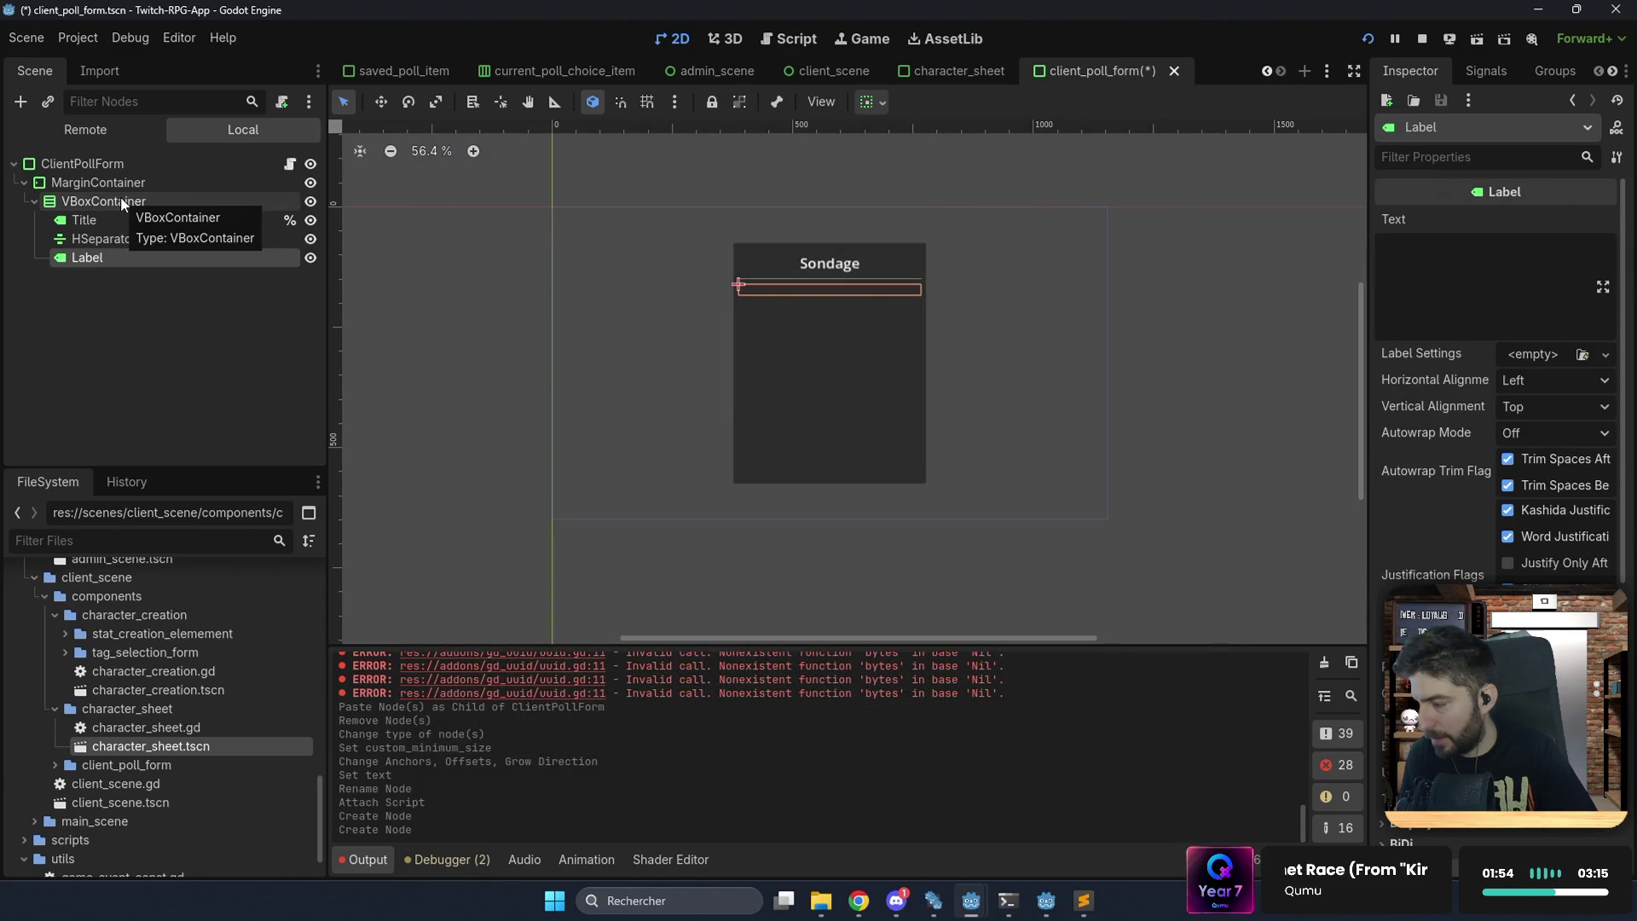
key("F2")
type("PollQuestion")
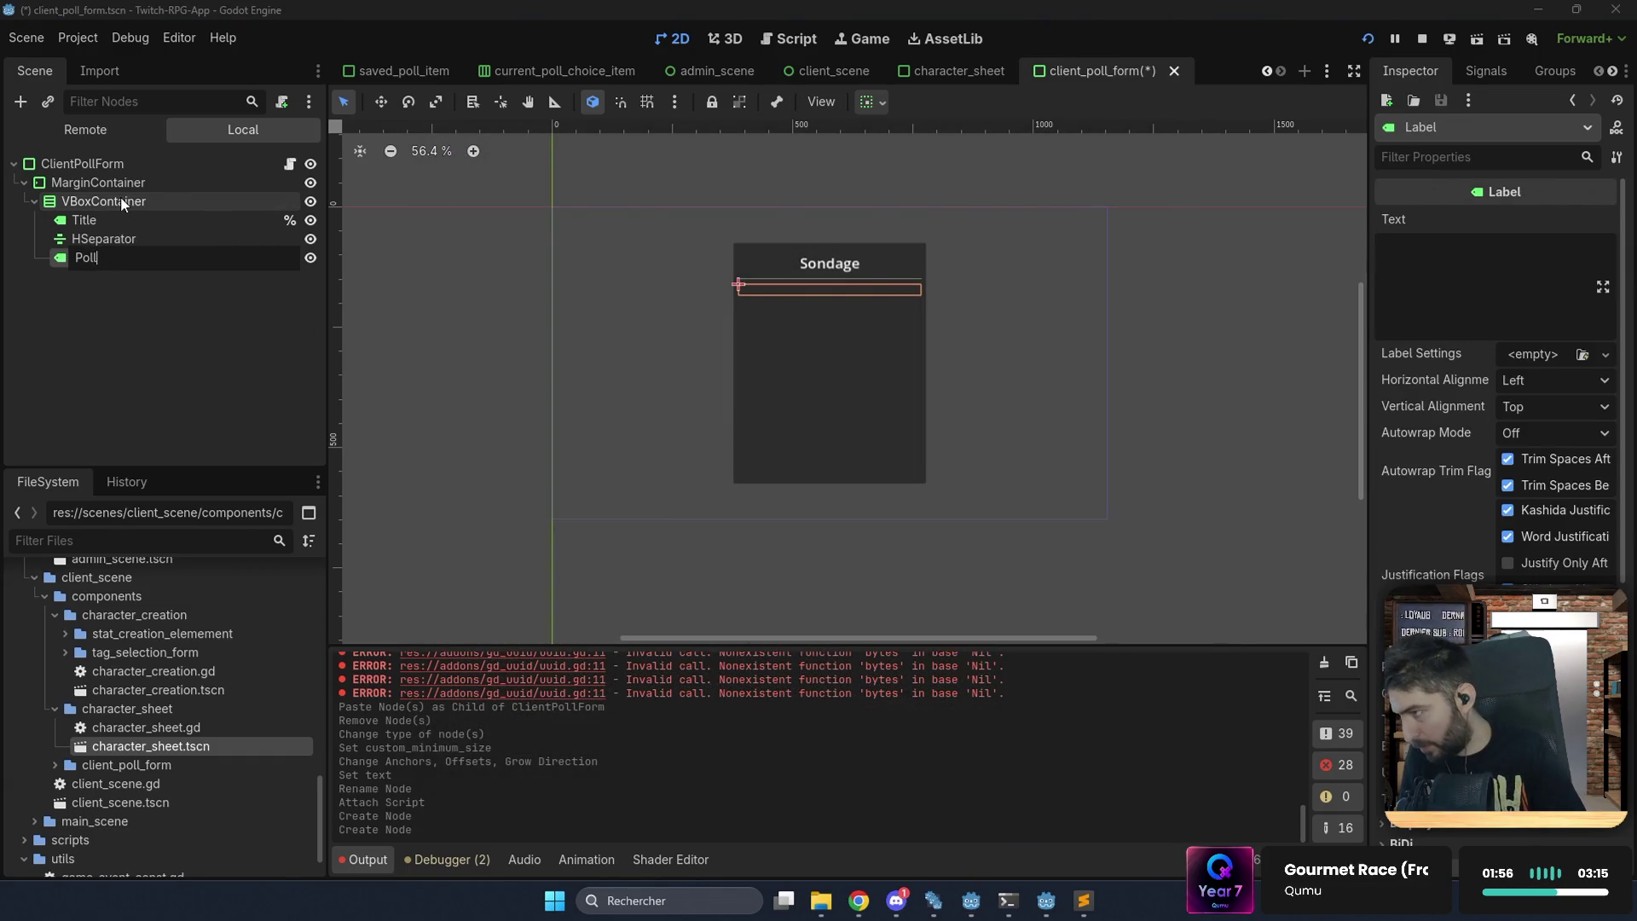
key("Return")
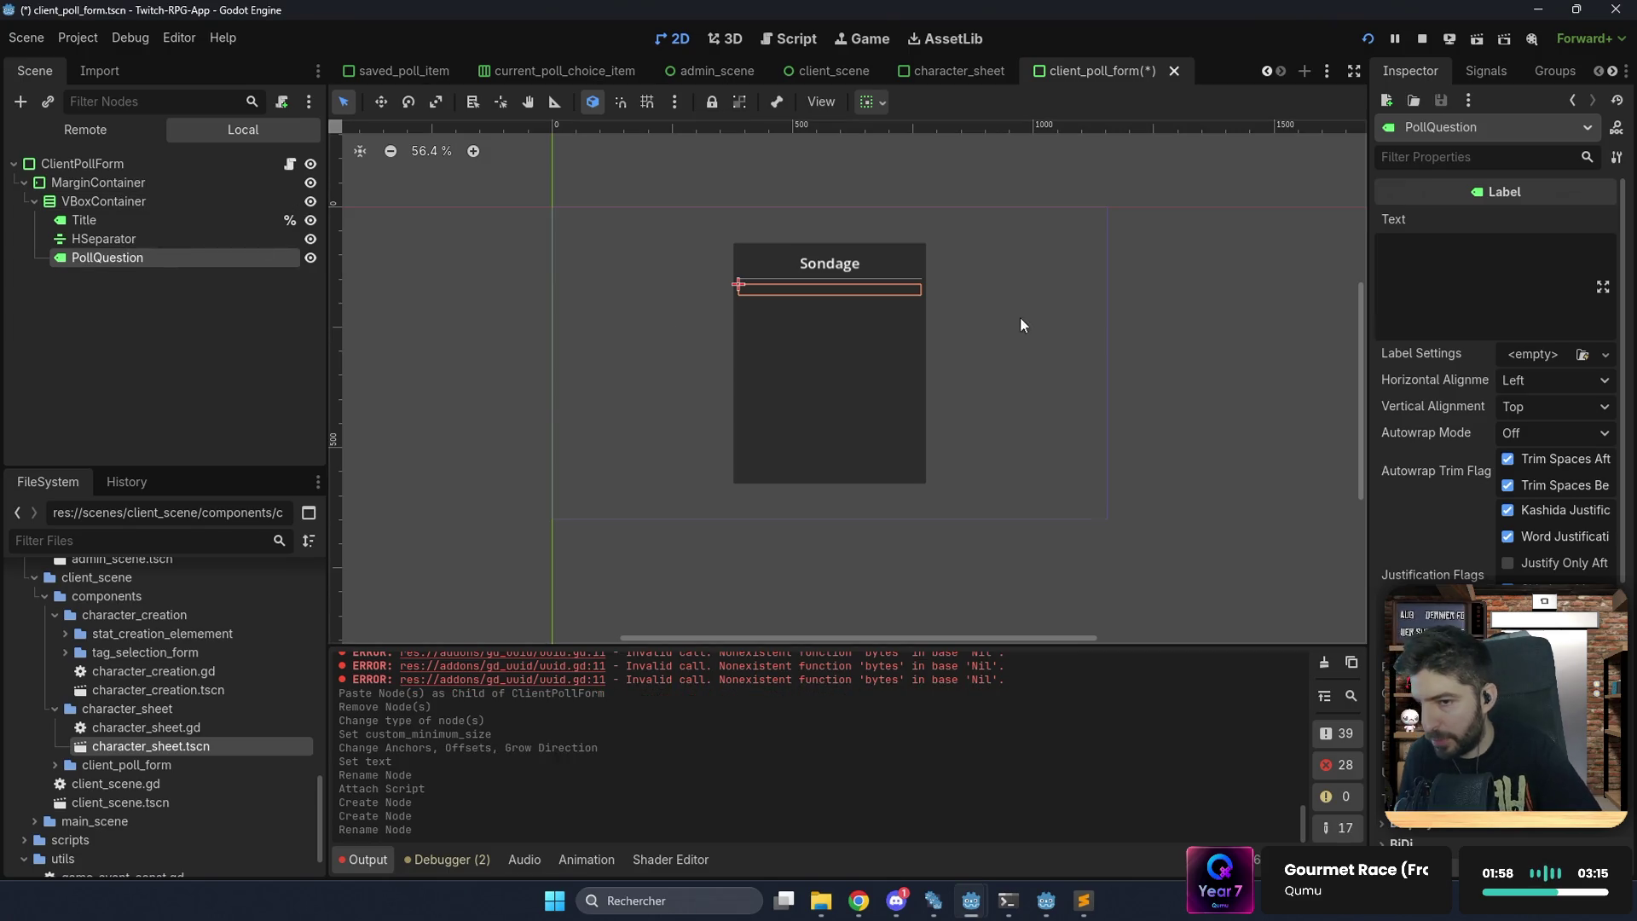
- Set the label text to 'Poll question', centred, with Word (Smart) autowrap
left_click(1393, 281)
type("Pos")
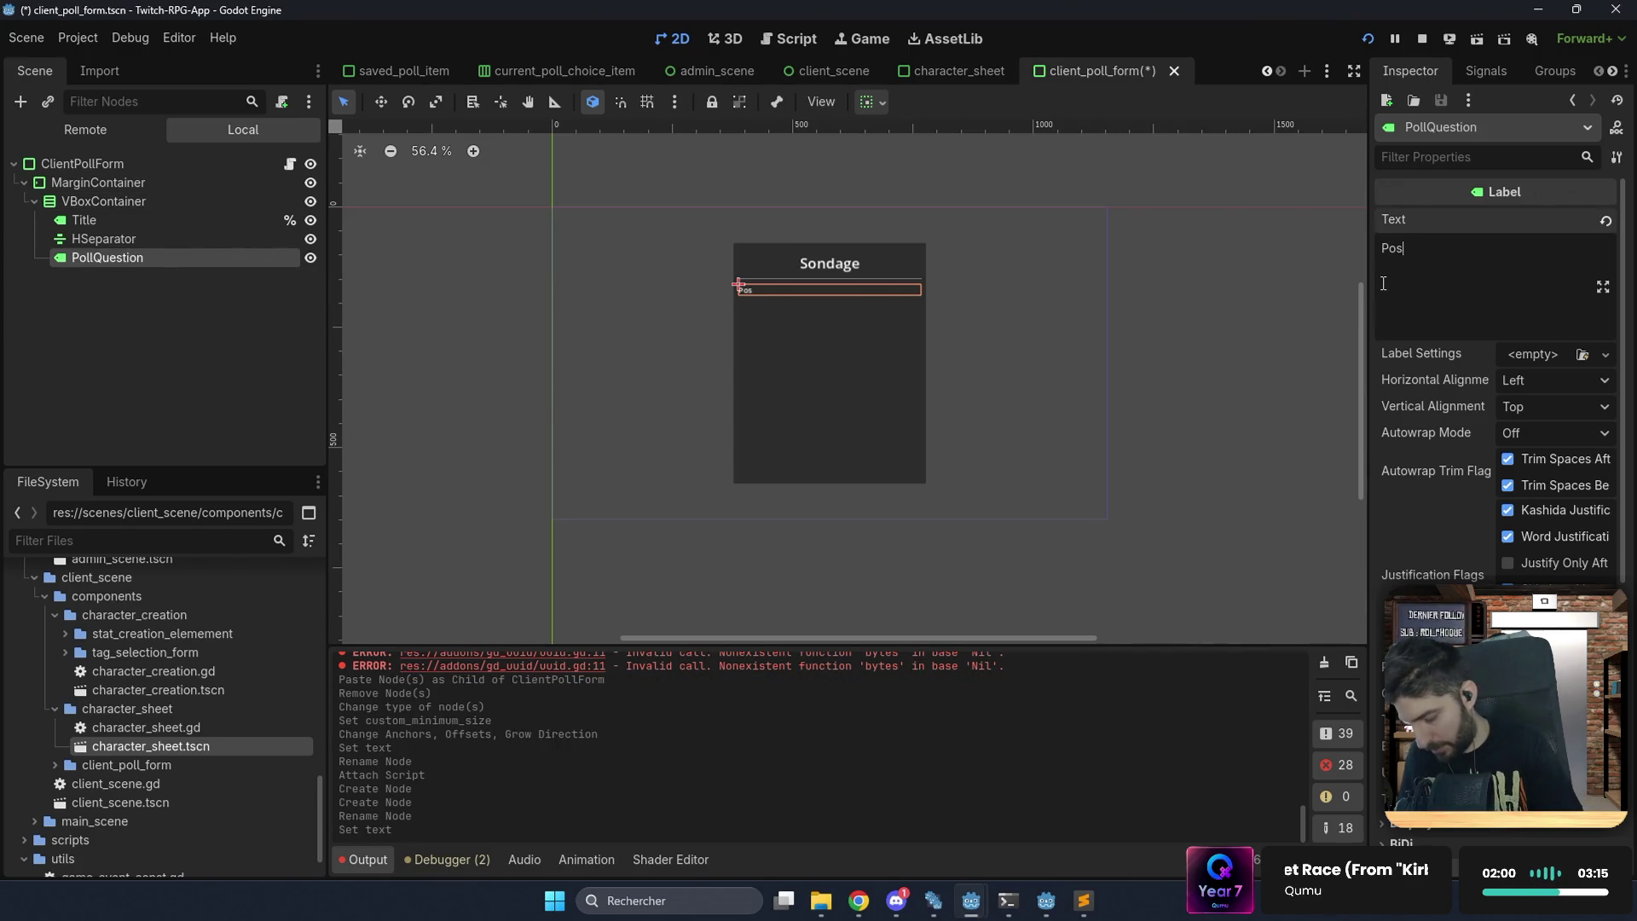
key("BackSpace")
type("ll ques")
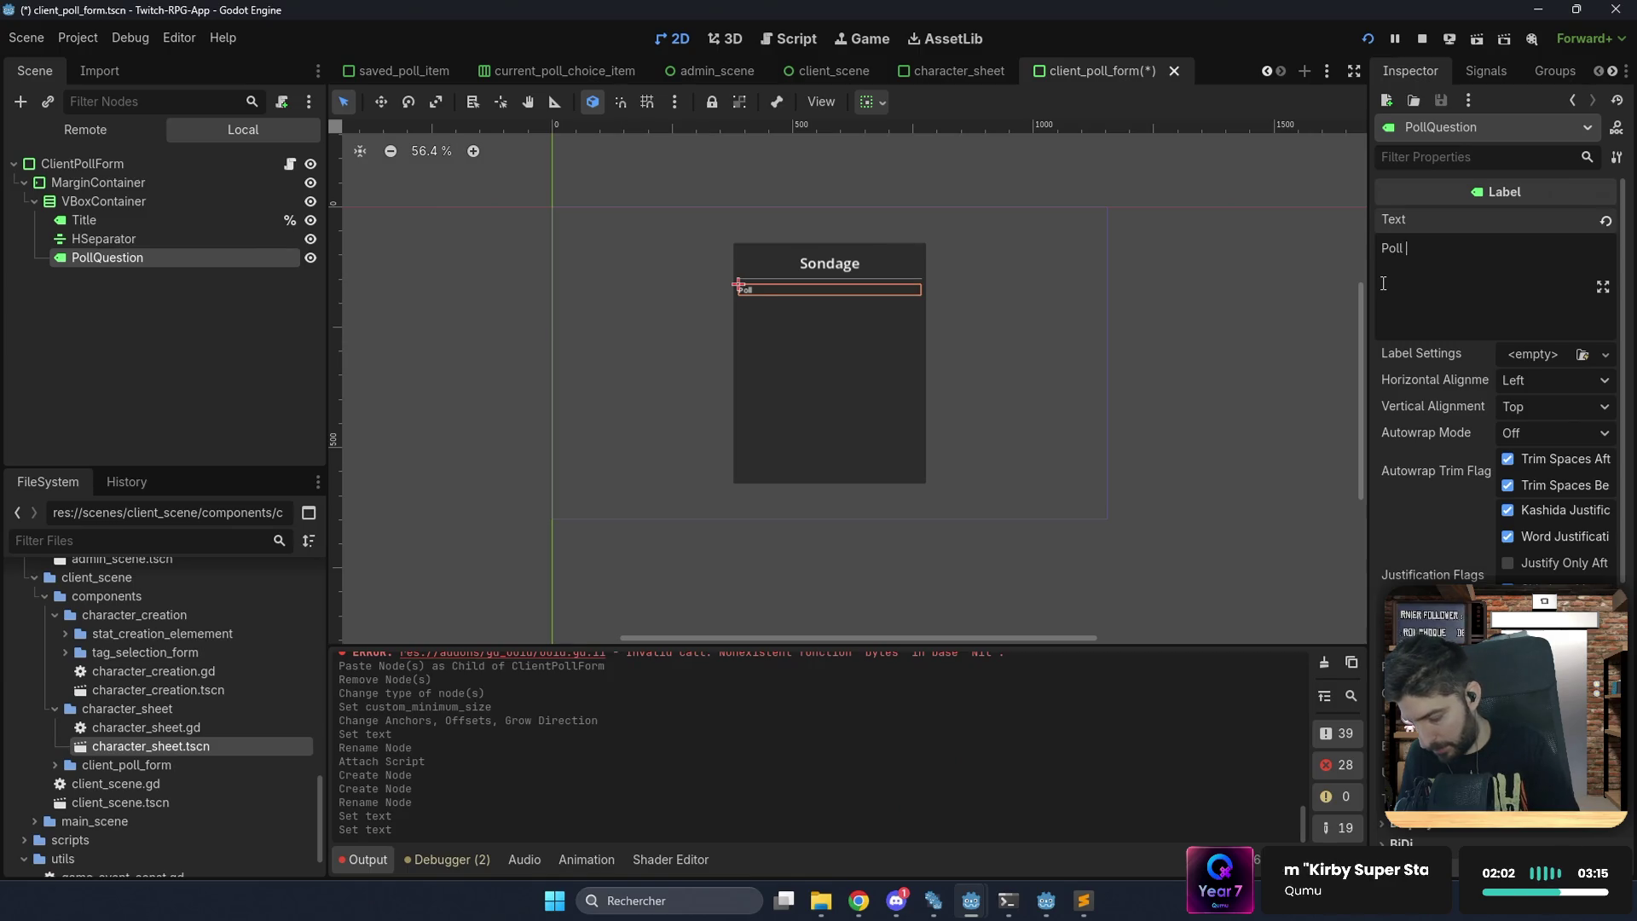
type("tion")
left_click(1553, 384)
left_click(1549, 422)
left_click(1516, 434)
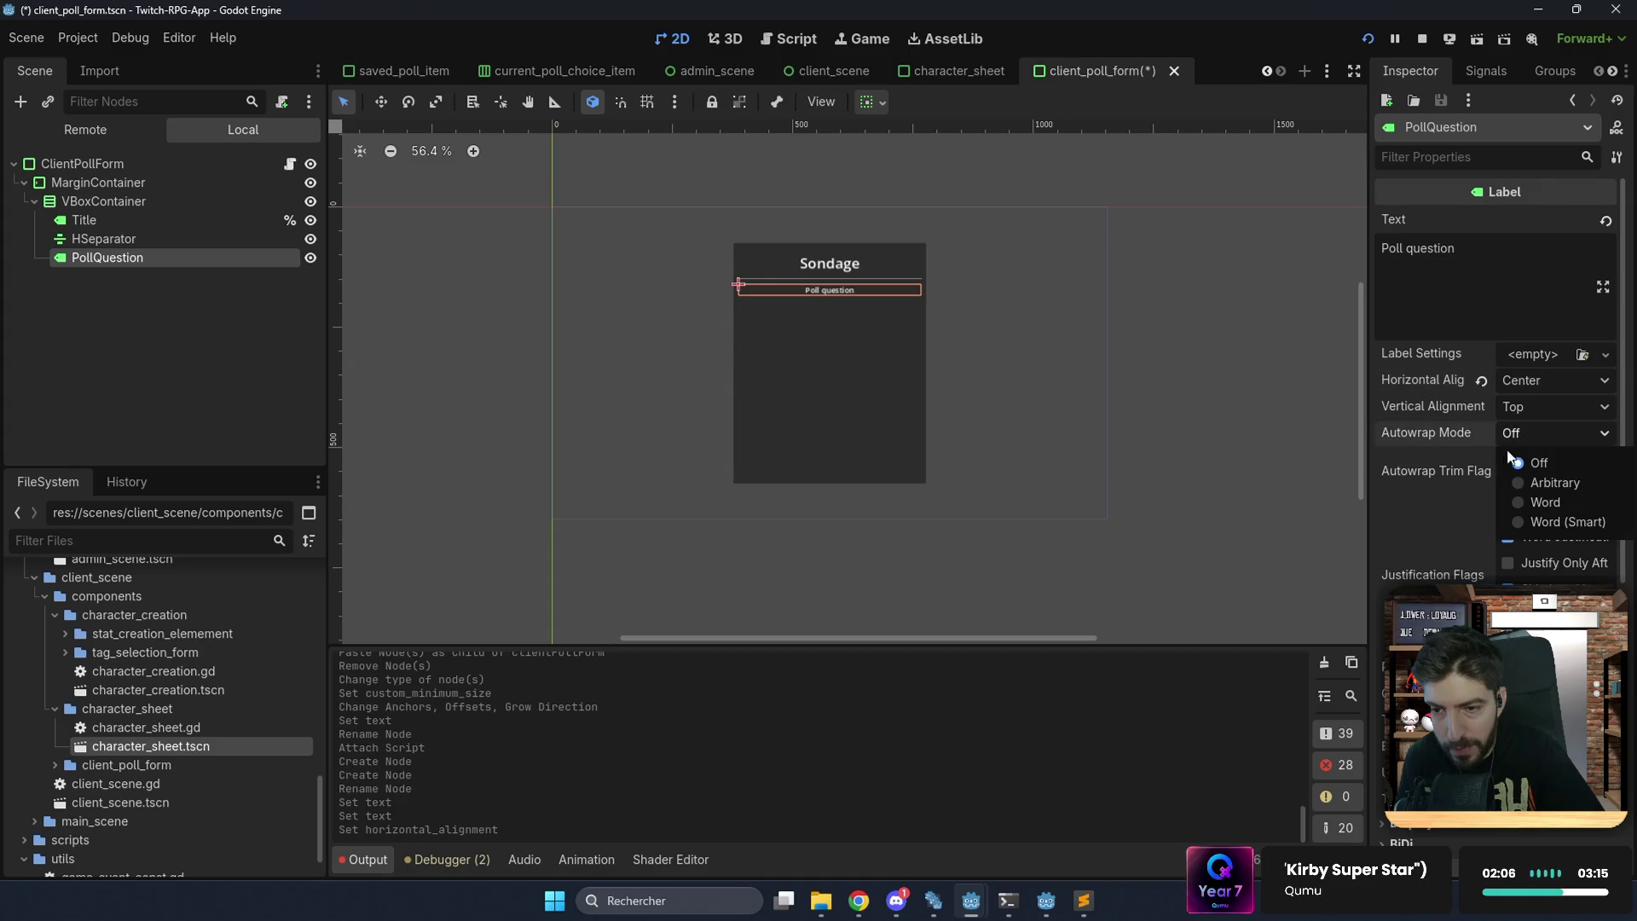
left_click(1556, 522)
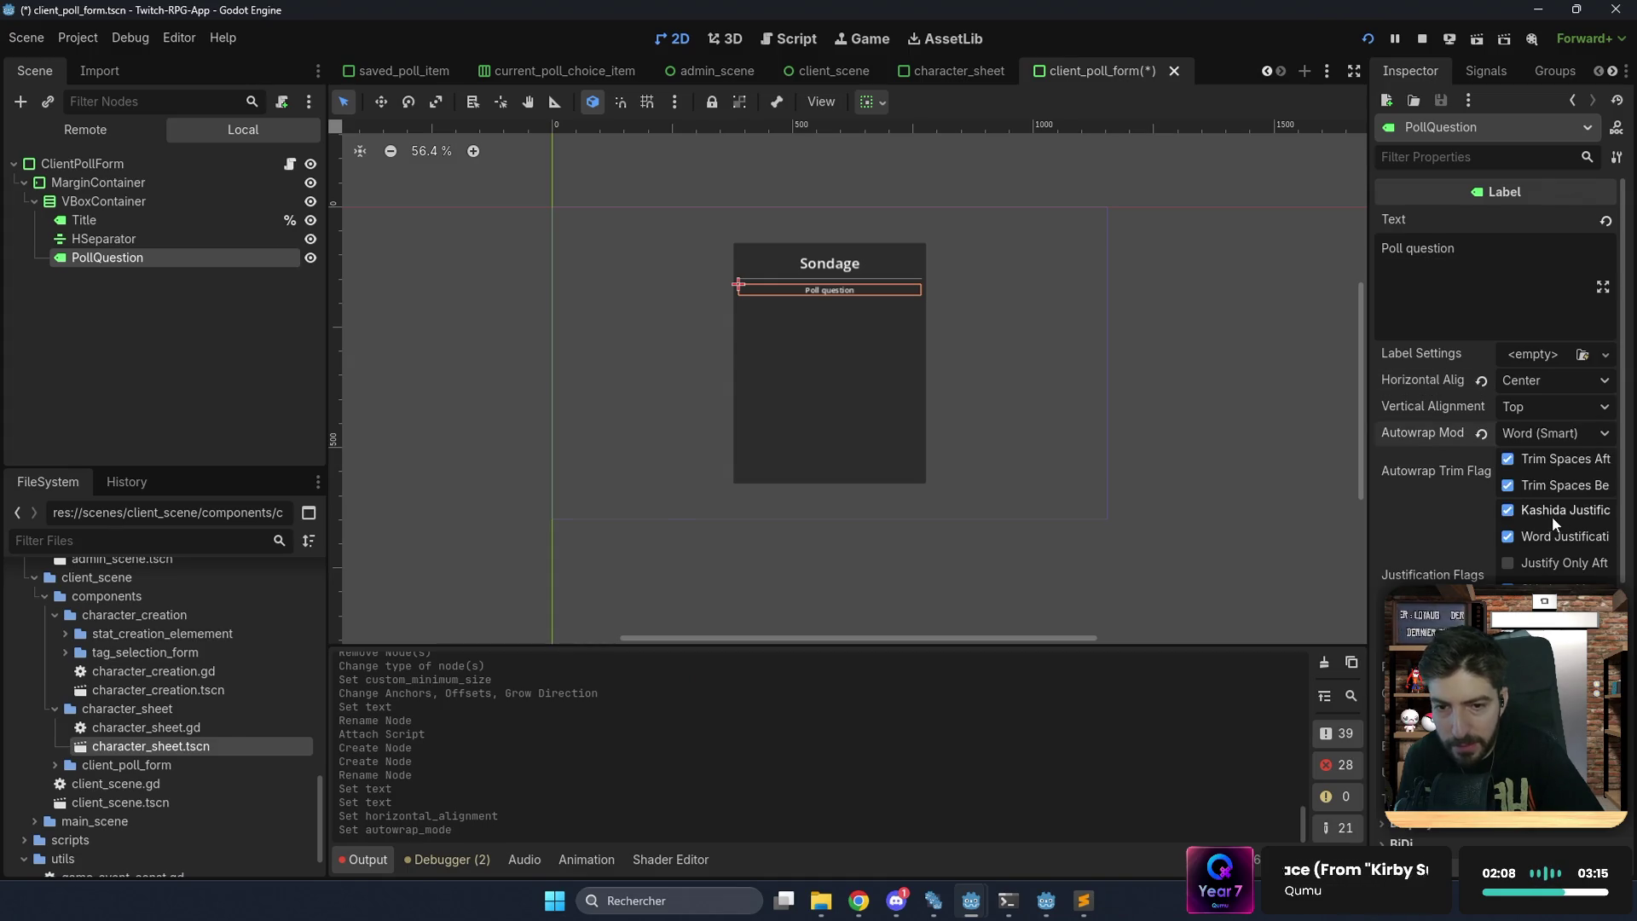
- Apply the tool_title label settings to PollQuestion
left_click(1482, 284)
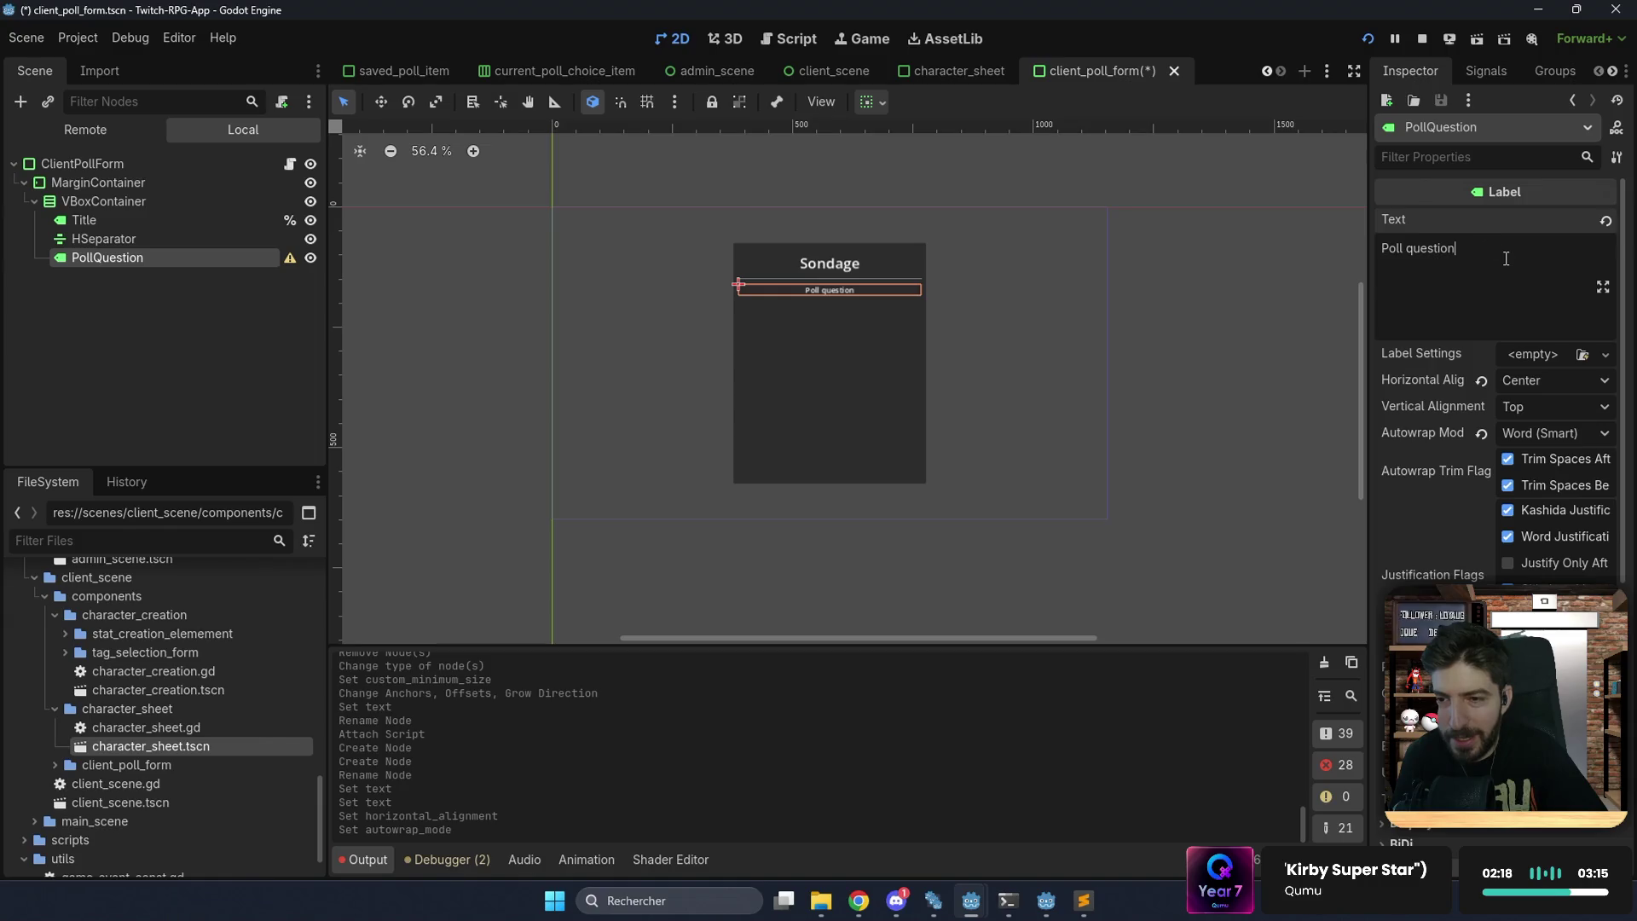
left_click(1579, 355)
double_click(776, 268)
left_click(776, 267)
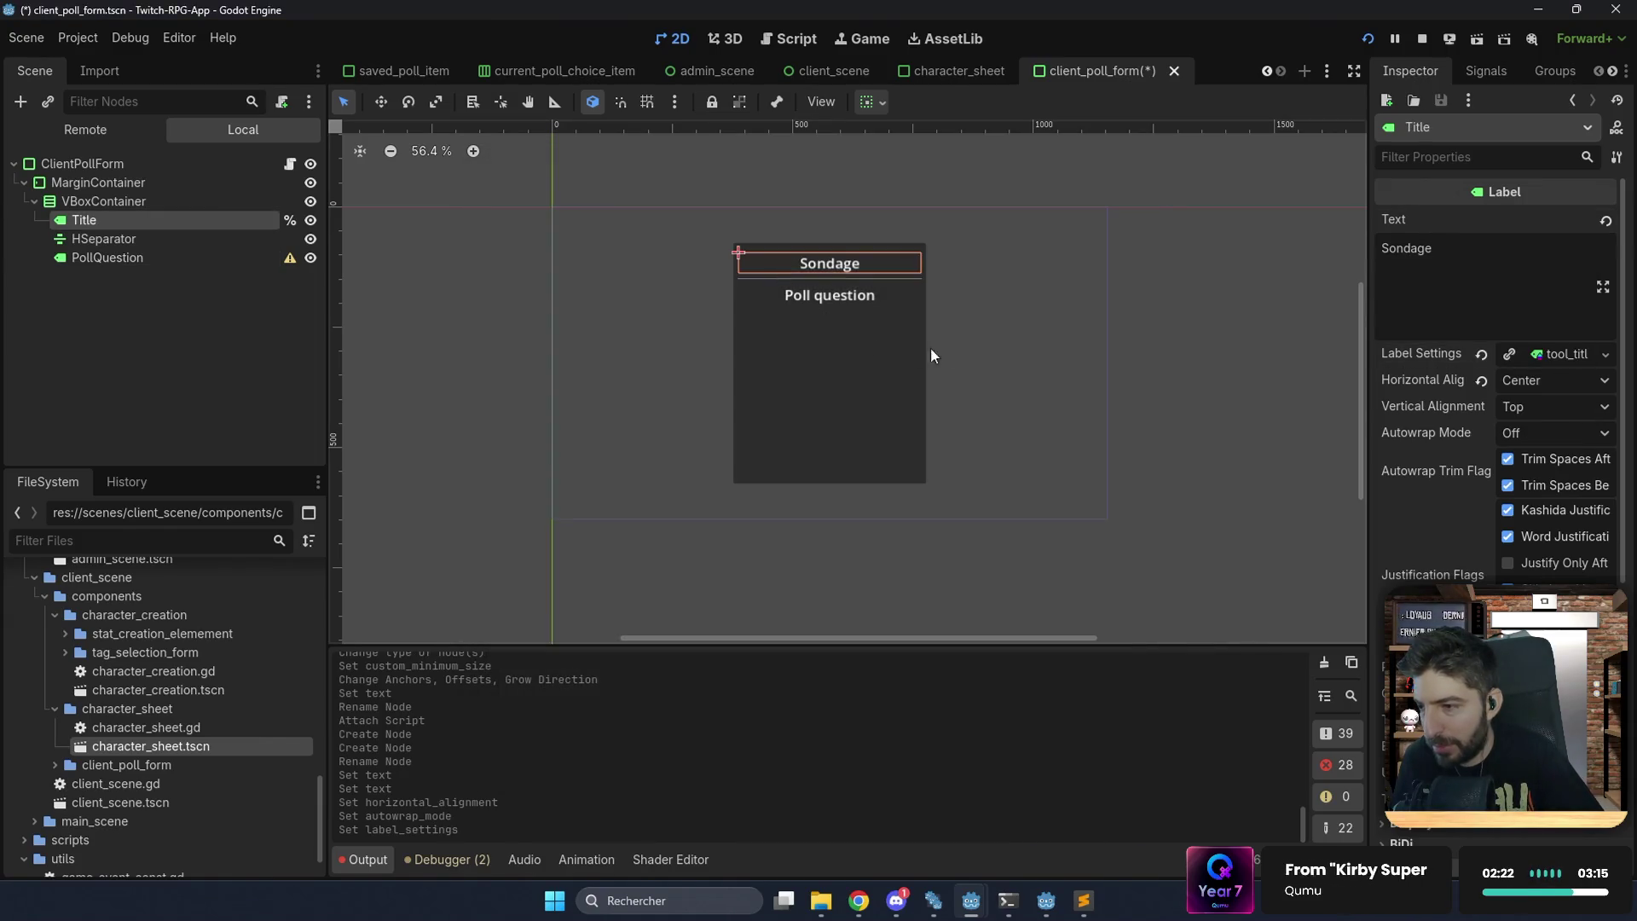
left_click(820, 319)
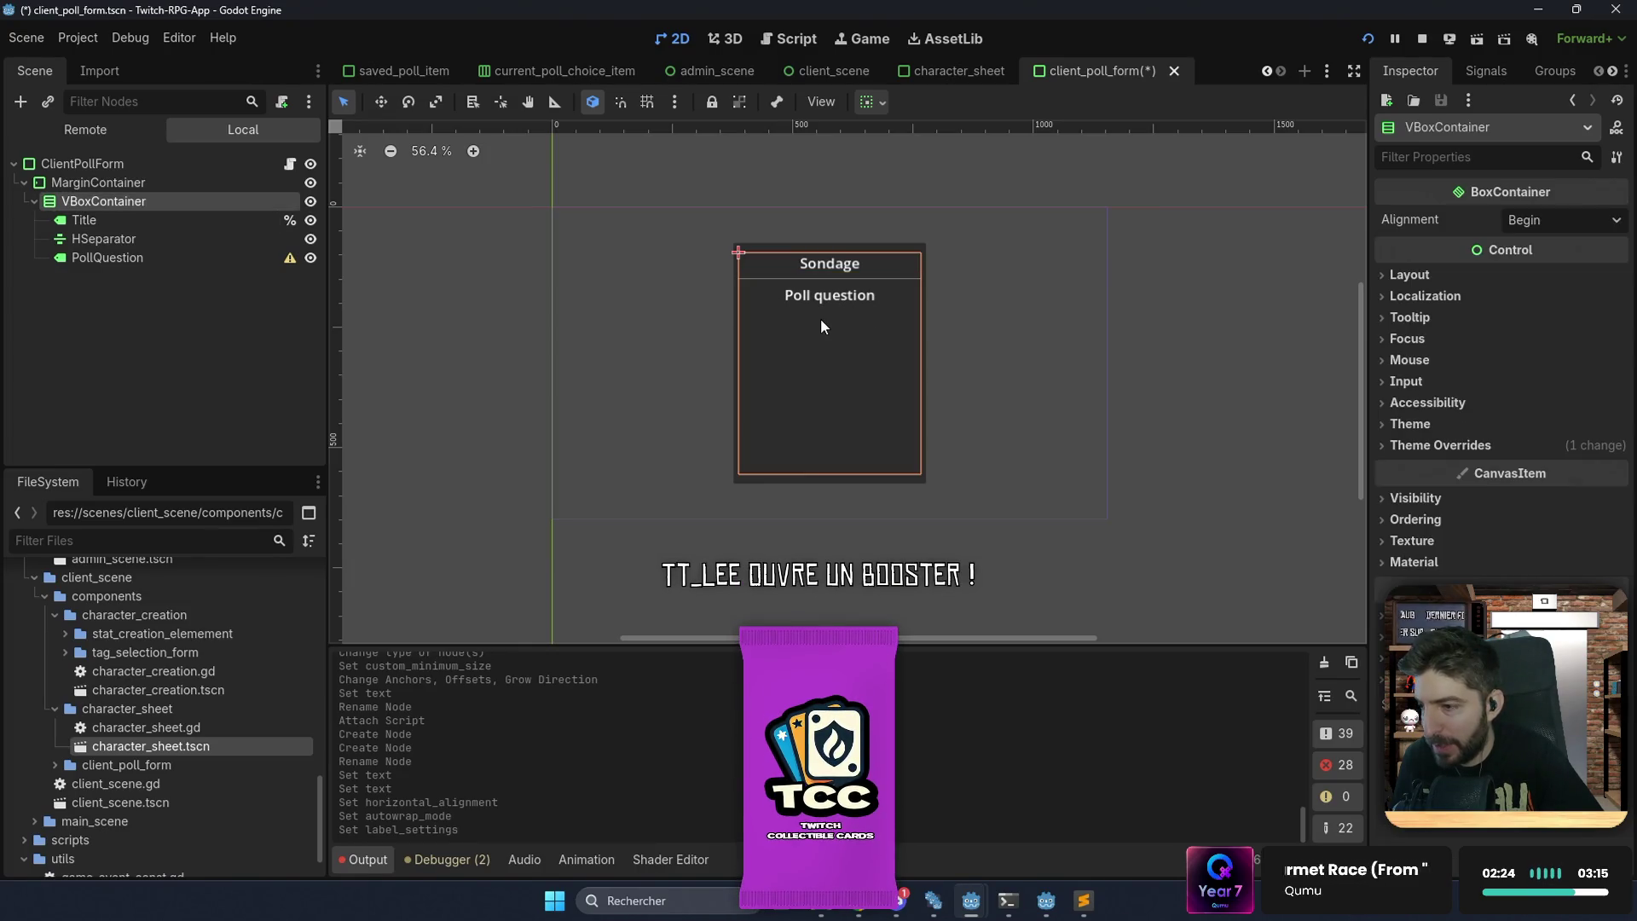
left_click(101, 259)
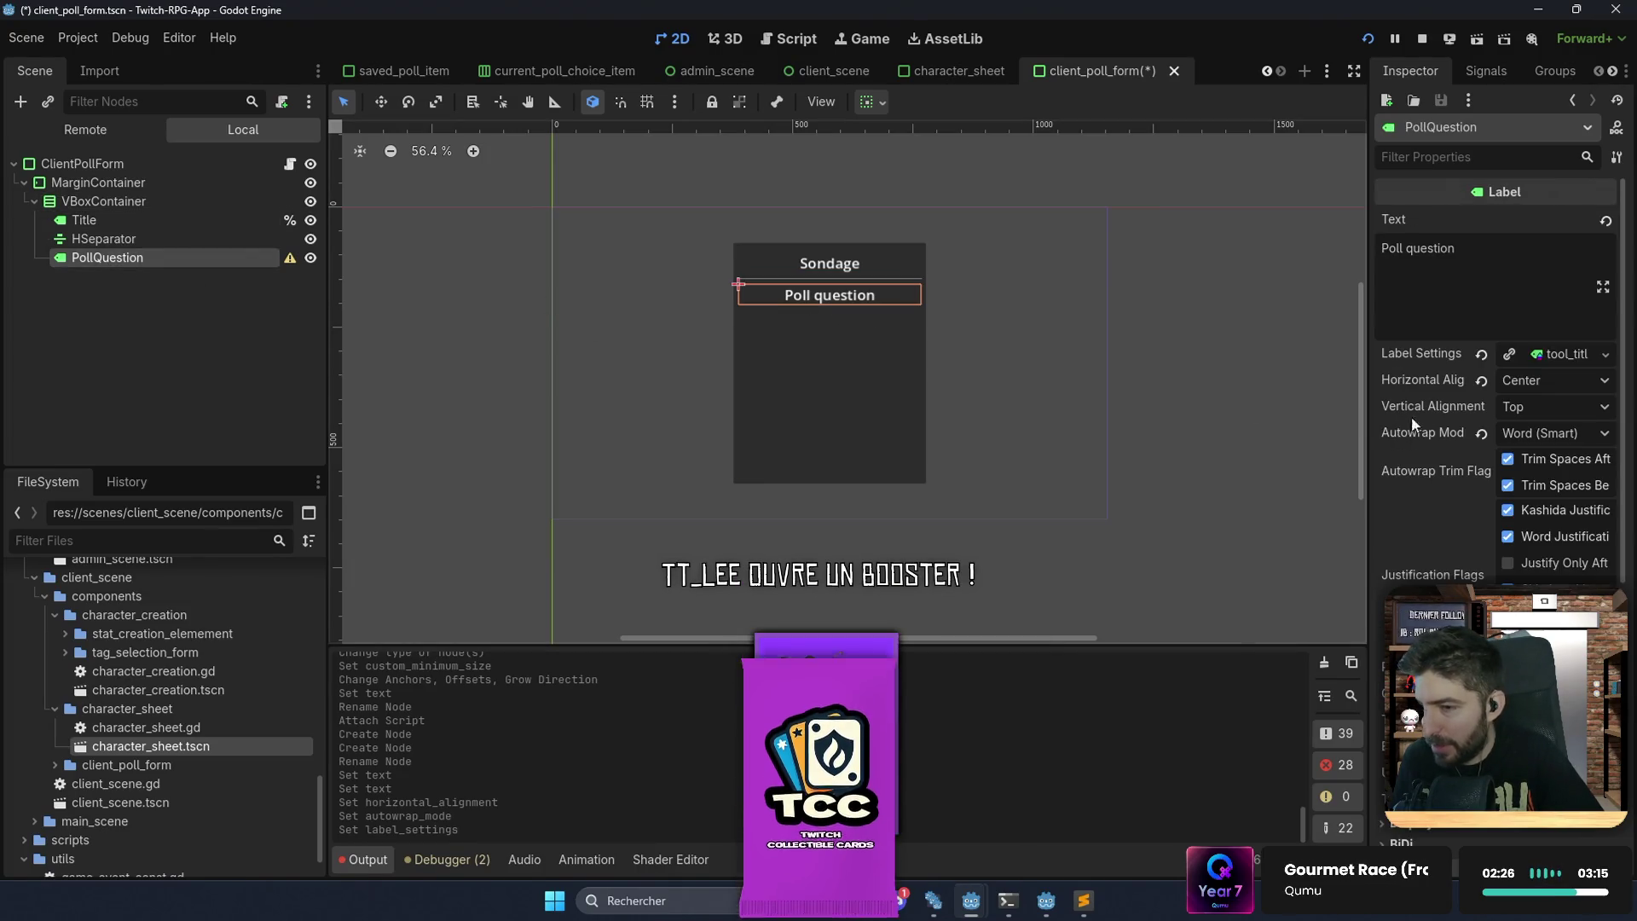
- Give PollQuestion a custom minimum width of 100 and save the scene
scroll(1425, 452, "down", 5)
left_click(1421, 556)
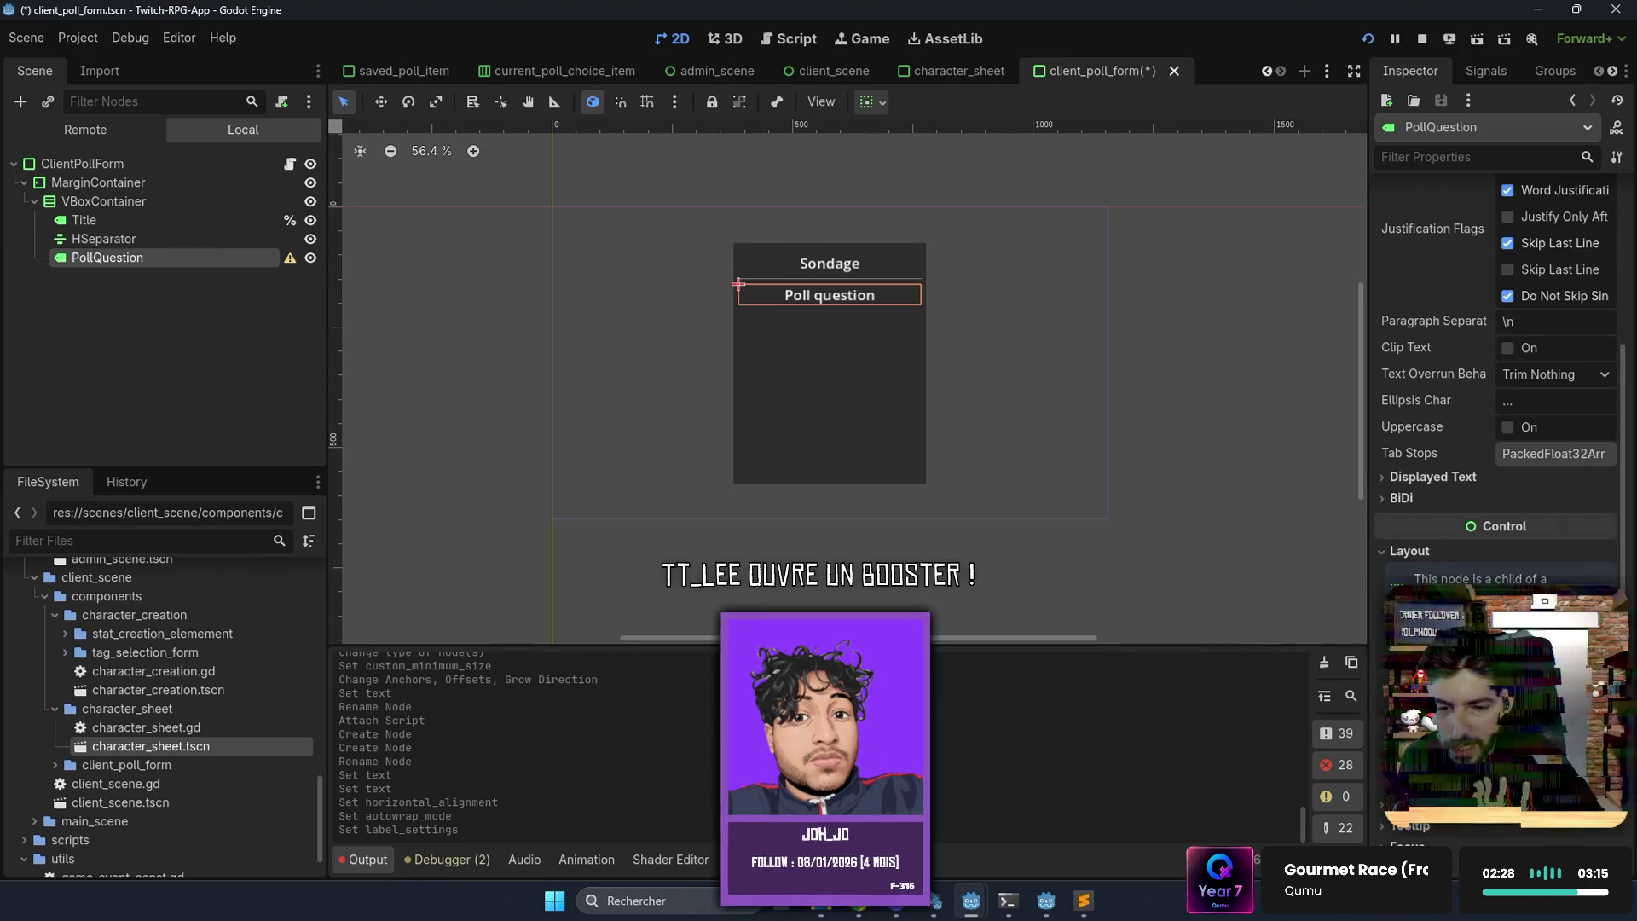
left_click(1563, 659)
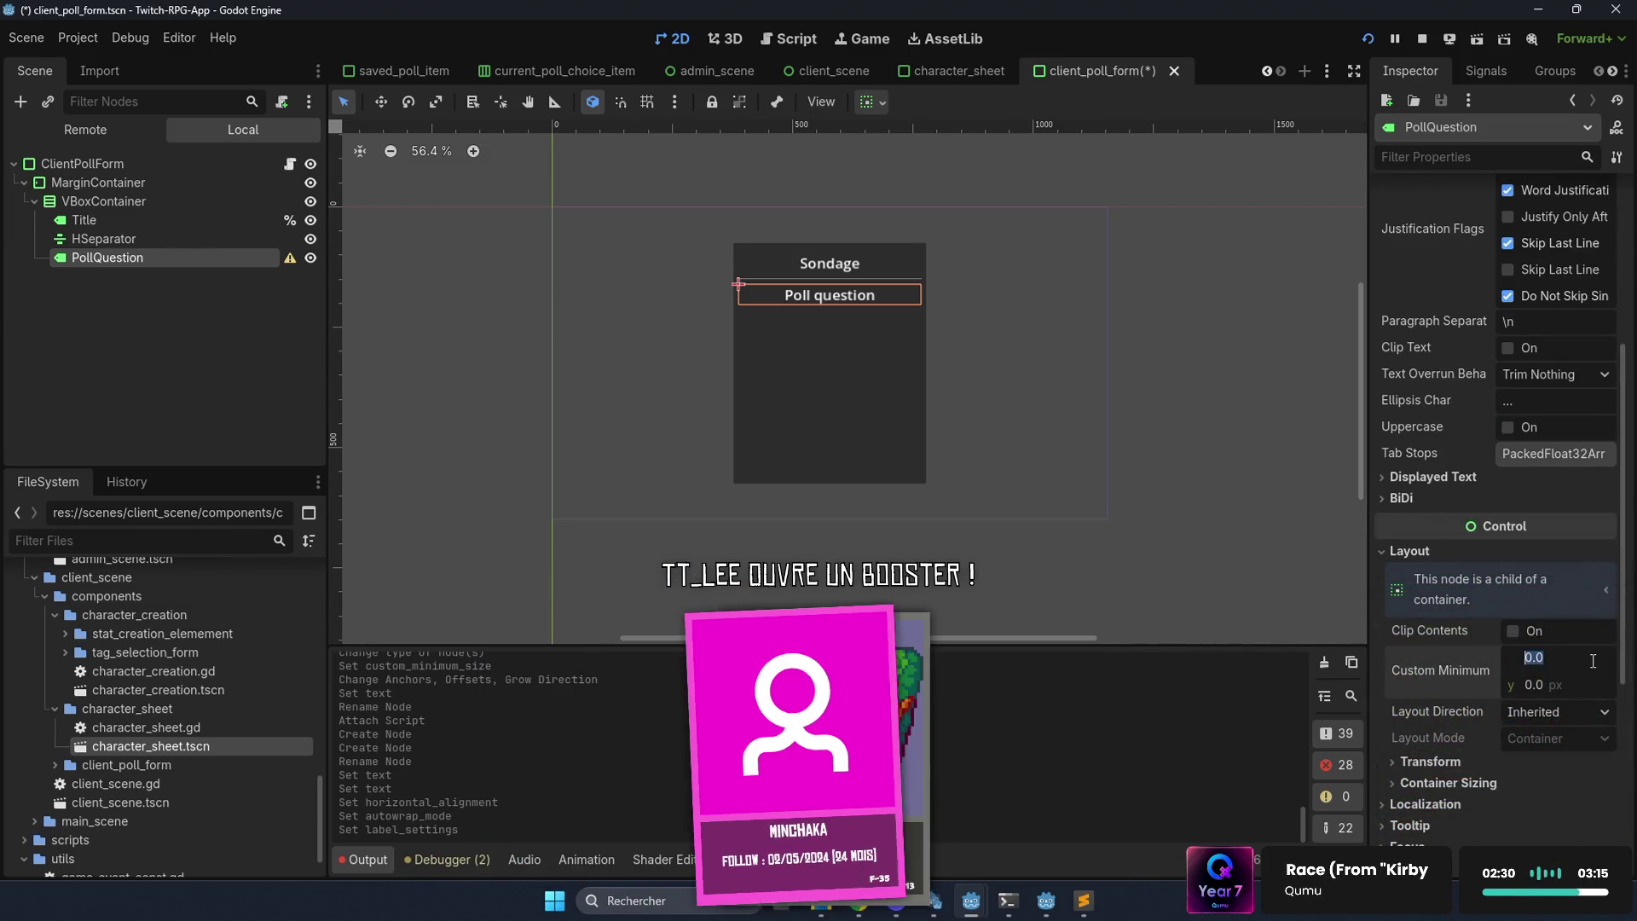
type("100")
key("Return")
key("ctrl+s")
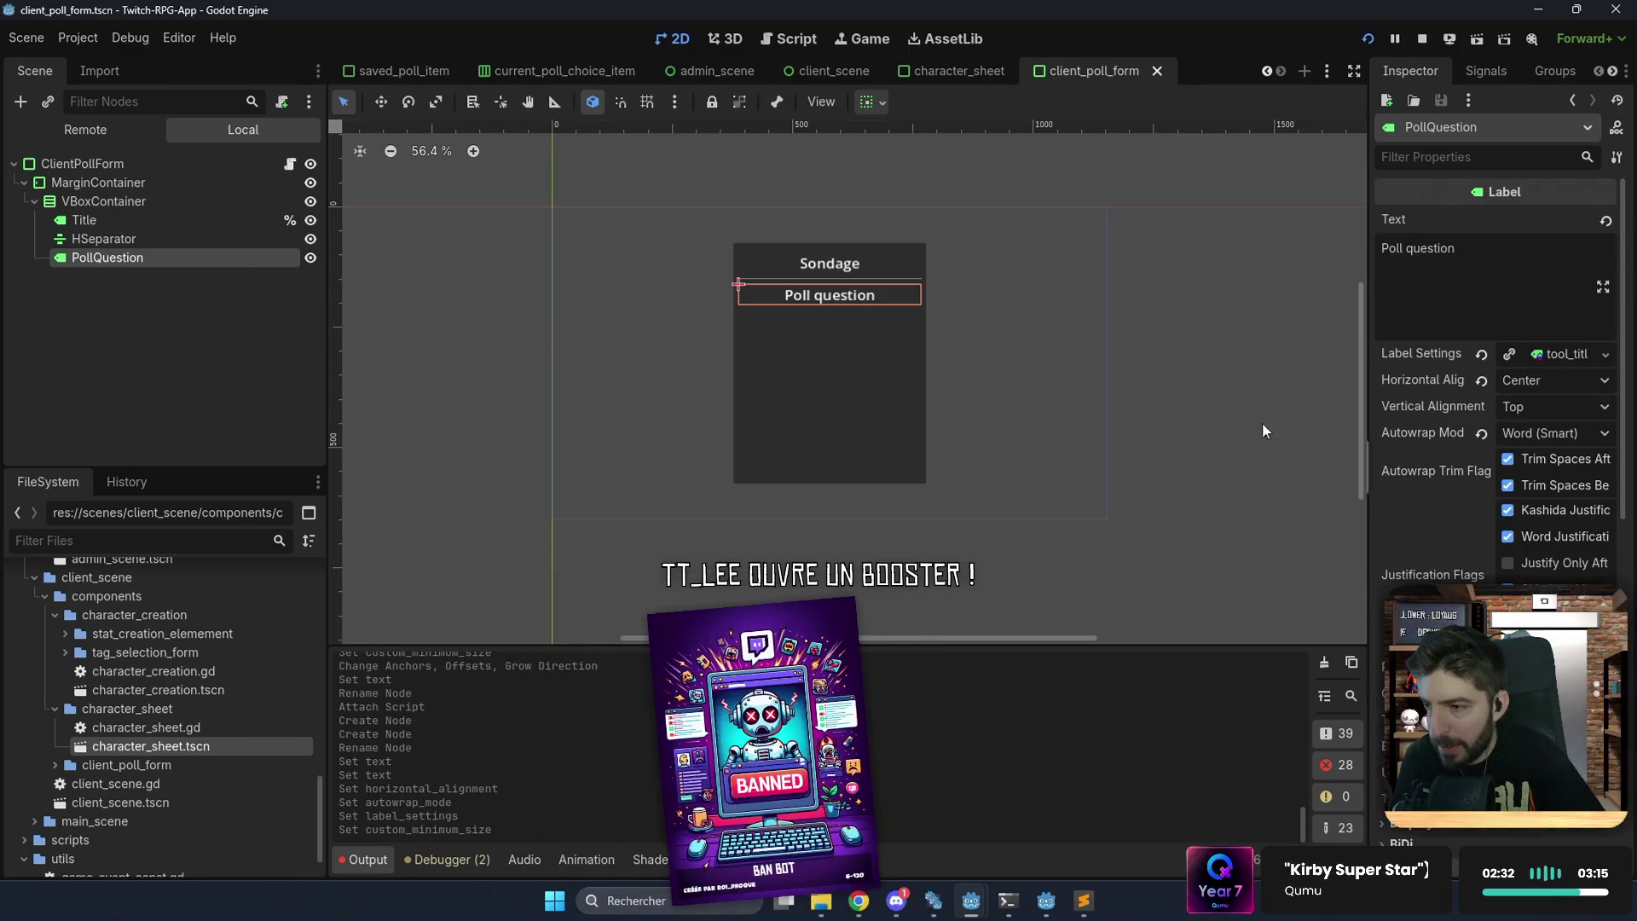
left_click(156, 288)
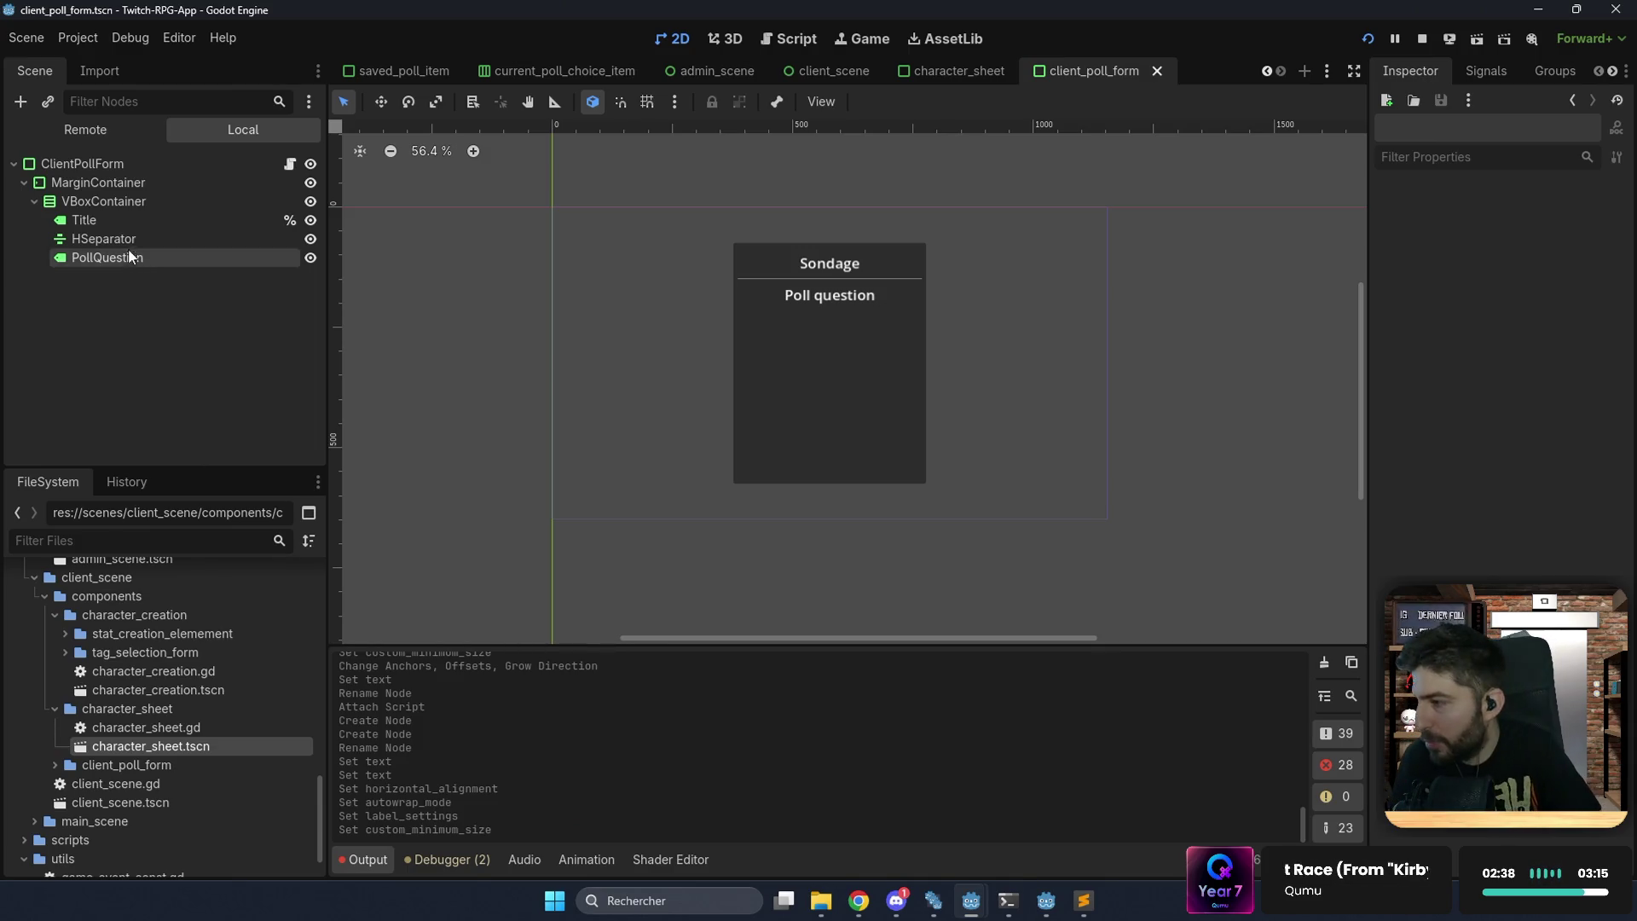
- Add a ScrollContainer under the VBoxContainer with vertical Expand enabled
left_click(128, 203)
key("ctrl+a")
type("scro")
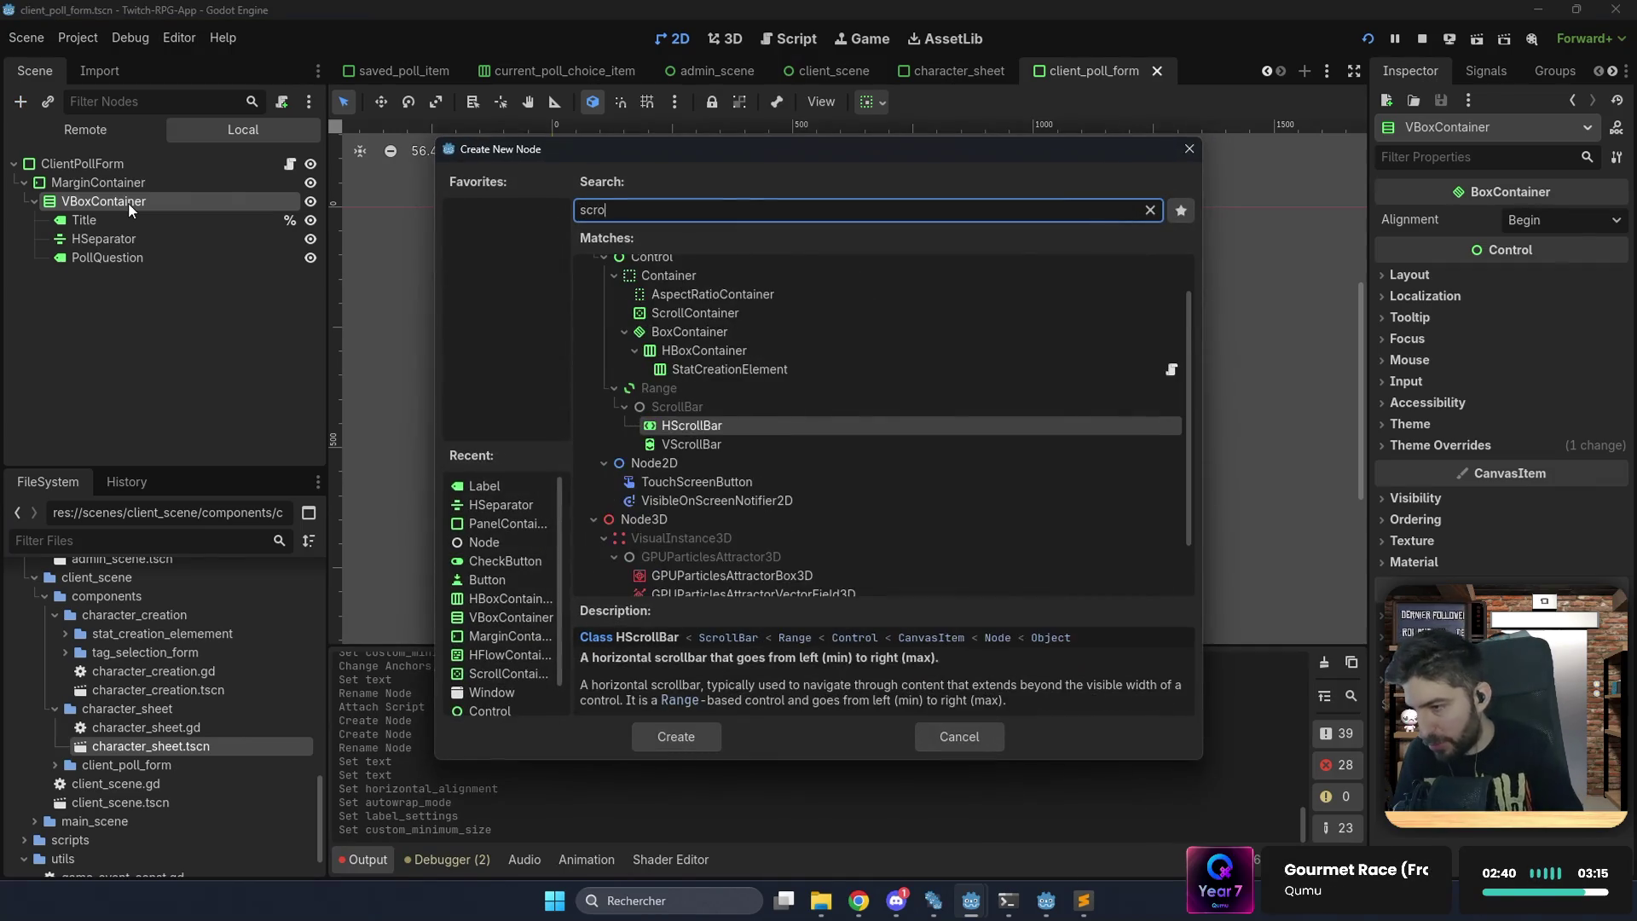
type("ll")
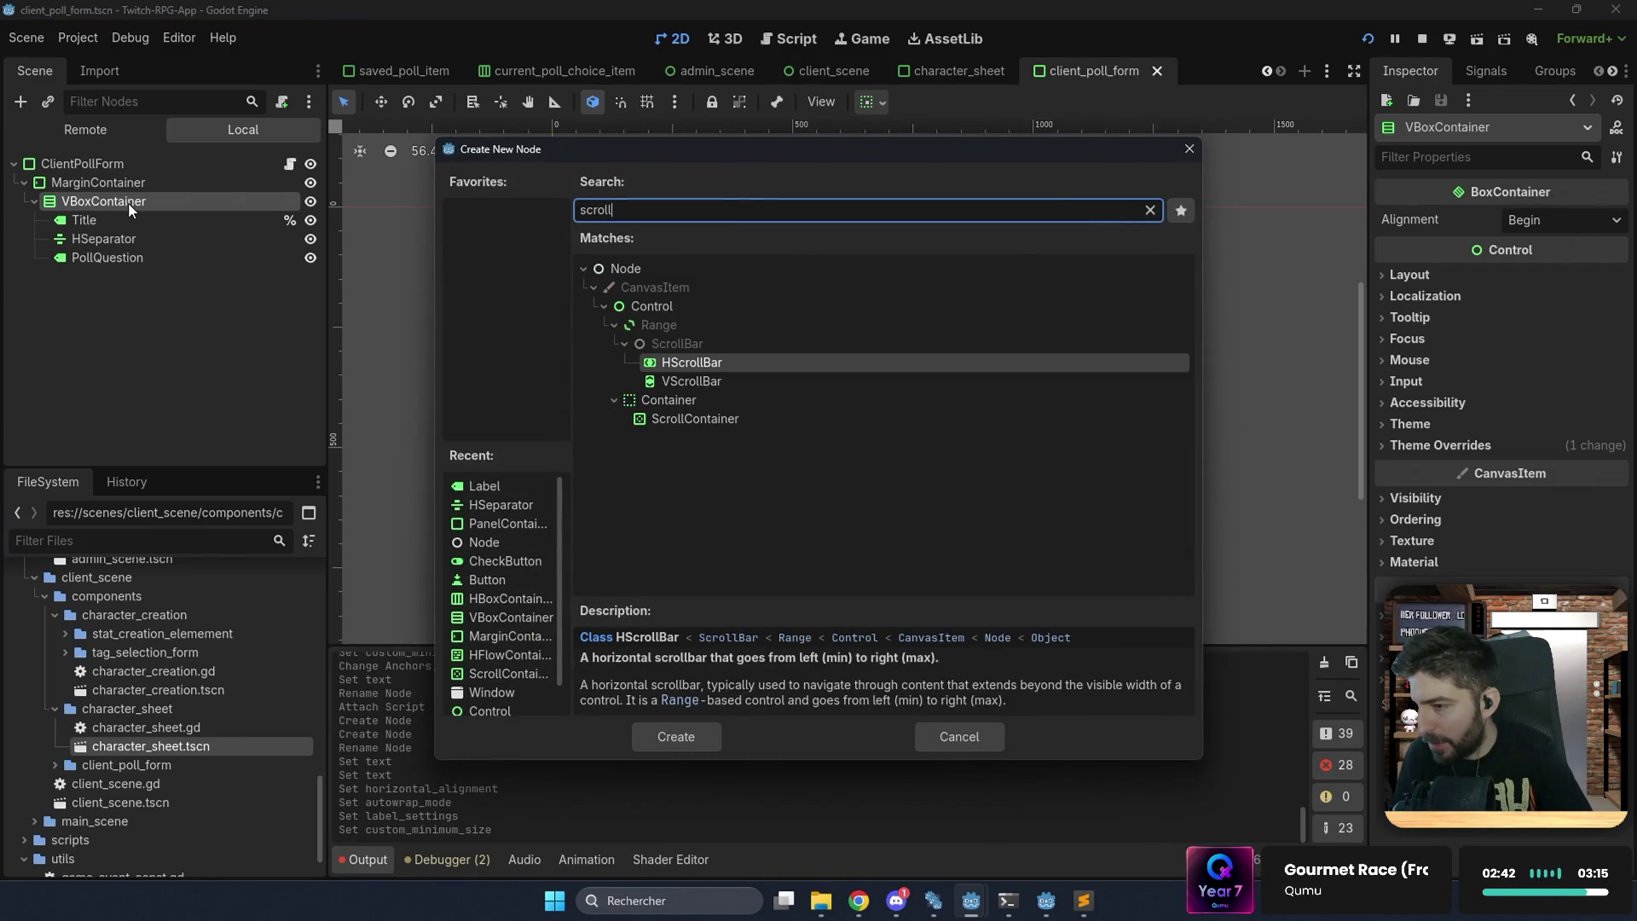
key("Down")
key("Down")
key("Down")
key("Return")
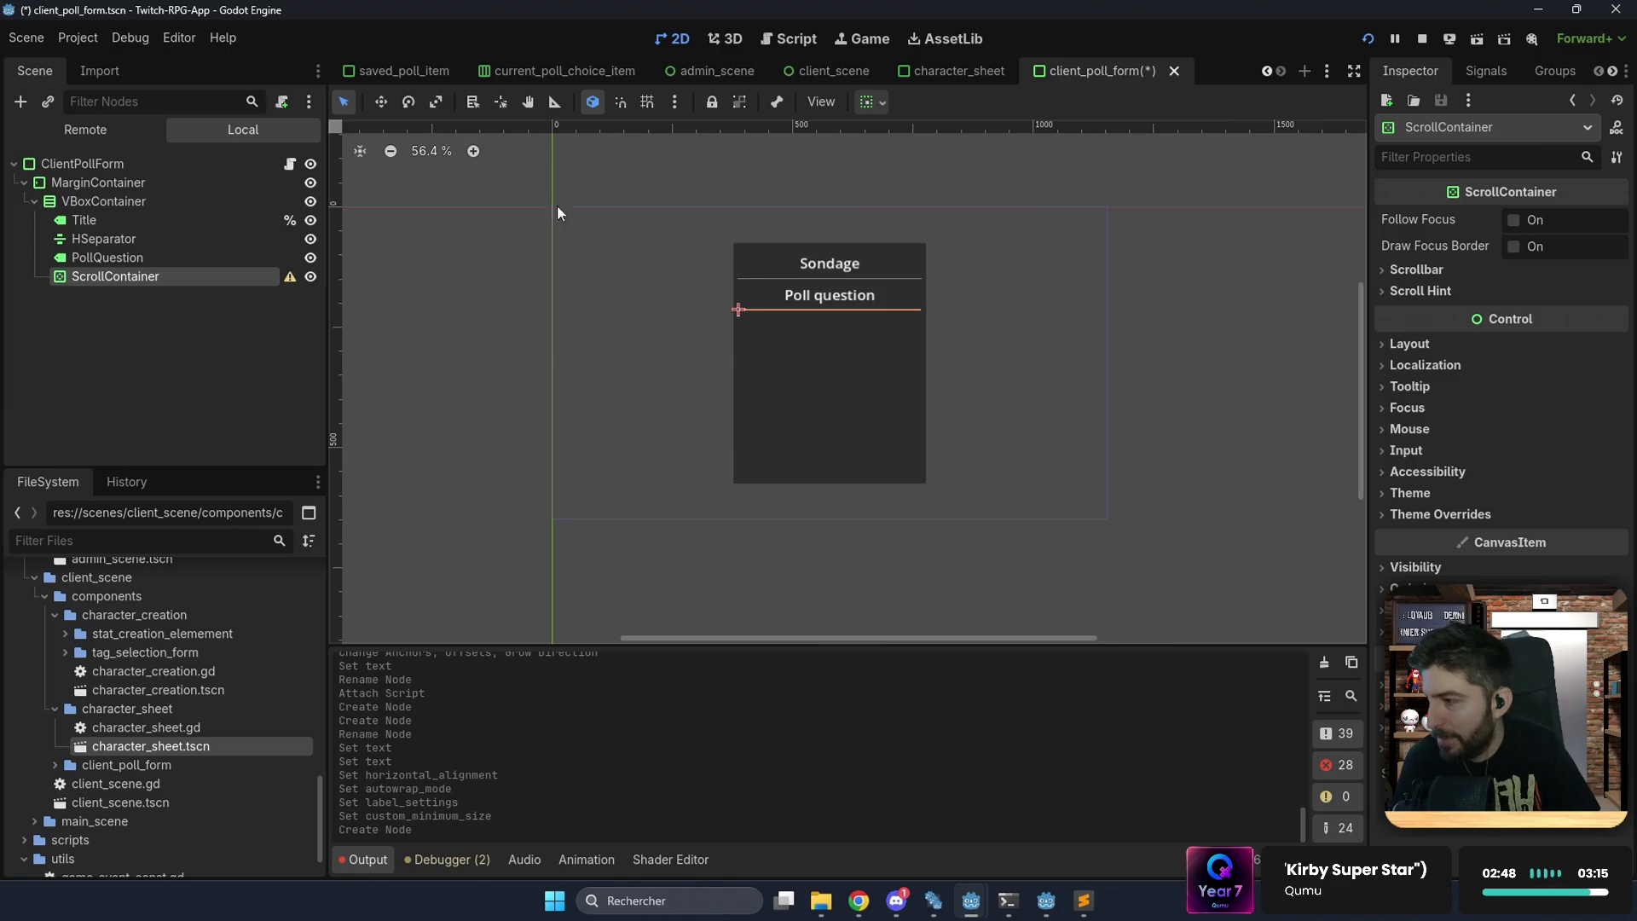
left_click(872, 102)
left_click(964, 303)
left_click(726, 375)
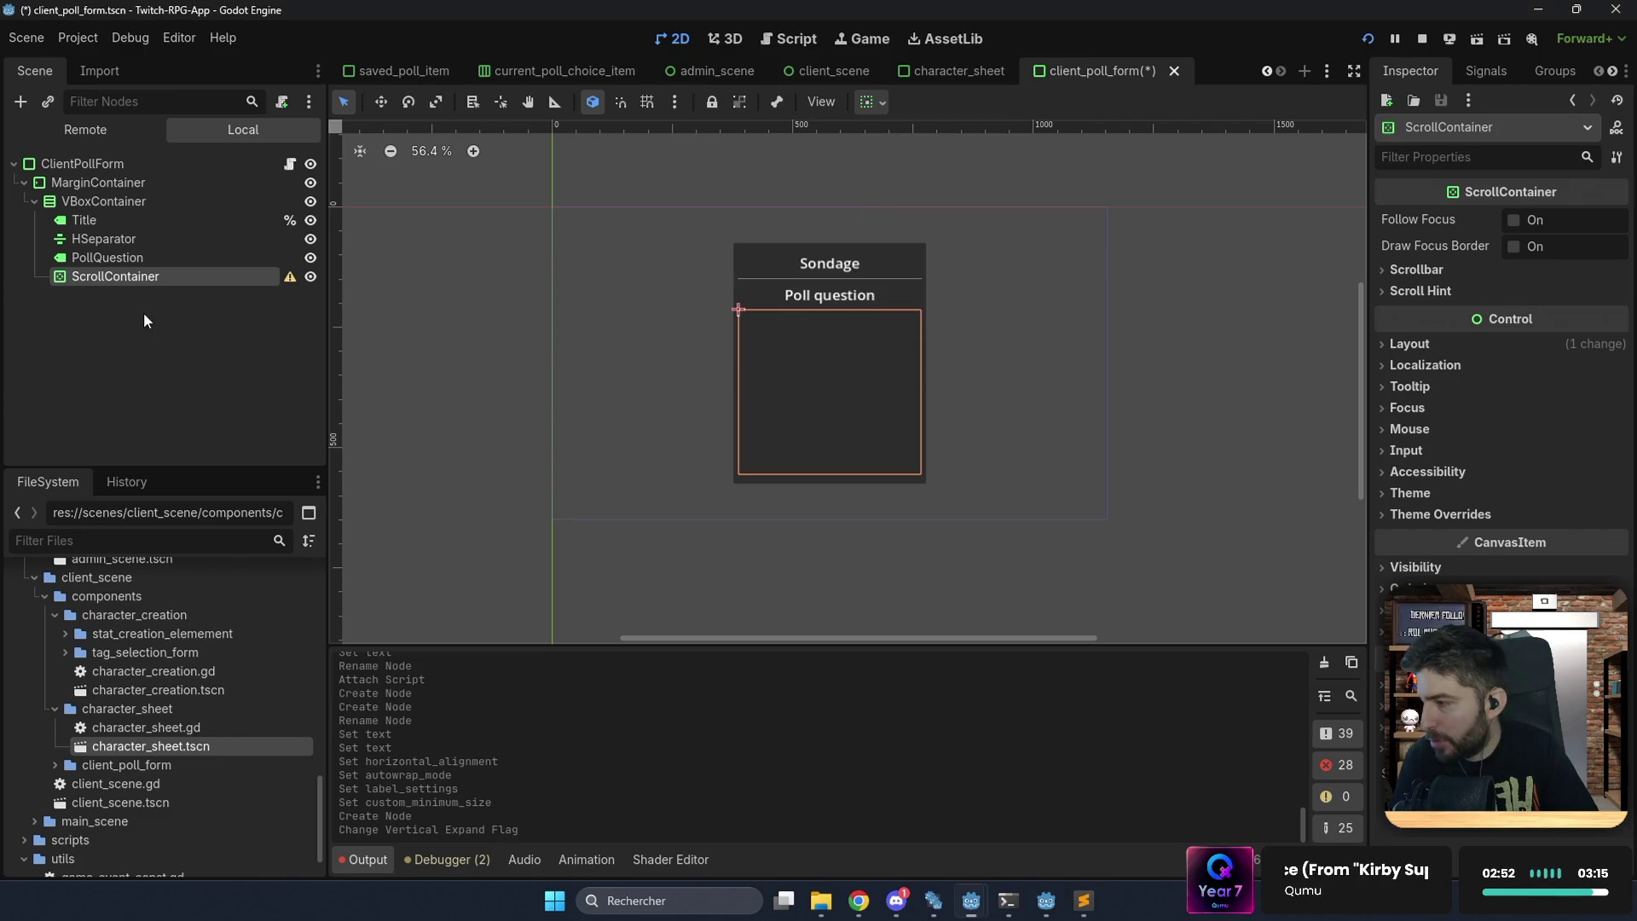
- Add a VBoxContainer inside the ScrollContainer, expanding horizontally and vertically
key("ctrl+a")
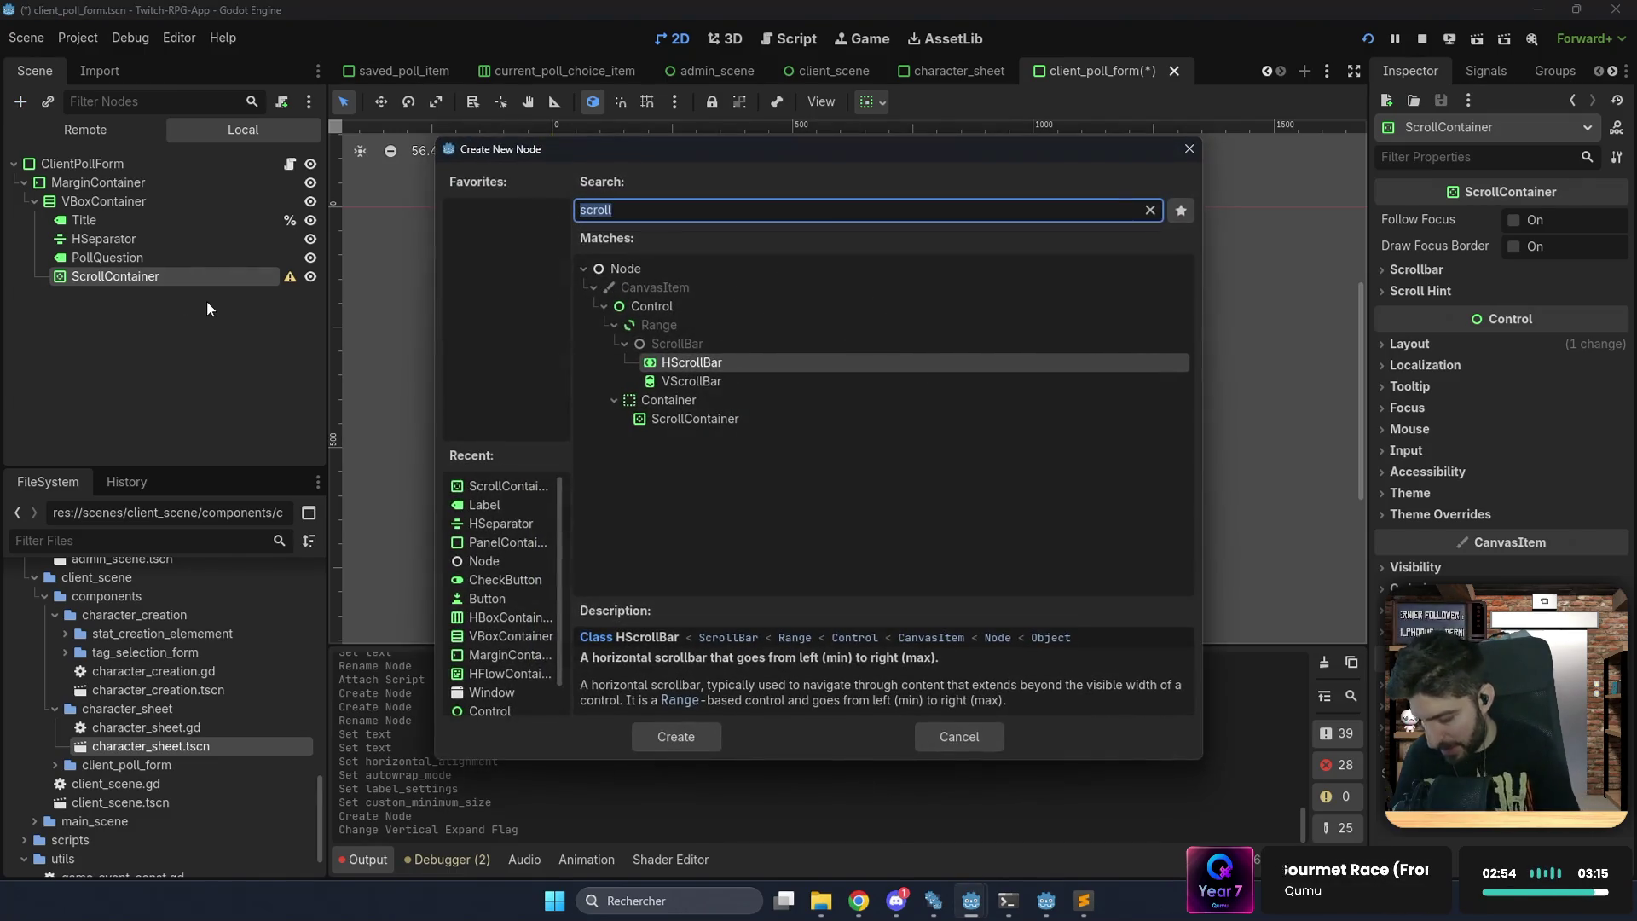
type("vb")
key("Return")
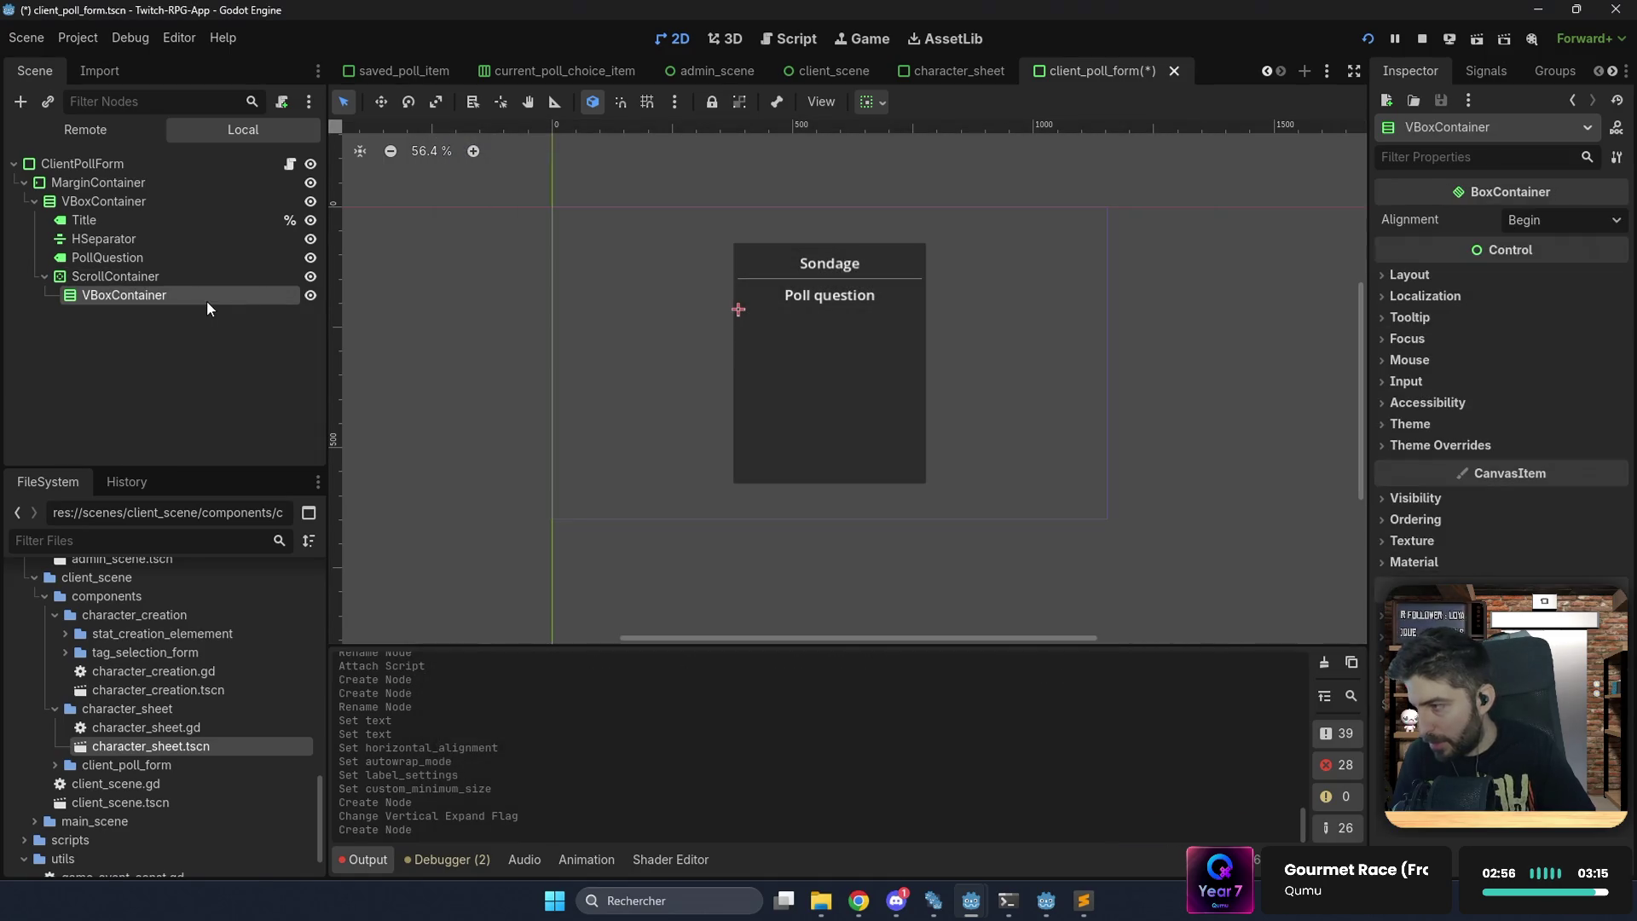
left_click(871, 101)
left_click(981, 198)
left_click(967, 304)
left_click(196, 299)
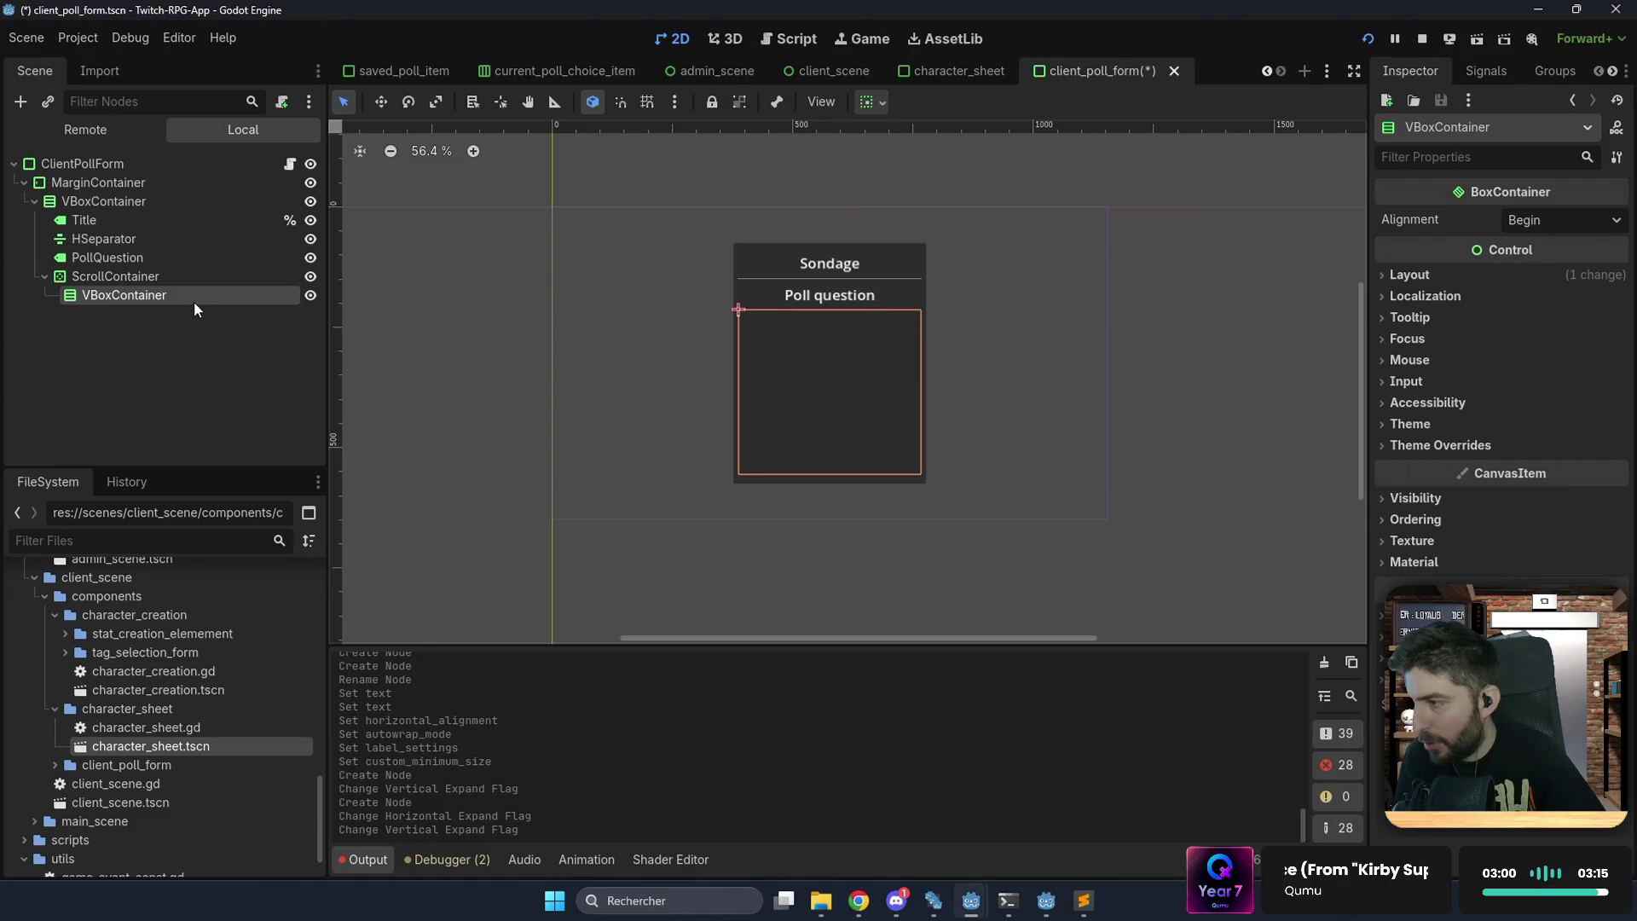
key("ctrl+a")
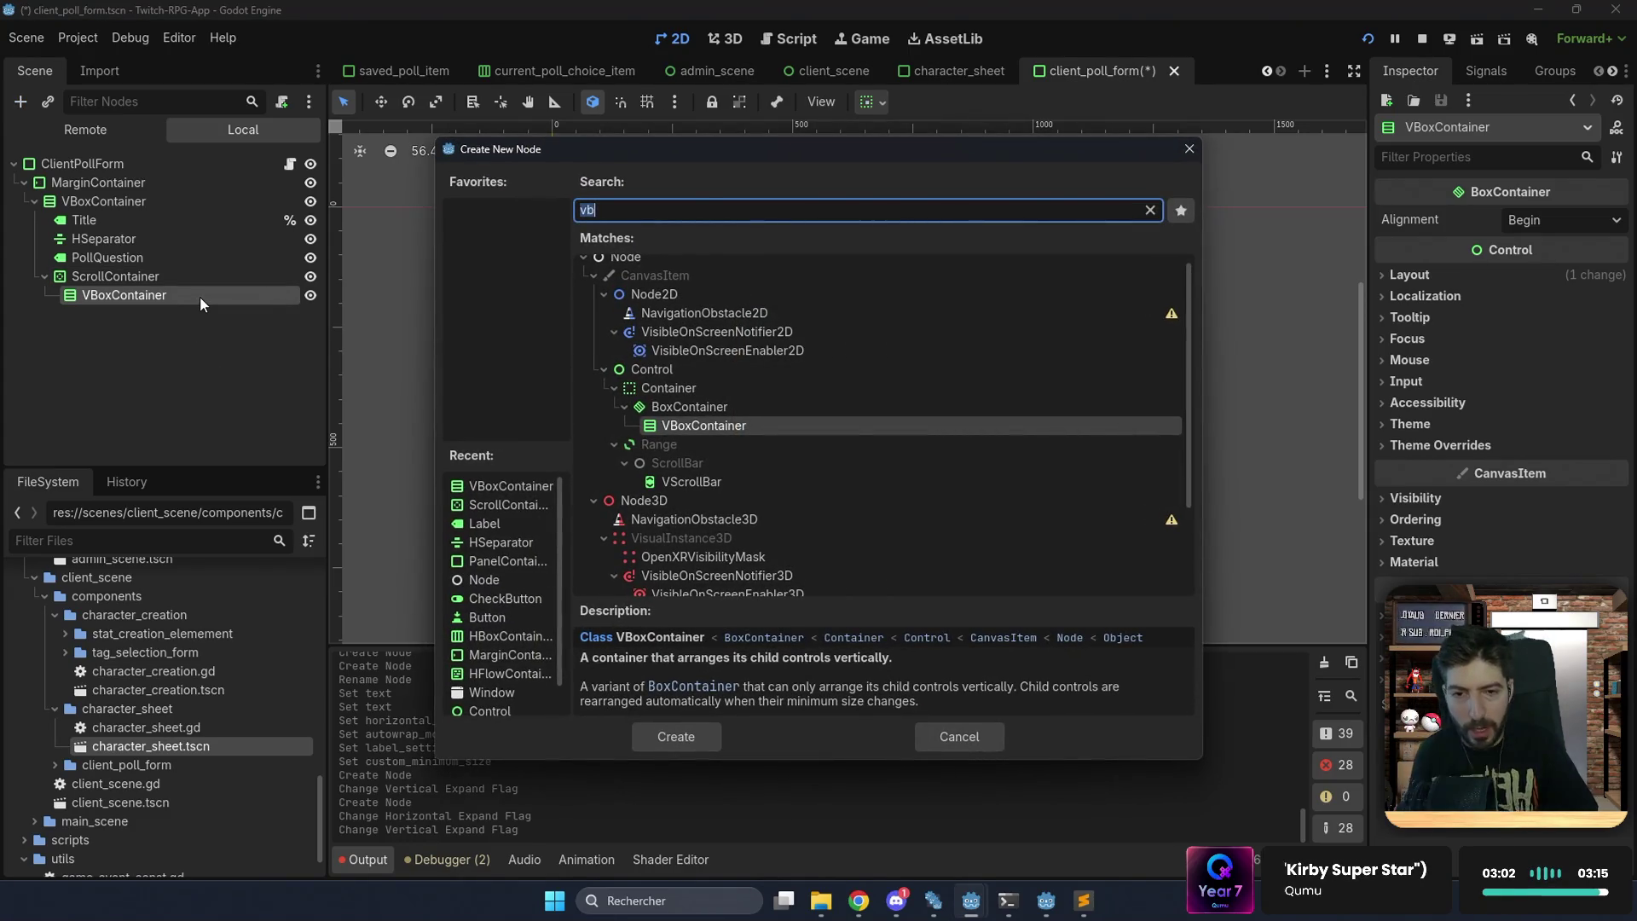
- Add a CheckBox inside the inner VBoxContainer and centre that container horizontally
type("che")
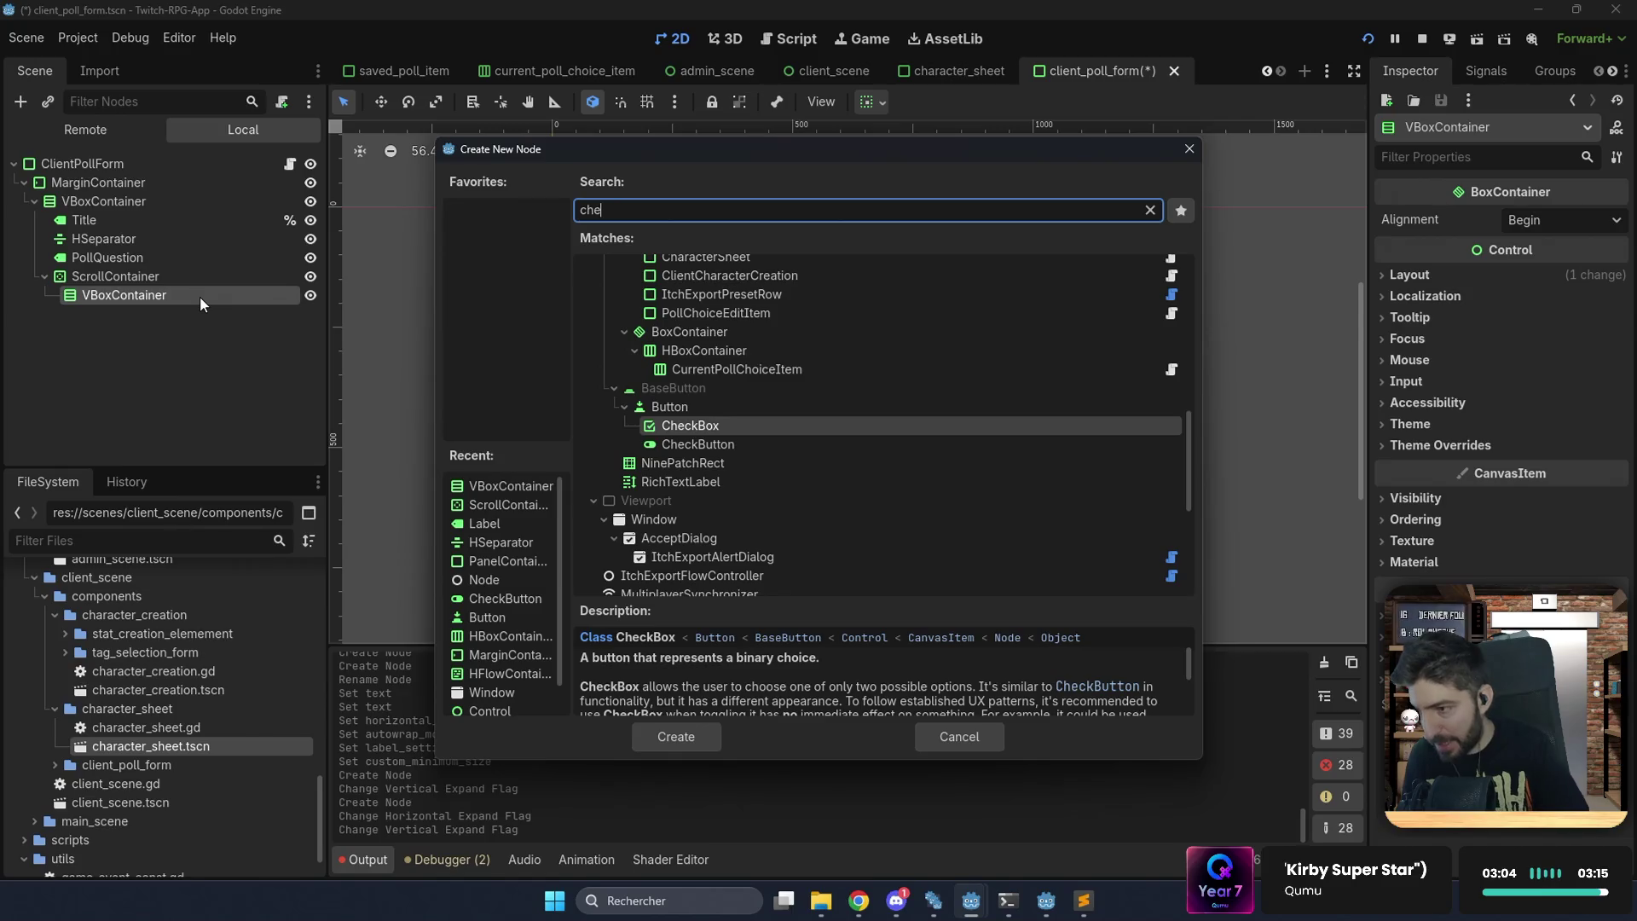
key("Return")
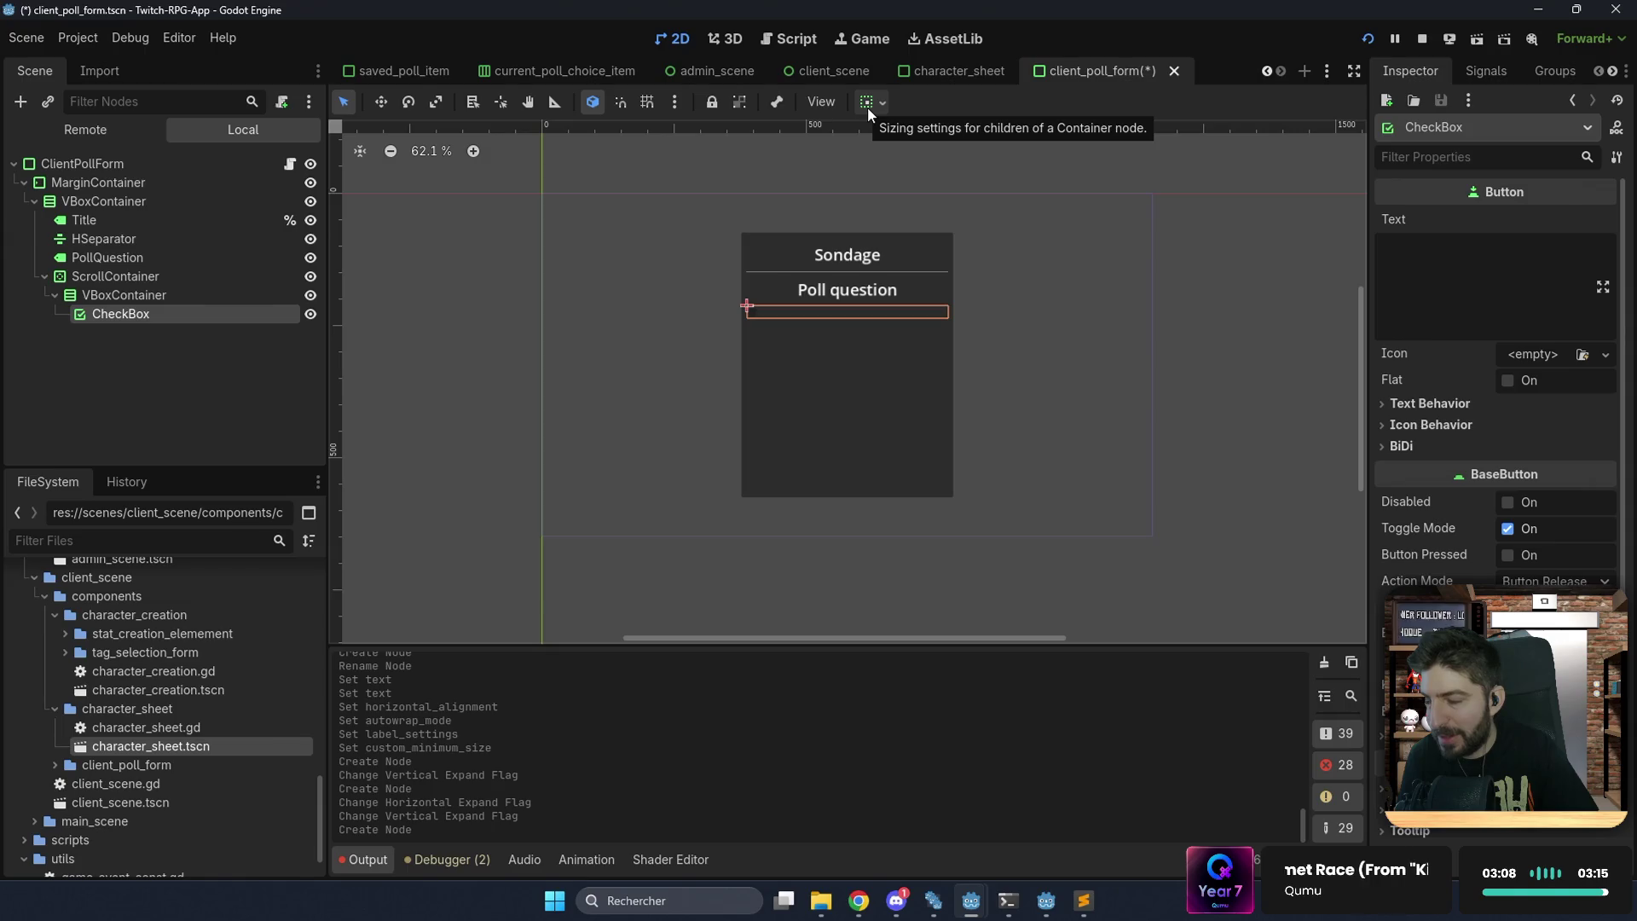
left_click(256, 295)
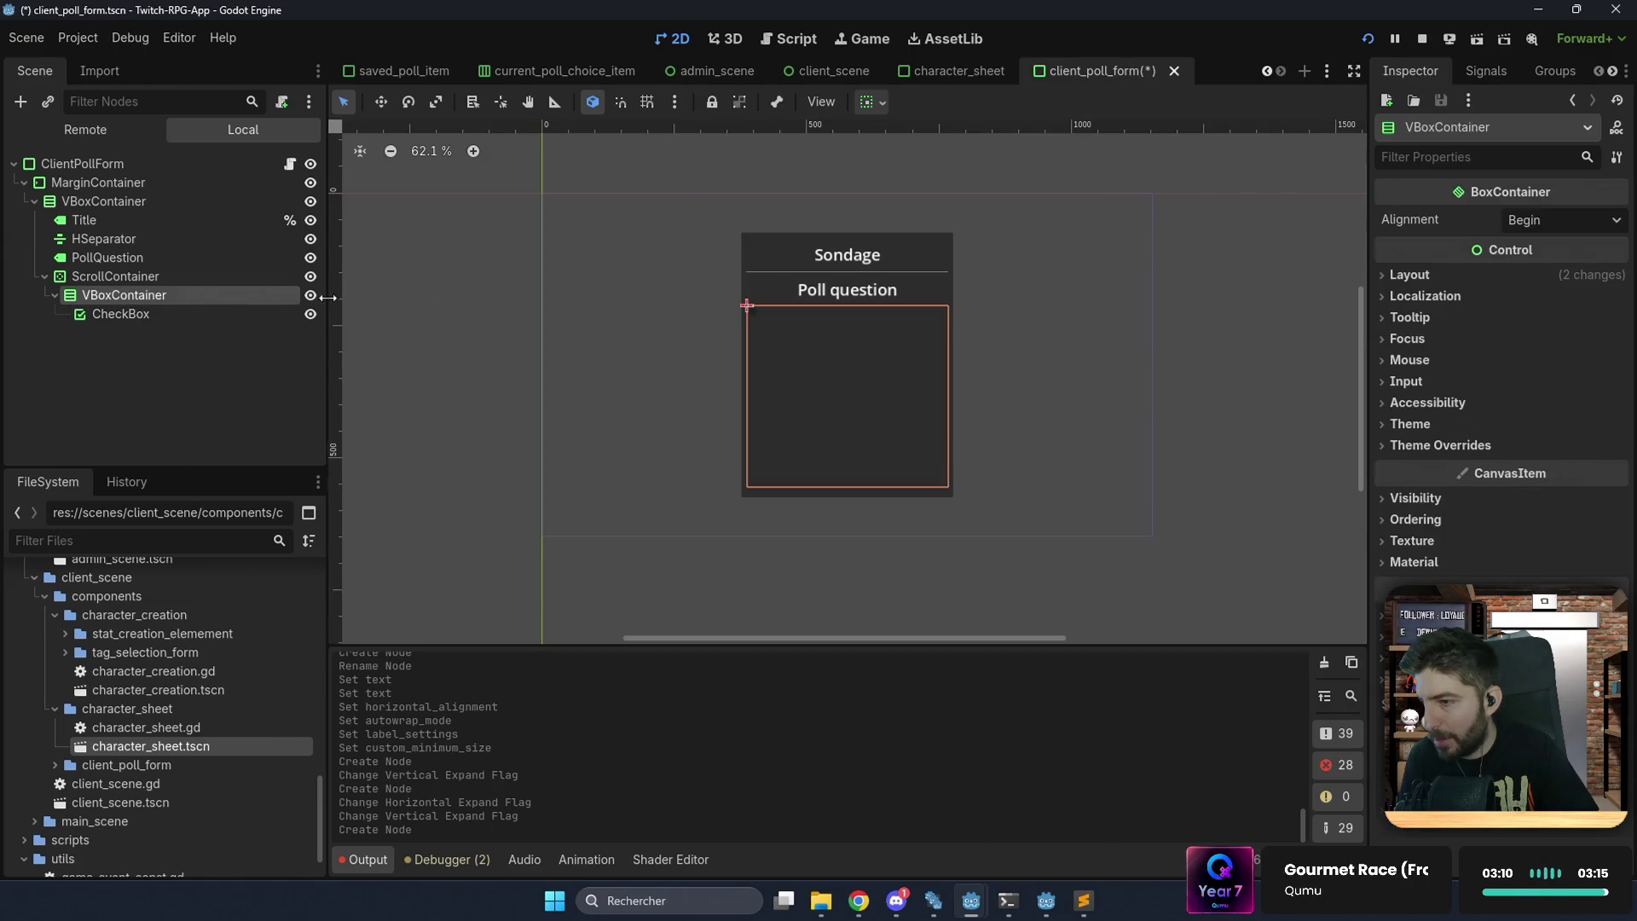
left_click(1408, 277)
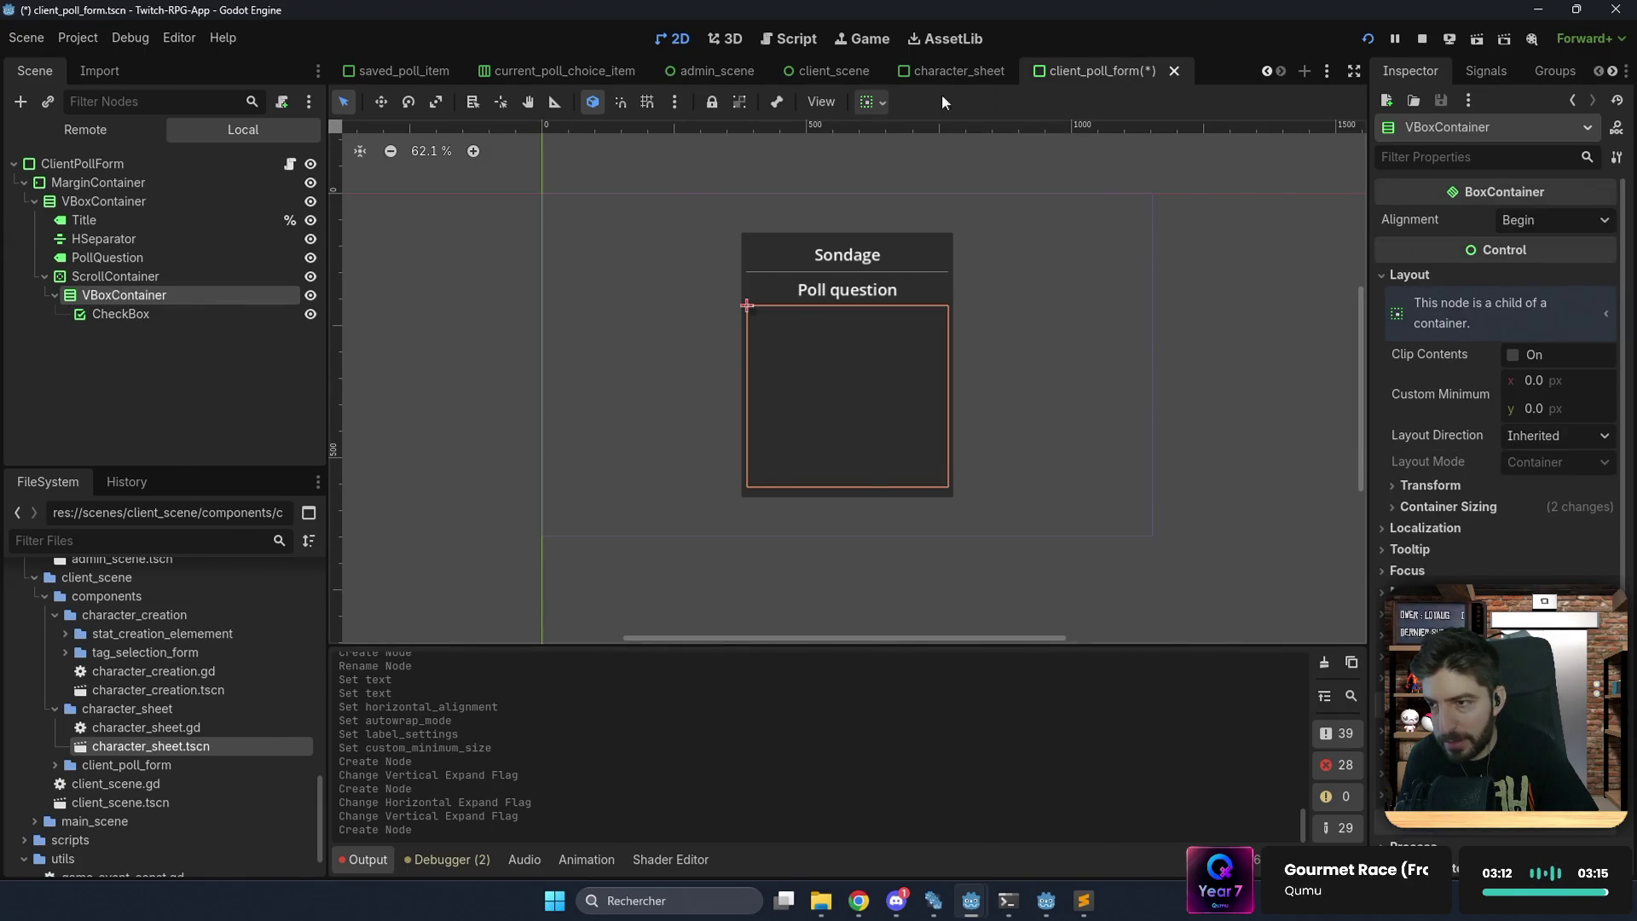
left_click(869, 103)
left_click(912, 165)
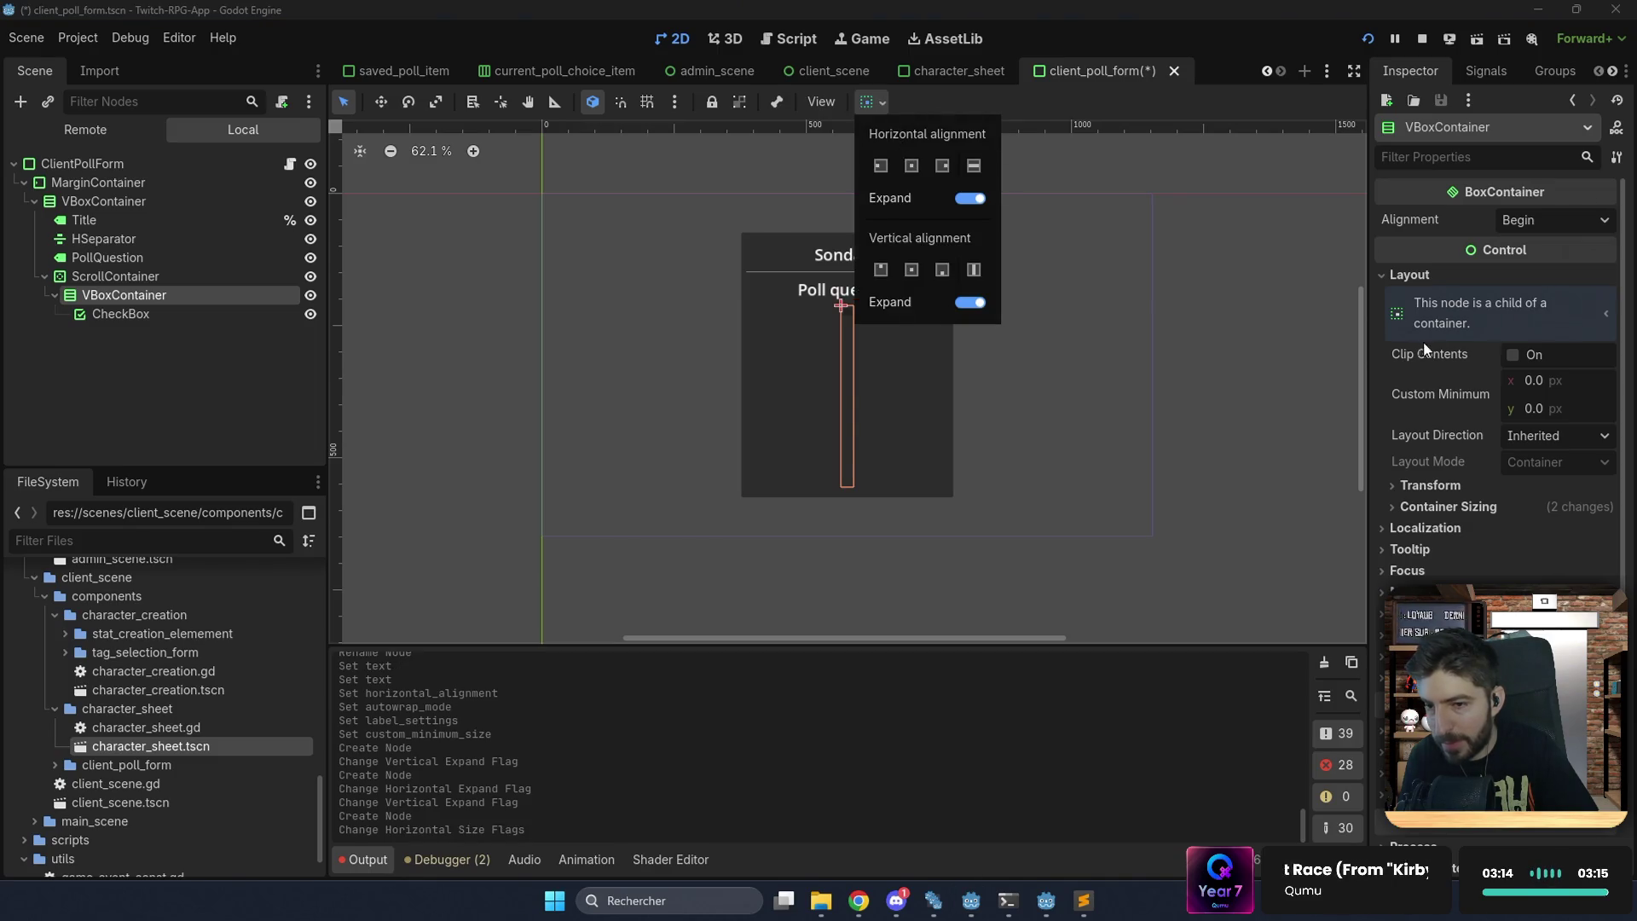
- Set the inner VBoxContainer's minimum width to 300, then change it to 200
left_click(1579, 381)
type("300")
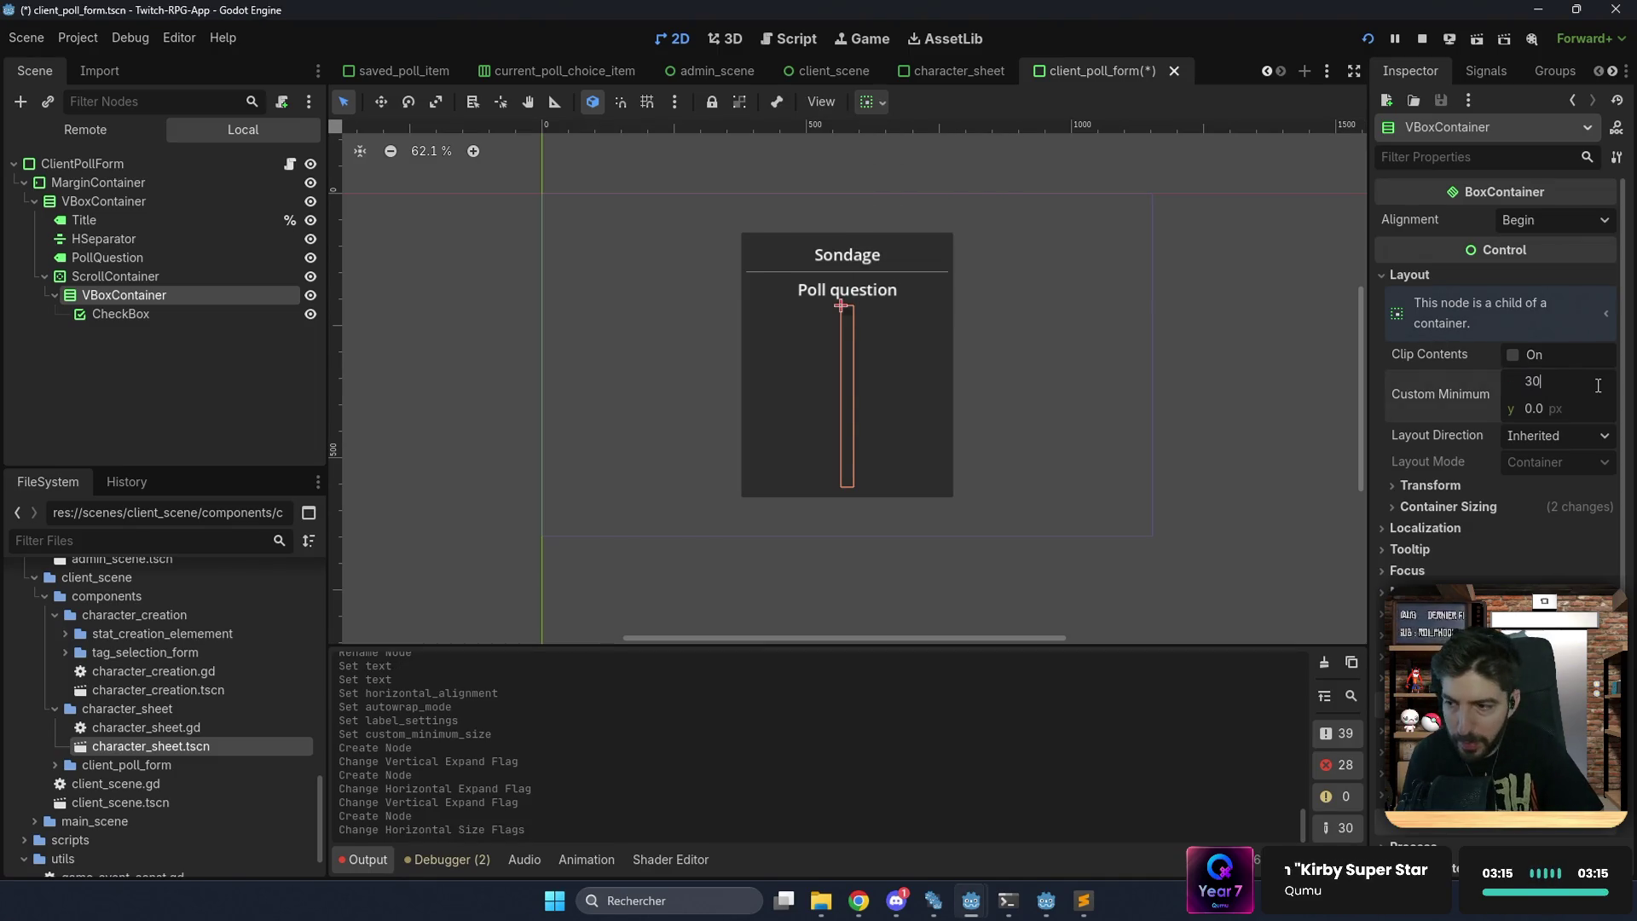
key("Return")
left_click(1598, 385)
type("200")
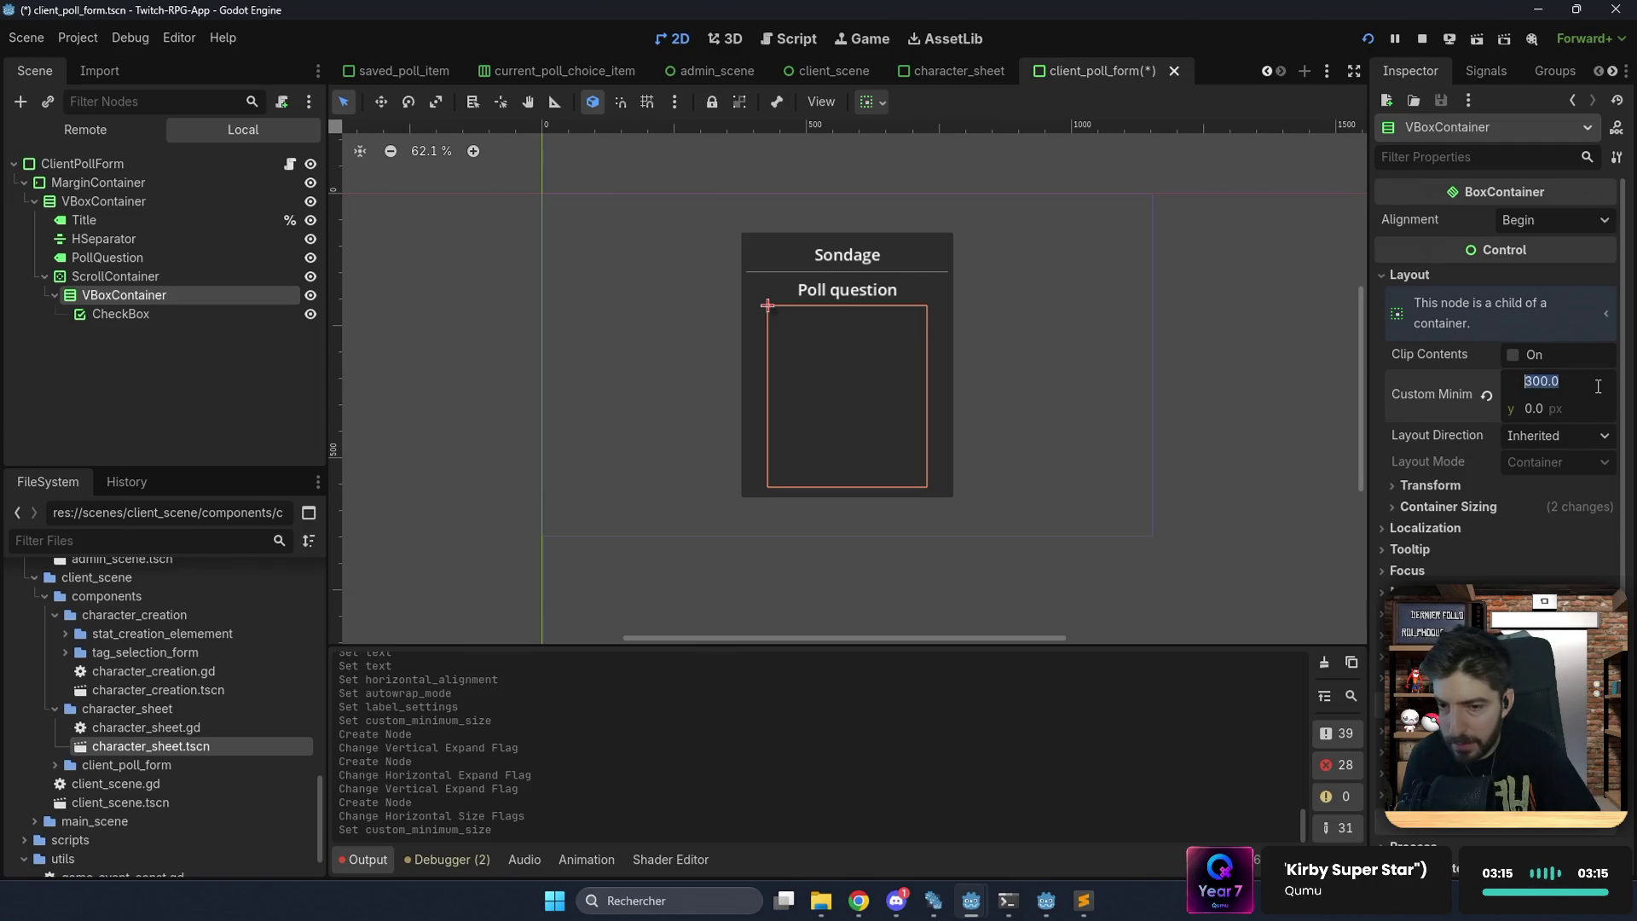
key("Return")
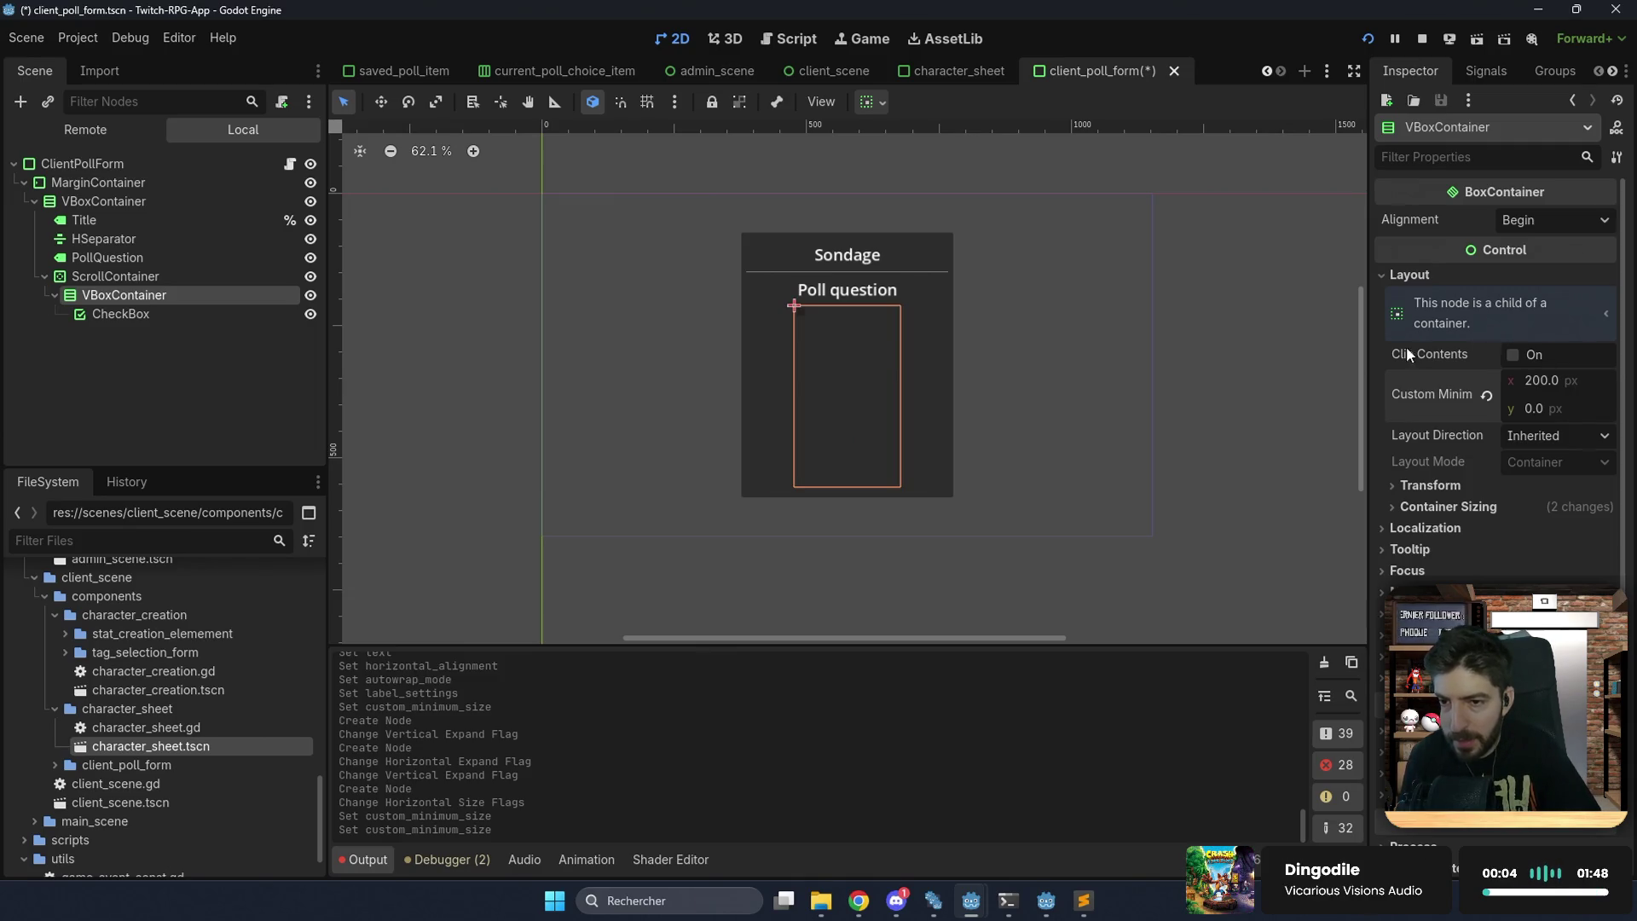
left_click(207, 314)
left_click(1433, 290)
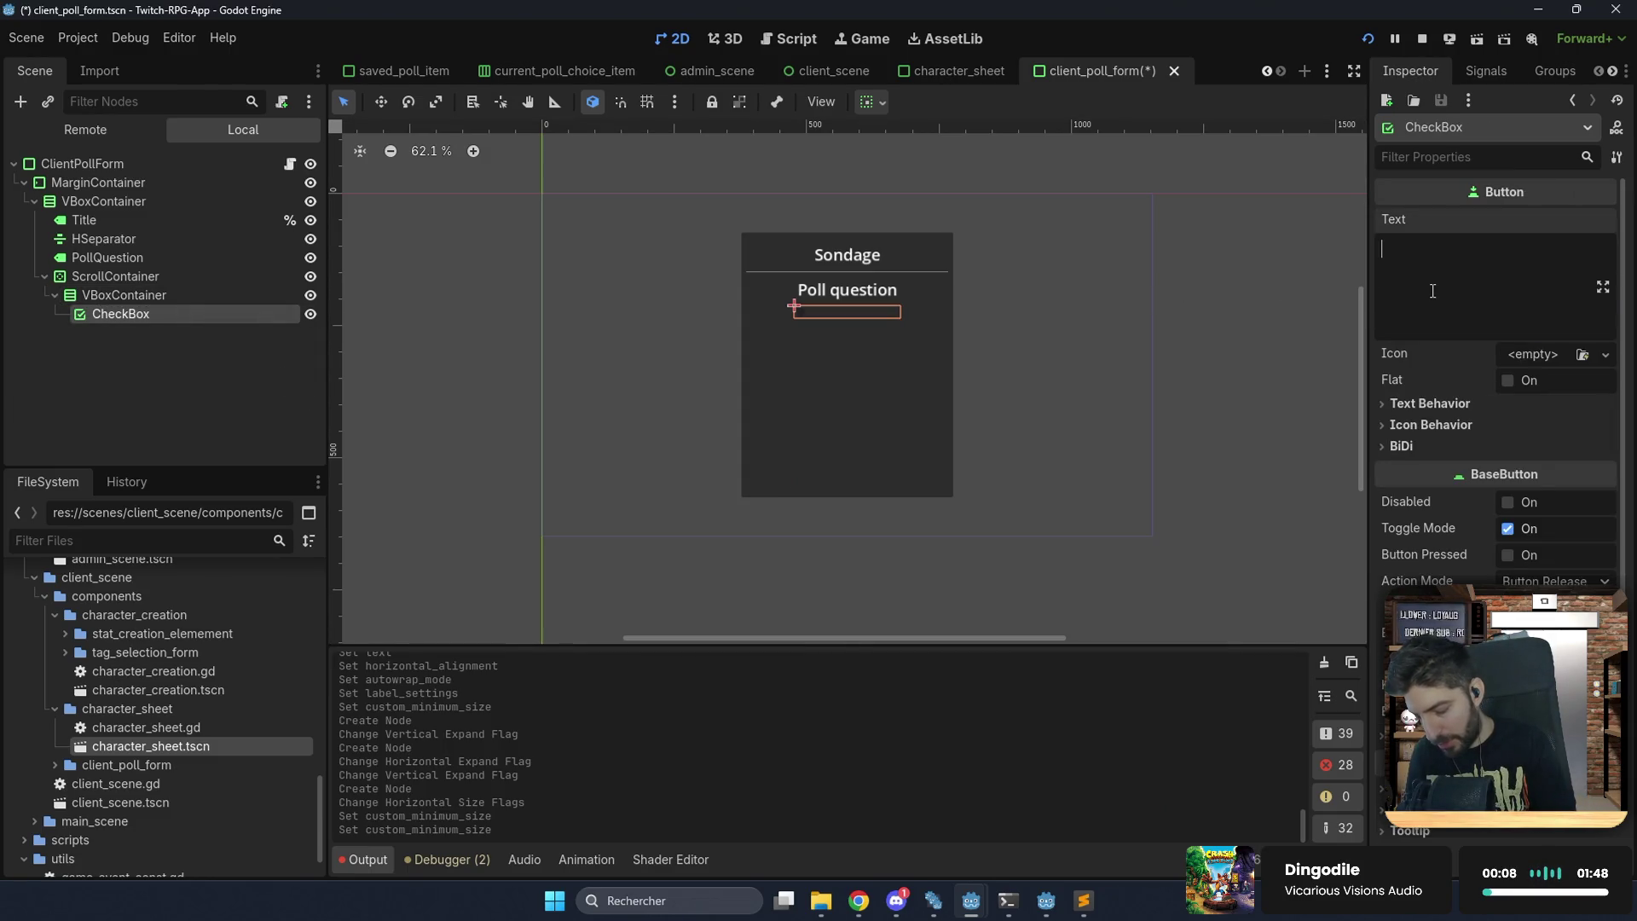
type("Sample cho")
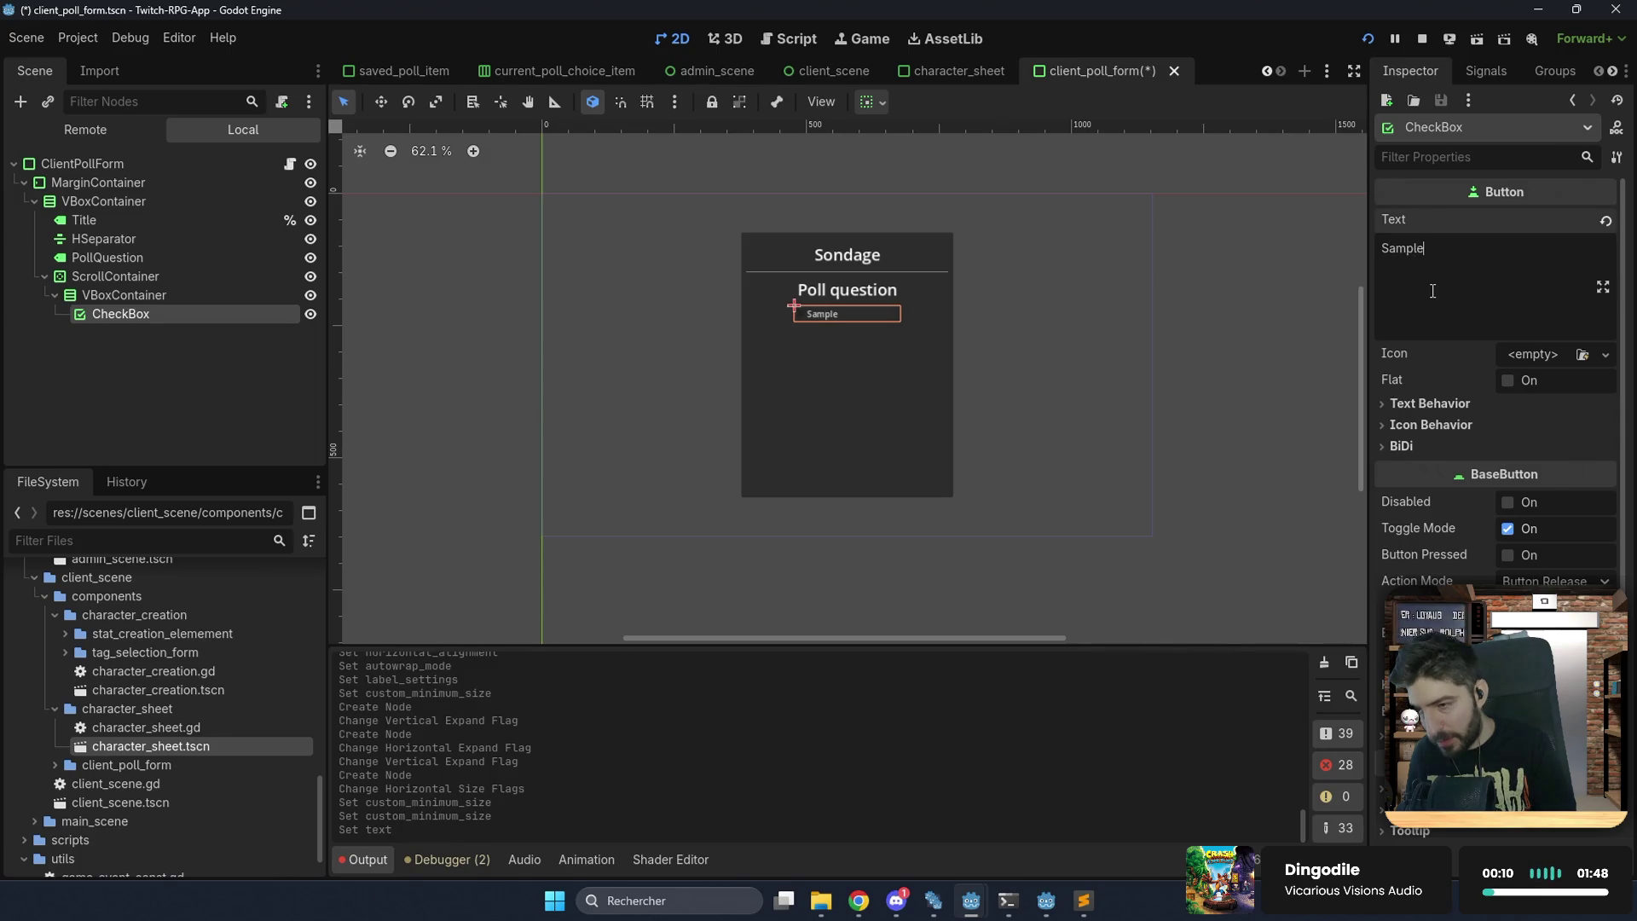
type("ice")
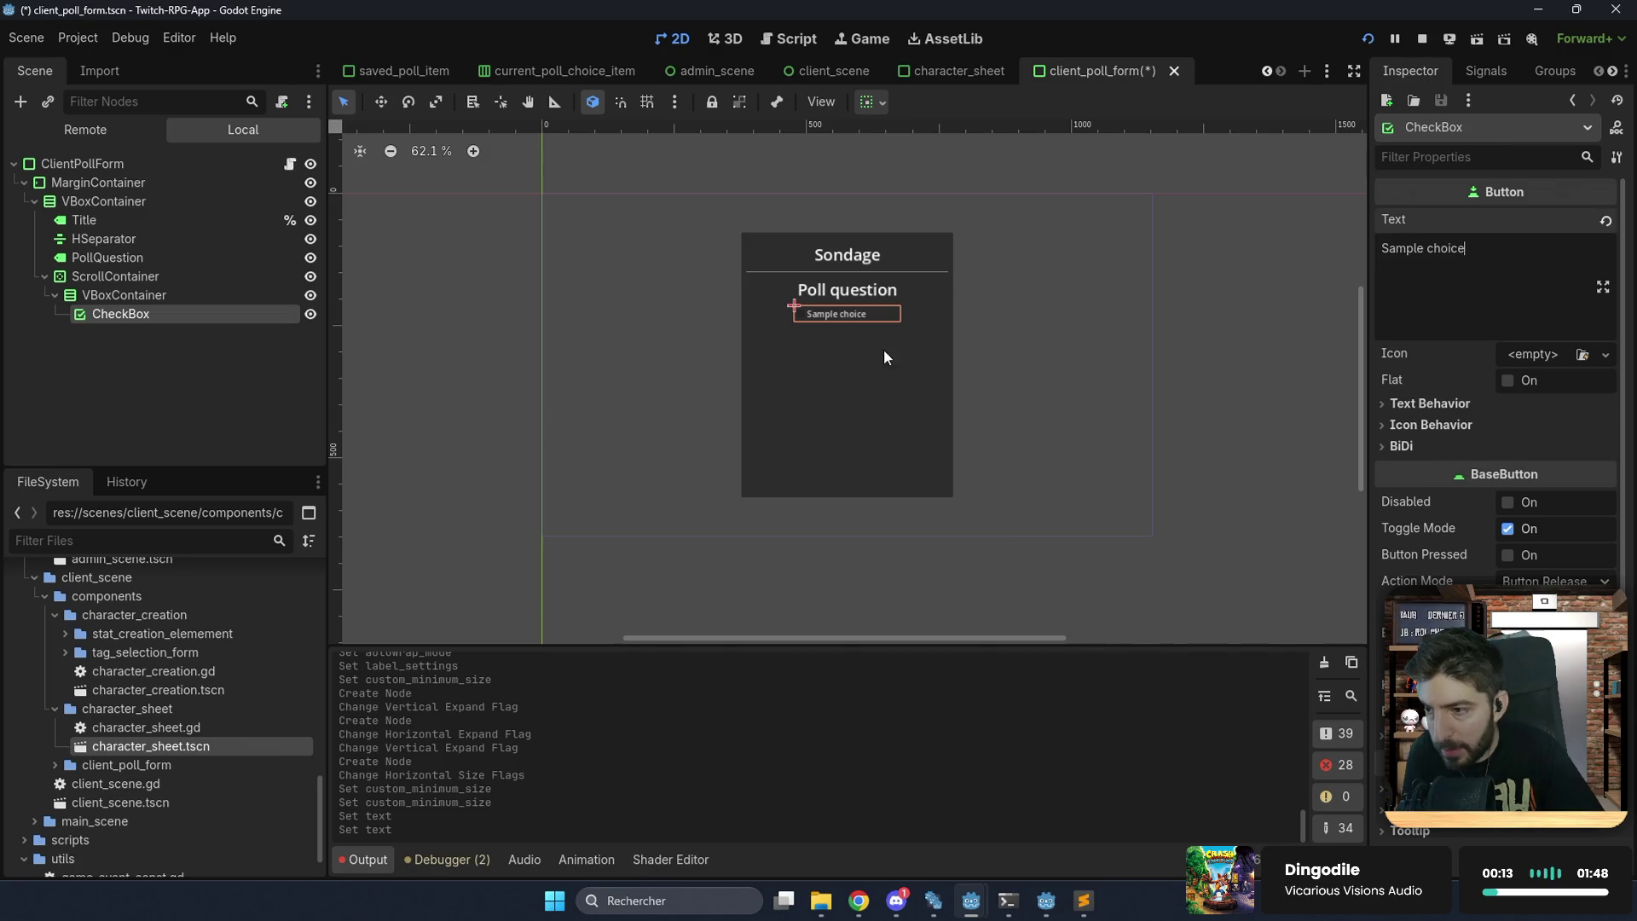
scroll(856, 352, "up", 2)
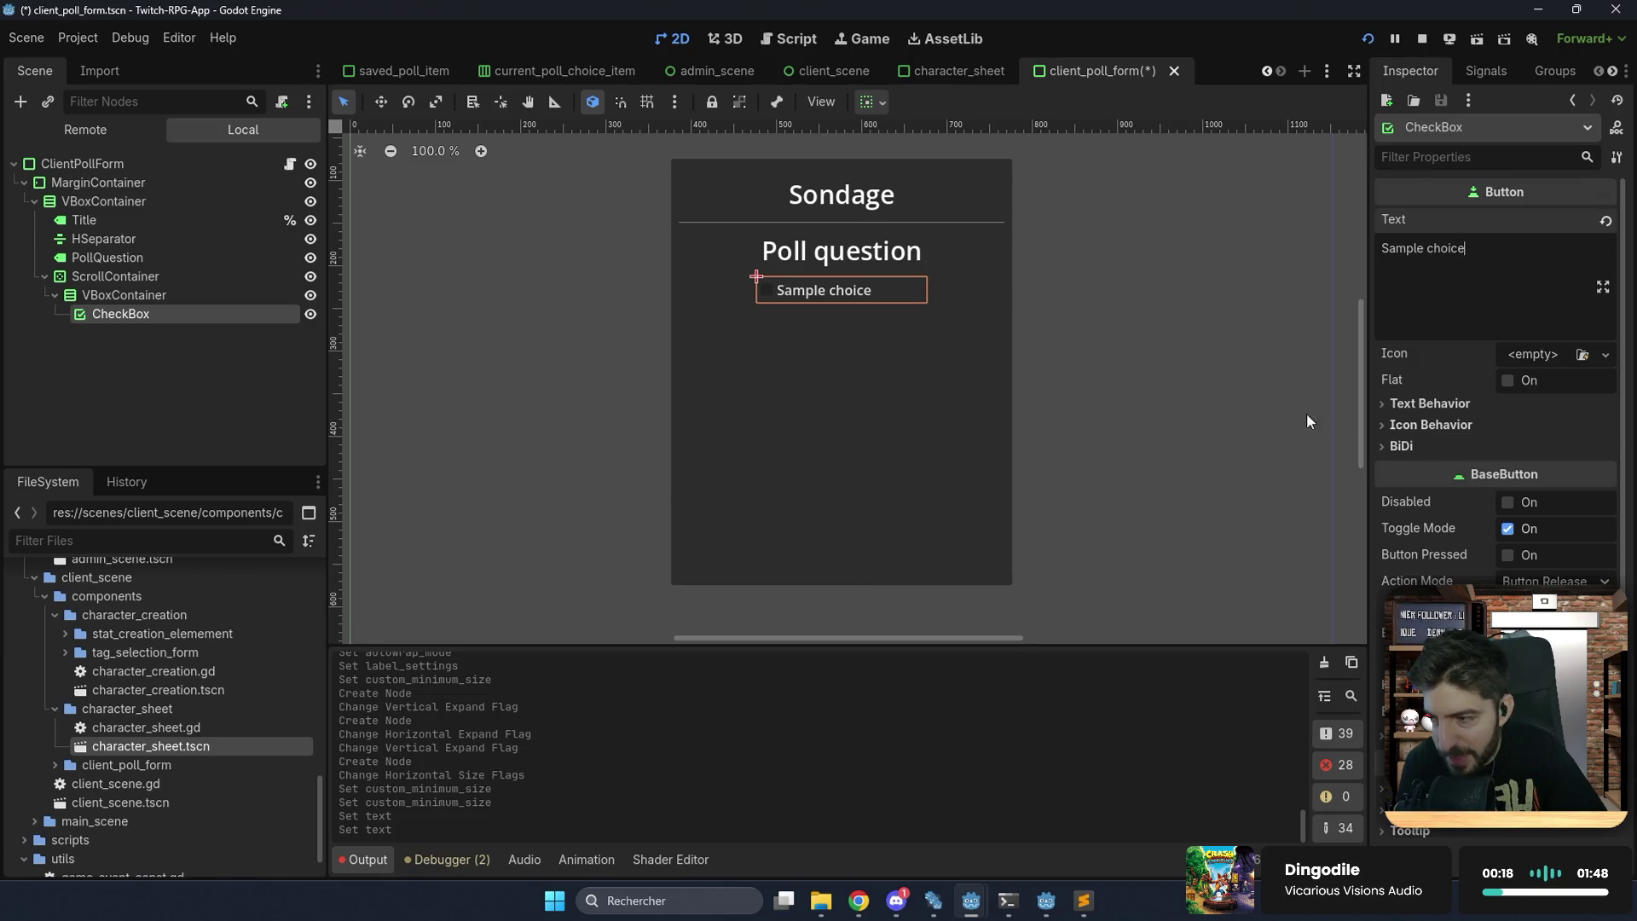
left_click(180, 334)
left_click(164, 311)
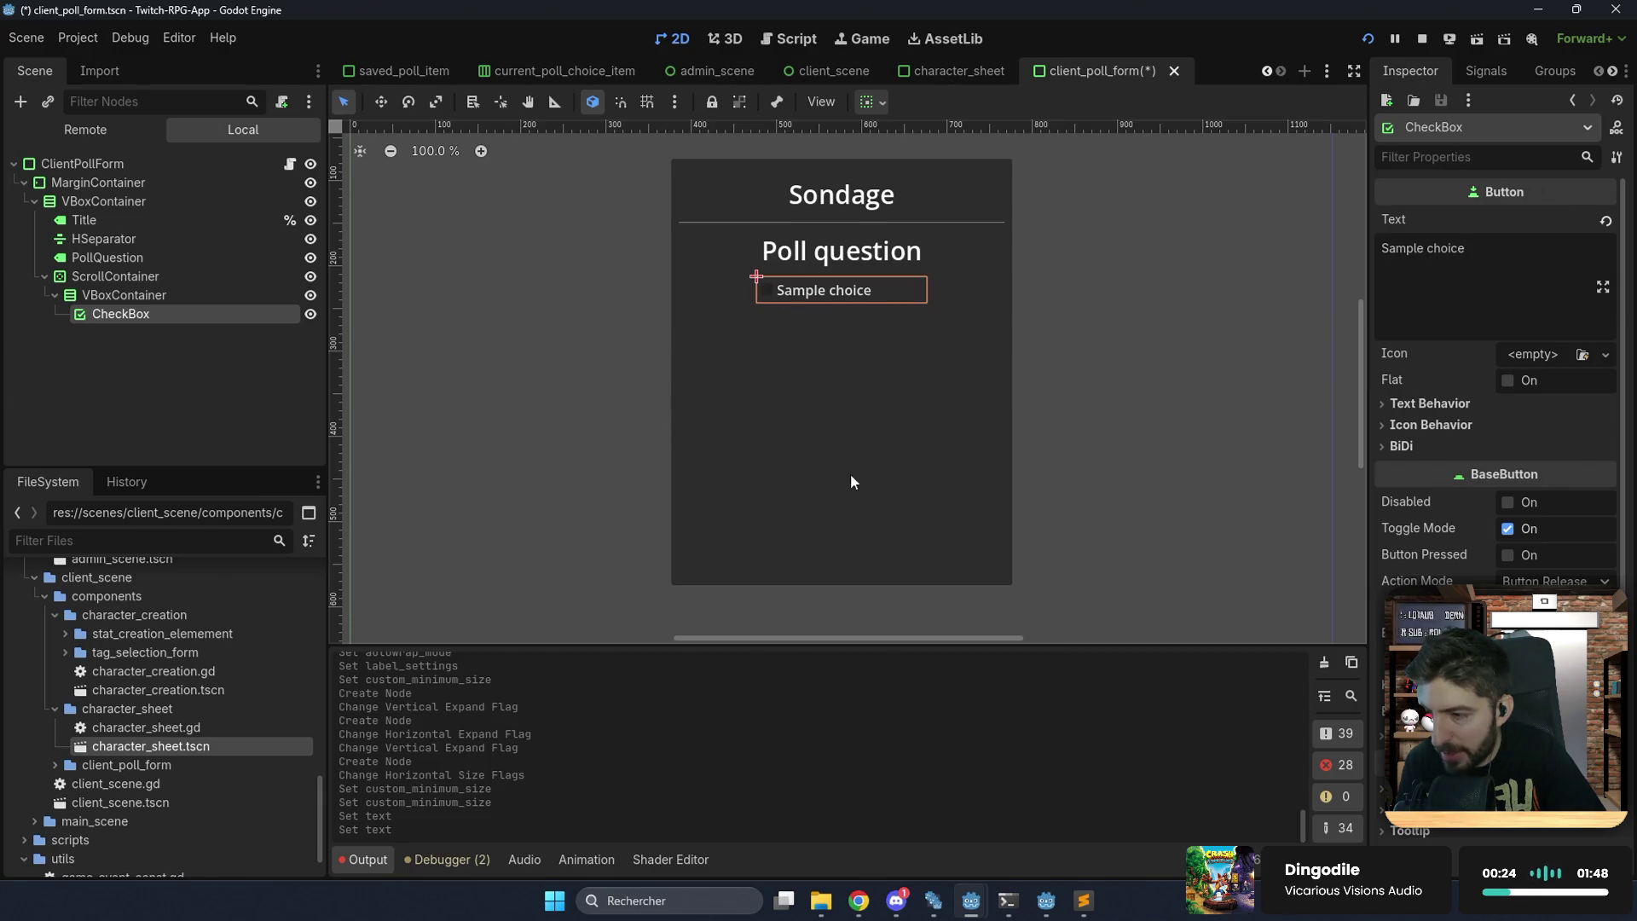
triple_click(1519, 271)
key("BackSpace")
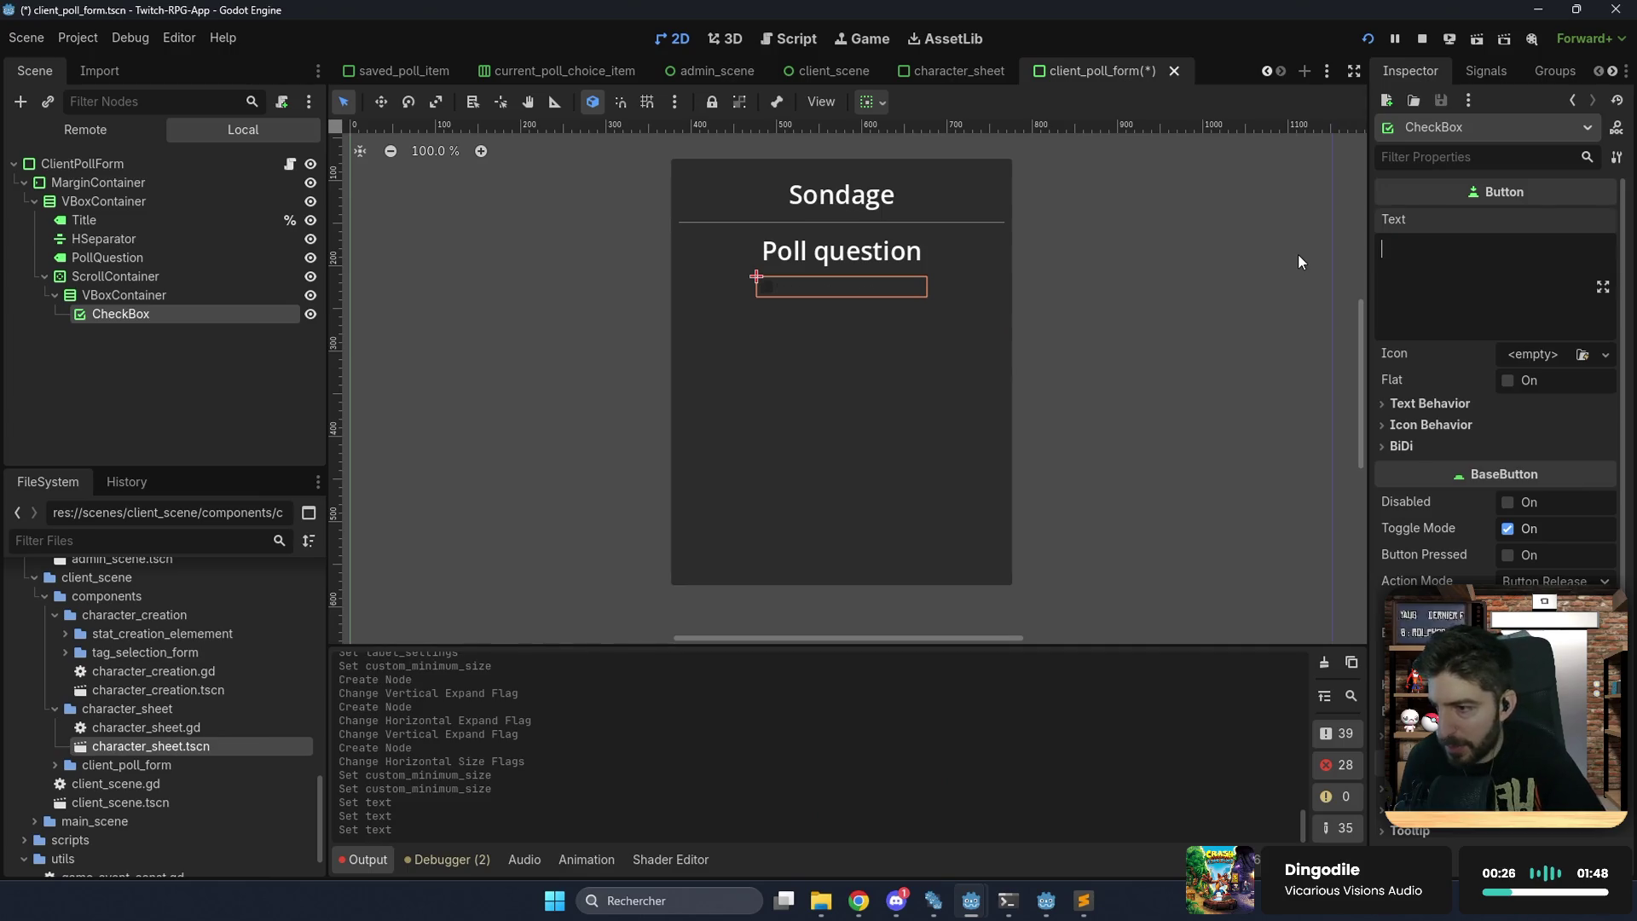
left_click(147, 297)
- Add an HBoxContainer and move the CheckBox into it
key("ctrl+a")
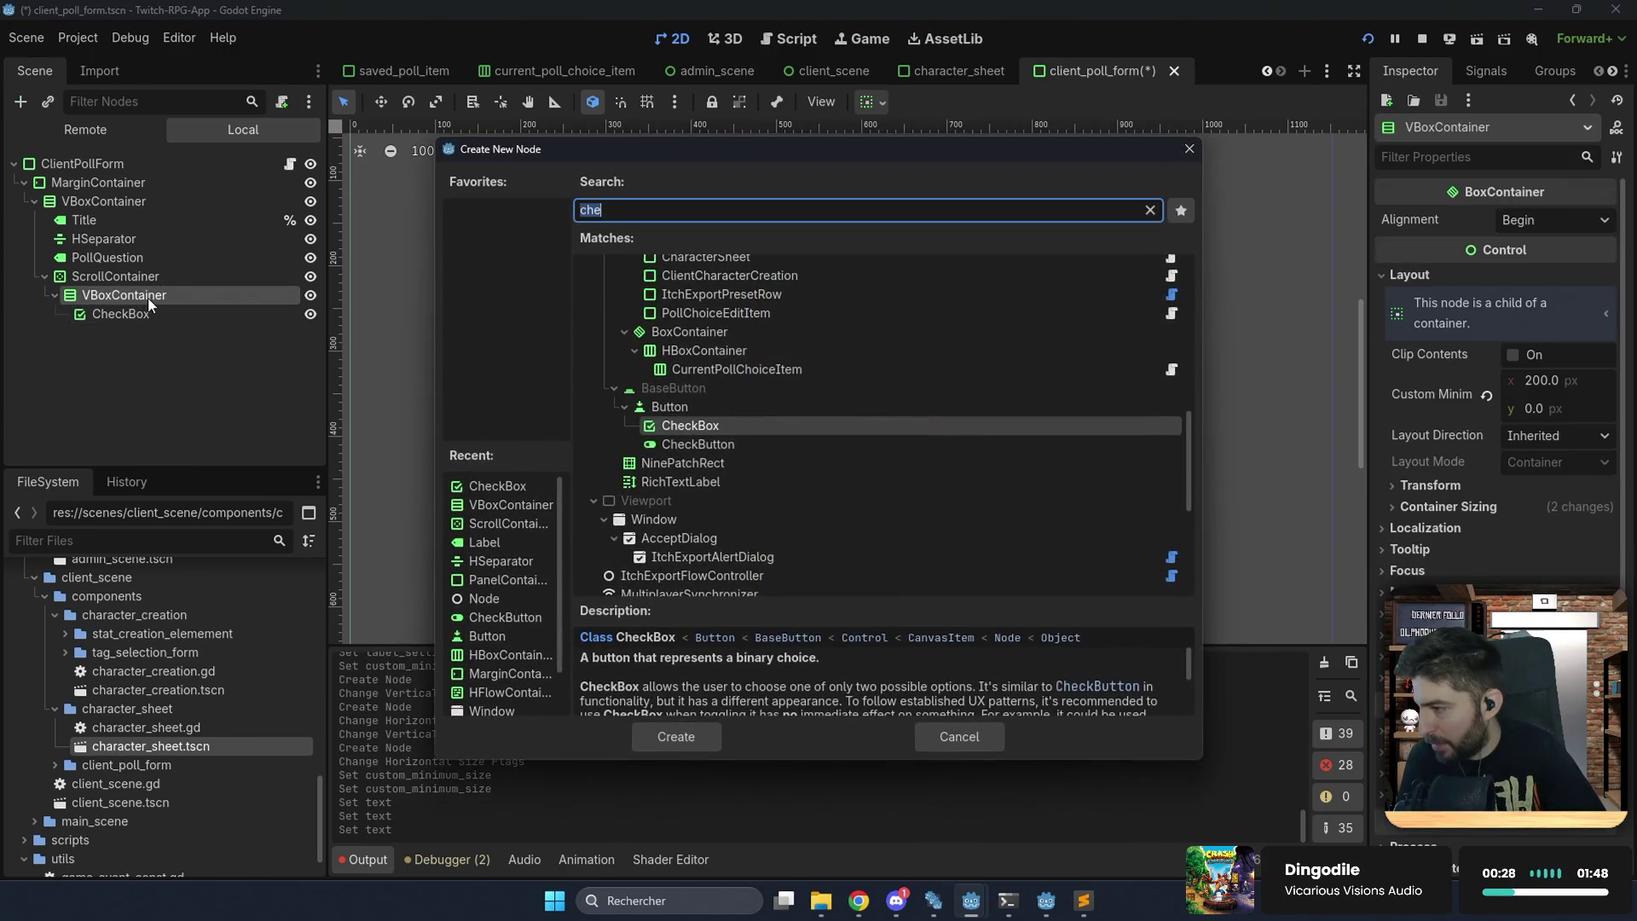
type("hb")
key("Return")
left_click_drag(133, 313, 133, 333)
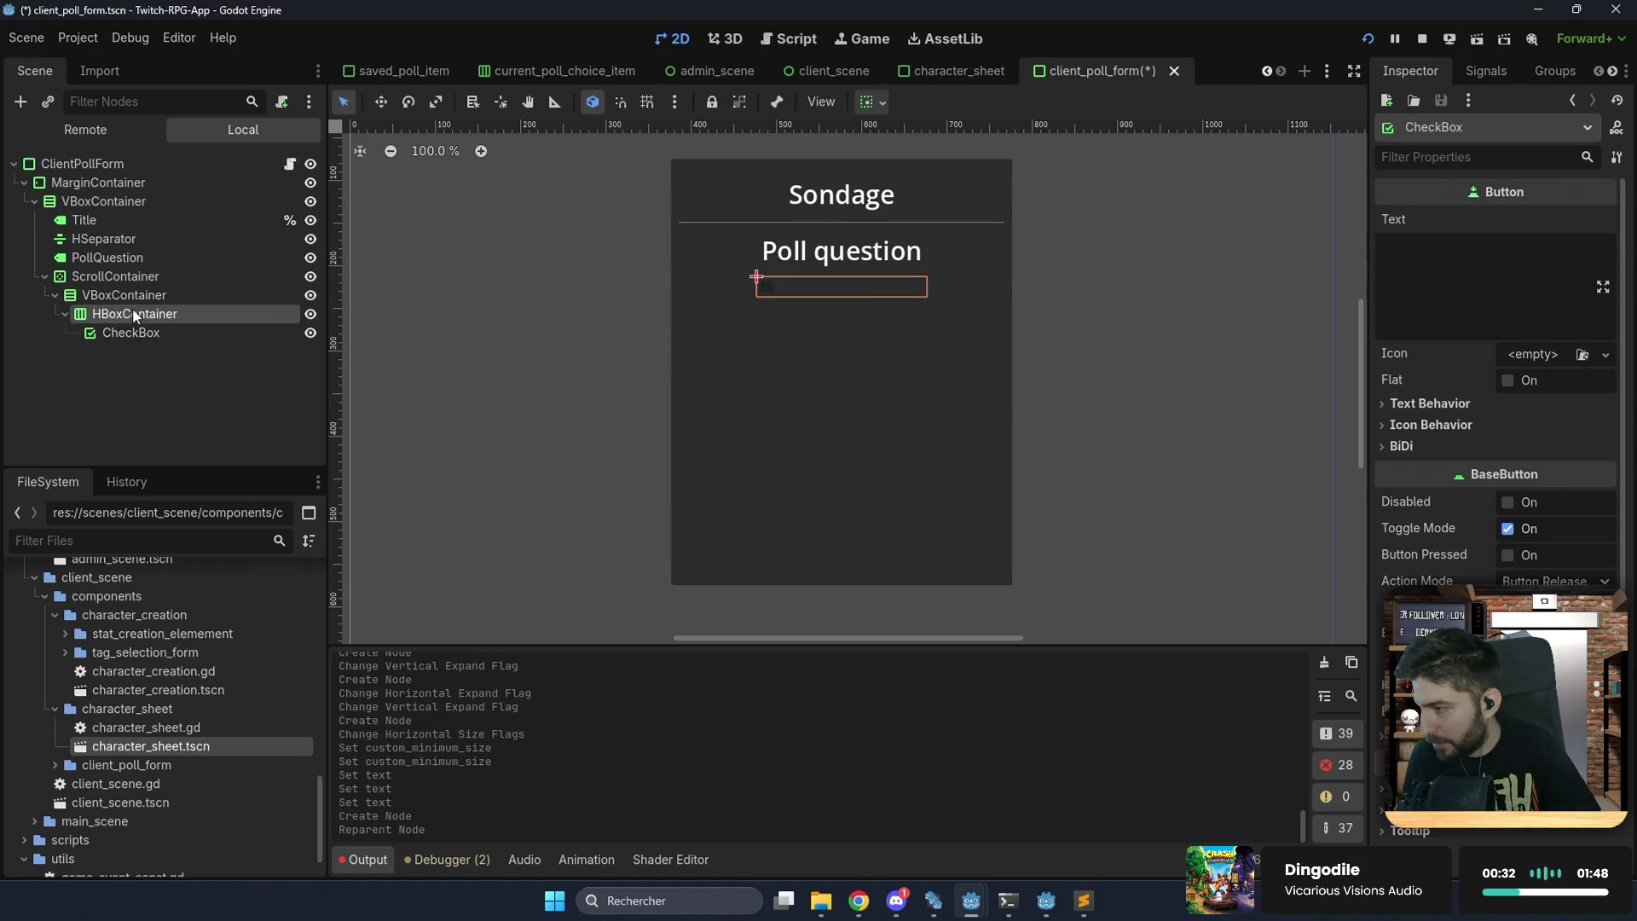
left_click(133, 314)
- Add a Label to the row with horizontal Expand and centred text alignment
key("ctrl+a")
type("la")
key("Return")
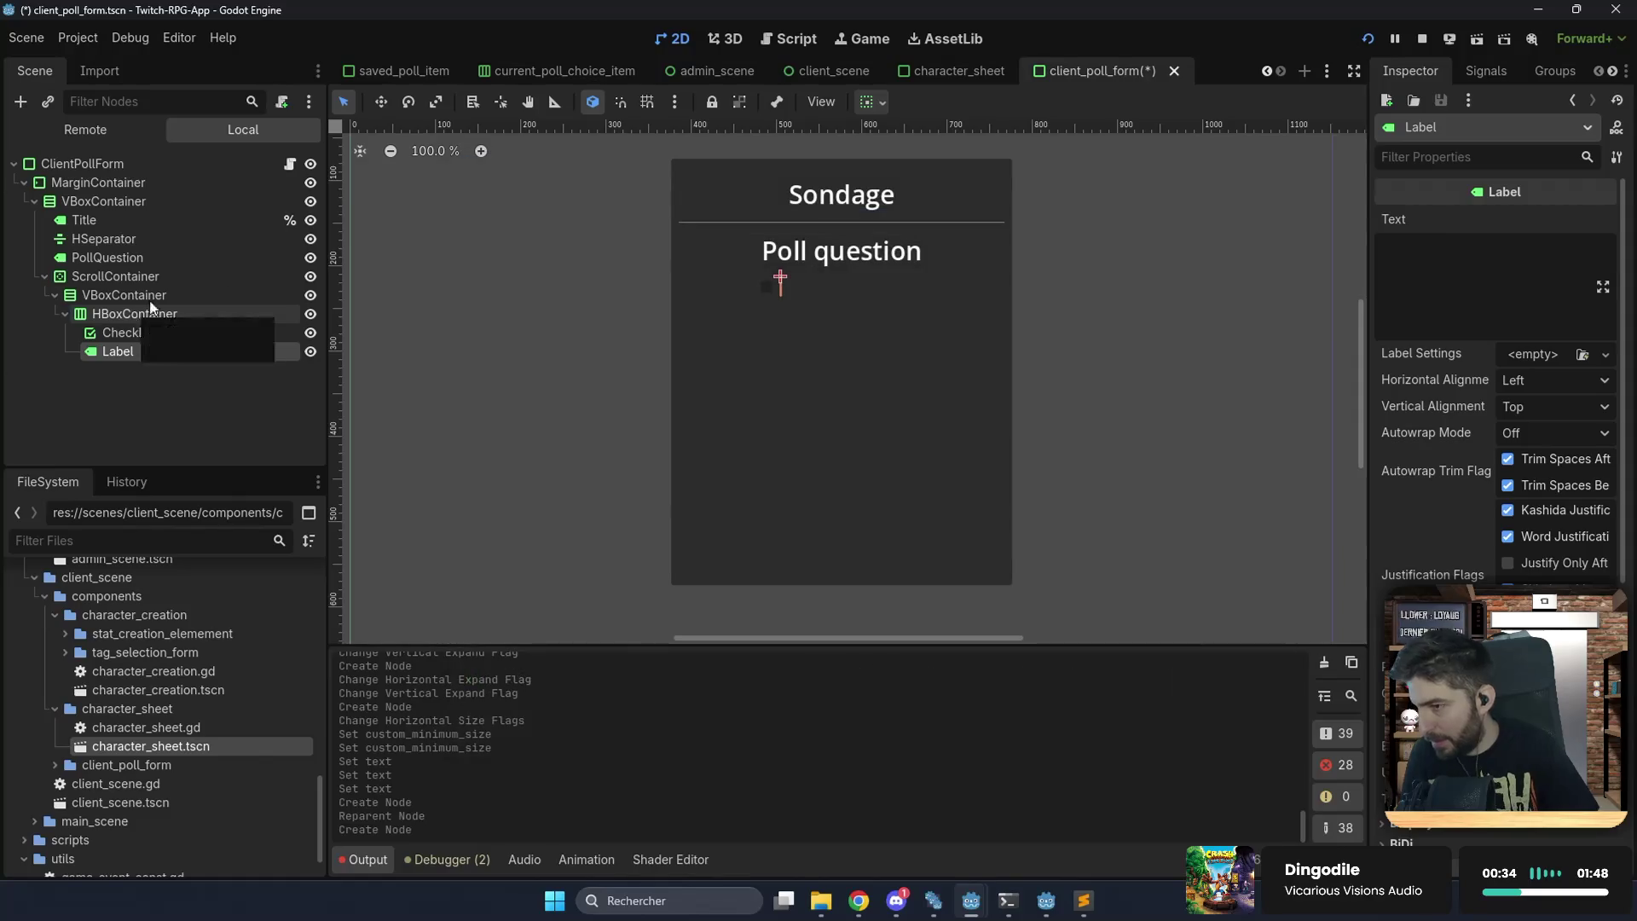
left_click(875, 103)
left_click(969, 198)
left_click(1555, 380)
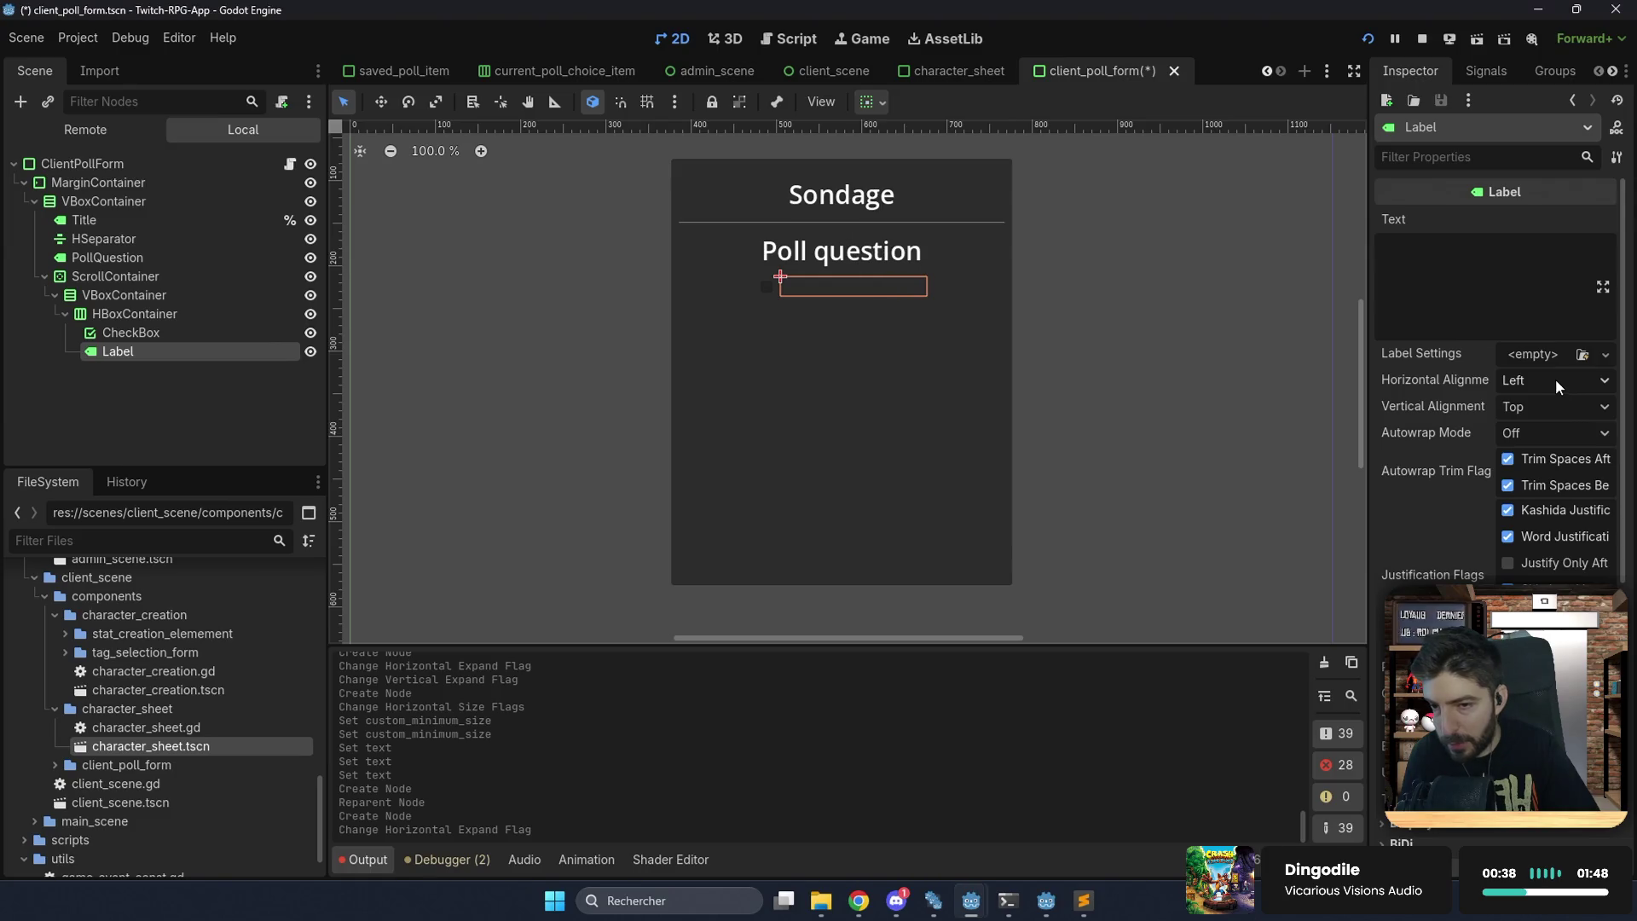
left_click(1556, 381)
left_click(1546, 420)
left_click(1535, 381)
left_click(1531, 429)
- Set the label to Word (Smart) autowrap, fill in placeholder text, and save
left_click(1436, 283)
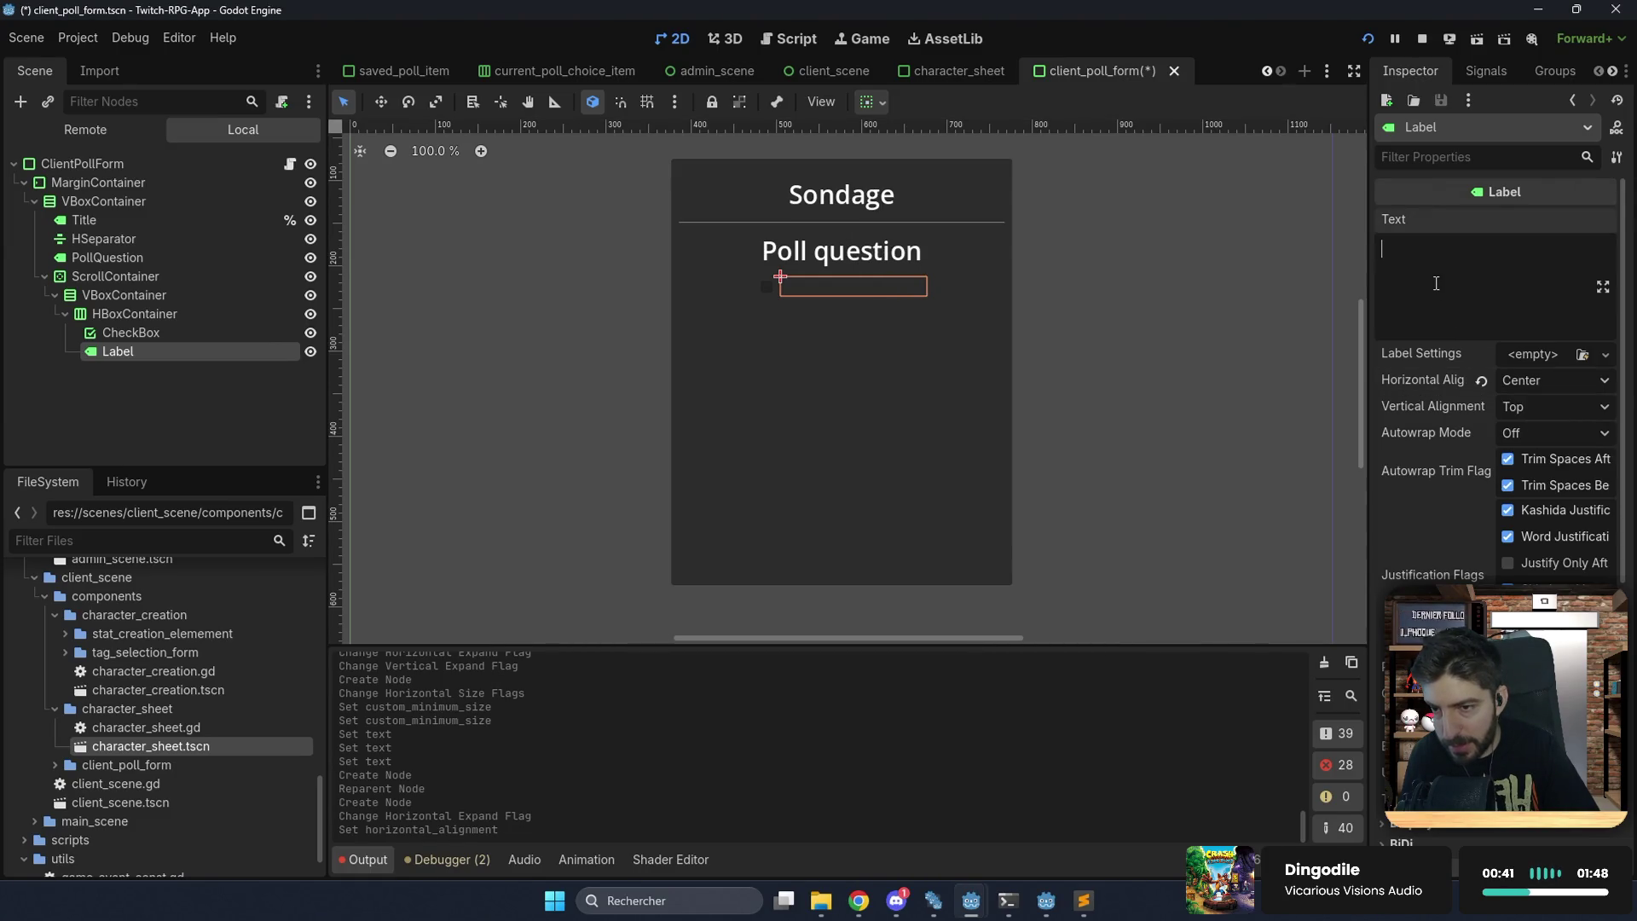
left_click(1559, 432)
left_click(1554, 526)
left_click(1480, 302)
type("sdfg qsdgdfgsdf gsdfg sdfg dsfgsdf gsdfg dsfg ")
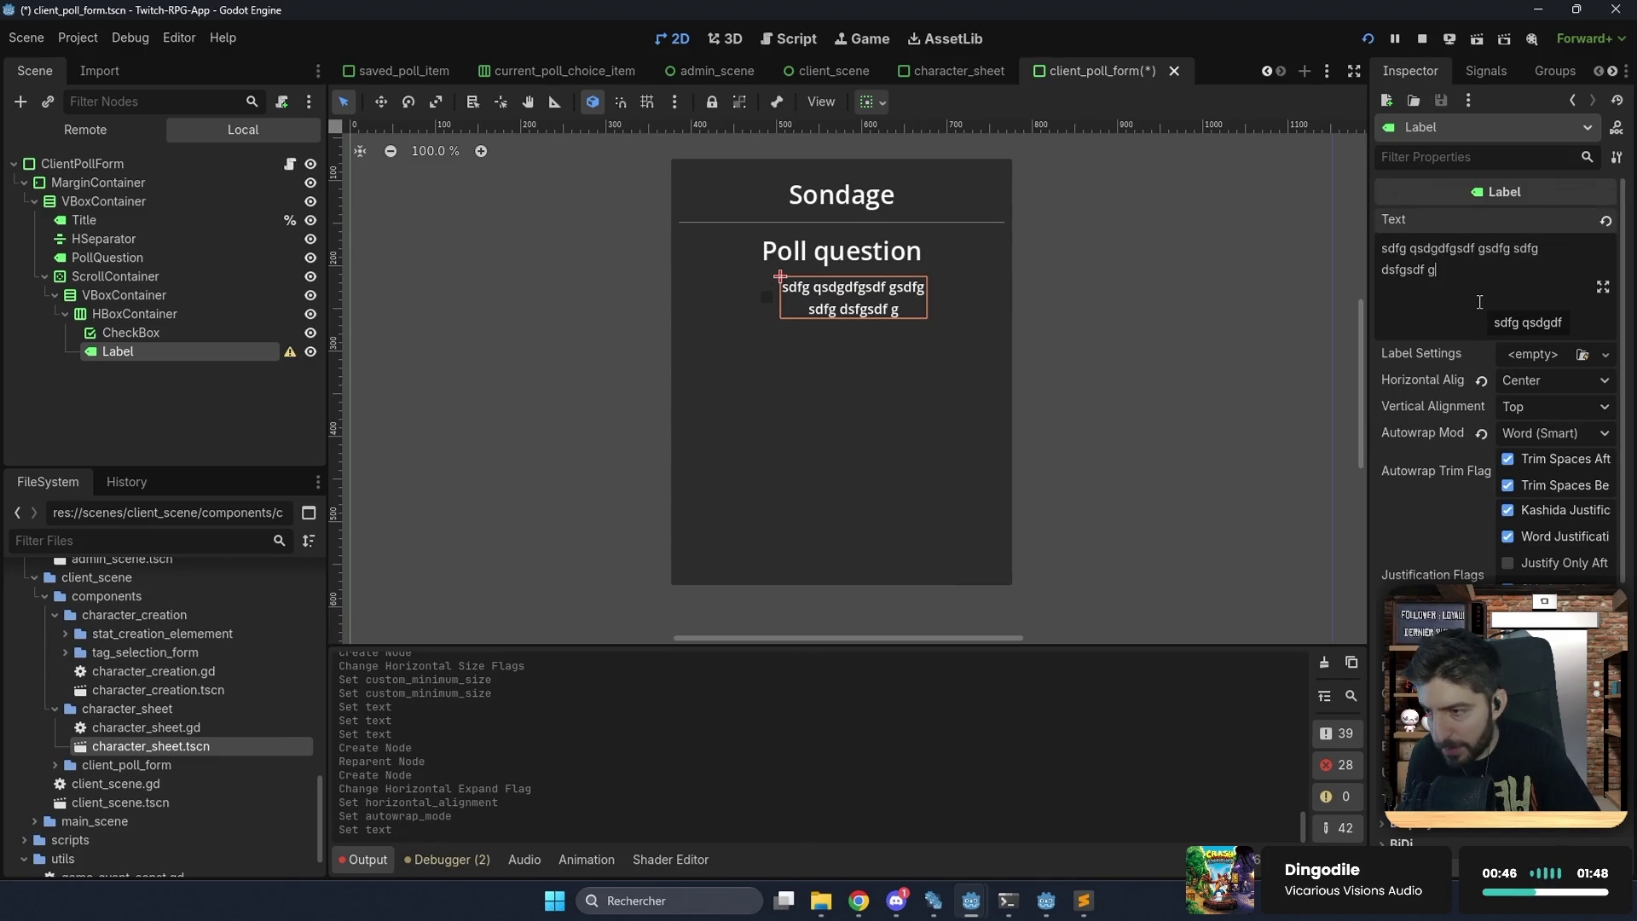
type("dfg")
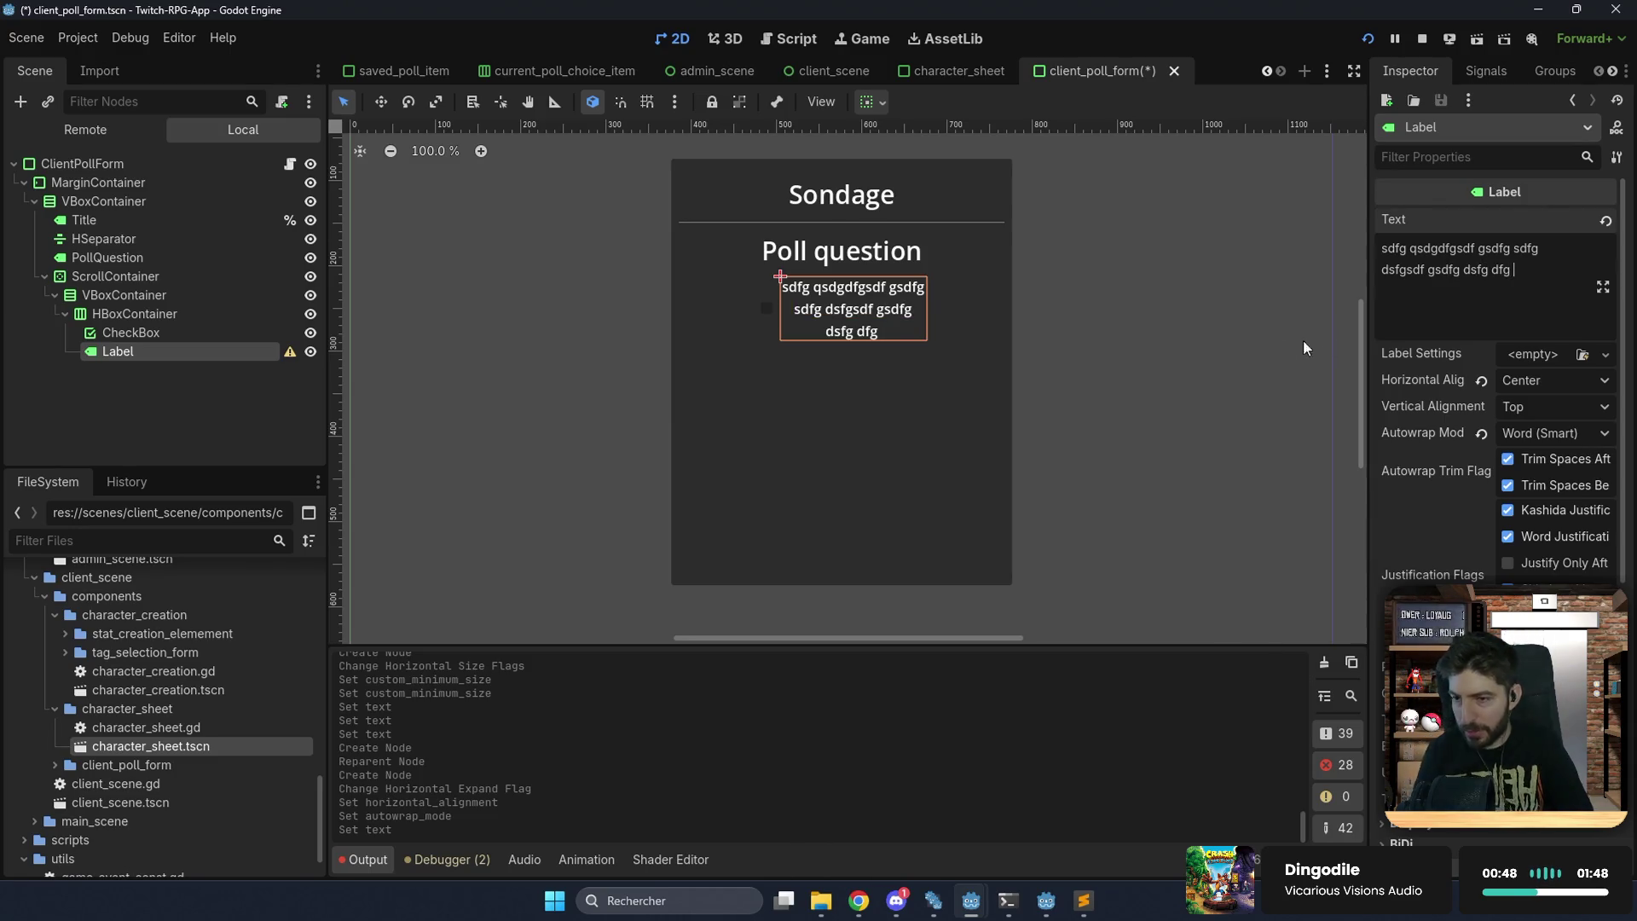
key("ctrl+s")
left_click(152, 314)
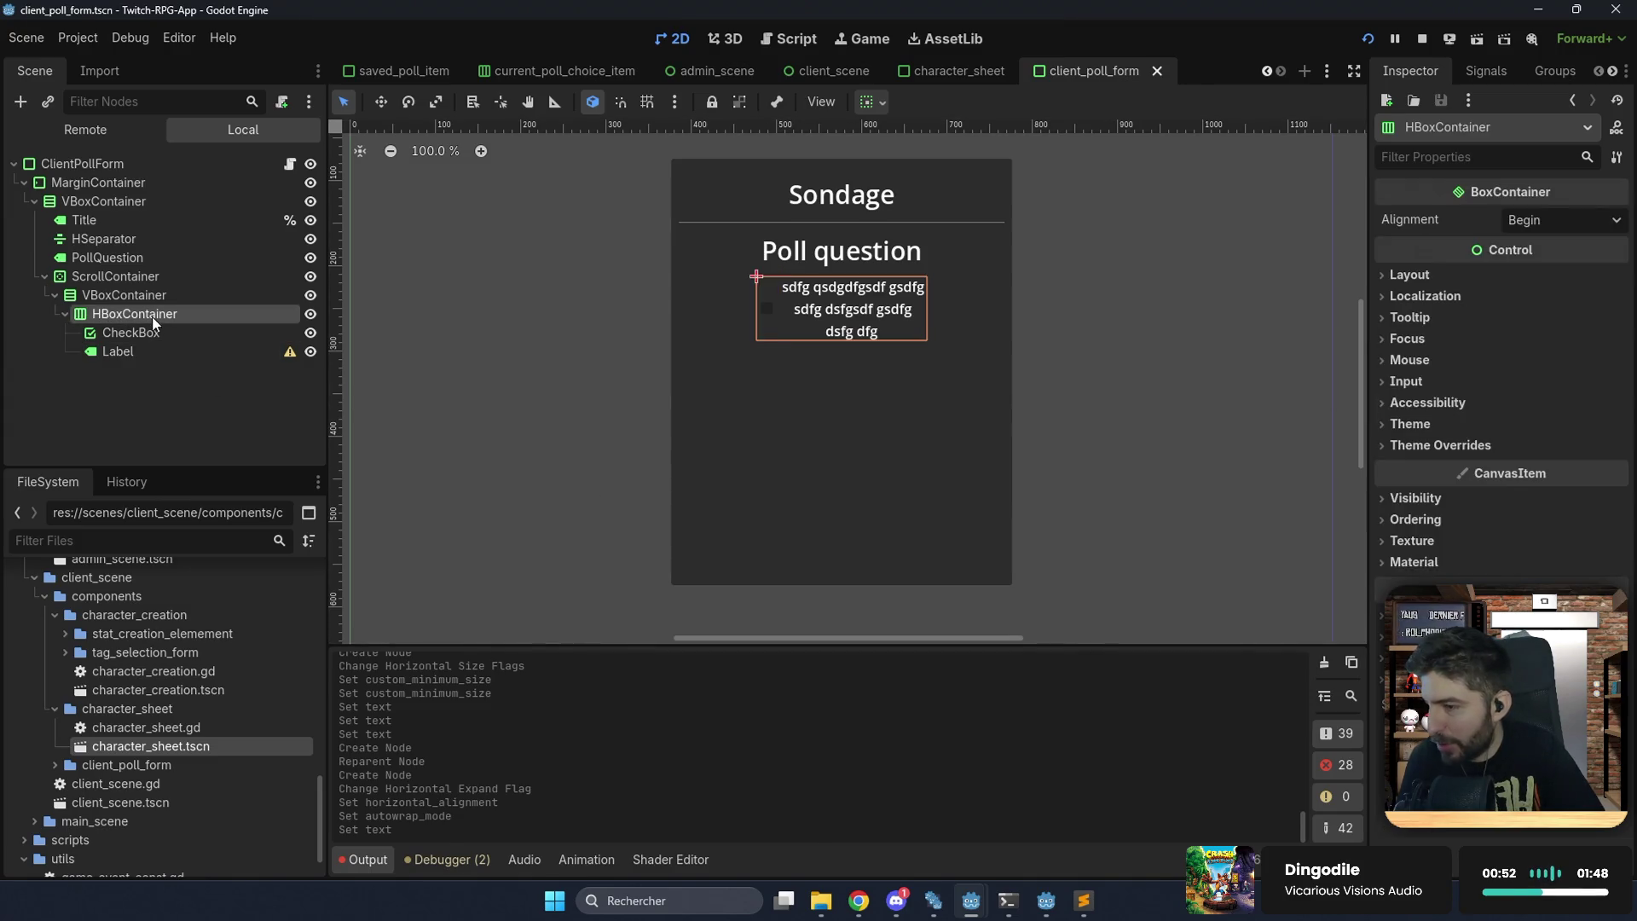
- Rename the HBoxContainer row to ClientPollChoiceItem
key("ctrl+d")
key("ctrl+d")
key("ctrl+d")
key("ctrl+z")
key("ctrl+z")
key("ctrl+z")
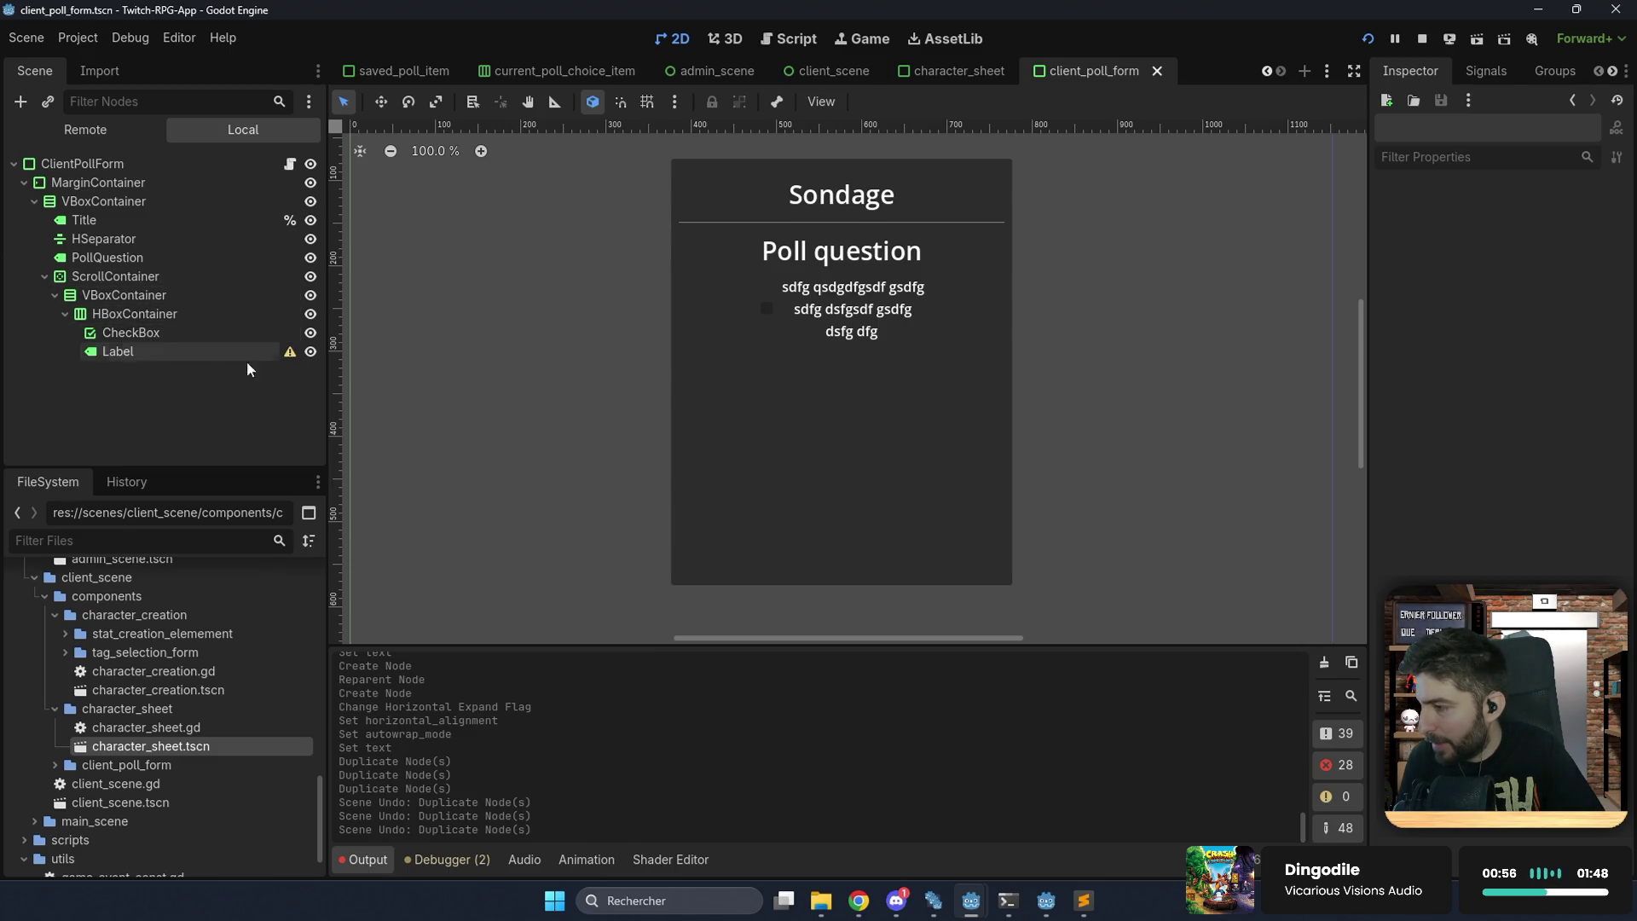
double_click(152, 315)
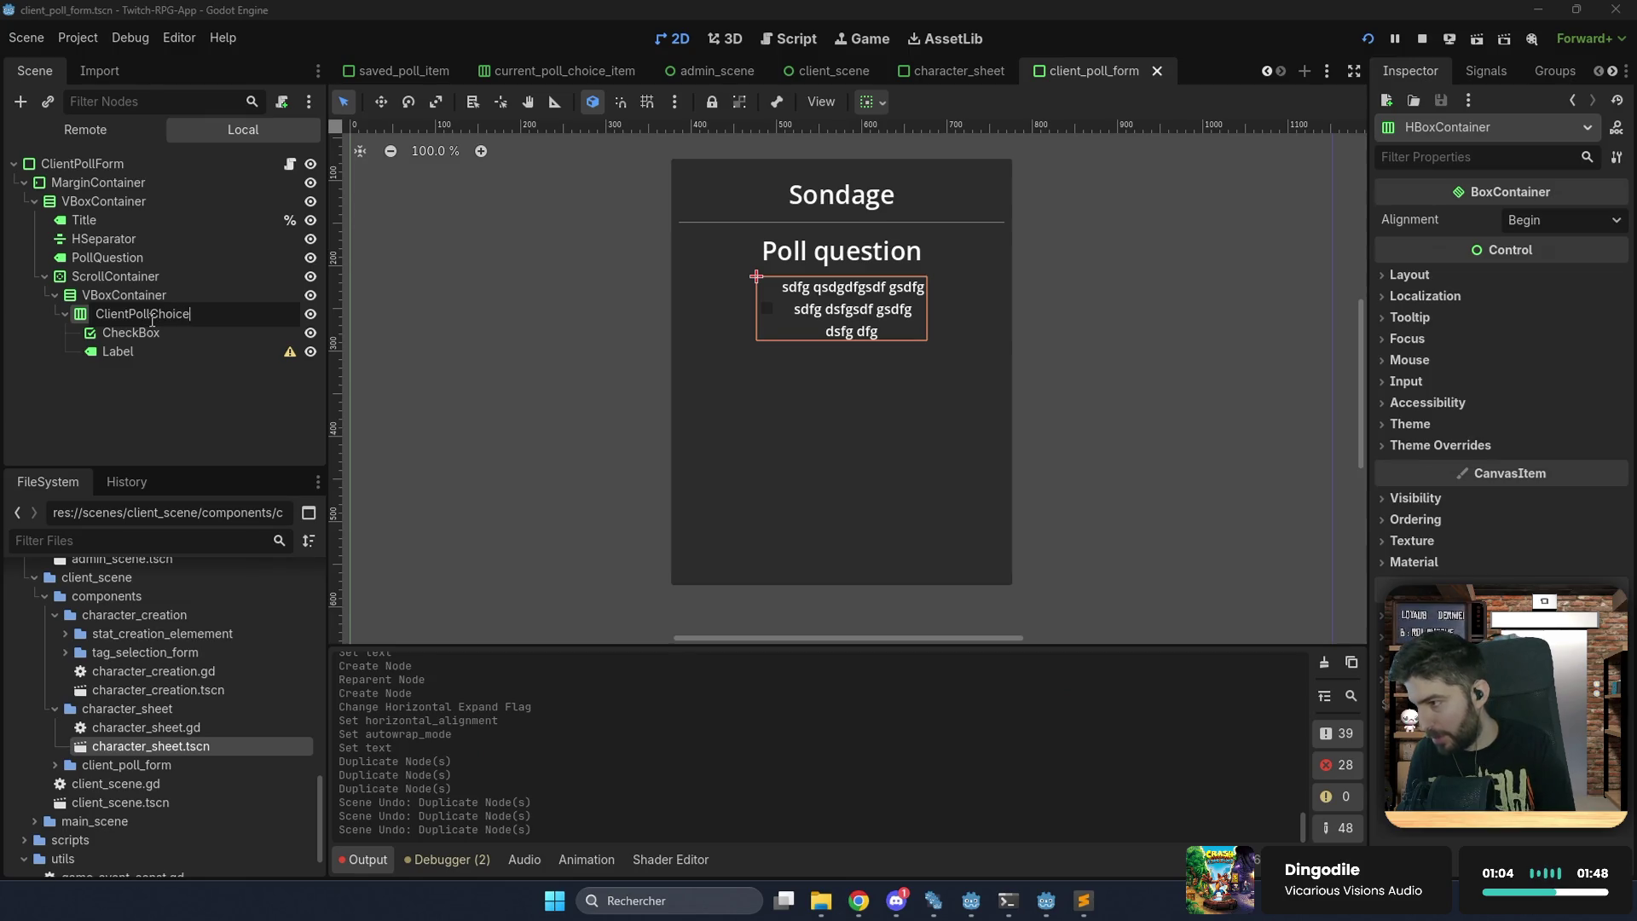
key("Return")
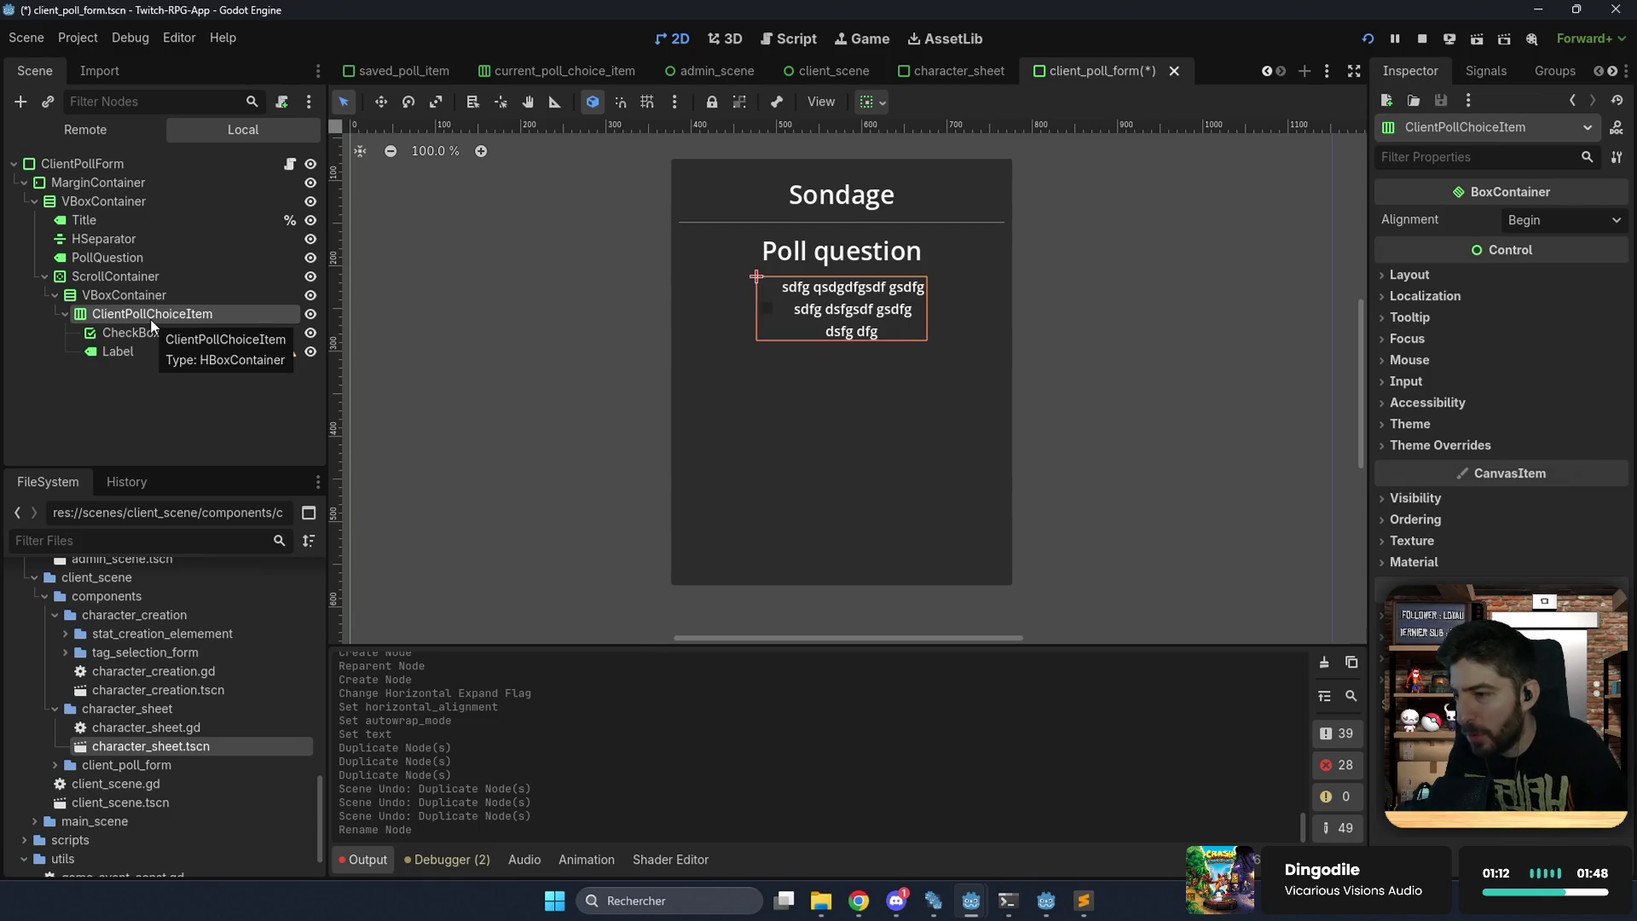
- Rename the CheckBox to ChoiceCheckbox and the Label to ChoiceText
double_click(152, 325)
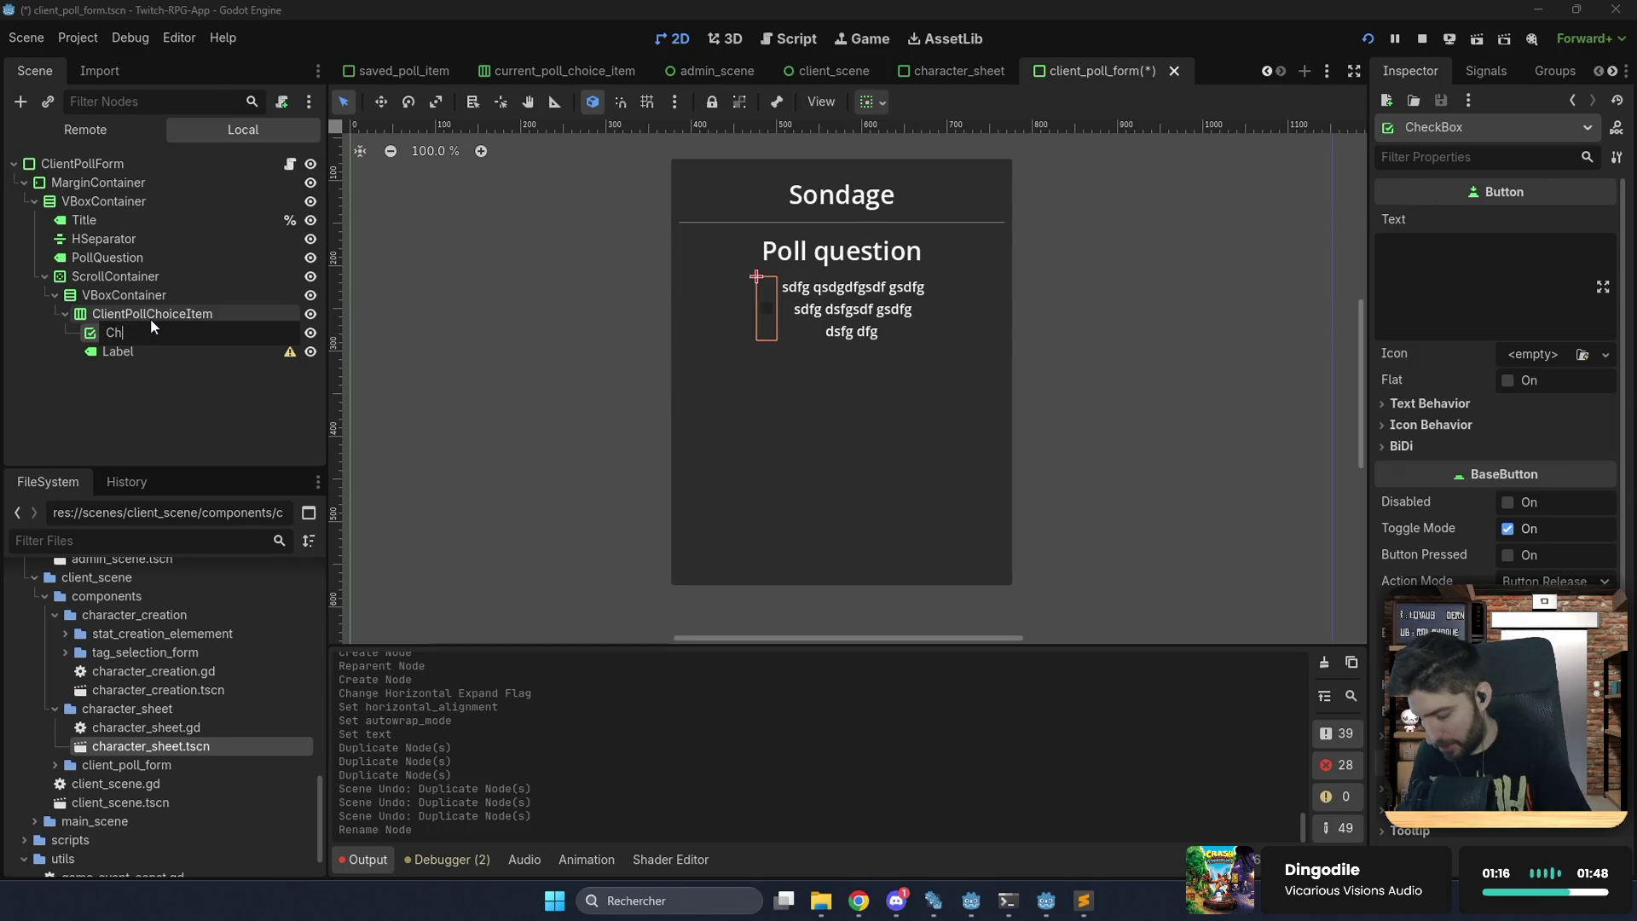
type("_checkbox")
key("Return")
key("Down")
key("F2")
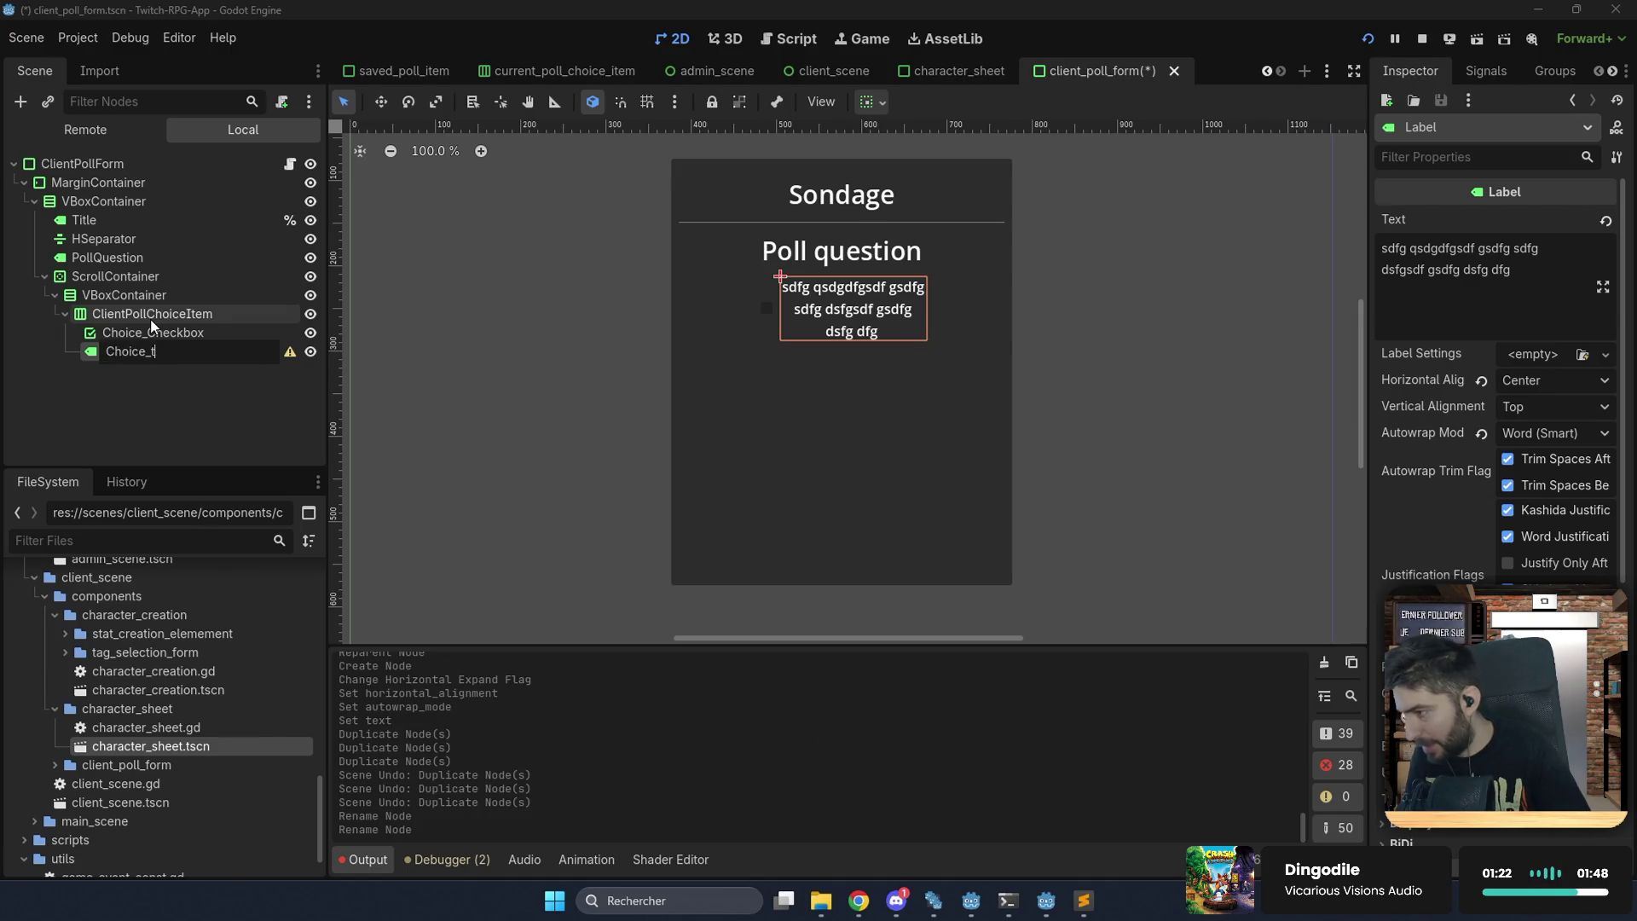
type("ext")
key("Return")
key("Up")
key("F2")
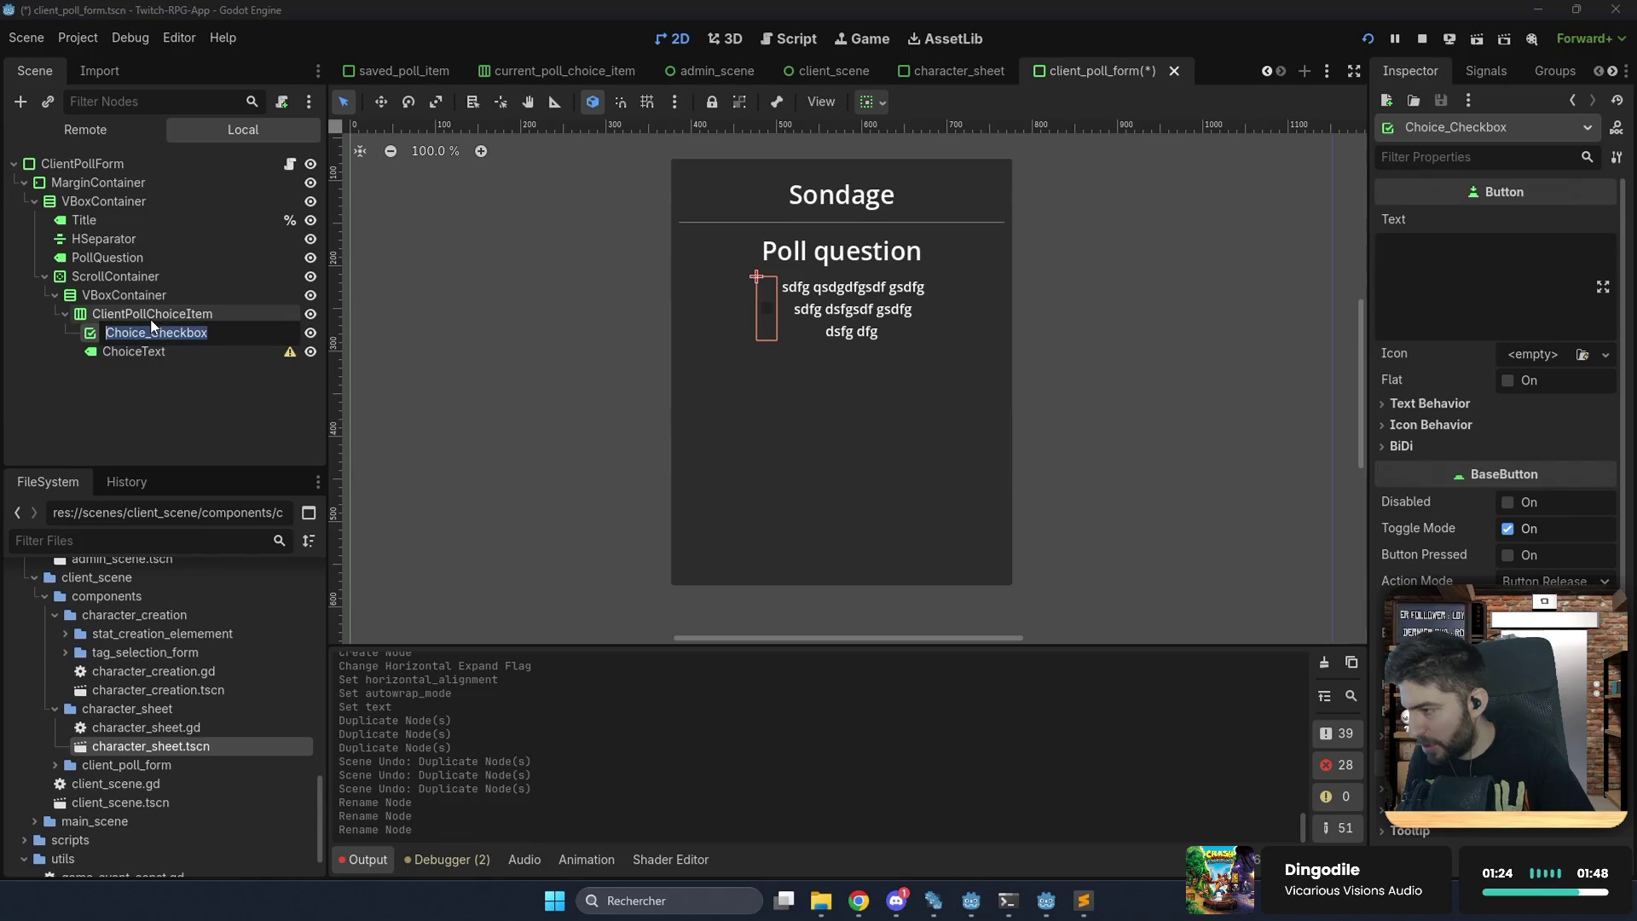
key("BackSpace")
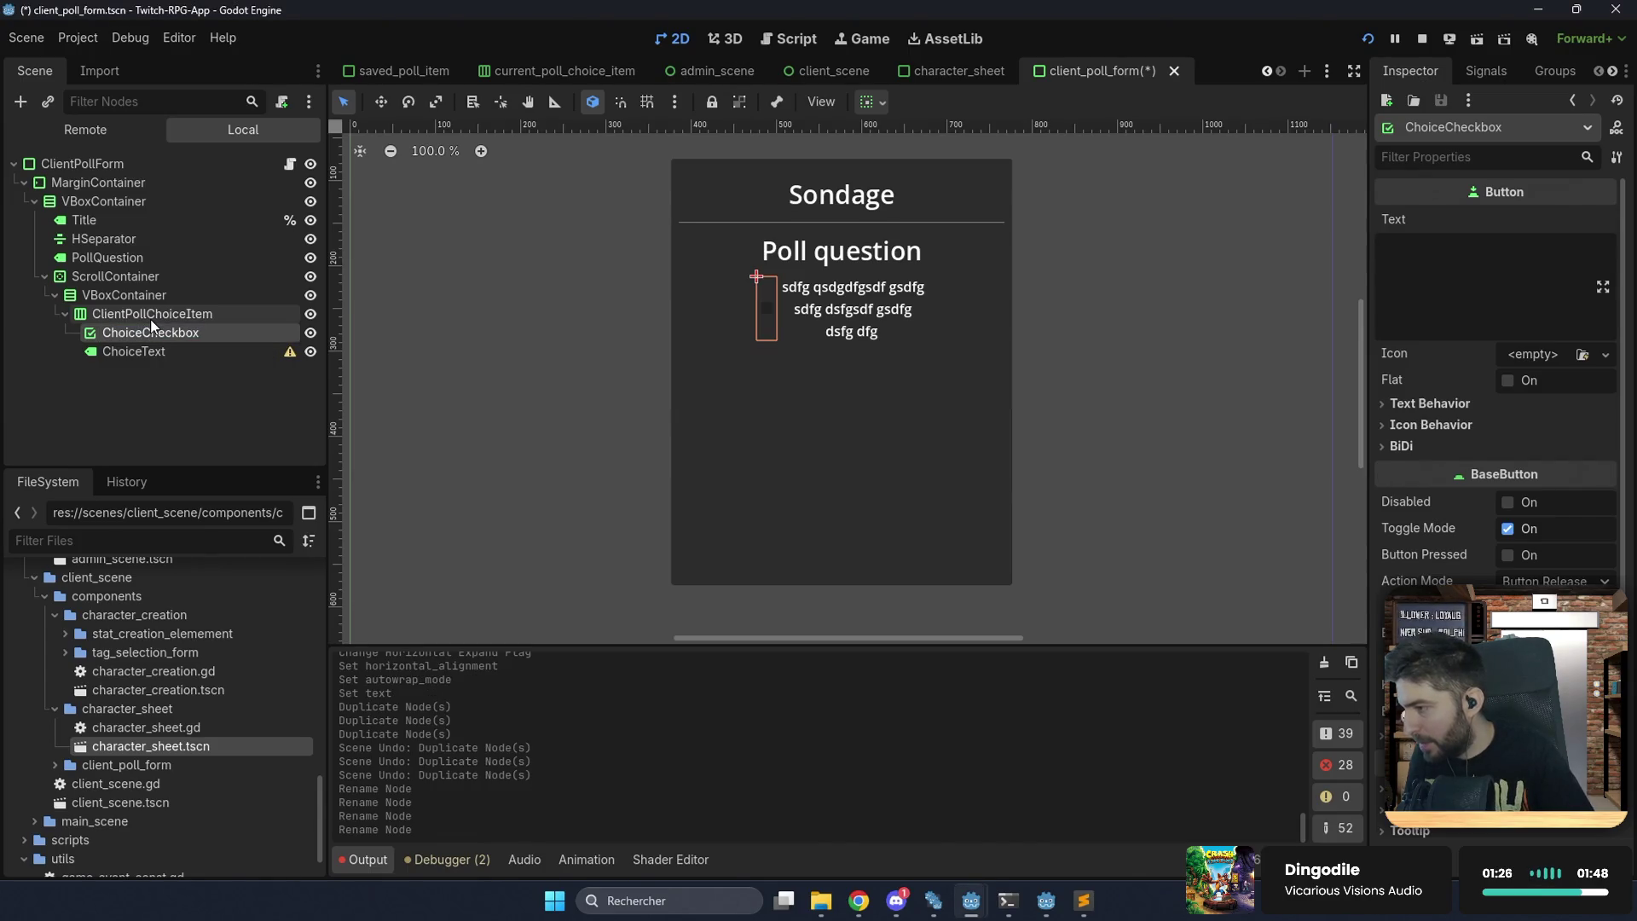
key("Return")
- Set ChoiceText's custom minimum width to 200 and save
left_click(177, 350)
scroll(1441, 443, "down", 10)
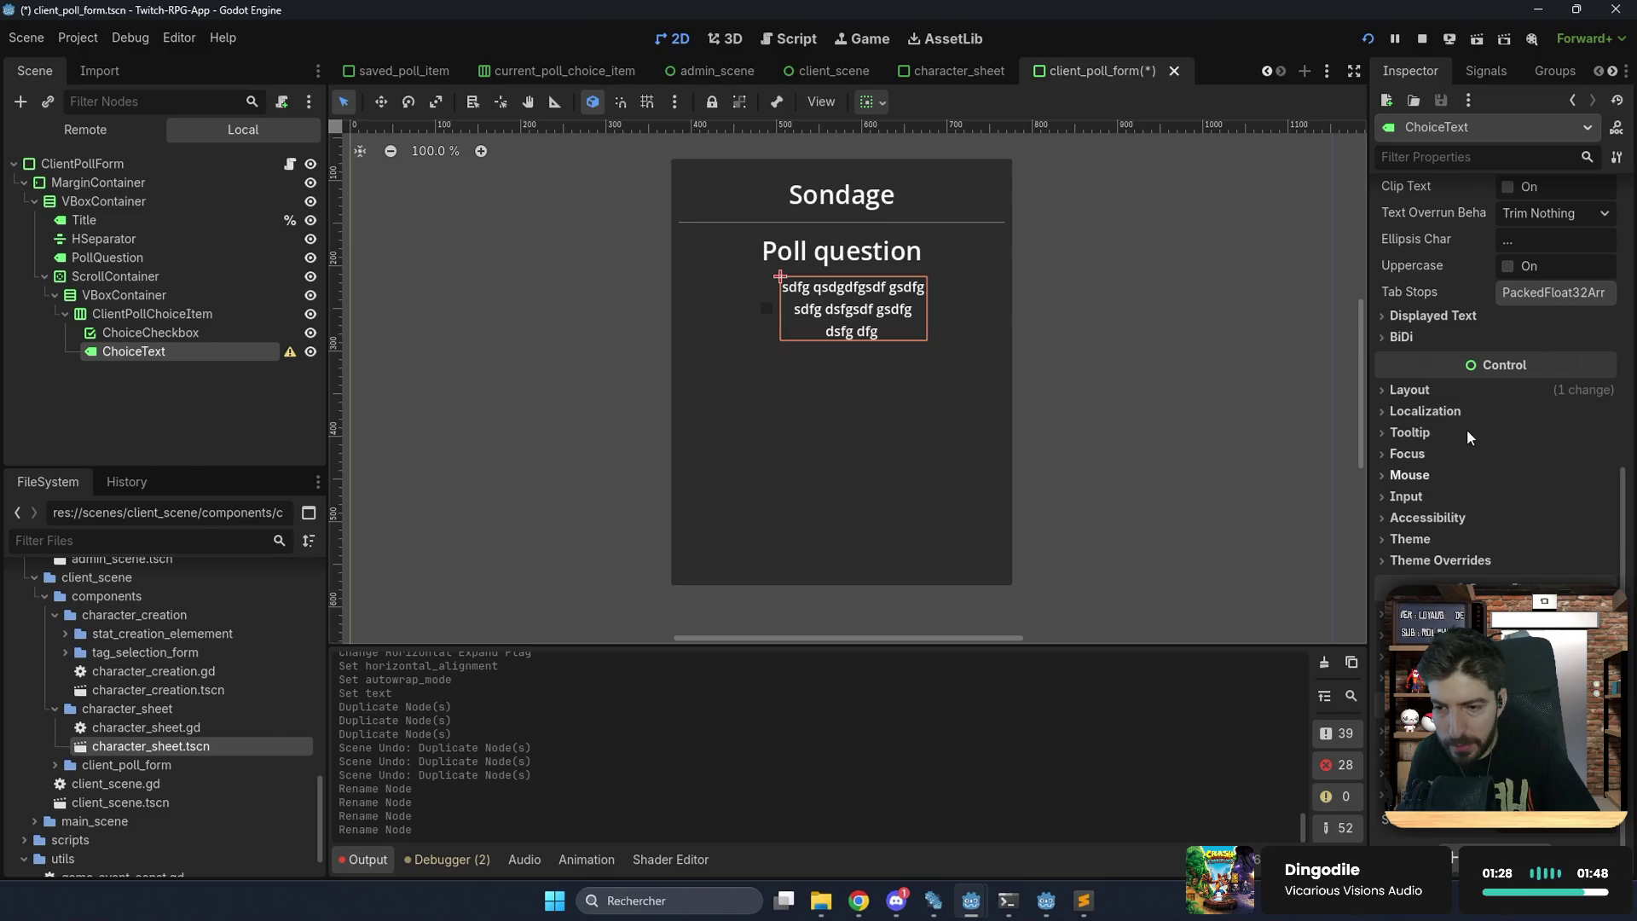
left_click(1463, 394)
left_click(1553, 498)
key("BackSpace")
key("BackSpace")
type("200")
key("Return")
key("ctrl+s")
- Rename the inner VBoxContainer to ChoicesList
left_click(119, 314)
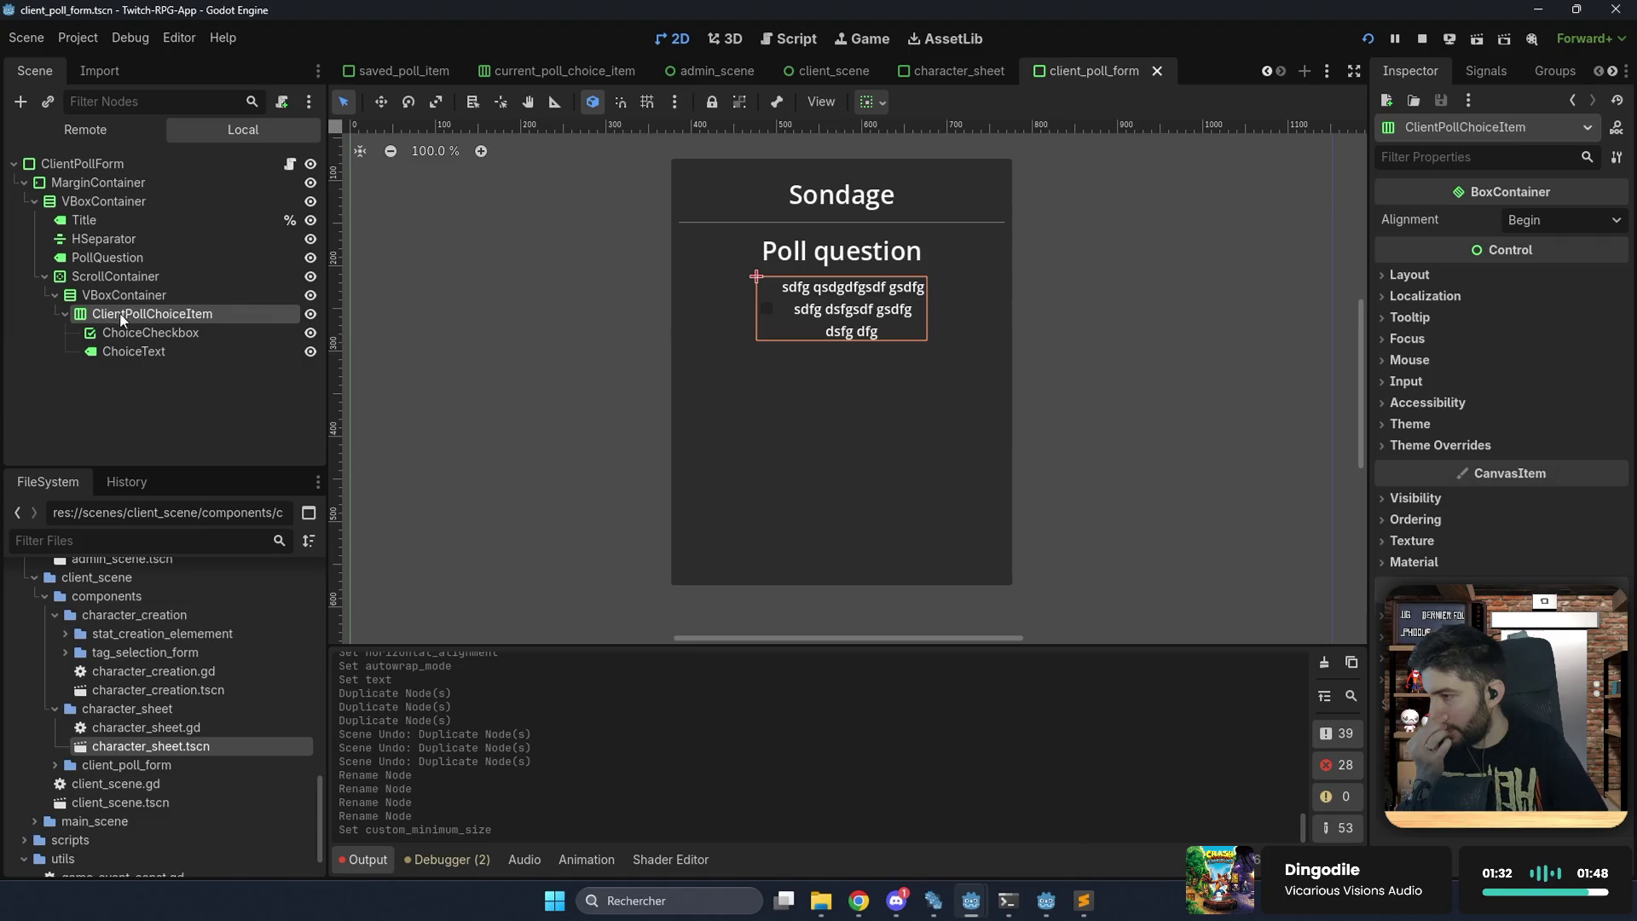
scroll(701, 391, "down", 2)
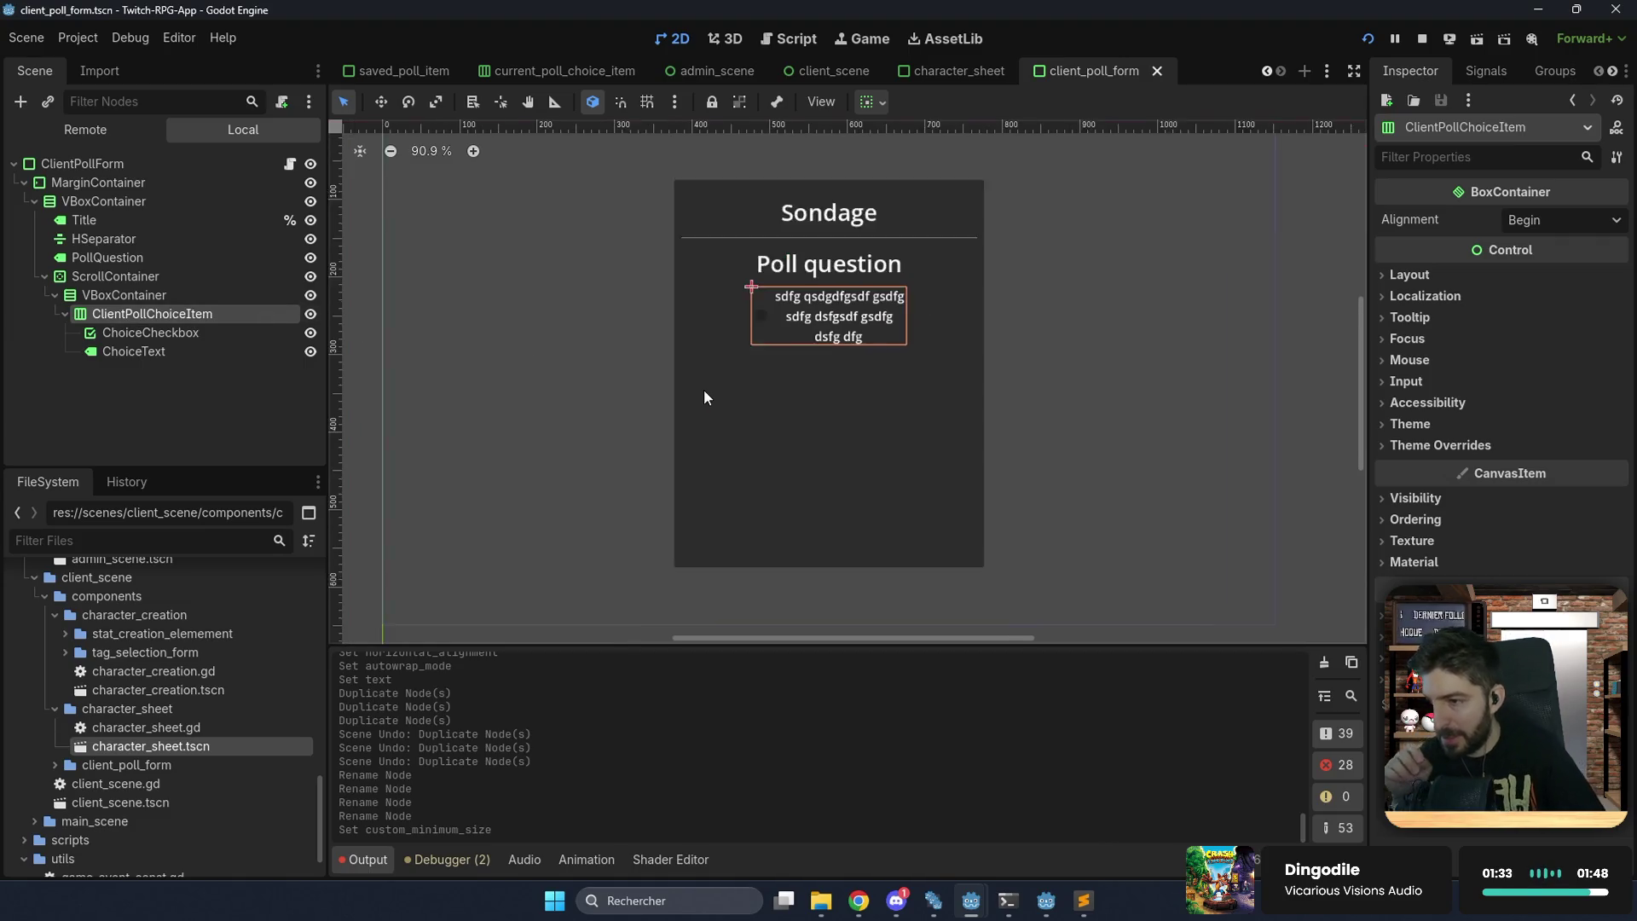
double_click(191, 294)
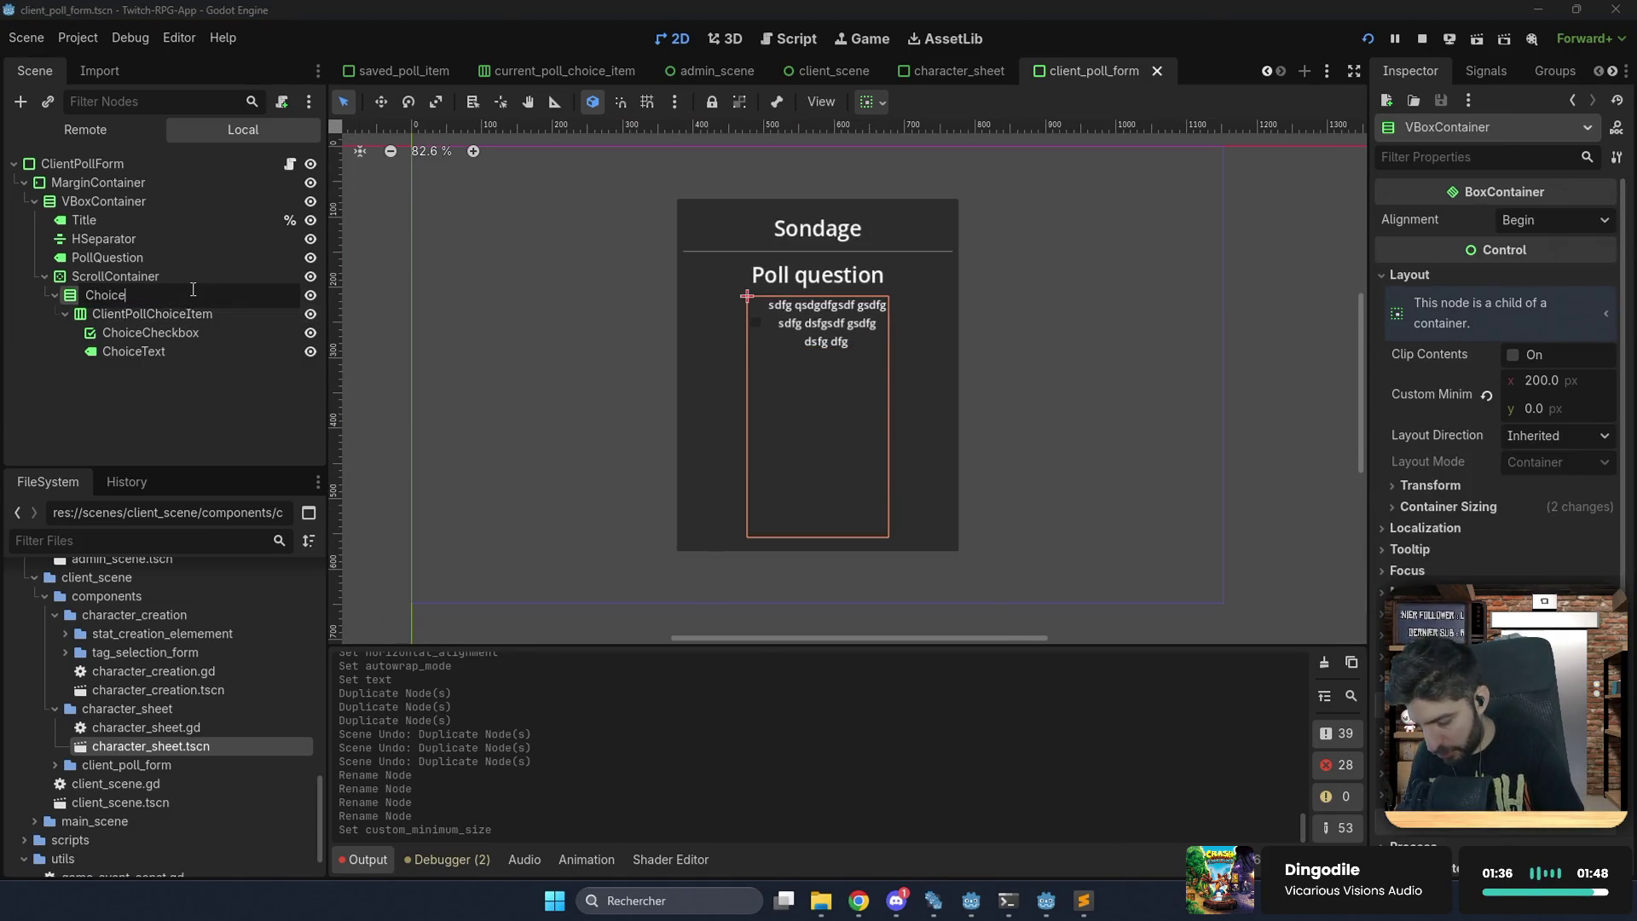
key("Return")
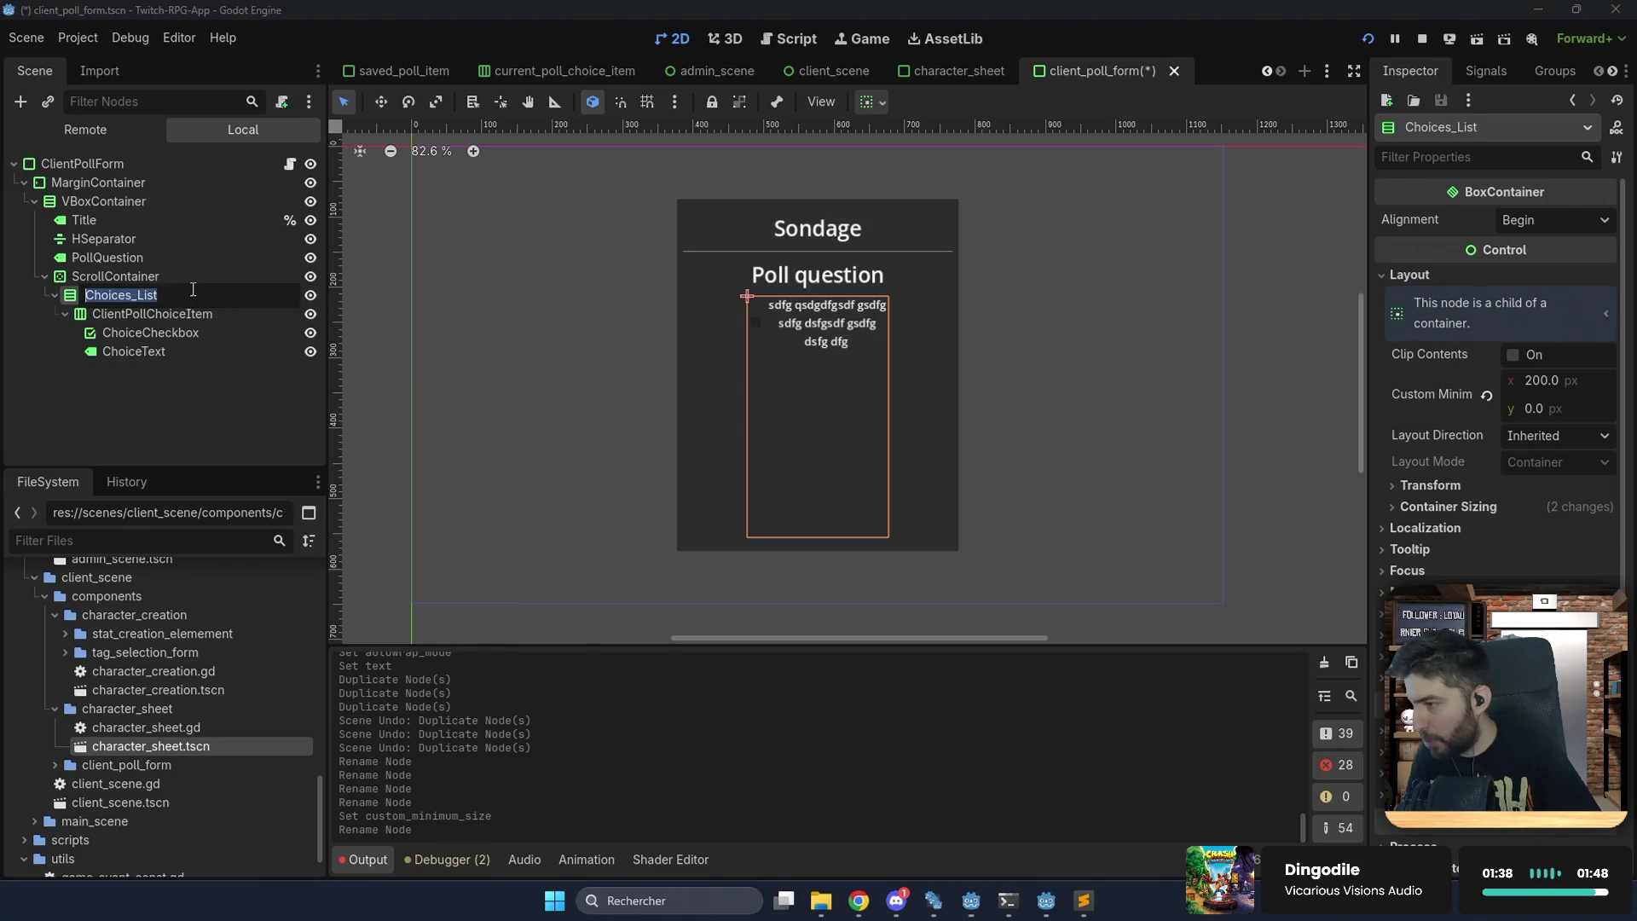
key("Delete")
key("Return")
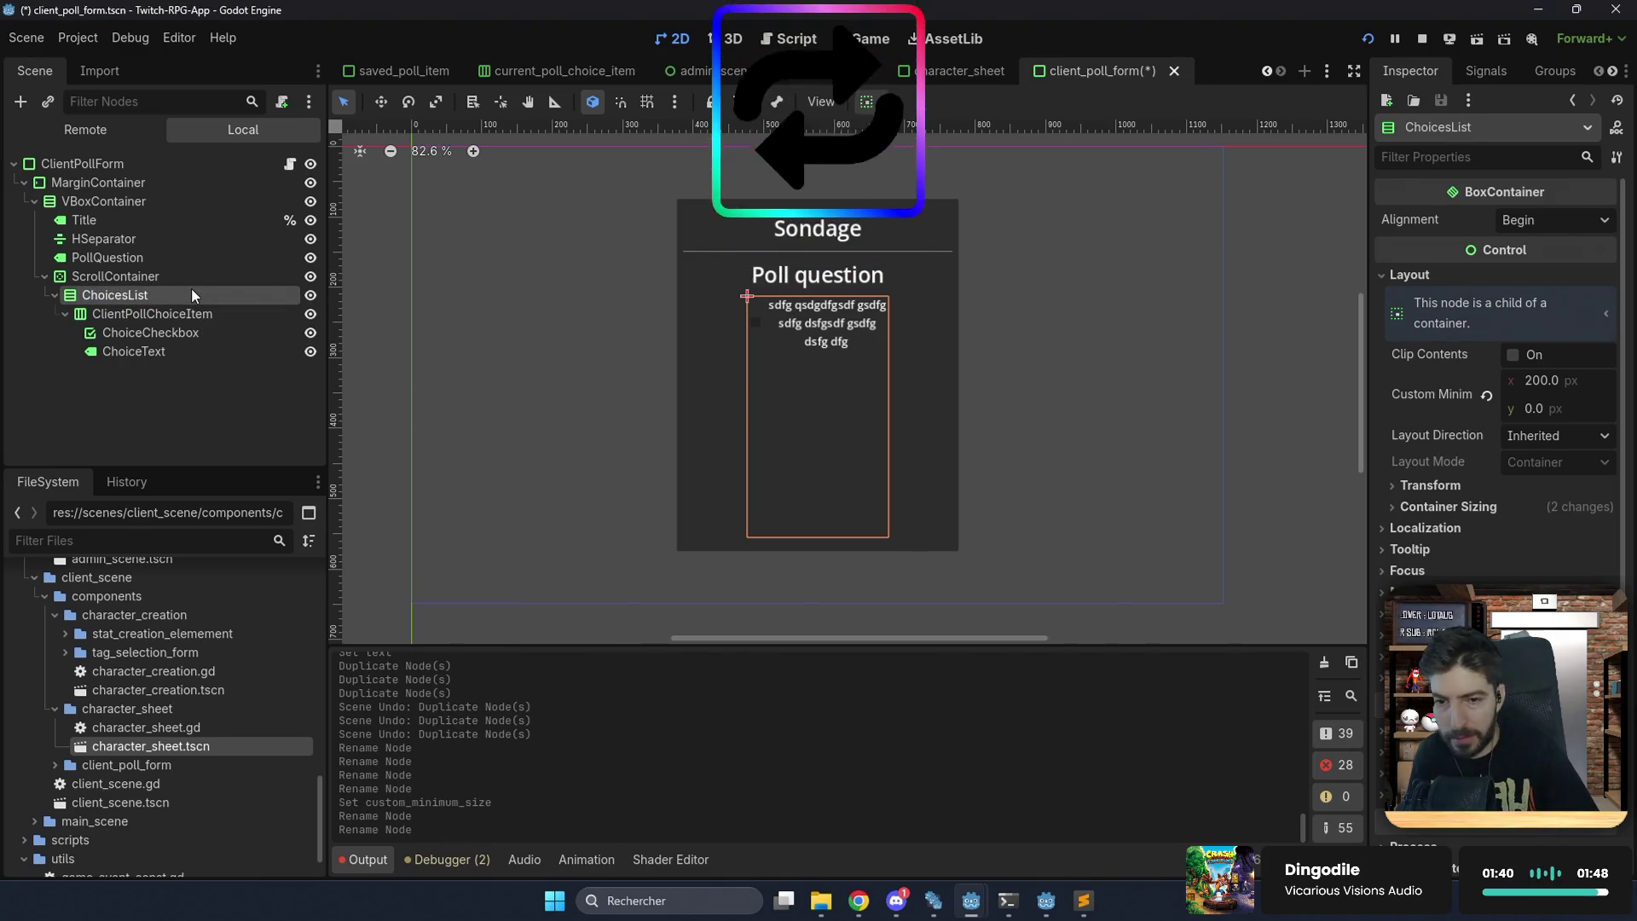
- Make ChoicesList accessible by unique name and choose Save Branch as Scene for ClientPollChoiceItem
right_click(191, 289)
left_click(238, 706)
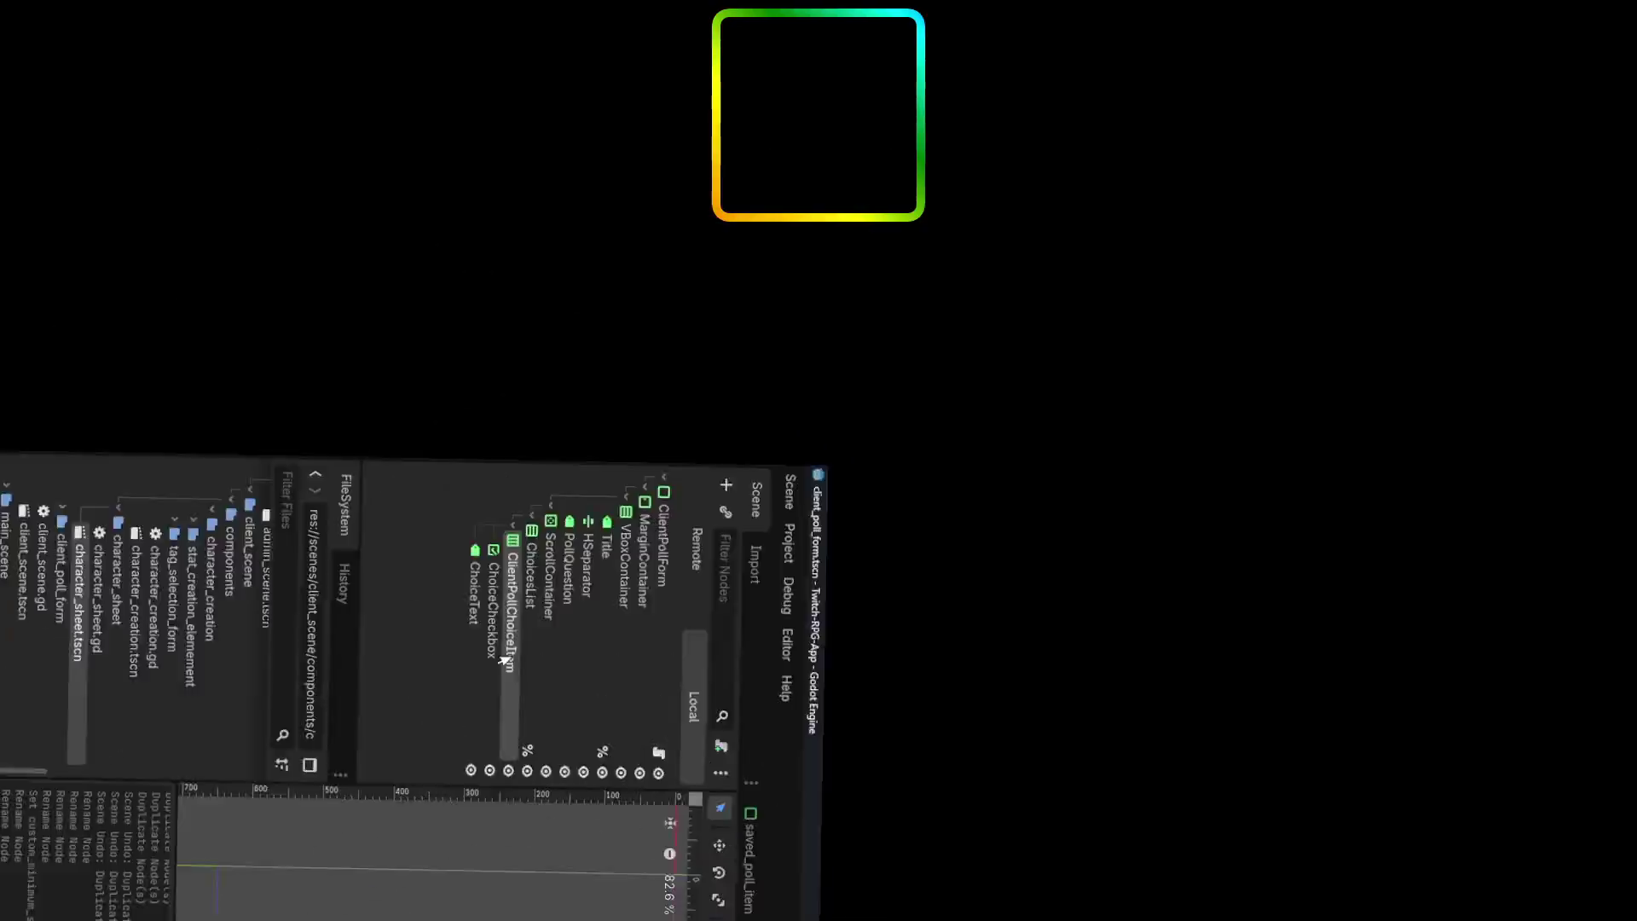
right_click(503, 661)
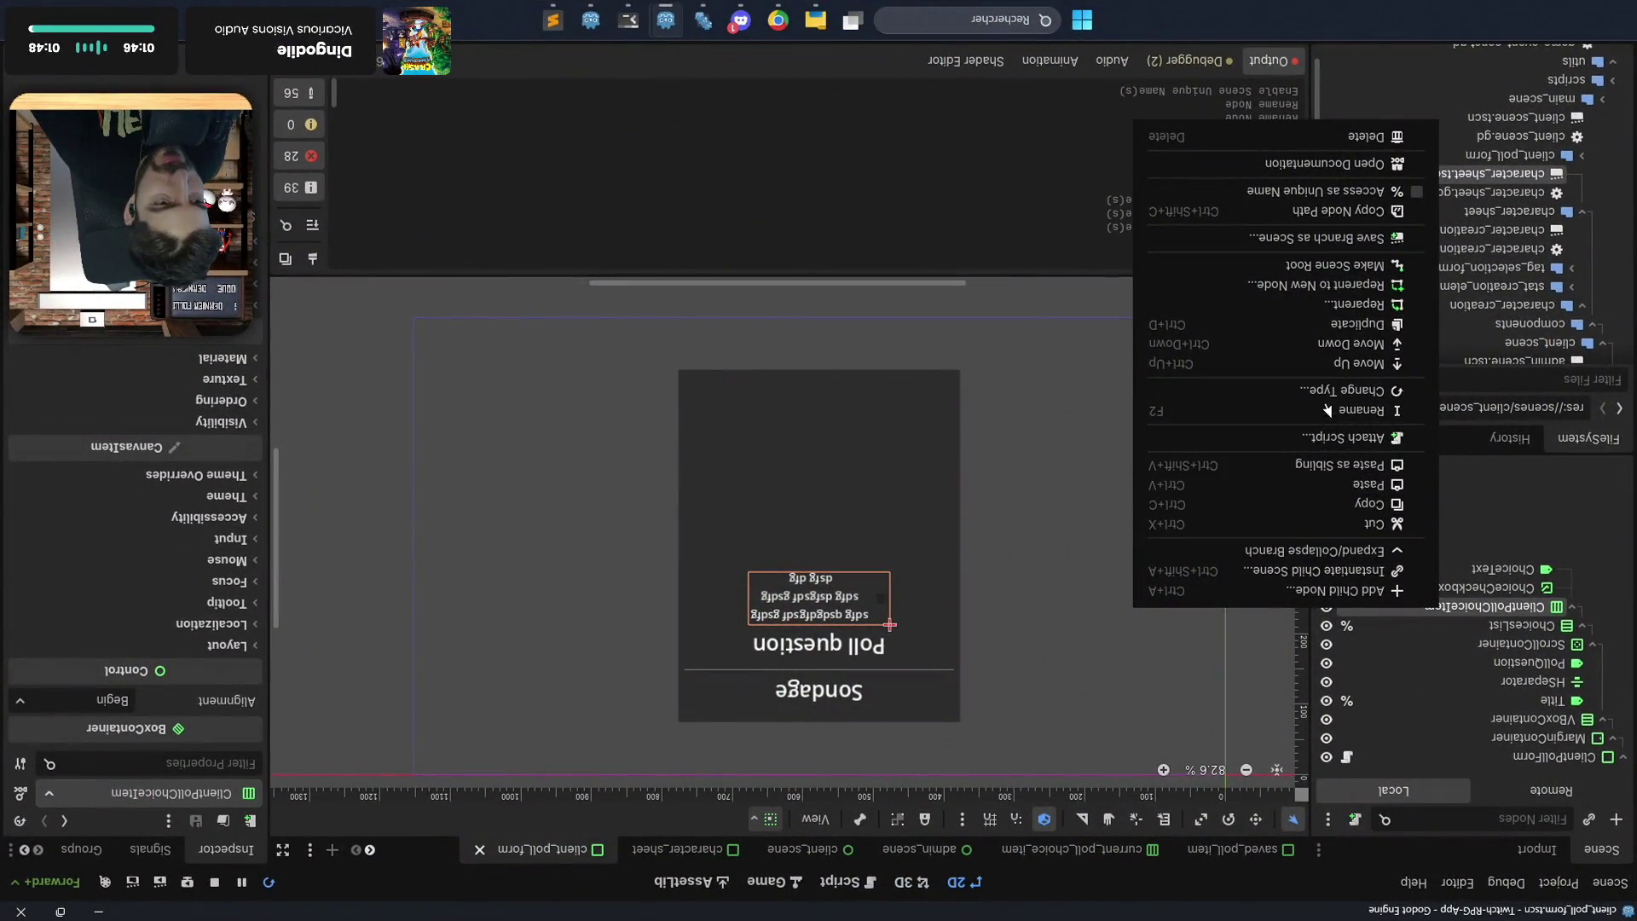
left_click(1304, 237)
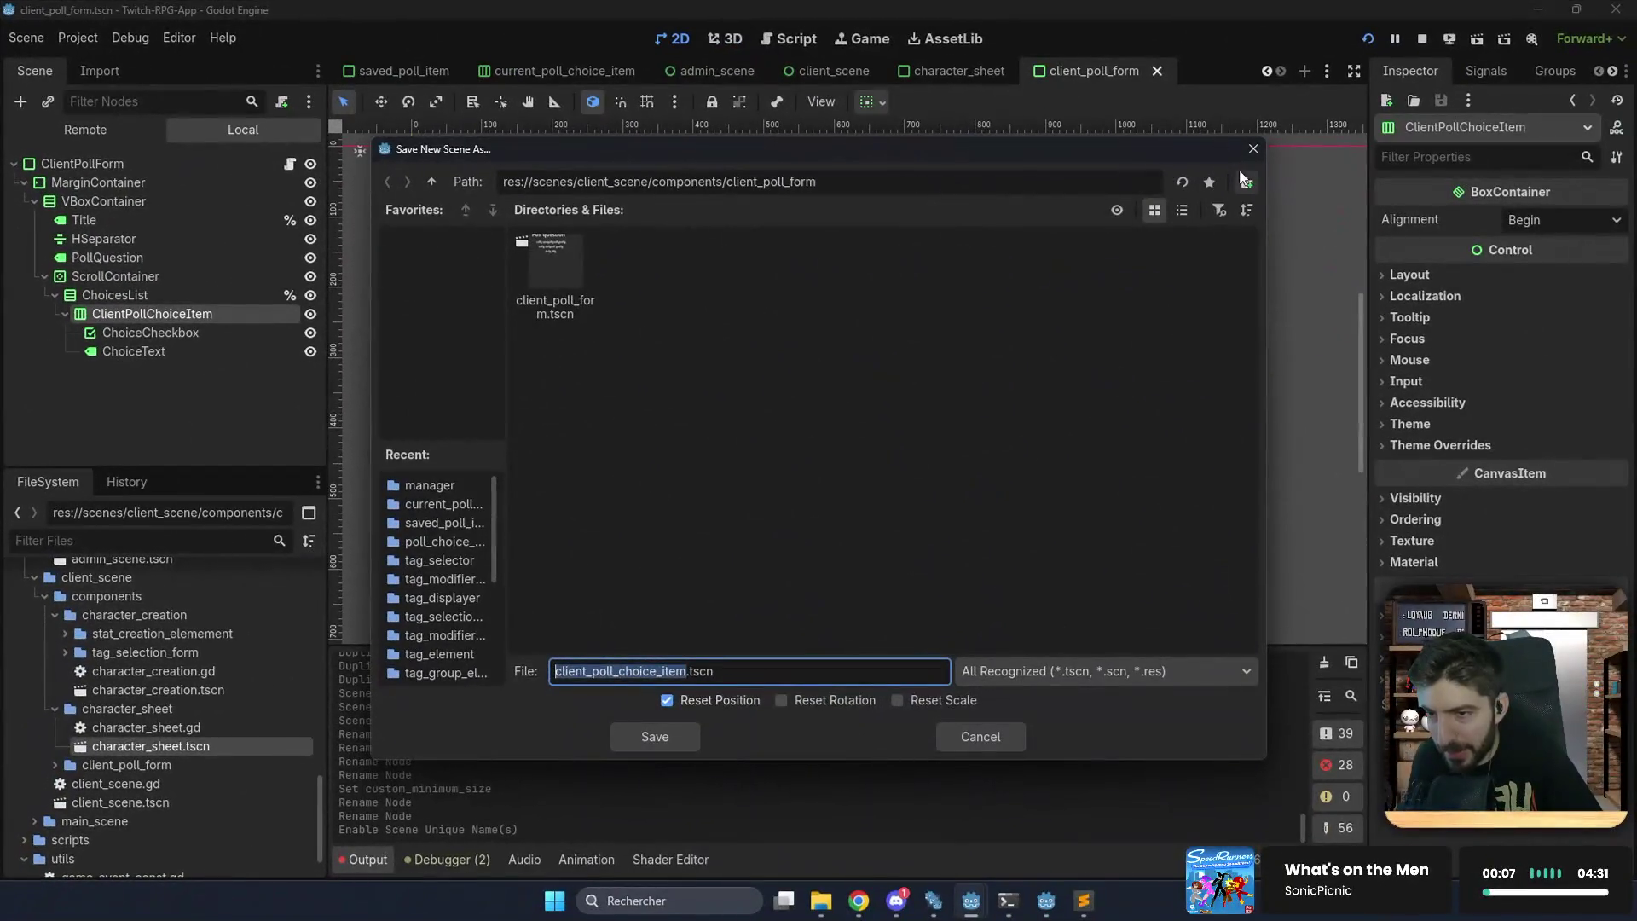
- Create a client_poll_choice_item folder, save the scene there, and open it
left_click(1246, 182)
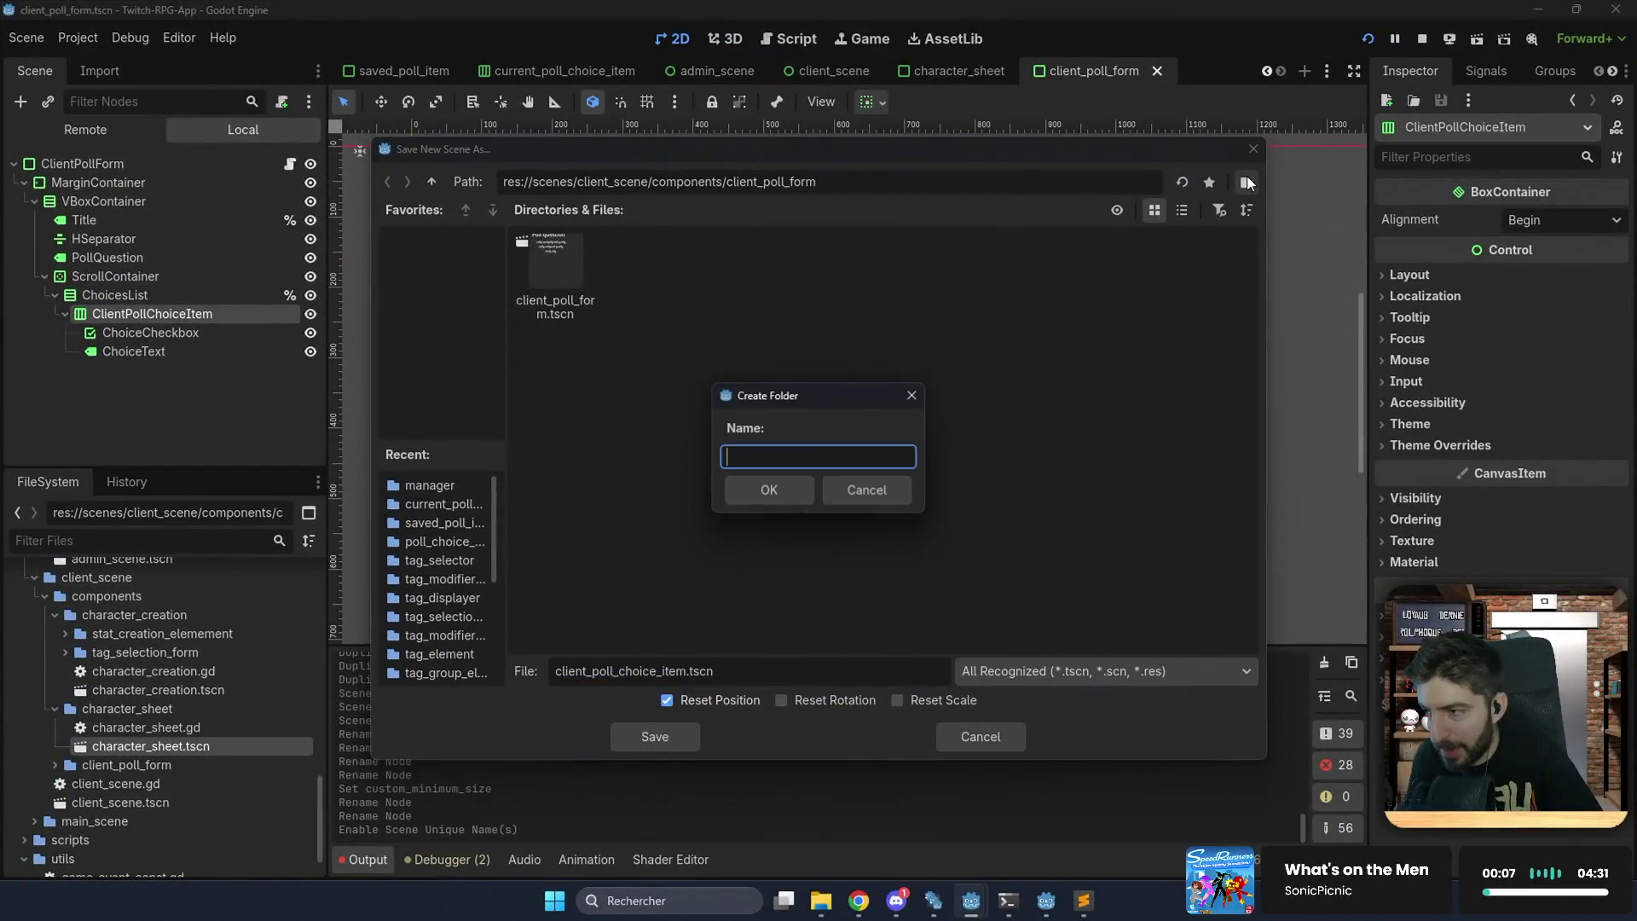
type("client_poll_choice")
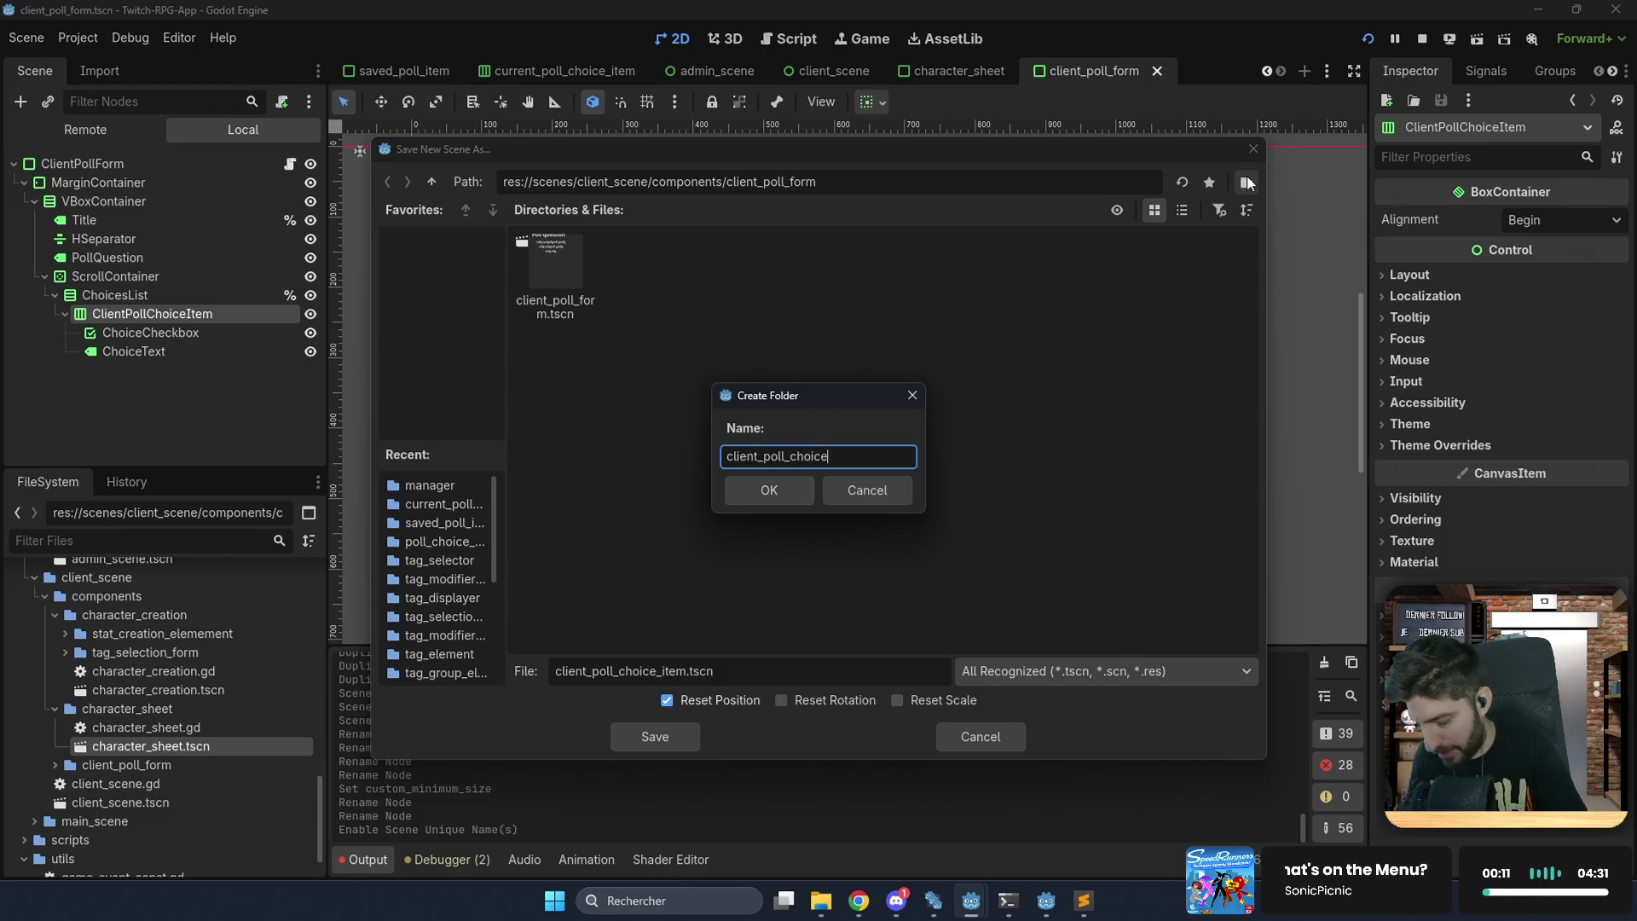
key("BackSpace")
key("BackSpace")
type("item")
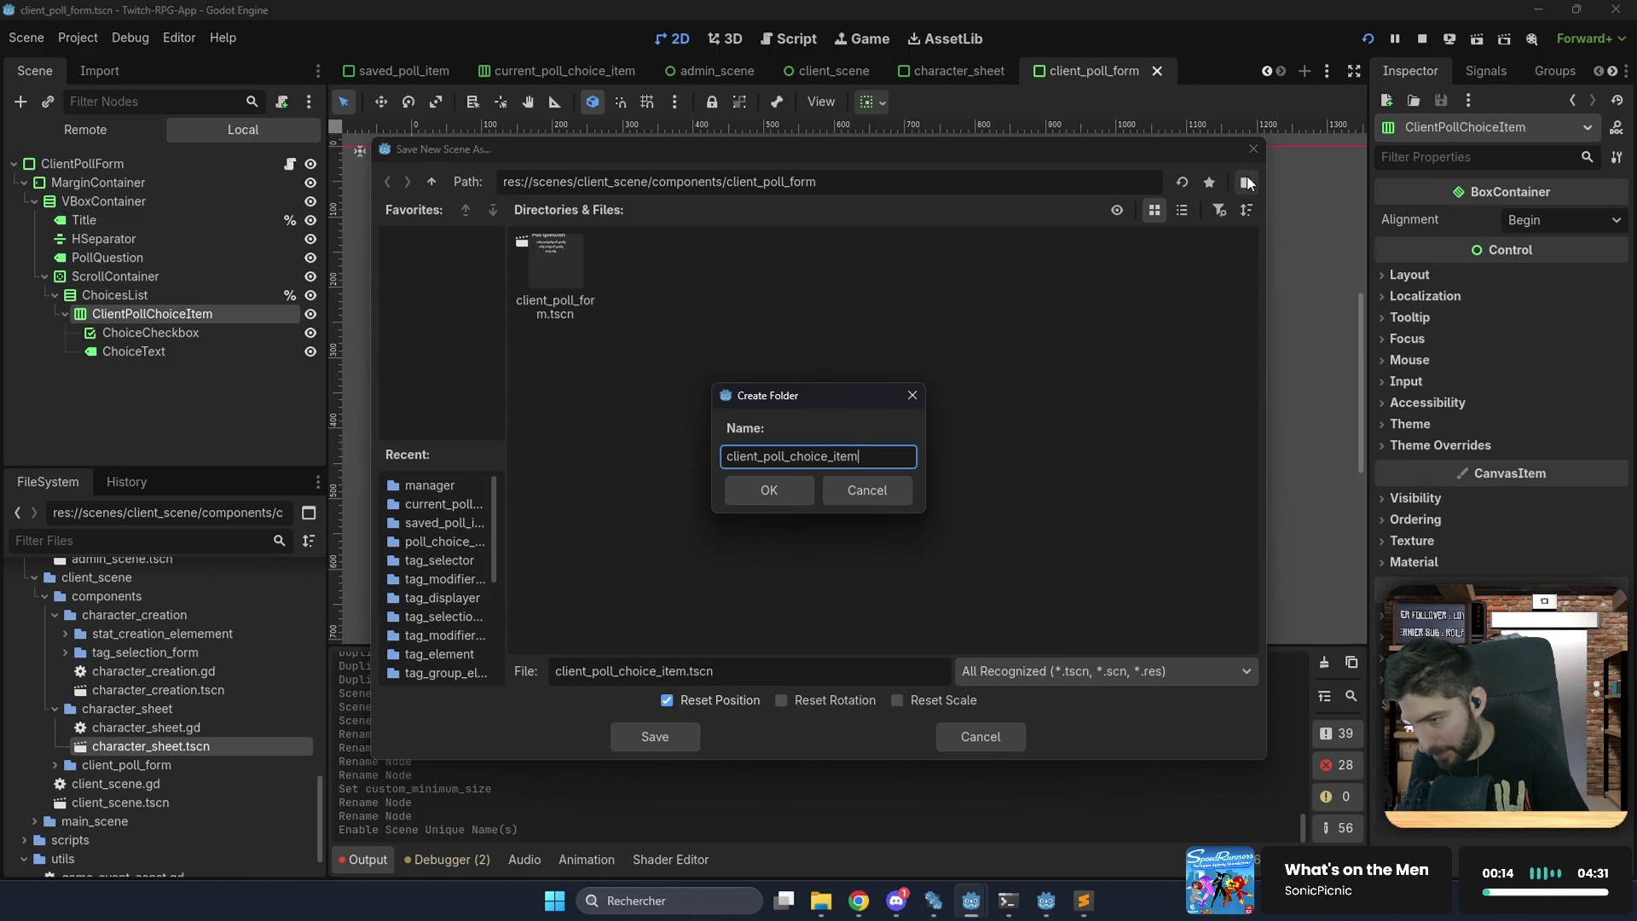
key("Return")
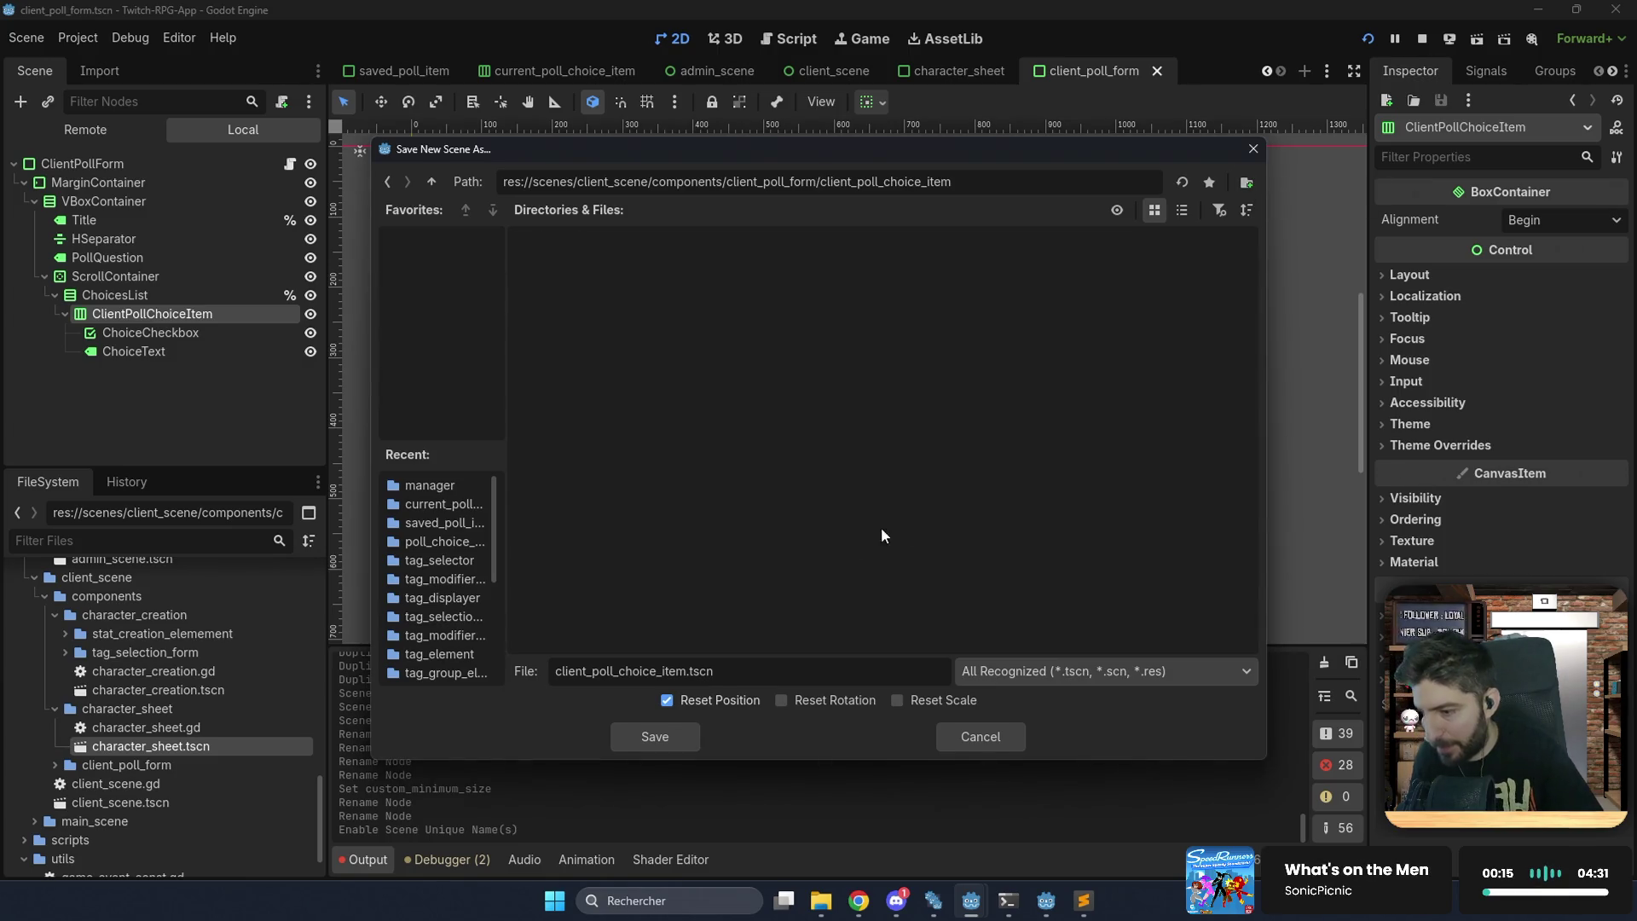
left_click(652, 725)
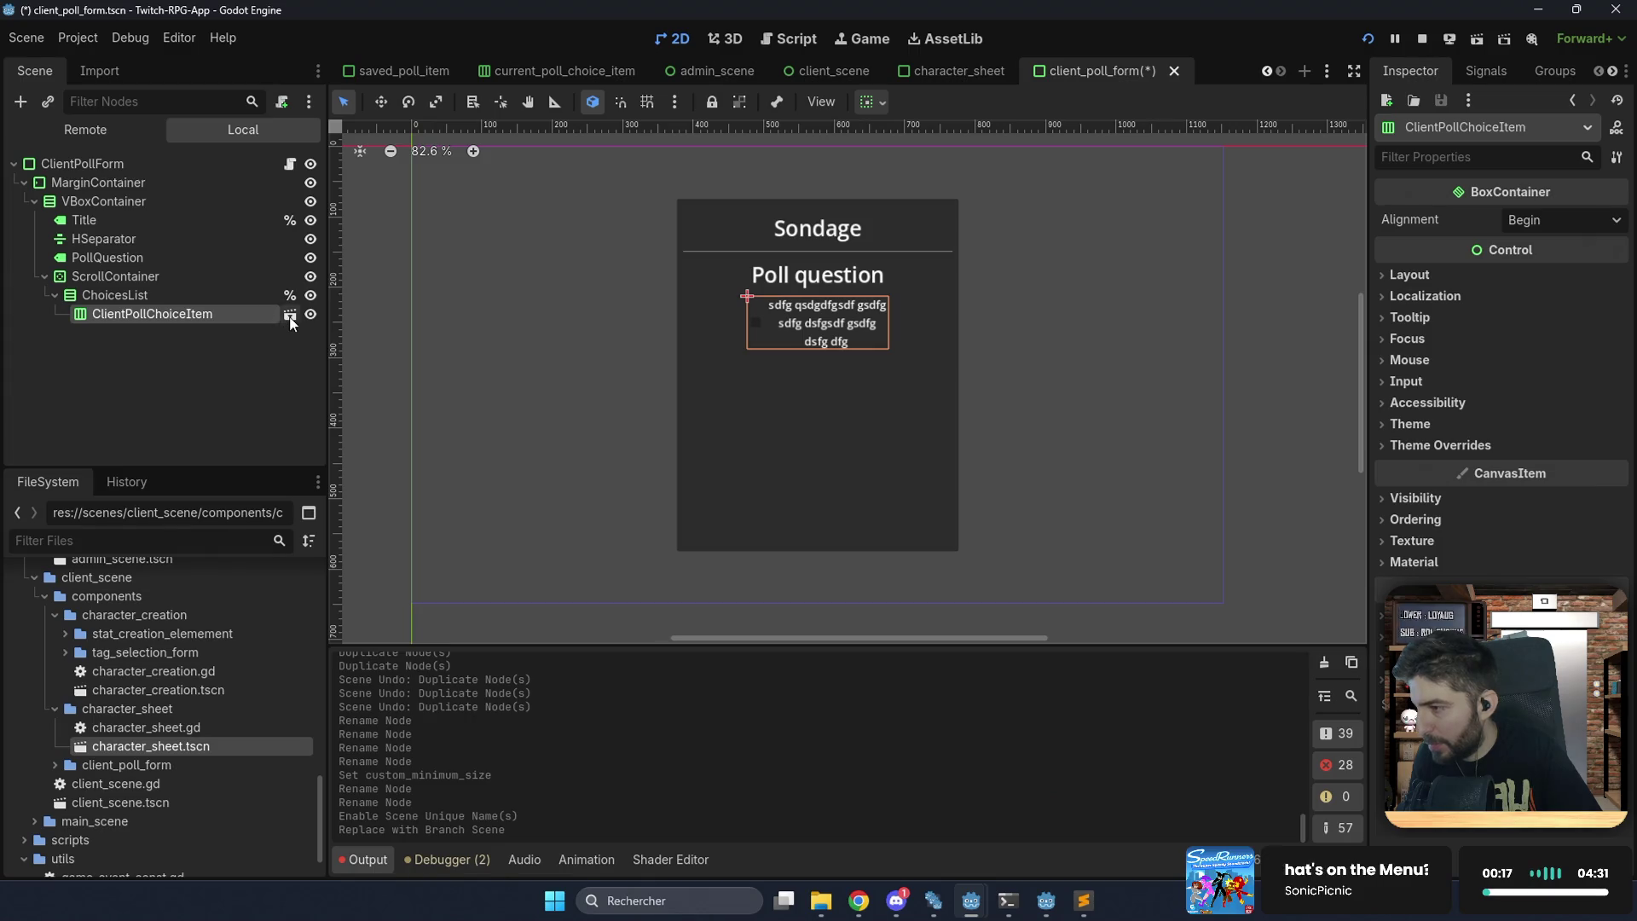
left_click(290, 317)
left_click(285, 105)
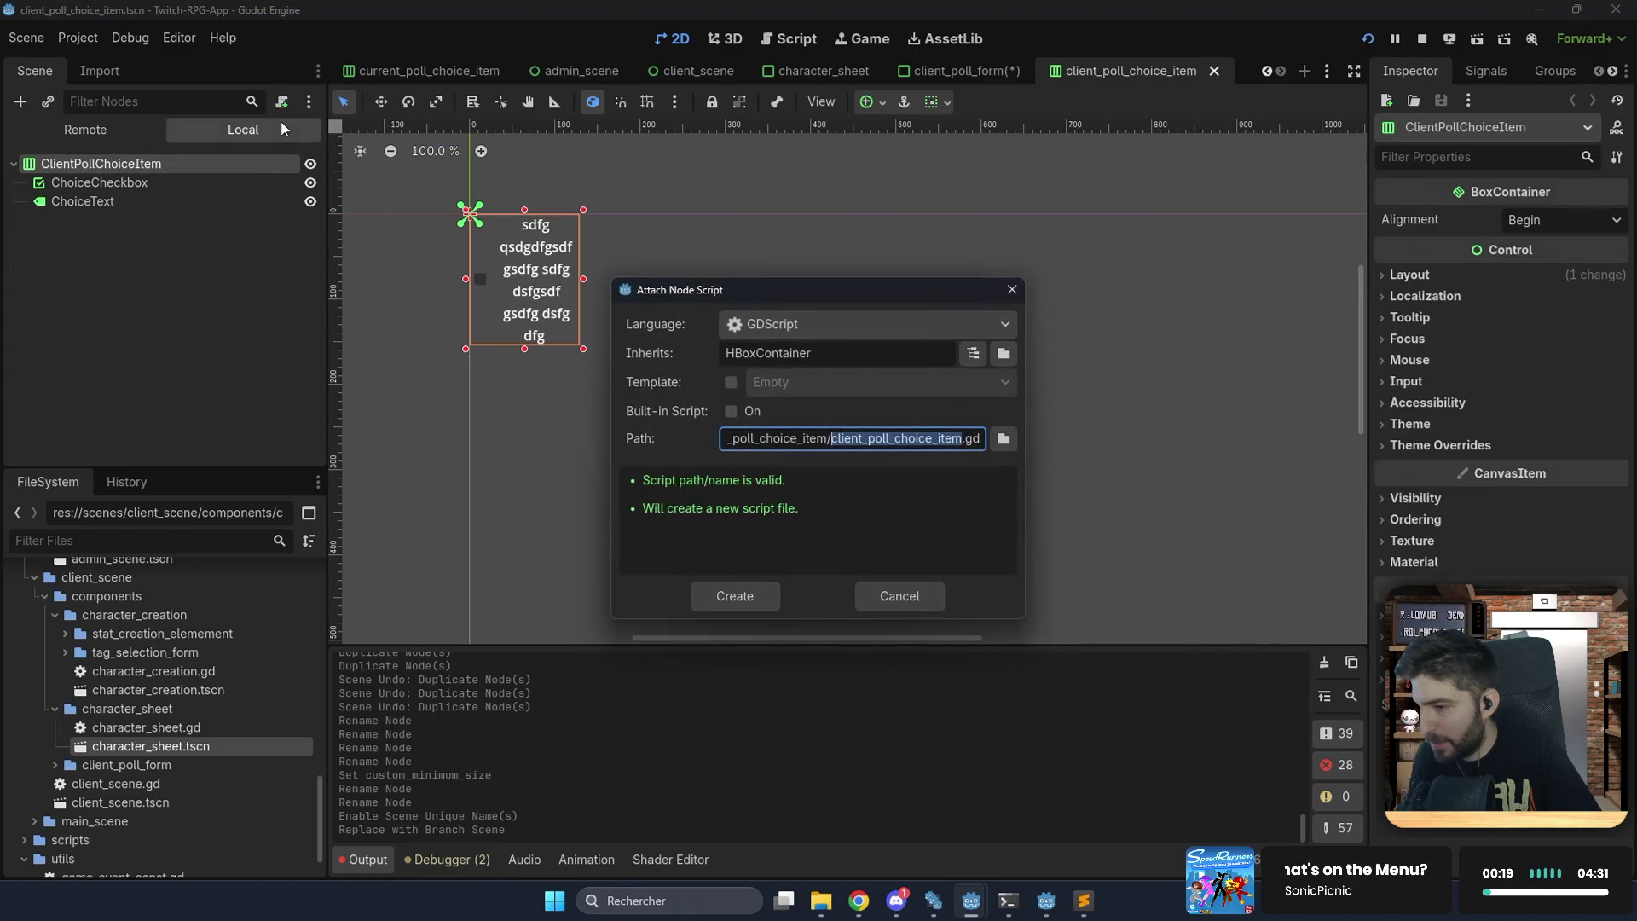
key("Return")
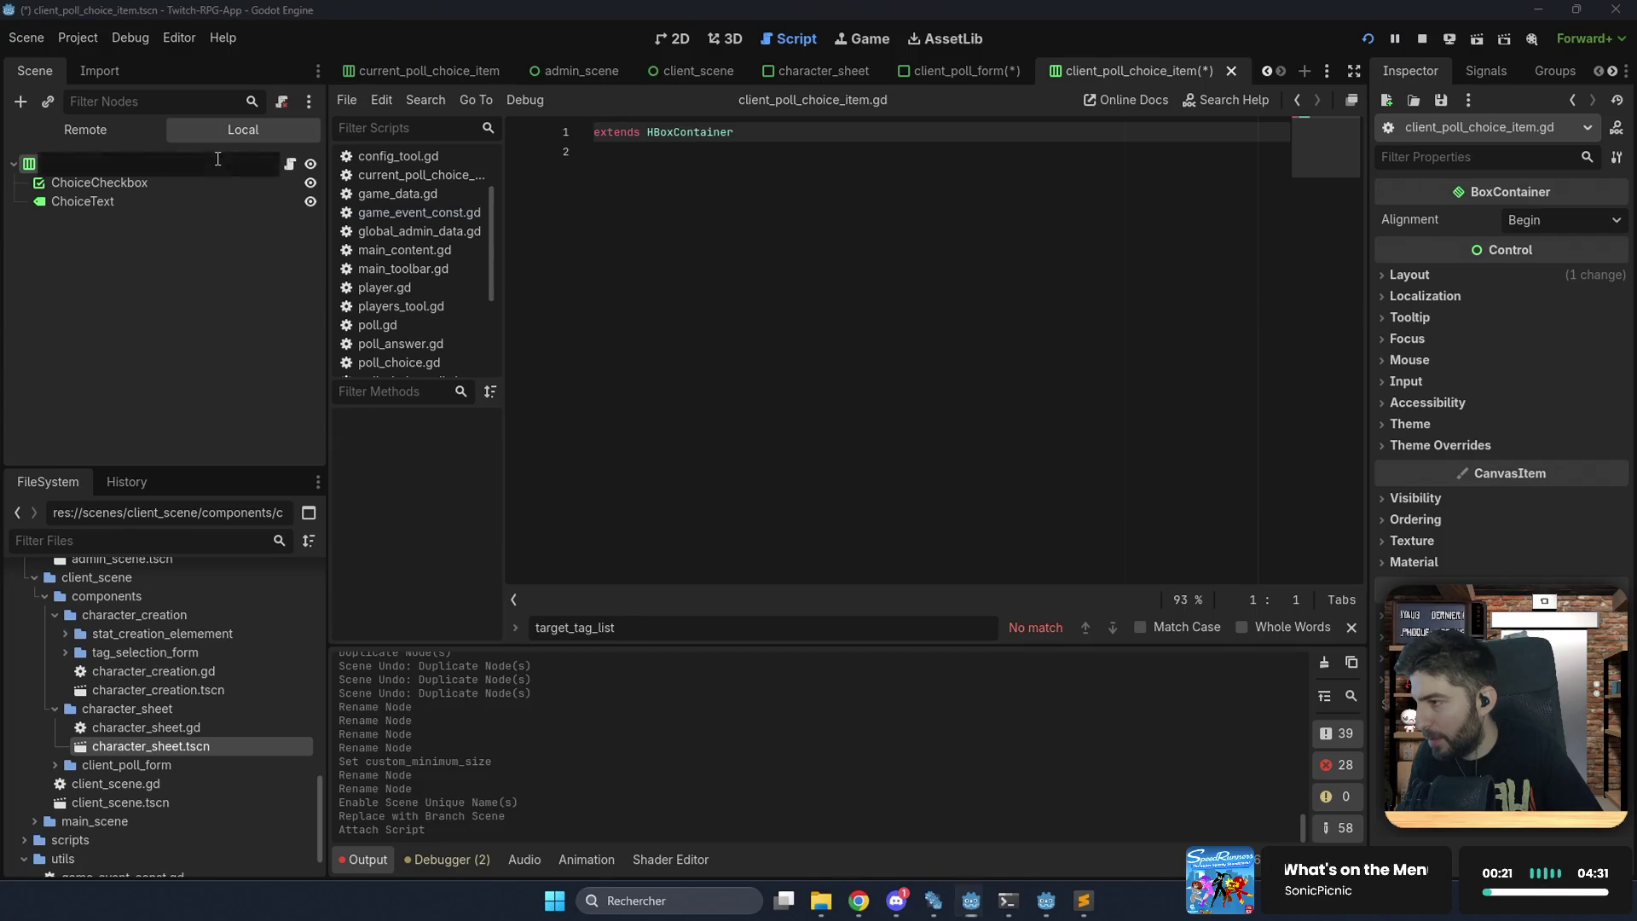
left_click(761, 250)
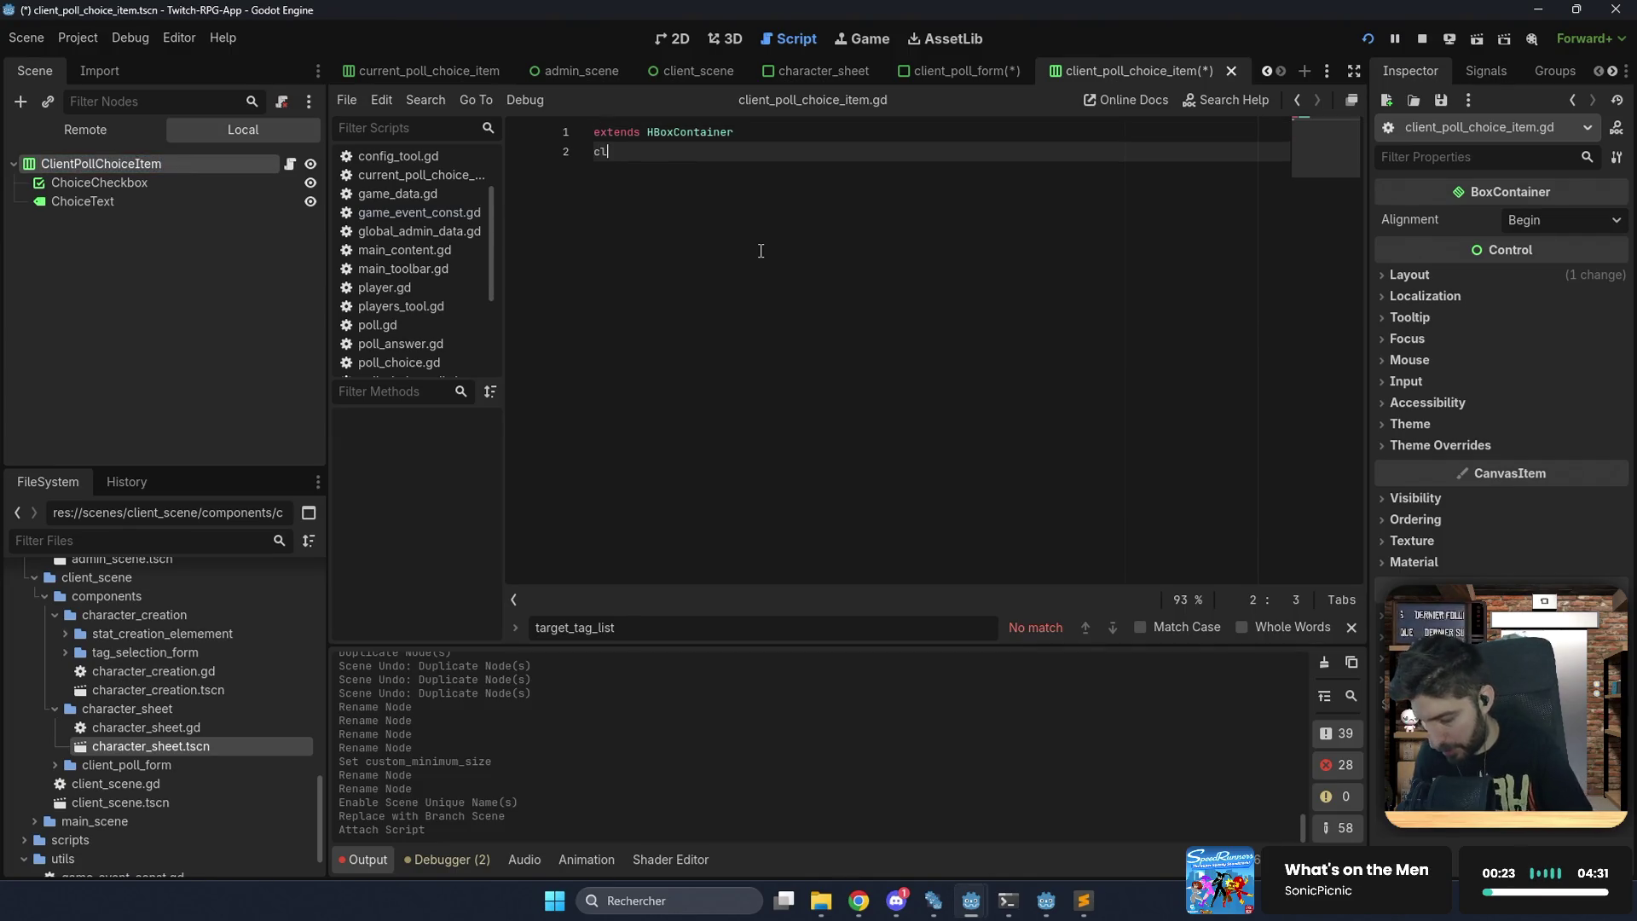
type("ass")
key("Return")
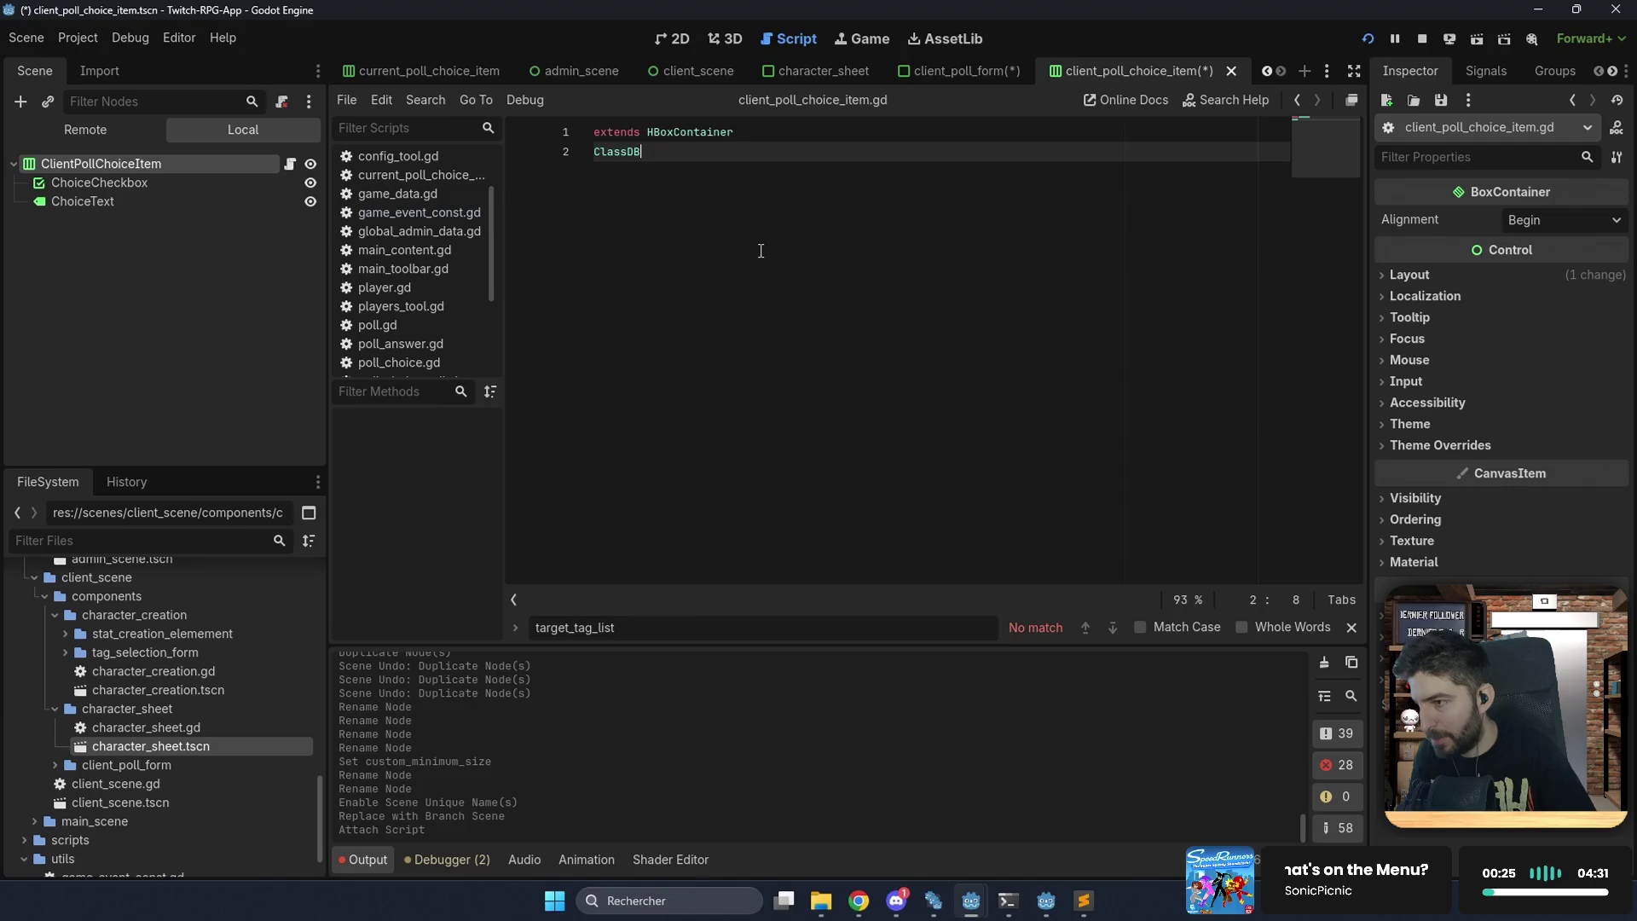
key("BackSpace")
type("ç")
type("_name ClientPollChoiceItem")
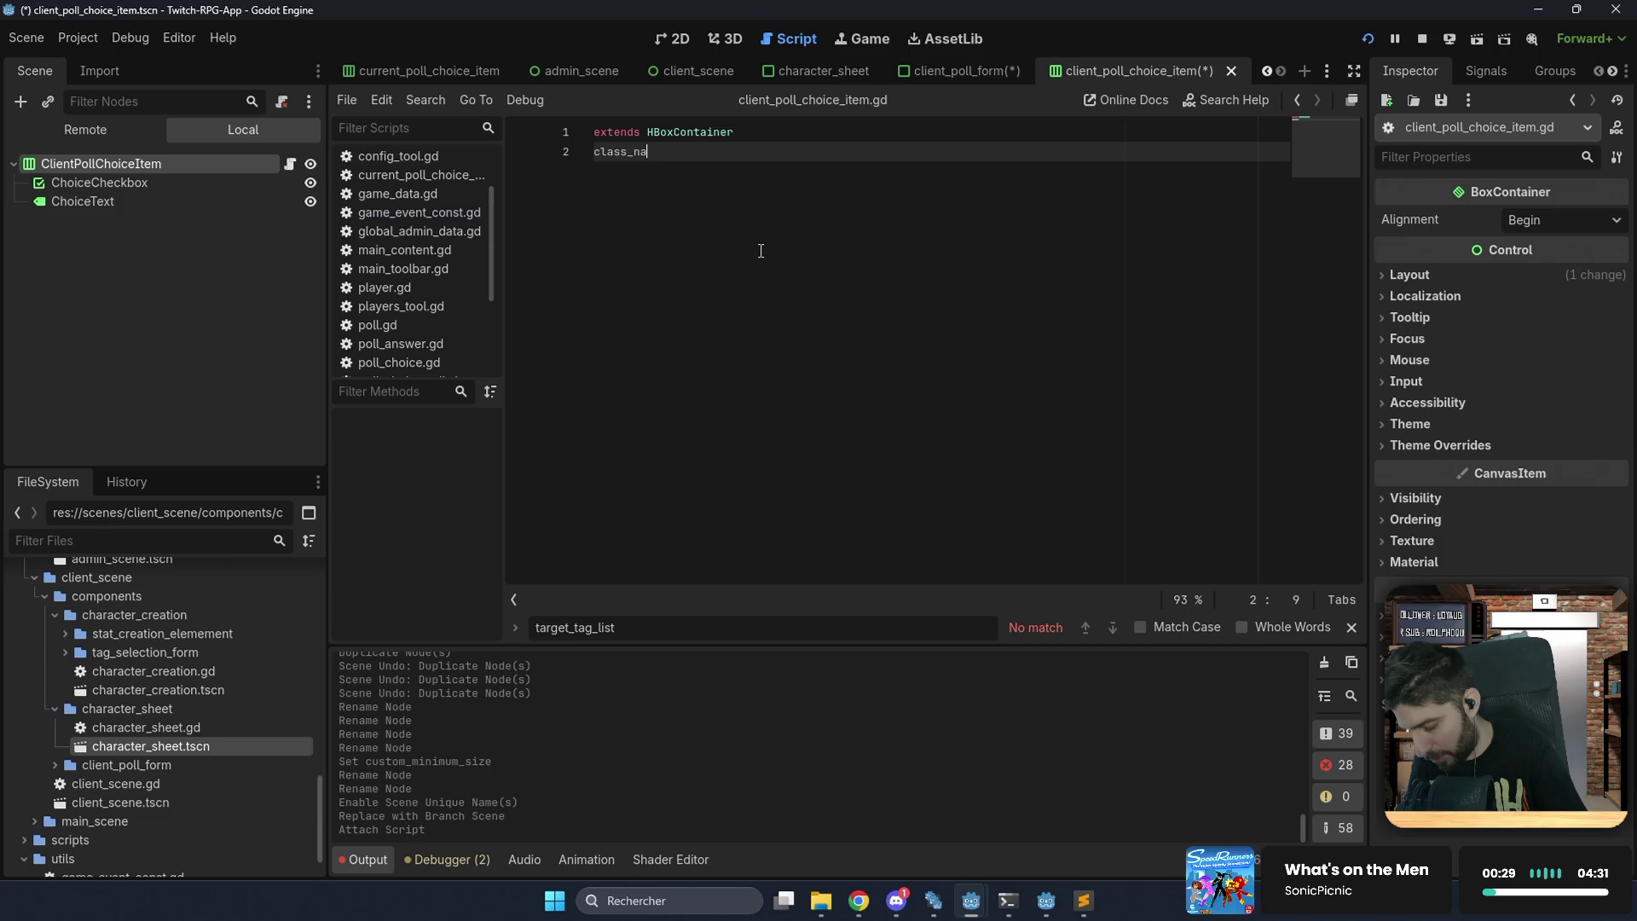
key("Return")
key("Return")
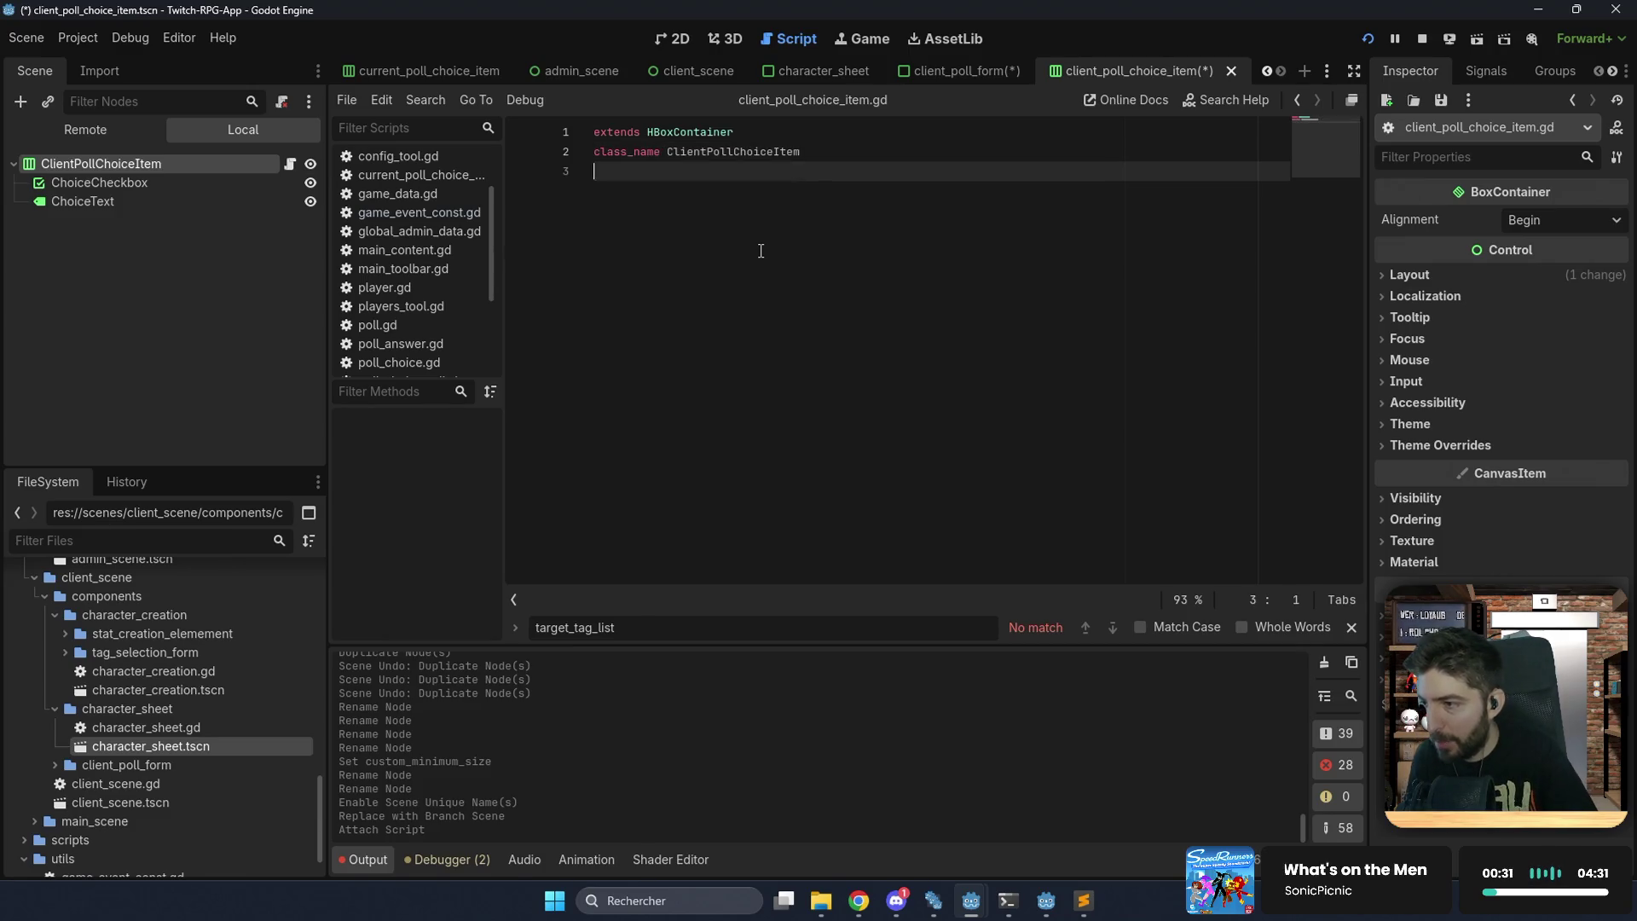
type("@export var poll_")
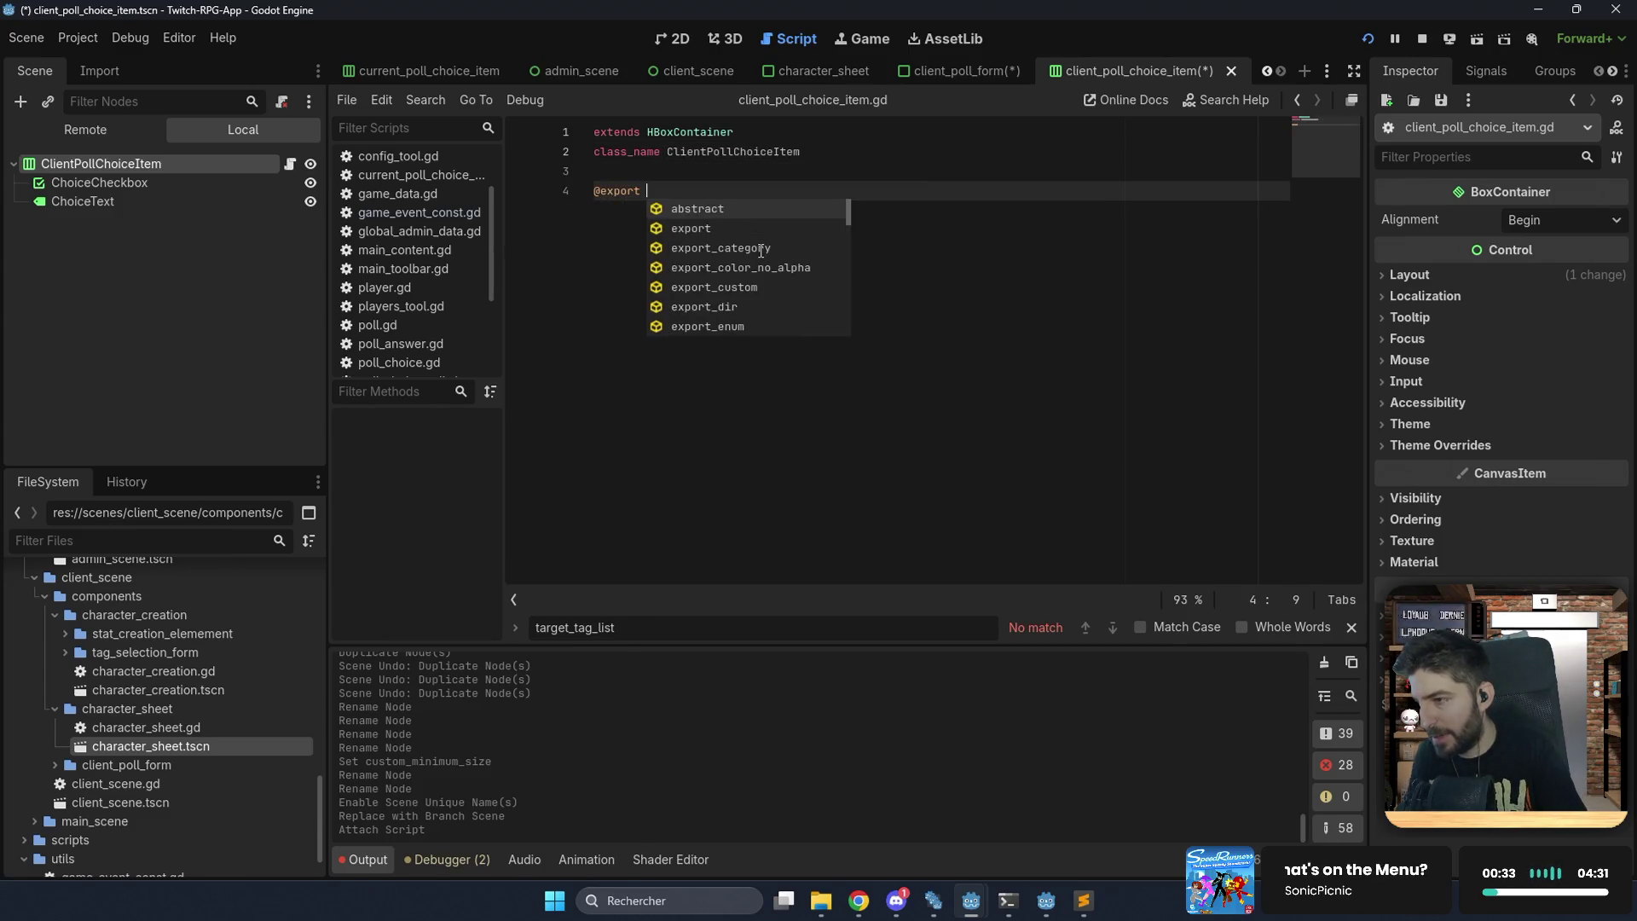
type("choide:")
- Type the poll_choice property as PollChoice with a PollChoice.new() default value
key("BackSpace")
key("BackSpace")
key("BackSpace")
type("ce: Po")
key("Down")
key("Down")
key("Return")
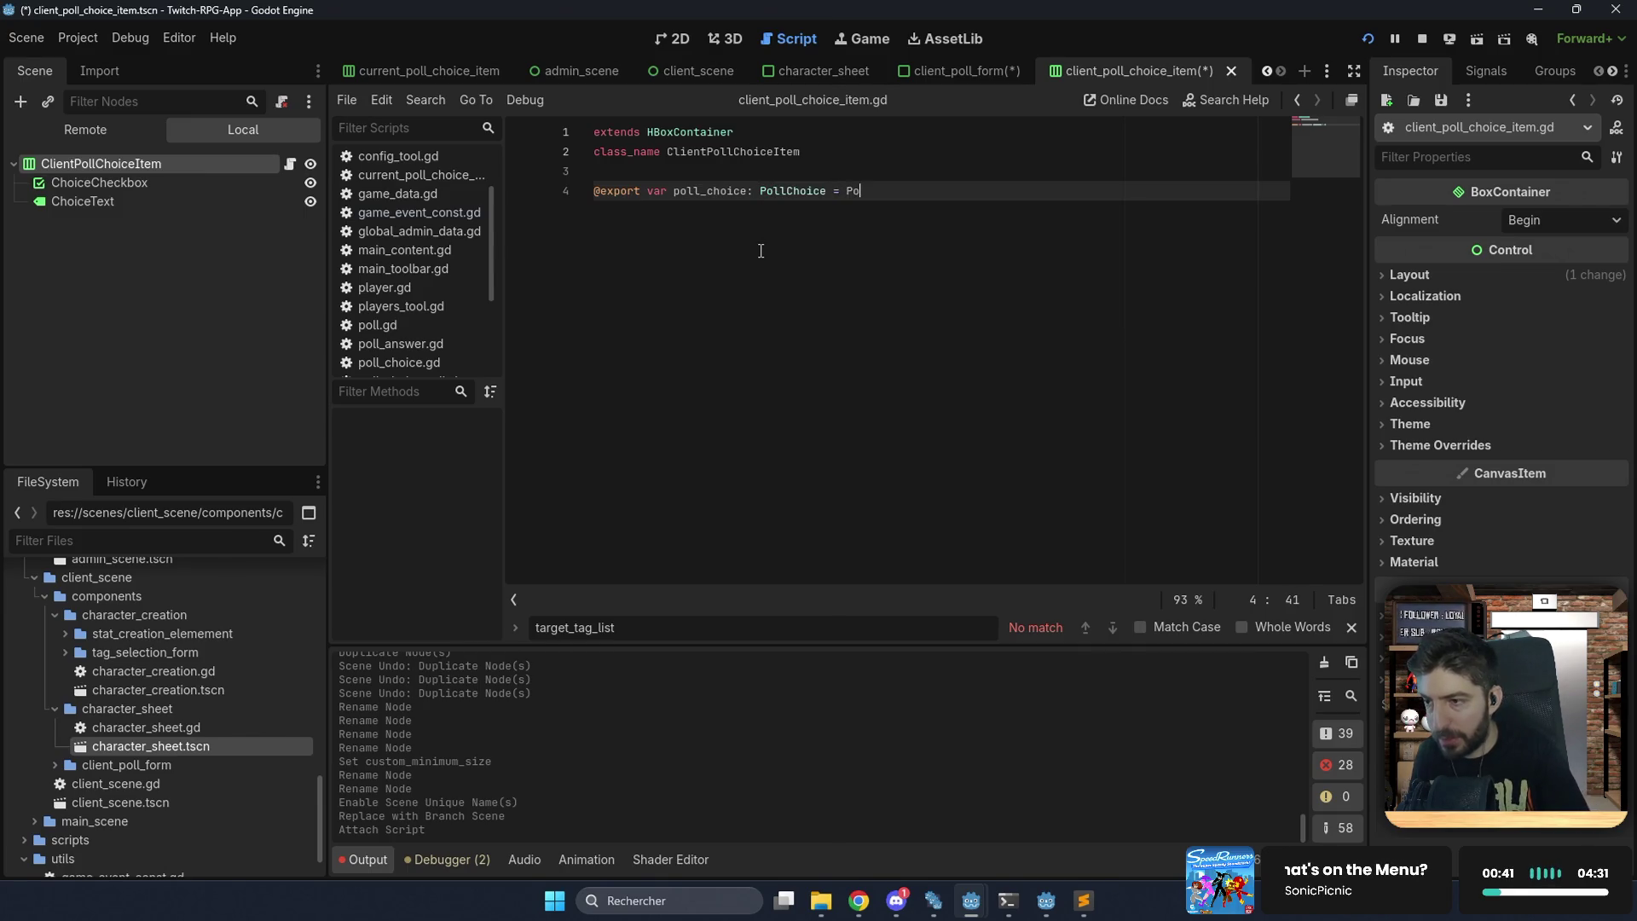
key("Return")
type(".n")
key("Return")
key("End")
key("Return")
key("BackSpace")
- Add a set(new_value) setter to poll_choice that assigns poll_choice = new_value
key("Return")
type("set (")
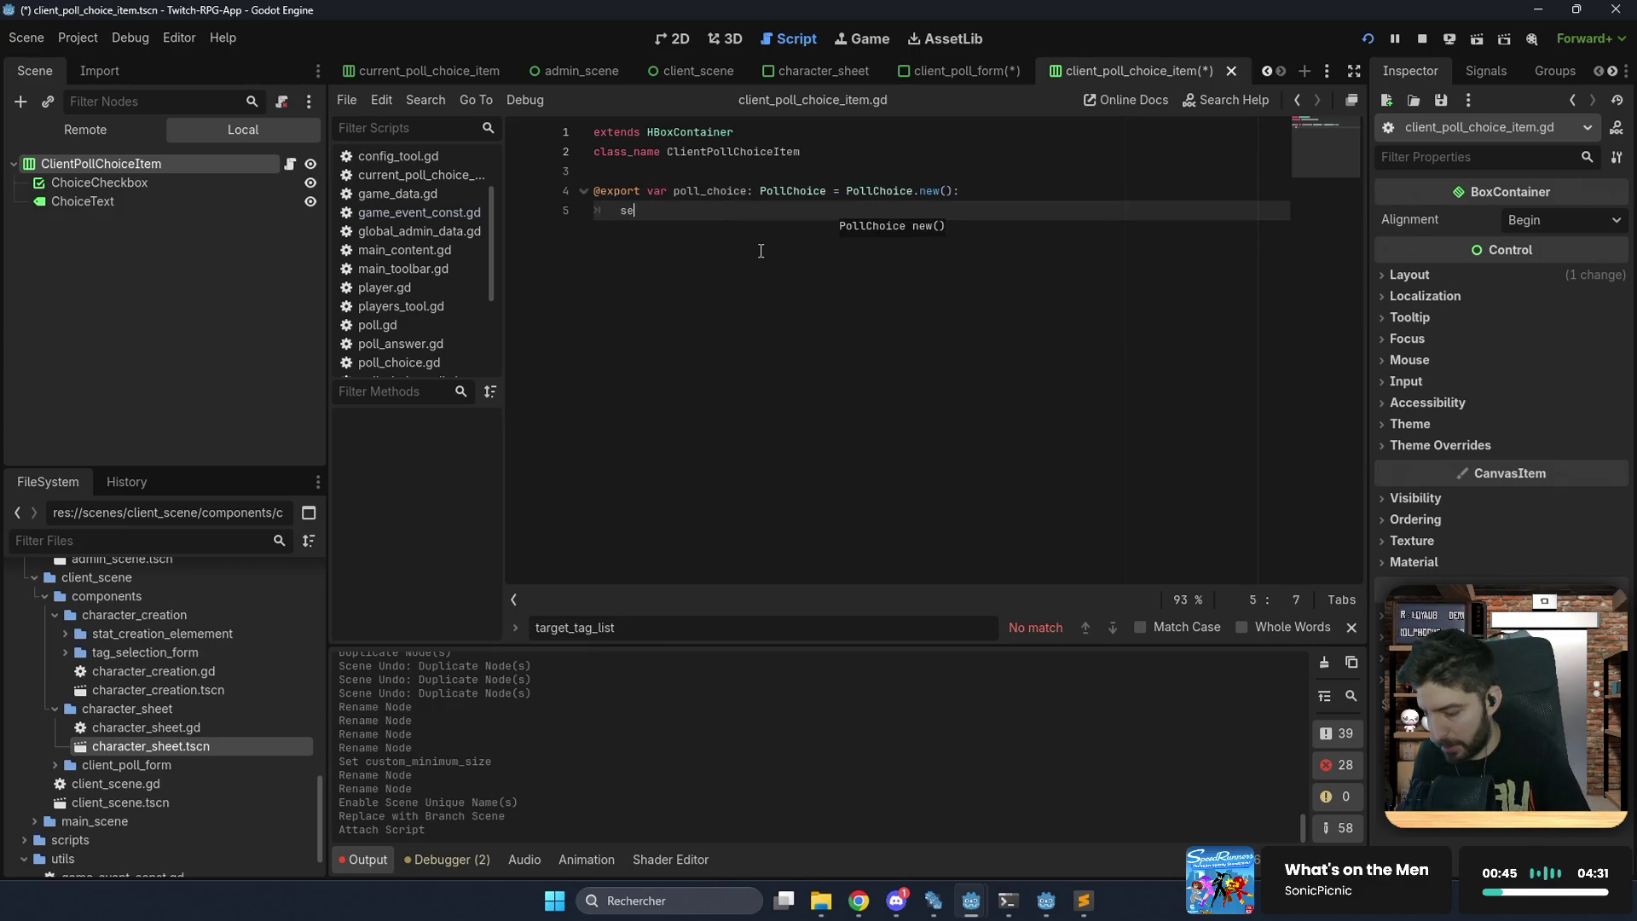
type("new_value")
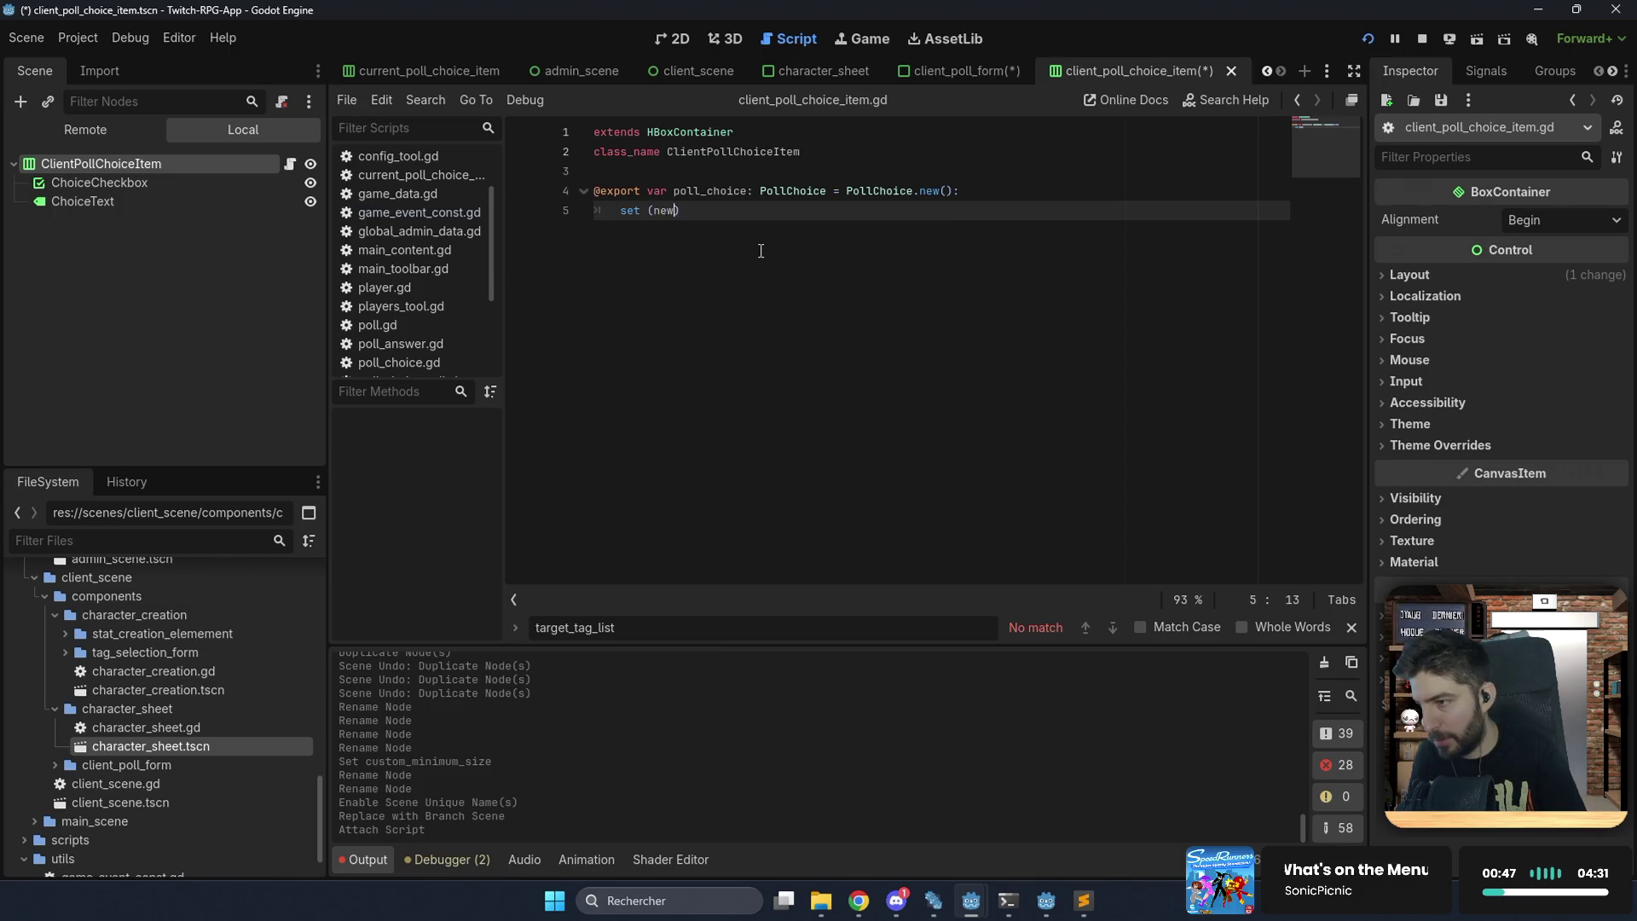
key("BackSpace")
key("BackSpace")
key("BackSpace")
type("alue):")
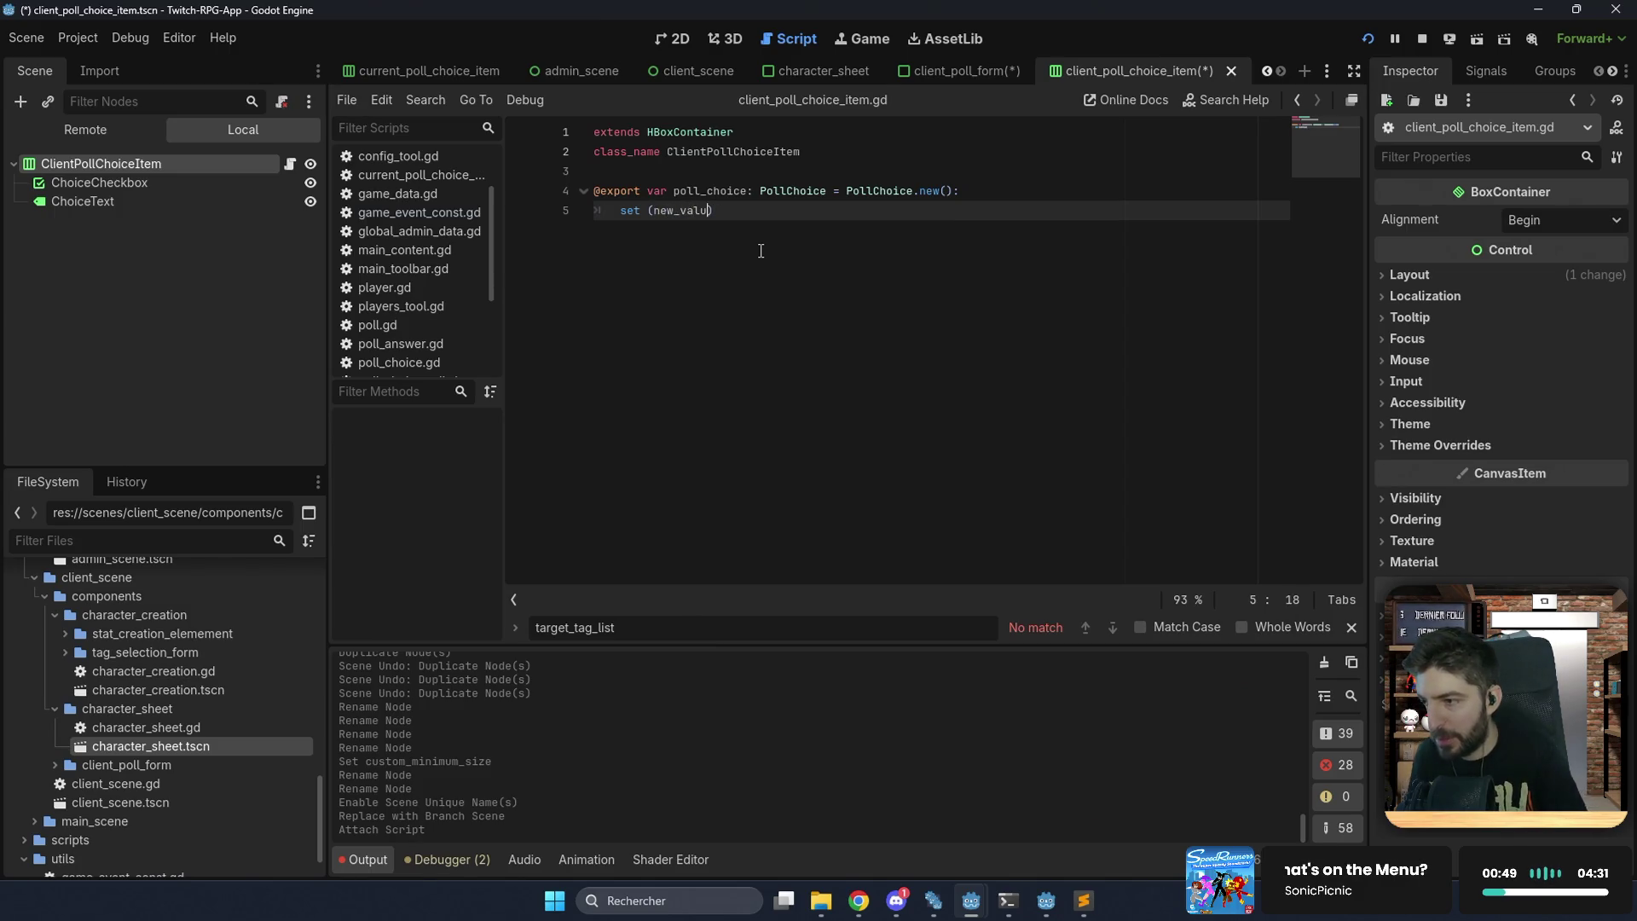
key("Return")
type("poll")
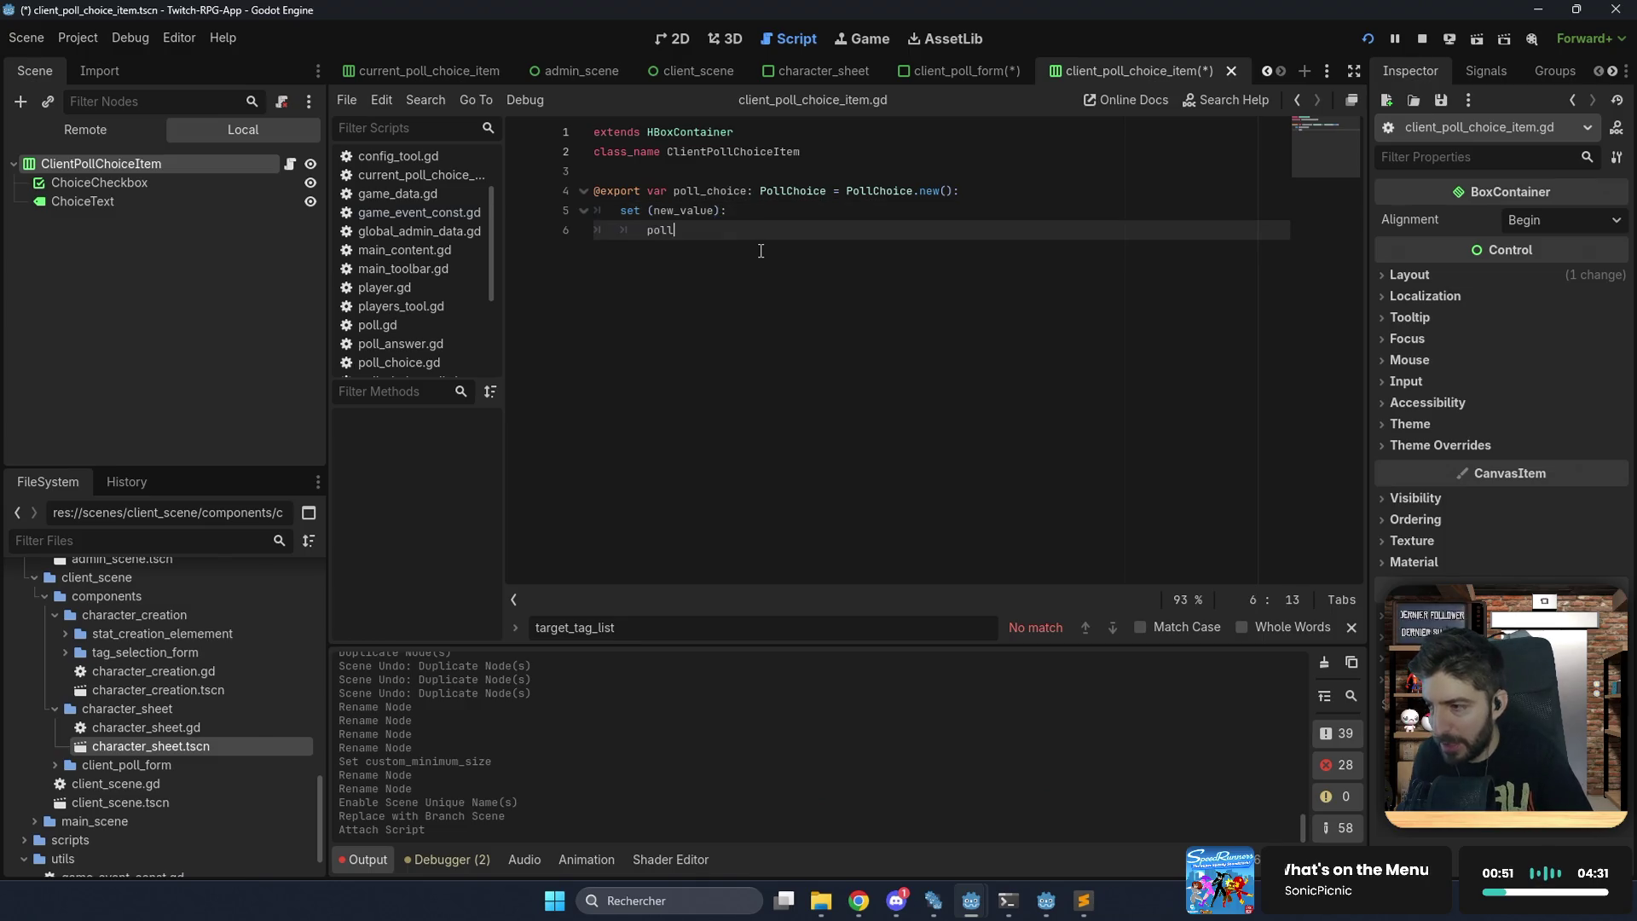
key("Return")
type("= new_value")
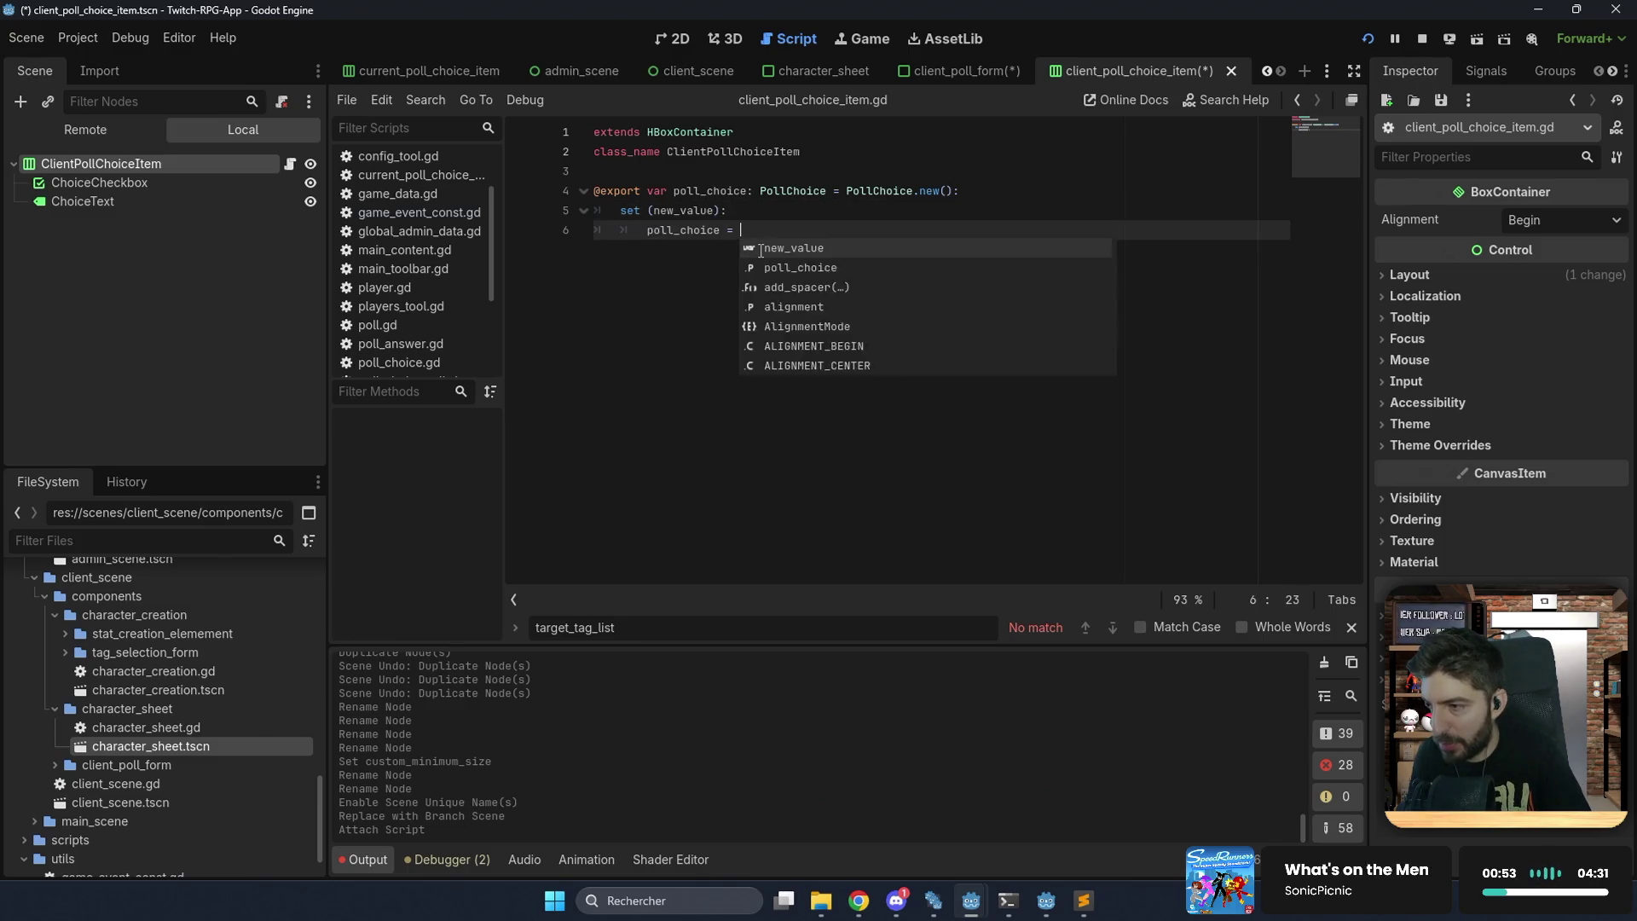
- Make the poll_choice setter also call _update_display()
key("Return")
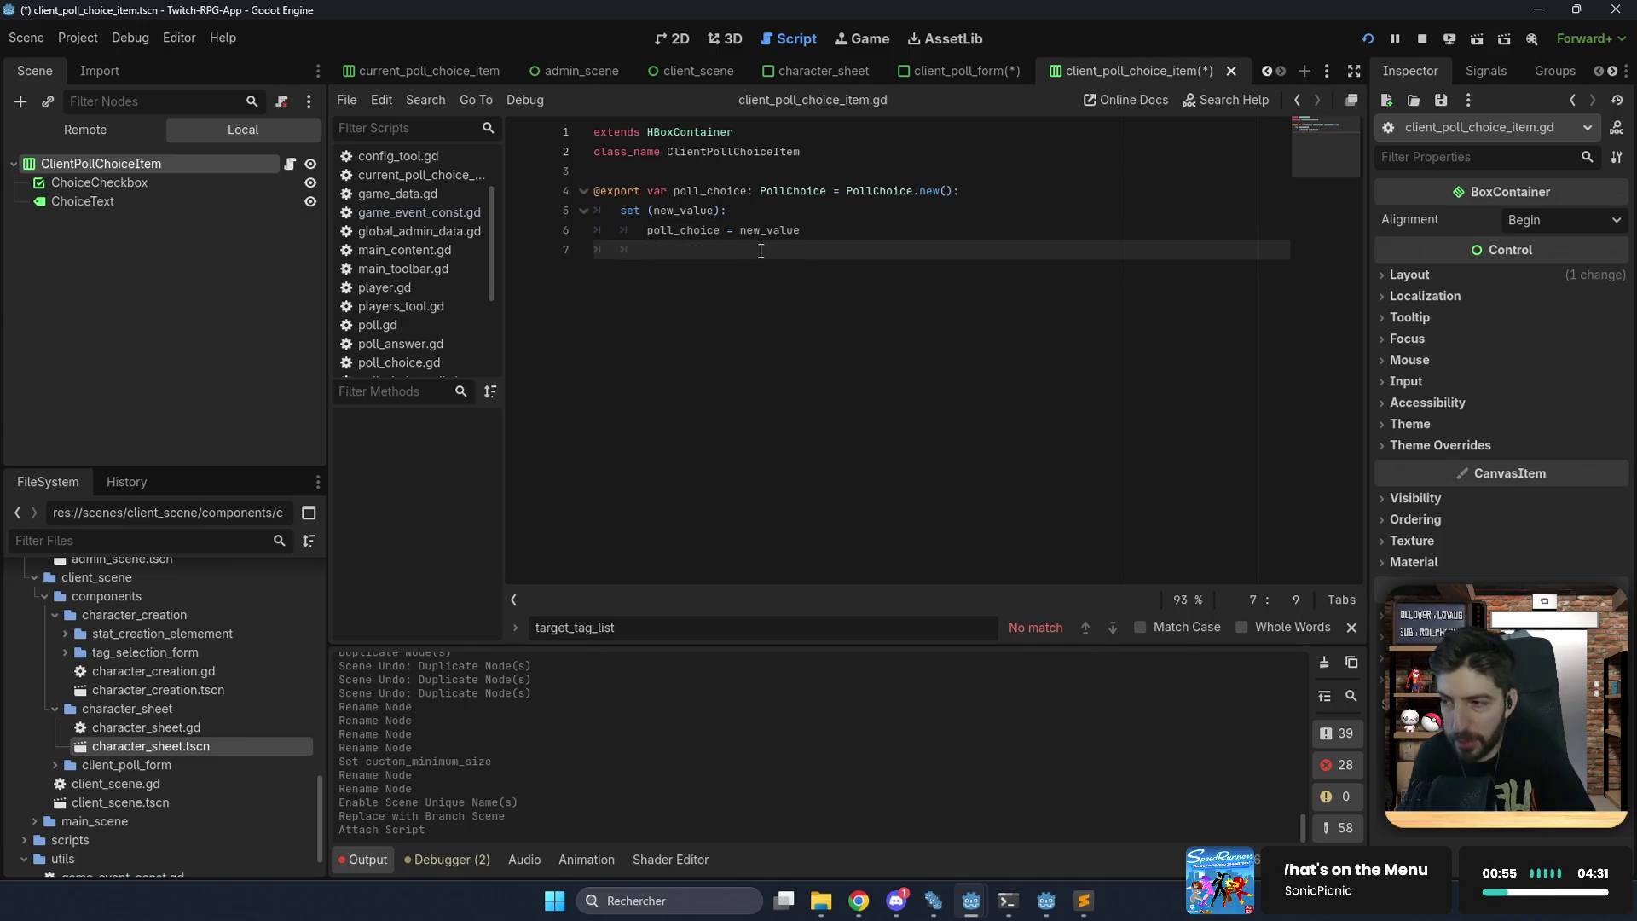
type("_u")
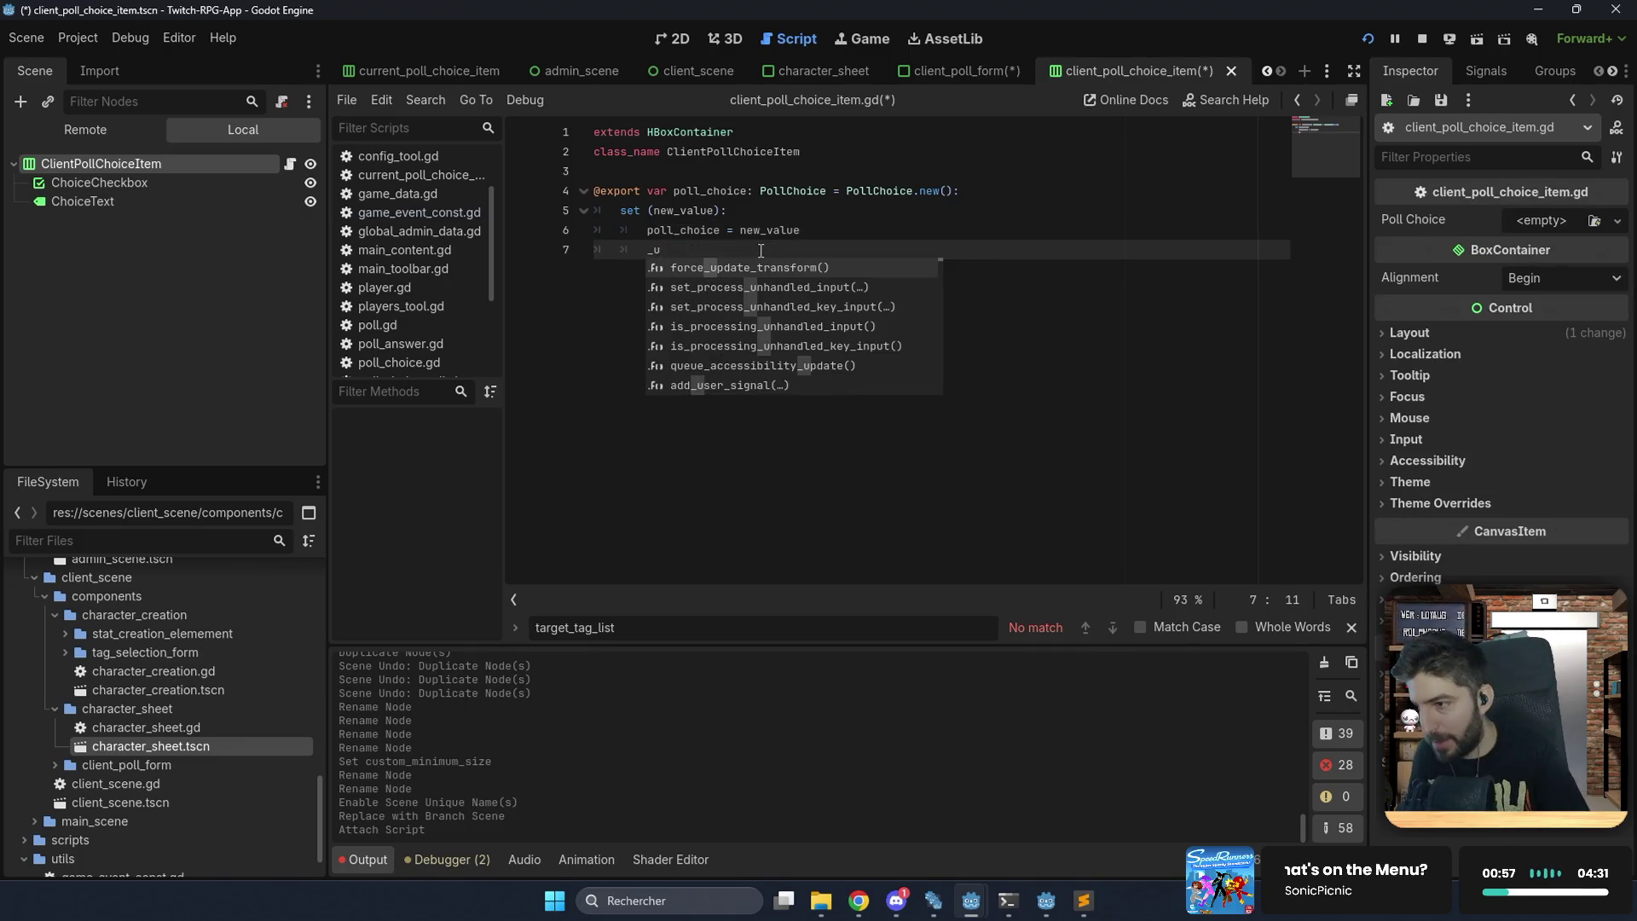
type("pdate_pl")
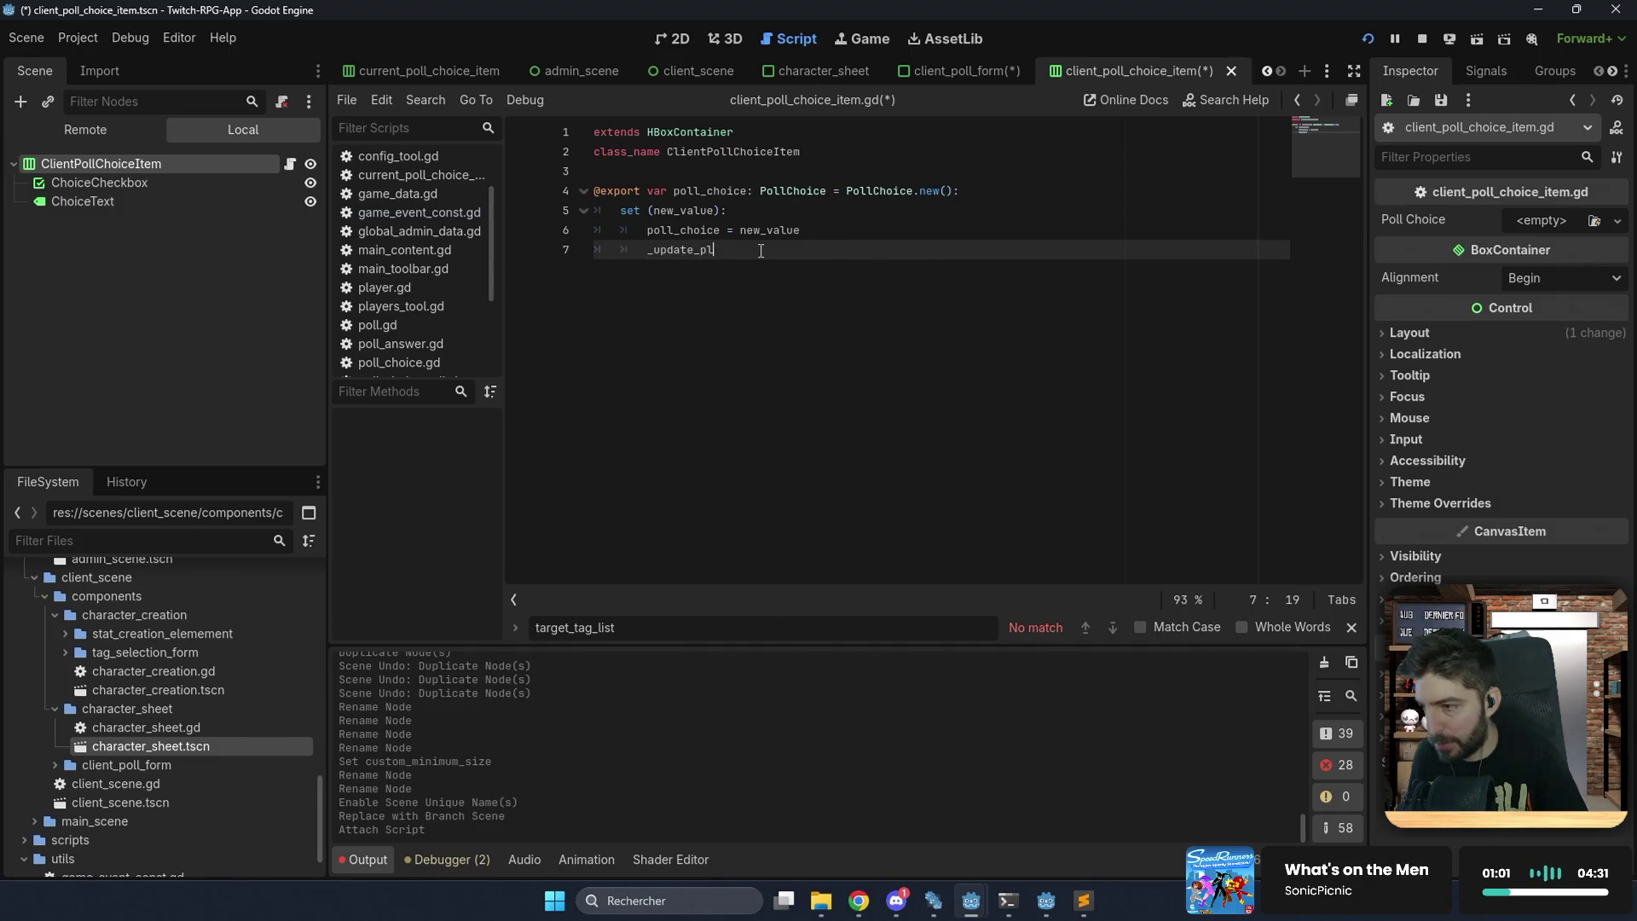
key("BackSpace")
key("BackSpace")
type("display()")
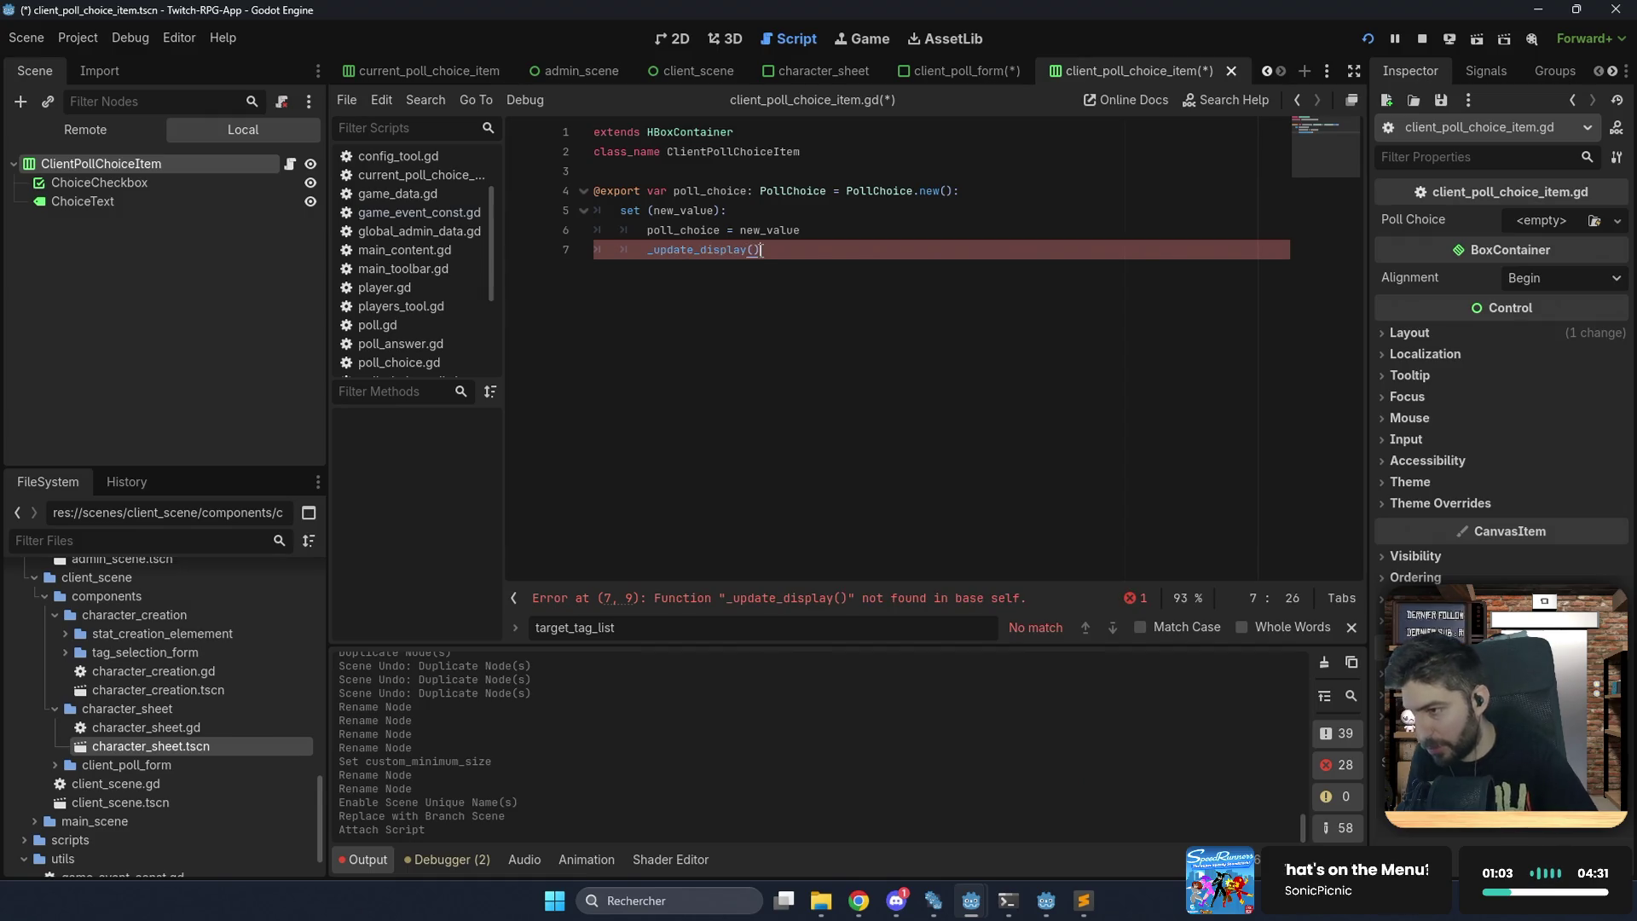
key("Return")
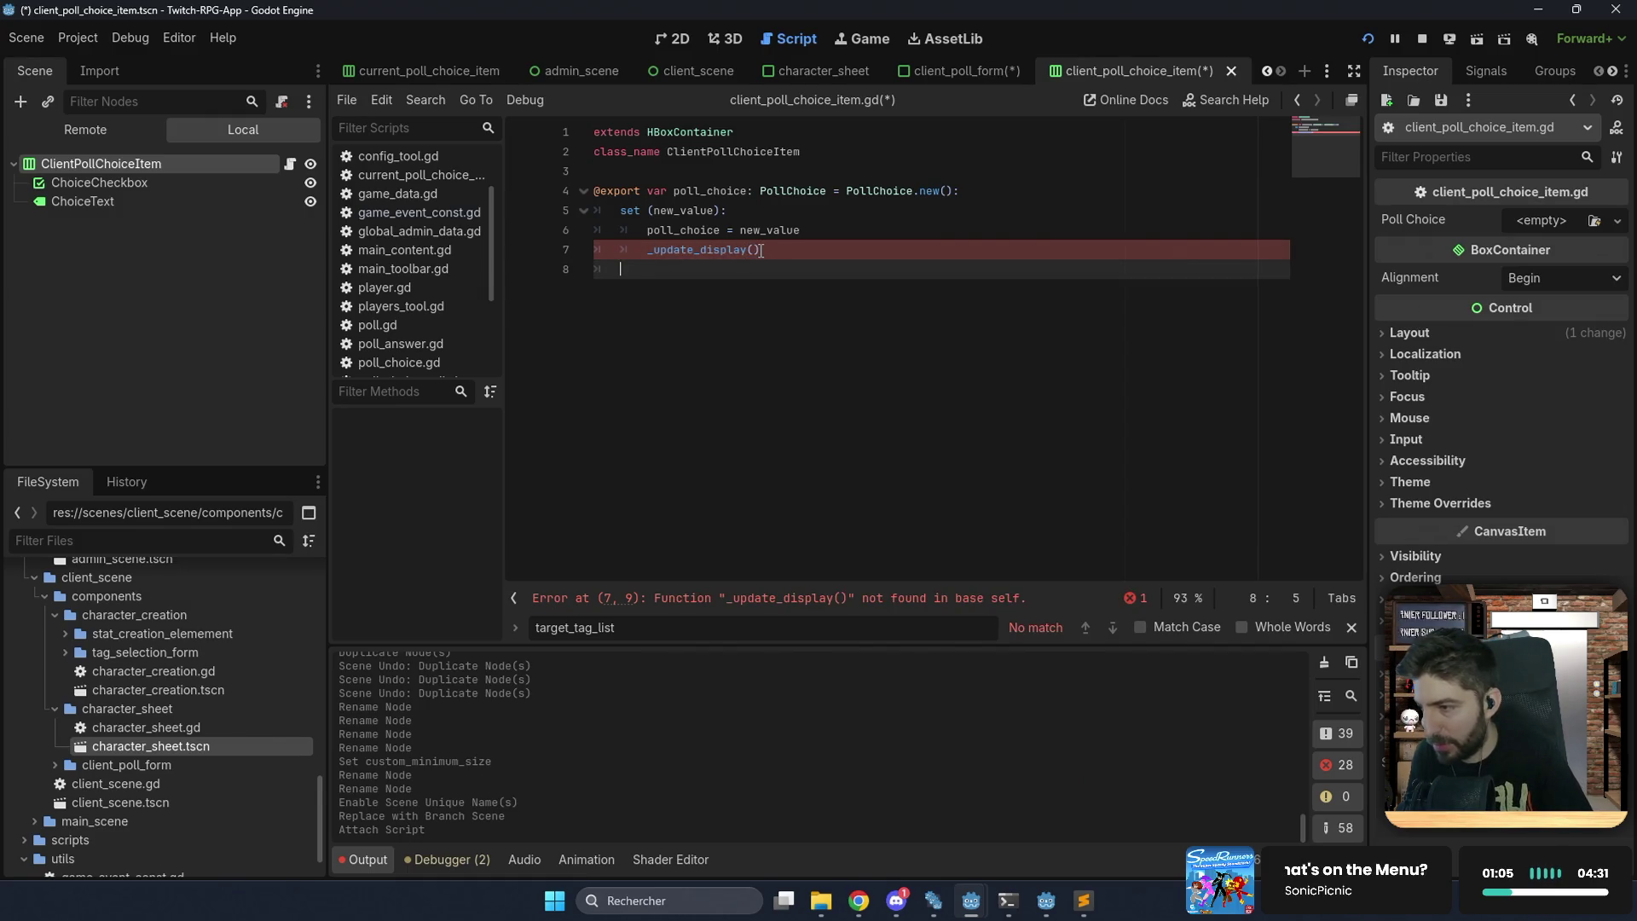
key("BackSpace")
key("Return")
- Add a _ready function that calls _update_display()
type("func _r")
key("Return")
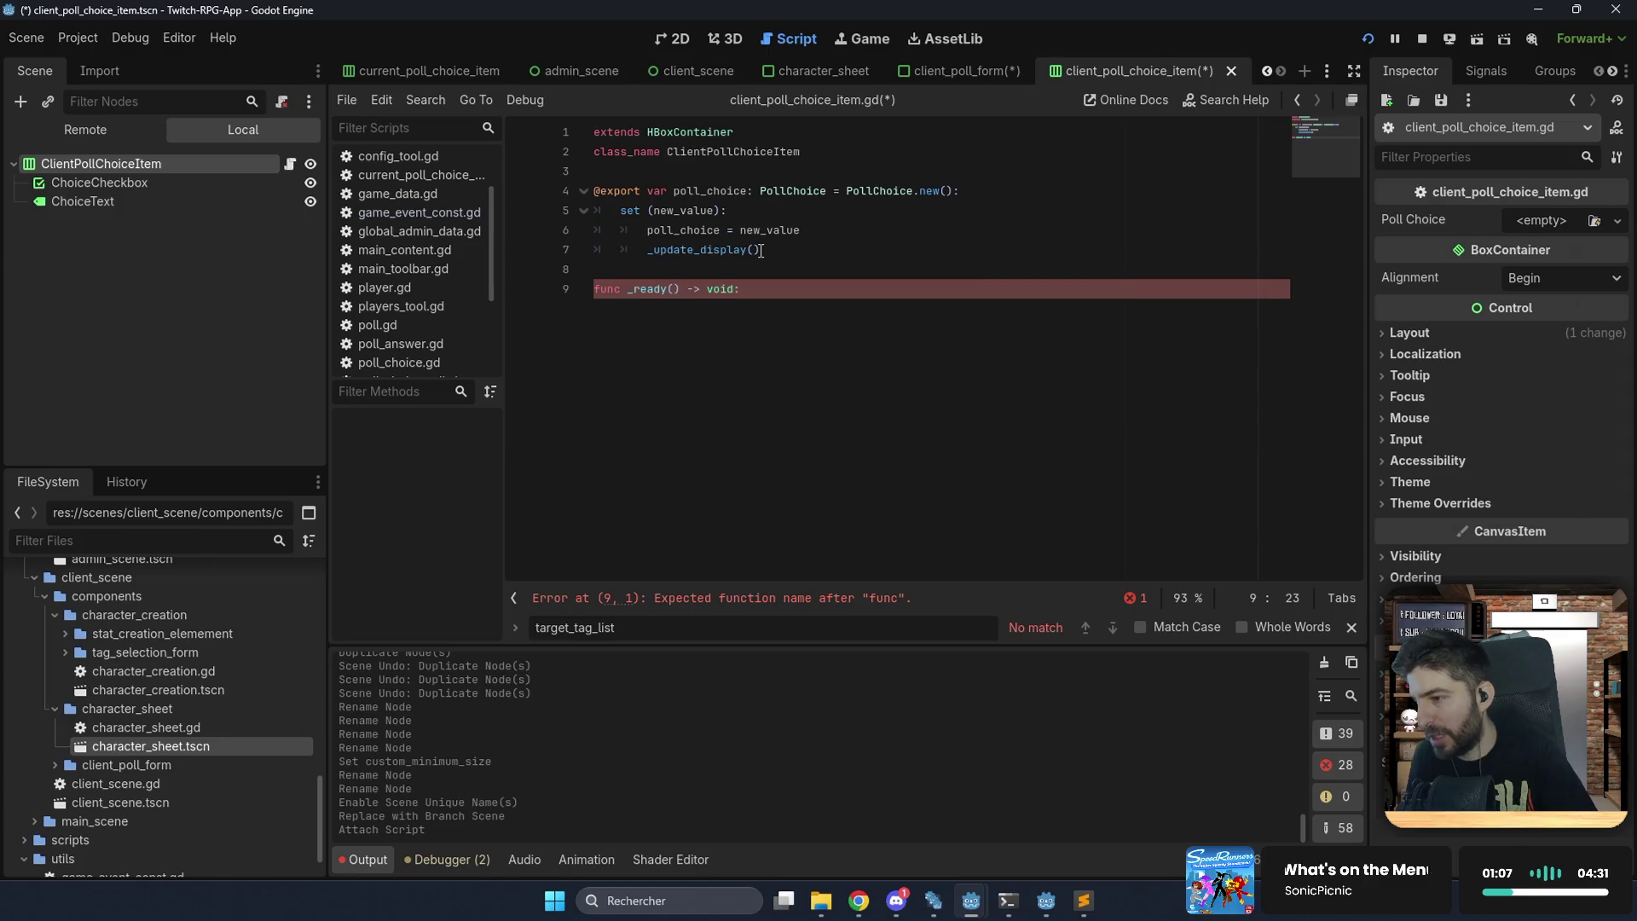
key("Return")
type("_update_display()")
key("Return")
key("Return")
- Define _update_display() -> void starting with 'if not is_inside_tree(): return'
type("func ")
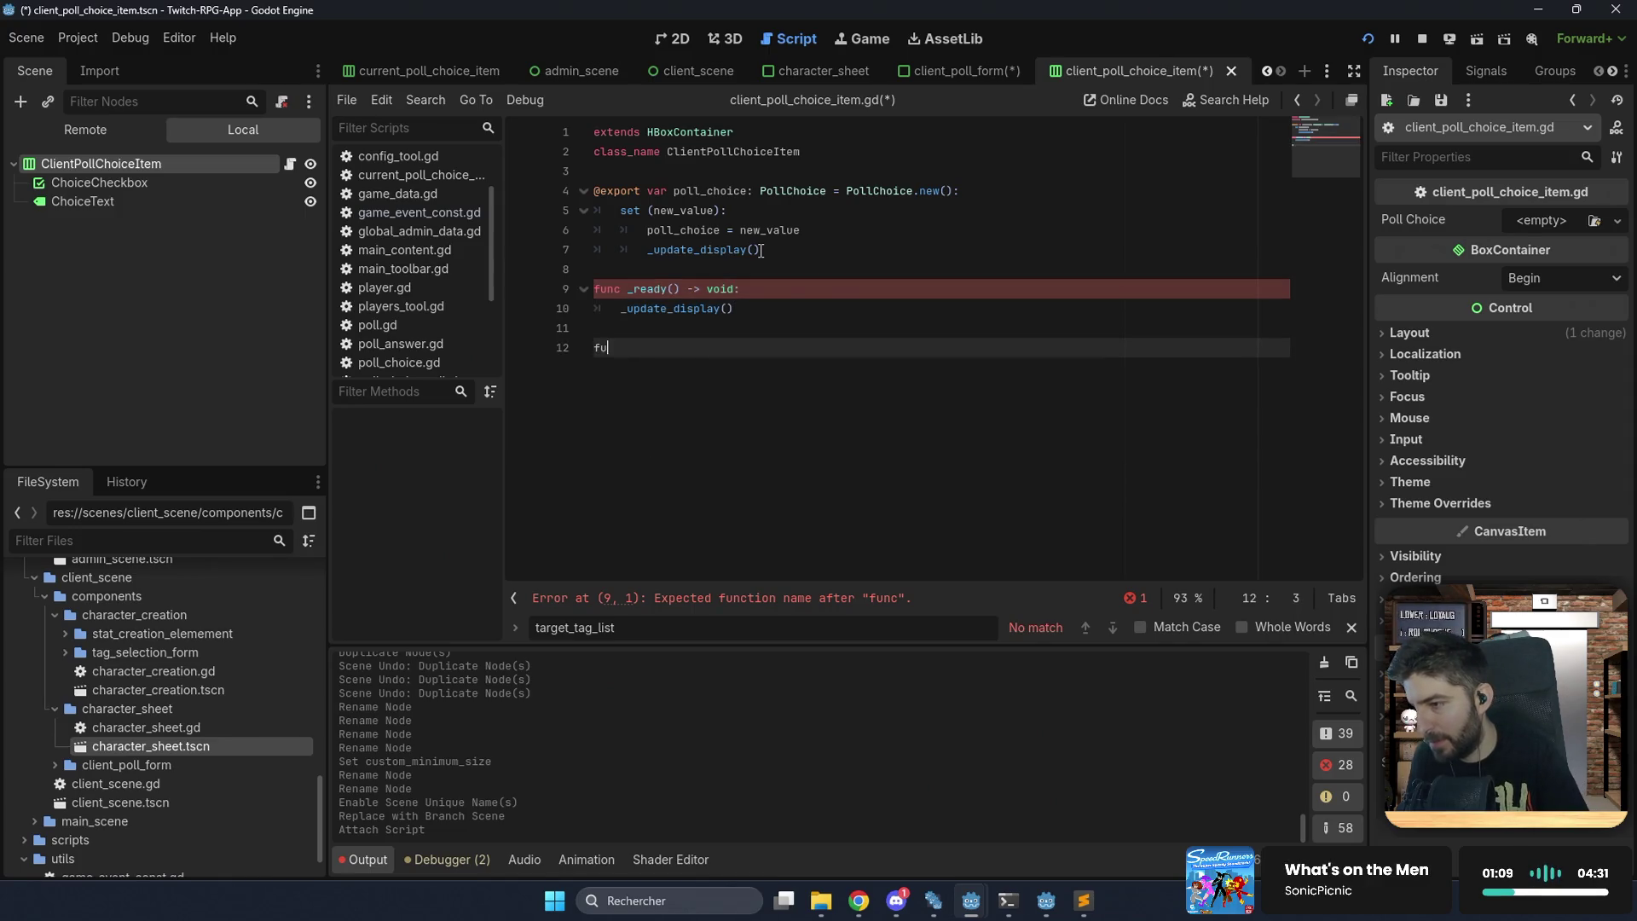
type("_update_display() -> void:")
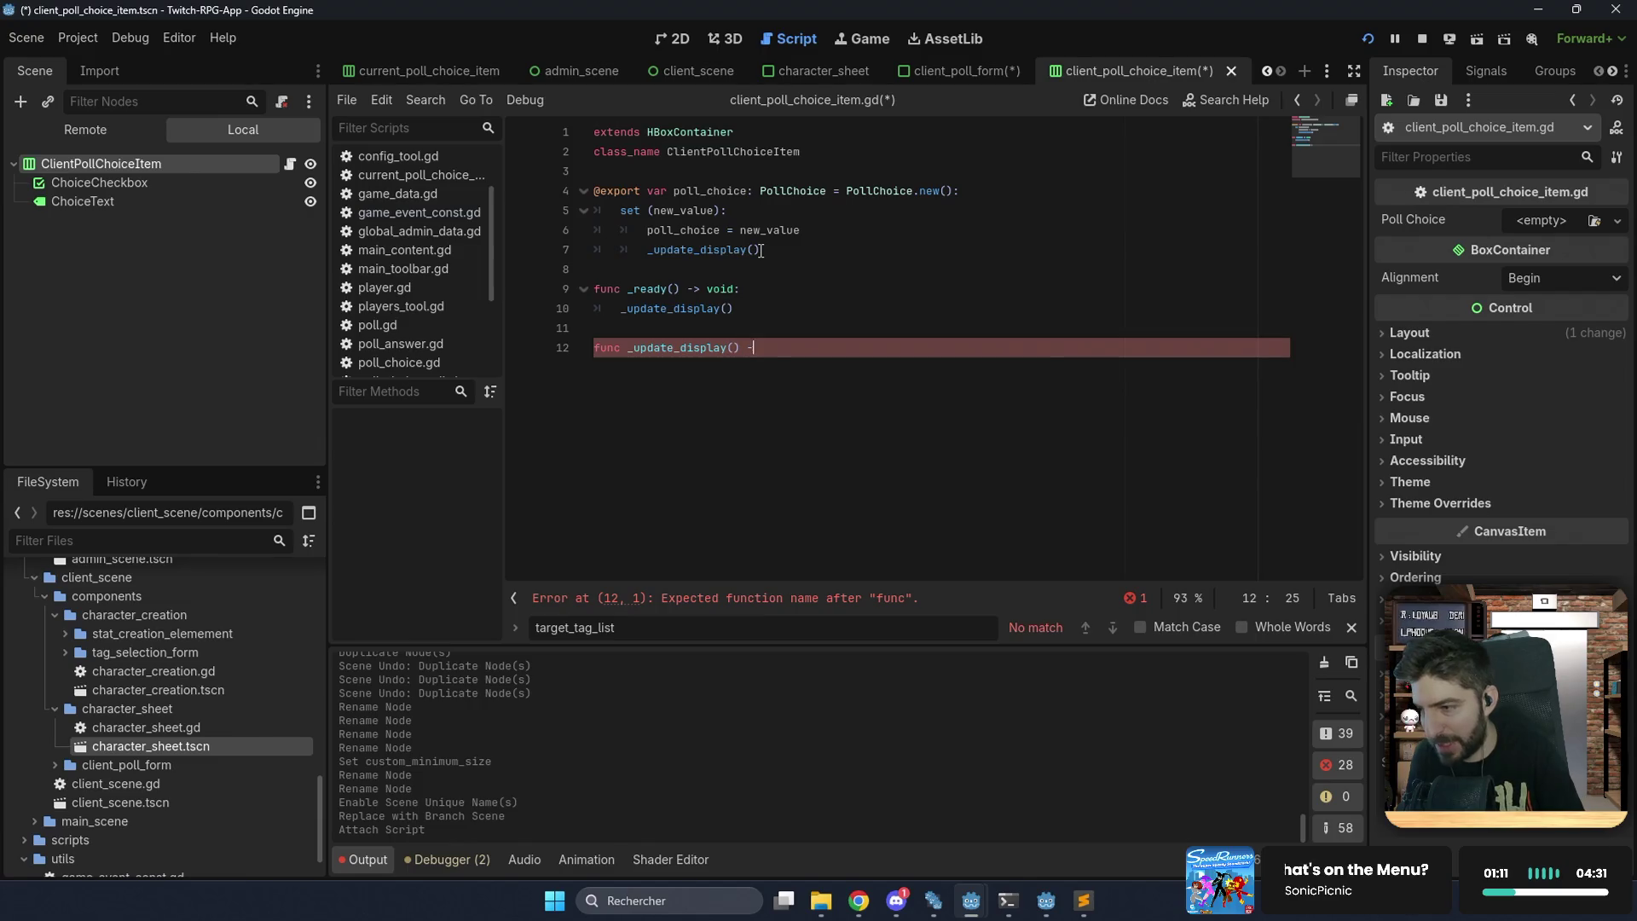
key("Return")
type("if not _")
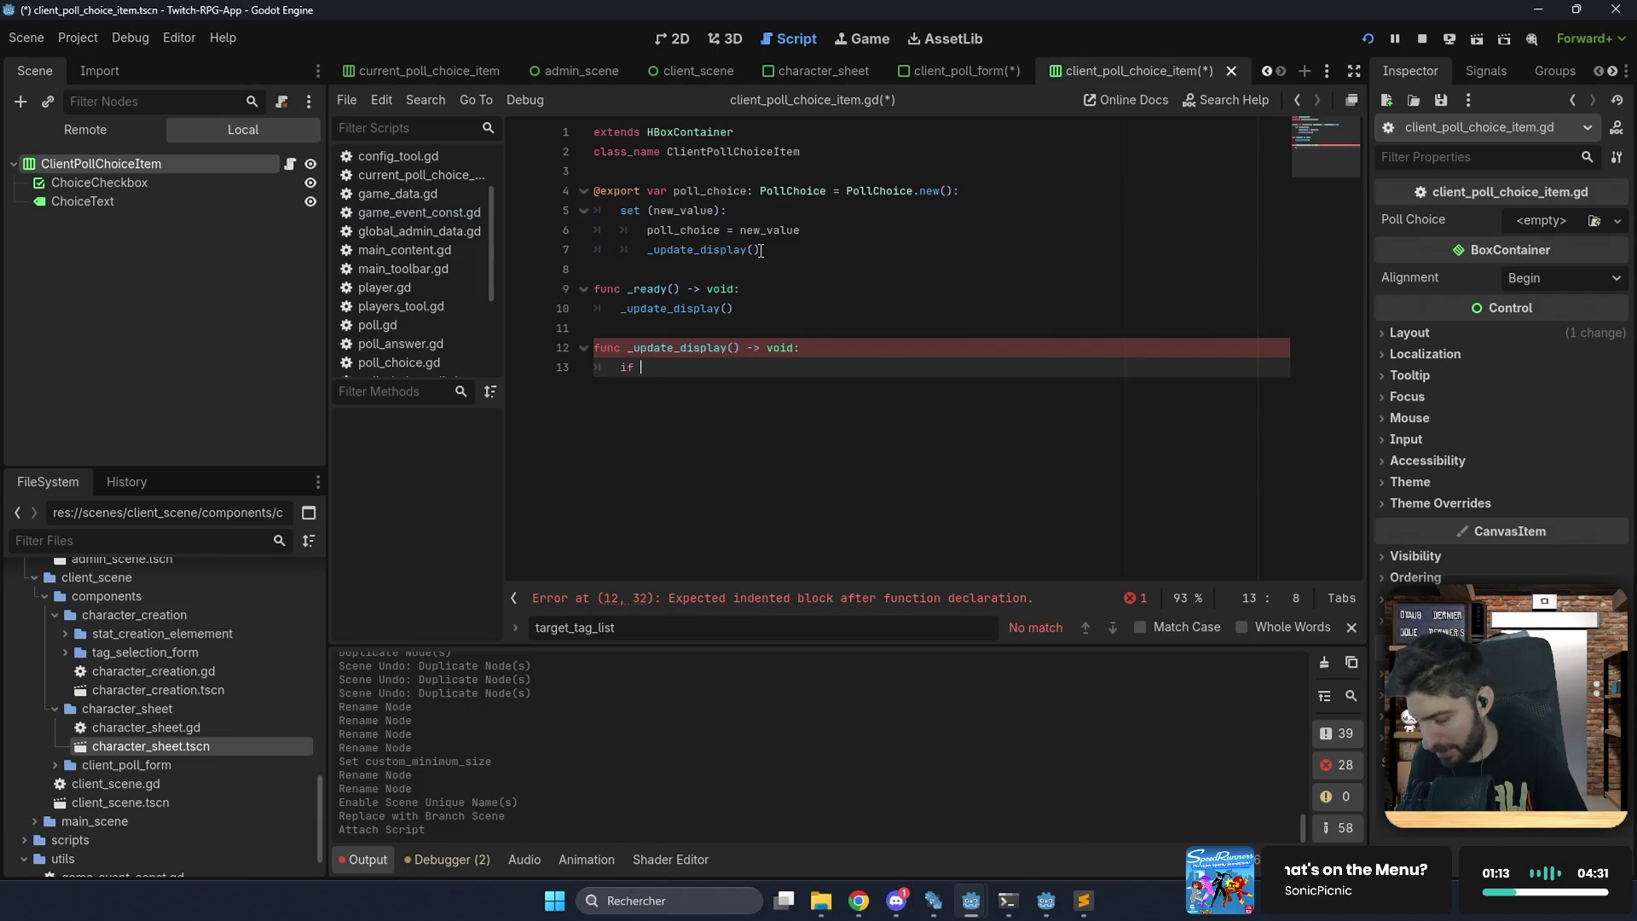
key("BackSpace")
type("is_insi")
key("Return")
type(":")
key("Return")
type("return")
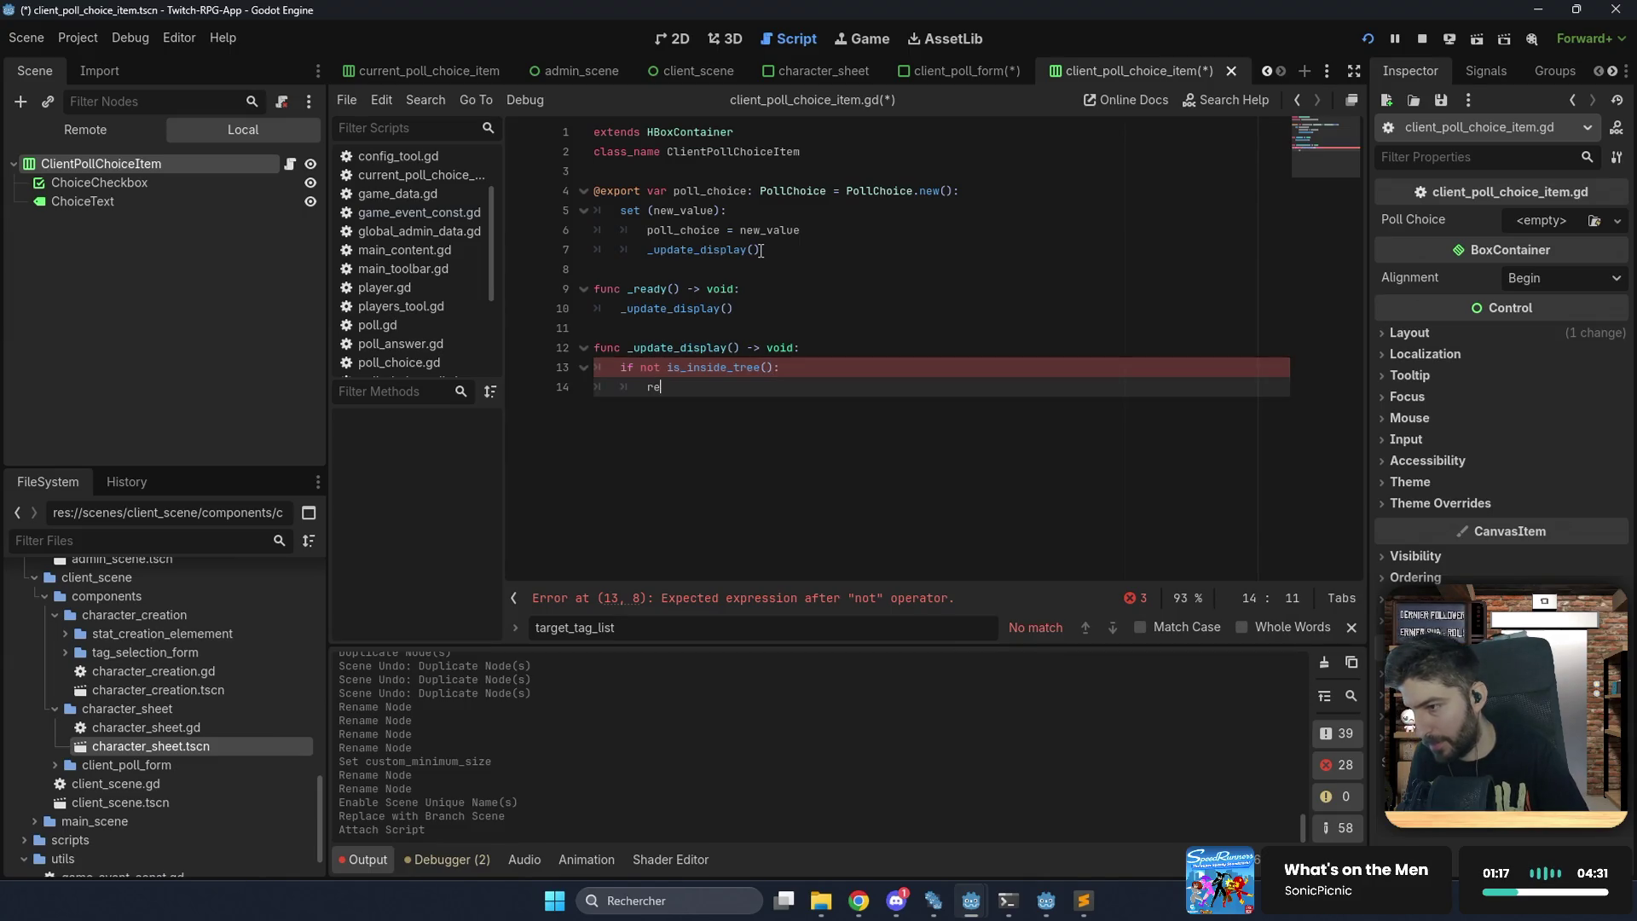
key("Return")
key("BackSpace")
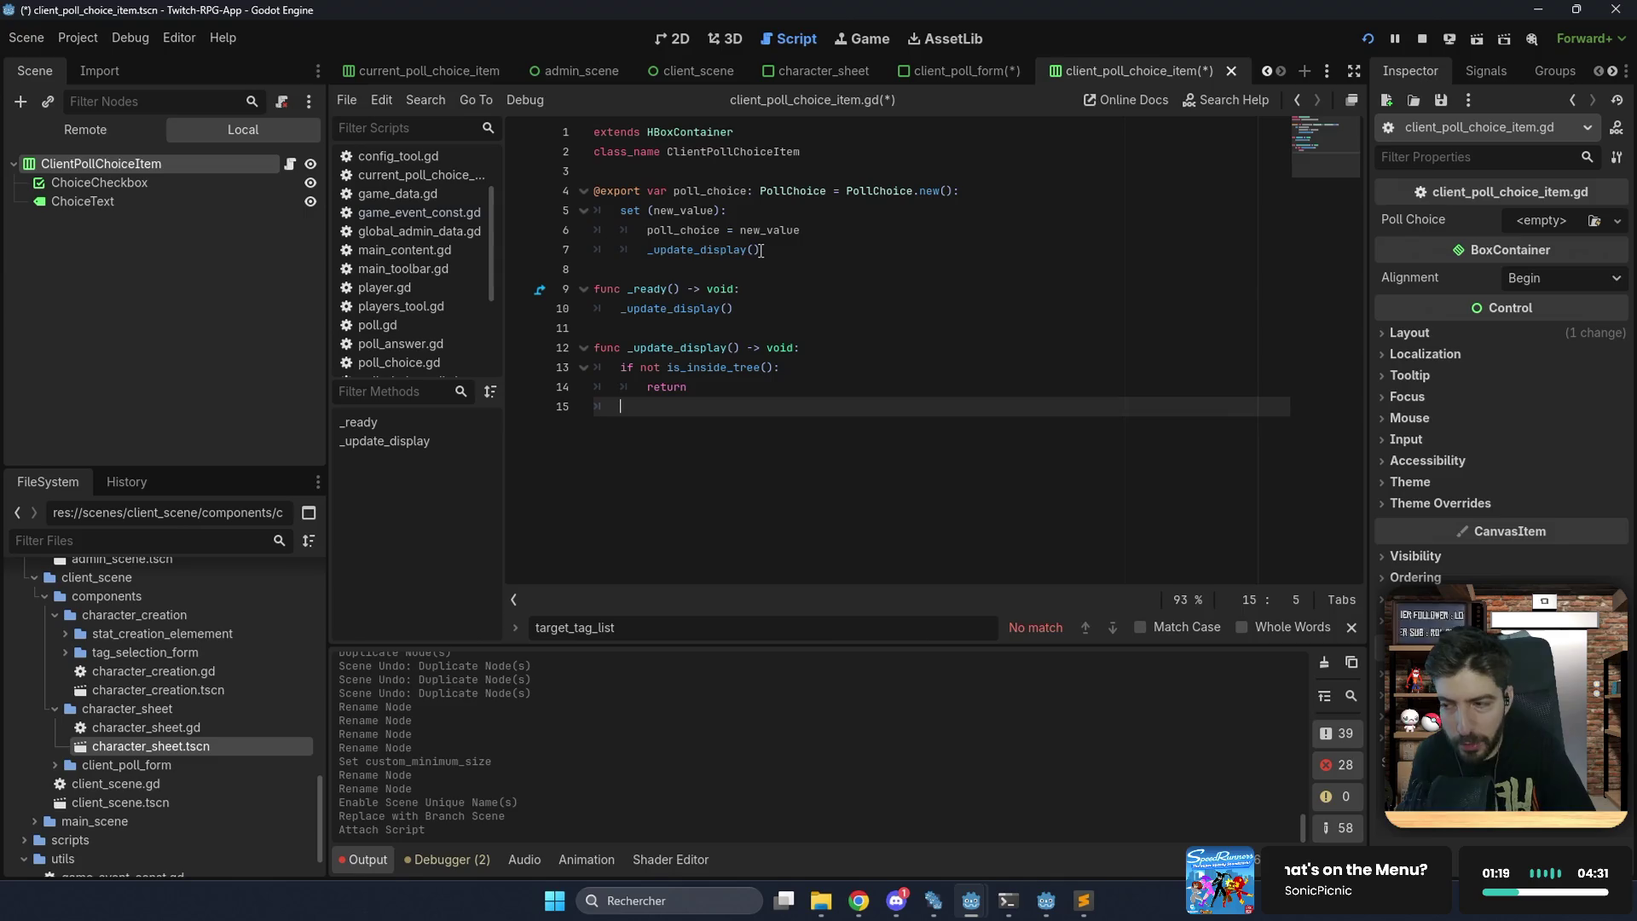
key("Return")
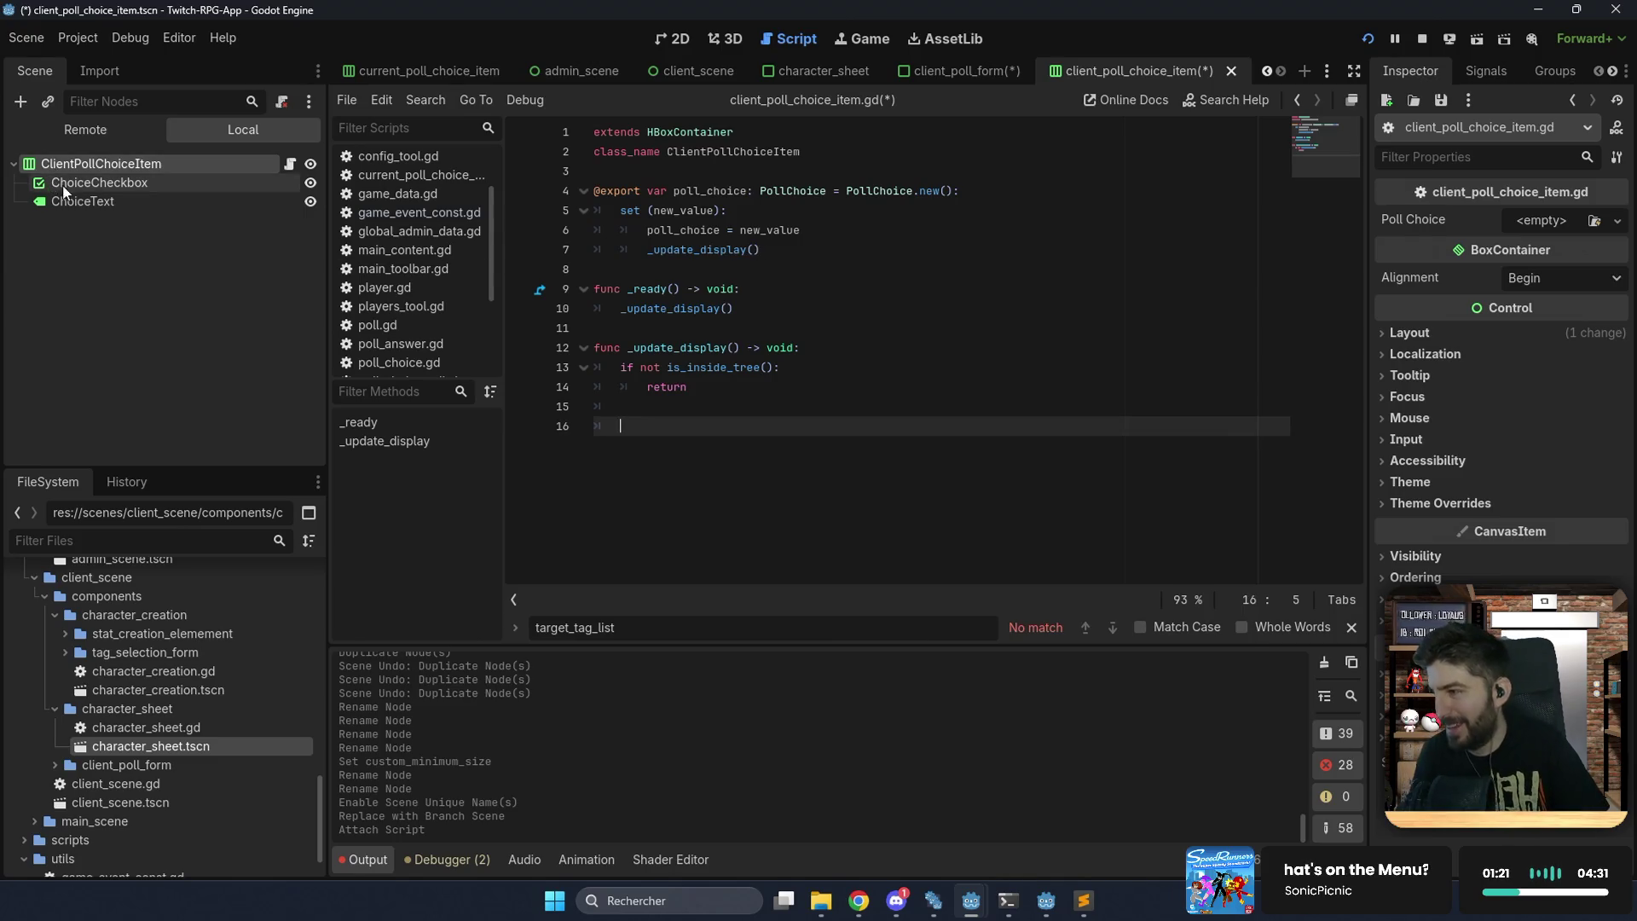
left_click(93, 183)
left_click(90, 200, "shift")
right_click(90, 198)
left_click(167, 417)
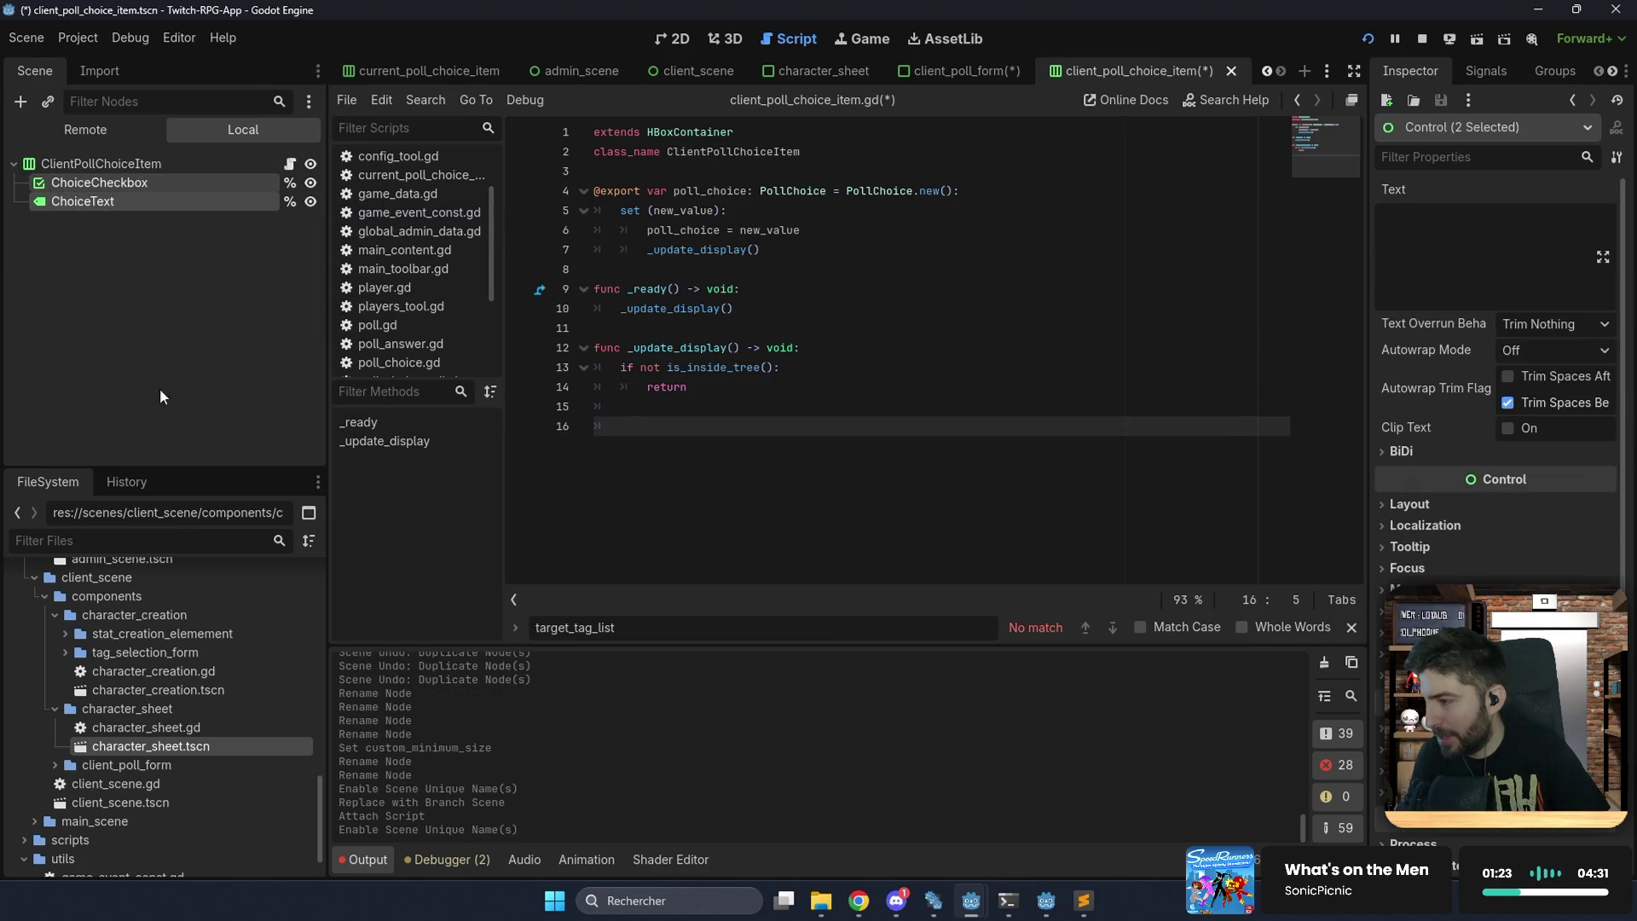
mouse_move(109, 186)
left_mouse_down()
mouse_move(563, 333)
mouse_move(631, 307)
mouse_move(640, 268)
left_mouse_up()
left_click(820, 254)
key("Return")
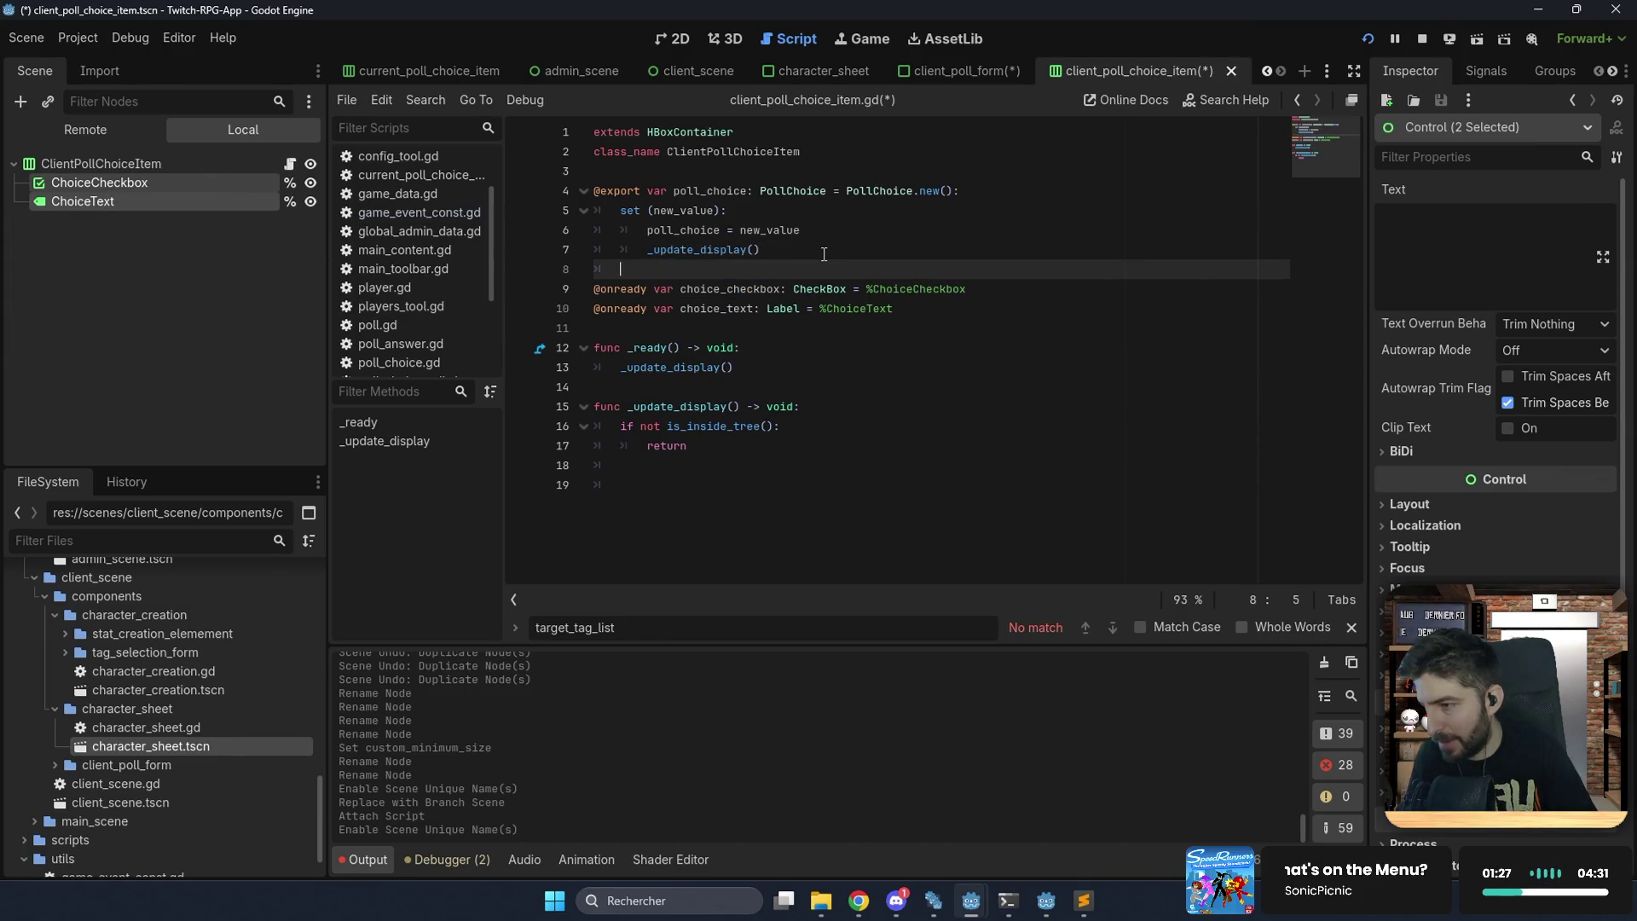
left_click(744, 290)
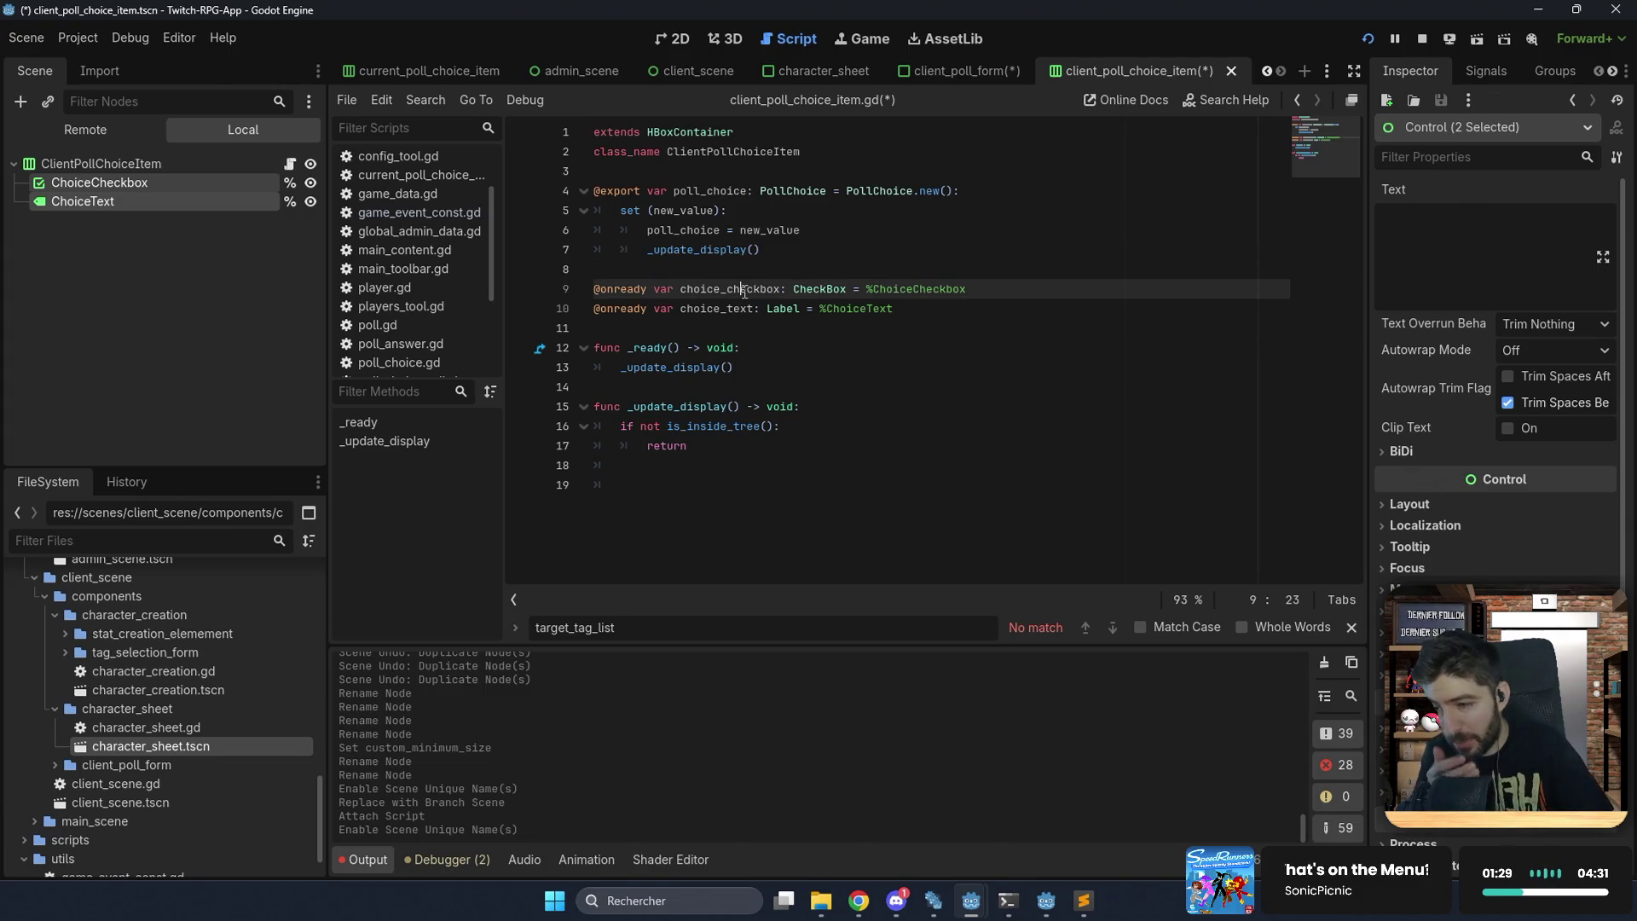
- In _update_display, set choice_text.text to poll_choice.choice_text when poll_choice exists, then save
left_click(717, 484)
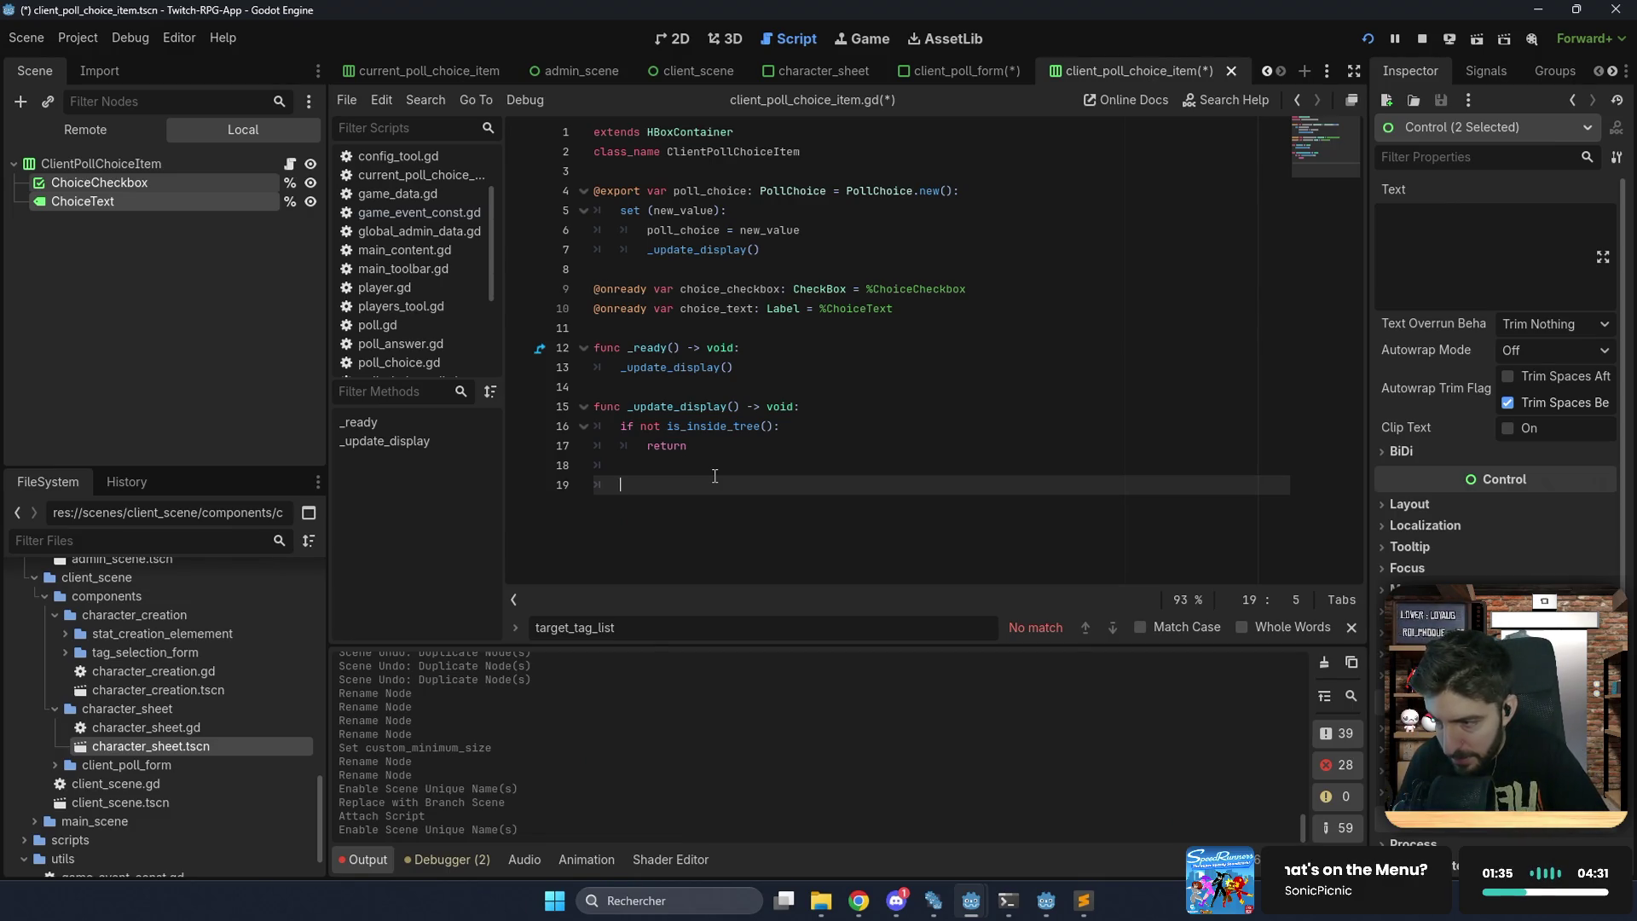
type("if  poll_choice:")
key("Return")
type("choice_text.text= p")
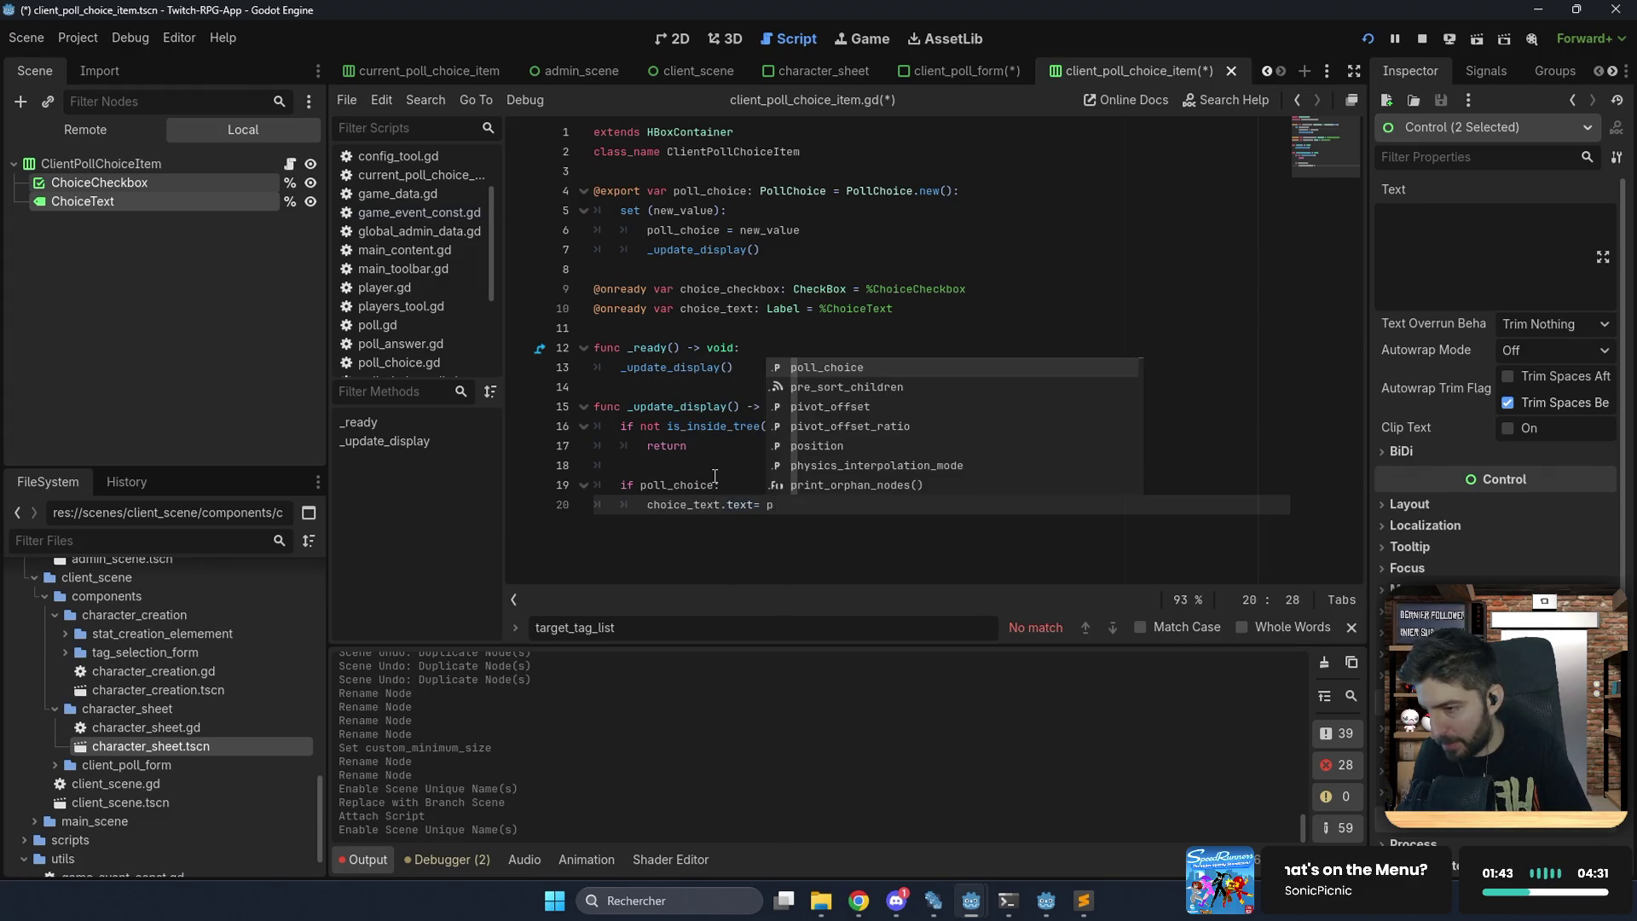
key("Return")
type(".")
key("Down")
key("Return")
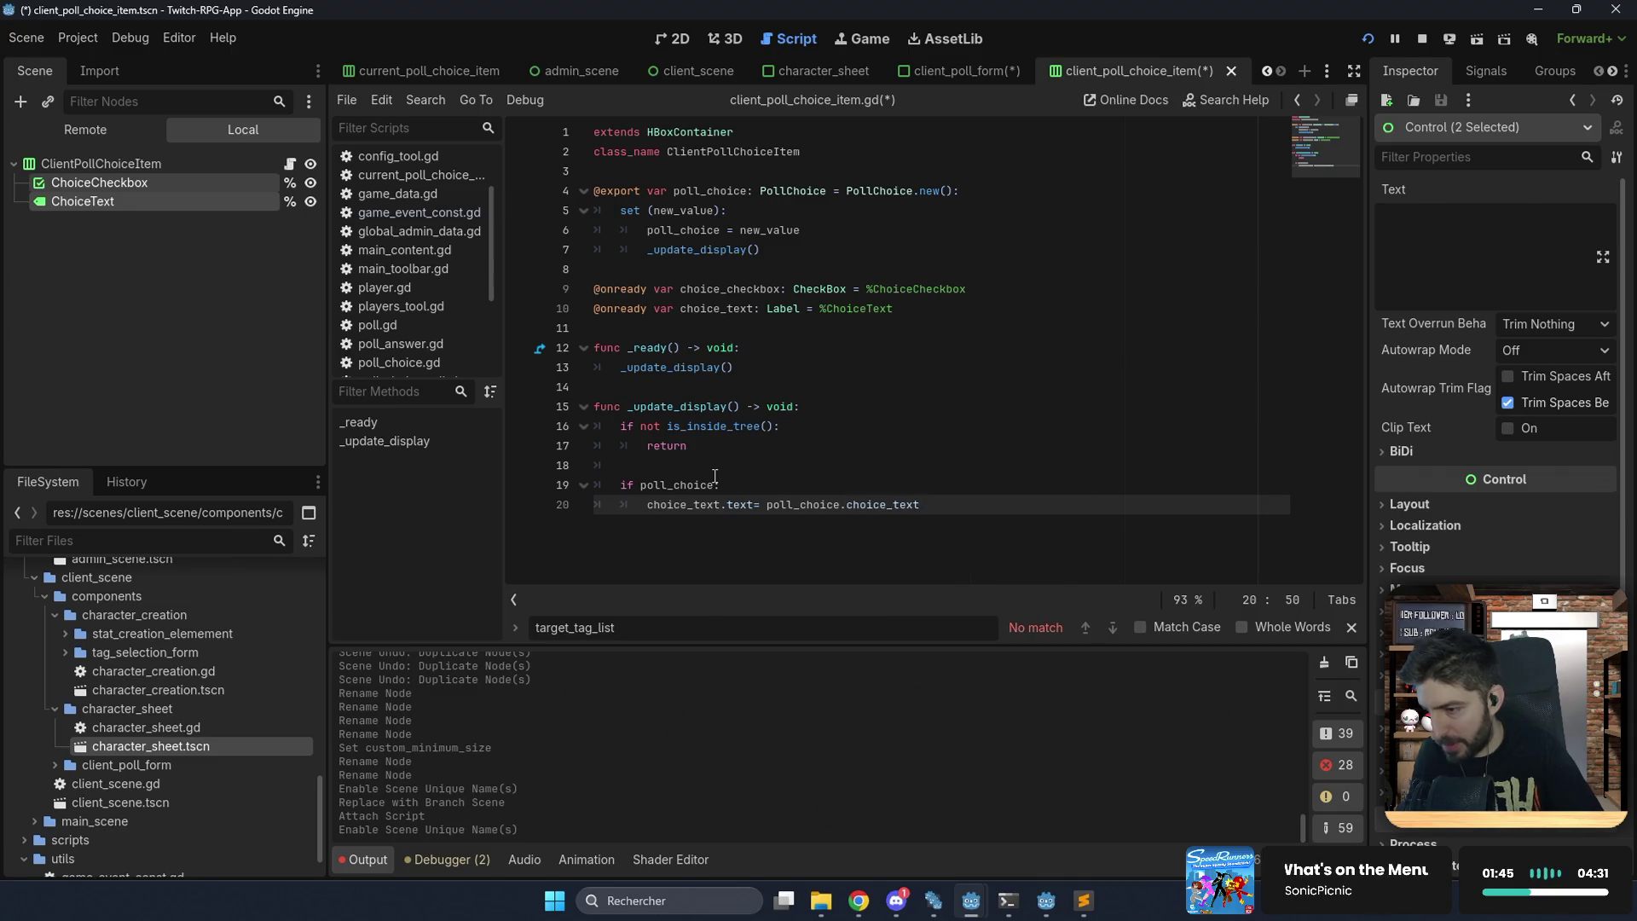
left_click(757, 504)
key("ctrl+s")
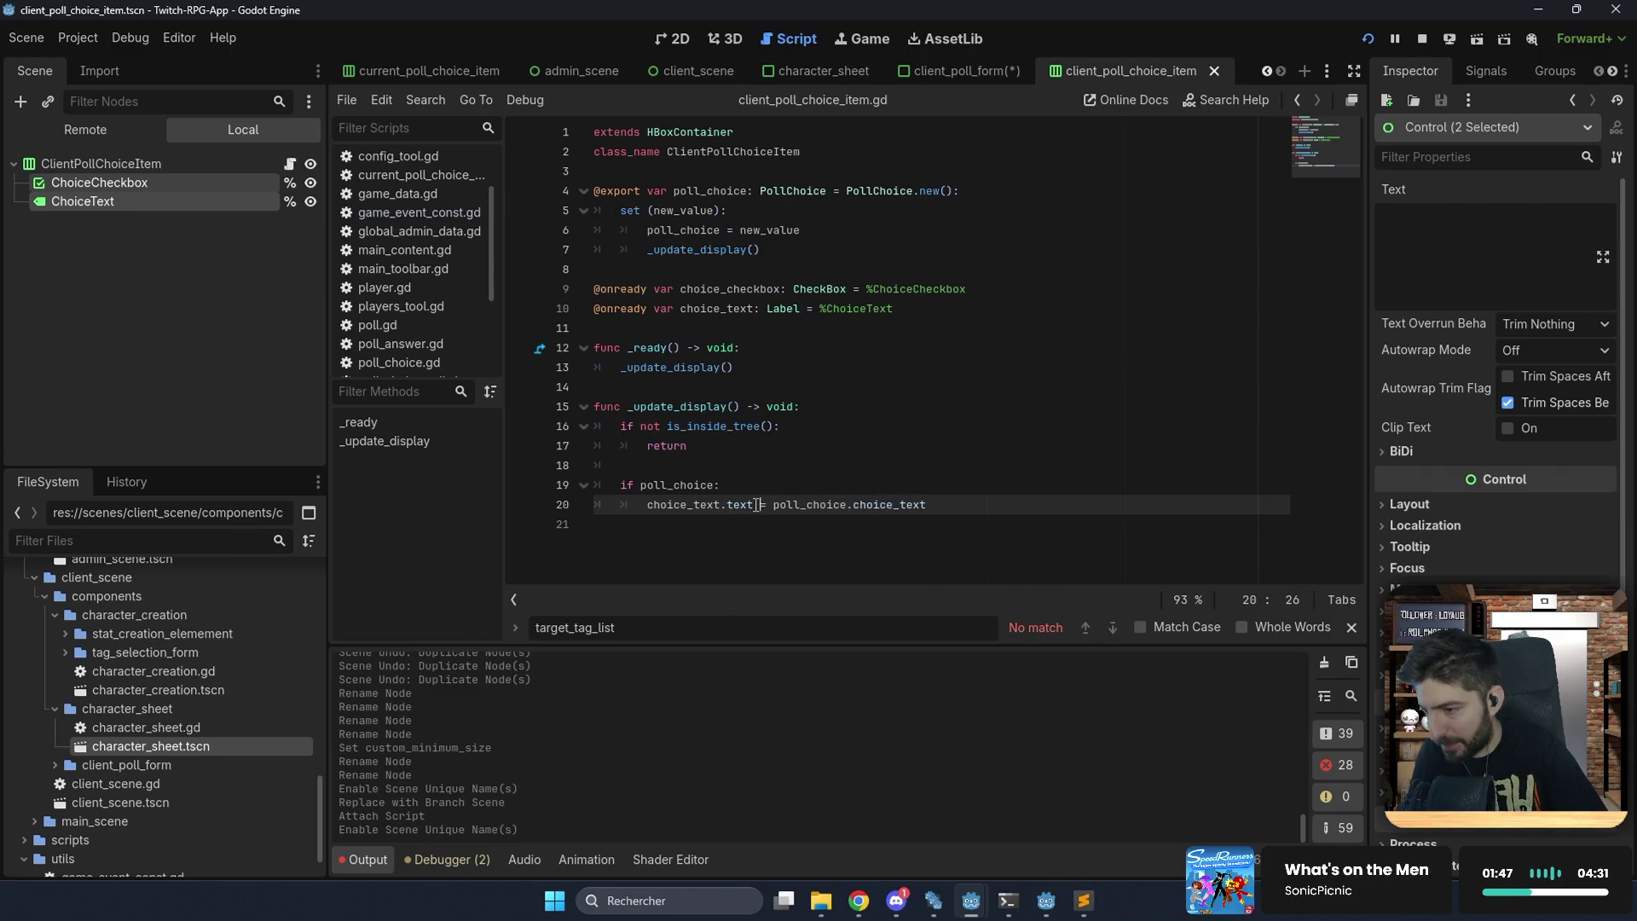
left_click(716, 289)
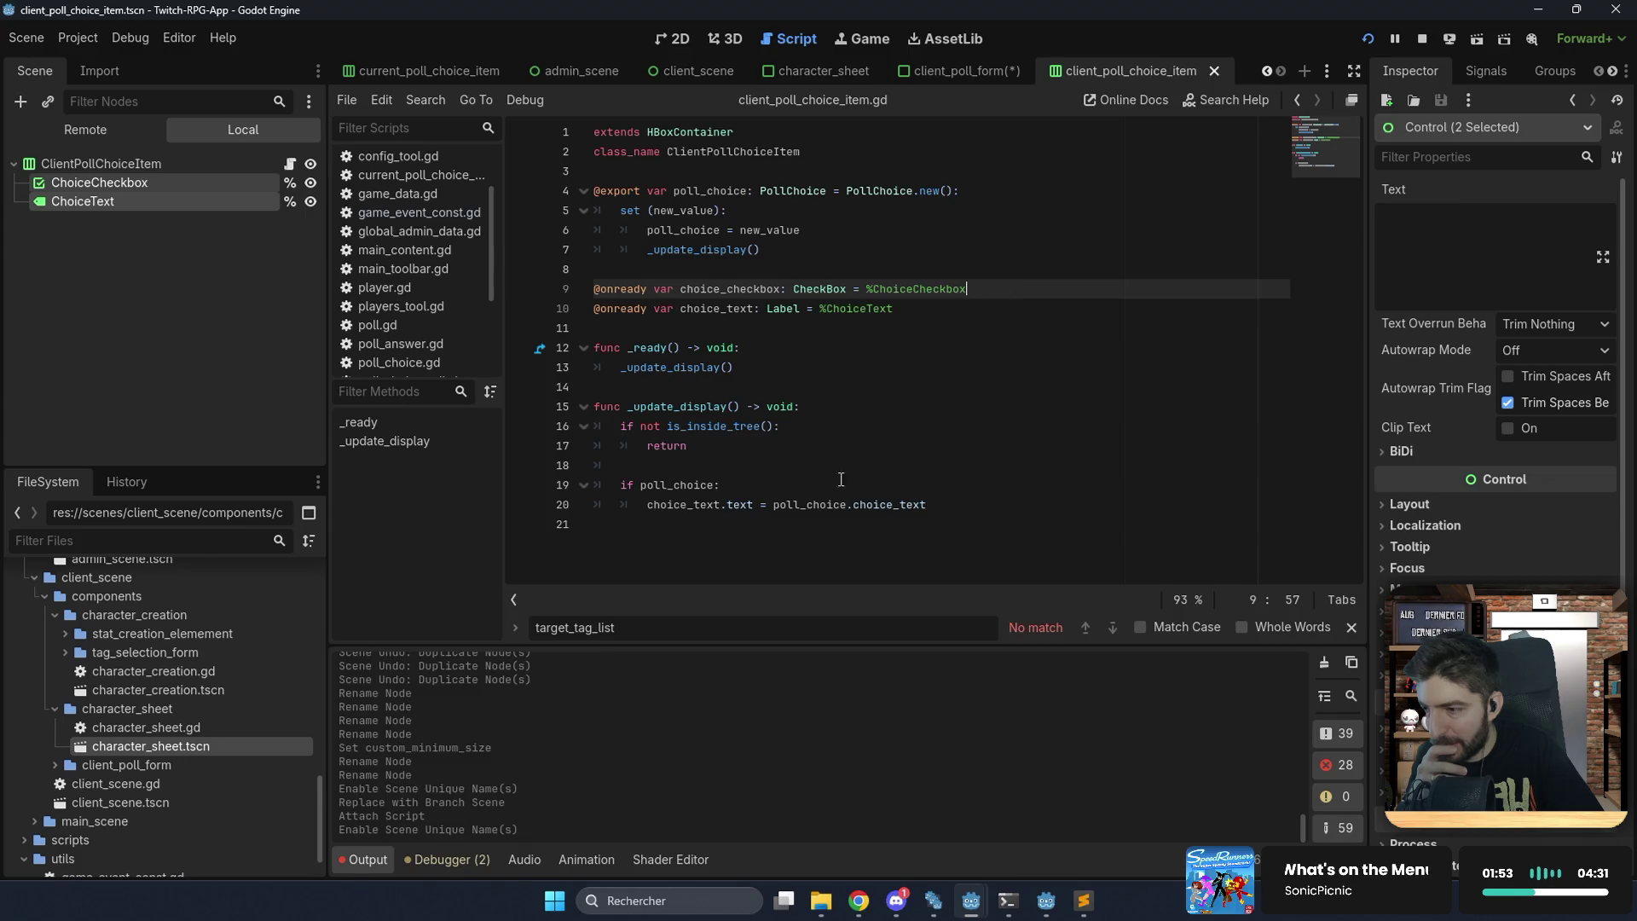
left_click(772, 550)
- Add a reset_choice() -> void function at the script's end, correcting its misspelled name
key("Return")
type("func rest_choice() -> void:")
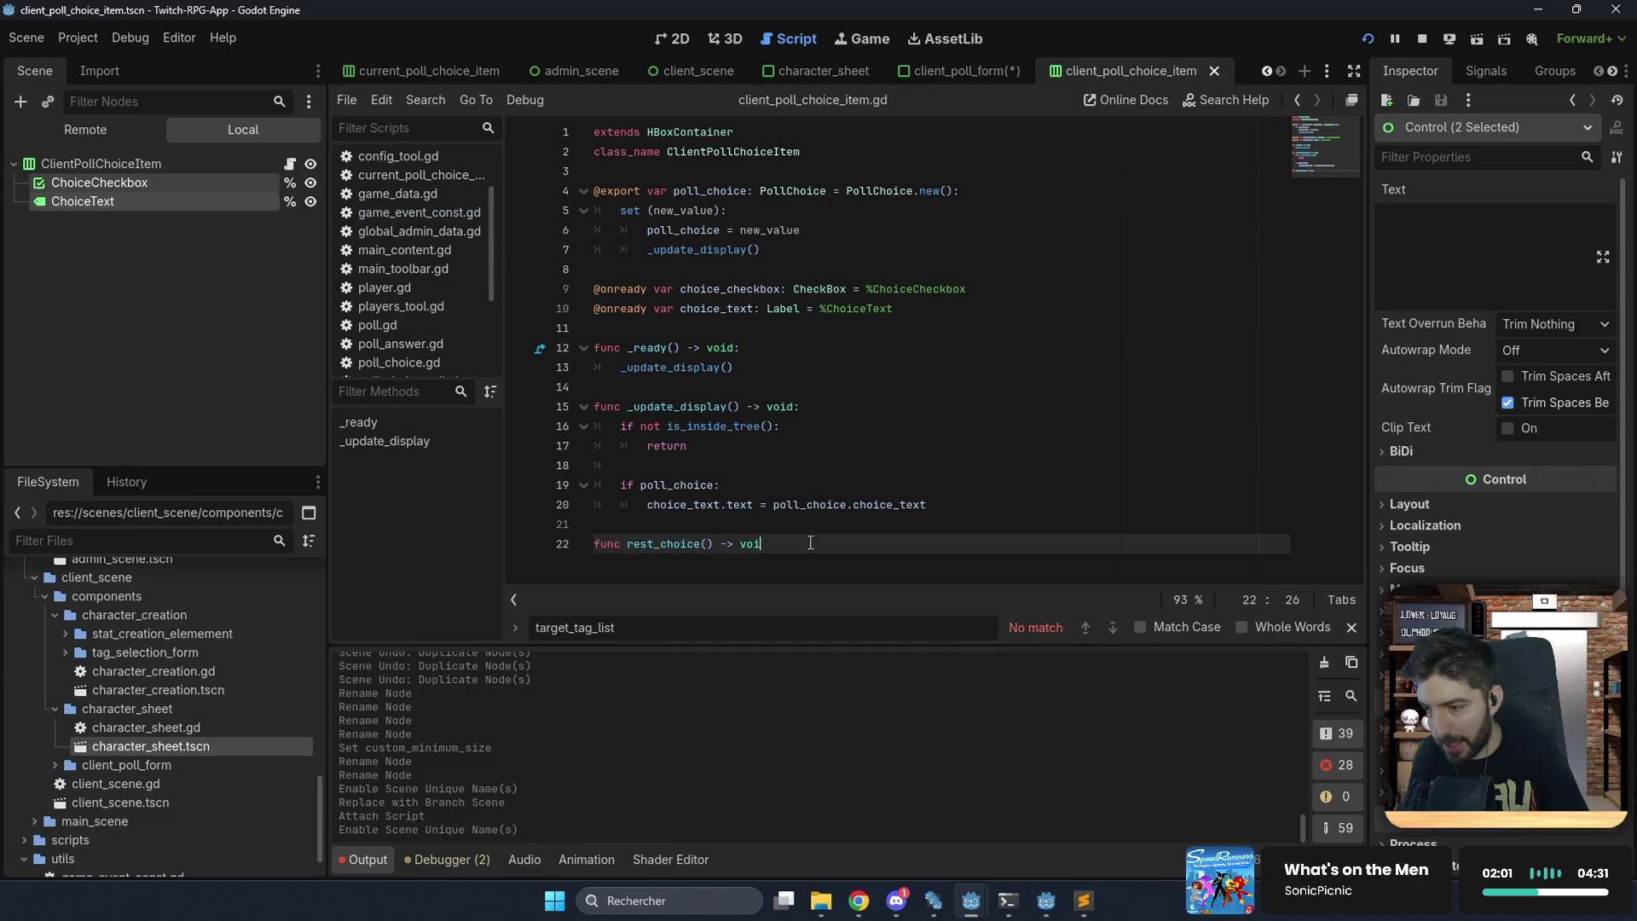
key("Return")
key("Up")
key("Right")
key("Right")
key("Right")
type("e")
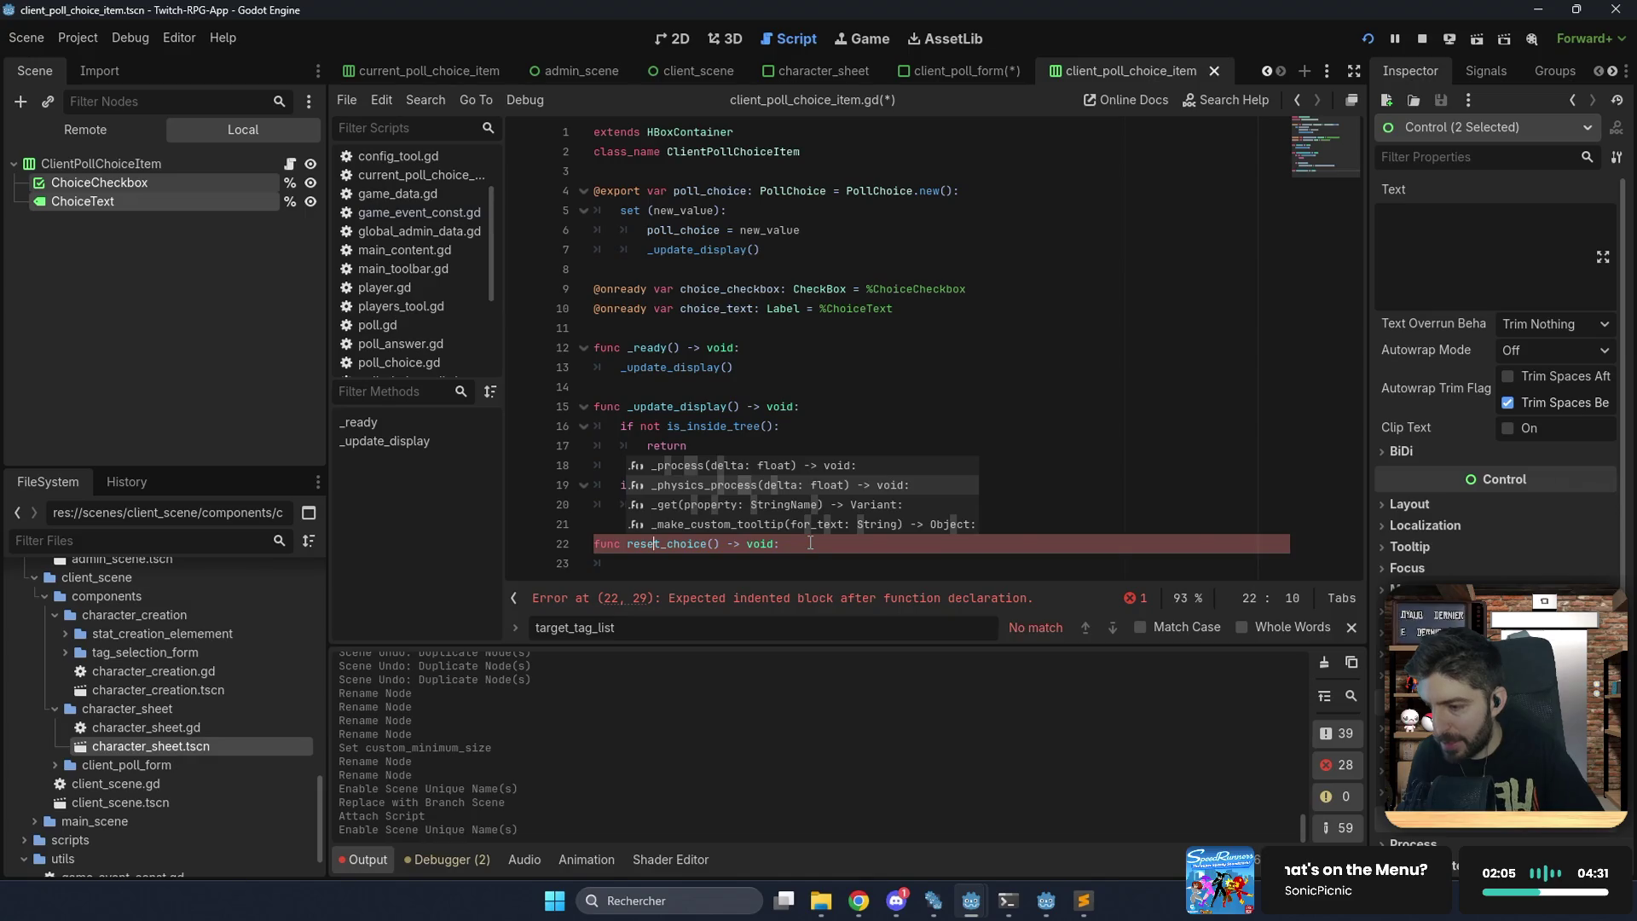
left_click(816, 565)
- Make reset_choice set choice_checkbox.button_pressed = false and save the script
type("ch")
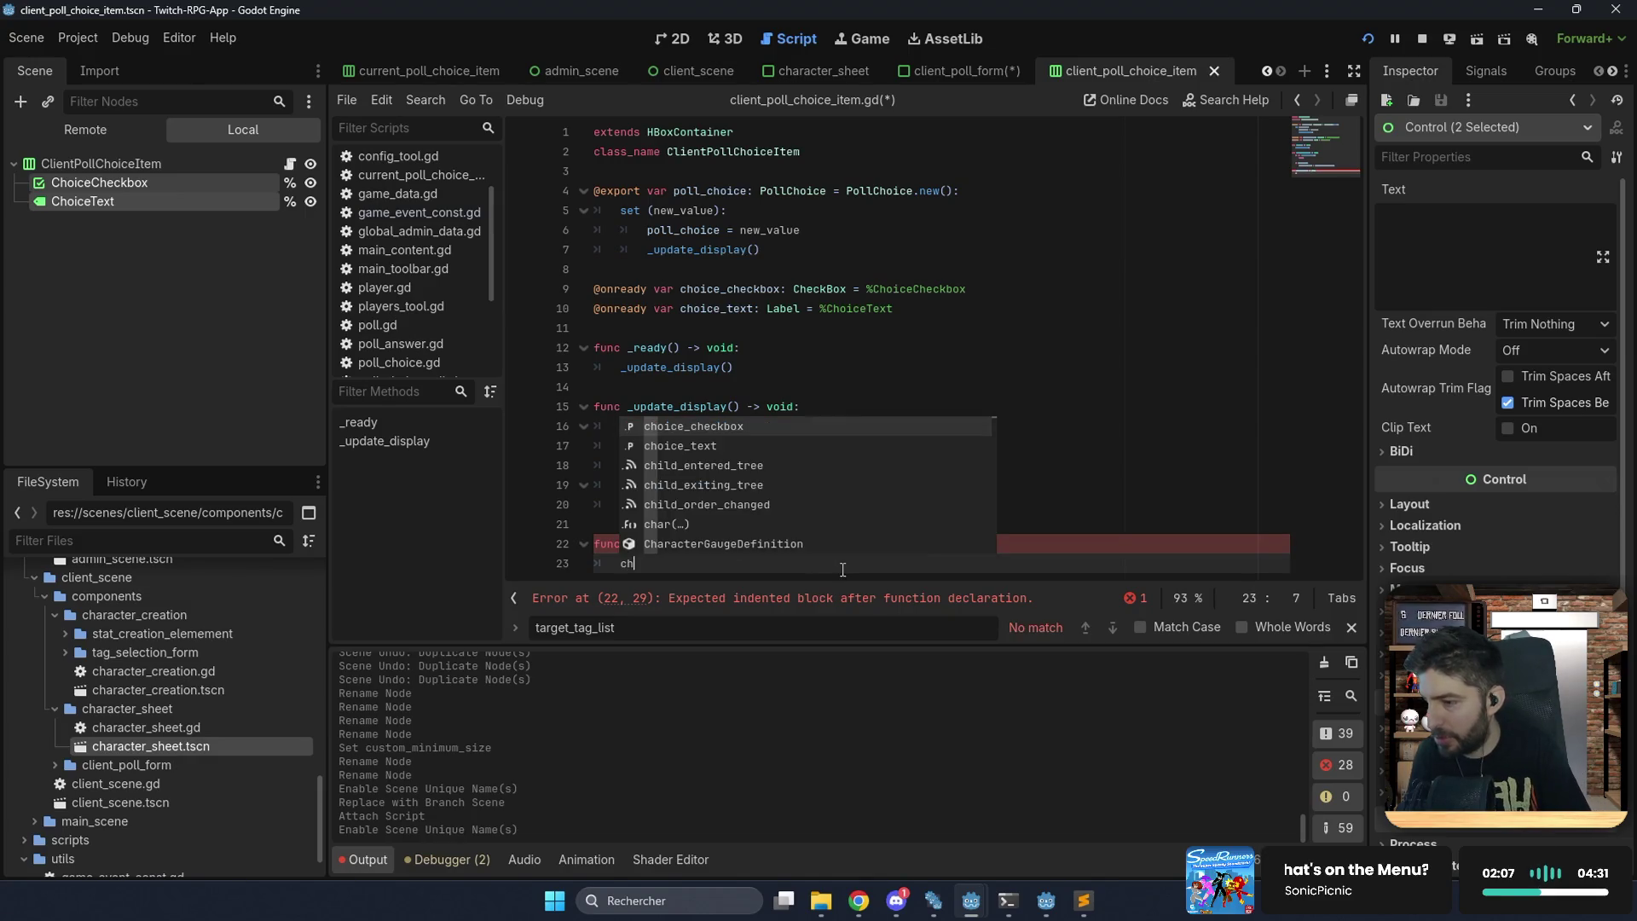
key("Return")
type(".pu")
key("BackSpace")
key("BackSpace")
type("bv")
key("BackSpace")
type("u")
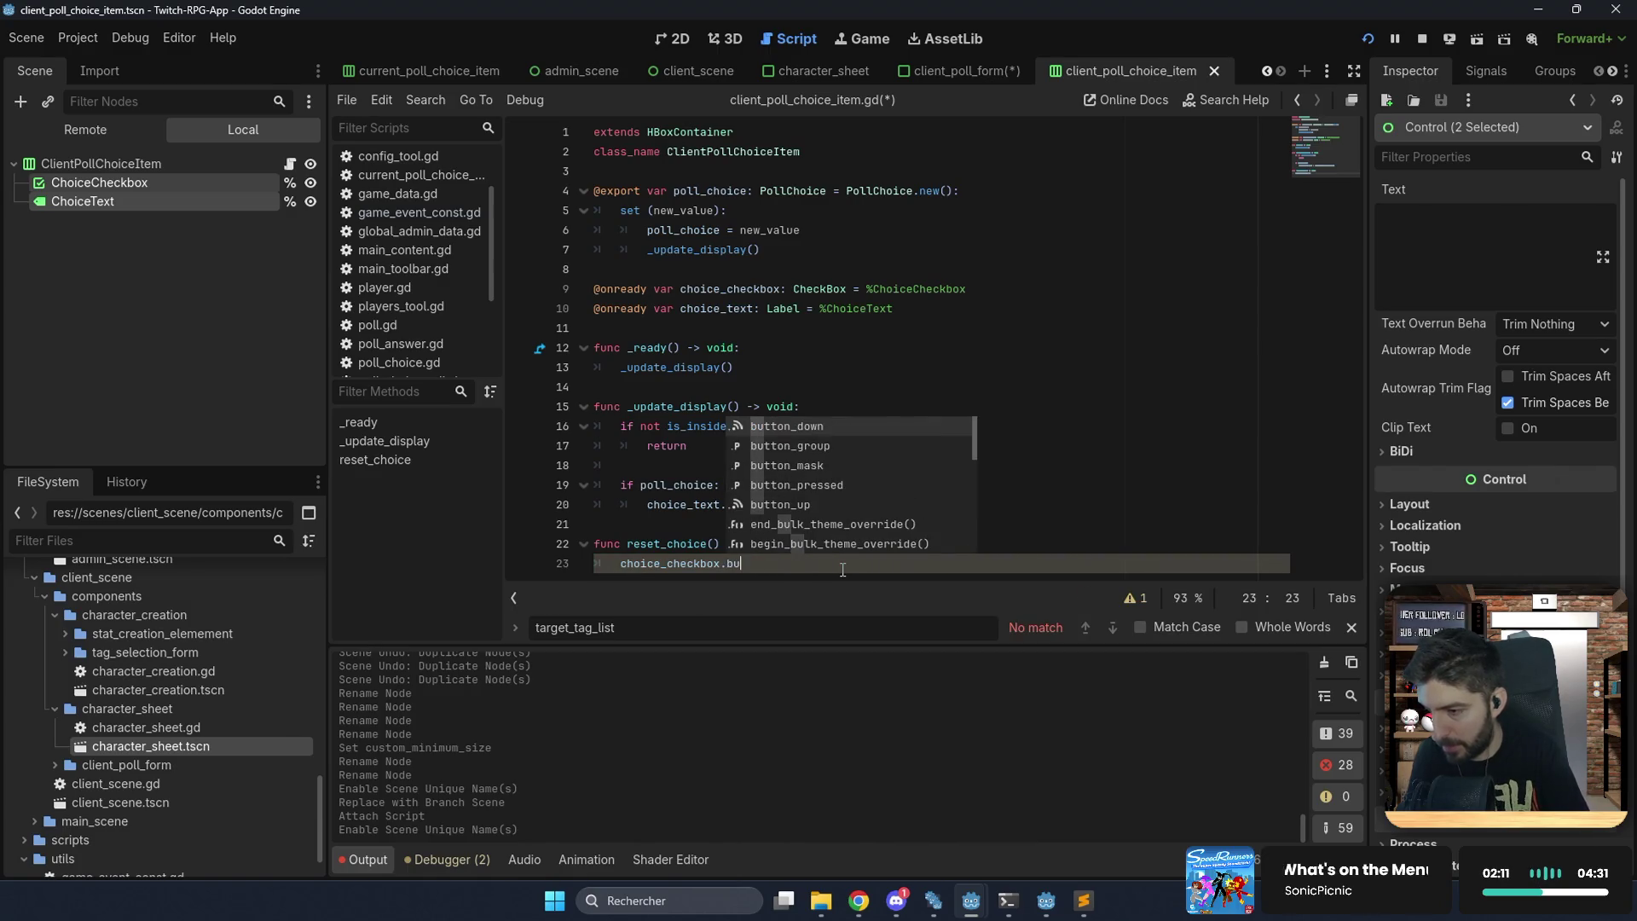
key("Return")
type("alse")
key("ctrl+s")
left_click(804, 546)
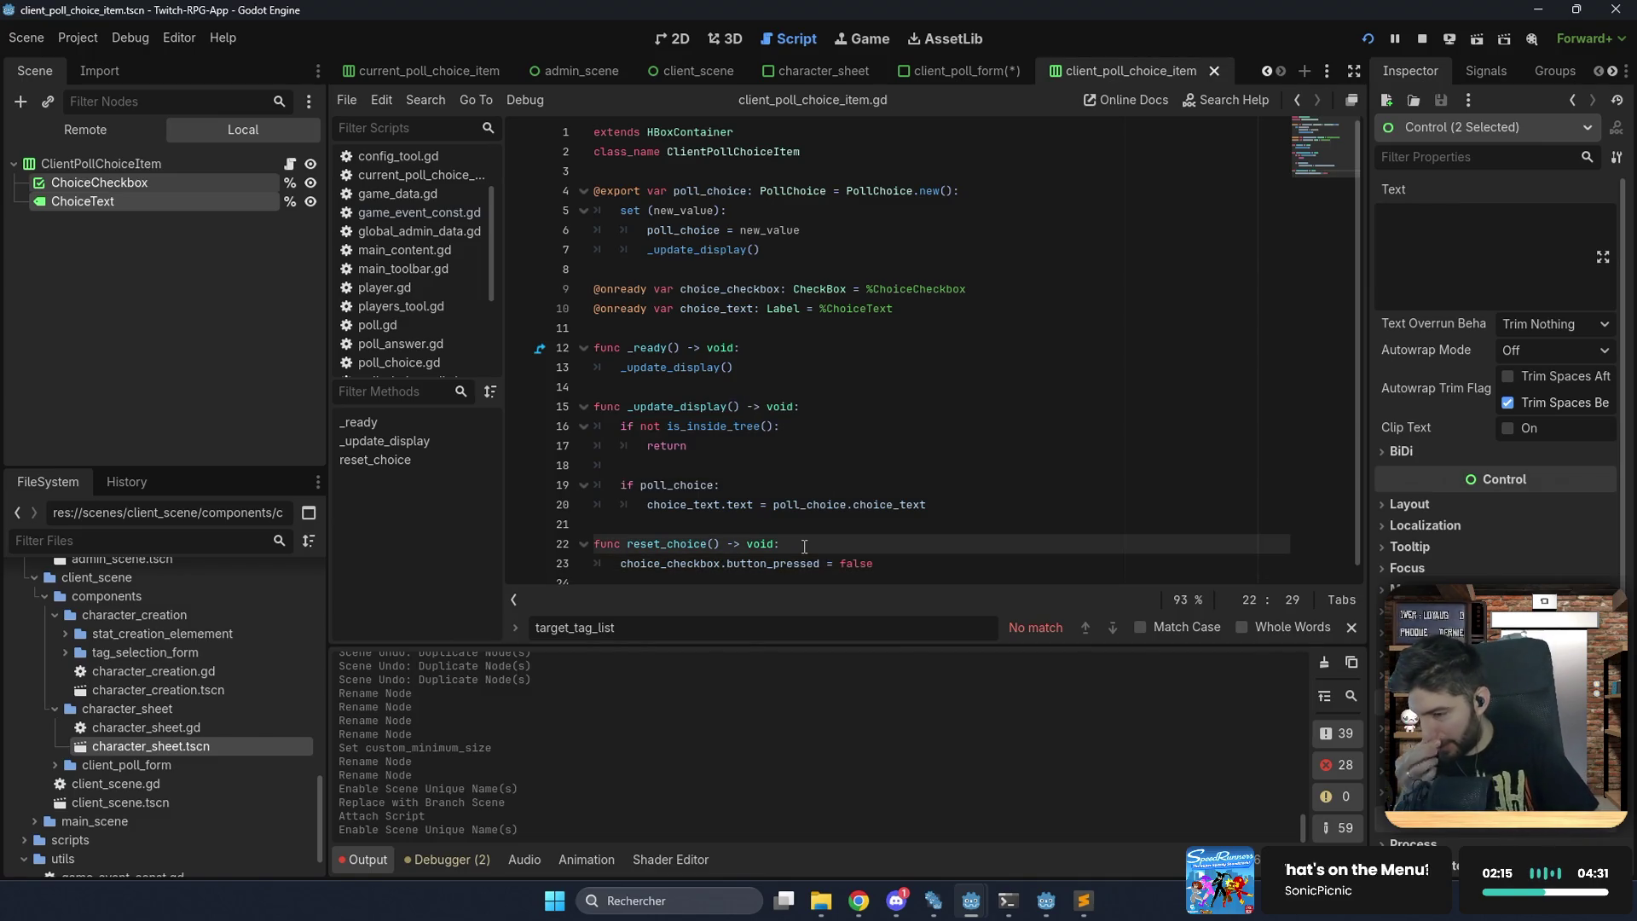
scroll(804, 546, "down", 1)
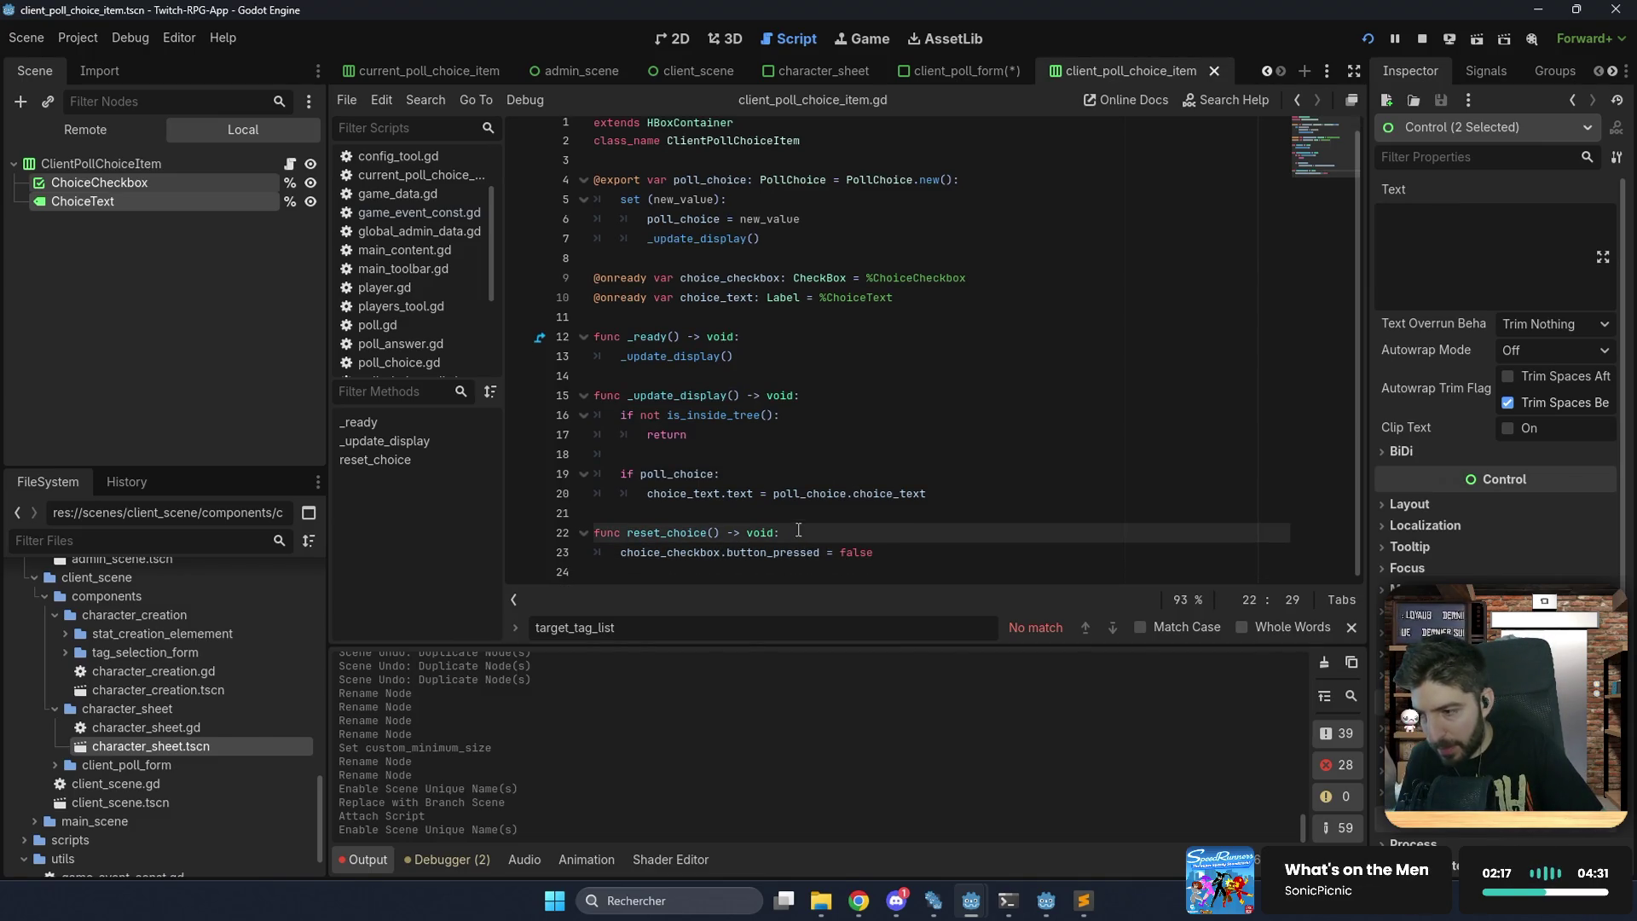
left_click(665, 160)
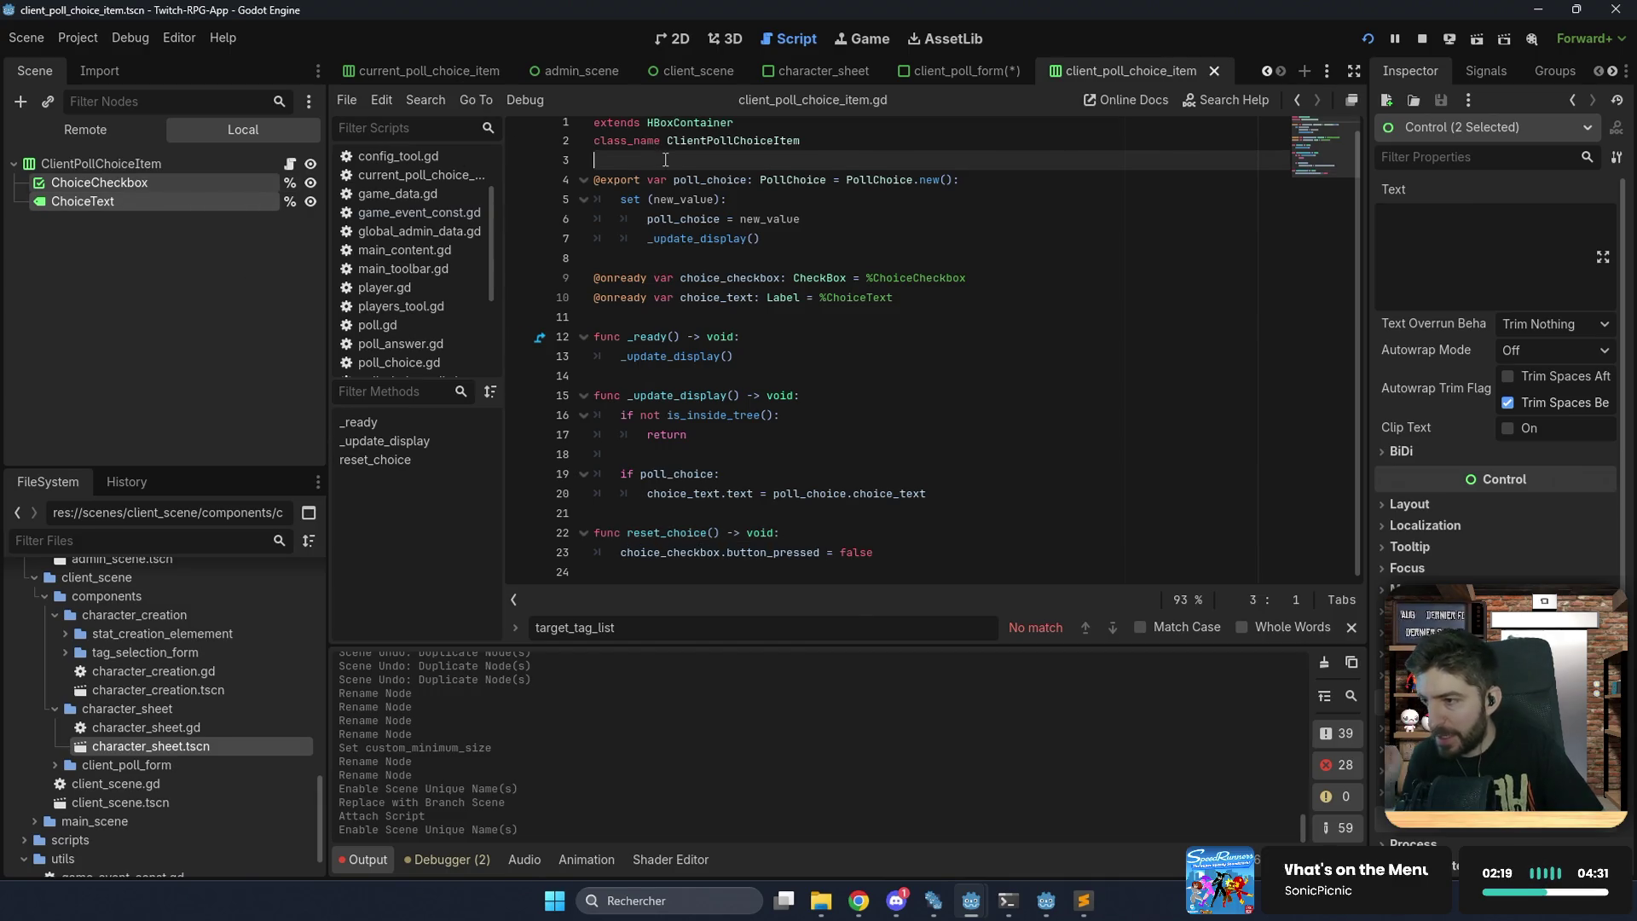
key("Return")
key("Return")
key("Up")
- Declare 'signal choice_selected' below class_name, fixing the spelling
type("signal")
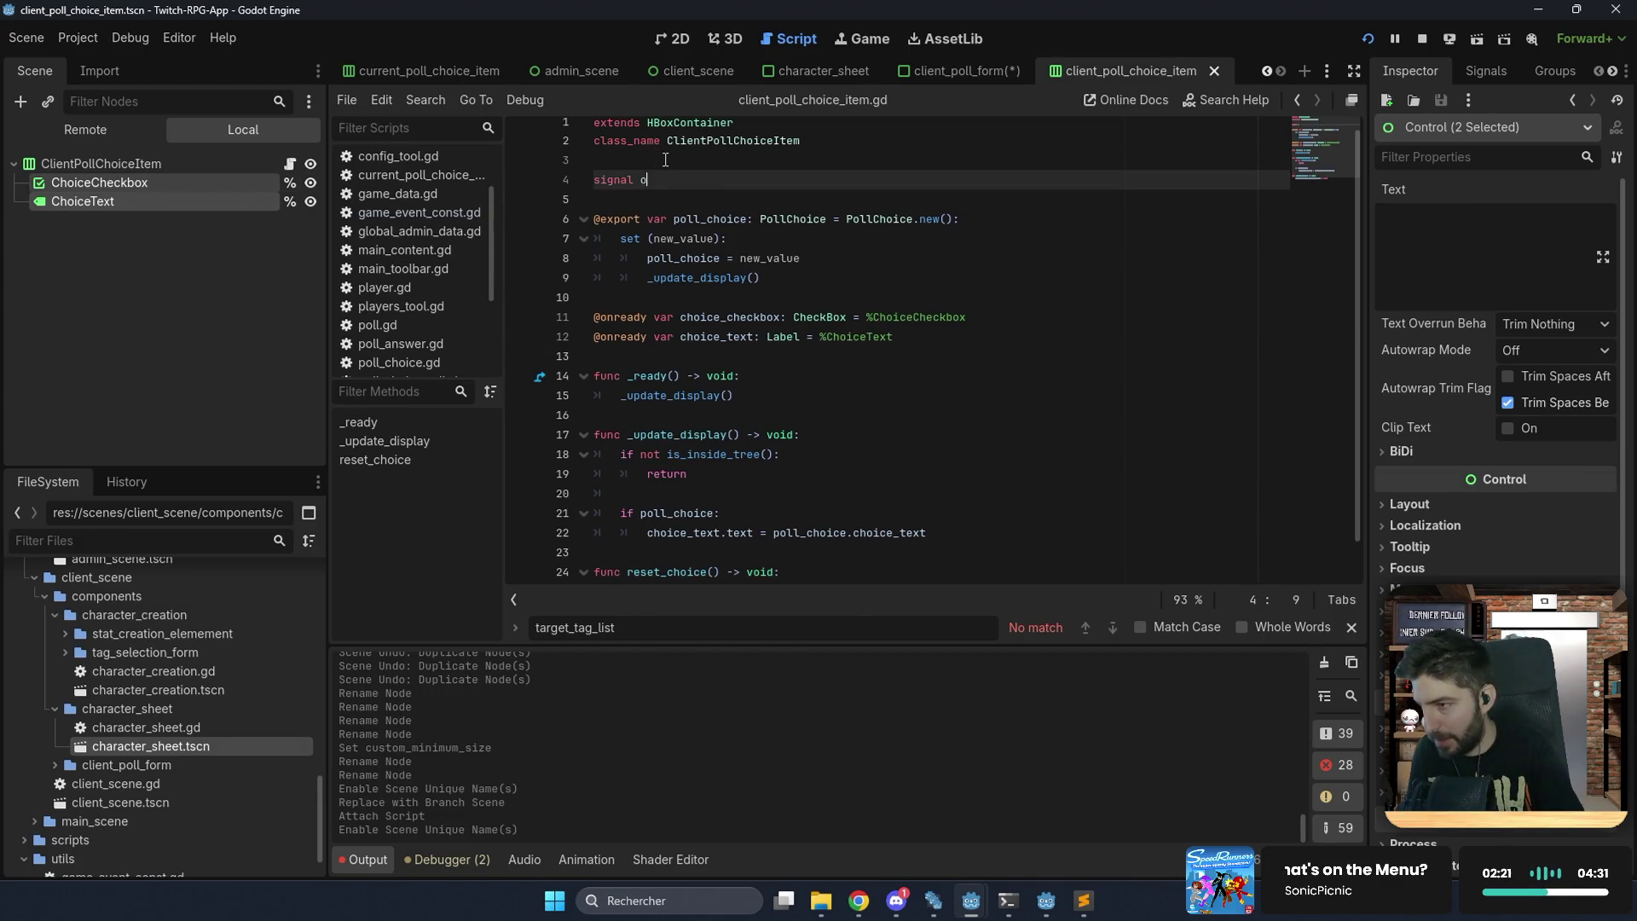
key("BackSpace")
type("choice_selec")
type("d")
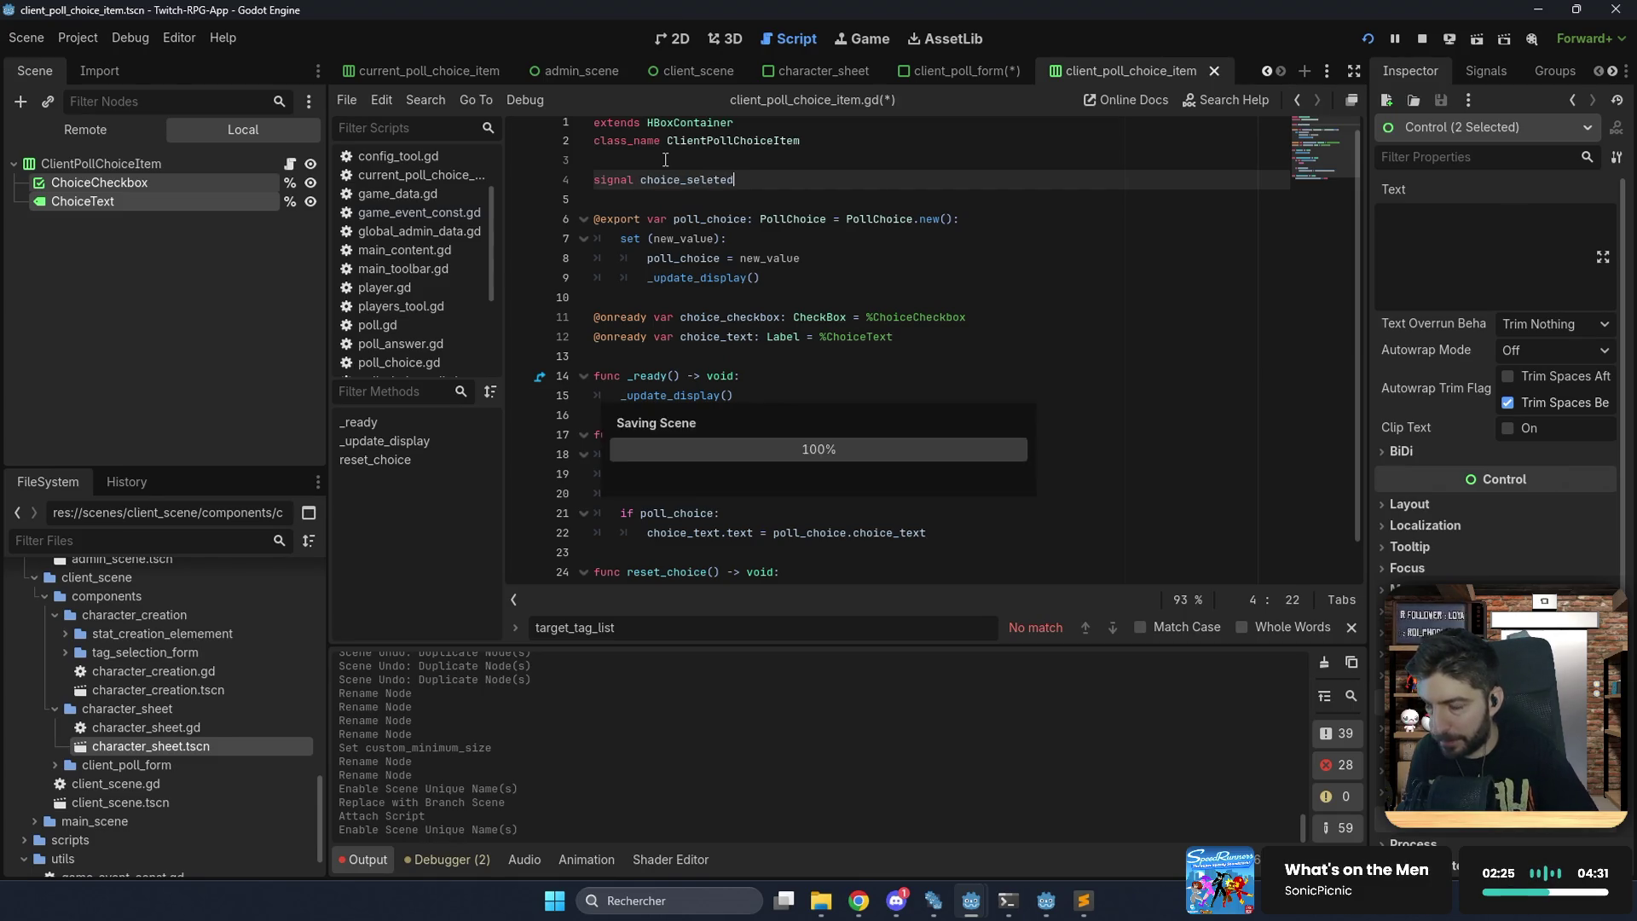
left_click(716, 180)
type("c")
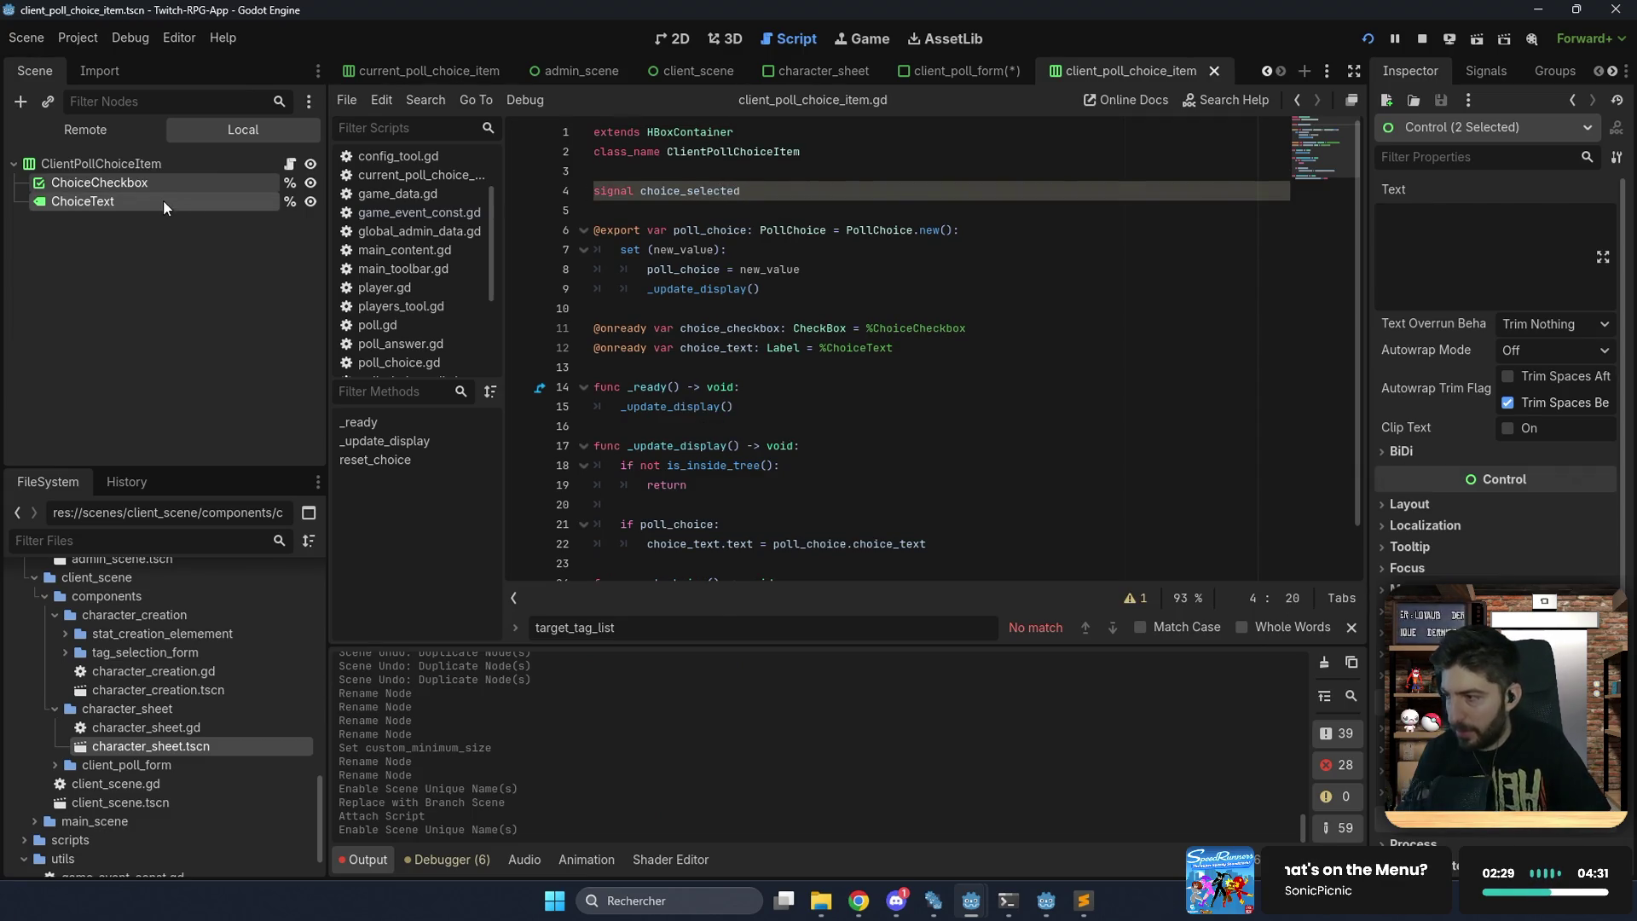
- Connect ChoiceCheckbox's toggled signal to a handler method in the script
left_click(155, 164)
left_click(220, 180)
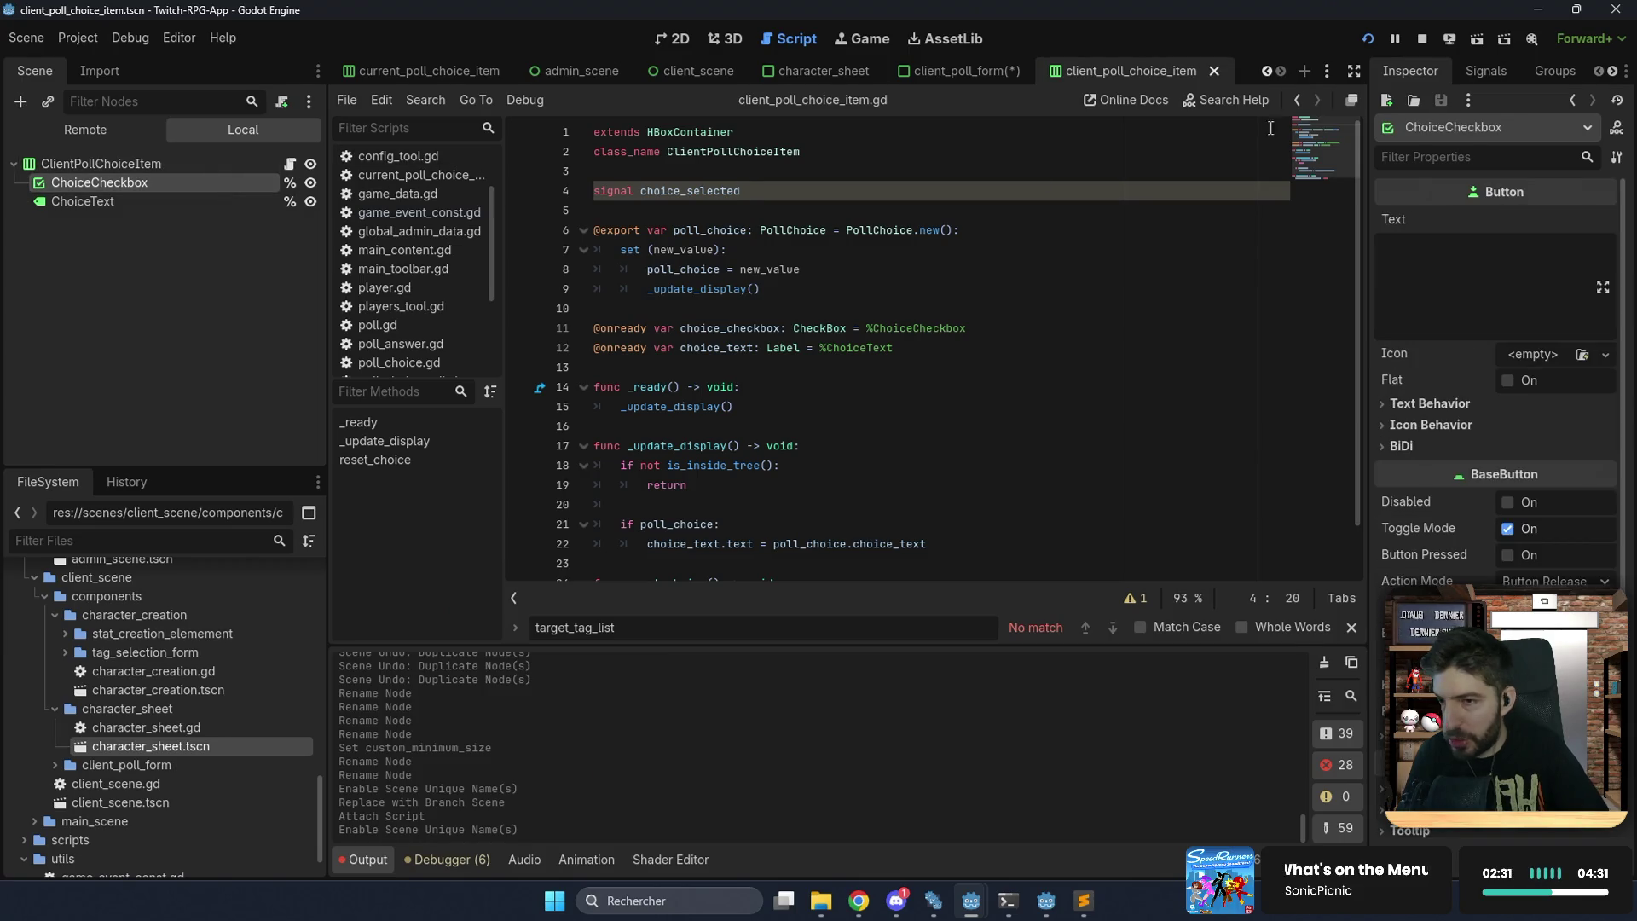
left_click(1467, 72)
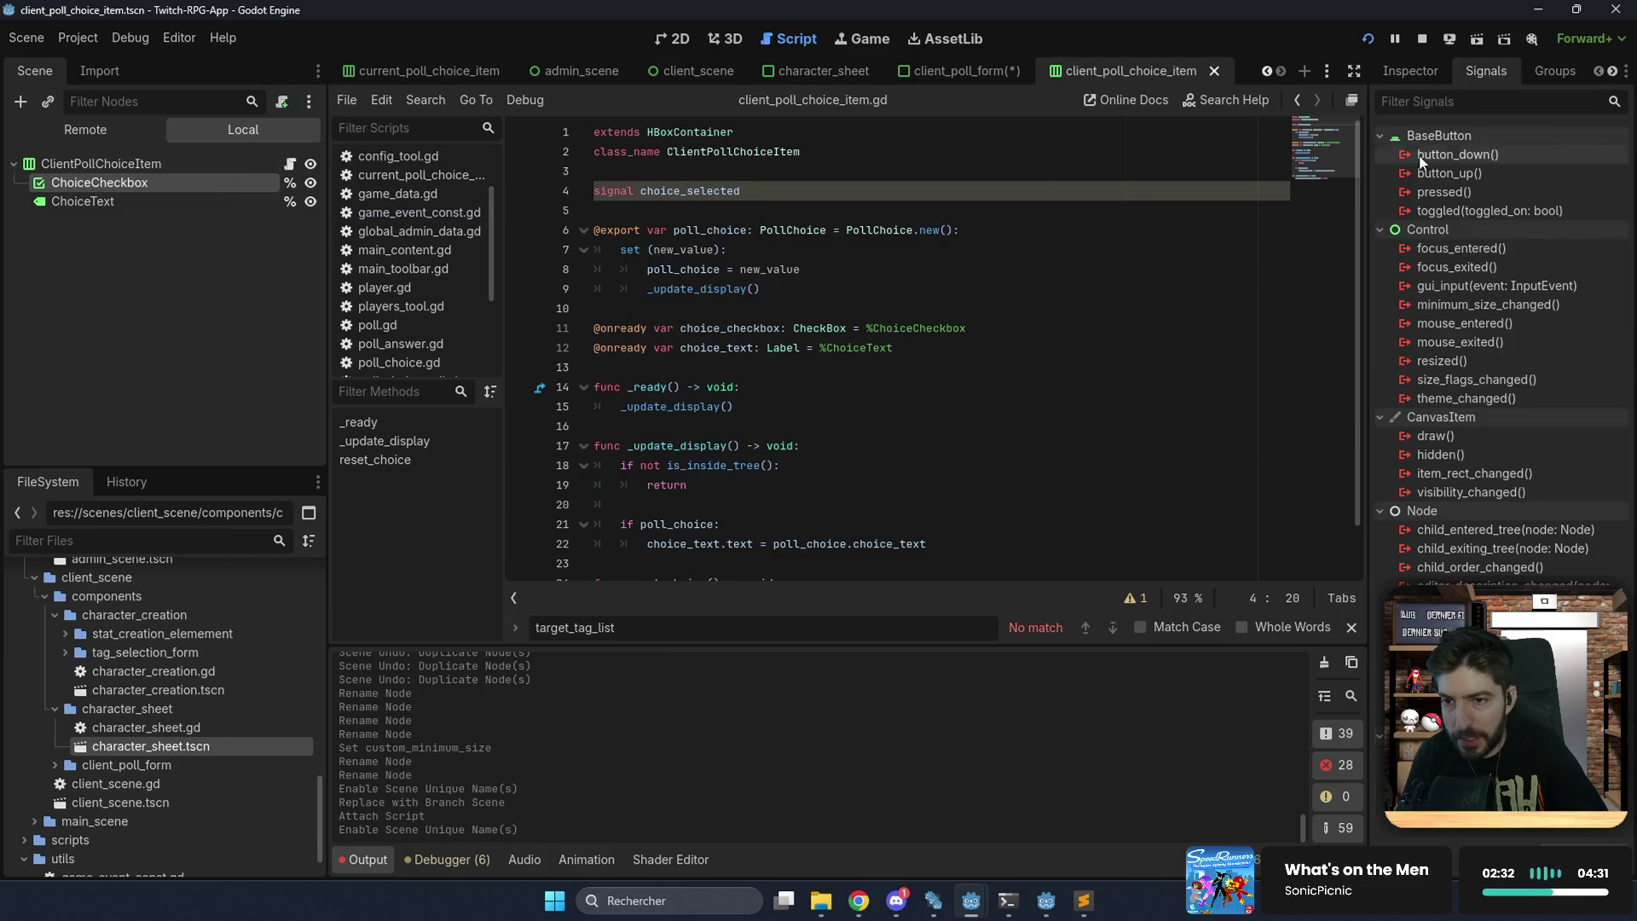
double_click(1442, 209)
left_click(687, 652)
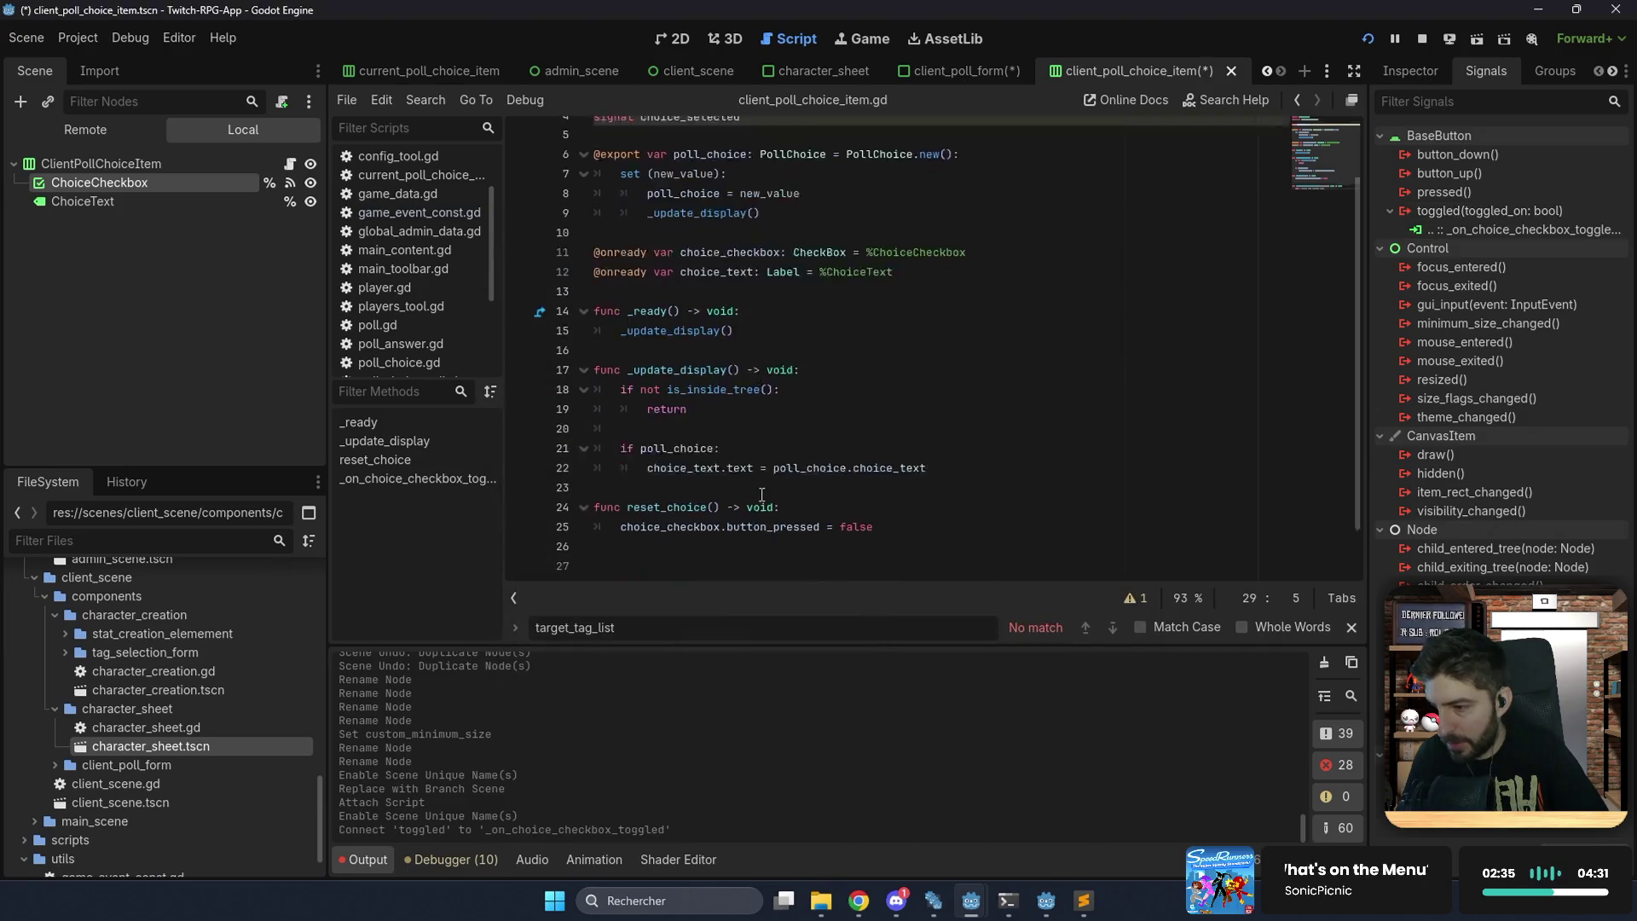
- Replace the handler's pass with an 'if toggled_on:' check
left_click(887, 471)
left_click_drag(905, 551, 1053, 513)
key("Return")
type("if to")
key("Return")
type(":")
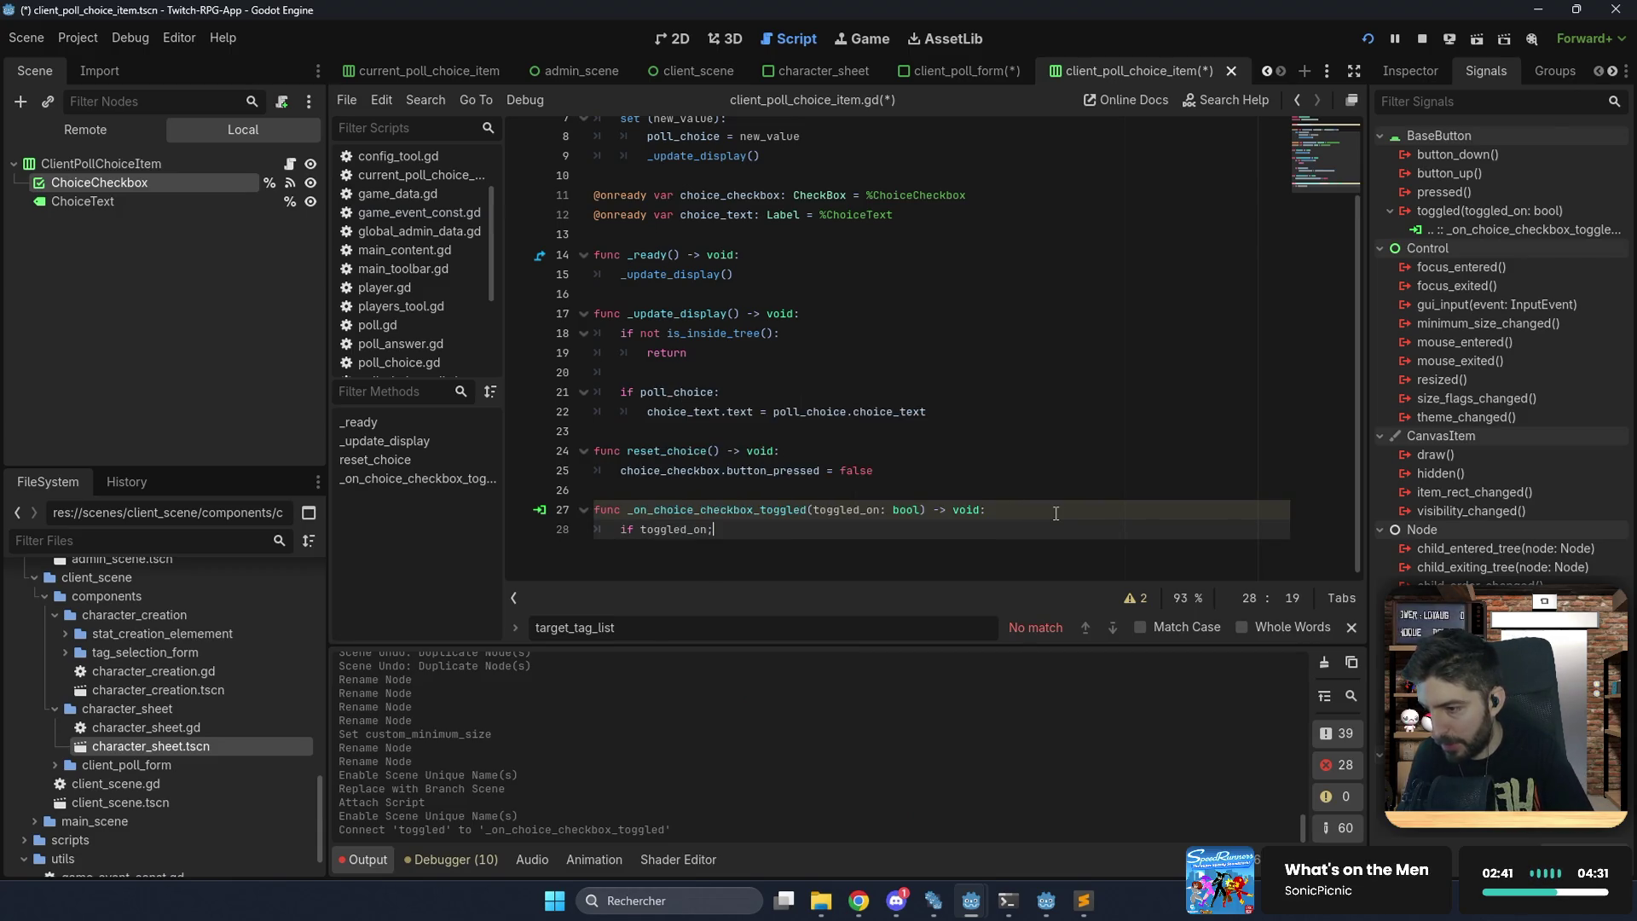
key("Return")
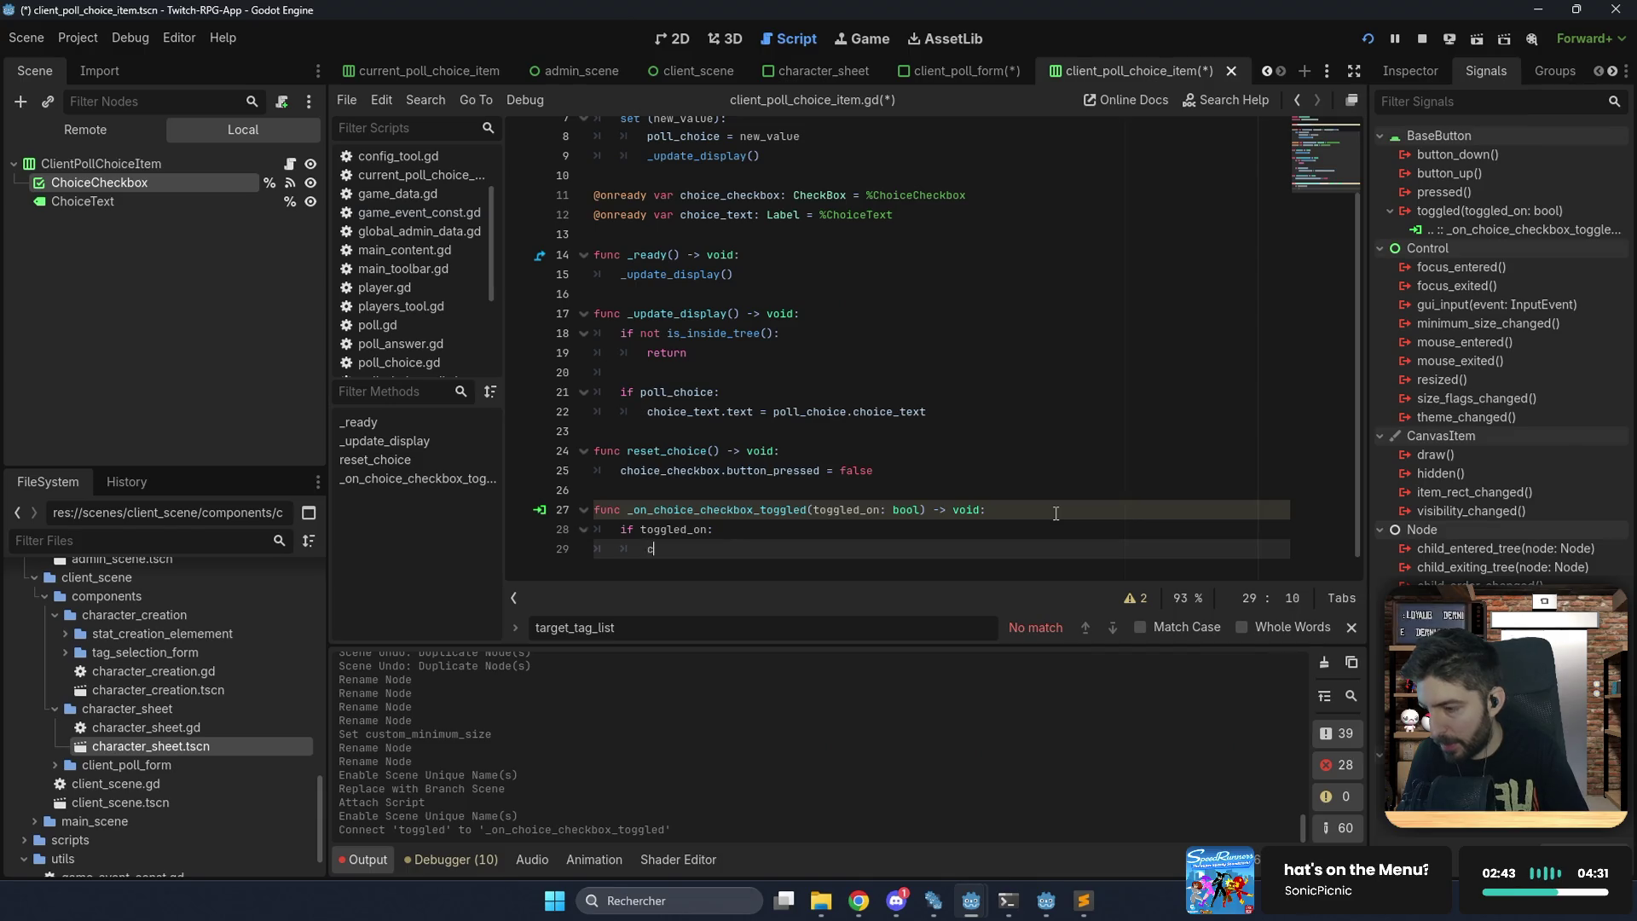
- Call choice_selected.emit() inside the toggled_on check and save
type("ch")
key("Down")
key("Return")
type(".emit()")
key("Return")
key("ctrl+s")
scroll(1054, 512, "up", 2)
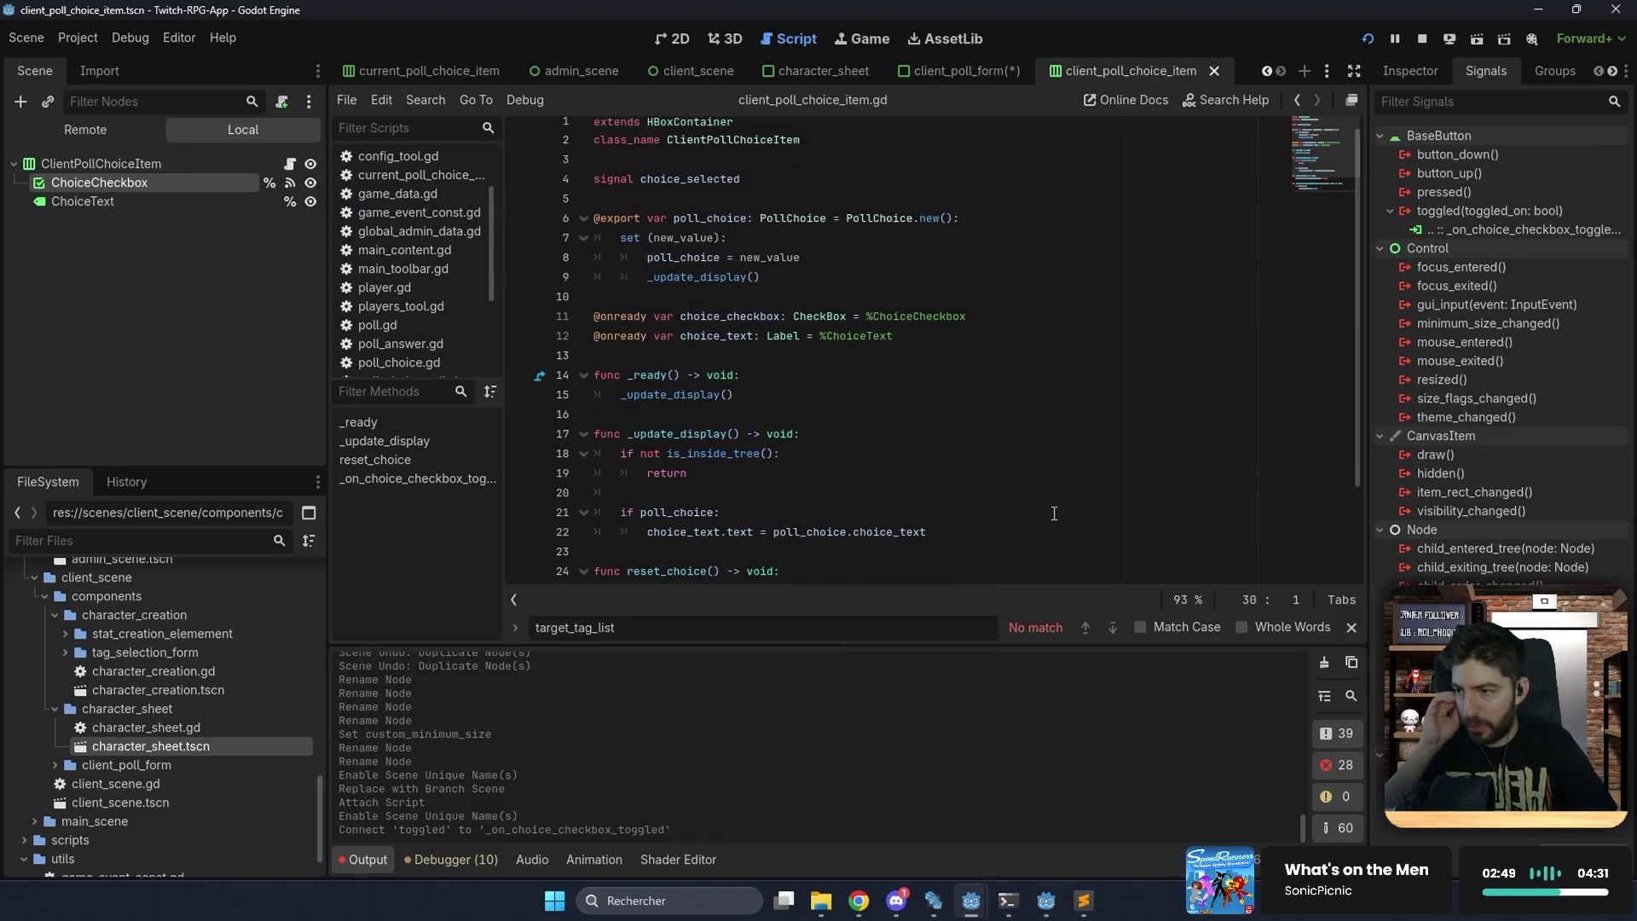
scroll(1048, 510, "down", 2)
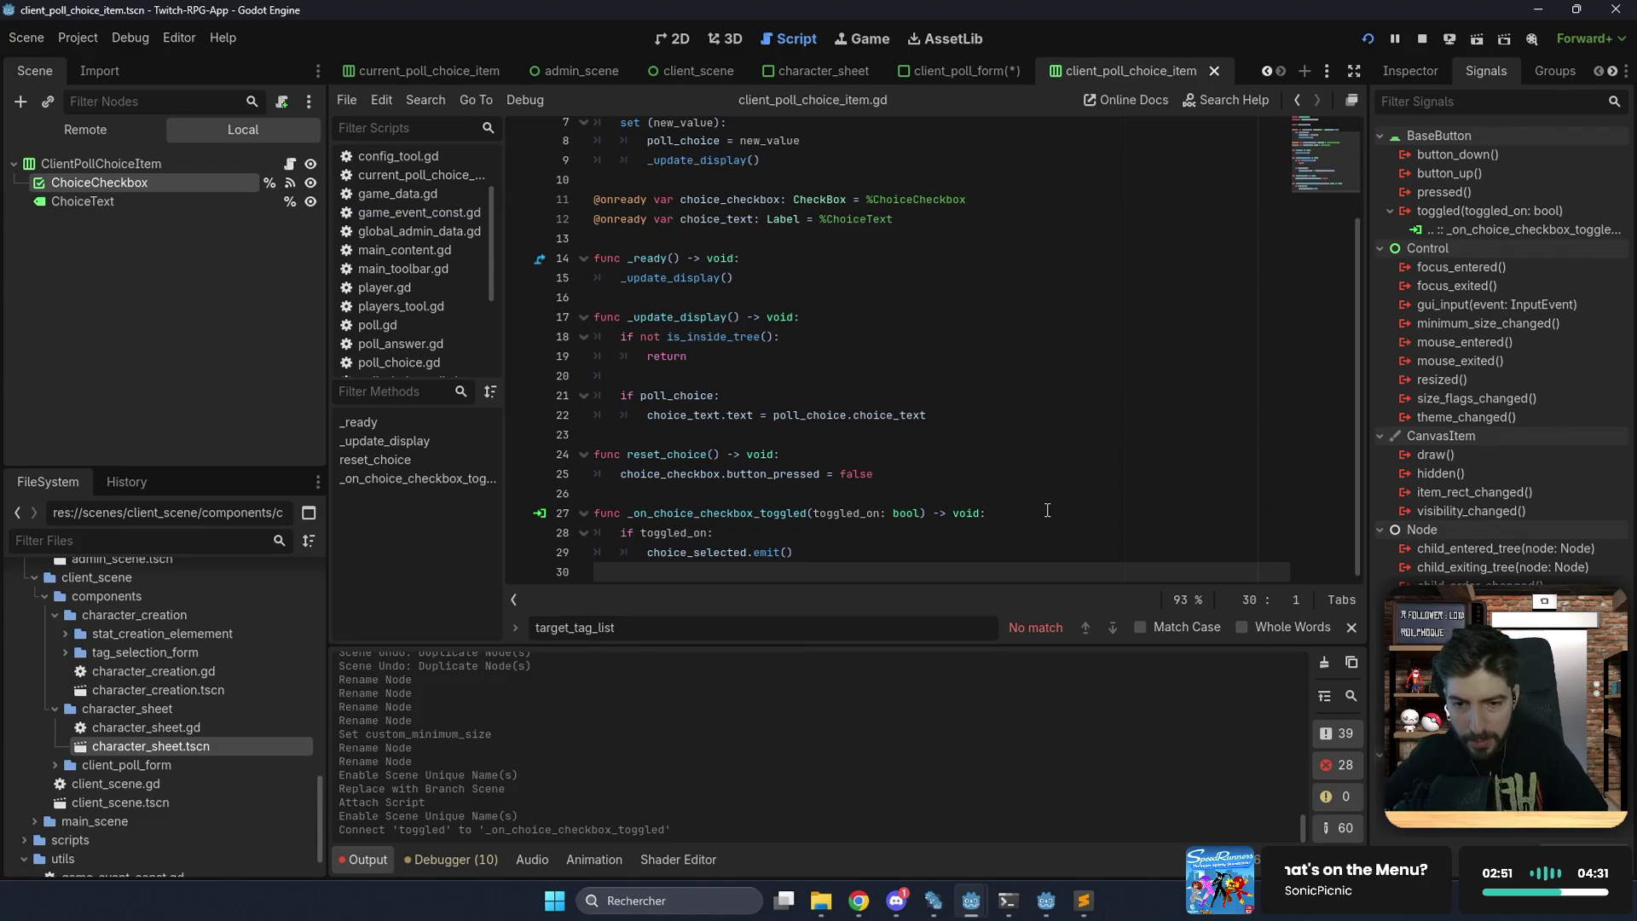
scroll(1024, 510, "up", 2)
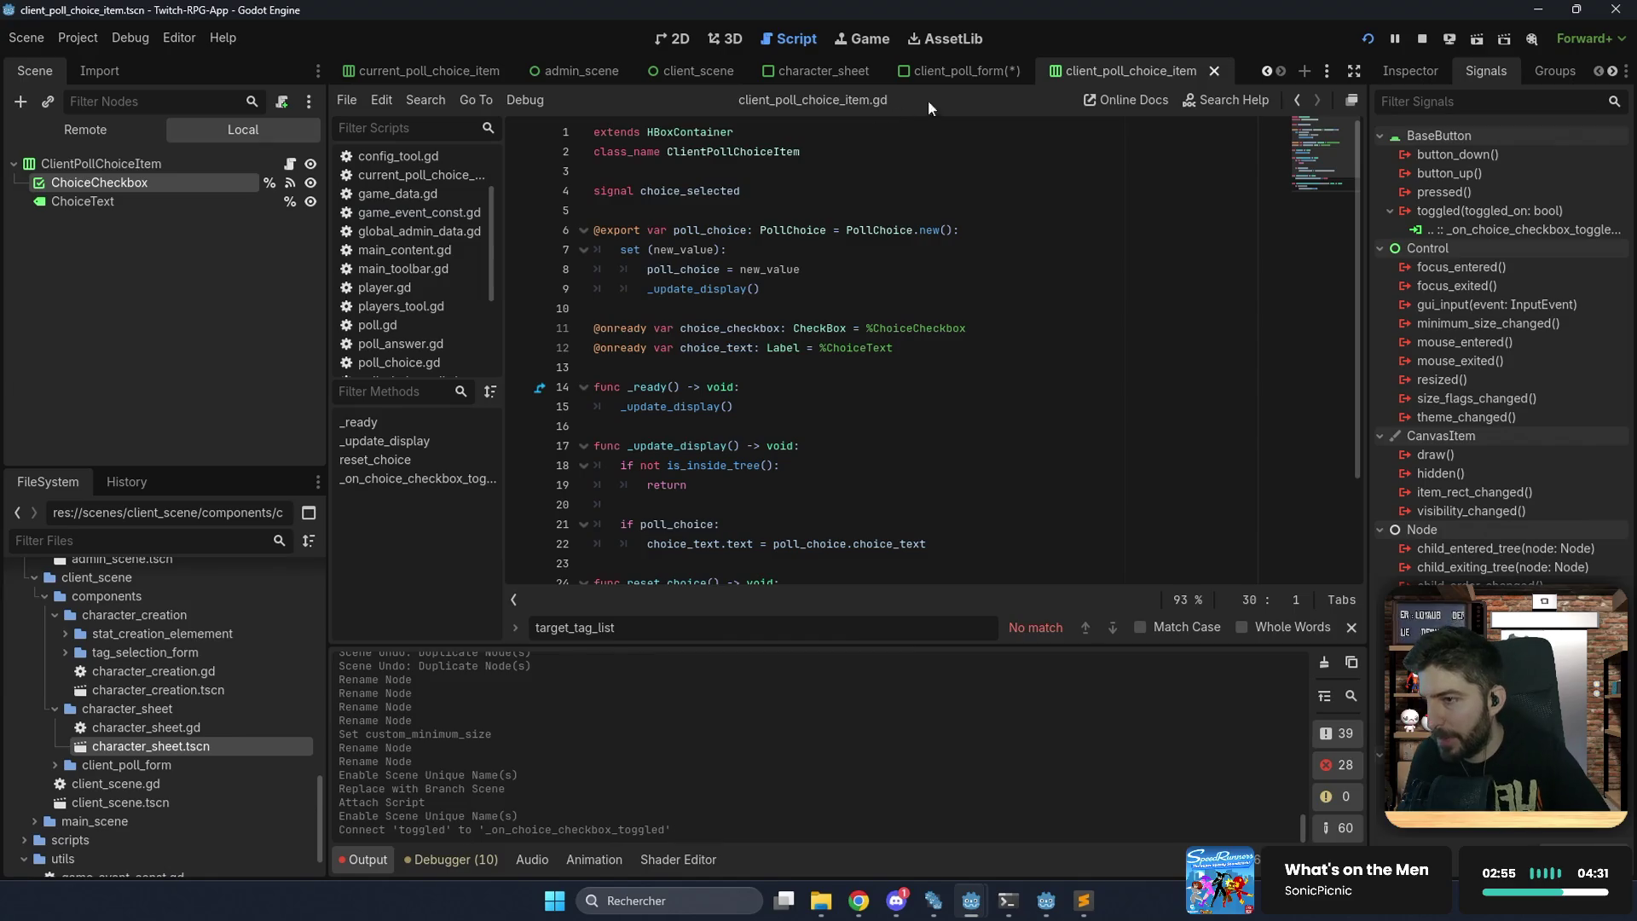
left_click(945, 70)
- Save the client_poll_form scene
key("ctrl+s")
left_click(824, 153)
key("Return")
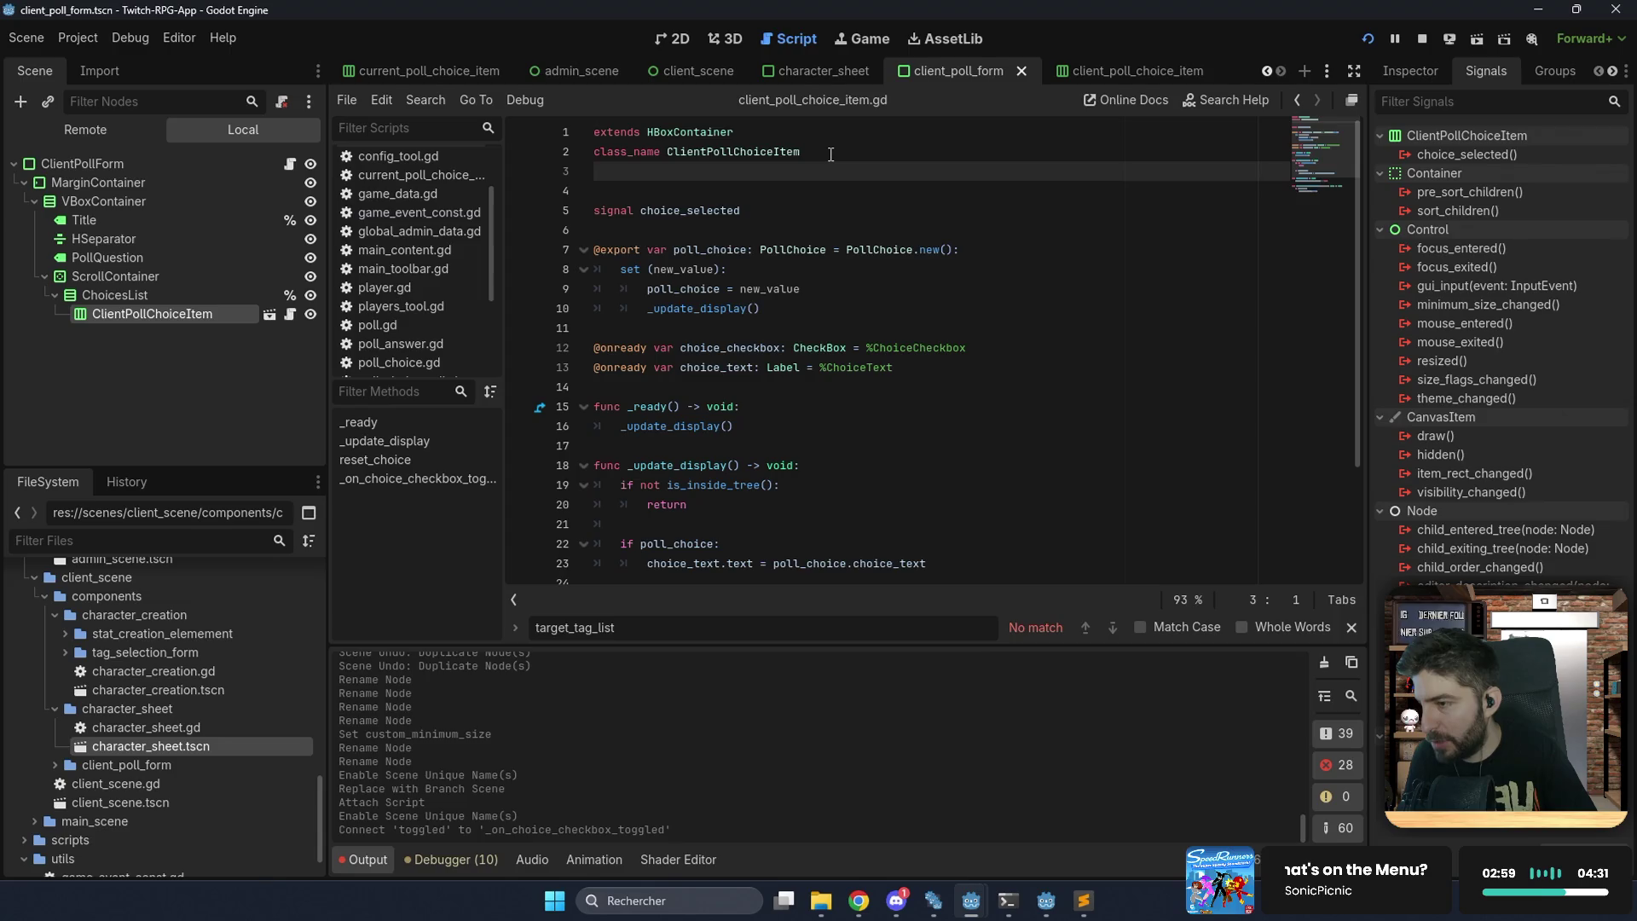
key("BackSpace")
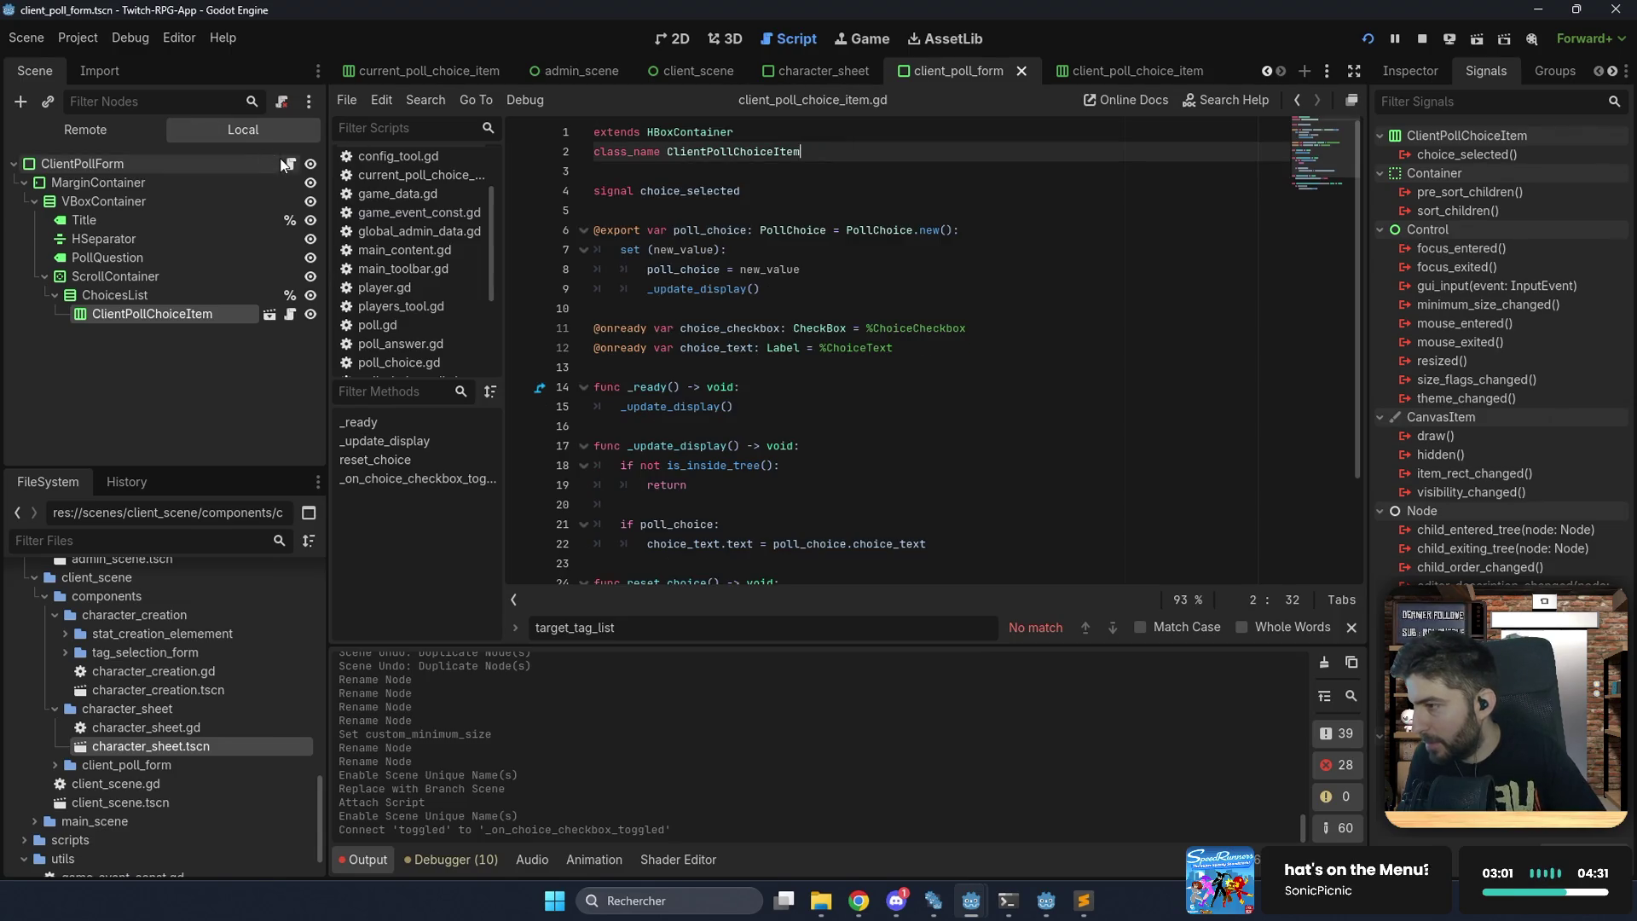
- Preload client_poll_choice_item.tscn as const CLIENT_POLL_CHOICE_ITEM under class_name in client_poll_form.gd
left_click(288, 163)
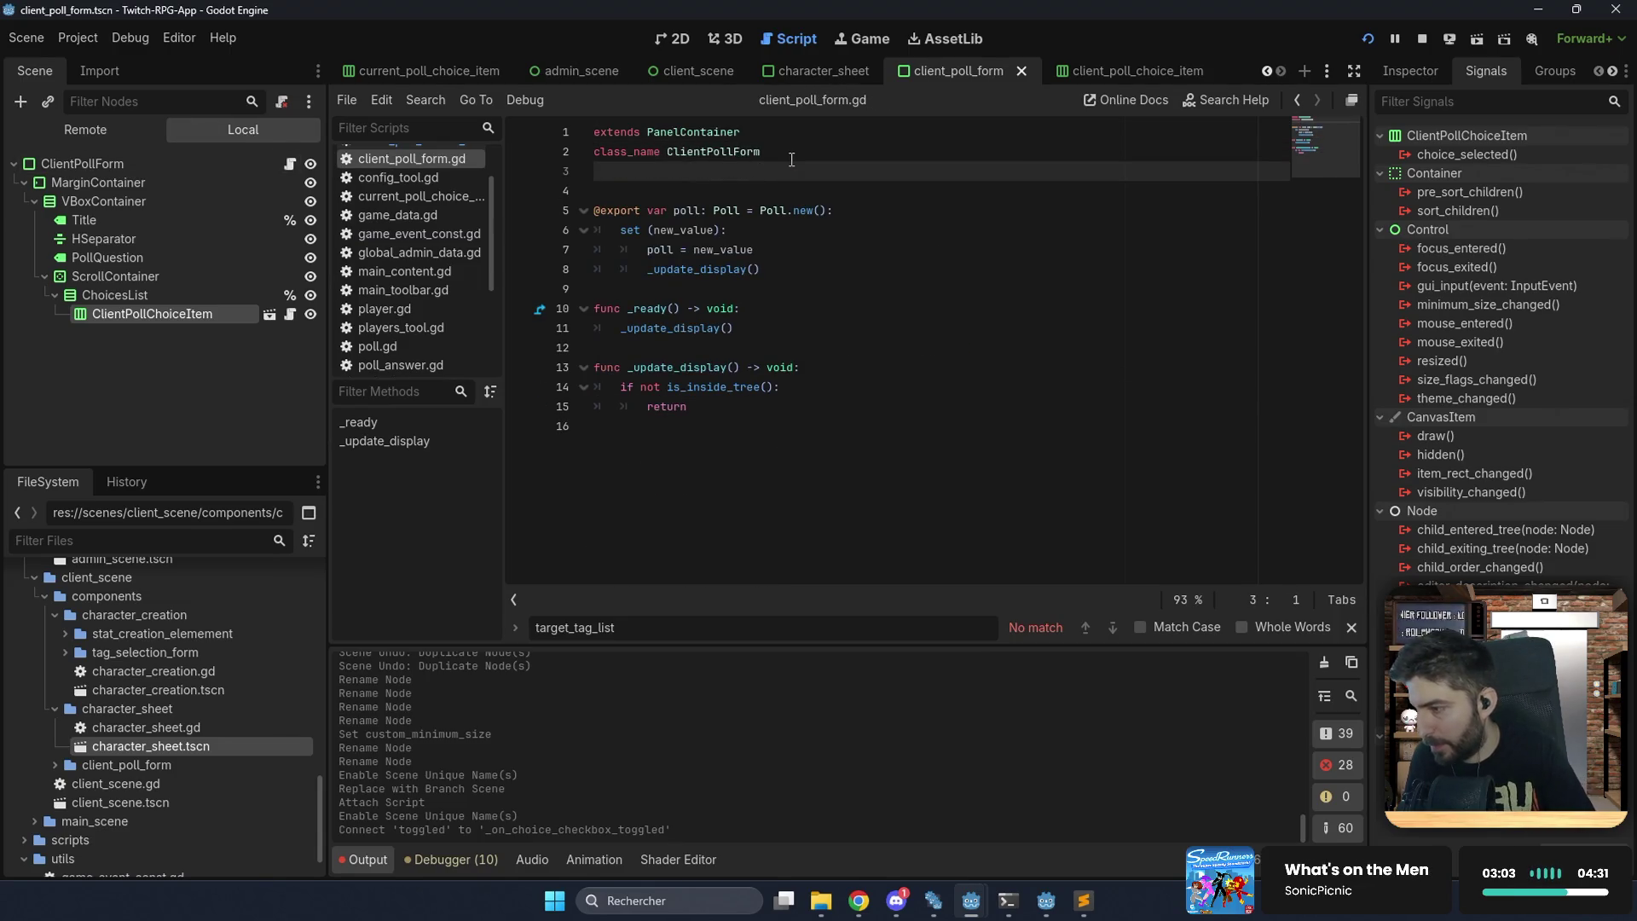
left_click(147, 548)
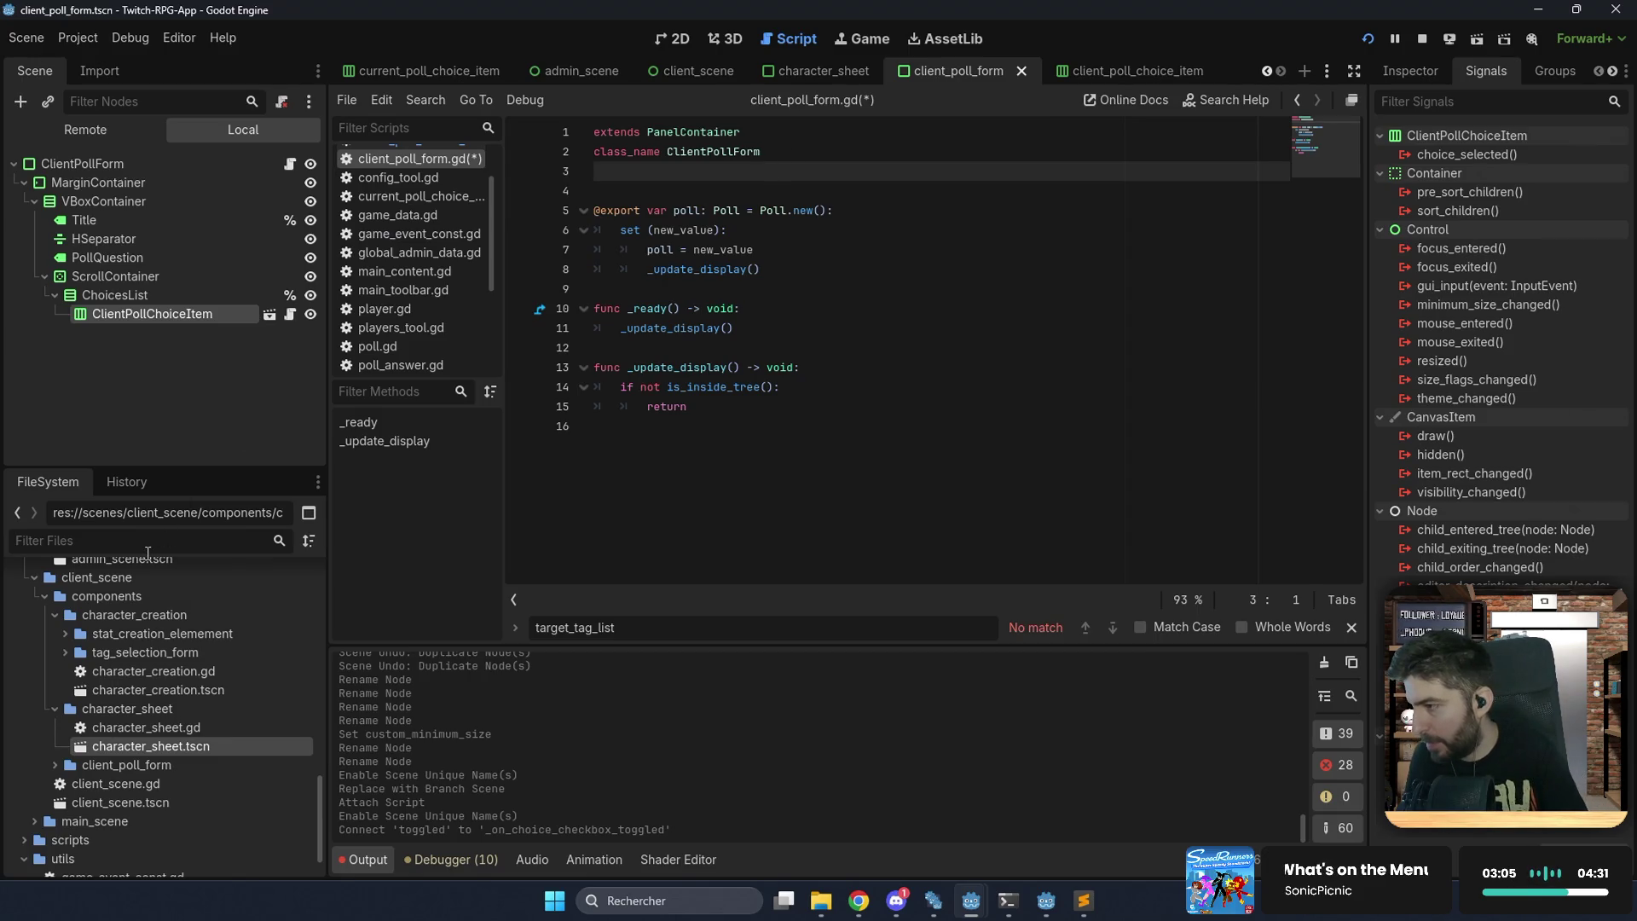
type("clien")
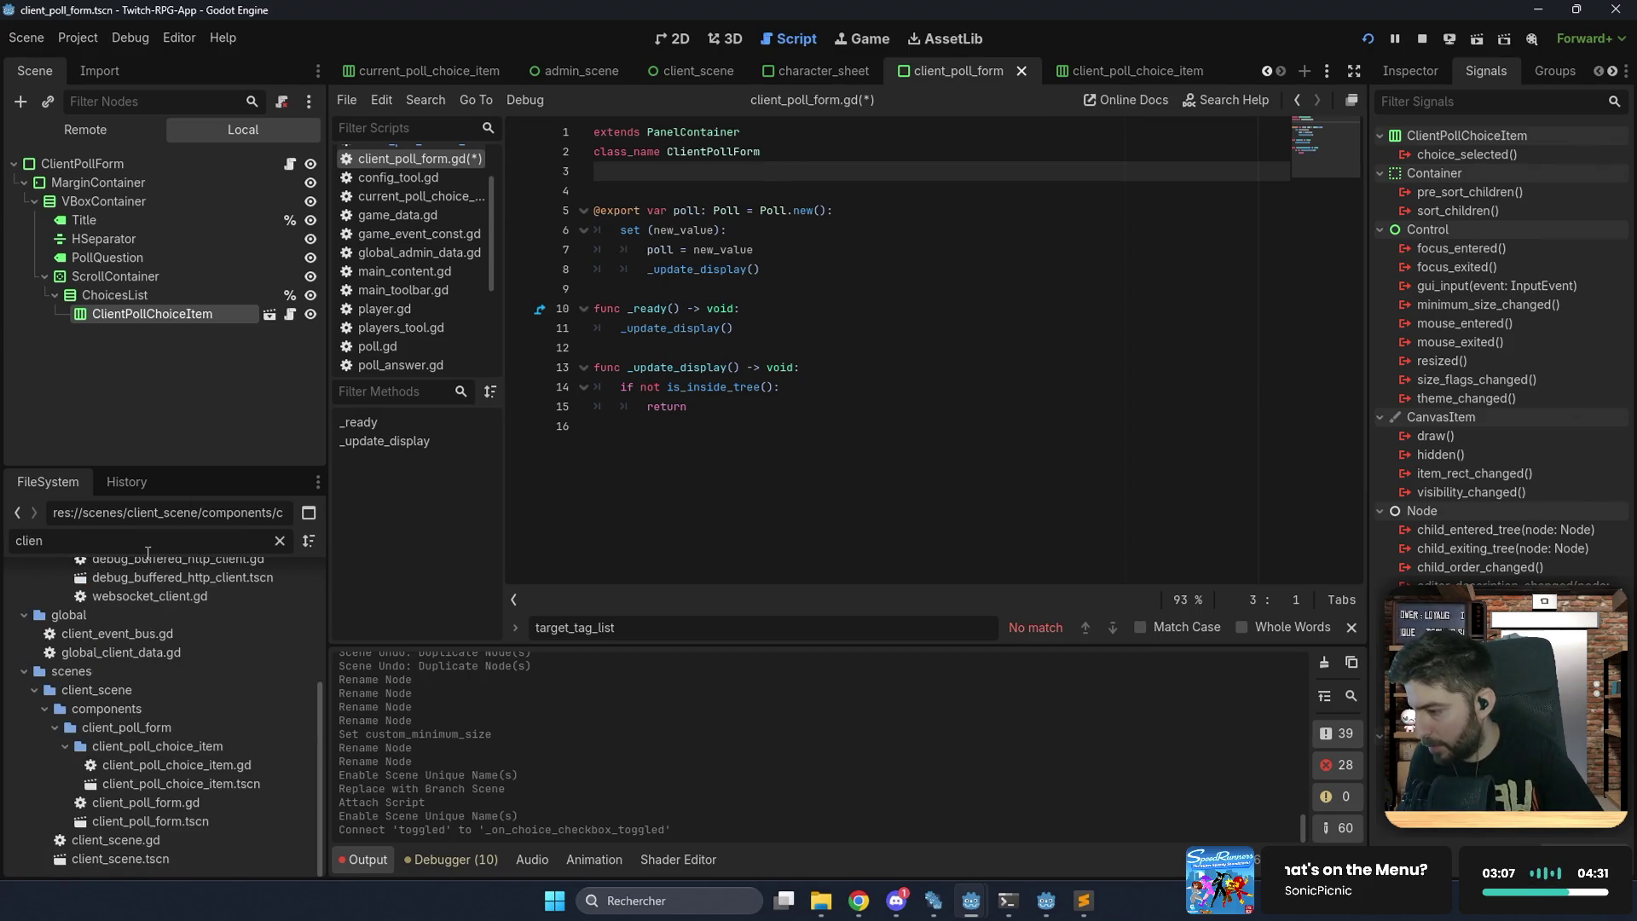
mouse_move(198, 783)
left_mouse_down()
mouse_move(599, 618)
mouse_move(725, 171)
left_mouse_up()
left_click(829, 153)
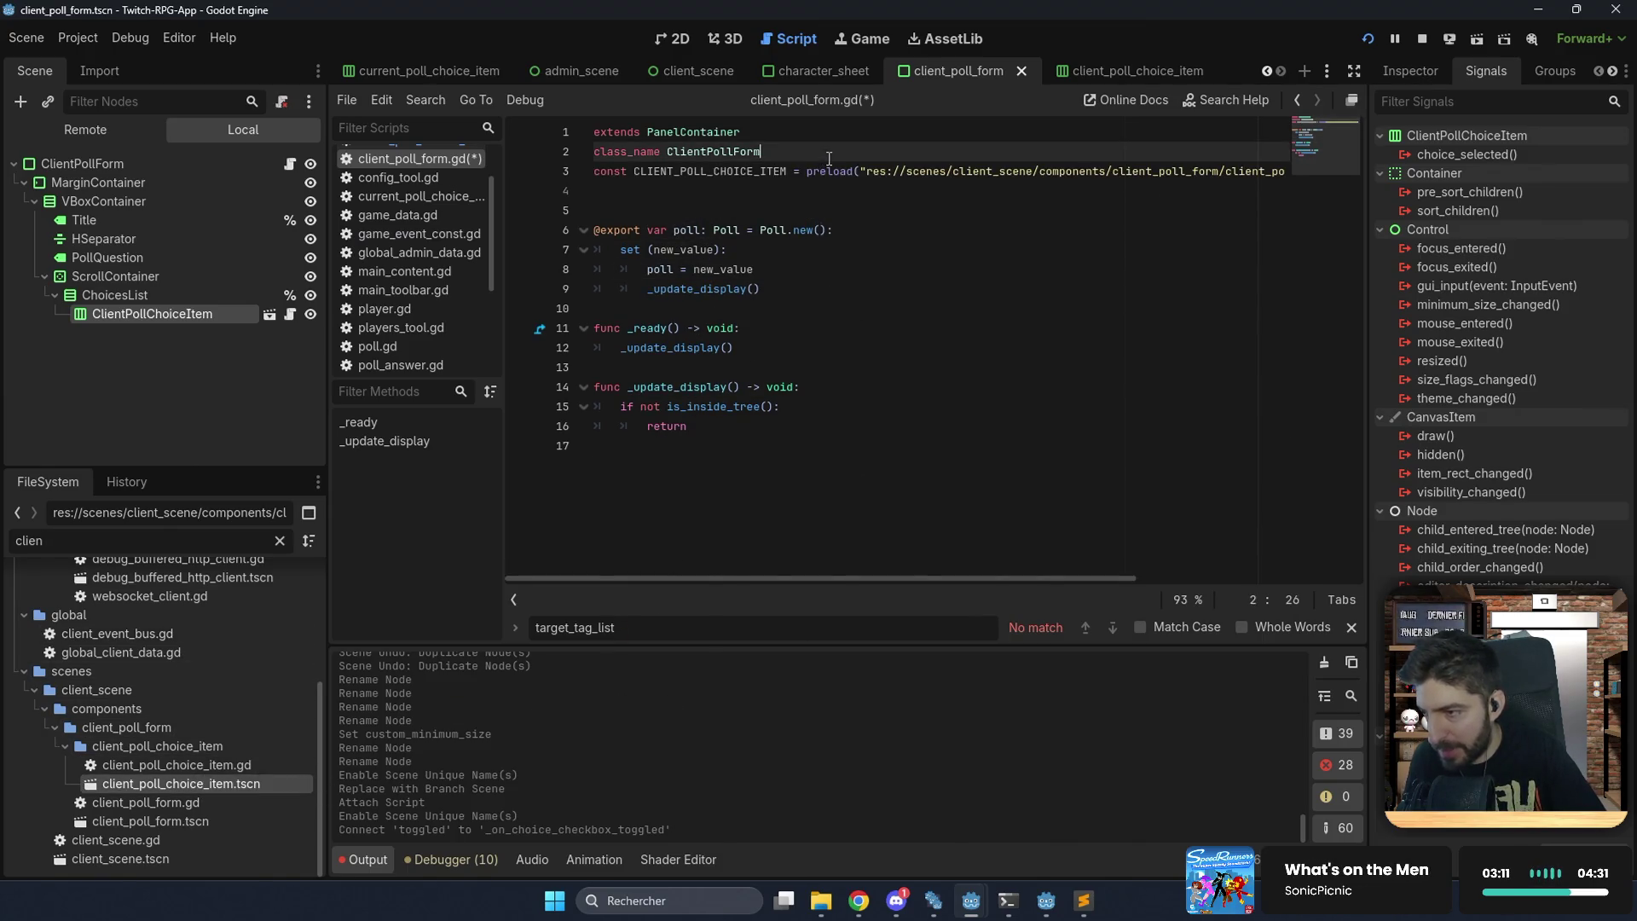
key("Return")
key("Down")
key("Down")
key("BackSpace")
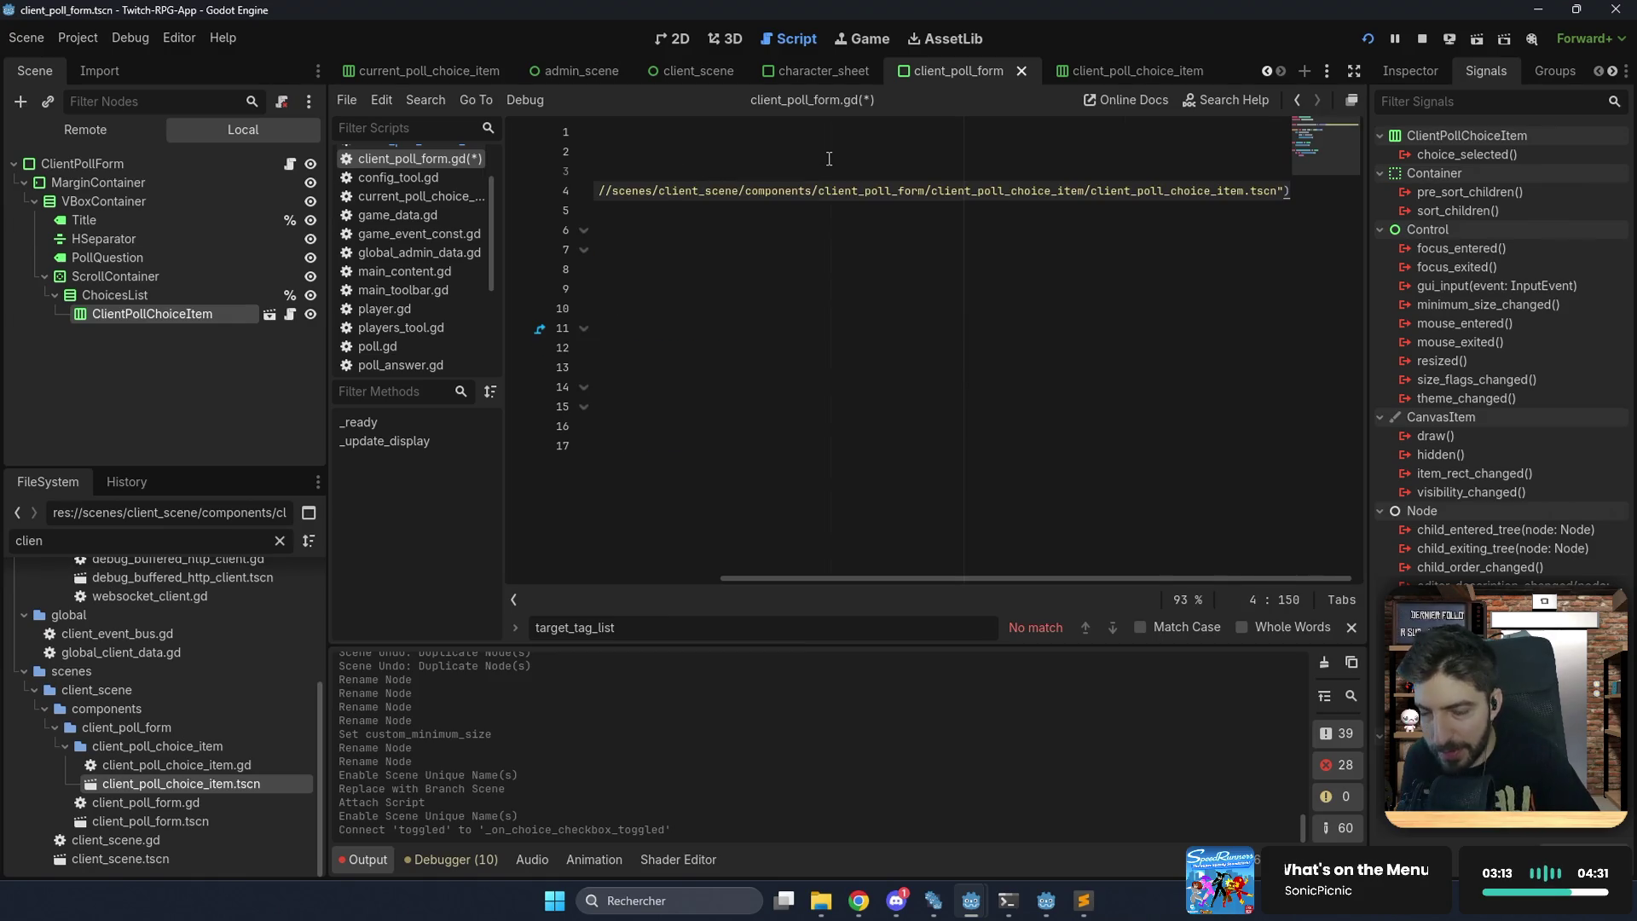
left_click_drag(852, 579, 488, 549)
left_click(671, 474)
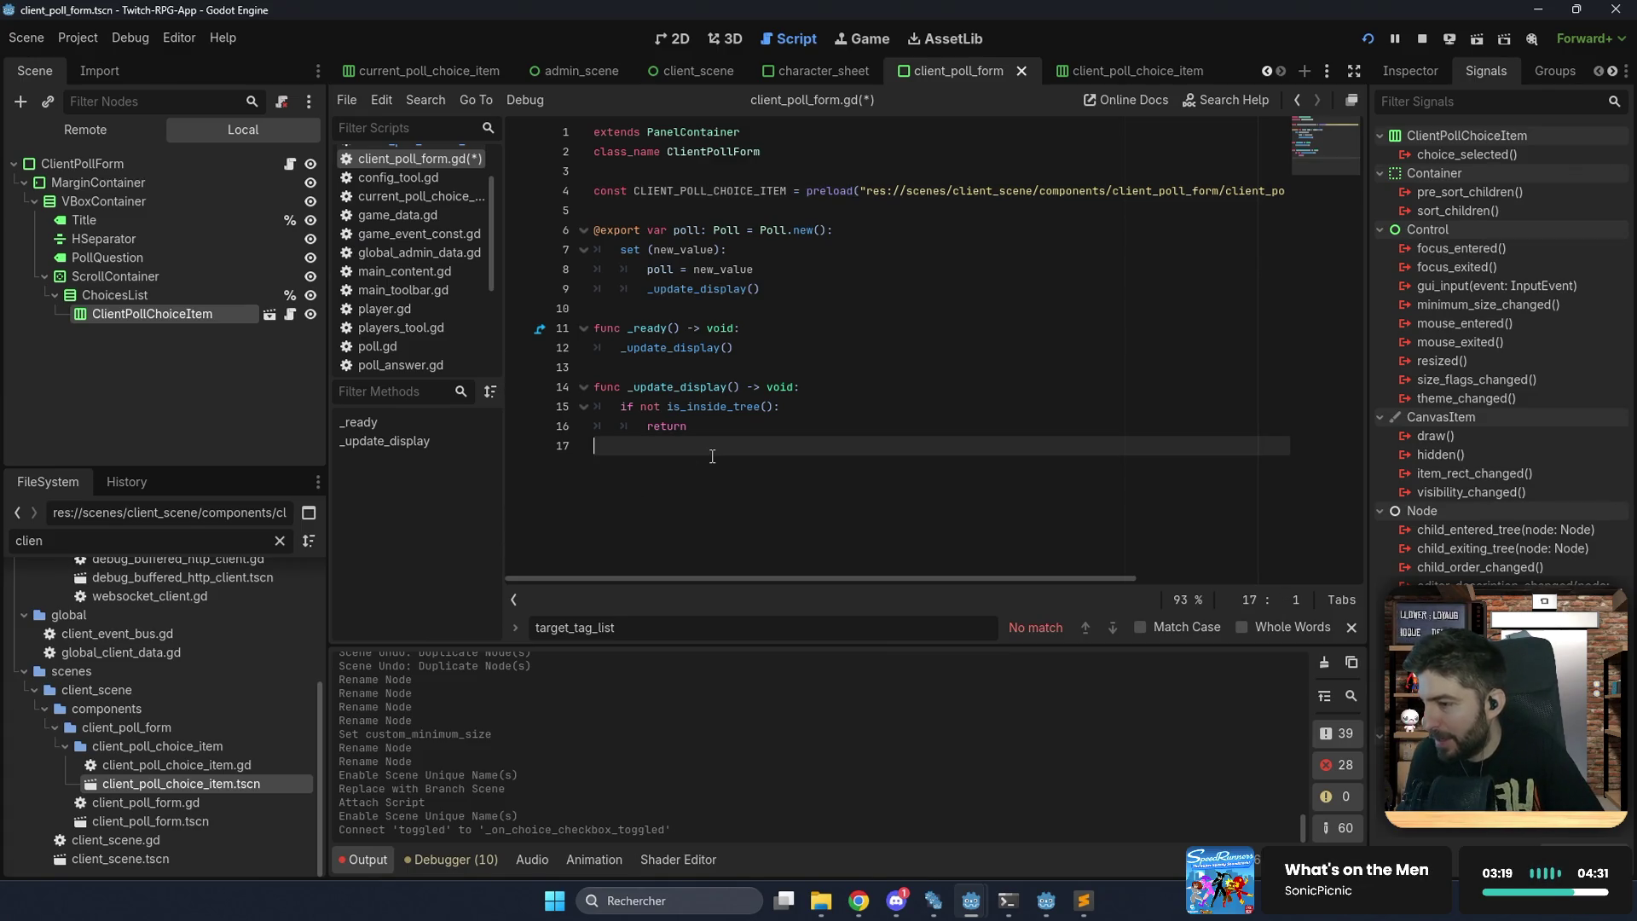
key("Tab")
key("Return")
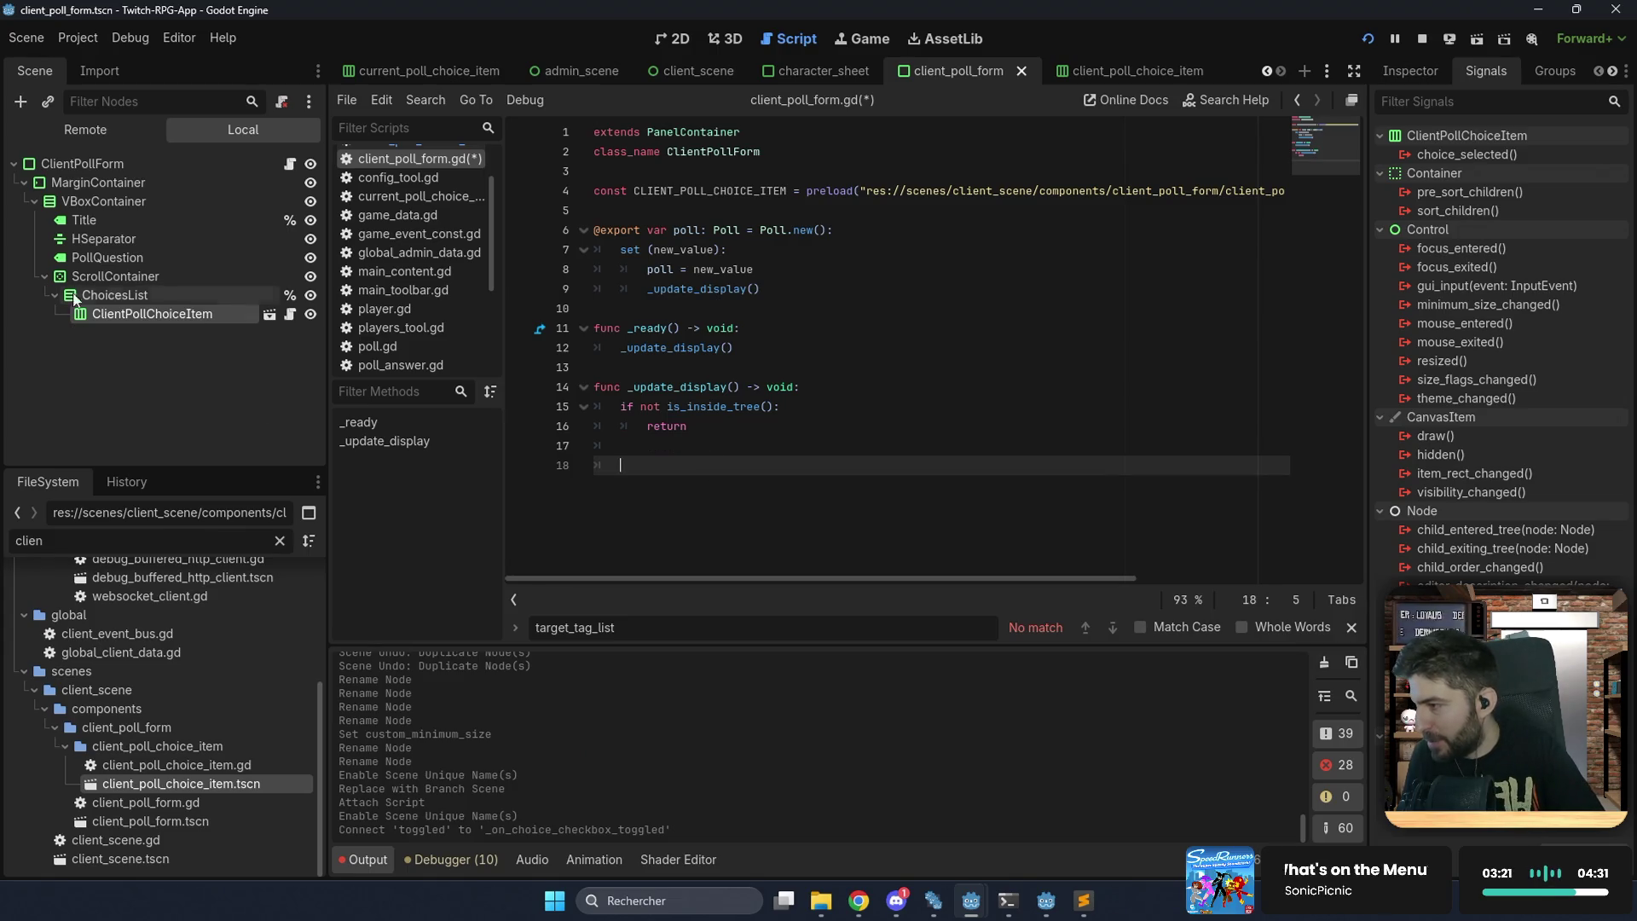
mouse_move(128, 295)
left_mouse_down()
mouse_move(674, 292)
mouse_move(672, 309)
left_mouse_up()
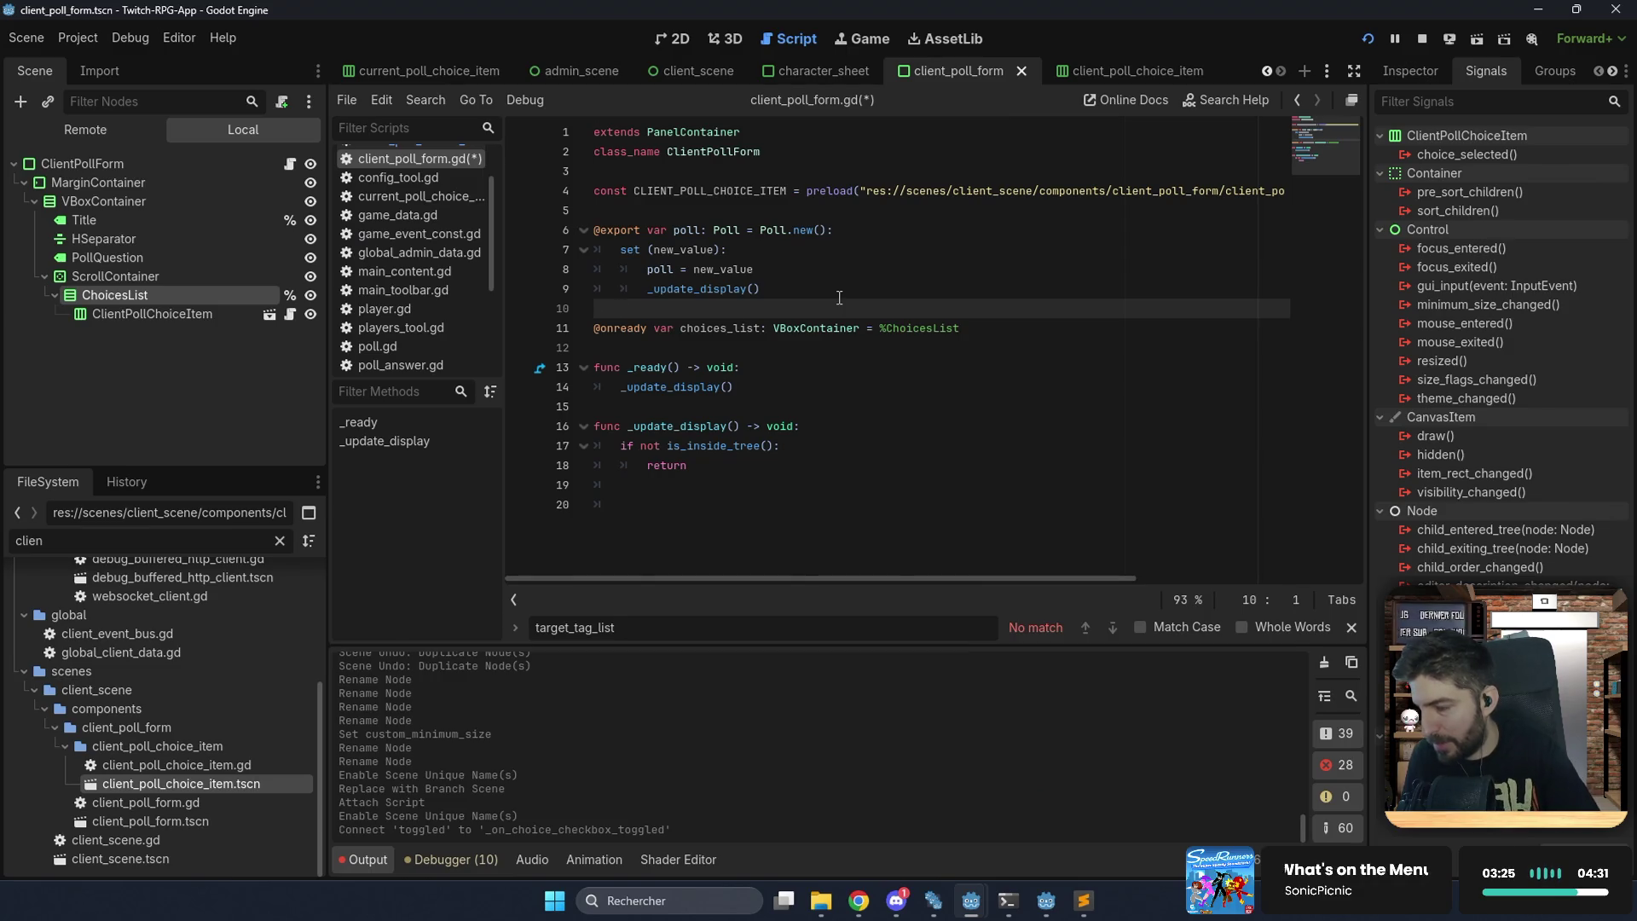
- In _update_display, start a for loop over choices_list.get_children()
left_click(733, 326)
left_click(702, 501)
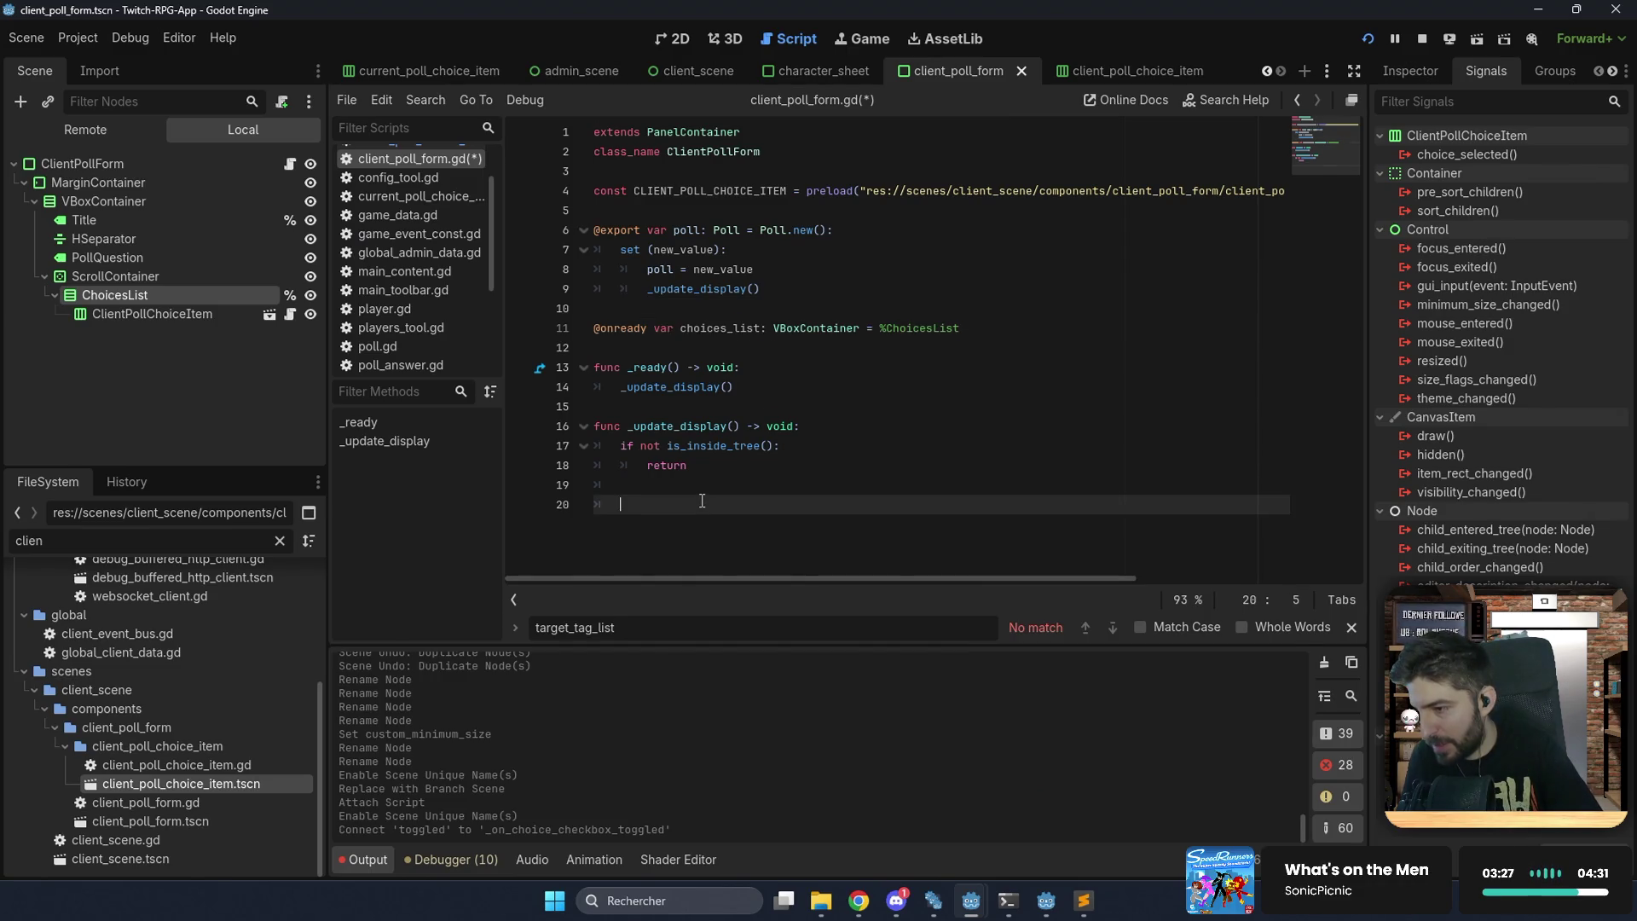
type("for hcil")
key("BackSpace")
key("BackSpace")
key("BackSpace")
type("child in choices_list.get_chil")
key("Return")
type("):")
key("Return")
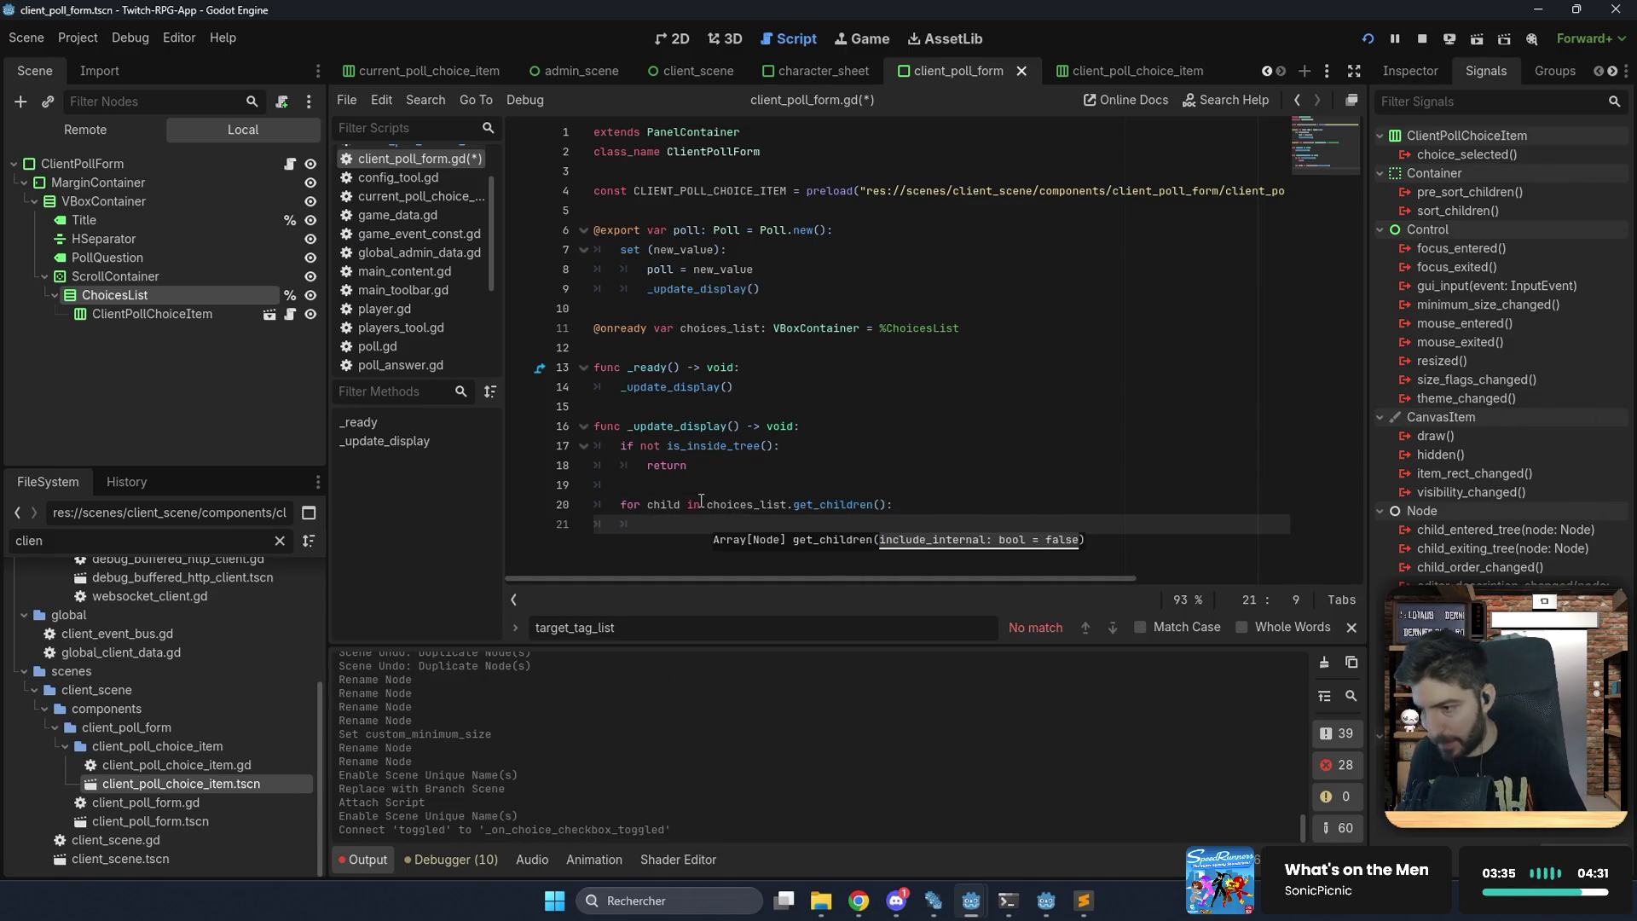
- Call choices_list.remove_child(child) and child.queue_free() in the loop, then begin a second loop
type("c")
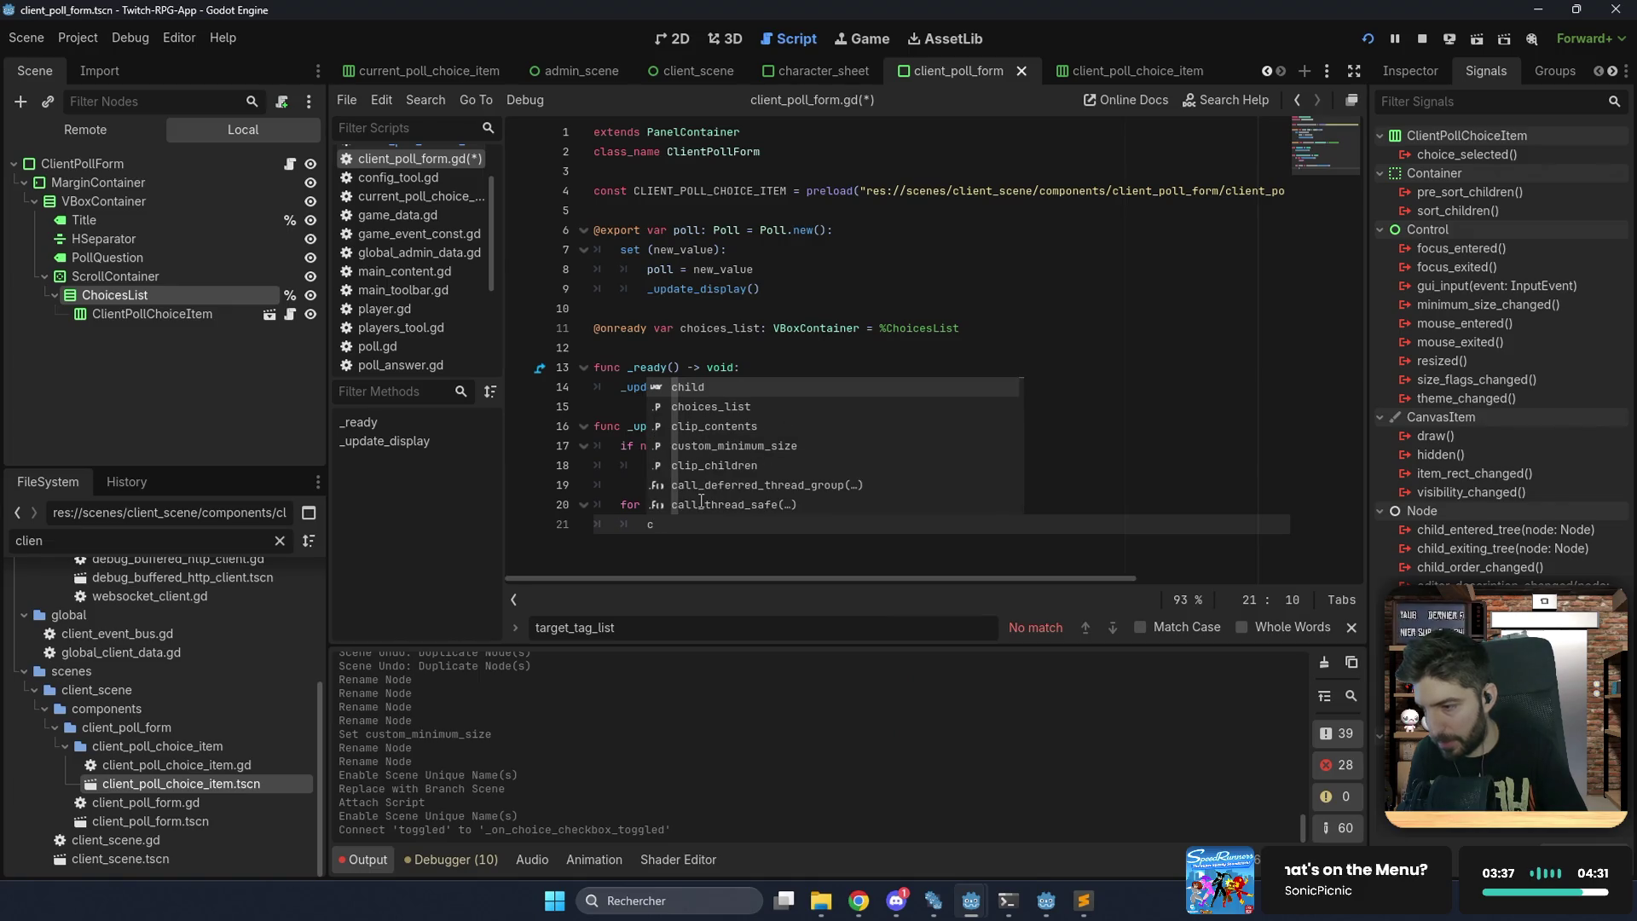
key("Down")
key("Return")
type(".rem")
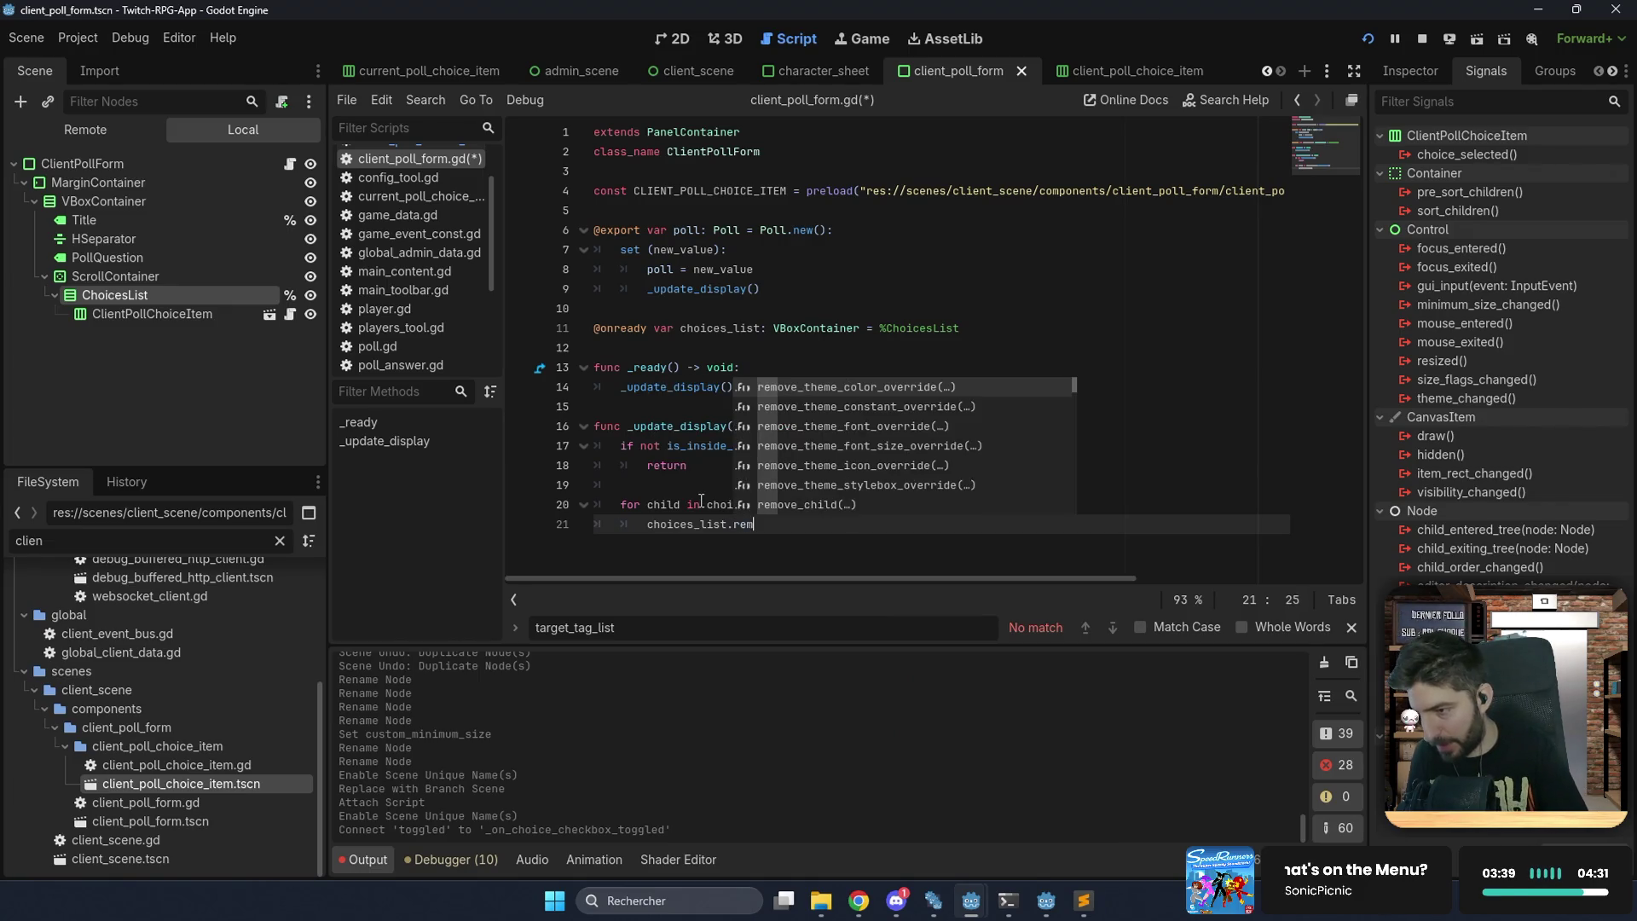
key("Down")
key("Down")
key("Down")
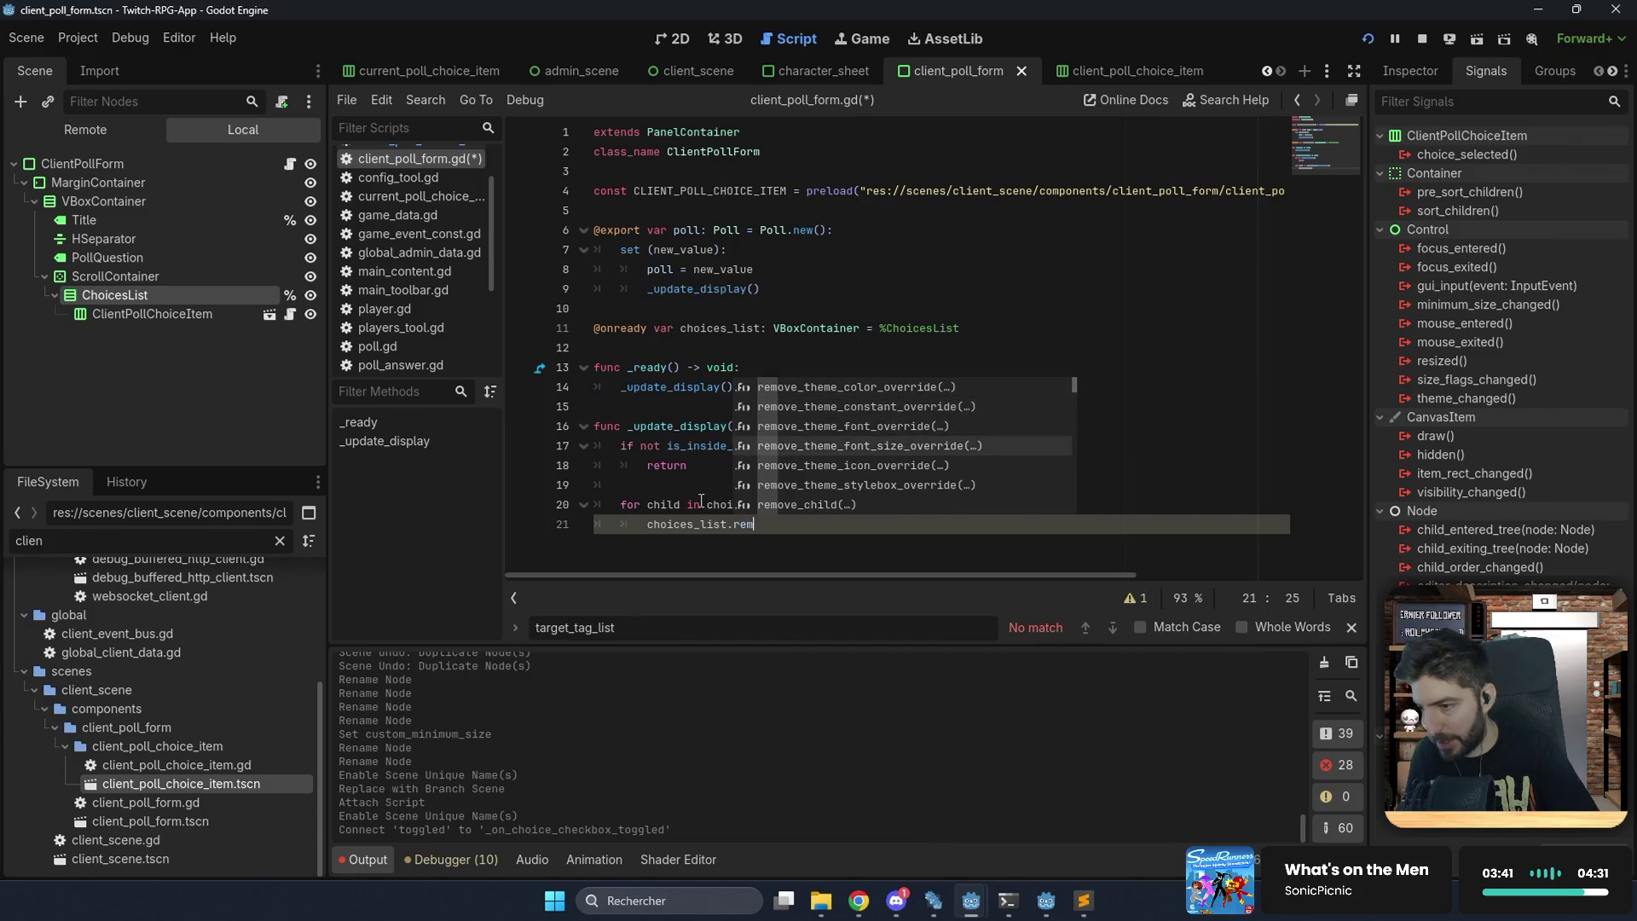
key("Return")
type("child)")
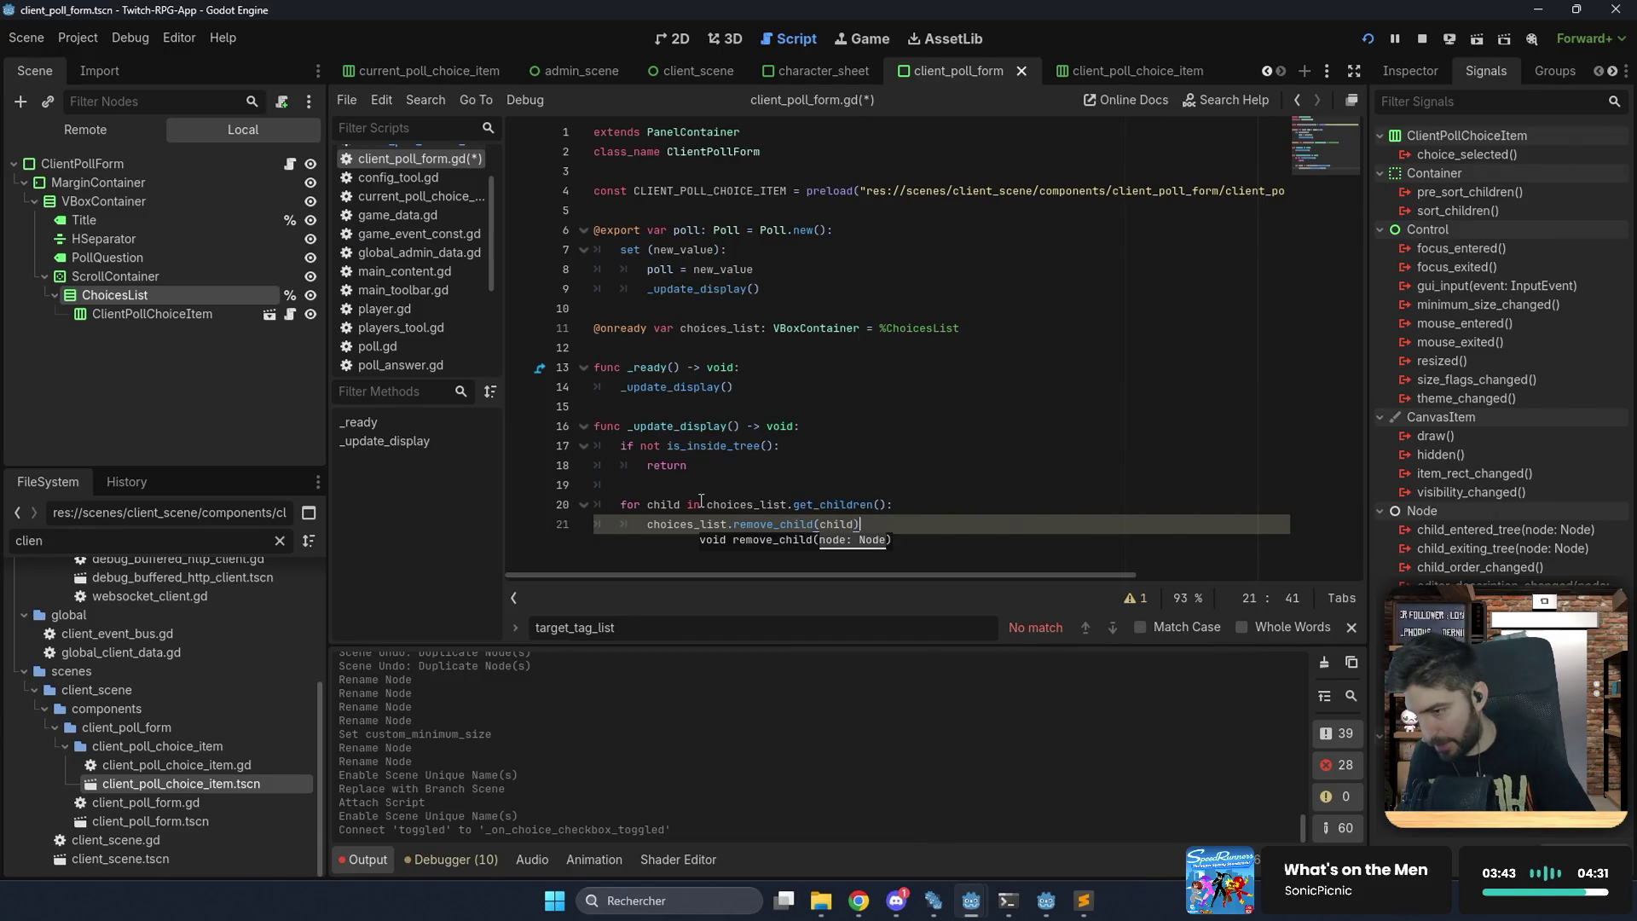
key("Return")
type("child.qu")
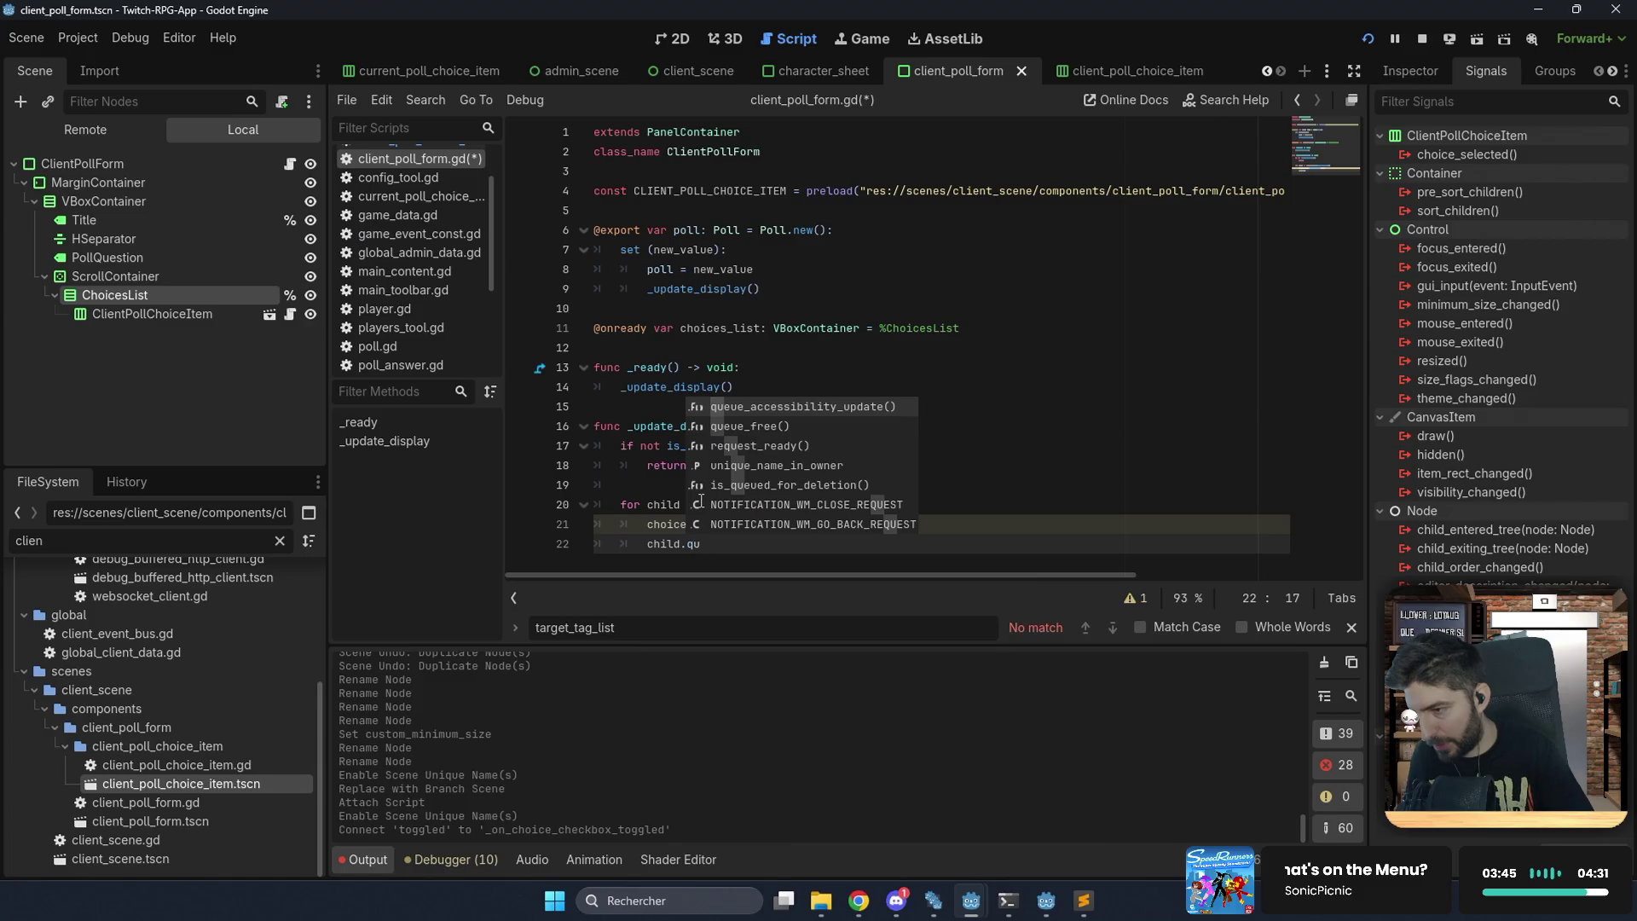
key("Return")
key("Return")
key("BackSpace")
key("Return")
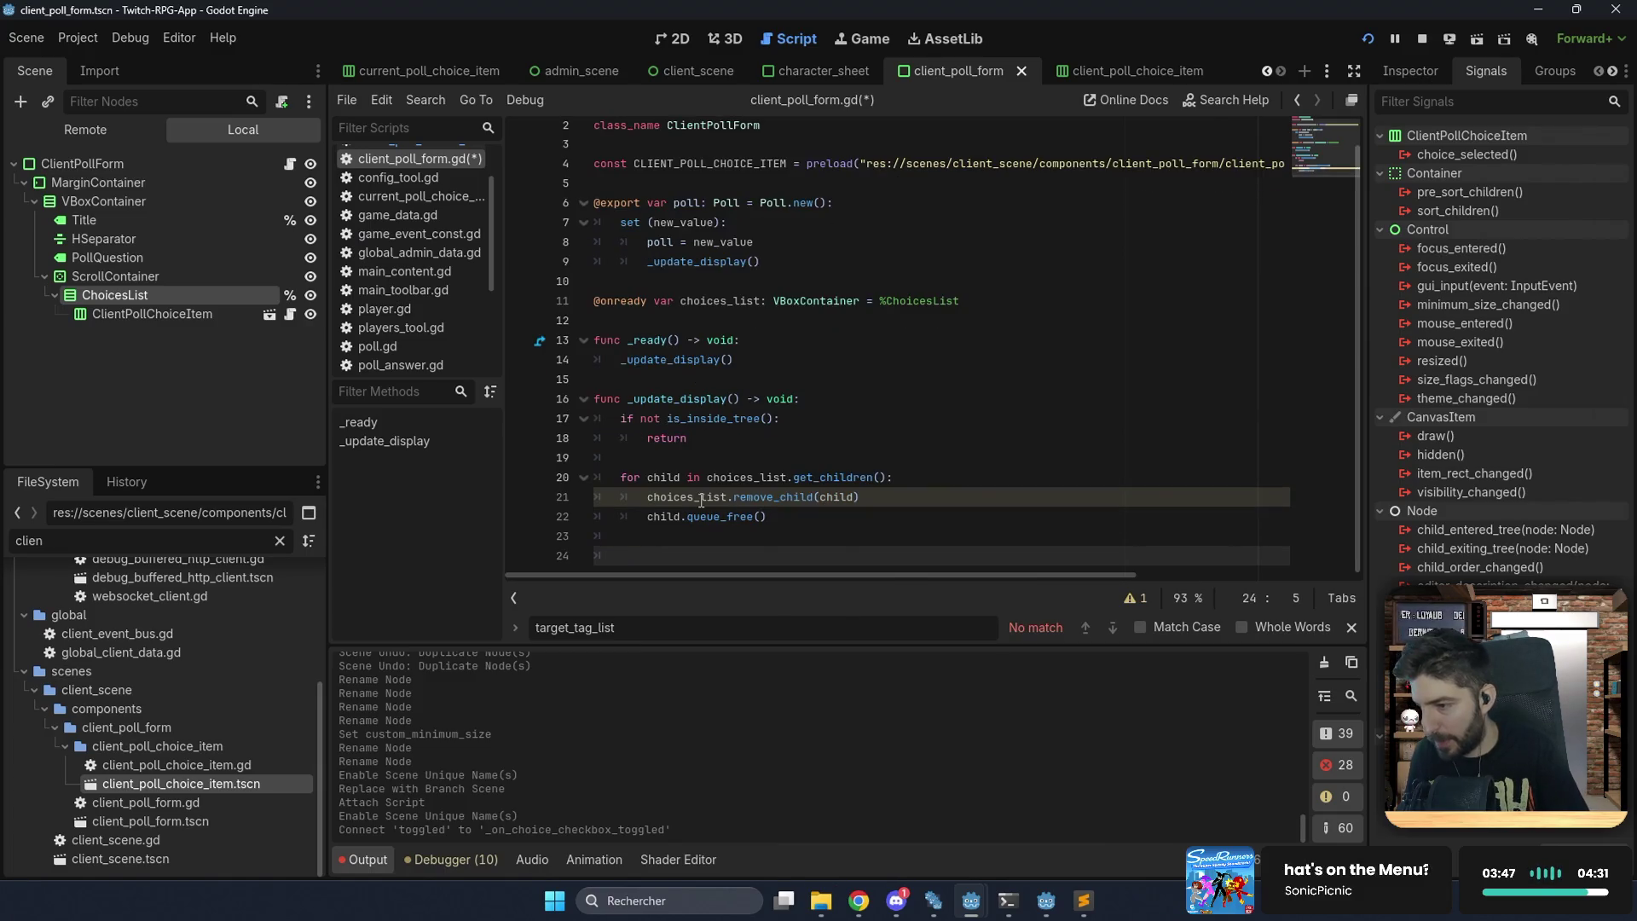
type("r")
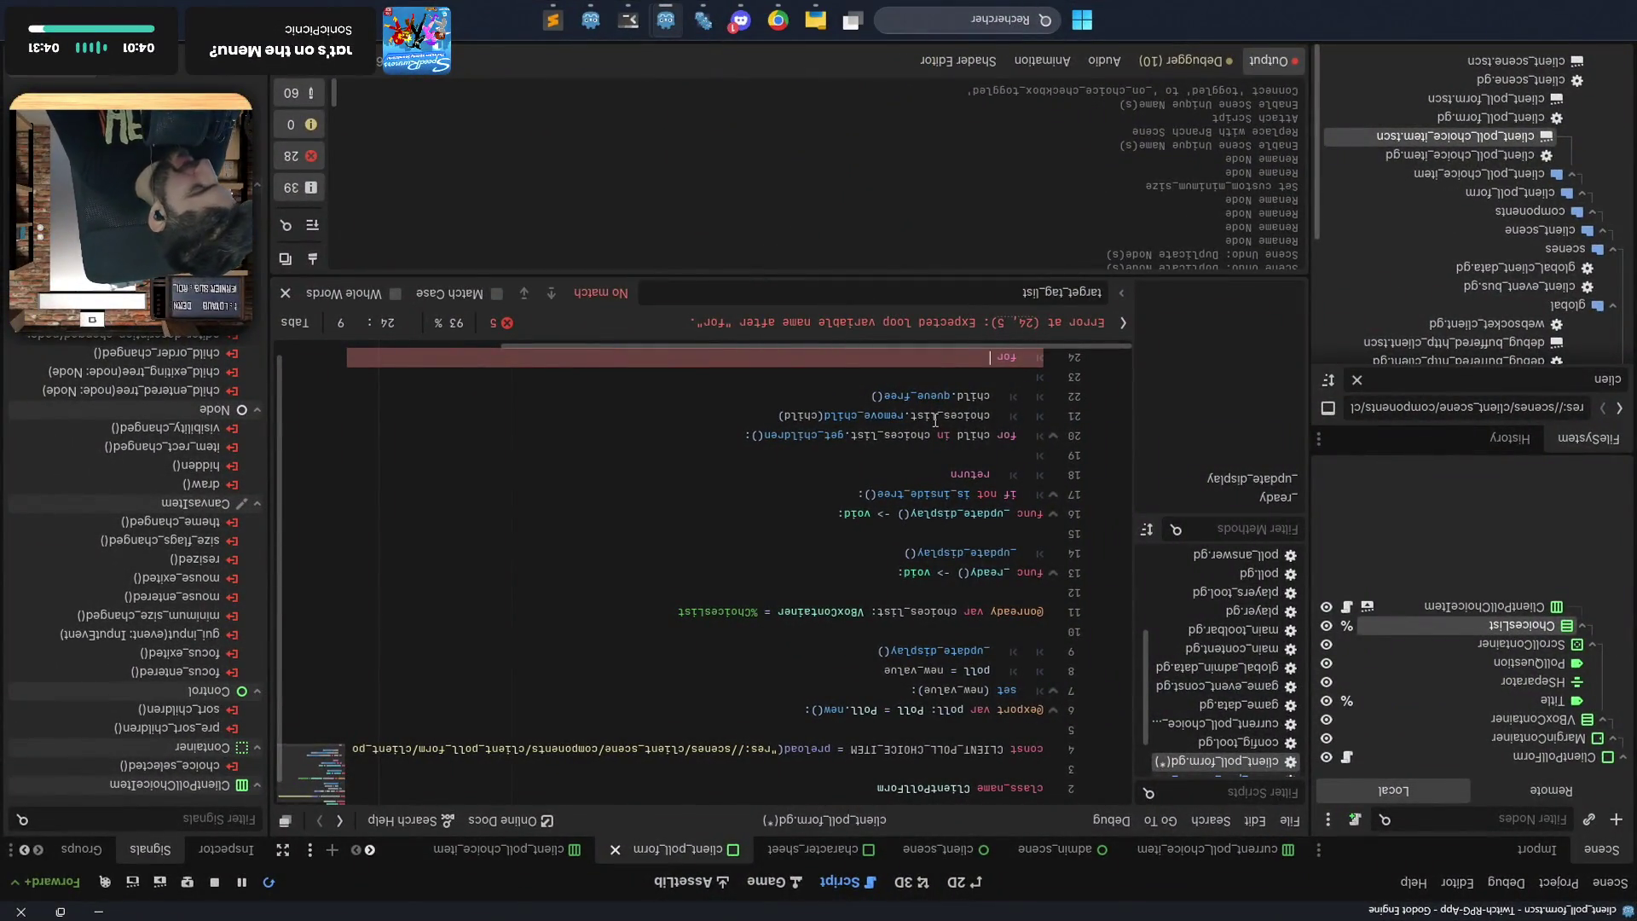
- Make the second loop iterate poll_choice over poll.poll_choices
type("poll_choice in")
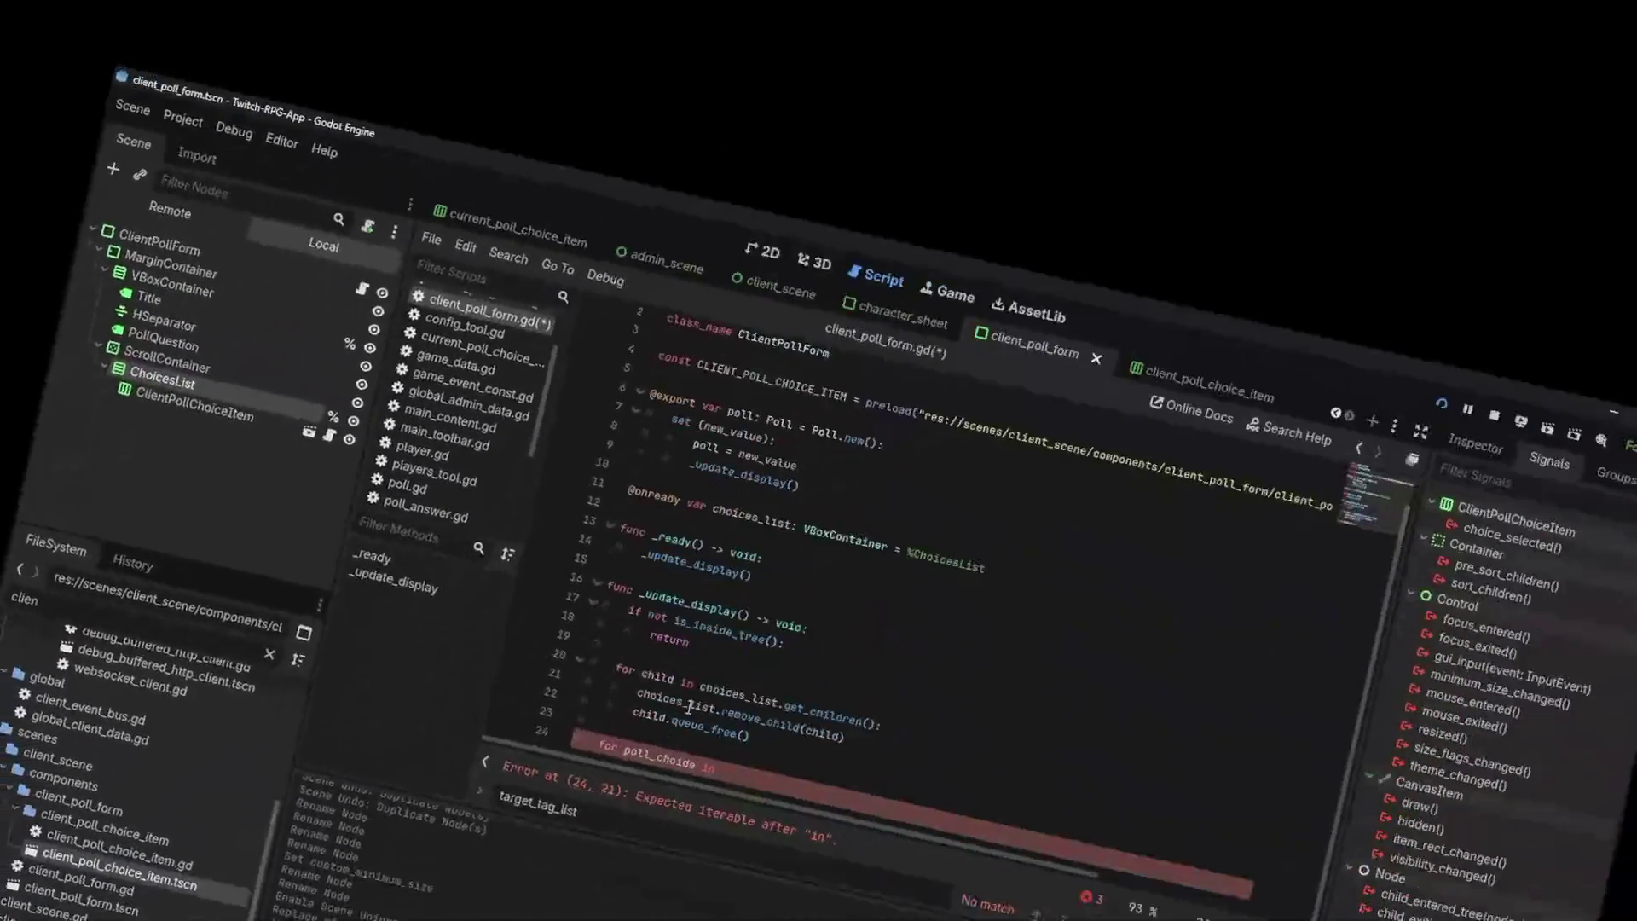
key("ctrl+space")
key("BackSpace")
key("BackSpace")
key("BackSpace")
type("ce in ")
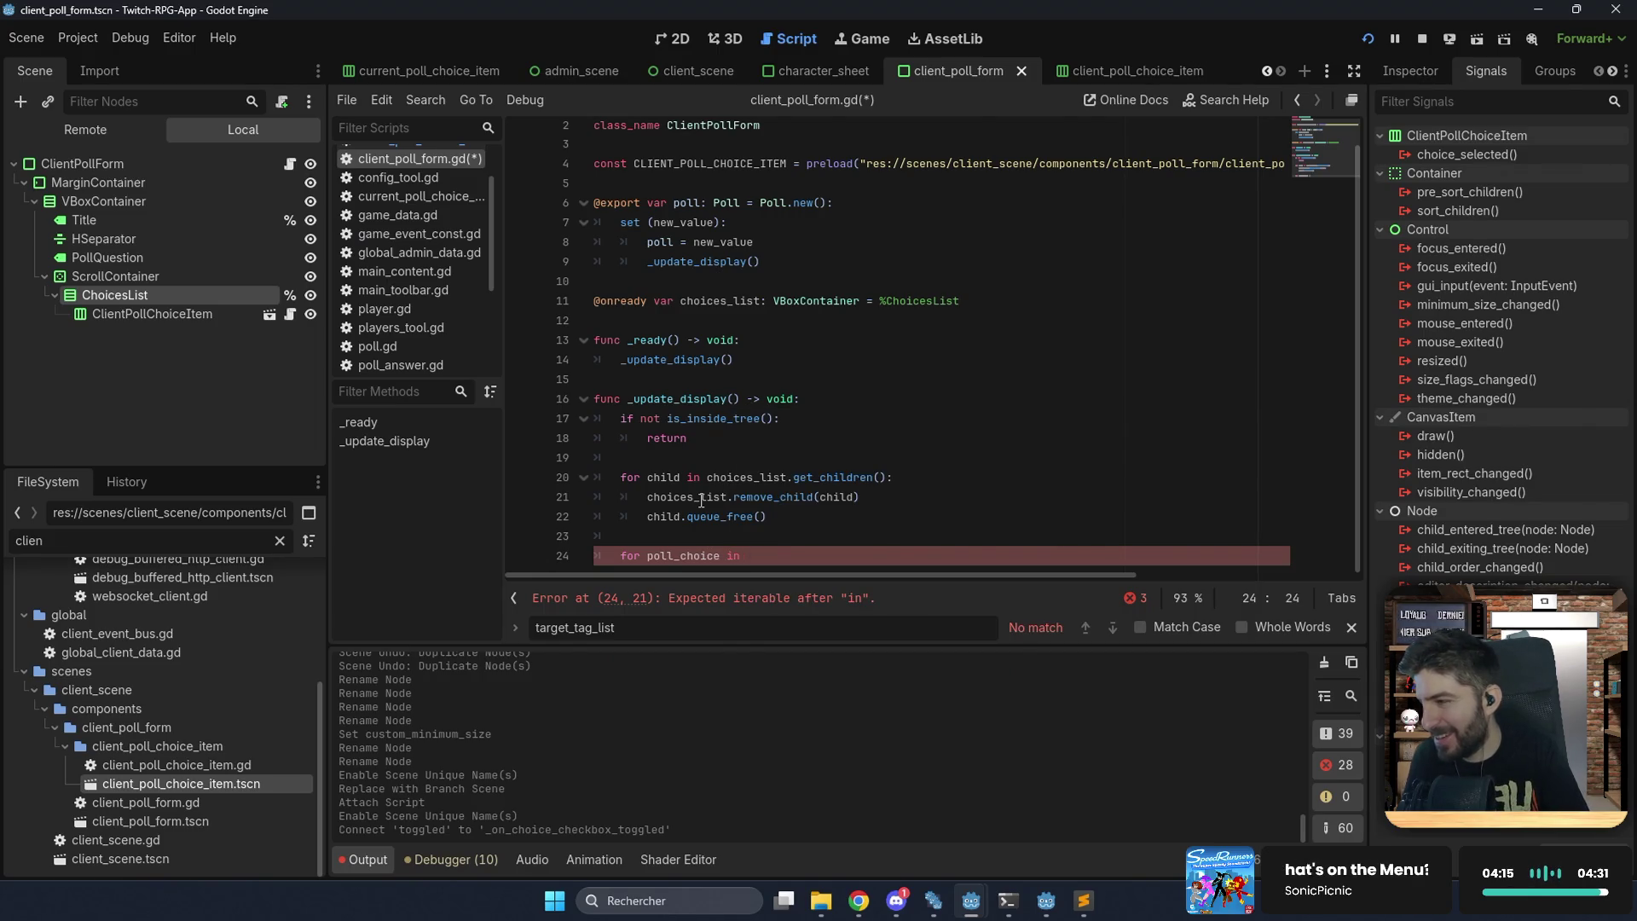
type("poll.")
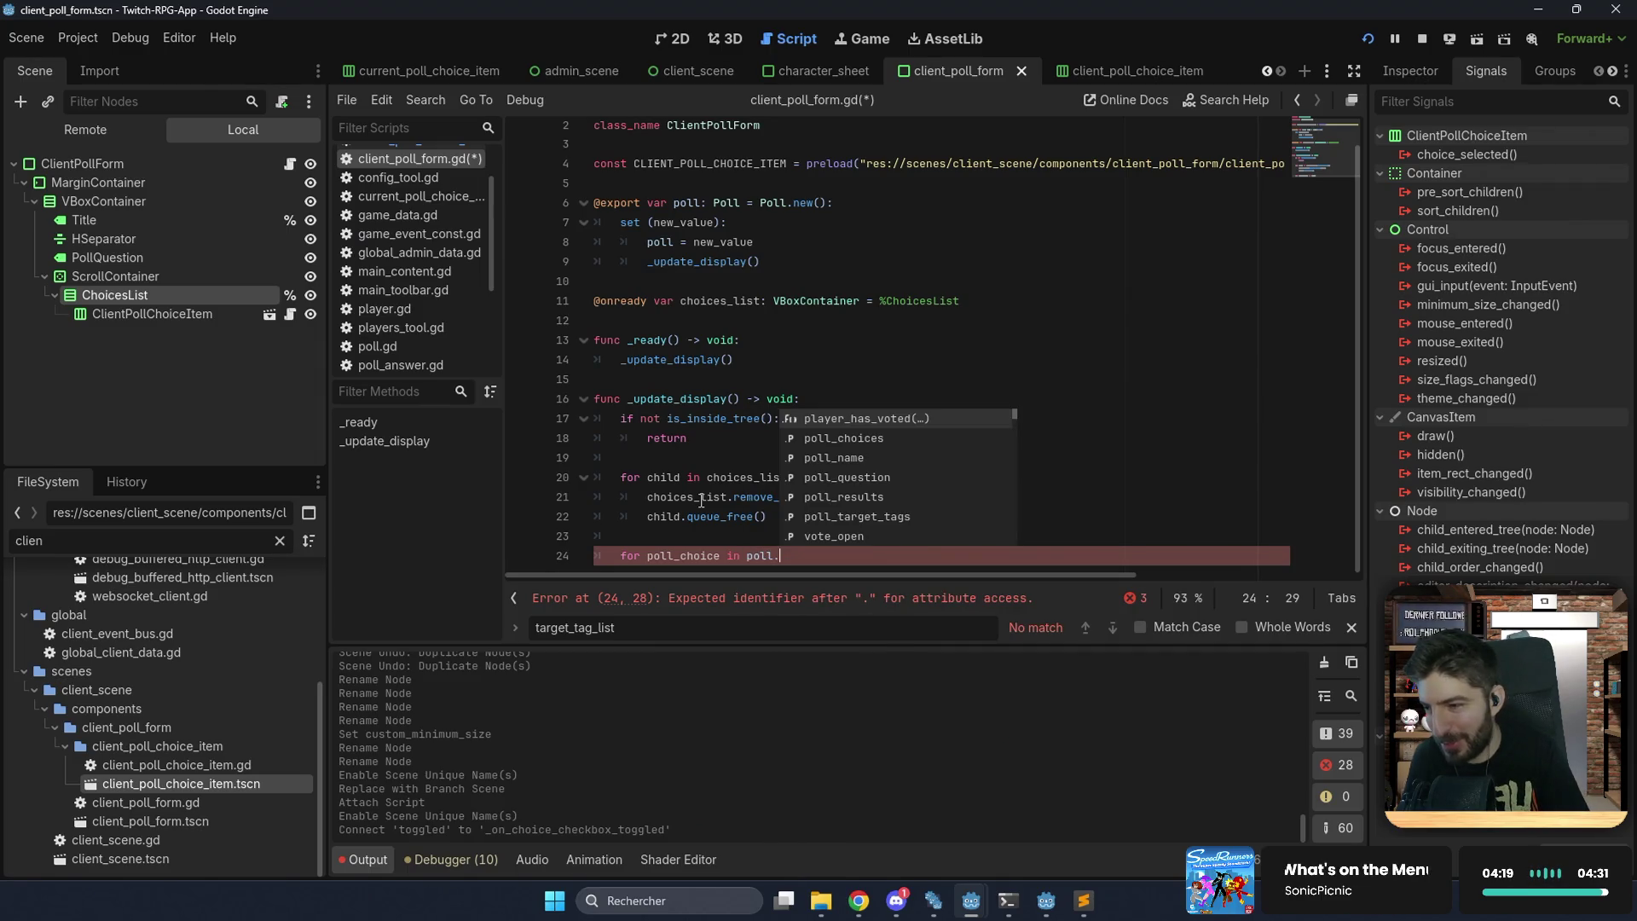
key("Down")
key("Return")
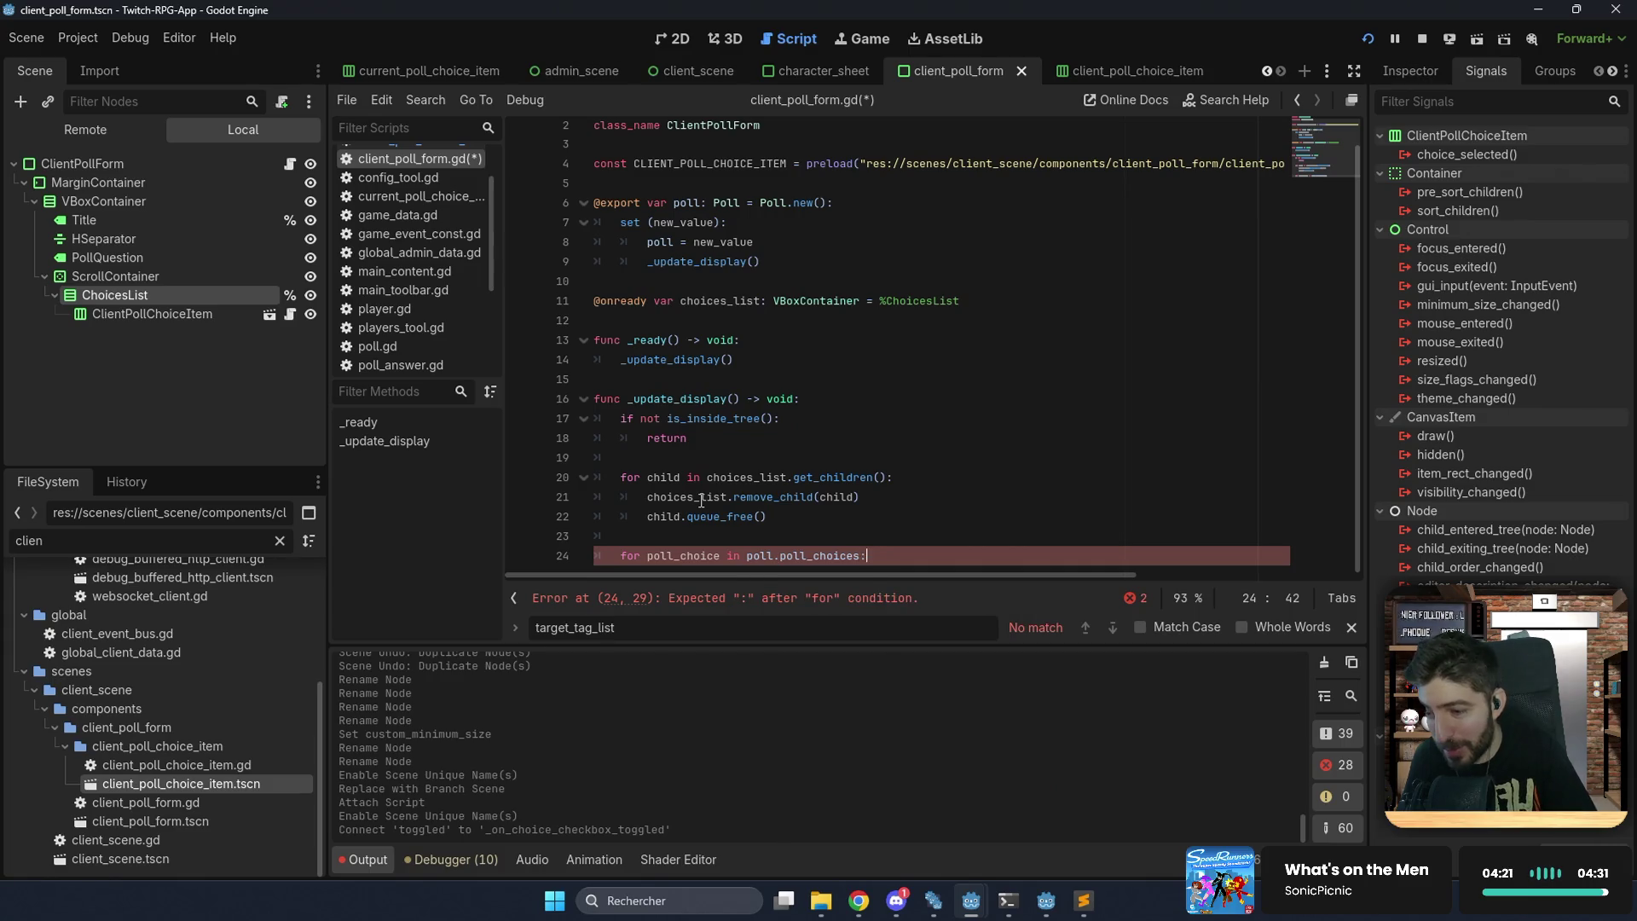
key("Return")
- Declare instance: ClientPollChoiceItem = CLIENT_POLL_CHOICE_ITEM.instantiate() in the loop body
type("var inst")
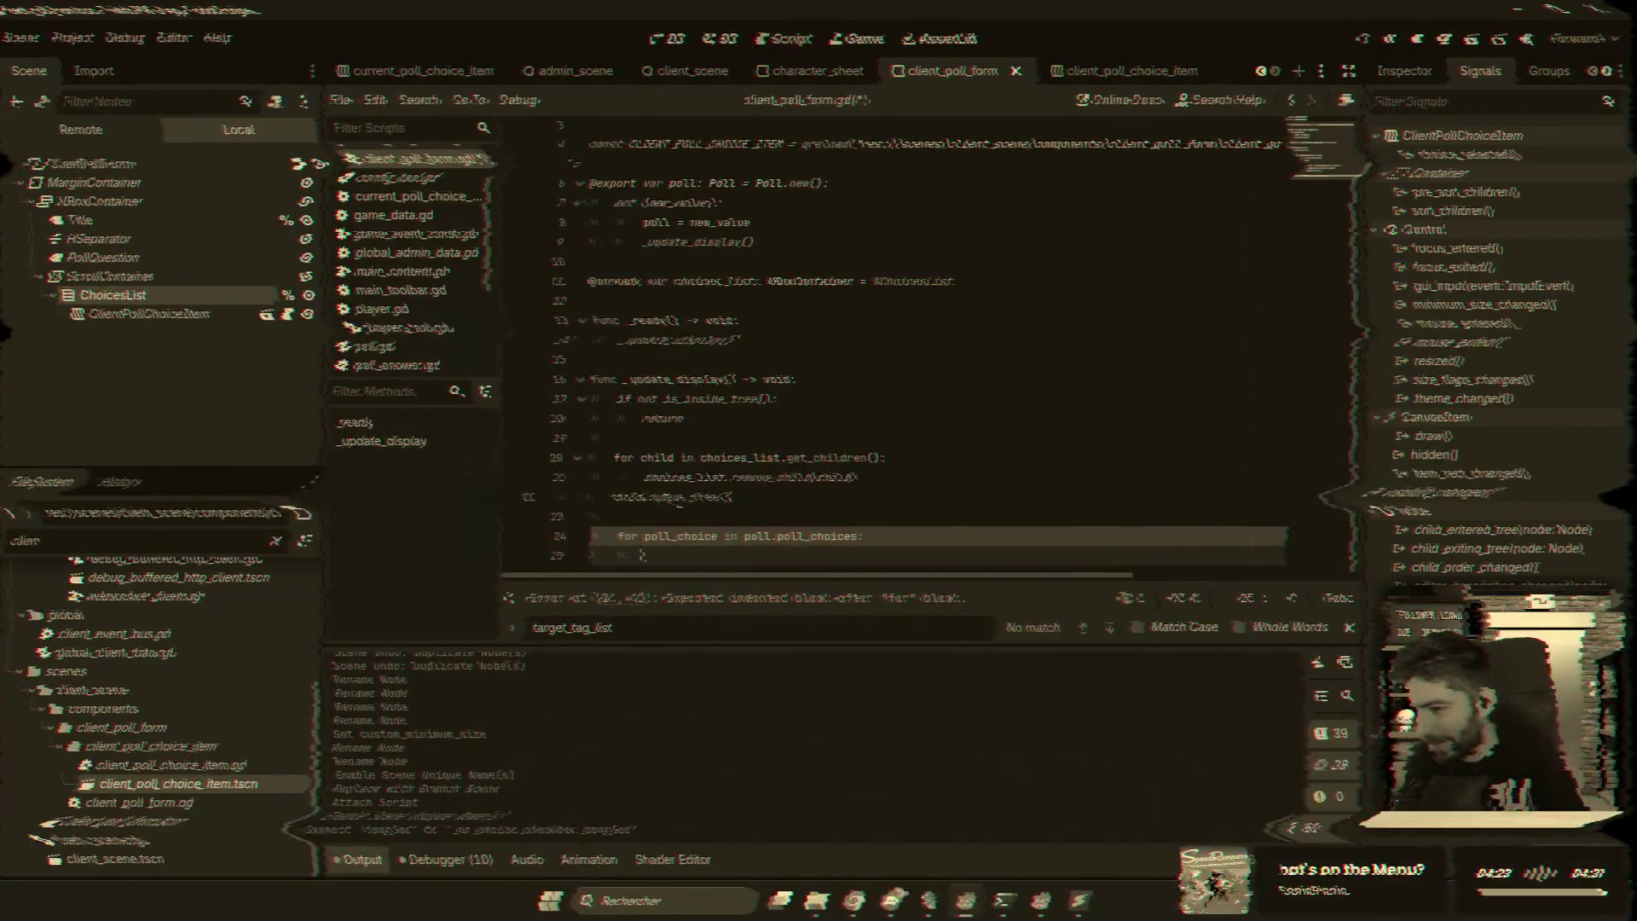
type("ance: F")
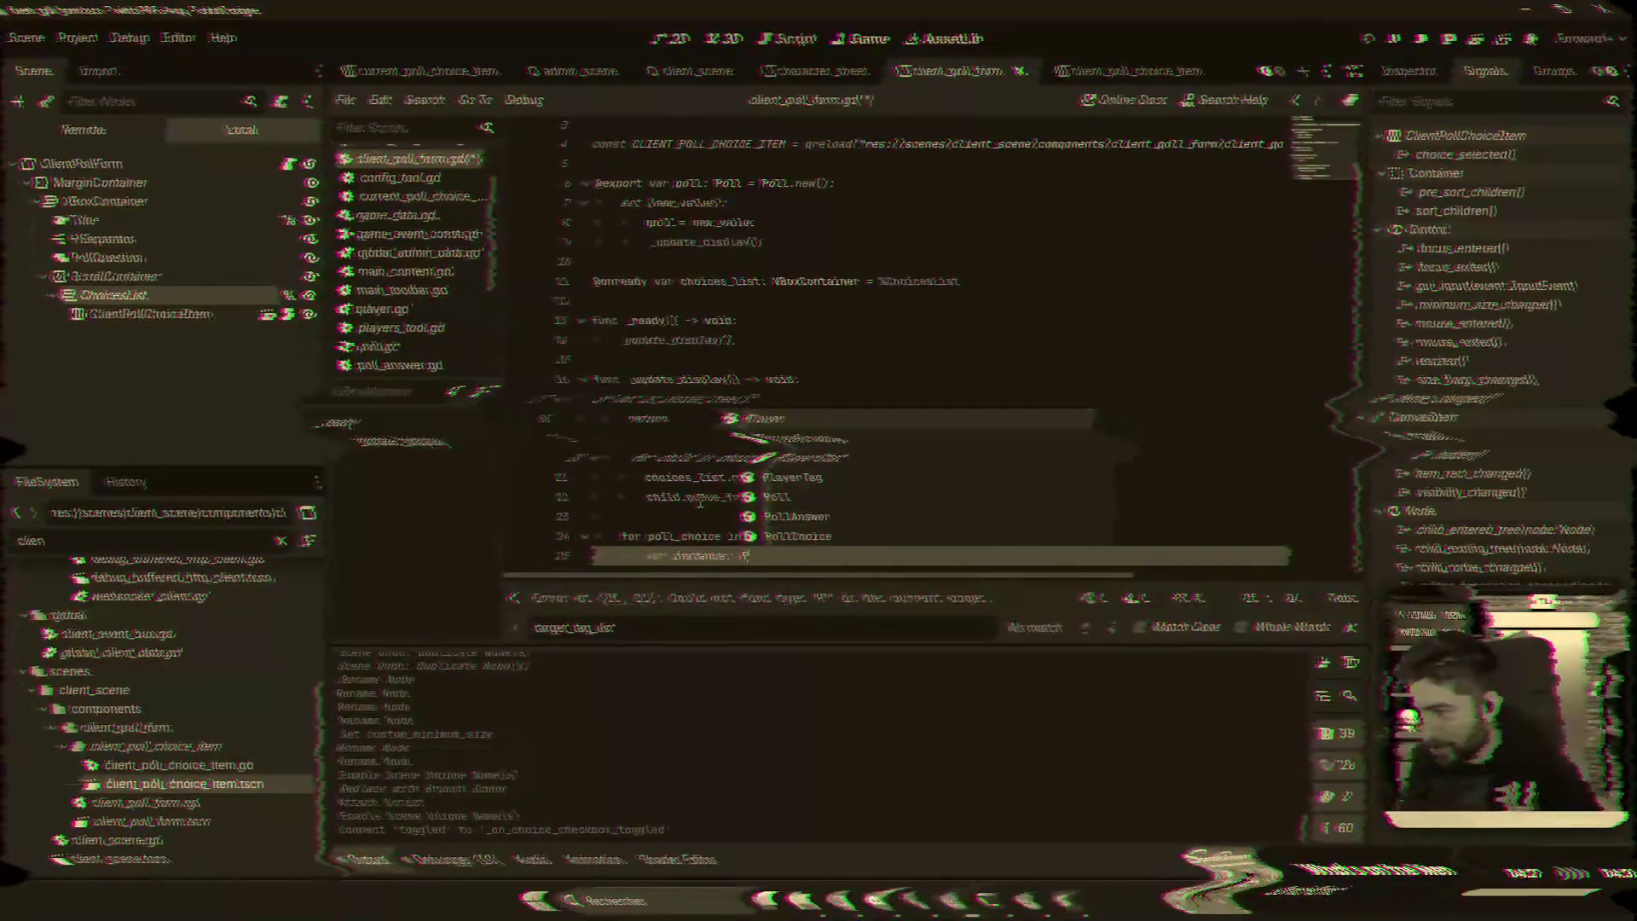
key("Down")
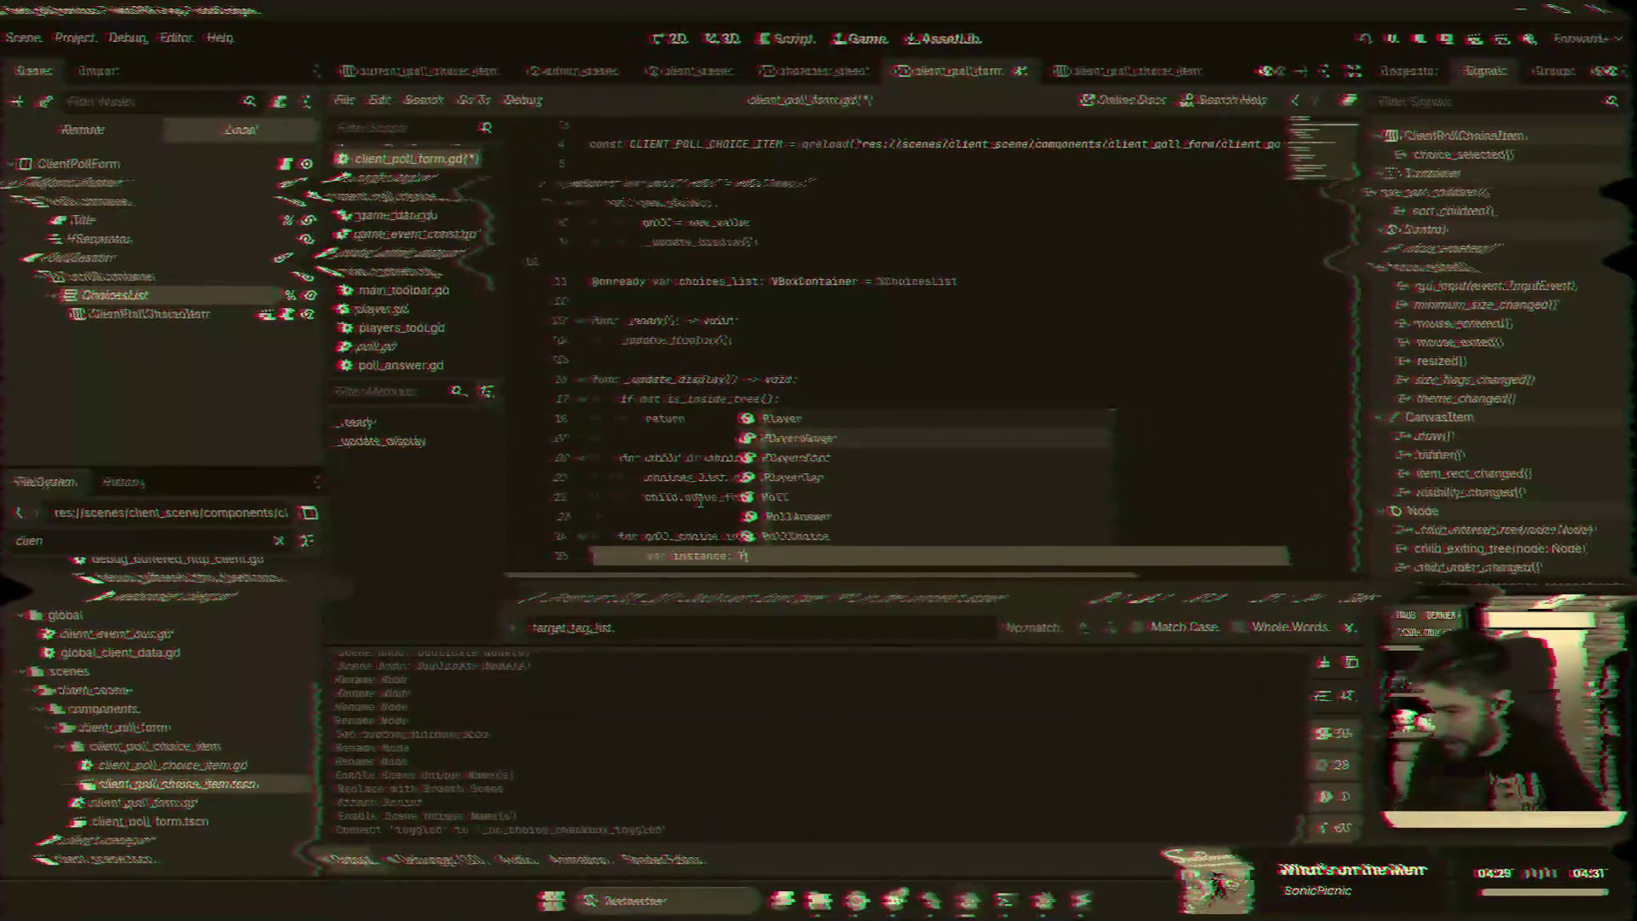
key("BackSpace")
type("C")
key("Down")
key("Down")
key("Return")
type("= C")
key("Return")
type(".")
key("Return")
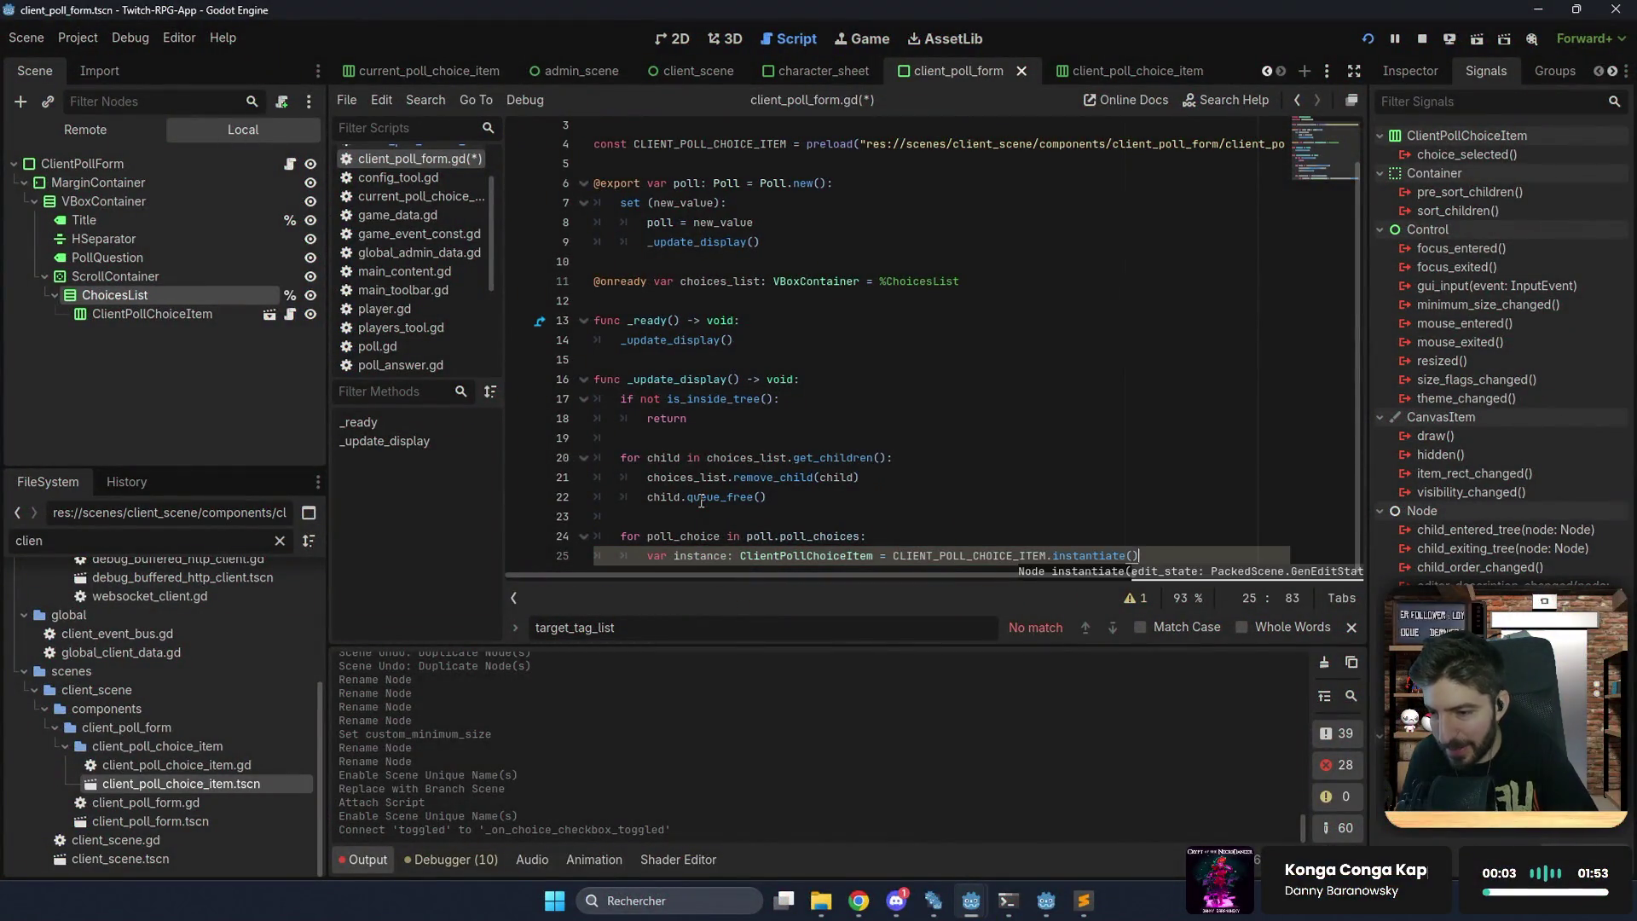
key("Return")
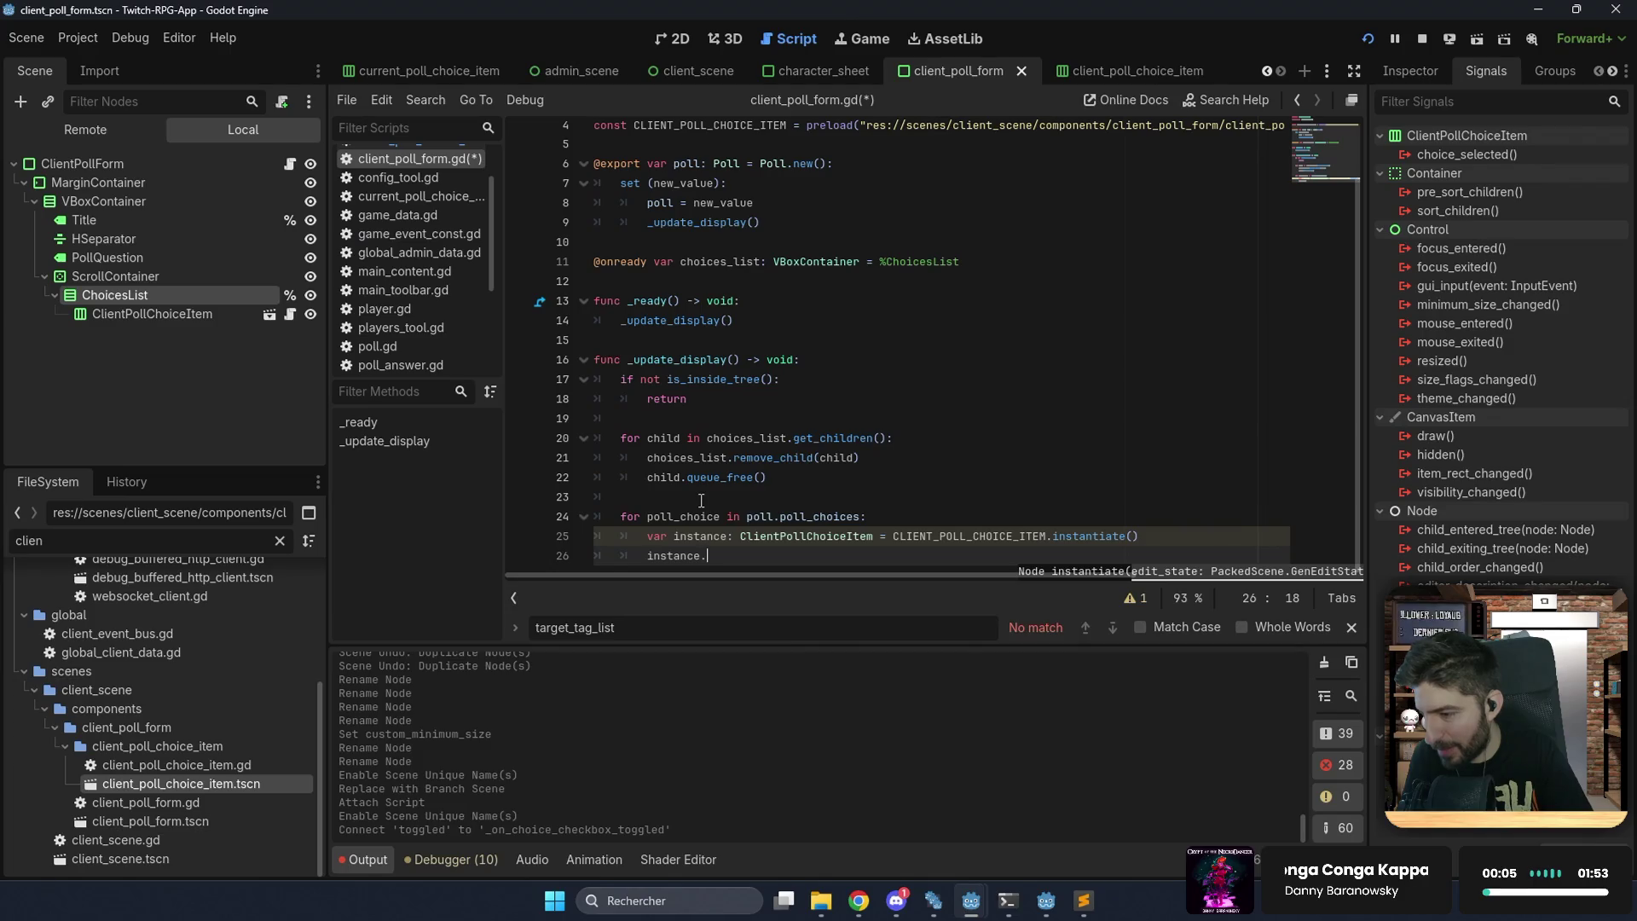
- Assign poll_choice to the instance and add it with choices_list.add_child(instance)
type("poll_choice = p")
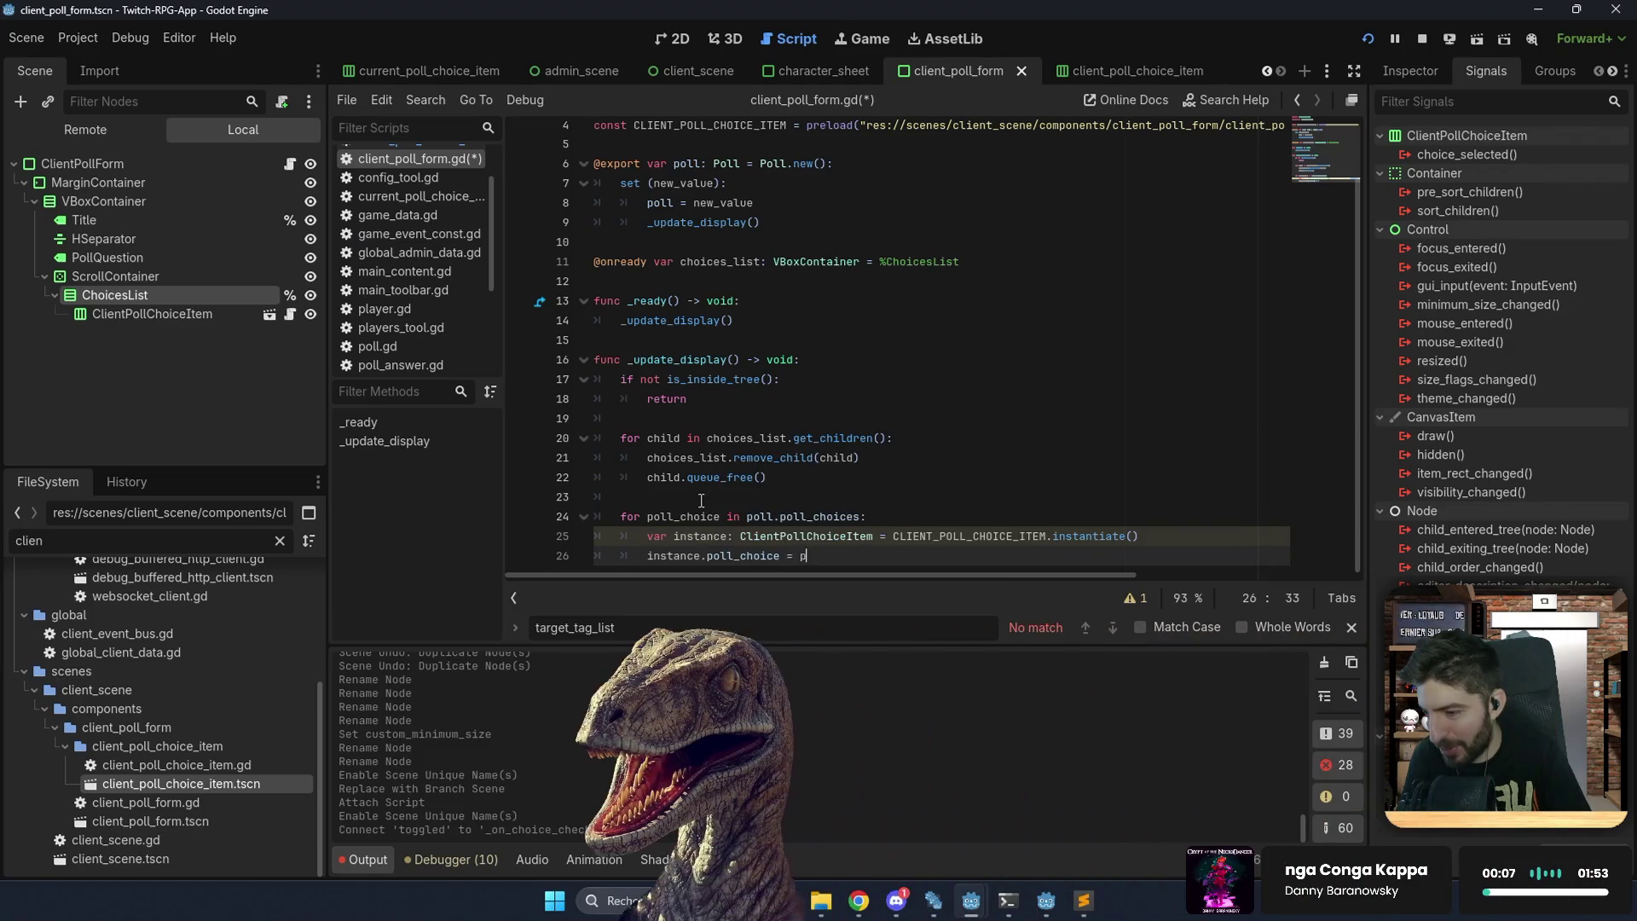
type("oll")
key("Return")
key("Return")
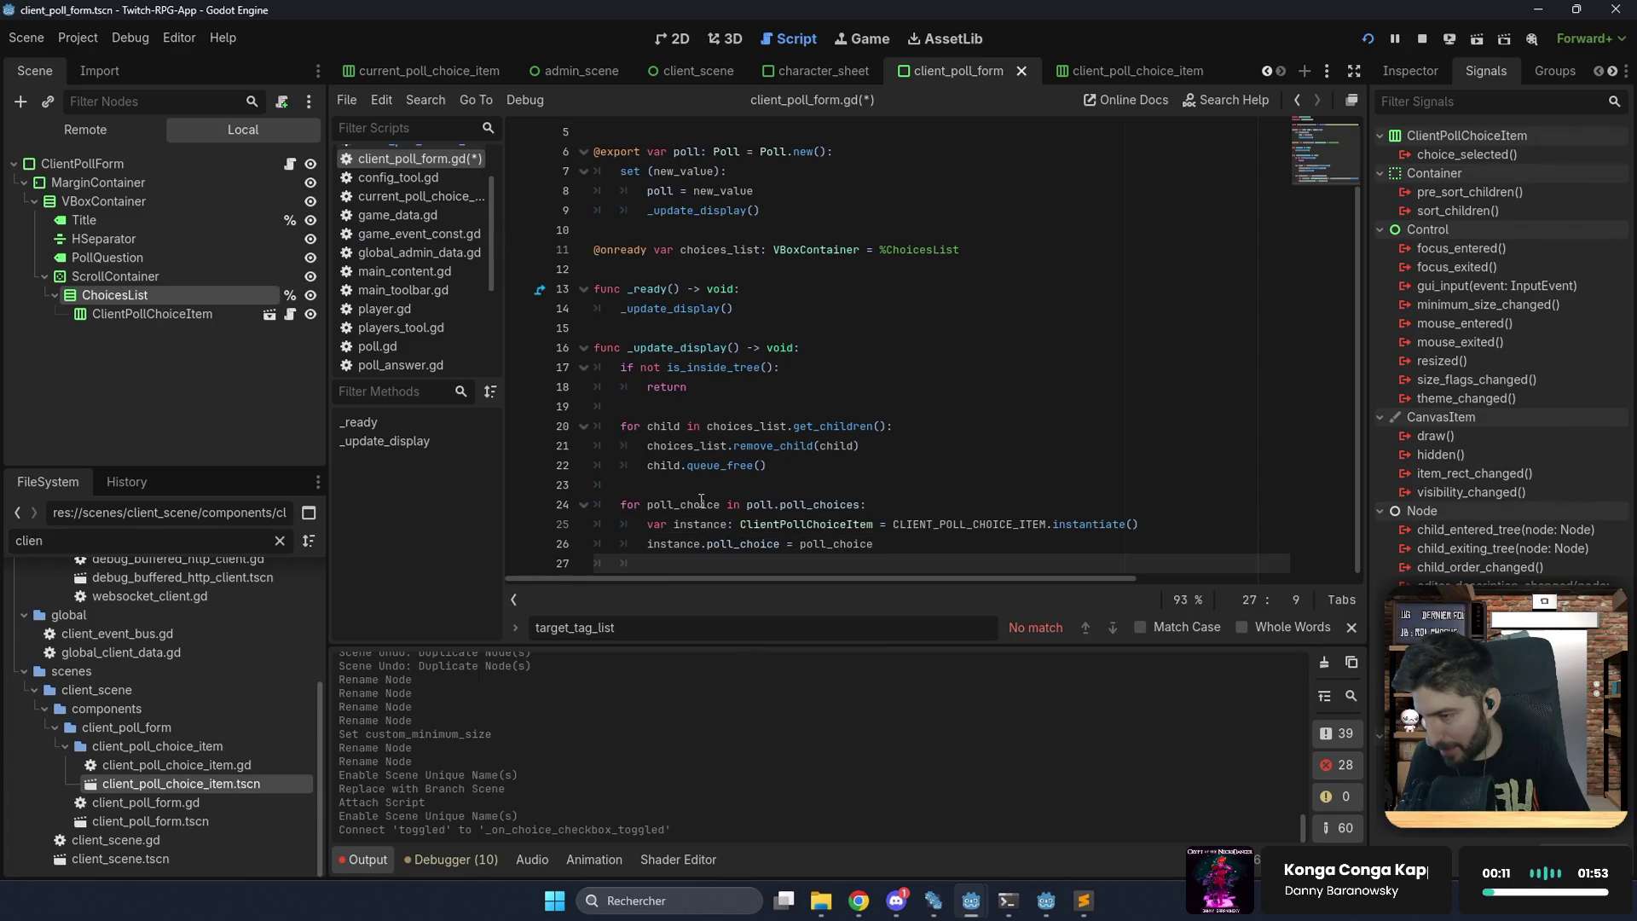
type("choices_list.a")
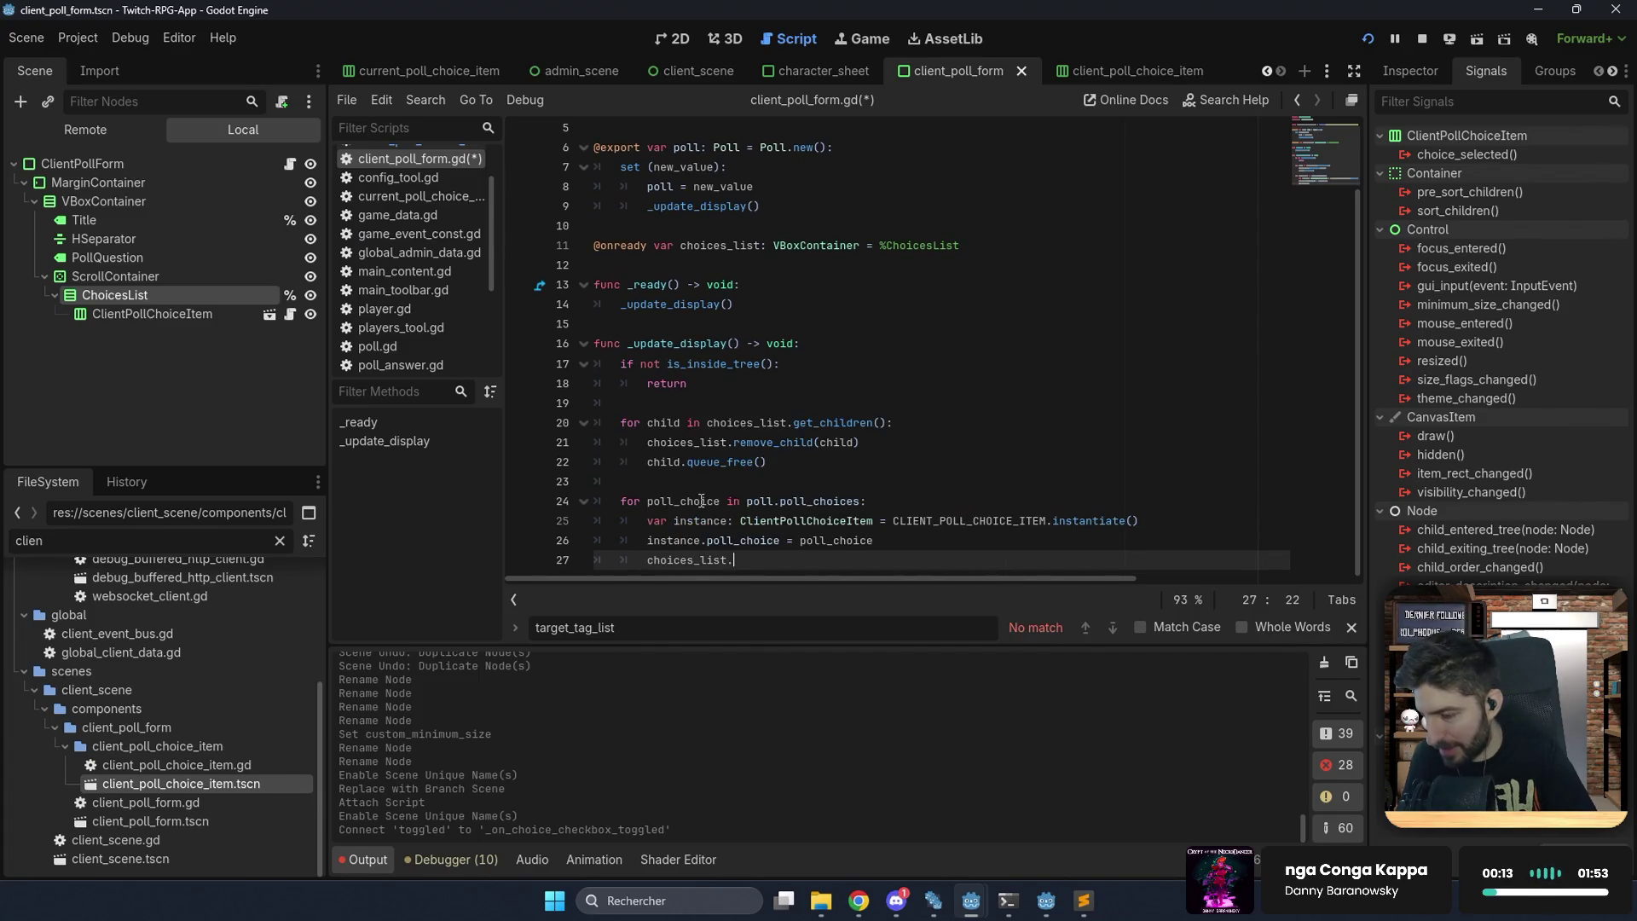
type("dd_ch")
key("Return")
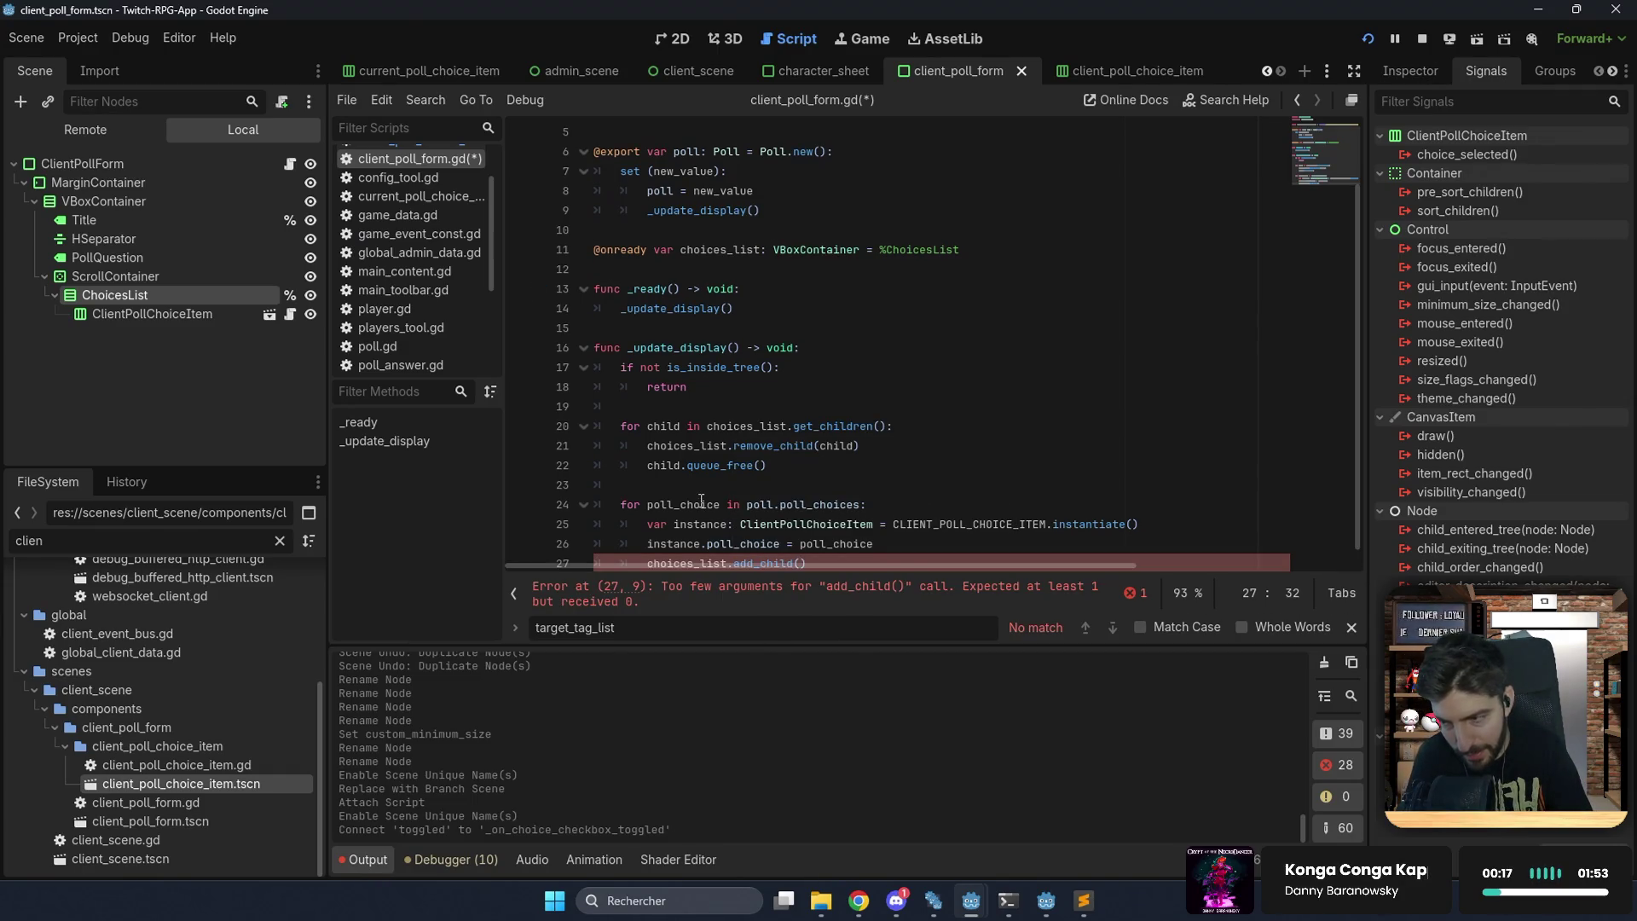
type("instance")
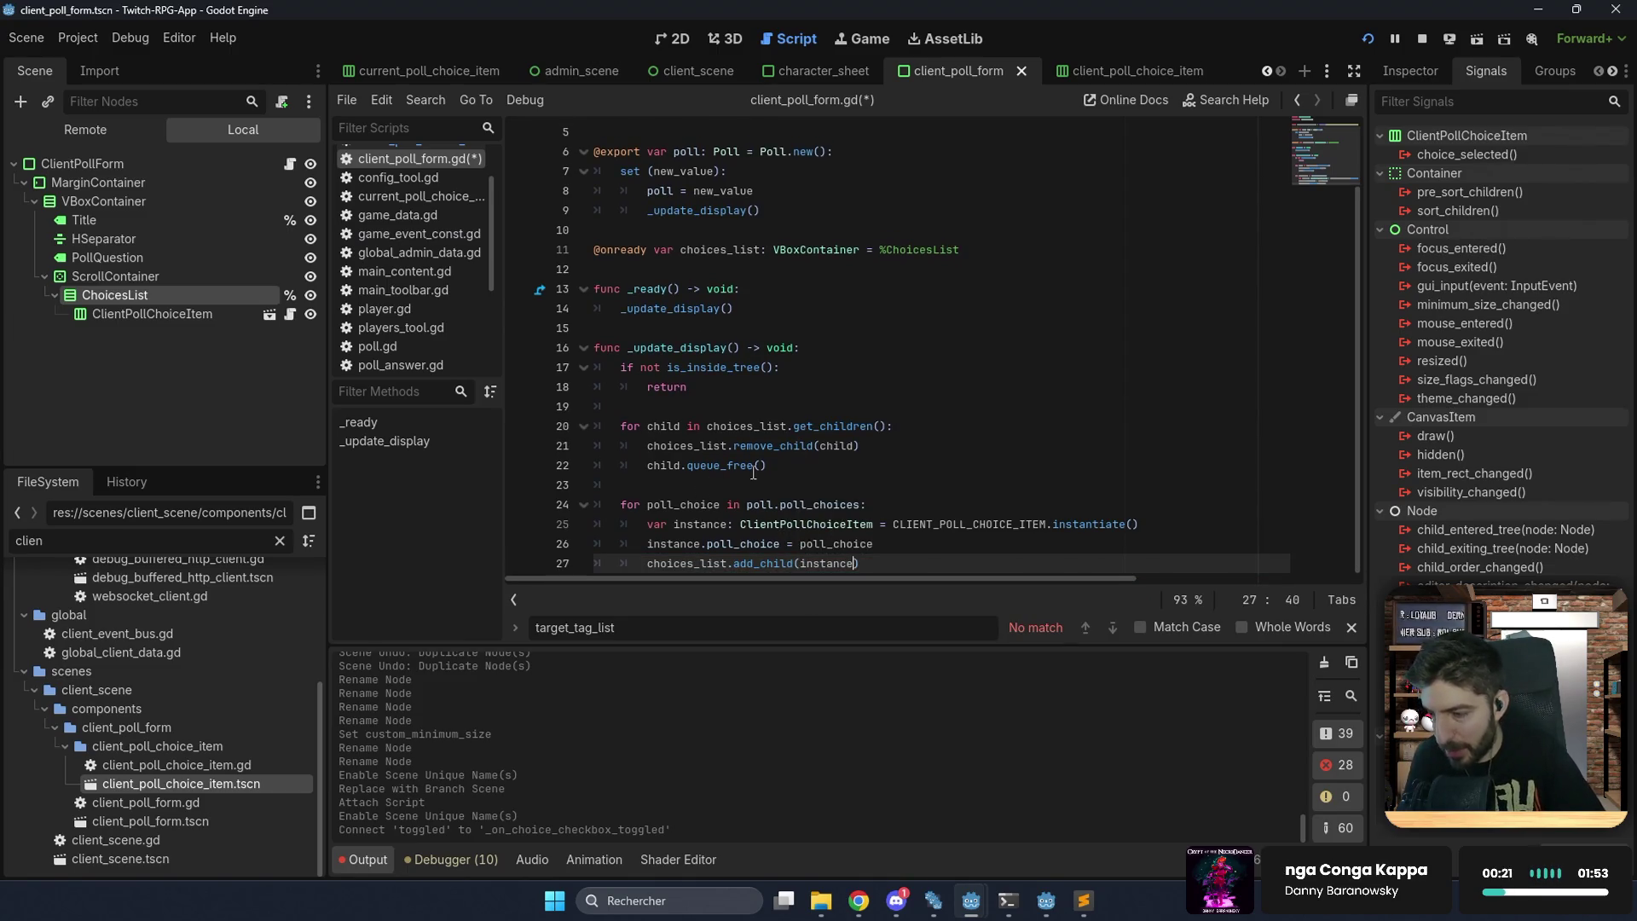
- Open a new line after the early return, above the children-clearing loop
left_click(931, 544)
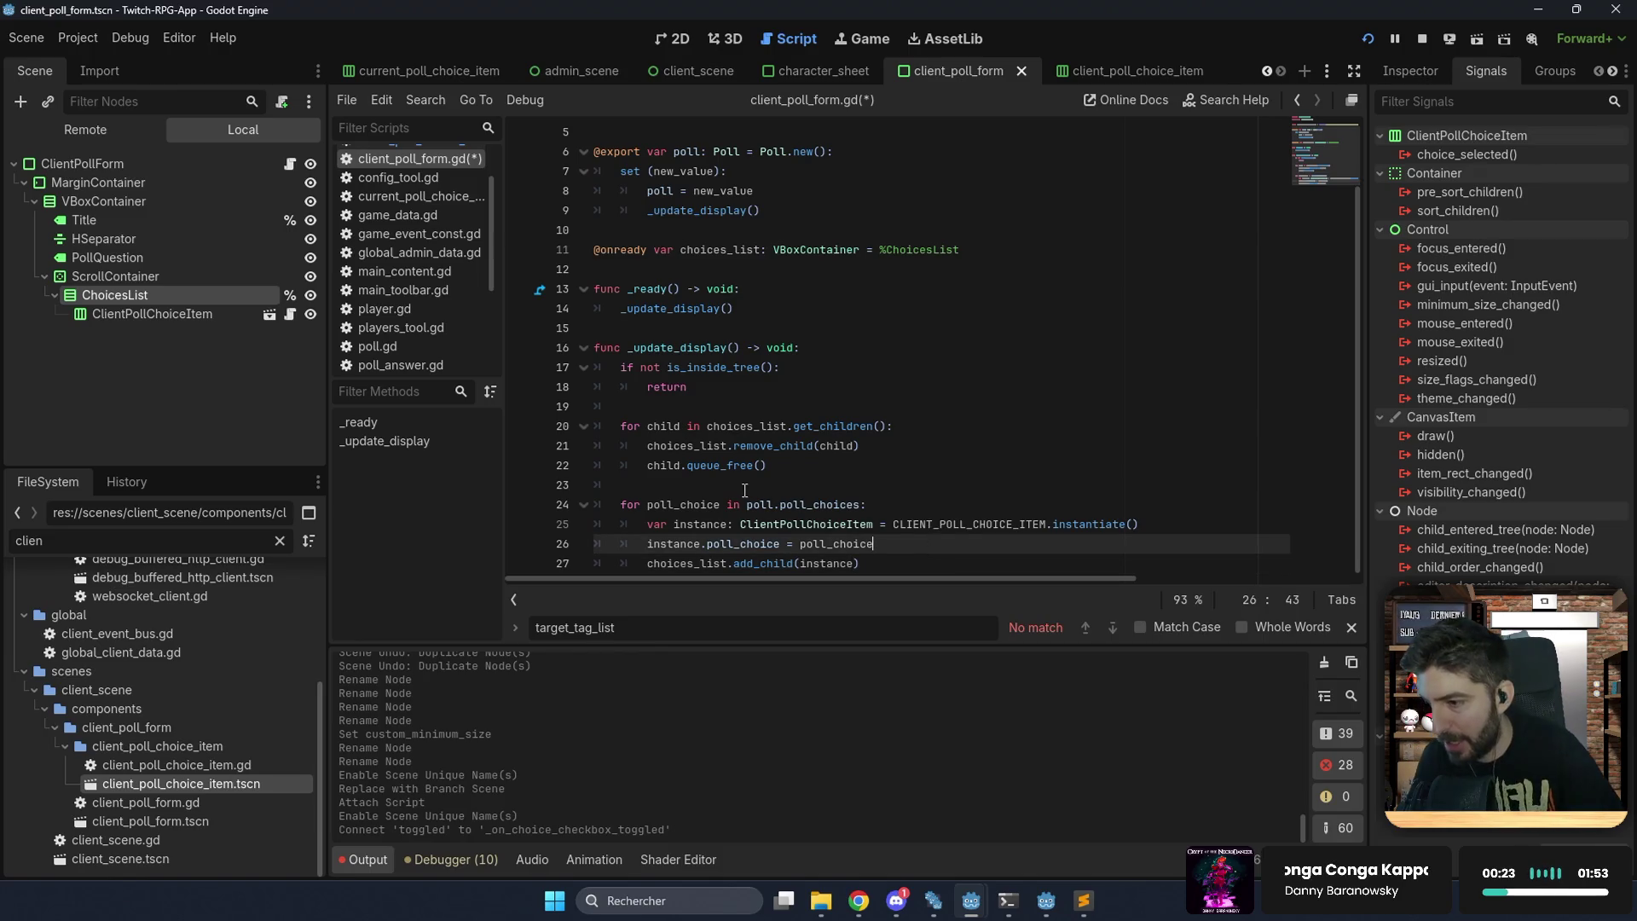
left_click(777, 485)
left_click(774, 393)
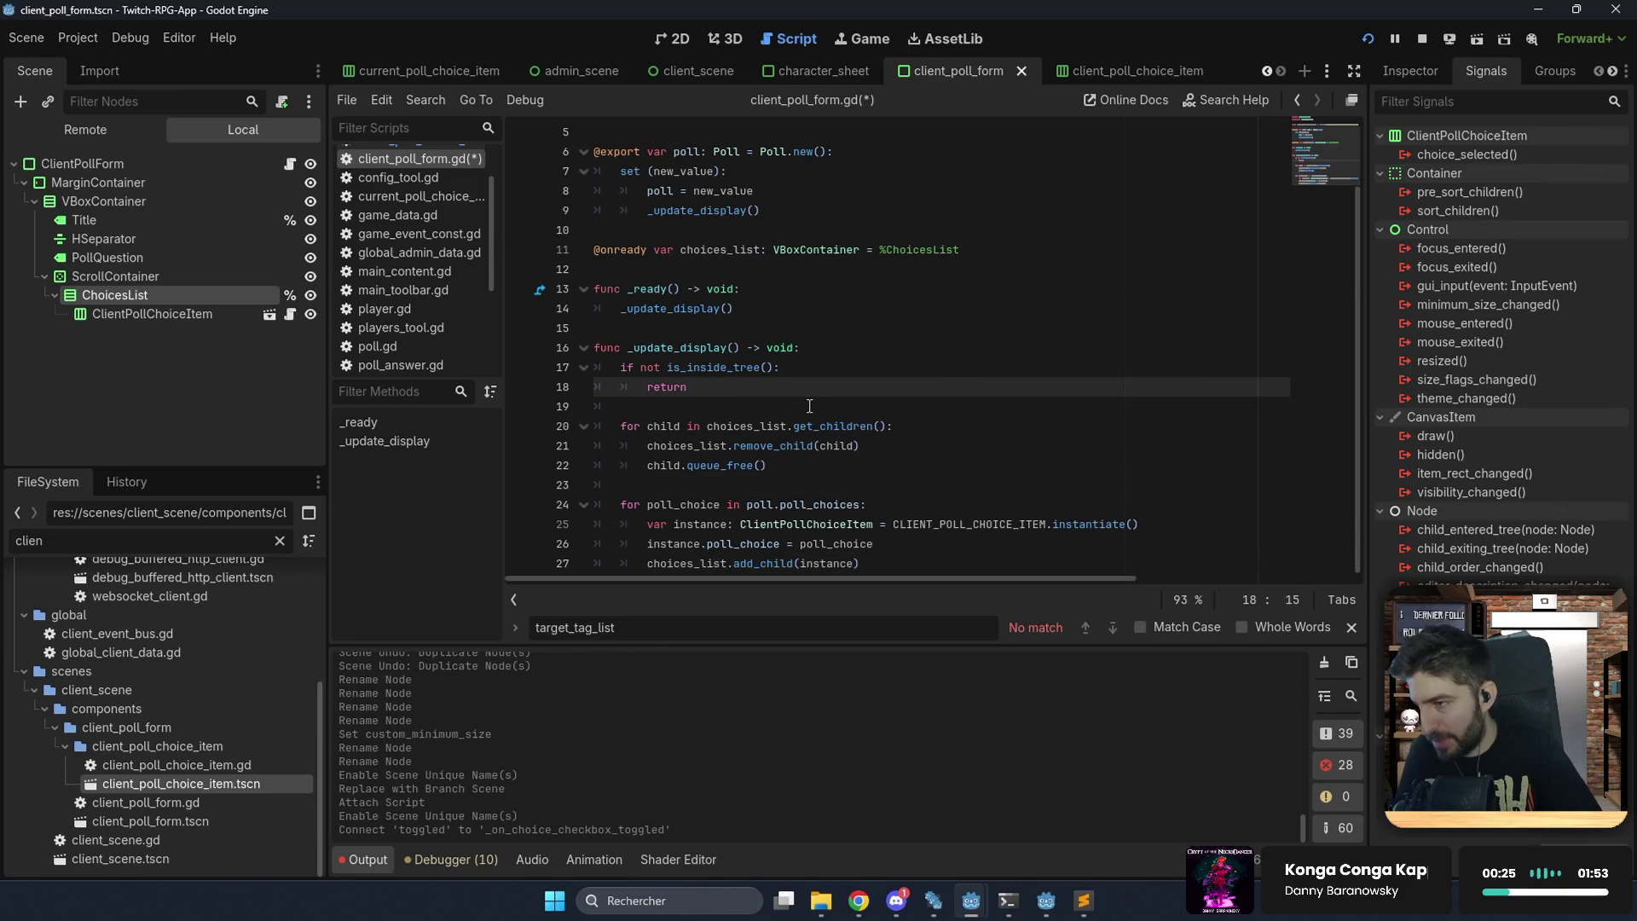
left_click(809, 405)
key("Return")
- Nest the loops under if poll: and add a unique-name %PollQuestion reference to the script
type("poll:")
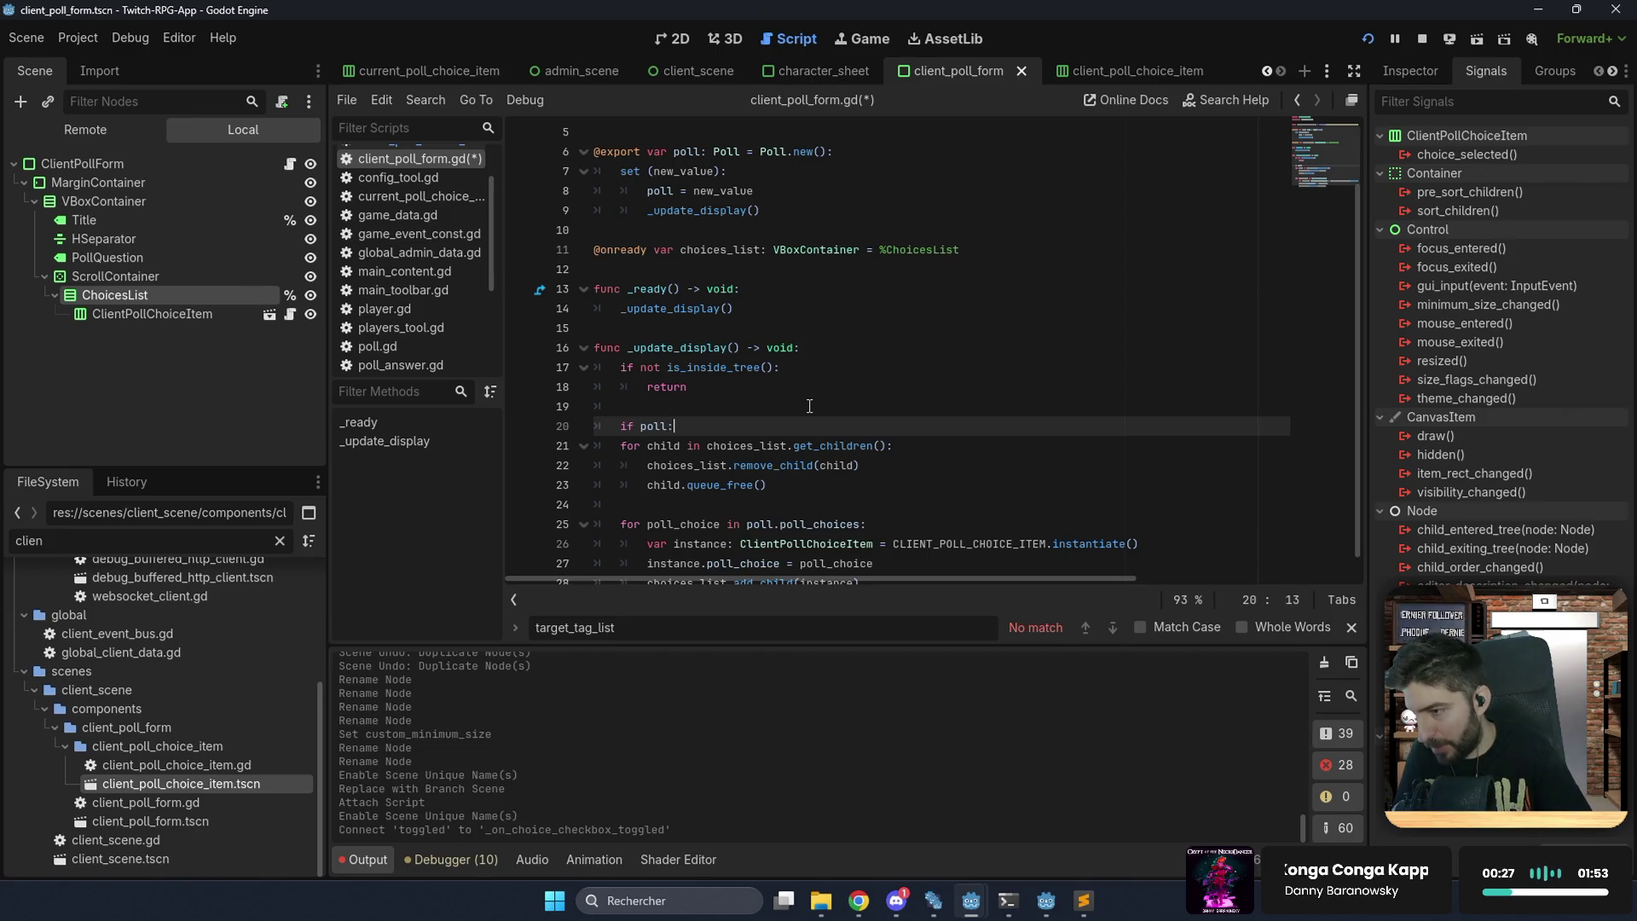
mouse_move(887, 576)
left_mouse_down()
mouse_move(638, 450)
mouse_move(555, 433)
left_mouse_up()
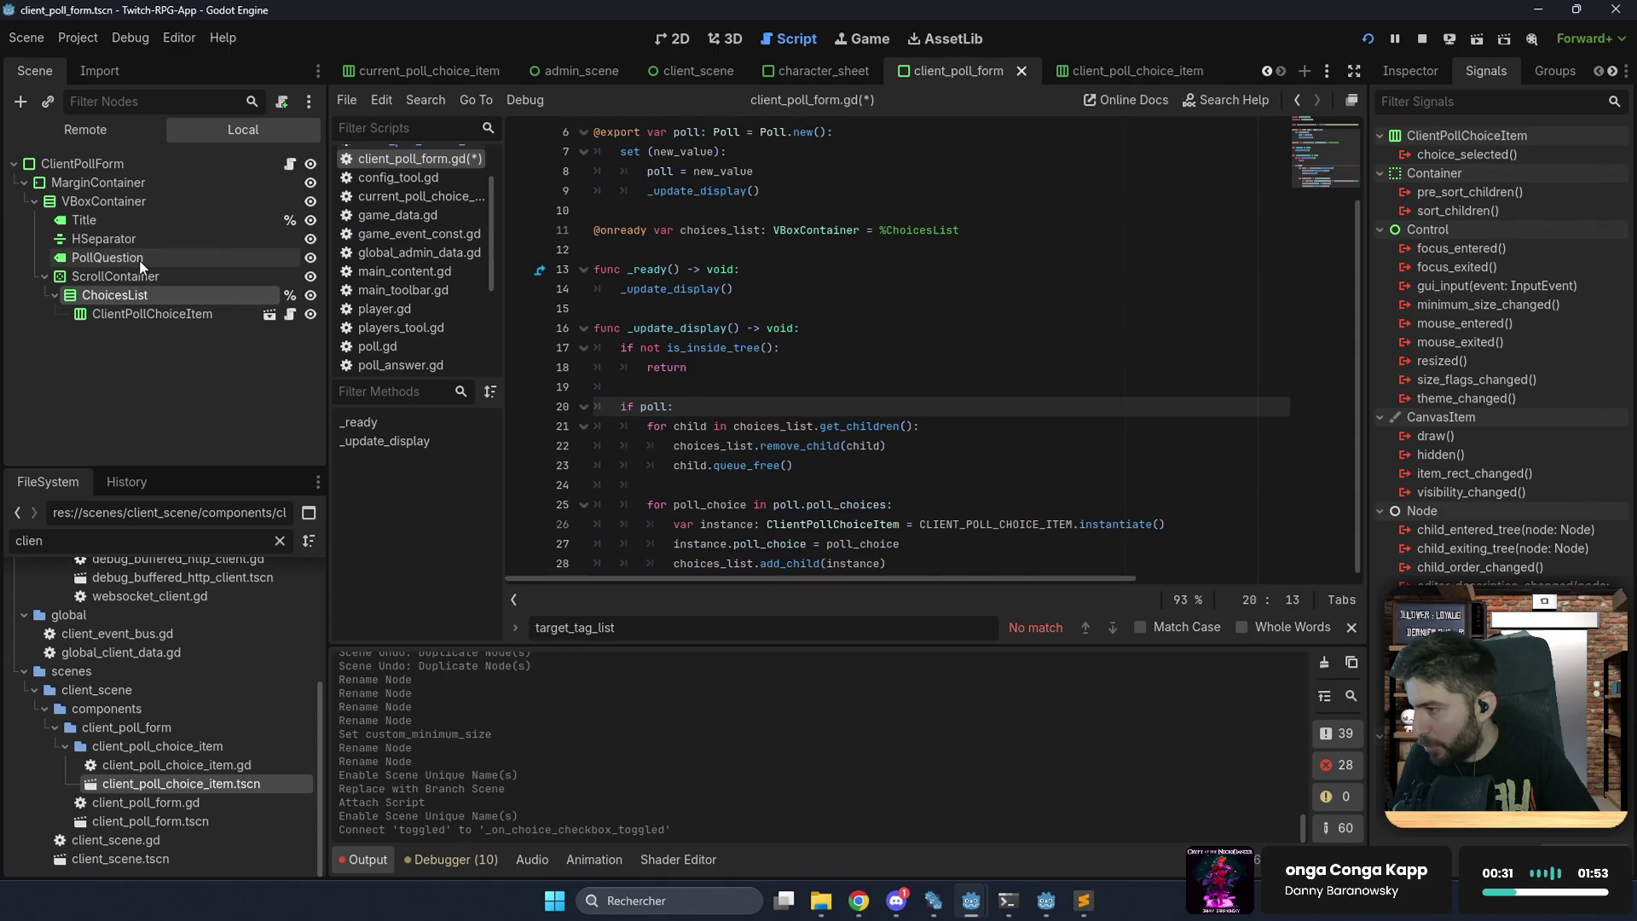
right_click(143, 260)
left_click(215, 703)
mouse_move(198, 257)
left_mouse_down()
mouse_move(419, 292)
mouse_move(682, 290)
mouse_move(682, 249)
left_mouse_up()
double_click(723, 249)
- Under if poll:, set poll_question.text = poll.poll_question
left_click(700, 399)
key("Down")
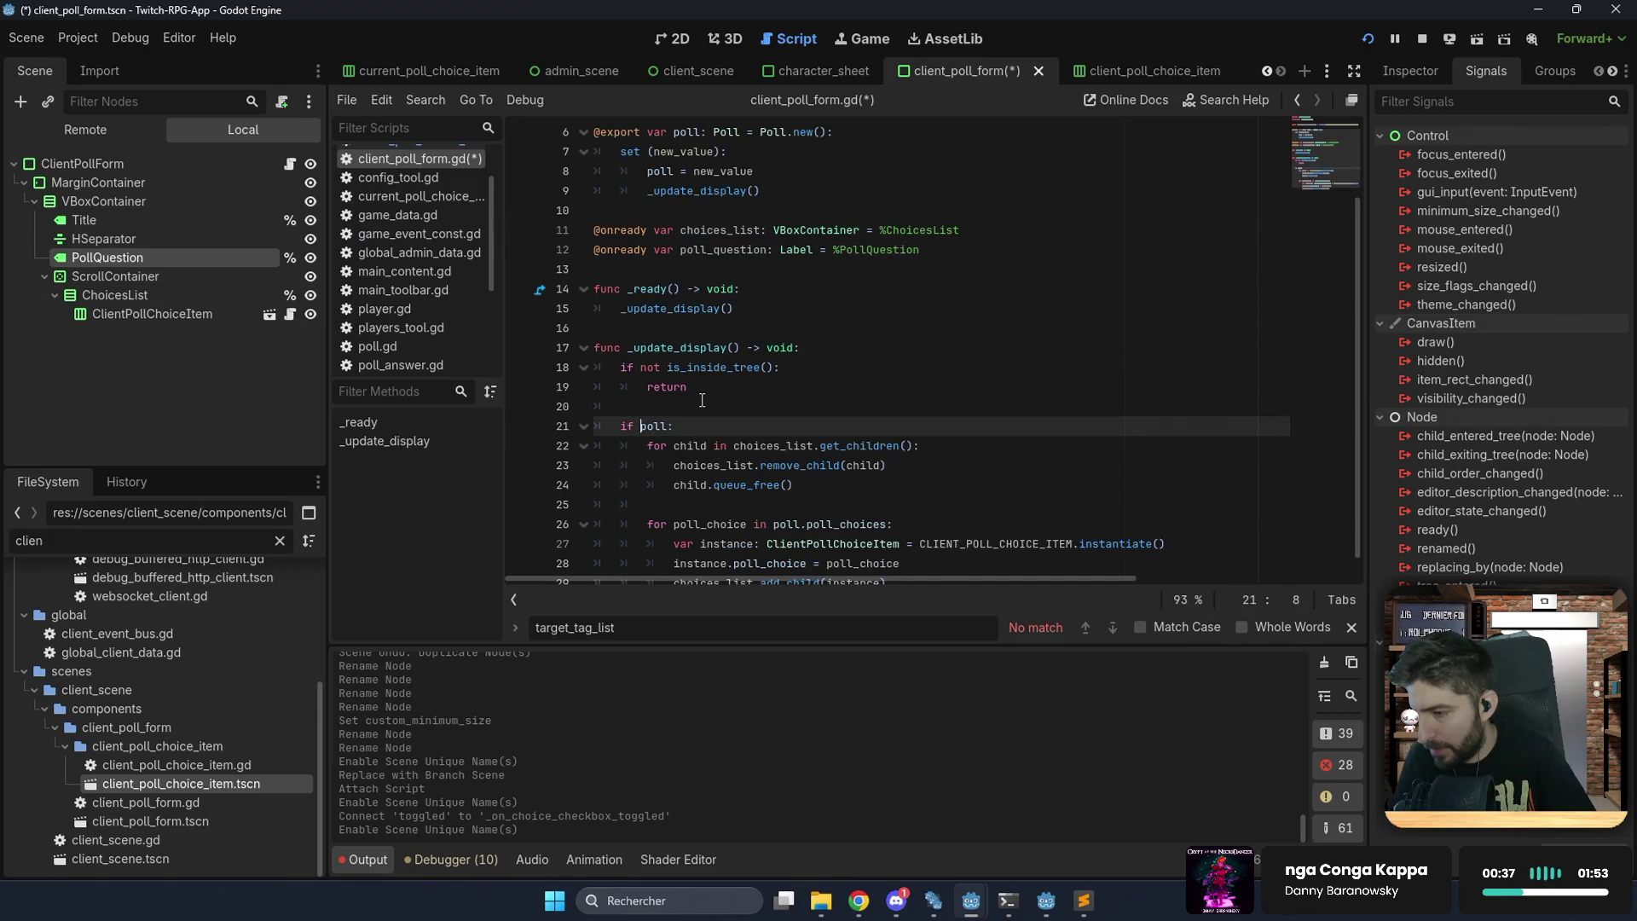
key("End")
key("Return")
type("poll_question.text ")
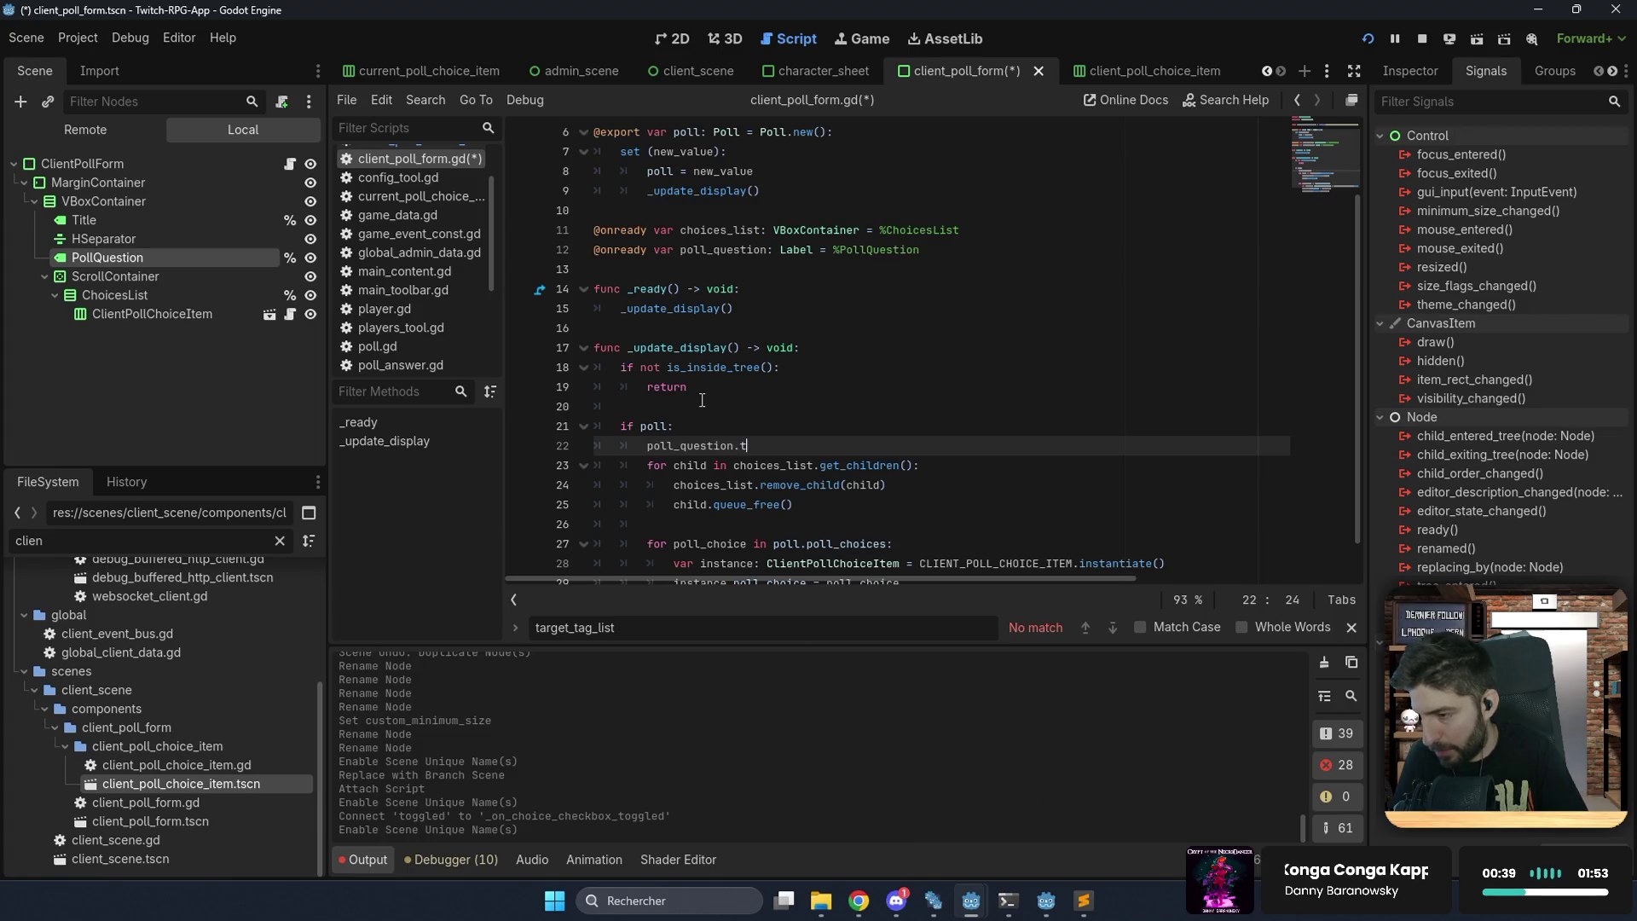
type("= poll.q")
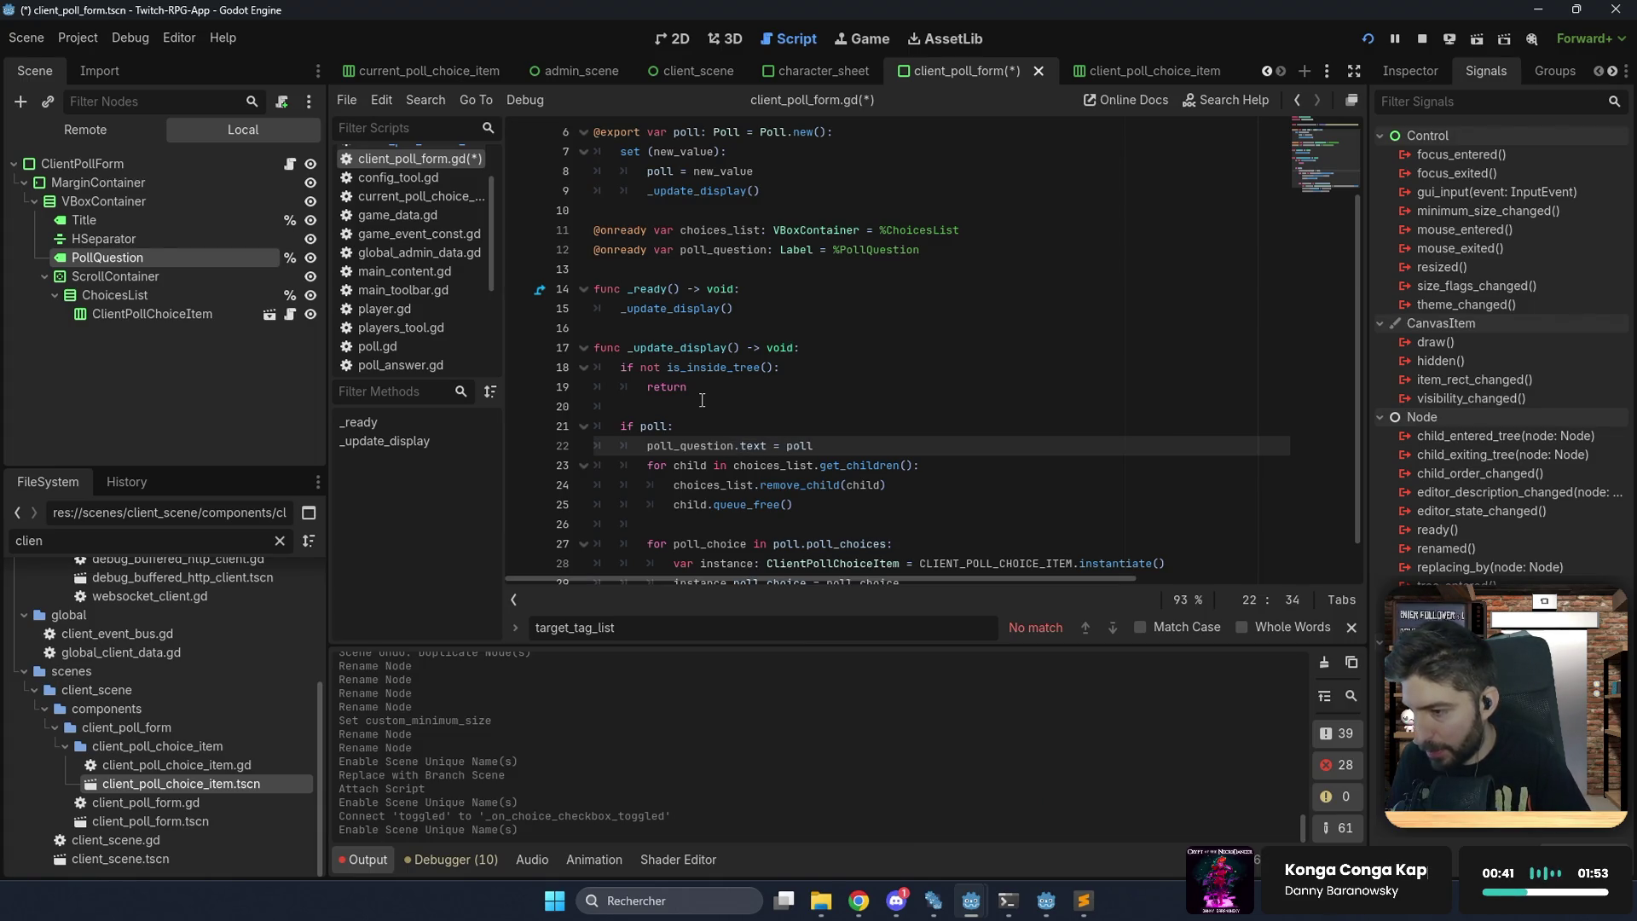
key("Return")
key("Return")
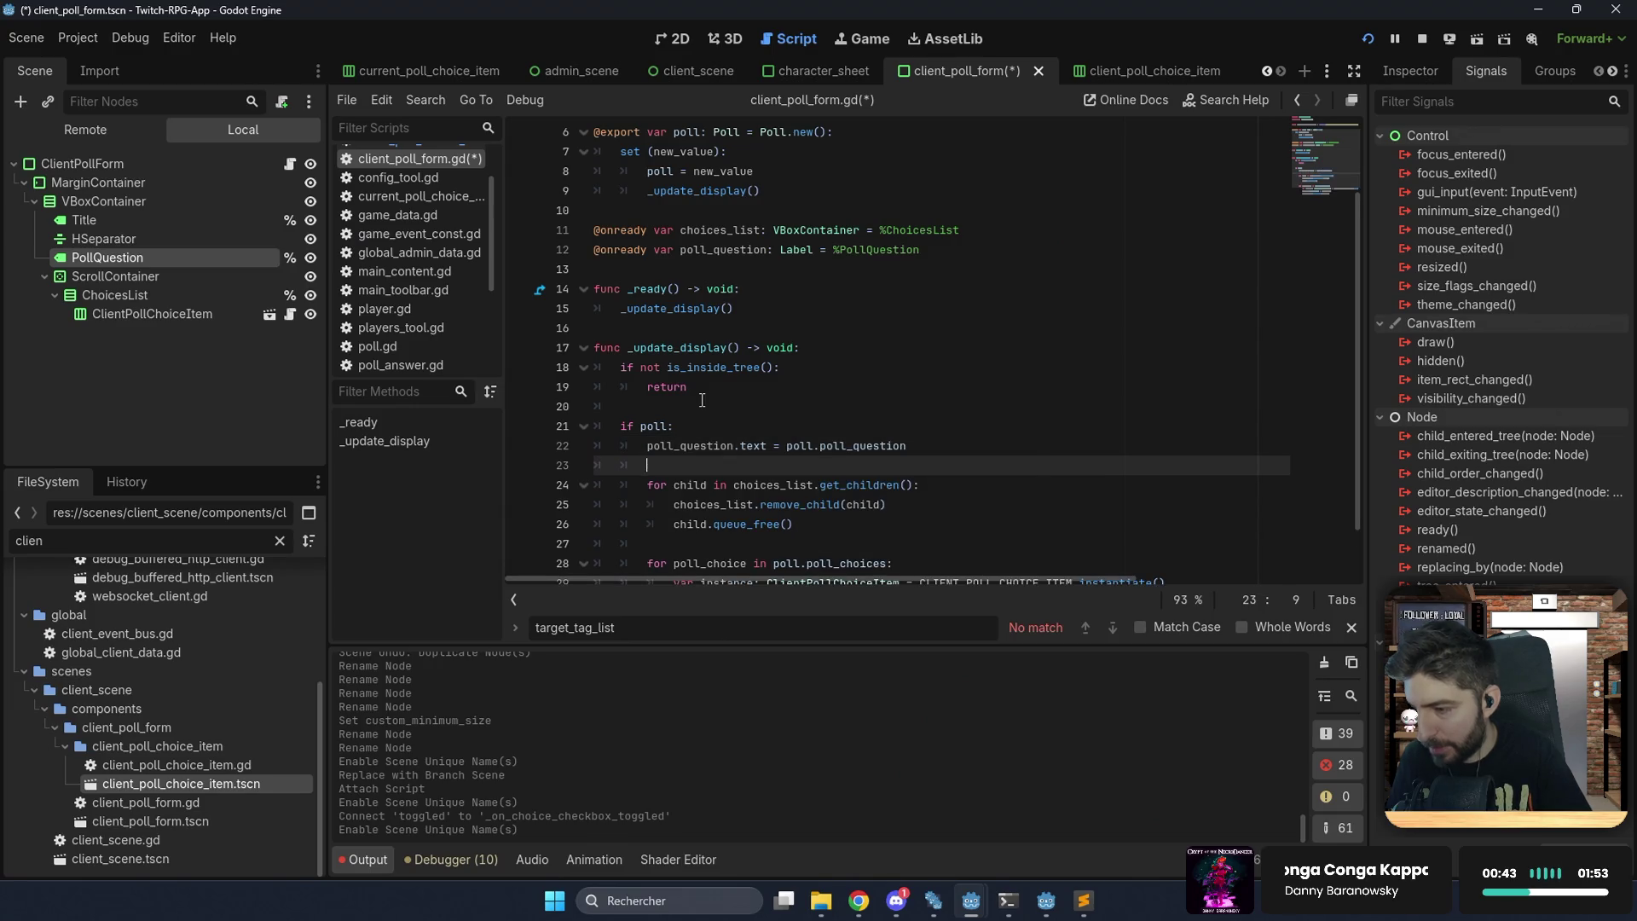
- Save and run the project with F5, then stop the running game
key("F5")
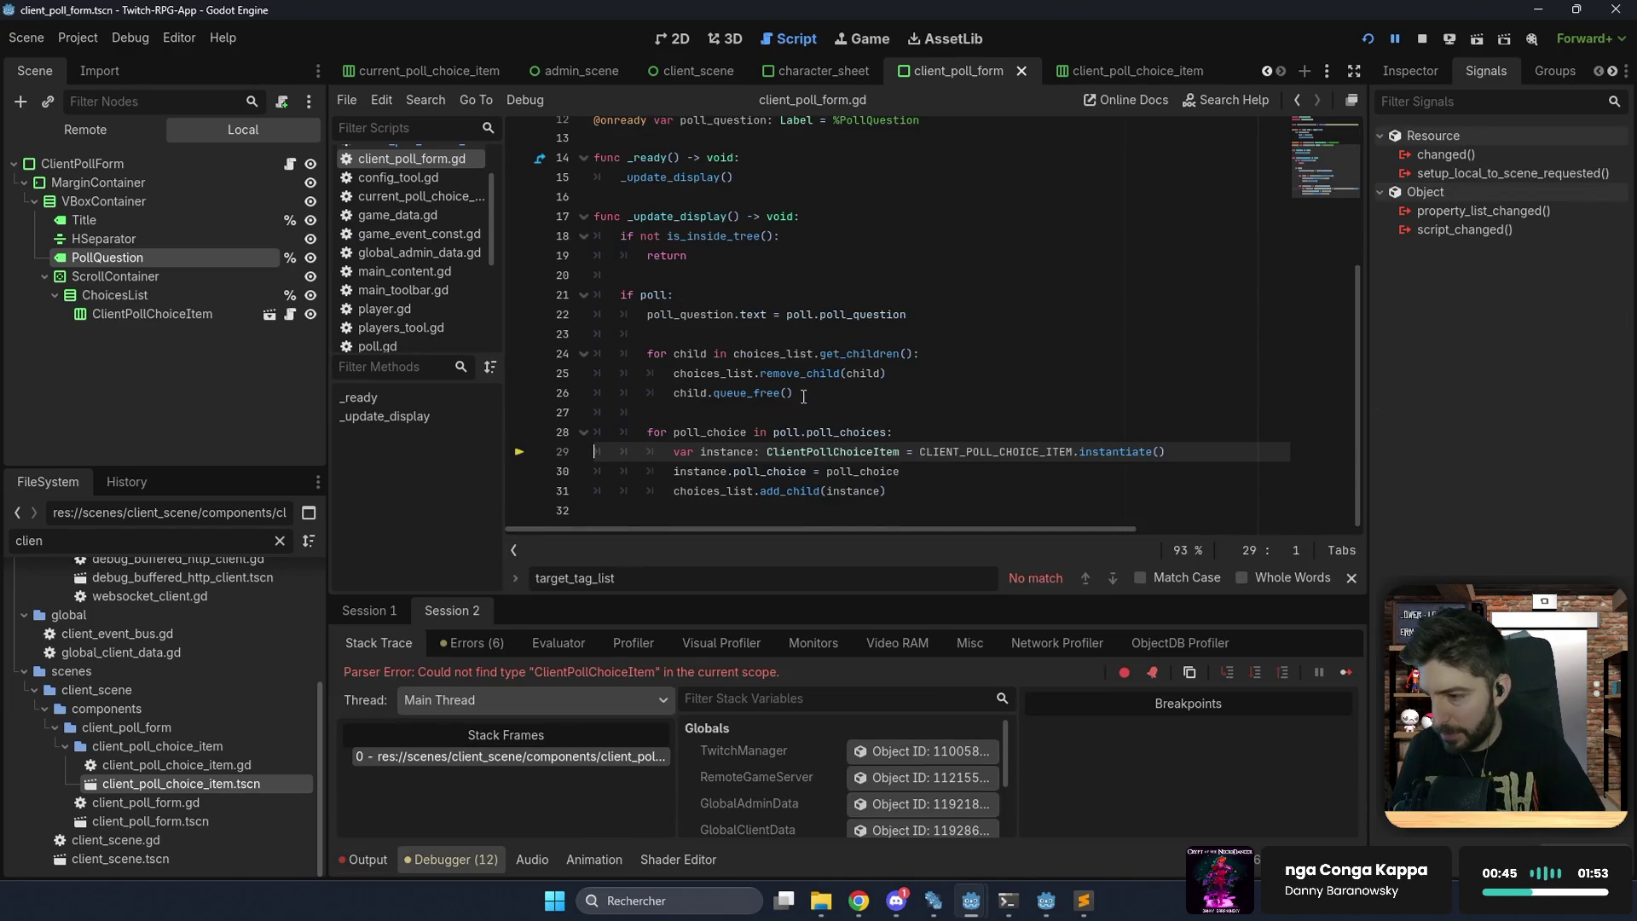
left_click(1426, 37)
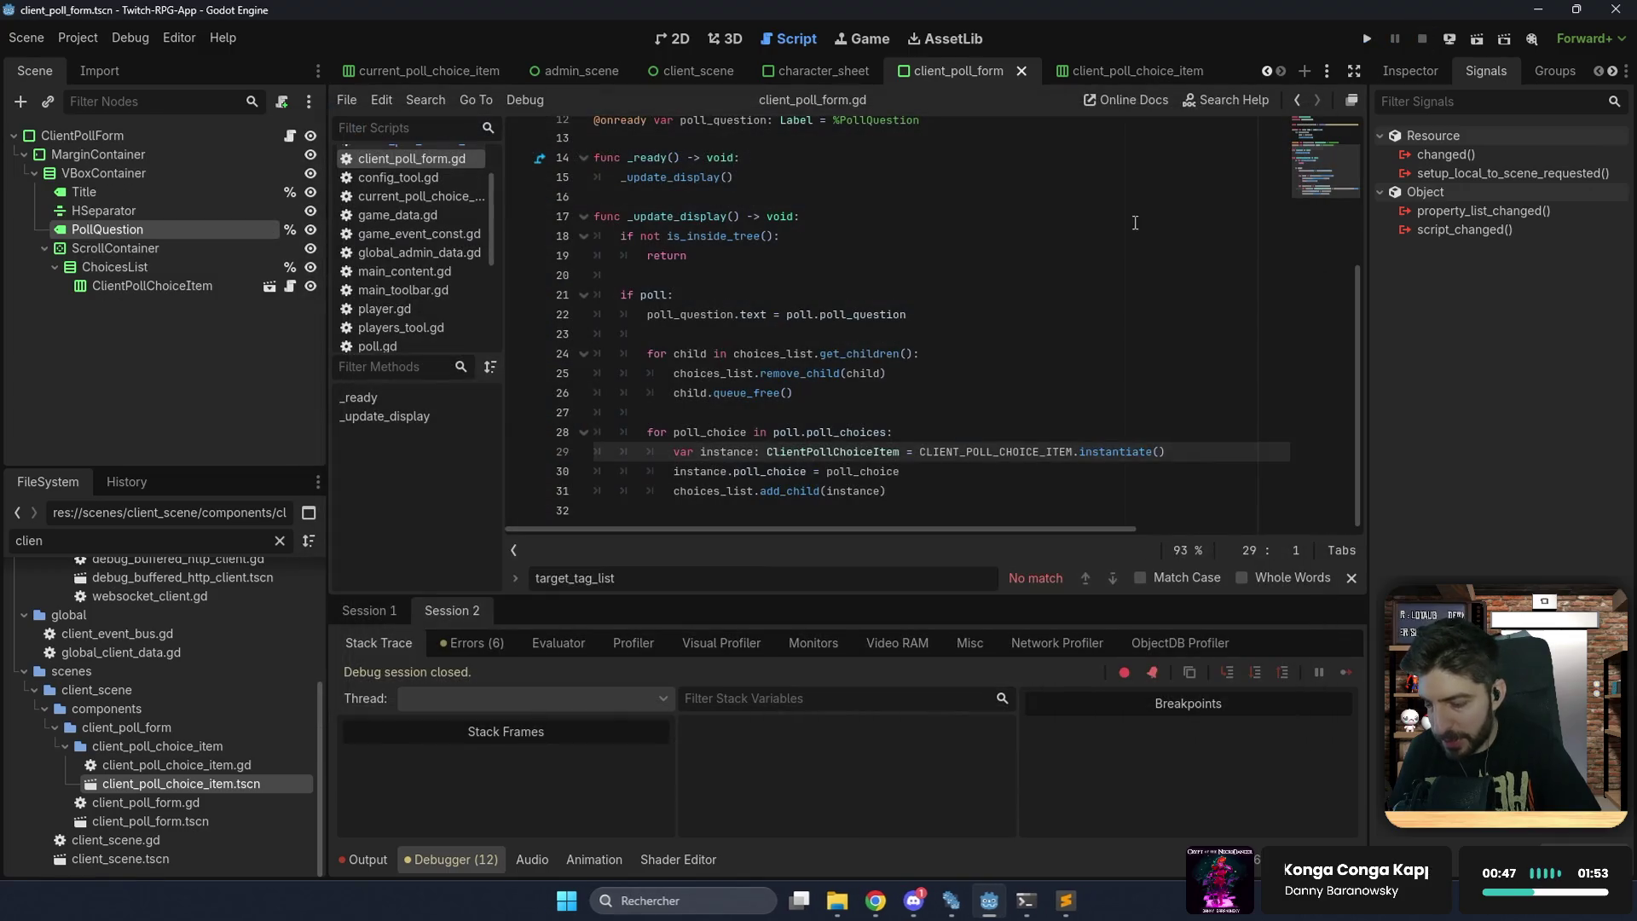
left_click(970, 291)
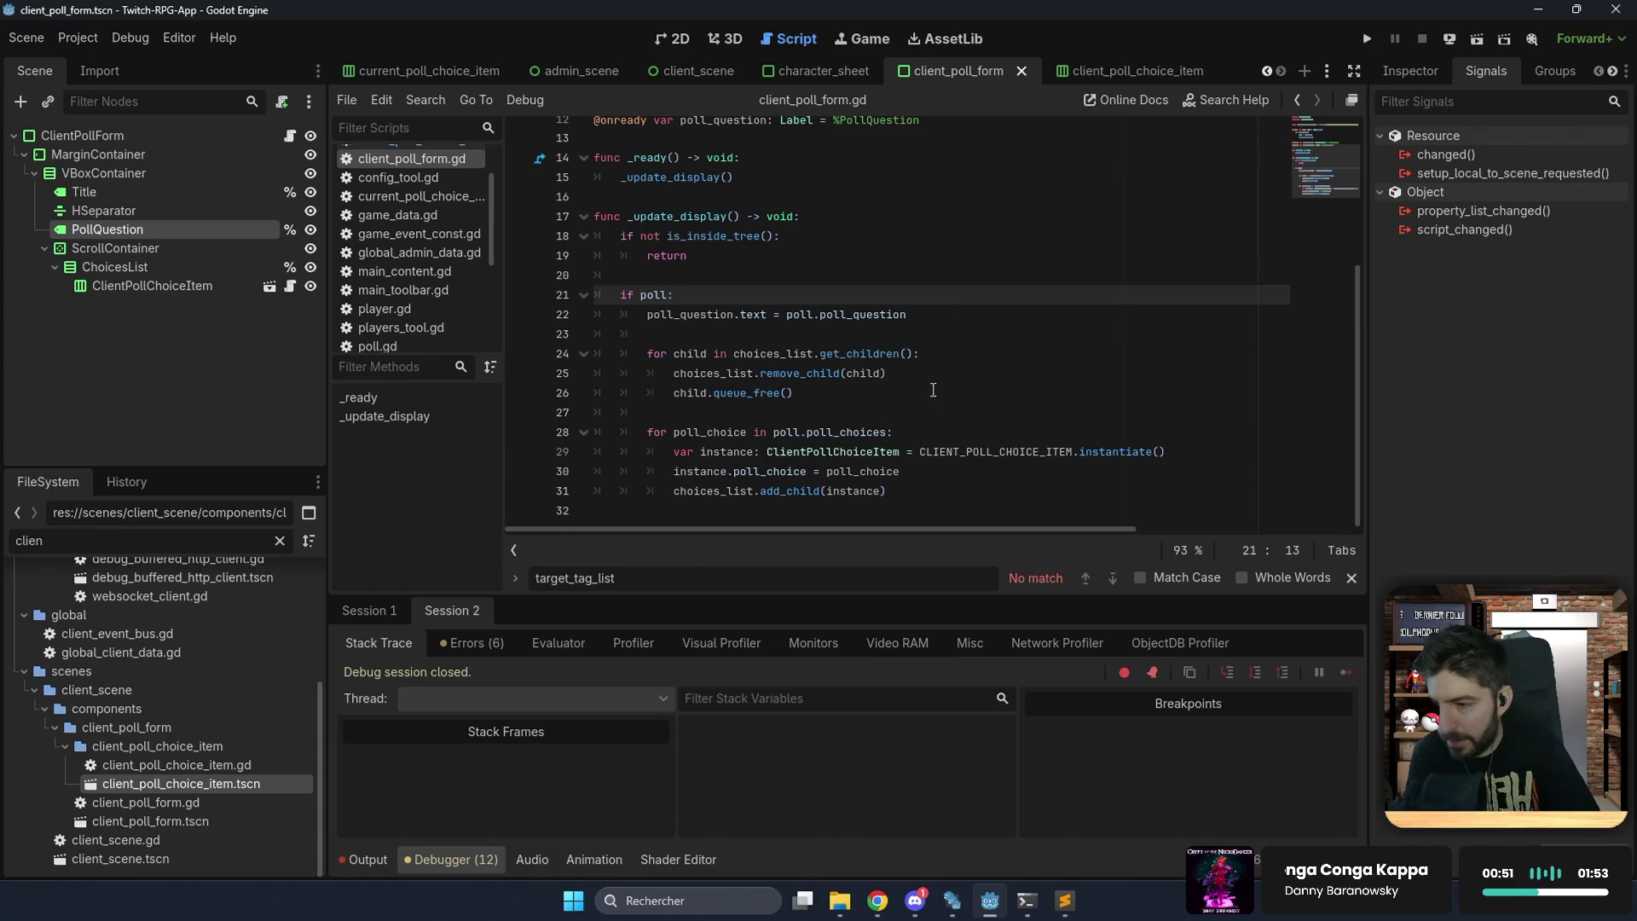
- Before adding the child, connect instance.choice_selected to a lambda func ():
left_click(908, 483)
key("Up")
key("End")
key("Return")
type("instance")
key("Escape")
type(".")
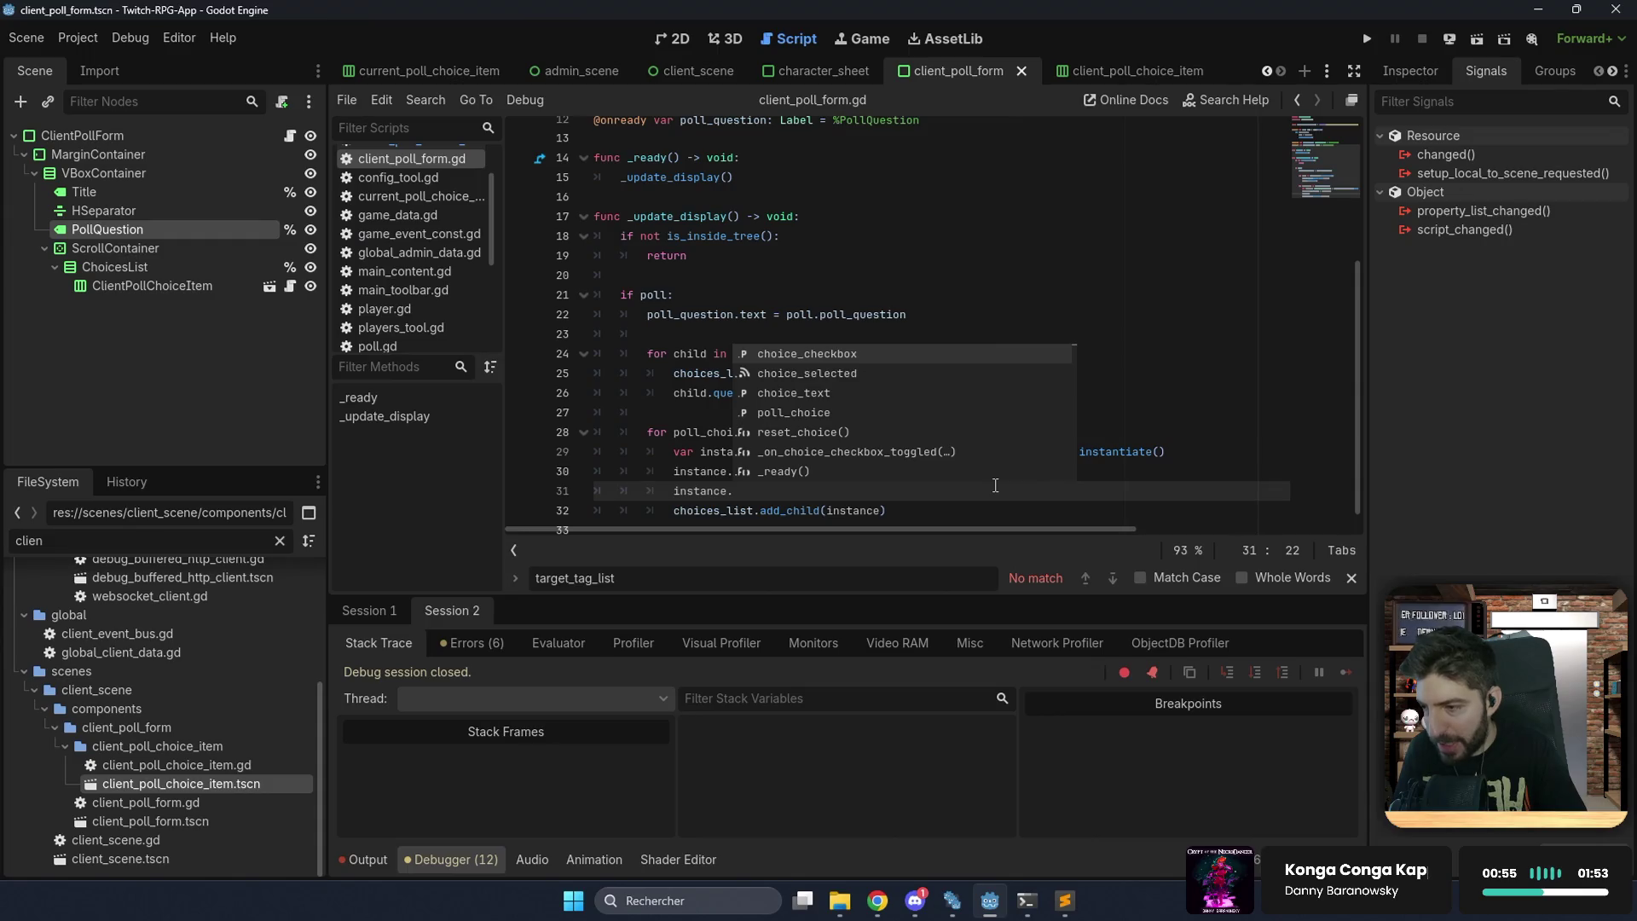
key("Down")
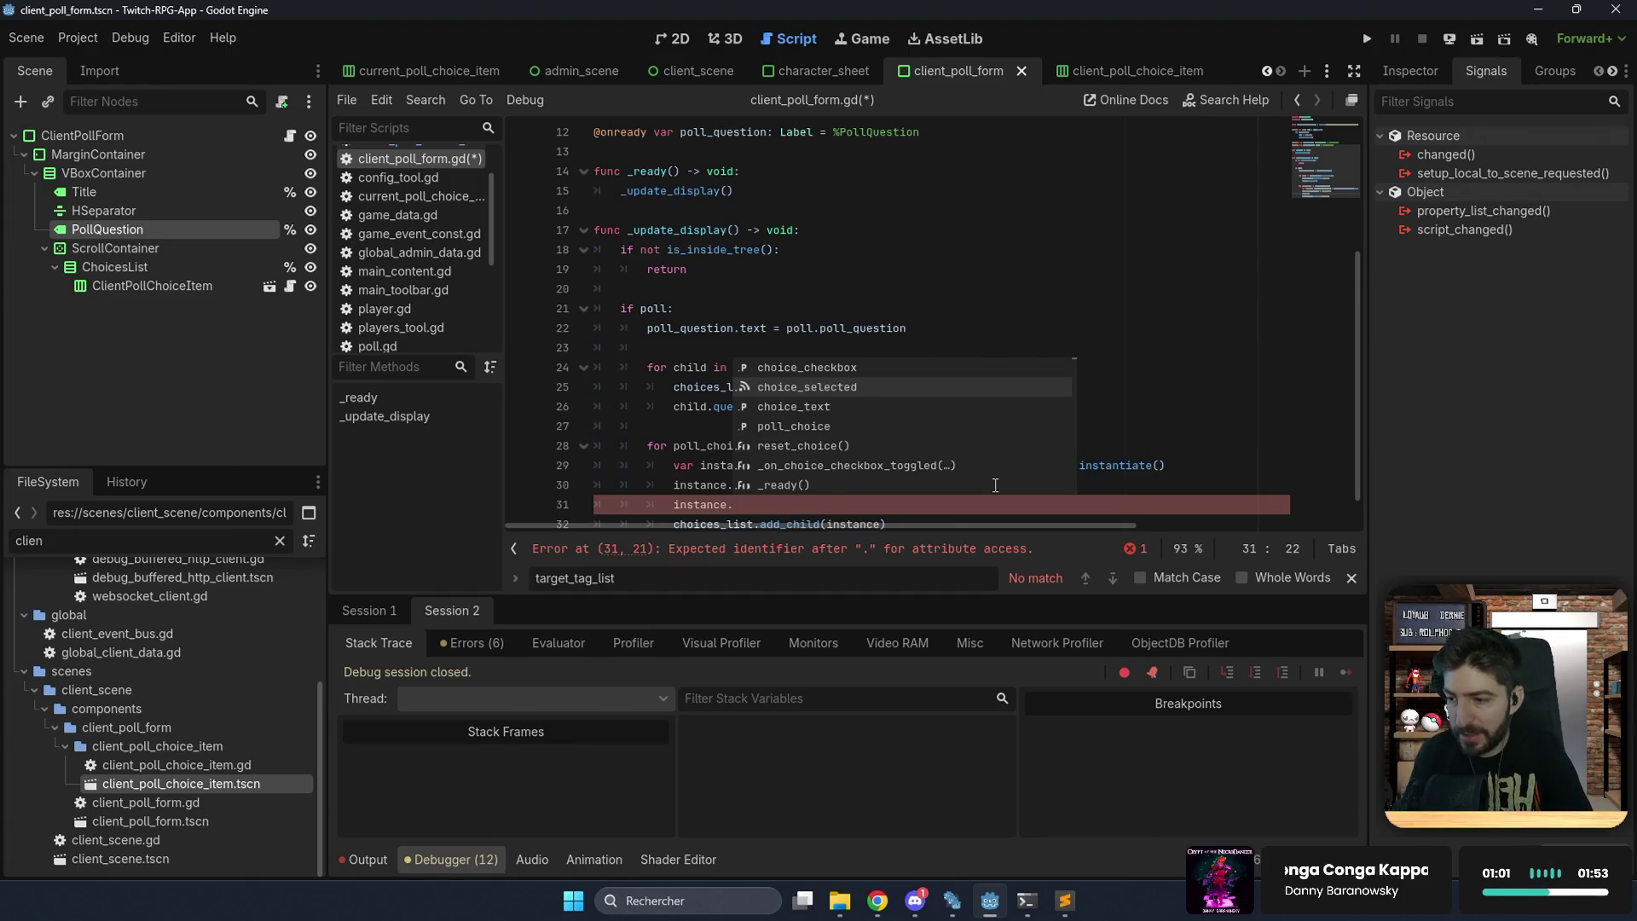
key("Return")
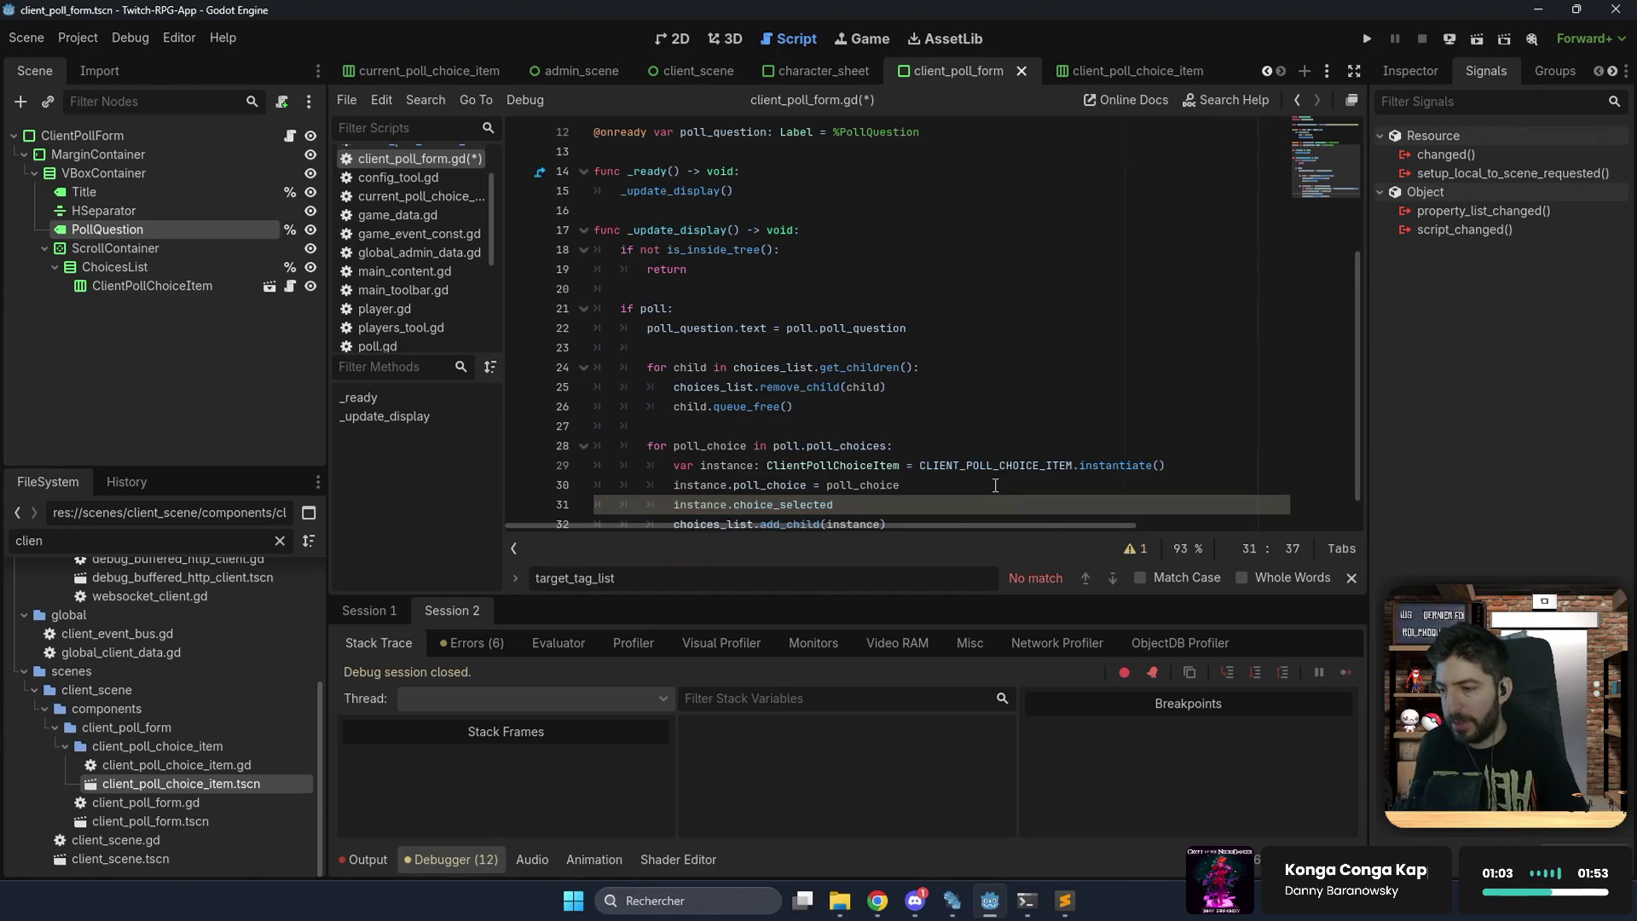
type("con")
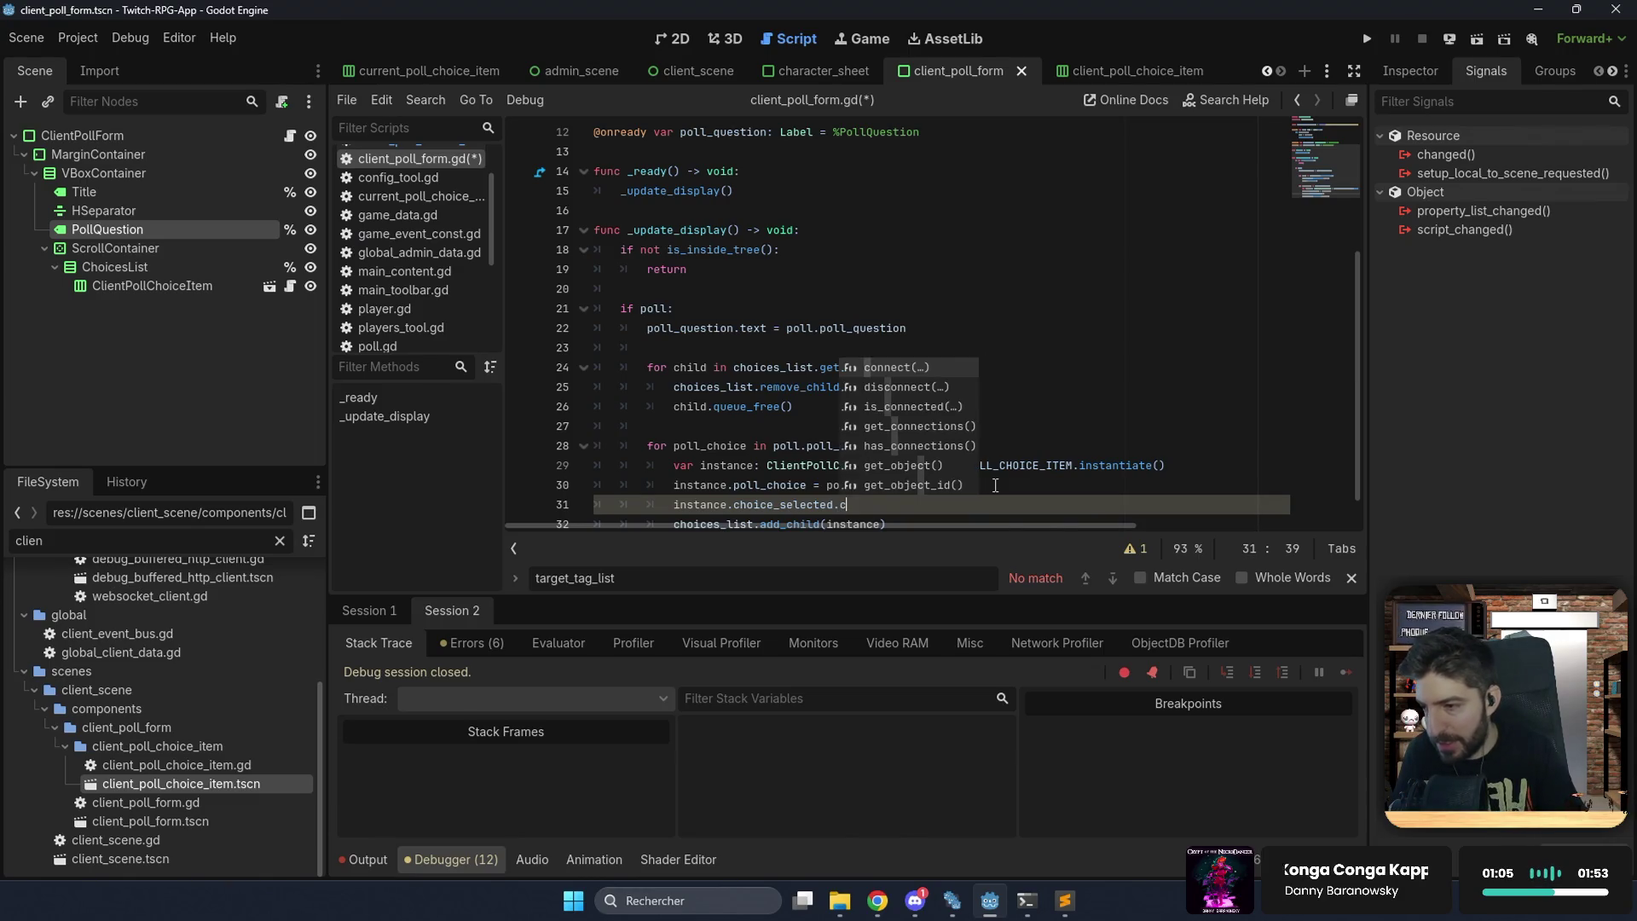
key("Return")
key("Return")
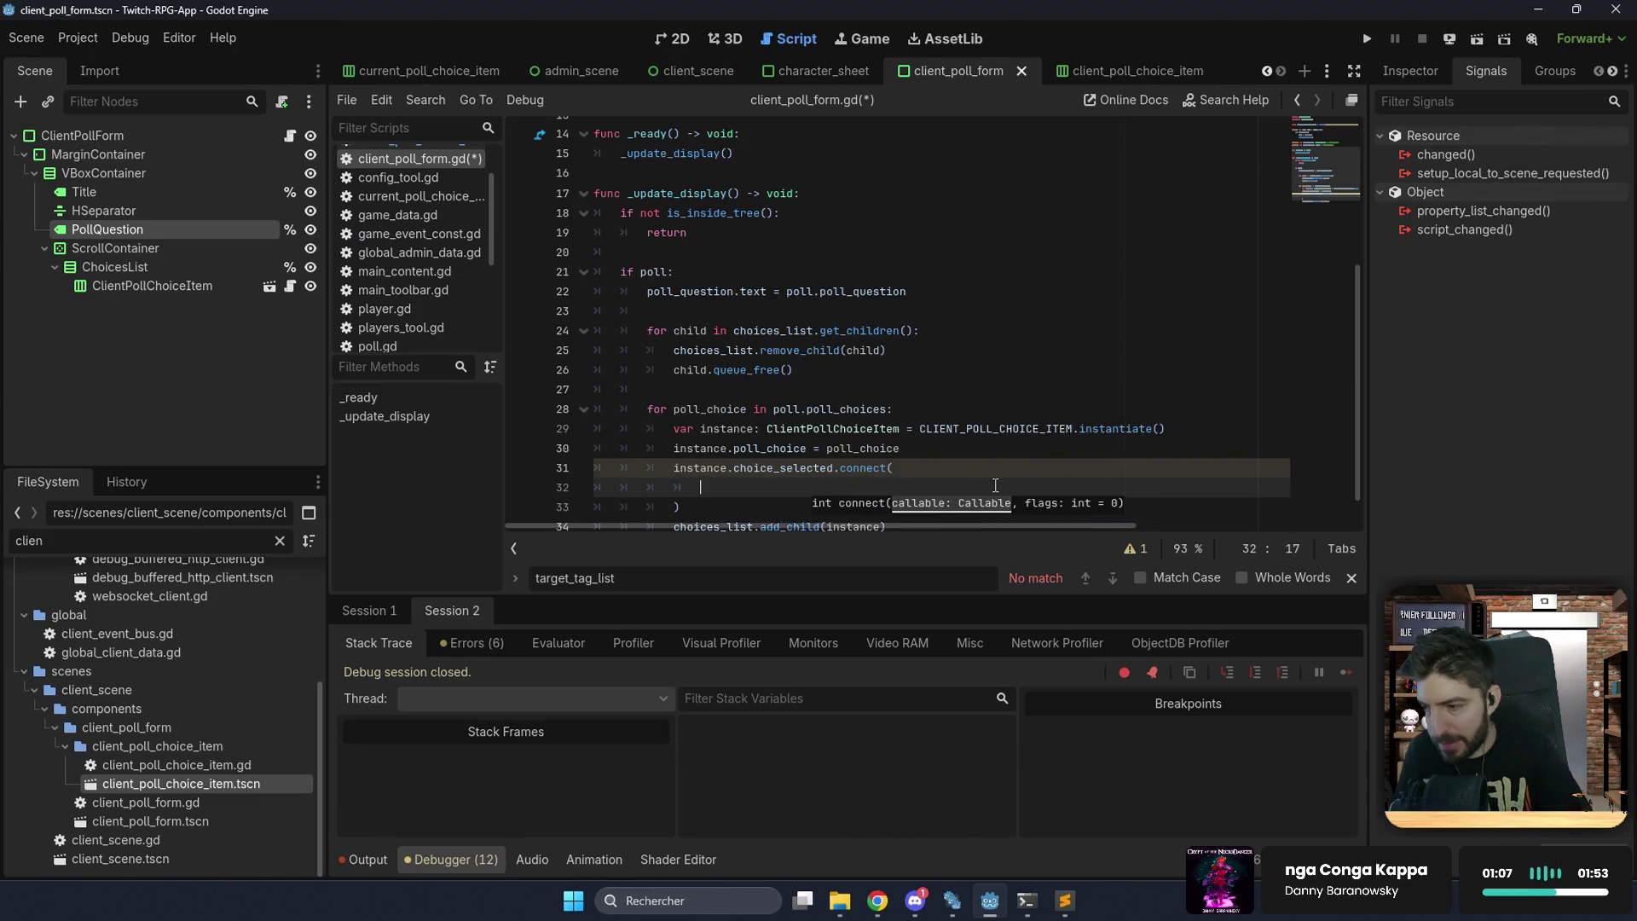
type("func ():")
key("Return")
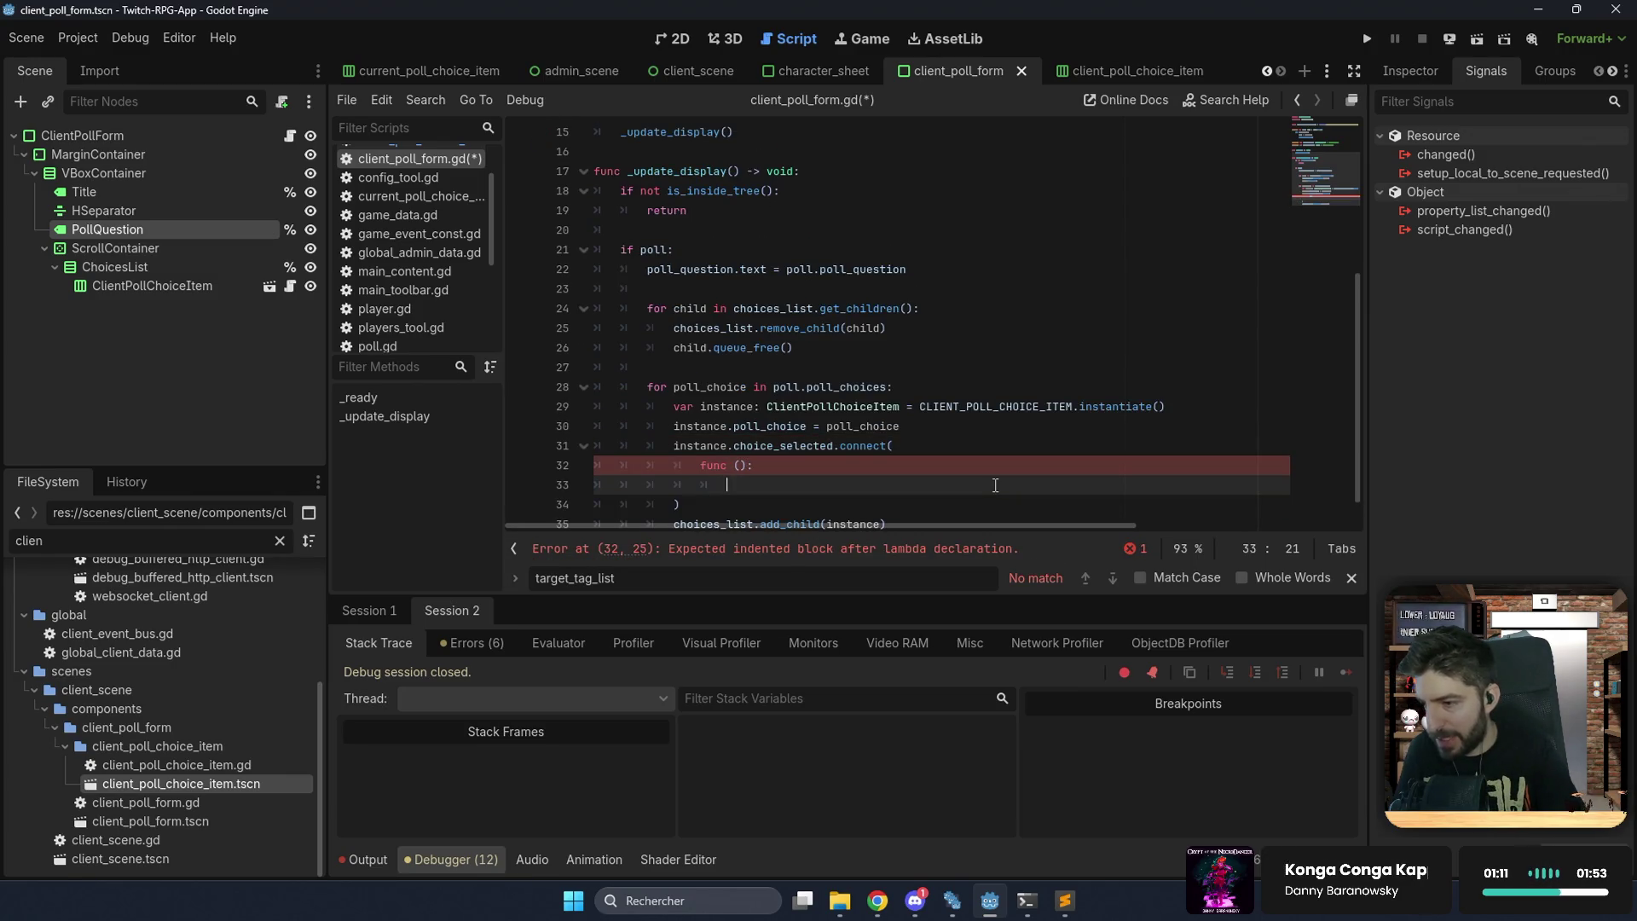
- Copy the for child in choices_list.get_children() loop header into the lambda body
left_click_drag(930, 319, 980, 294)
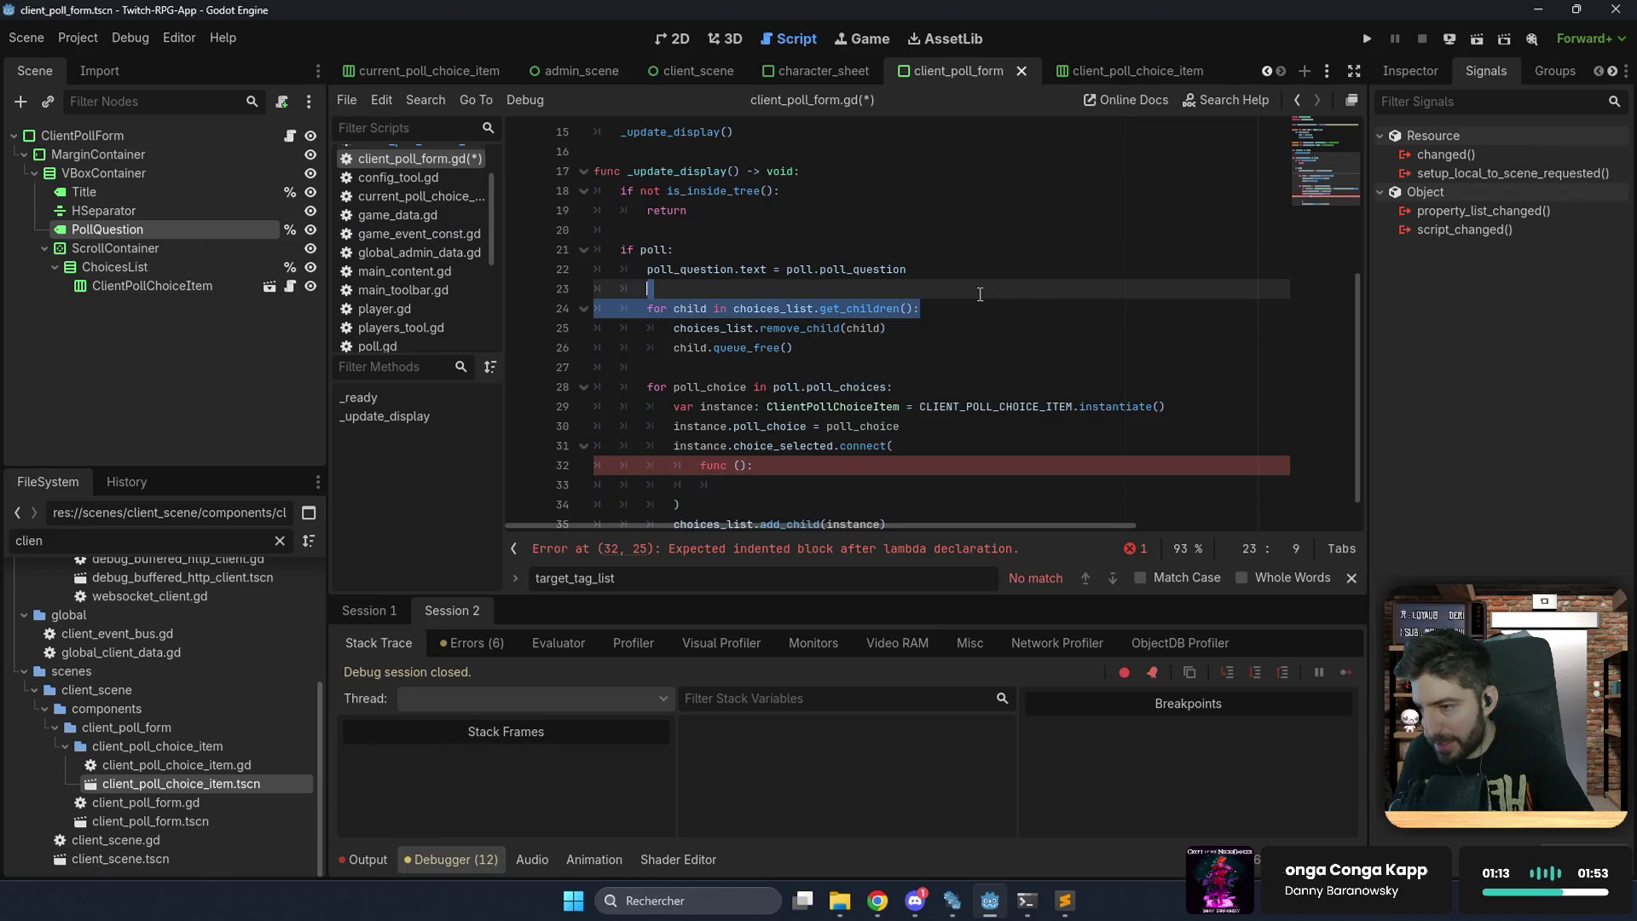
key("ctrl+c")
left_click(904, 465)
key("ctrl+v")
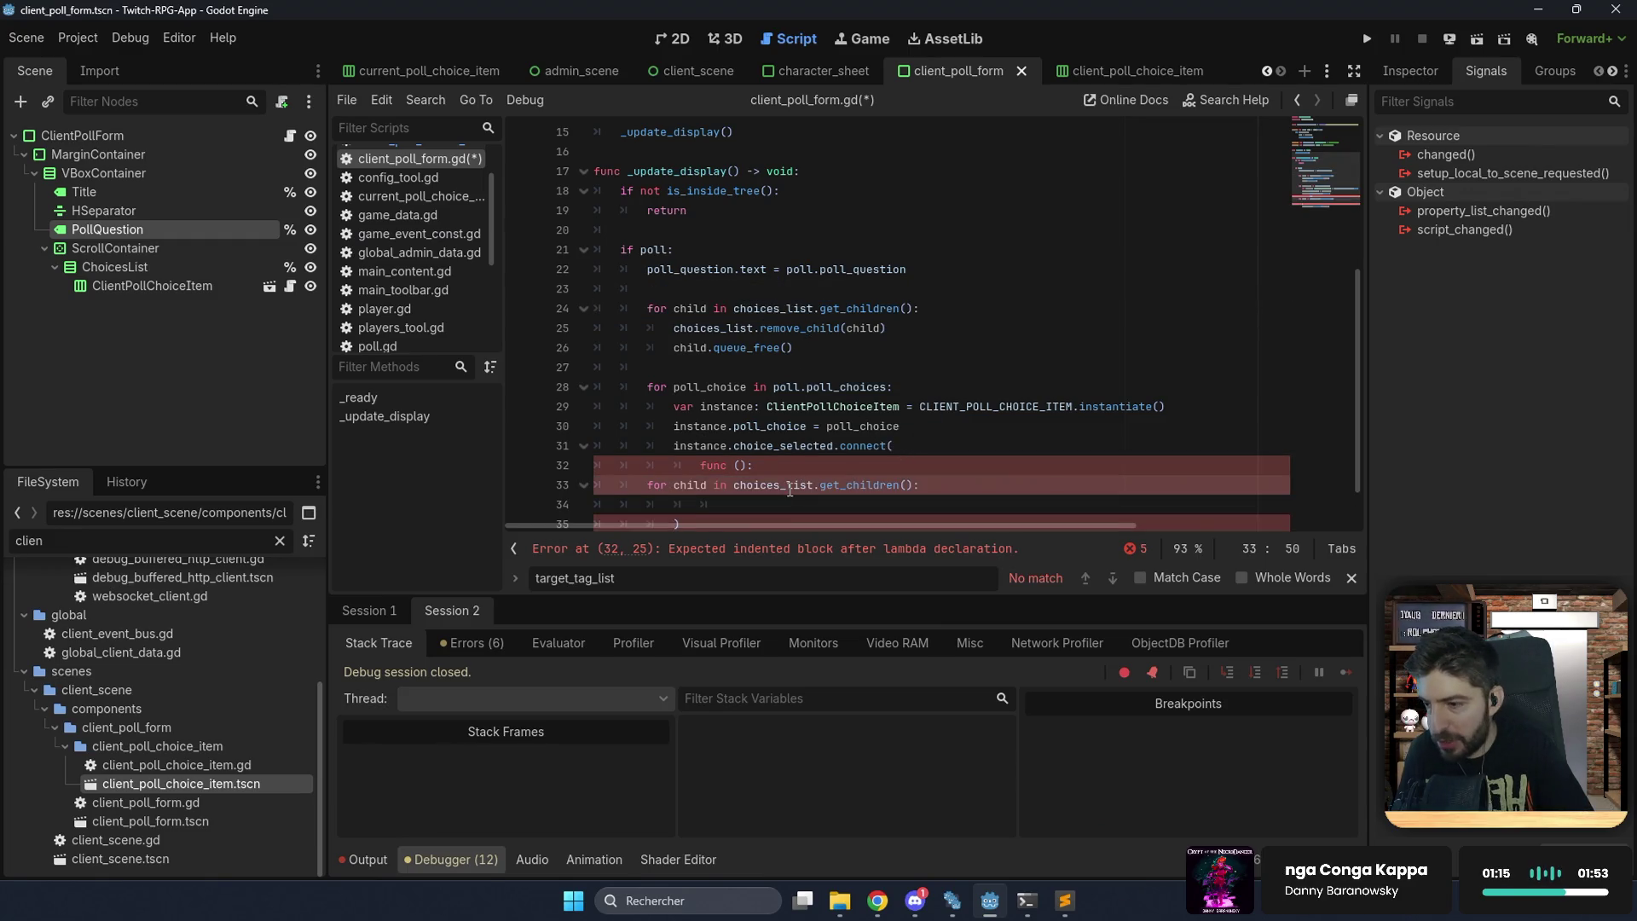
key("Tab")
key("Tab")
key("Tab")
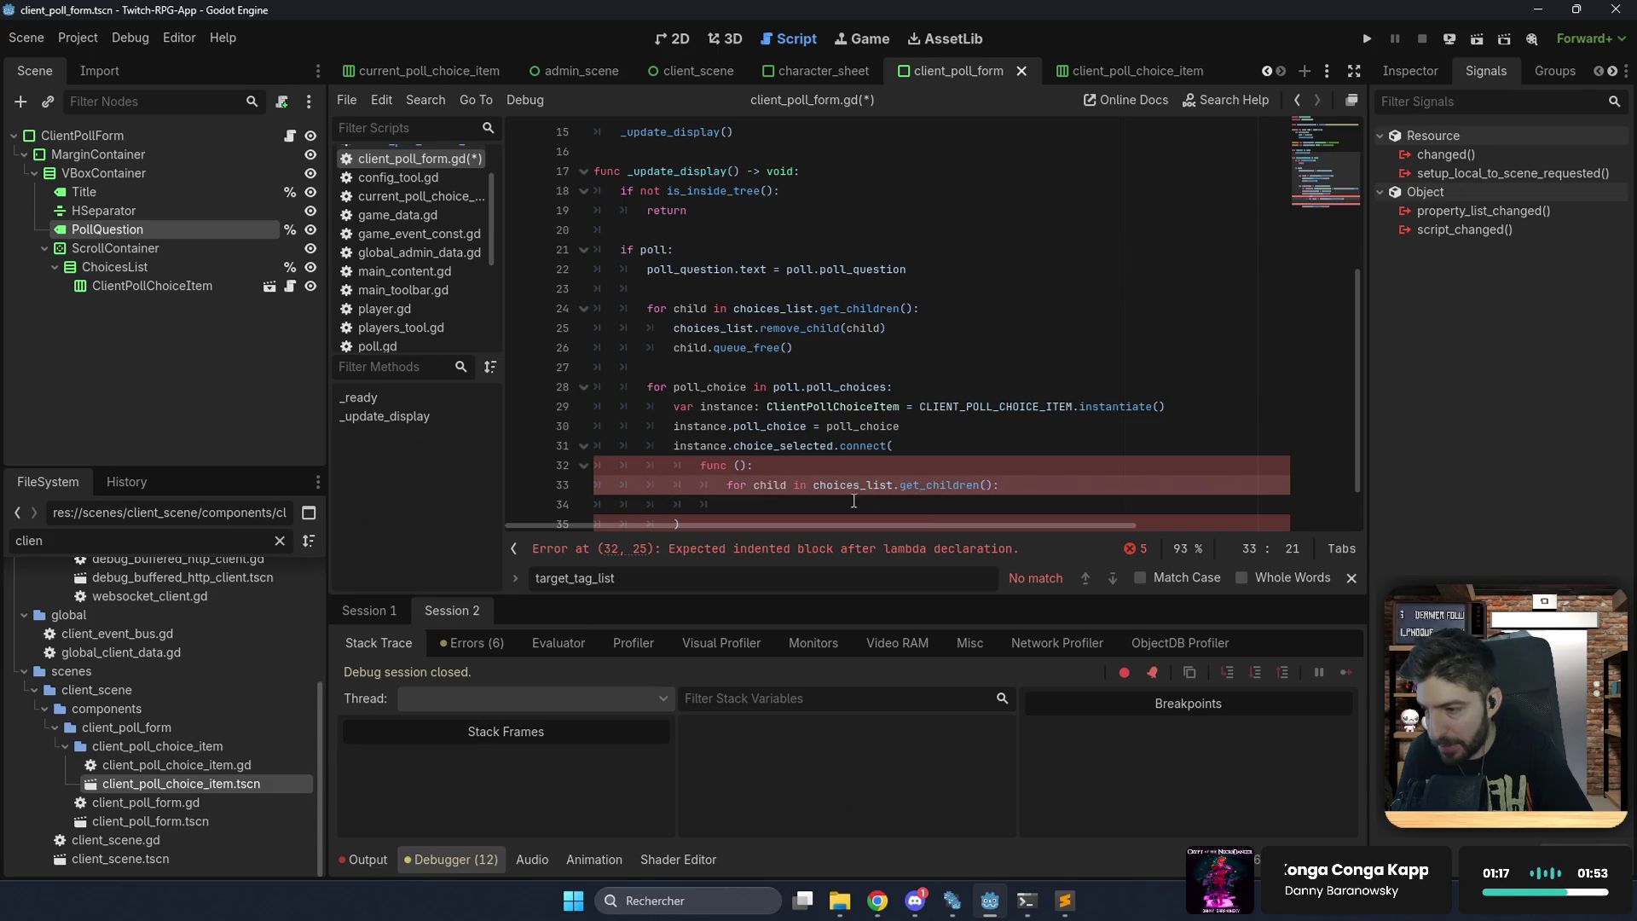
left_click(1112, 485)
scroll(1113, 492, "down", 1)
key("Return")
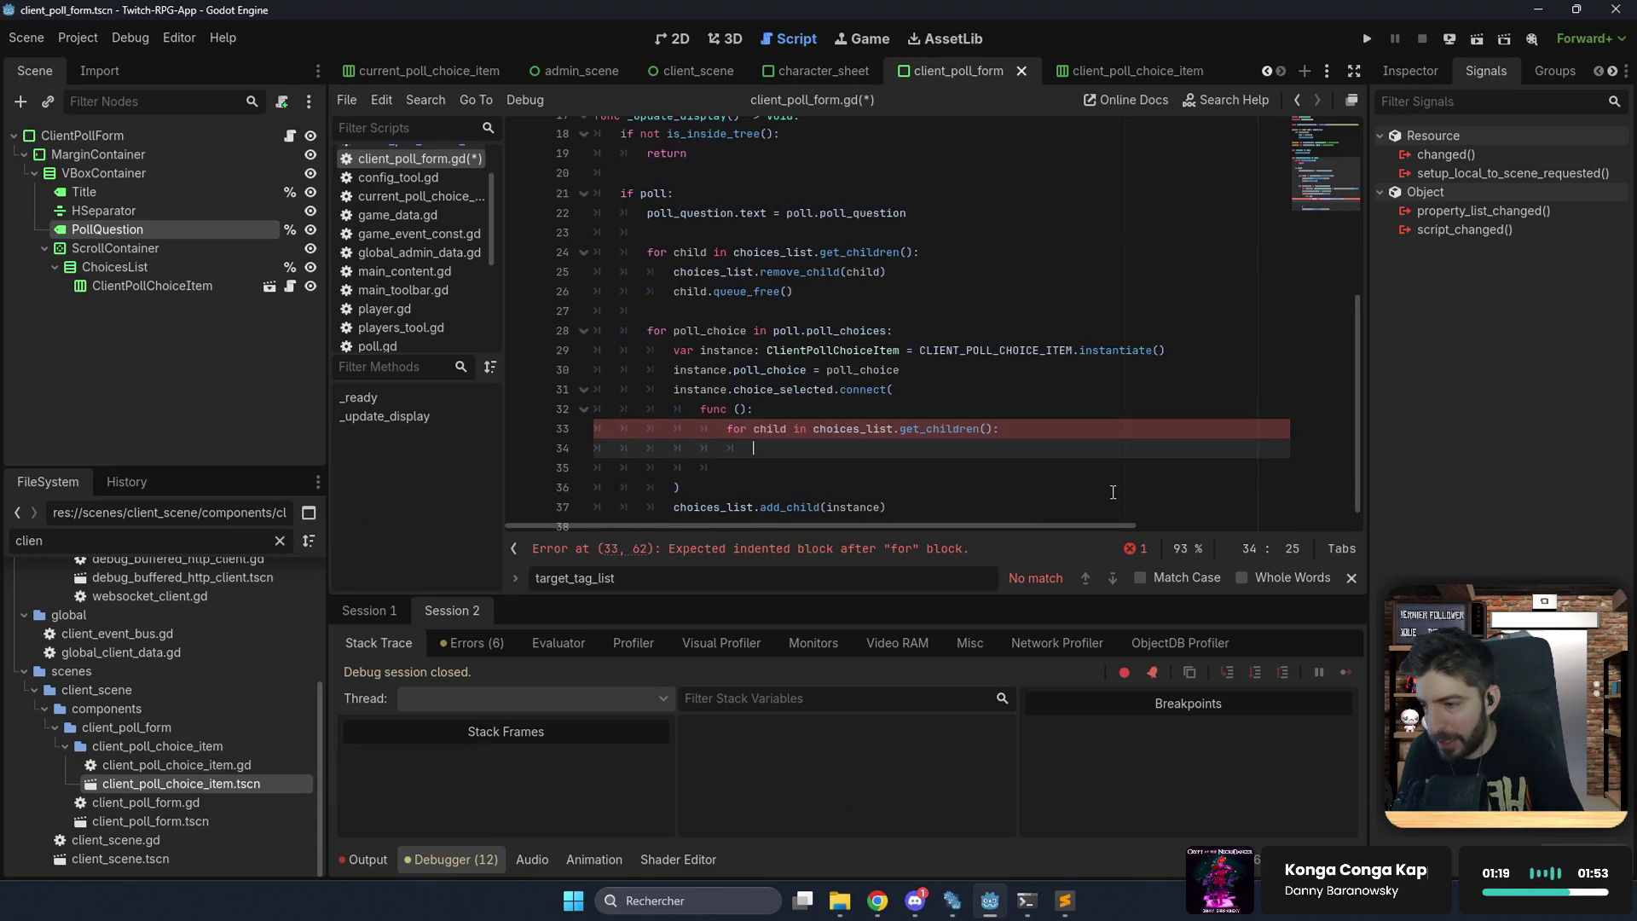
- Add the condition if child is ClientPollChoiceItem and child != instance inside the loop
type("if chhild")
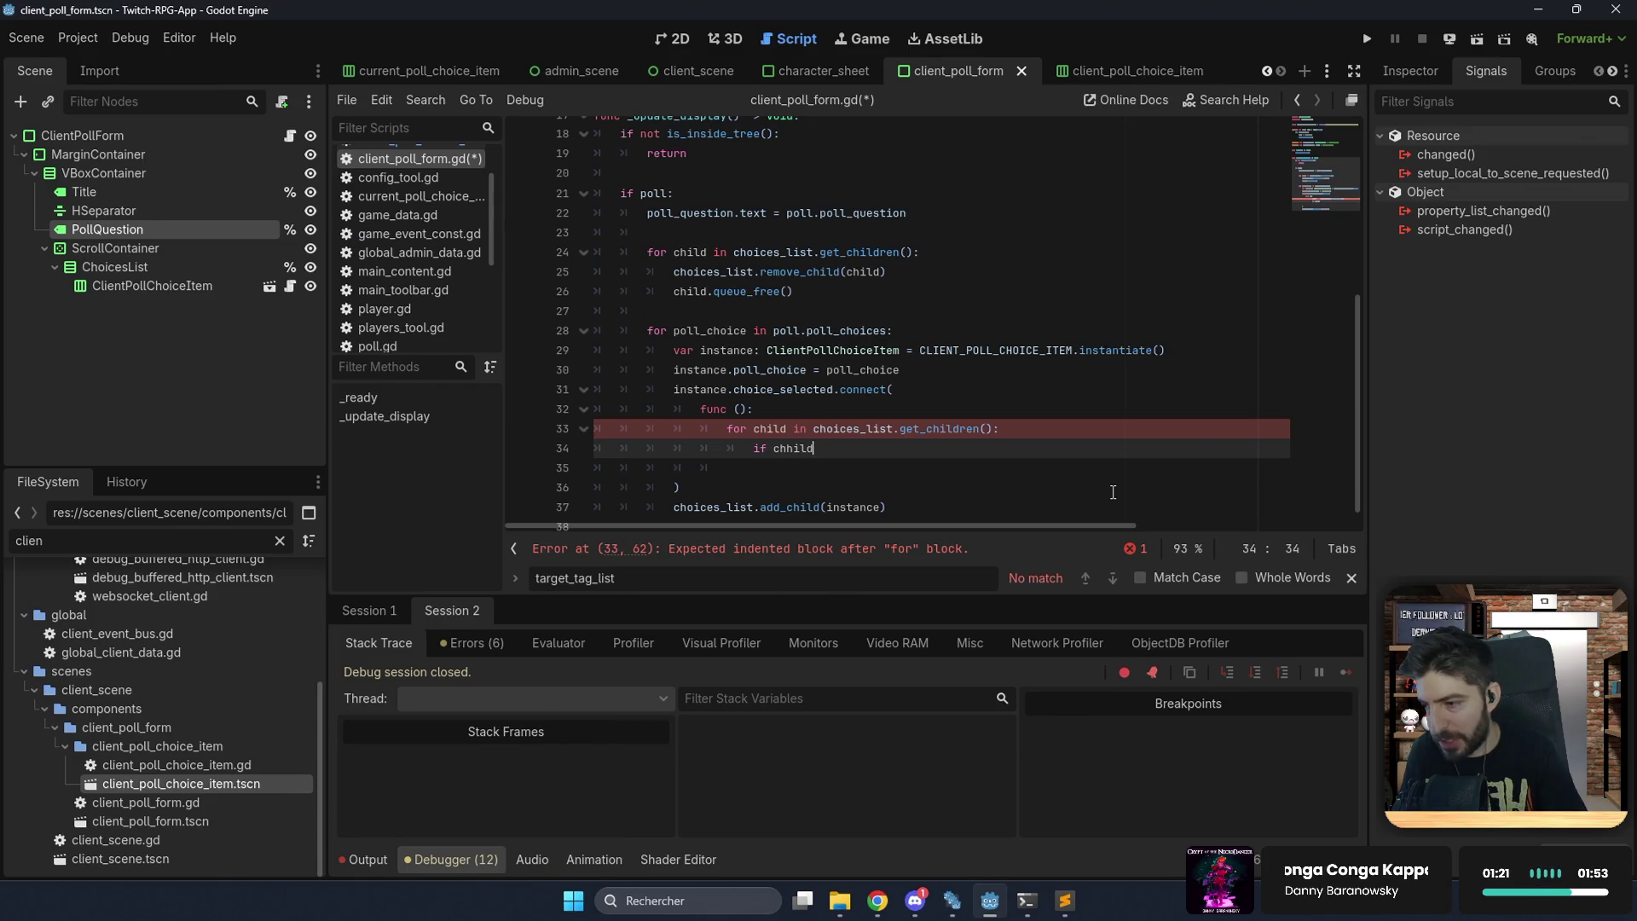
type(" is ")
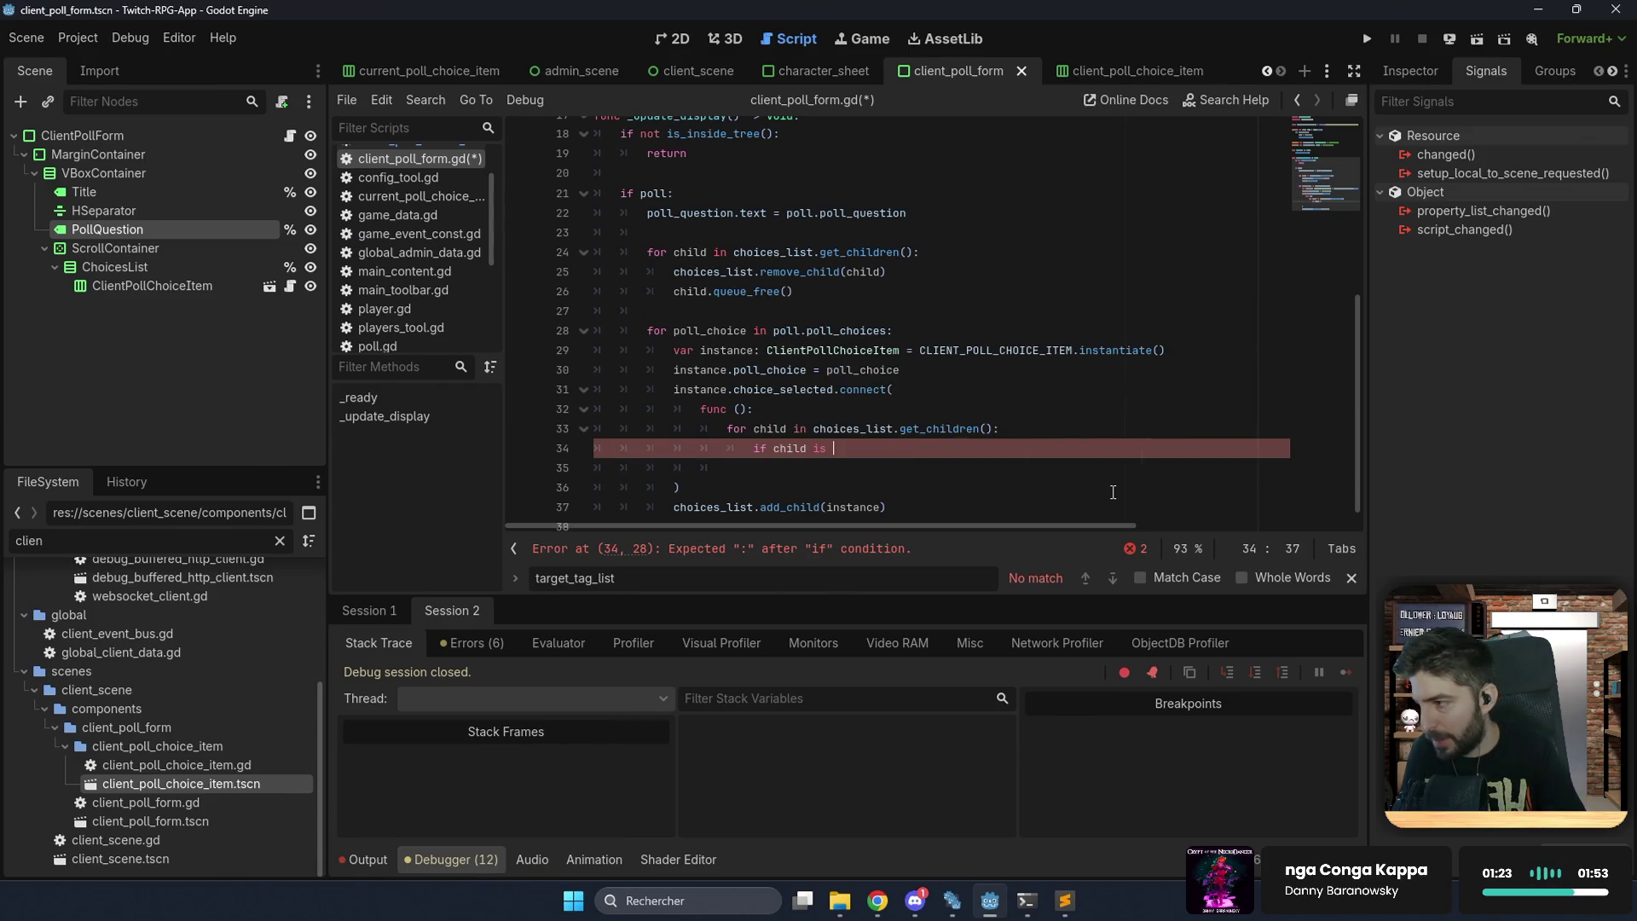
type("Cl")
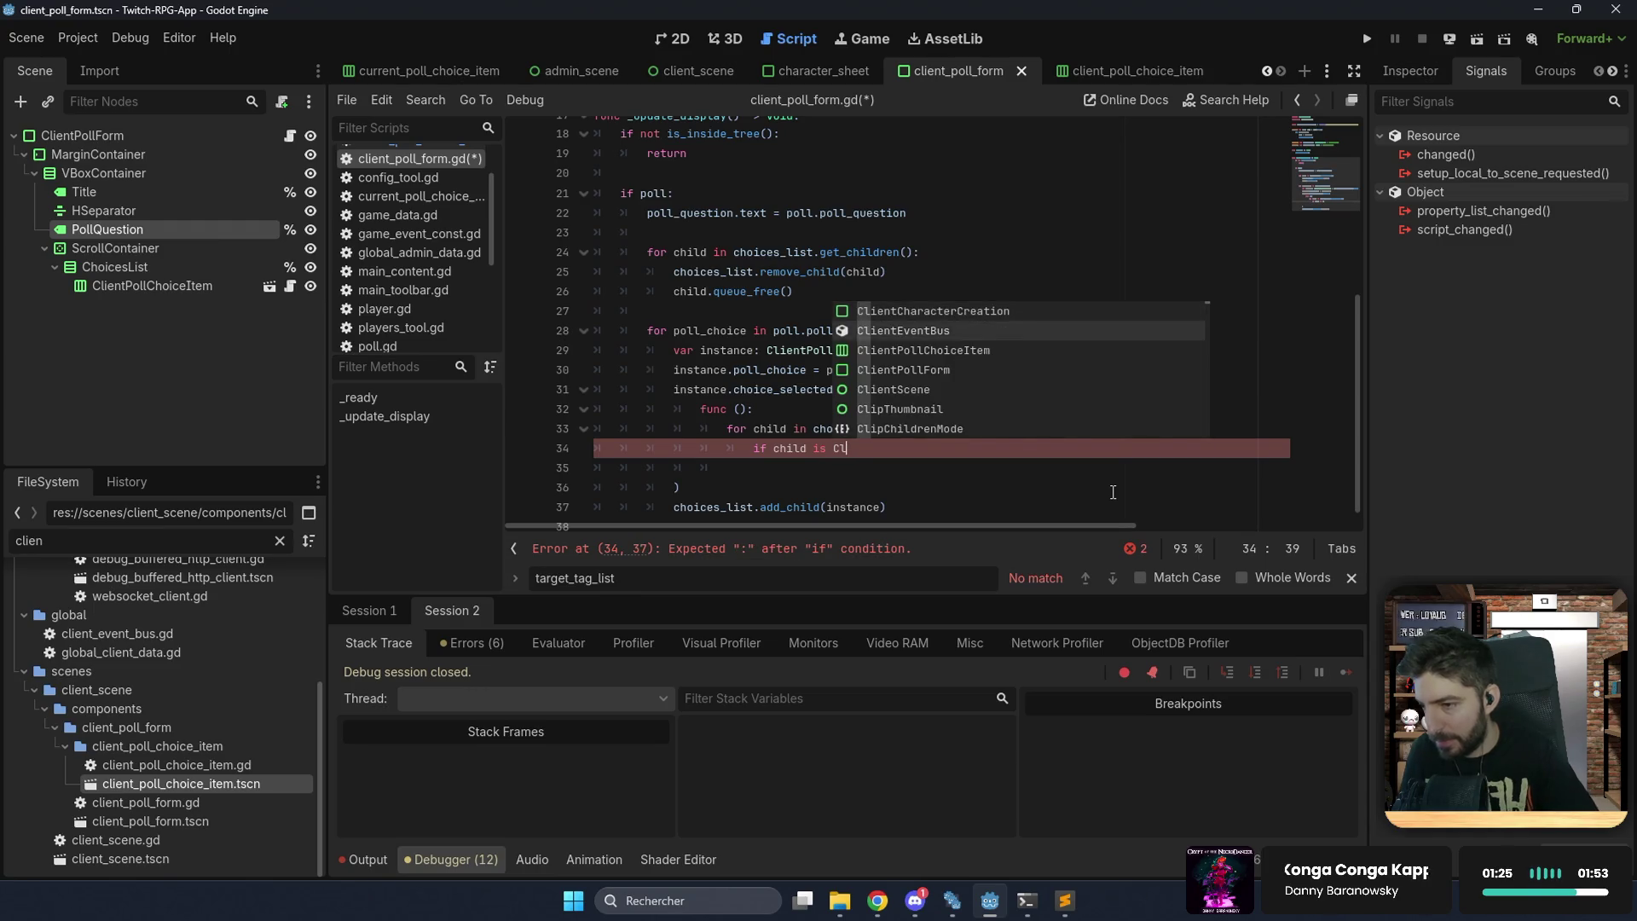
key("Down")
key("Return")
type("and ")
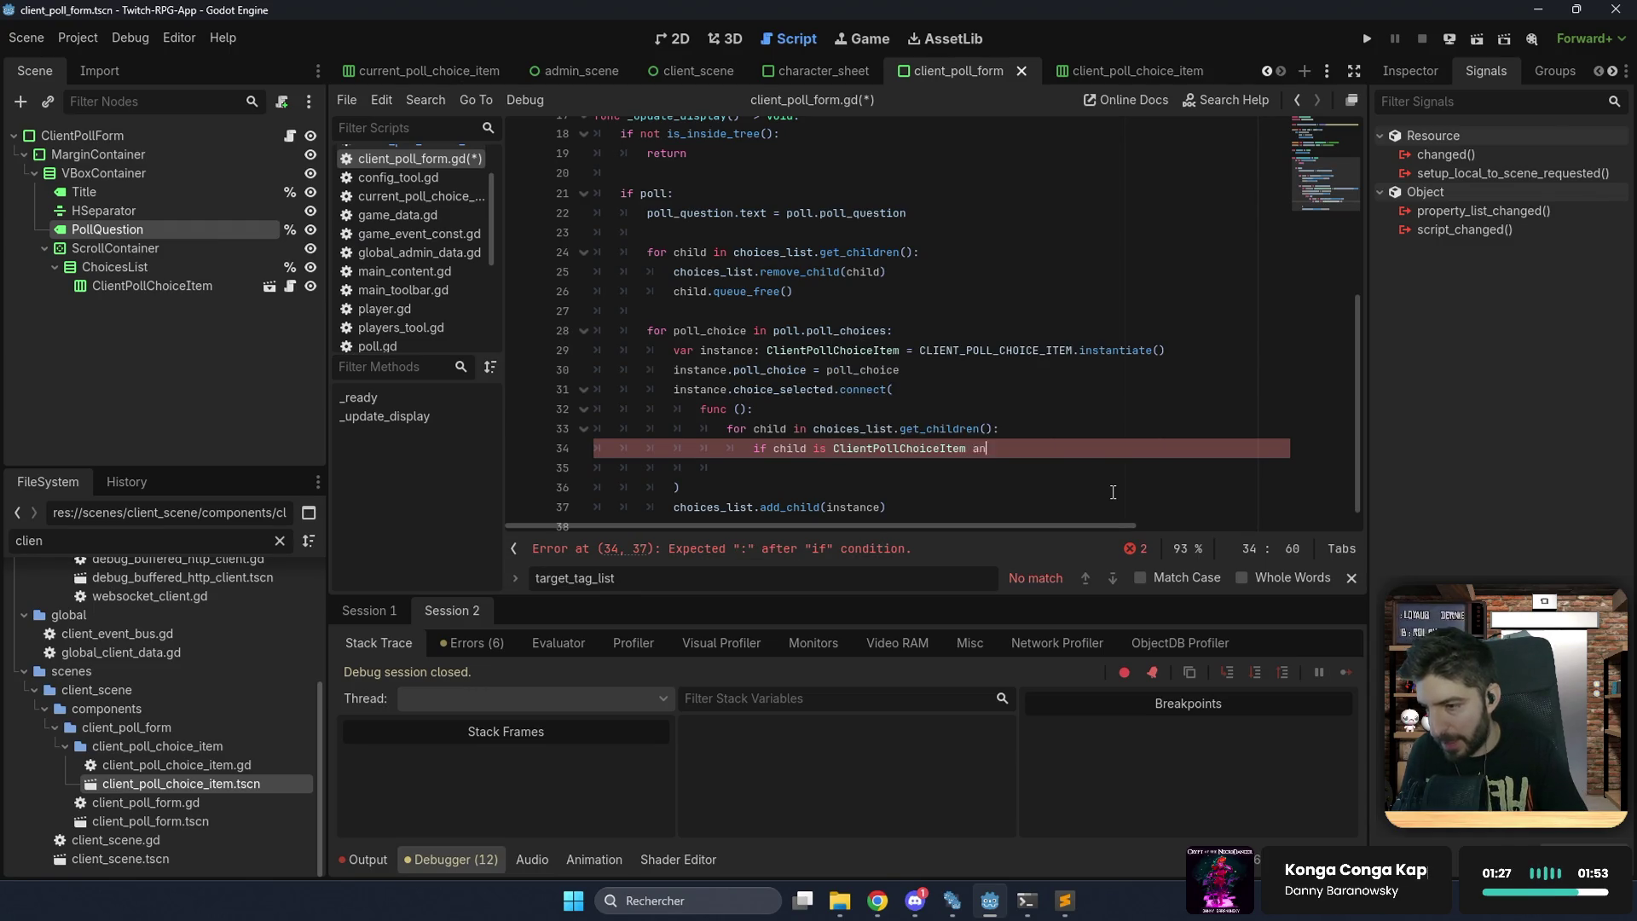
type("child ")
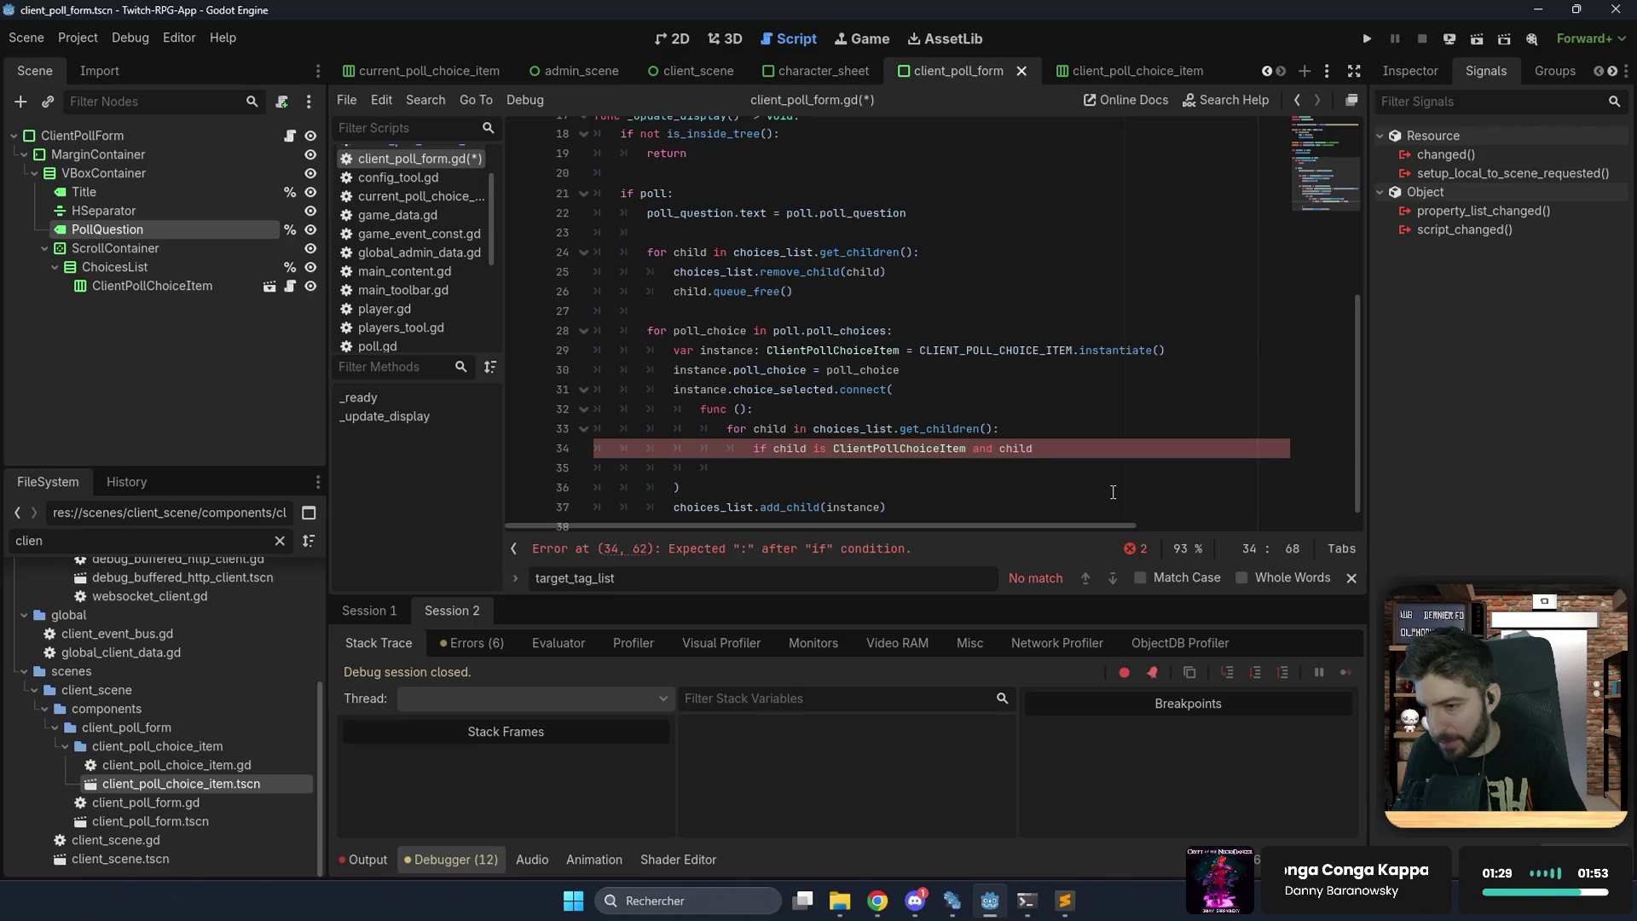
type("!= ins")
key("Return")
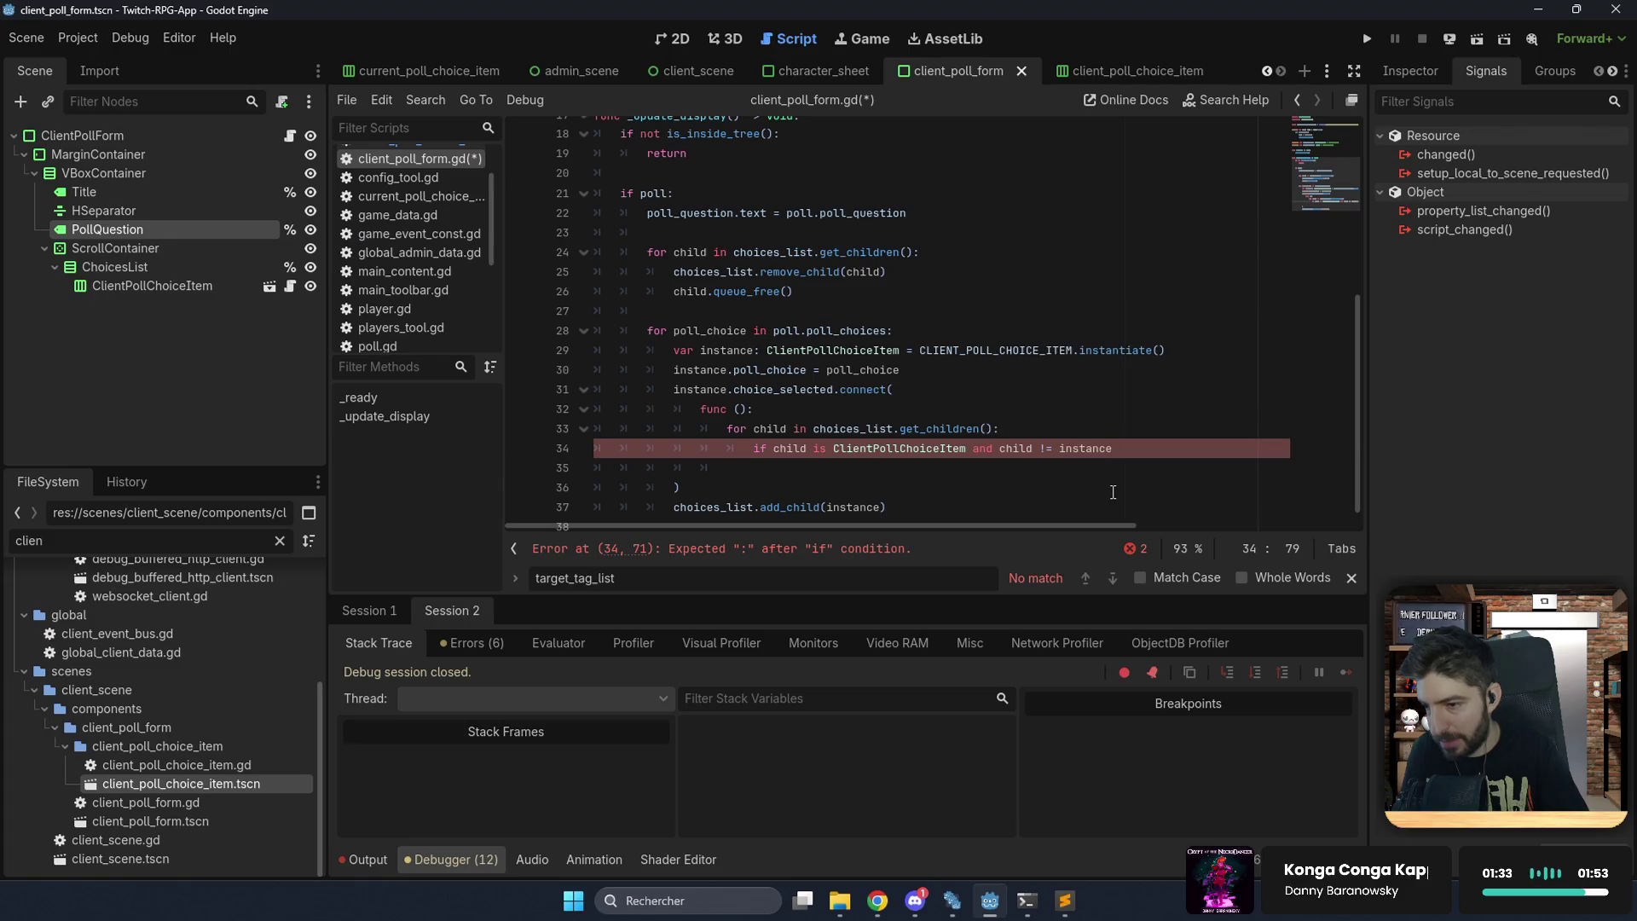
key("Return")
type("child.")
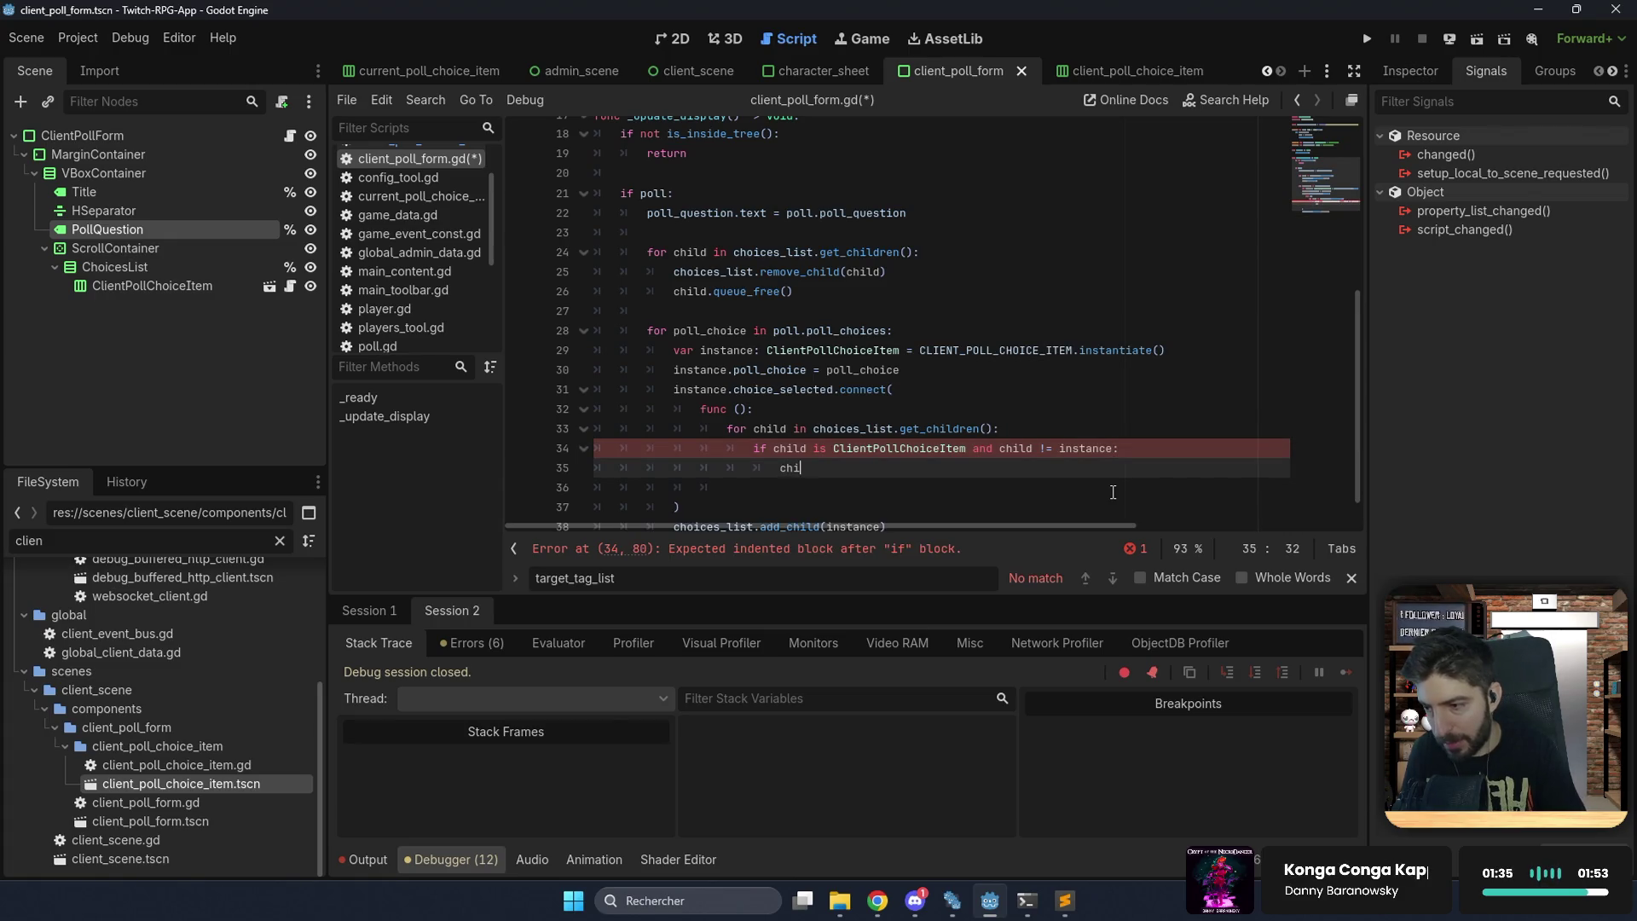
type("rese")
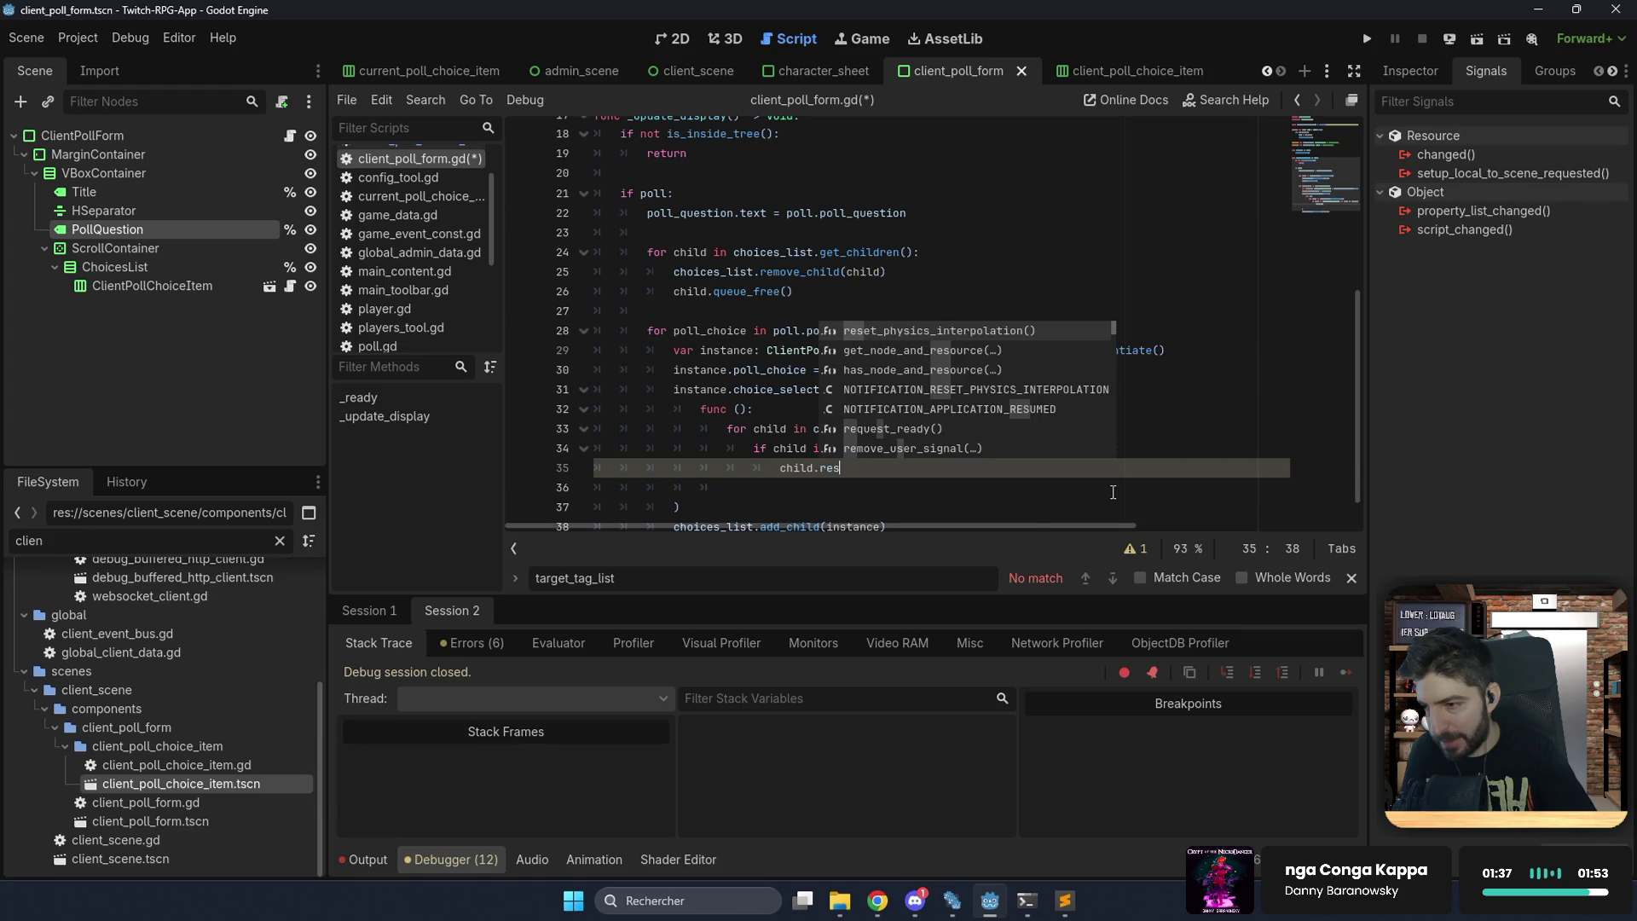
key("BackSpace")
key("BackSpace")
key("BackSpace")
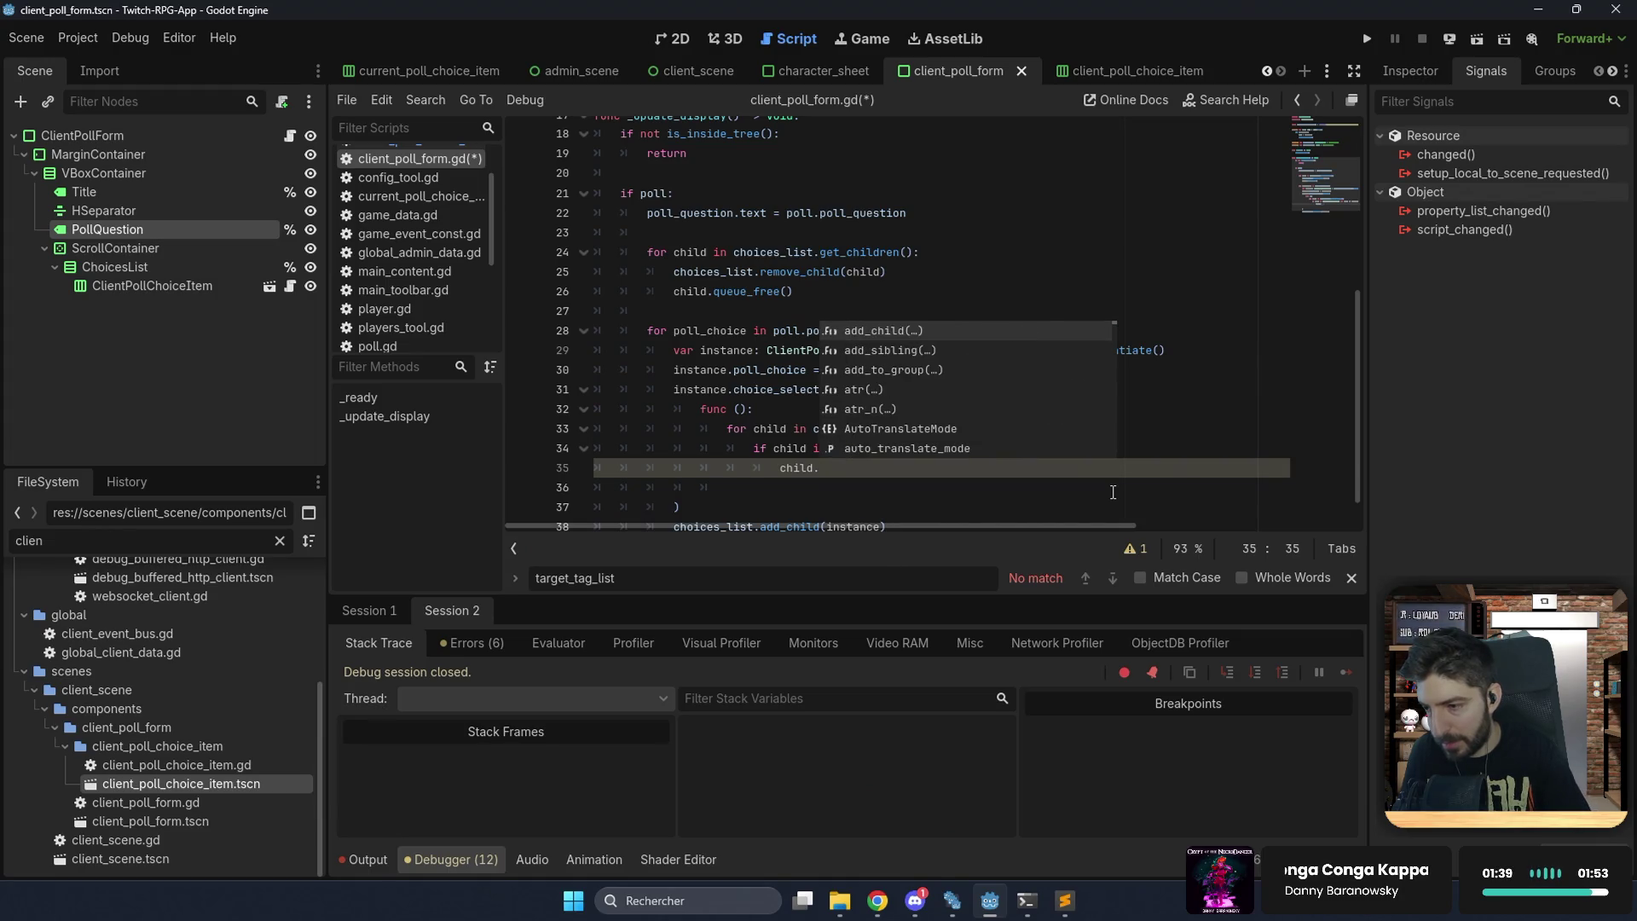
type("ch")
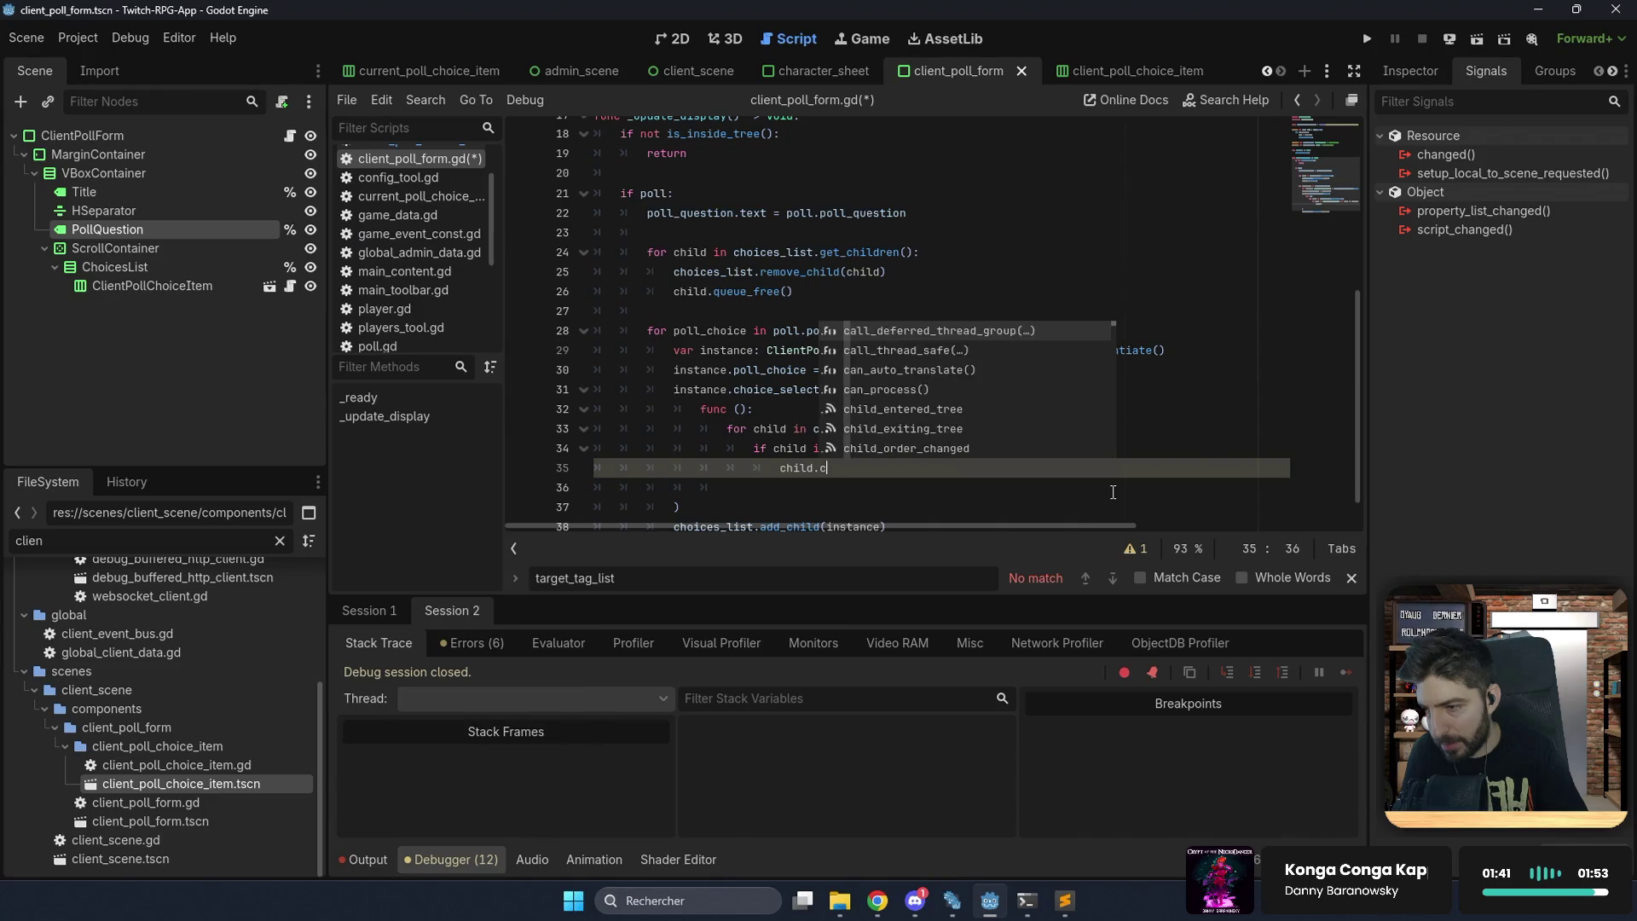
key("BackSpace")
key("BackSpace")
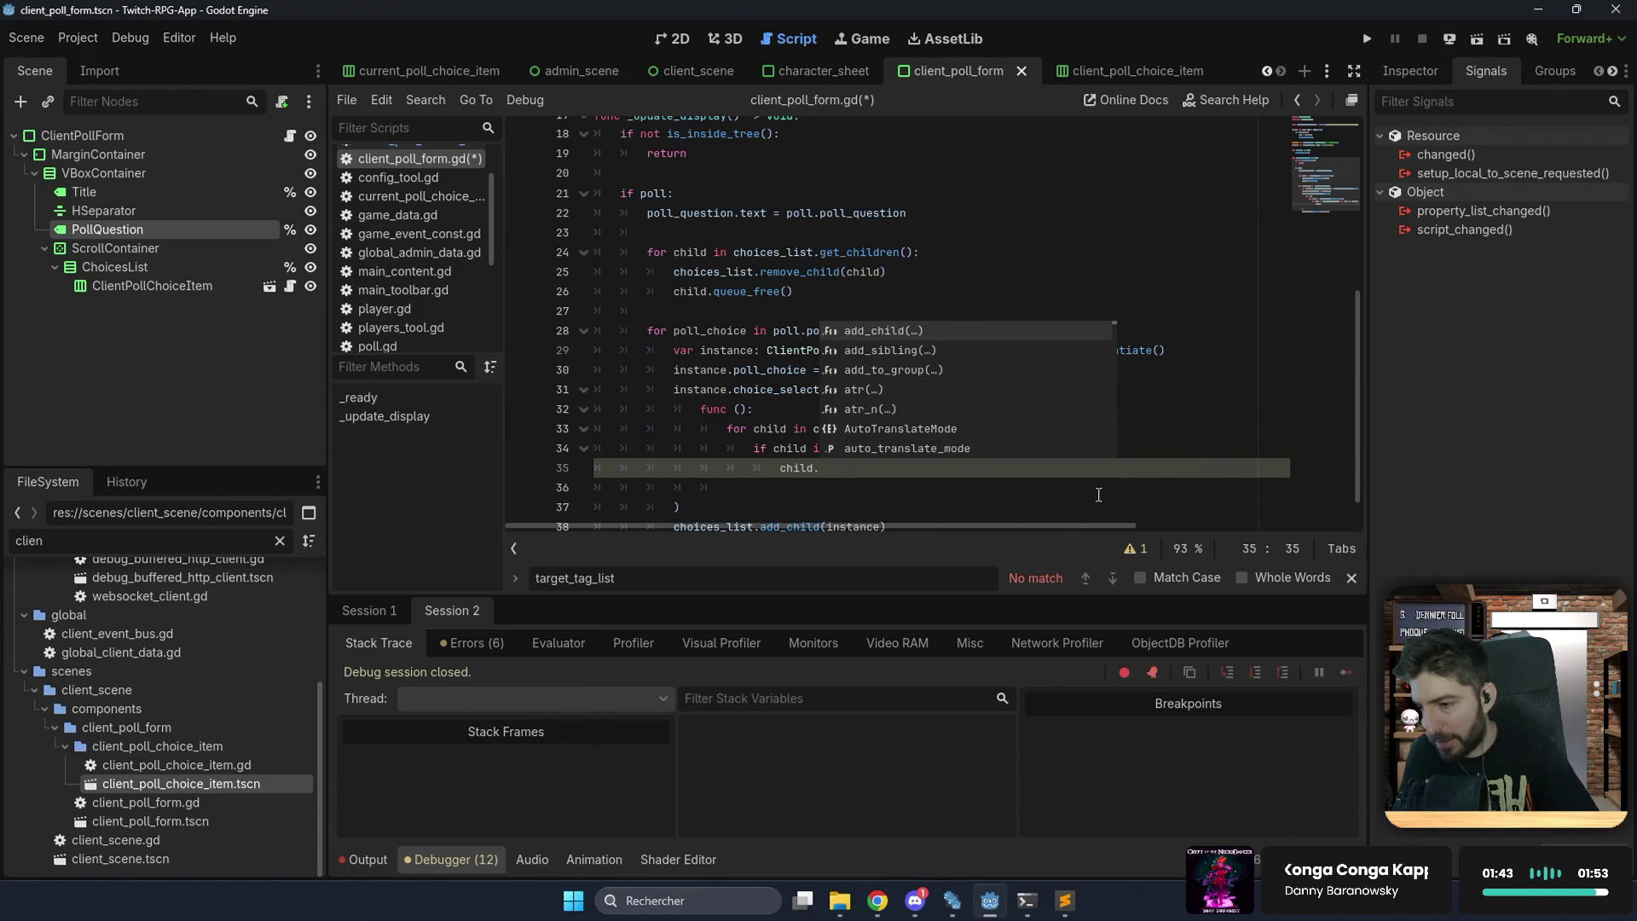
left_click(1113, 492)
- Look up reset_choice in the ClientPollChoiceItem script and call it on child
left_click(917, 452, "ctrl")
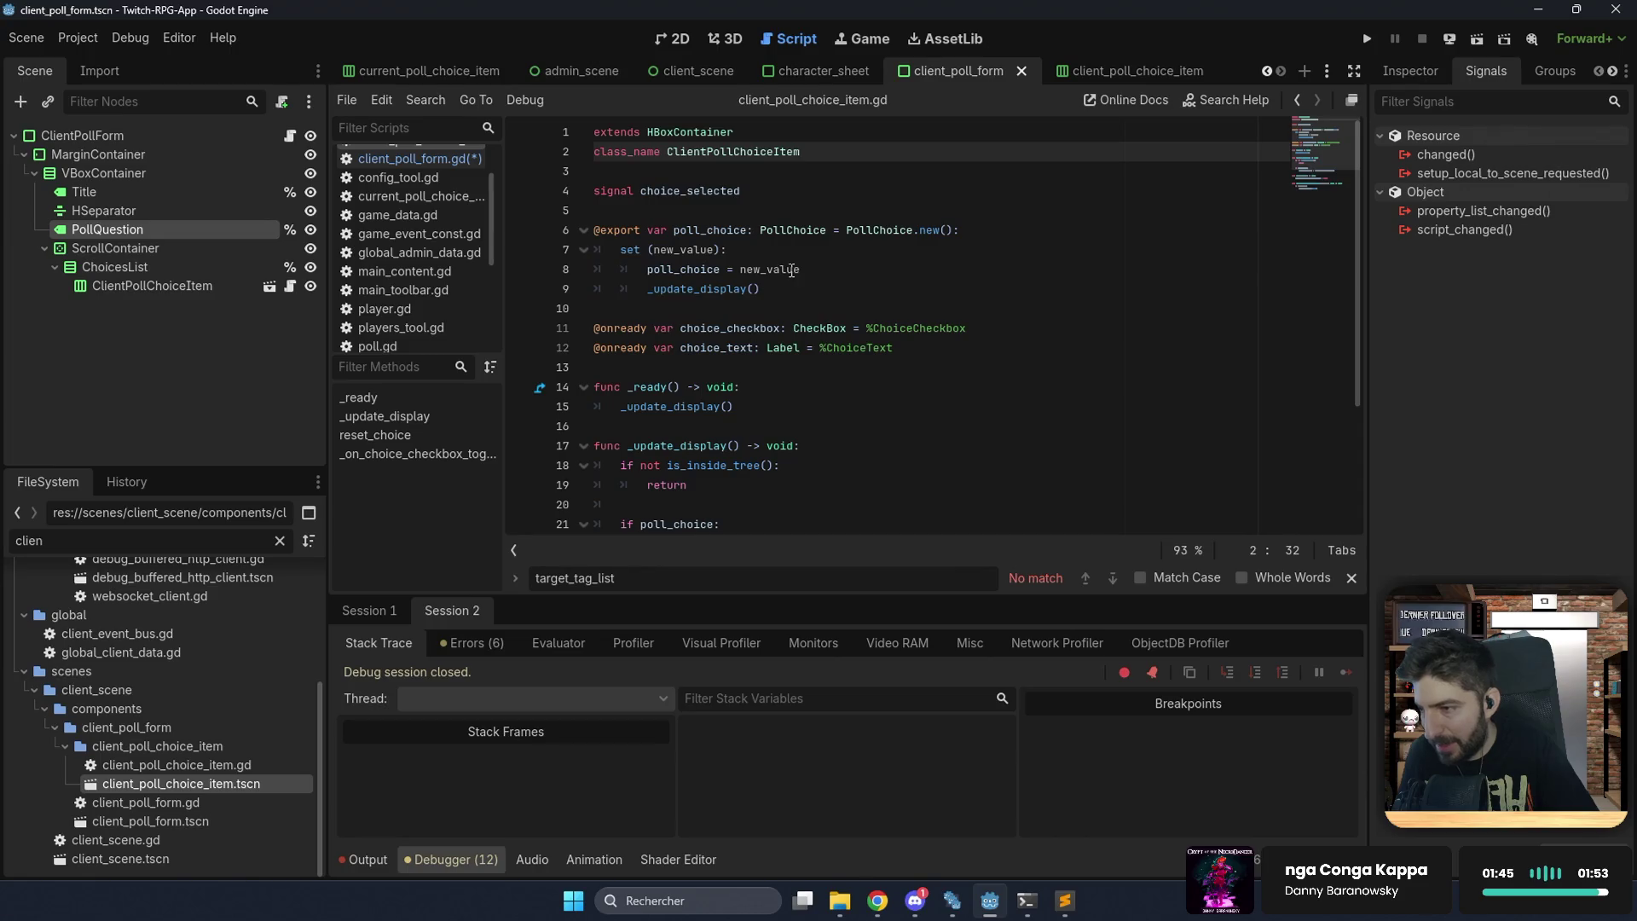
scroll(782, 275, "down", 3)
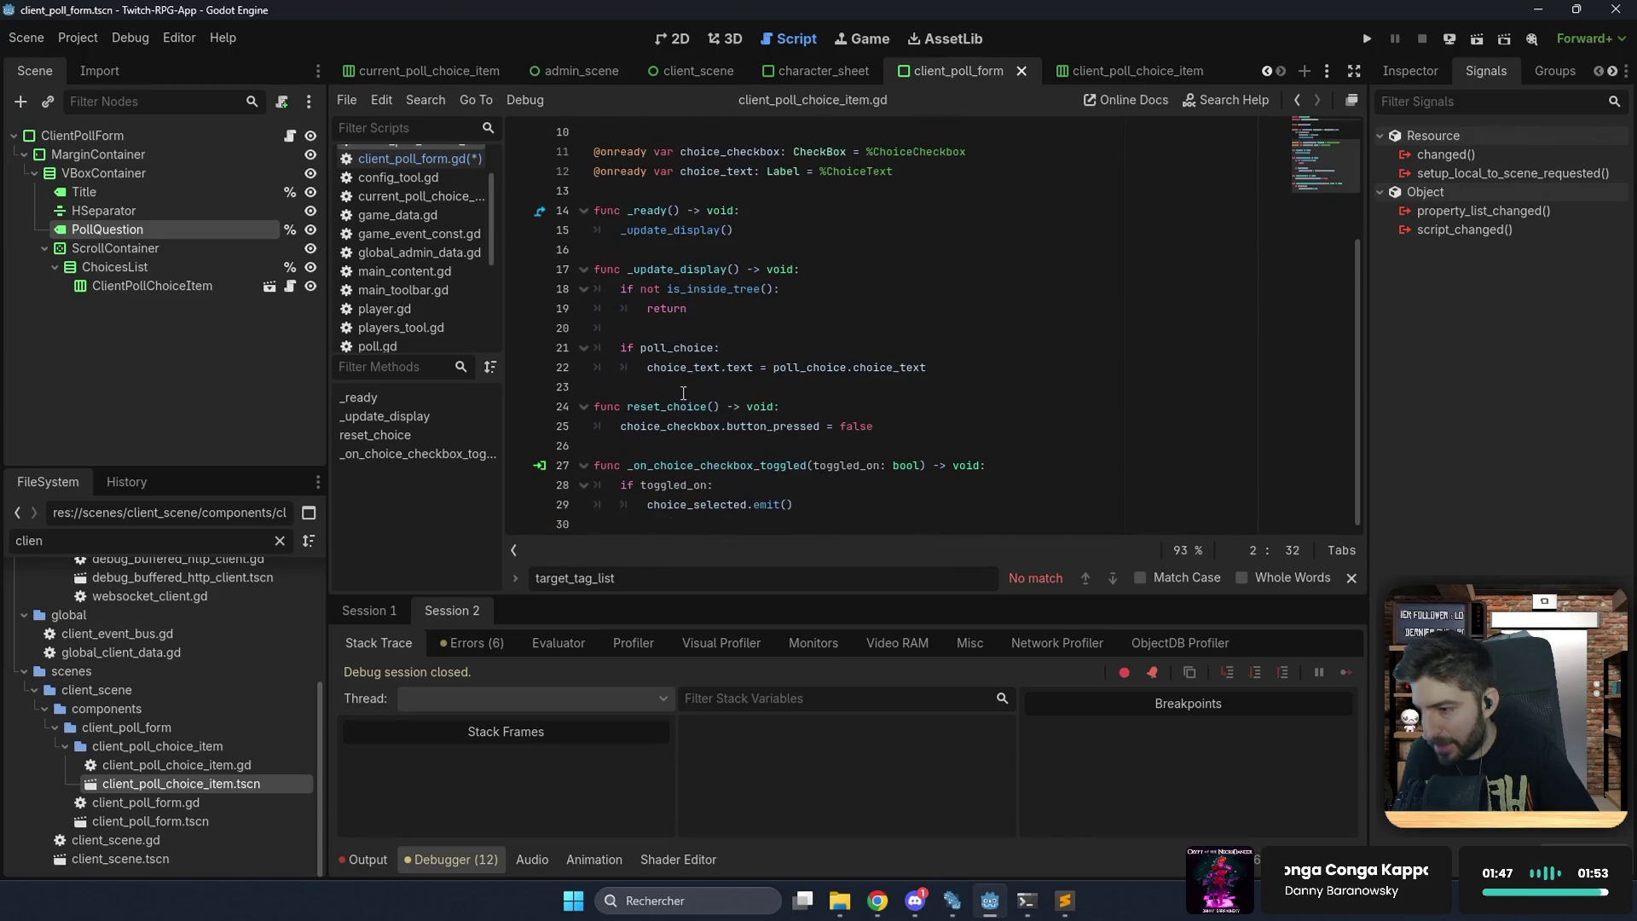
left_click(668, 406)
double_click(669, 406)
scroll(669, 406, "up", 3)
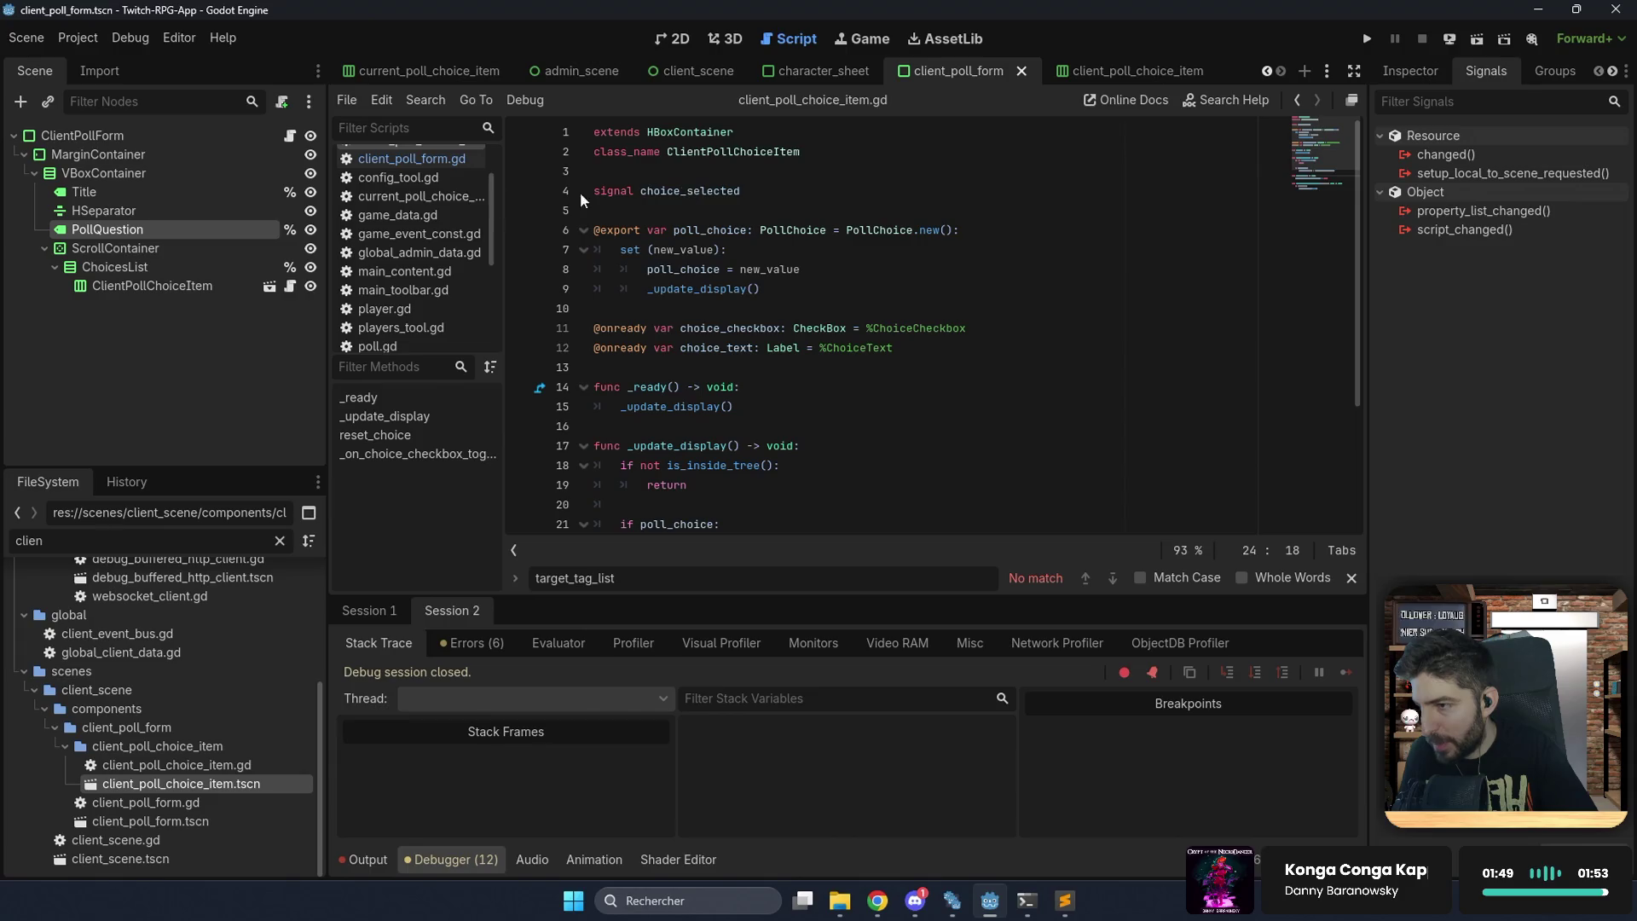
left_click(397, 163)
left_click(855, 495)
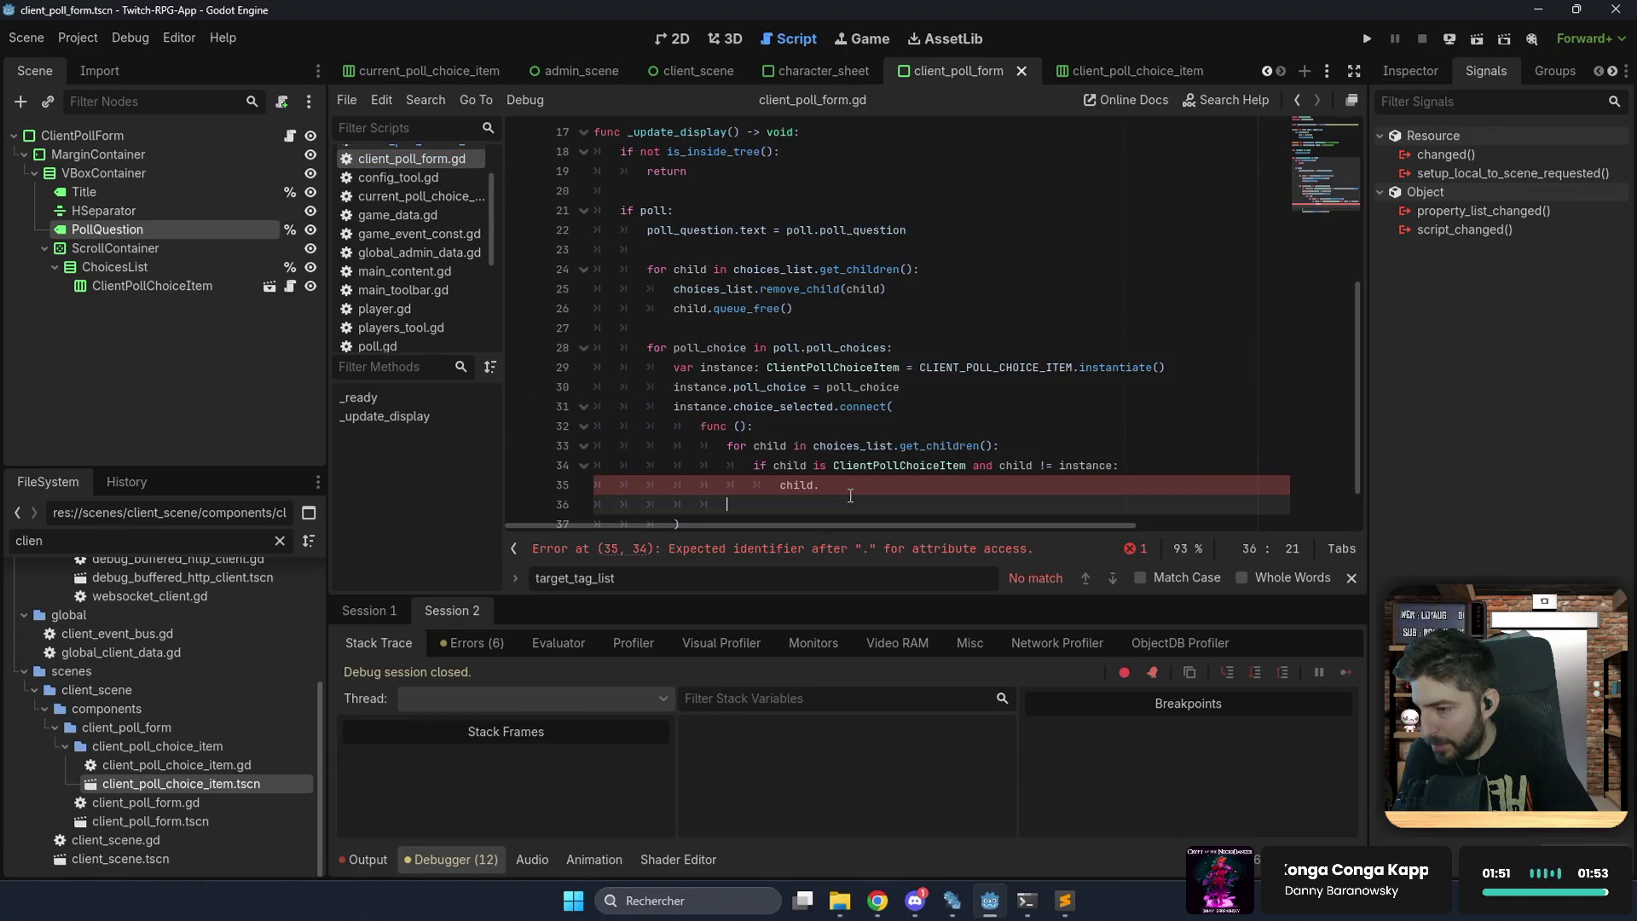
left_click(851, 490)
type("reset")
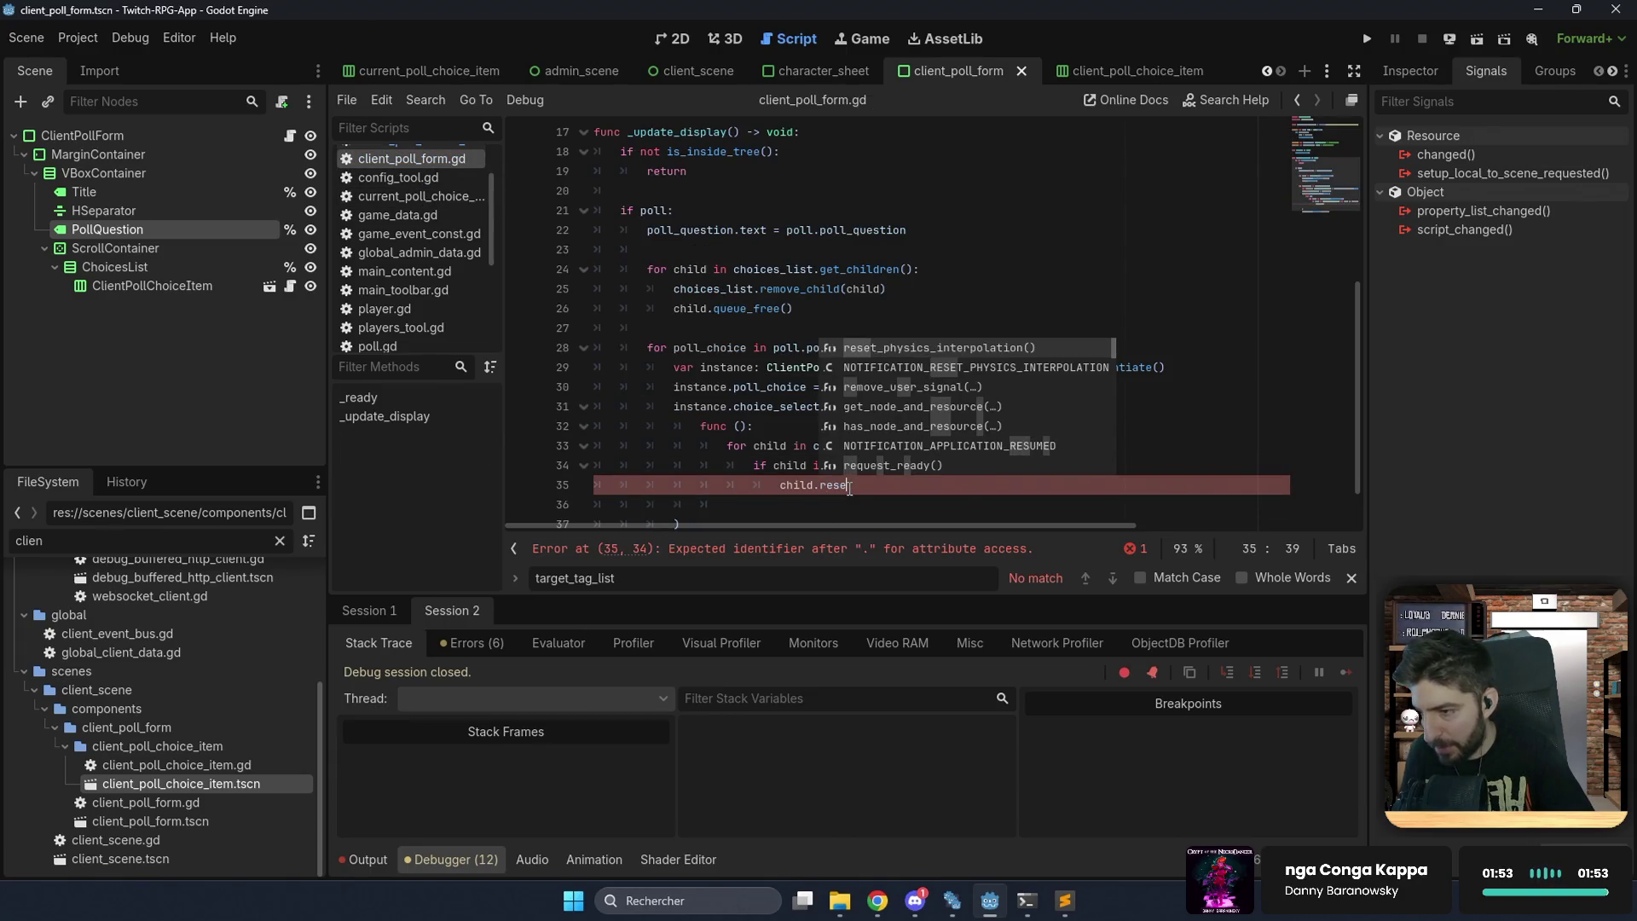
type("_chg")
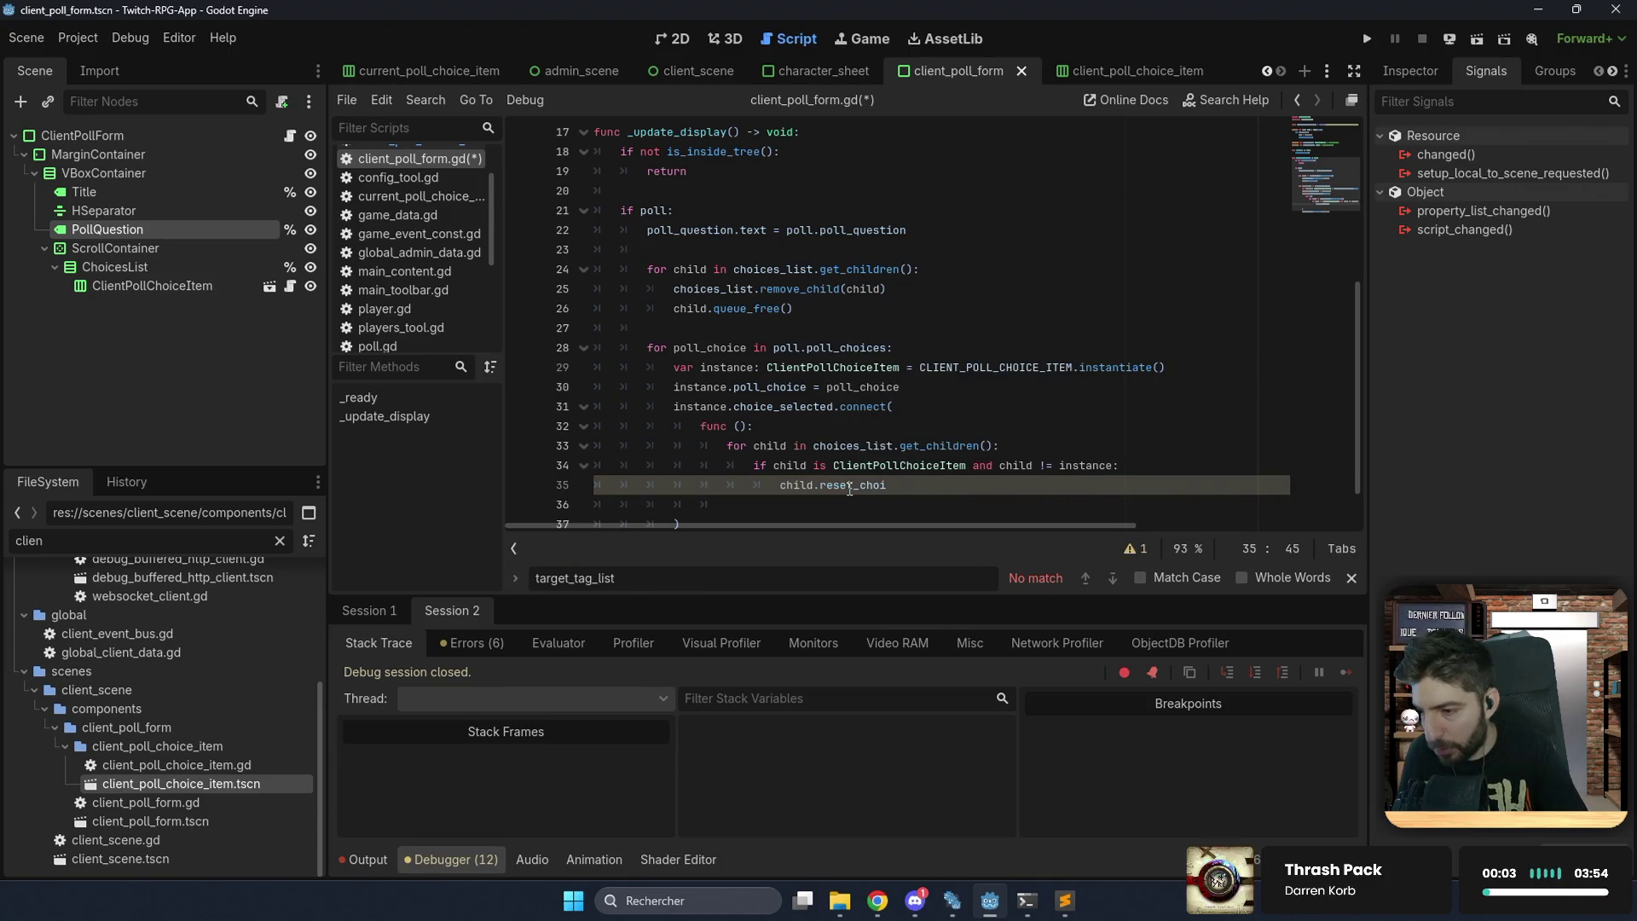
type("()")
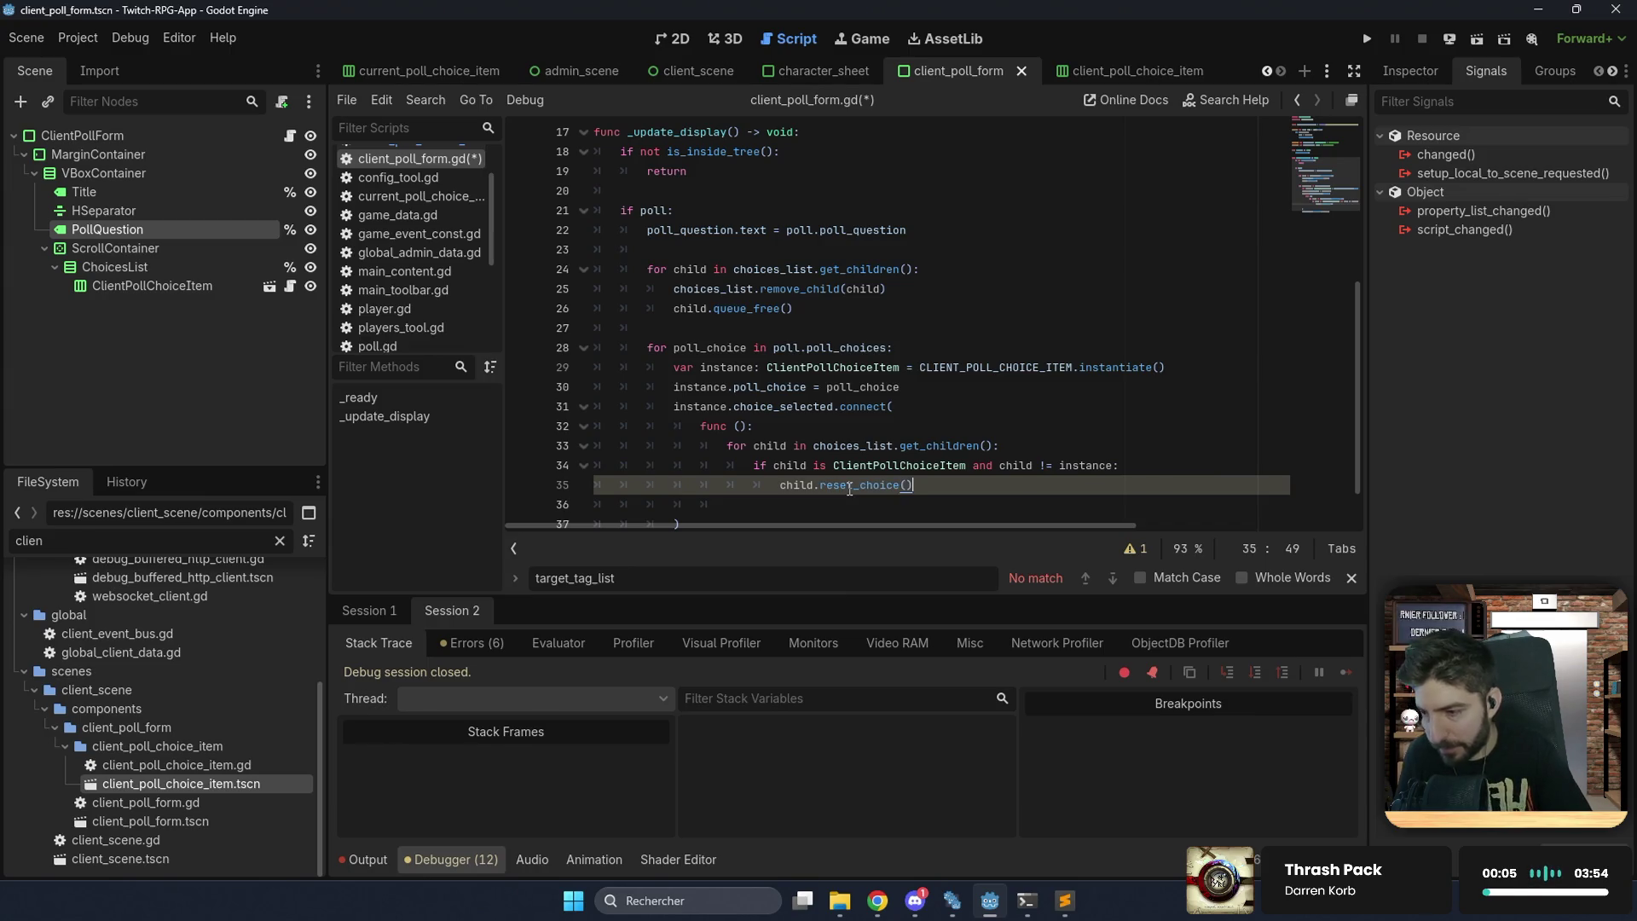
- Split the condition into a nested if child != instance: and correct the call to reset_choice()
left_click(910, 466)
double_click(982, 465)
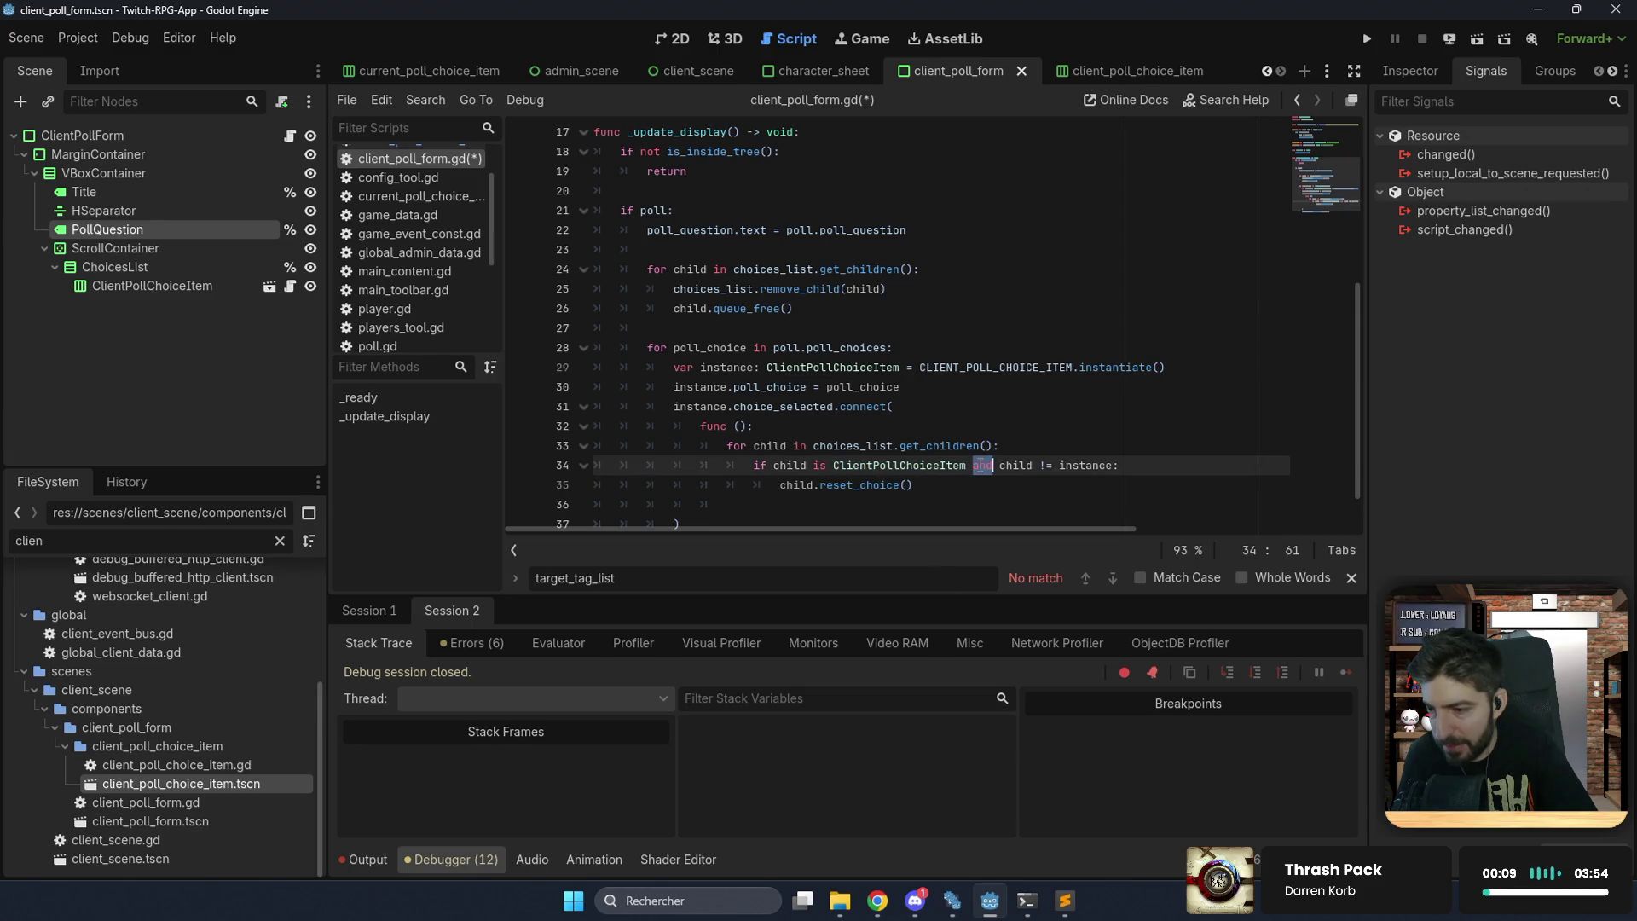
key("BackSpace")
key("Delete")
key("Return")
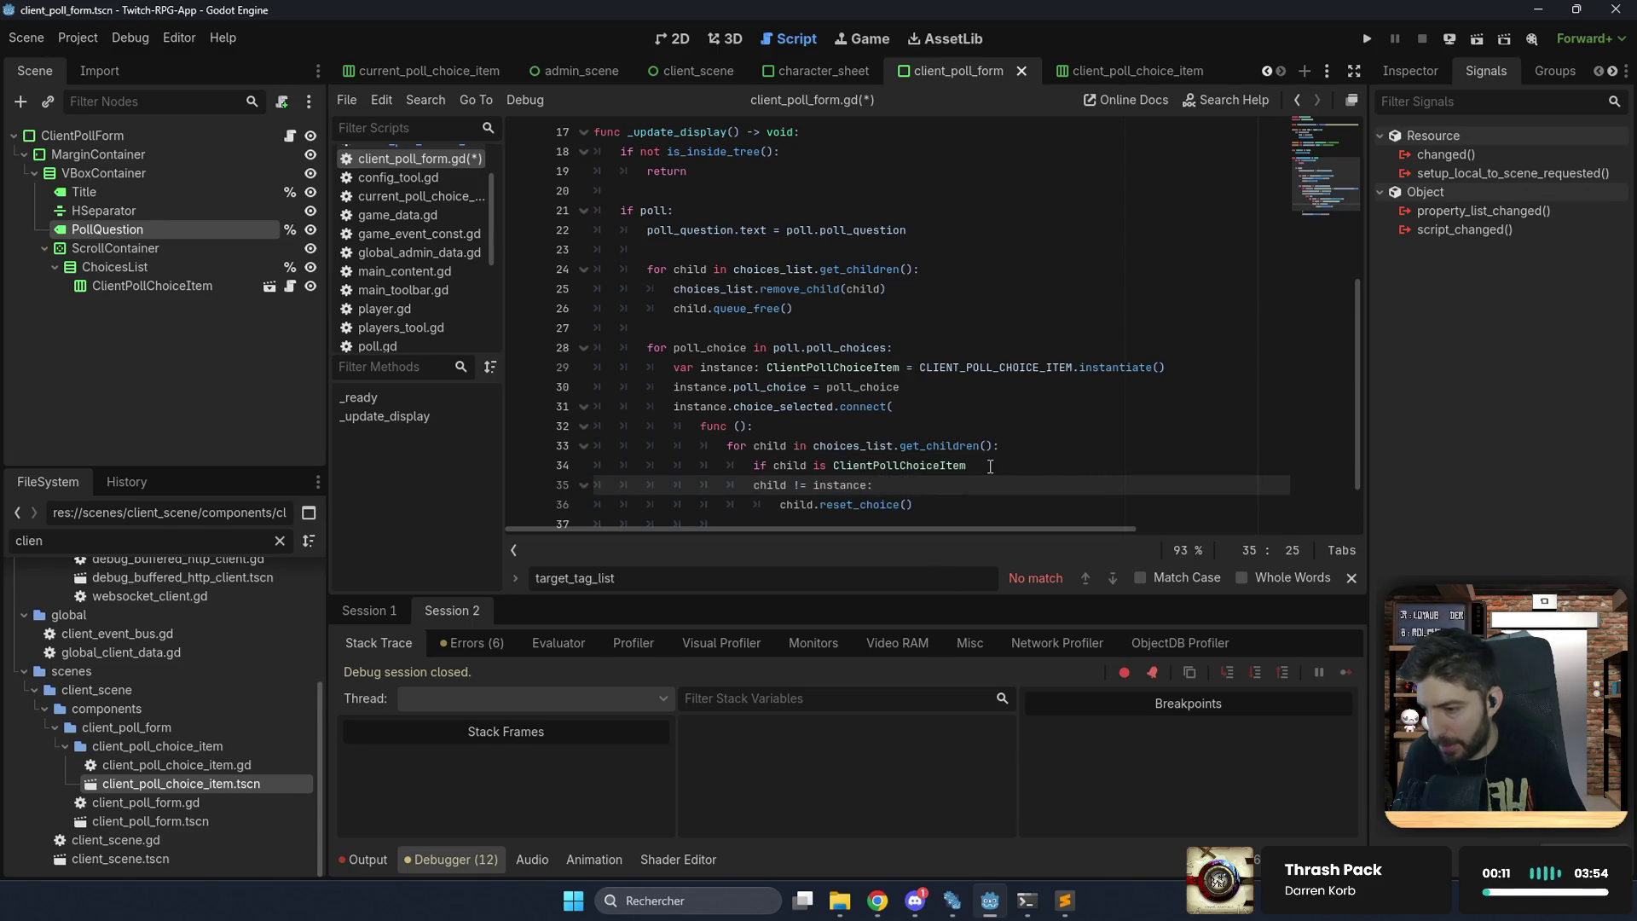
type("if")
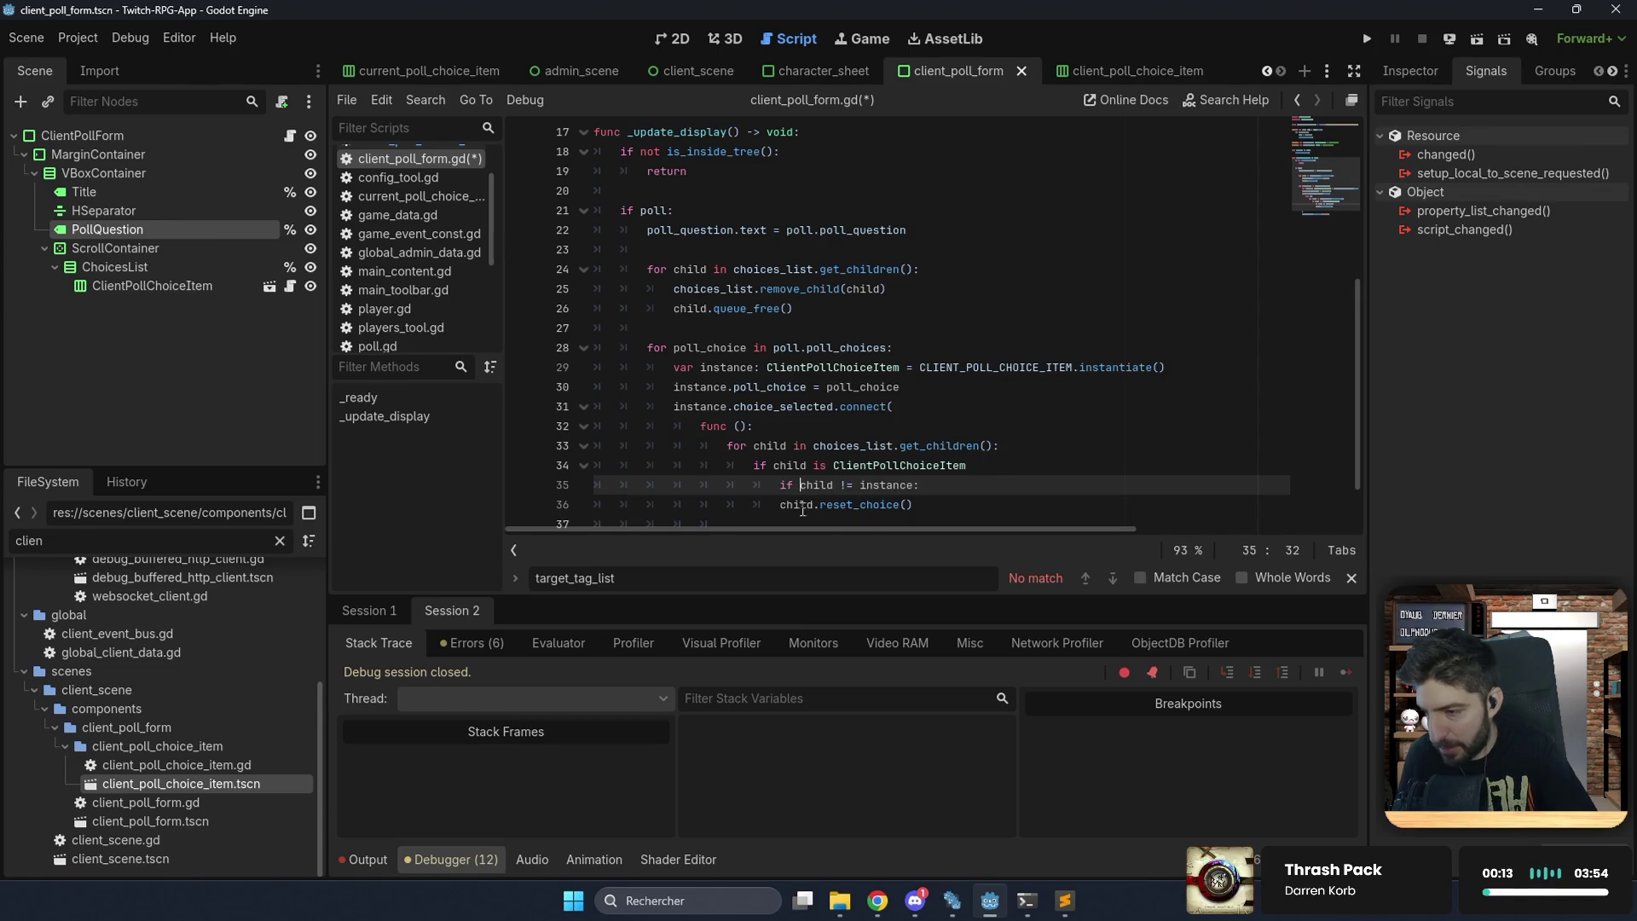
key("Down")
key("Home")
key("Tab")
left_click_drag(868, 505, 975, 514)
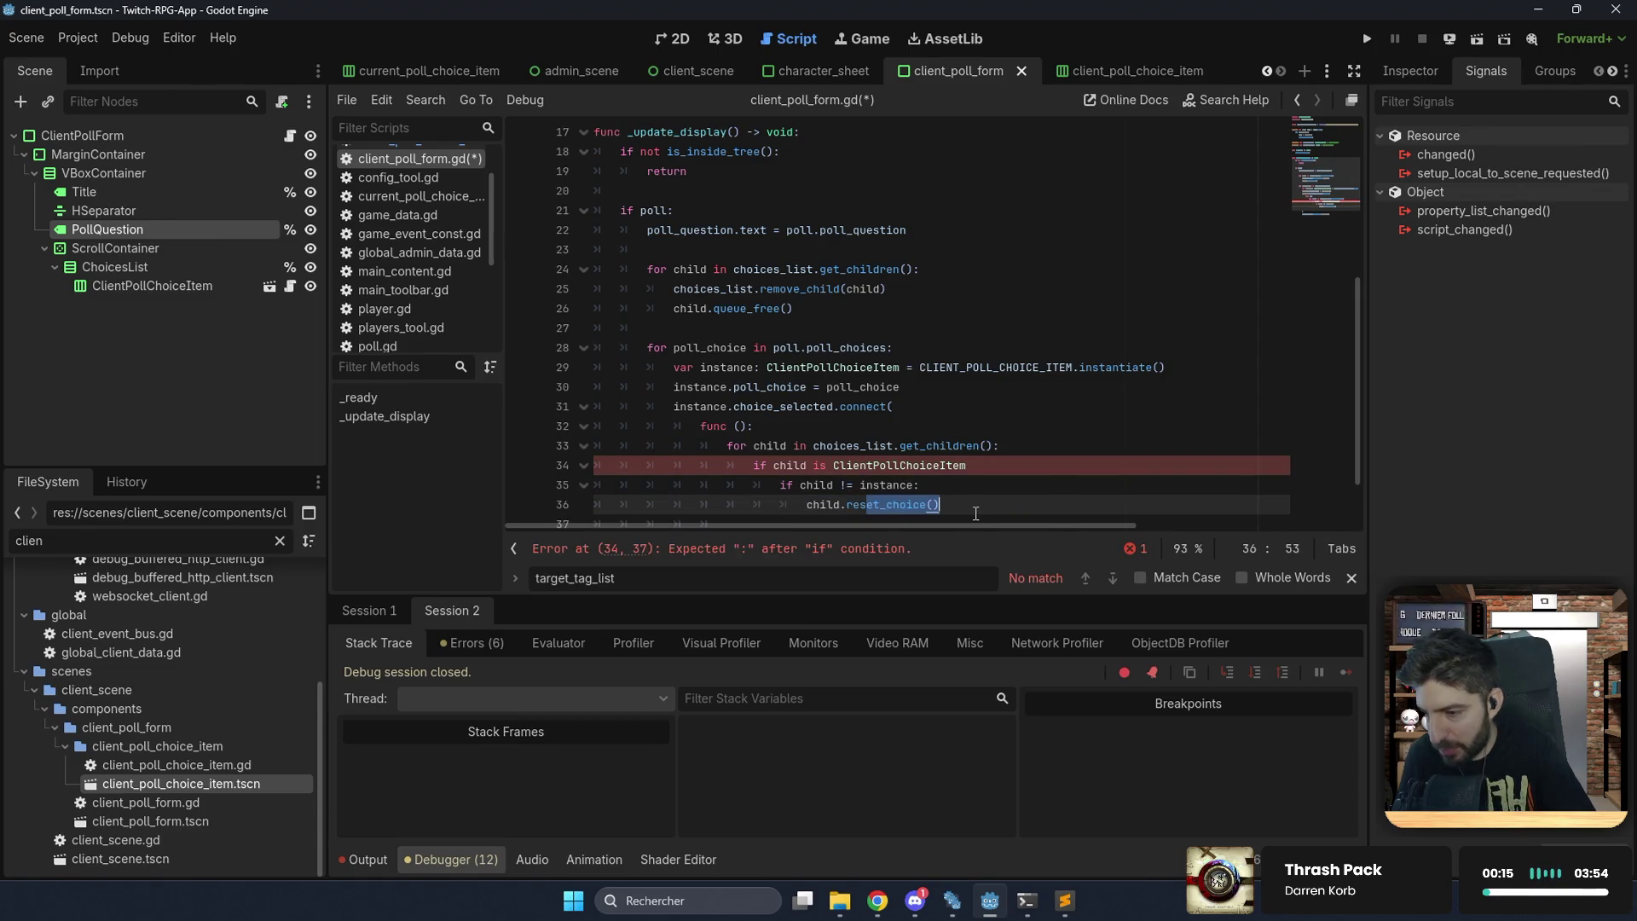
key("BackSpace")
left_click(1032, 464)
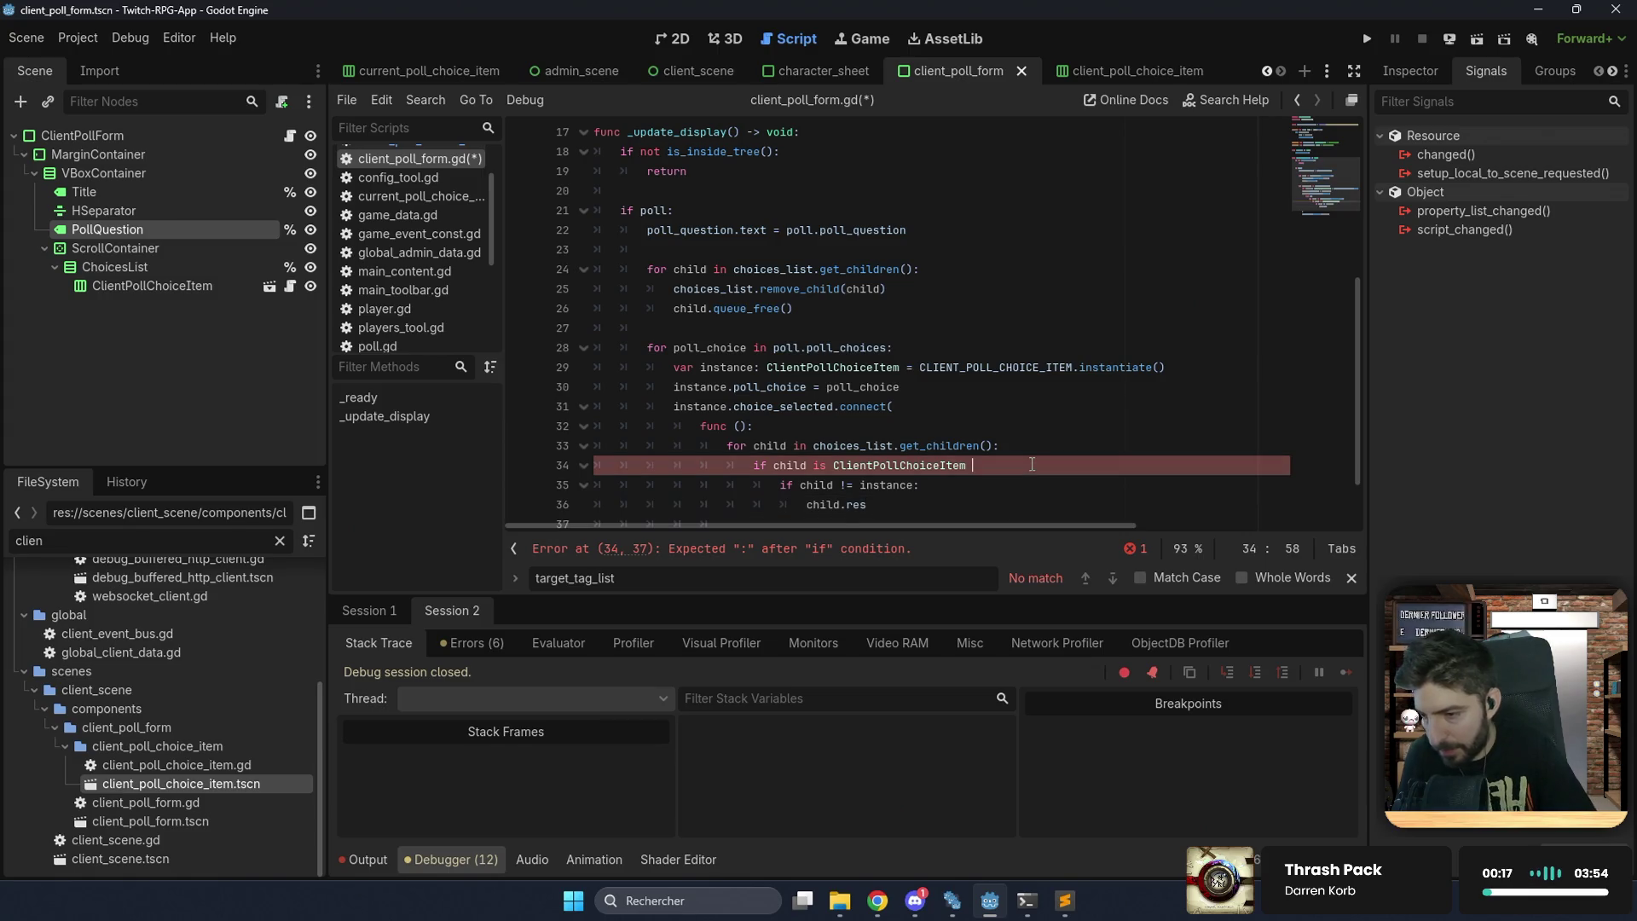
left_click(962, 505)
type("e")
key("Return")
- Save the poll form script, remove the empty line 37, and return to the 2D view
key("ctrl+s")
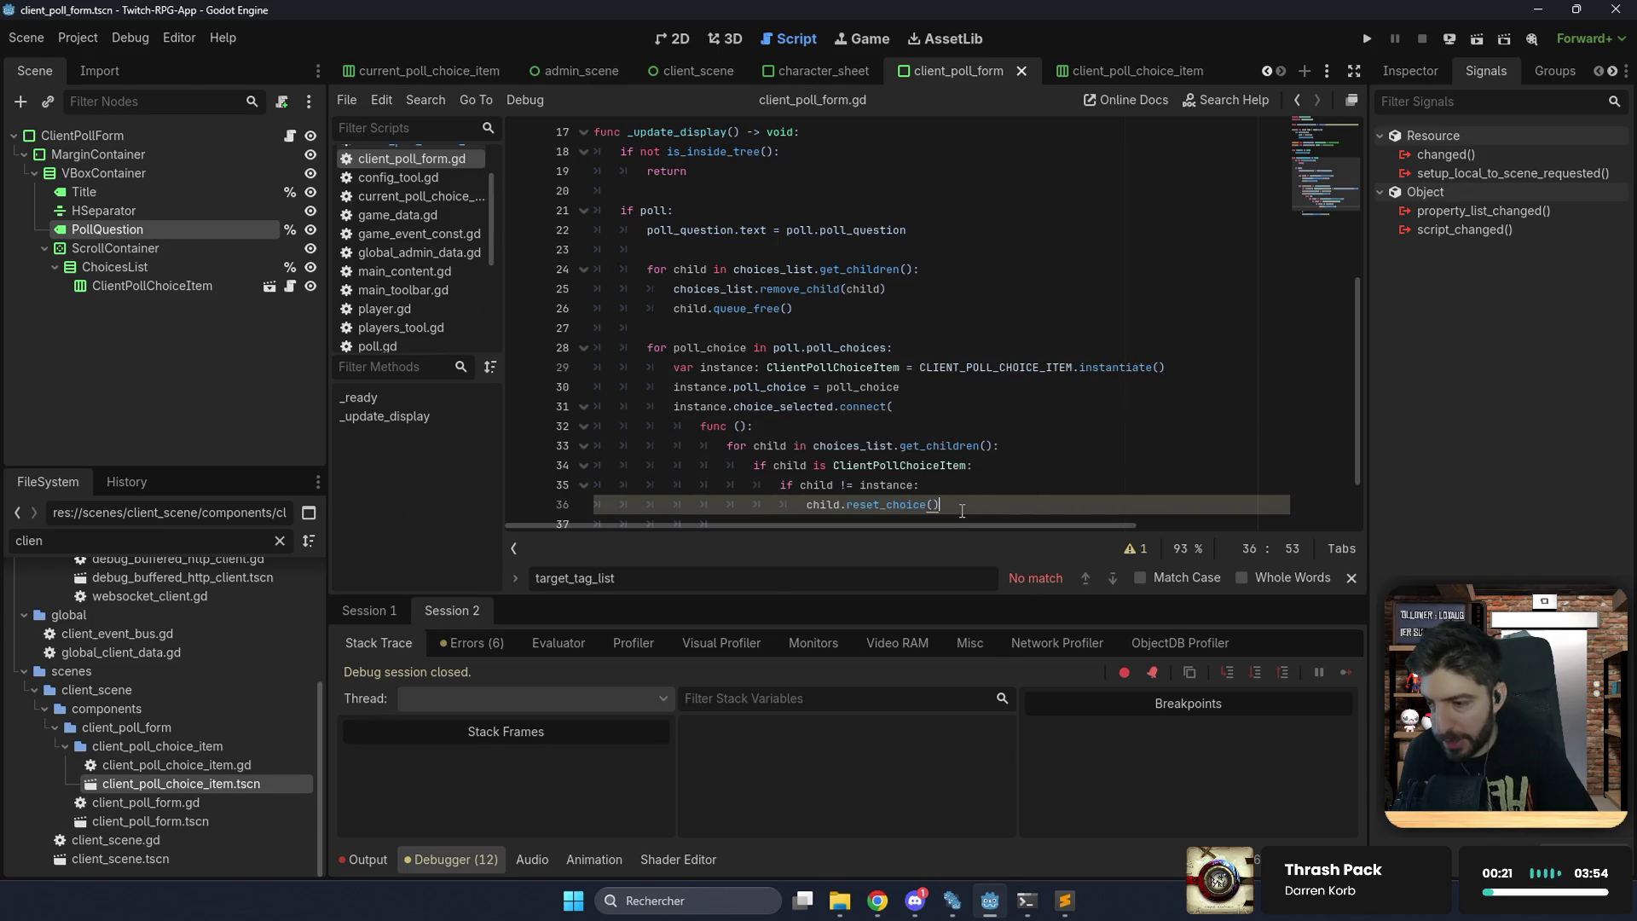
mouse_move(903, 485)
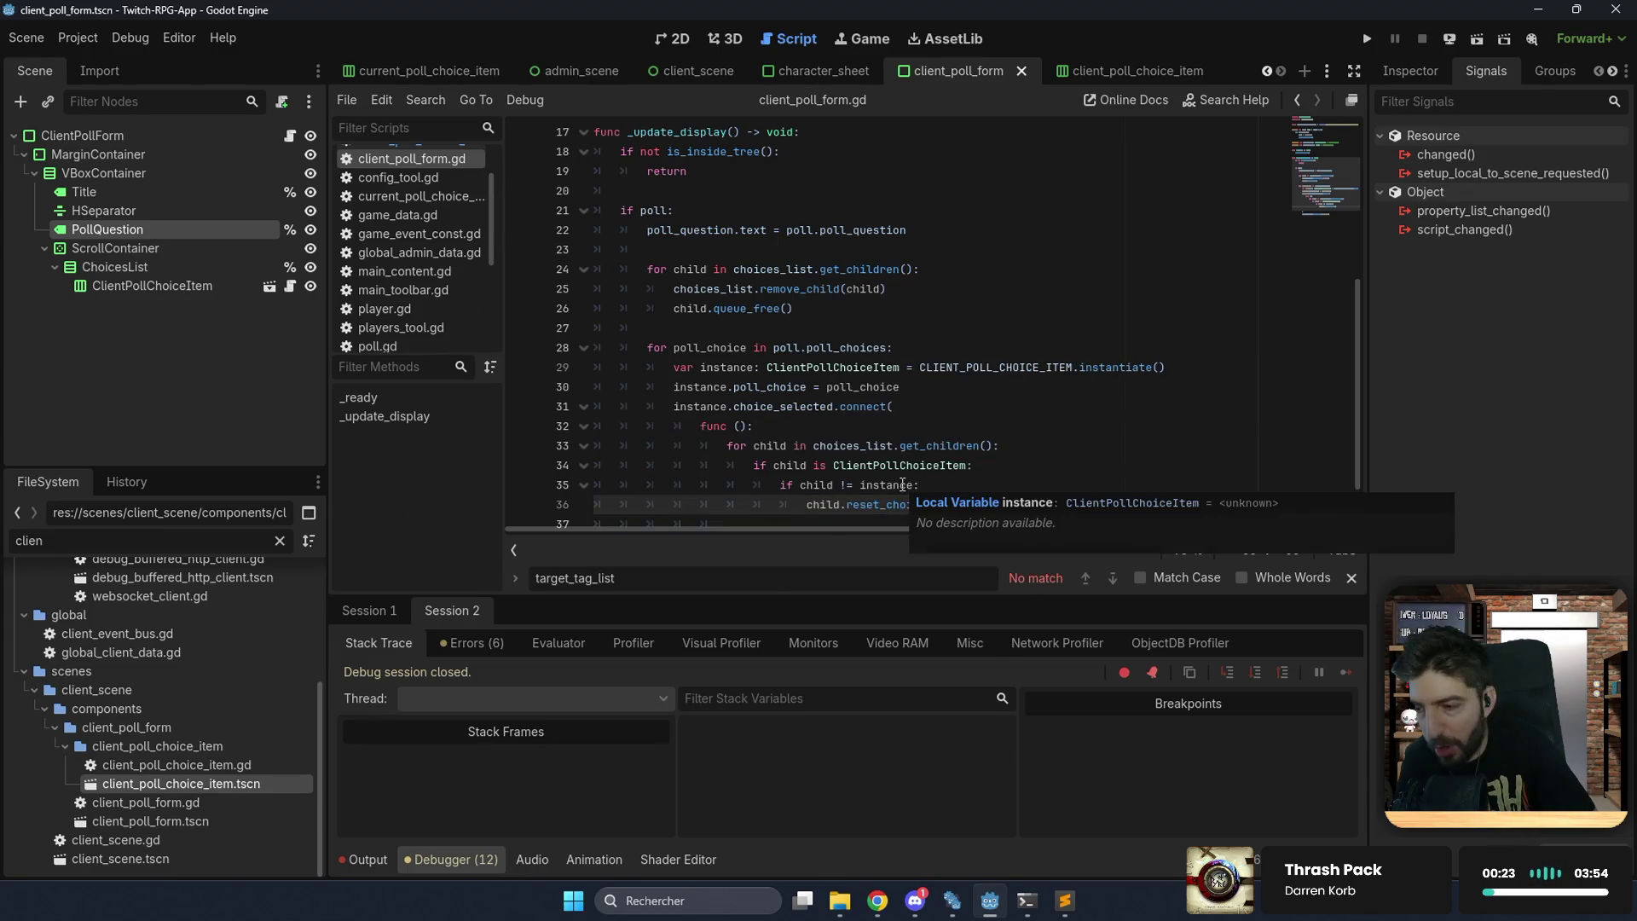
left_click(915, 467)
scroll(915, 468, "down", 2)
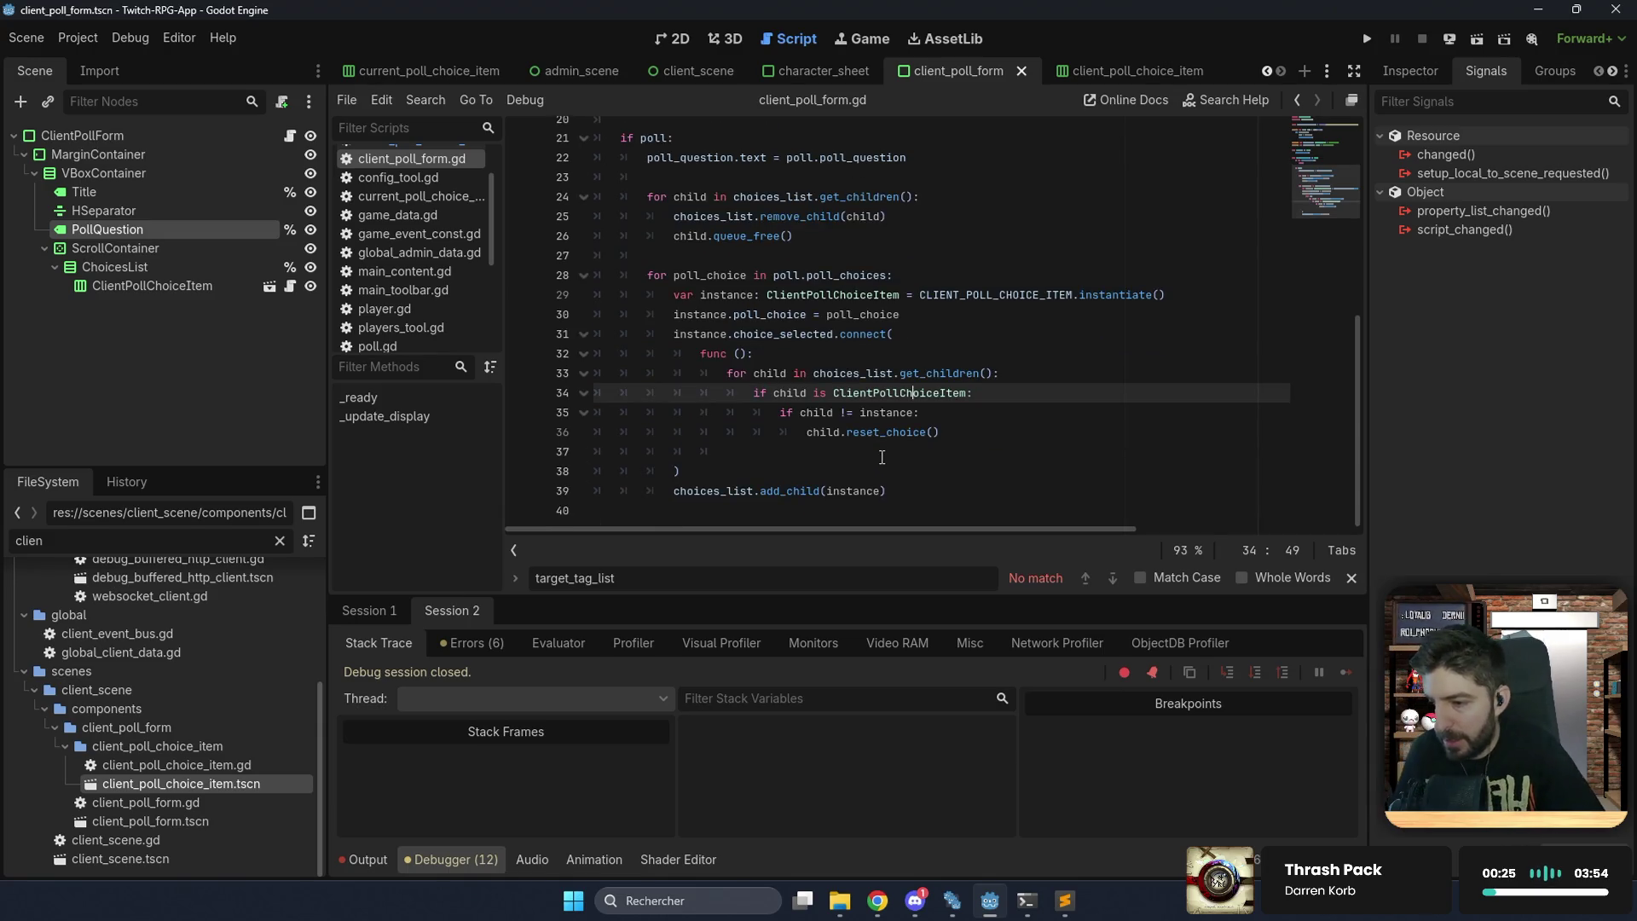
left_click(886, 454)
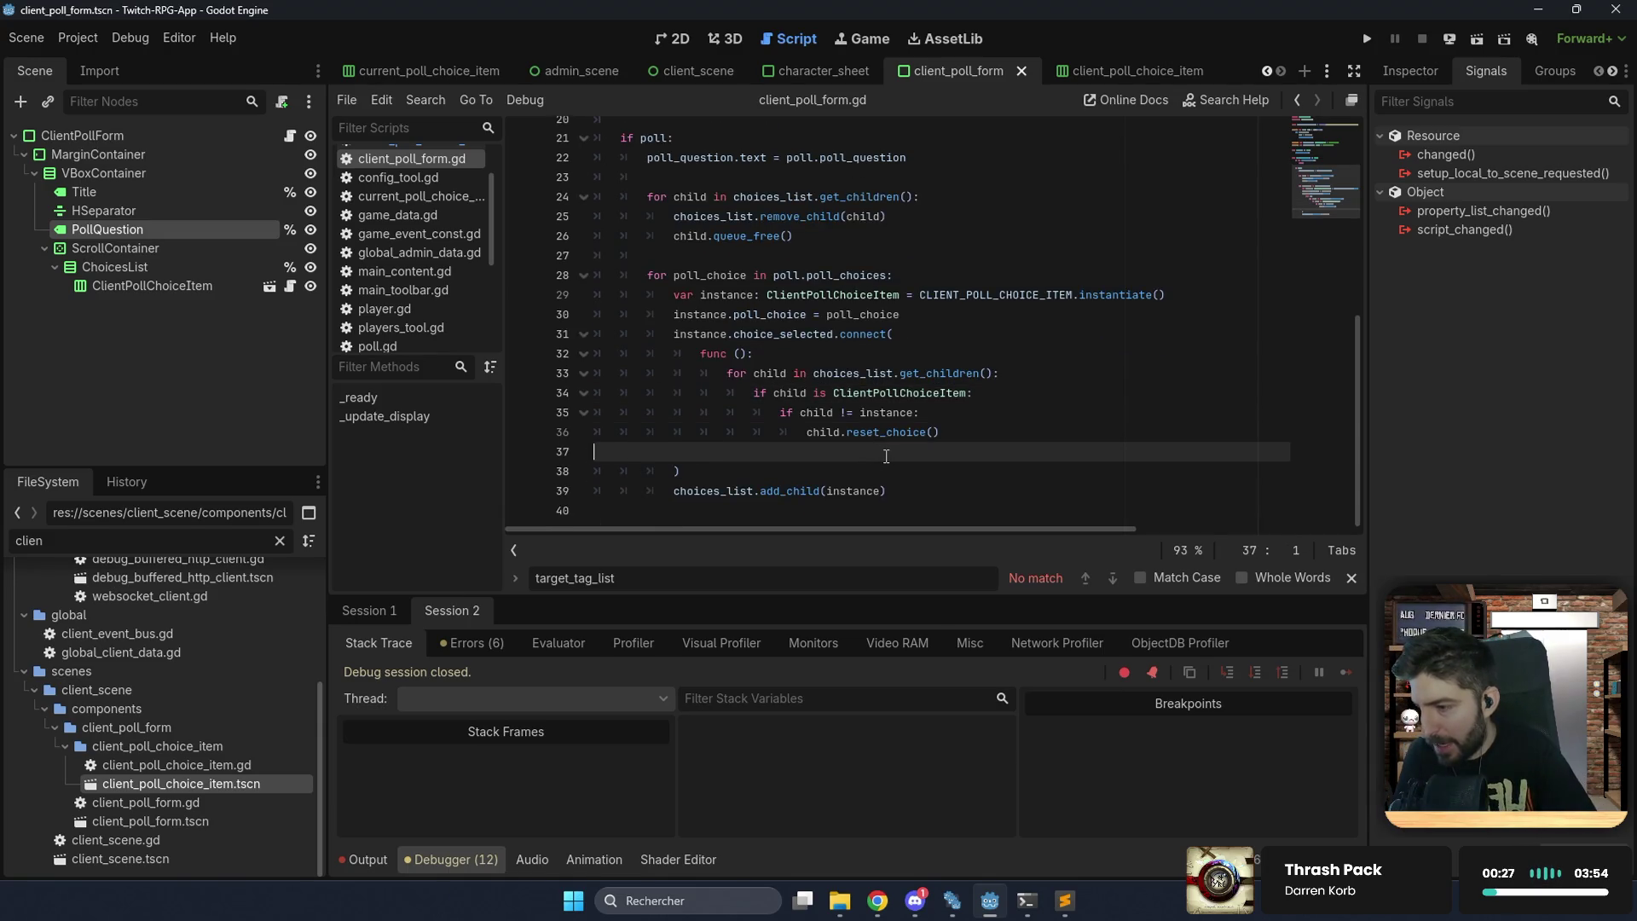
key("BackSpace")
left_click(678, 42)
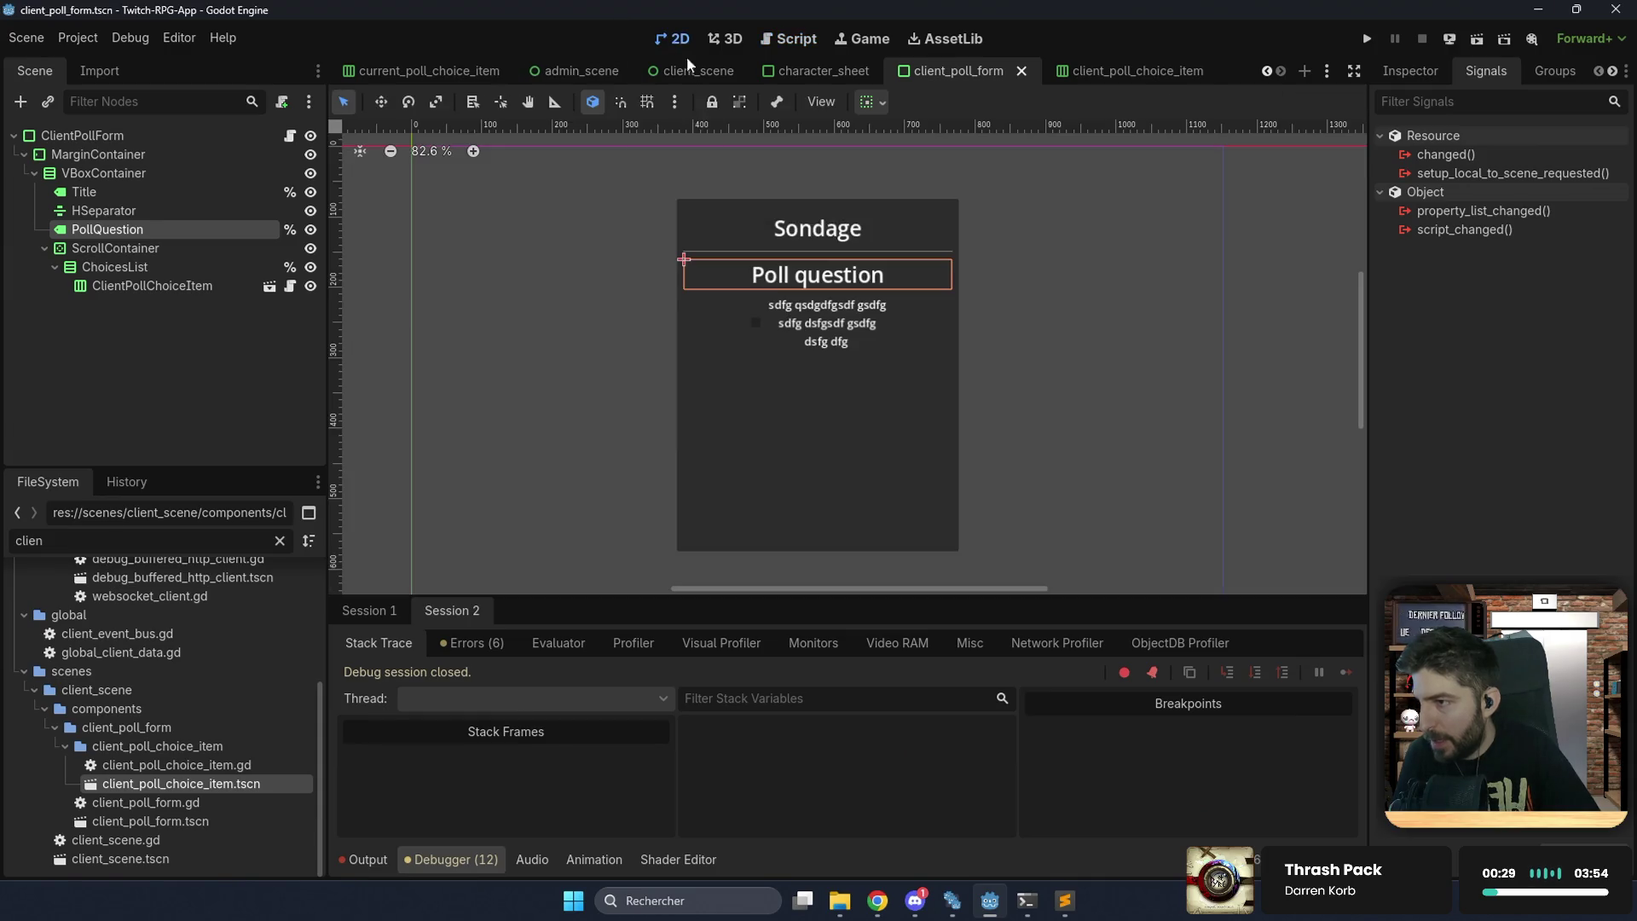
- Add a Button child named SendPollButton under the VBoxContainer
scroll(794, 233, "down", 3)
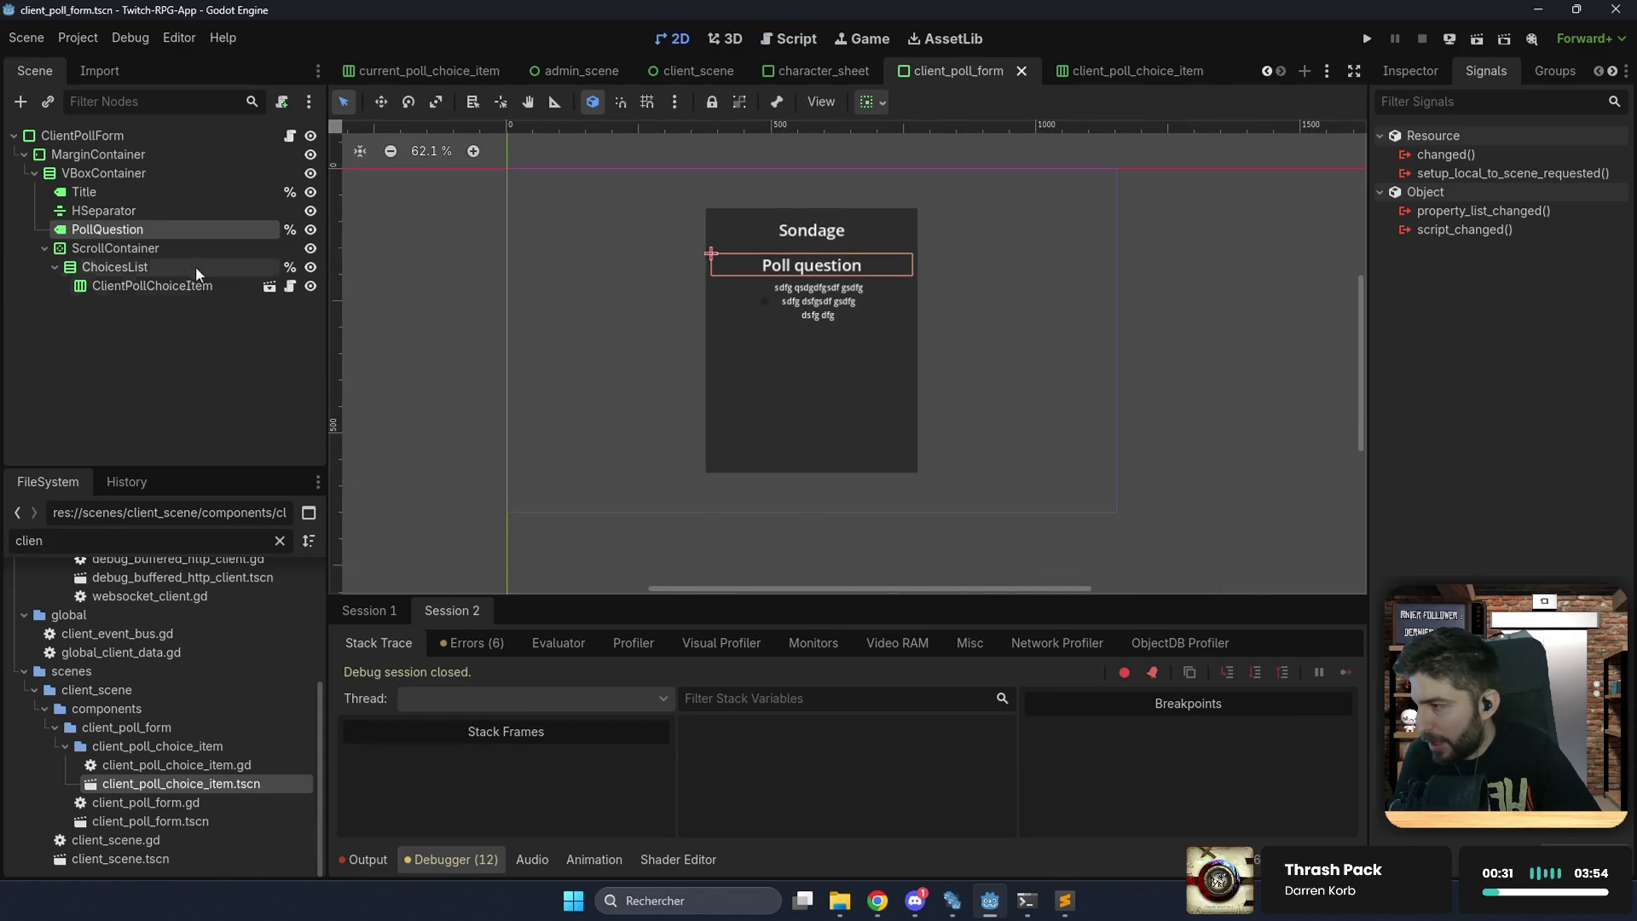
left_click(115, 248)
left_click(126, 175)
key("ctrl+a")
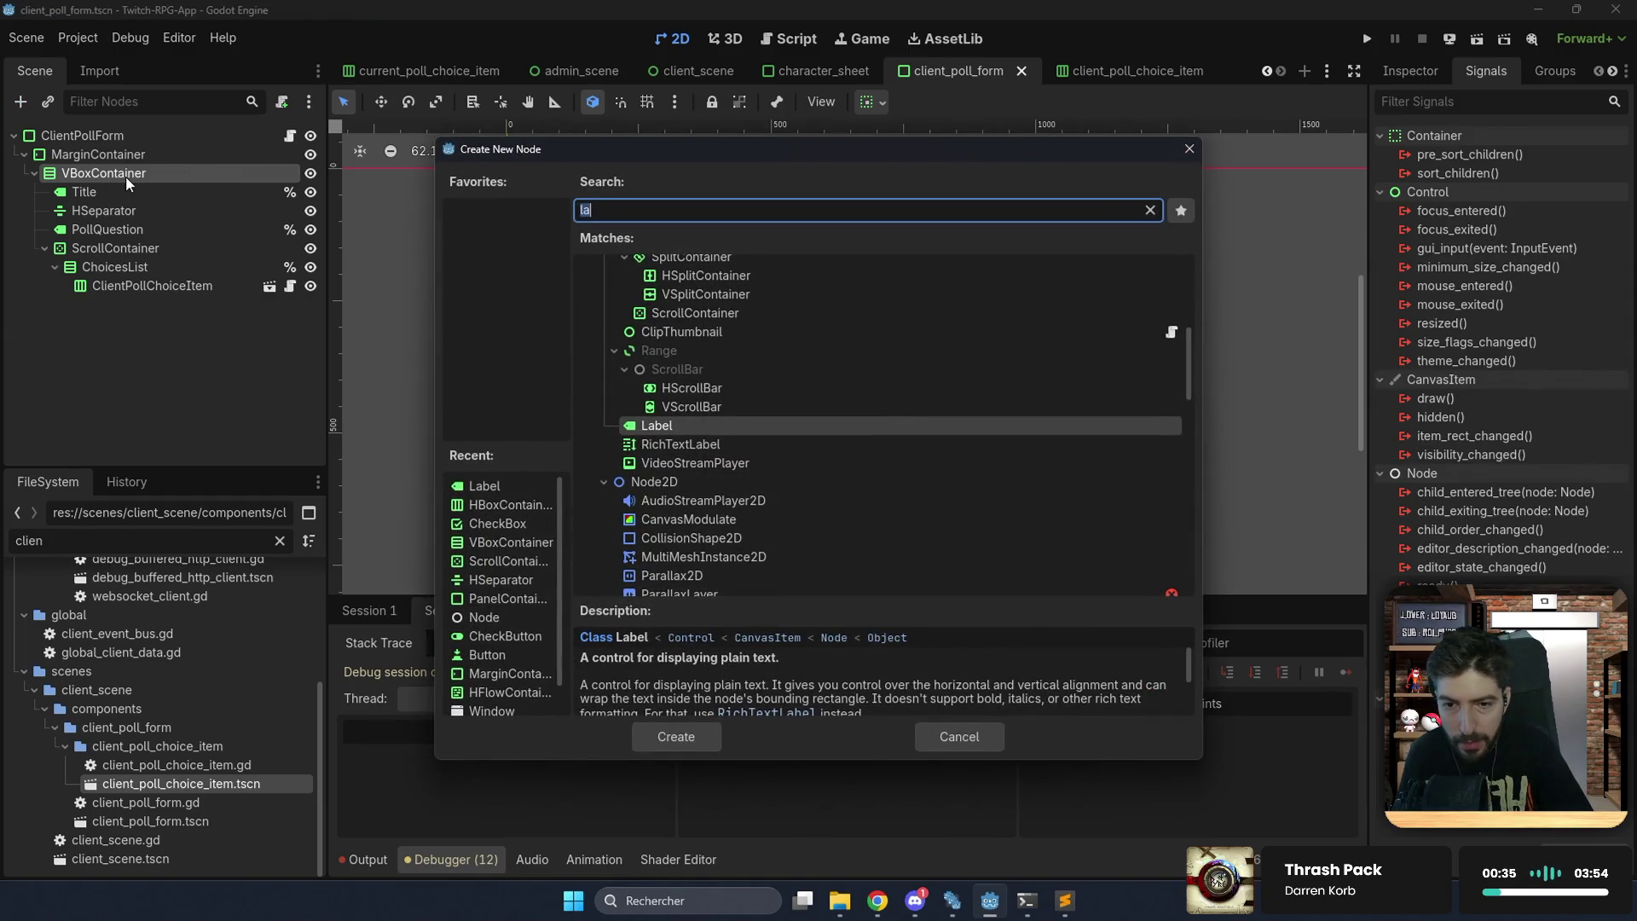
type("bu")
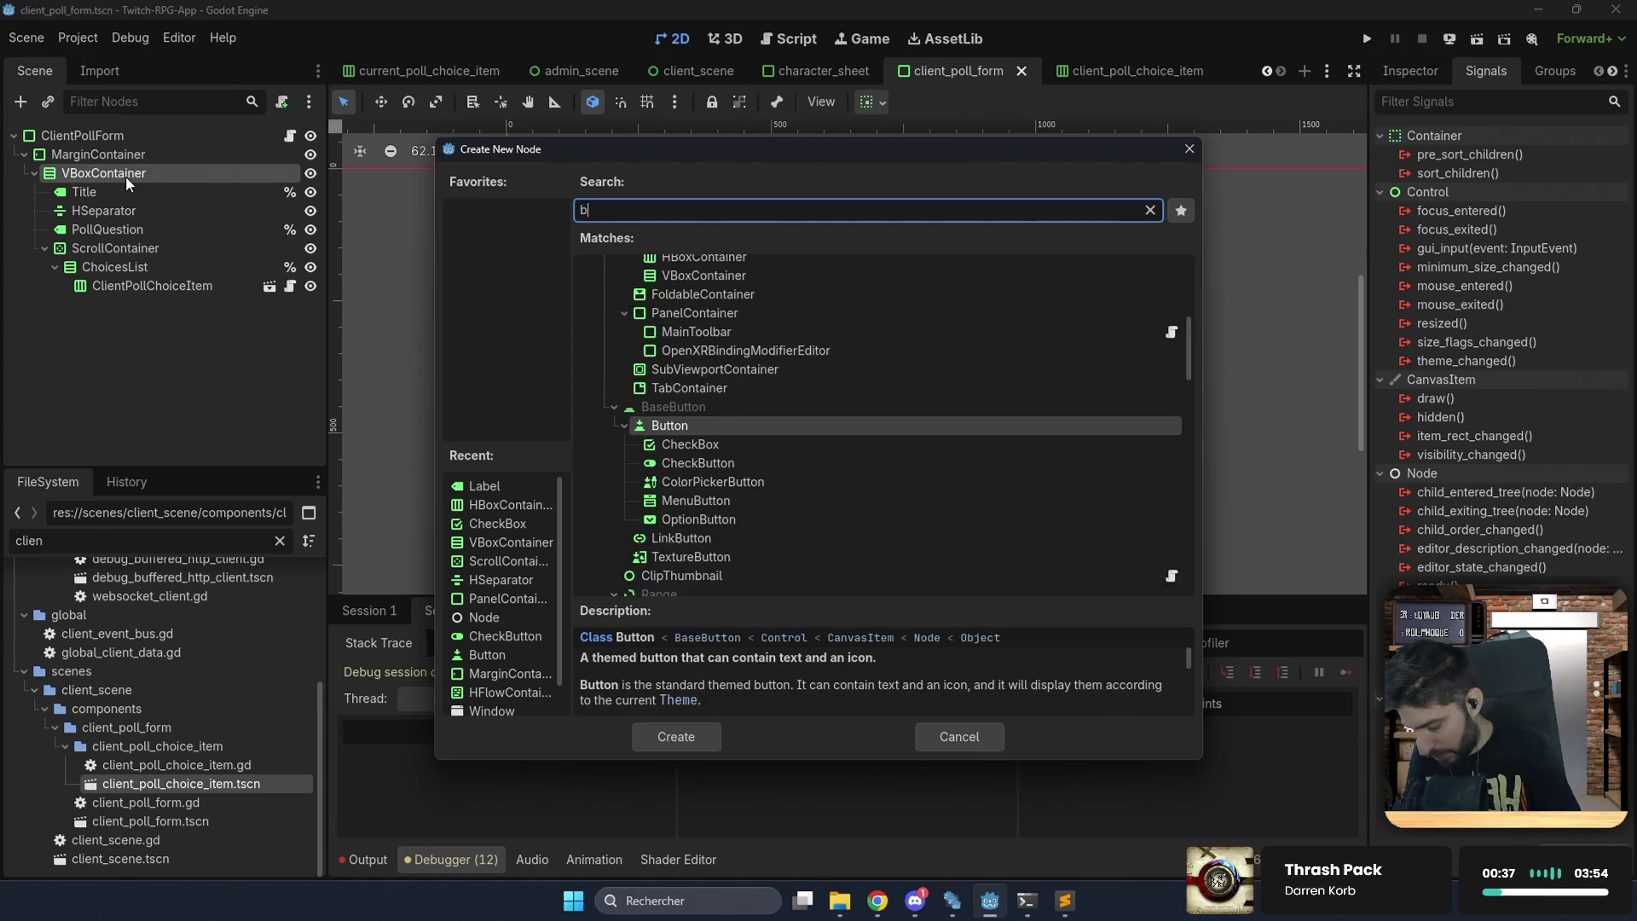
key("Return")
type("SendPo")
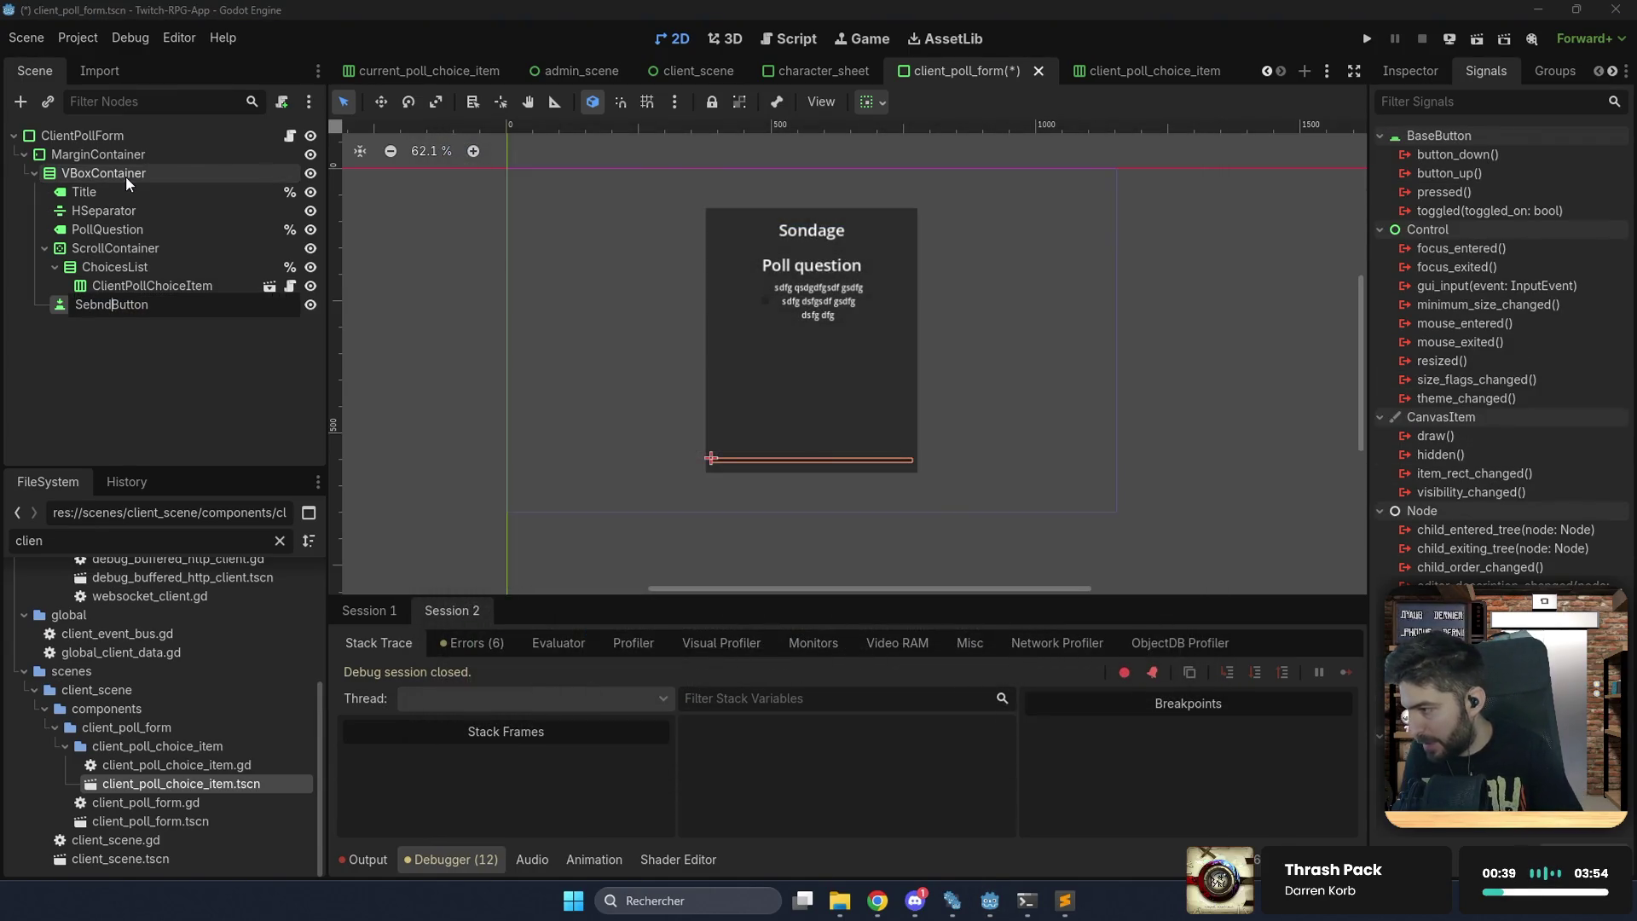
type("ll")
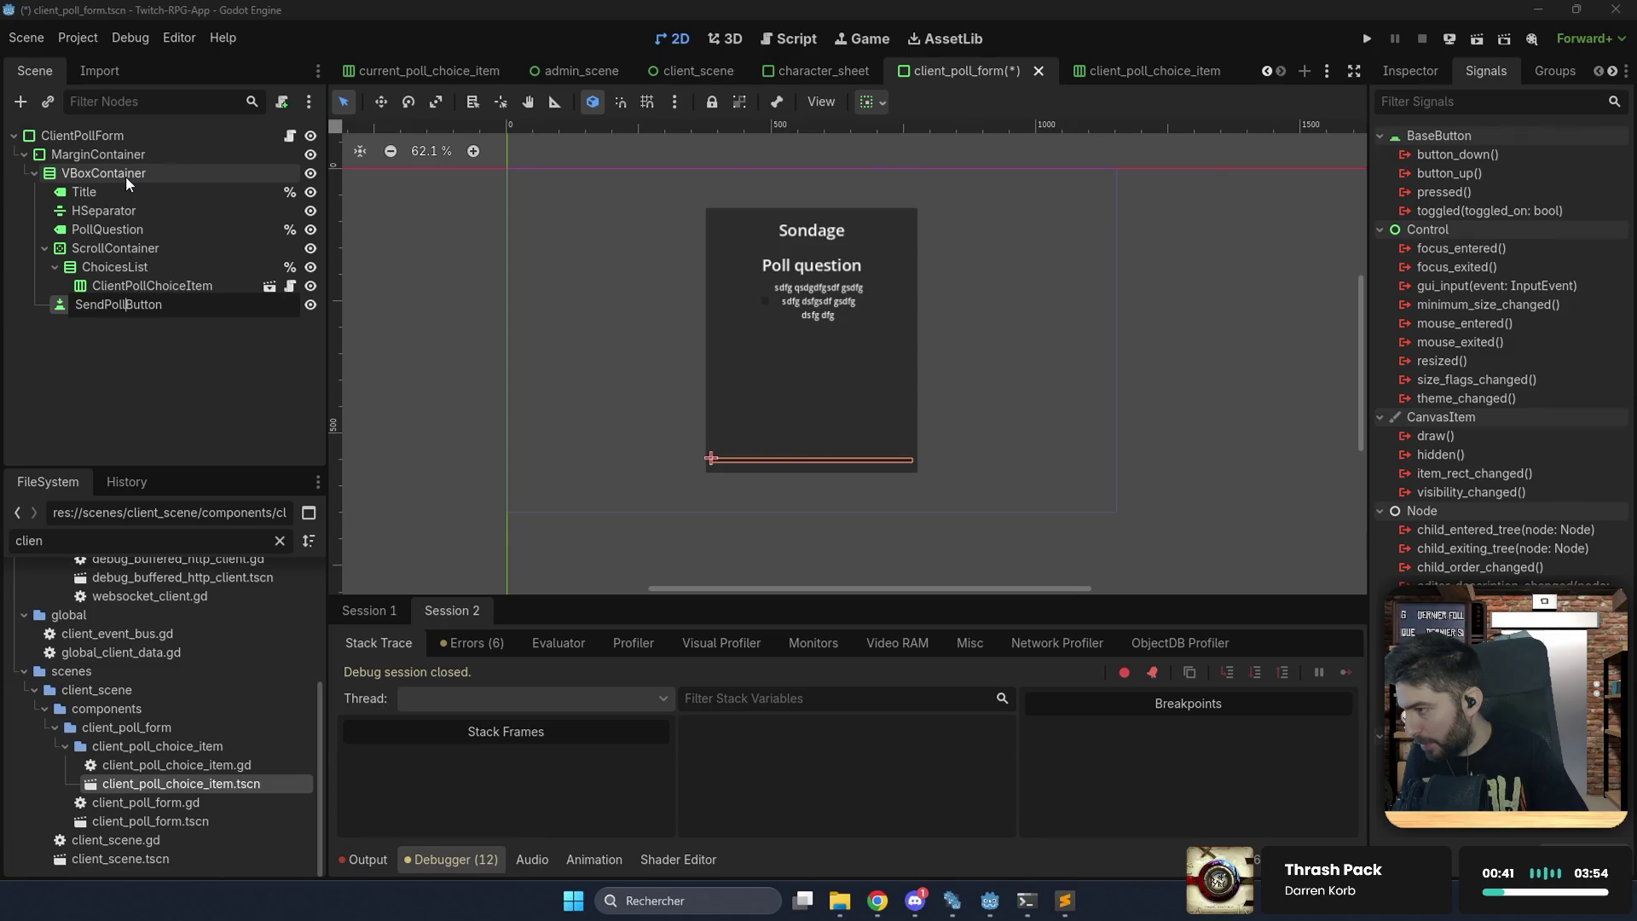
key("Return")
- Set SendPollButton's Text property to 'Valider' and save the scene
left_click(1391, 74)
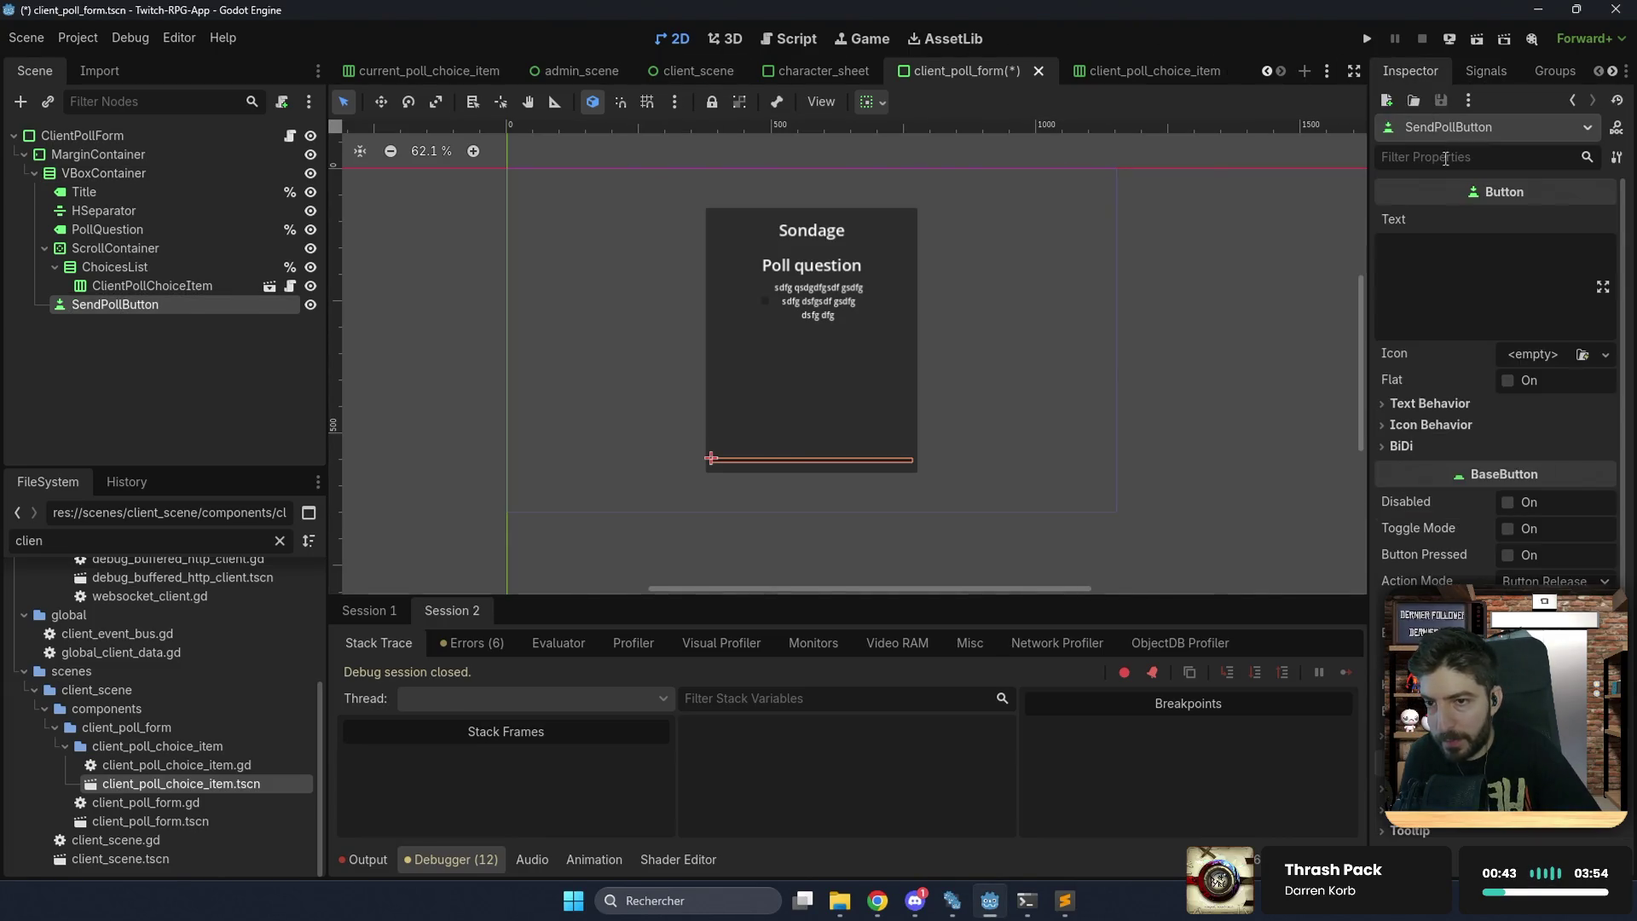
left_click(1471, 254)
type("Valid")
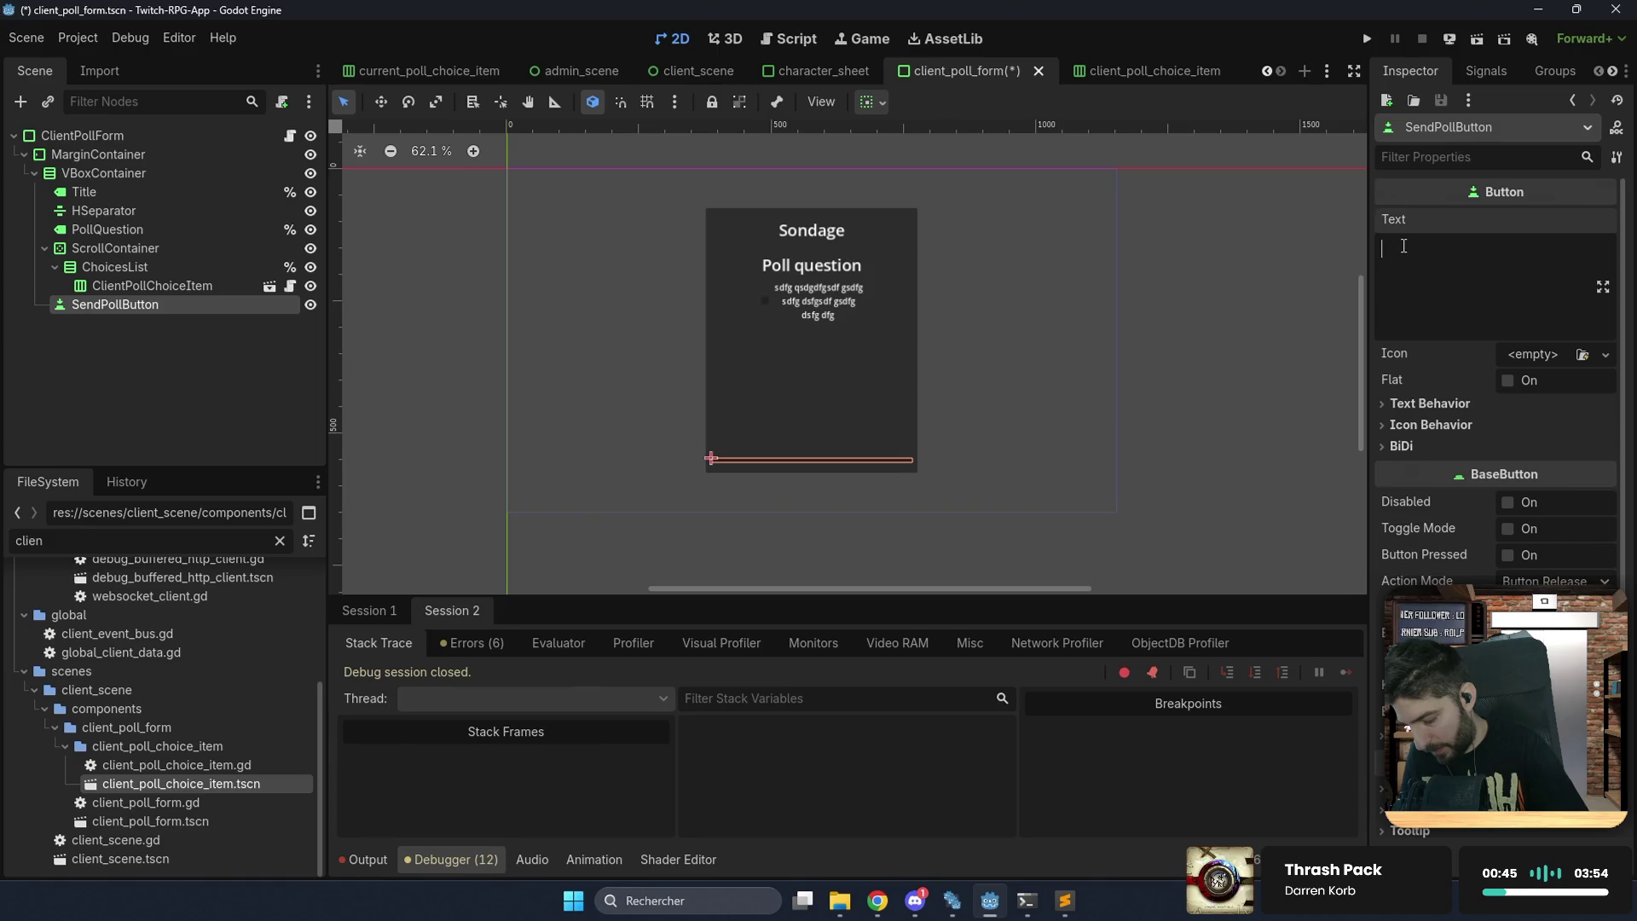
type("er")
key("ctrl+s")
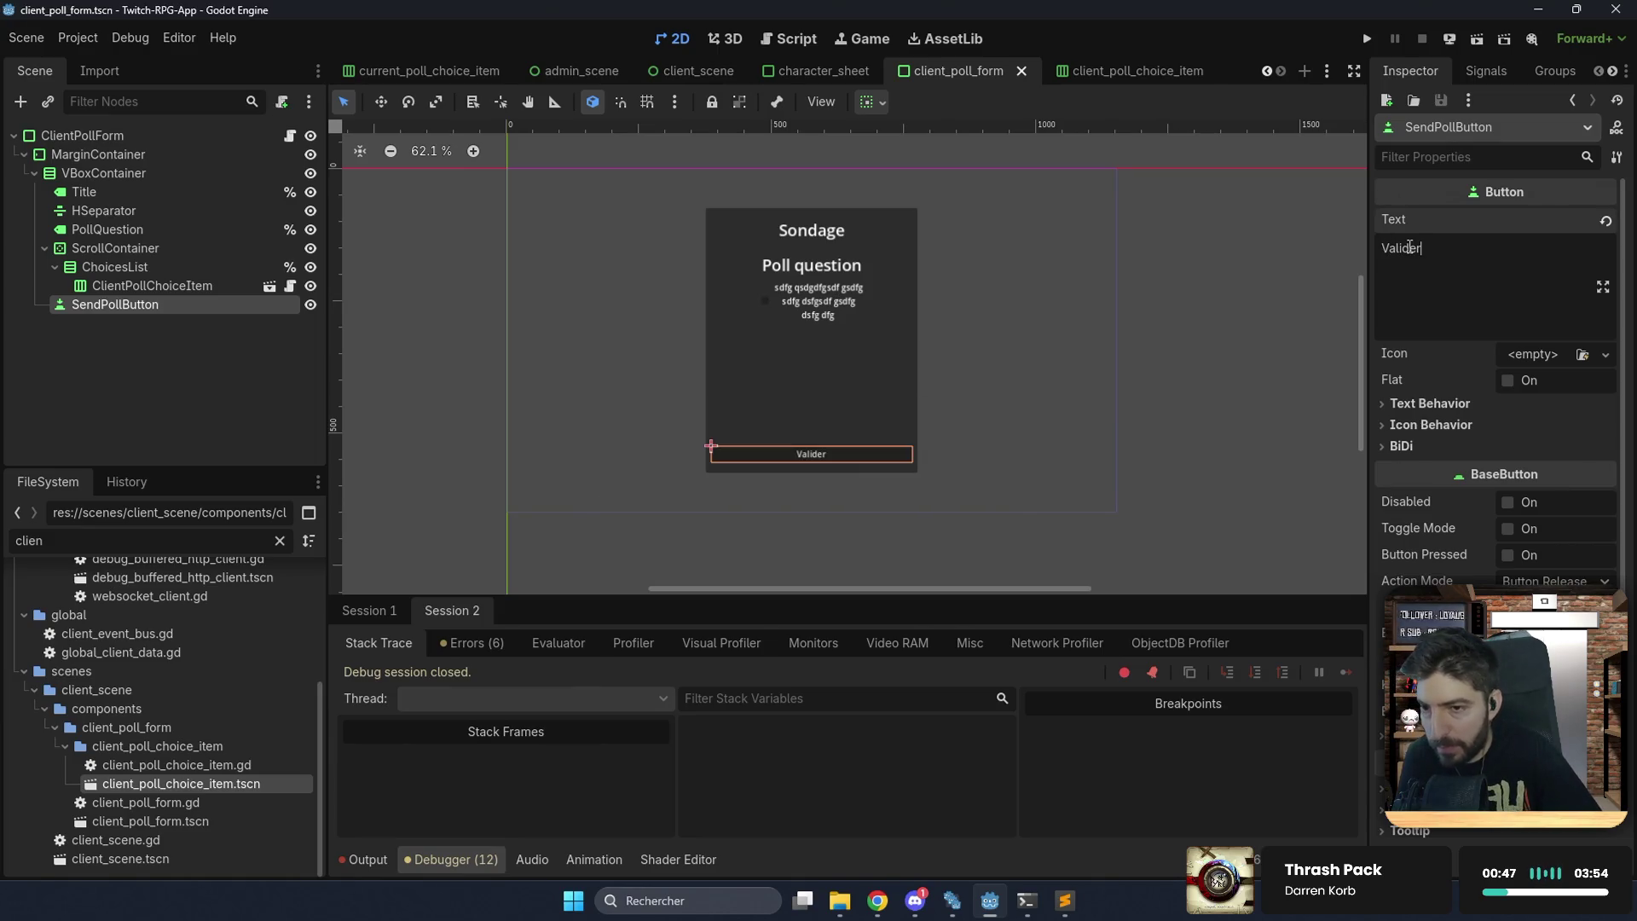
- Give SendPollButton a scene-unique name and connect its pressed signal to a new handler method
right_click(200, 309)
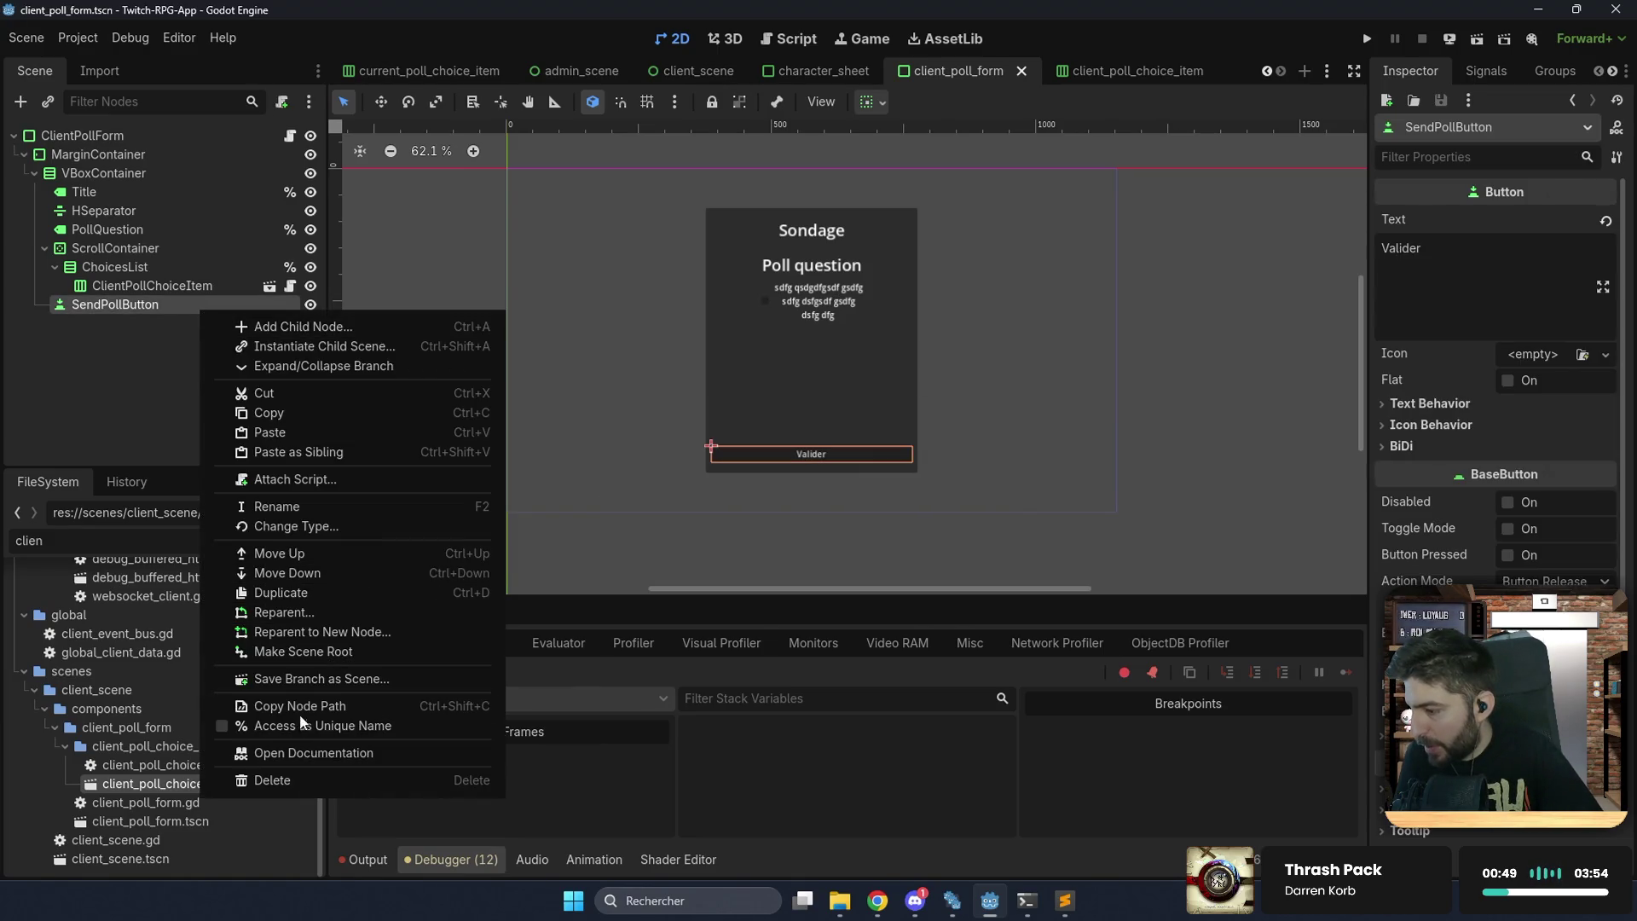
left_click(299, 723)
left_click(1491, 75)
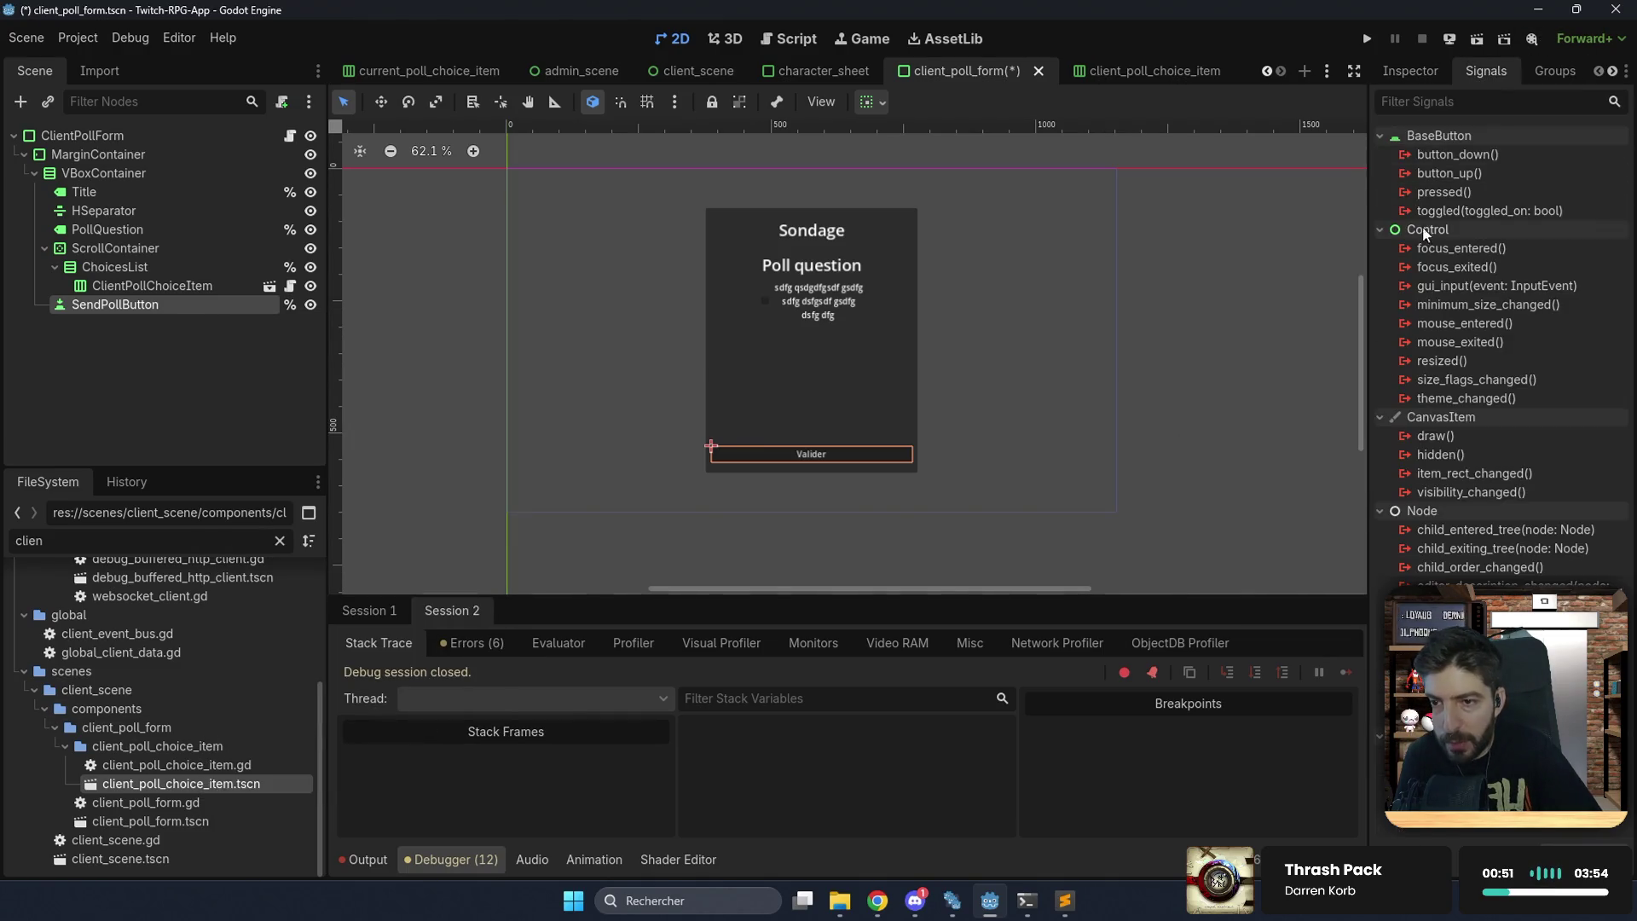
double_click(1443, 192)
left_click(688, 654)
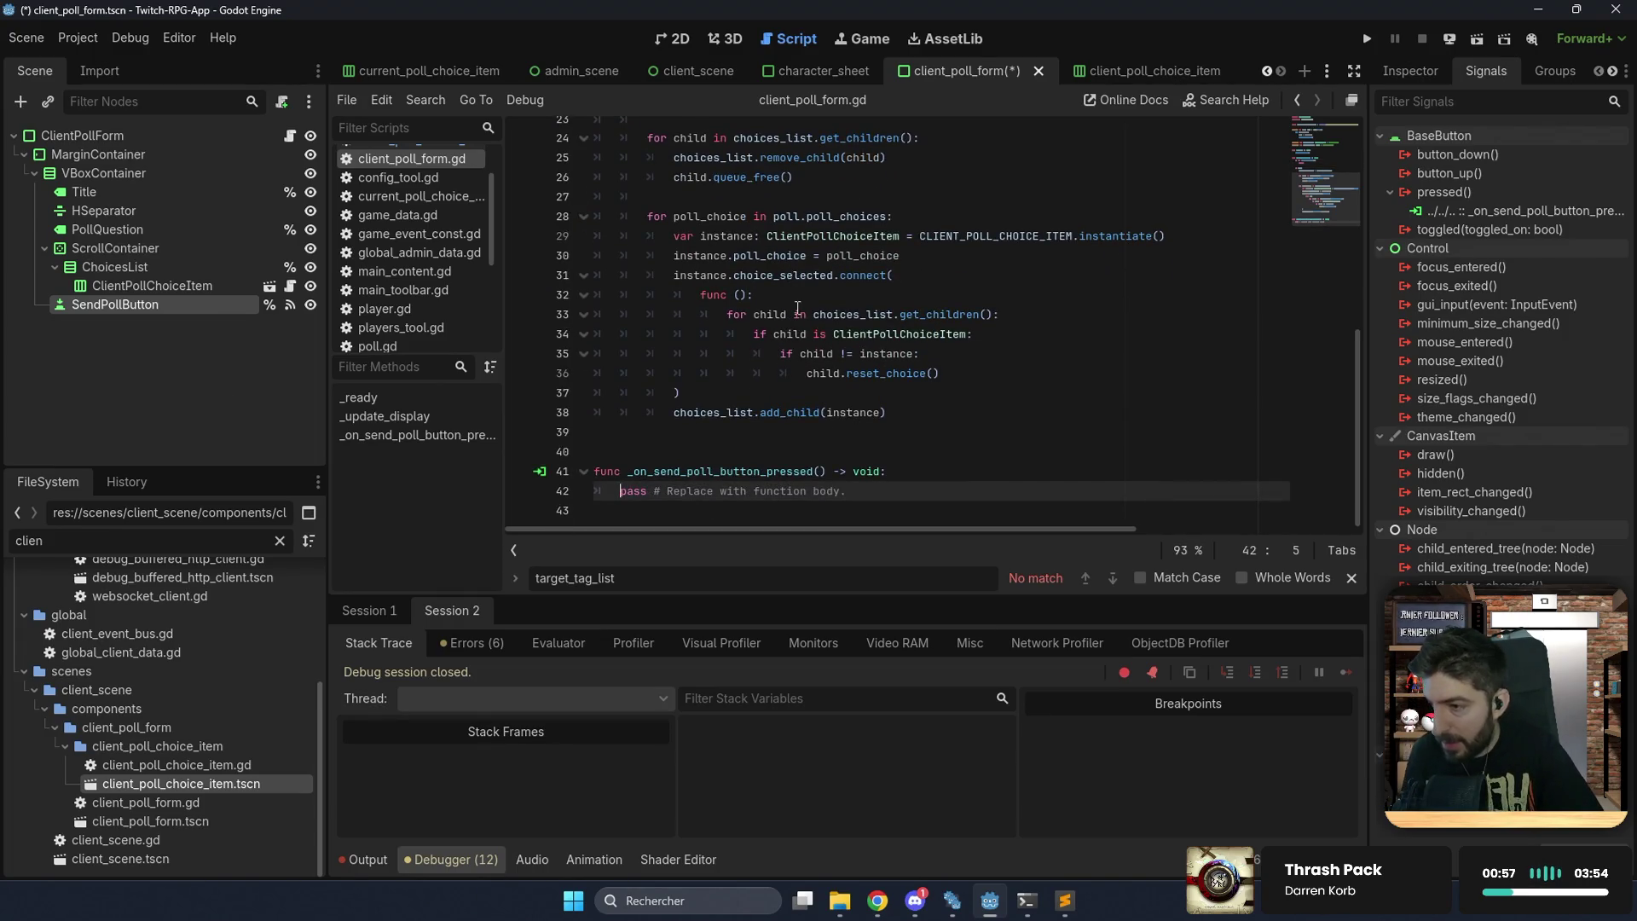
- Declare a choice_unselected signal below choice_selected in the choice item script
left_click(792, 300)
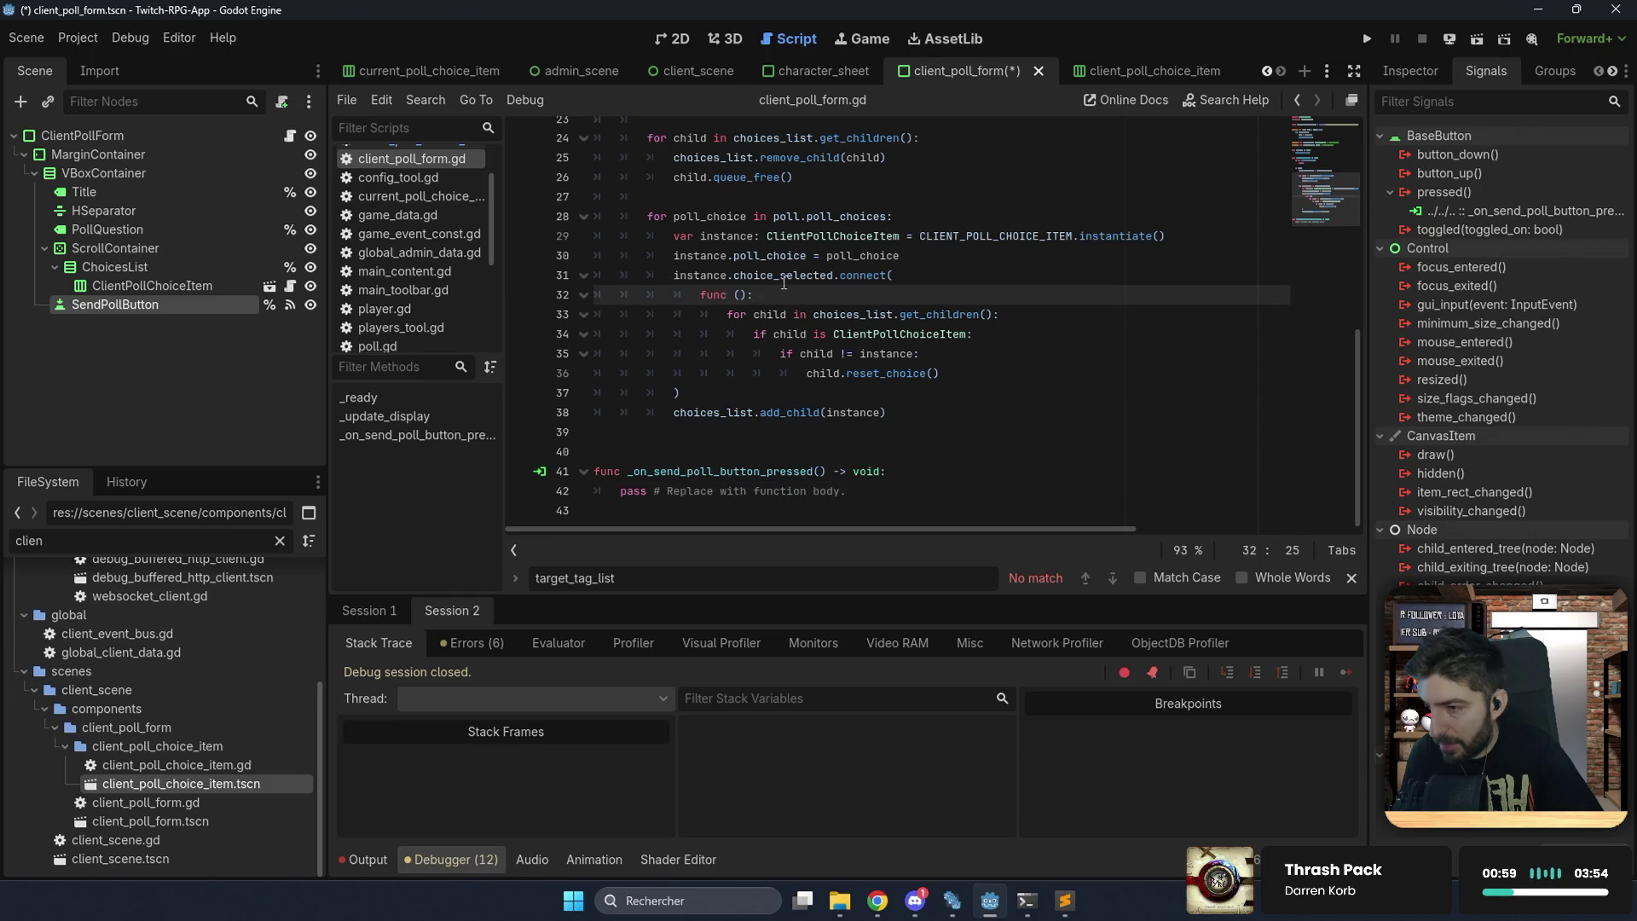
left_click(787, 280, "ctrl")
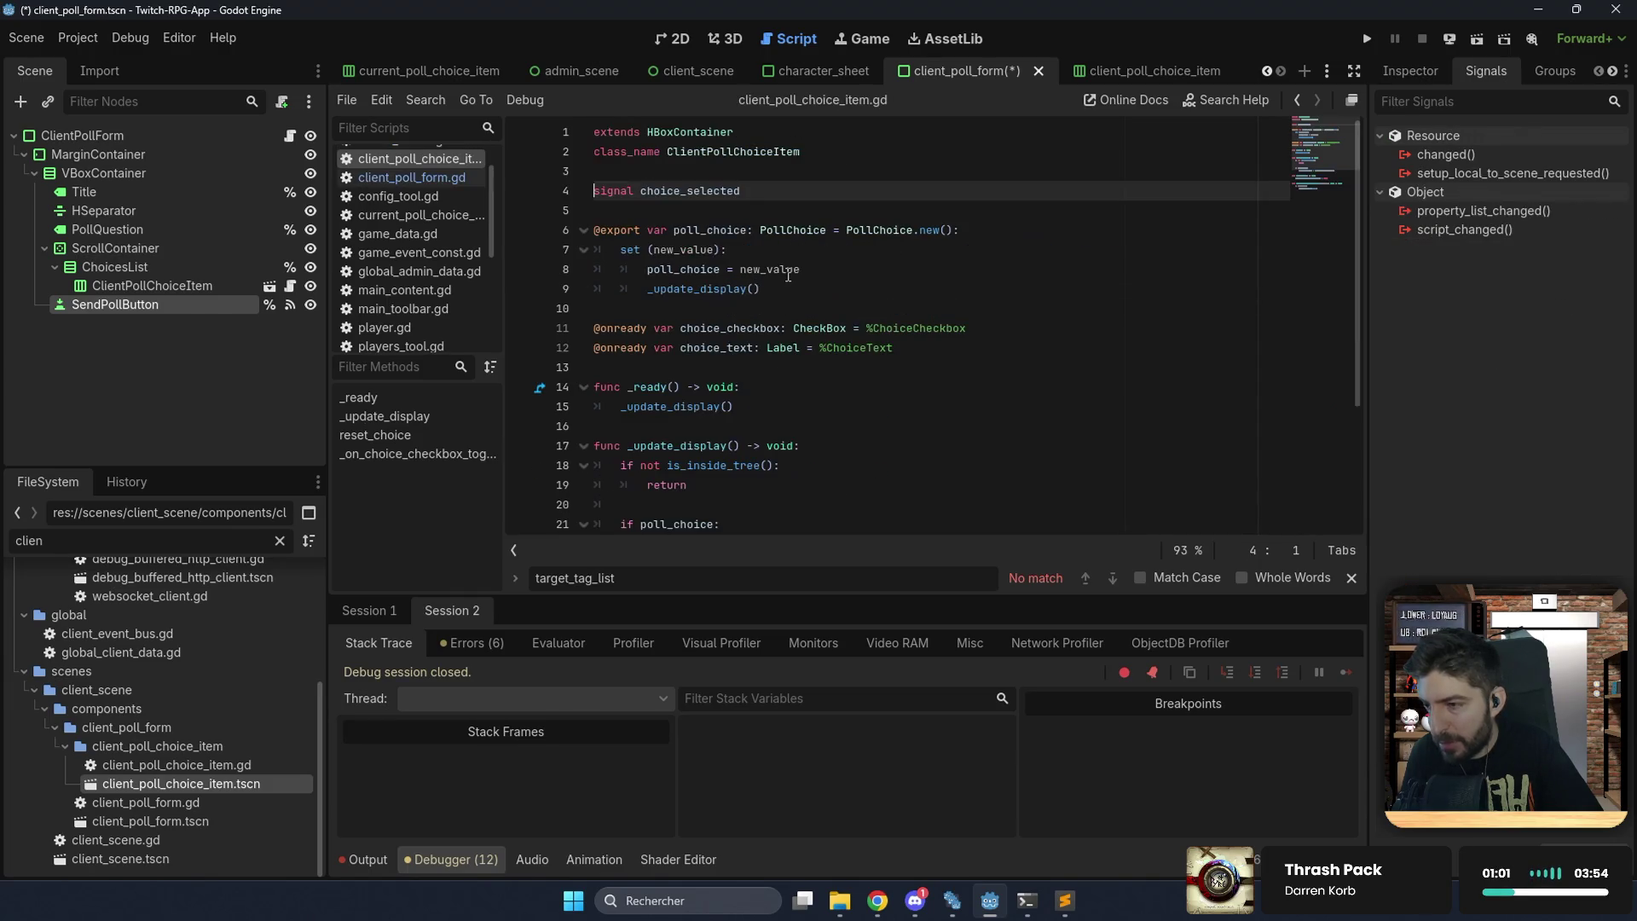
key("Return")
type("signal choice_")
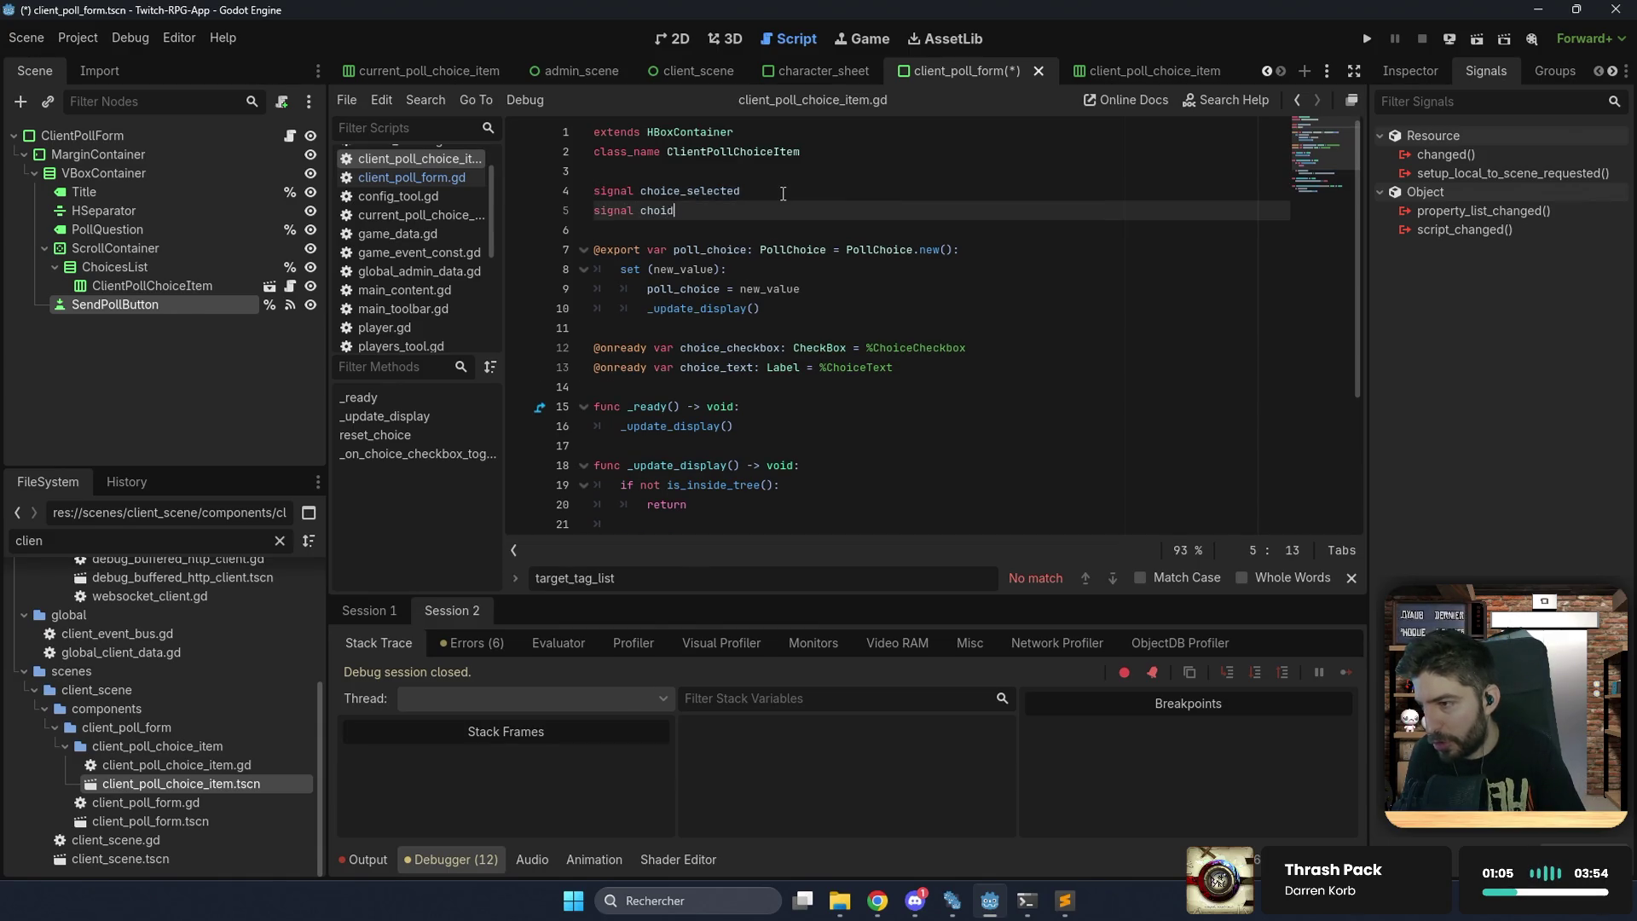
type("pd")
key("BackSpace")
key("BackSpace")
key("BackSpace")
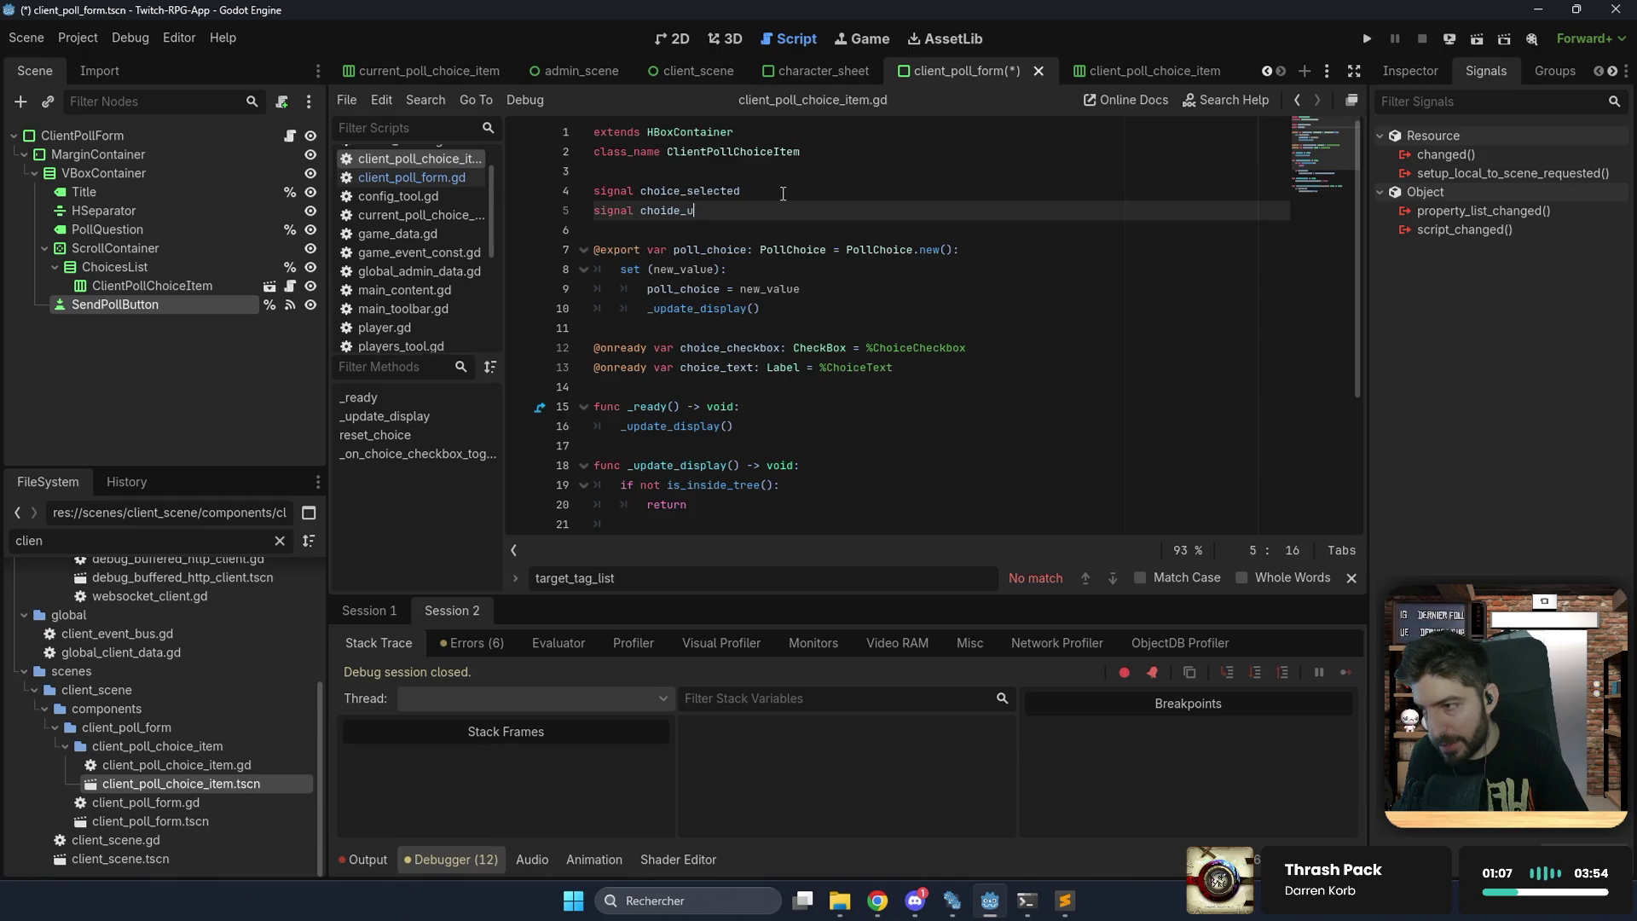
type("_i")
type("un")
type("lected")
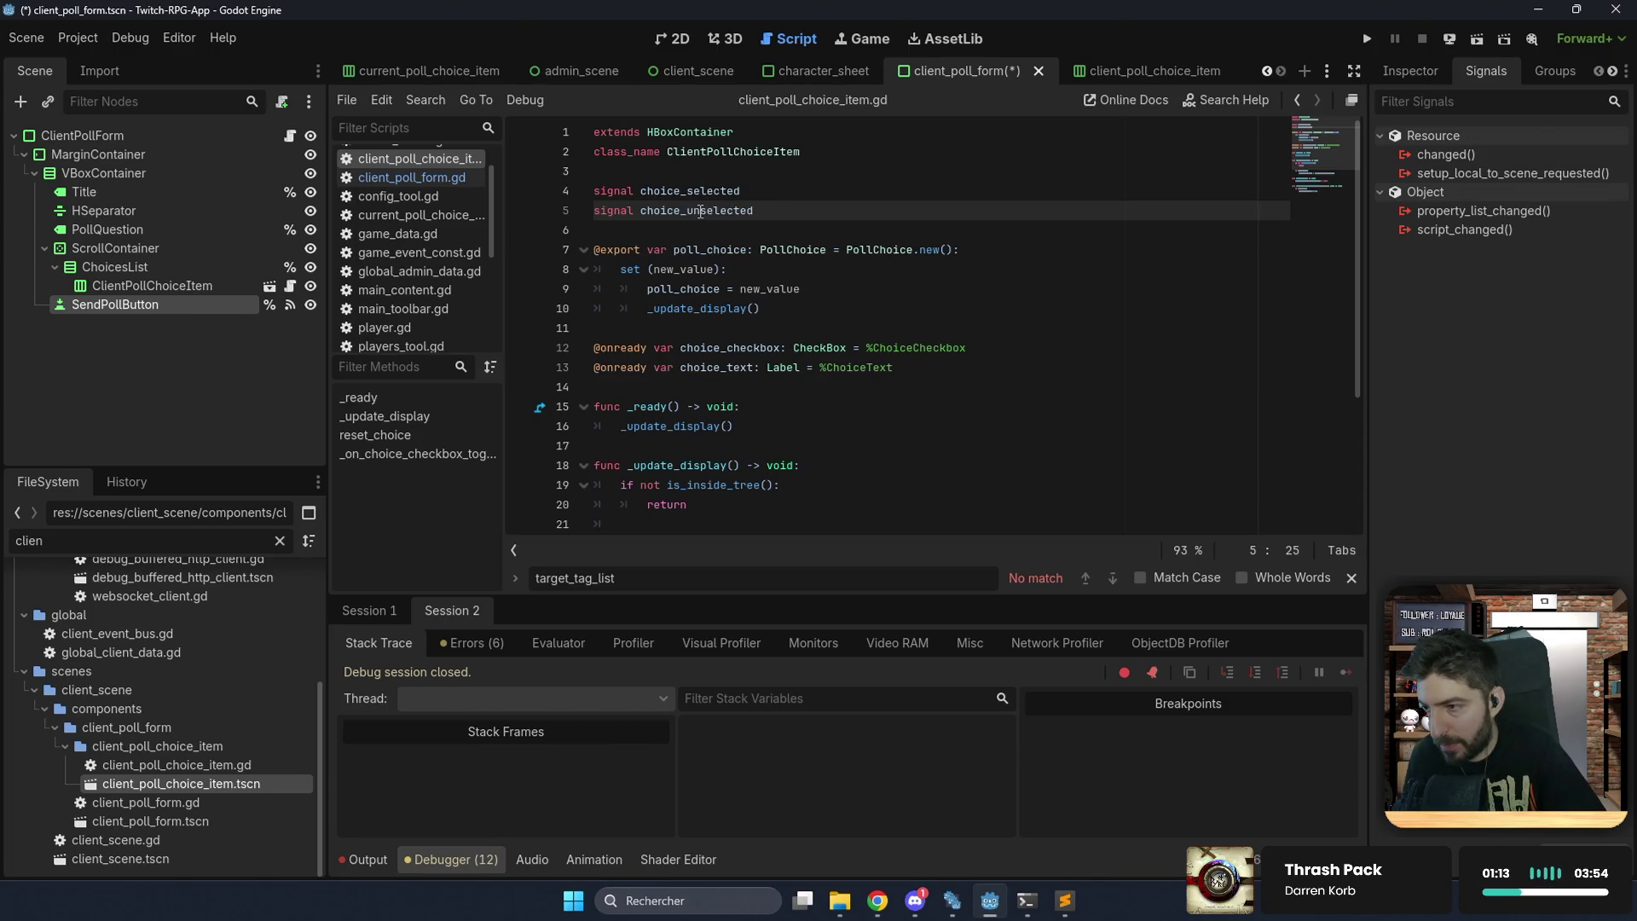
- Add an else branch emitting choice_unselected.emit() to the toggled handler and save the script
scroll(730, 263, "down", 3)
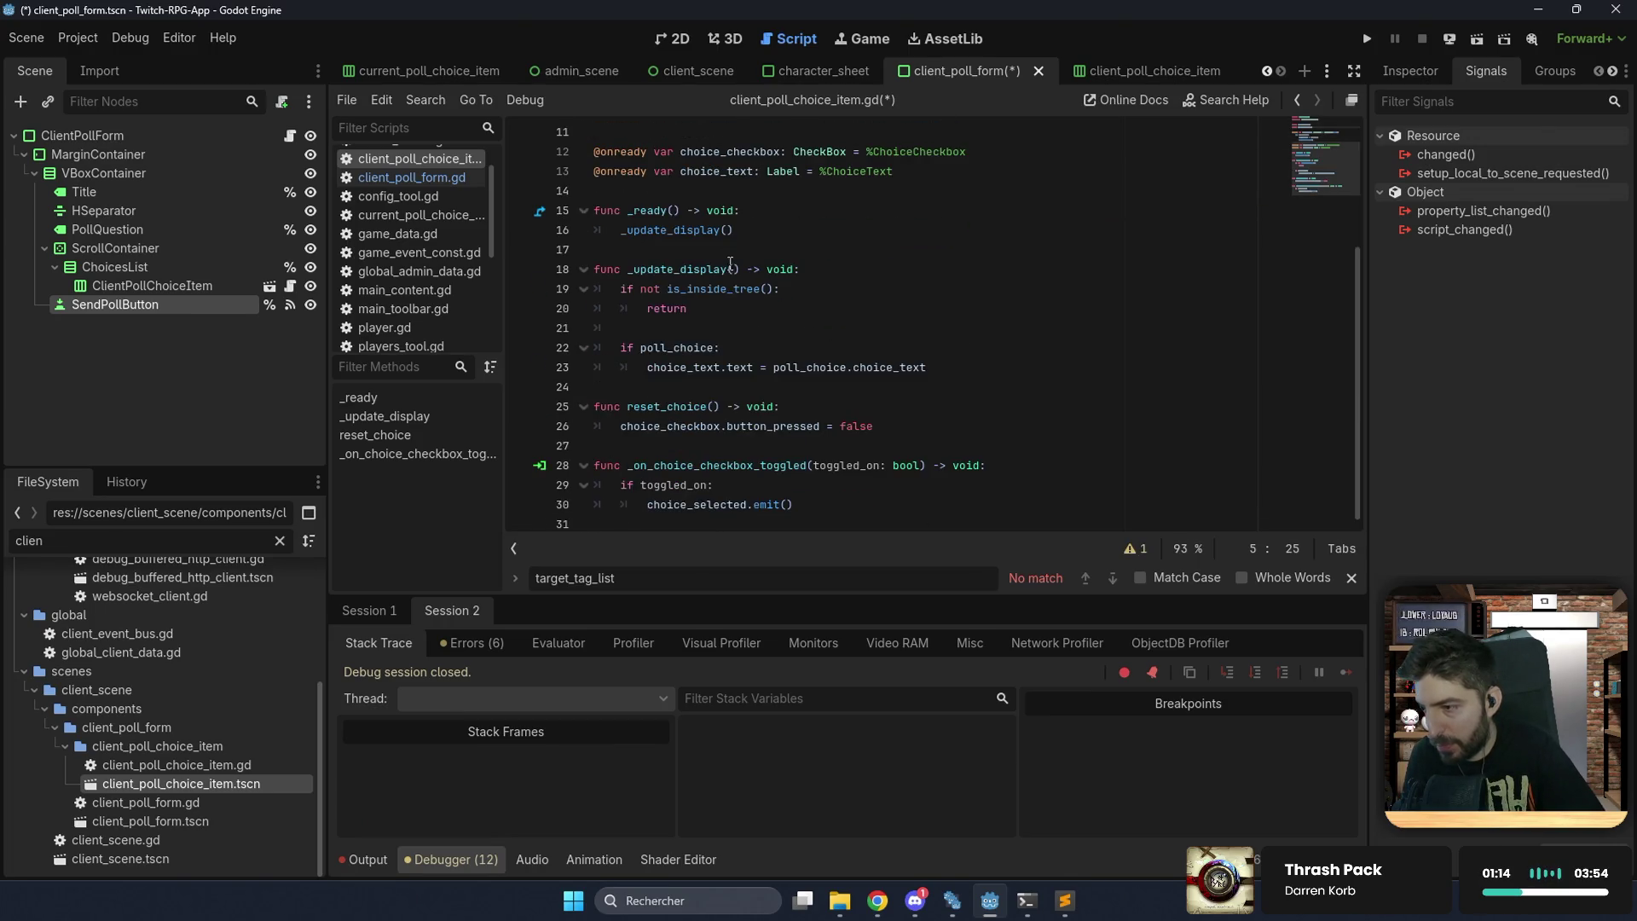
left_click(808, 496)
key("Return")
key("BackSpace")
type("else:")
key("Return")
type("choice_unselected.emit()")
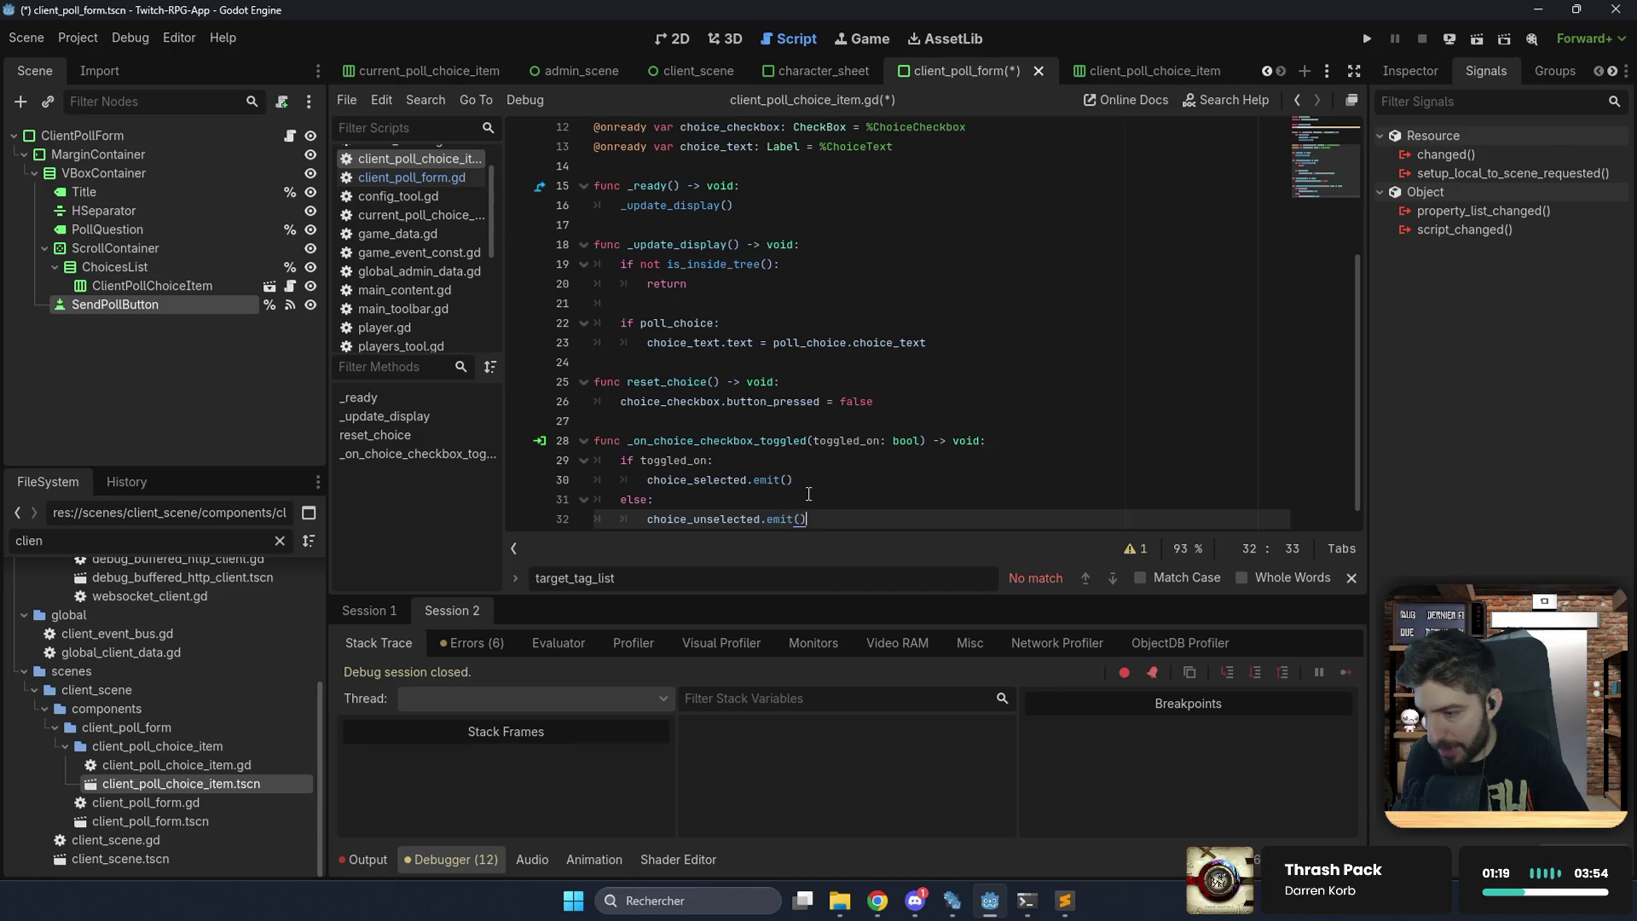
key("ctrl+s")
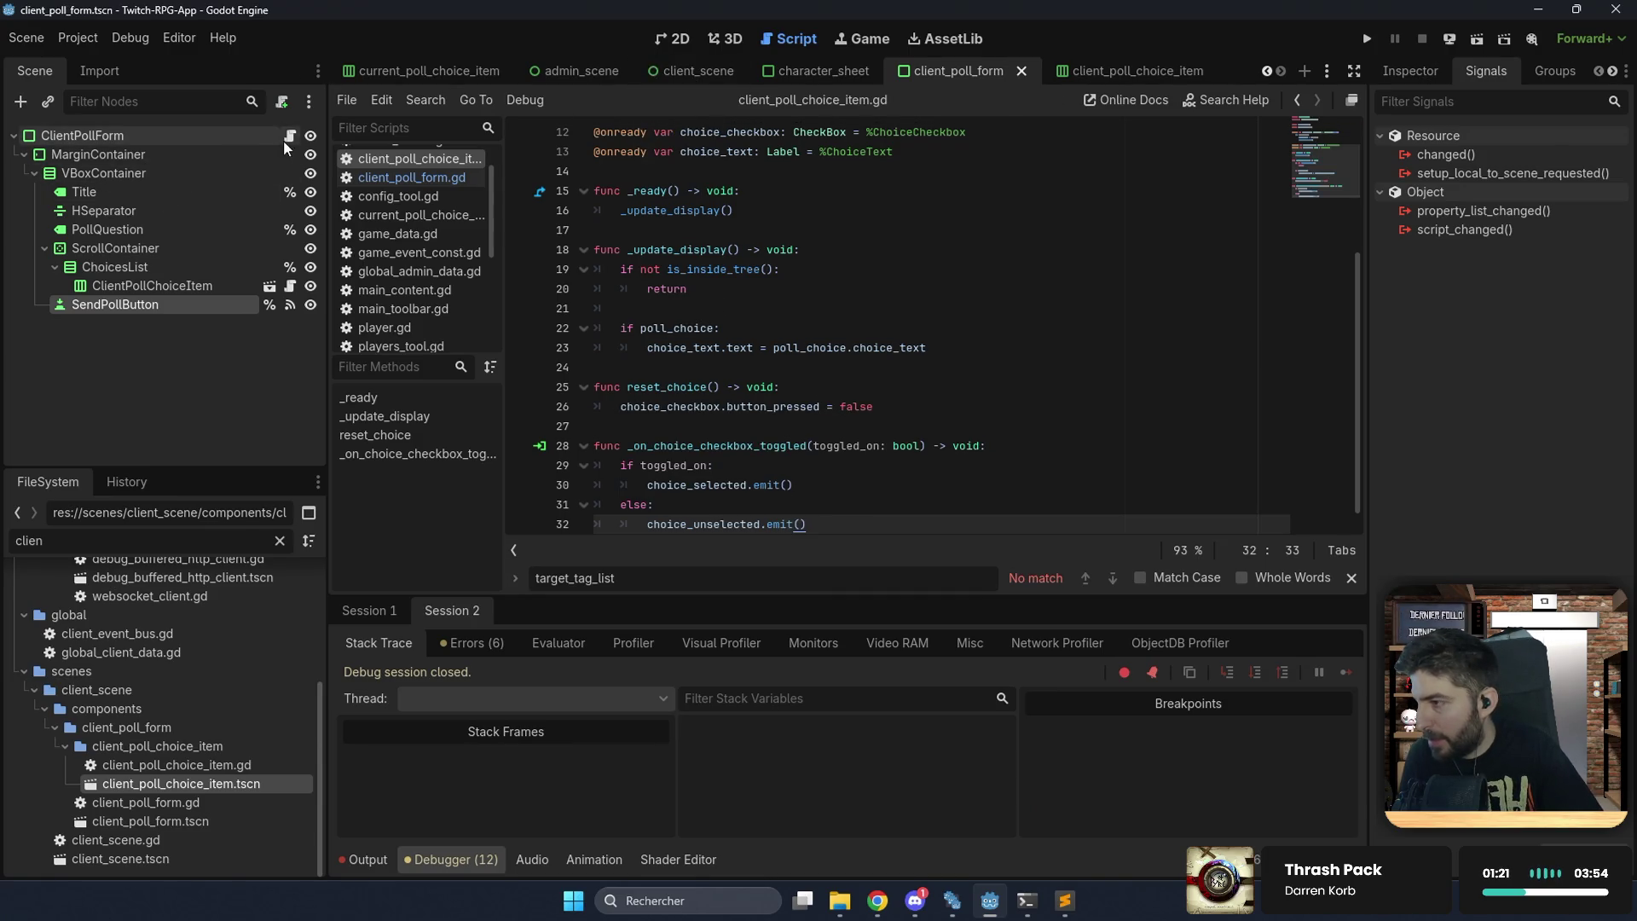
- Connect each instance's choice_unselected signal to a lambda calling _update_validate_button()
left_click(412, 177)
left_click(743, 407)
key("Return")
type("instance.c")
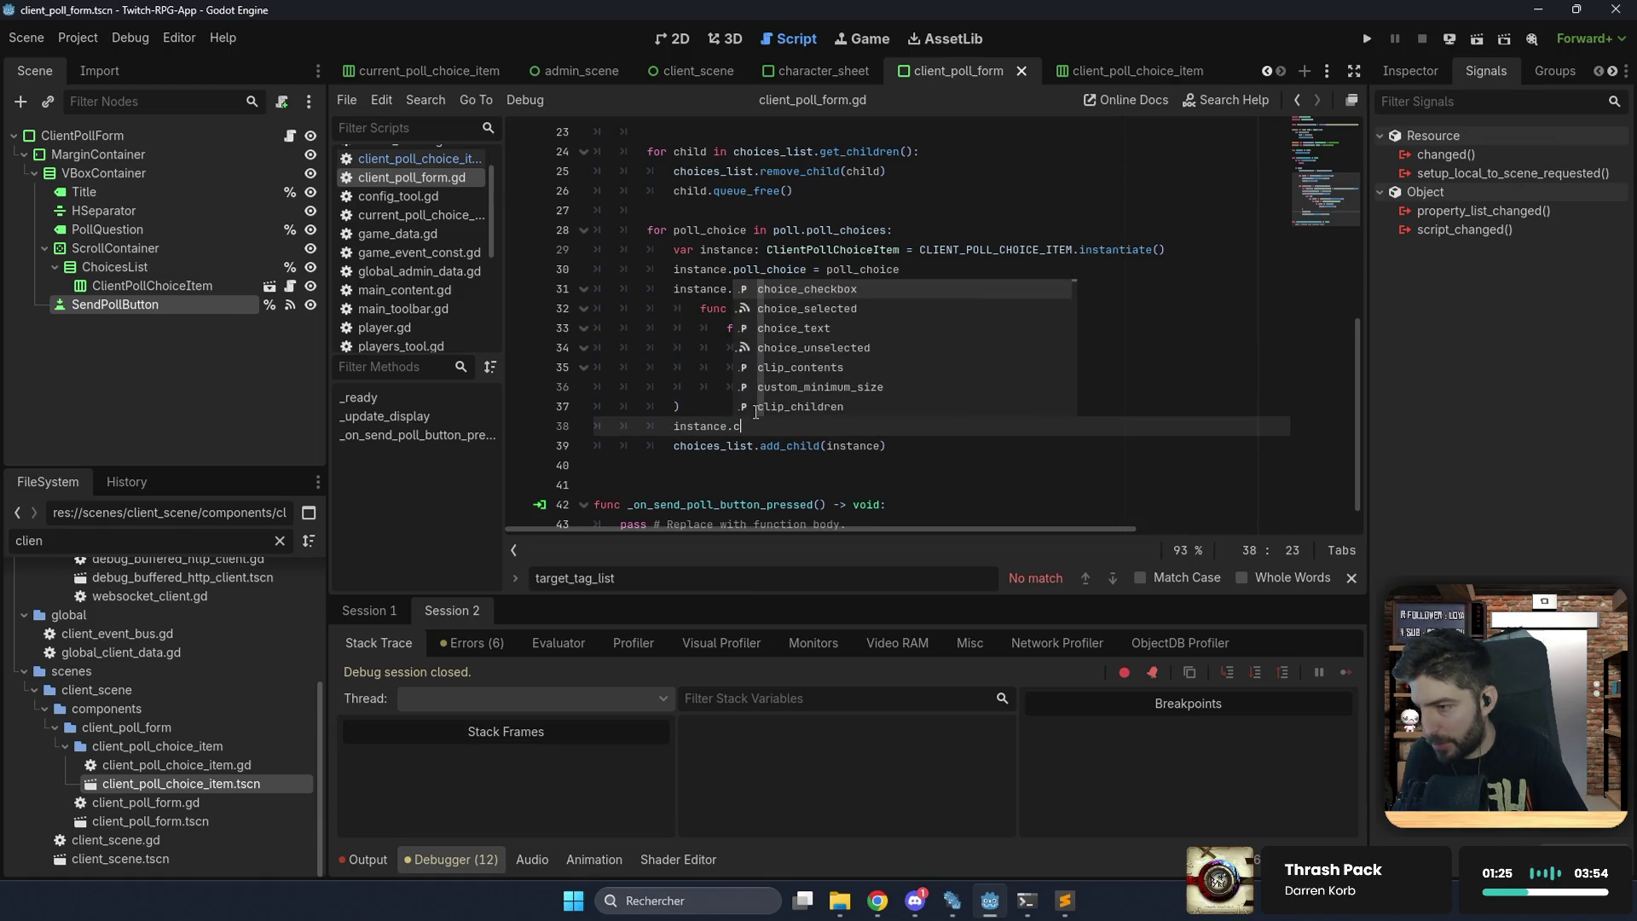
key("Down")
key("Down")
key("Down")
key("Return")
type(".co")
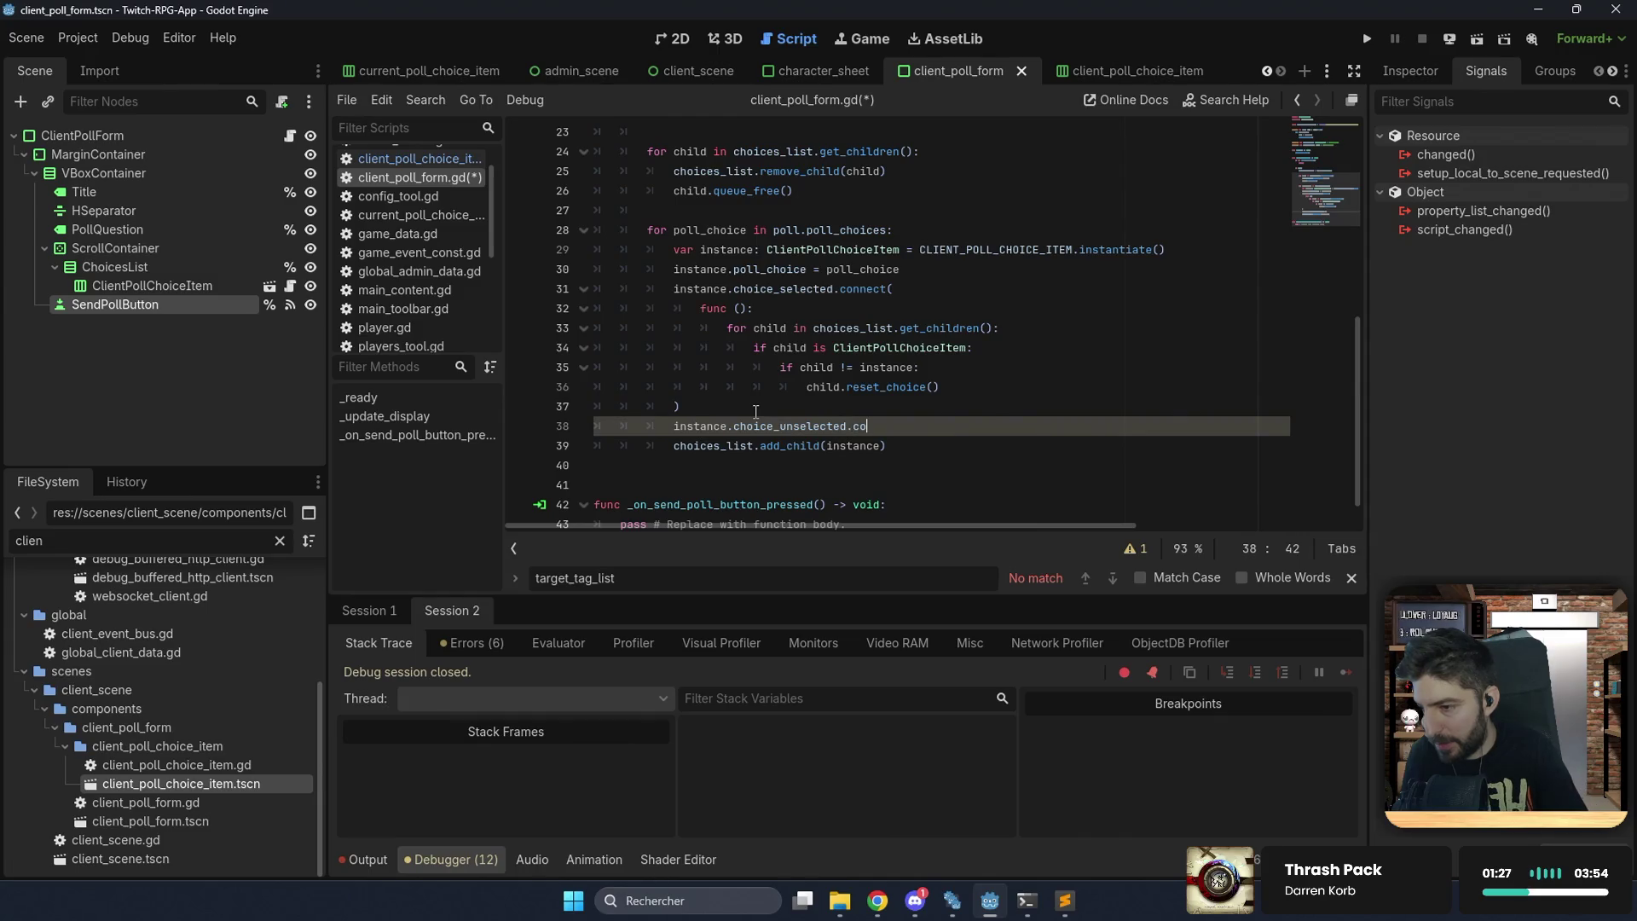
key("Return")
key("Return")
type("func ():")
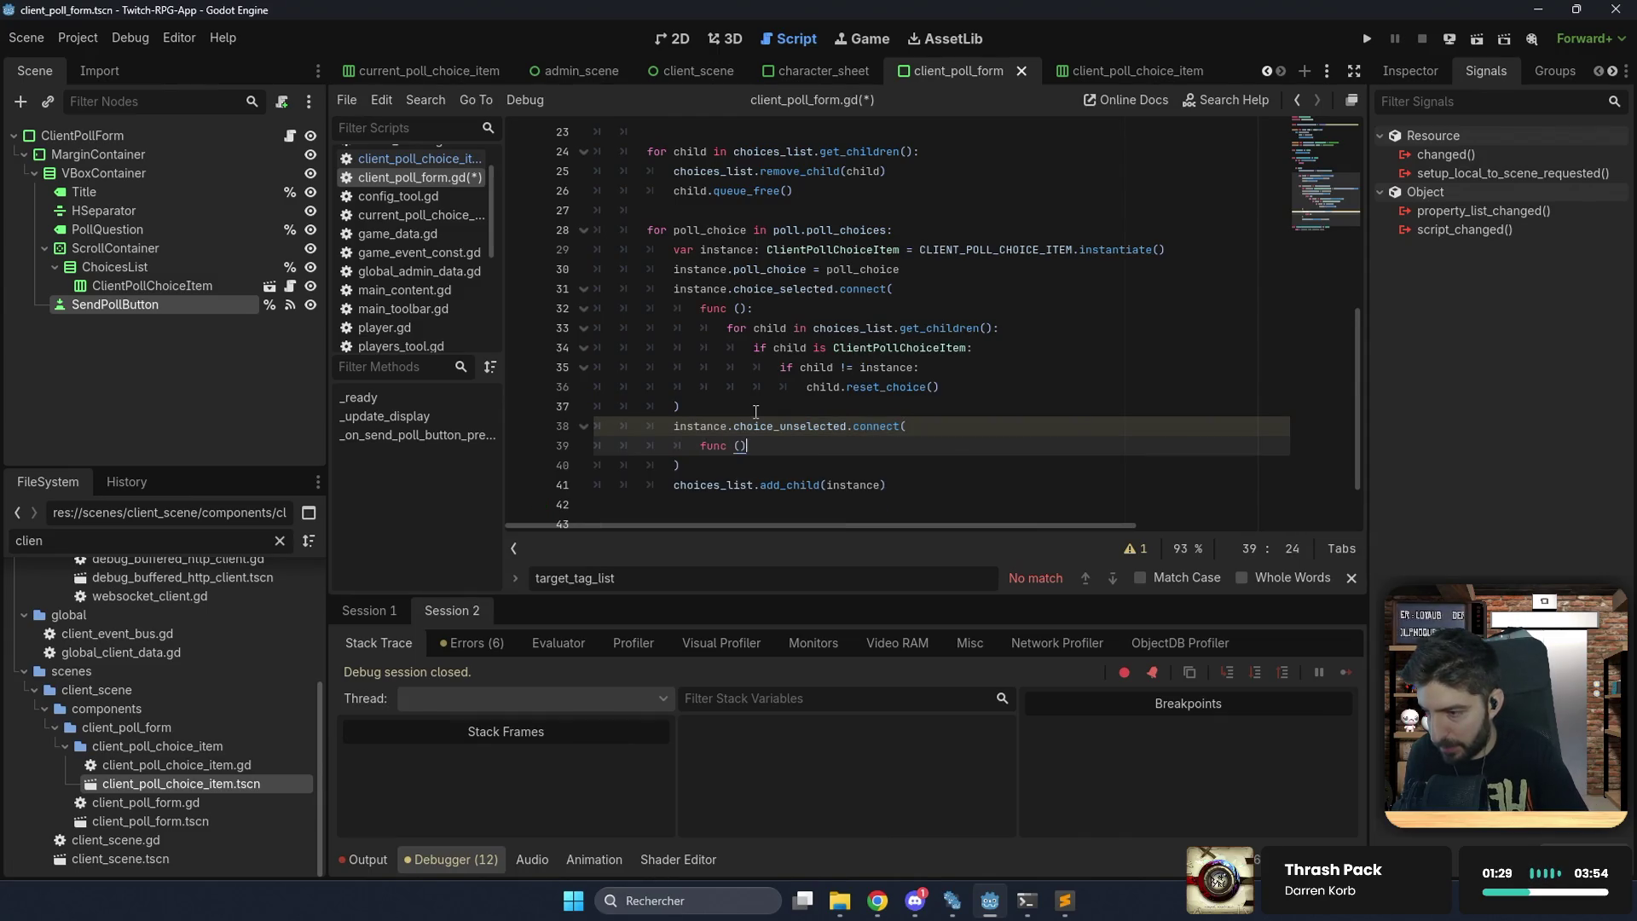
key("Return")
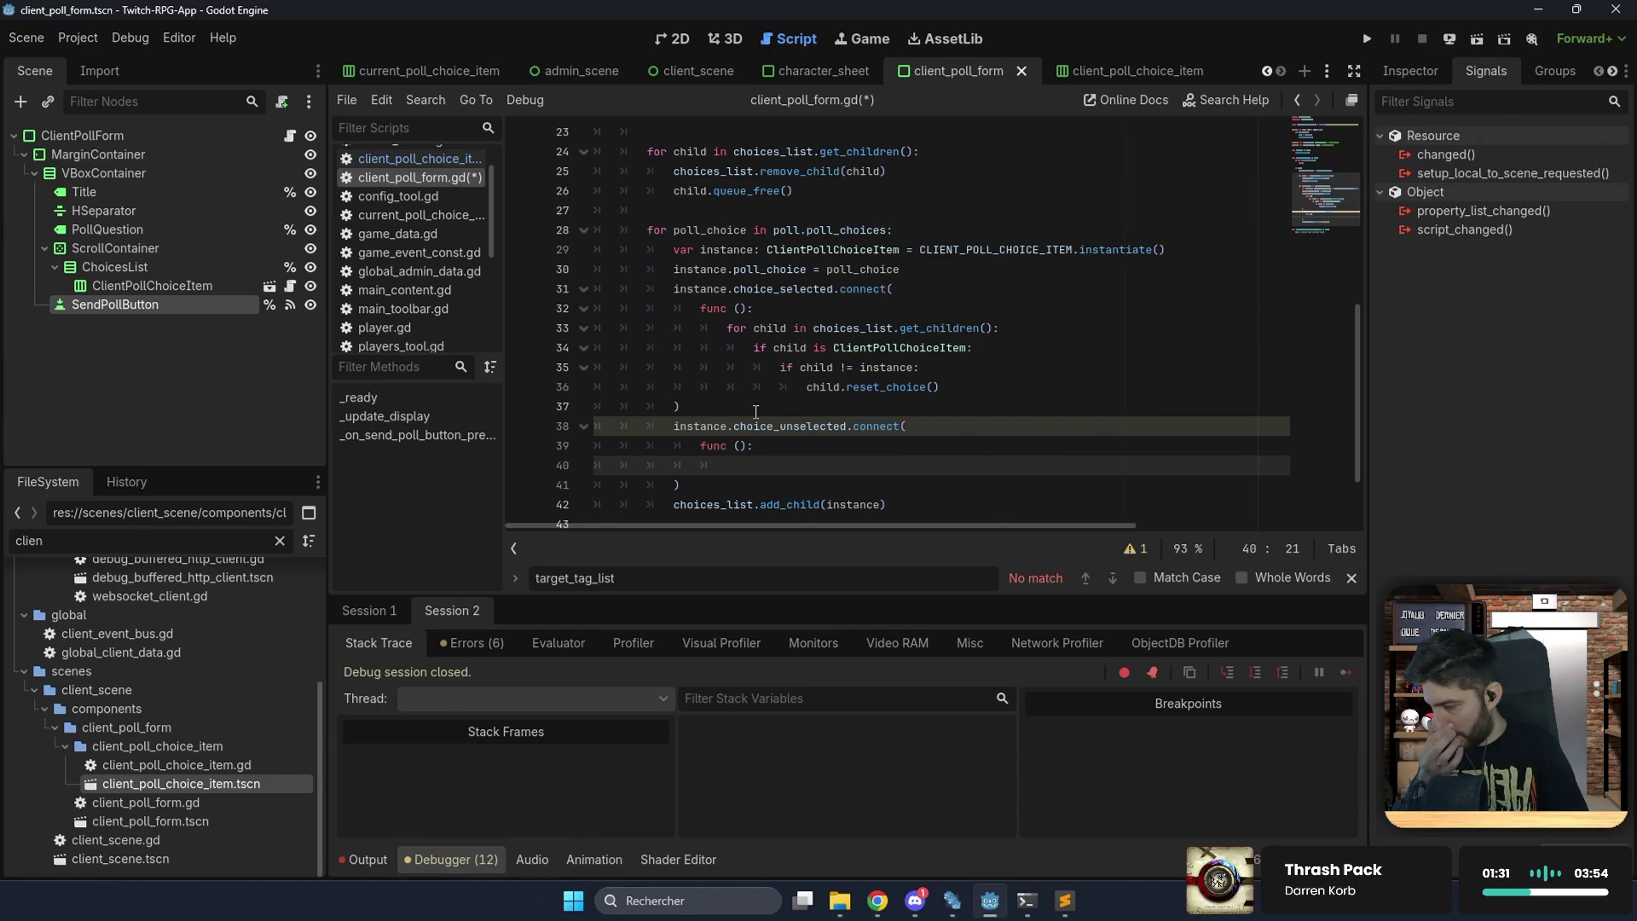
type("update_valid")
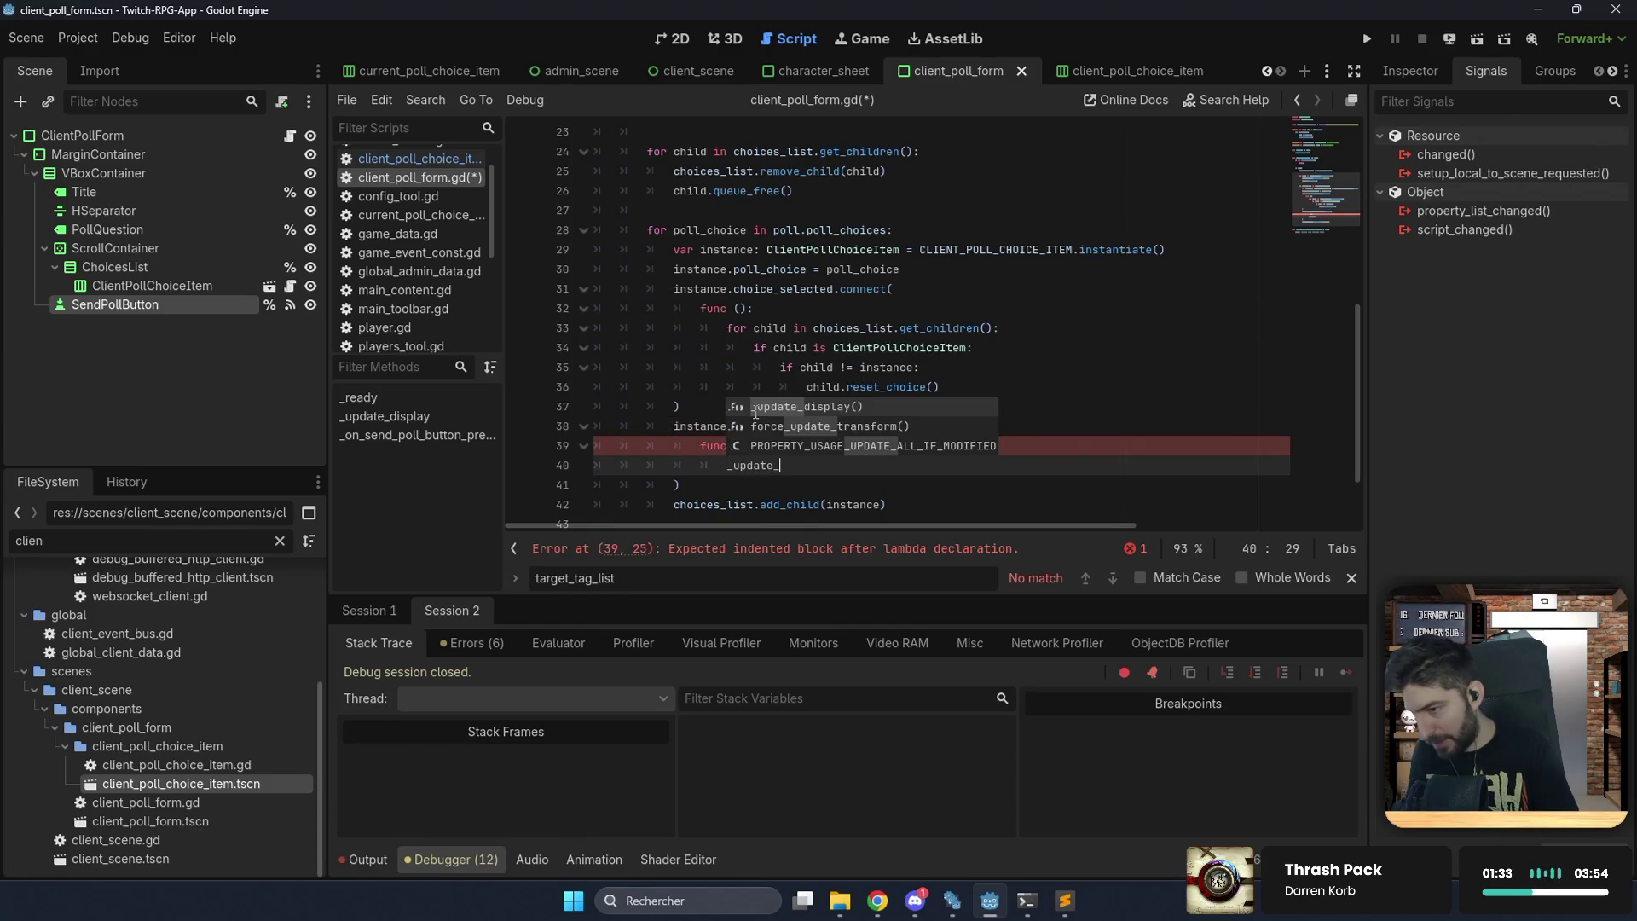
type("ate_button()")
- Add the _update_validate_button() call to the choice_selected lambda after reset_choice
key("shift+Home")
key("ctrl+c")
left_click(933, 387)
key("Return")
key("BackSpace")
key("BackSpace")
key("BackSpace")
key("ctrl+v")
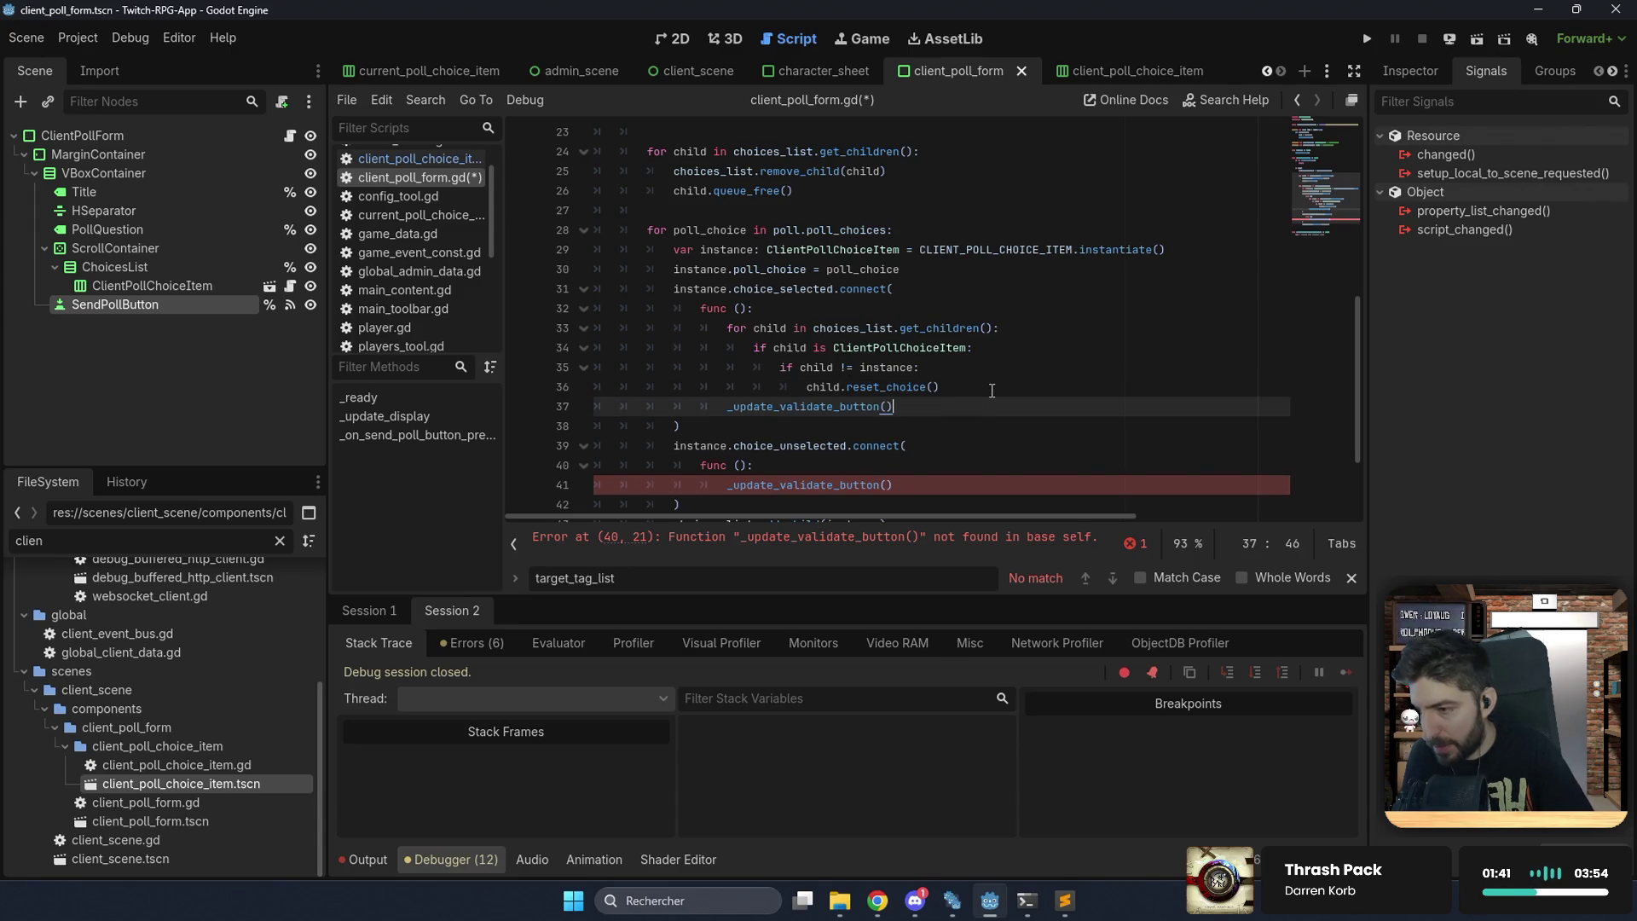
scroll(992, 390, "down", 2)
left_click(786, 369)
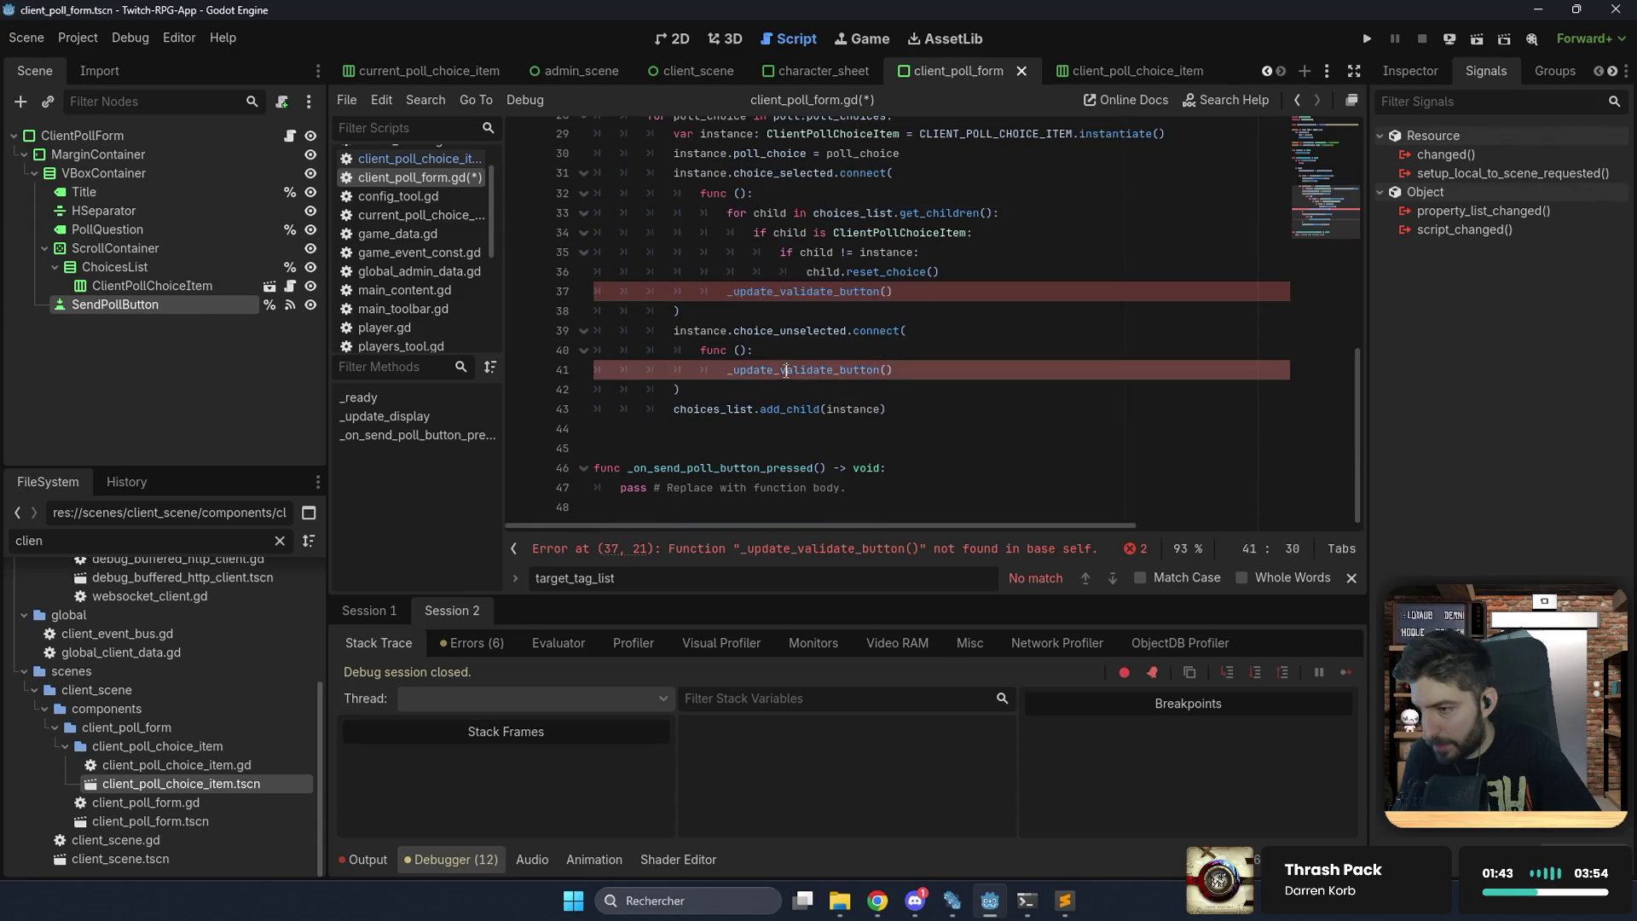
- Declare an empty func _update_validate_button() -> void: after the loop
left_click(666, 428)
key("Return")
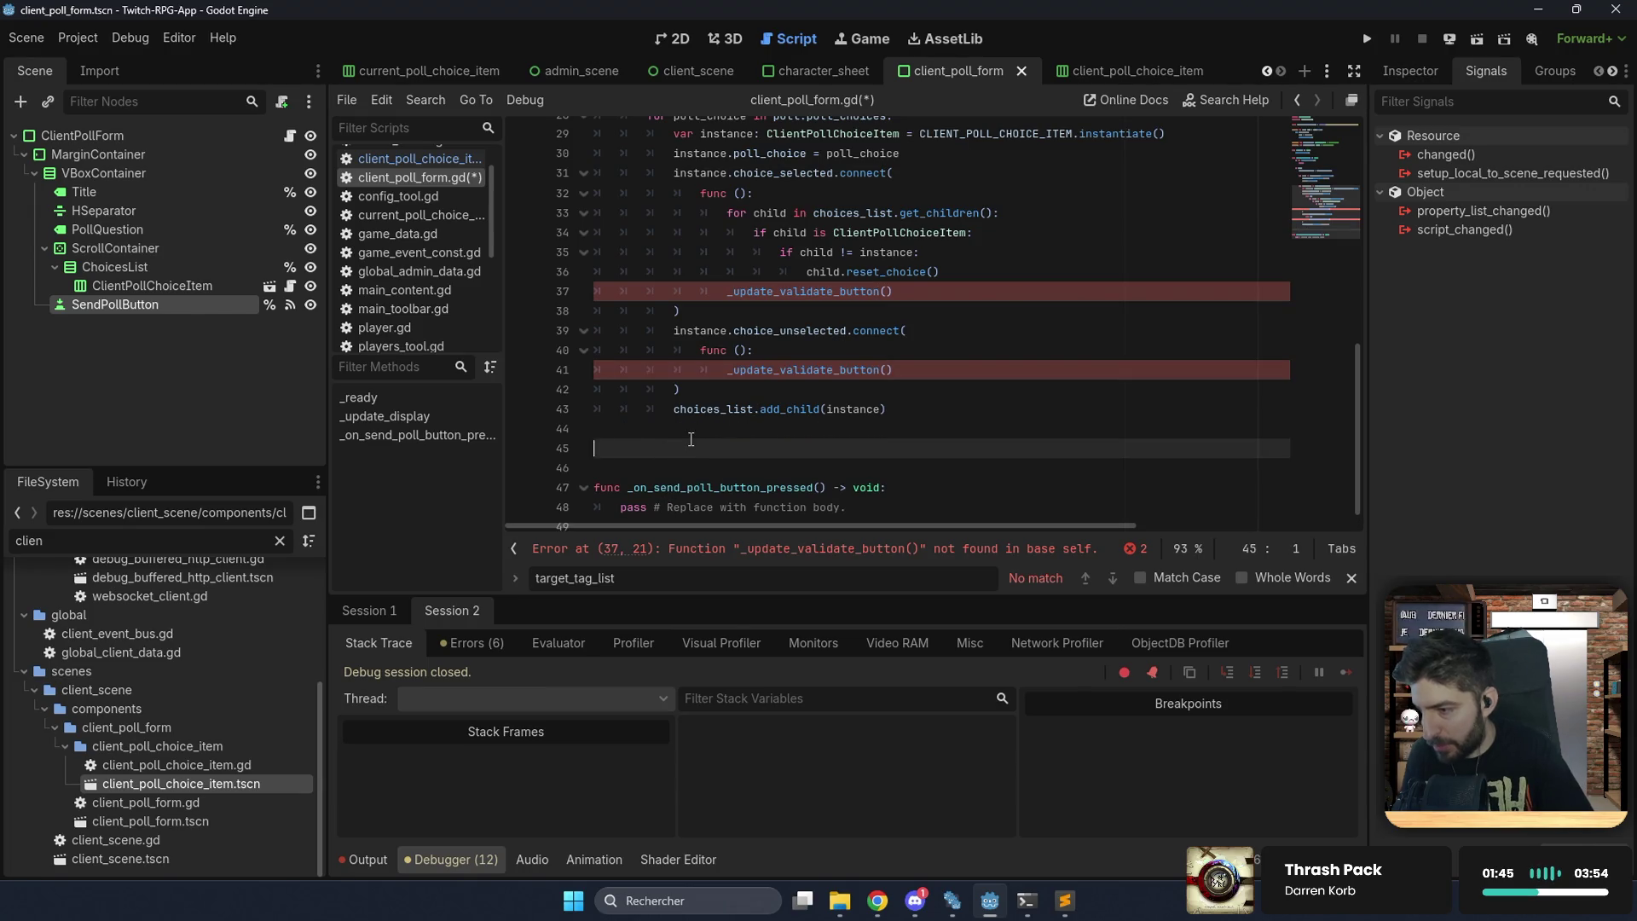
type("unc _update_validate_button() ->")
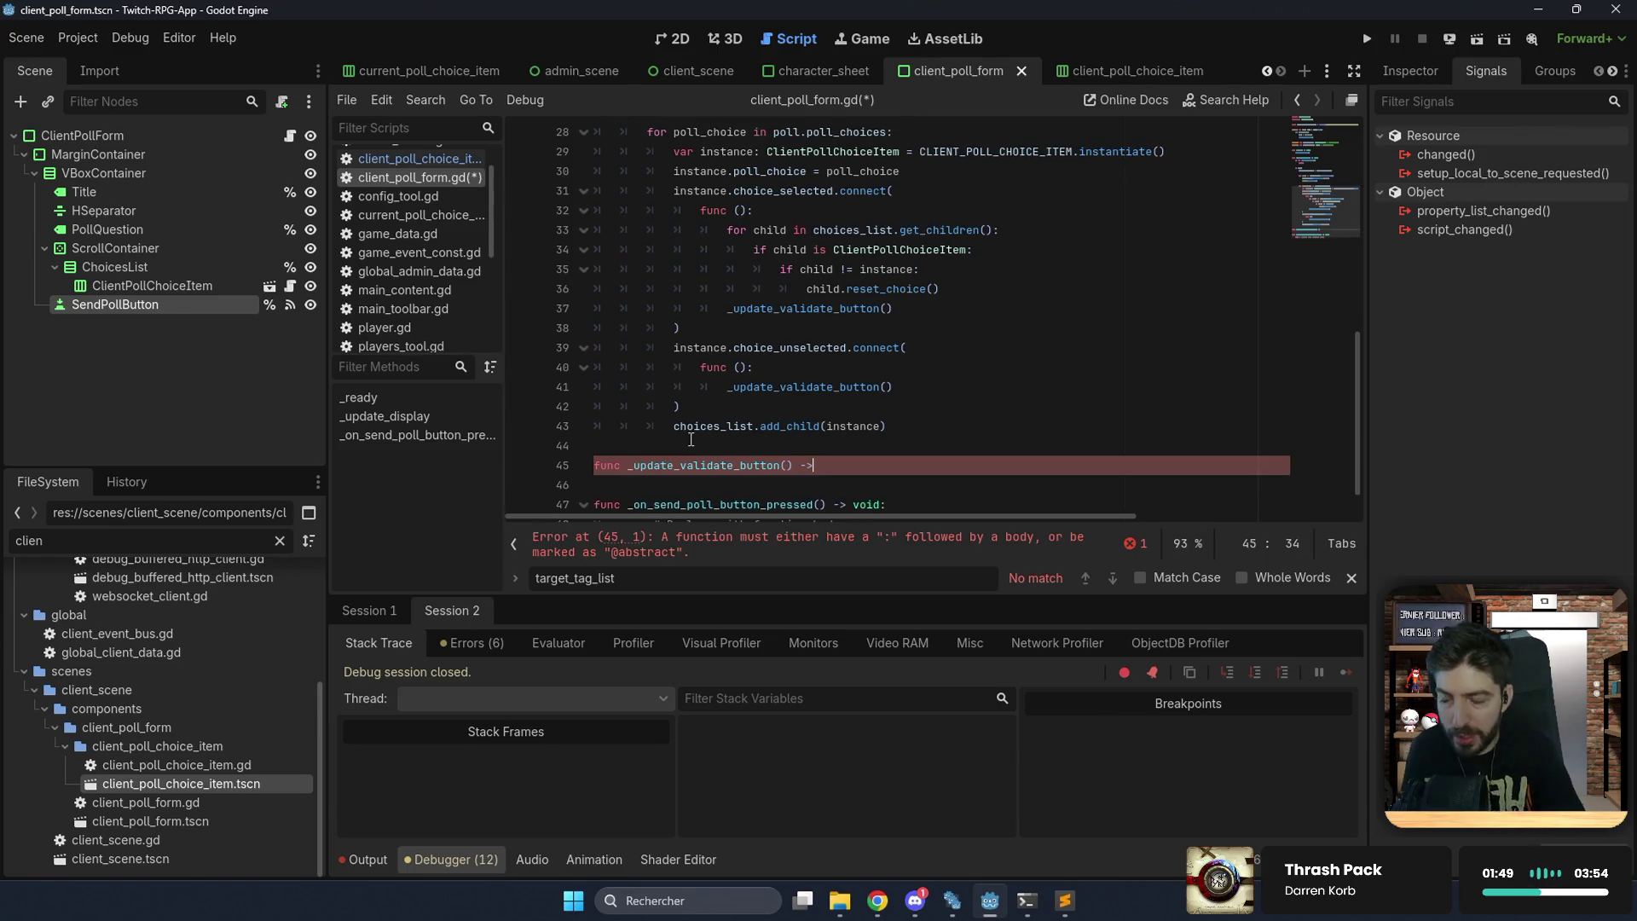
type(" v")
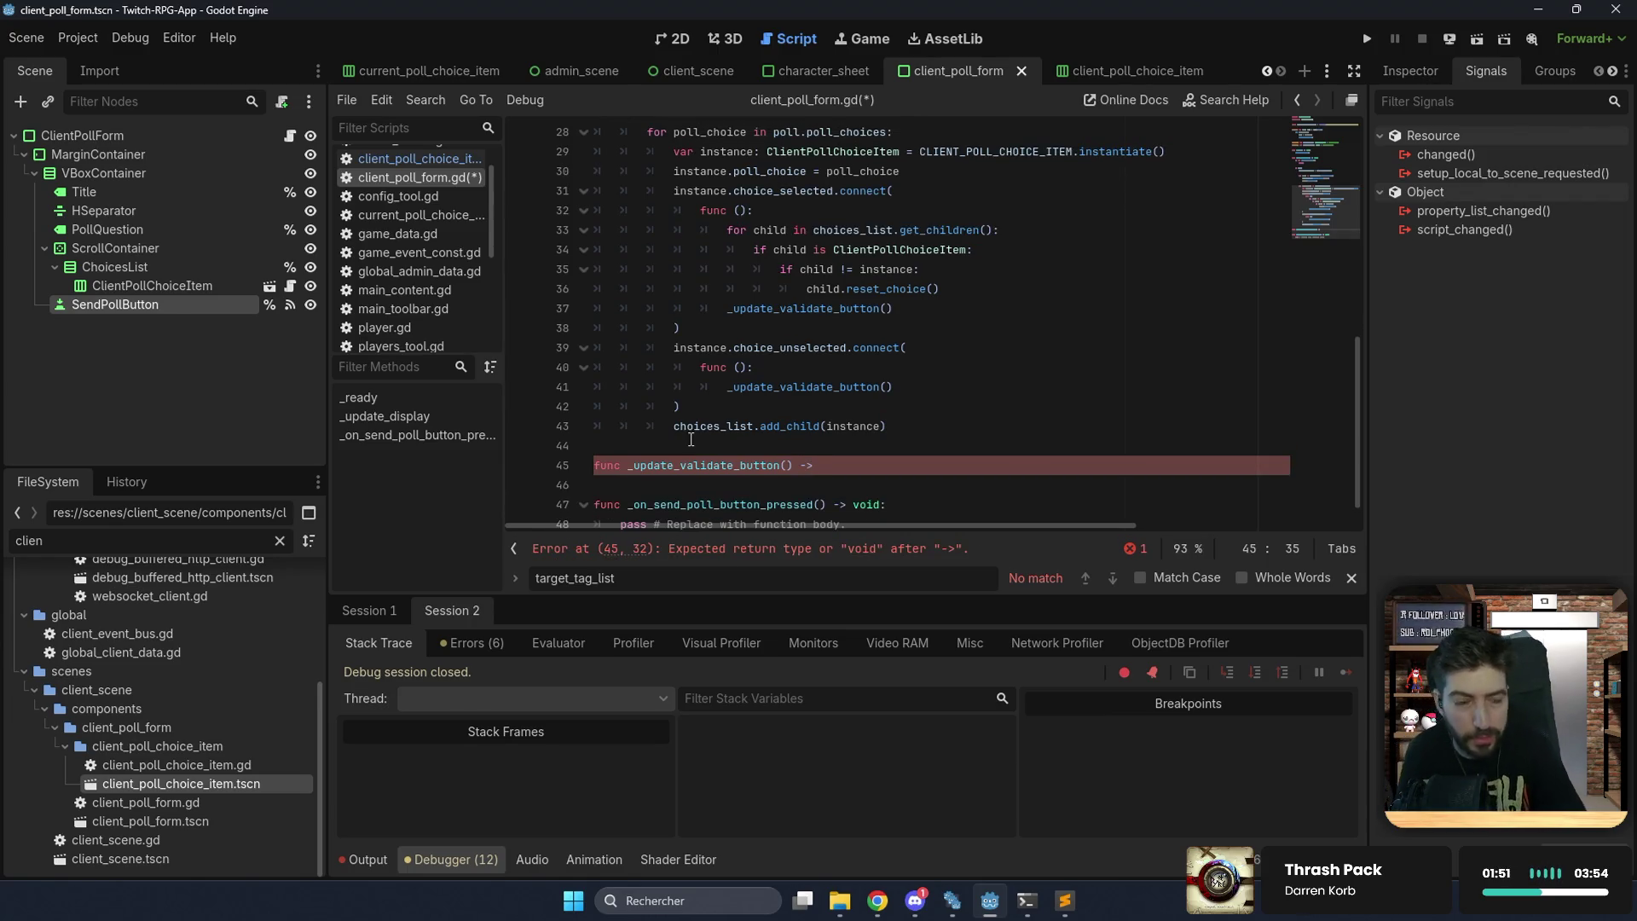
type("oid:")
key("Return")
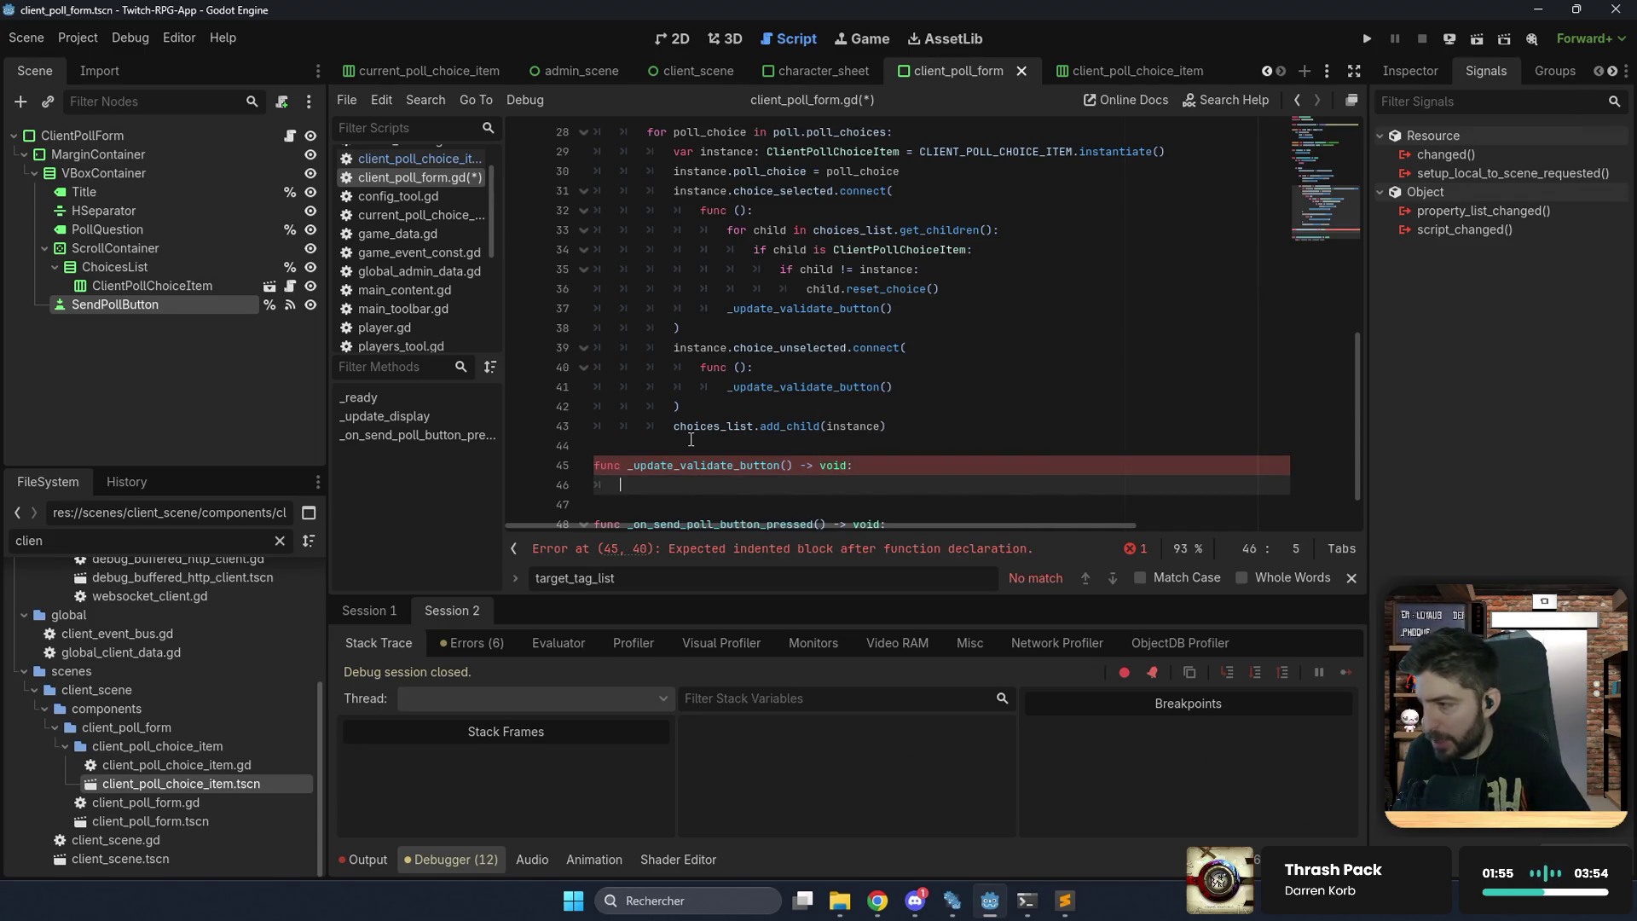
scroll(691, 439, "up", 9)
left_click_drag(176, 310, 623, 369)
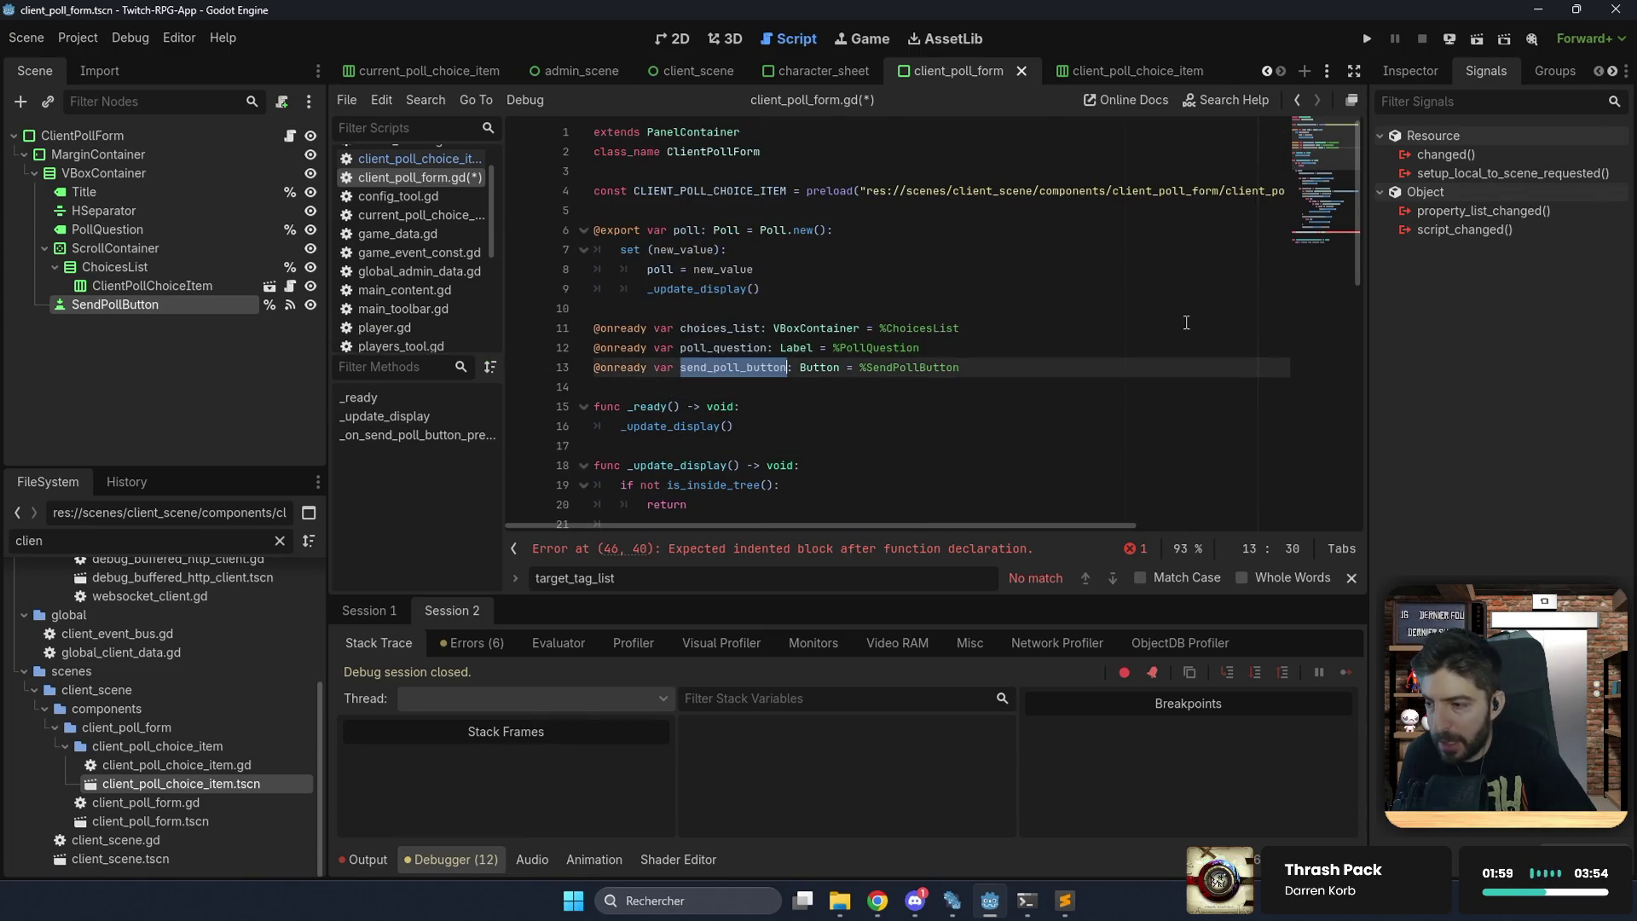
left_click(1310, 235)
left_click(920, 420)
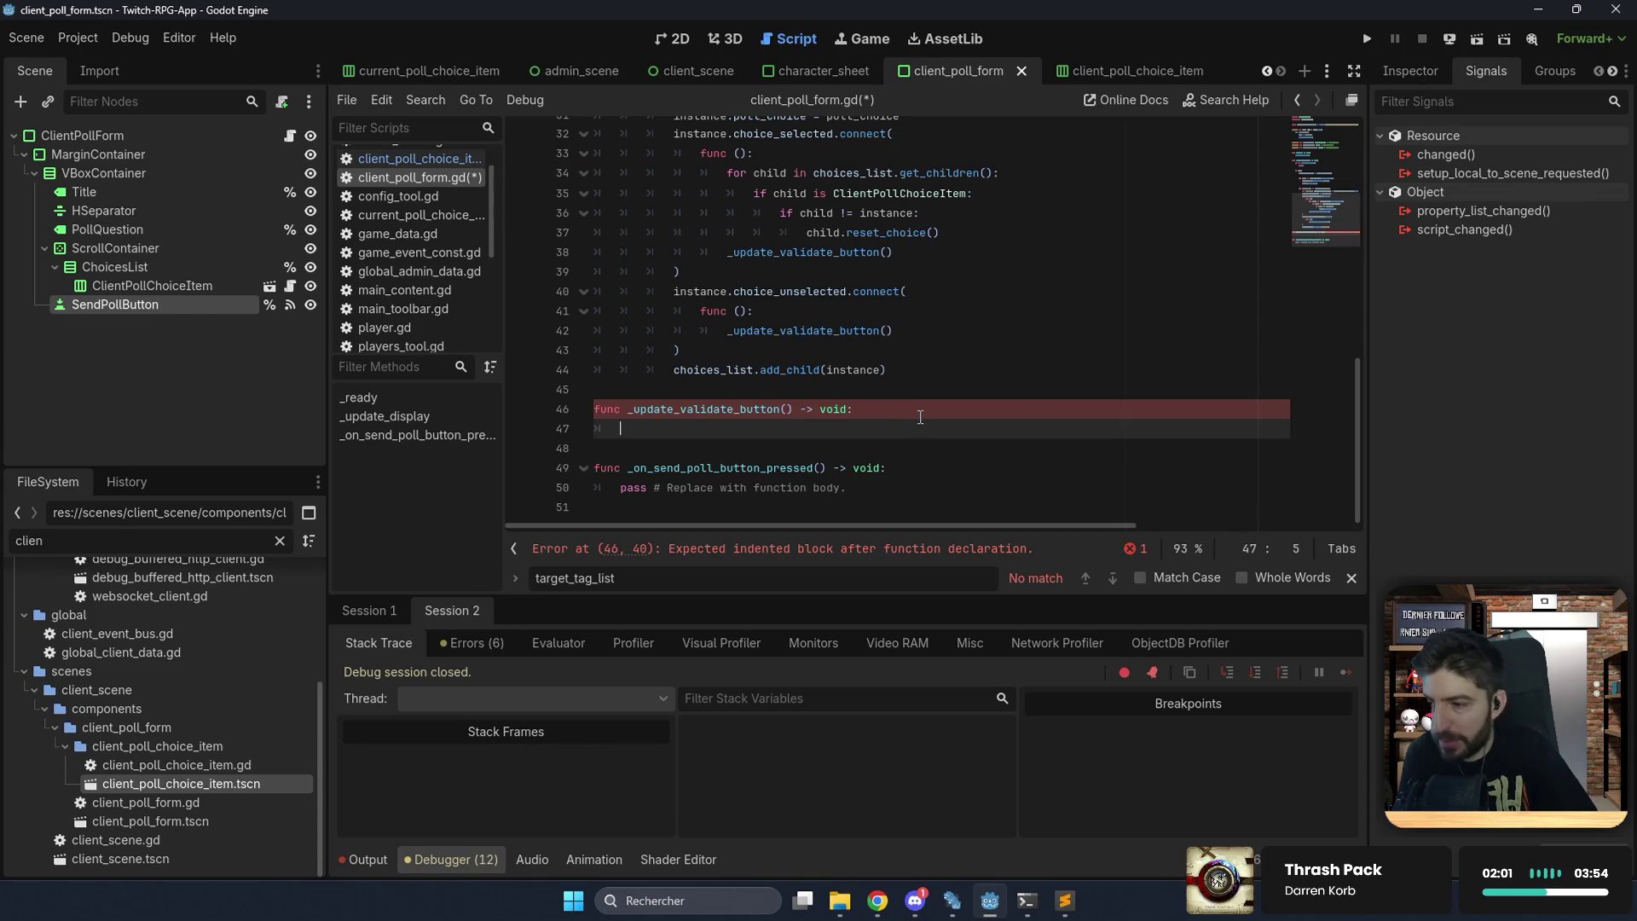
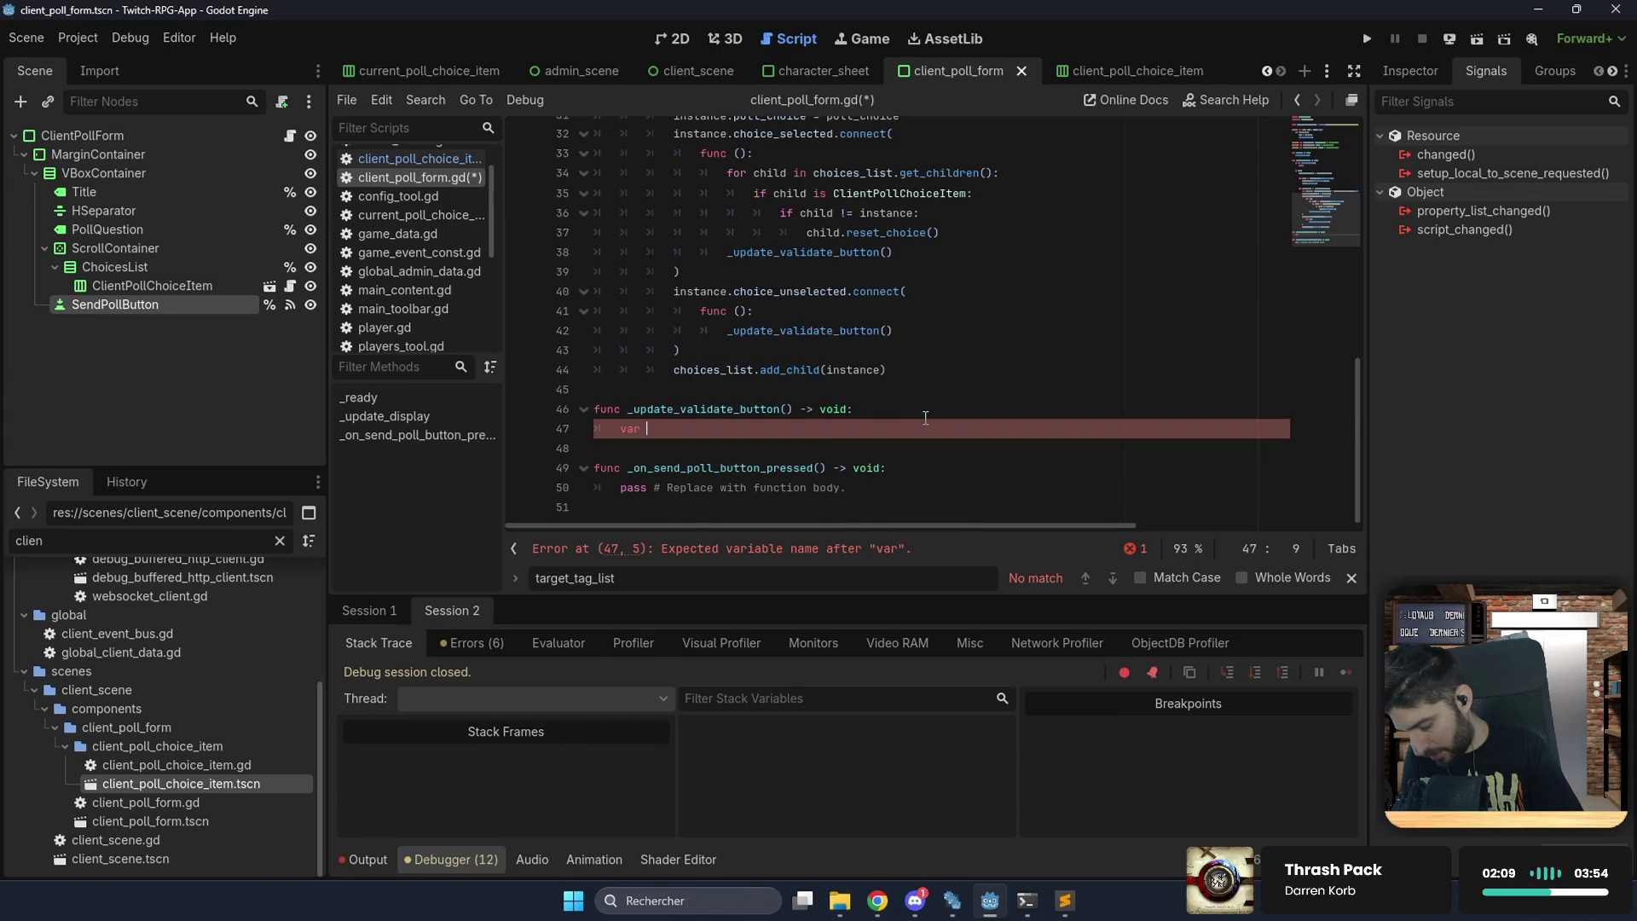
- Declare 'is_valid: bool = false' at the start of _update_validate_button
type("is_valid:")
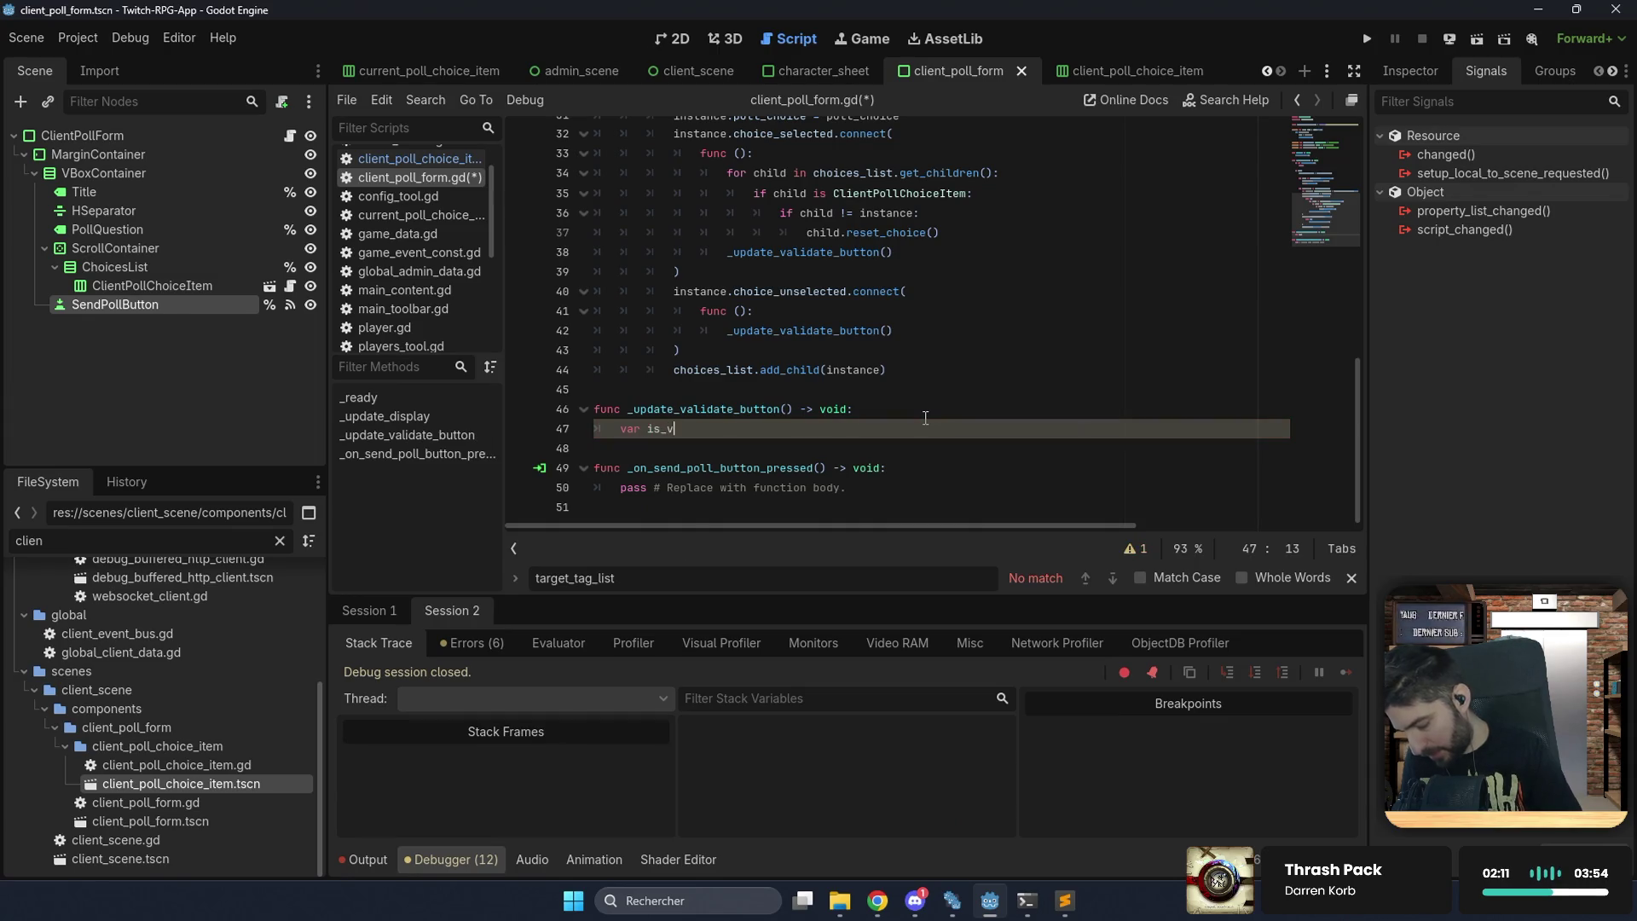
type(" boo")
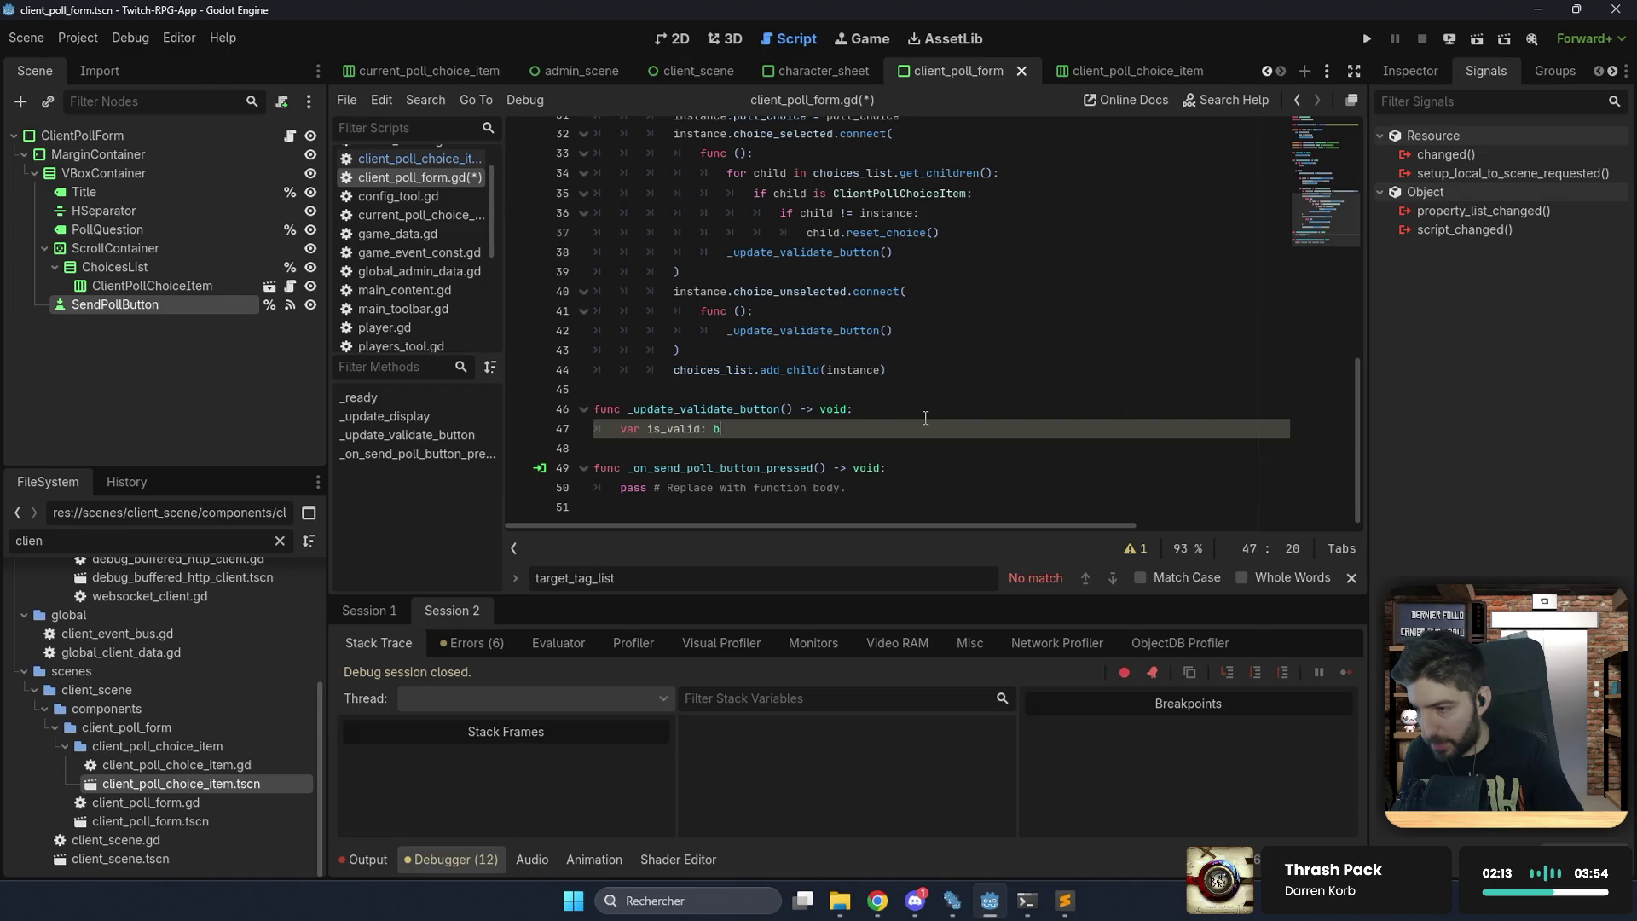
key("Return")
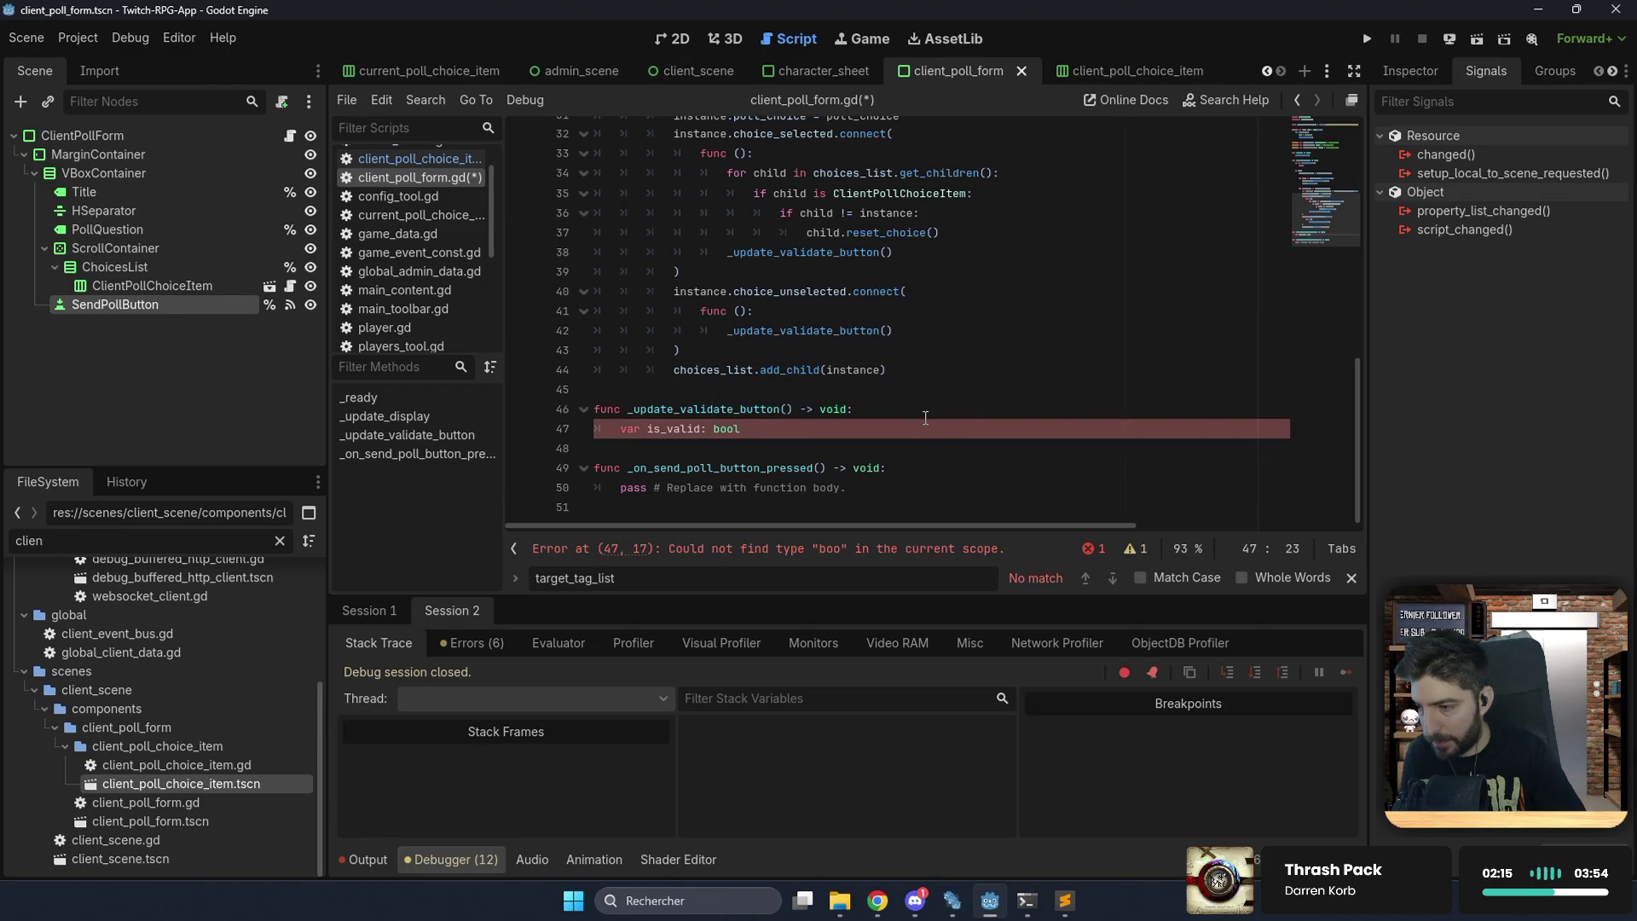
type("false")
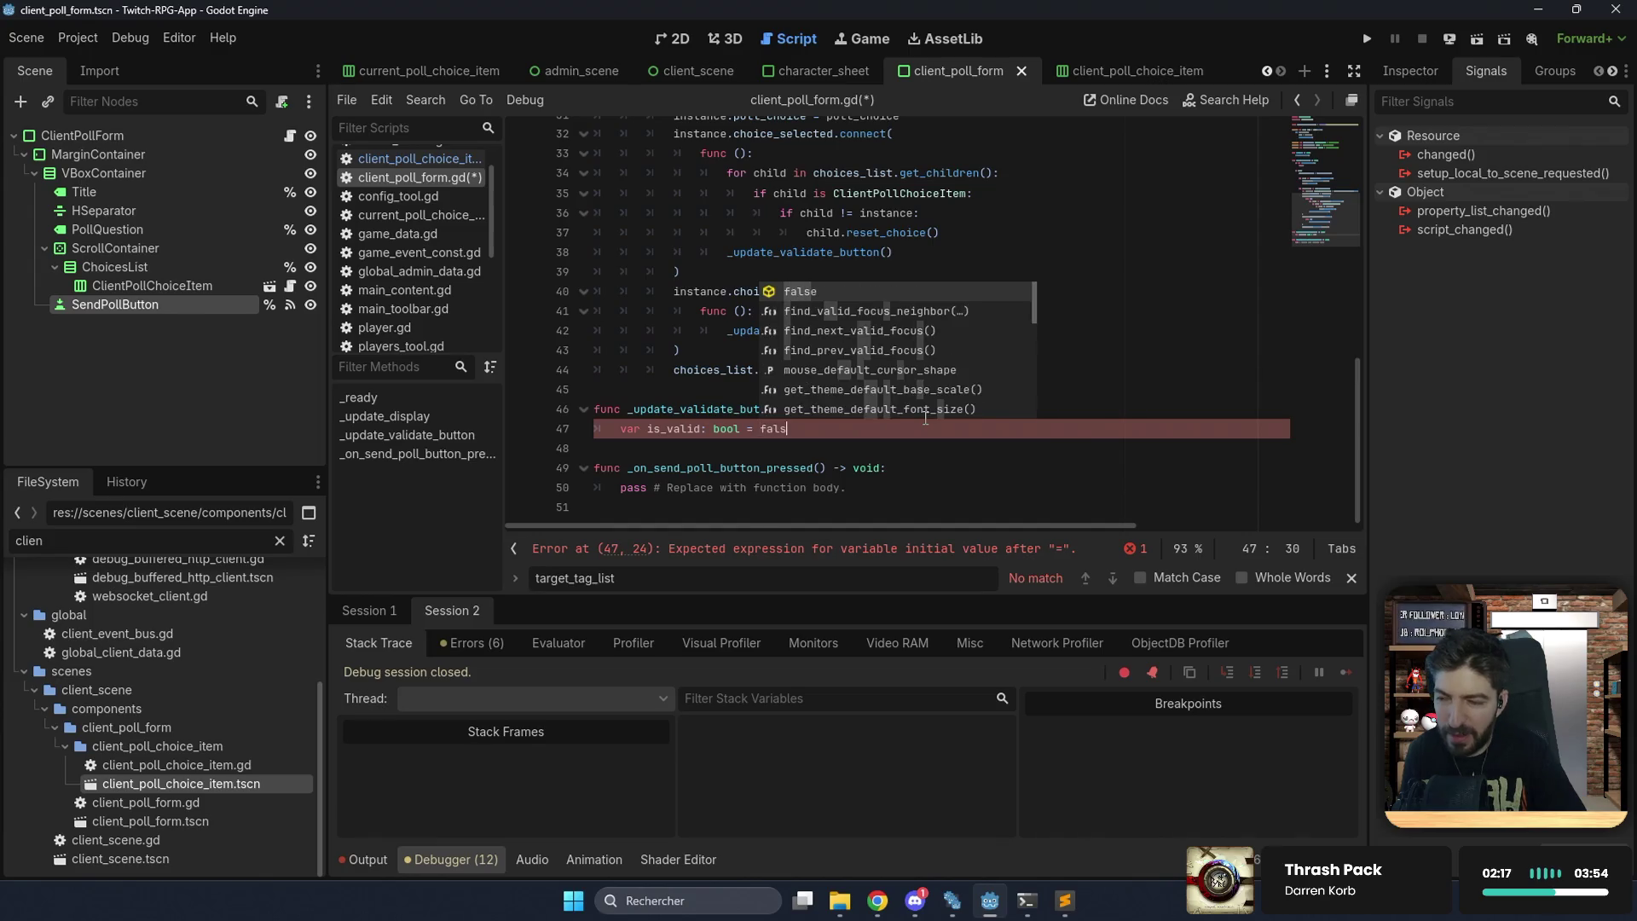
key("Return")
- Add a loop over choices_list children with an 'if child is ClientPollChoiceItem: pass' check
type("for child in c")
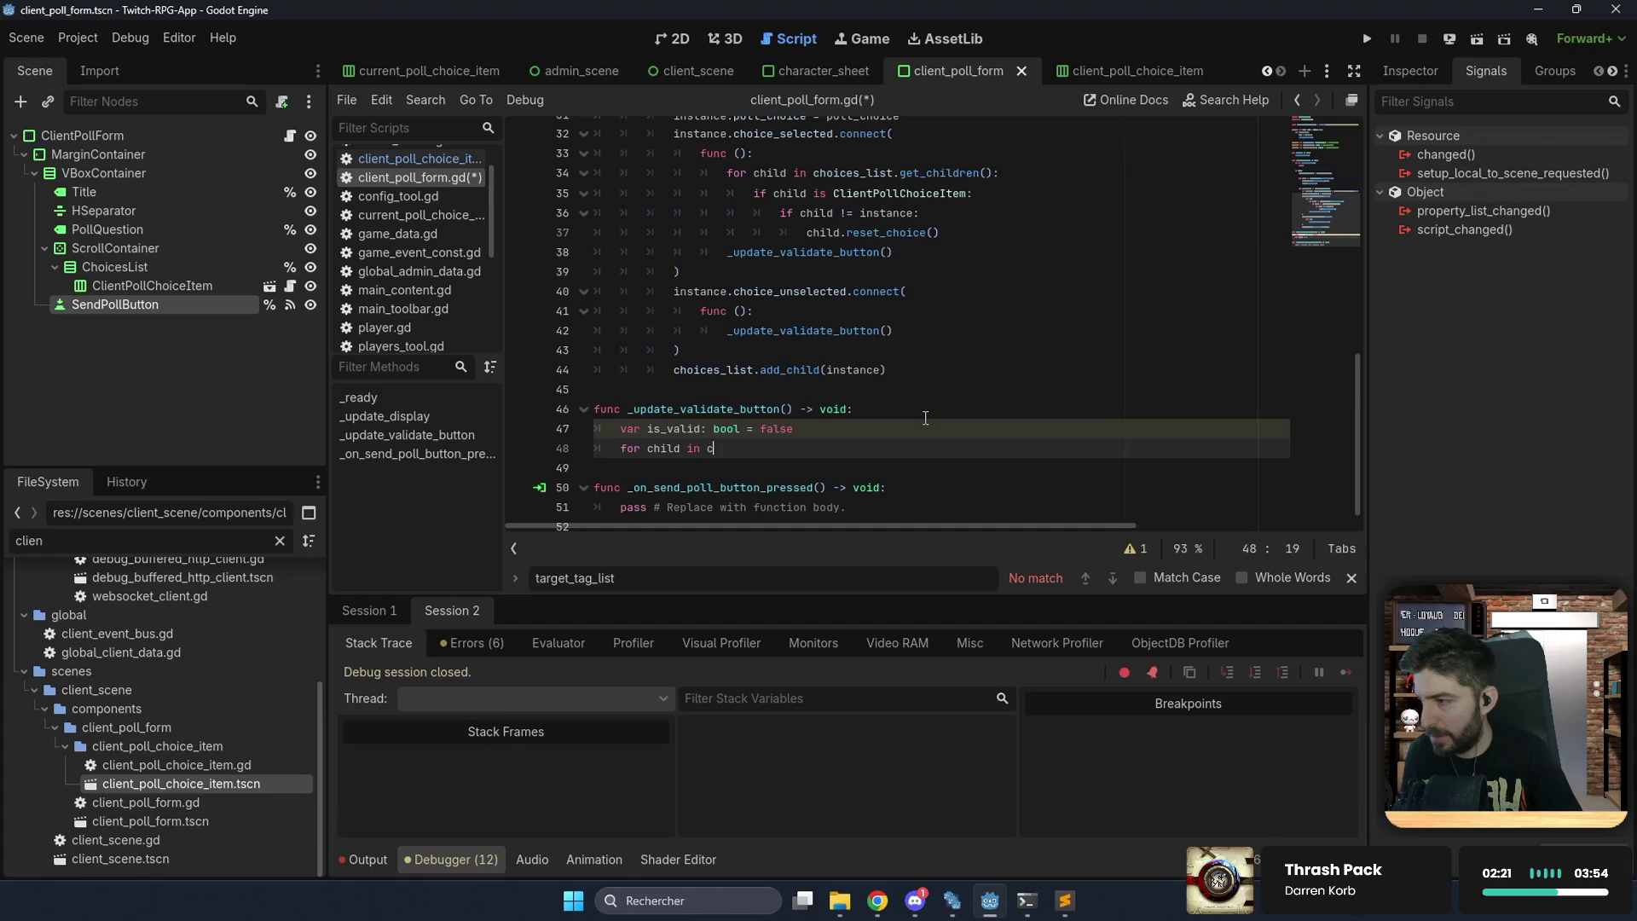
type("h")
key("Return")
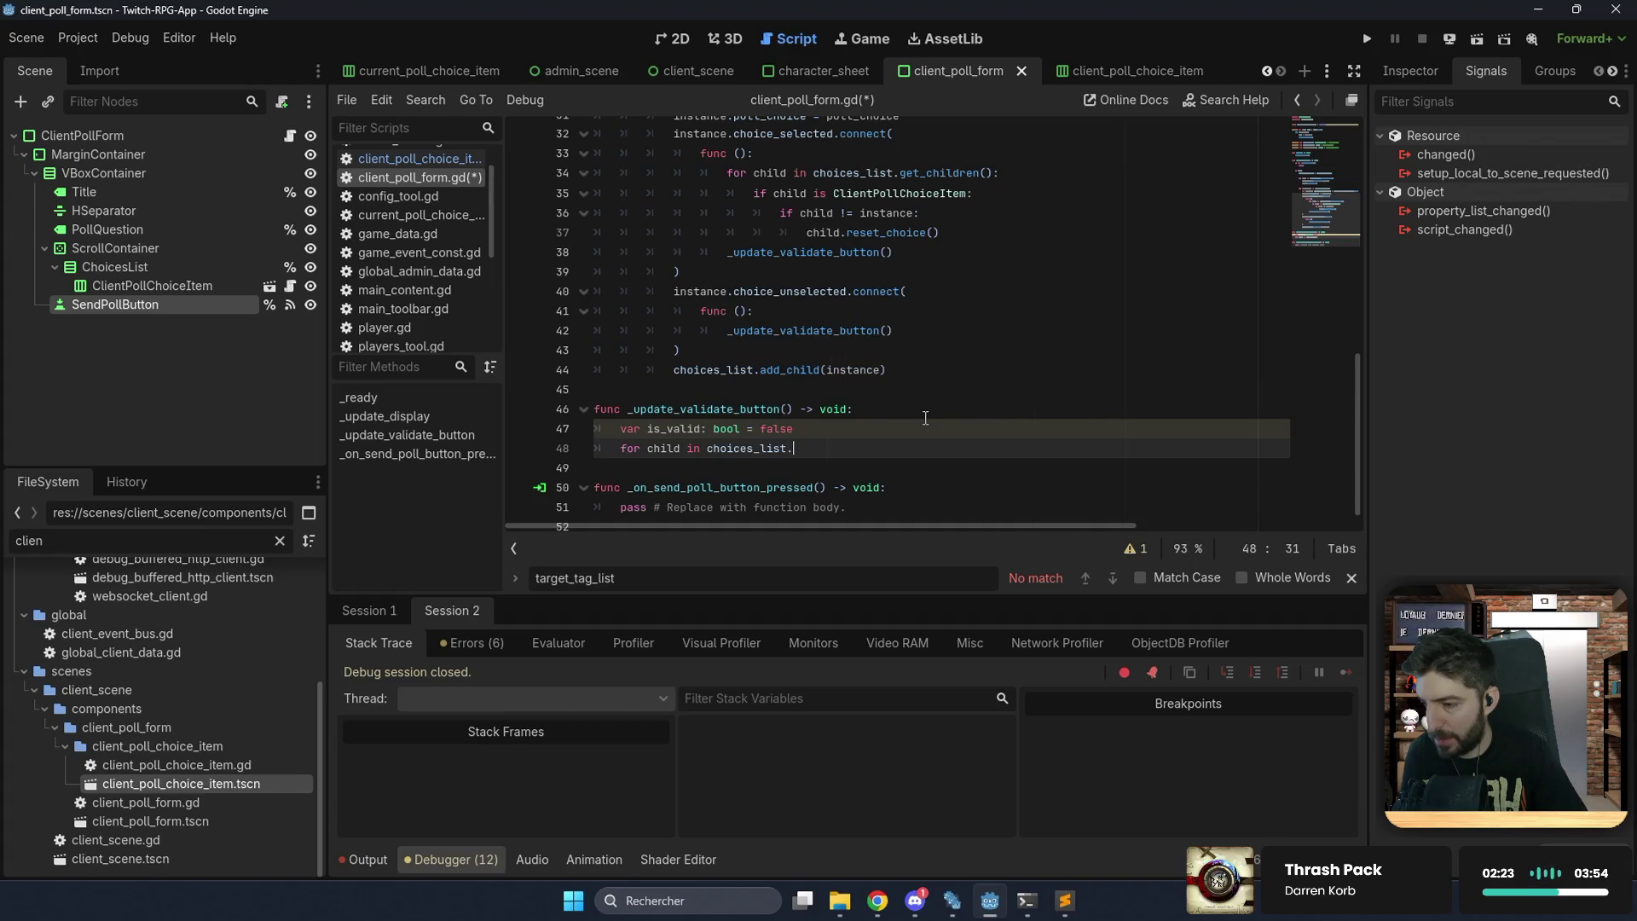
key("BackSpace")
type(":")
key("Return")
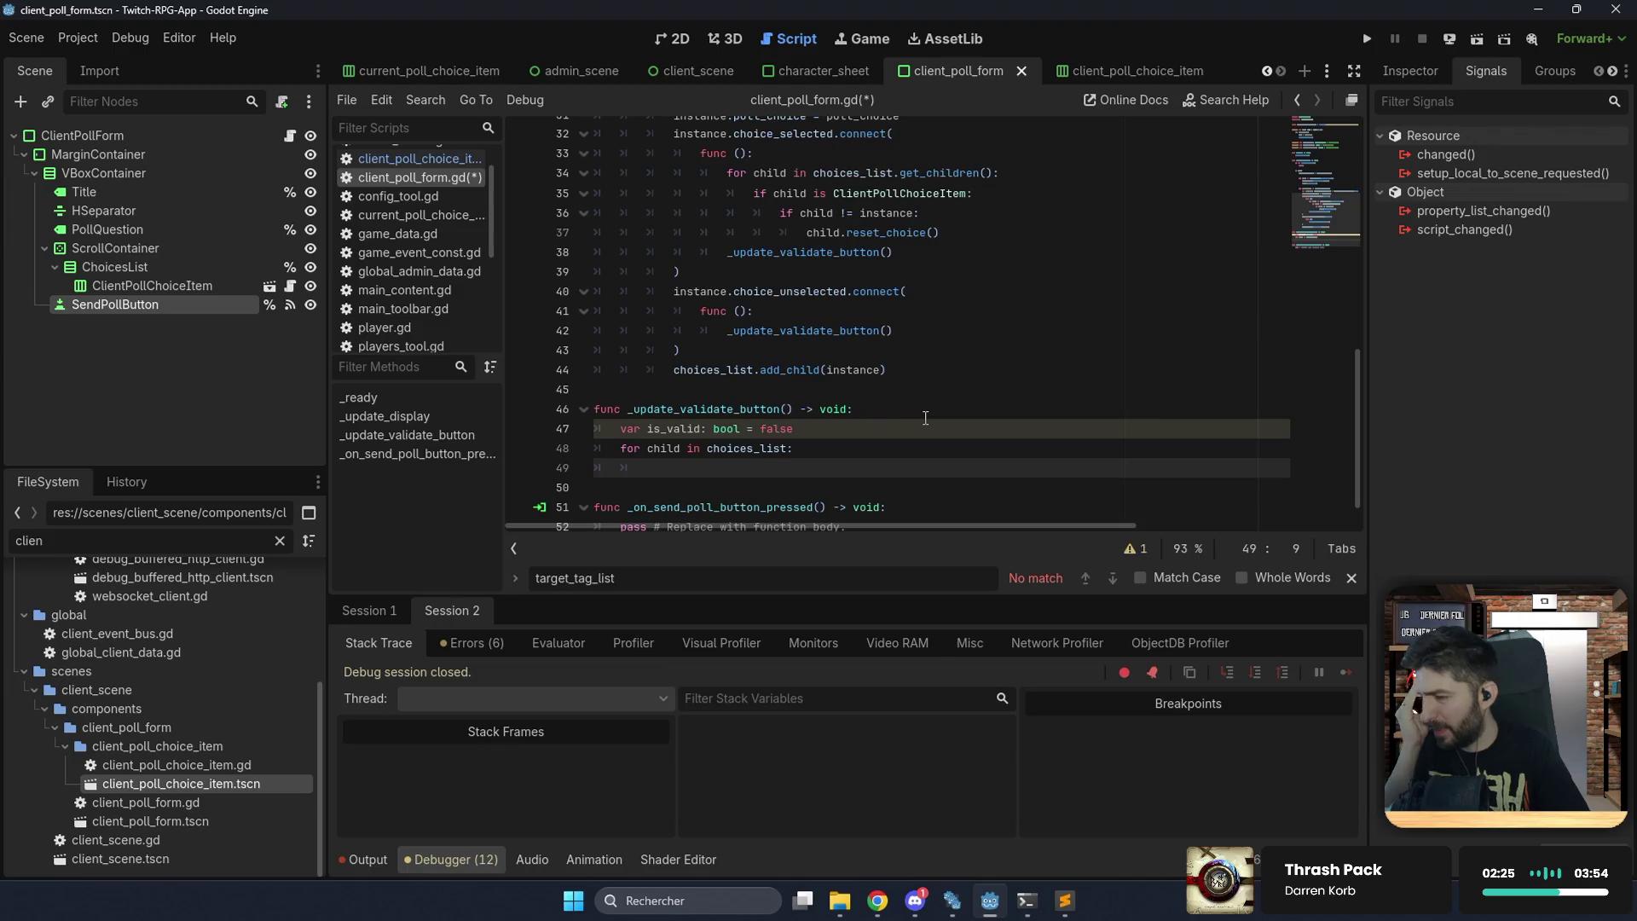
type("if child is C")
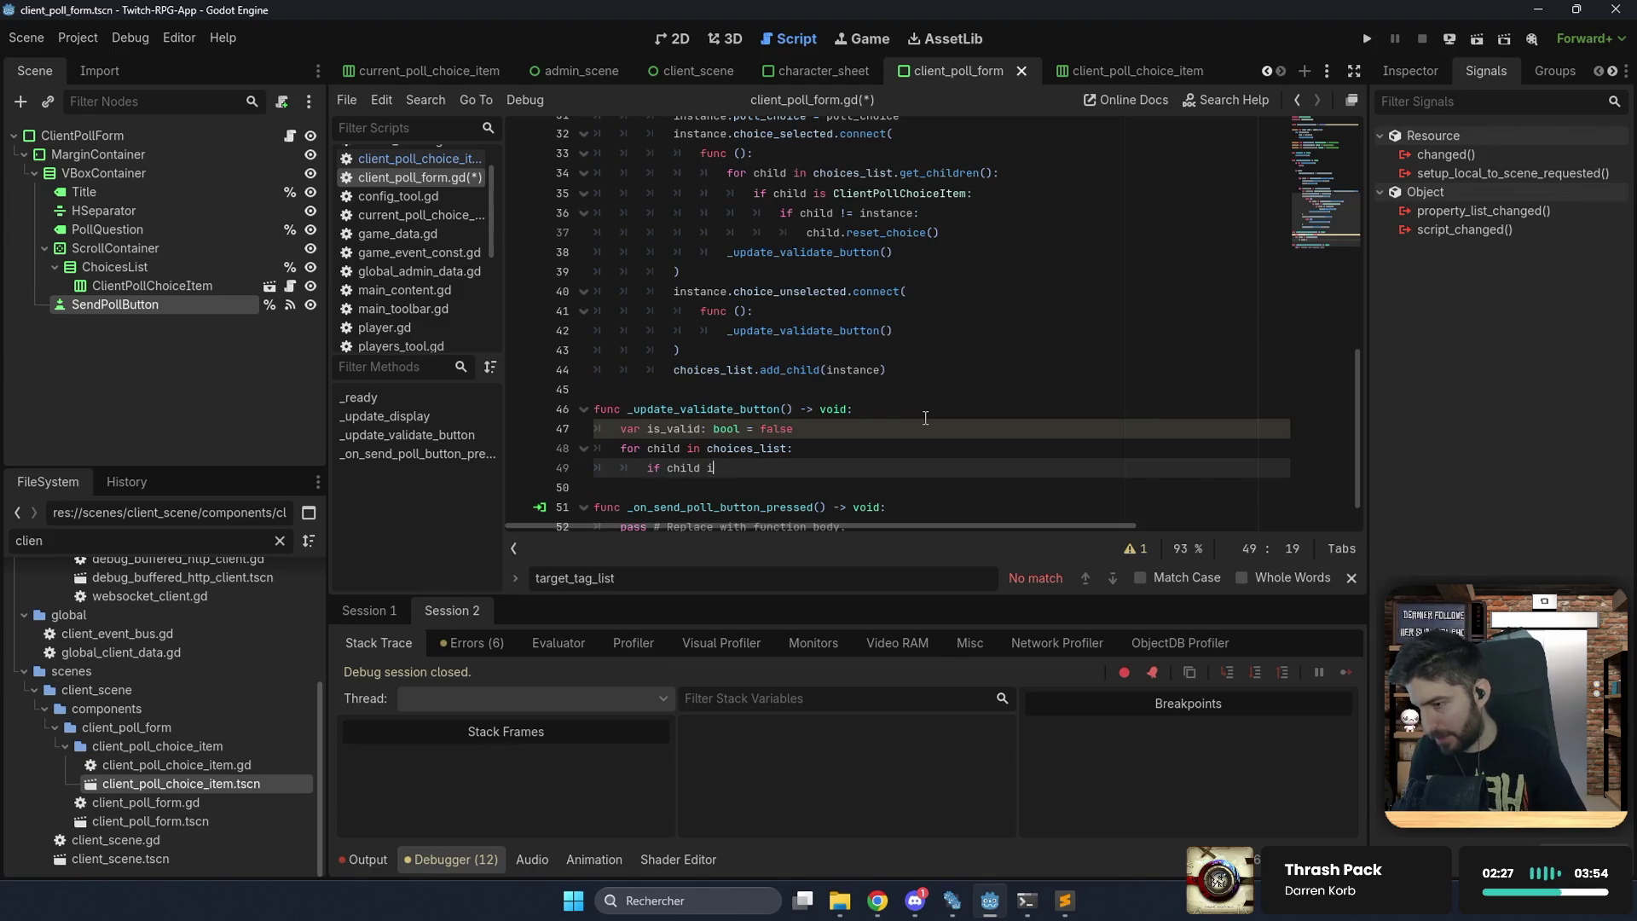
type("l")
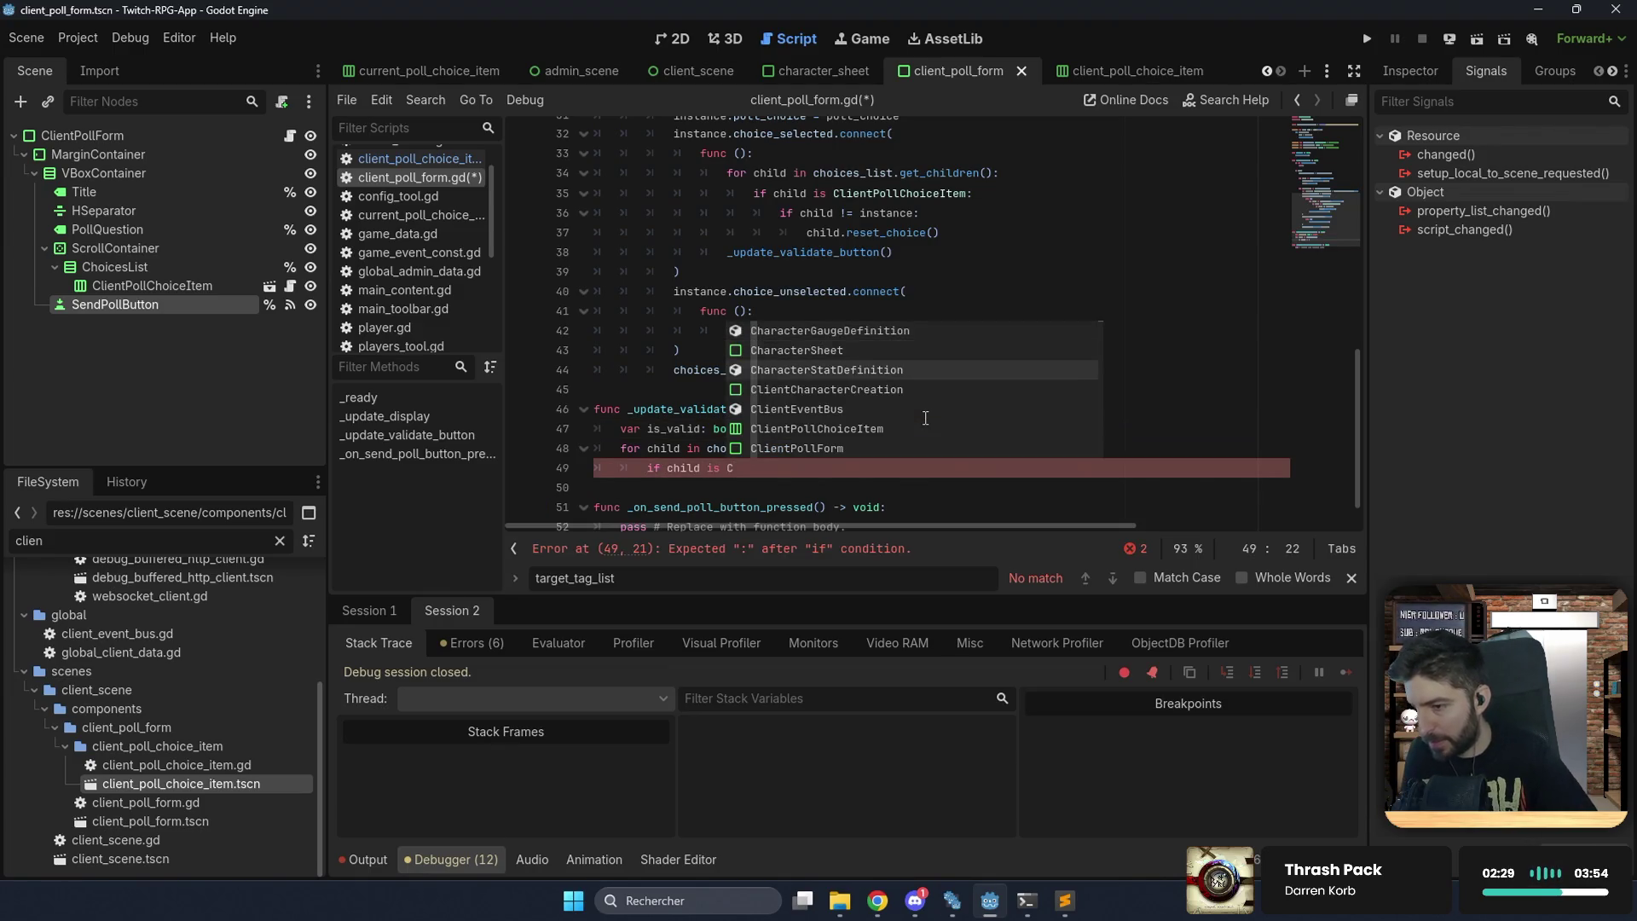
key("Return")
key("Return")
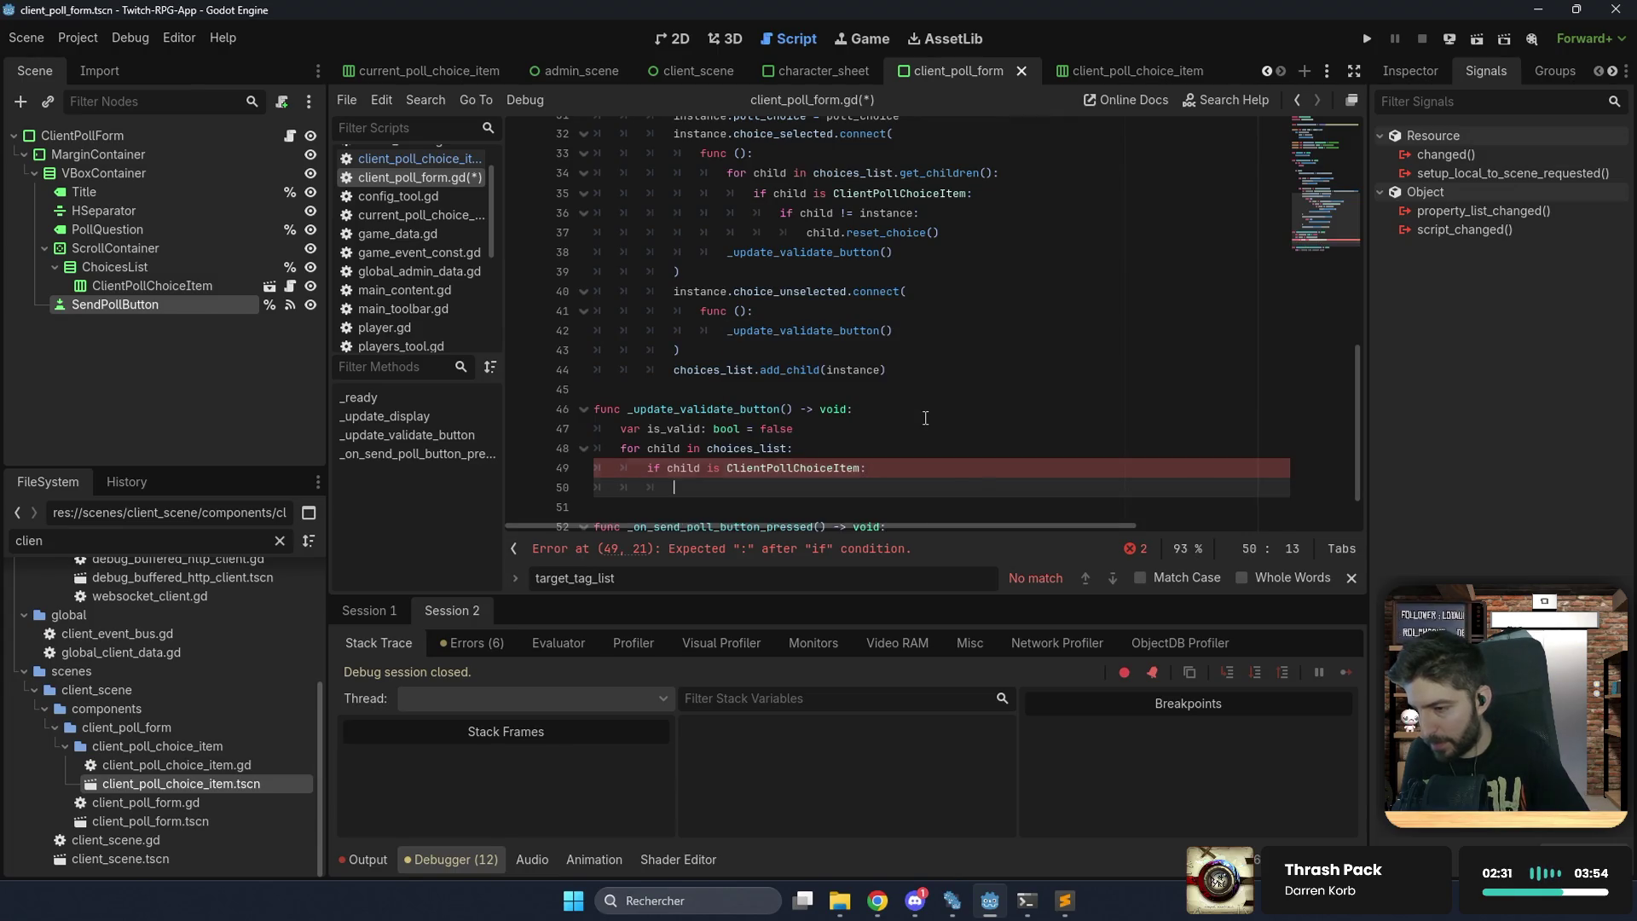
type("pass")
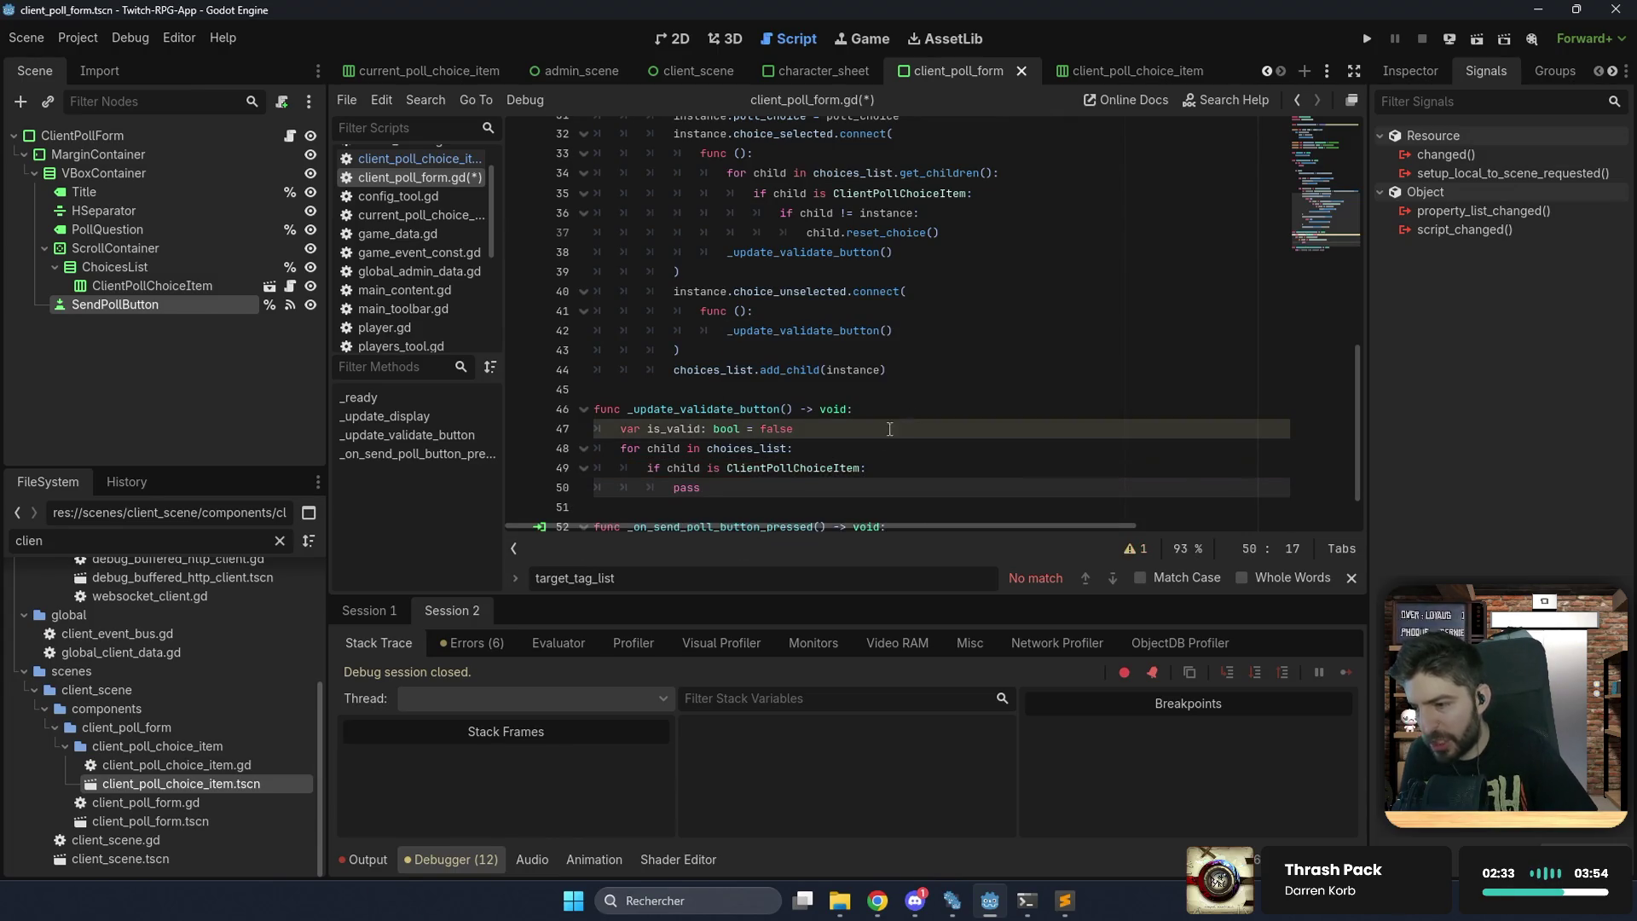
- Open the ClientPollChoiceItem script and declare 'var is_selected: bool = false' below the onready variables
left_click(797, 468, "ctrl")
scroll(781, 435, "up", 2)
left_click(777, 268)
key("Return")
key("Return")
key("Up")
type("var is_selected: bool")
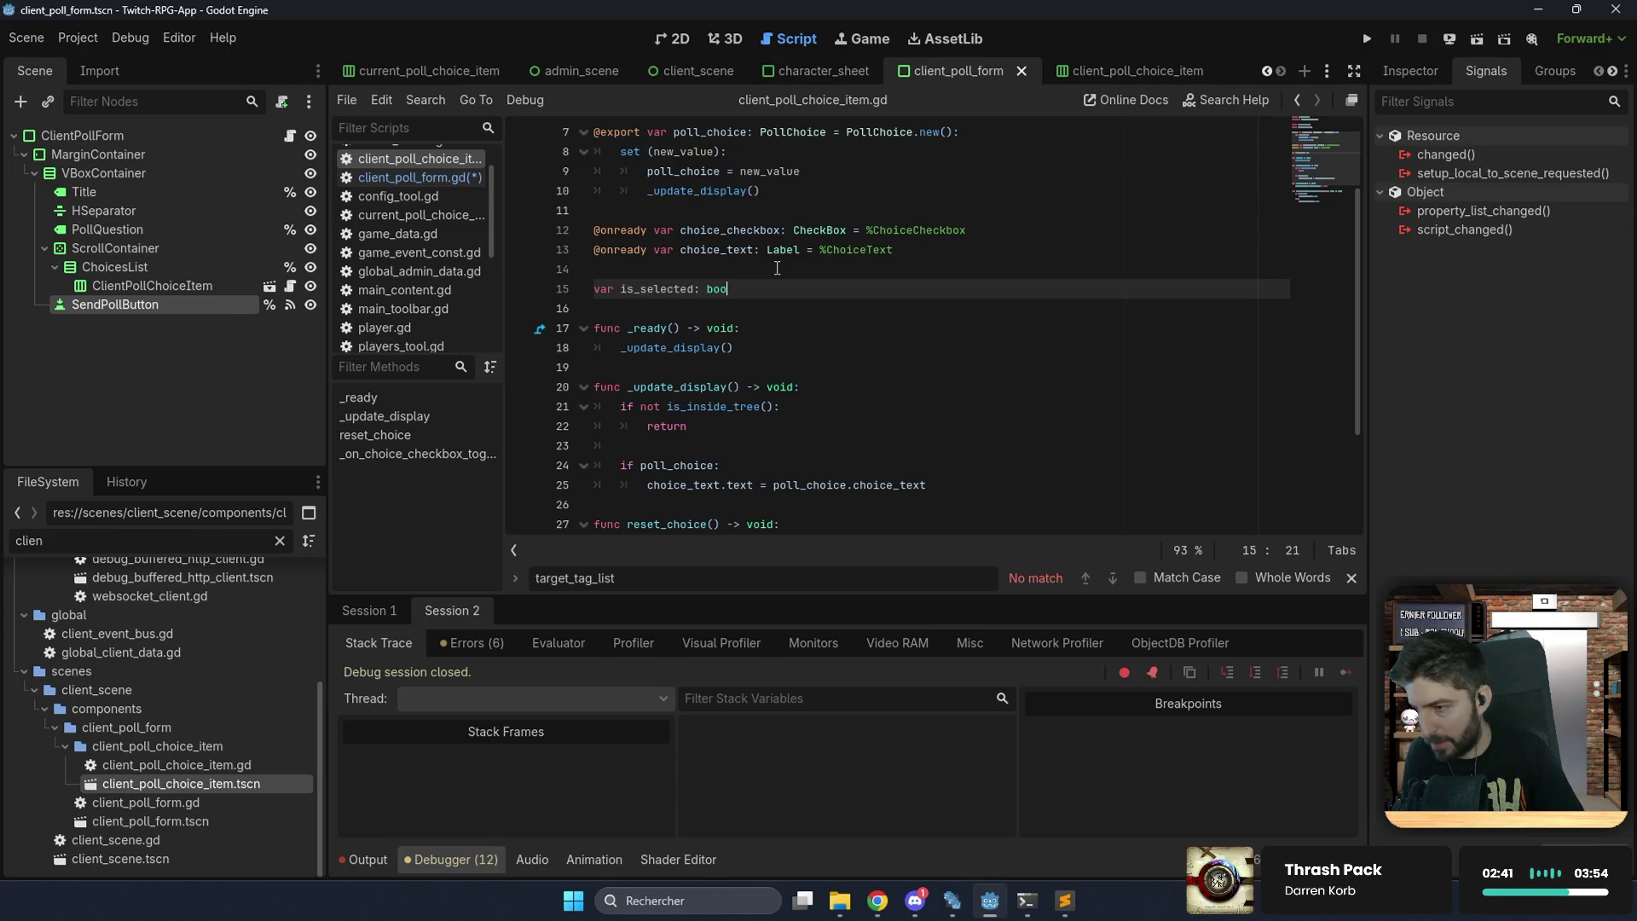
type(" = false")
- Insert 'is_selected = toggled_on' as the first line of _on_choice_checkbox_toggled
double_click(672, 290)
key("ctrl+c")
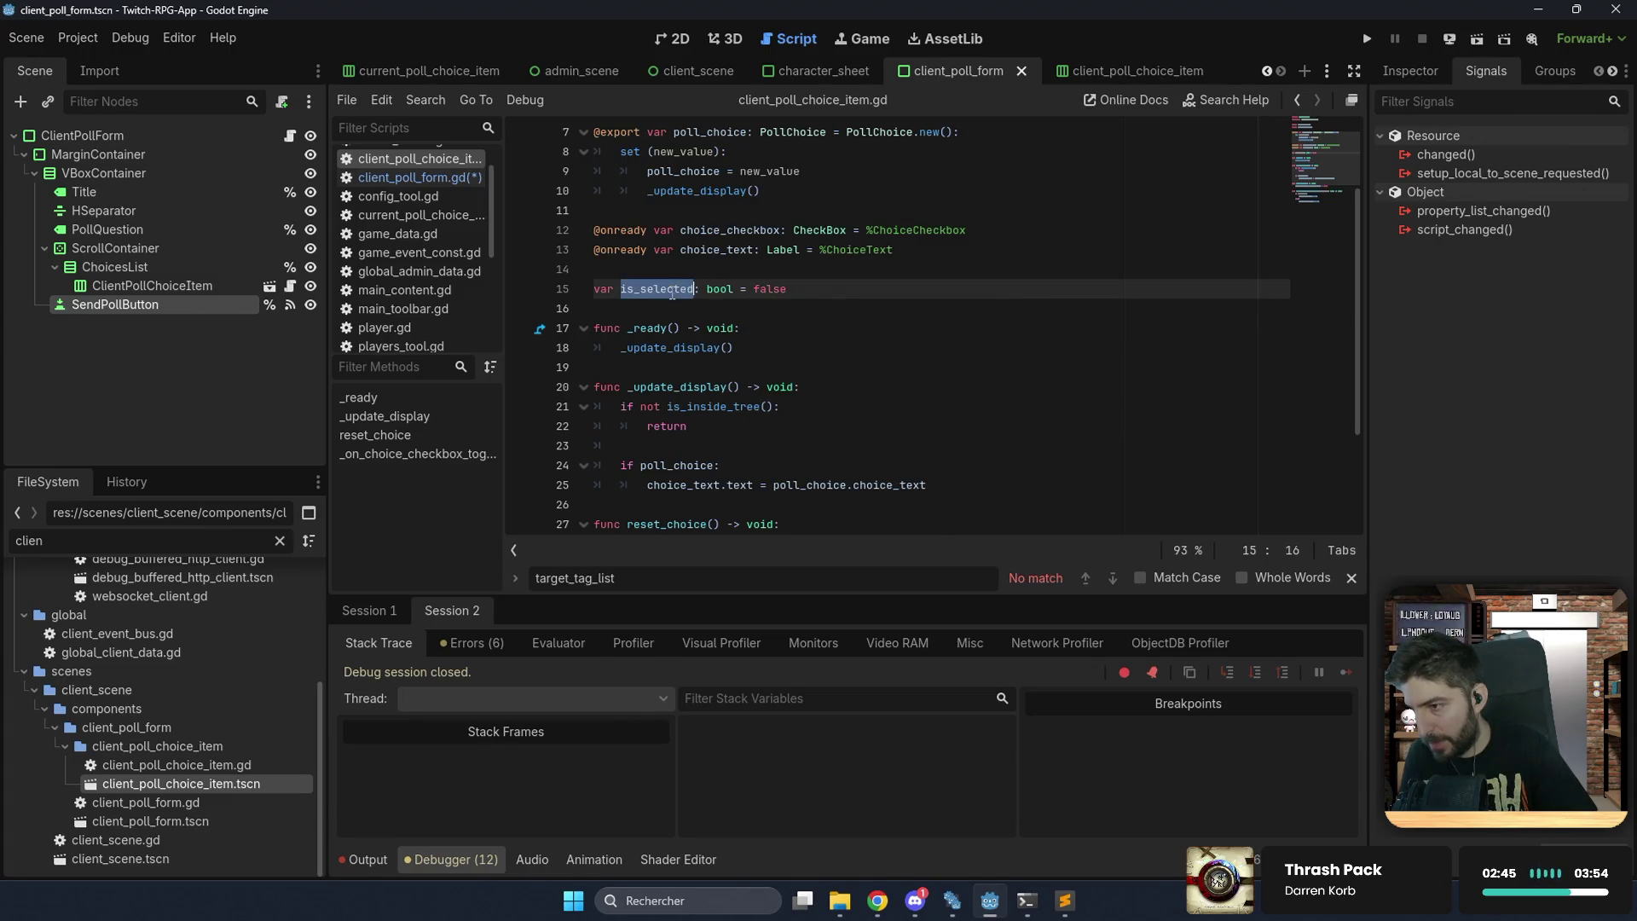
scroll(672, 290, "down", 3)
left_click(854, 504)
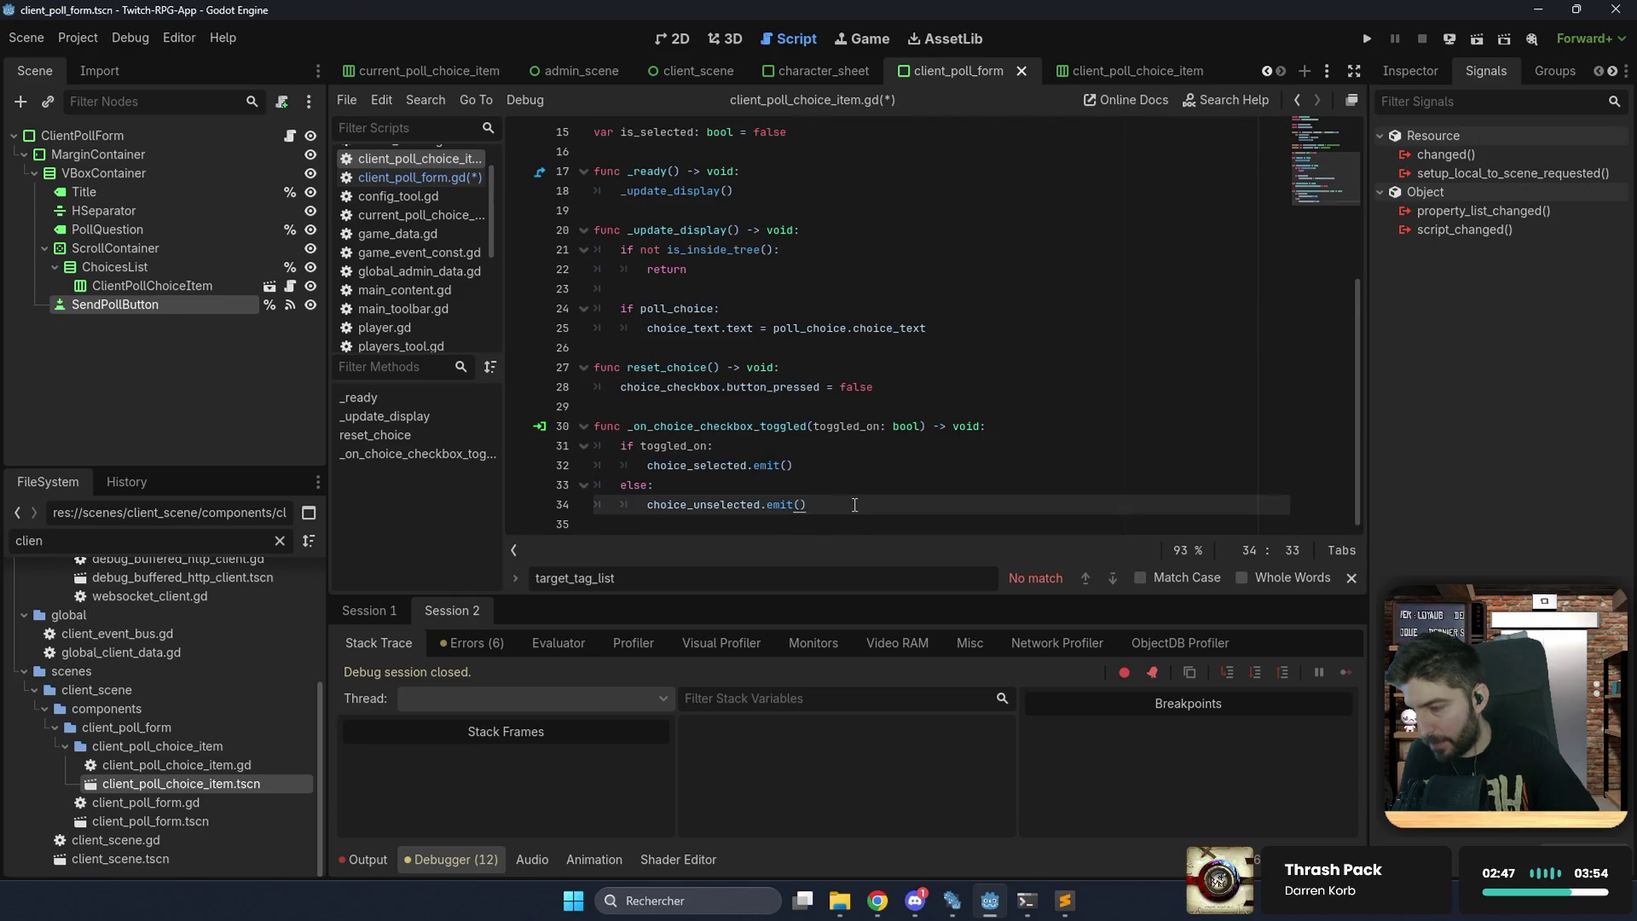
key("Return")
key("ctrl+v")
key("ctrl+z")
left_click(1023, 425)
key("Return")
key("ctrl+v")
type("= t")
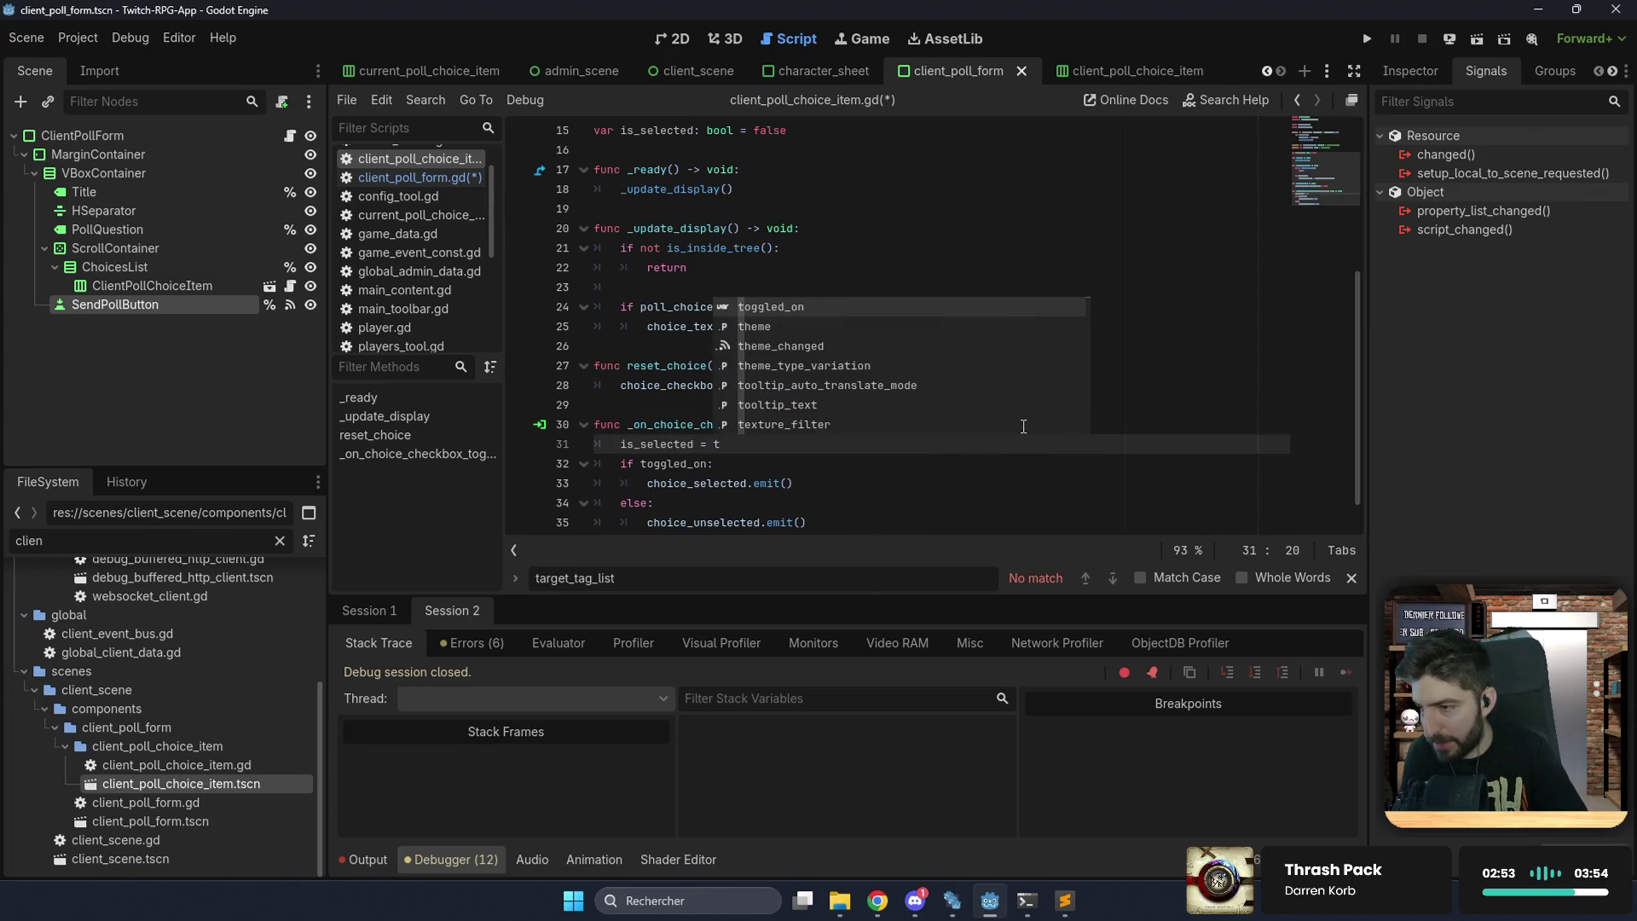
key("Return")
- Remove the extra trailing blank line and save client_poll_choice_item.gd
scroll(938, 469, "down", 1)
left_click(877, 508)
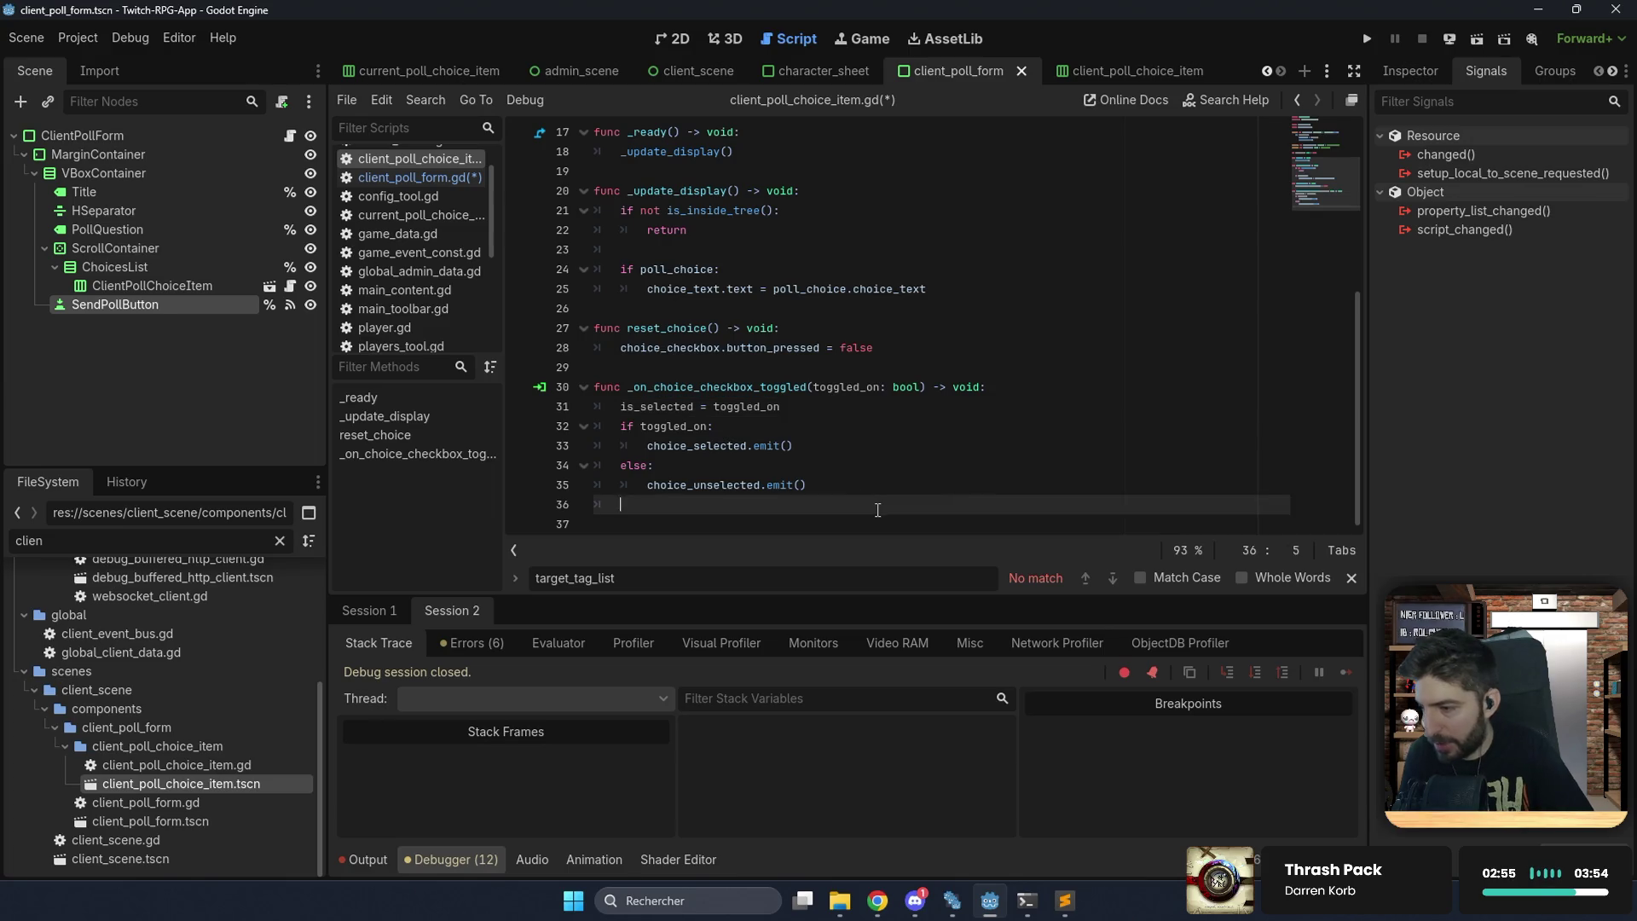
key("BackSpace")
key("BackSpace")
key("ctrl+s")
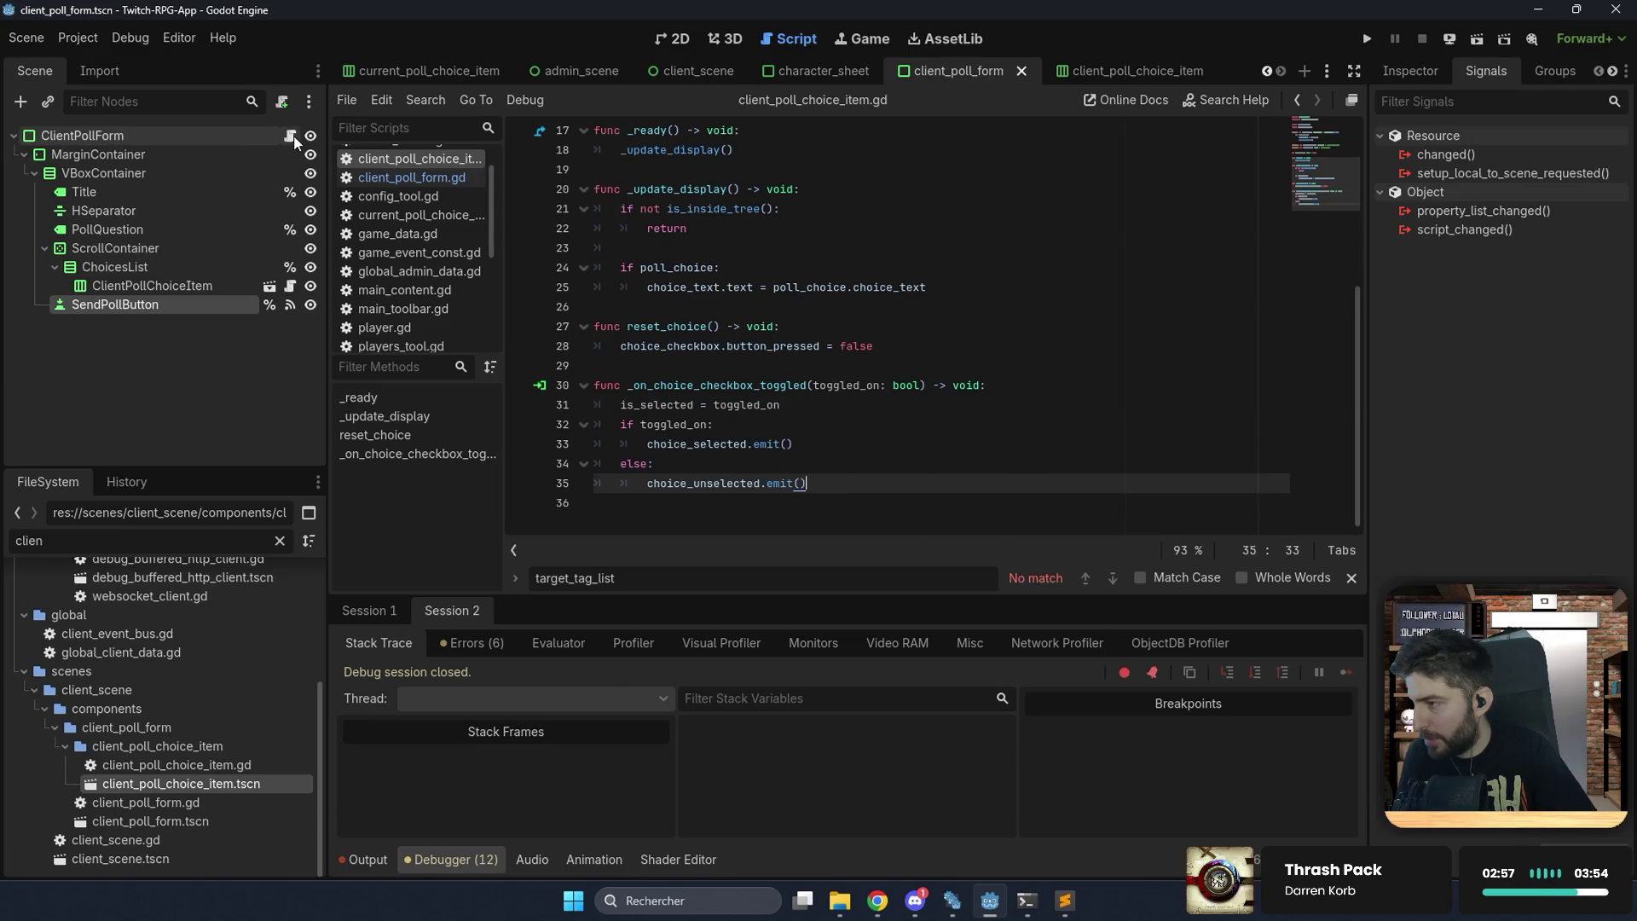
- Copy the 'is_selected = toggled_on' line into reset_choice
mouse_move(815, 408)
left_mouse_down()
mouse_move(951, 407)
mouse_move(991, 386)
left_mouse_up()
key("ctrl+c")
left_click(898, 352)
key("ctrl+v")
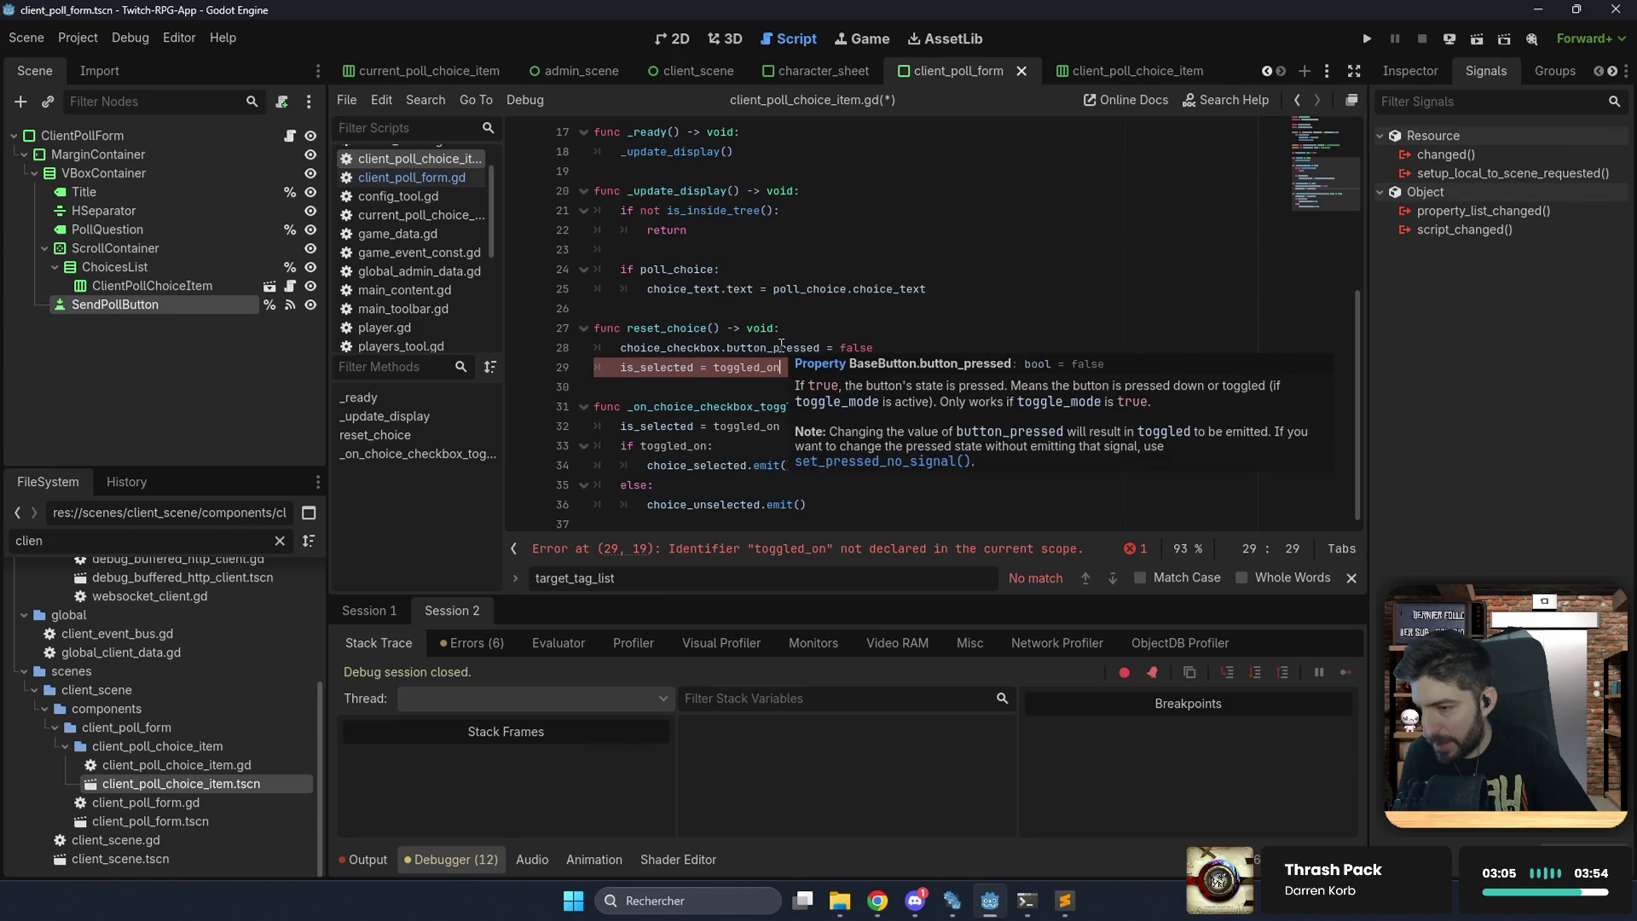
- Change line 28's button_pressed assignment to set_pressed_no_signal(false)
left_click(781, 347)
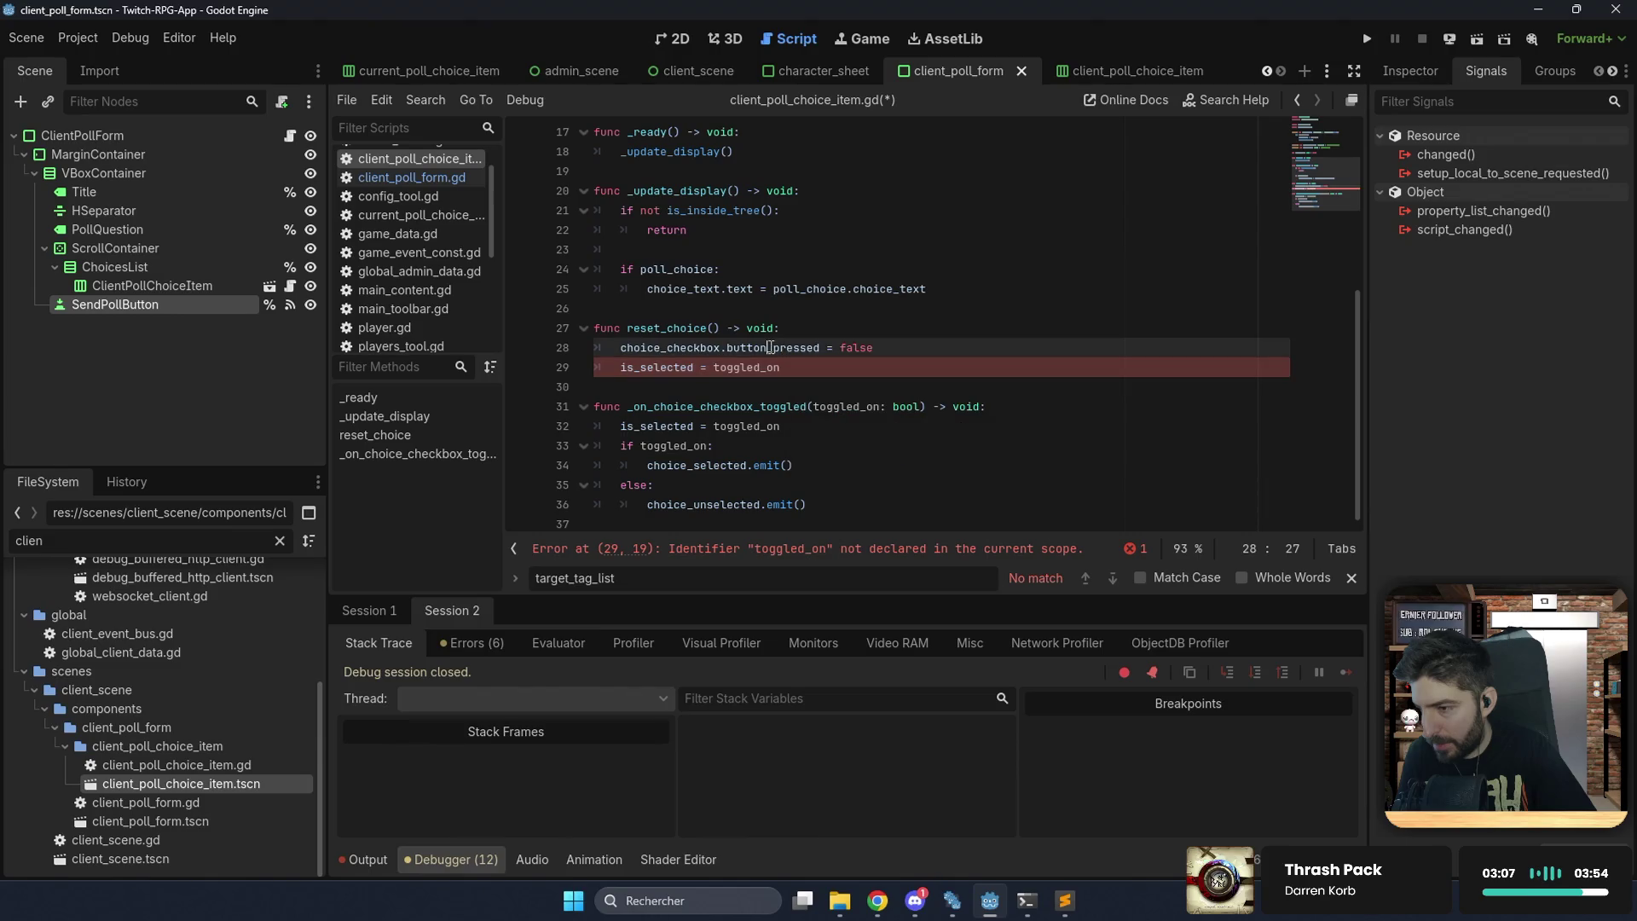
double_click(791, 348)
type("se")
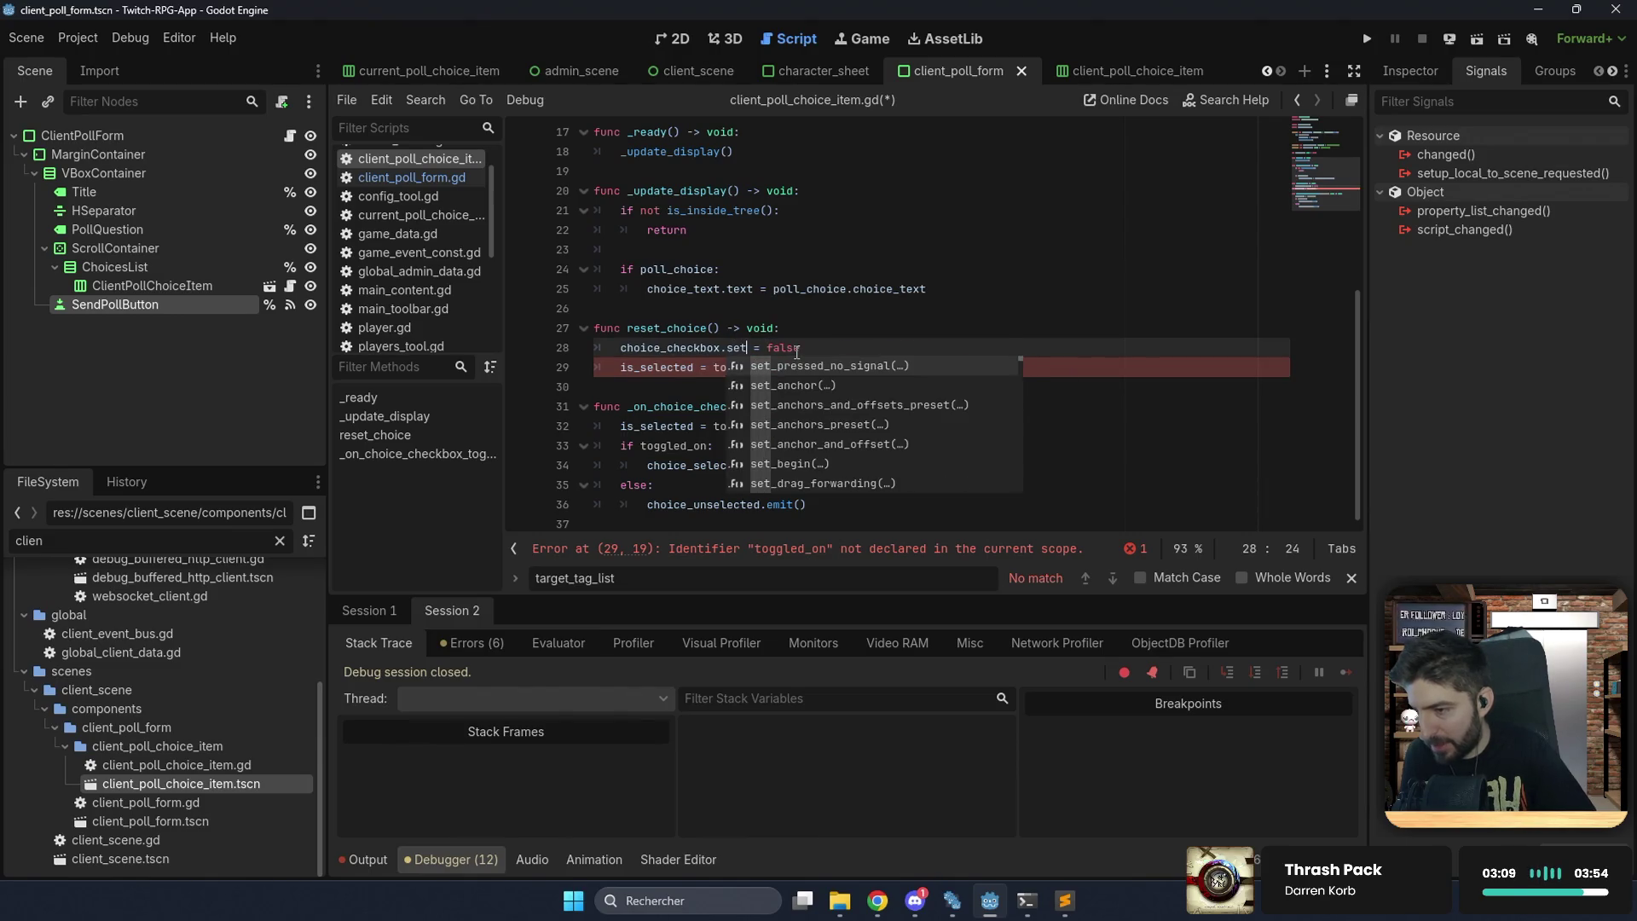
key("Return")
key("Delete")
key("Delete")
key("Delete")
key("End")
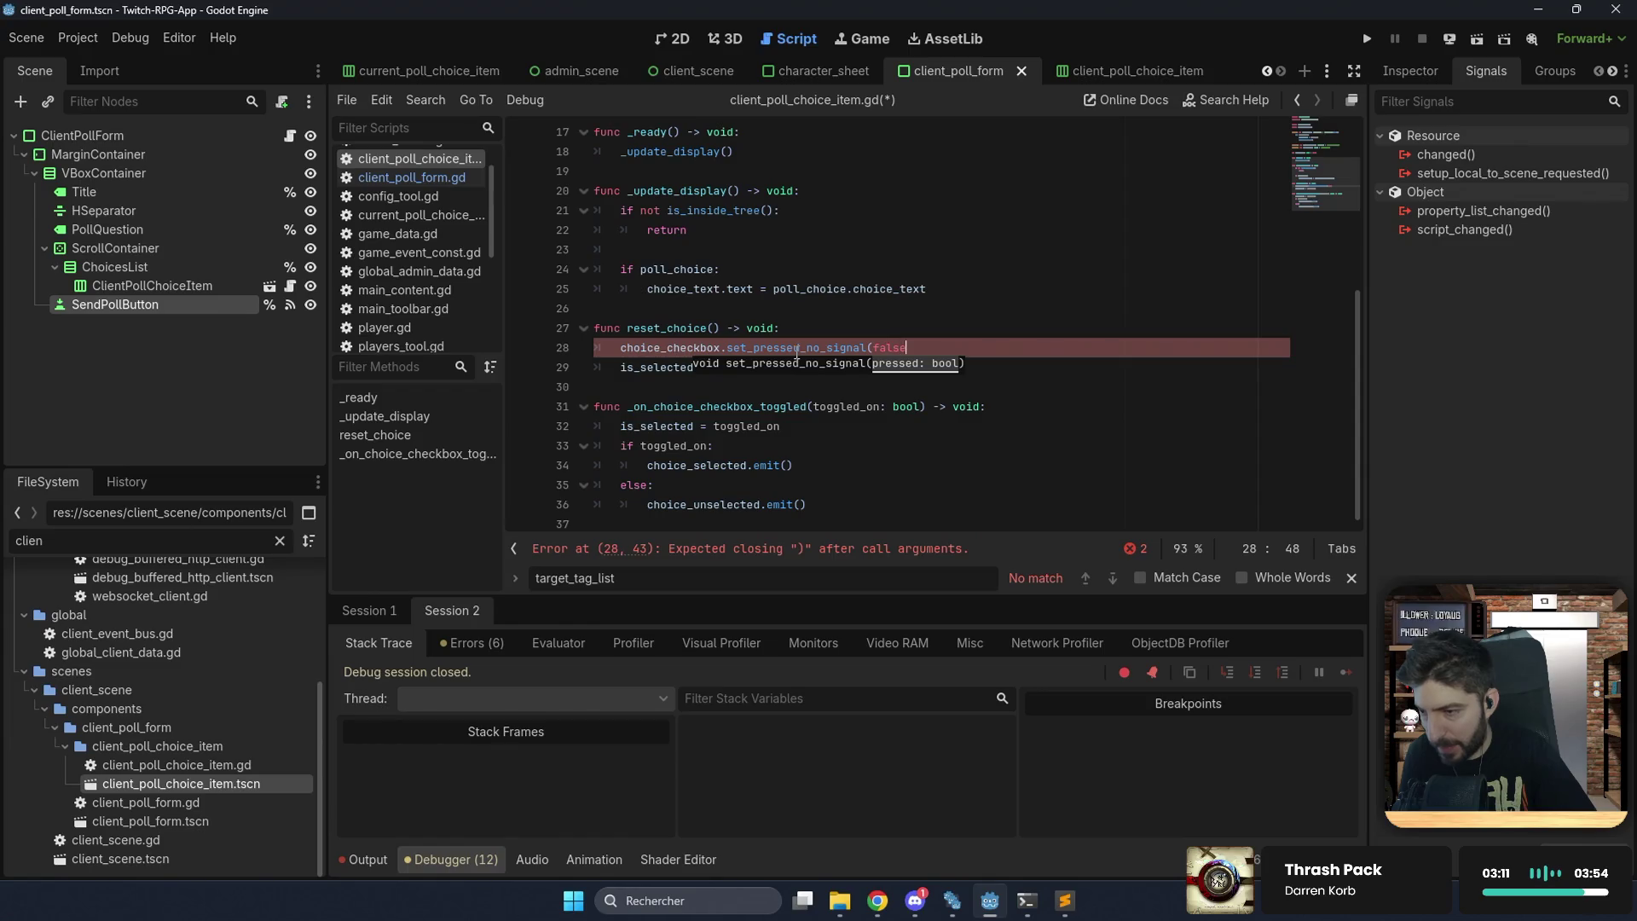
type(")")
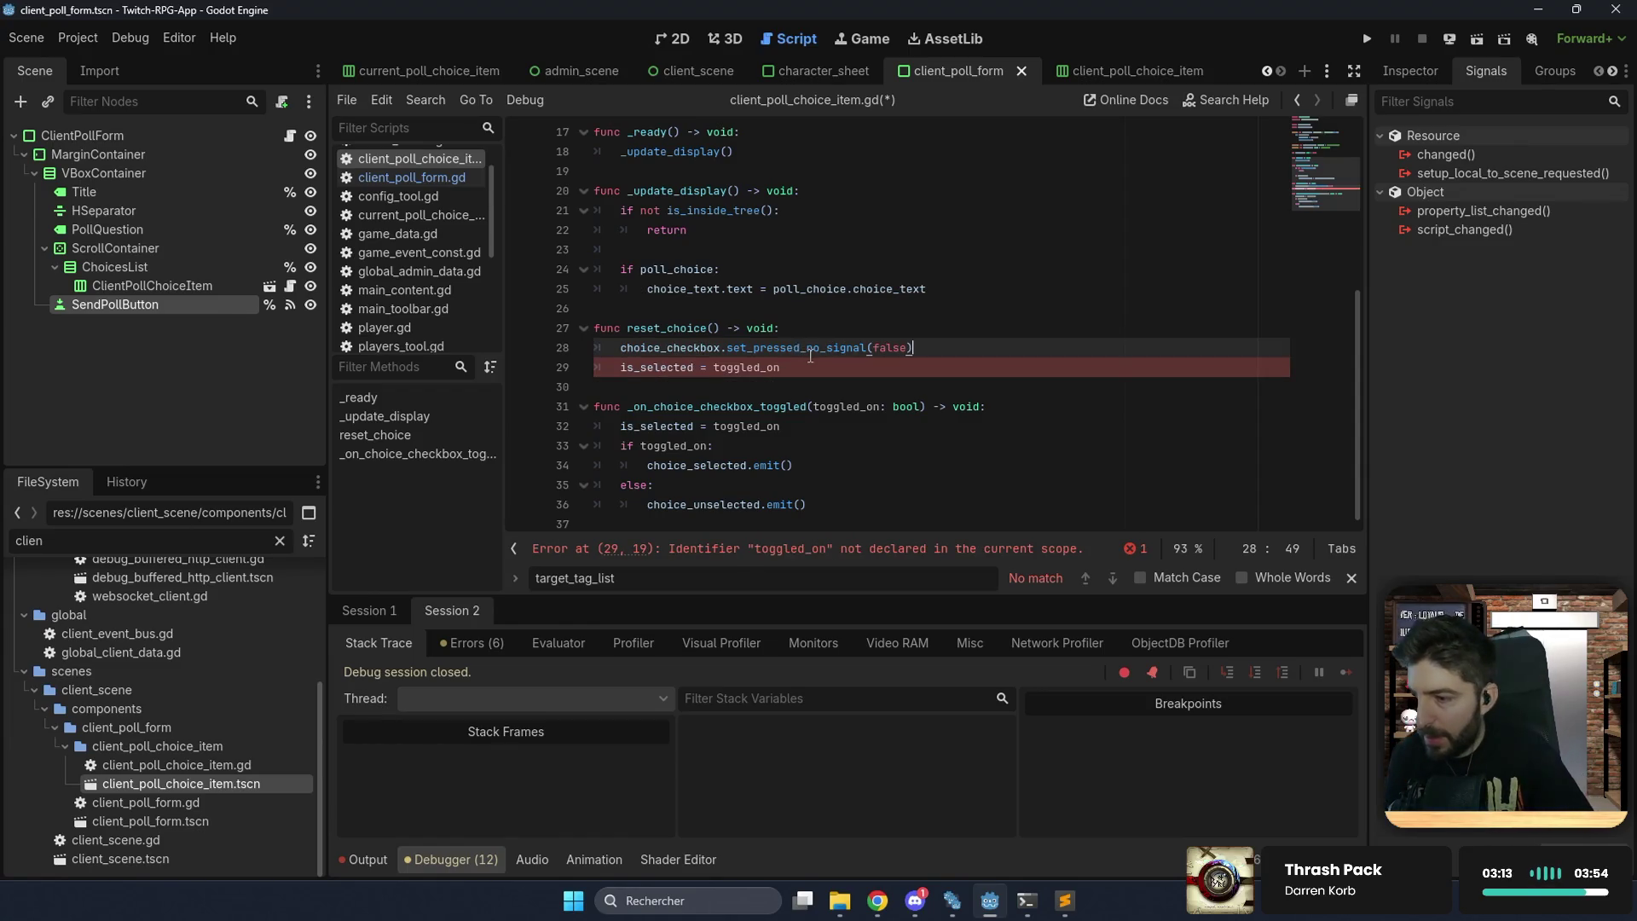
mouse_move(793, 347)
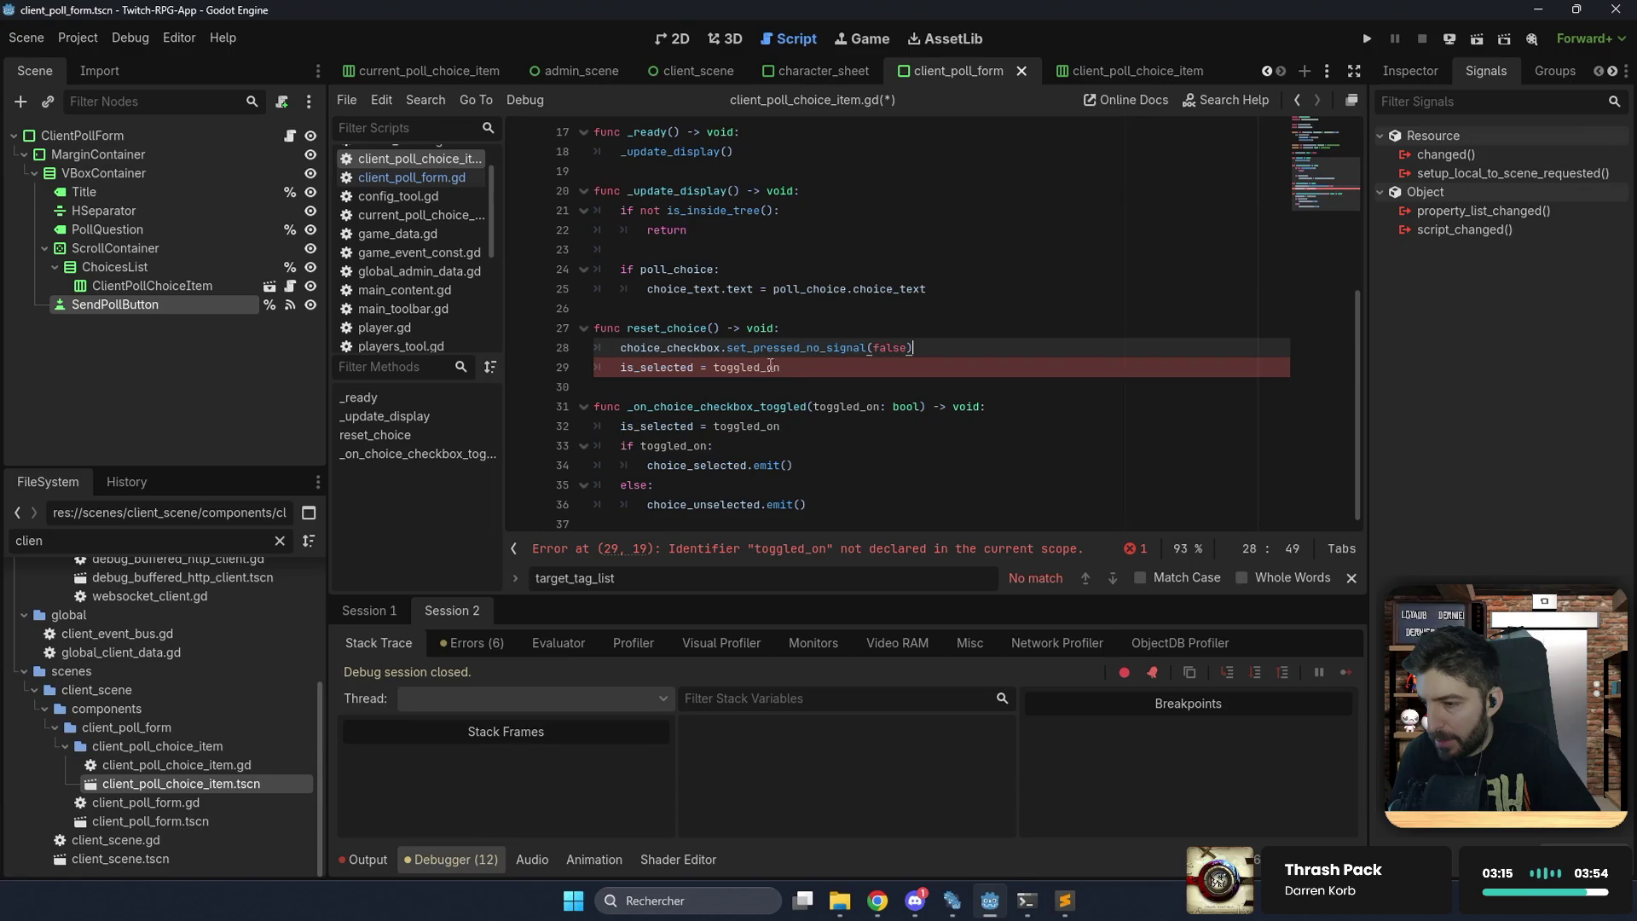
- Replace toggled_on with false in reset_choice's is_selected line
left_click(766, 367)
double_click(766, 366)
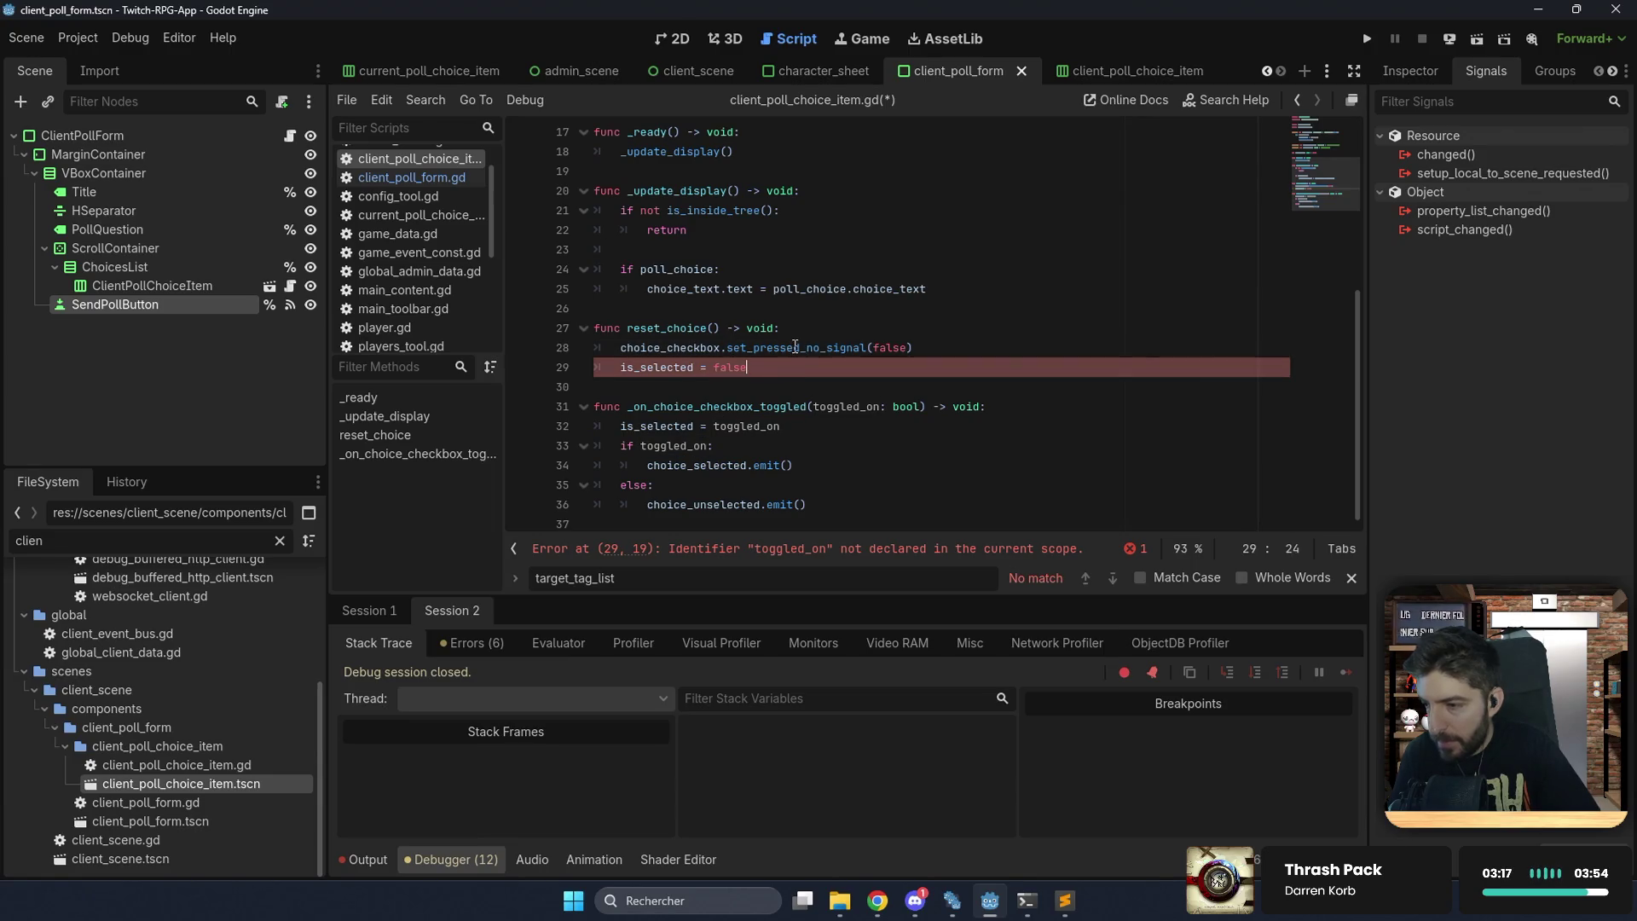
type("false")
mouse_move(800, 345)
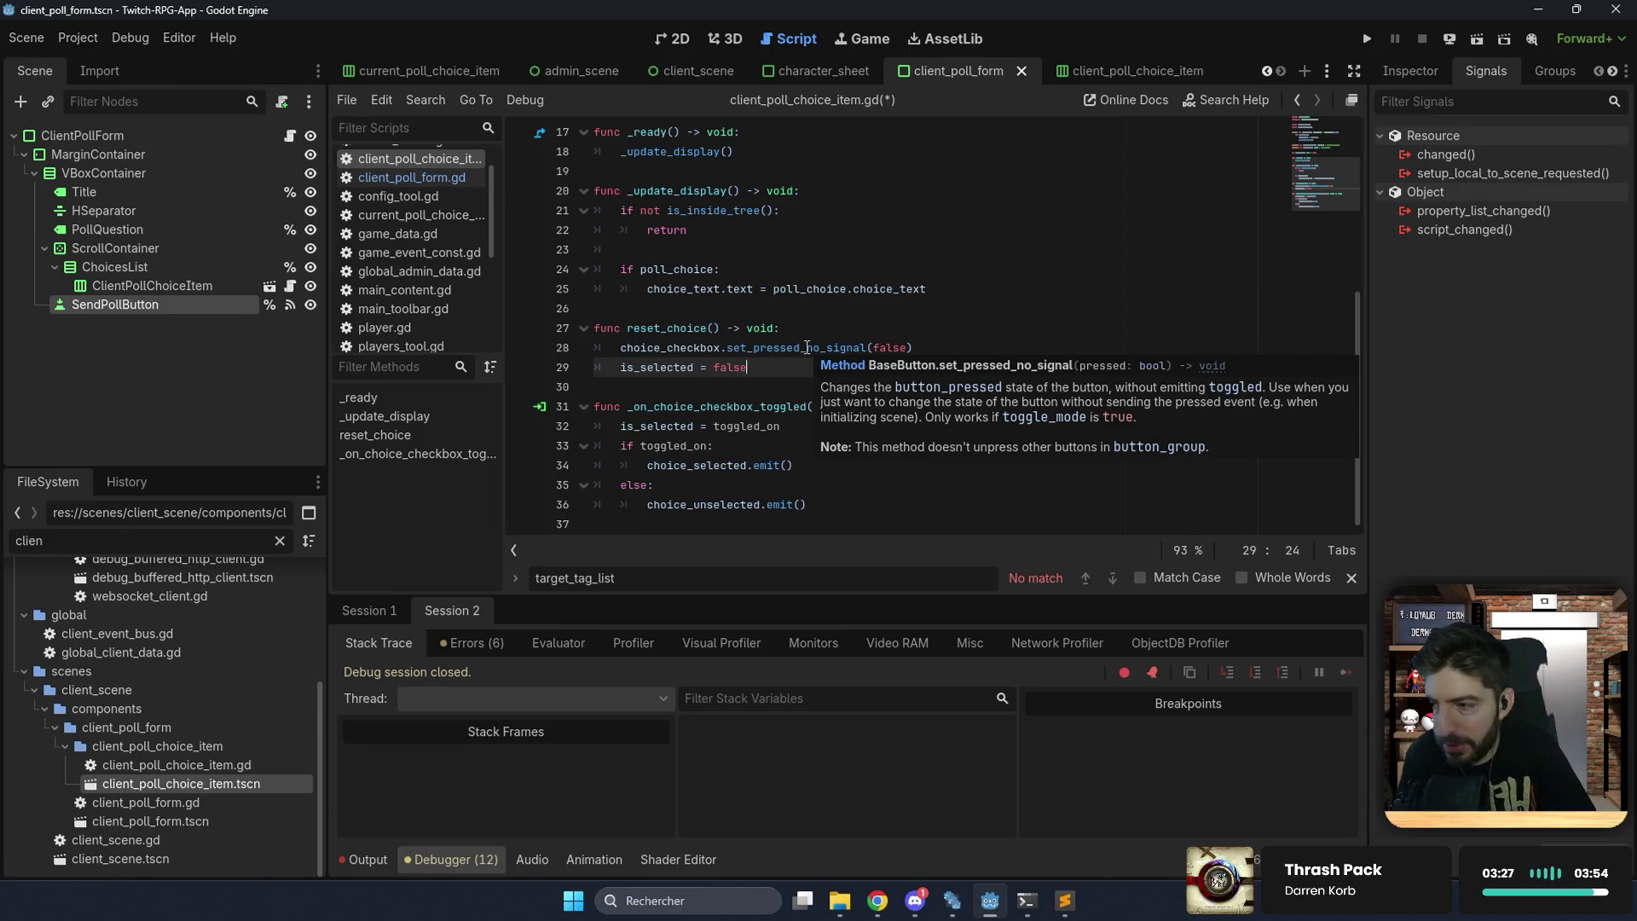
- In client_poll_form.gd, replace the loop's pass with 'if child.is_selected:'
left_click(412, 178)
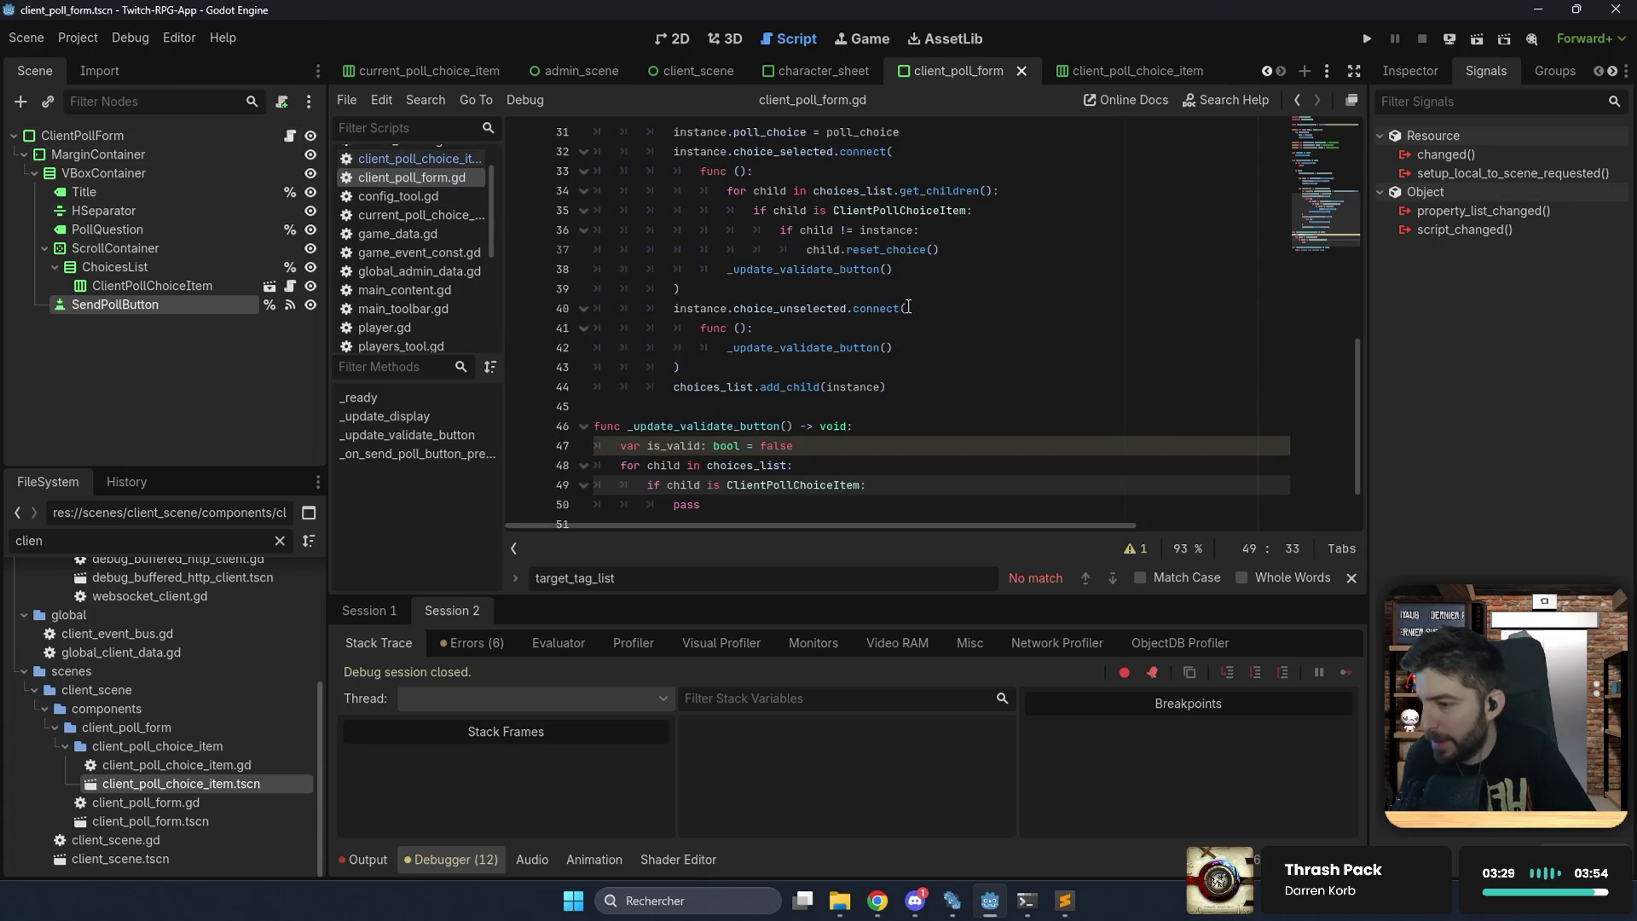
scroll(853, 341, "down", 2)
left_click(734, 428)
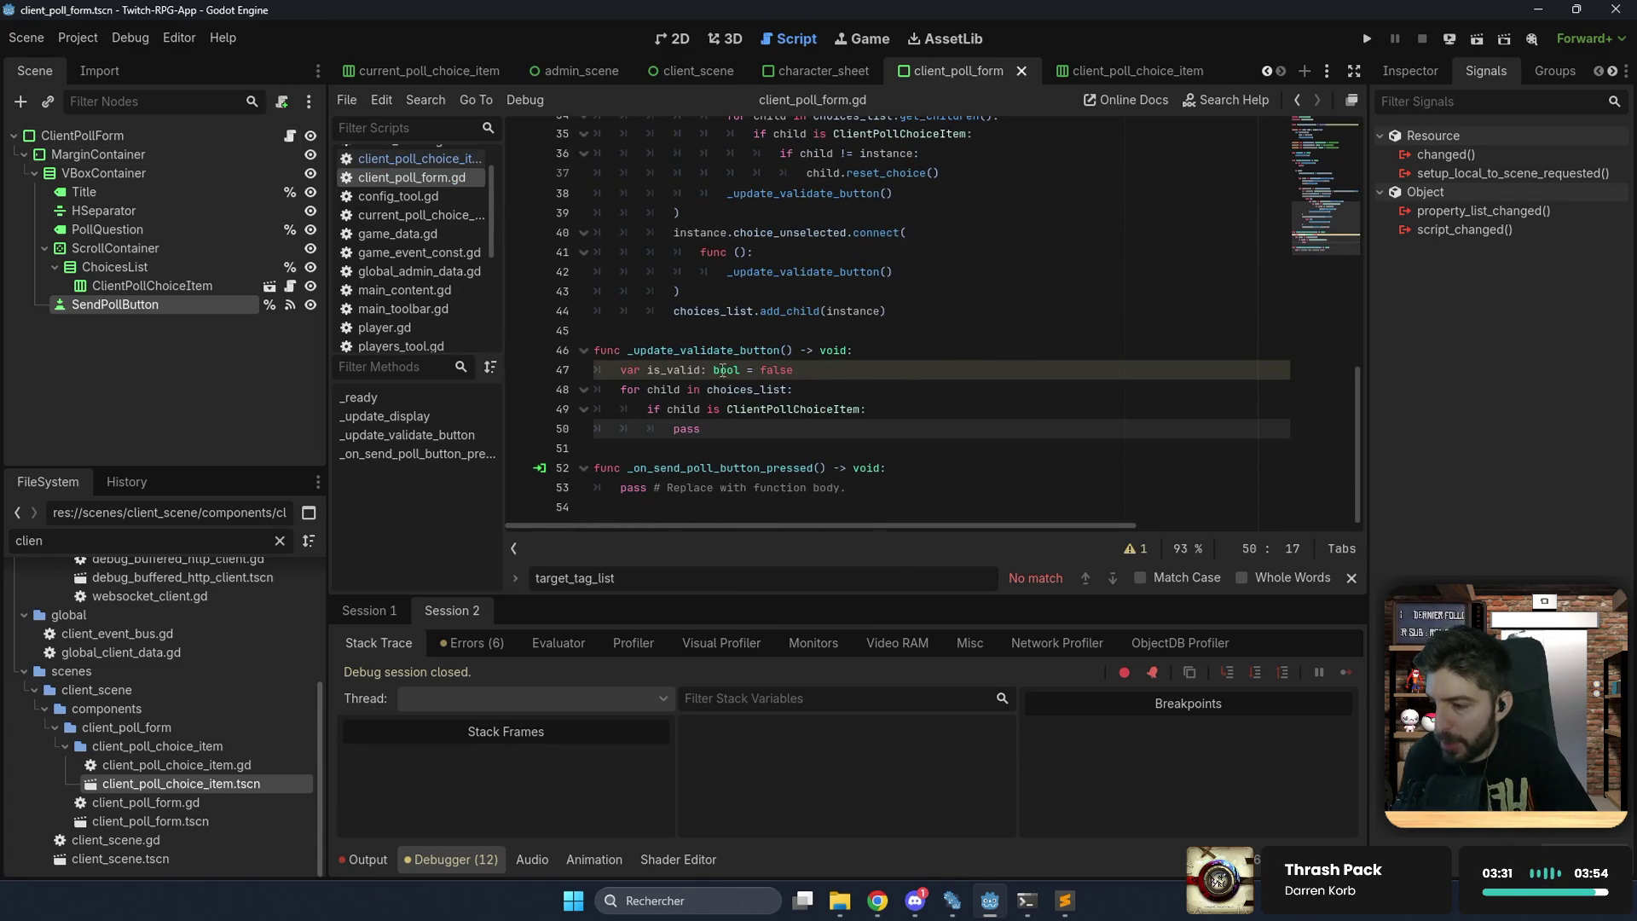
left_click(677, 351)
double_click(679, 428)
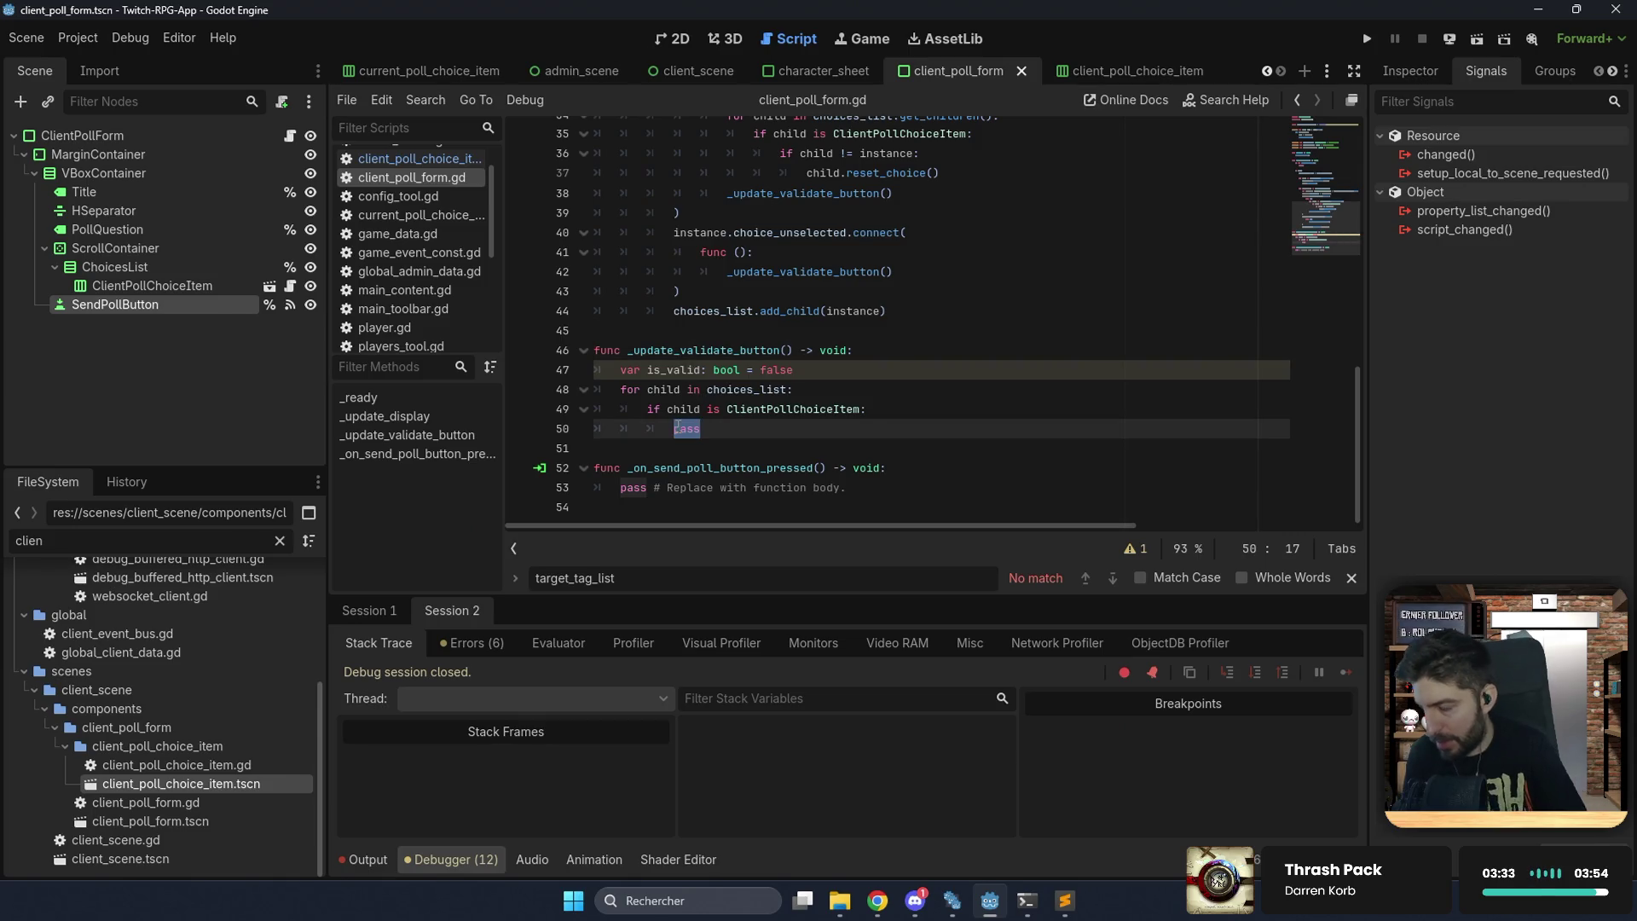
type("if child.i")
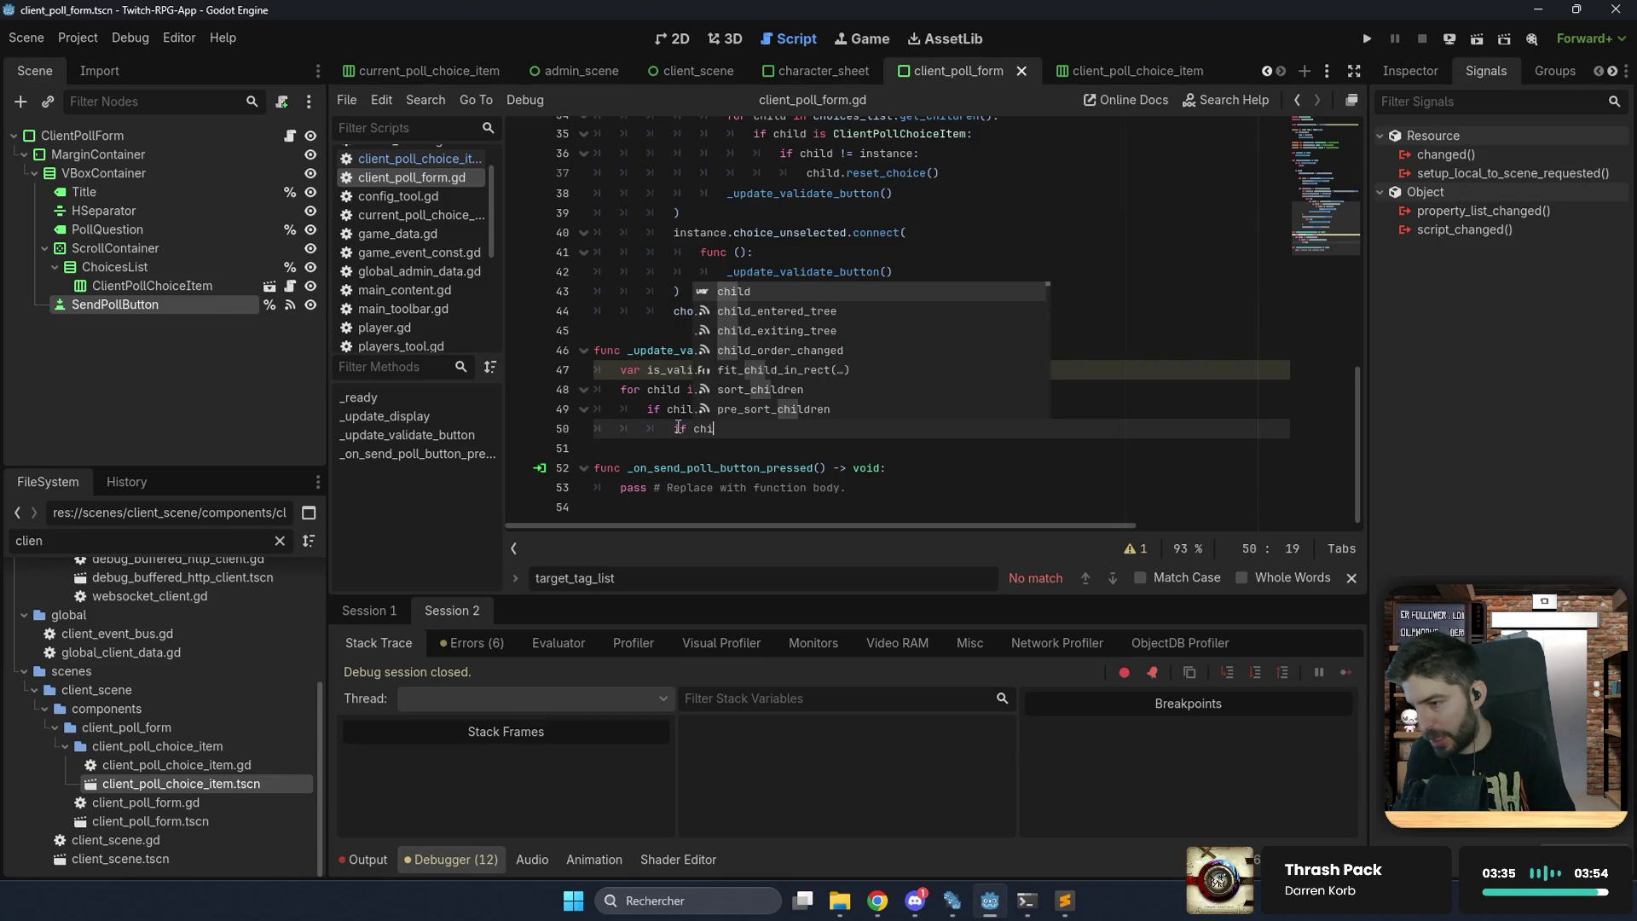
key("Return")
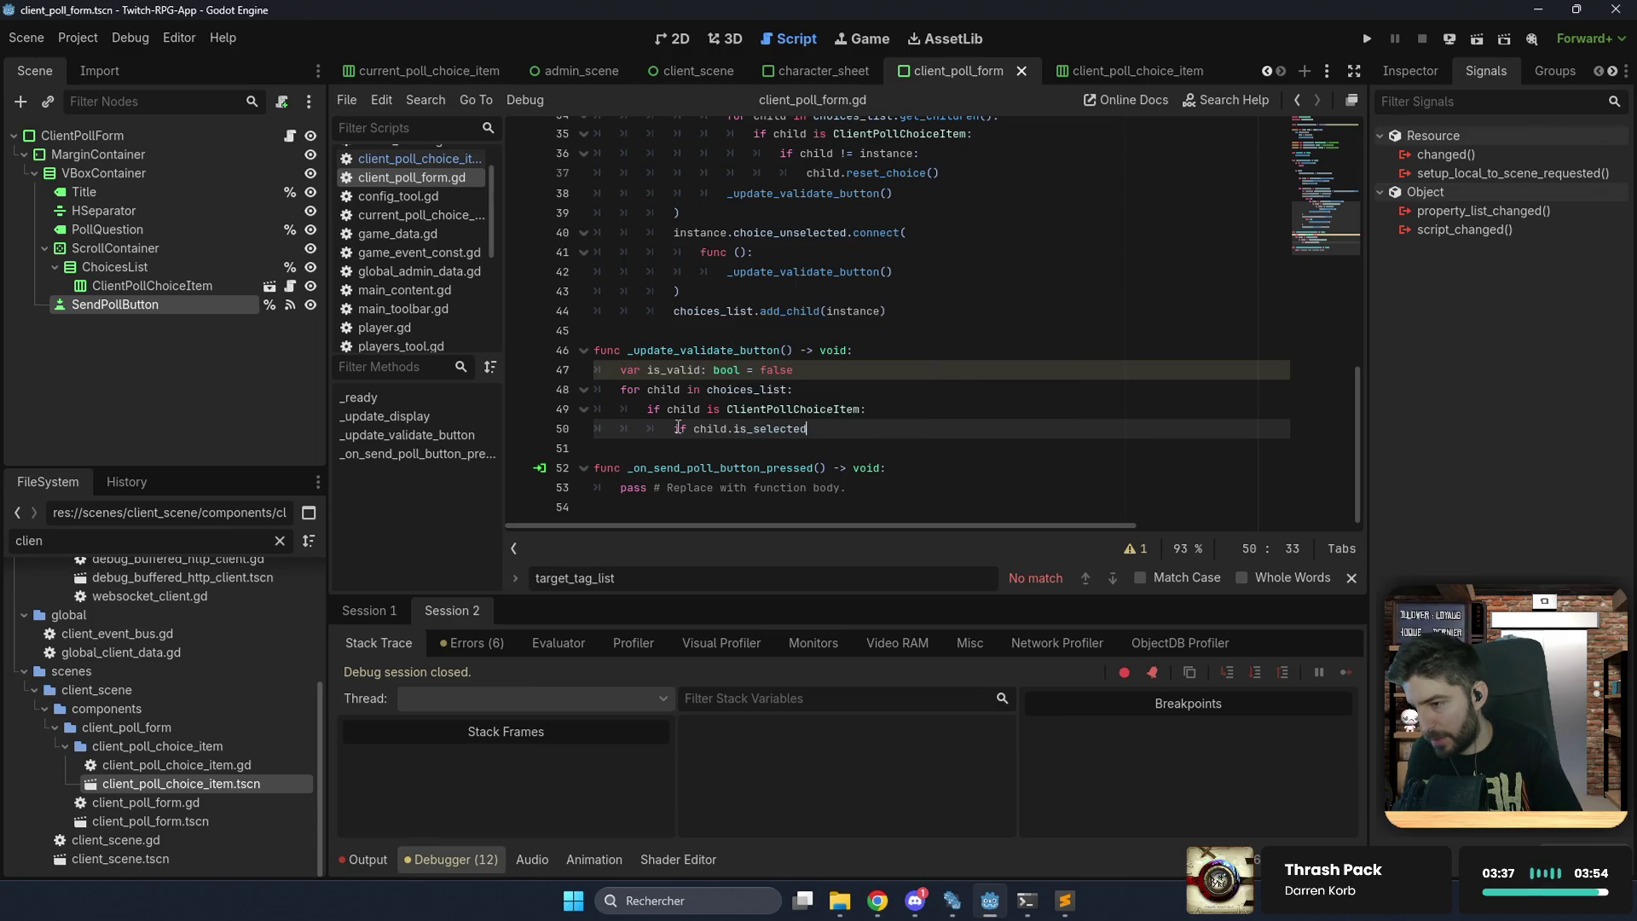
type(":")
- Set 'is_valid = true' under the is_selected condition and save
key("Return")
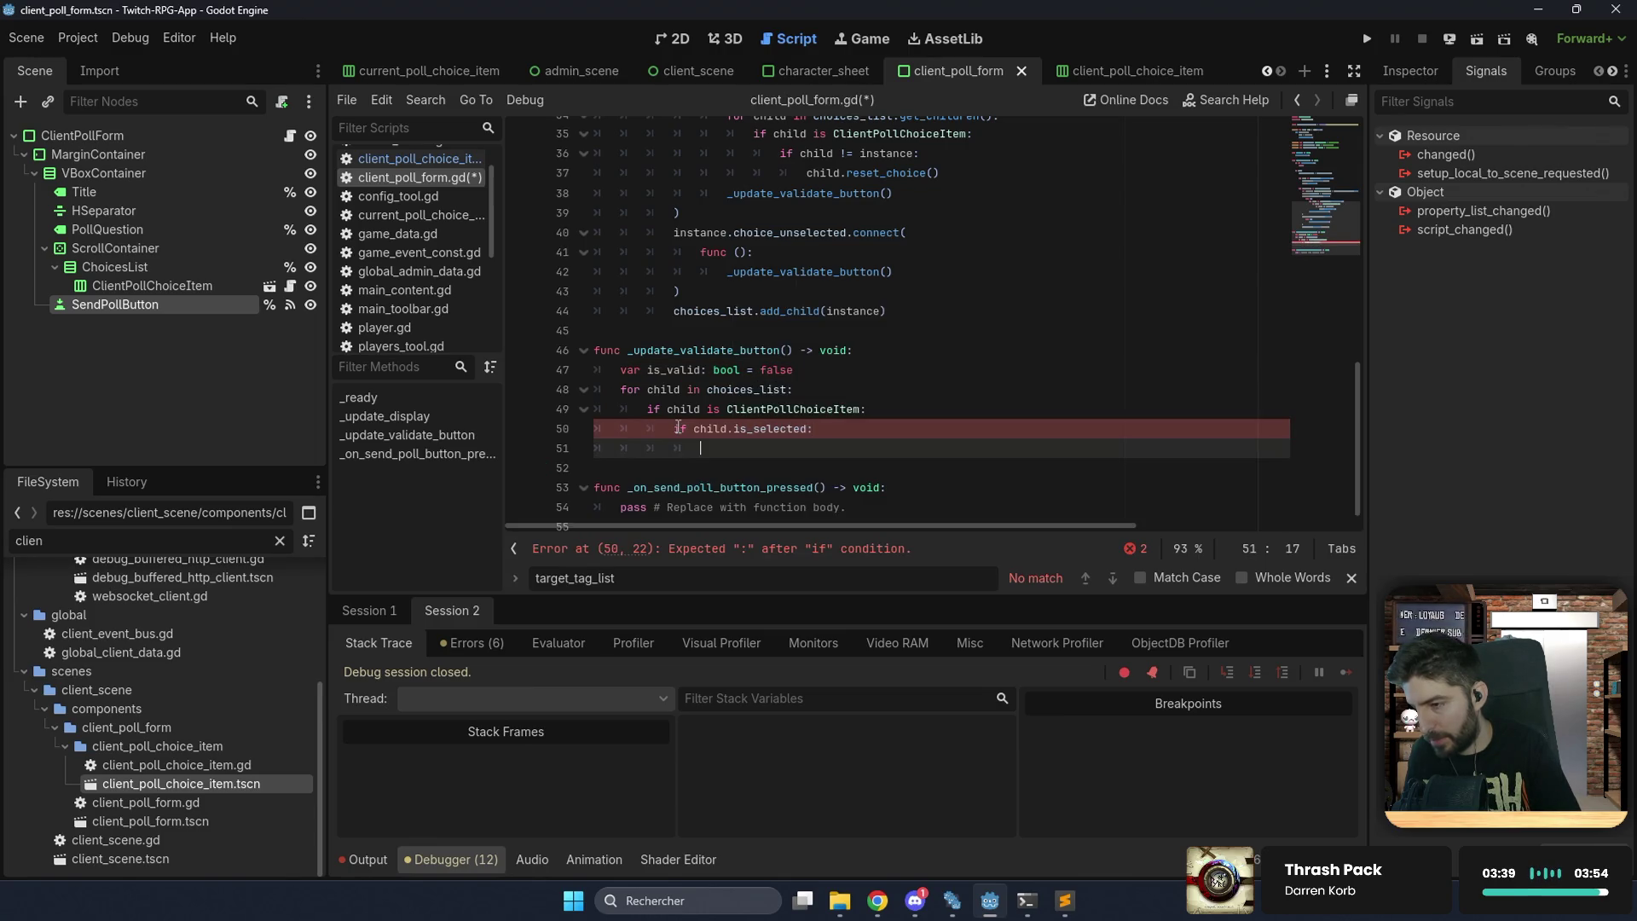
type("is")
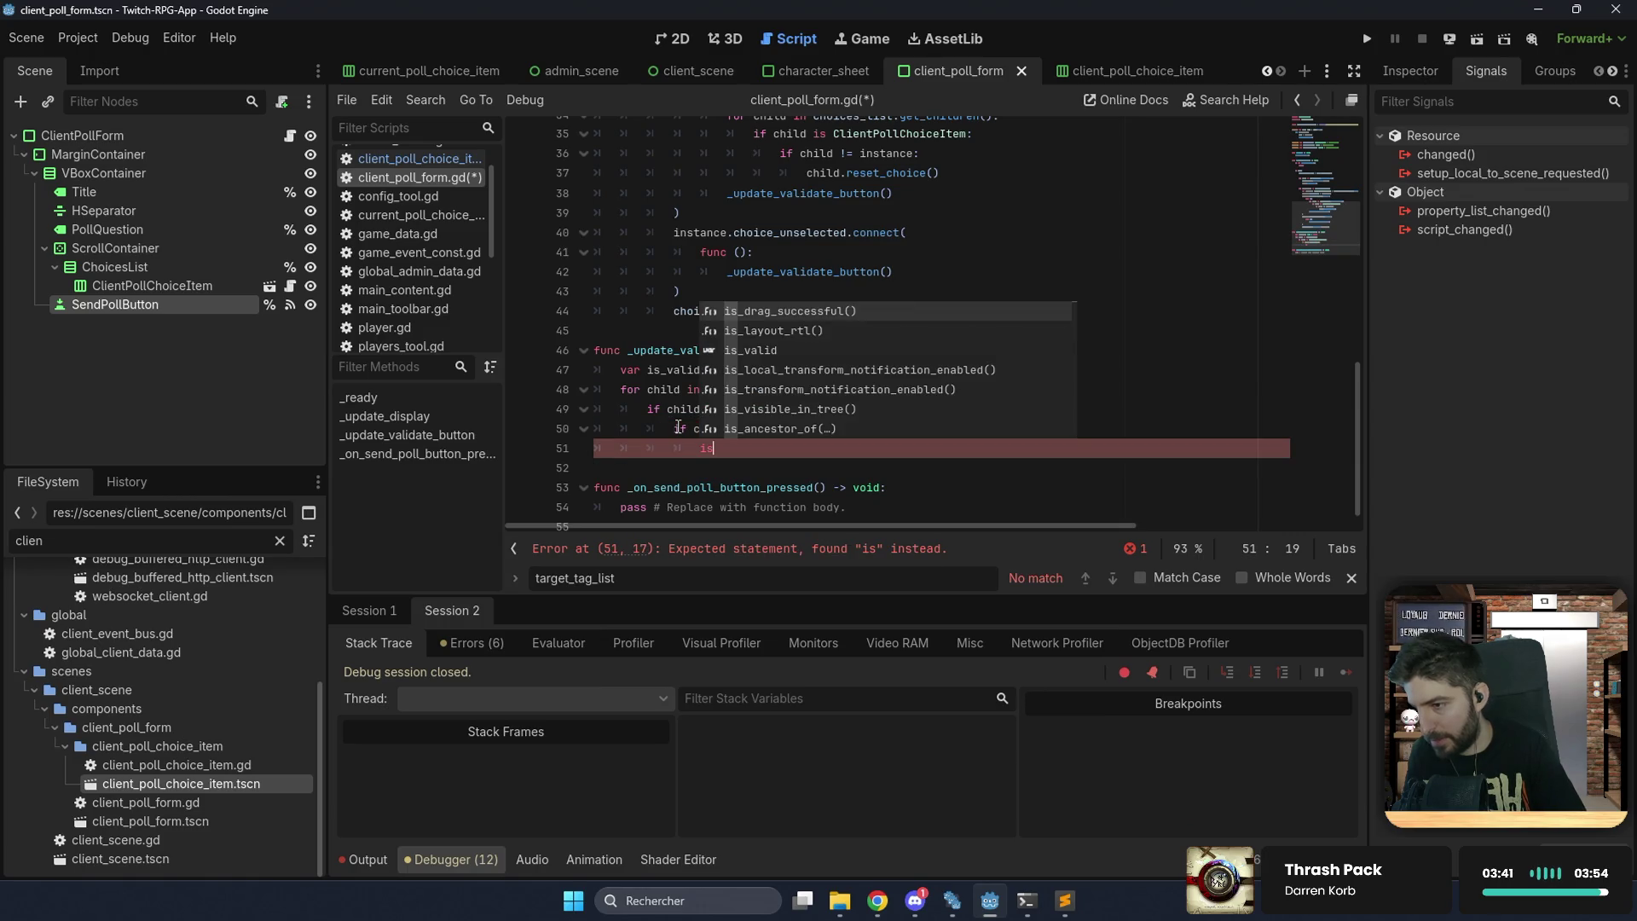
key("Down")
key("Down")
key("Return")
type("= true")
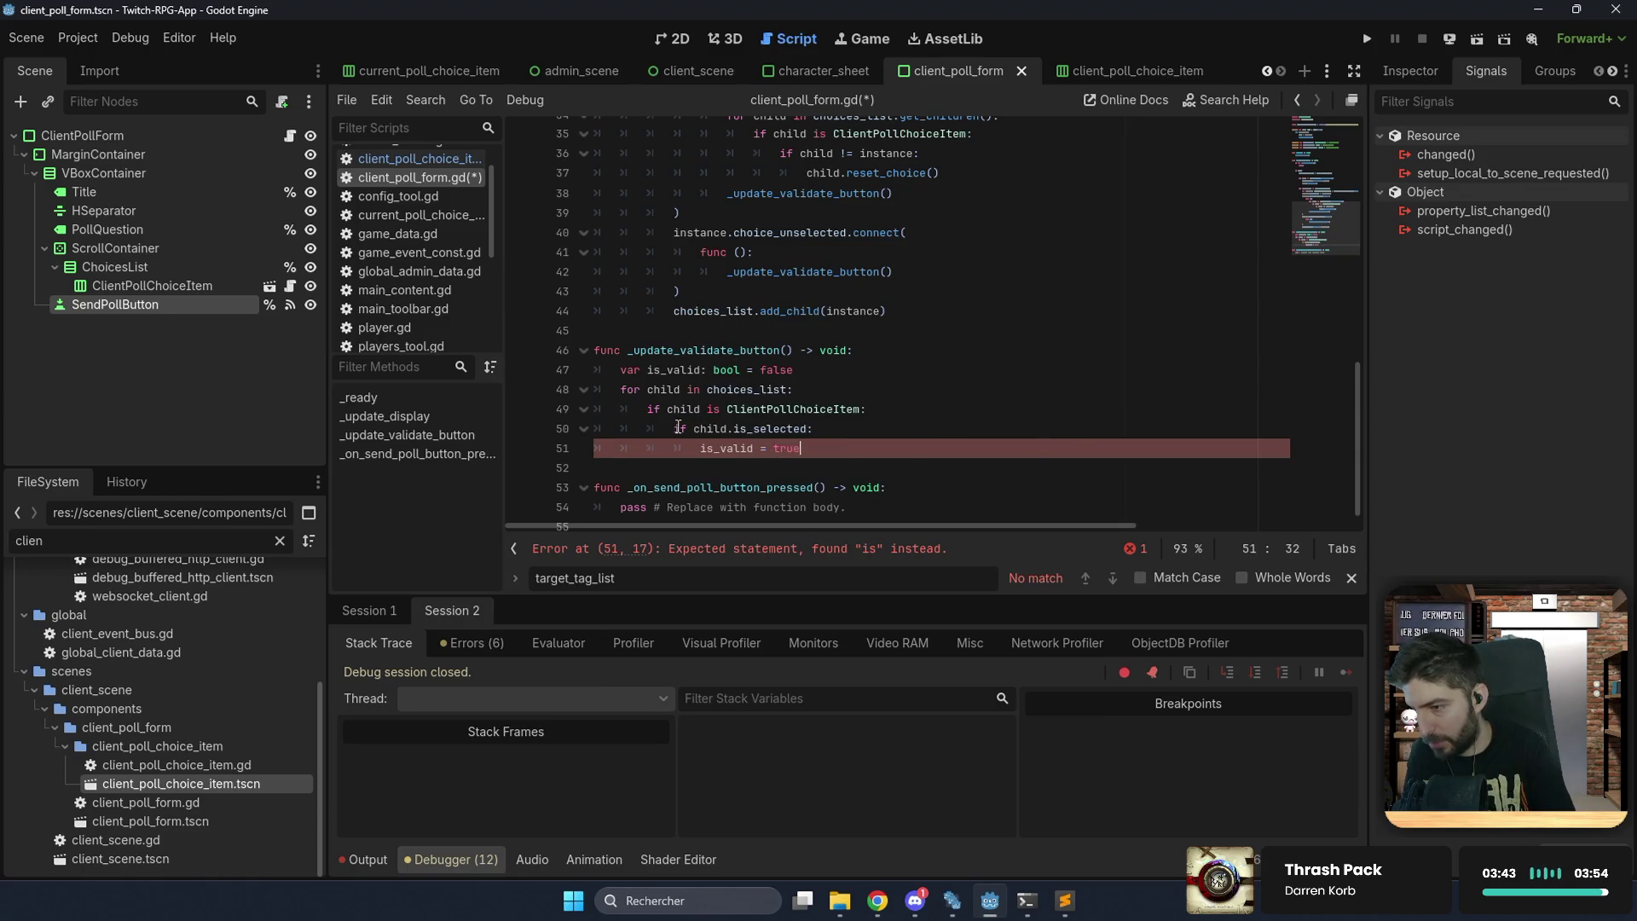
key("ctrl+s")
- Add 'send_poll_button.disabled = not TagDisplayer' after the loop and save
key("Return")
key("BackSpace")
key("BackSpace")
key("BackSpace")
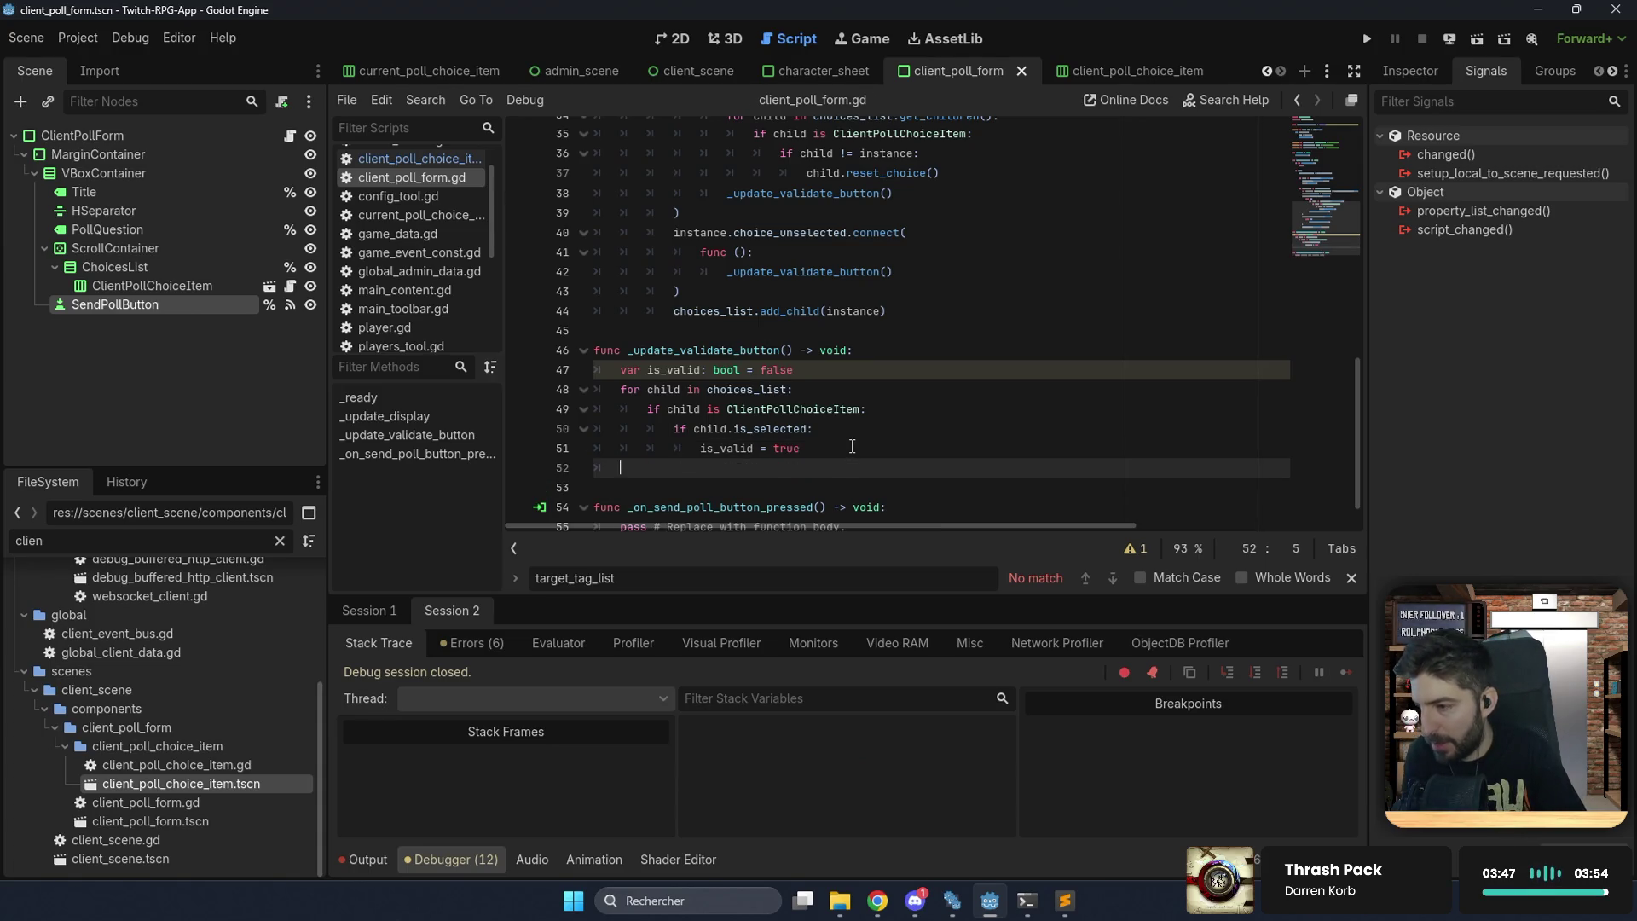
type("s")
key("Return")
type(".di")
key("Return")
type("= no")
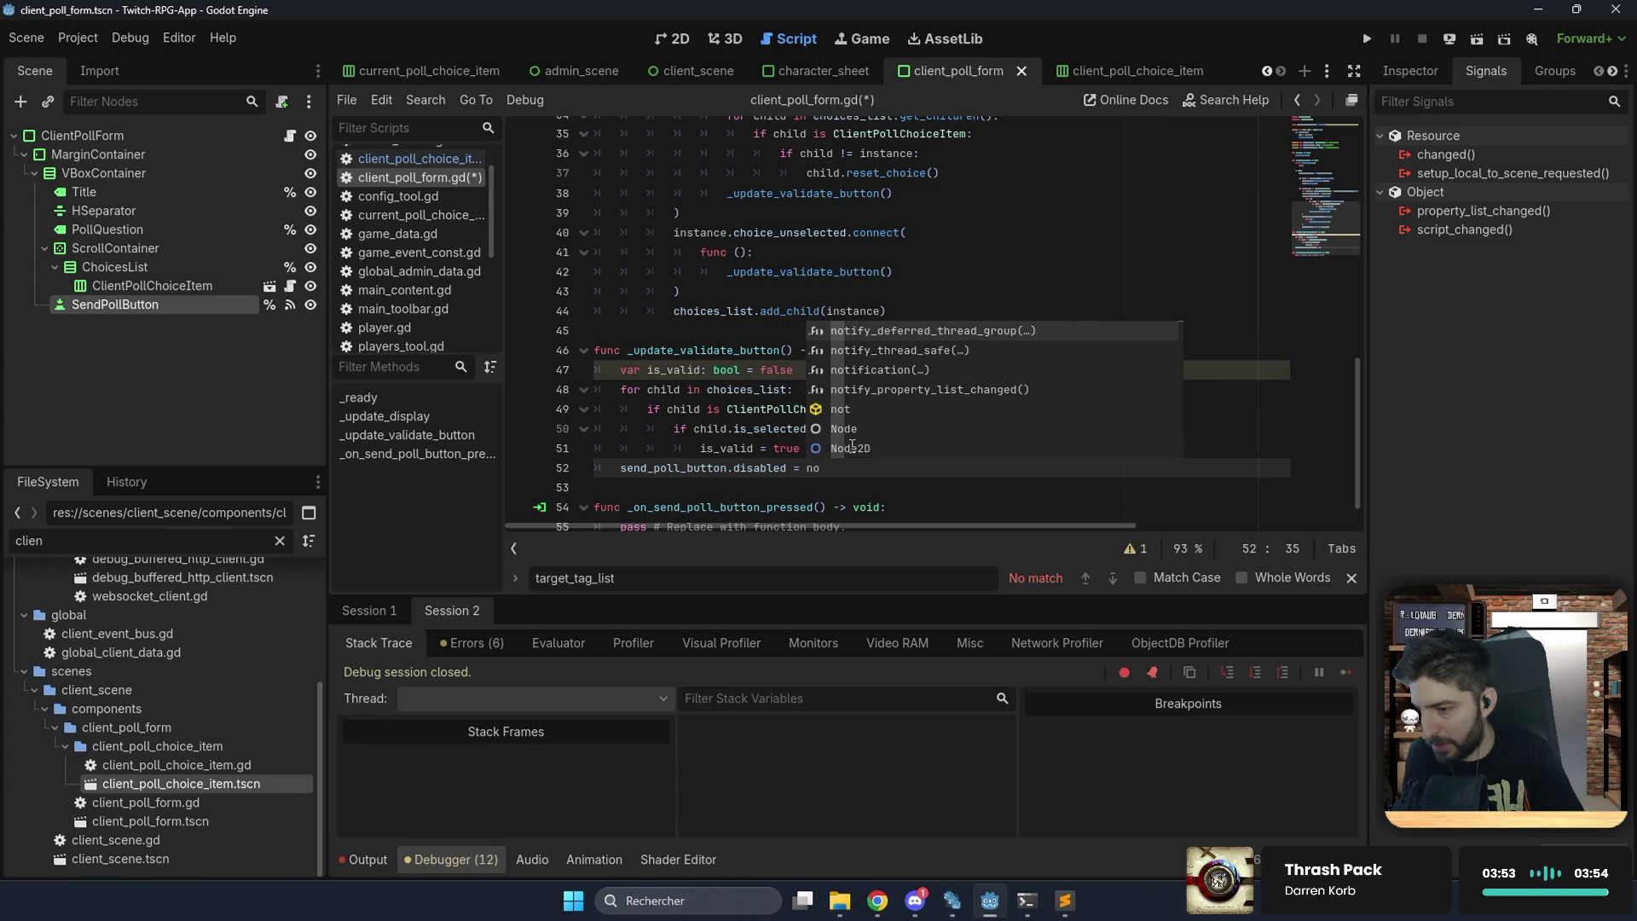
type("t T")
key("Return")
key("ctrl+s")
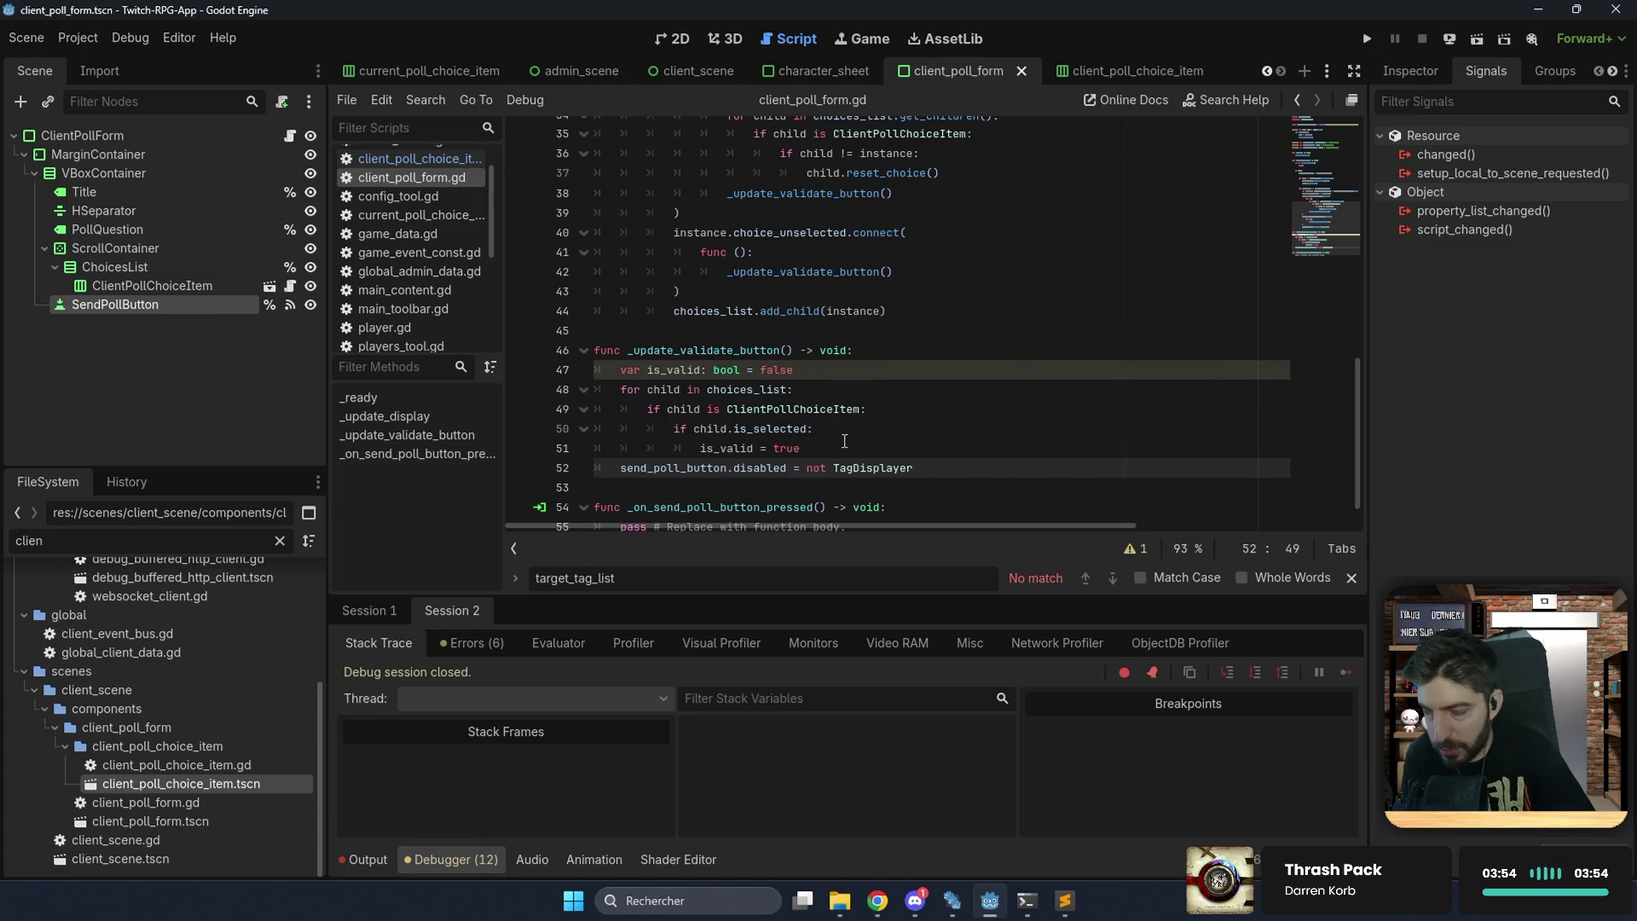
mouse_move(621, 469)
left_mouse_down()
mouse_move(803, 472)
mouse_move(786, 470)
left_mouse_up()
- Check SendPollButton's properties in the Inspector and review the lines computing is_valid
left_click(196, 302)
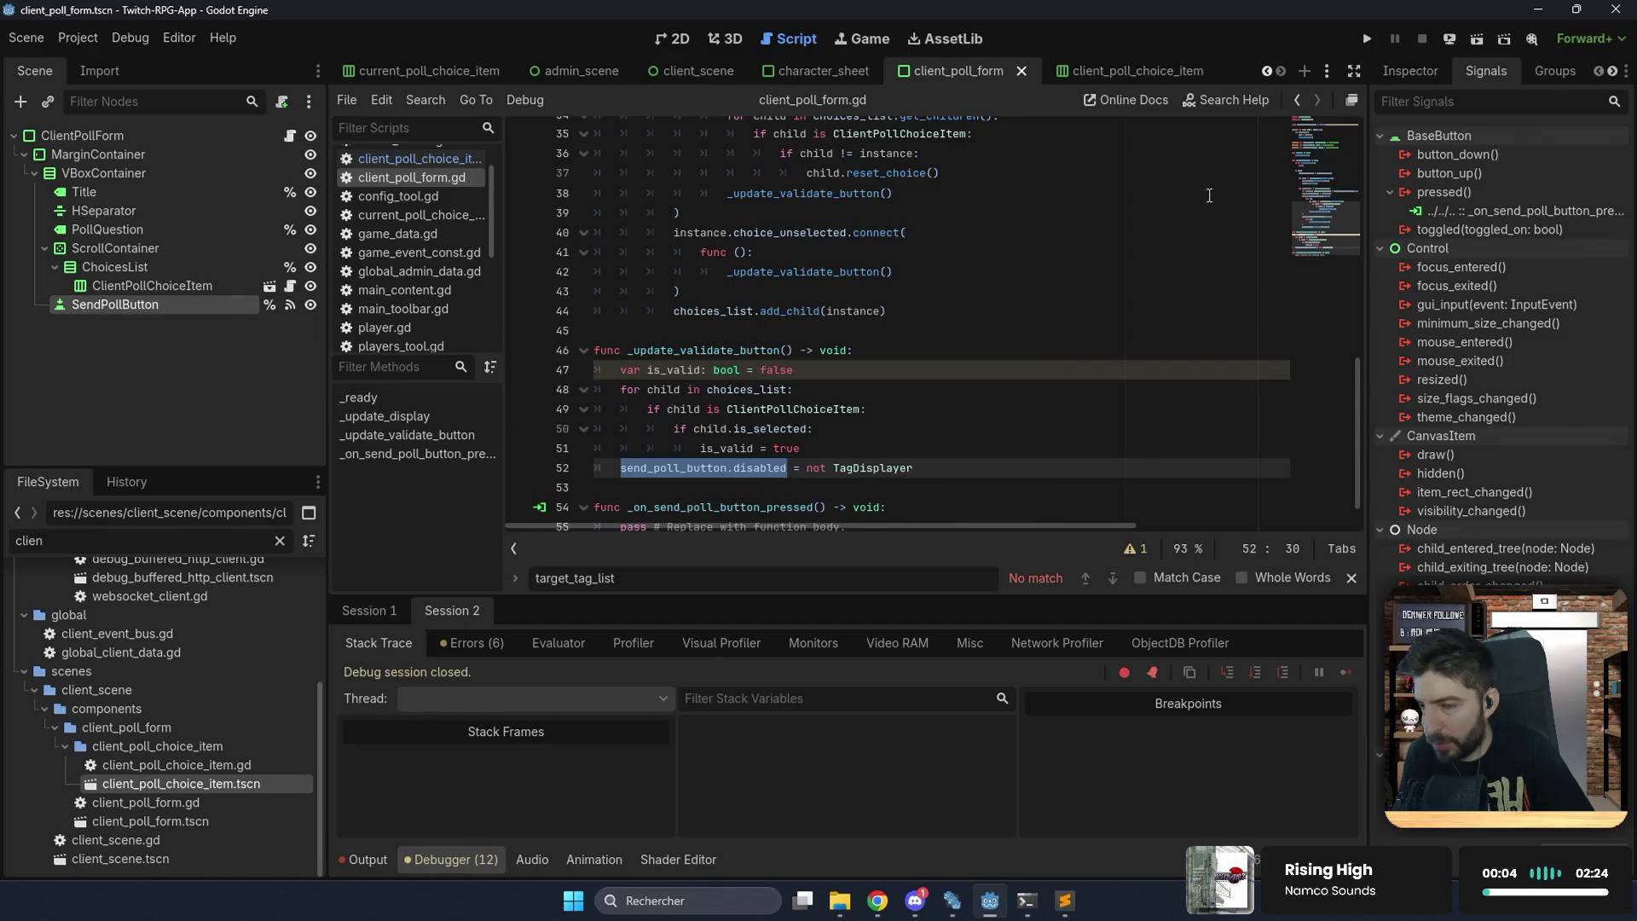
left_click(1383, 70)
left_click(893, 507)
scroll(893, 472, "down", 1)
left_click(898, 489)
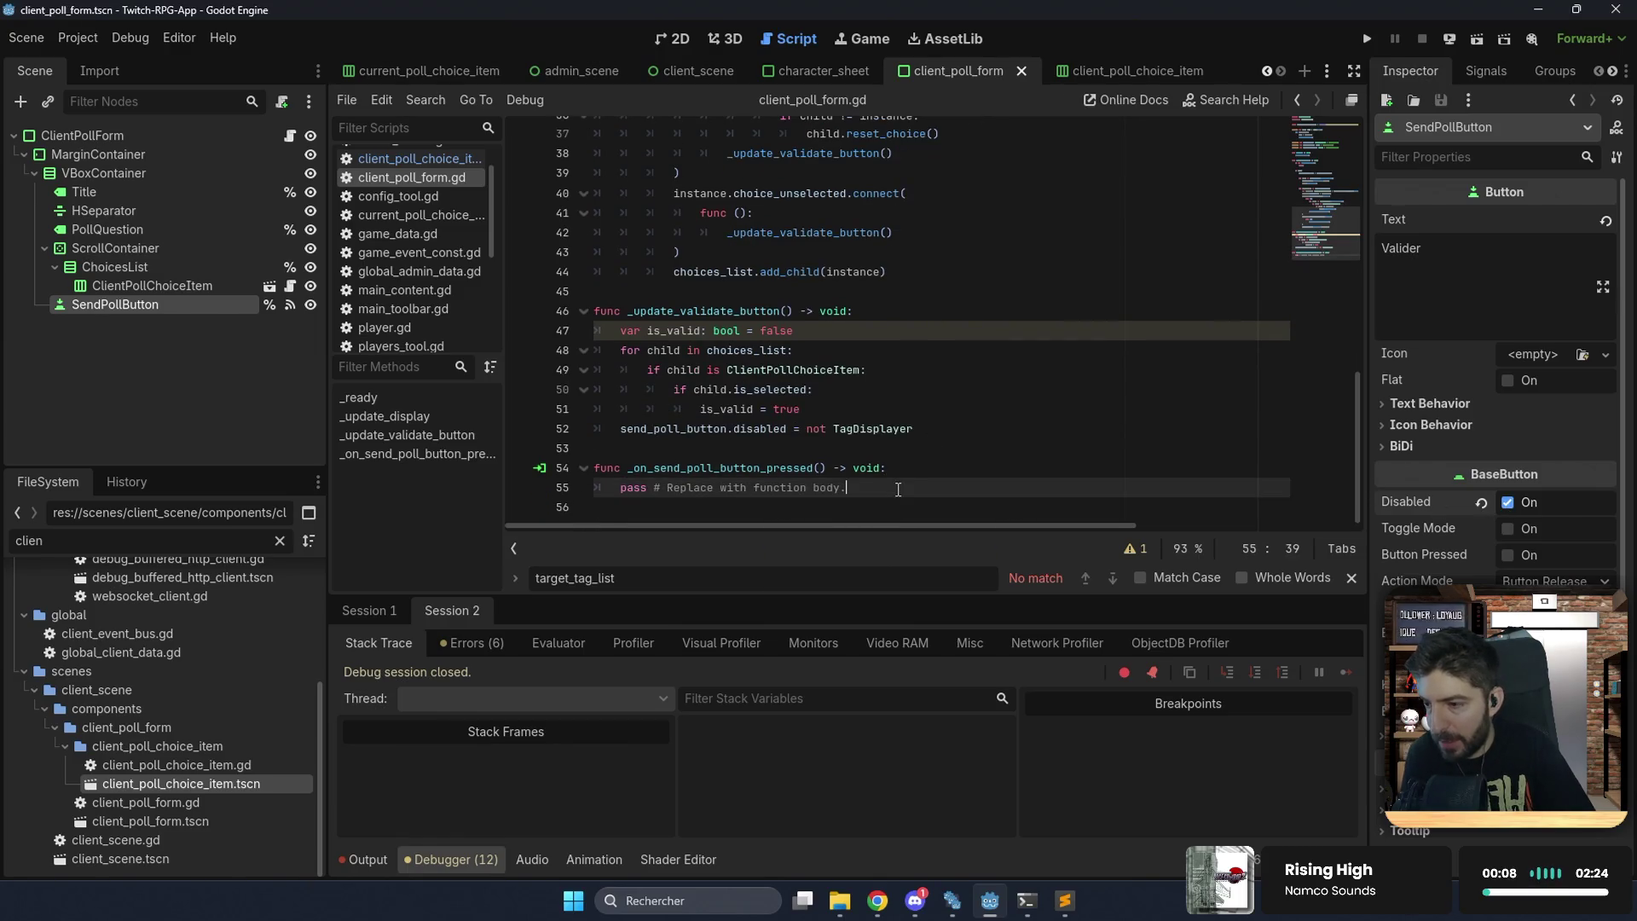
left_click(828, 408)
left_click_drag(828, 407, 819, 335)
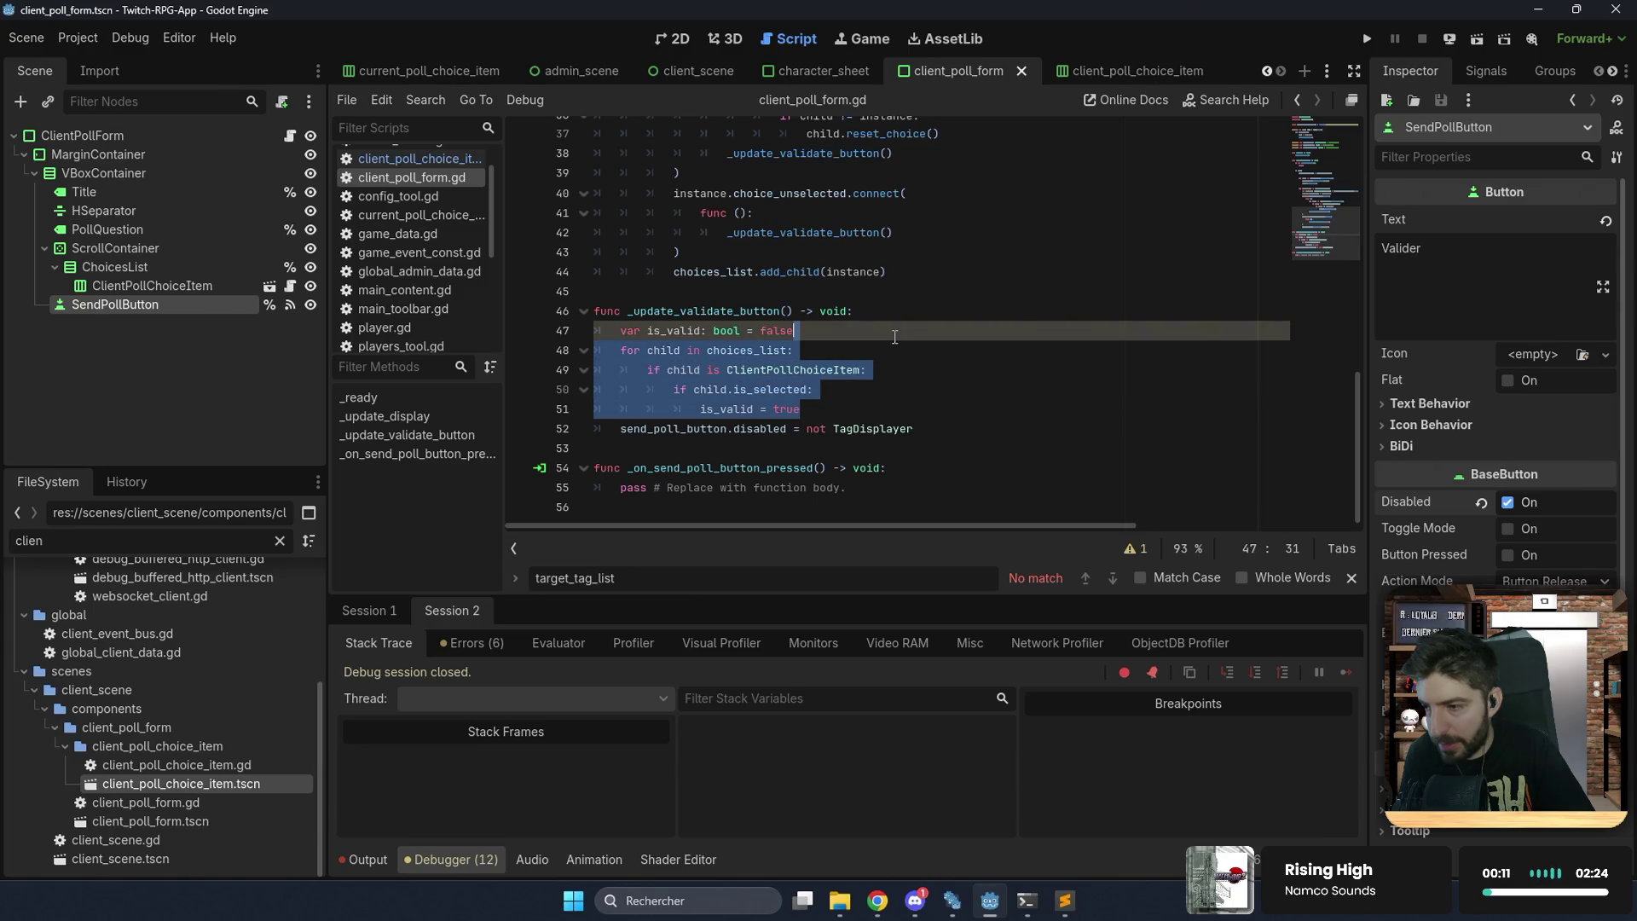
left_click(805, 369)
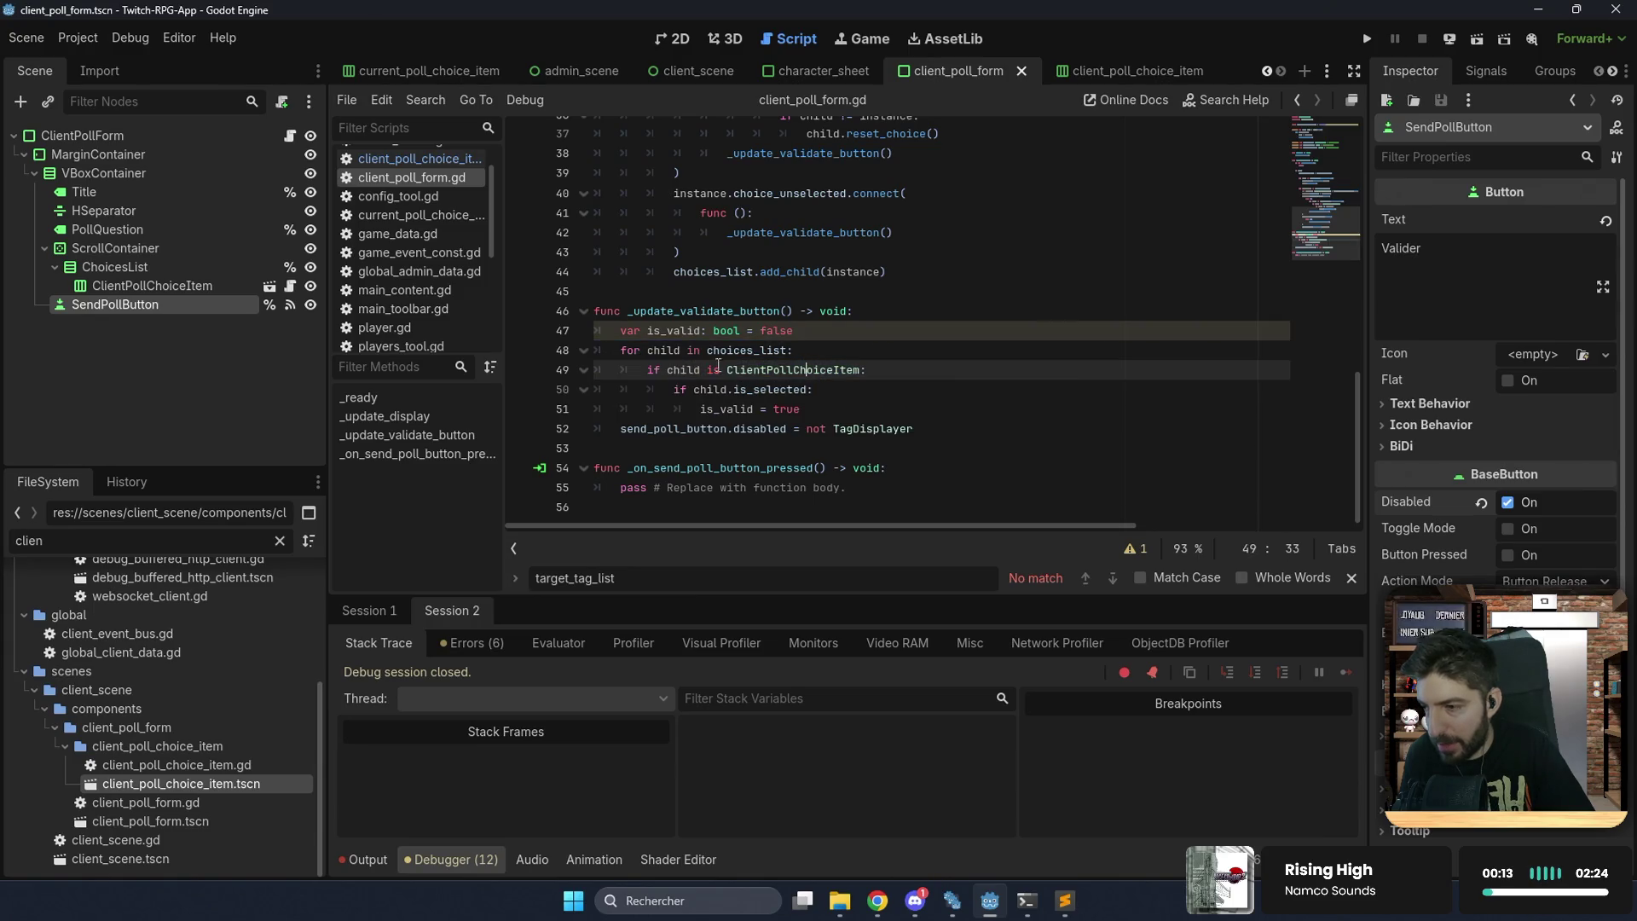
- Replace TagDisplayer with is_valid so line 52 reads 'send_poll_button.disabled = not is_valid'
double_click(660, 329)
key("ctrl+c")
double_click(895, 428)
key("ctrl+v")
left_click(902, 449)
left_click_drag(902, 487, 935, 465)
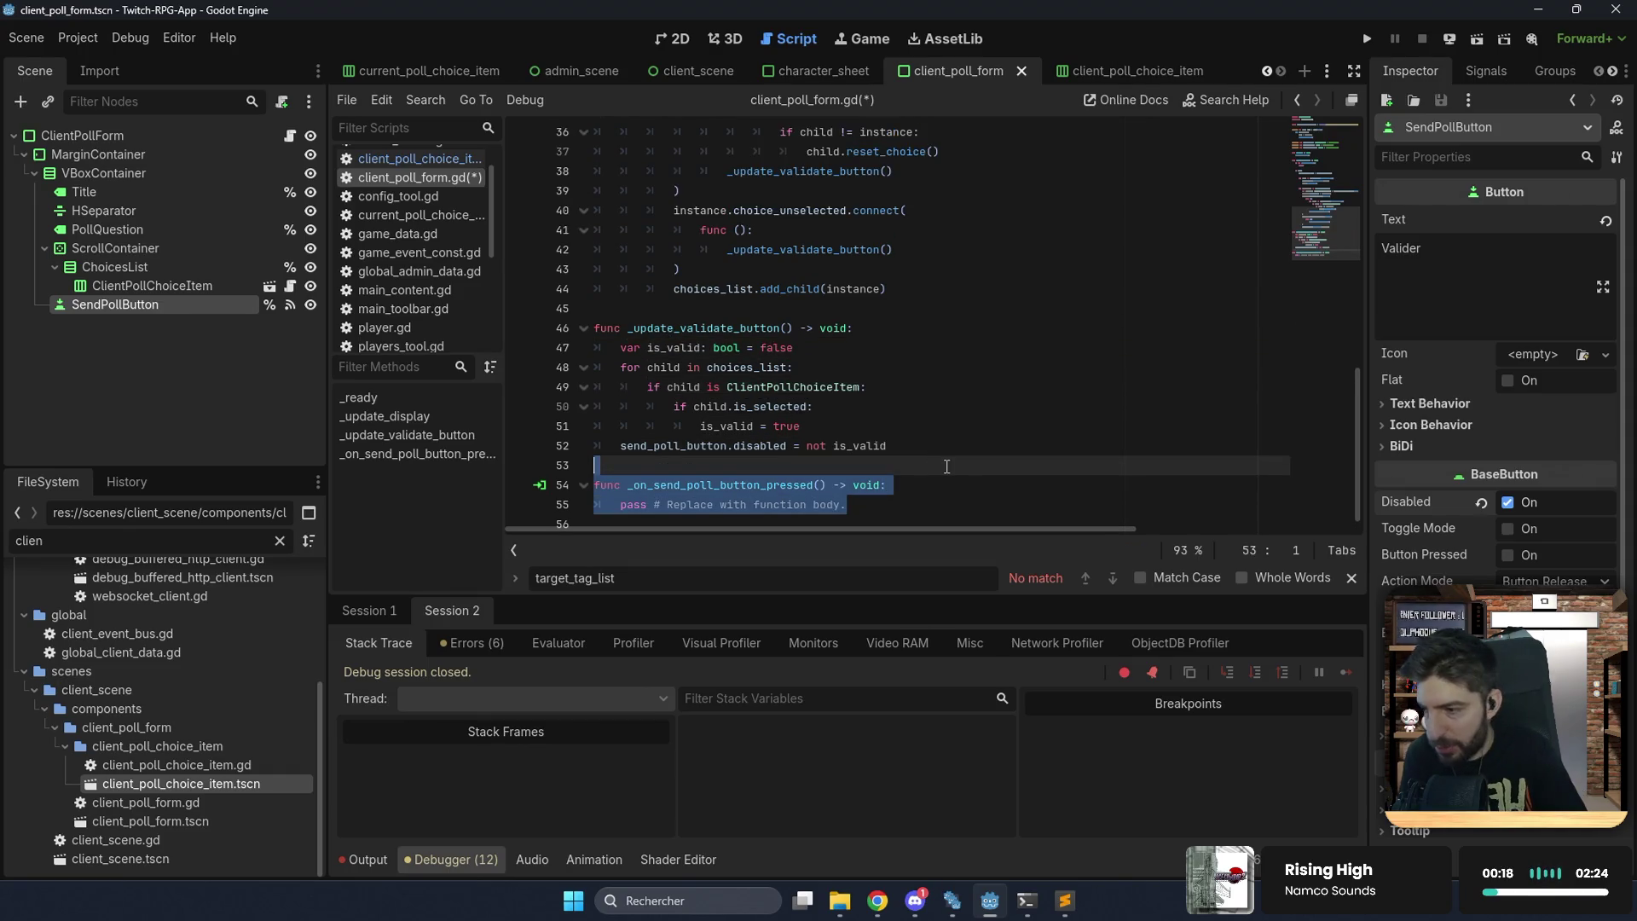
left_click(946, 467)
- Save client_poll_form.gd with the 'send_poll_button.disabled = not is_valid' logic in place
scroll(934, 482, "down", 1)
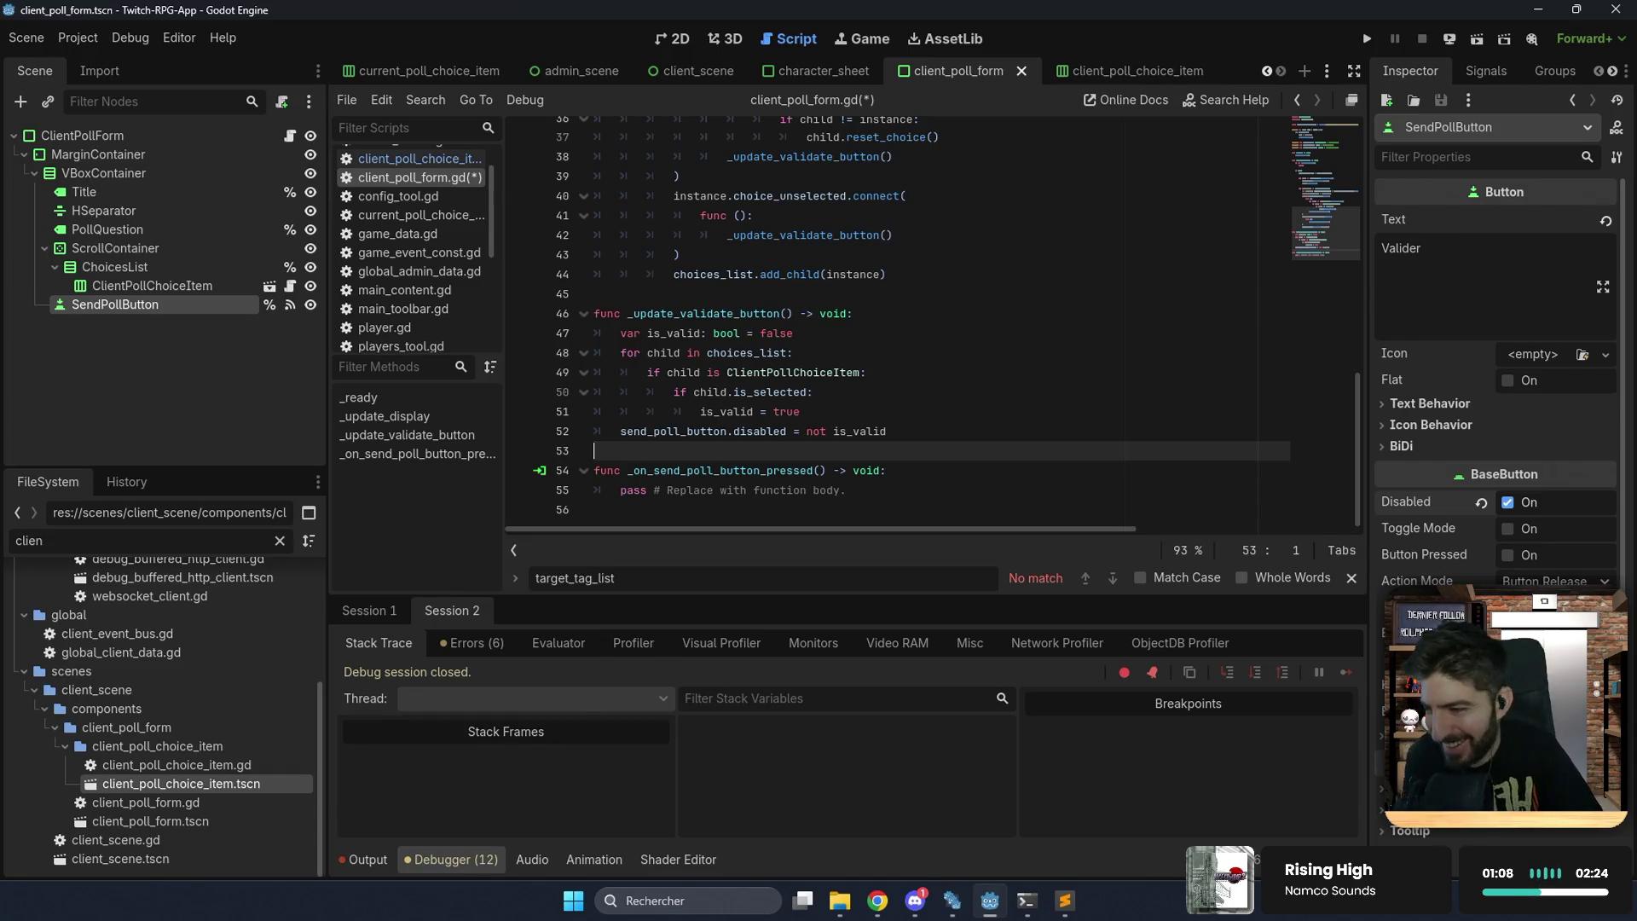
key("ctrl+s")
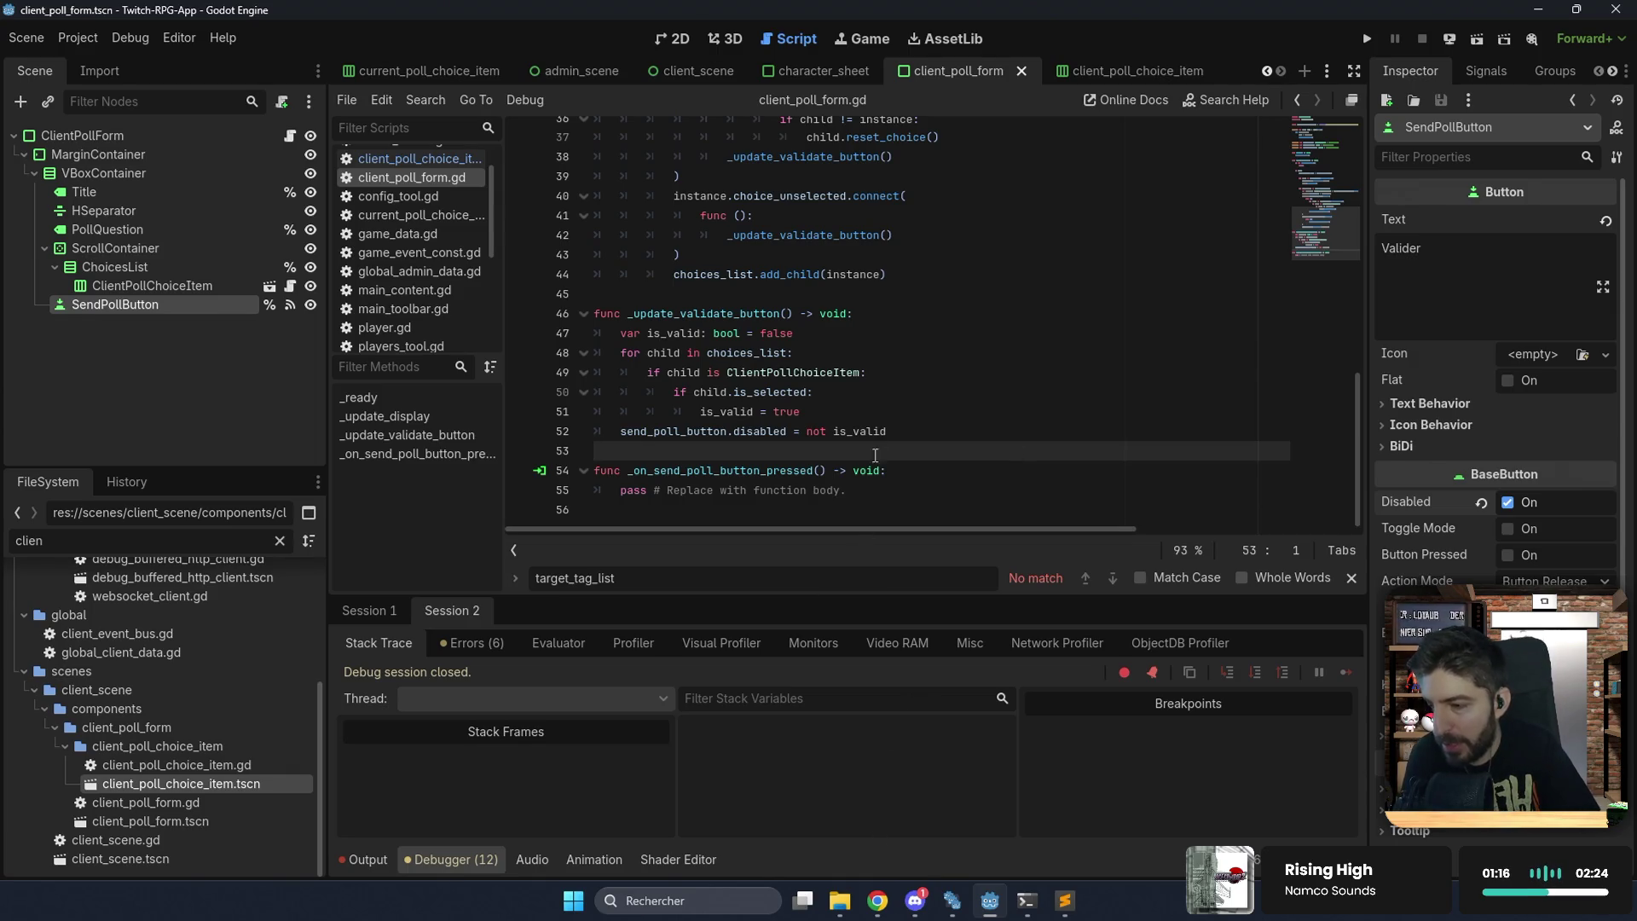
left_click(937, 486)
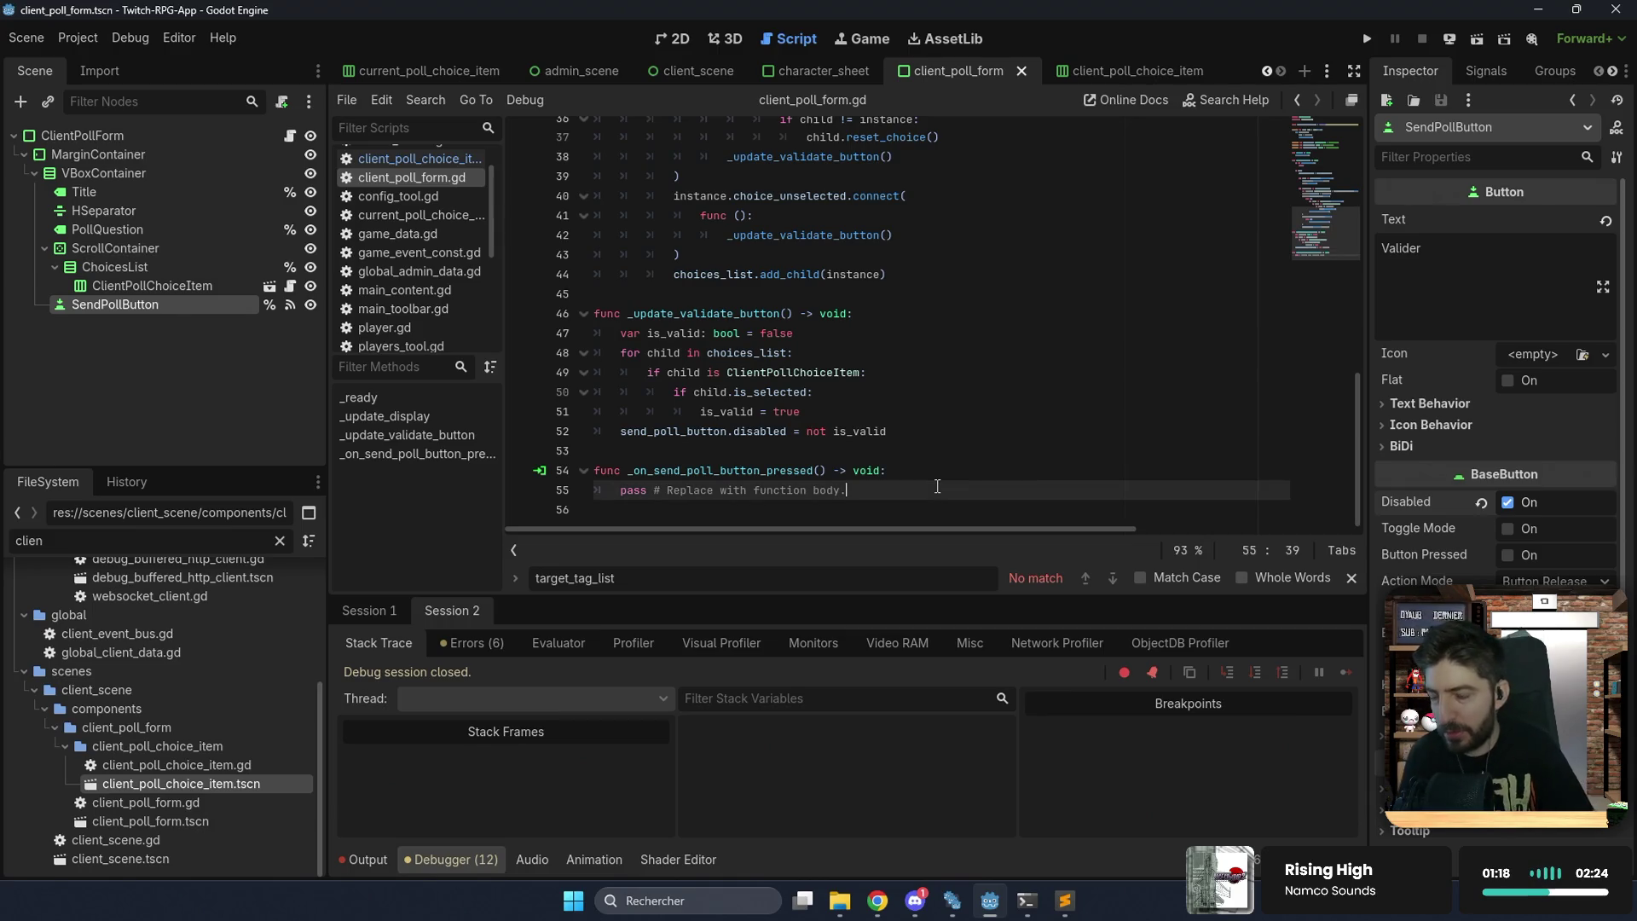